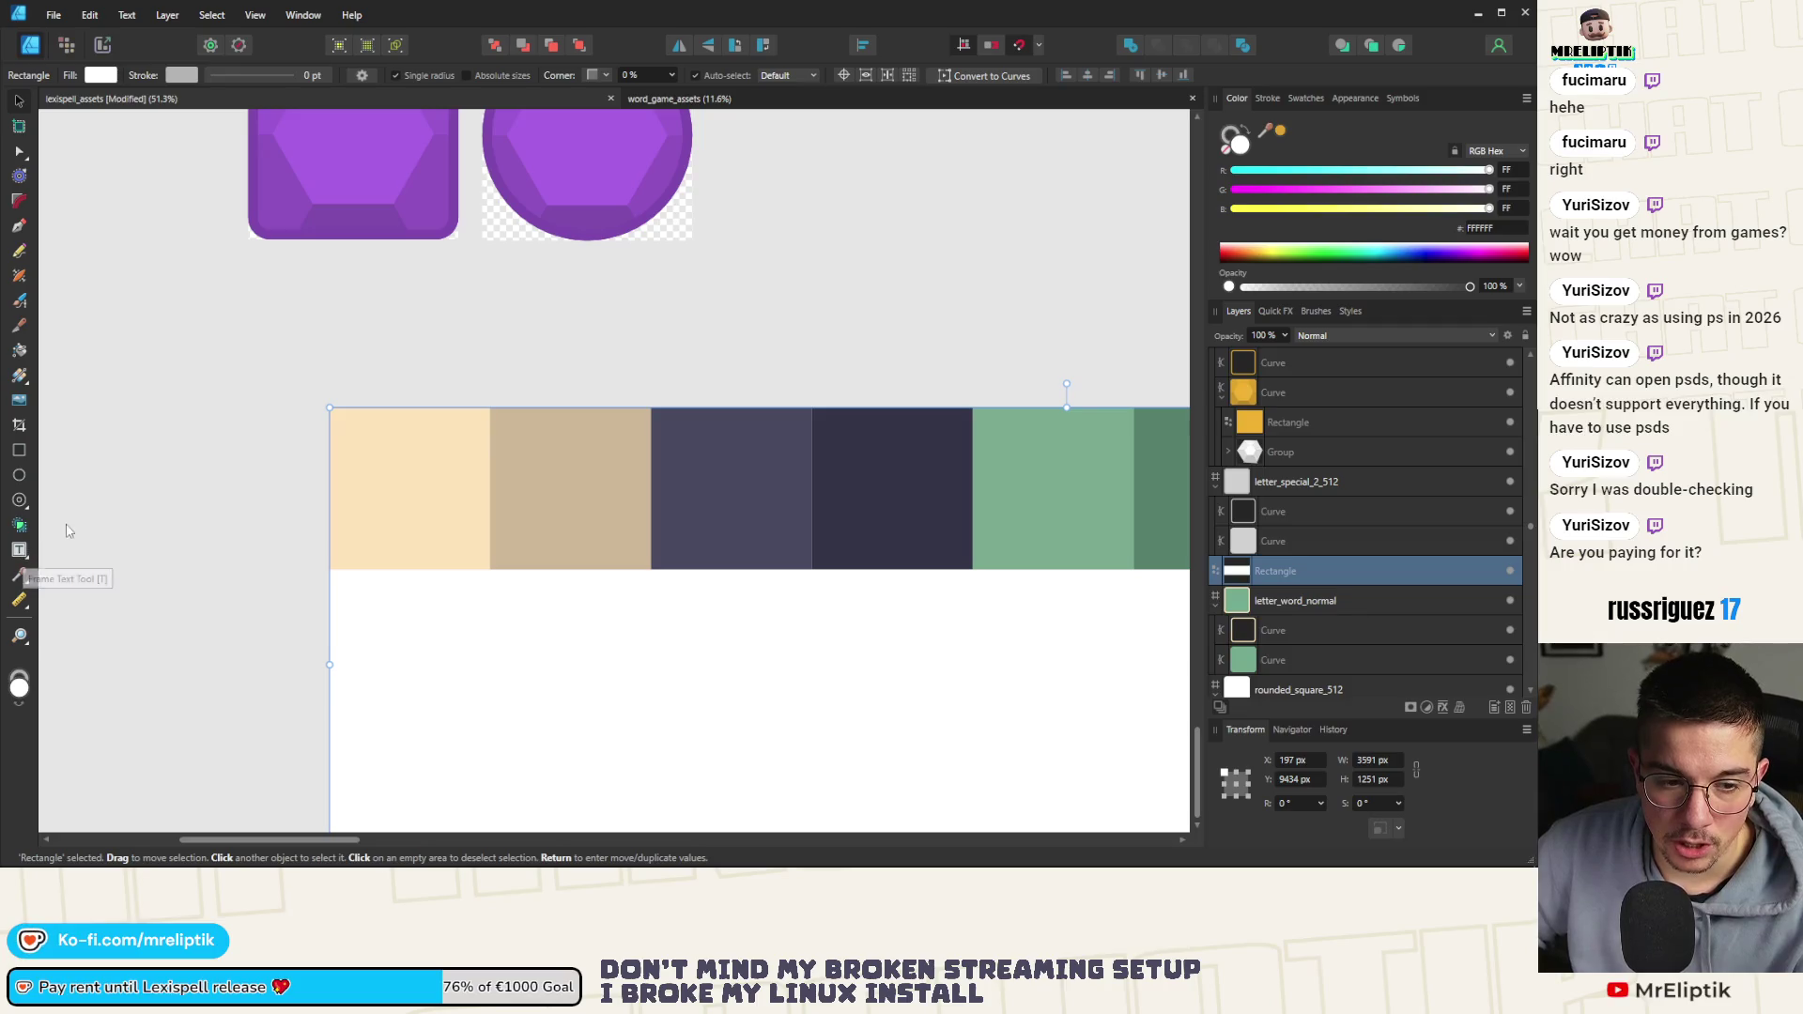
Shrink the white backing rectangle to the palette strip's height and right end, then deselect
scroll(242, 438, down, 5)
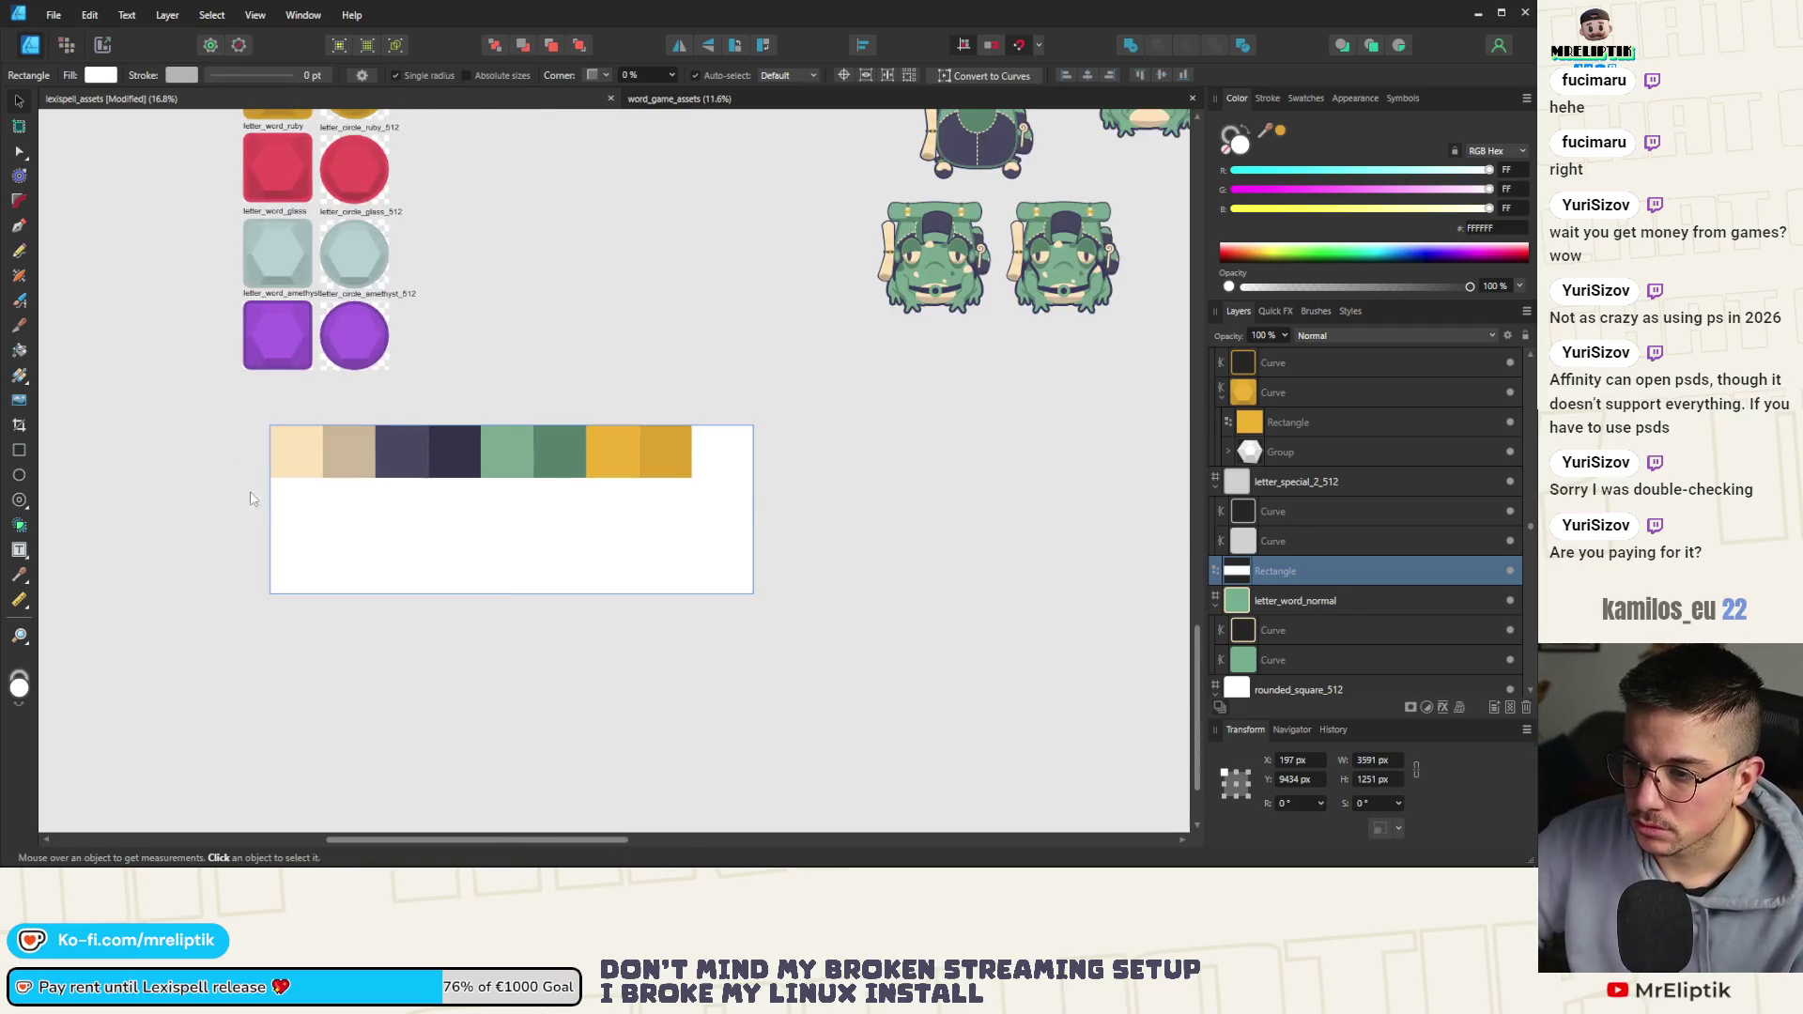
drag(511, 593, 511, 478)
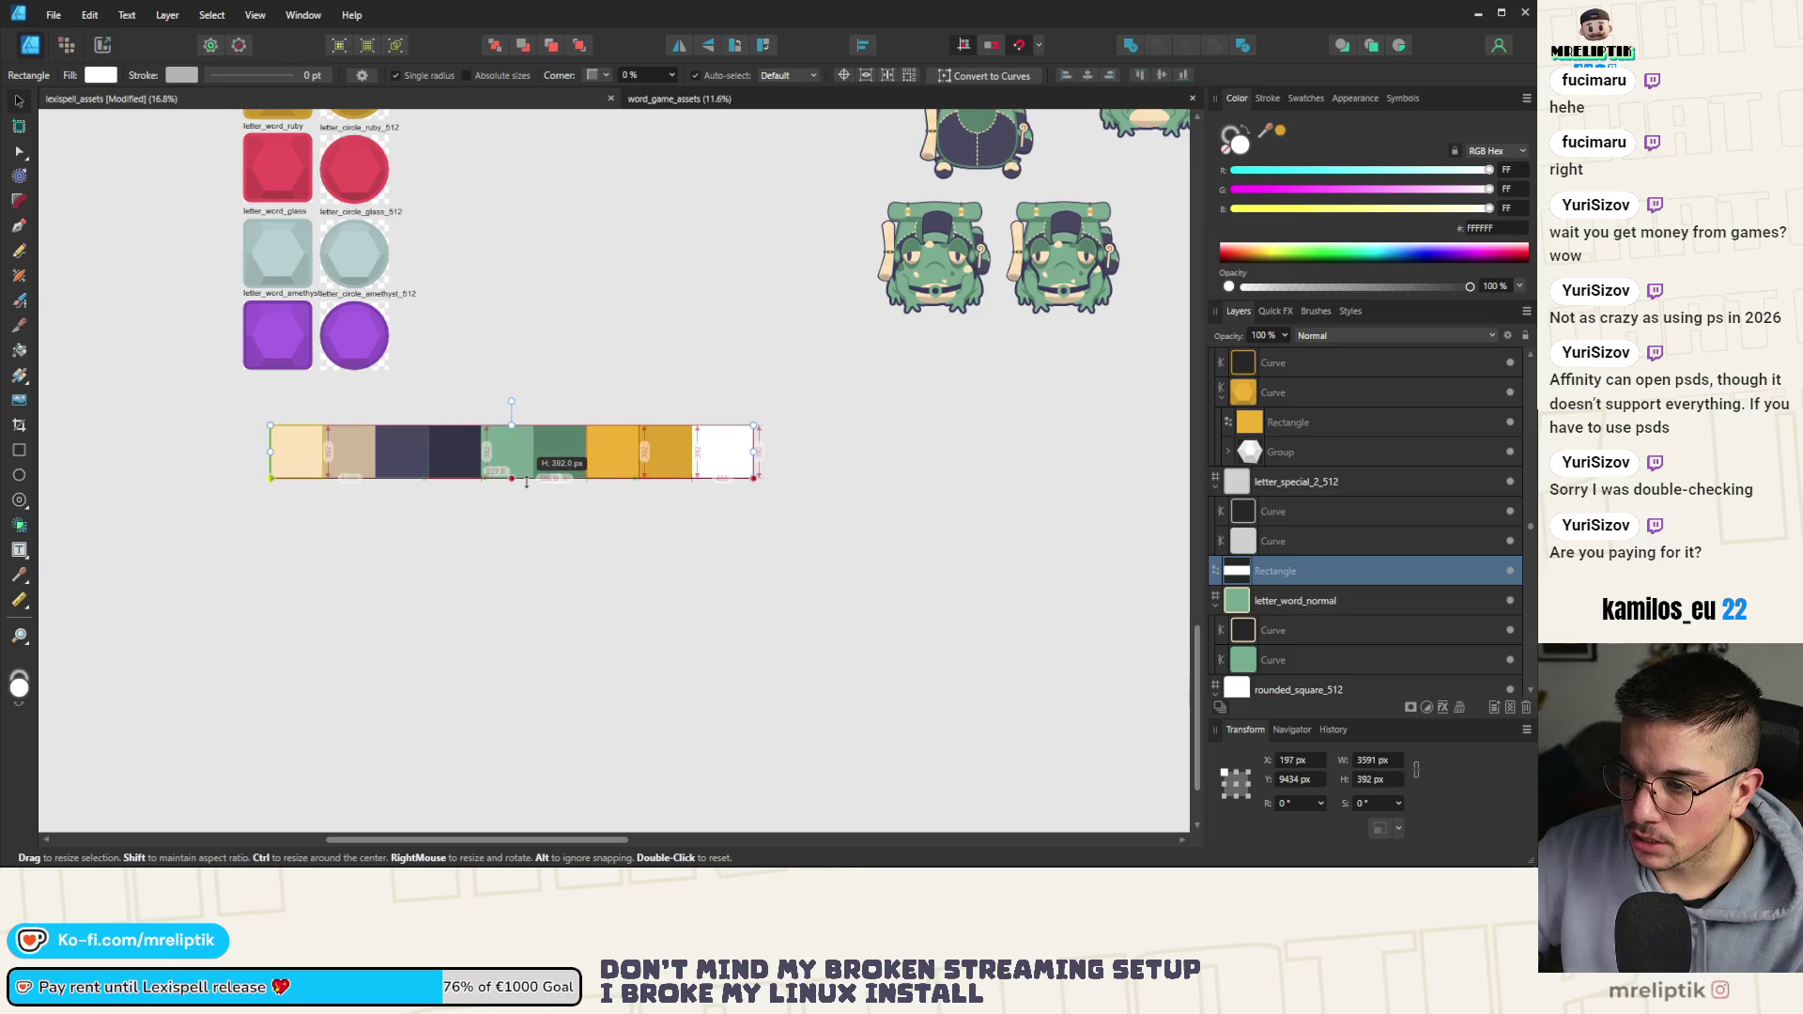
drag(740, 451, 692, 449)
key(Escape)
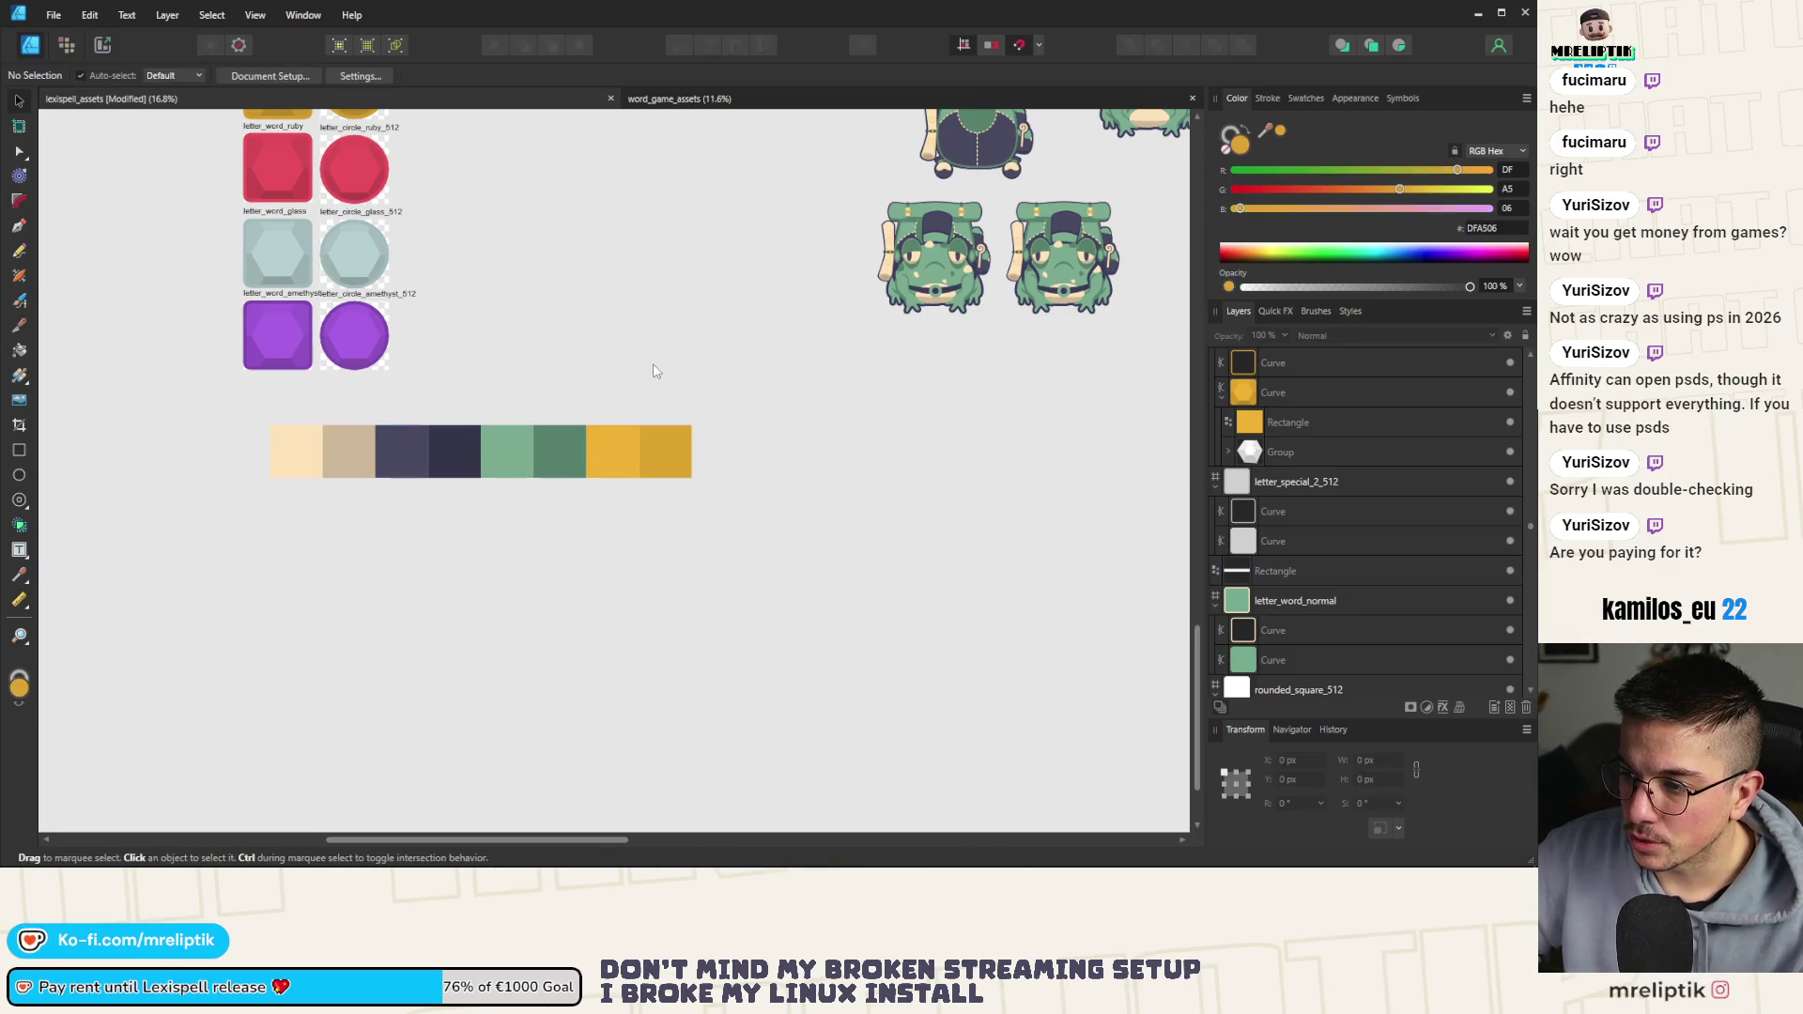
Scroll through the palette and select the peach swatch
scroll(613, 456, down, 2)
scroll(367, 437, up, 6)
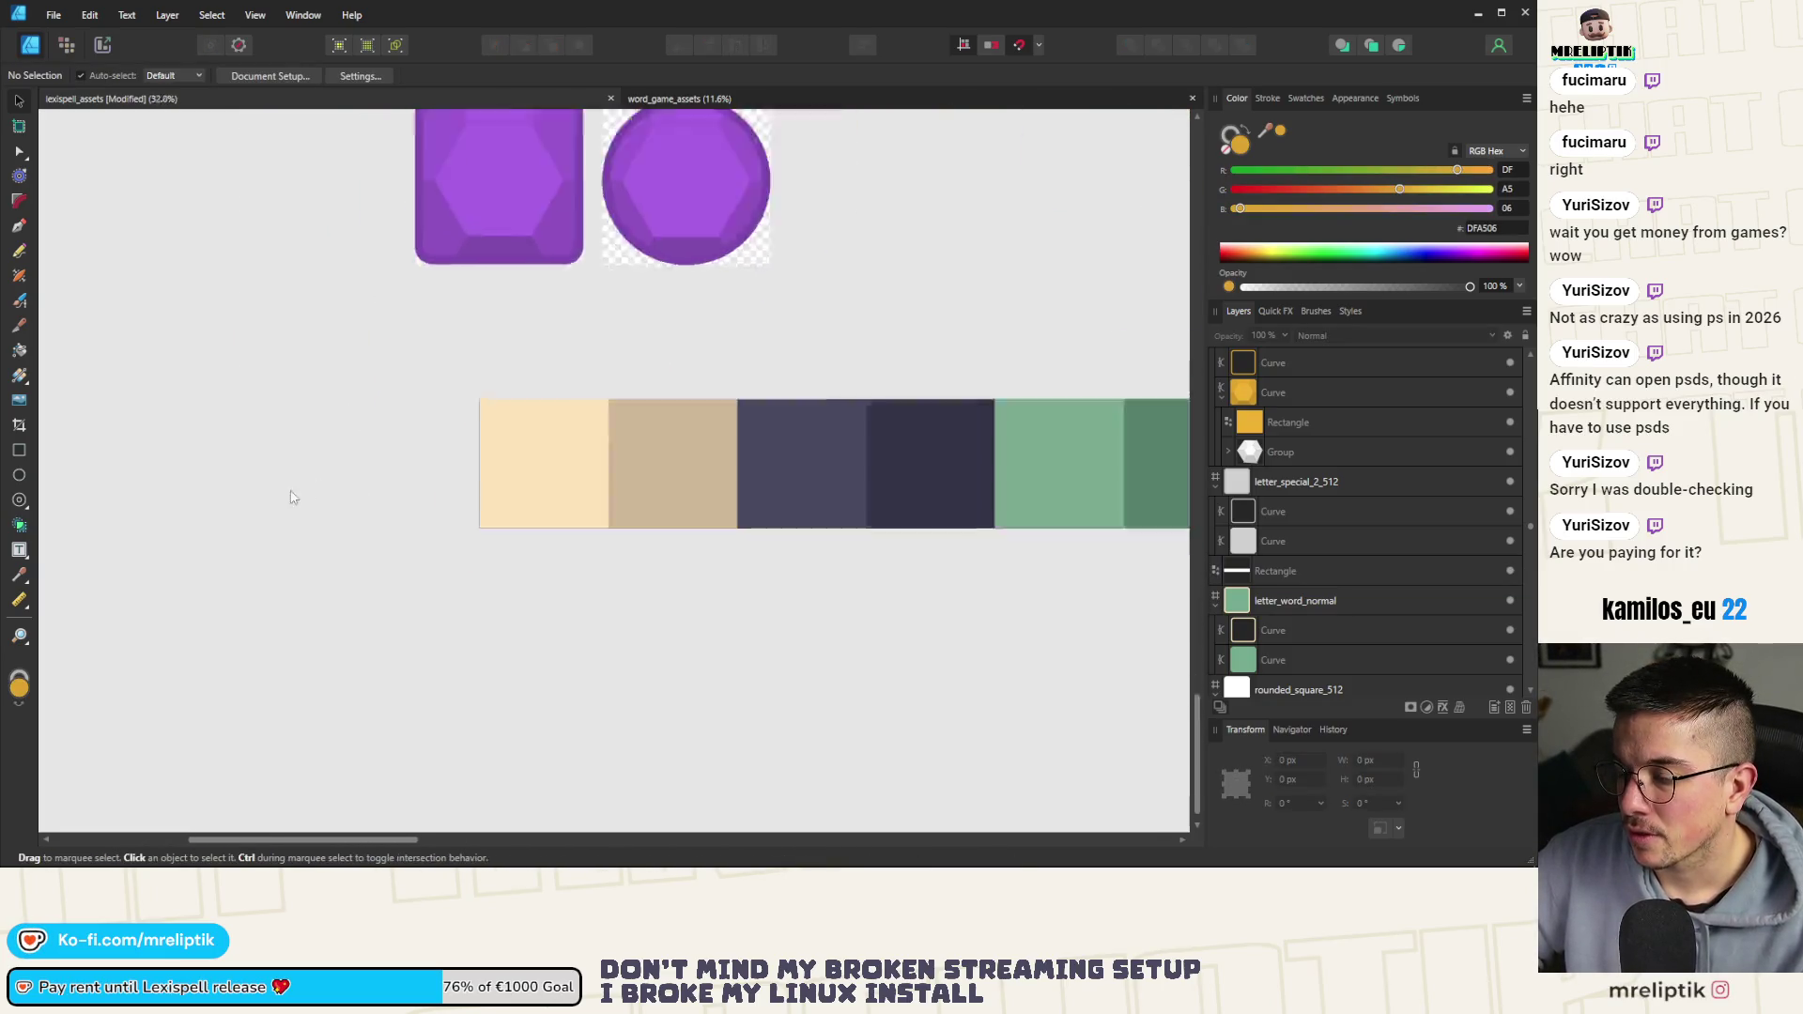
scroll(495, 456, down, 3)
scroll(537, 443, up, 3)
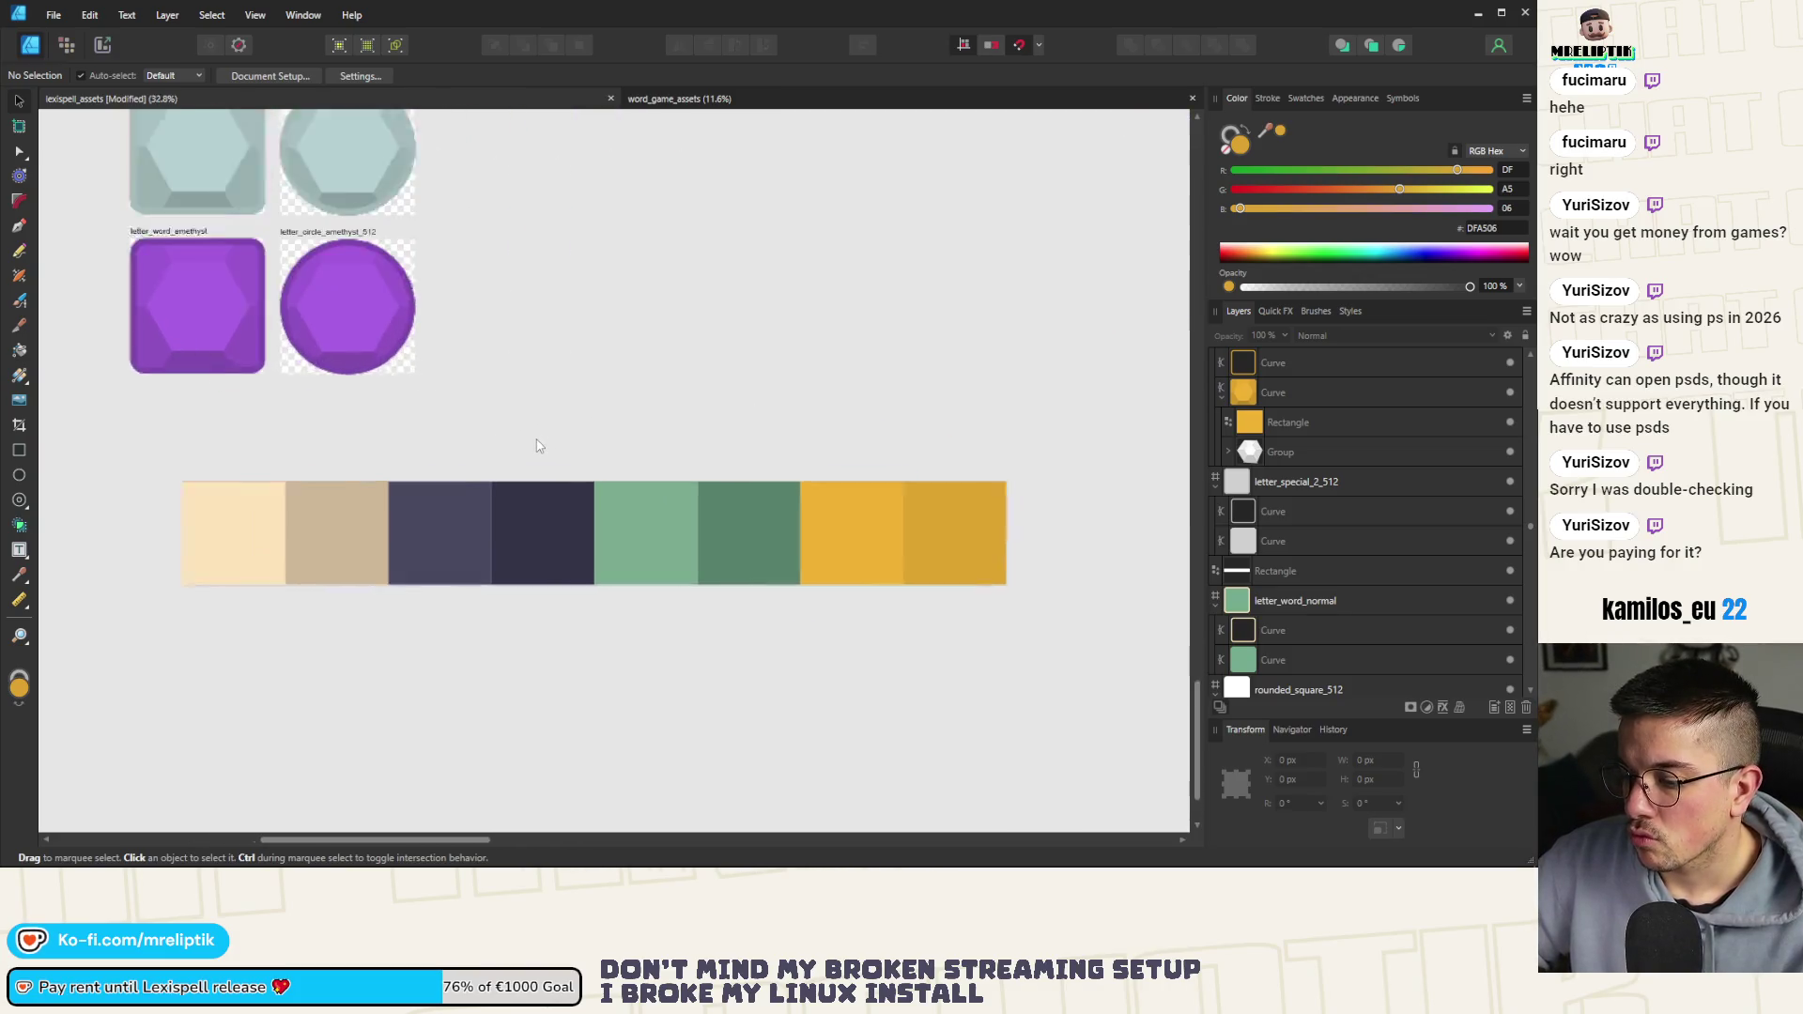
scroll(581, 438, down, 2)
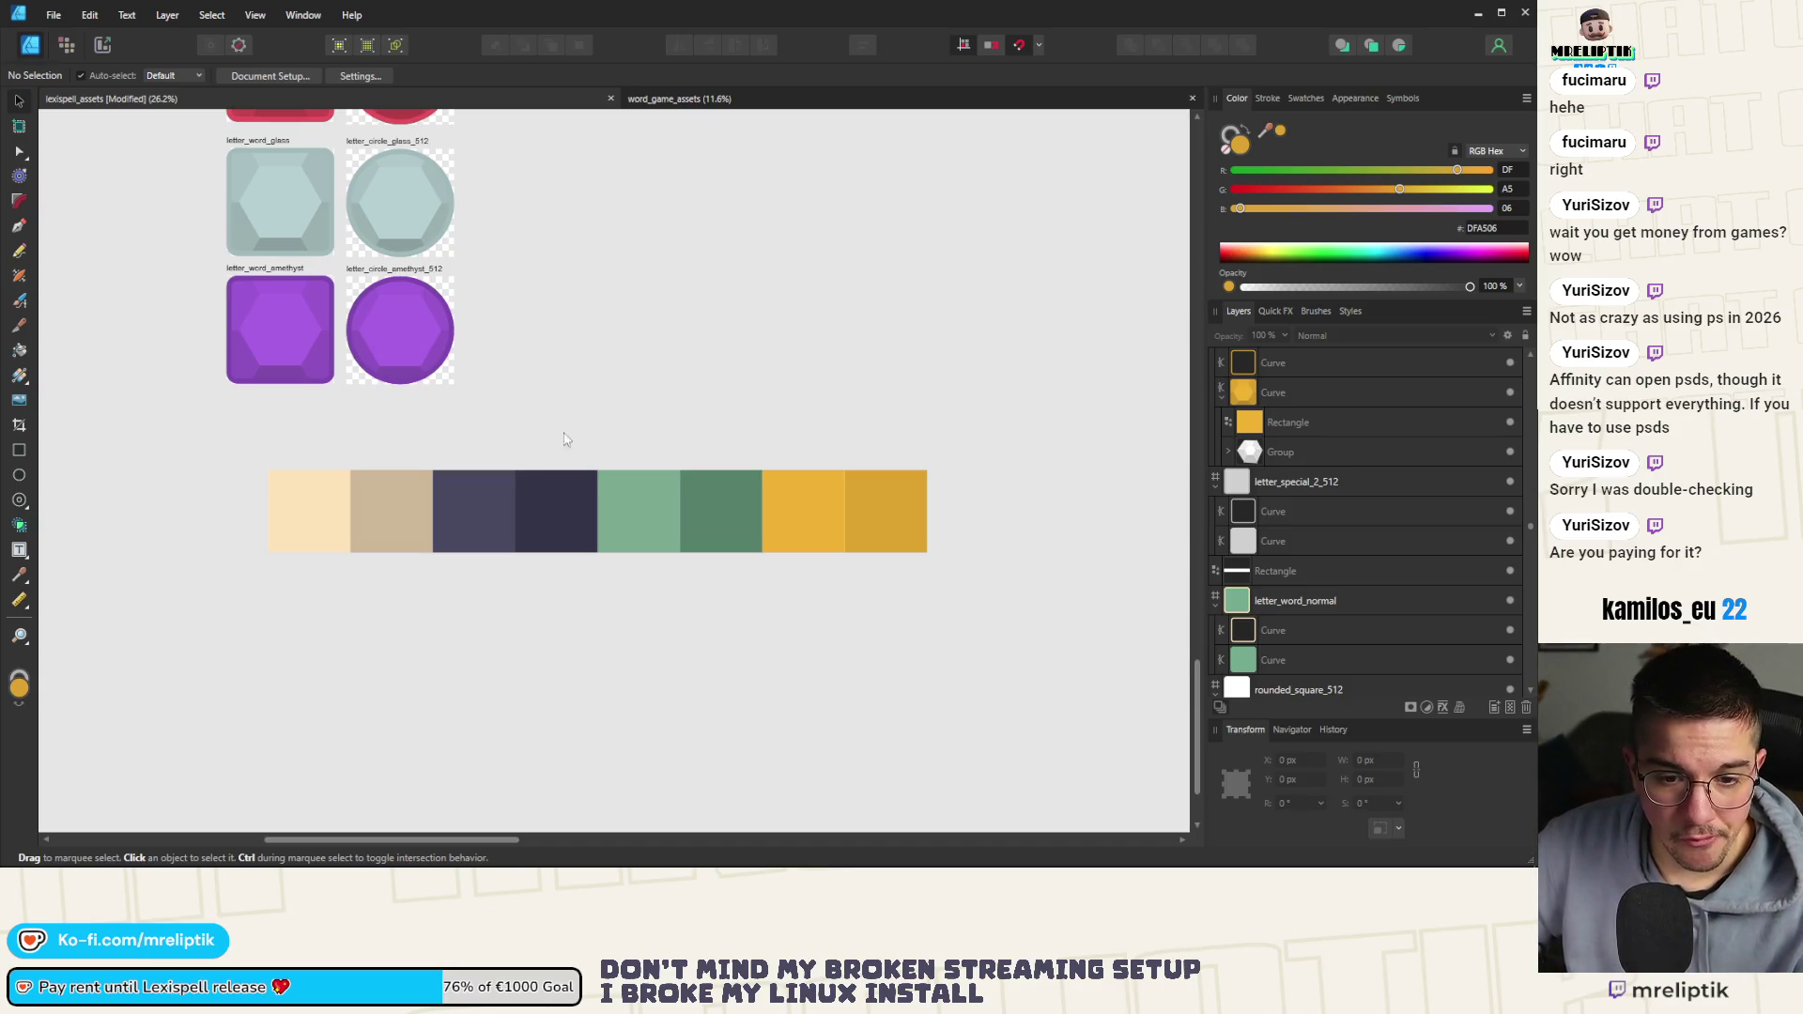
click(306, 472)
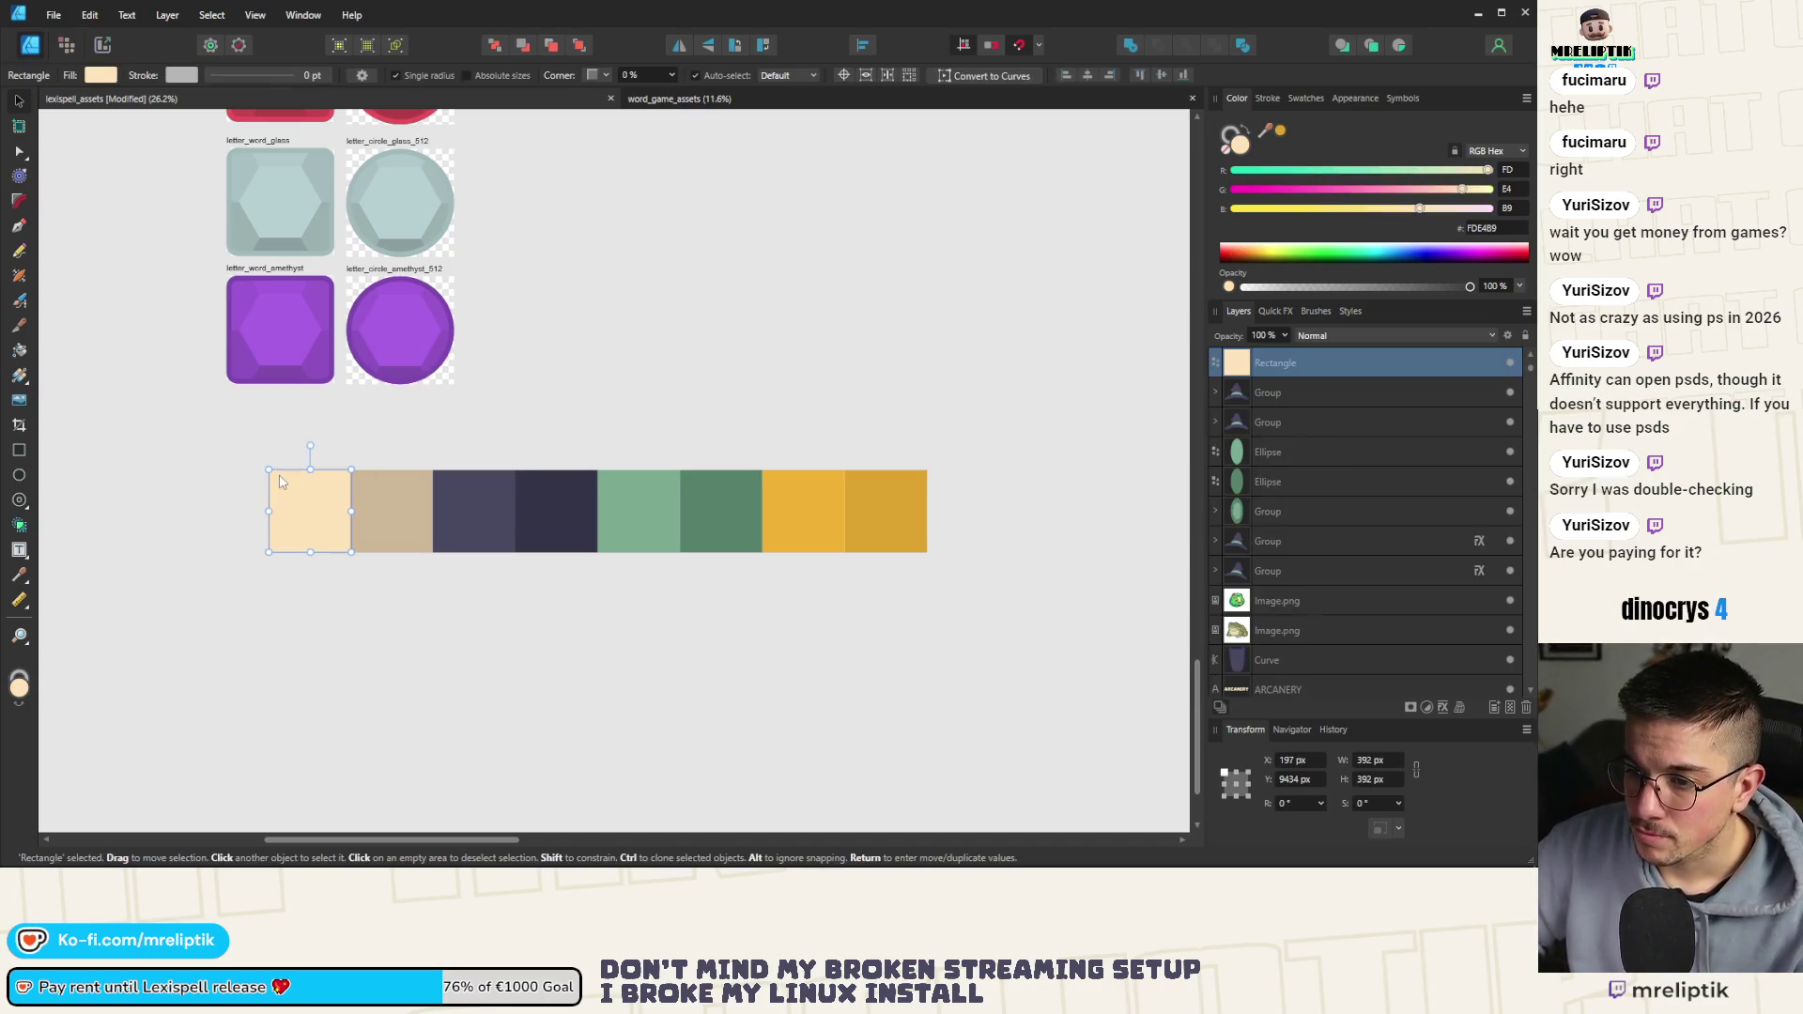
Create an artistic text label reading FDE4B9 on the peach swatch
click(429, 468)
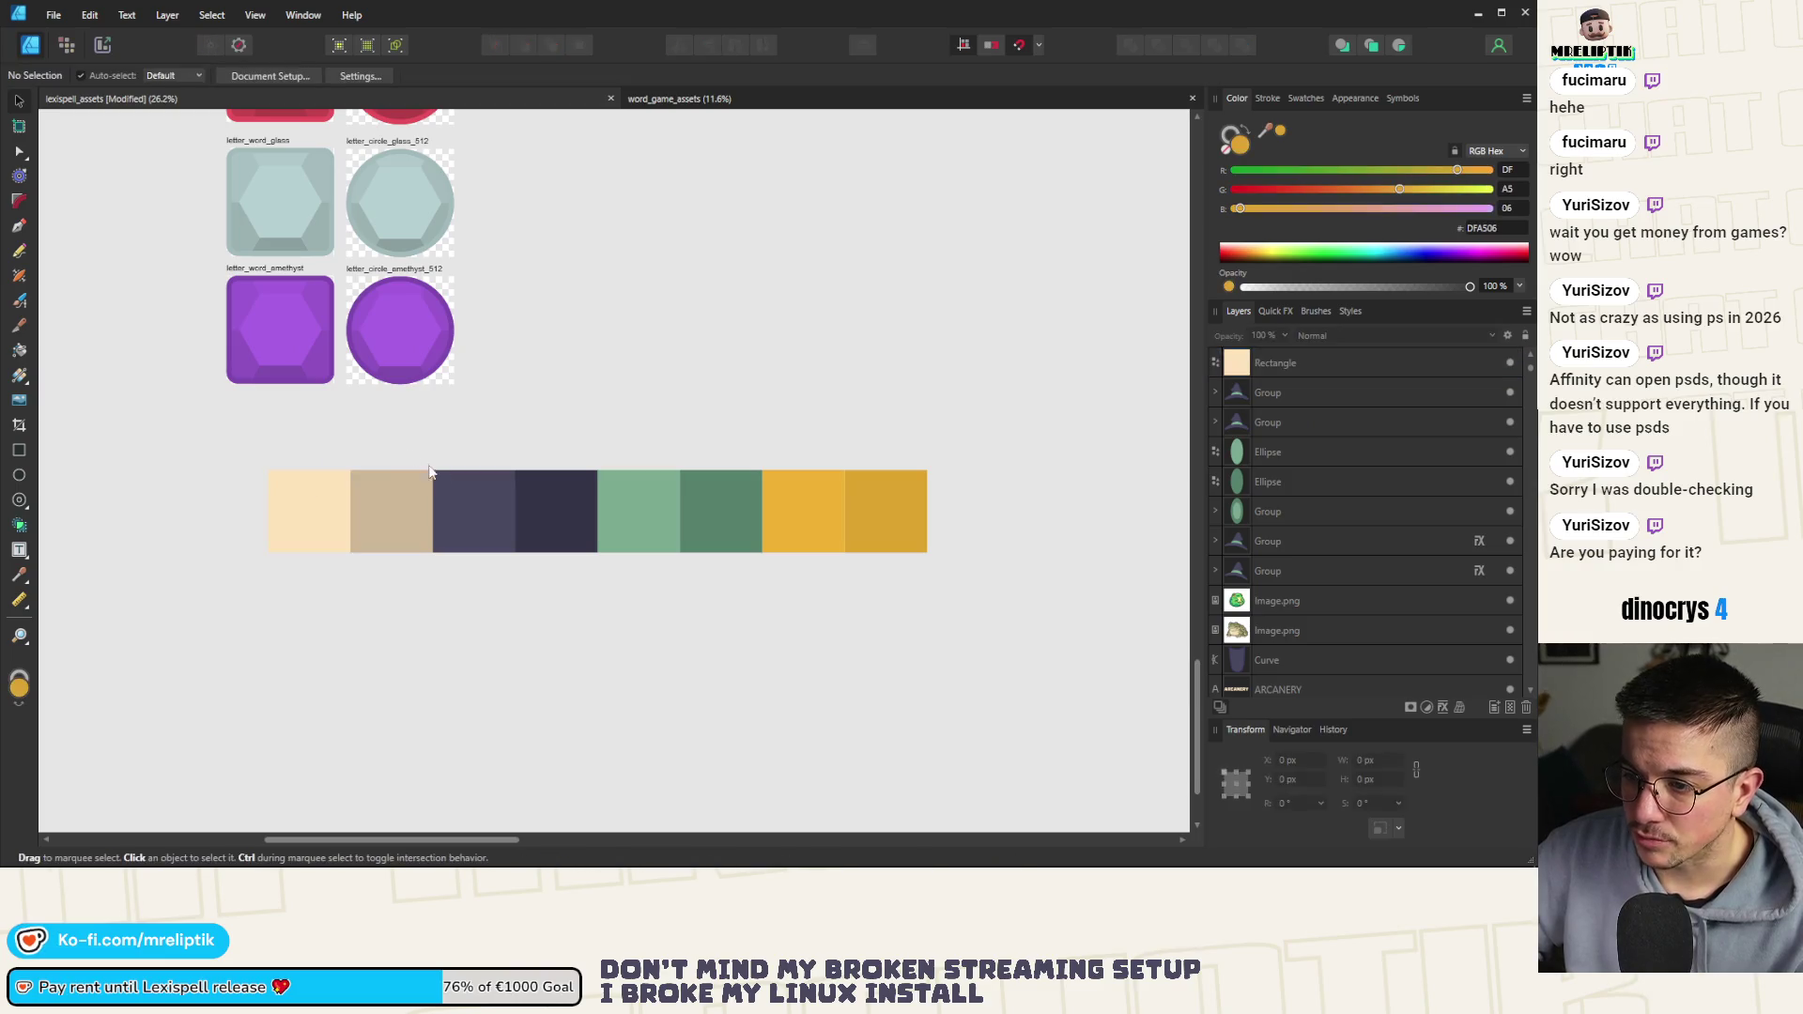
click(19, 554)
click(66, 549)
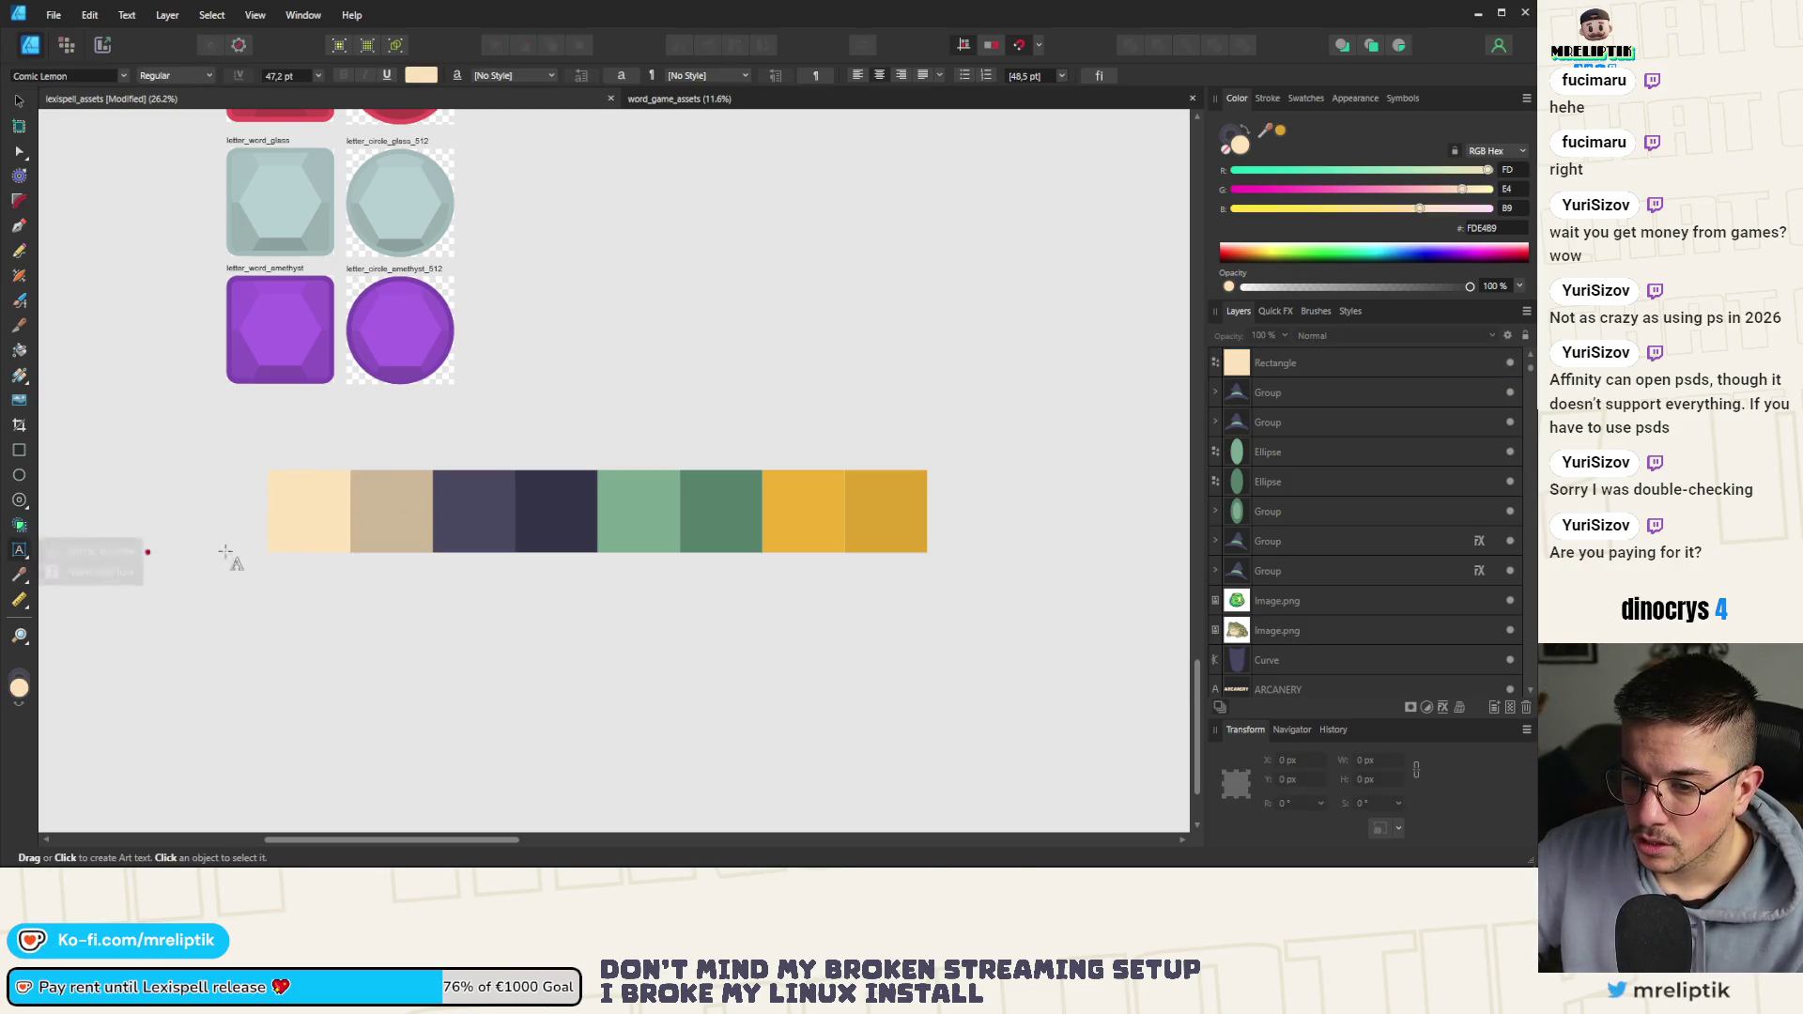
drag(312, 538, 288, 508)
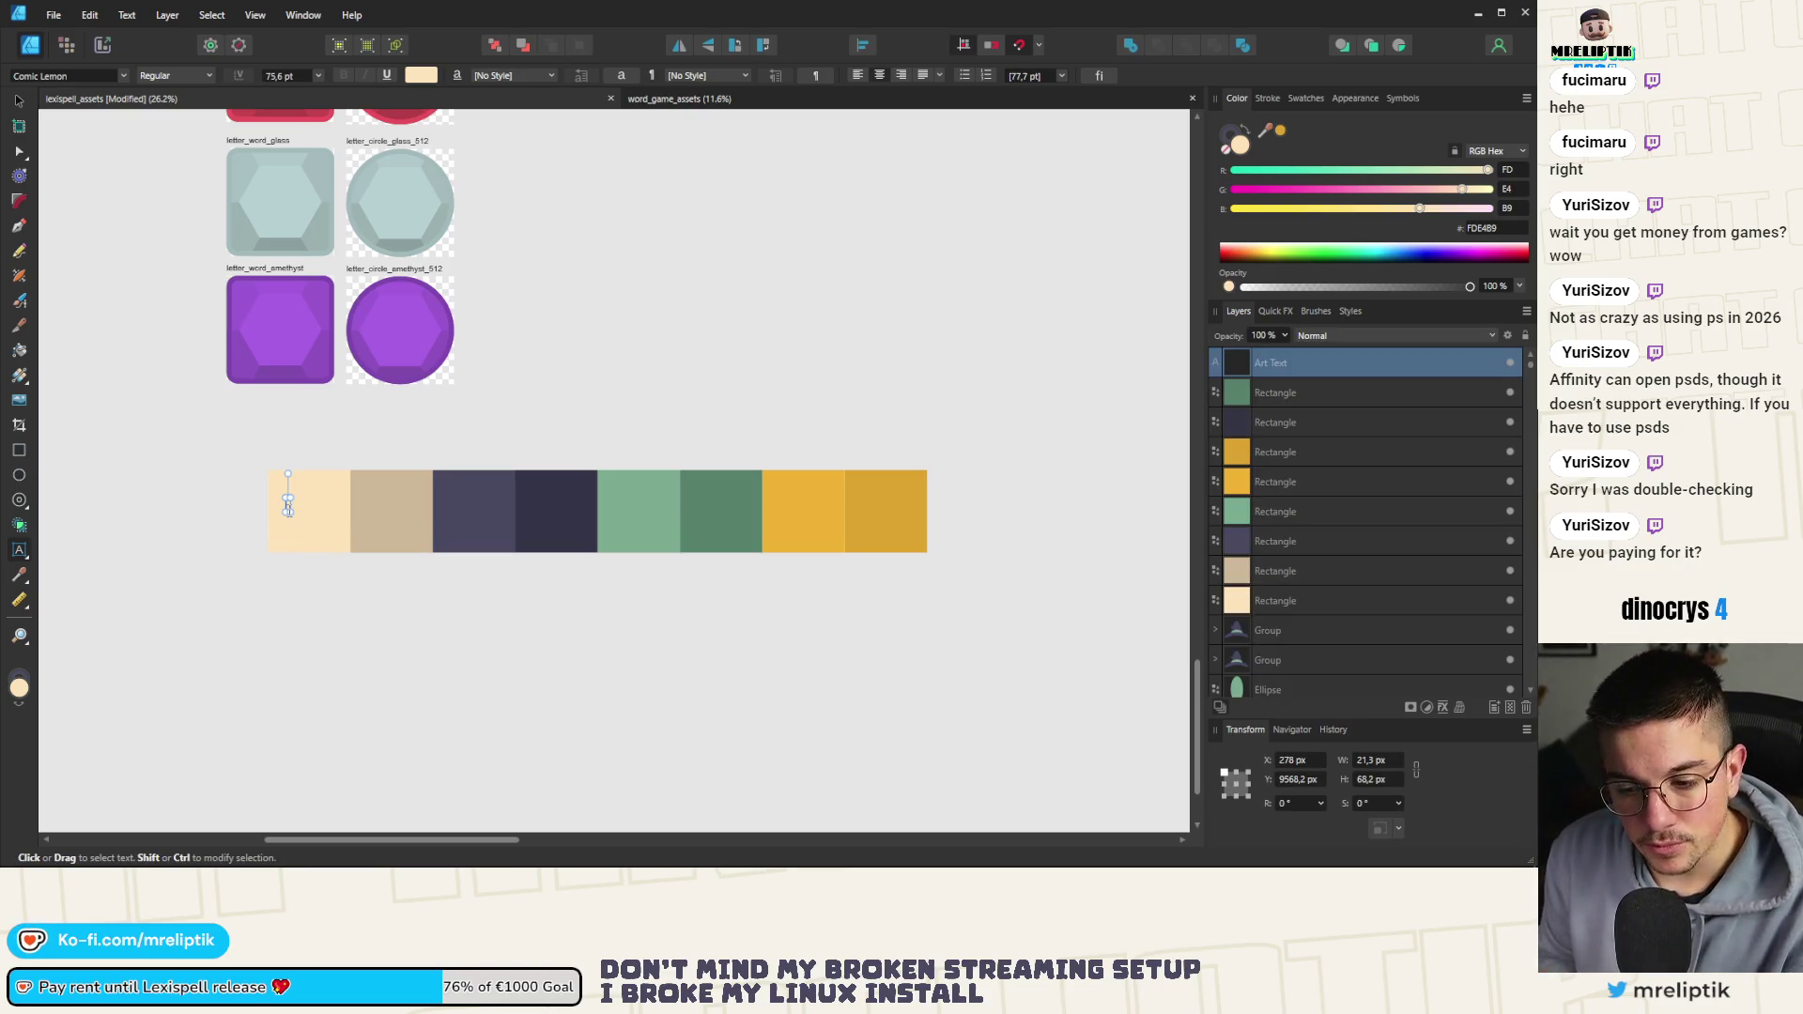
scroll(273, 521, up, 3)
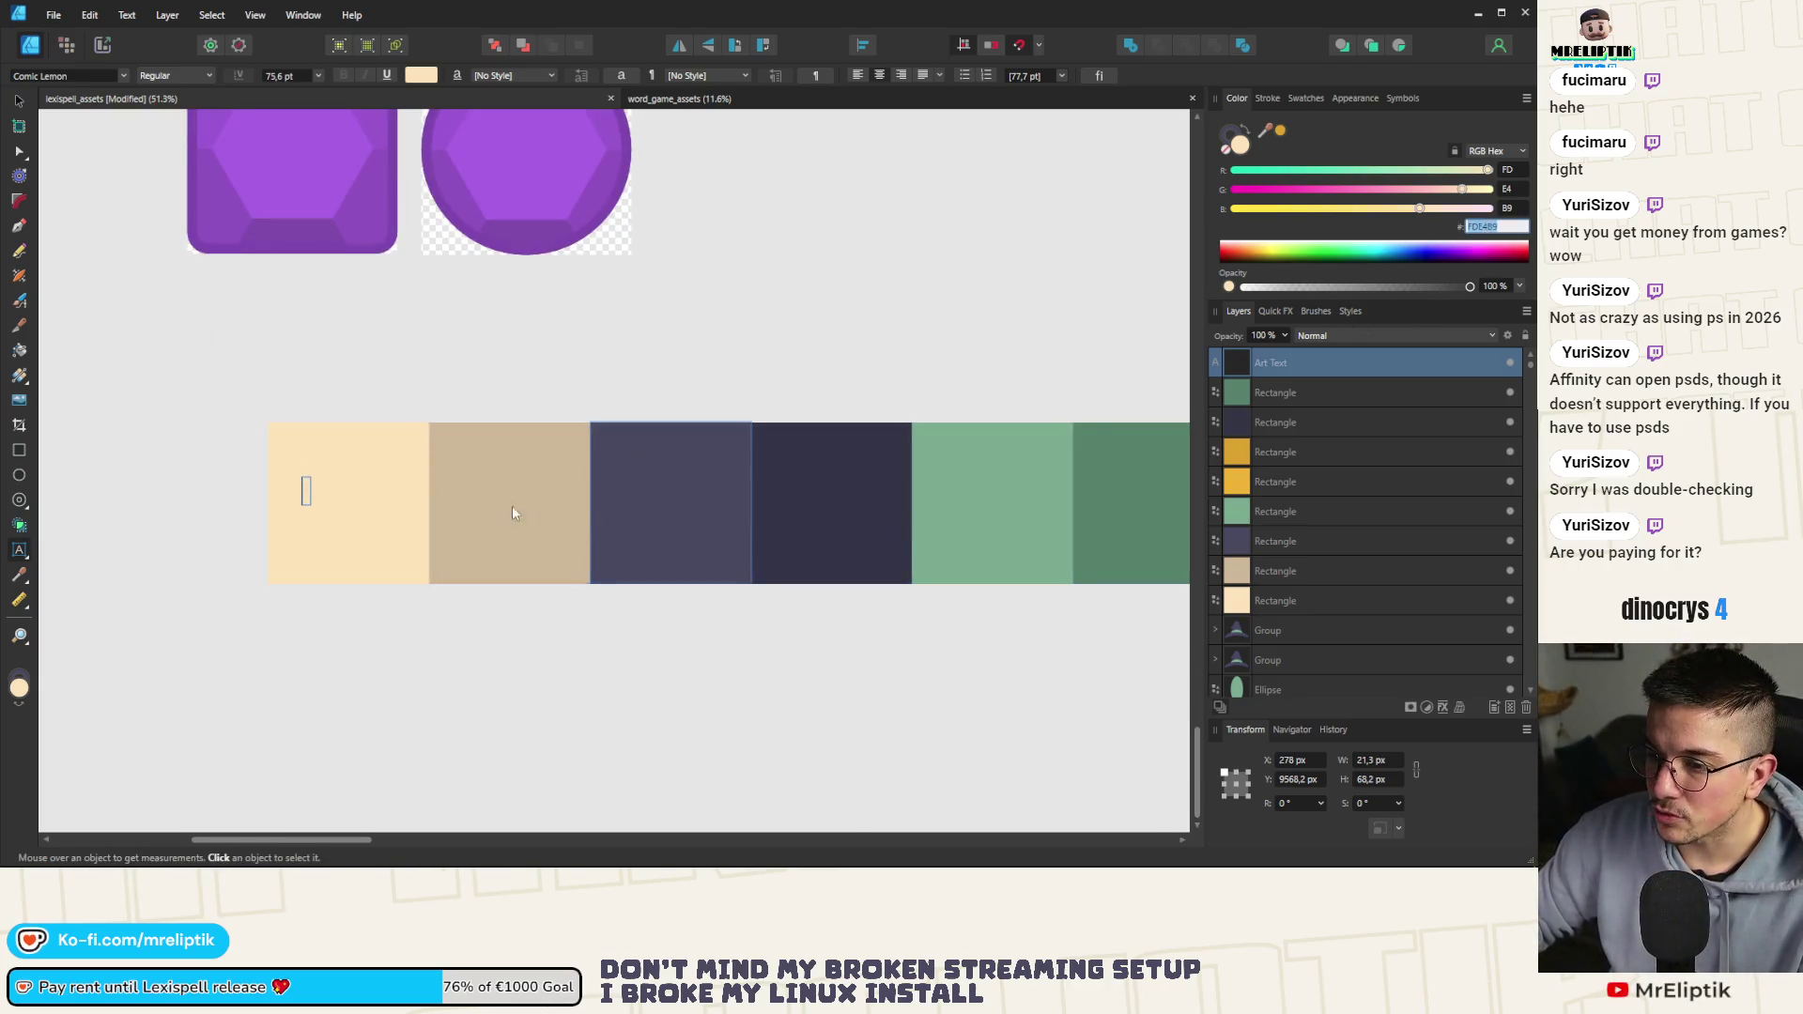
text(FDE4B9)
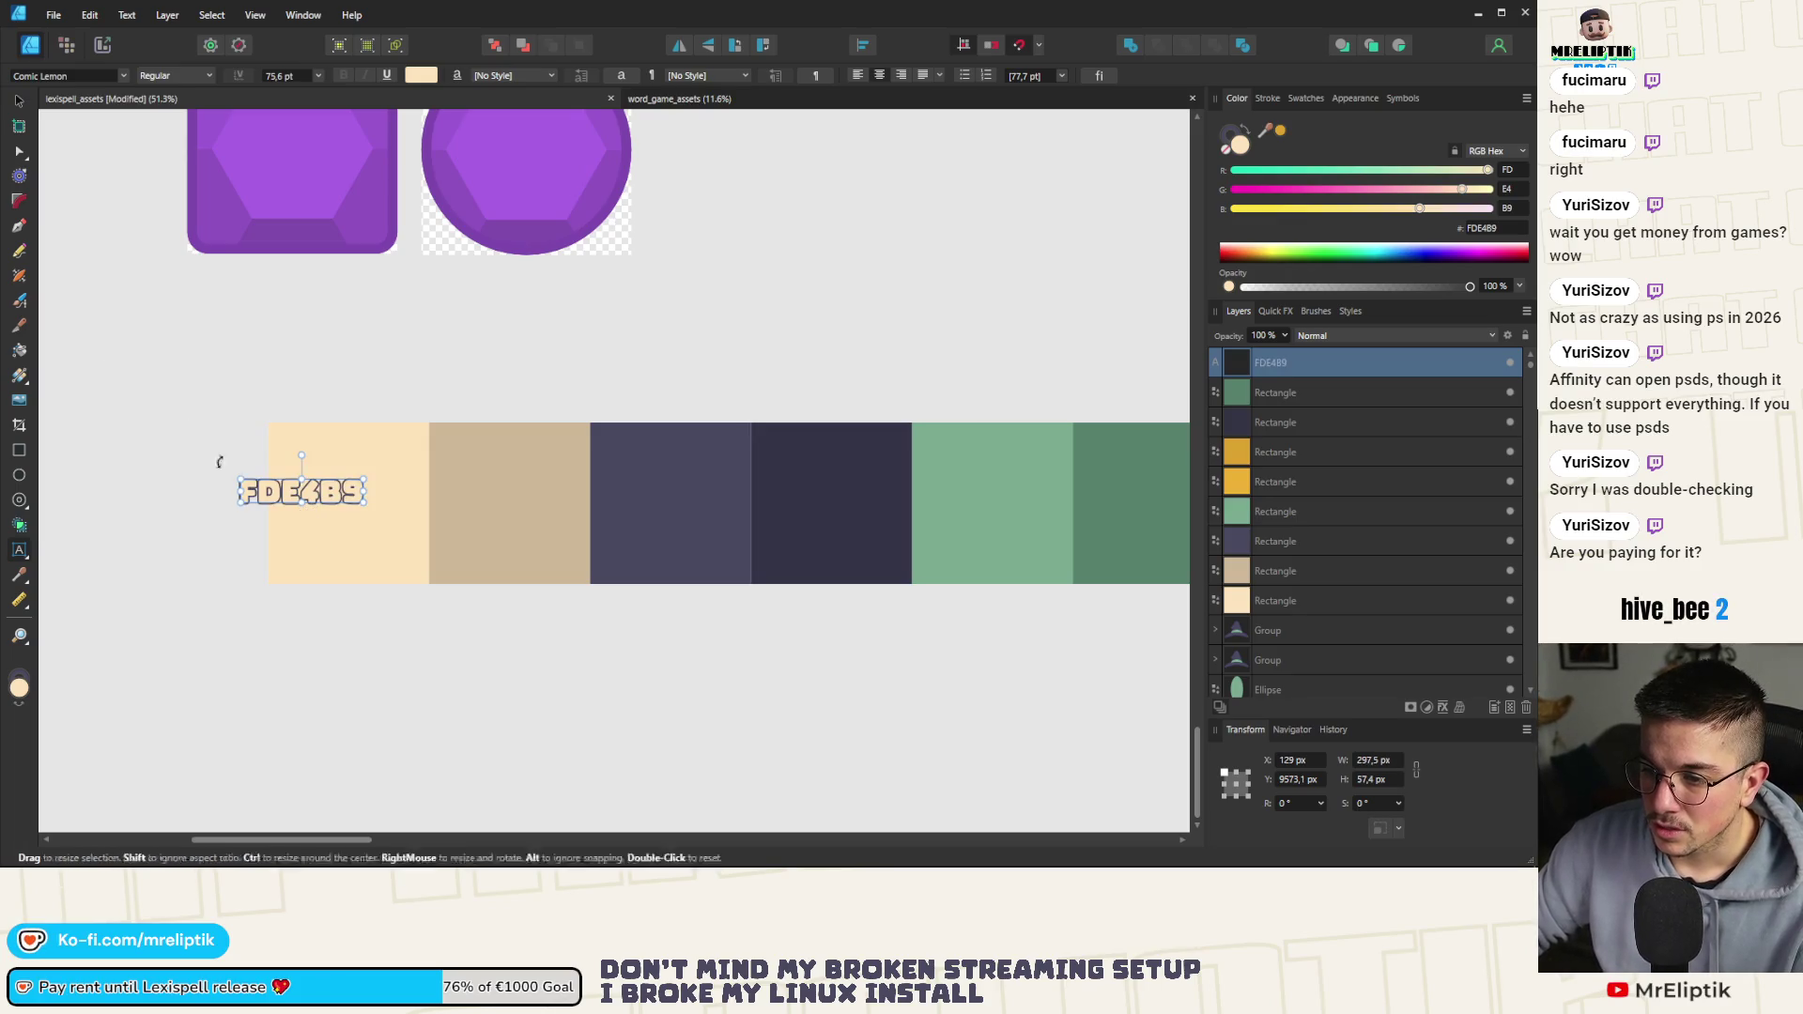
key(Escape)
Move the FDE4B9 label to the centre of the peach swatch
drag(283, 496, 330, 507)
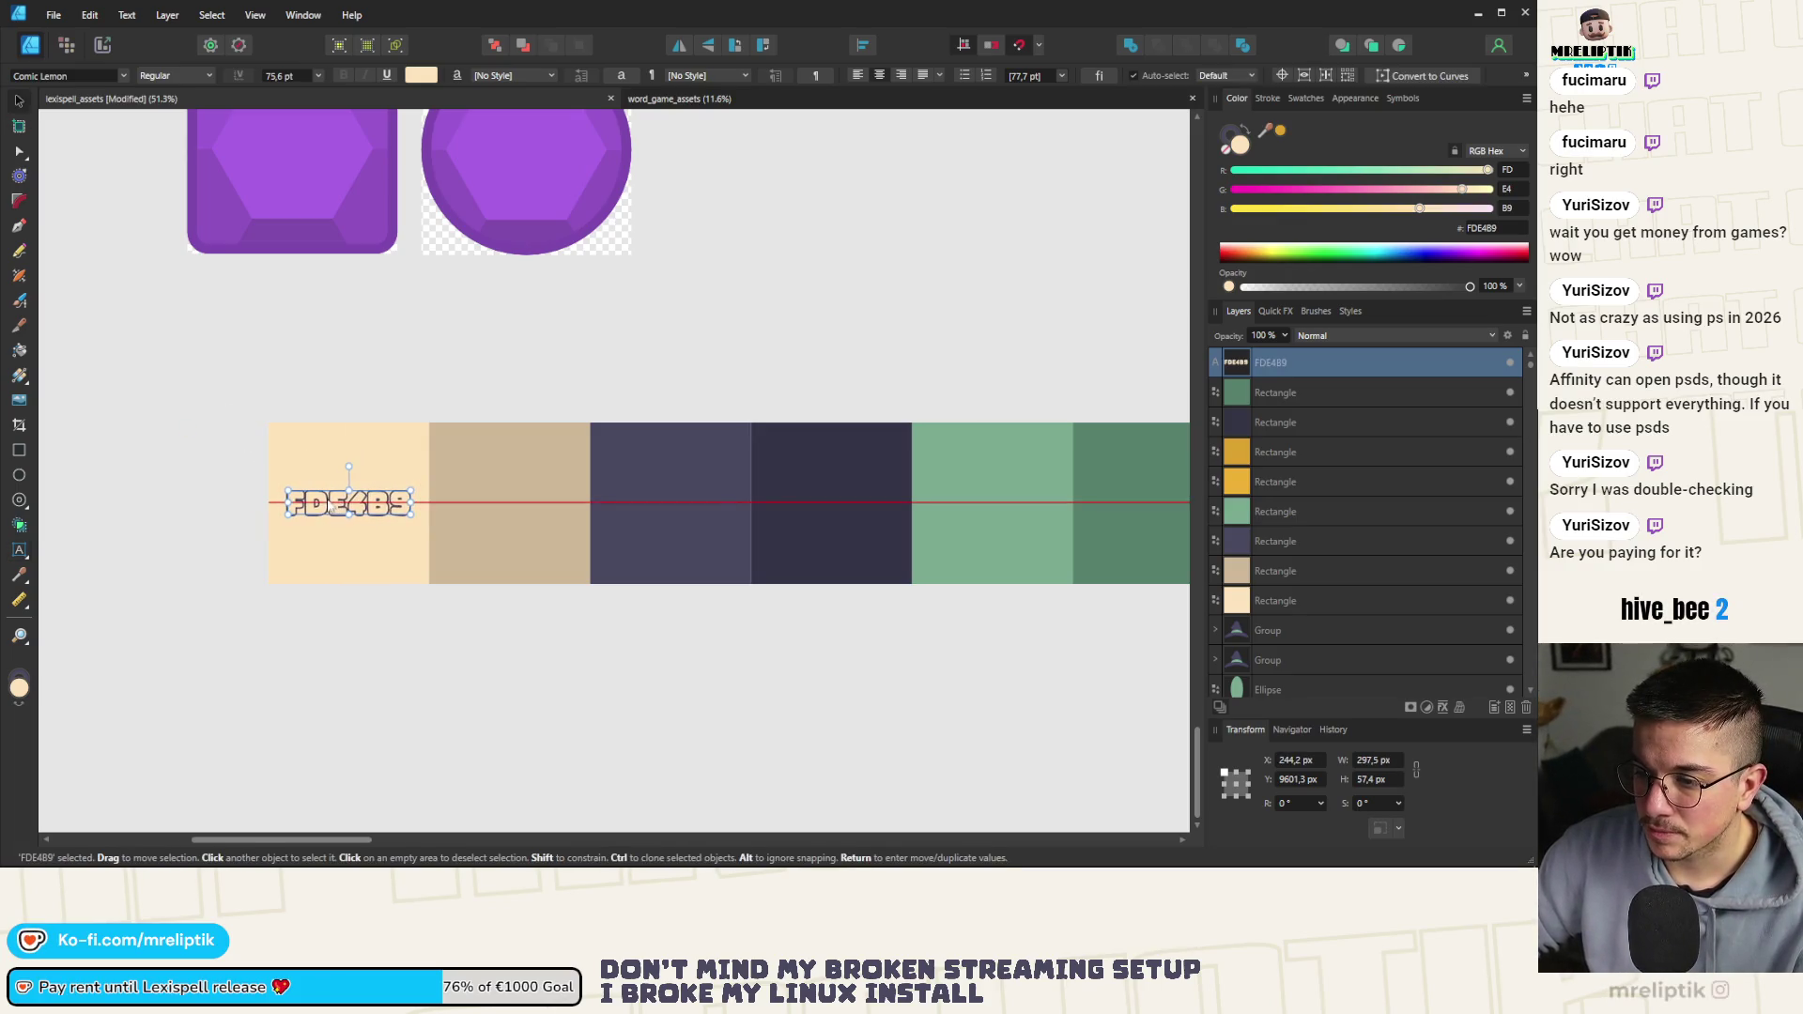
click(286, 653)
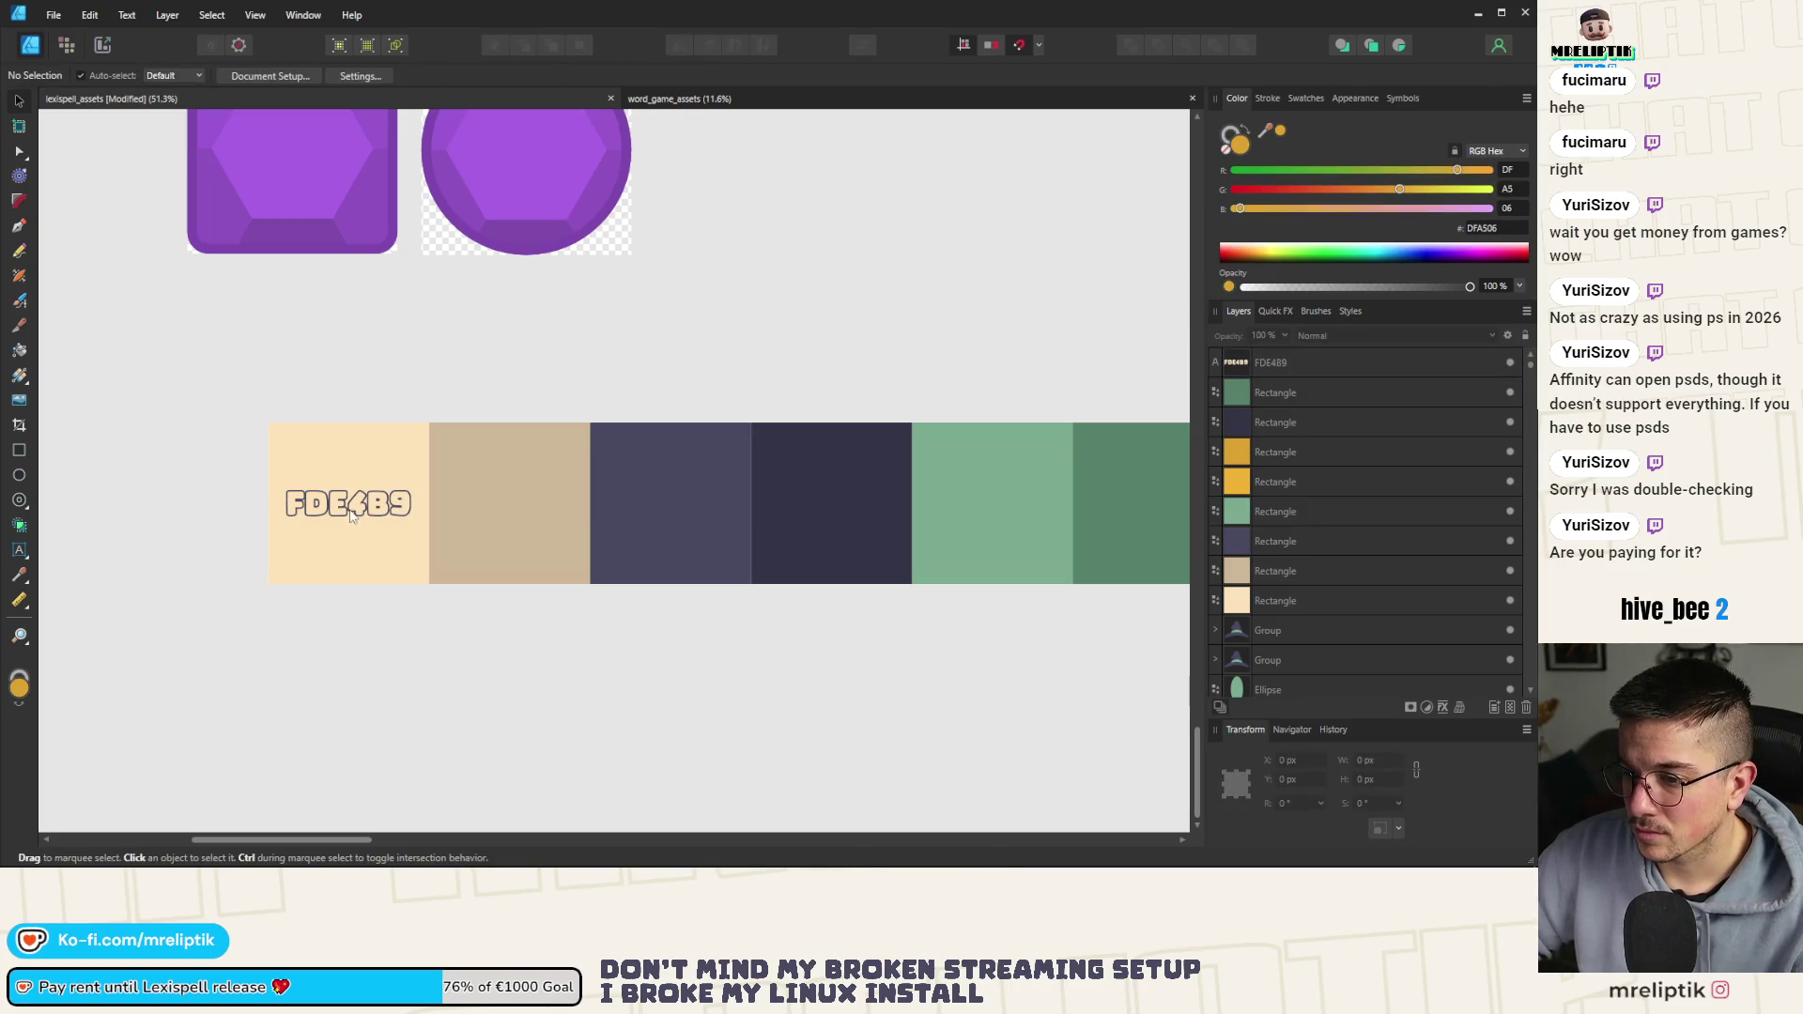
click(351, 515)
scroll(347, 512, up, 5)
scroll(282, 531, down, 4)
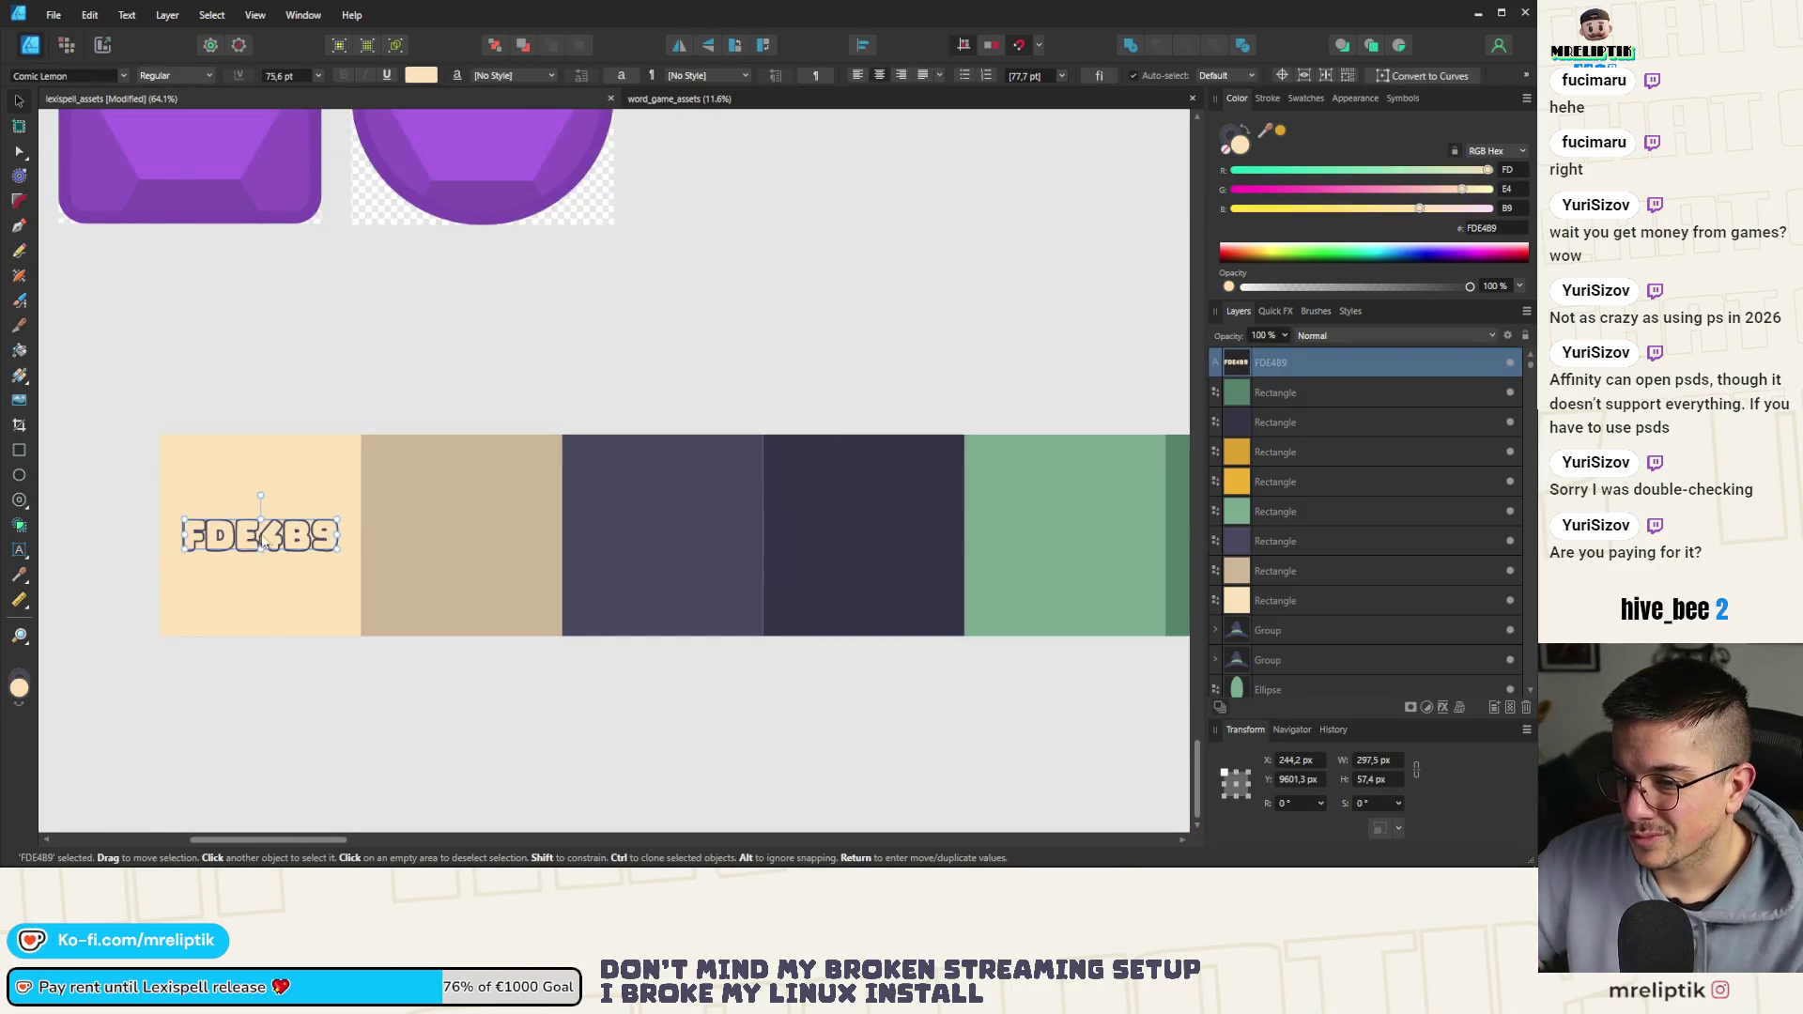
Copy the FDE4B9 label onto the tan and slate swatches, centring each one
drag(264, 538, 460, 543)
shift+click(461, 591)
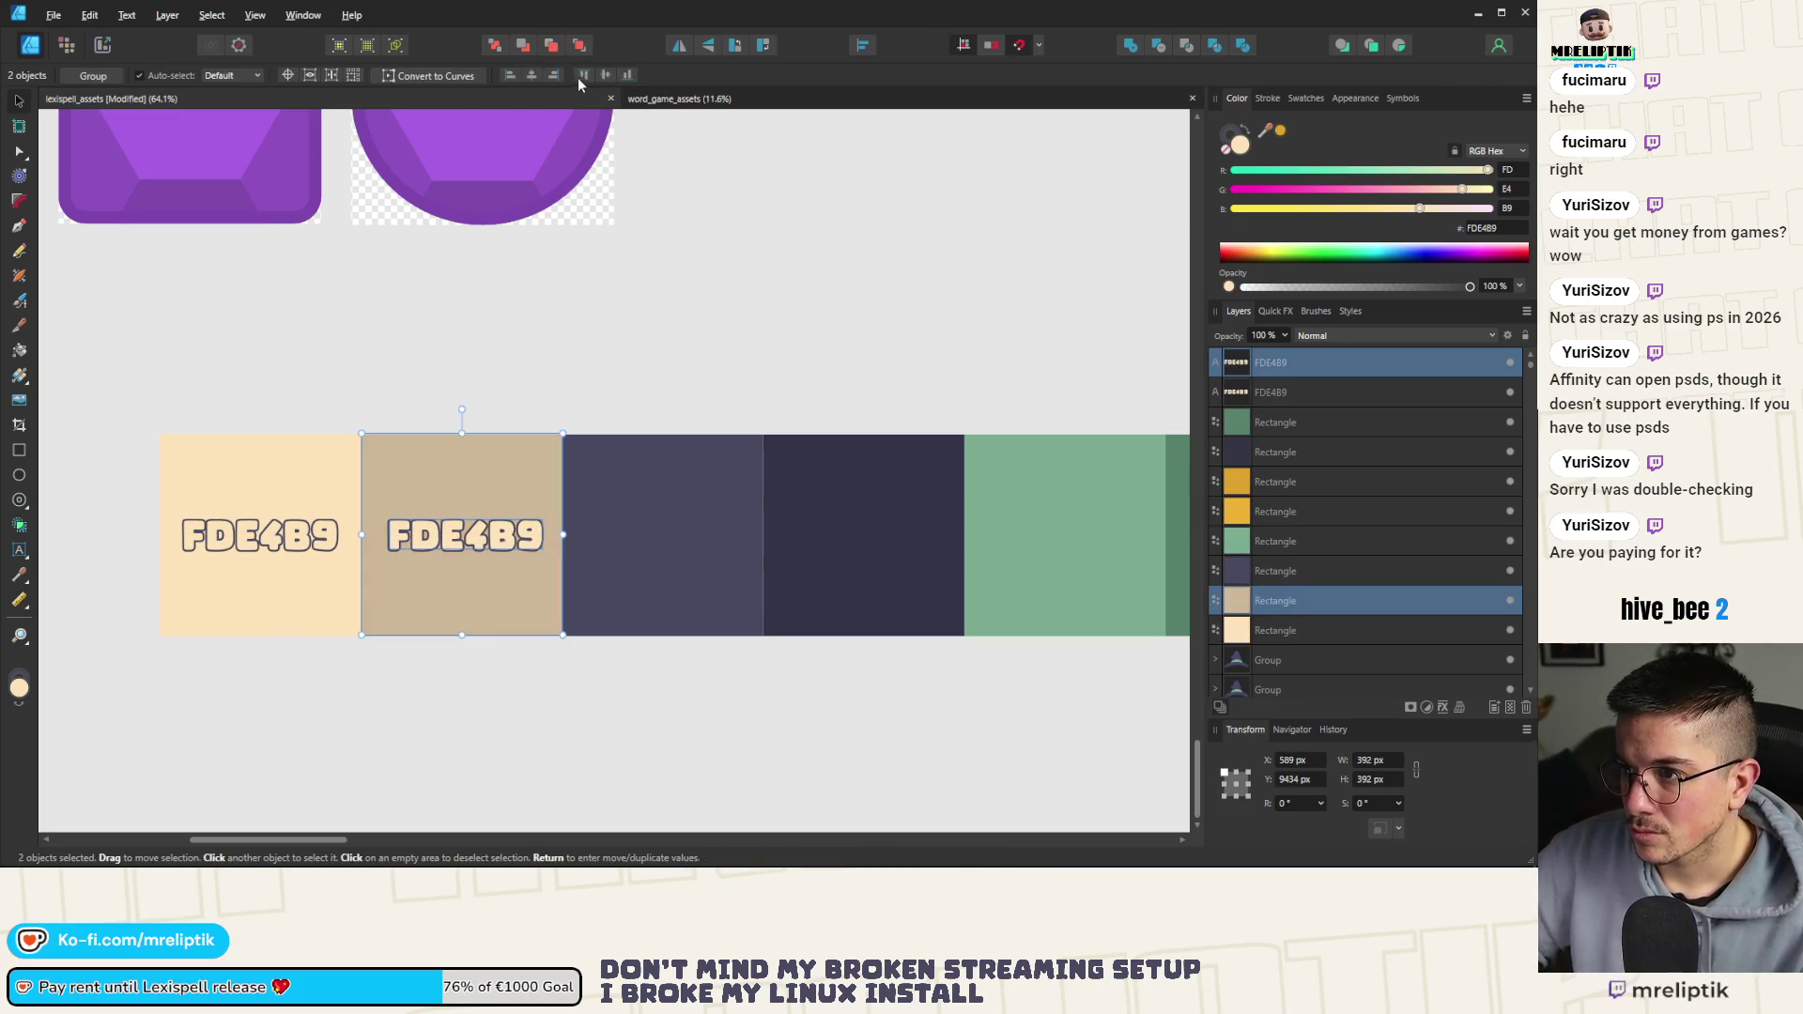
click(531, 75)
click(261, 531)
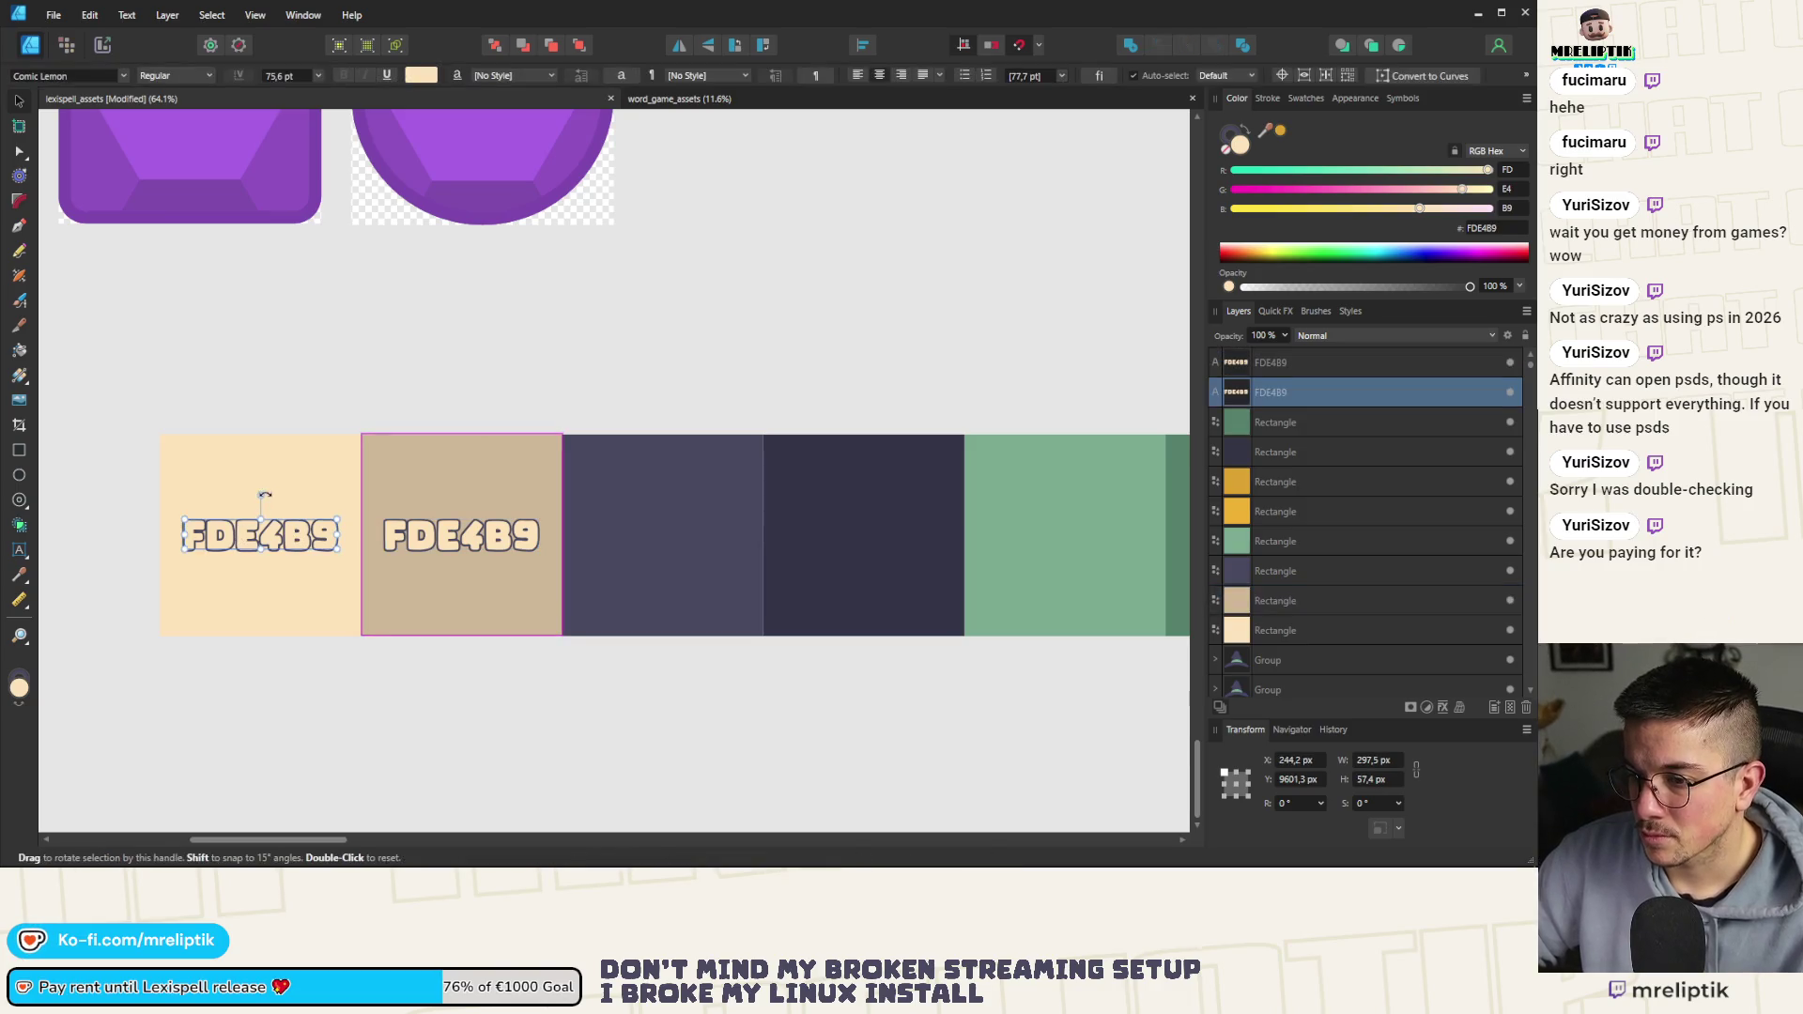
shift+click(300, 491)
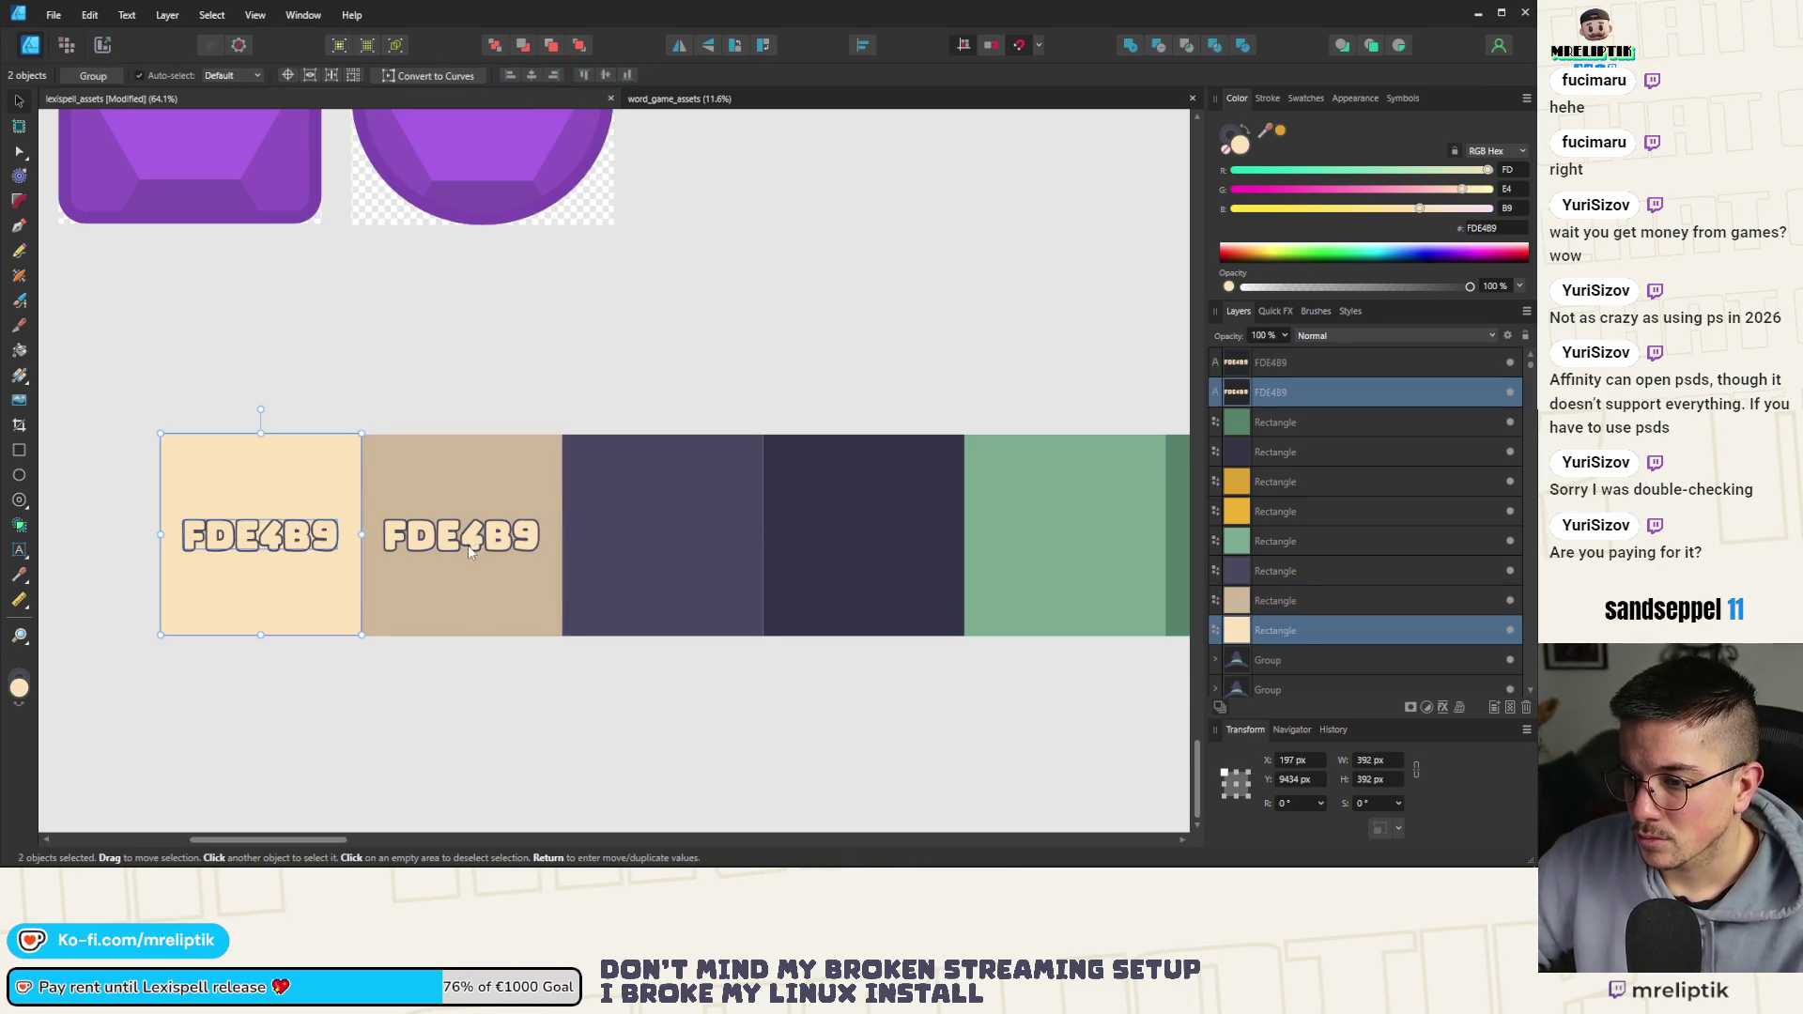
mouse_move(468, 544)
mouse_down()
mouse_move(676, 526)
mouse_move(697, 486)
mouse_up()
shift+click(698, 482)
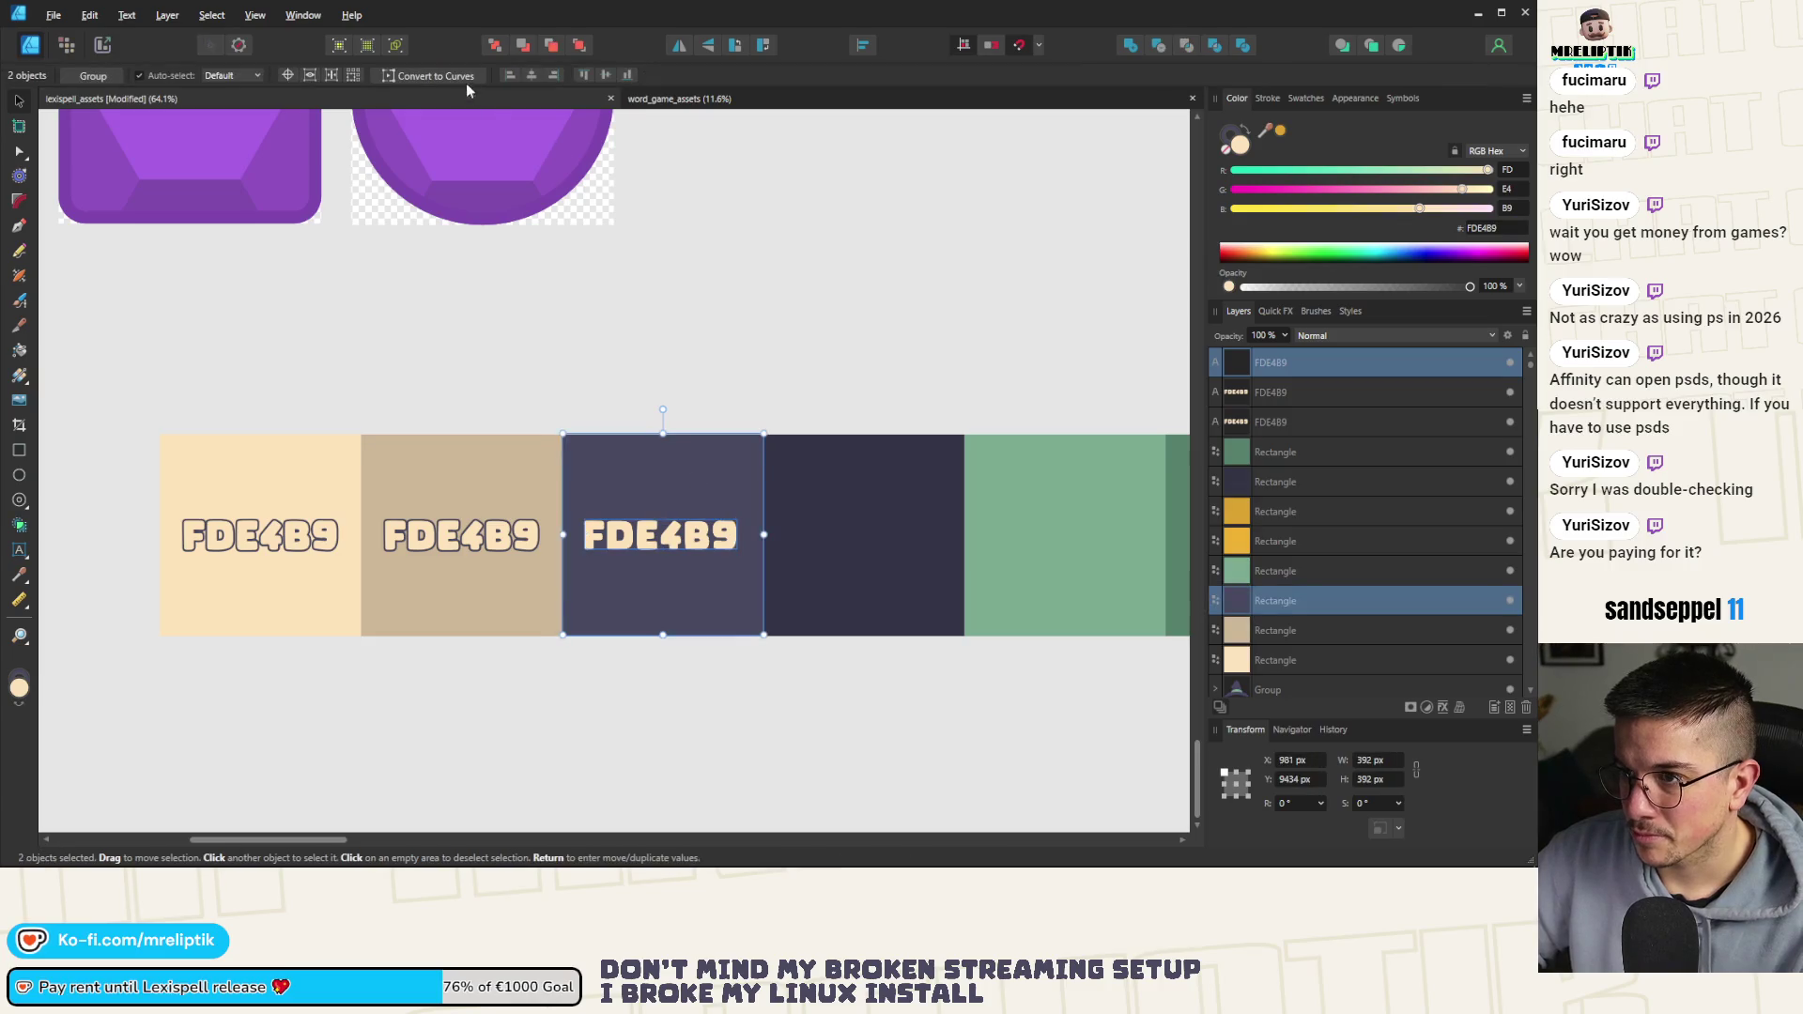
click(533, 78)
scroll(362, 443, down, 2)
scroll(523, 485, up, 2)
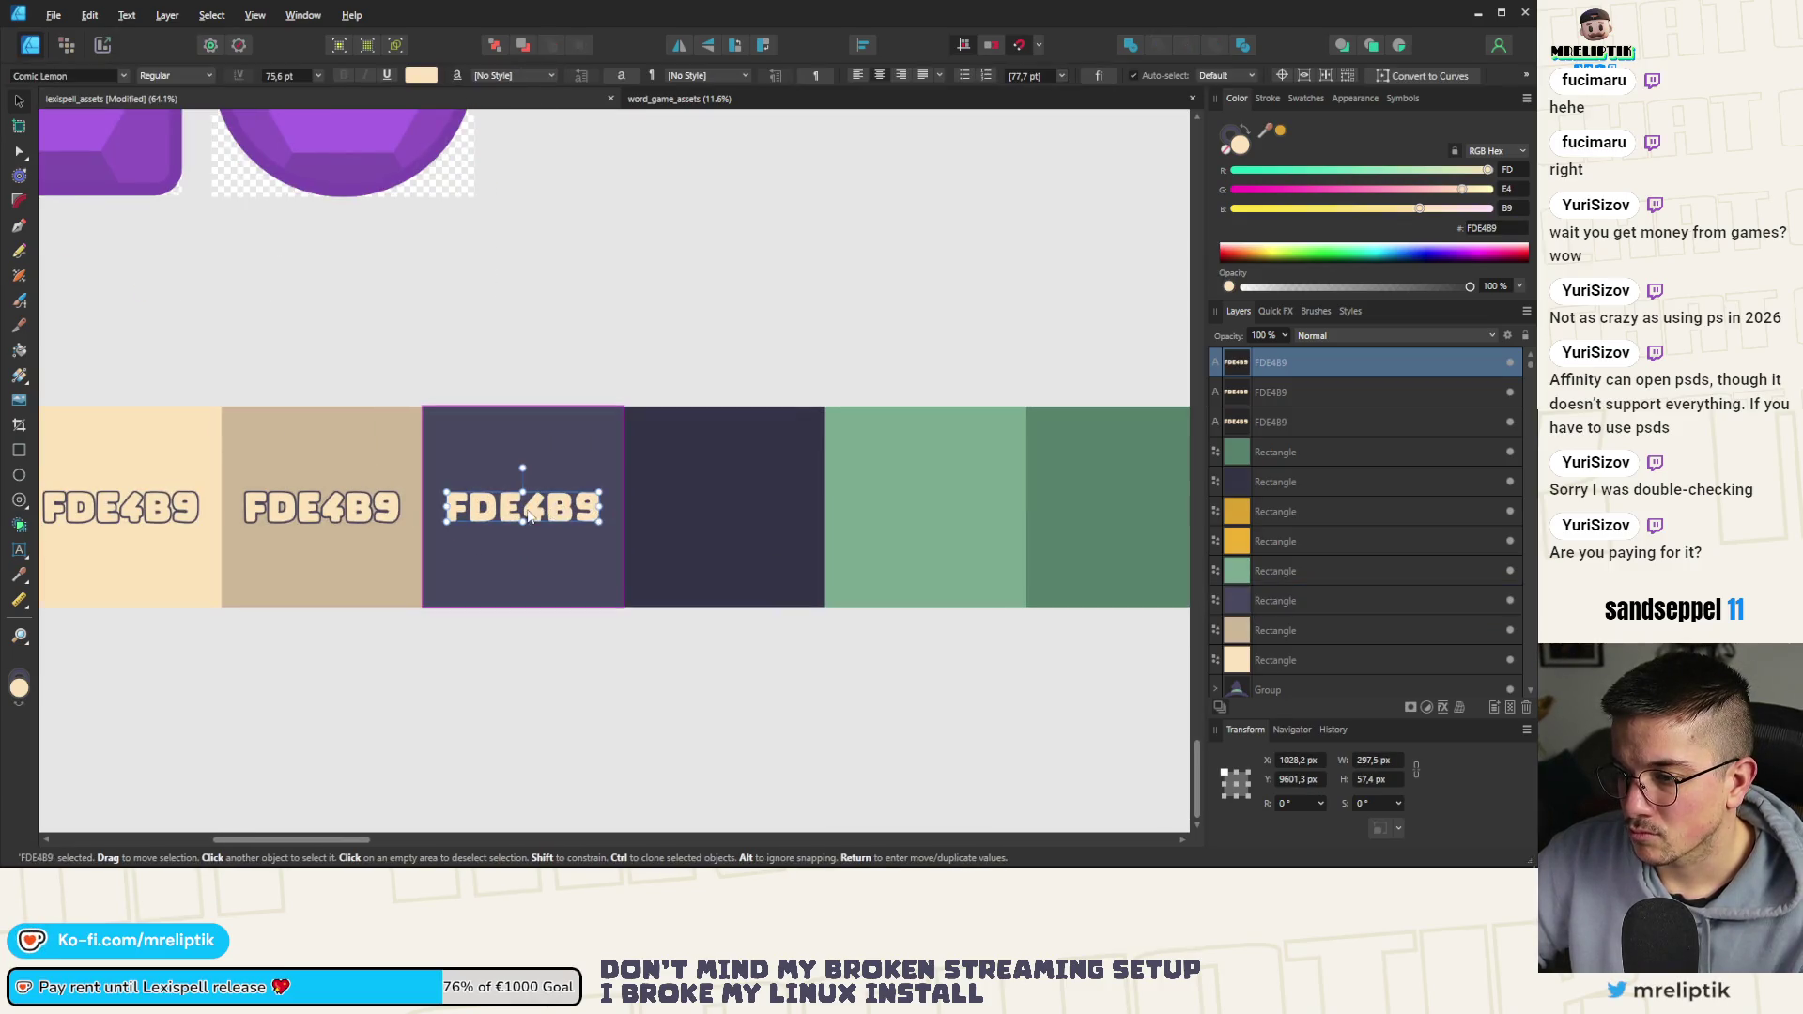
Add centred FDE4B9 label copies to the dark navy and light-green swatches
drag(532, 515, 739, 517)
shift+click(775, 442)
click(529, 79)
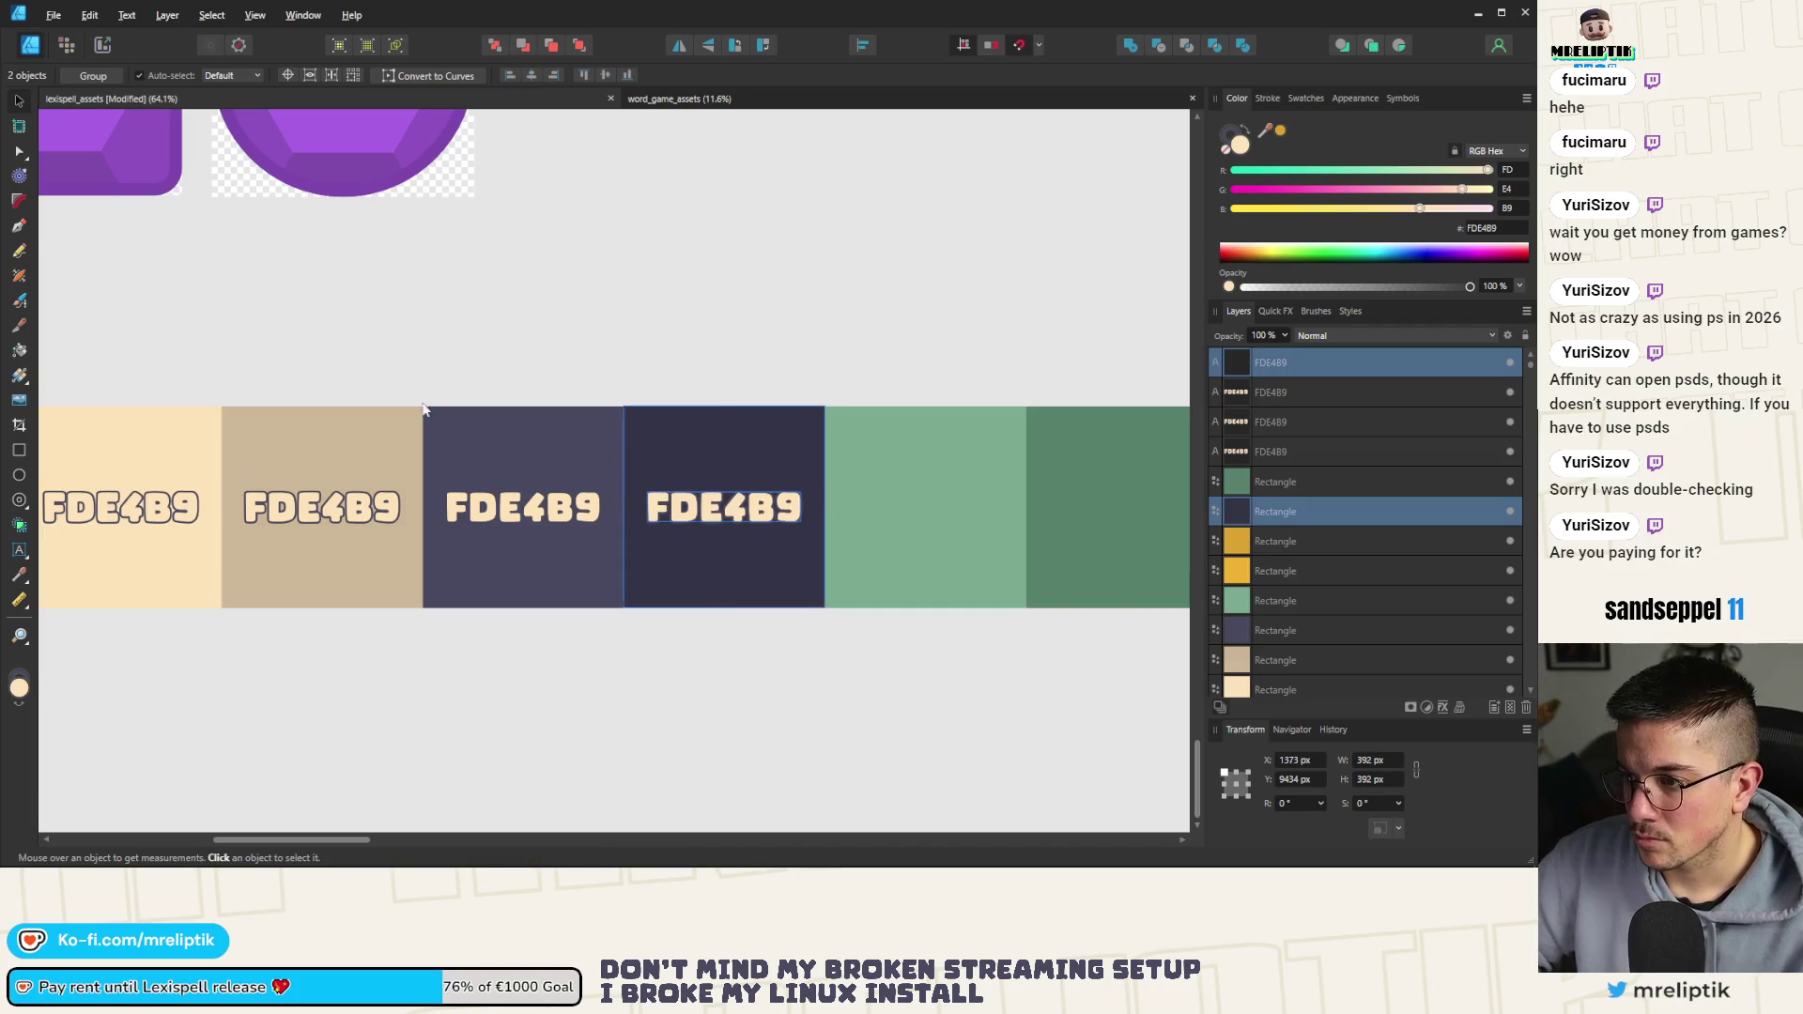
scroll(589, 483, down, 2)
drag(434, 483, 591, 483)
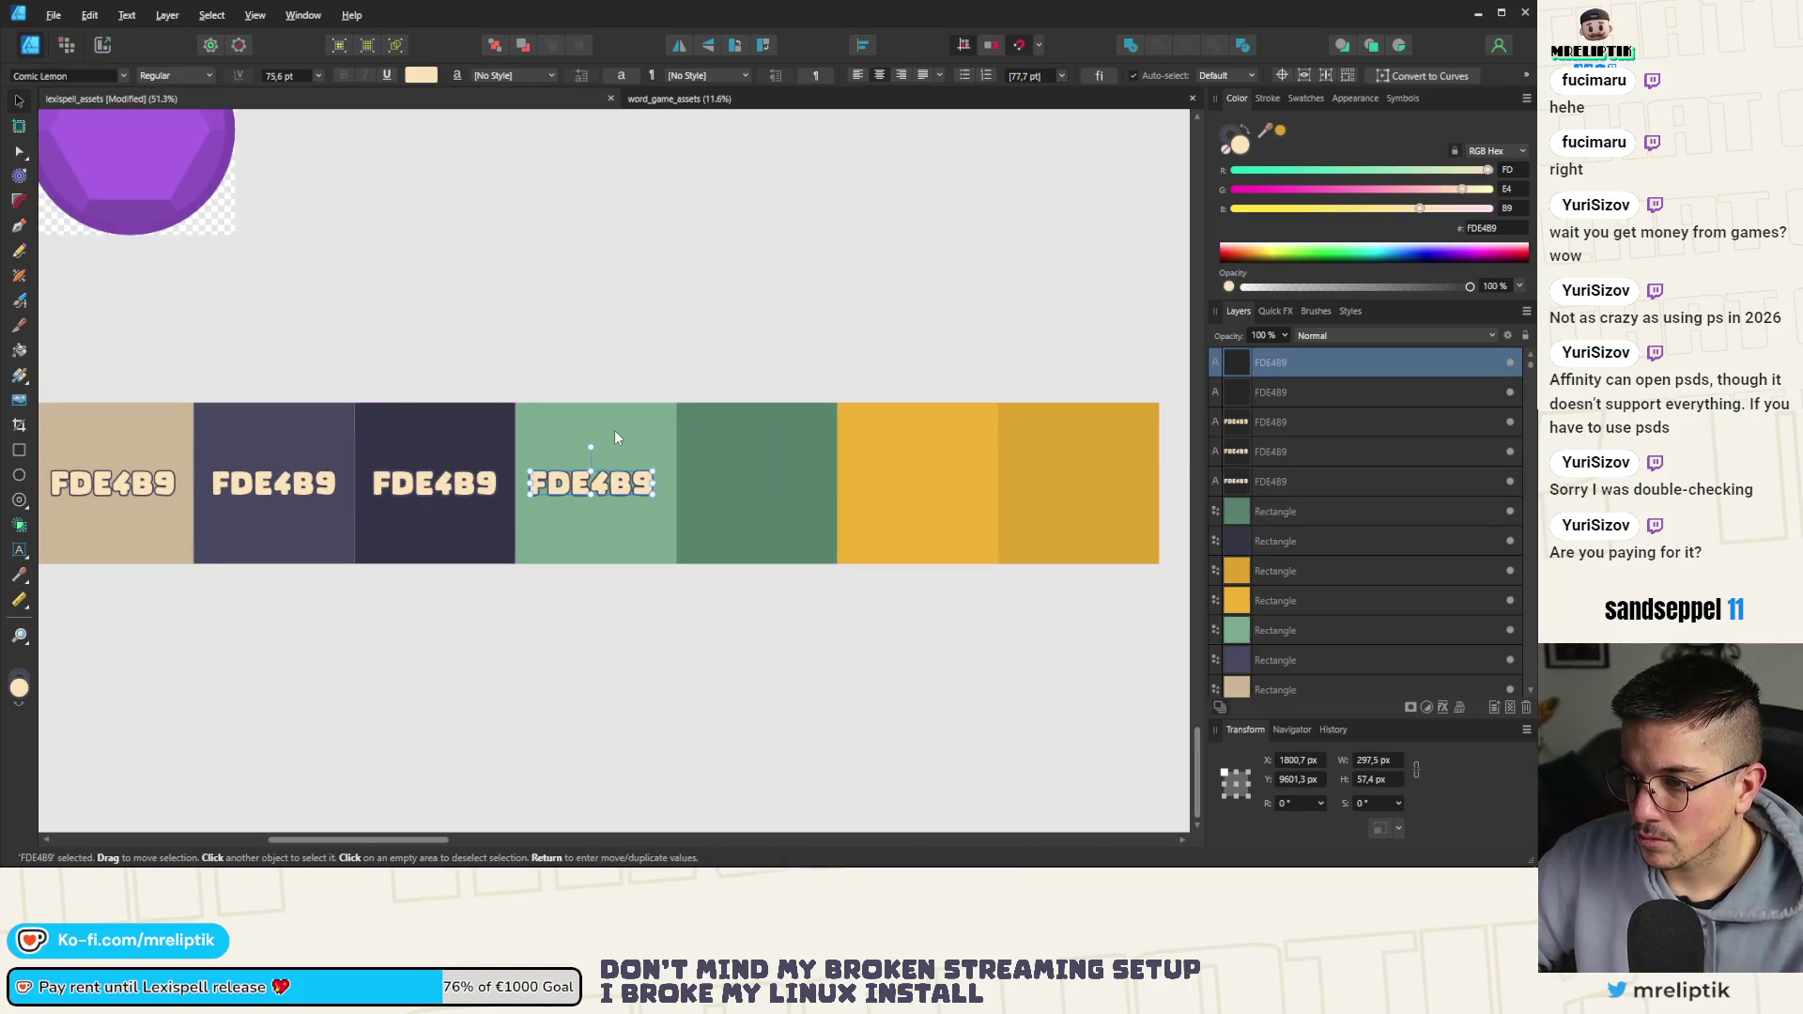
shift+click(614, 430)
click(533, 75)
scroll(583, 250, down, 3)
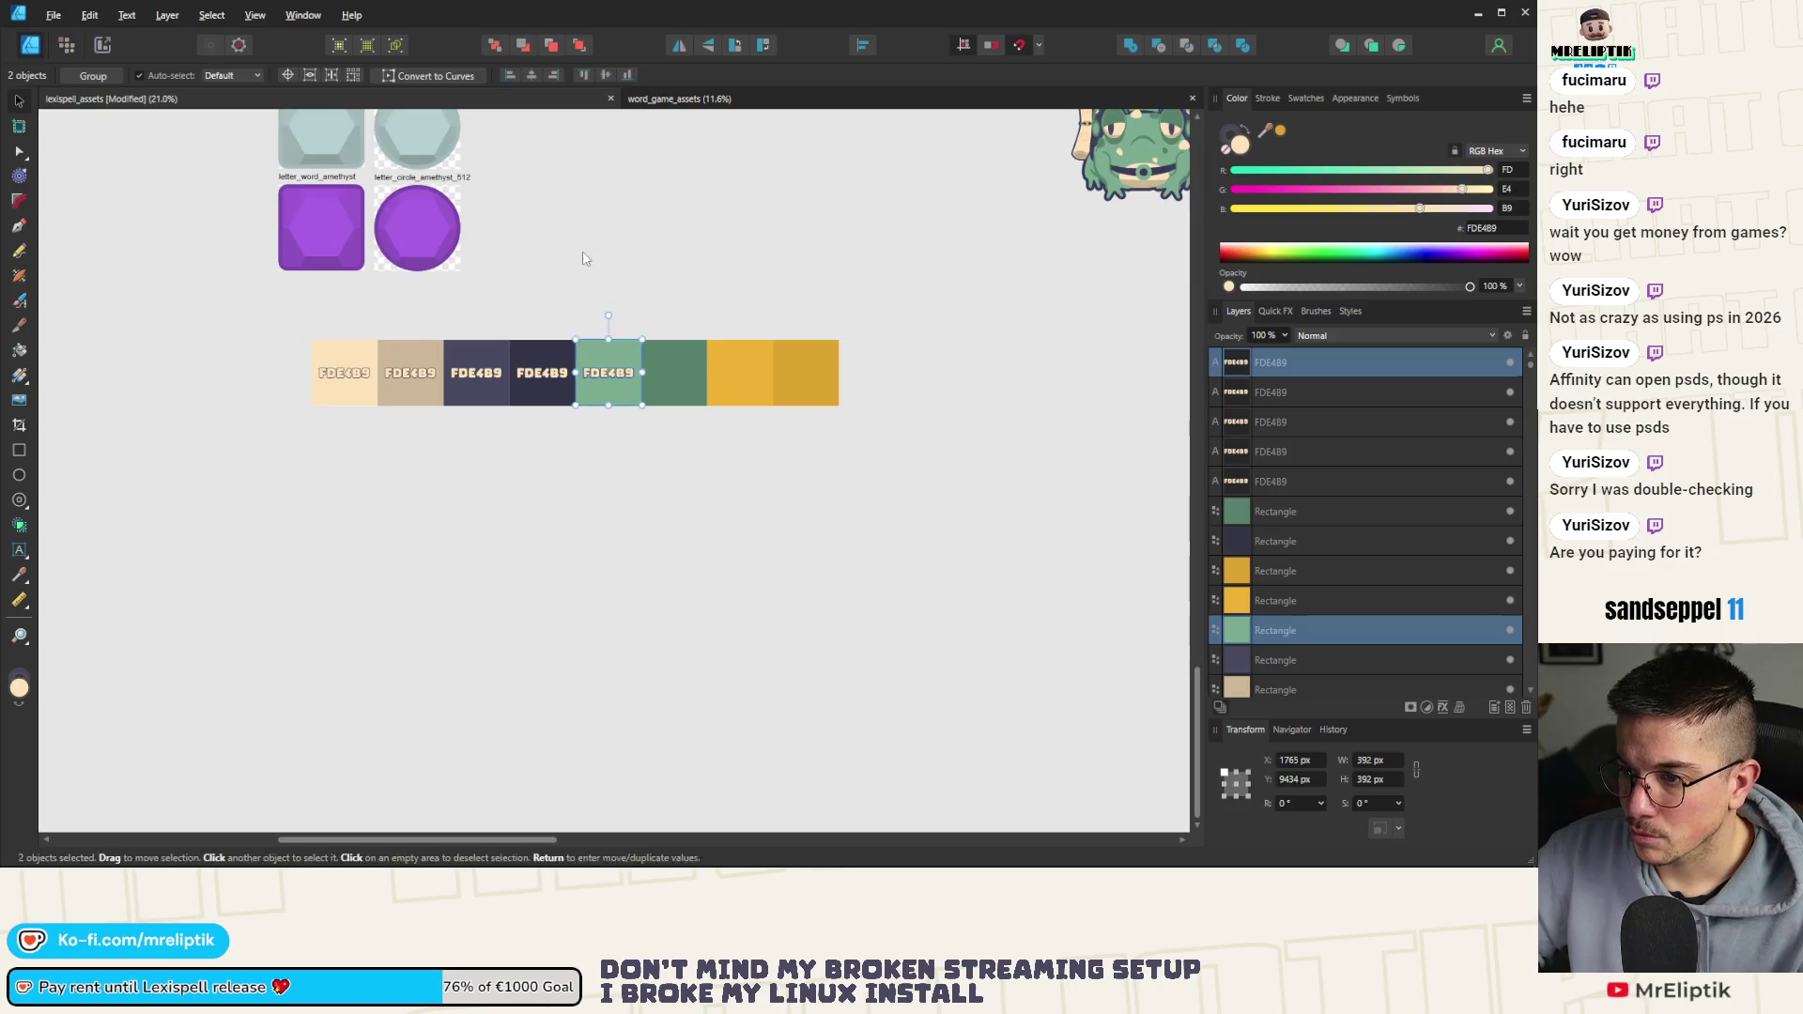
scroll(651, 408, up, 1)
Move the light-green, dark-green, yellow and dark-yellow swatches into a second row below
click(685, 374)
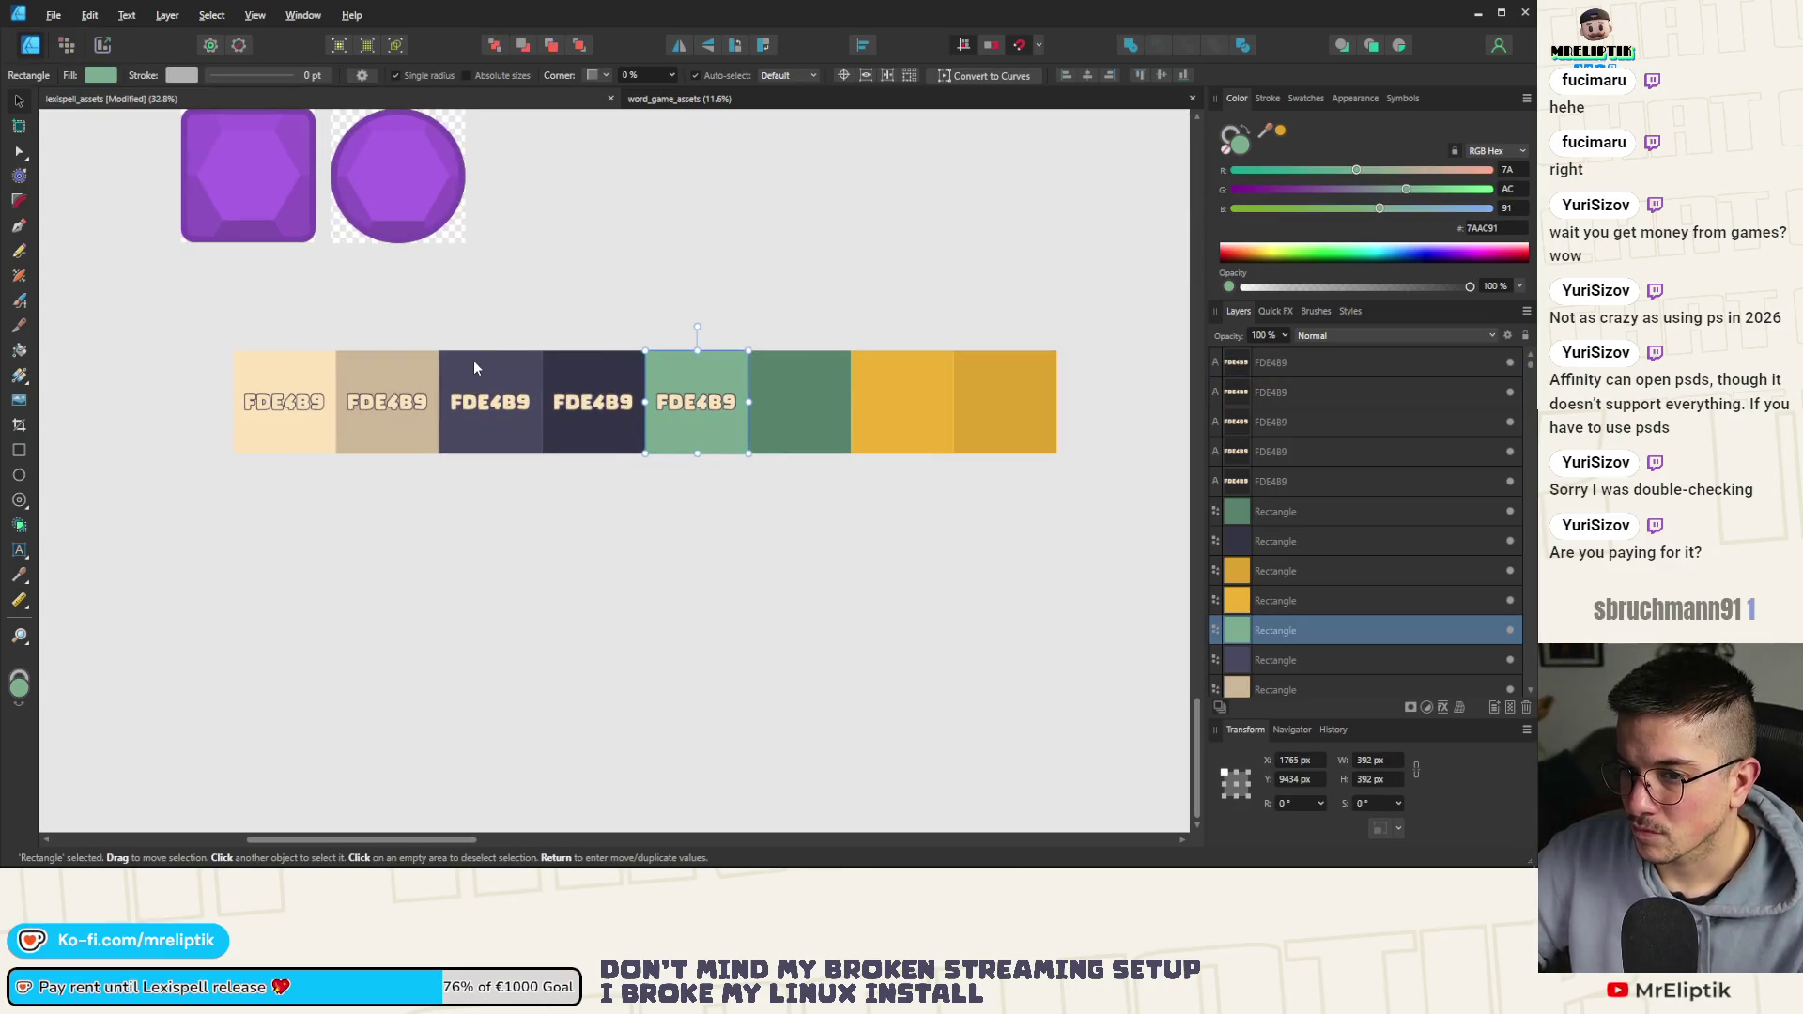
click(1289, 513)
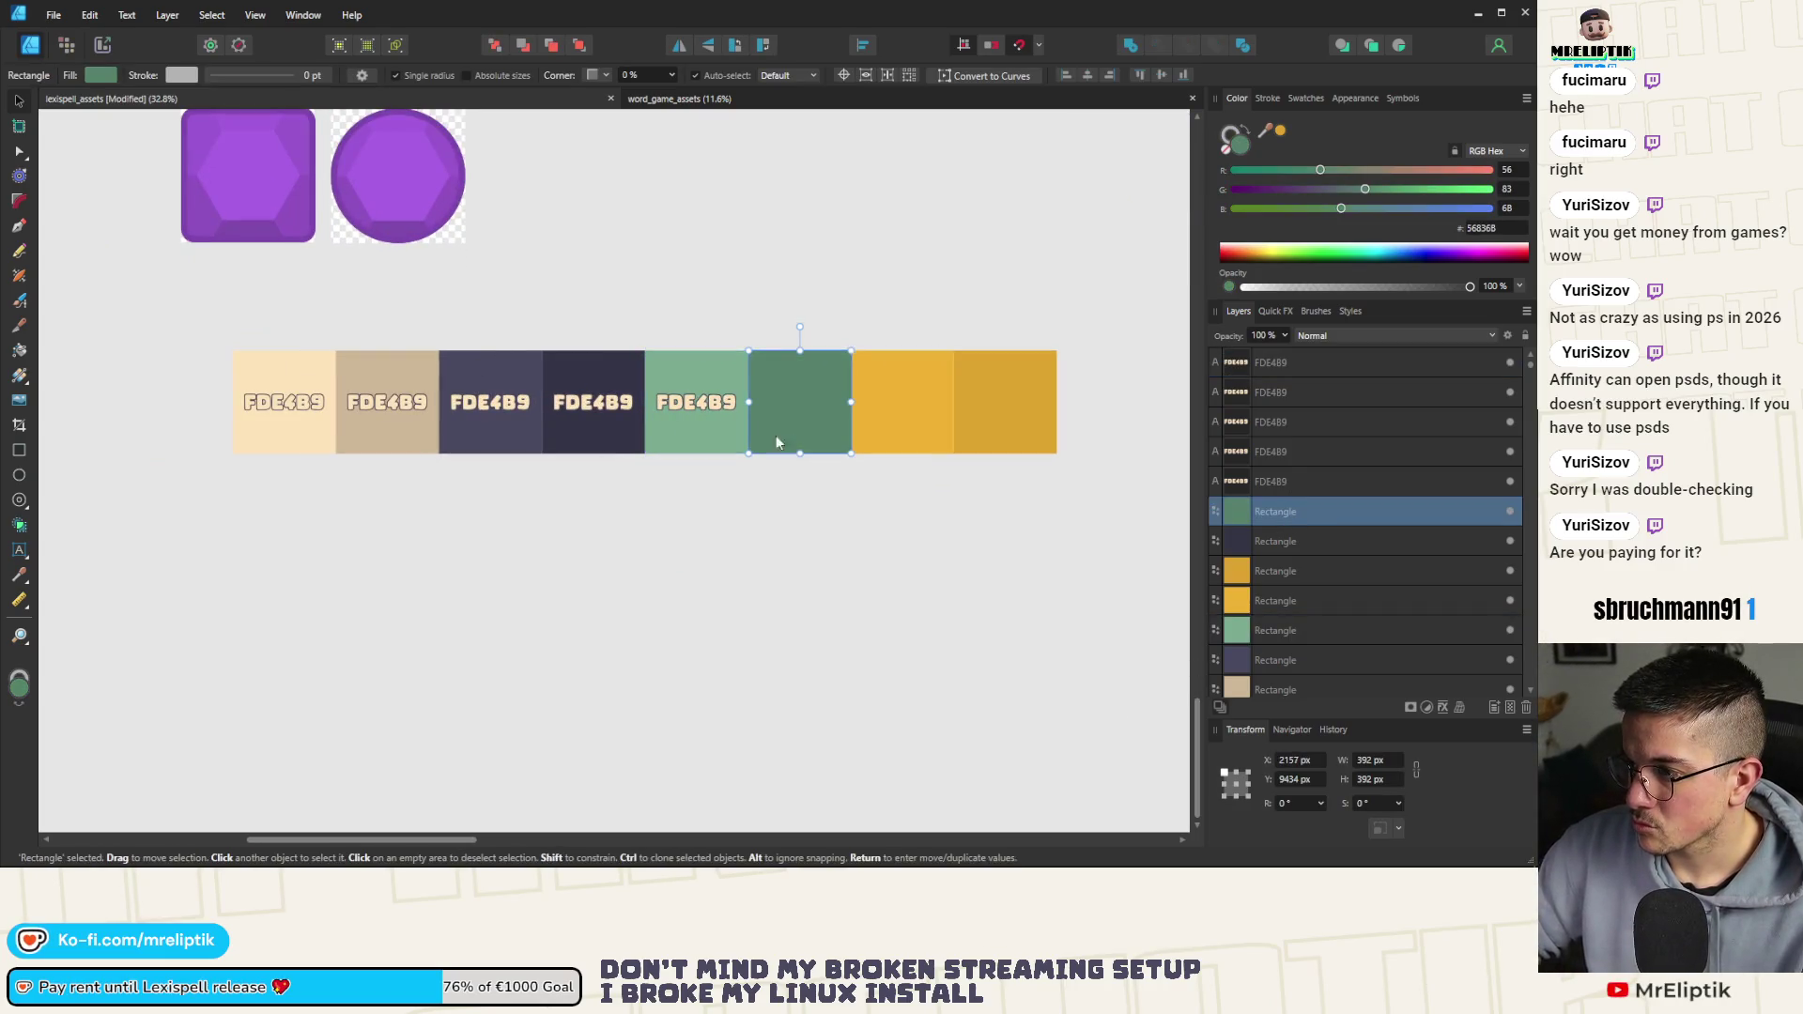
shift+click(720, 376)
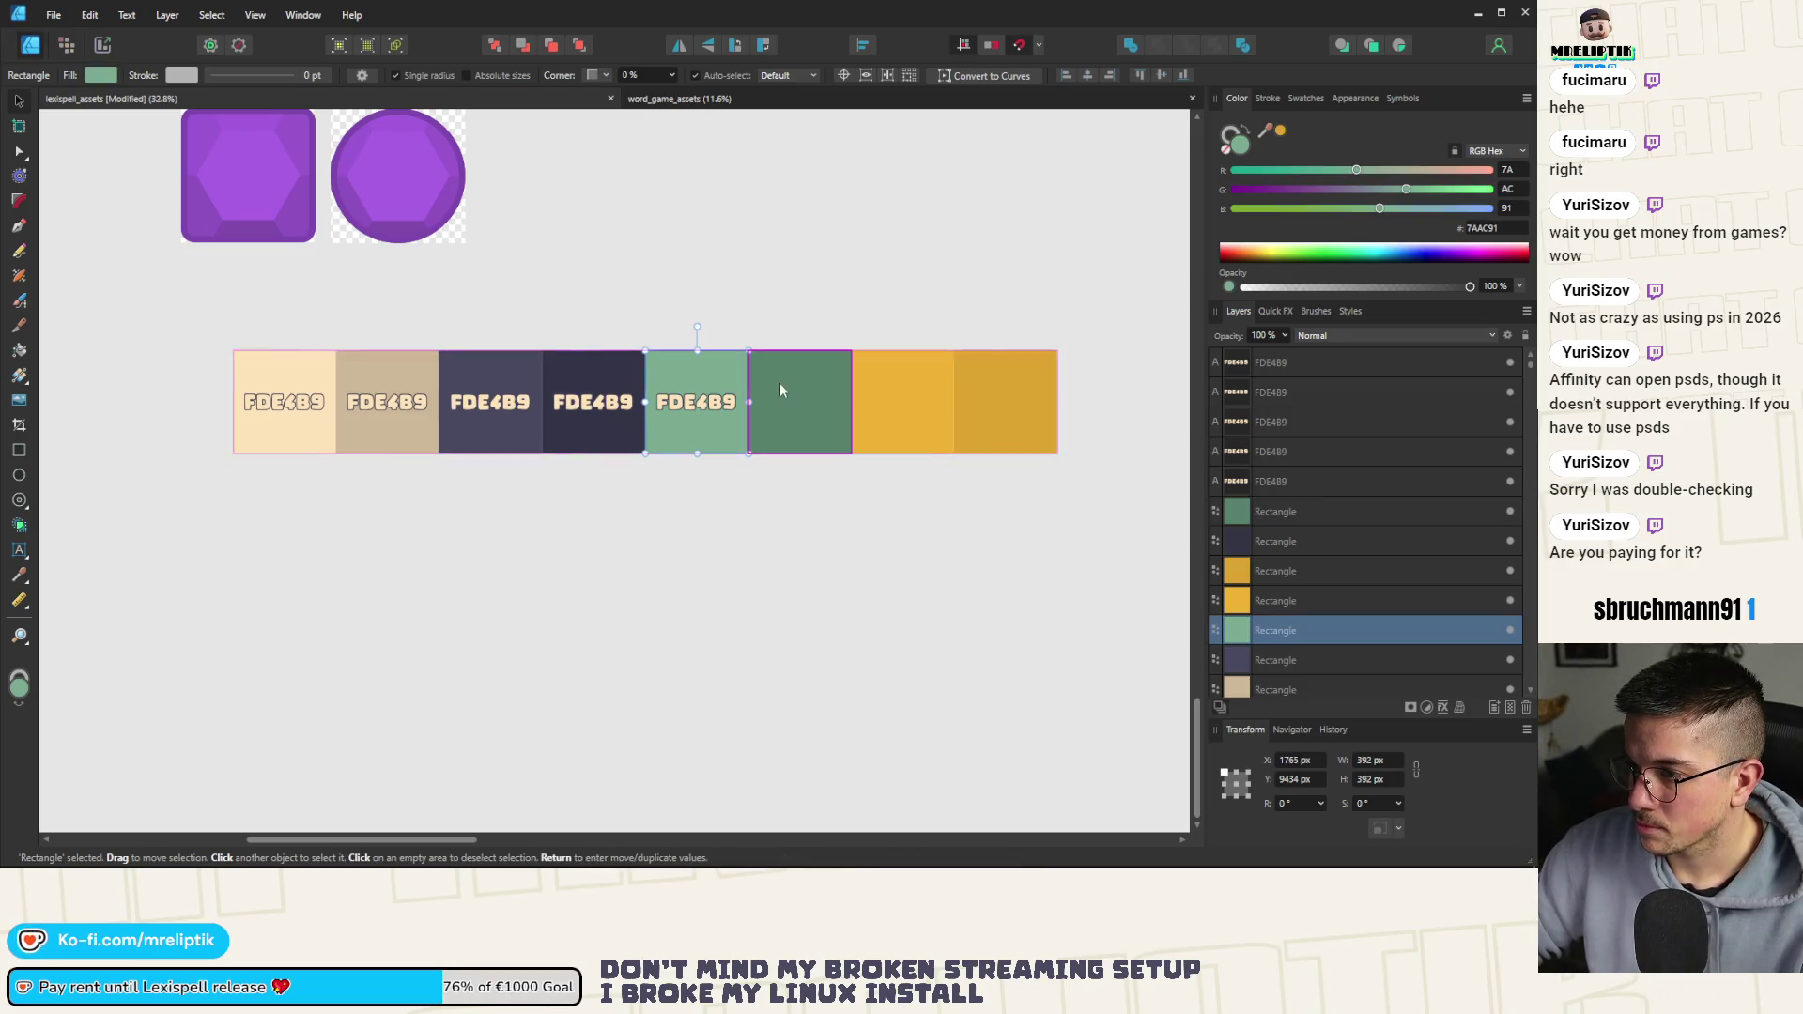
shift+click(904, 385)
shift+click(1014, 395)
mouse_move(803, 432)
mouse_down()
mouse_move(551, 636)
mouse_move(380, 517)
mouse_up()
Stretch the white backing rectangle over both rows, then delete it
click(869, 367)
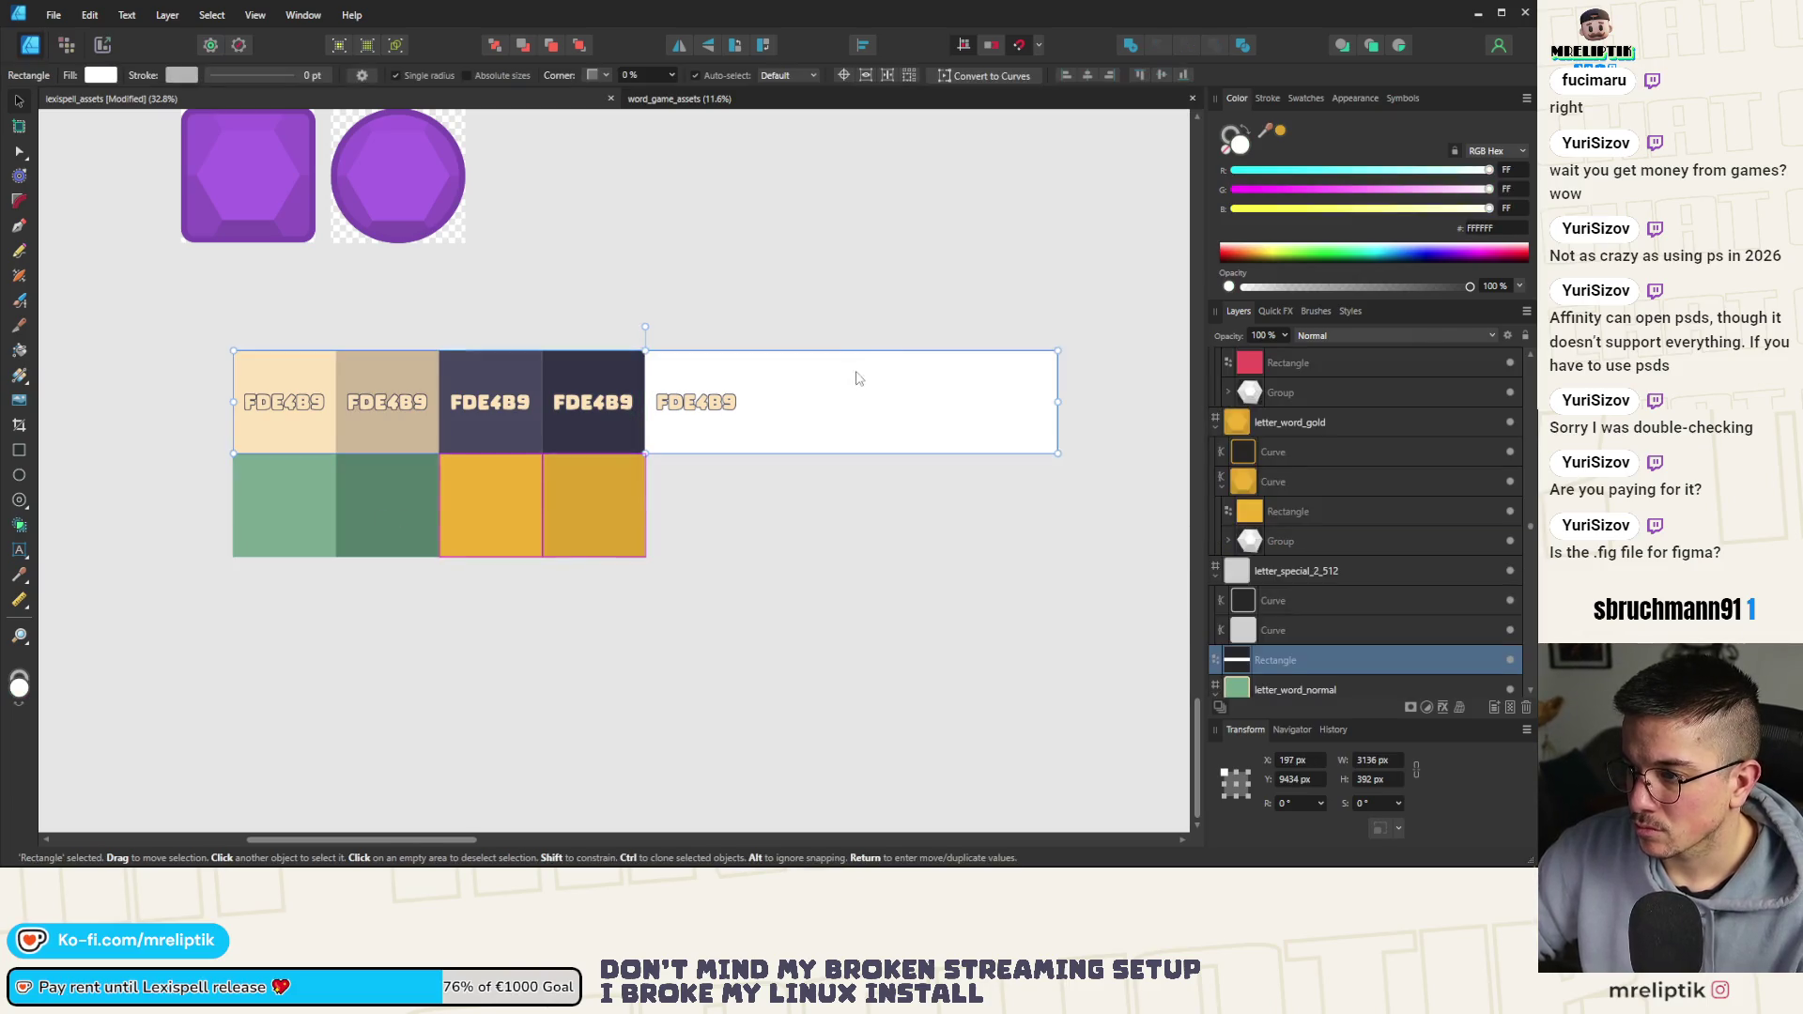
drag(645, 454, 670, 557)
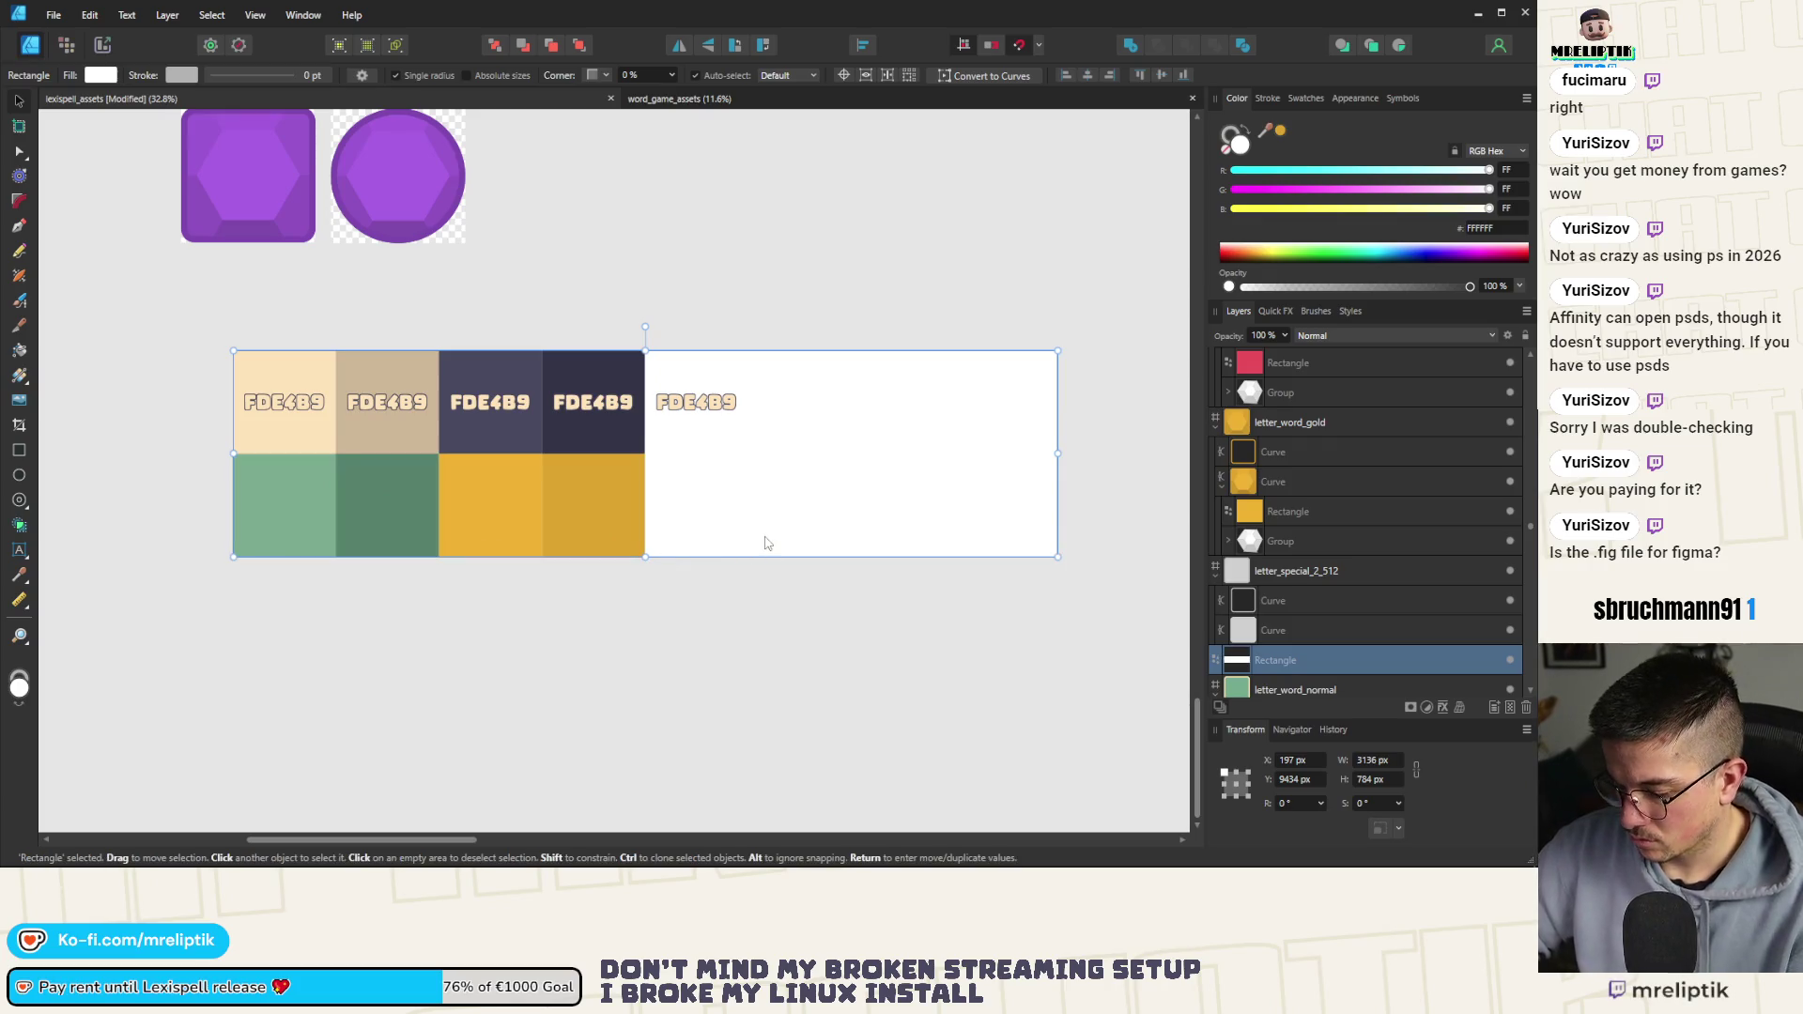
key(Delete)
Draw a 1568 × 784 px artboard covering the whole two-row swatch grid
click(19, 125)
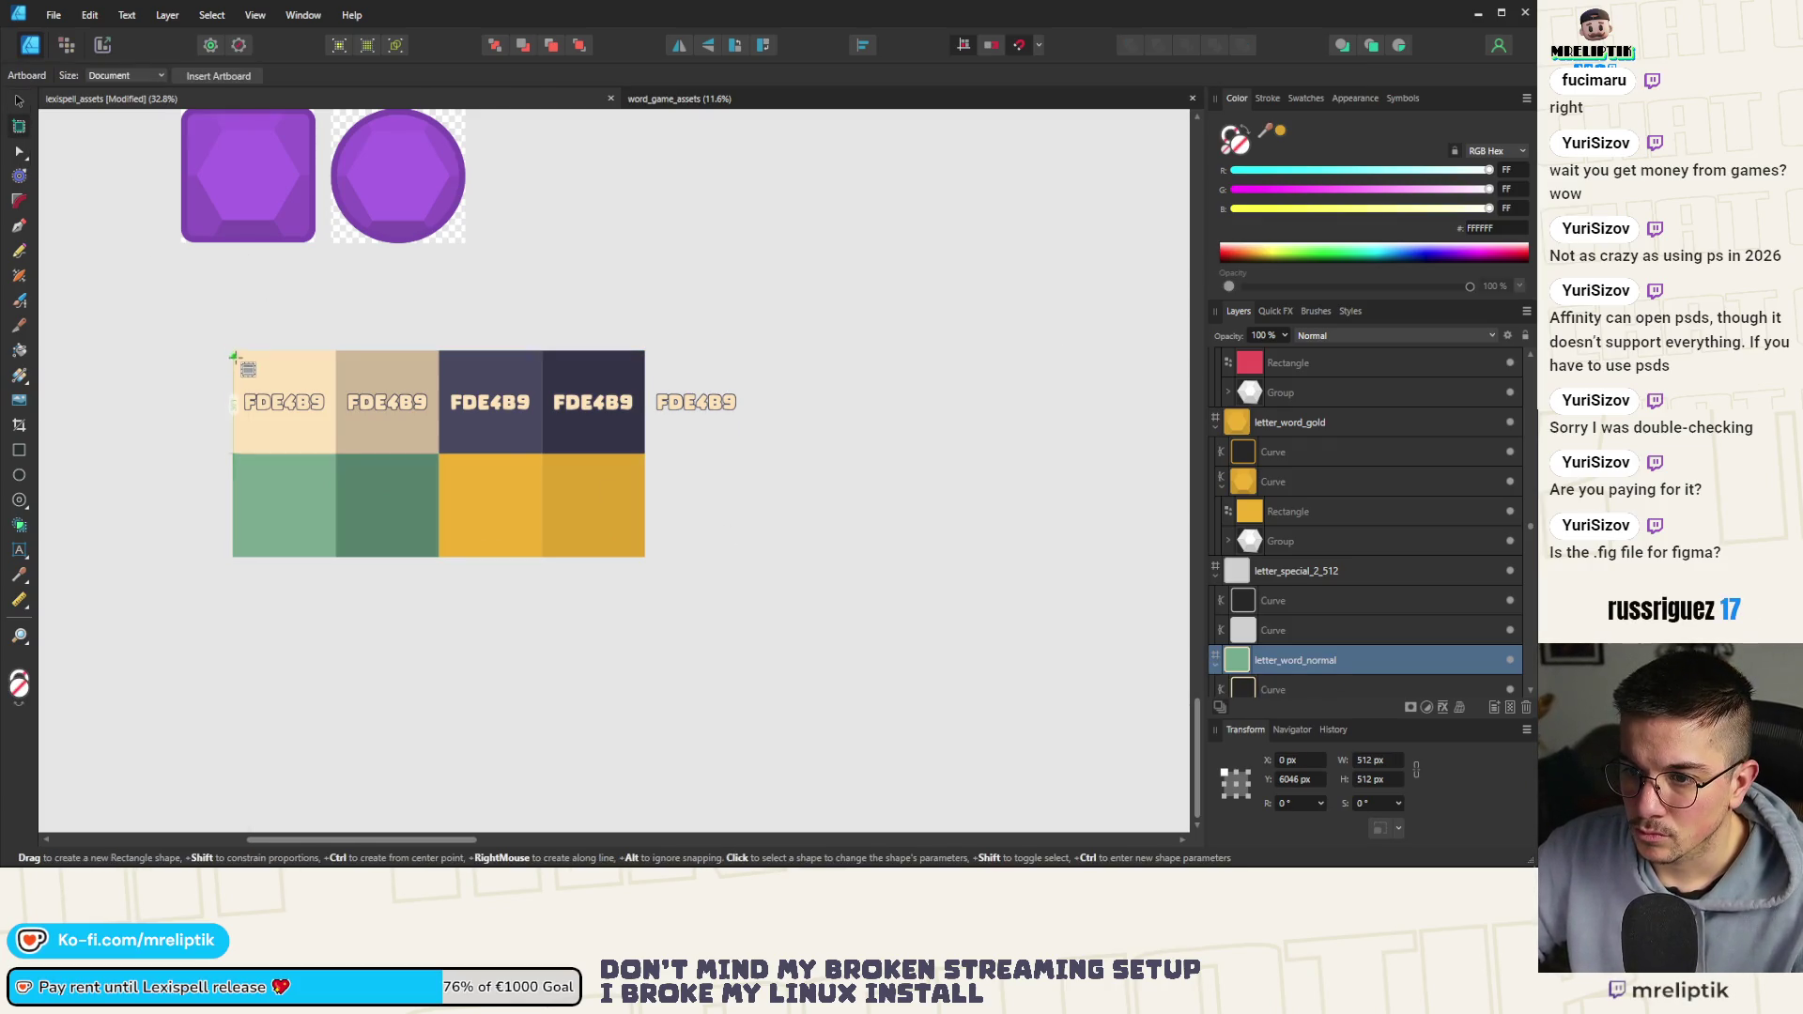
scroll(234, 351, up, 5)
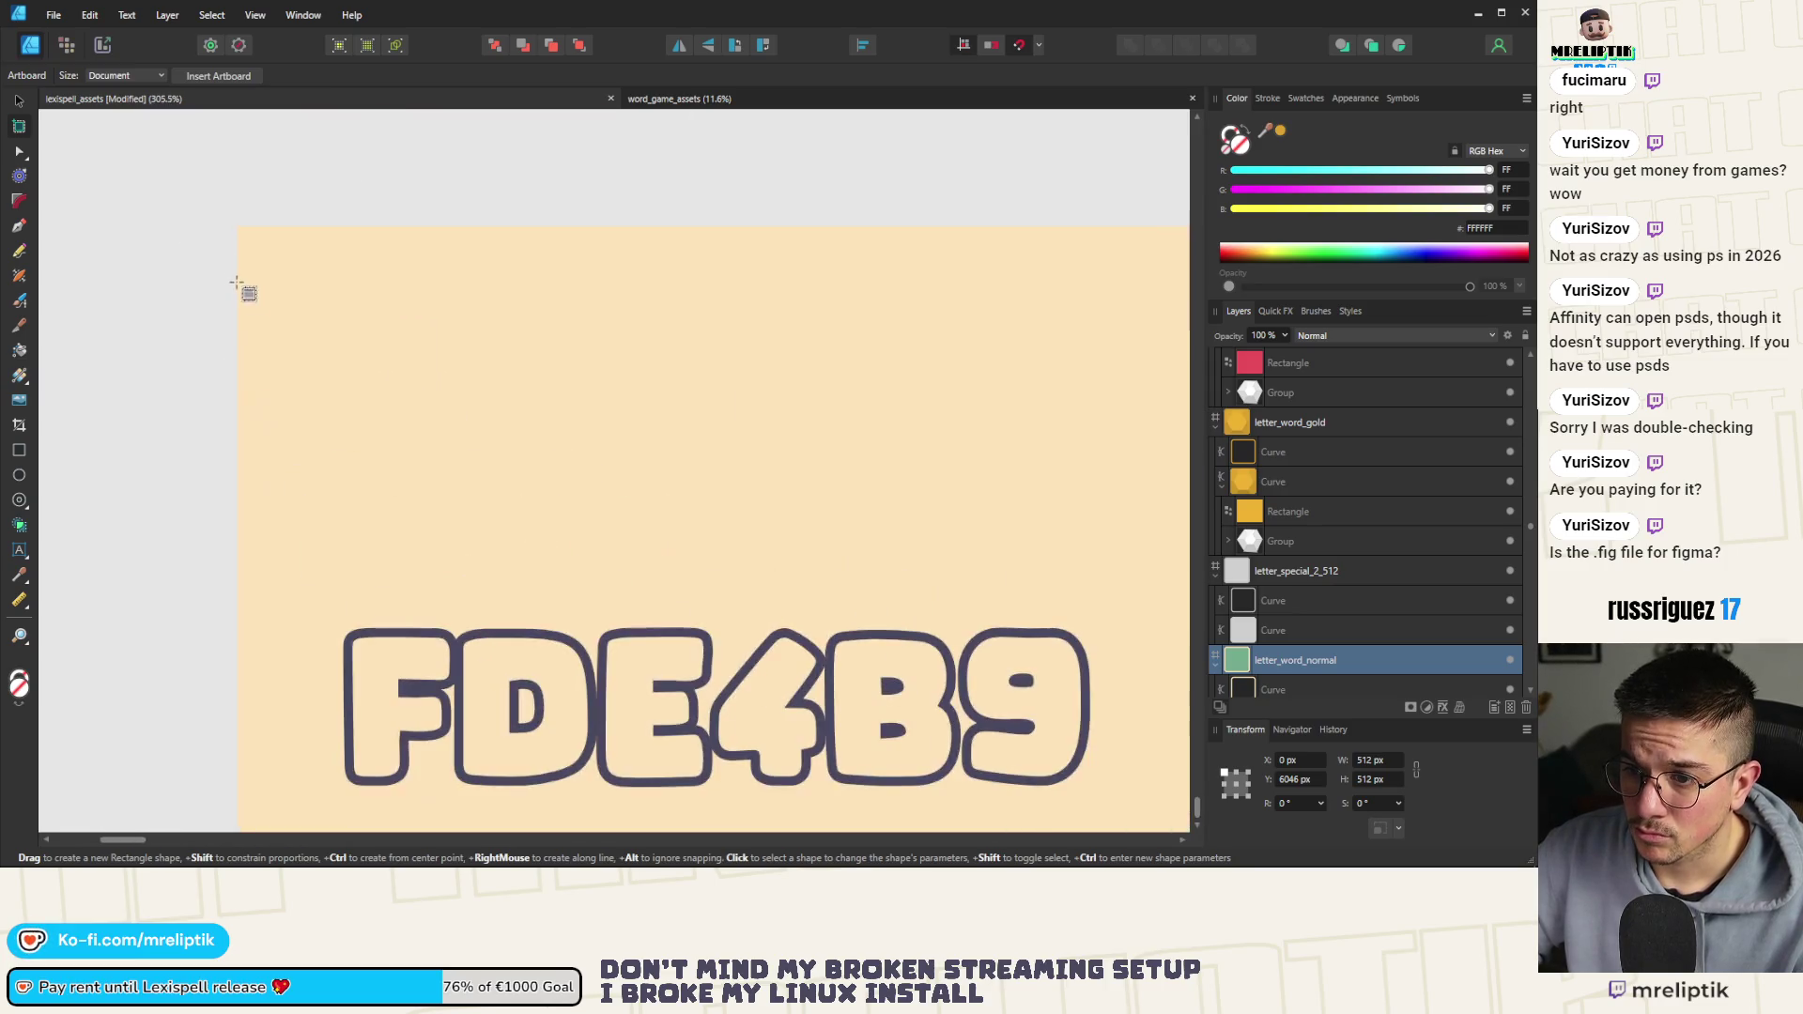
mouse_move(237, 226)
mouse_down()
mouse_move(315, 317)
mouse_move(604, 535)
mouse_move(886, 785)
mouse_move(604, 584)
mouse_up()
scroll(604, 536, down, 10)
drag(469, 474, 794, 613)
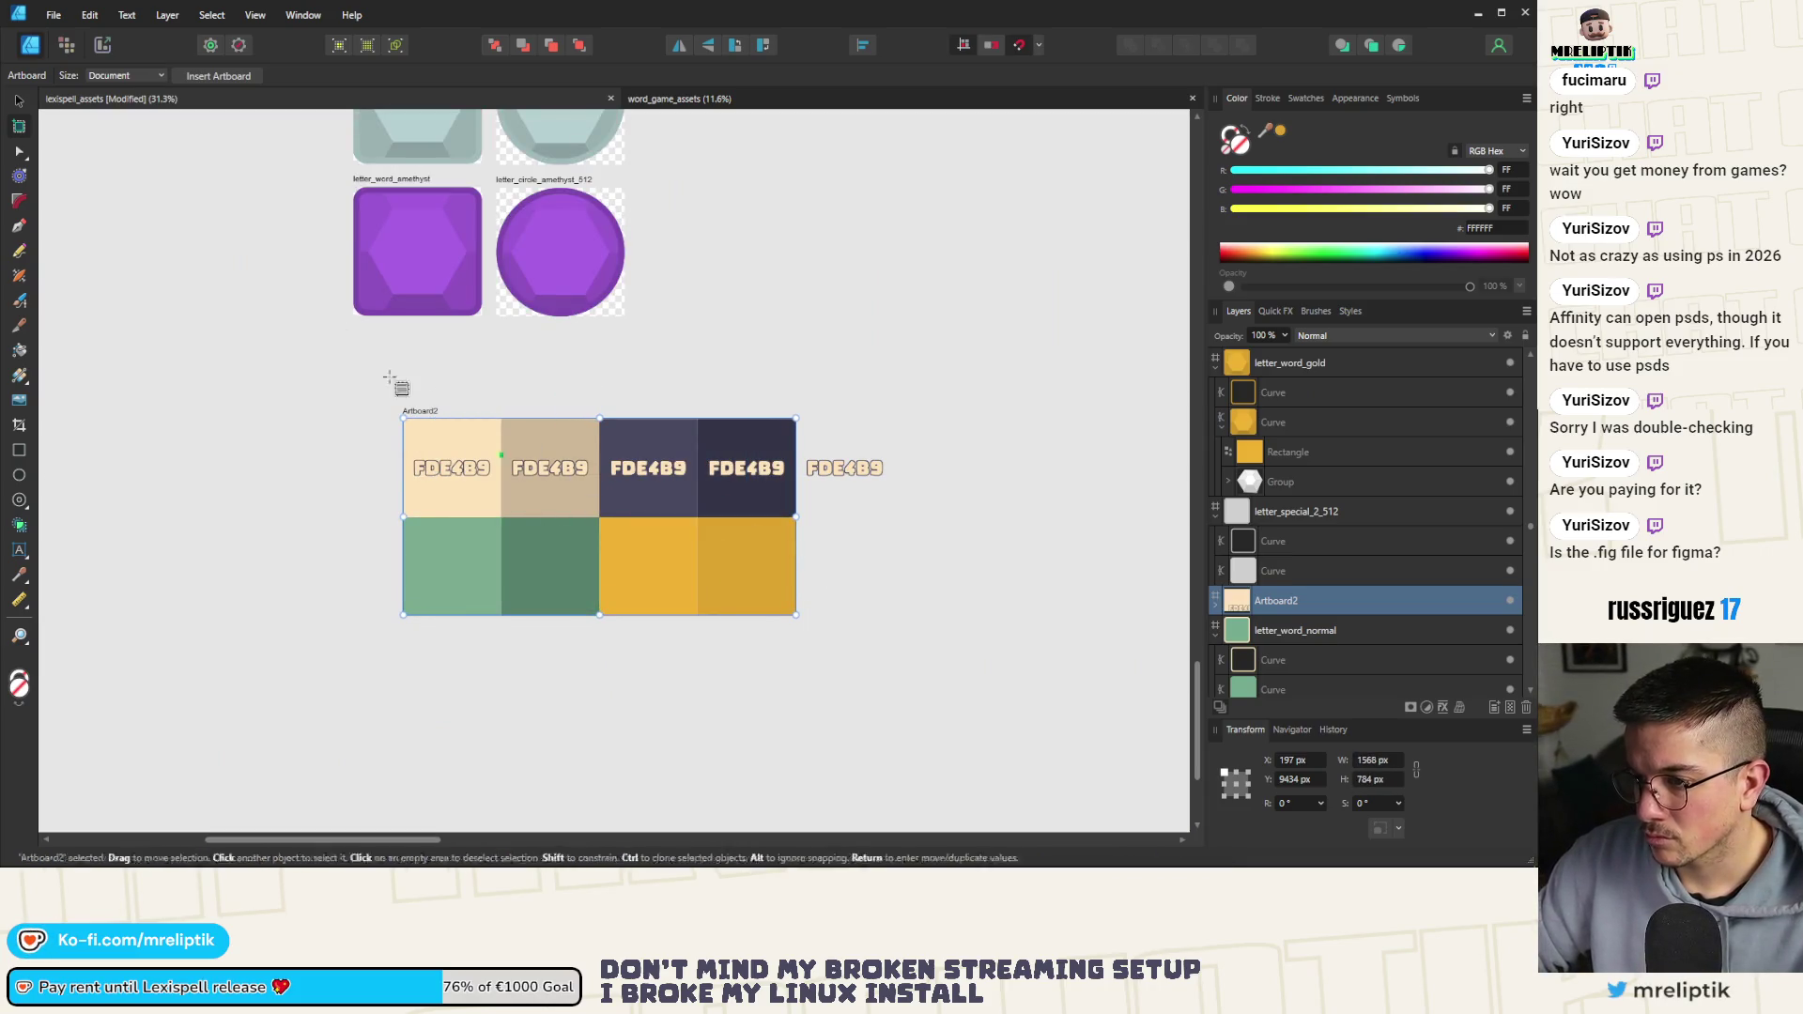
Rename Artboard2 to 'palette' and deselect it
key(v)
double_click(428, 411)
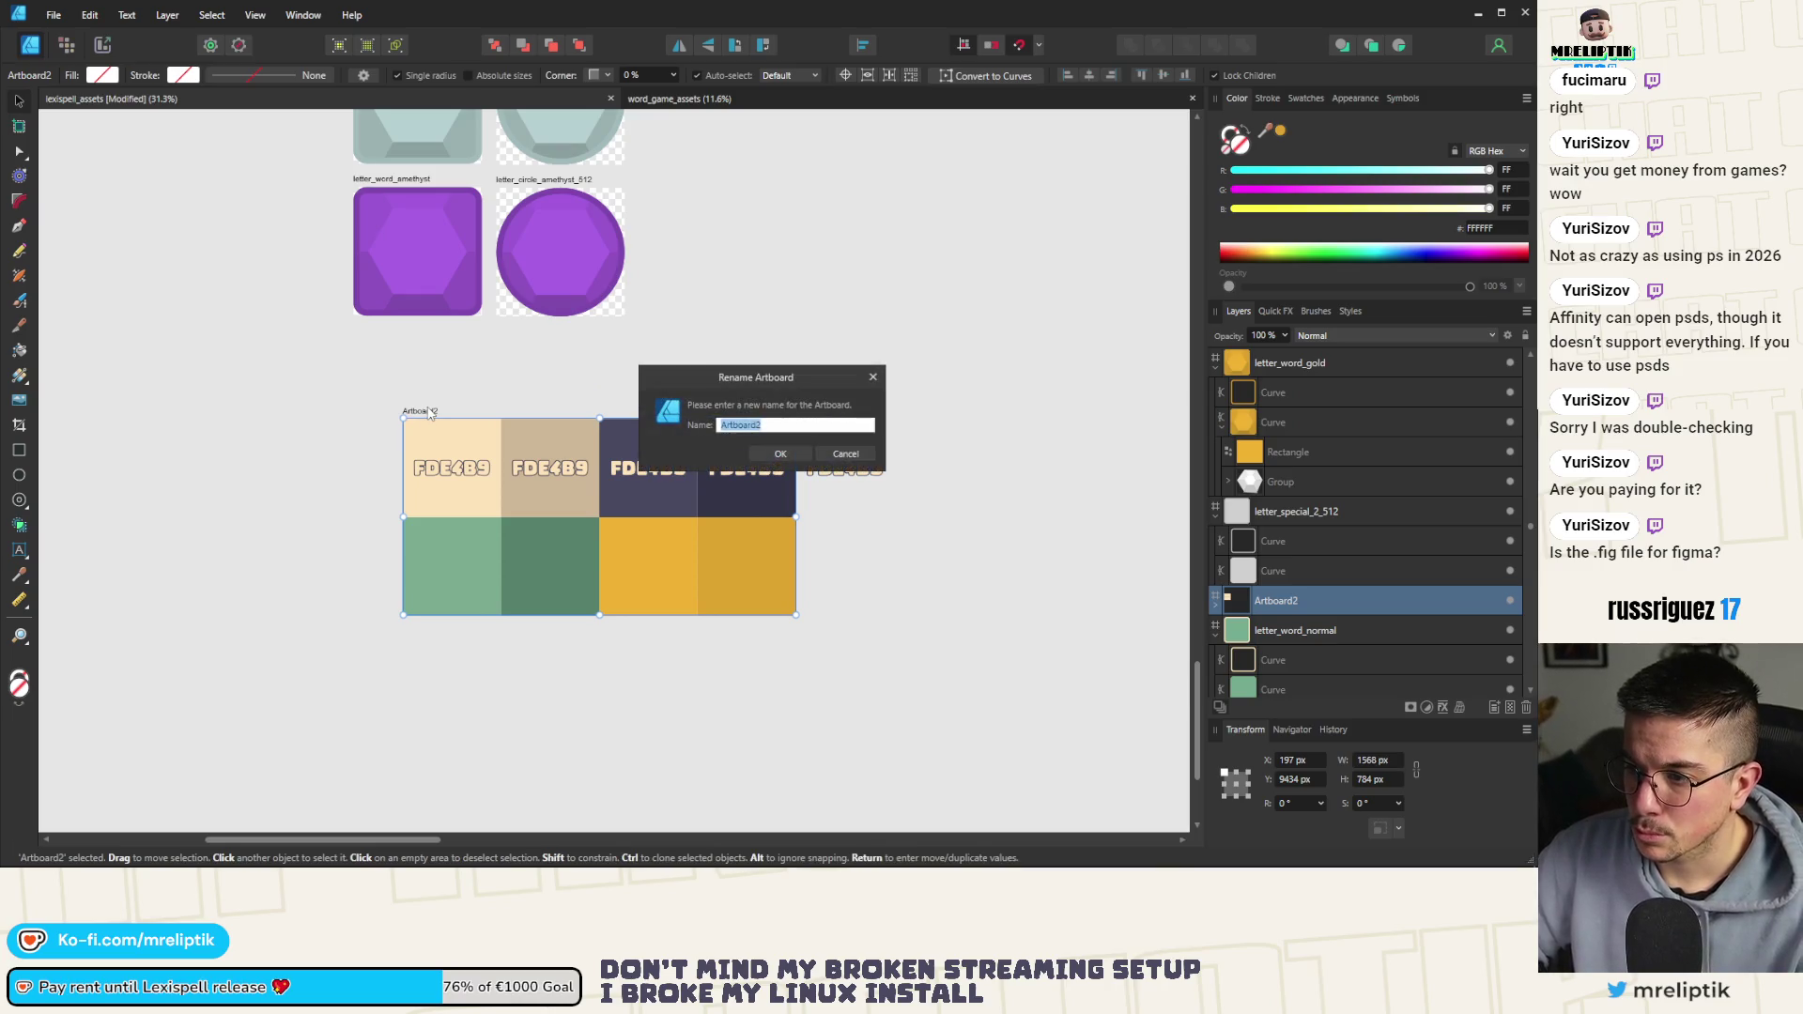
text(te)
key(Return)
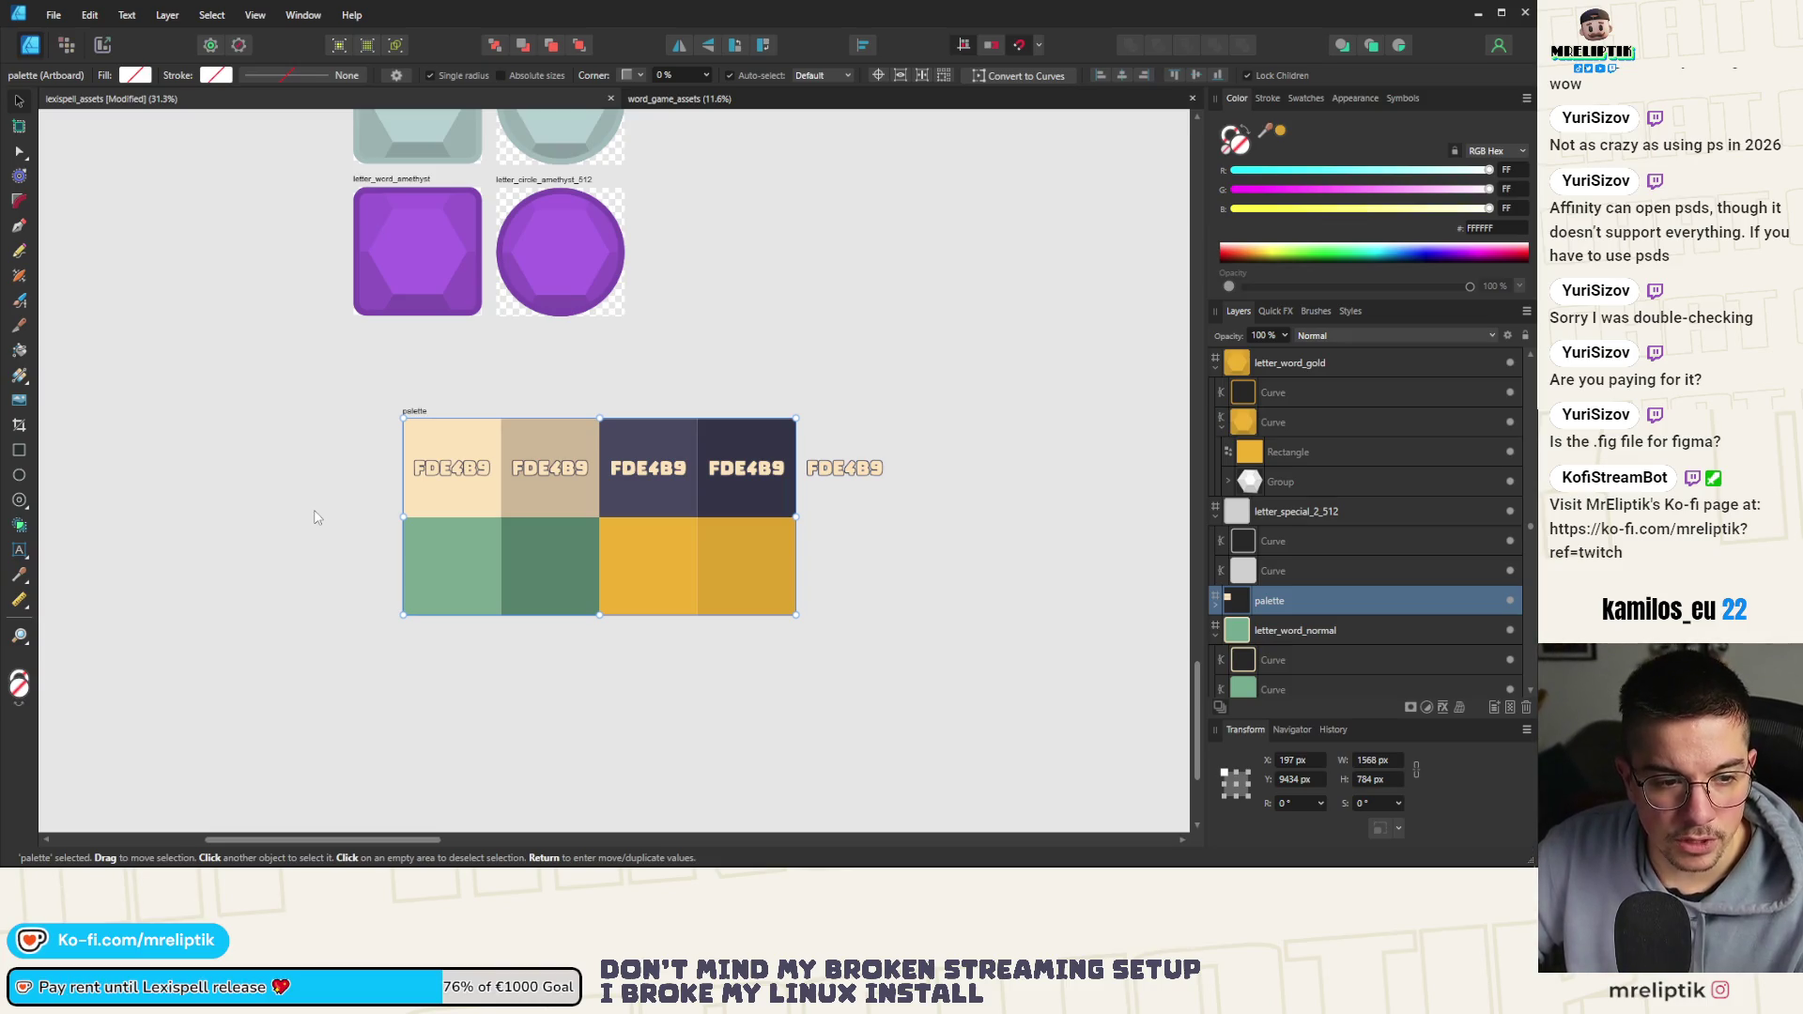
click(315, 517)
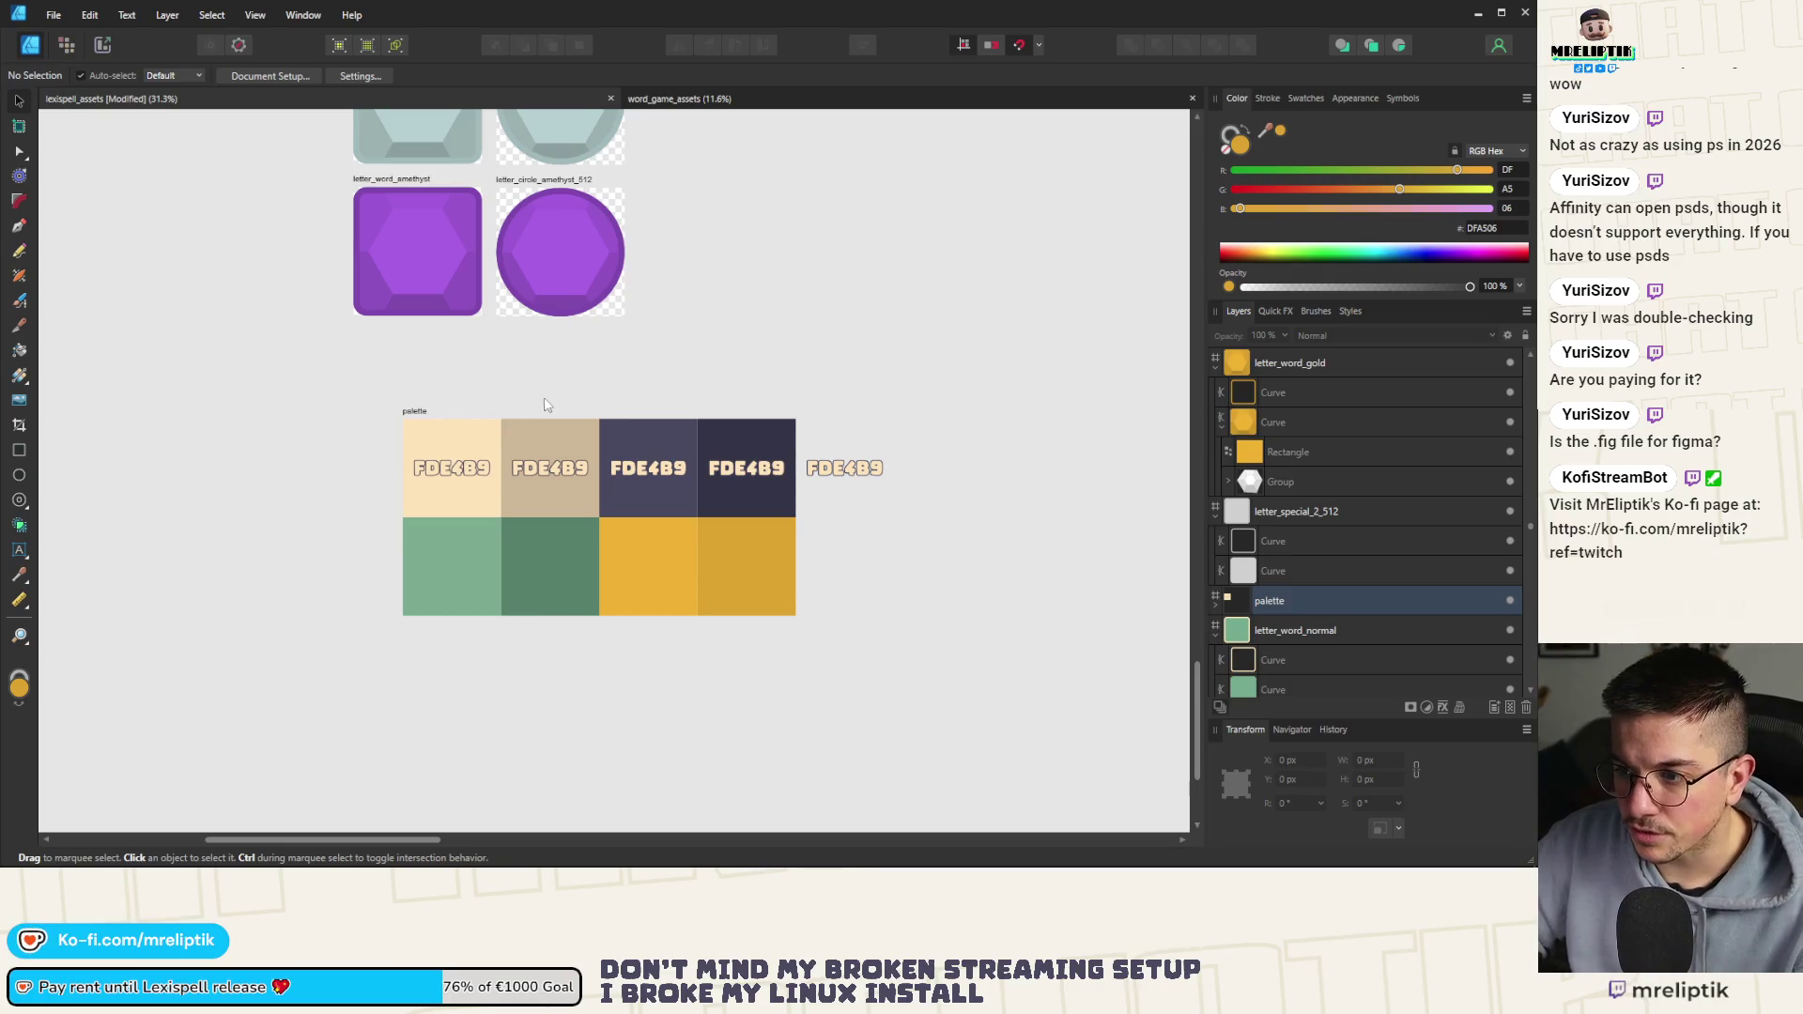
Dismiss the rename prompt and undo the accidental move of the palette artboard
double_click(414, 414)
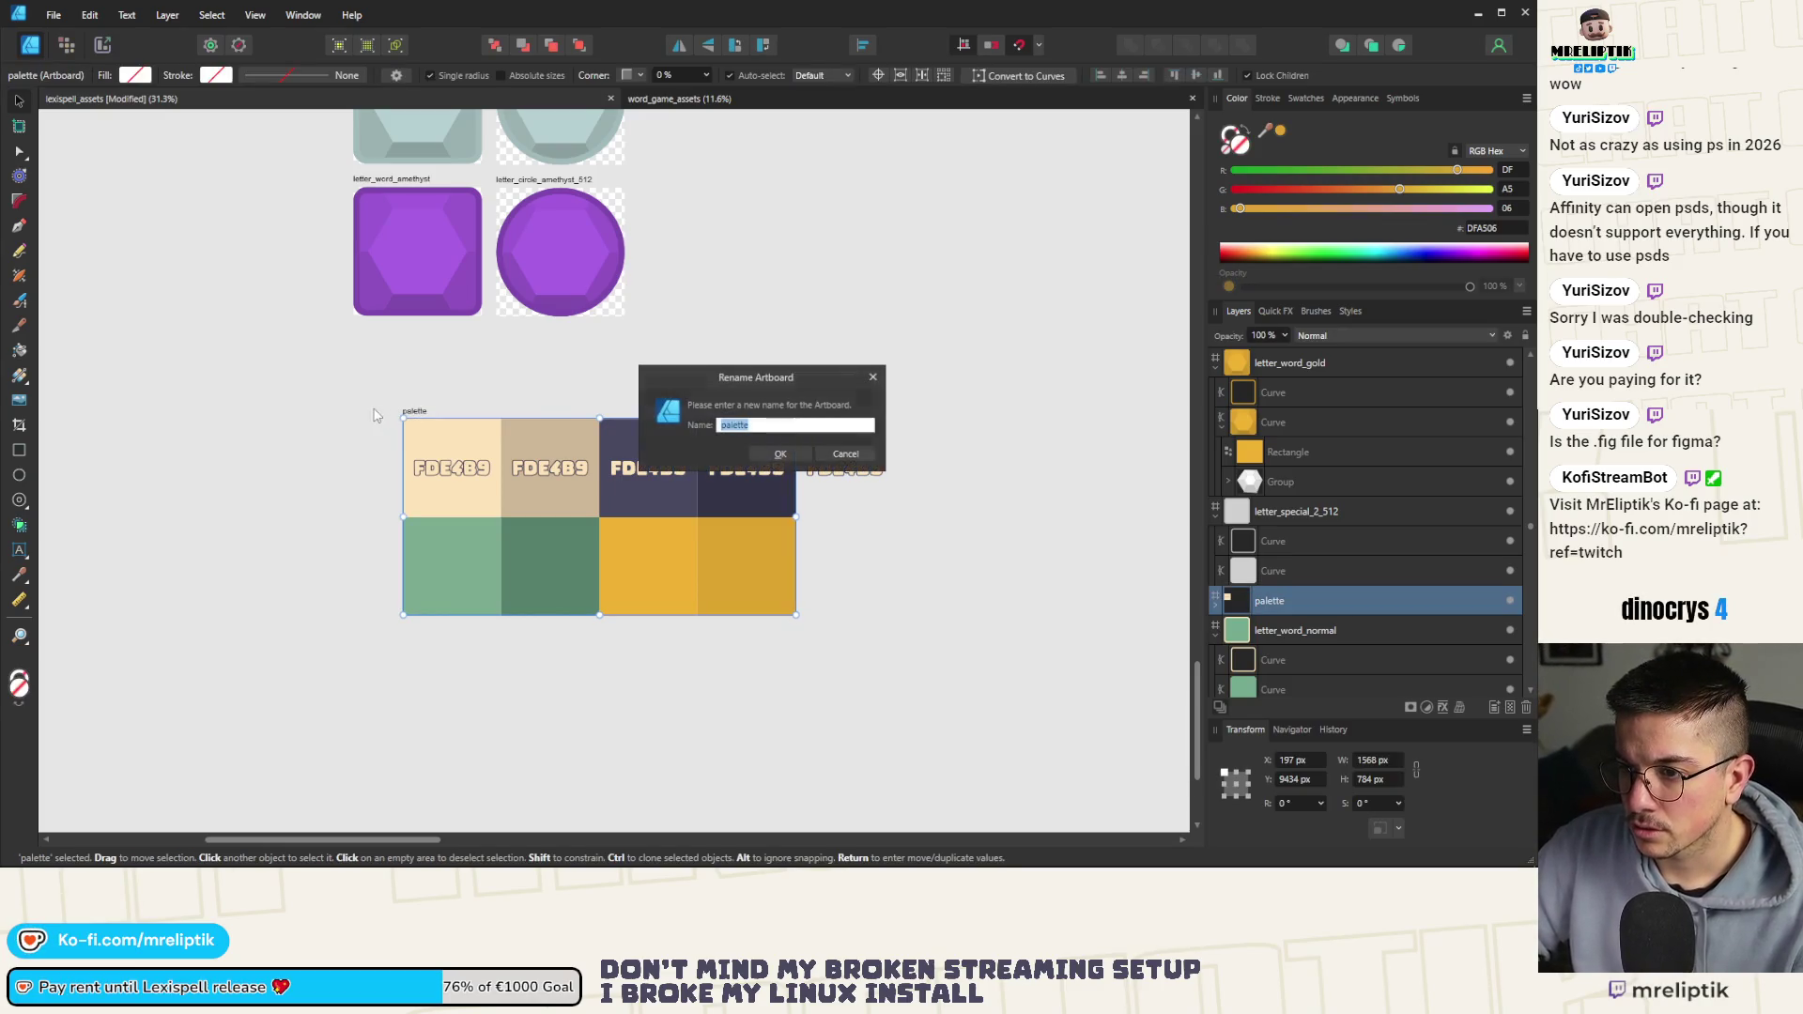
click(847, 454)
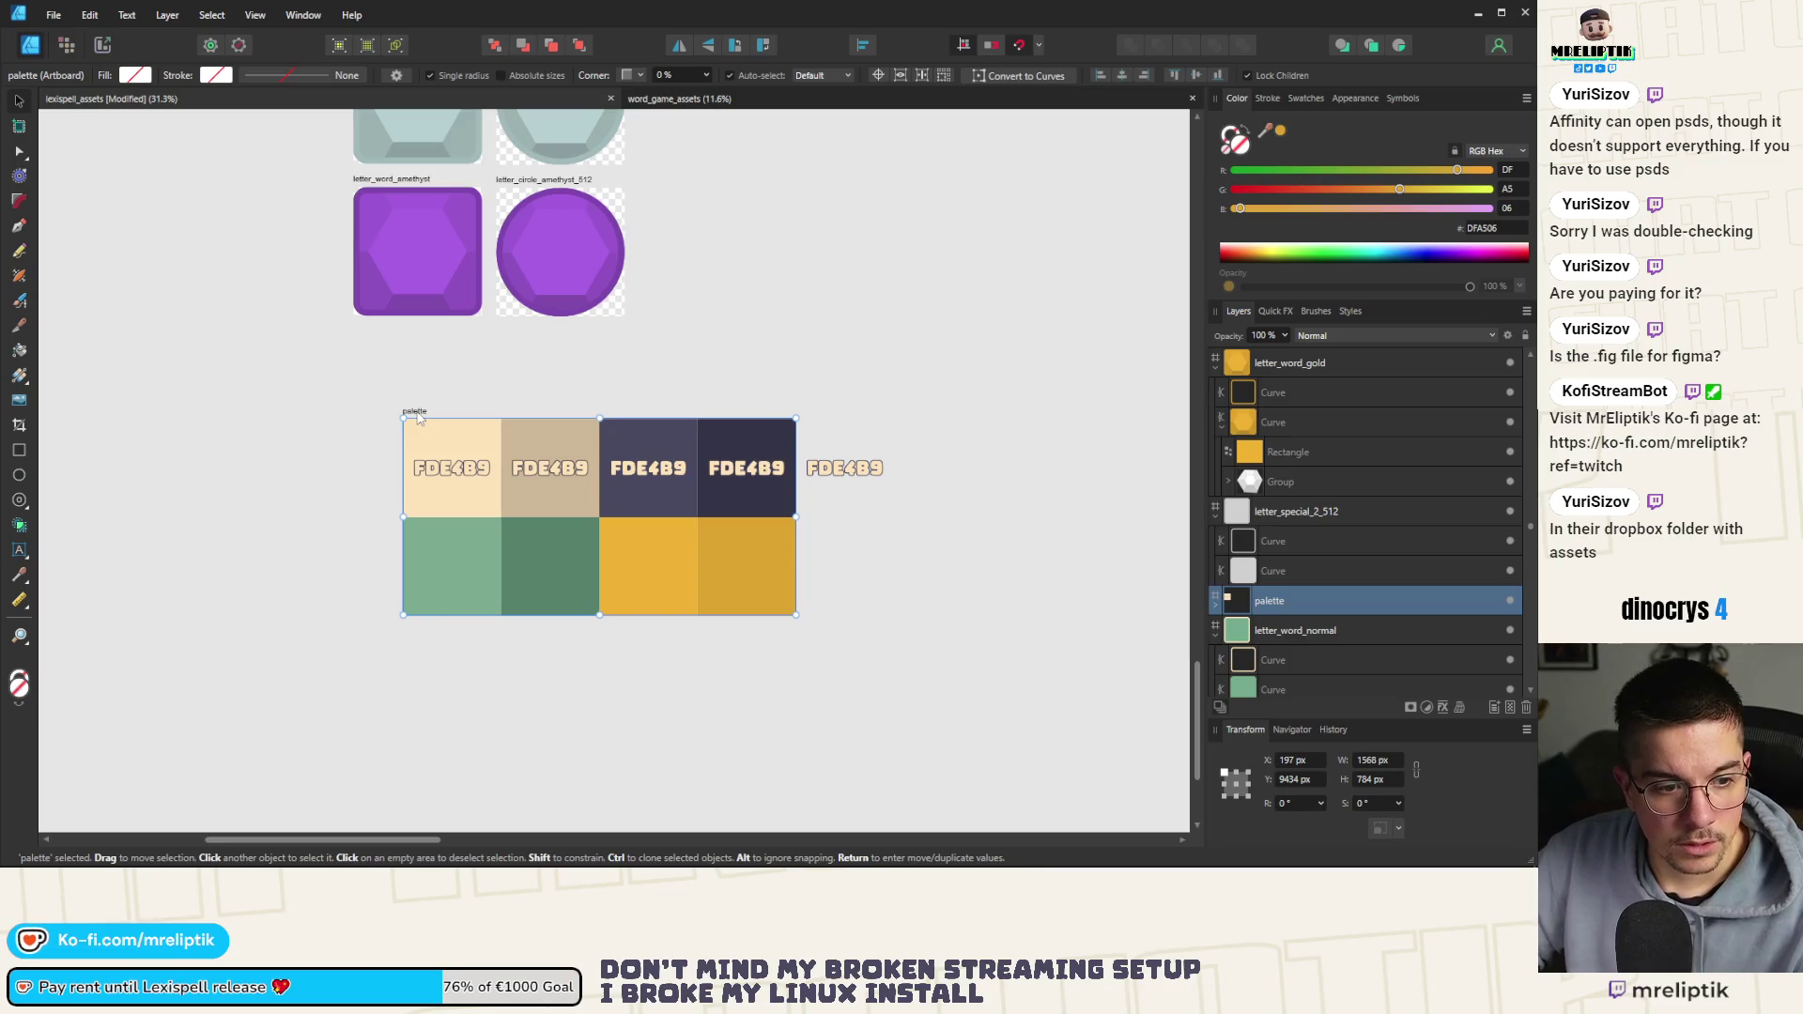
drag(419, 419, 366, 420)
key(ctrl+z)
key(Escape)
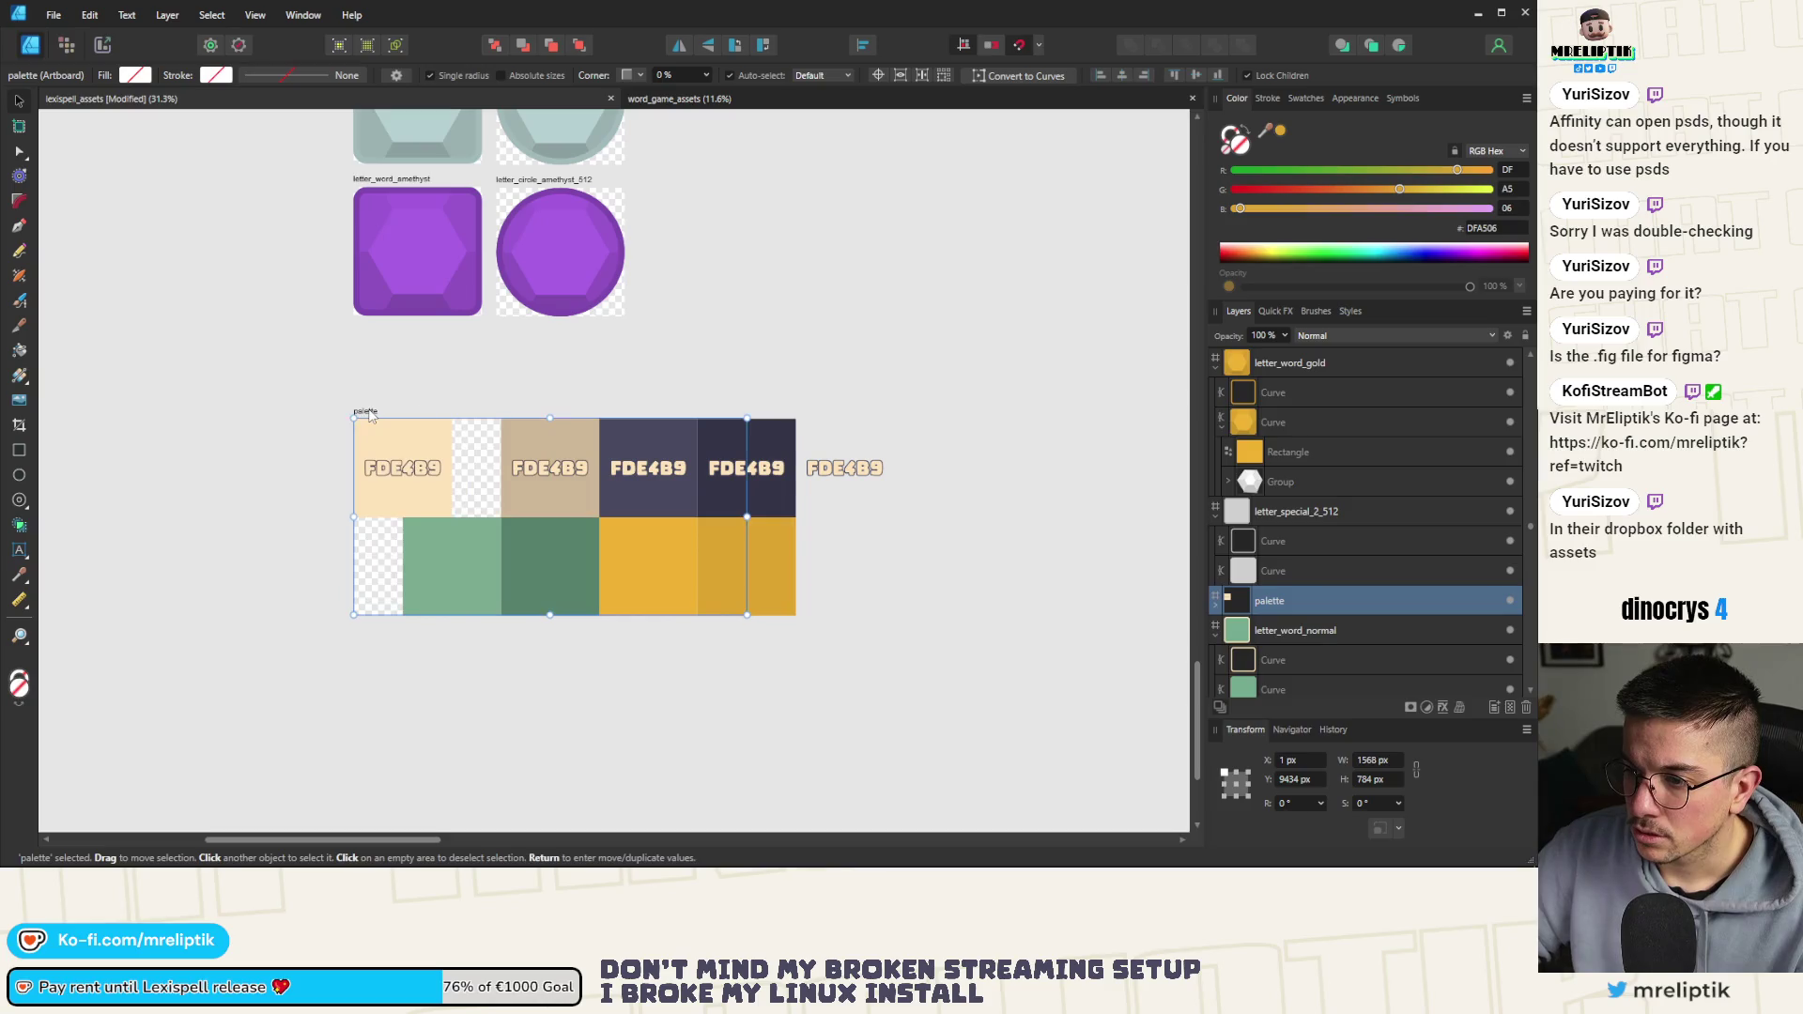
key(ctrl+z)
key(Escape)
click(425, 411)
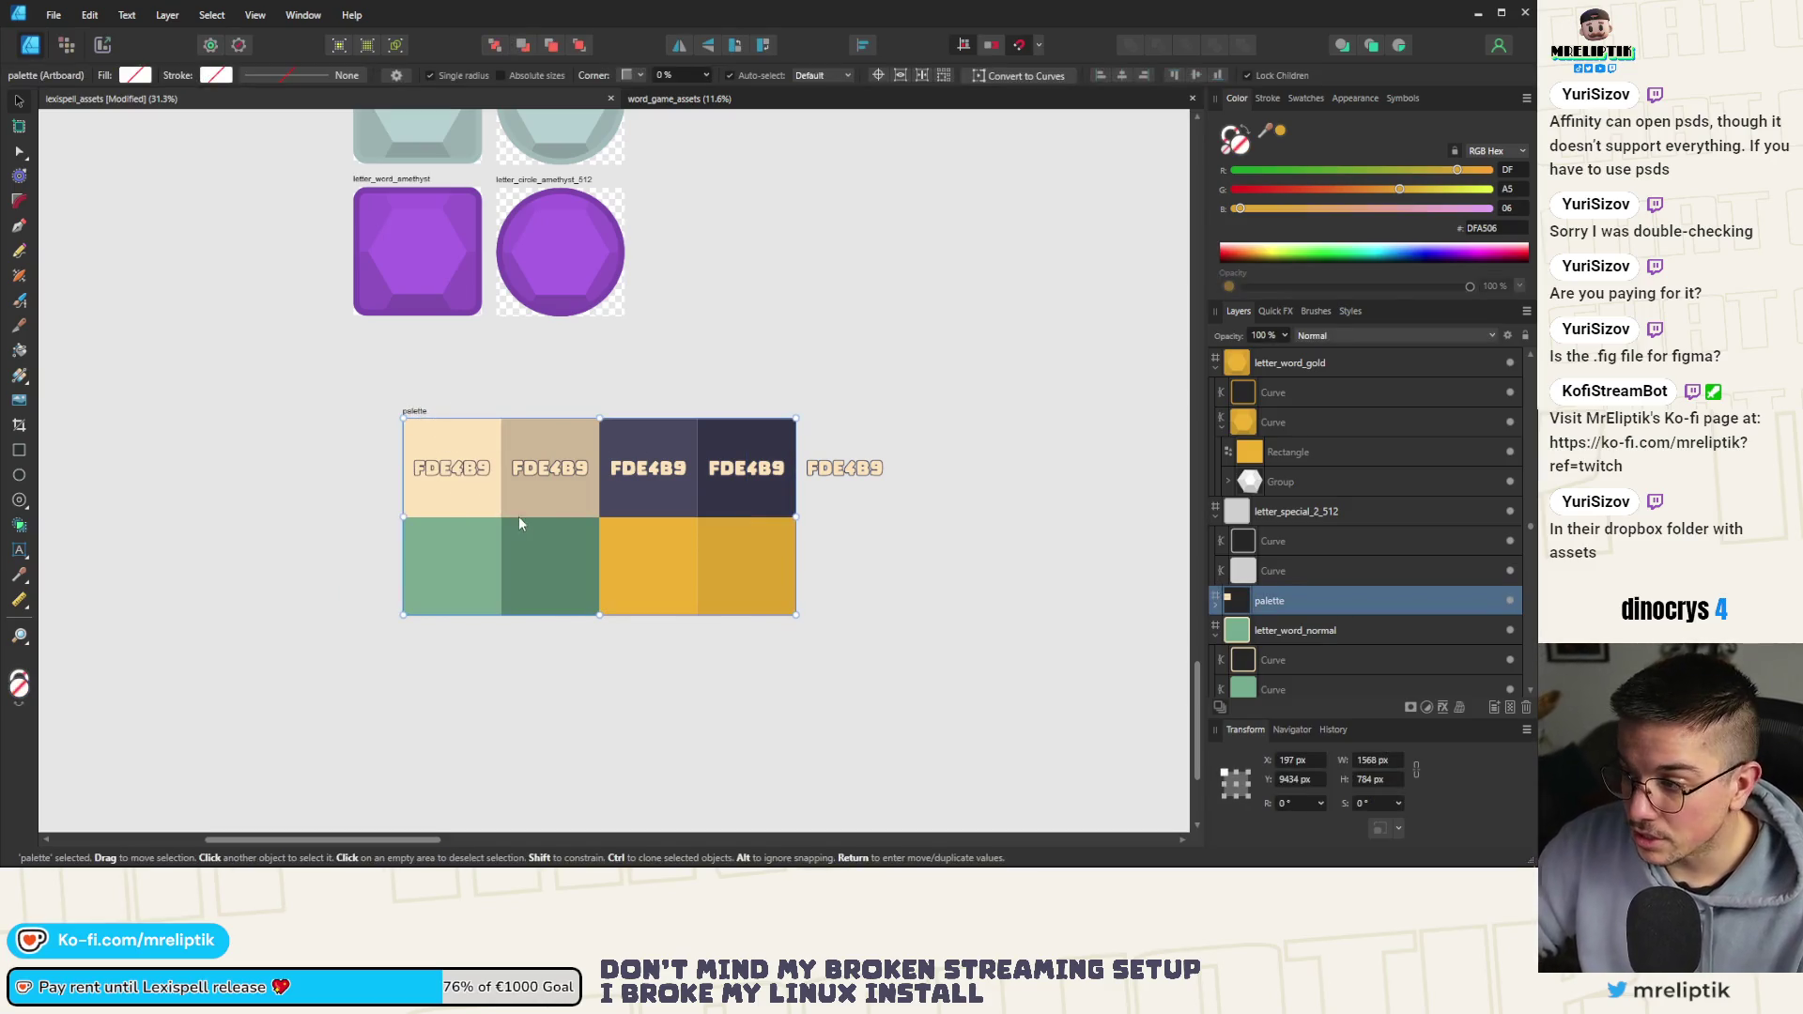
Select the swatches and labels and shift them left into alignment
click(527, 479)
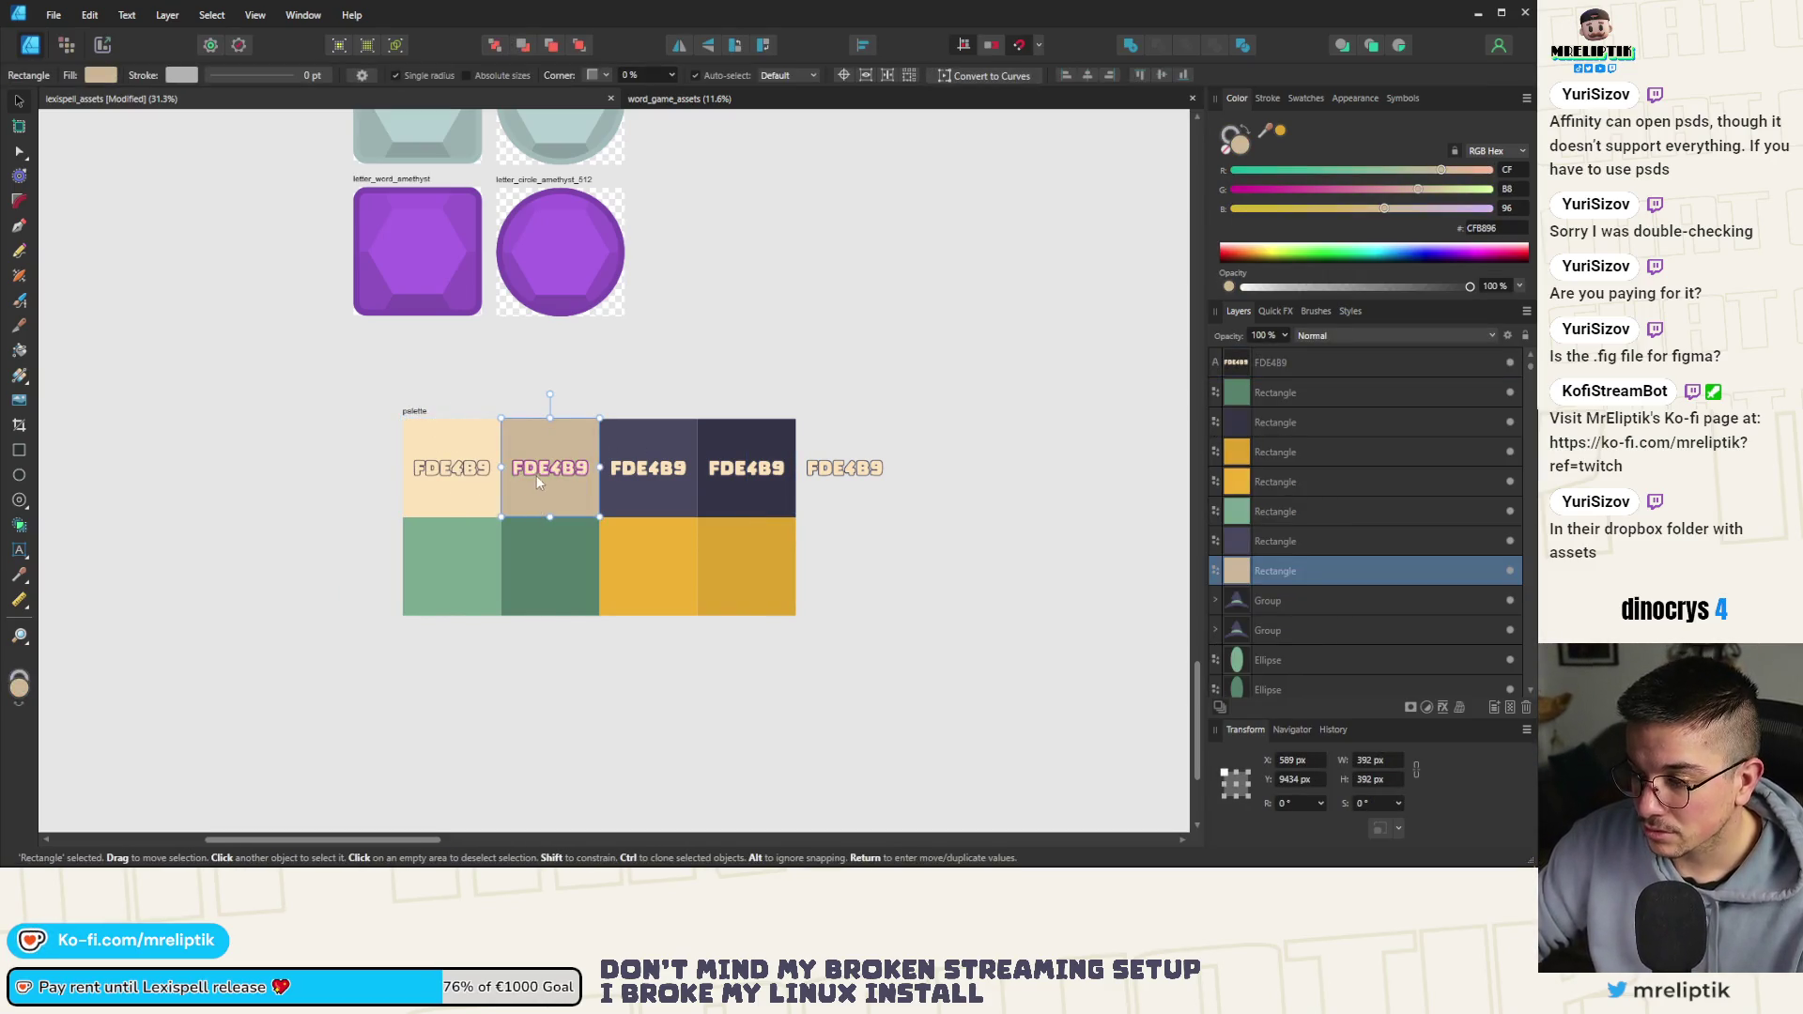
shift+click(537, 475)
shift+click(684, 499)
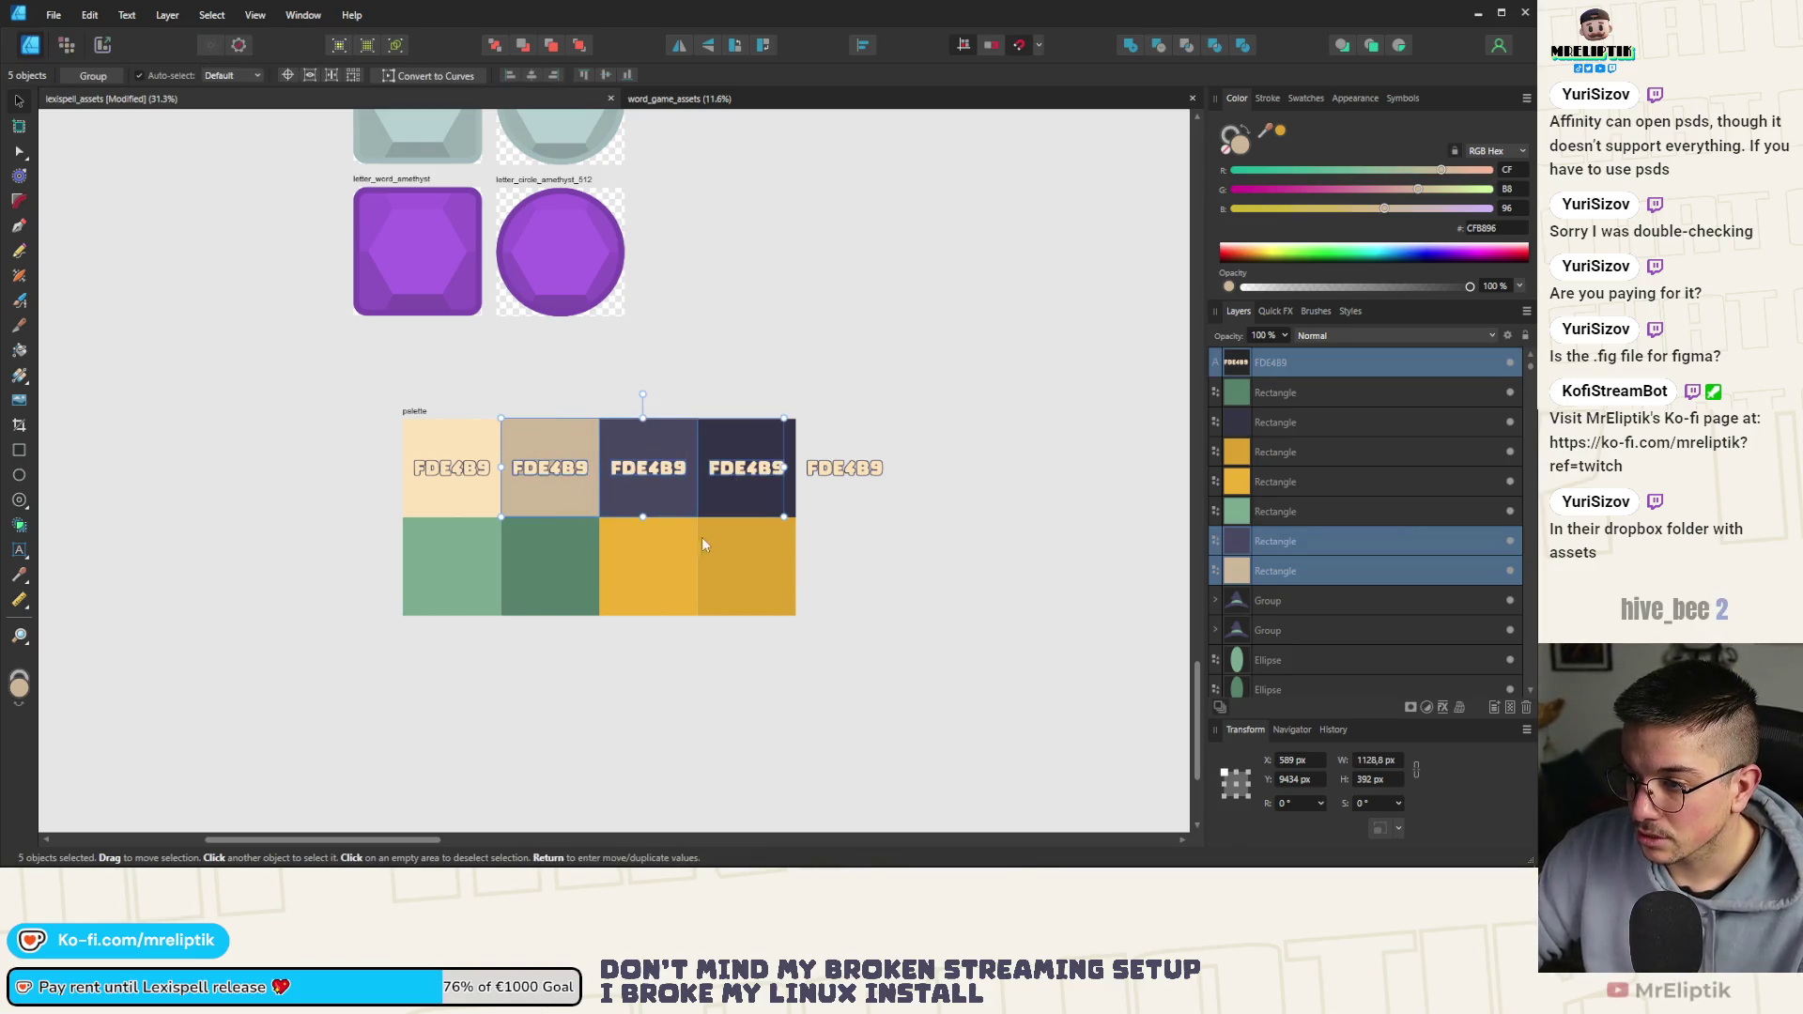
shift+click(701, 544)
shift+click(685, 573)
shift+click(532, 573)
shift+click(437, 565)
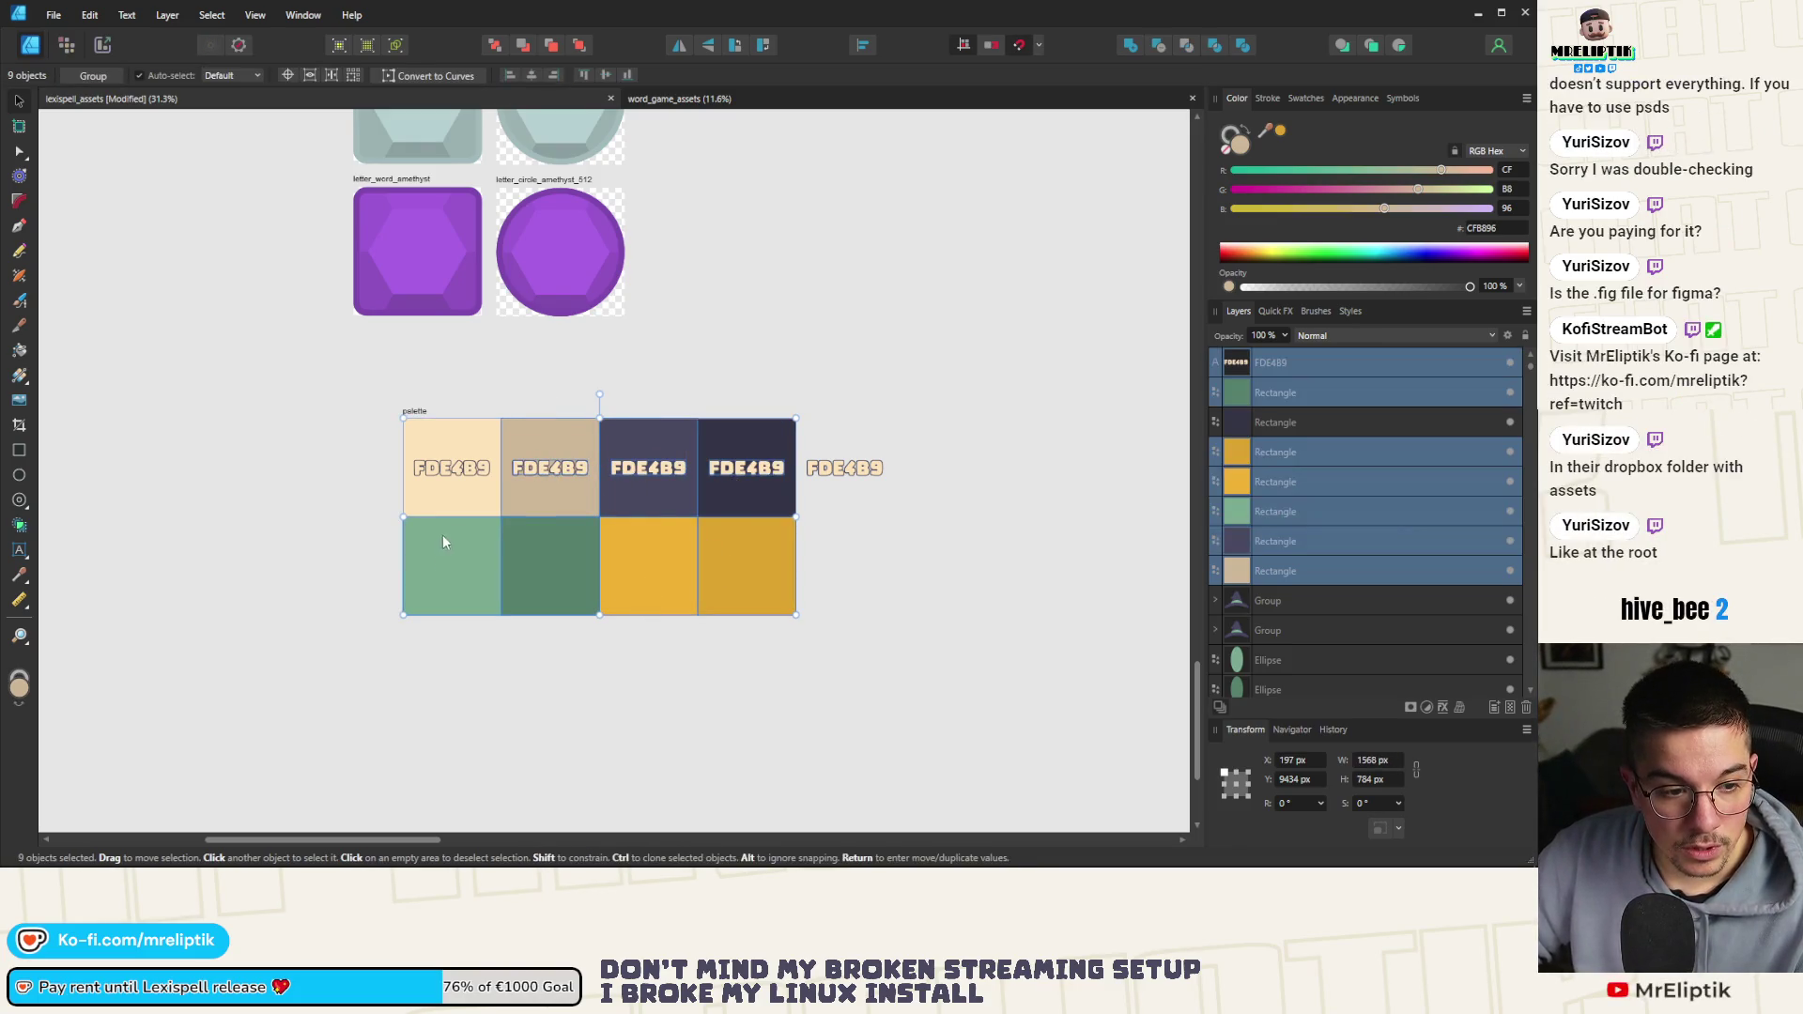
scroll(443, 534, left, 2)
key(Delete)
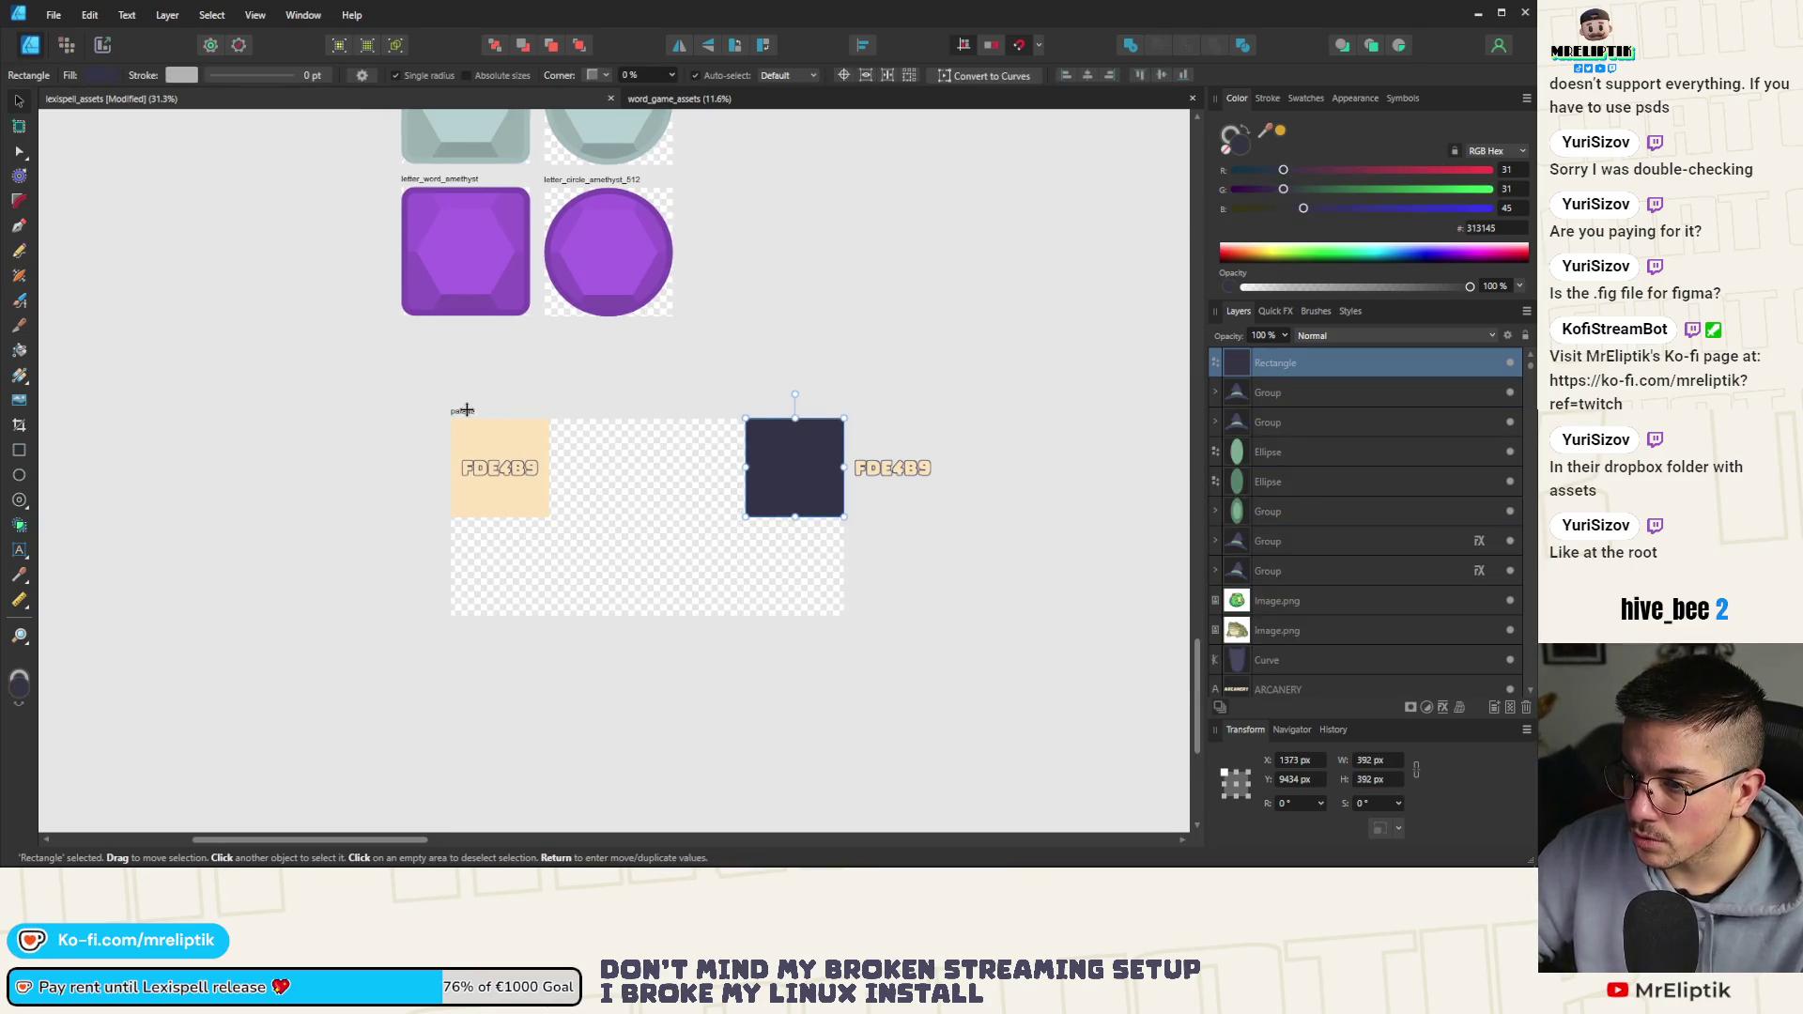
key(ctrl+z)
drag(623, 494, 584, 496)
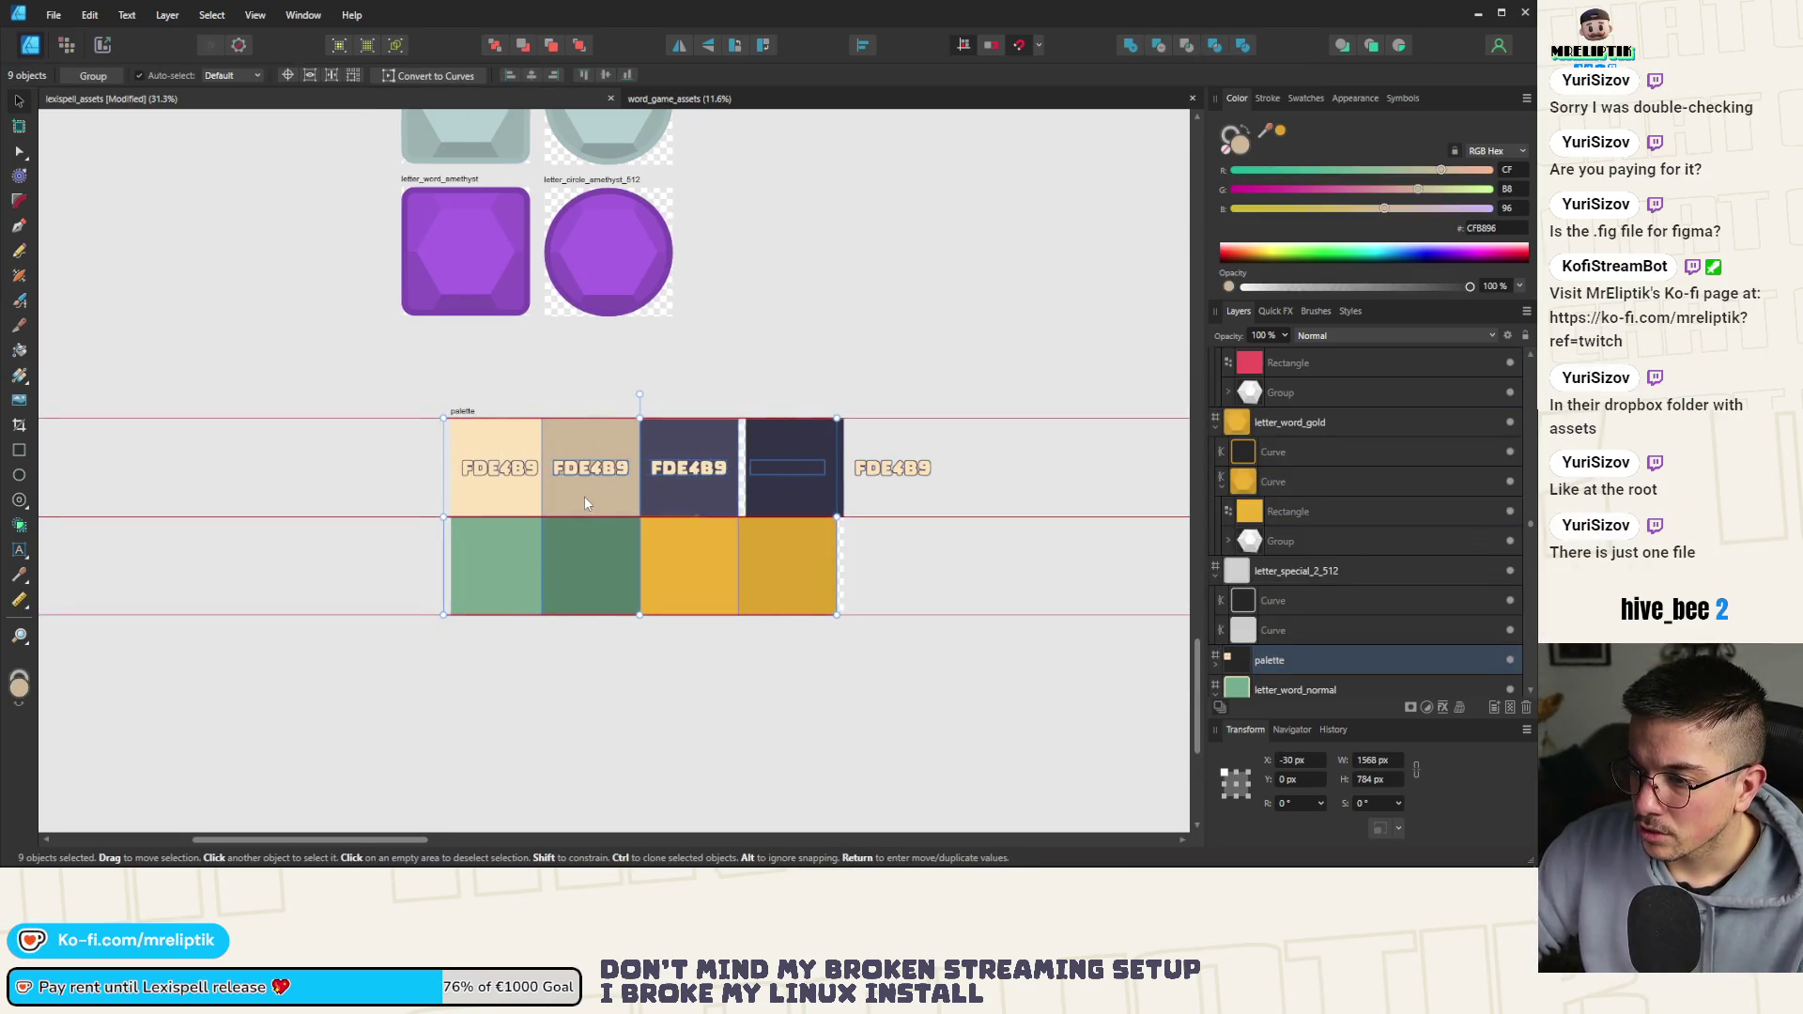
Snap the dark swatch into the fourth top slot, raise its FDE4B9 label, and move the spare label into the first green swatch
click(781, 487)
key(Delete)
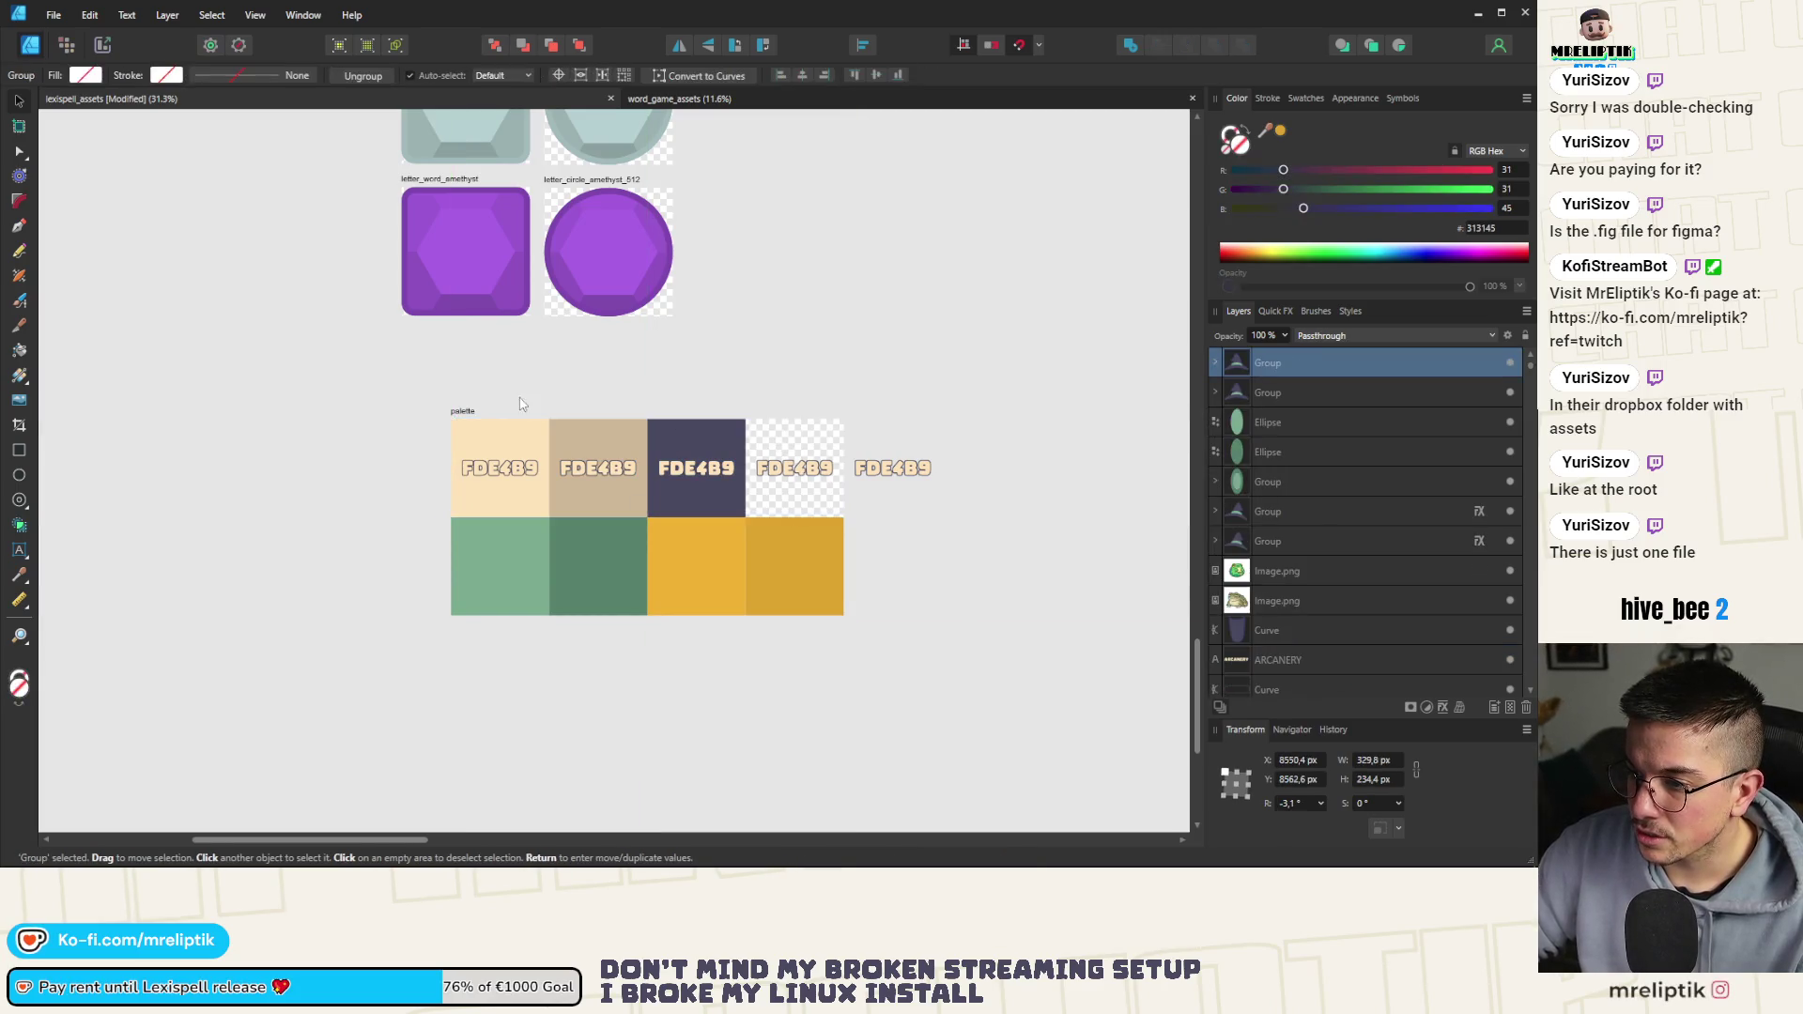
key(ctrl+z)
drag(849, 475, 811, 474)
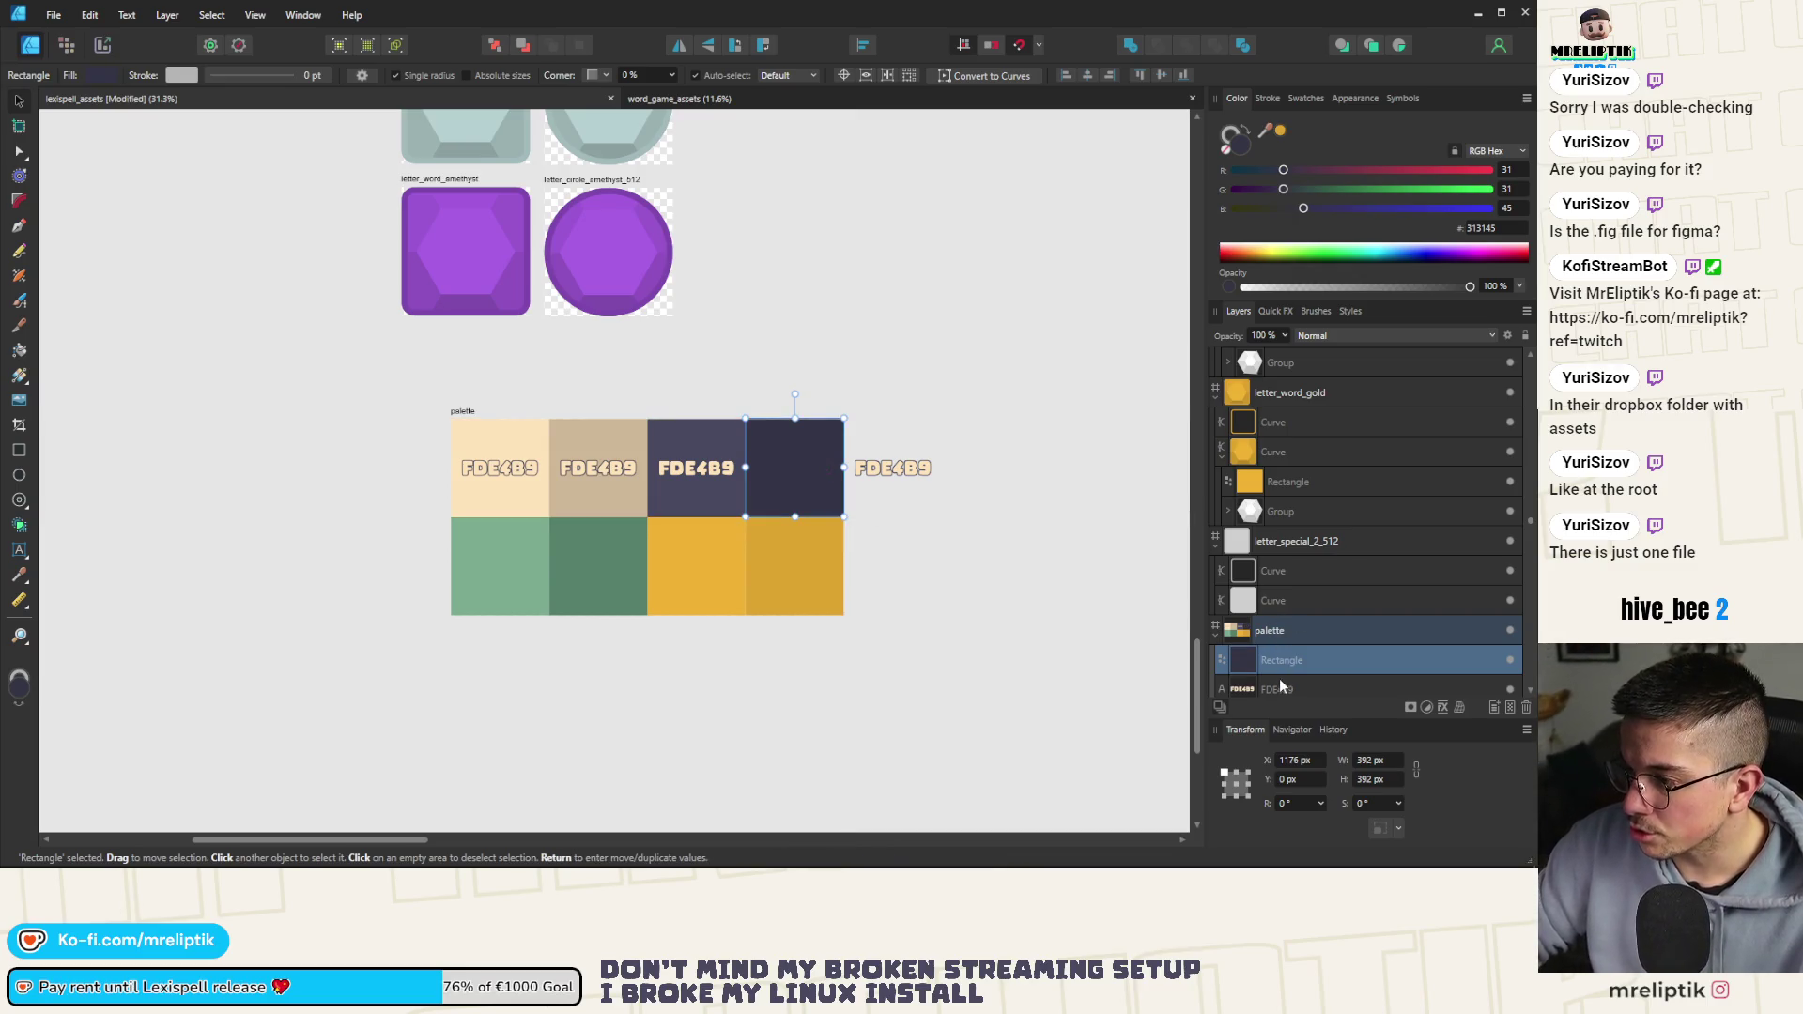
mouse_move(1280, 678)
mouse_down()
mouse_move(1237, 618)
mouse_move(1291, 544)
mouse_up()
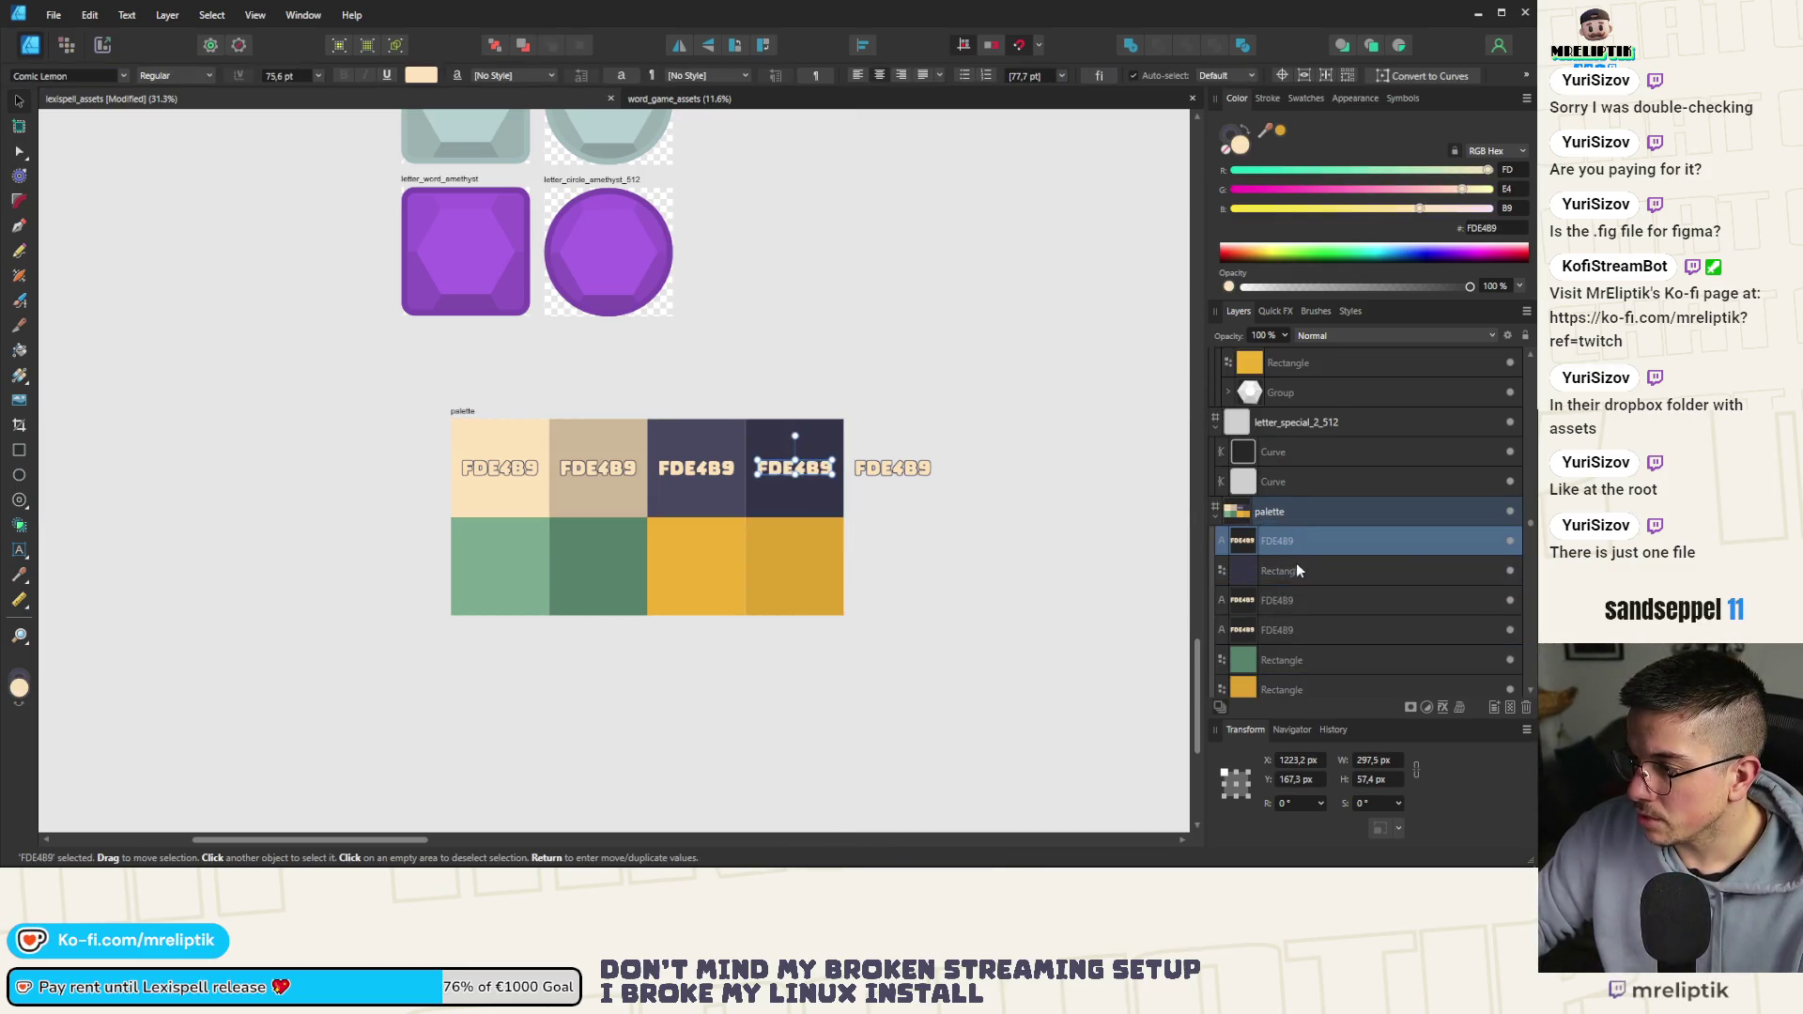
drag(901, 468, 501, 573)
Centre the label in the first green swatch and copy it into the second green swatch
scroll(494, 561, up, 3)
shift+click(526, 516)
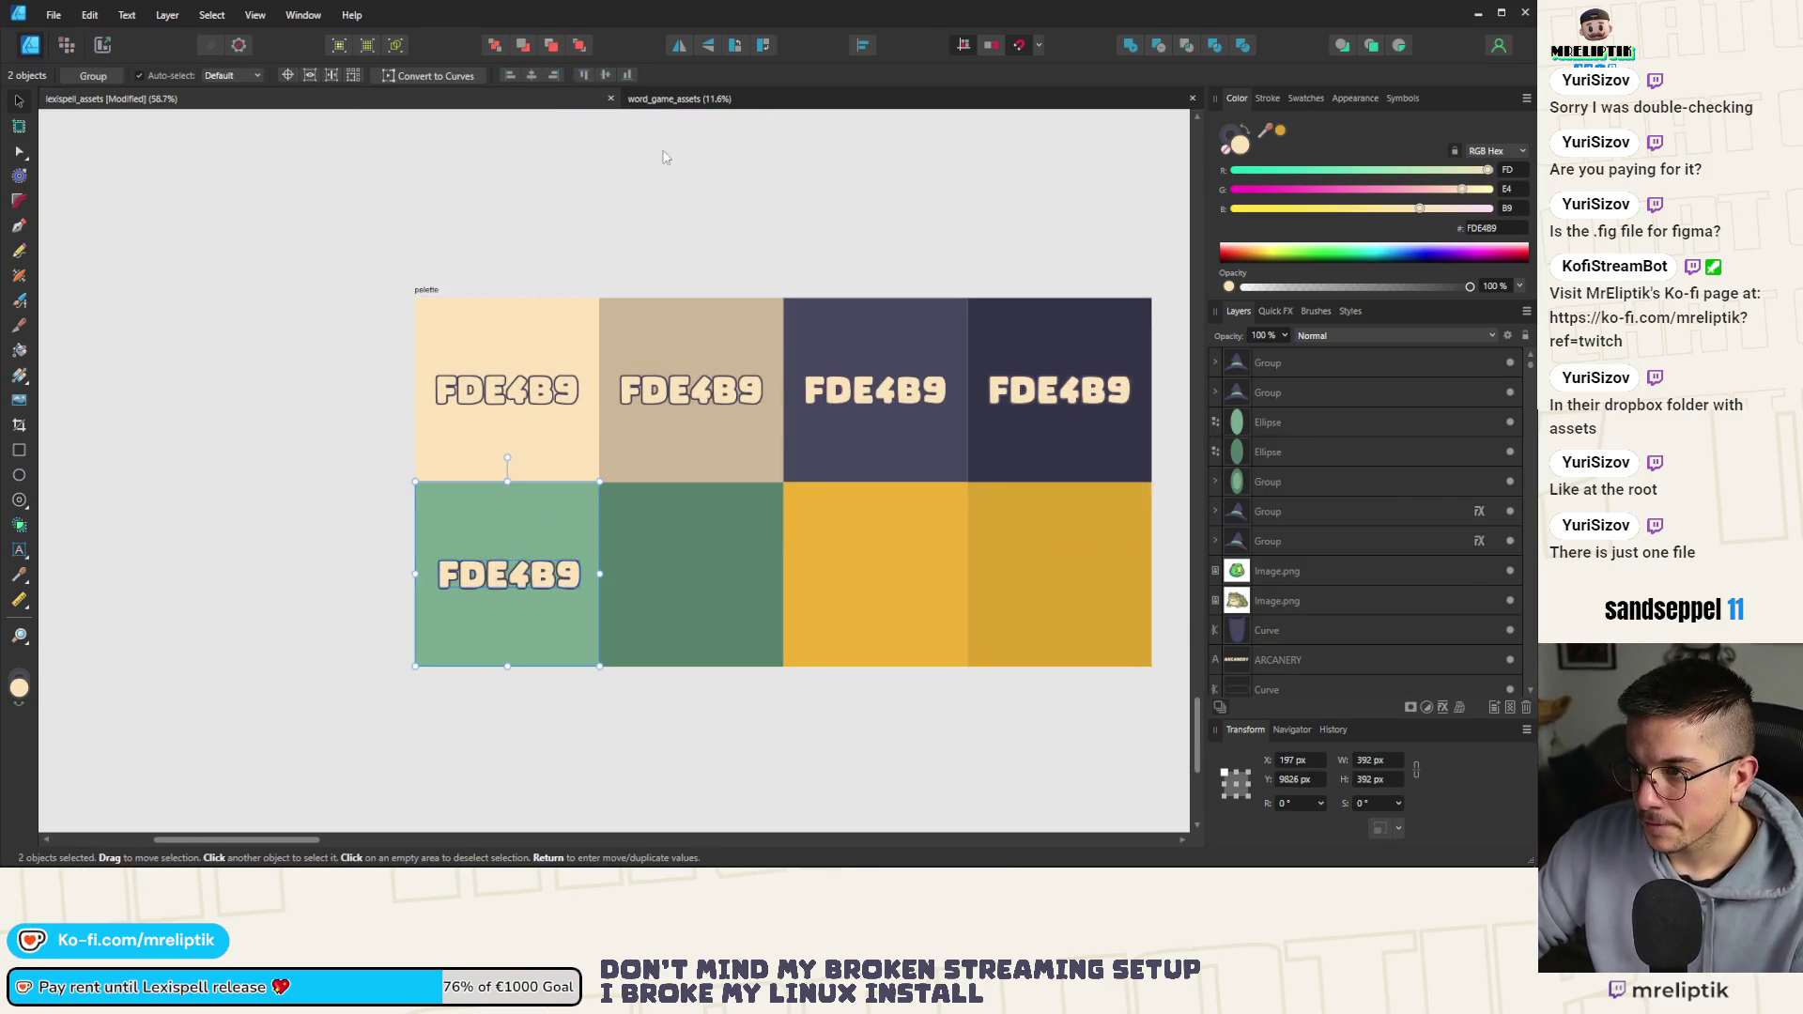
click(531, 75)
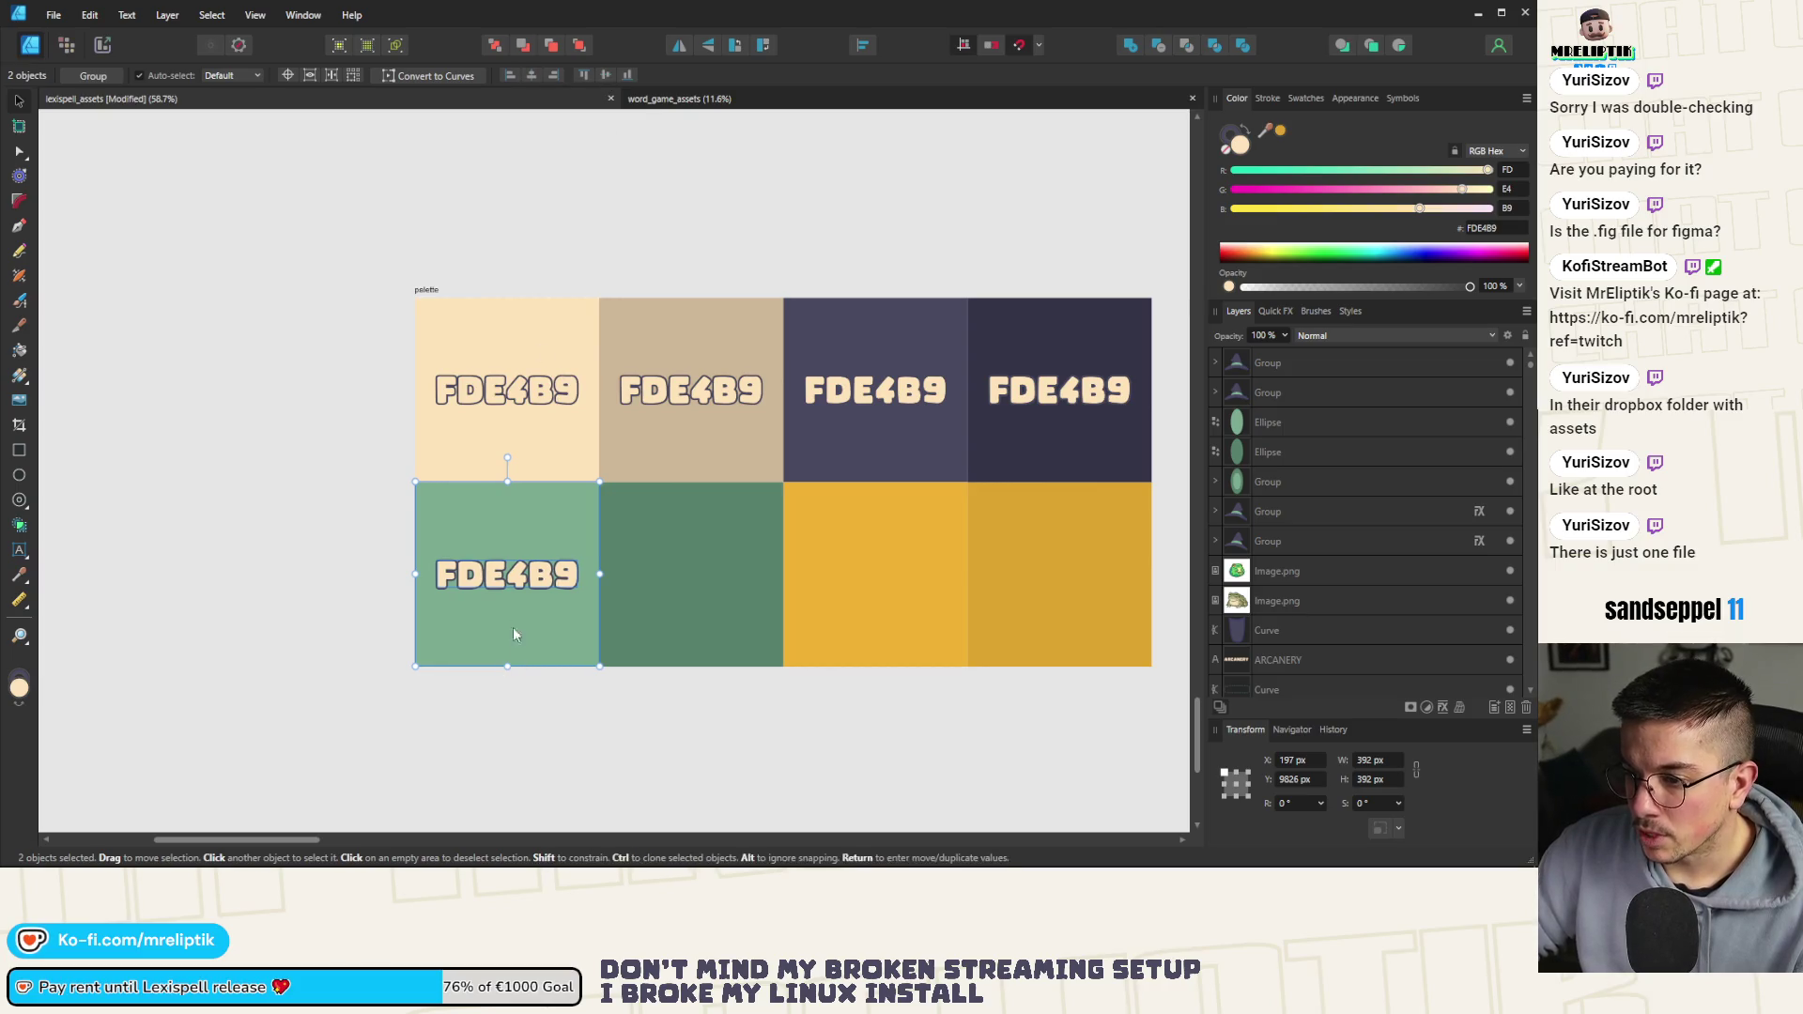
click(521, 583)
drag(521, 582, 1091, 583)
shift+click(746, 515)
Copy a centred FDE4B9 label into the right gold swatch, then deselect
click(890, 579)
shift+click(1120, 526)
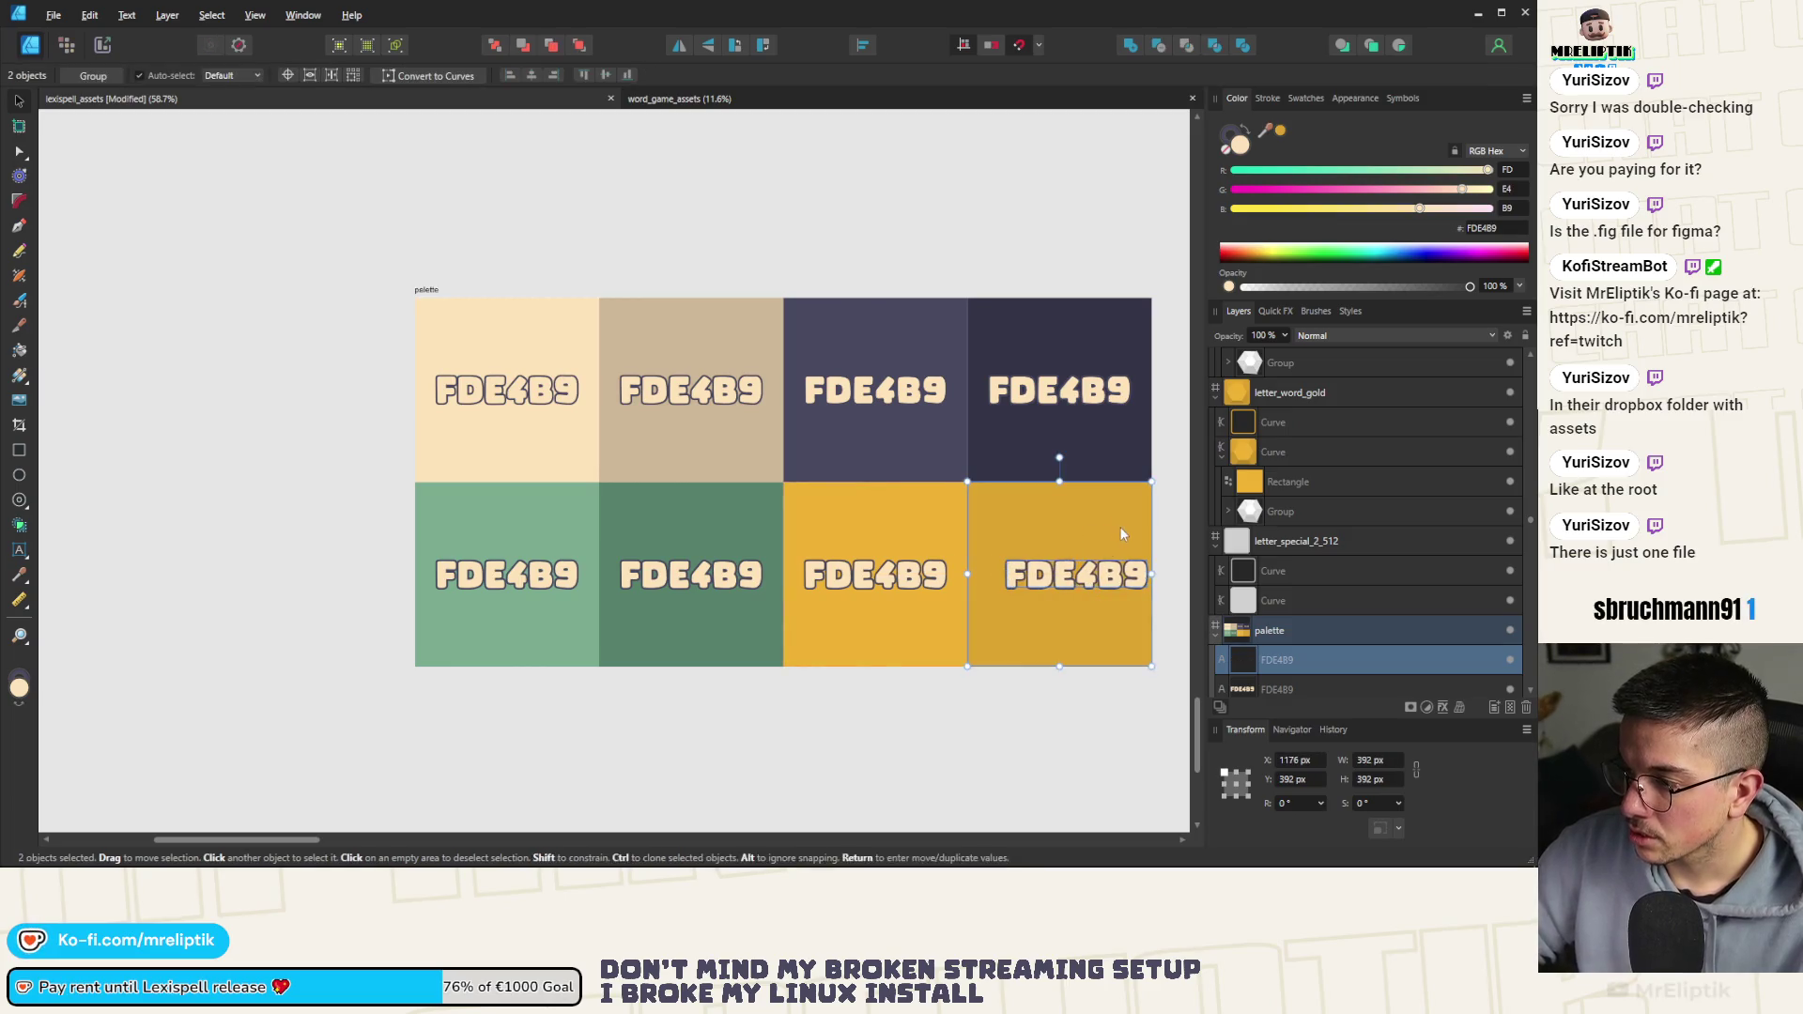
click(534, 75)
click(611, 160)
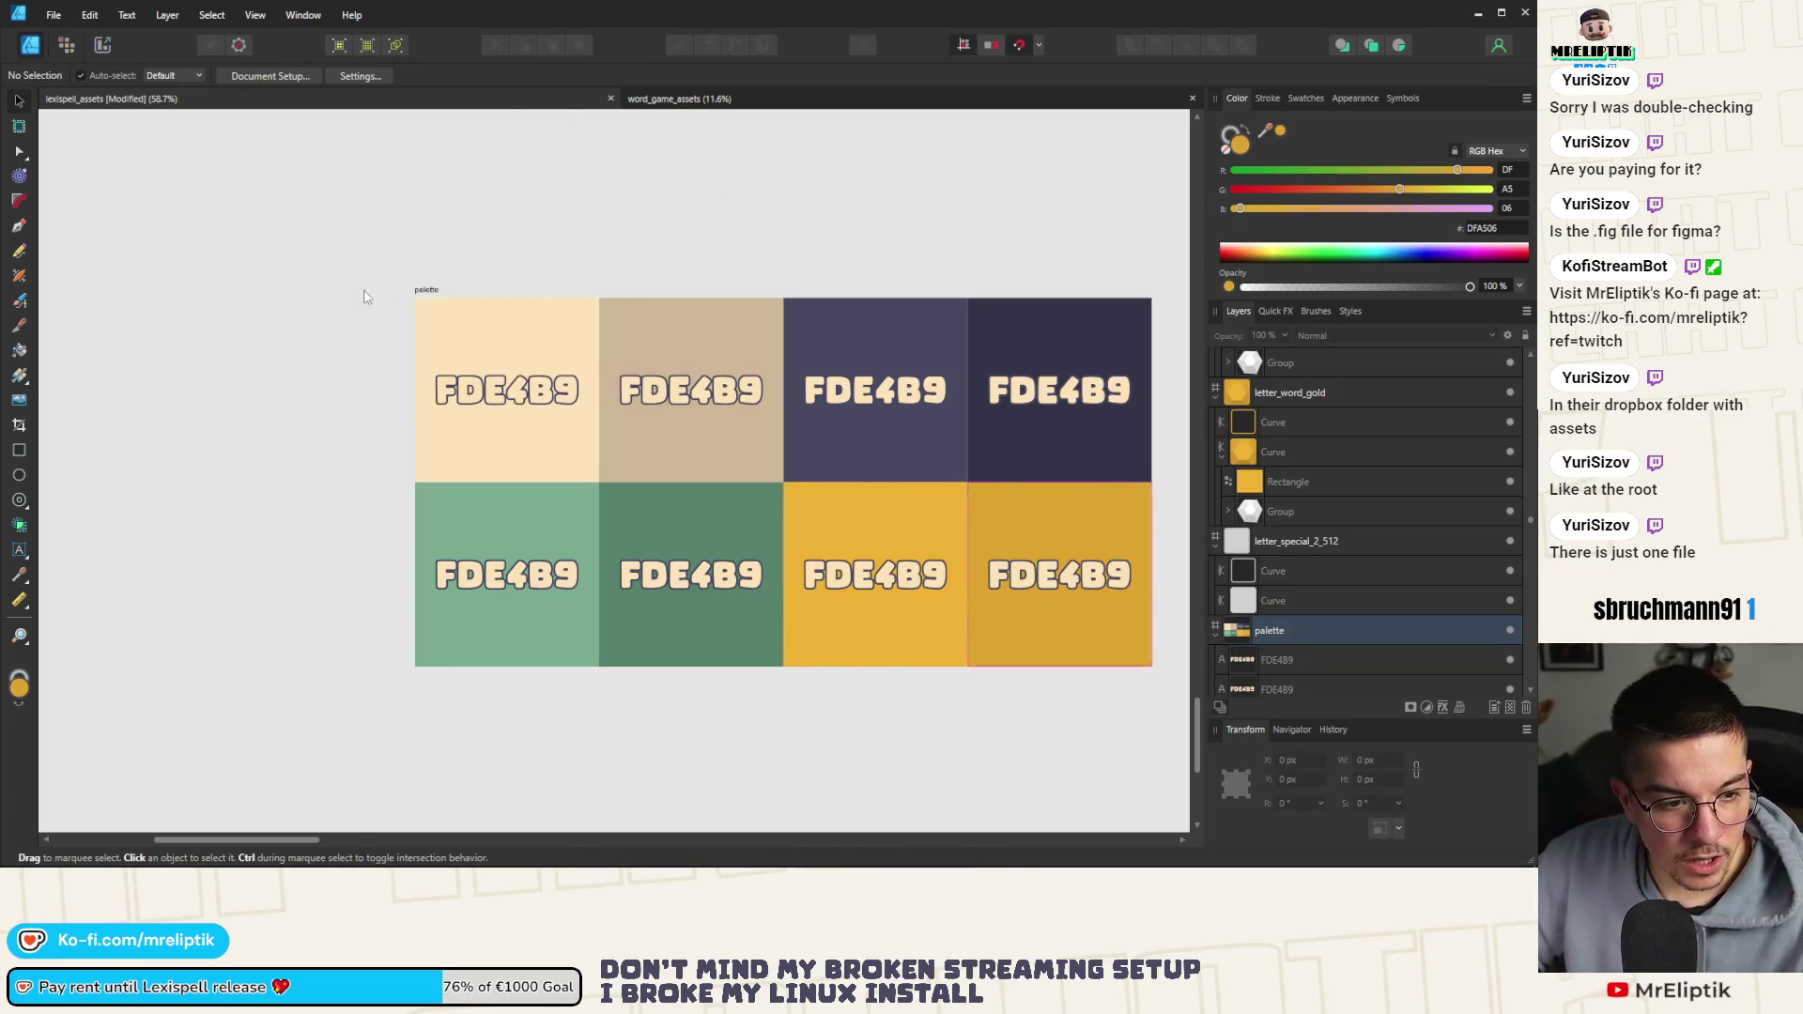
Try recolouring the second and third labels with their swatch colours, undoing the dark one
ctrl+scroll(340, 297, down, 1)
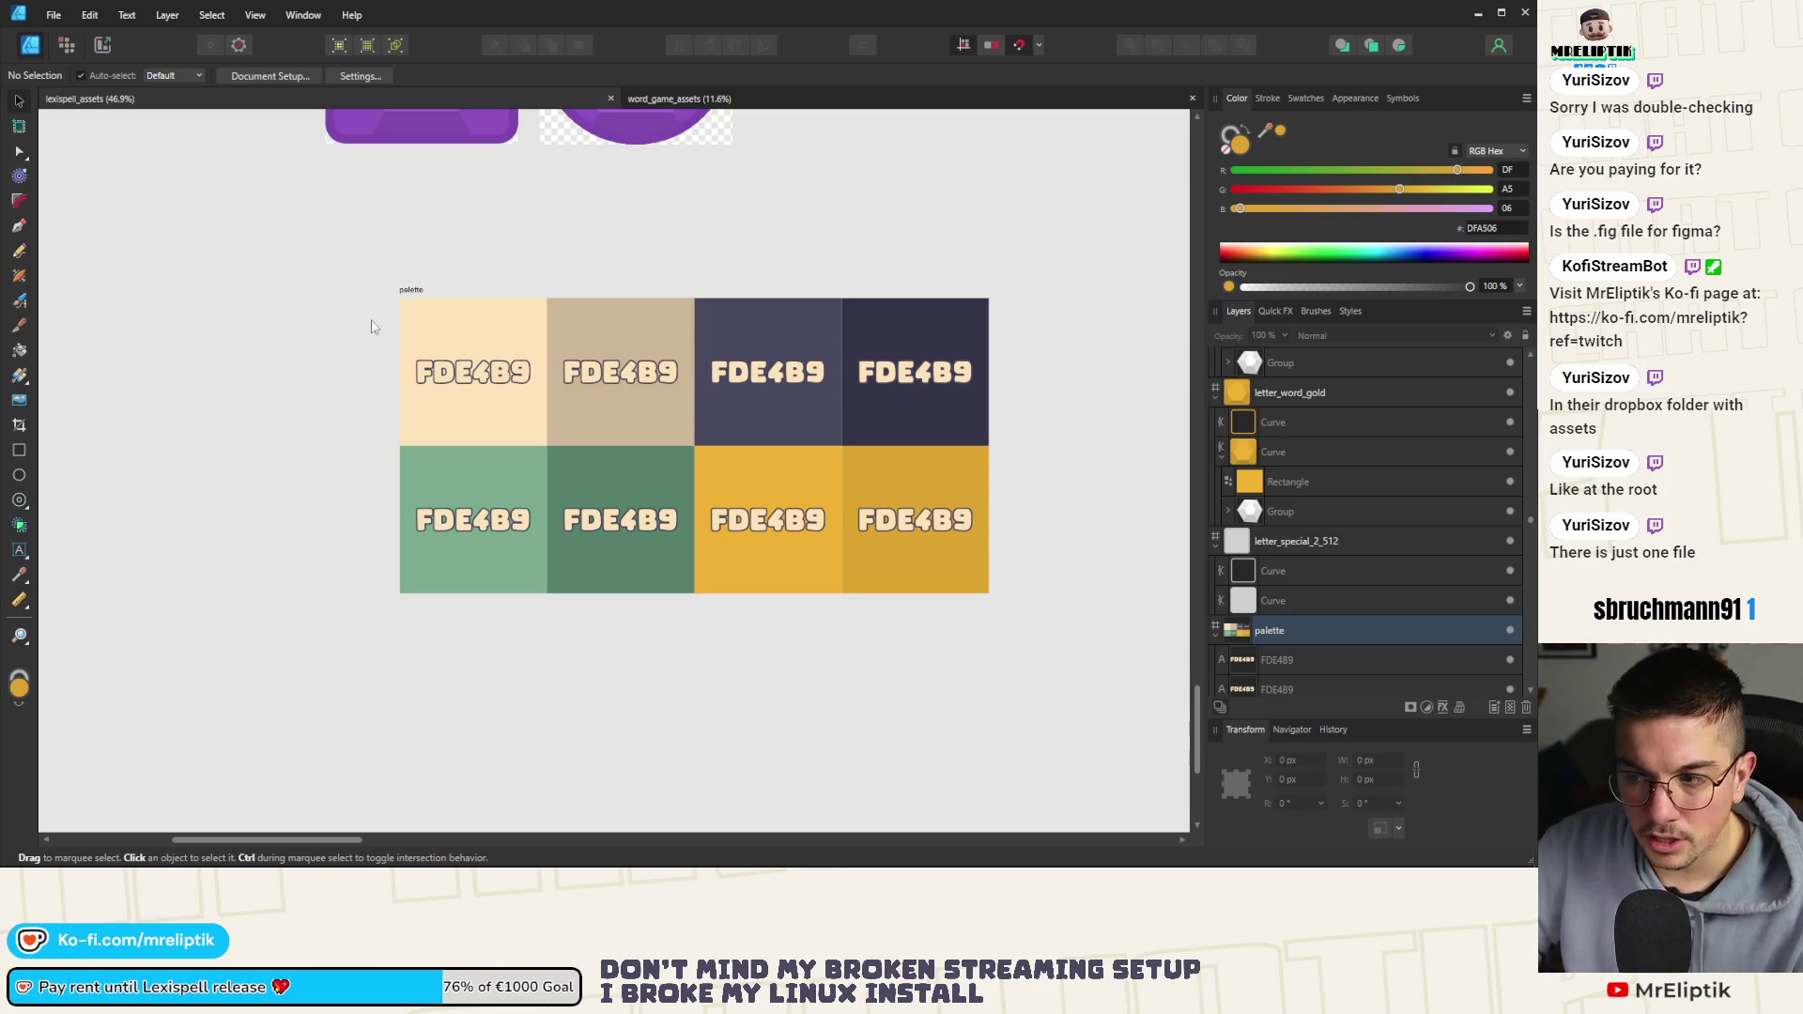
ctrl+scroll(363, 464, down, 1)
ctrl+scroll(413, 436, up, 2)
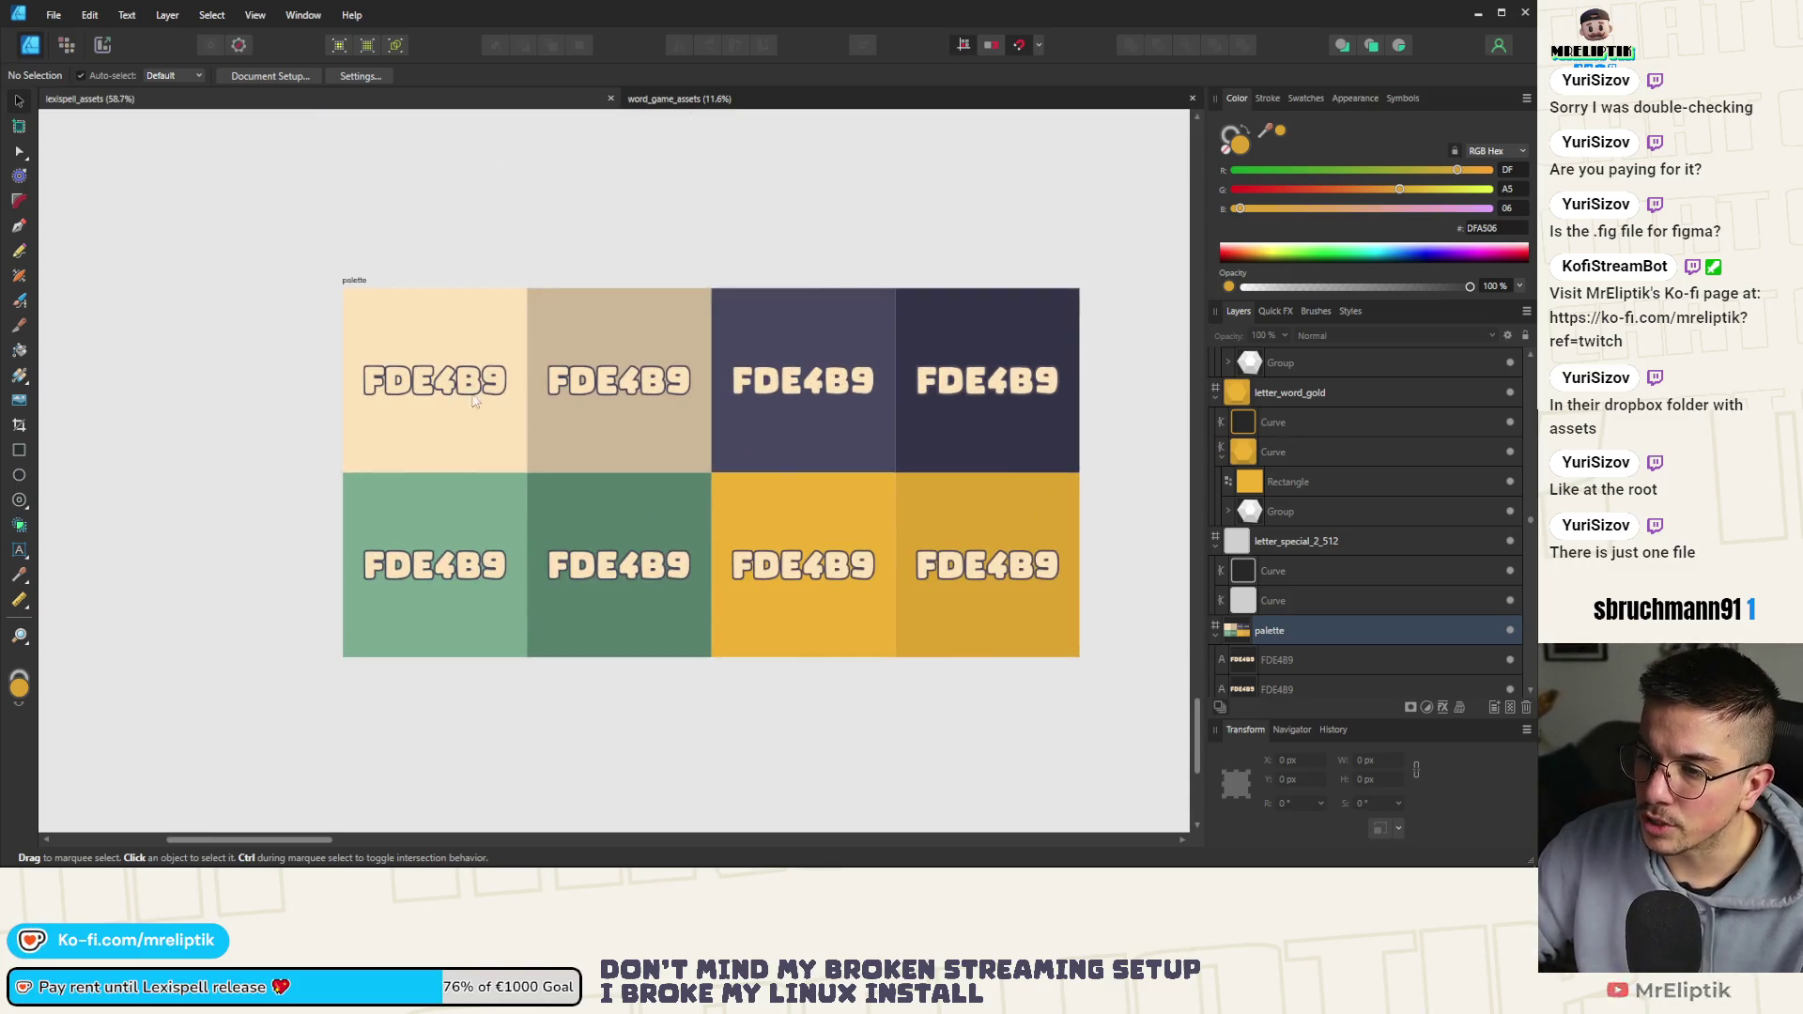
click(608, 383)
ctrl+scroll(608, 380, up, 2)
drag(1274, 133, 639, 264)
click(884, 380)
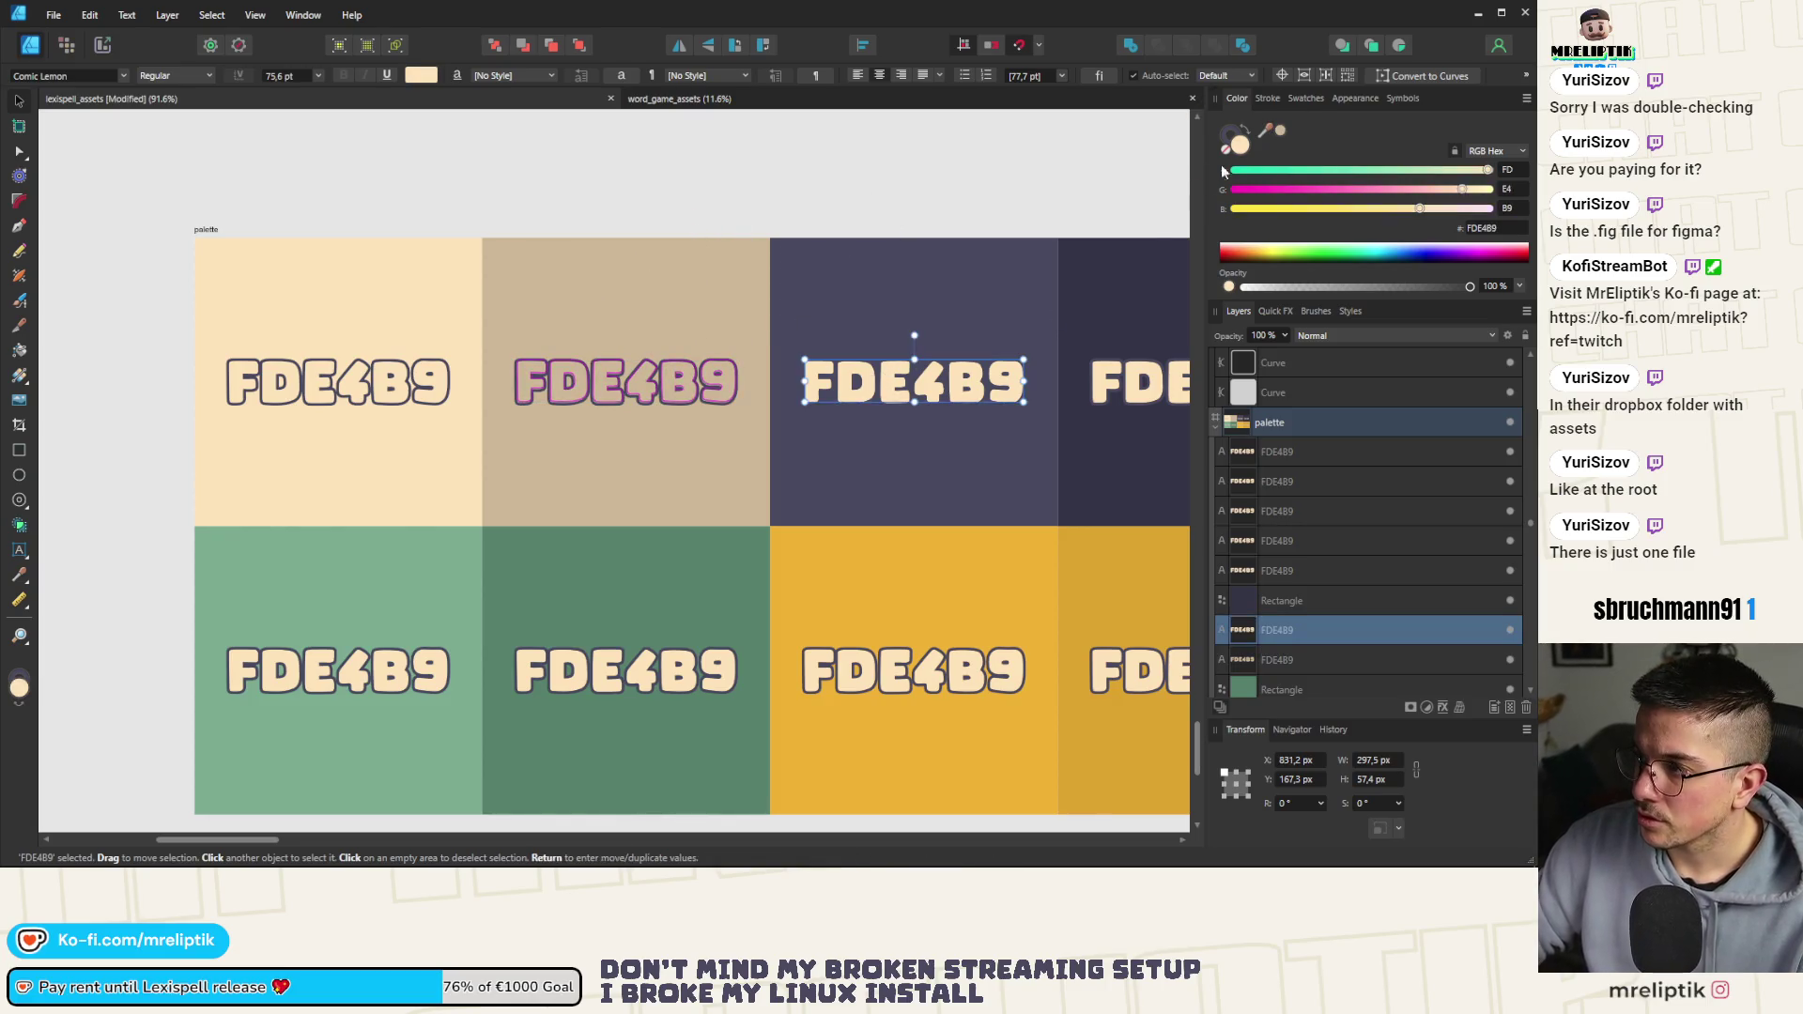
drag(1265, 134, 964, 273)
scroll(352, 340, down, 3)
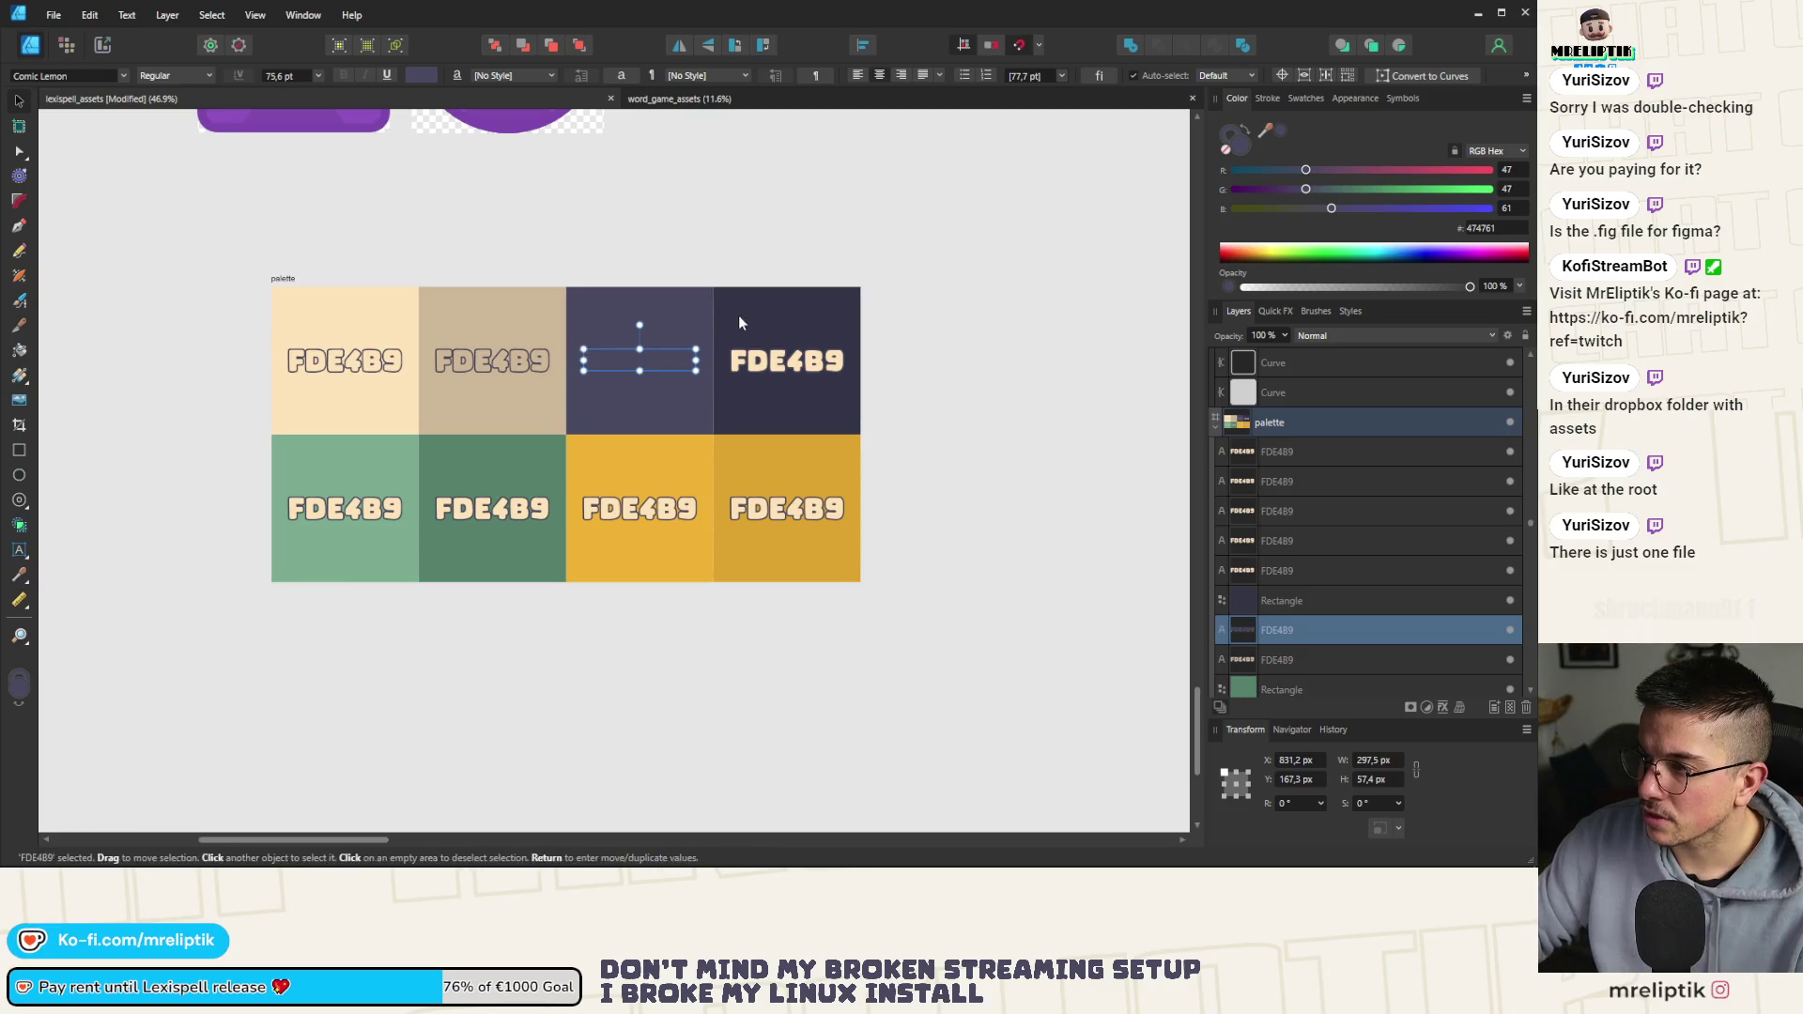
scroll(659, 335, up, 3)
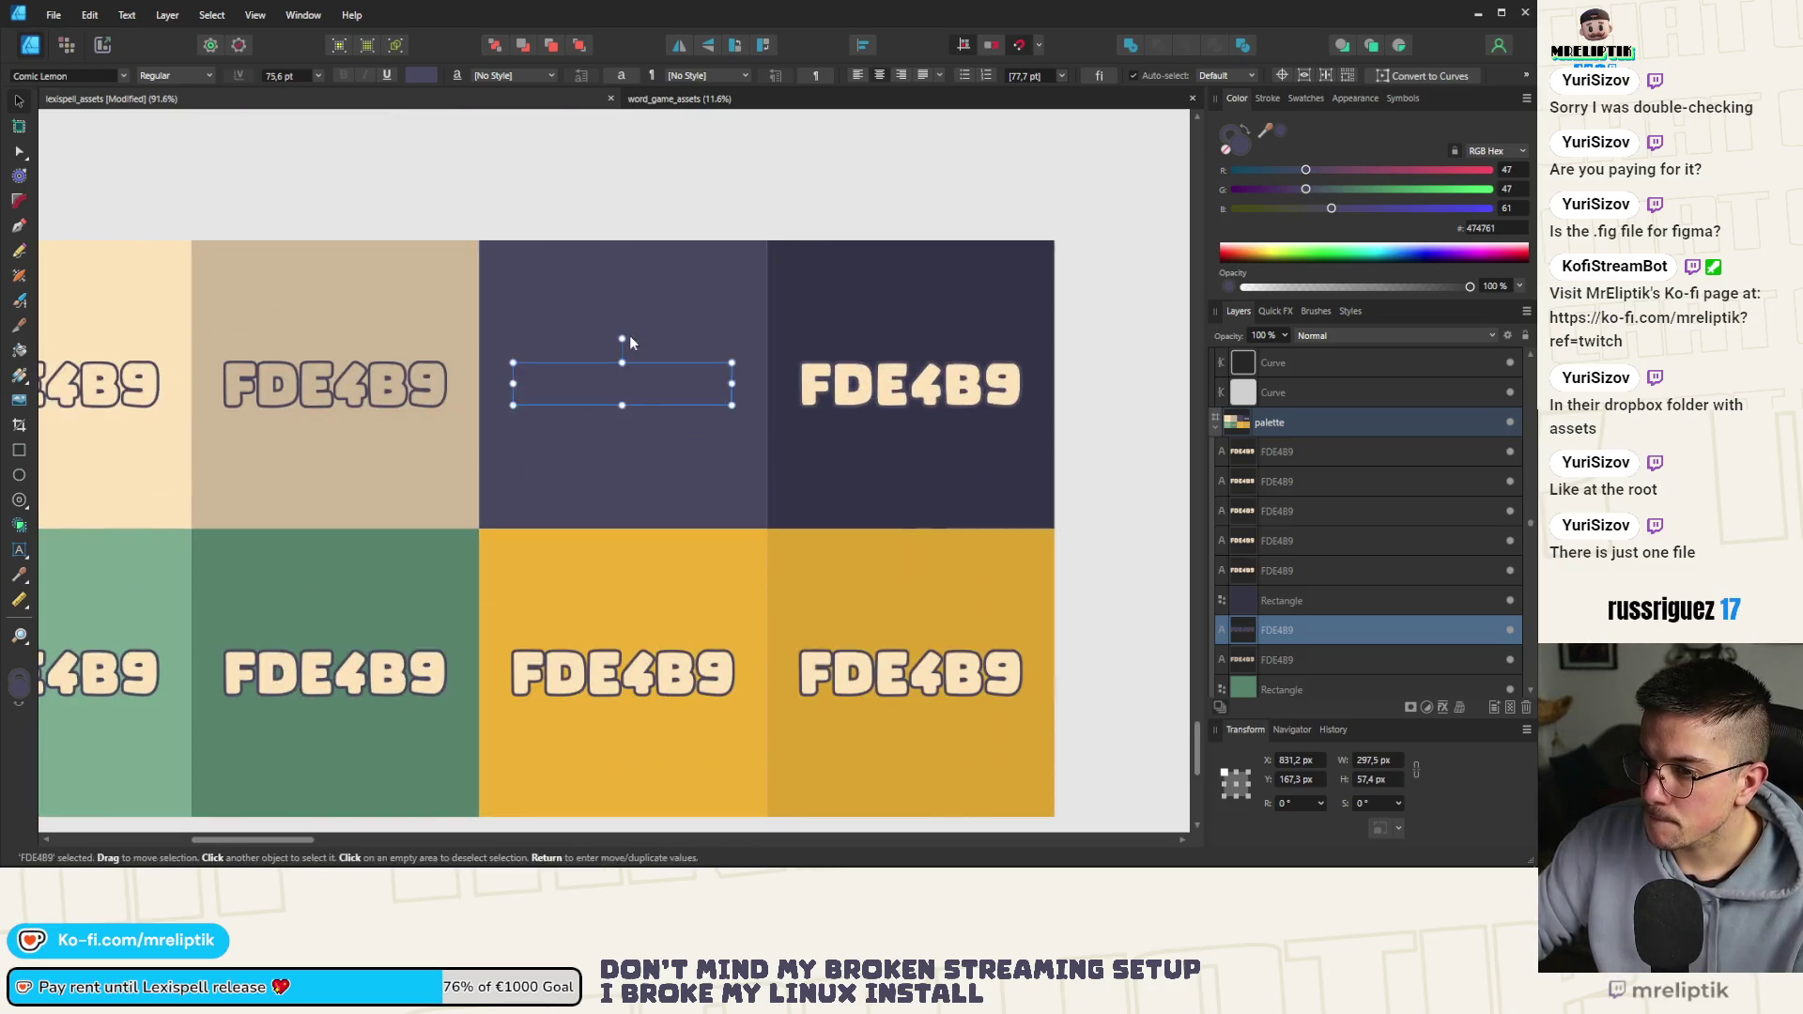
scroll(630, 335, down, 2)
key(ctrl+z)
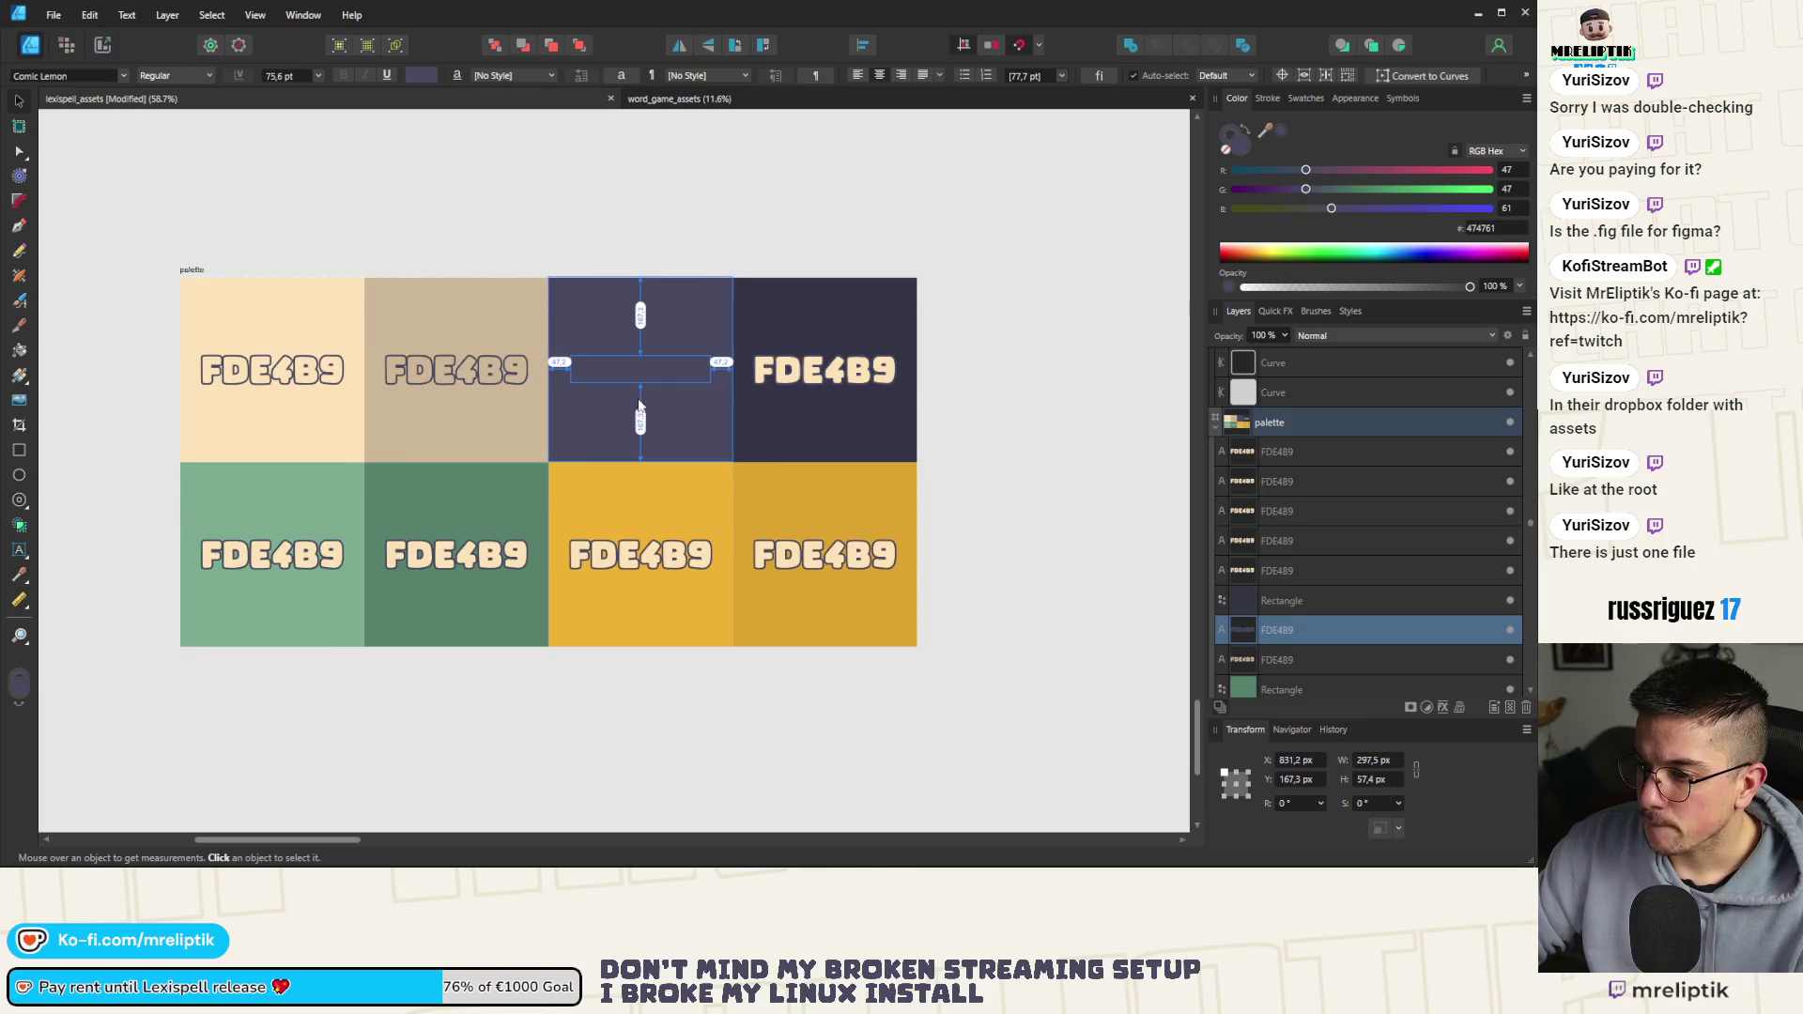
scroll(703, 404, down, 1)
scroll(640, 360, up, 2)
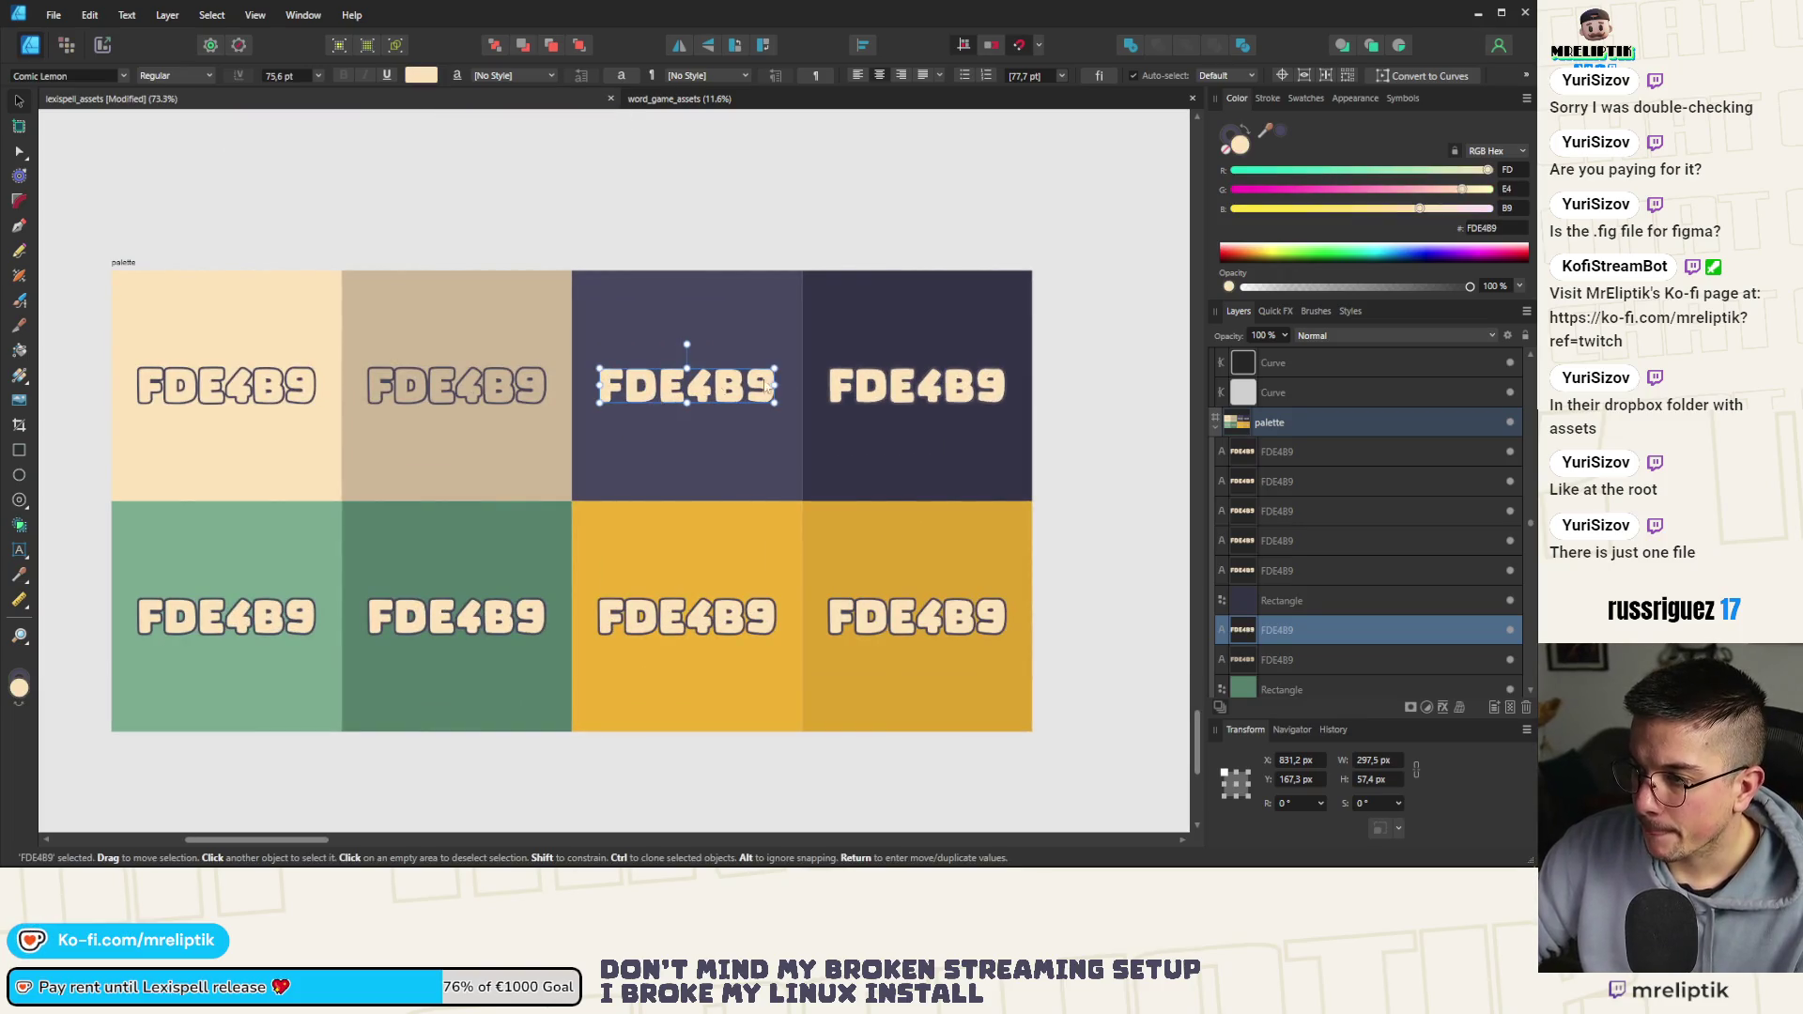
Select all eight FDE4B9 labels and give them a white fill
click(209, 449)
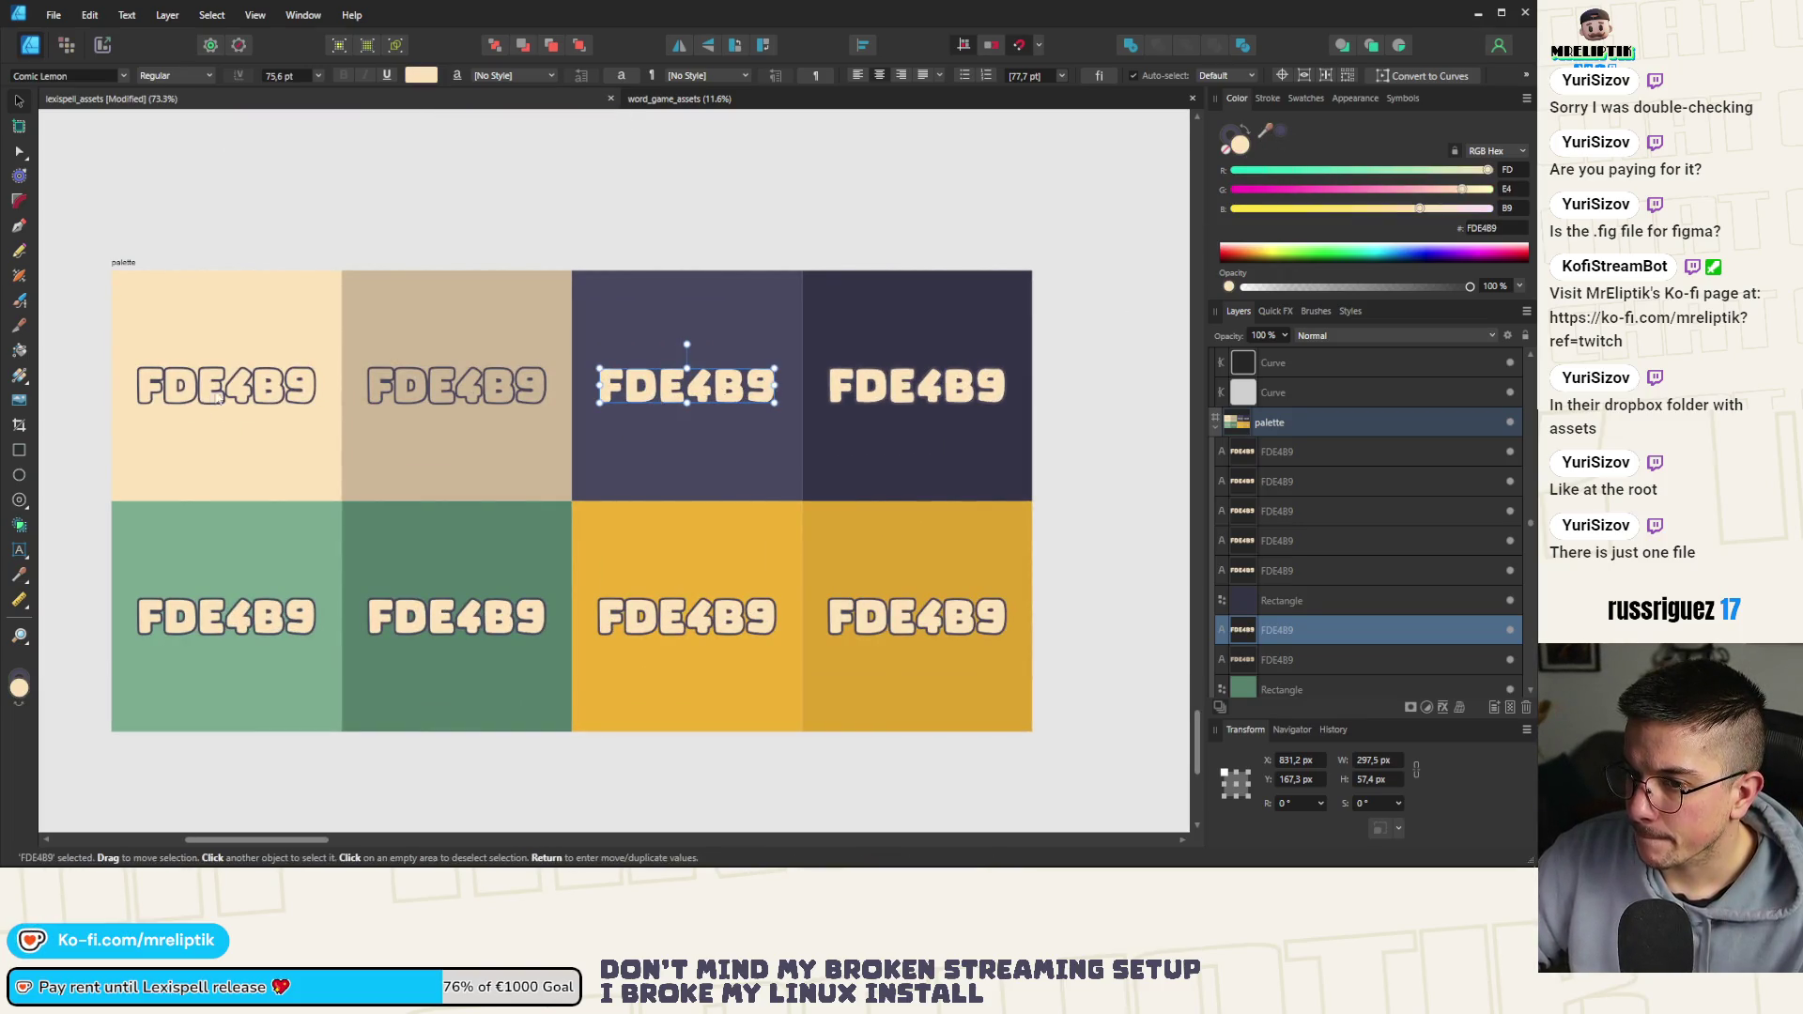
shift+click(456, 385)
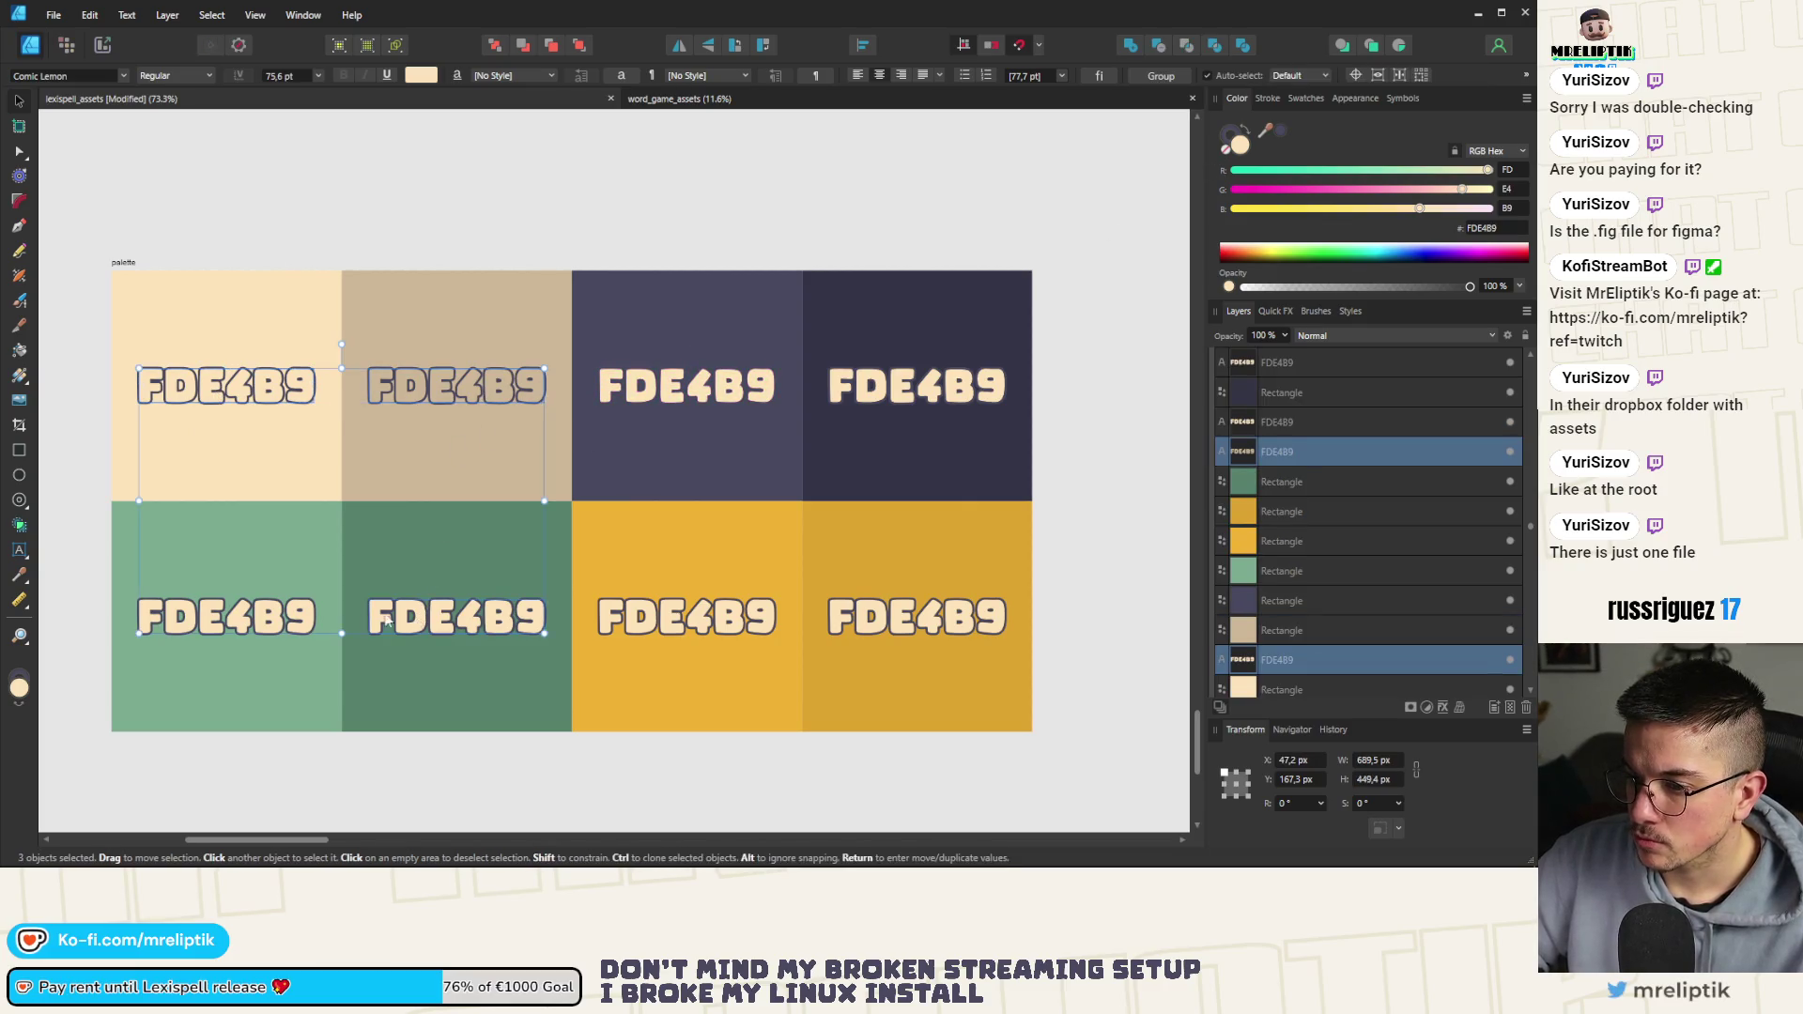
shift+click(226, 617)
shift+click(455, 617)
shift+click(686, 617)
shift+click(751, 387)
shift+click(910, 393)
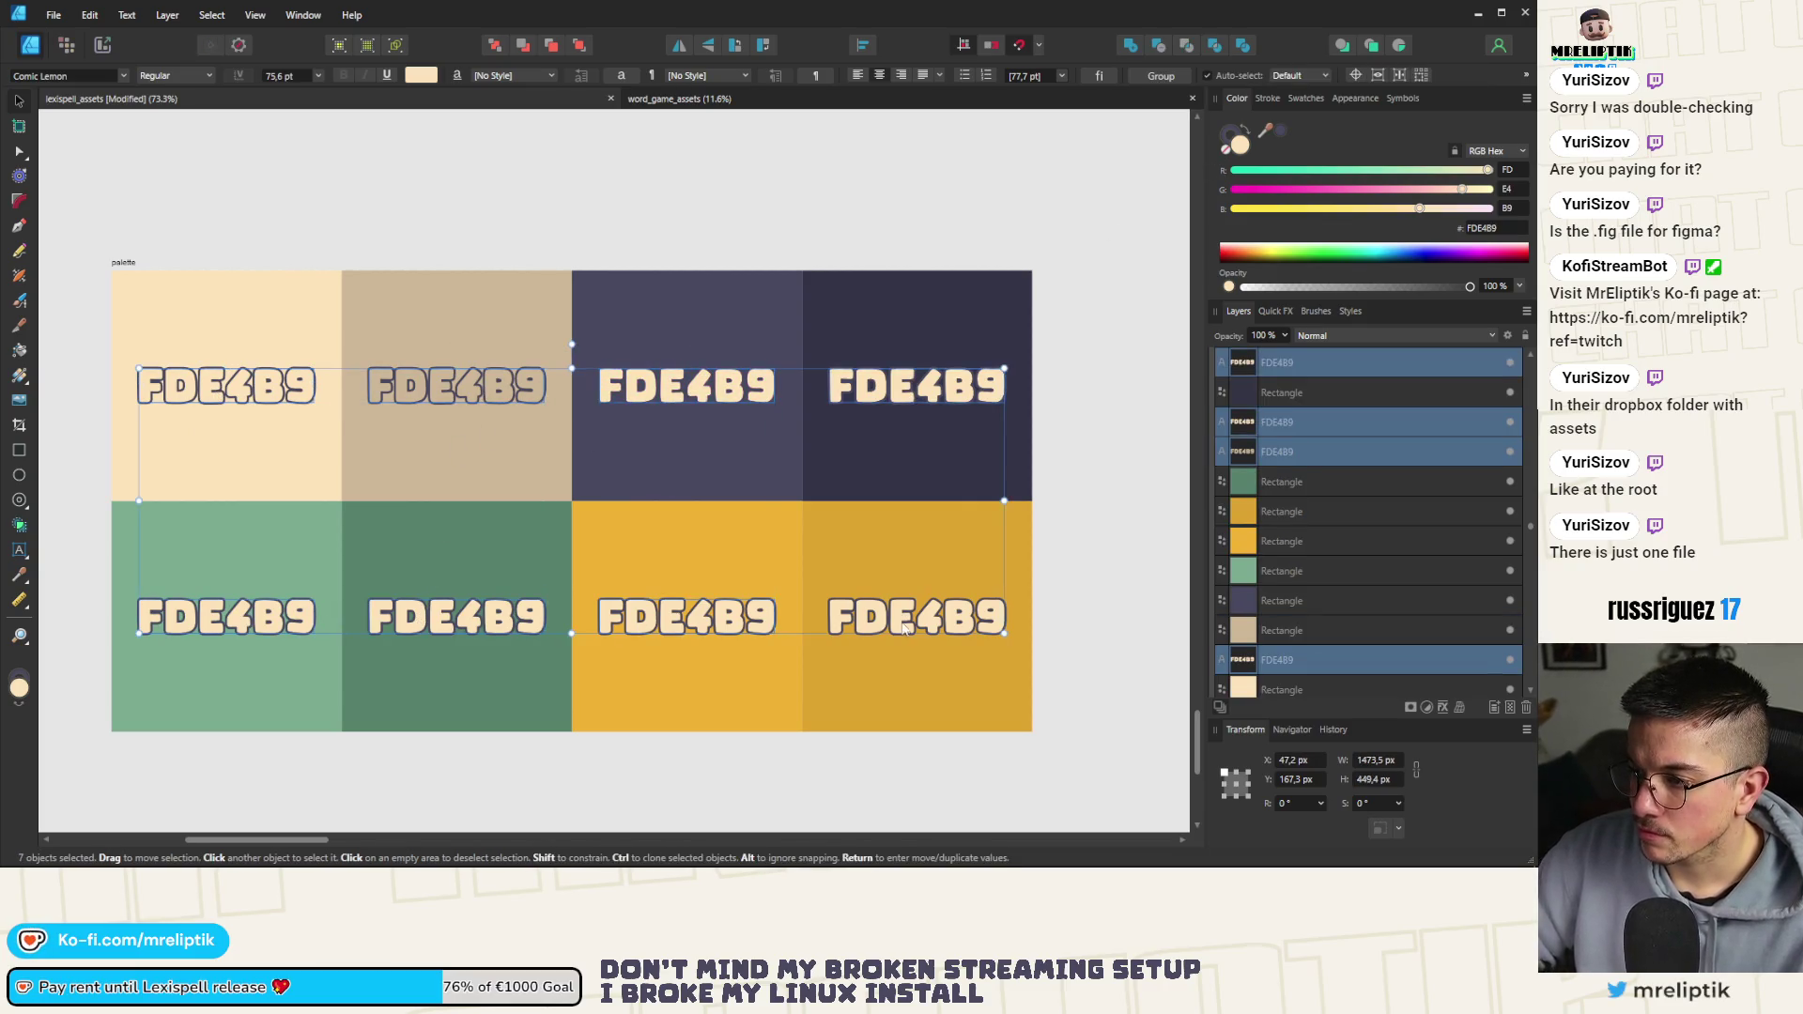
shift+click(913, 627)
drag(1267, 134, 1145, 200)
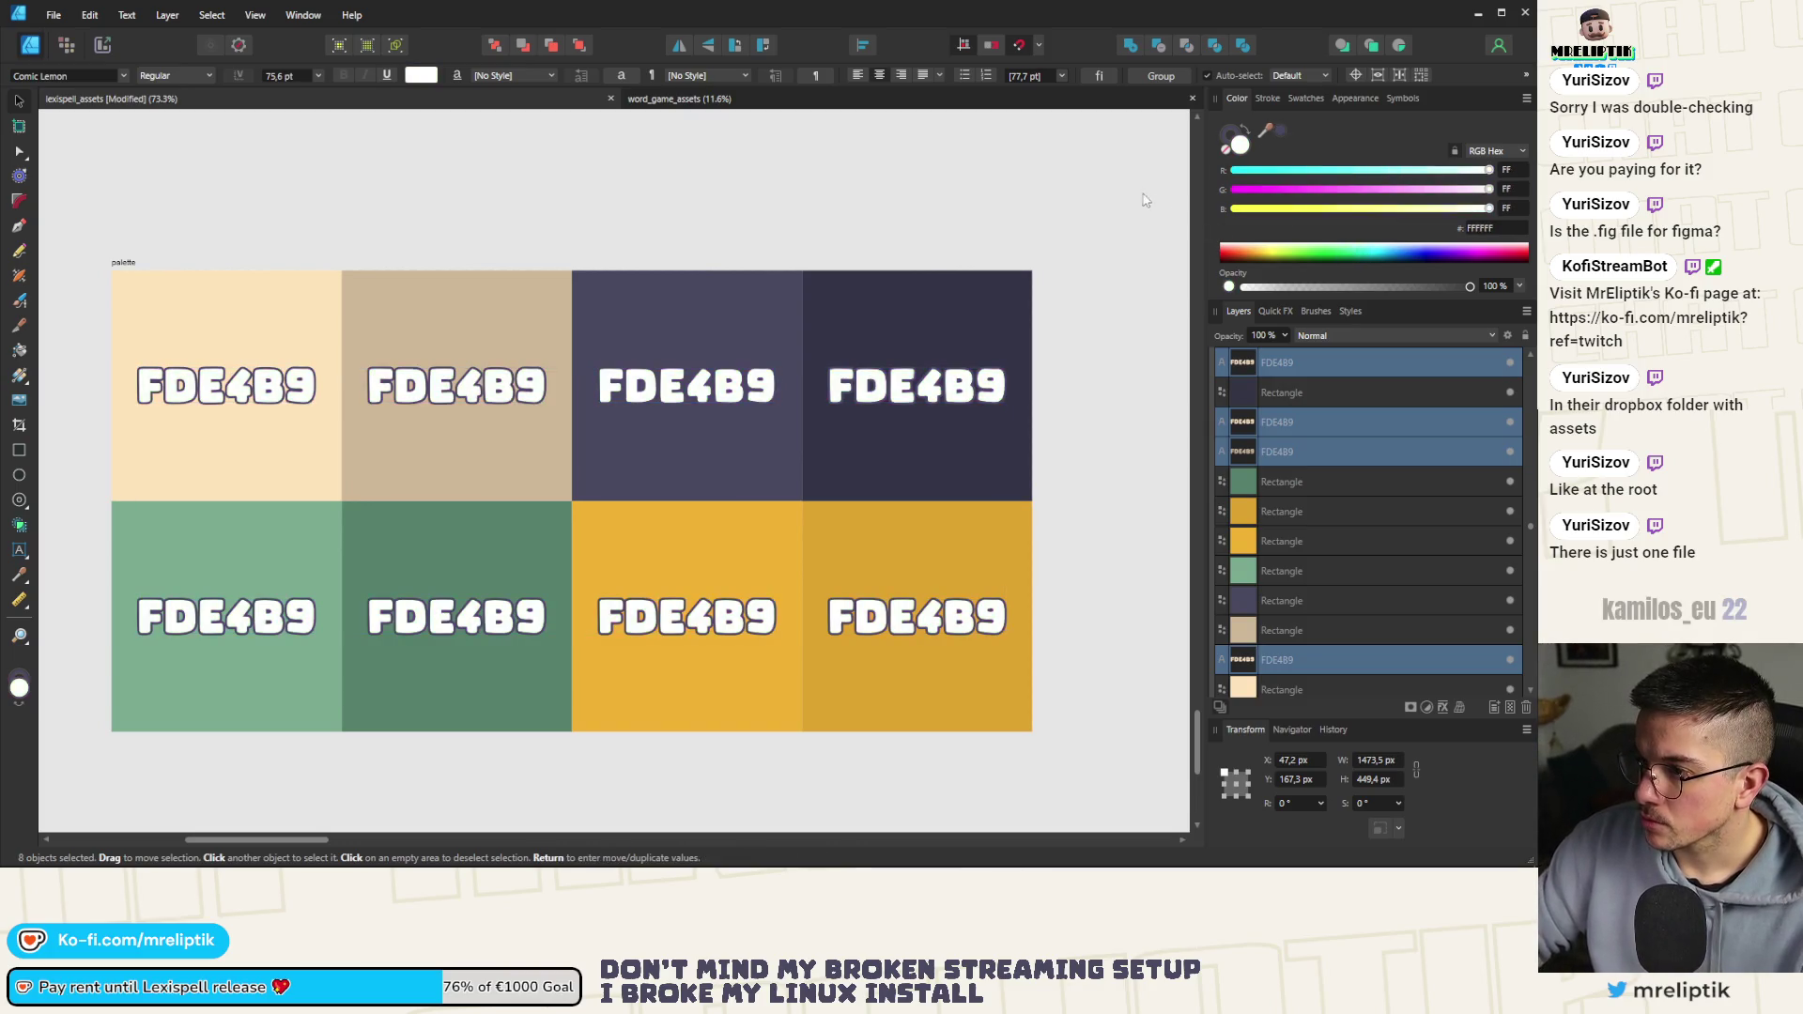
Set the labels' outline colour to black (000000) and deselect
click(1232, 133)
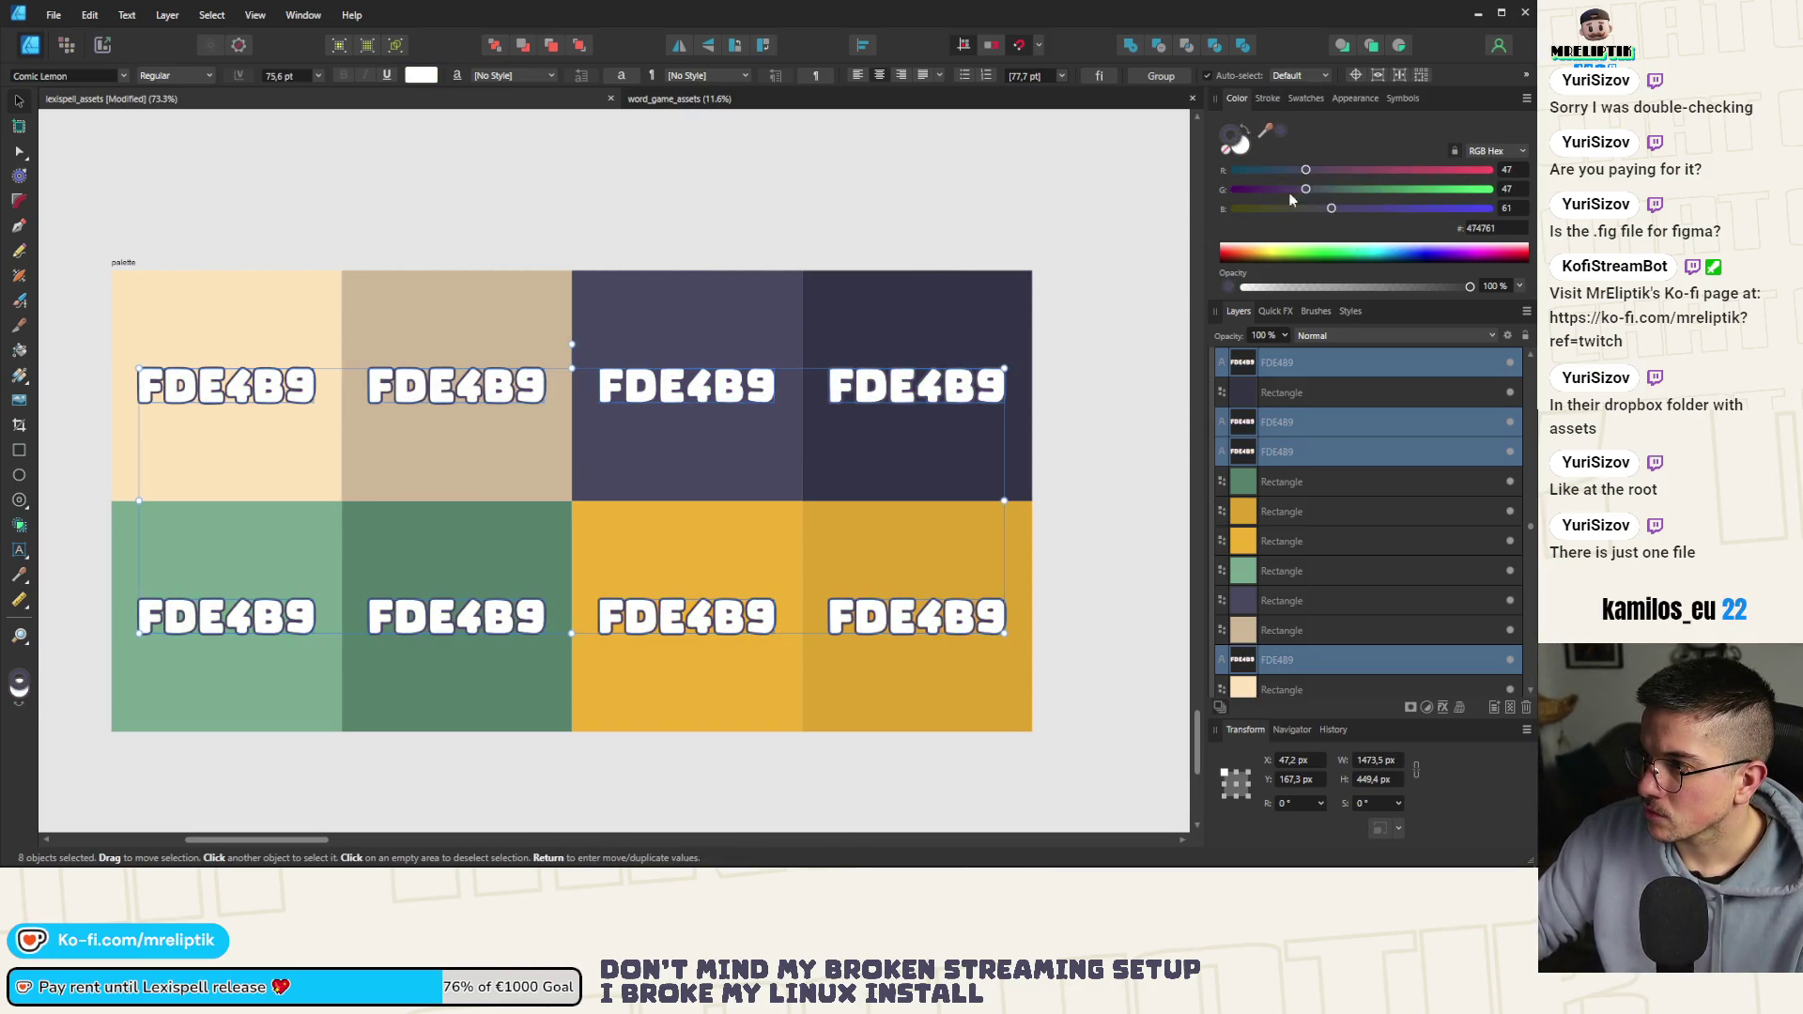
click(1340, 261)
click(543, 169)
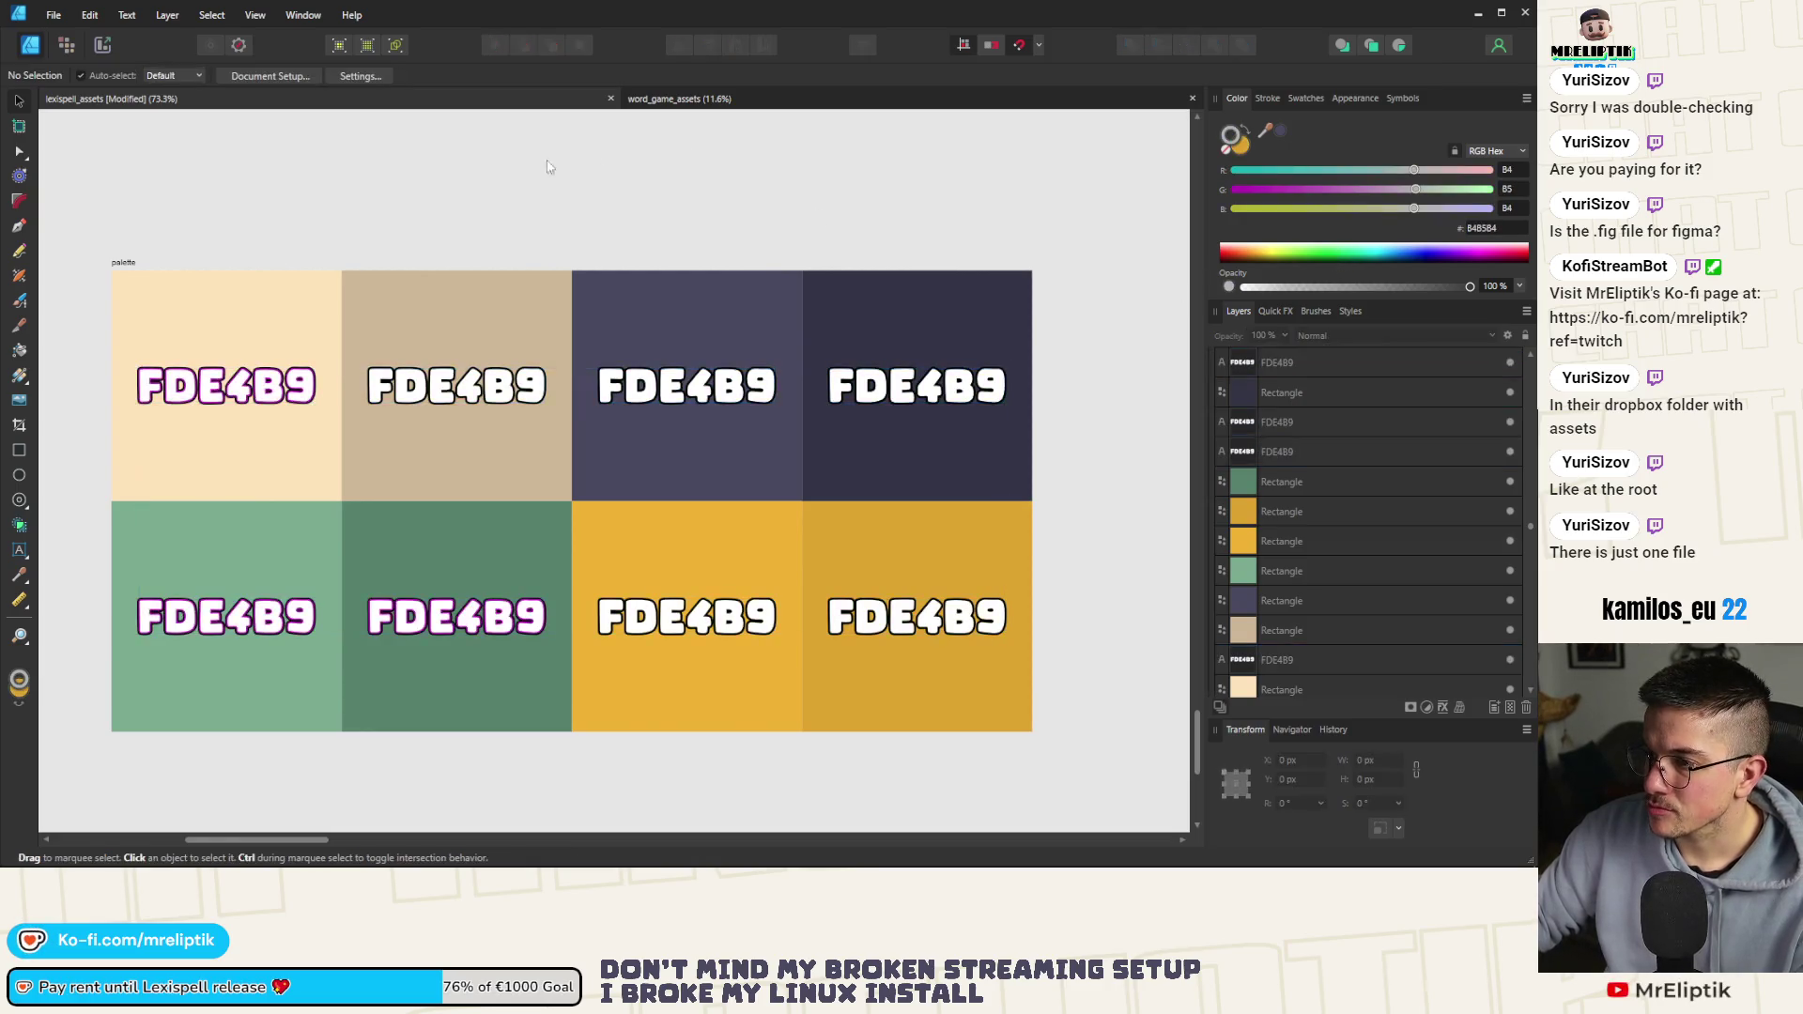
Tint the first three top-row labels with their beige, tan and dark purple cell colours
scroll(439, 189, down, 2)
scroll(463, 385, up, 1)
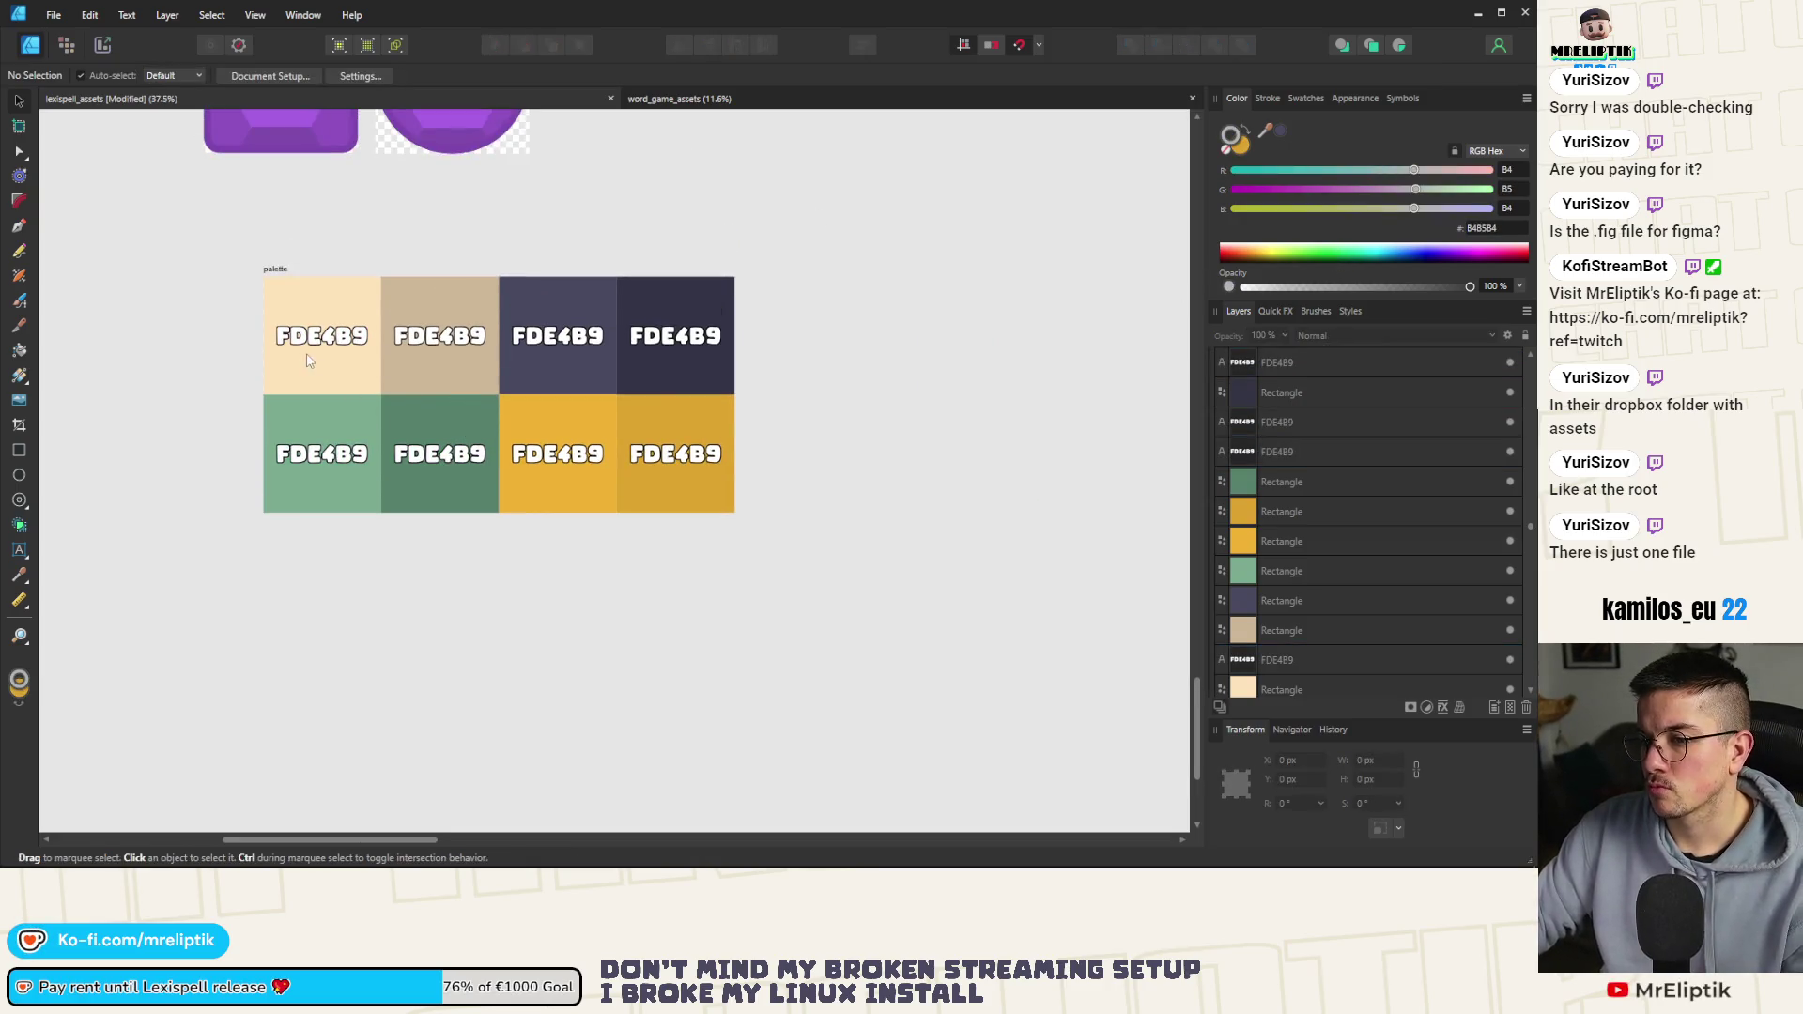
scroll(304, 343, up, 5)
double_click(331, 336)
double_click(330, 335)
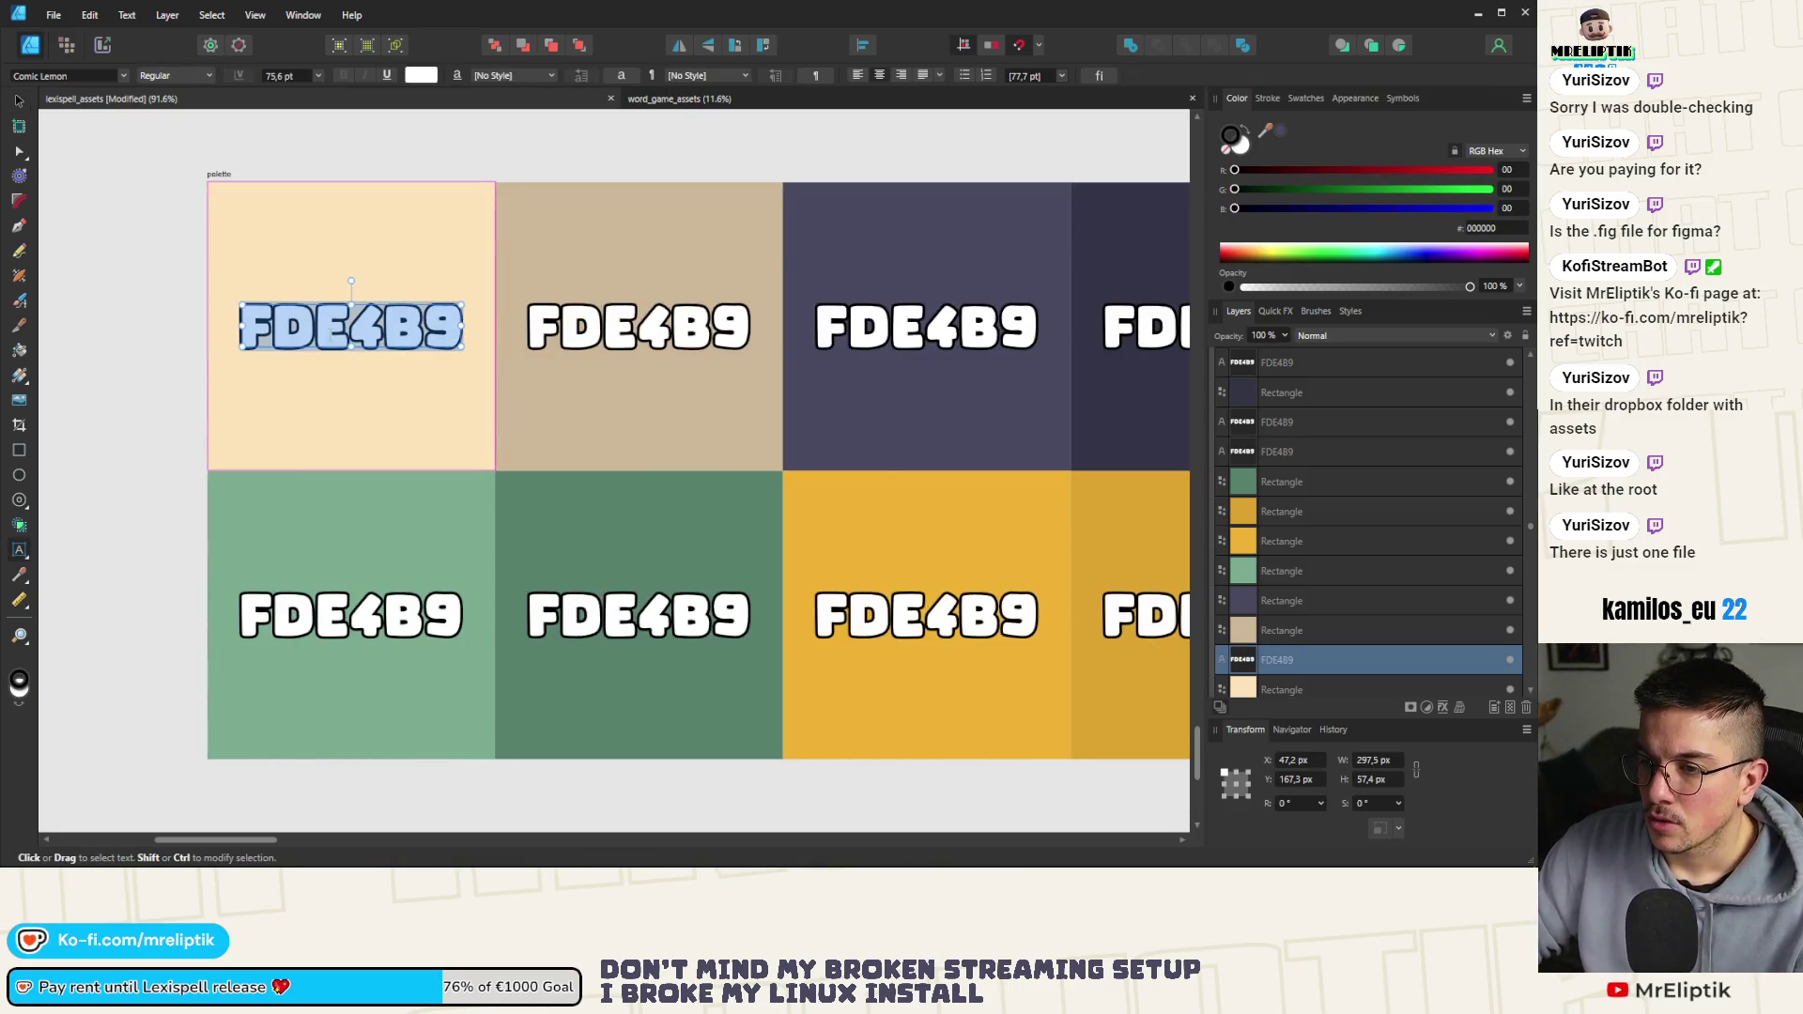
mouse_move(1268, 131)
mouse_down()
mouse_move(939, 235)
mouse_move(513, 287)
mouse_move(433, 244)
mouse_up()
double_click(638, 326)
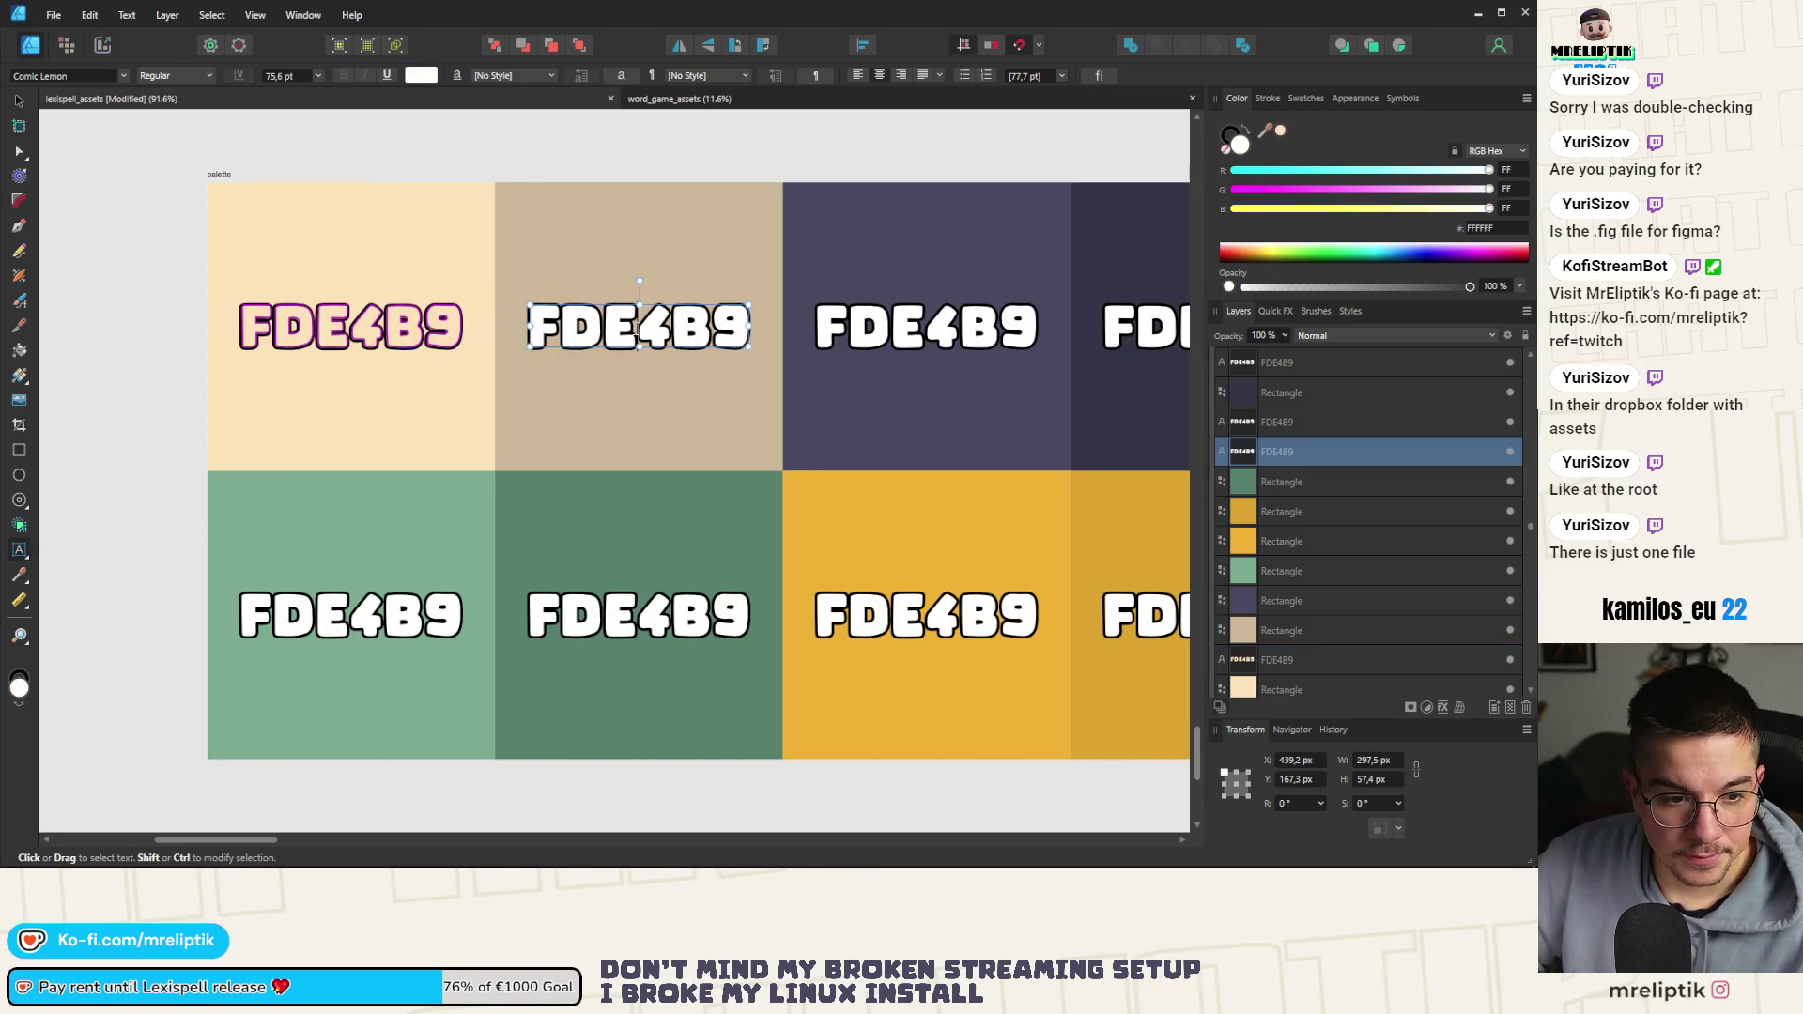
drag(1270, 130, 662, 212)
double_click(927, 327)
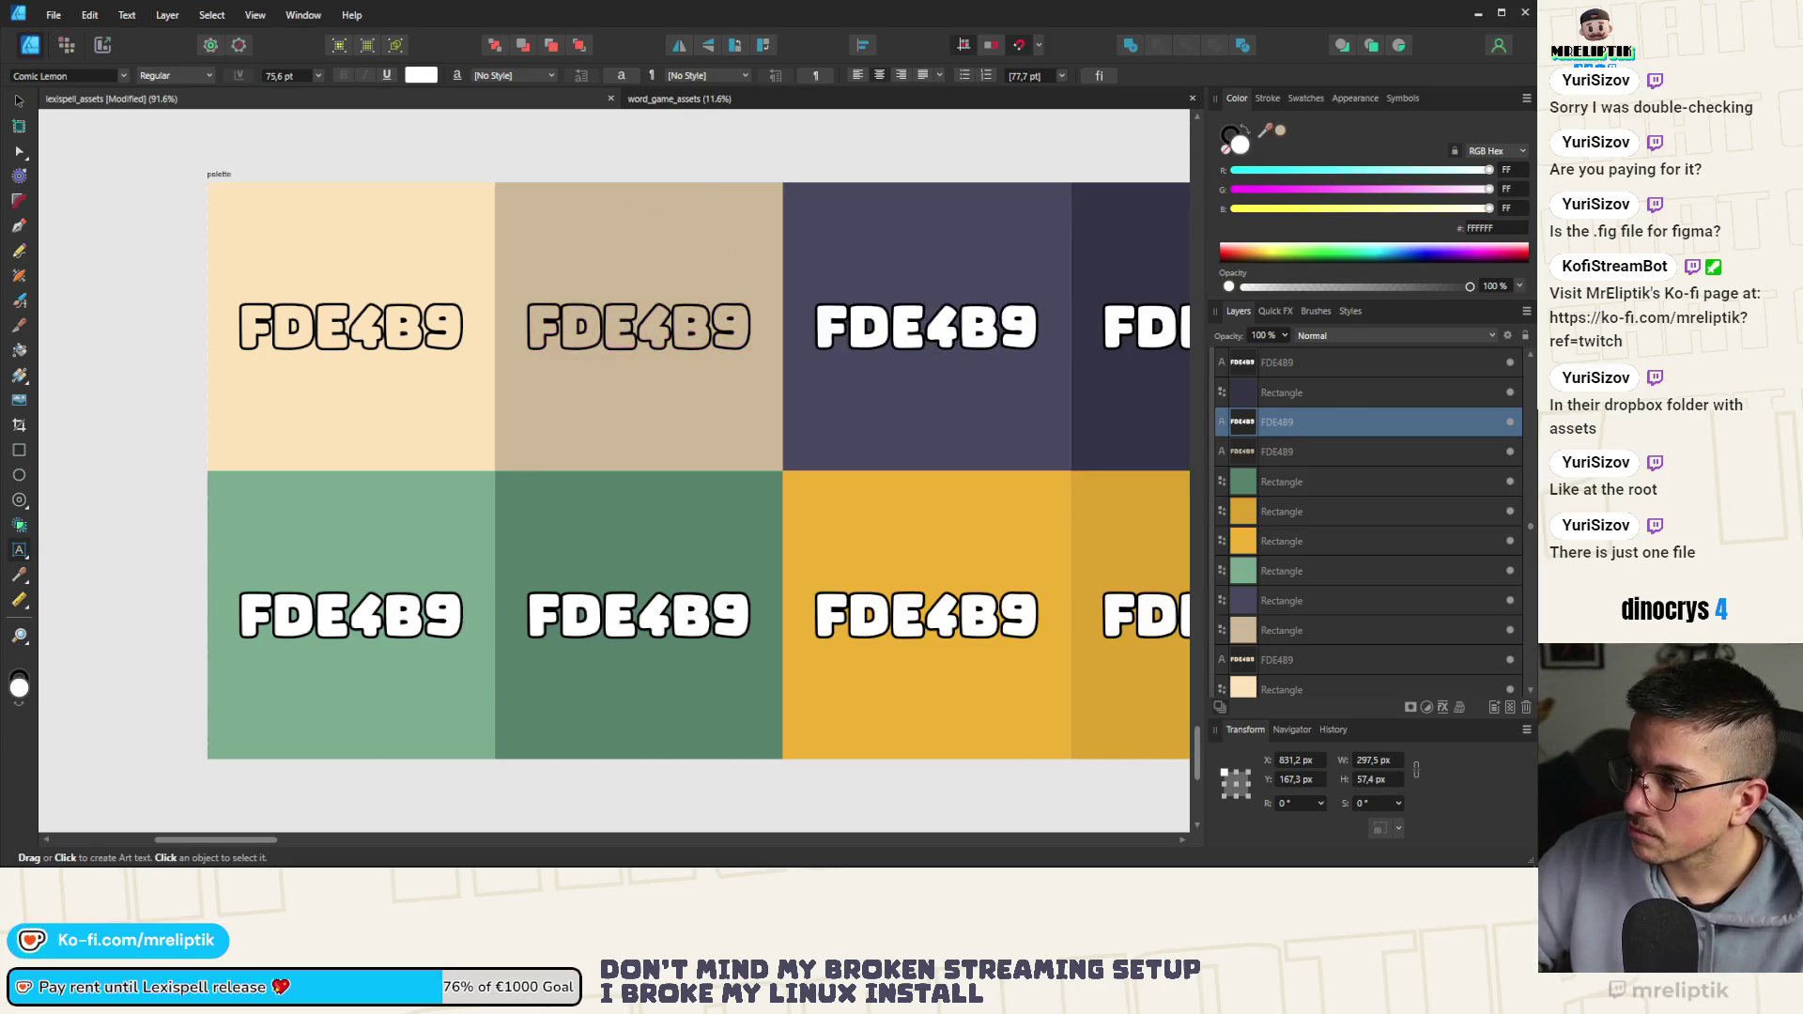
drag(1268, 130, 926, 249)
Tint four more labels with their darkest, bottom-right, yellow and dark green cell colours
scroll(926, 249, down, 3)
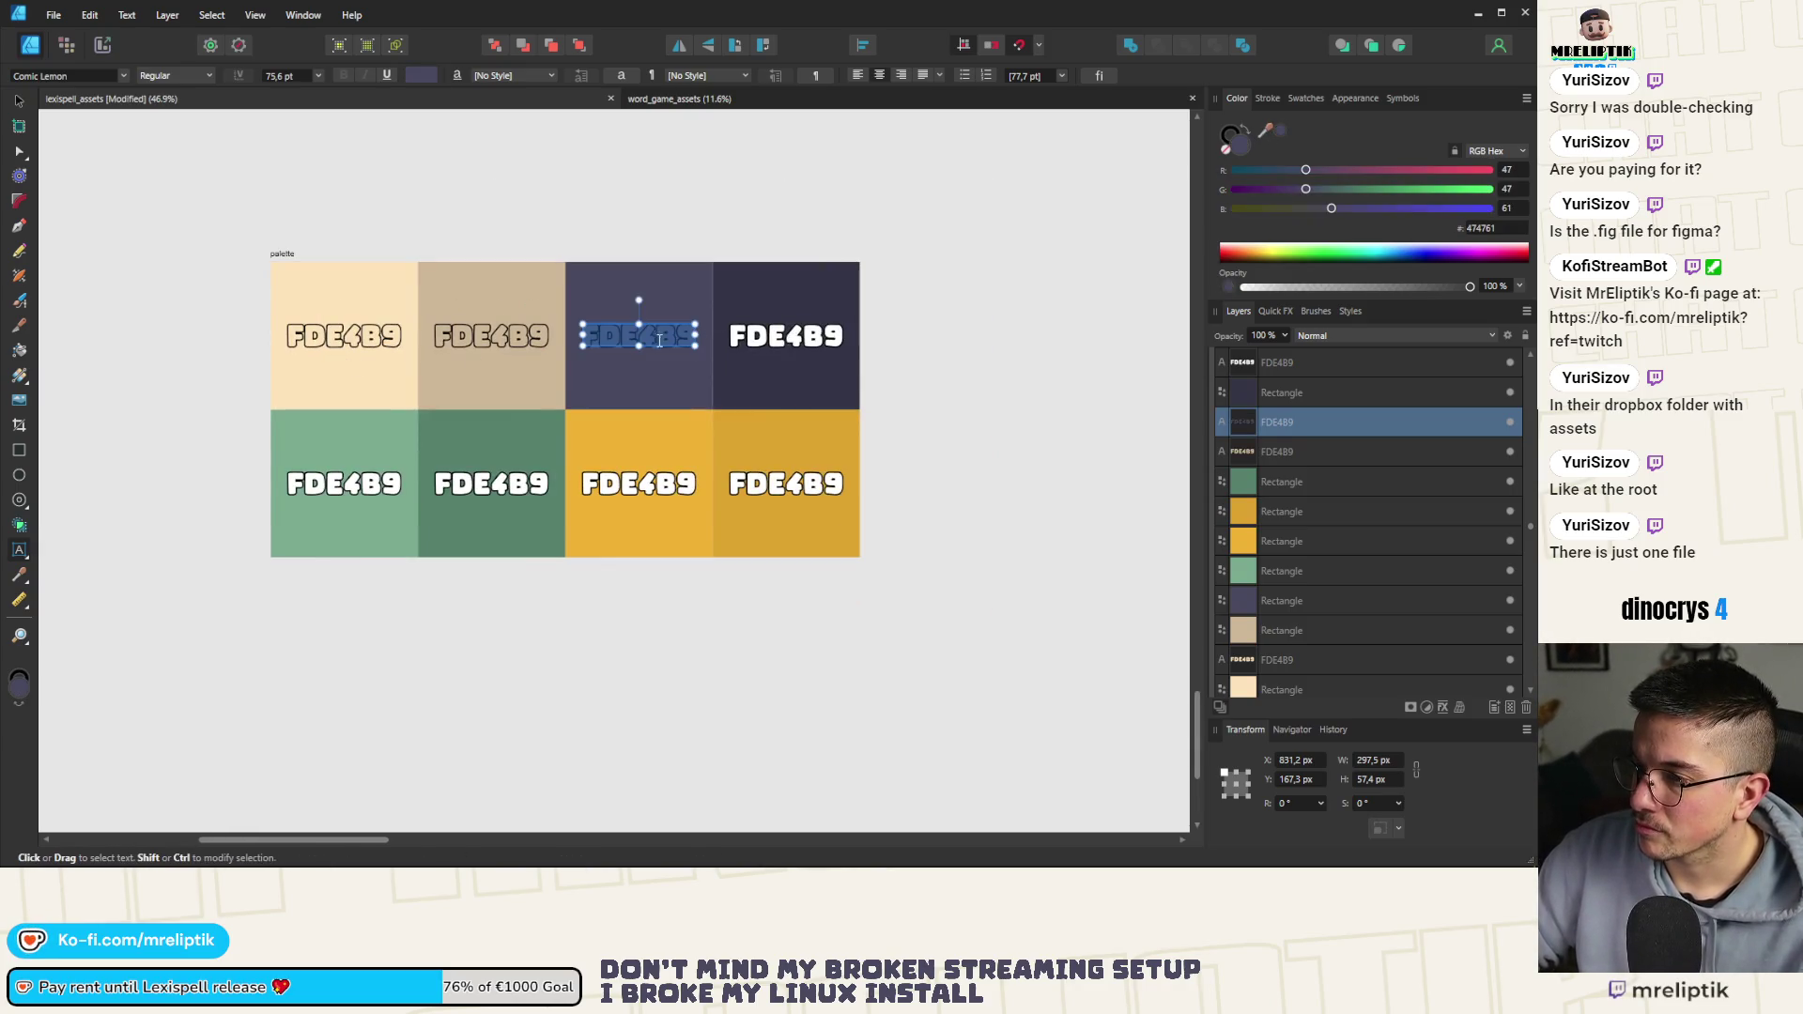
scroll(659, 340, up, 3)
scroll(775, 352, down, 1)
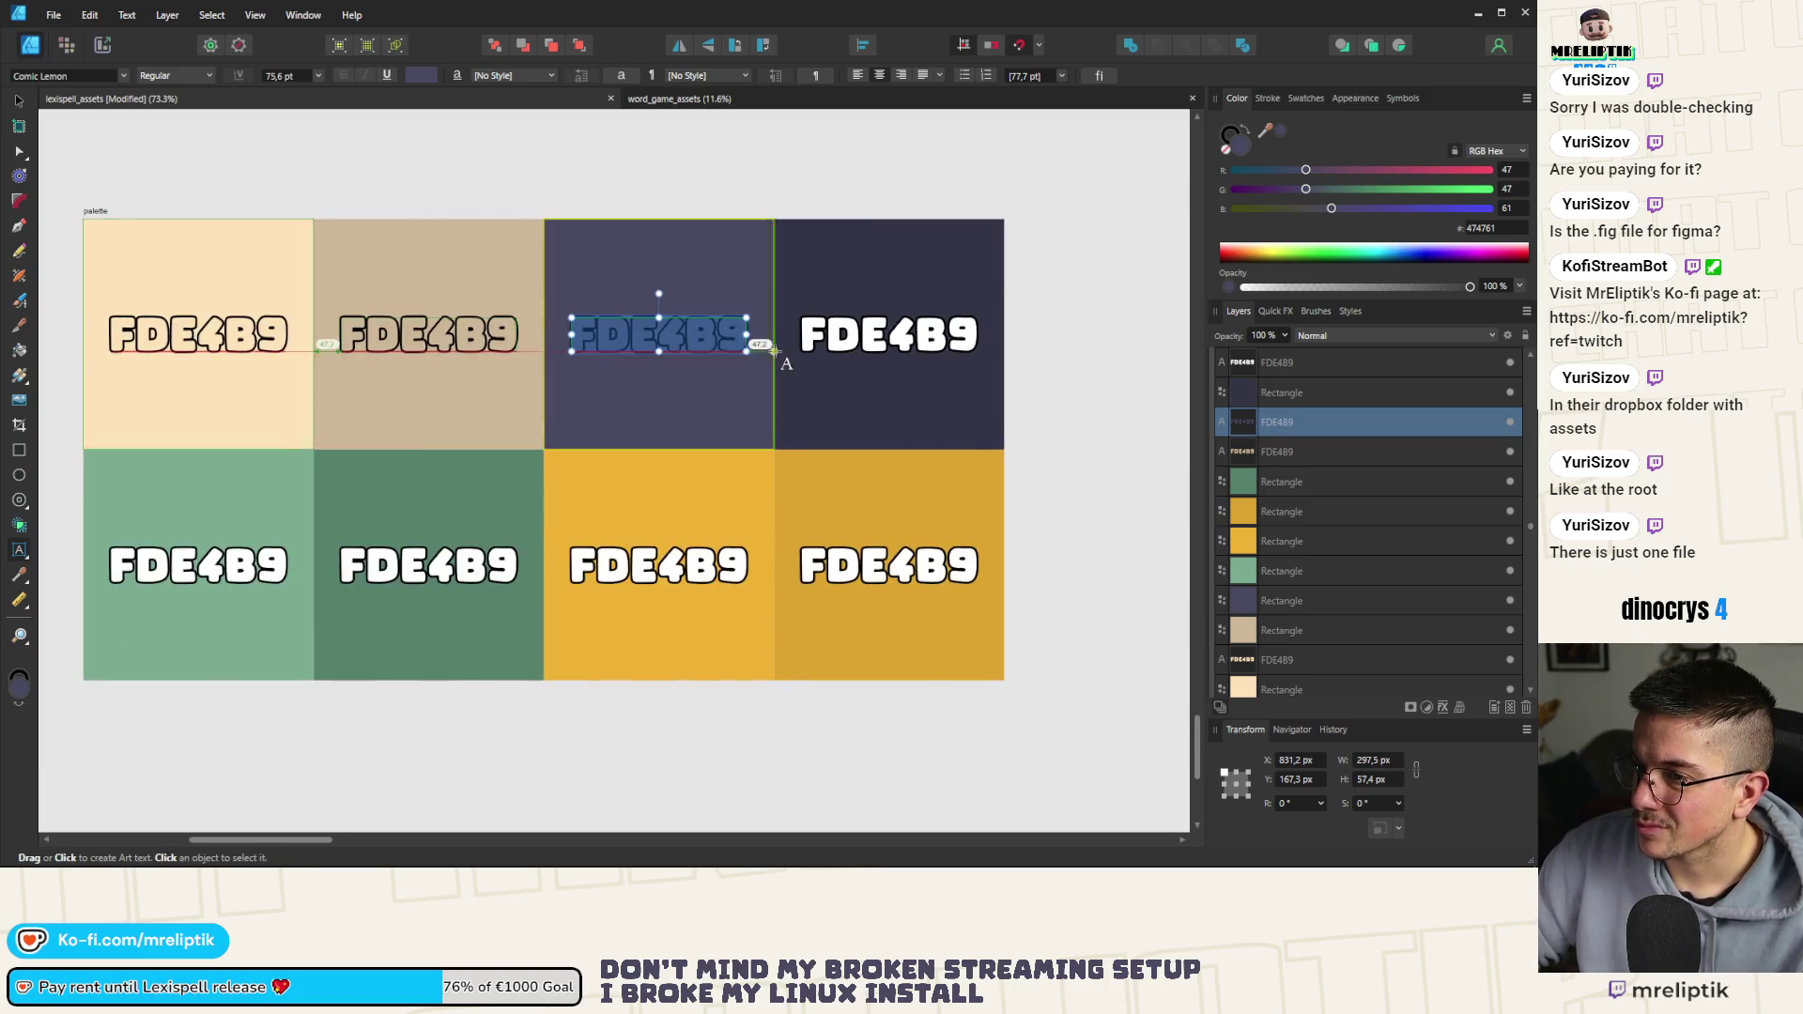
double_click(889, 333)
drag(1268, 136, 932, 263)
double_click(889, 564)
drag(1270, 131, 826, 446)
double_click(659, 565)
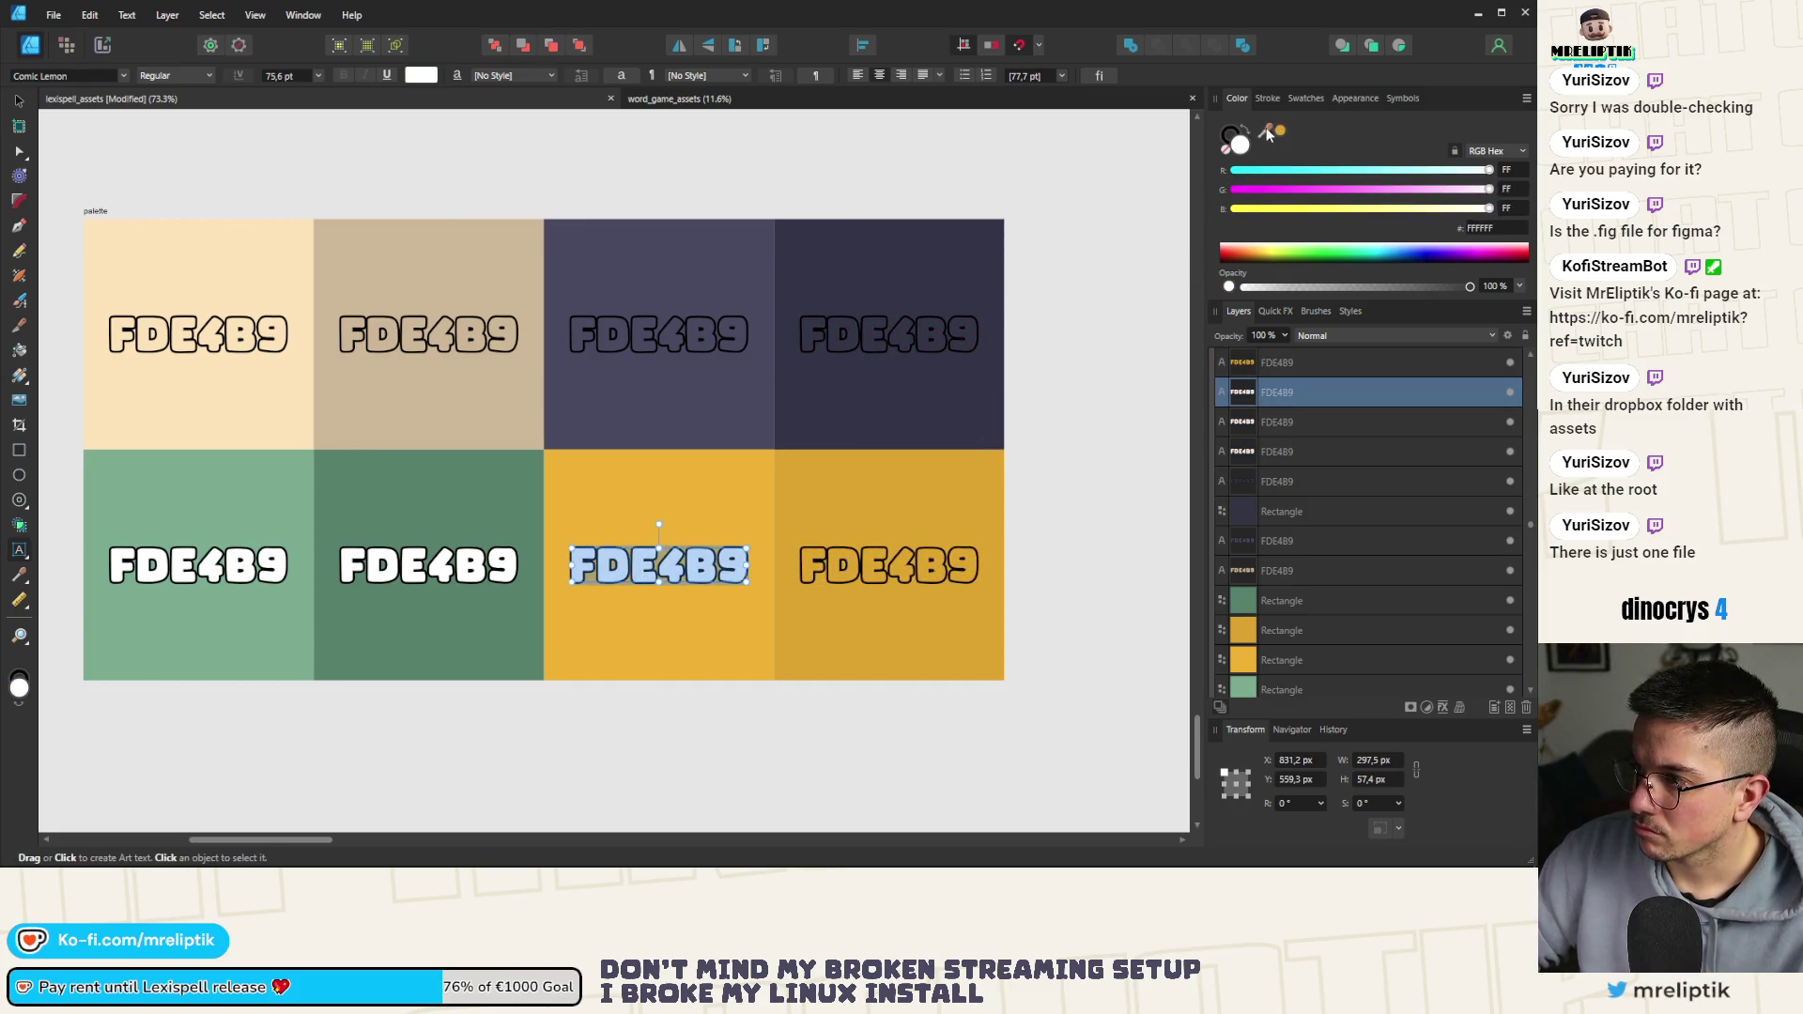
drag(1268, 134, 695, 487)
double_click(428, 564)
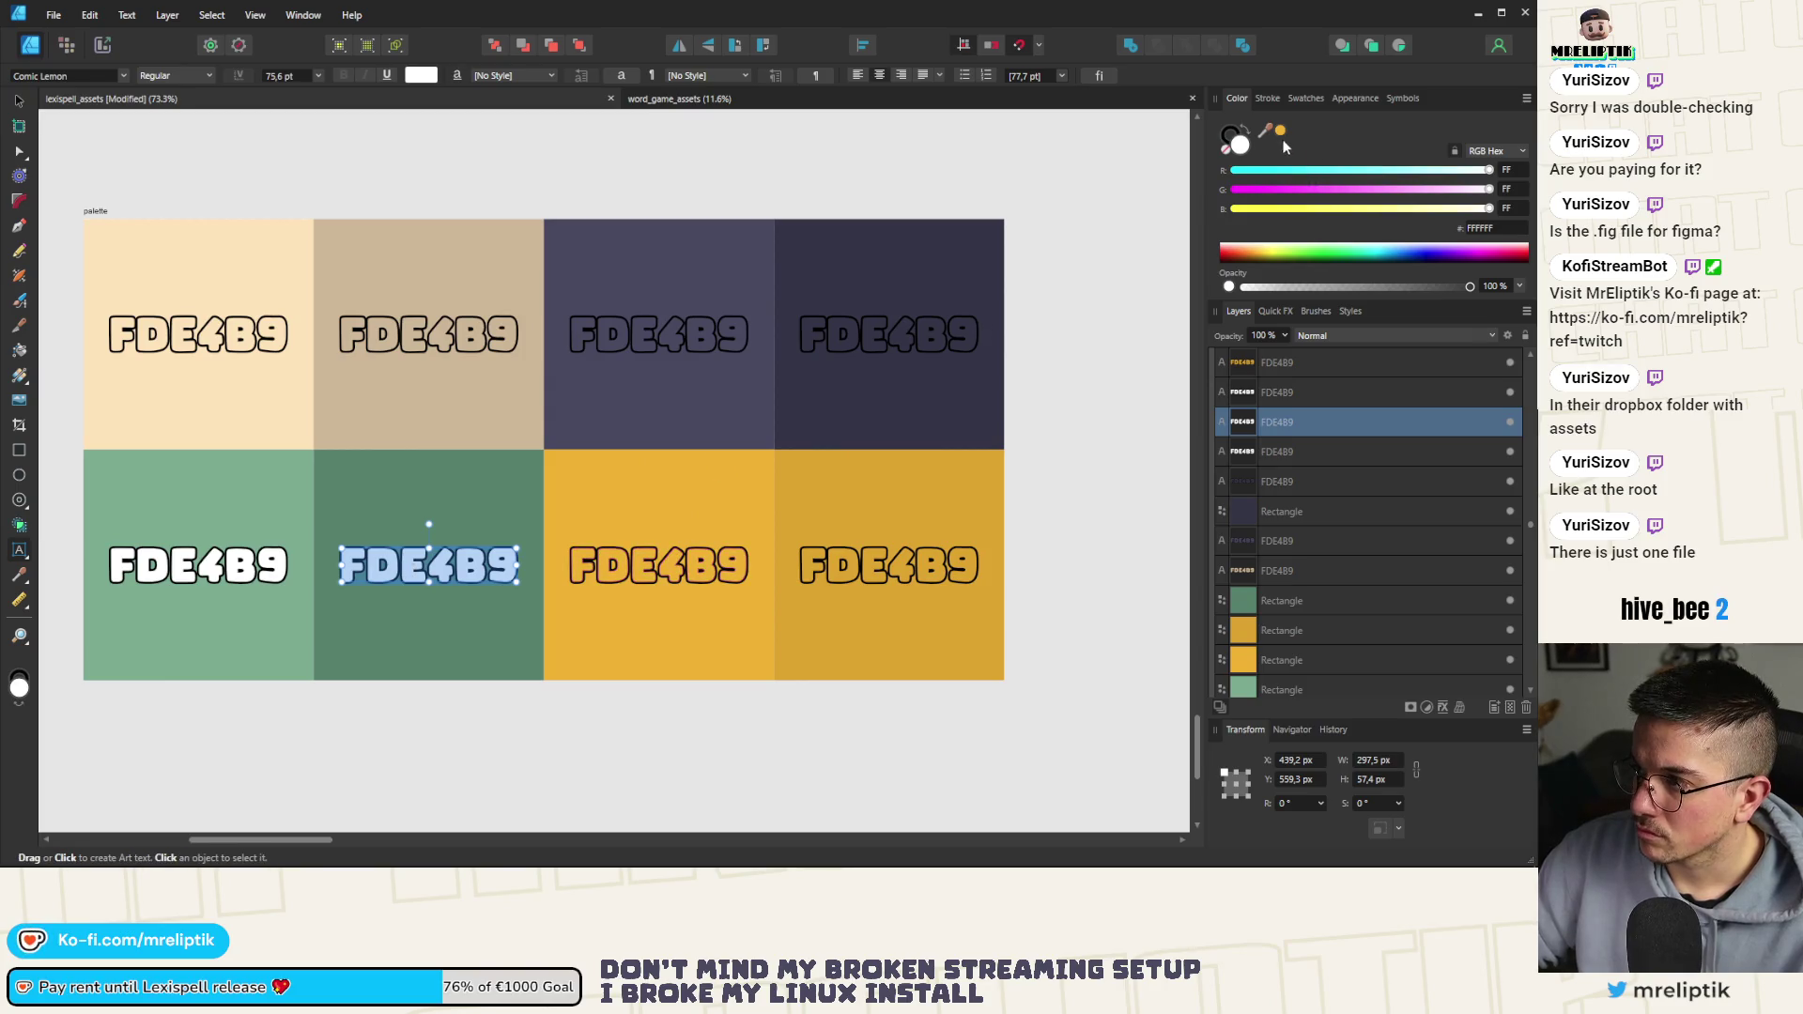
drag(1268, 134, 527, 451)
Select all eight hex labels, fill them black (000000), and deselect
scroll(569, 501, down, 2)
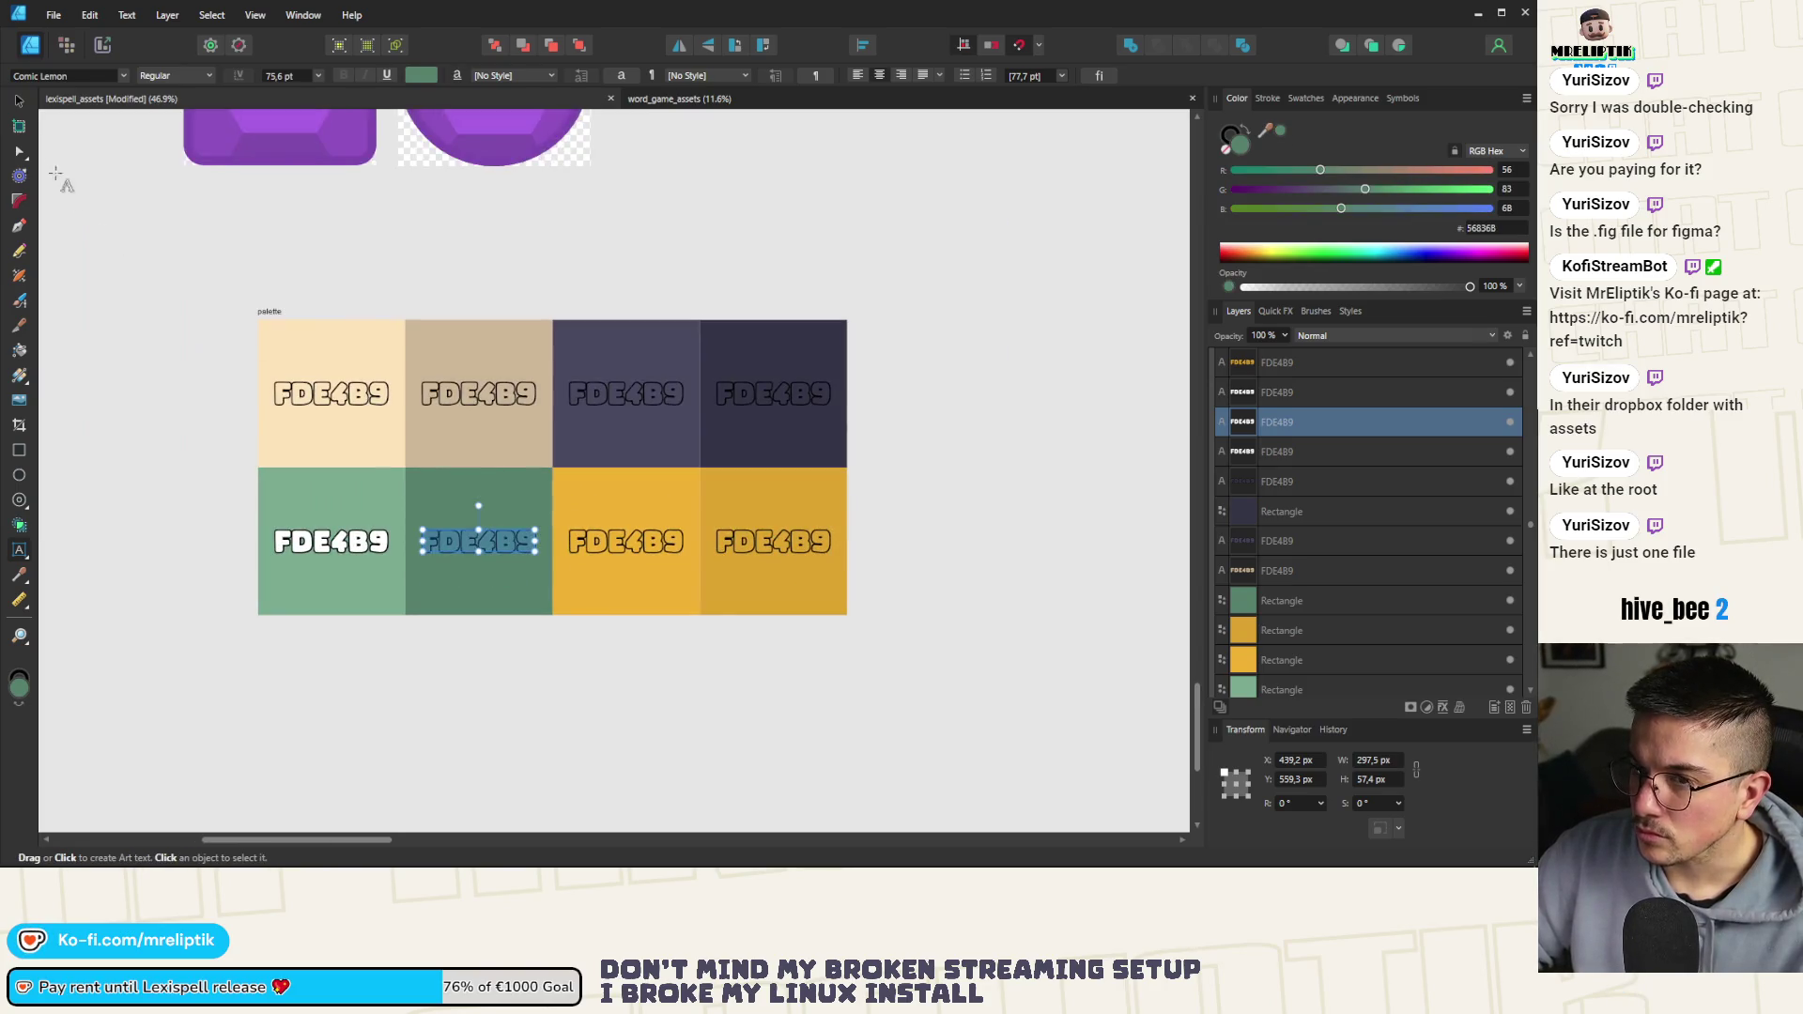
click(19, 103)
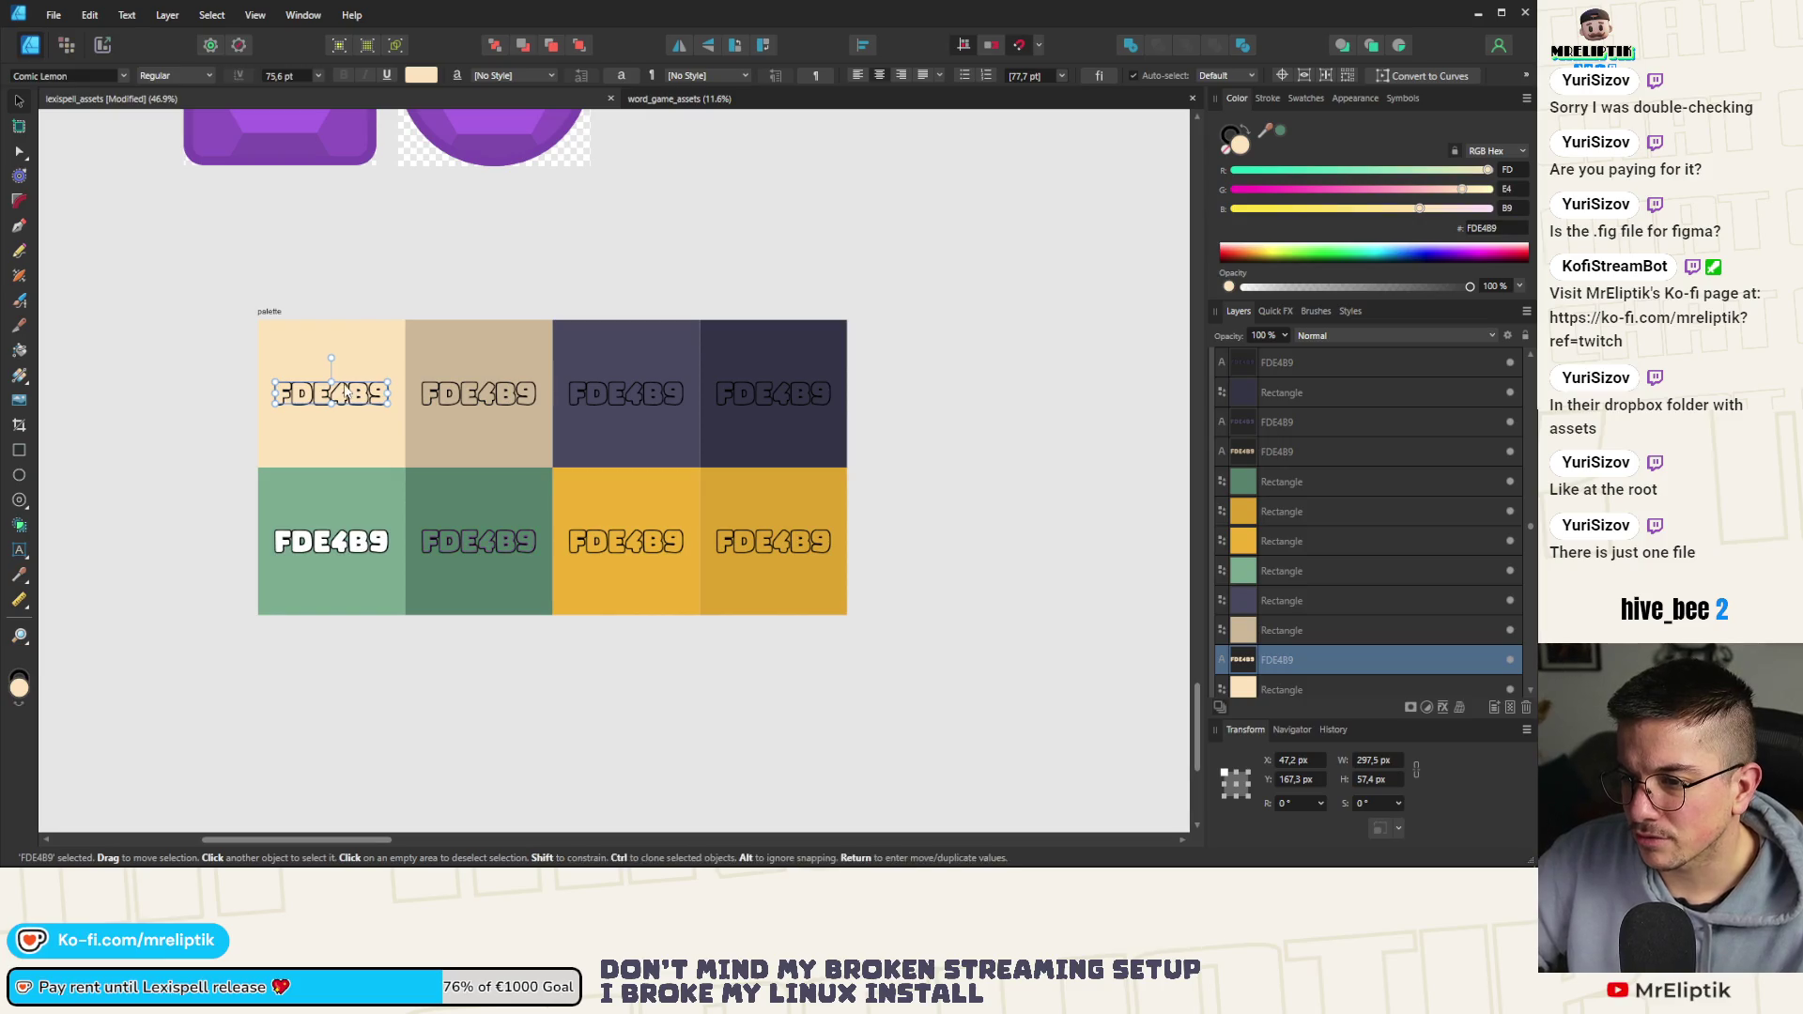
key(t)
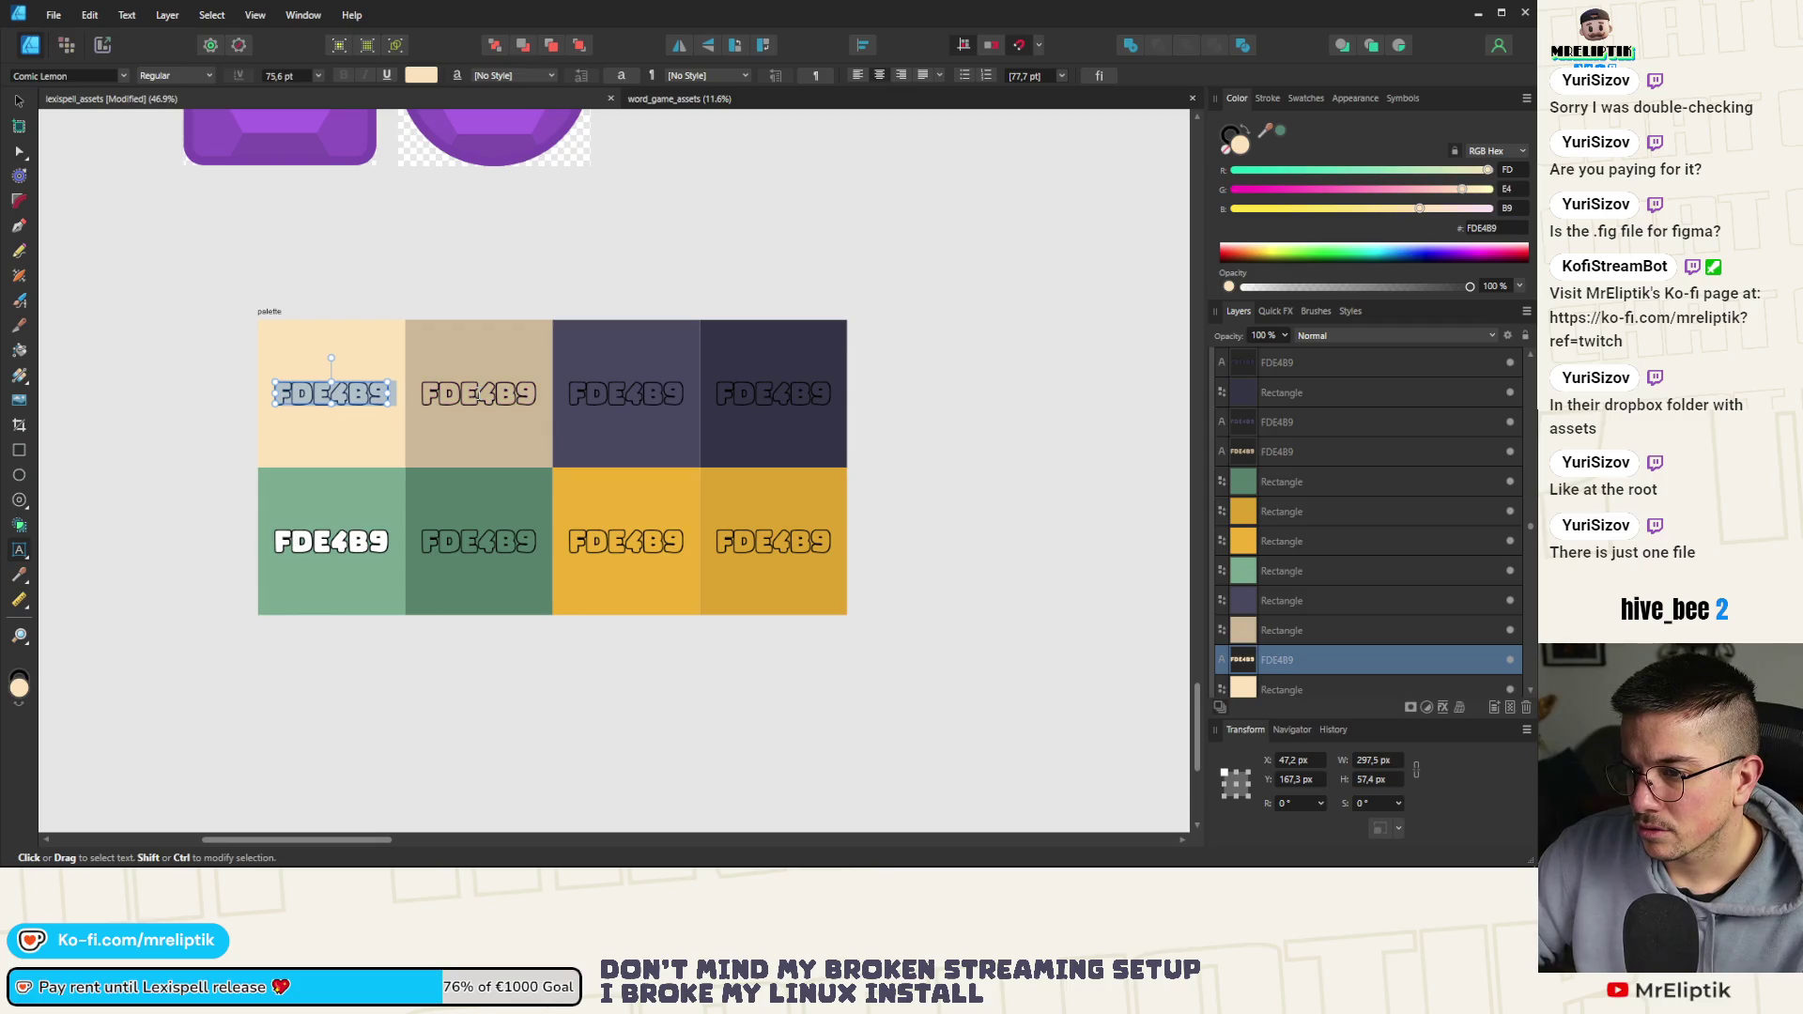
key(Escape)
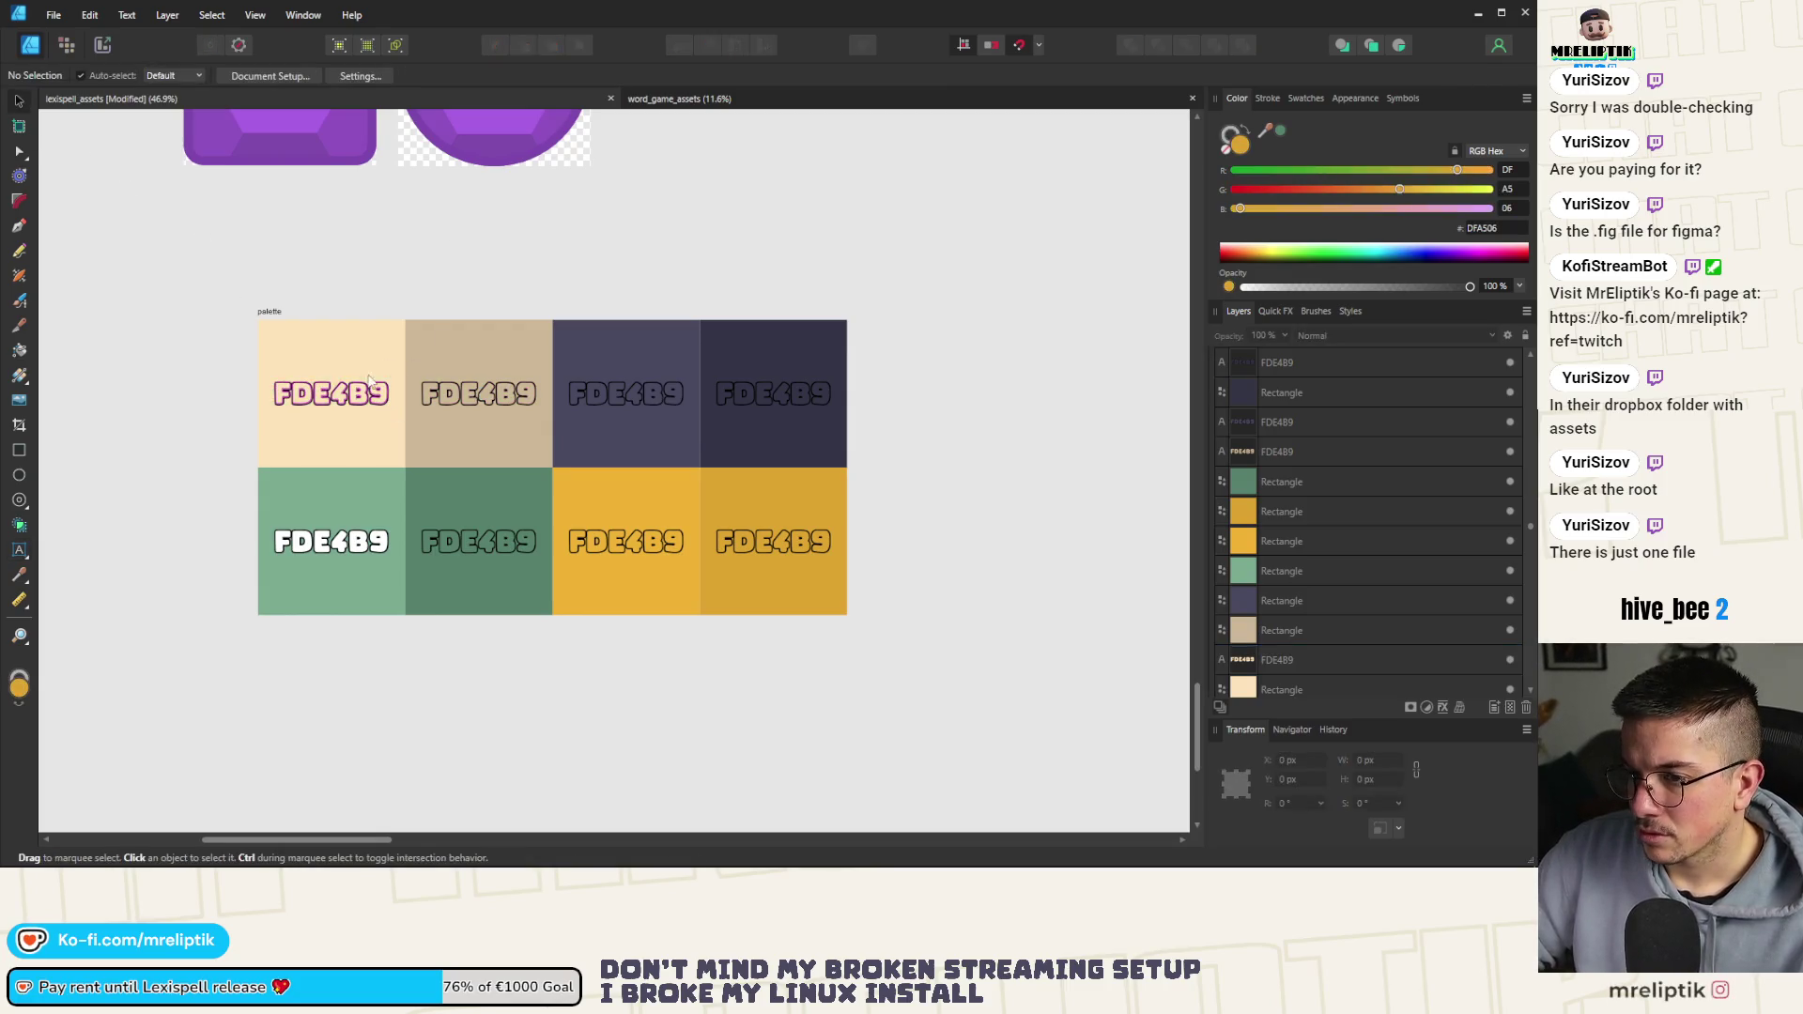
shift+click(348, 545)
shift+click(502, 399)
shift+click(624, 395)
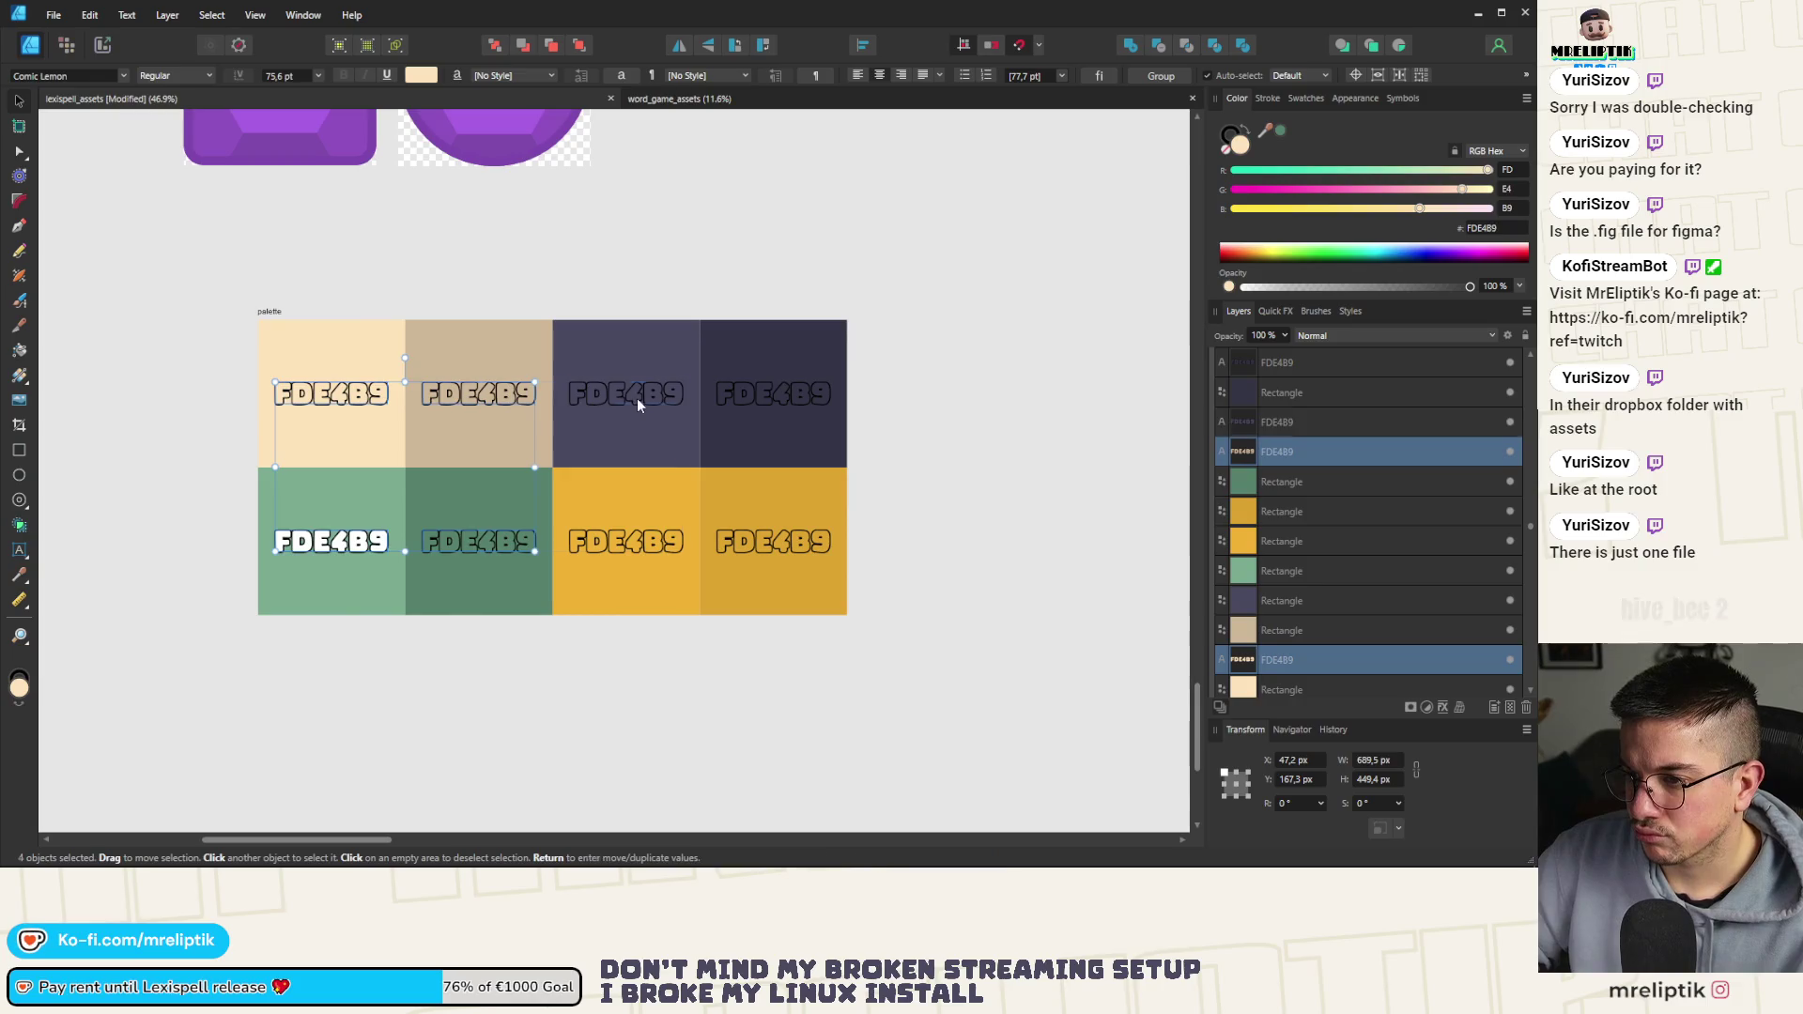
shift+click(641, 555)
shift+click(770, 540)
shift+click(770, 394)
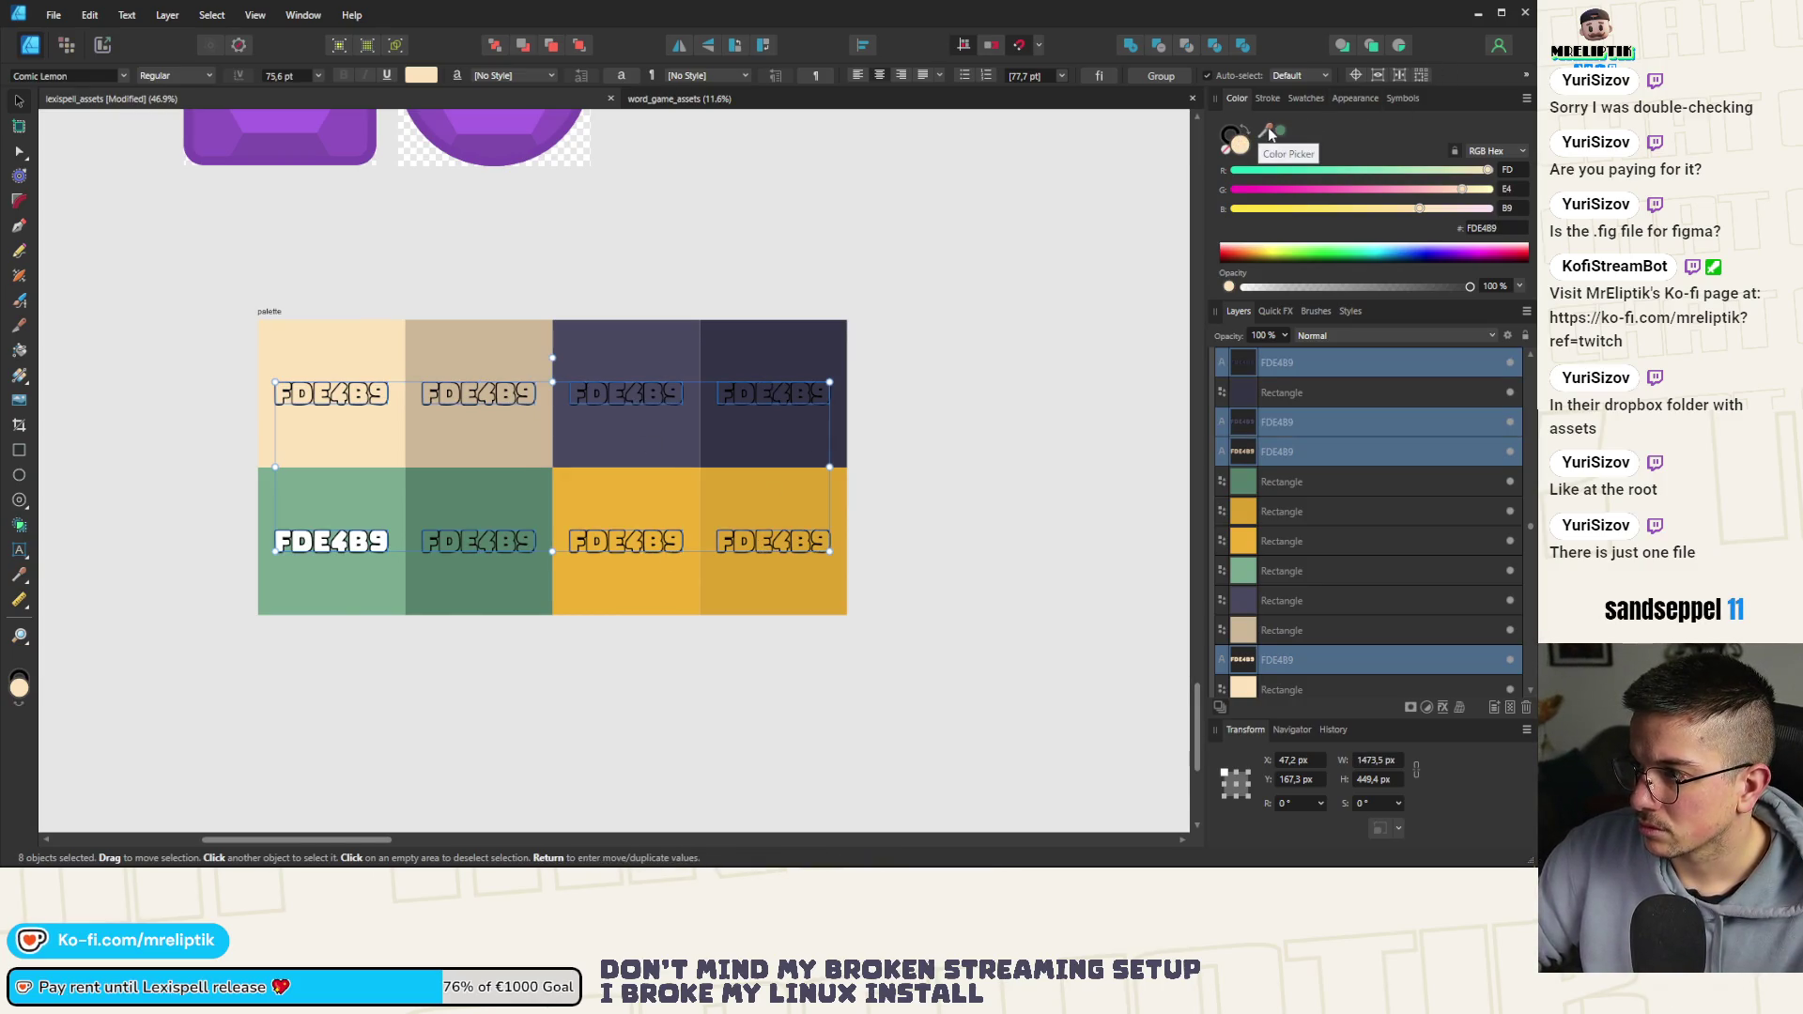
click(1230, 209)
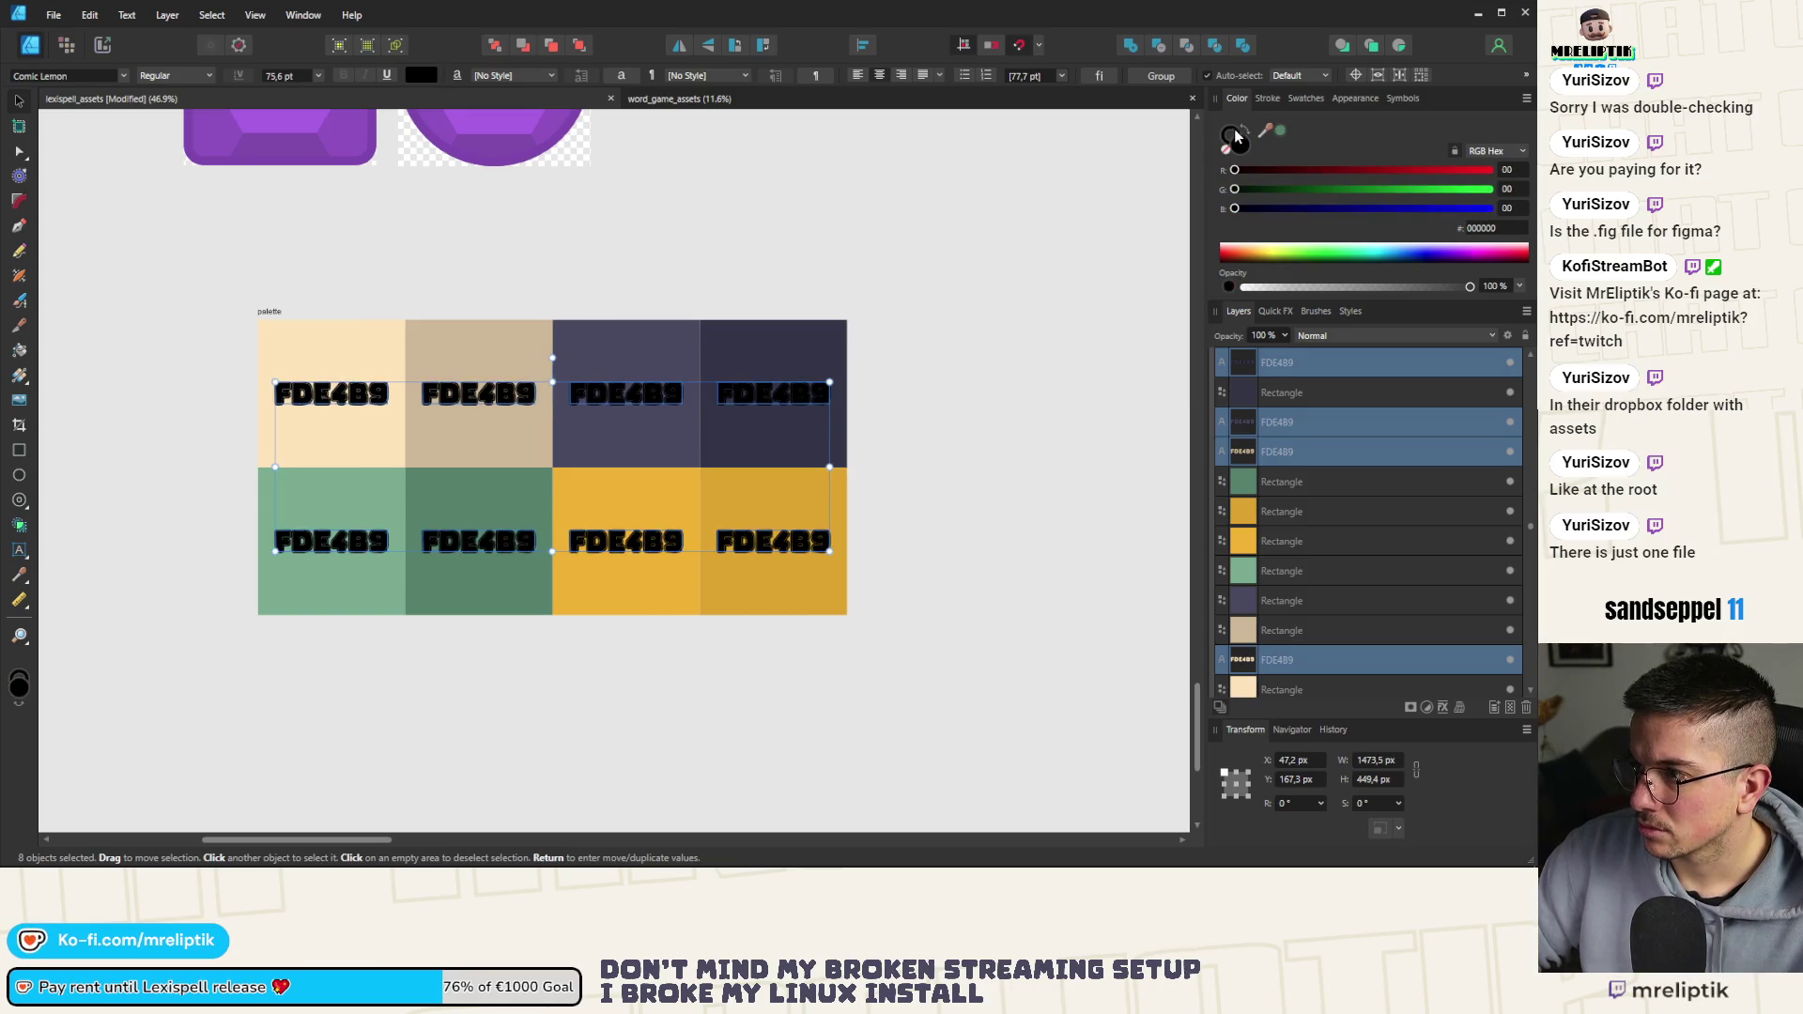
key(ctrl+d)
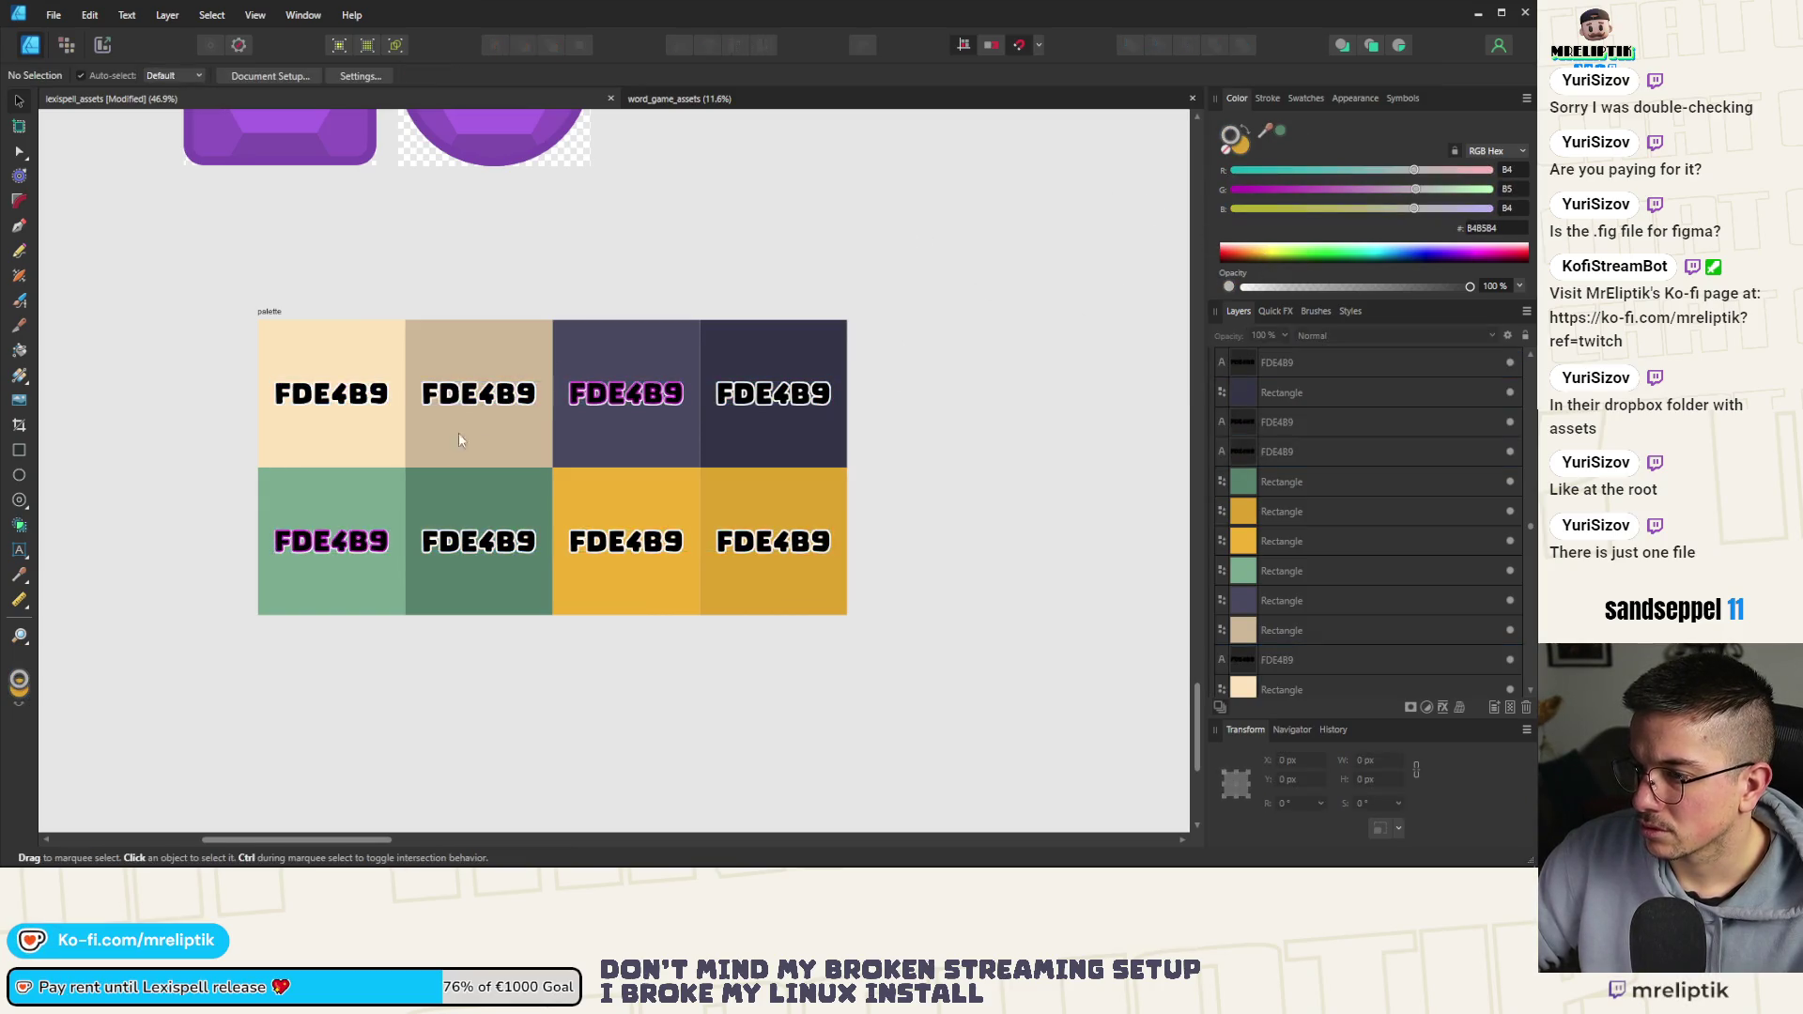
Paste the copied hex code over the tan cell's label text
scroll(397, 497, up, 1)
click(488, 307)
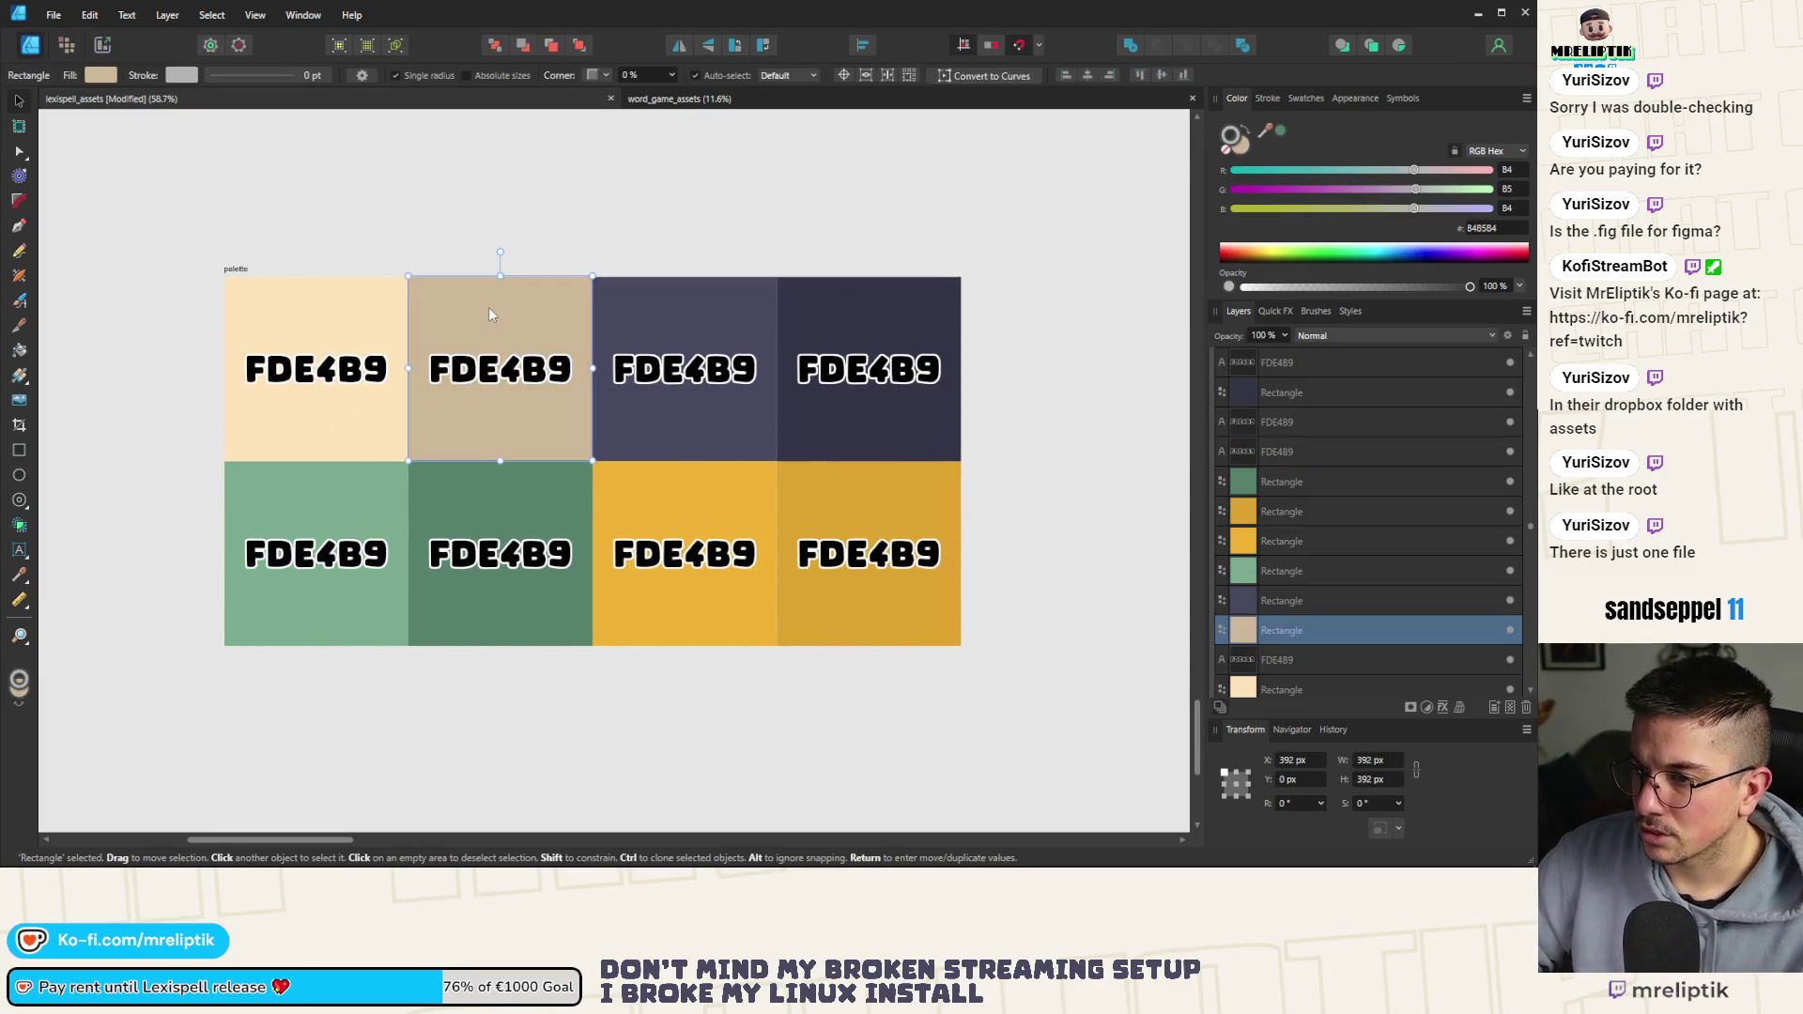
click(564, 371)
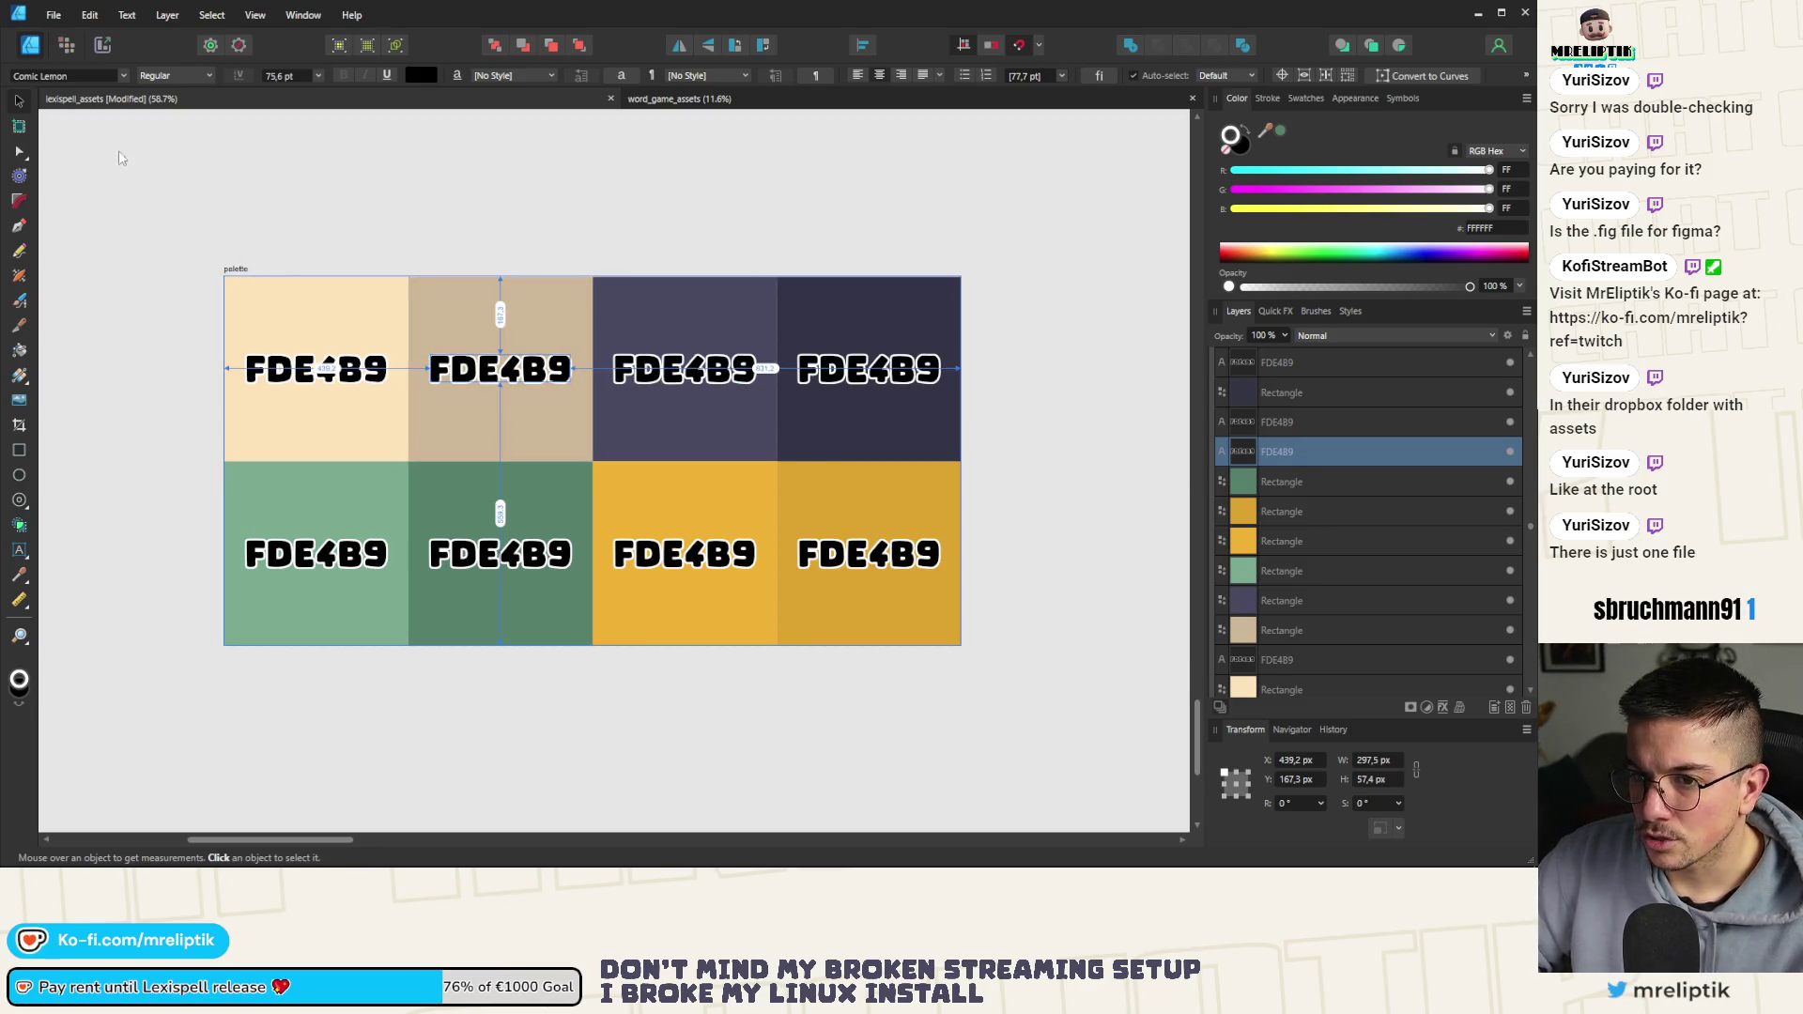
click(21, 549)
key(ctrl+a)
text(B4B5B4)
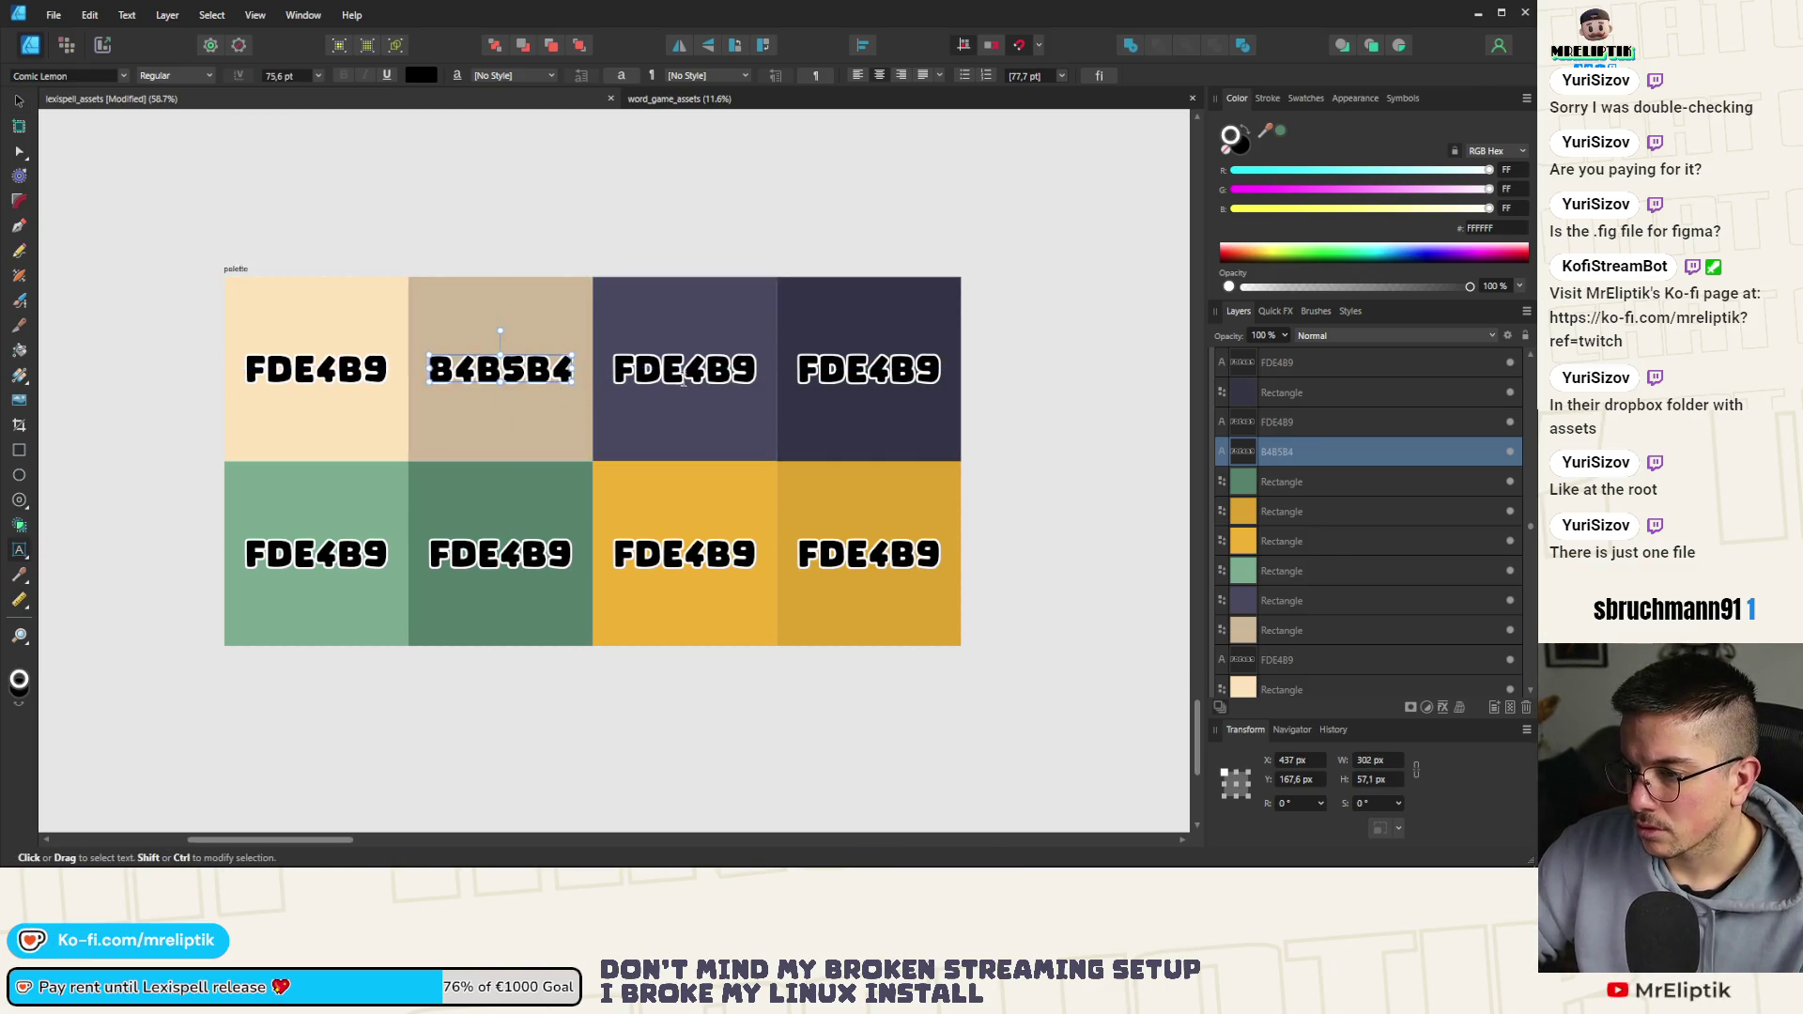
key(Escape)
Label the purple third cell with its fill code 474761
click(676, 310)
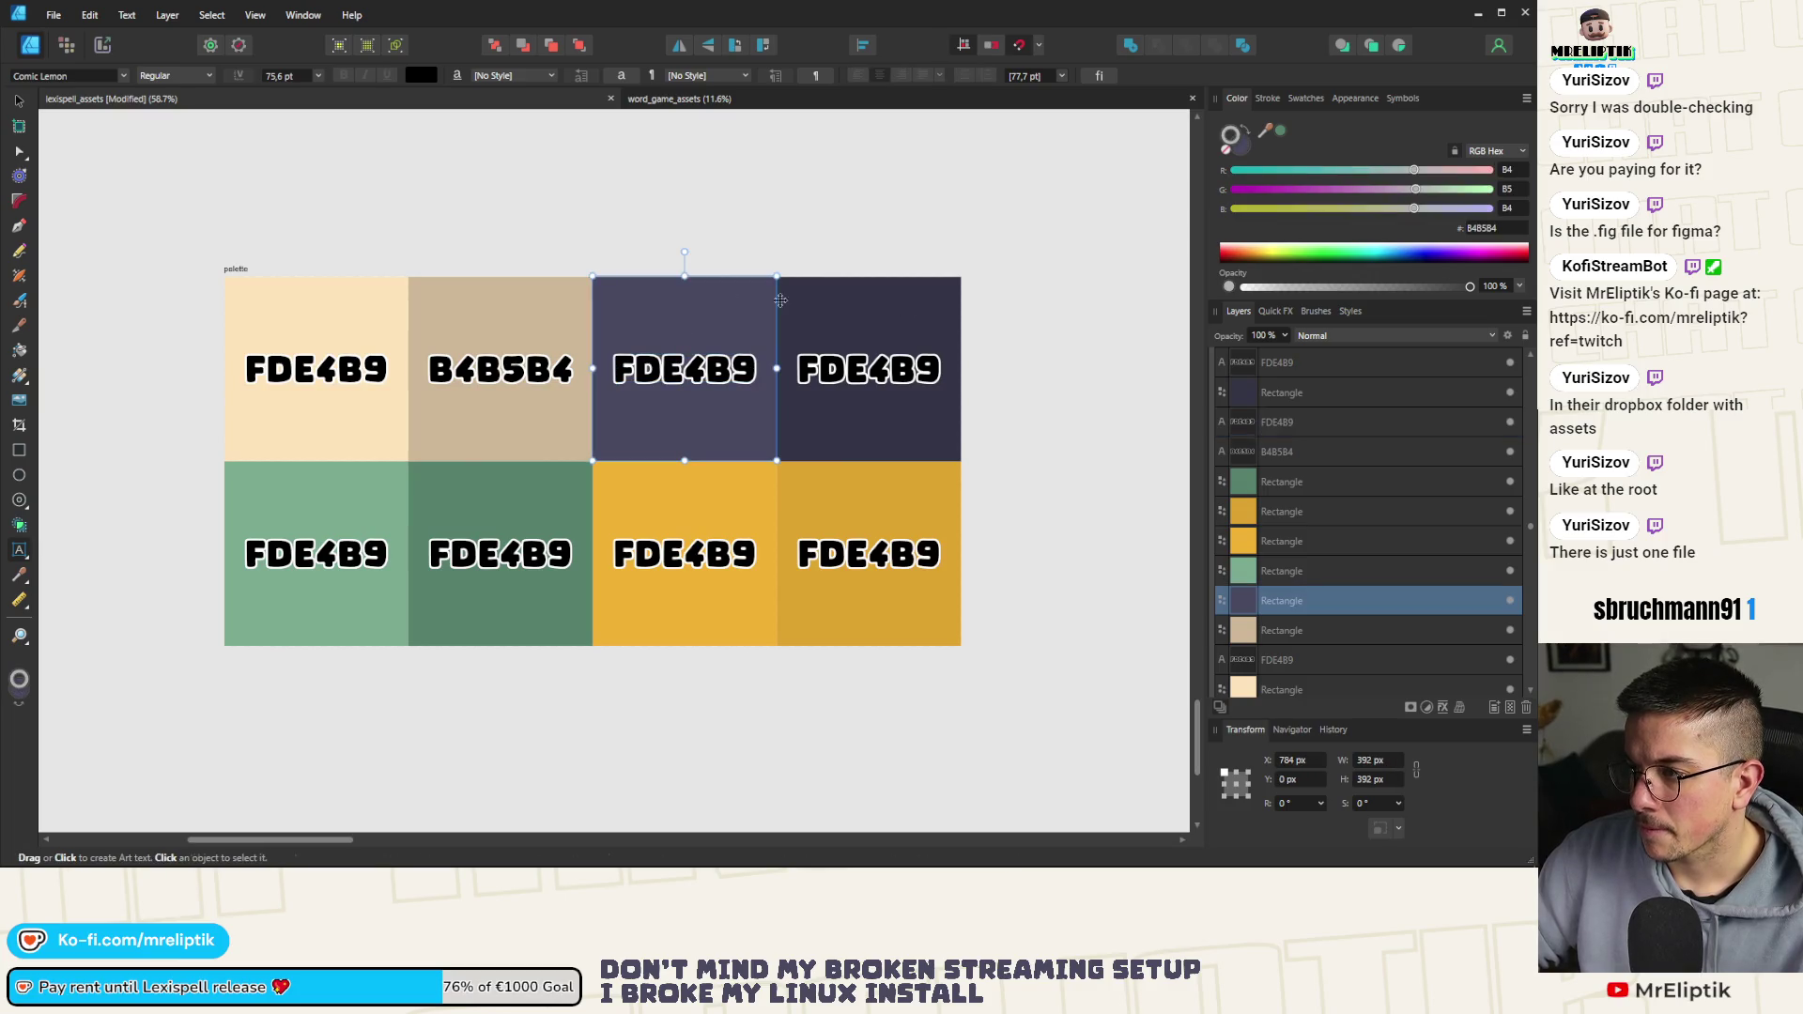
click(1475, 230)
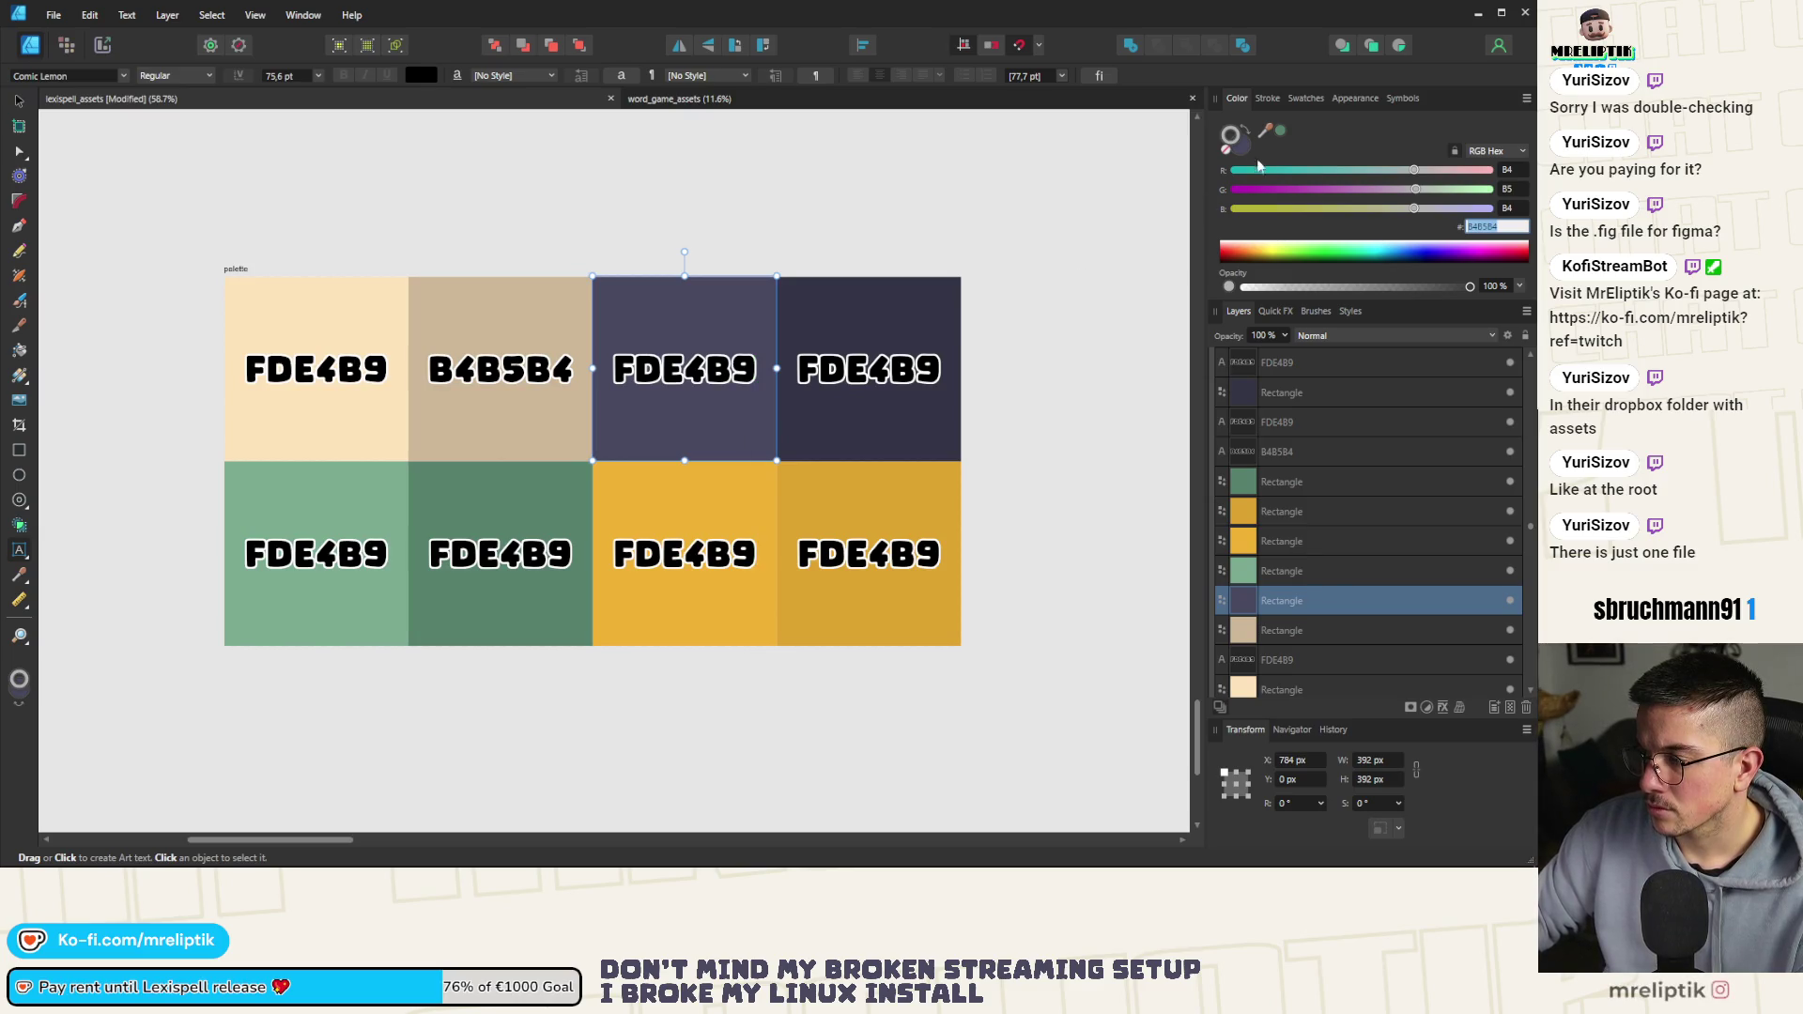
click(1240, 148)
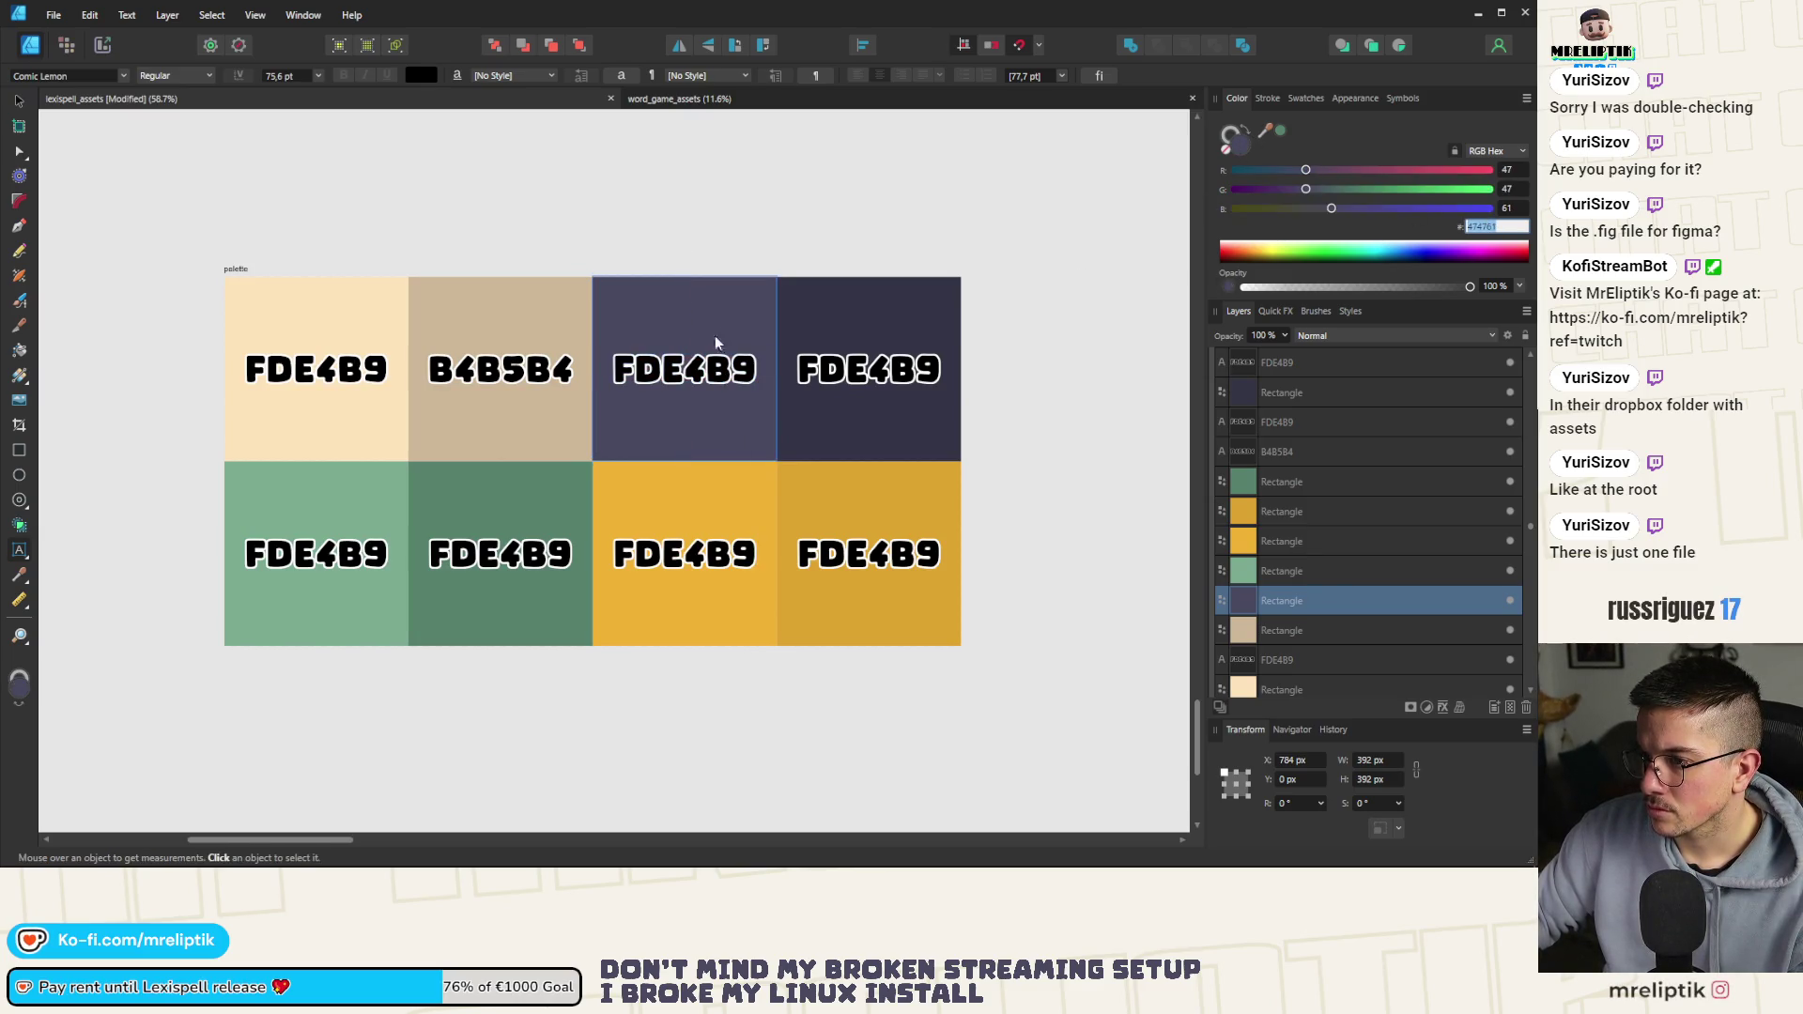
click(711, 287)
double_click(674, 372)
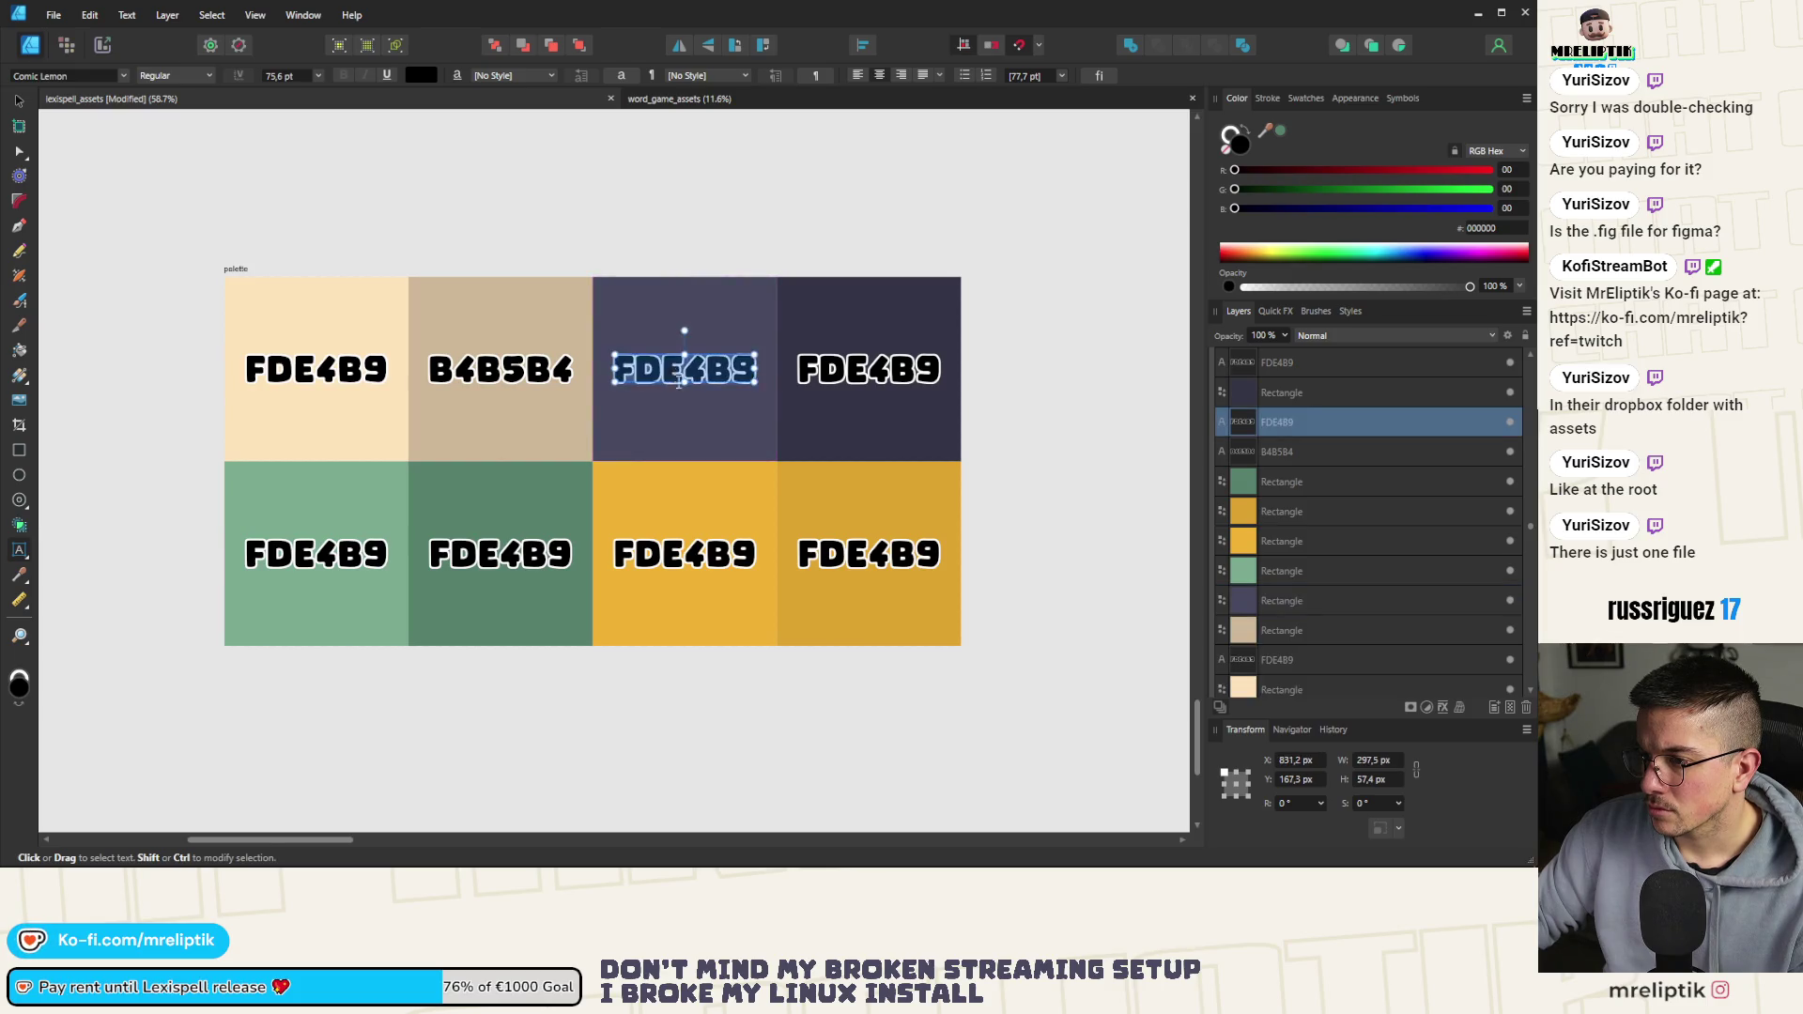
text(474761)
Relabel the tan cell CFB896 and the top-right cell 313145
click(465, 321)
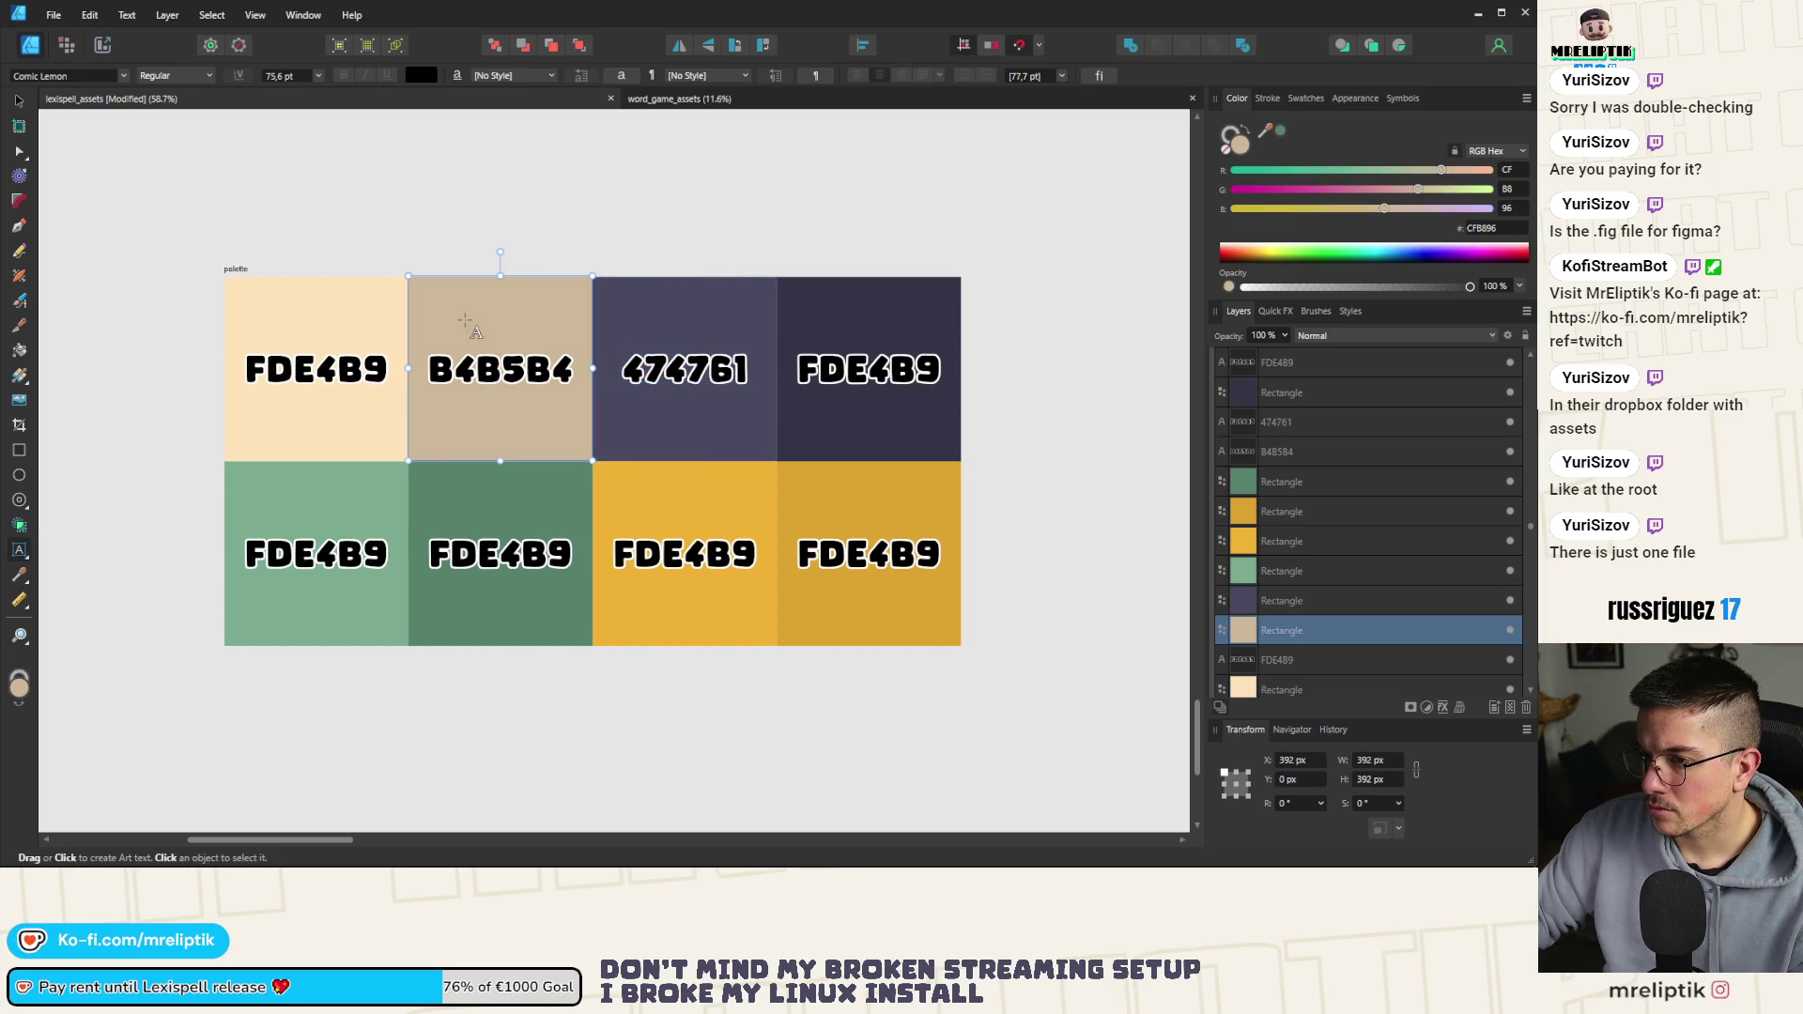
click(1486, 234)
click(490, 372)
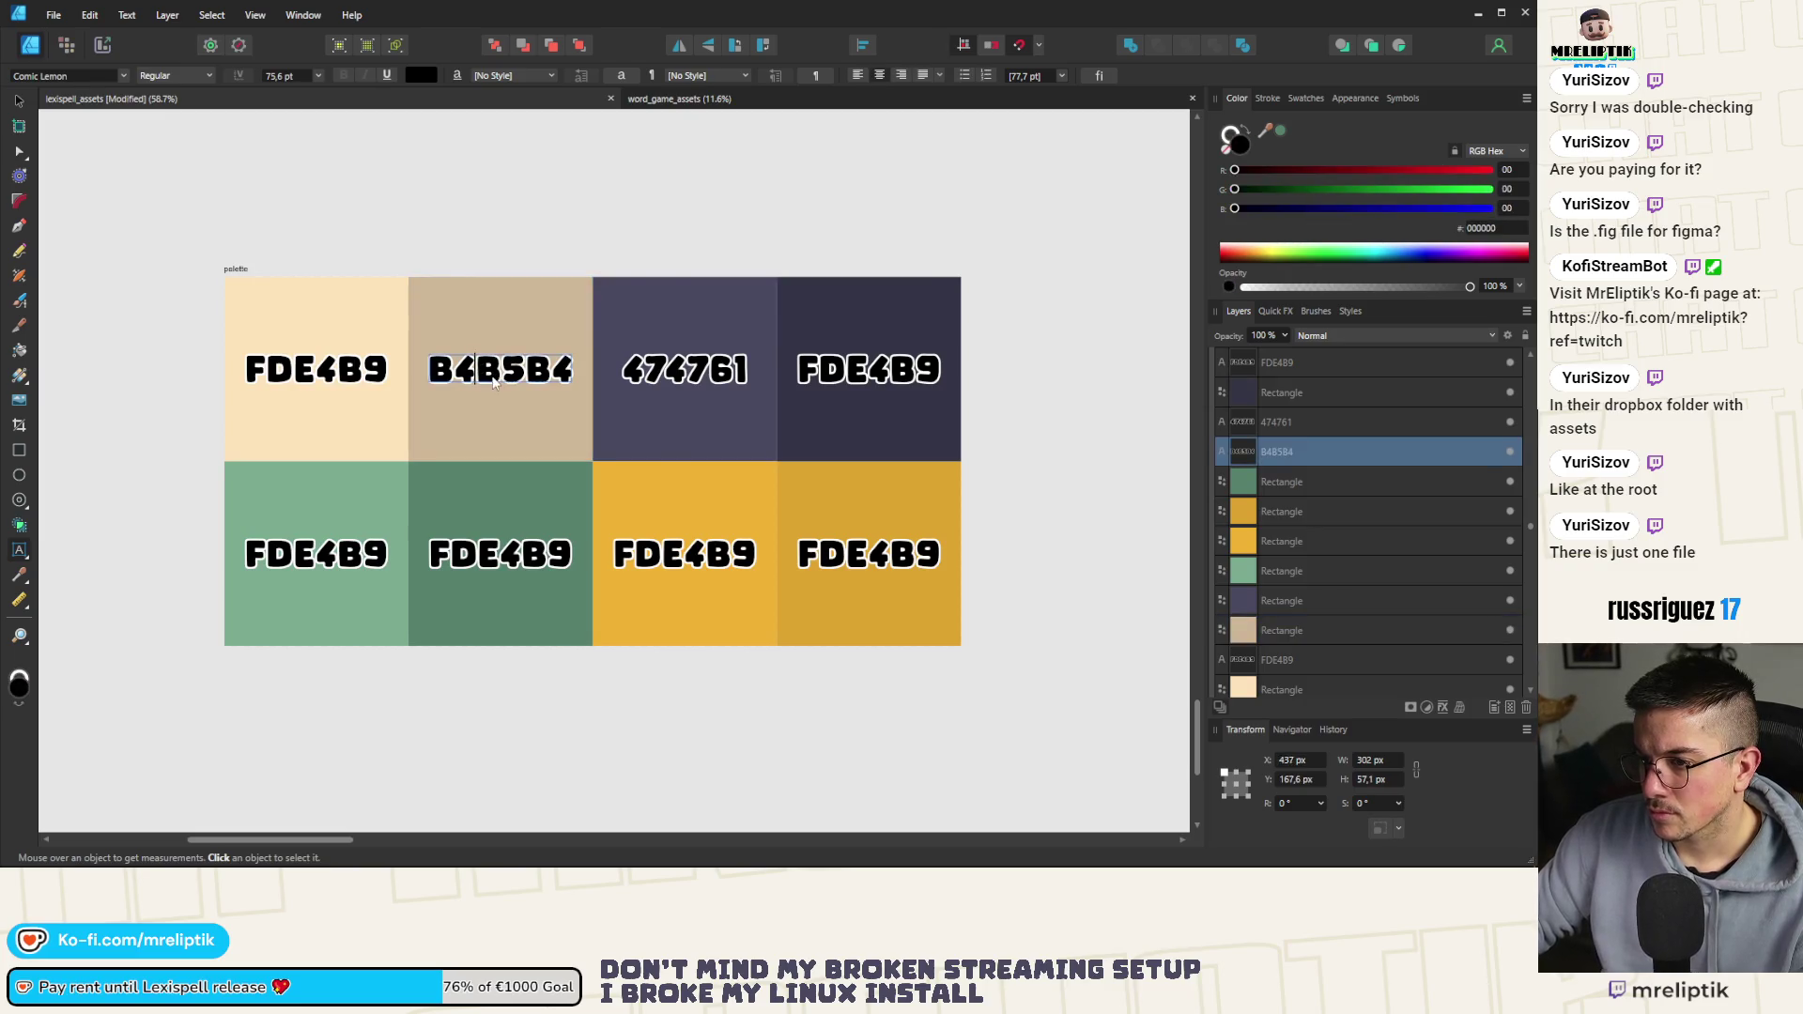
text(CFB896)
key(ctrl+a)
text(CFB896)
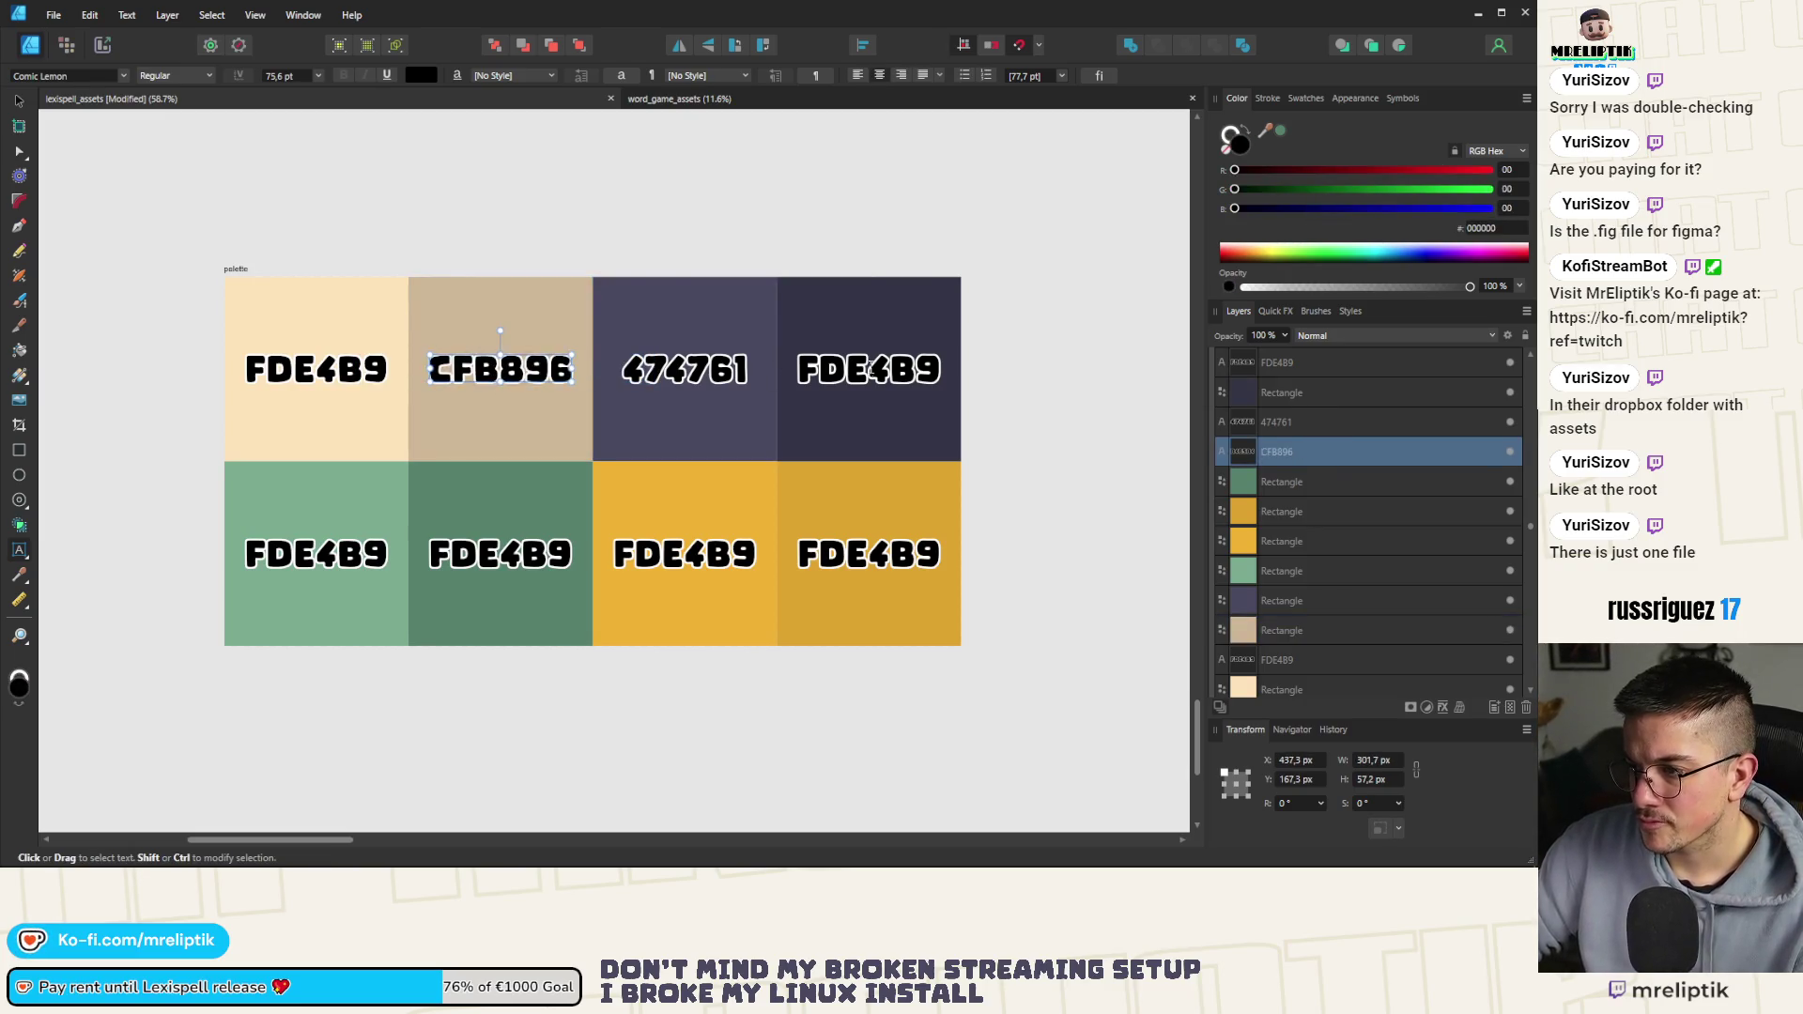
click(862, 320)
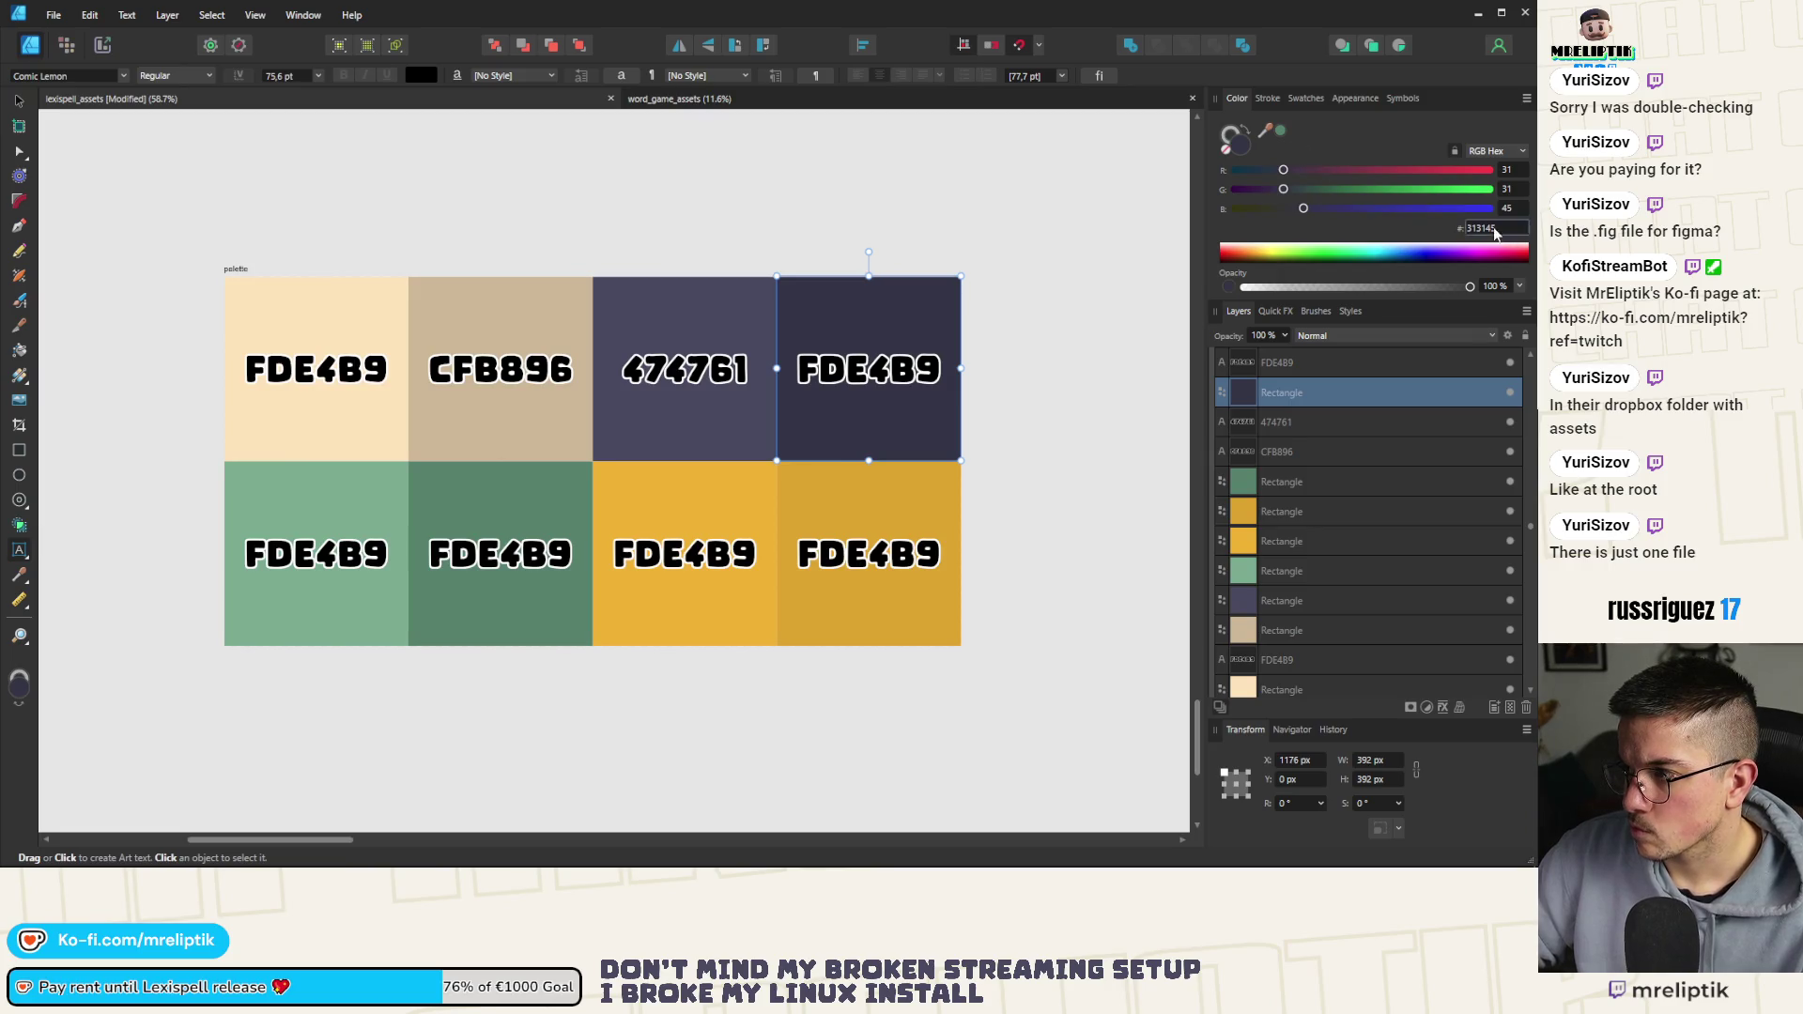
double_click(857, 380)
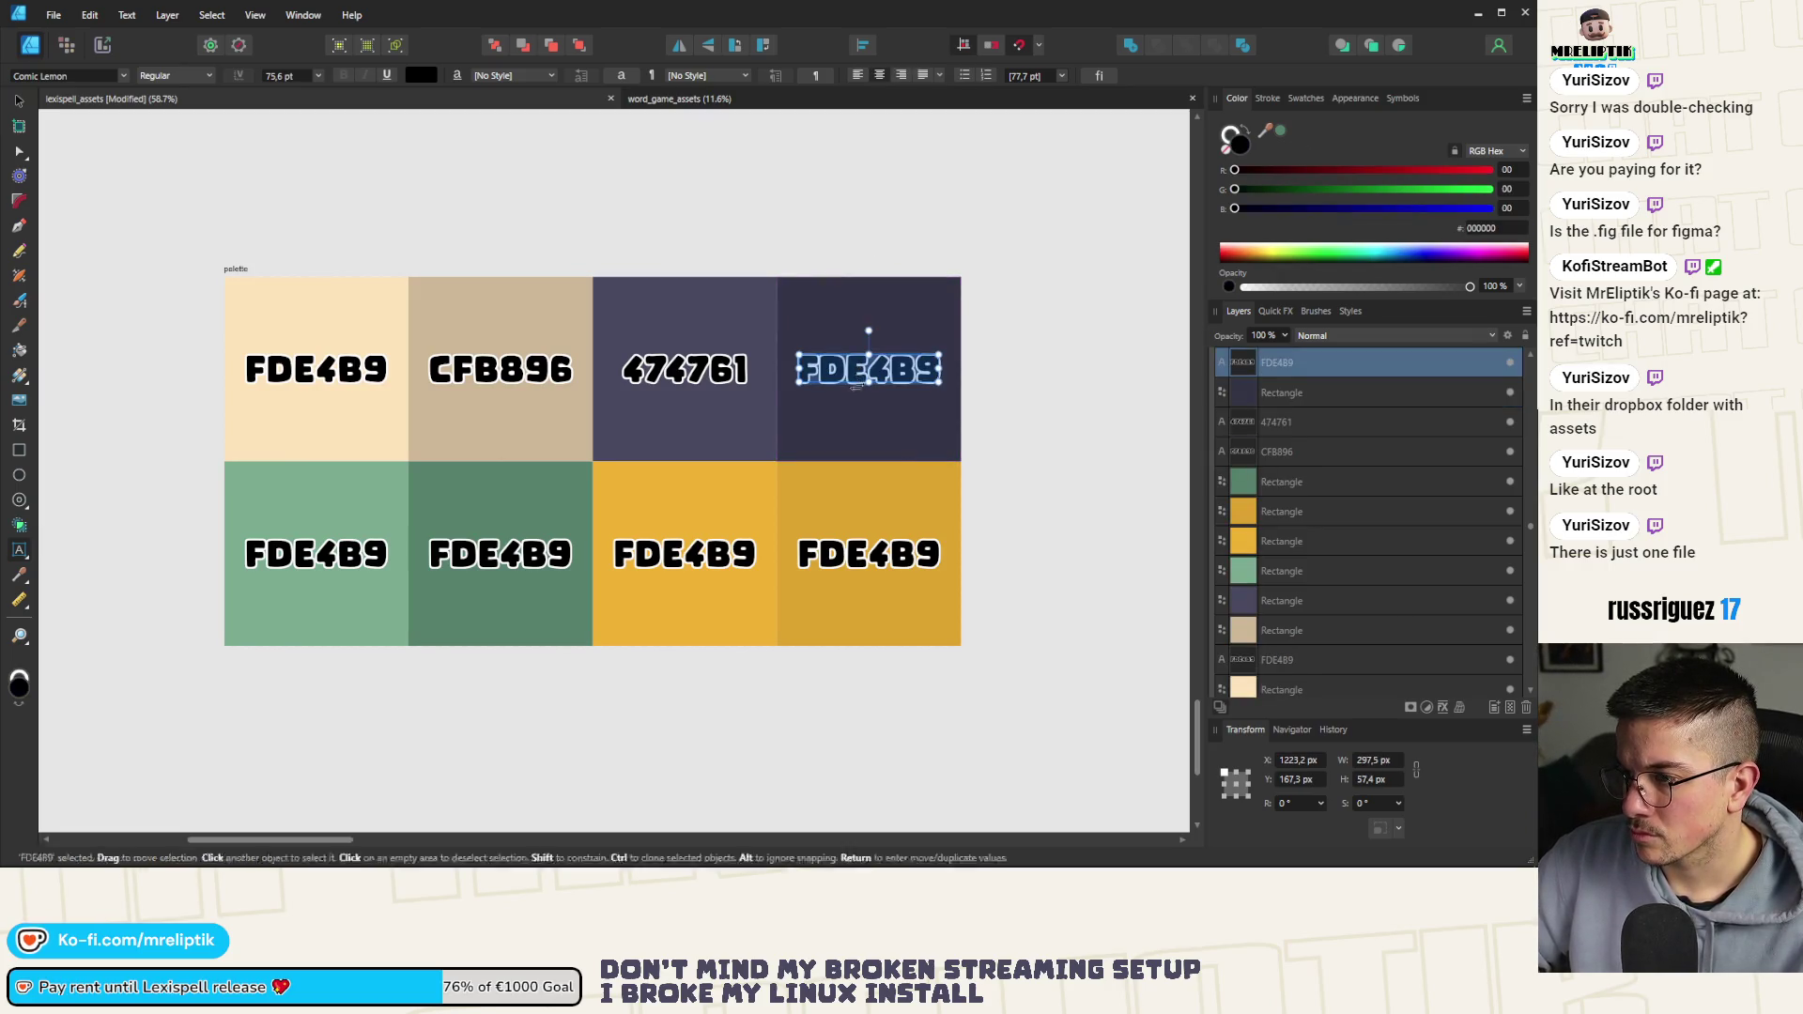
text(313145)
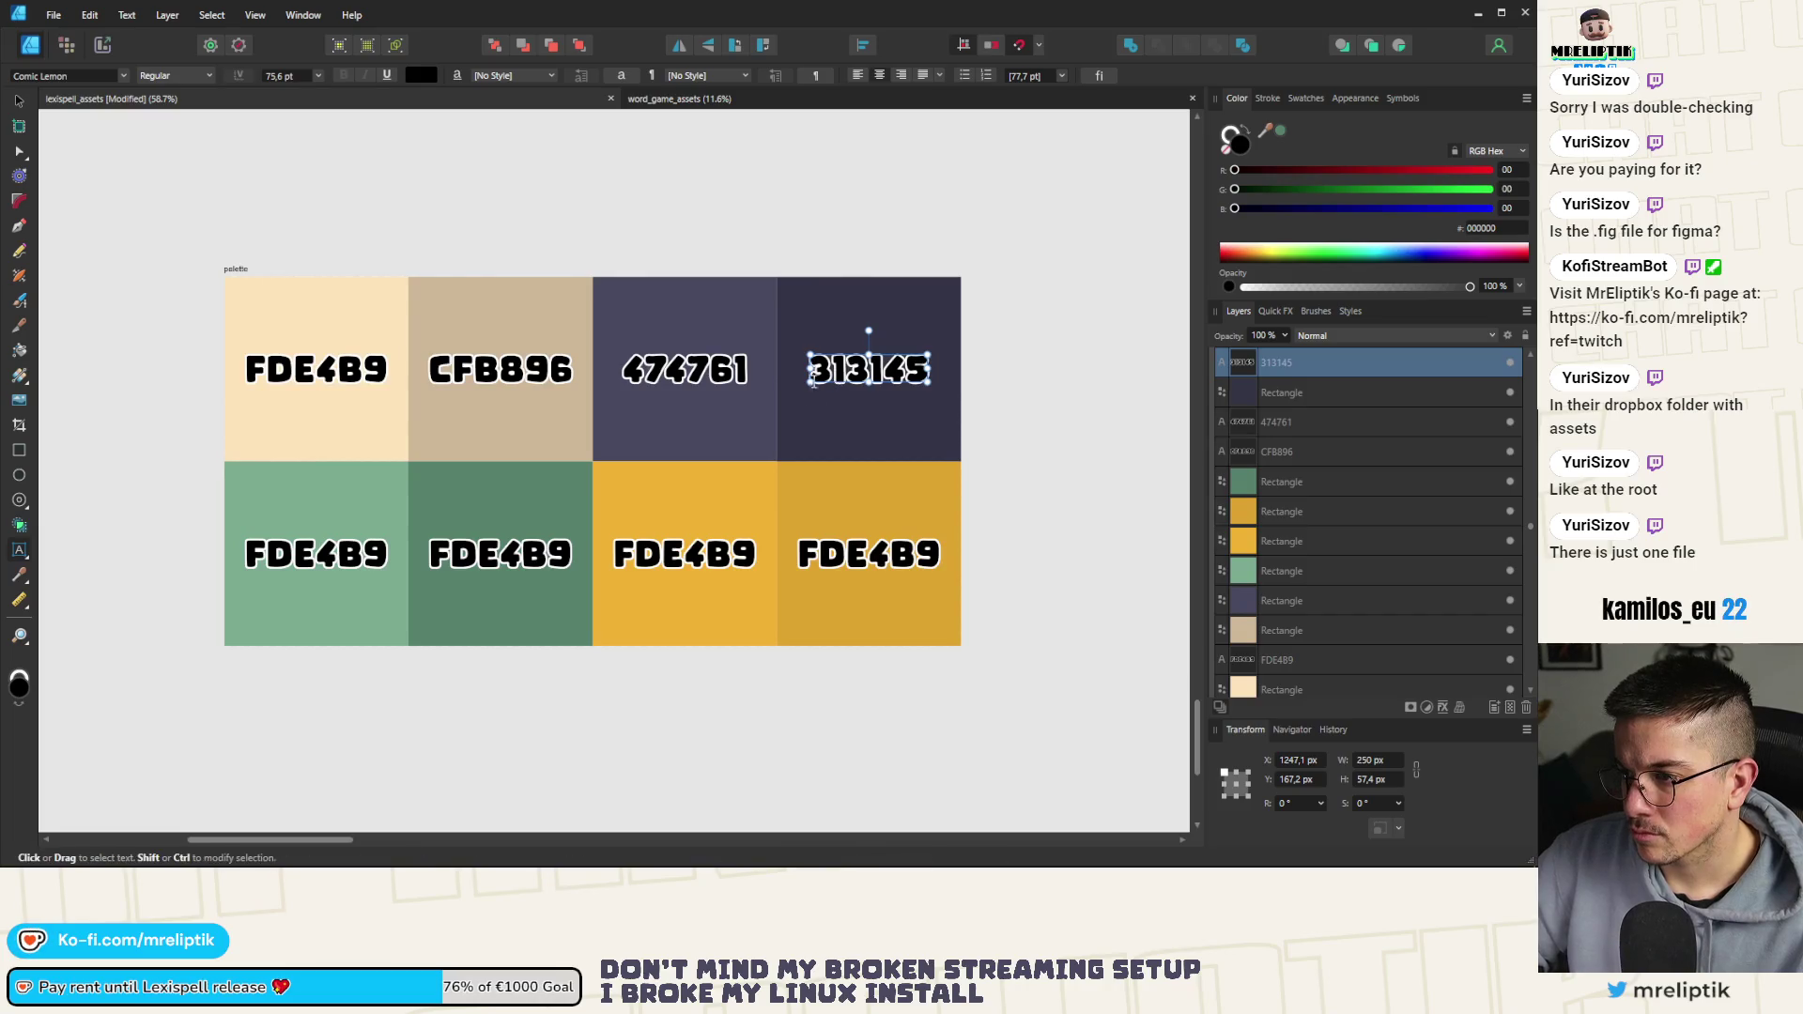
Prefix # to the 313145, 474761, CFB896 and both FDE4B9 labels
text(#)
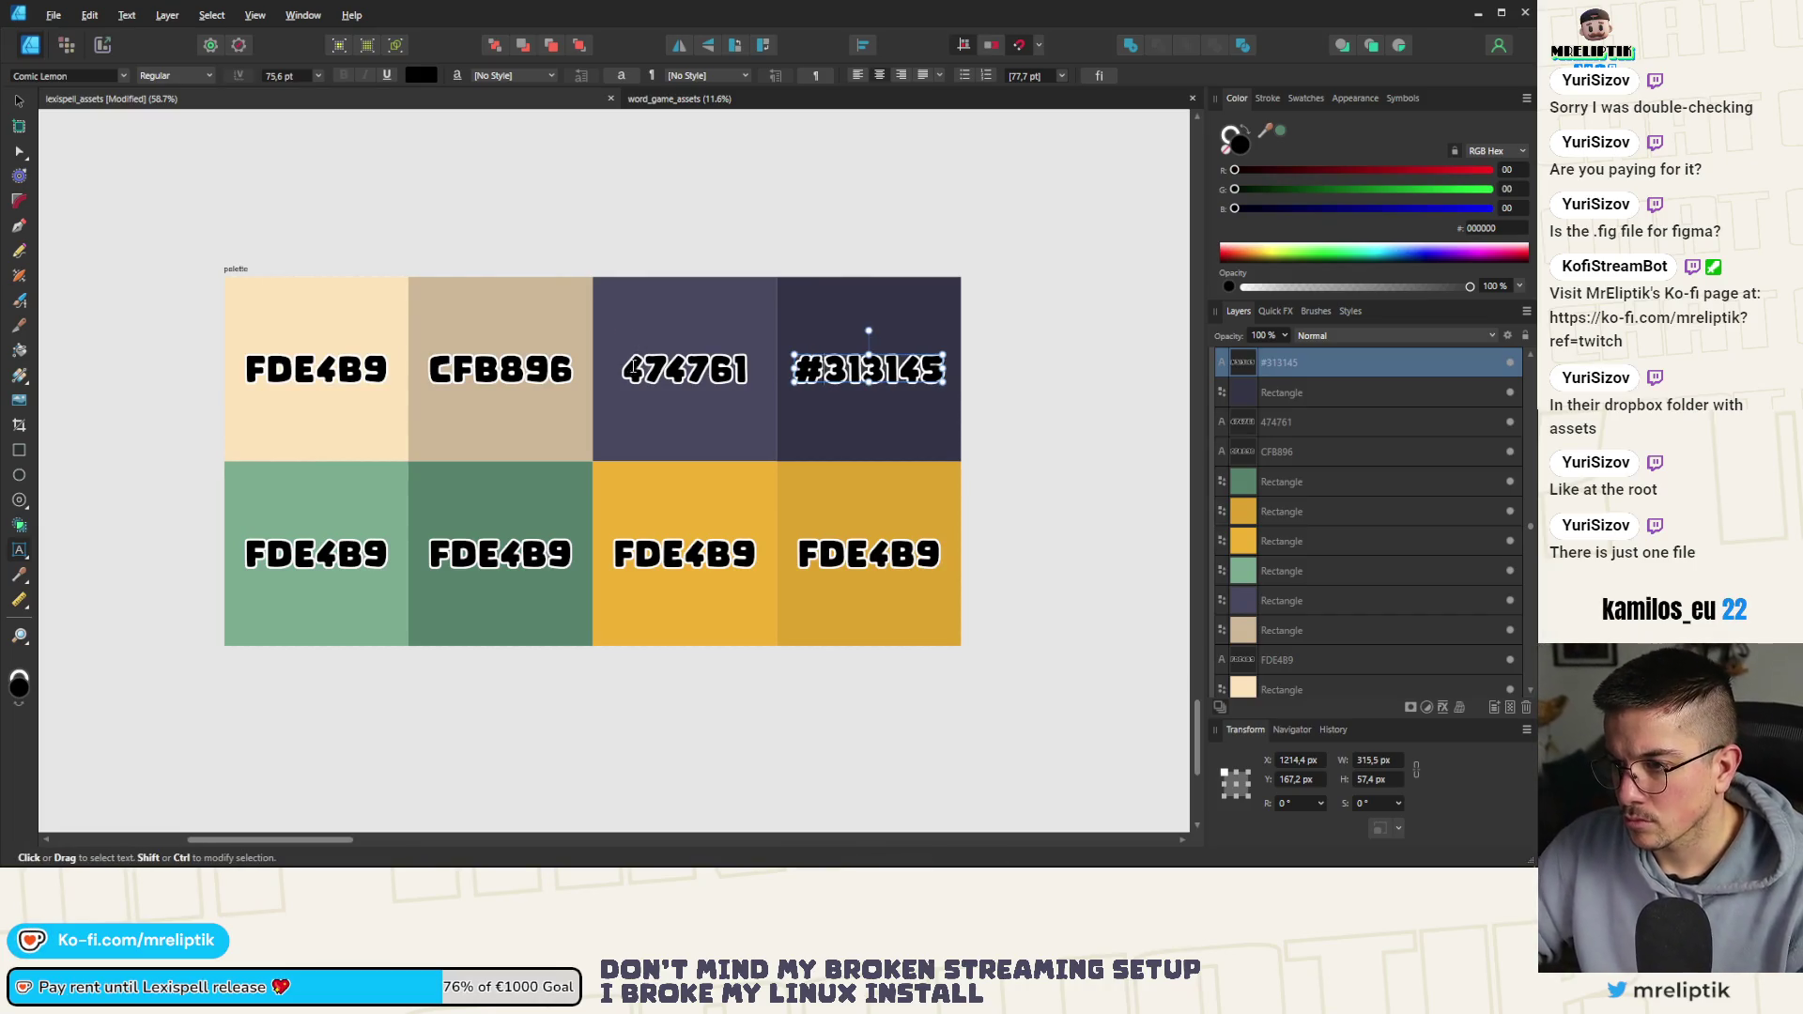
click(626, 369)
text(#)
click(432, 369)
text(#)
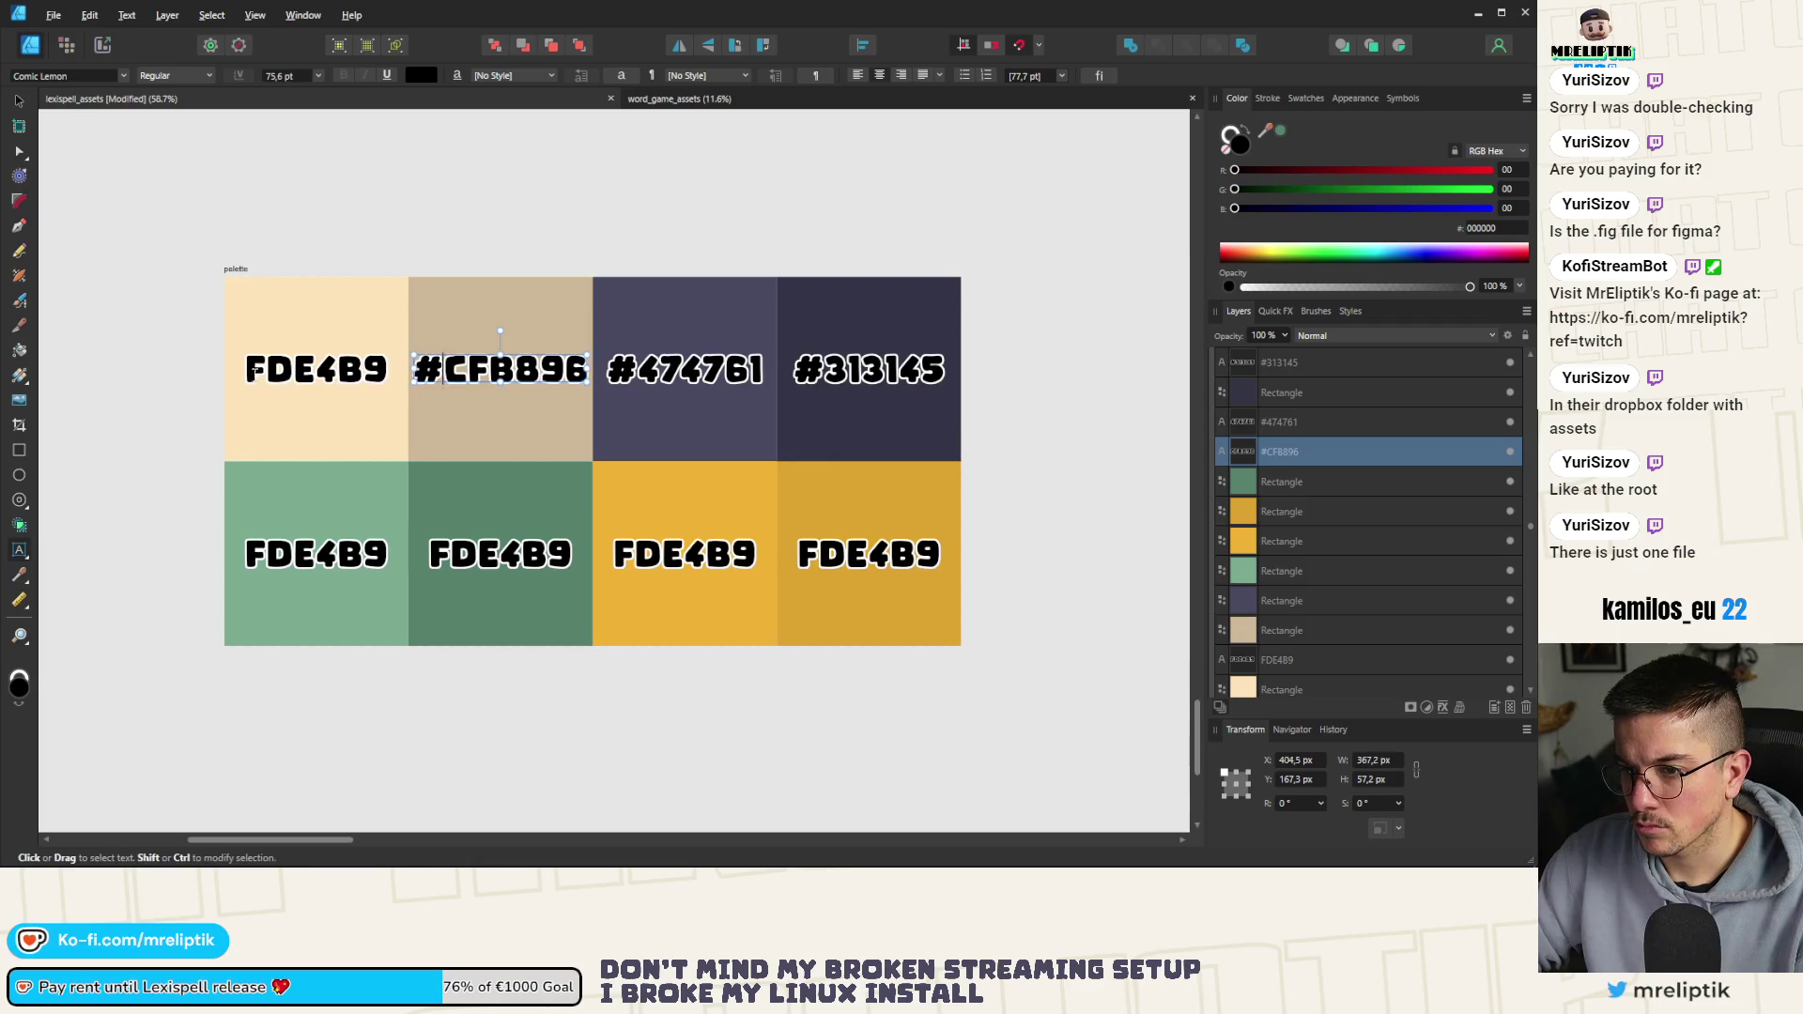
click(249, 369)
text(#)
click(247, 554)
text(#)
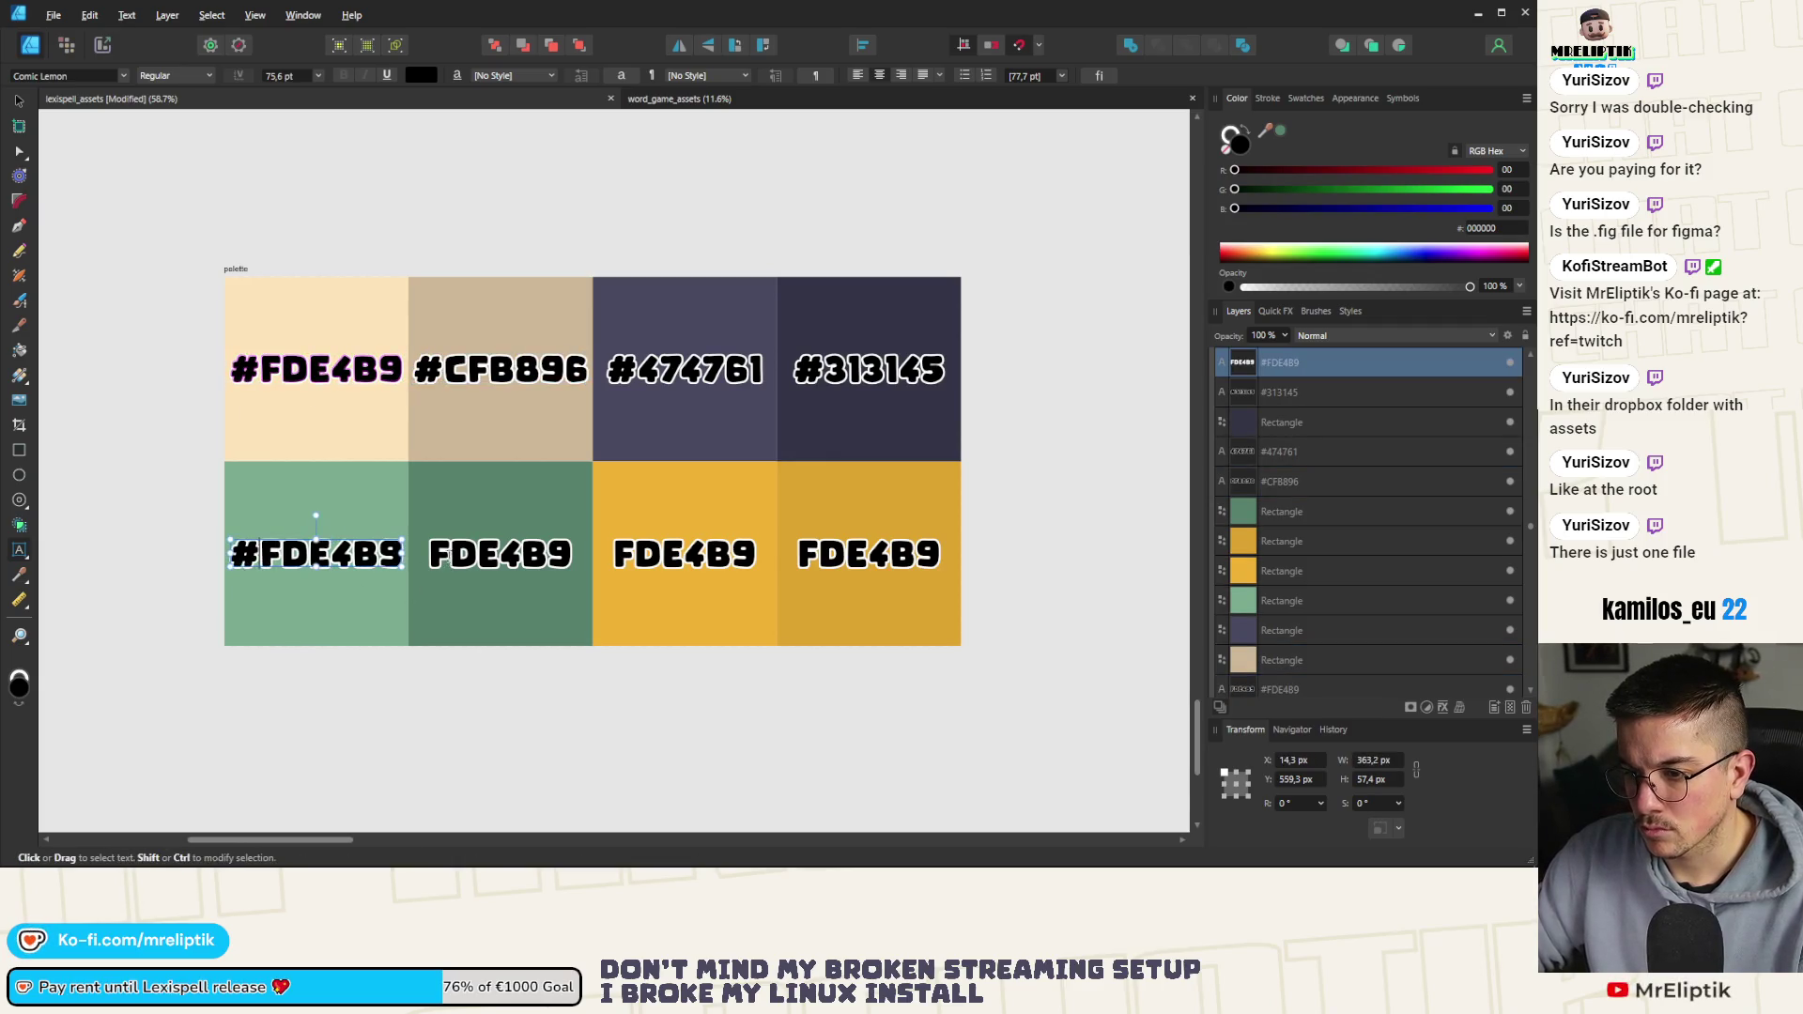
Replace the bottom-left label's FDE4B9 with the green tile's code 7AAC91
double_click(314, 552)
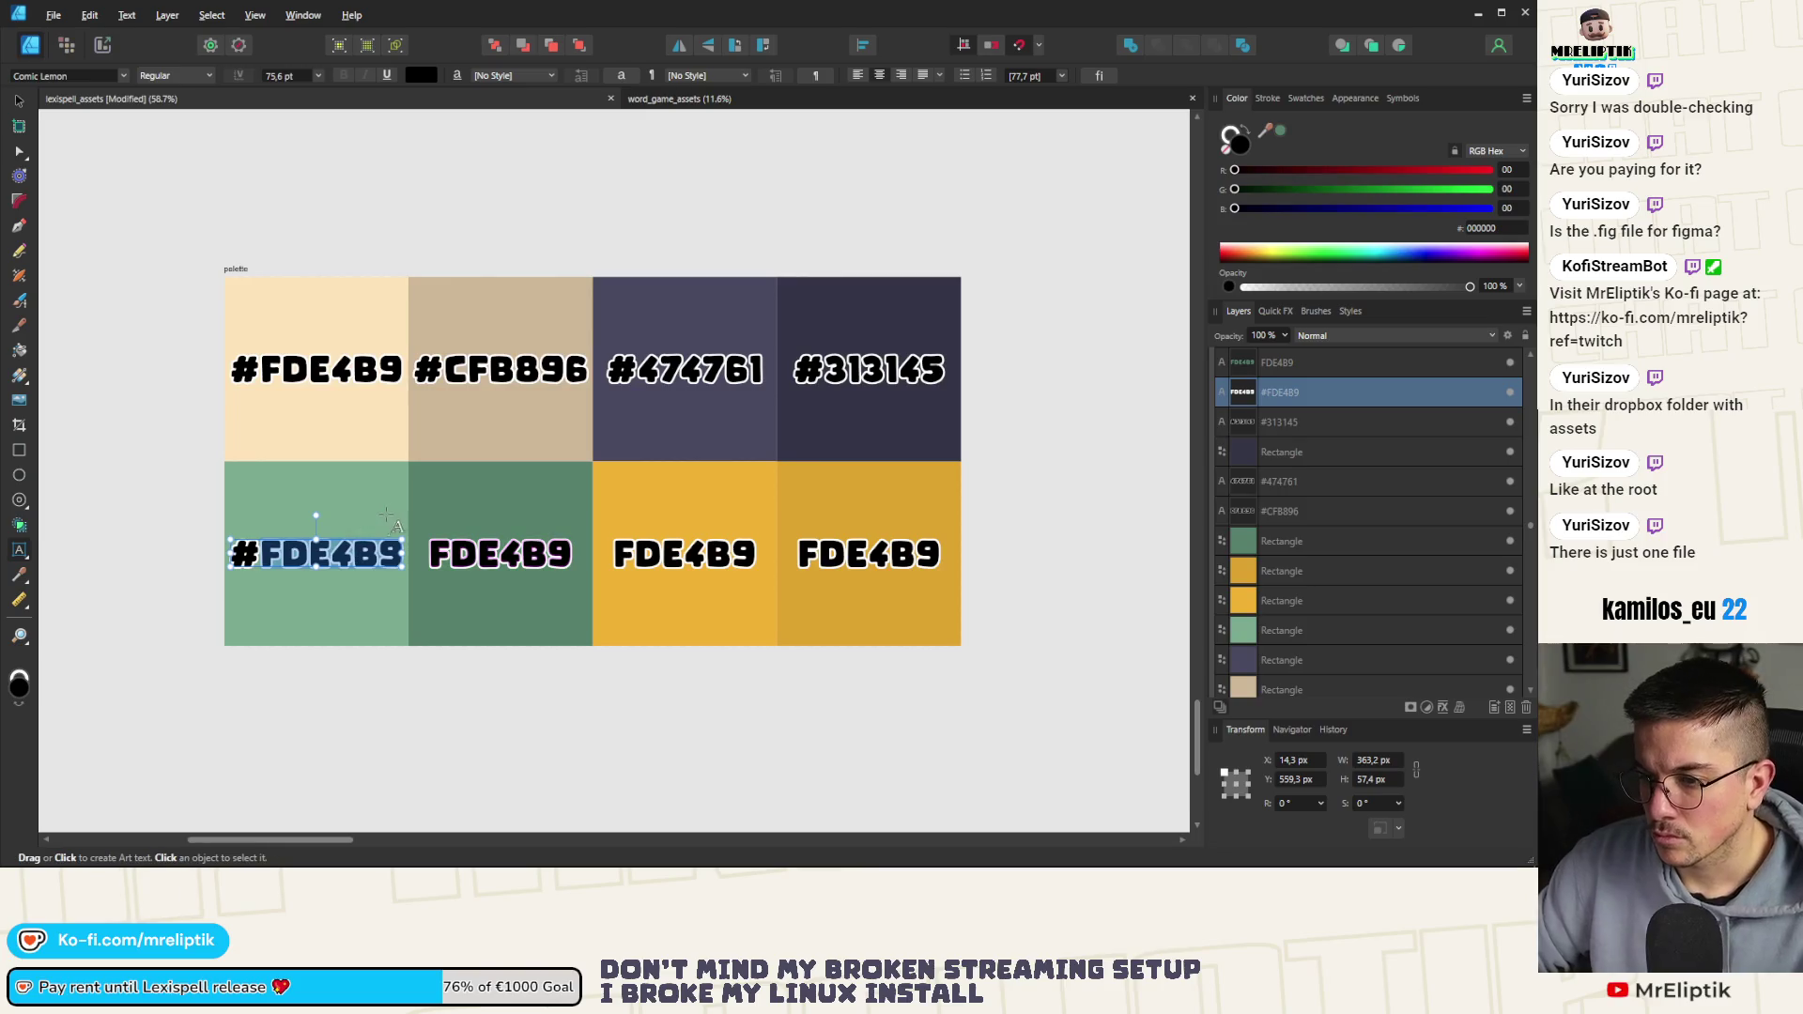
click(363, 492)
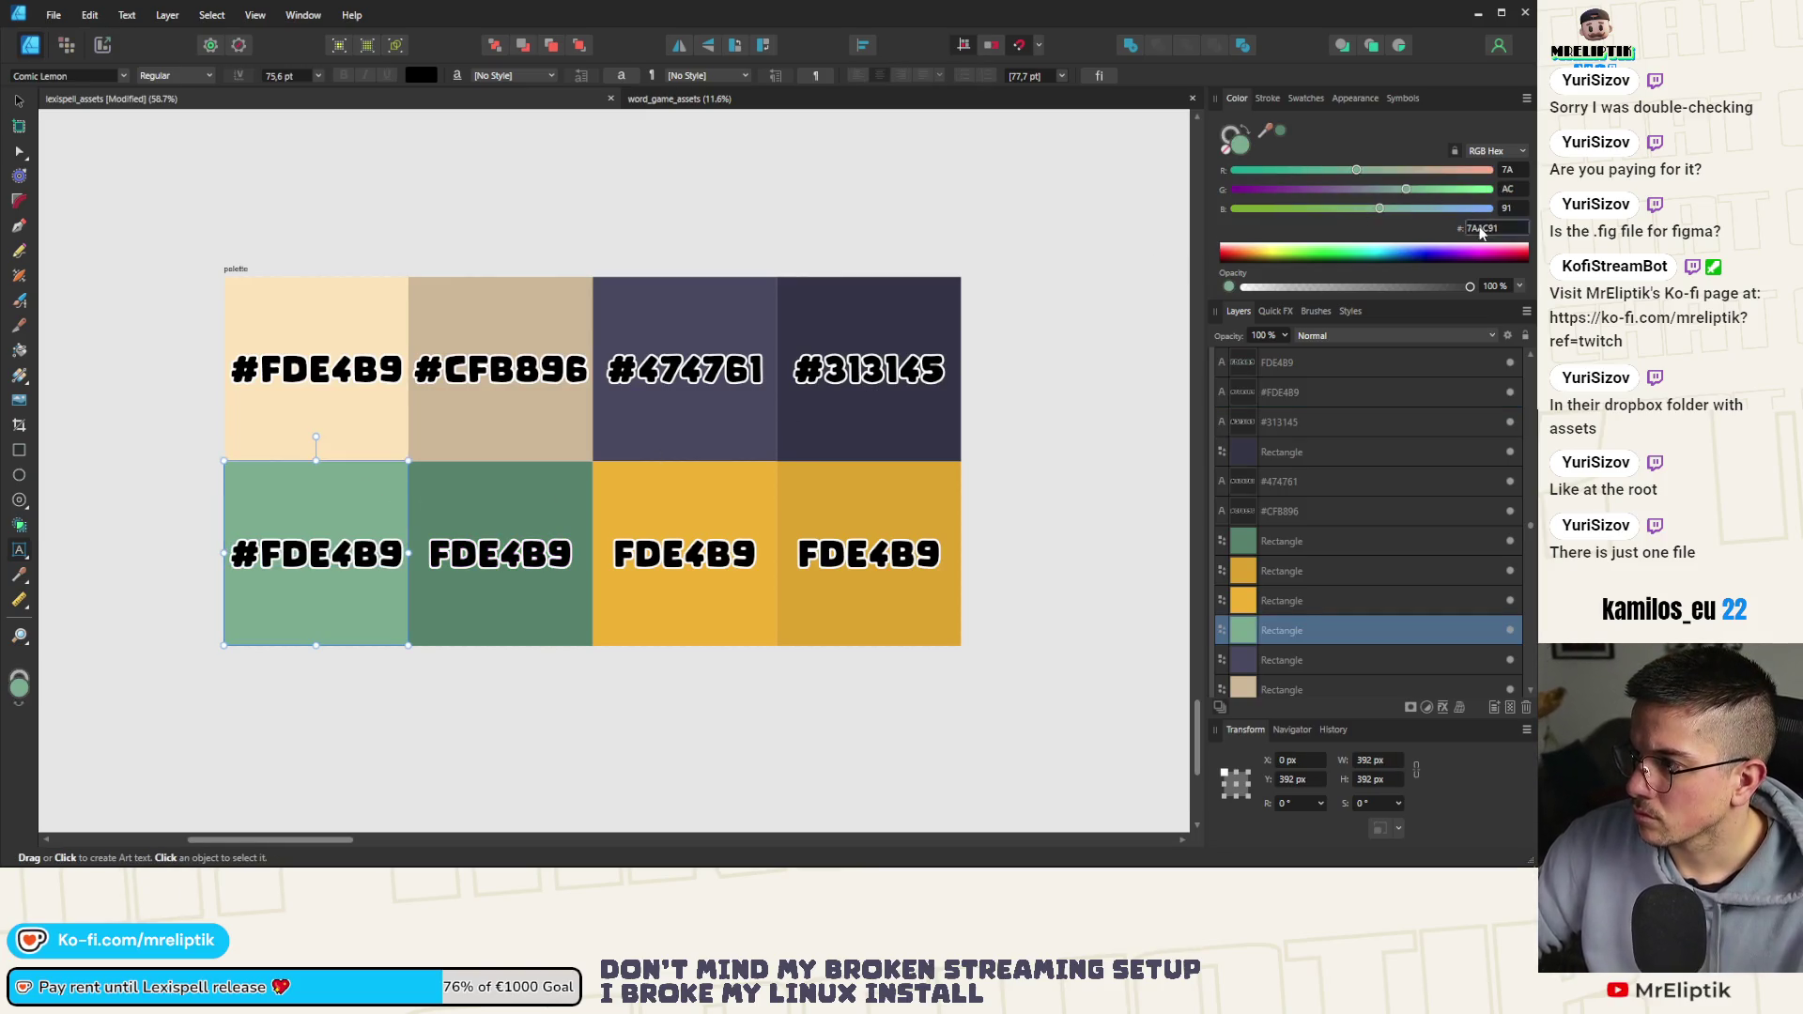
click(301, 558)
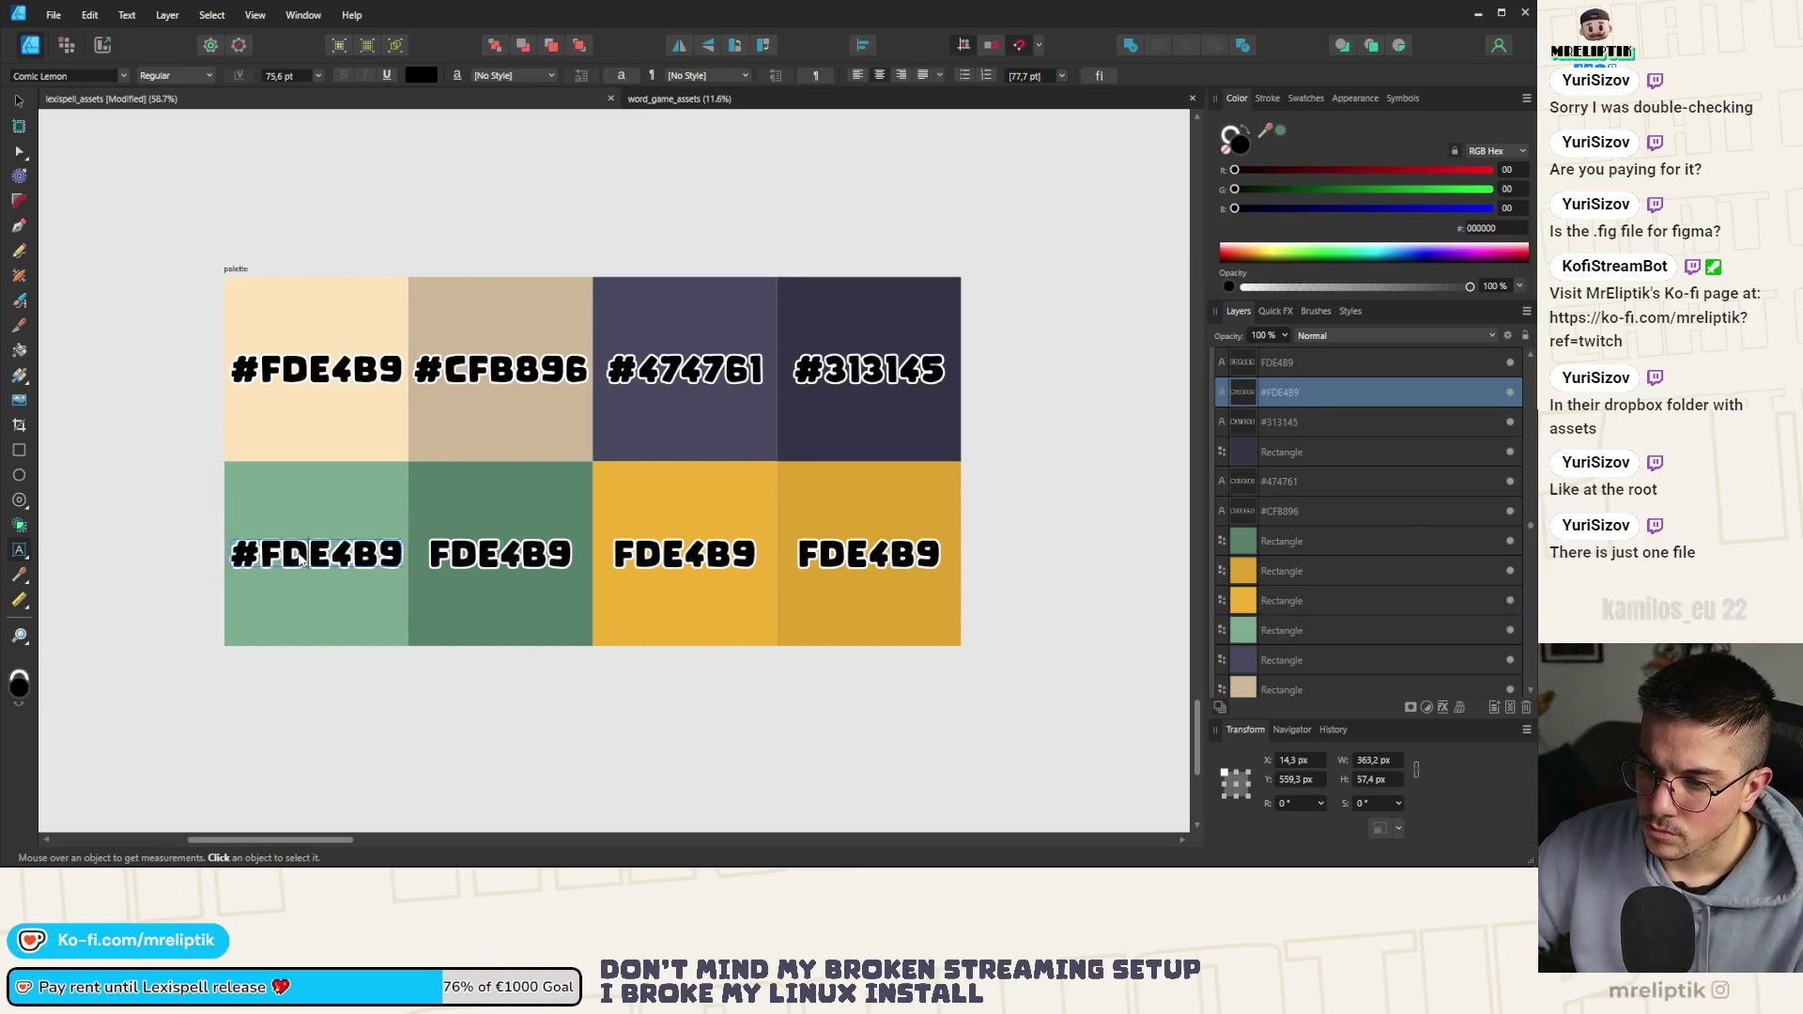
click(19, 550)
click(261, 554)
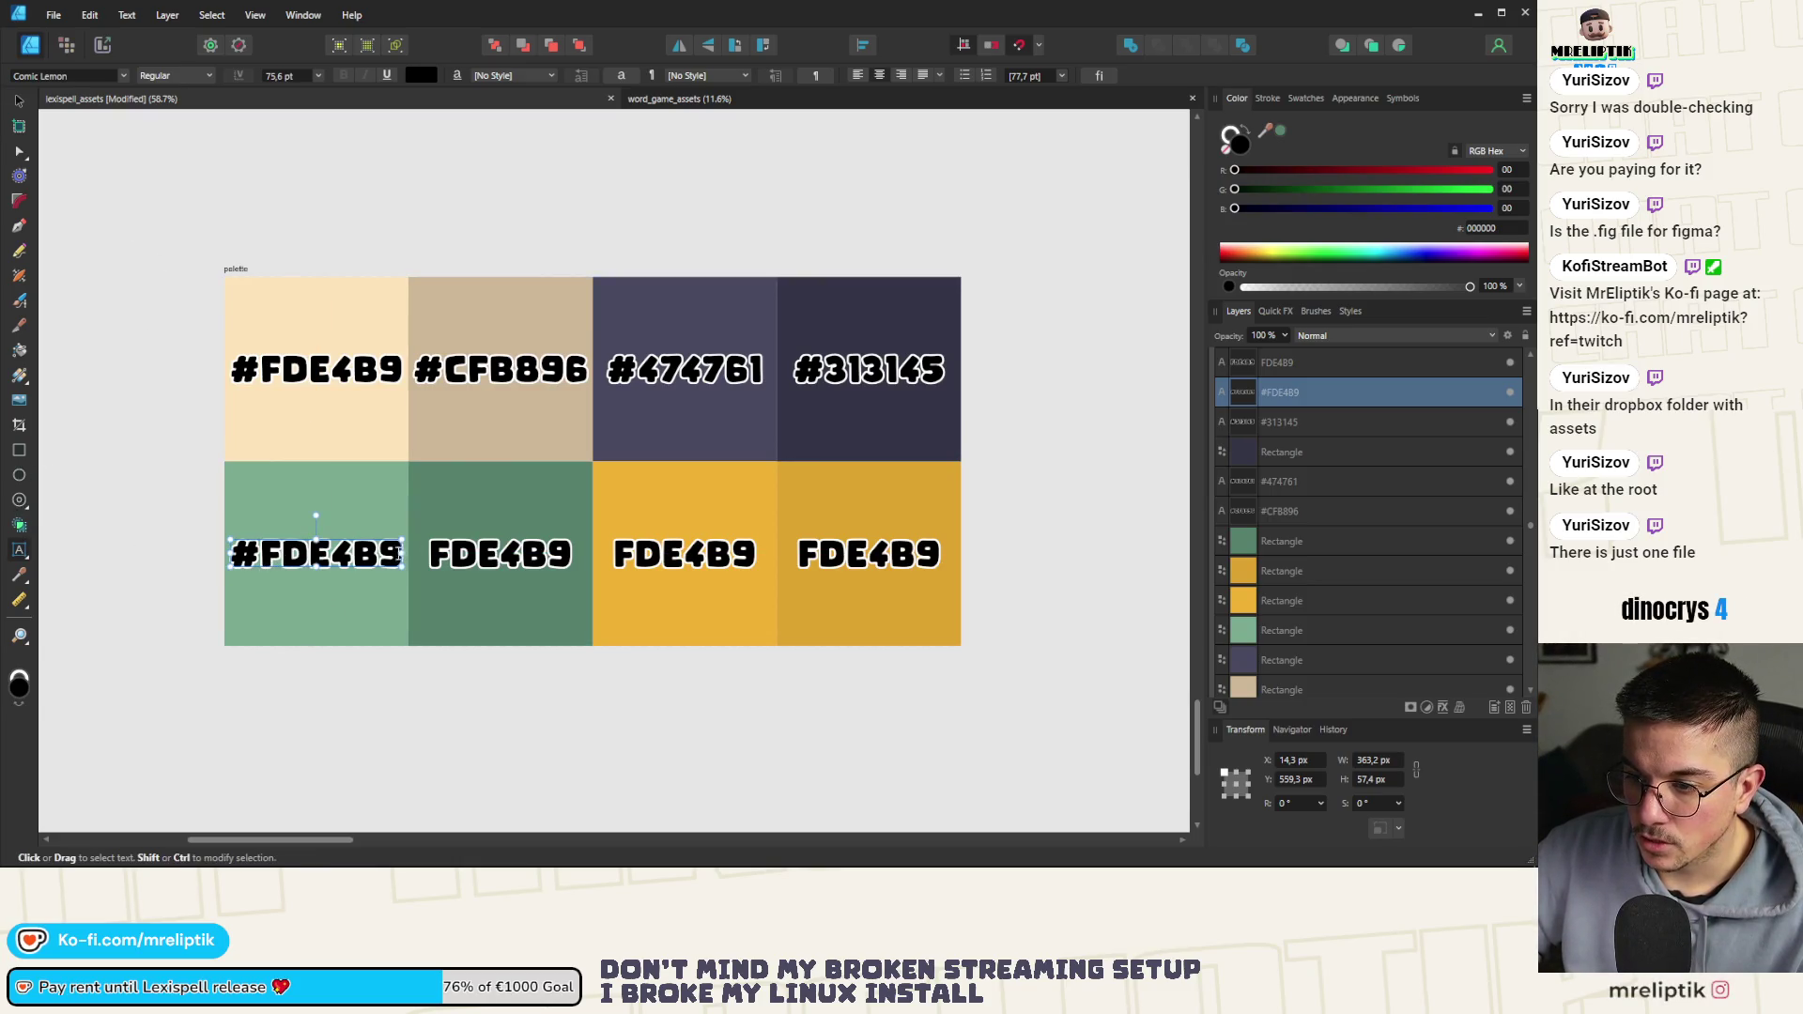
drag(398, 556, 284, 554)
text(7AAC91)
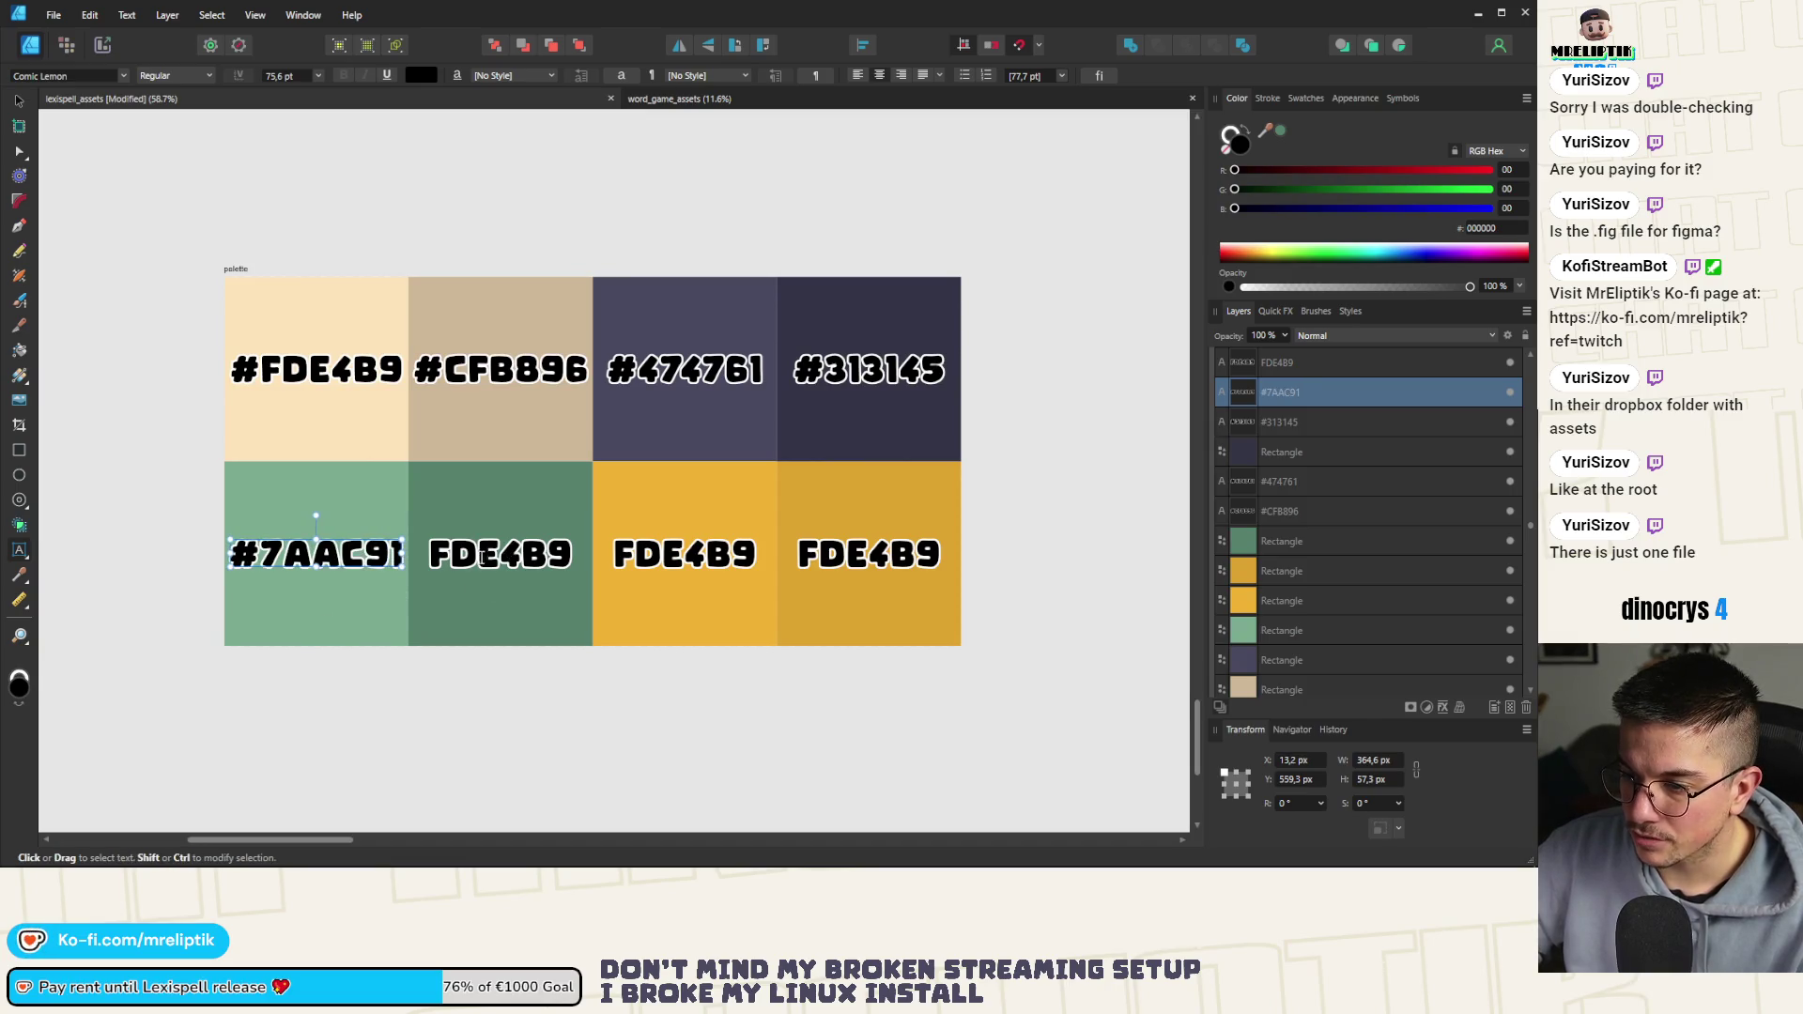
Label the middle green and yellow tiles with their hex codes 56836B and F0B207
click(484, 479)
click(1482, 227)
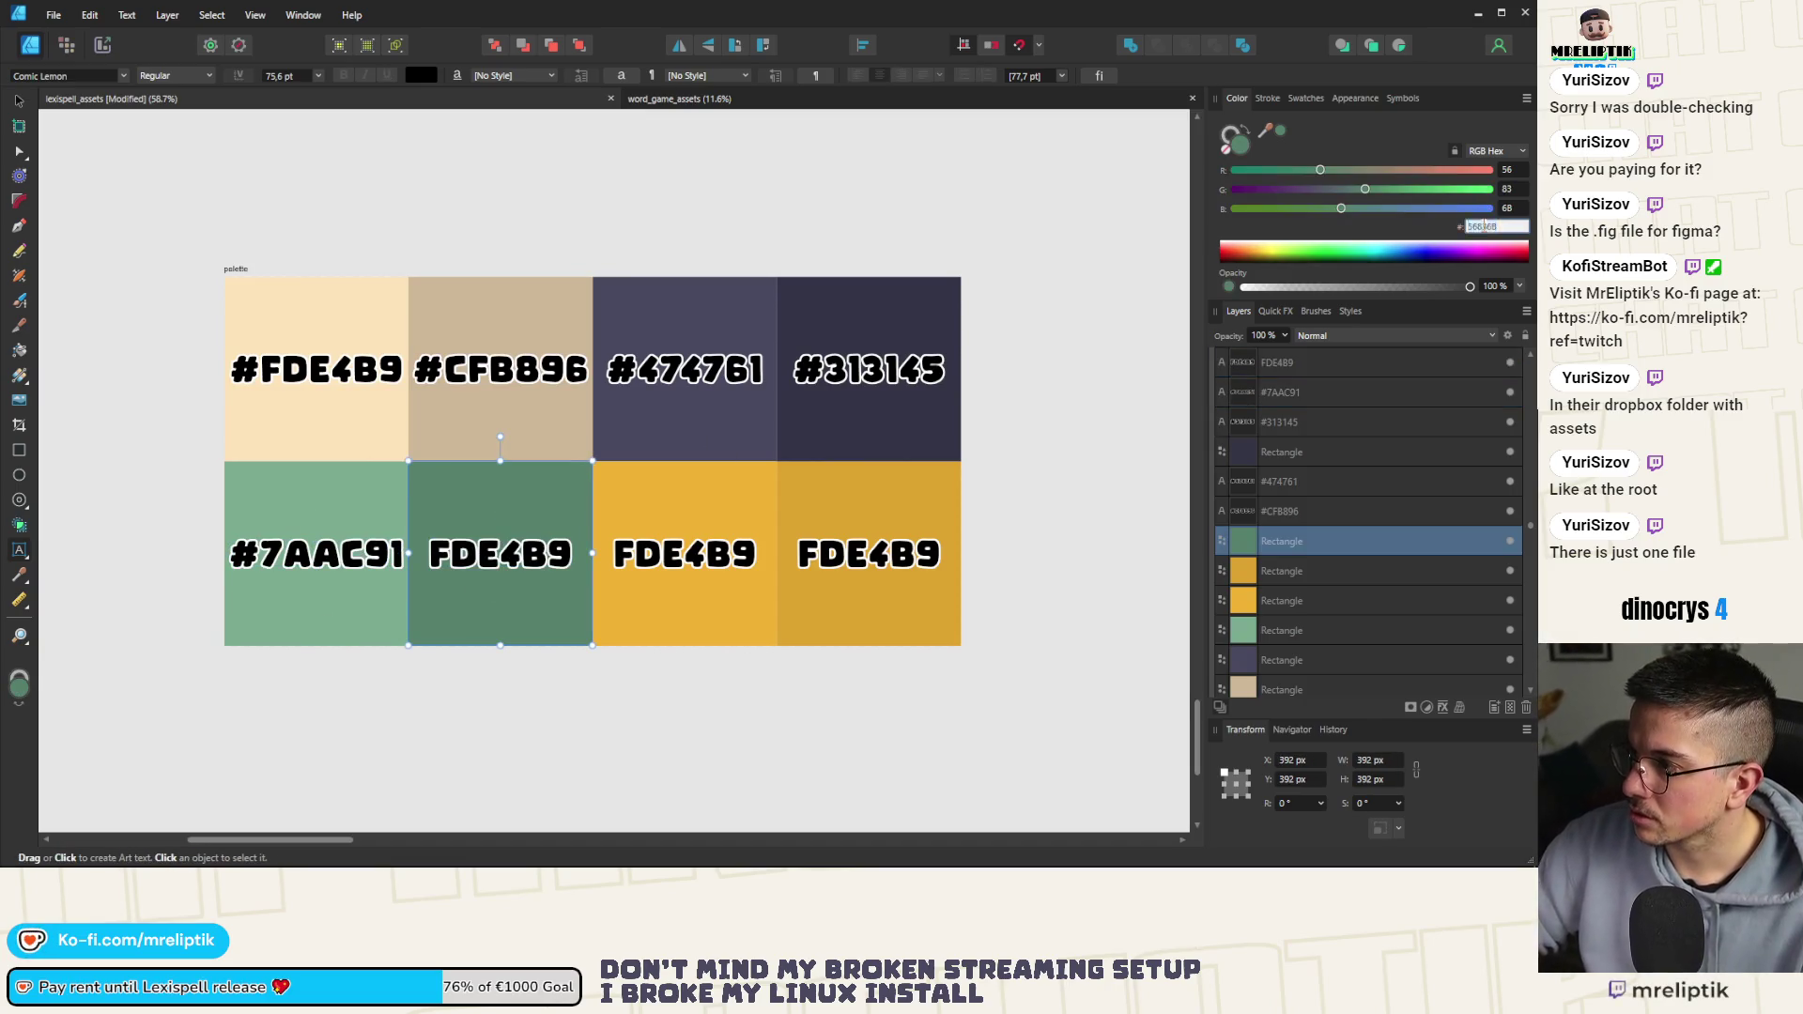
scroll(326, 576, up, 2)
click(565, 548)
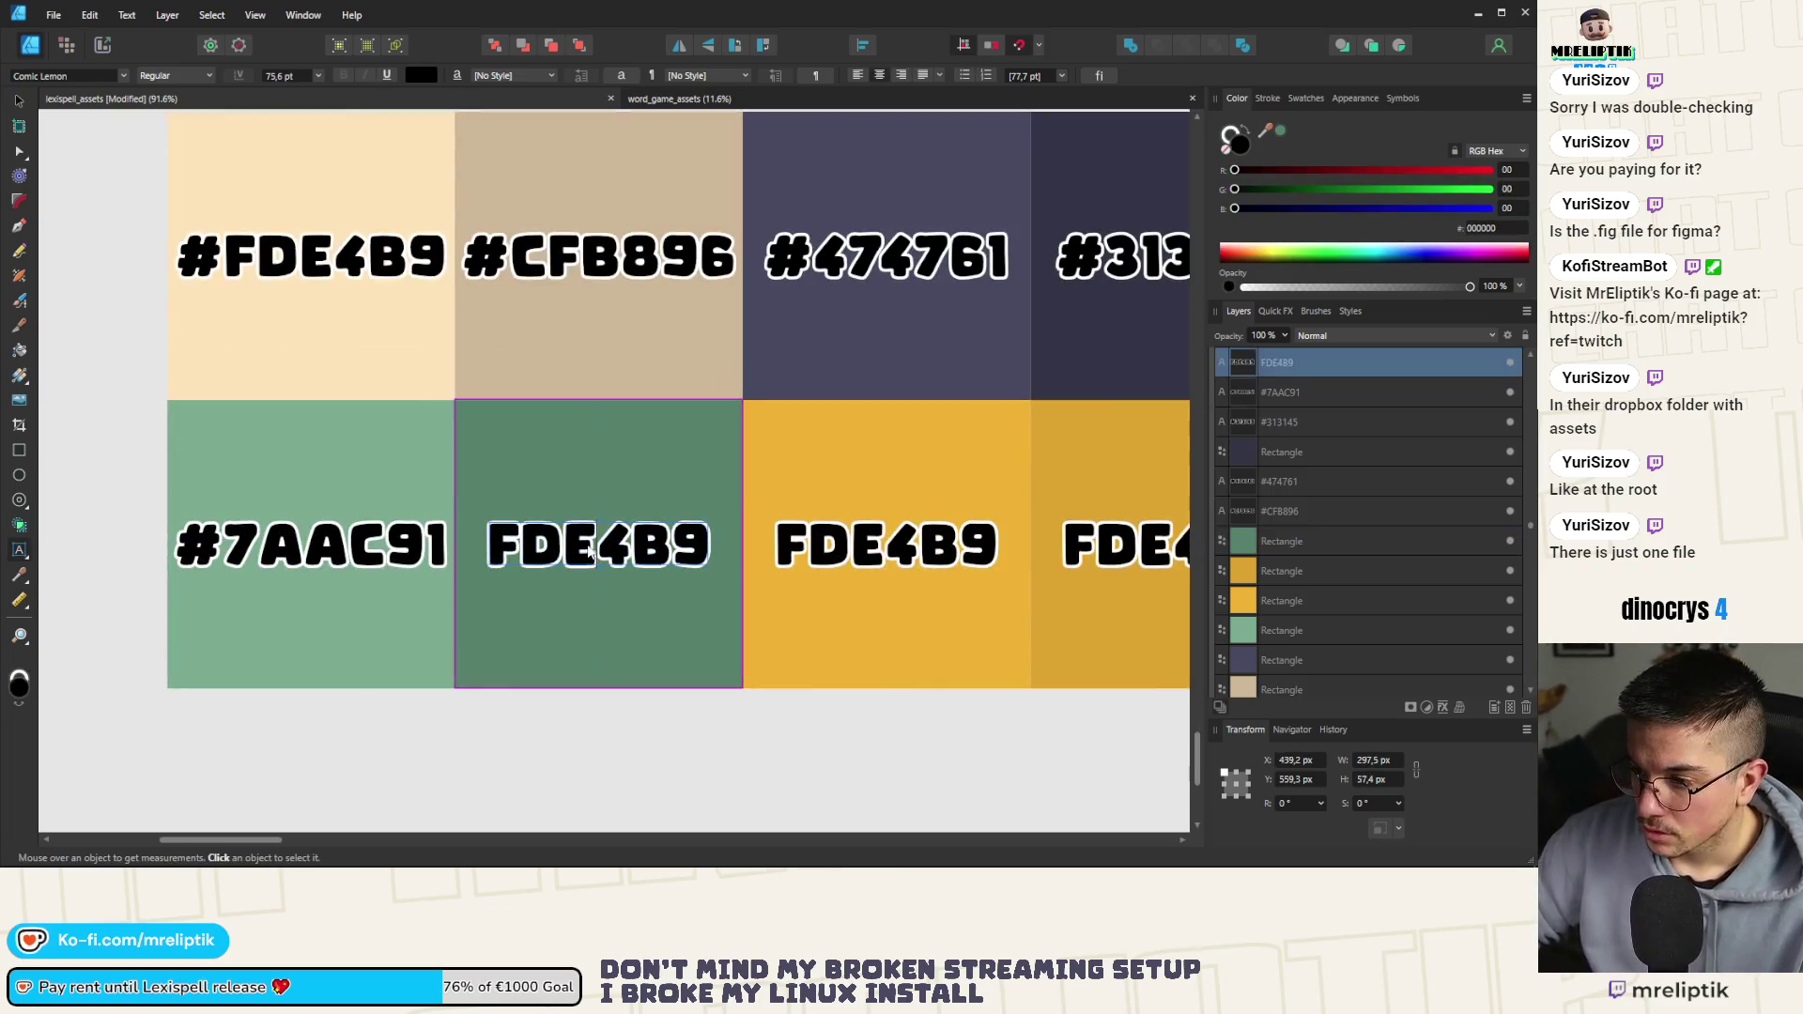
key(ctrl+a)
key(ctrl+v)
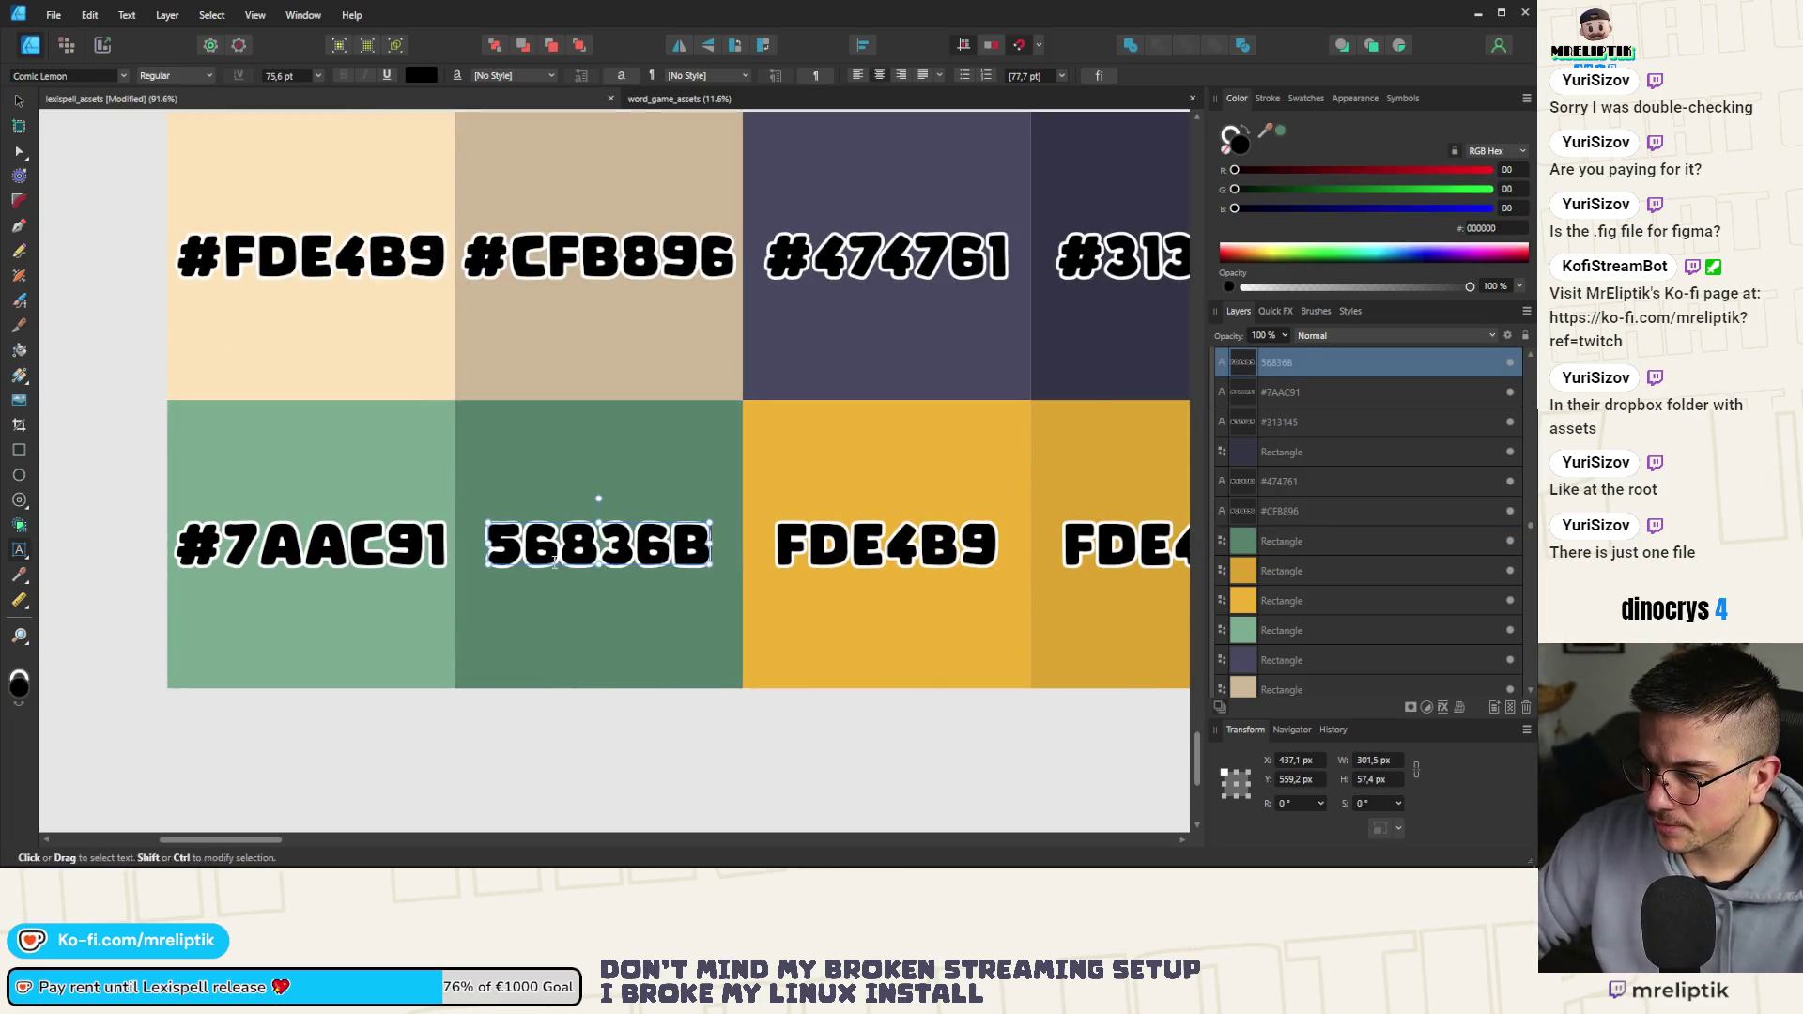
click(890, 495)
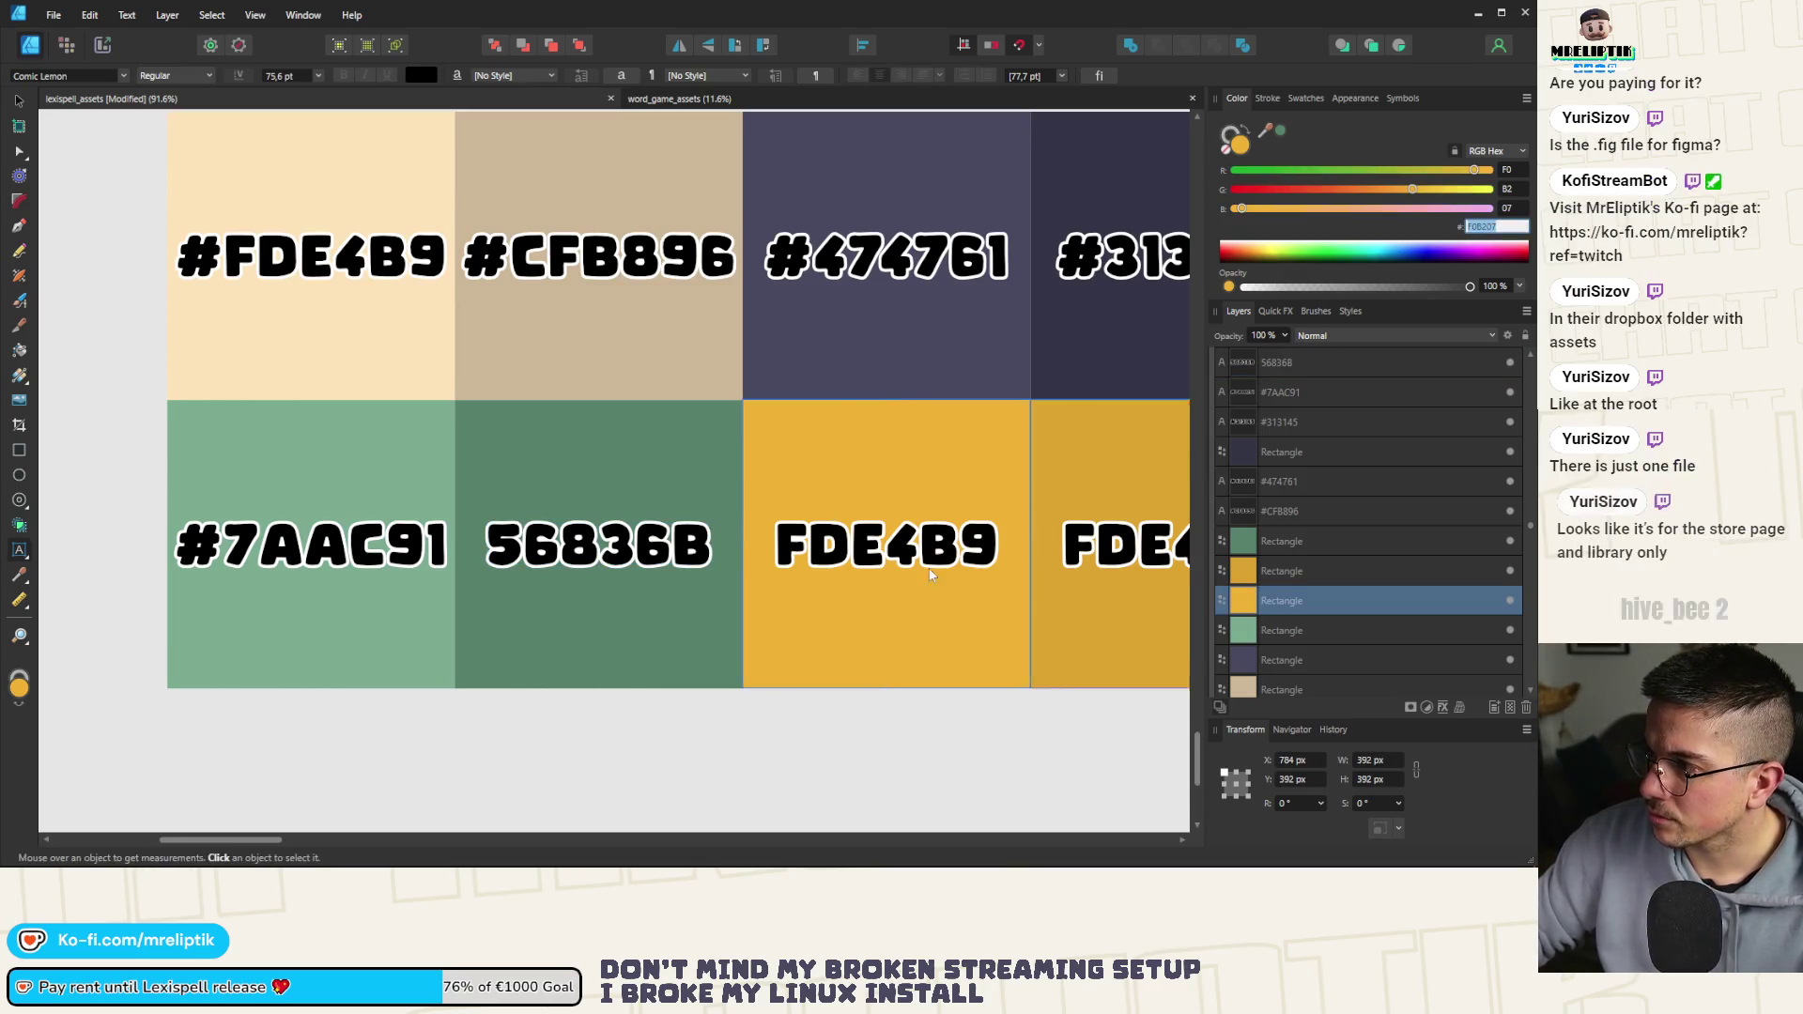
click(881, 544)
key(ctrl+a)
text(F0B207)
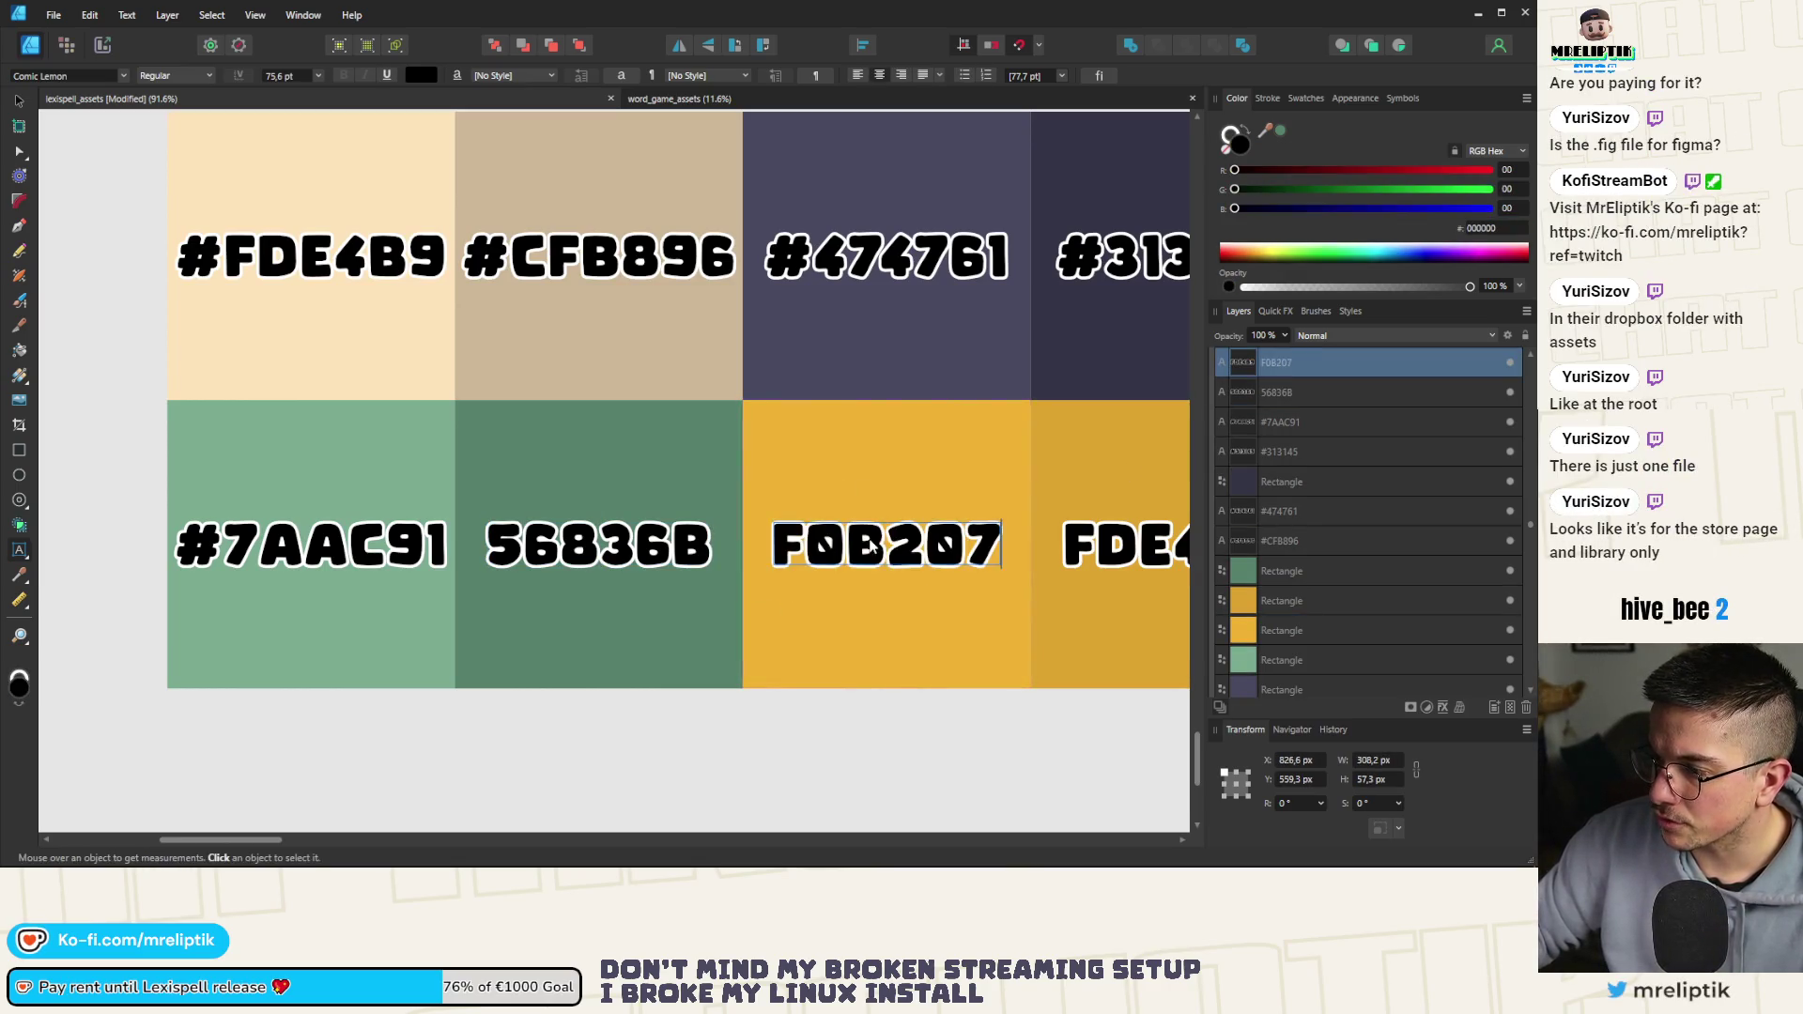
Copy the darker yellow tile's hex DFA506 into the last label
scroll(872, 545, down, 3)
click(864, 491)
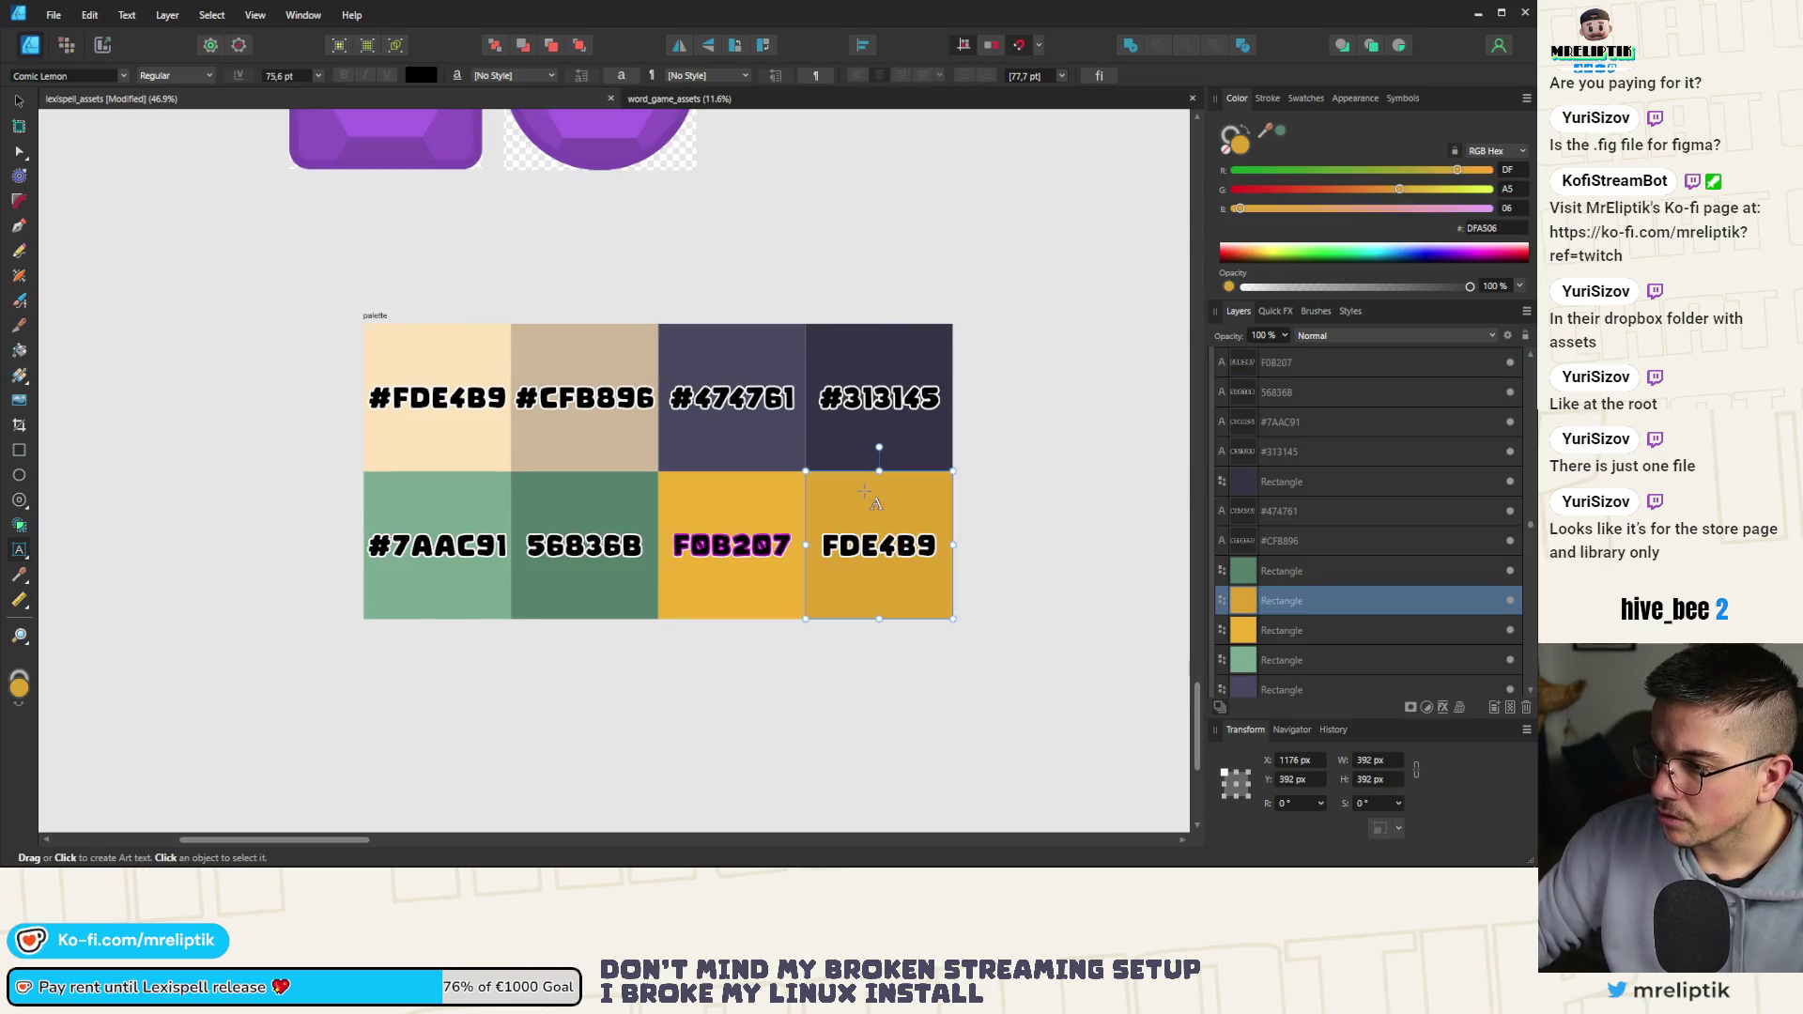
double_click(1482, 228)
key(ctrl+c)
click(875, 552)
key(ctrl+a)
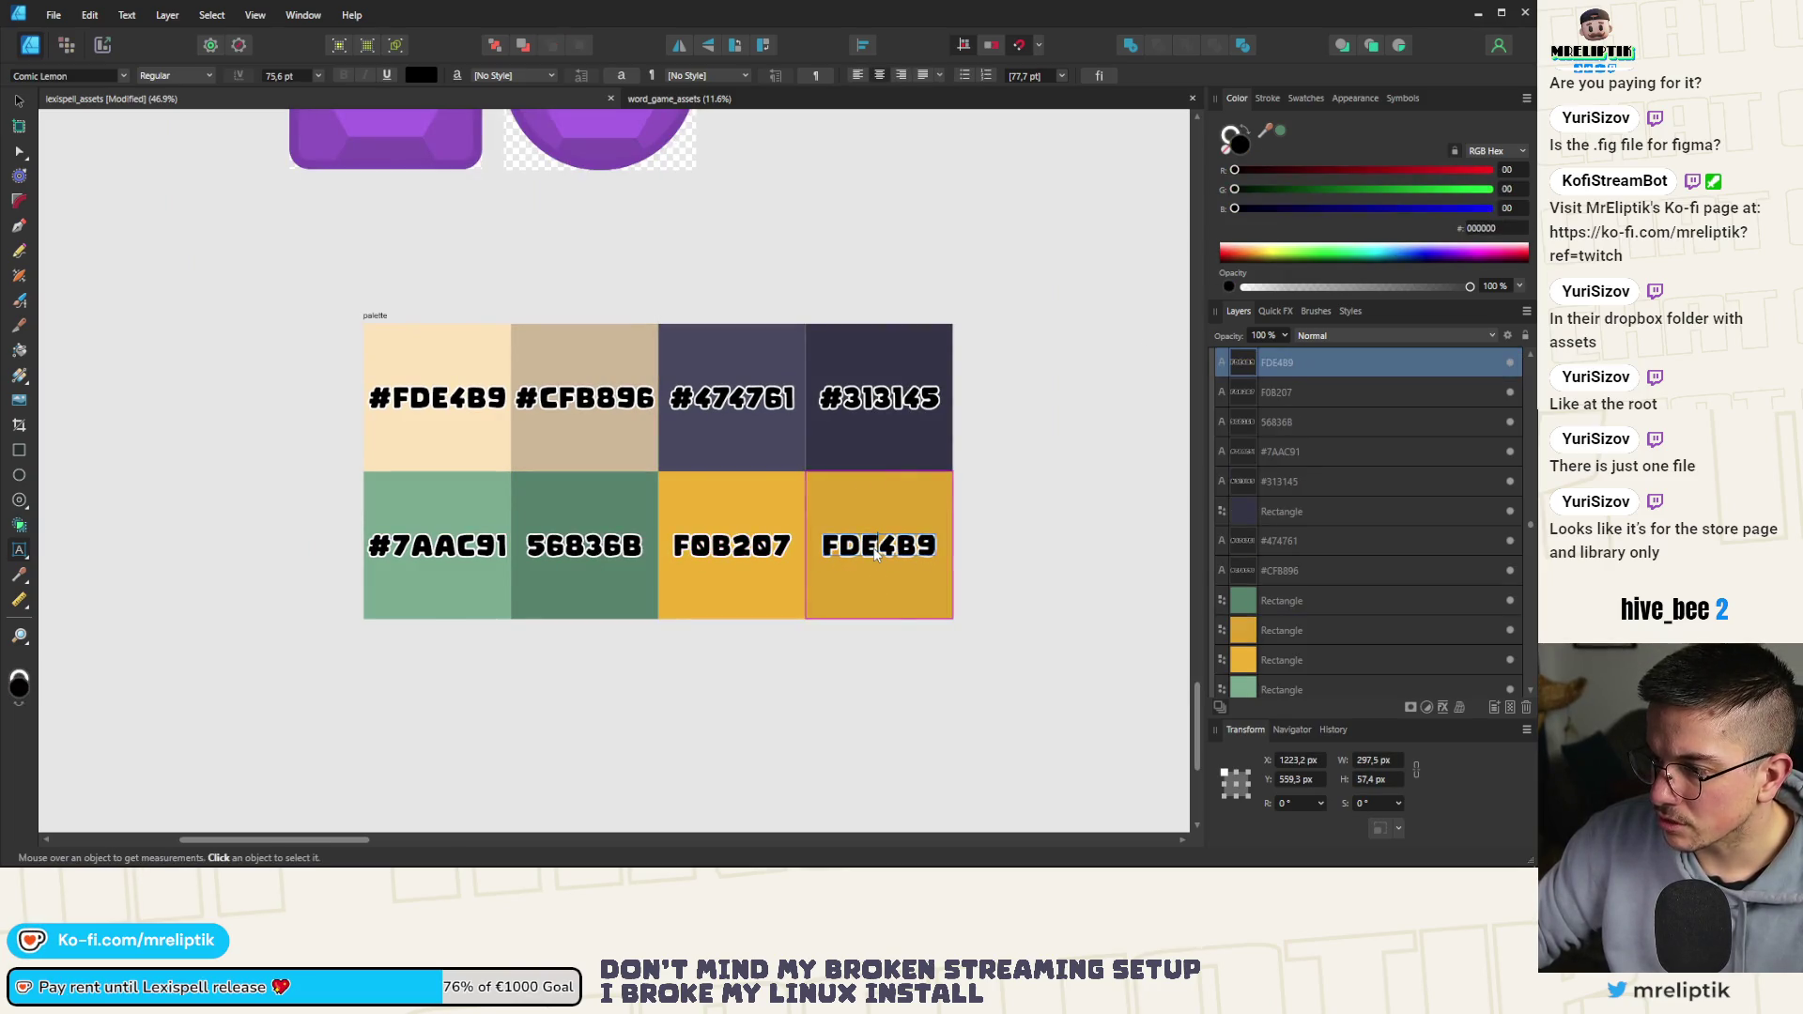
key(ctrl+v)
key(Escape)
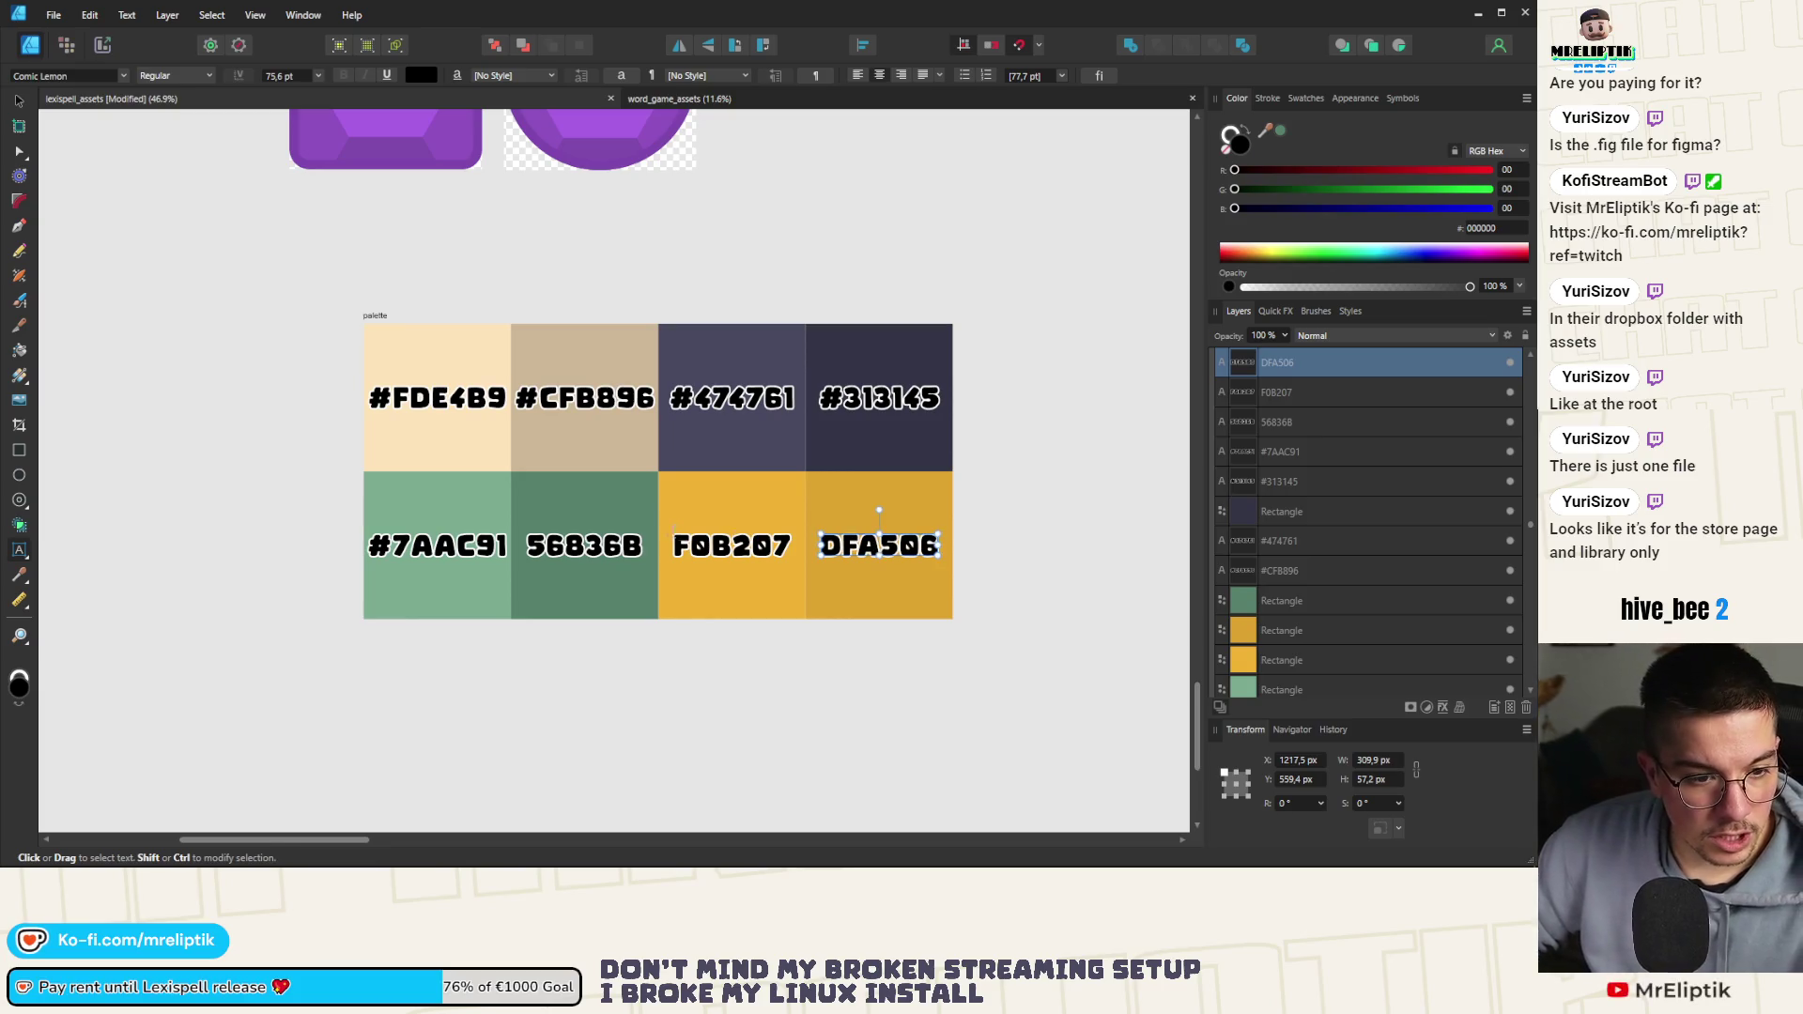
Add the # prefix to the 56836B, F0B207 and DFA506 labels
scroll(467, 546, up, 2)
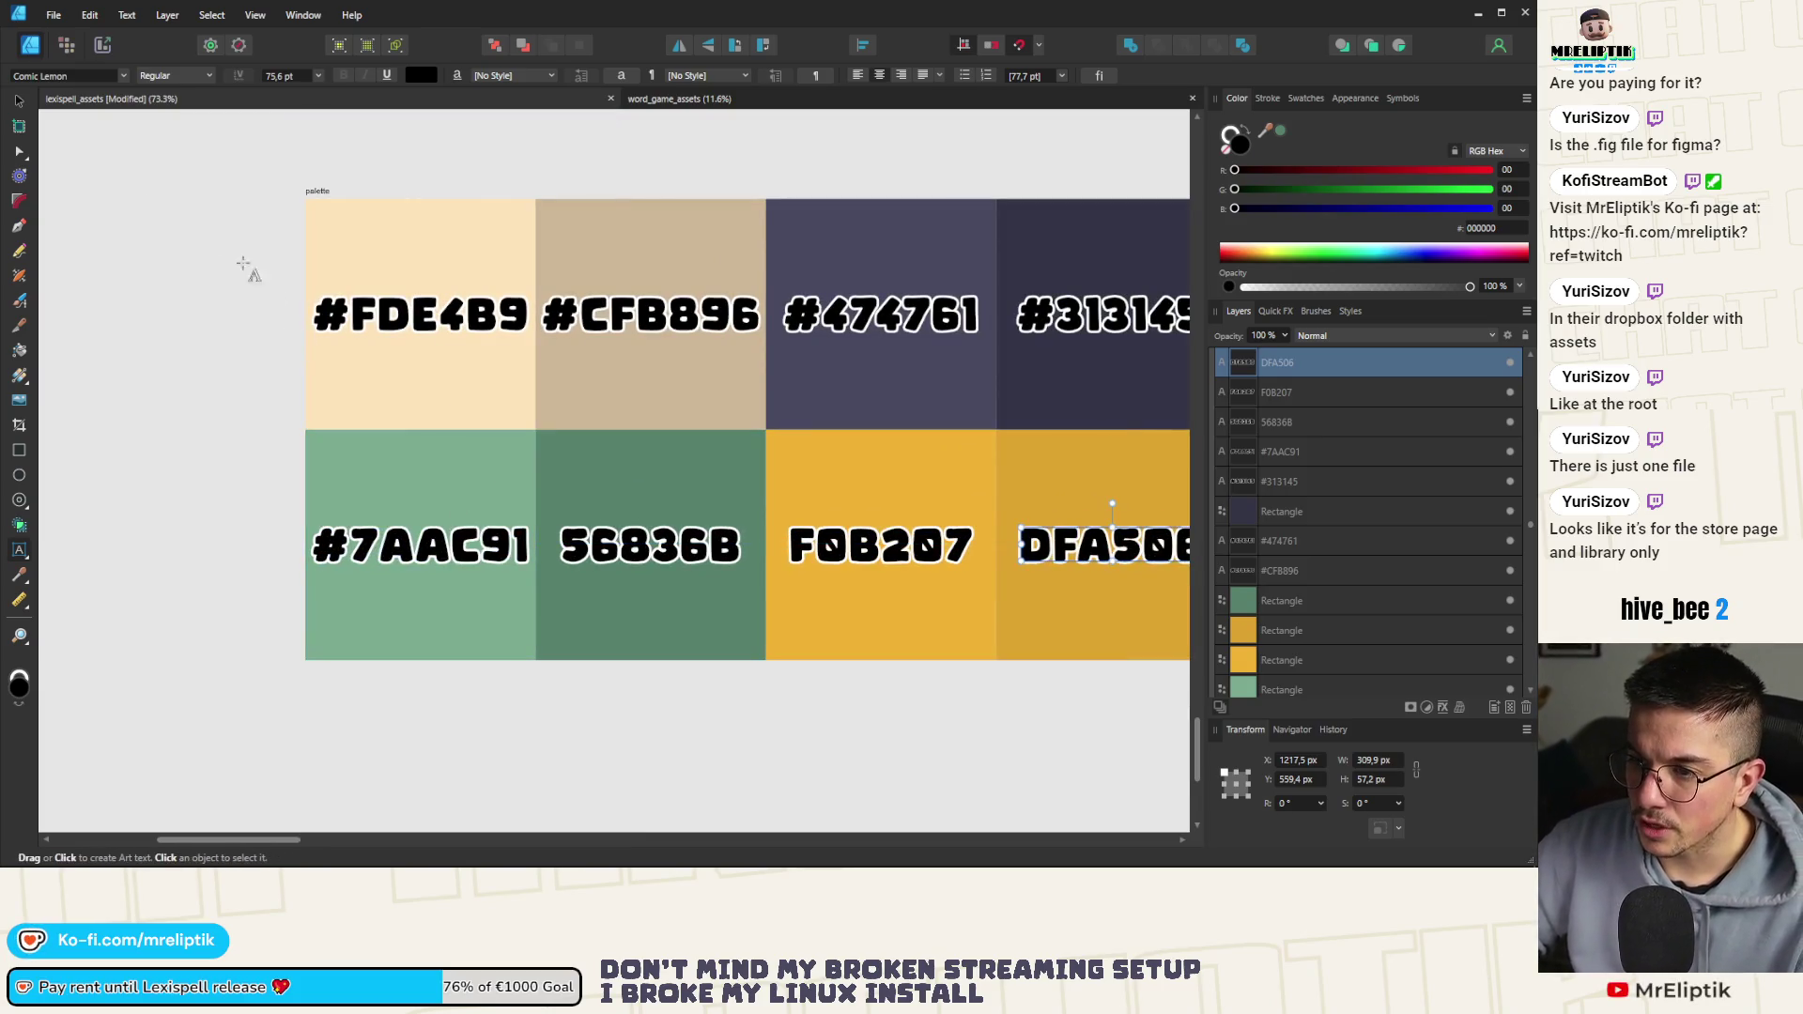
click(591, 559)
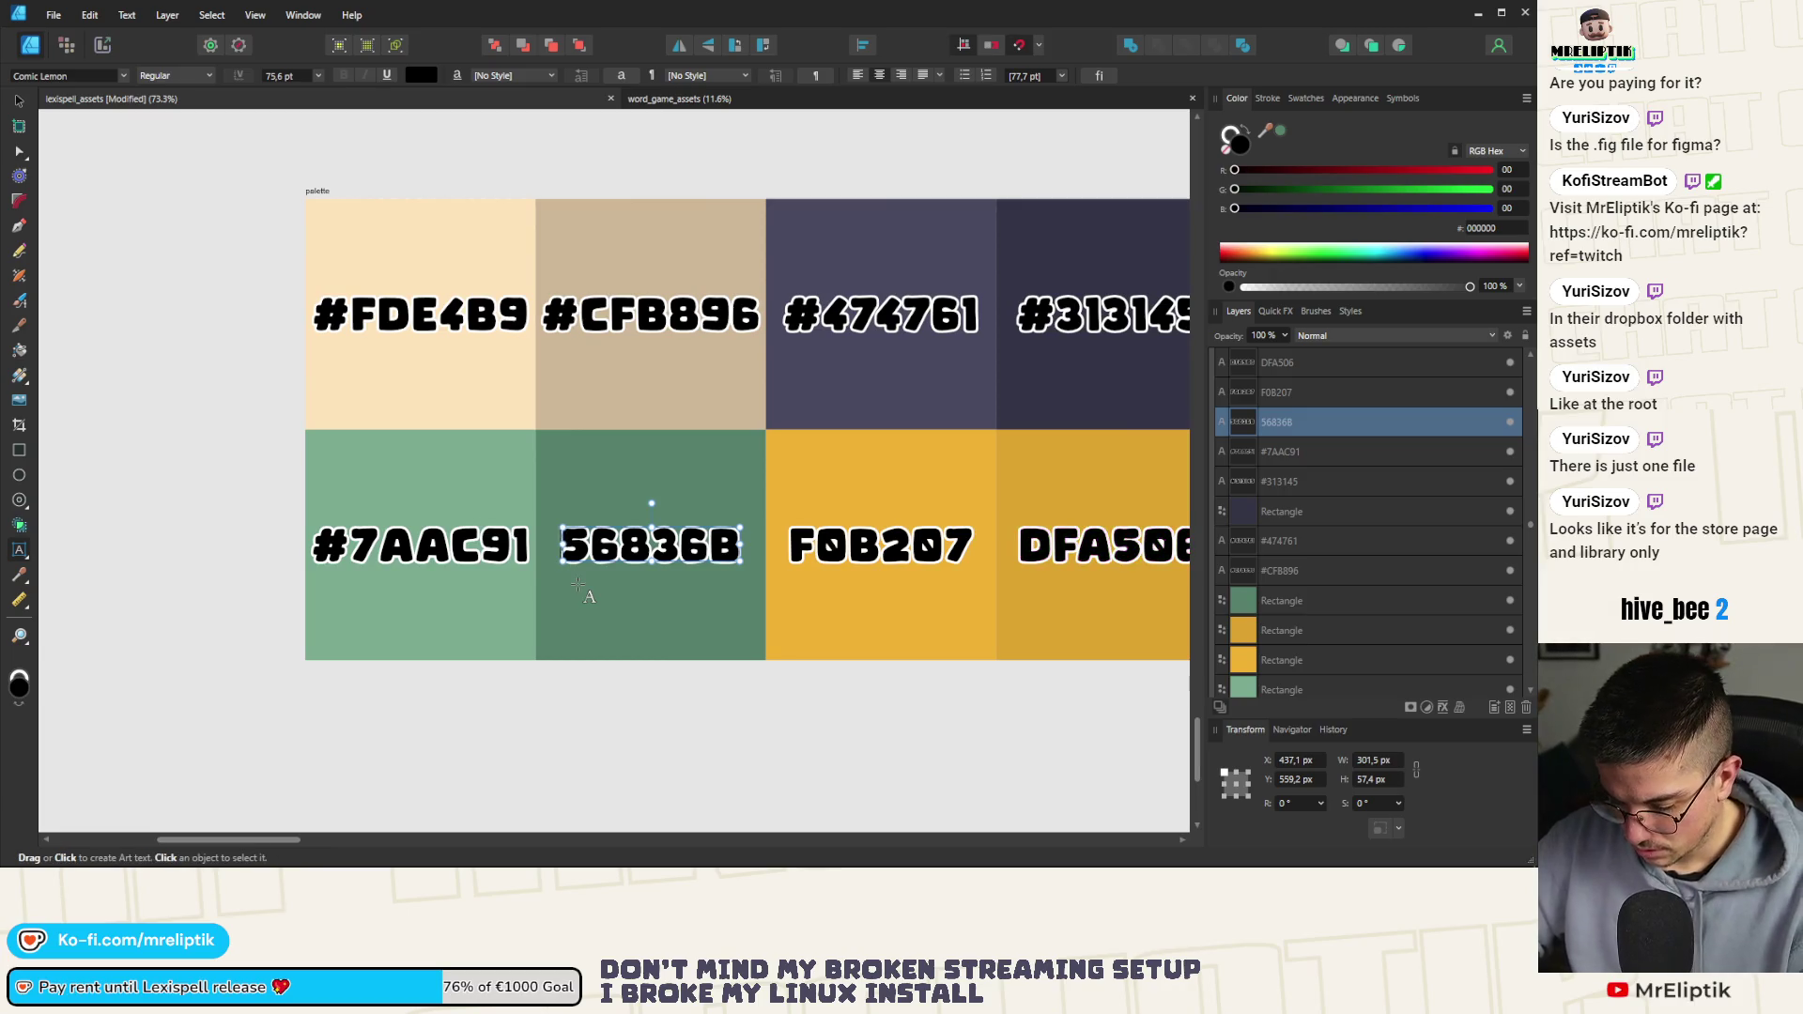
click(561, 546)
text(#)
click(791, 547)
text(#)
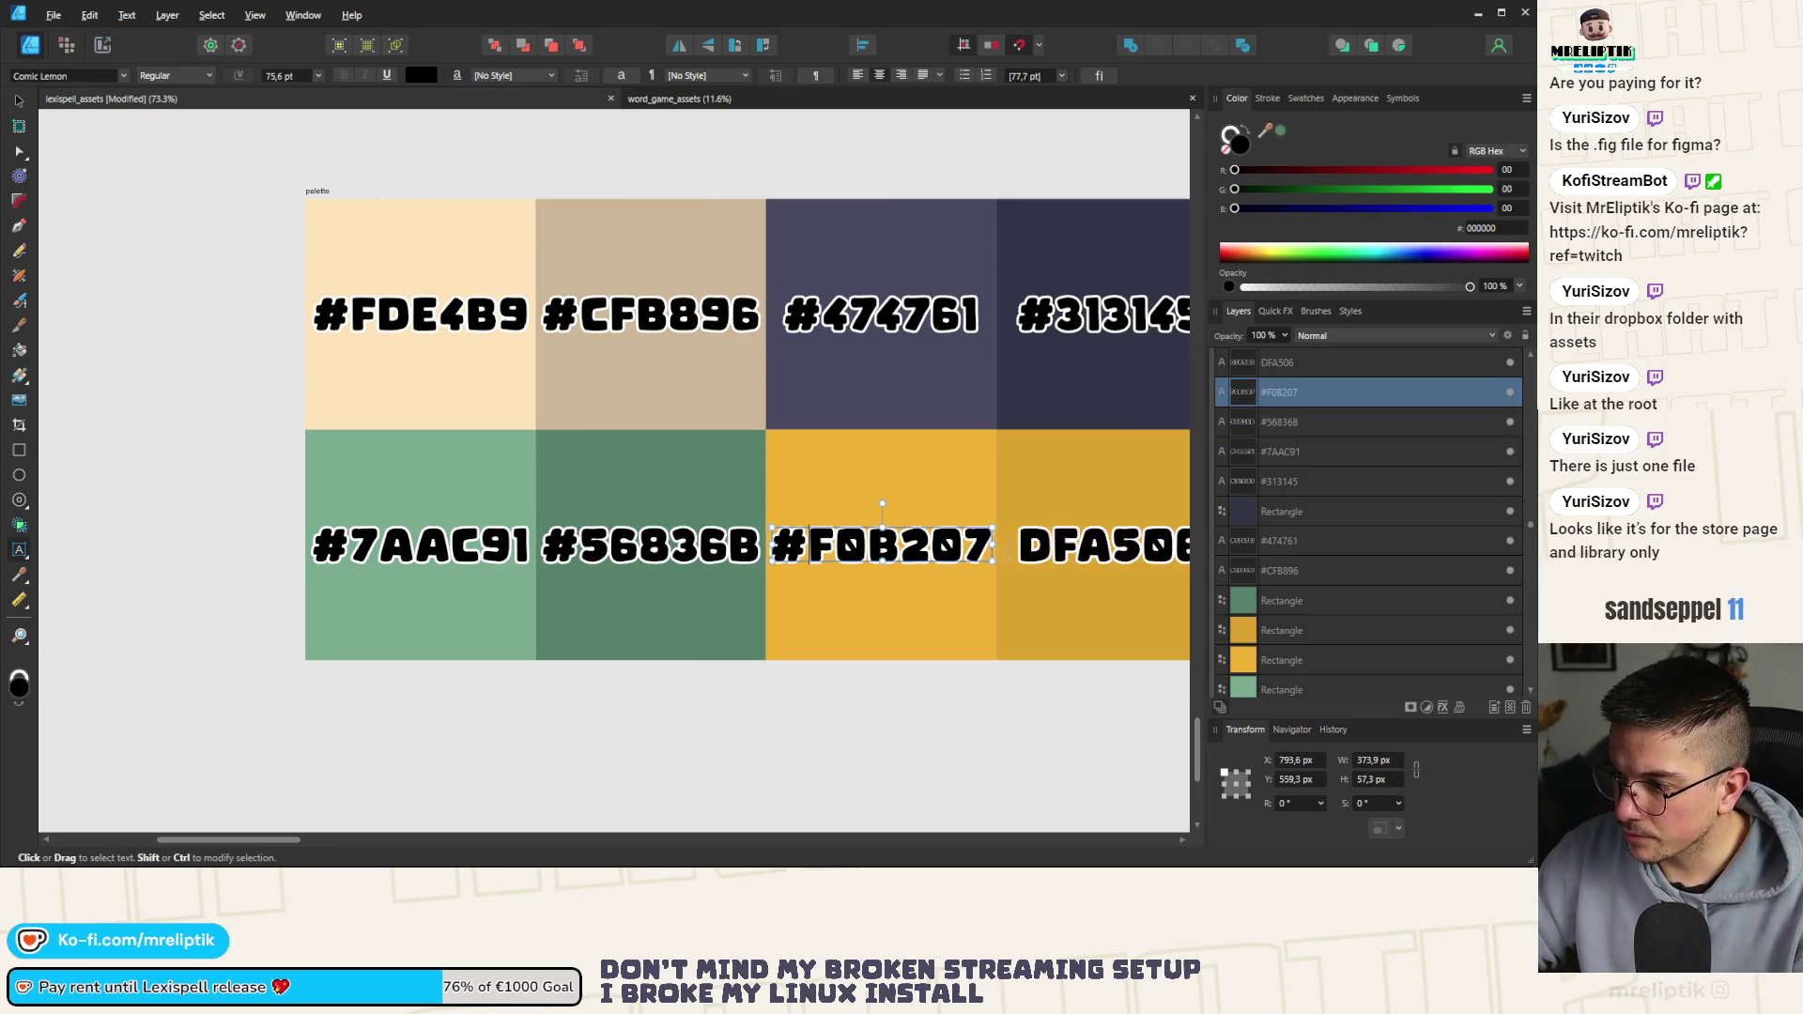
click(1023, 552)
text(#)
scroll(542, 555, down, 4)
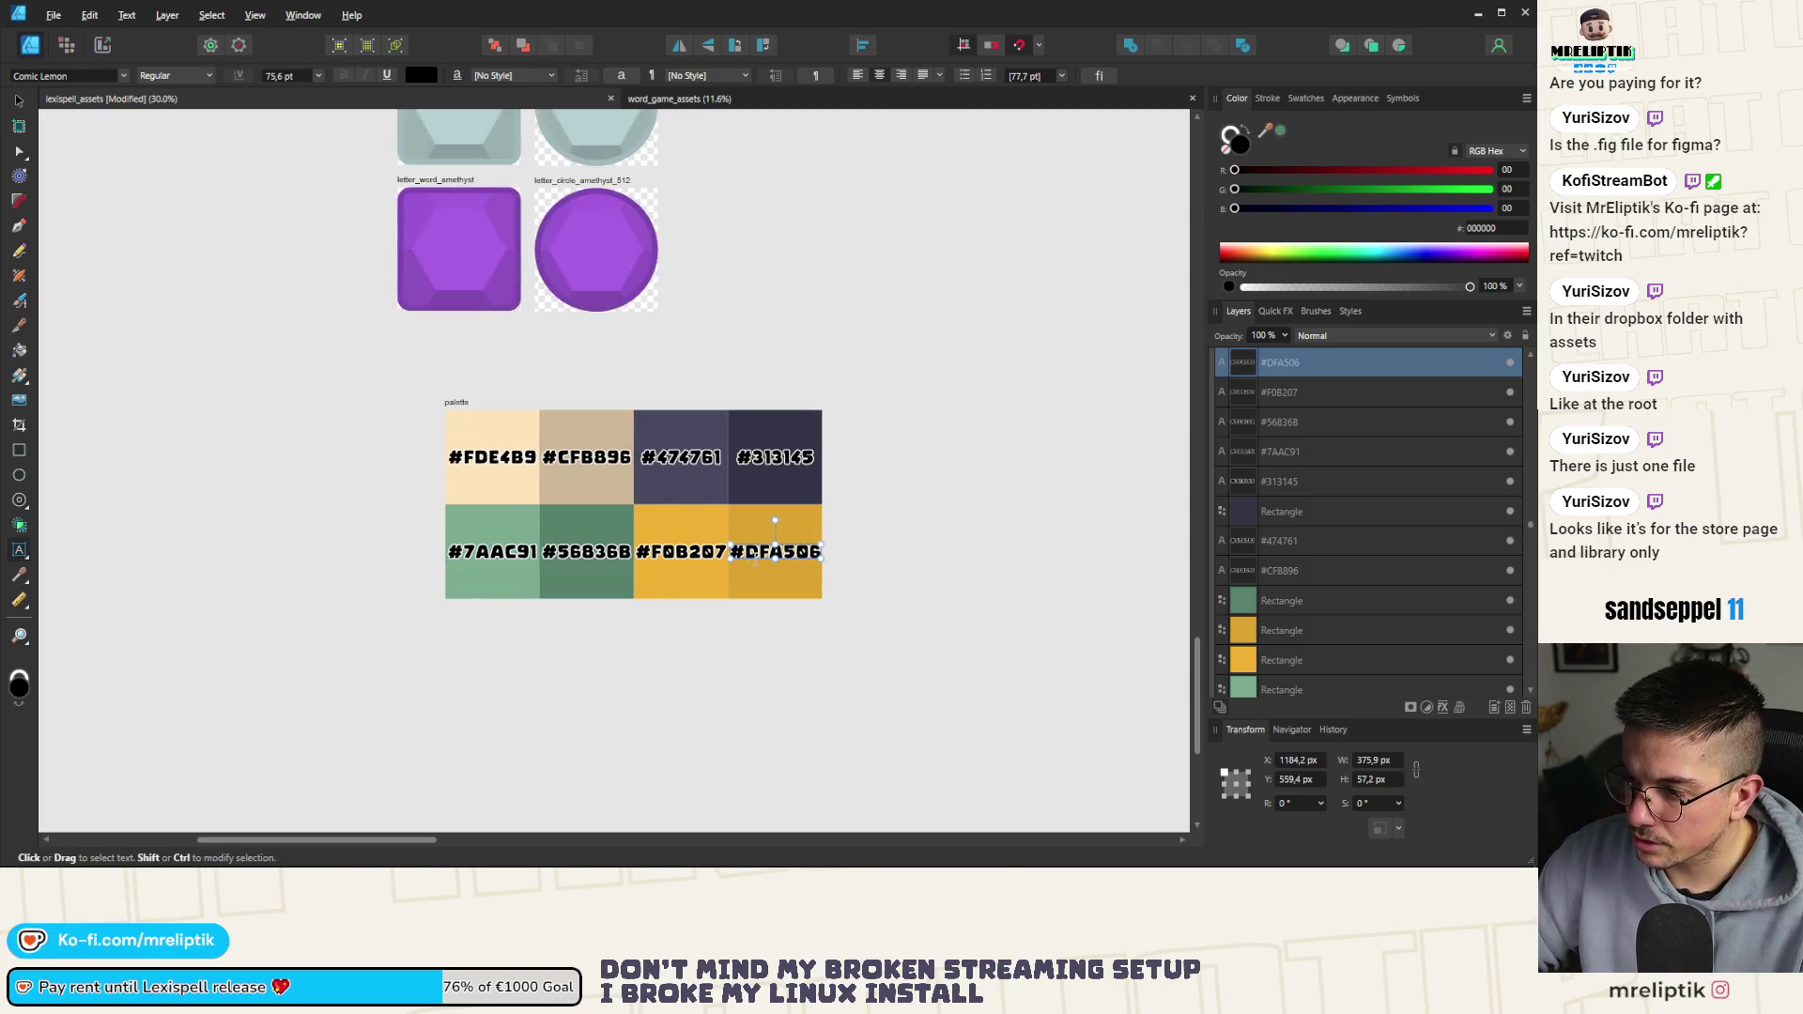
key(Escape)
click(19, 102)
scroll(486, 425, up, 1)
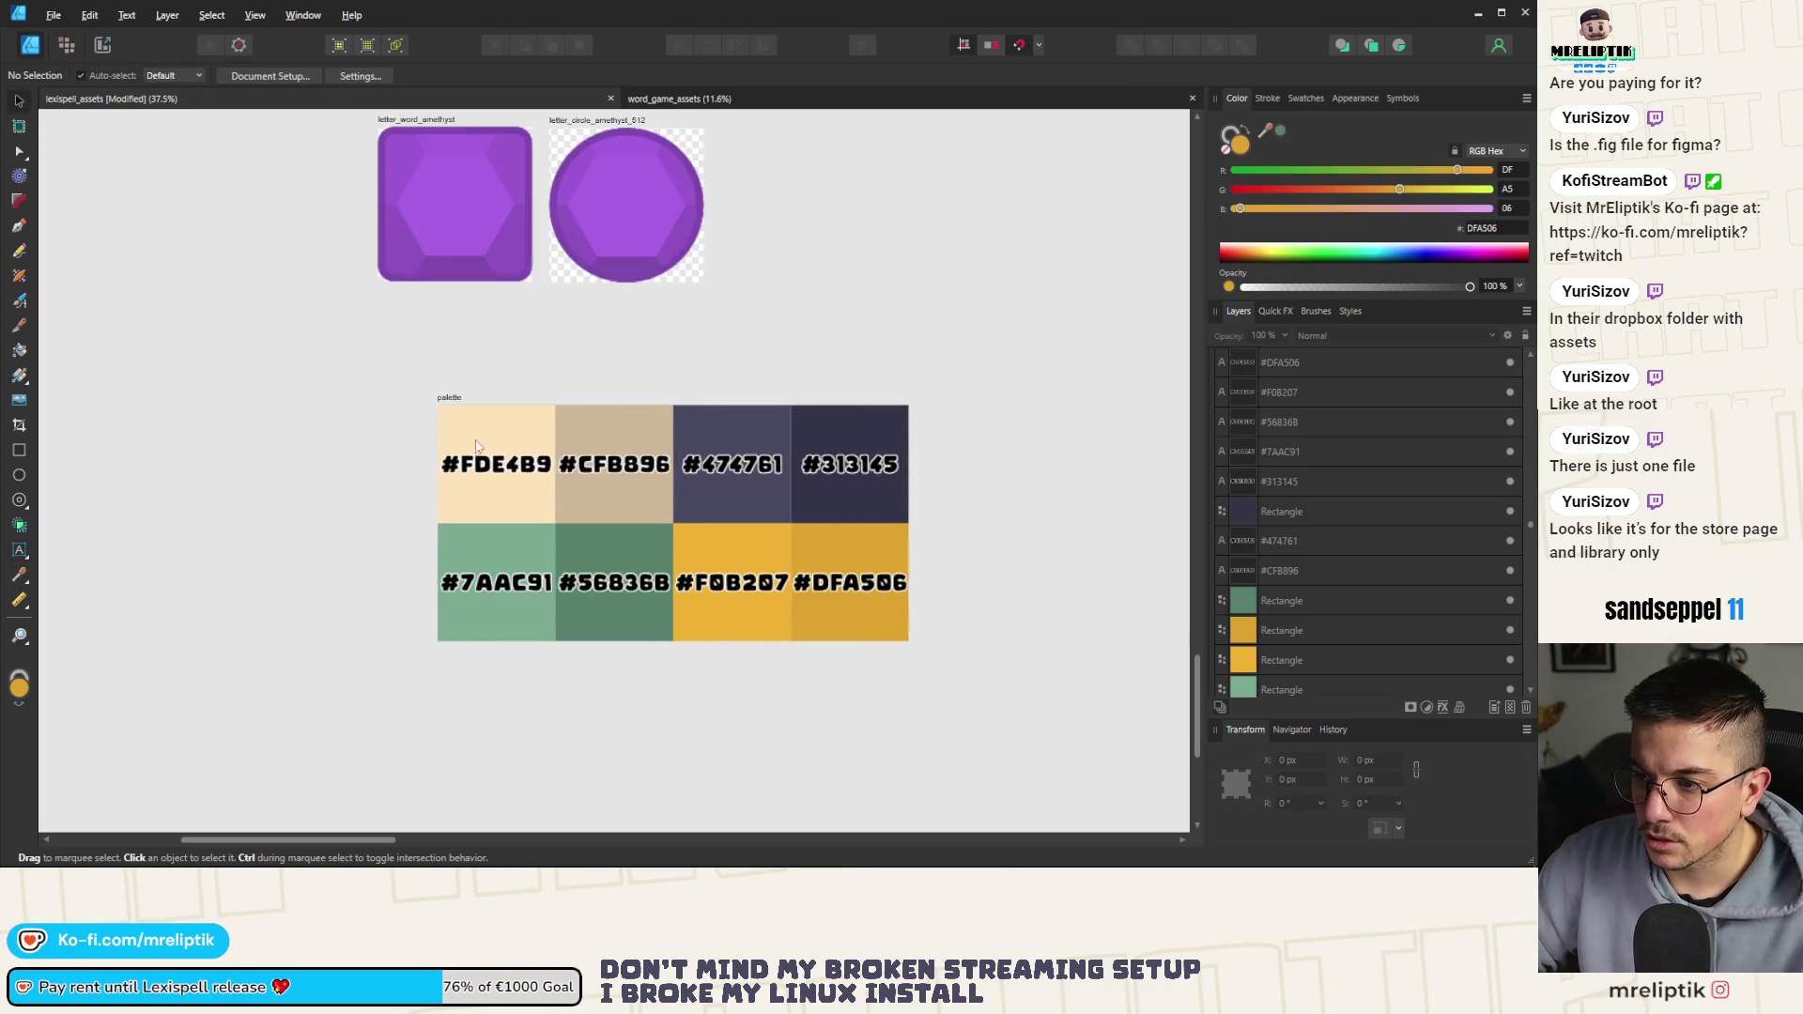
Select all the hex code labels together and shrink them slightly
click(502, 474)
scroll(513, 538, up, 1)
shift+click(623, 599)
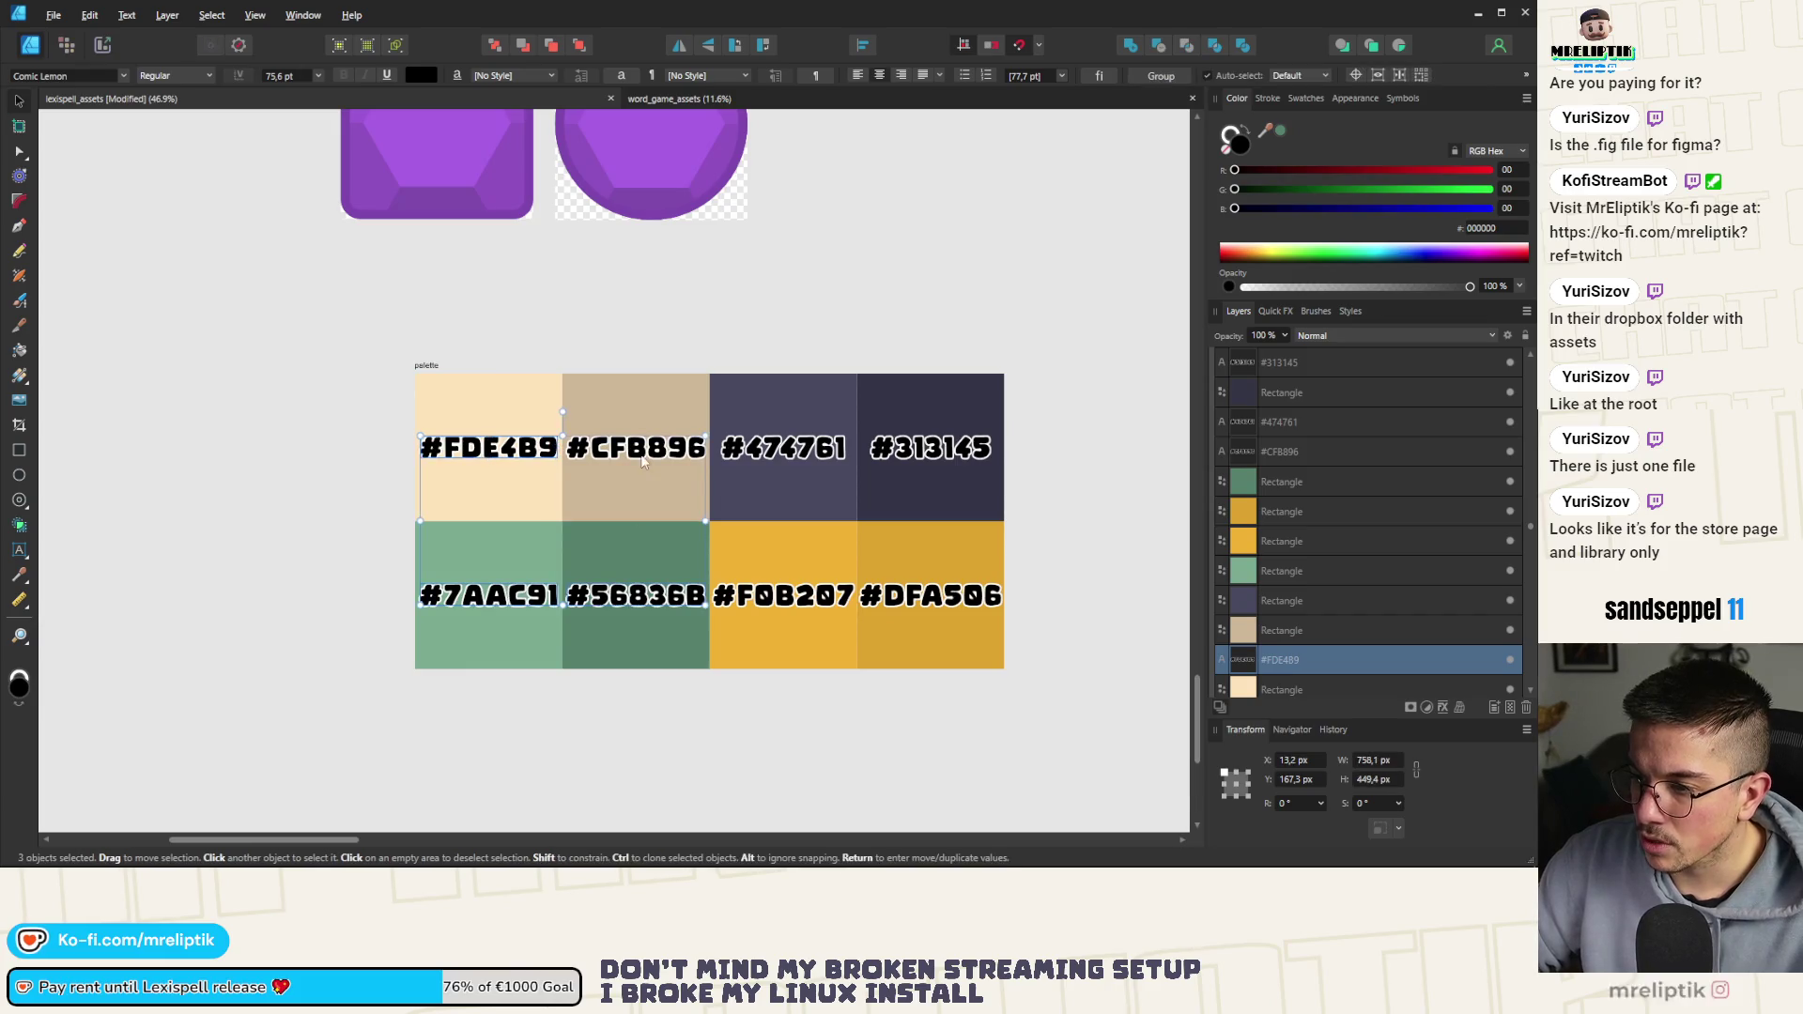
shift+click(635, 449)
shift+click(801, 461)
shift+click(784, 598)
shift+click(917, 600)
shift+click(958, 450)
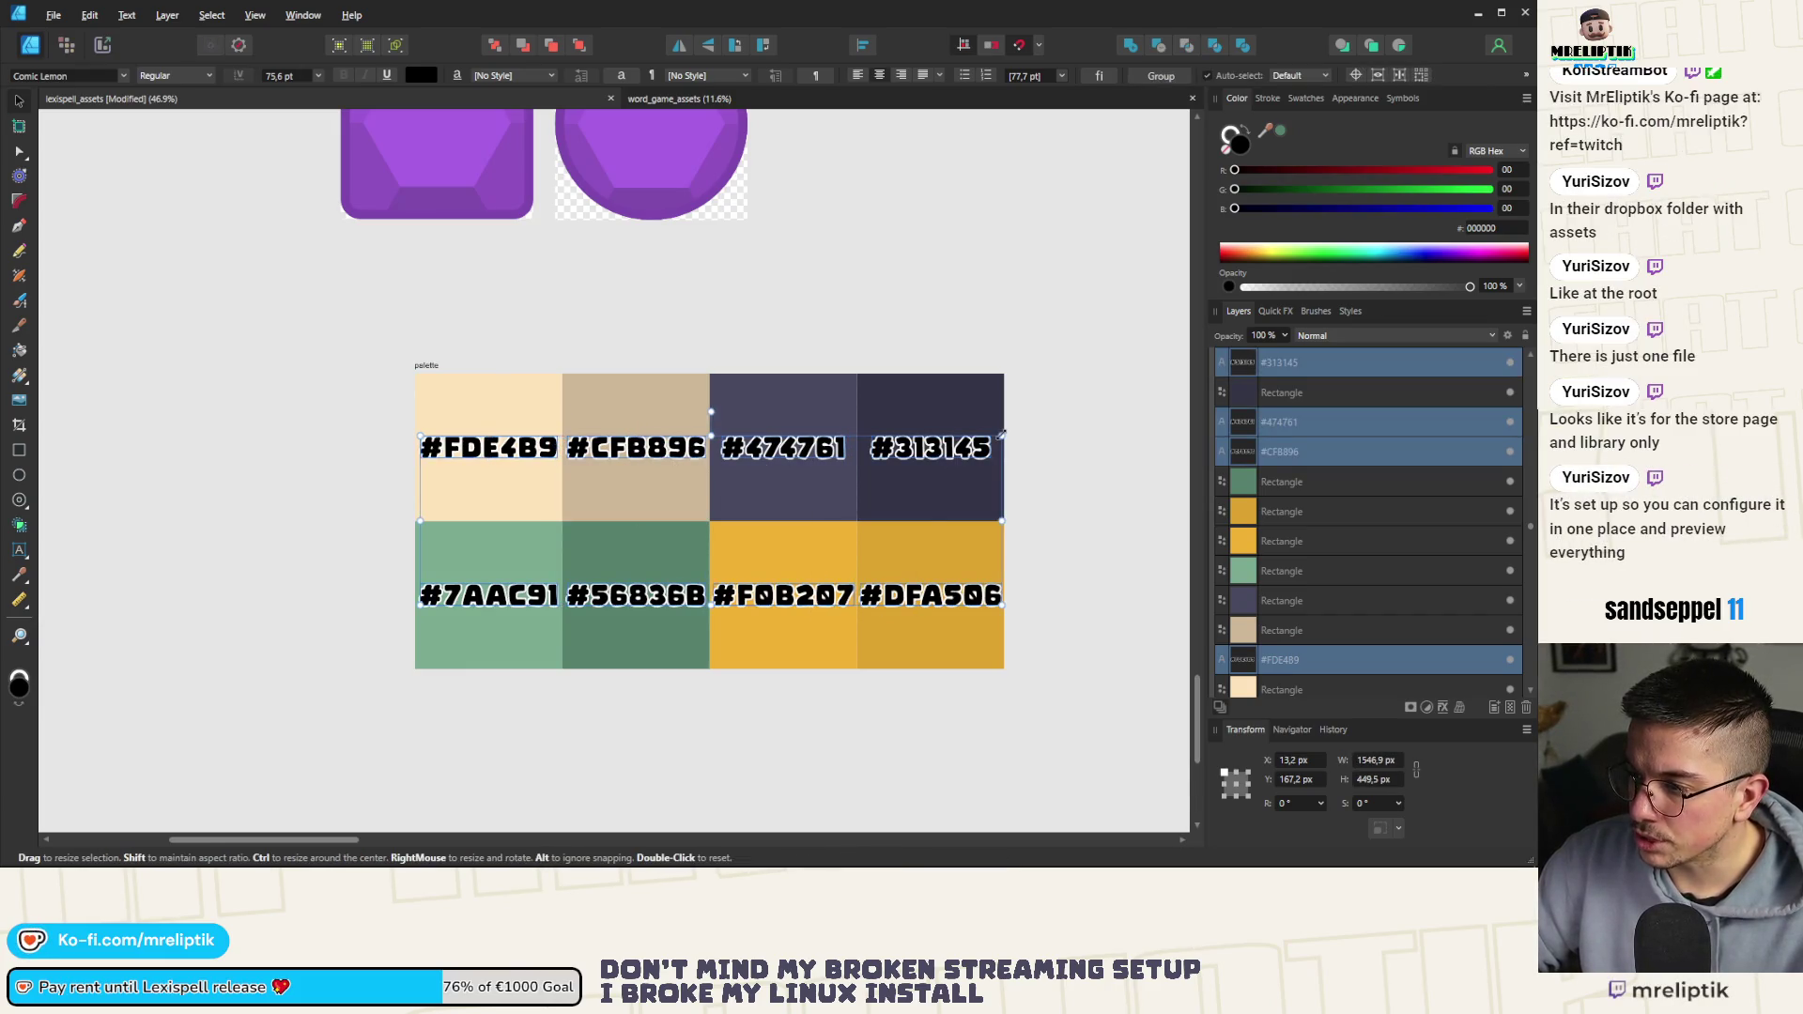
mouse_move(1004, 433)
mouse_down()
mouse_move(1014, 418)
mouse_move(998, 441)
mouse_up()
Reposition the #FDE4B9 and #CFB896 labels inside their tiles, centring #CFB896 vertically
click(1074, 474)
click(512, 458)
shift+click(475, 403)
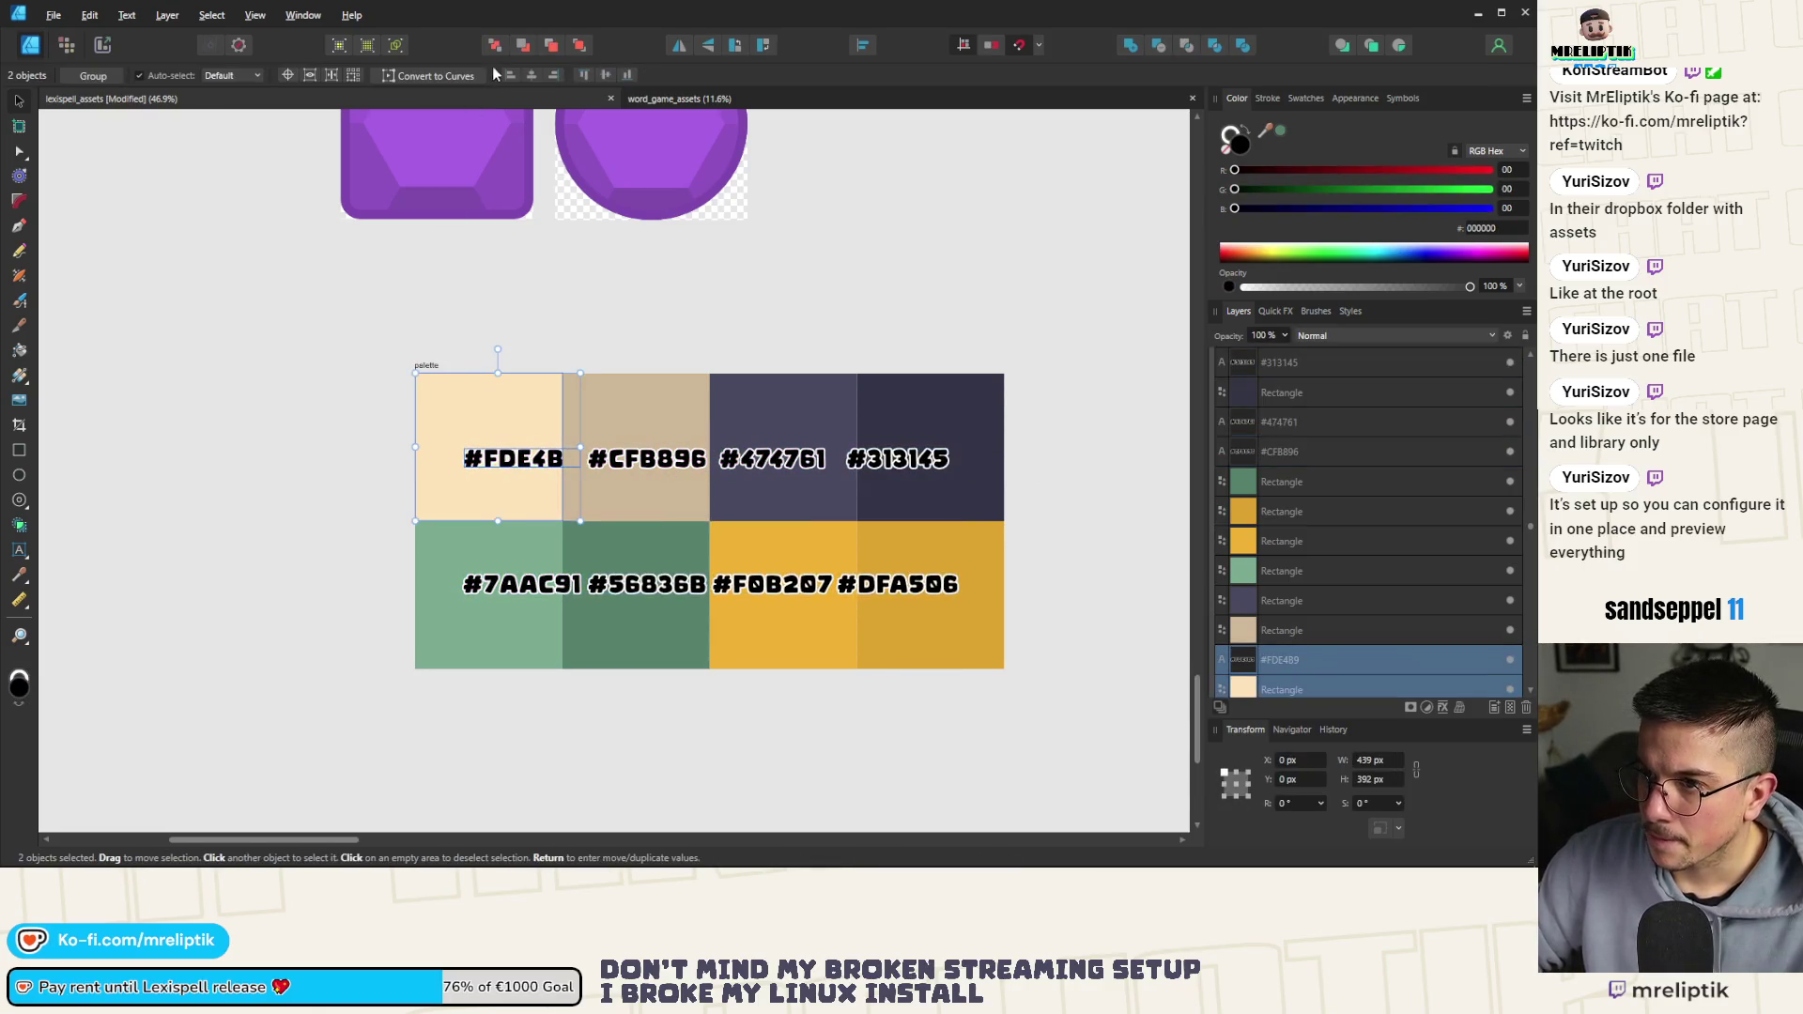
mouse_move(470, 451)
mouse_down()
mouse_move(441, 451)
mouse_move(567, 477)
mouse_move(447, 447)
mouse_move(514, 446)
mouse_move(502, 460)
mouse_up()
scroll(446, 447, up, 2)
drag(770, 474, 751, 460)
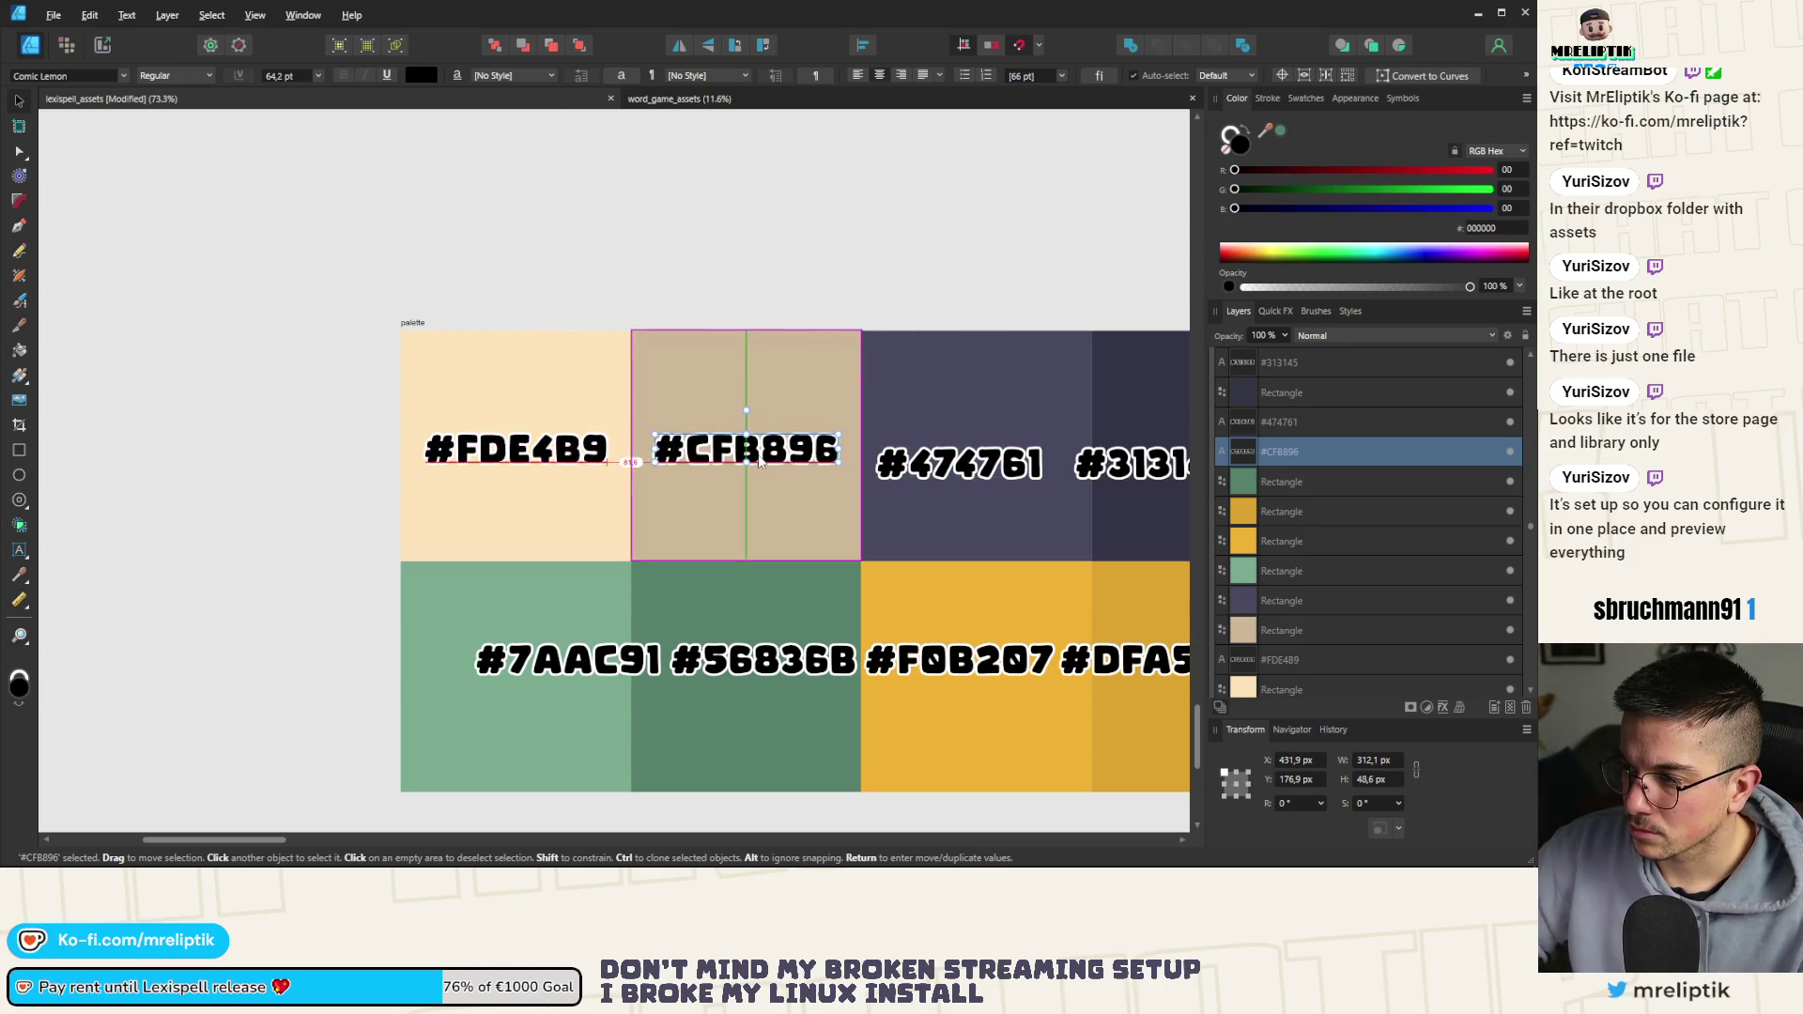
scroll(438, 467, down, 2)
scroll(690, 418, up, 1)
shift+click(624, 404)
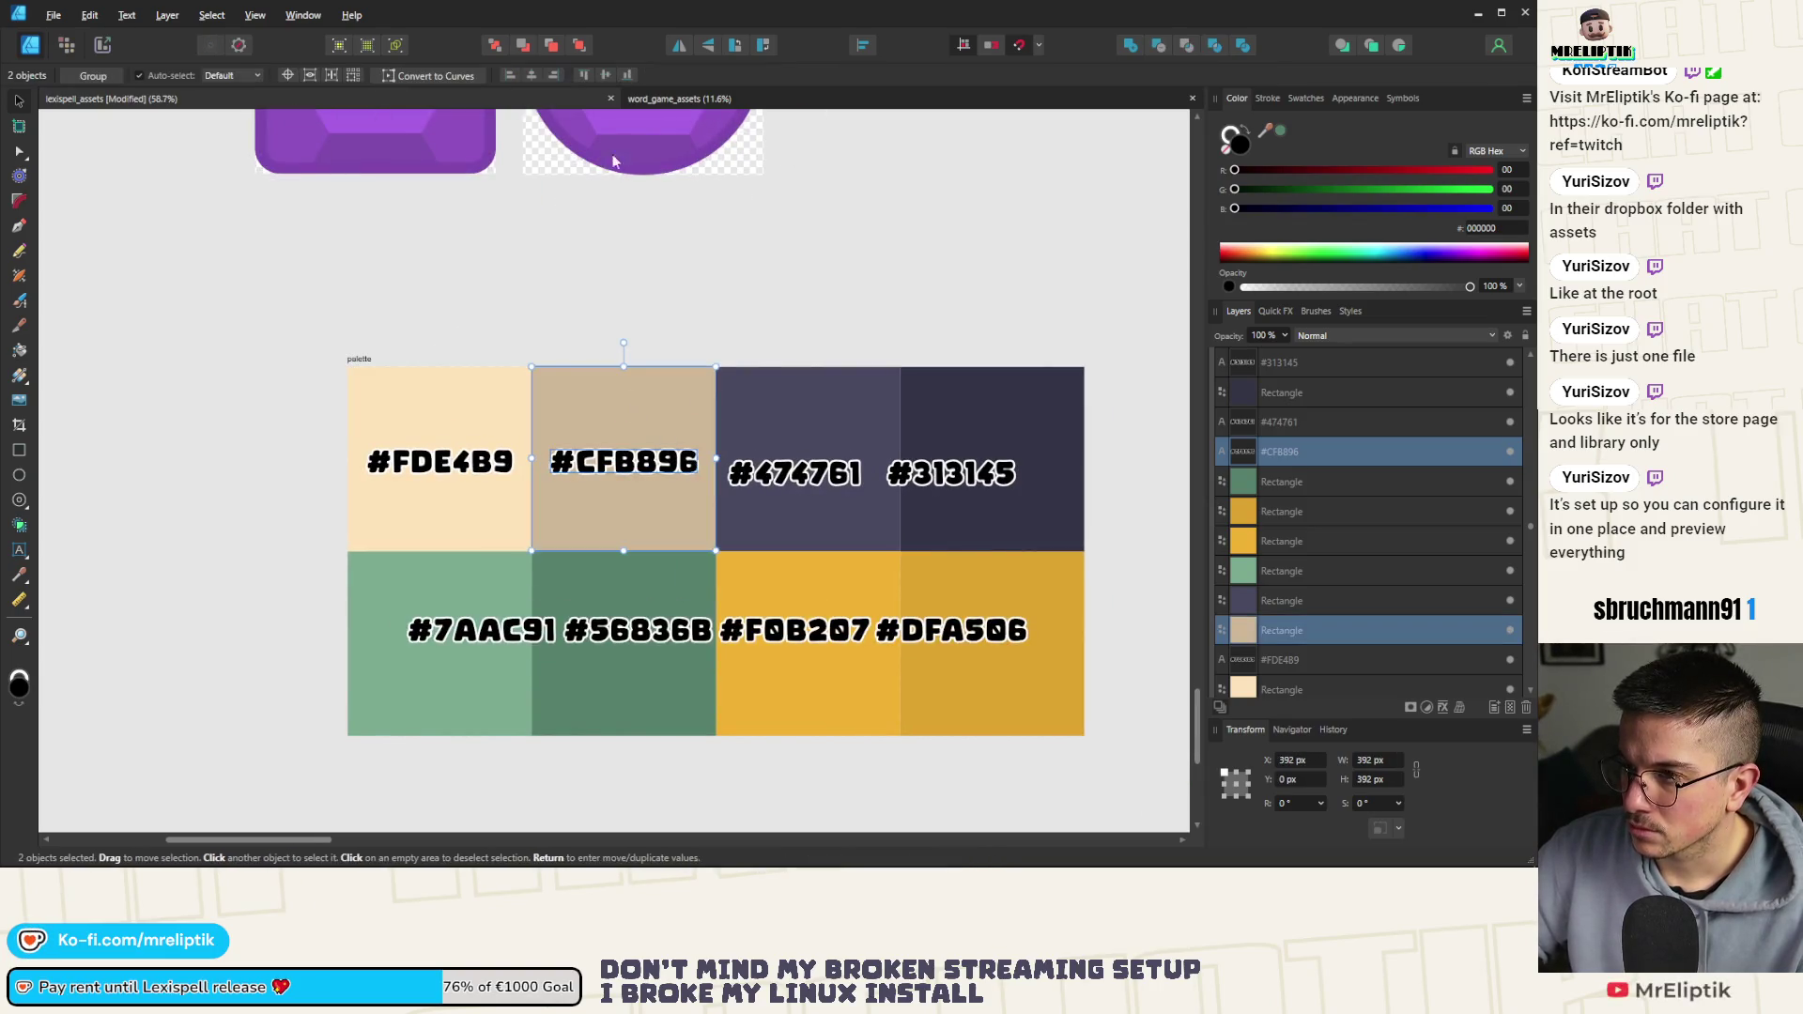
click(605, 76)
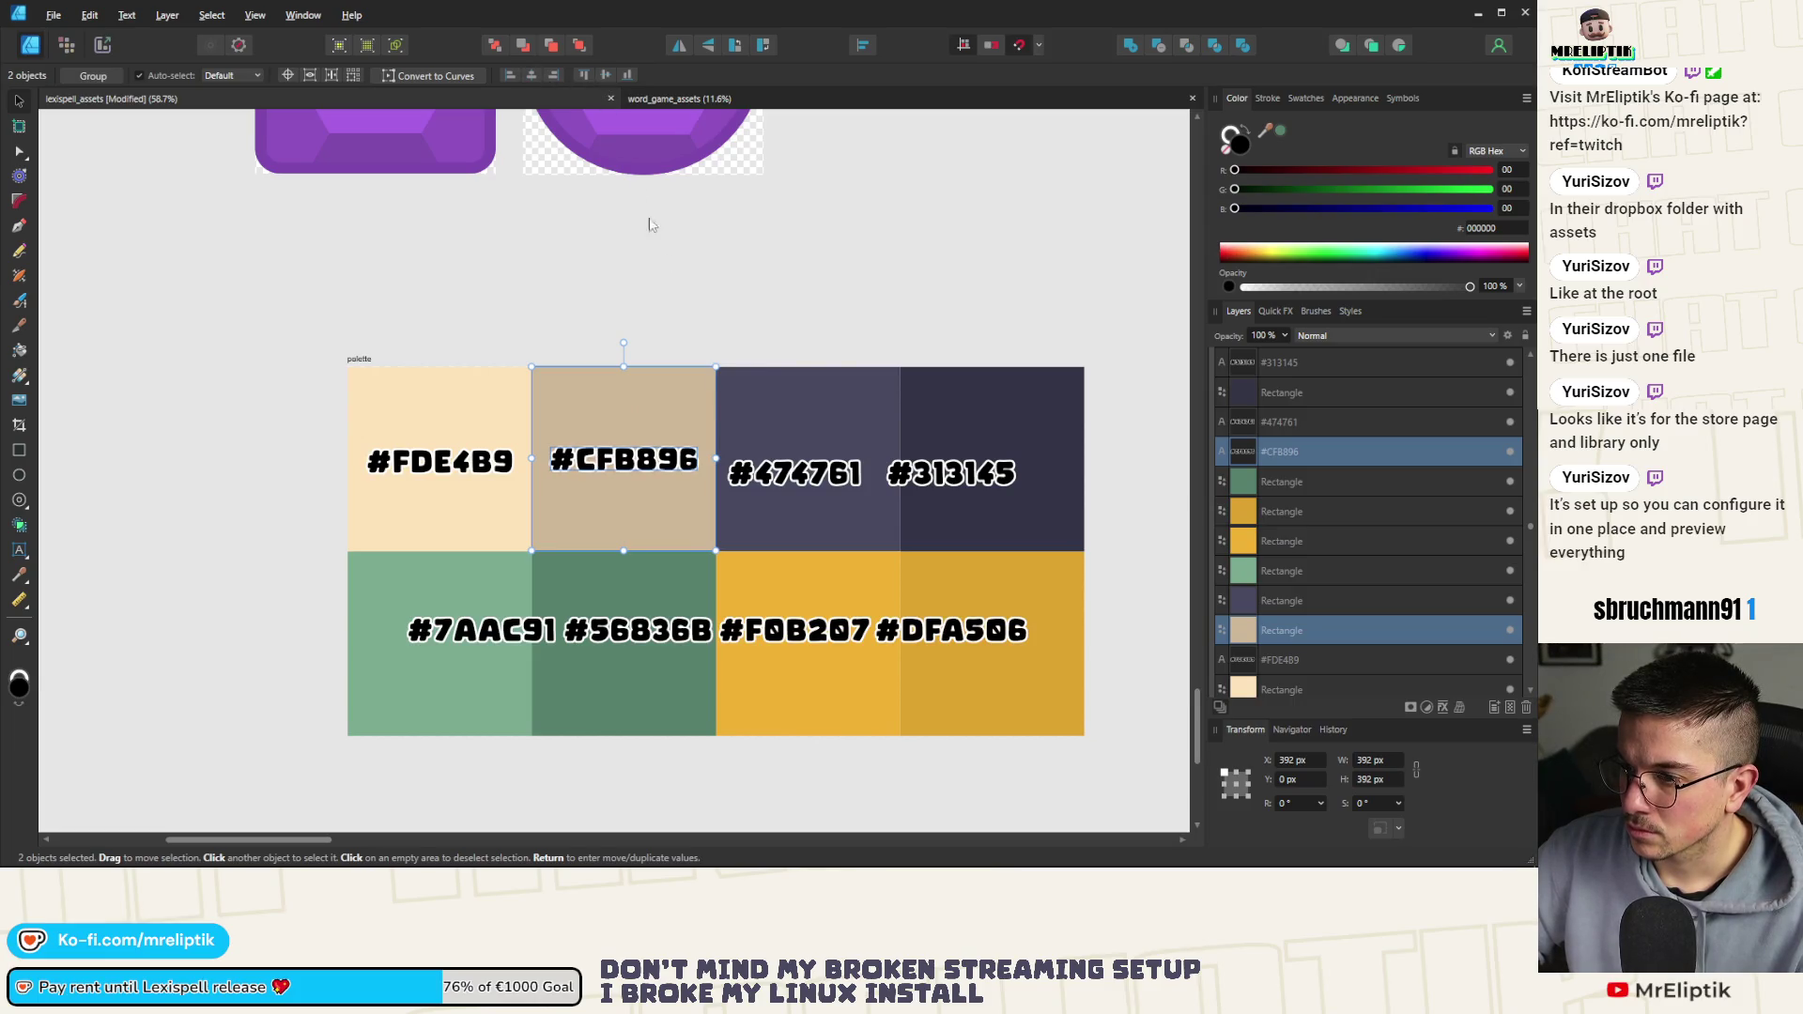
Centre the #474761 label horizontally and vertically in its tile
click(803, 475)
shift+click(792, 404)
click(608, 75)
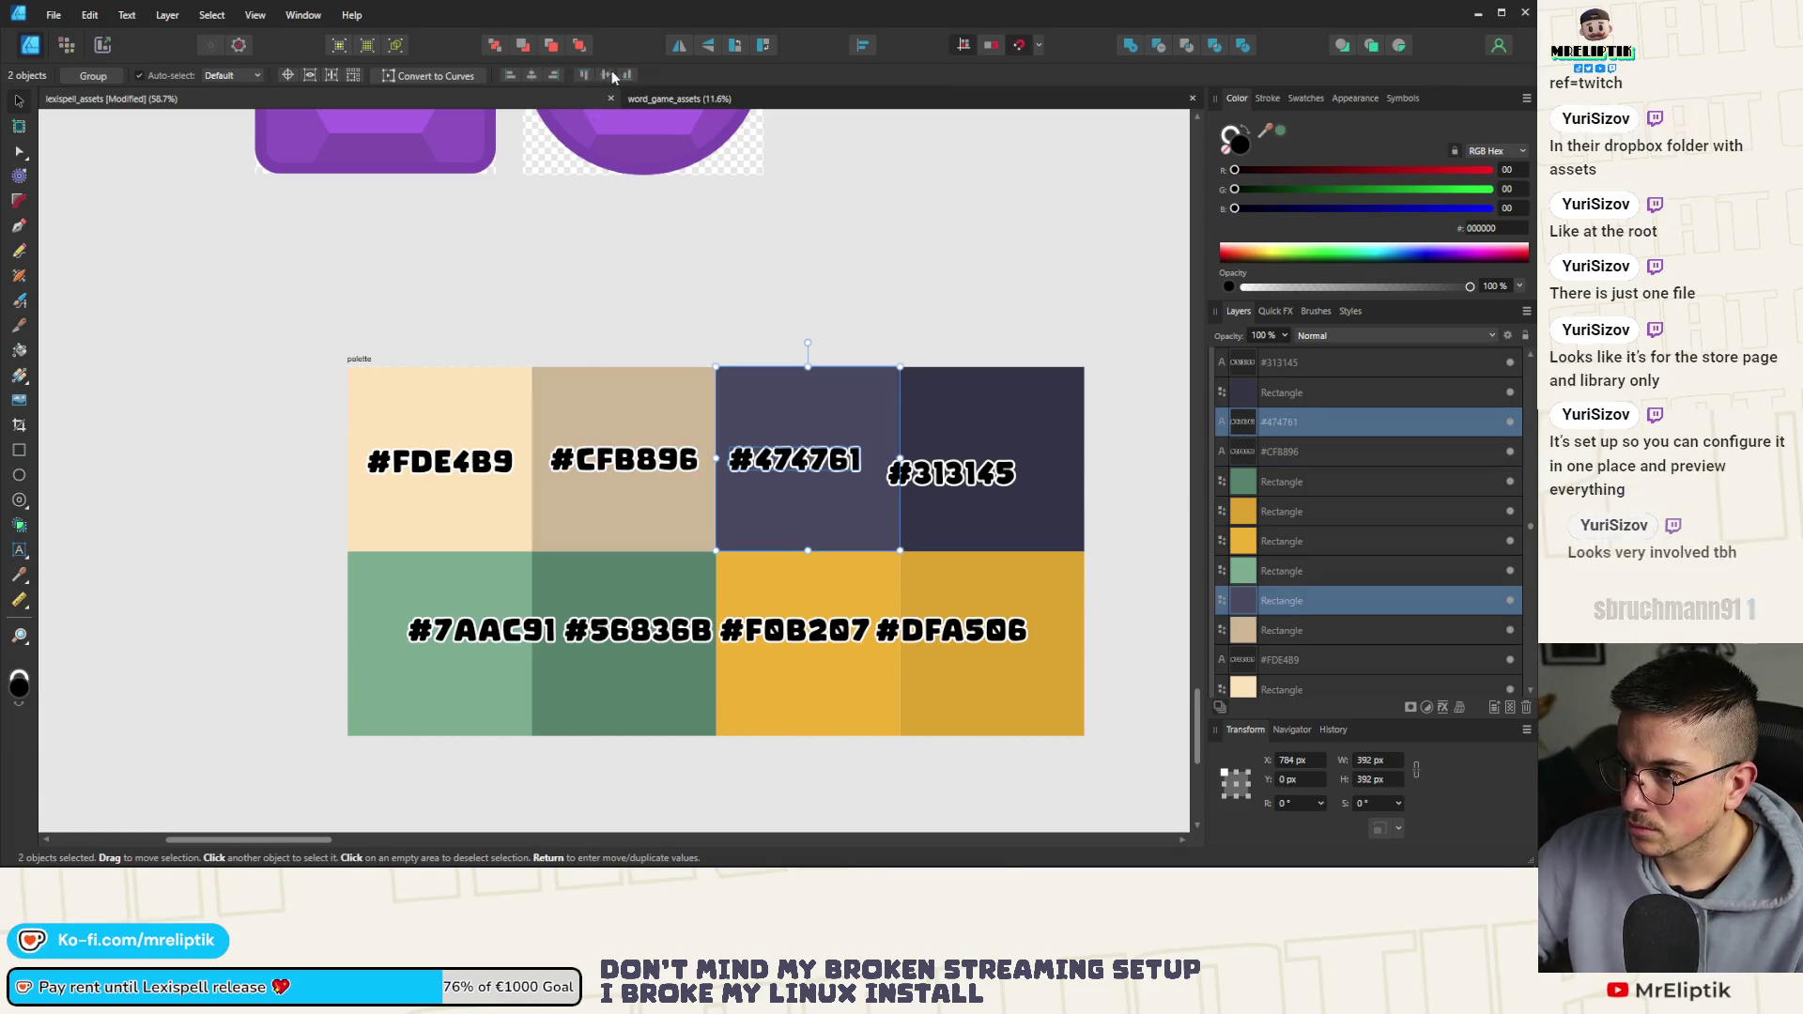
click(531, 75)
Centre the #313145 label on its swatch and push the swatch flush against its neighbour
click(916, 475)
shift+click(947, 435)
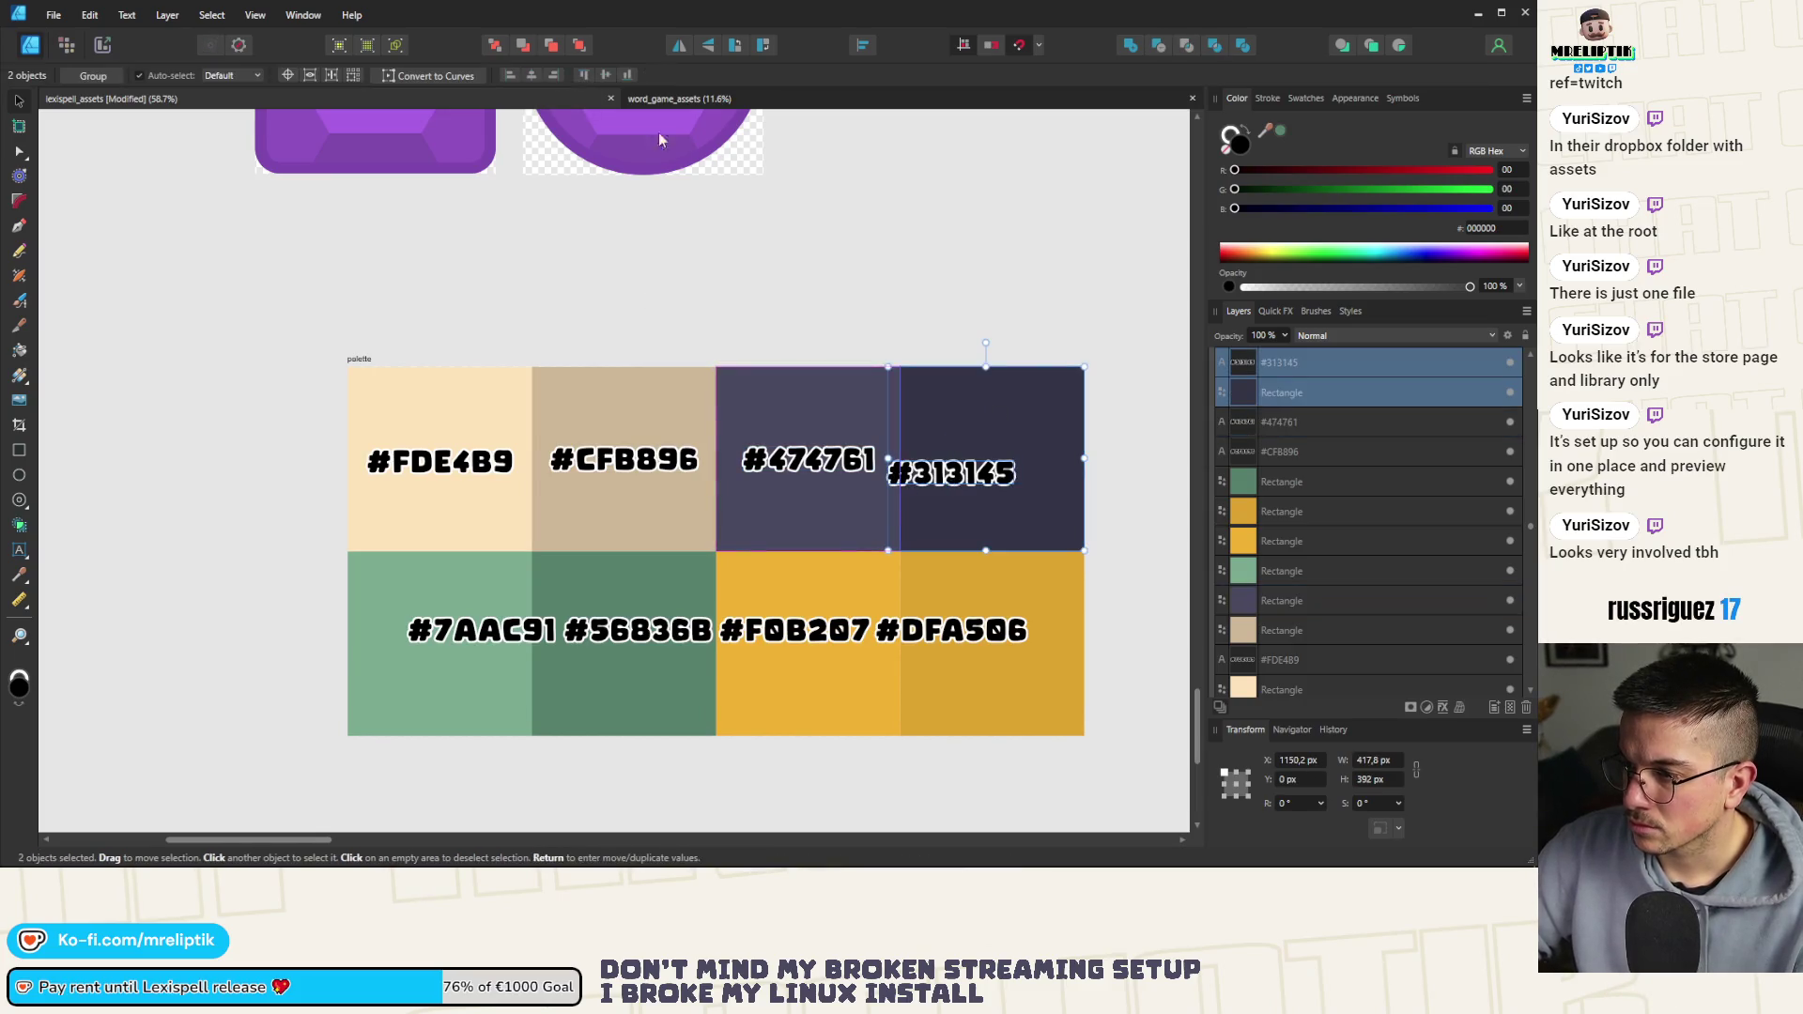
click(531, 75)
click(612, 74)
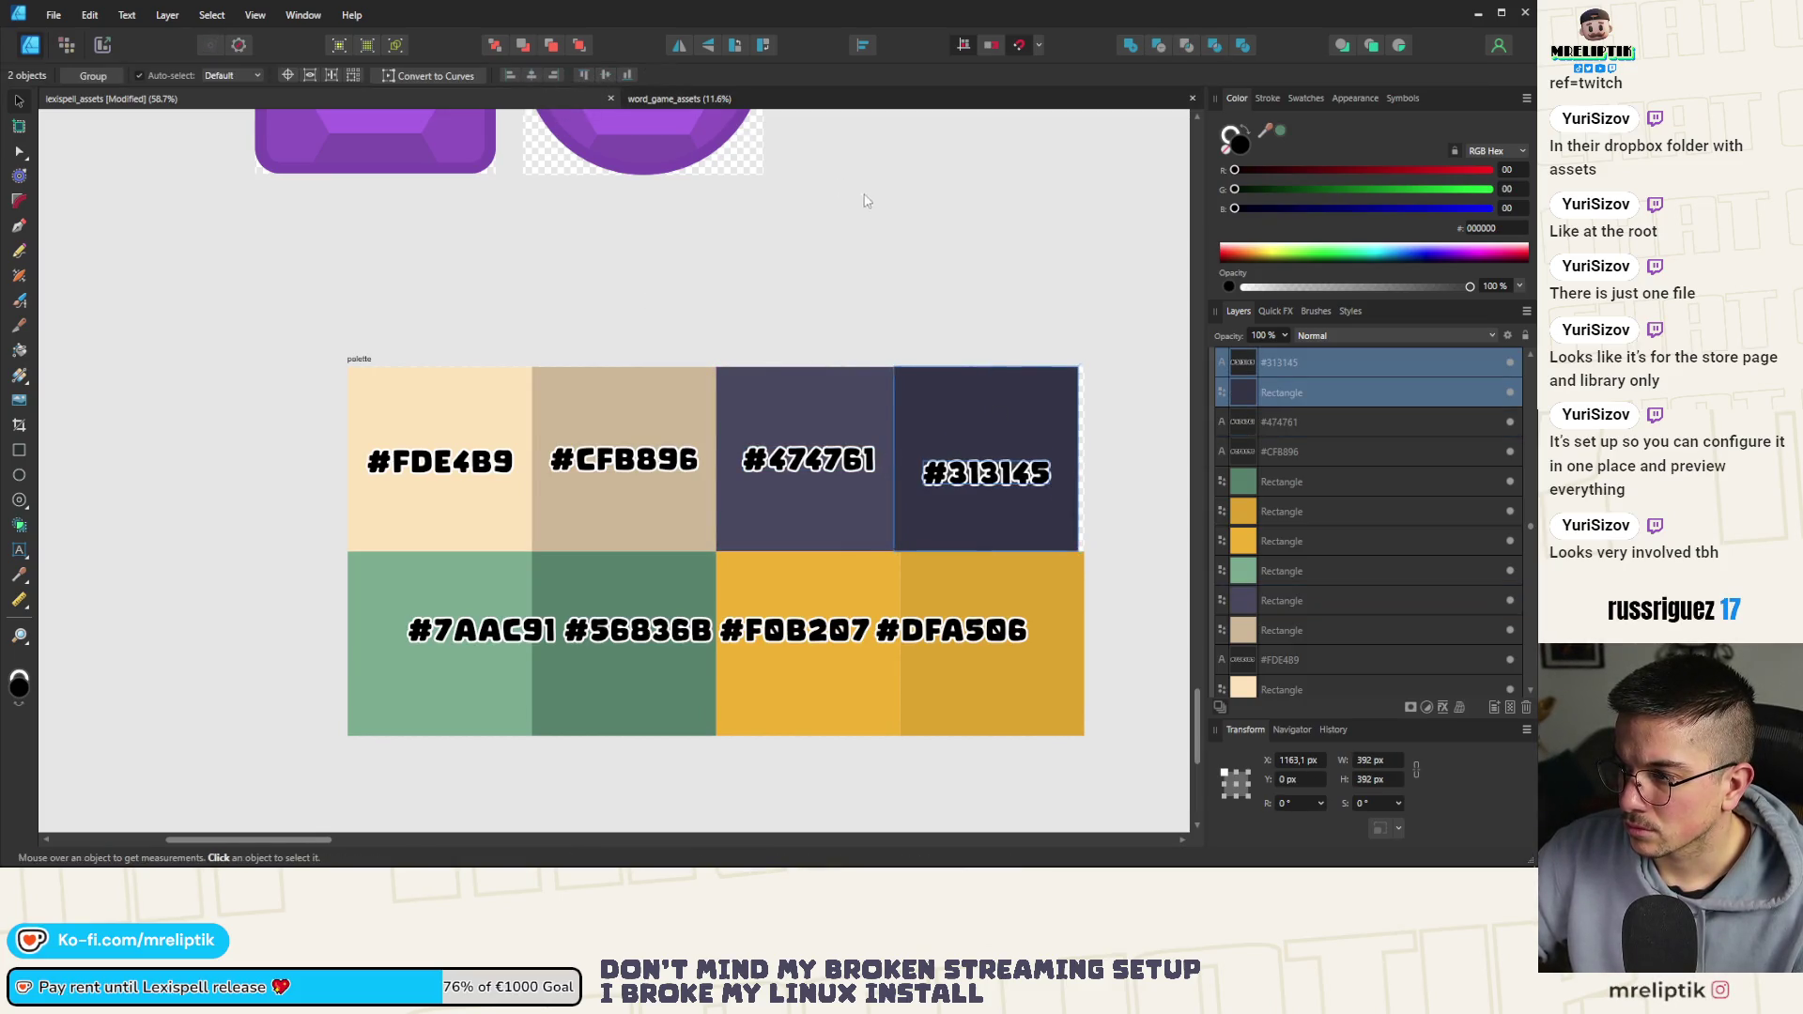
key(ctrl+z)
scroll(995, 444, down, 1)
scroll(1017, 439, up, 3)
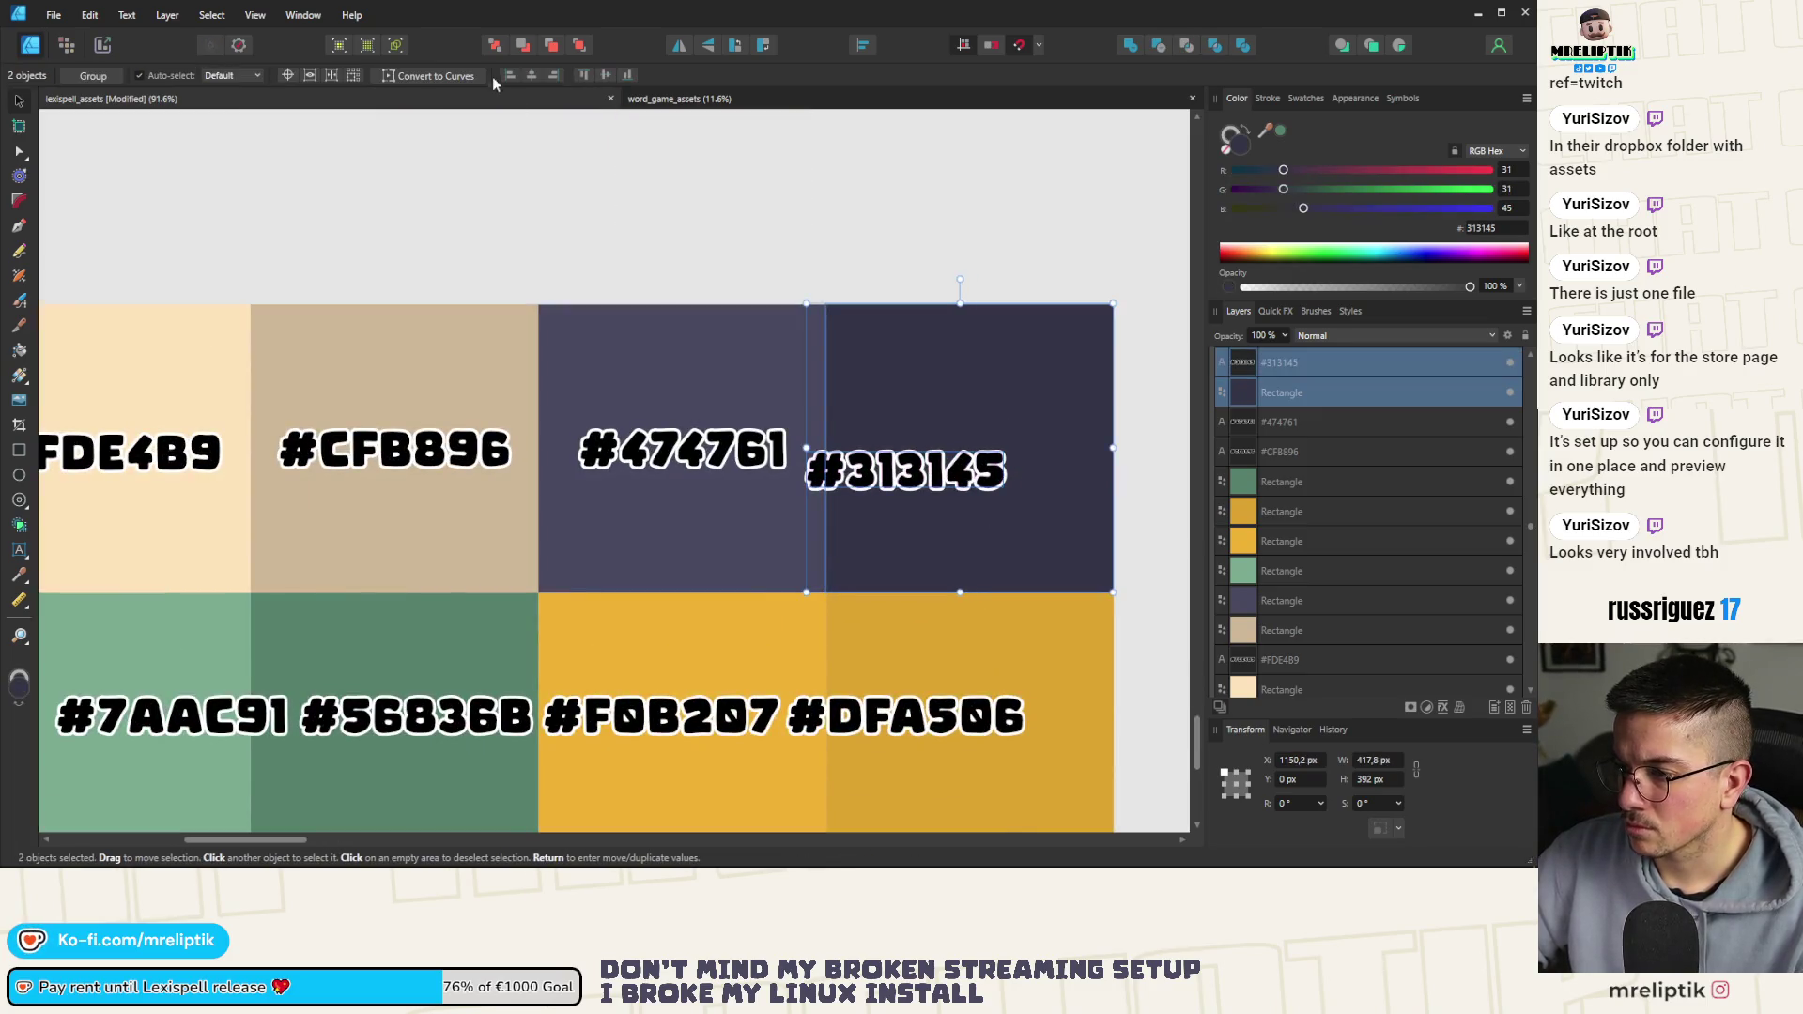
click(532, 75)
key(ctrl+z)
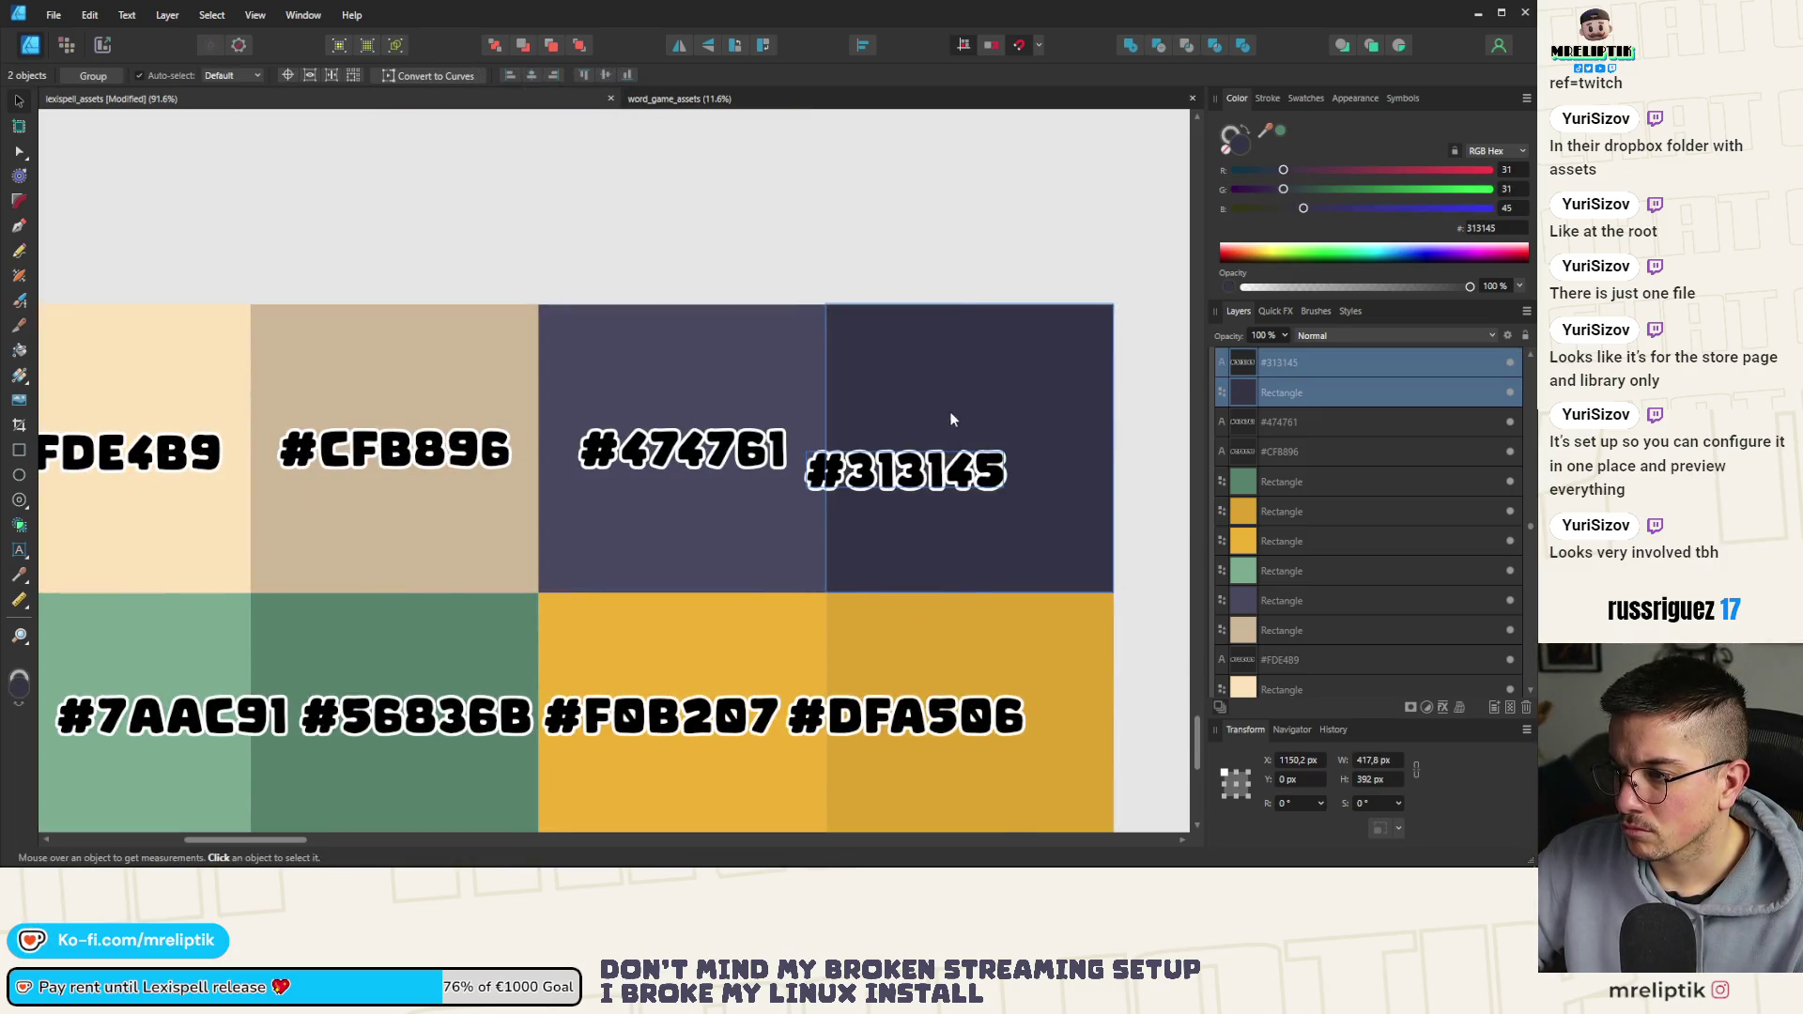
click(951, 418)
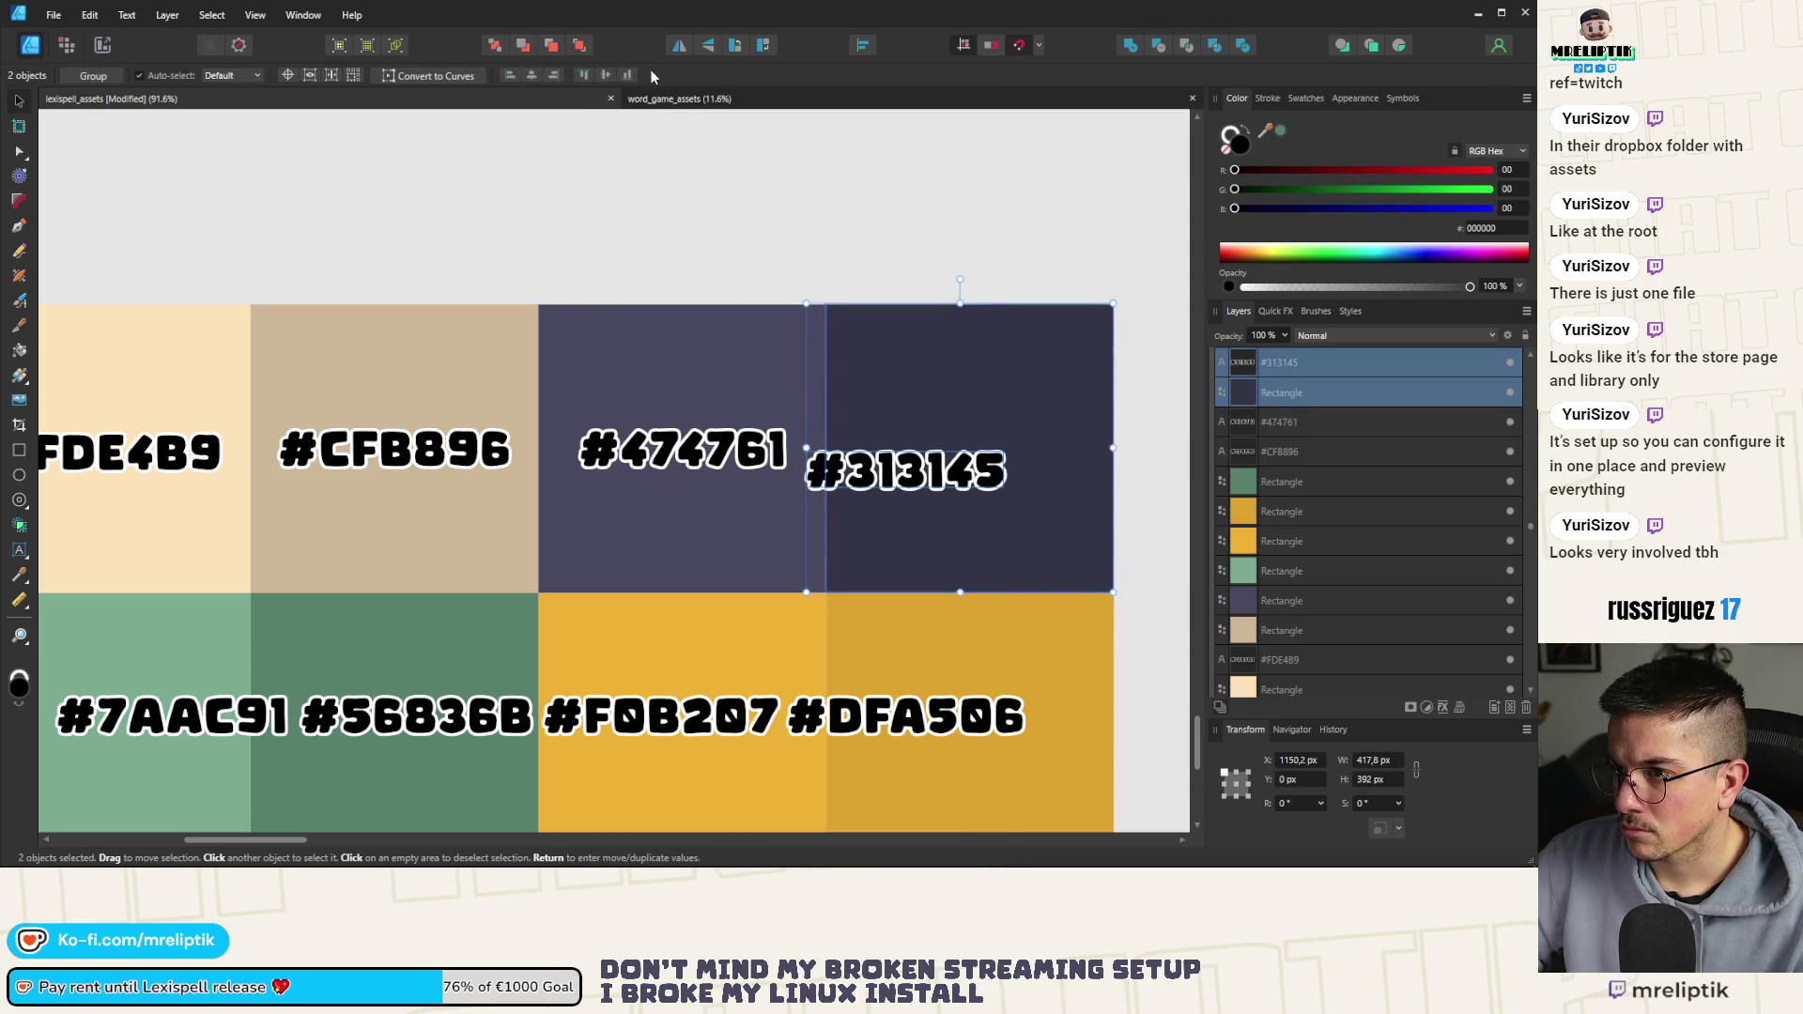
click(607, 76)
click(535, 75)
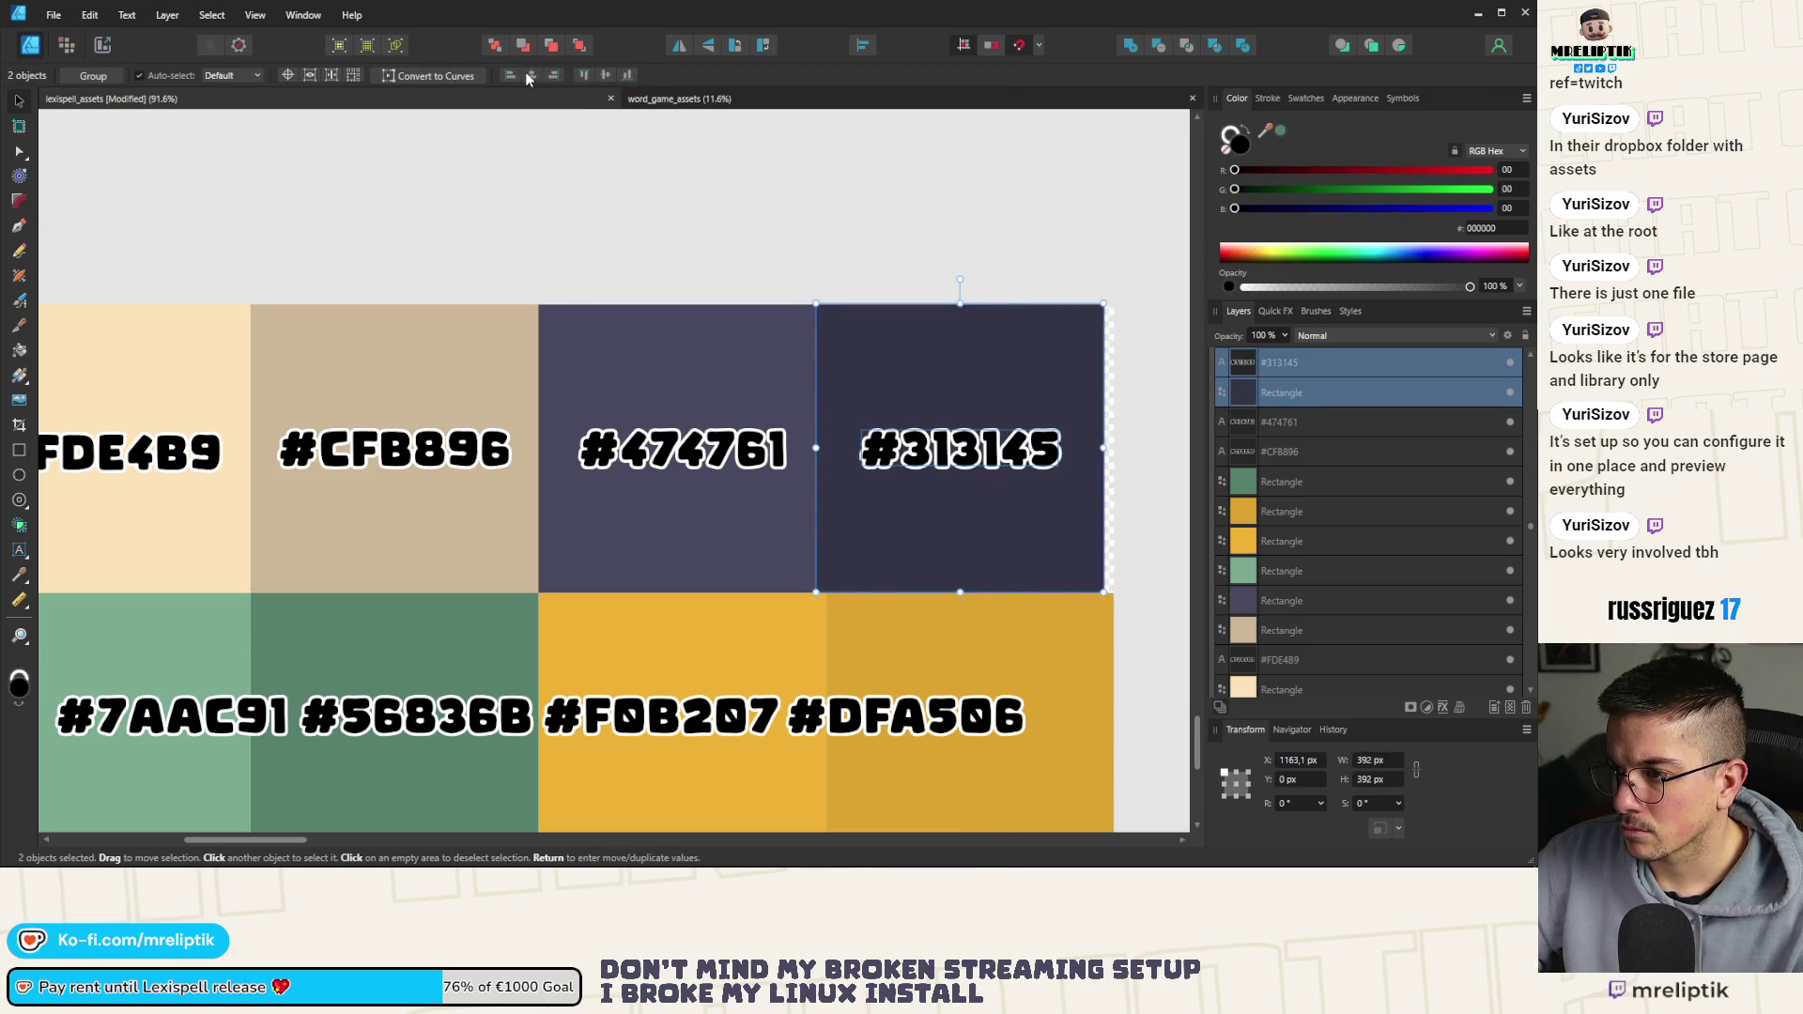
drag(911, 361, 925, 371)
Move the #7AAC91 label into its green swatch and centre it both ways
scroll(465, 507, down, 3)
scroll(497, 436, up, 4)
drag(497, 437, 432, 469)
shift+click(479, 395)
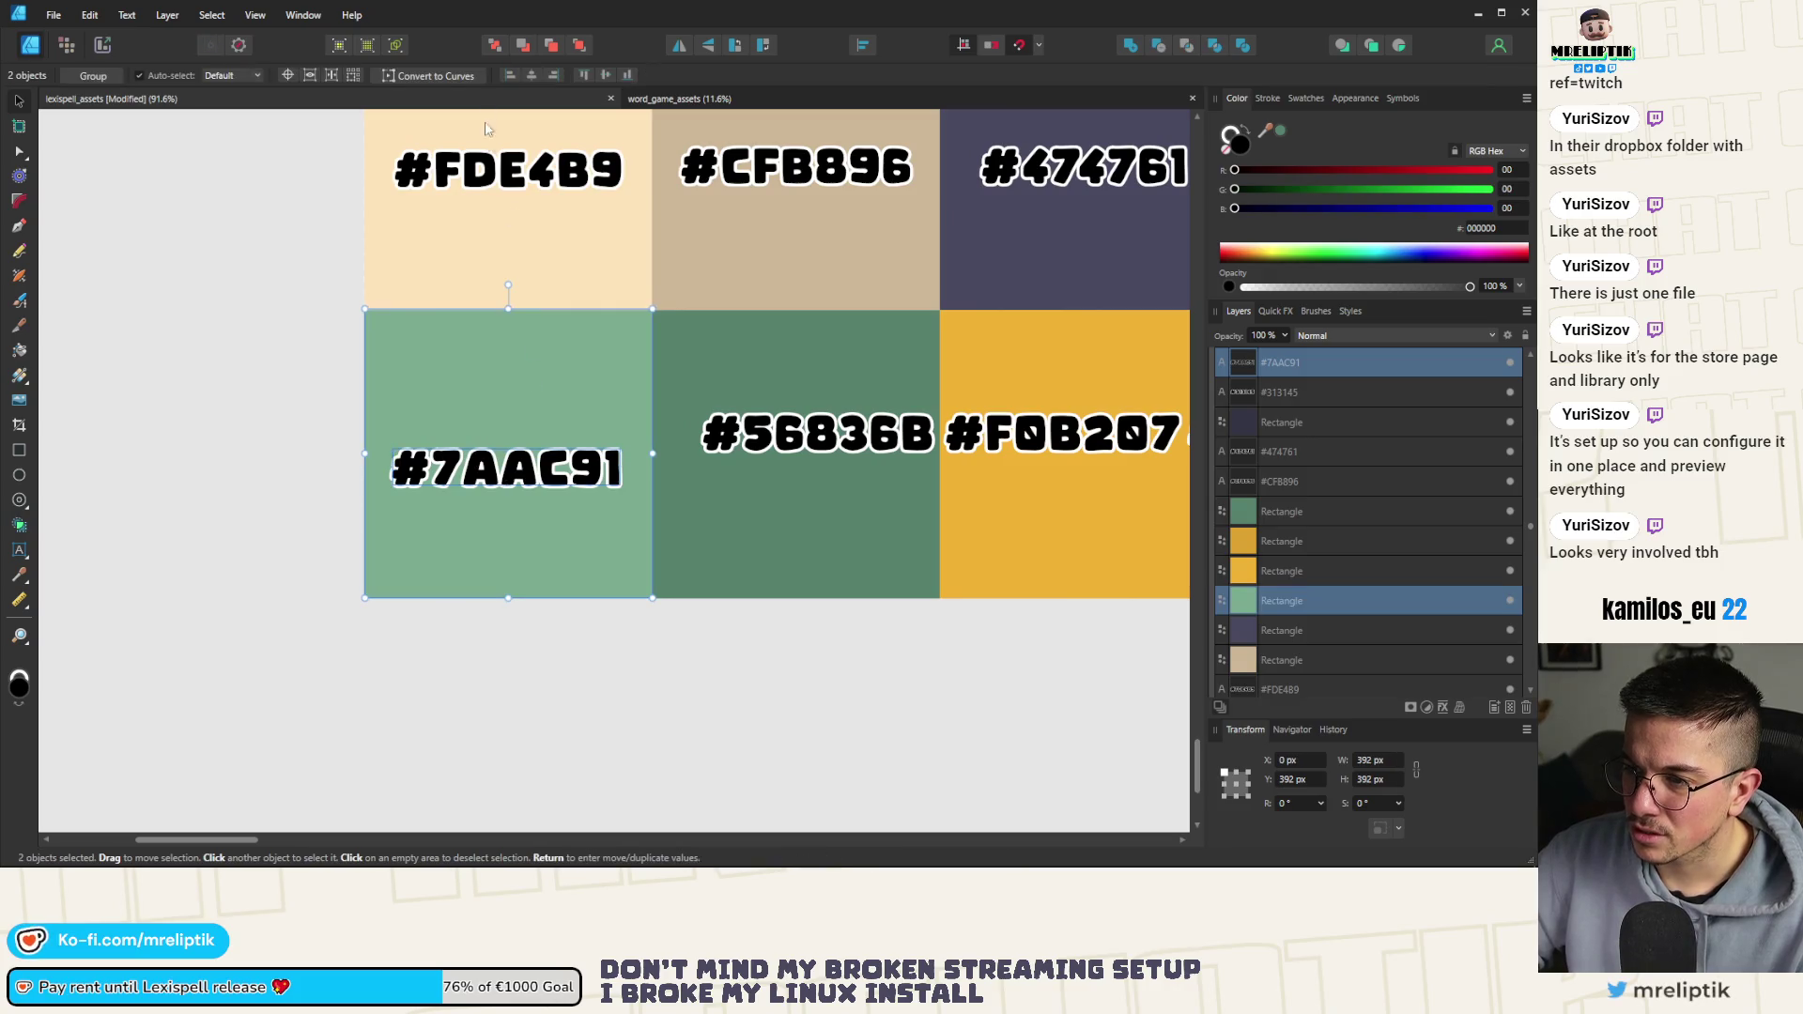
click(535, 79)
click(607, 75)
Centre the #56836B and #F0B207 labels horizontally and vertically on their swatches
scroll(601, 281, down, 3)
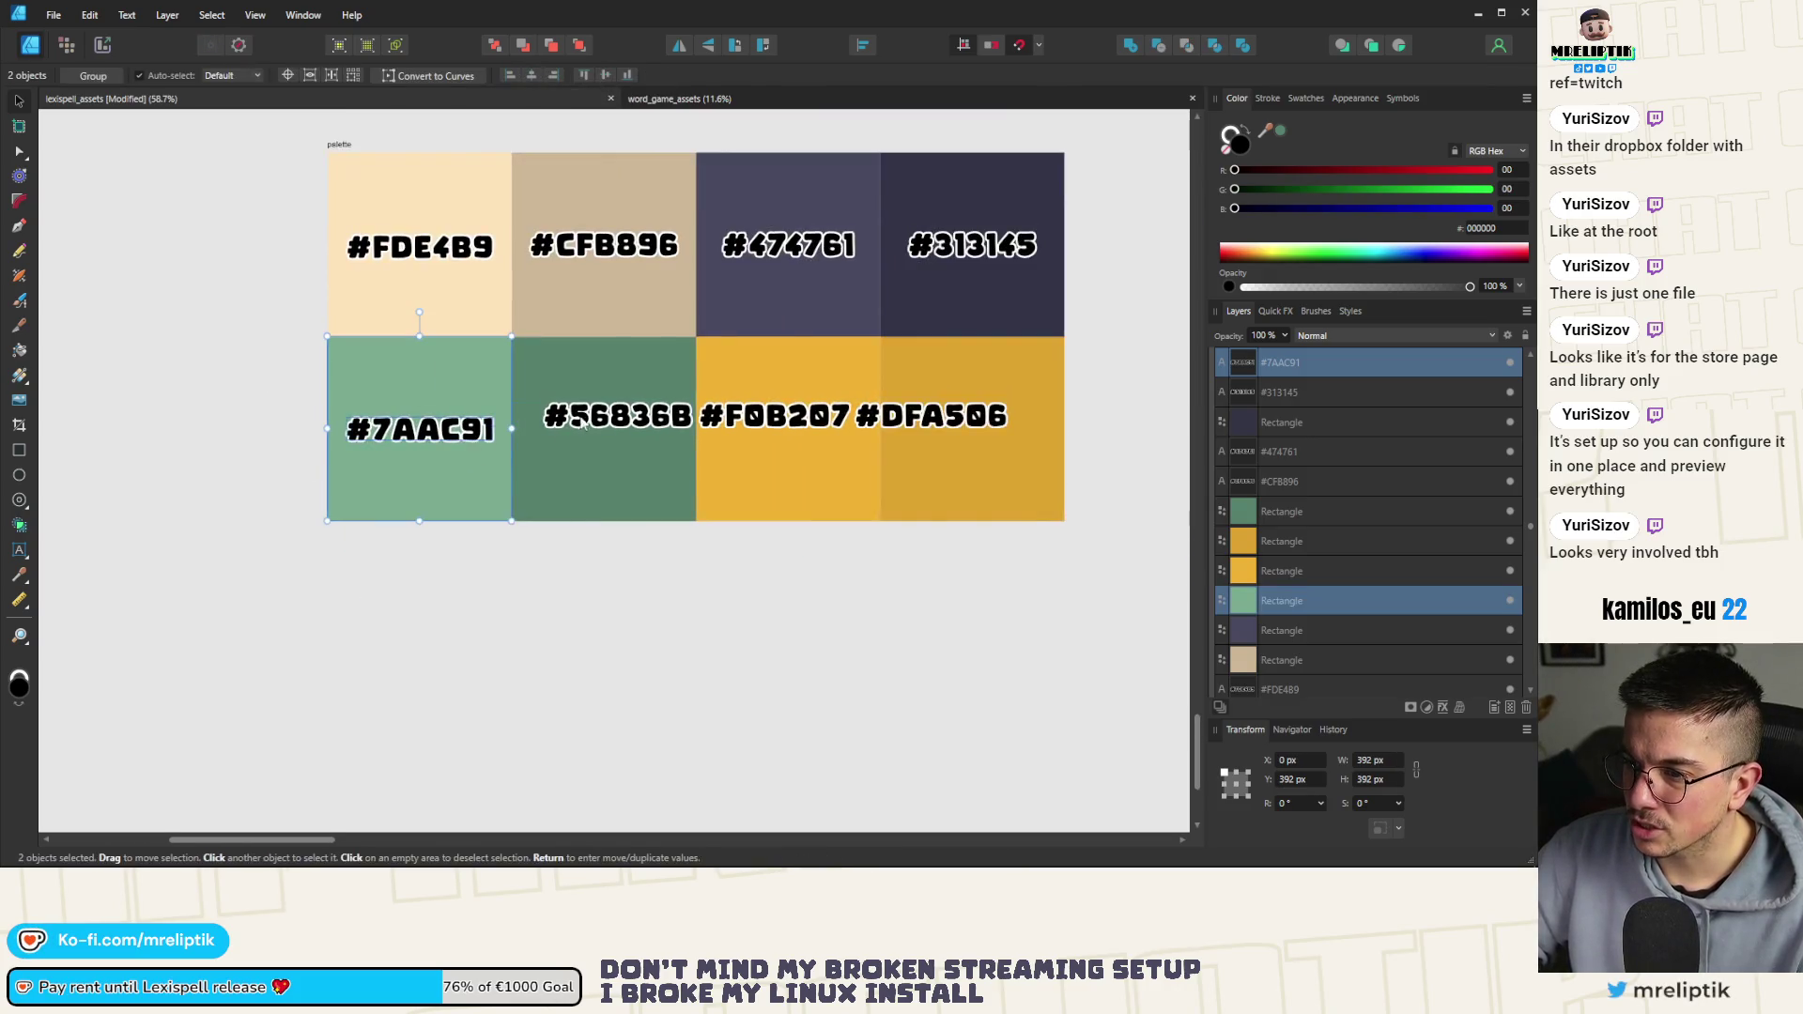
click(608, 411)
scroll(611, 386, up, 3)
shift+click(548, 320)
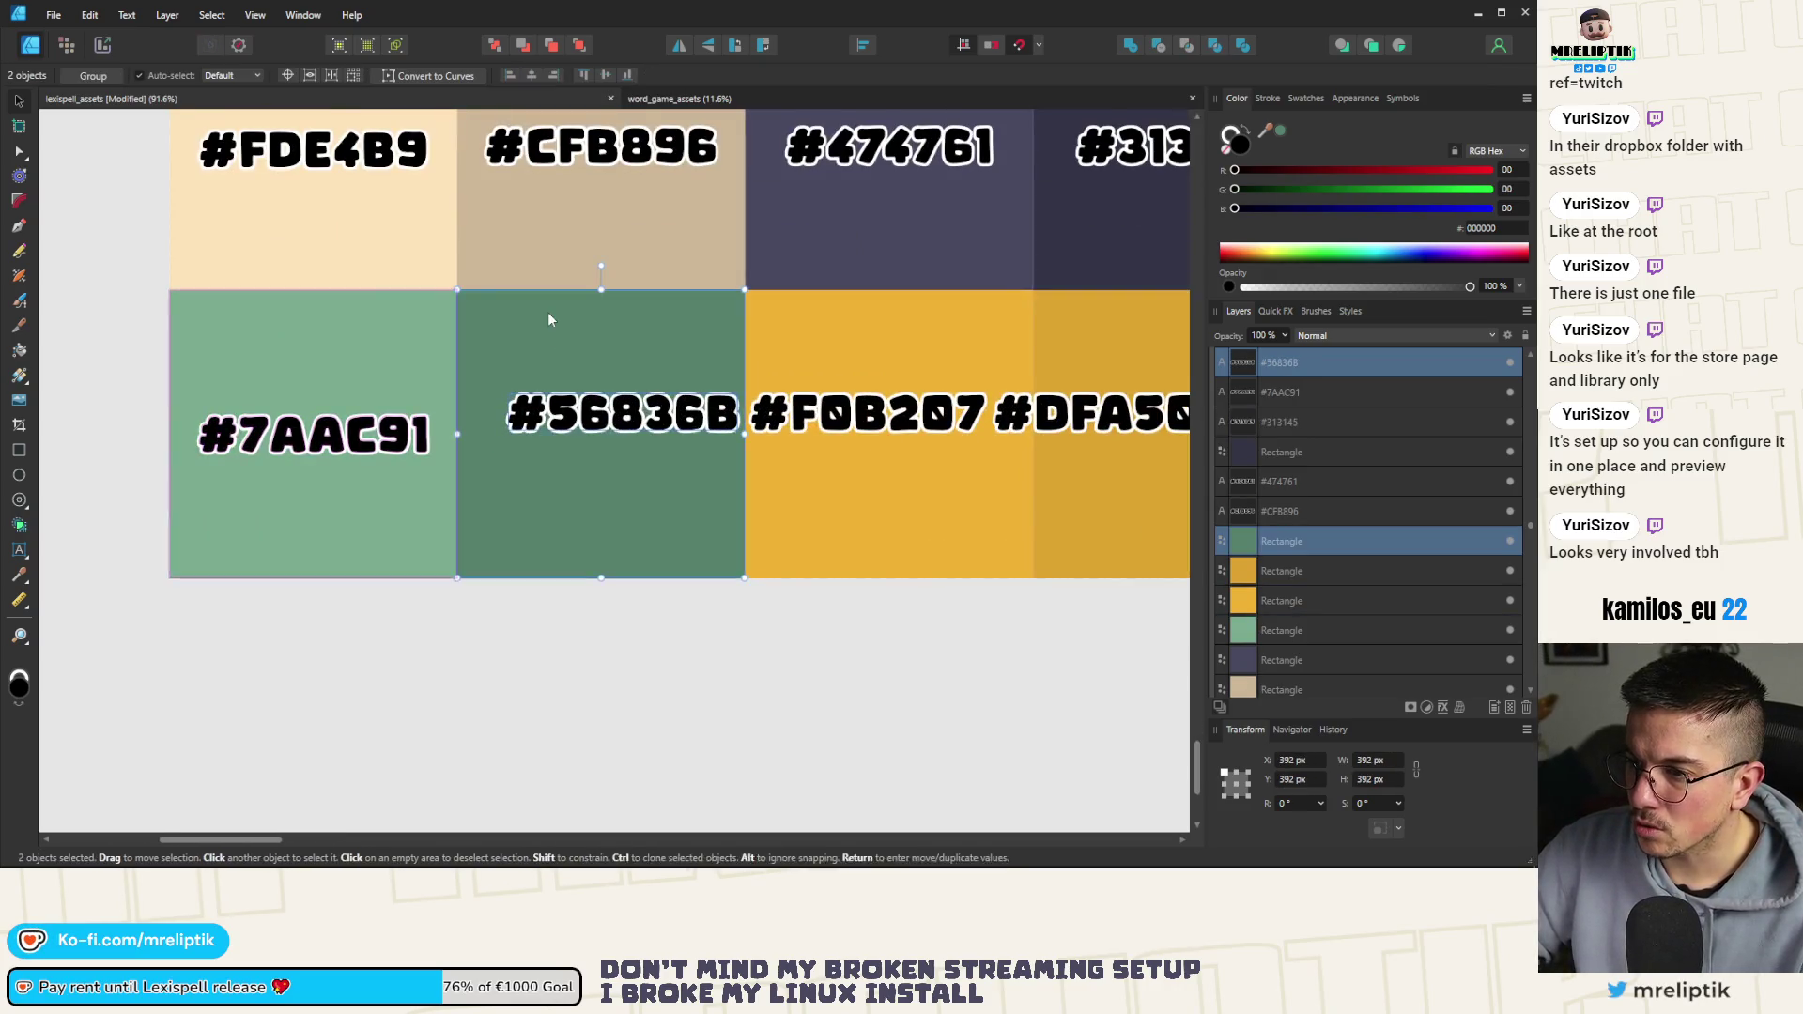
click(531, 77)
click(607, 75)
scroll(596, 360, down, 3)
scroll(596, 360, up, 1)
click(639, 418)
shift+click(649, 368)
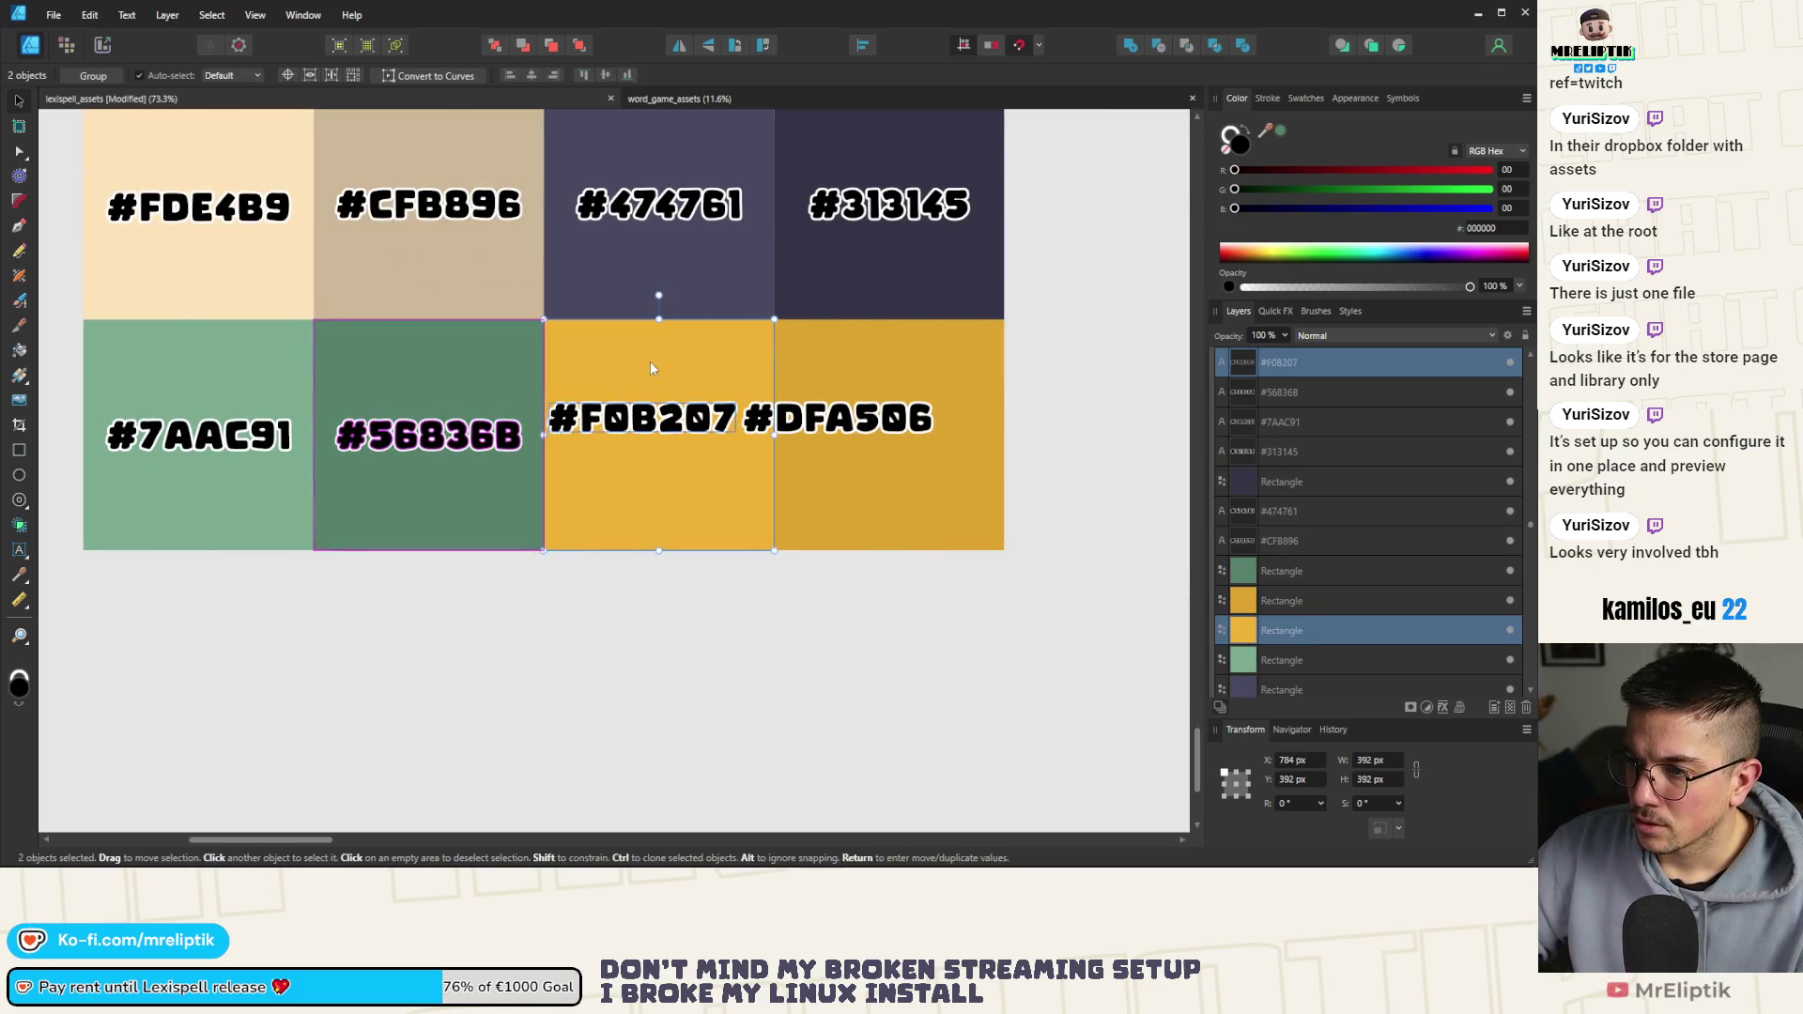
click(532, 77)
click(607, 75)
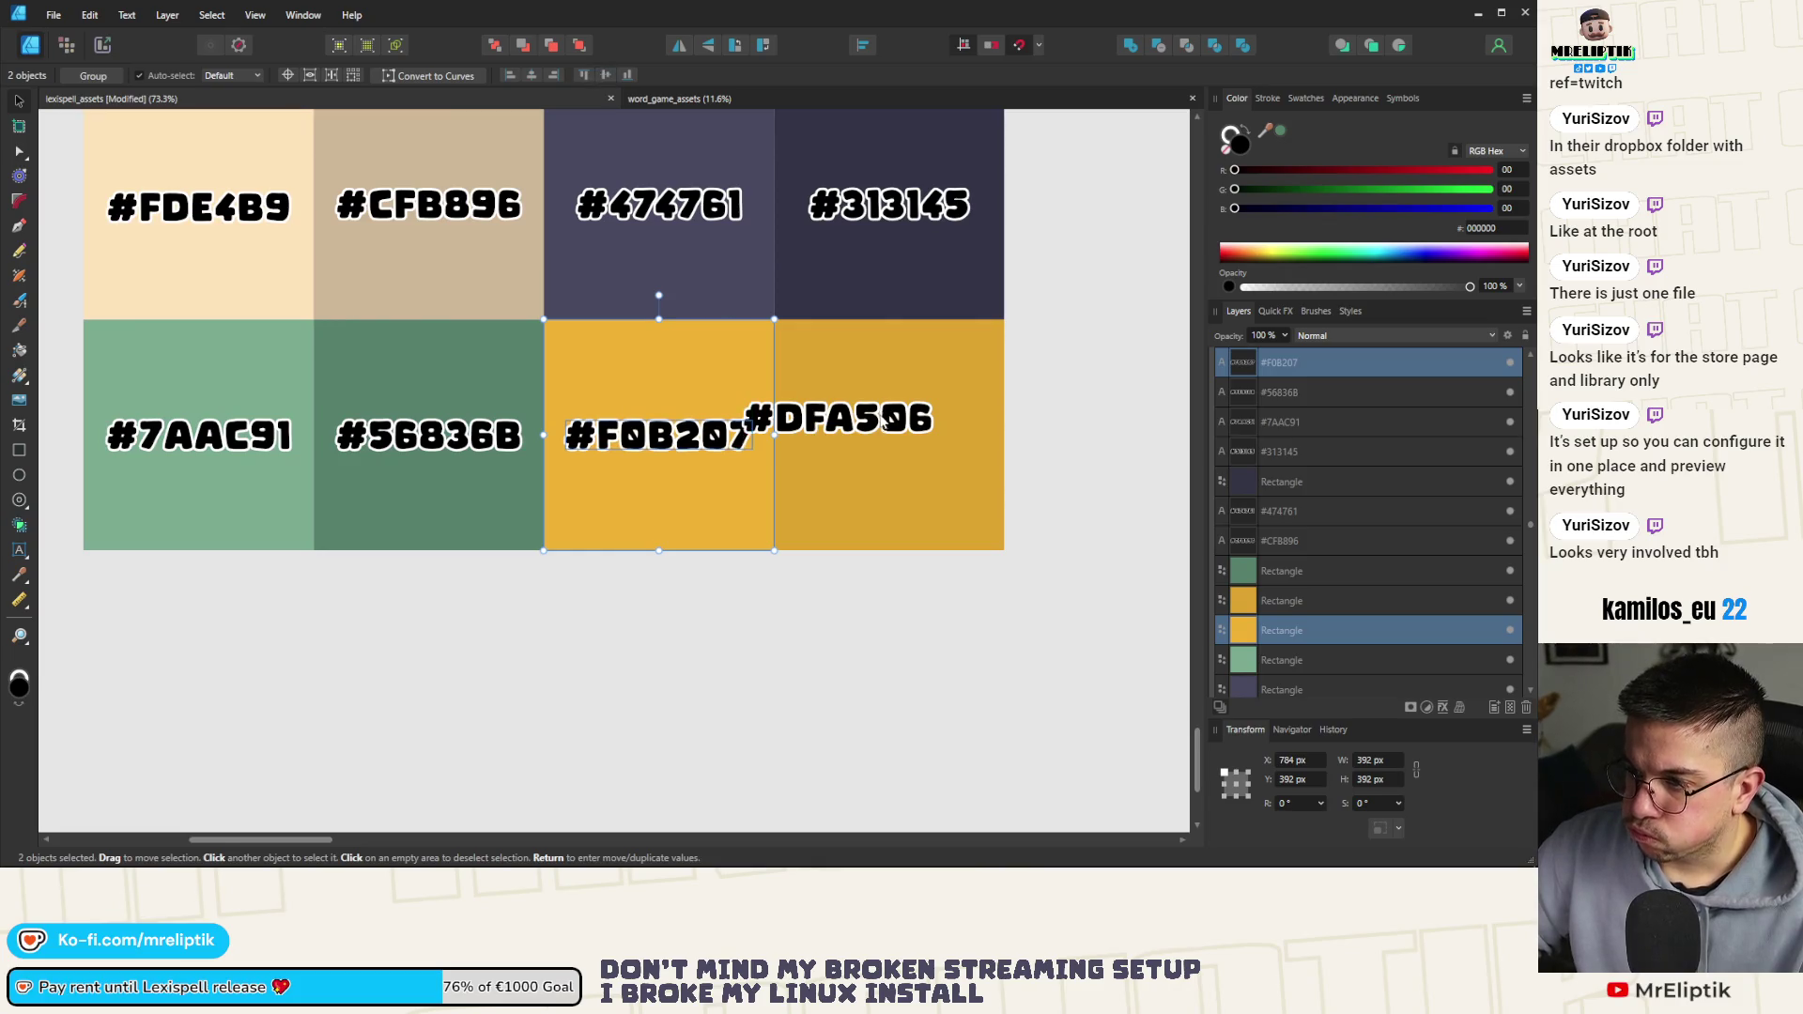
Centre the #DFA506 label on its swatch and snap the swatch flush against its neighbour
click(864, 418)
shift+click(872, 353)
click(532, 77)
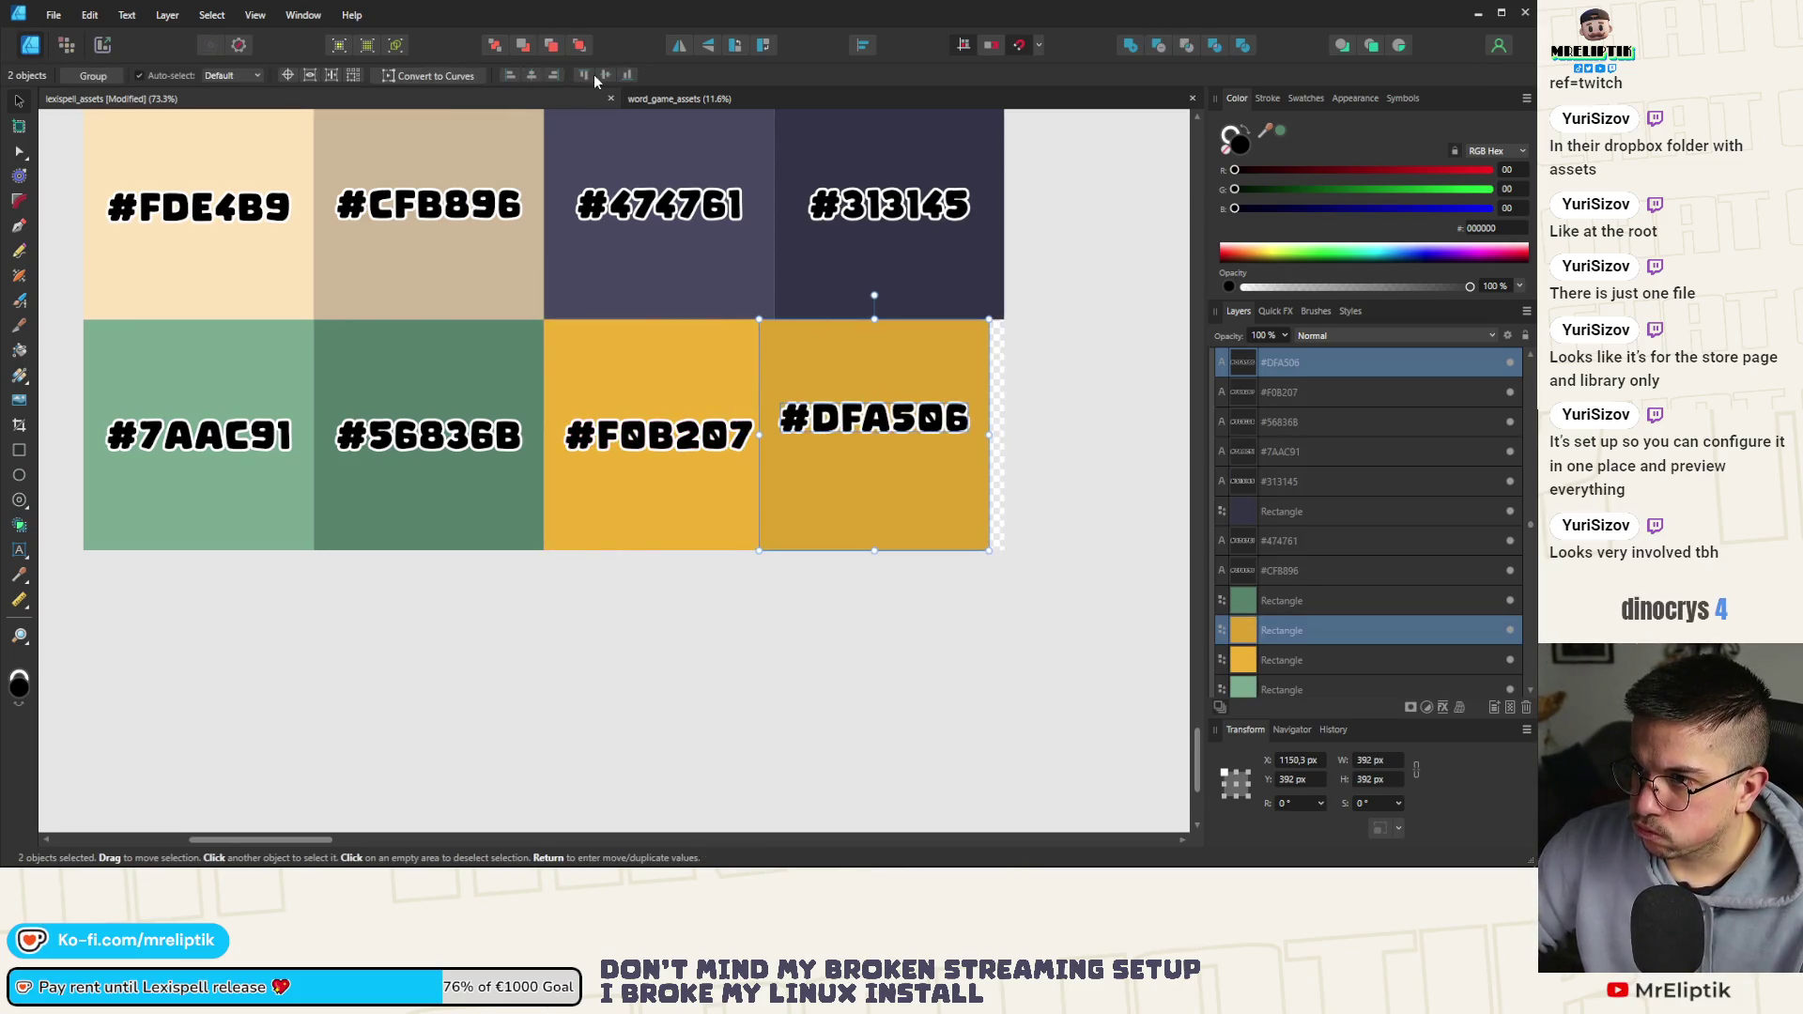
click(607, 75)
scroll(821, 425, down, 2)
scroll(821, 428, up, 3)
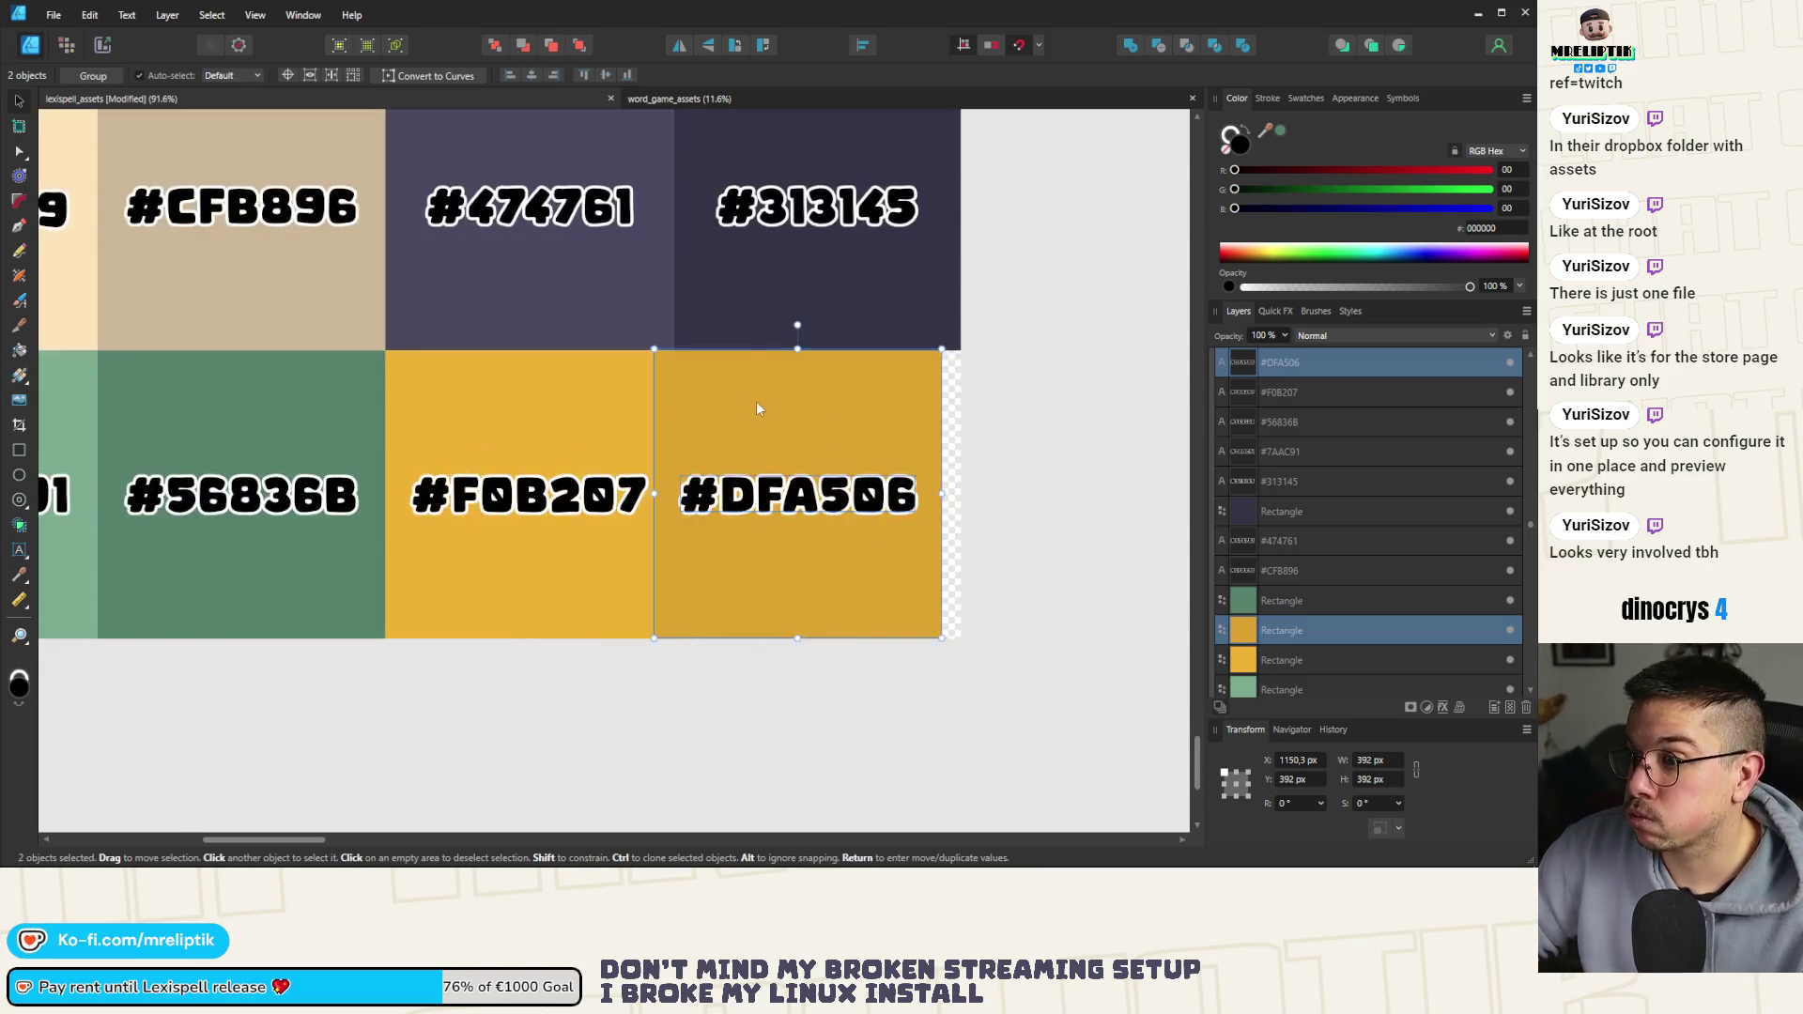
drag(757, 402, 775, 403)
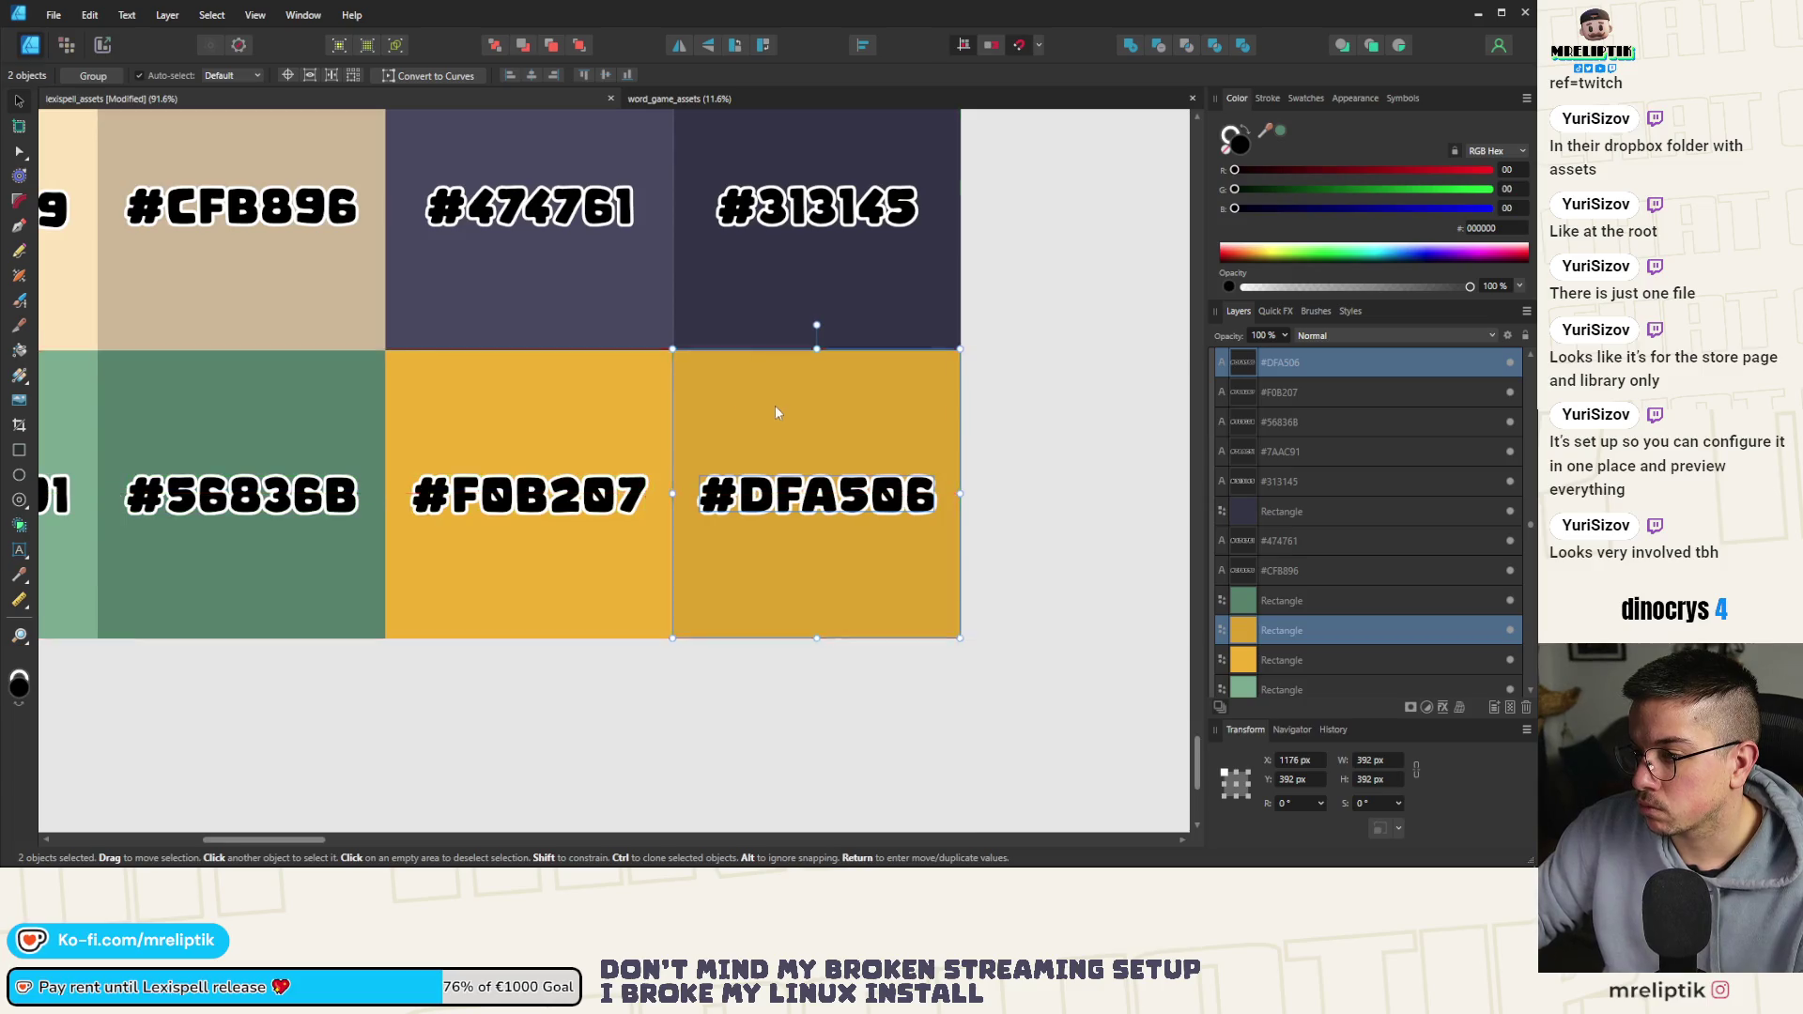
scroll(775, 404, down, 3)
scroll(1371, 532, up, 3)
scroll(1356, 544, down, 2)
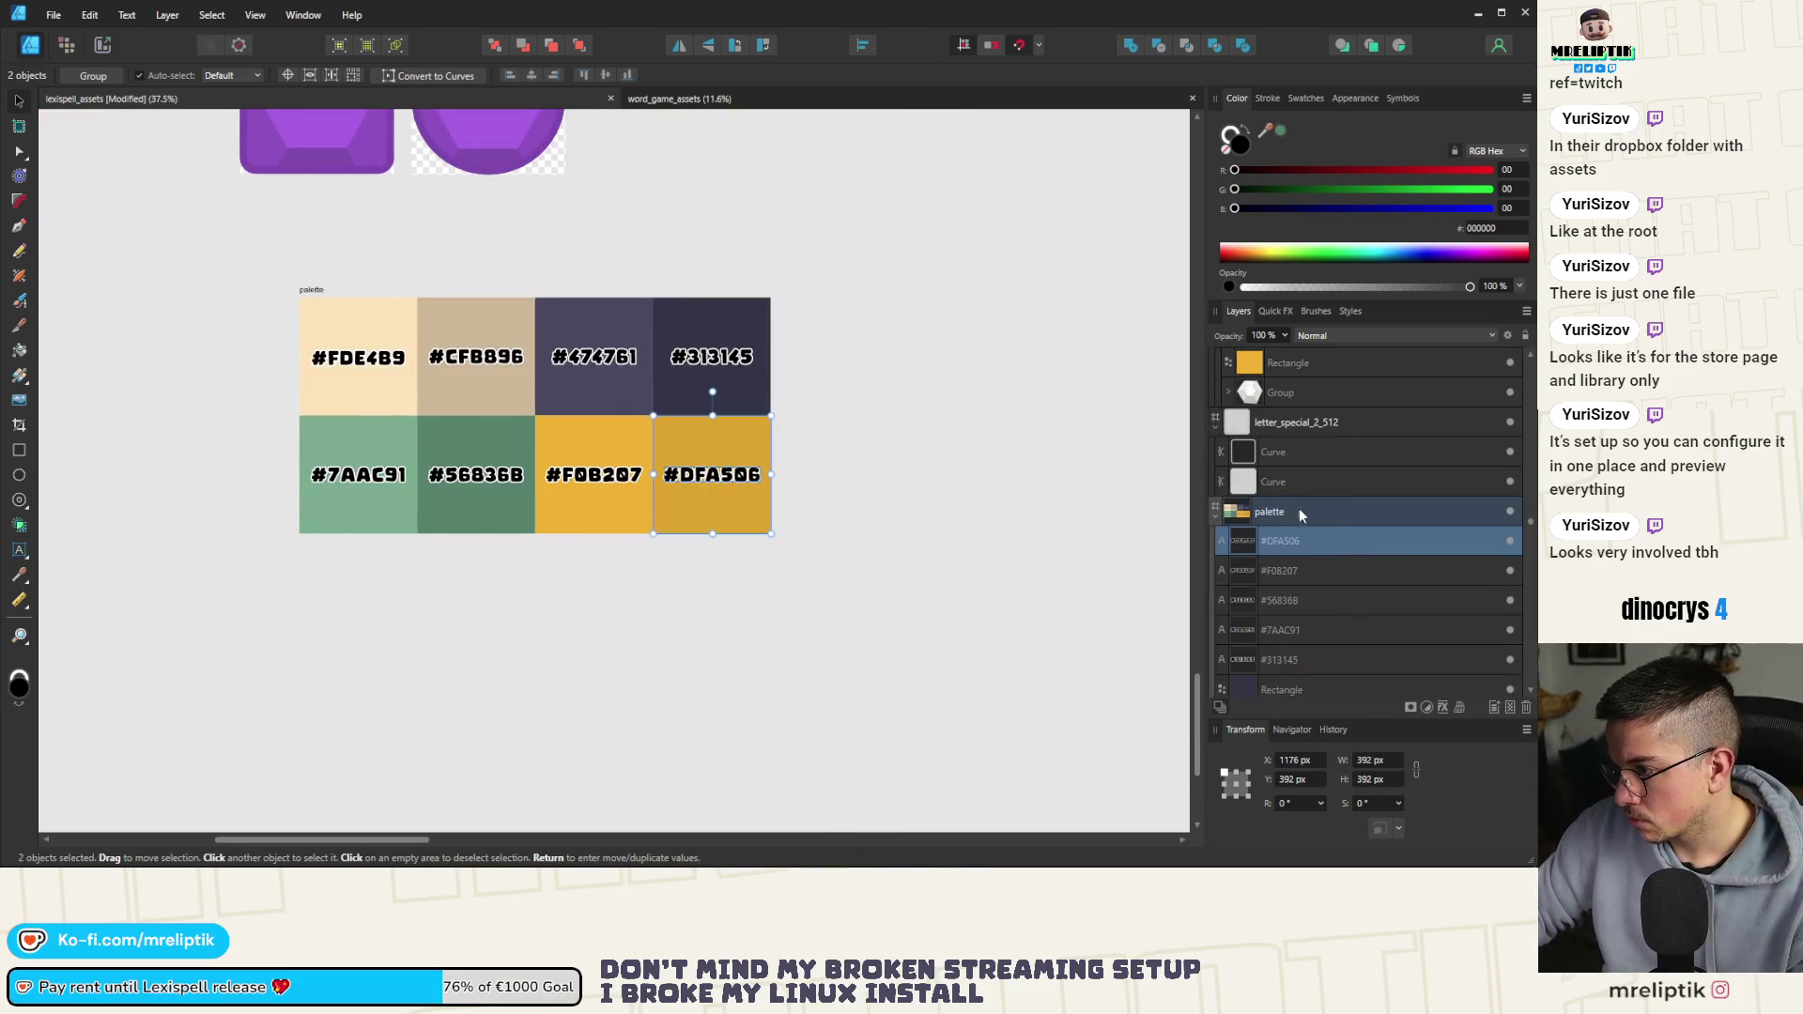
Select the palette artboard in the Layers panel and expand its child layers
click(1216, 516)
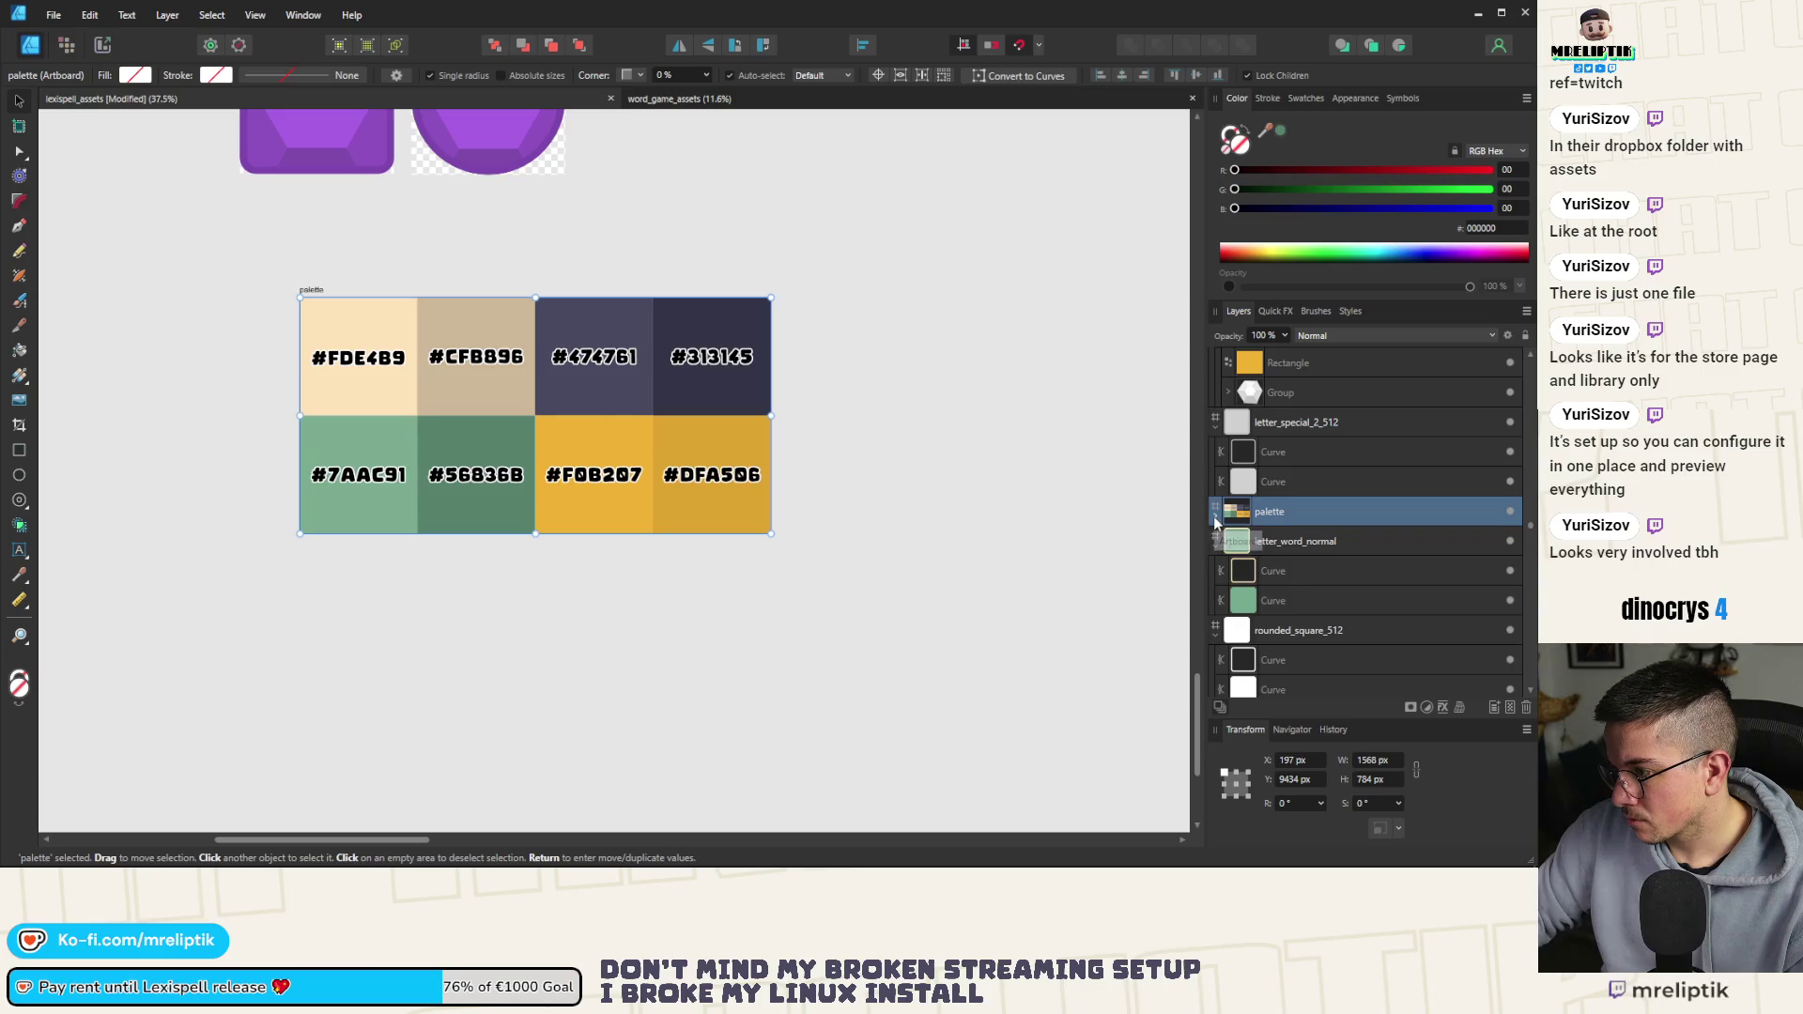
click(1215, 516)
scroll(201, 509, down, 2)
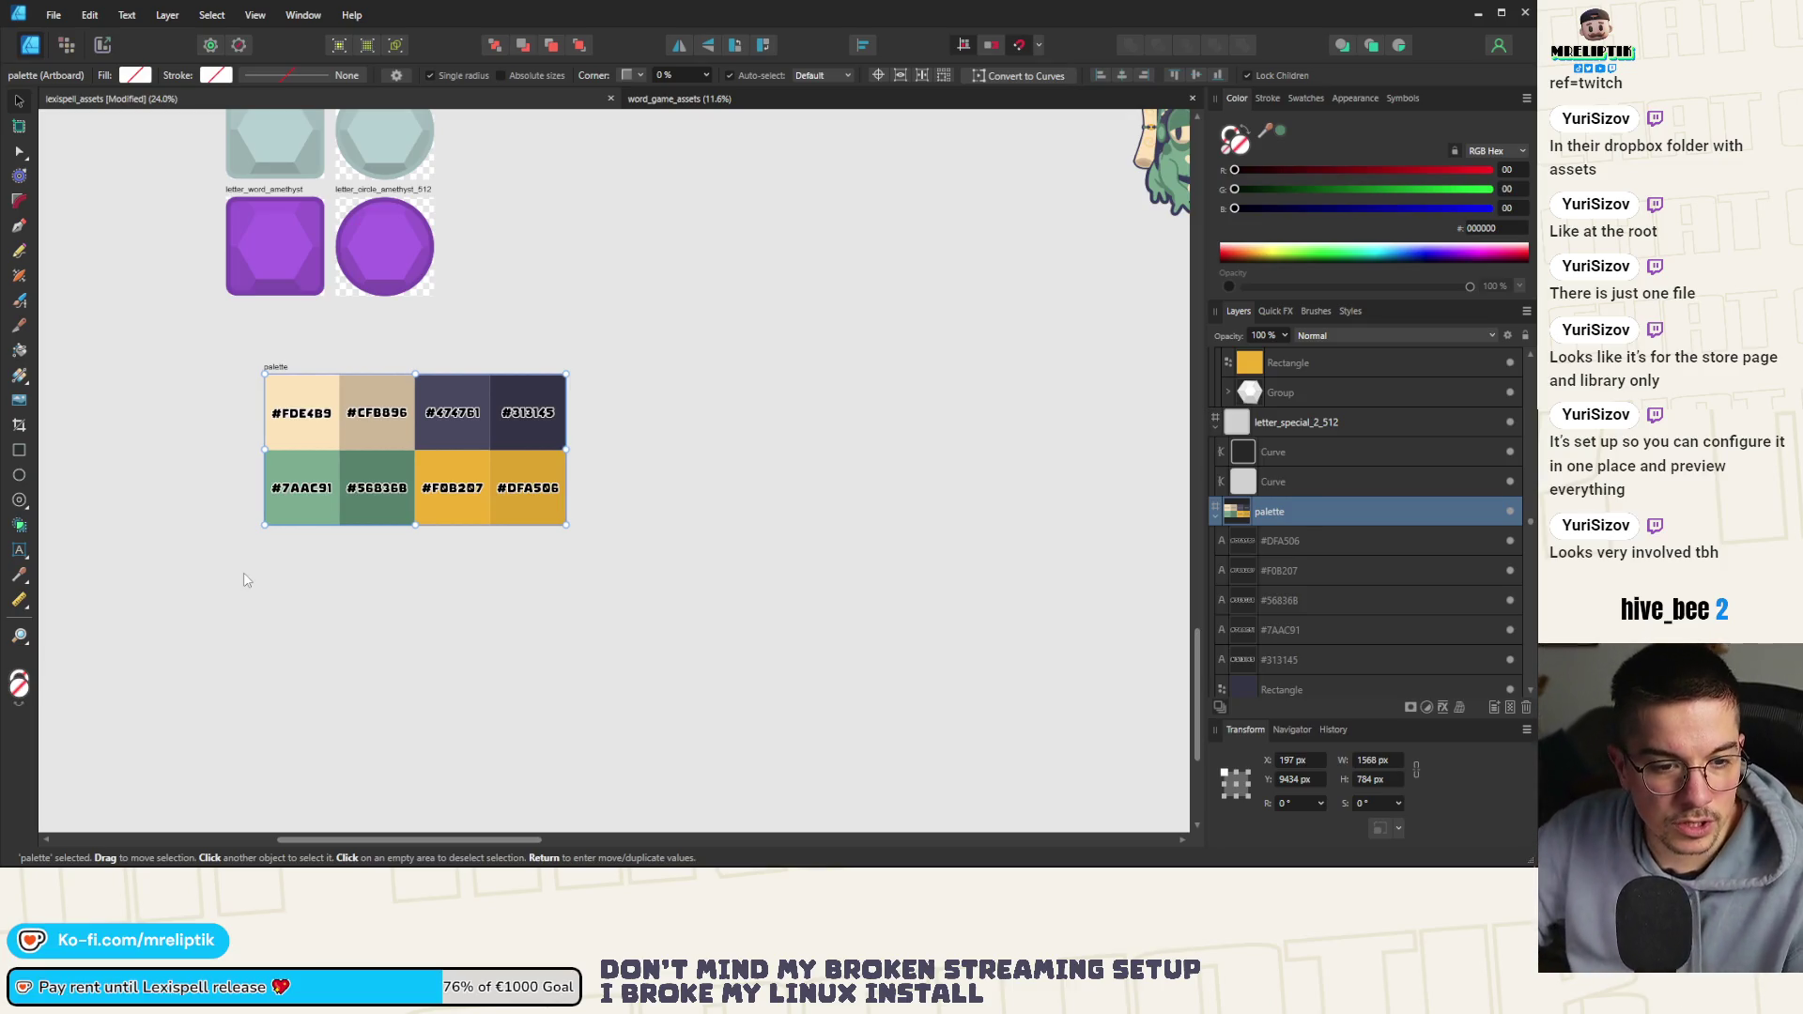
click(289, 681)
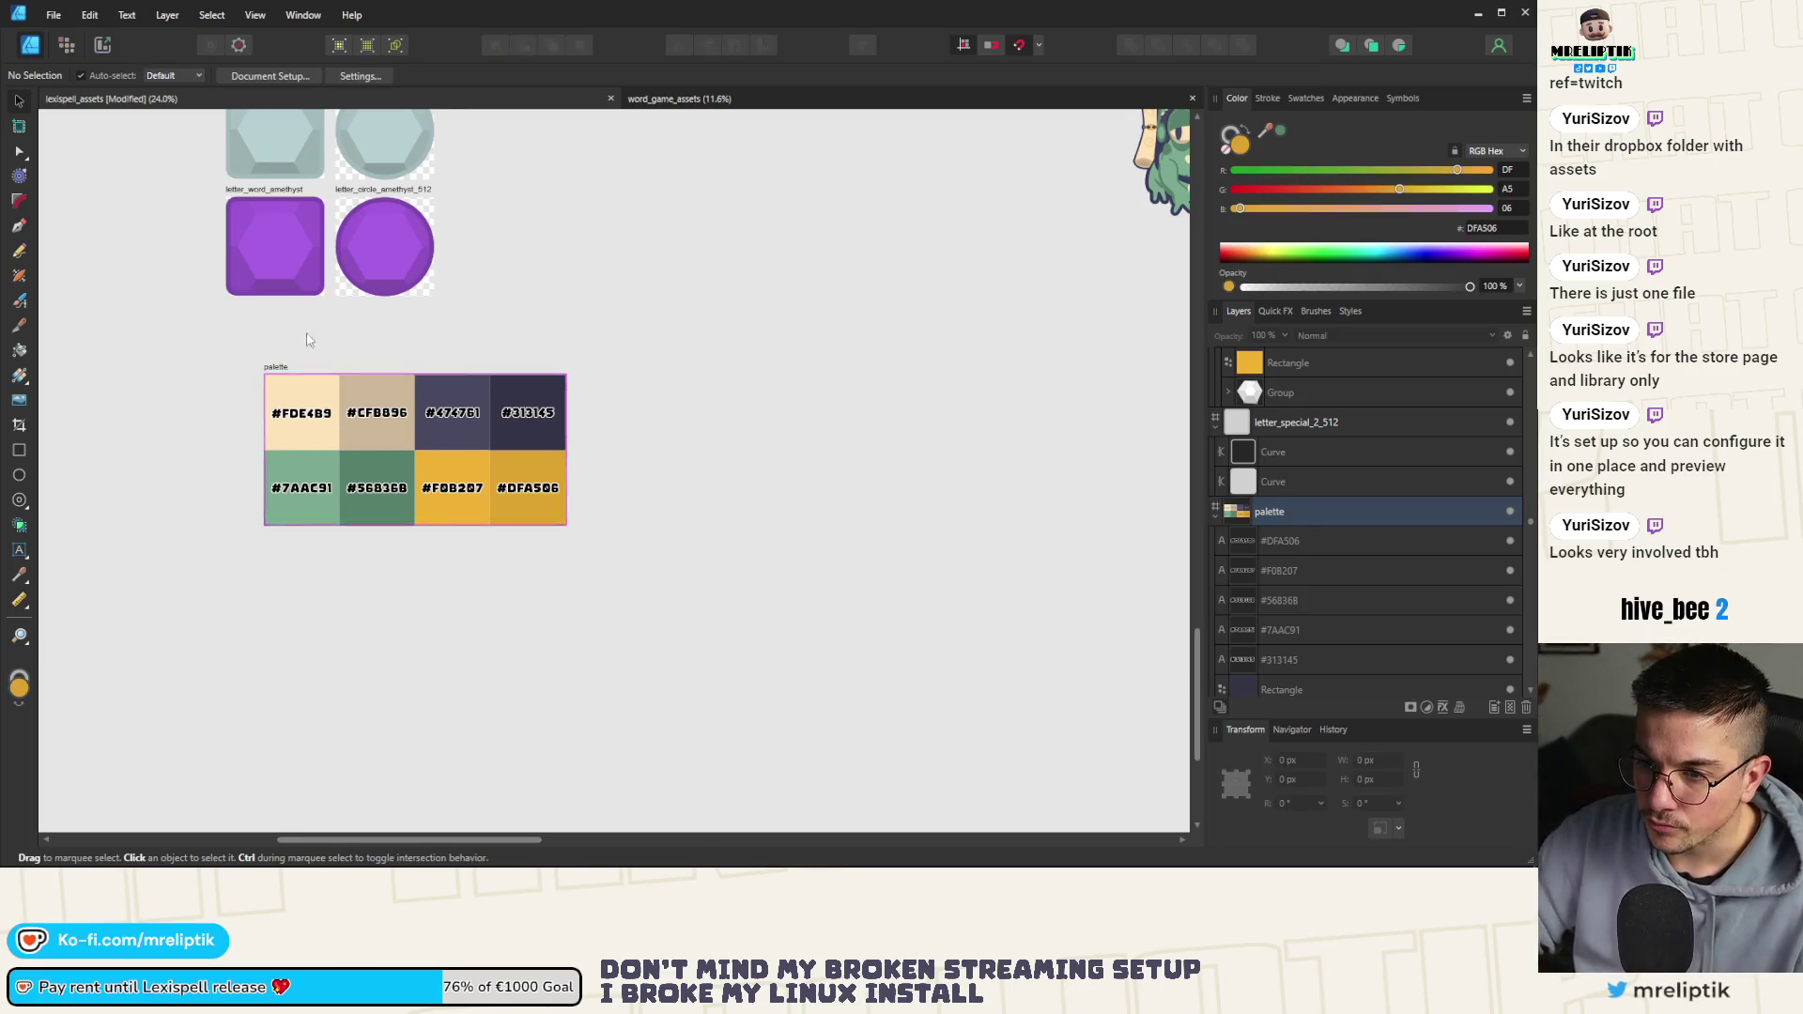
scroll(310, 340, up, 2)
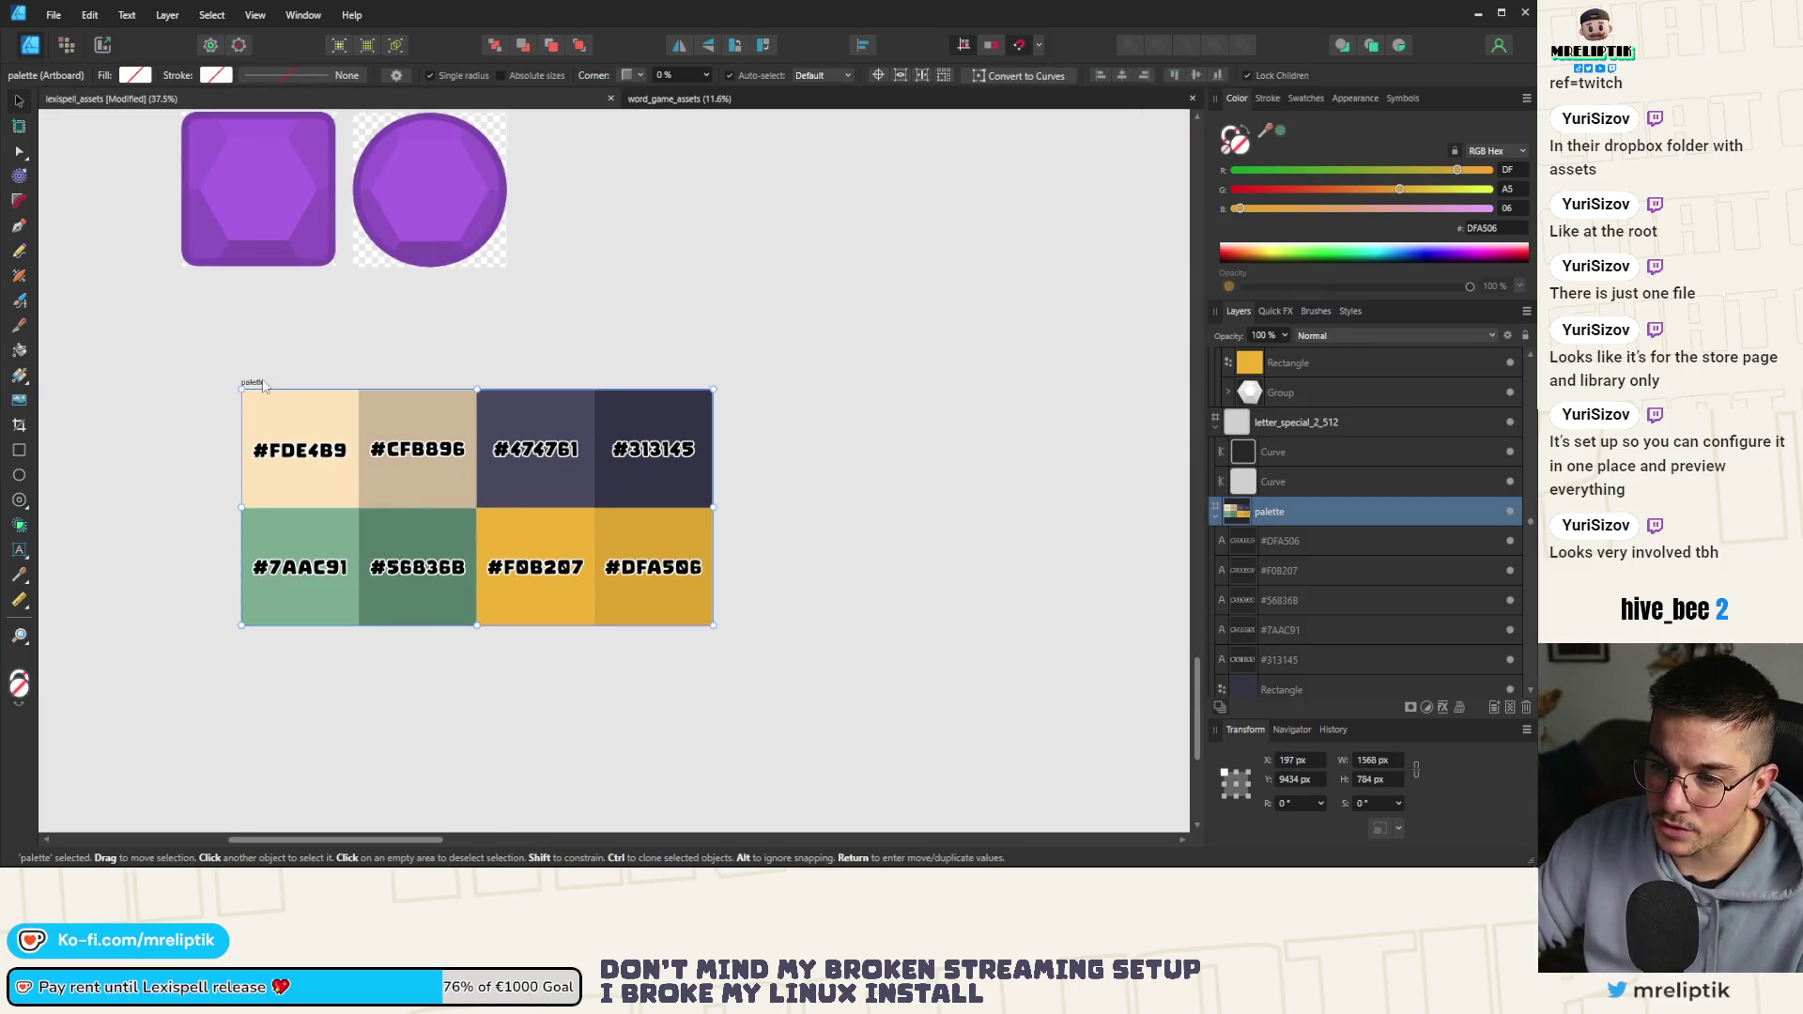
Drag the palette artboard left to line up with the gem artboards, then reselect it
drag(254, 387, 200, 392)
click(253, 330)
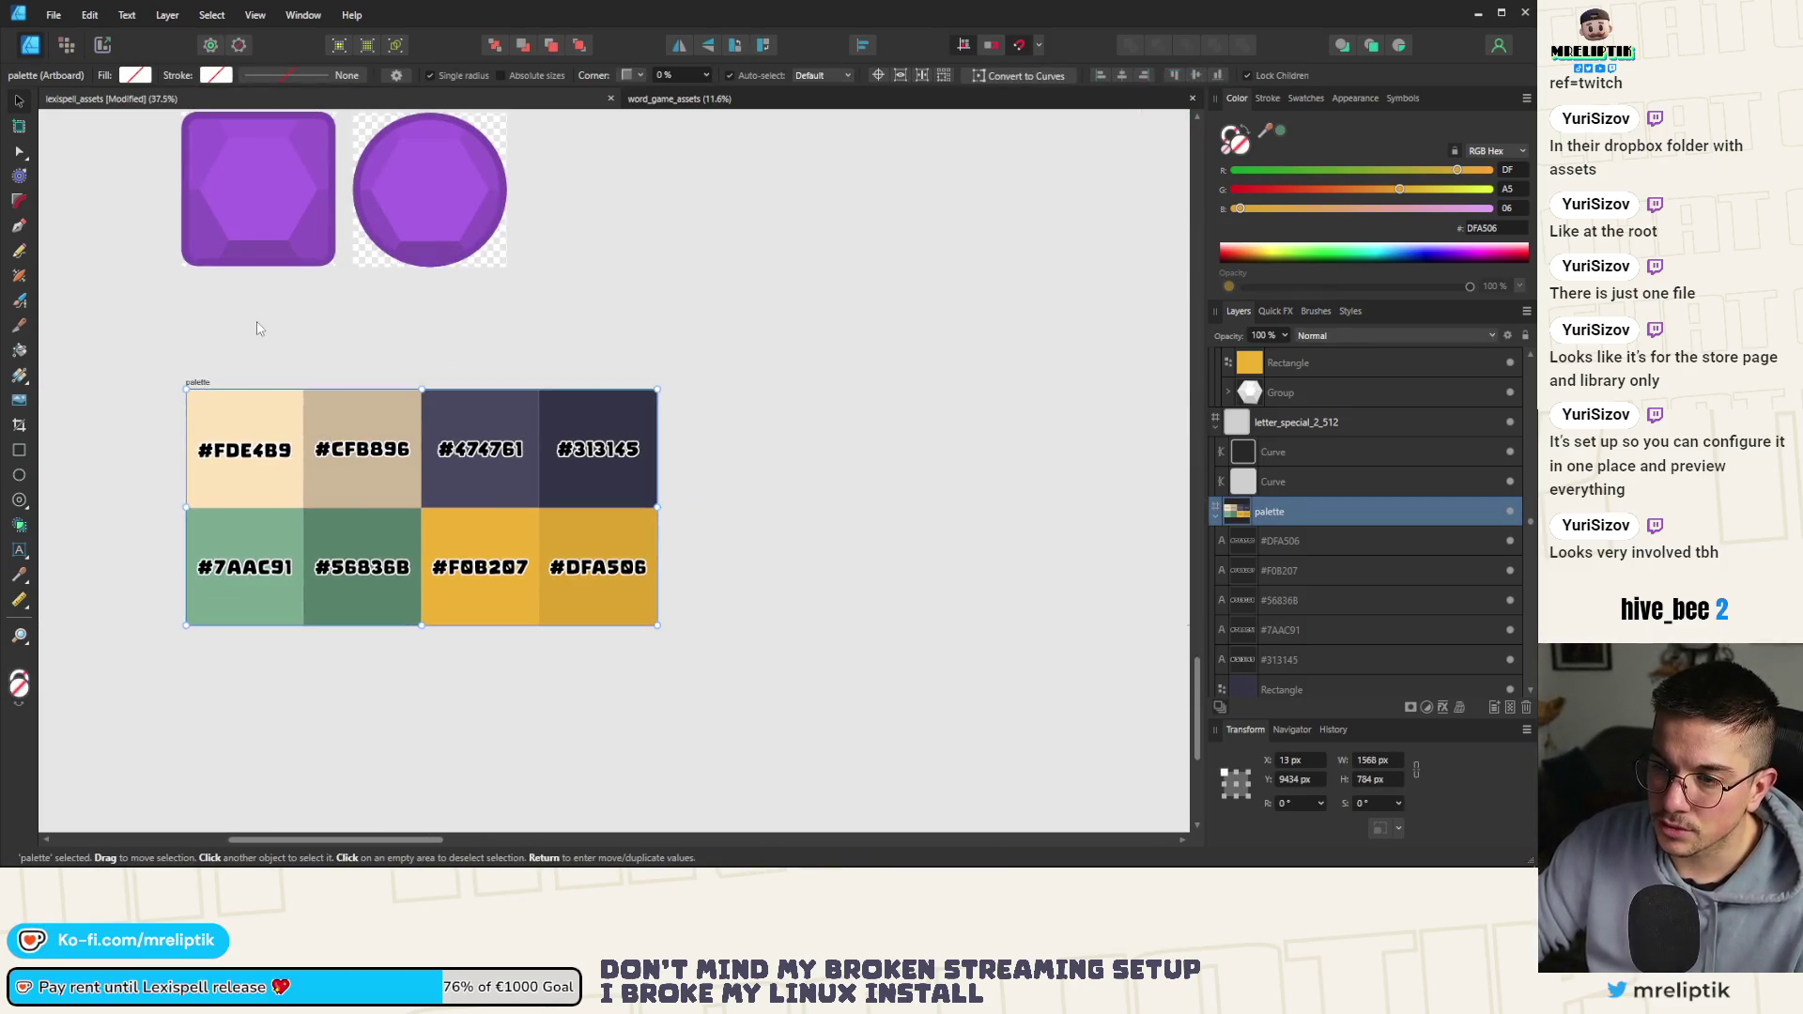
scroll(336, 355, down, 3)
scroll(273, 334, up, 2)
click(262, 488)
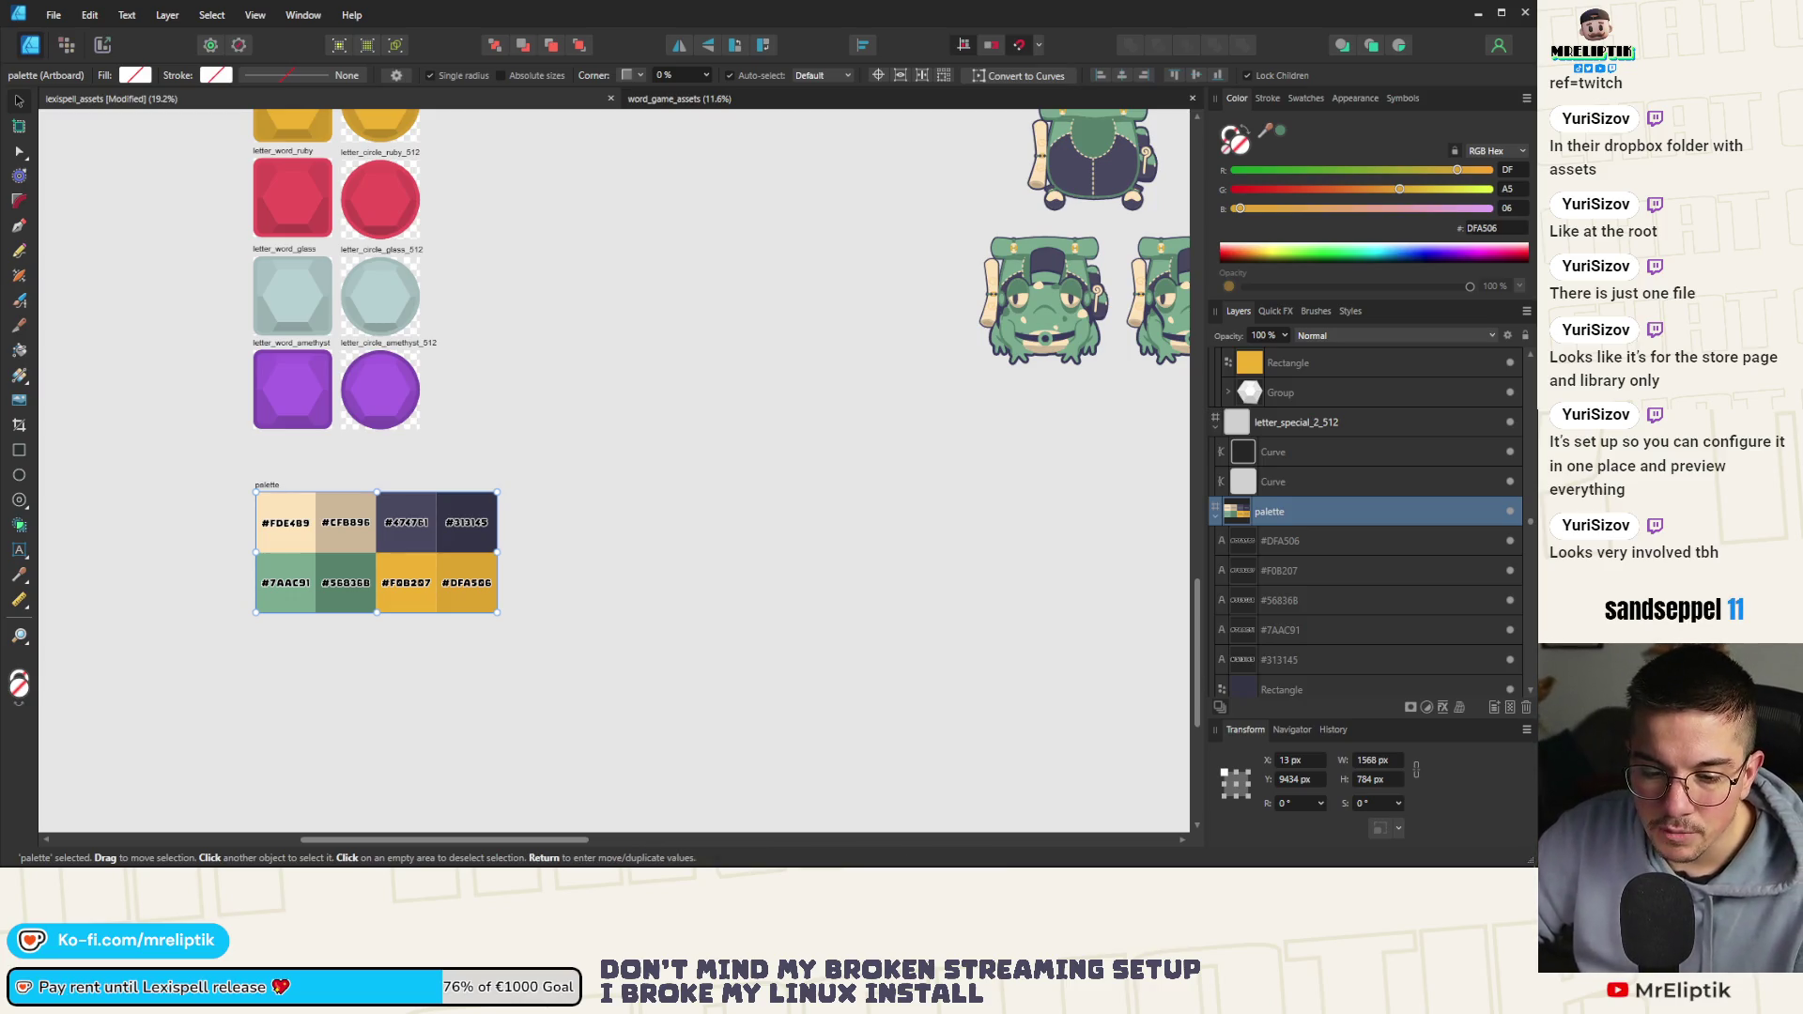
click(173, 723)
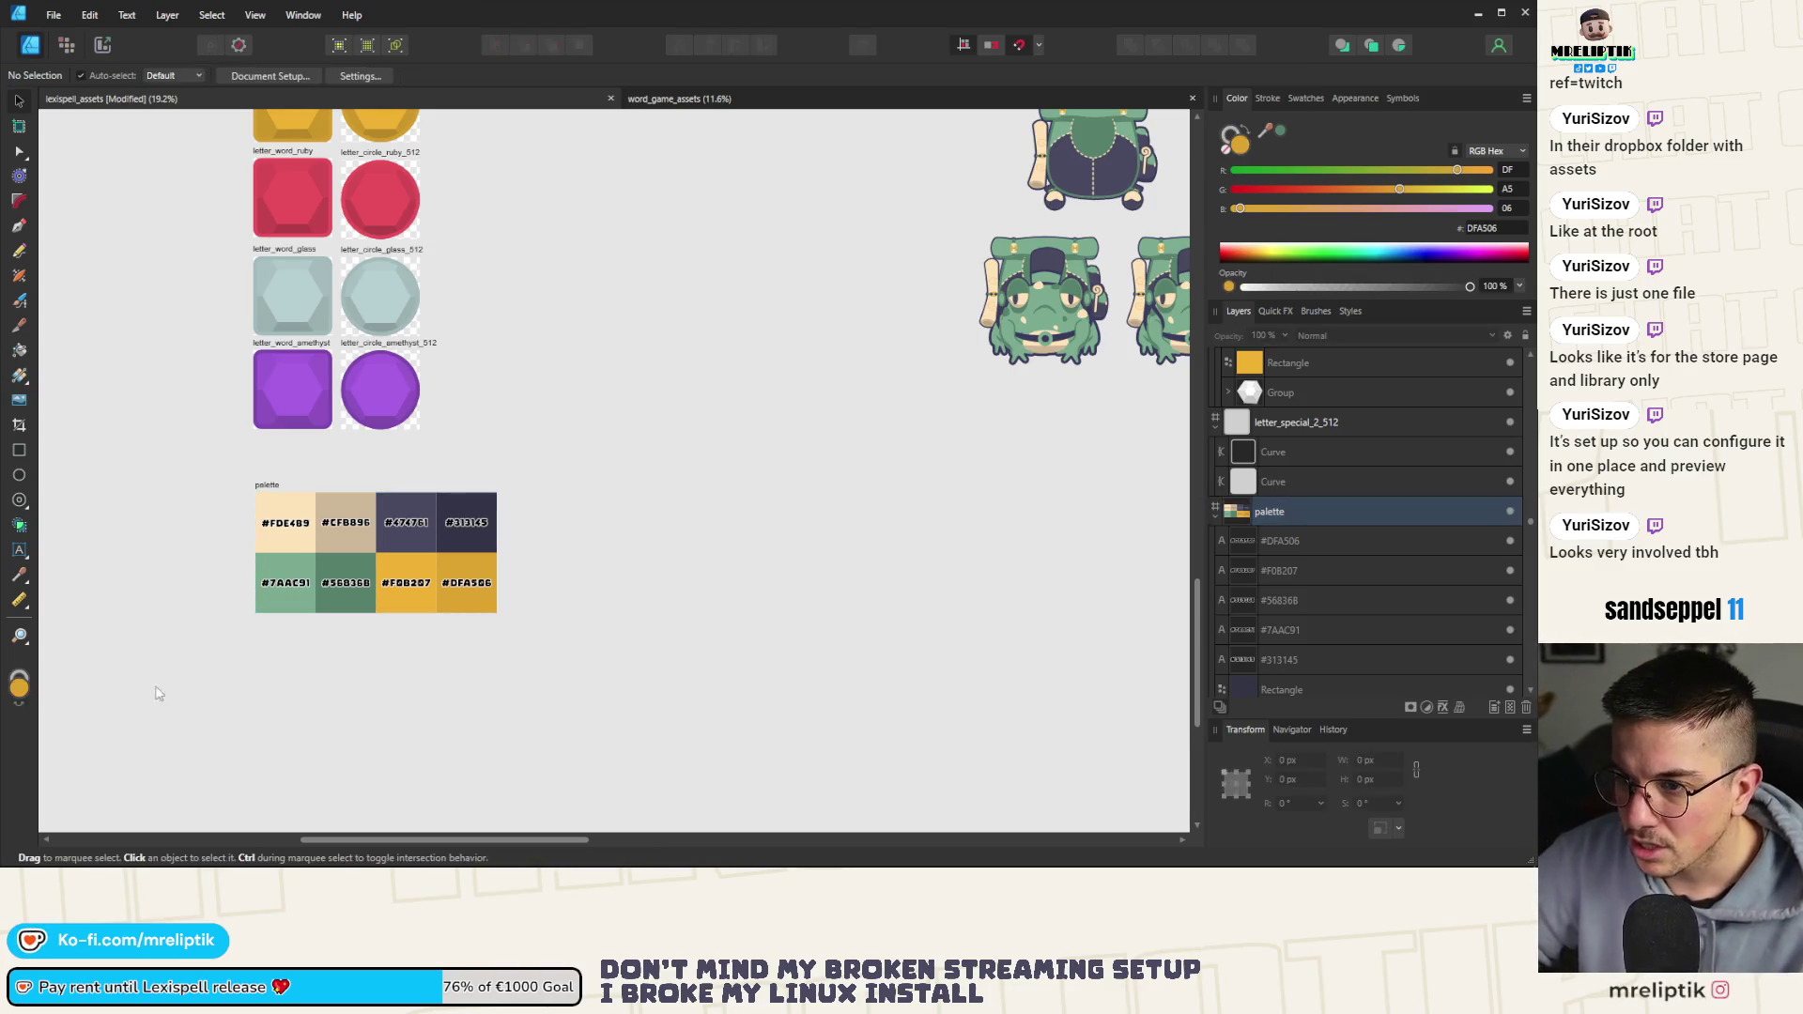
scroll(221, 498, up, 1)
scroll(222, 498, down, 1)
scroll(222, 498, up, 2)
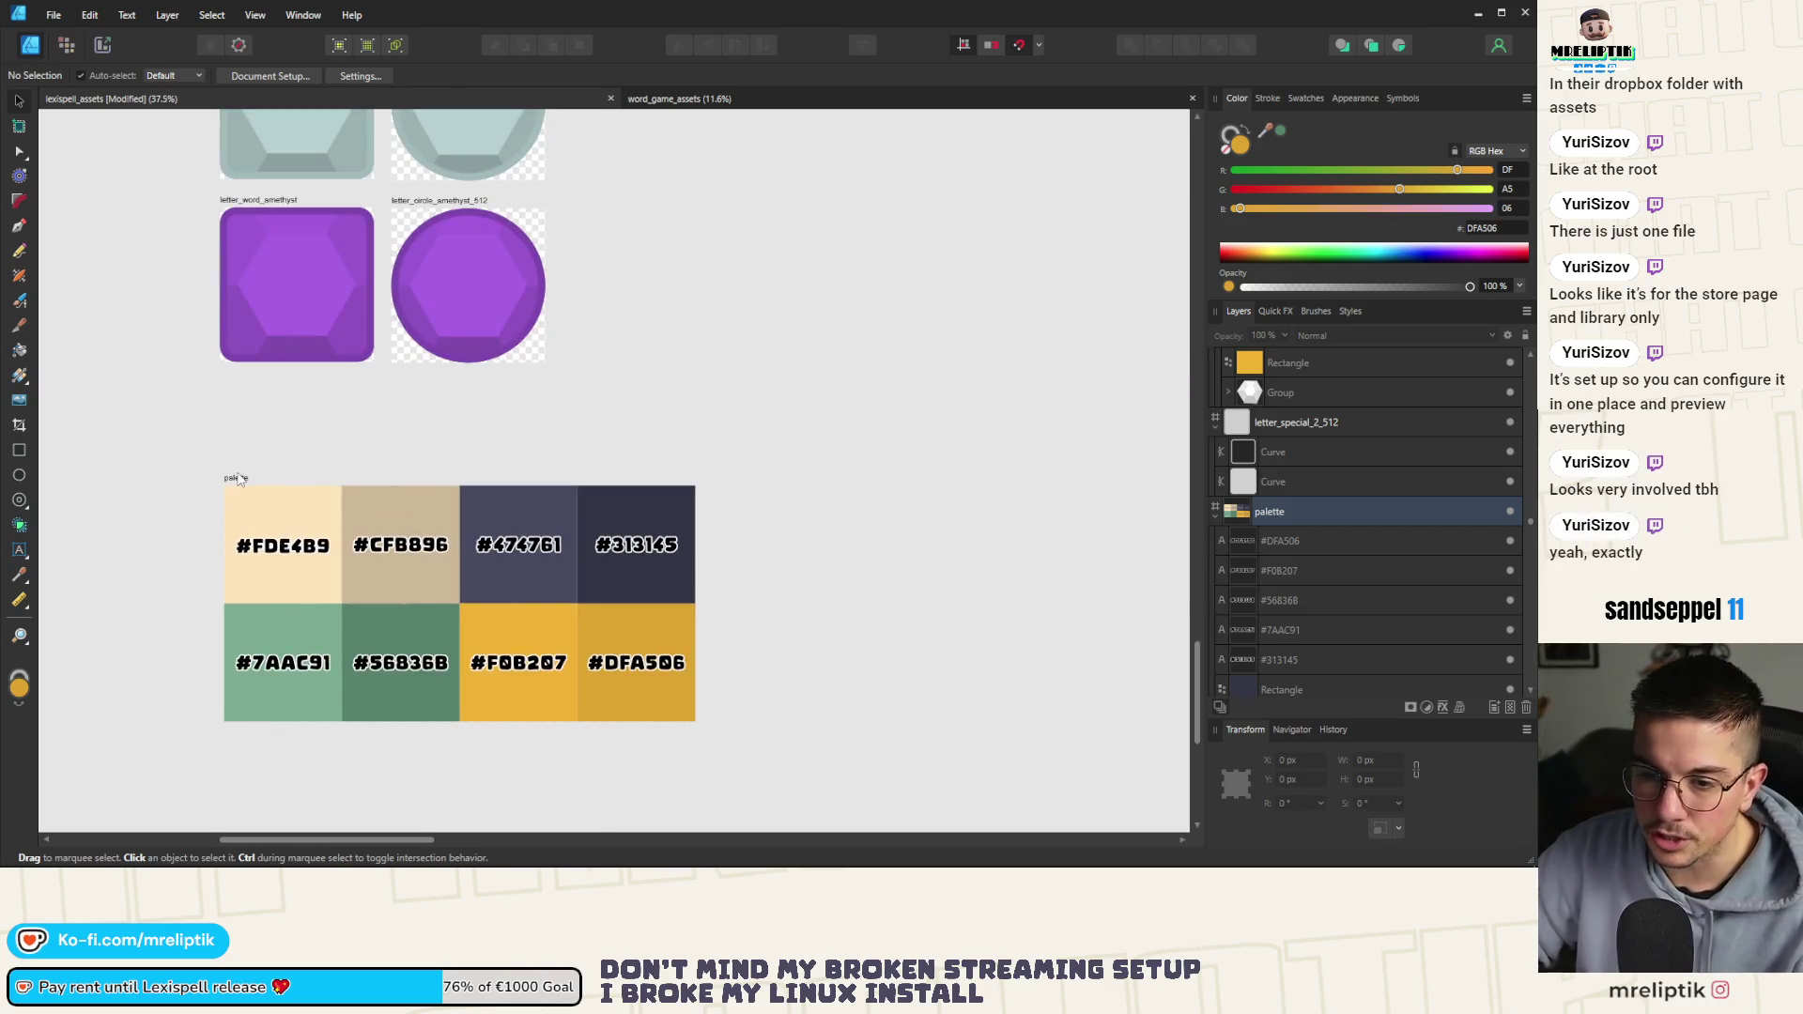
click(238, 480)
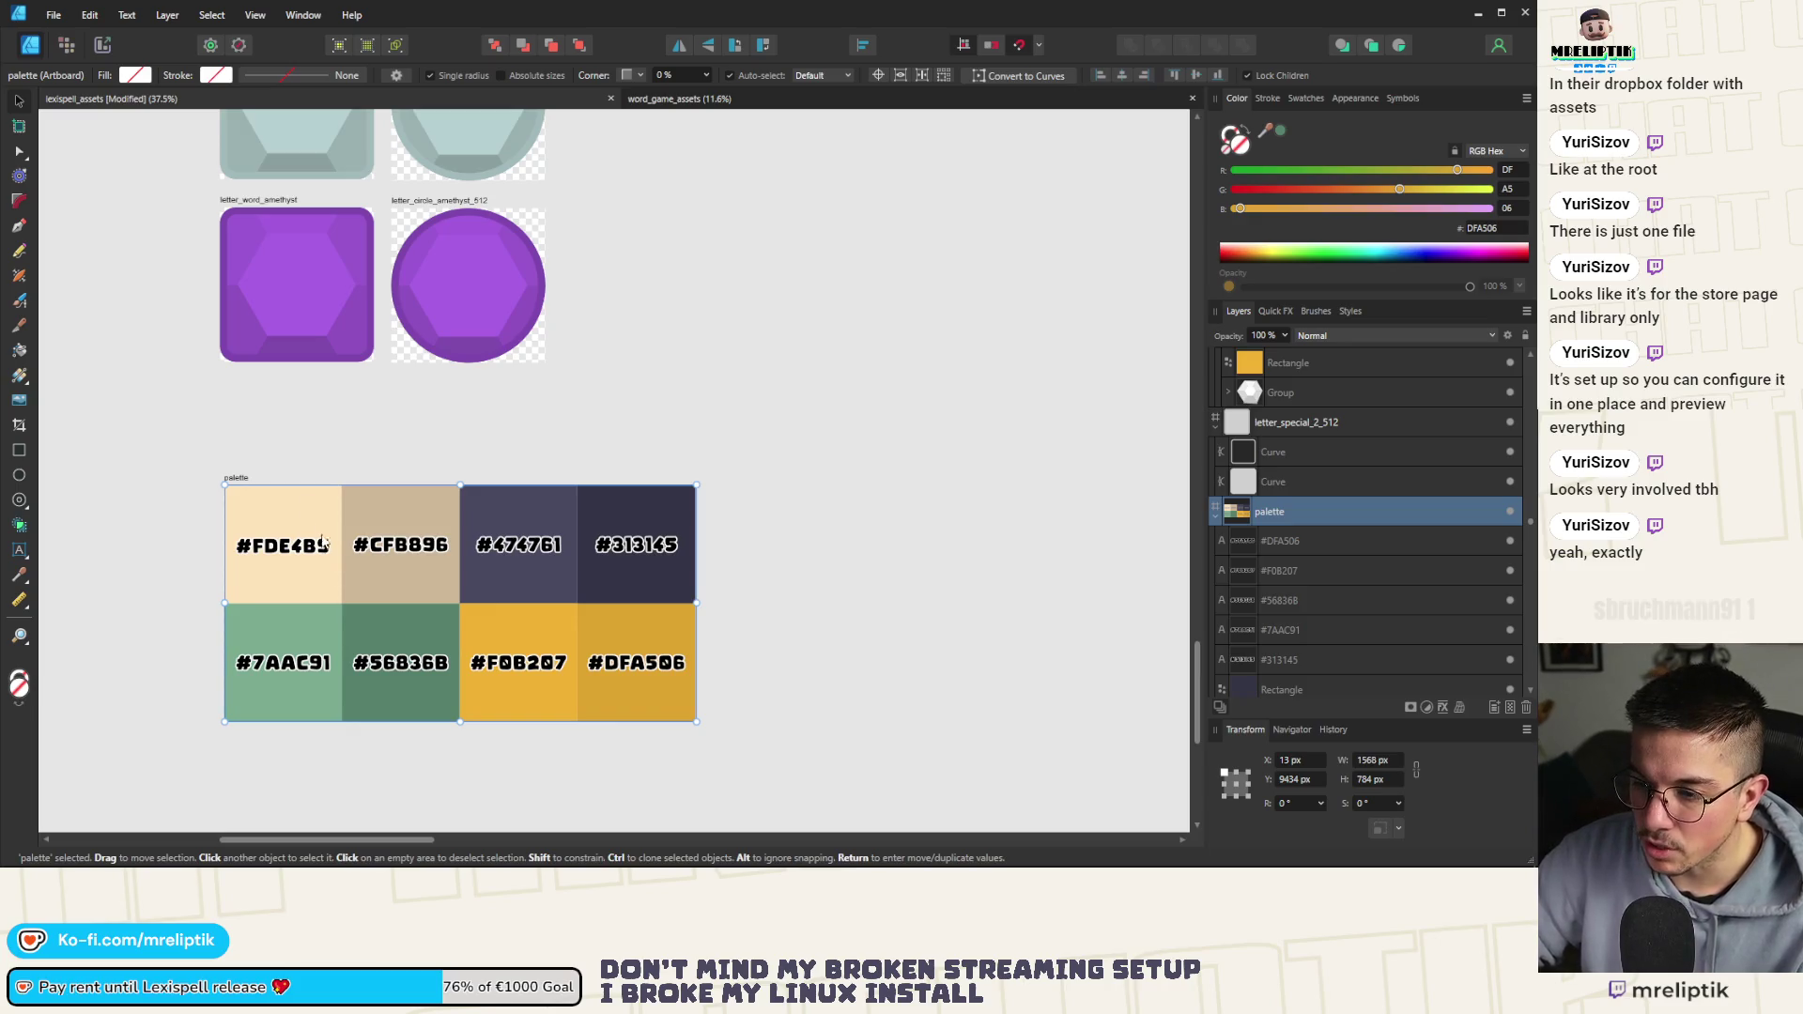
scroll(282, 495, down, 1)
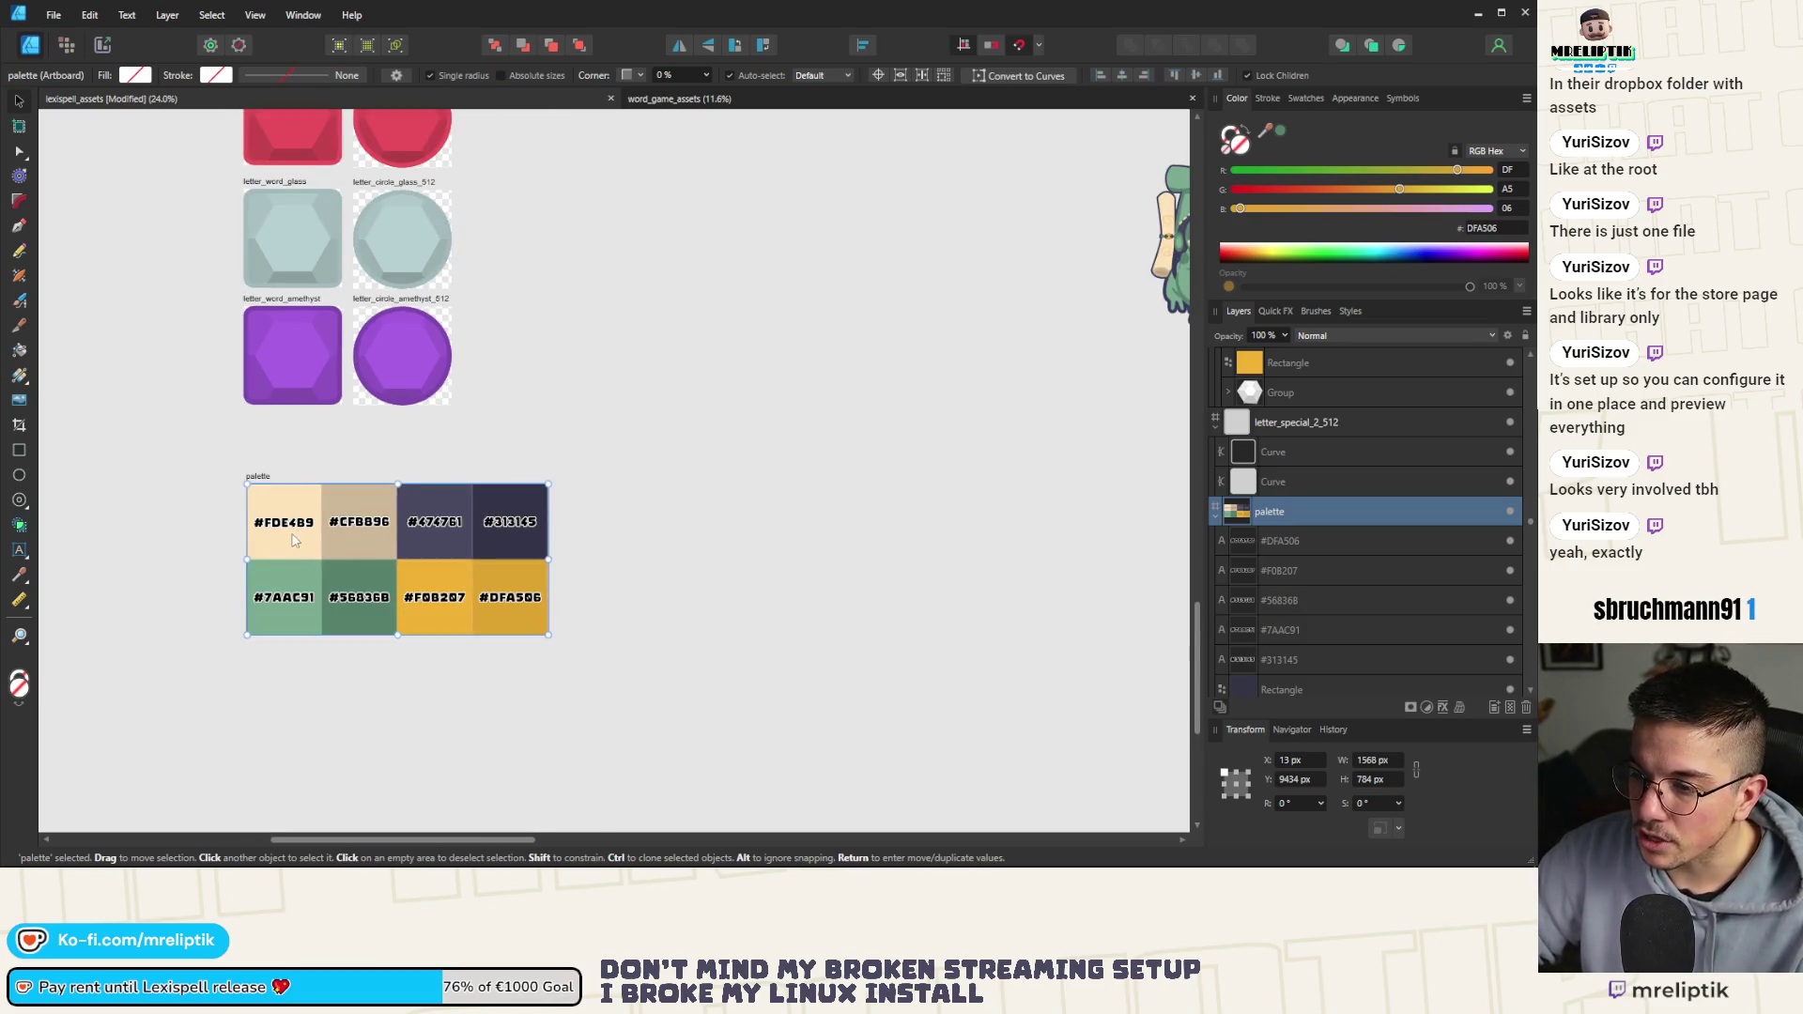
scroll(294, 545, up, 1)
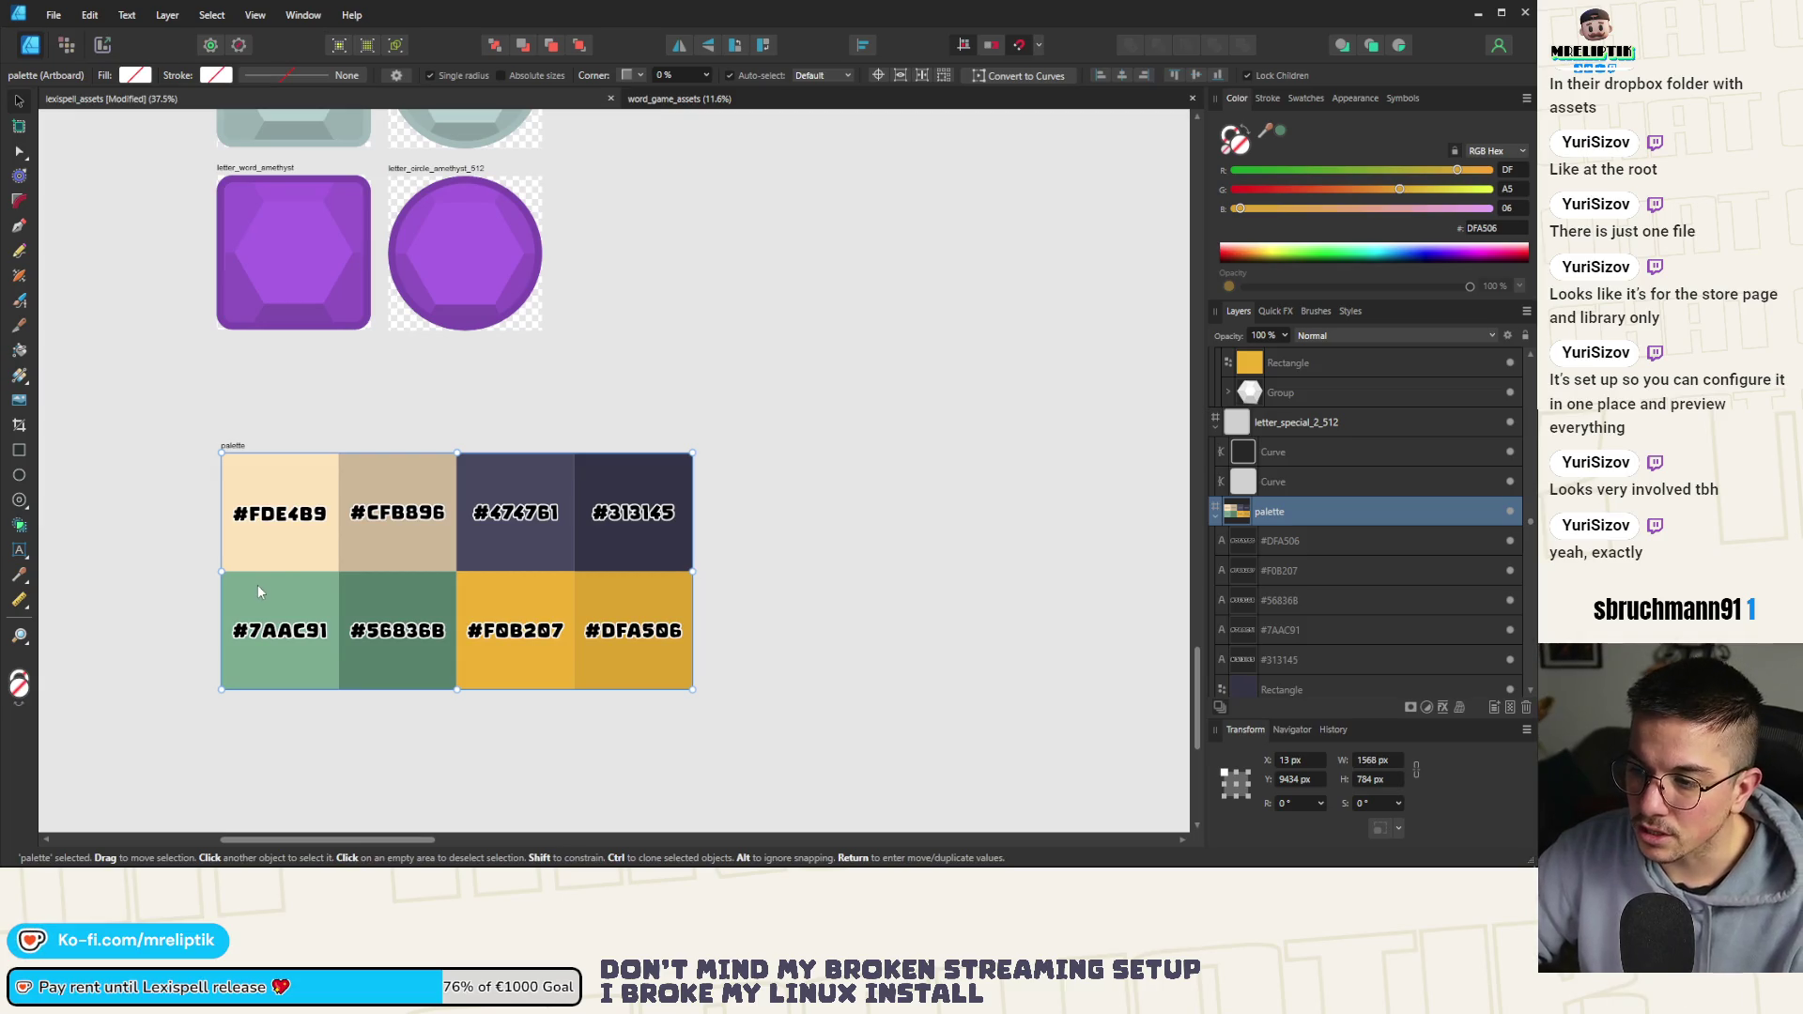
scroll(259, 590, up, 1)
scroll(272, 573, up, 2)
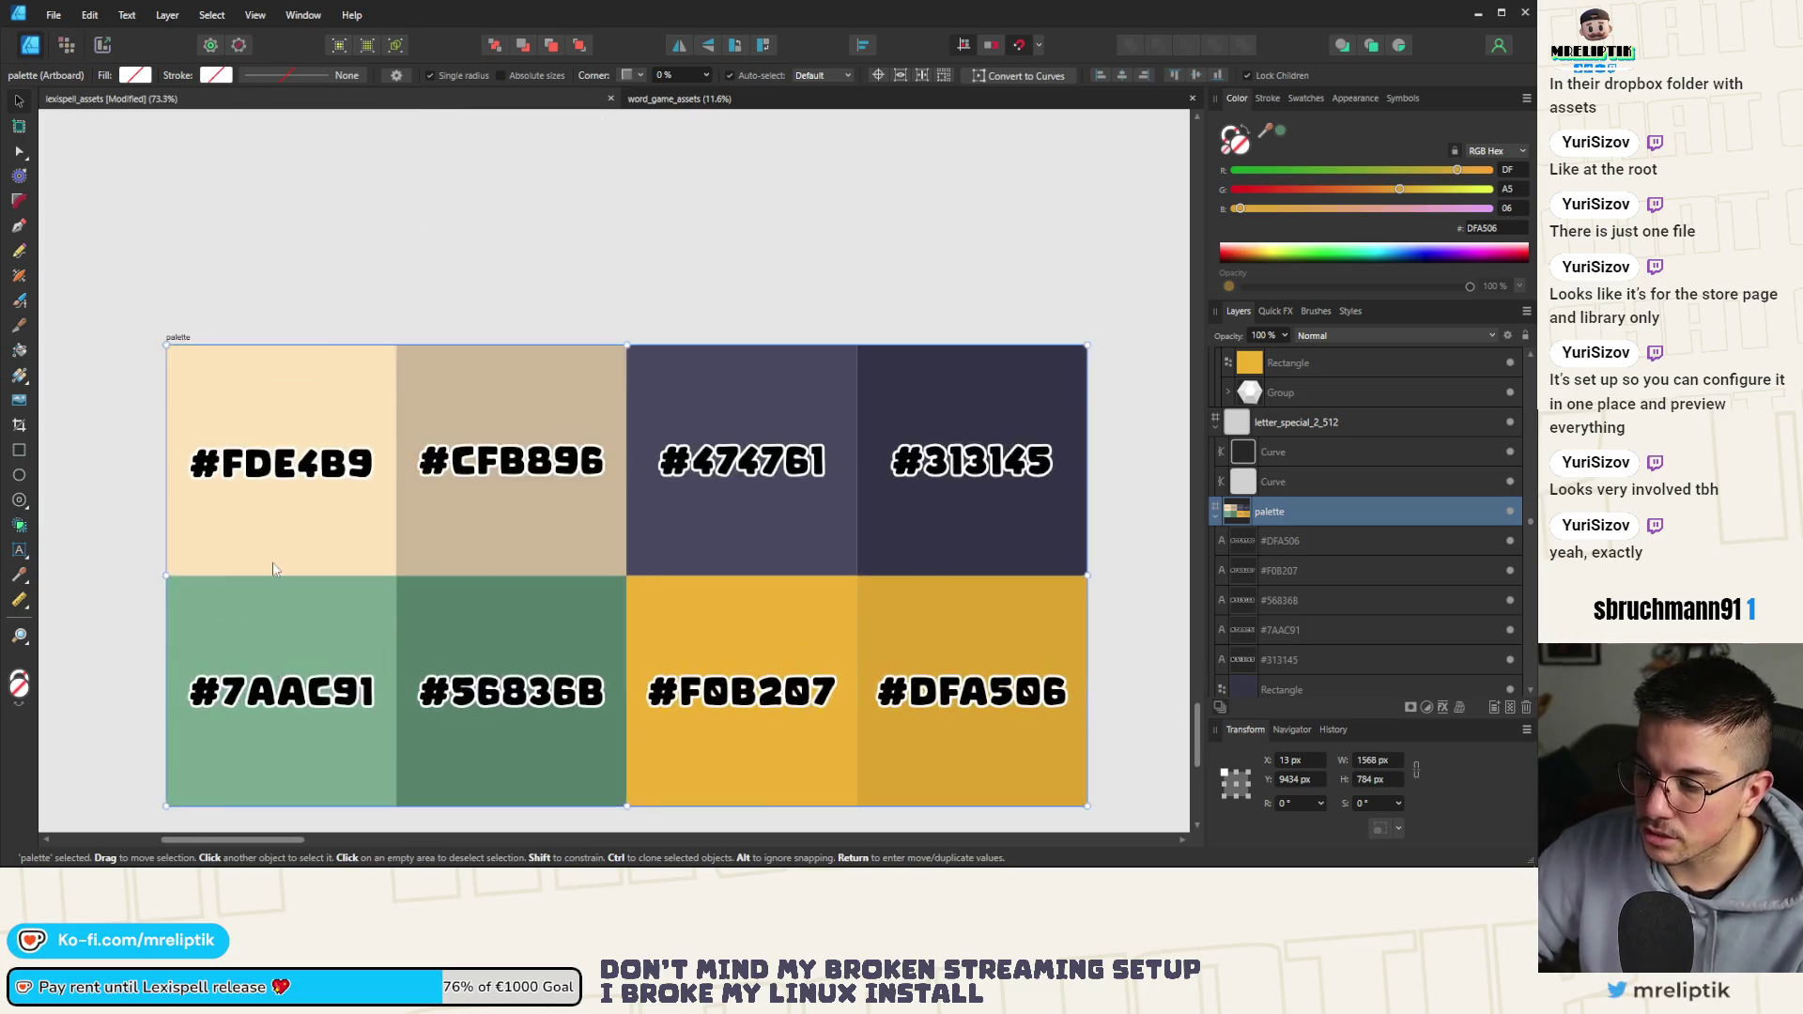
scroll(272, 568, down, 1)
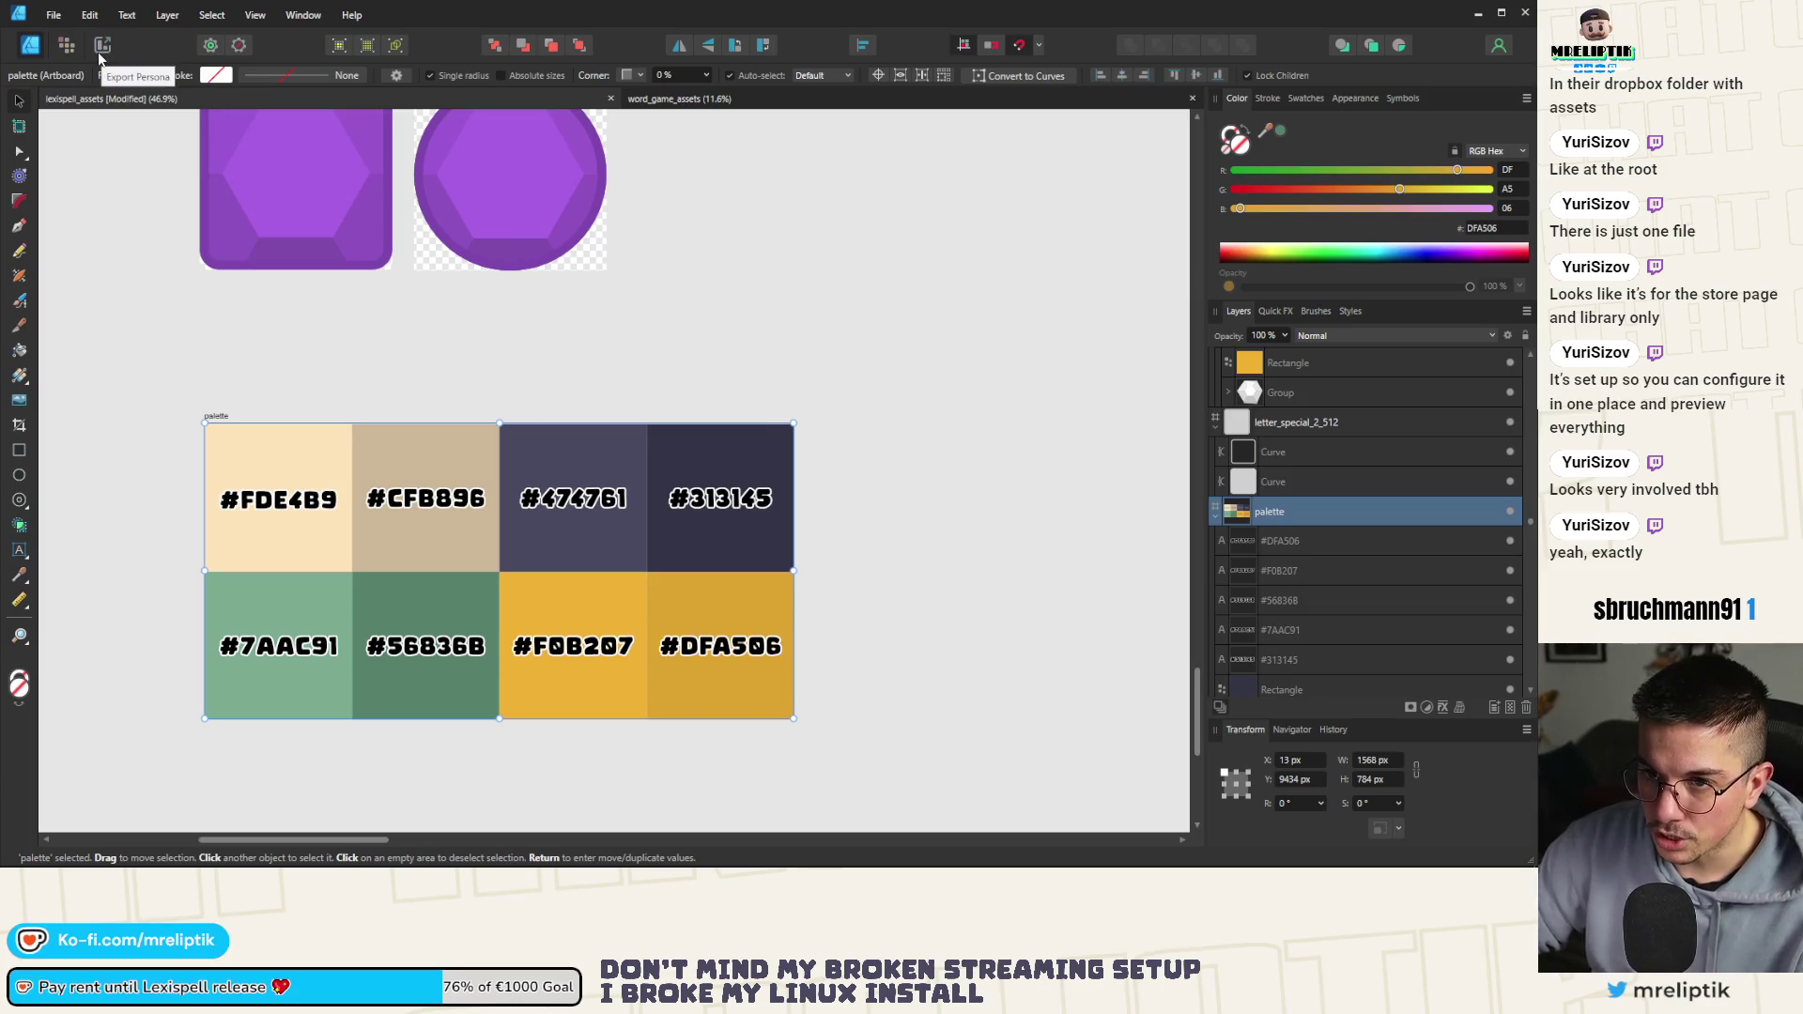
Export the palette artboard as color_palette PNG into the presskit folder
key(ctrl+shift+alt+s)
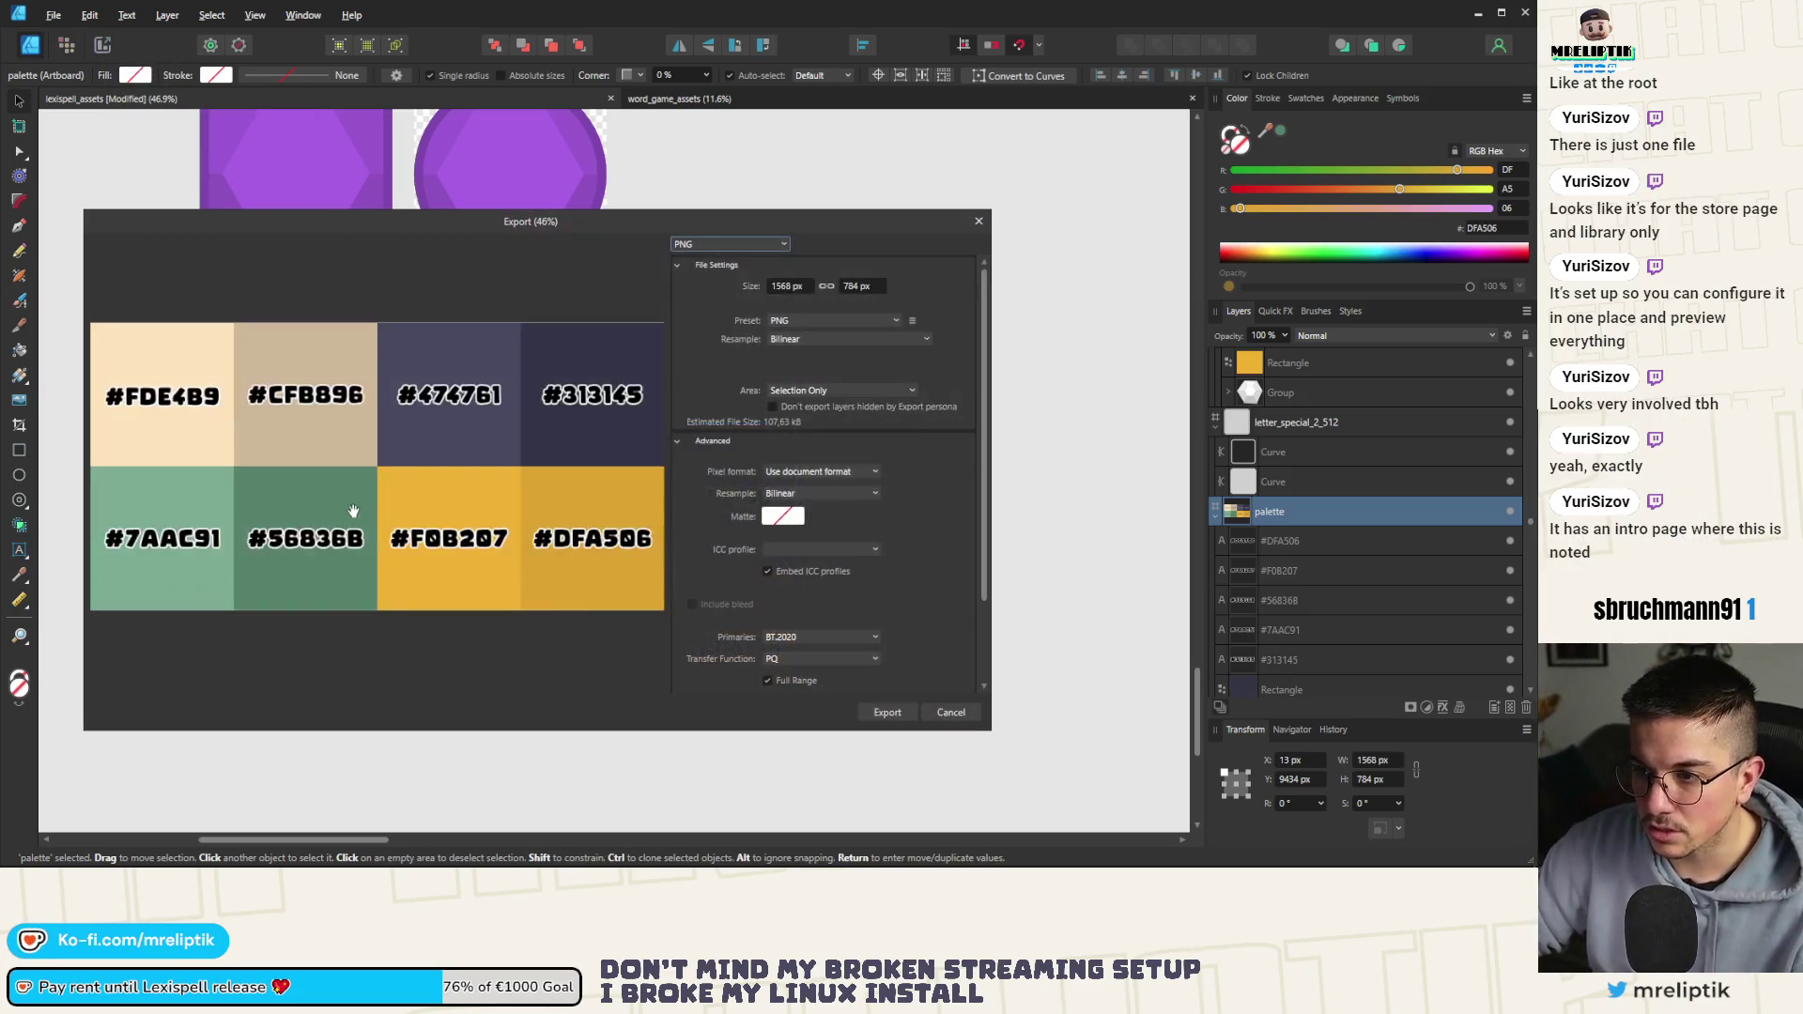
click(888, 712)
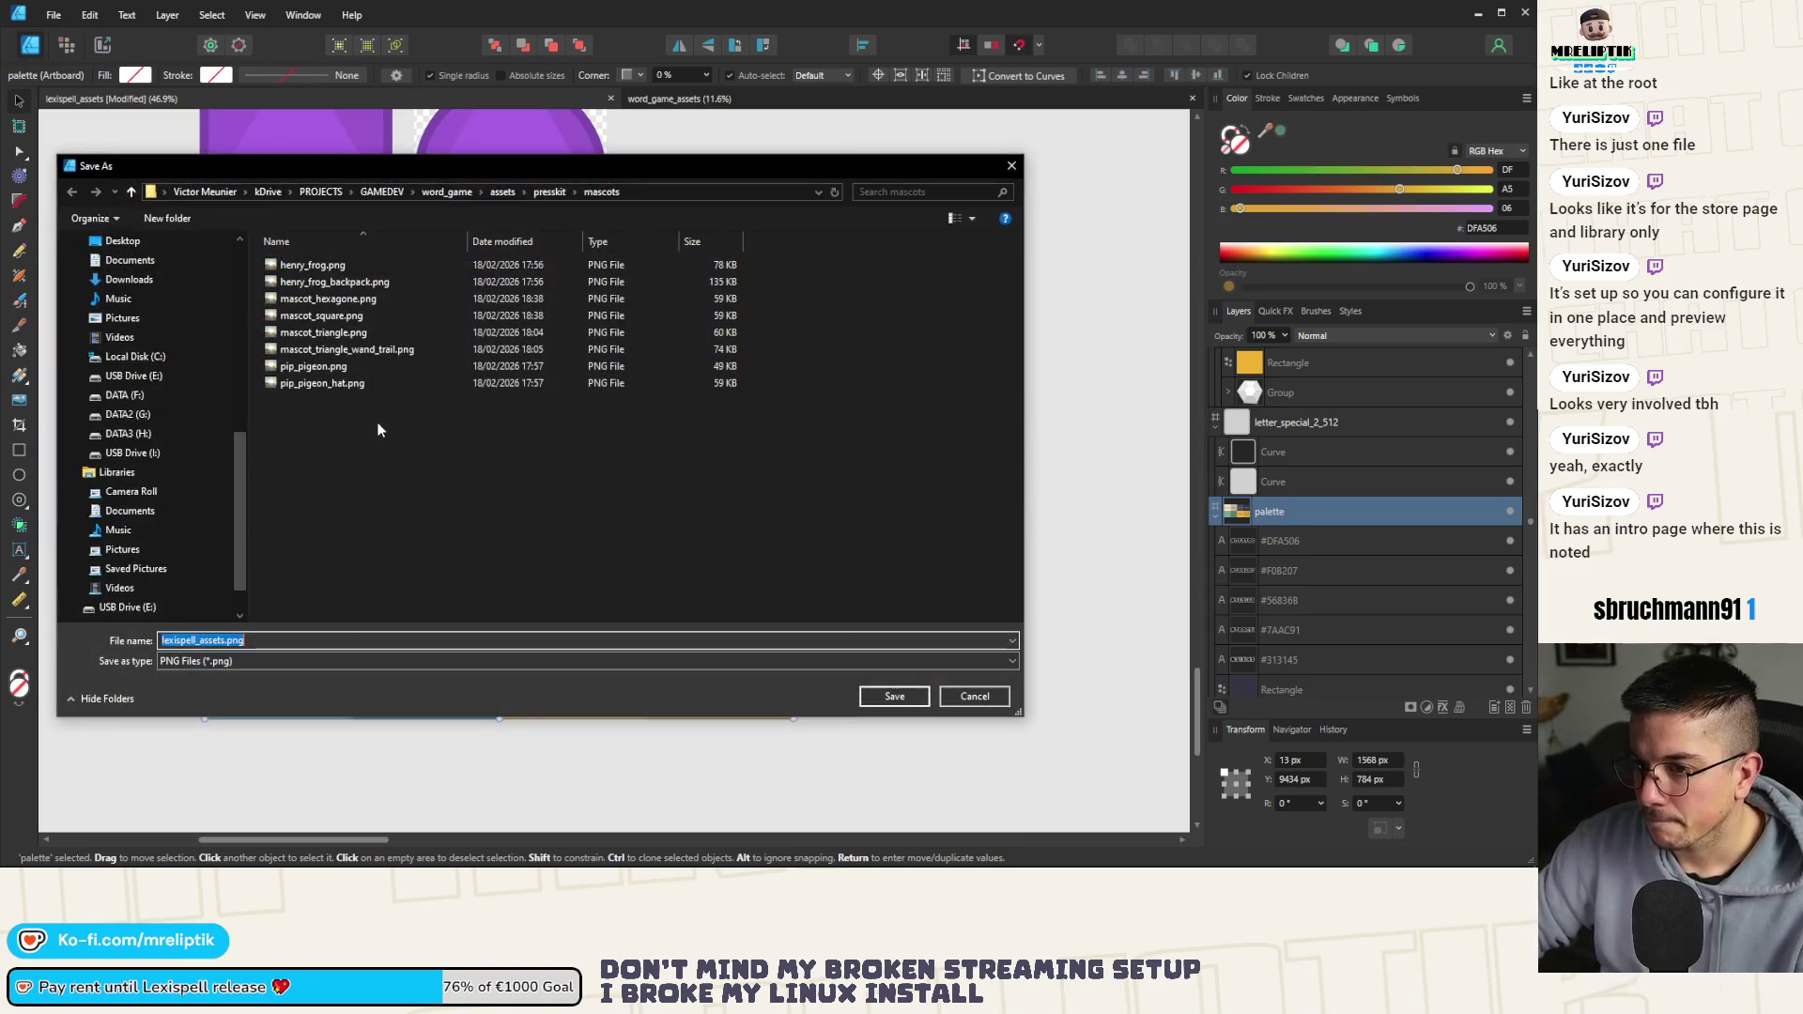
click(550, 192)
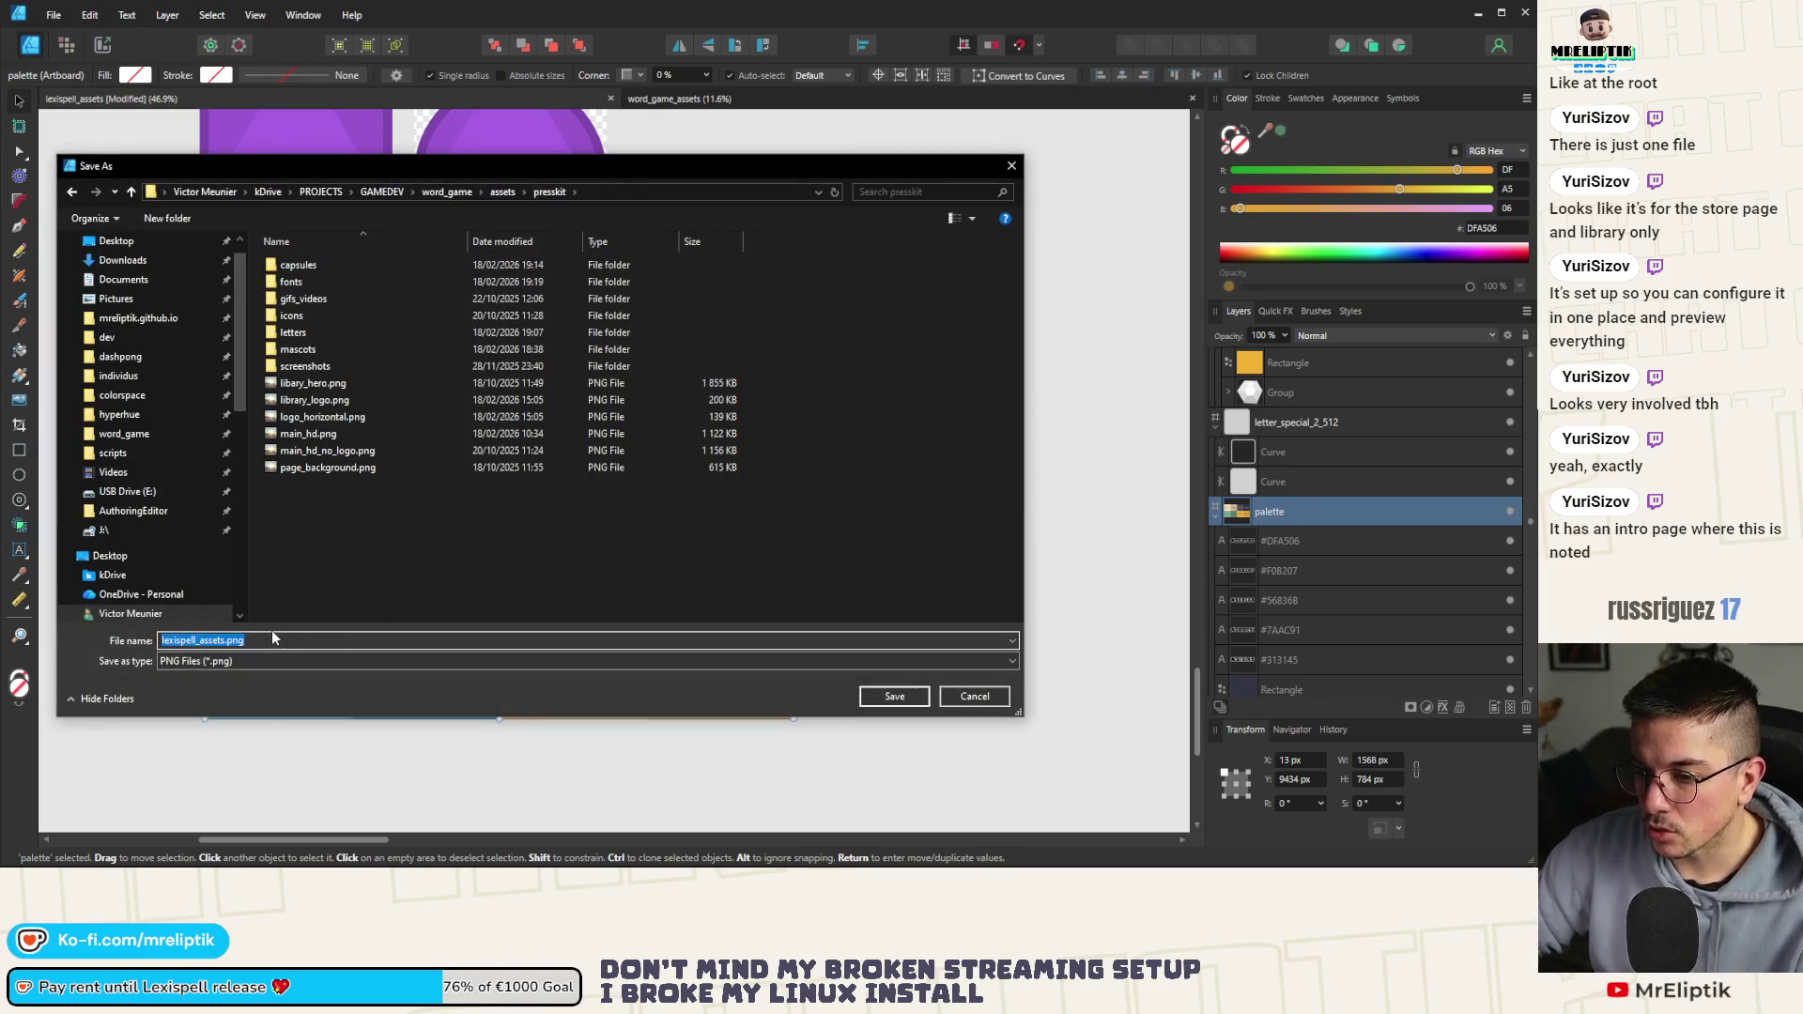
text(color_palette)
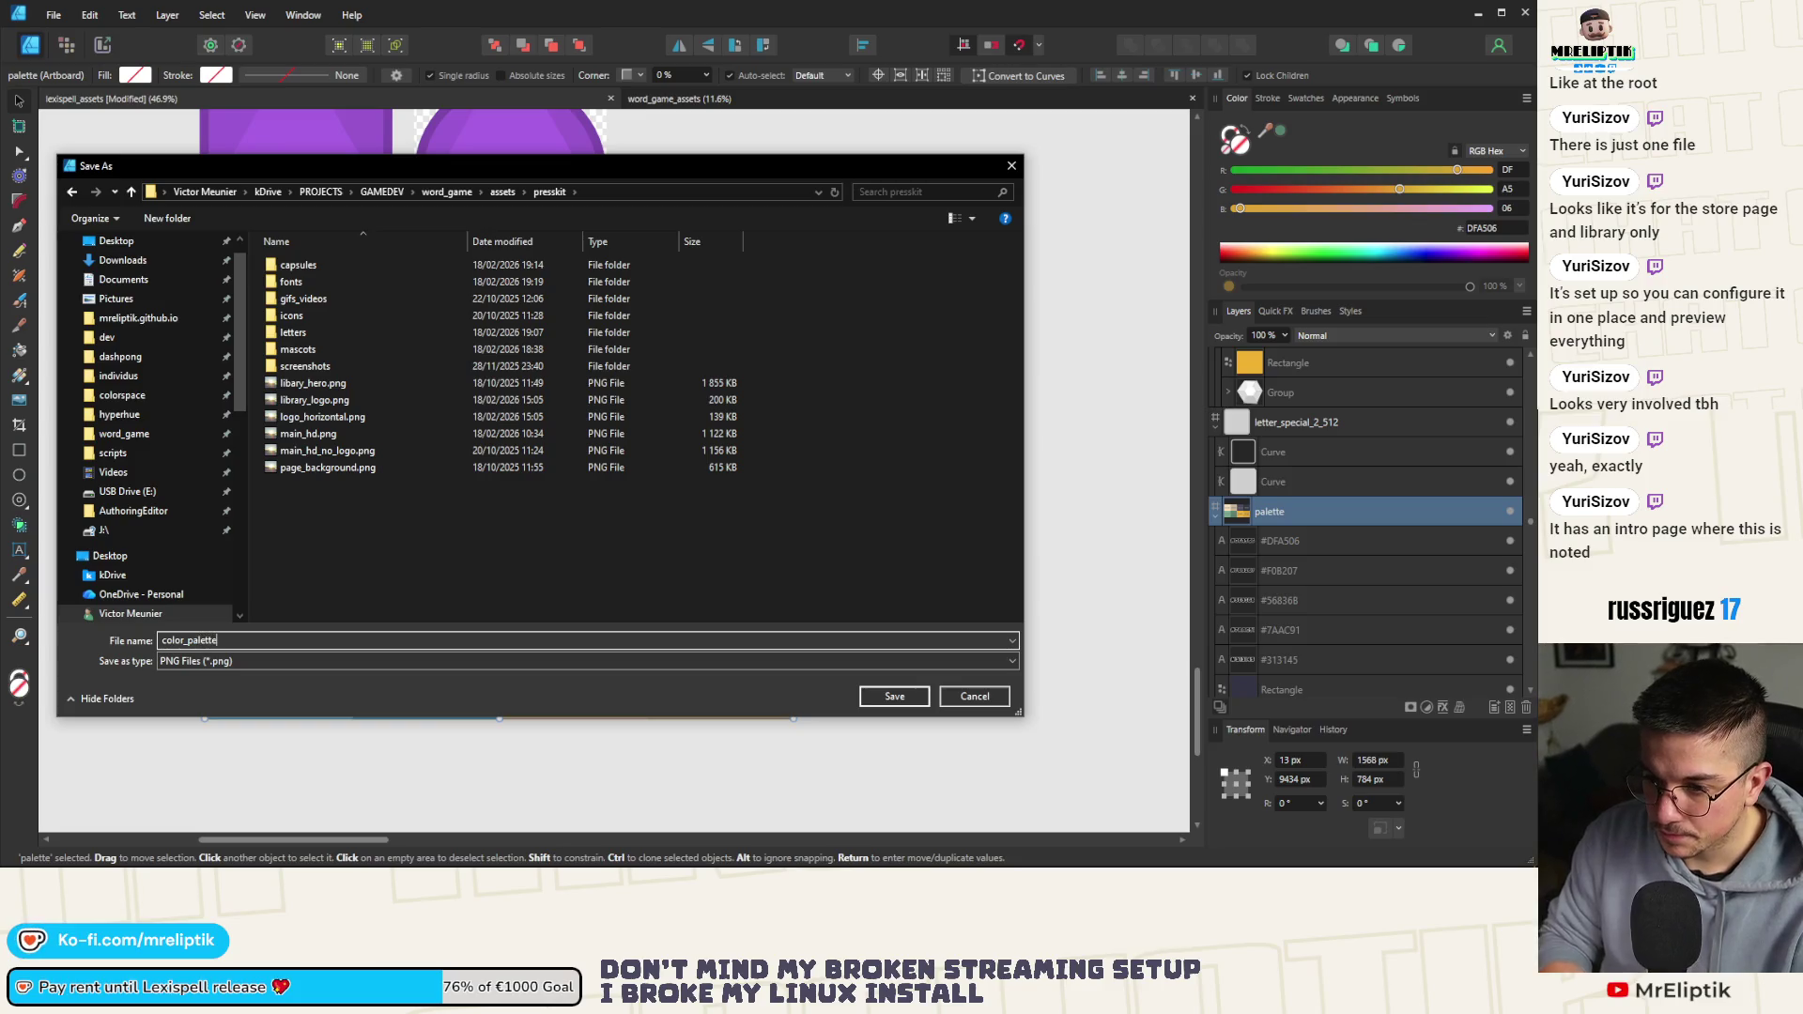
key(Return)
click(889, 294)
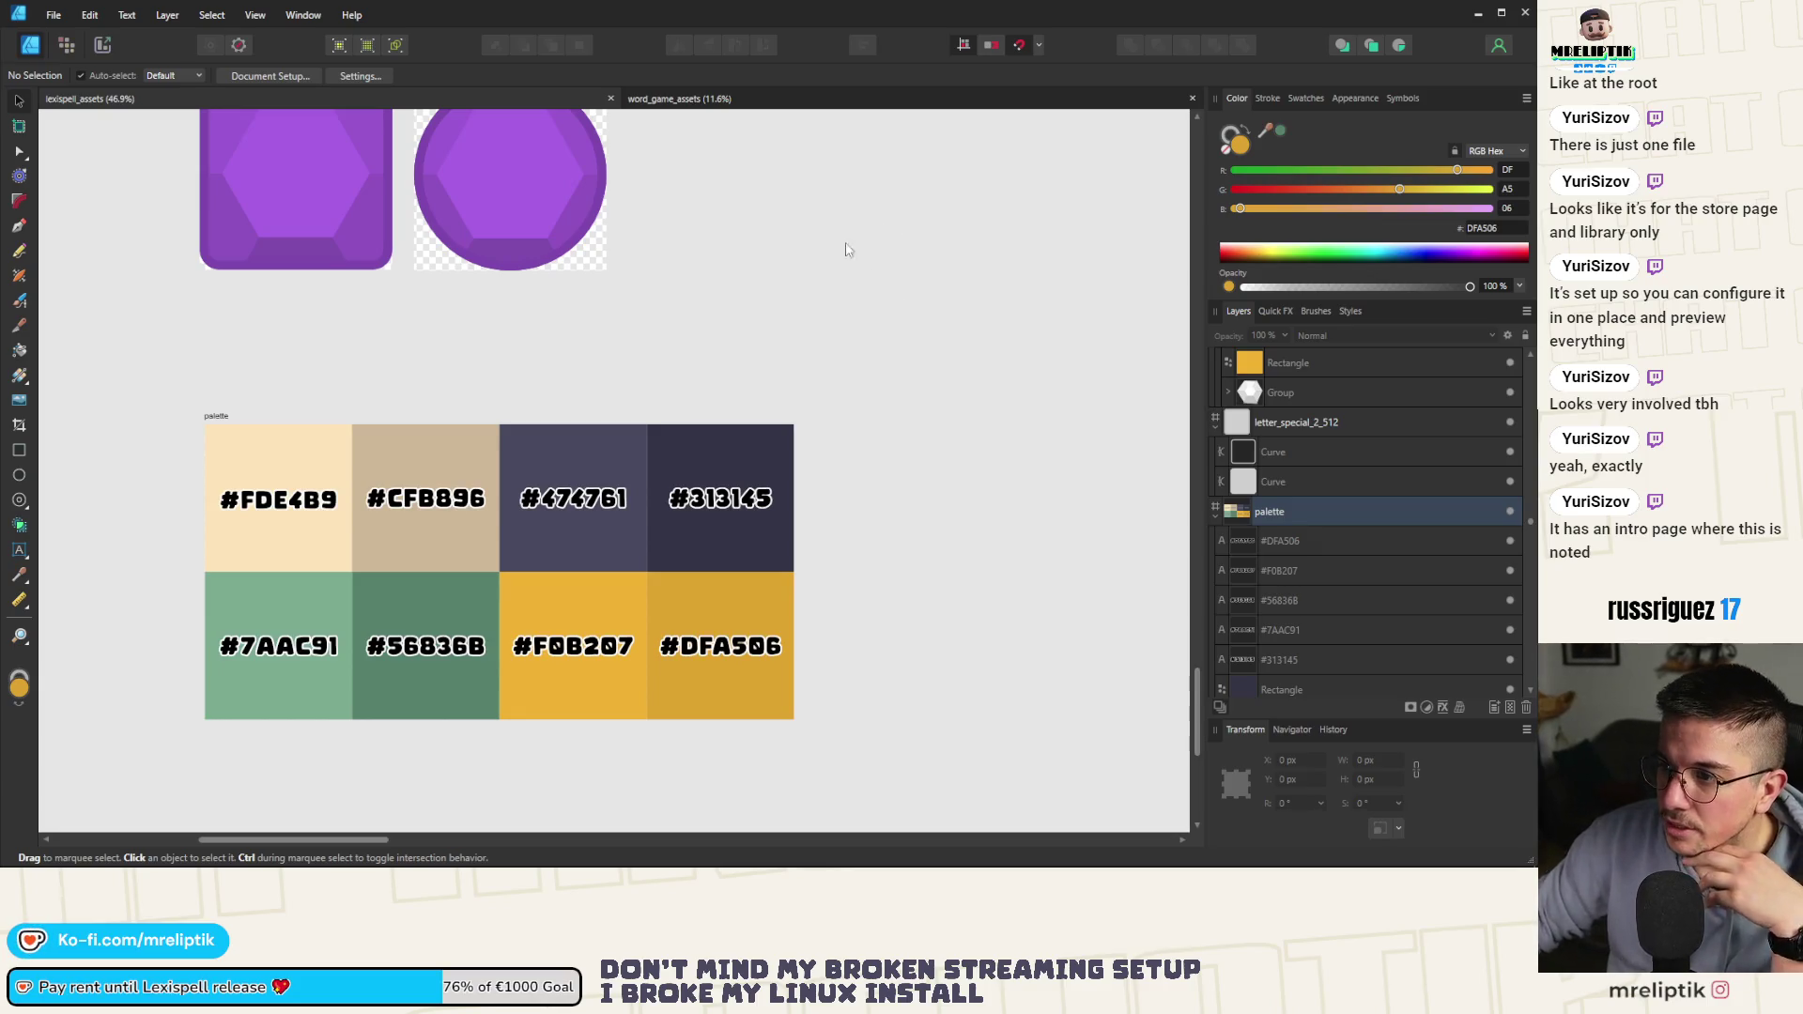
Minimize Affinity Designer to bring back the Figma Lexispell Marketing page
scroll(251, 481, down, 5)
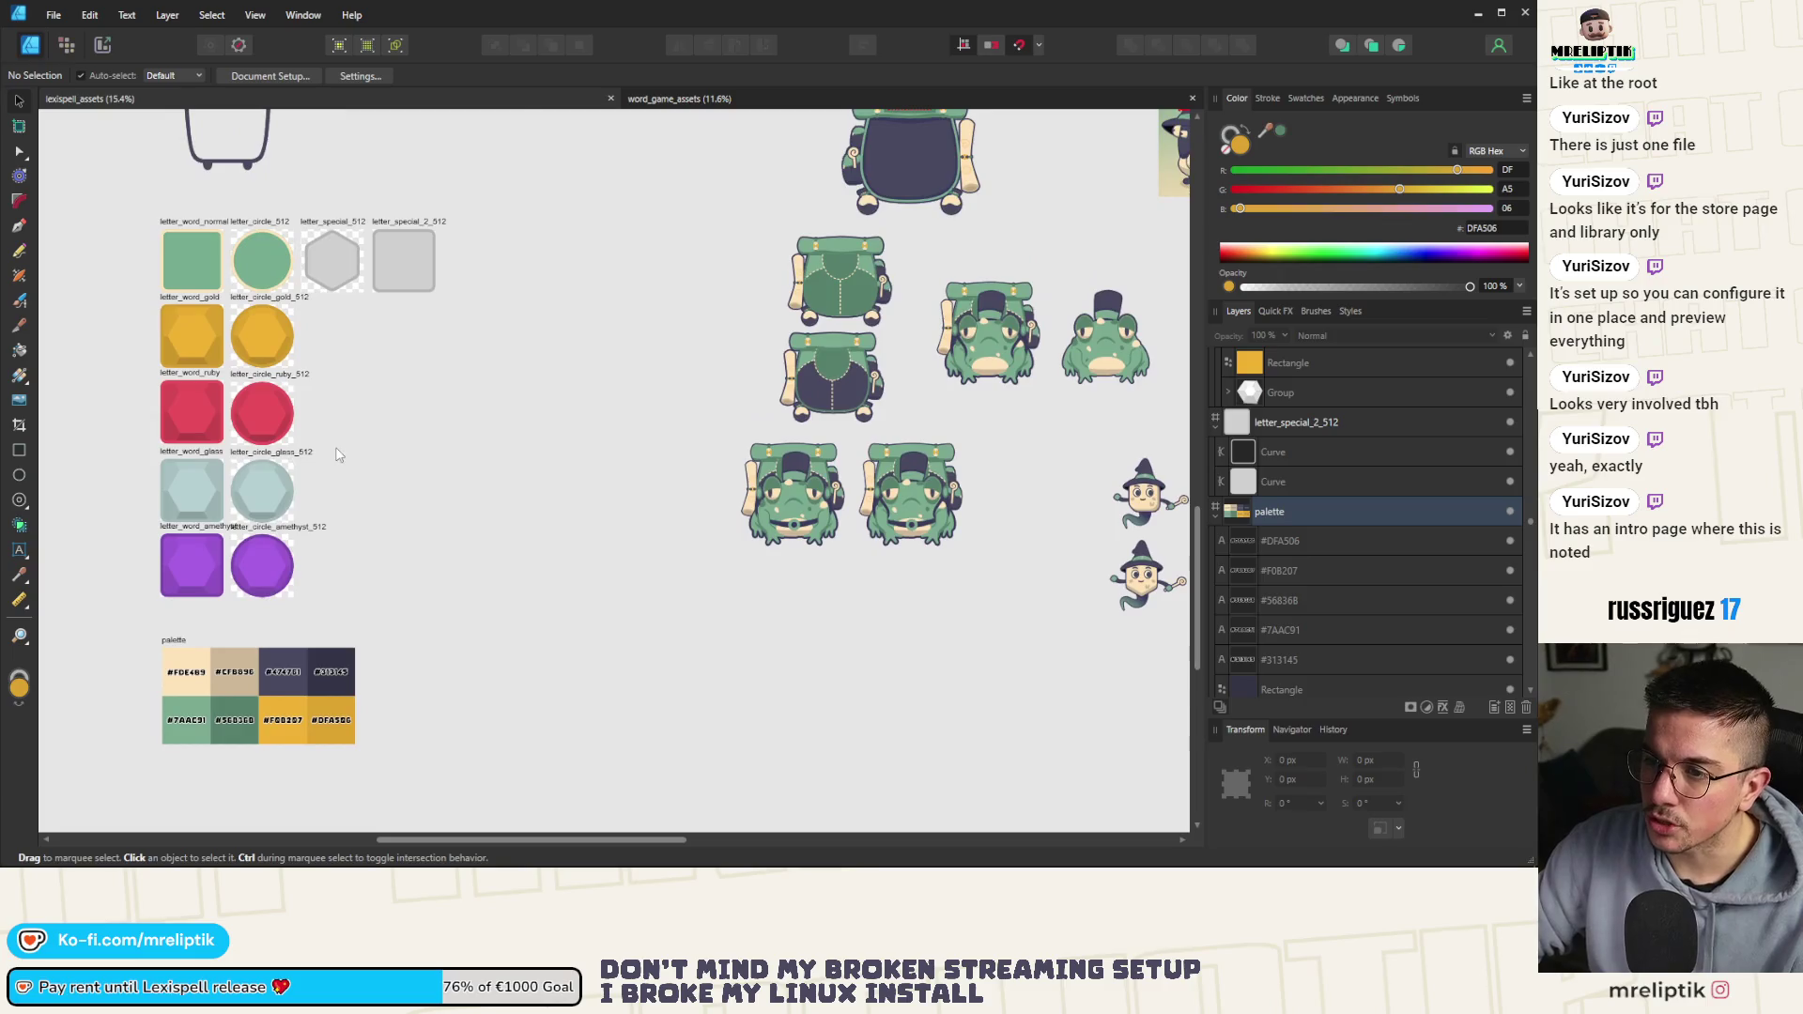
scroll(339, 325, down, 1)
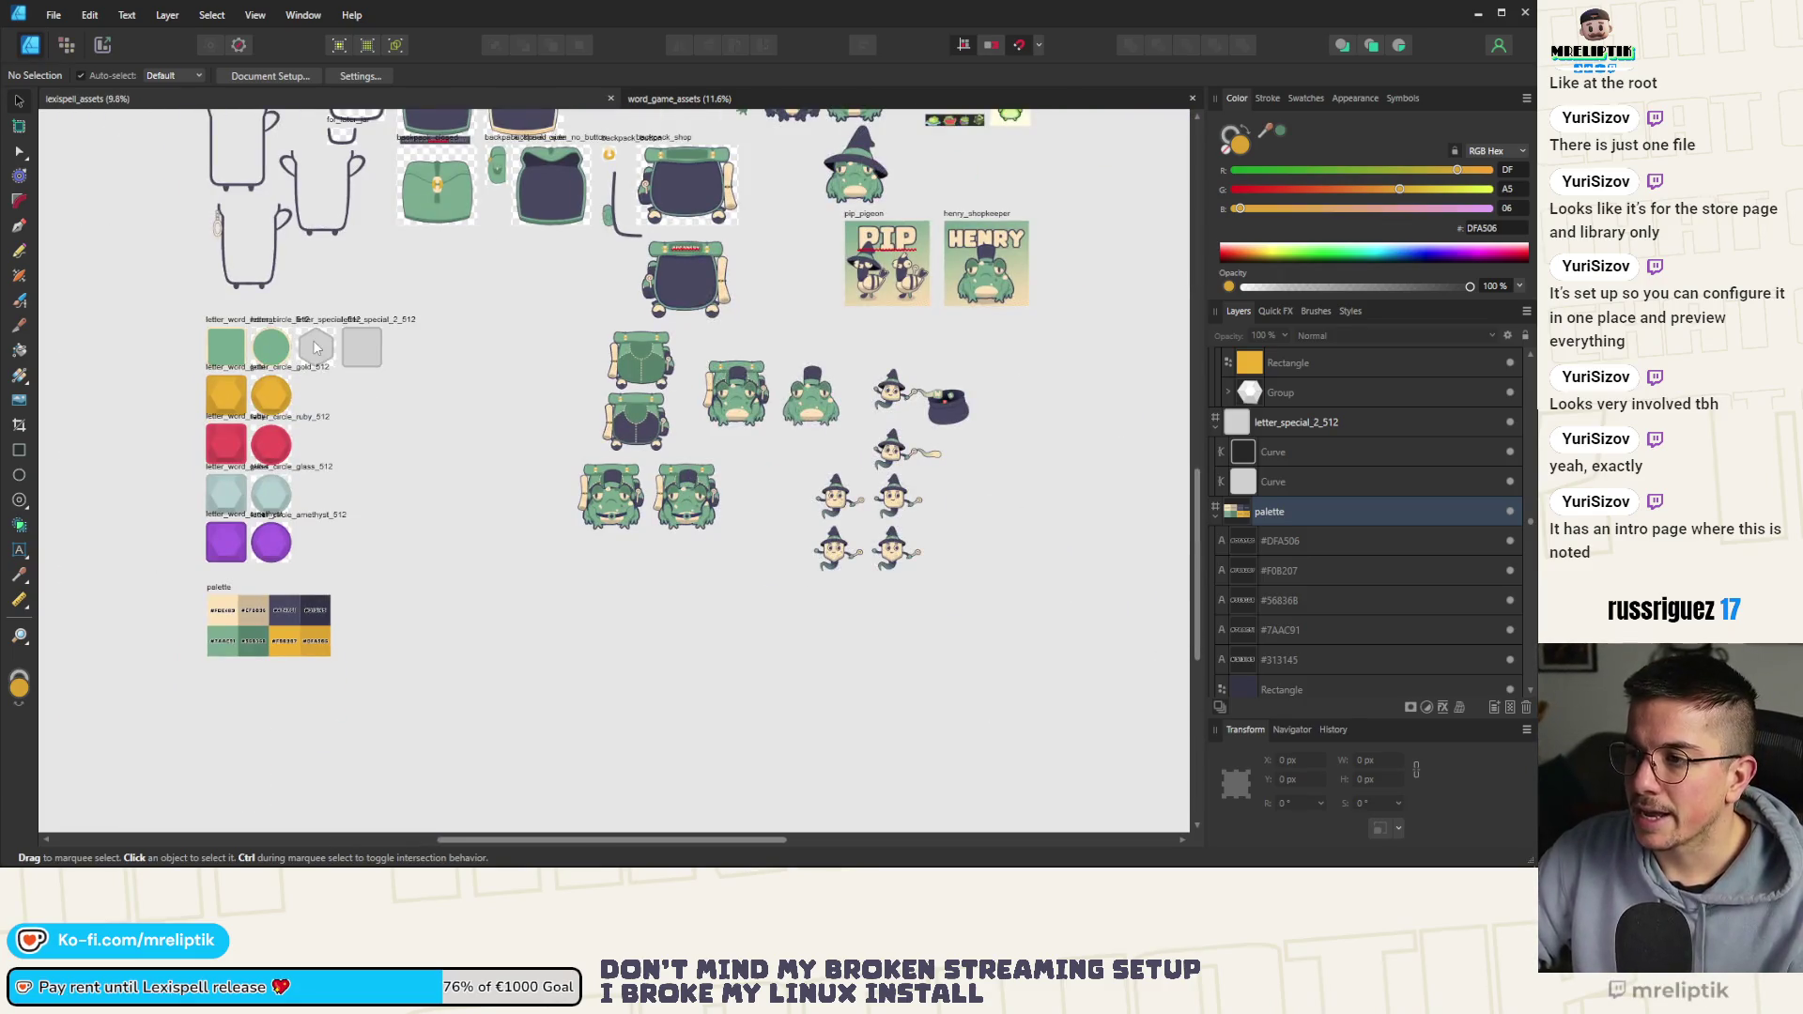
scroll(270, 432, up, 3)
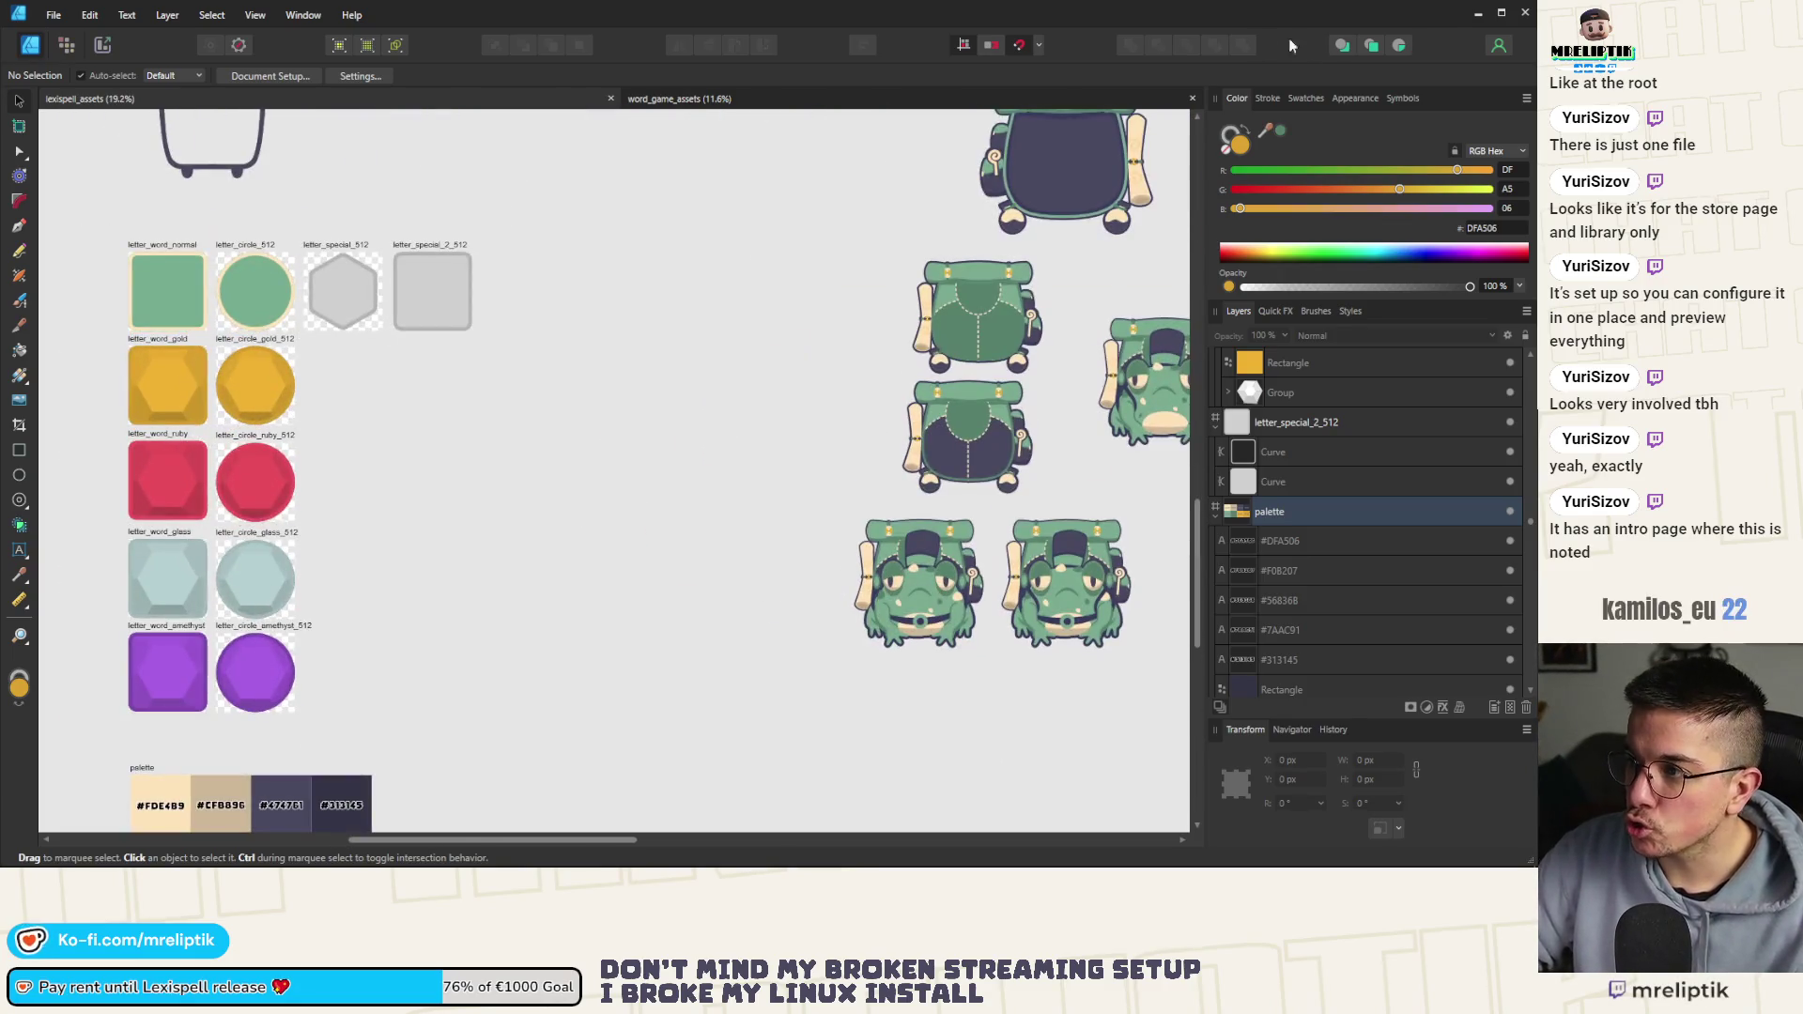
click(1479, 13)
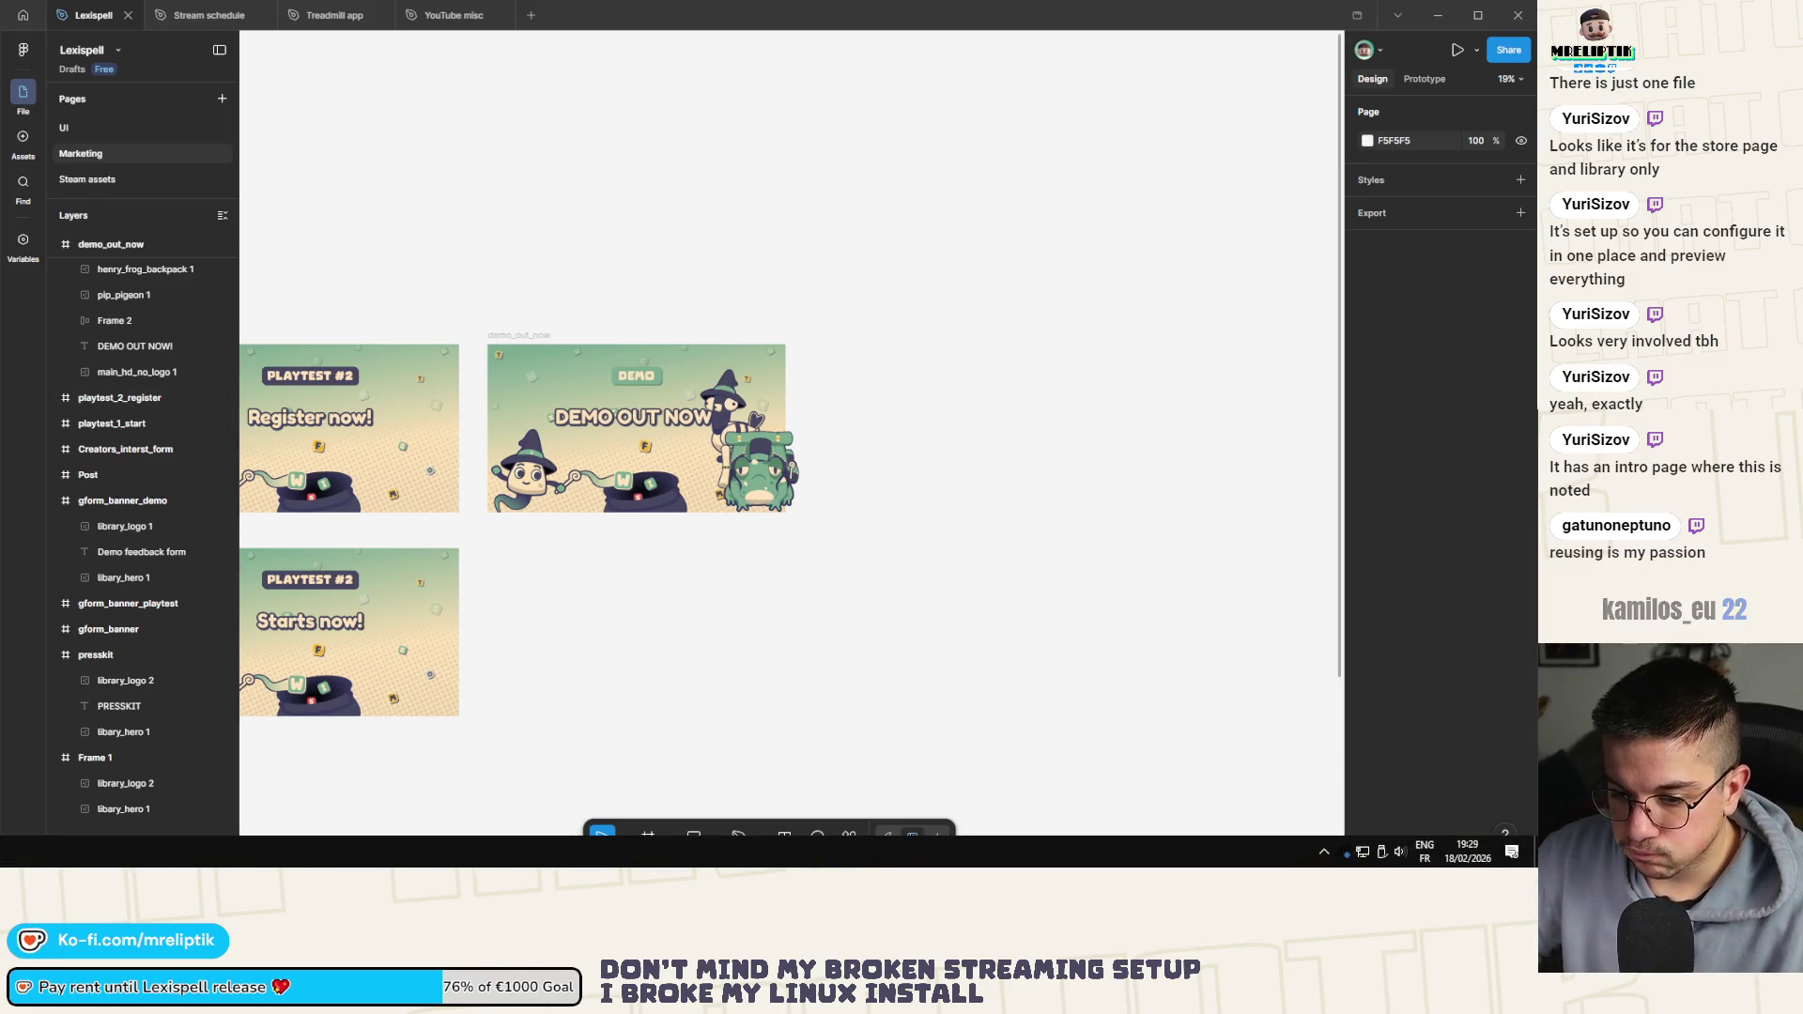
Close Affinity Designer and switch to the Godot Engine editor with the letter scene
key(alt+Tab)
scroll(718, 404, down, 5)
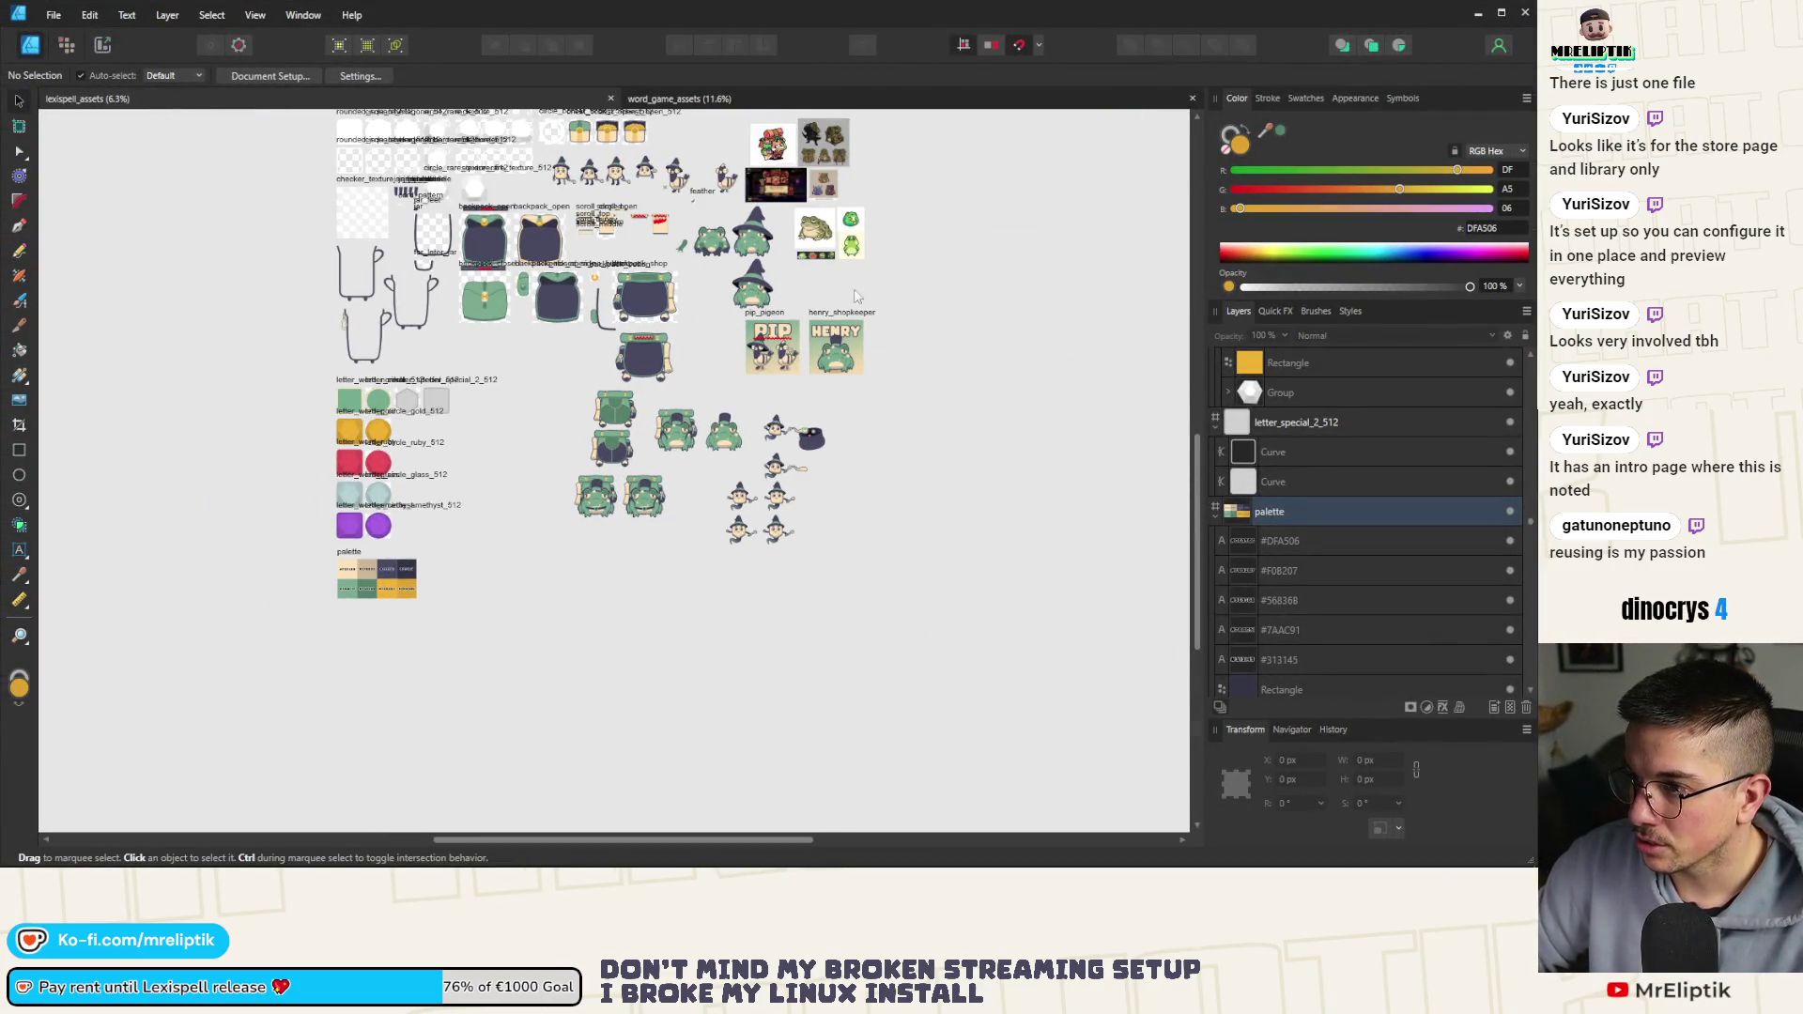
key(alt+F4)
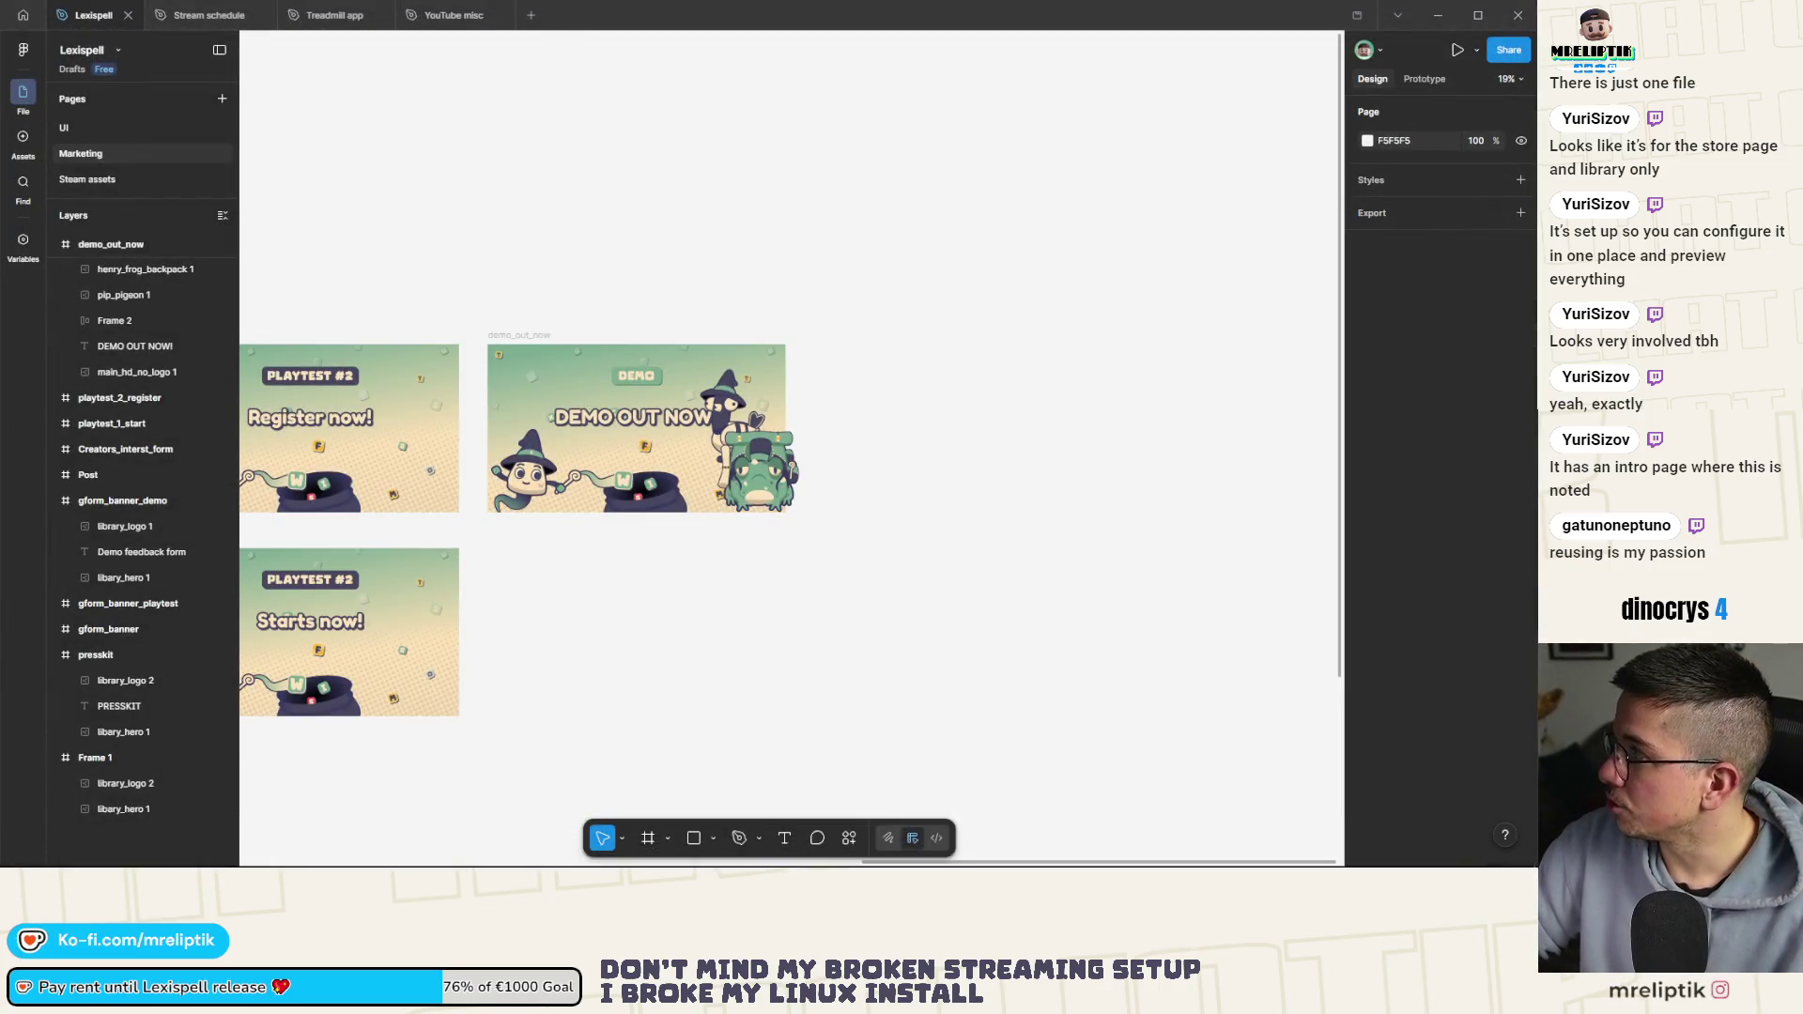
key(alt+Tab)
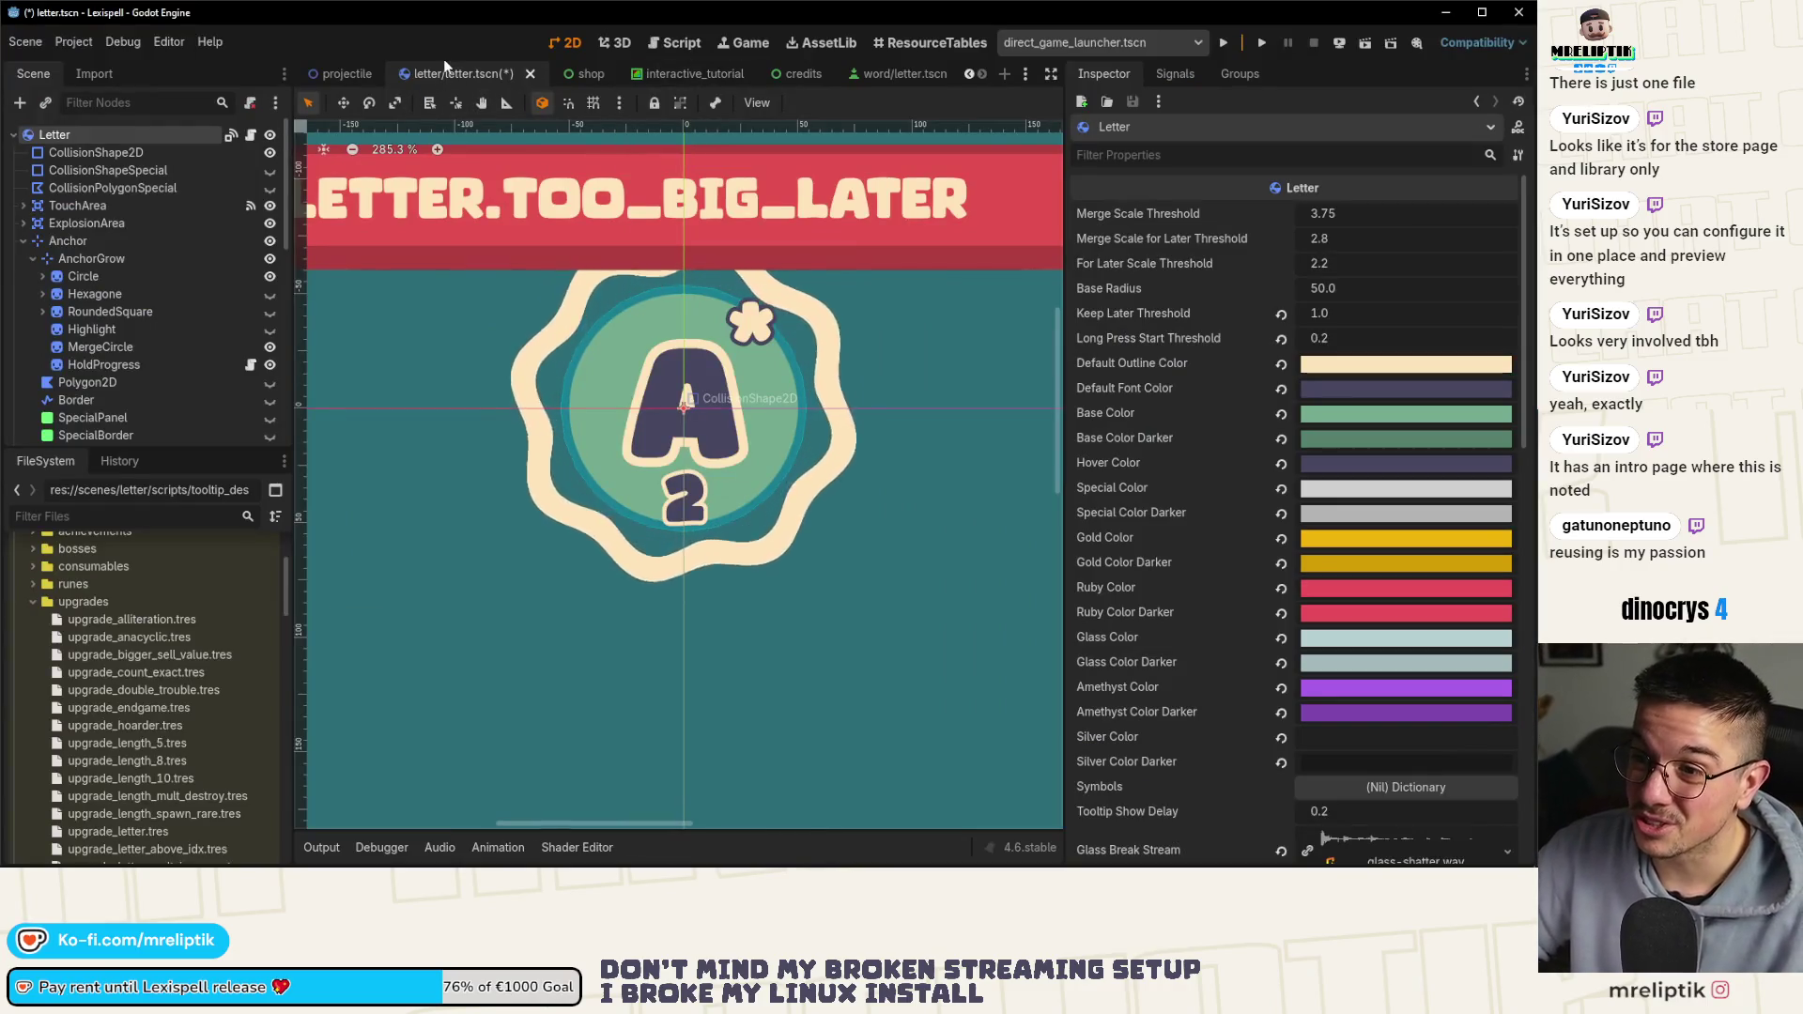
Save letter.tscn in Godot and switch back to the Figma banner file
click(23, 242)
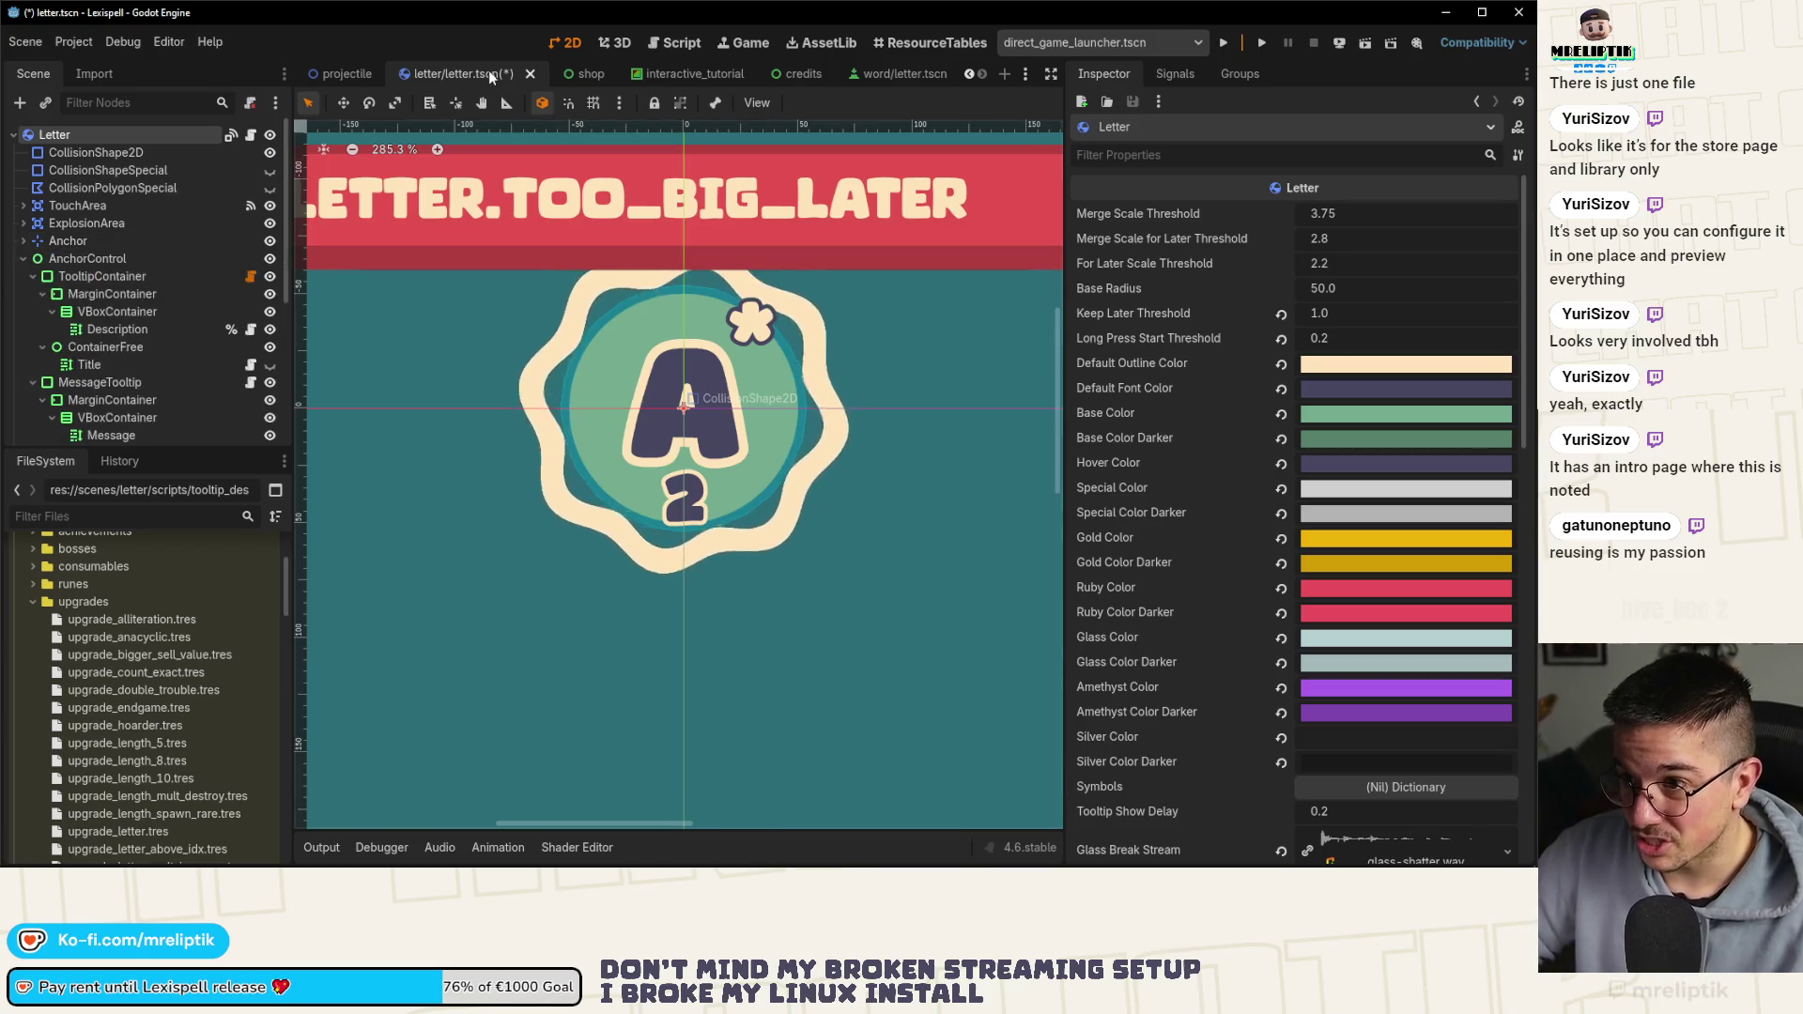
key(ctrl+s)
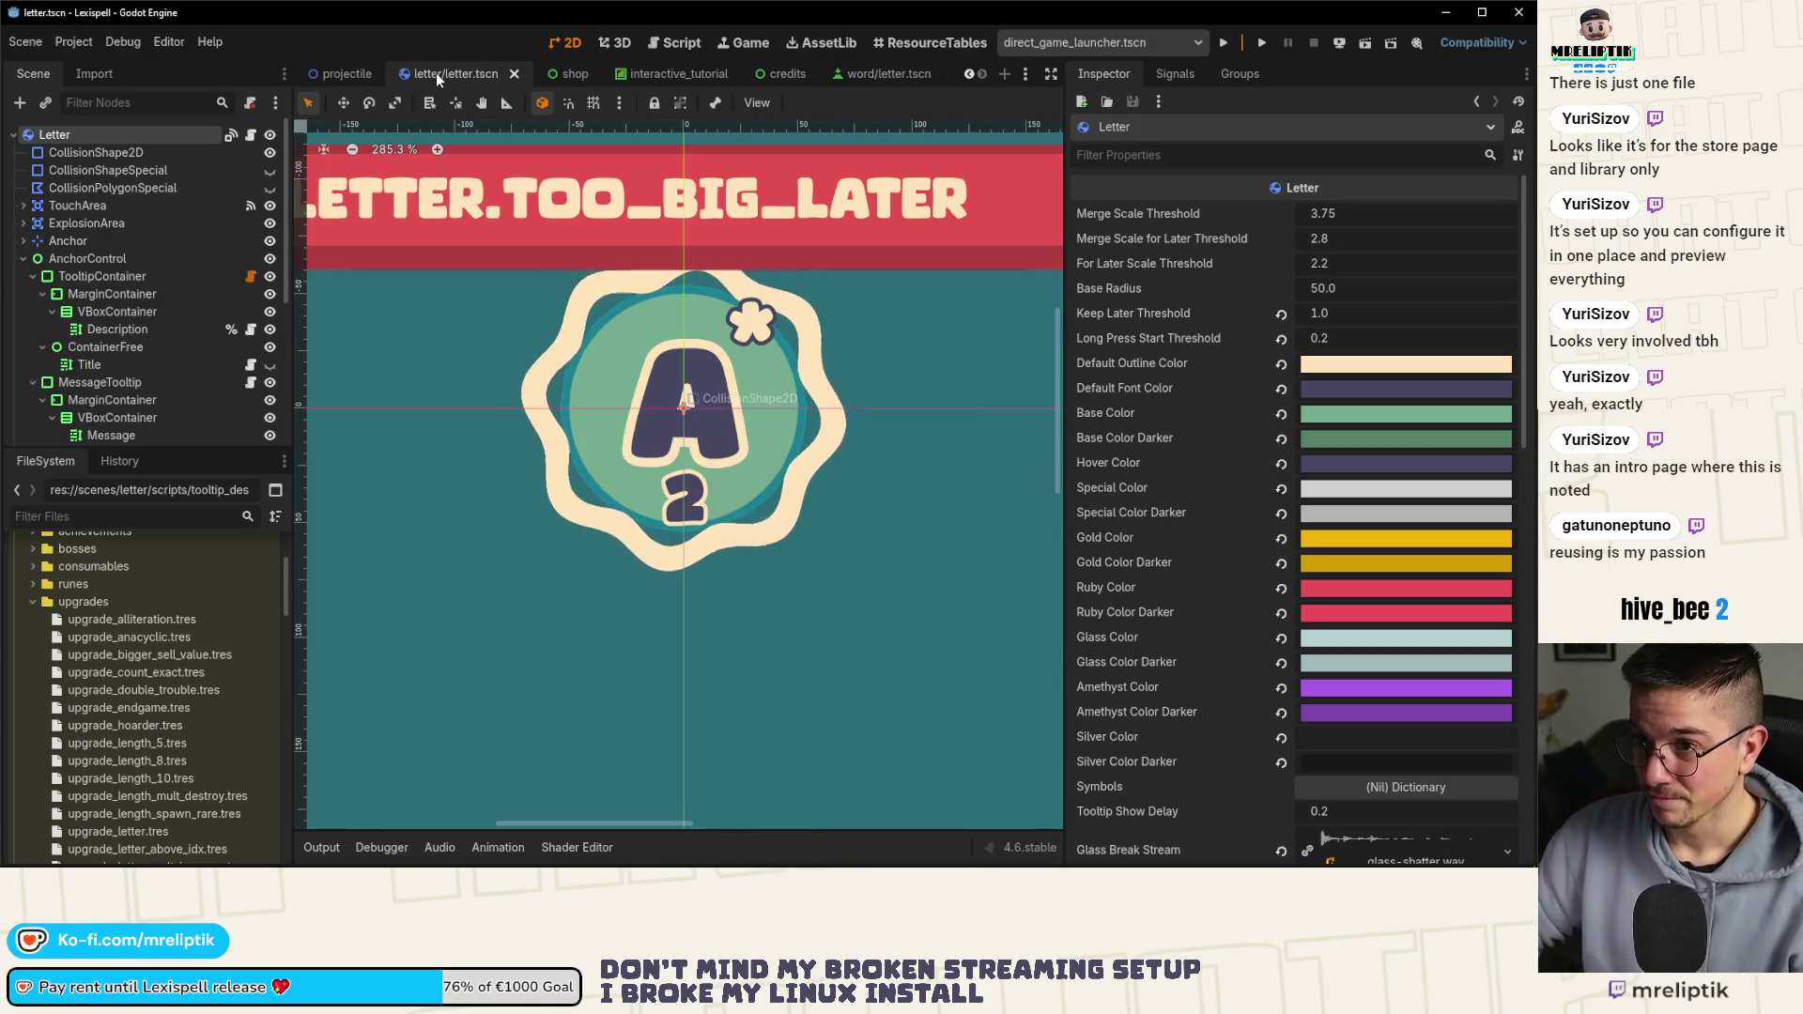
key(alt+Tab)
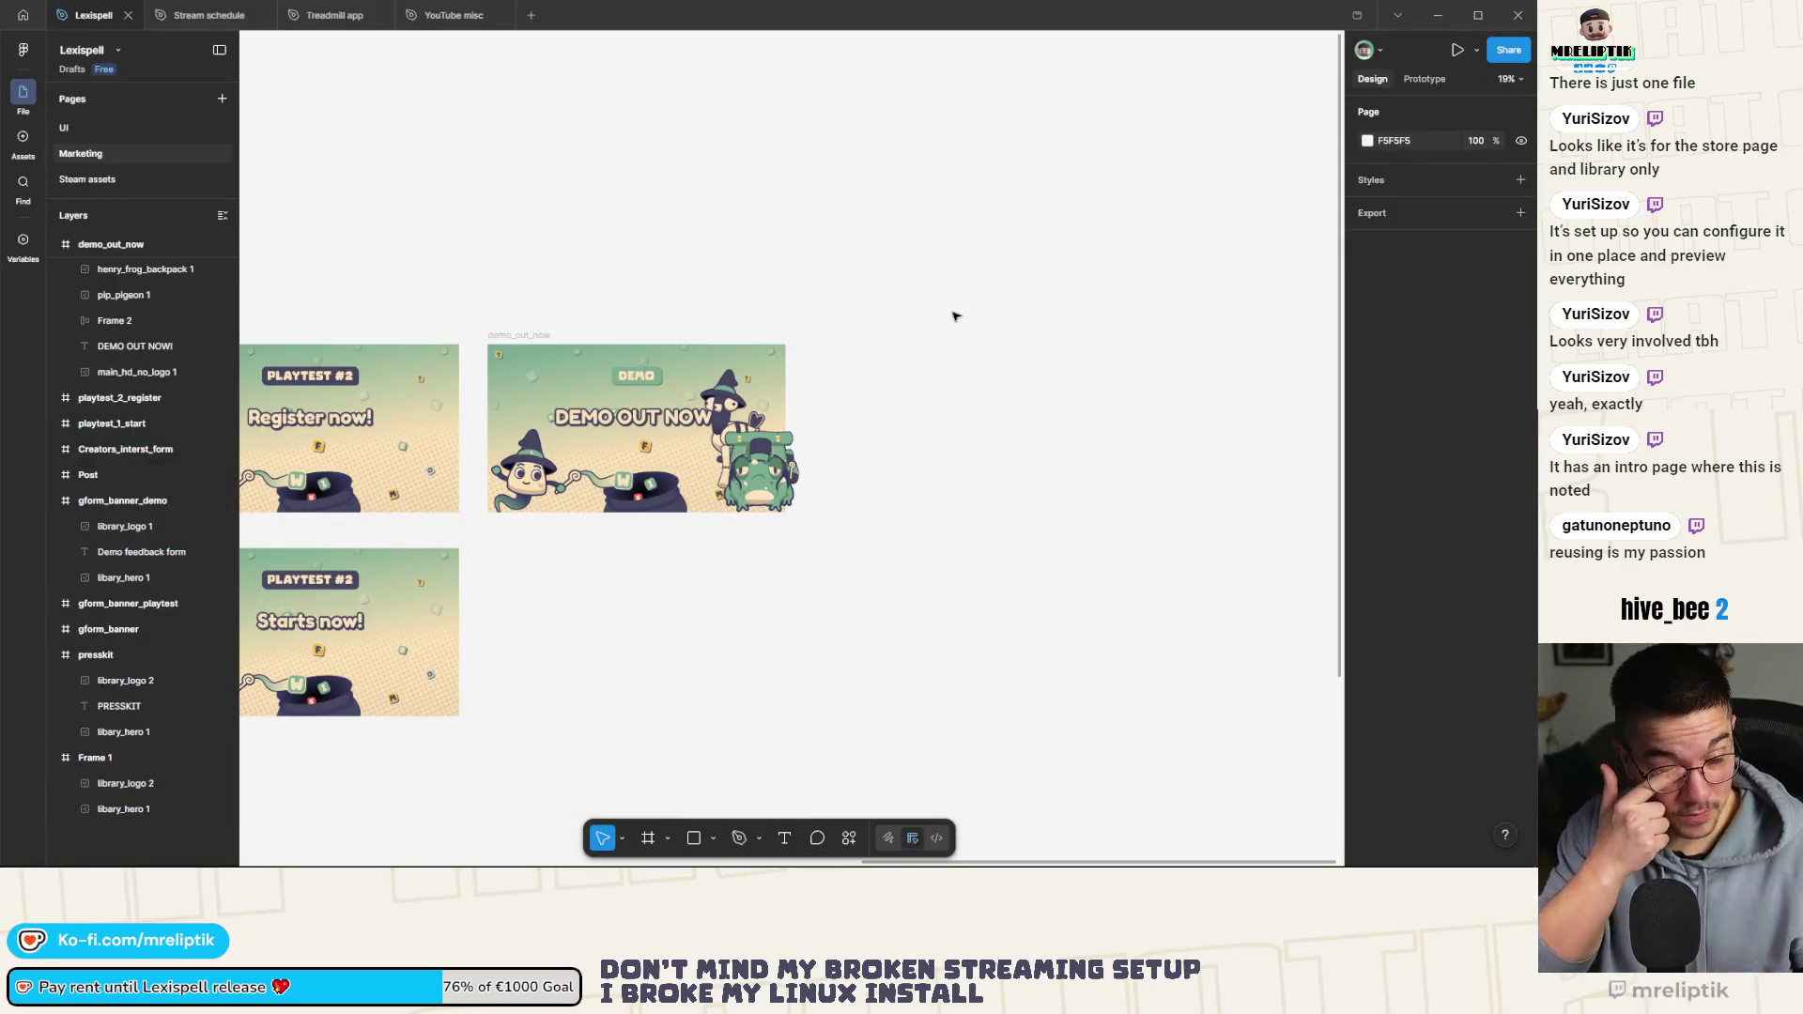
Reposition the frog backpack image so it hangs below the banner's bottom edge
click(784, 475)
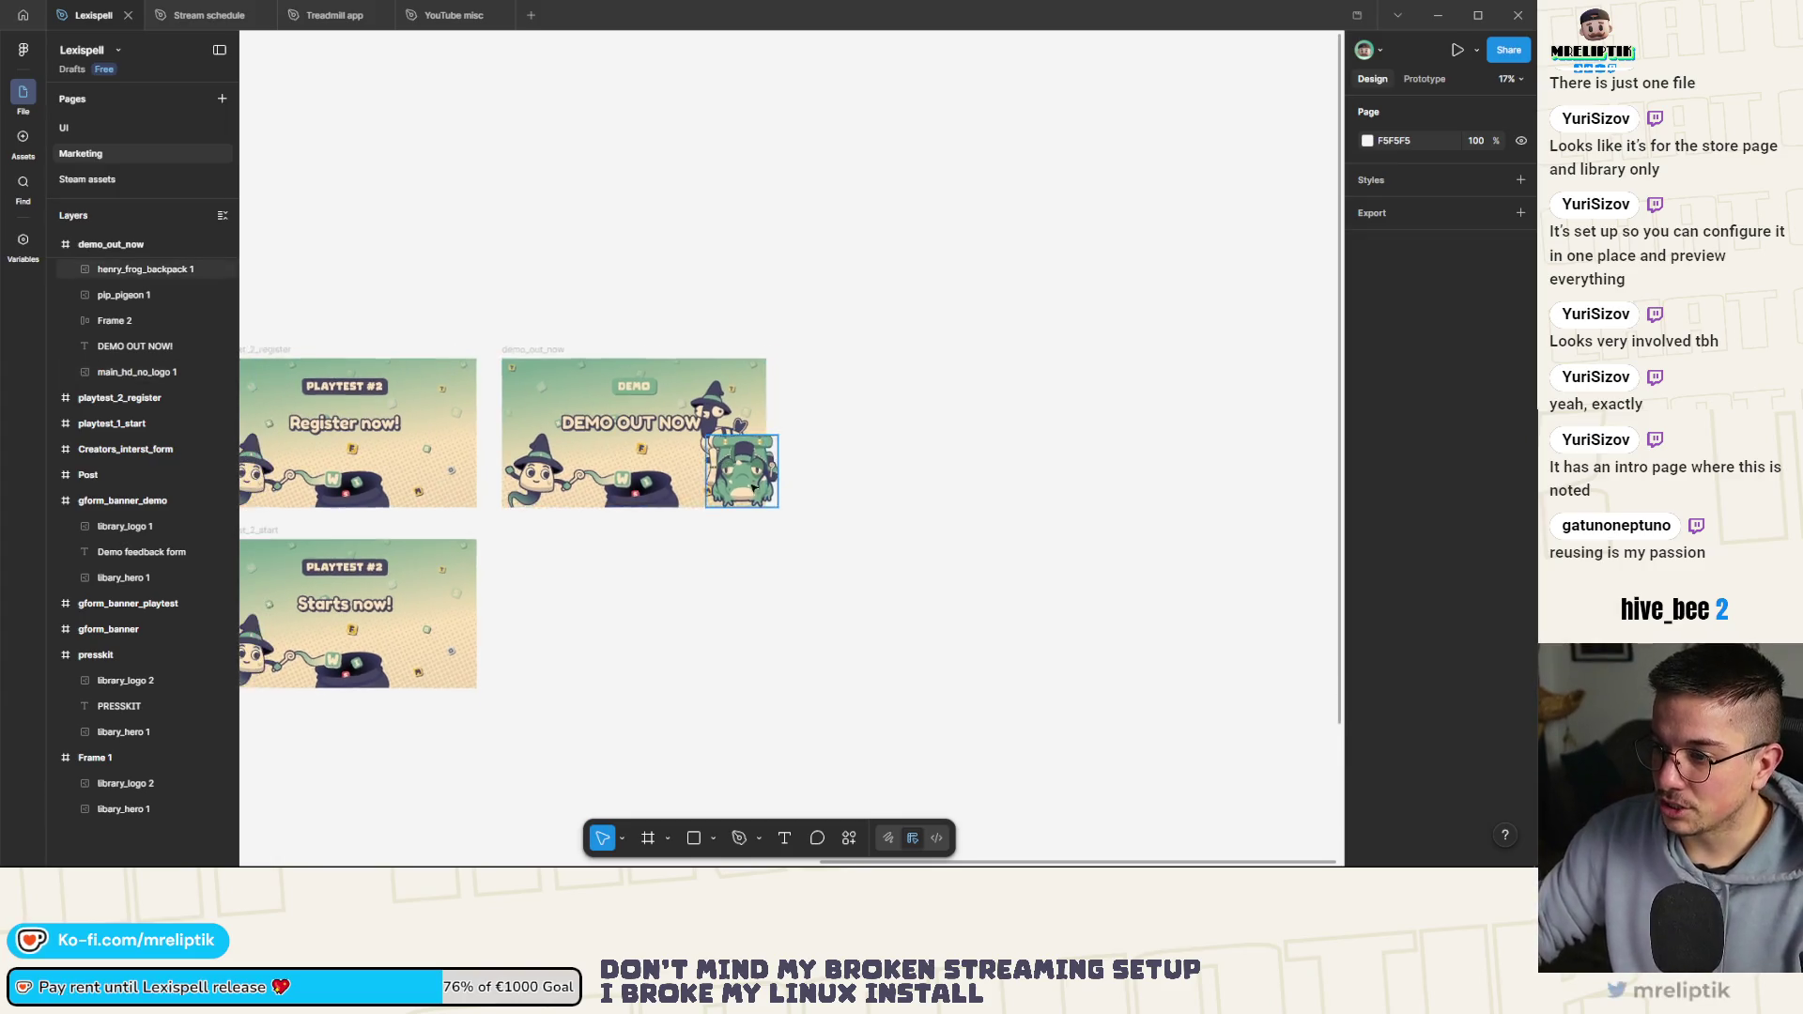
scroll(801, 488, up, 5)
scroll(801, 481, up, 2)
mouse_move(825, 355)
mouse_down()
mouse_move(817, 407)
mouse_move(799, 387)
mouse_move(729, 392)
mouse_up()
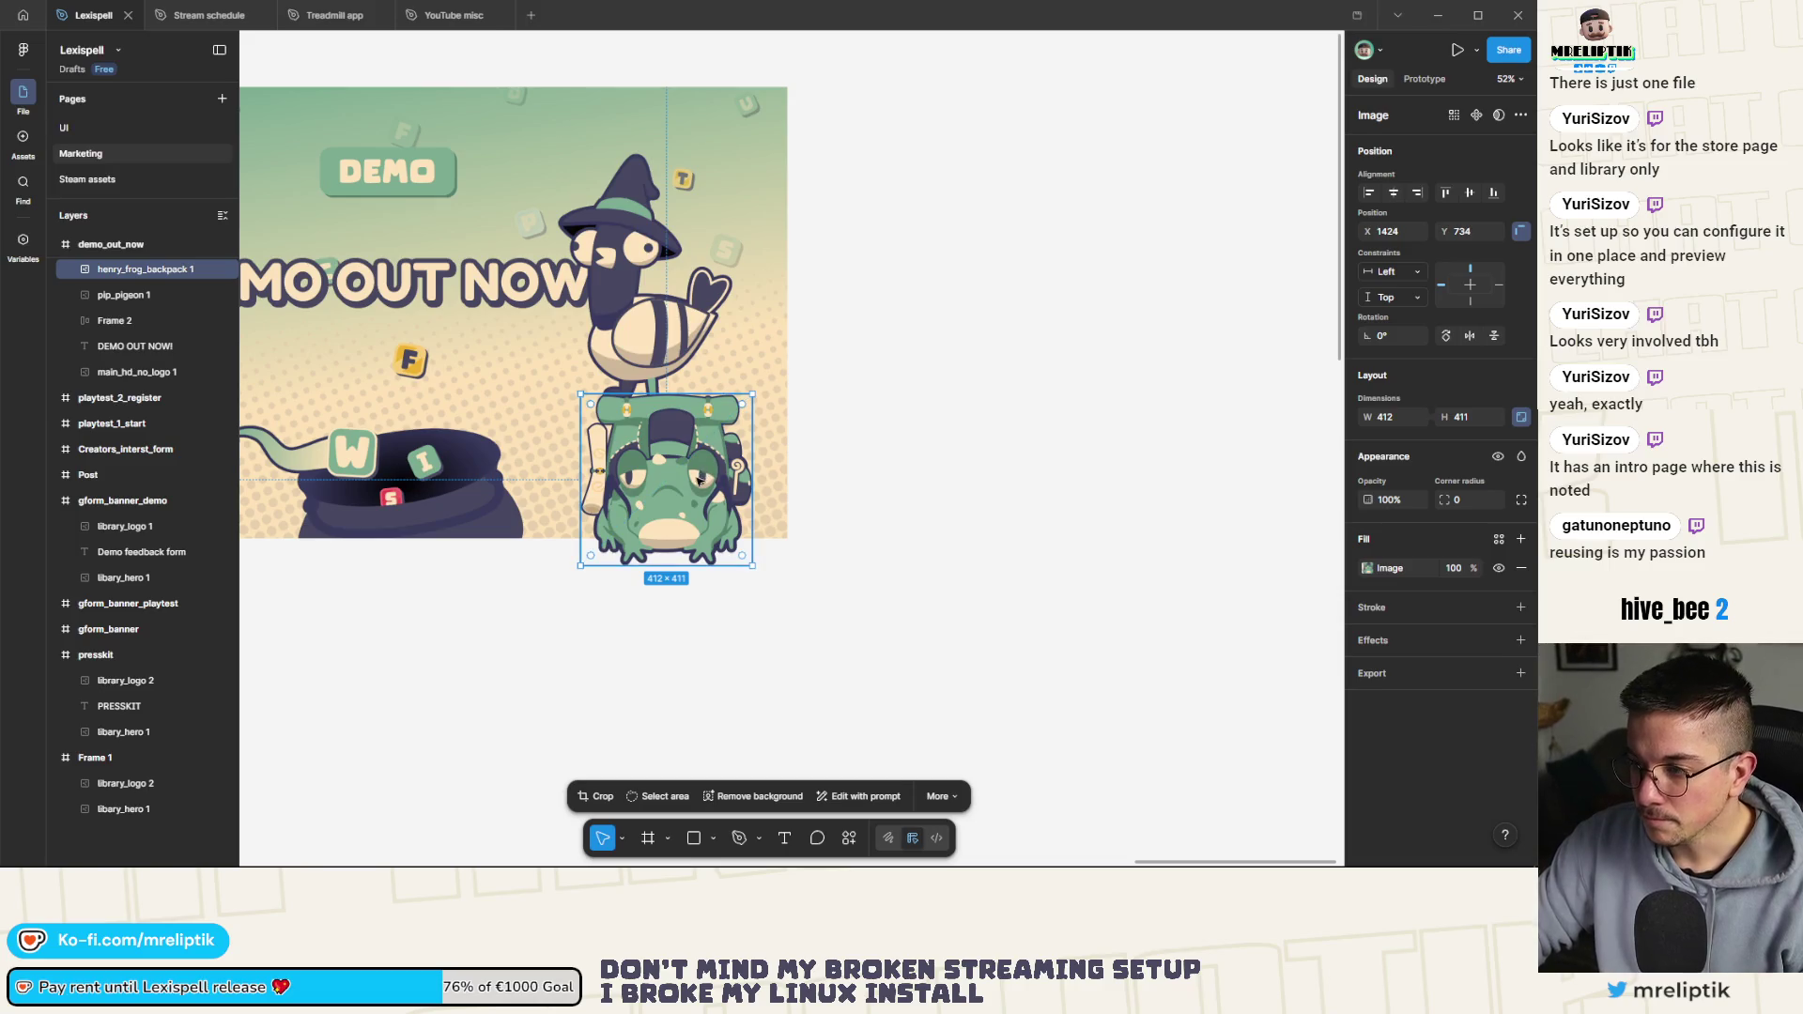
drag(698, 480, 710, 403)
scroll(710, 402, down, 3)
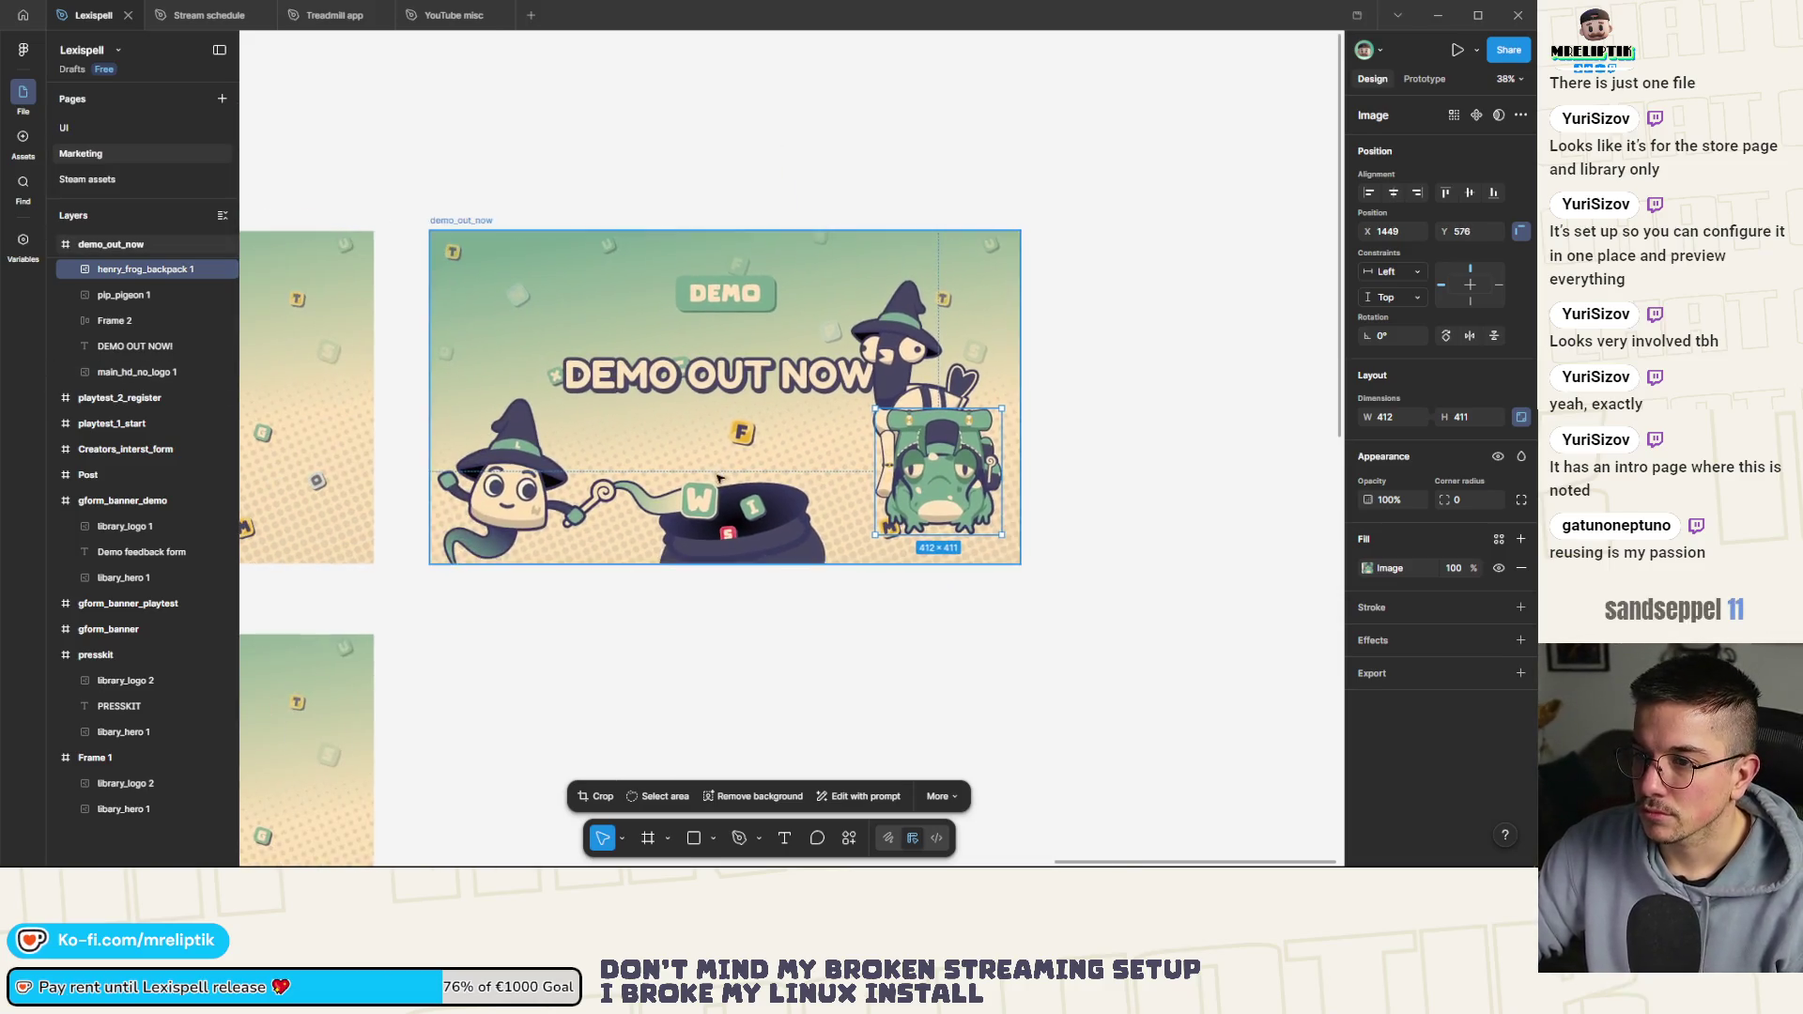
mouse_move(939, 469)
mouse_down()
mouse_move(939, 564)
mouse_move(943, 528)
mouse_up()
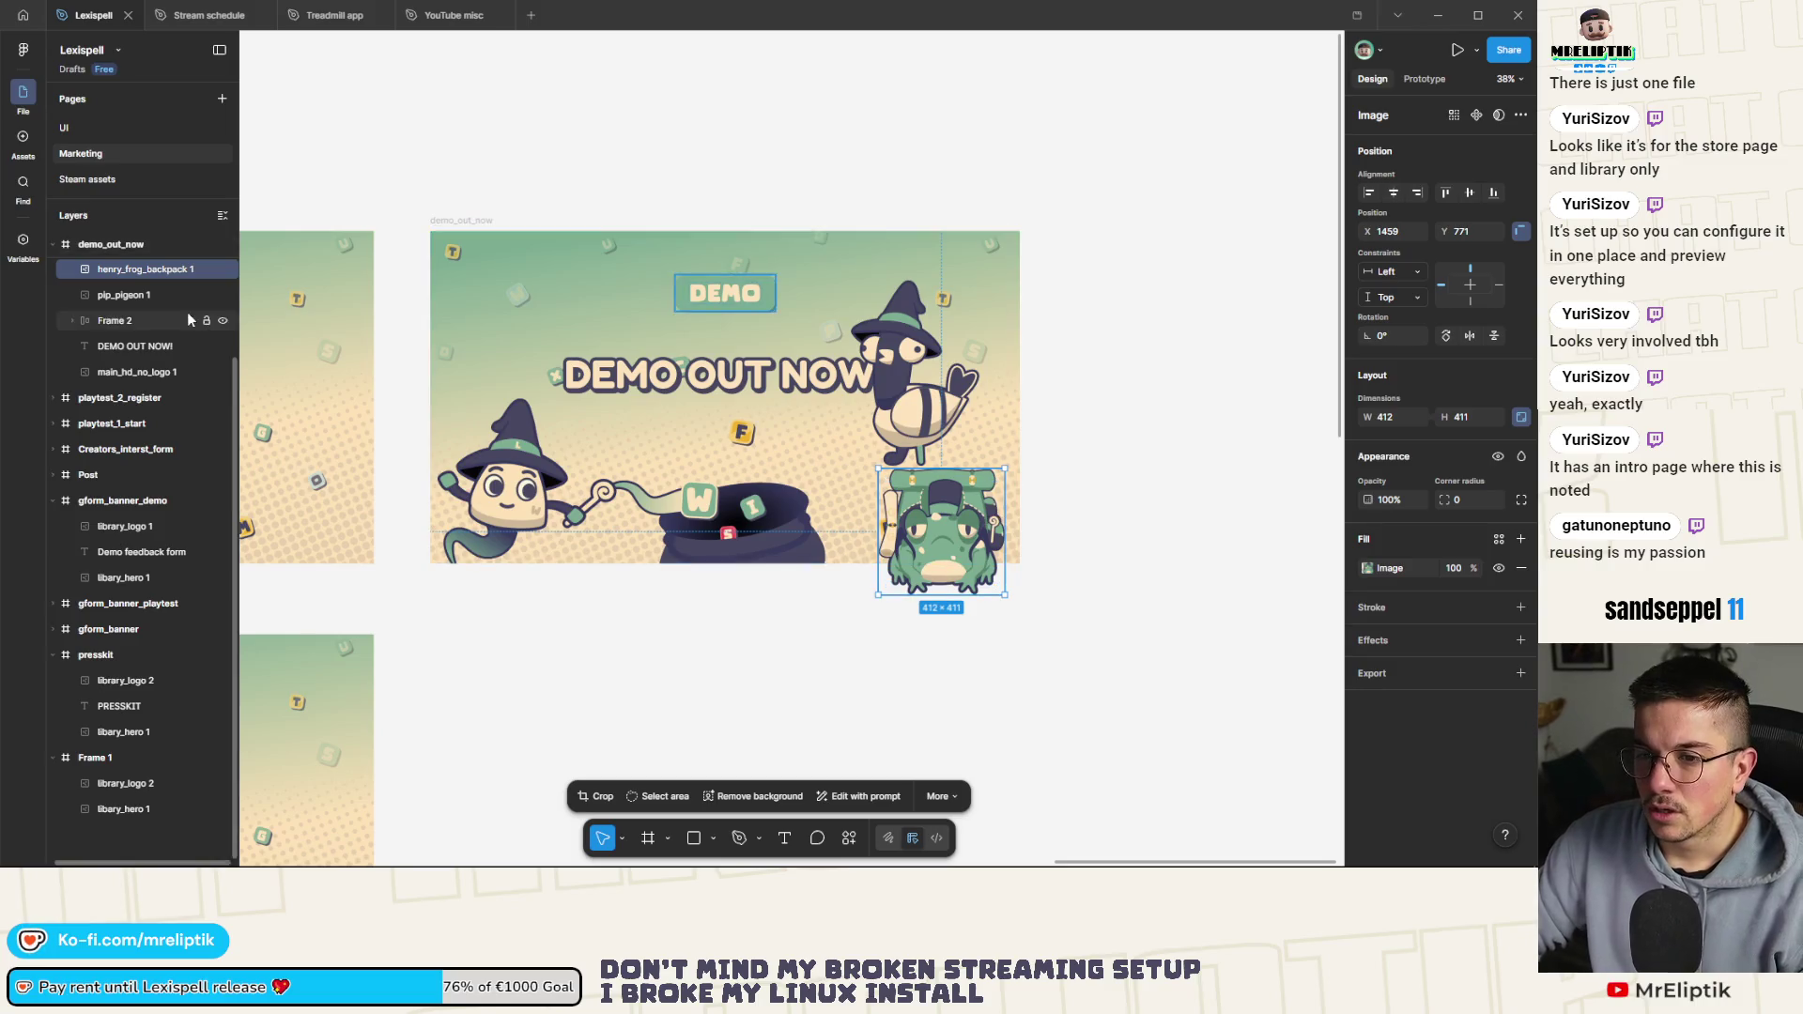
scroll(187, 320, up, 3)
Enable Clip content on demo_out_now and place the frog and pigeon at its bottom-right
click(103, 398)
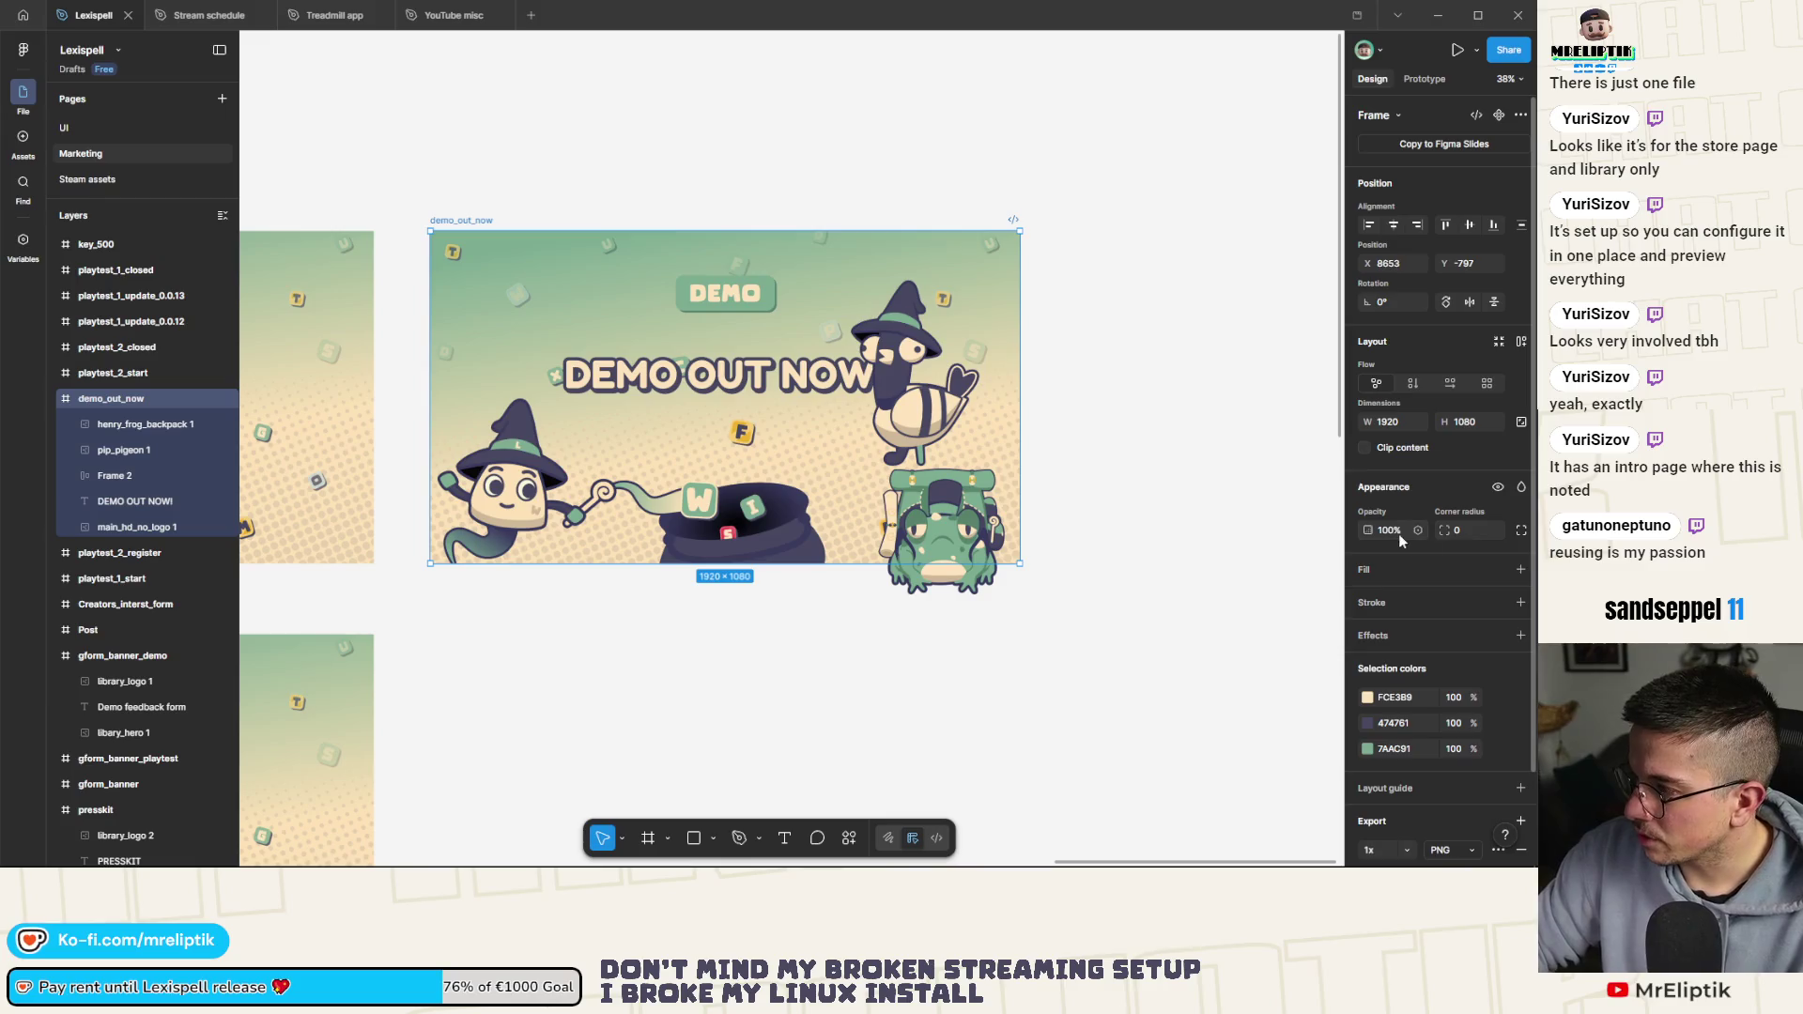
click(1380, 452)
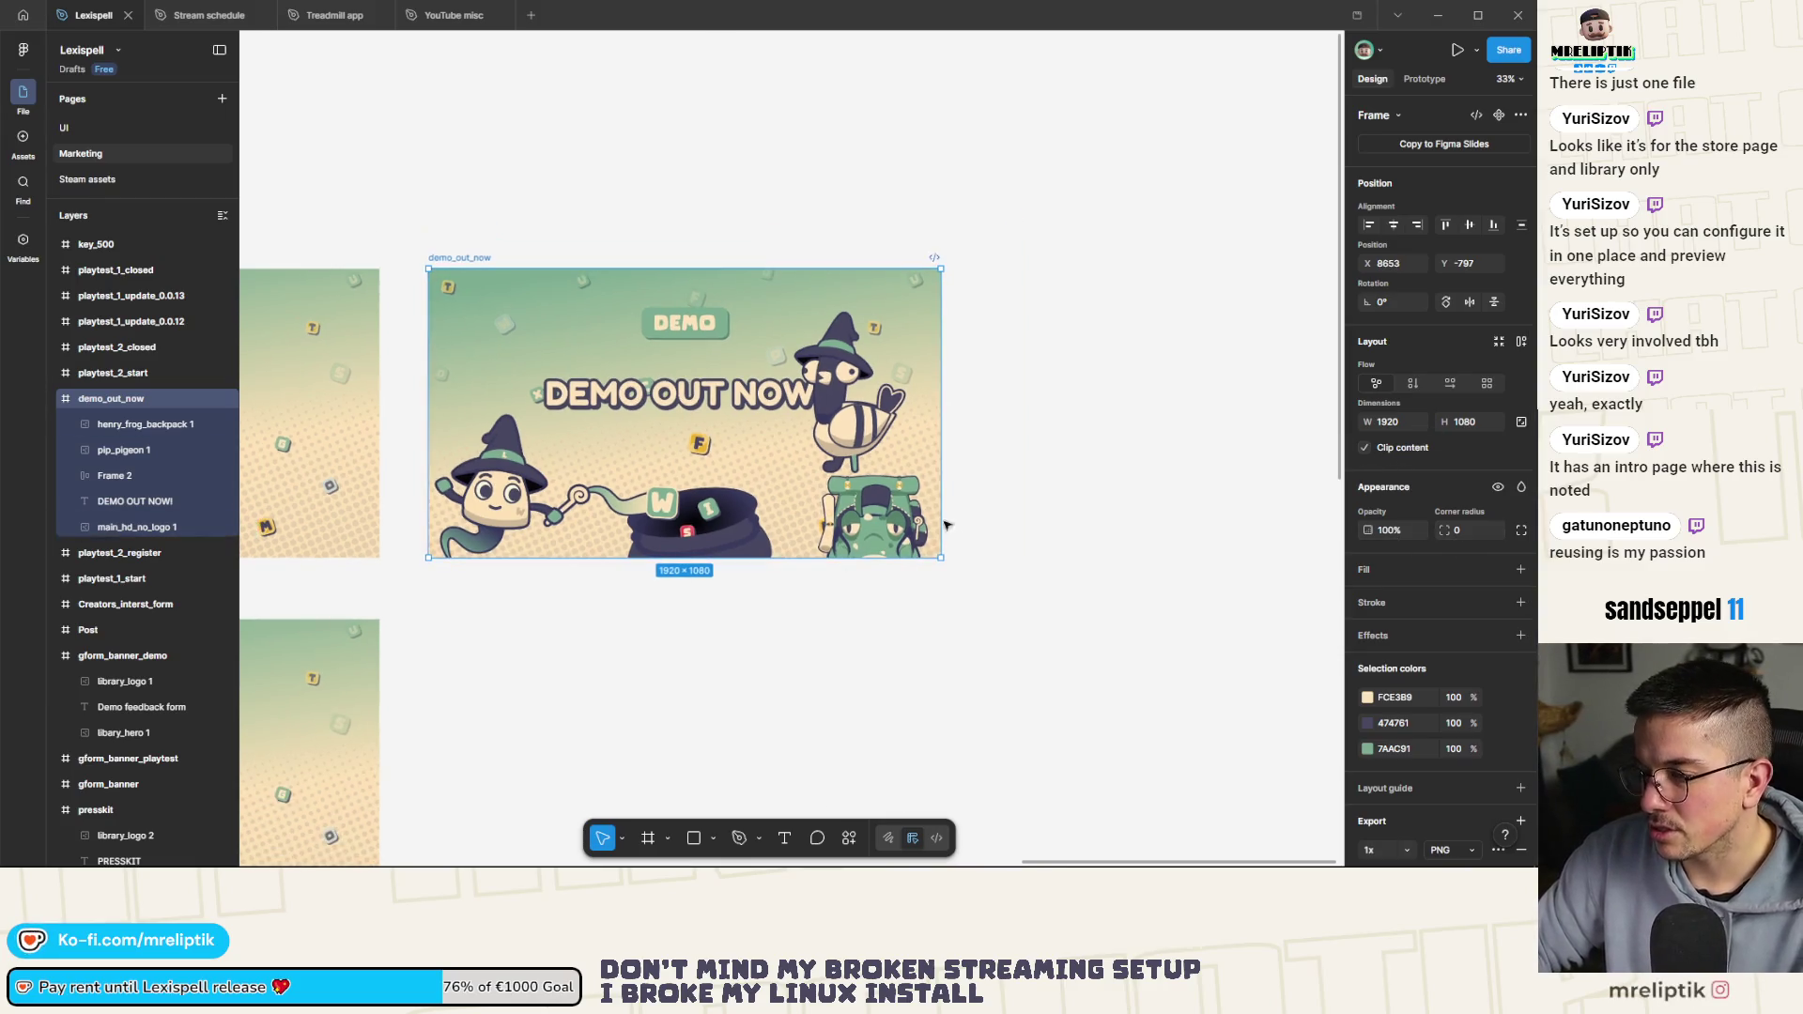
click(878, 526)
scroll(875, 551, up, 1)
scroll(875, 551, up, 1)
mouse_move(875, 551)
mouse_down()
mouse_move(843, 495)
mouse_move(816, 495)
mouse_up()
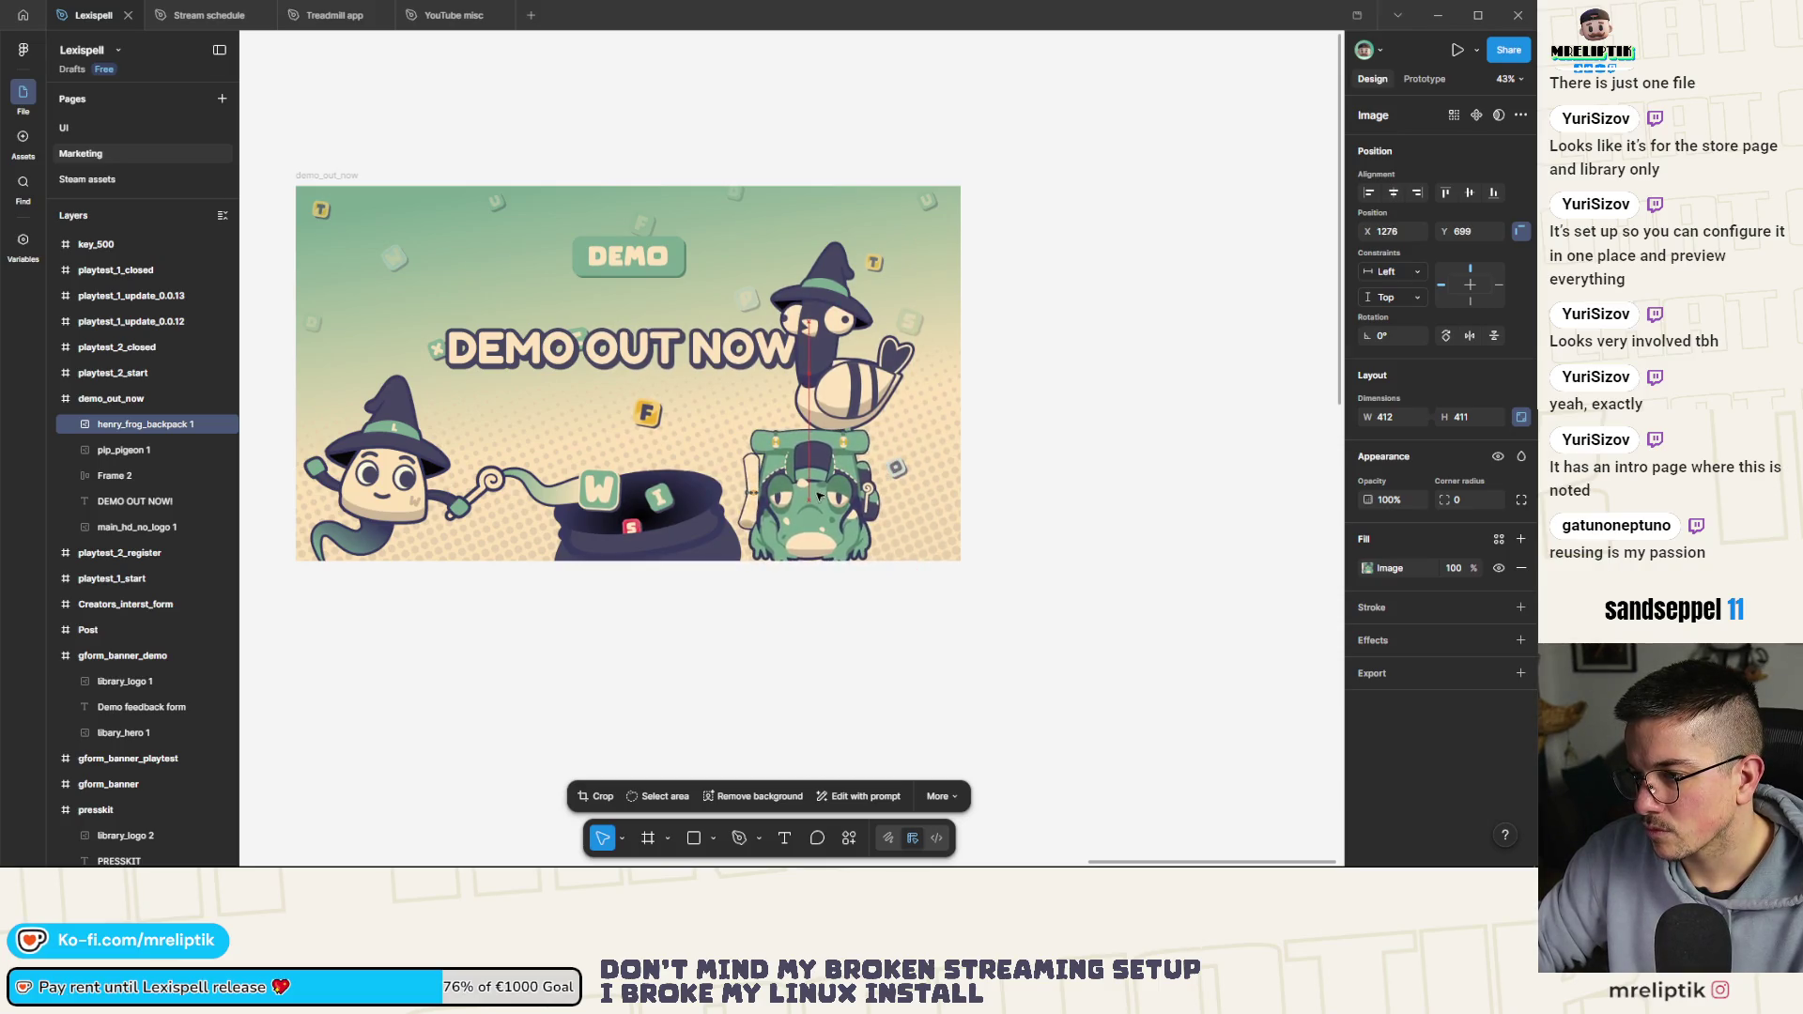
mouse_move(838, 375)
mouse_down()
mouse_move(929, 510)
mouse_move(845, 470)
mouse_move(919, 522)
mouse_move(742, 493)
mouse_move(866, 512)
mouse_move(865, 495)
mouse_up()
scroll(742, 493, down, 1)
scroll(866, 512, up, 3)
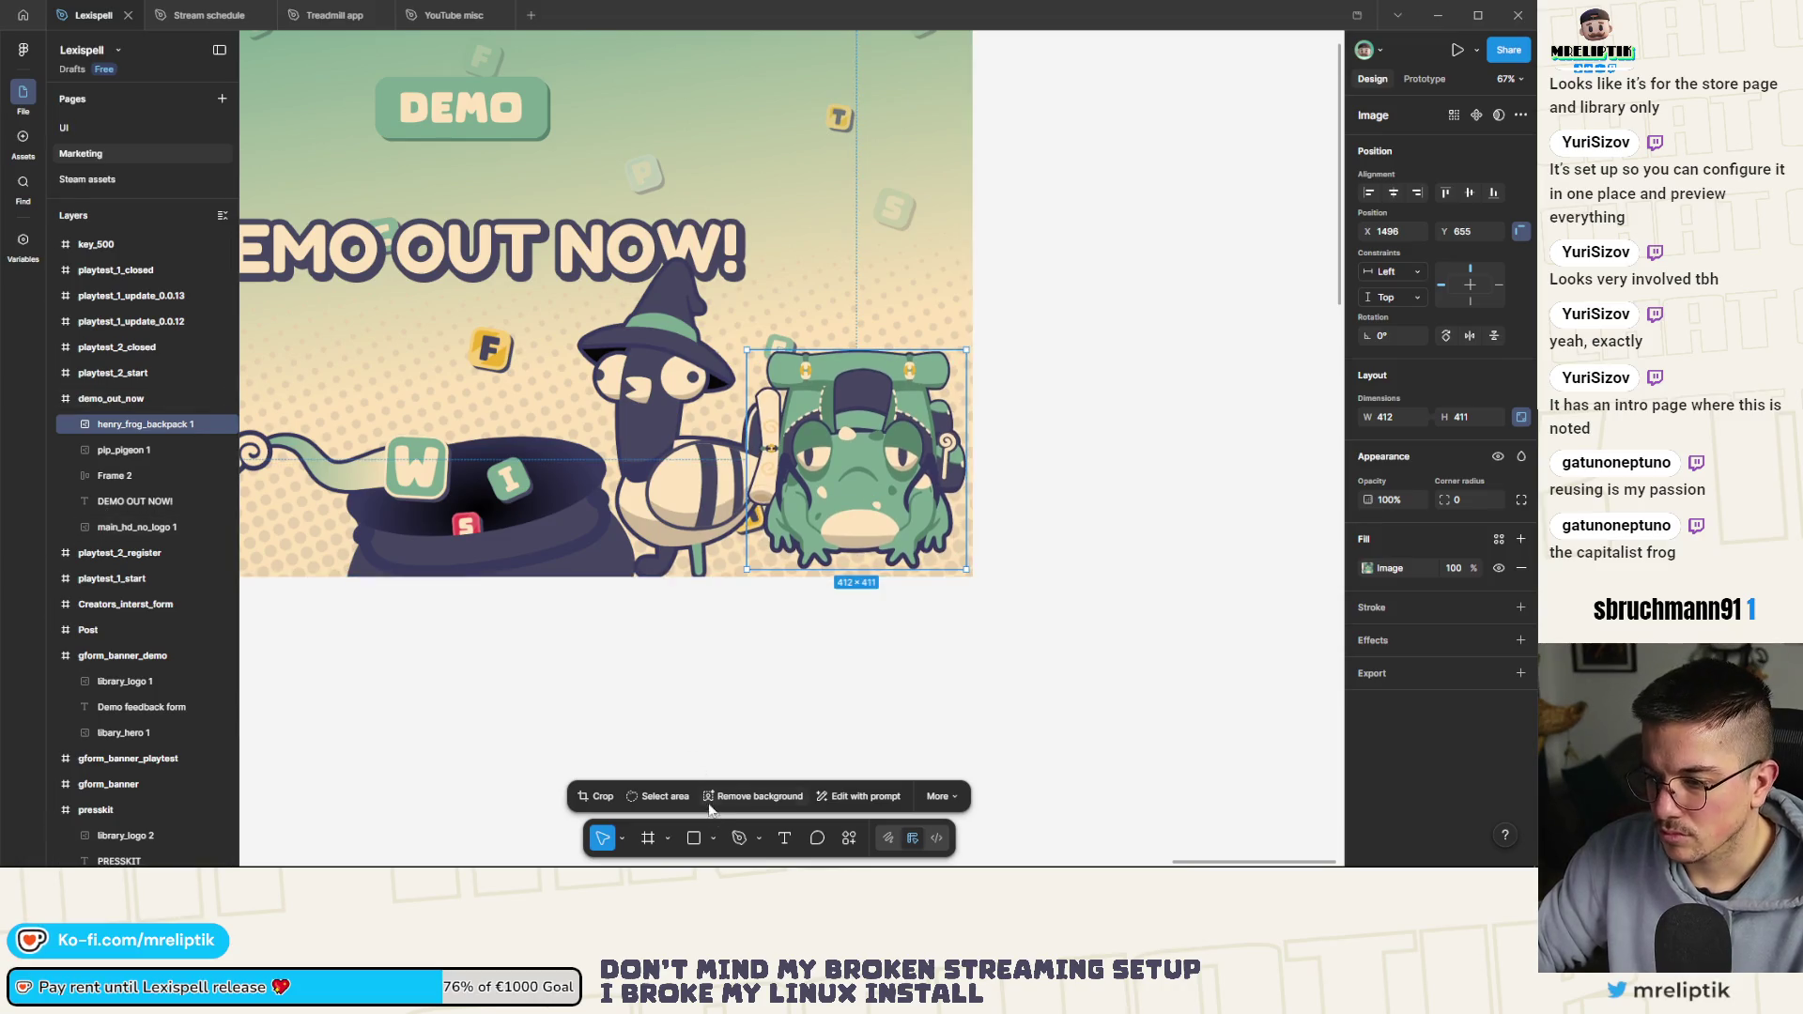
click(710, 838)
Drop a 100×100 test square onto the banner, then delete it
click(694, 840)
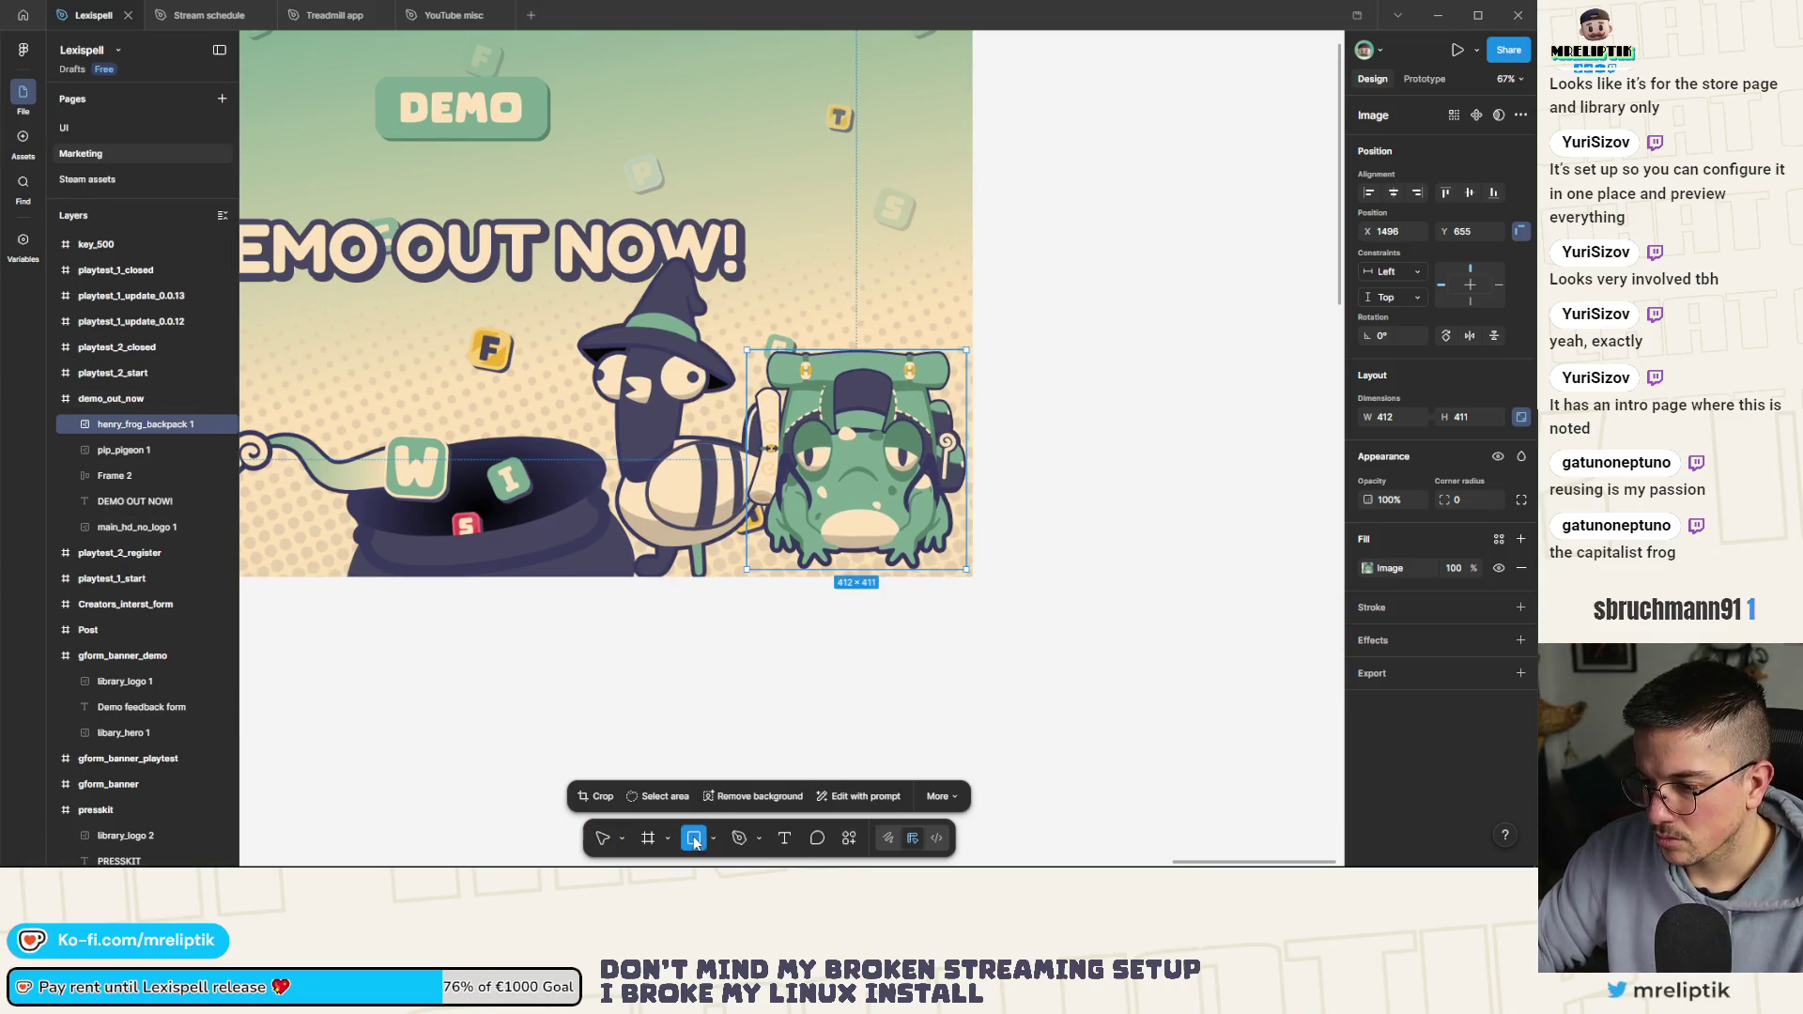
click(714, 839)
click(716, 845)
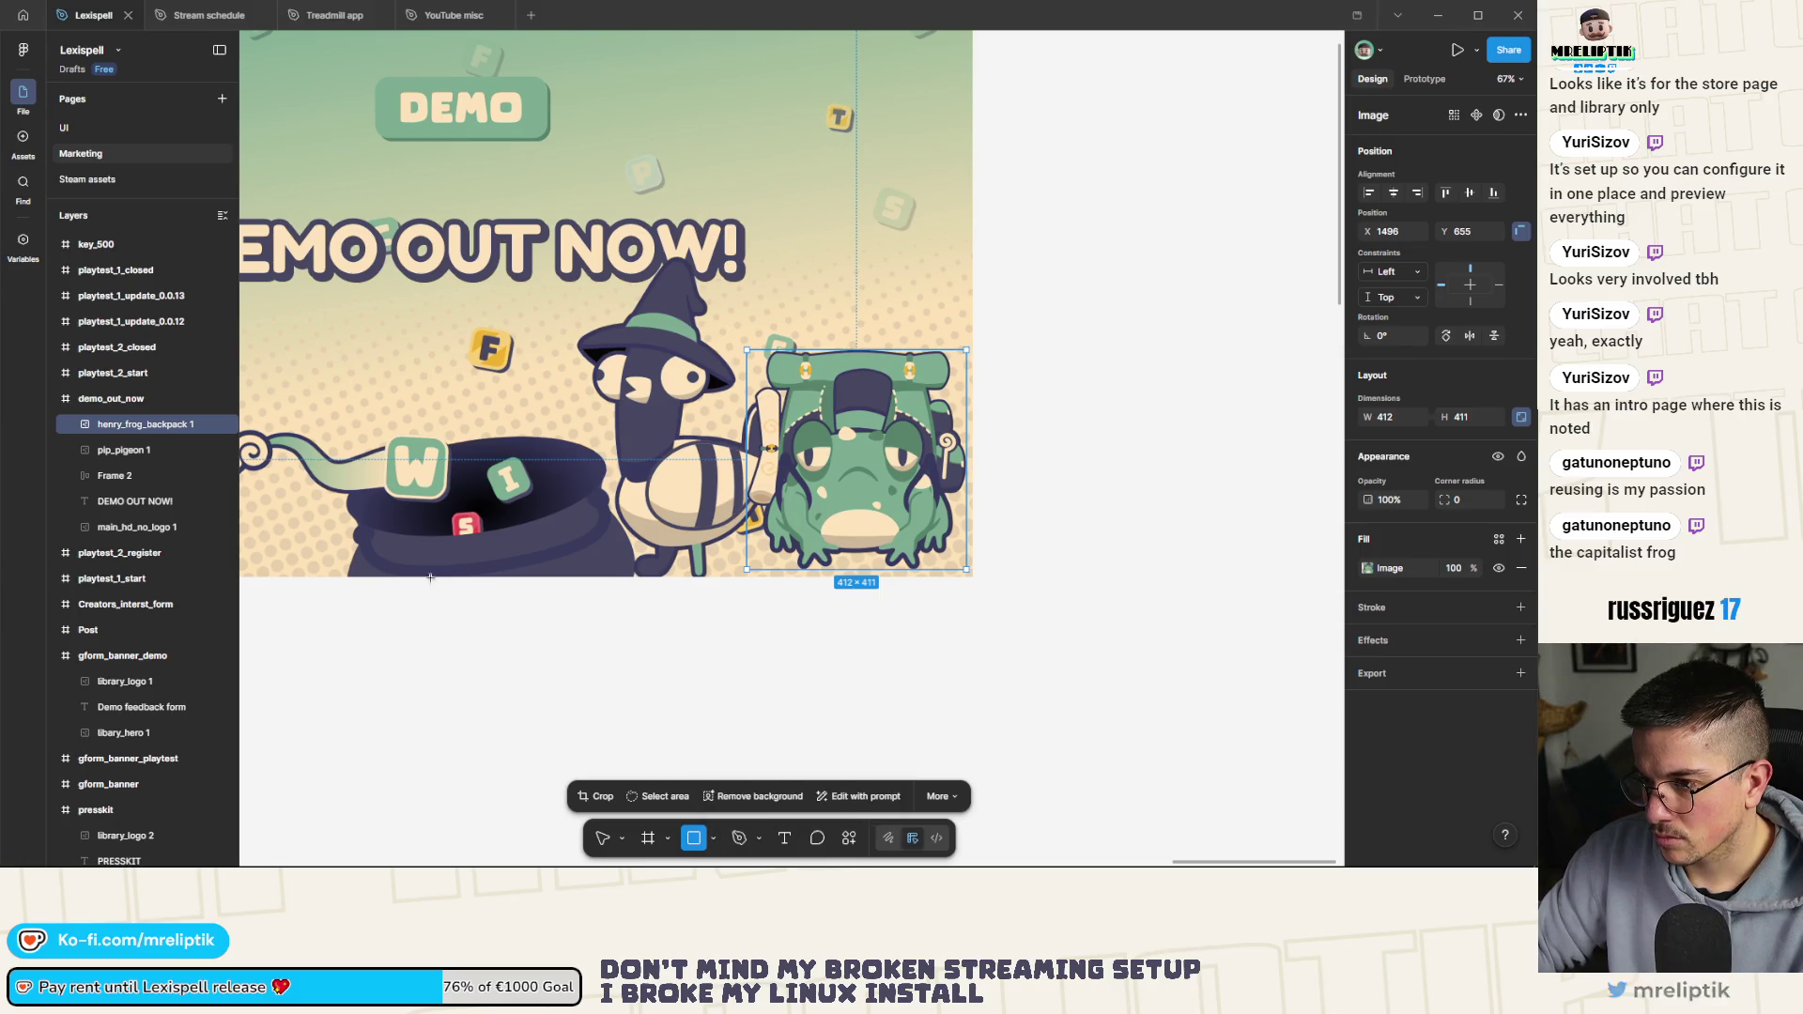
ctrl+scroll(606, 587, down, 5)
click(618, 498)
ctrl+scroll(639, 498, up, 3)
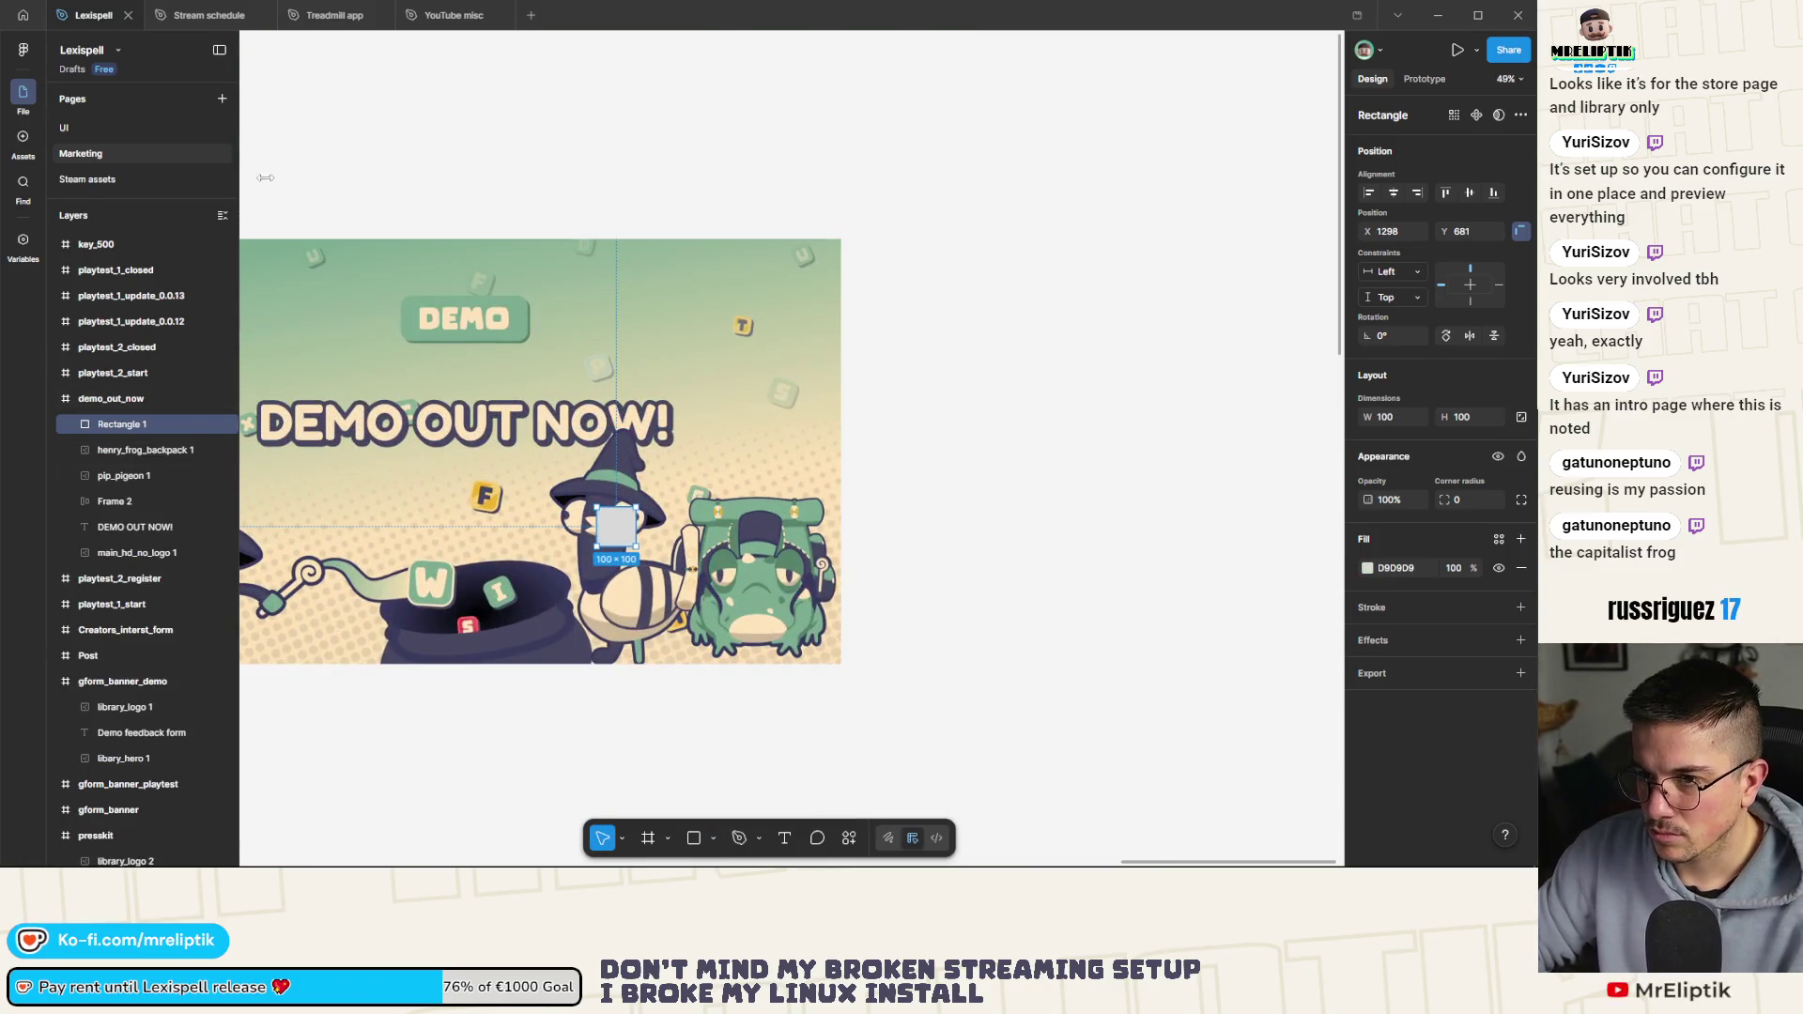
key(Delete)
Scale the pigeon down to 341 × 496 and settle it beside the frog
click(625, 573)
scroll(728, 432, up, 2)
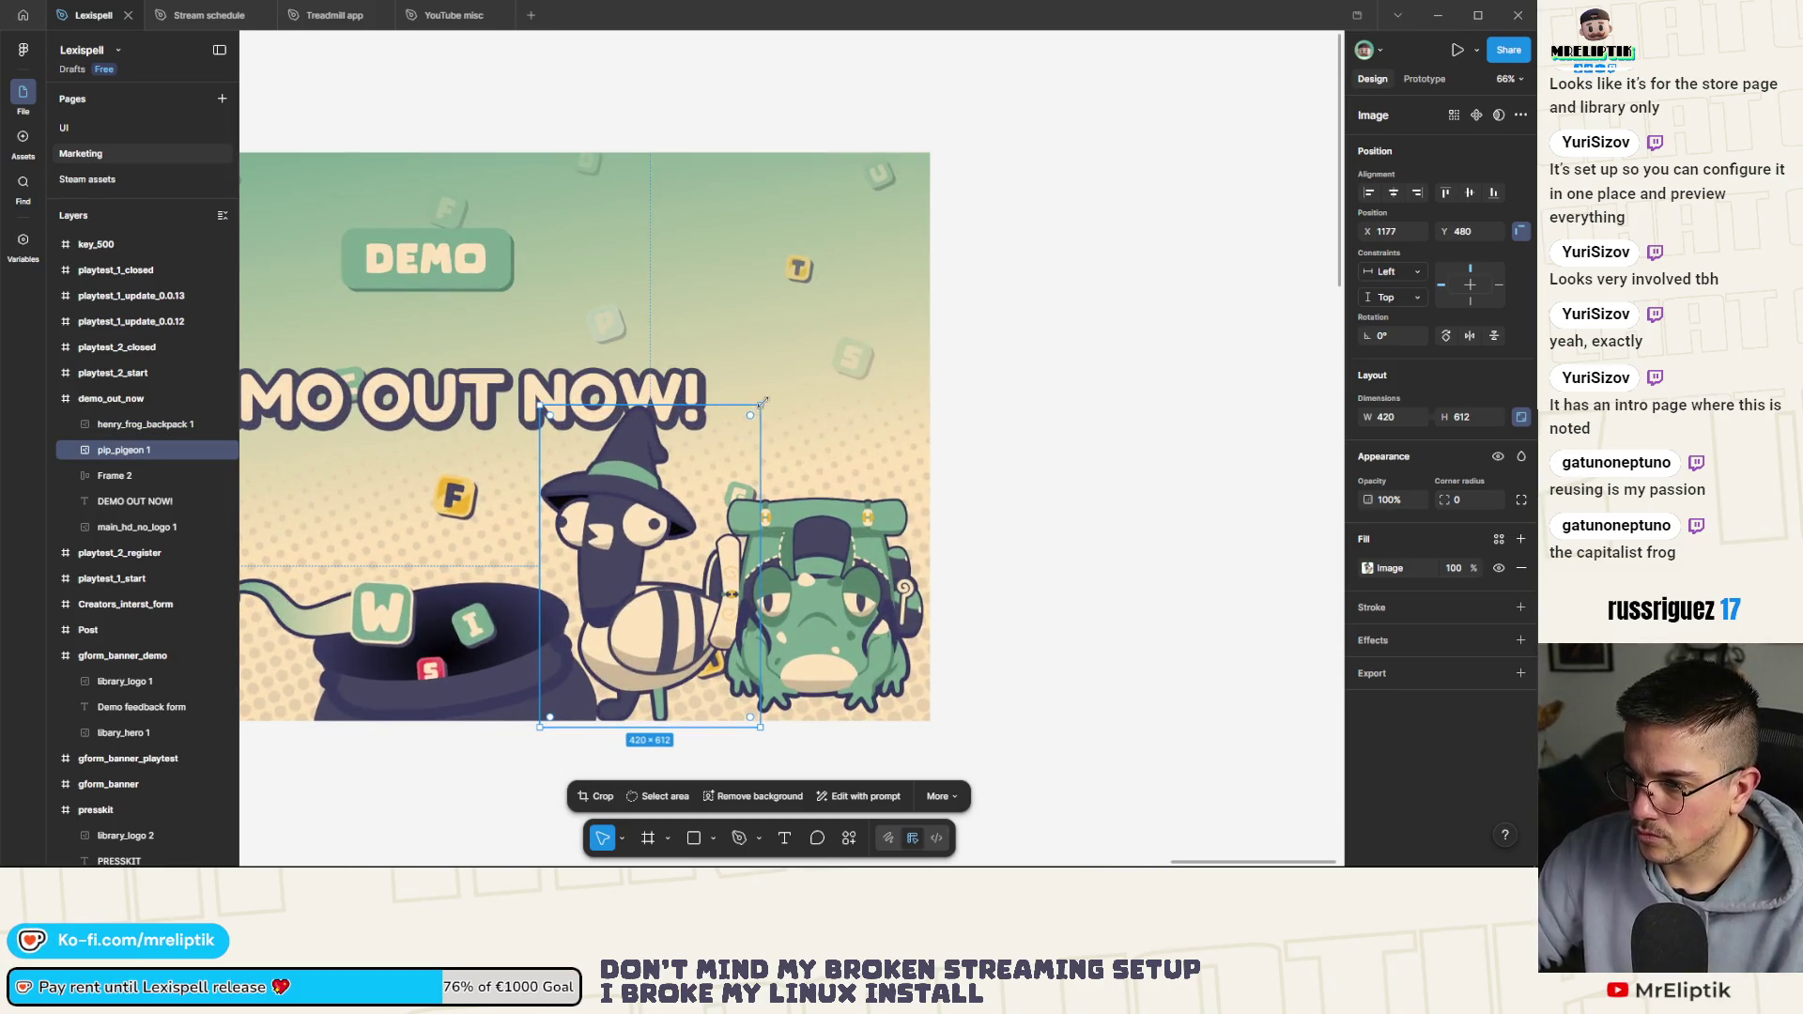
drag(760, 406, 727, 455)
drag(658, 606, 657, 554)
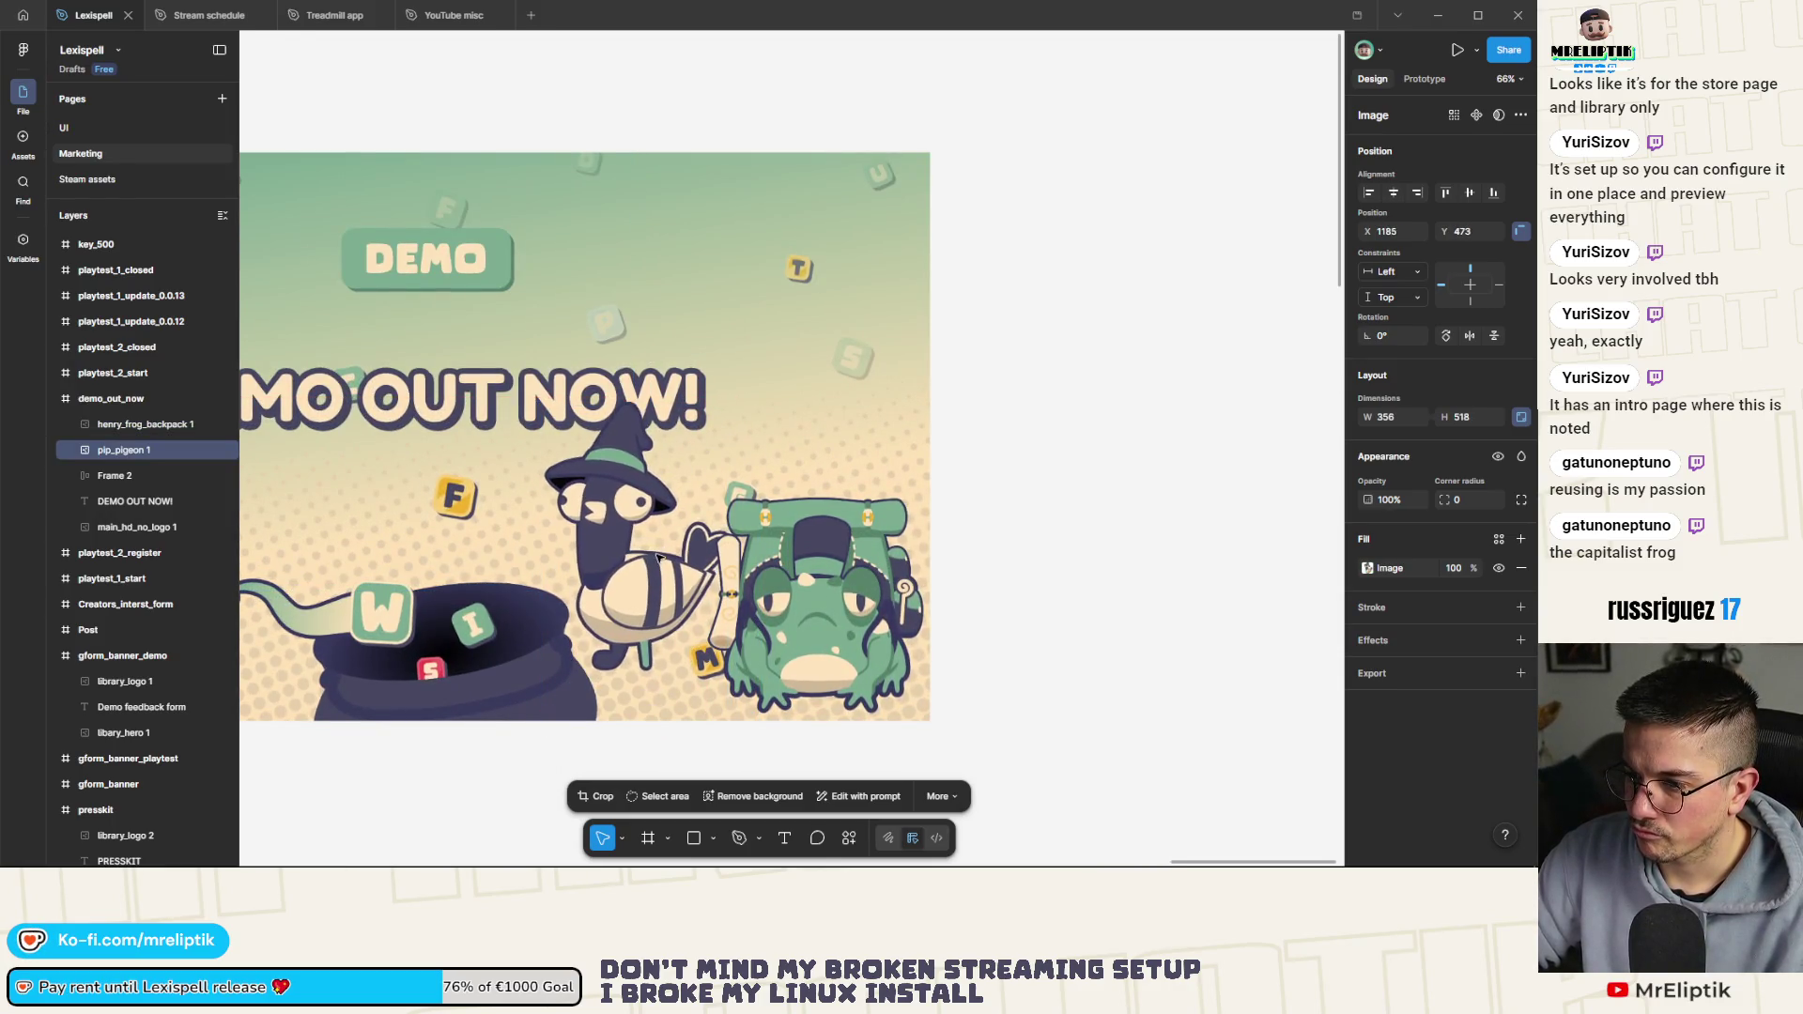
drag(725, 410, 718, 425)
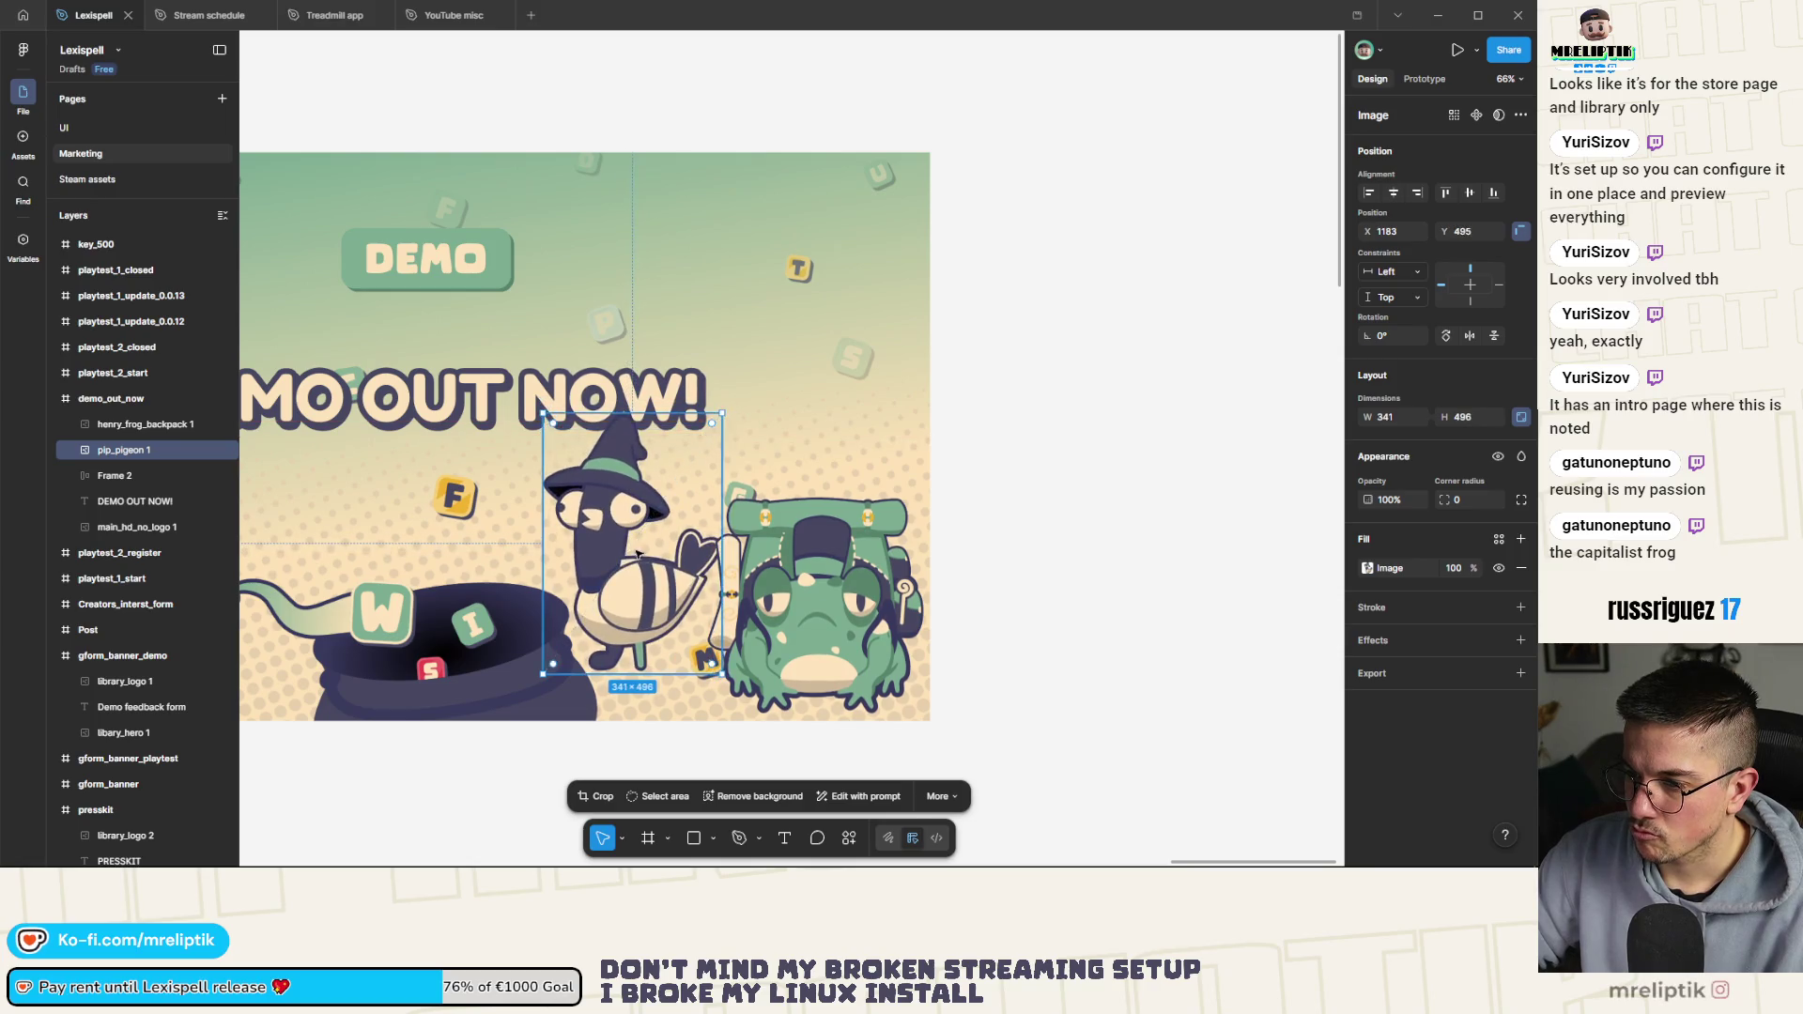
drag(638, 555, 634, 550)
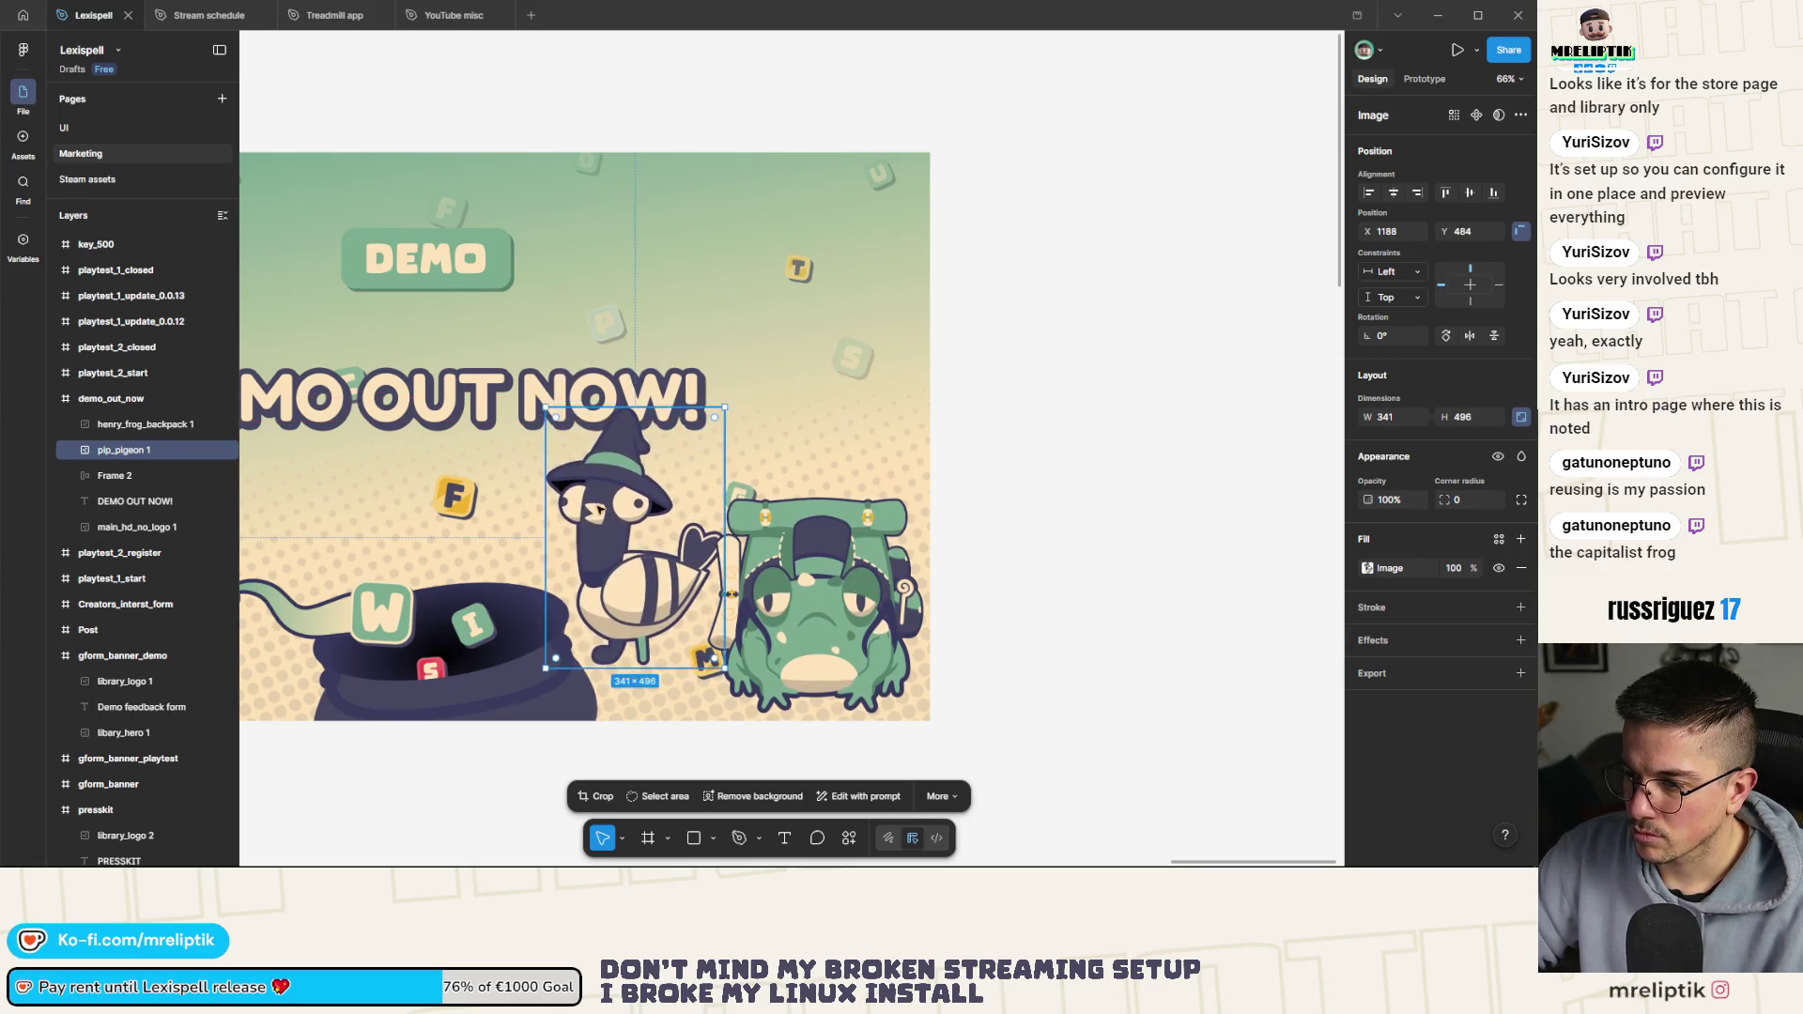
scroll(573, 479, down, 5)
click(576, 672)
scroll(638, 507, up, 3)
Move the frog backpack image up and left against the pigeon
click(698, 611)
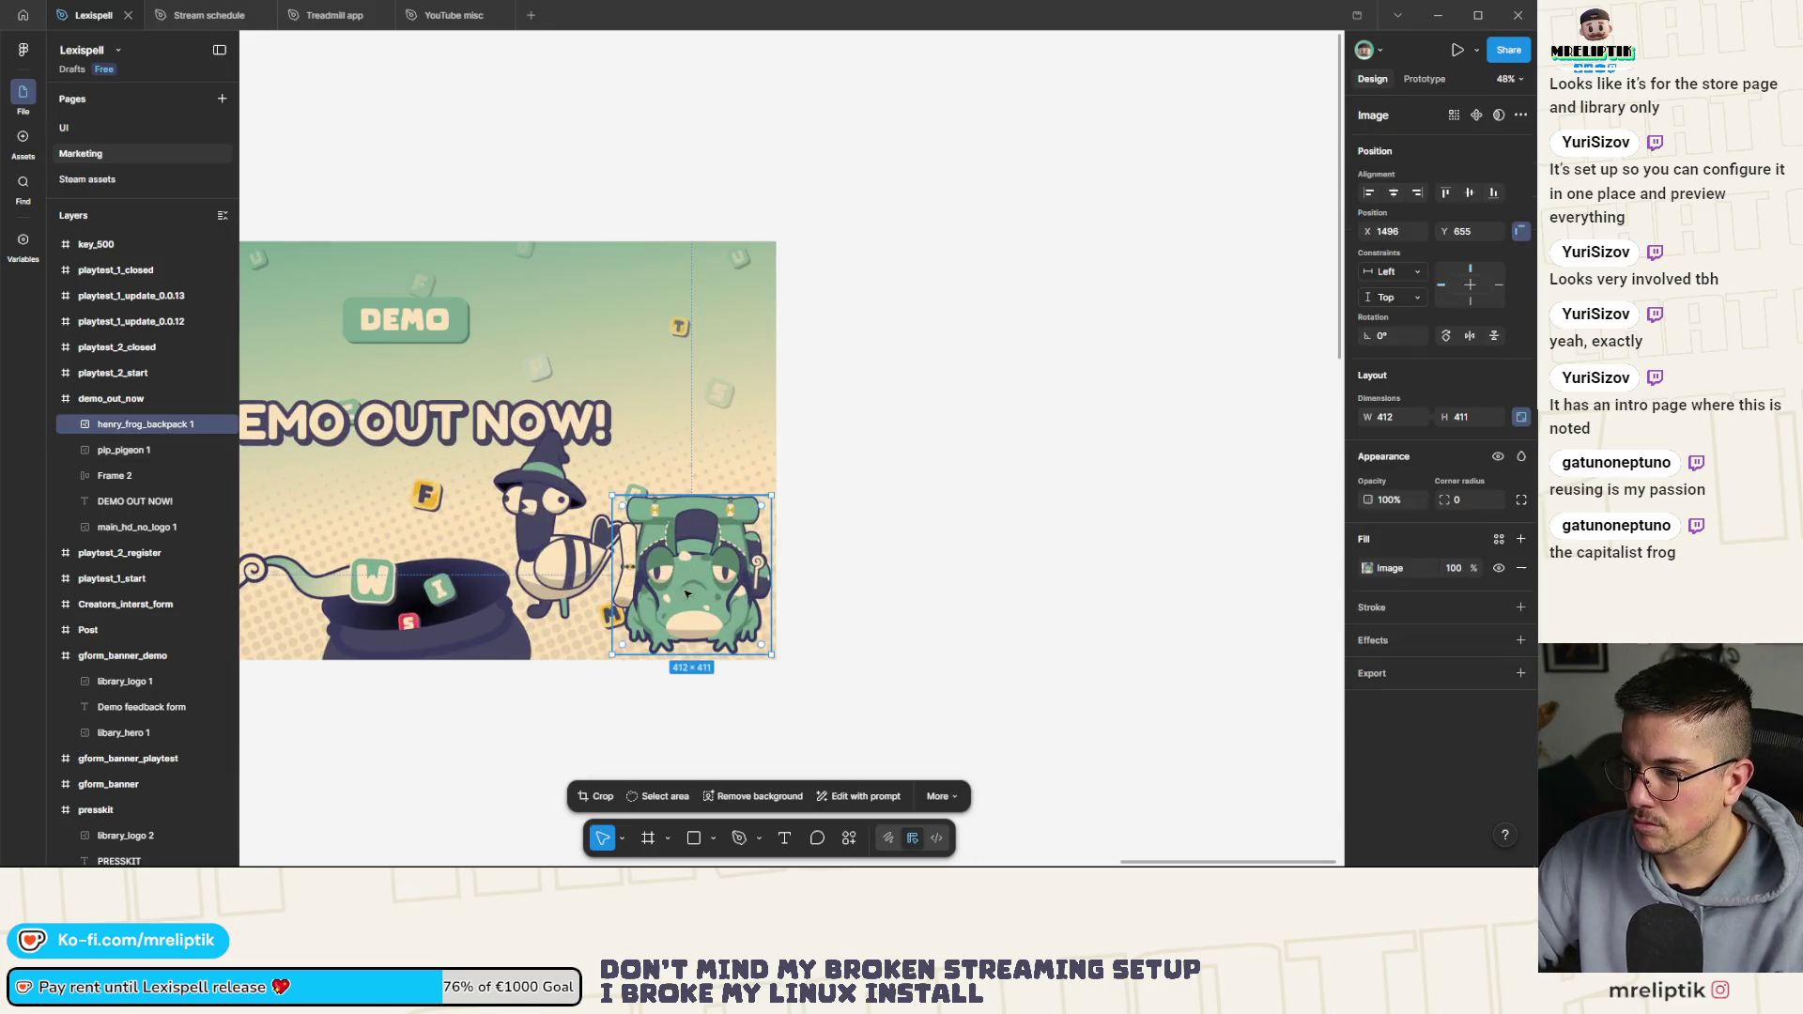
scroll(698, 611, up, 4)
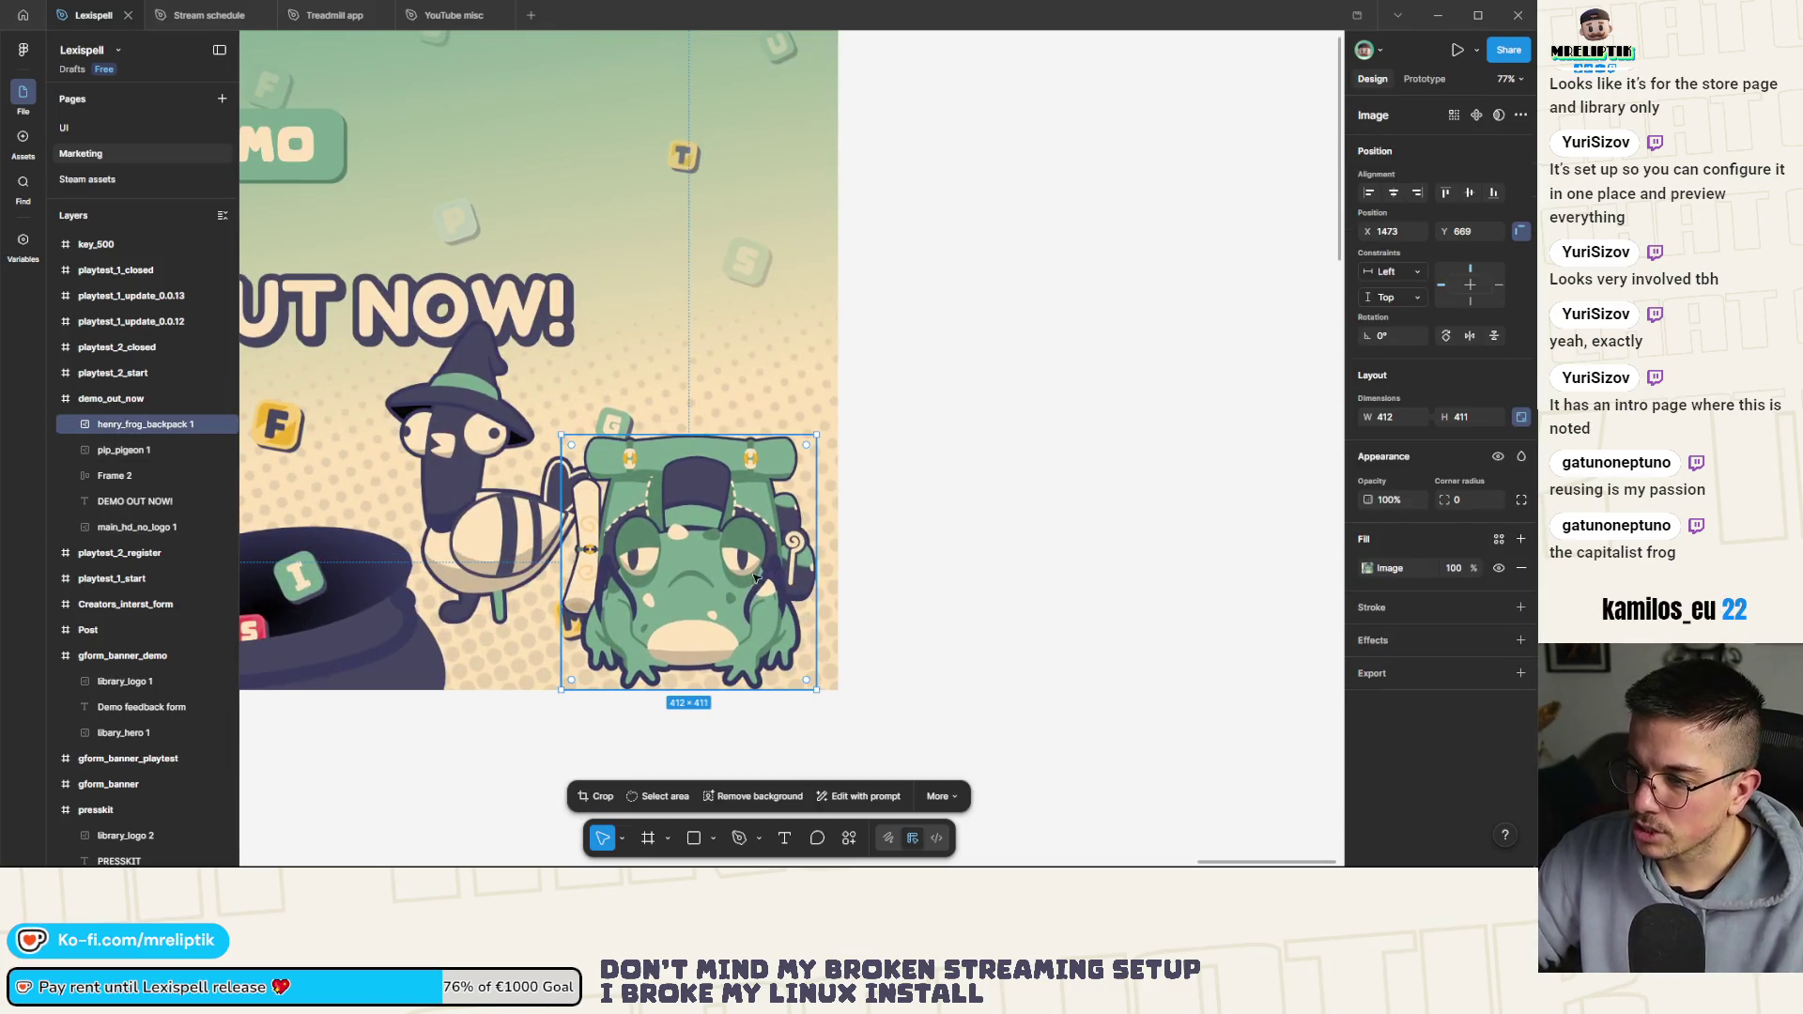
mouse_move(801, 584)
mouse_down()
mouse_move(934, 657)
mouse_move(779, 498)
mouse_move(722, 650)
mouse_up()
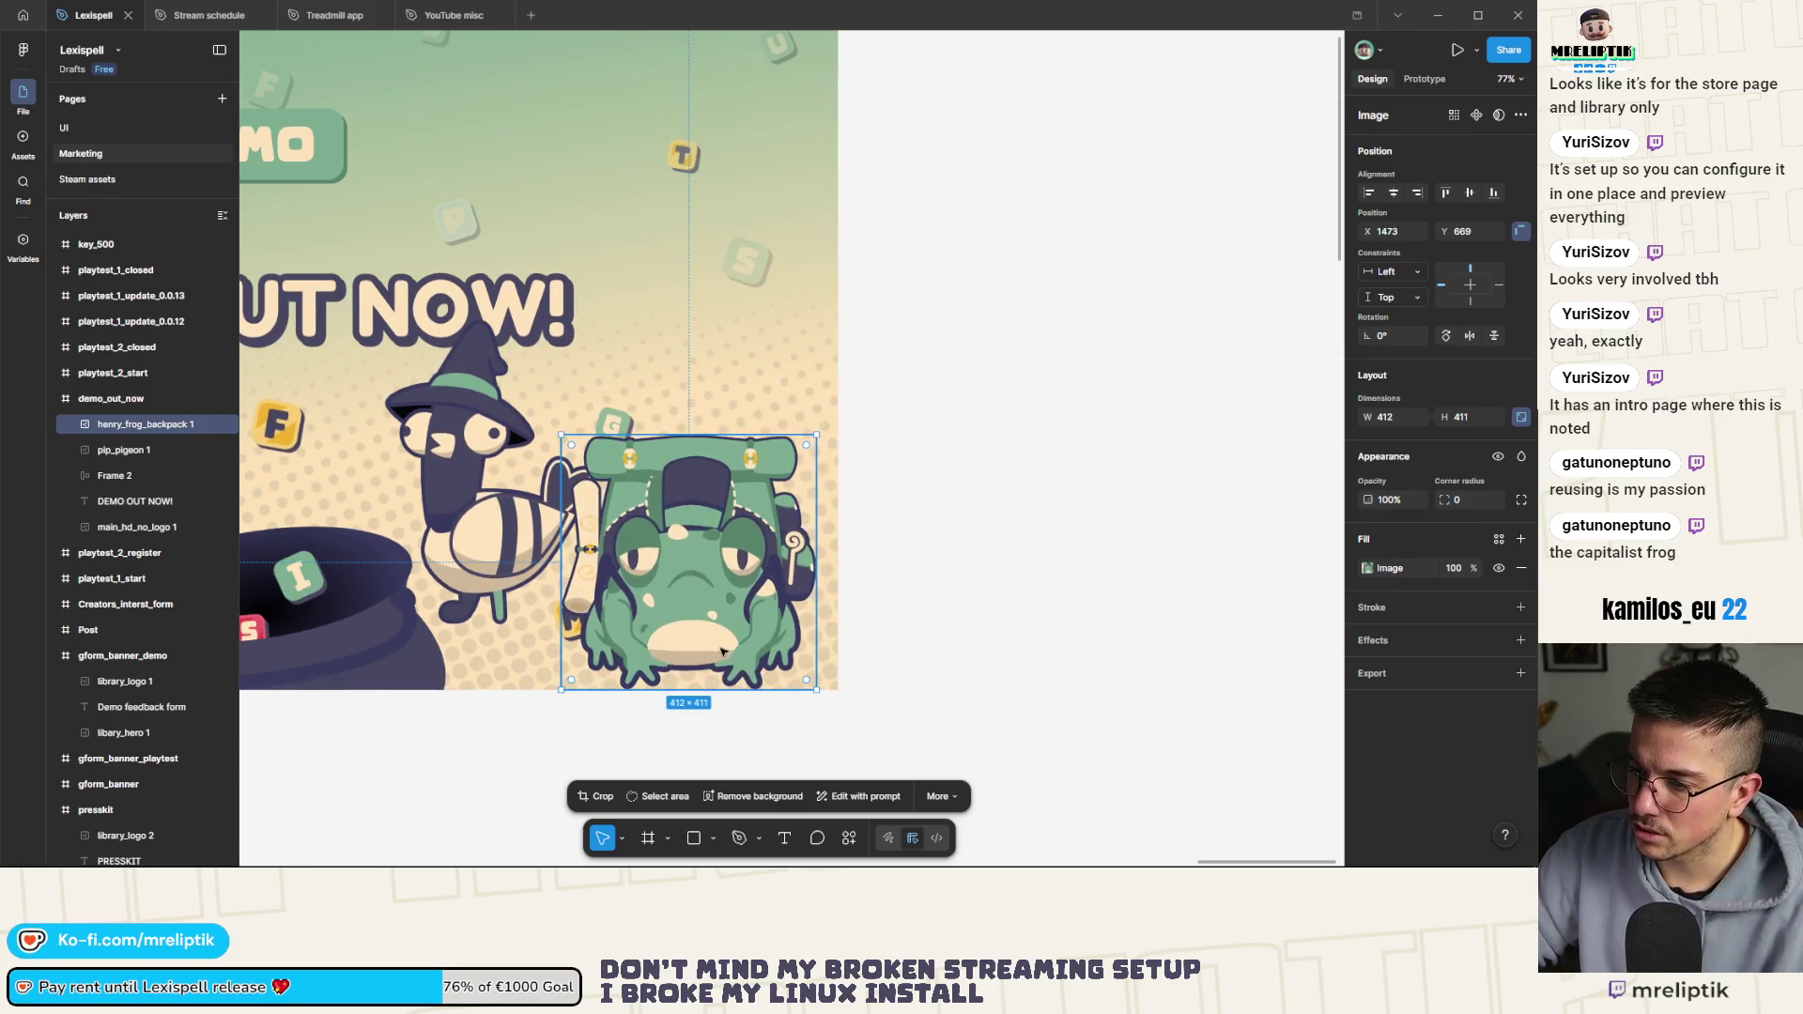
click(714, 838)
Draw an ellipse over the frog's feet and fill it with the sampled dark purple
click(750, 747)
drag(584, 608, 799, 677)
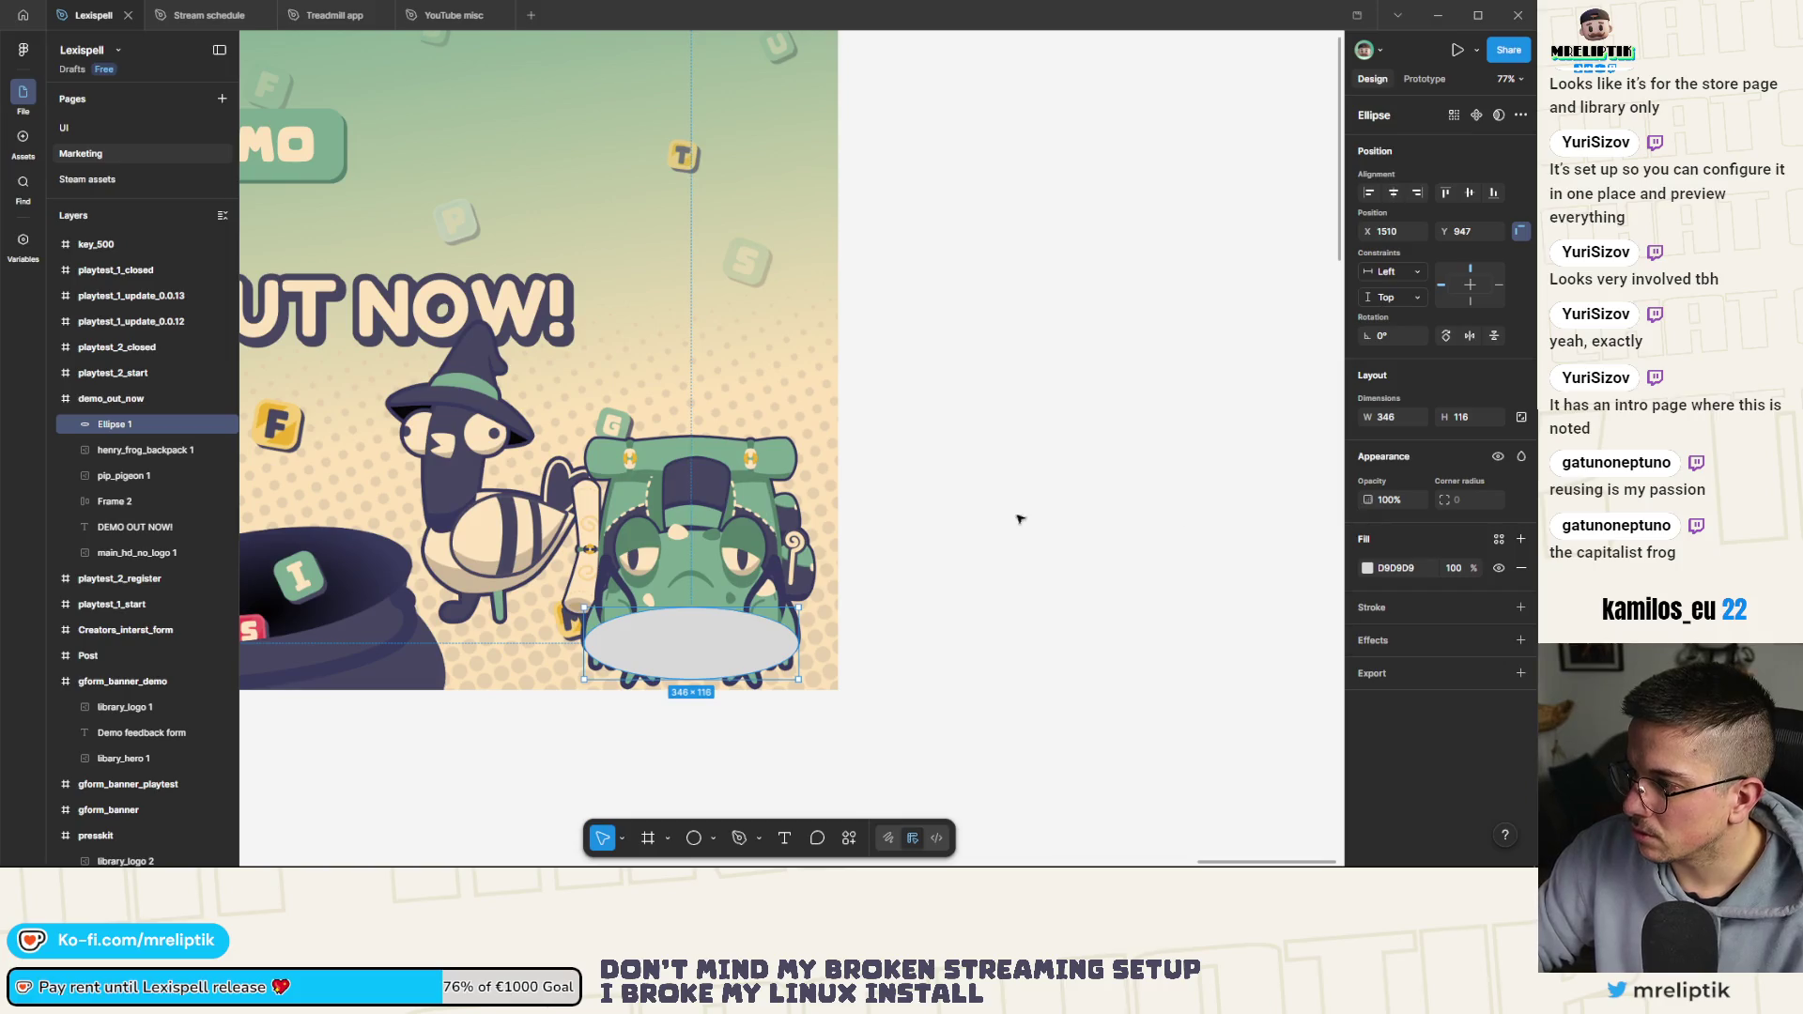
click(1368, 569)
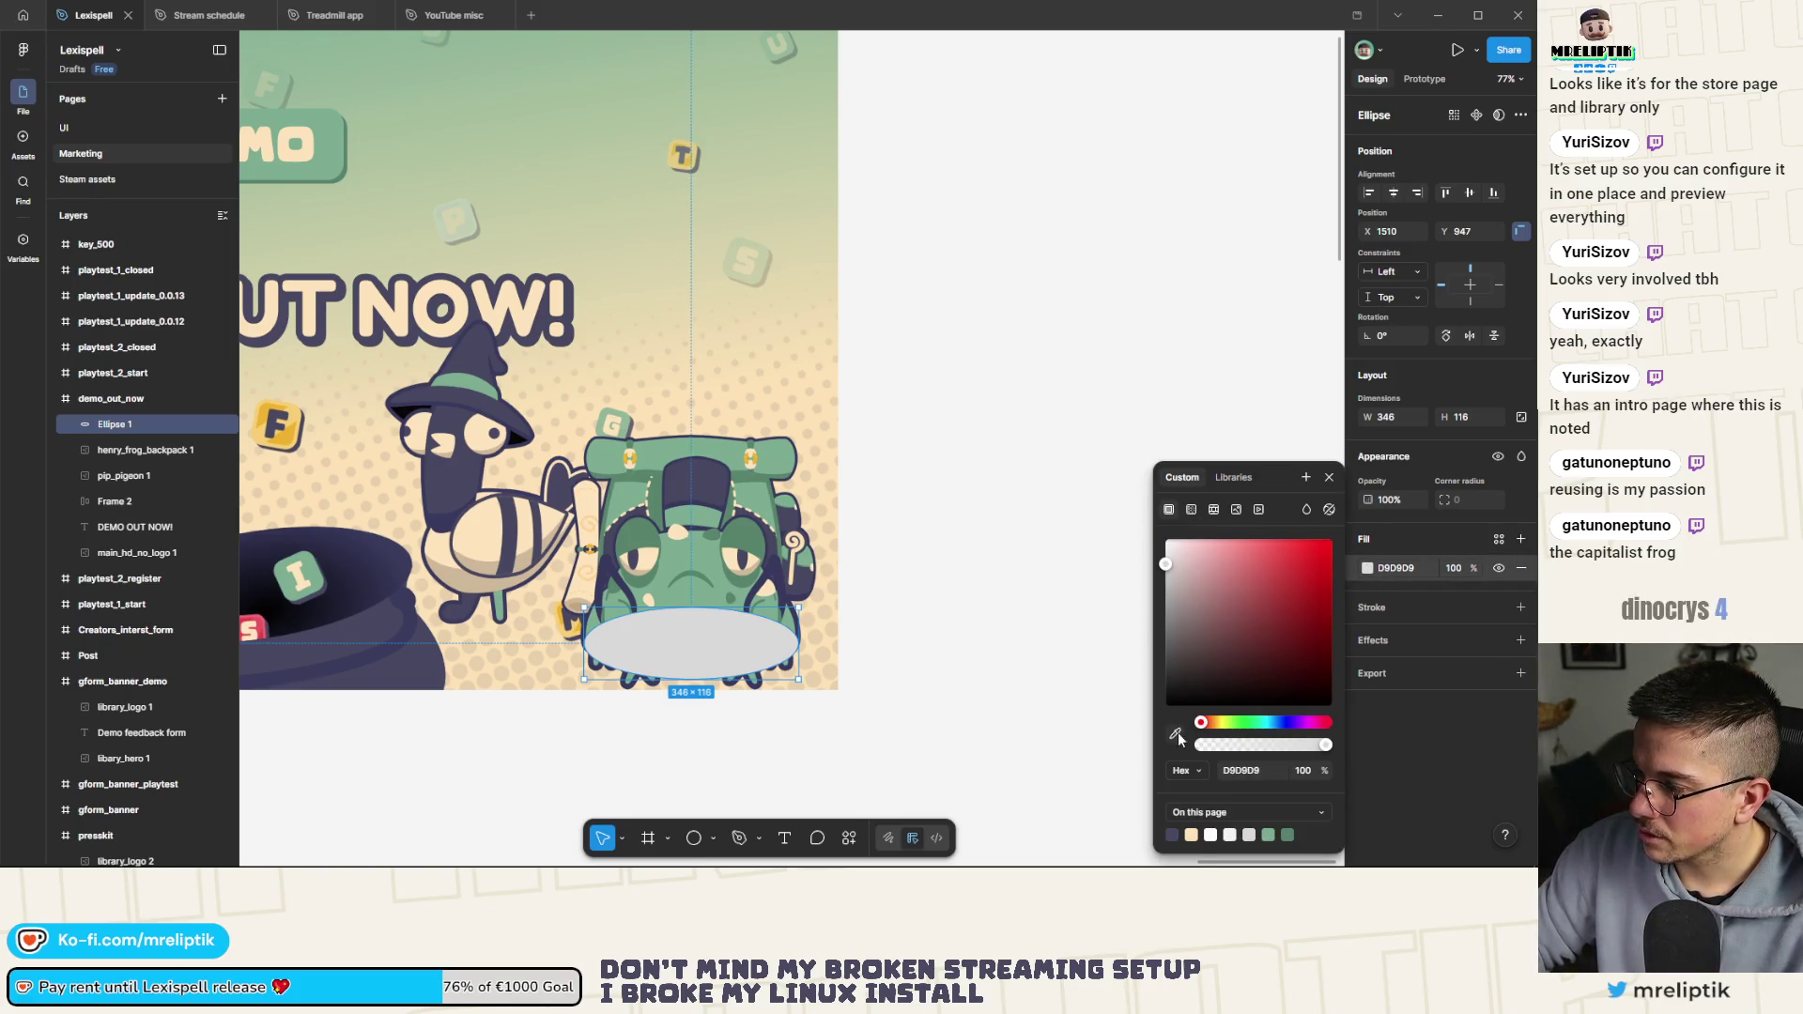
key(i)
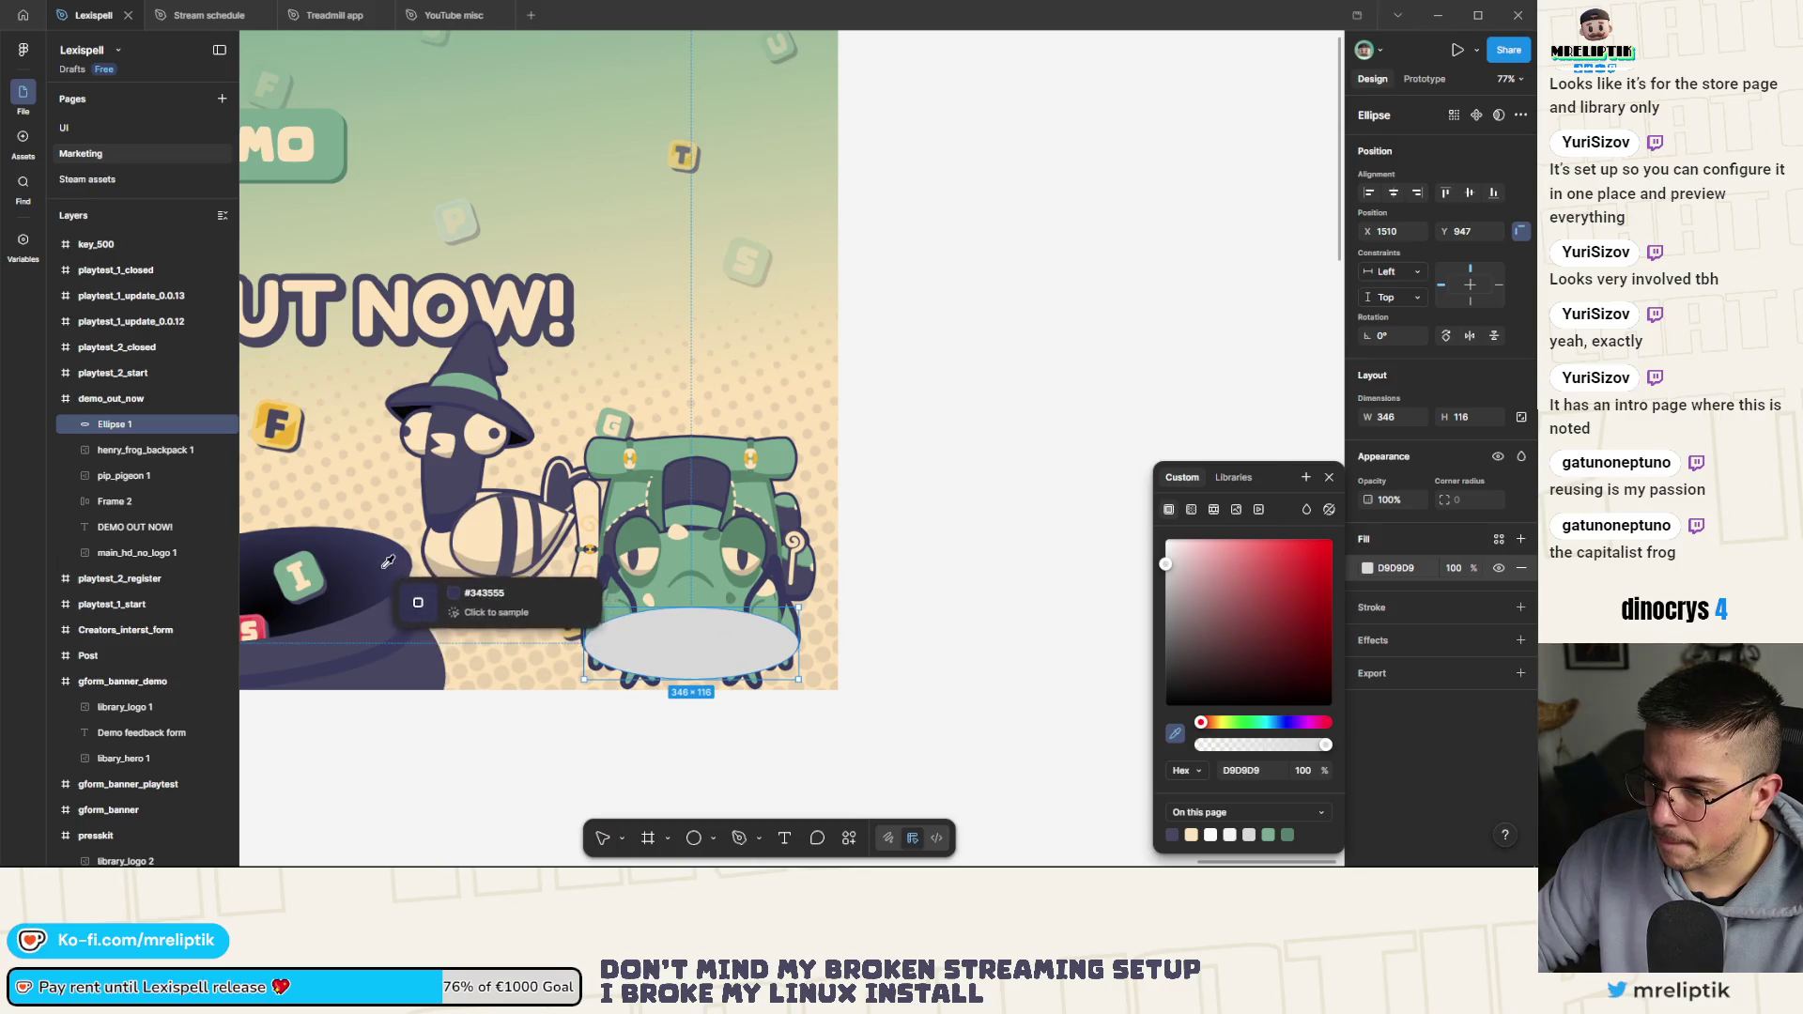
click(465, 544)
scroll(615, 602, down, 1)
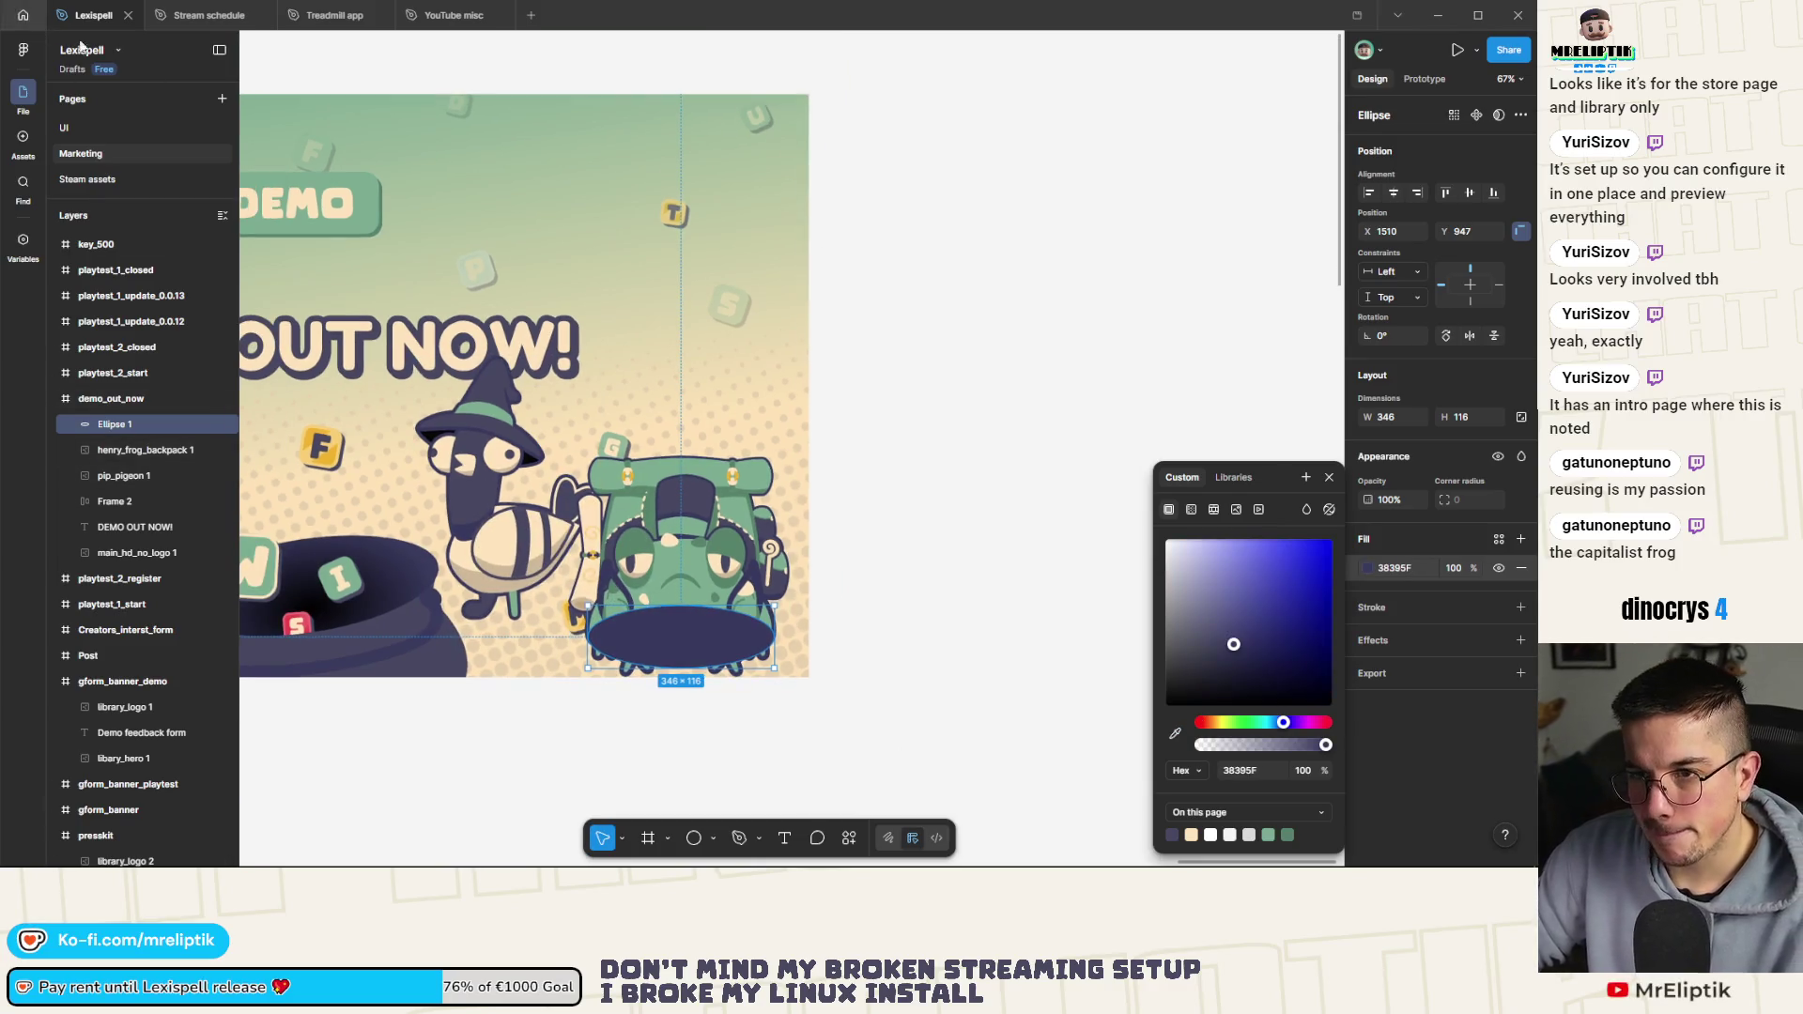
Move Ellipse 1 below henry_frog_backpack in Layers and nudge it down under the frog
click(122, 425)
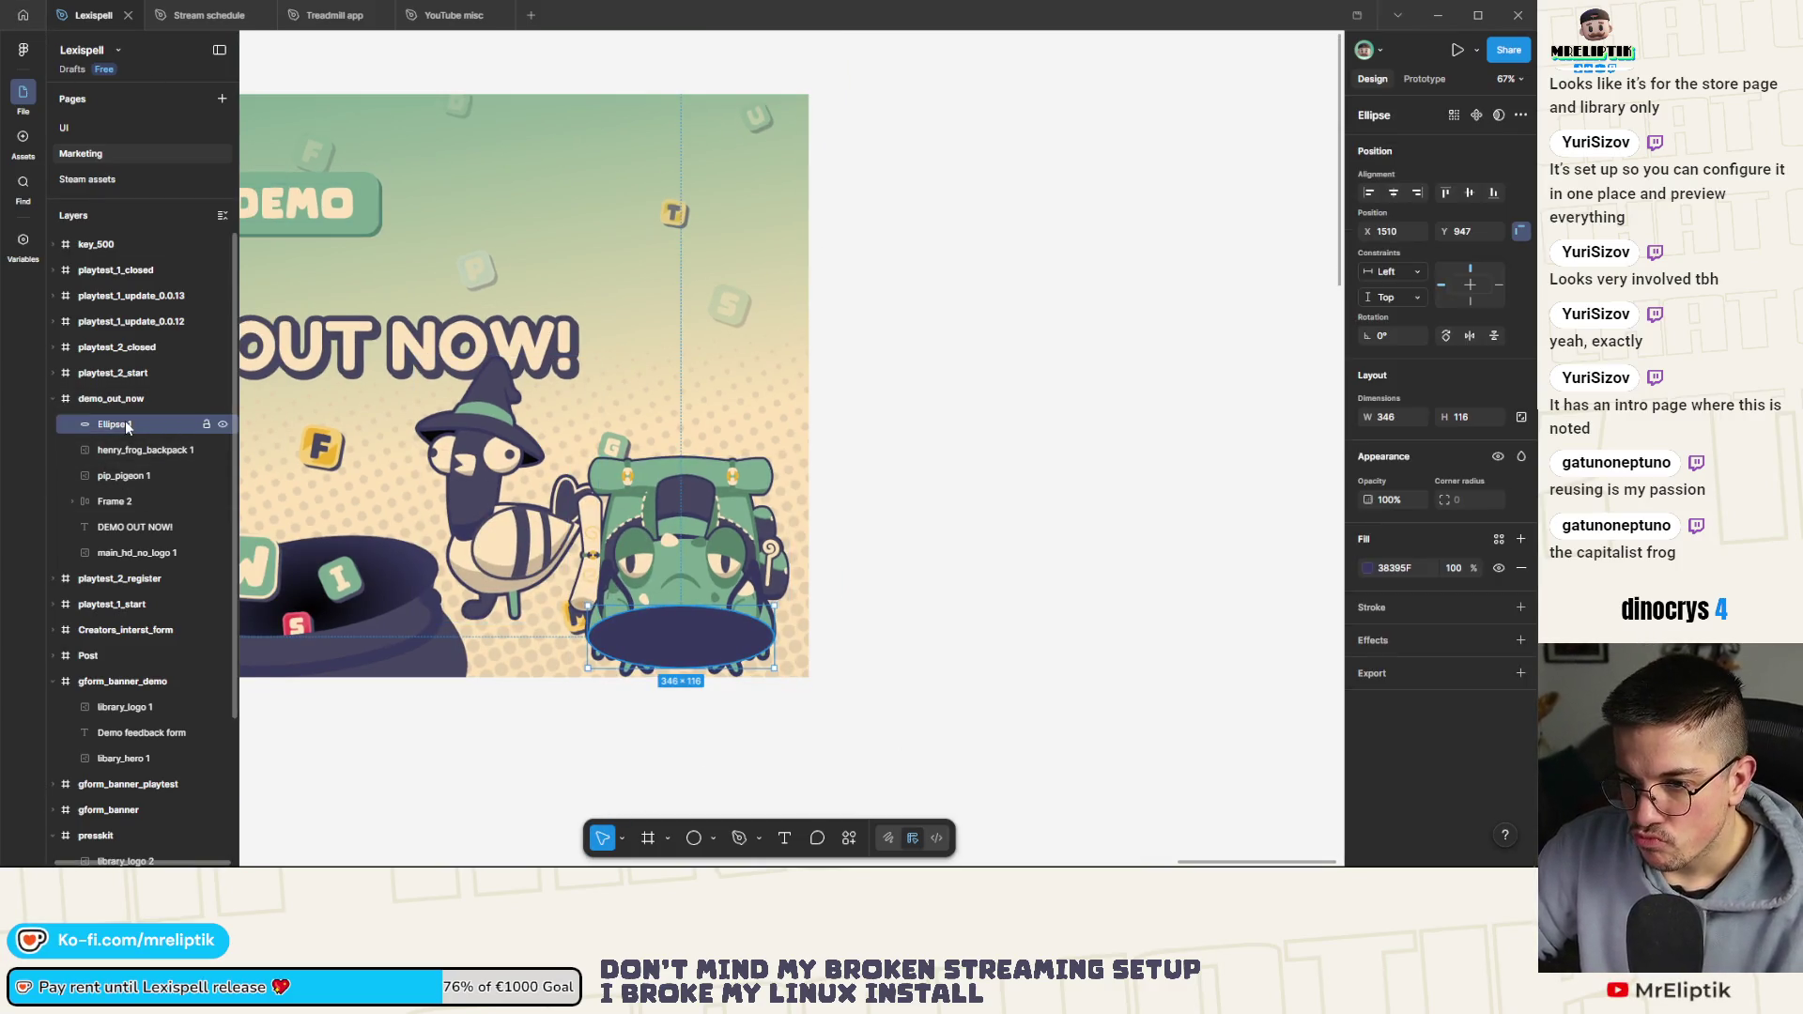
drag(171, 500, 141, 462)
scroll(686, 679, up, 1)
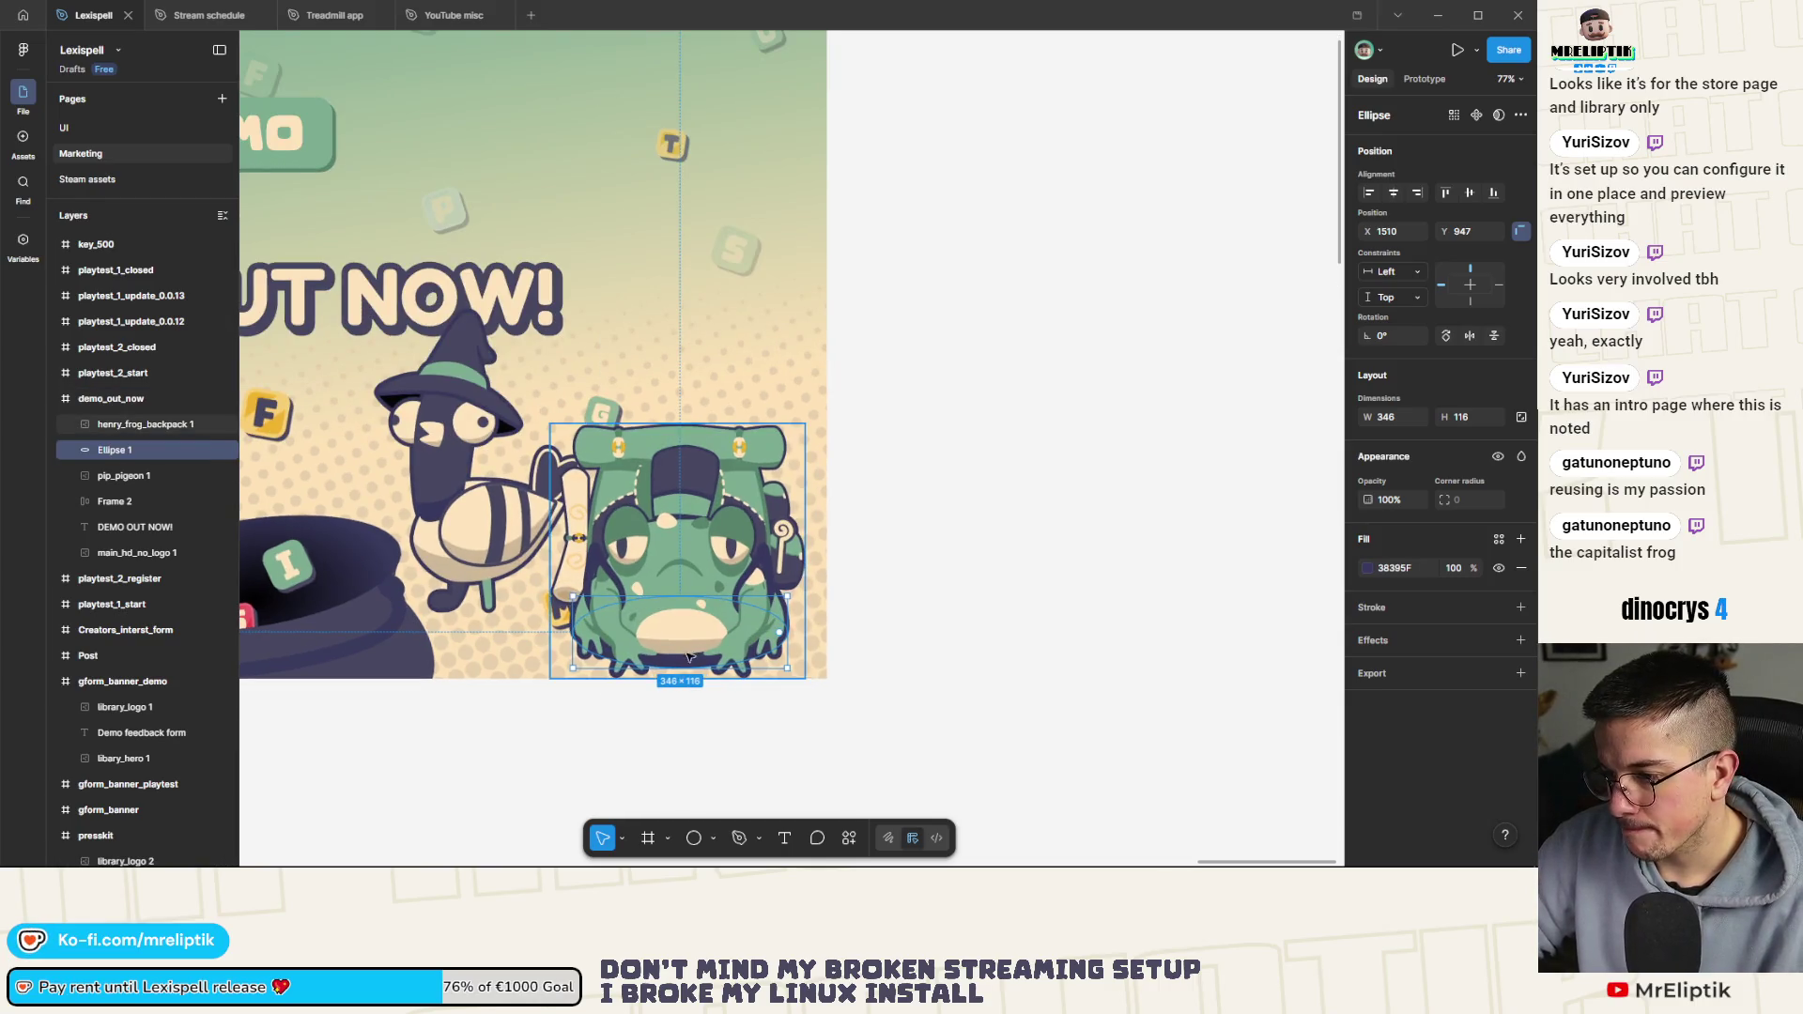
drag(688, 659, 689, 678)
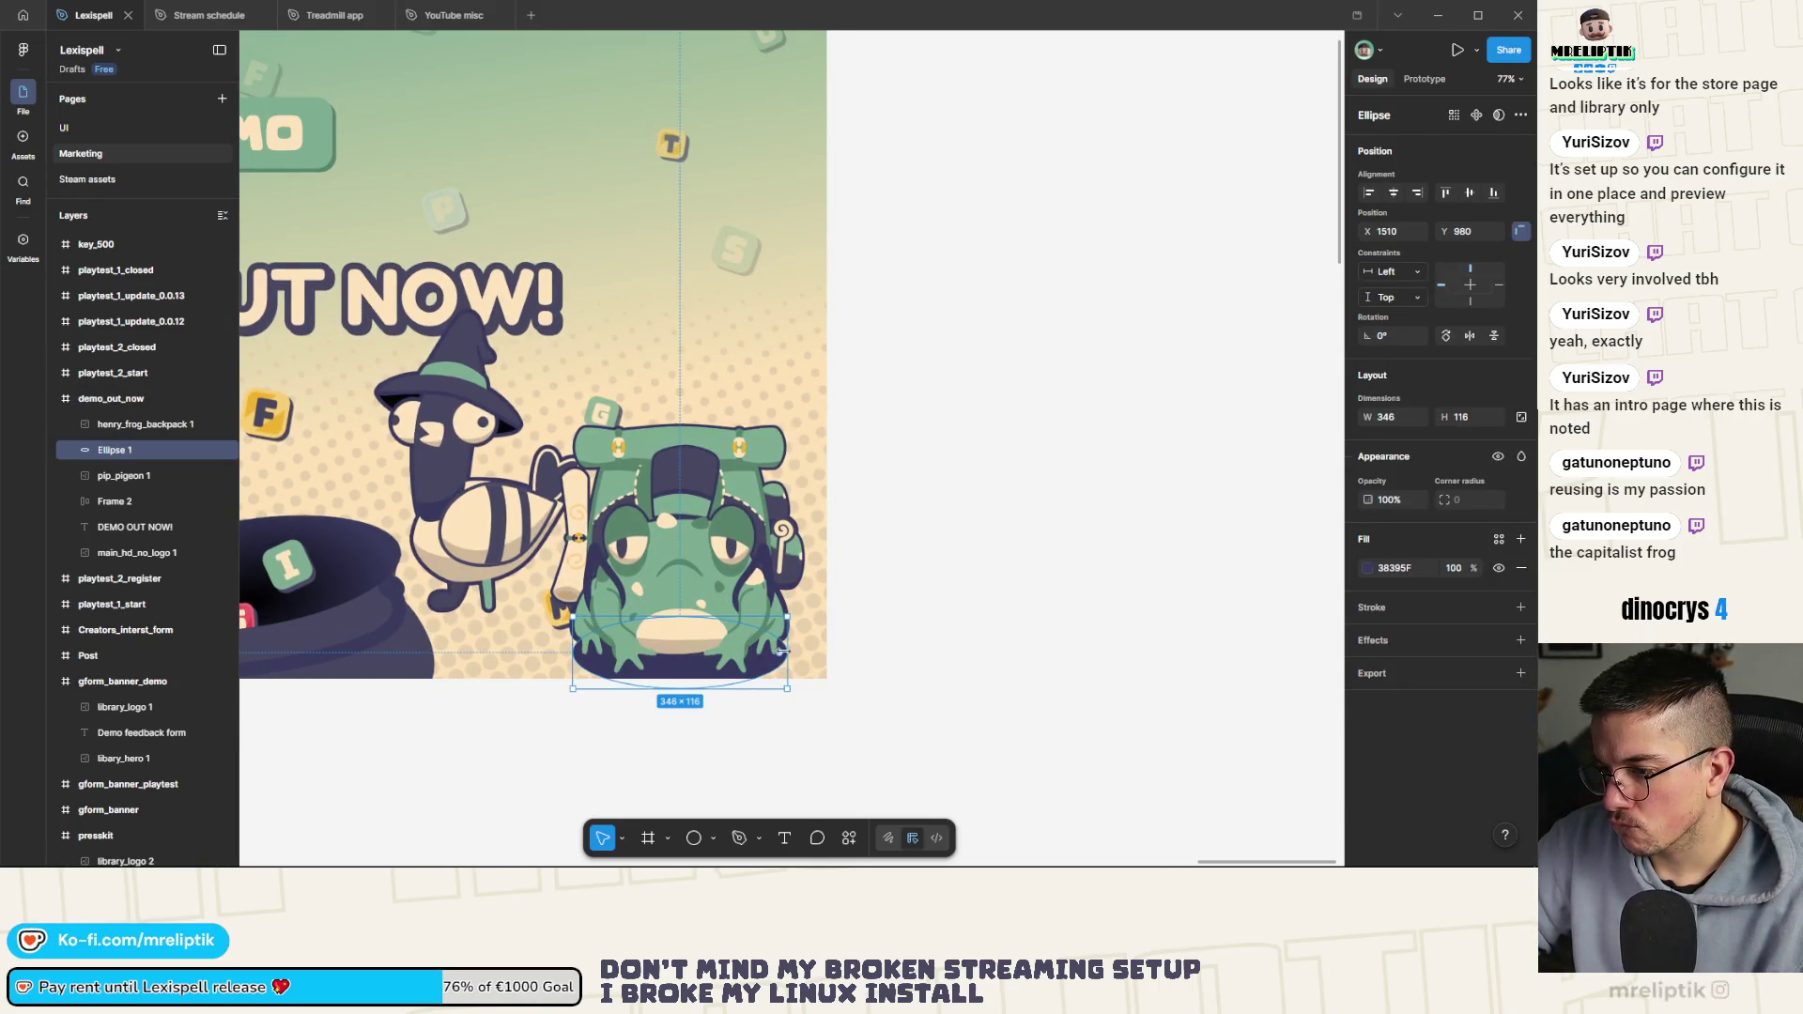
scroll(695, 671, up, 3)
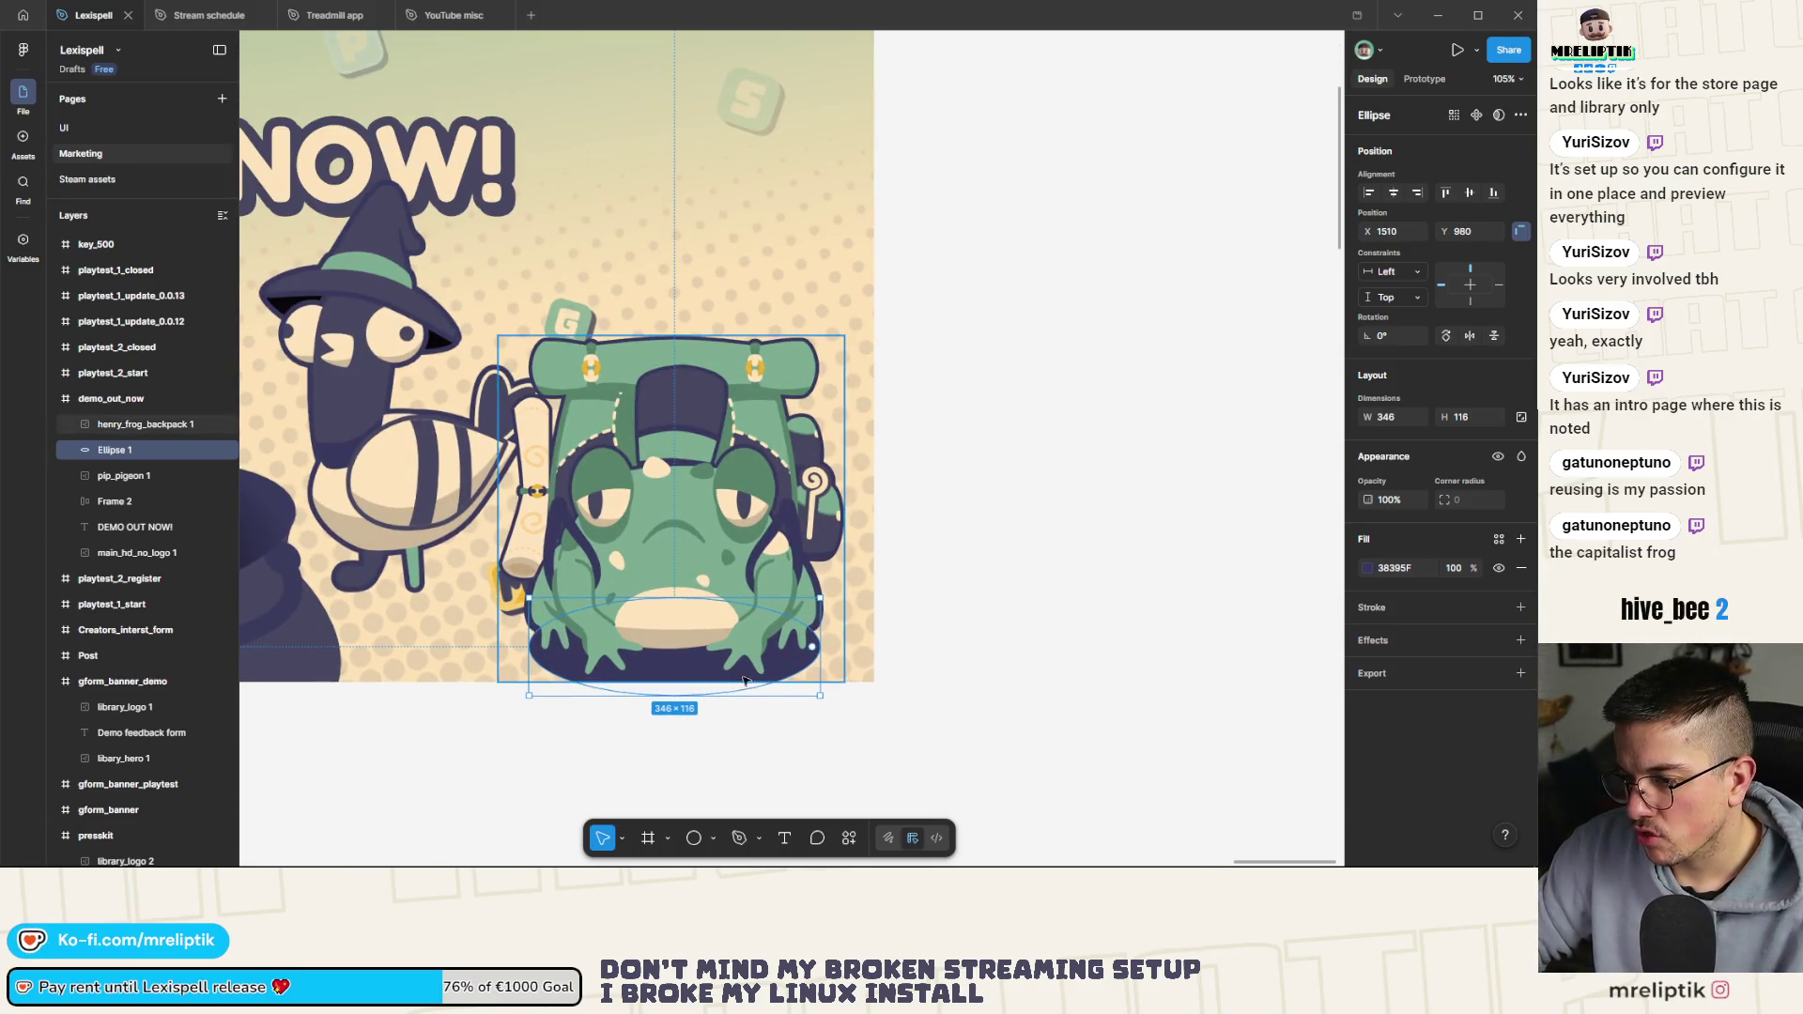
Lower the shadow ellipse's fill opacity to 35%
drag(1456, 578, 1323, 591)
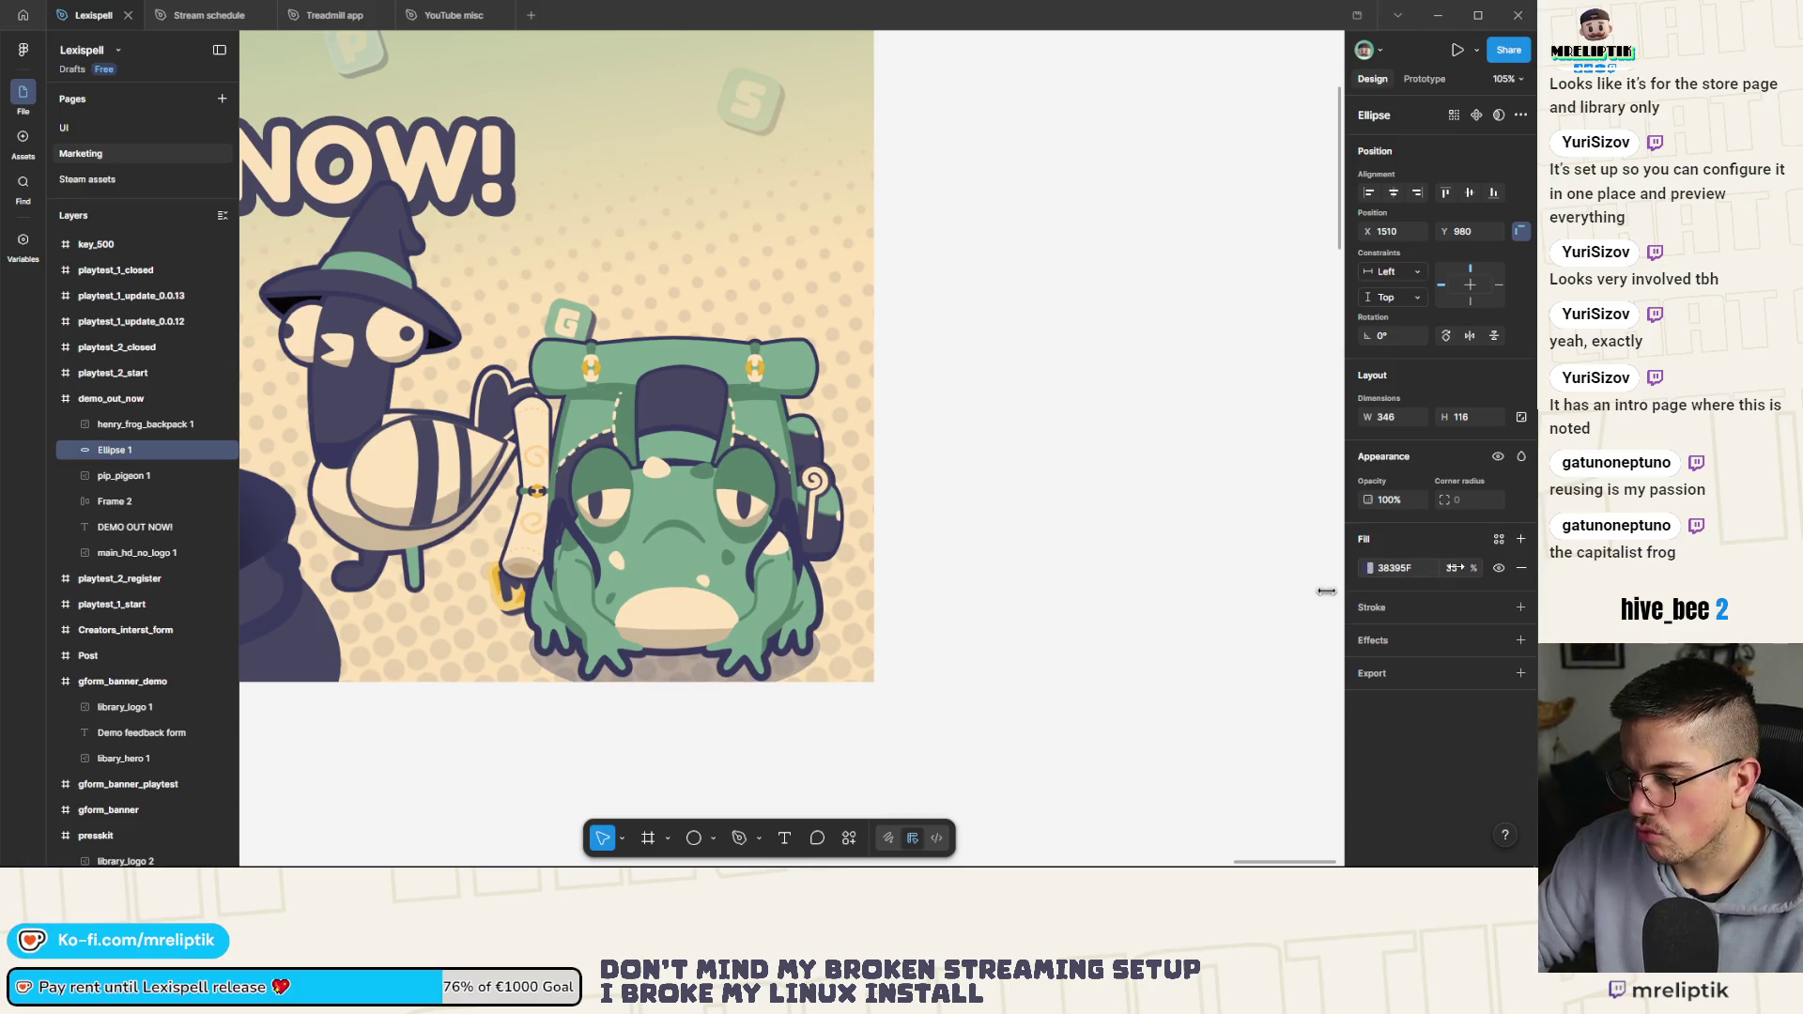
scroll(846, 577, down, 2)
scroll(844, 573, up, 4)
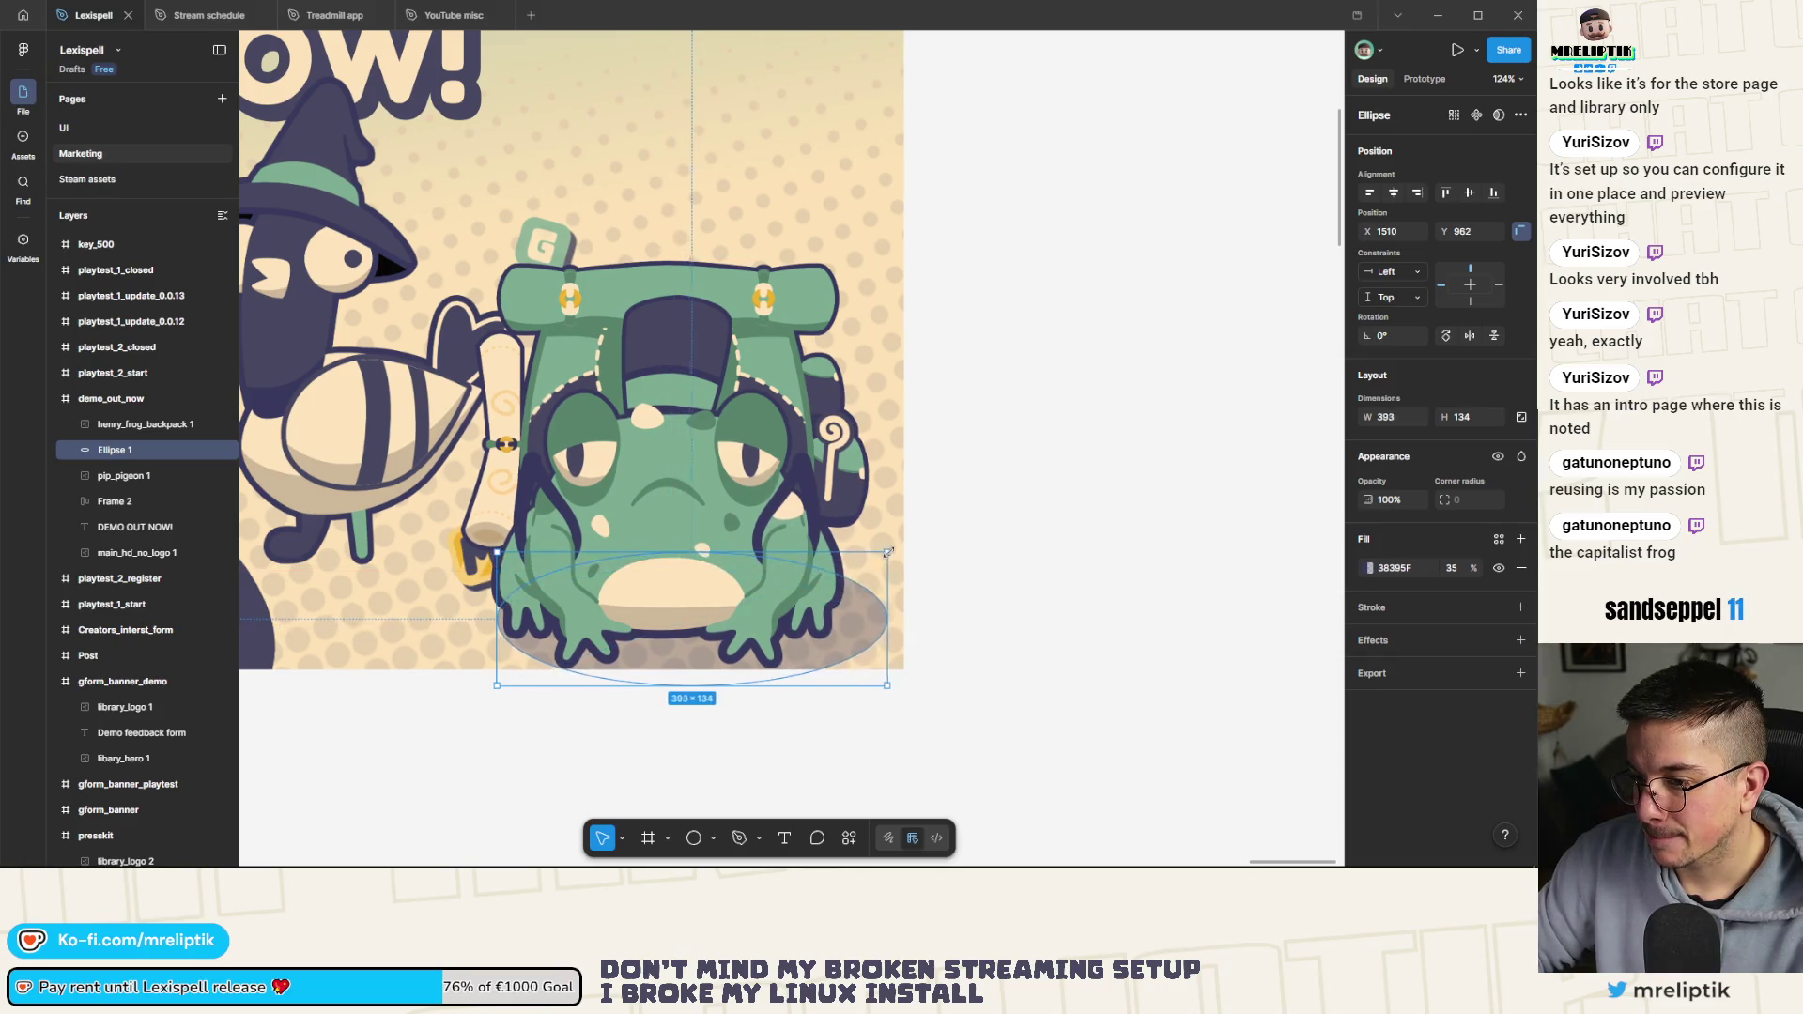
Enlarge the frog's shadow ellipse and Alt-drag a copy toward the pigeon
mouse_move(842, 572)
mouse_down()
mouse_move(910, 546)
mouse_move(860, 555)
mouse_up()
scroll(823, 566, down, 5)
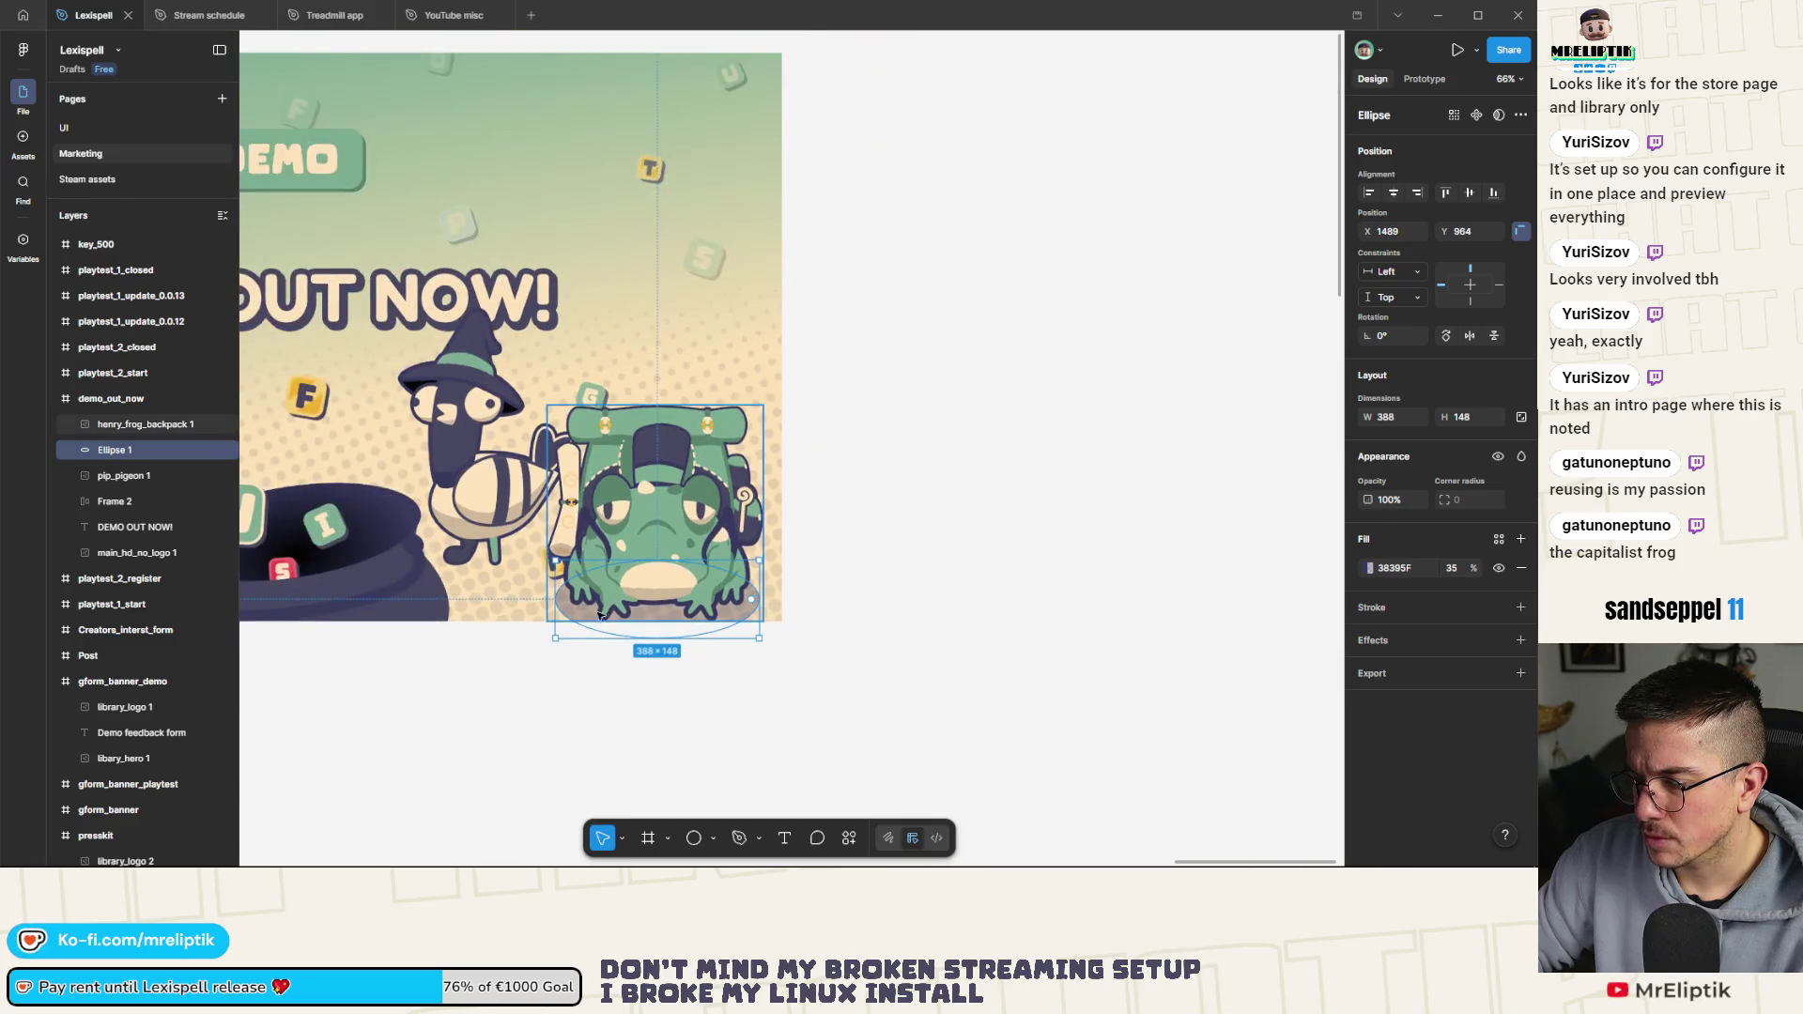
drag(563, 538, 375, 536)
scroll(381, 540, up, 5)
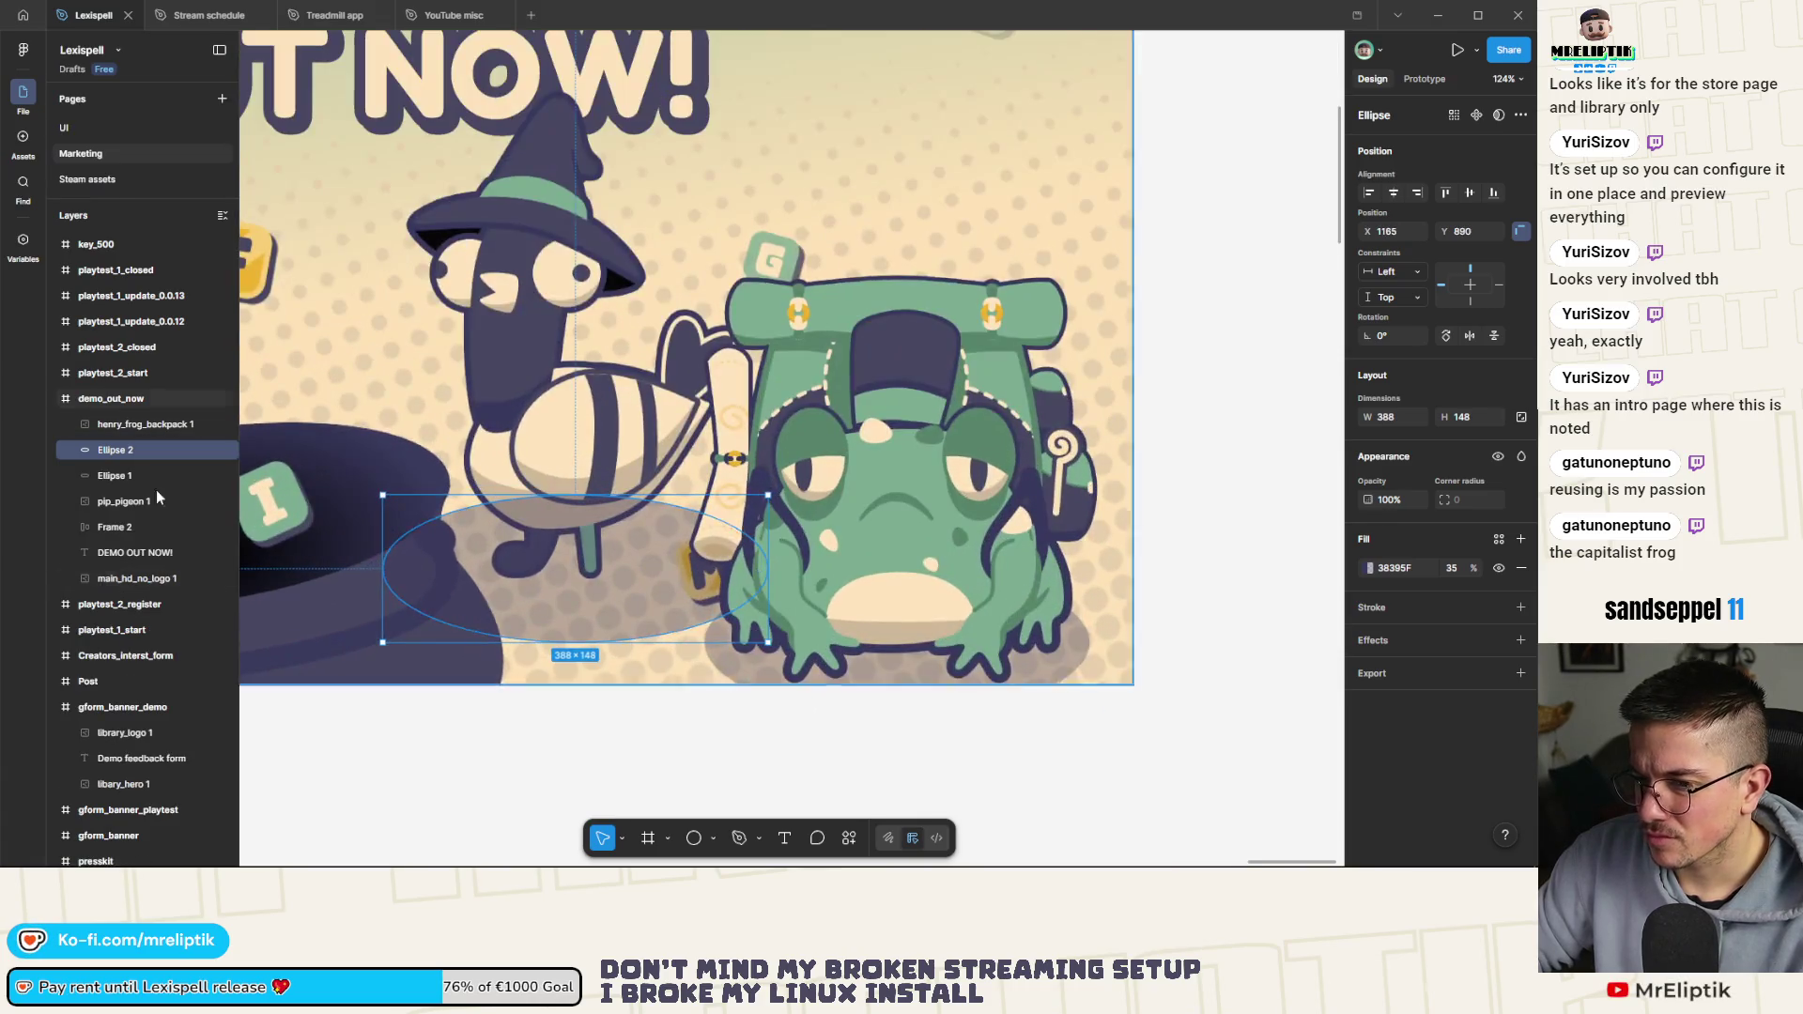
Move Ellipse 2 below pip_pigeon 1 and shrink it to about 180×80 under the pigeon's feet
drag(124, 509, 124, 507)
drag(649, 535, 657, 532)
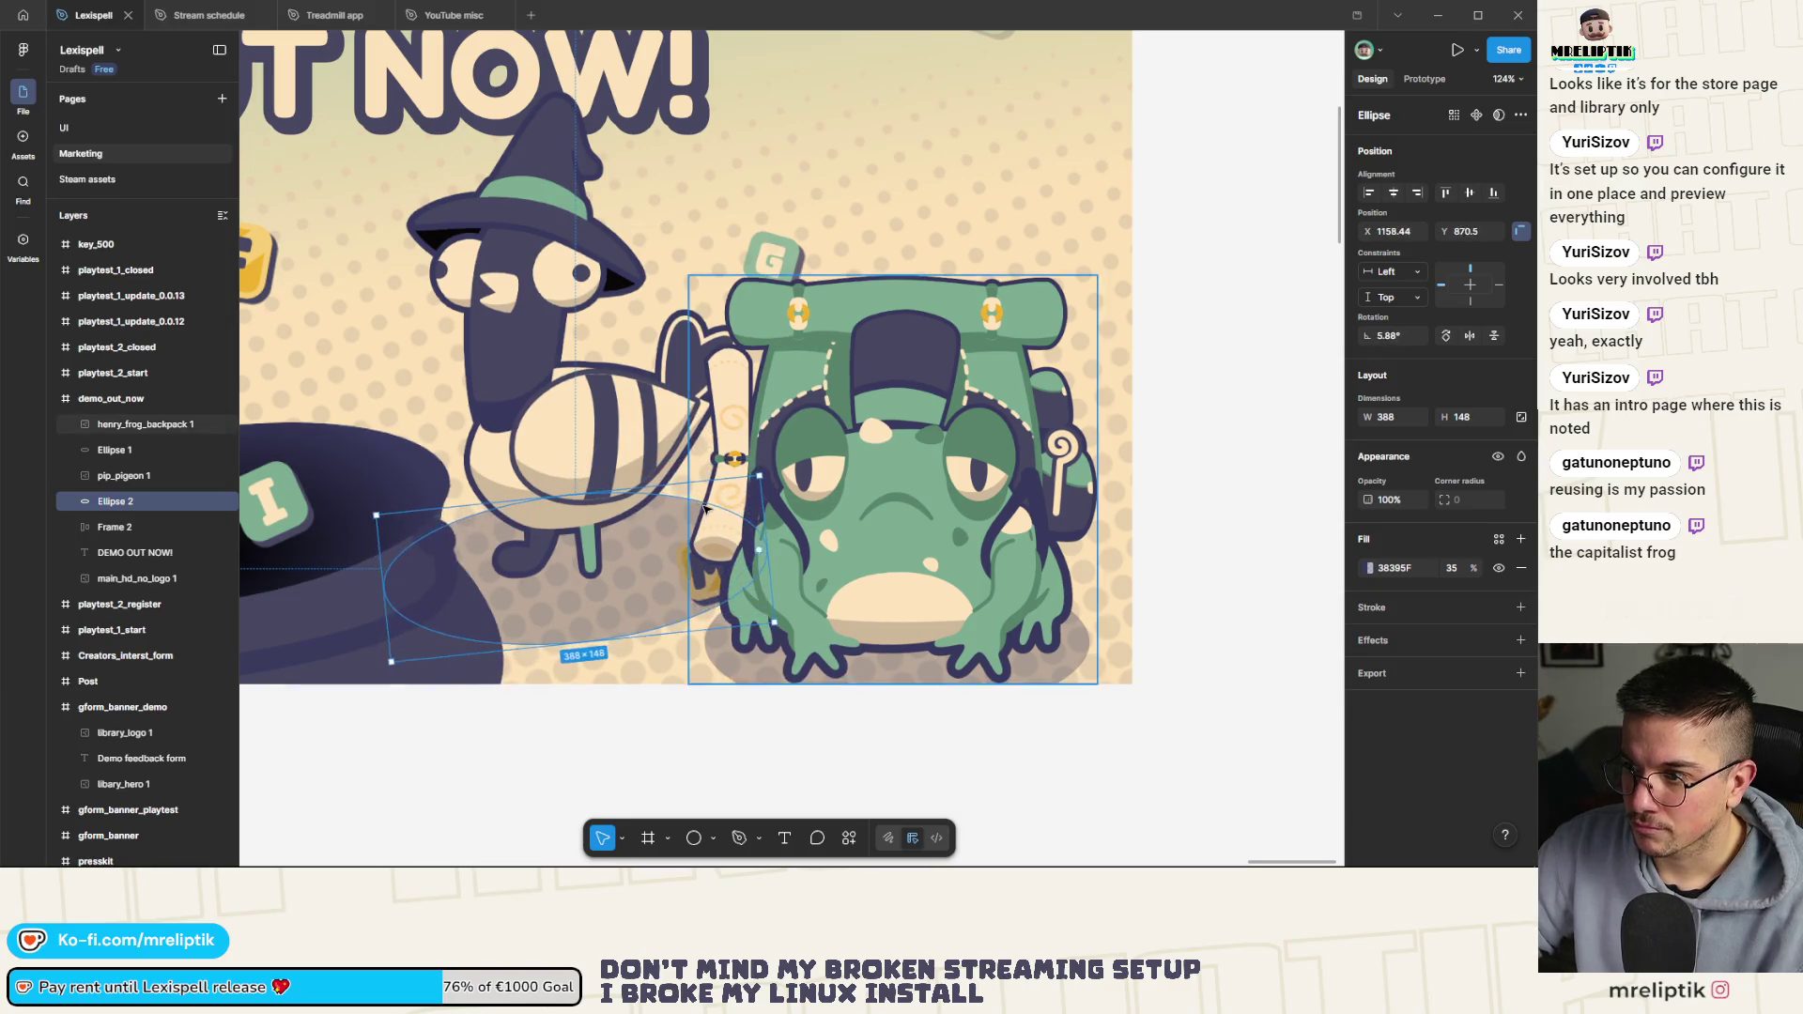
mouse_move(772, 495)
mouse_down()
mouse_move(648, 526)
mouse_move(679, 528)
mouse_move(638, 553)
mouse_up()
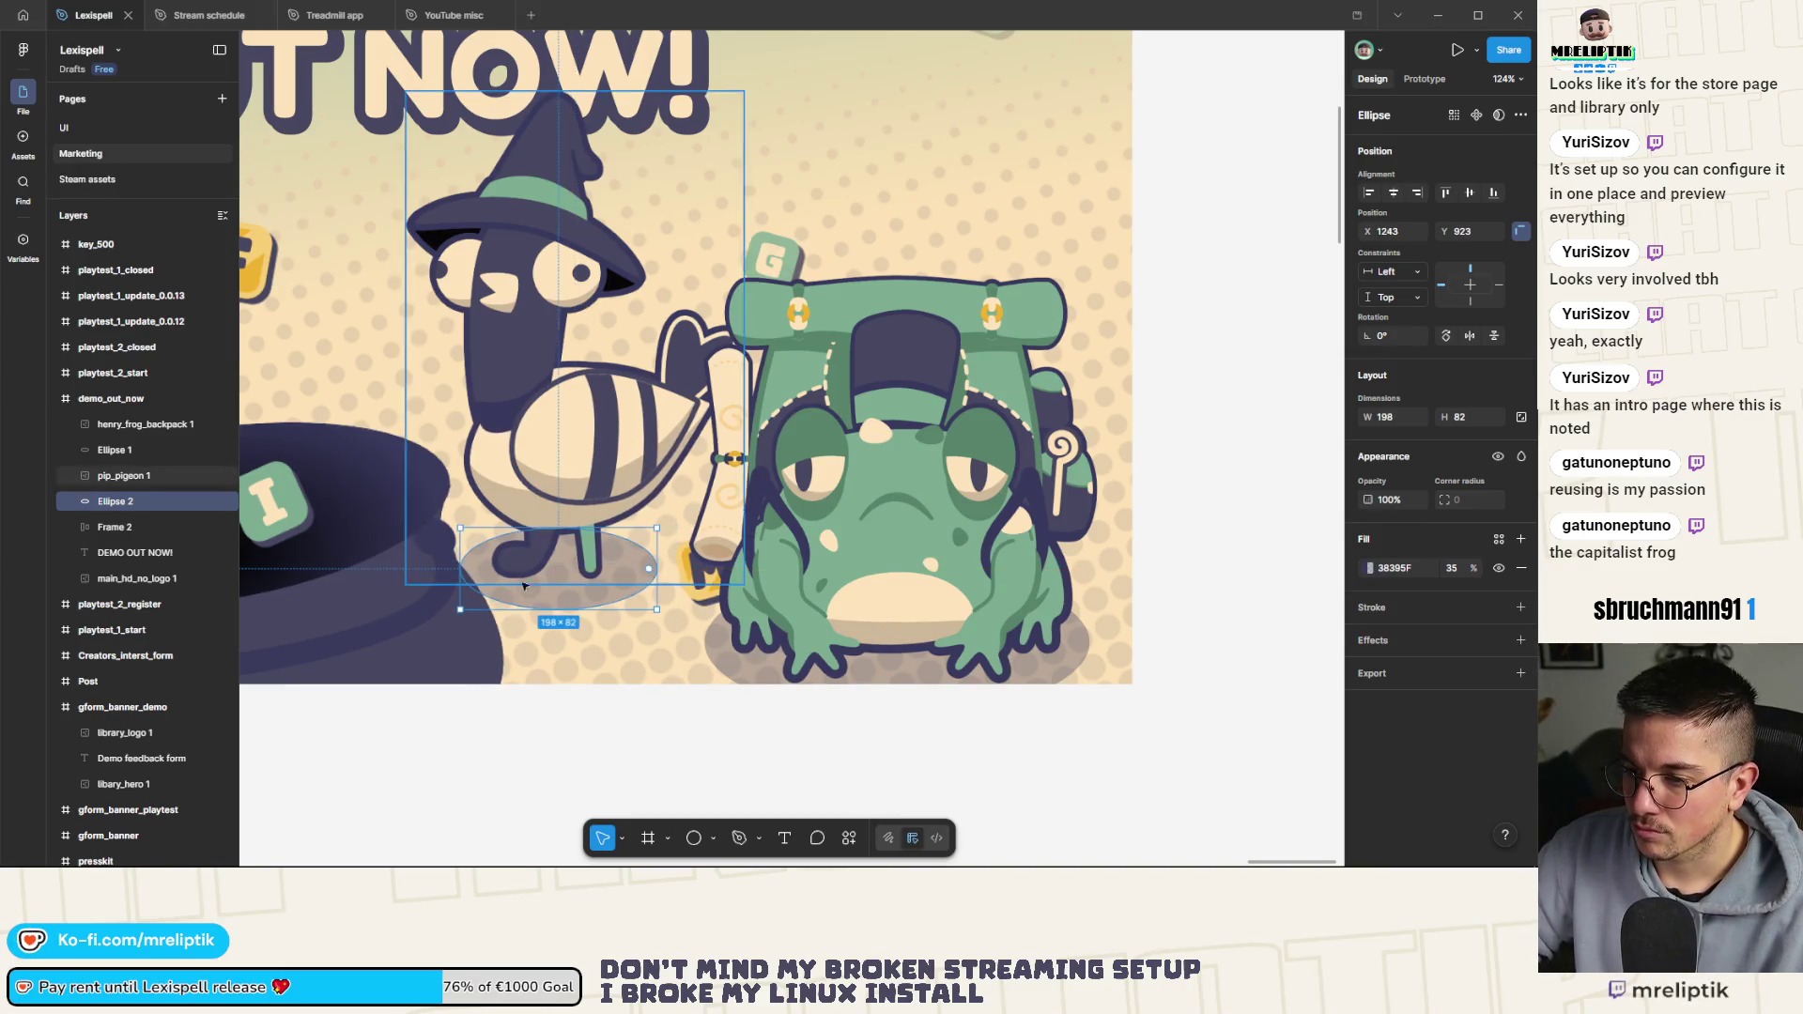
click(555, 575)
click(533, 589)
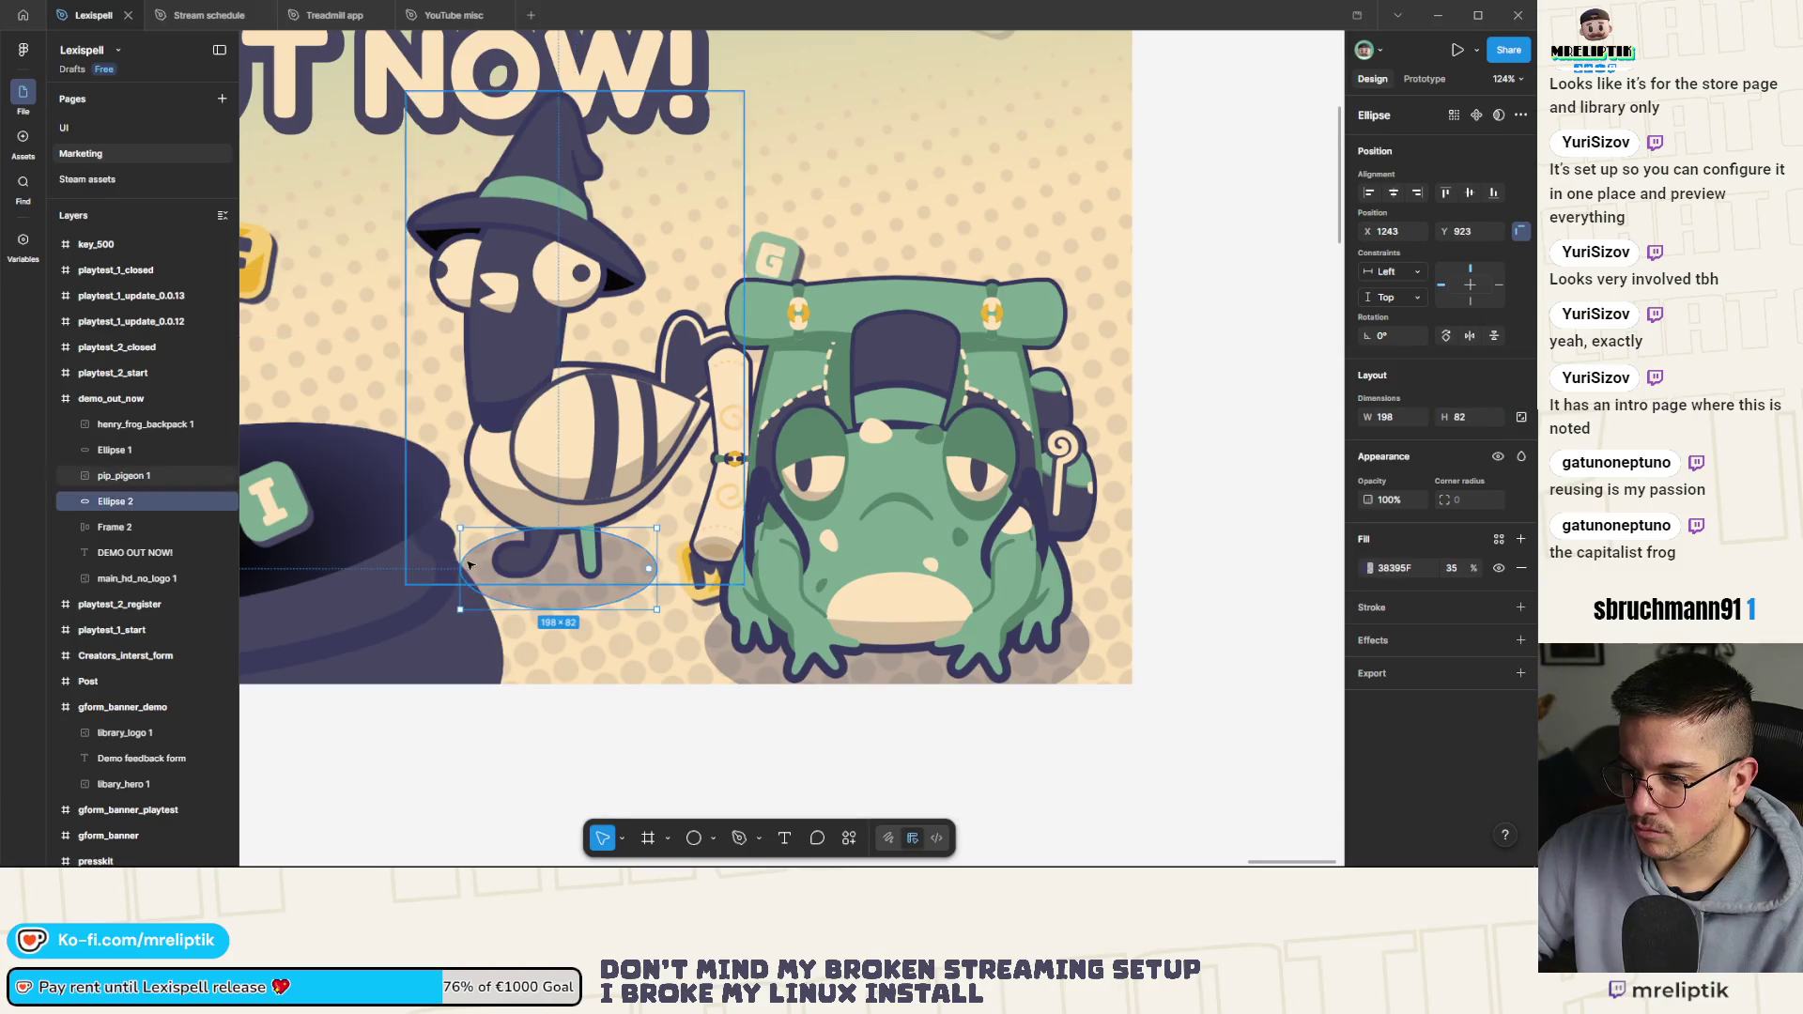
scroll(465, 573, up, 5)
mouse_move(449, 658)
mouse_down()
mouse_move(464, 631)
mouse_move(471, 648)
mouse_up()
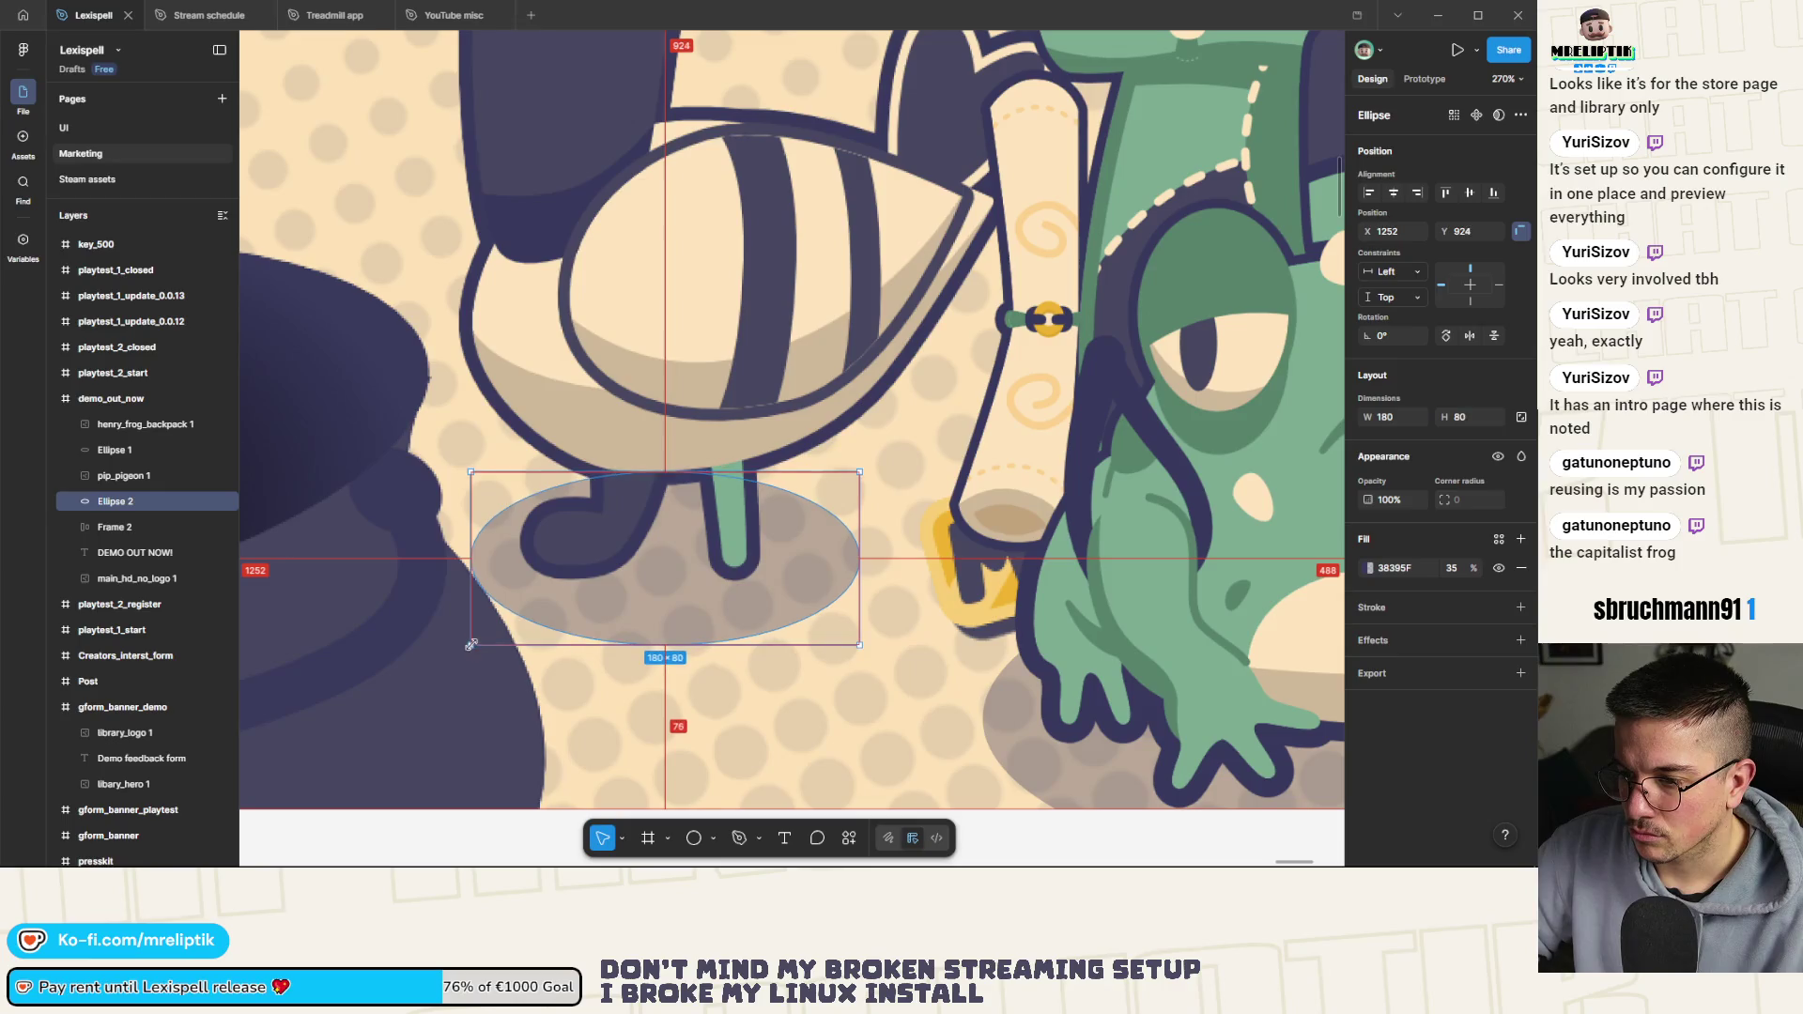
scroll(475, 648, down, 10)
click(488, 701)
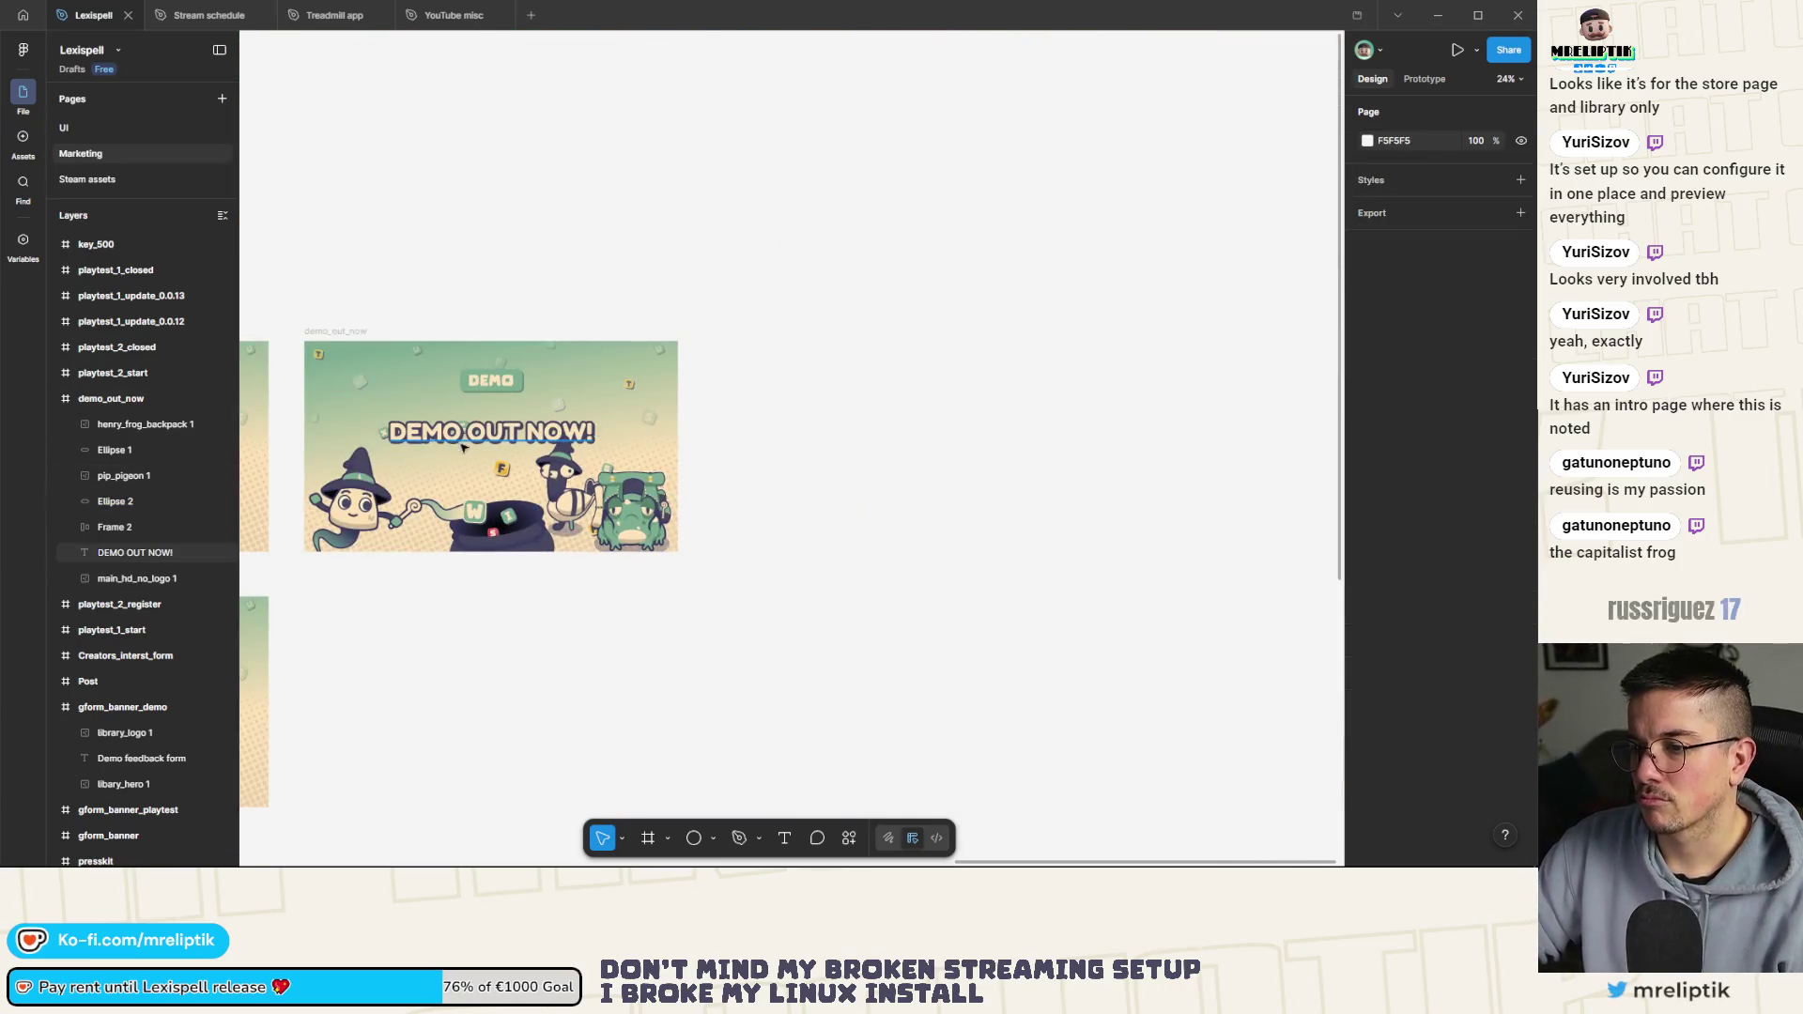
scroll(512, 464, up, 3)
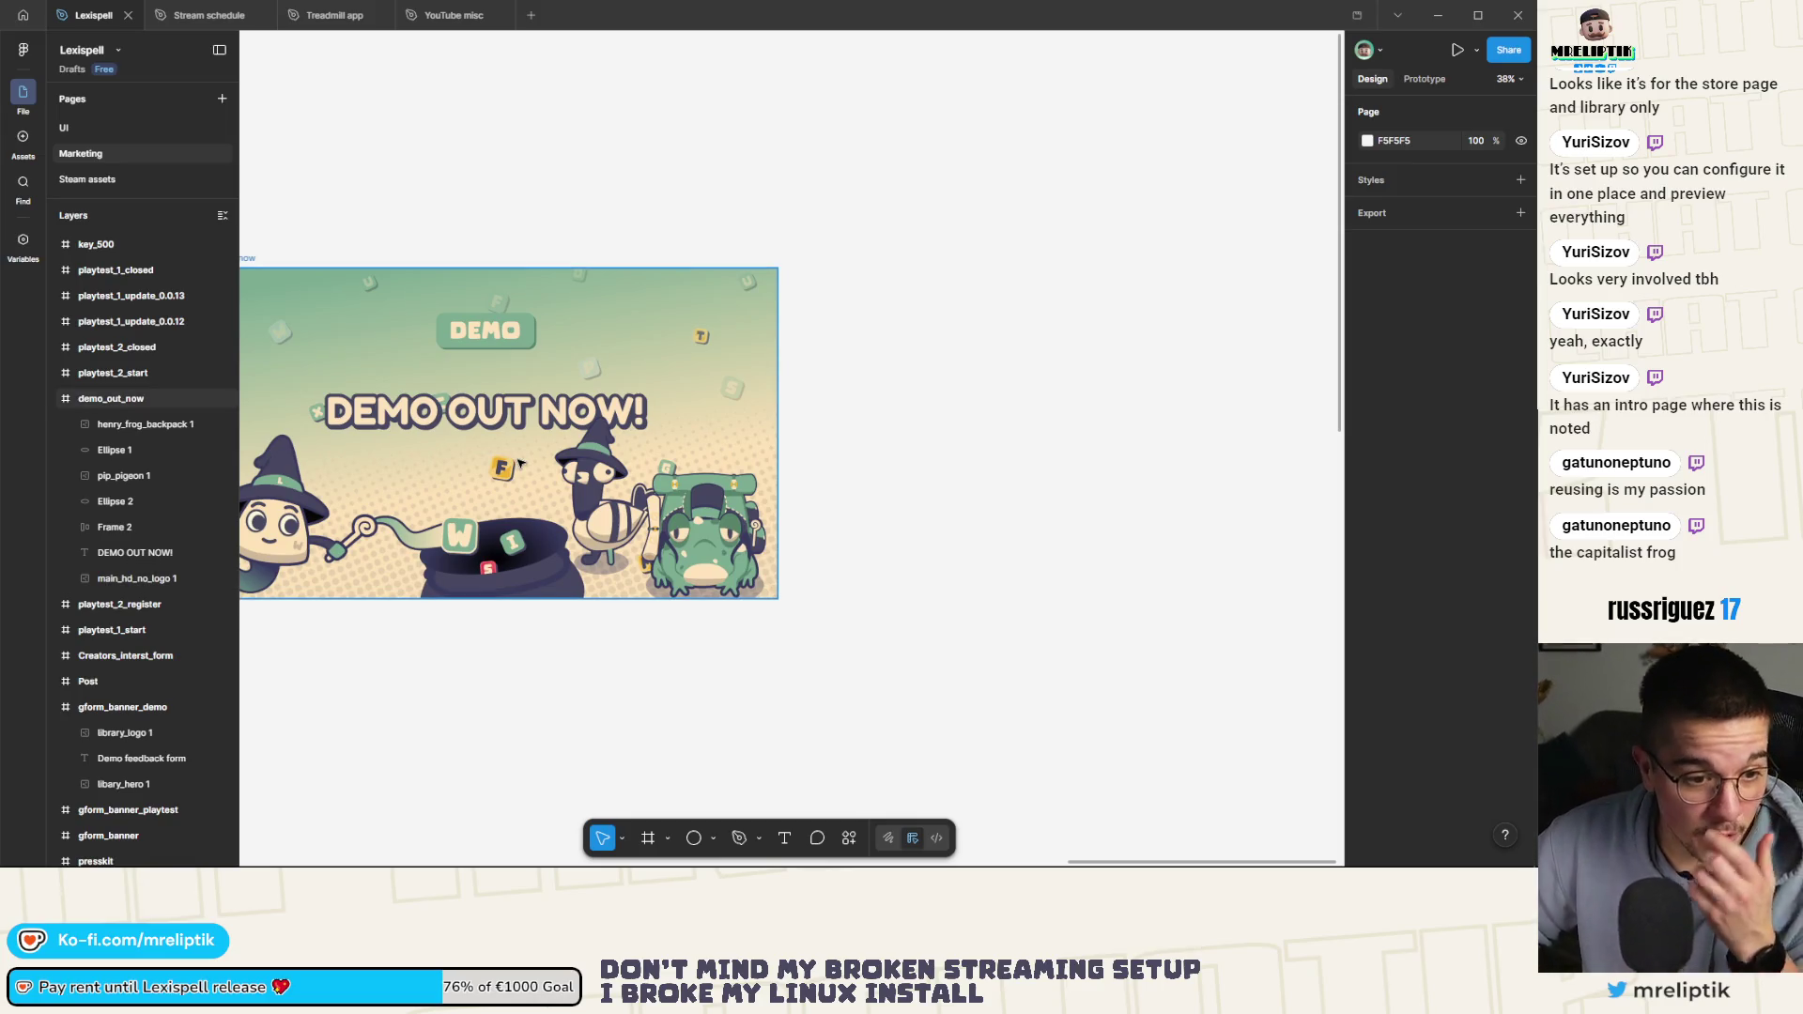
scroll(784, 439, down, 2)
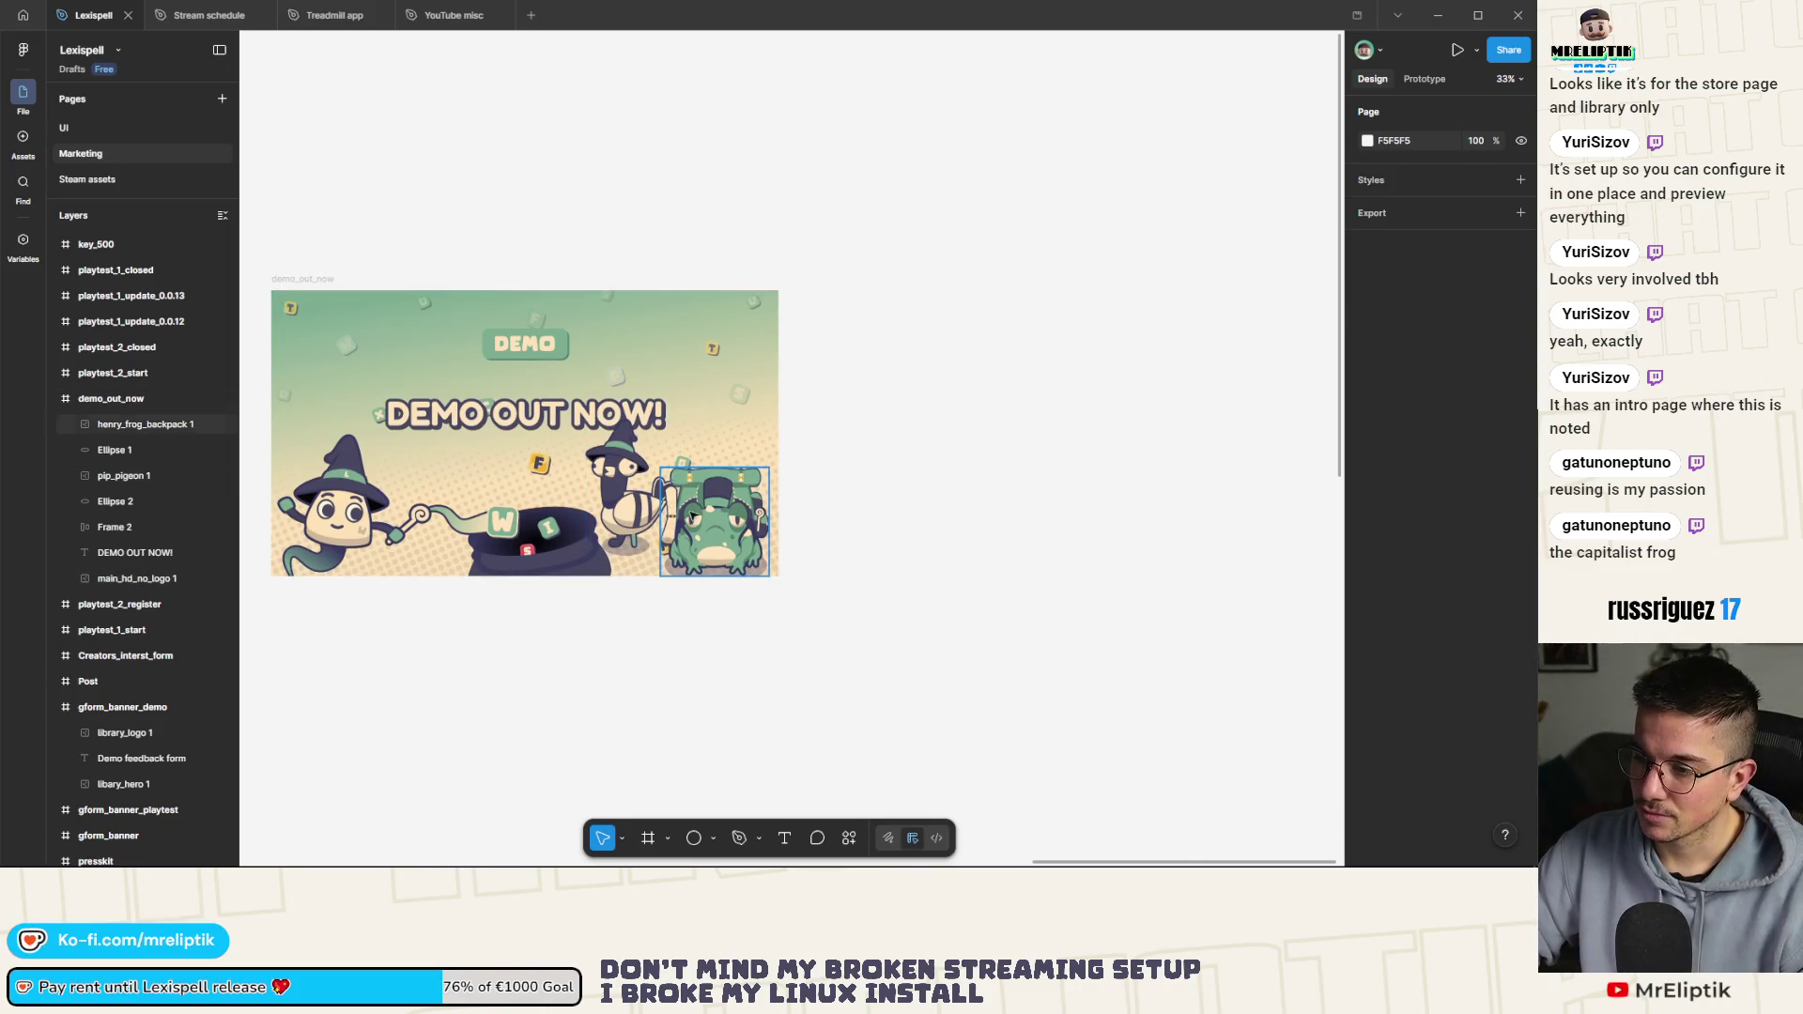
scroll(673, 507, up, 5)
click(770, 527)
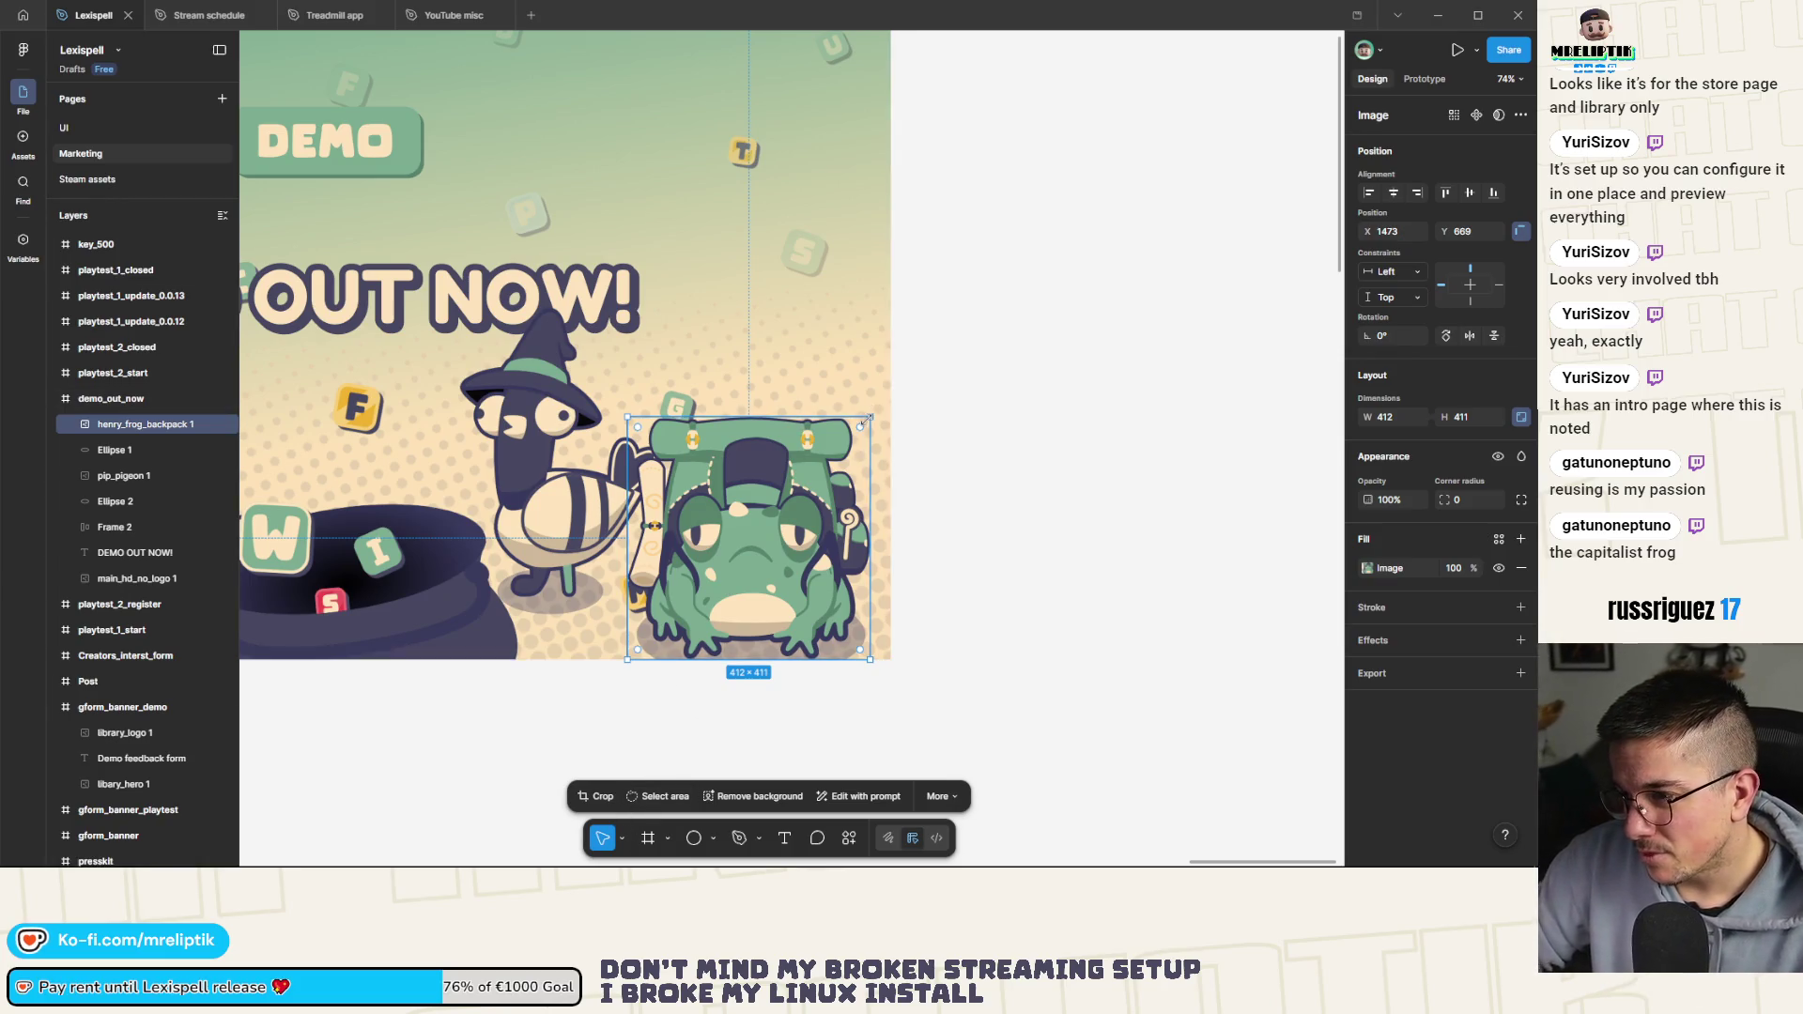
click(472, 413)
scroll(647, 386, down, 5)
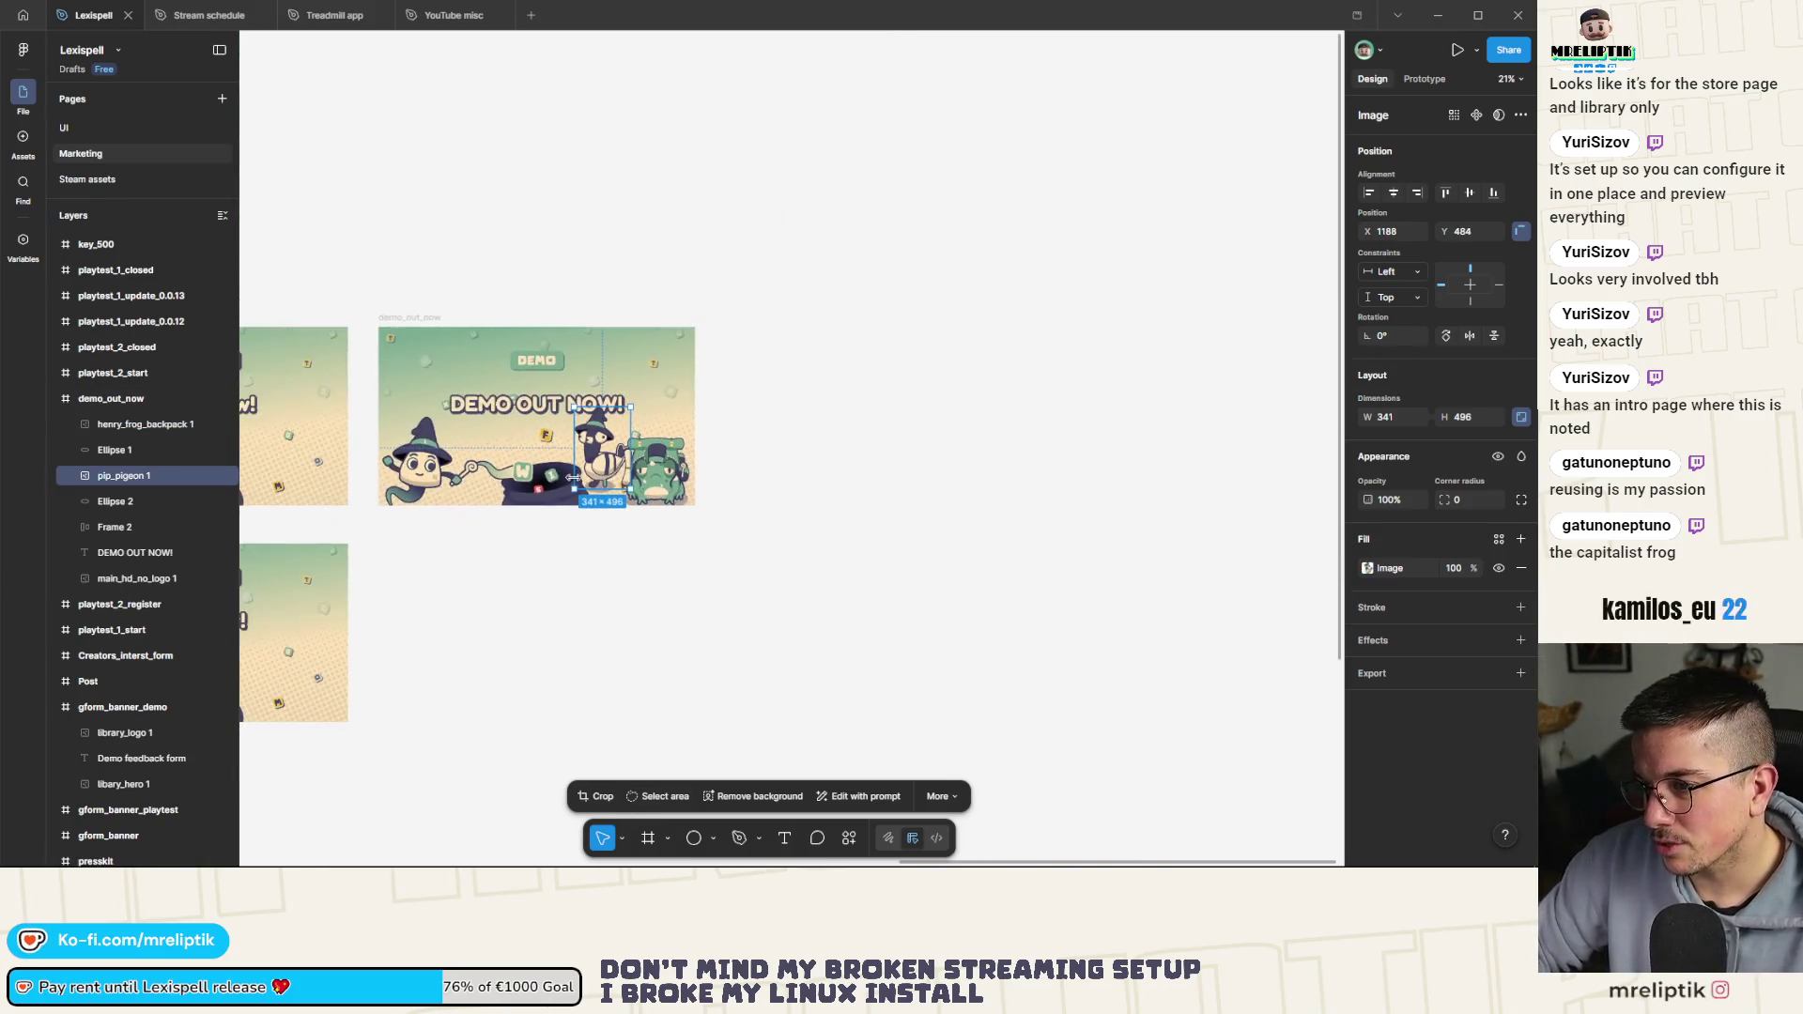
key(Escape)
scroll(642, 484, up, 2)
scroll(642, 483, up, 3)
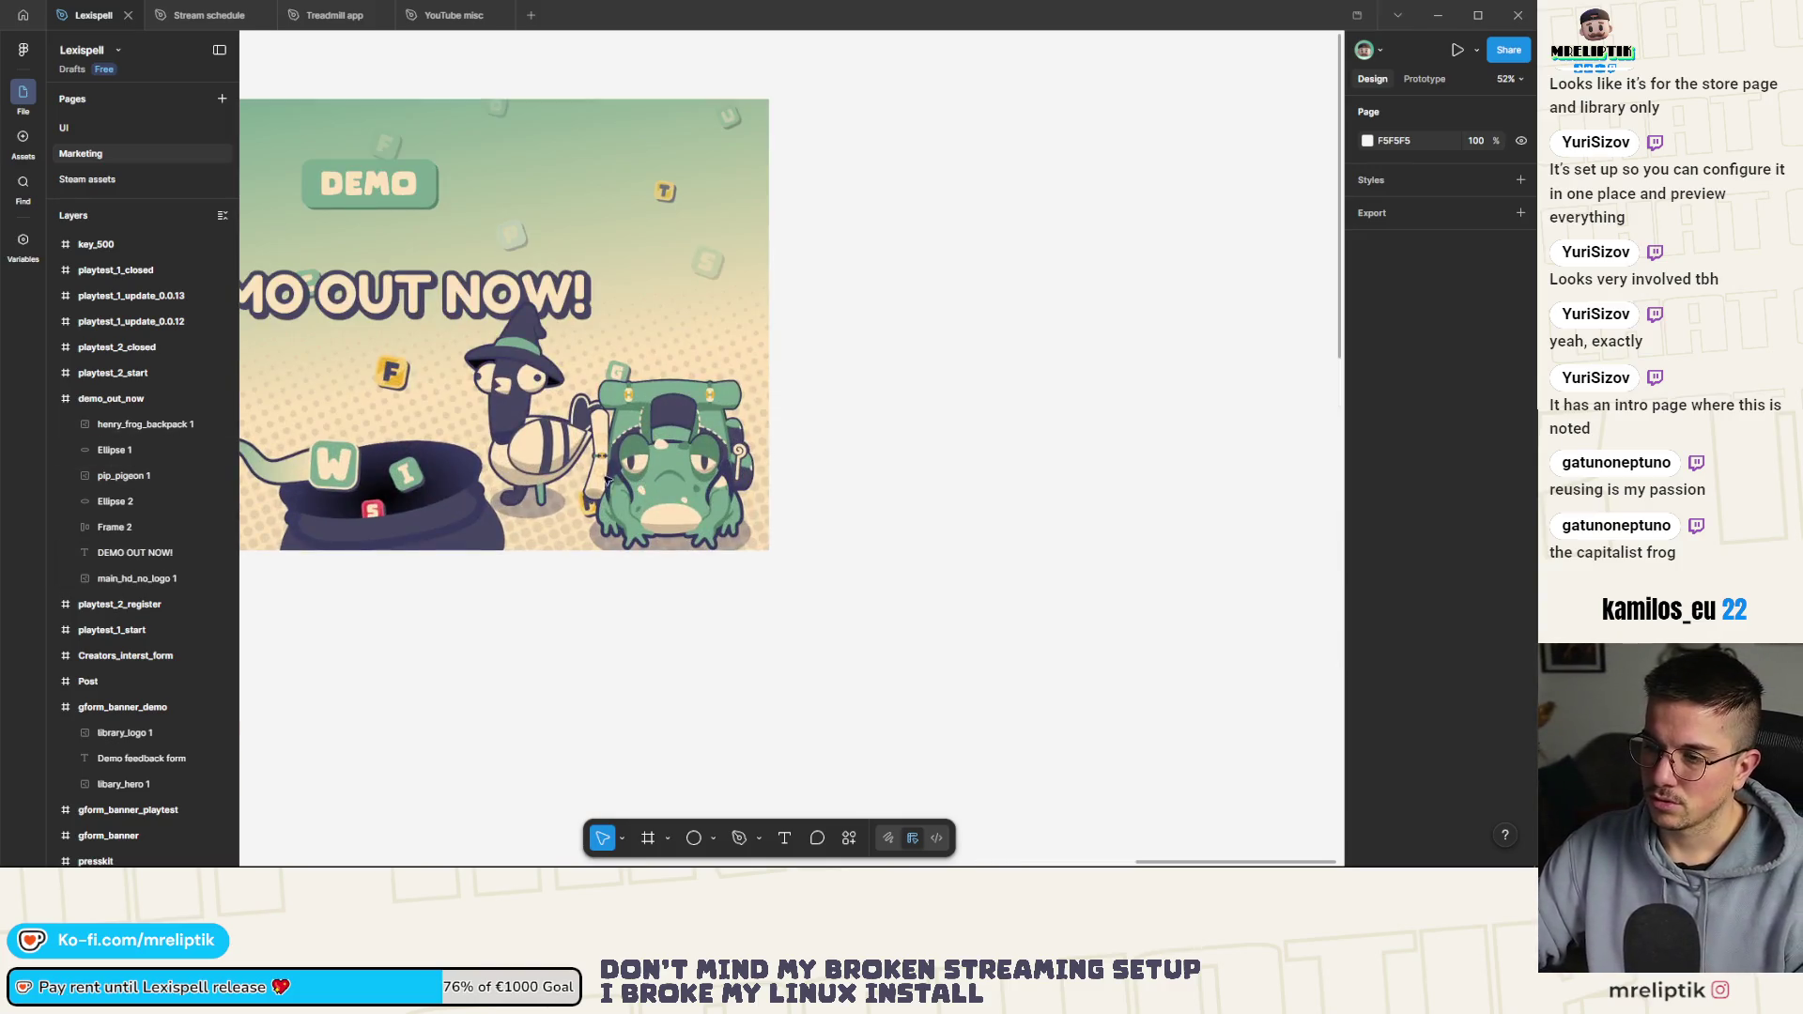
scroll(573, 572, down, 5)
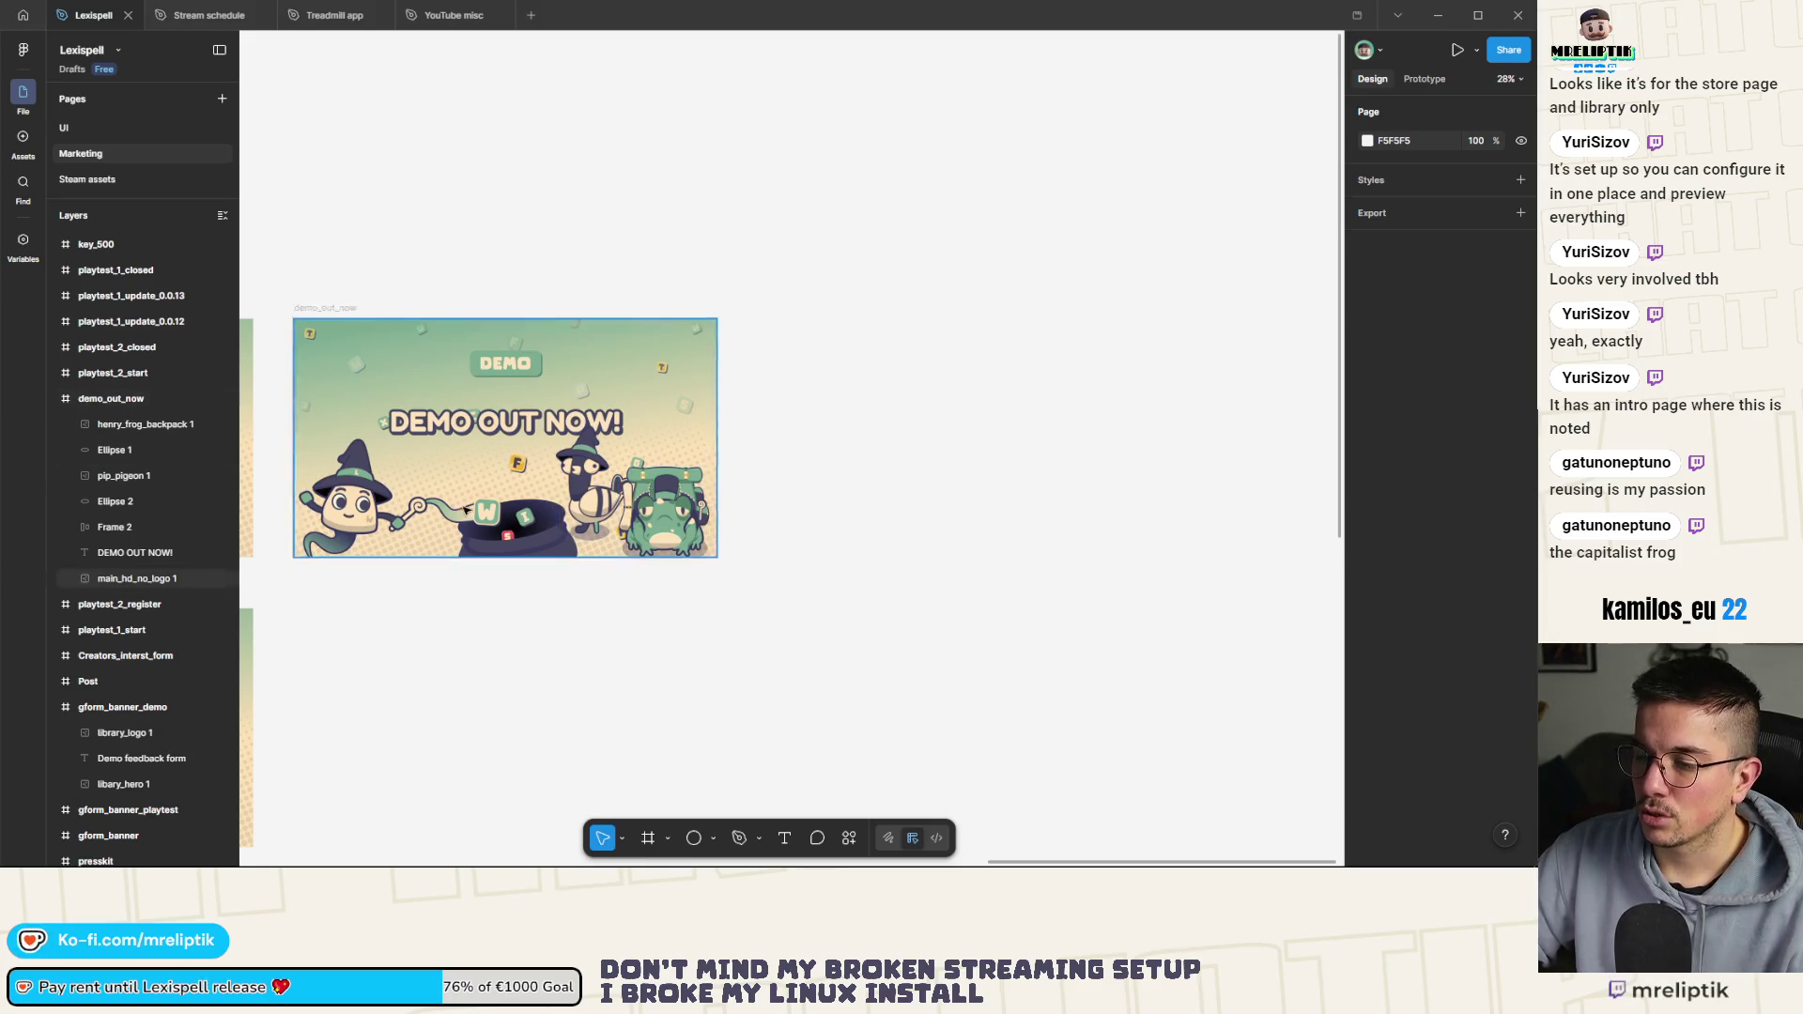
scroll(442, 498, up, 2)
scroll(401, 270, down, 2)
click(380, 283)
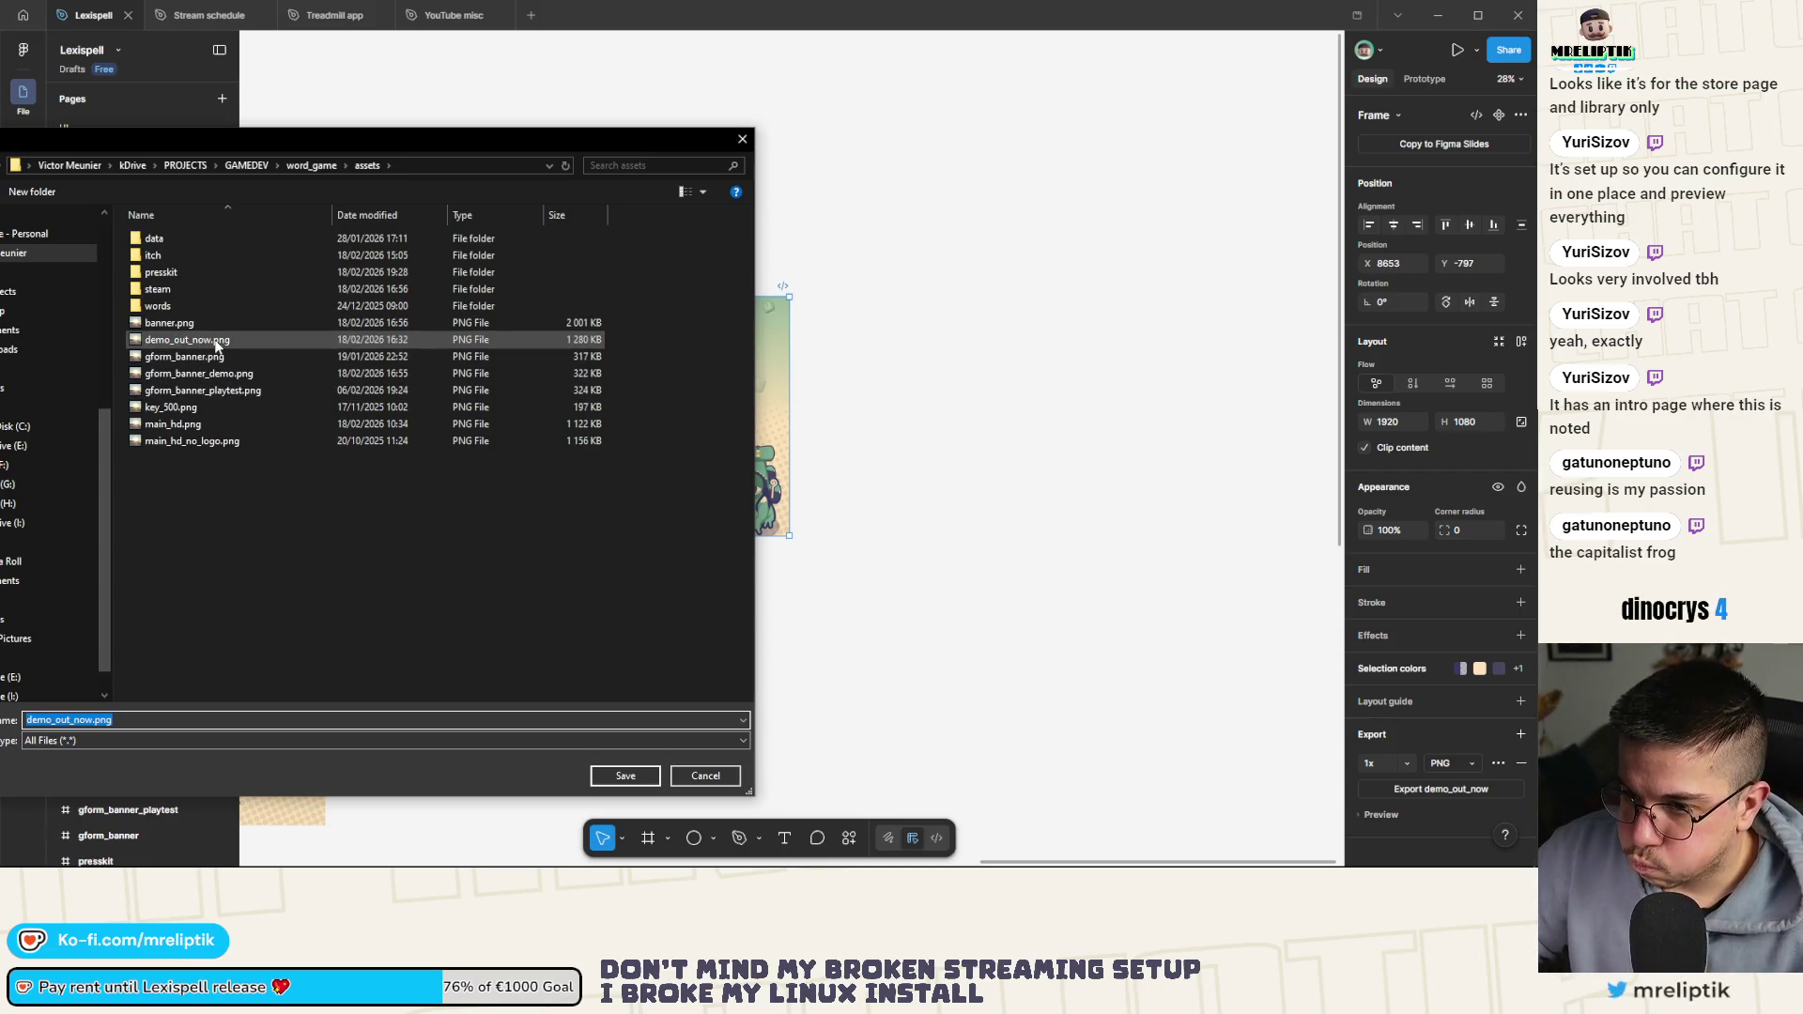
Save the banner export over demo_out_now.png, confirm the replacement, and close Figma
click(175, 342)
ctrl+scroll(203, 475, up, 3)
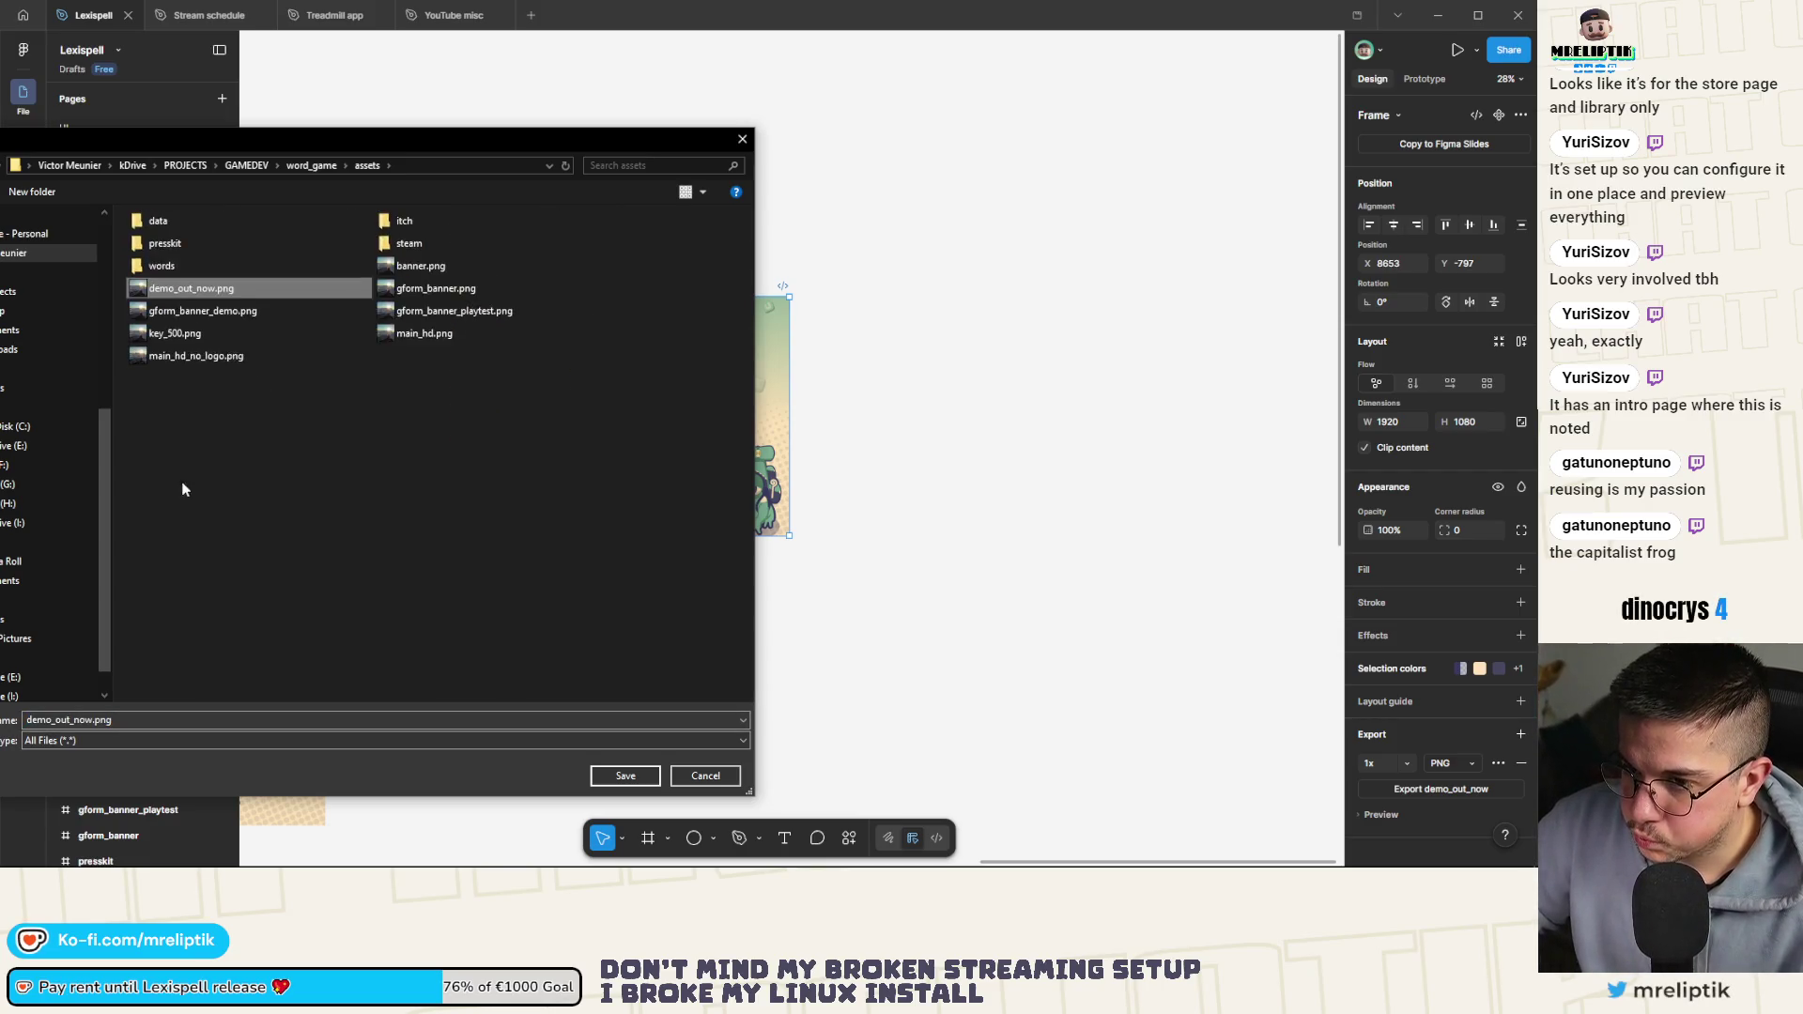
ctrl+scroll(271, 487, up, 2)
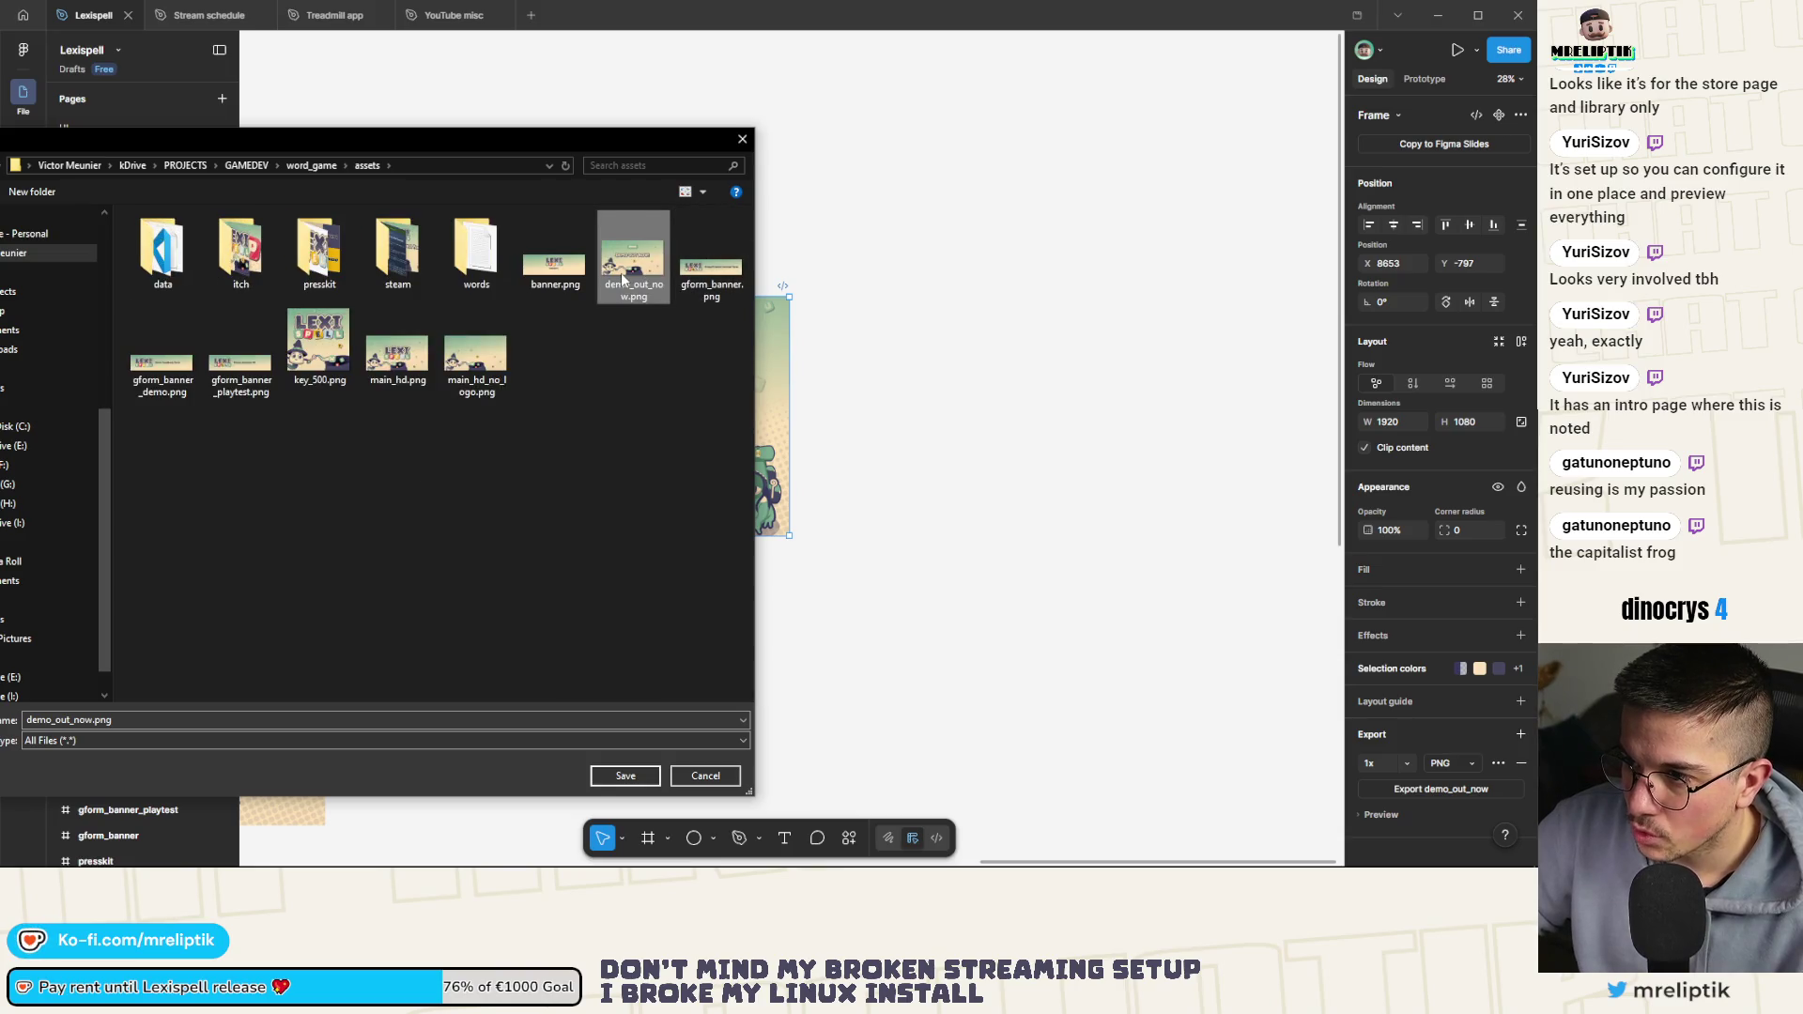
key(Return)
click(552, 442)
click(826, 338)
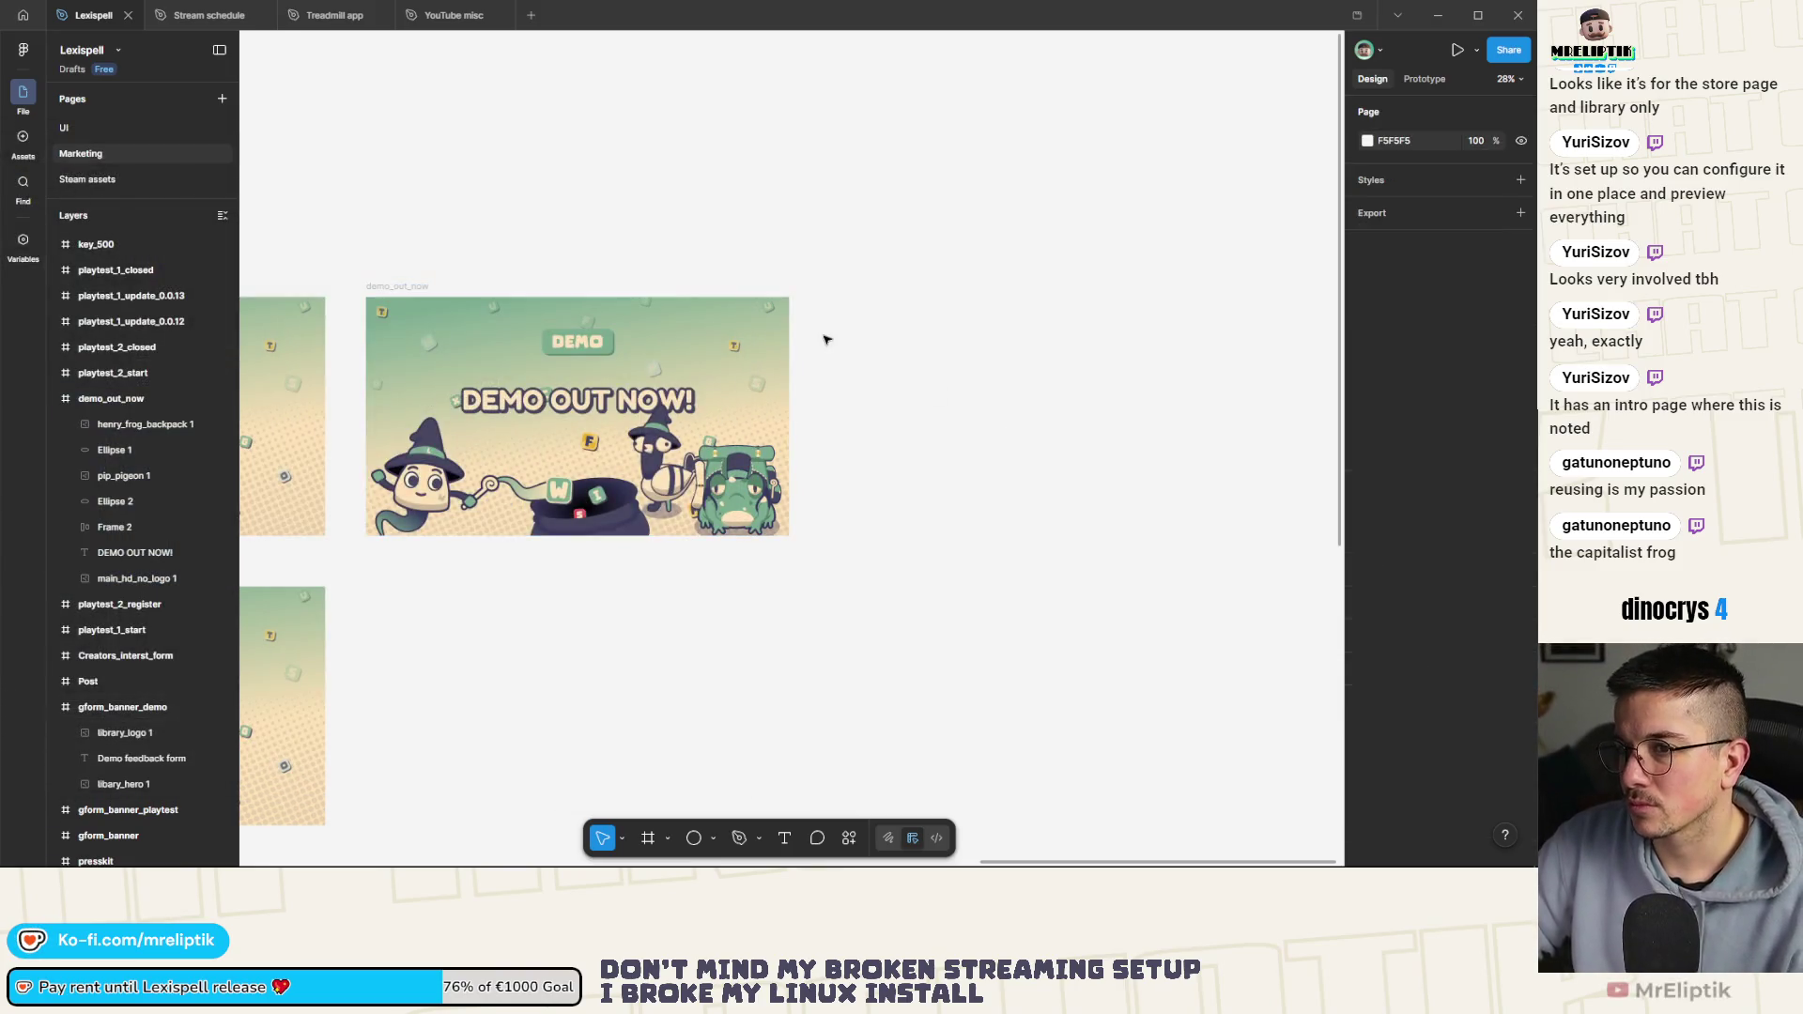
click(1519, 20)
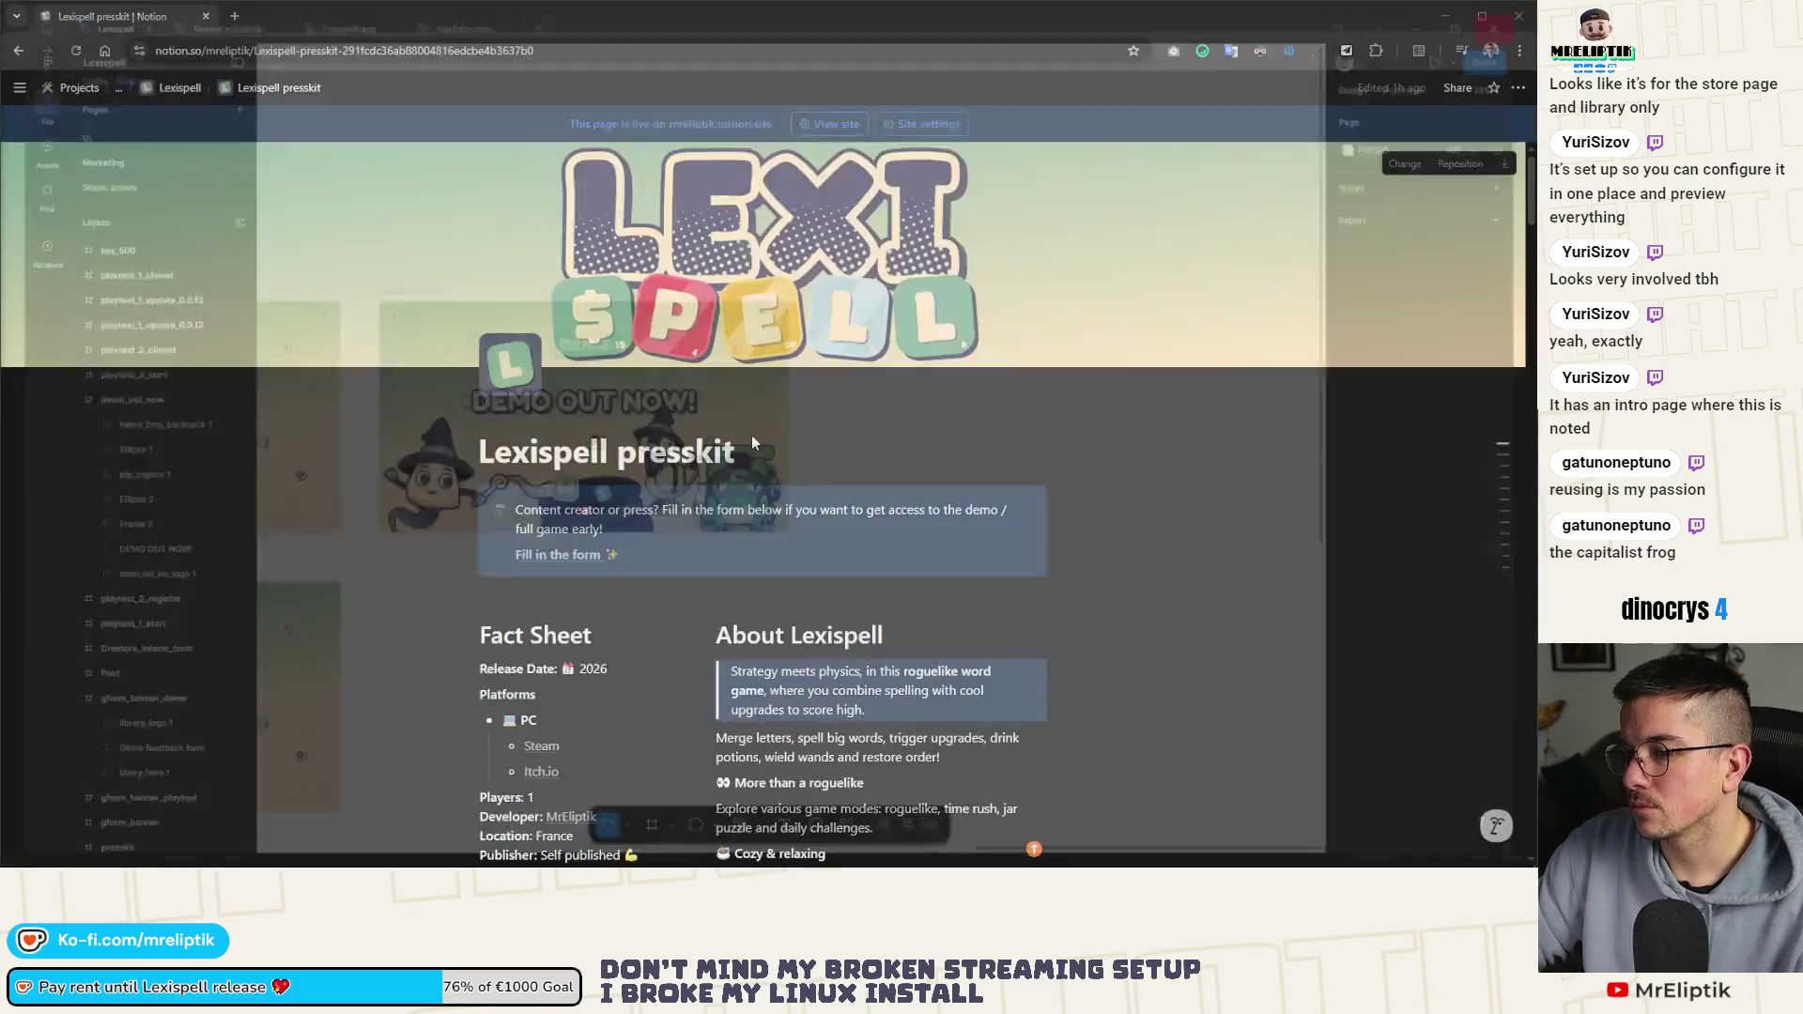
Scroll down the Lexispell presskit page and add an empty block under the Mascot heading
scroll(685, 584, down, 4)
scroll(686, 583, down, 10)
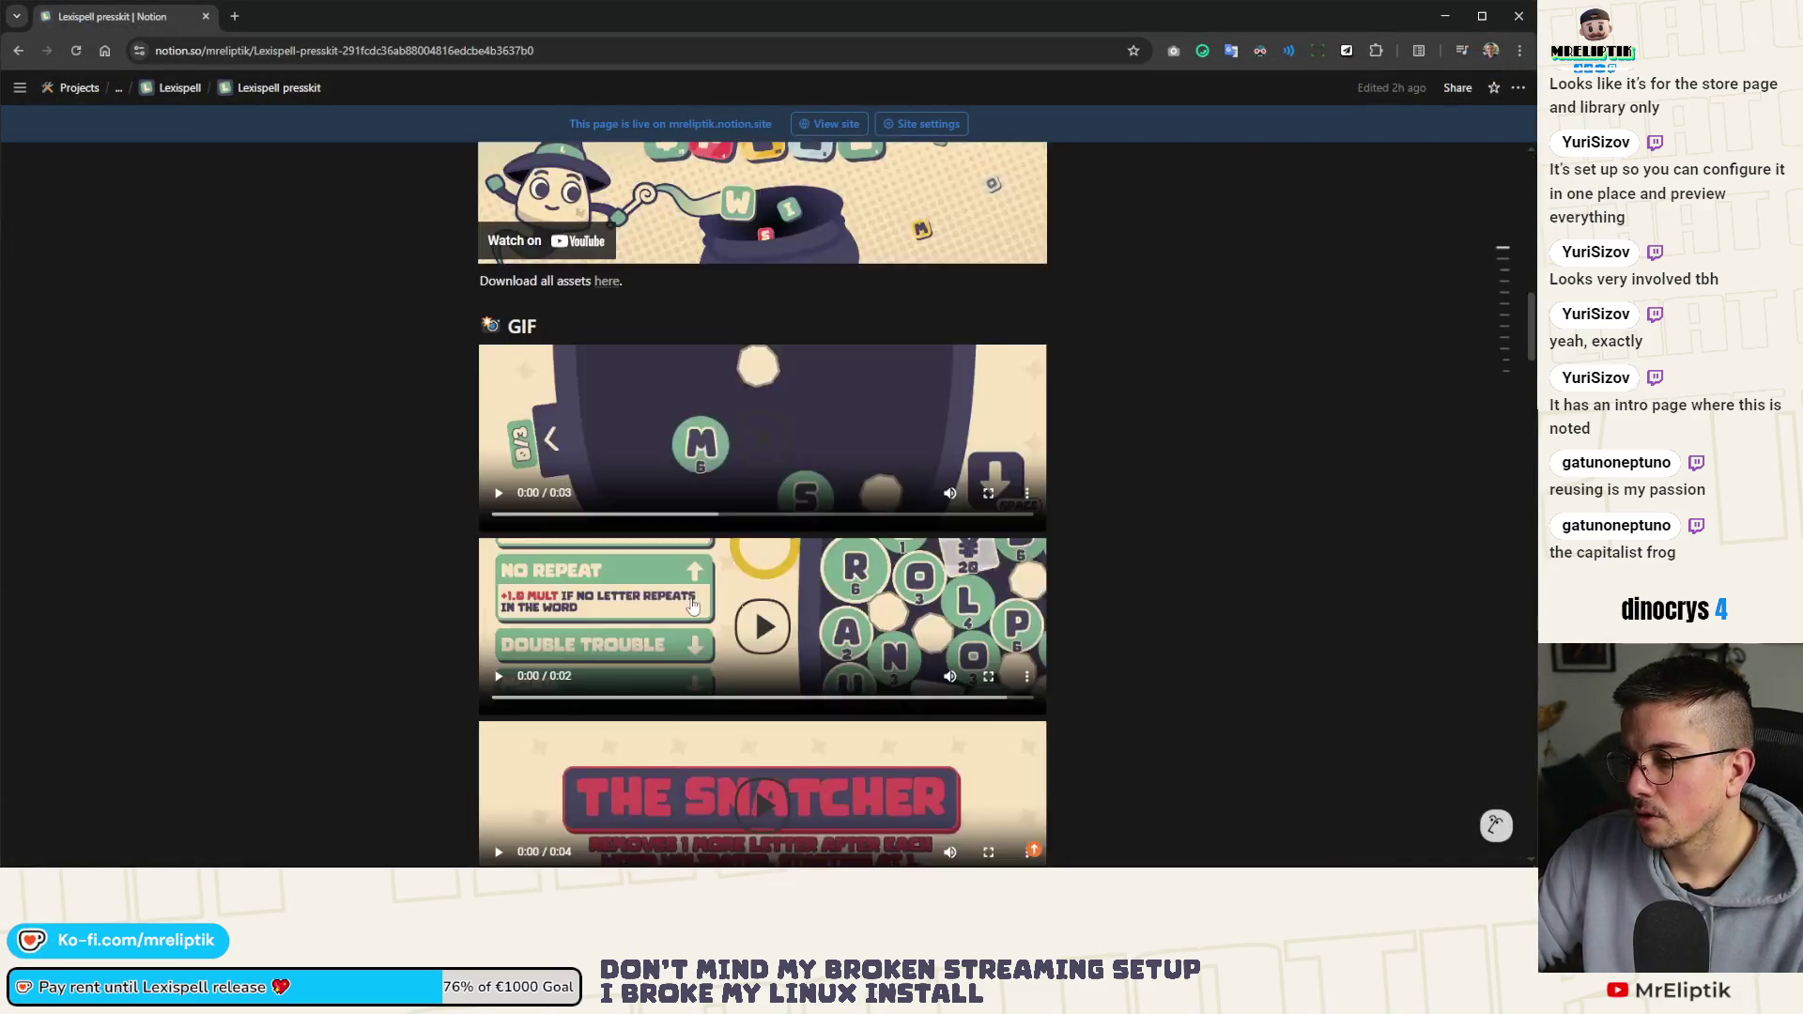
scroll(634, 634, up, 5)
scroll(634, 635, down, 15)
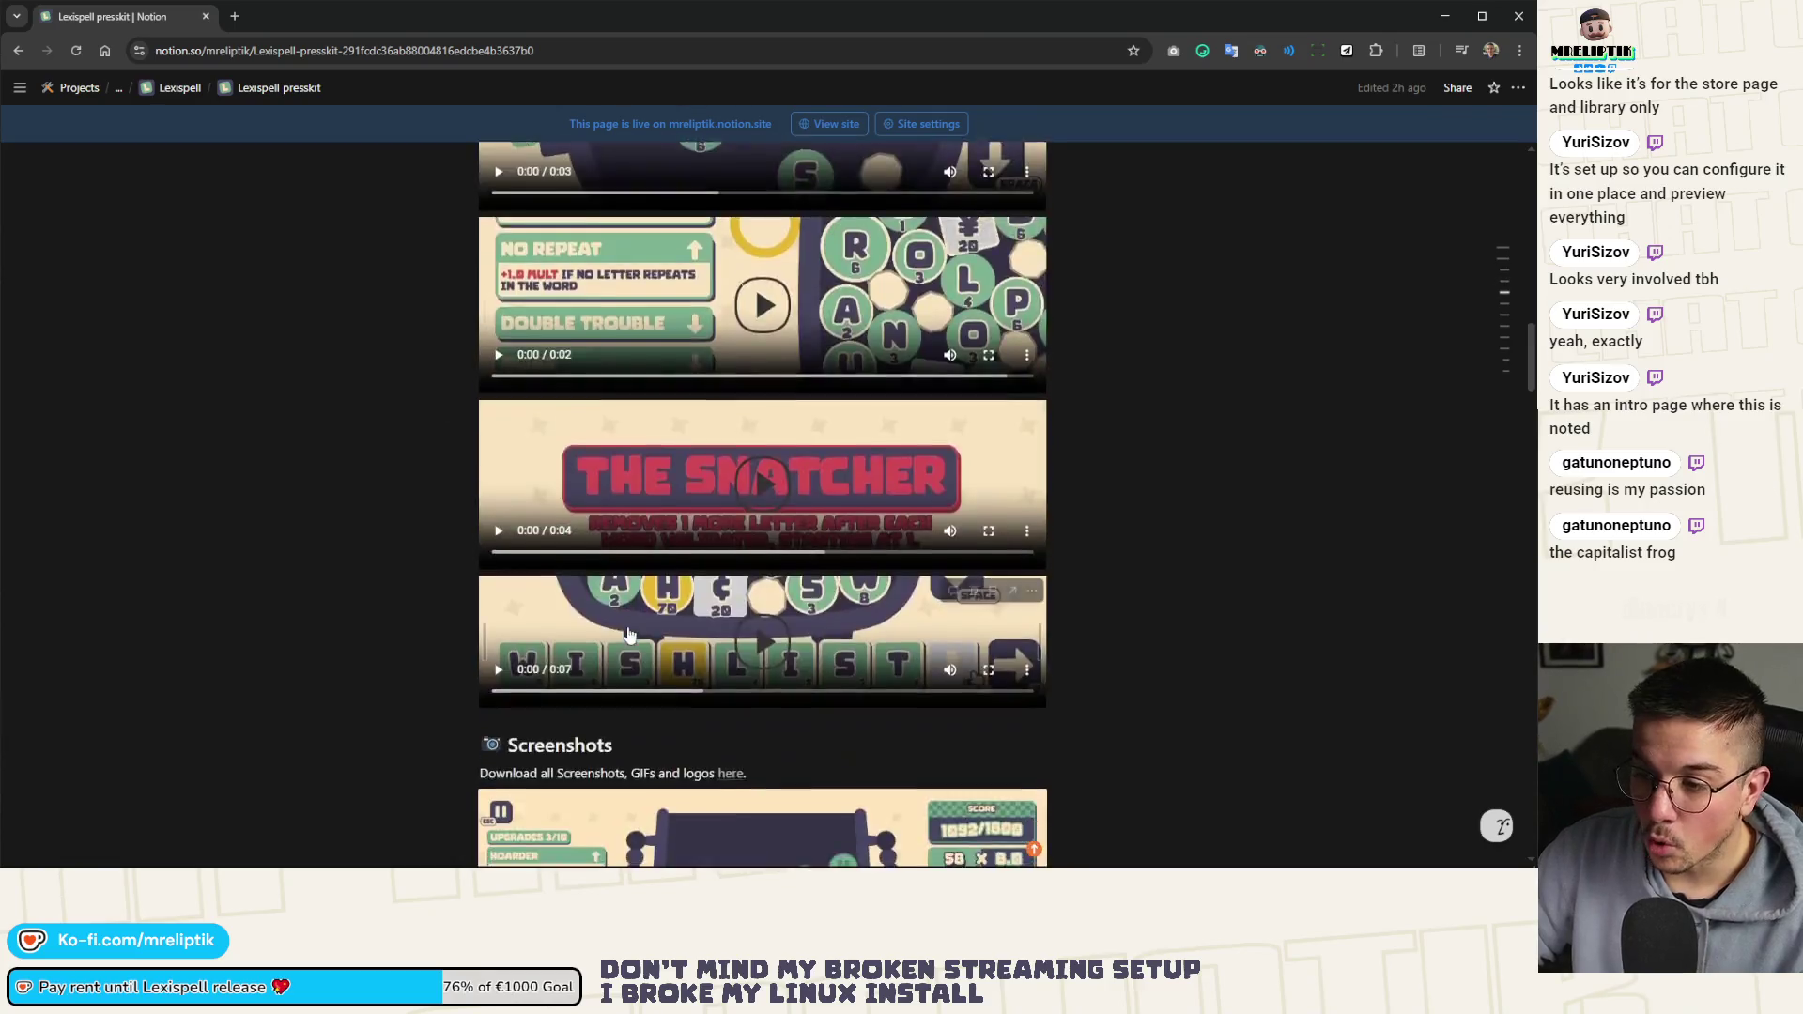
scroll(628, 644, down, 10)
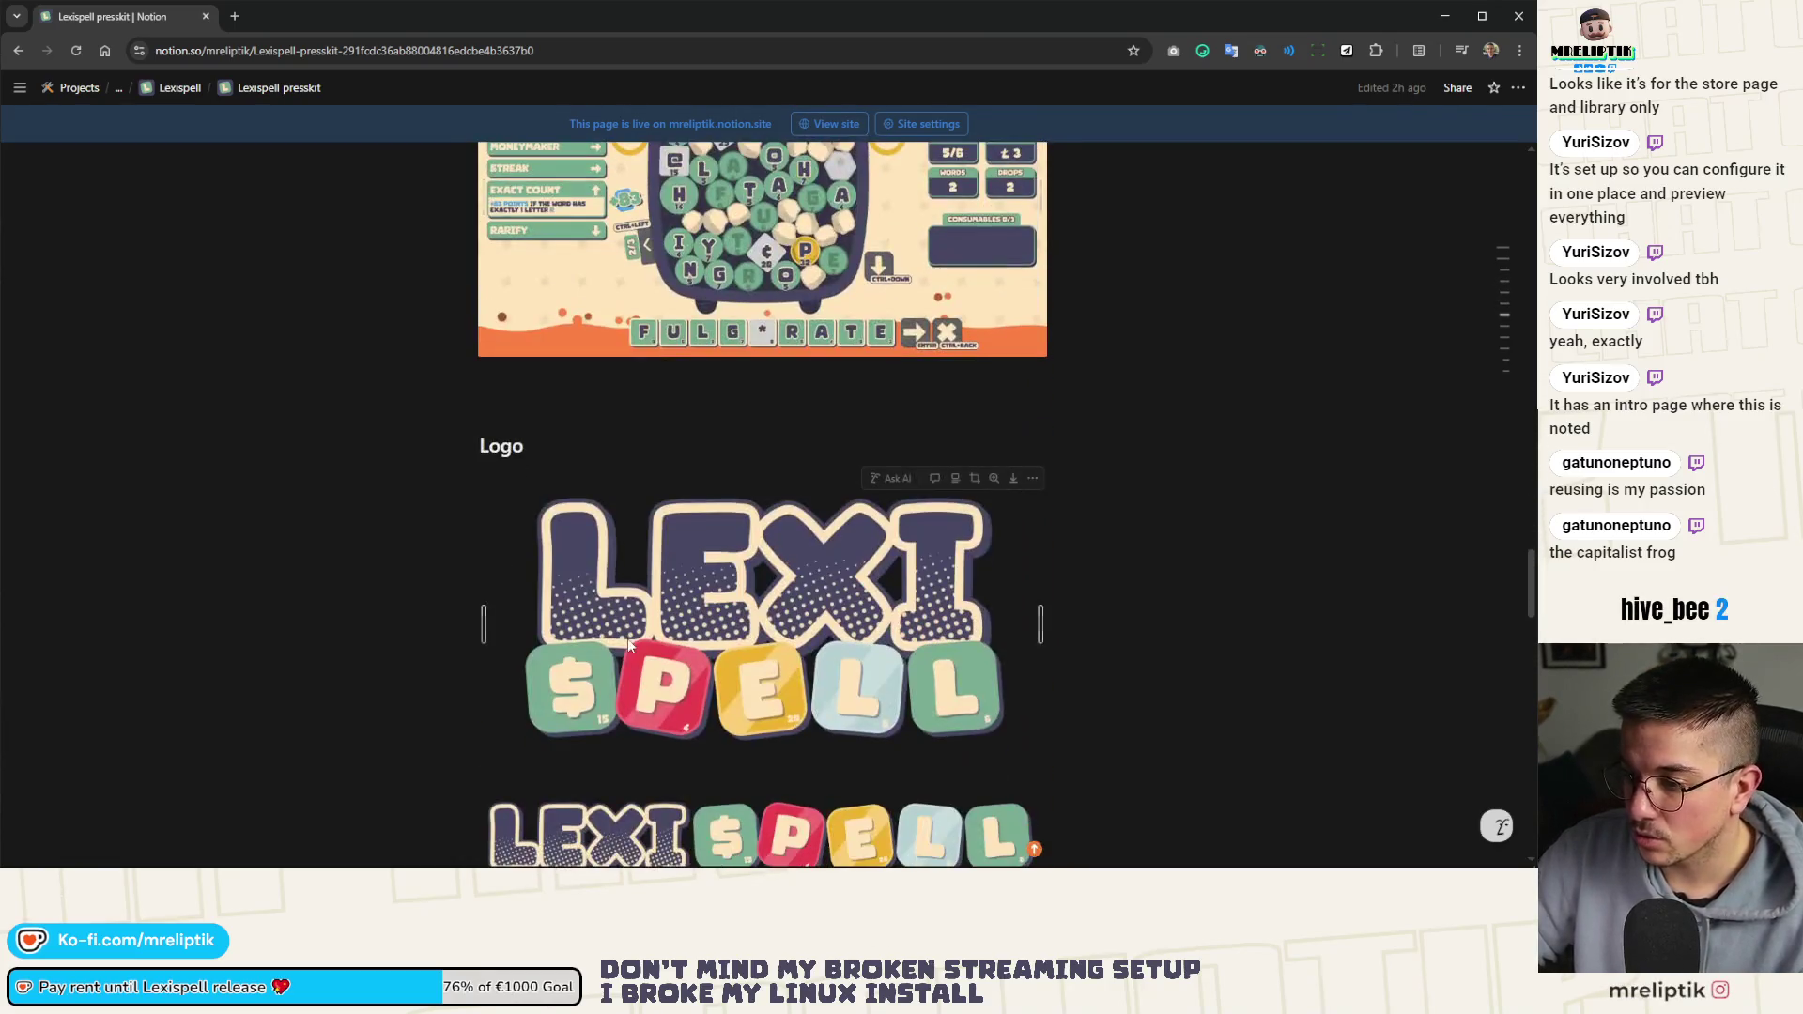
scroll(583, 507, down, 2)
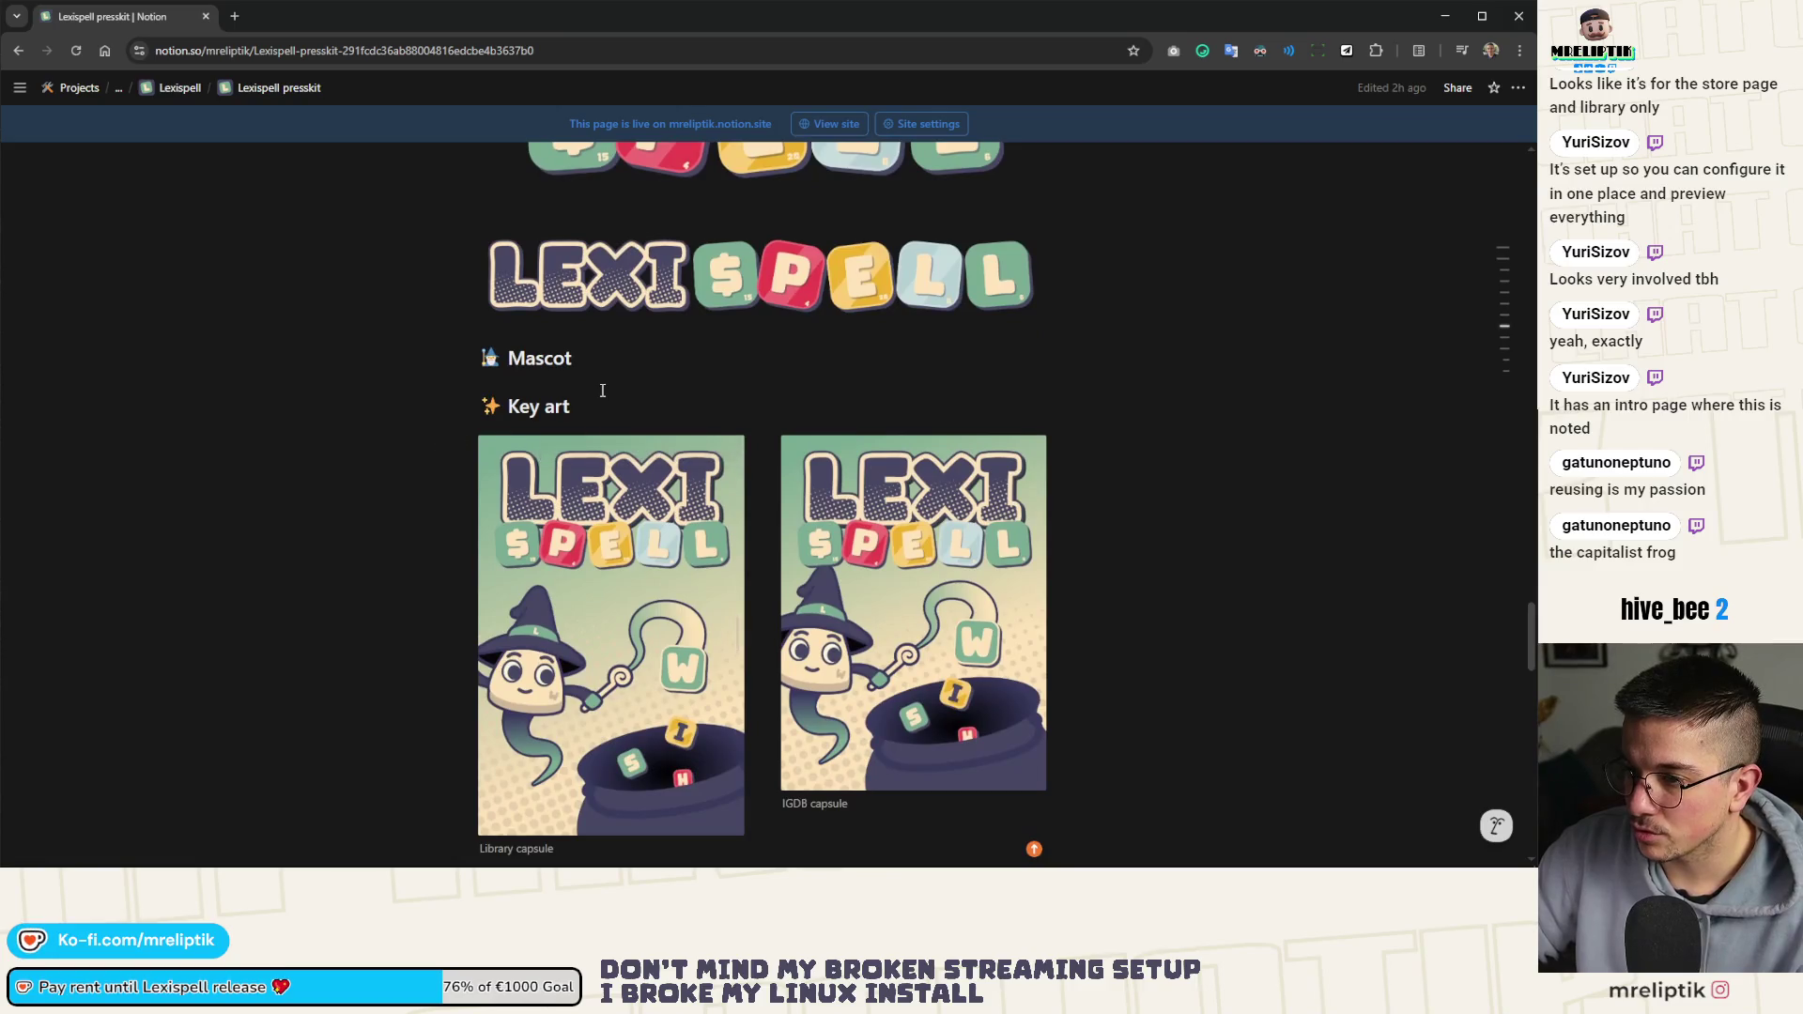
key(Return)
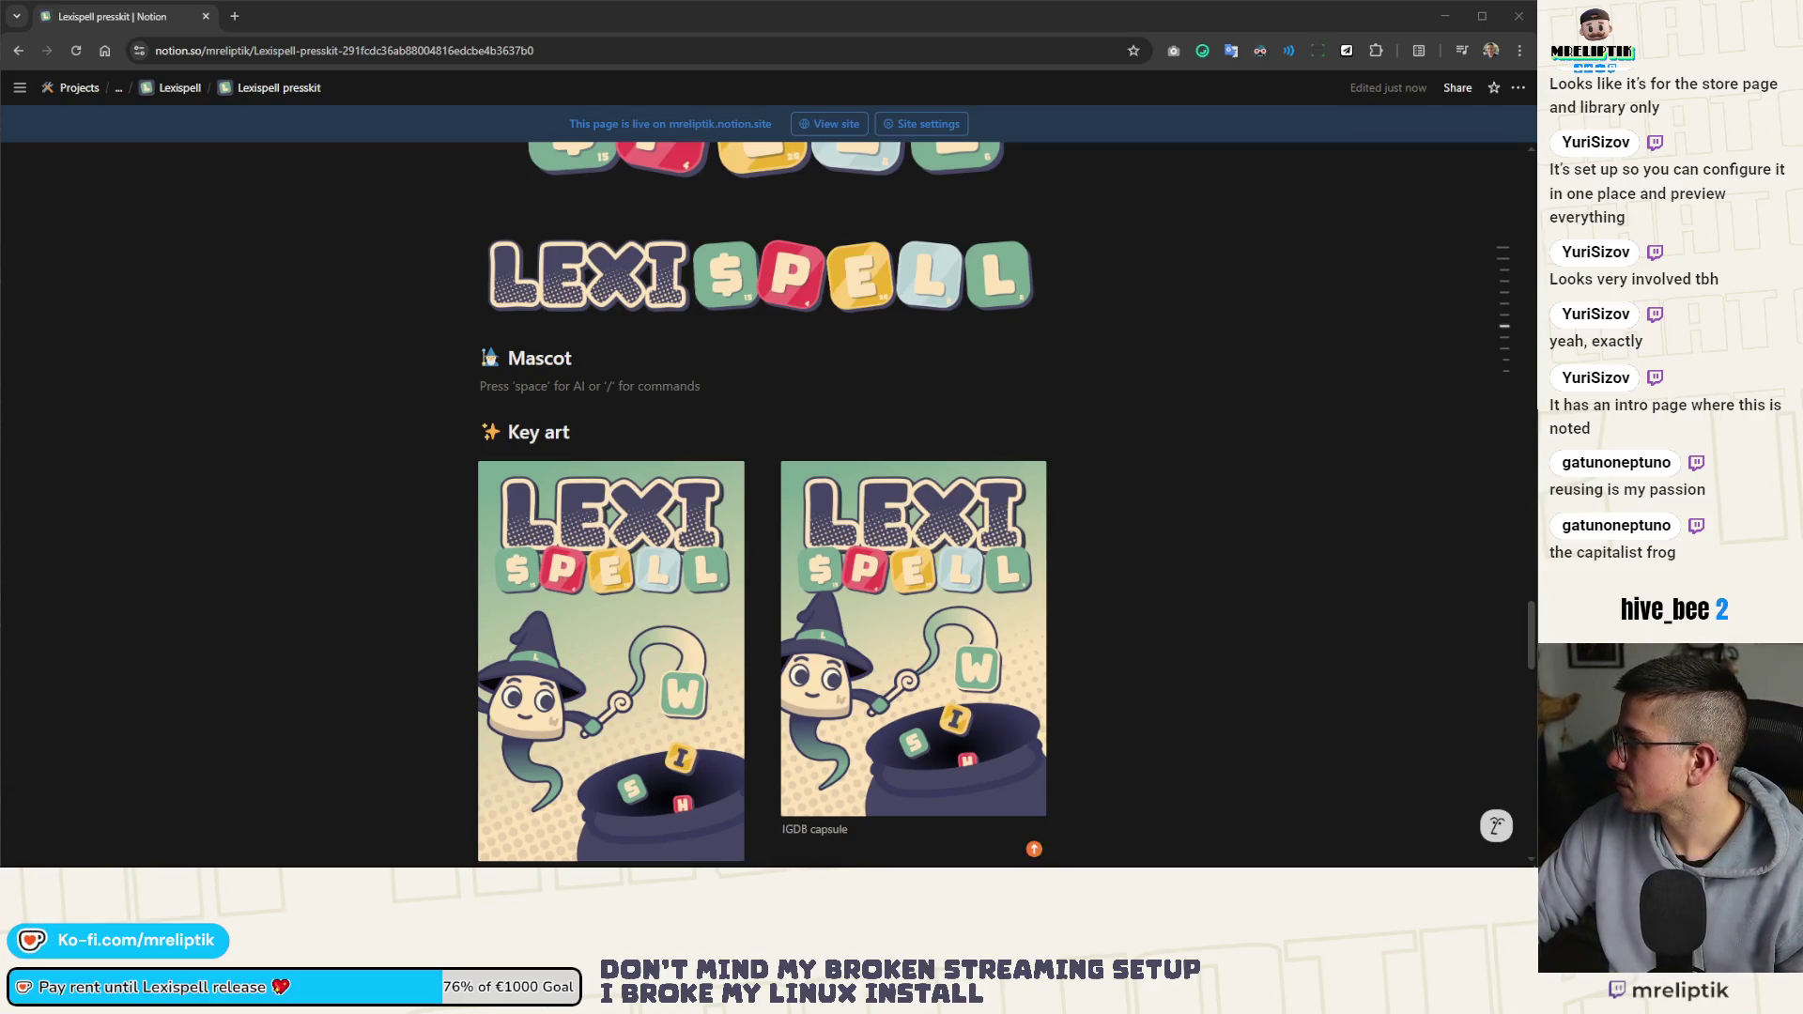
mouse_move(663, 310)
mouse_down()
mouse_move(523, 341)
mouse_move(526, 376)
mouse_up()
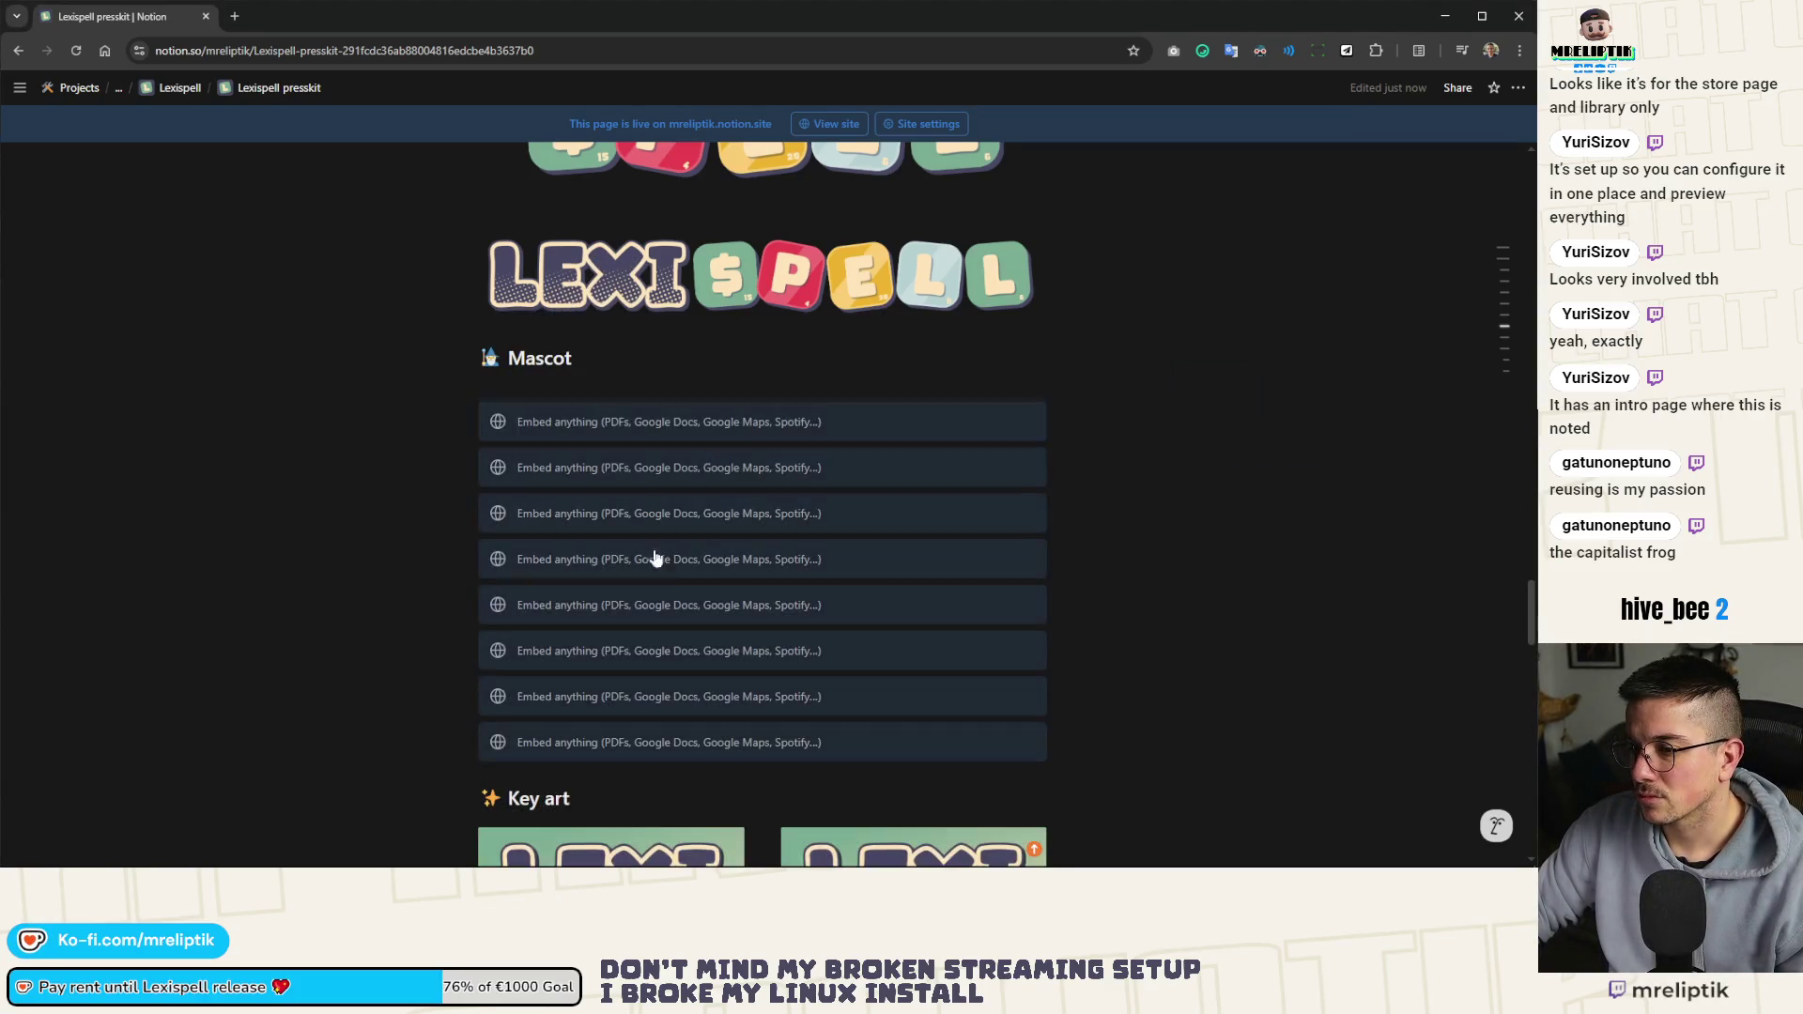
click(515, 385)
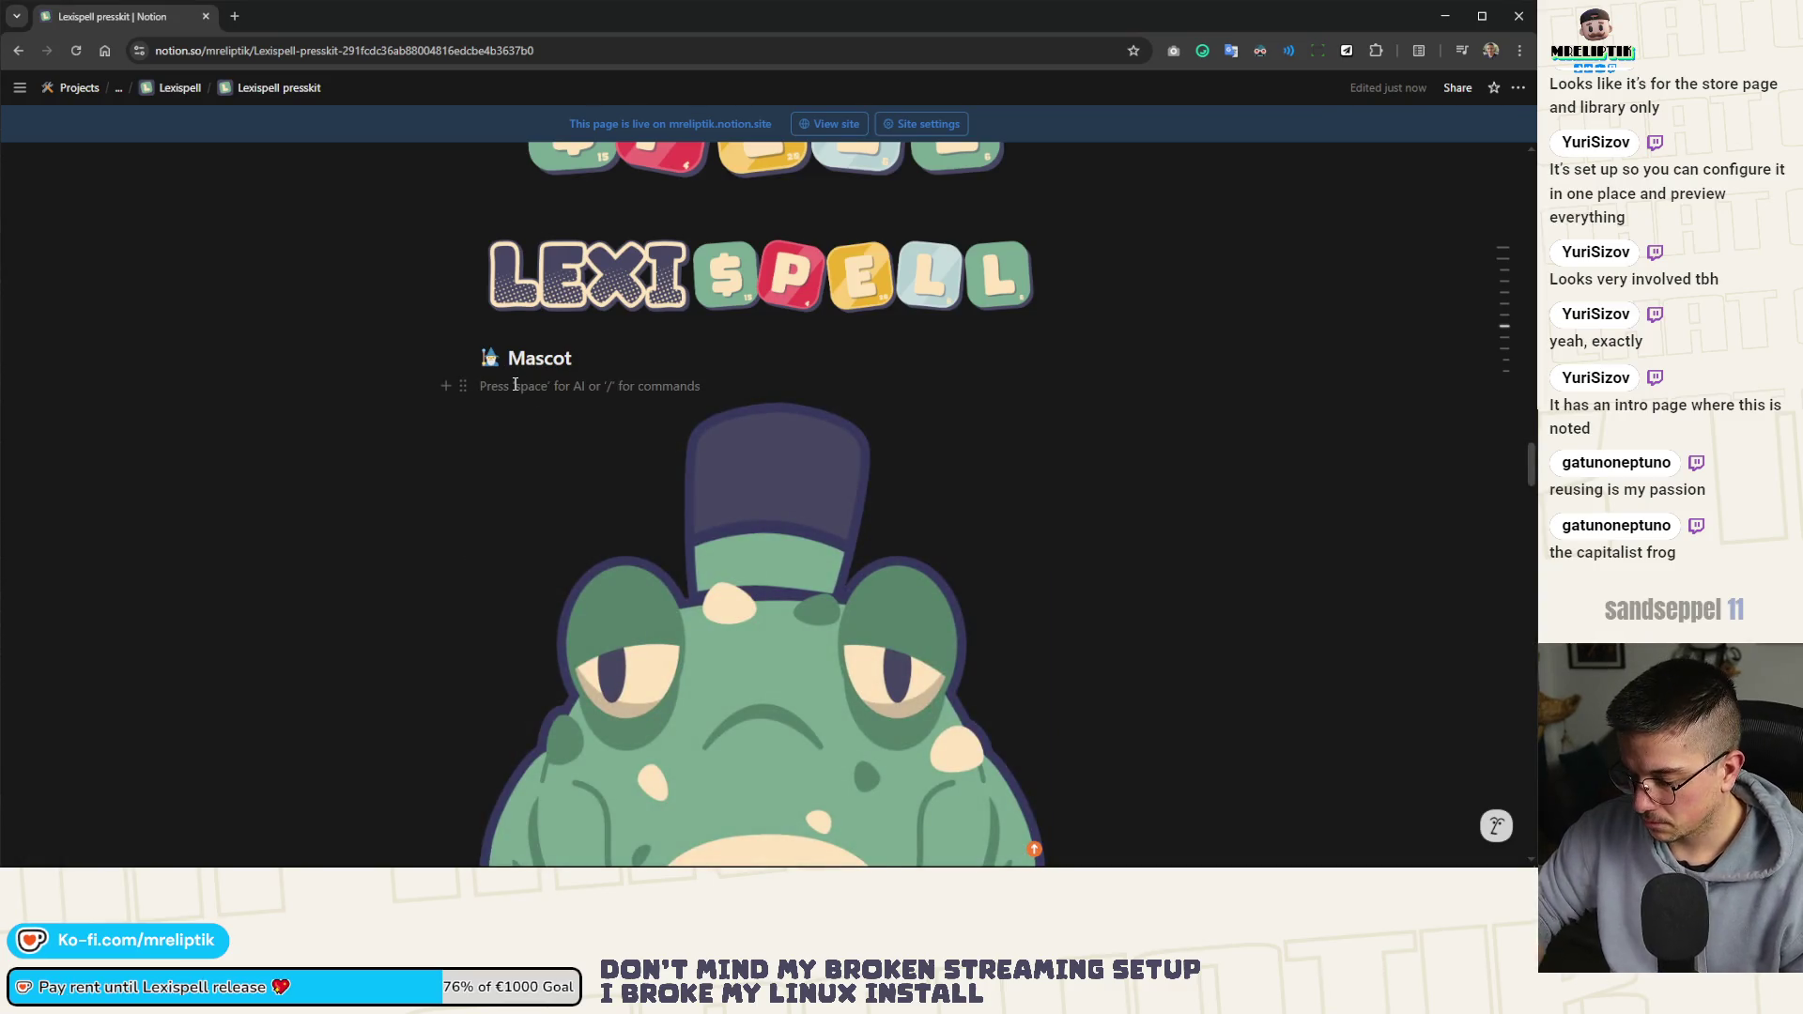
scroll(612, 584, down, 5)
key(ctrl+minus)
key(ctrl+minus)
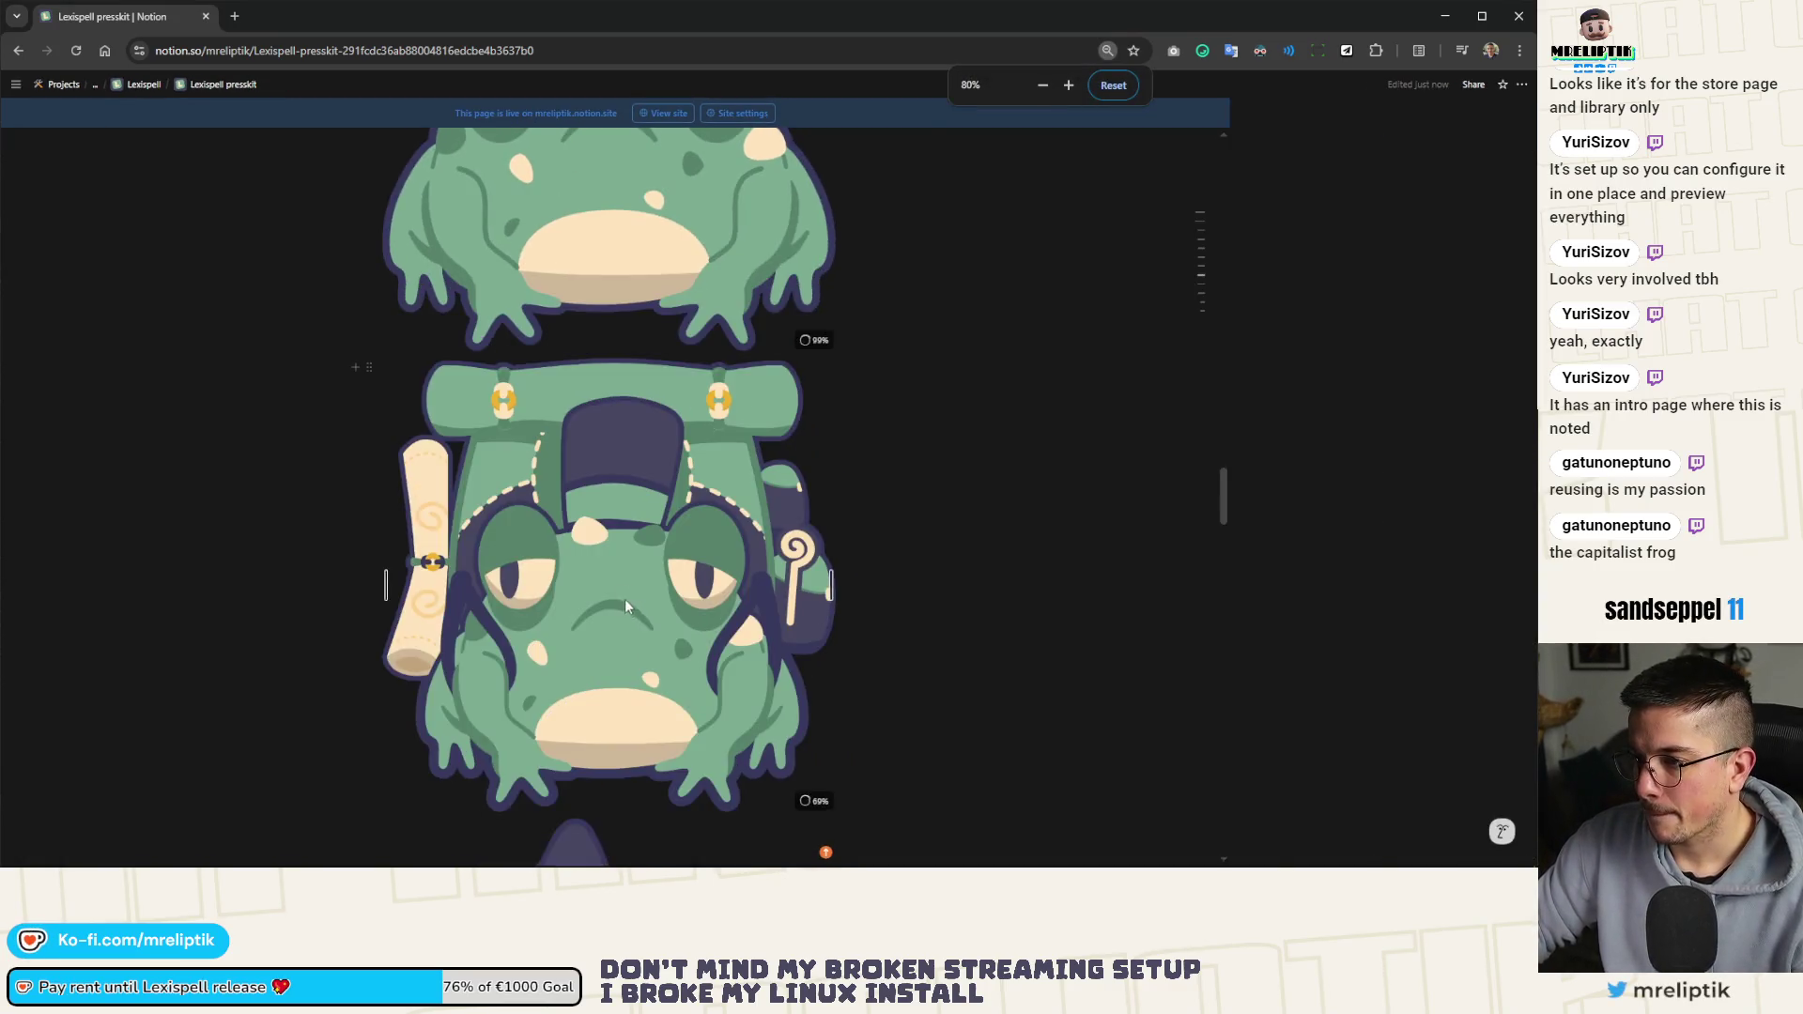
key(ctrl+plus)
key(ctrl+plus)
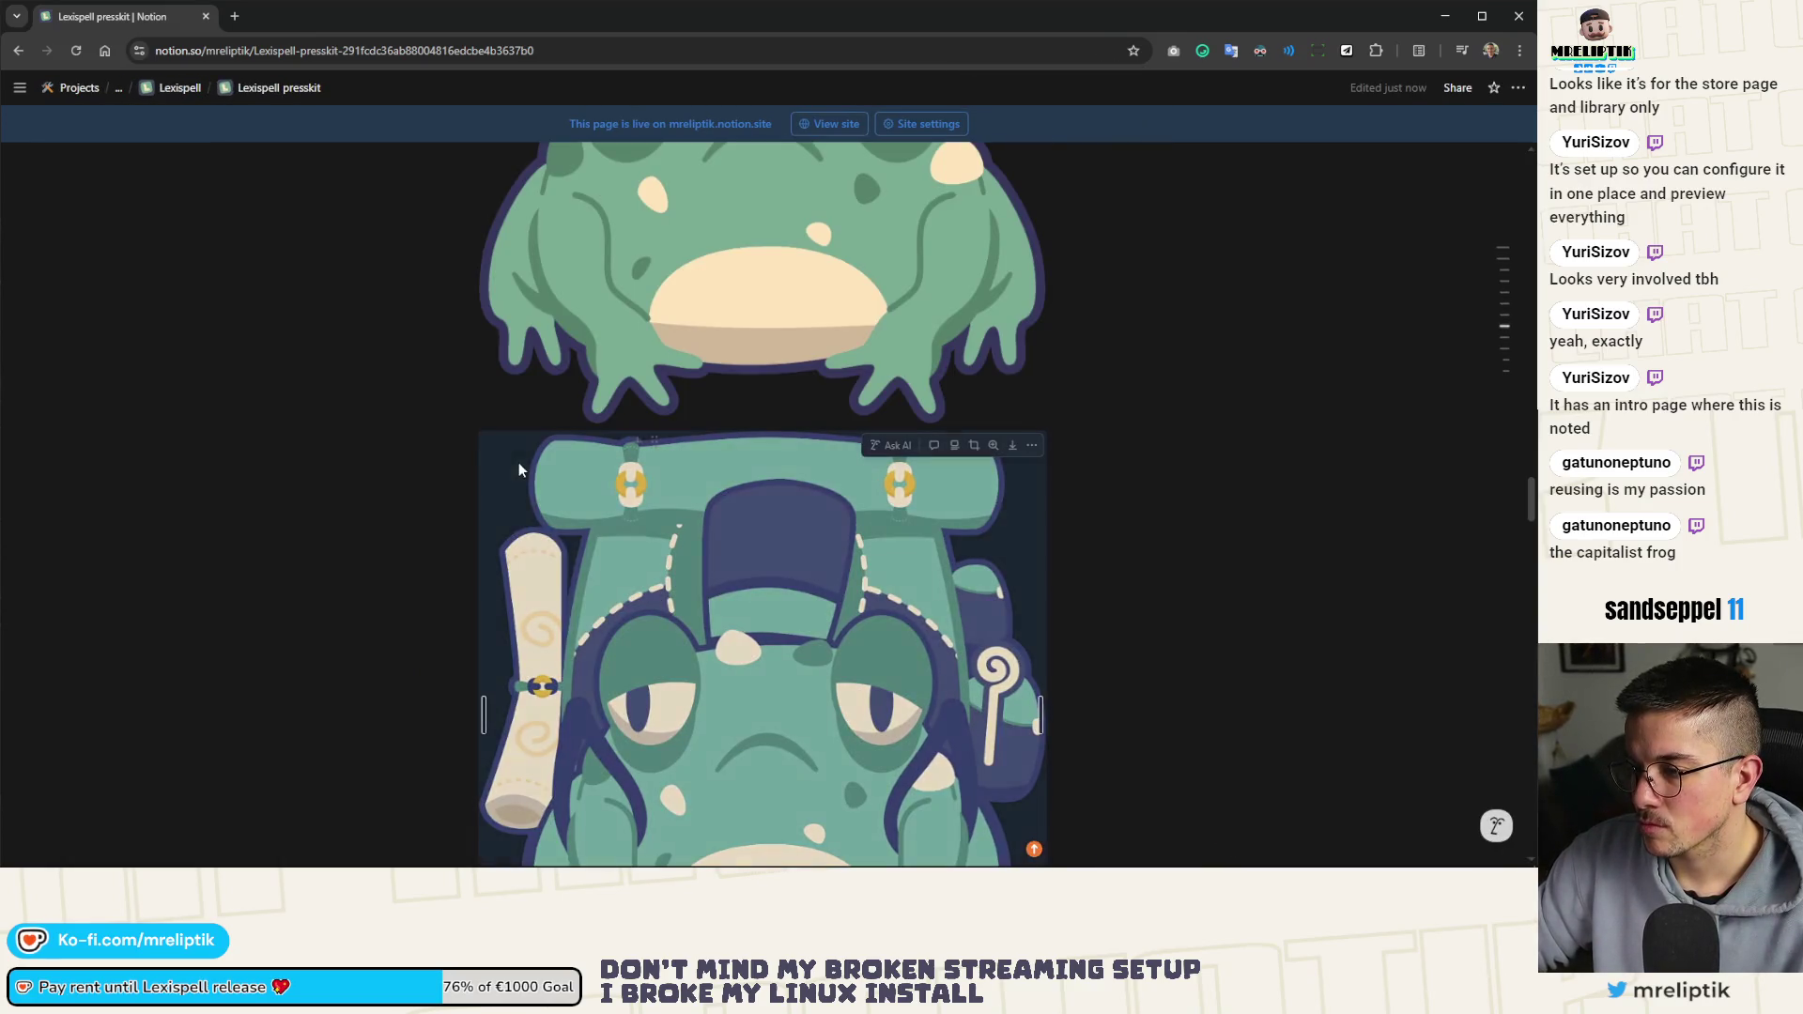
scroll(549, 503, down, 10)
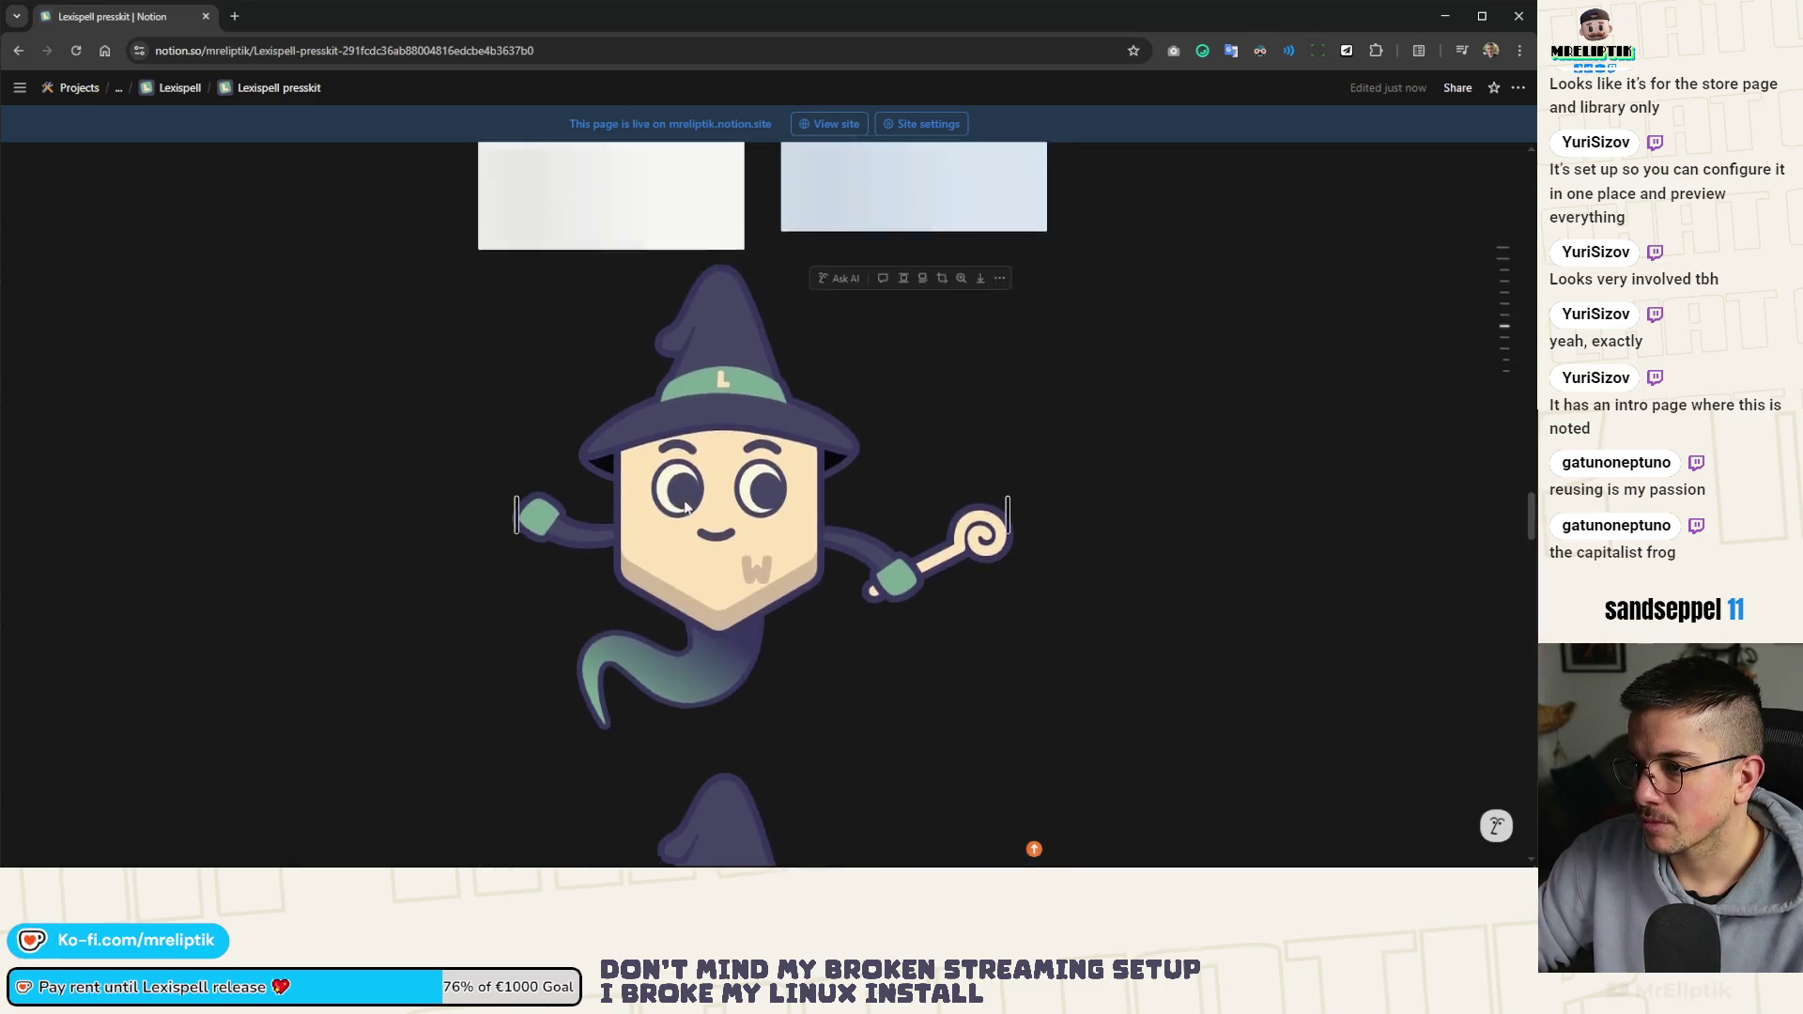
scroll(695, 526, down, 5)
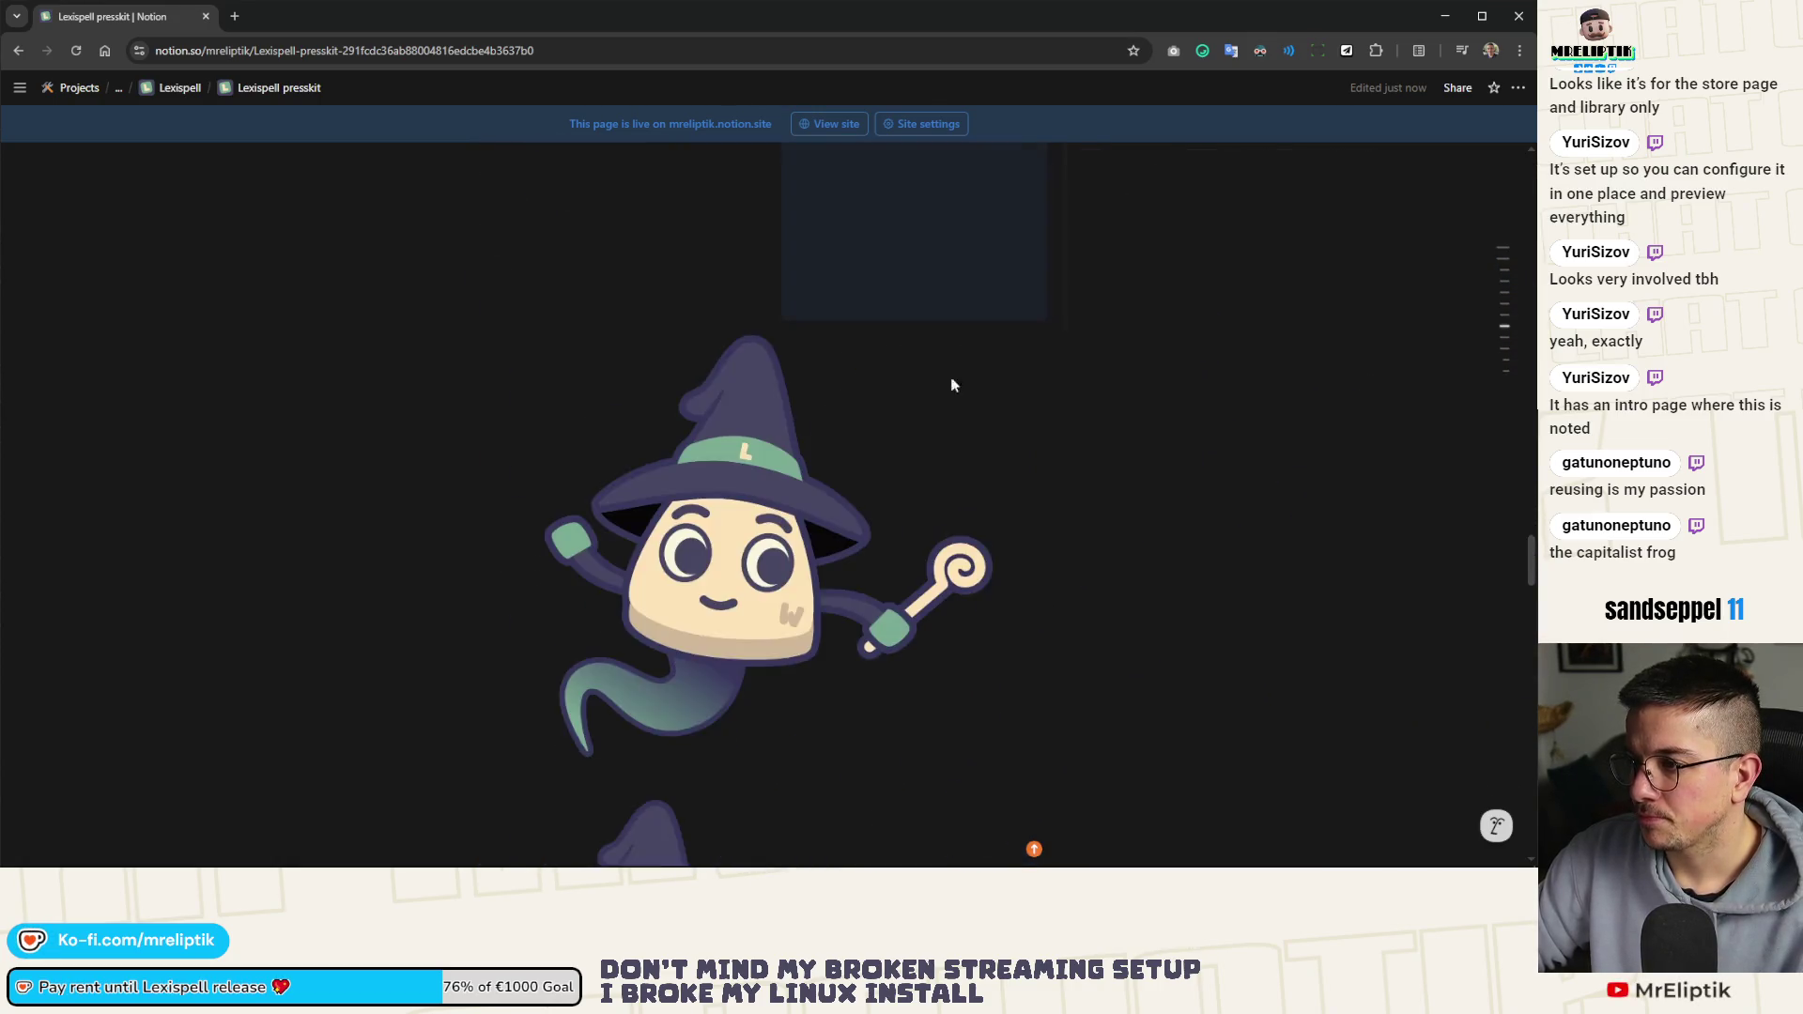
scroll(692, 535, up, 3)
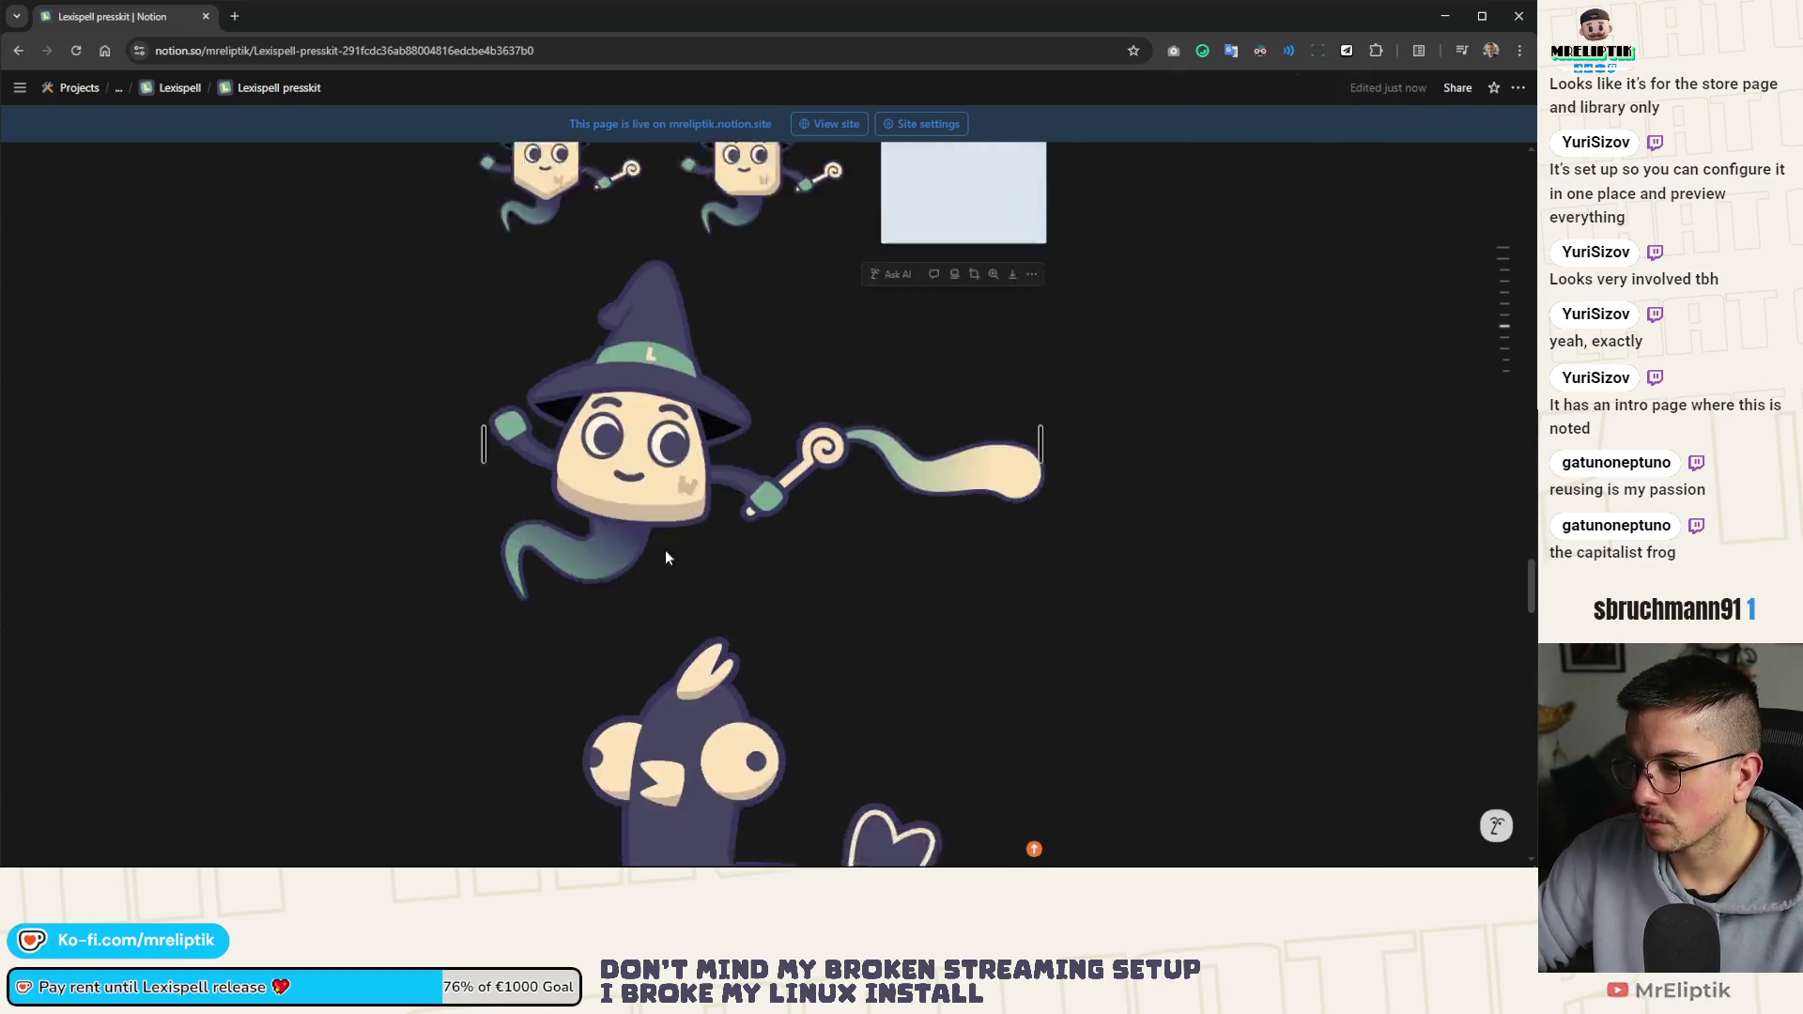
scroll(665, 549, down, 5)
Move the large wizard illustration block directly under the Mascot heading
drag(688, 802, 965, 464)
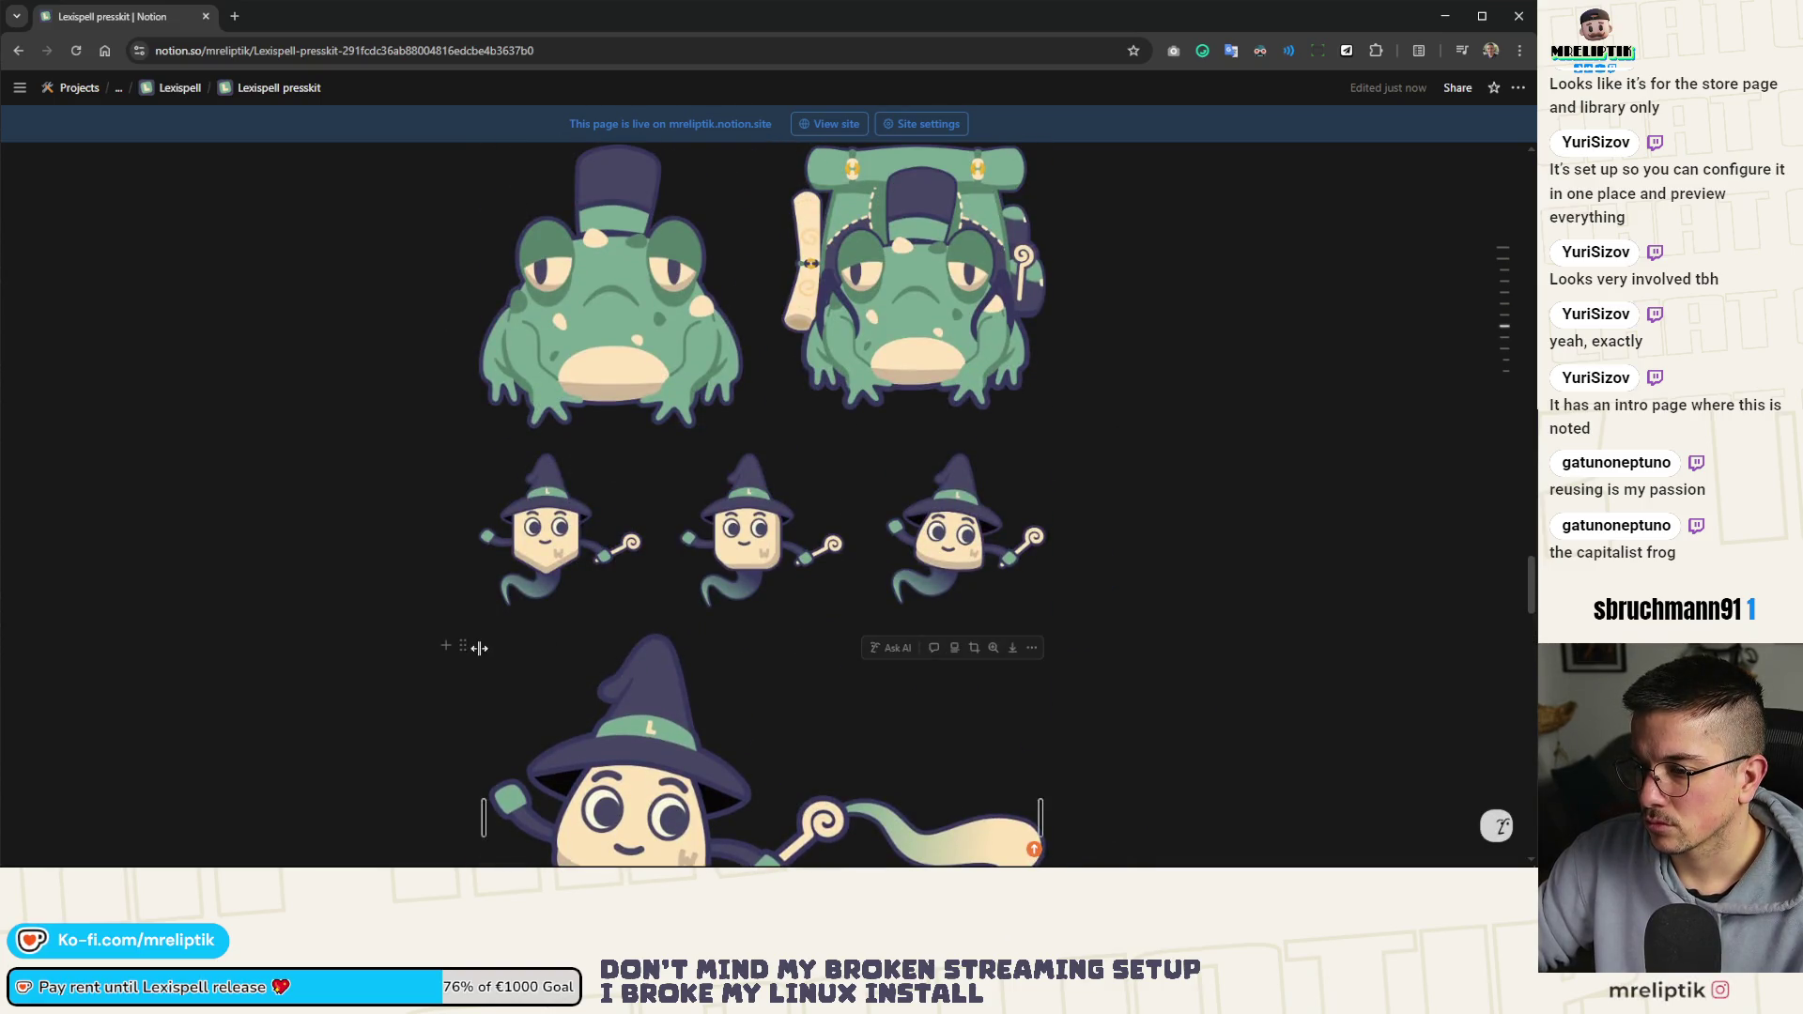
drag(478, 651, 479, 712)
scroll(474, 658, up, 6)
scroll(500, 565, down, 9)
scroll(499, 571, up, 4)
scroll(497, 564, down, 5)
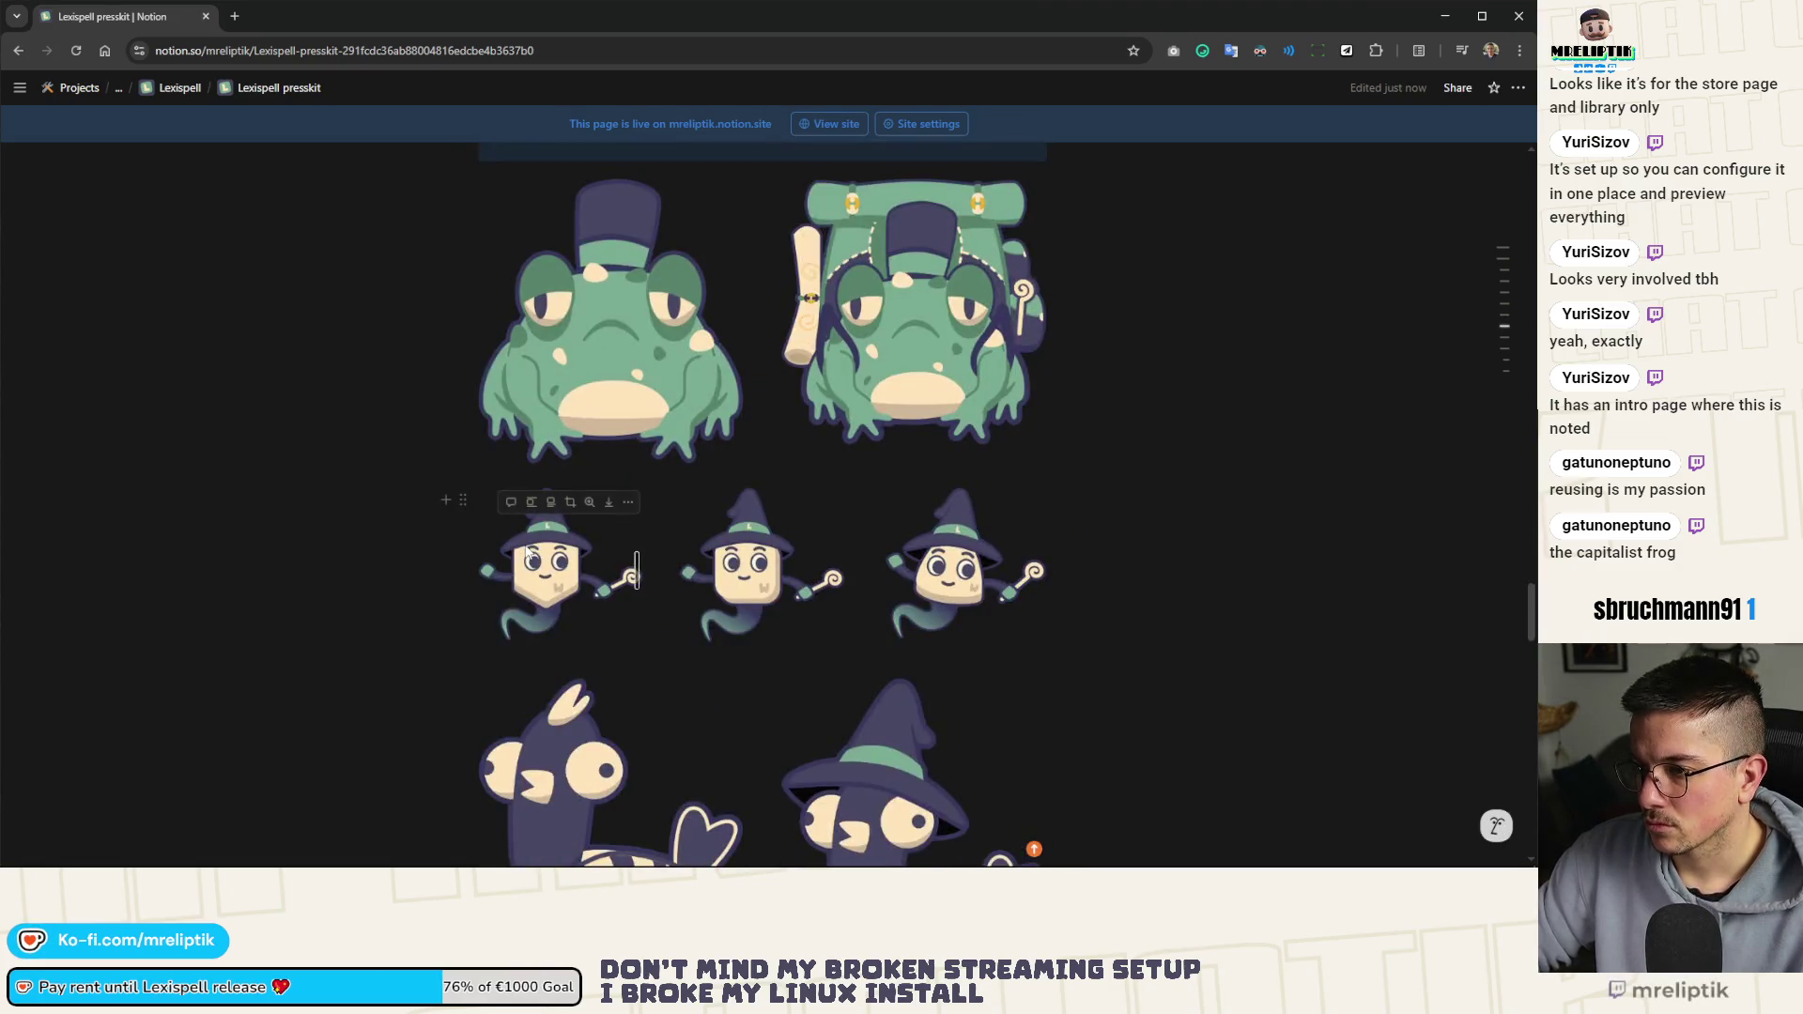
scroll(619, 610, down, 4)
Shrink the wizard-hat and plain bird images, then enlarge the wizard-hat bird slightly
click(846, 549)
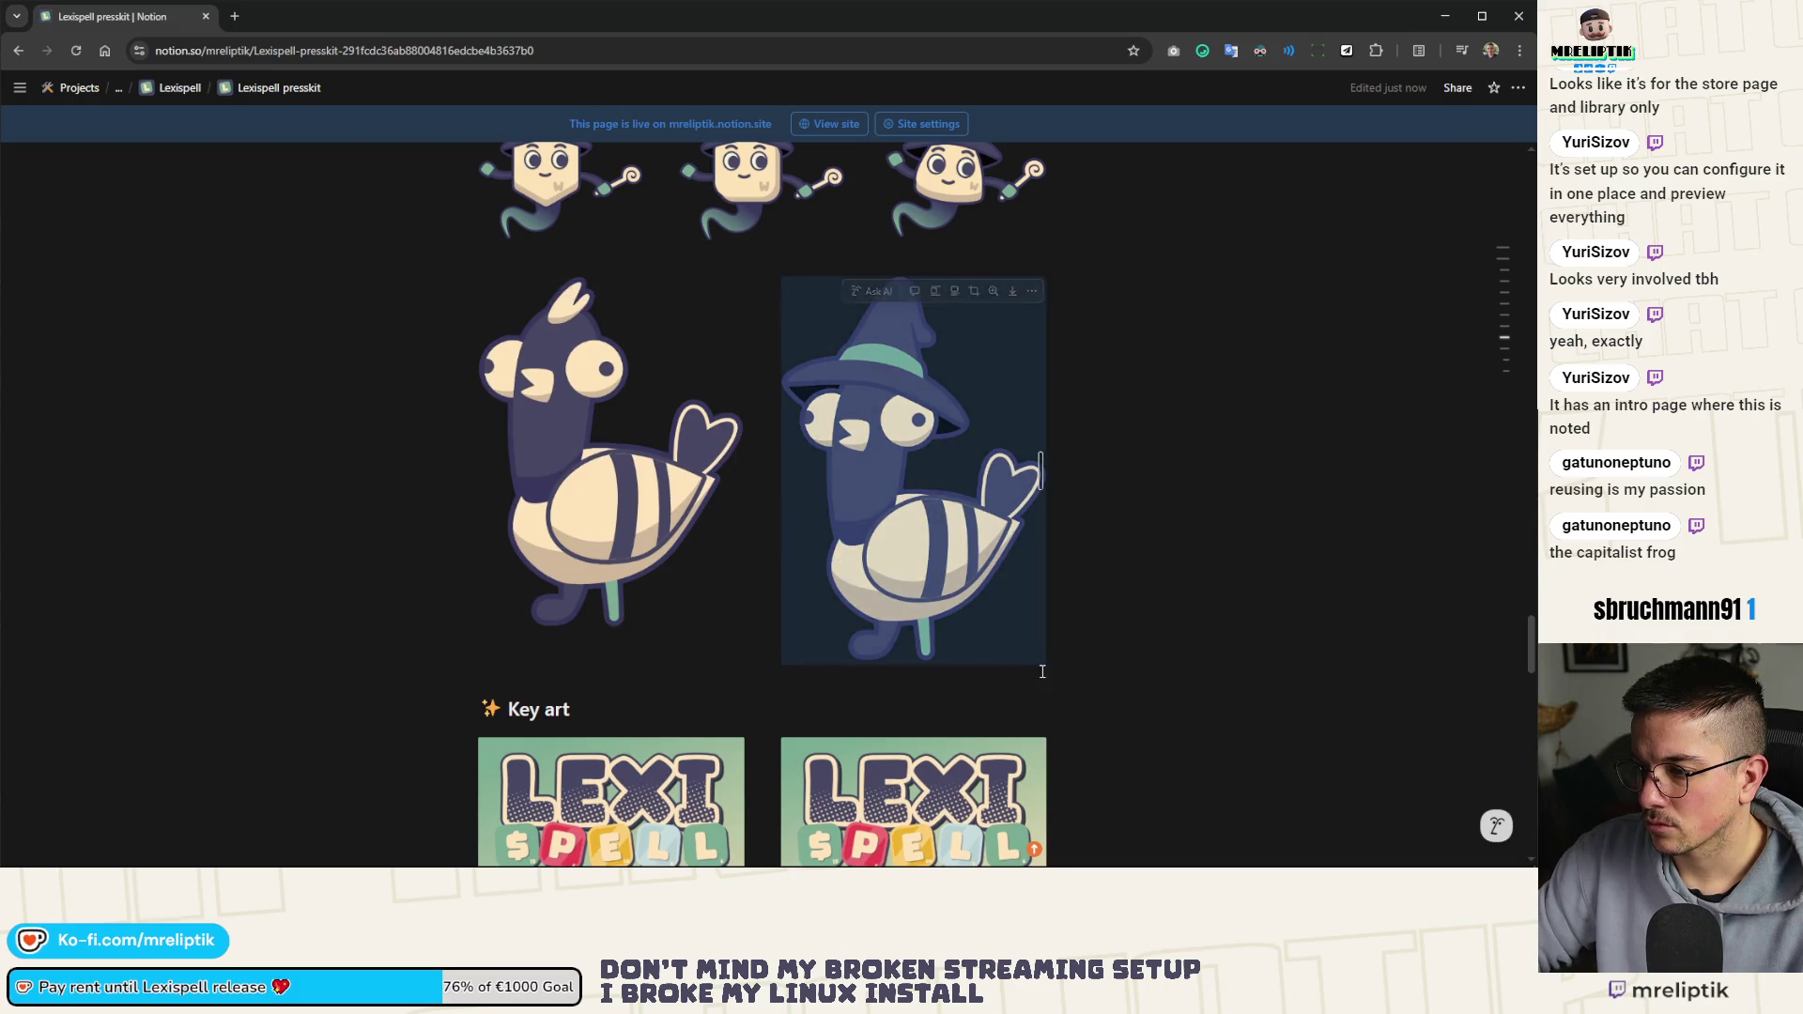
drag(1044, 659, 935, 648)
click(738, 622)
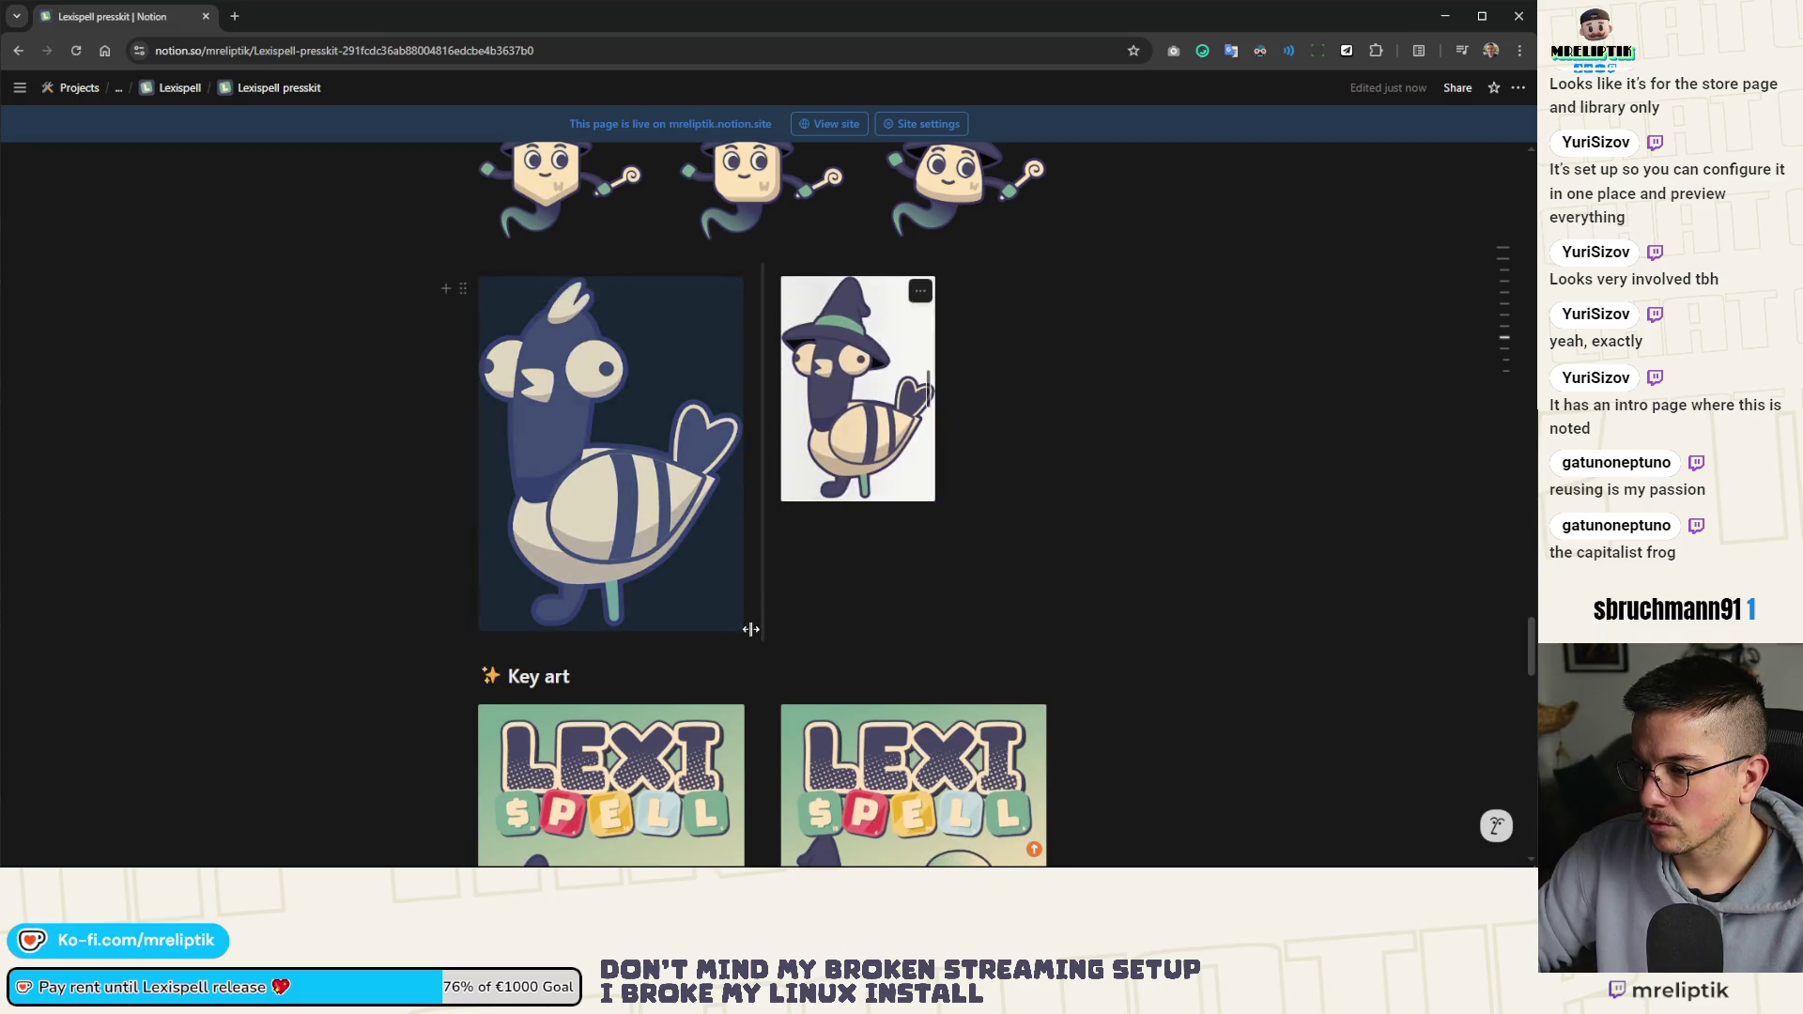
mouse_move(737, 626)
mouse_down()
mouse_move(699, 560)
mouse_move(619, 512)
mouse_up()
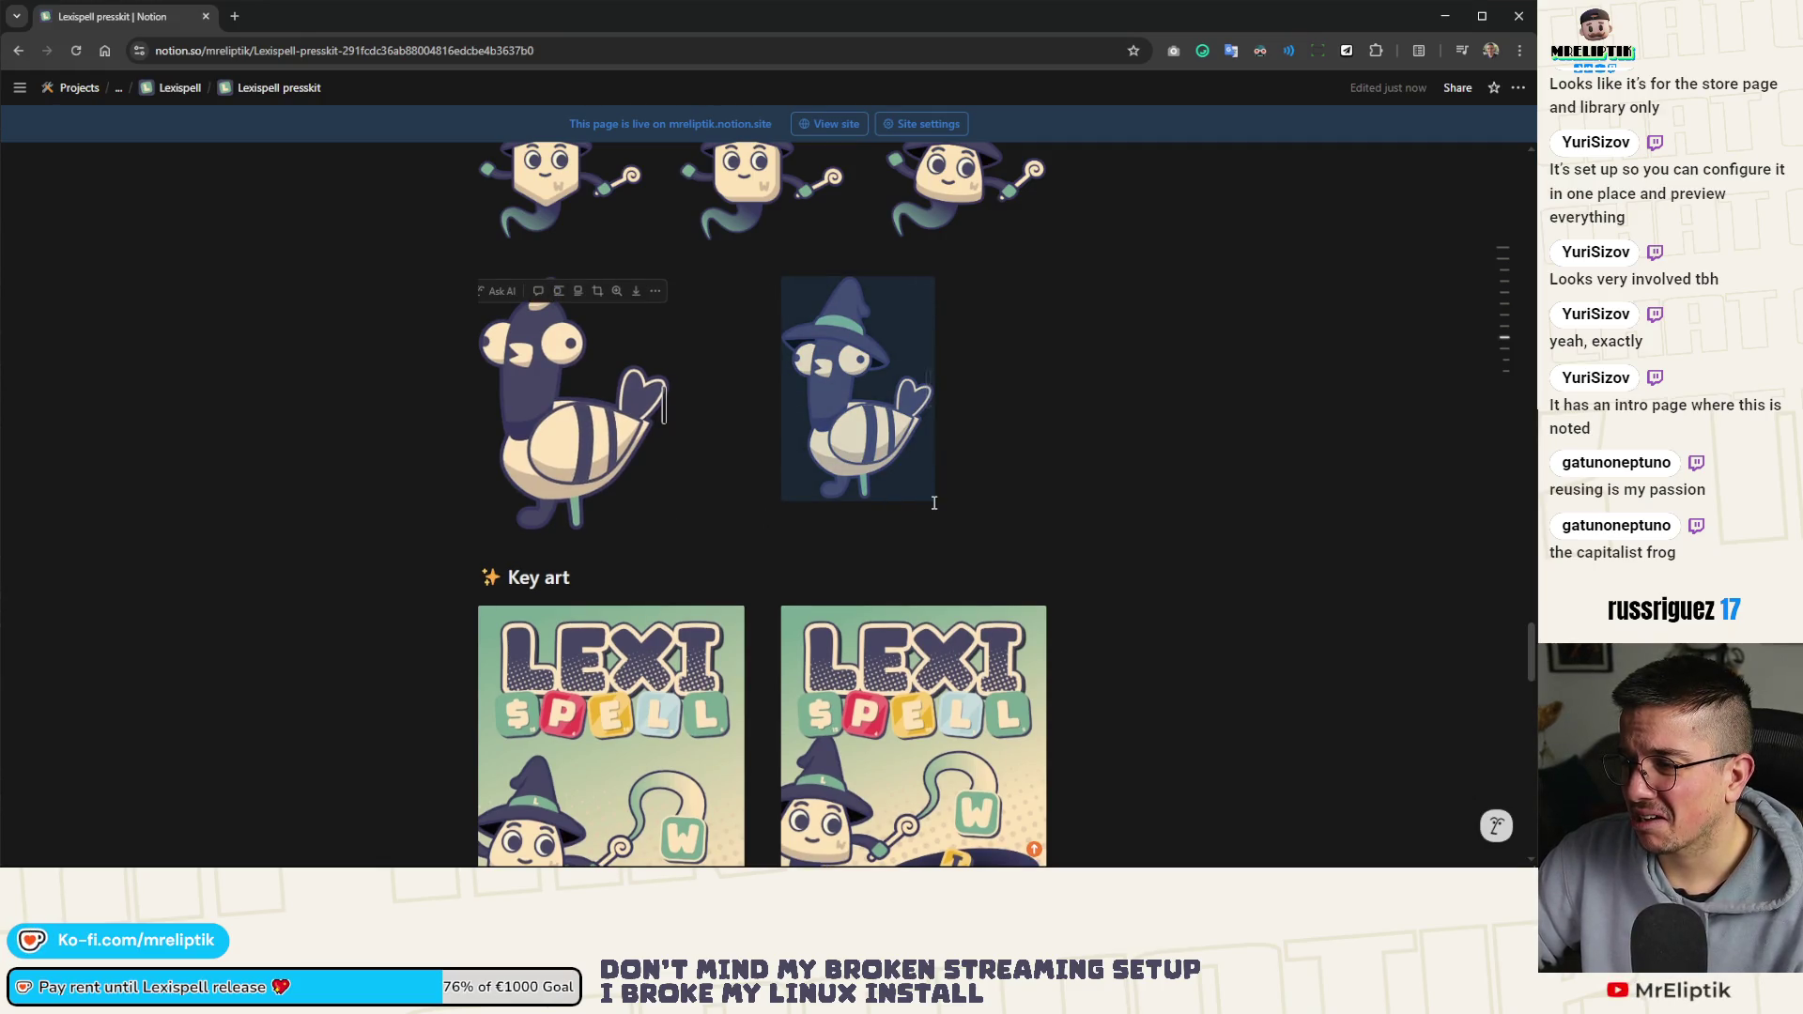
drag(932, 499, 971, 554)
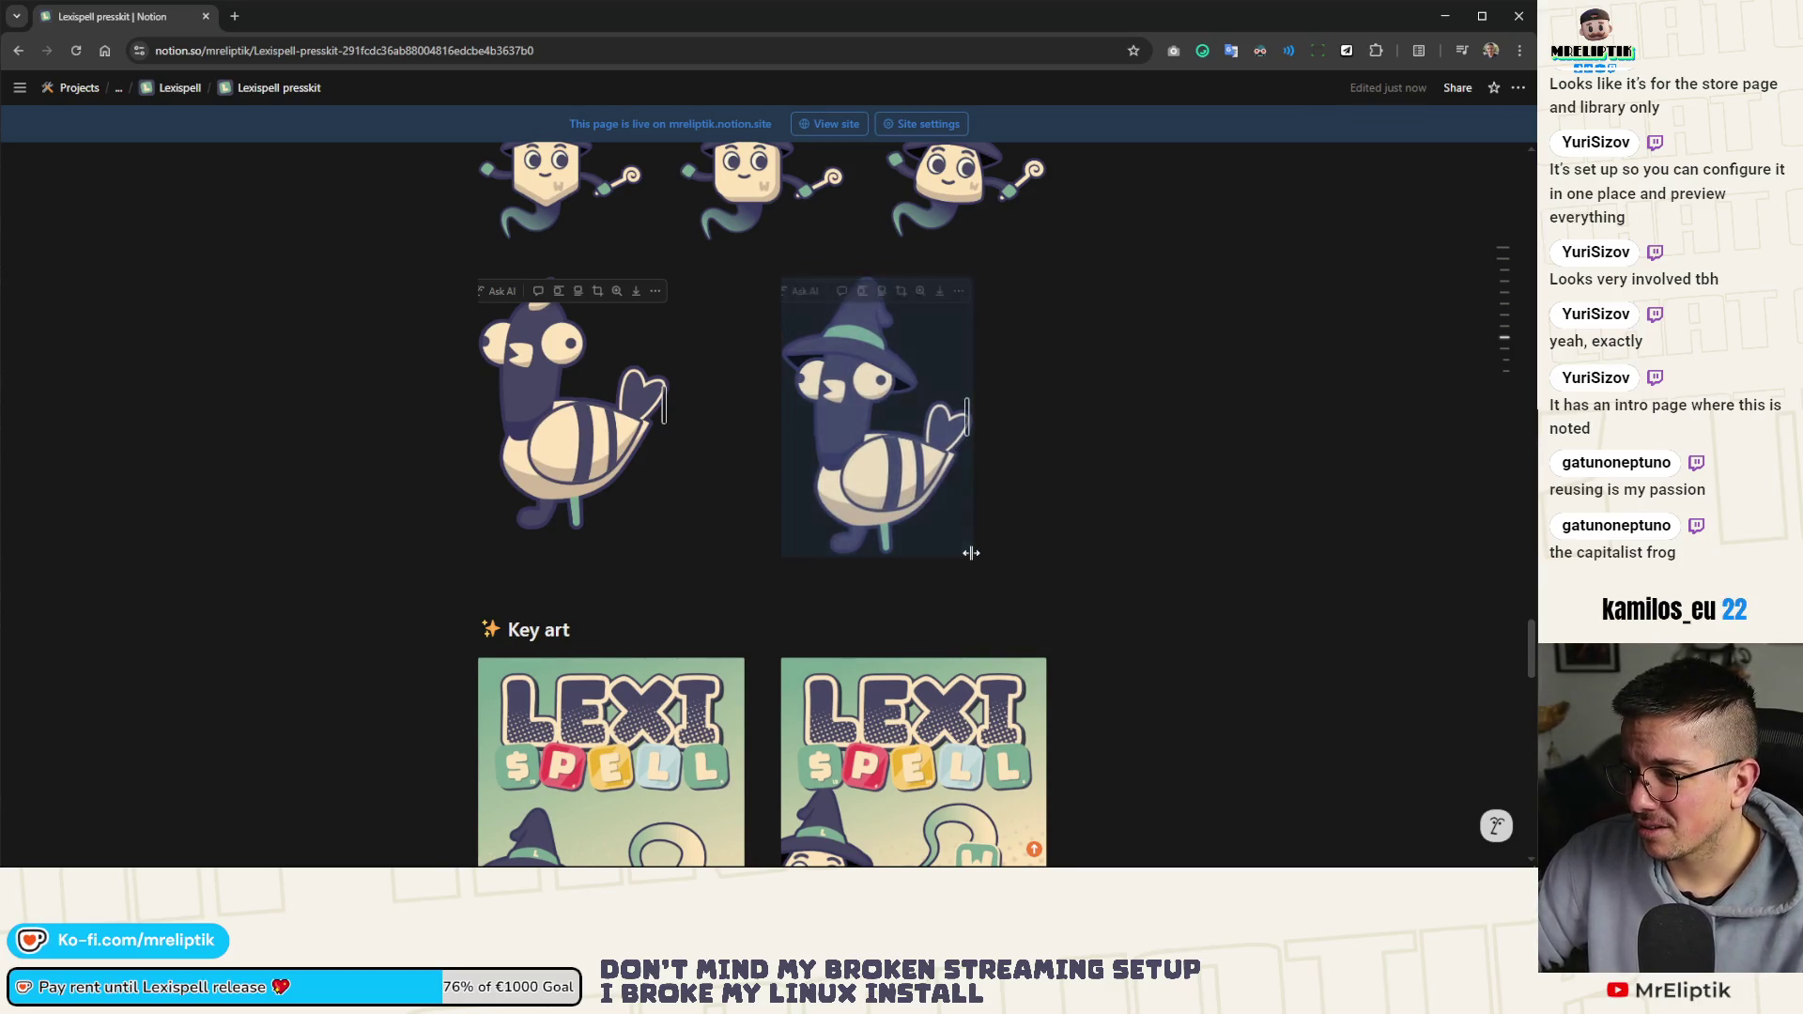
key(ctrl+z)
key(ctrl+shift+z)
Widen the plain and wizard-hat bird images so their sizes match
click(864, 319)
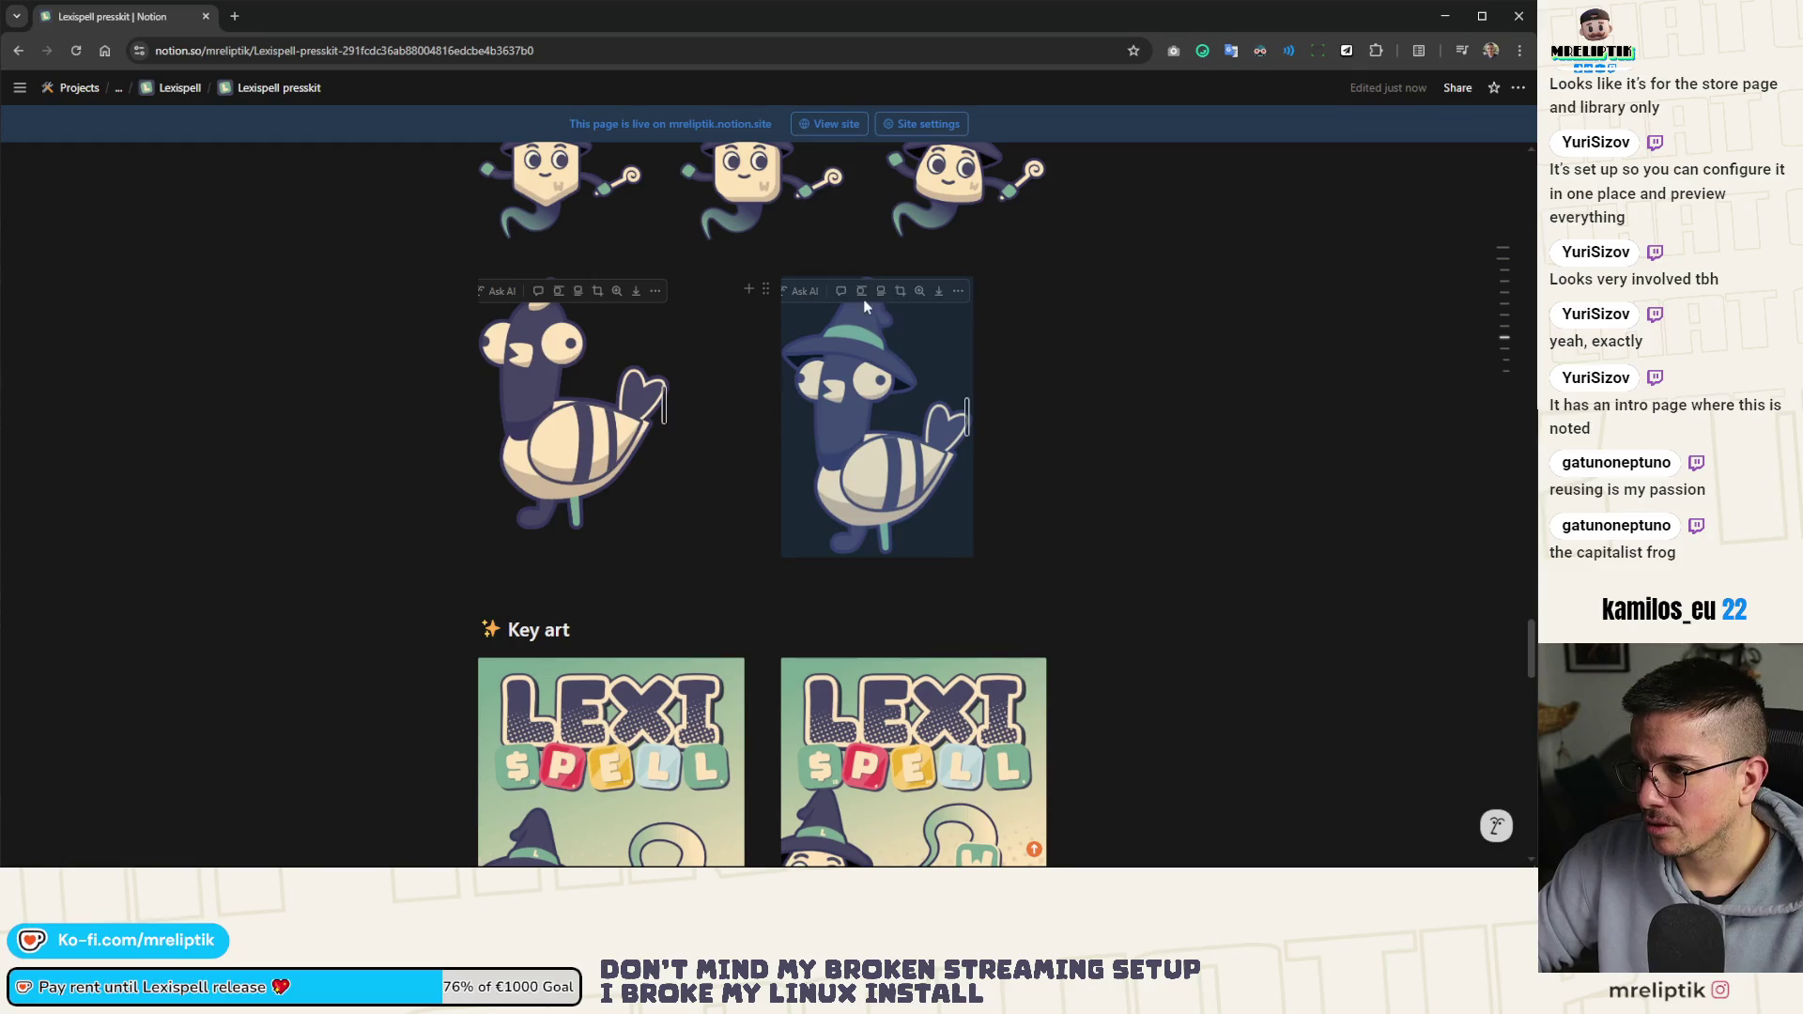
click(596, 521)
drag(662, 527, 689, 544)
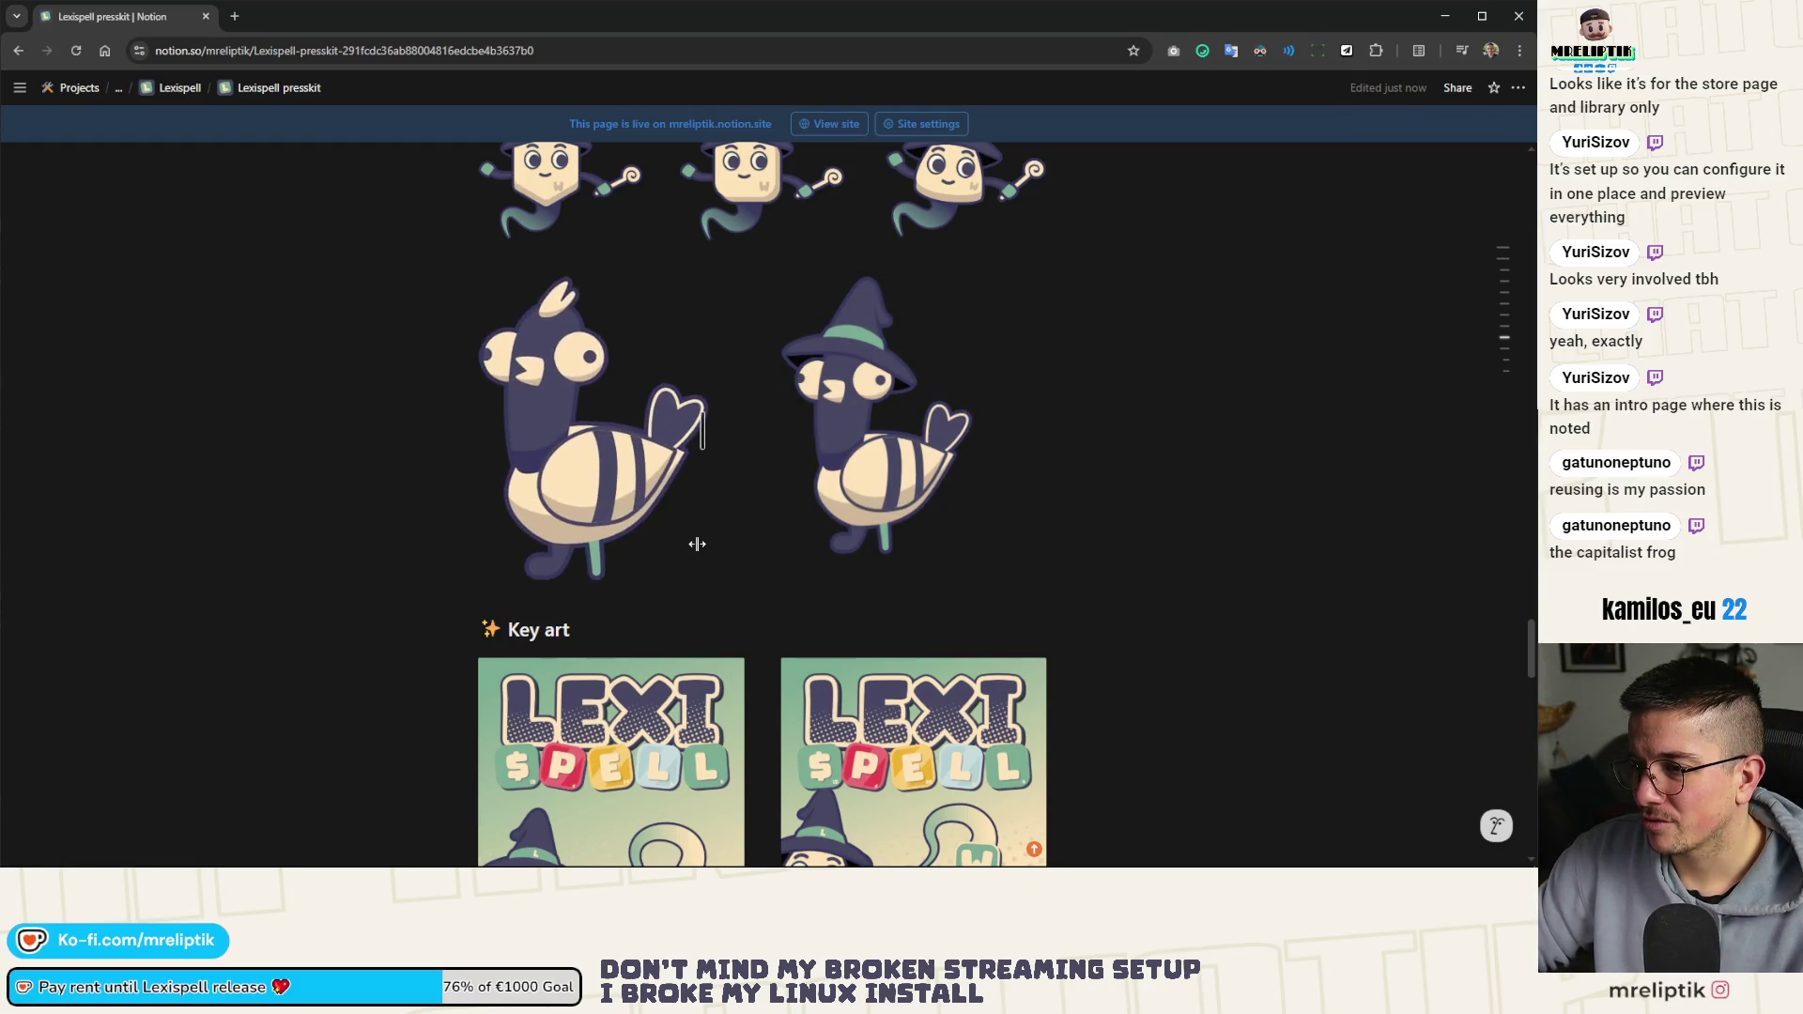
click(870, 504)
drag(967, 556, 1001, 576)
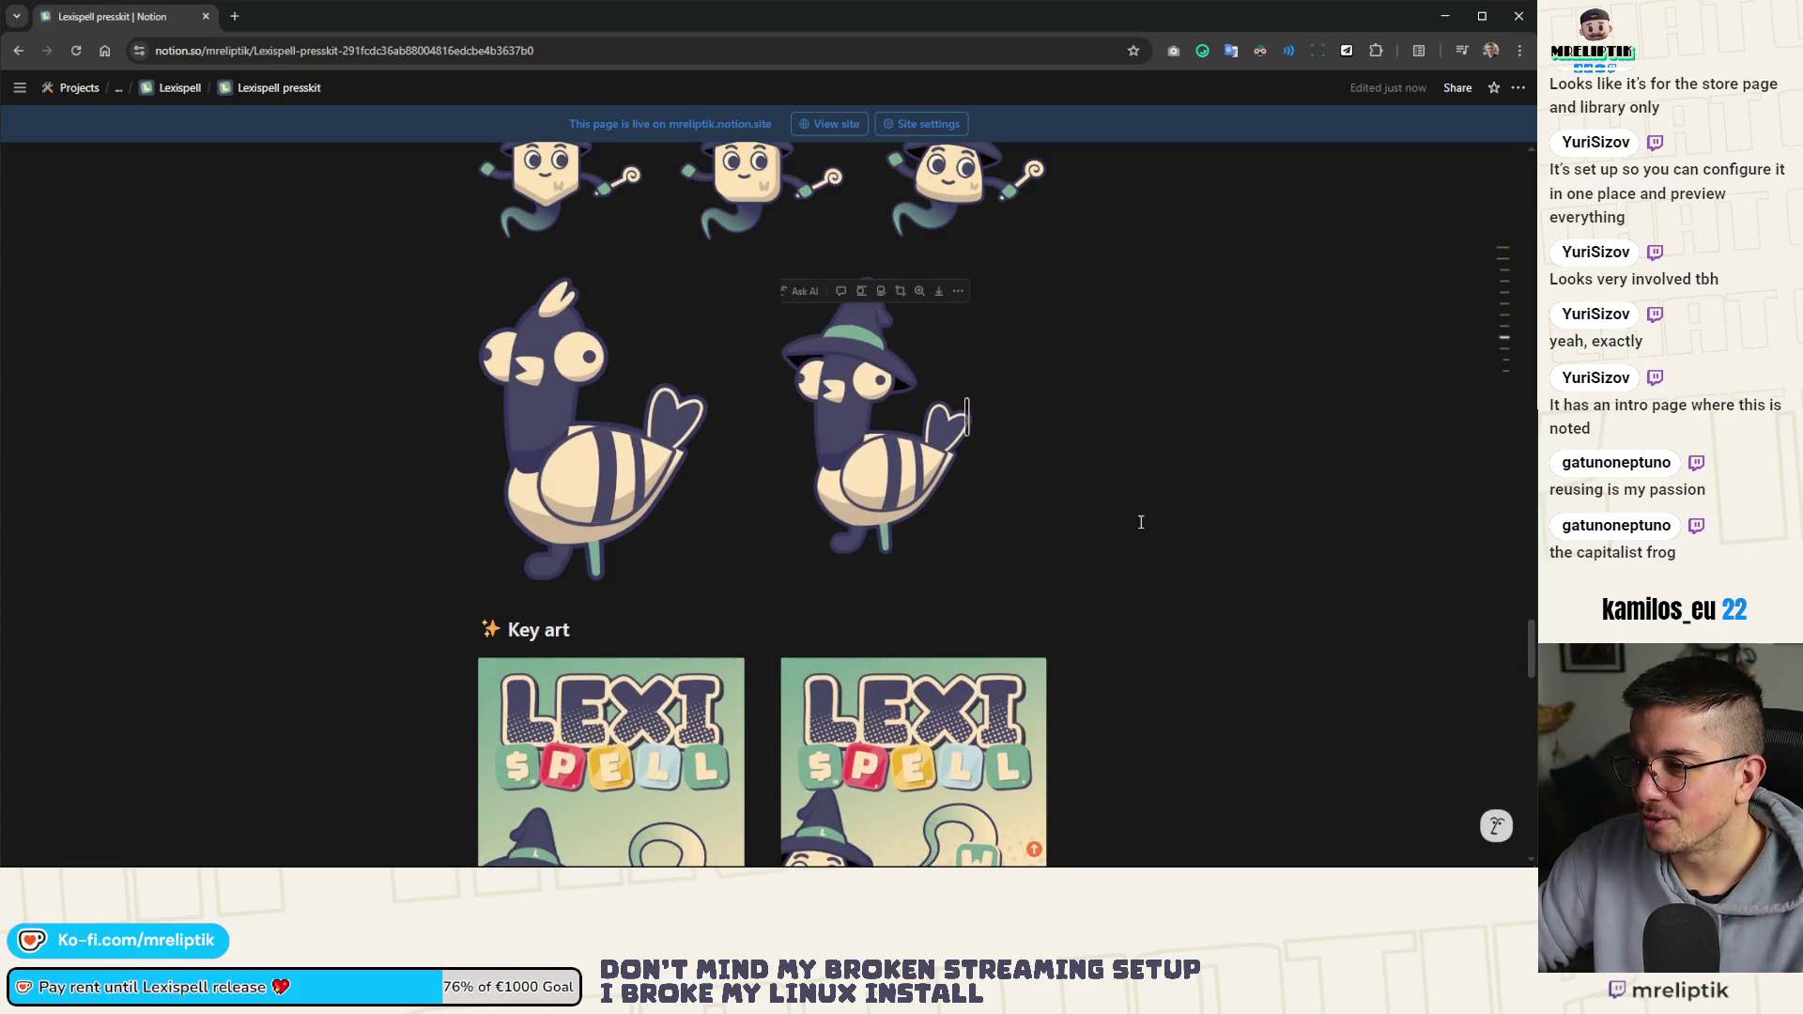
Shrink the backpack and top-hat frog images and the main wizard mascot image
scroll(818, 541, up, 5)
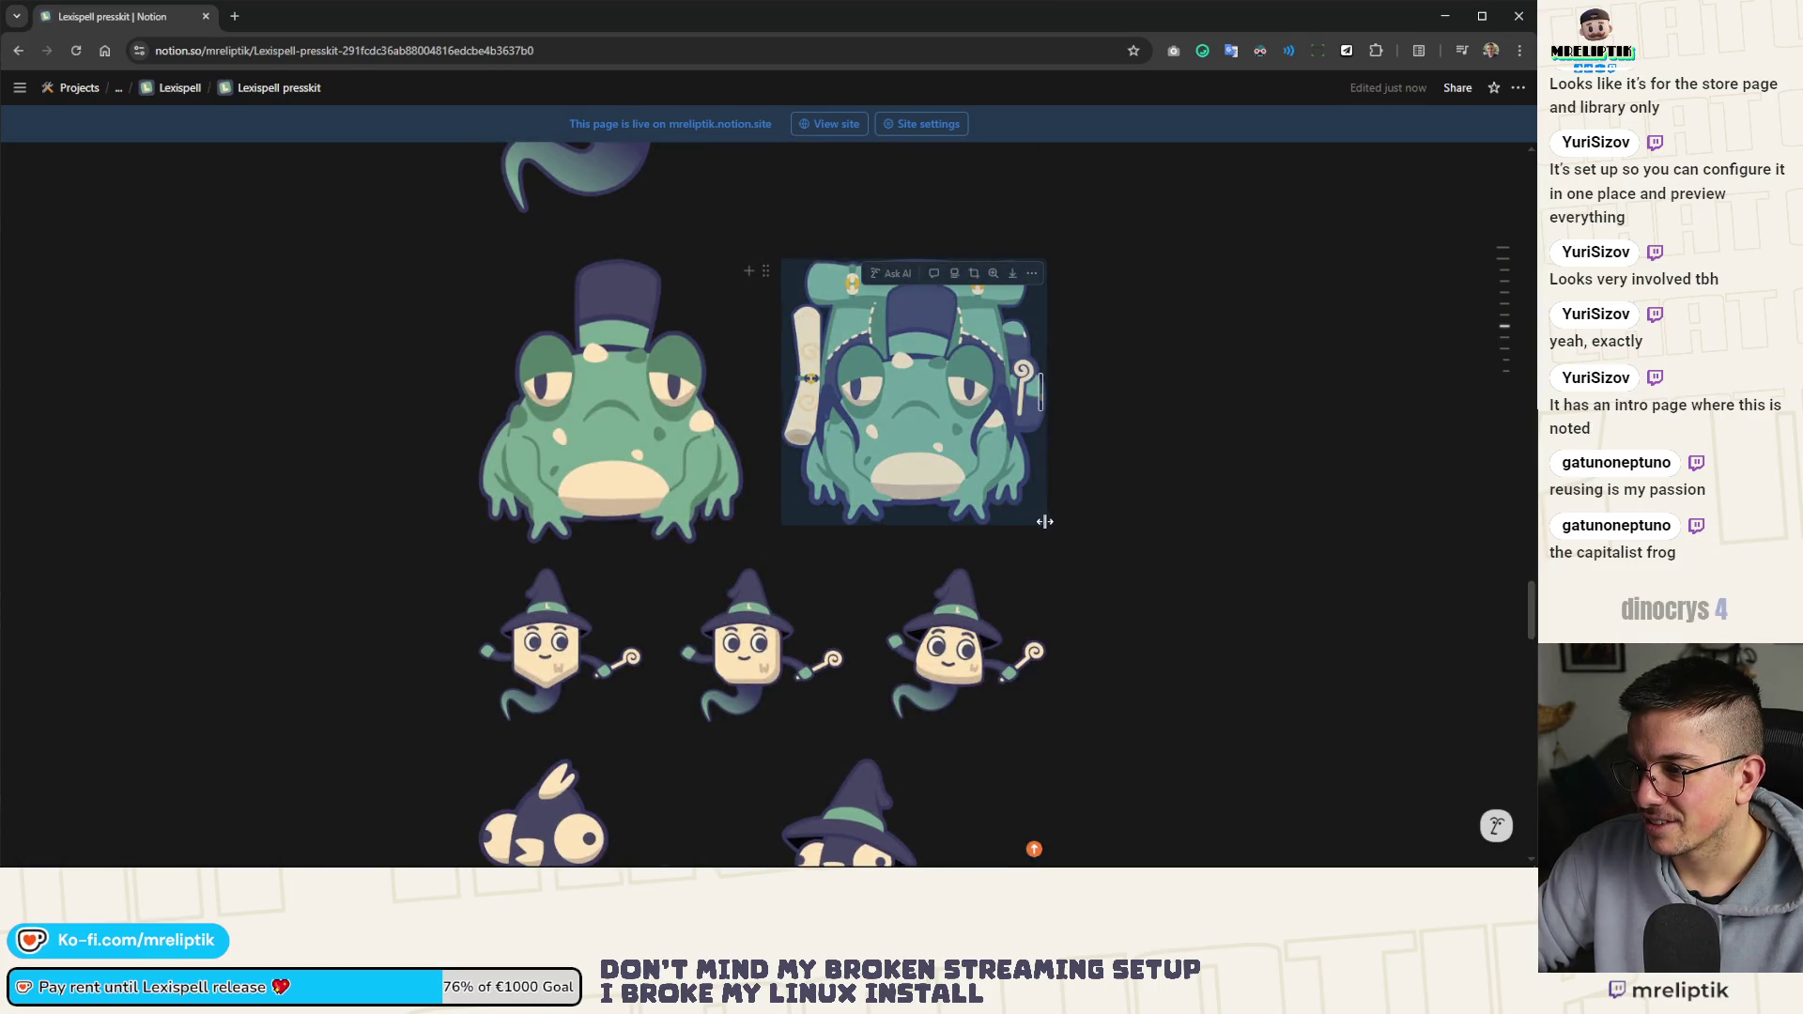
drag(1041, 392, 974, 376)
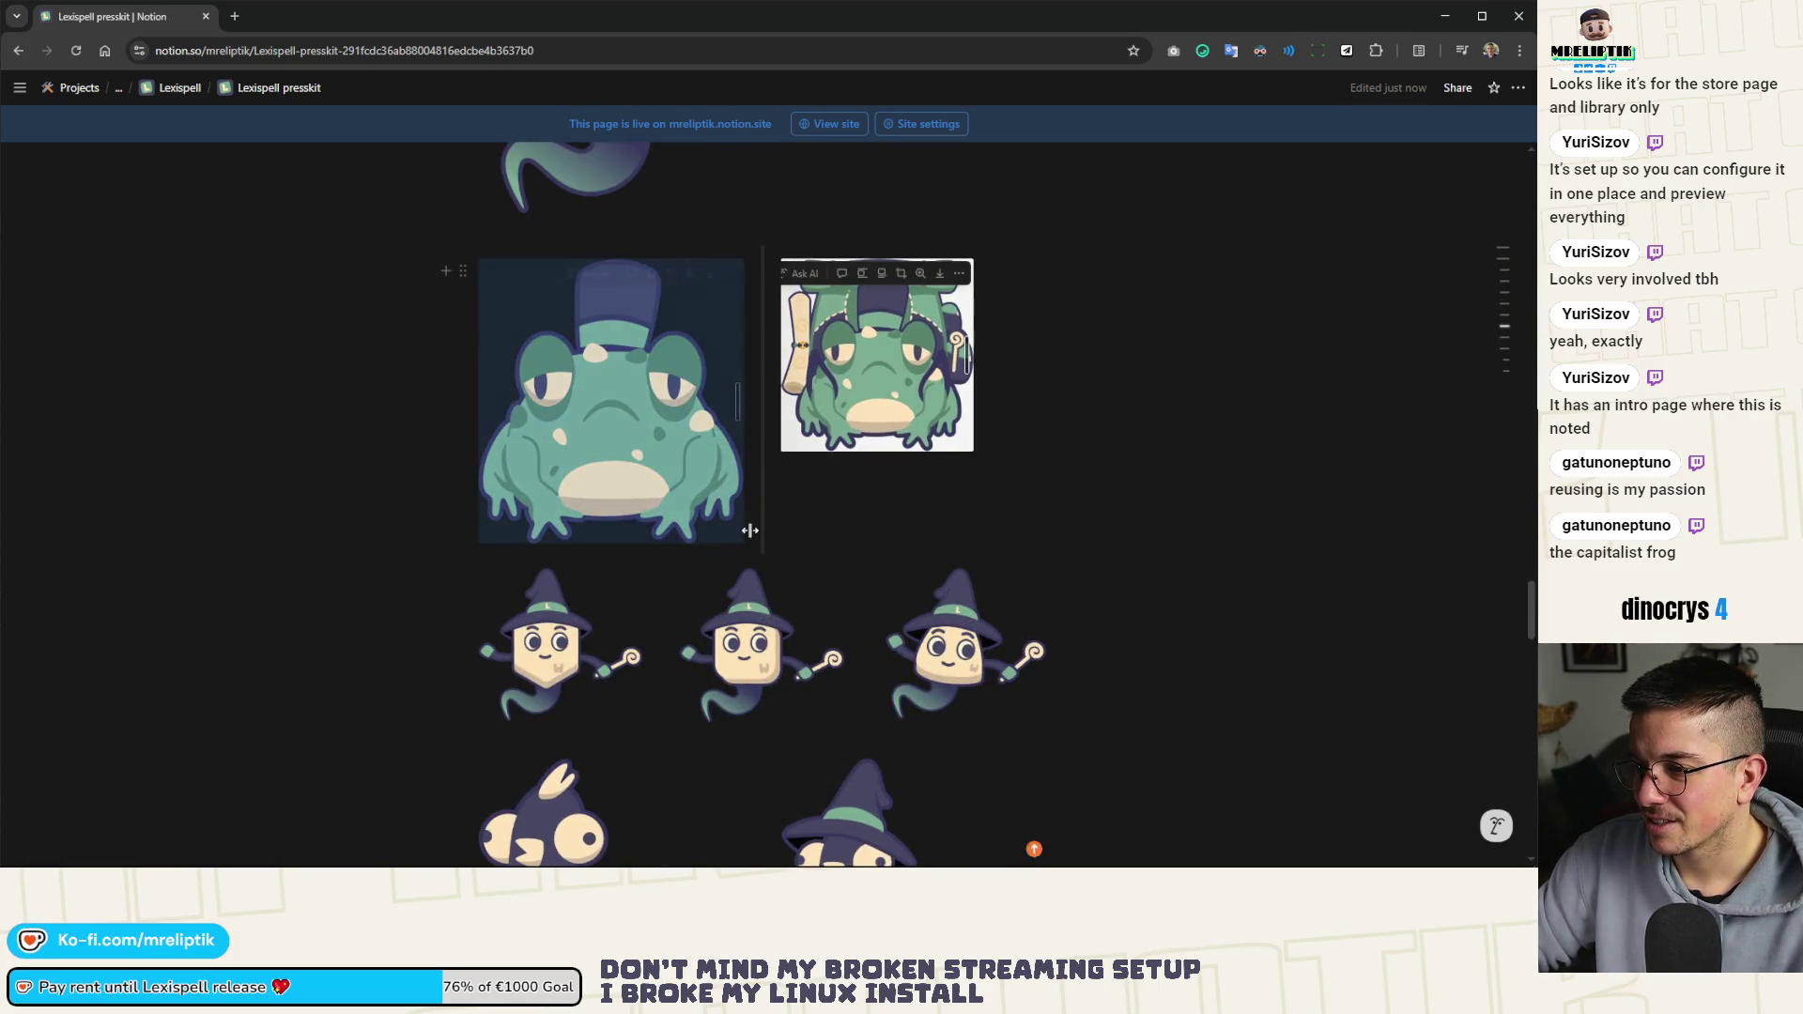
drag(744, 540, 675, 488)
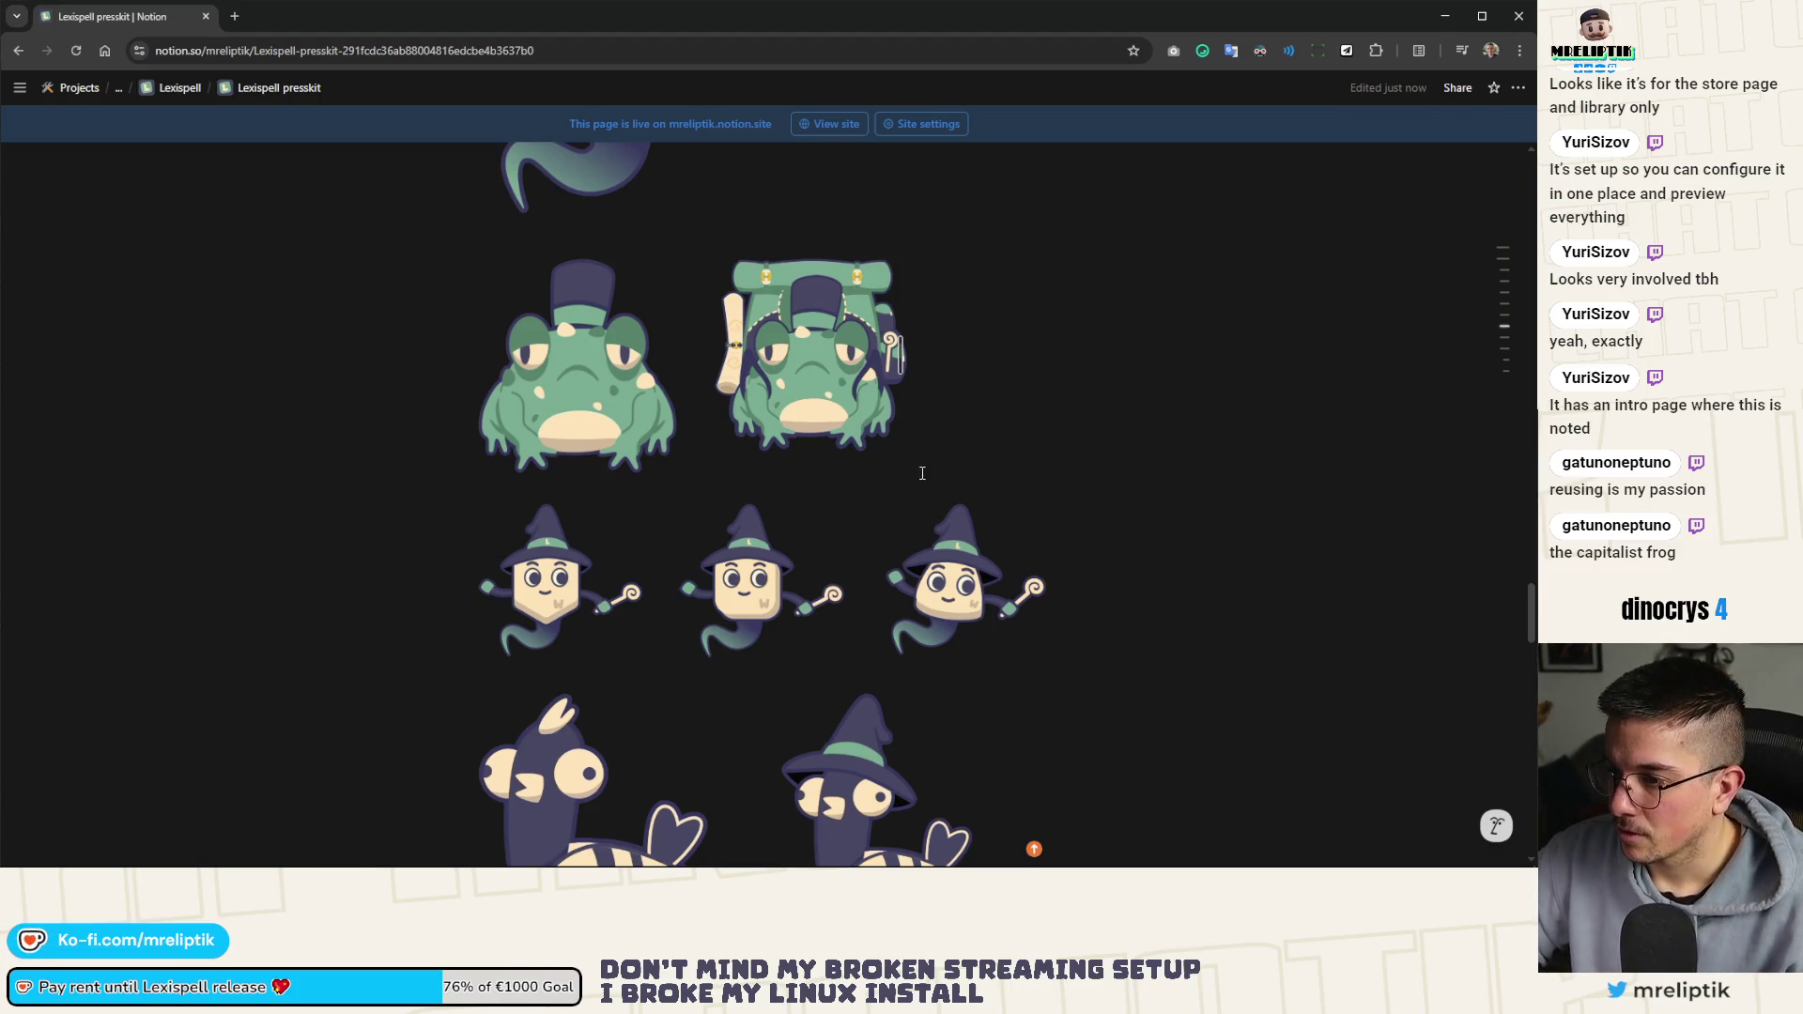
scroll(675, 507, up, 4)
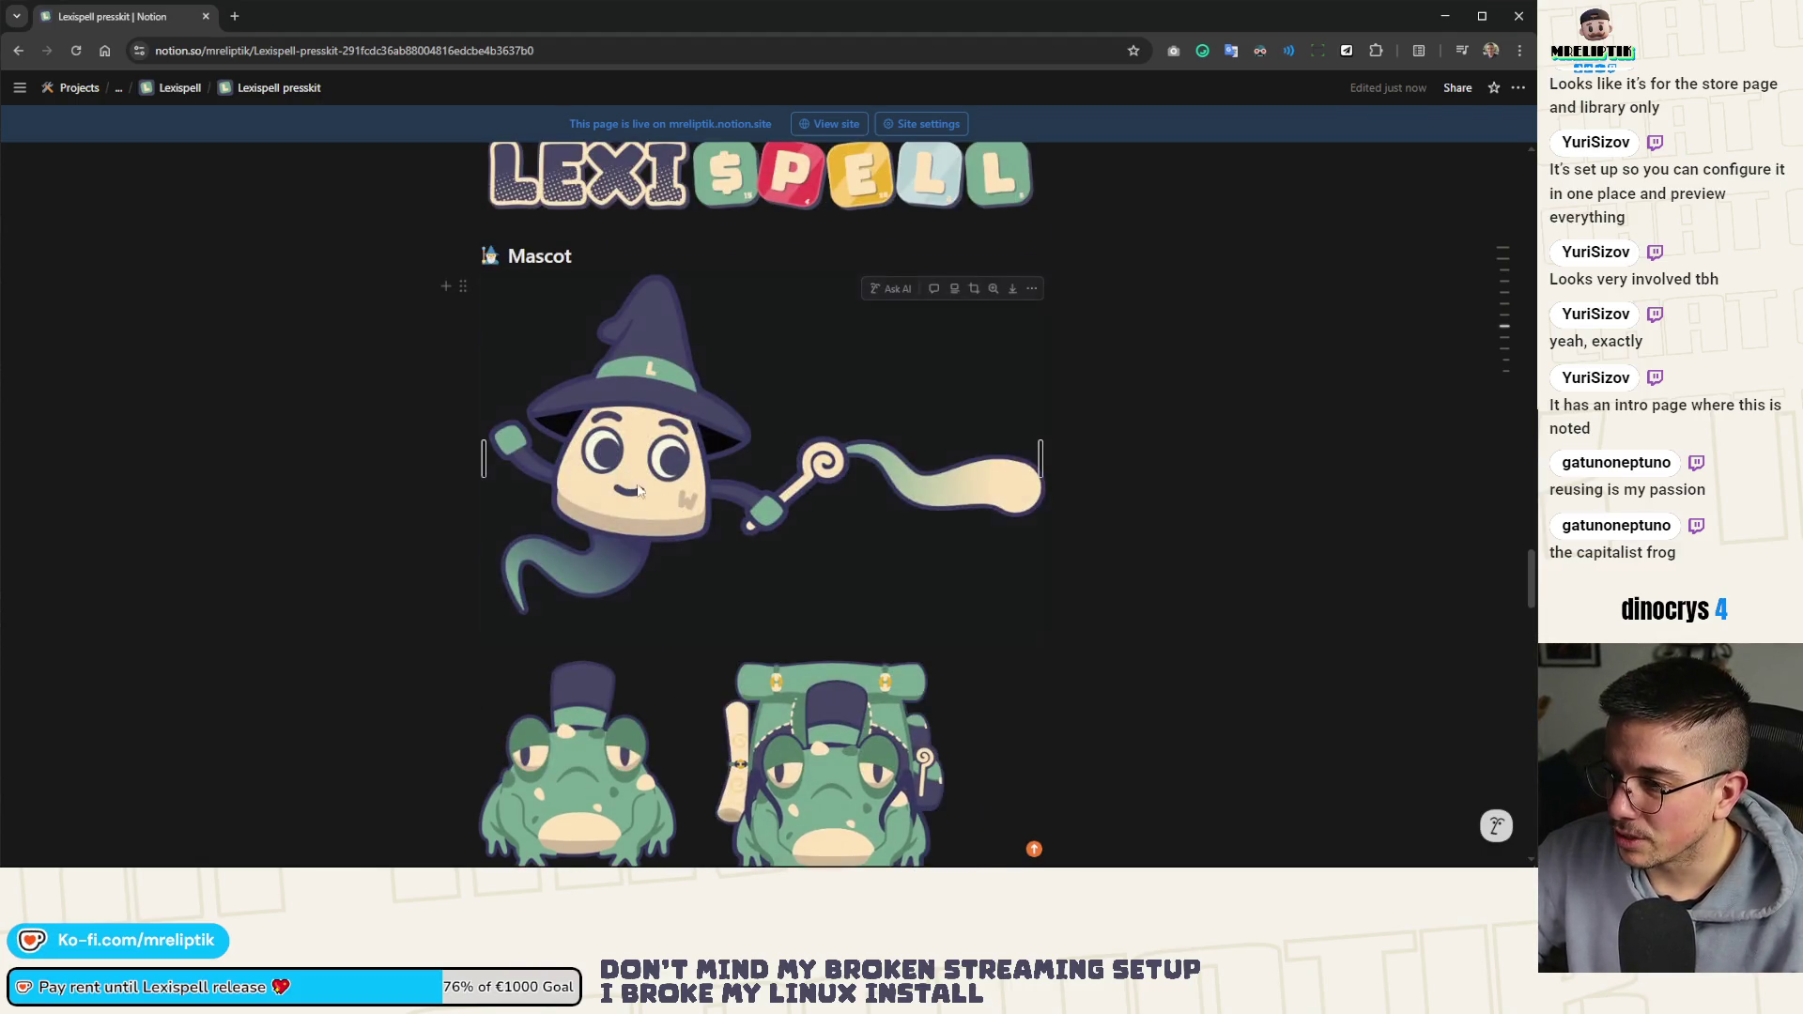
drag(1041, 633, 983, 602)
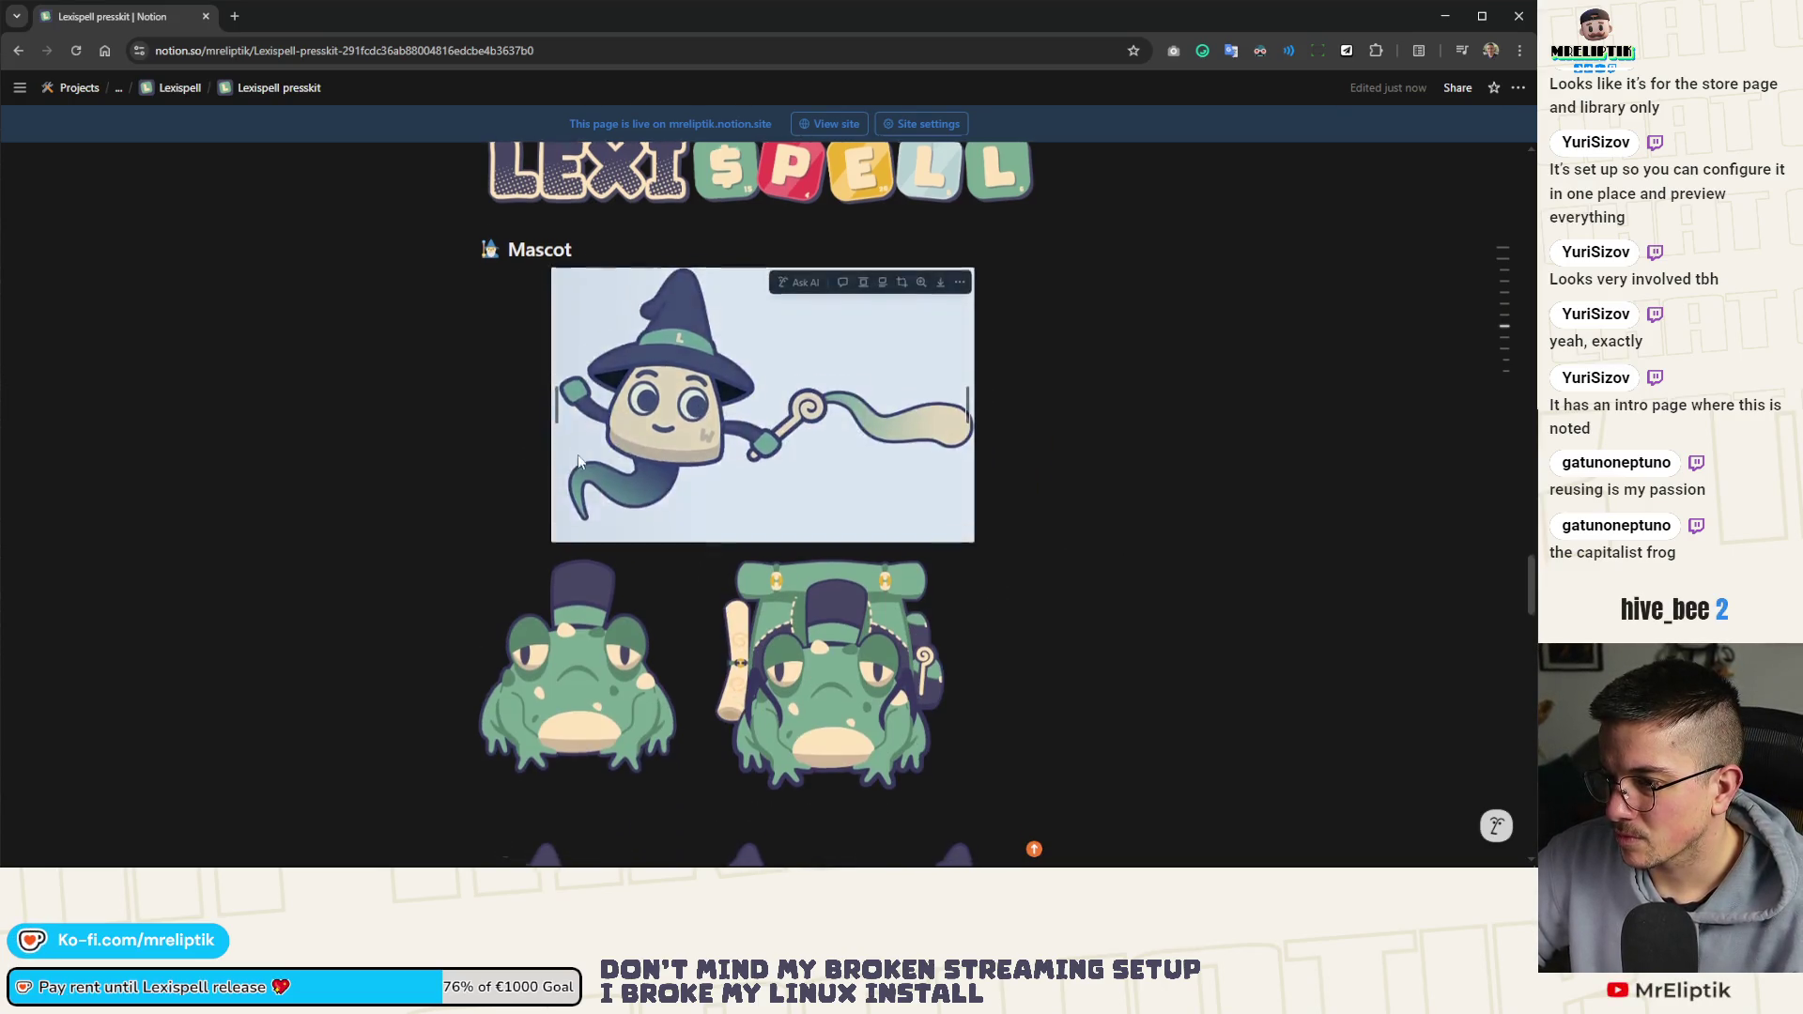
Caption the top-hat frog 'Henry the shopkeeper' and the backpack frog 'Henry the shopkeer with his backpack'
scroll(639, 402, down, 5)
scroll(639, 402, up, 1)
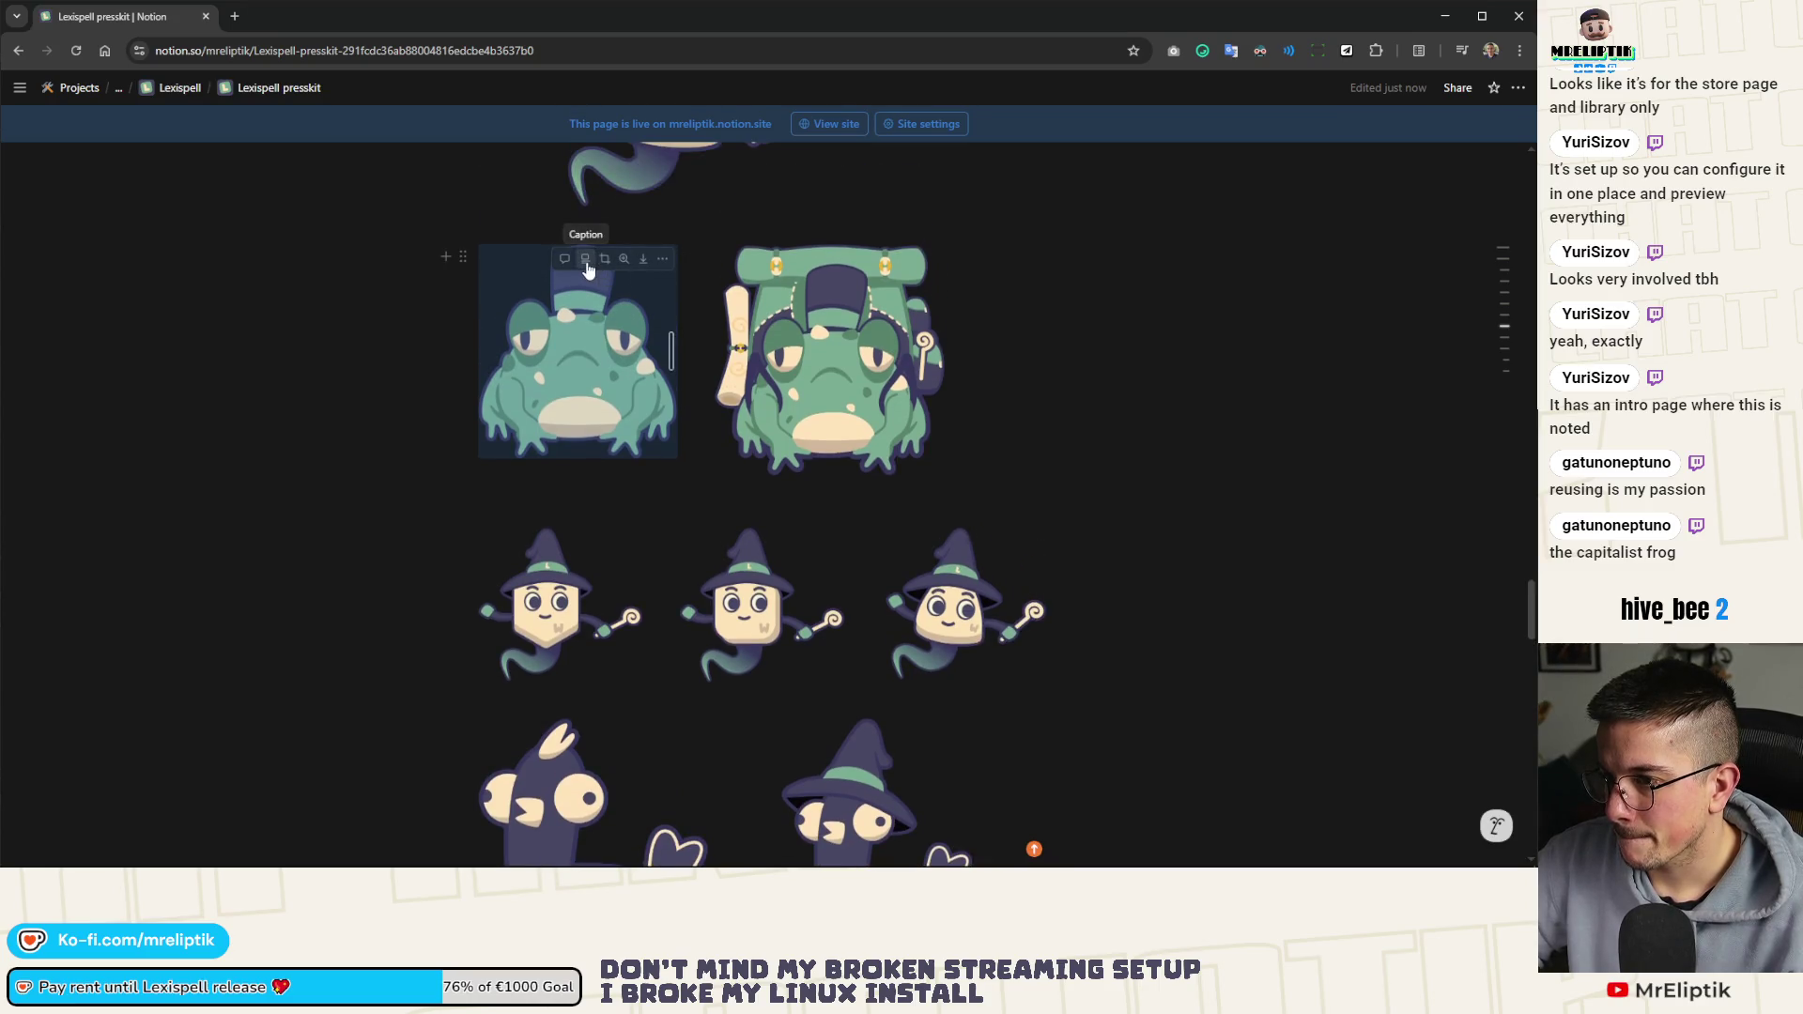
click(607, 447)
text(Hen)
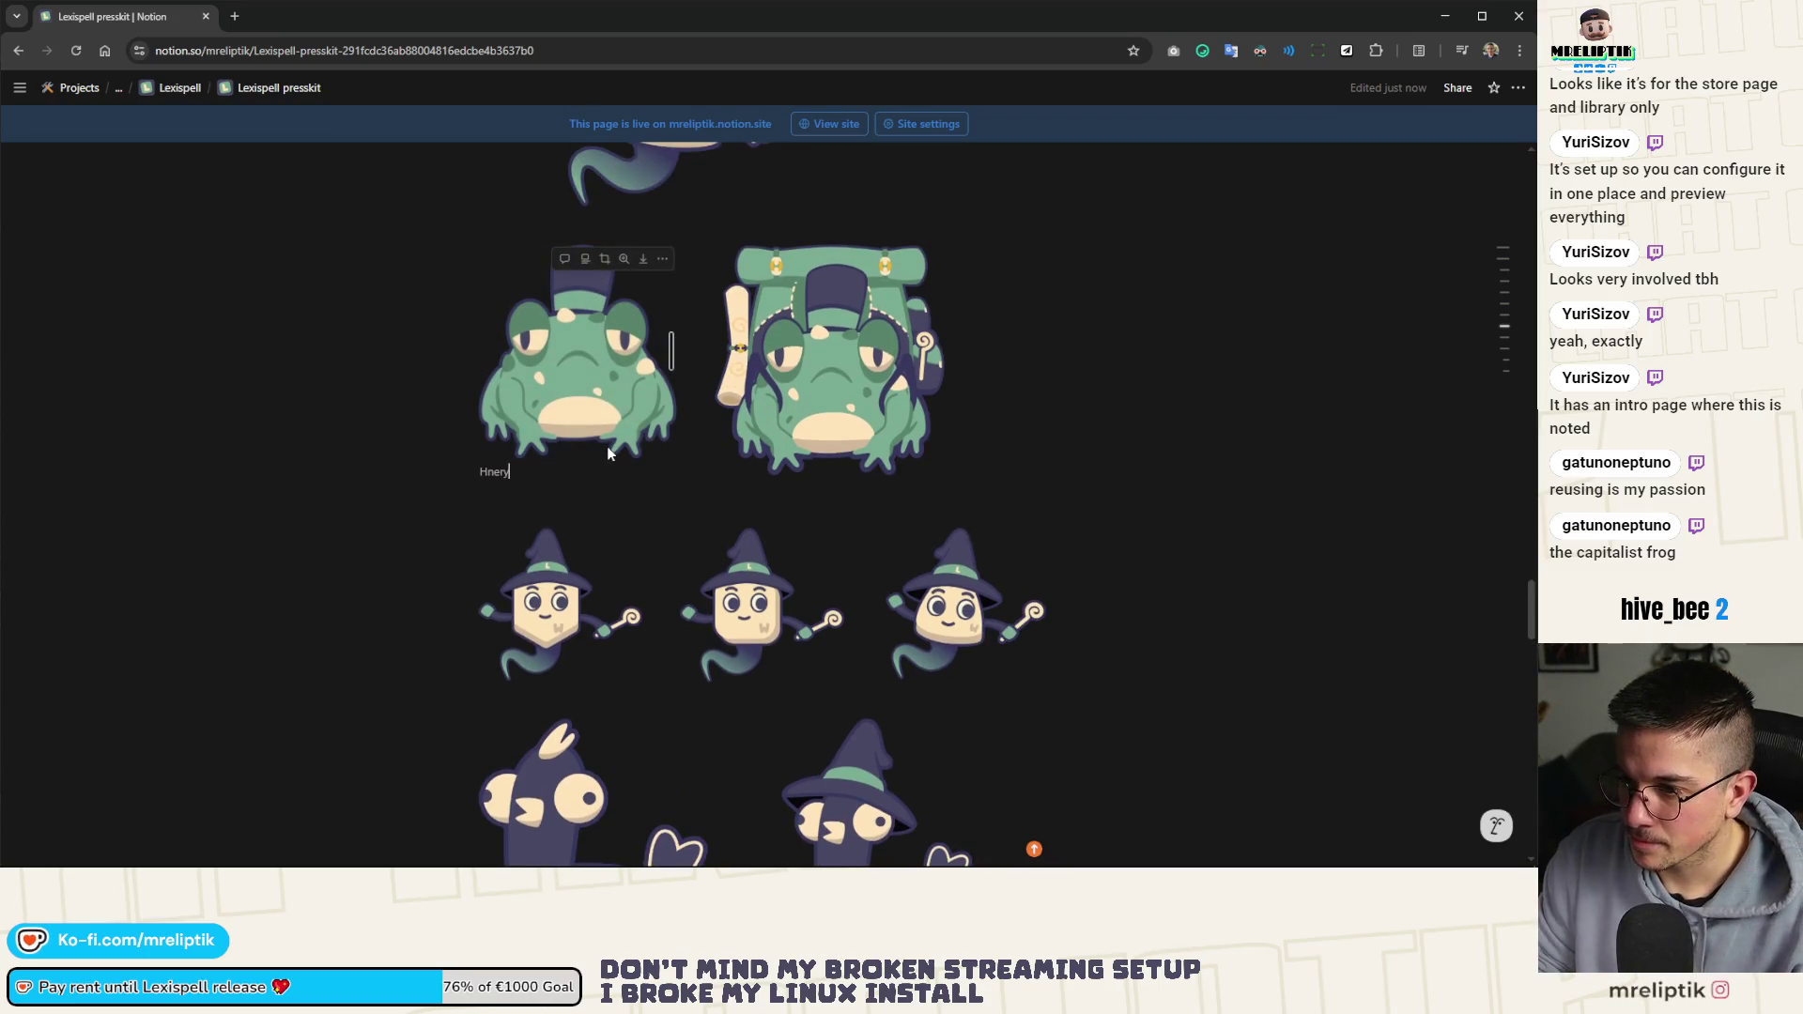
text(ry the )
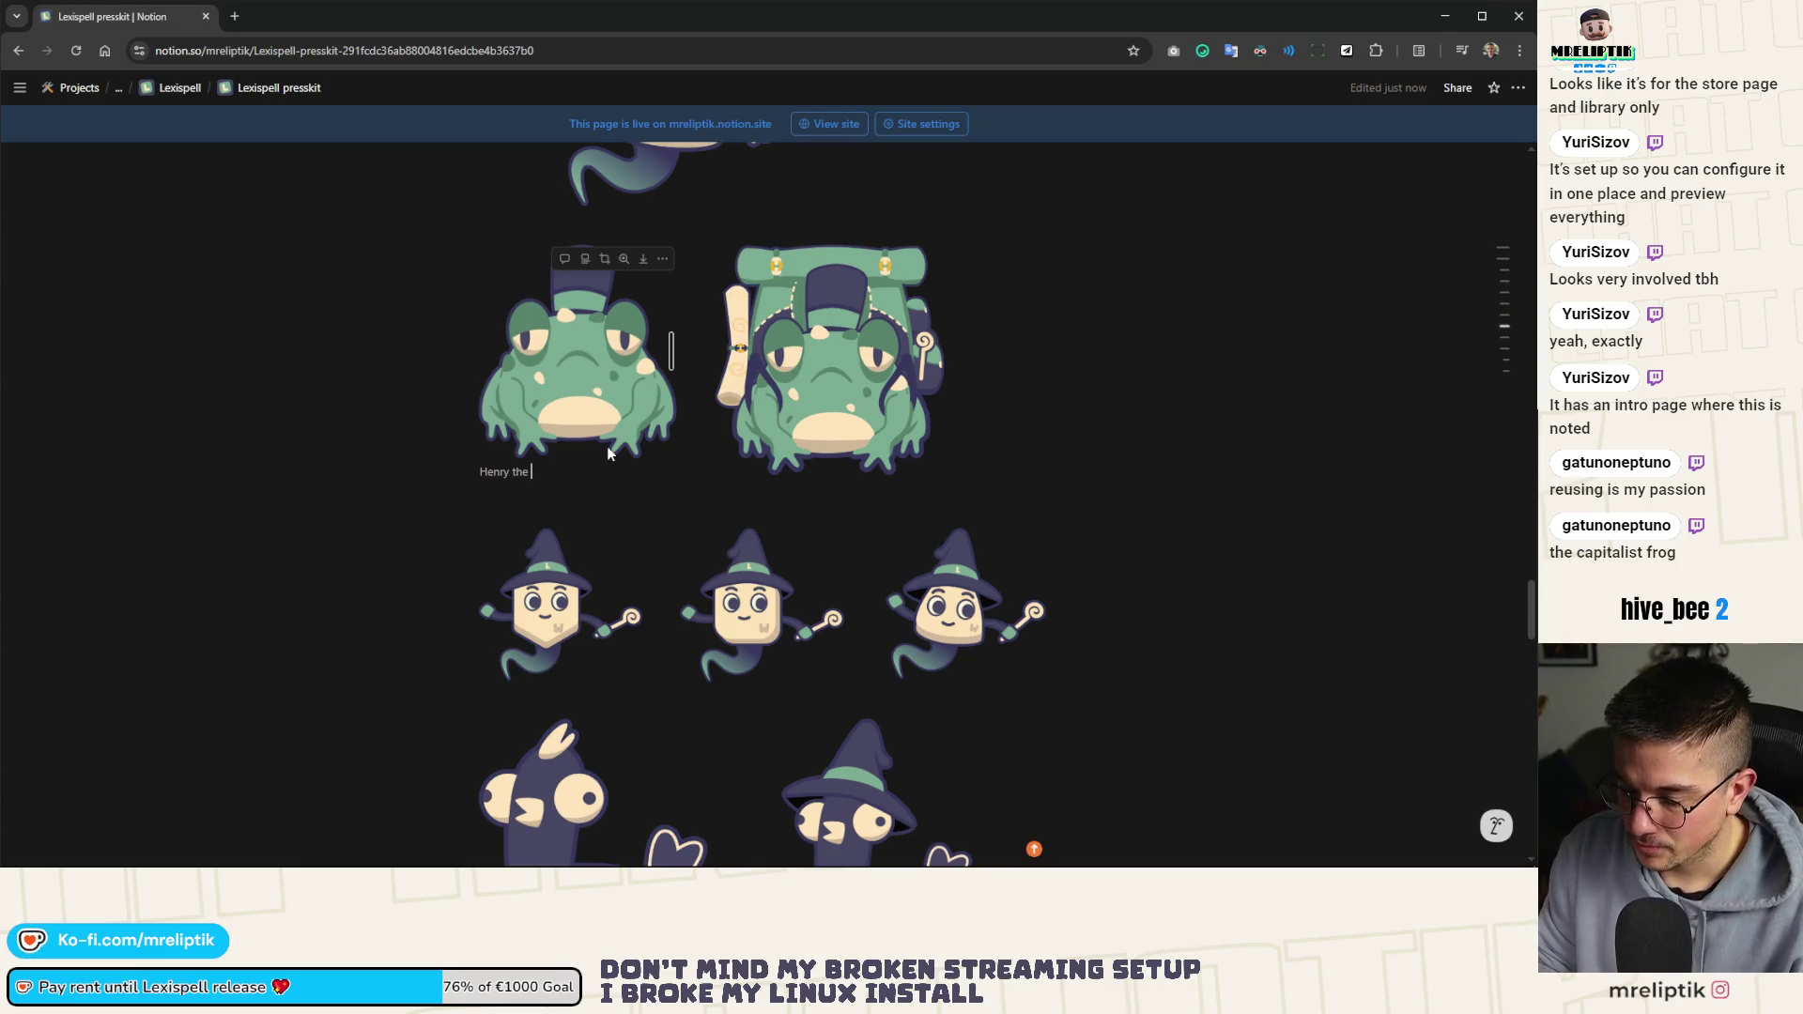
text(shopkeeper)
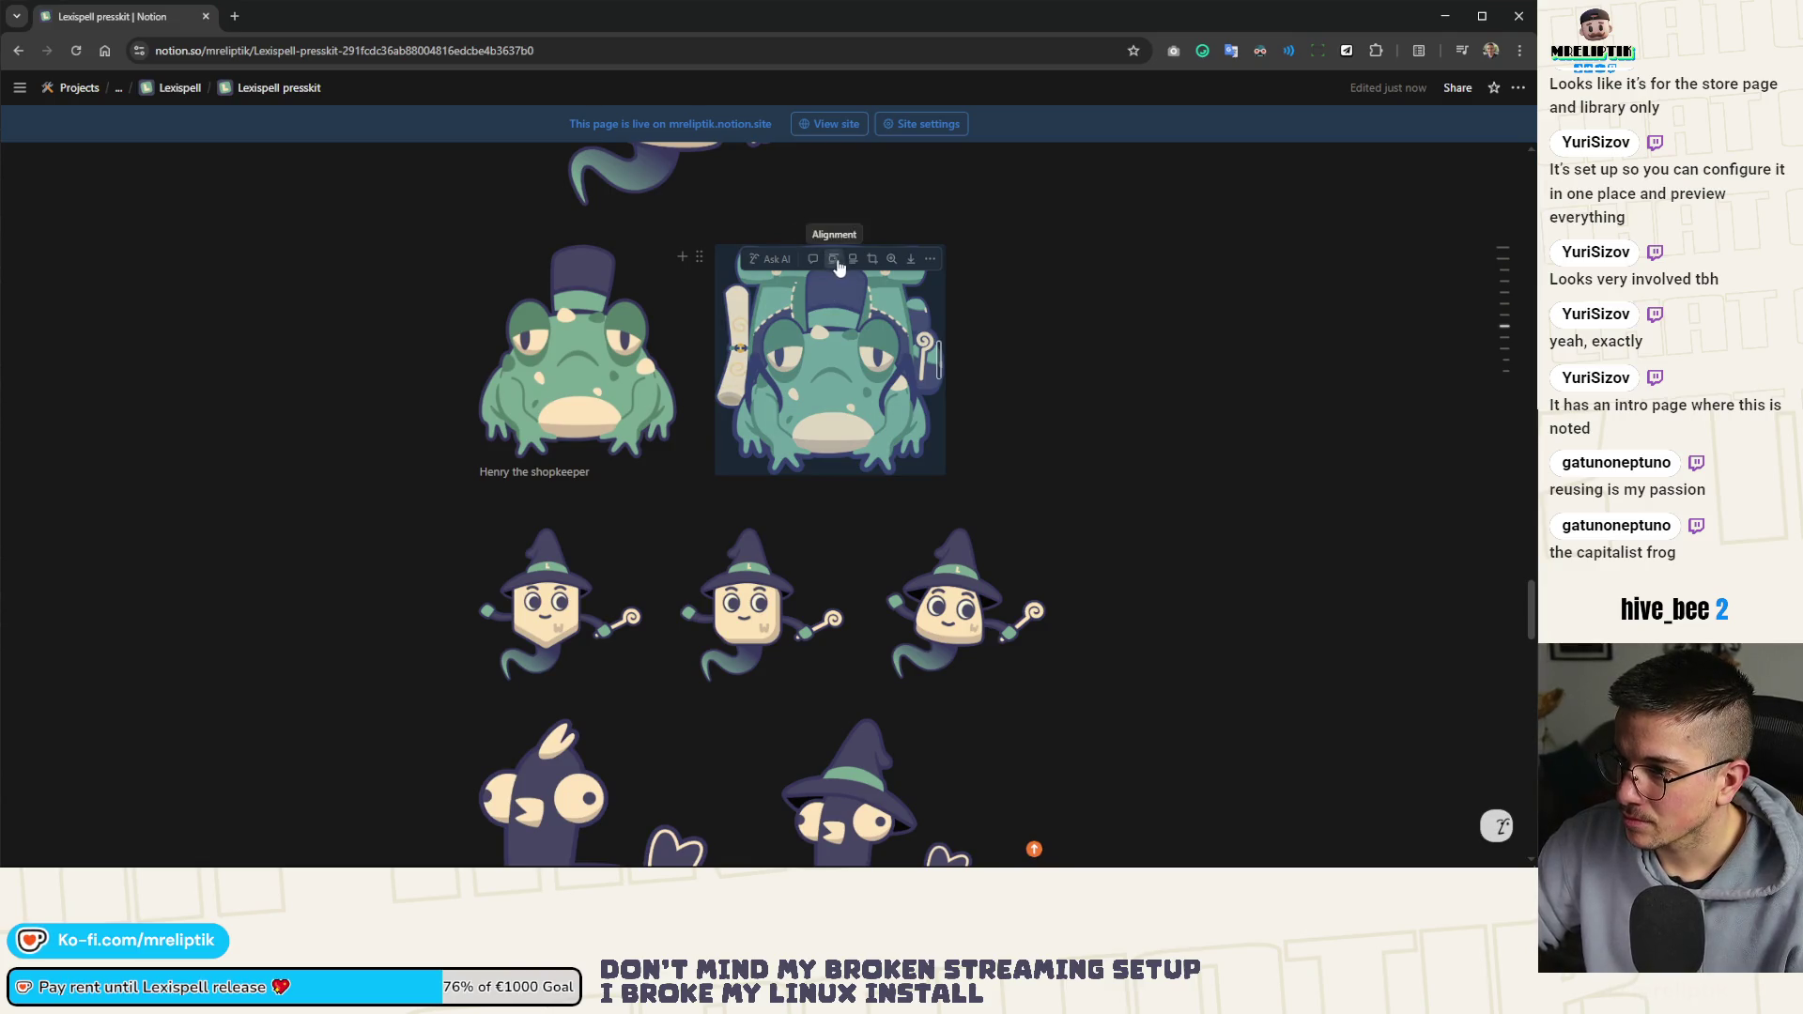
click(833, 258)
text(Henry the s)
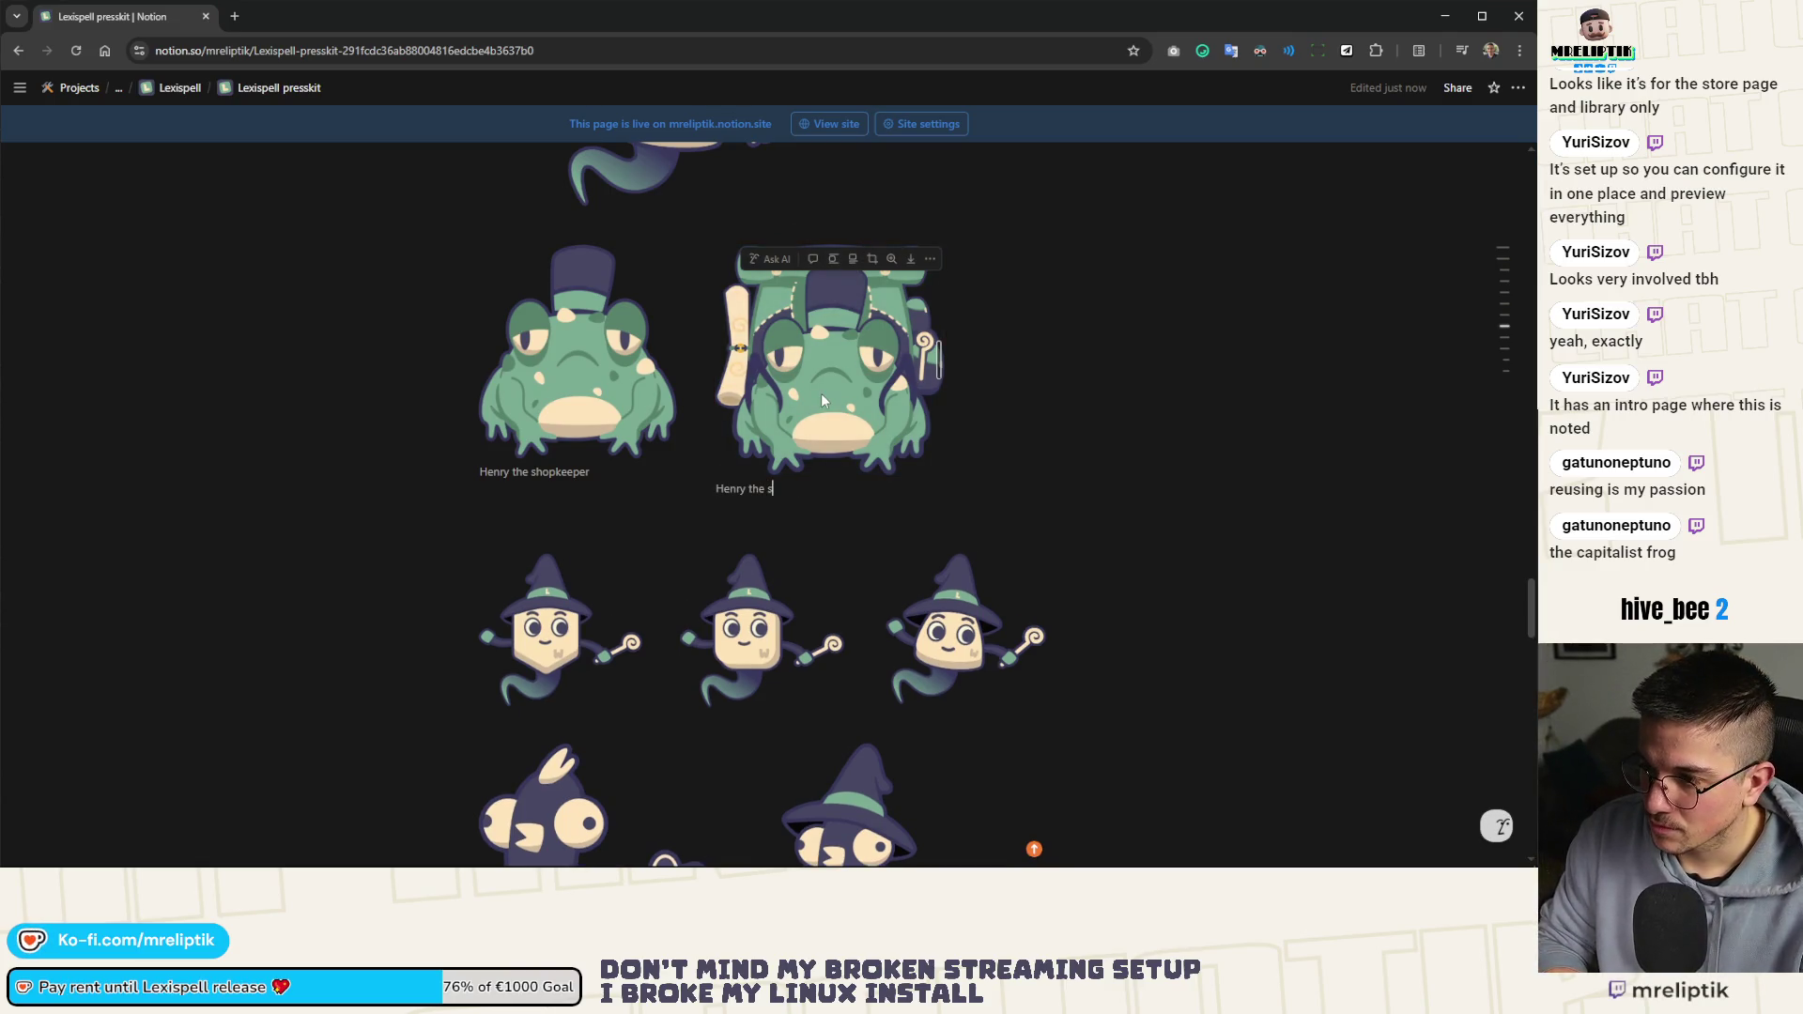
text(hopkeer with h)
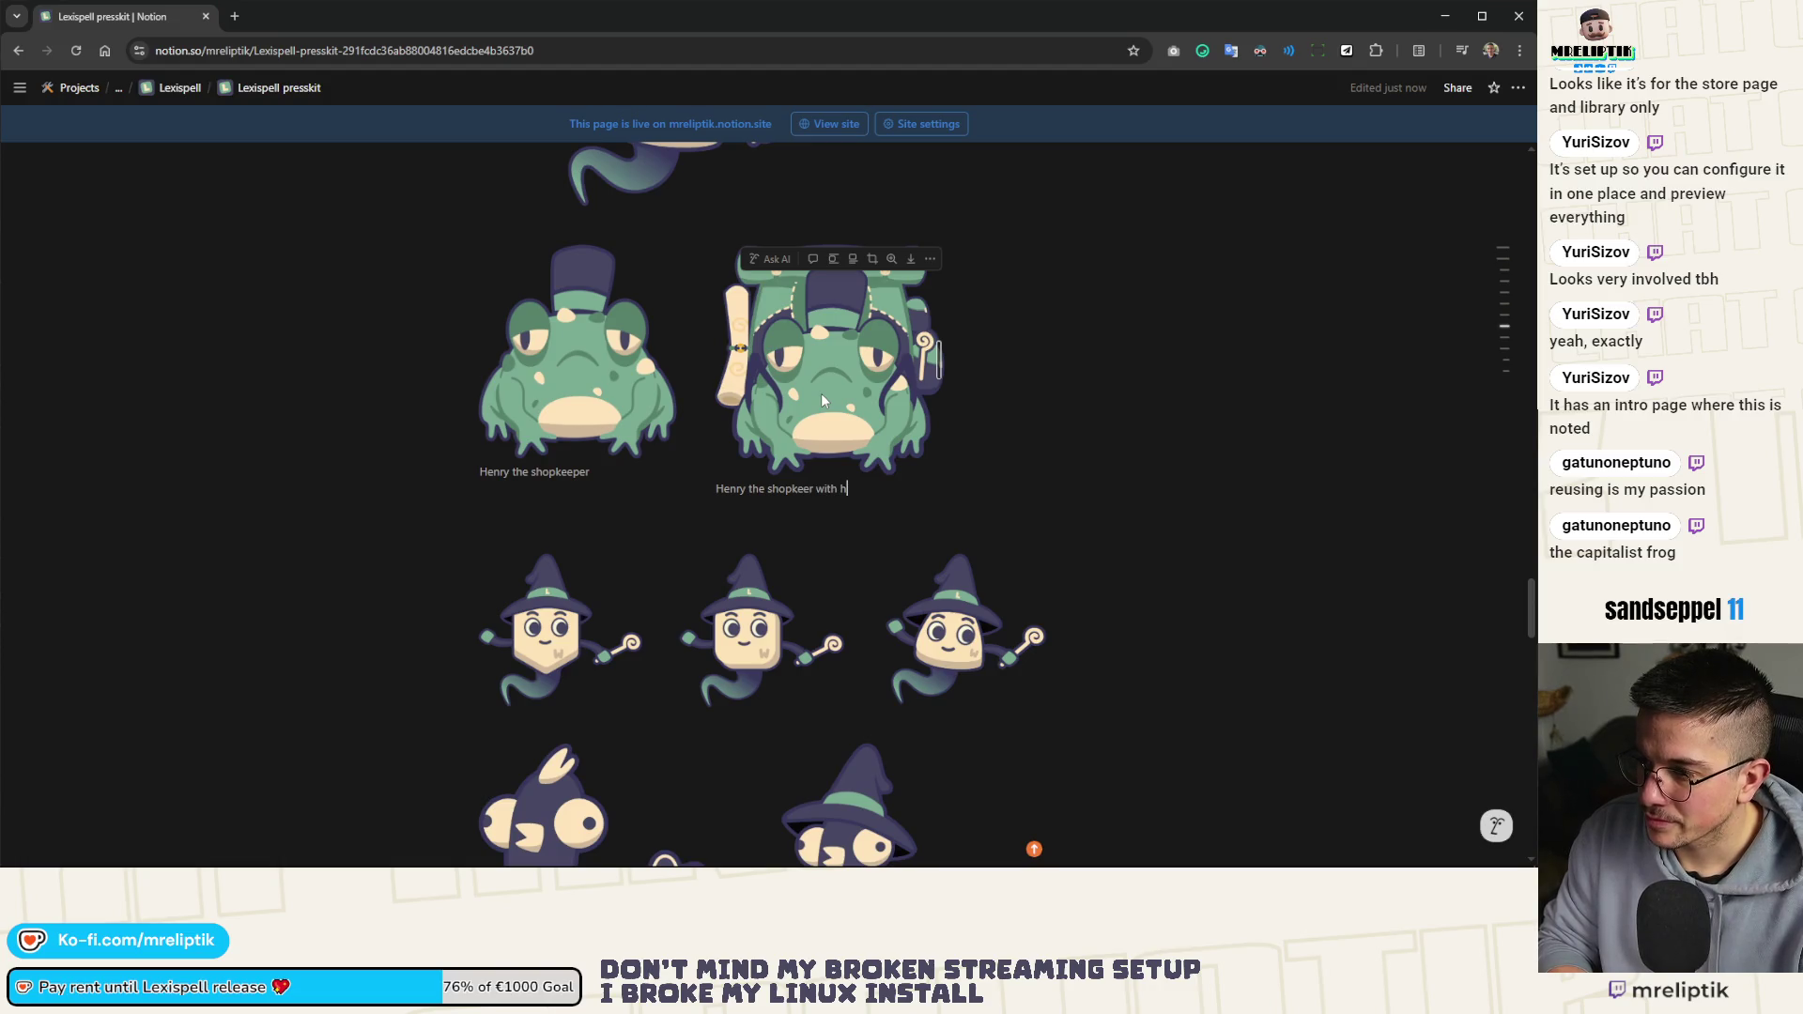
text(is backpack)
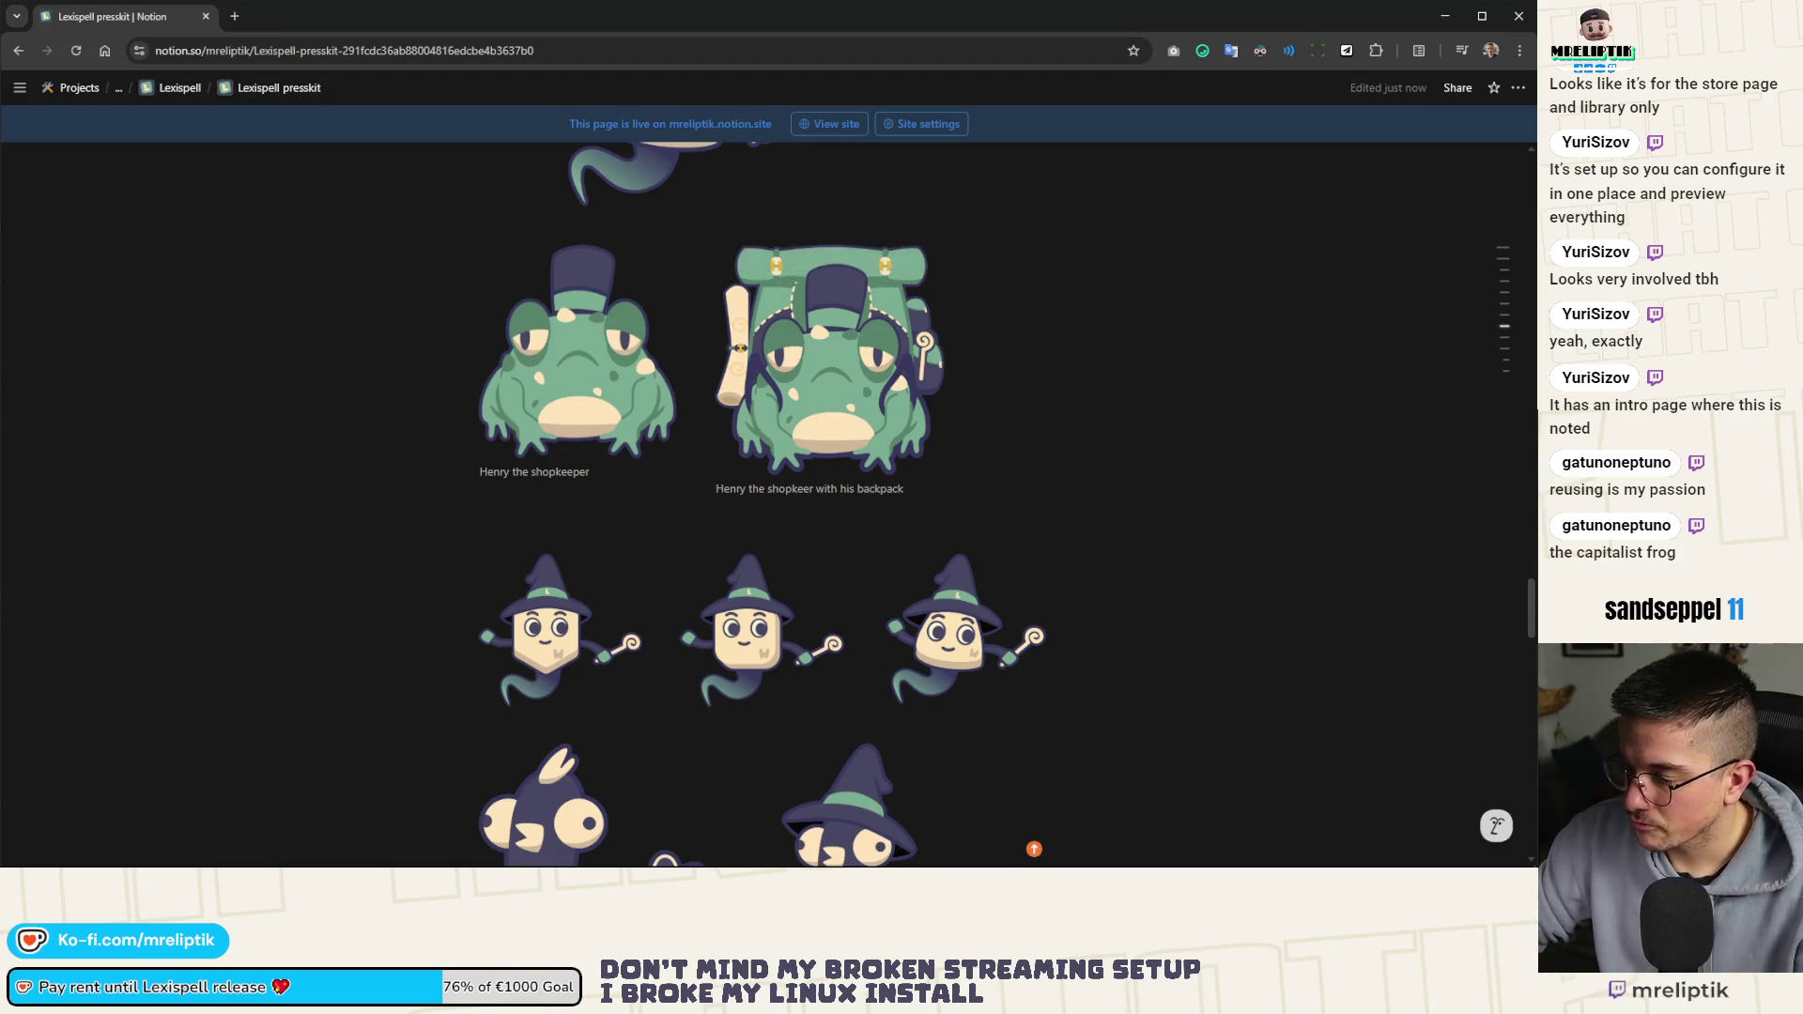
Caption the plain bird 'Pip the tutorial guy' and begin the wizard-hat bird's caption
scroll(1095, 516, down, 3)
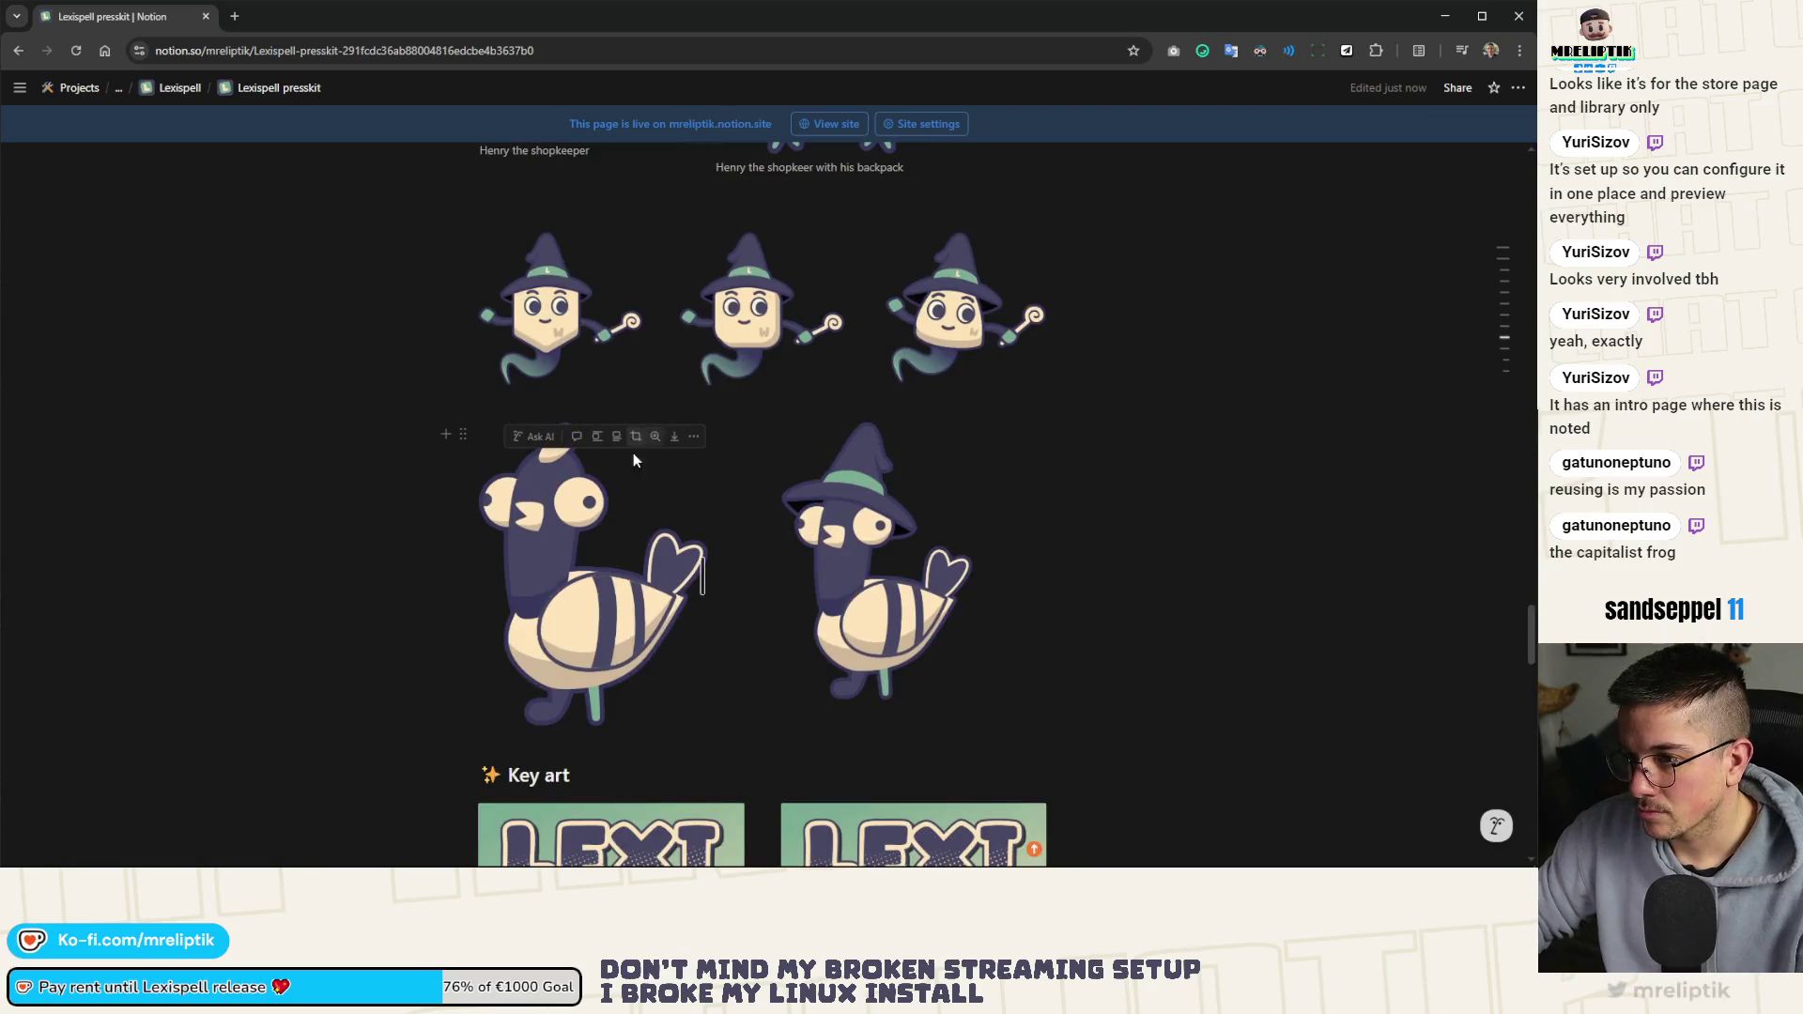
click(598, 435)
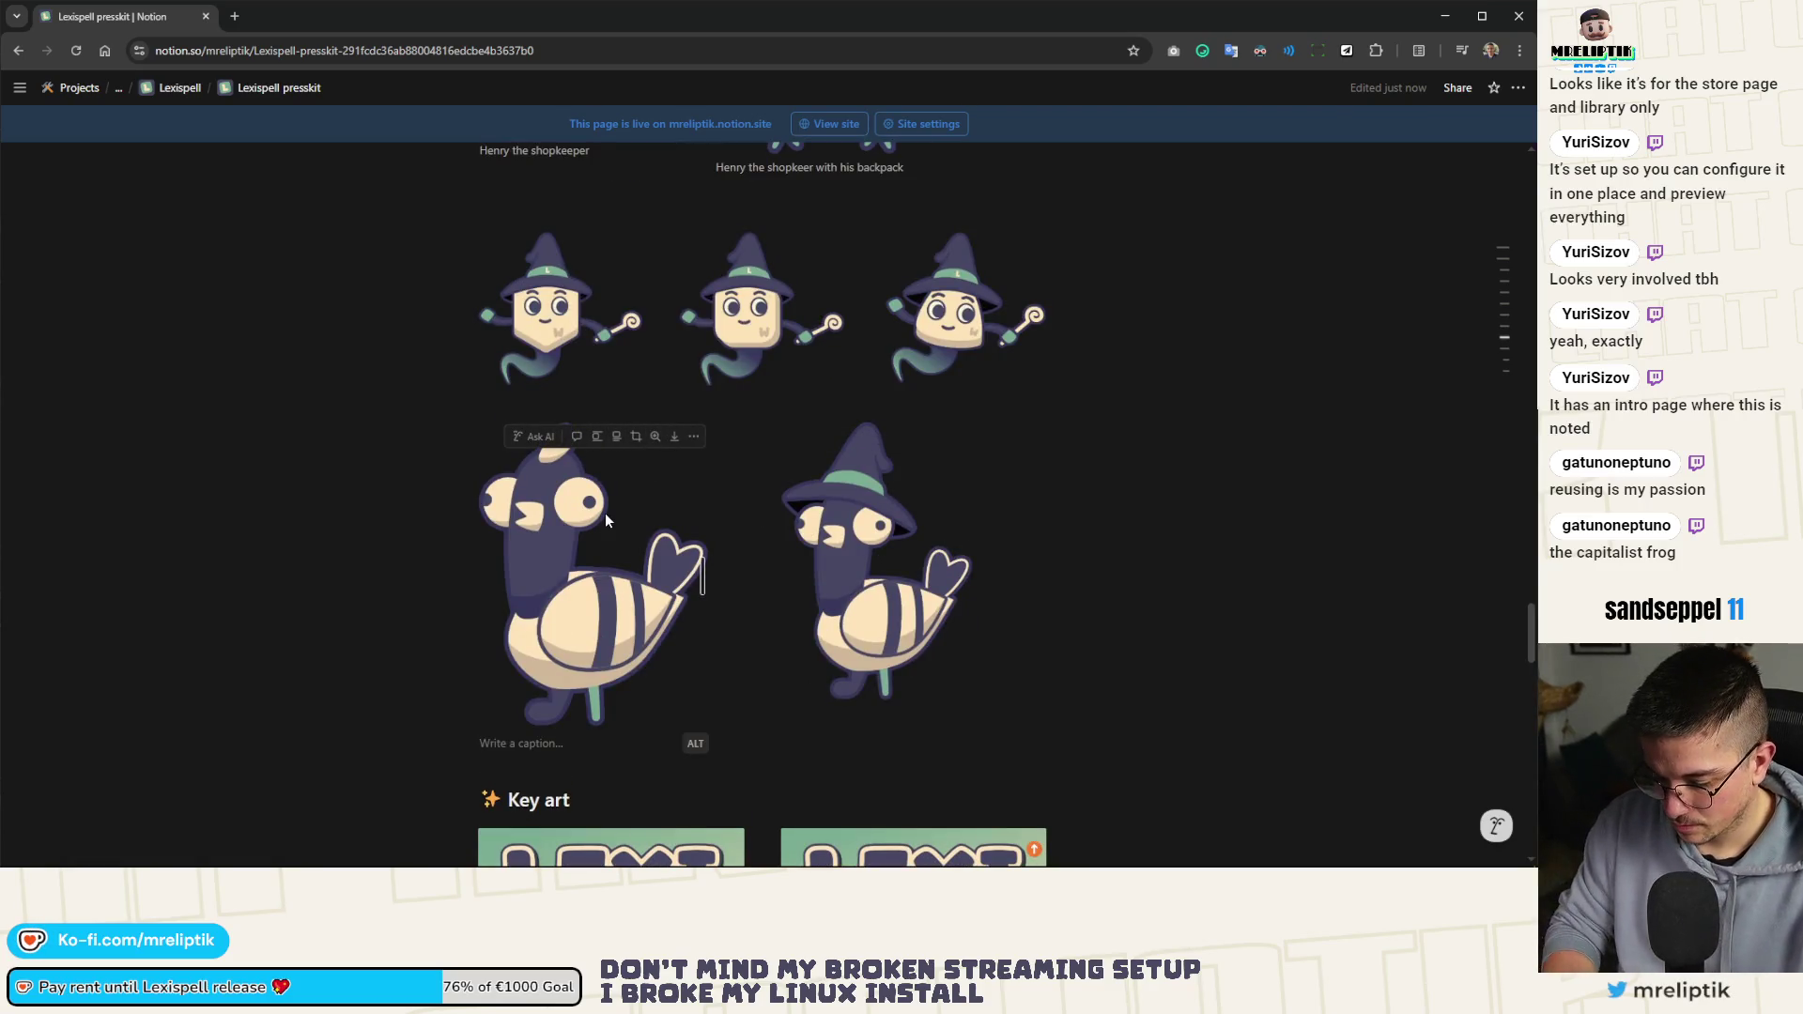
text(Pip the )
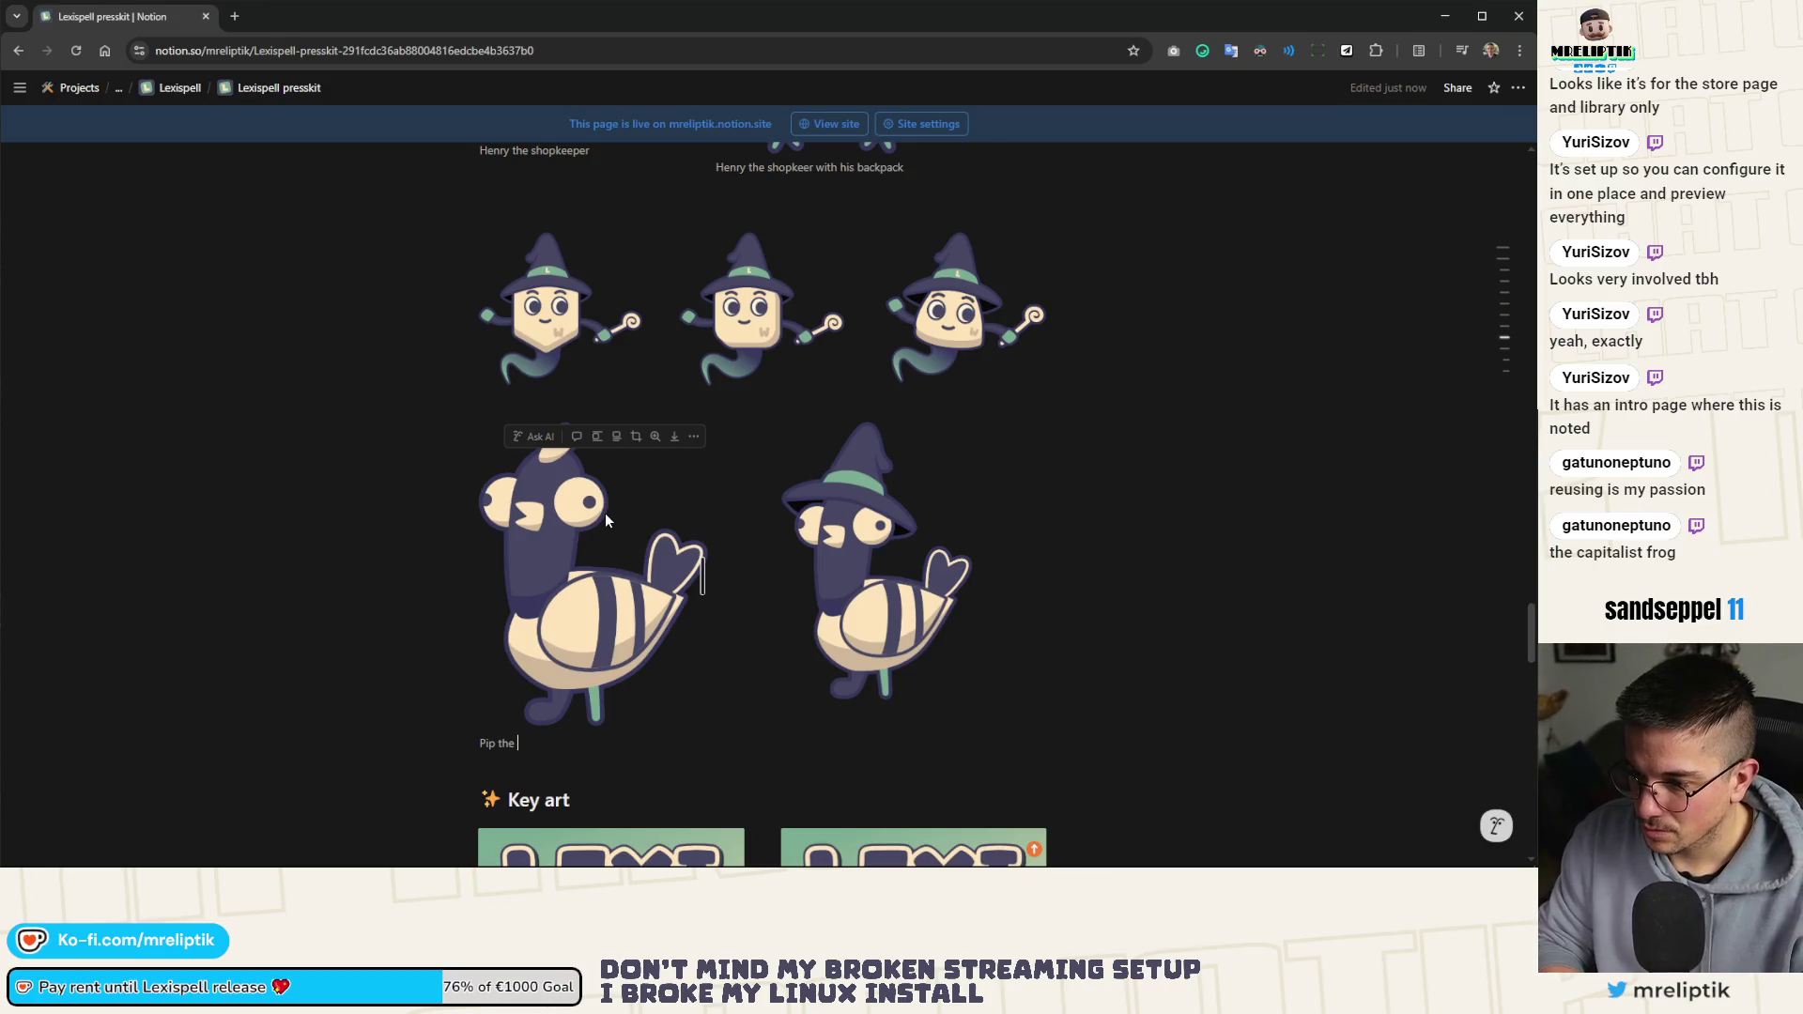
text(tutorial guy)
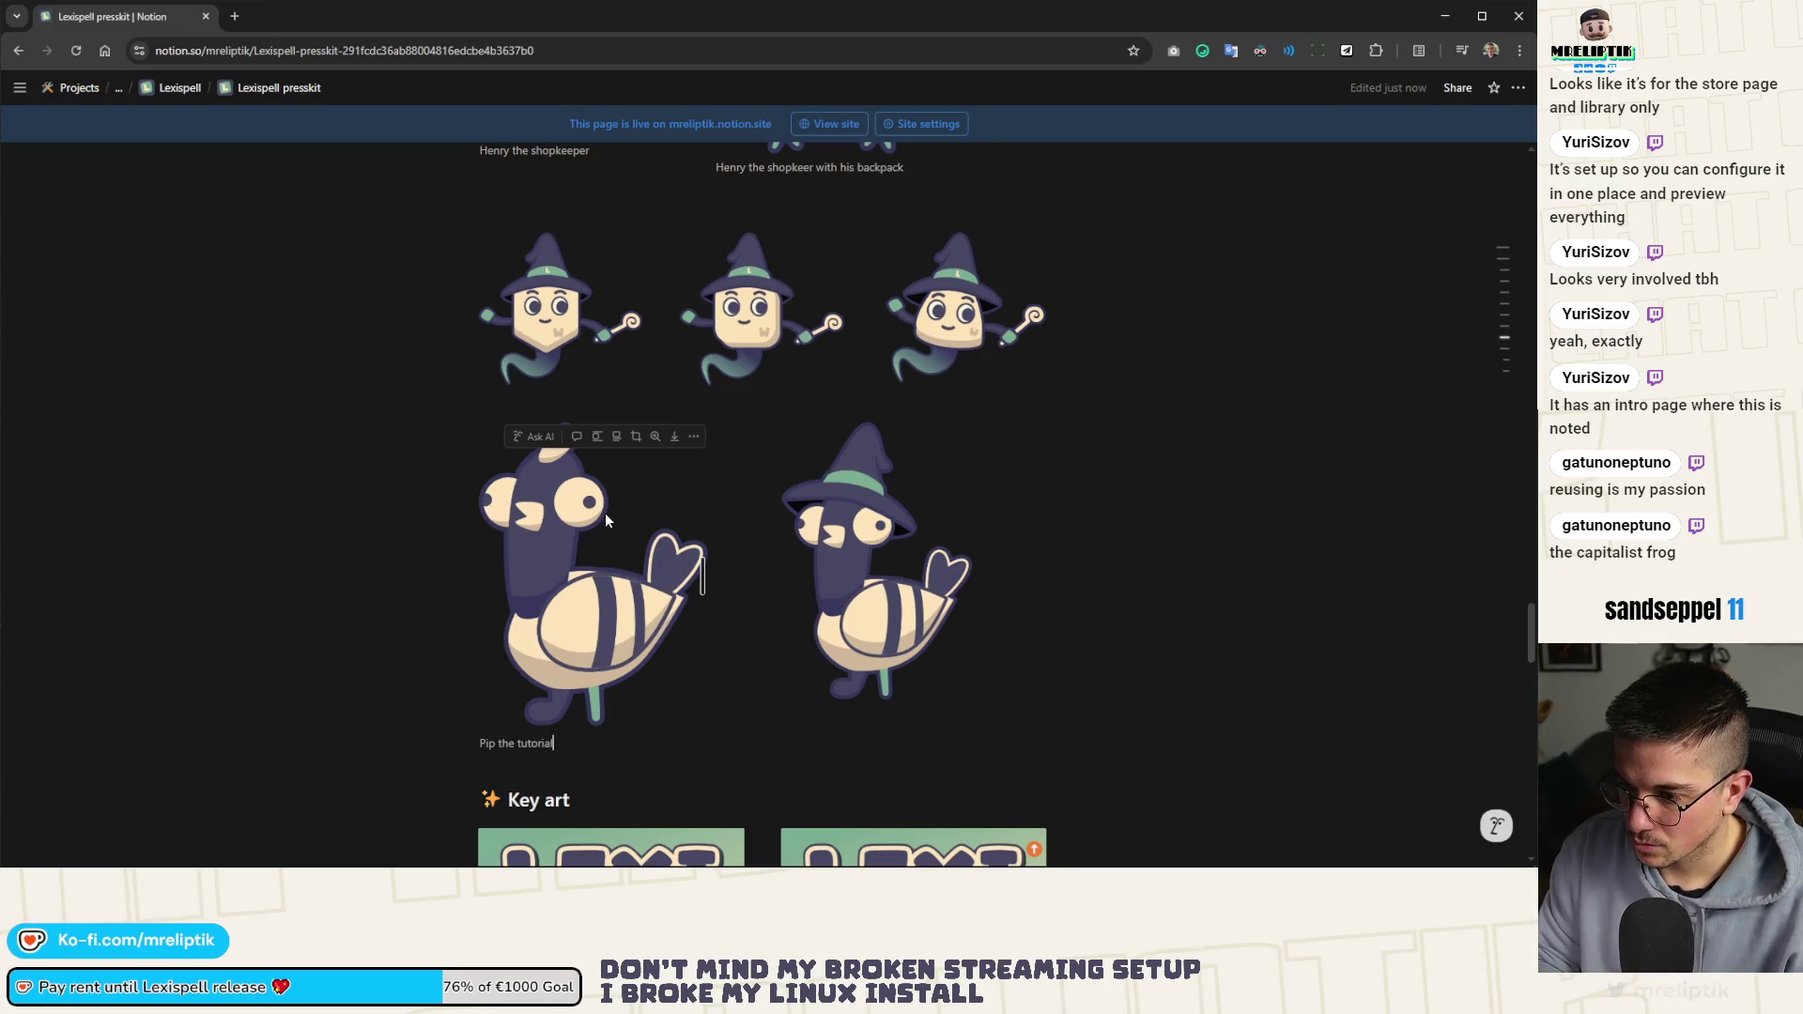
click(873, 452)
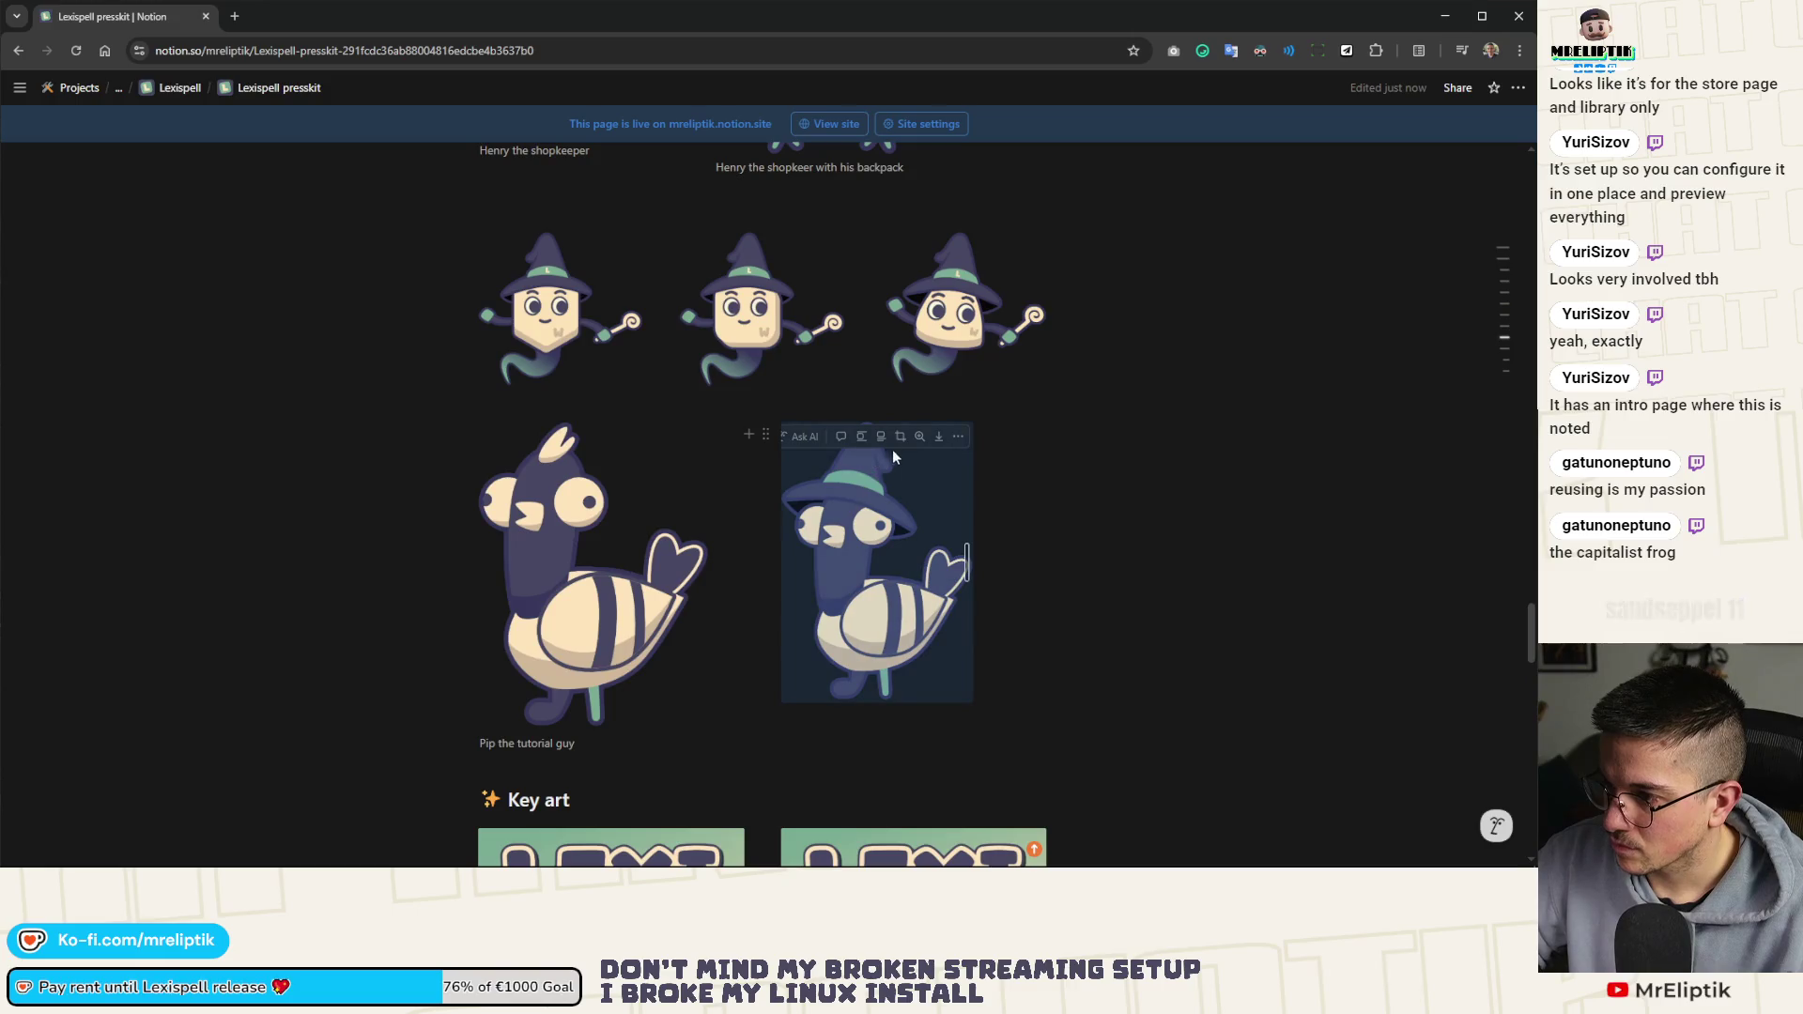
click(883, 438)
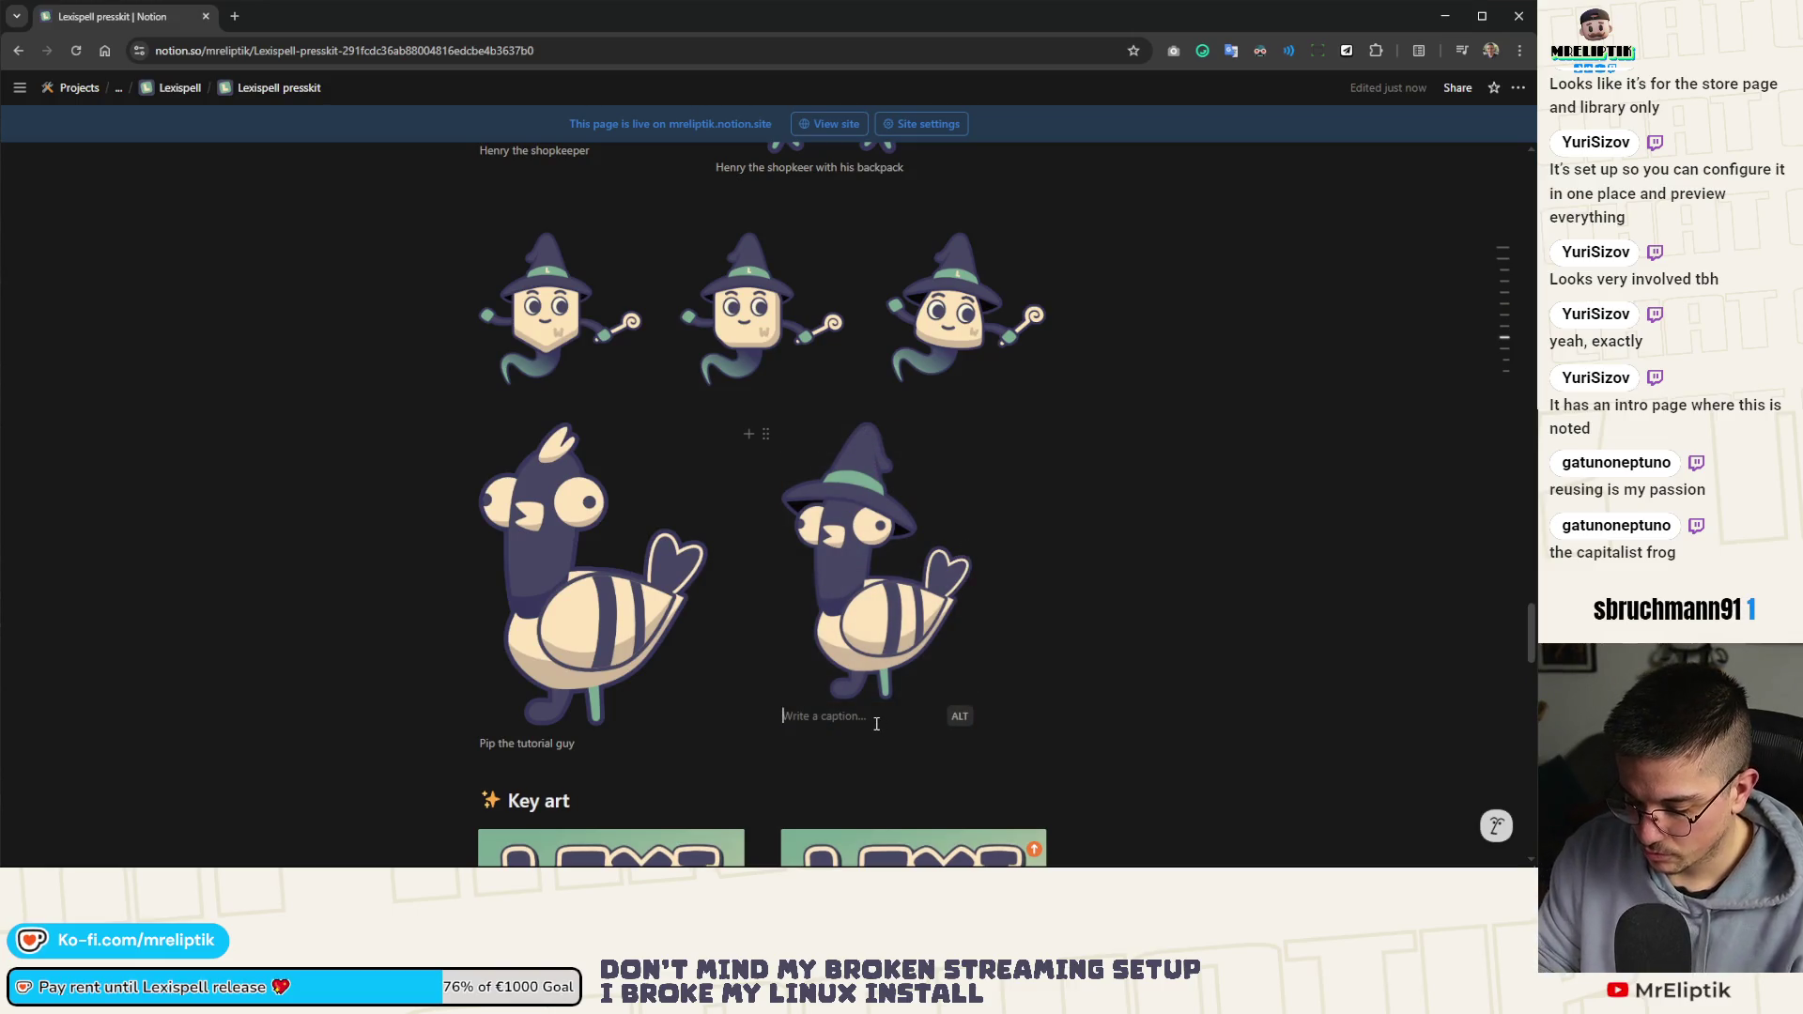
text(Pip the tutorial guy with a hat)
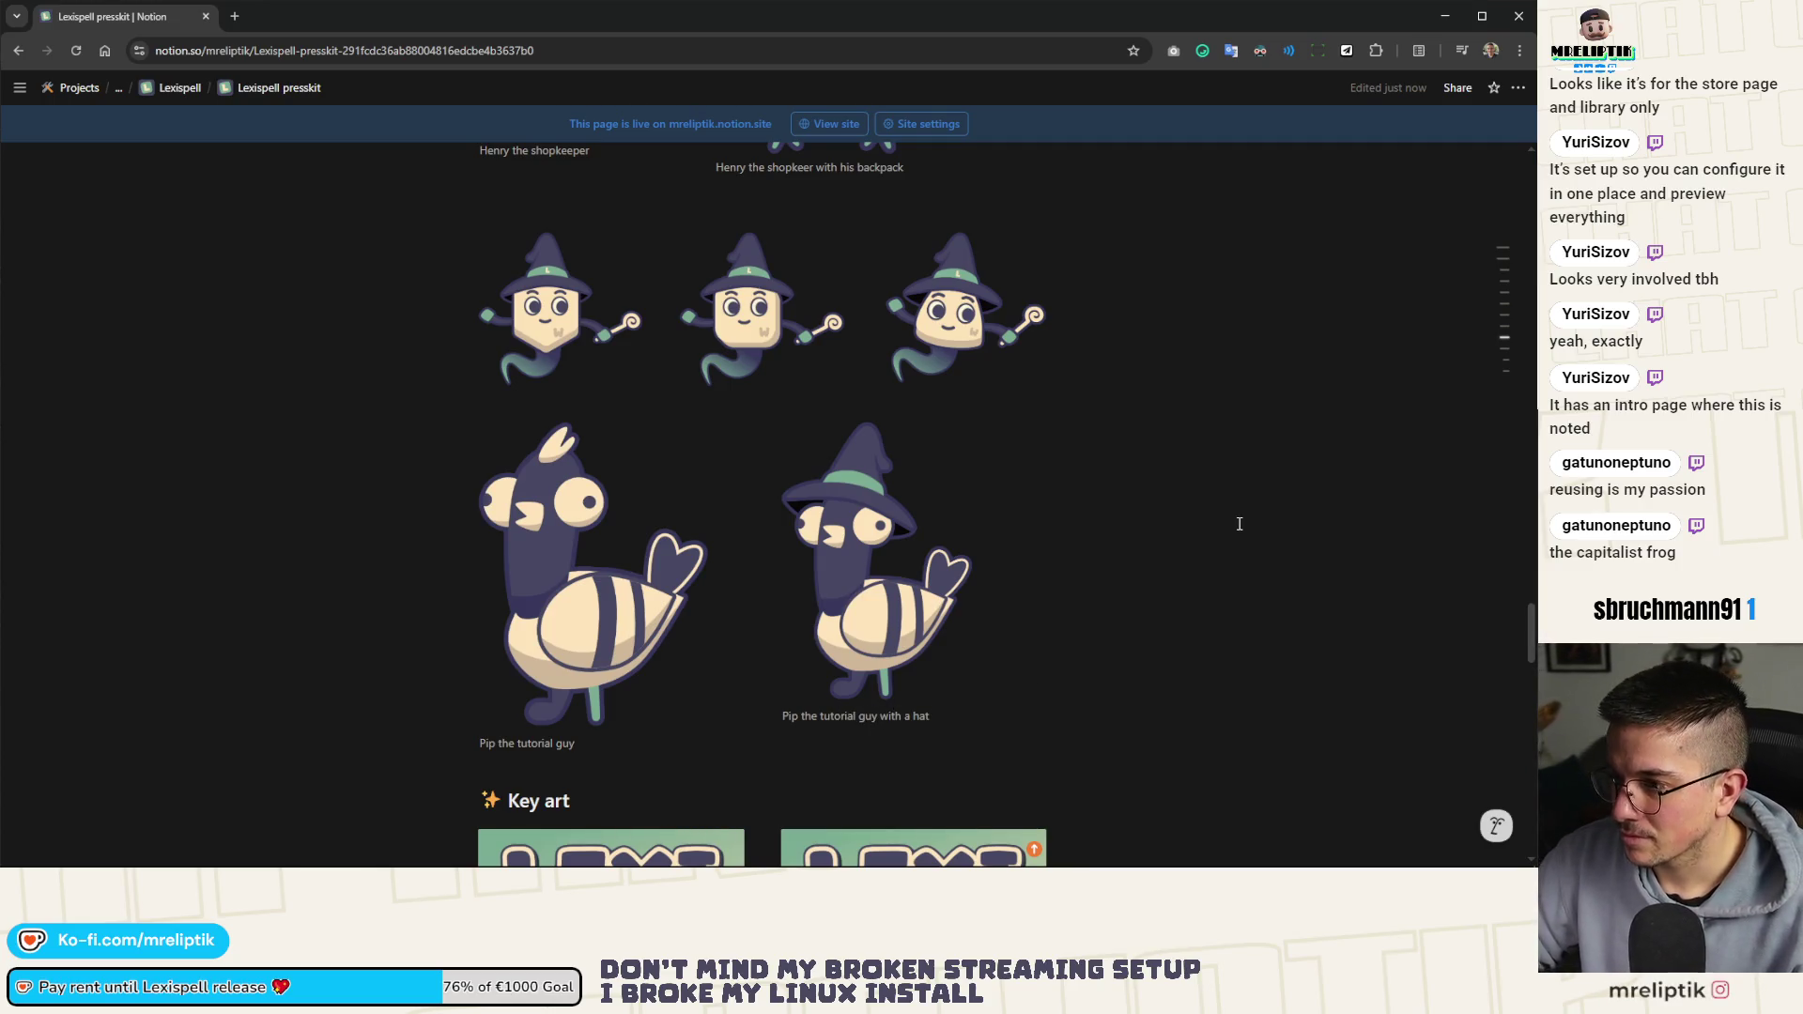
scroll(919, 601, up, 2)
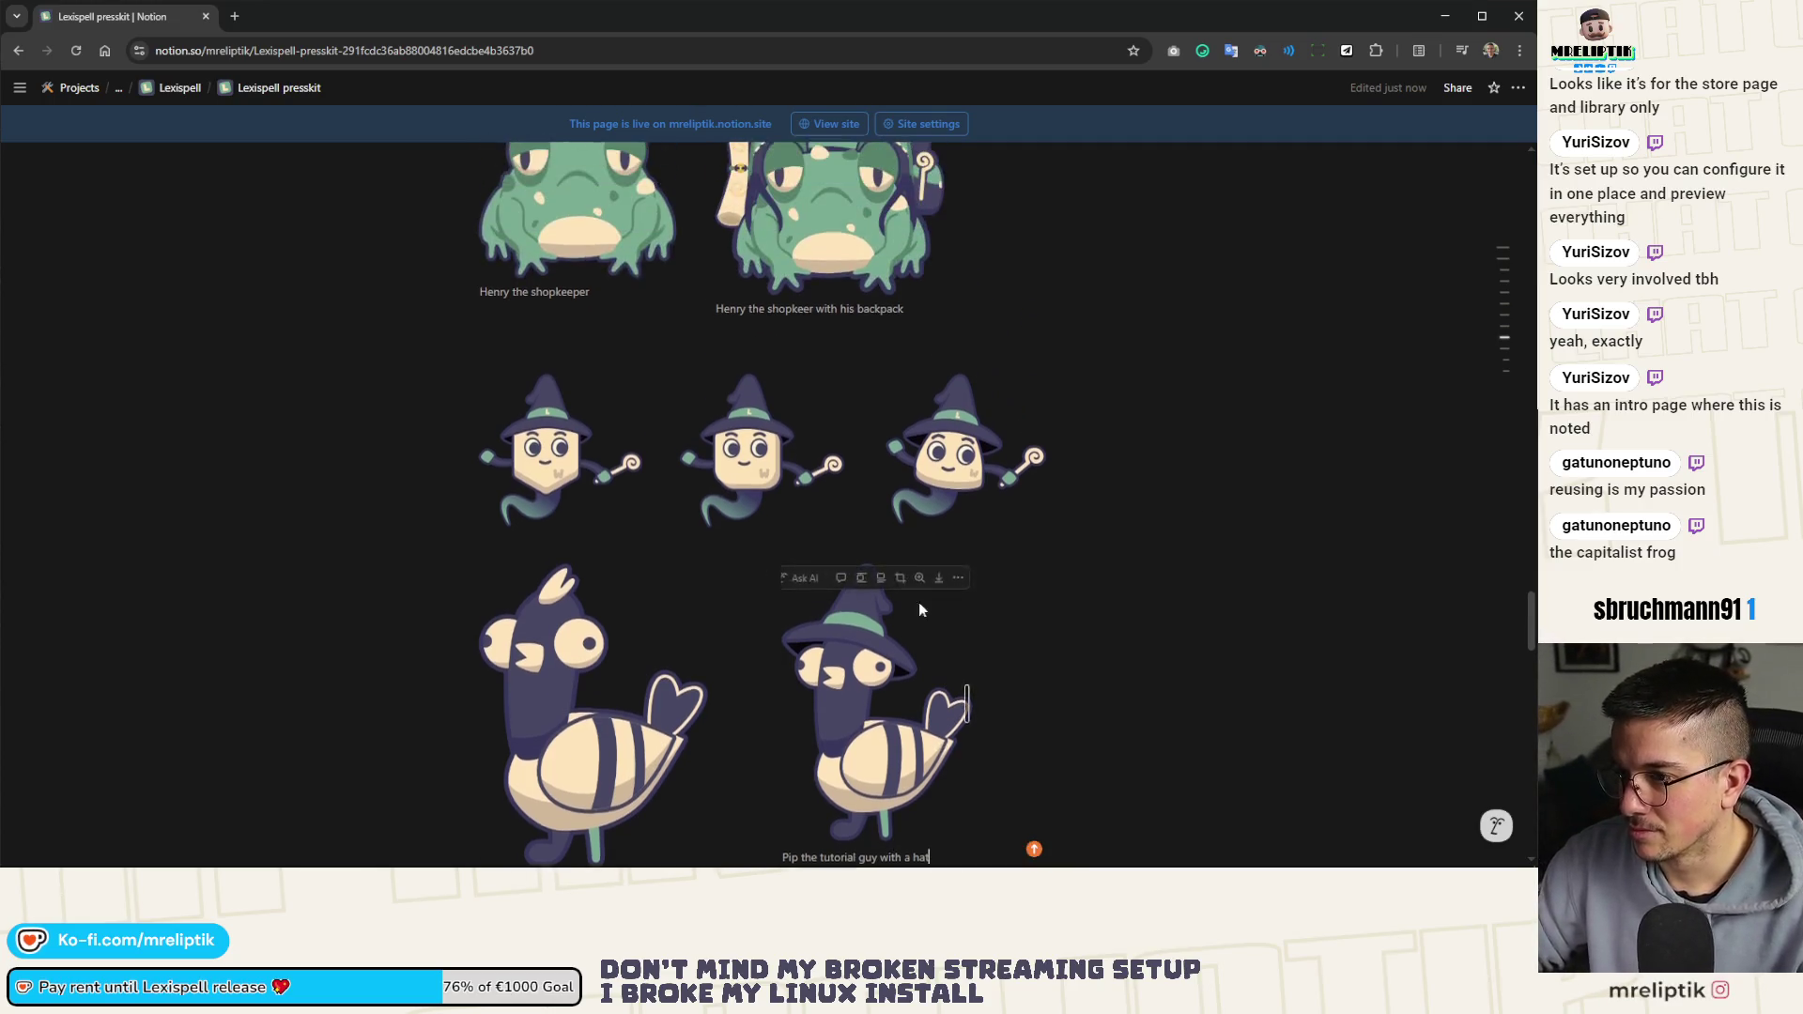
Caption the first two ghost images 'Letter magician hexagone' and 'Letter magician square'
click(556, 513)
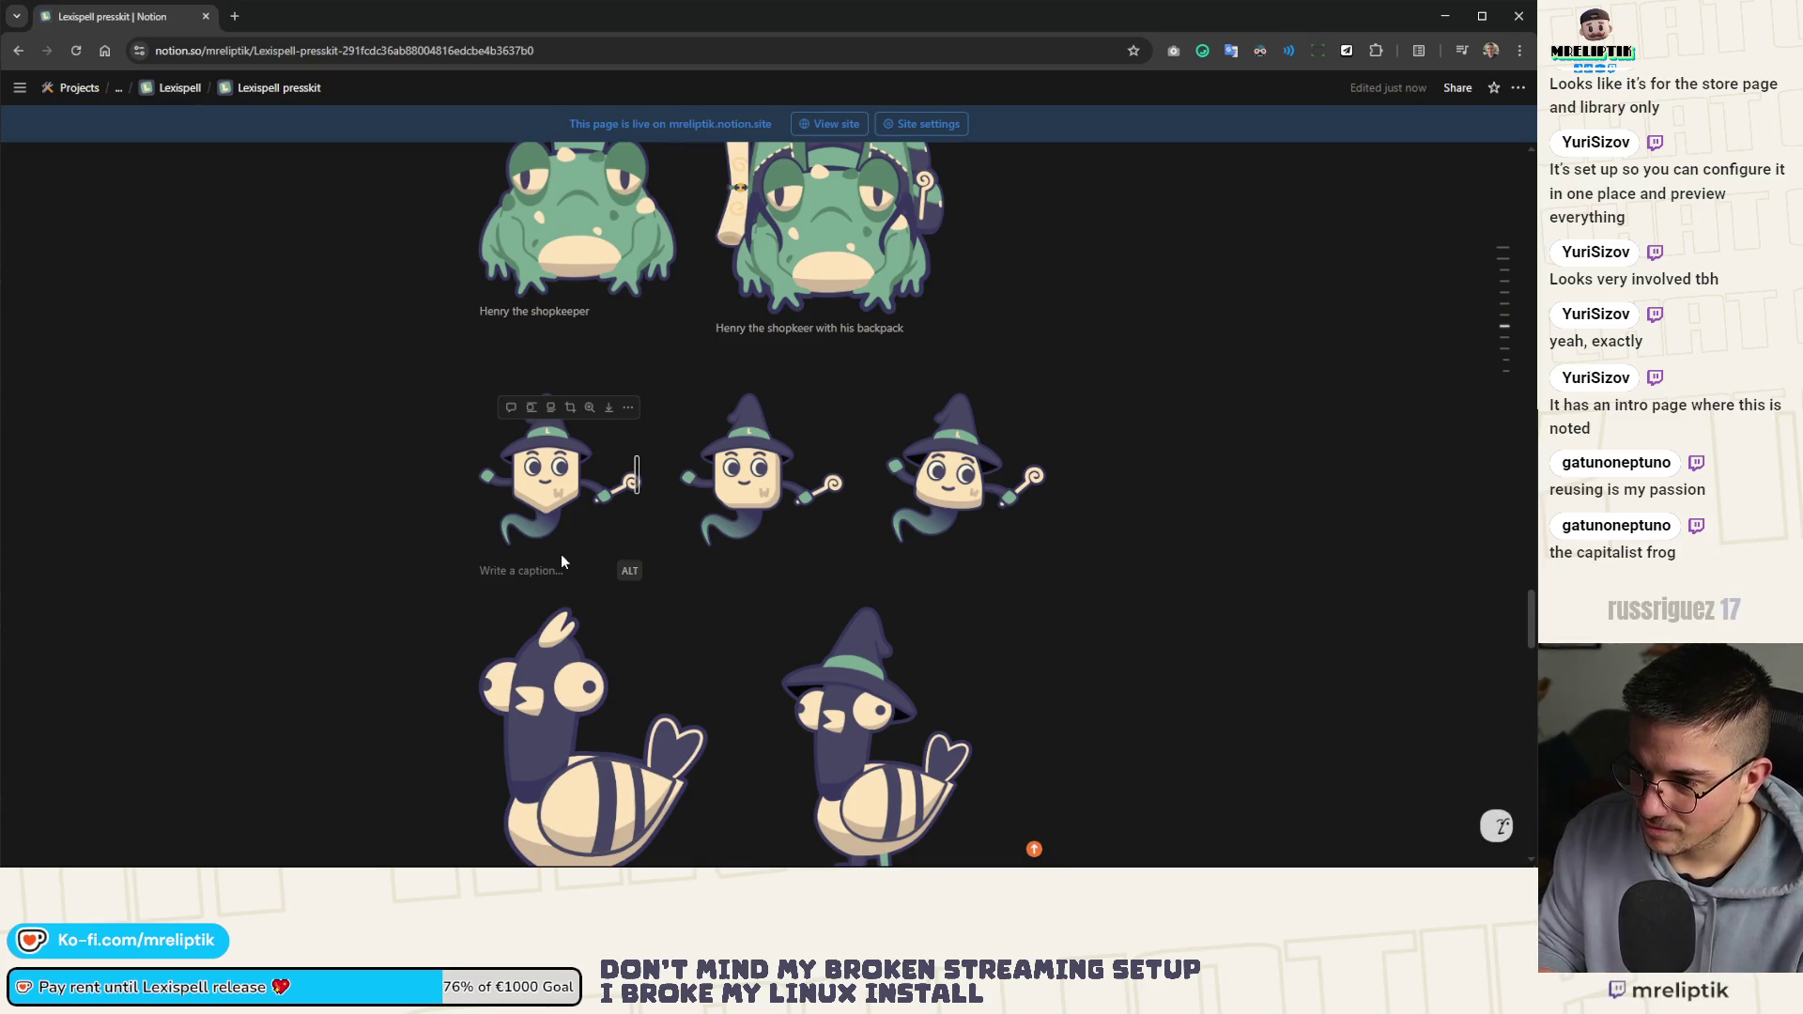
text(Letter magicia)
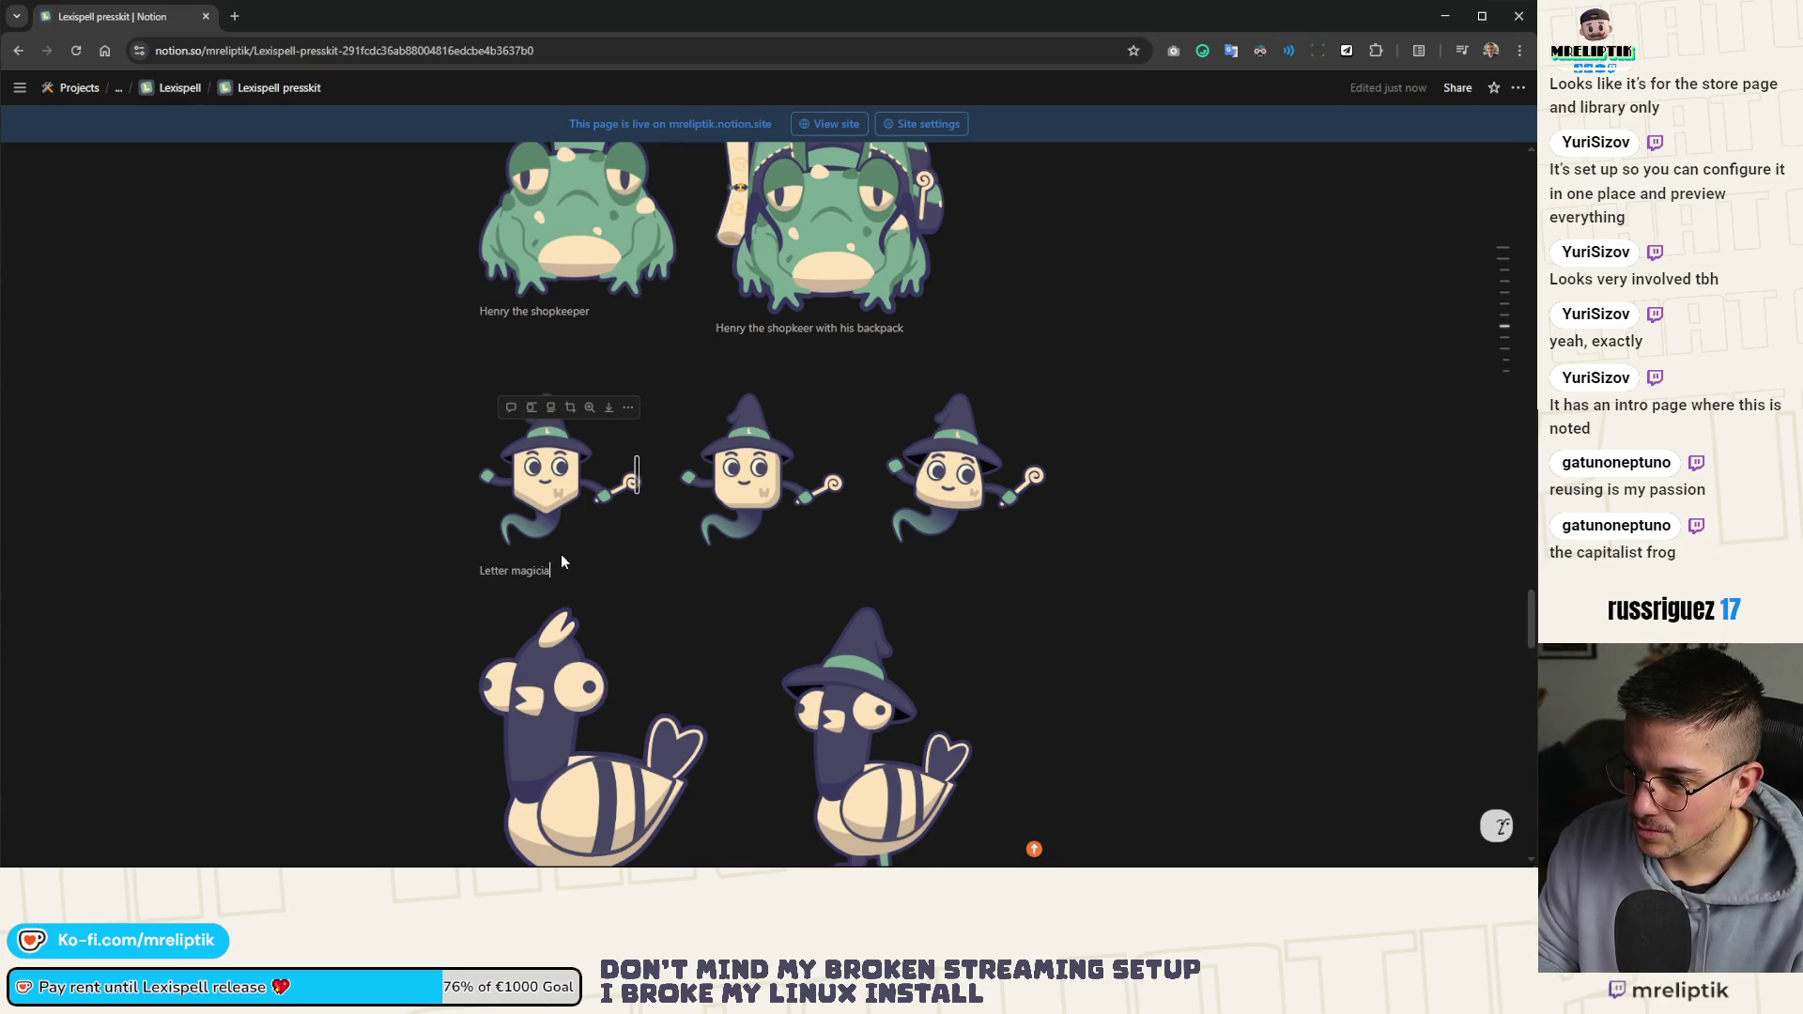
text(n hexagone)
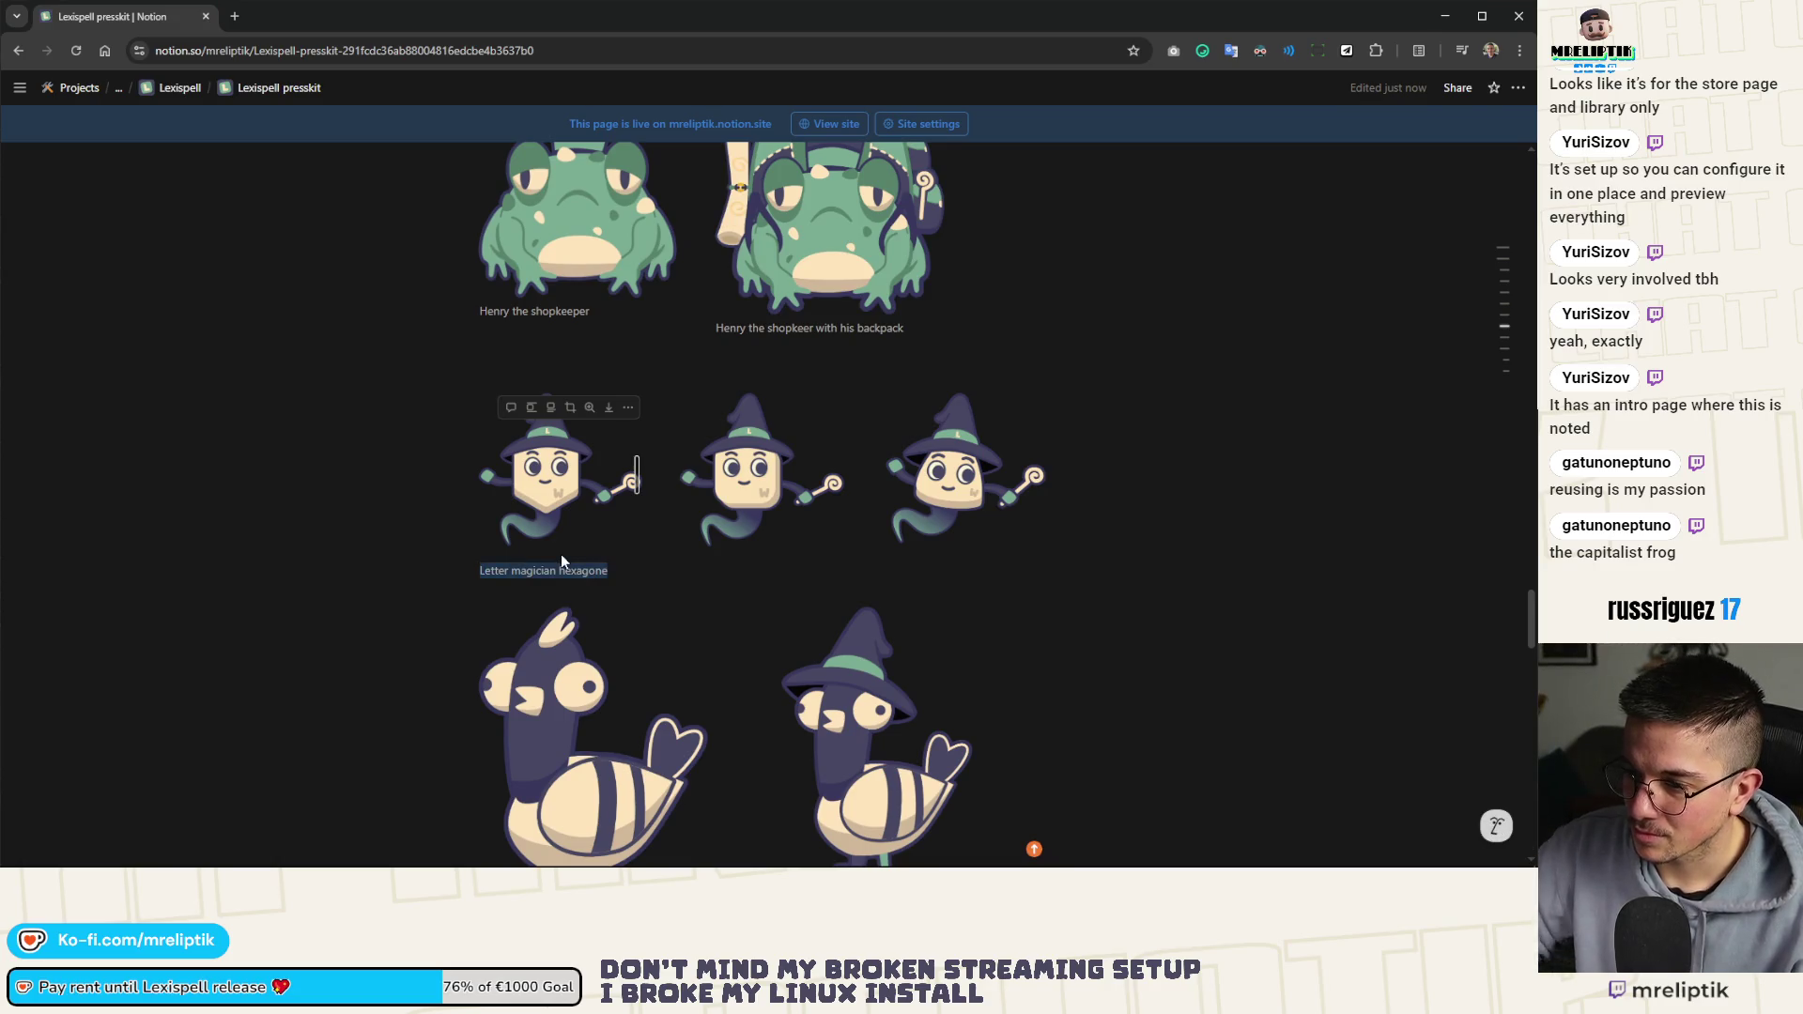
click(769, 455)
click(753, 415)
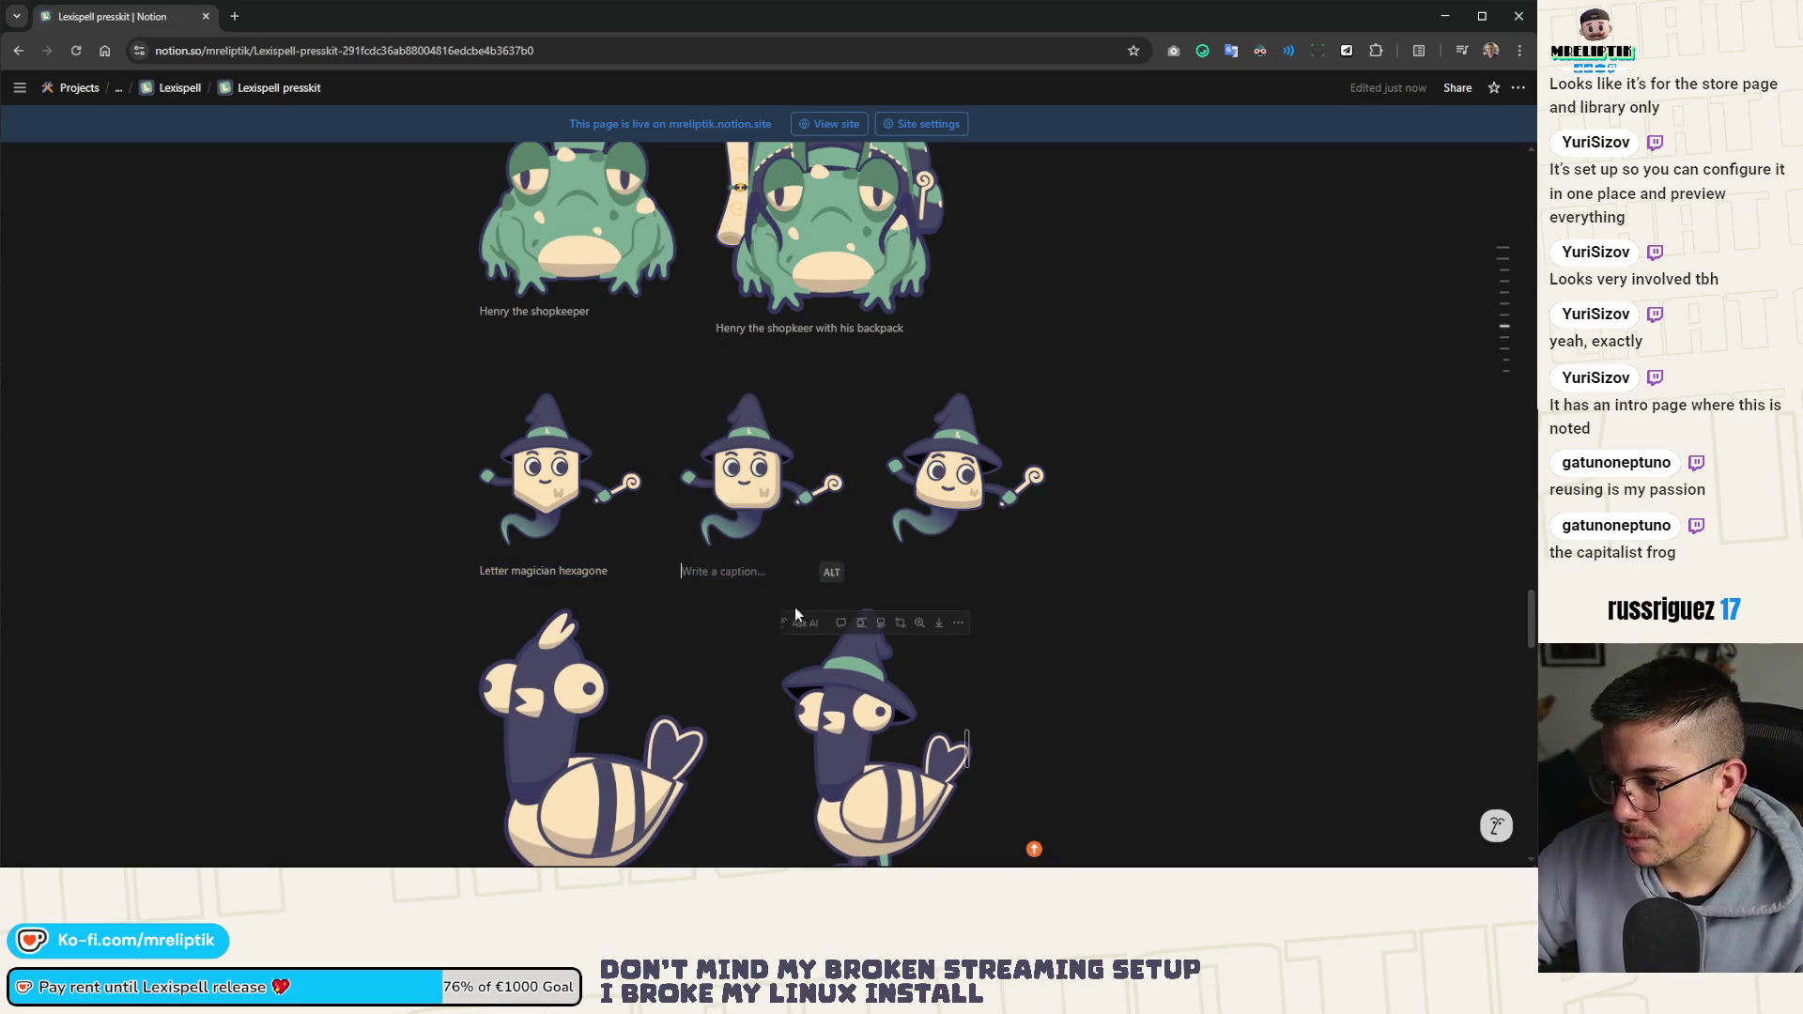
text(Letter magician hexagone)
double_click(792, 572)
text(square)
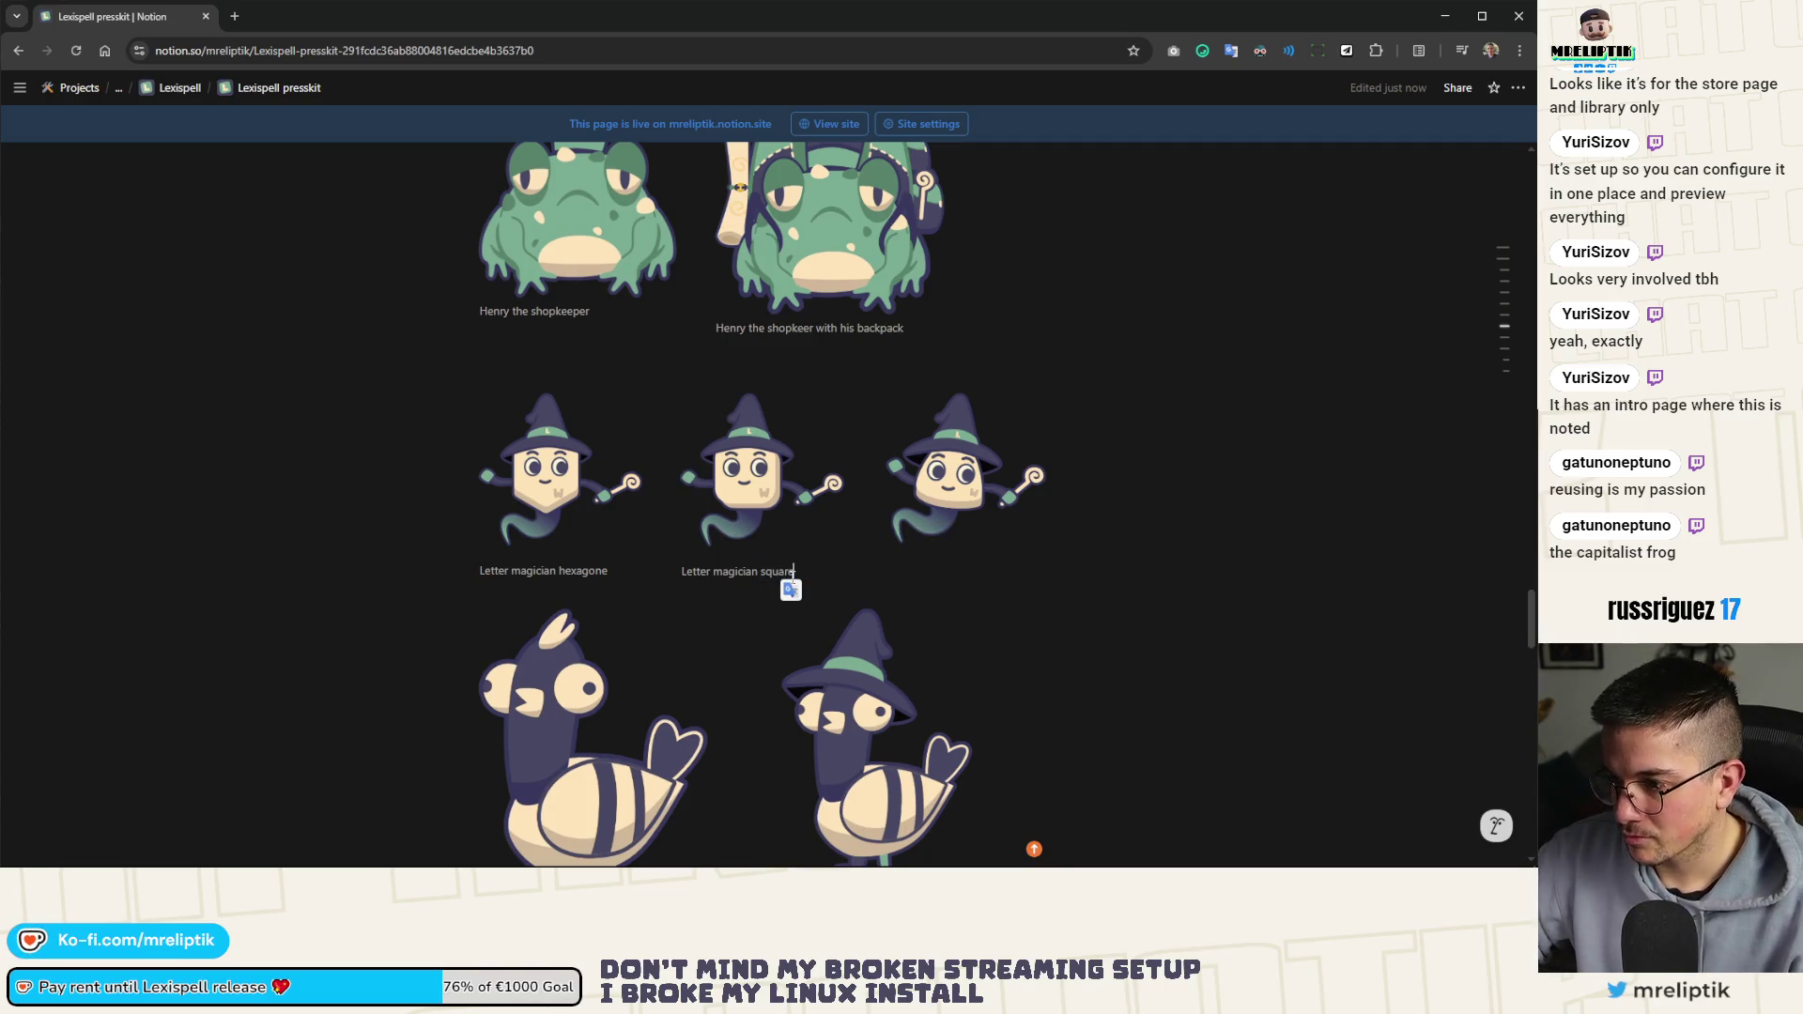
Caption the third ghost image 'Letter magician triangle'
click(952, 434)
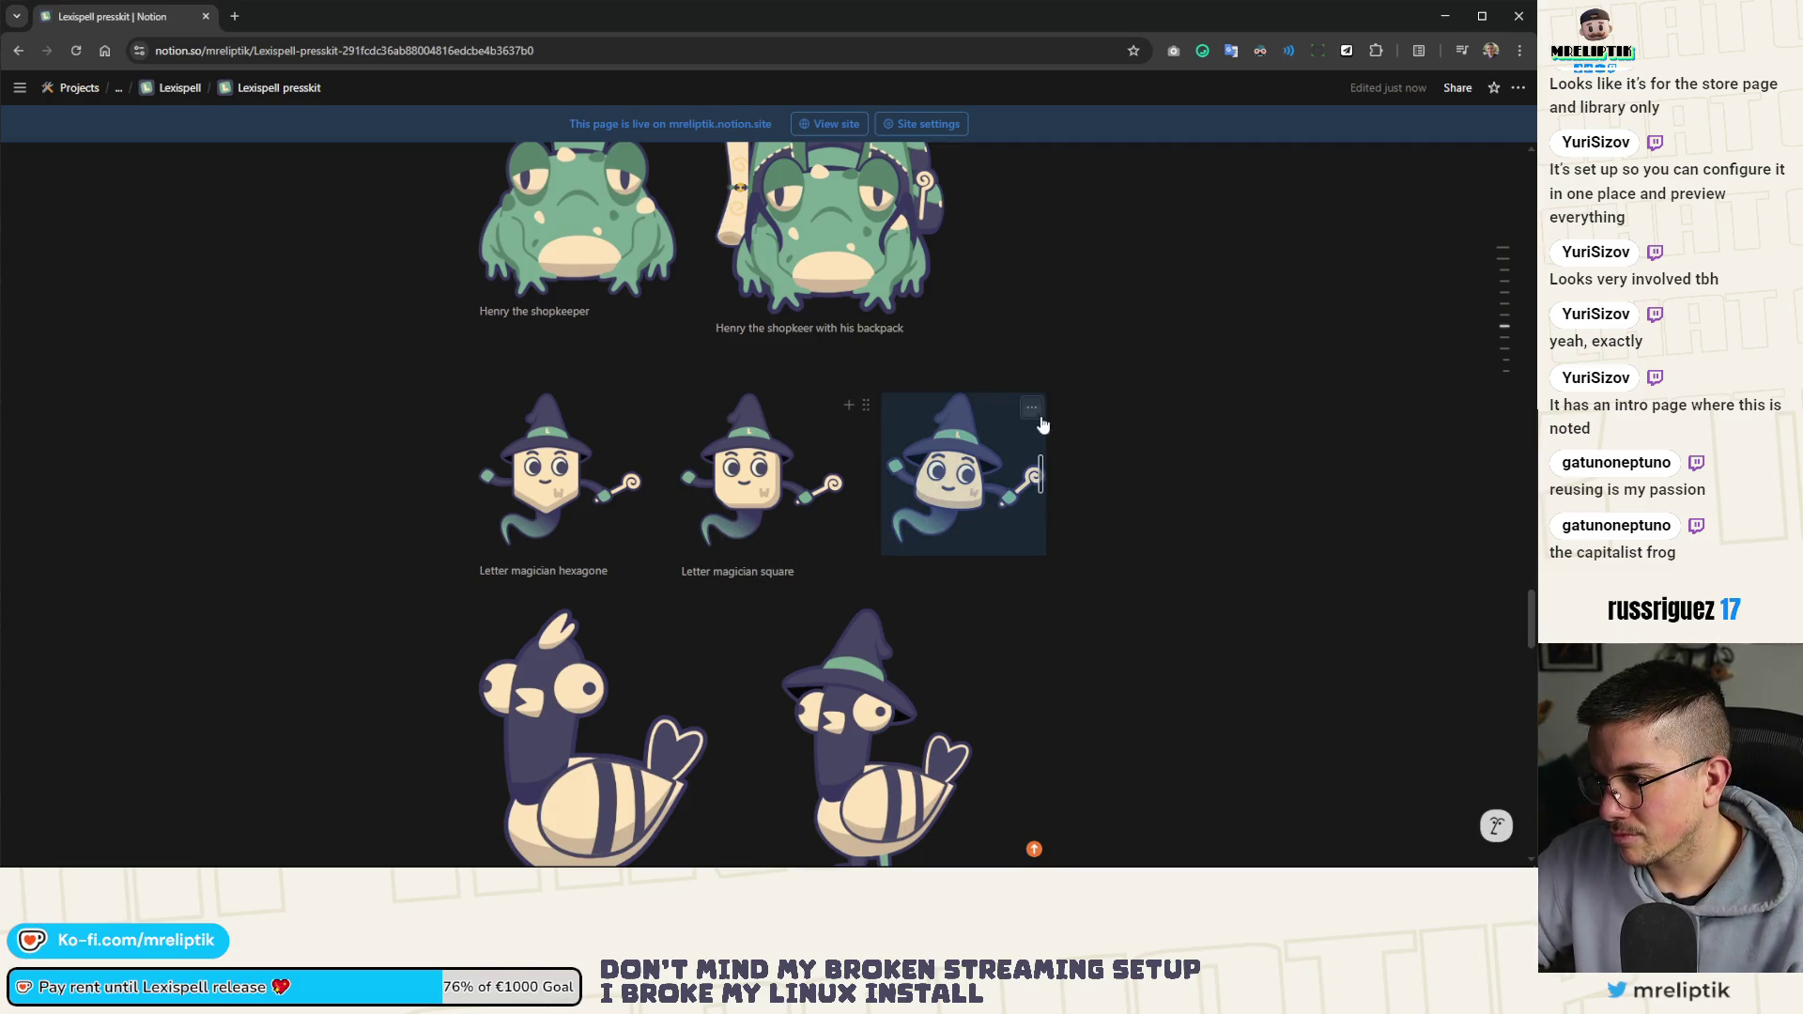
key(Up)
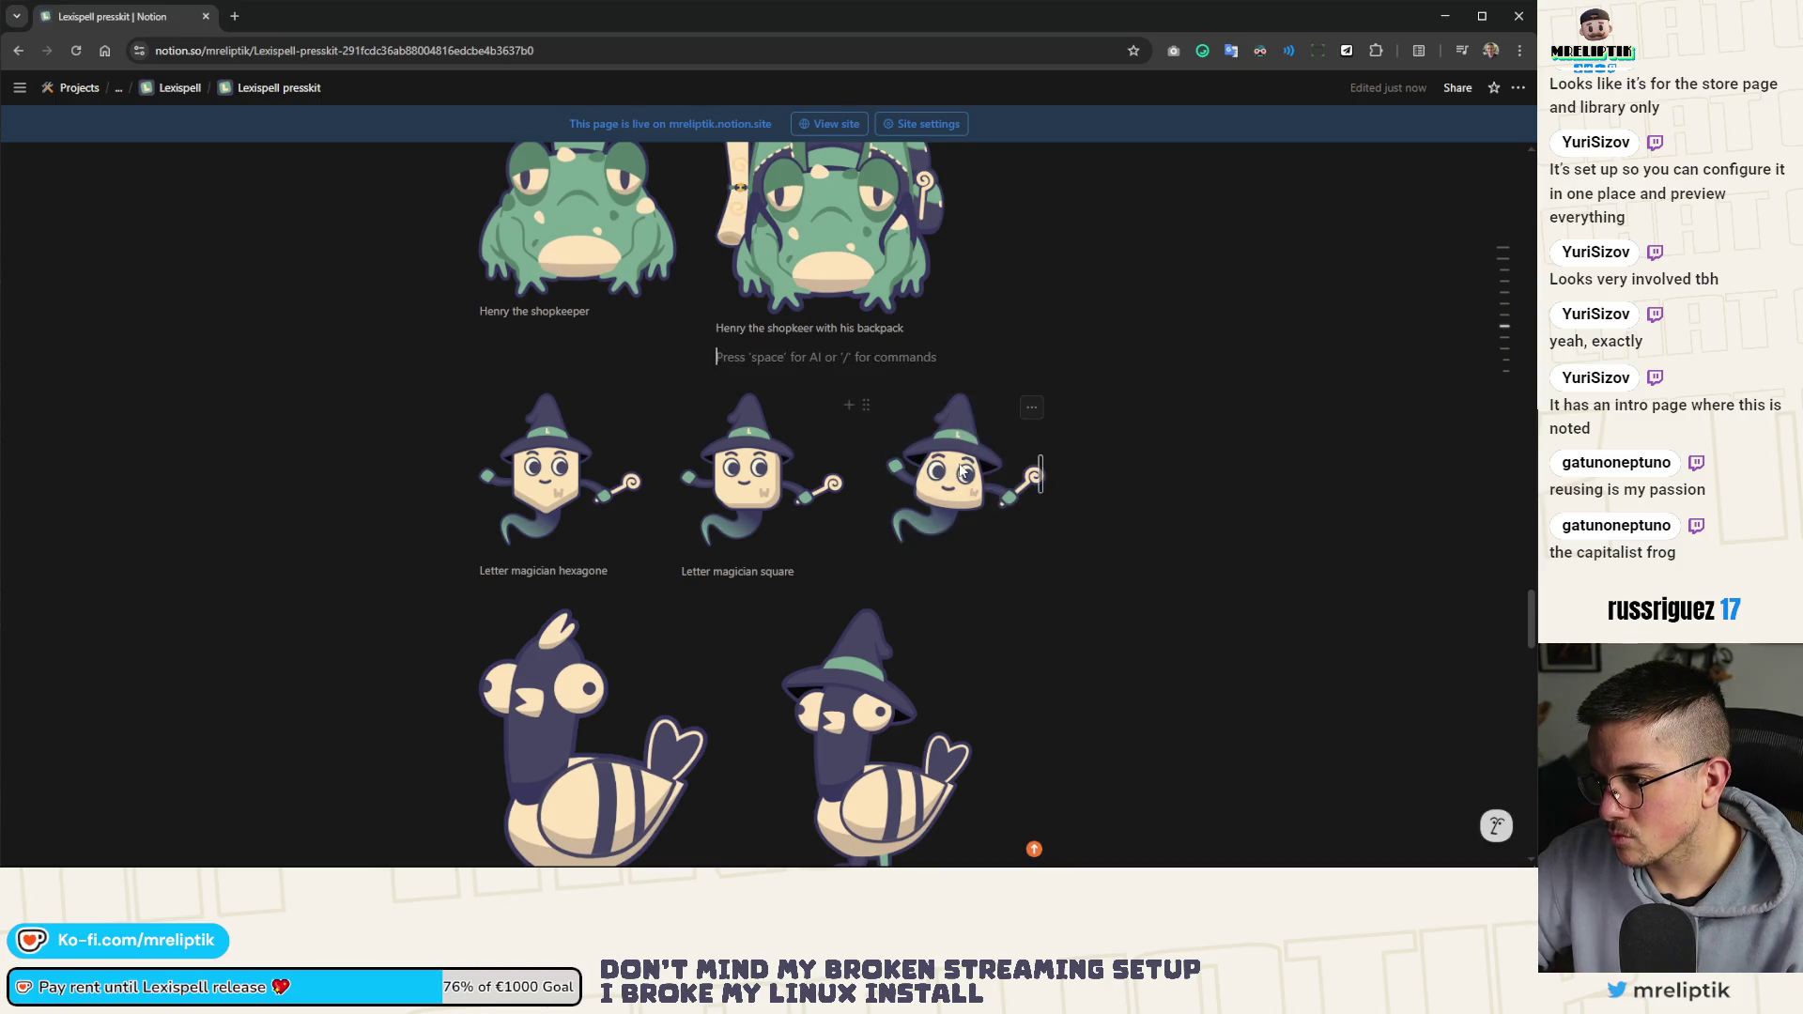
click(964, 473)
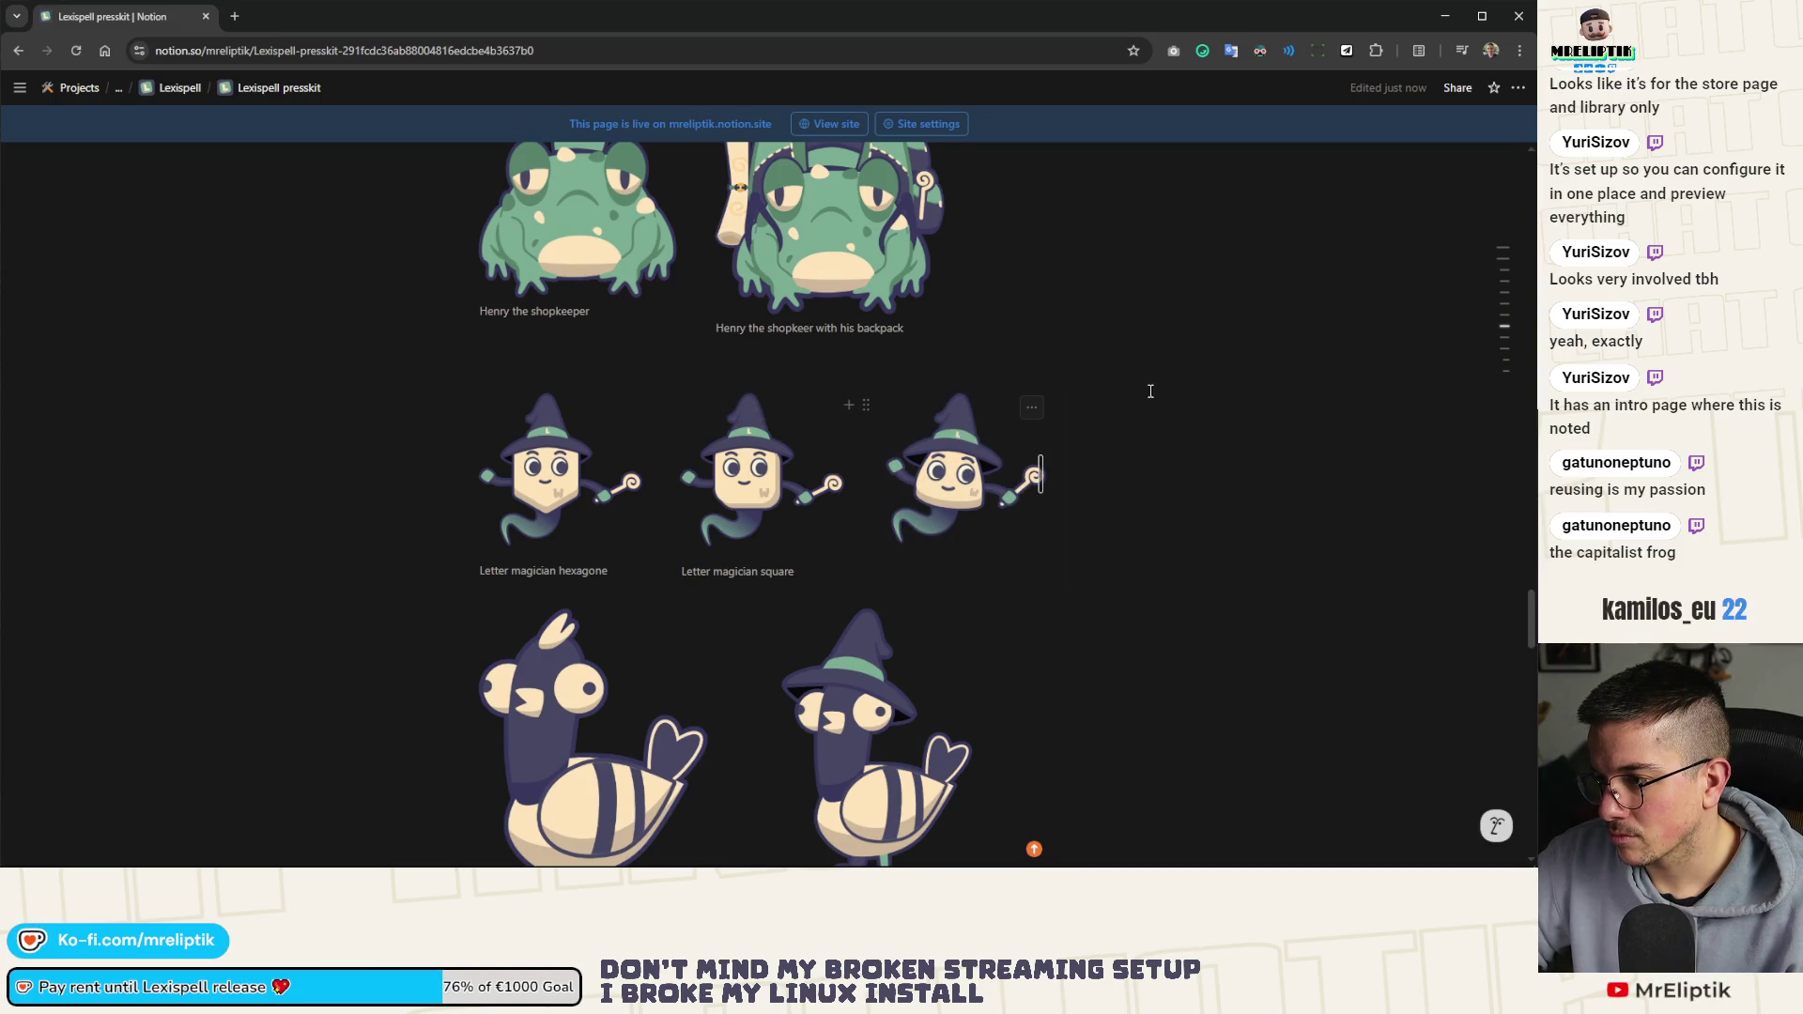
click(1034, 410)
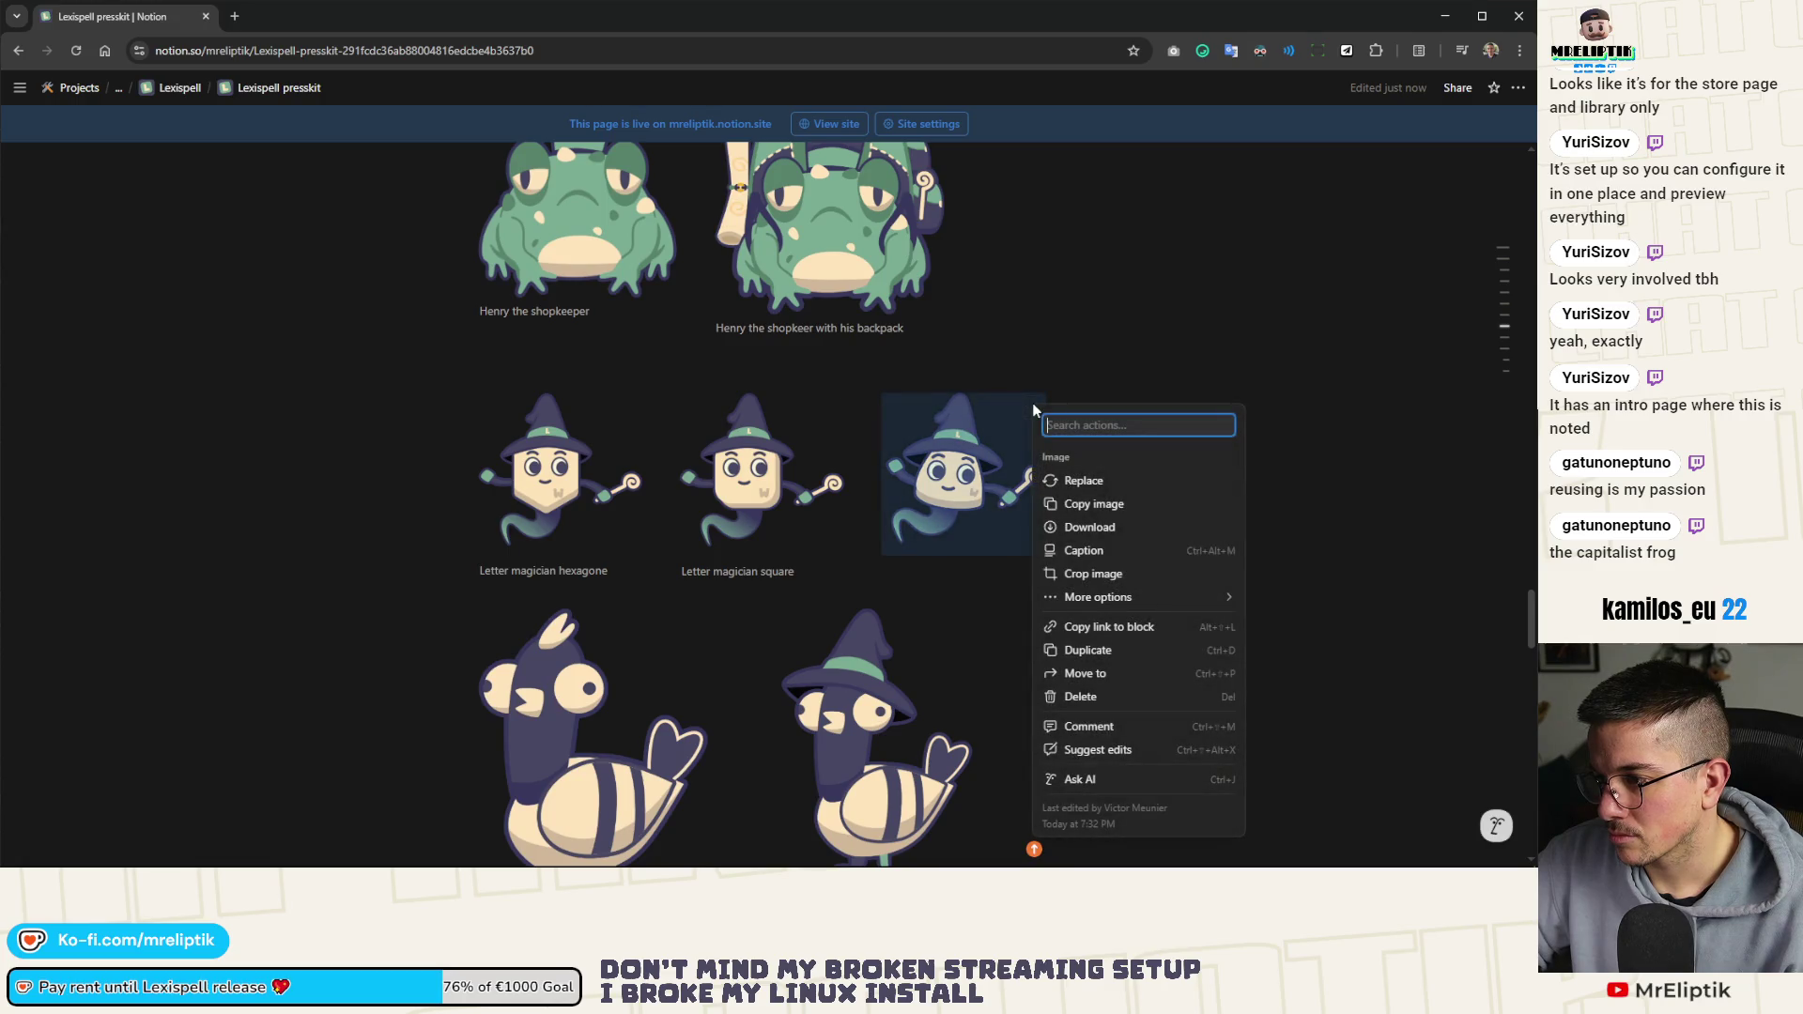
click(1092, 551)
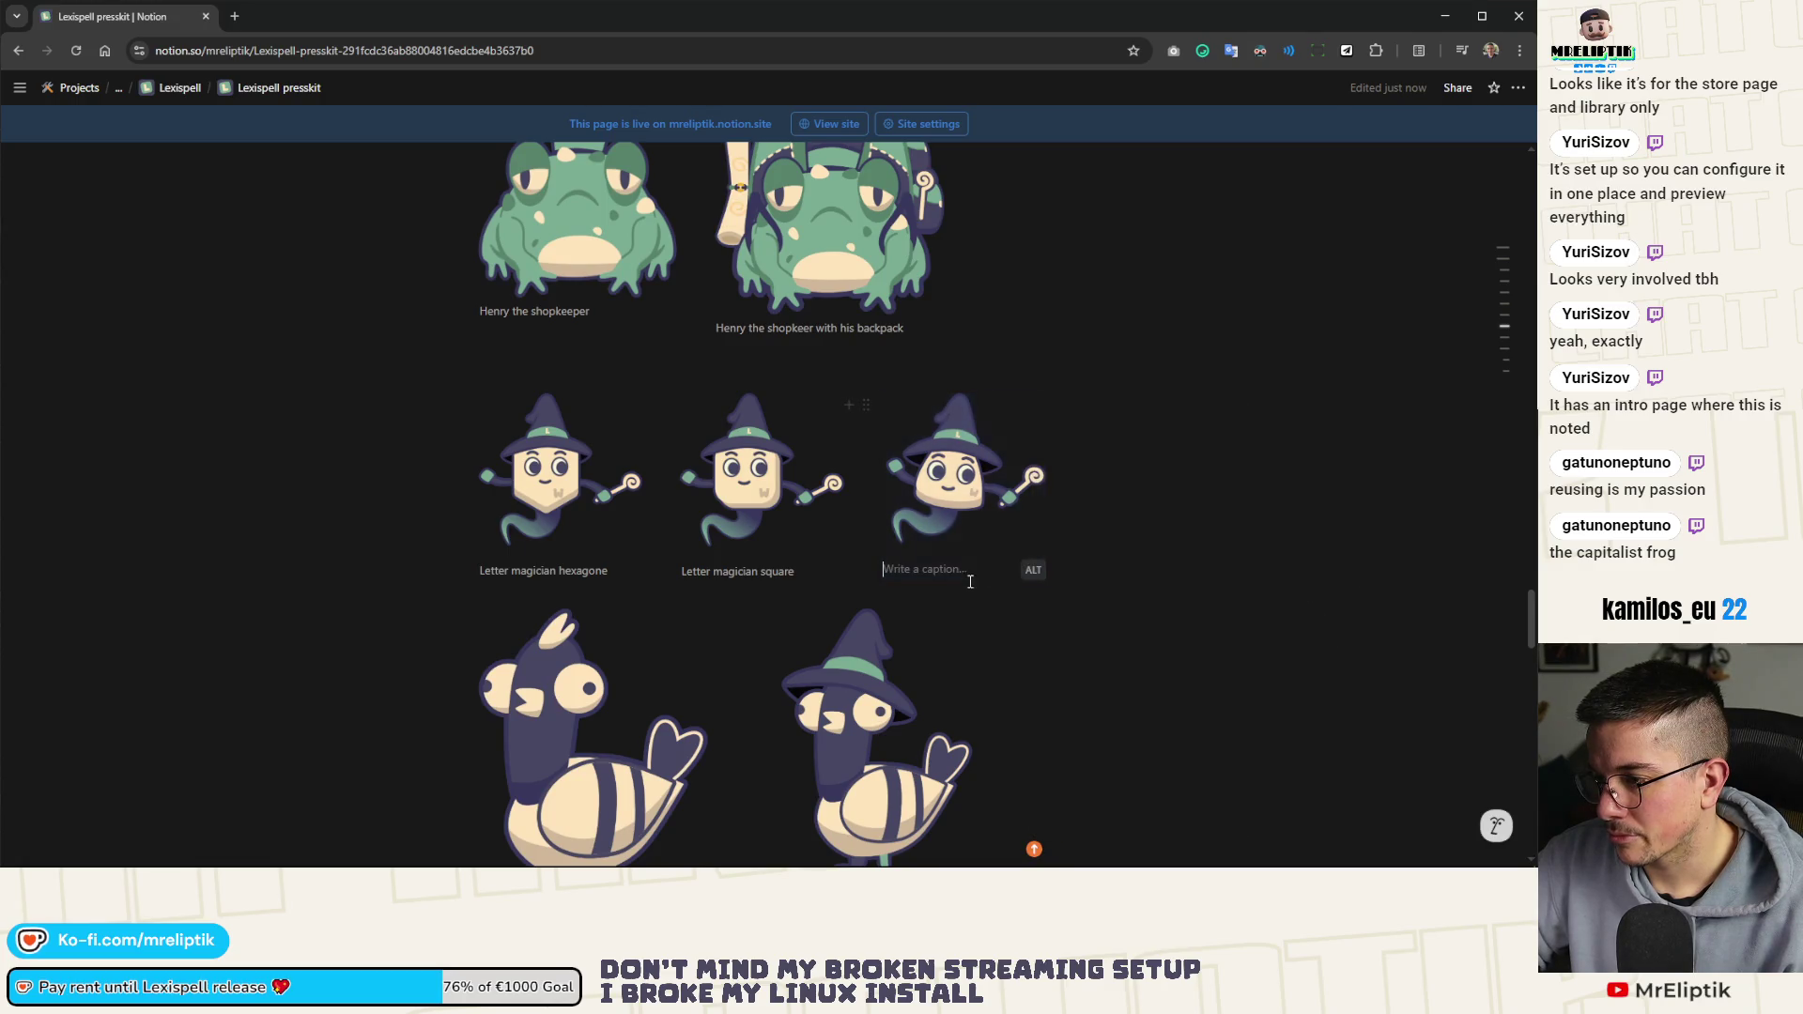
text(Letter magician hexa)
key(BackSpace)
key(BackSpace)
key(BackSpace)
text(triang)
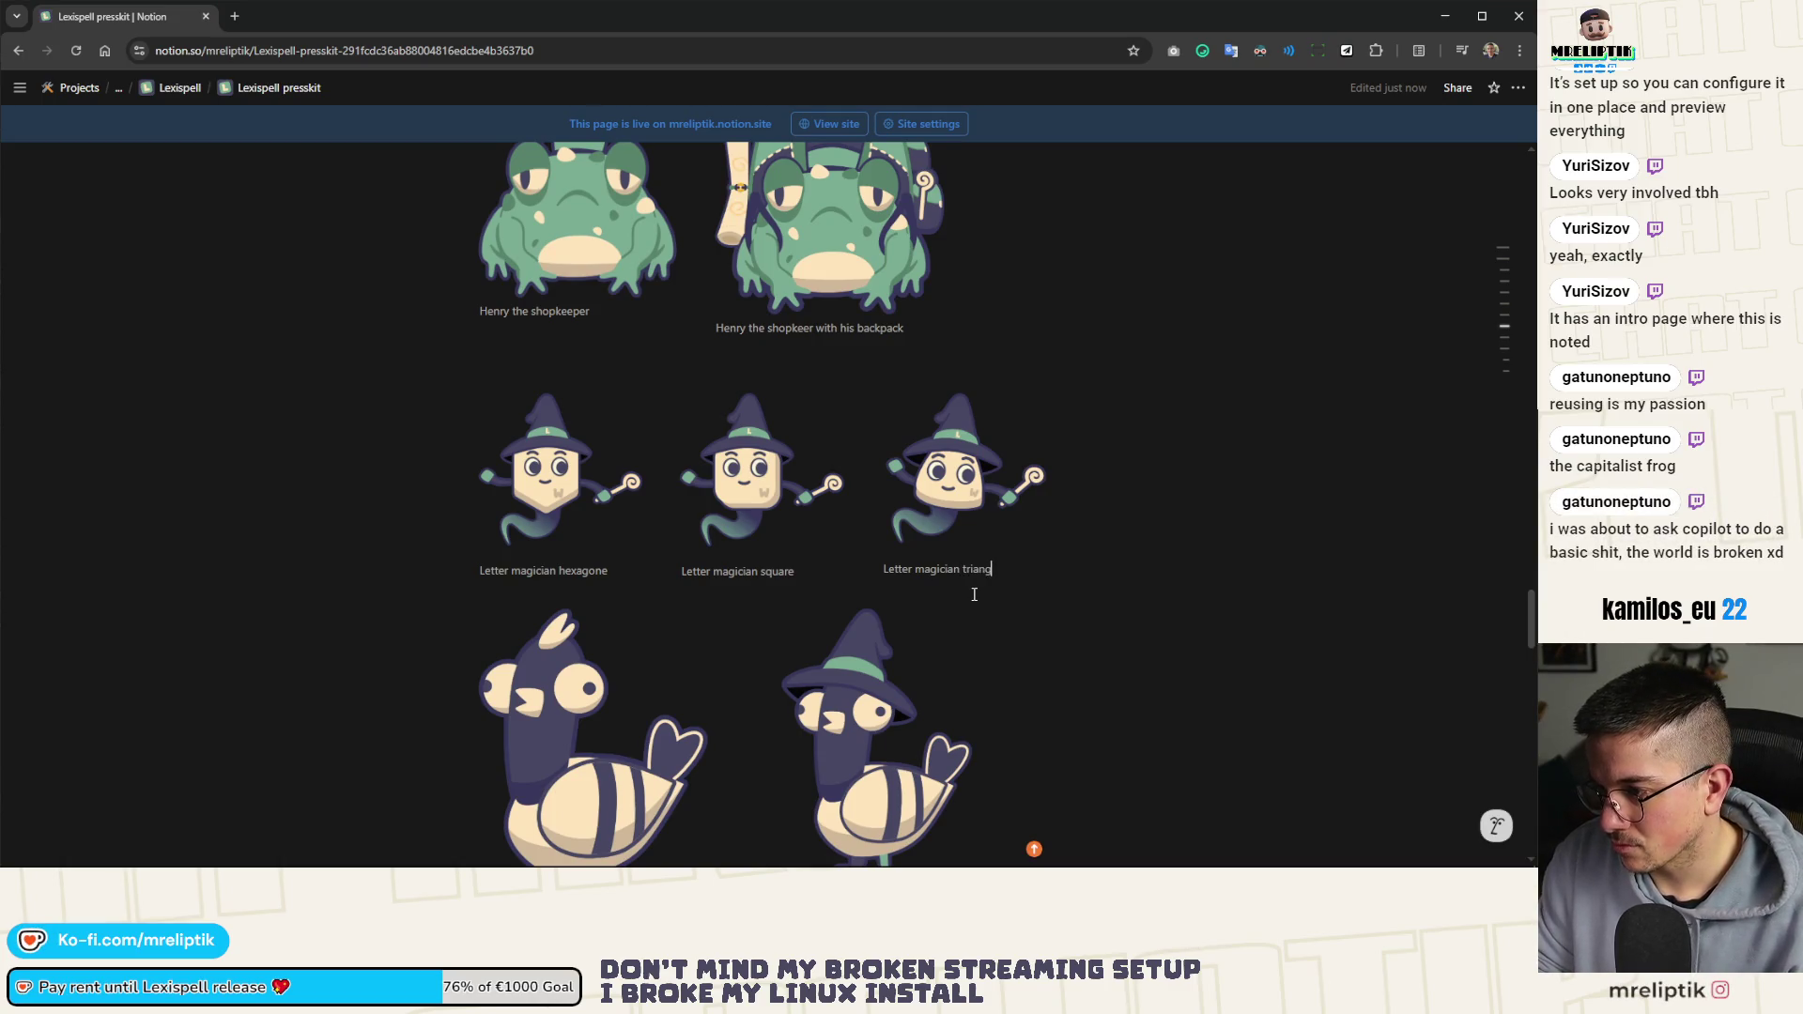
text(le)
key(ctrl+a)
scroll(1071, 515, up, 2)
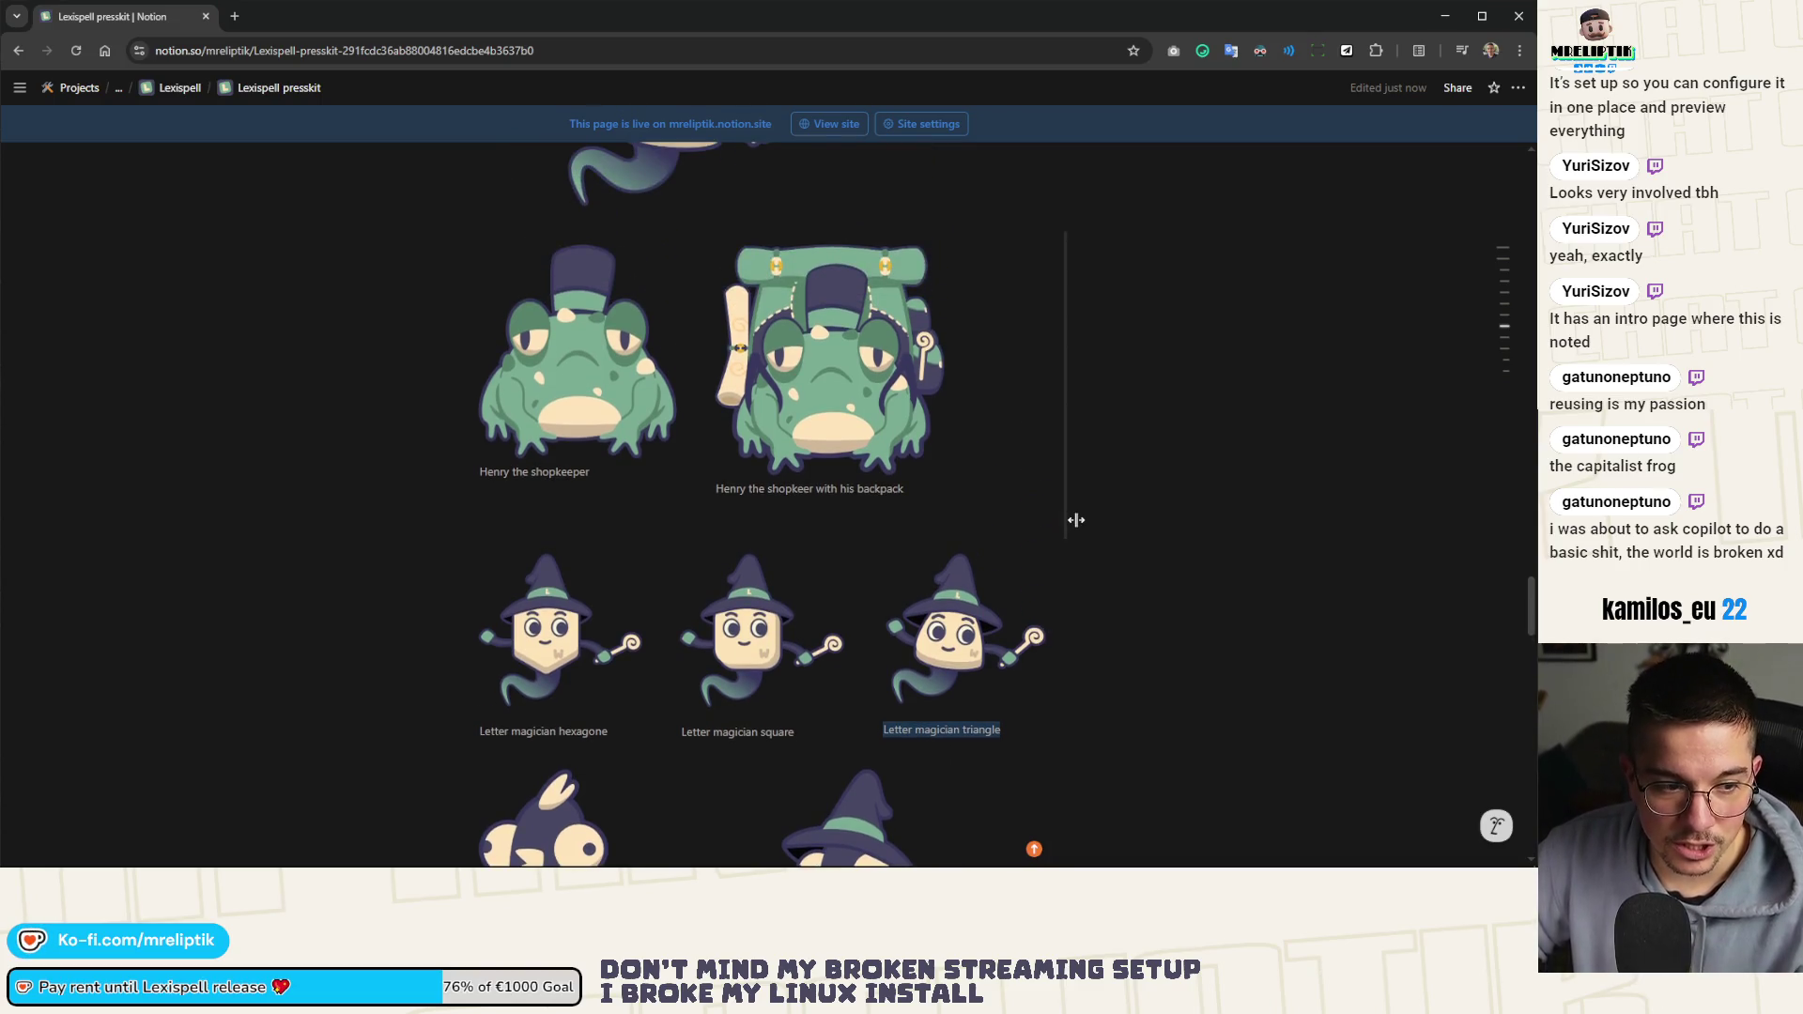
scroll(779, 576, up, 3)
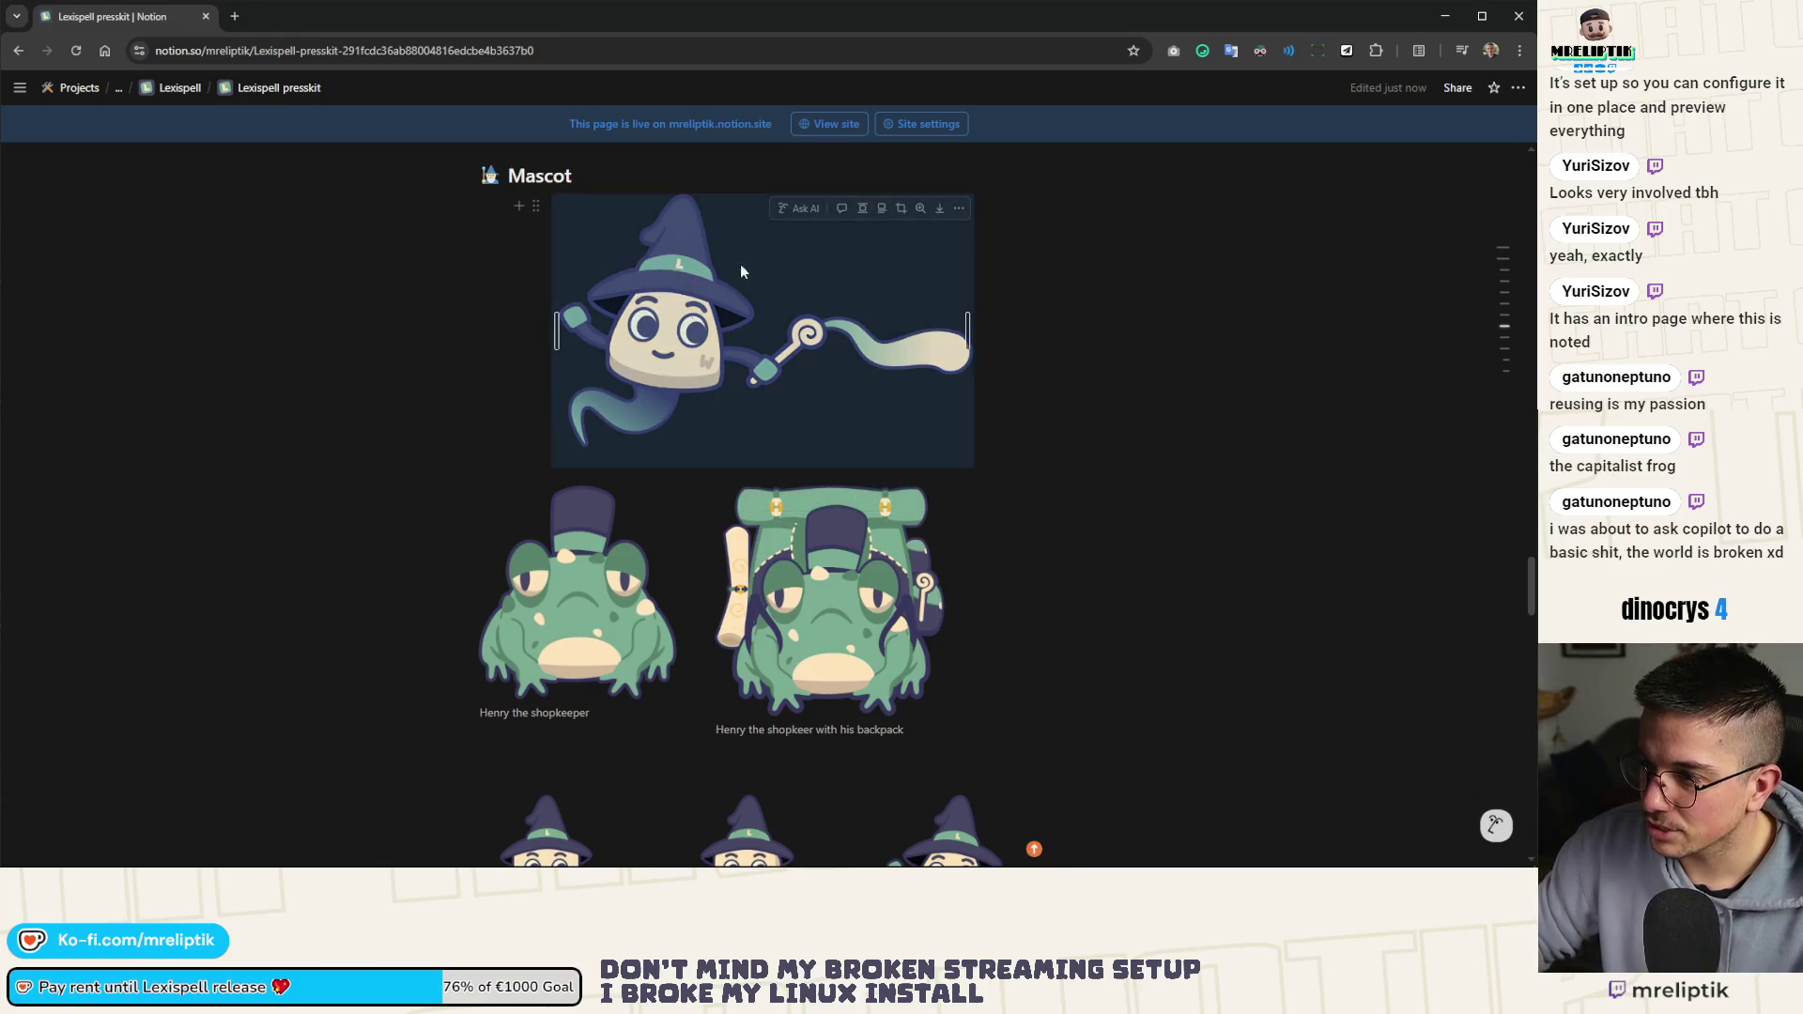
scroll(684, 477, down, 10)
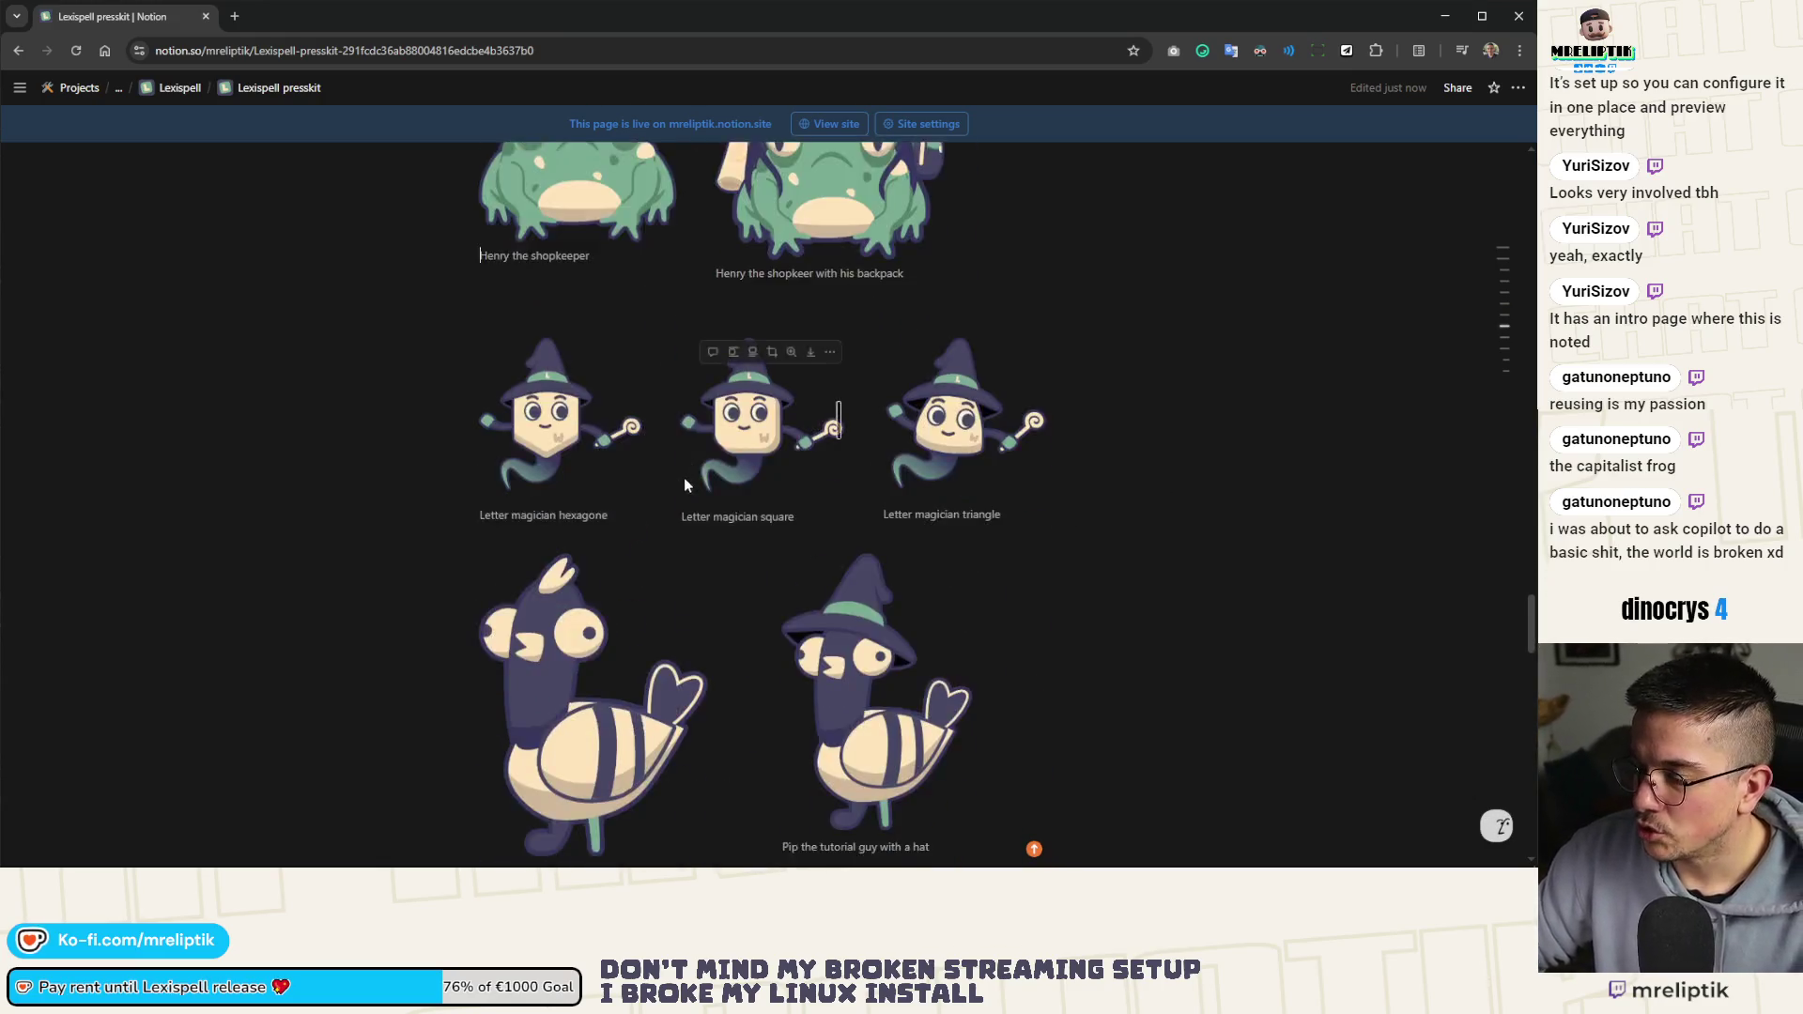
scroll(627, 540, down, 12)
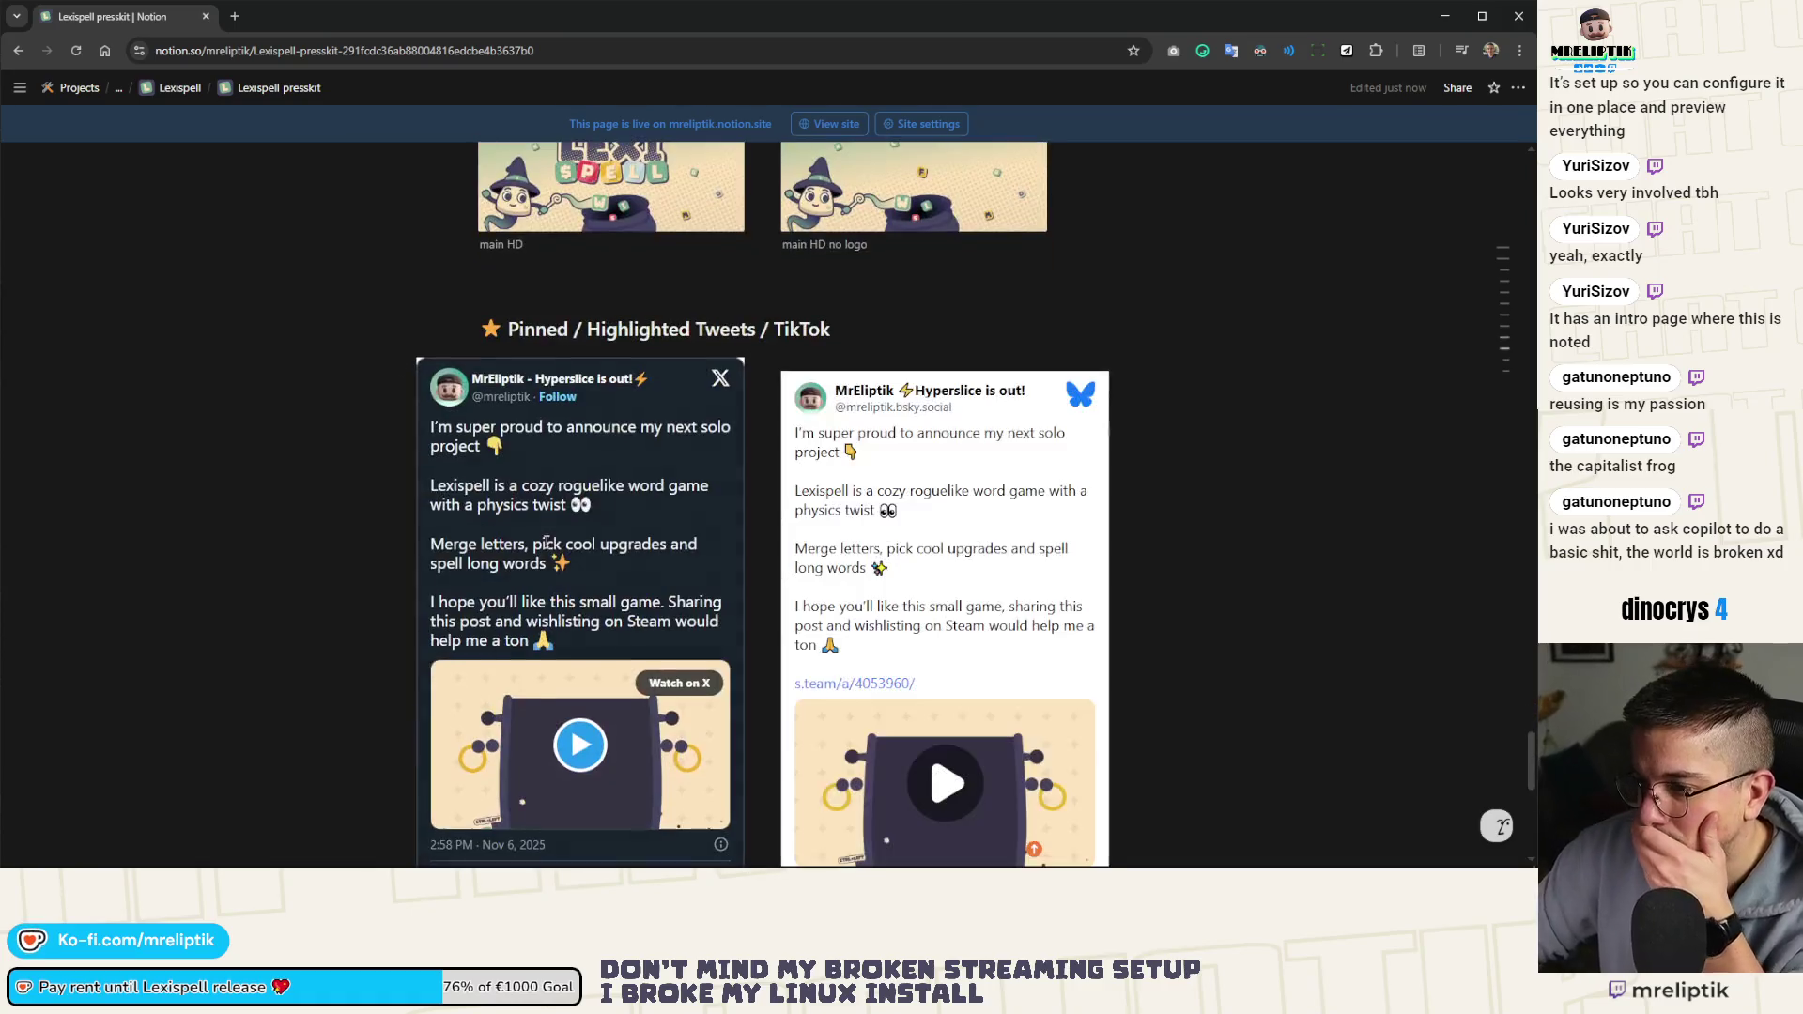
scroll(356, 586, up, 6)
scroll(356, 586, up, 20)
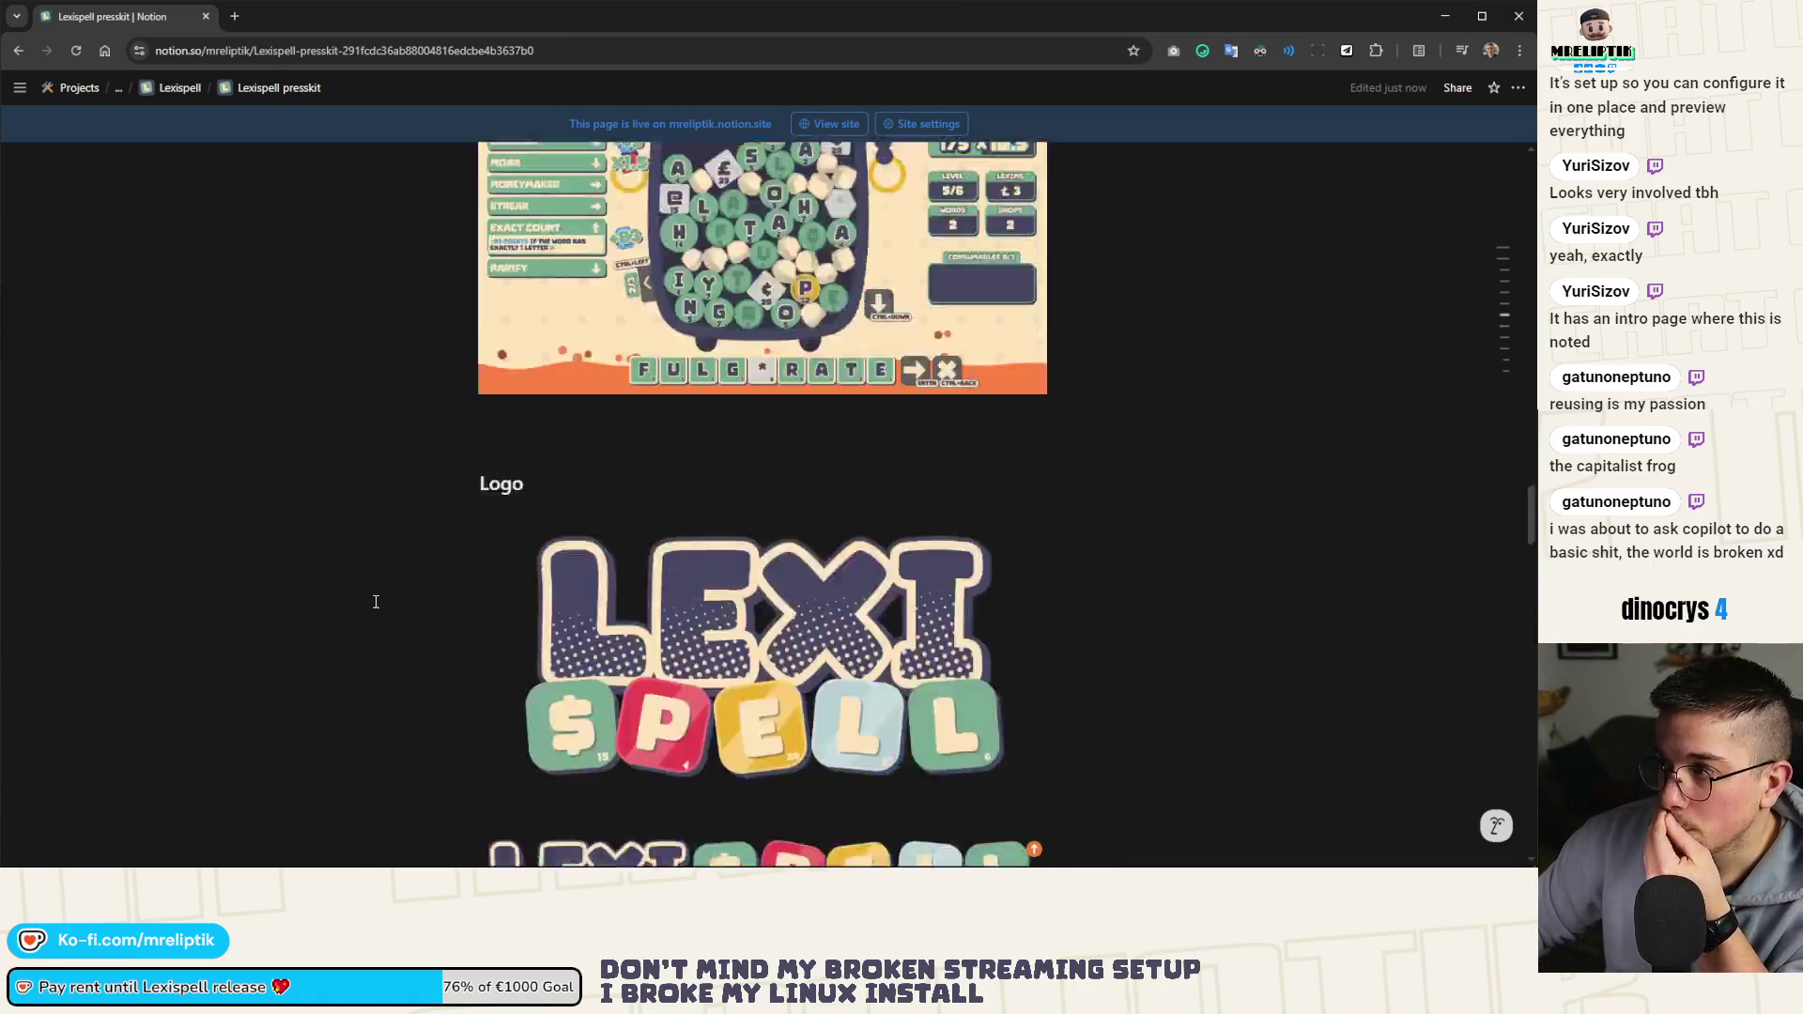
scroll(356, 591, up, 15)
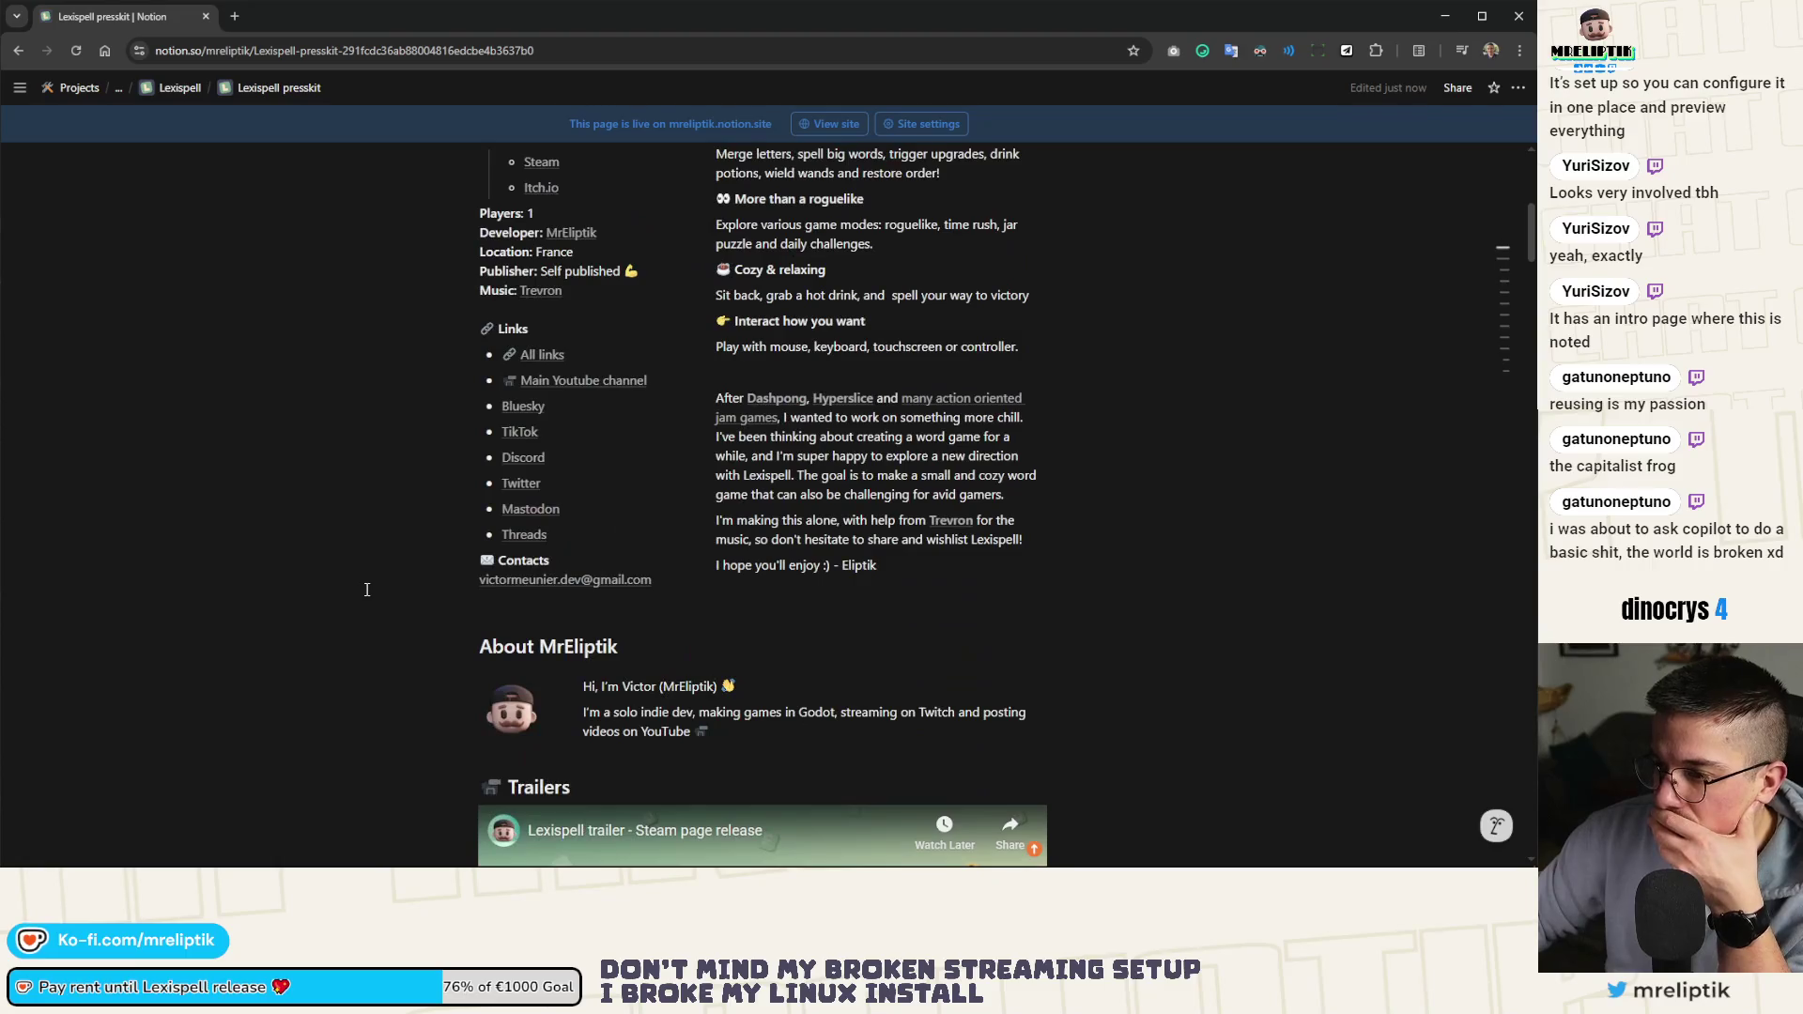
scroll(342, 568, up, 6)
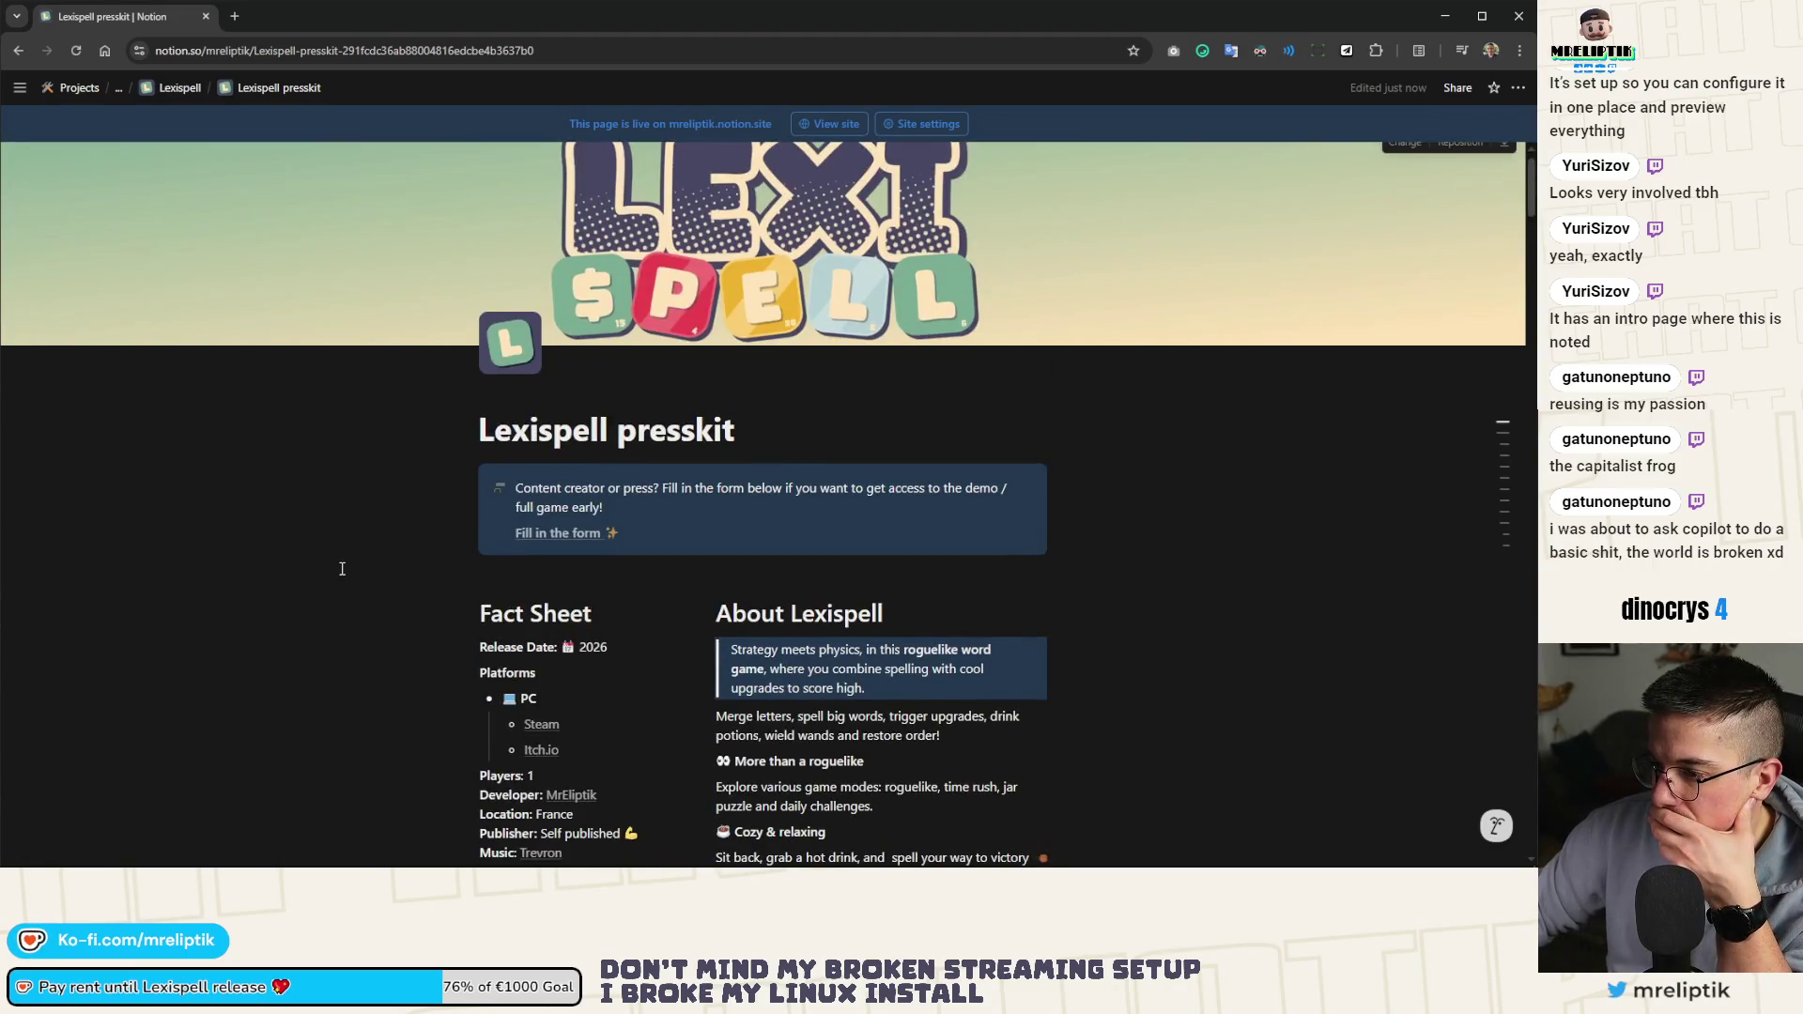
scroll(342, 568, down, 4)
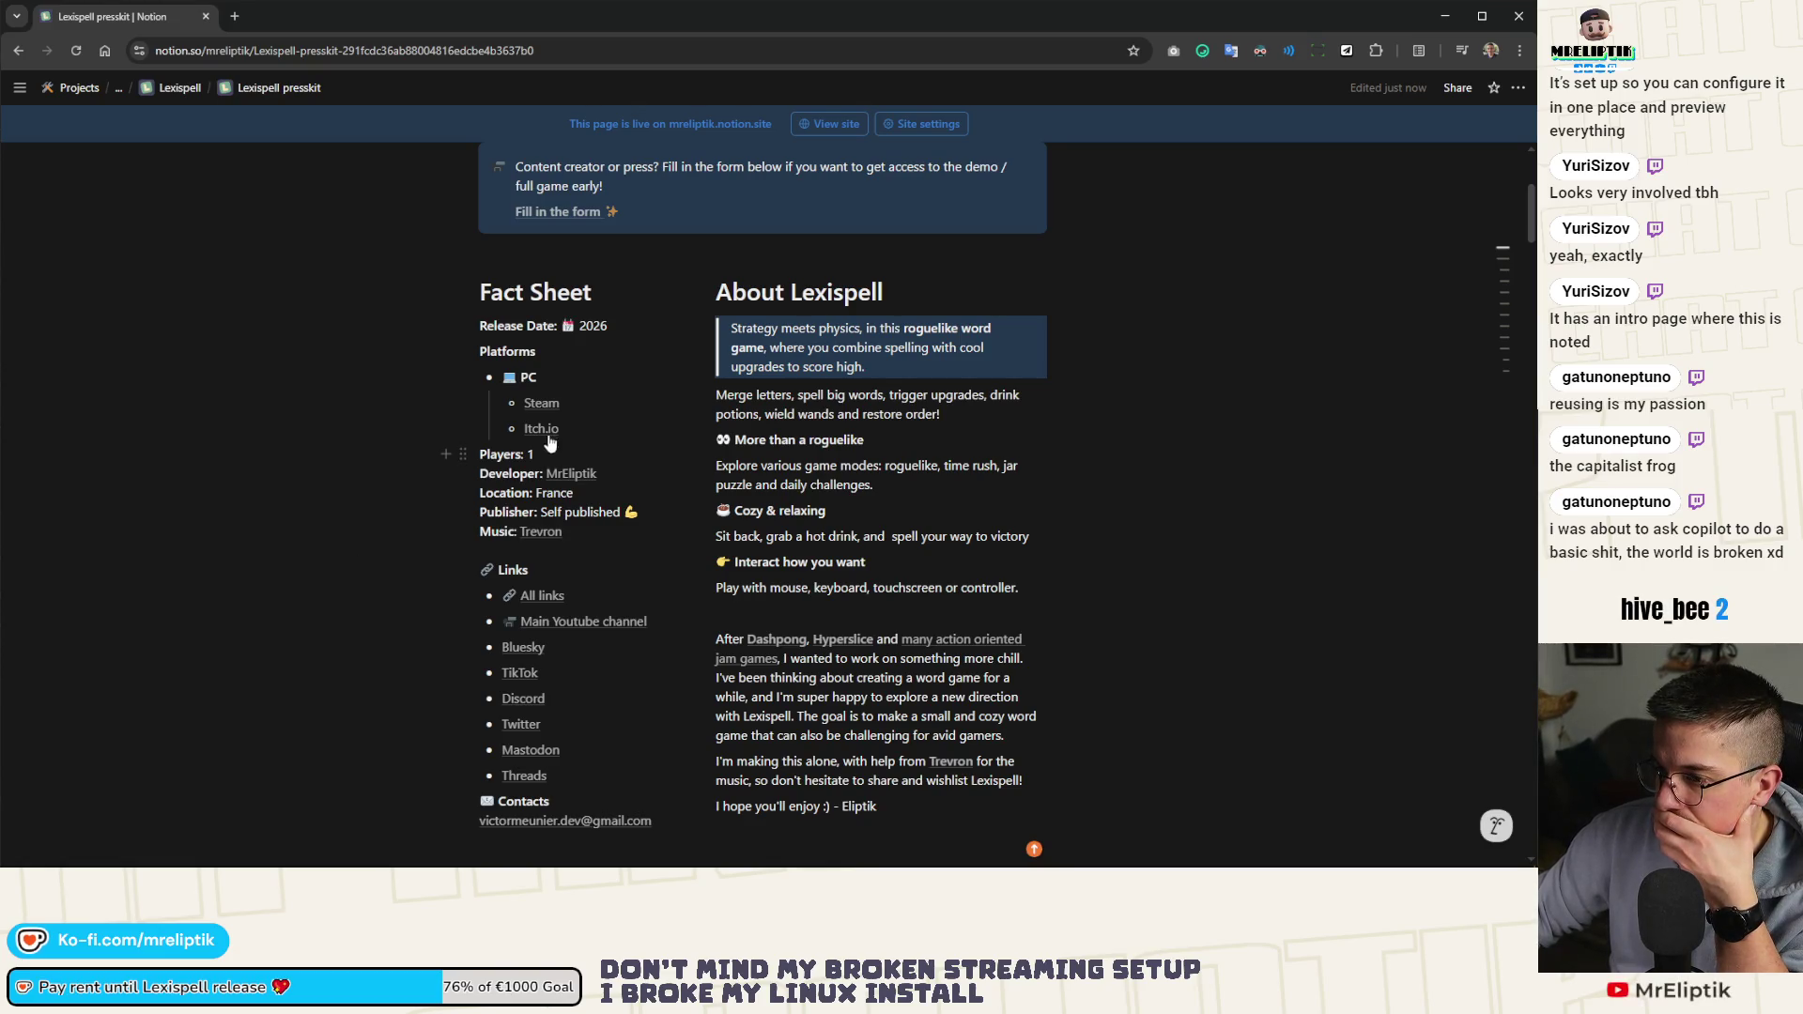
mouse_move(546, 406)
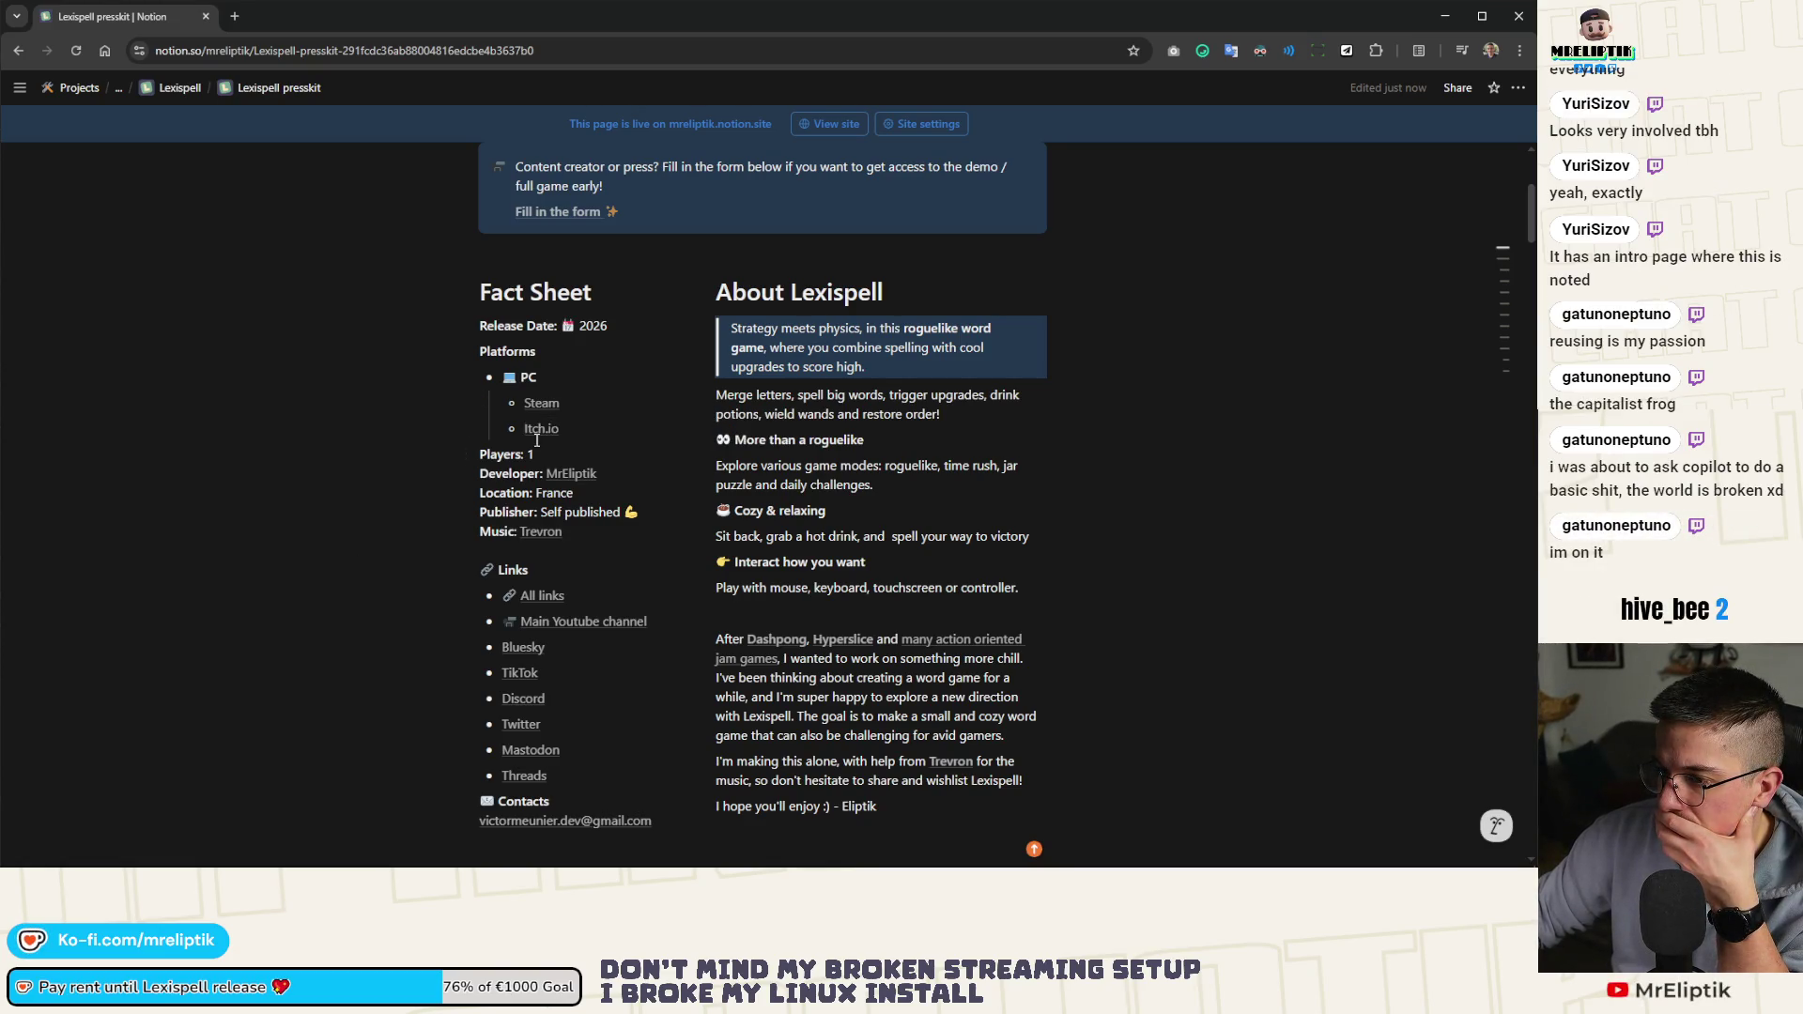
mouse_move(548, 440)
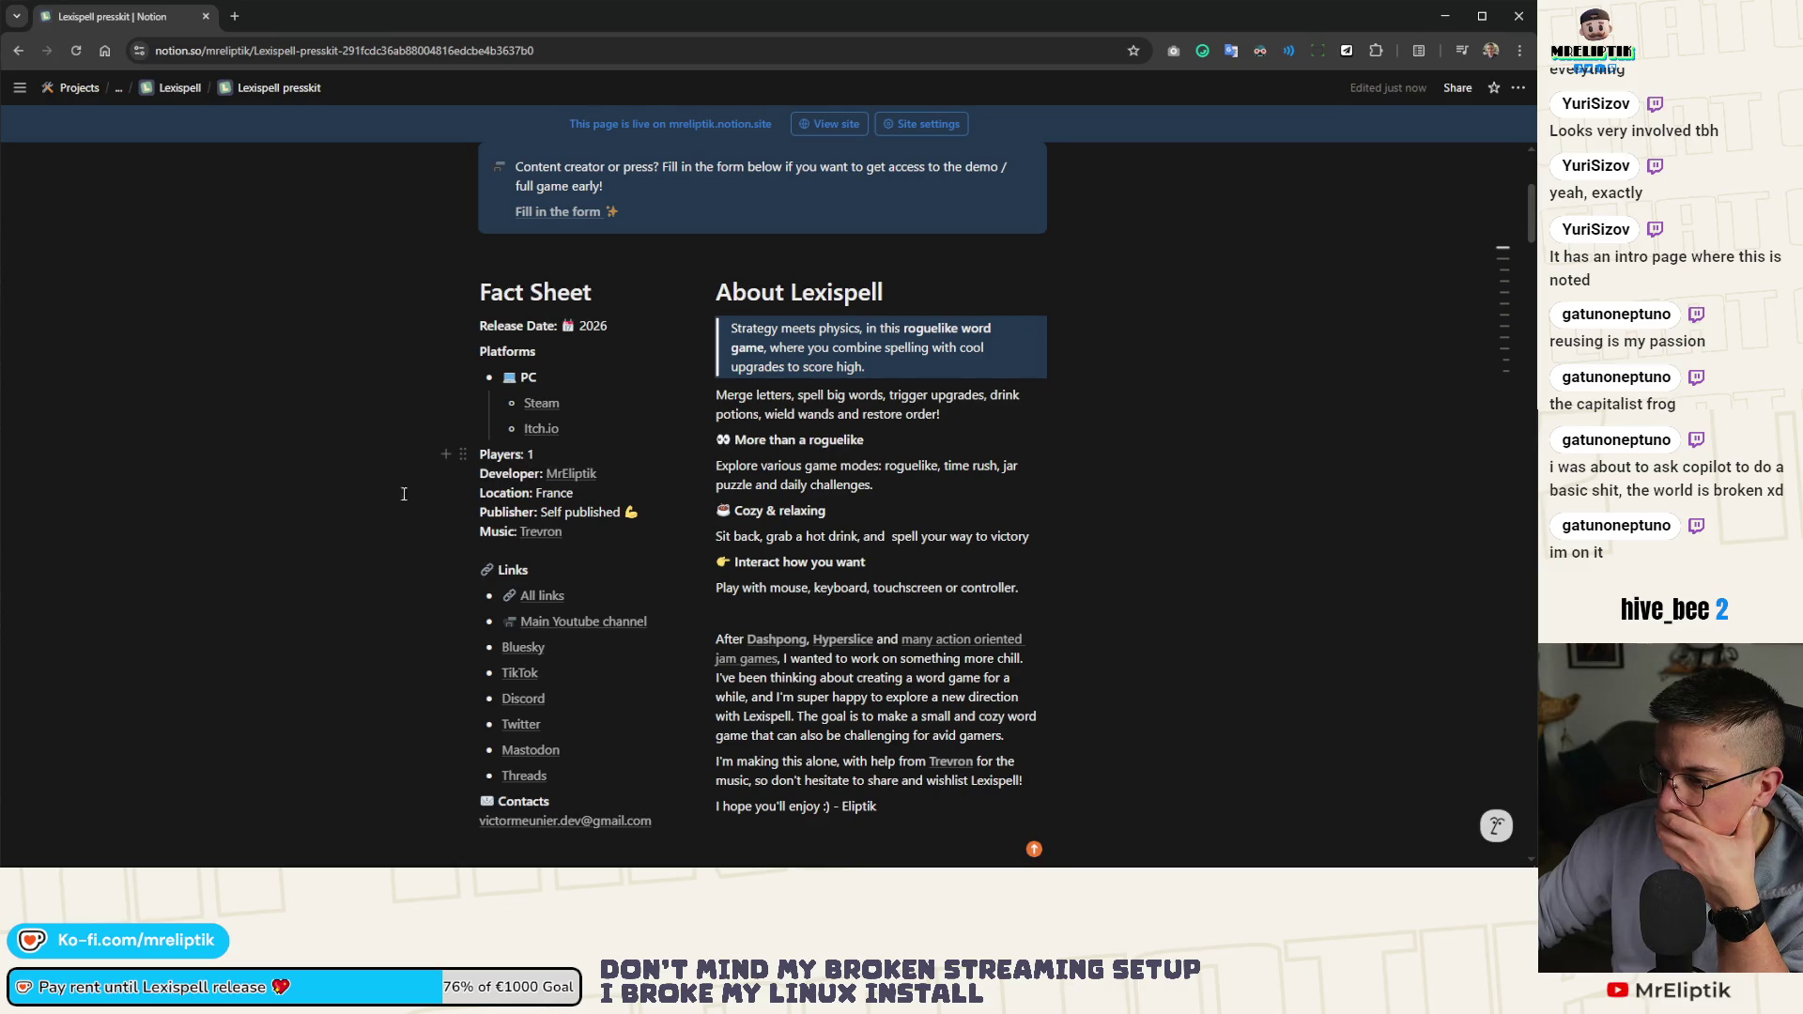
Replace the devlog's cover image with demo_out_now.png
click(207, 17)
scroll(340, 751, down, 5)
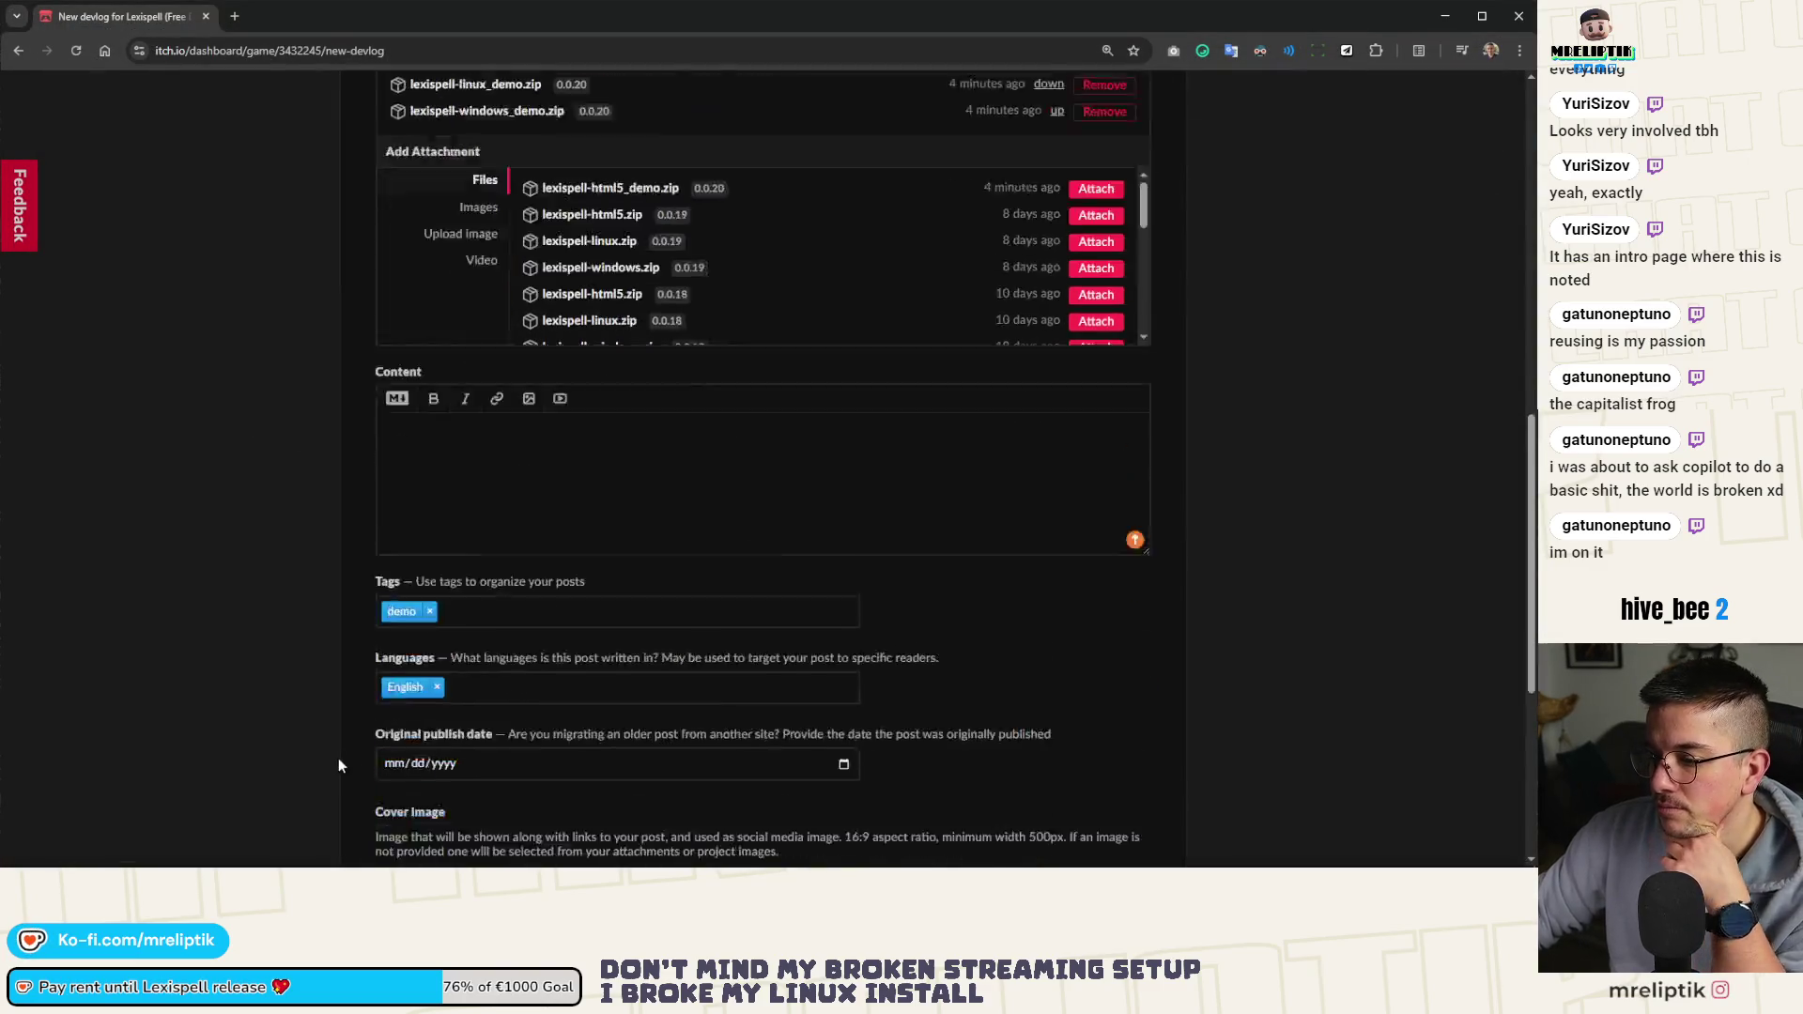
click(427, 562)
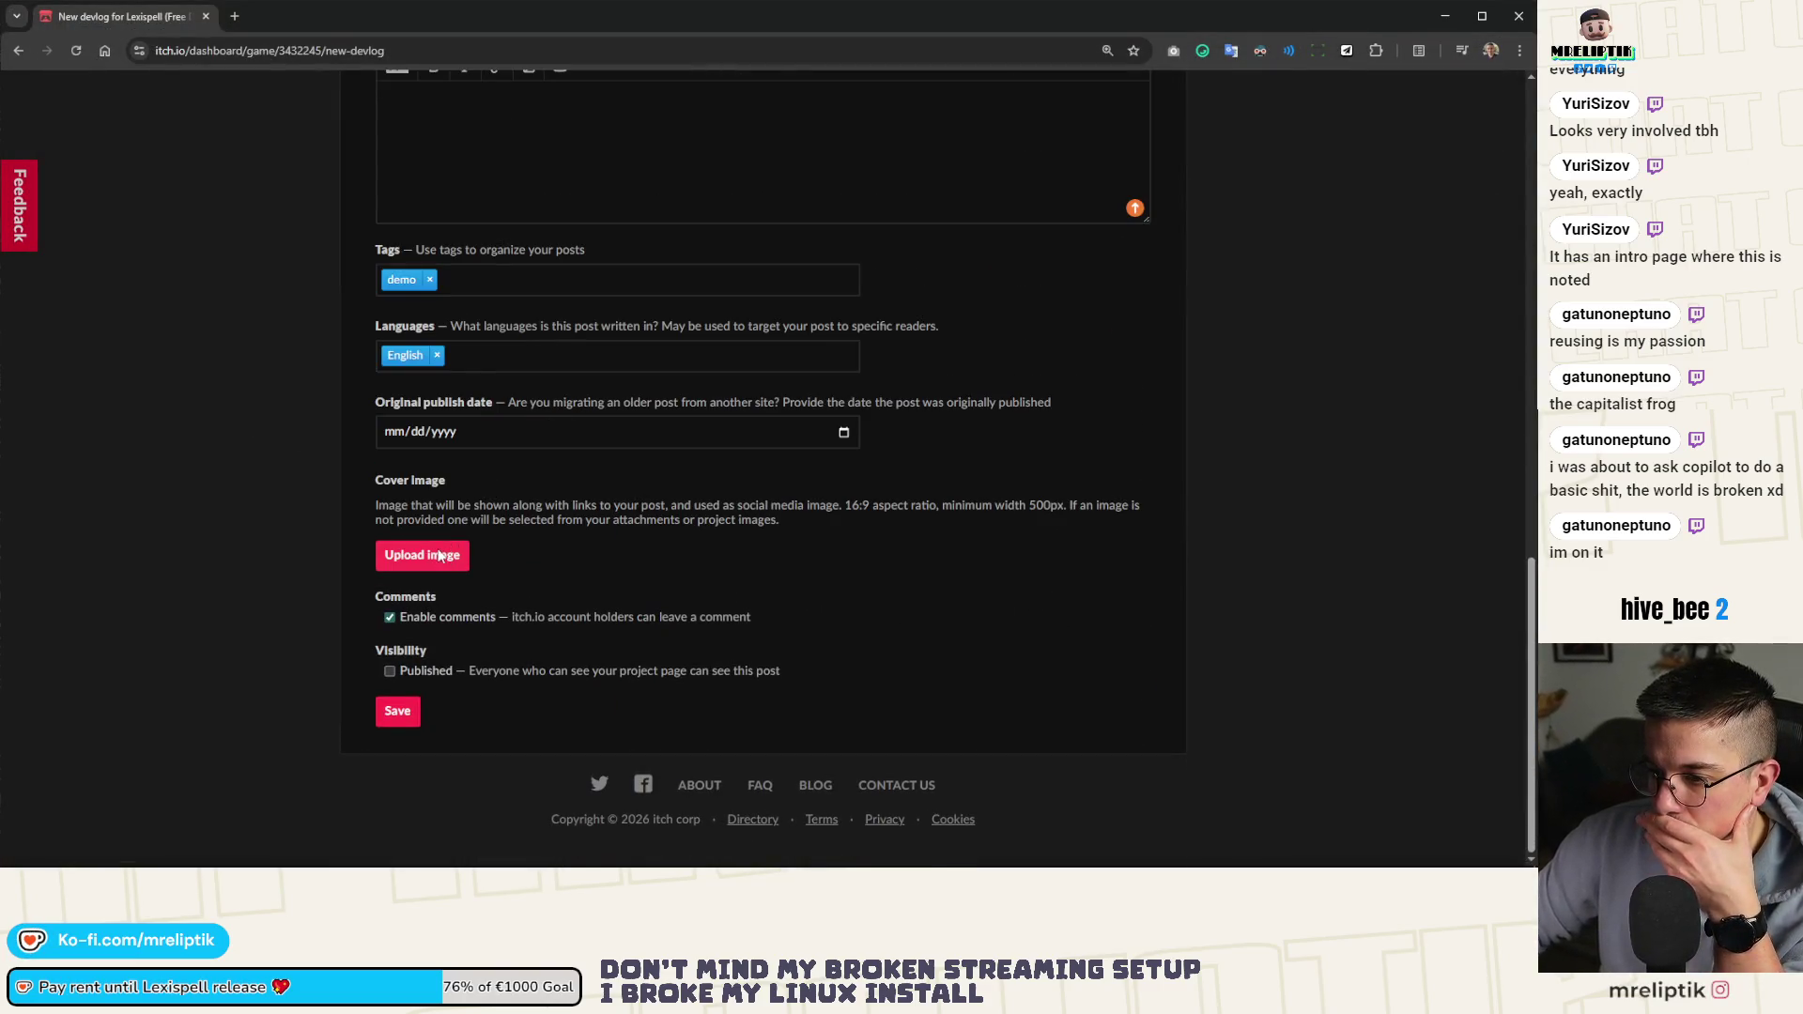
click(440, 556)
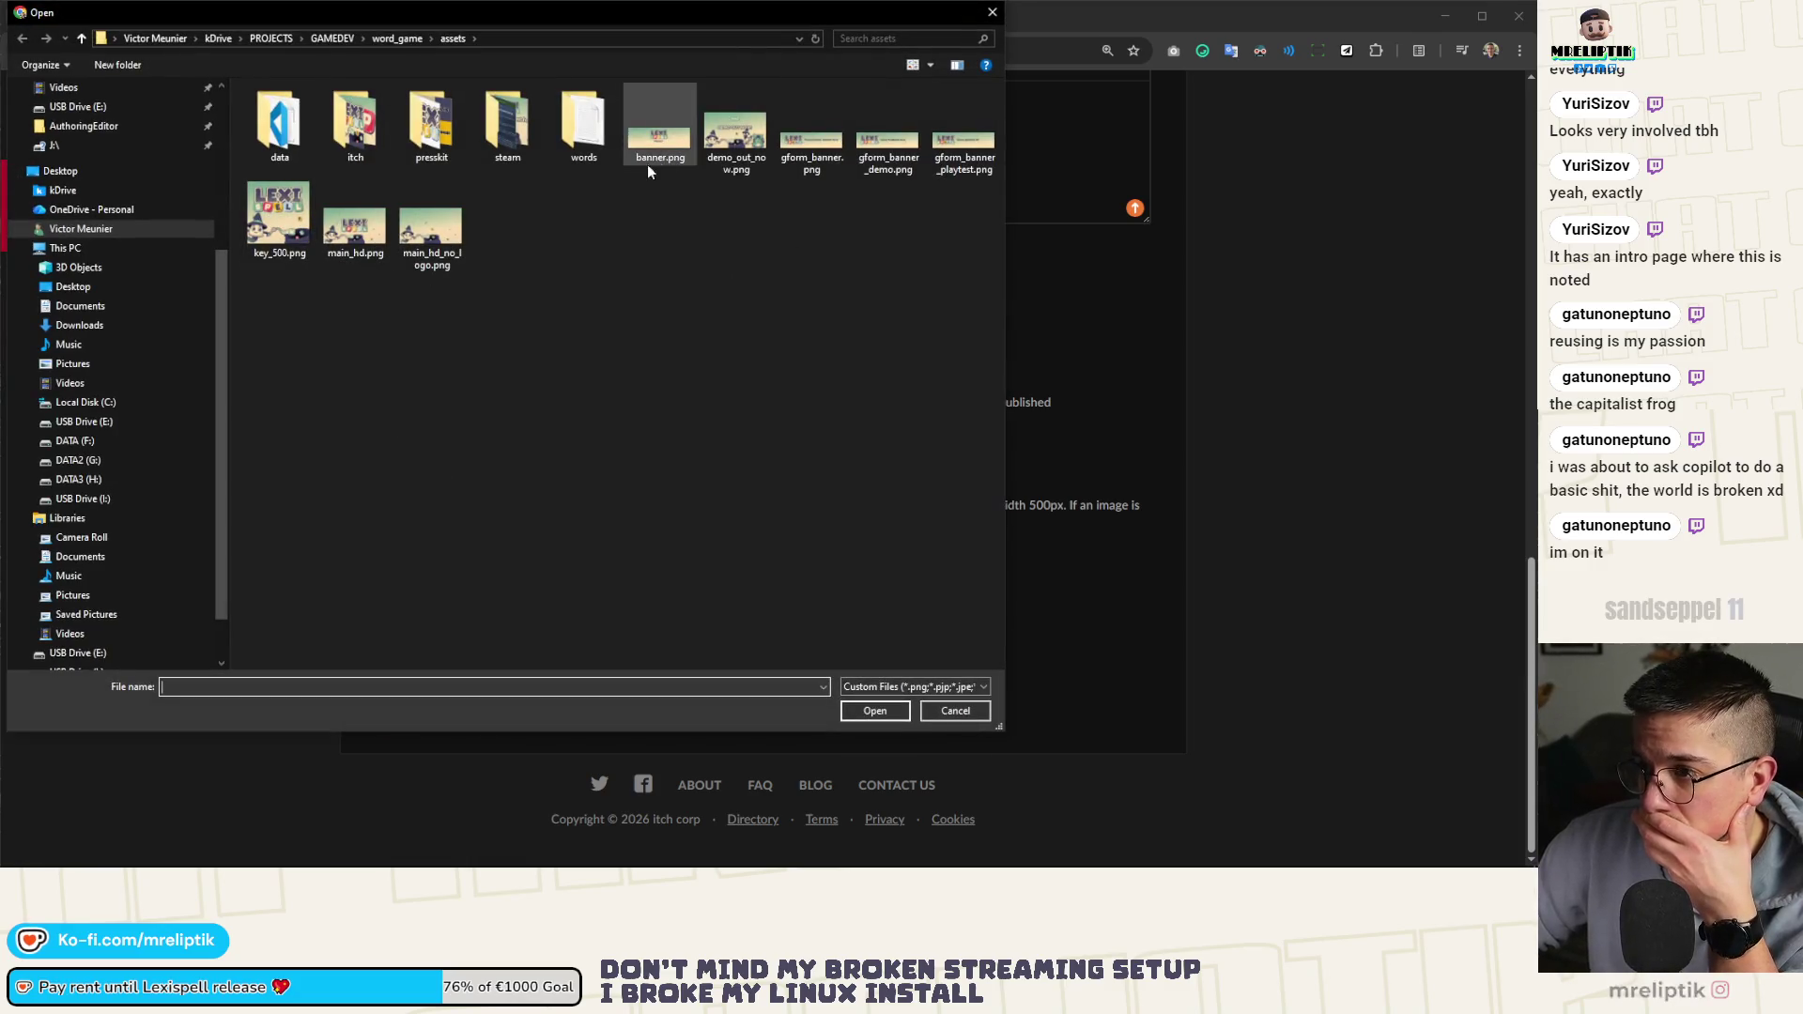
double_click(735, 141)
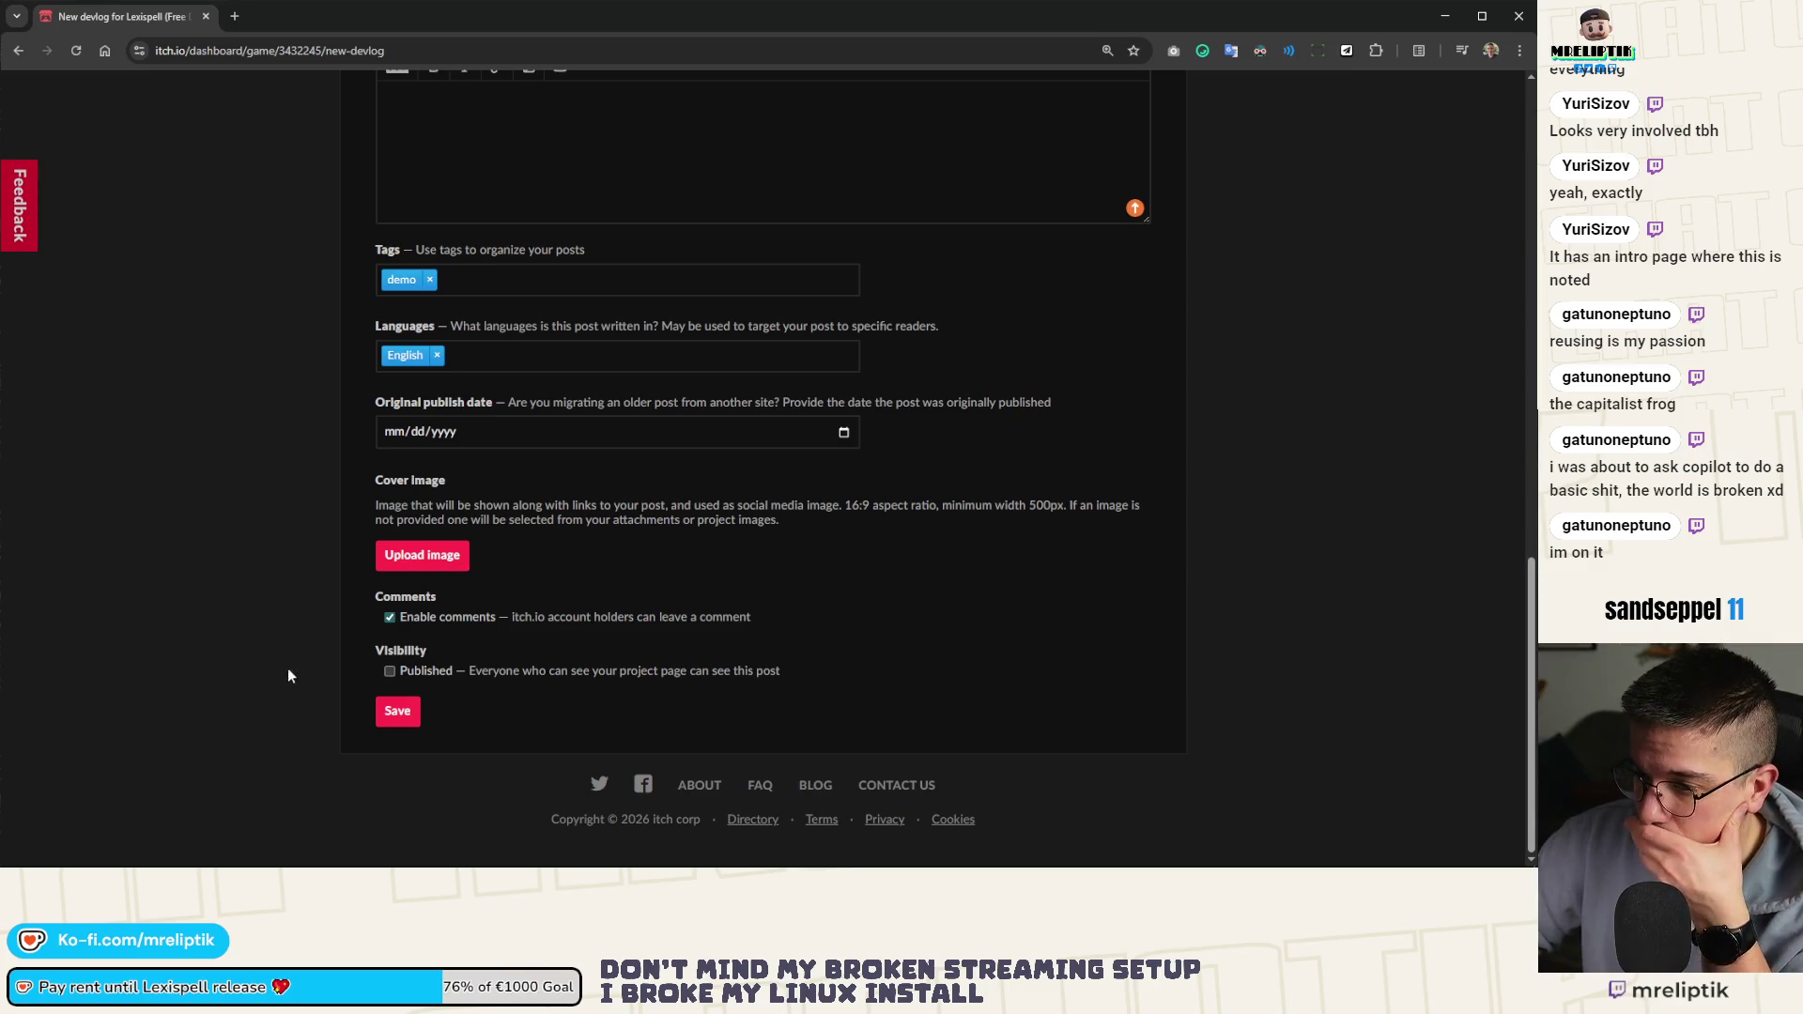
Start the devlog content with 'The demo is out!'
scroll(324, 681, up, 15)
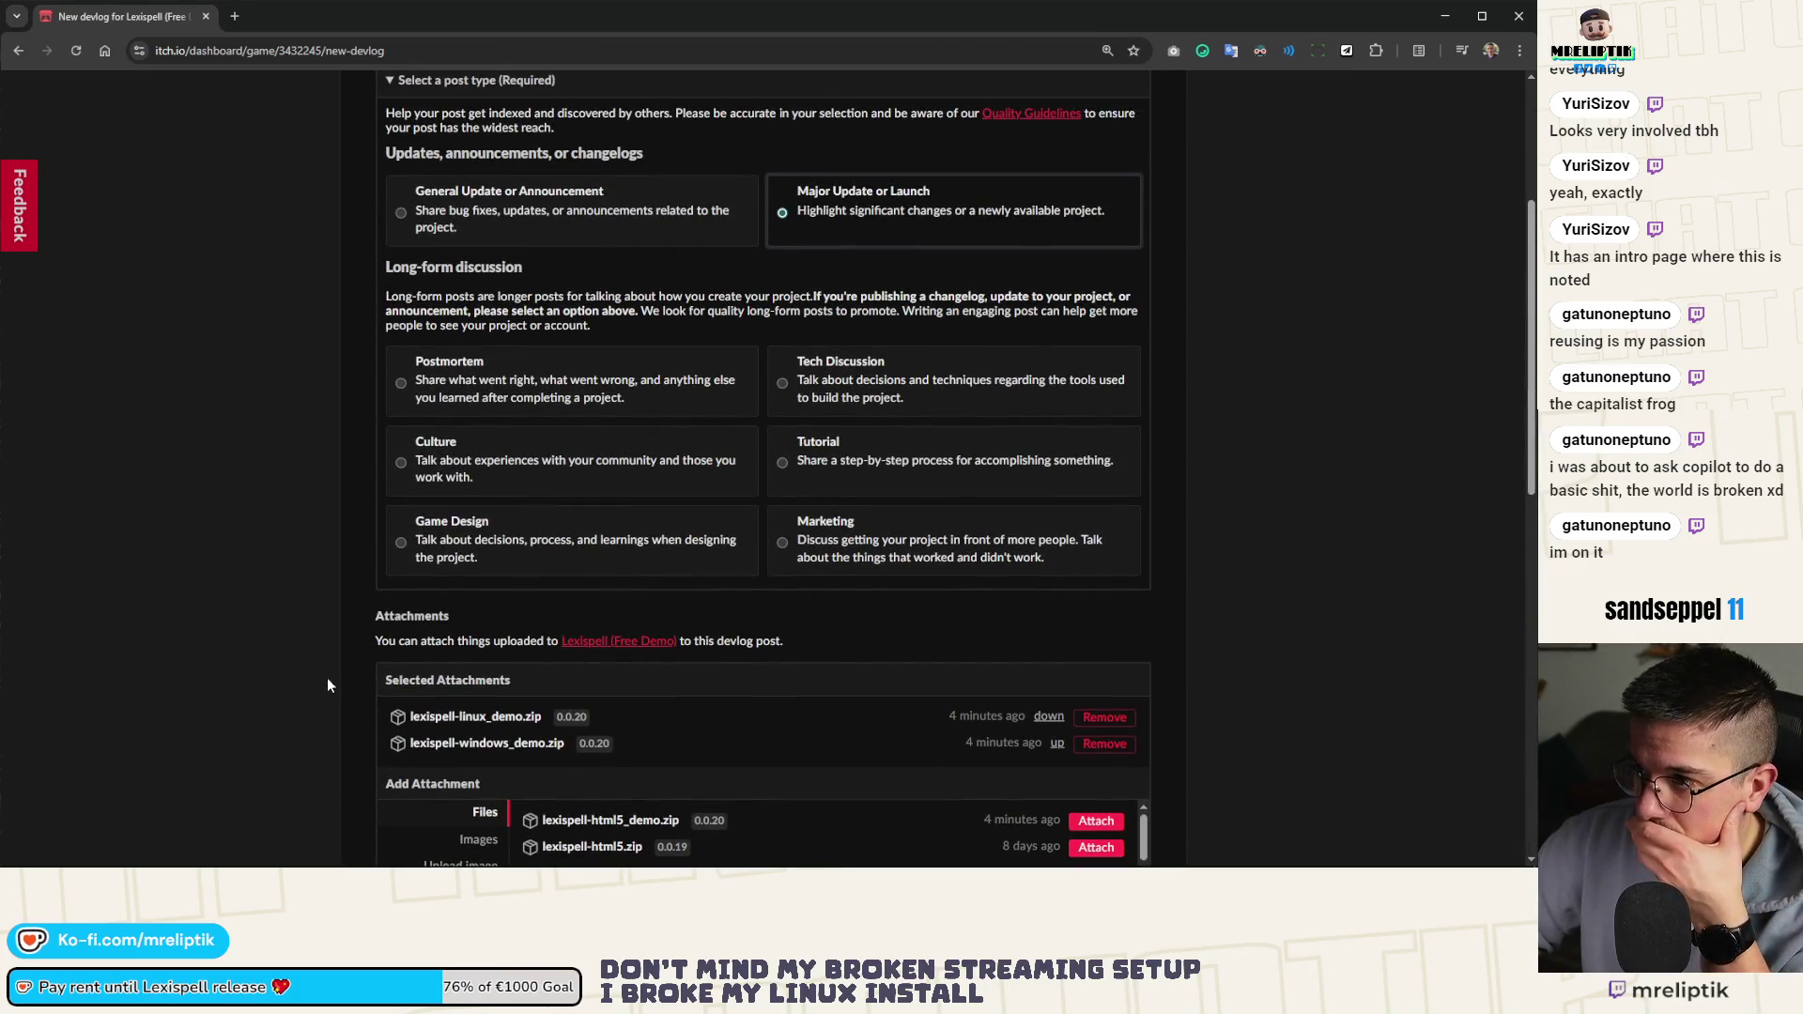
scroll(328, 682, down, 5)
click(463, 609)
text(If you've playe)
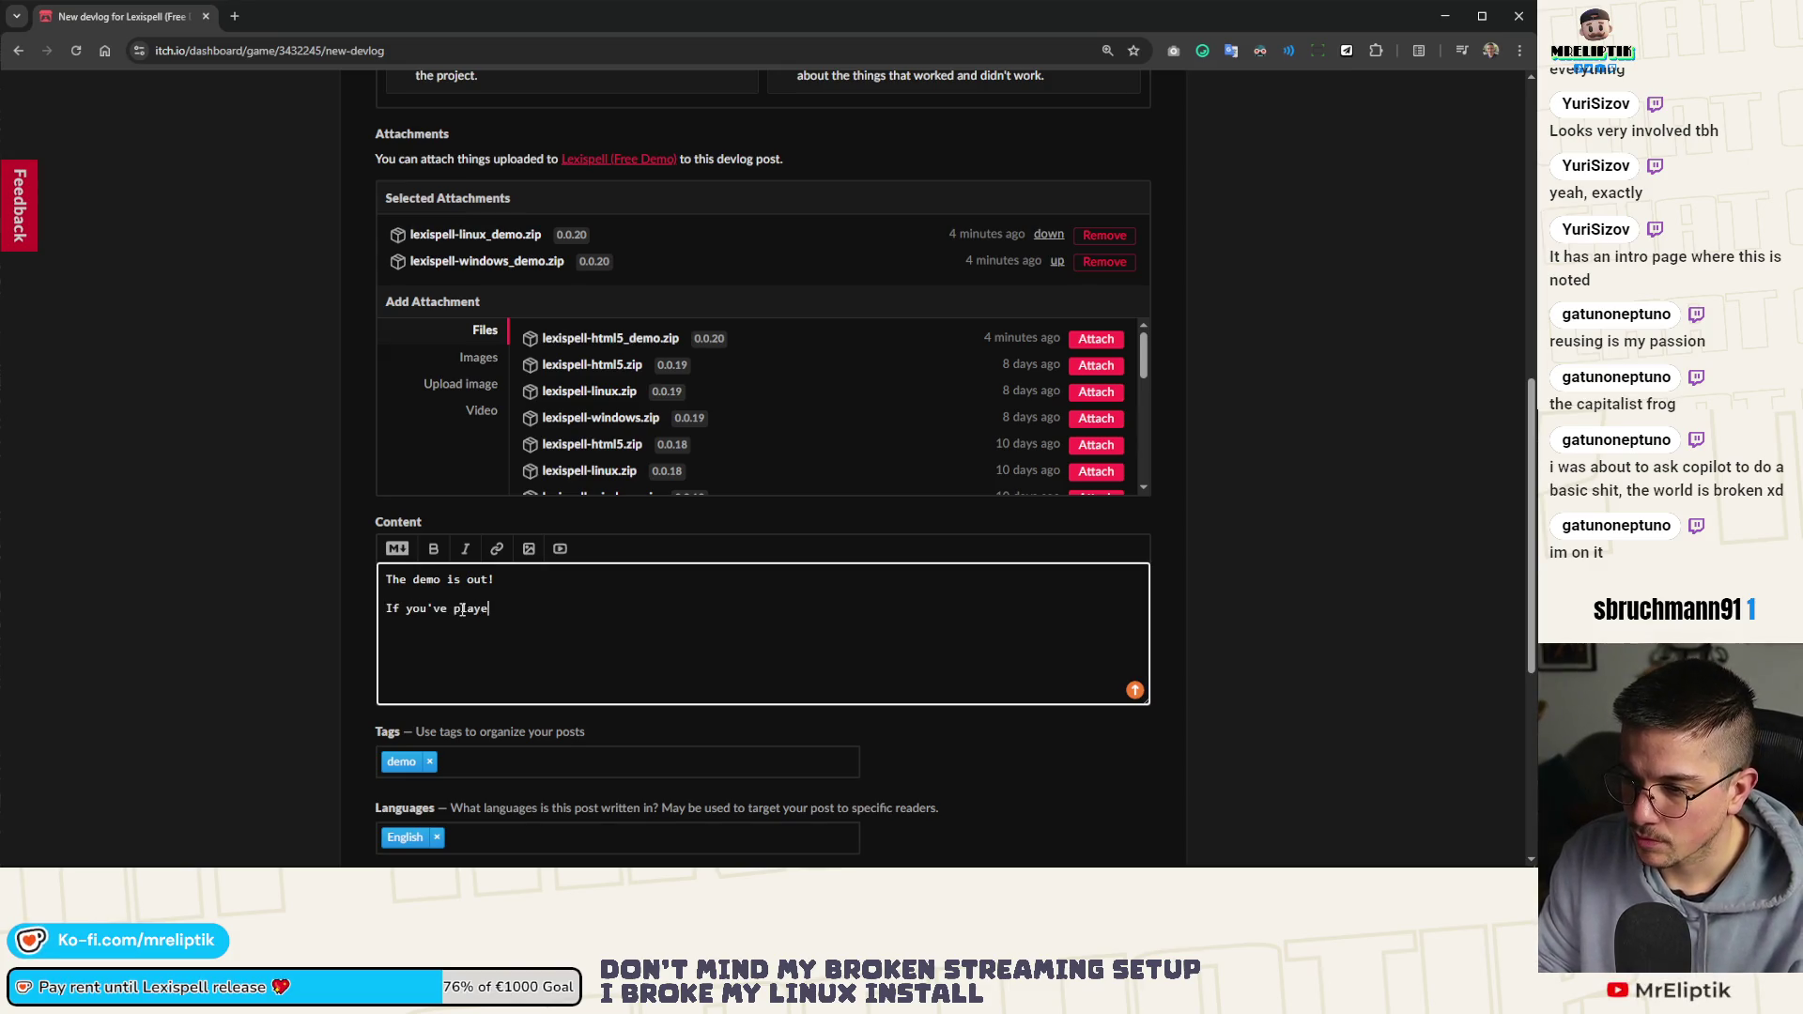
text(d the play)
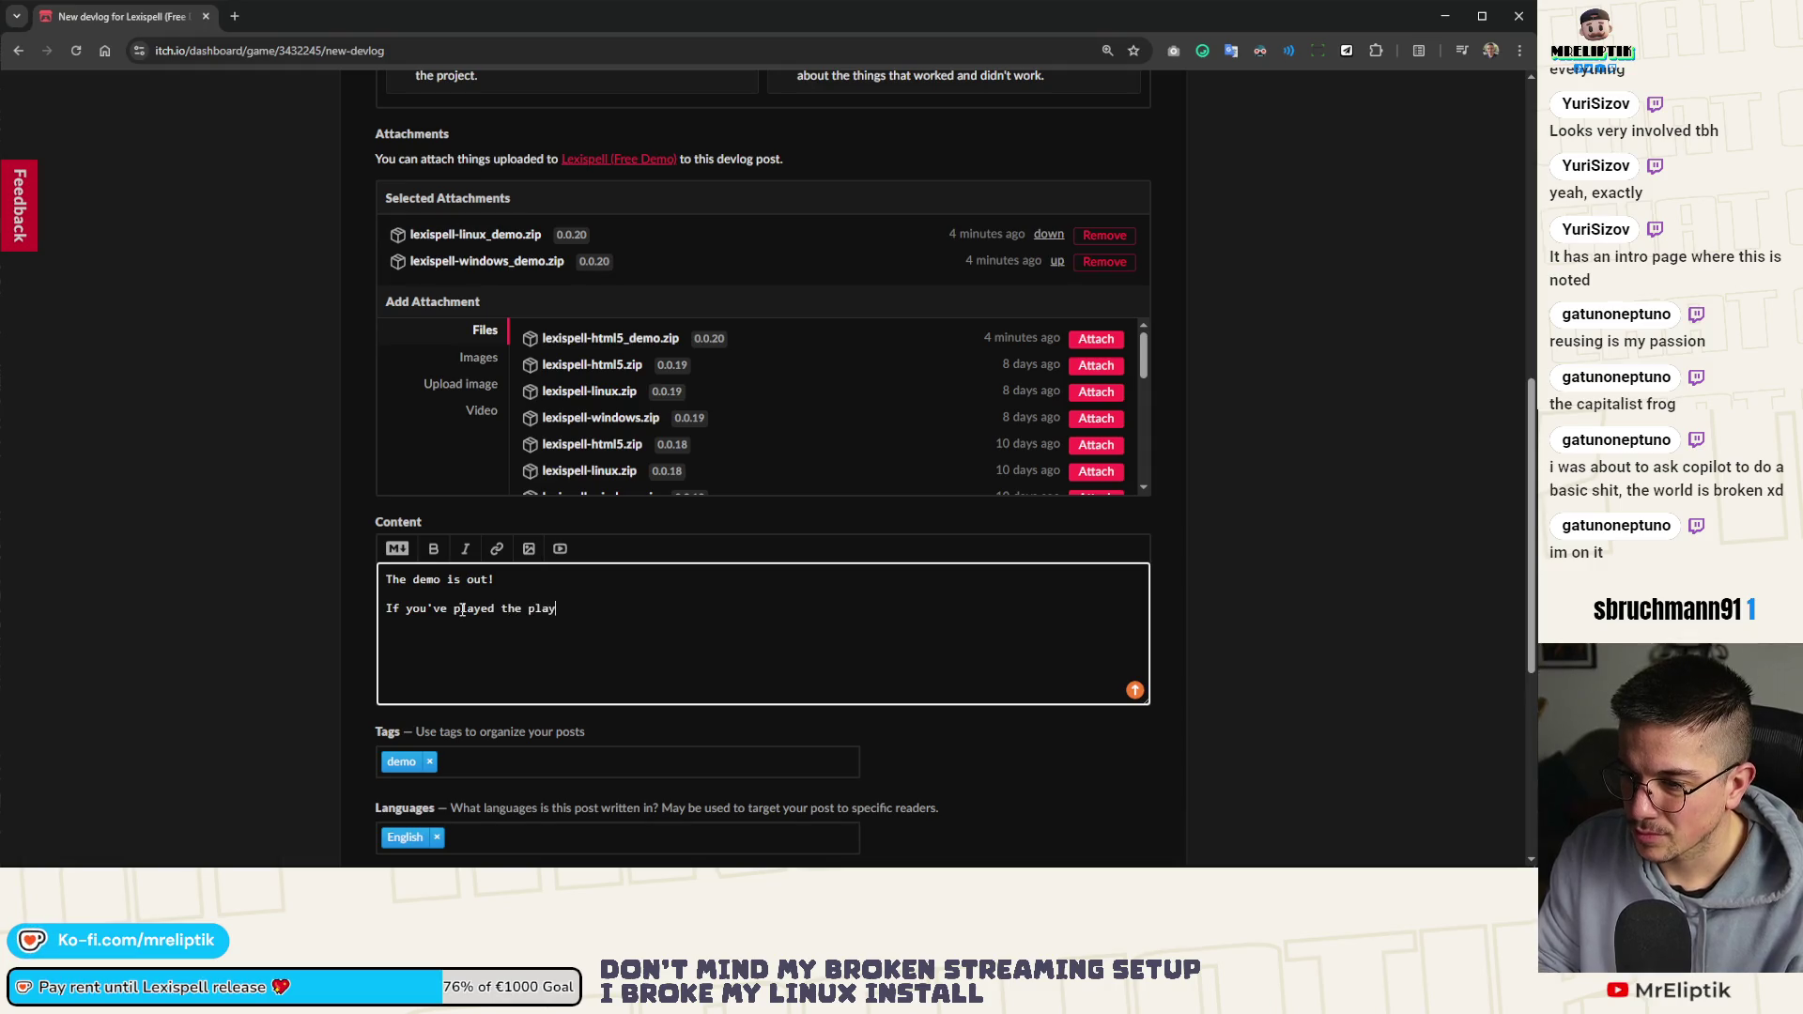
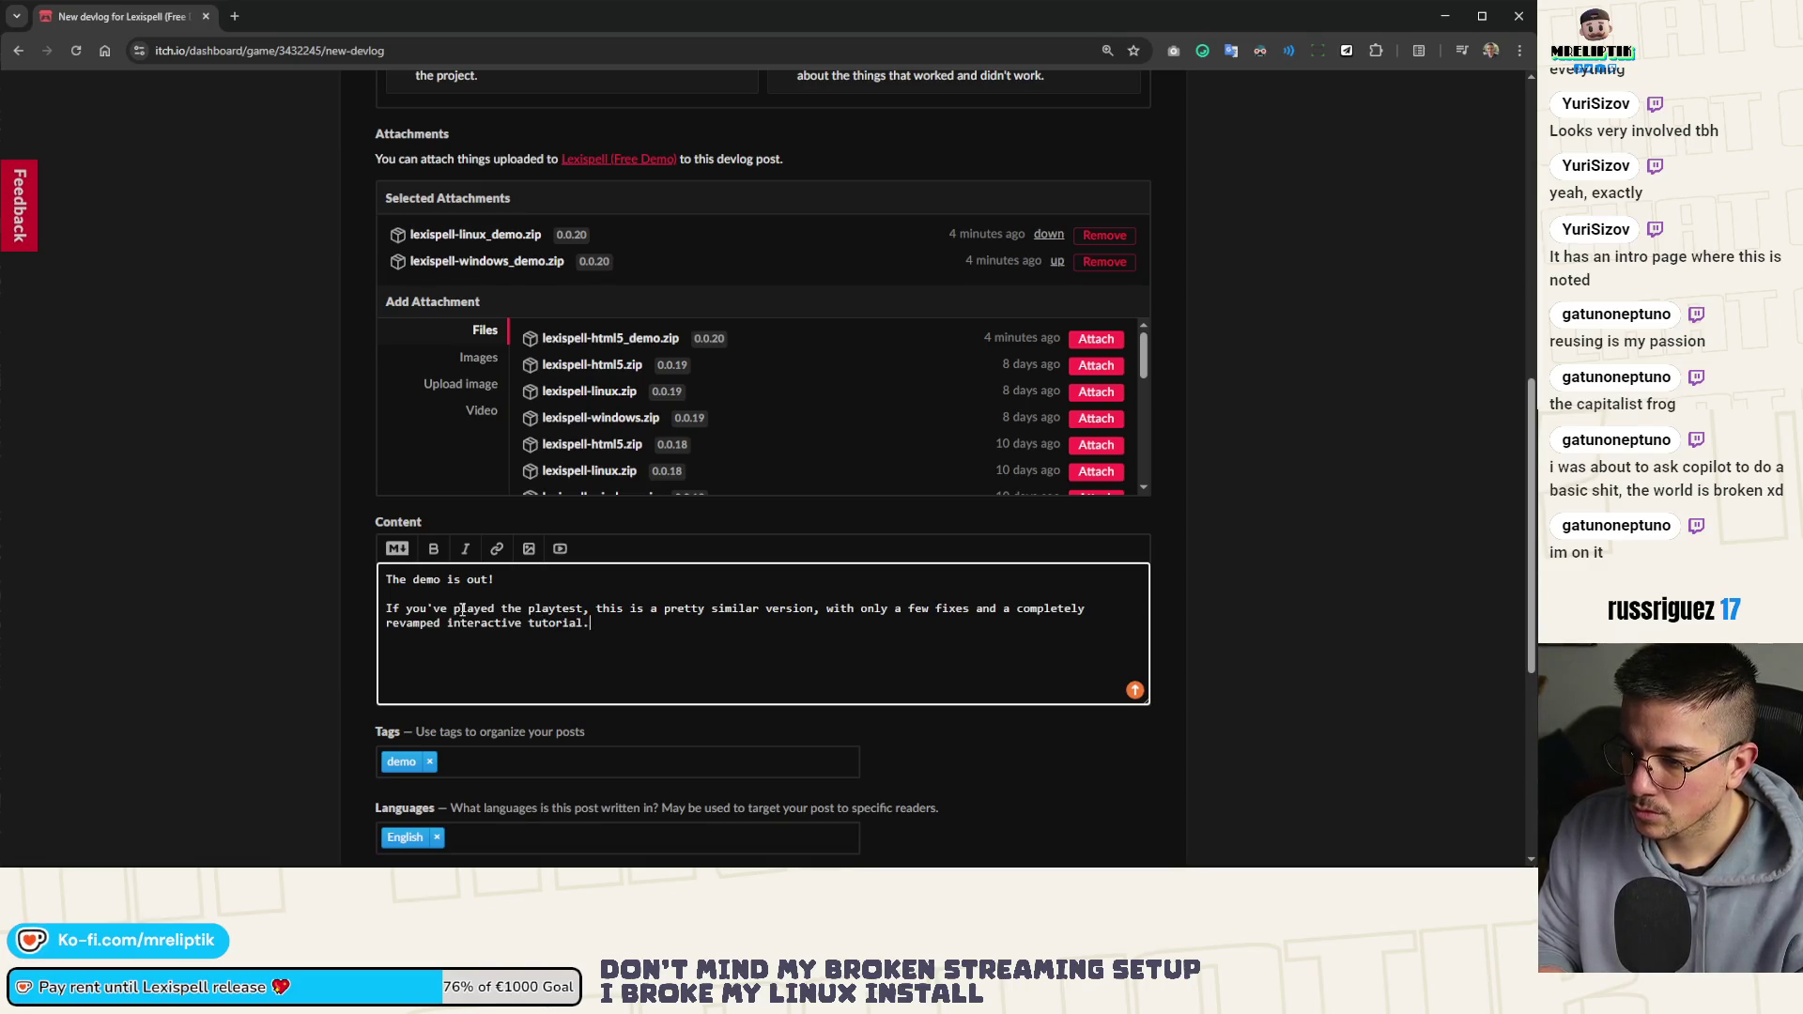
Add the upcoming-content line, comment invitation and a sign-off to the devlog post
text(I'm hard at work to add more content (scrolls, potions, wands and runes).)
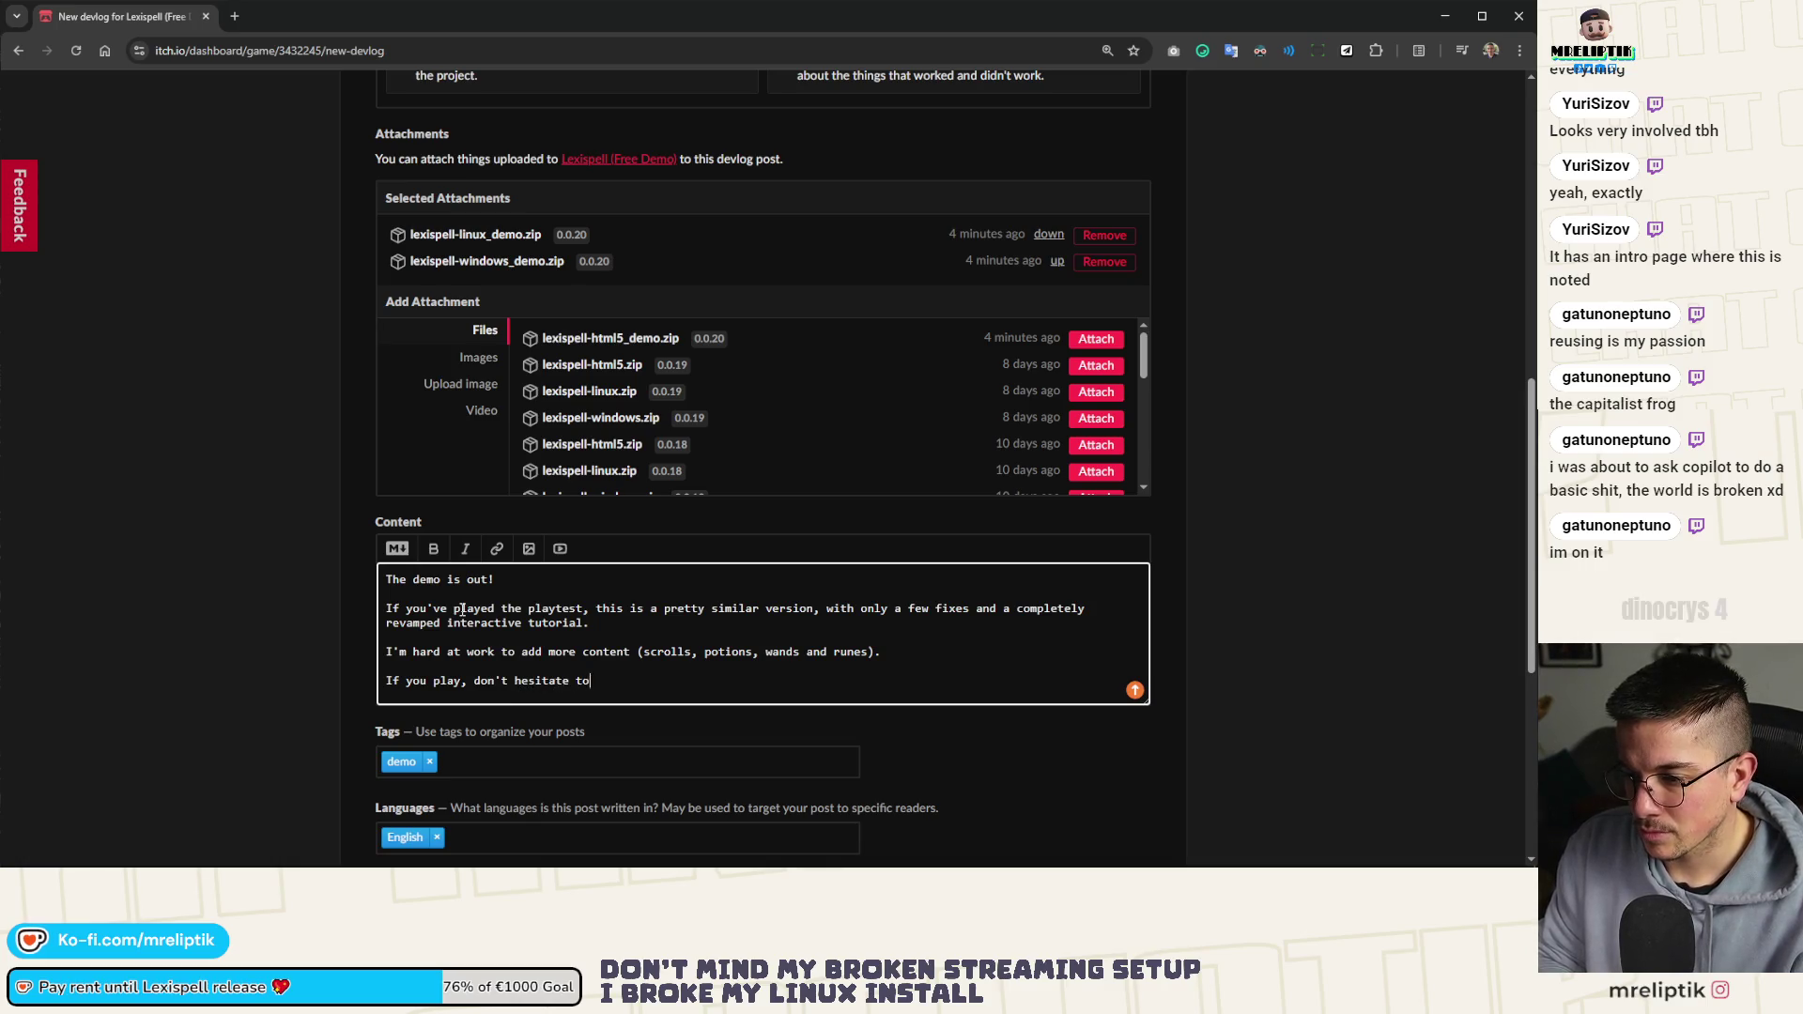
text(nt, share ideas using the form.)
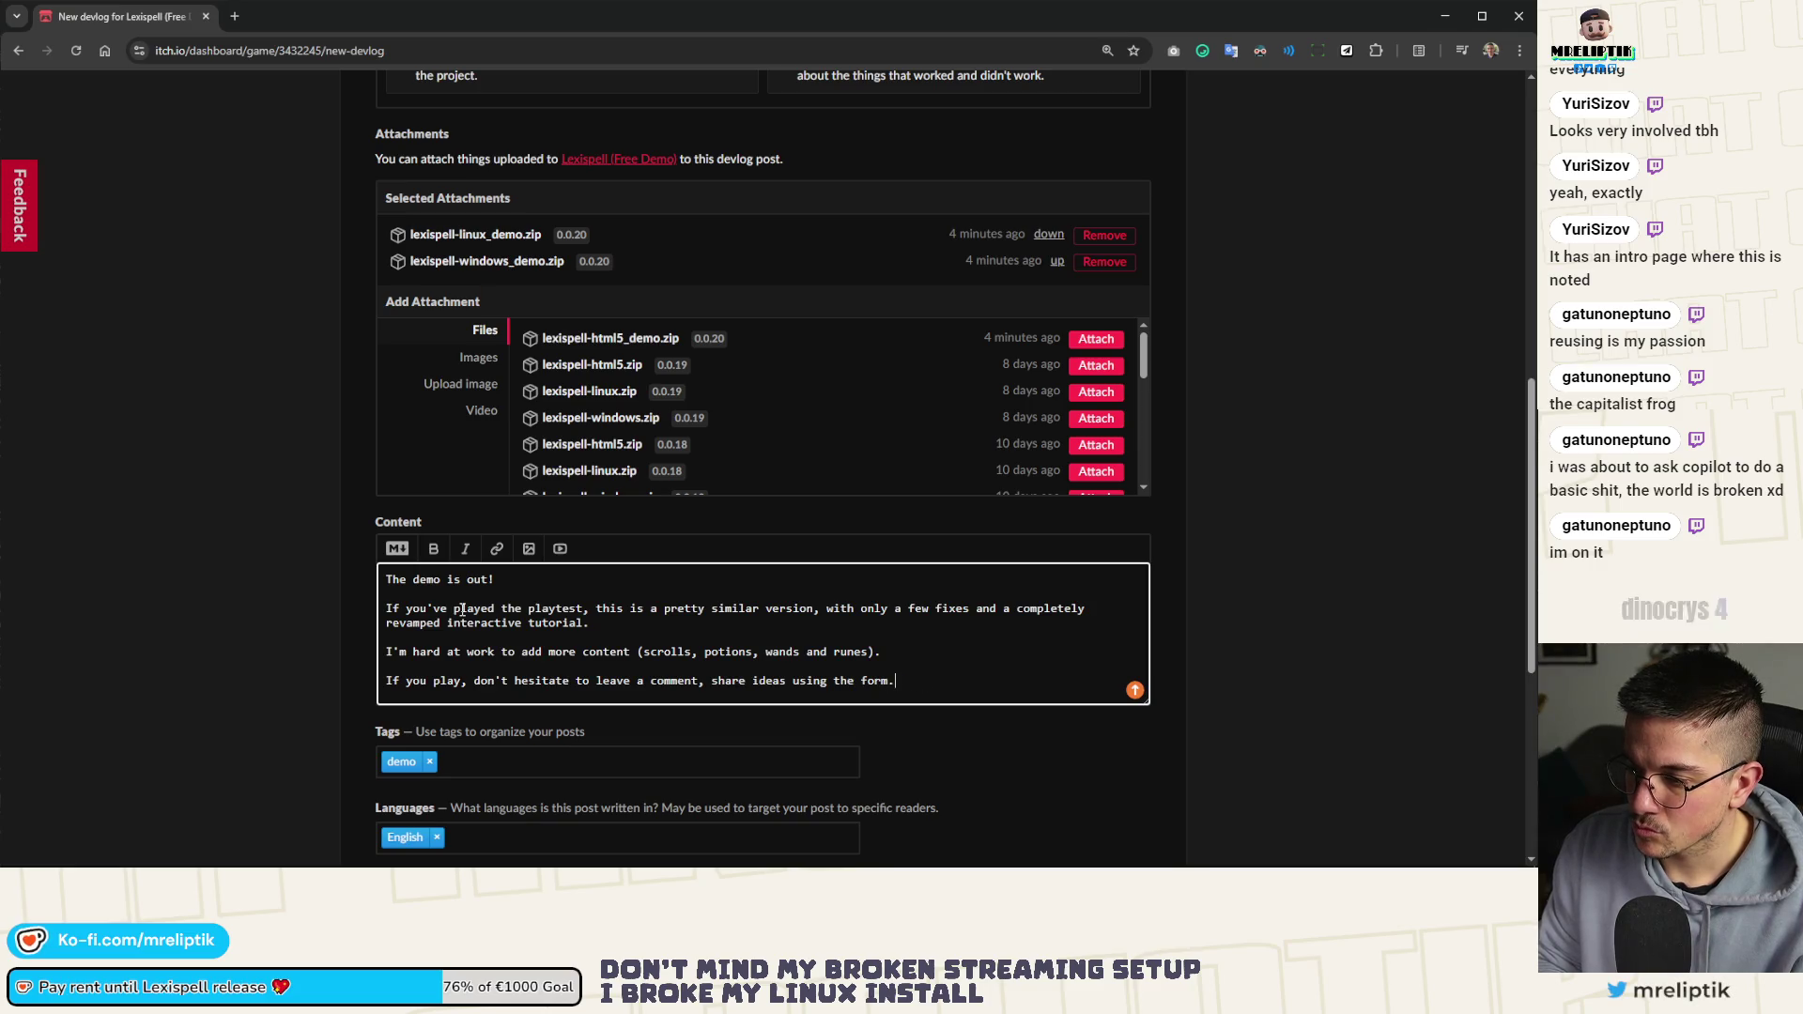
key(Return)
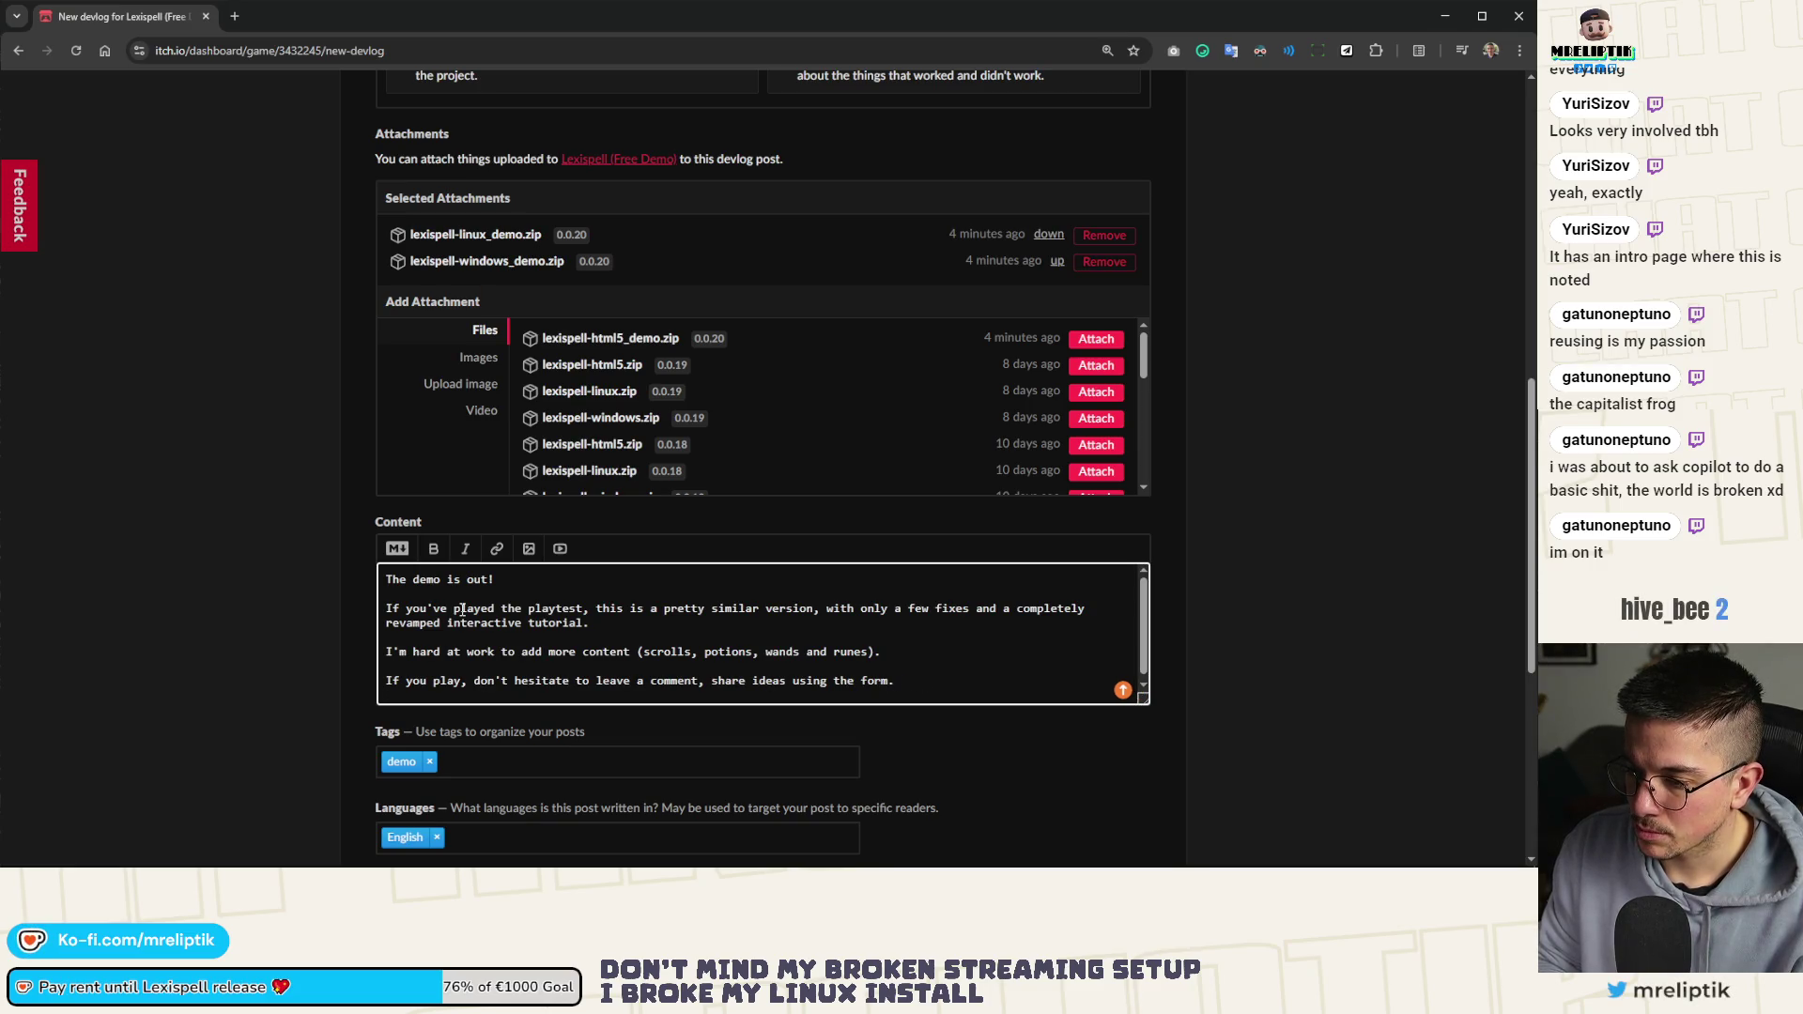
key(BackSpace)
key(Return)
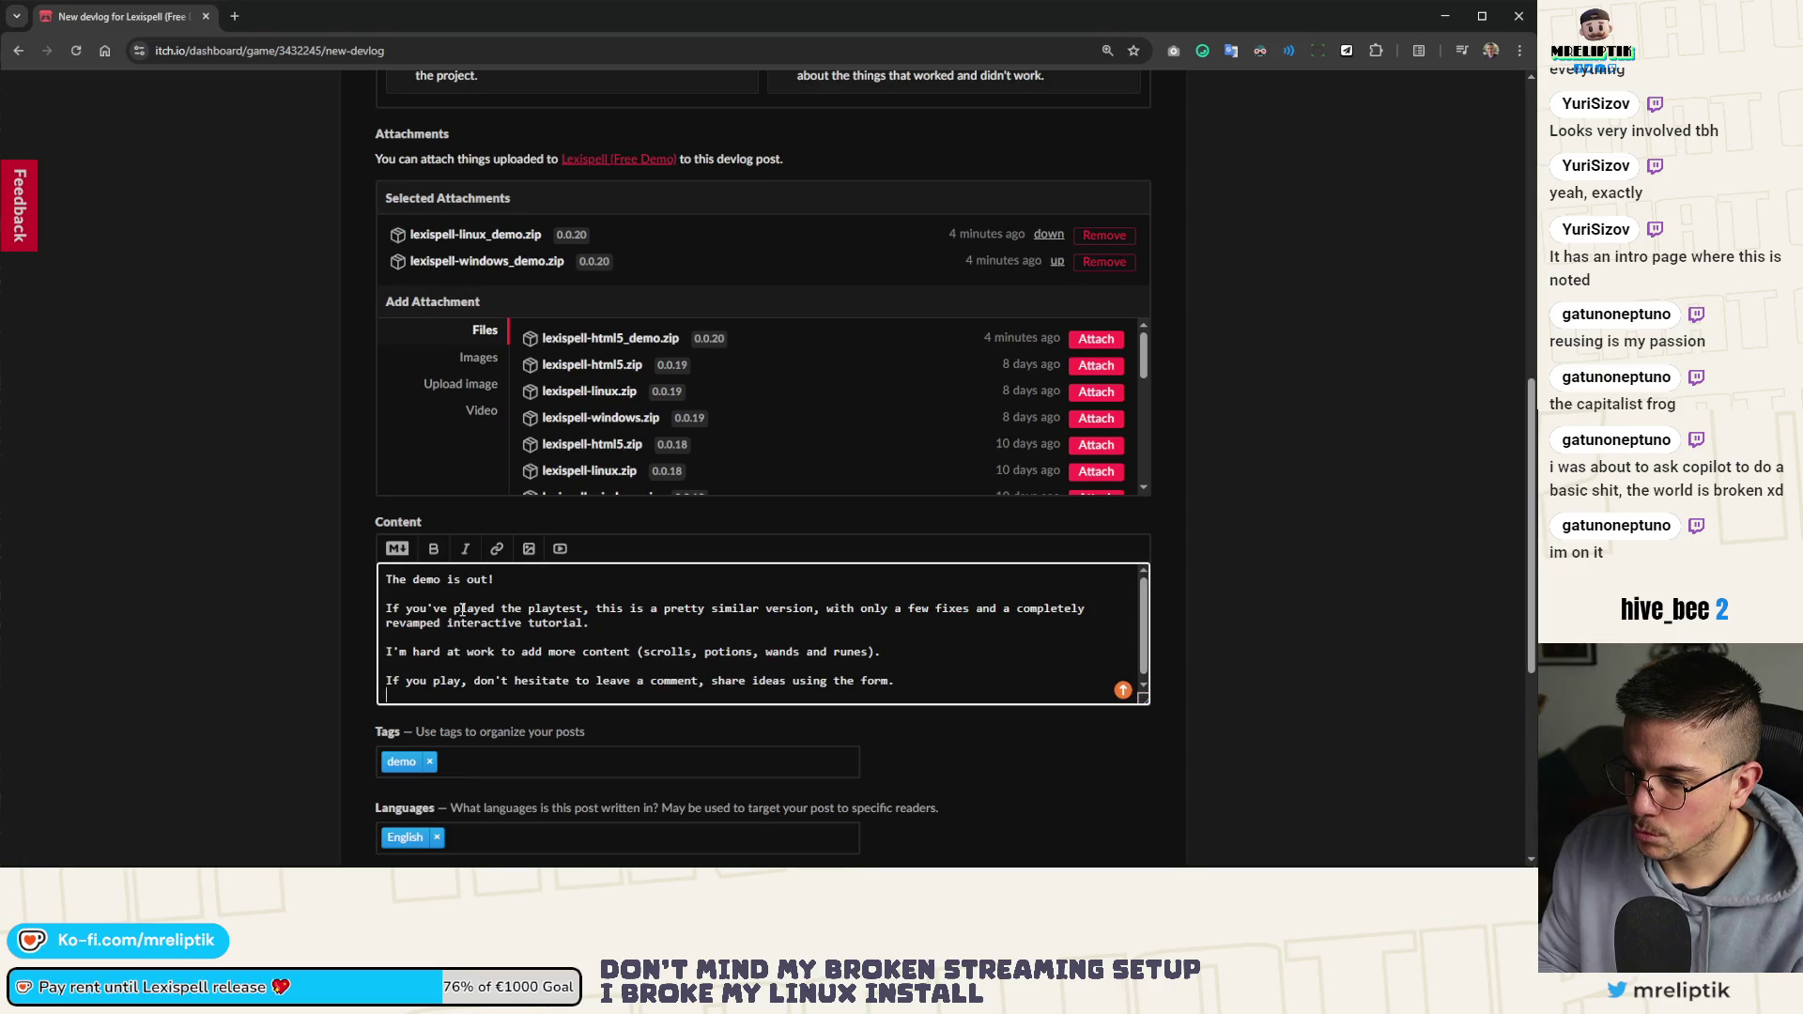
text(Cheers,)
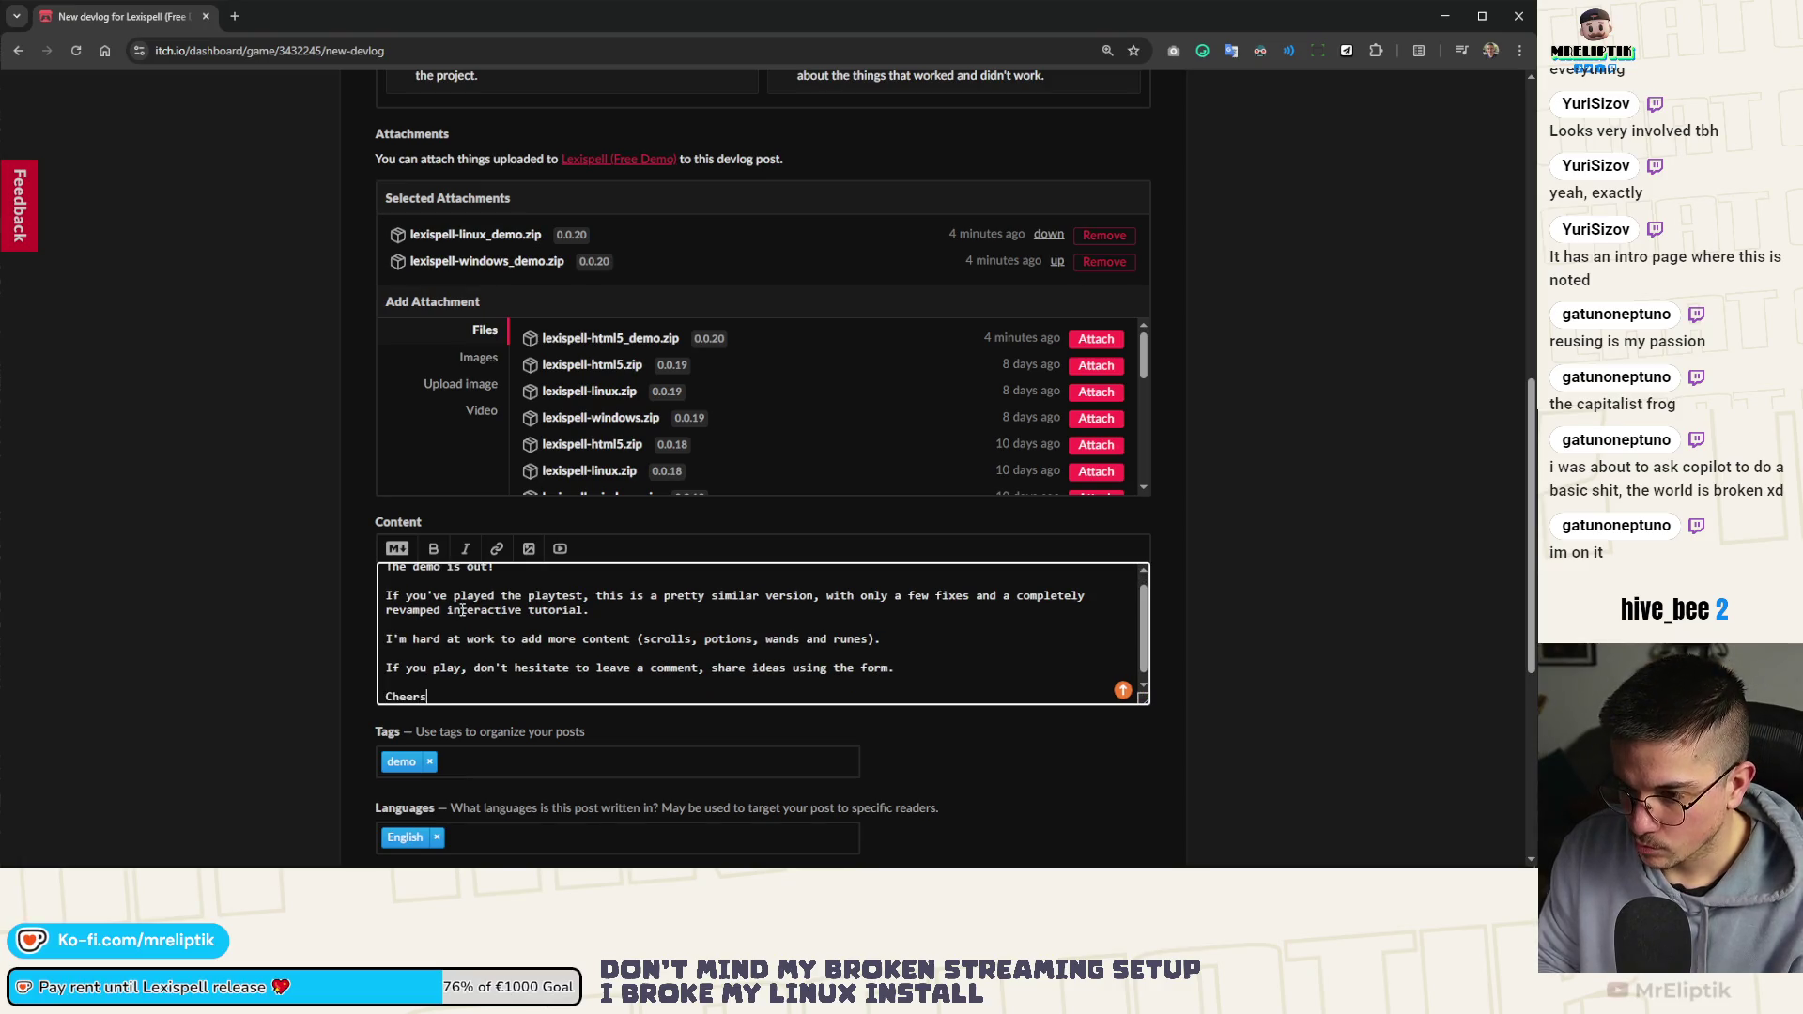
key(Return)
text(Eliptik)
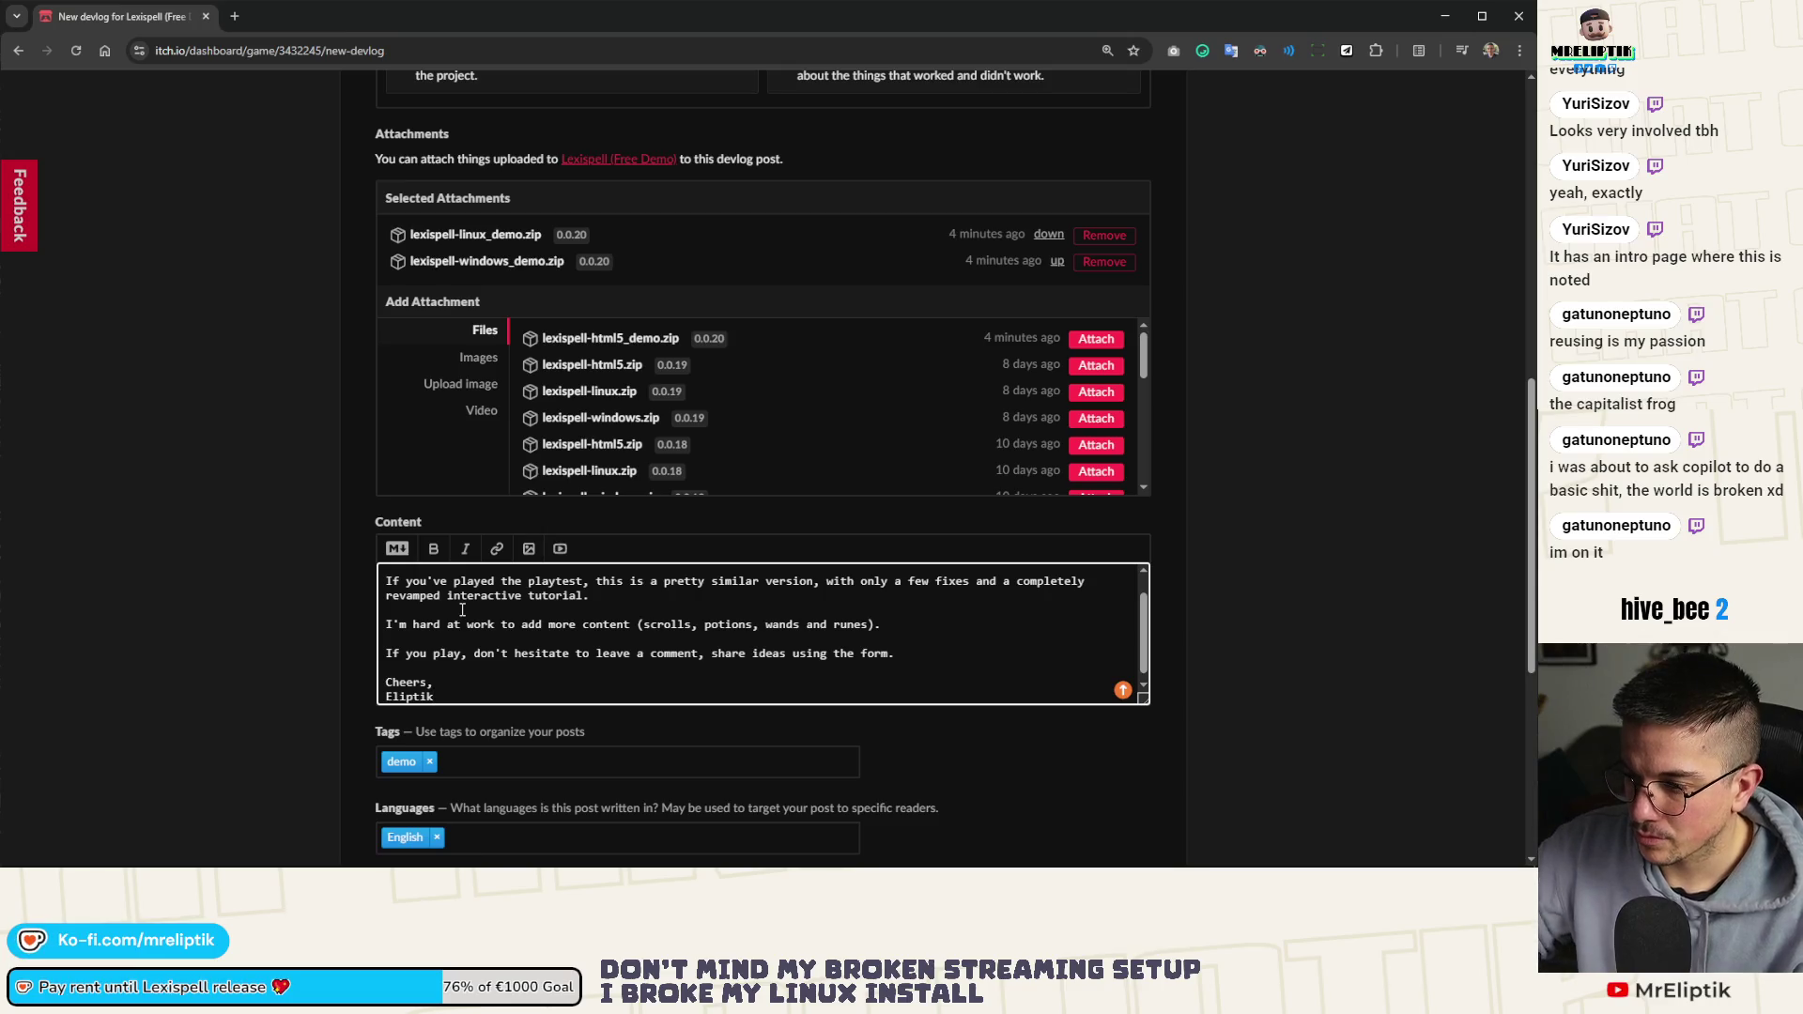
Replace the comma after 'comment' with 'and' and link 'form' to the feedback form URL
scroll(590, 659, up, 1)
scroll(590, 660, up, 1)
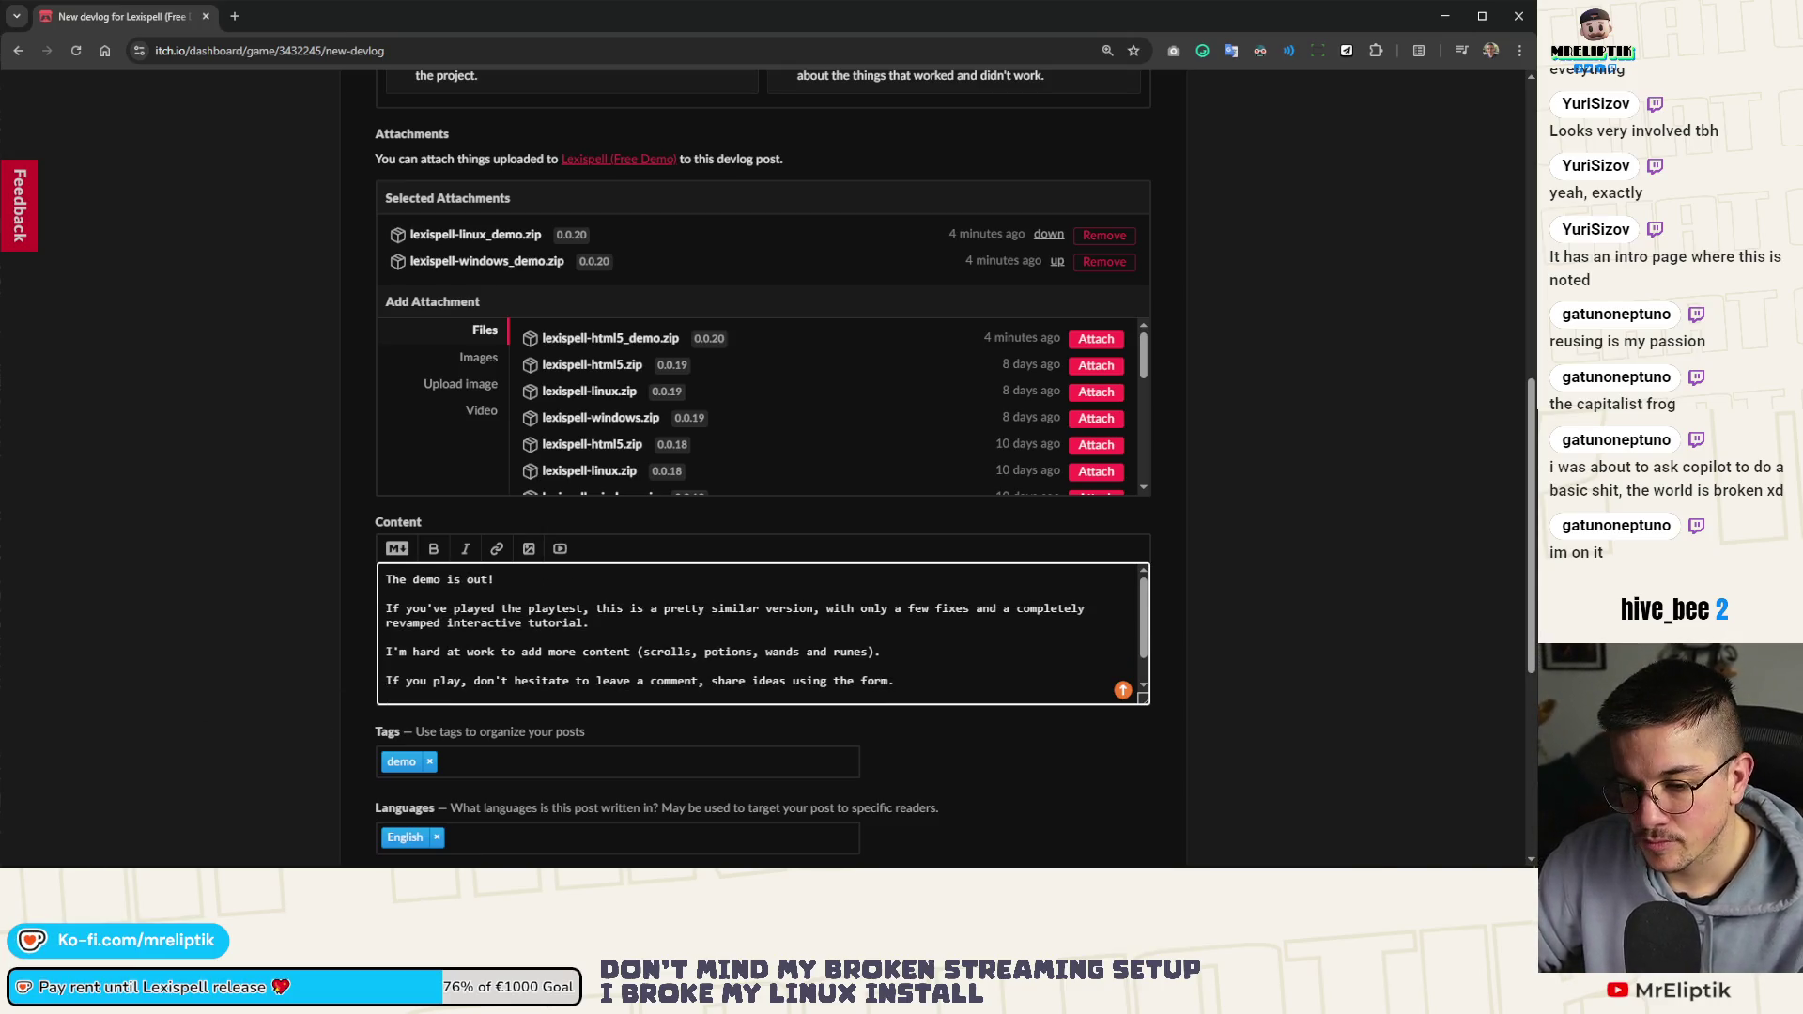
click(711, 680)
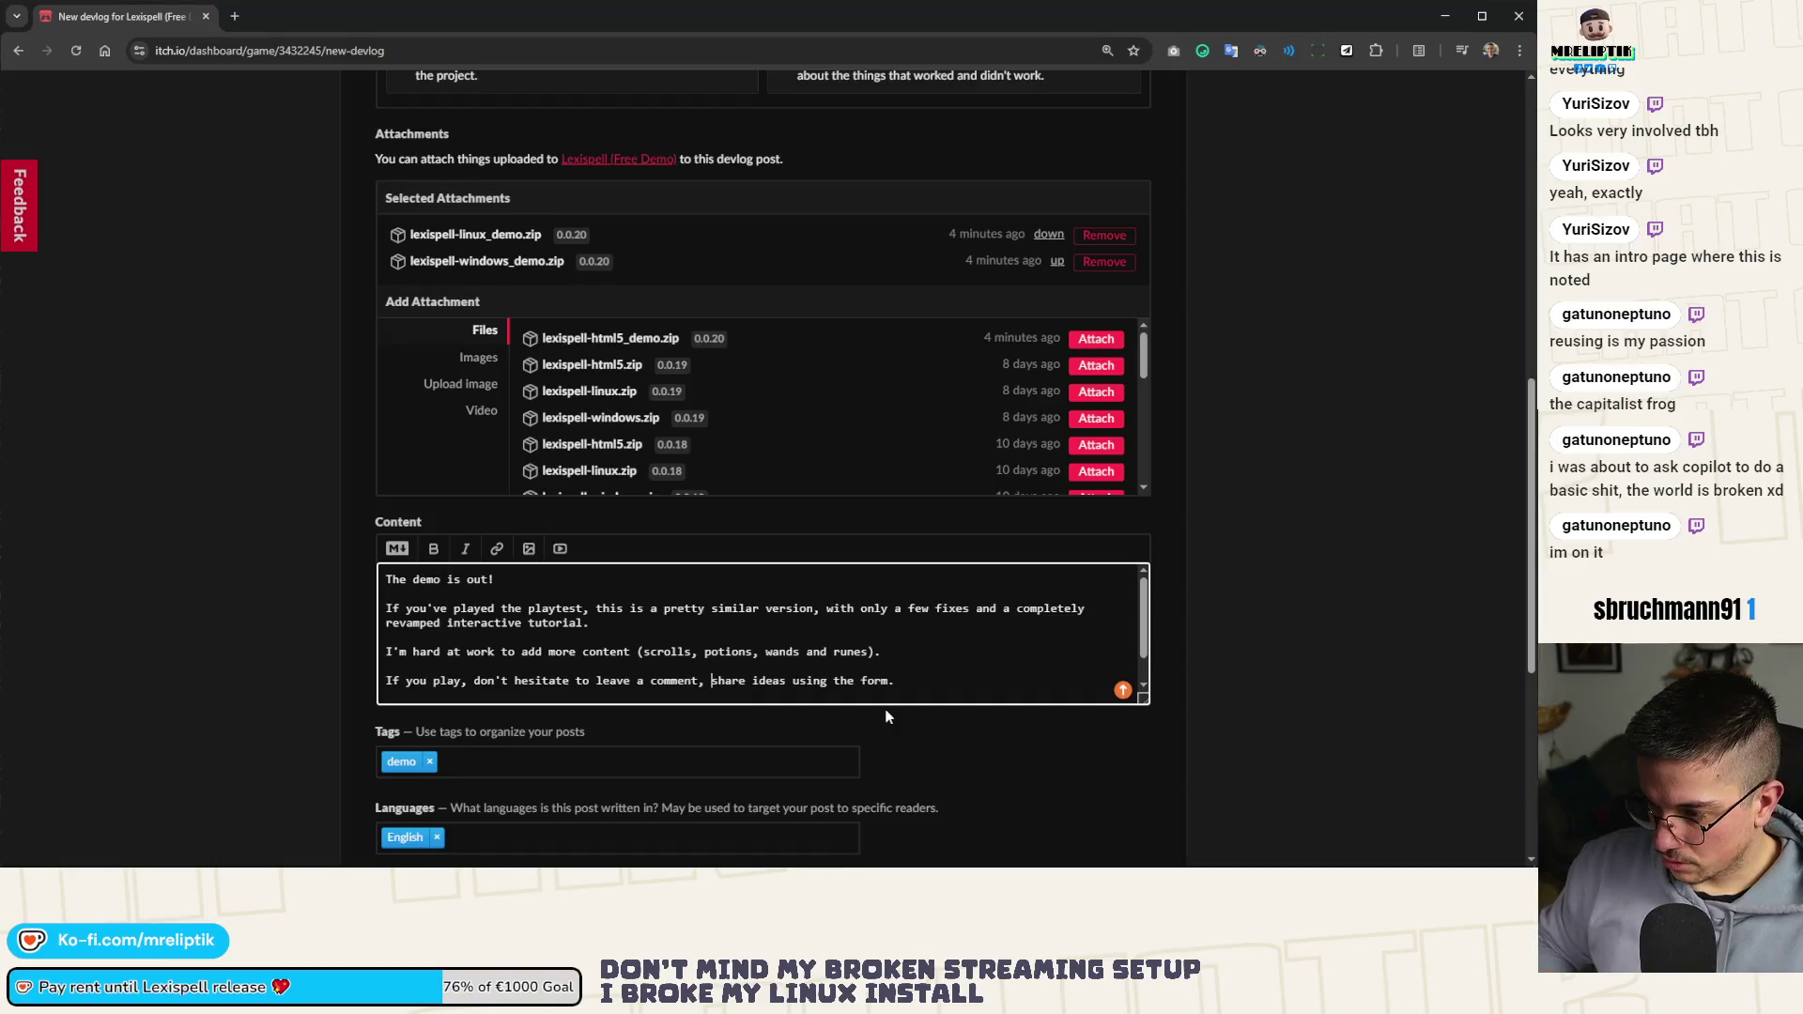
key(BackSpace)
text(and)
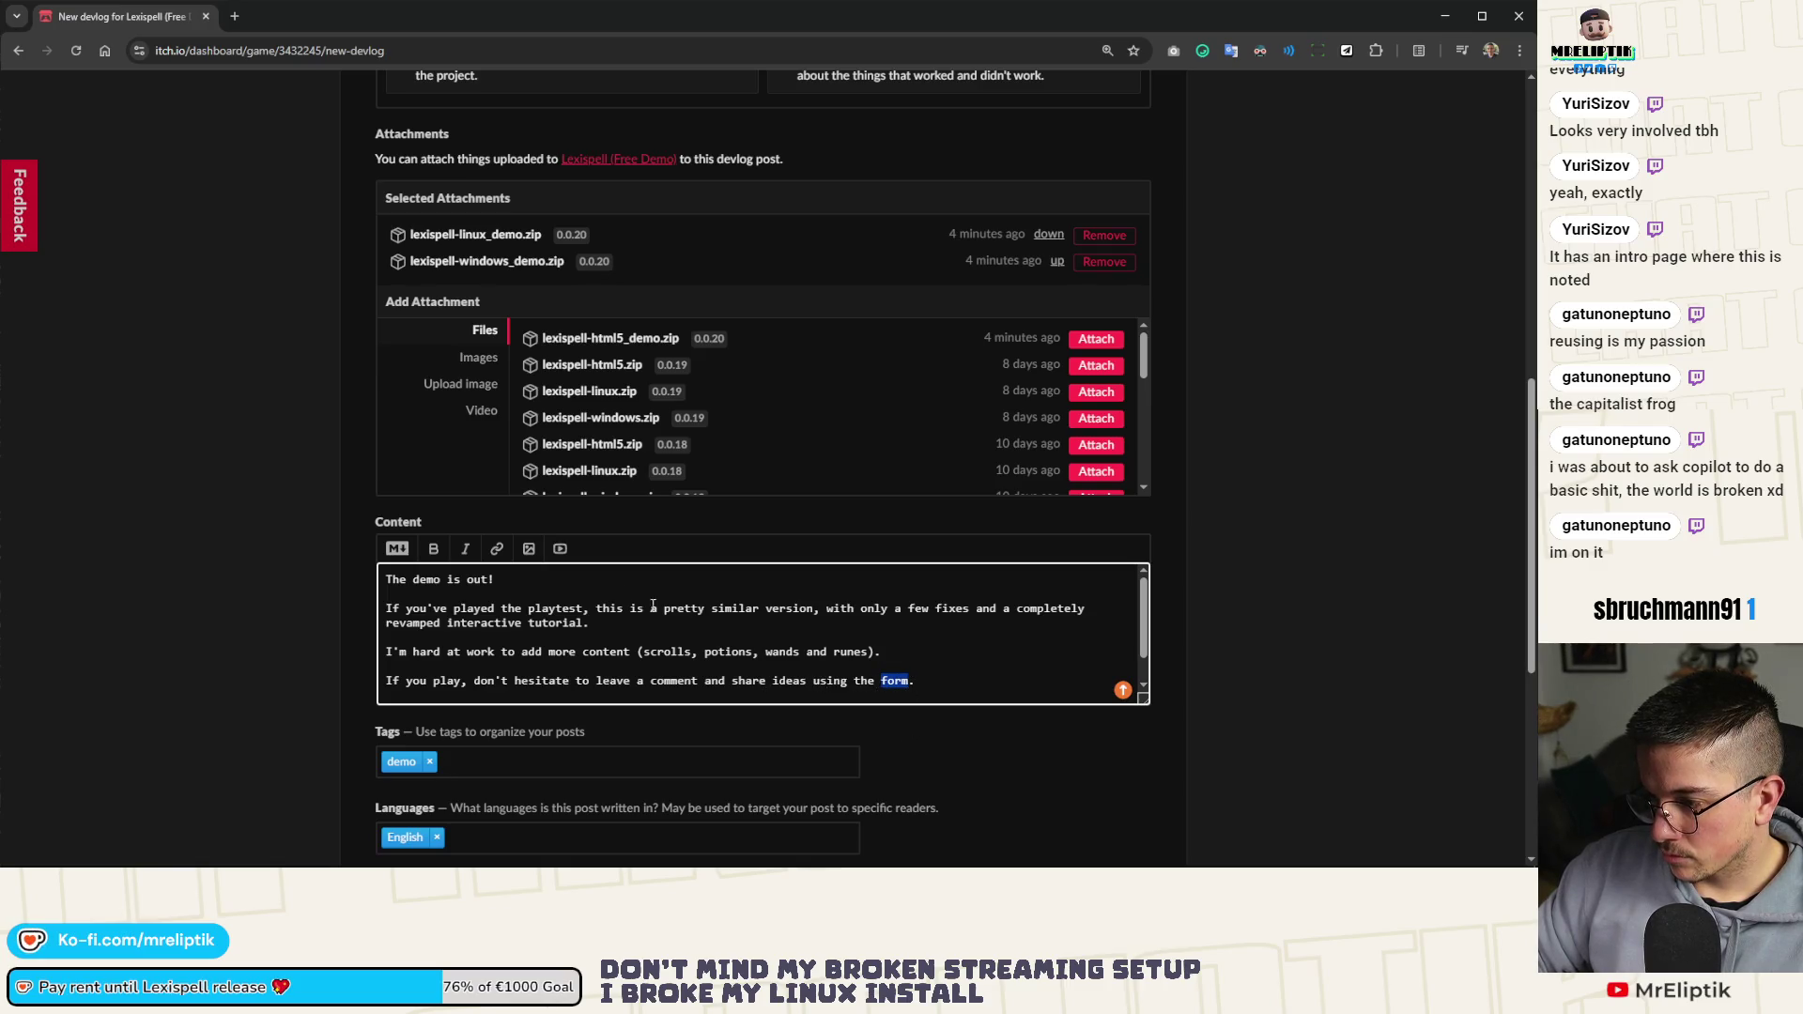
click(497, 548)
key(ctrl+v)
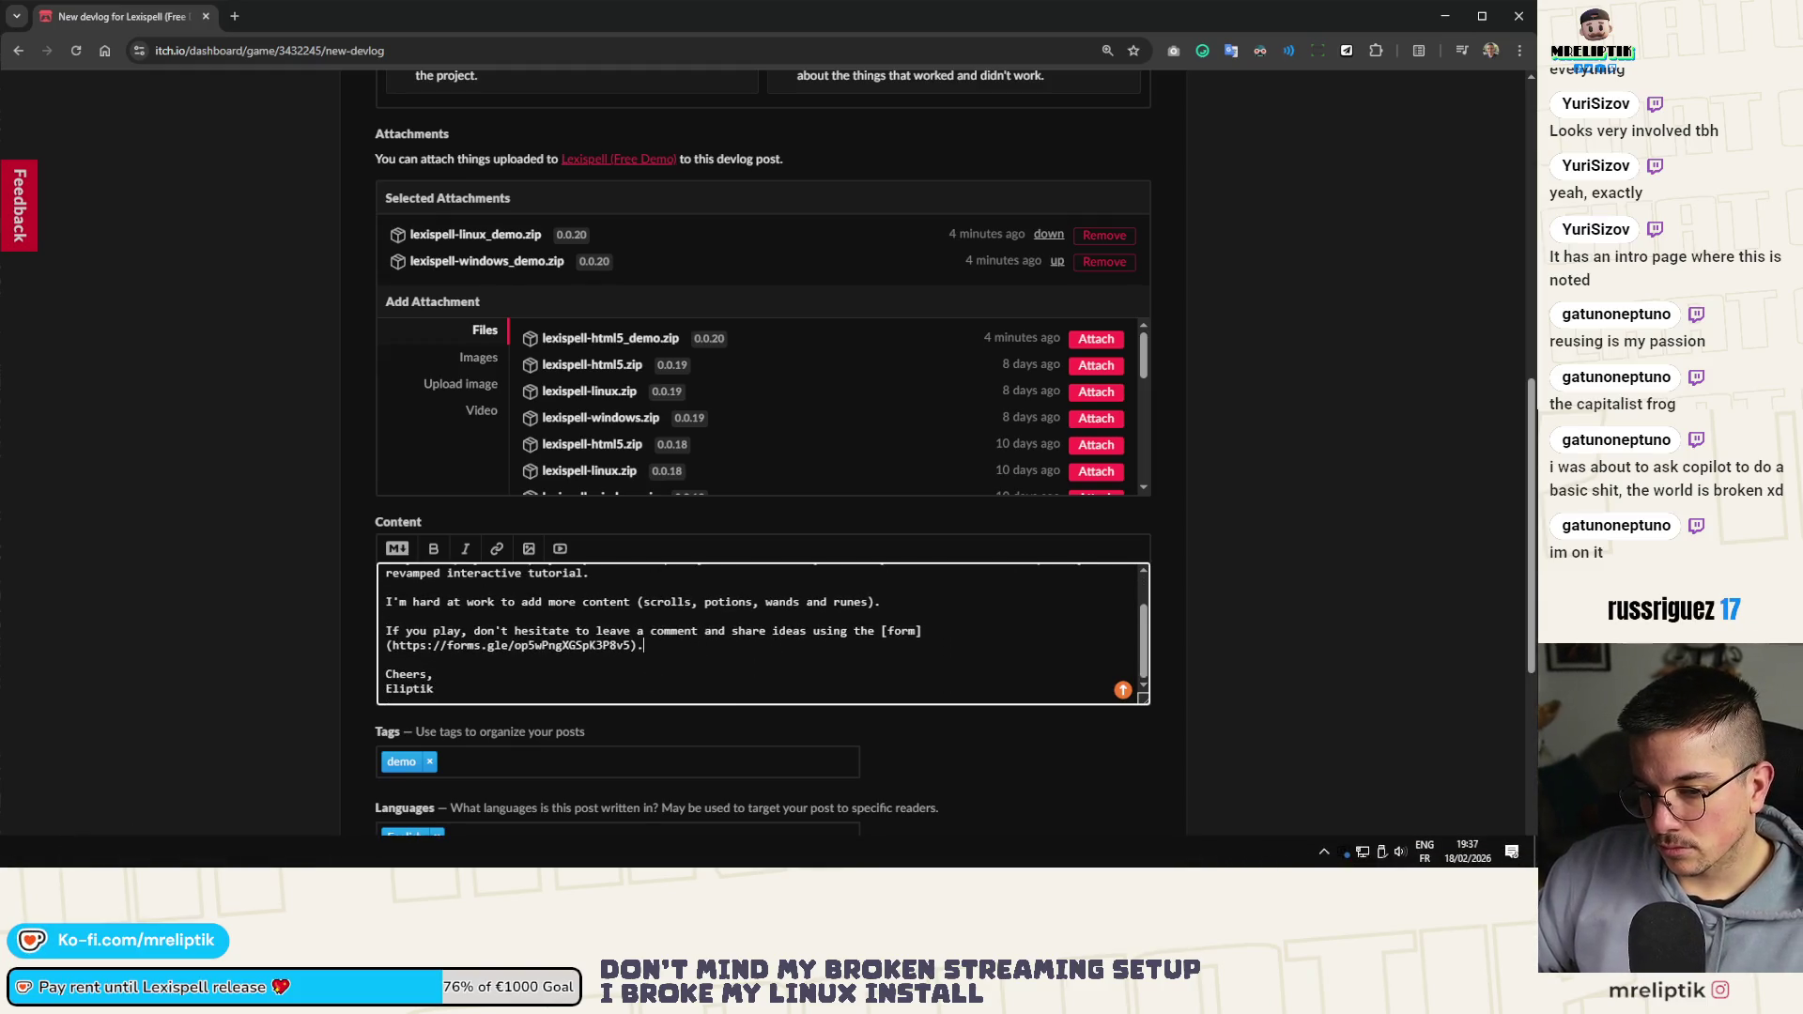
key(alt+Tab)
key(super)
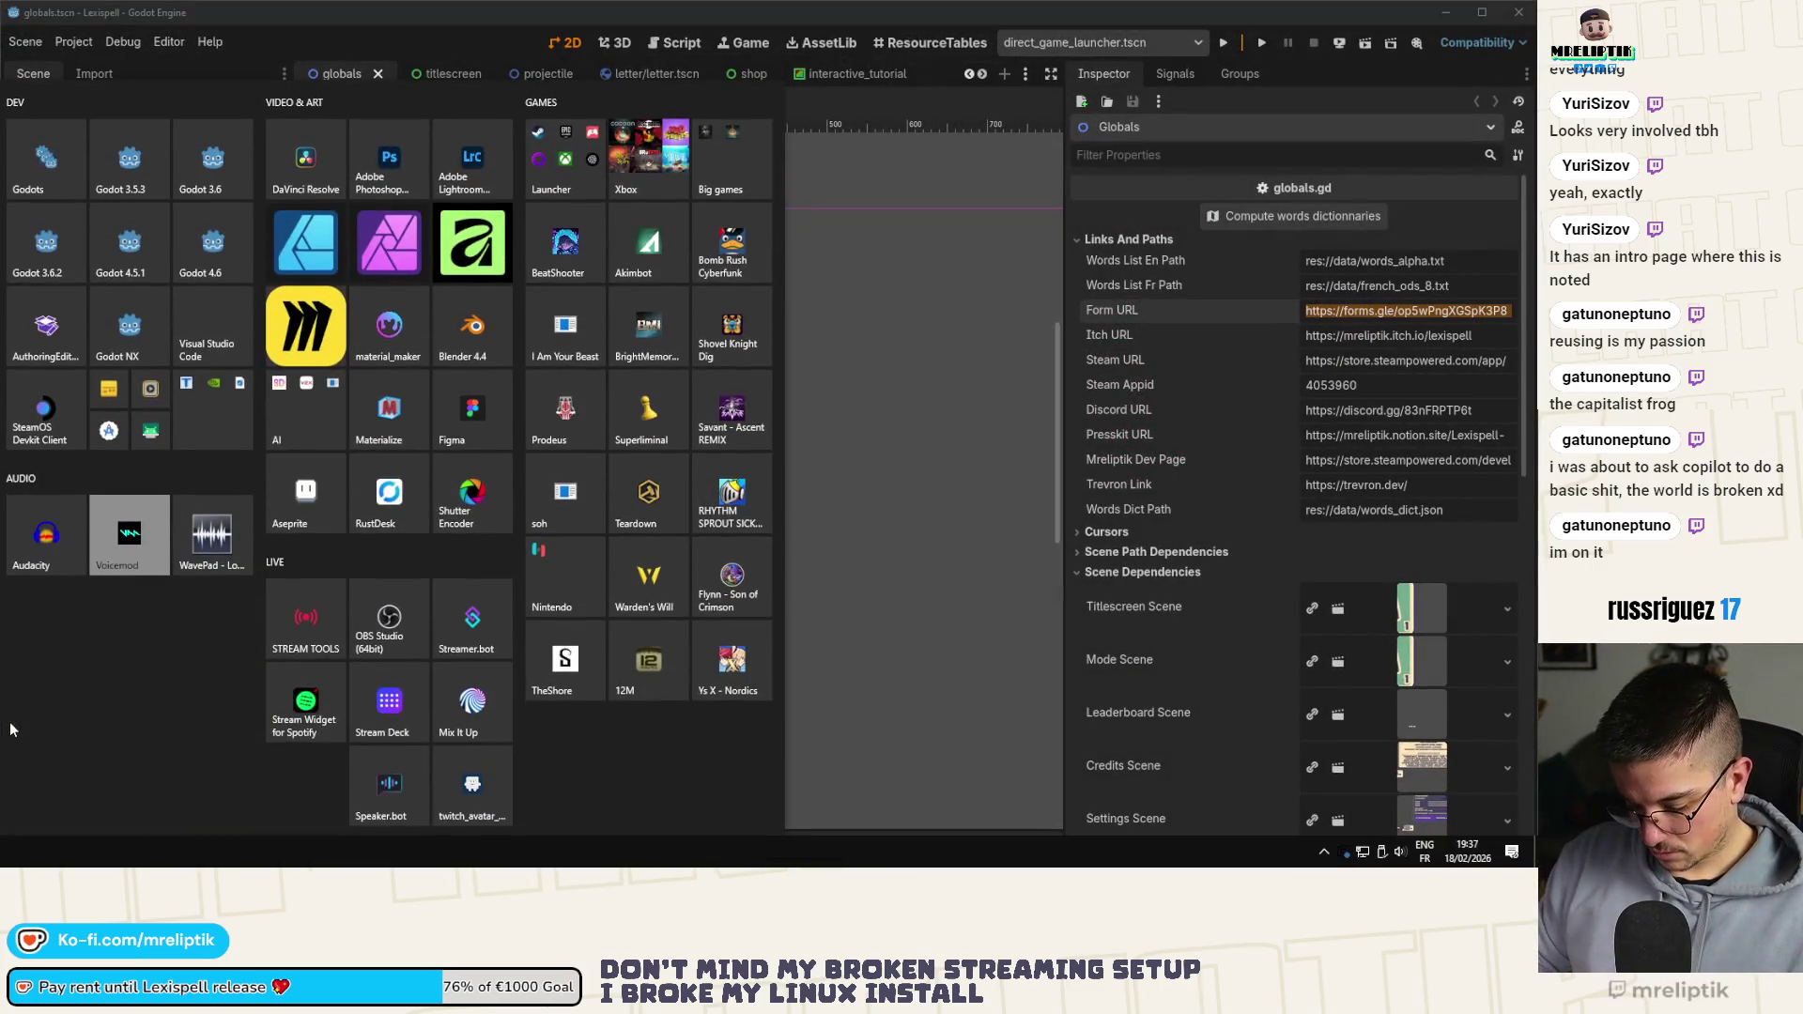
Run tutorial_launcher.tscn from the interactive_tutorial scene and widen the Game view to full editor width
key(Escape)
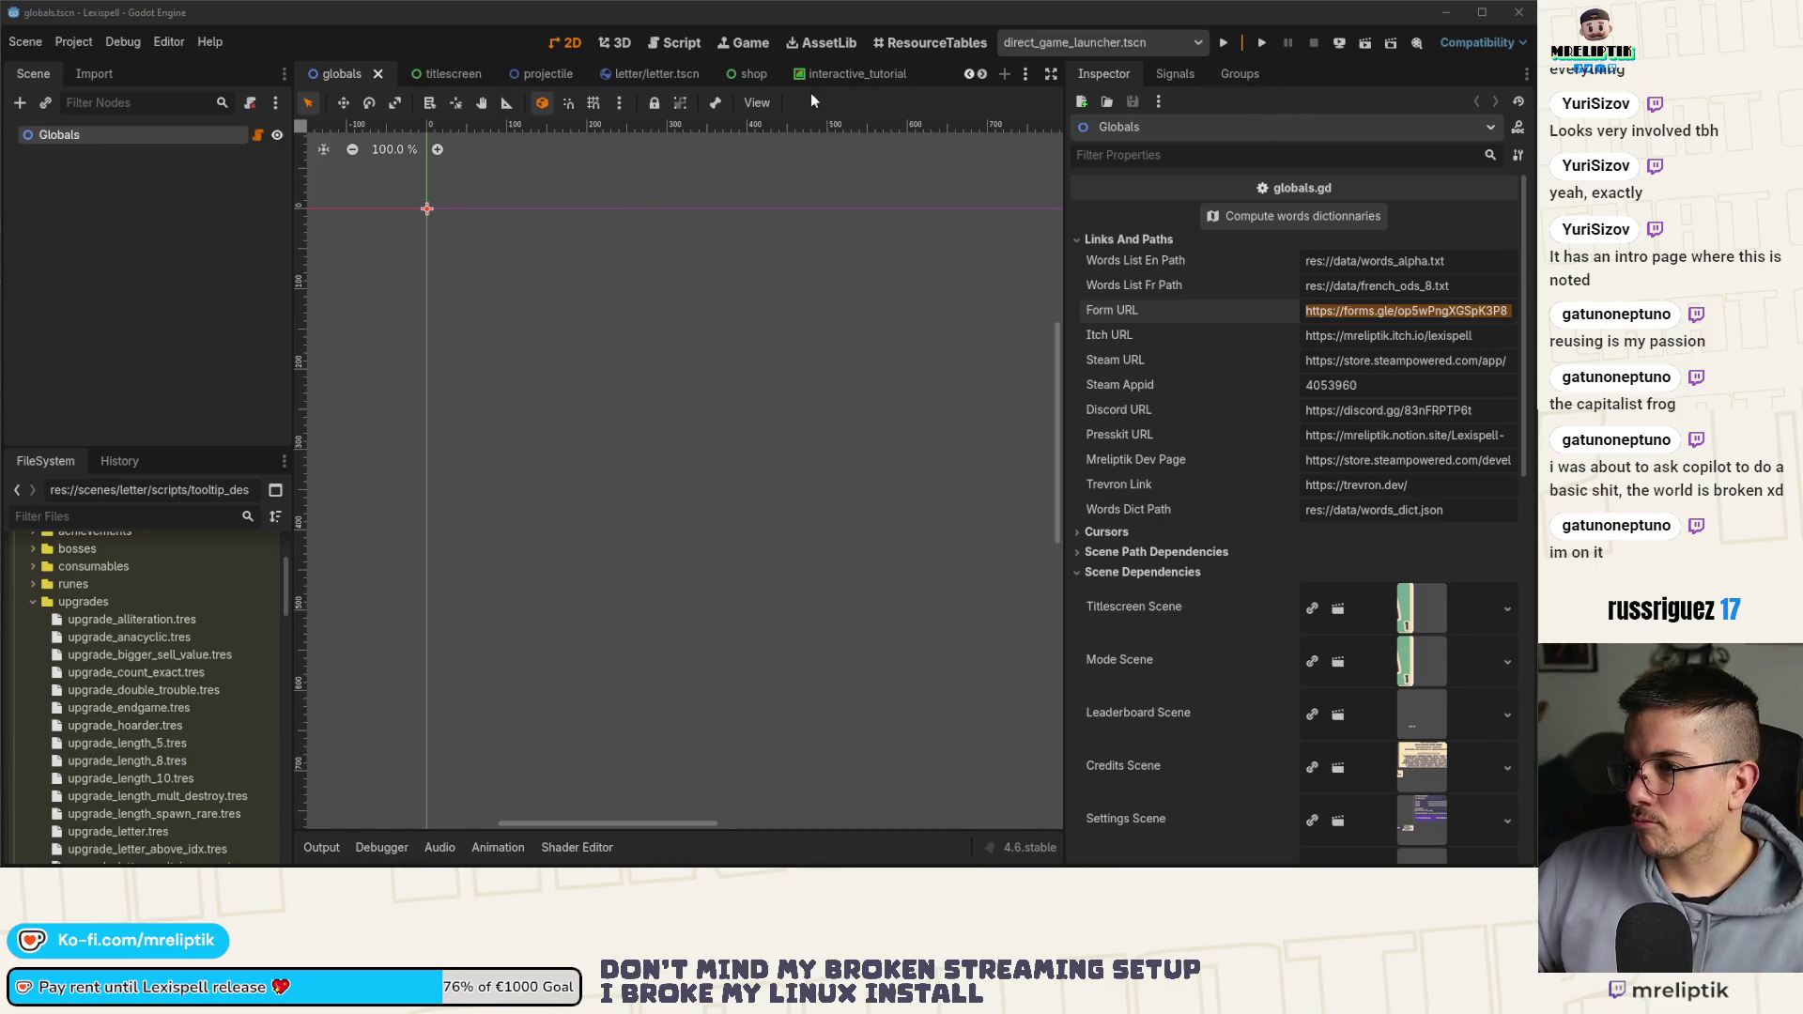
click(850, 73)
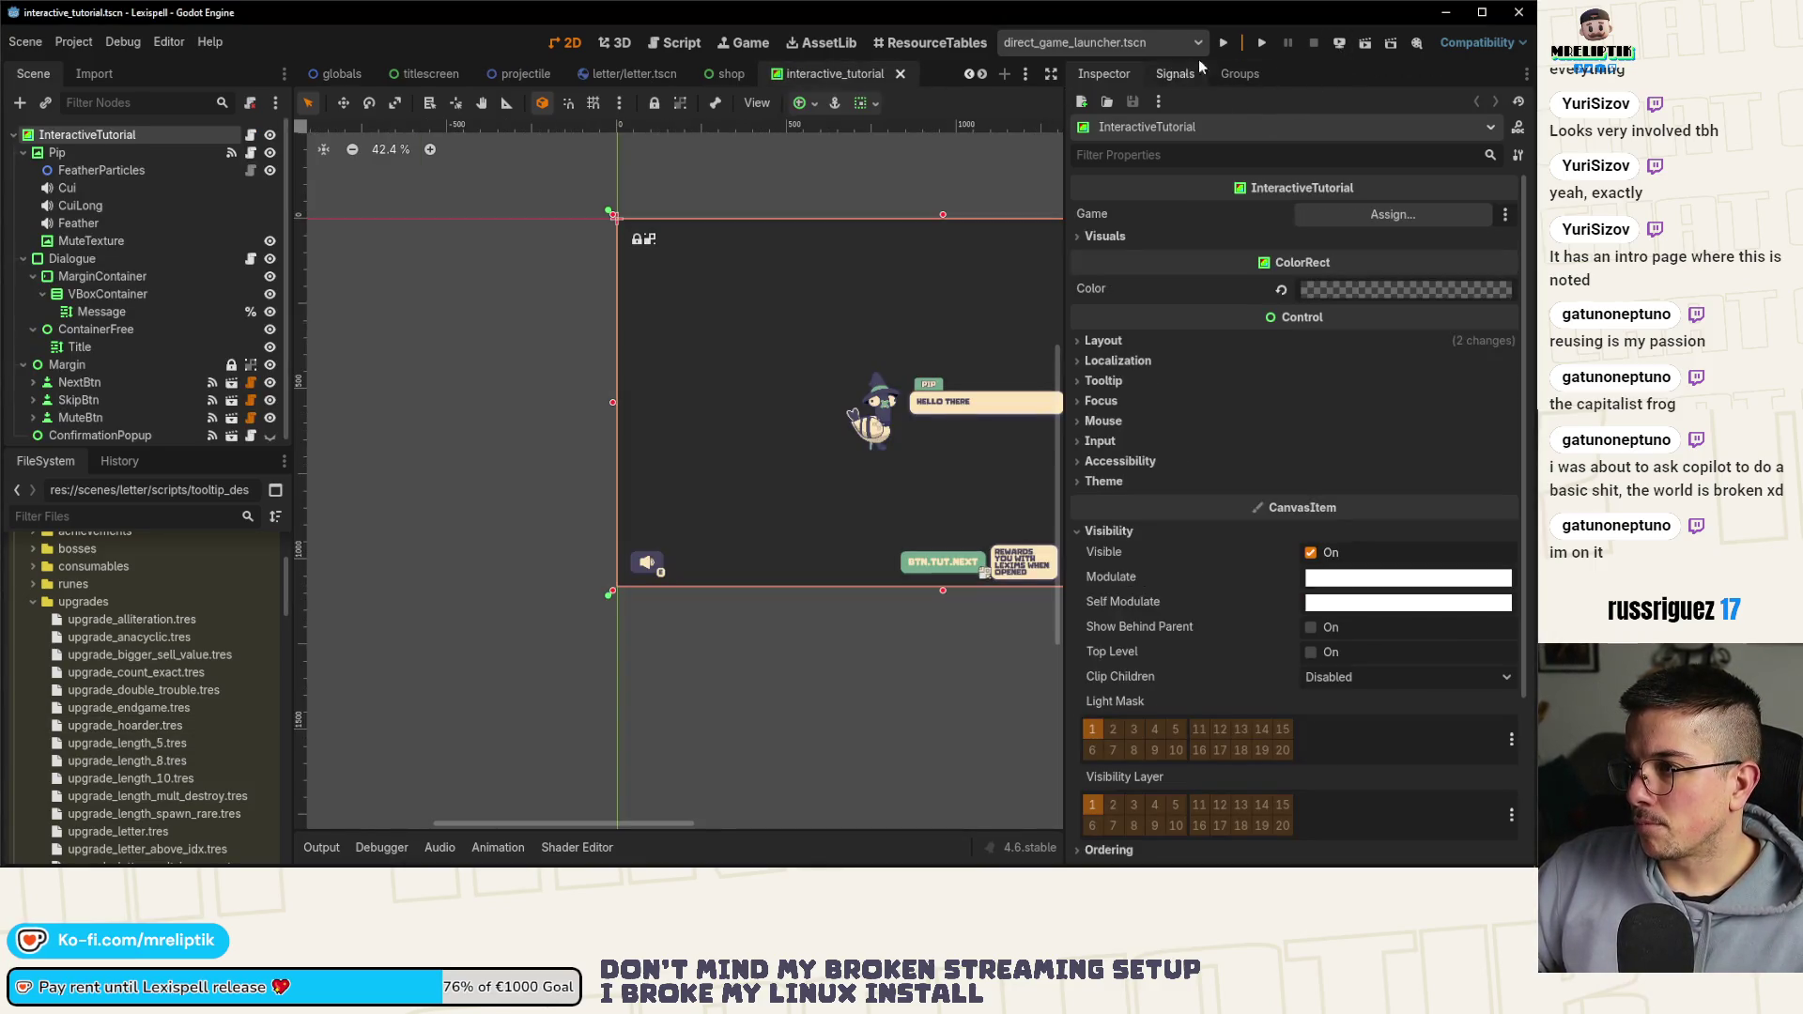
click(1152, 43)
click(1067, 146)
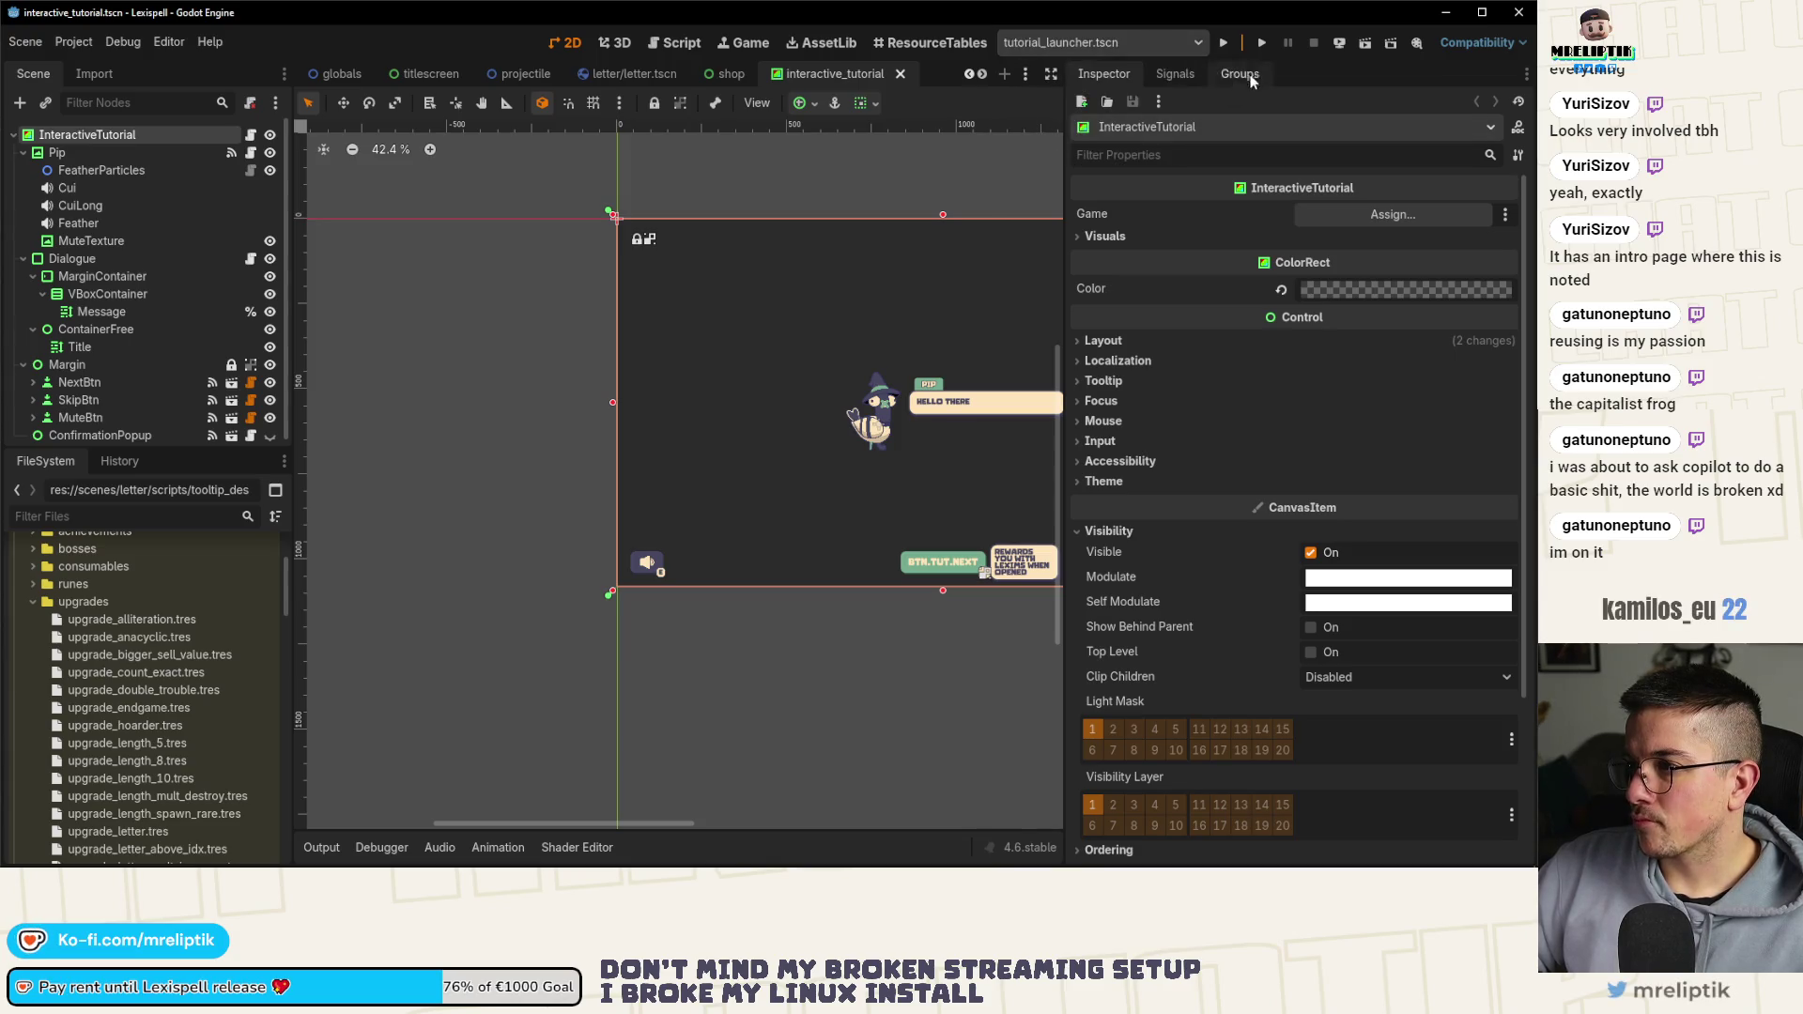
click(1222, 42)
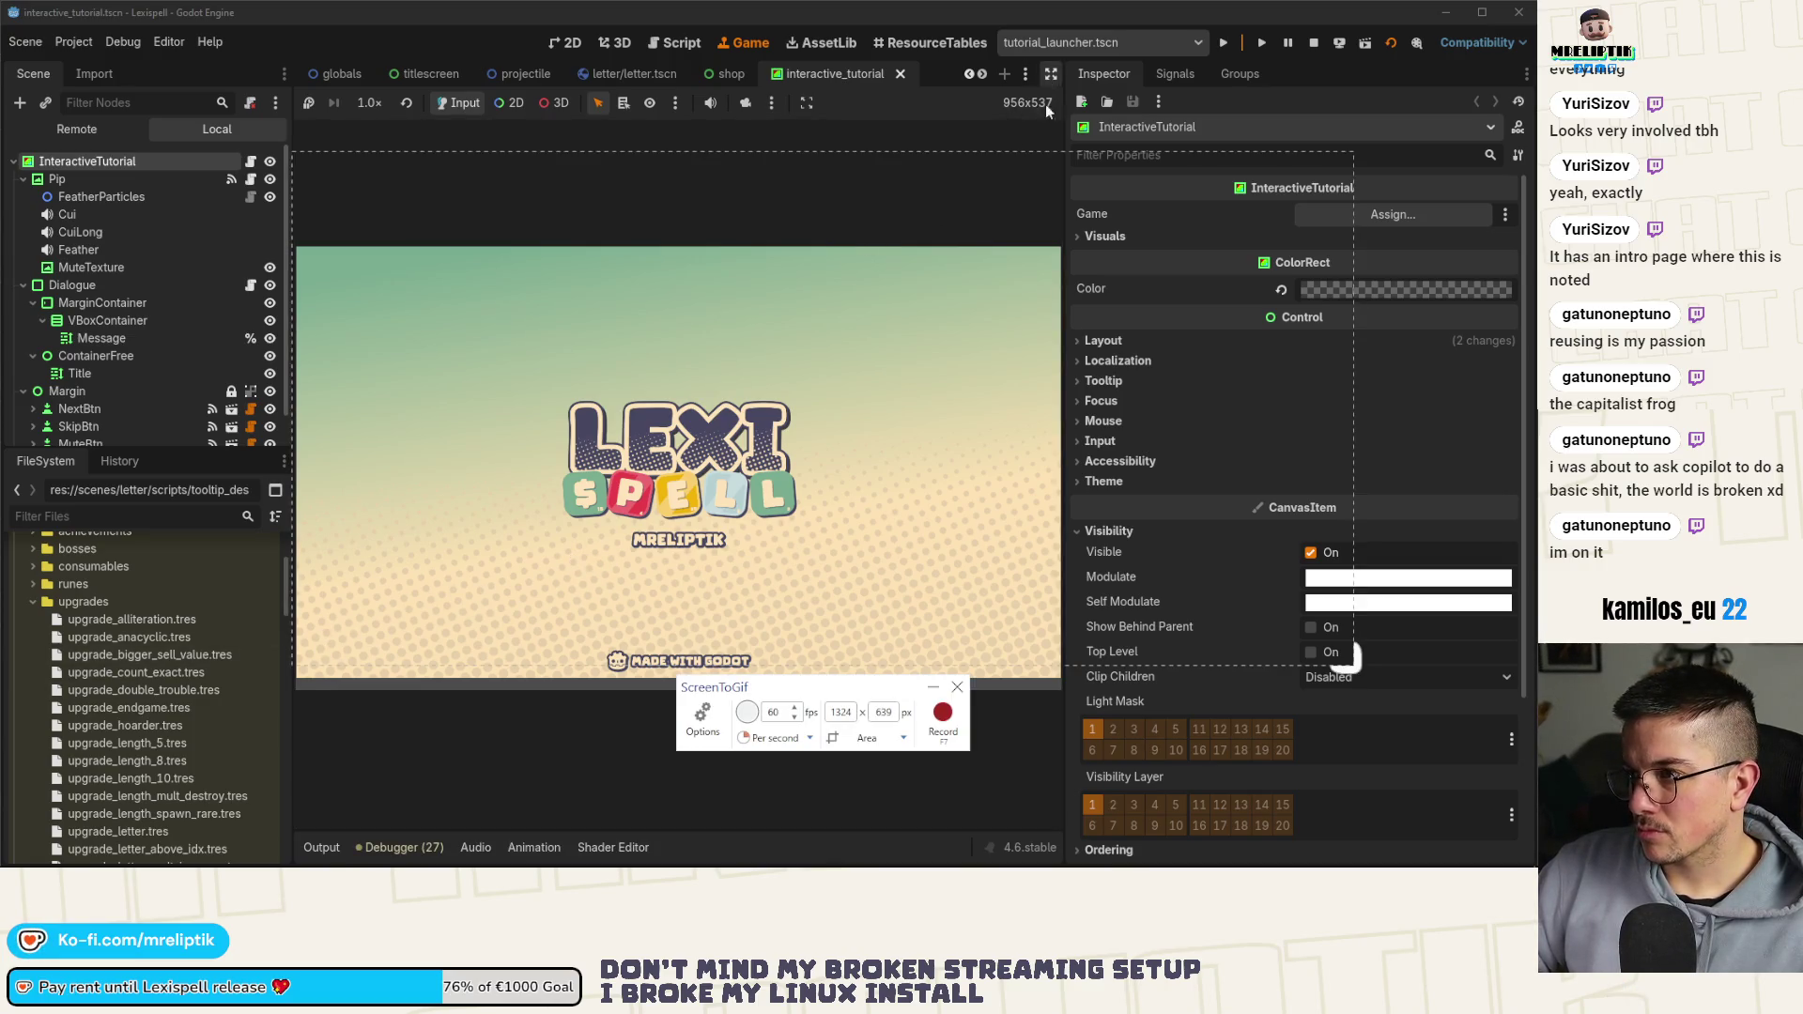
click(1051, 73)
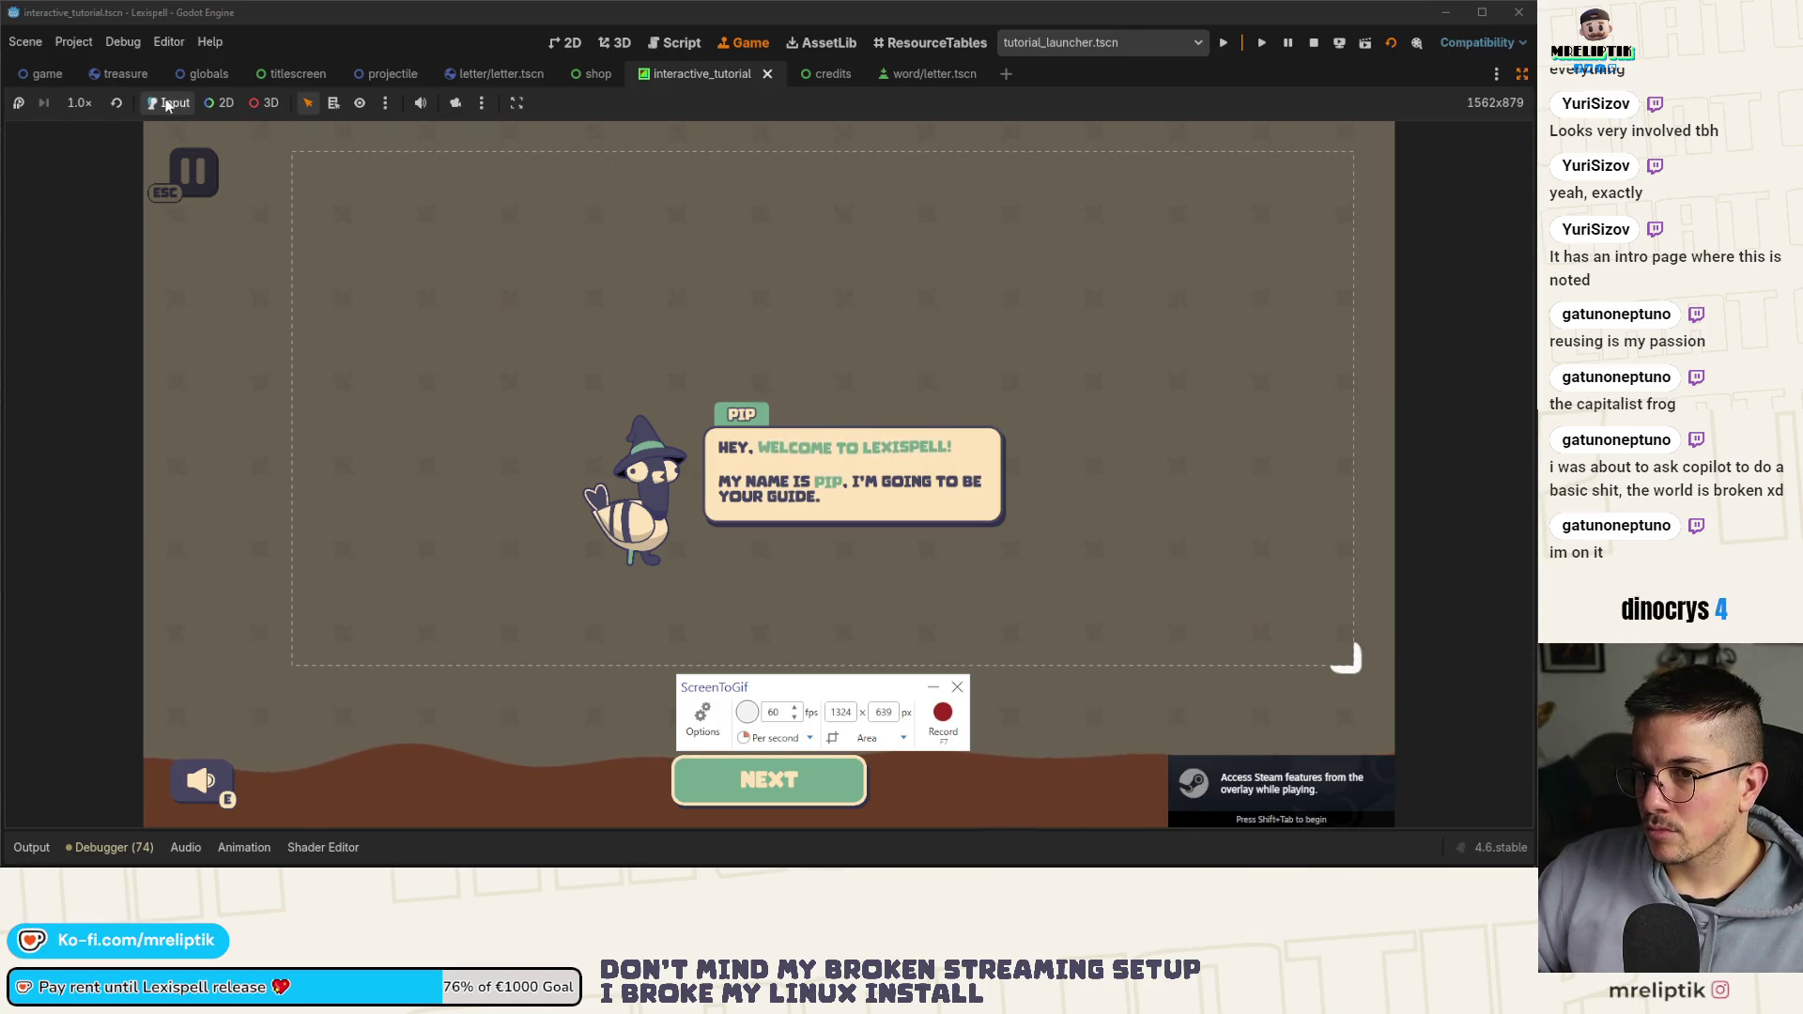
Set the ScreenToGif capture area to 324×336 around Pip
click(862, 738)
mouse_move(291, 150)
mouse_down()
mouse_move(539, 391)
mouse_move(536, 368)
mouse_up()
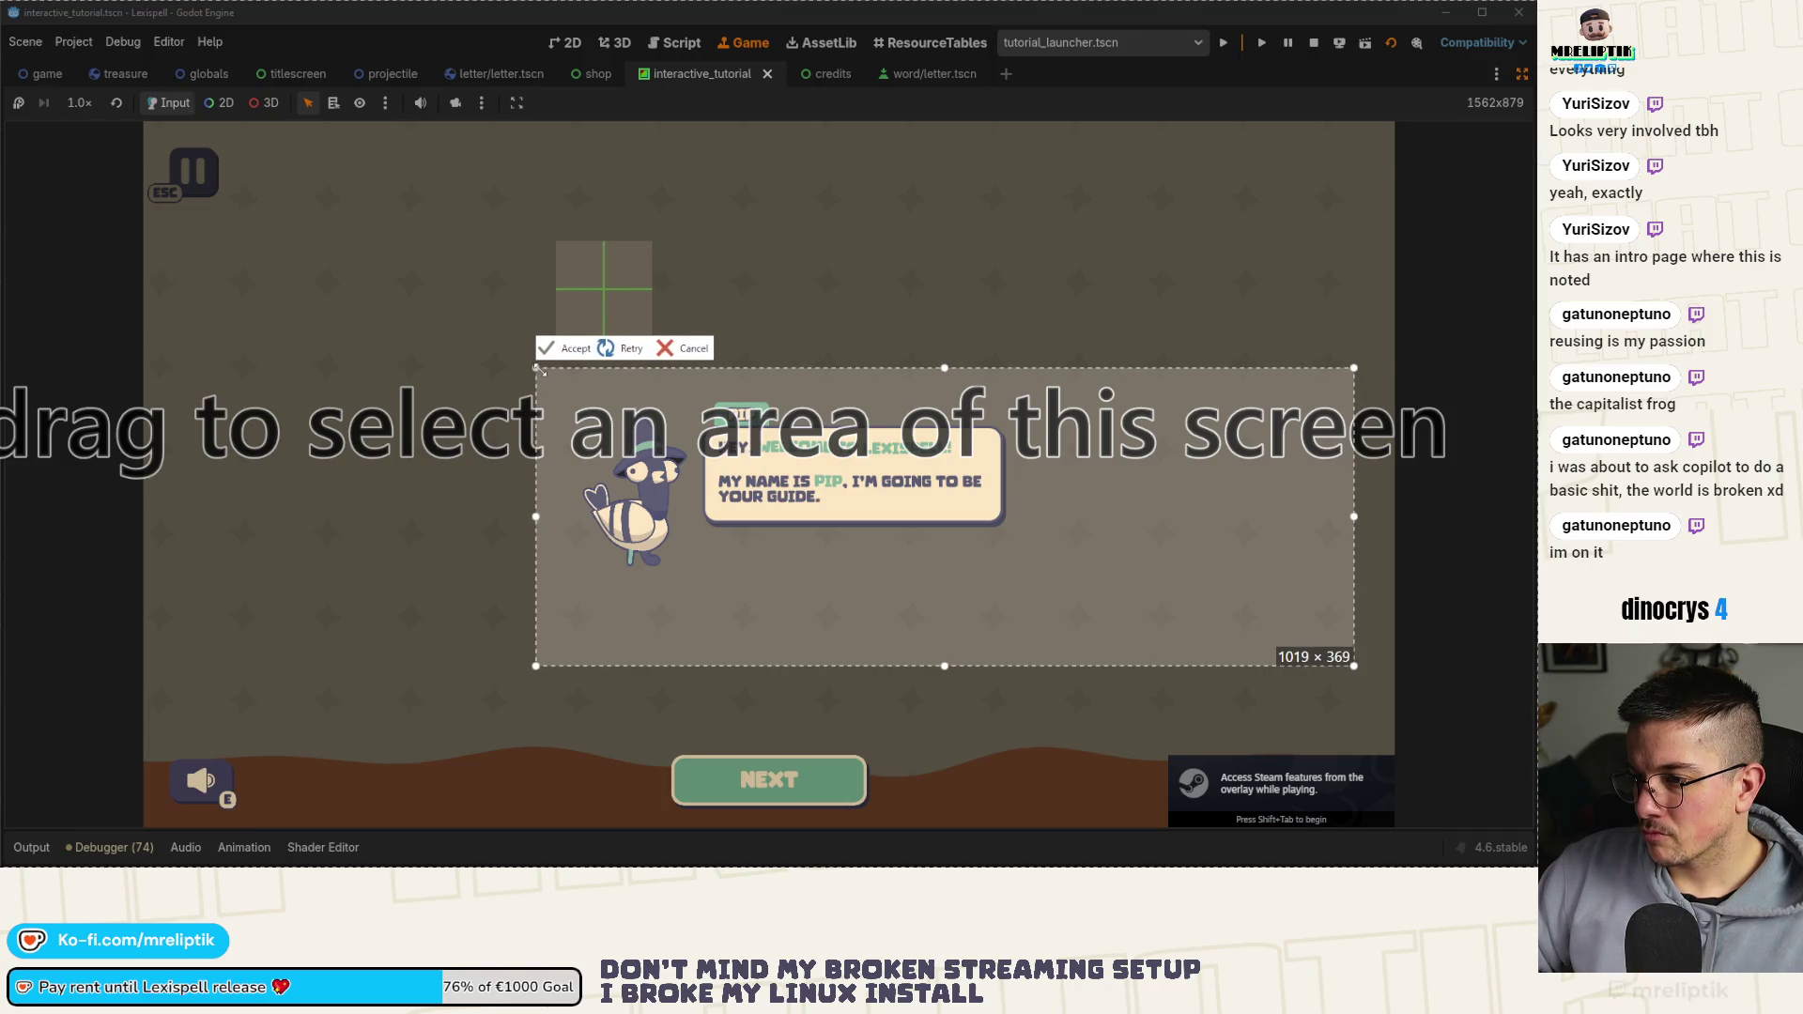
drag(1354, 666, 1267, 669)
mouse_move(1153, 673)
mouse_down()
mouse_move(765, 644)
mouse_move(749, 617)
mouse_up()
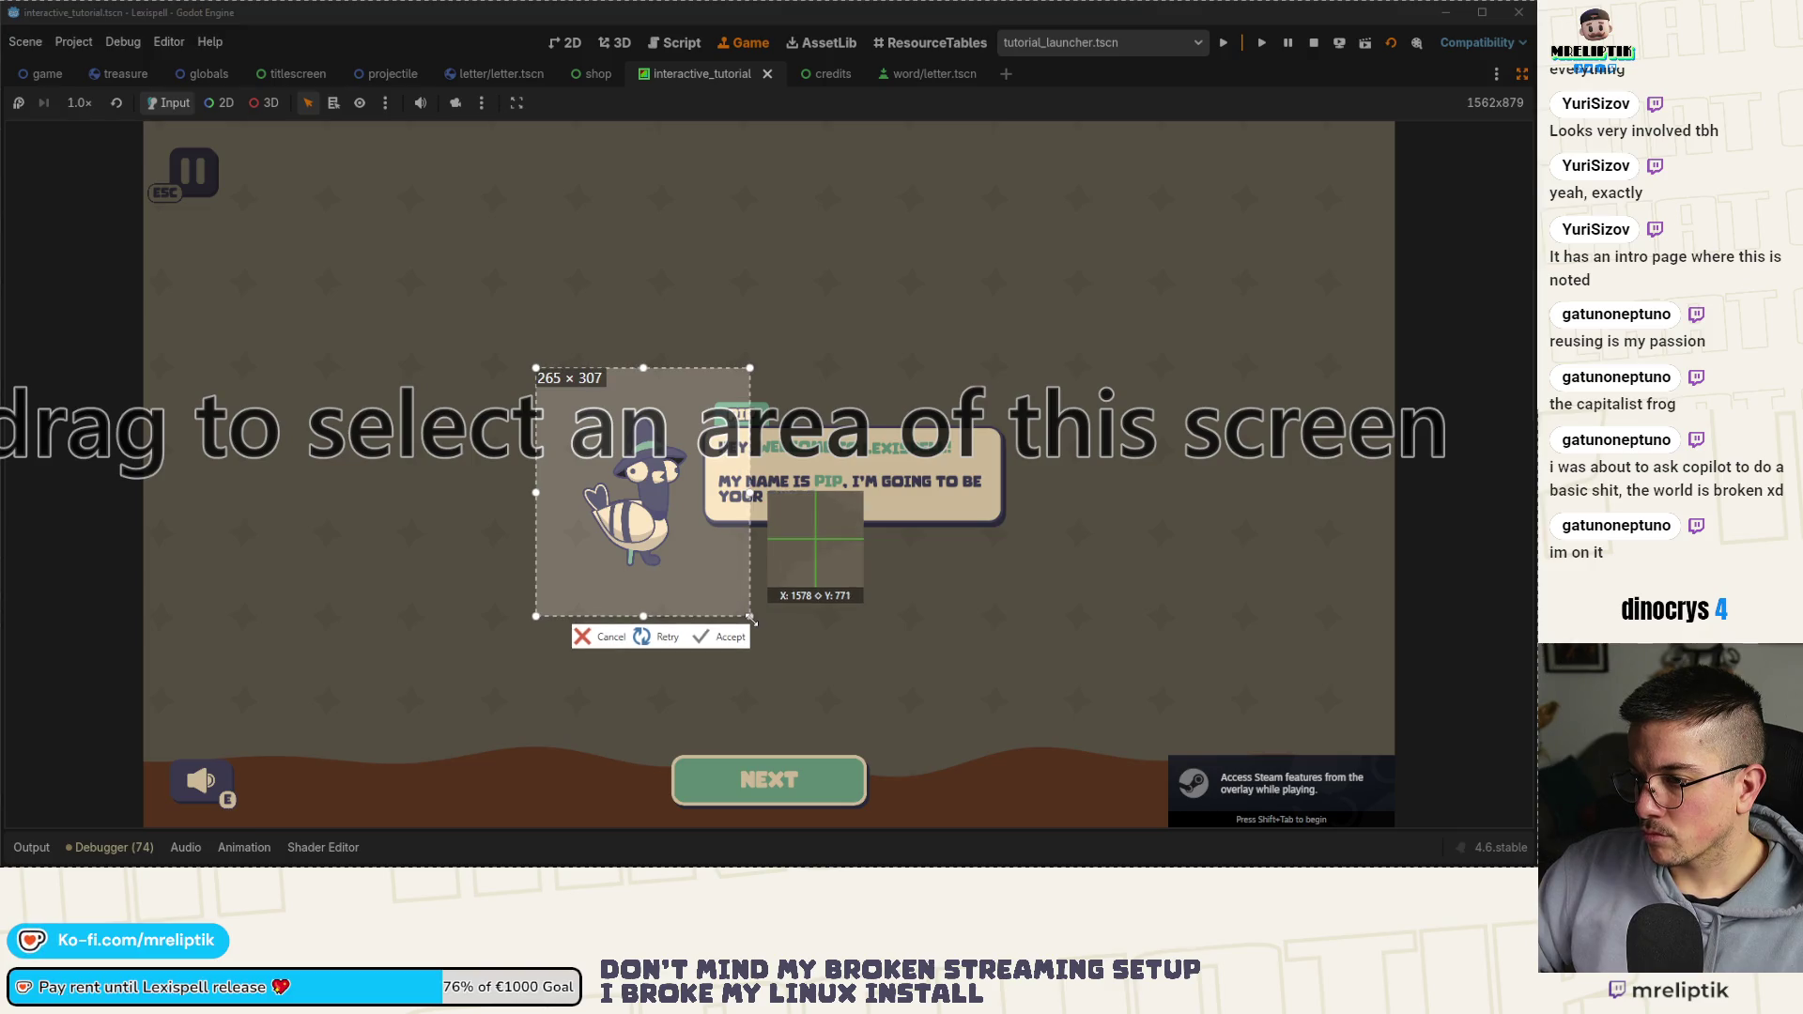
drag(748, 369, 783, 351)
drag(537, 616, 520, 621)
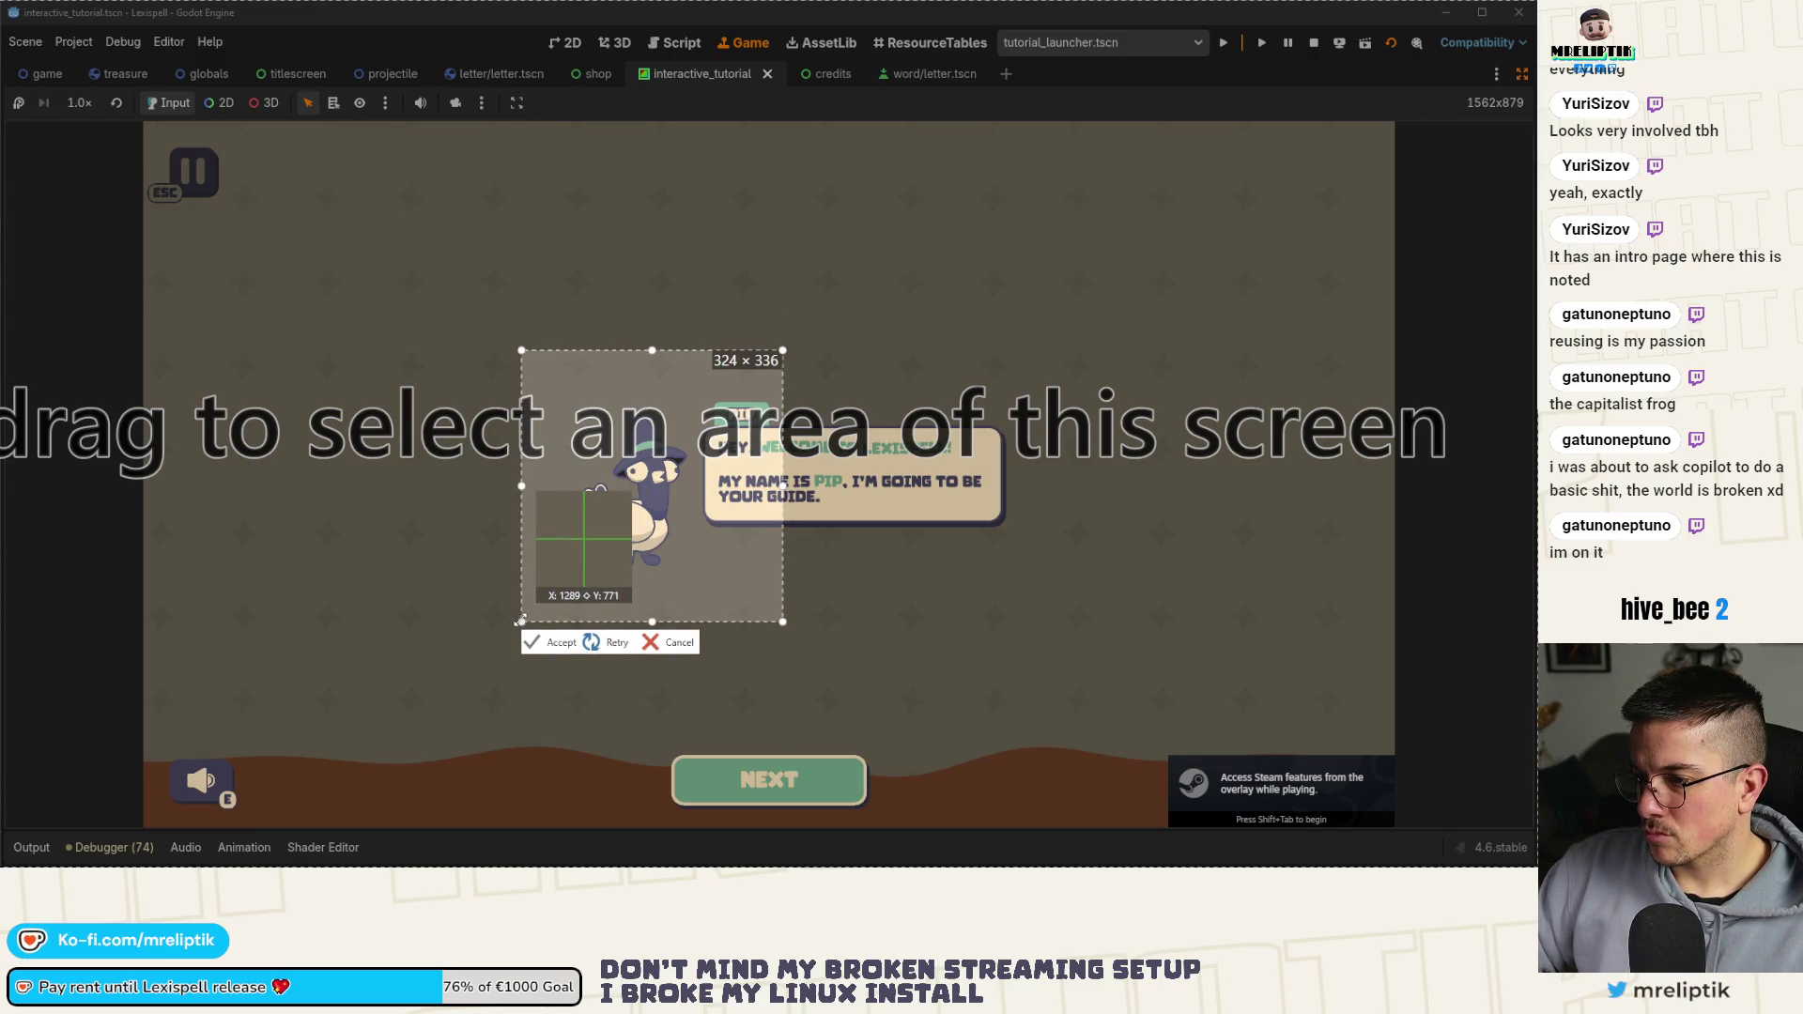
click(563, 644)
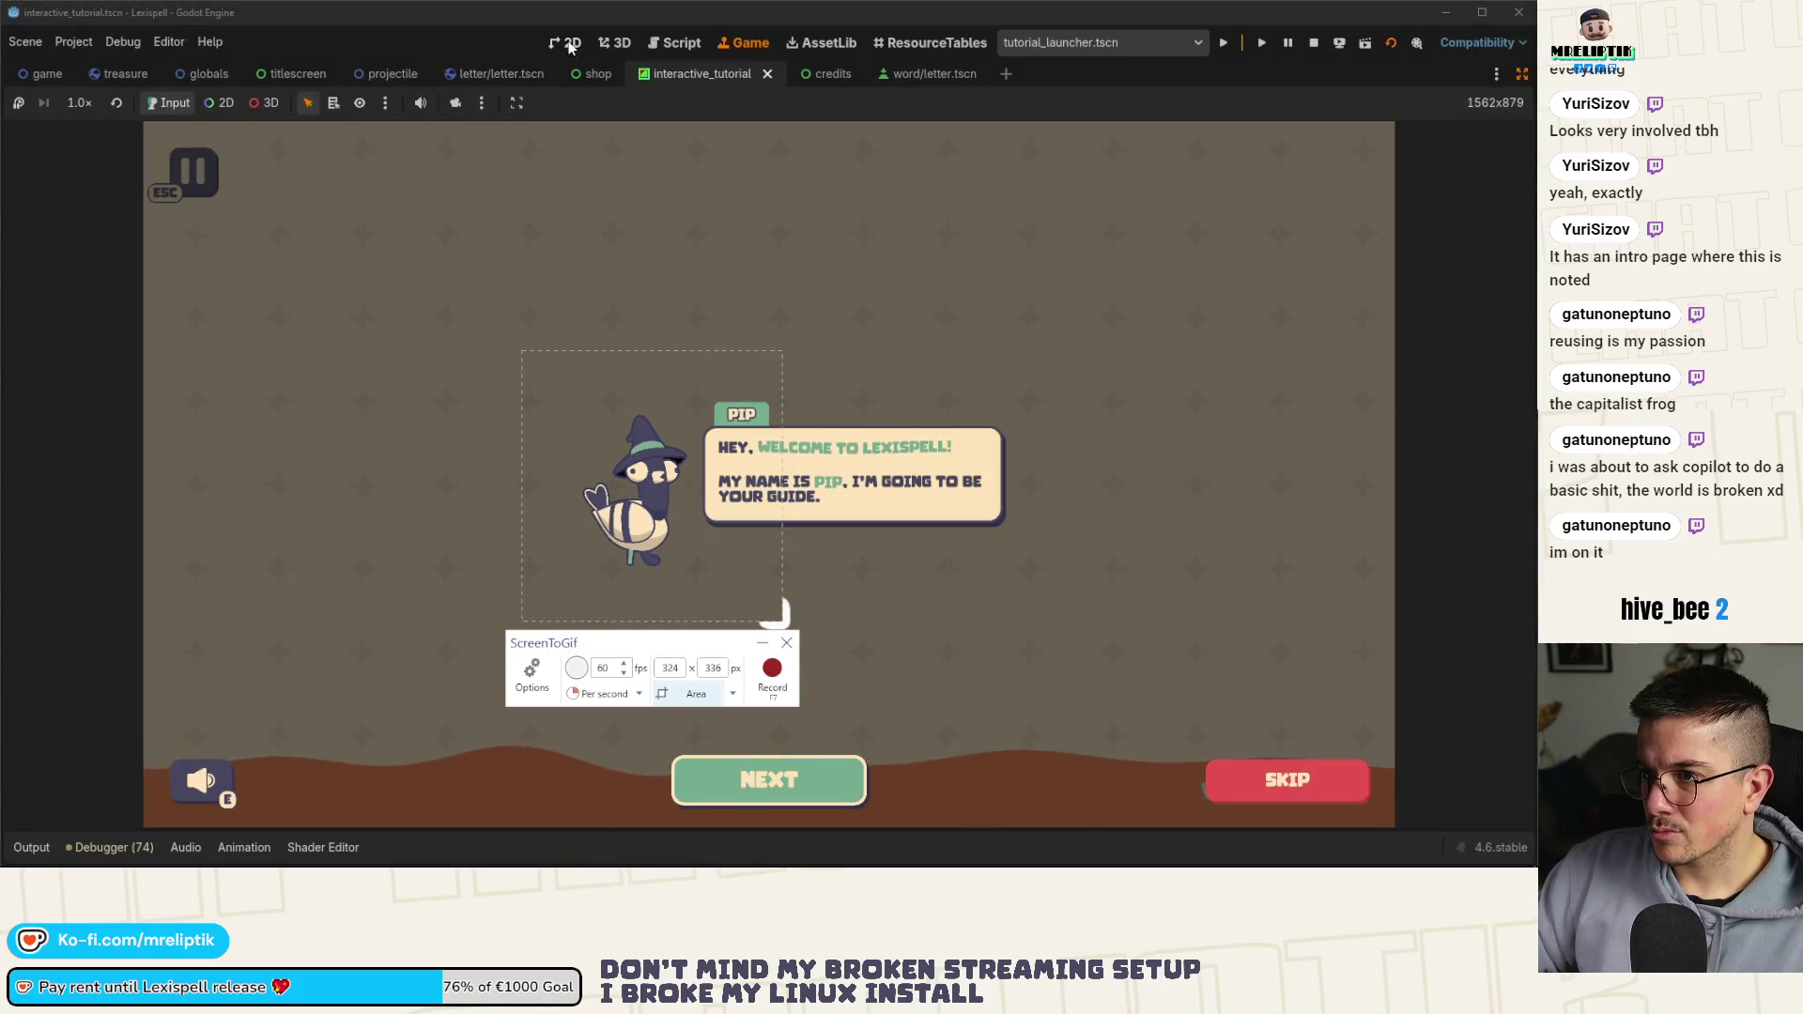
Hide the Dialogue speech bubble and record about 6 seconds of Pip's animation
click(1522, 73)
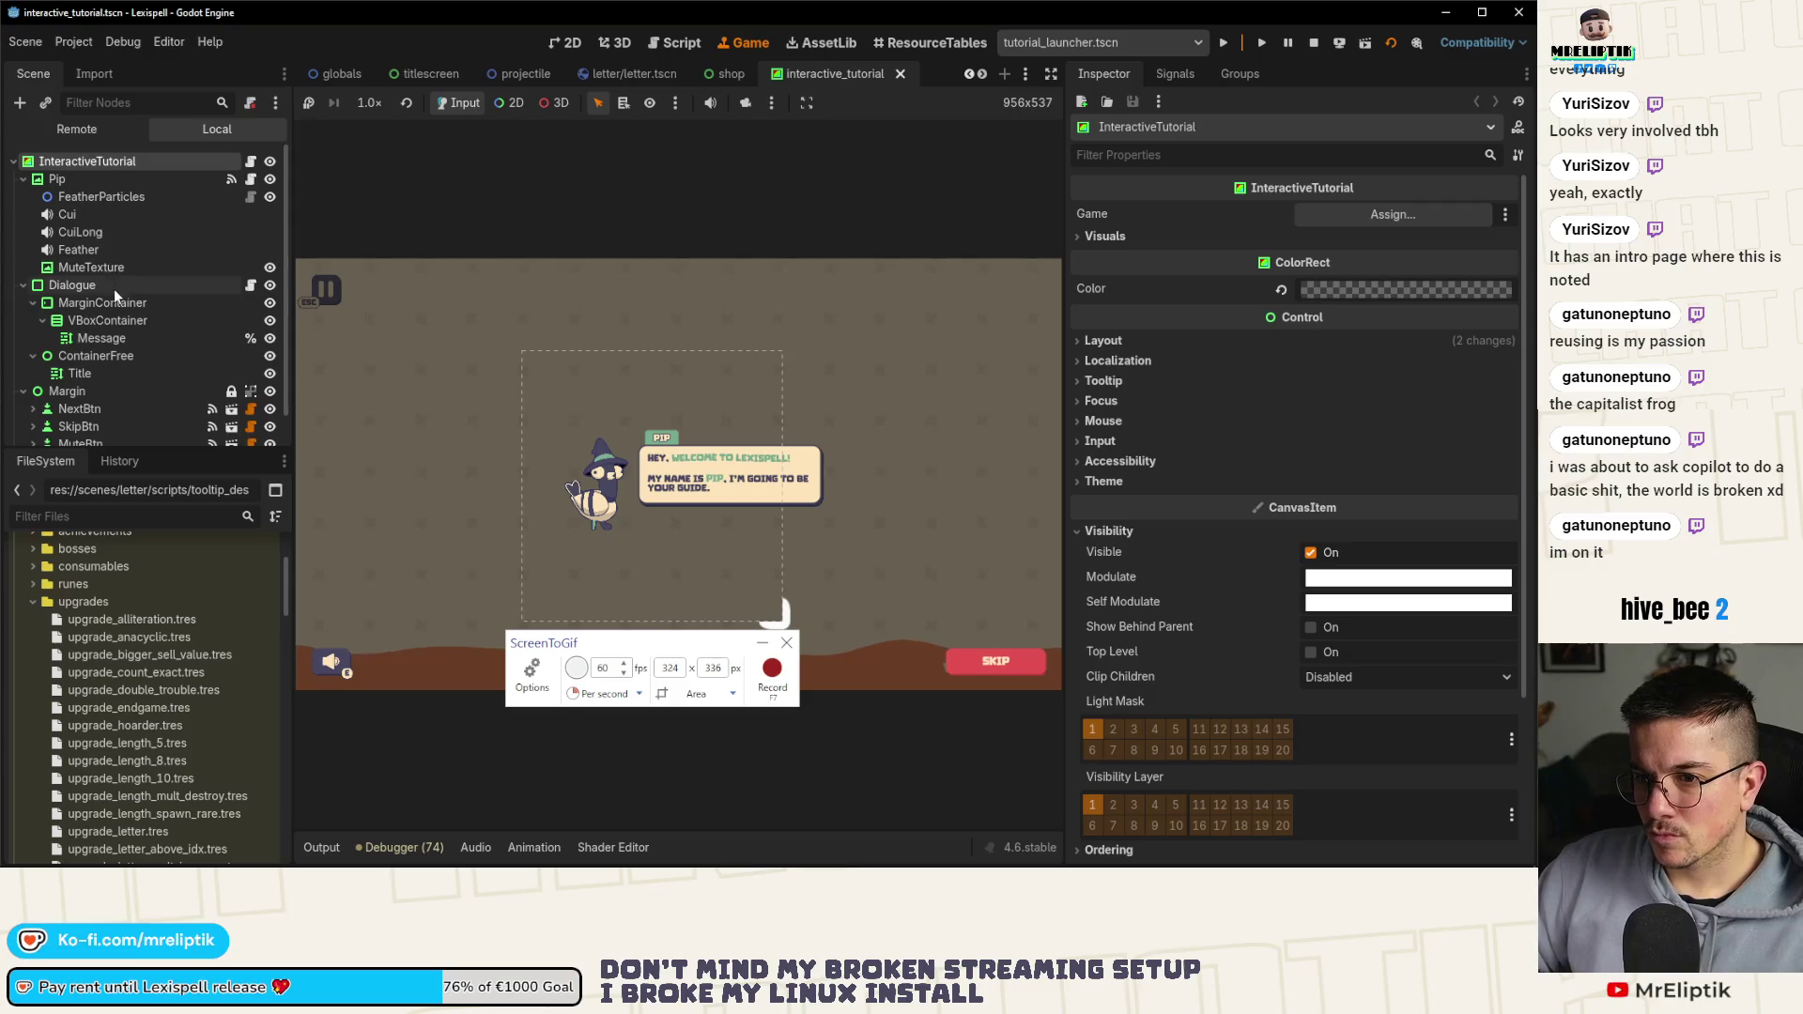
click(270, 288)
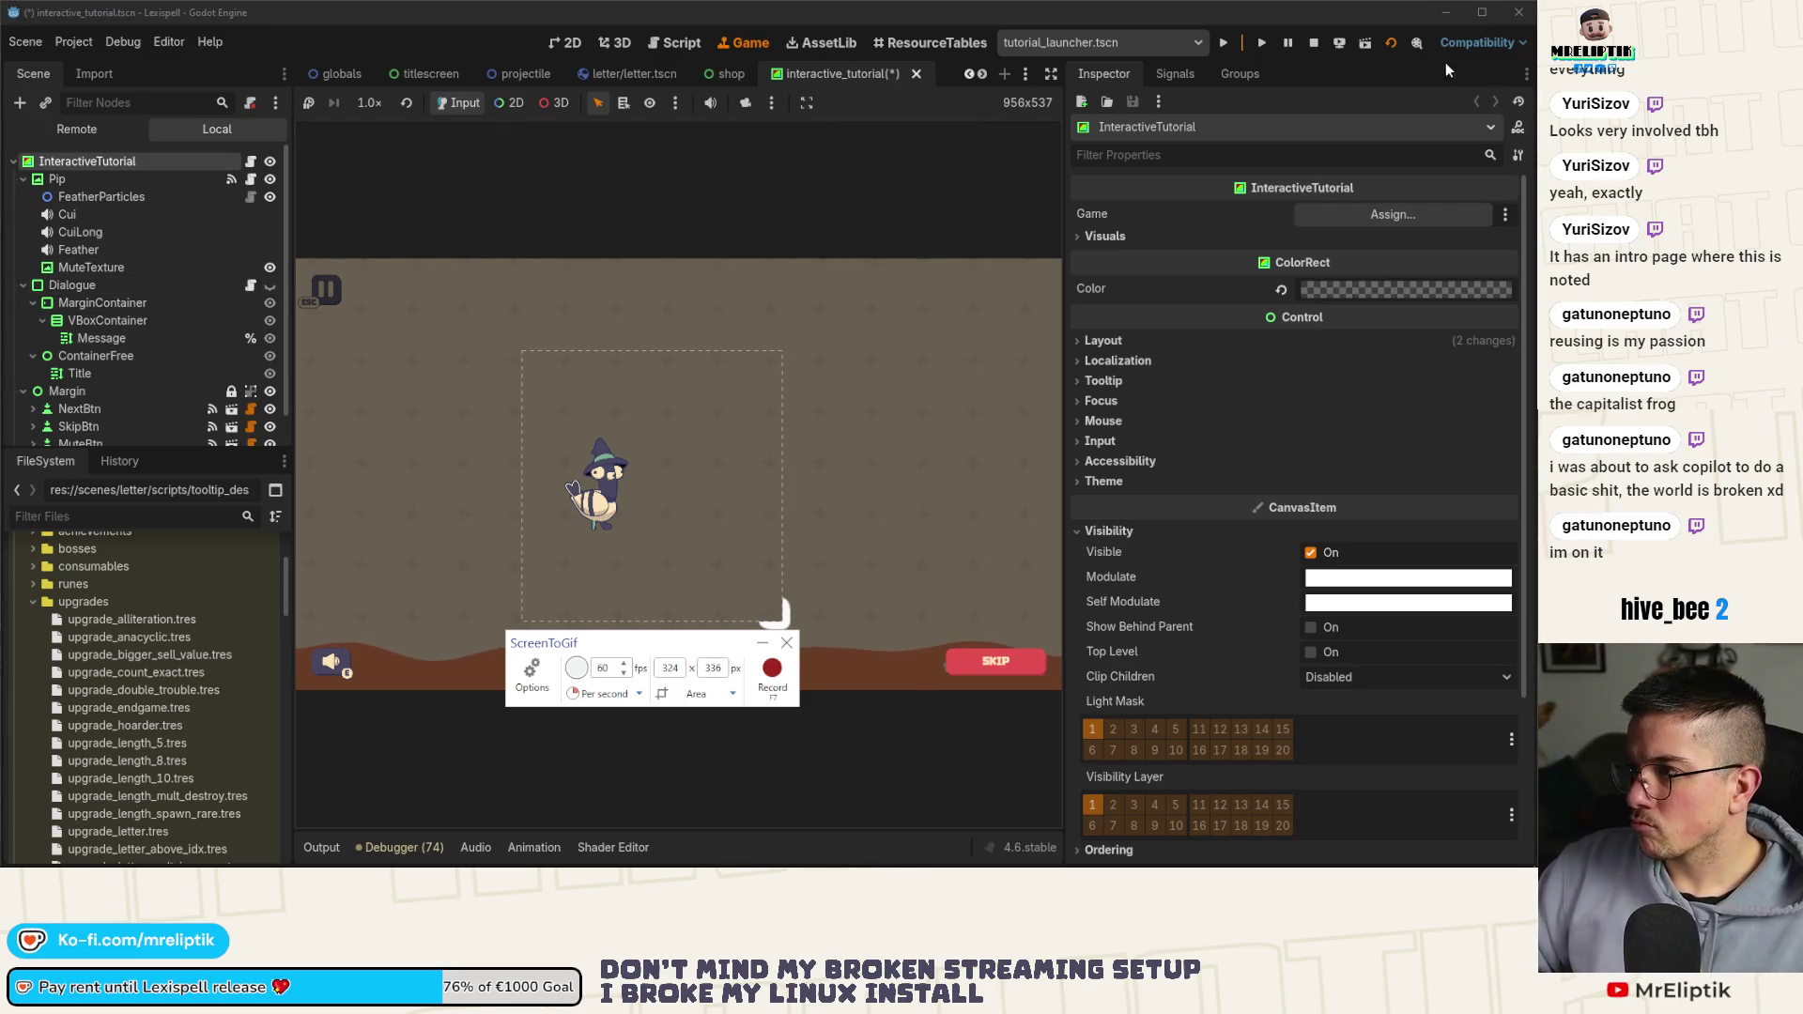
click(1048, 77)
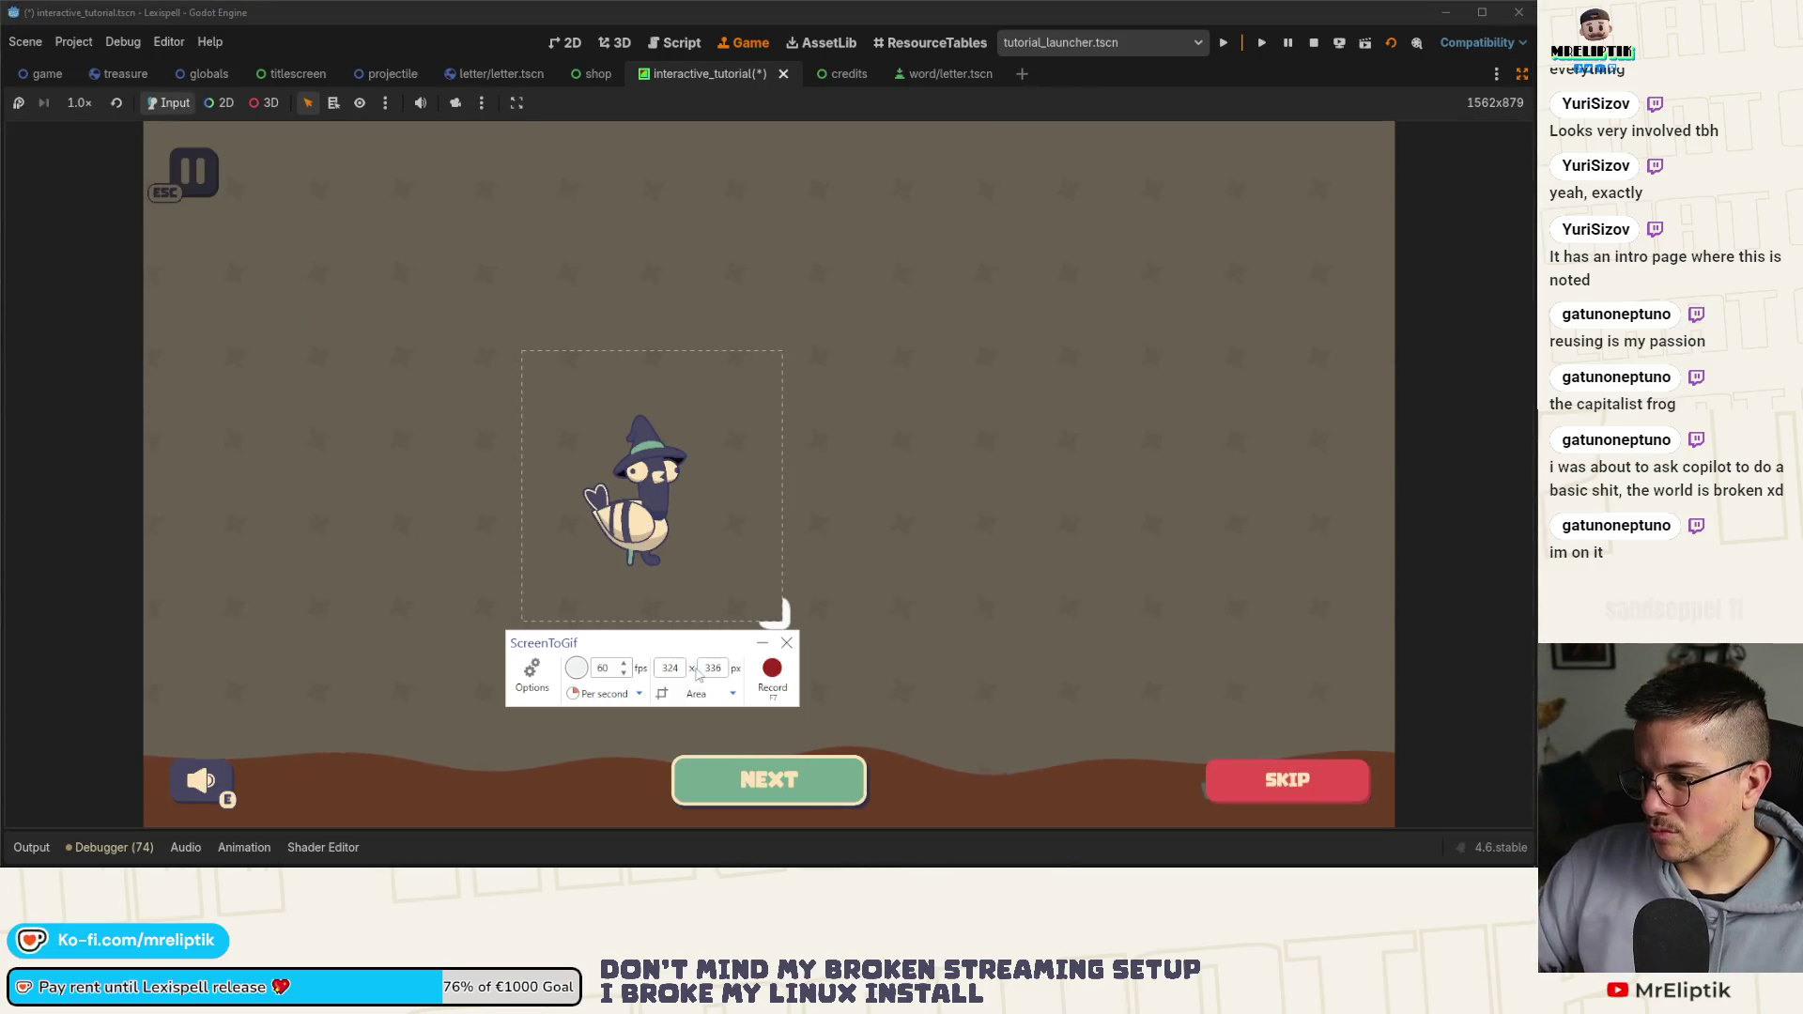
click(770, 670)
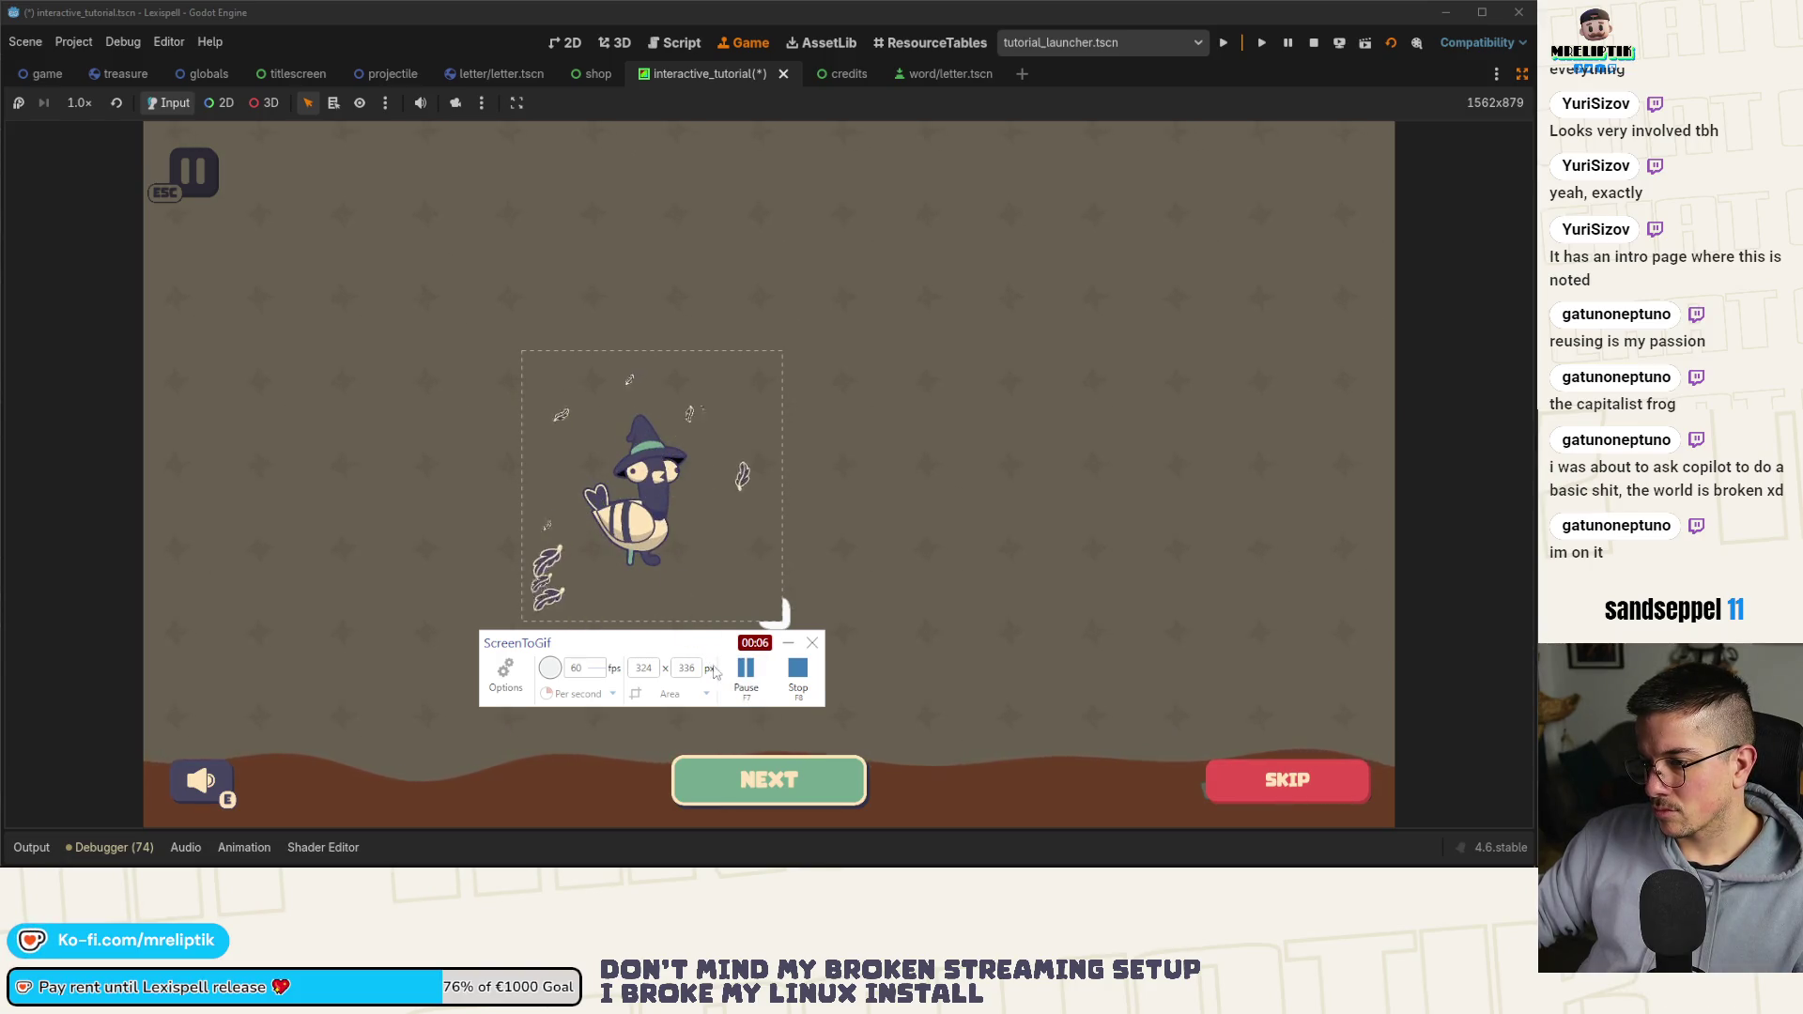
click(807, 683)
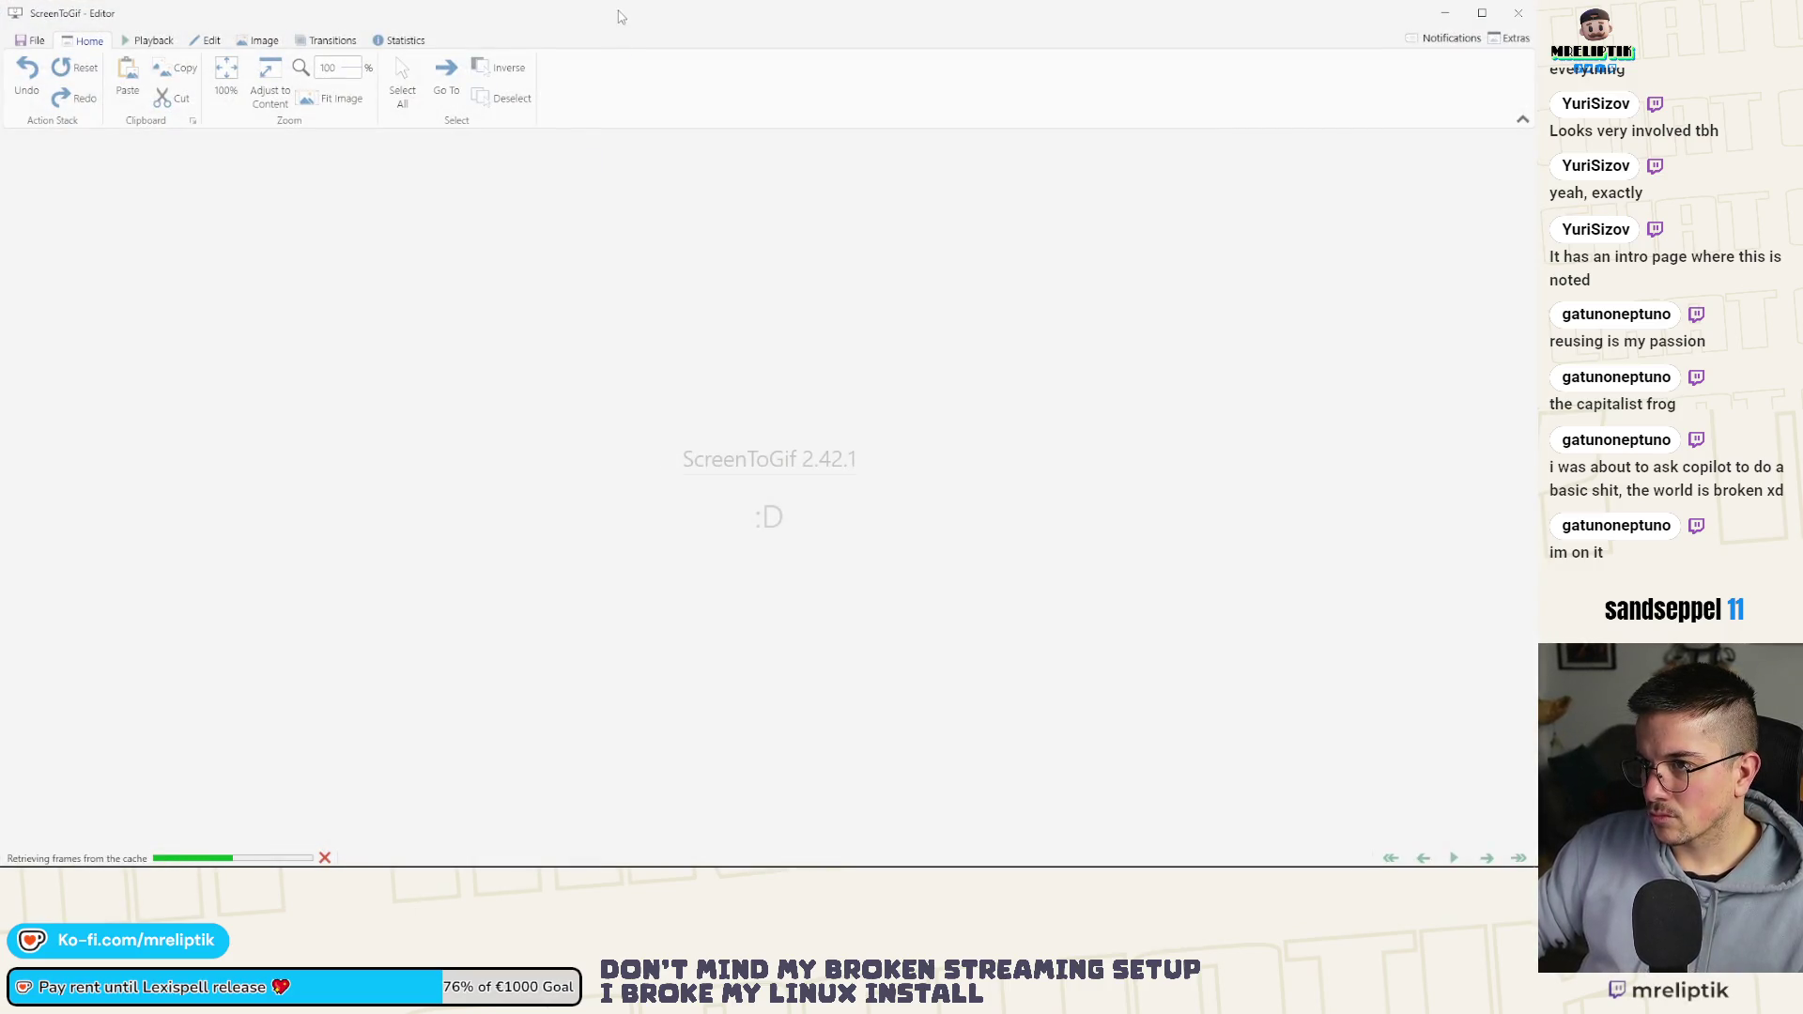
Stop the running game, save the tutorial scene in Godot and maximise the ScreenToGif editor
drag(620, 16, 352, 368)
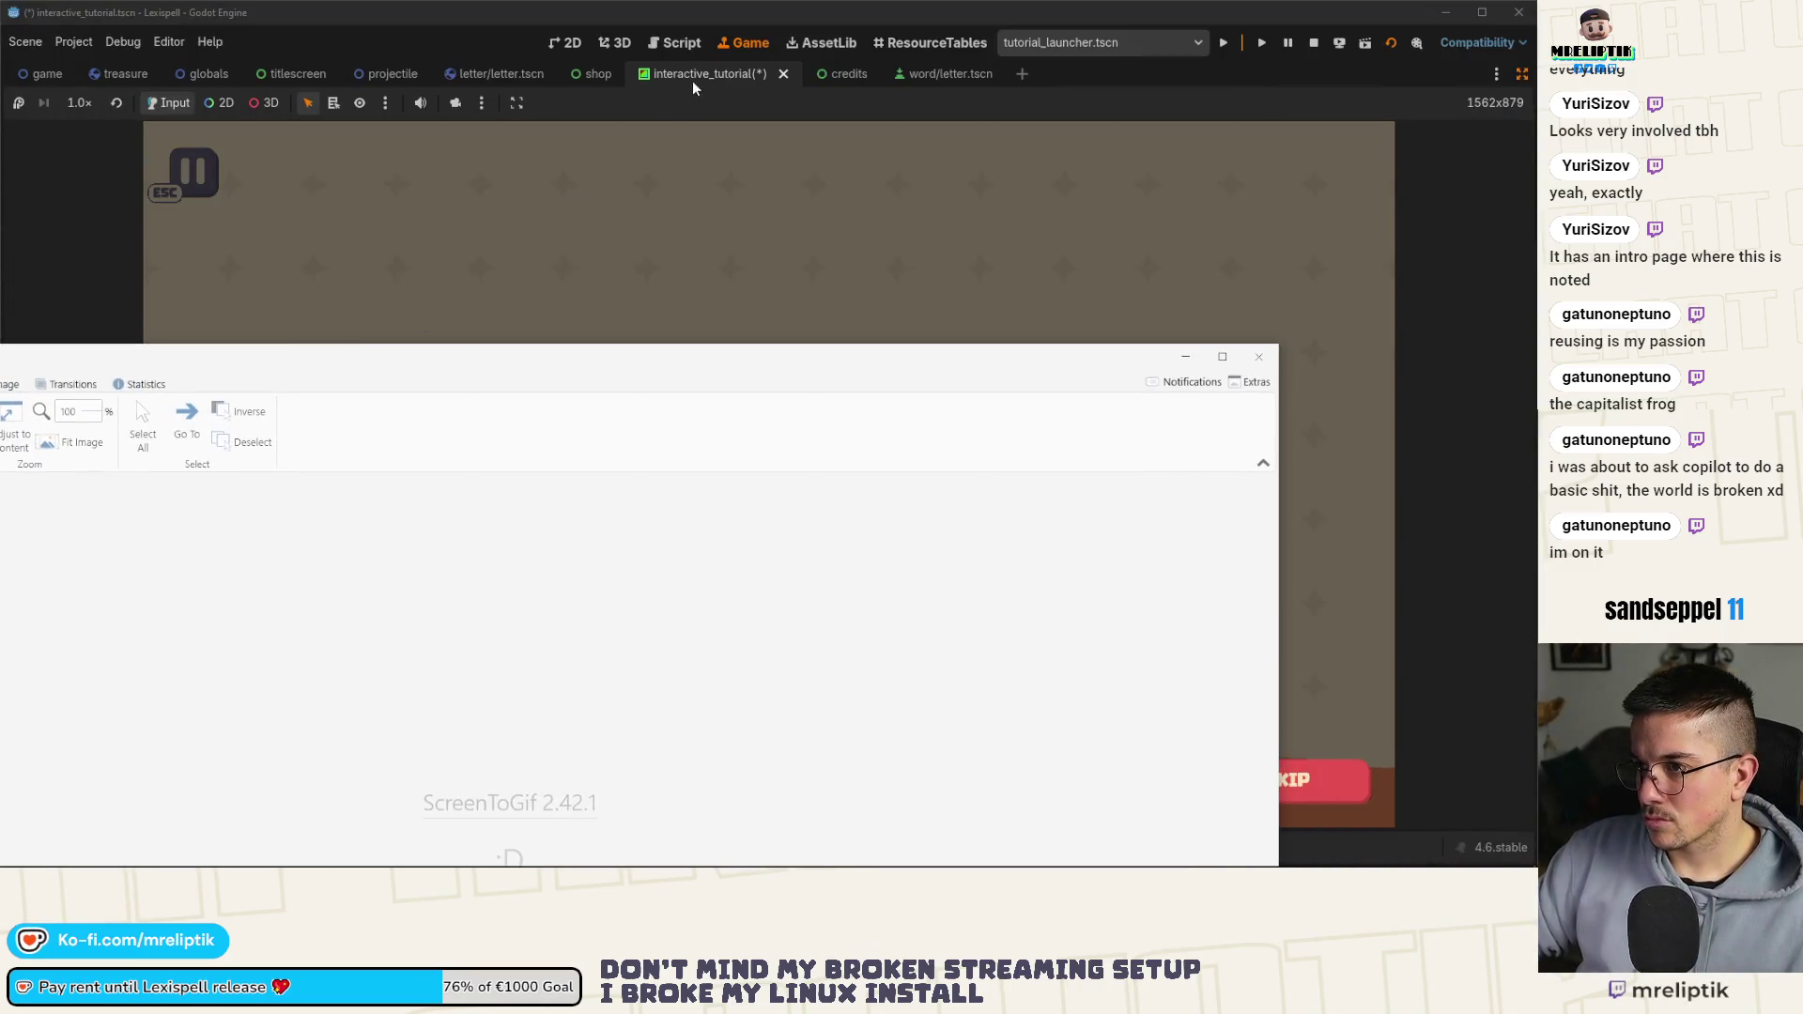
click(1356, 82)
click(1314, 43)
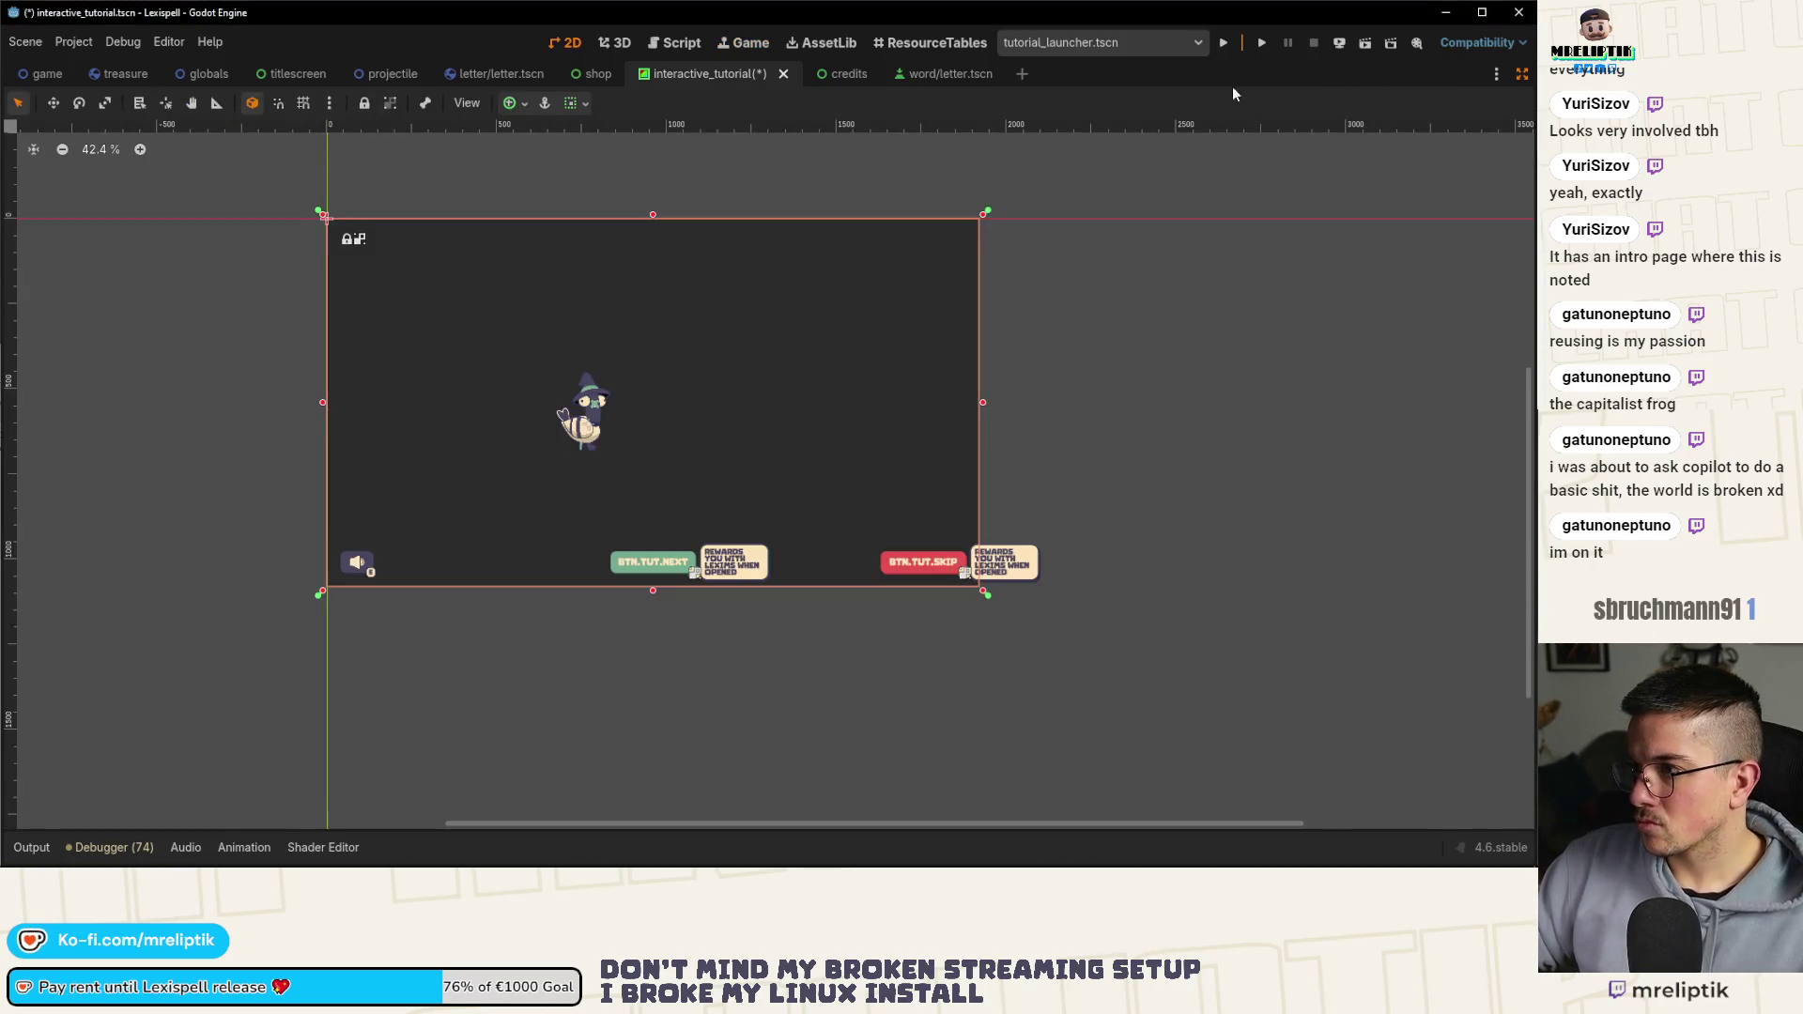
click(1522, 75)
key(ctrl+s)
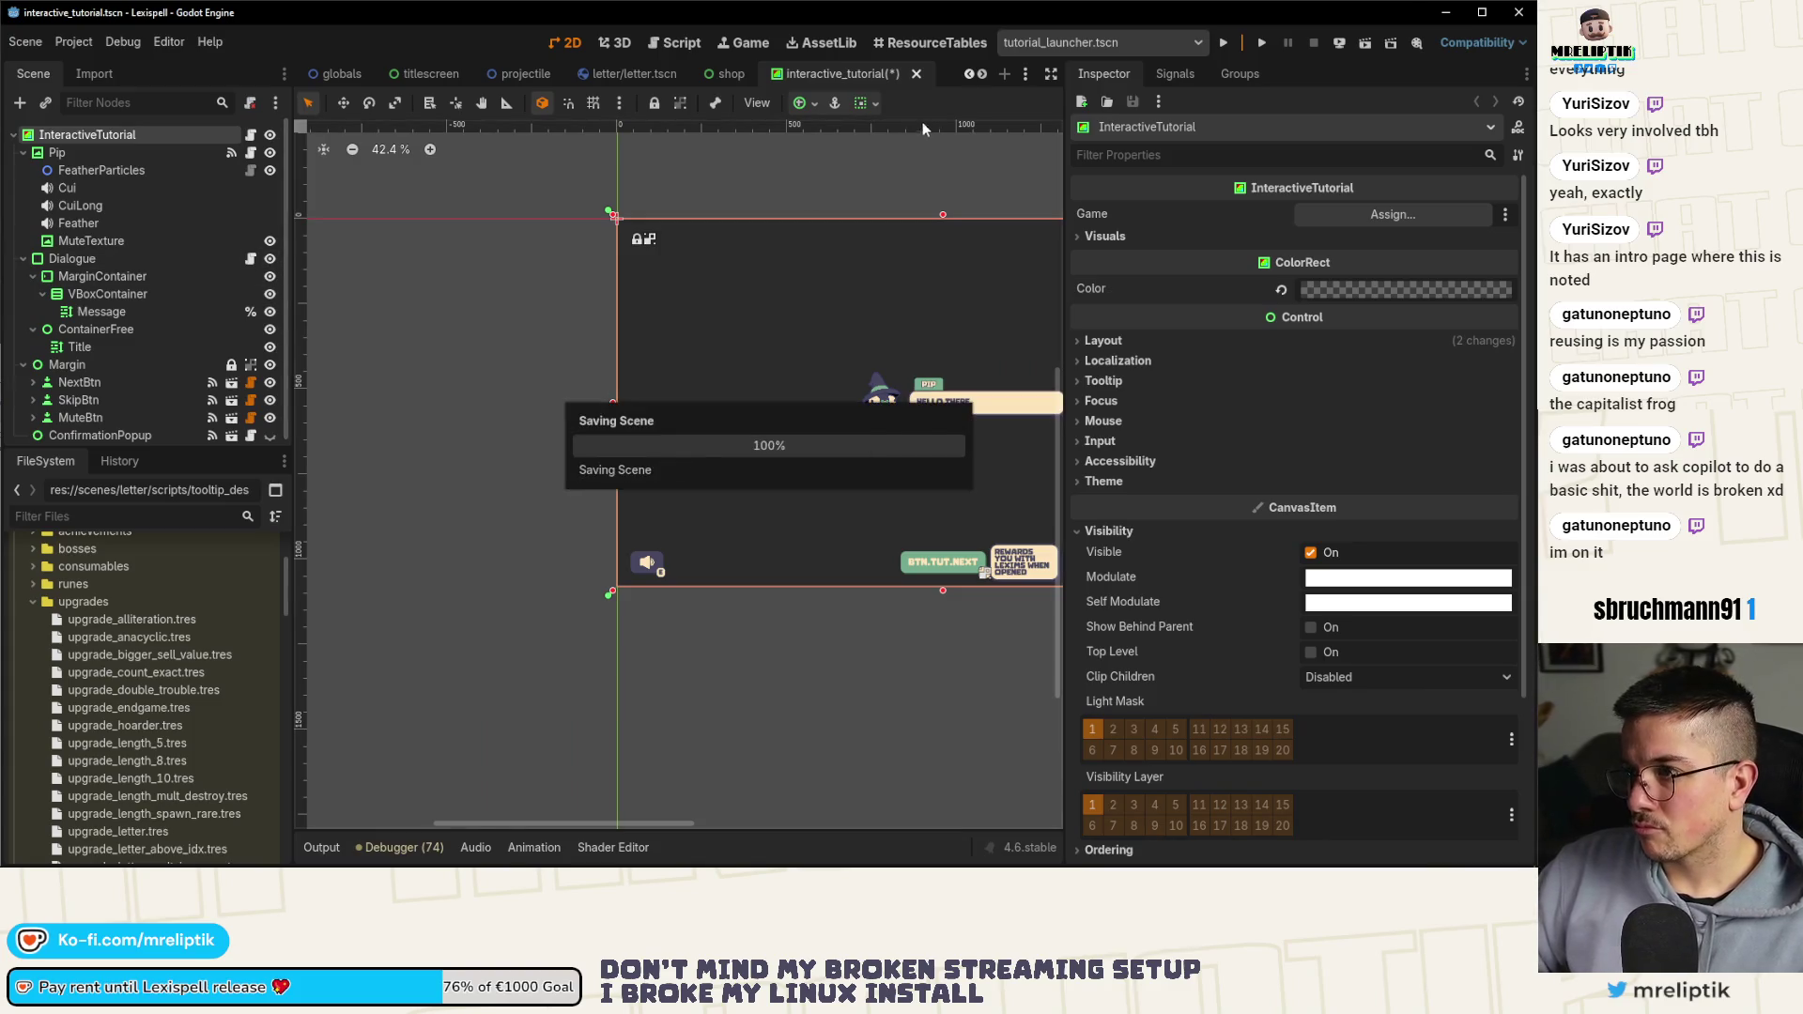
click(1445, 13)
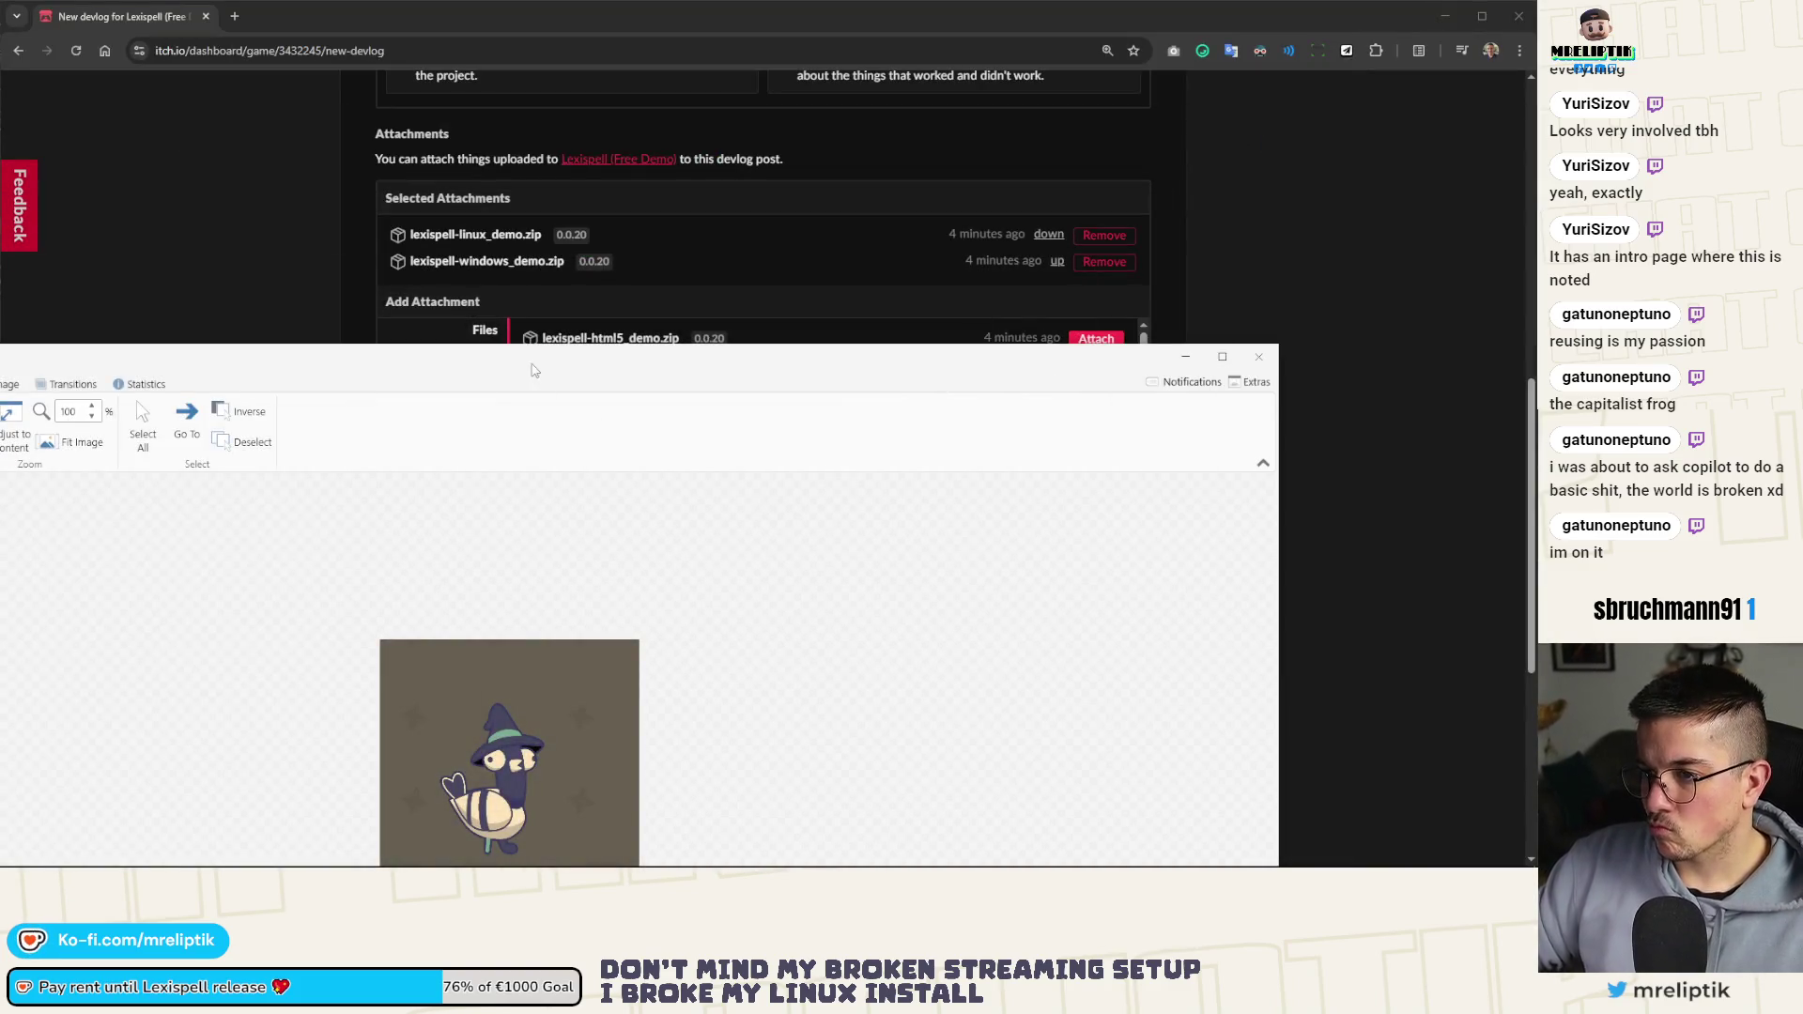
double_click(532, 369)
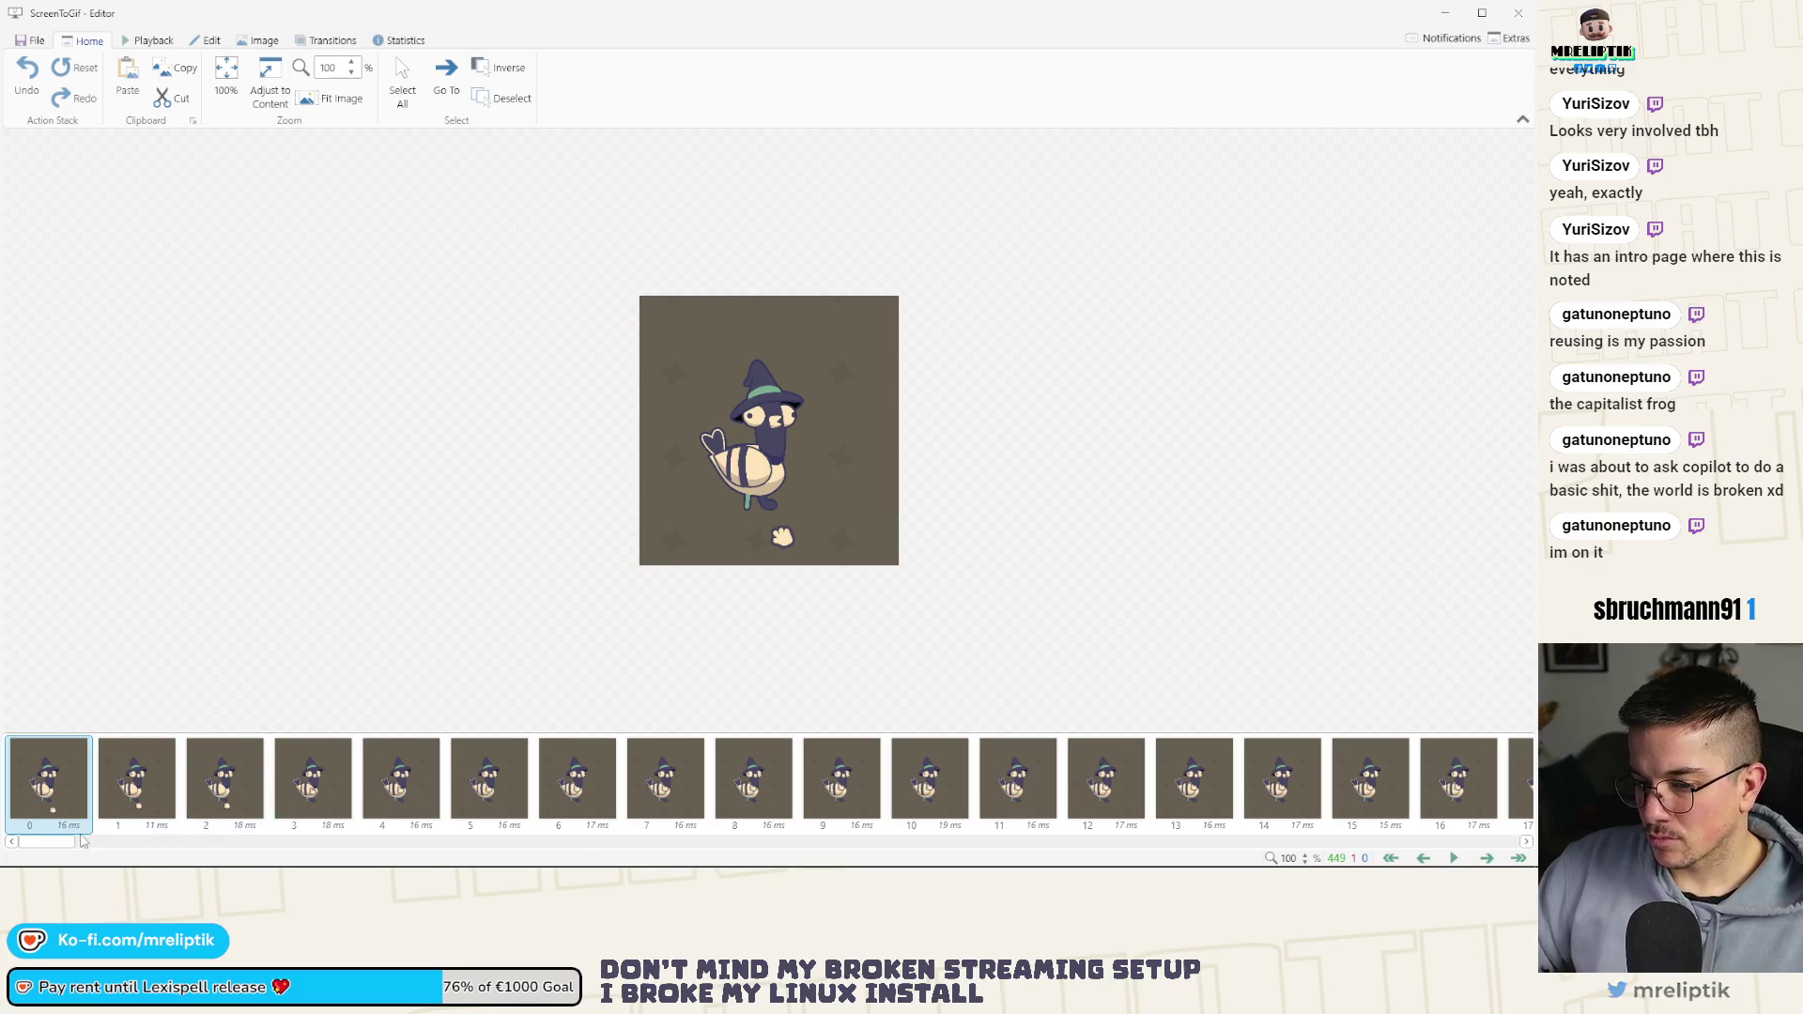
Play and then pause the pigeon animation preview from the Playback controls
click(147, 40)
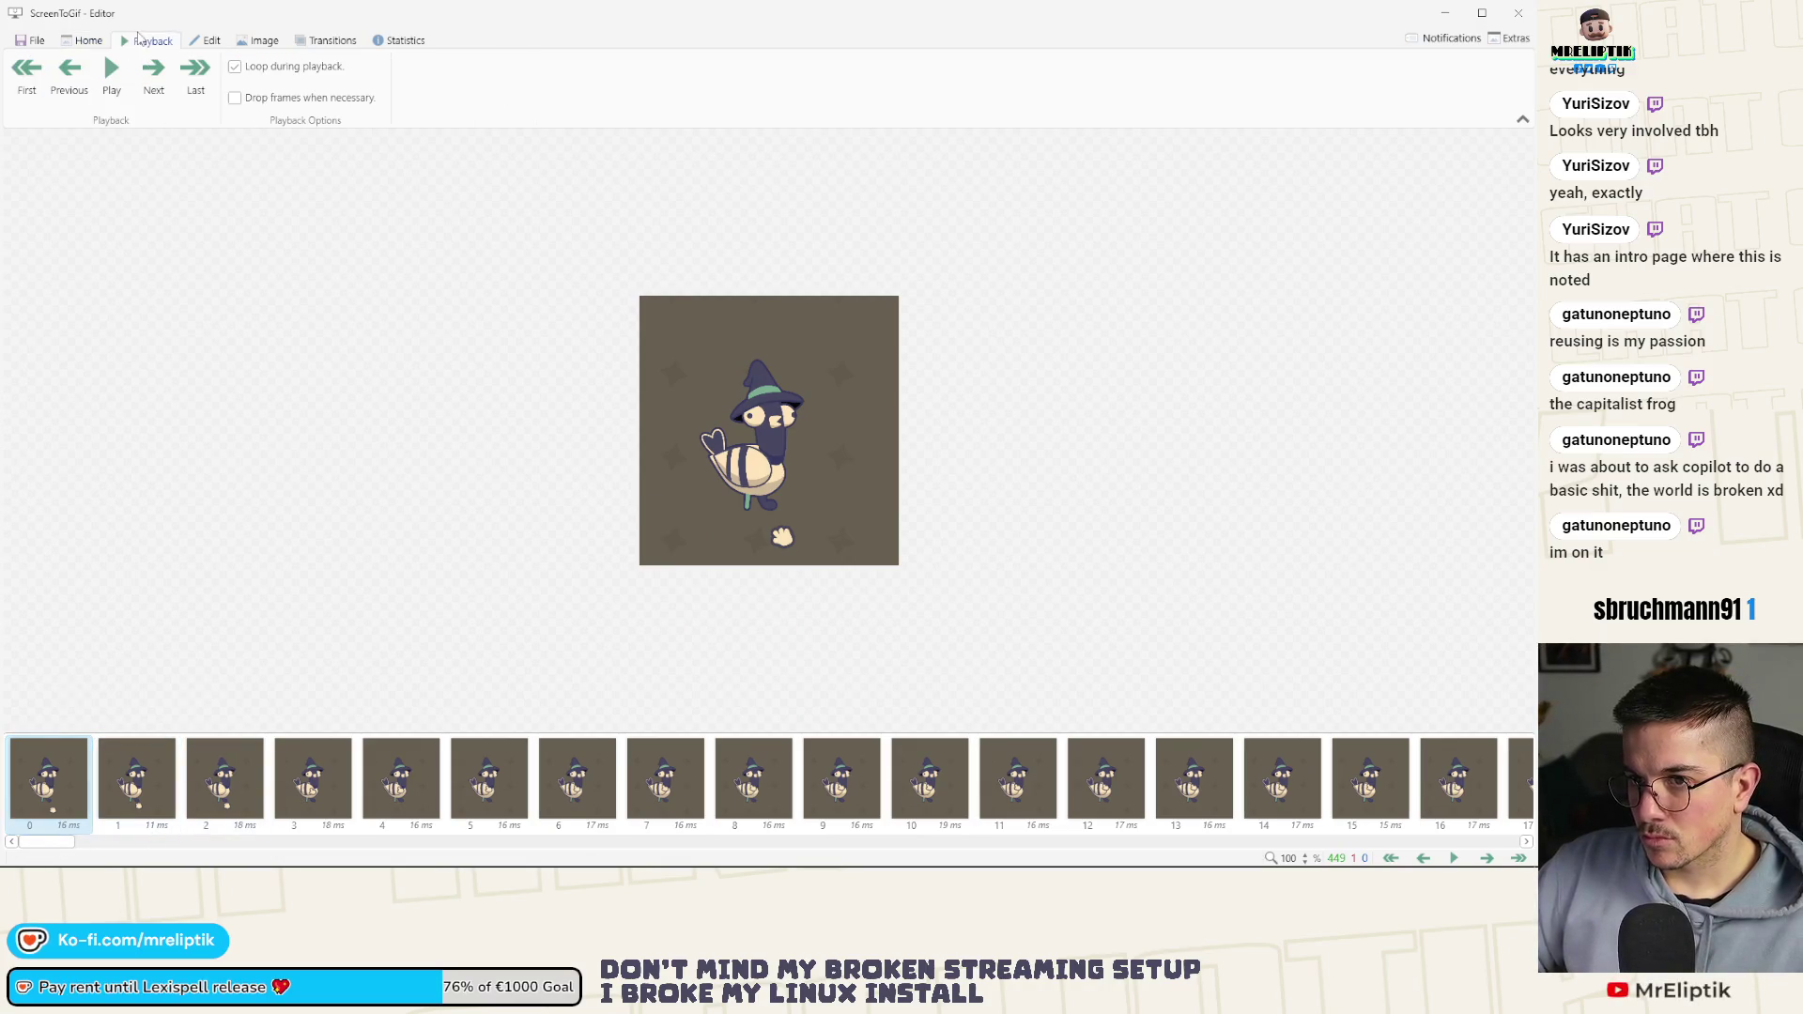
scroll(226, 301, down, 4)
scroll(241, 430, up, 5)
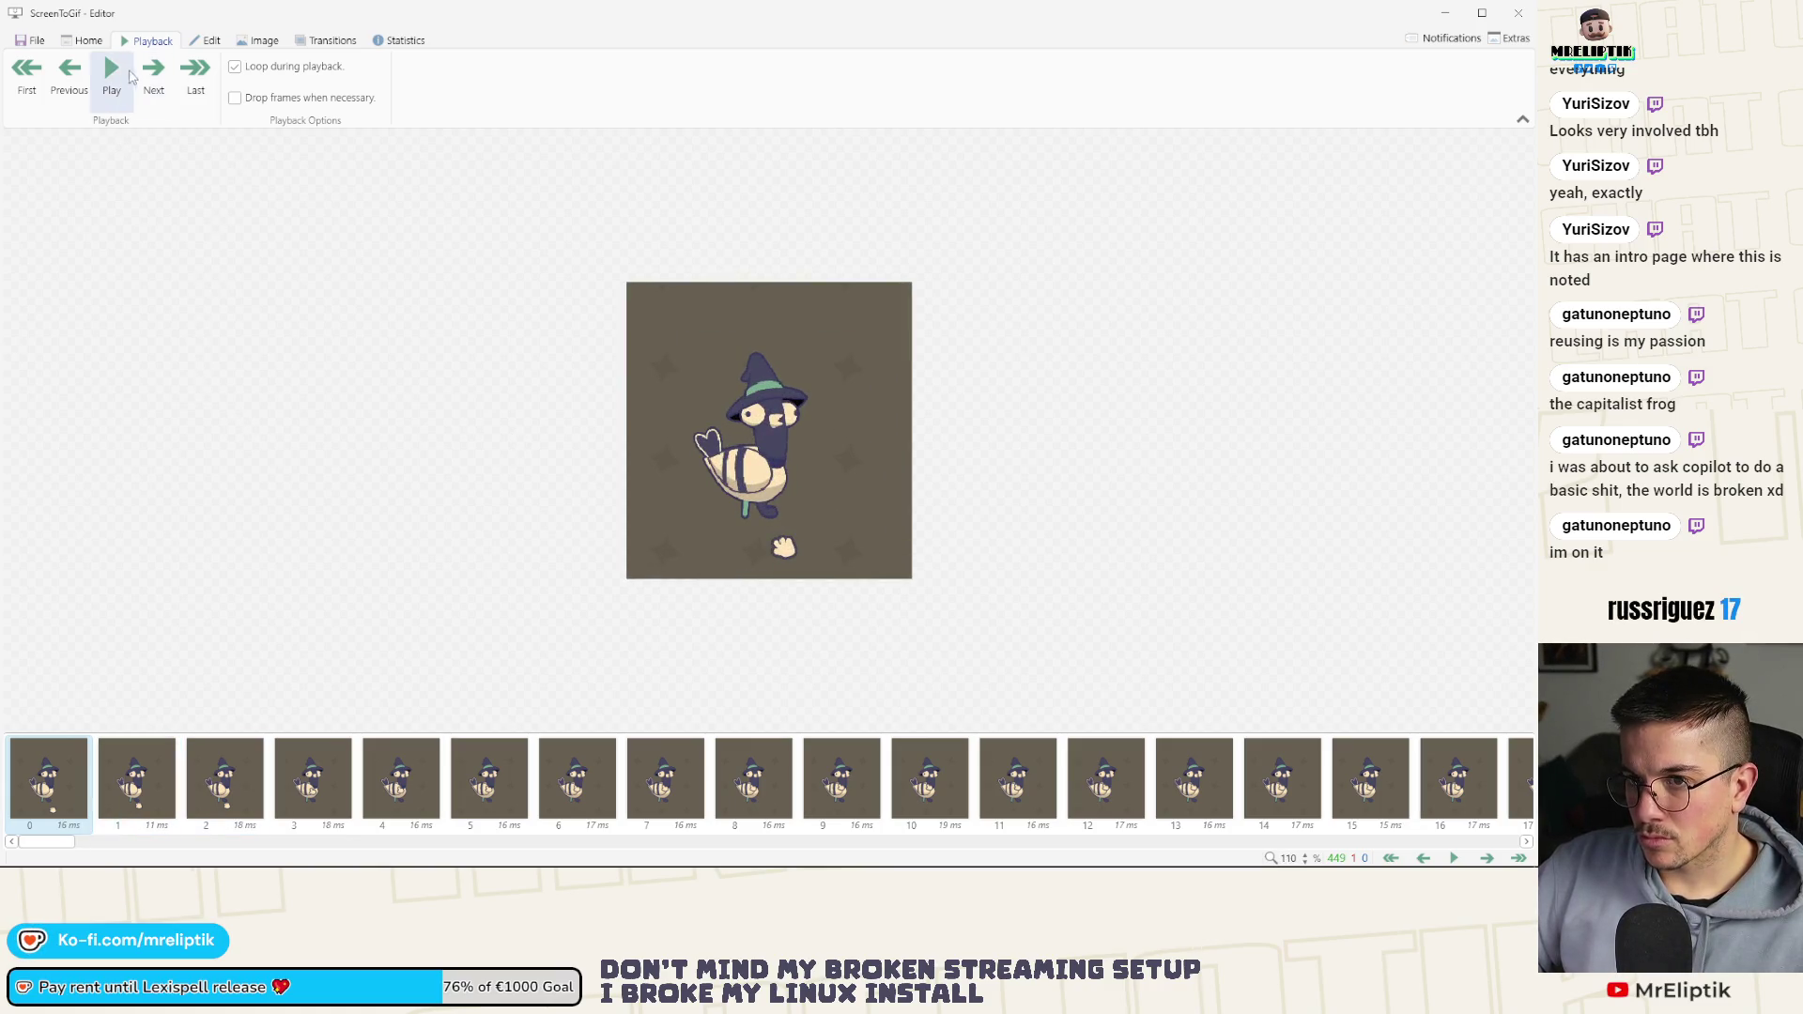
click(111, 66)
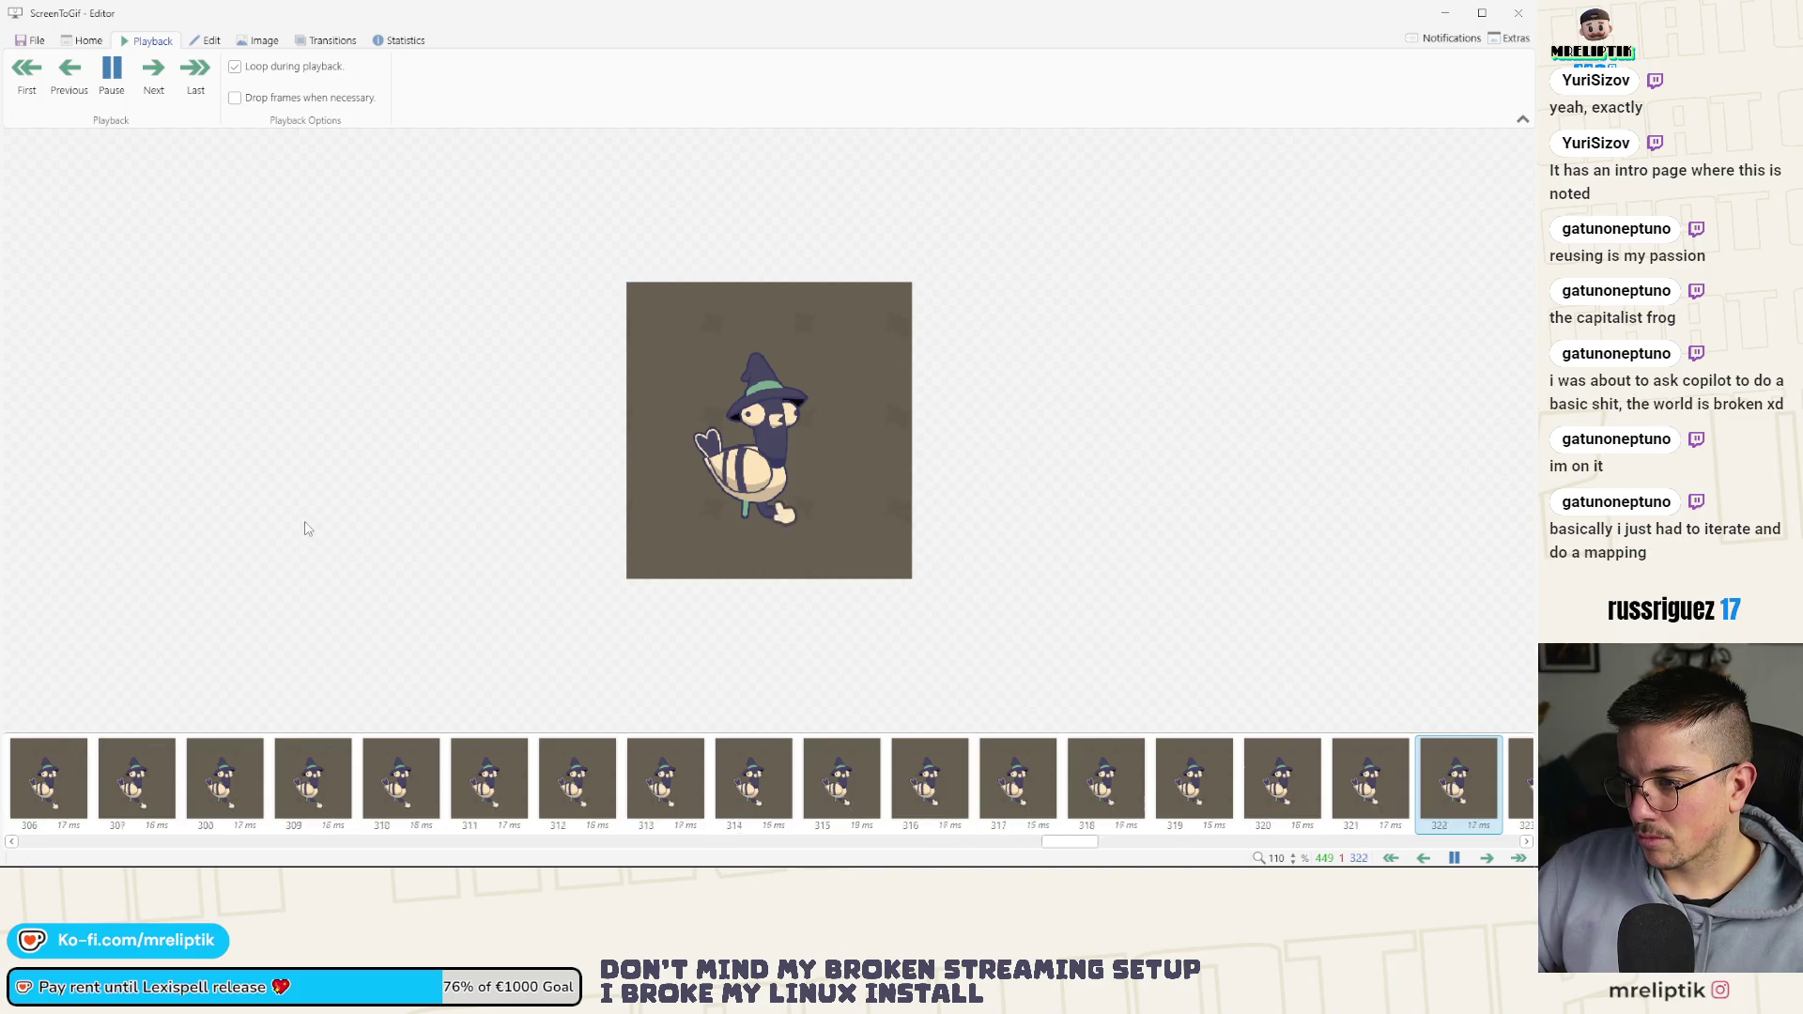
click(112, 70)
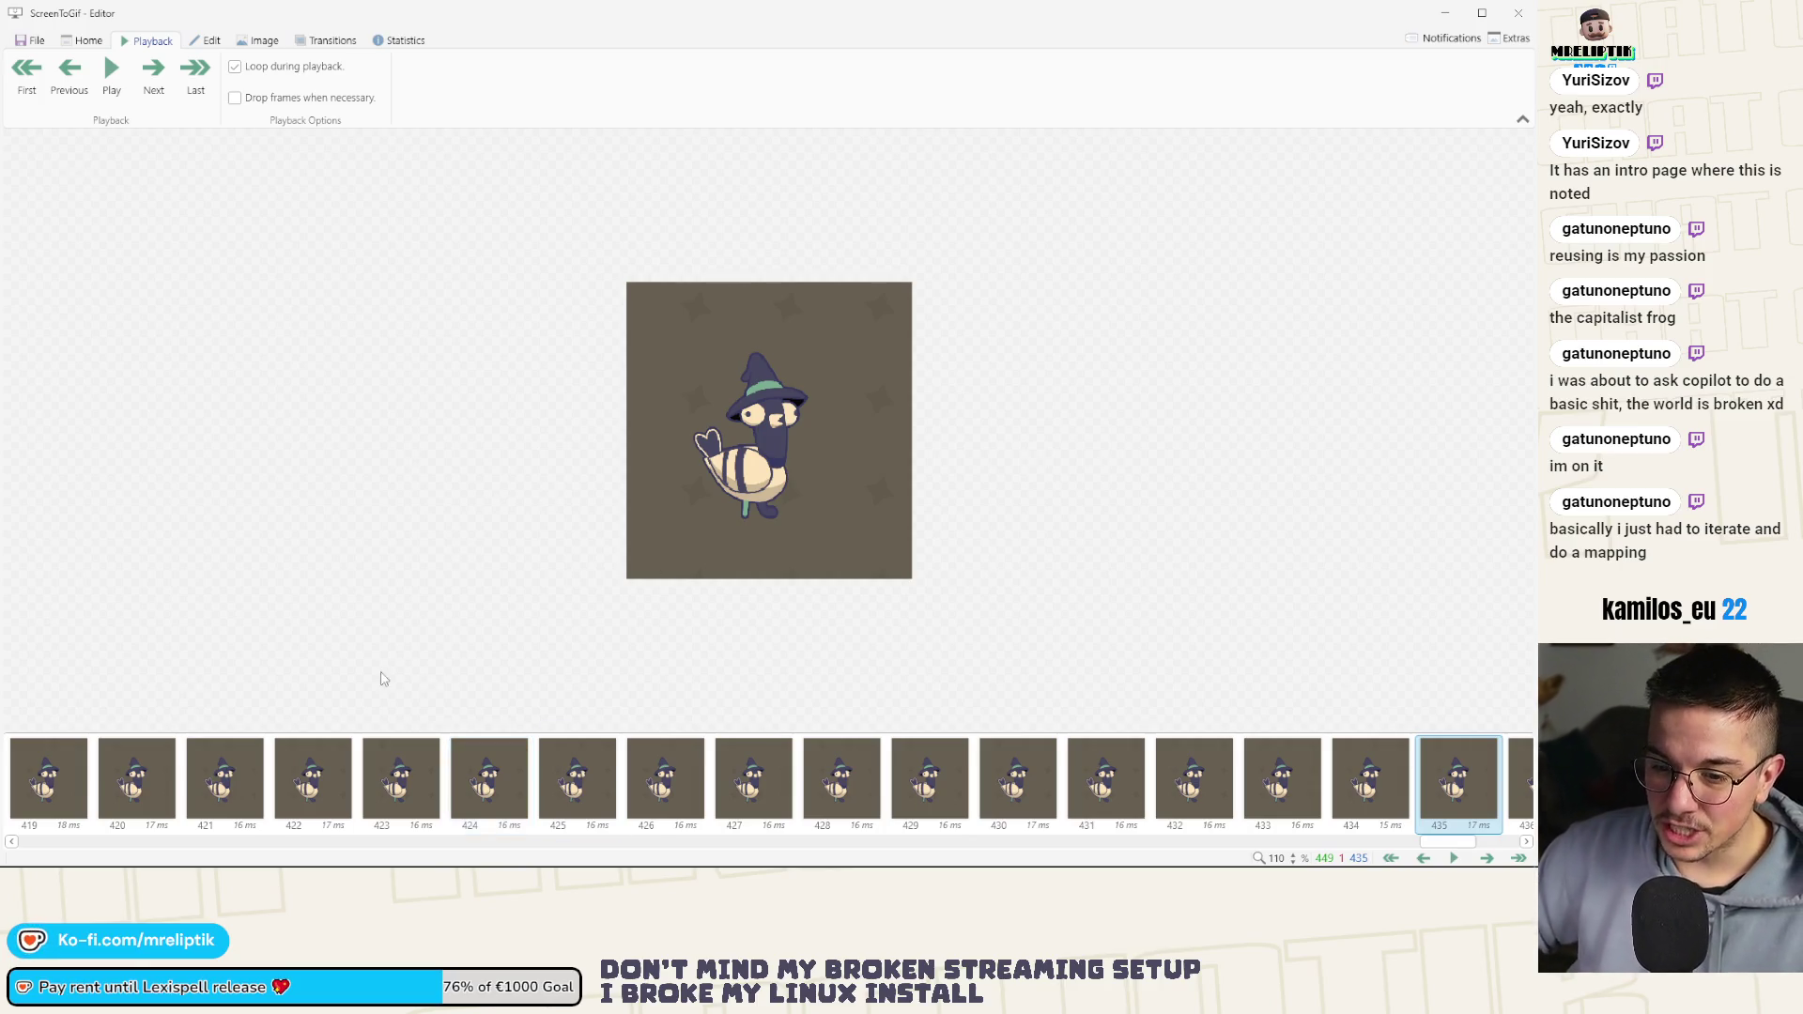
Select frames 276 through 395 as one range in the timeline
scroll(564, 847, left, 10)
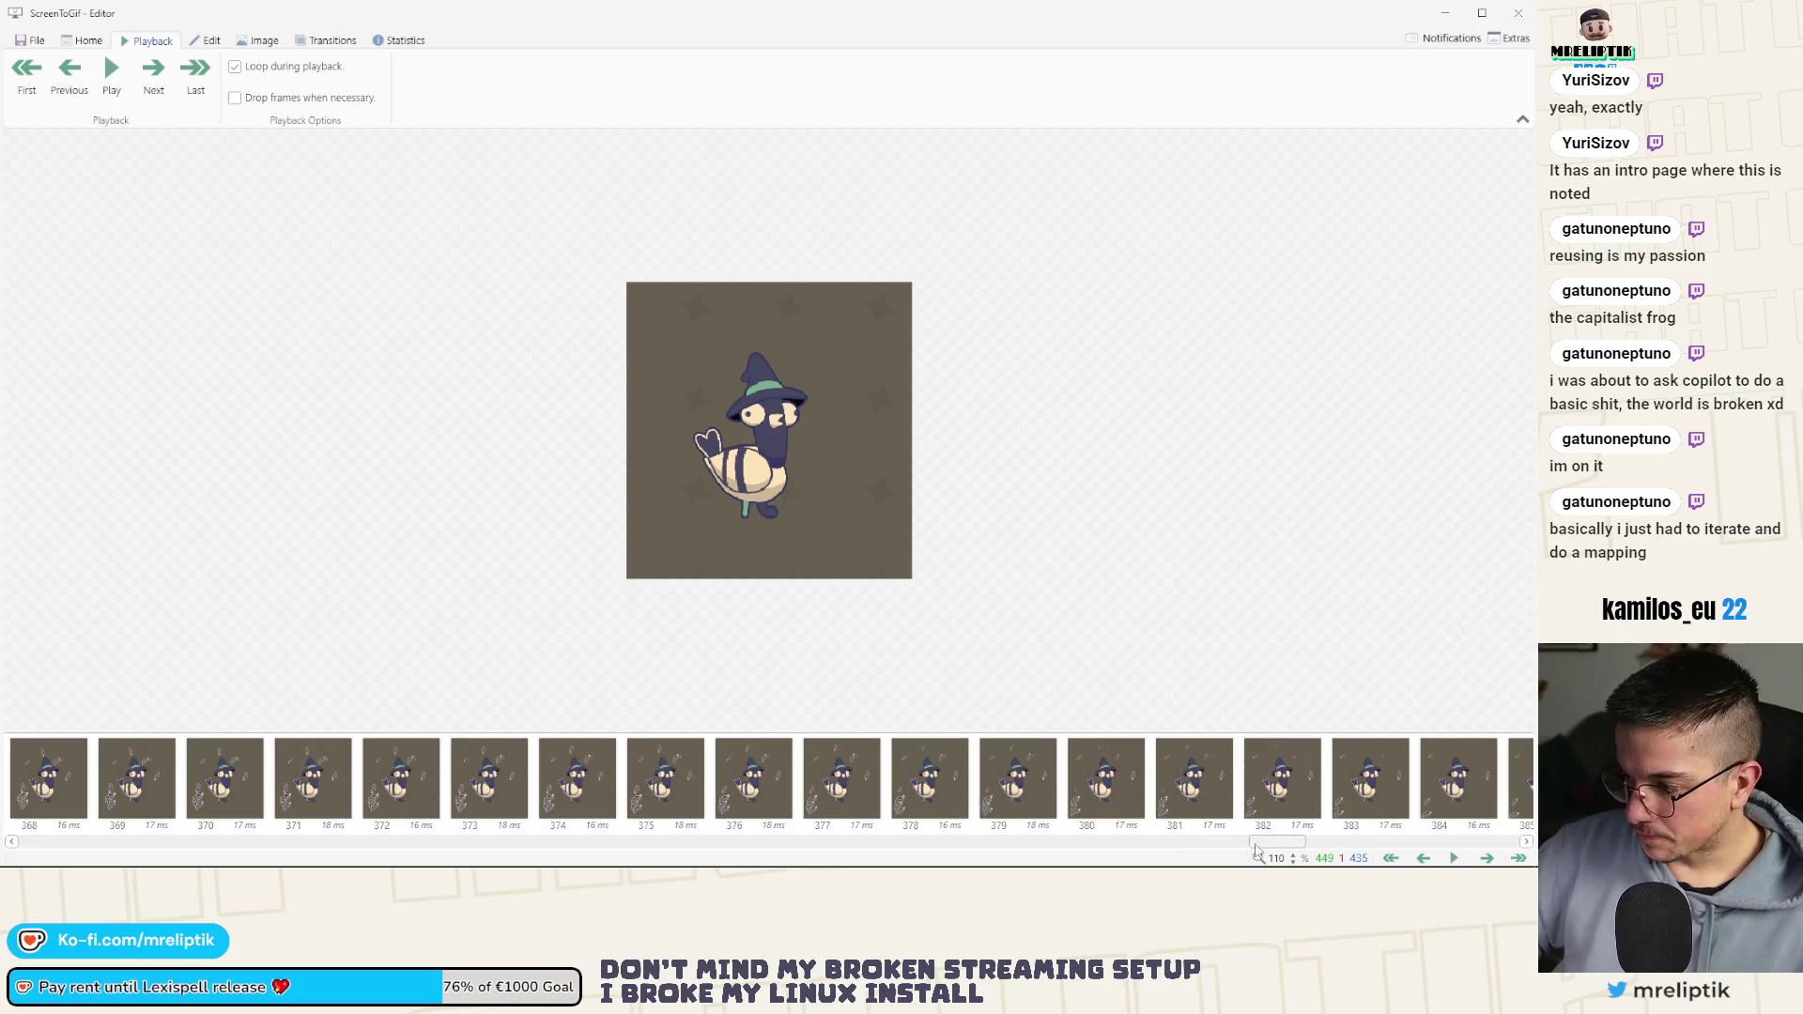
mouse_move(908, 846)
mouse_down()
mouse_move(939, 846)
mouse_move(890, 846)
mouse_move(951, 848)
mouse_up()
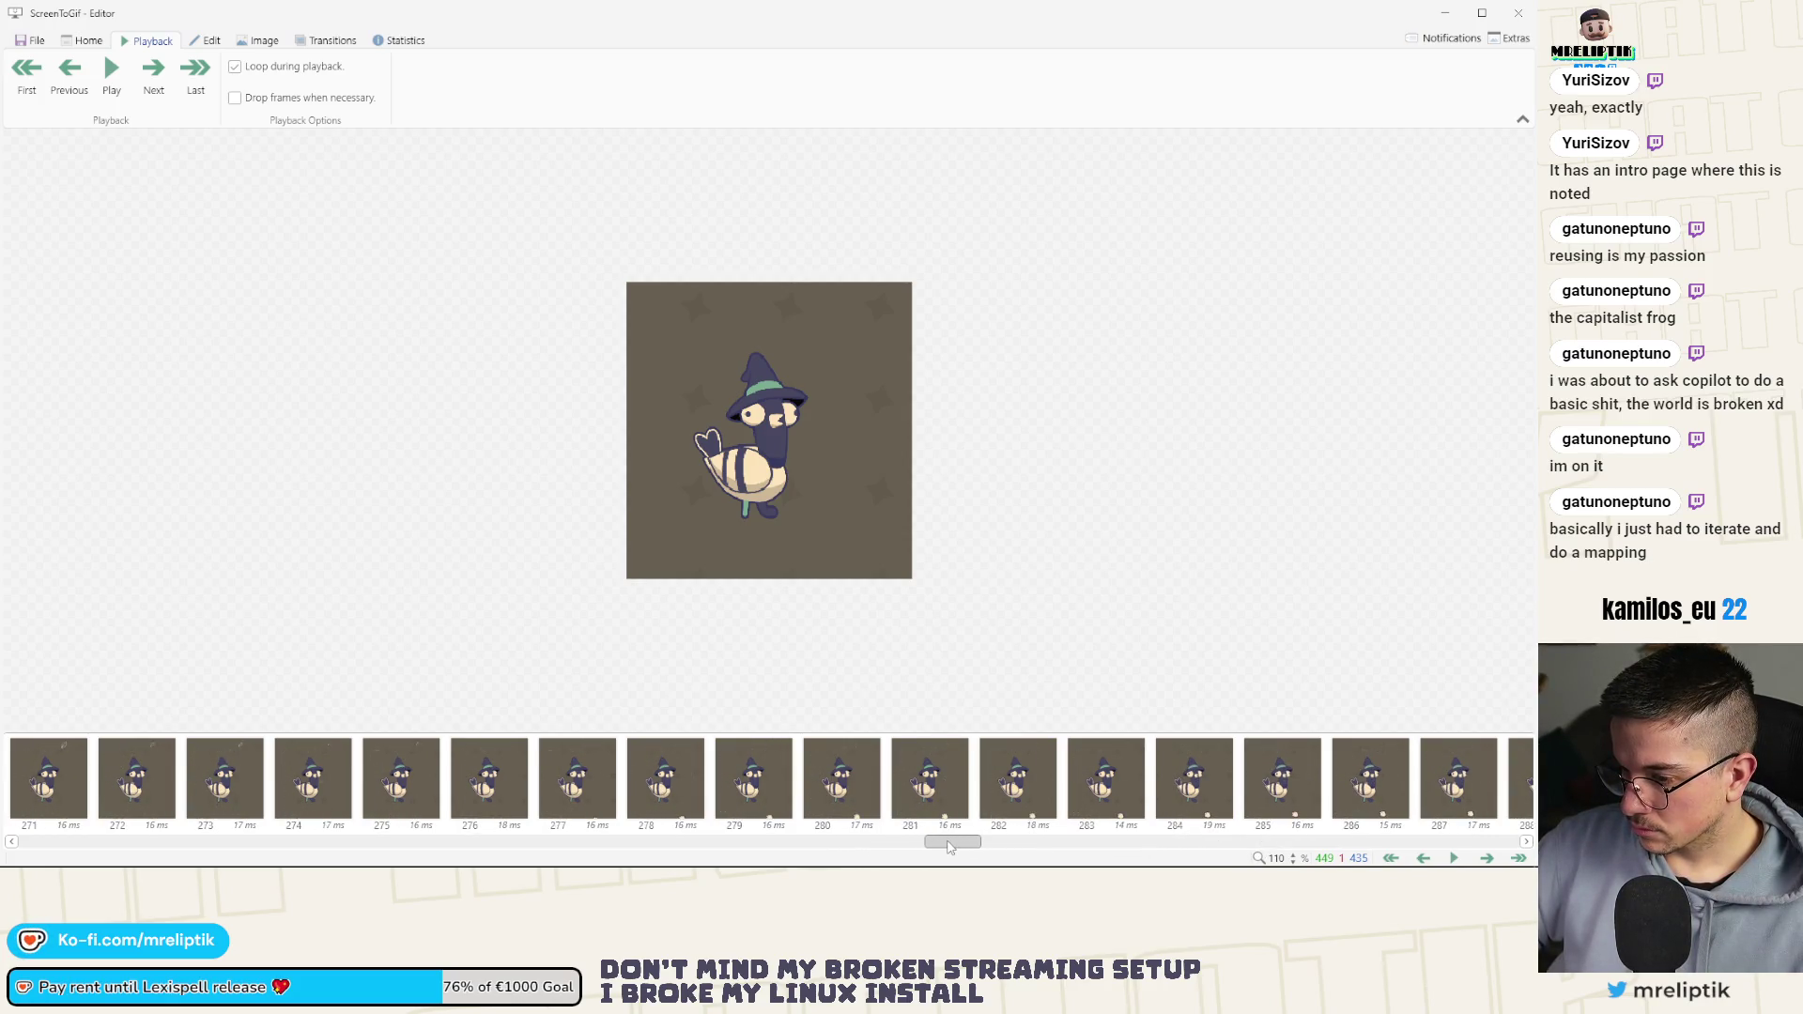
click(577, 778)
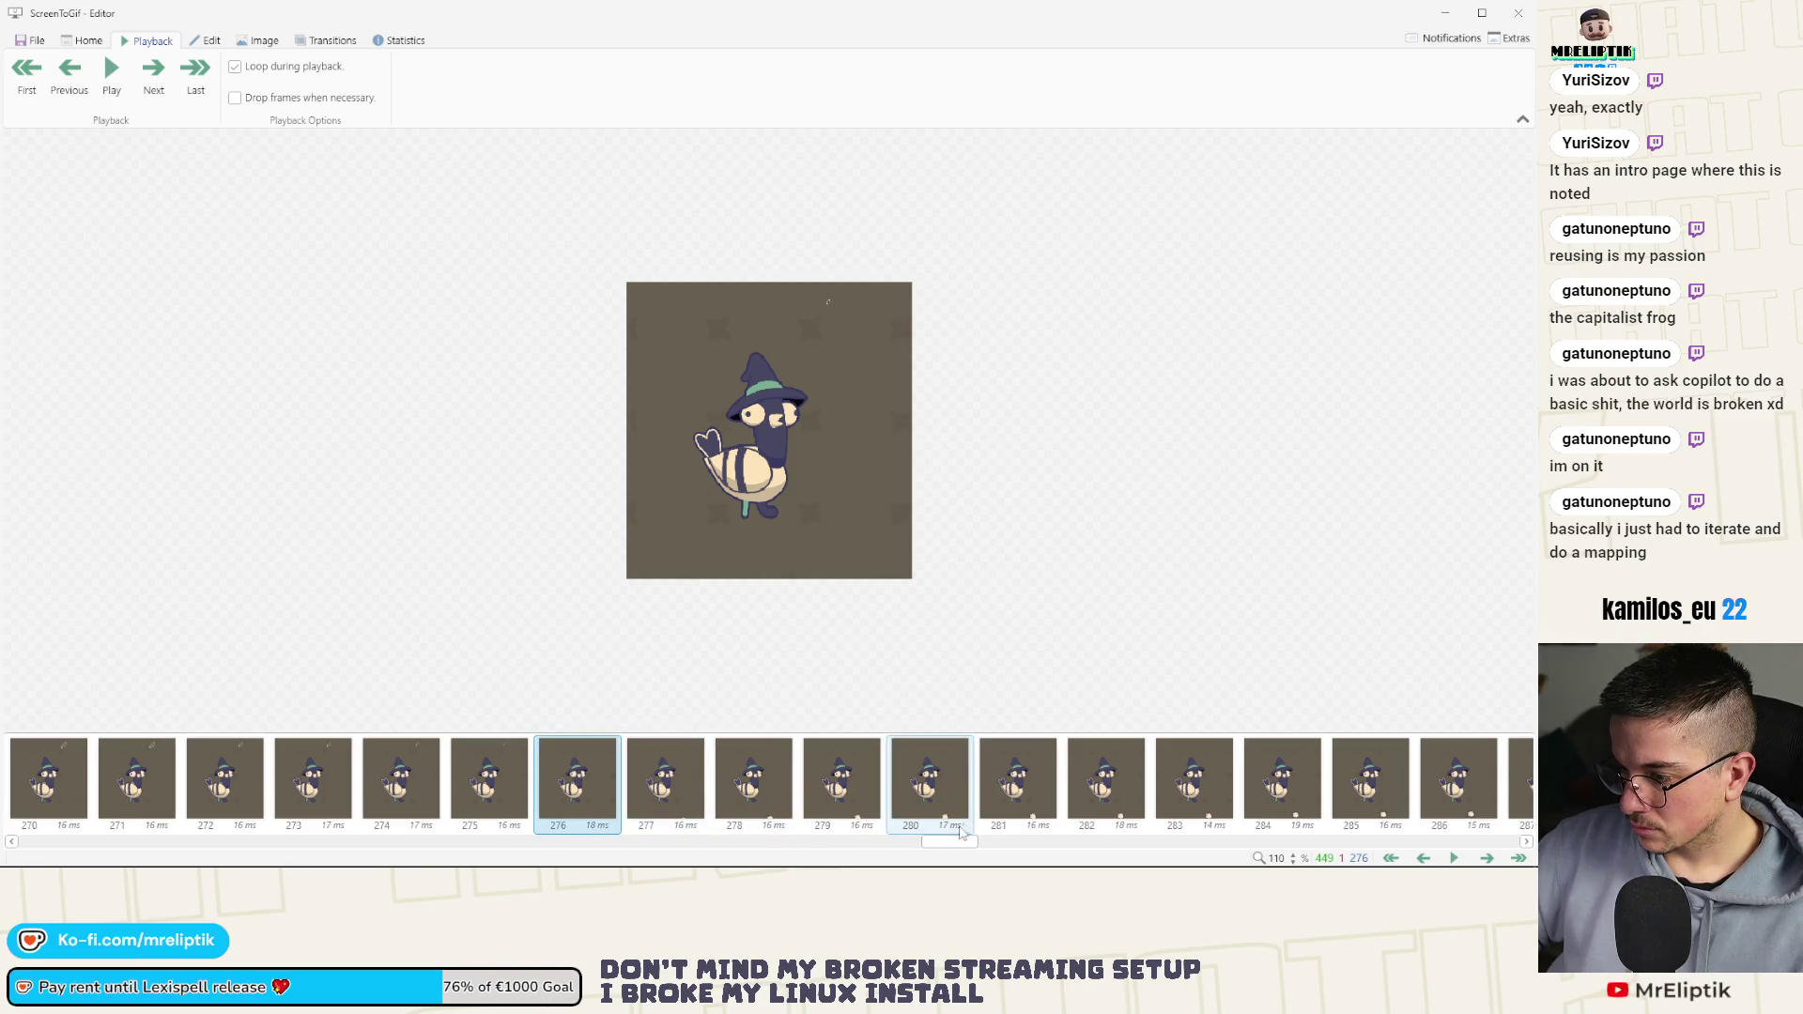
click(1101, 849)
click(1127, 850)
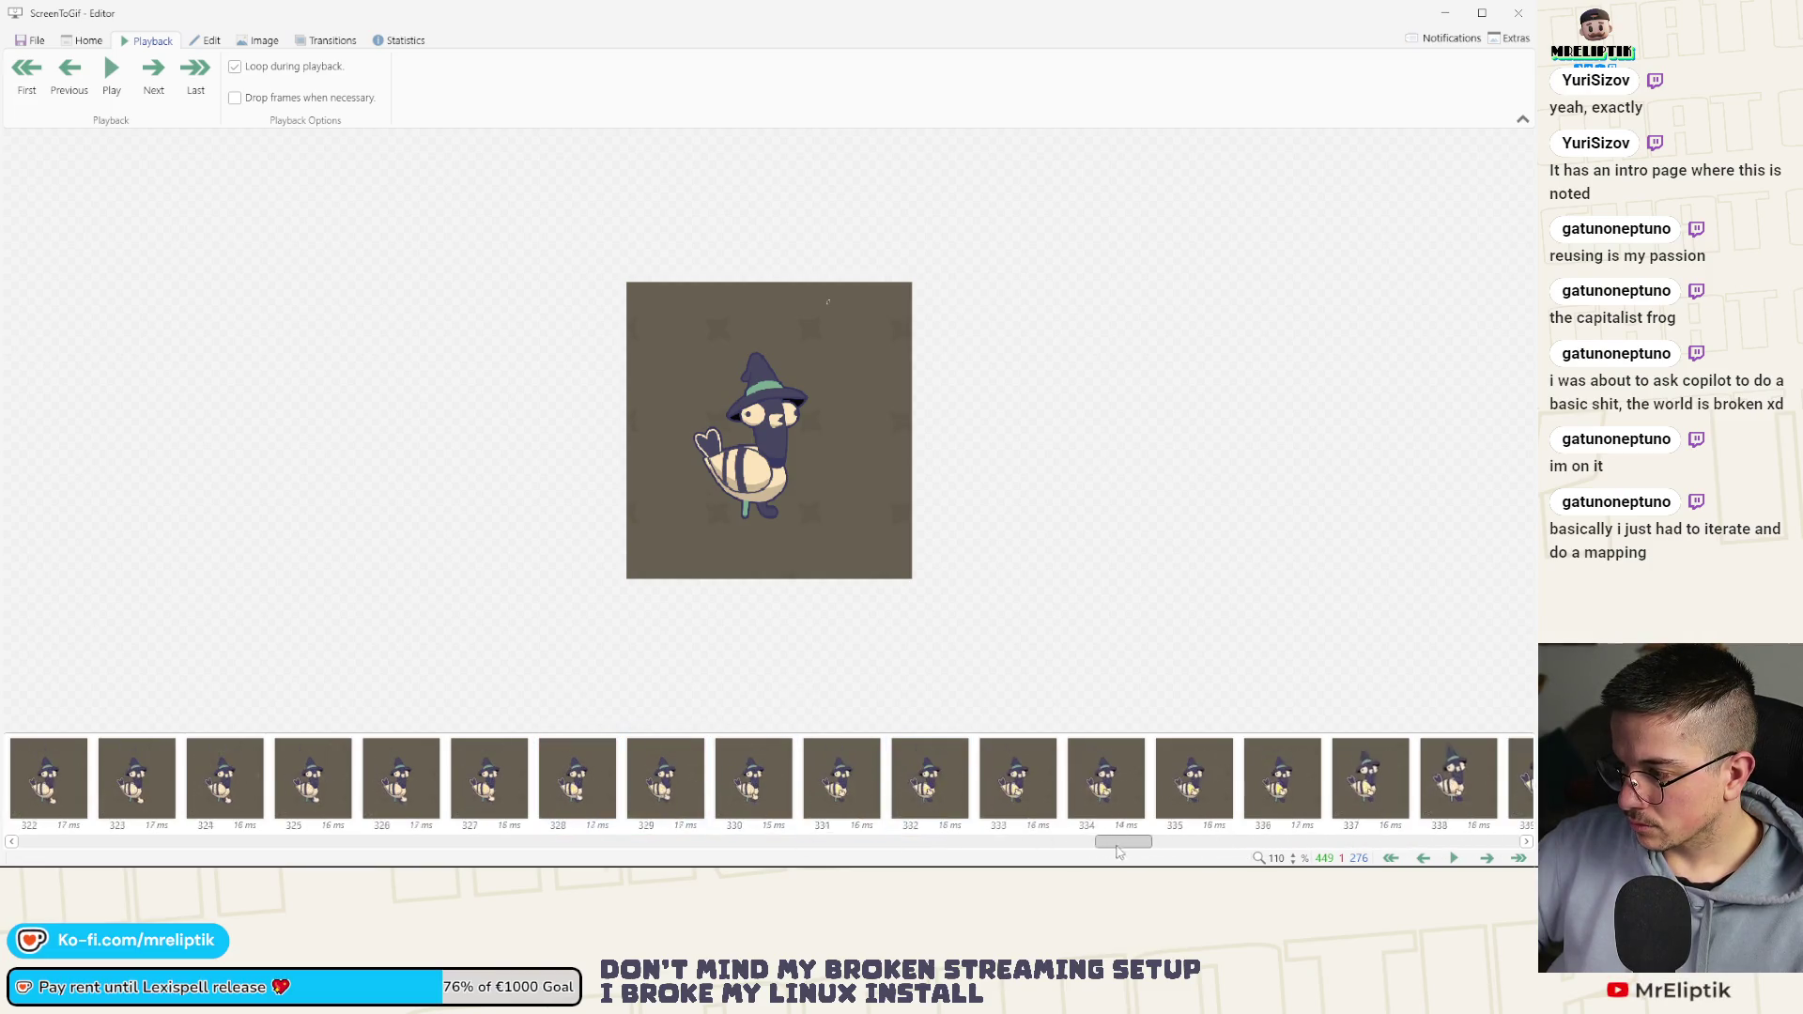
drag(1168, 852, 1315, 851)
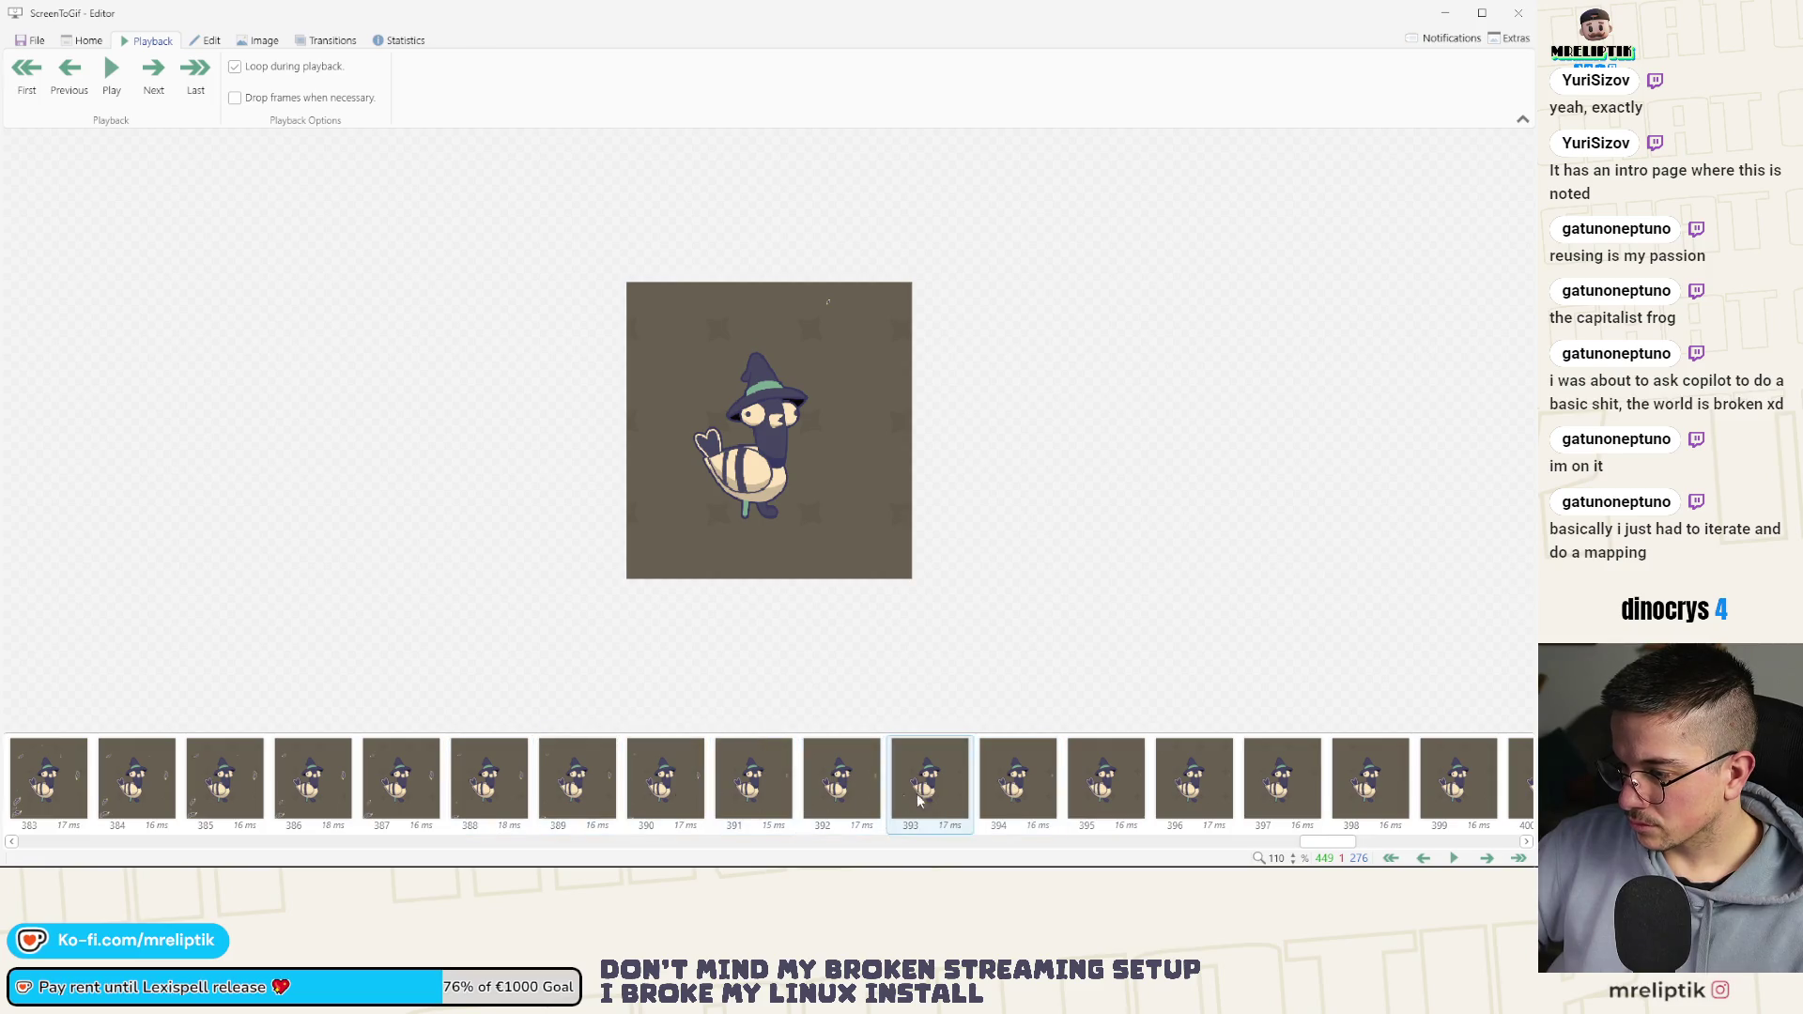
click(1142, 797)
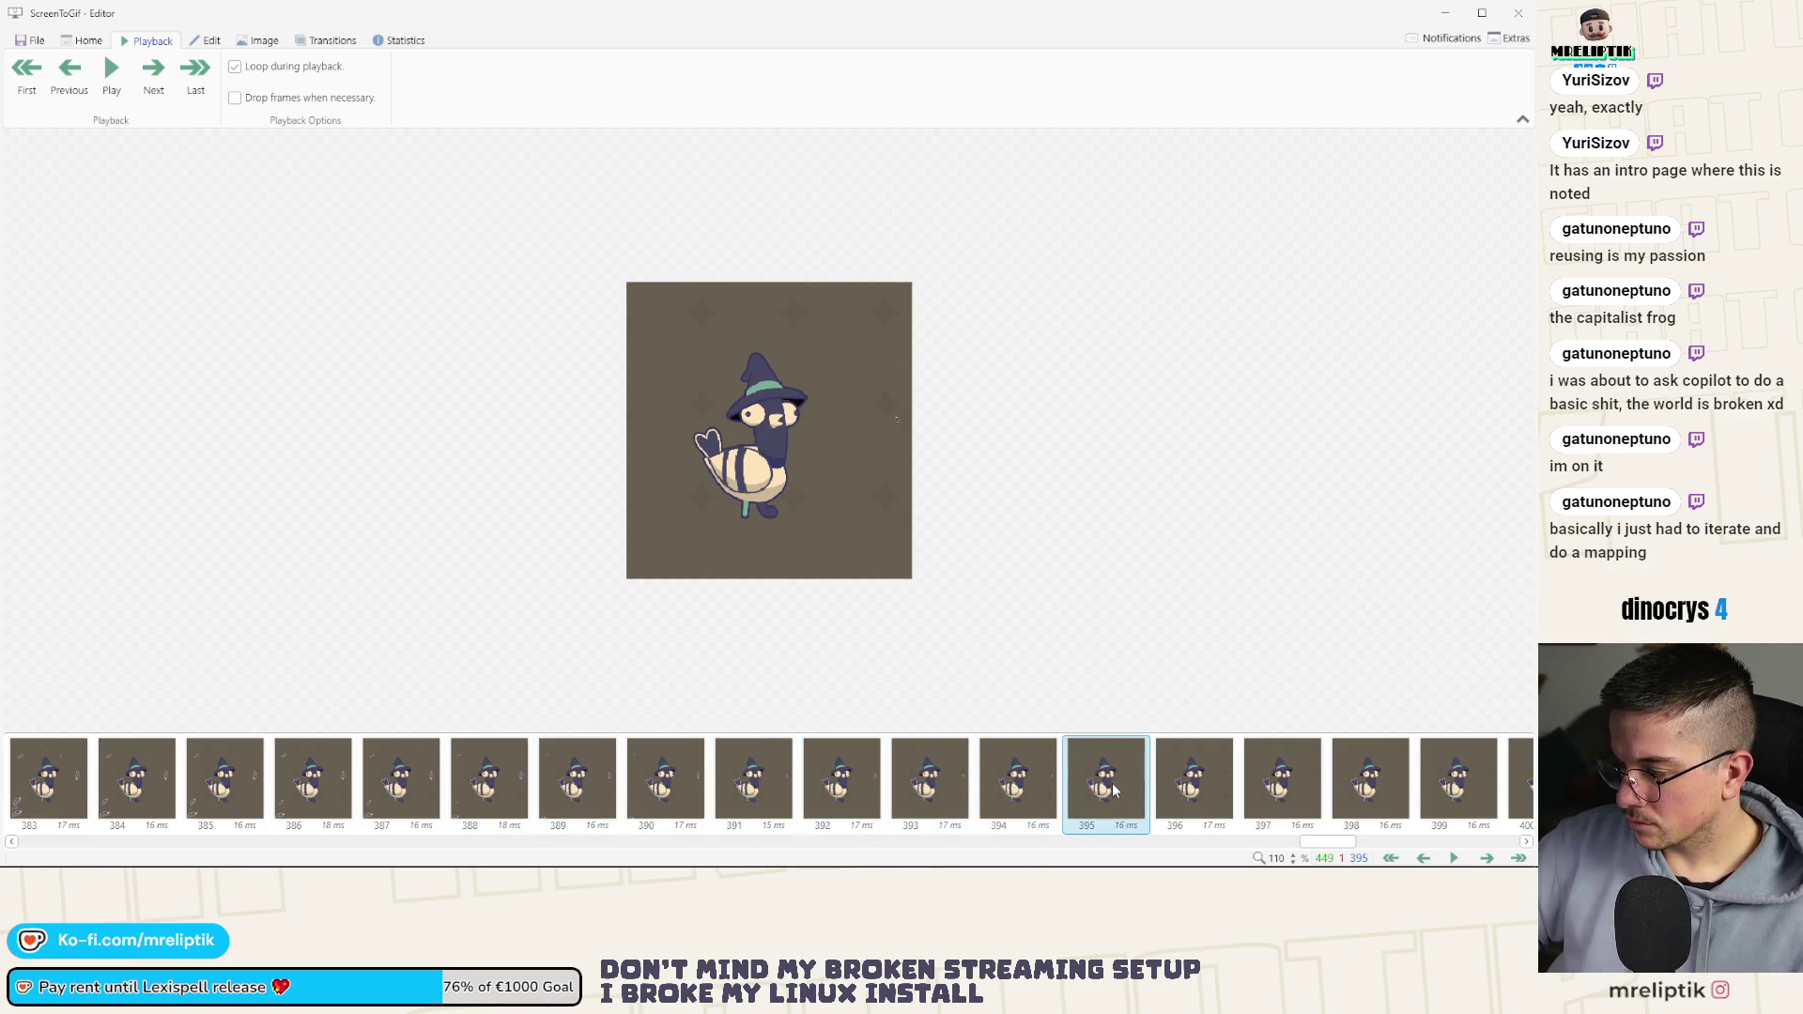
drag(1326, 843, 933, 844)
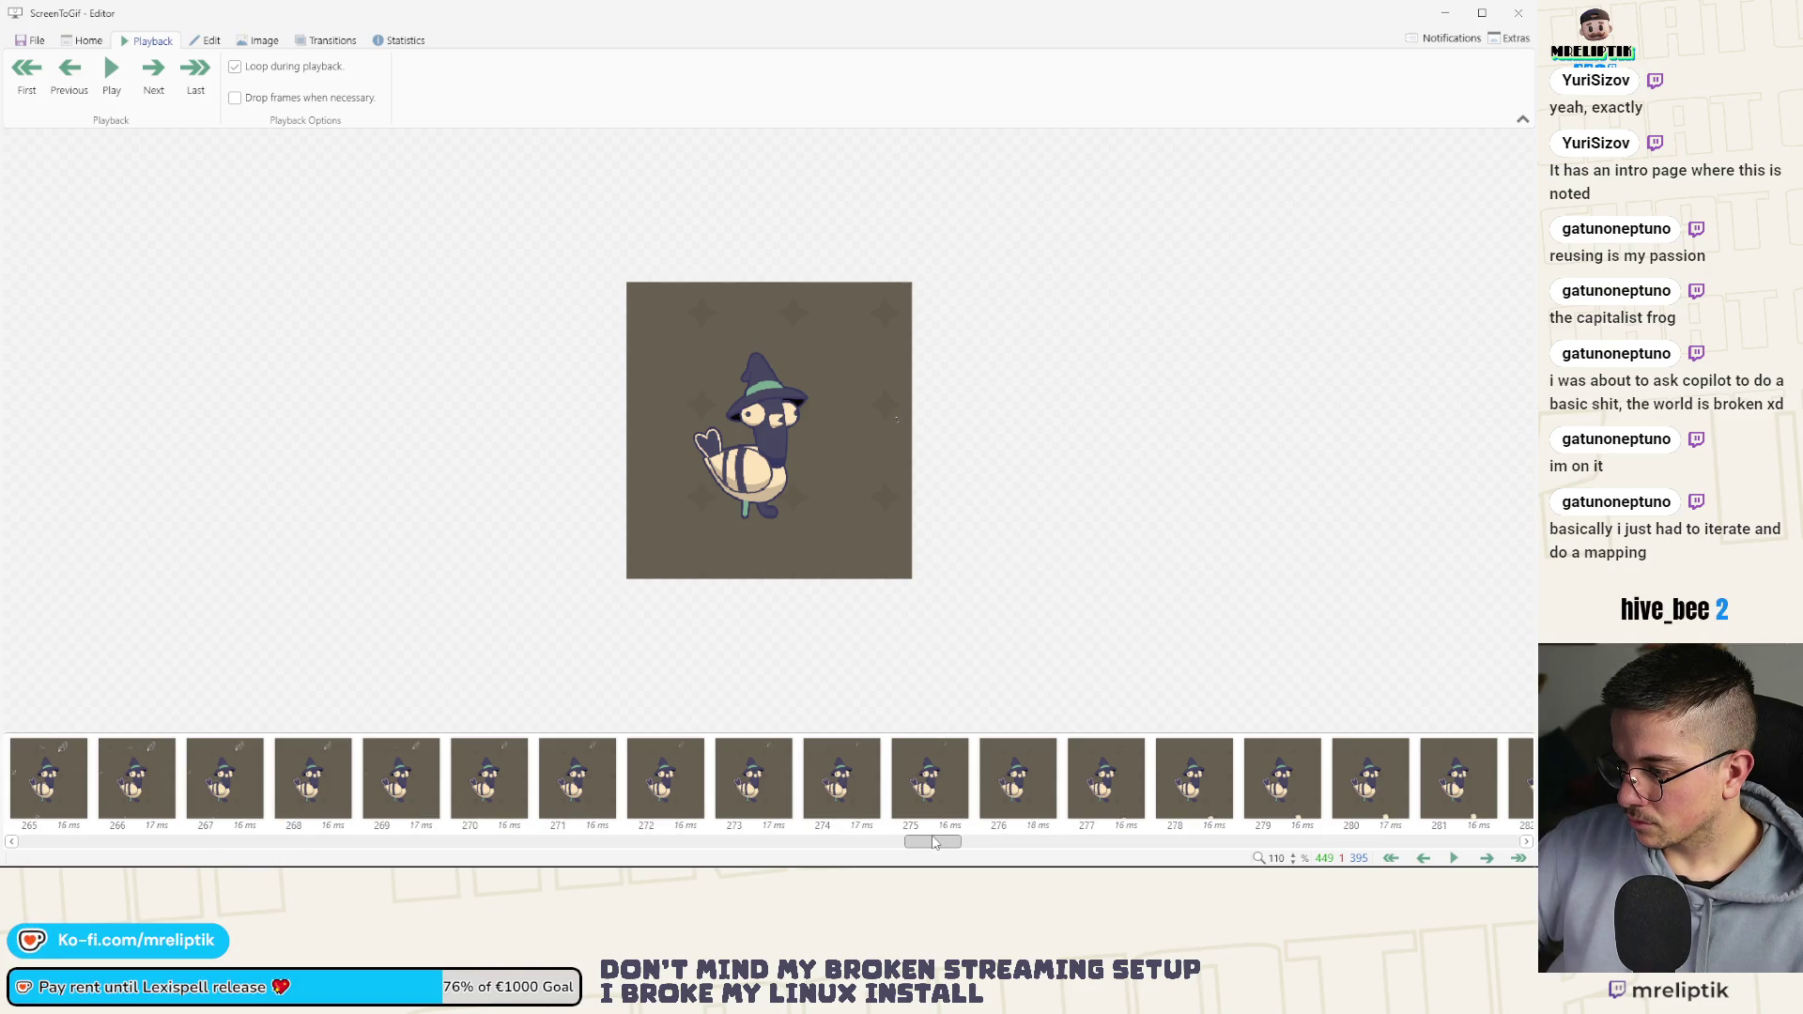
shift+click(933, 783)
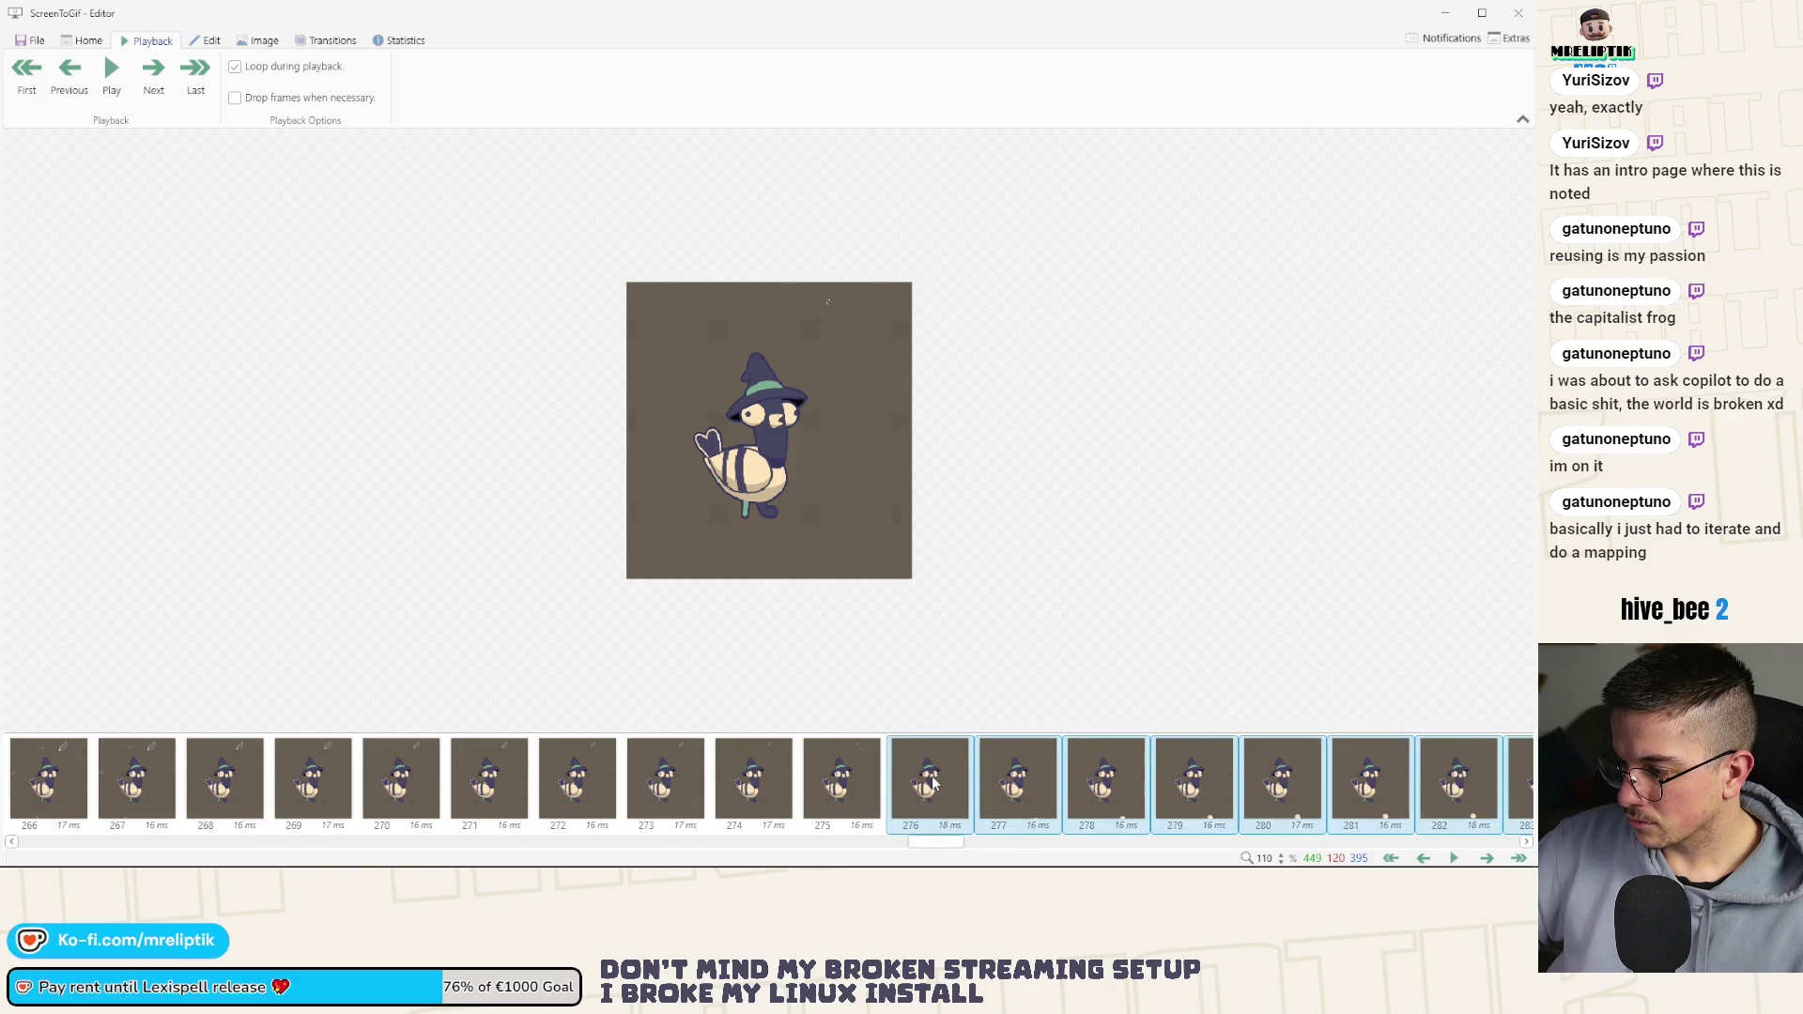
Open the Save as export settings with the Mp4 preset
right_click(943, 770)
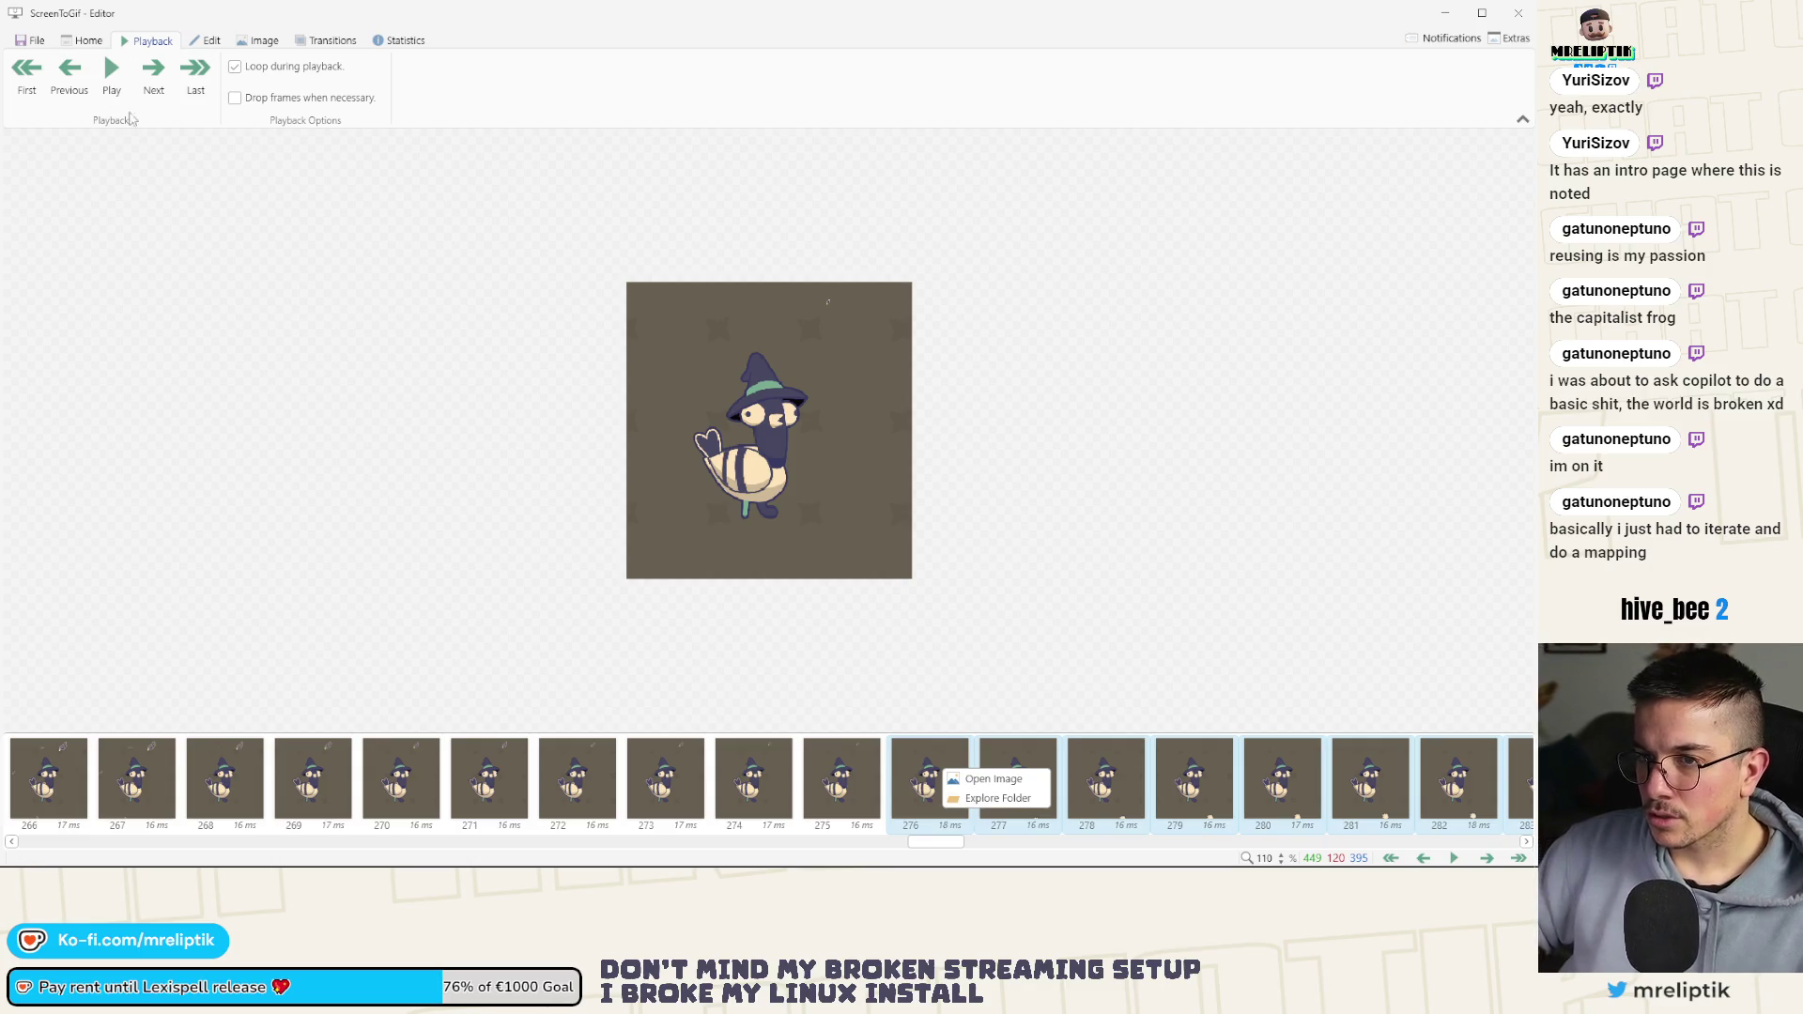
click(488, 111)
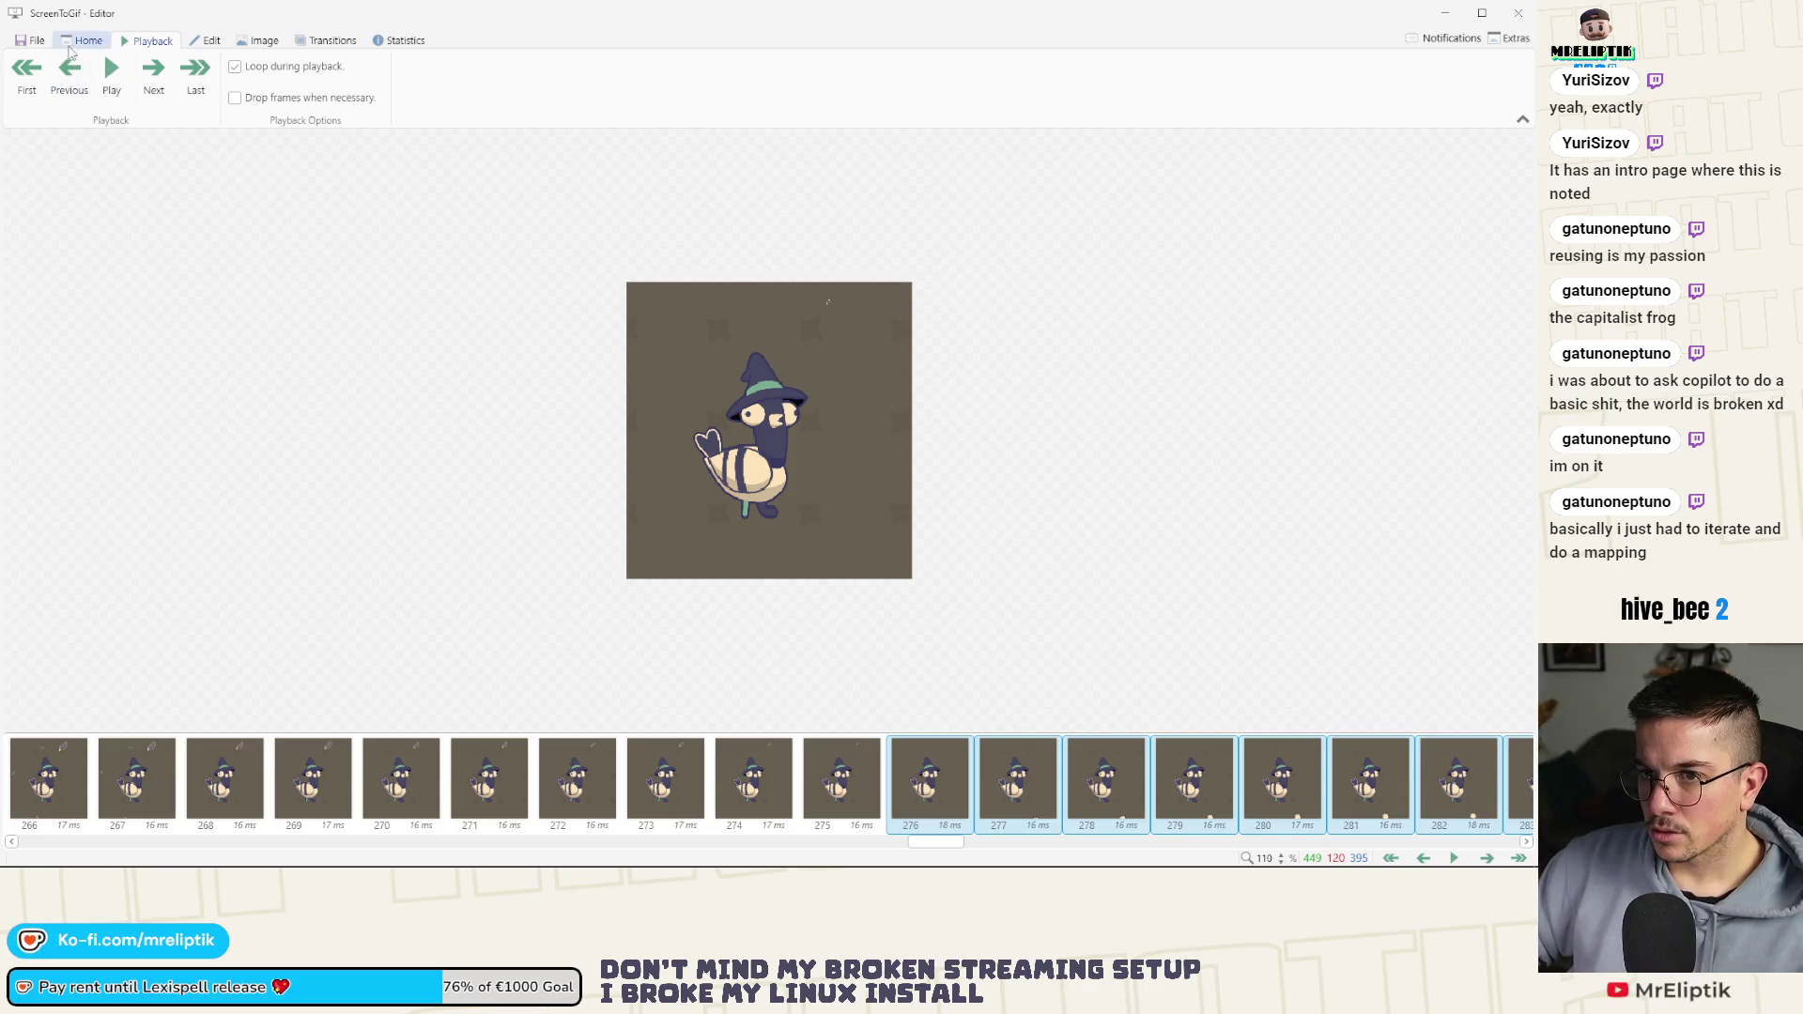
click(38, 43)
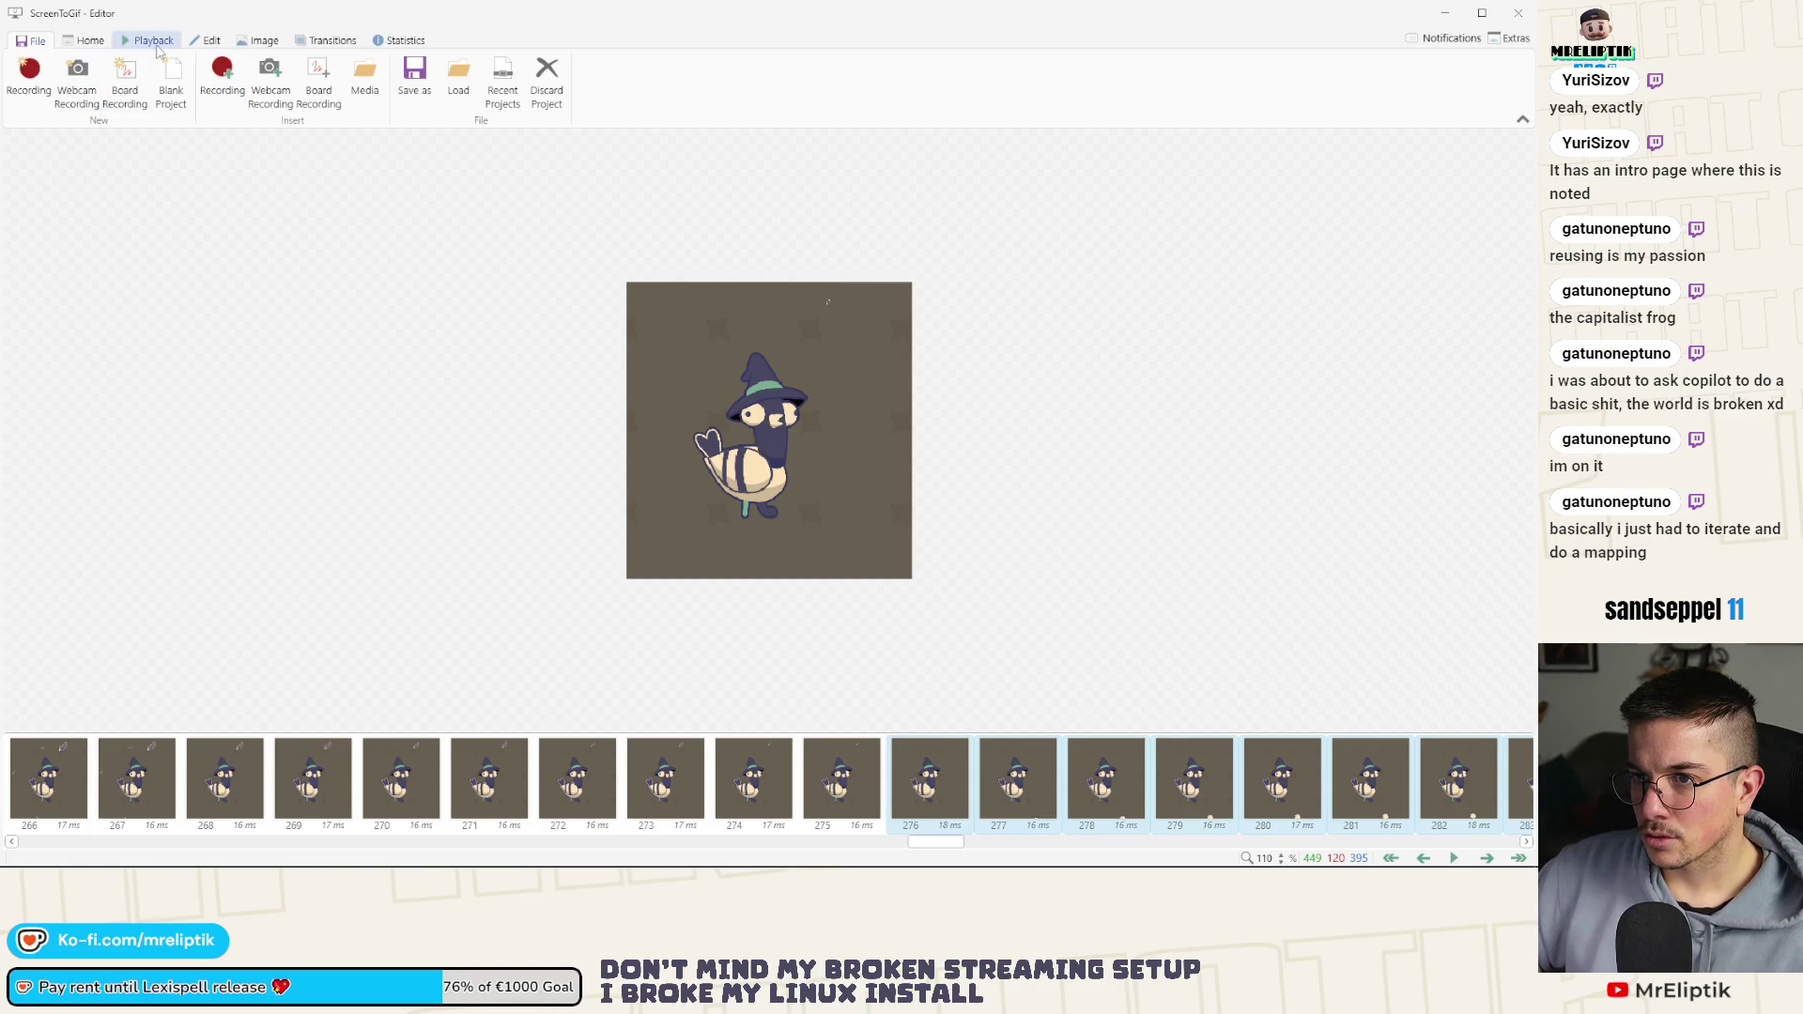
click(410, 80)
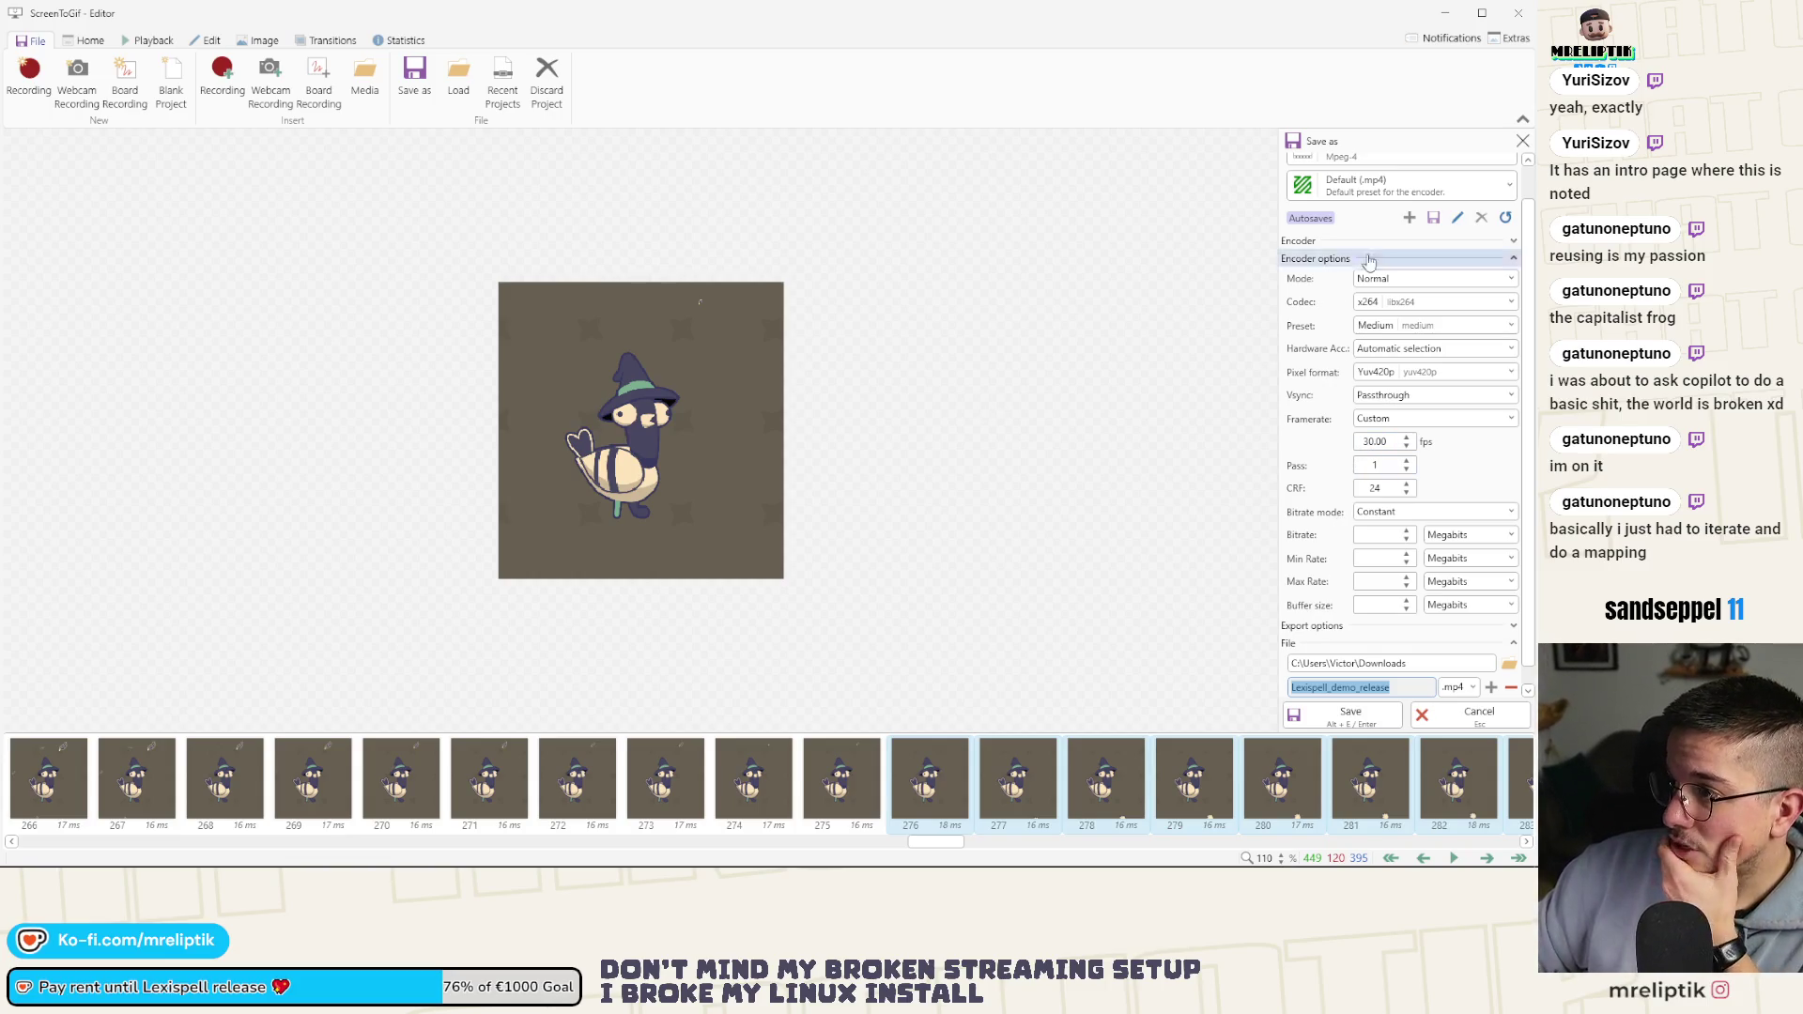
scroll(1332, 225, up, 2)
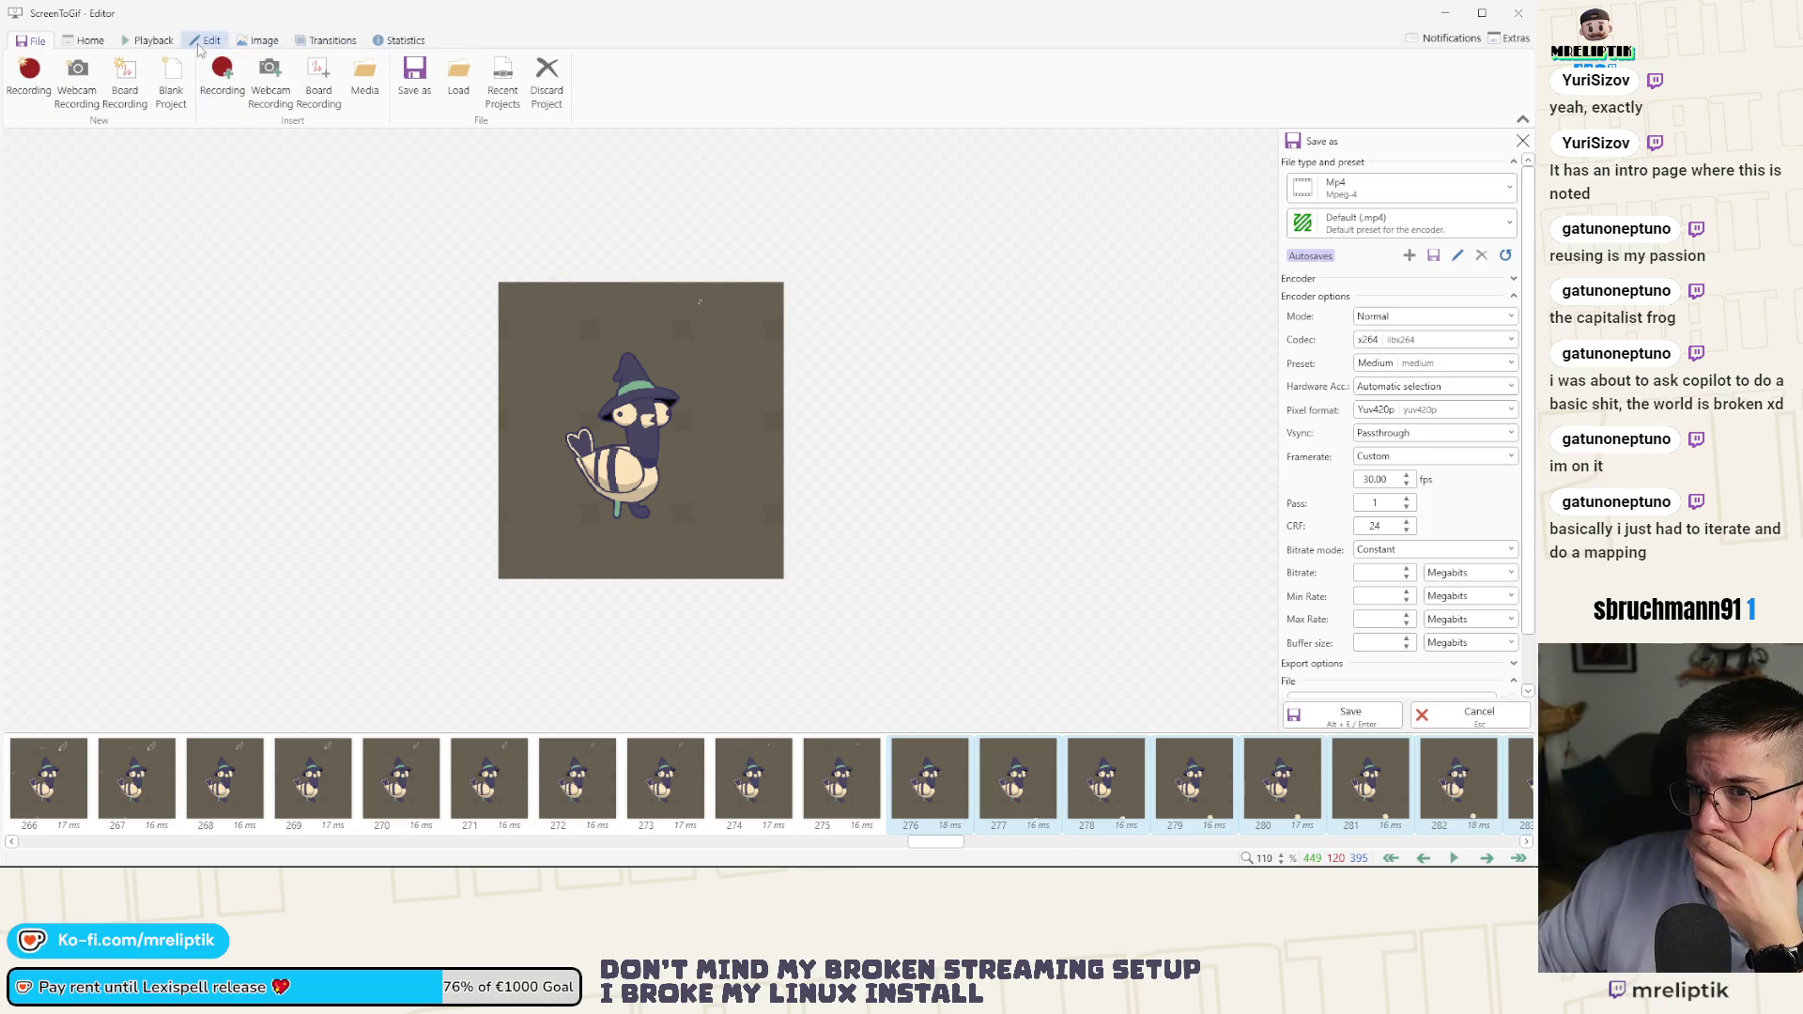
click(200, 43)
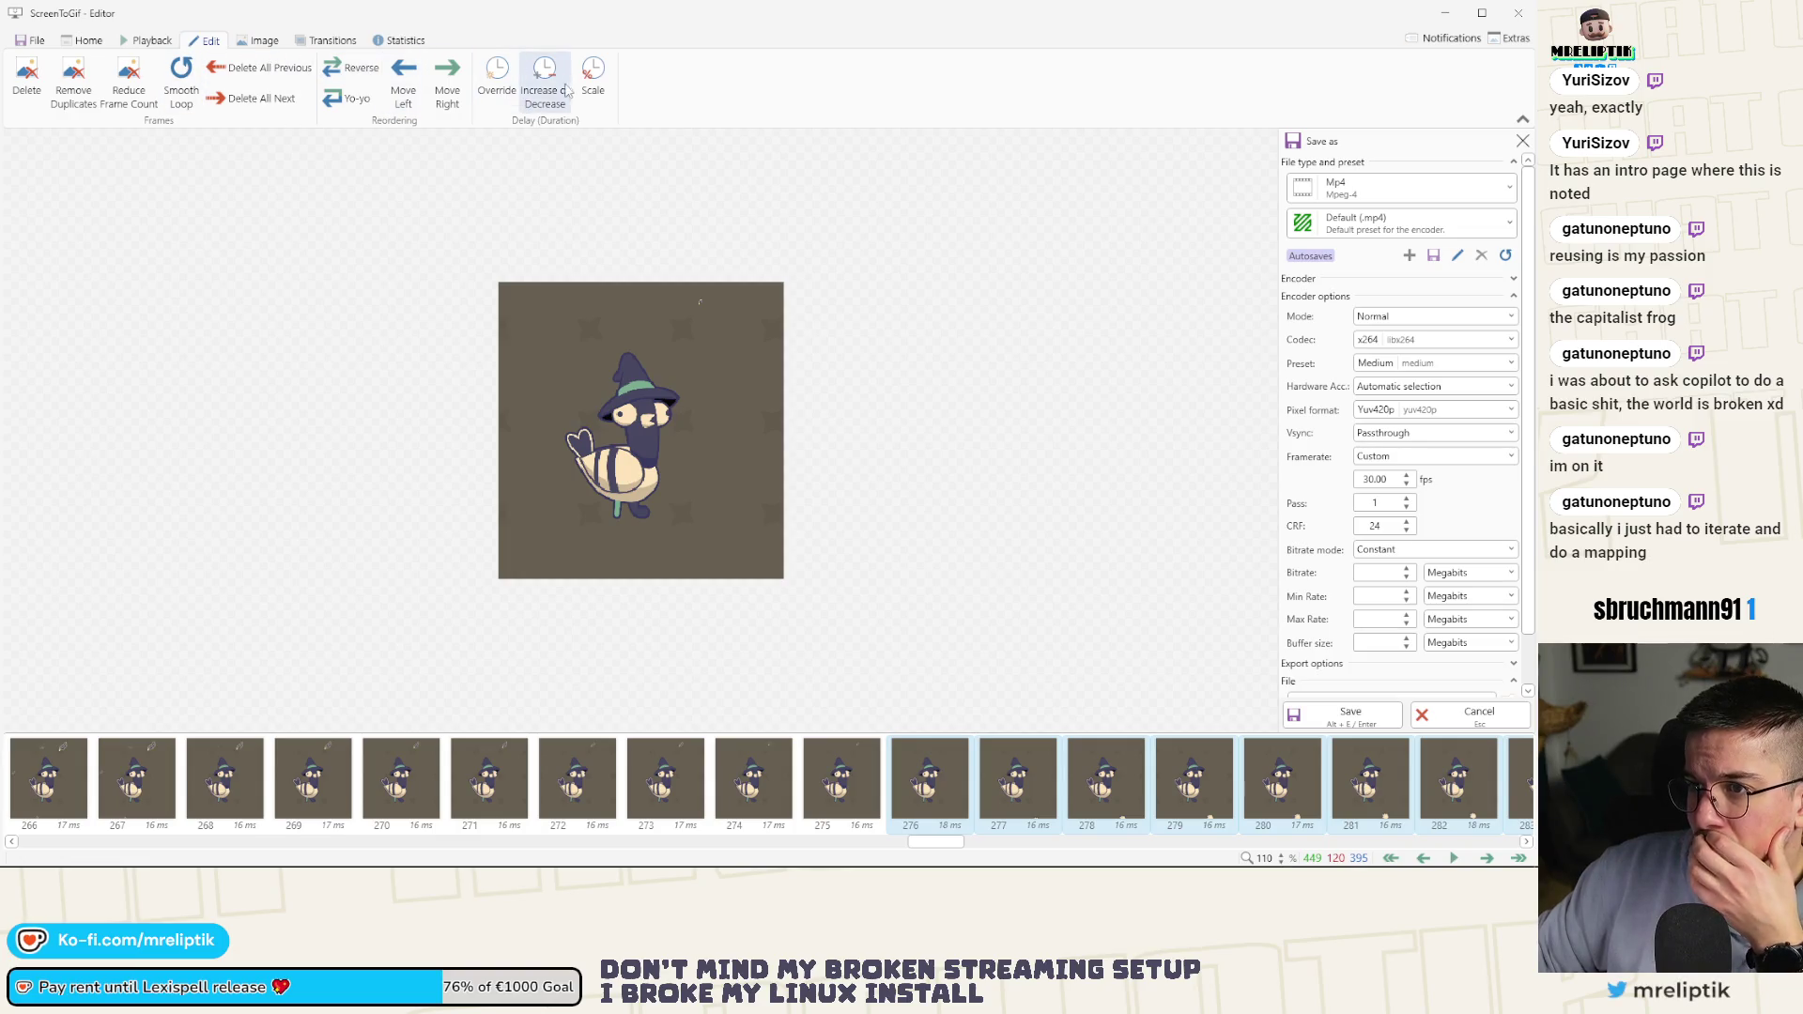
click(31, 40)
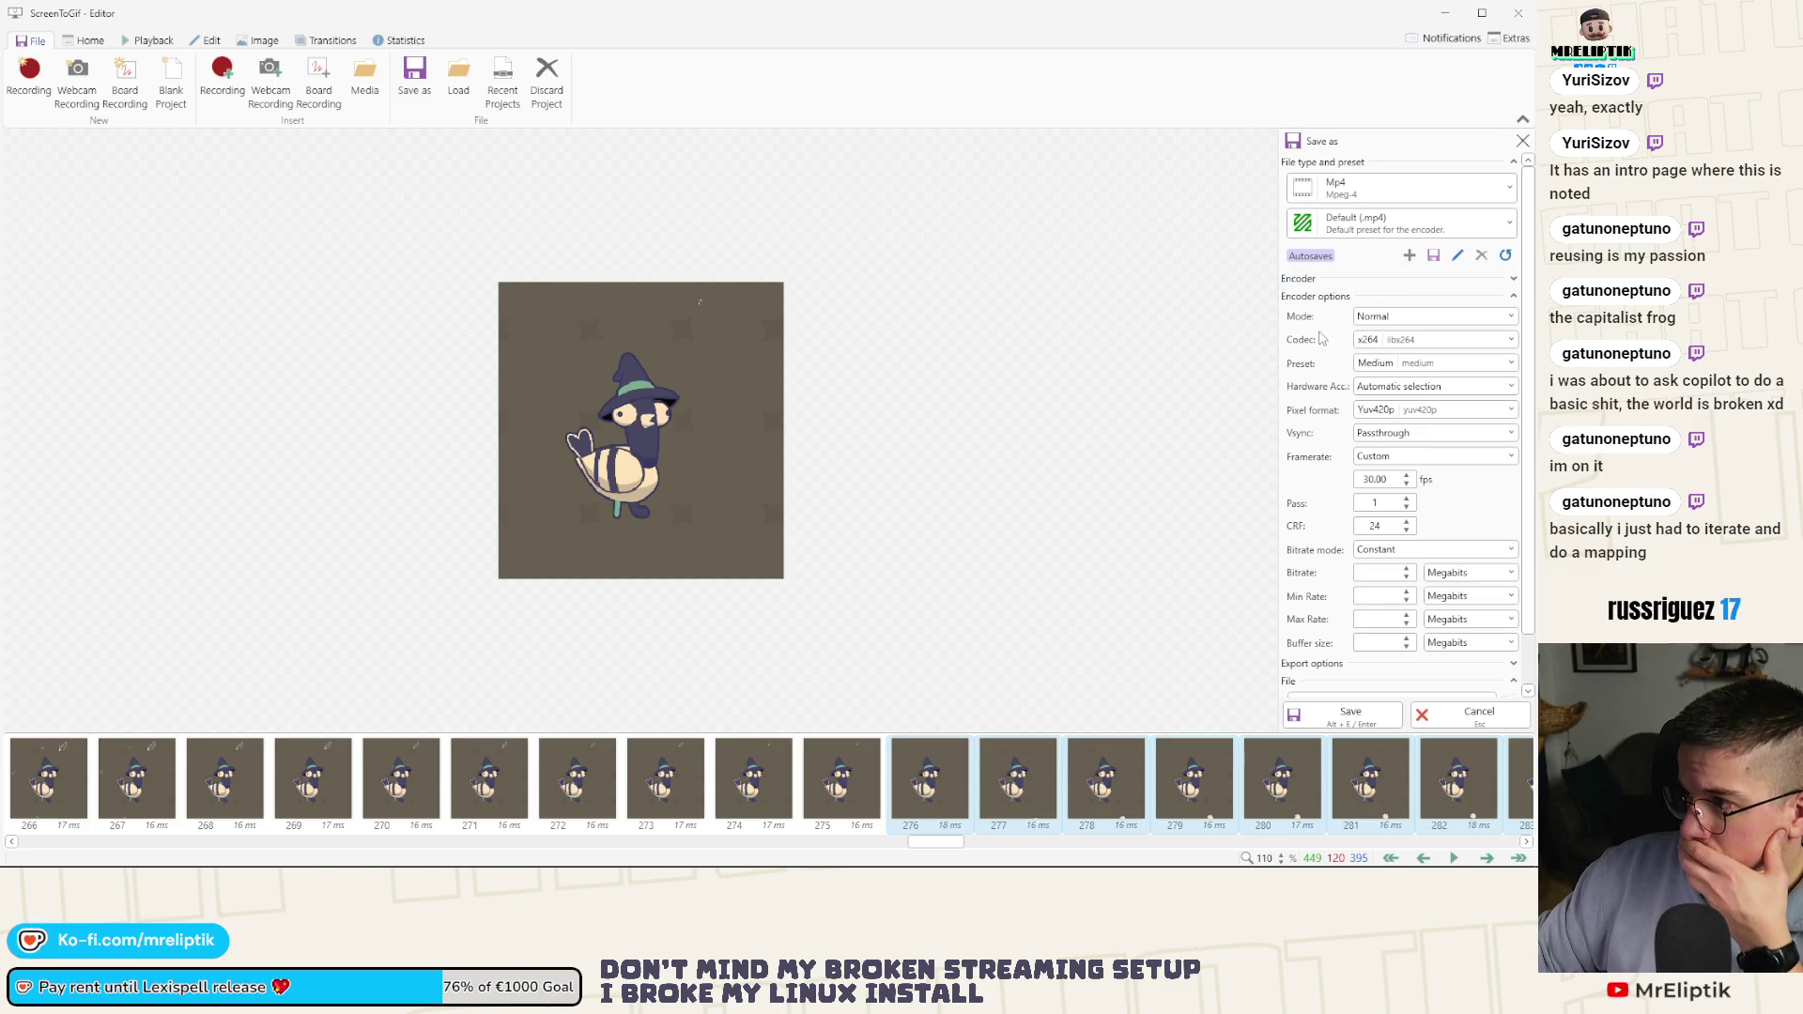
scroll(1322, 623, down, 2)
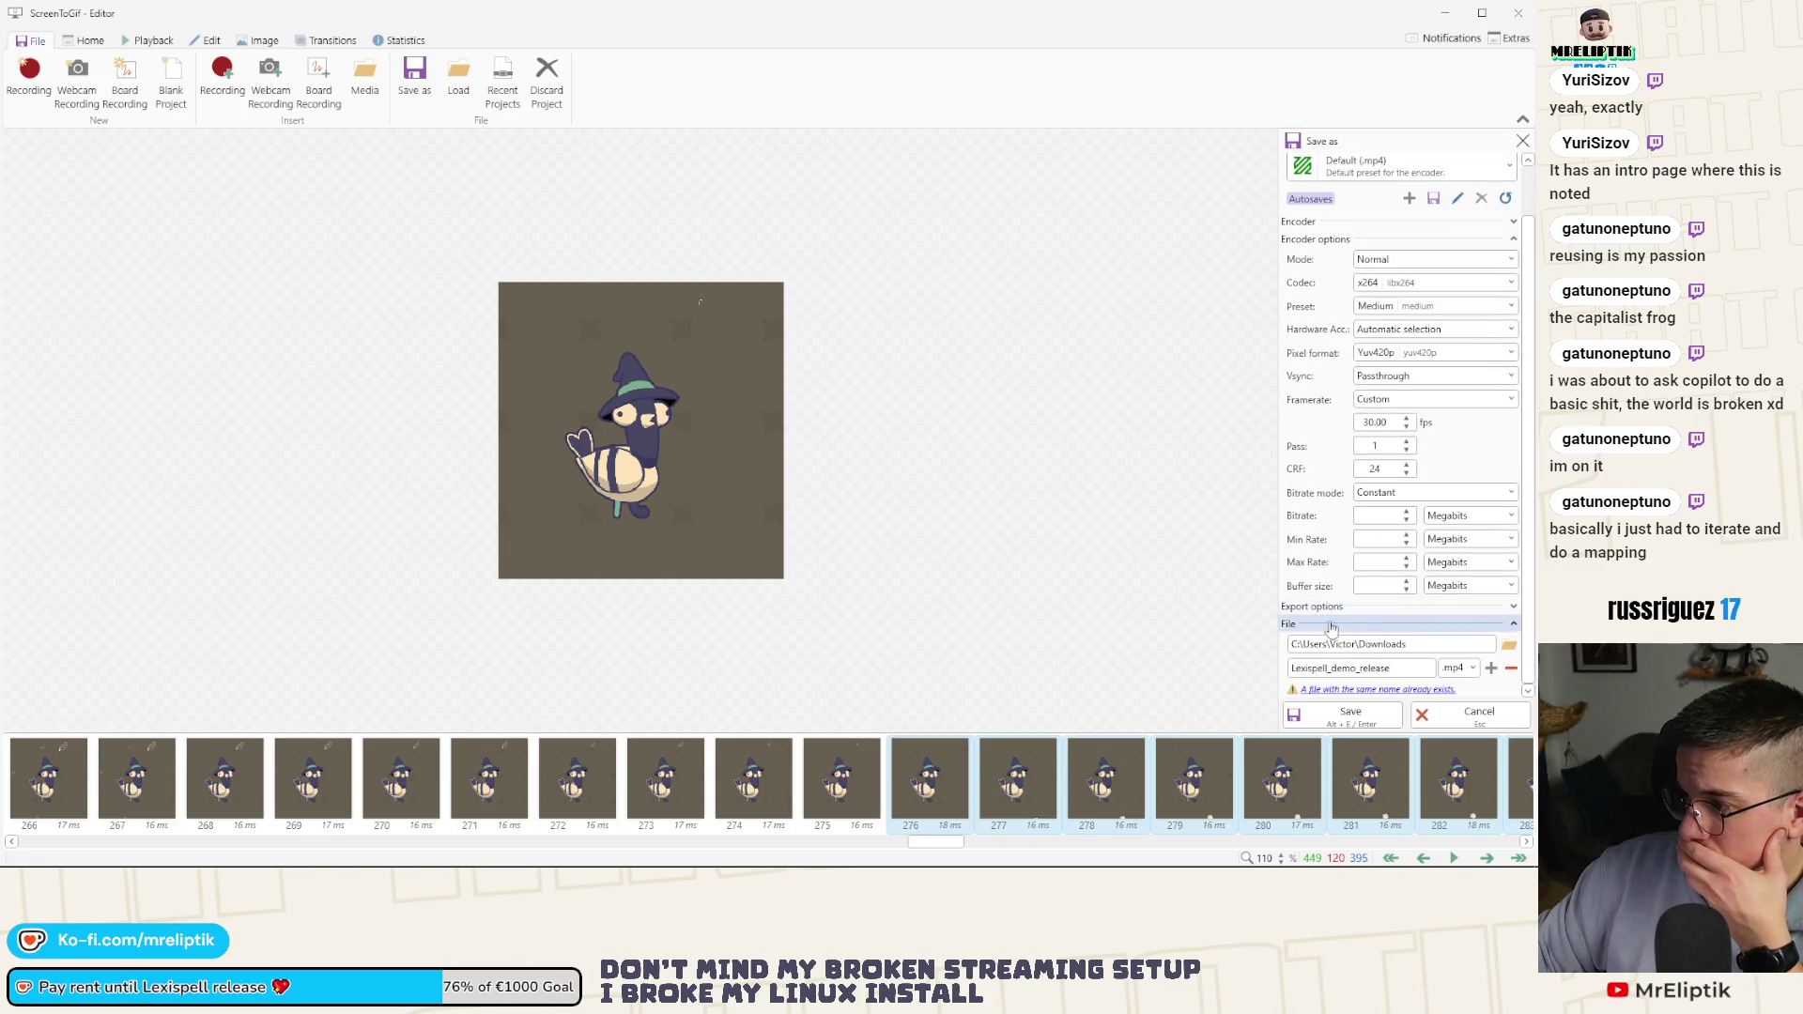
scroll(1306, 663, up, 2)
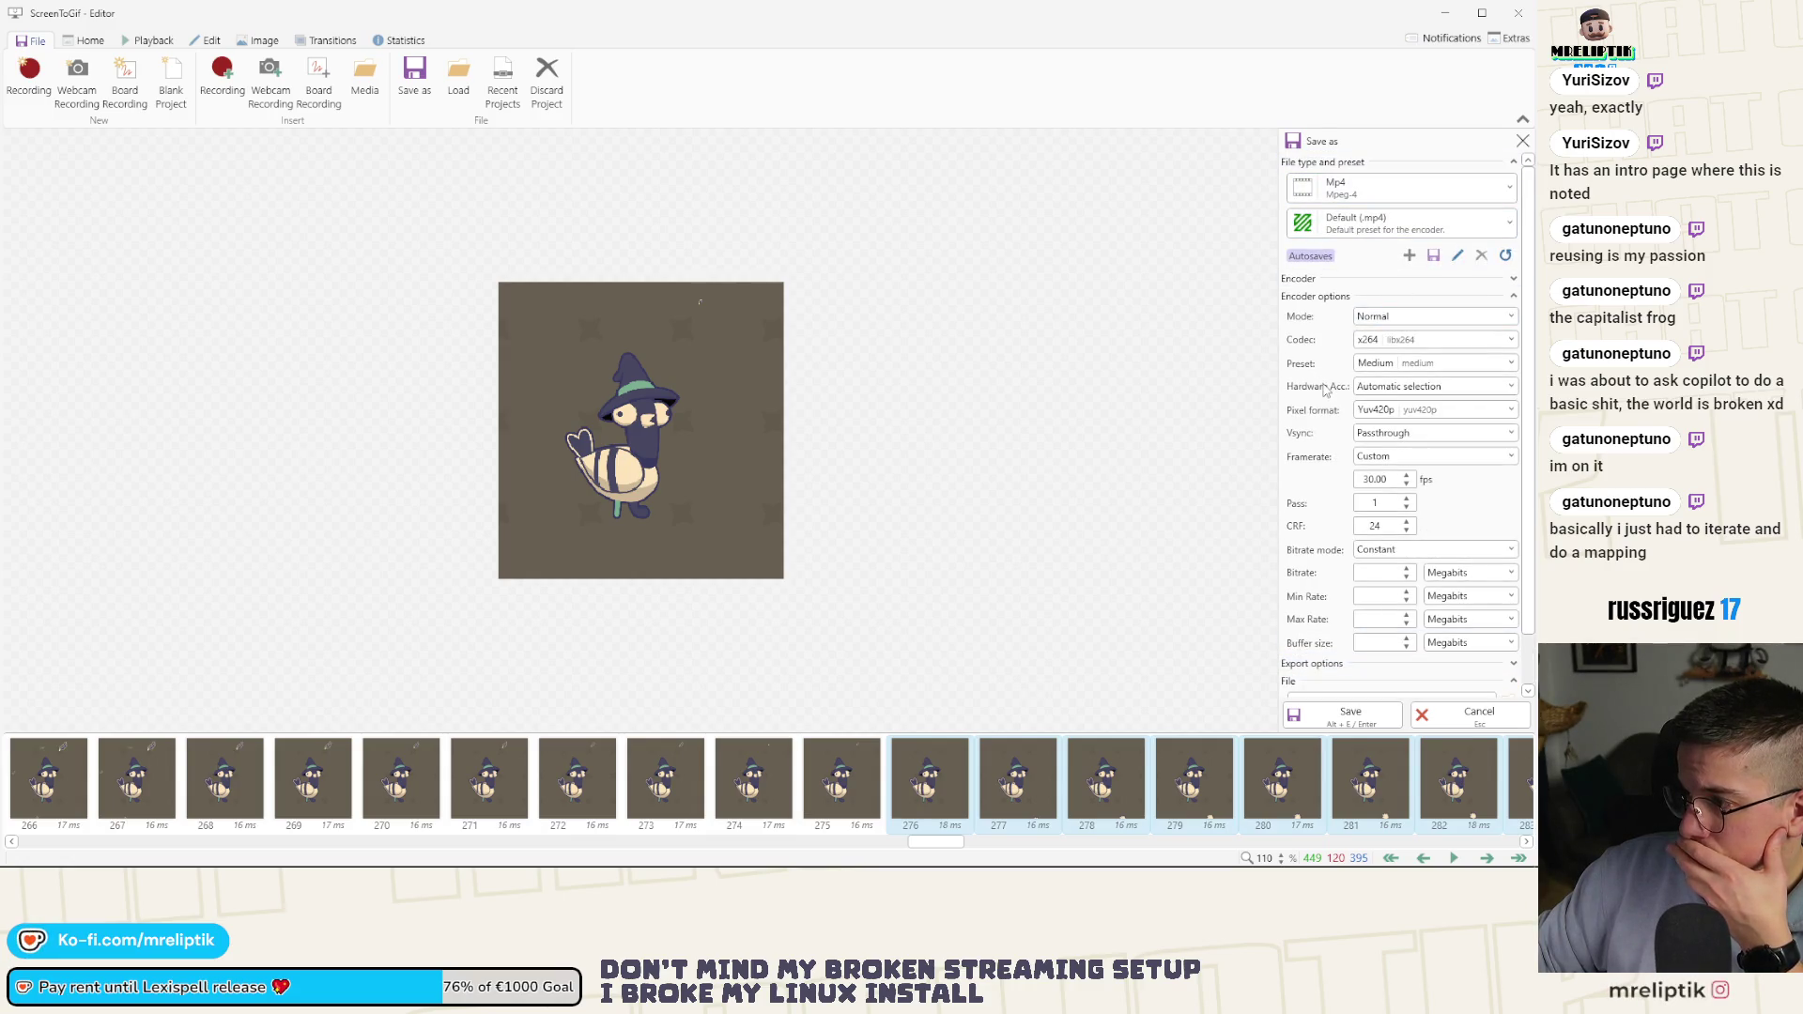
scroll(1325, 390, down, 2)
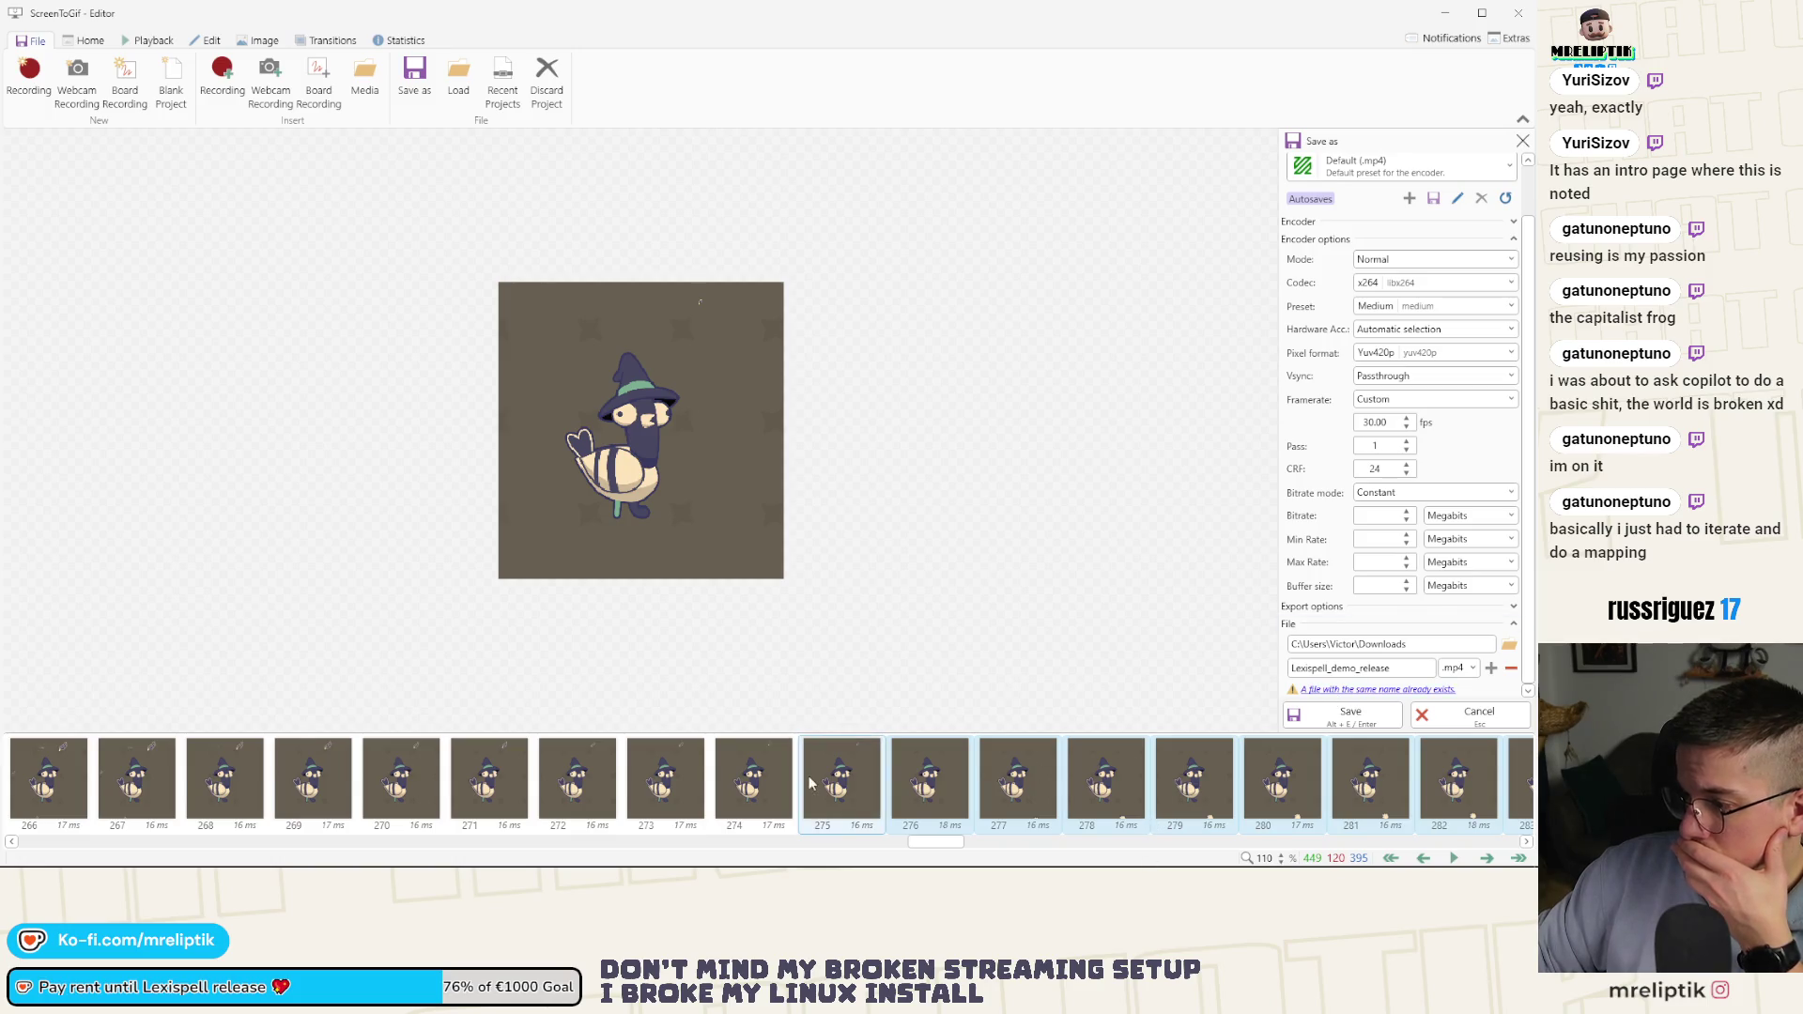
Select all 449 frames and export them as Lexispell_pip_interact MP4 in Downloads
right_click(854, 794)
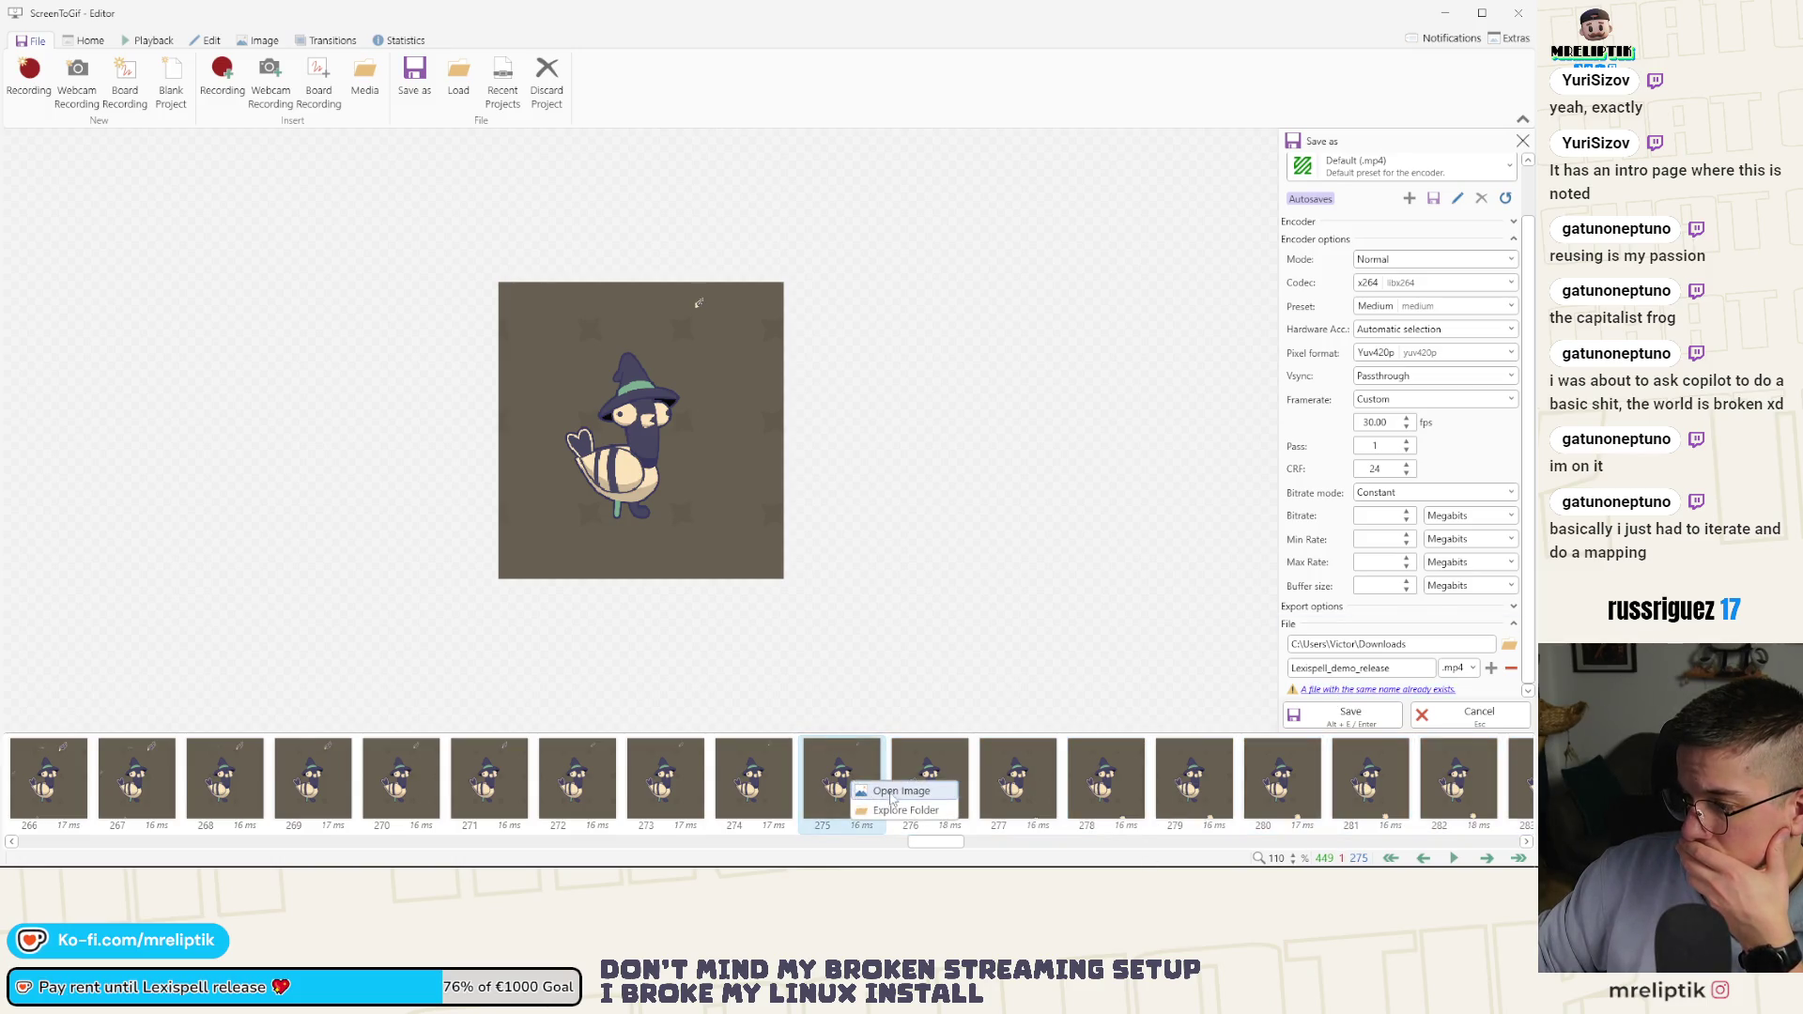
click(875, 809)
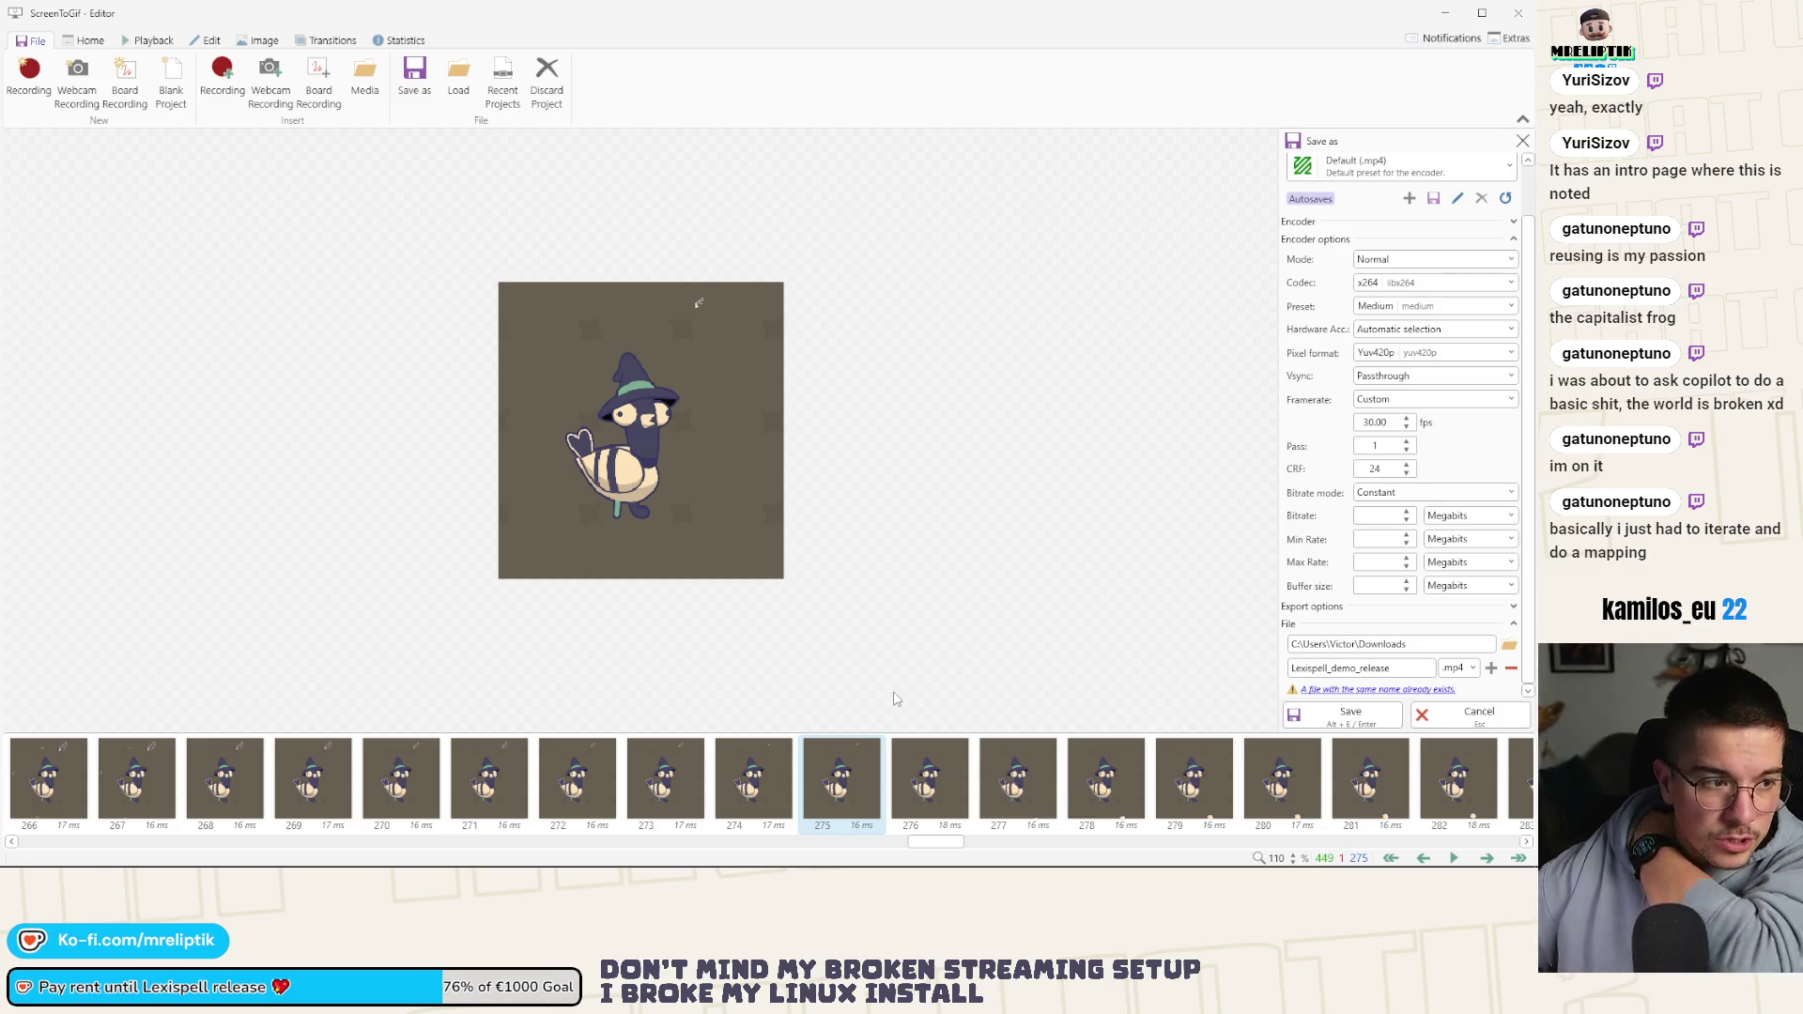
click(488, 777)
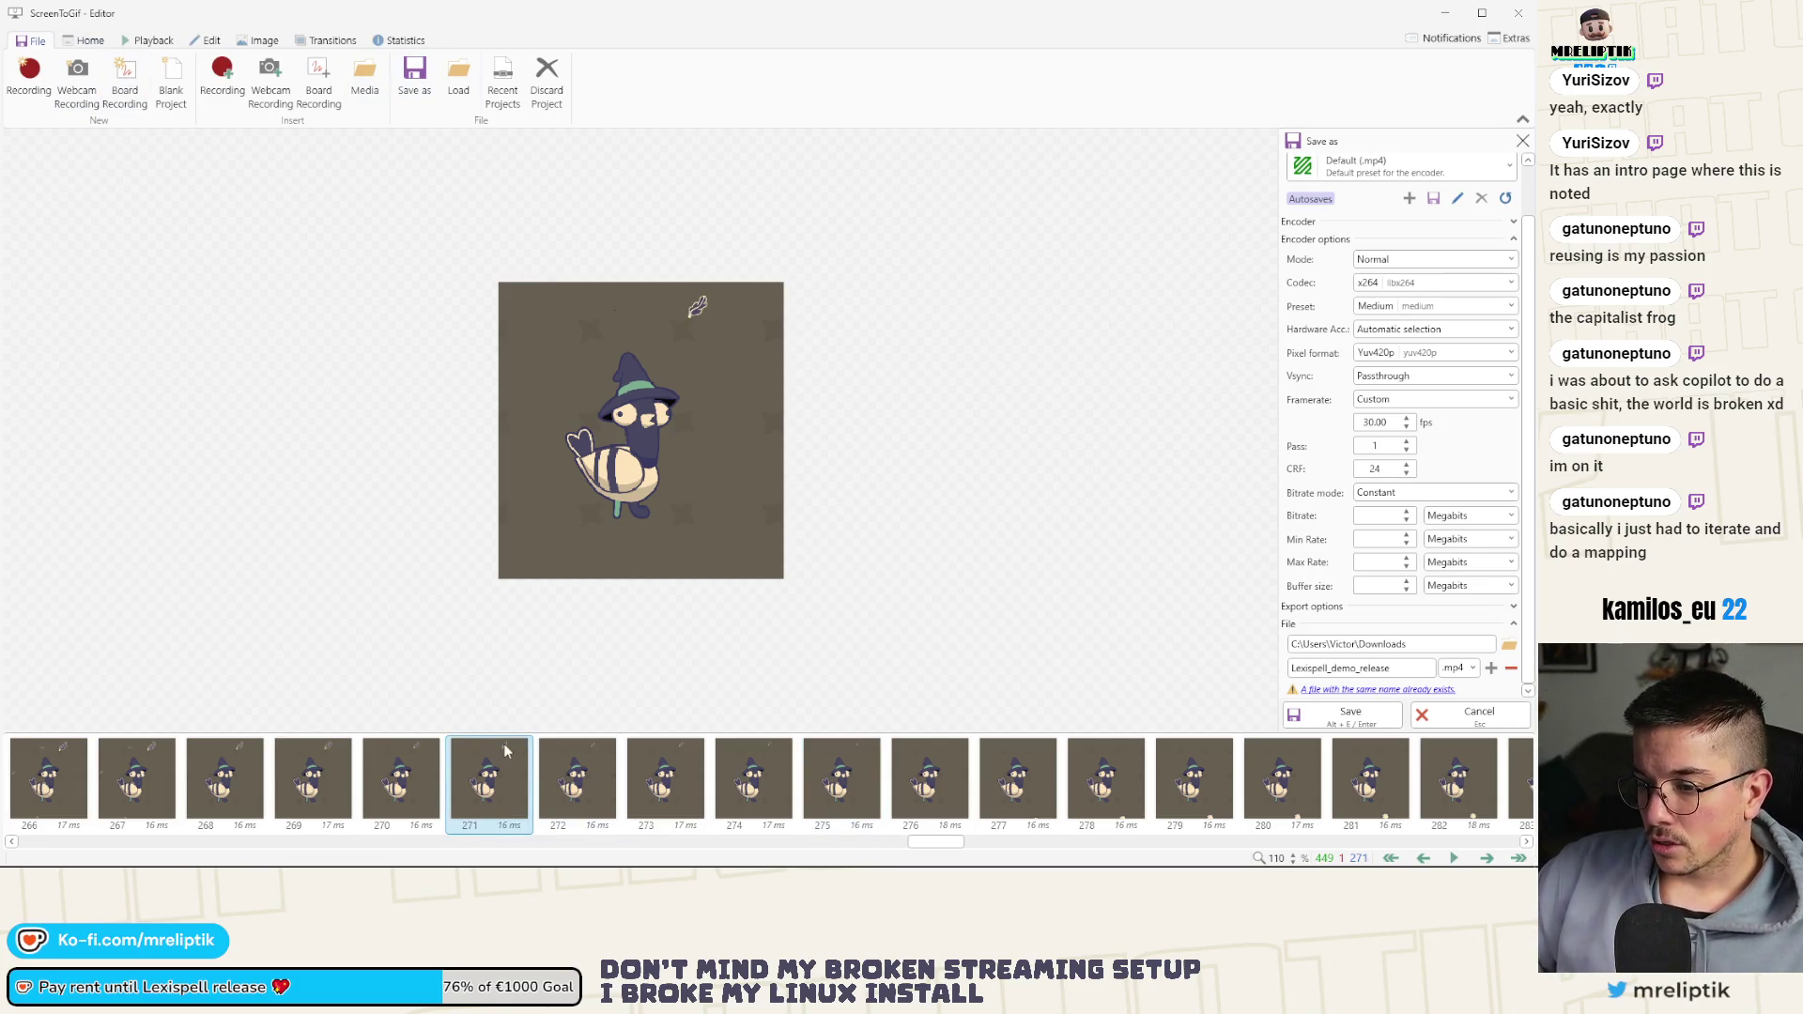
key(ctrl+a)
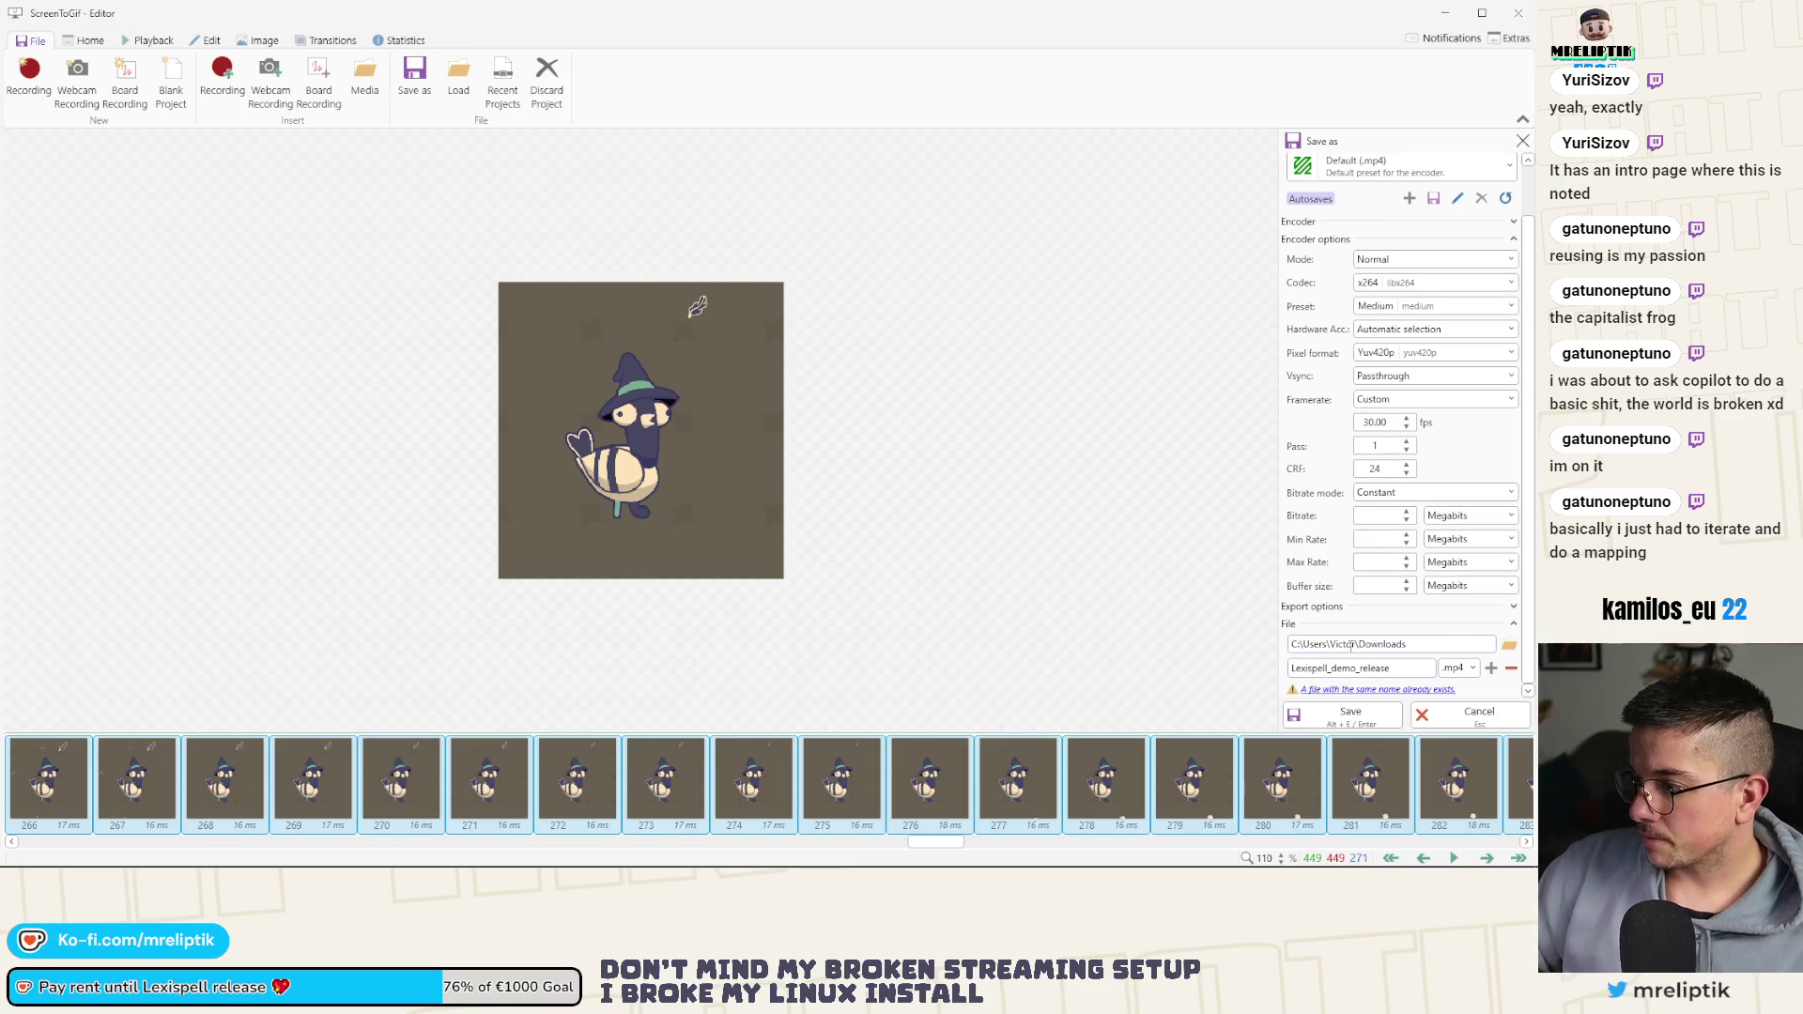
click(1333, 669)
text(L)
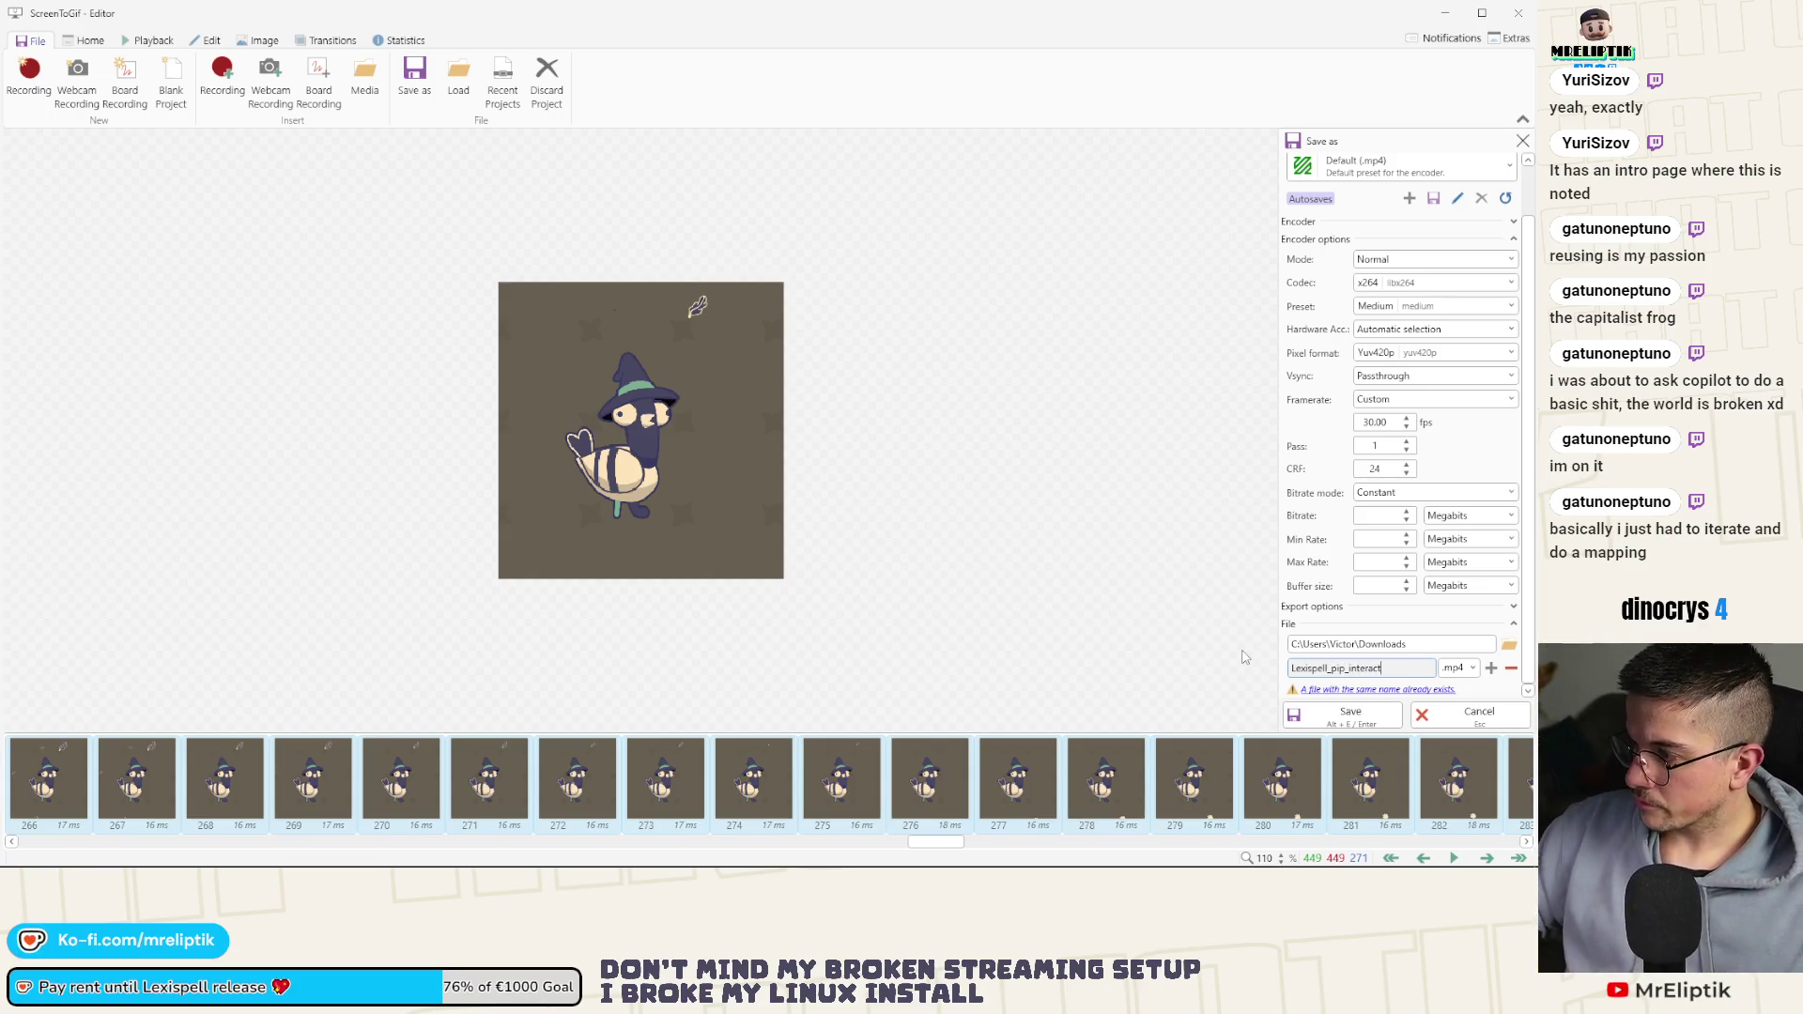
click(1353, 718)
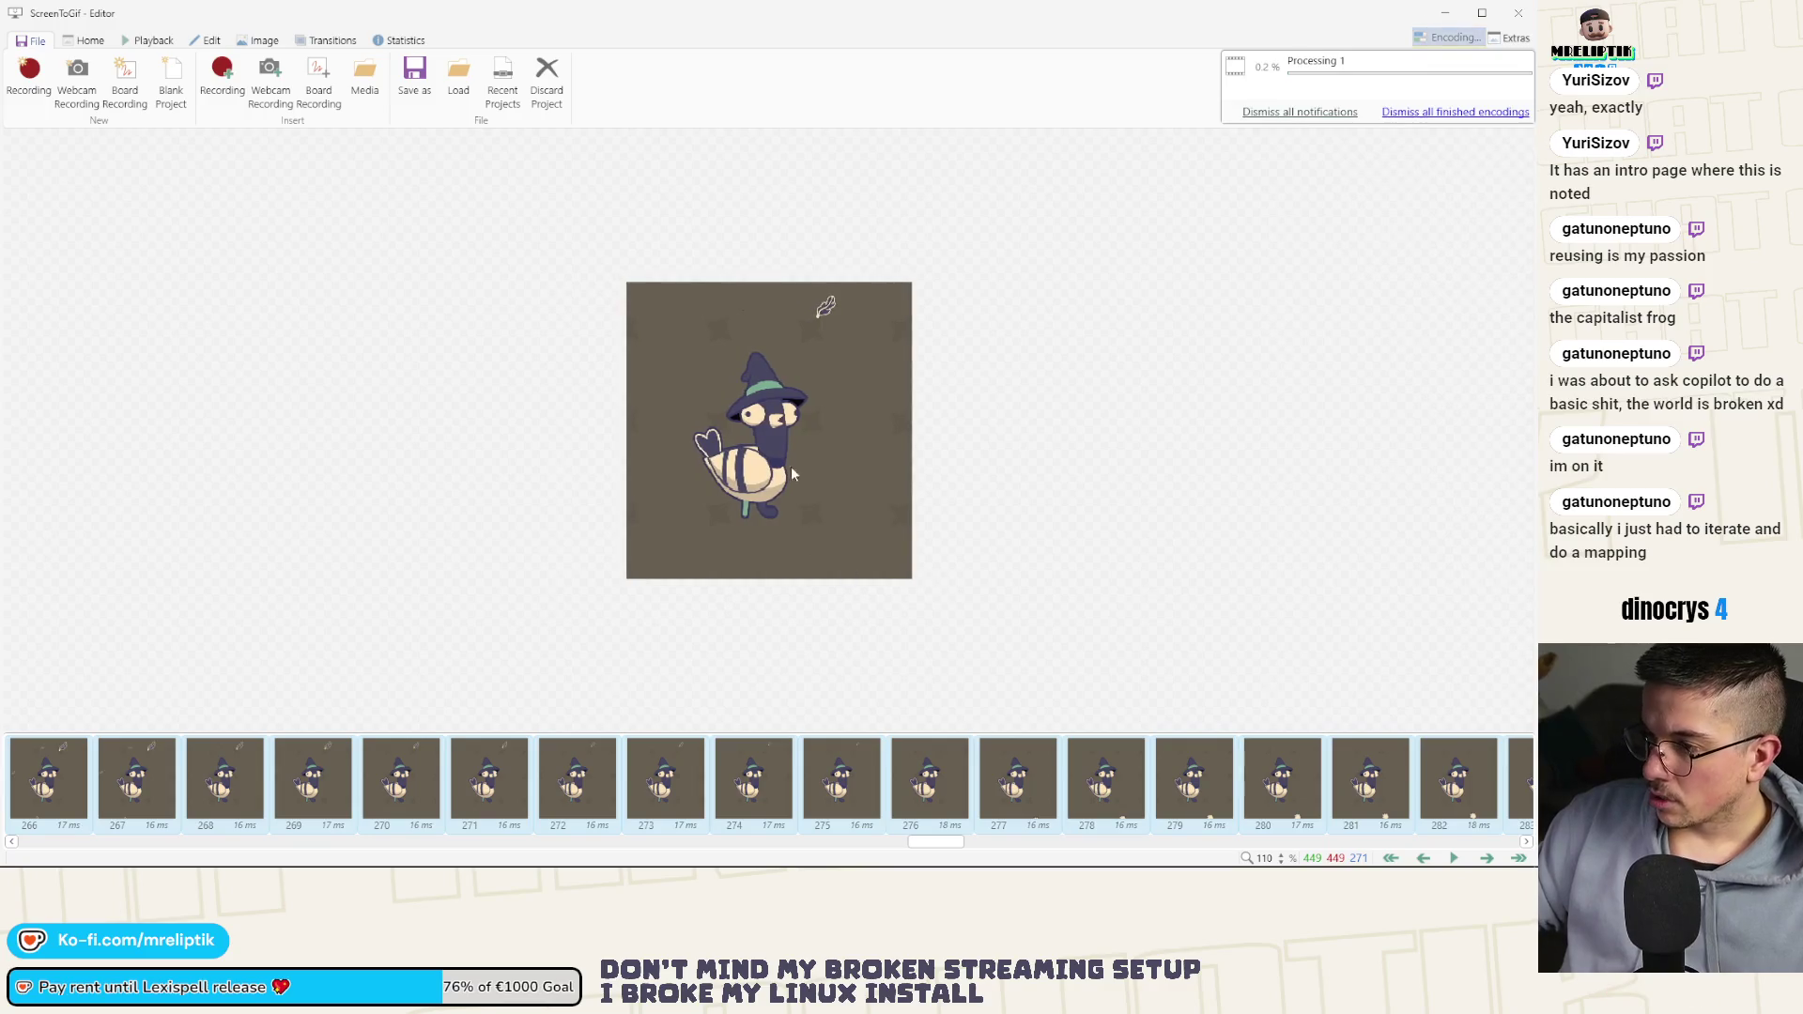
Close the ScreenToGif editor, confirming the exit, and return to the itch.io devlog page
click(1518, 13)
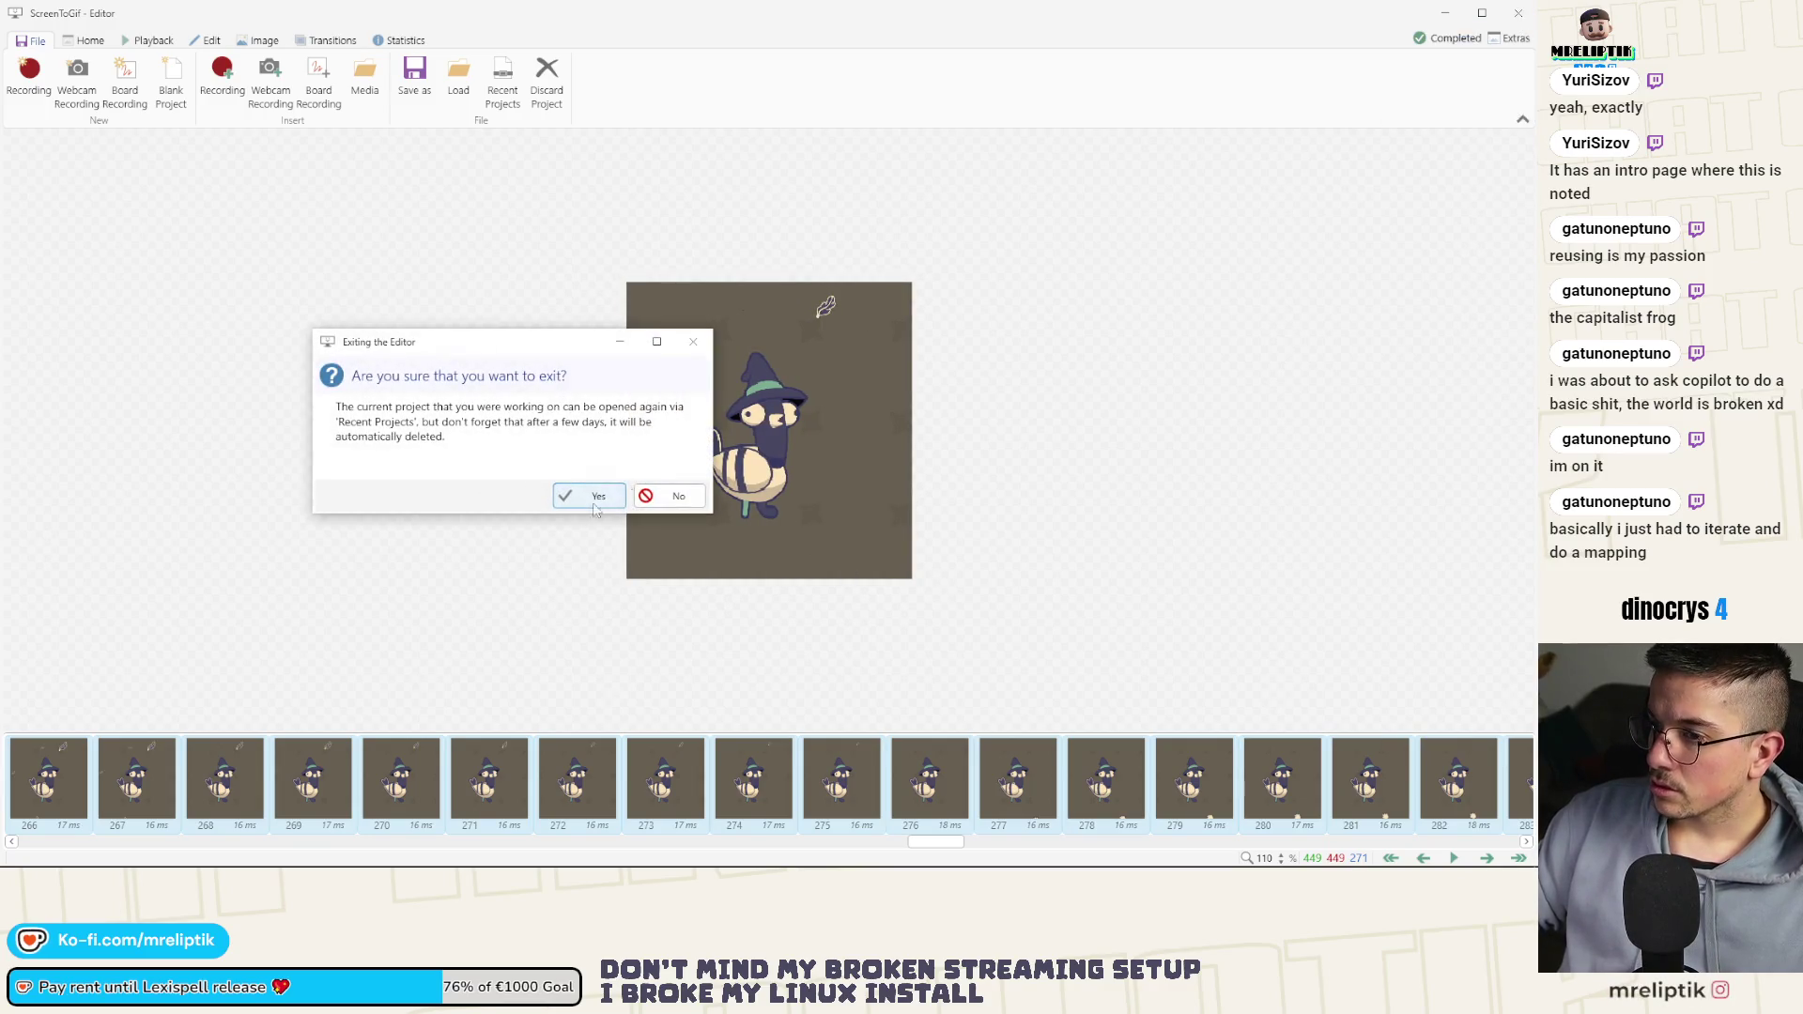
click(606, 494)
key(super)
click(351, 503)
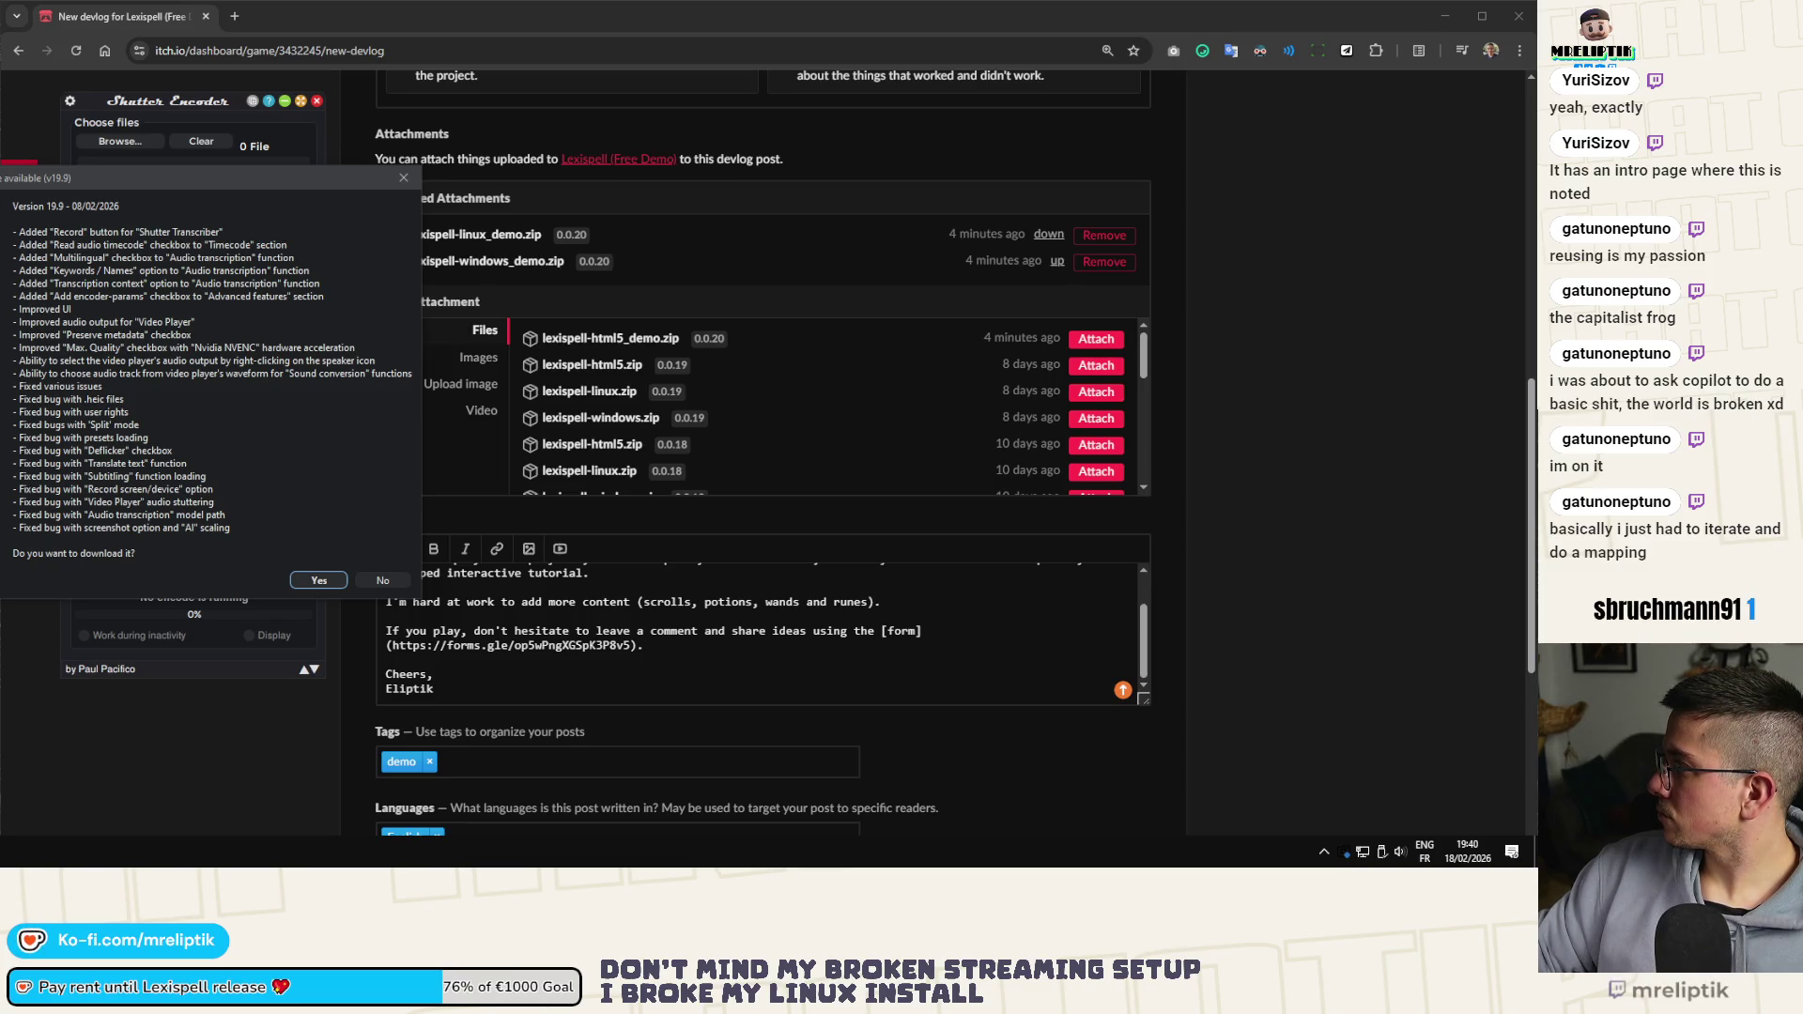
Download the Shutter Encoder 19.0 update and allow its installer to run
scroll(826, 409, down, 2)
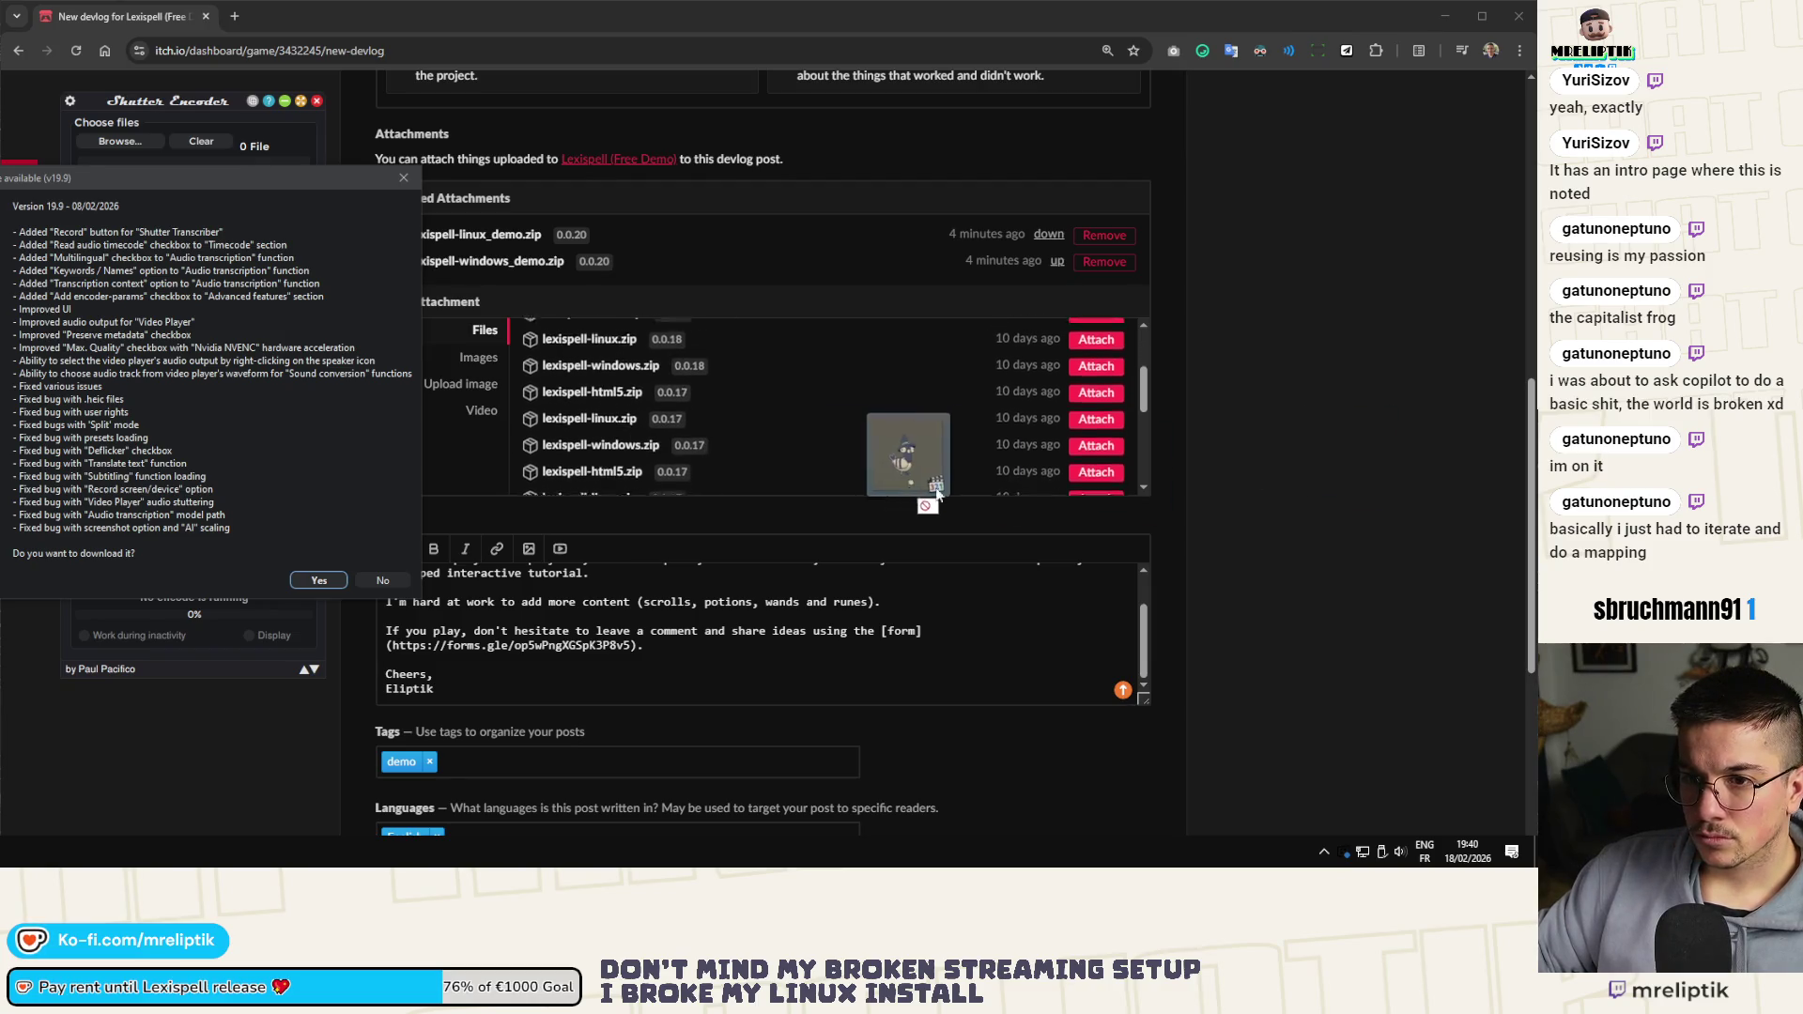
click(298, 581)
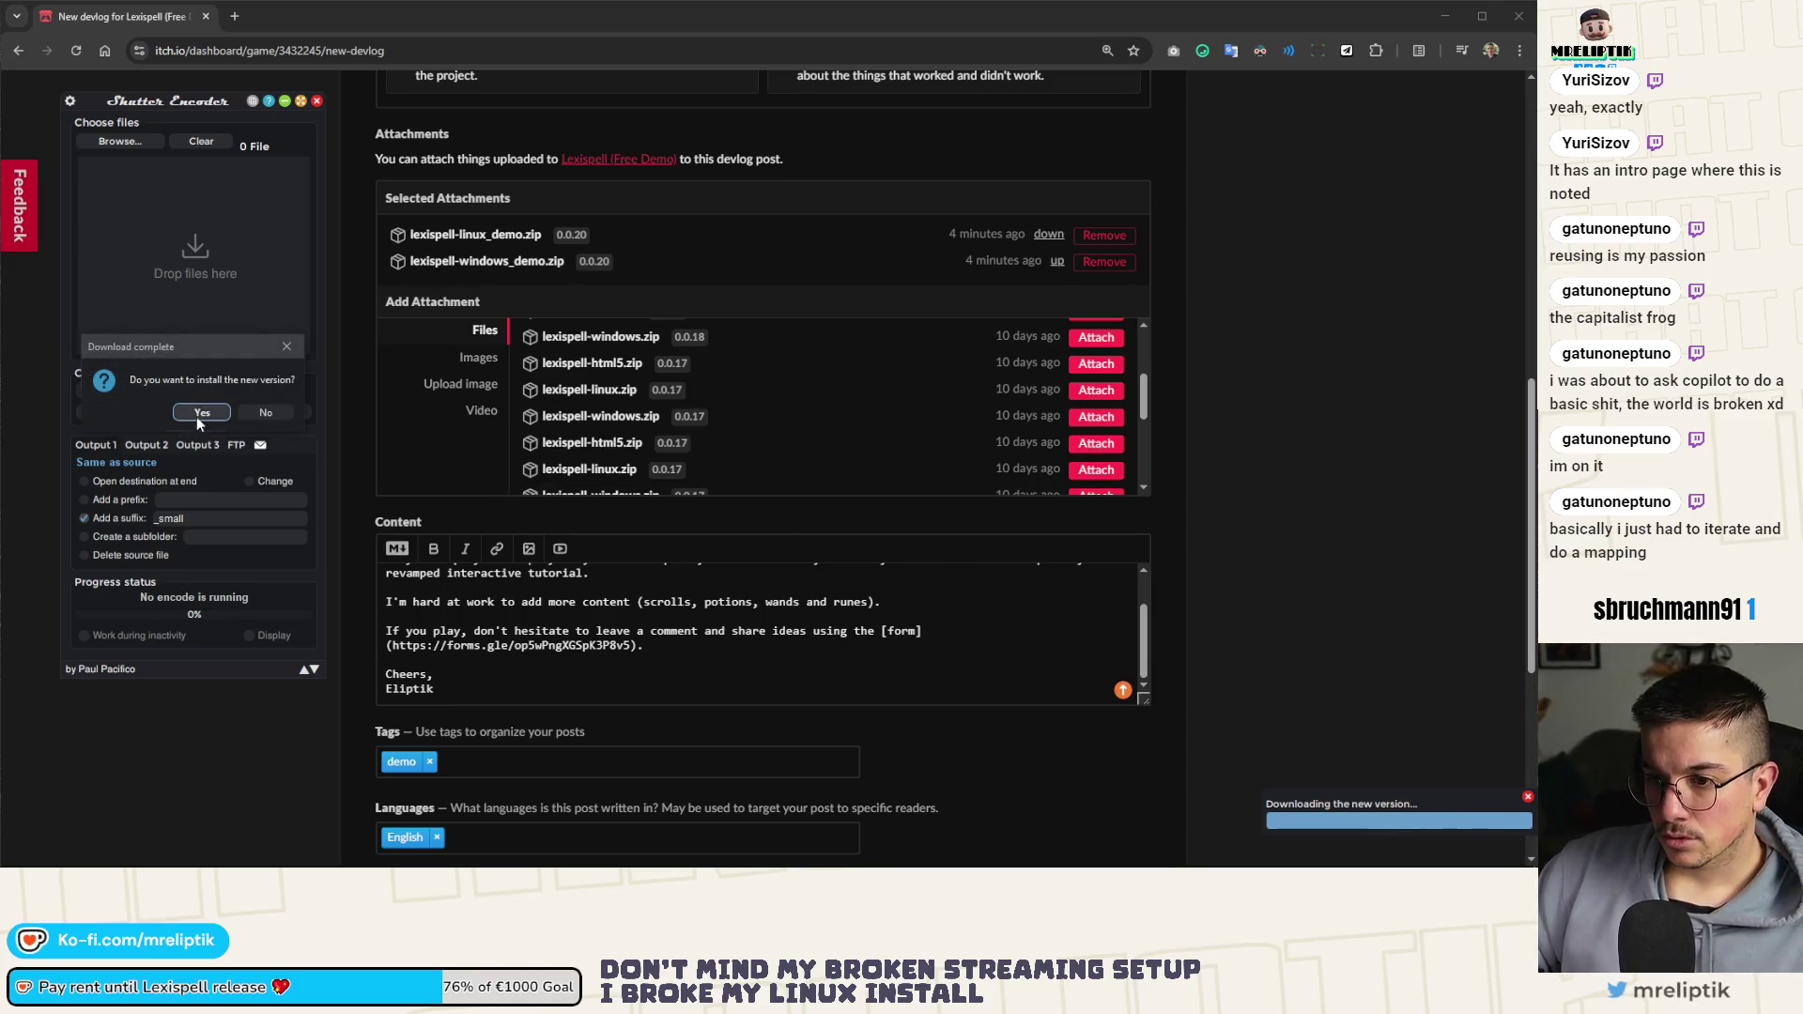
click(199, 417)
click(424, 534)
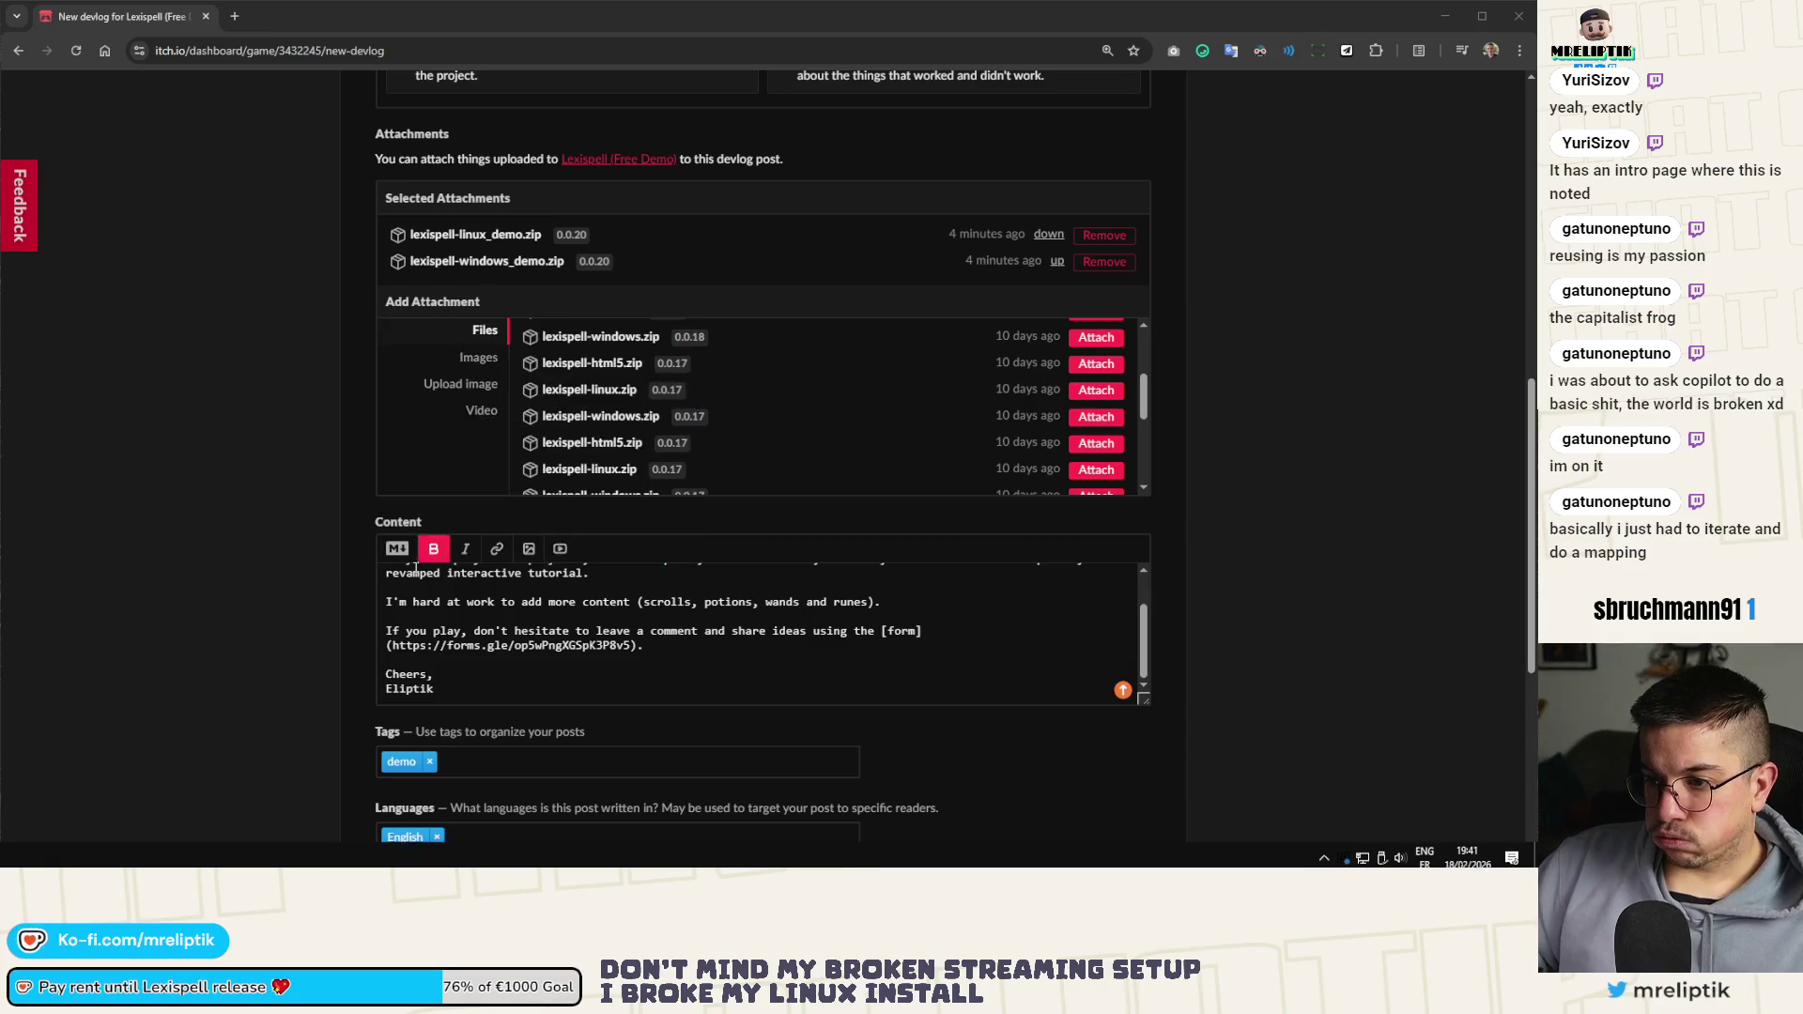
Install it with the default language, accepted licence, and desktop and Quick Launch shortcuts
click(551, 483)
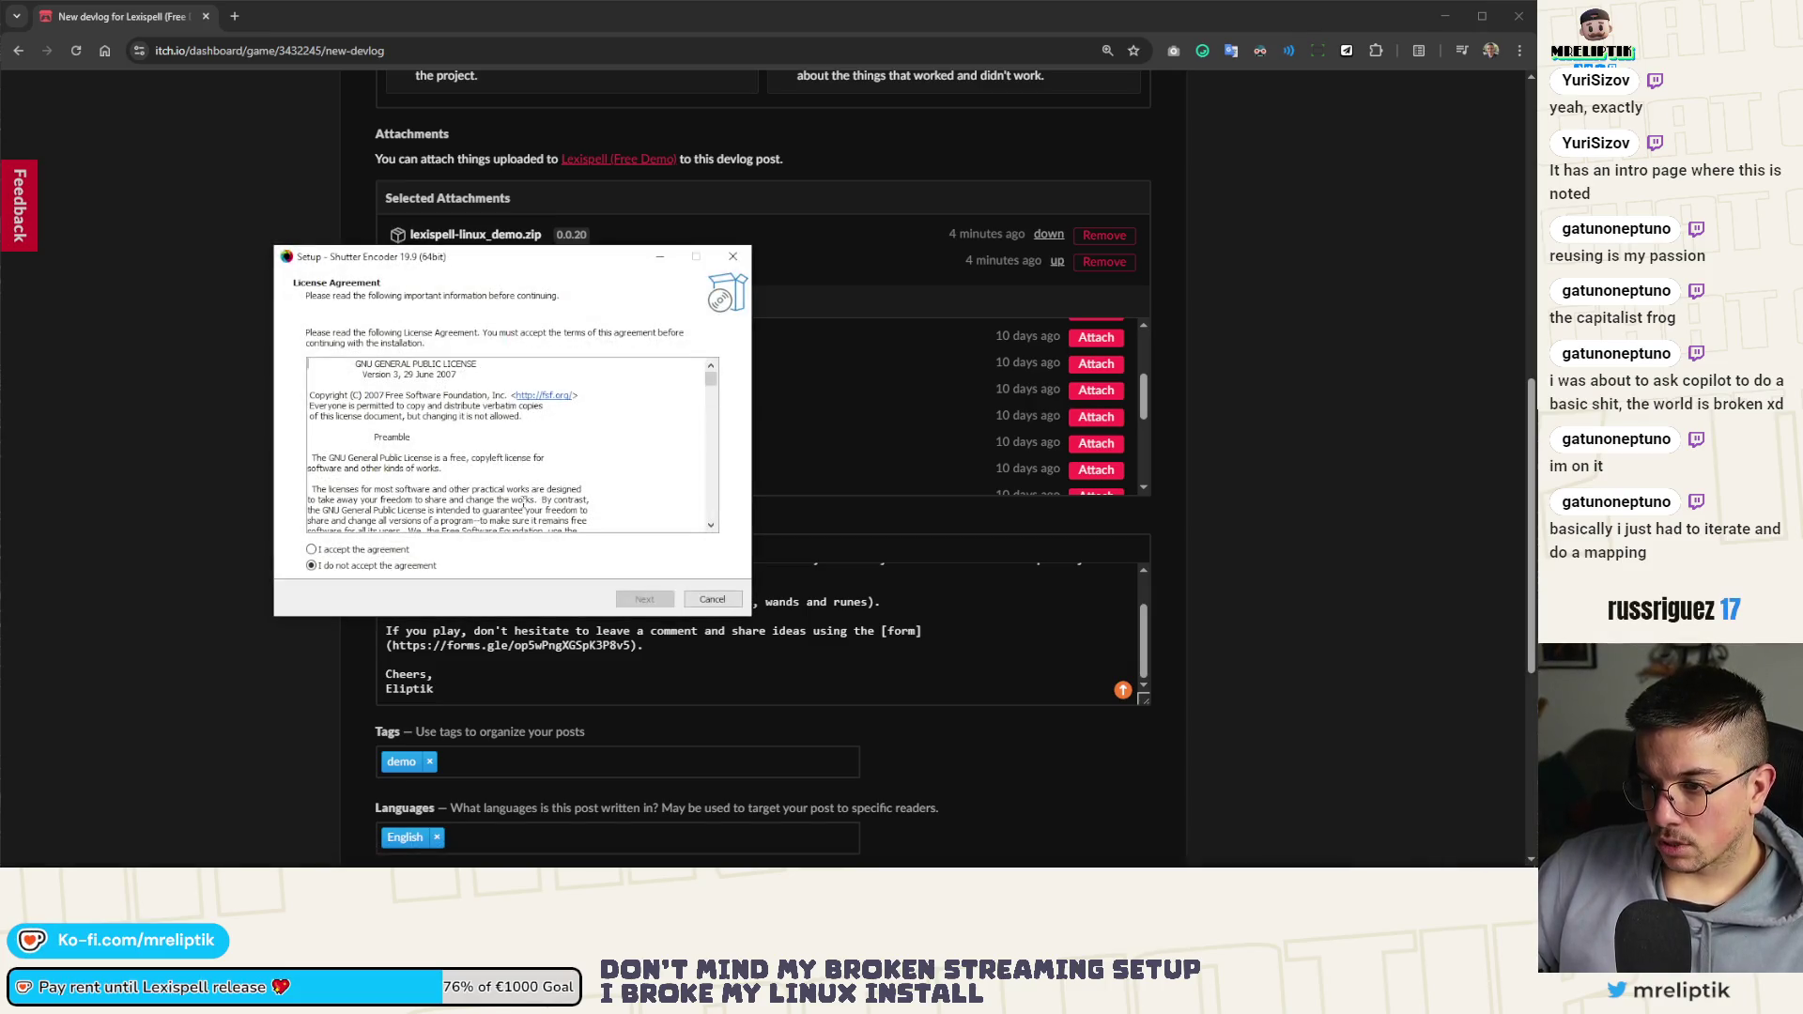
click(379, 550)
click(648, 601)
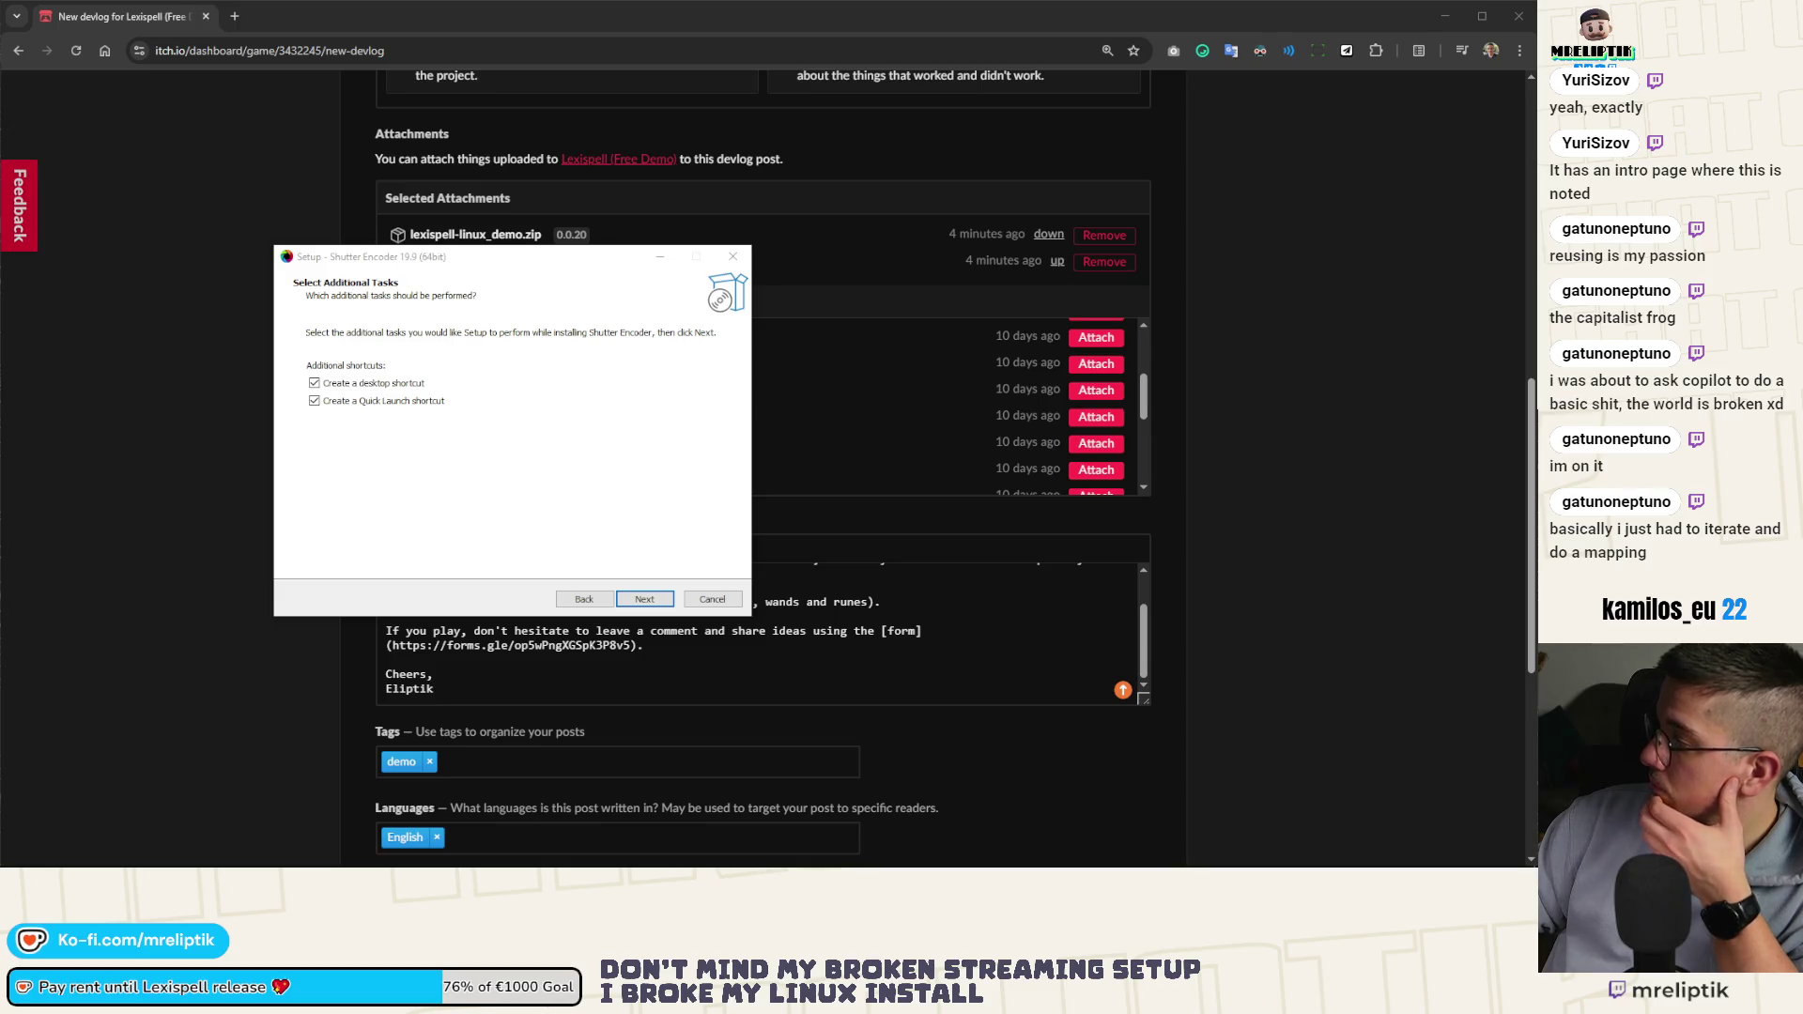
click(653, 599)
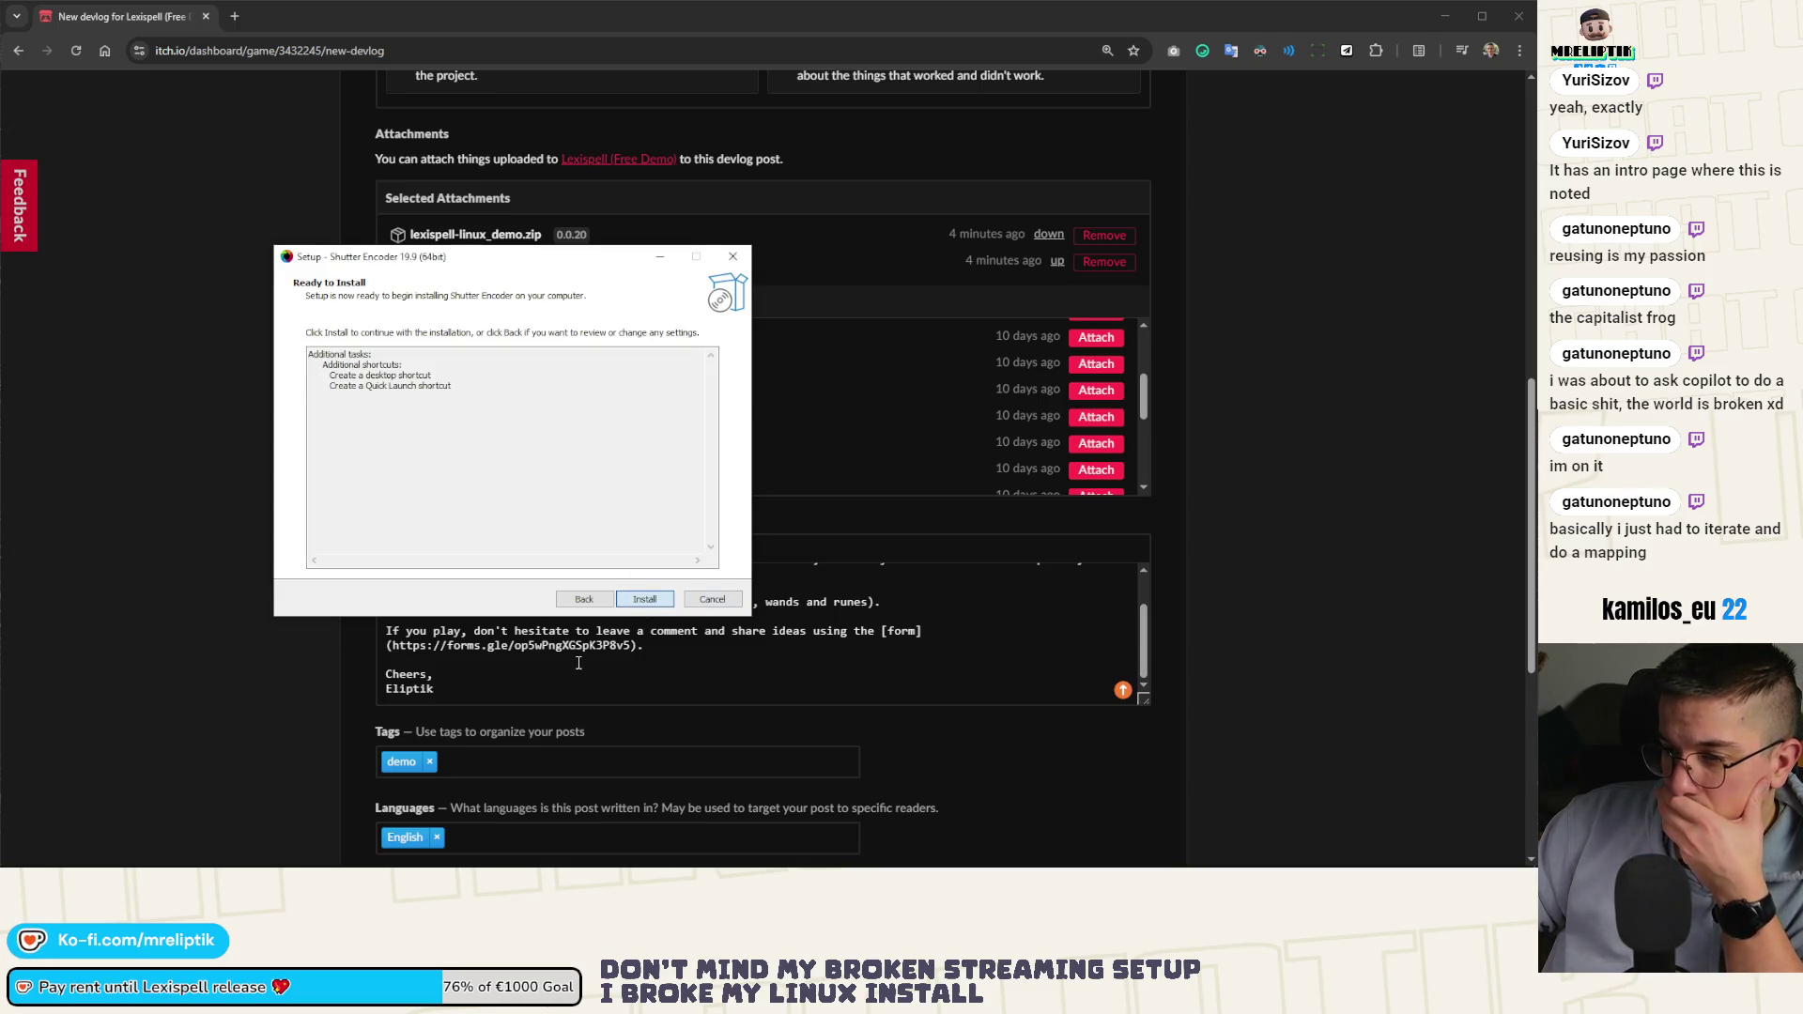
click(654, 606)
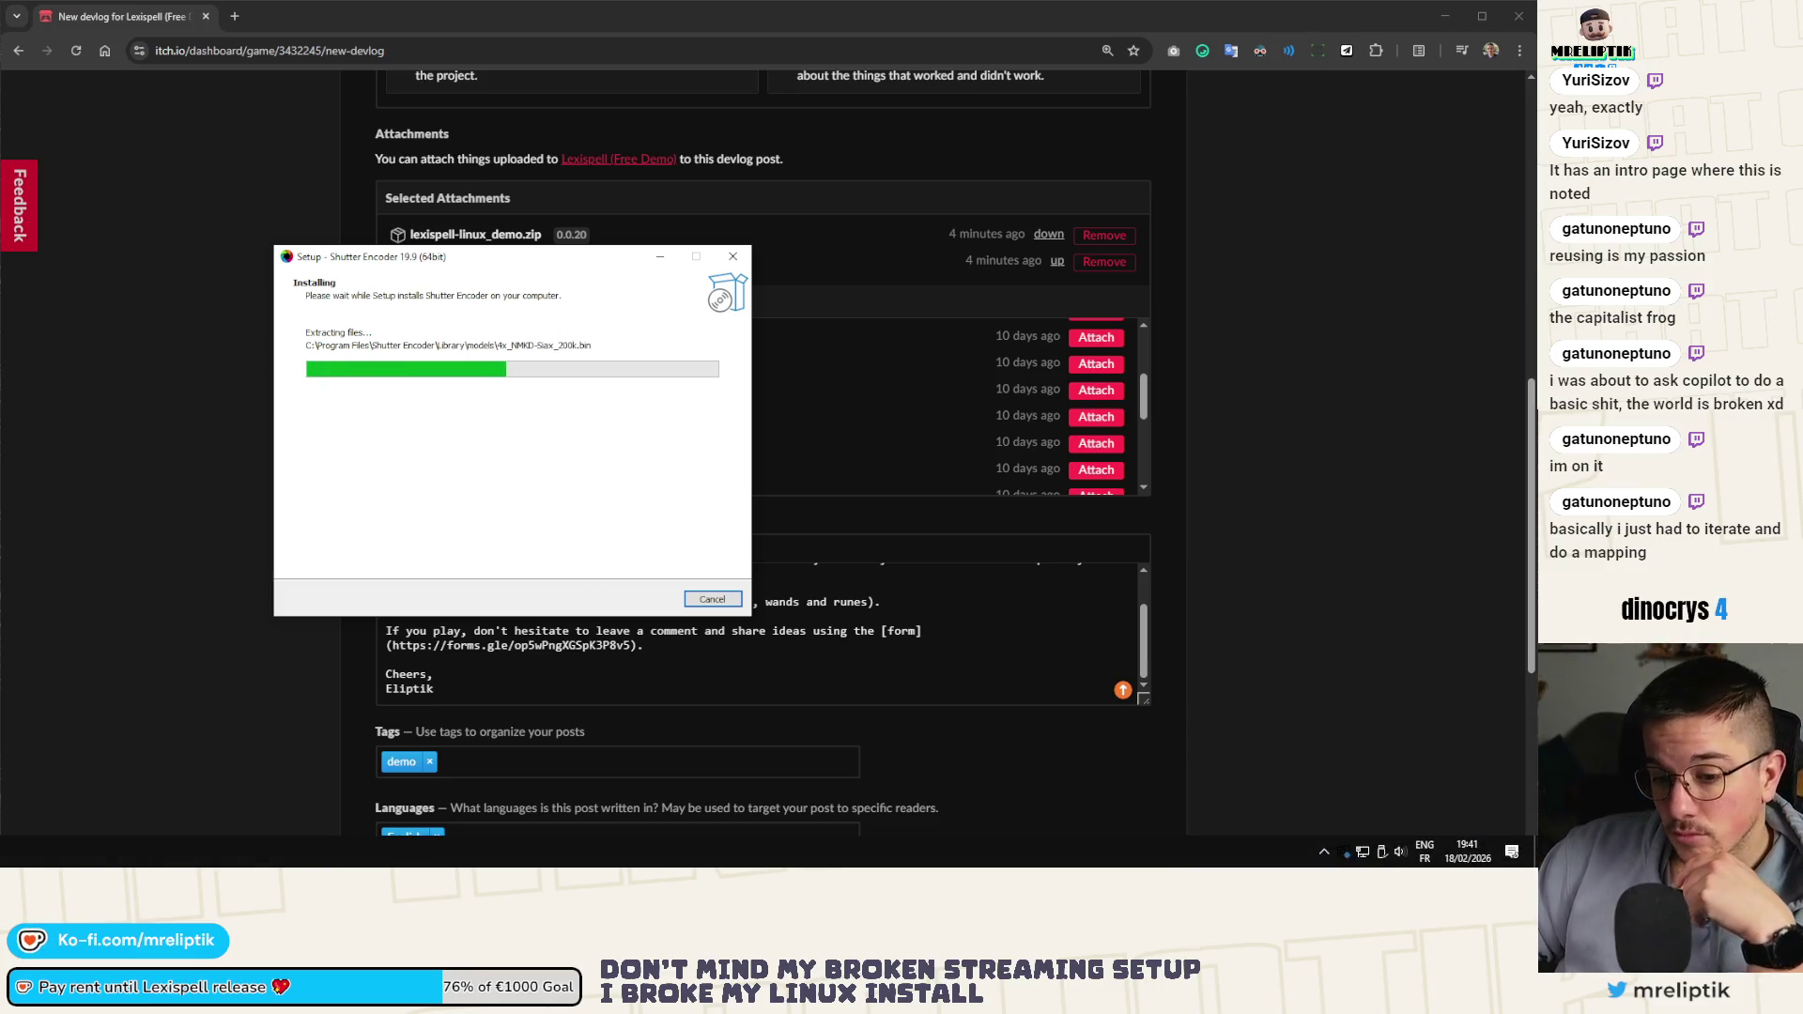
click(1529, 861)
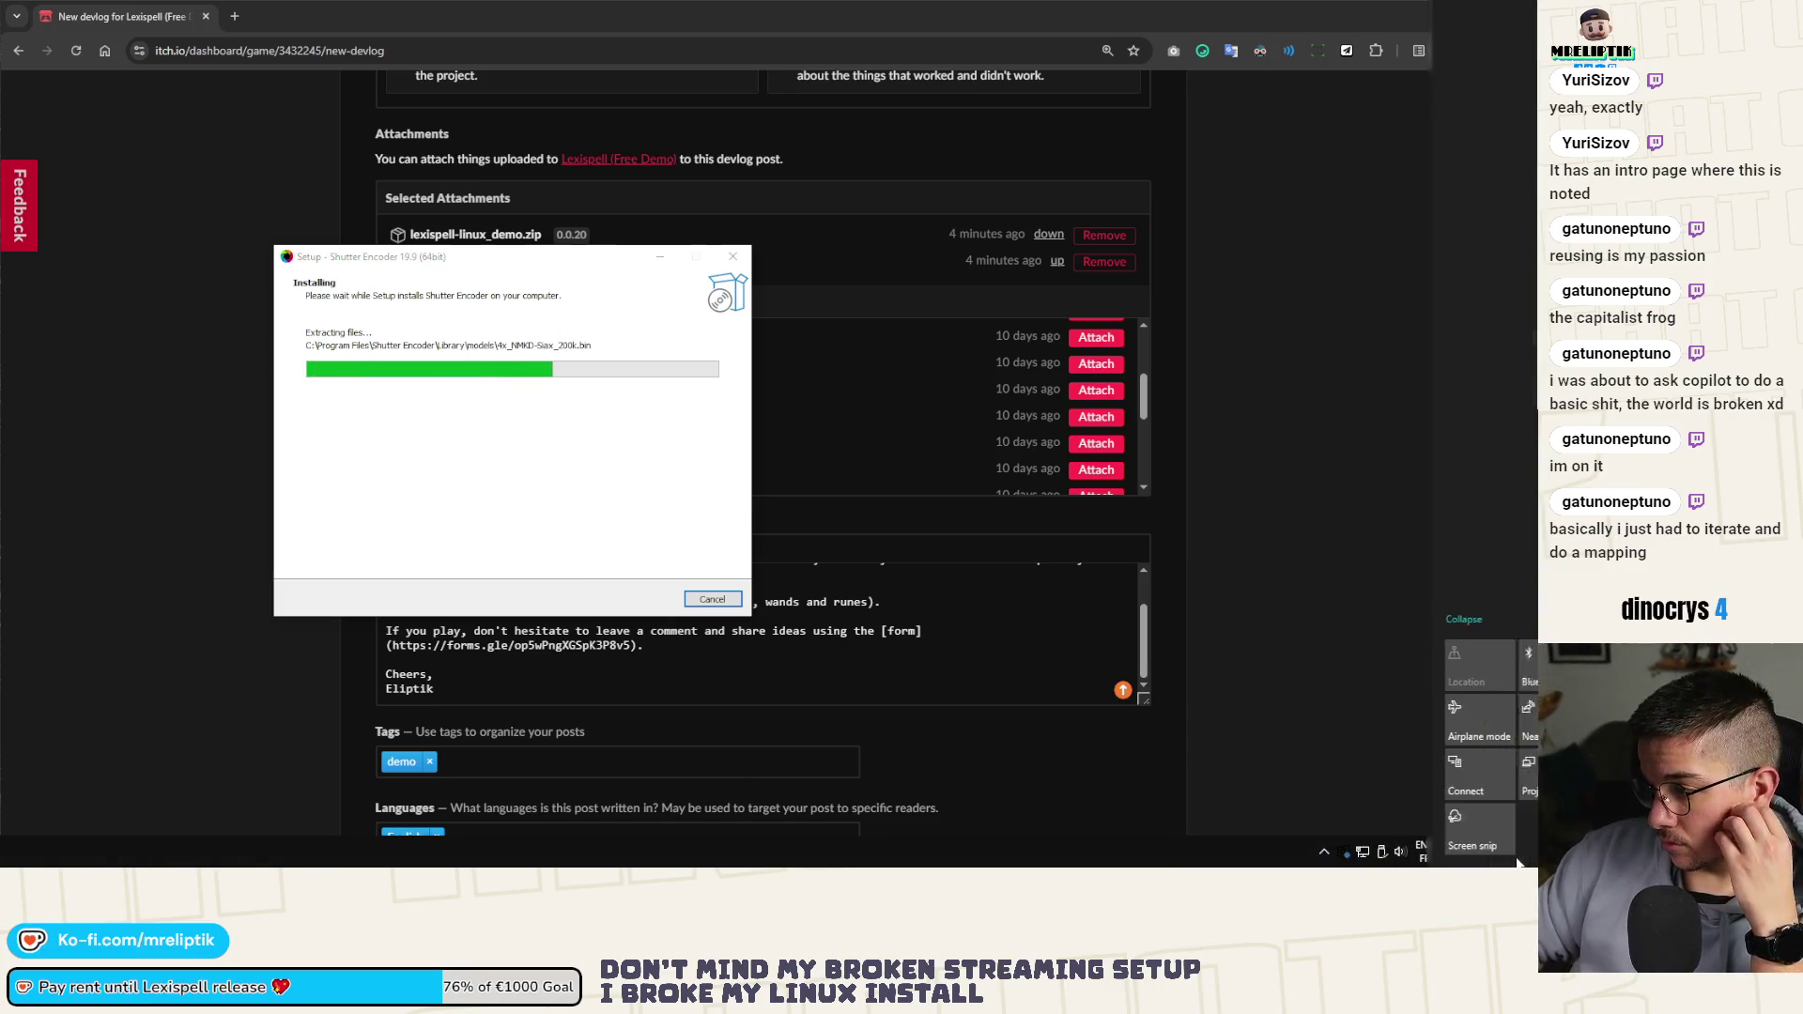
click(583, 497)
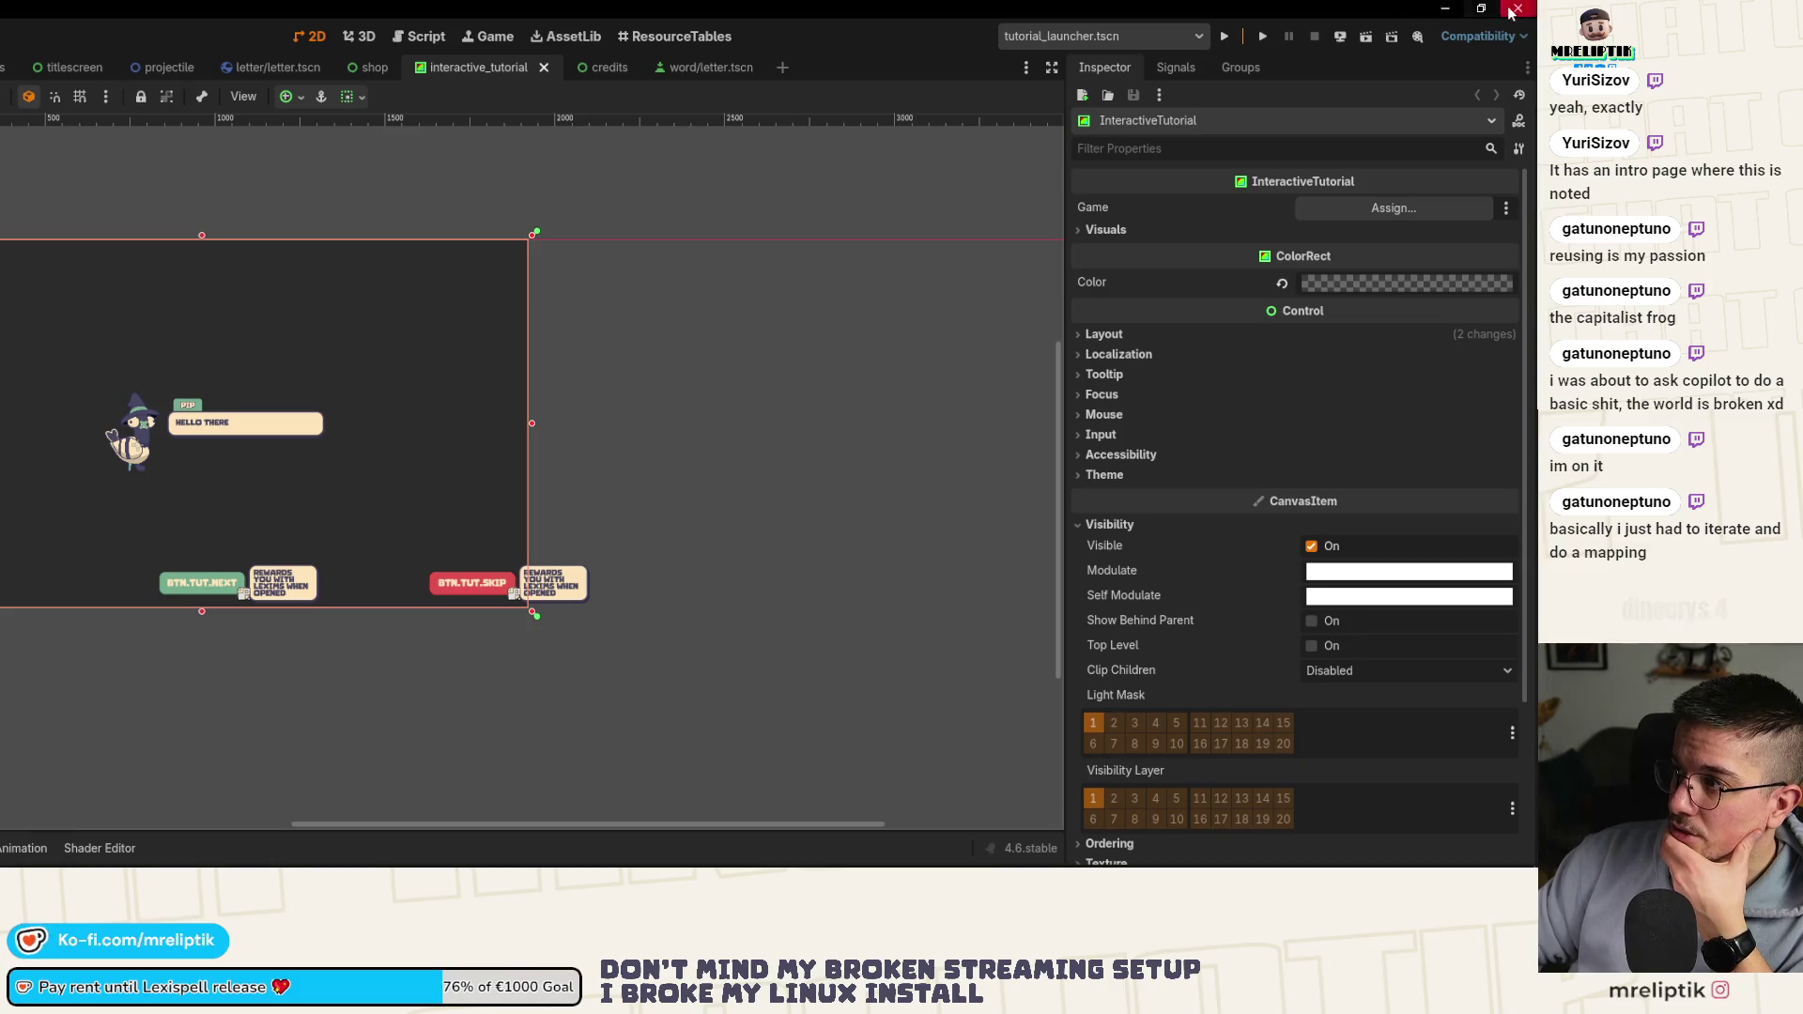
Close the Lexispell project in Godot Engine
click(1511, 12)
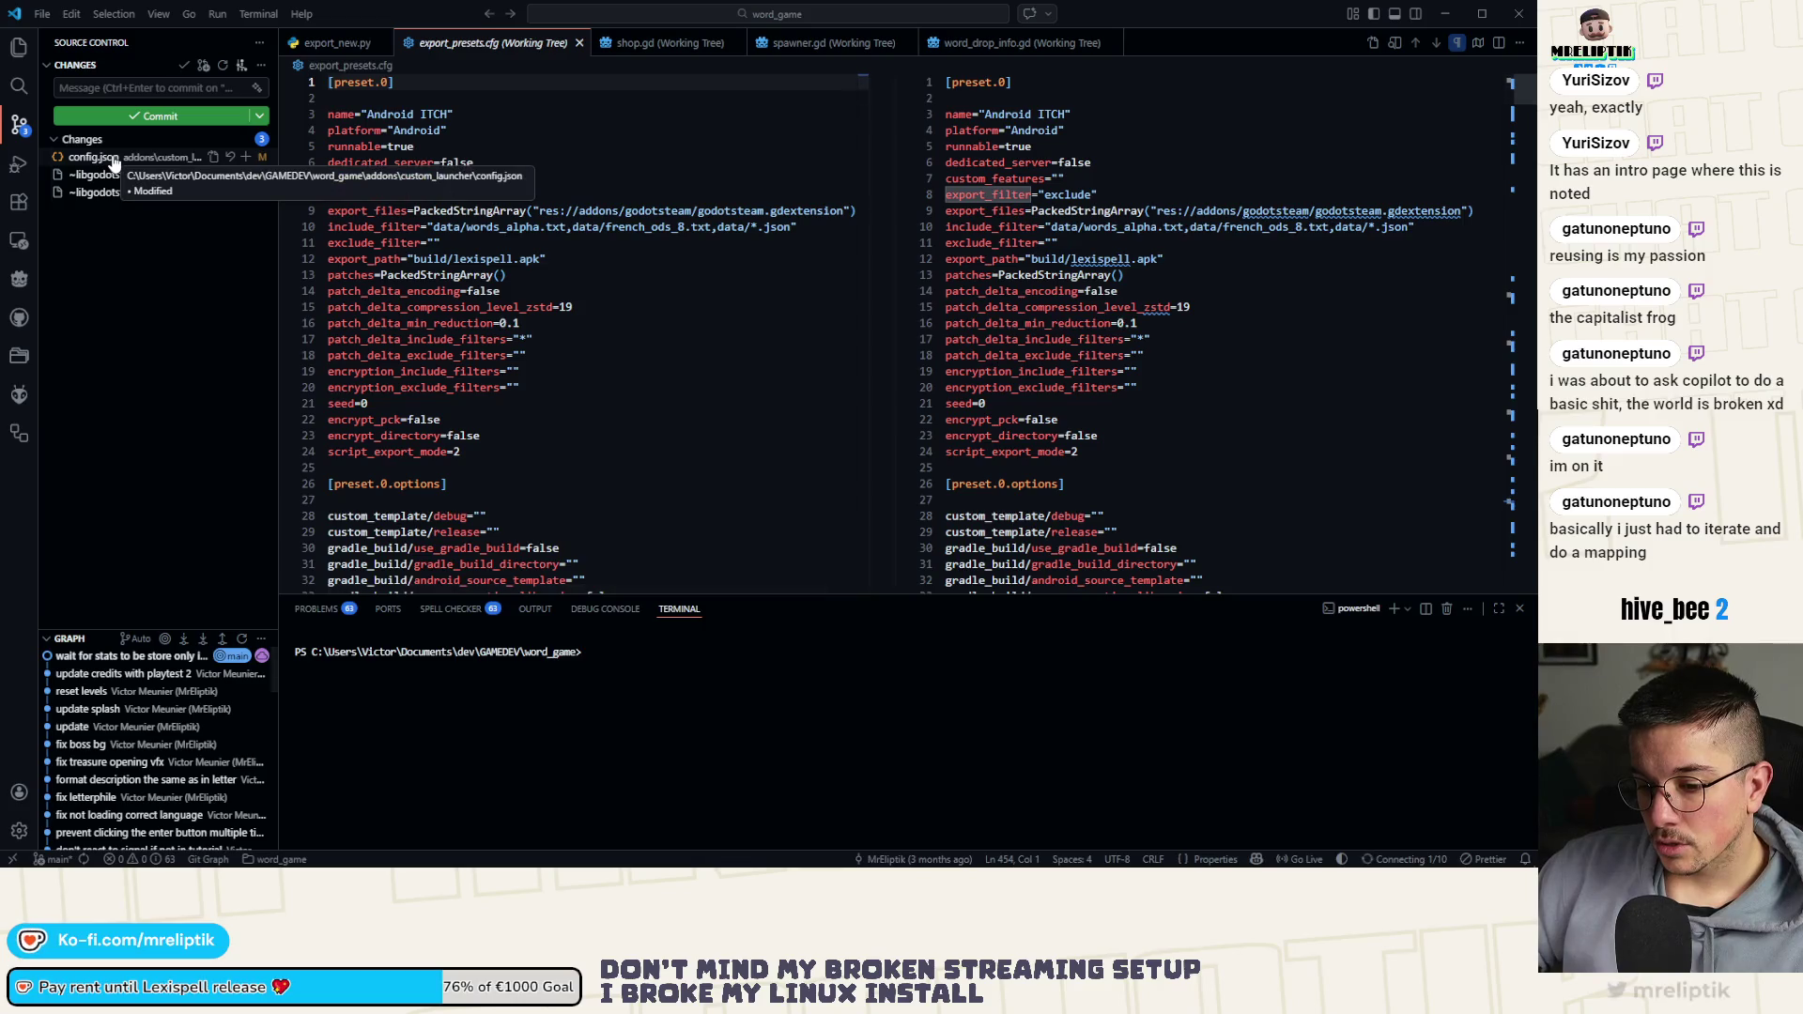
Minimise VS Code and finish the Shutter Encoder setup to launch it
click(1519, 13)
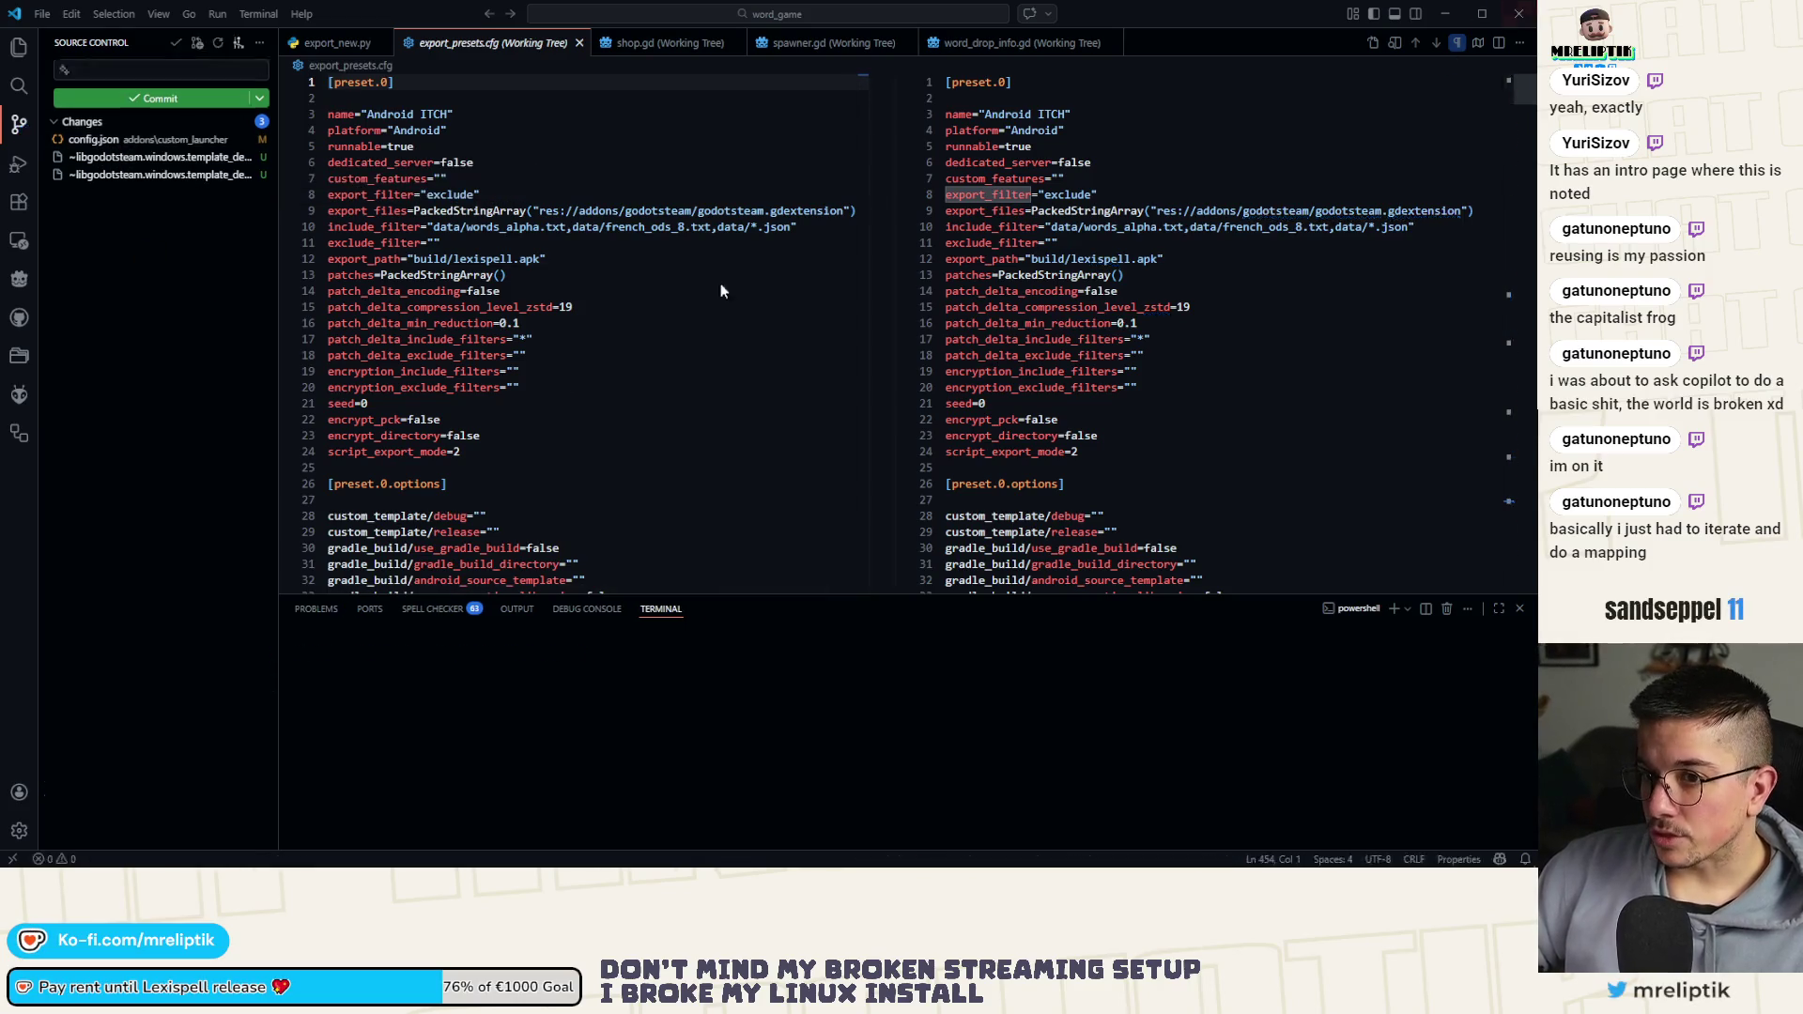
click(644, 598)
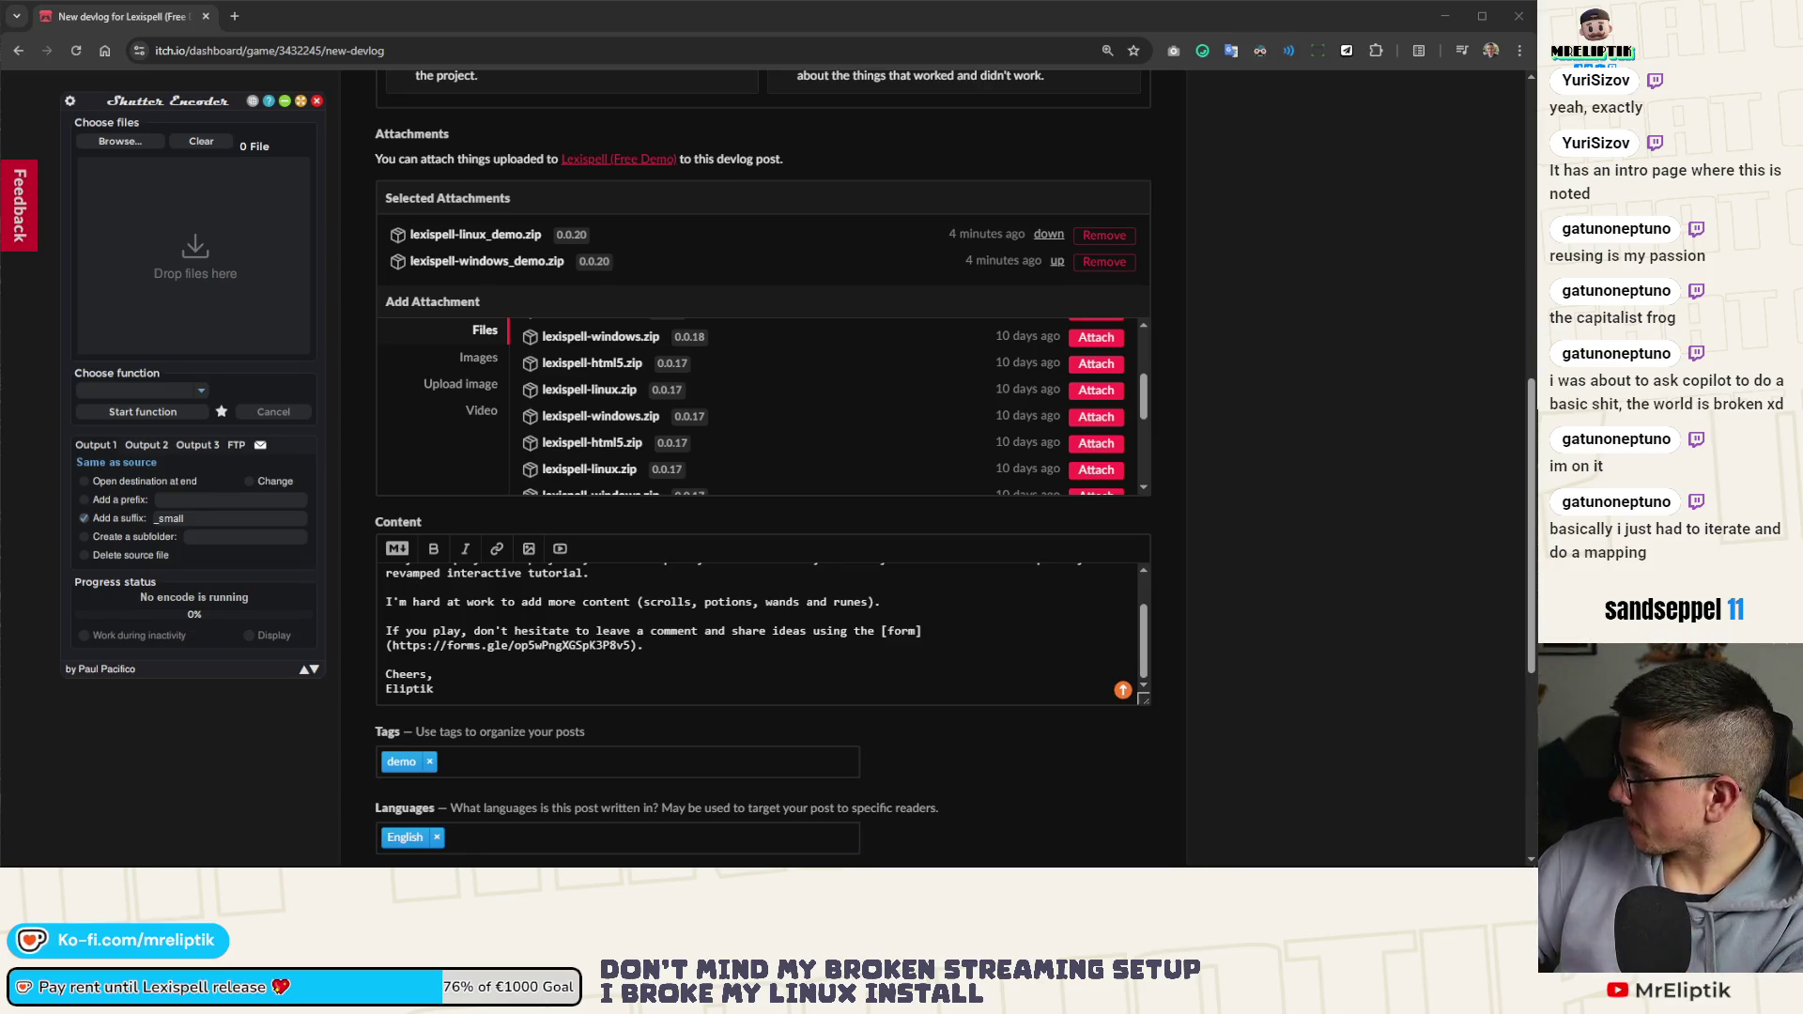
Load the Lexispell_pip_interact video and choose H.264 as the conversion function
mouse_move(845, 187)
mouse_down()
mouse_move(503, 253)
mouse_move(193, 272)
mouse_up()
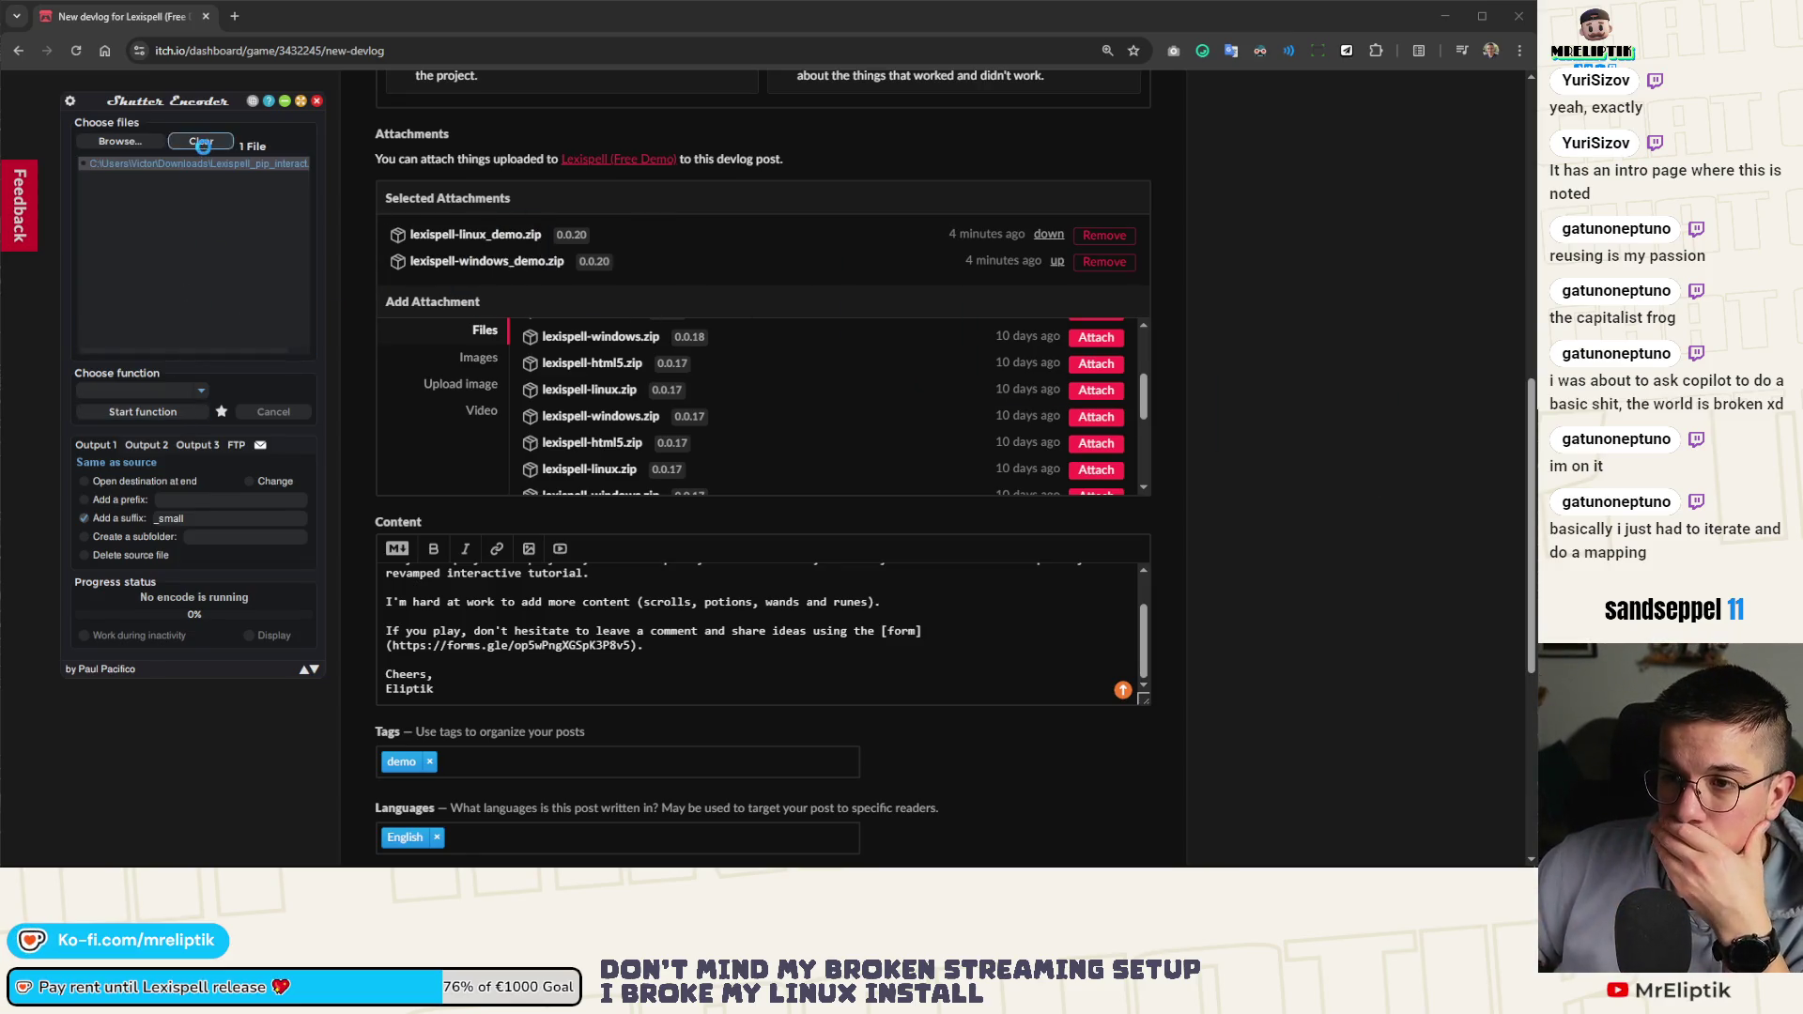
click(195, 391)
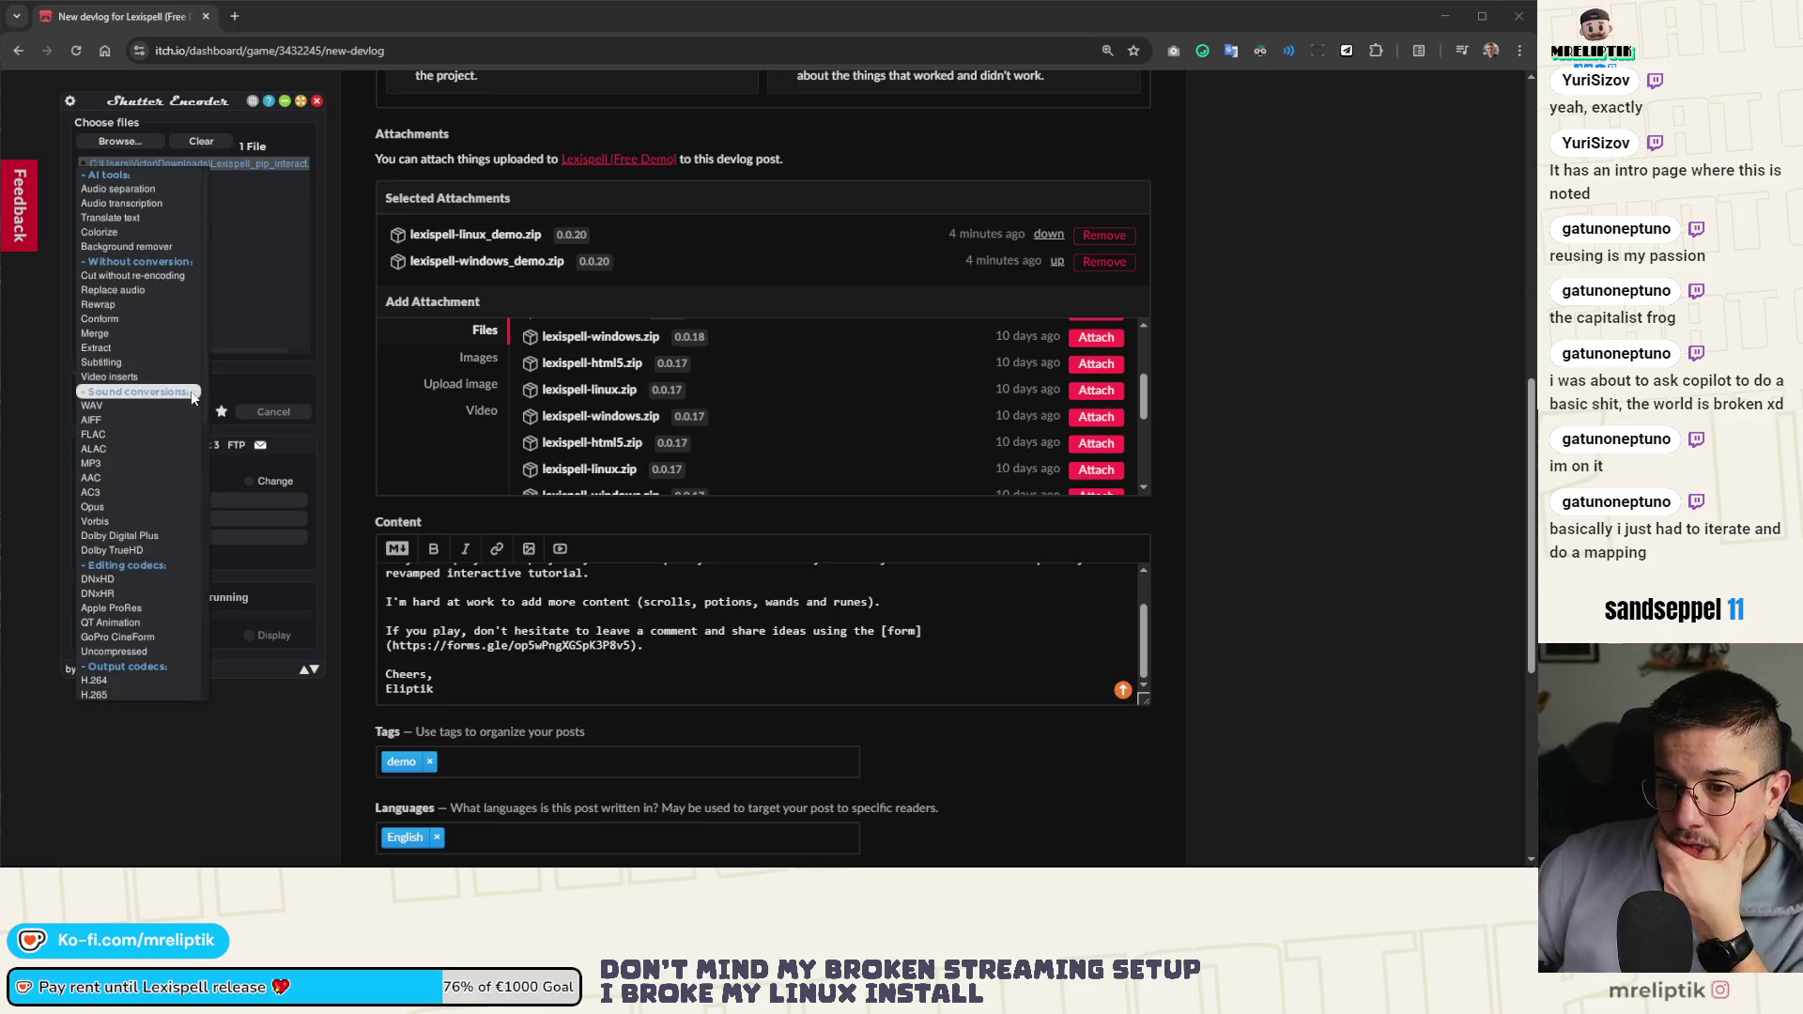
scroll(141, 470, down, 3)
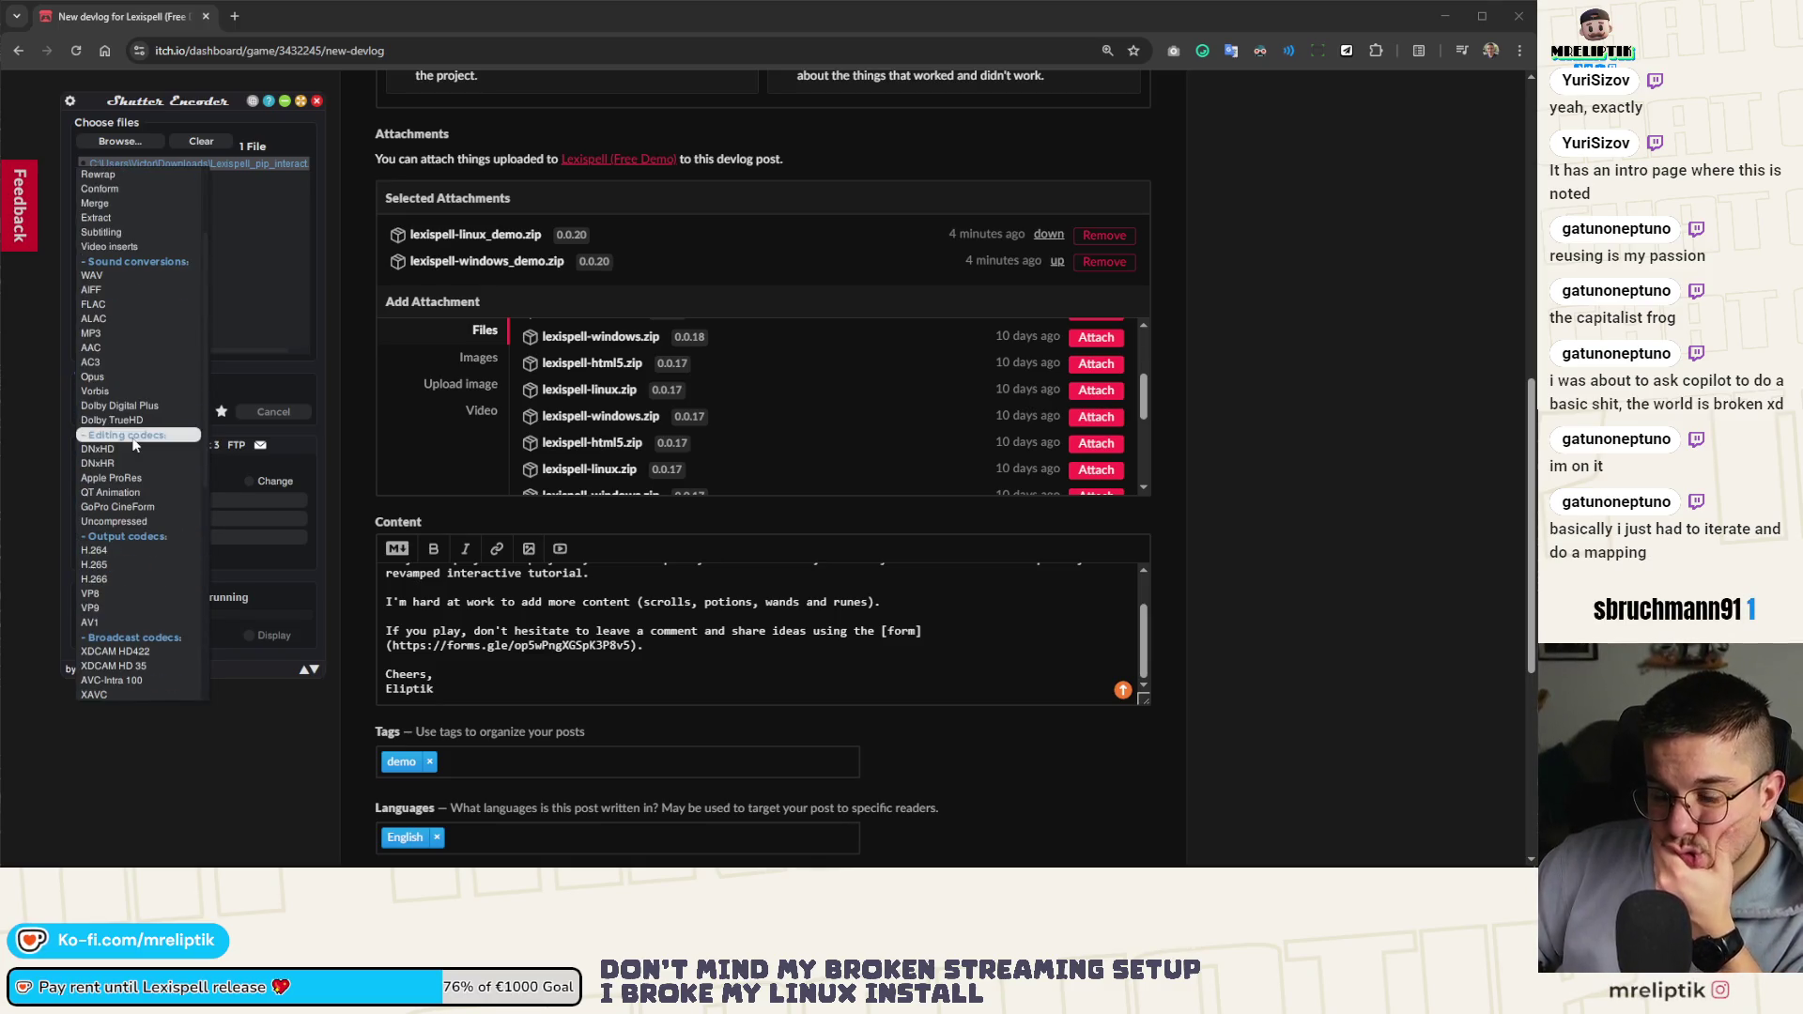
click(151, 551)
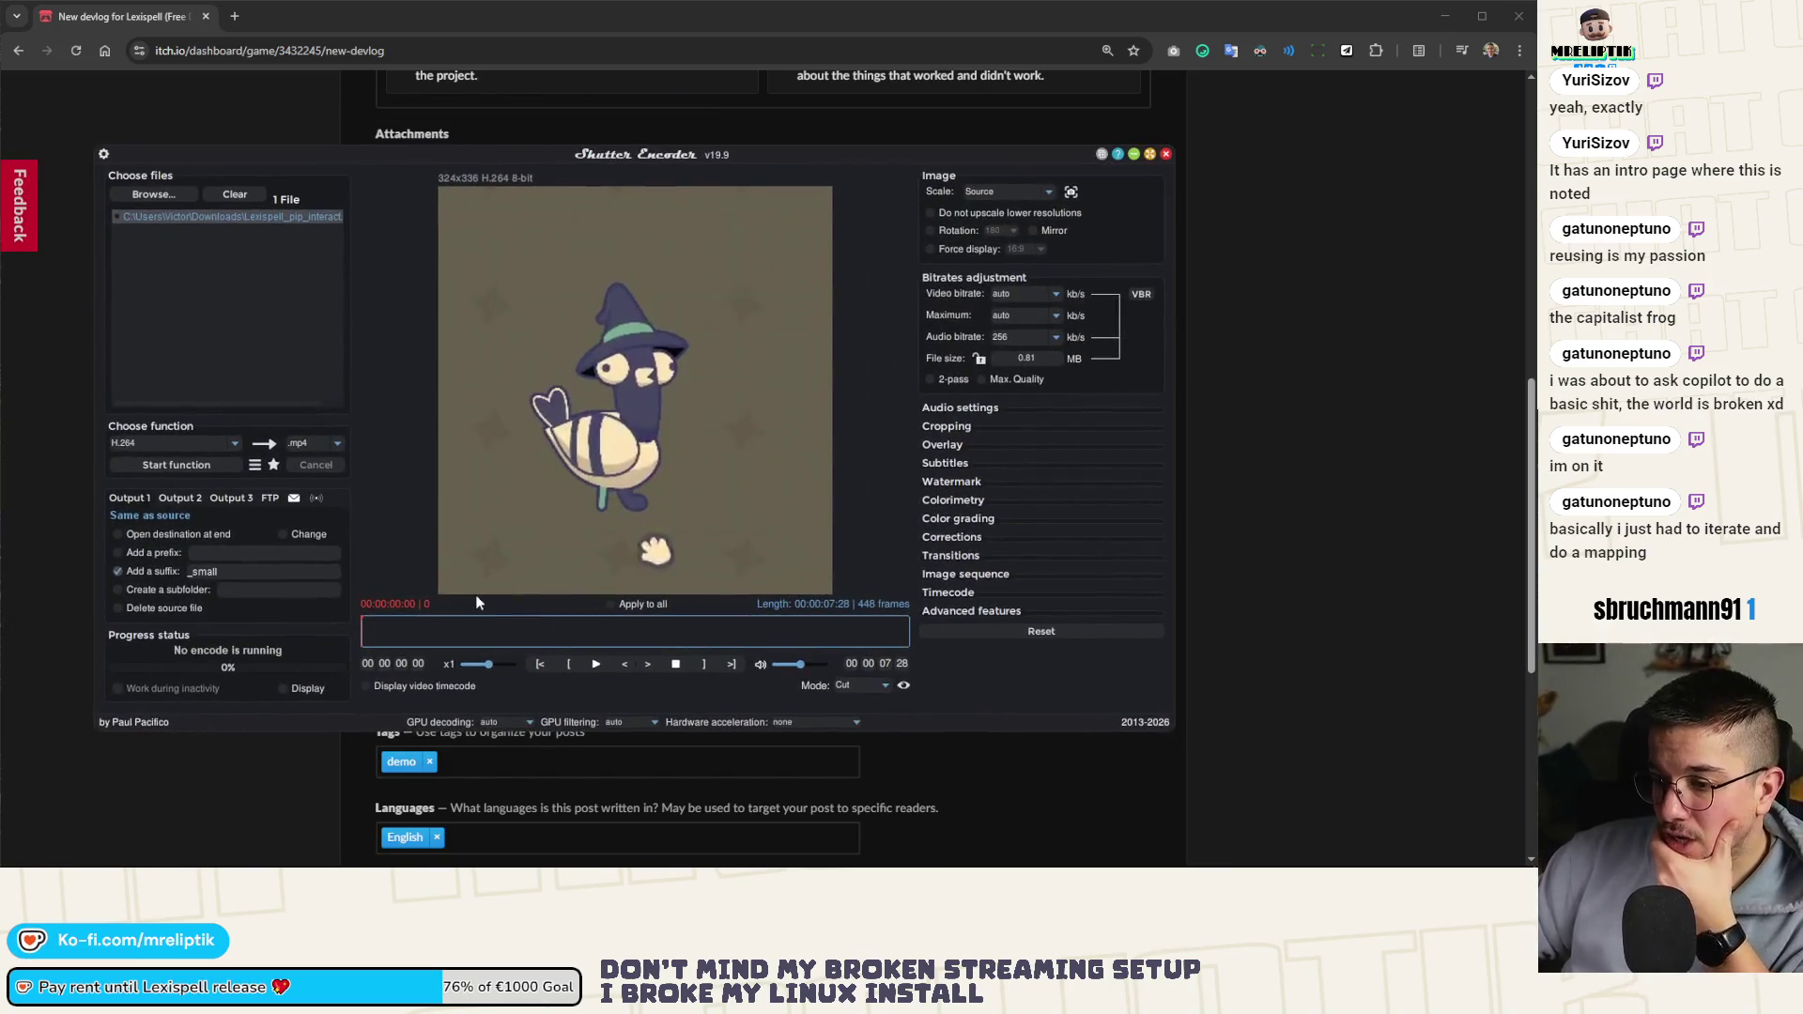
Trim the clip to 04:36–06:50 (134 frames) on the timeline
mouse_move(359, 640)
mouse_down()
mouse_move(850, 634)
mouse_move(693, 634)
mouse_up()
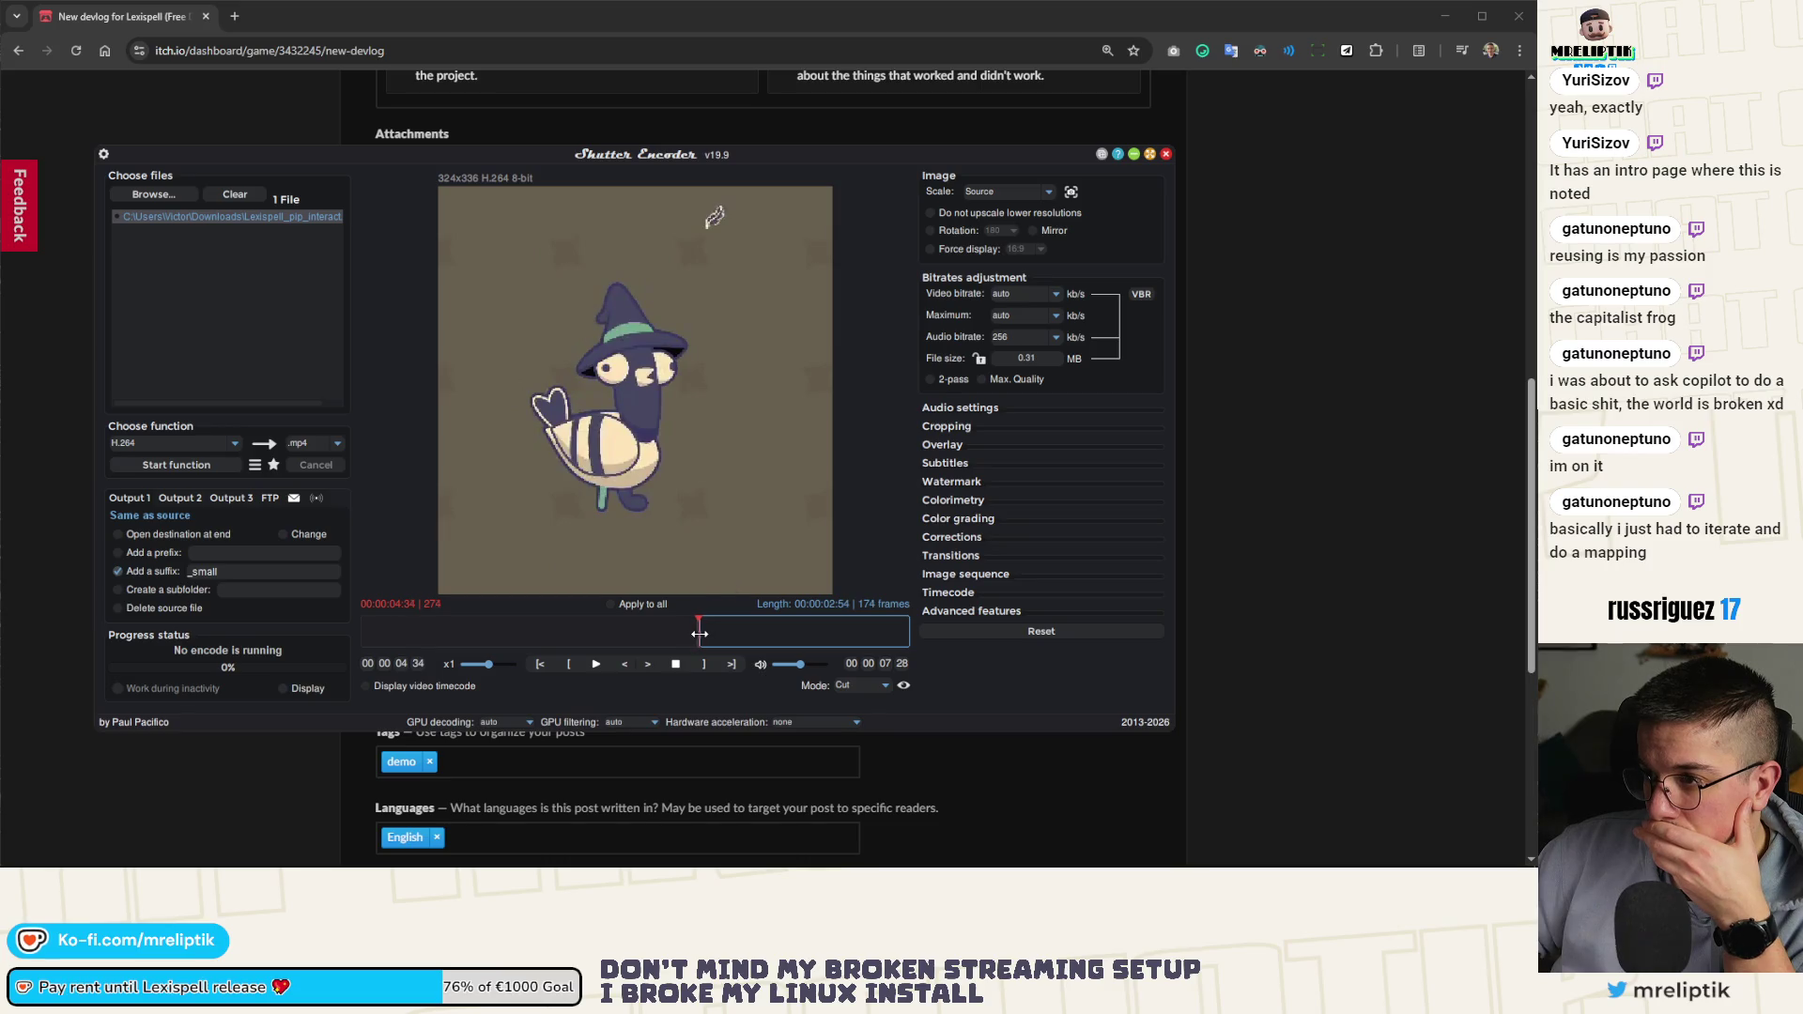
drag(699, 634, 701, 634)
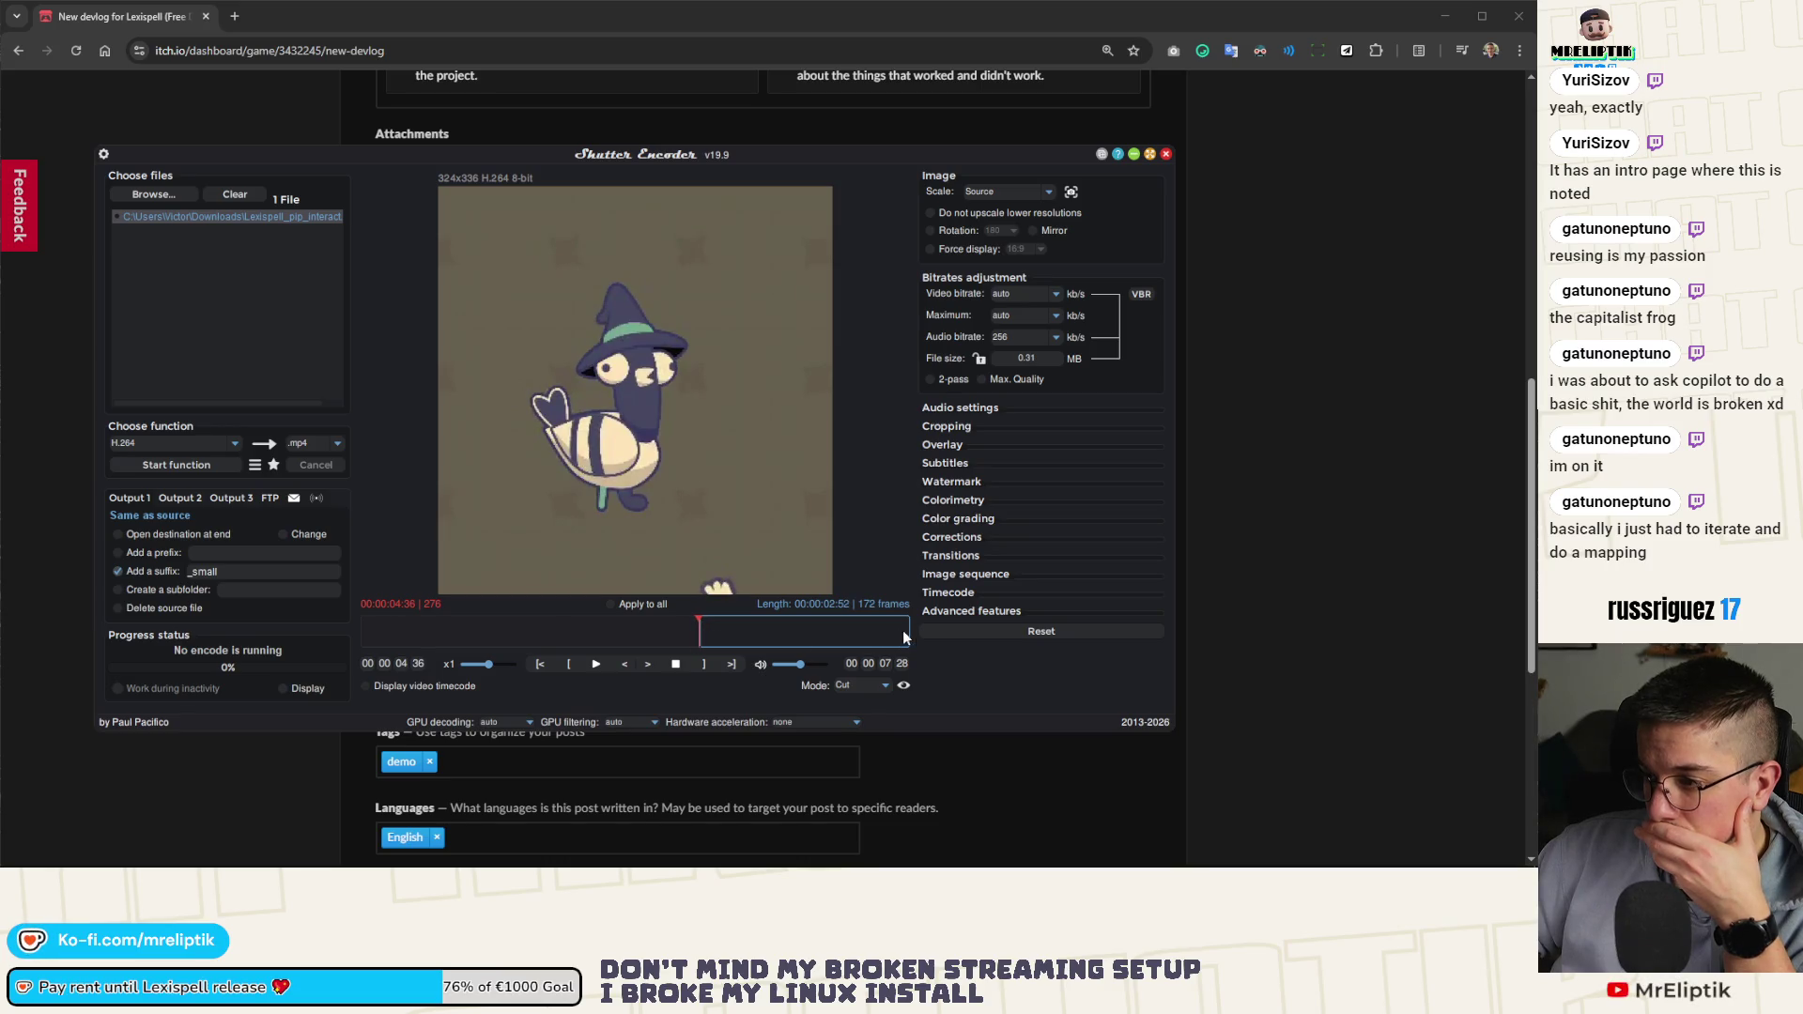
mouse_move(906, 630)
mouse_down()
mouse_move(771, 632)
mouse_move(848, 632)
mouse_up()
drag(853, 632, 863, 632)
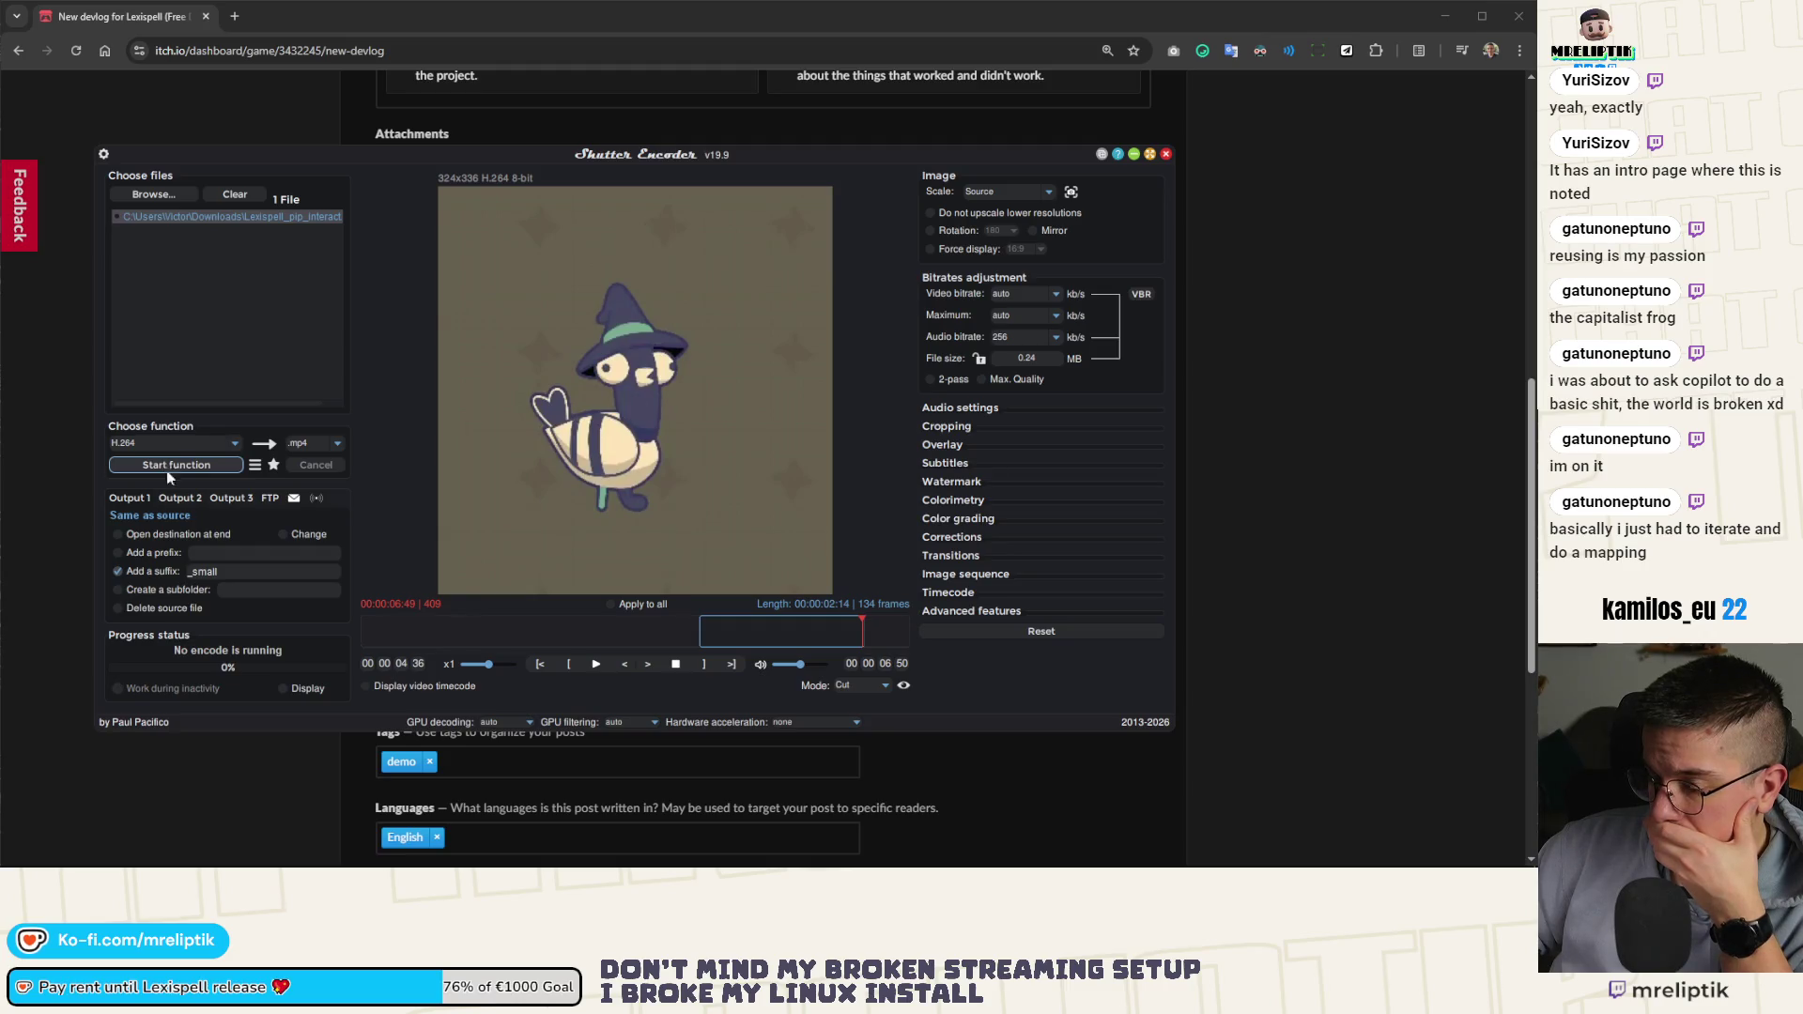
click(246, 568)
Change the output suffix to _once and encode the trimmed clip
click(246, 568)
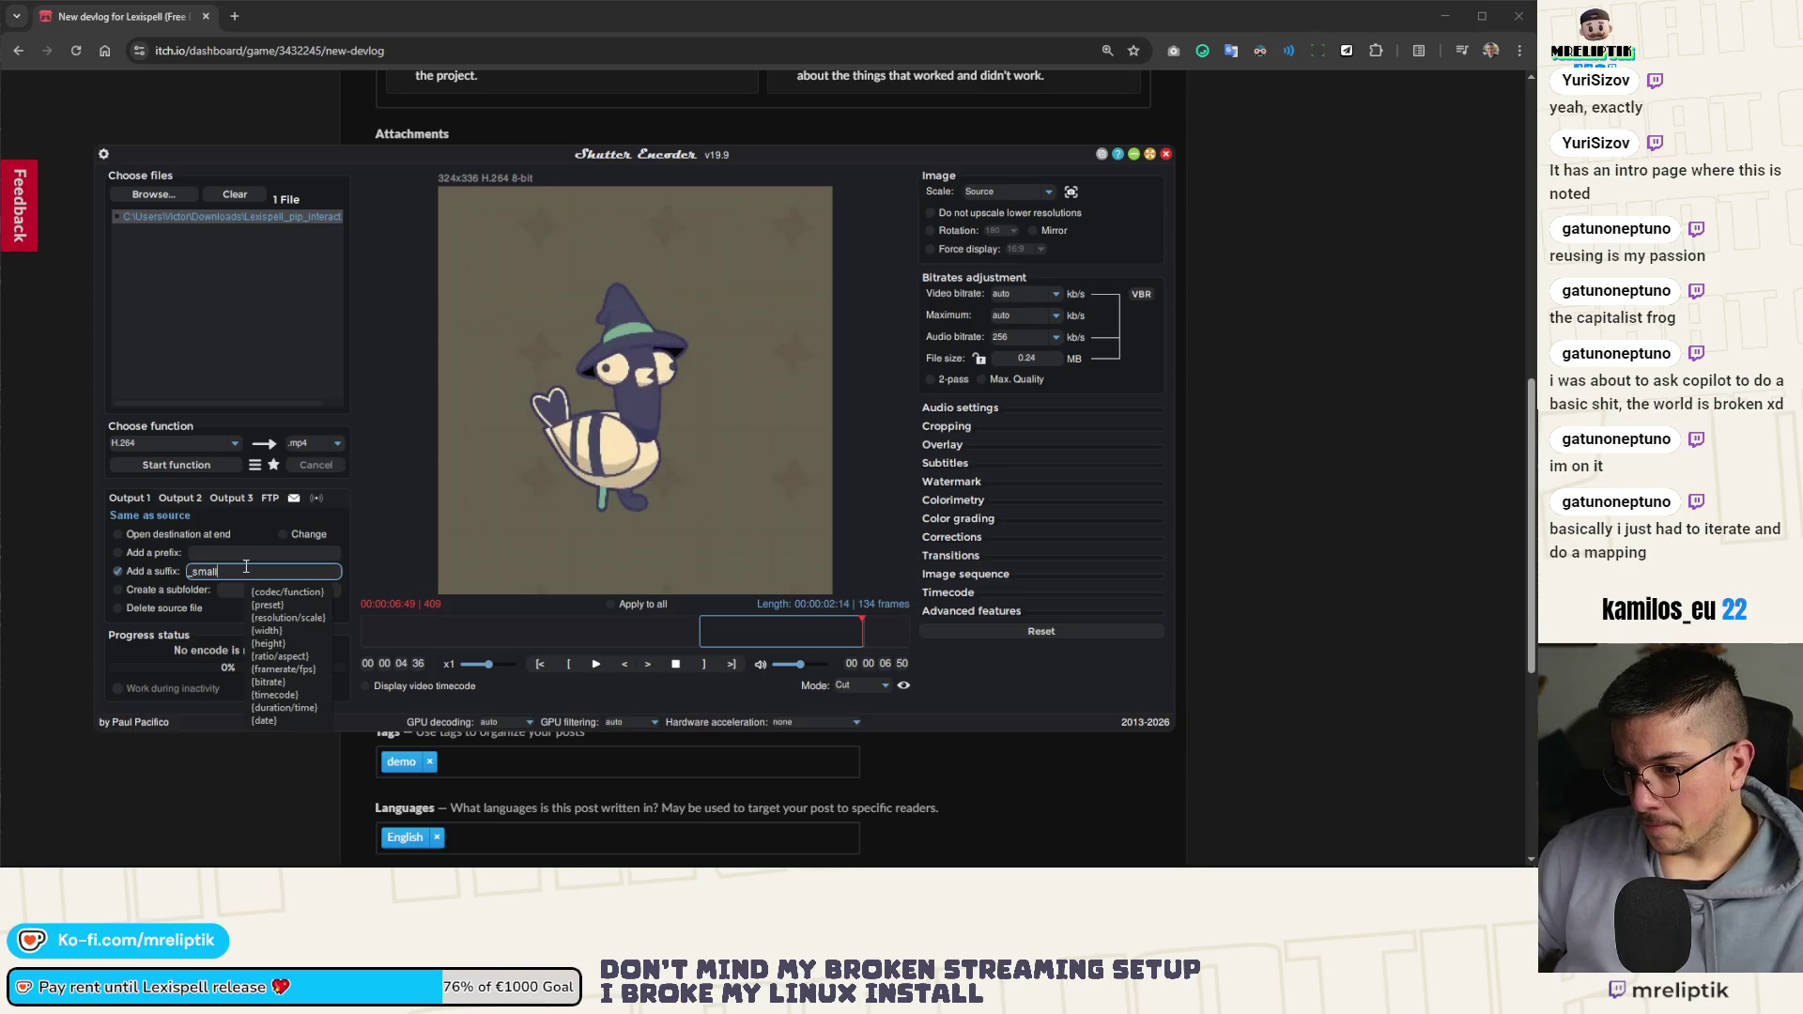
key(BackSpace)
key(BackSpace)
text(hort)
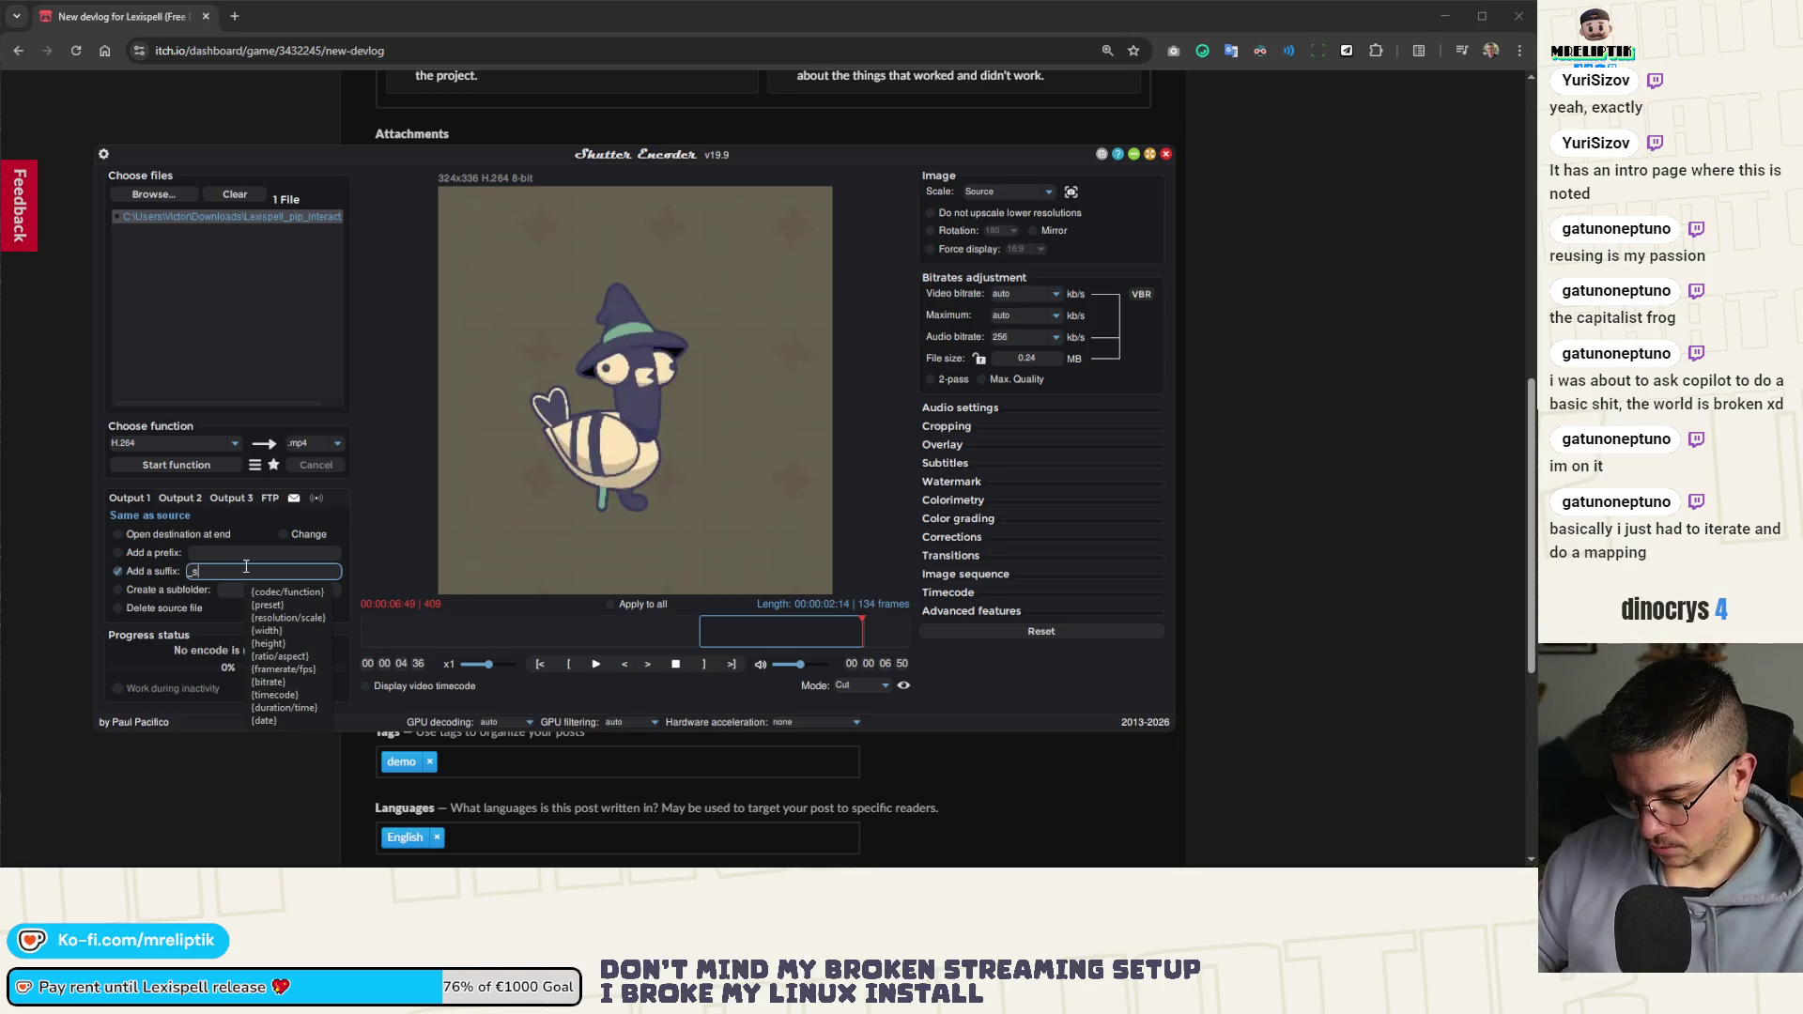
click(235, 574)
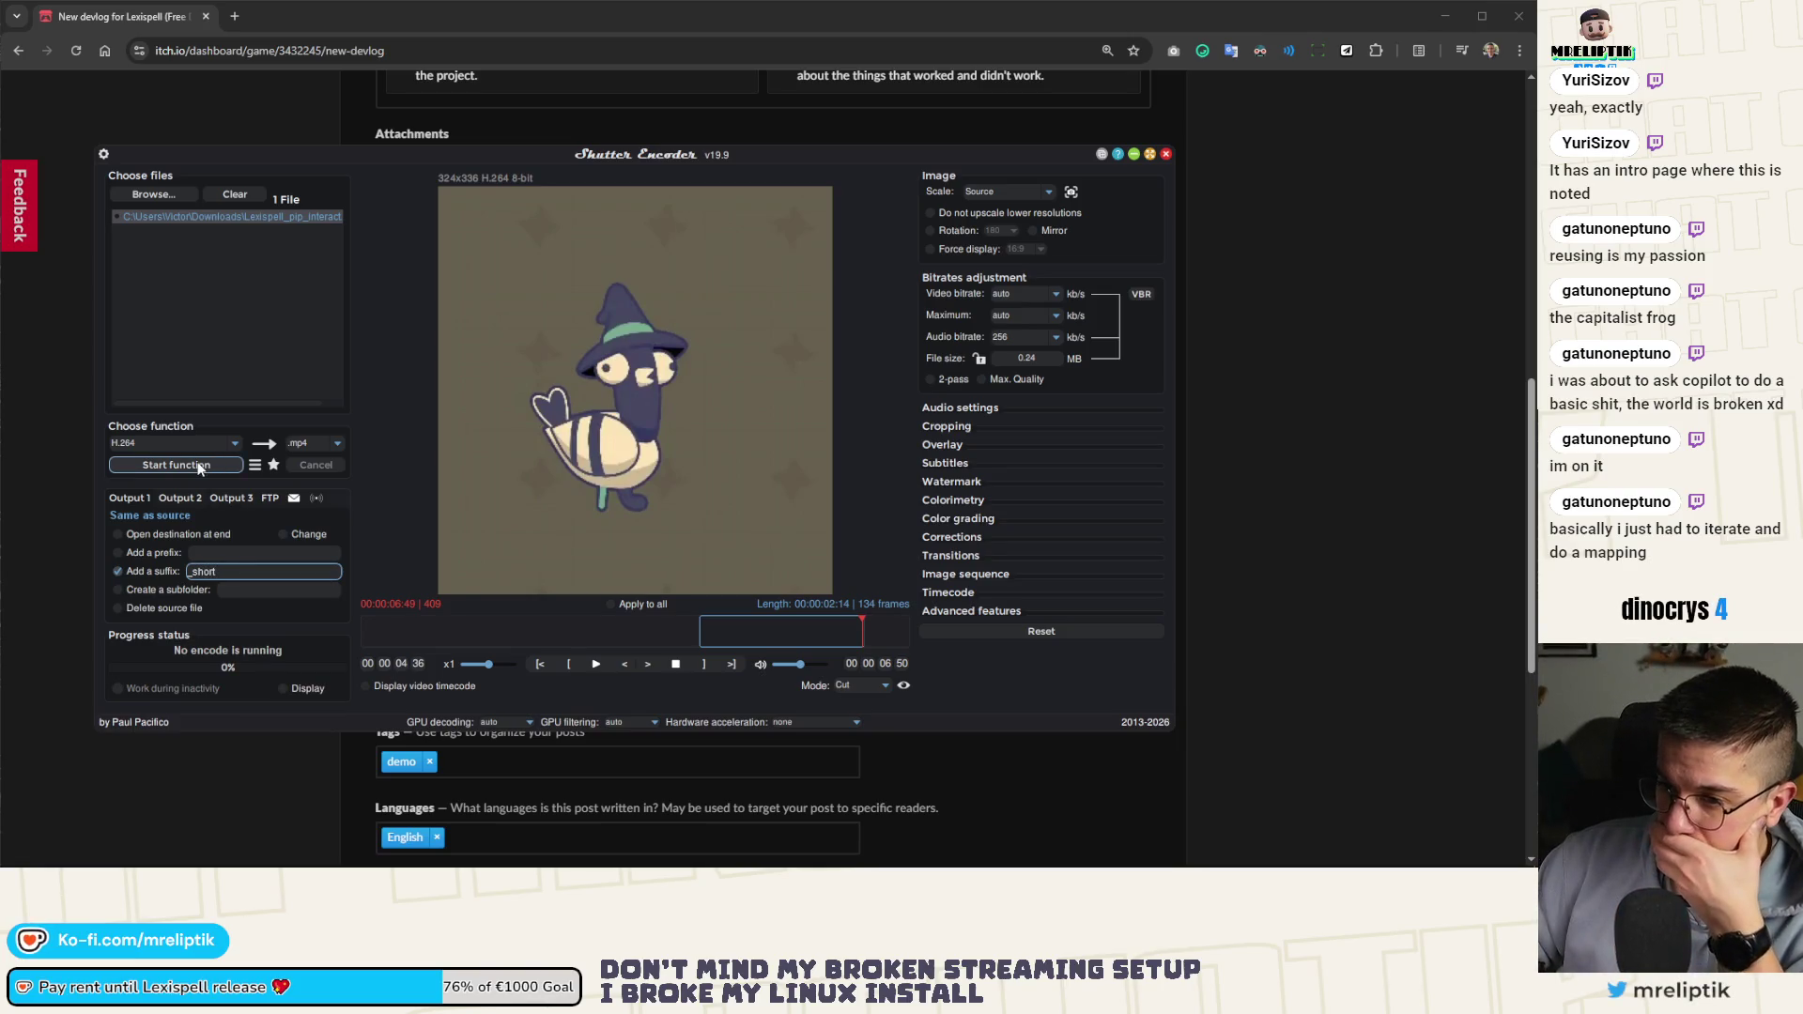
click(254, 571)
key(BackSpace)
key(BackSpace)
key(BackSpace)
text(on)
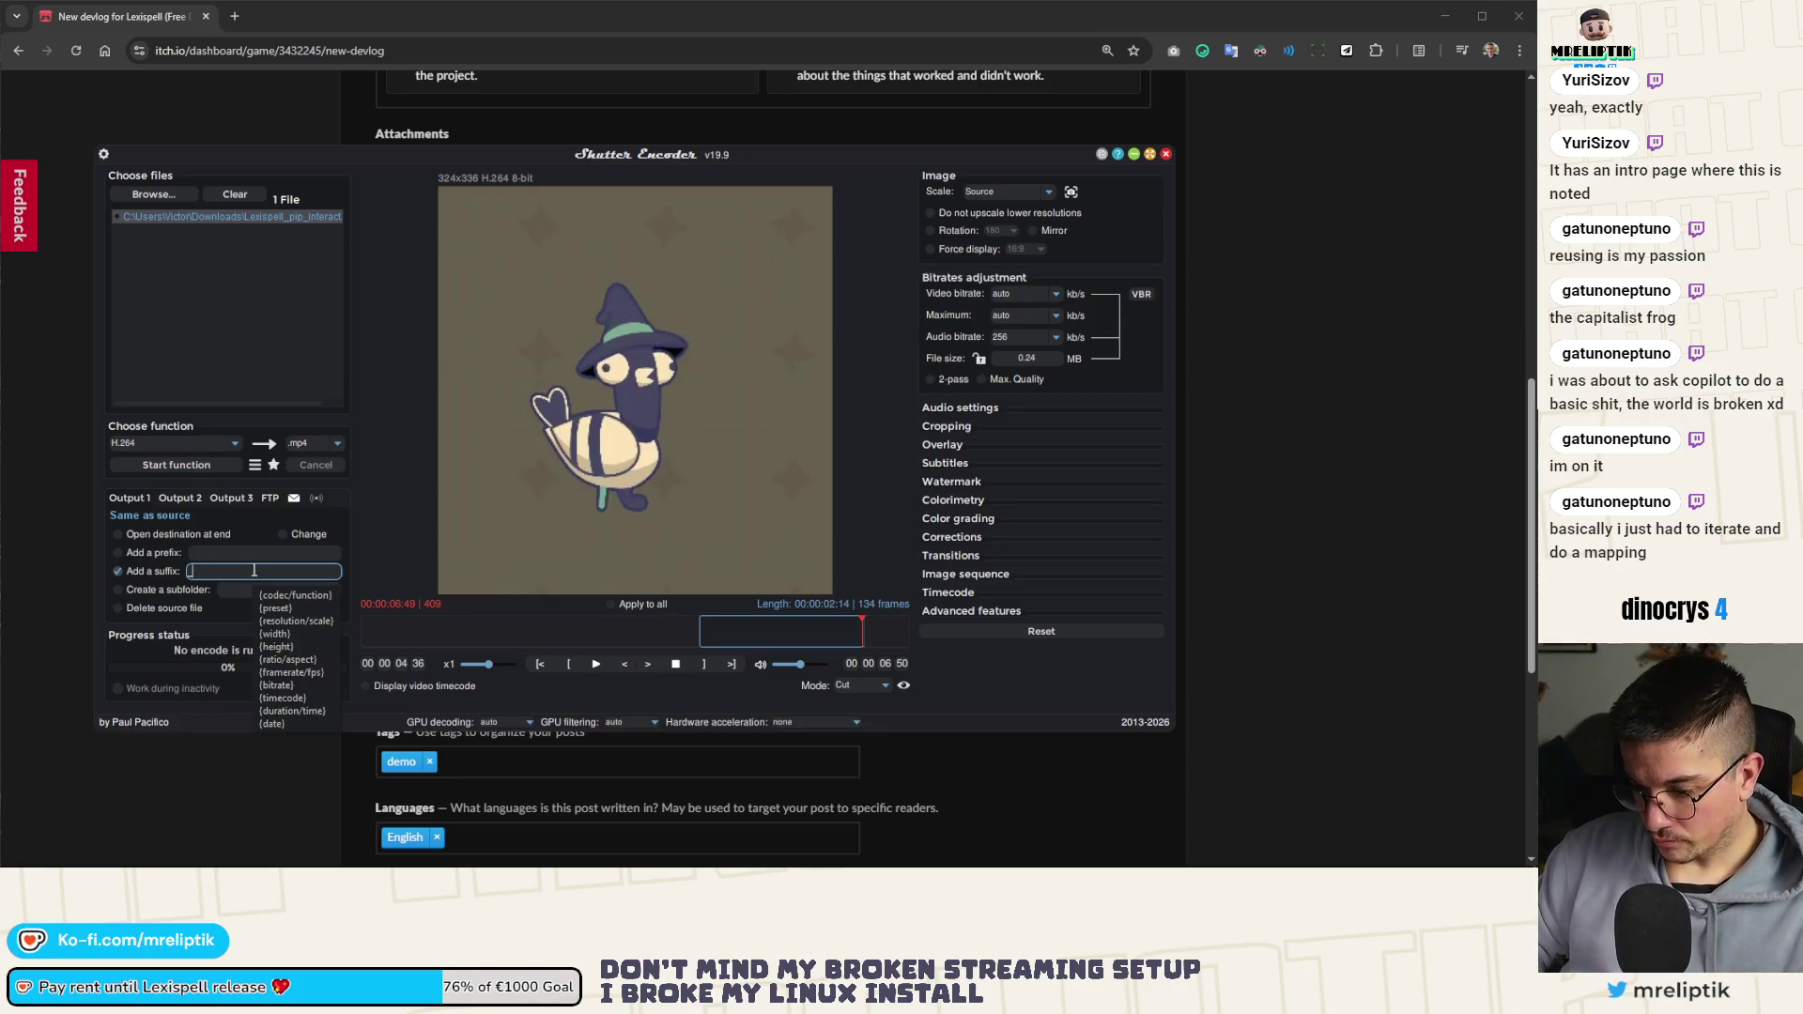
text(ce)
click(197, 468)
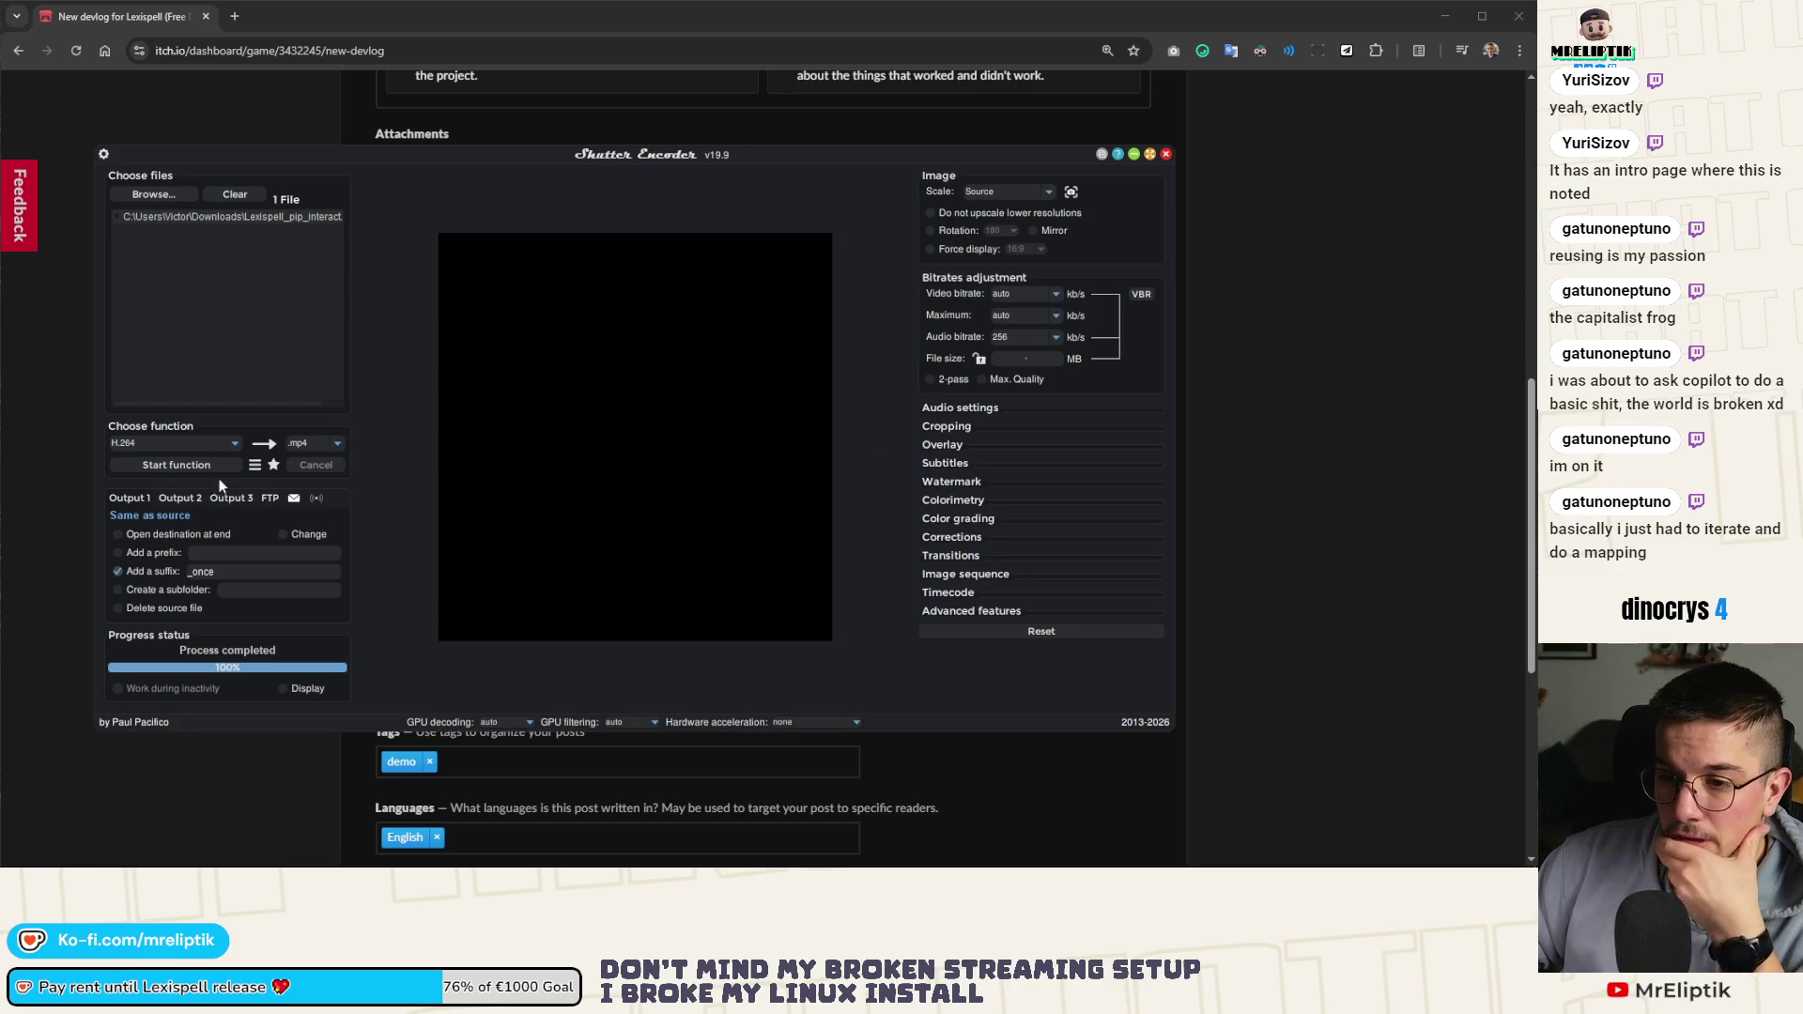
click(232, 443)
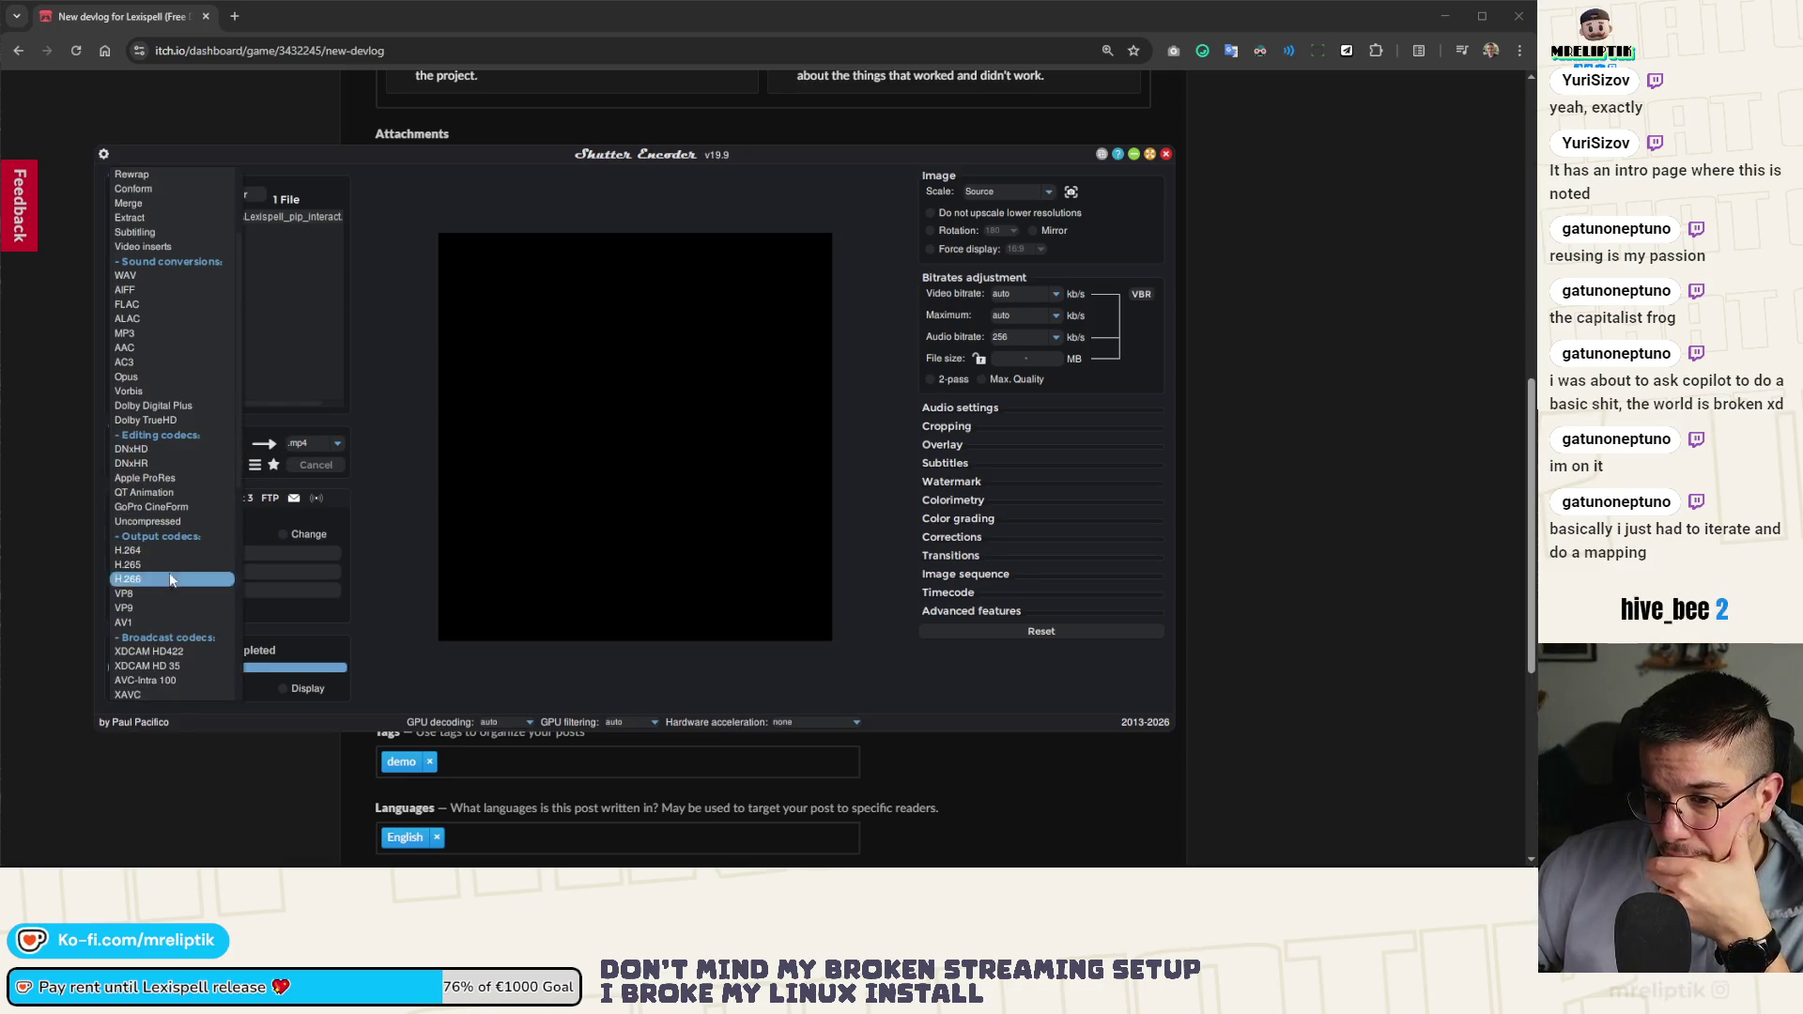
Set the conversion to Image output in GIF format at 25 fps
scroll(167, 464, down, 7)
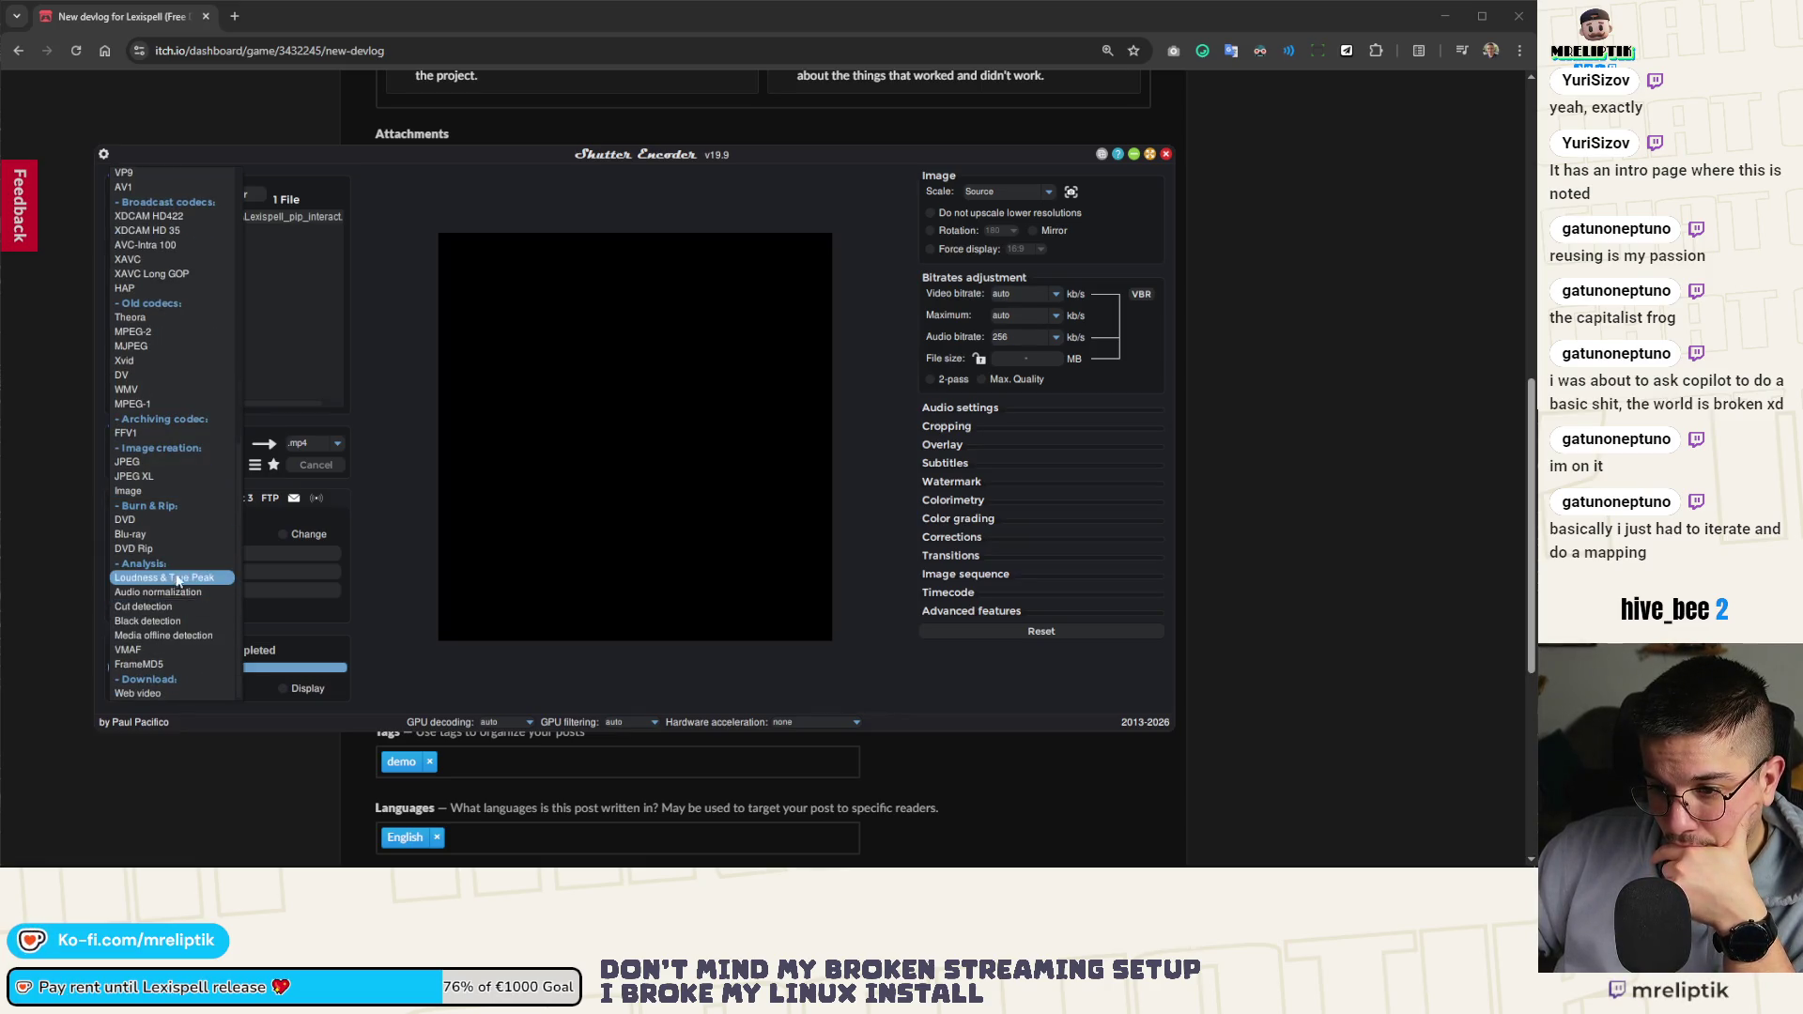
scroll(173, 587, up, 3)
scroll(173, 583, up, 4)
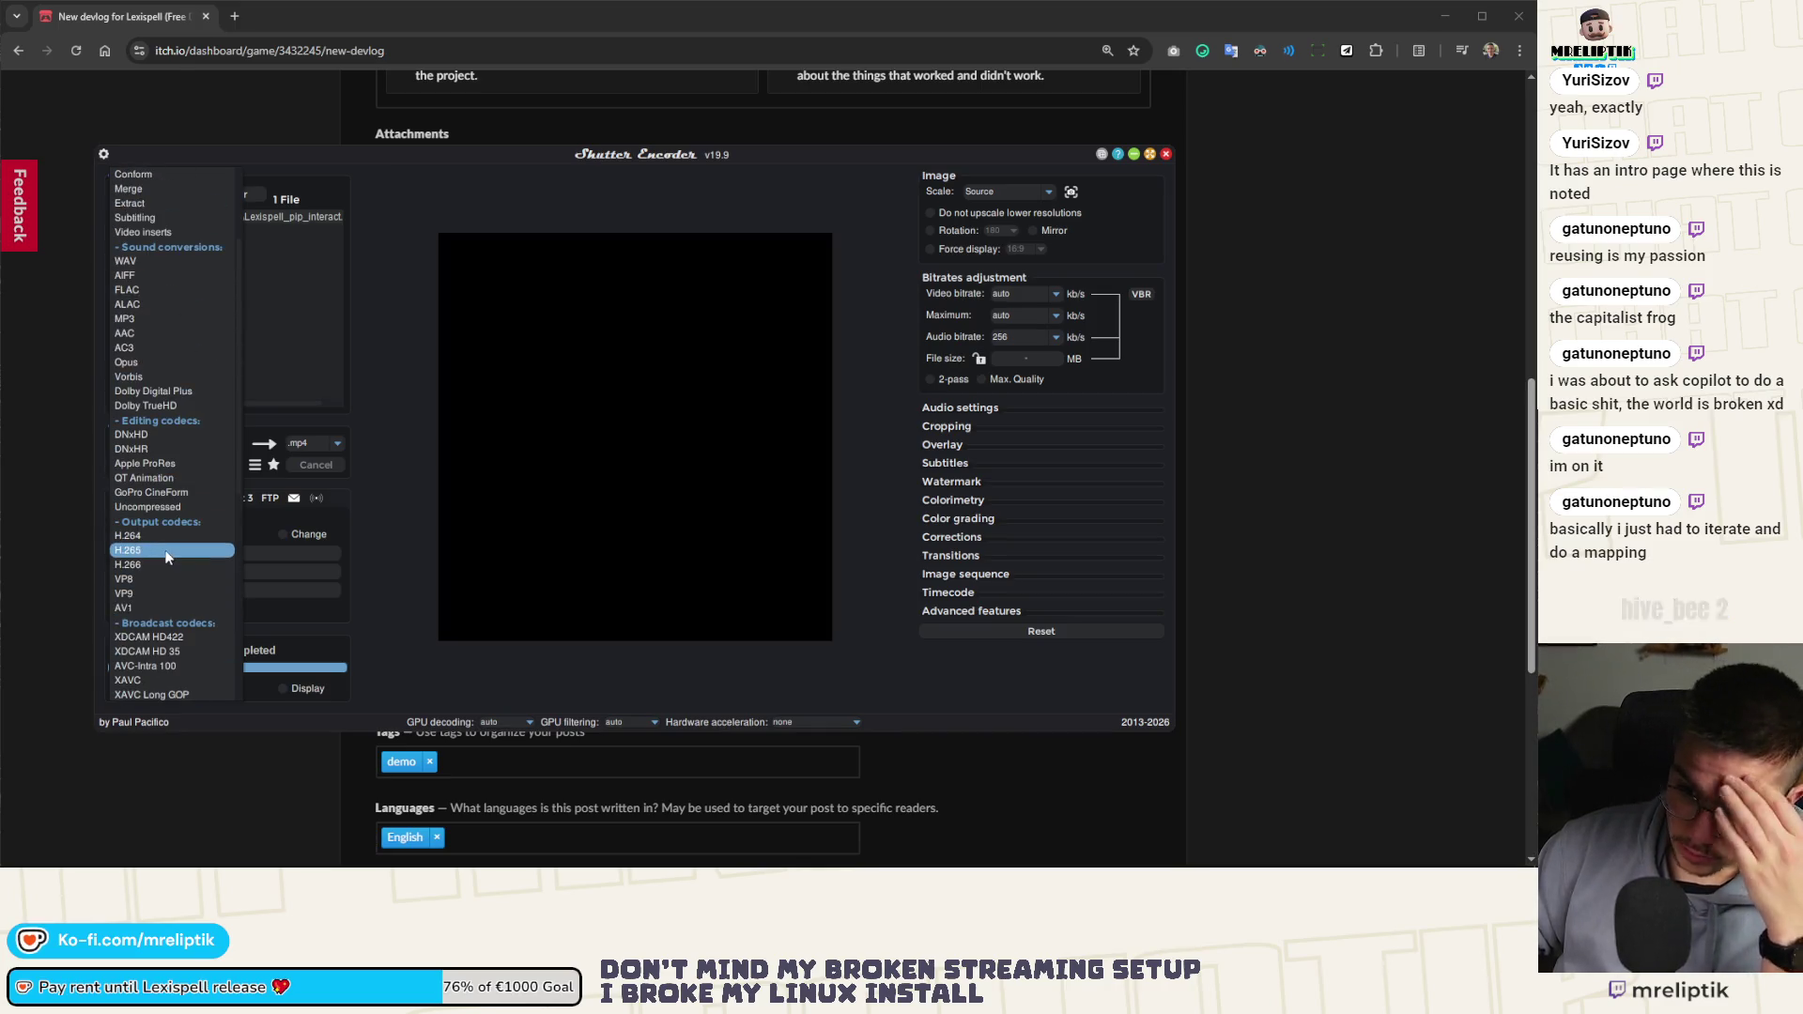
scroll(167, 559, up, 3)
scroll(167, 564, down, 5)
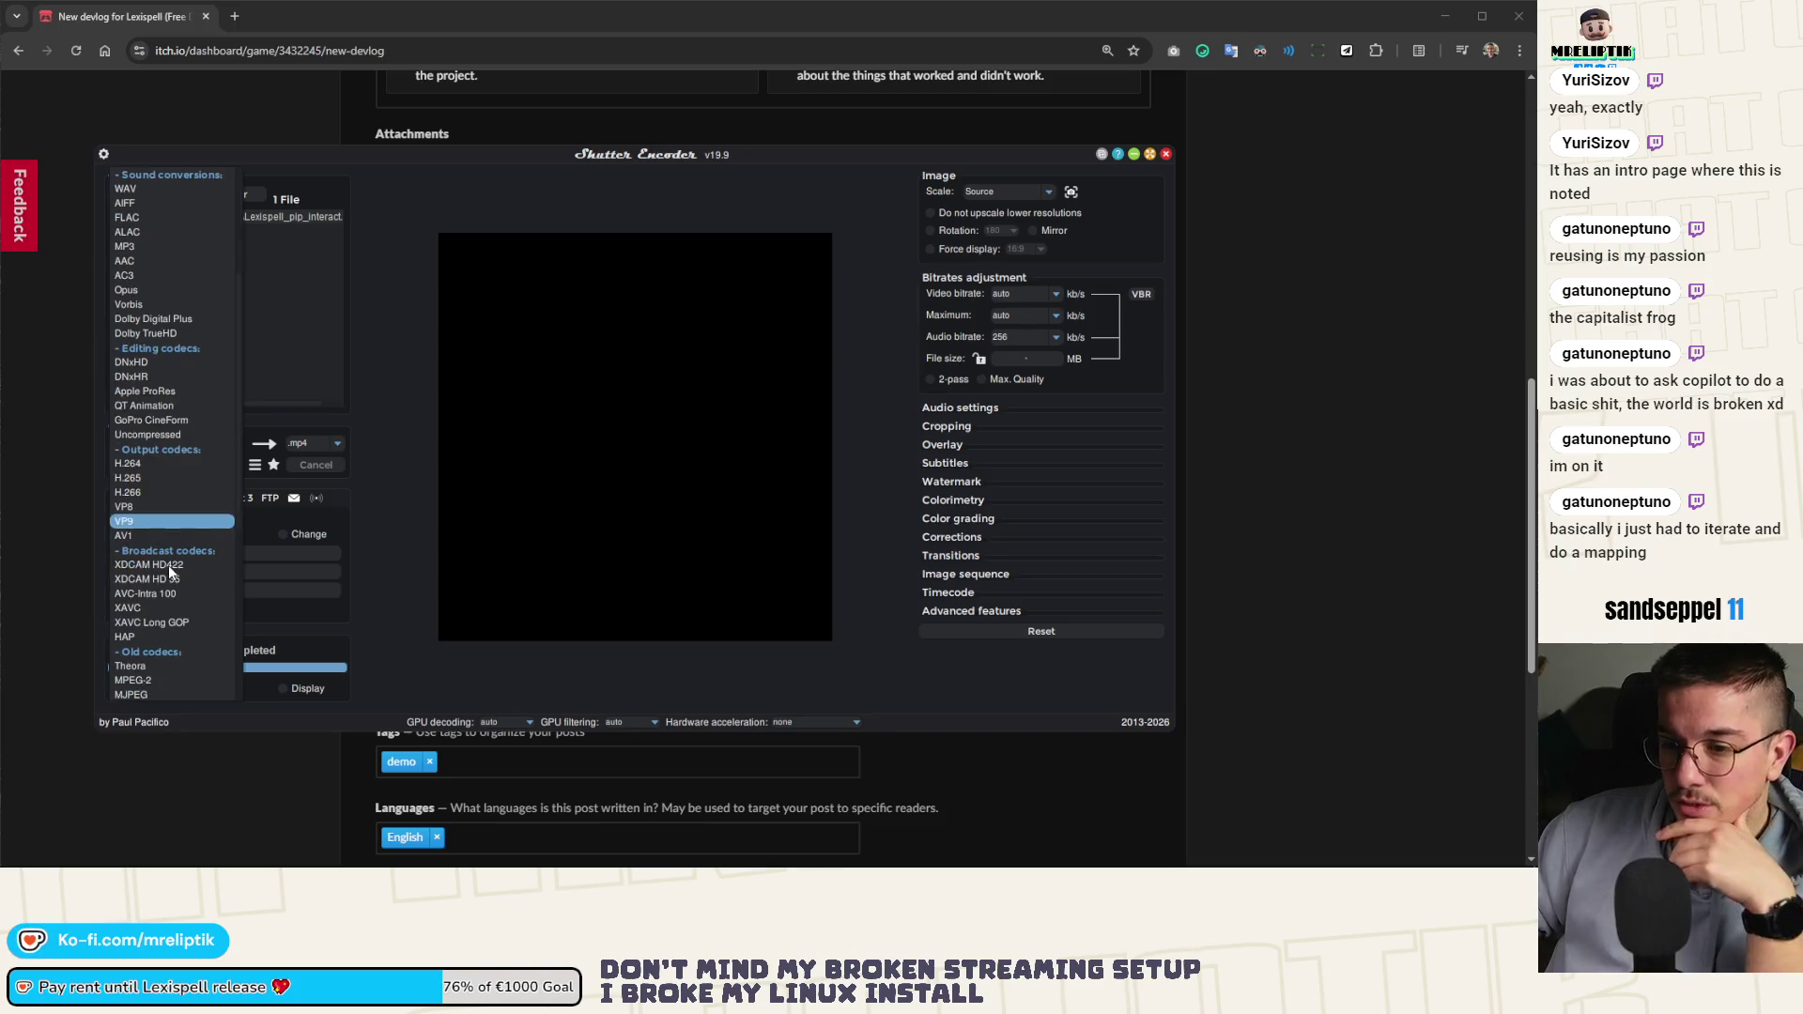
scroll(184, 552, down, 2)
scroll(167, 578, down, 5)
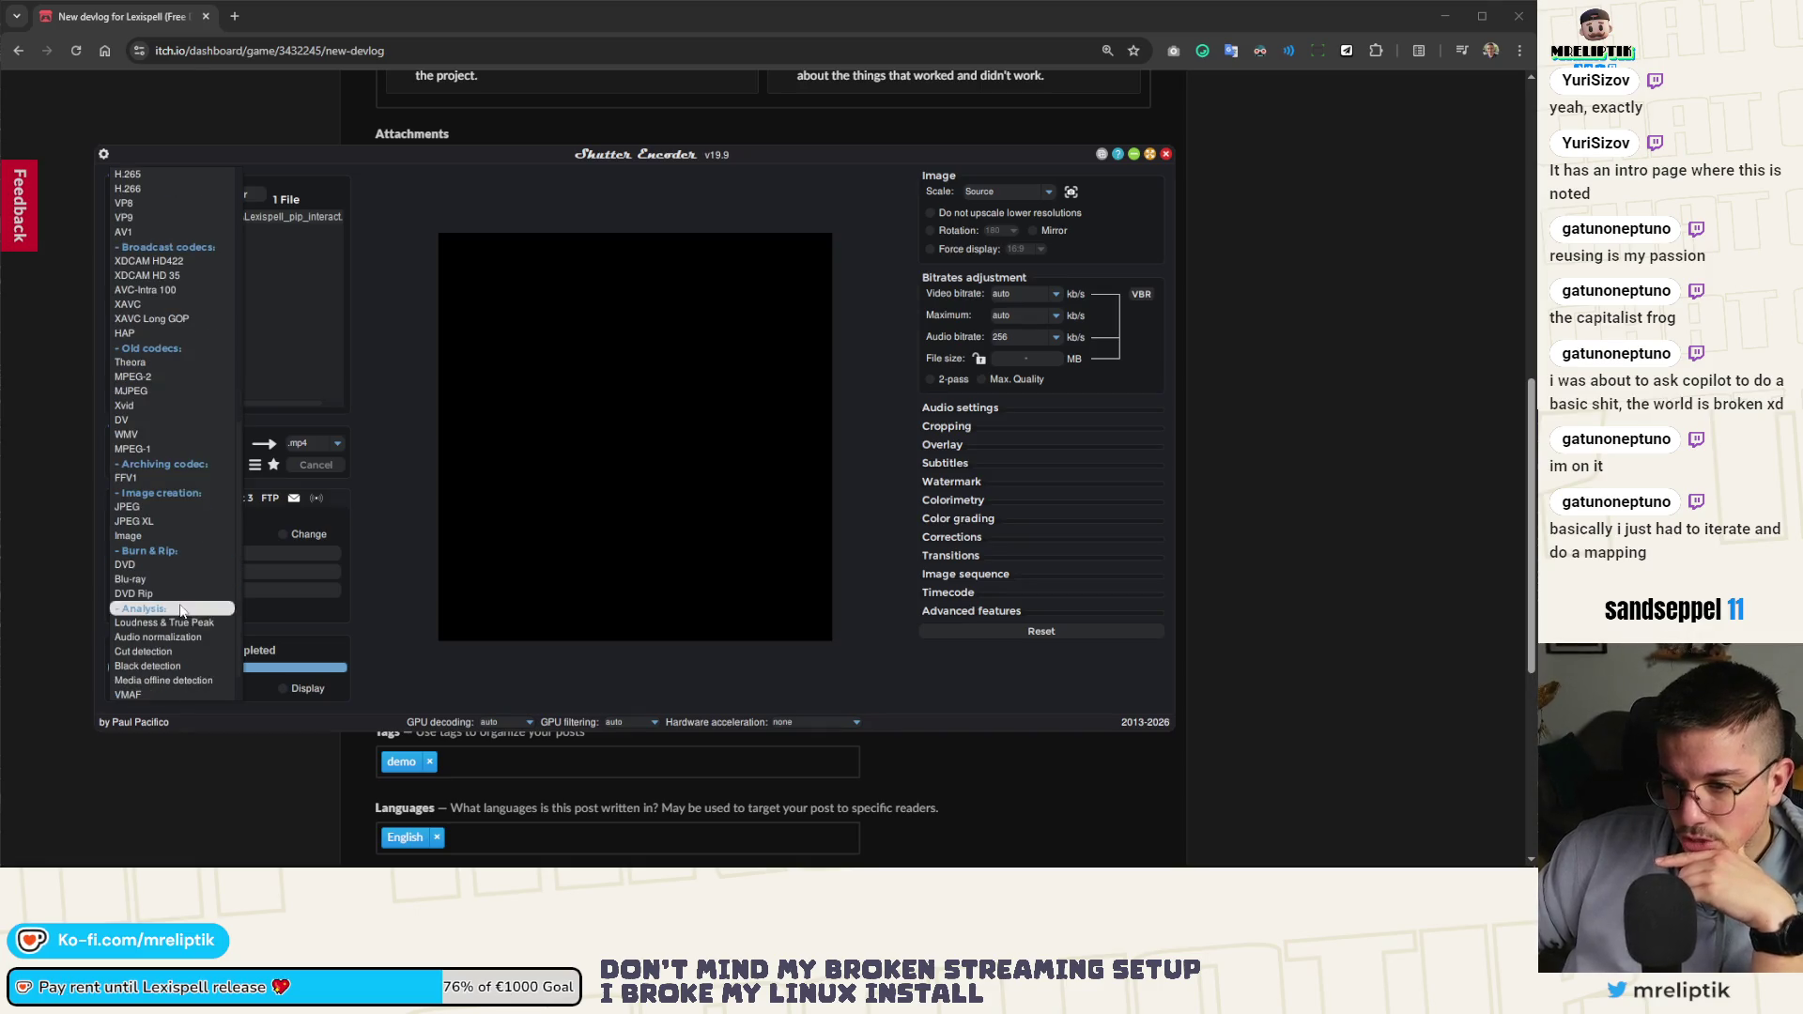
scroll(174, 578, down, 1)
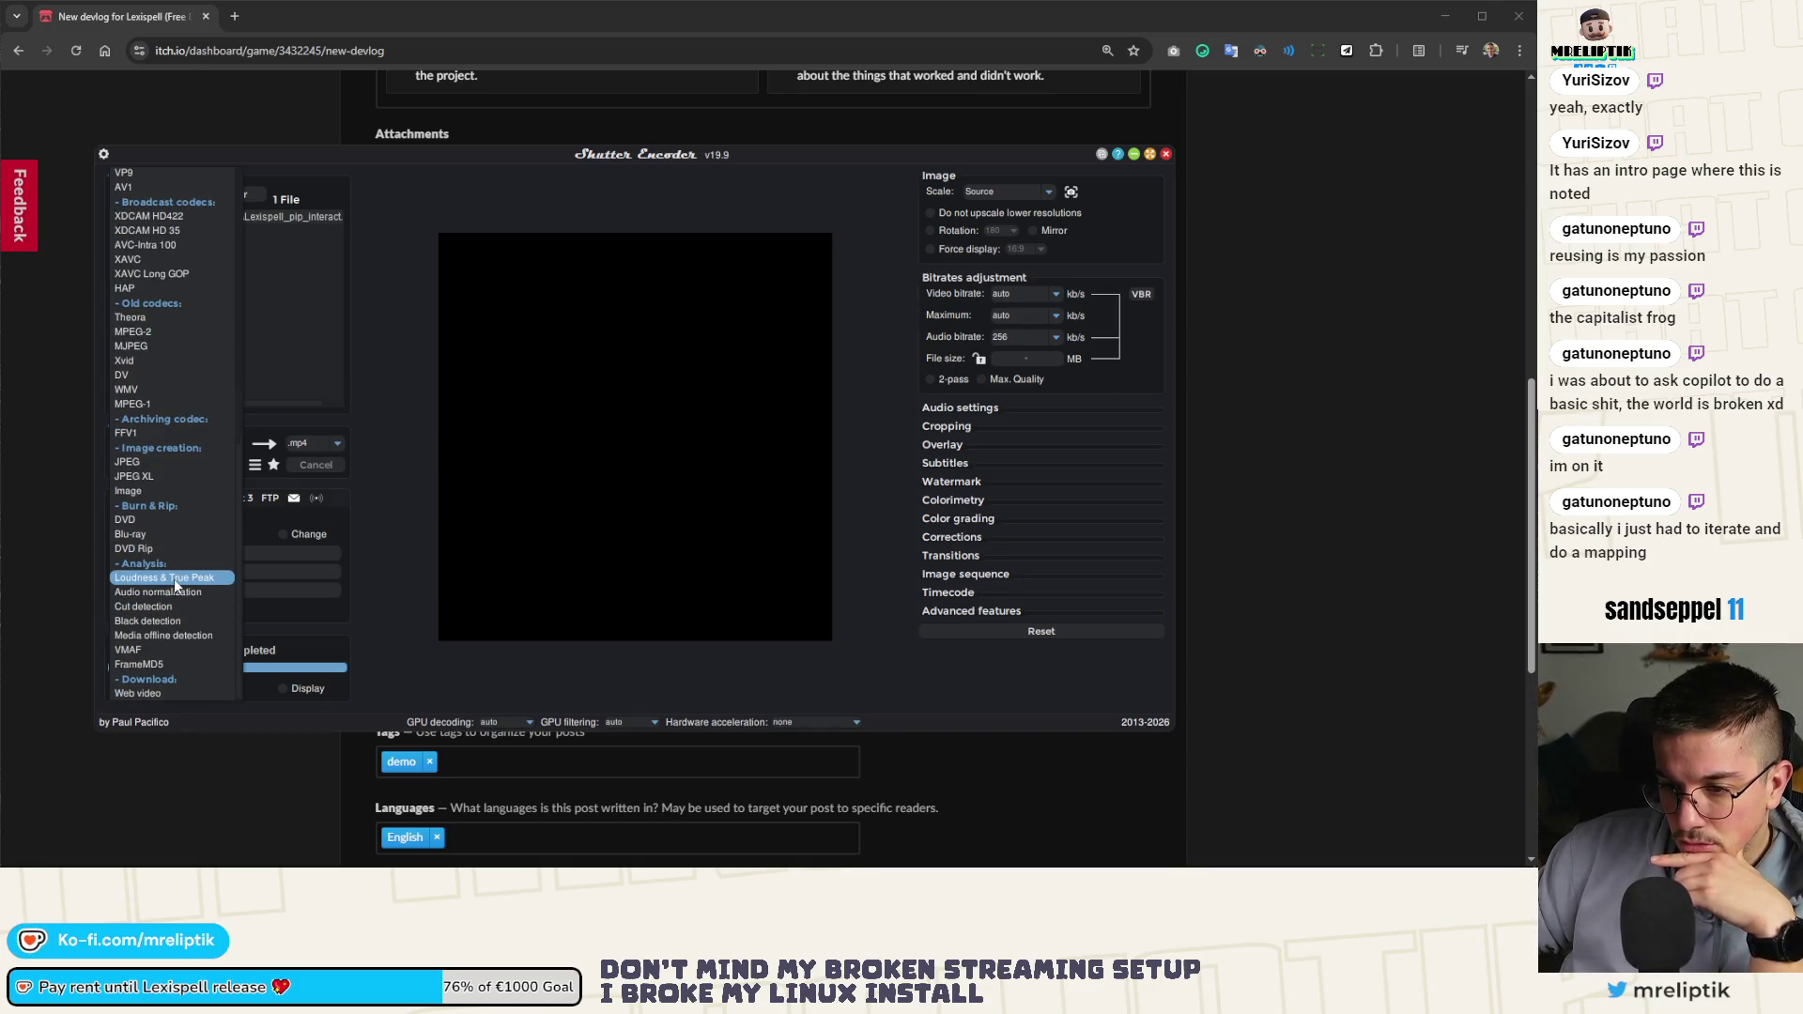
scroll(168, 537, up, 1)
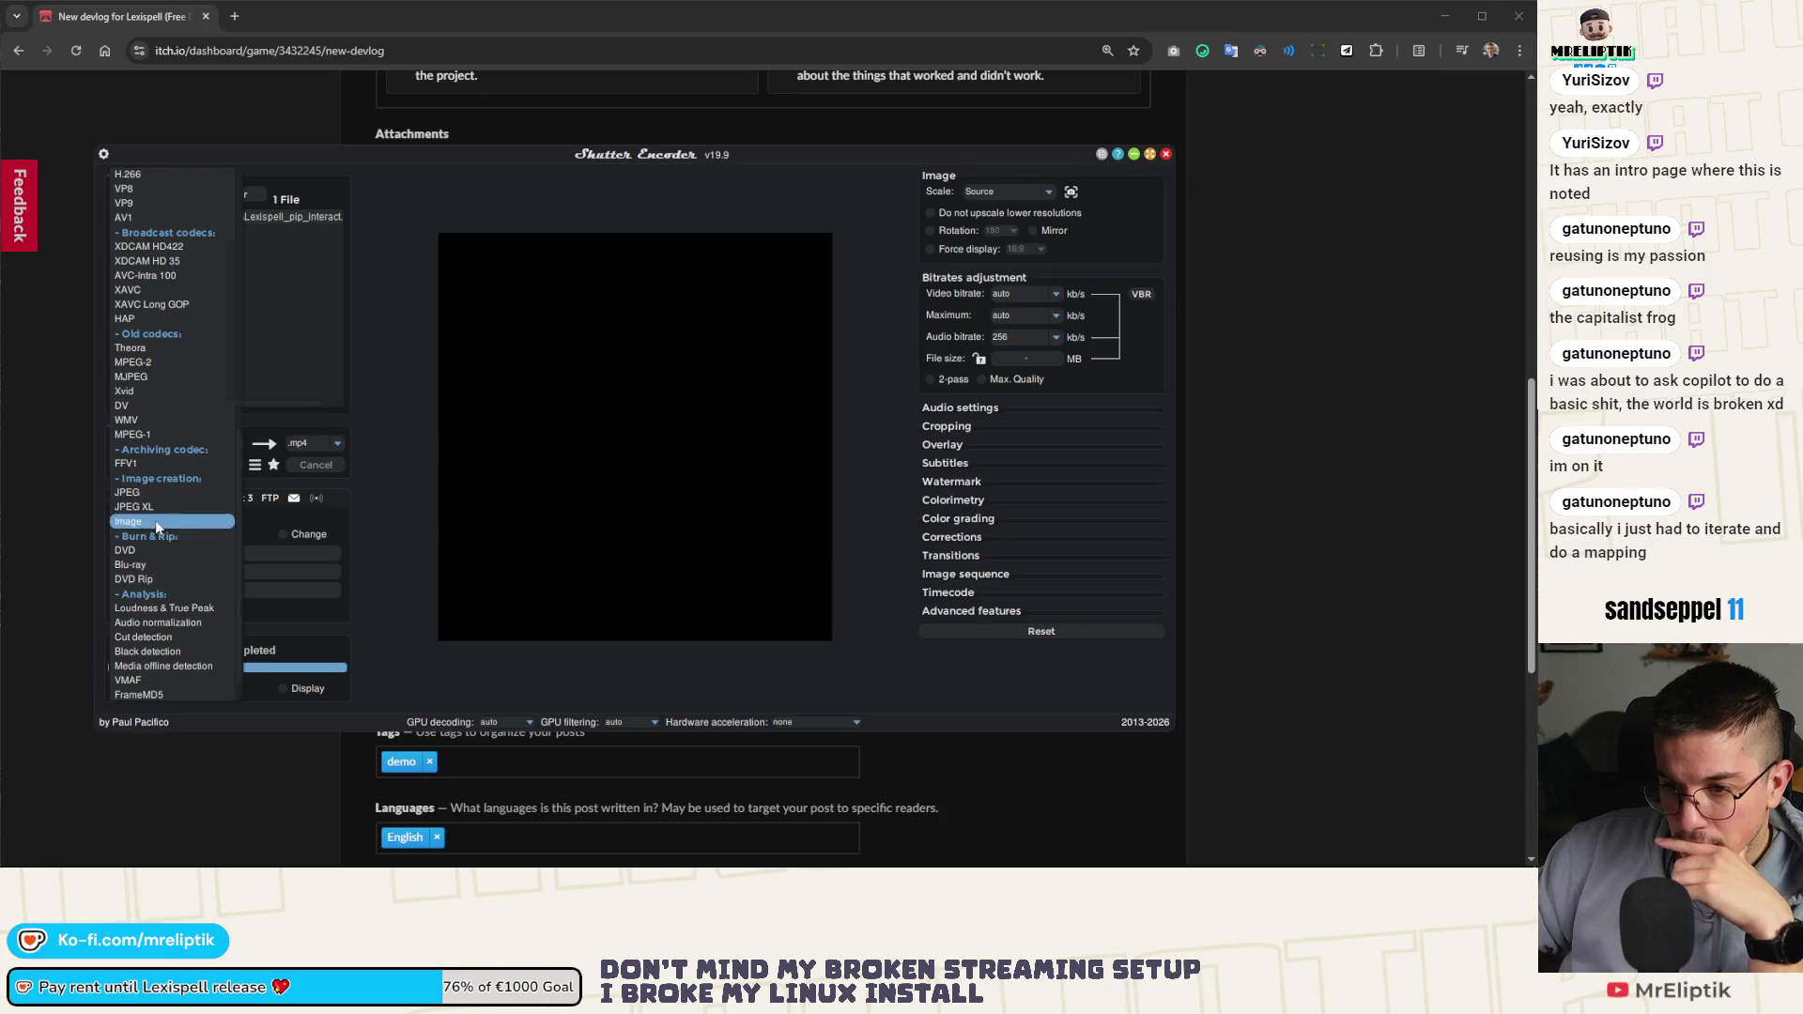
click(155, 521)
click(346, 441)
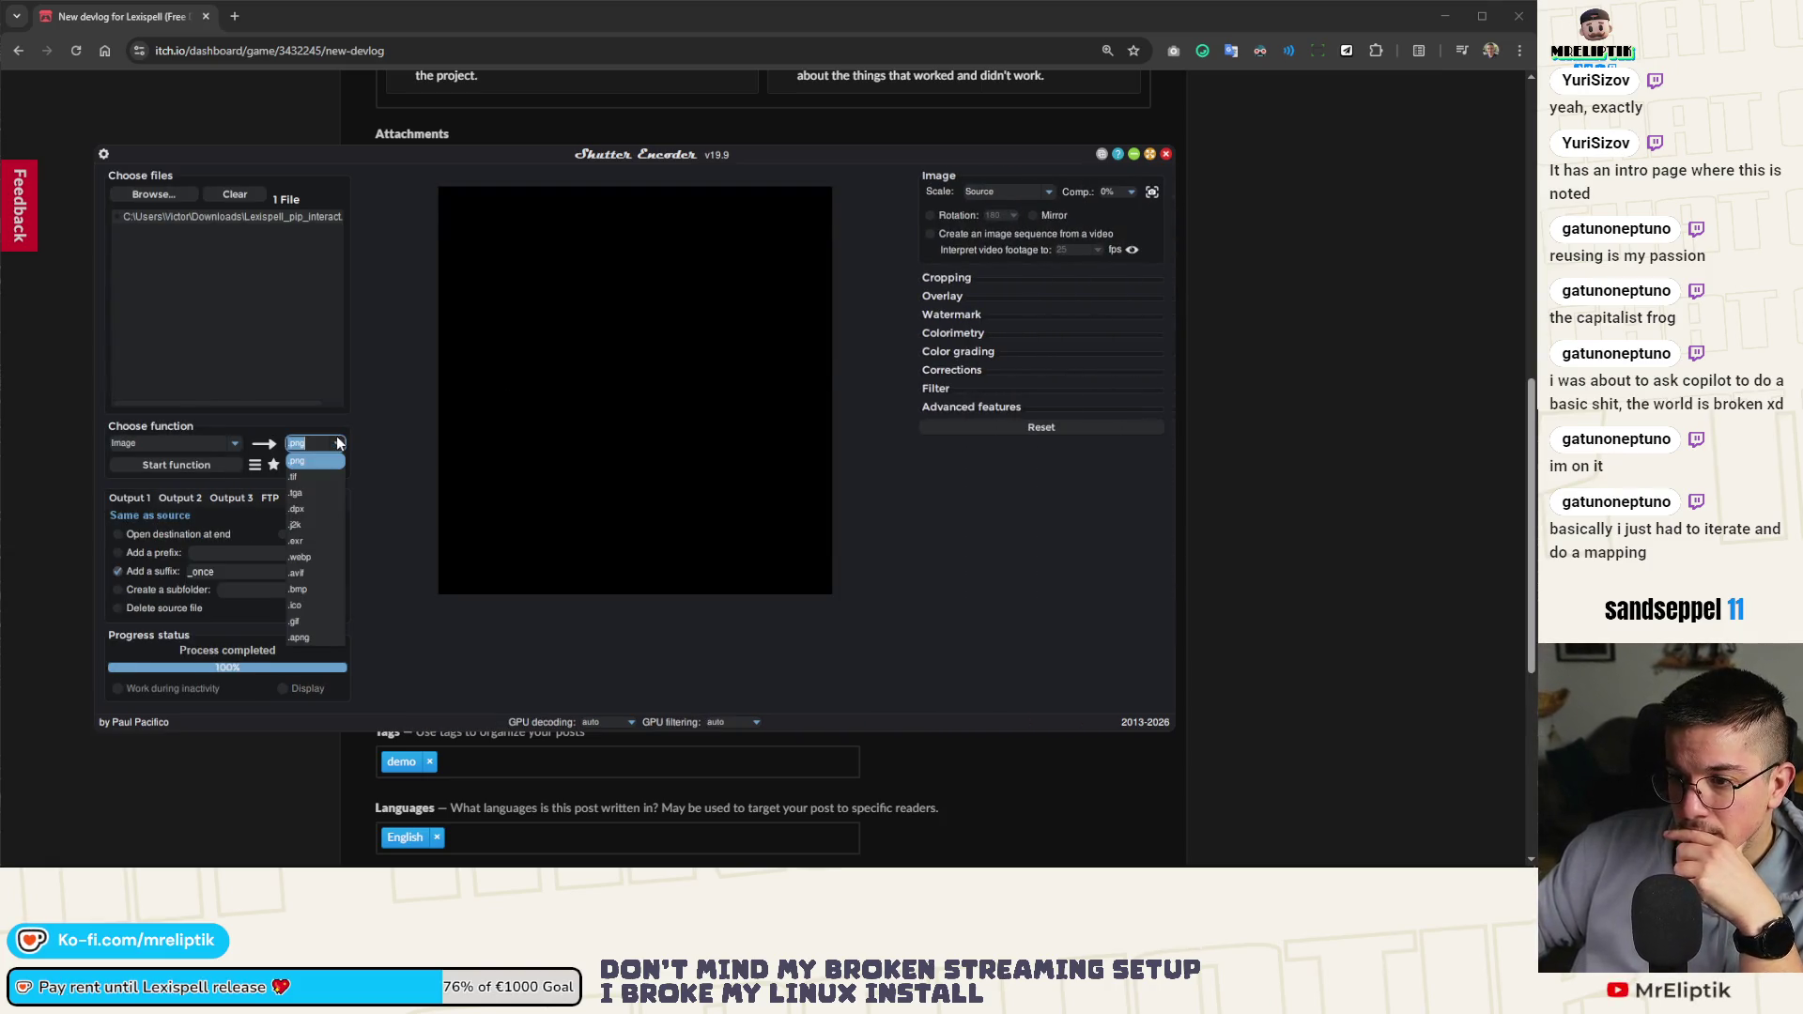
click(328, 626)
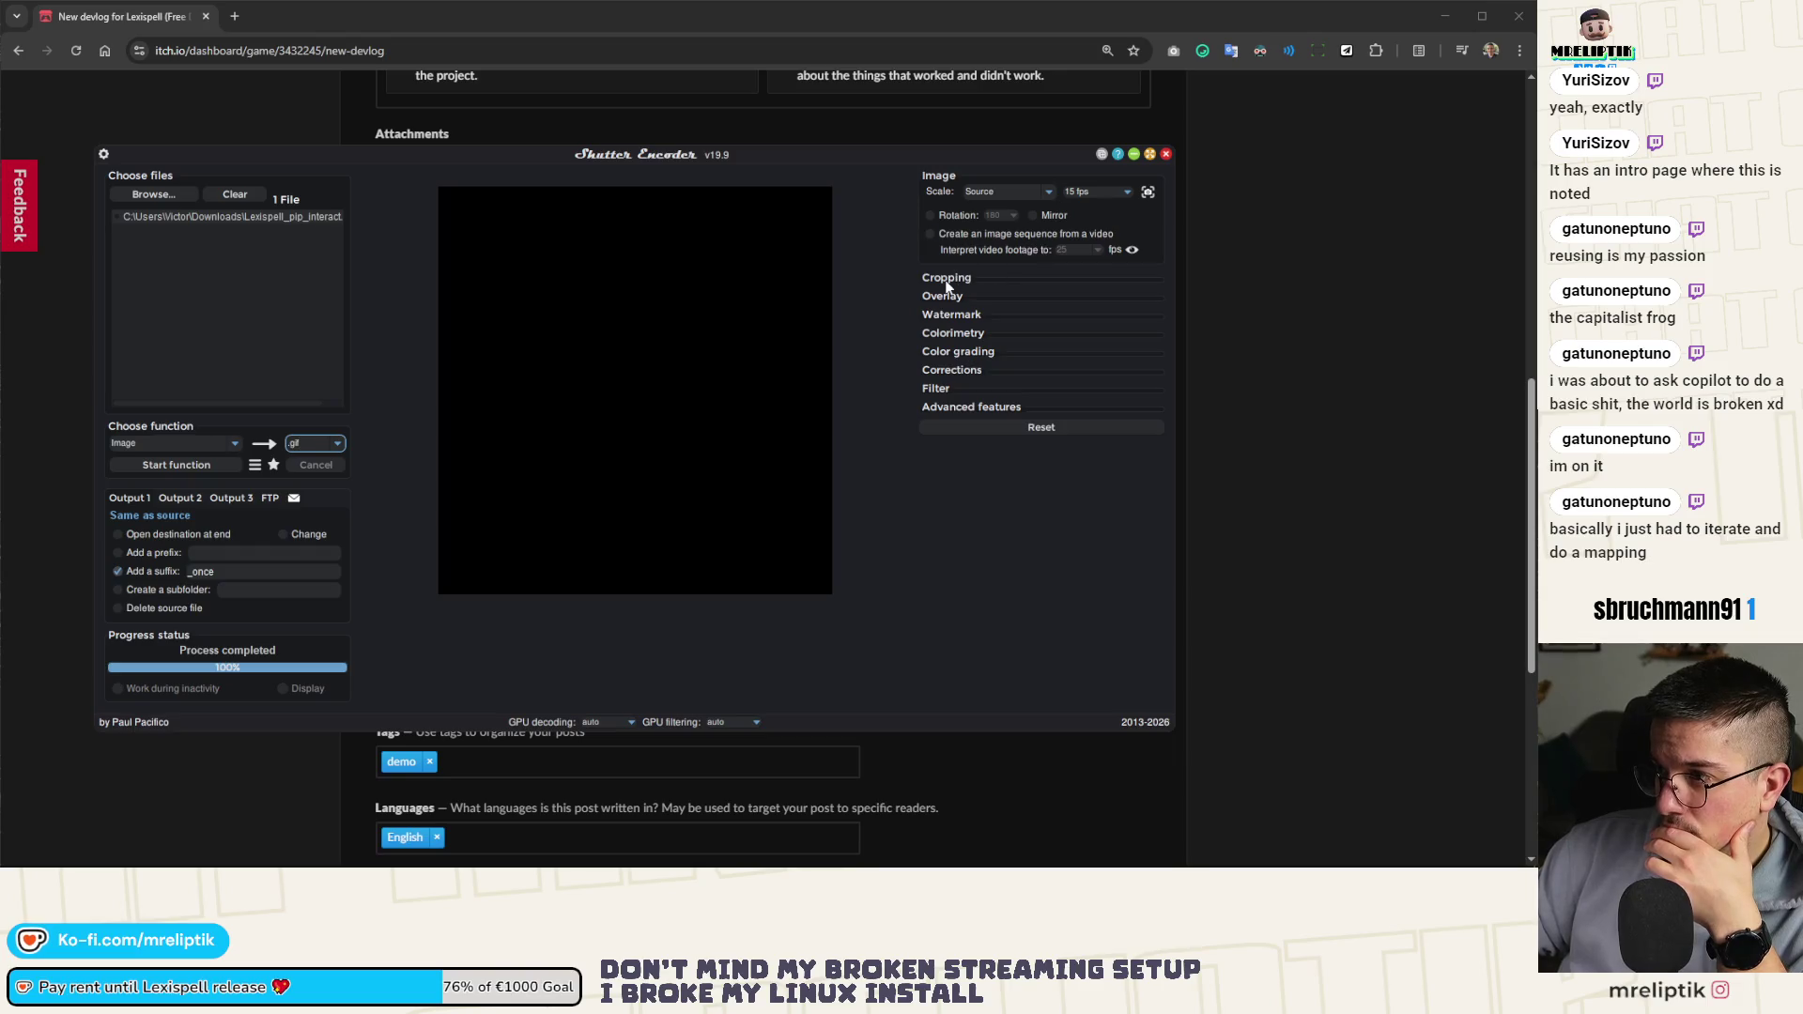
click(1127, 193)
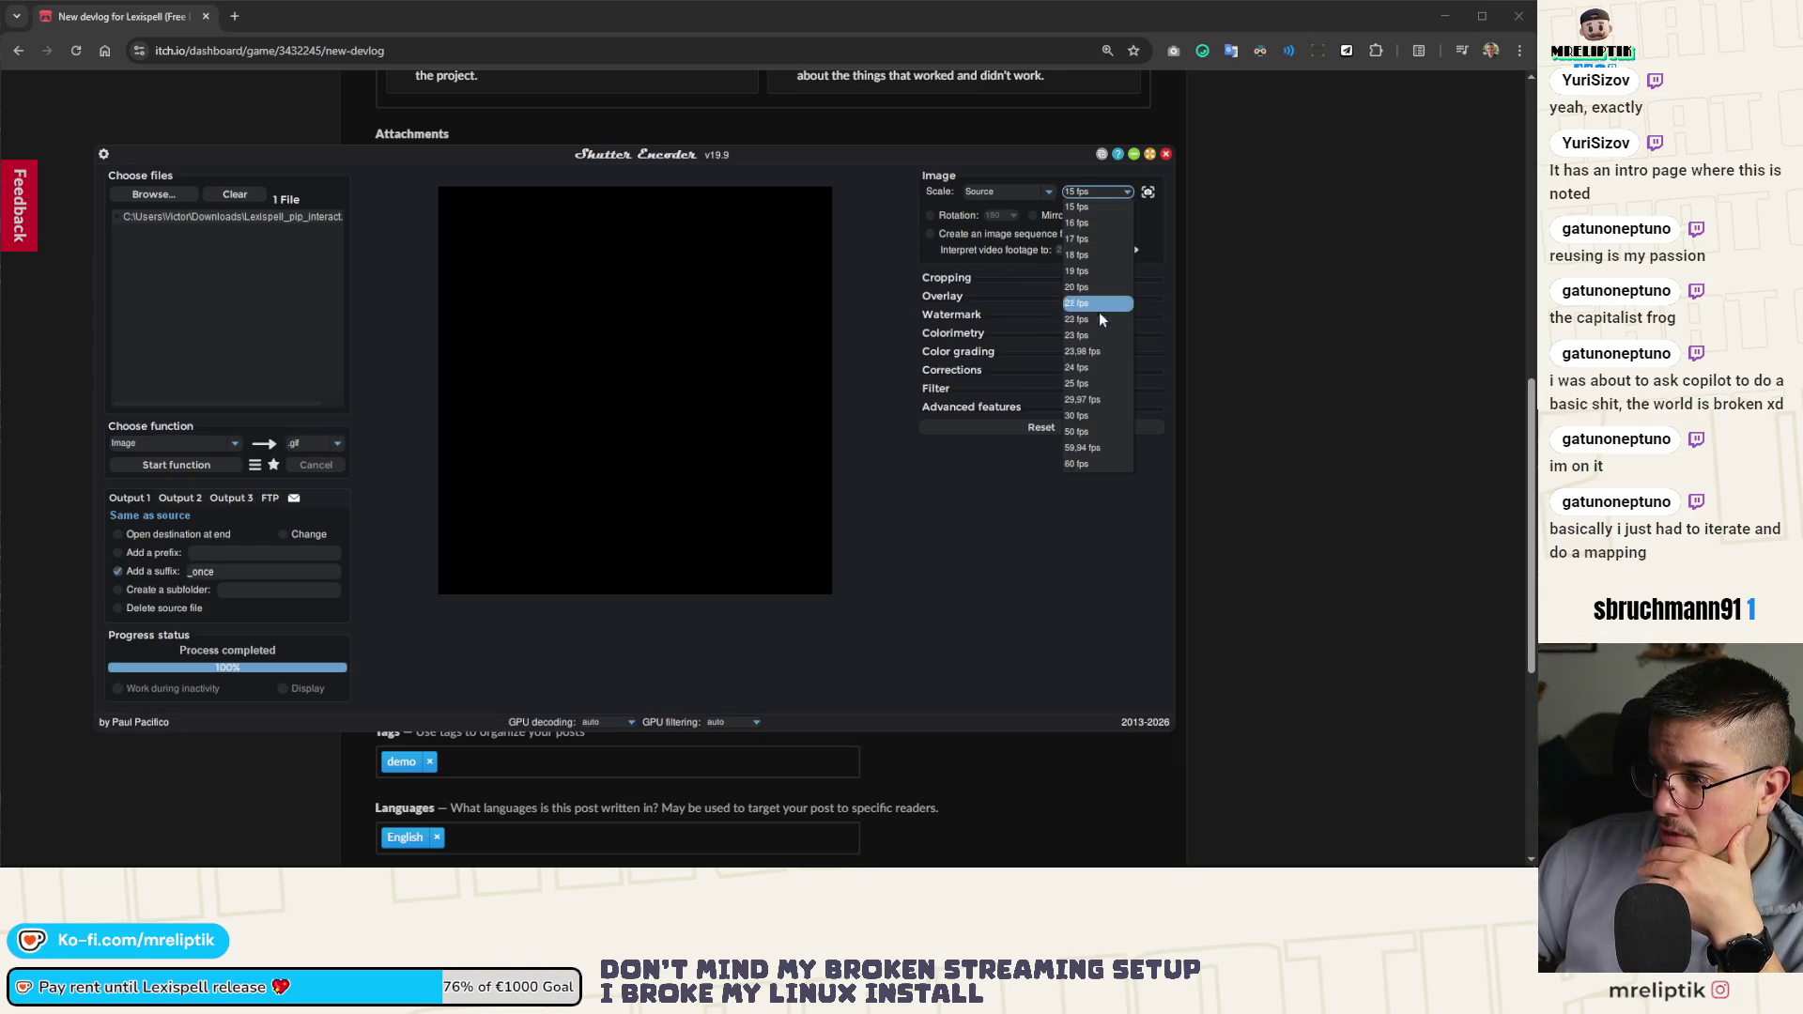
click(1090, 383)
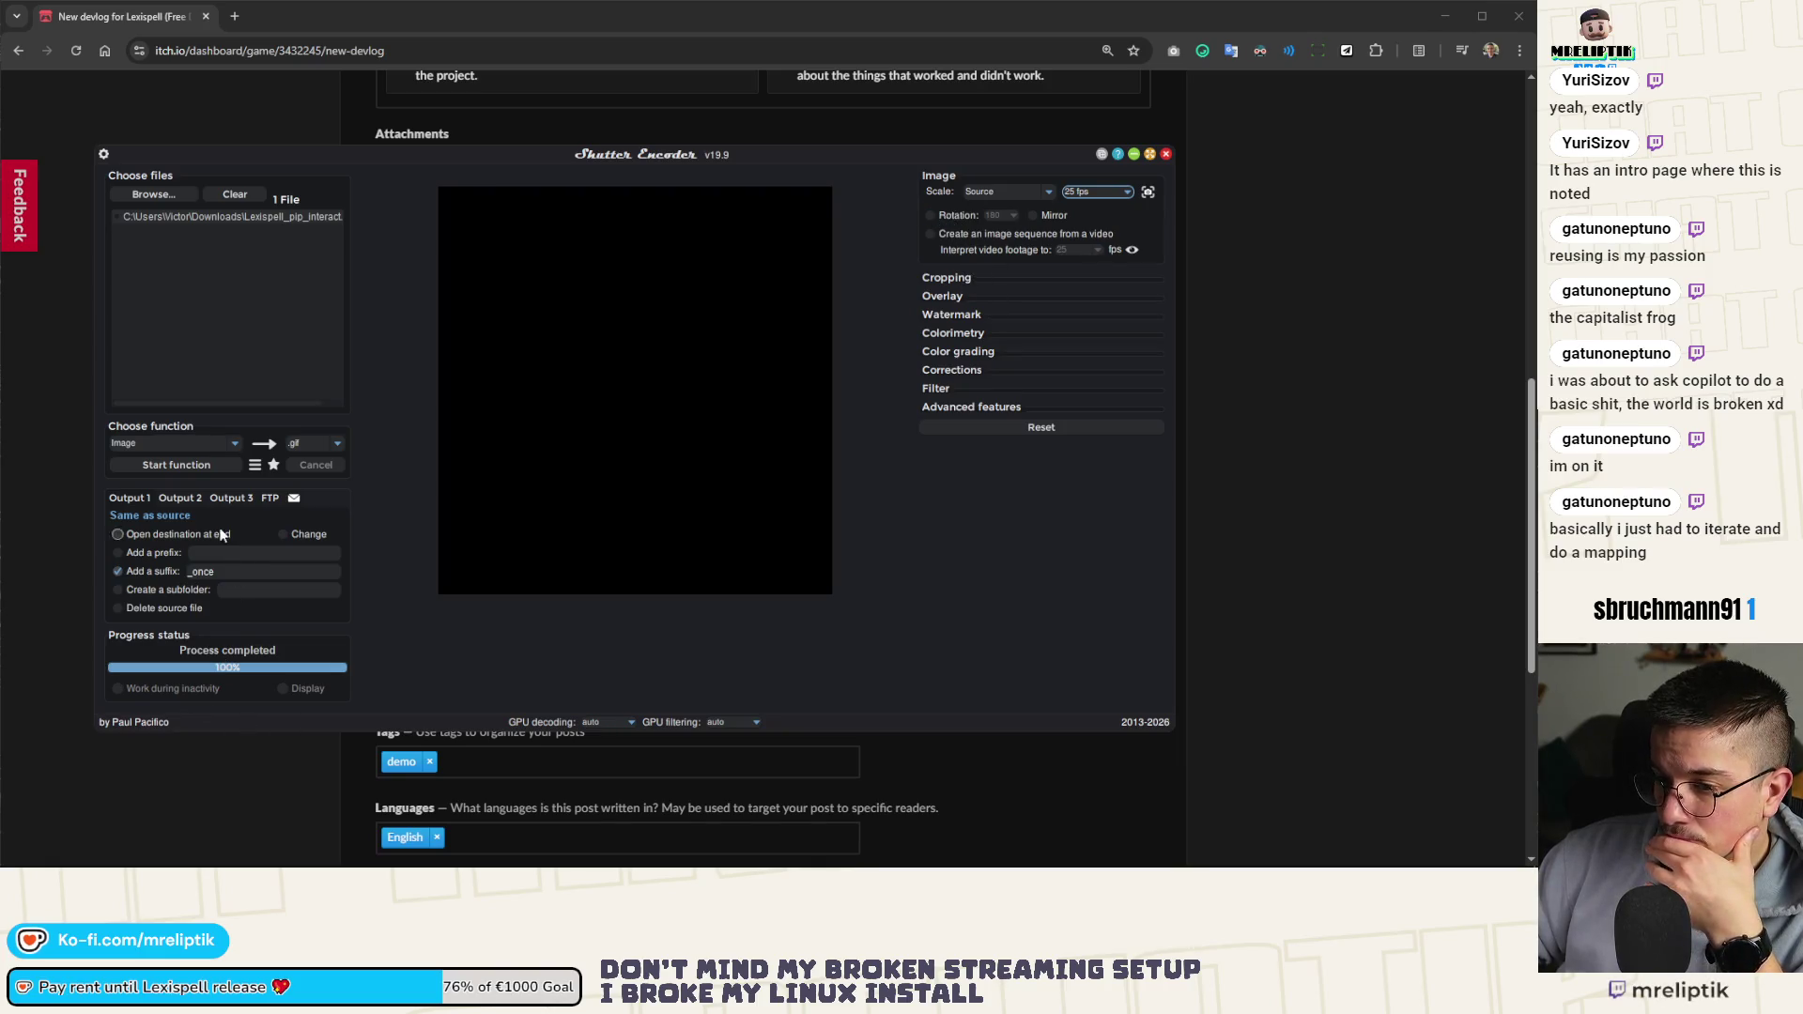
Convert the _once clip to a GIF, review the preview, and close Shutter Encoder
click(182, 466)
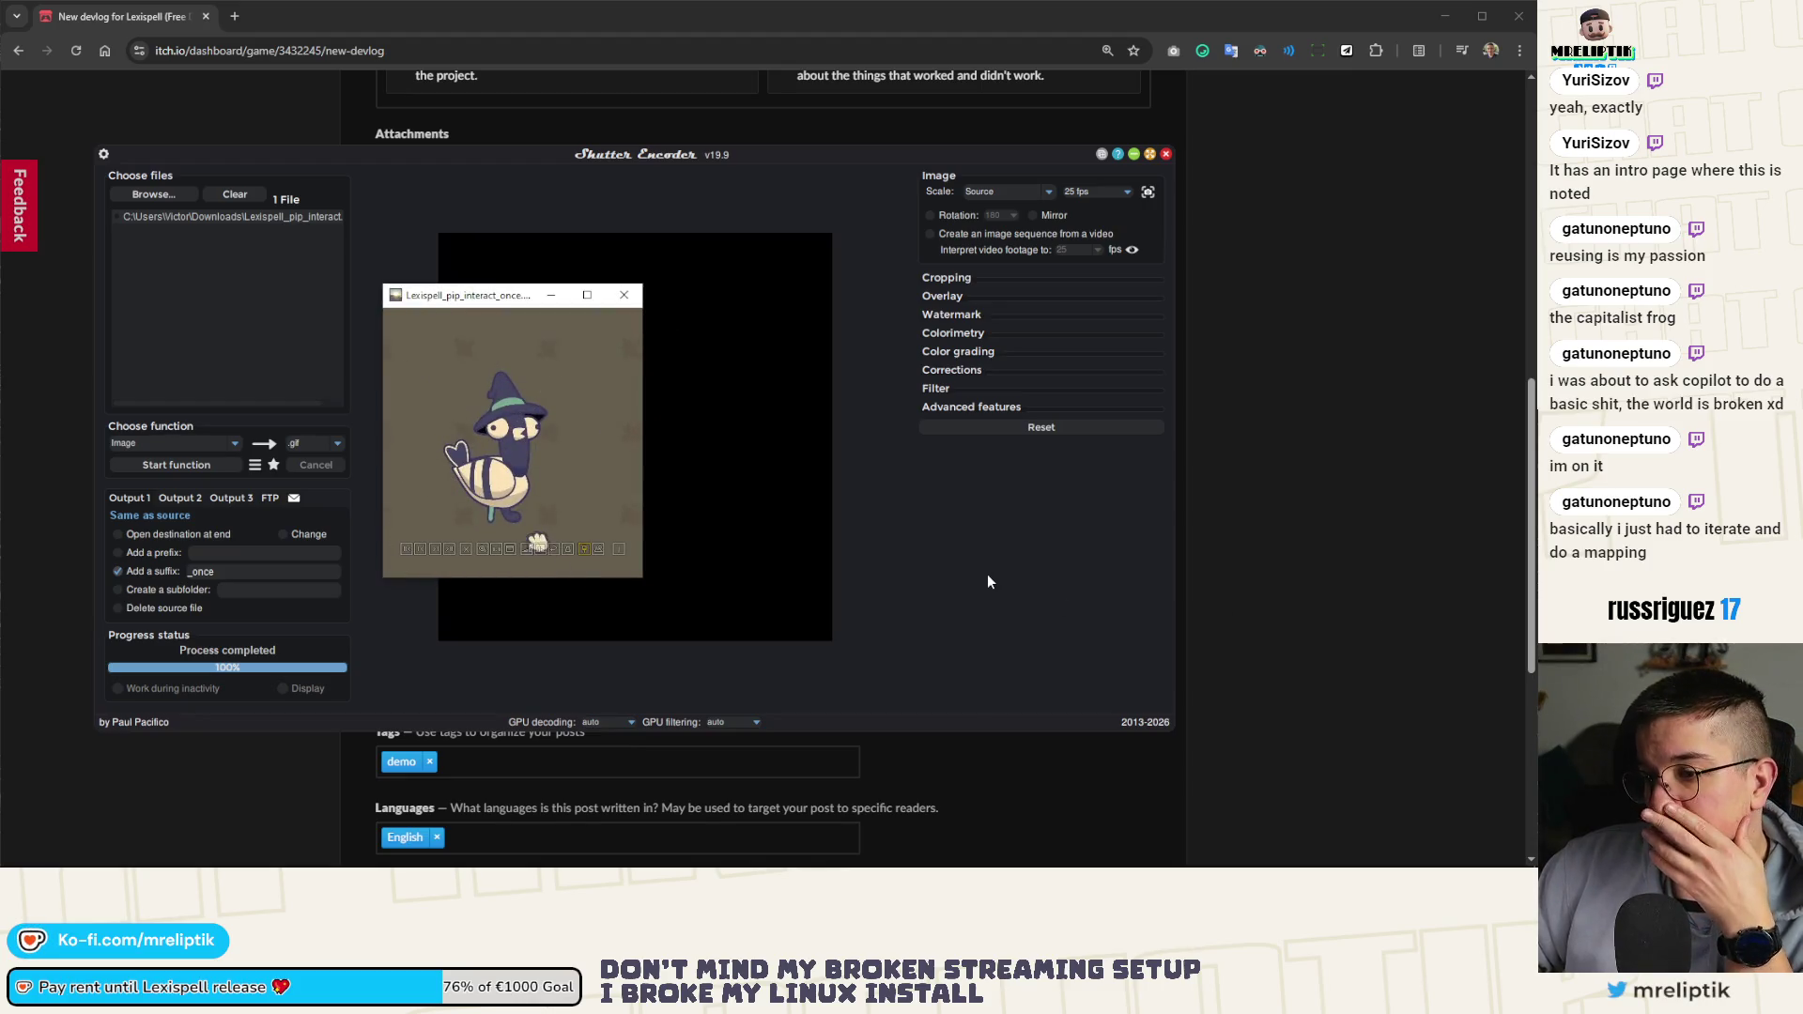
click(624, 296)
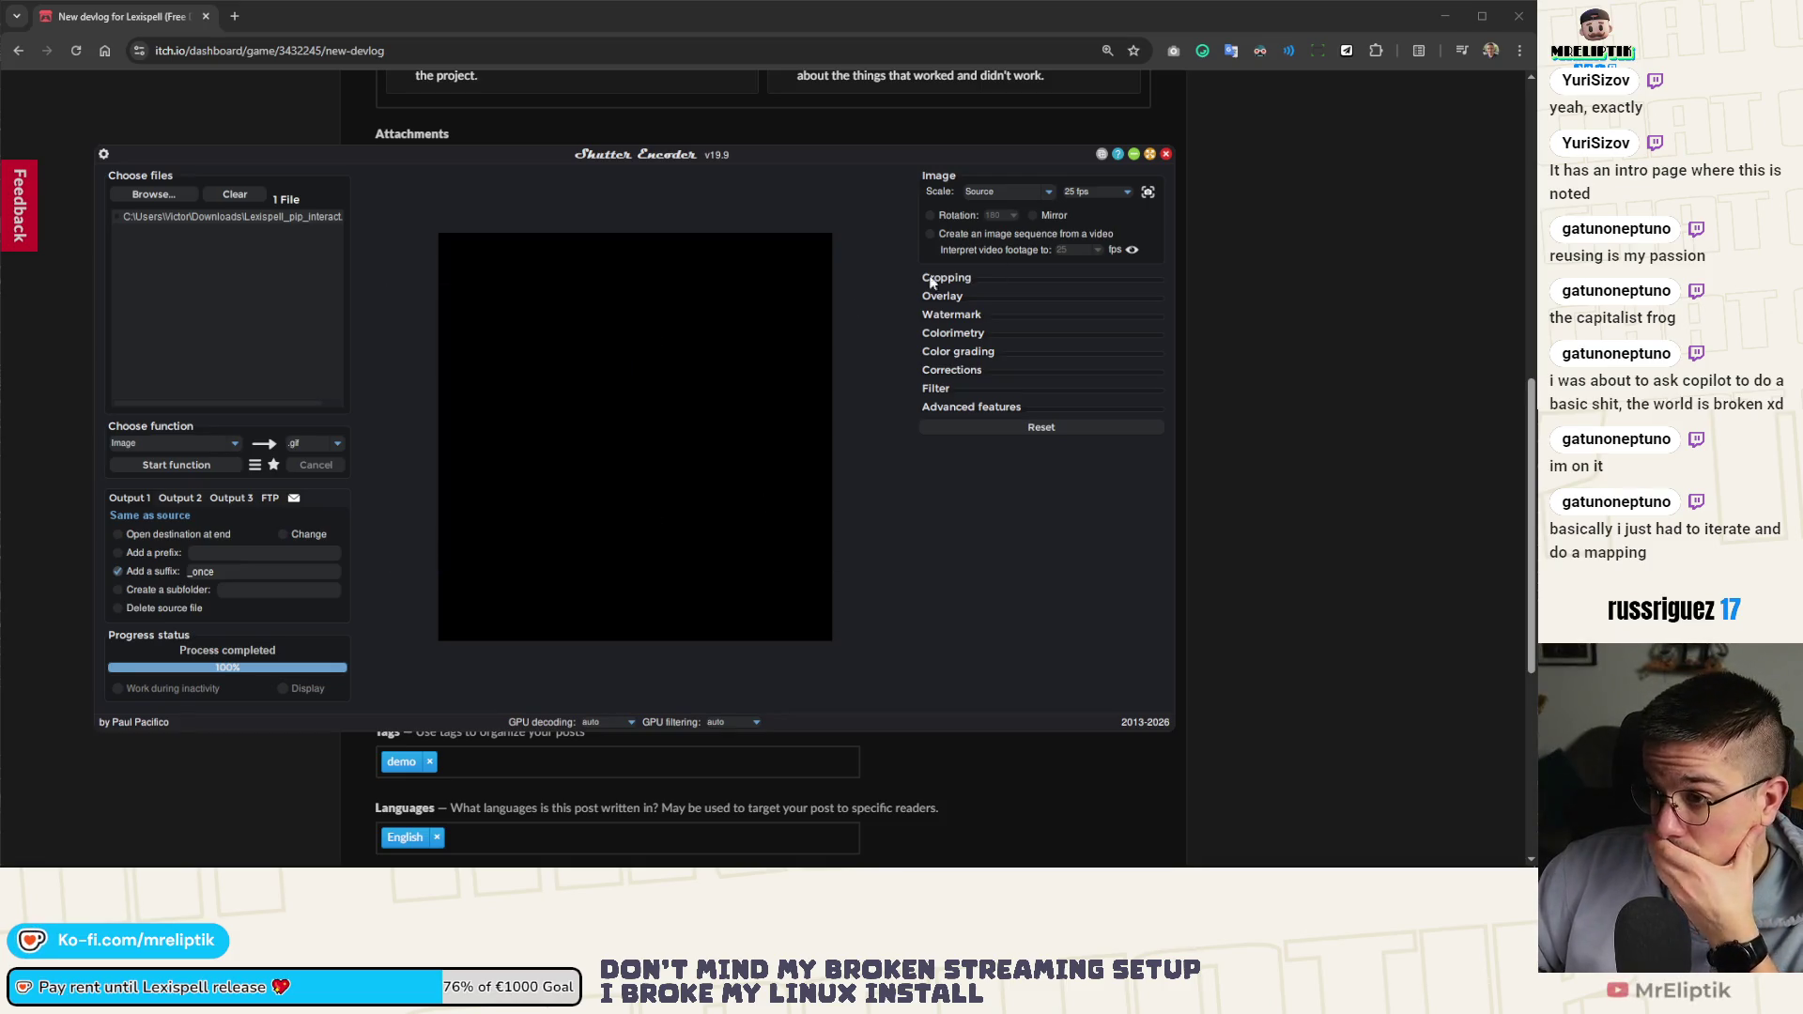
click(1165, 154)
click(737, 173)
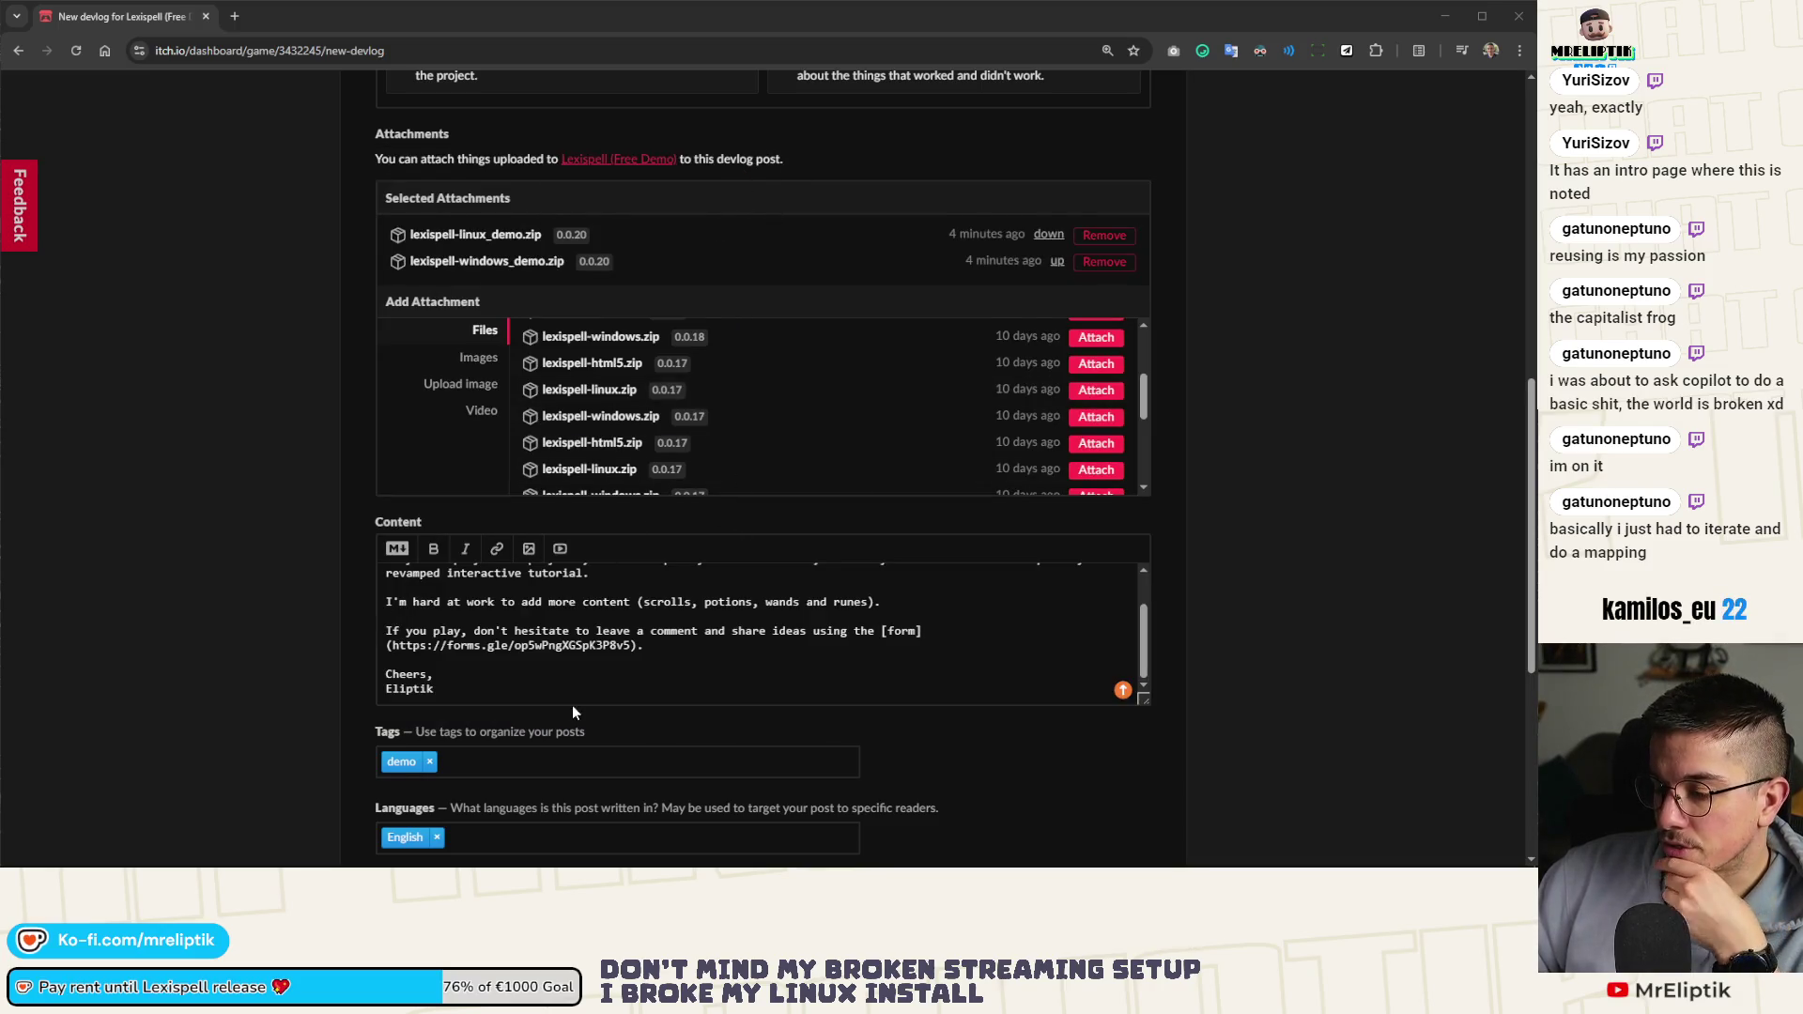
Add blank lines after the forms link, attempt an image insert and save, and pick banner.png as cover
scroll(572, 712, down, 3)
scroll(544, 537, up, 2)
click(696, 564)
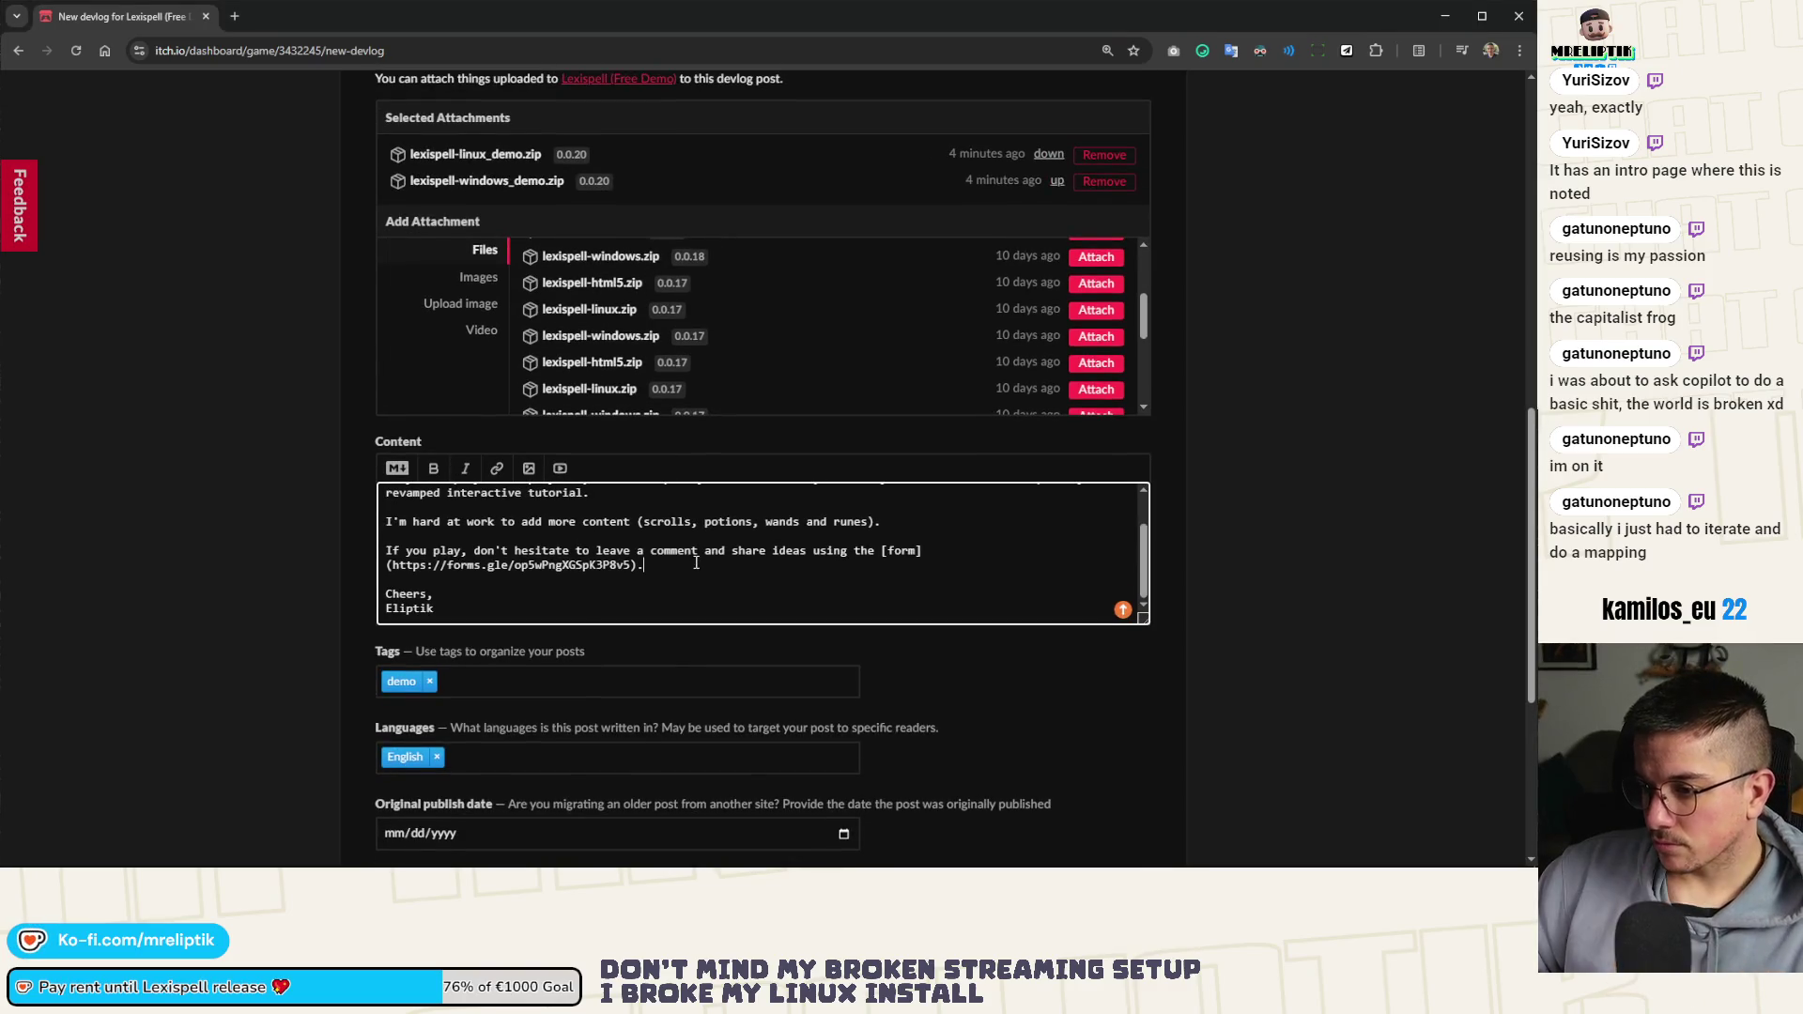
key(Return)
key(Return)
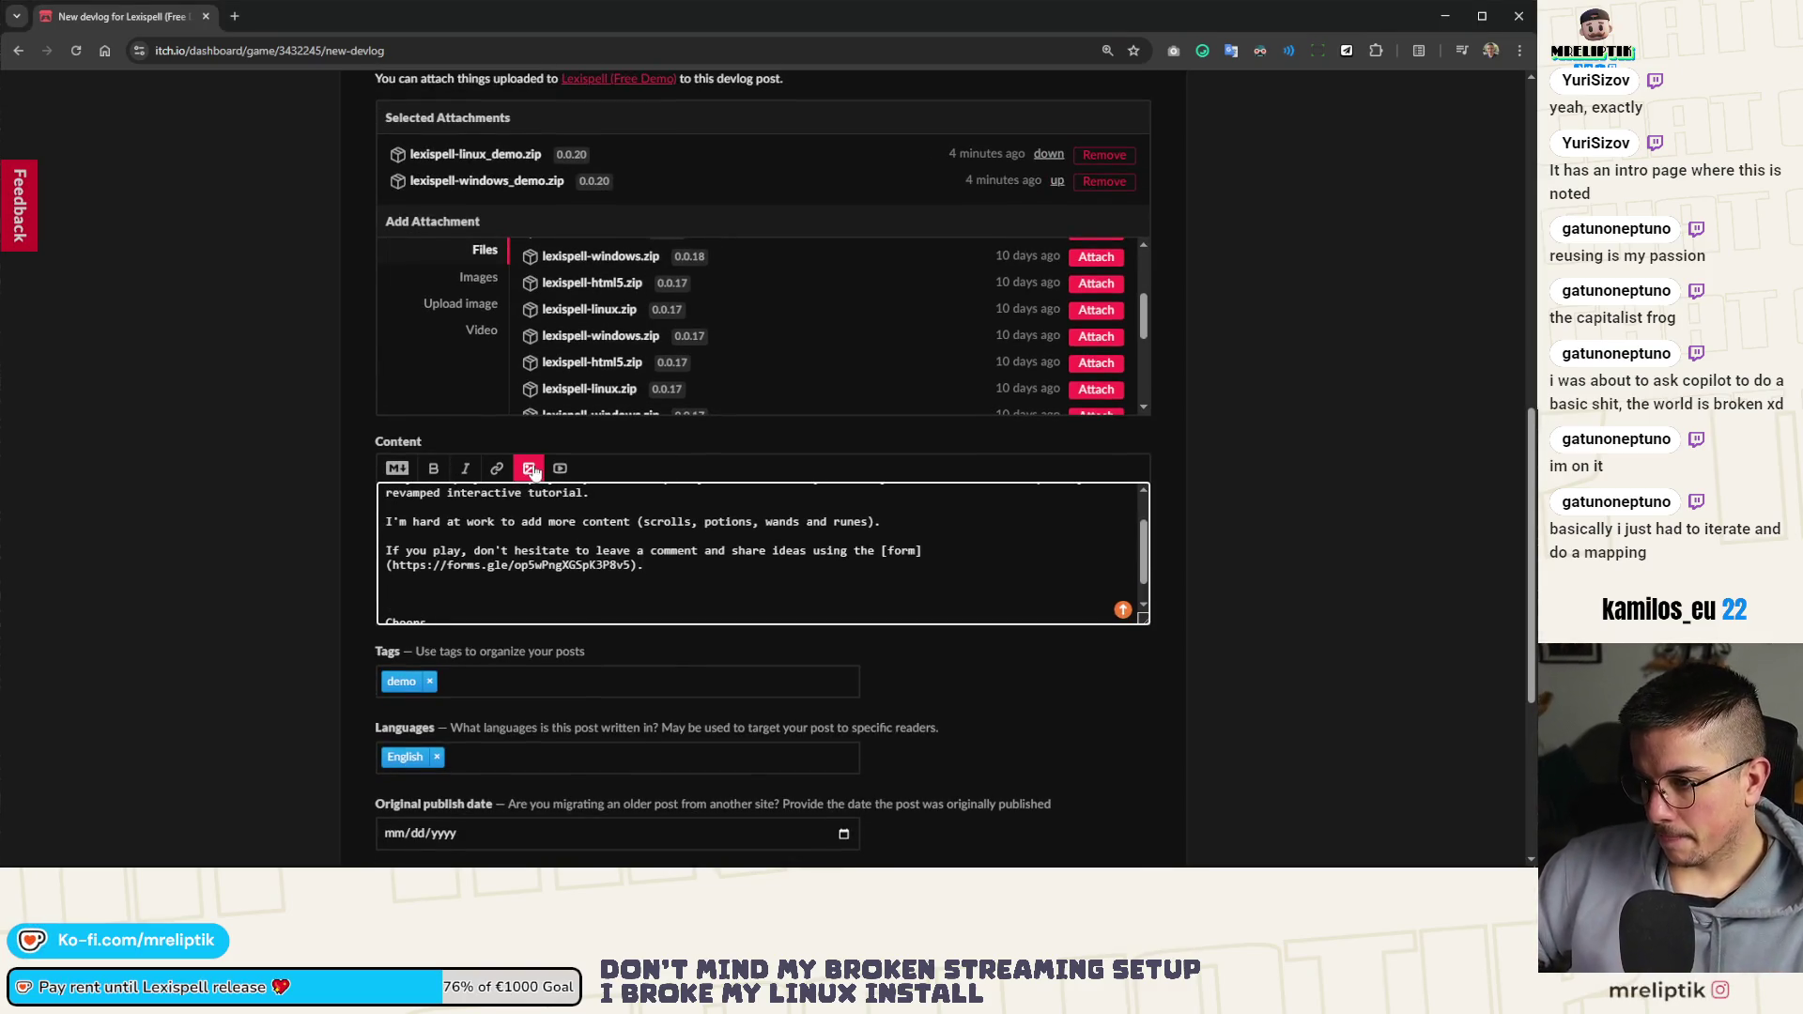
click(531, 470)
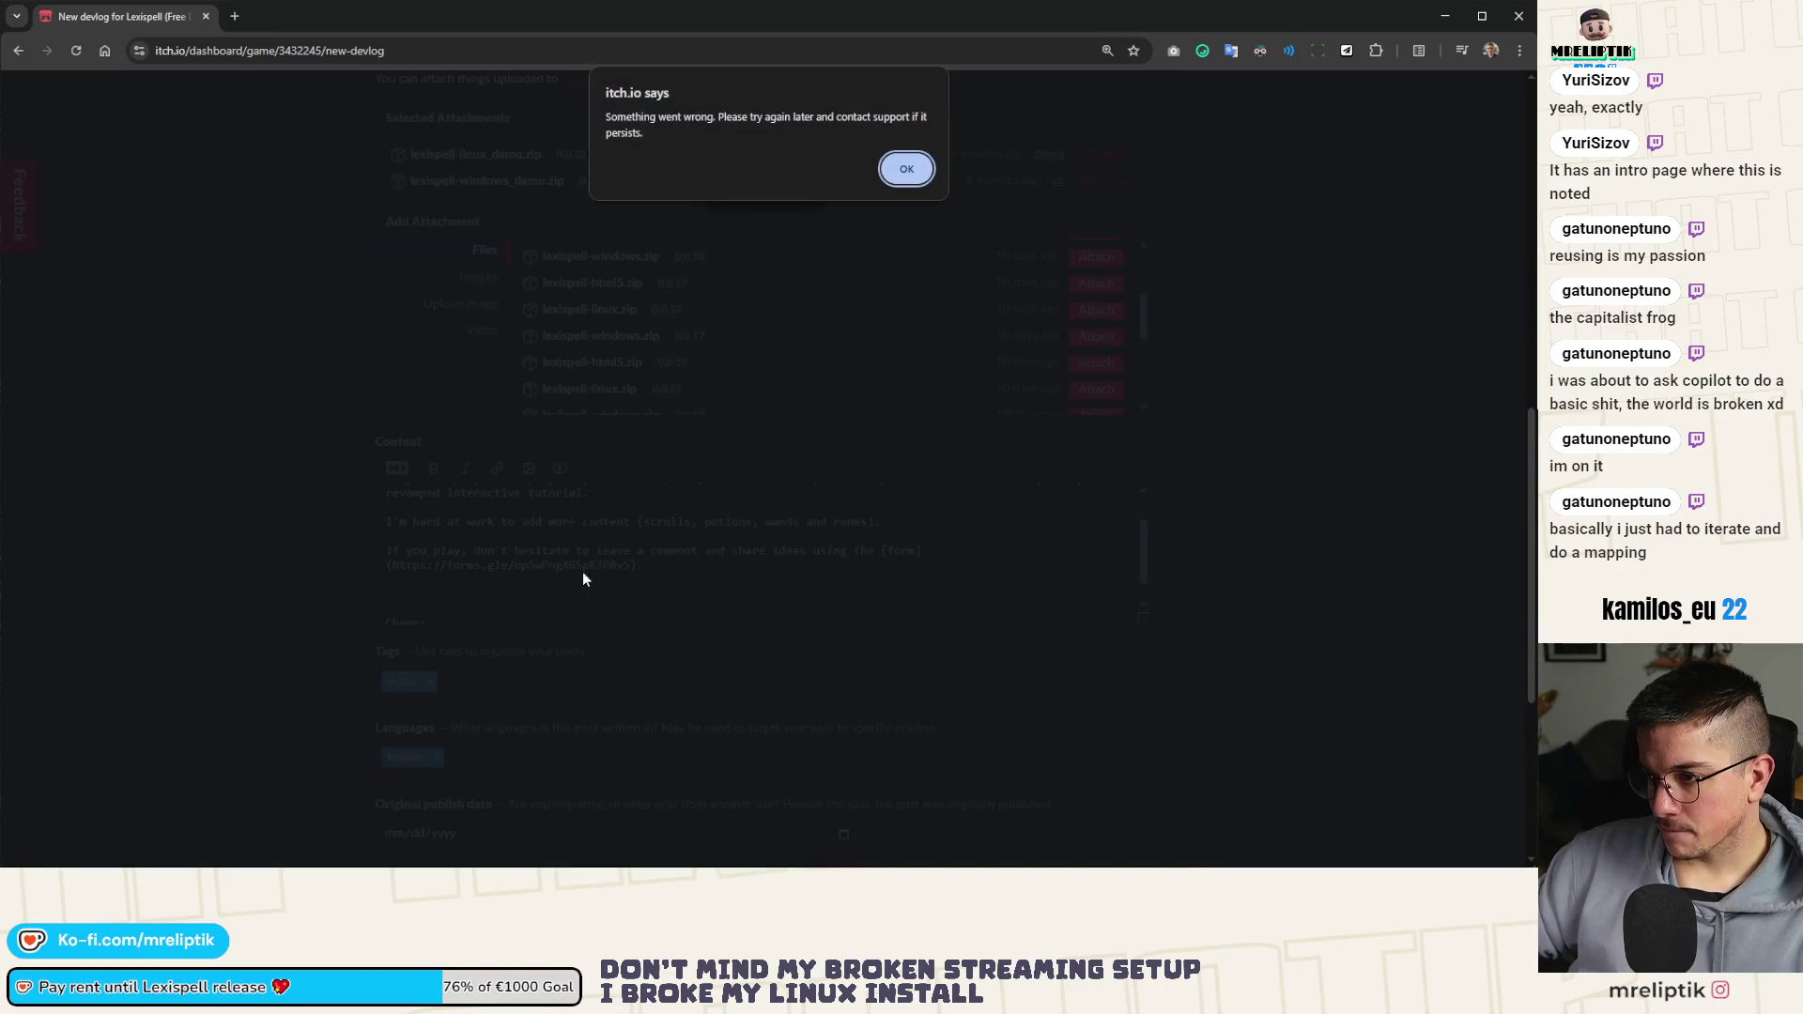
click(906, 169)
scroll(467, 596, down, 5)
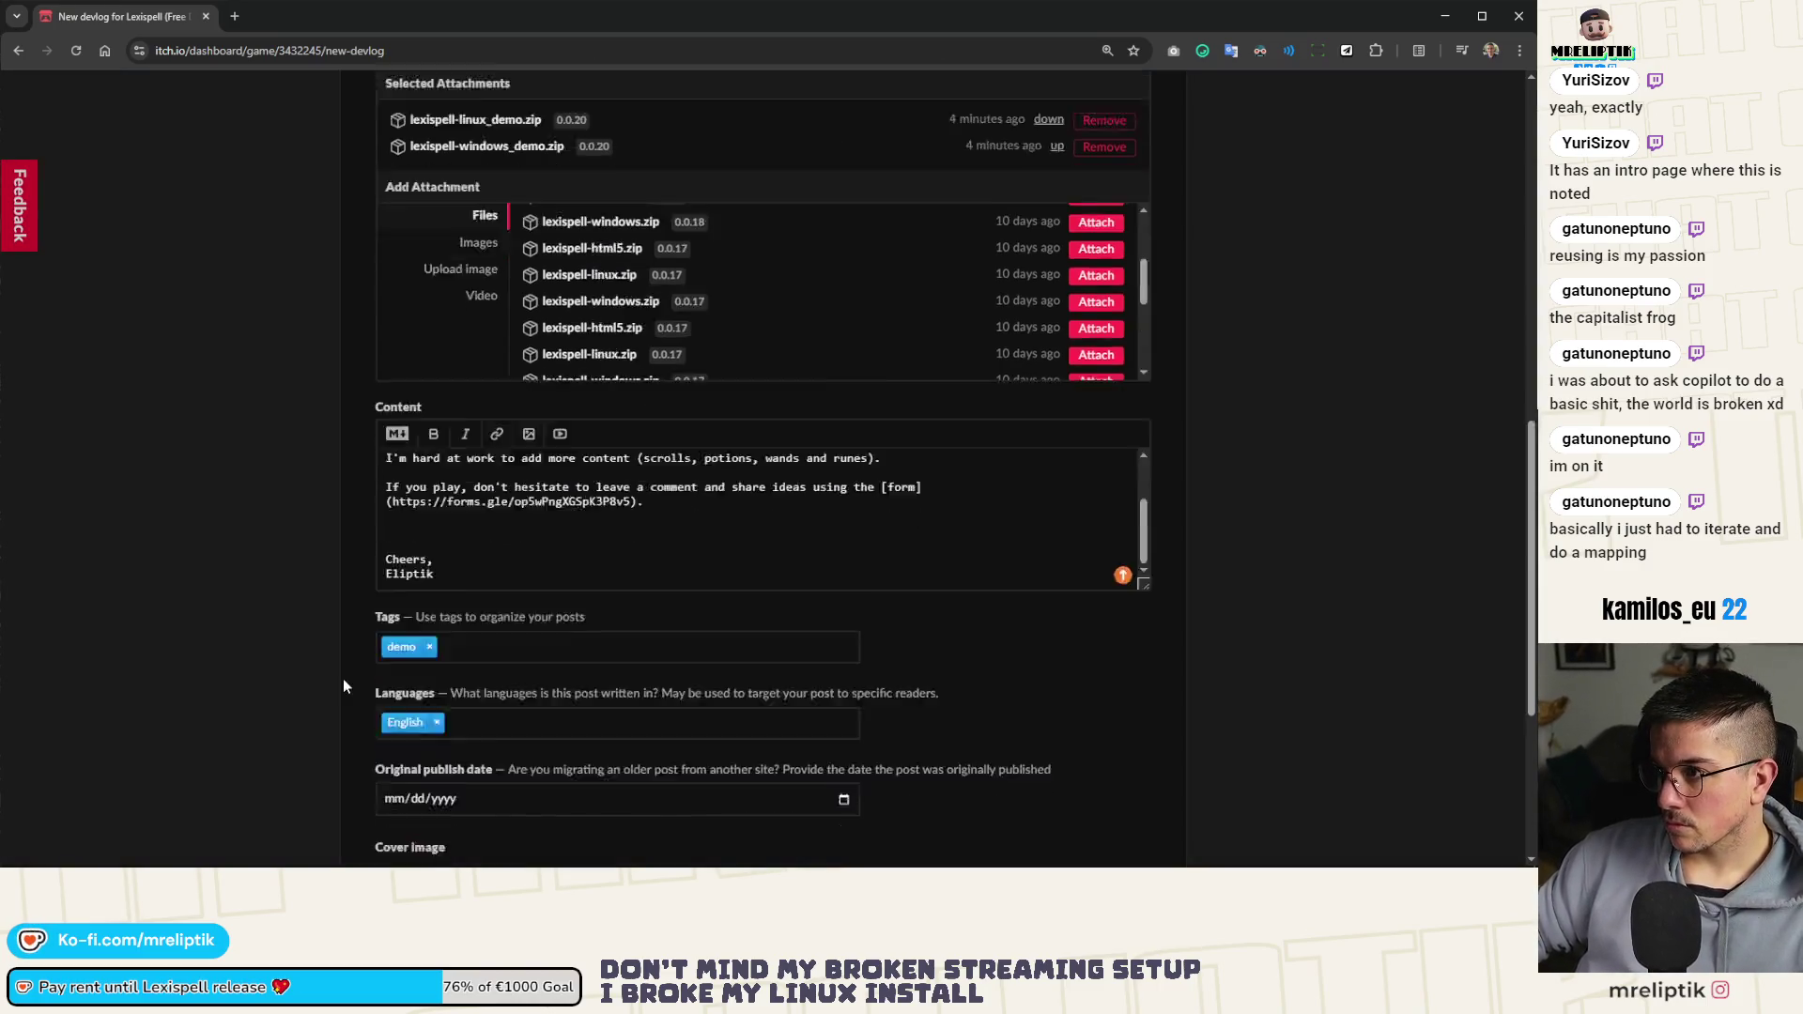
click(392, 716)
scroll(354, 675, up, 2)
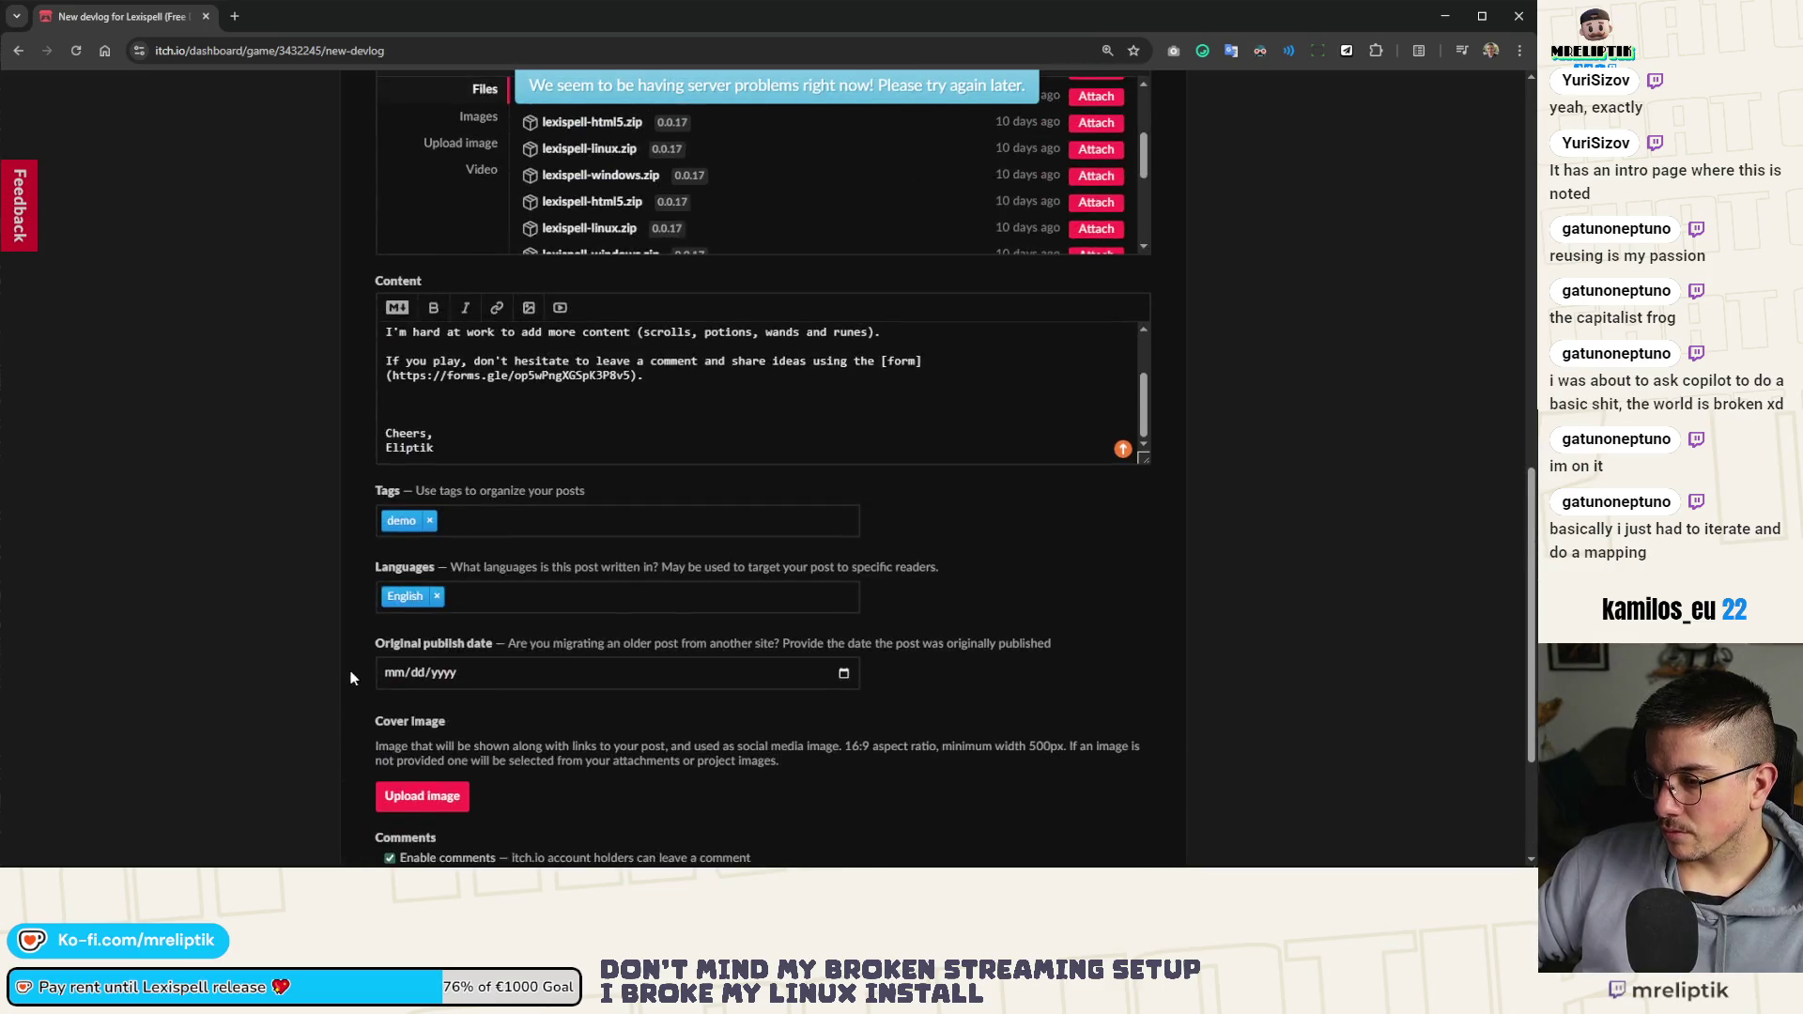
click(436, 721)
double_click(648, 159)
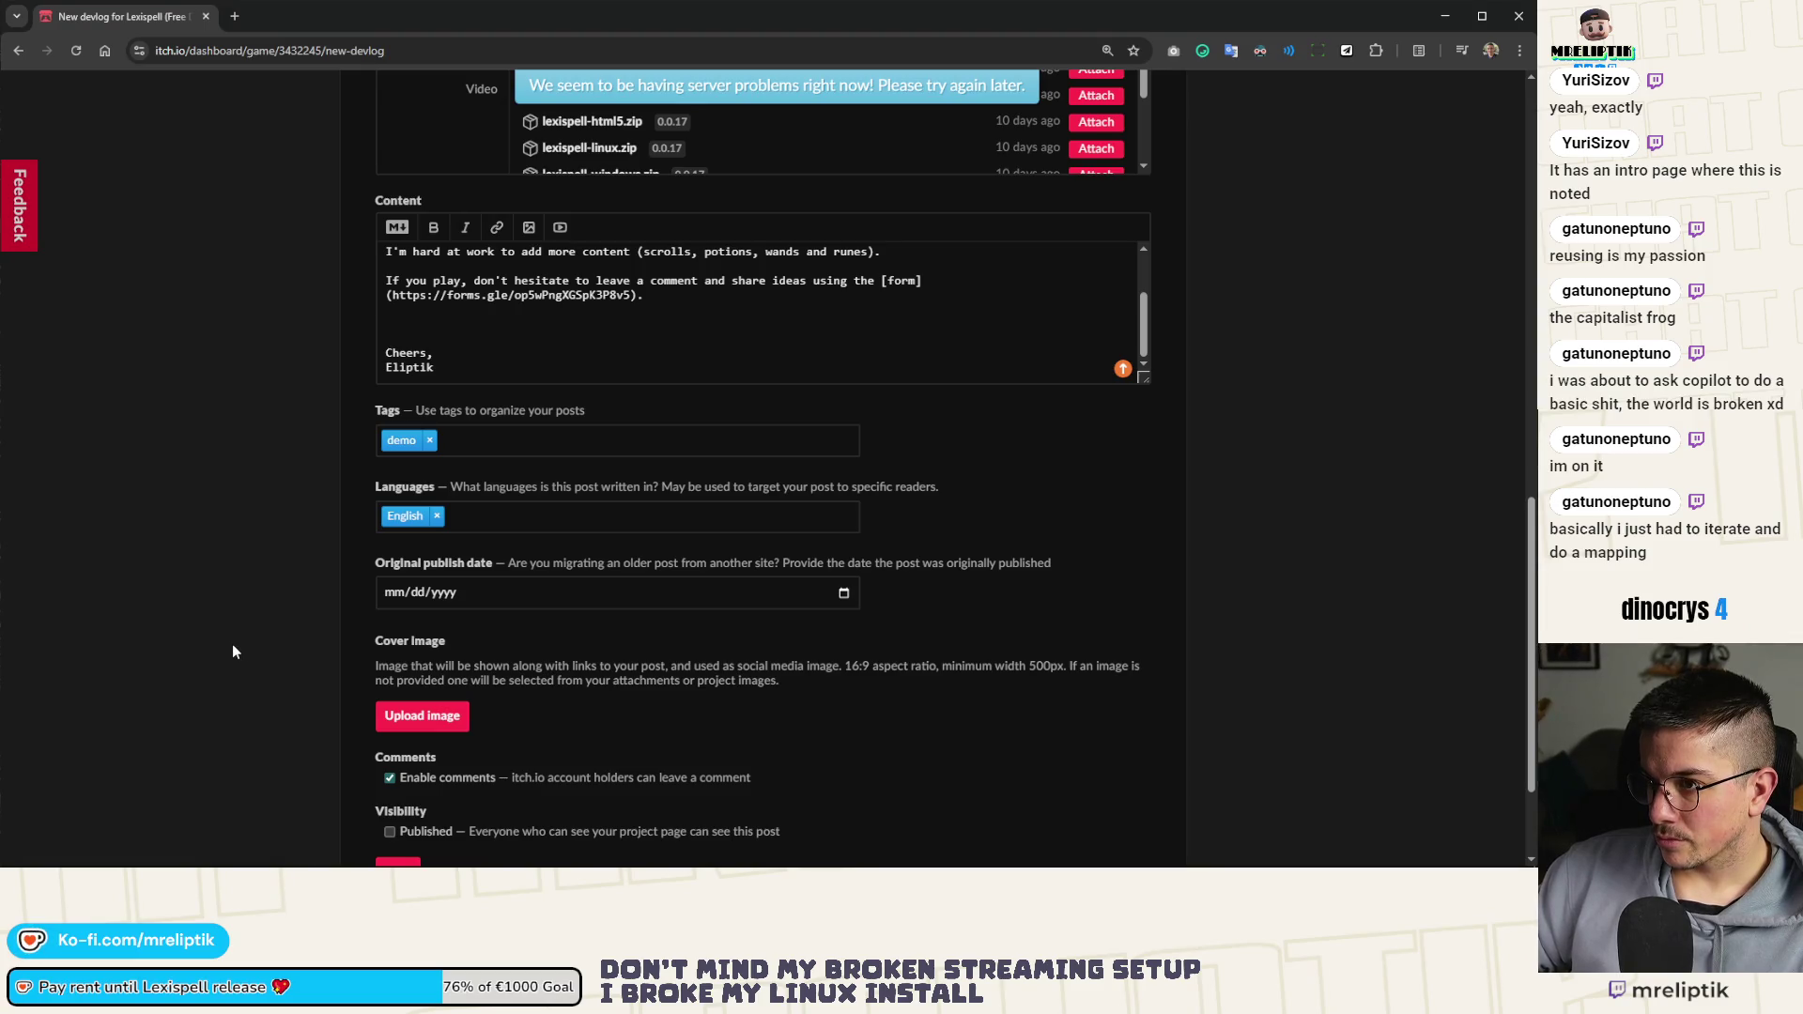
Select all the devlog text and move to the Steam event editor tab
scroll(282, 610, up, 3)
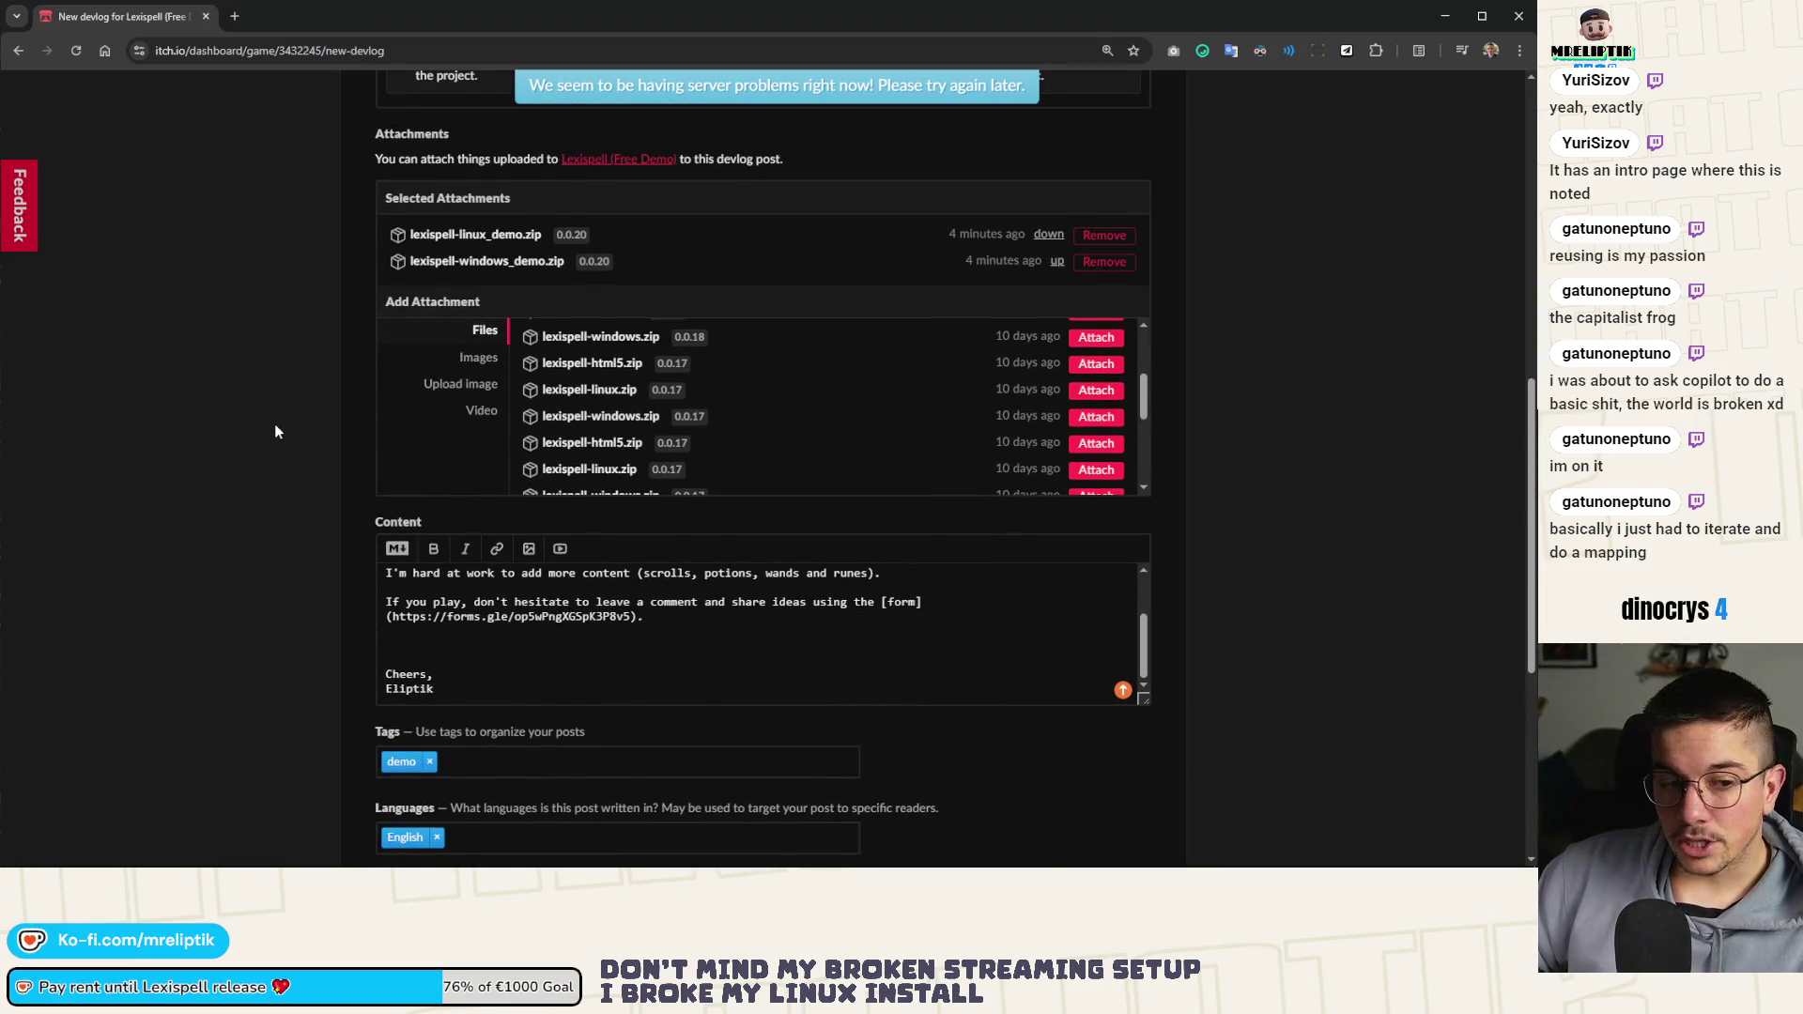
scroll(258, 376, up, 4)
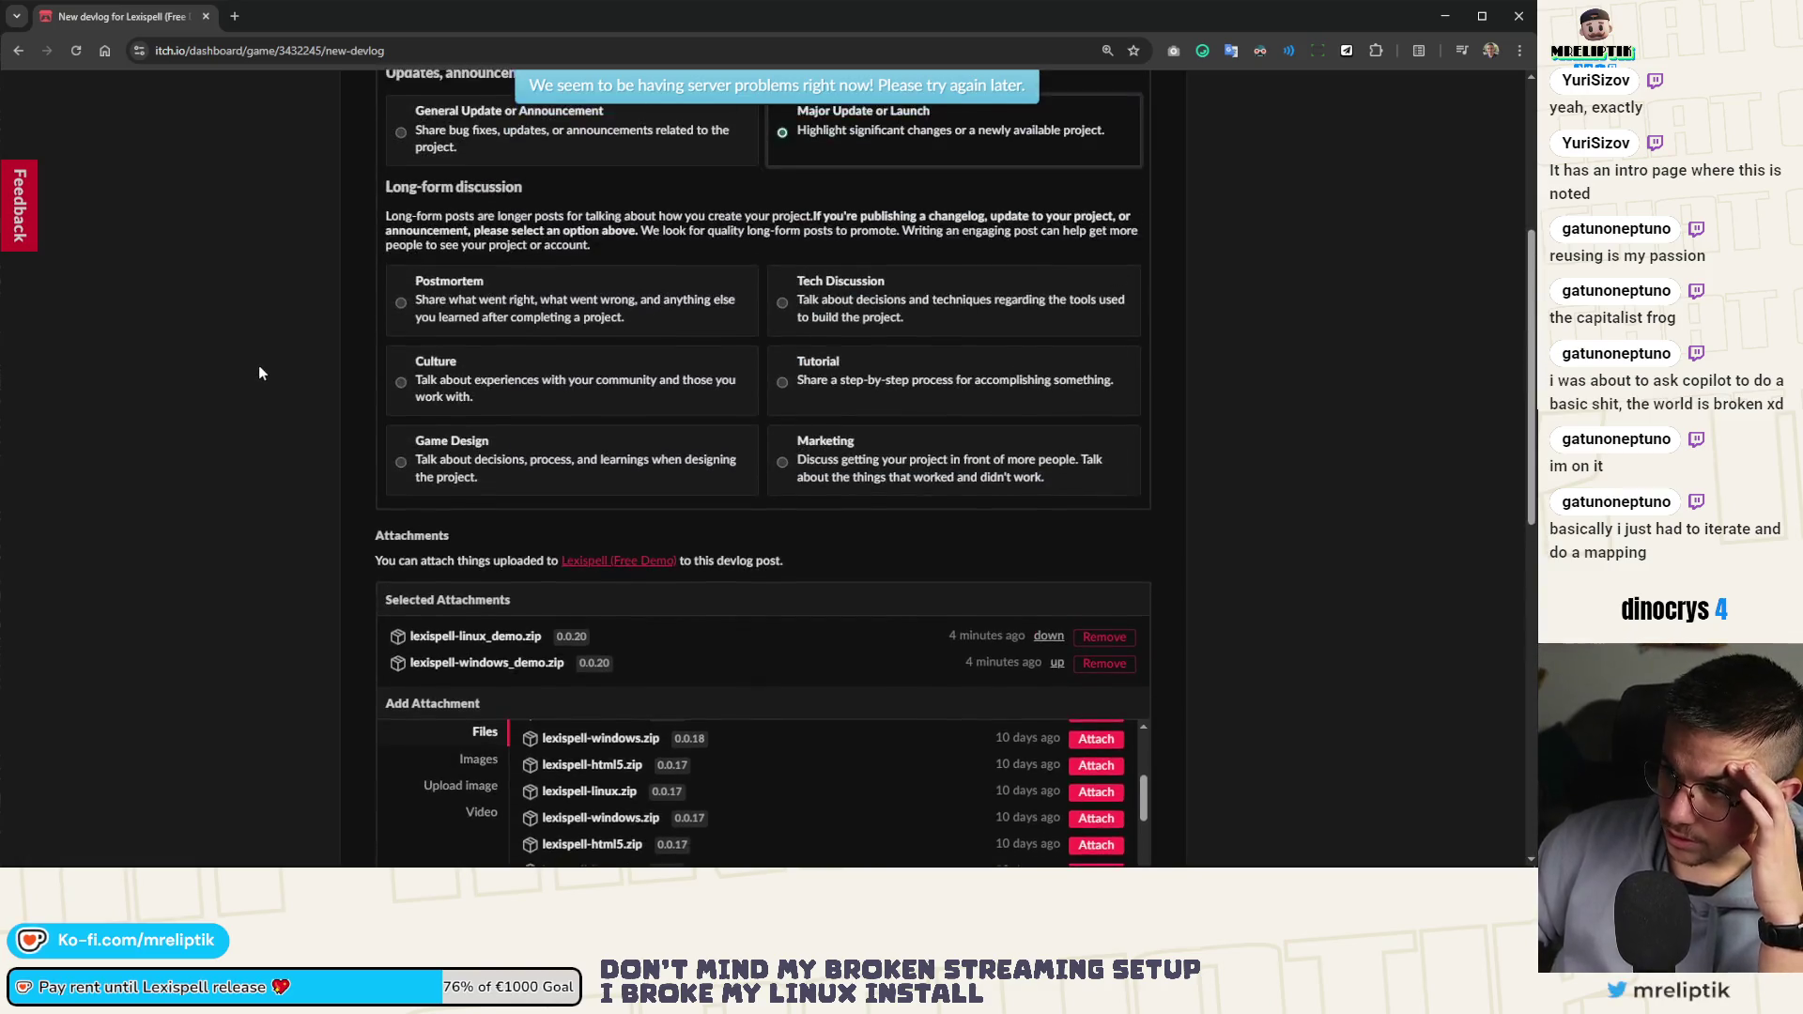
scroll(245, 470, down, 5)
key(alt+Tab)
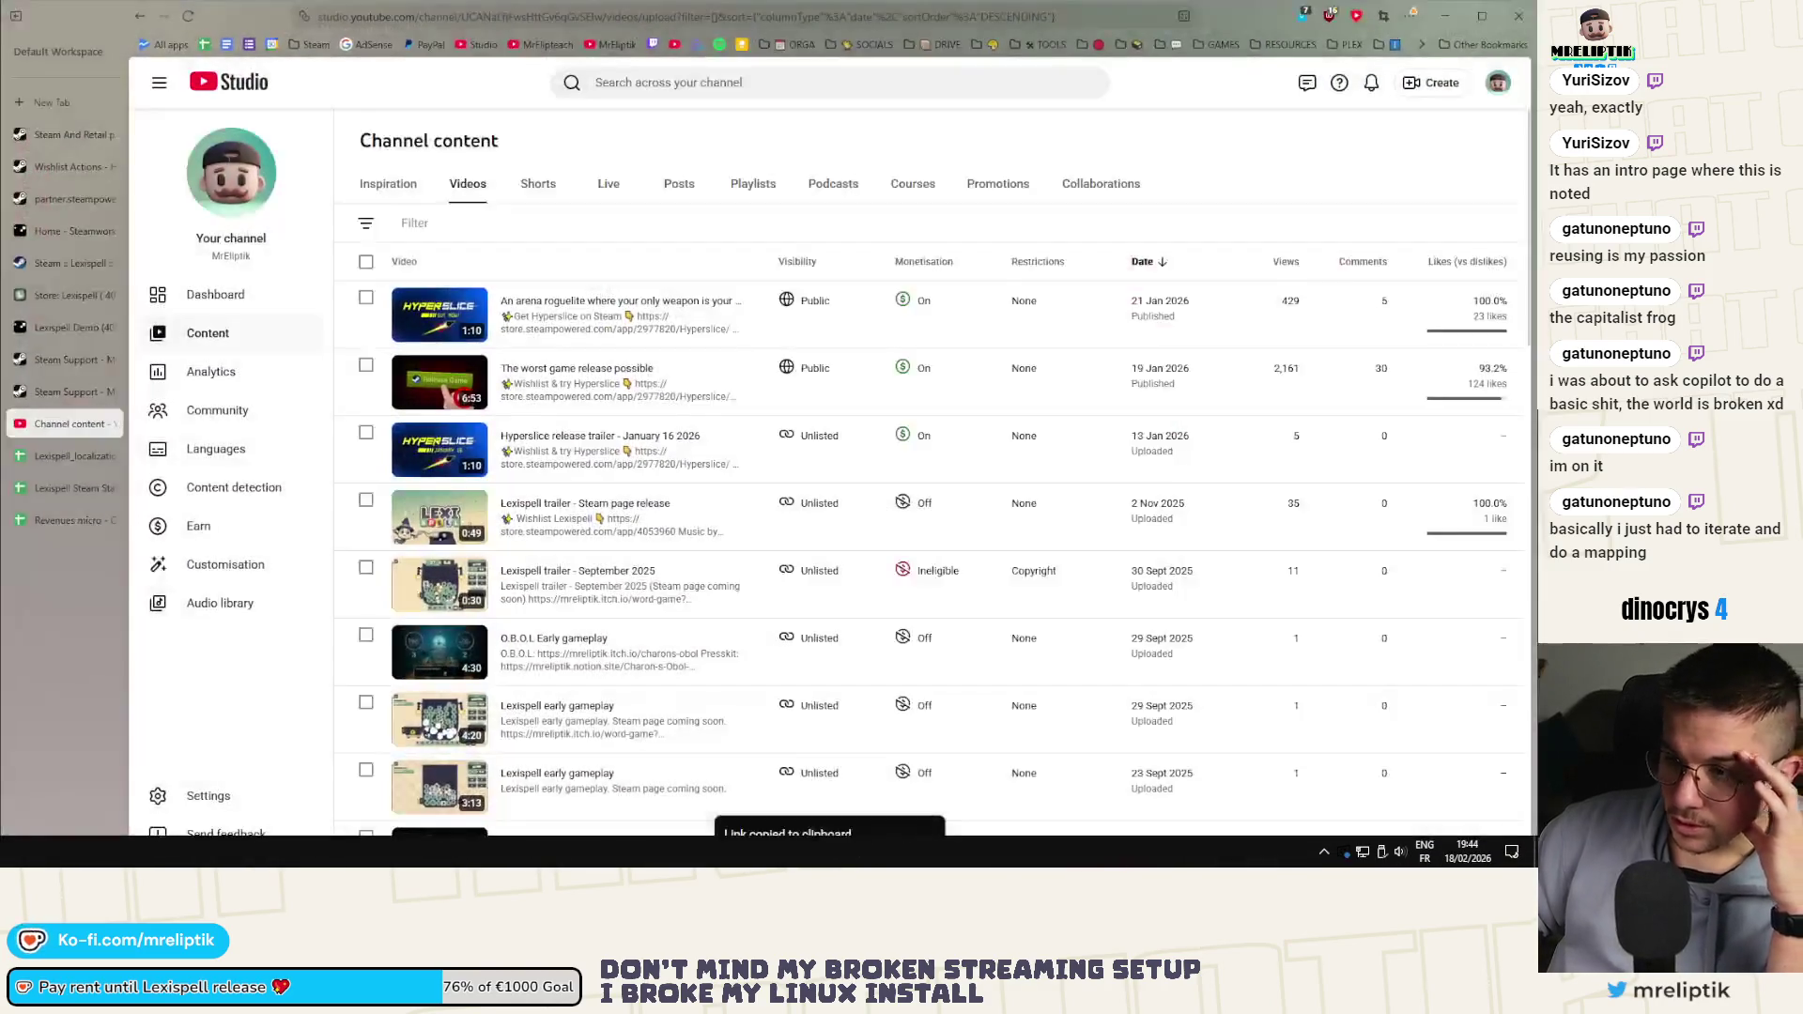
key(alt+Tab)
key(ctrl+a)
key(alt+Tab)
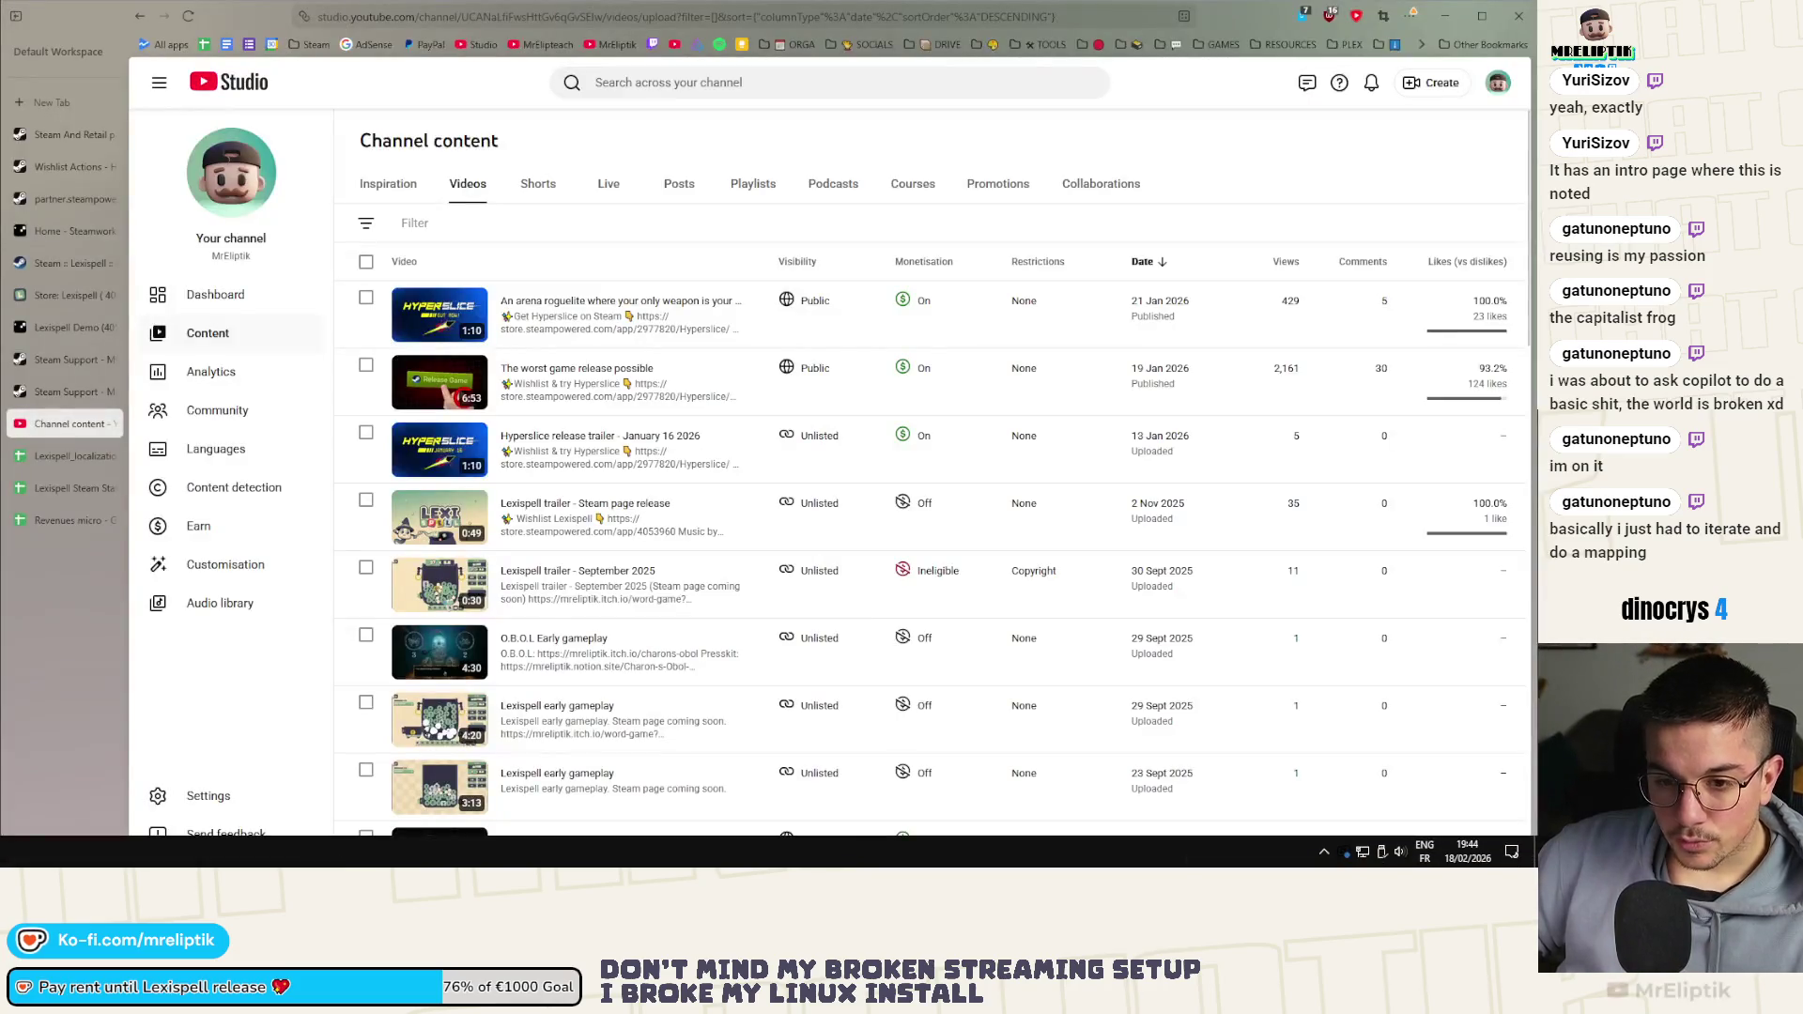
click(55, 297)
click(54, 265)
Paste the devlog recap text below the French Localization bullet
scroll(393, 550, down, 4)
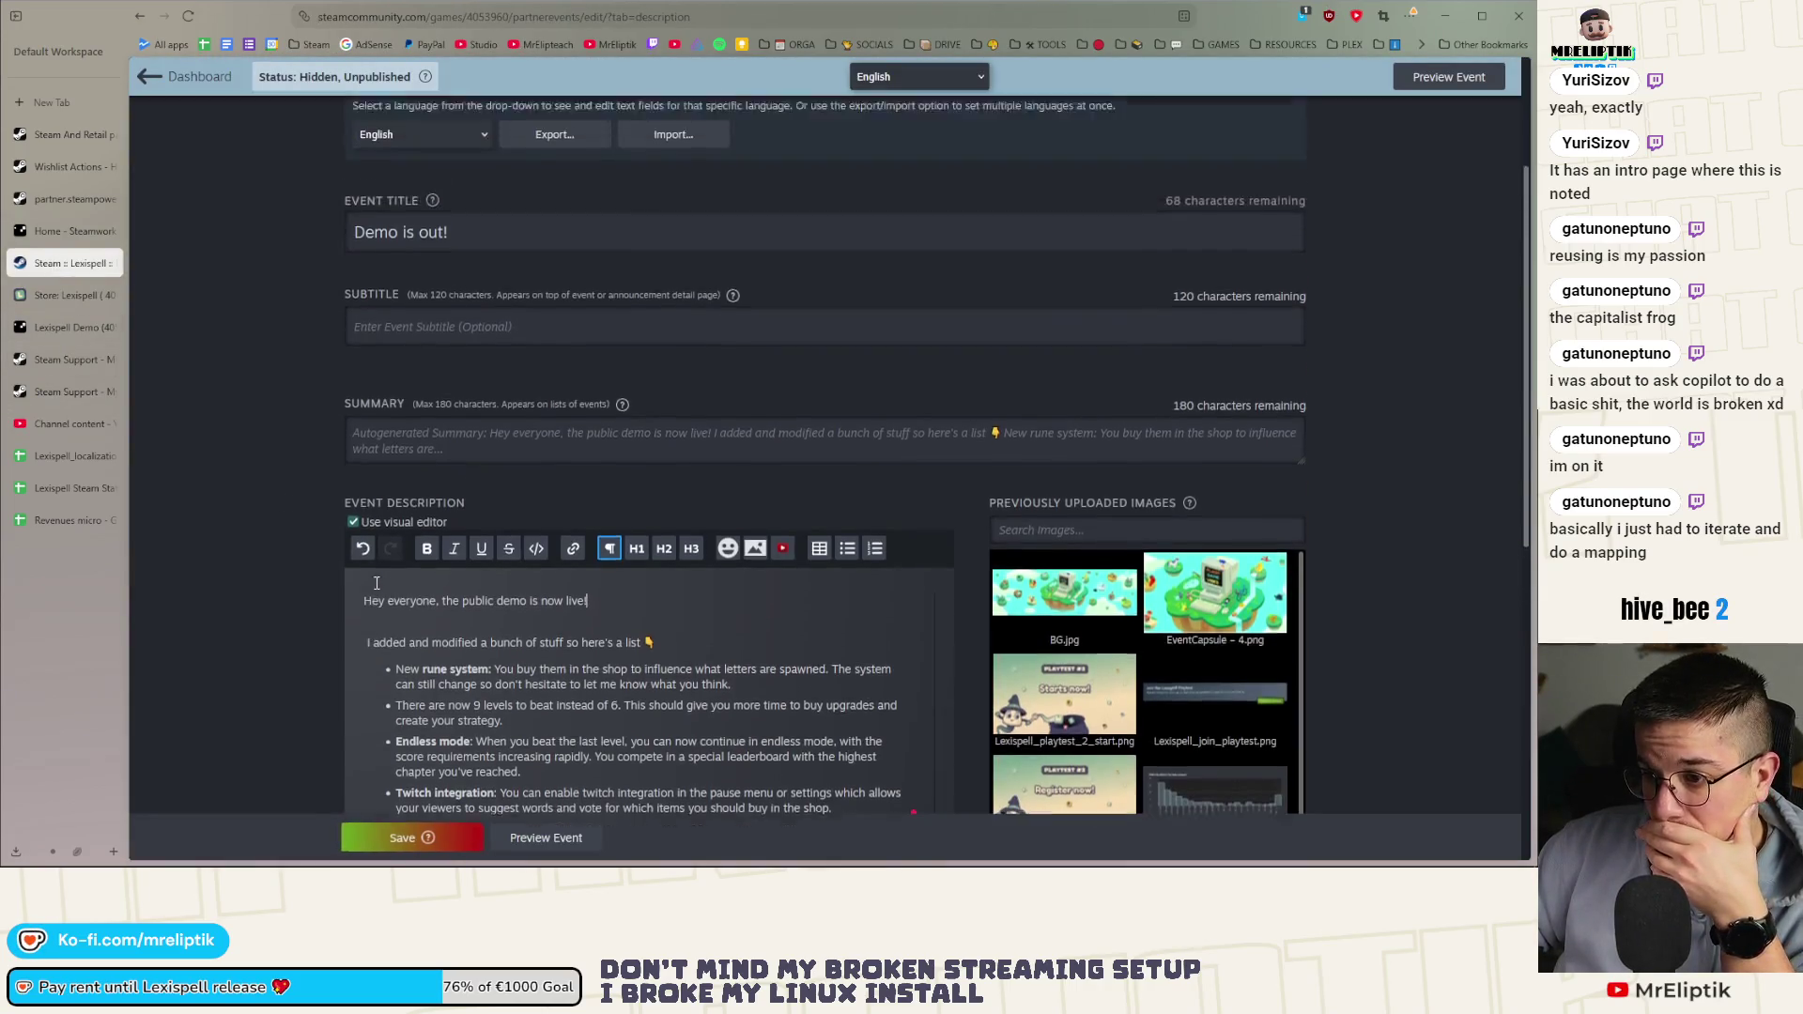
scroll(377, 581, down, 1)
scroll(395, 508, up, 1)
click(411, 435)
key(ctrl+v)
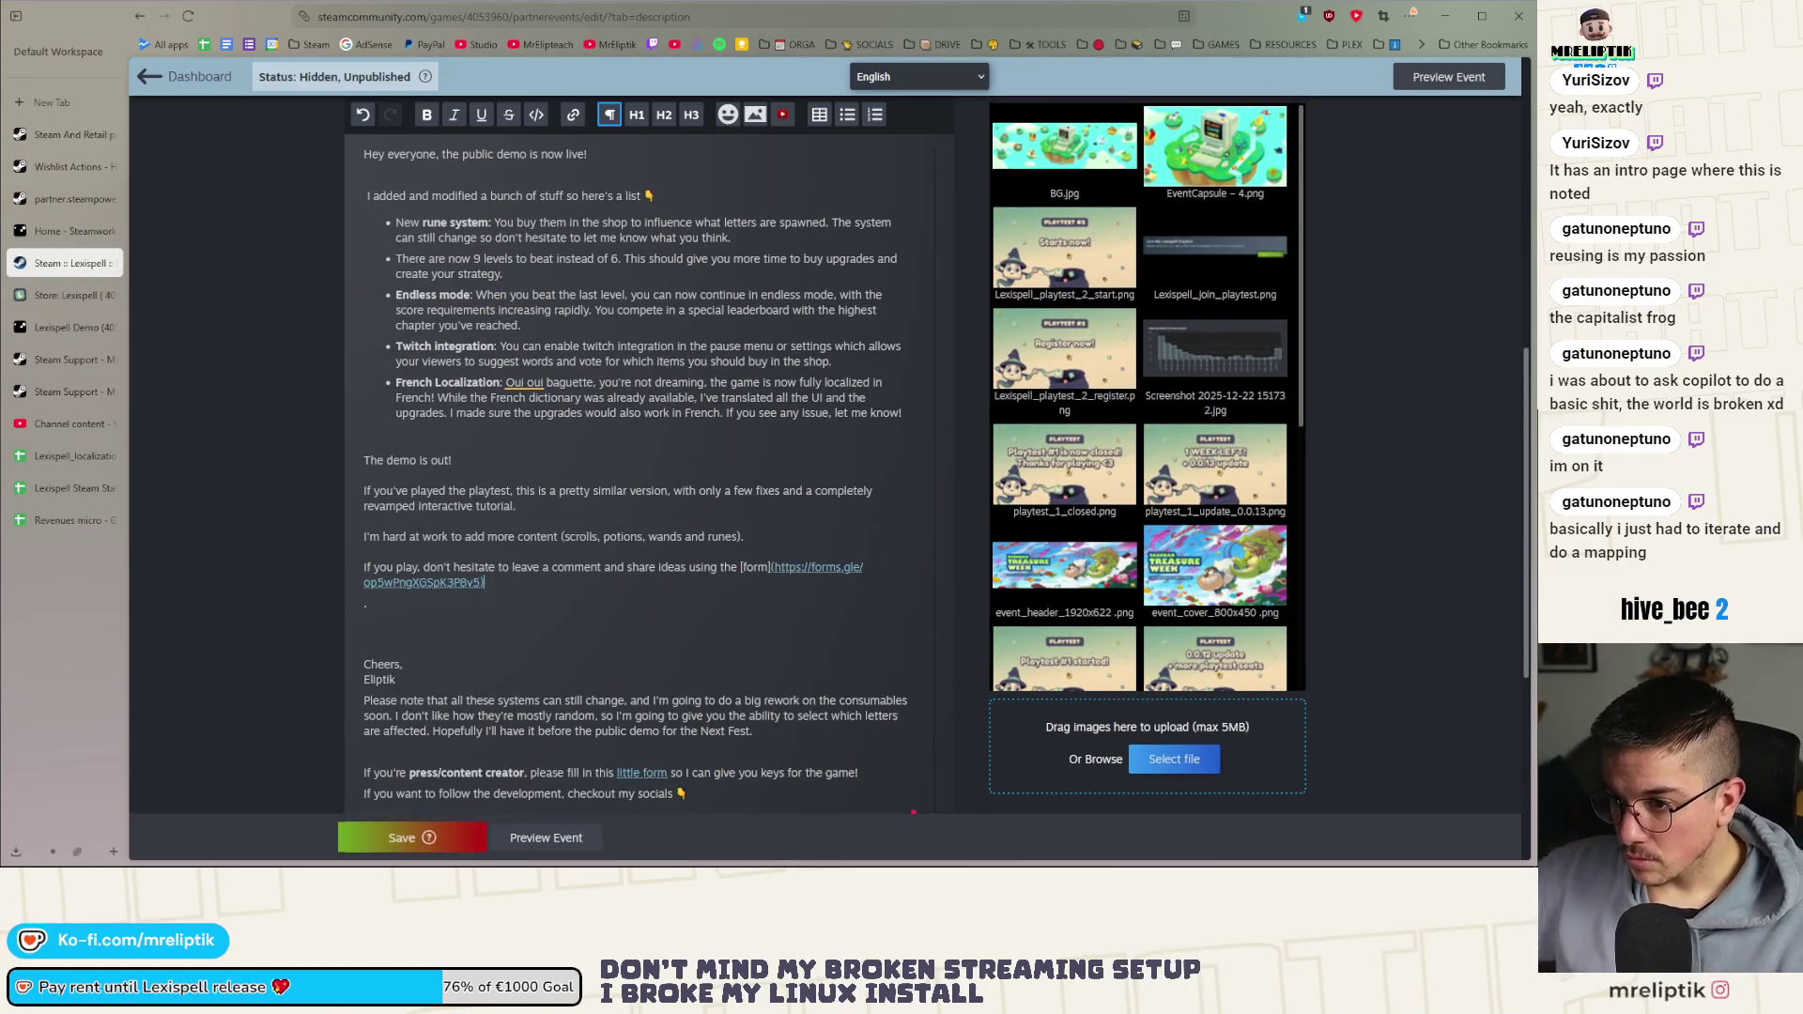
Inspect the pasted forms link's settings and close them unchanged
scroll(549, 485, down, 2)
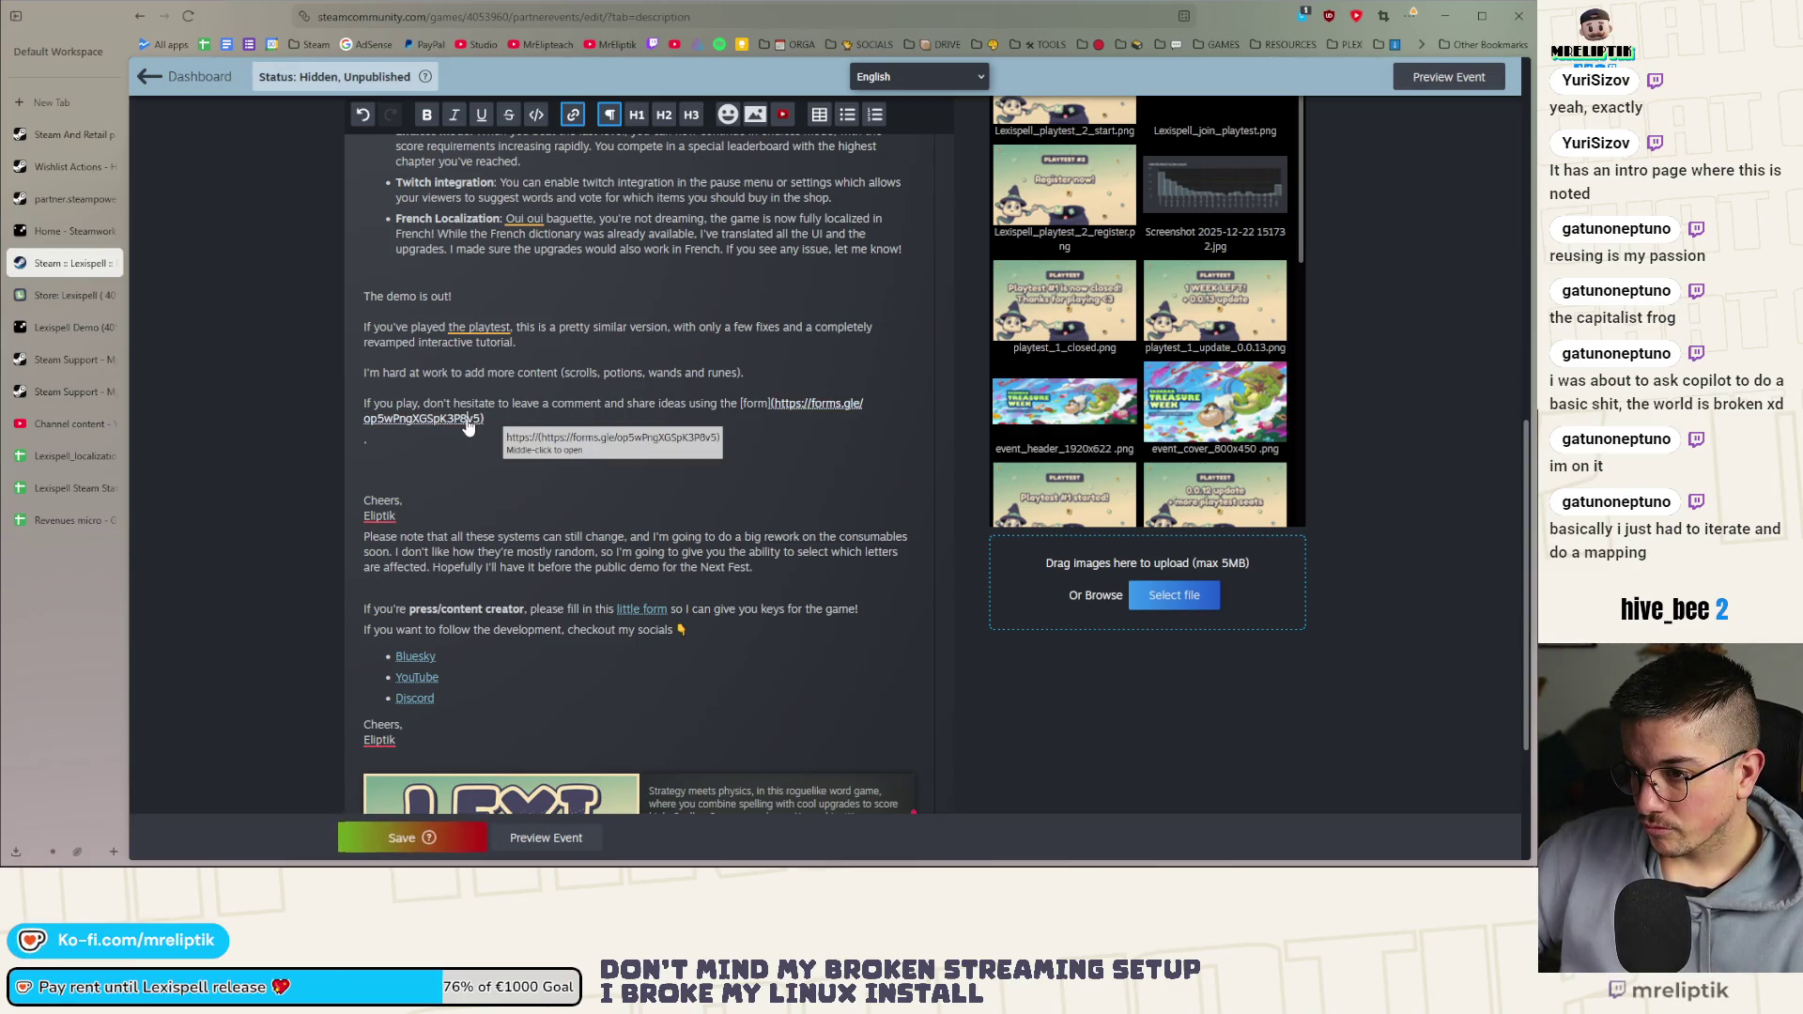
click(571, 114)
click(826, 351)
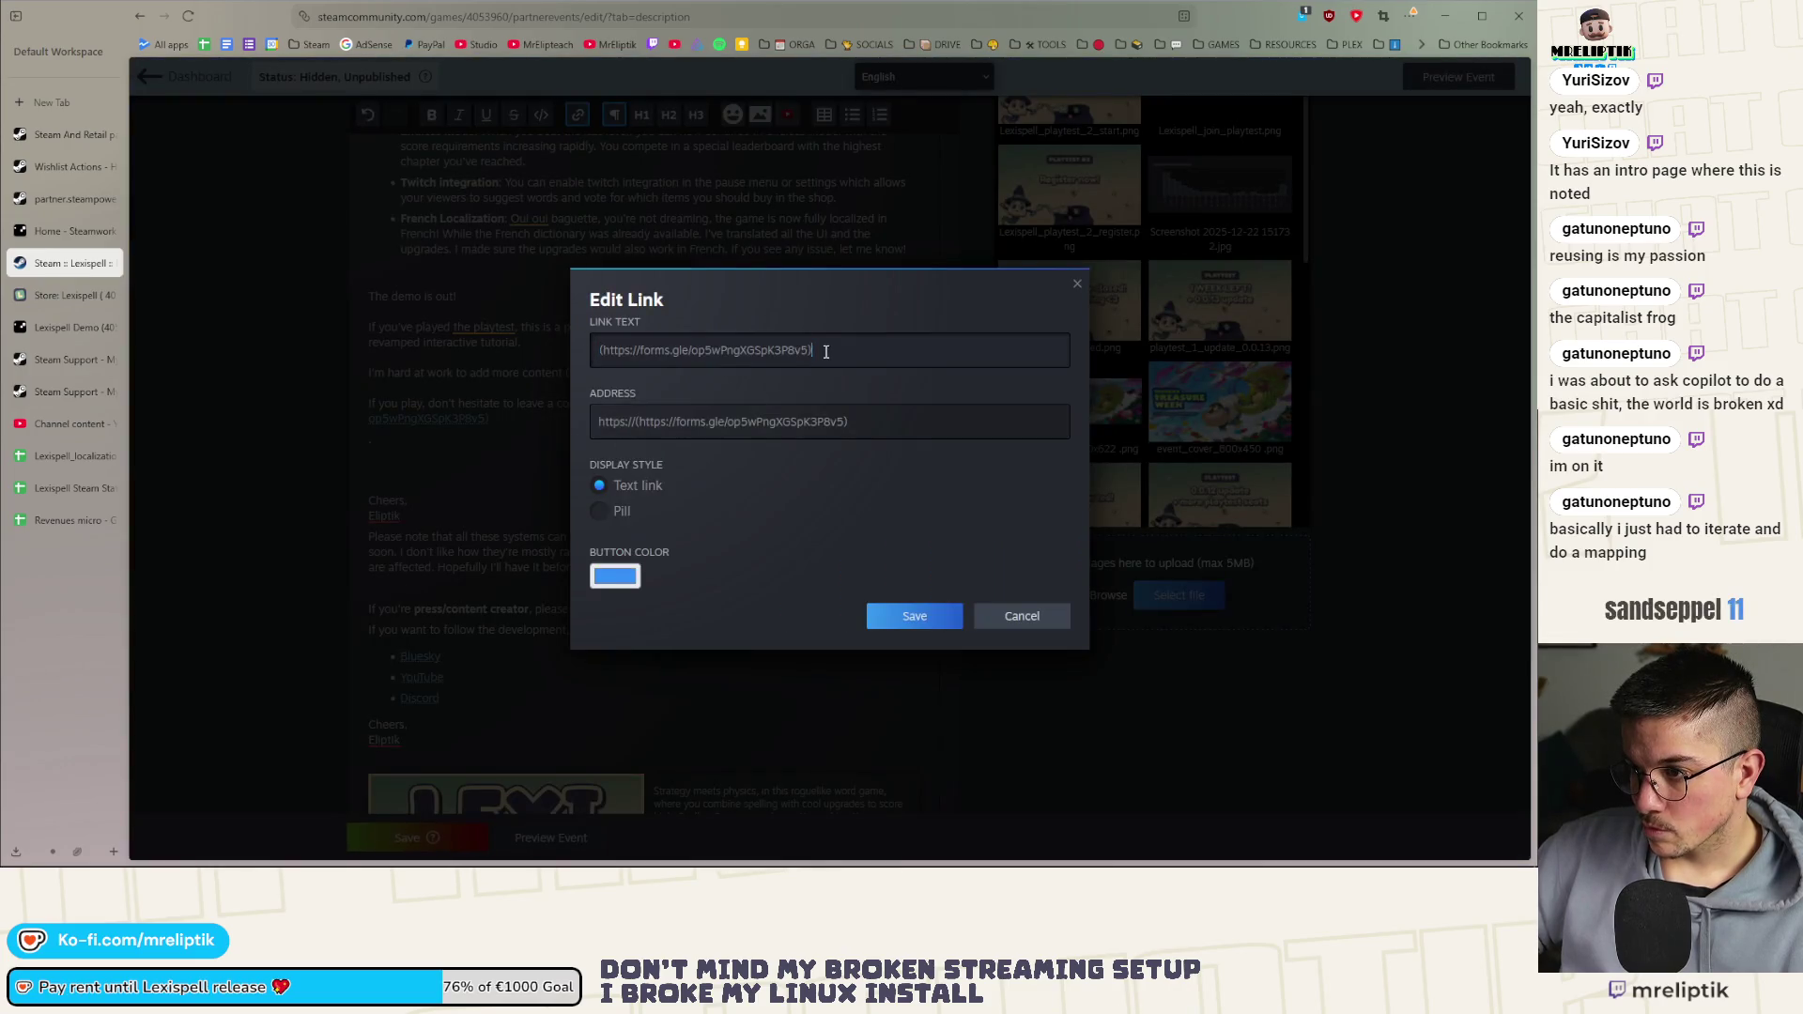
drag(797, 354, 788, 353)
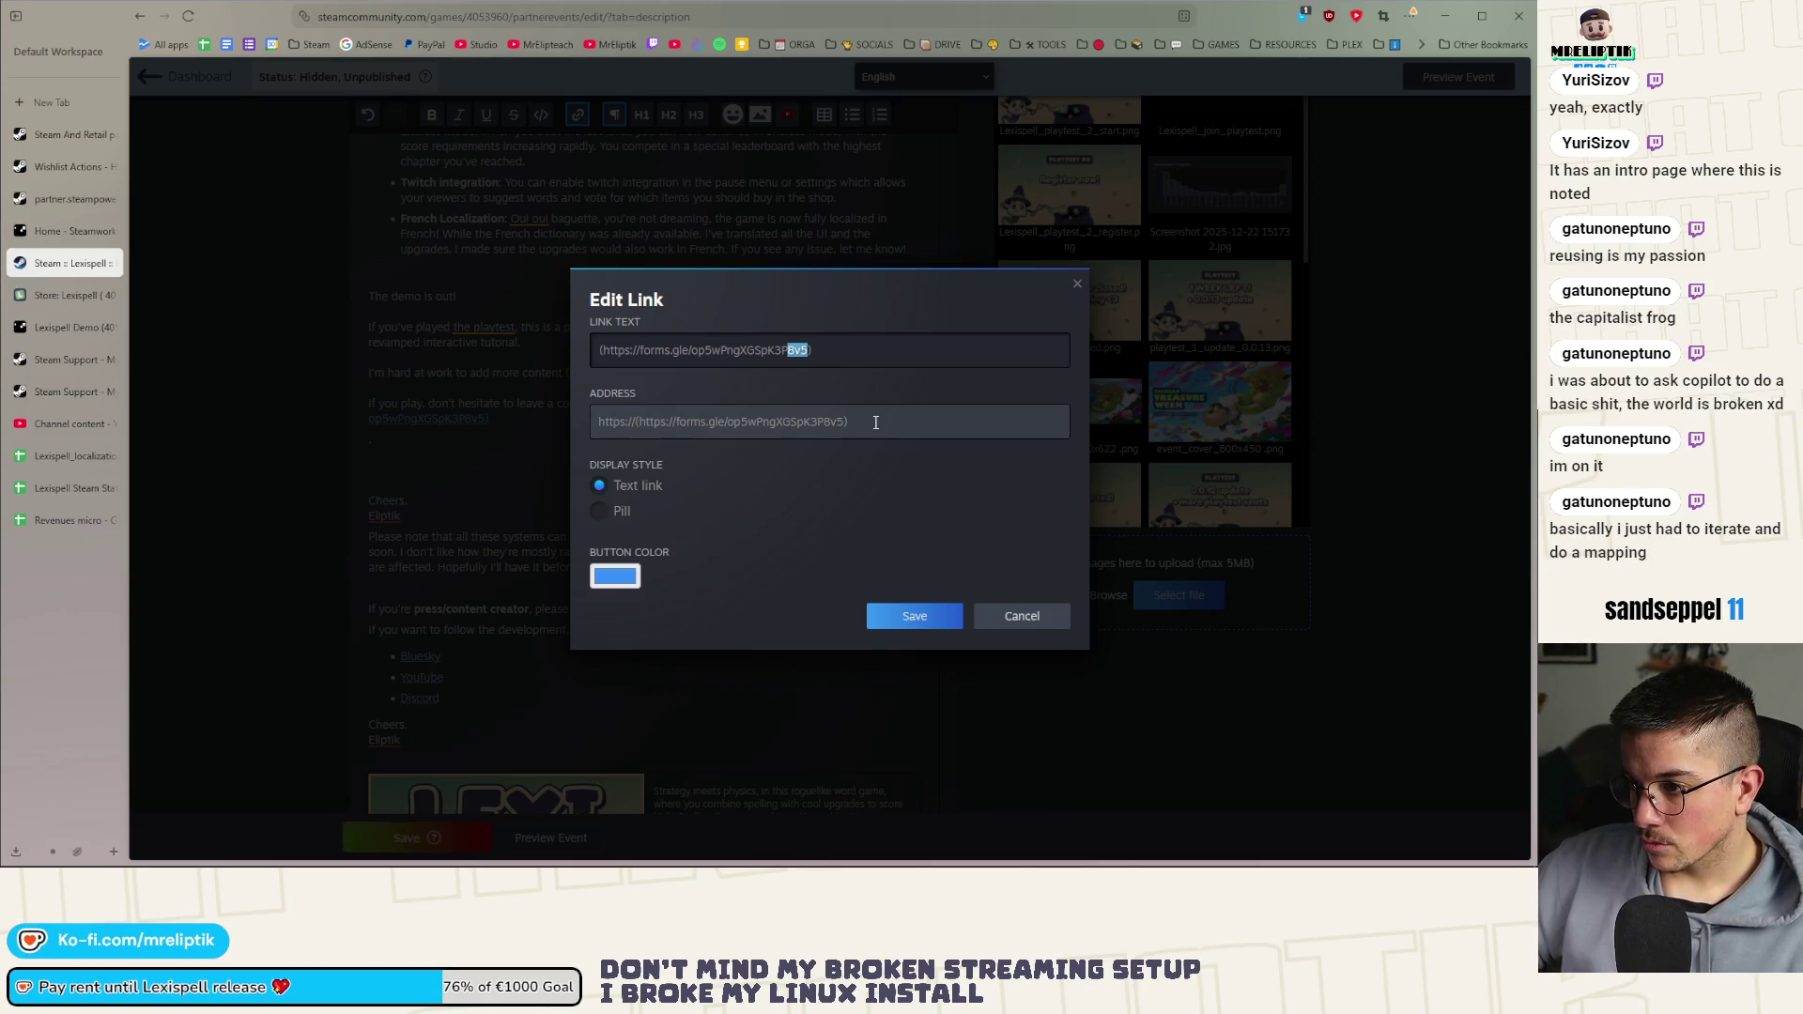
drag(807, 353, 615, 355)
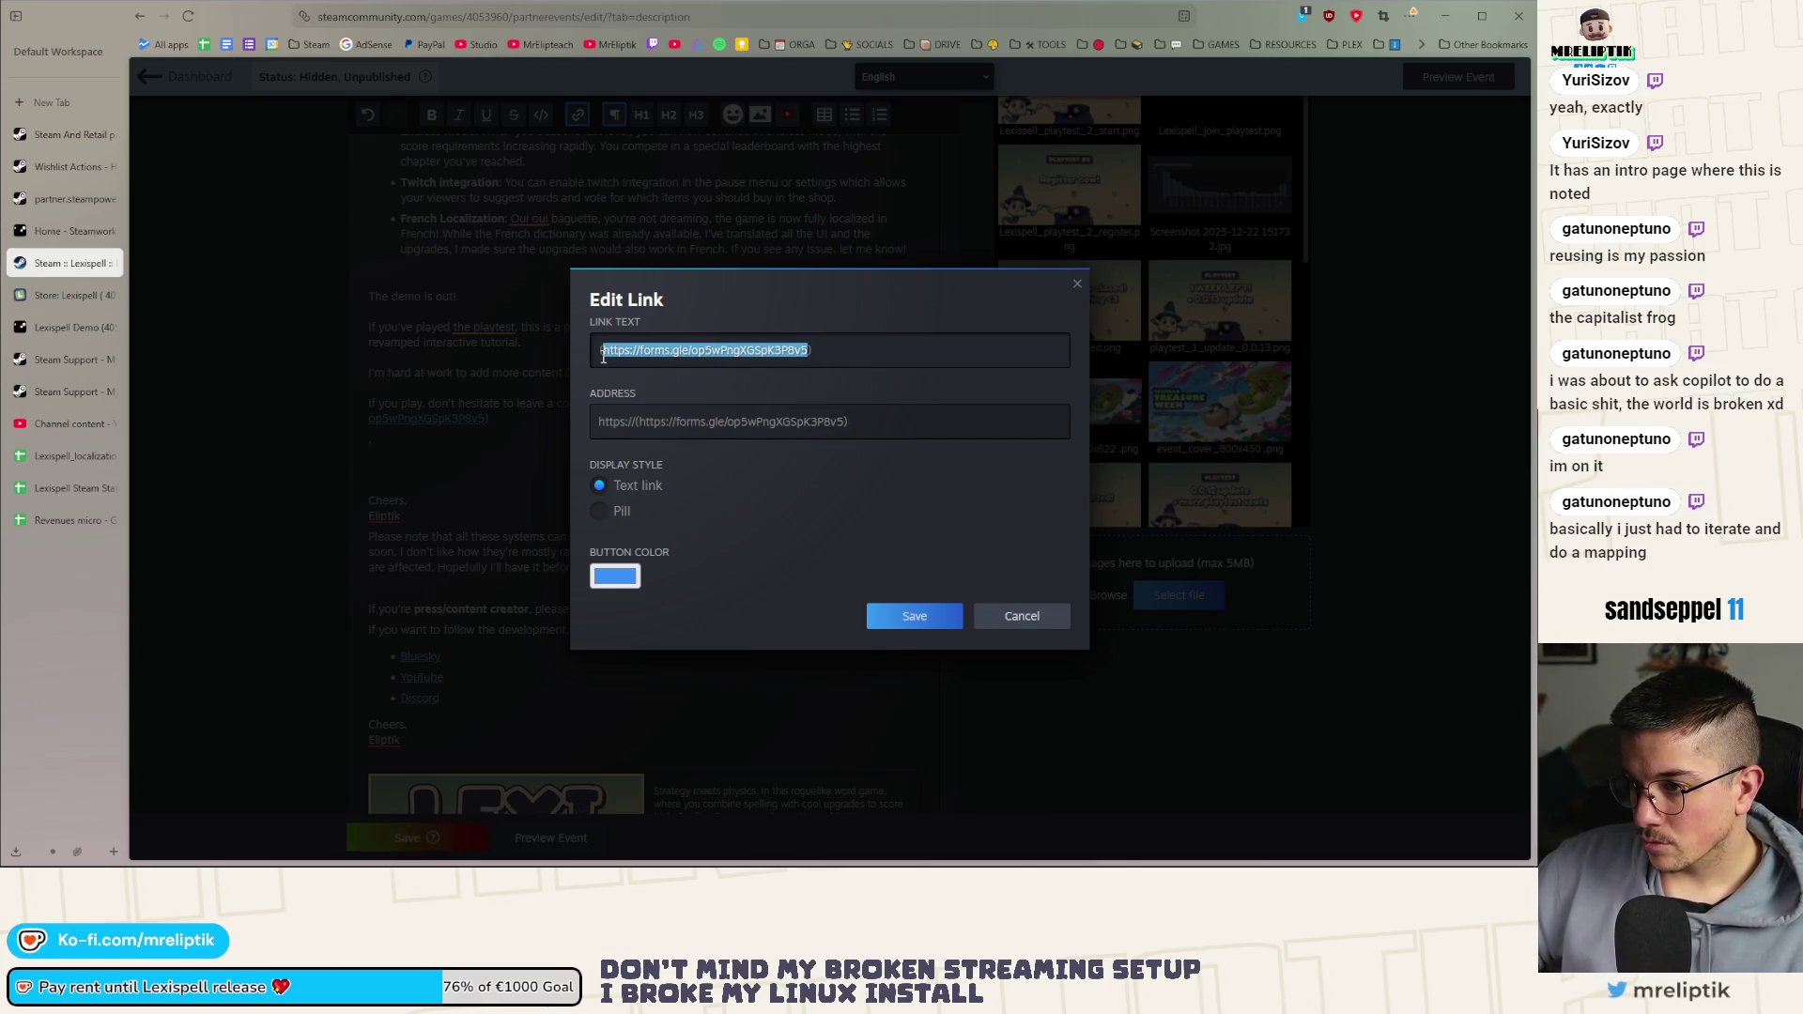
click(1030, 618)
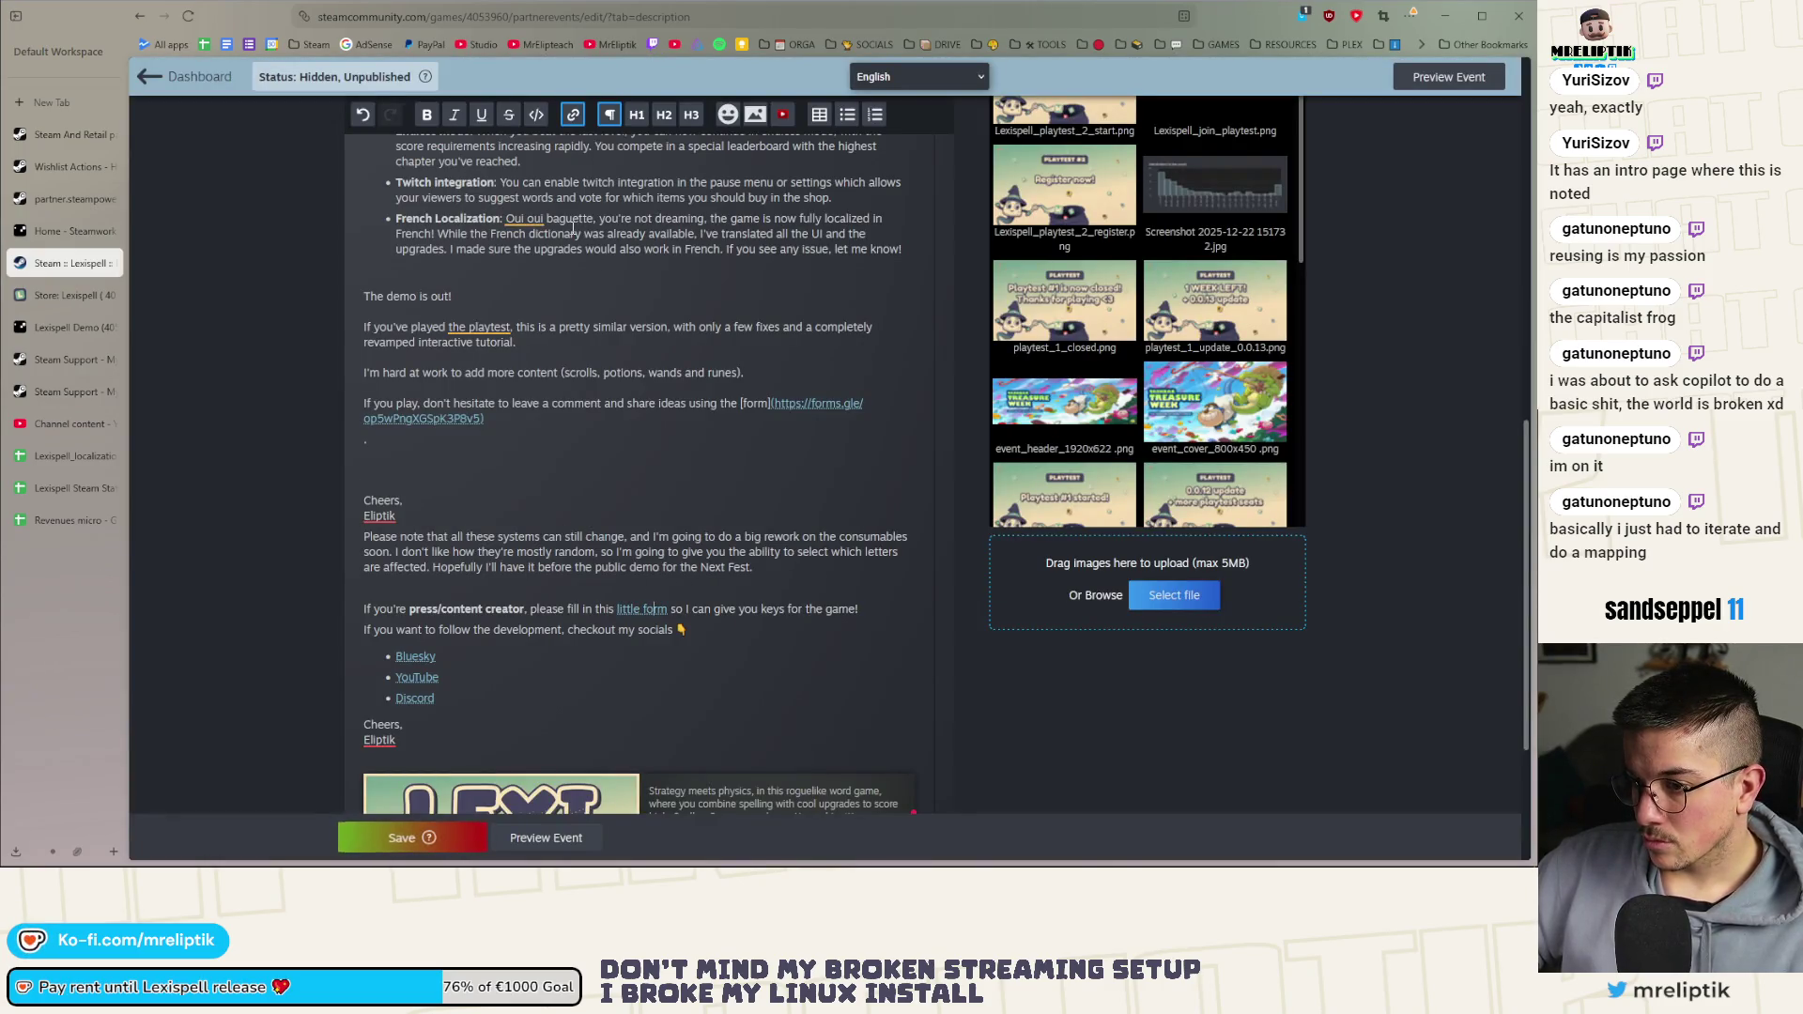
Insert a blank paragraph above the press line and begin it with 'Send your'
click(484, 694)
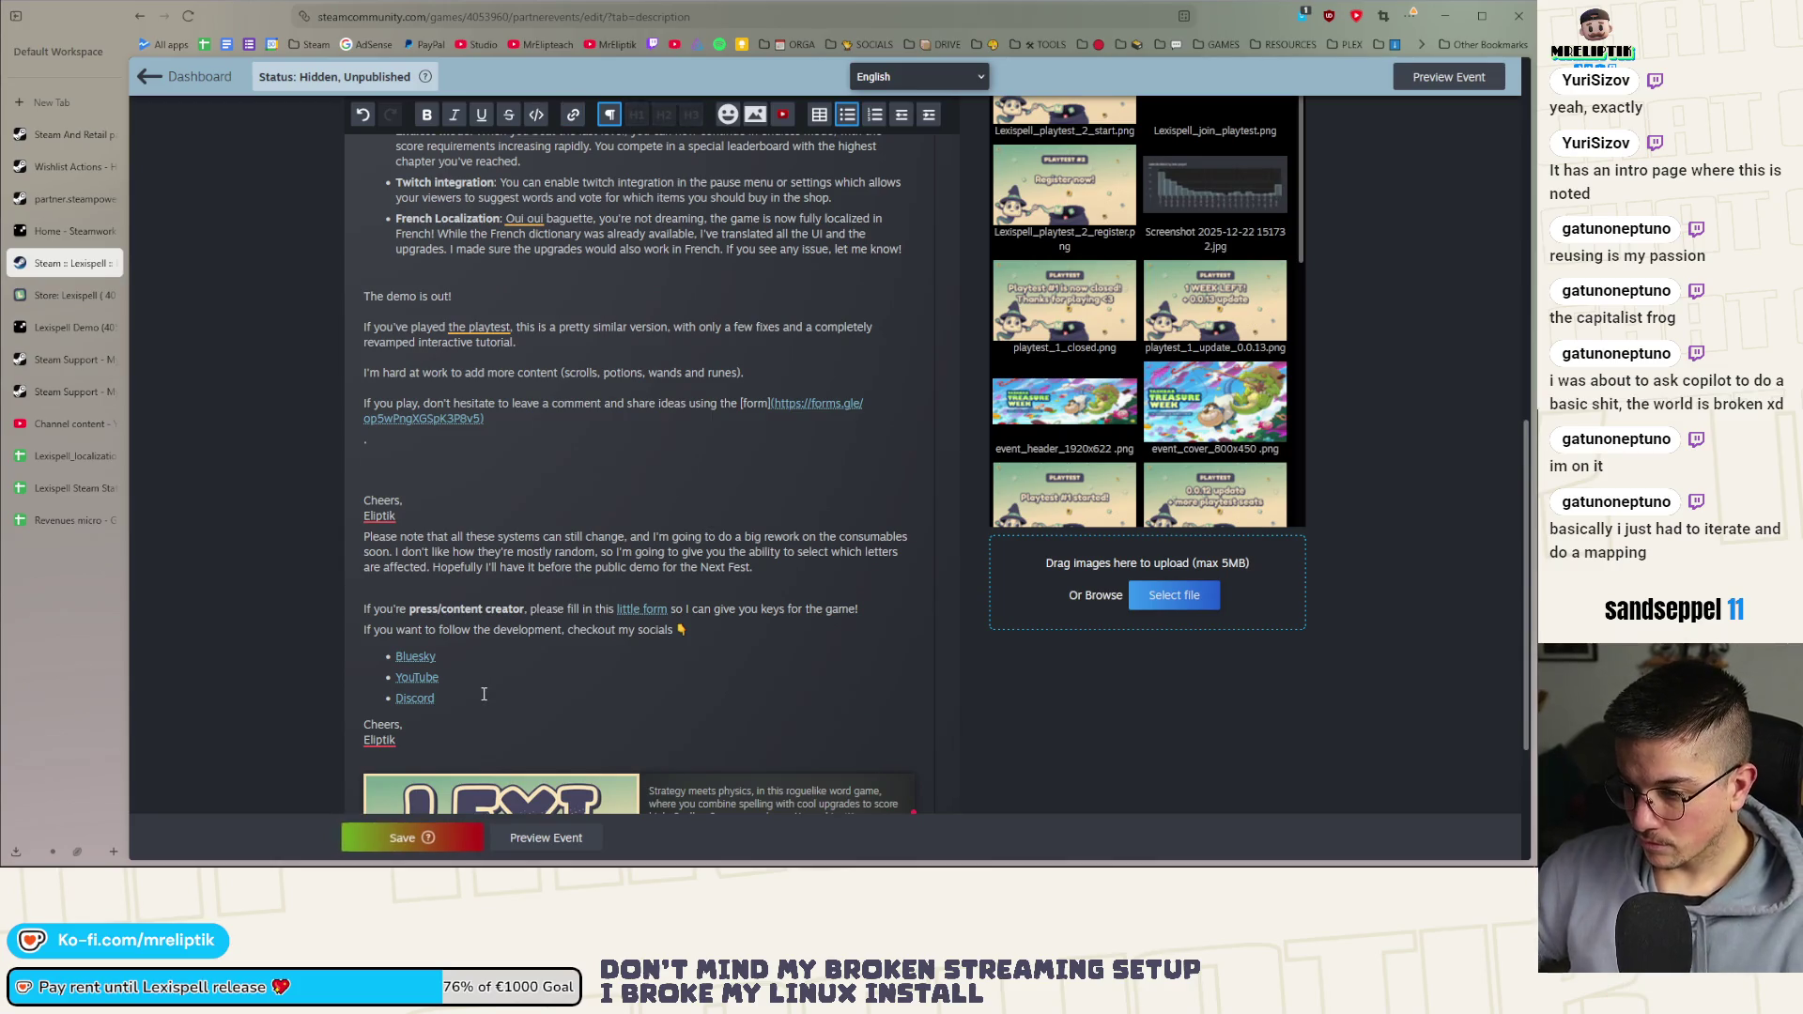
key(Return)
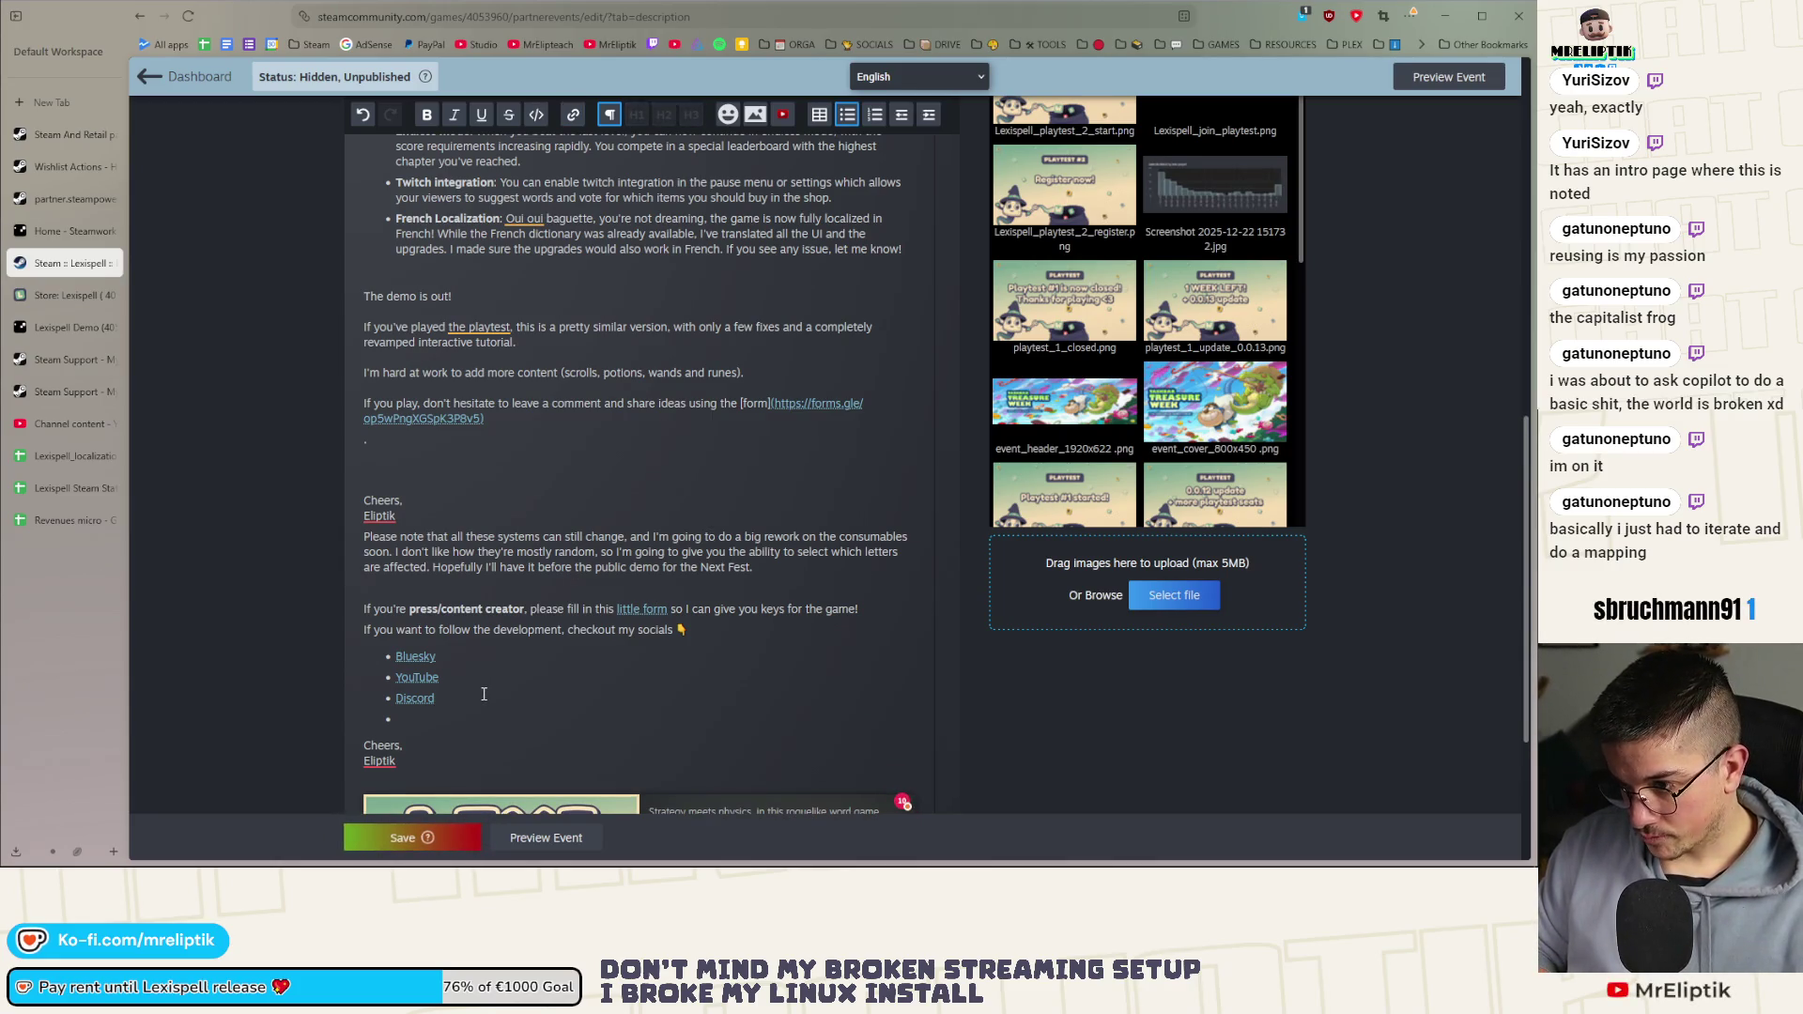
key(BackSpace)
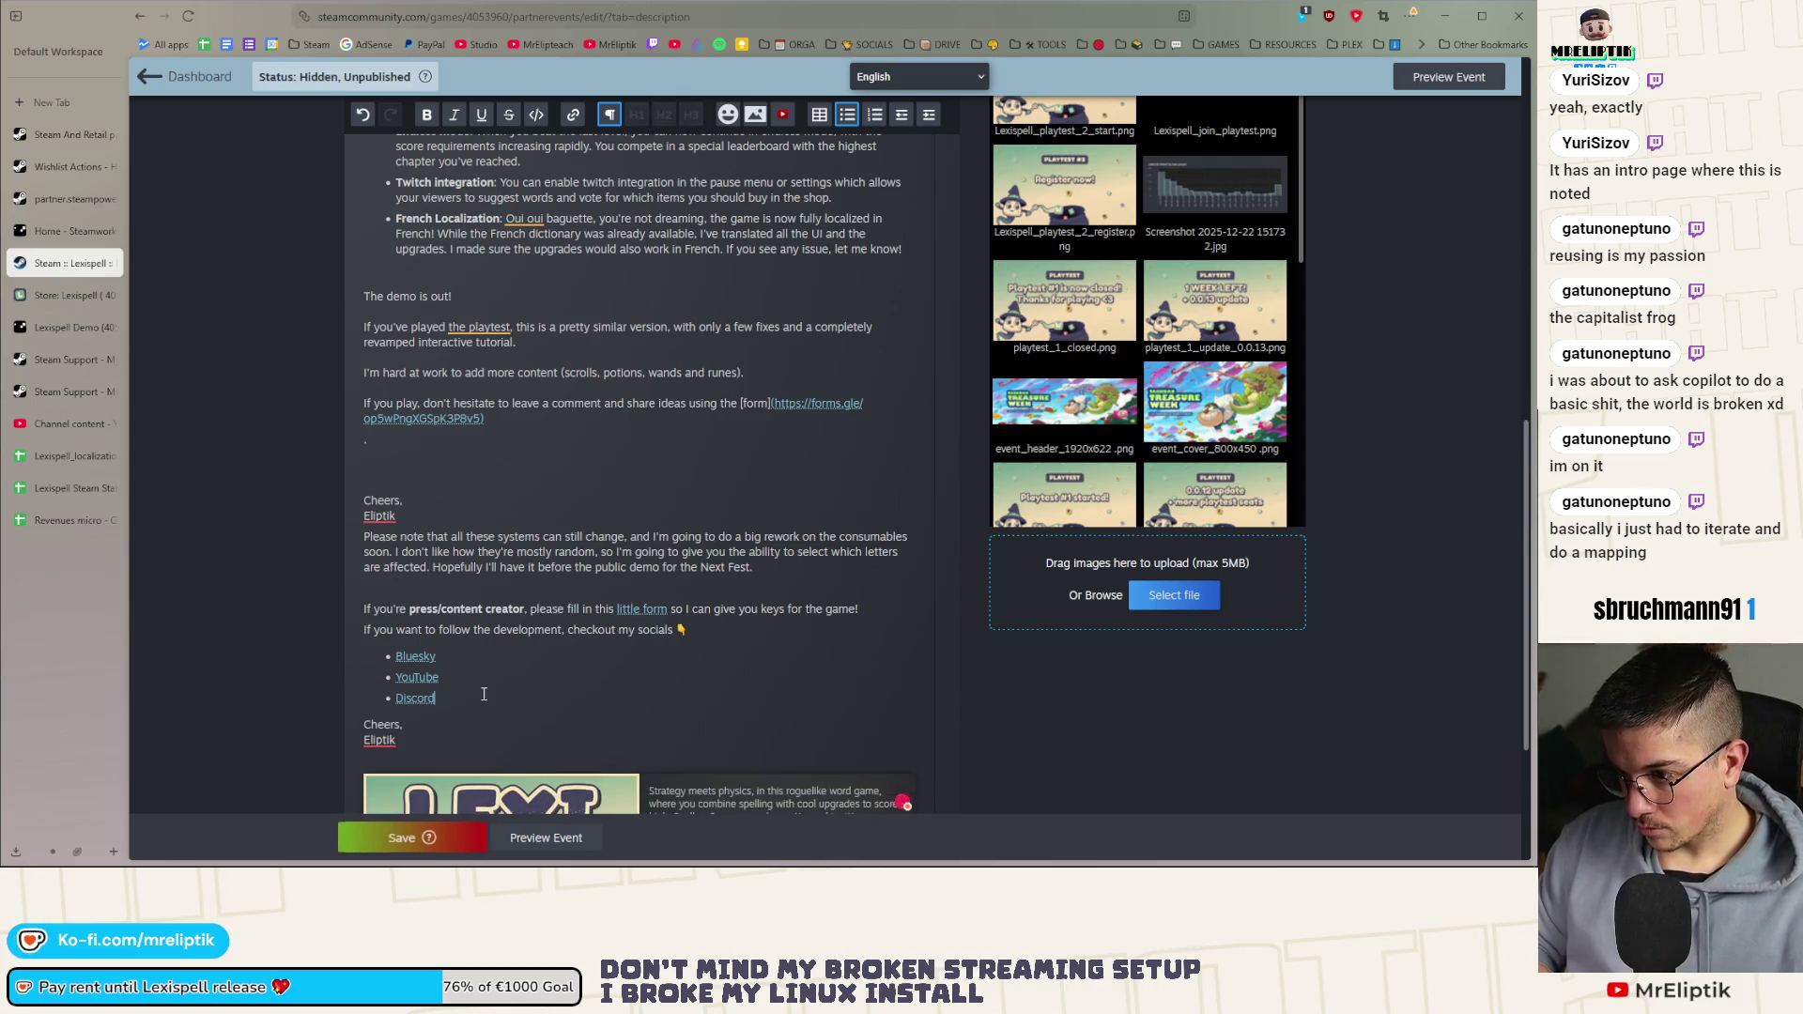
click(486, 469)
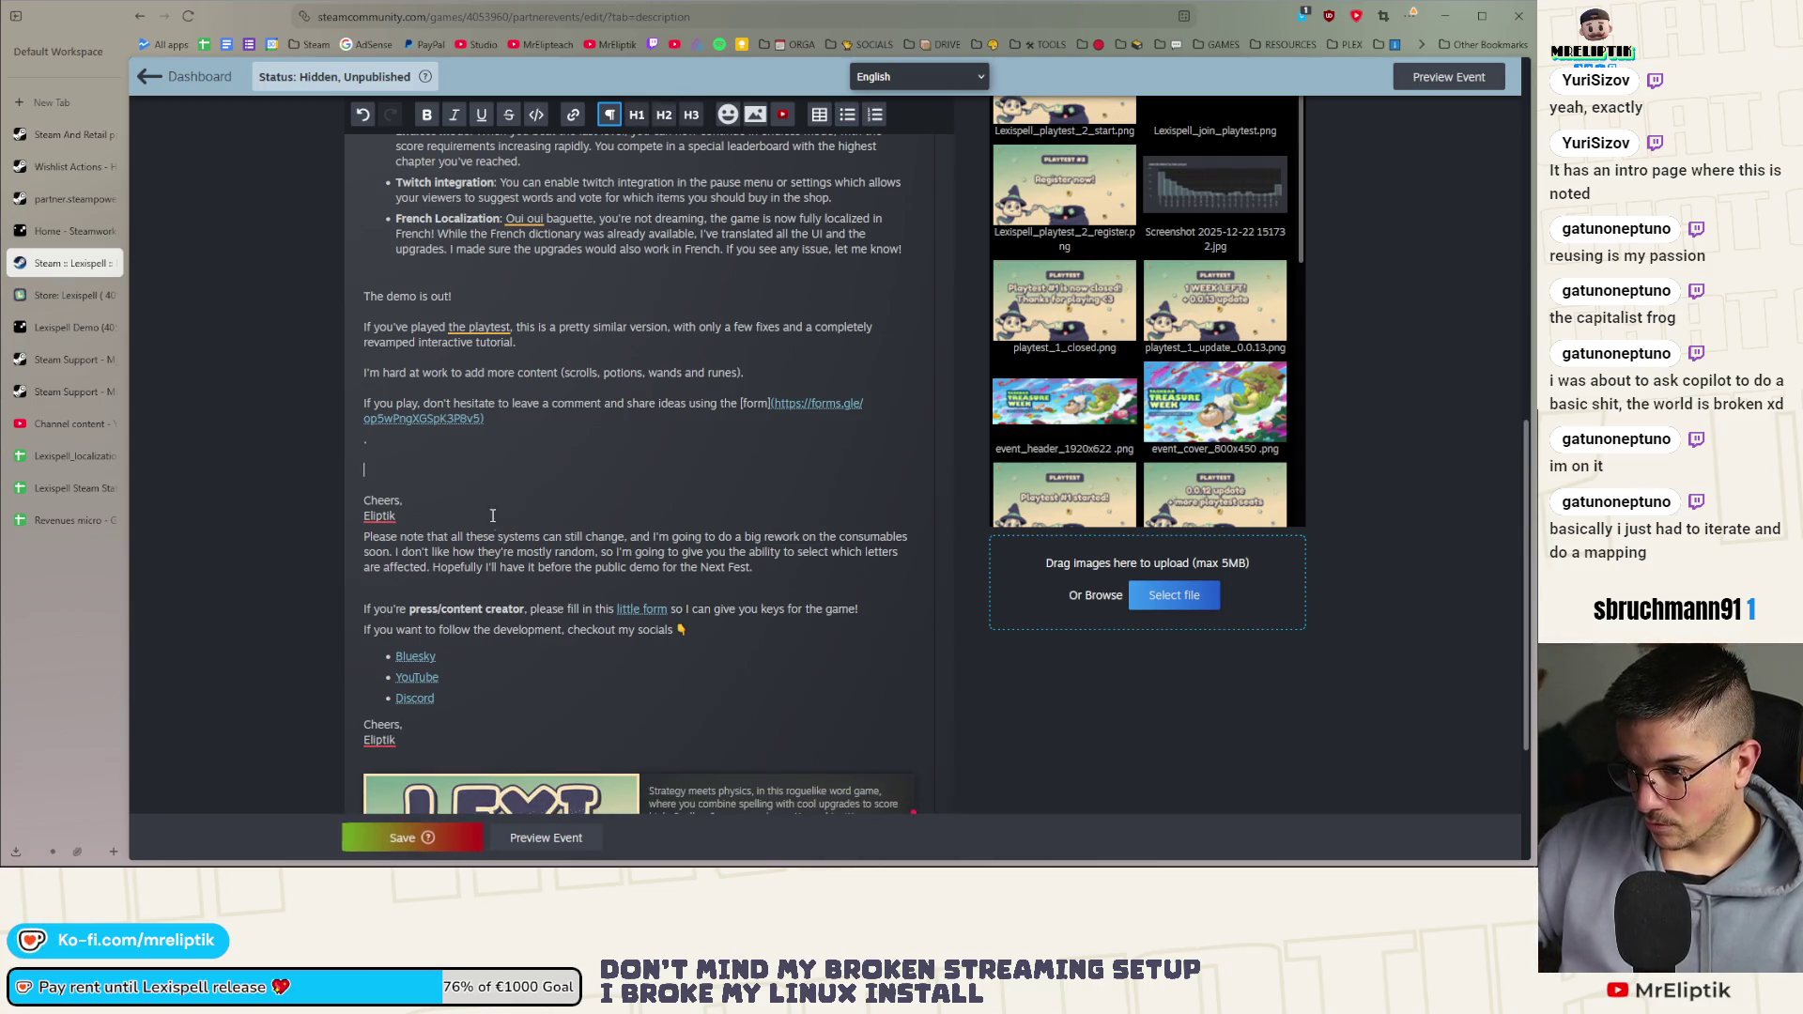
click(451, 592)
key(Return)
key(Return)
key(Up)
text(Sen)
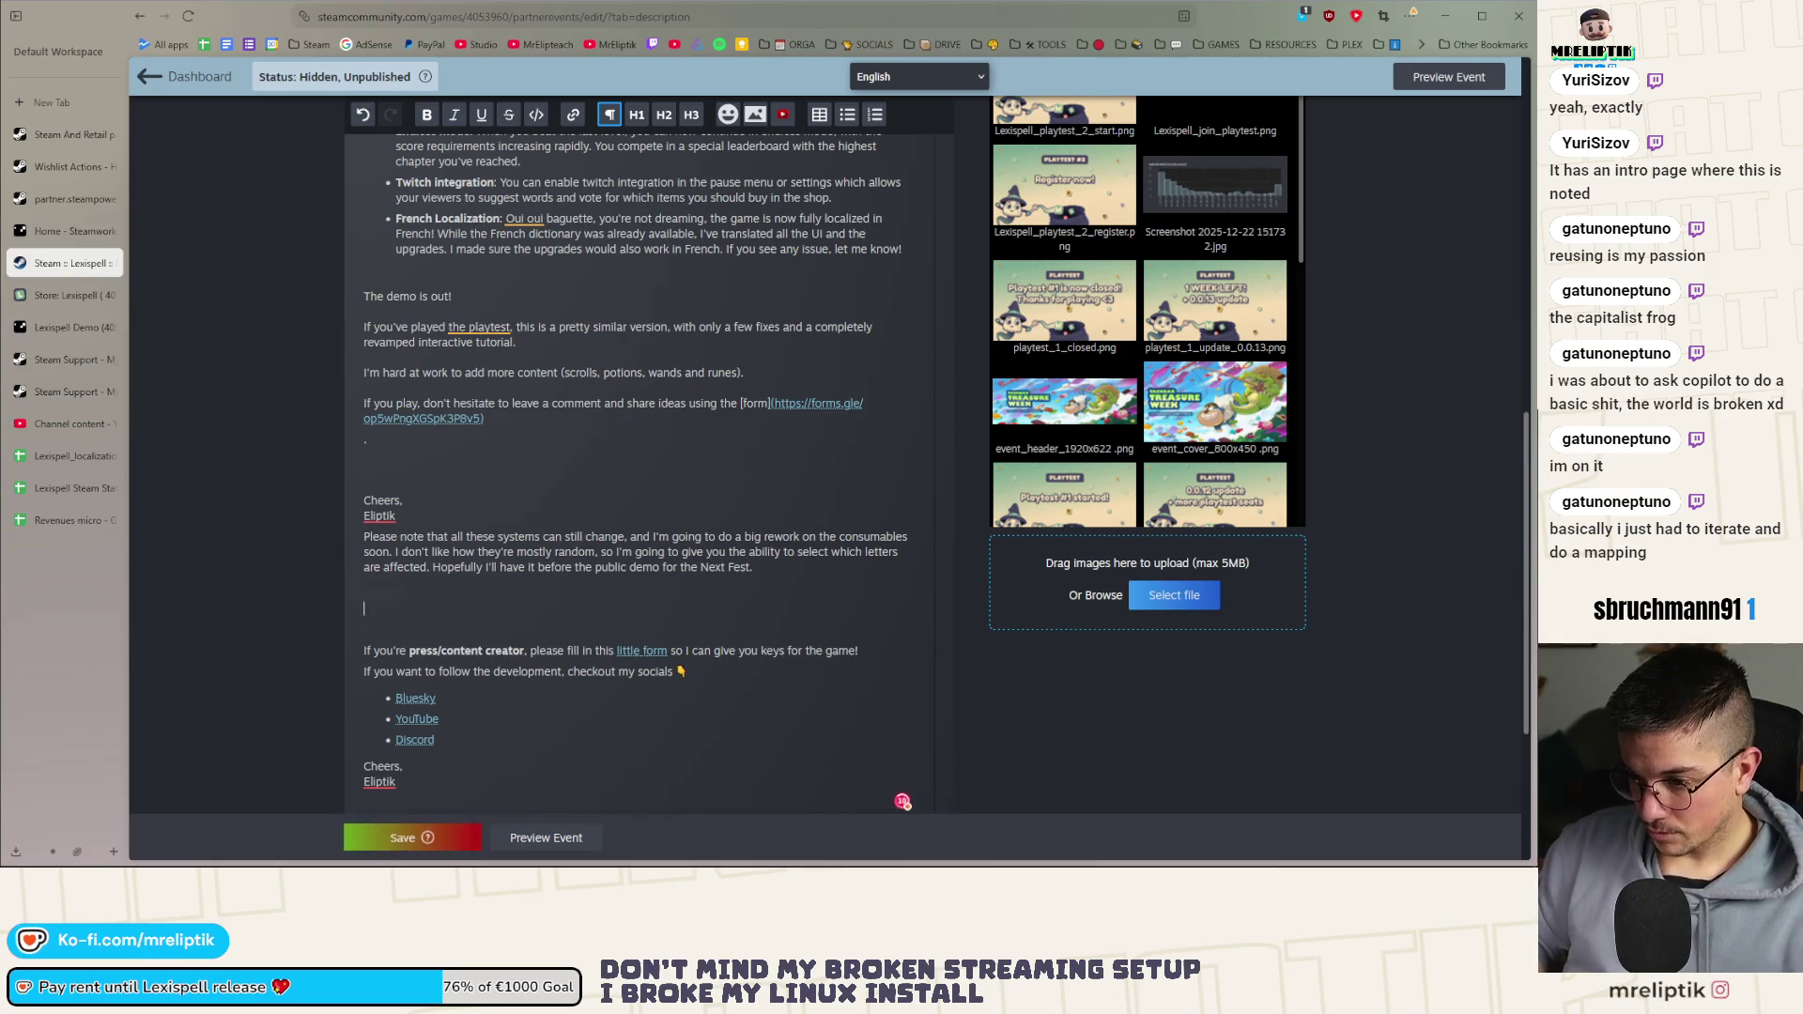
text(d your bugs o)
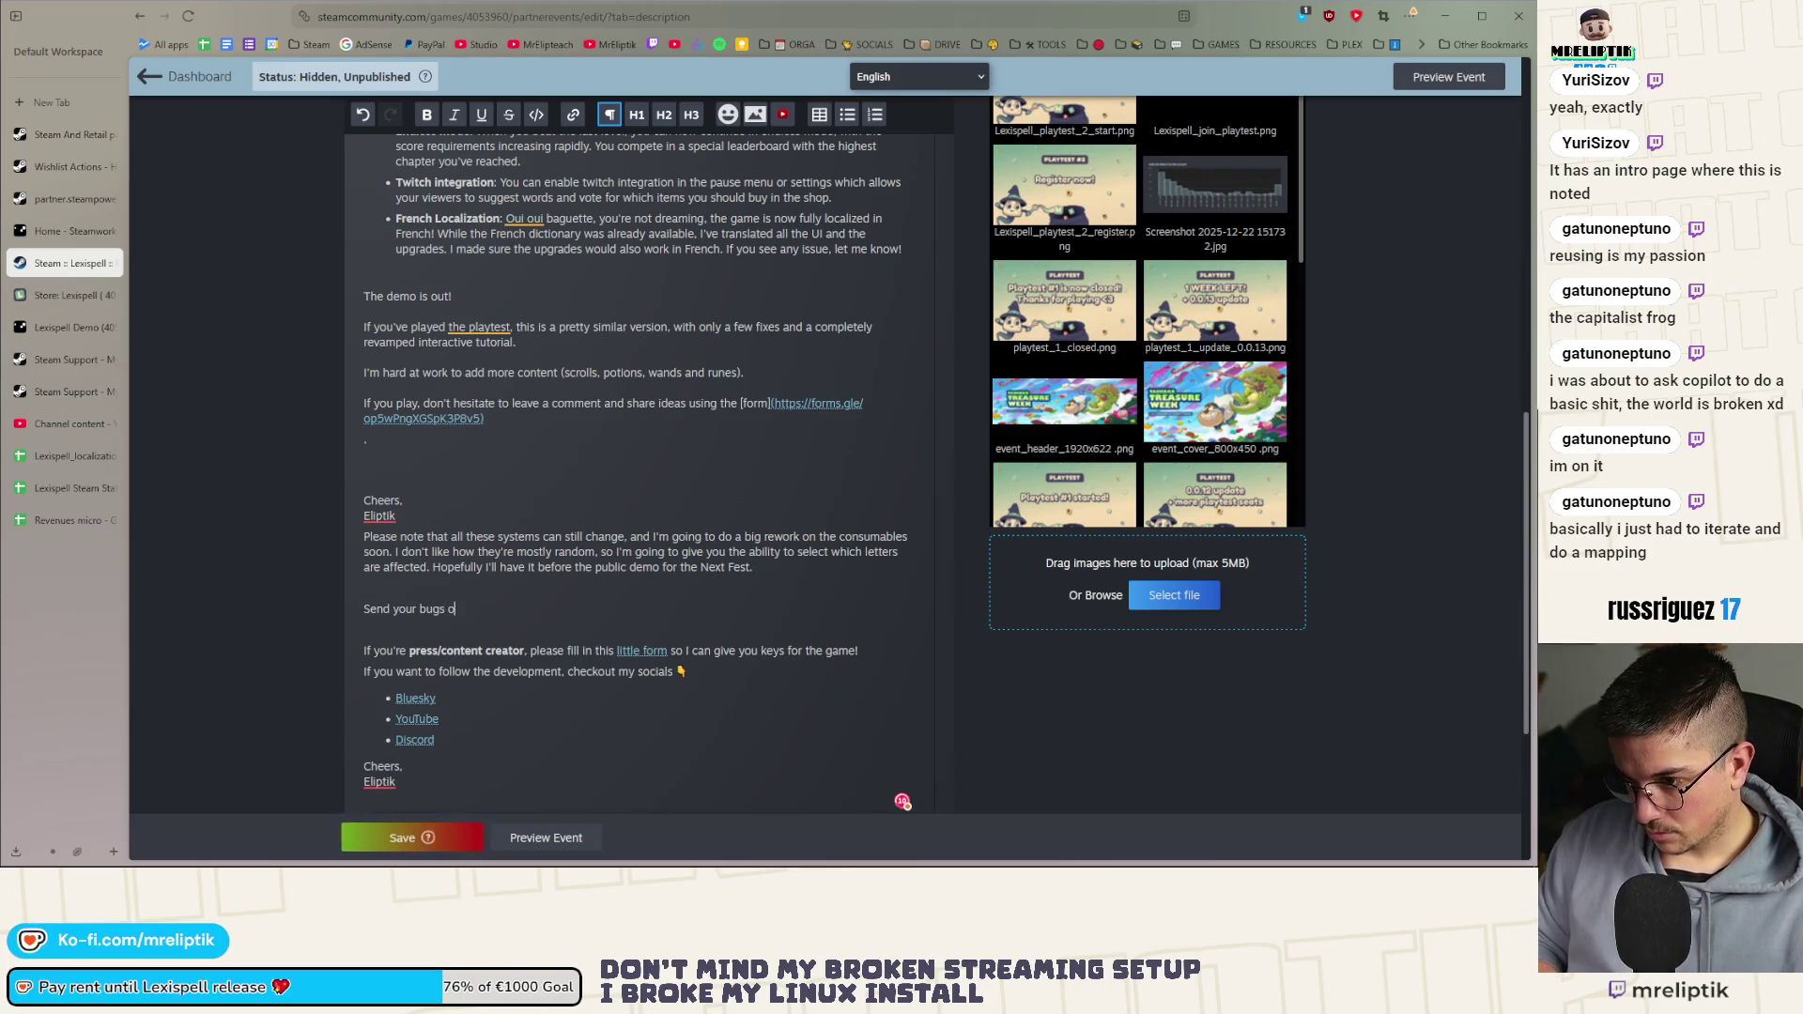
Complete the line as 'Send your bugs/ideas using this form or on the pinned thread'
key(BackSpace)
key(BackSpace)
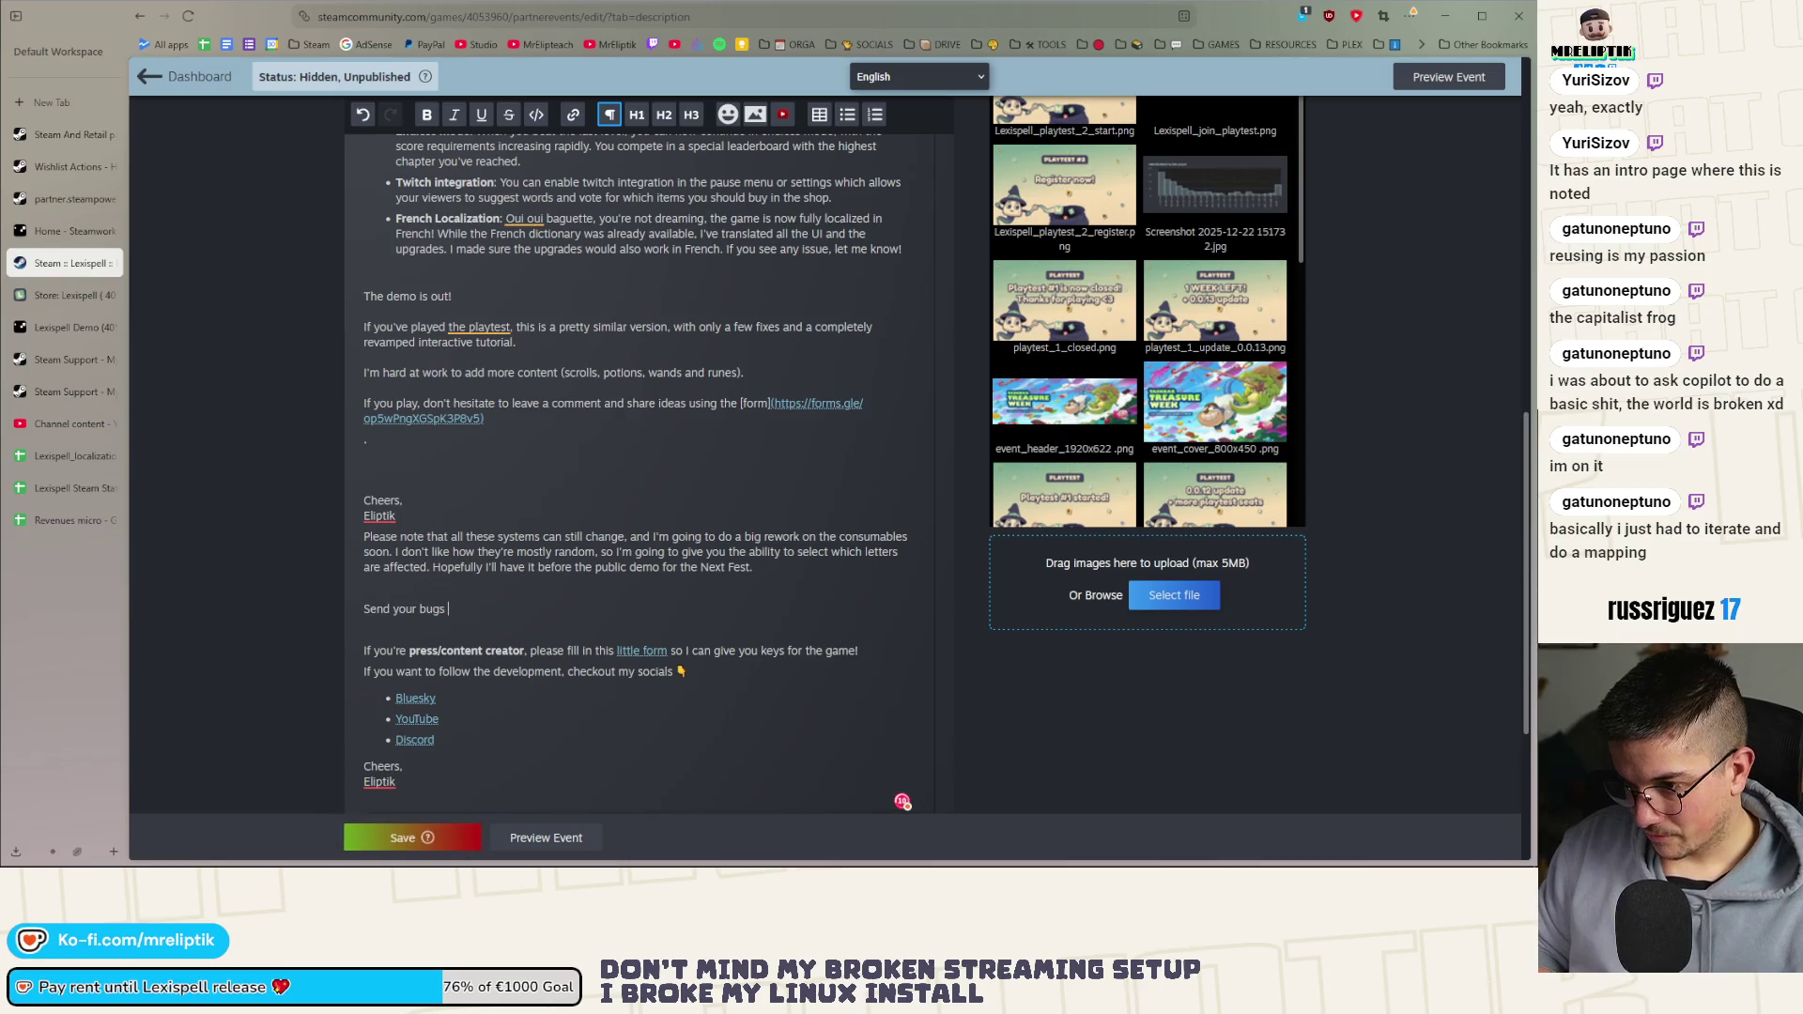
text(/ideas using this f)
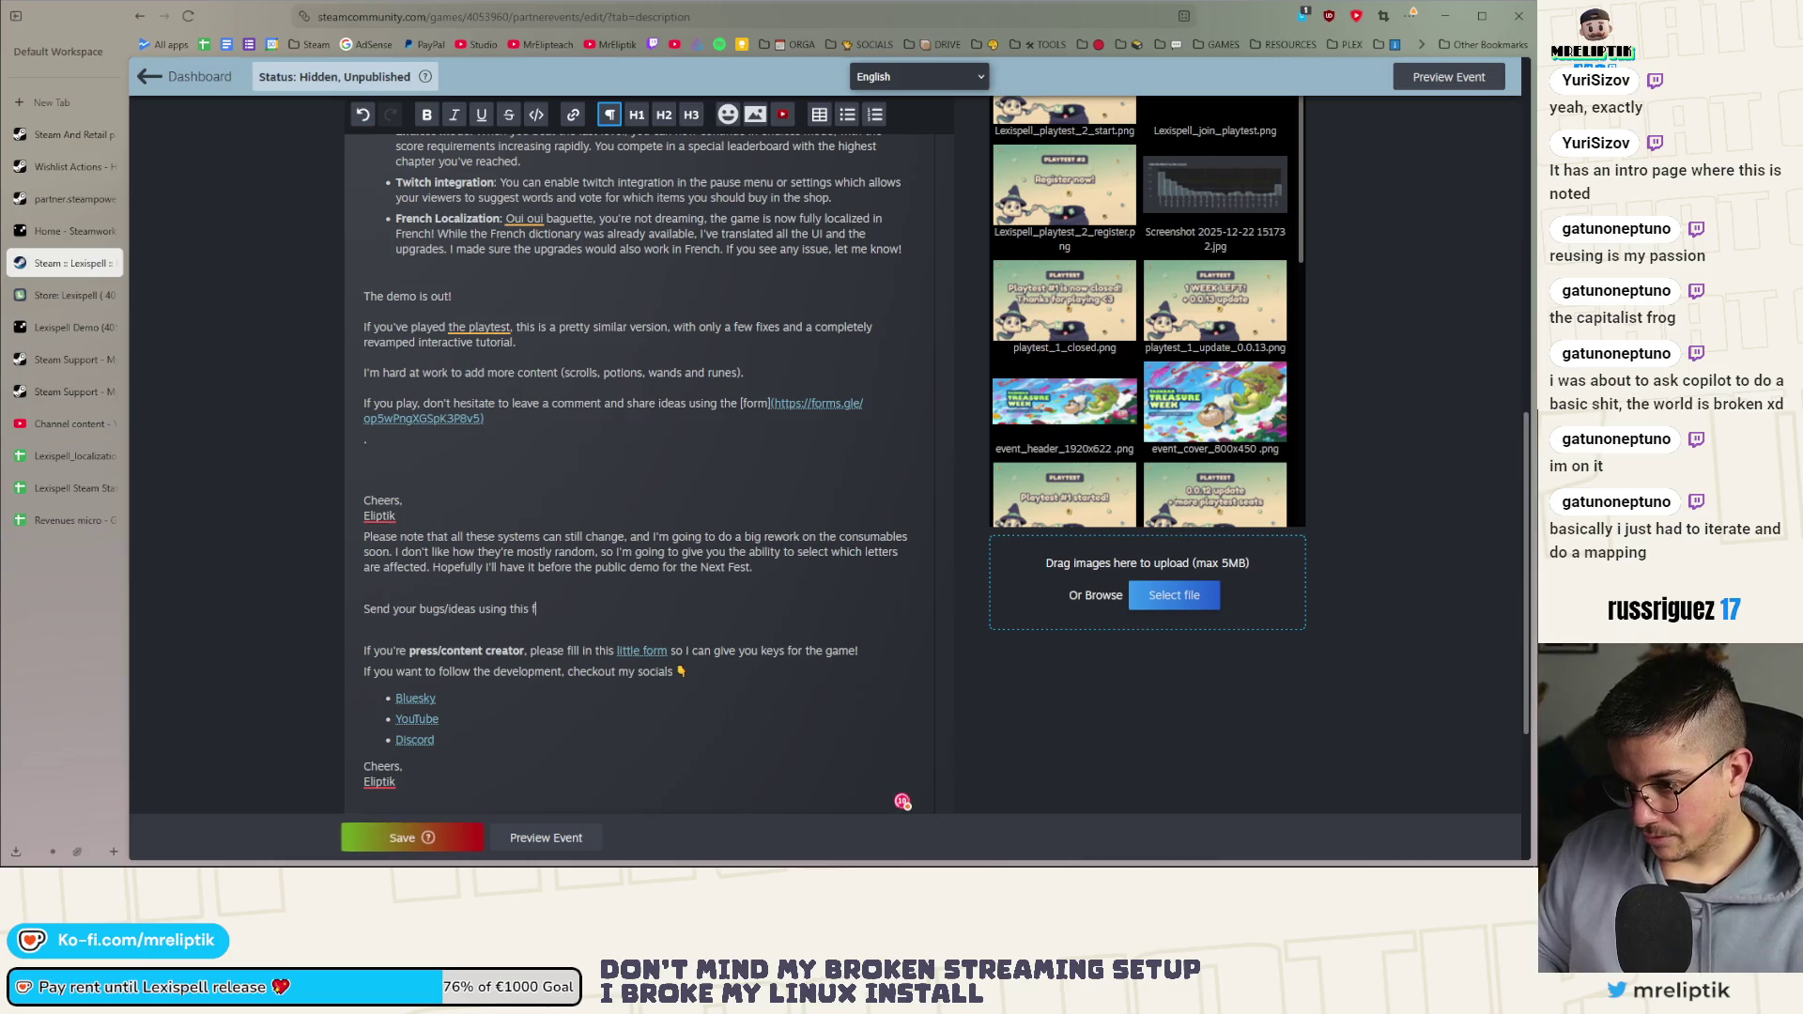
text(orm or on the pinned )
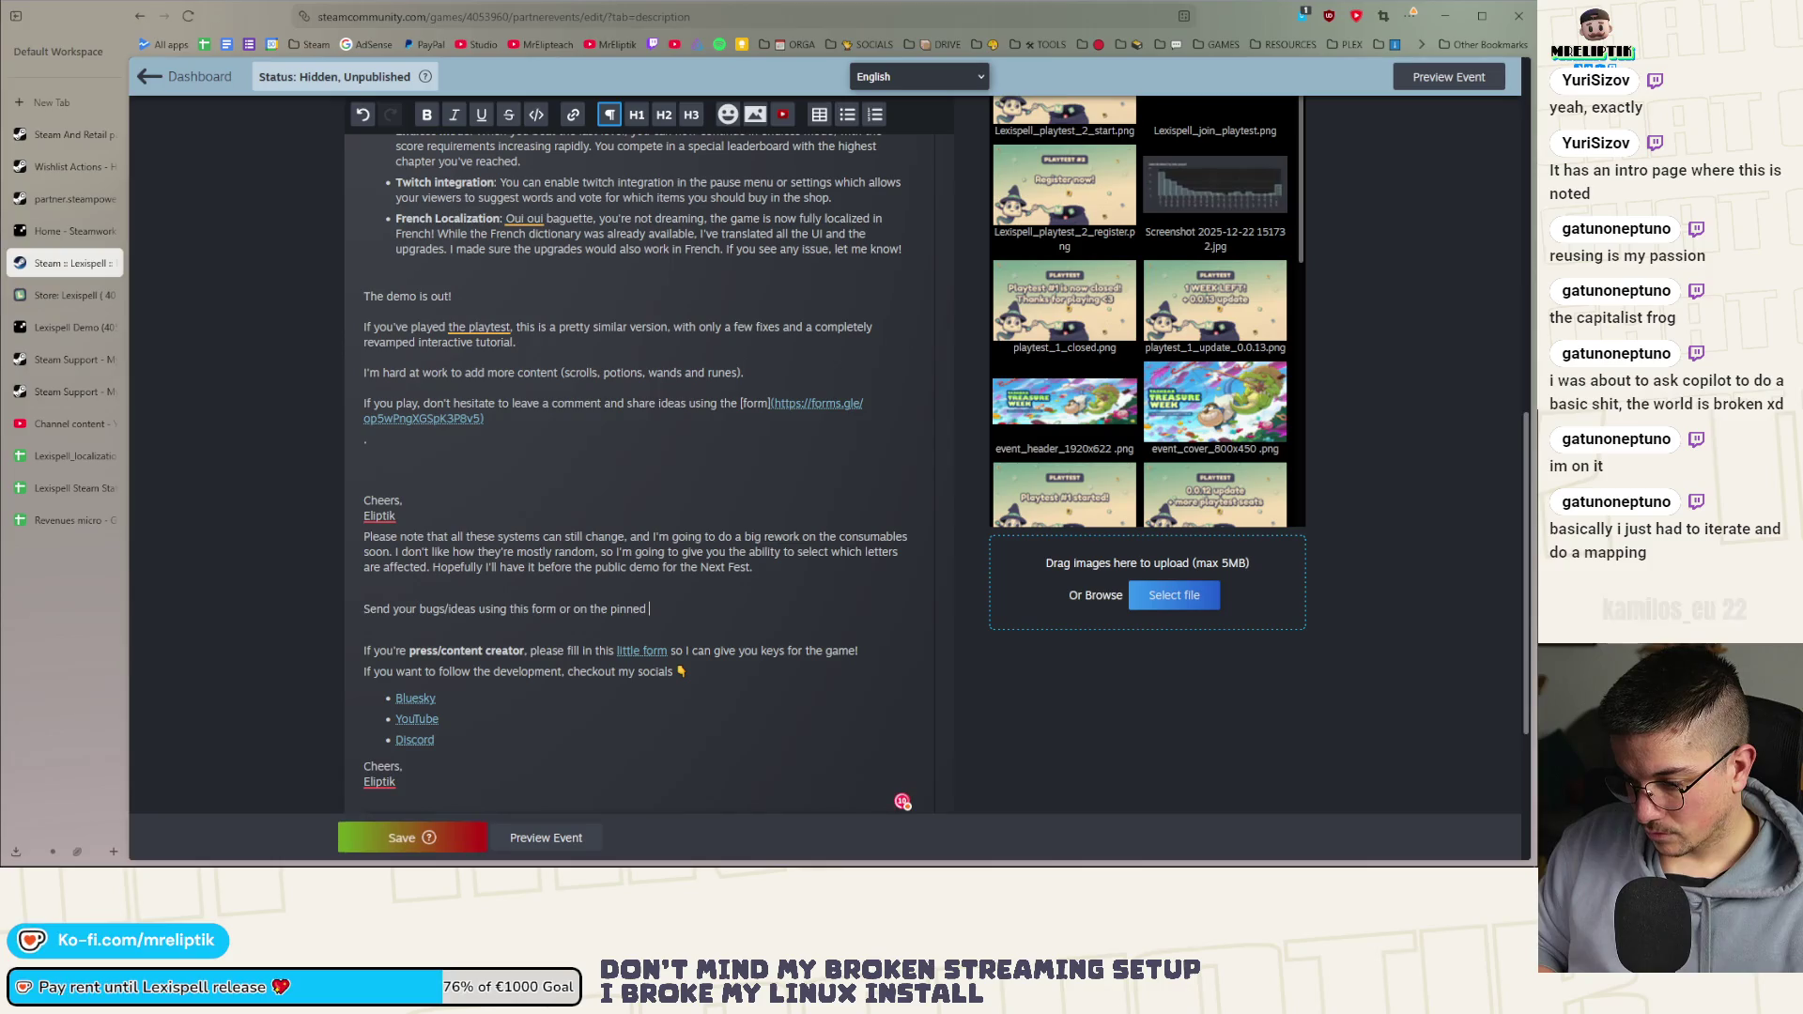
text(thread)
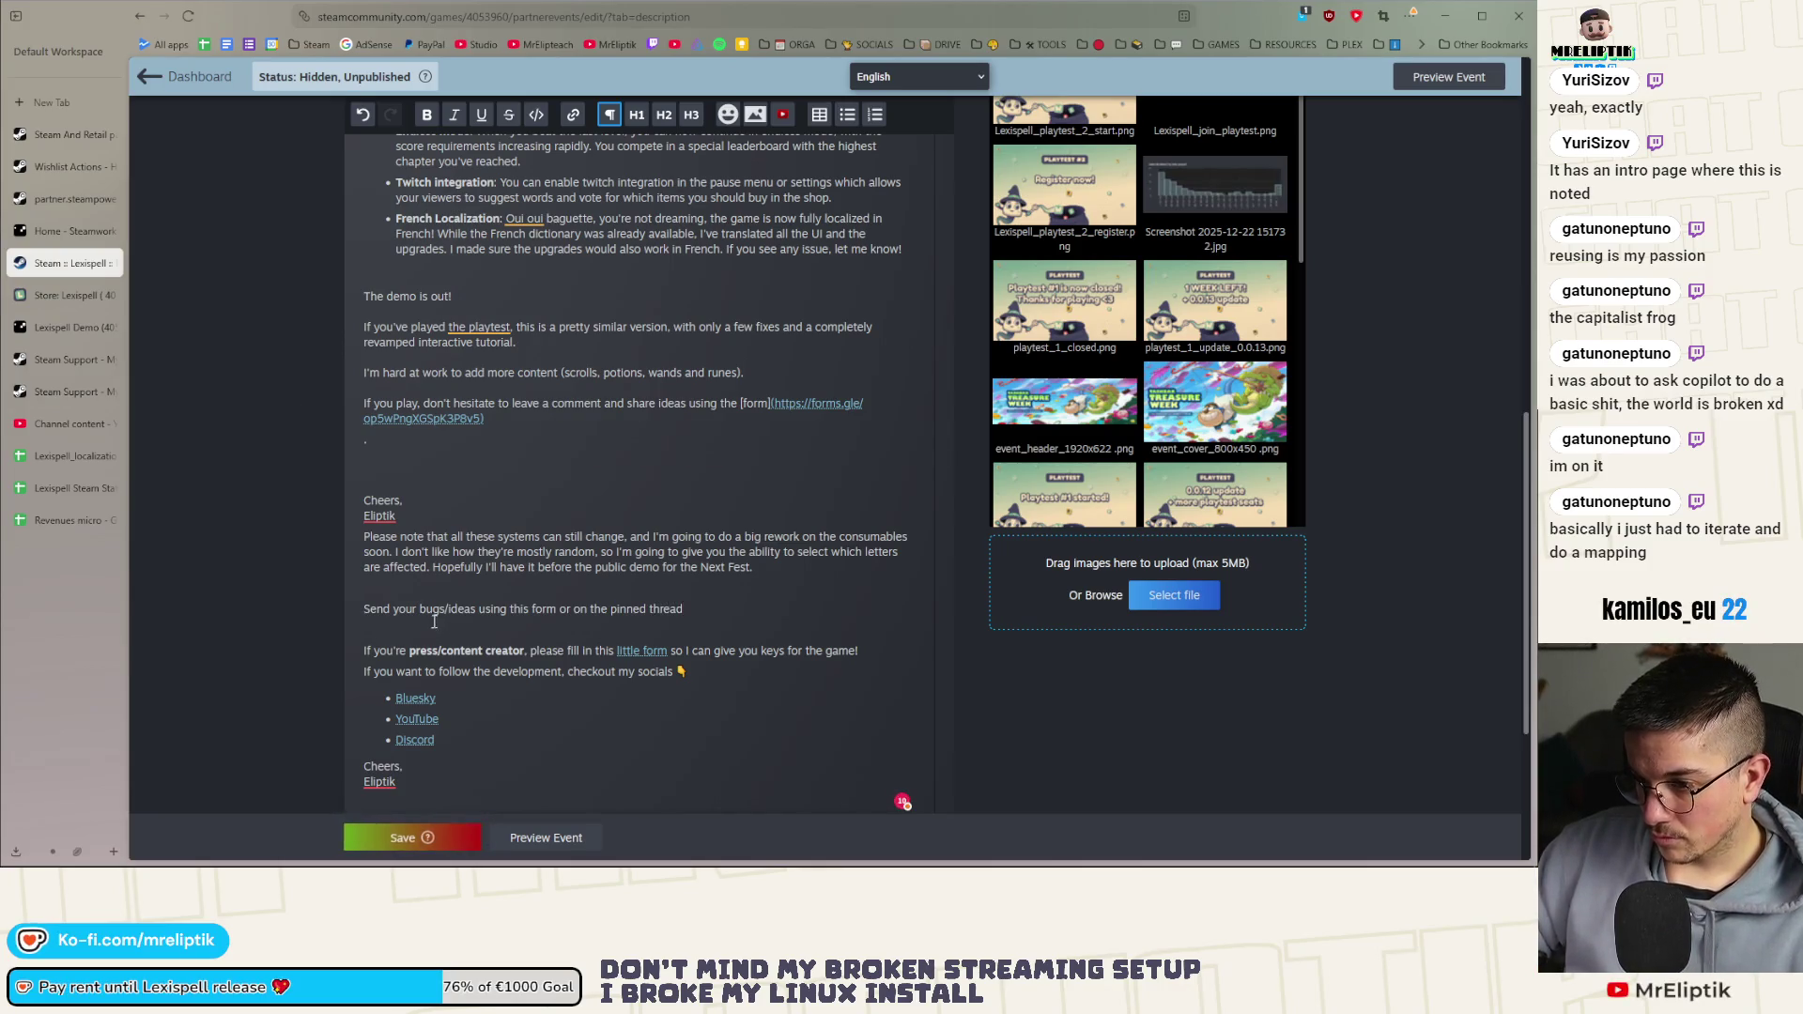
click(475, 612)
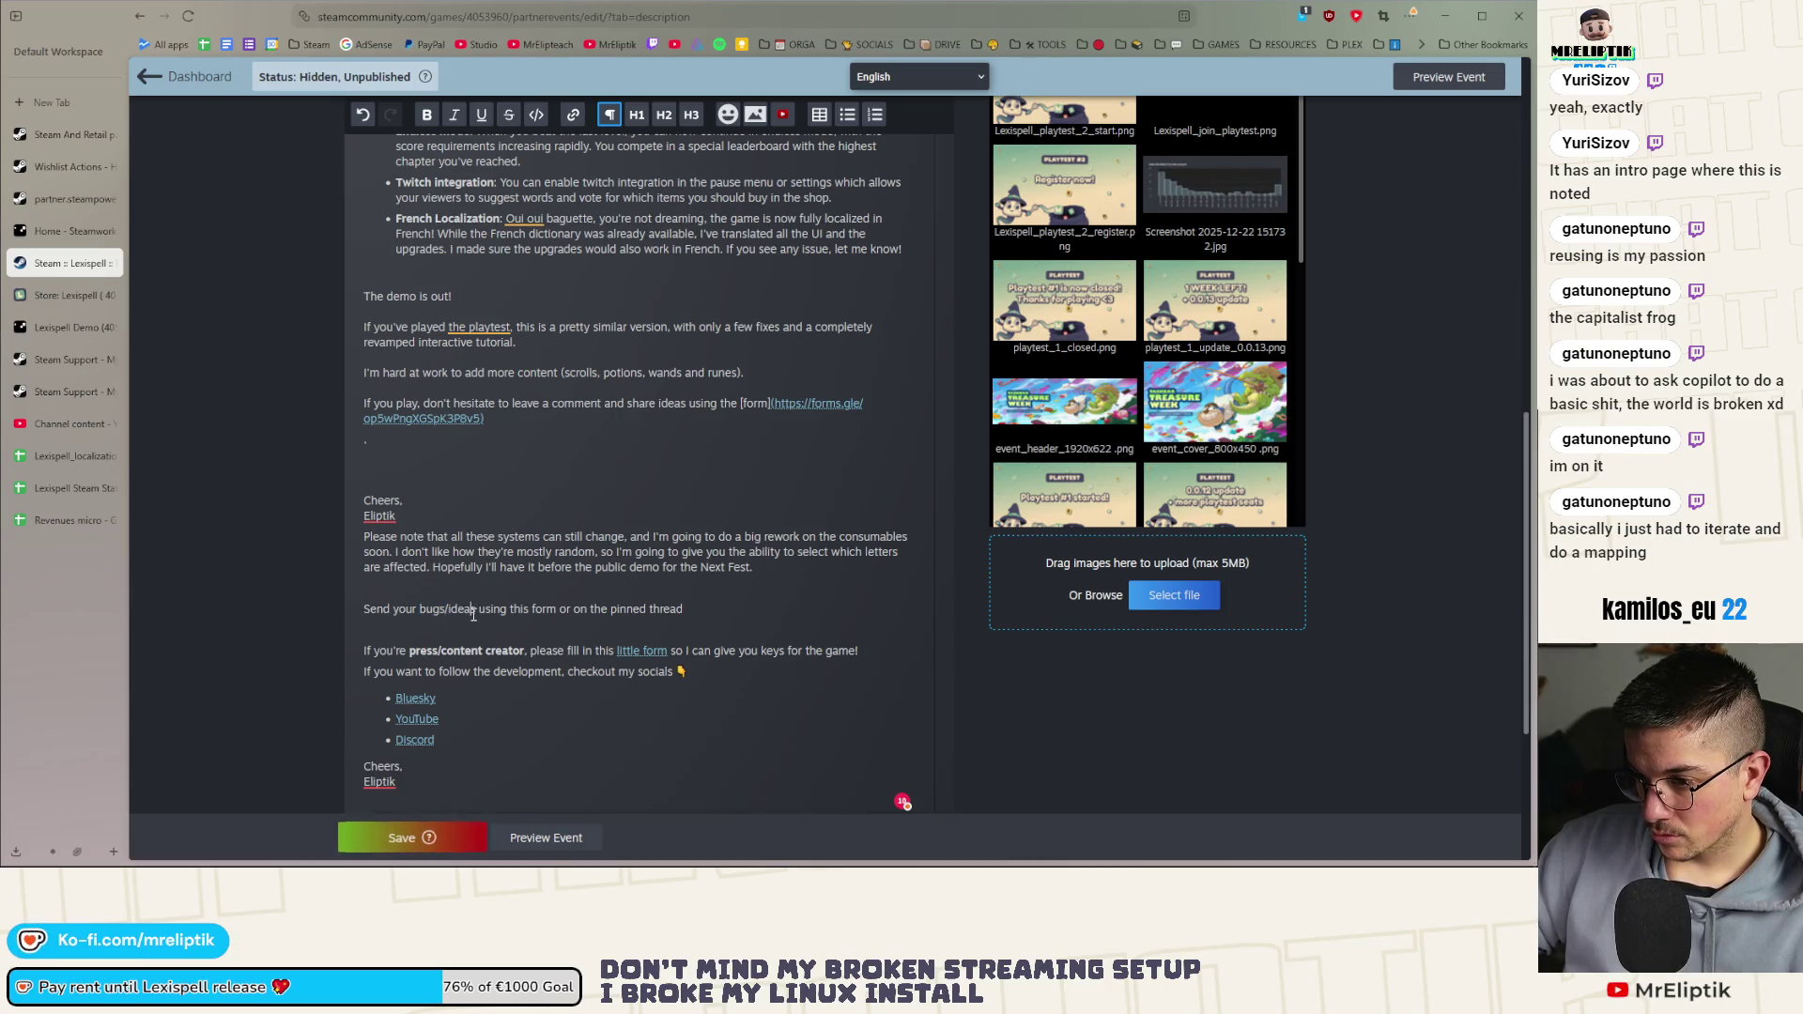
drag(471, 610, 426, 617)
scroll(422, 617, down, 1)
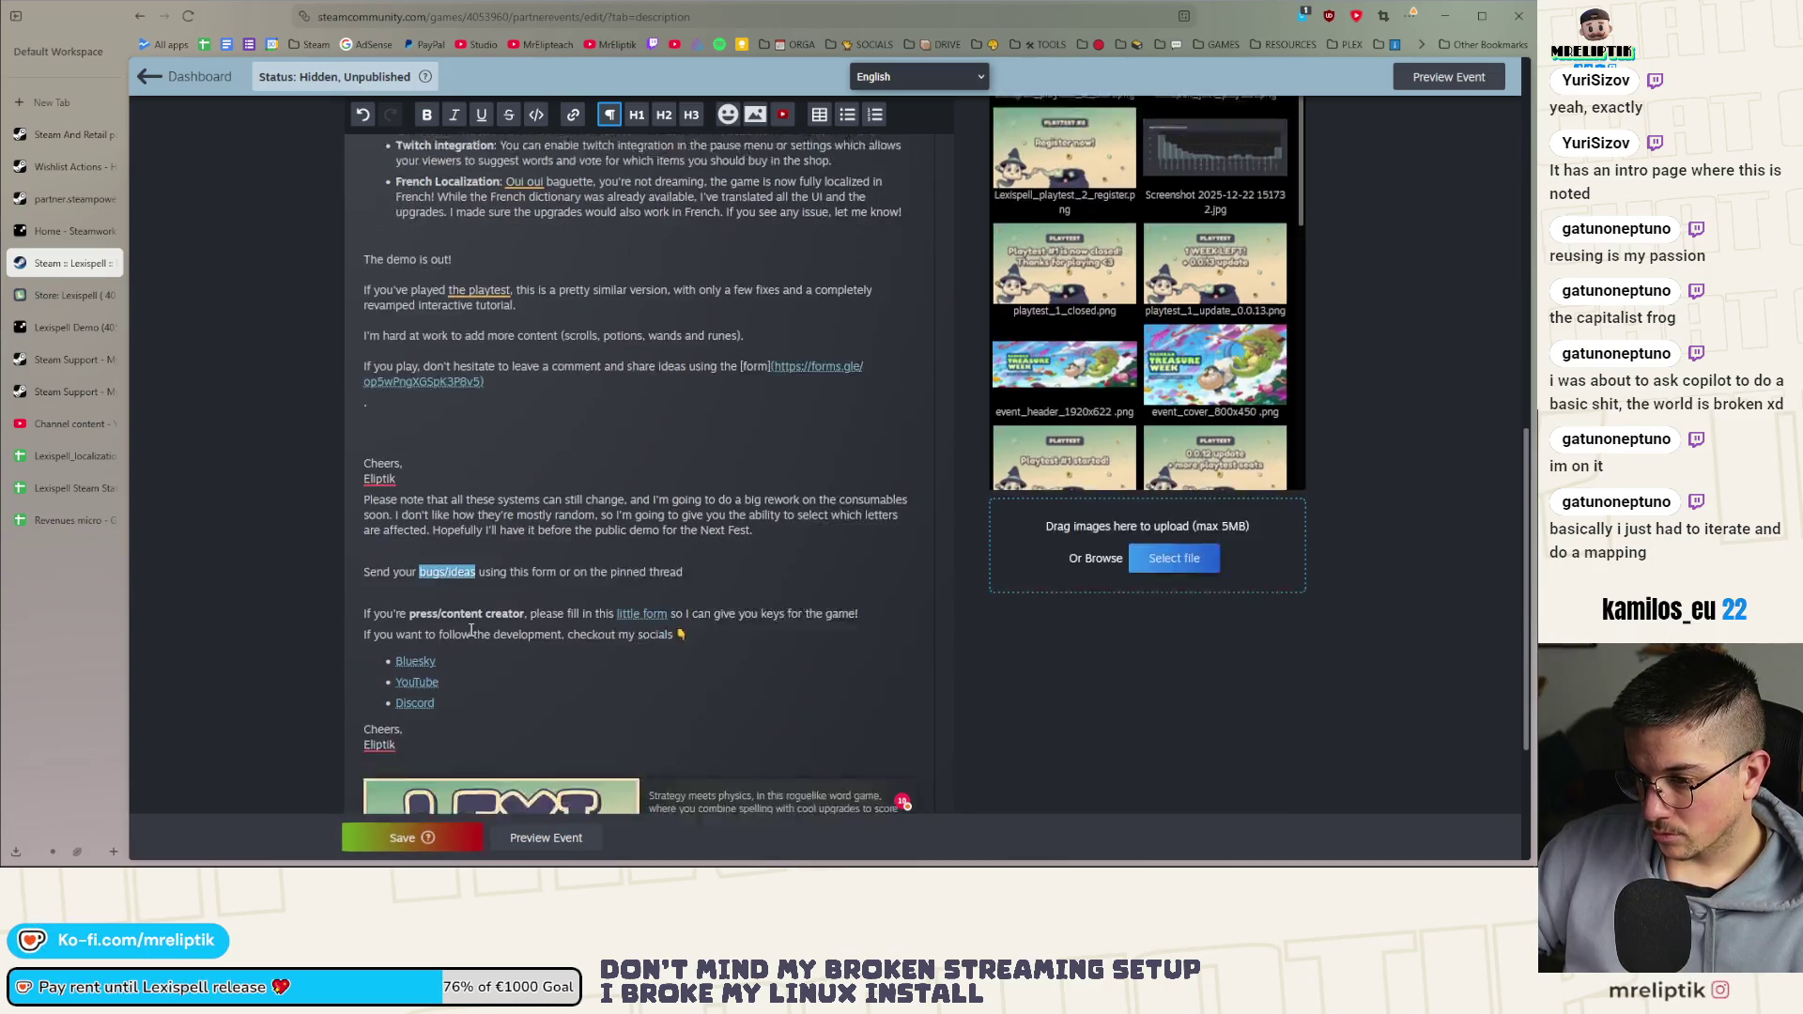
click(574, 116)
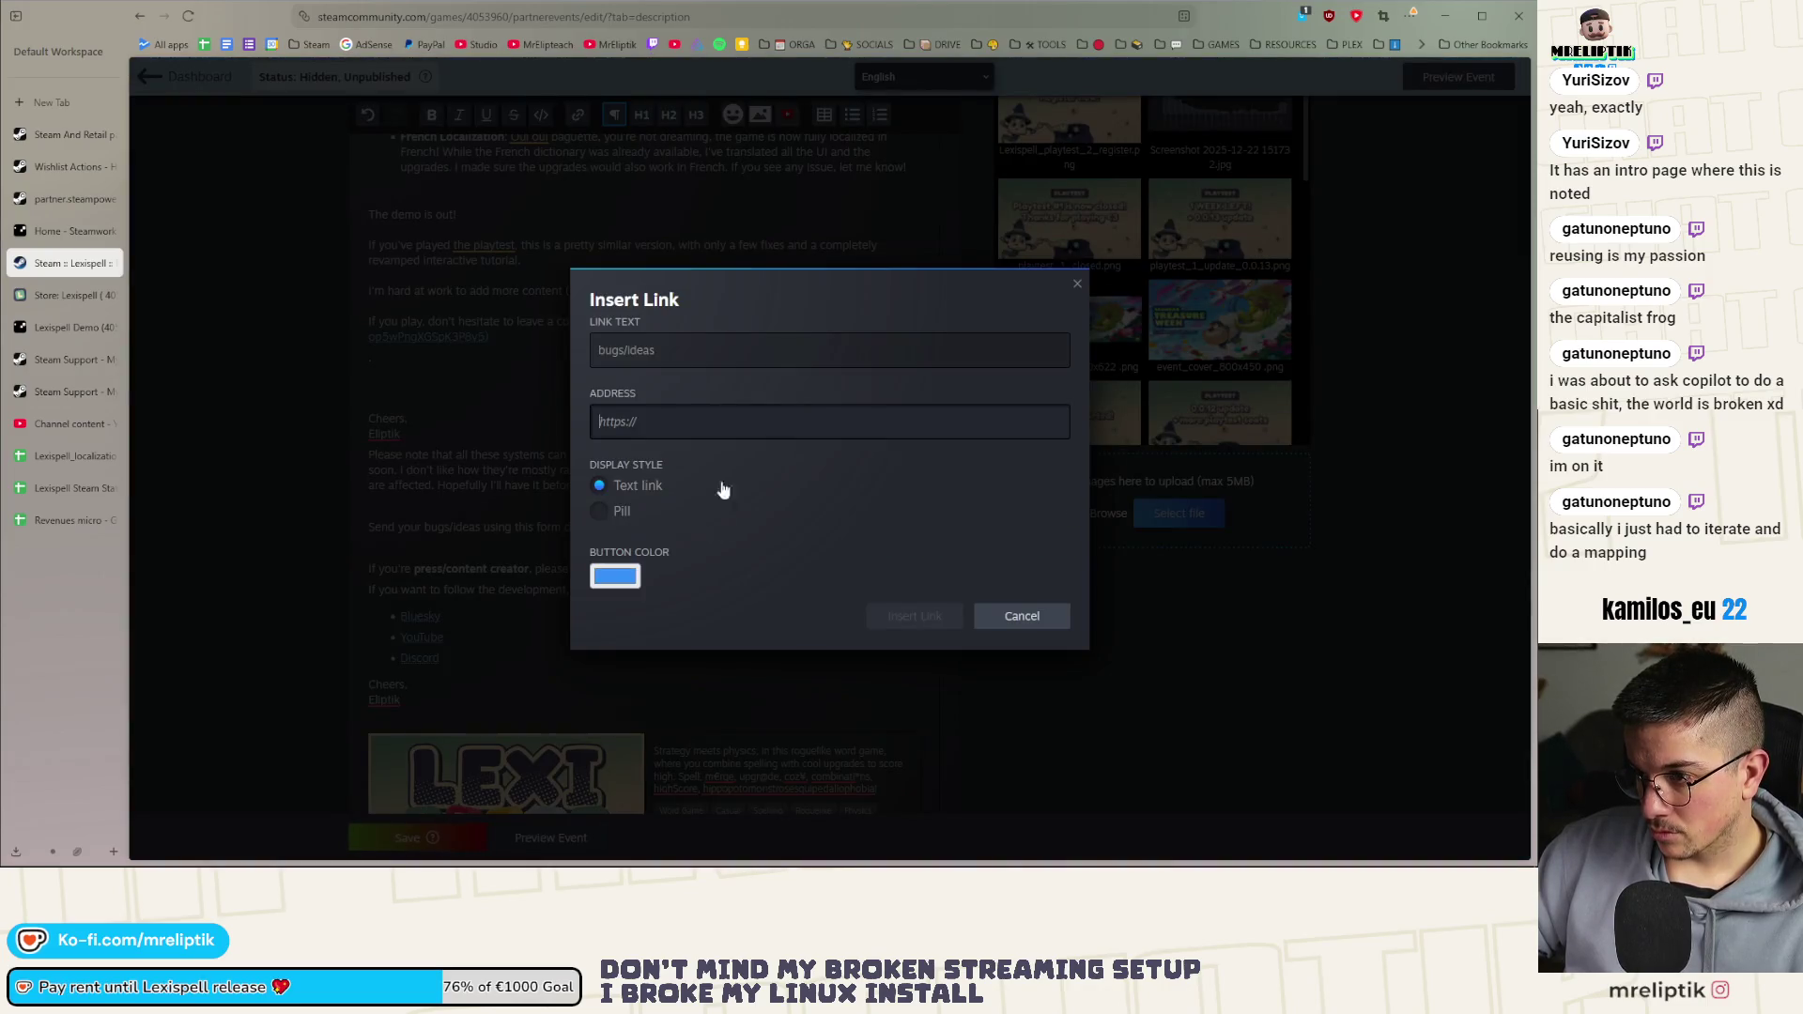
key(Escape)
click(514, 529)
Link the words 'this form' to the pasted feedback form address
key(ctrl+shift+Right)
key(ctrl+shift+Right)
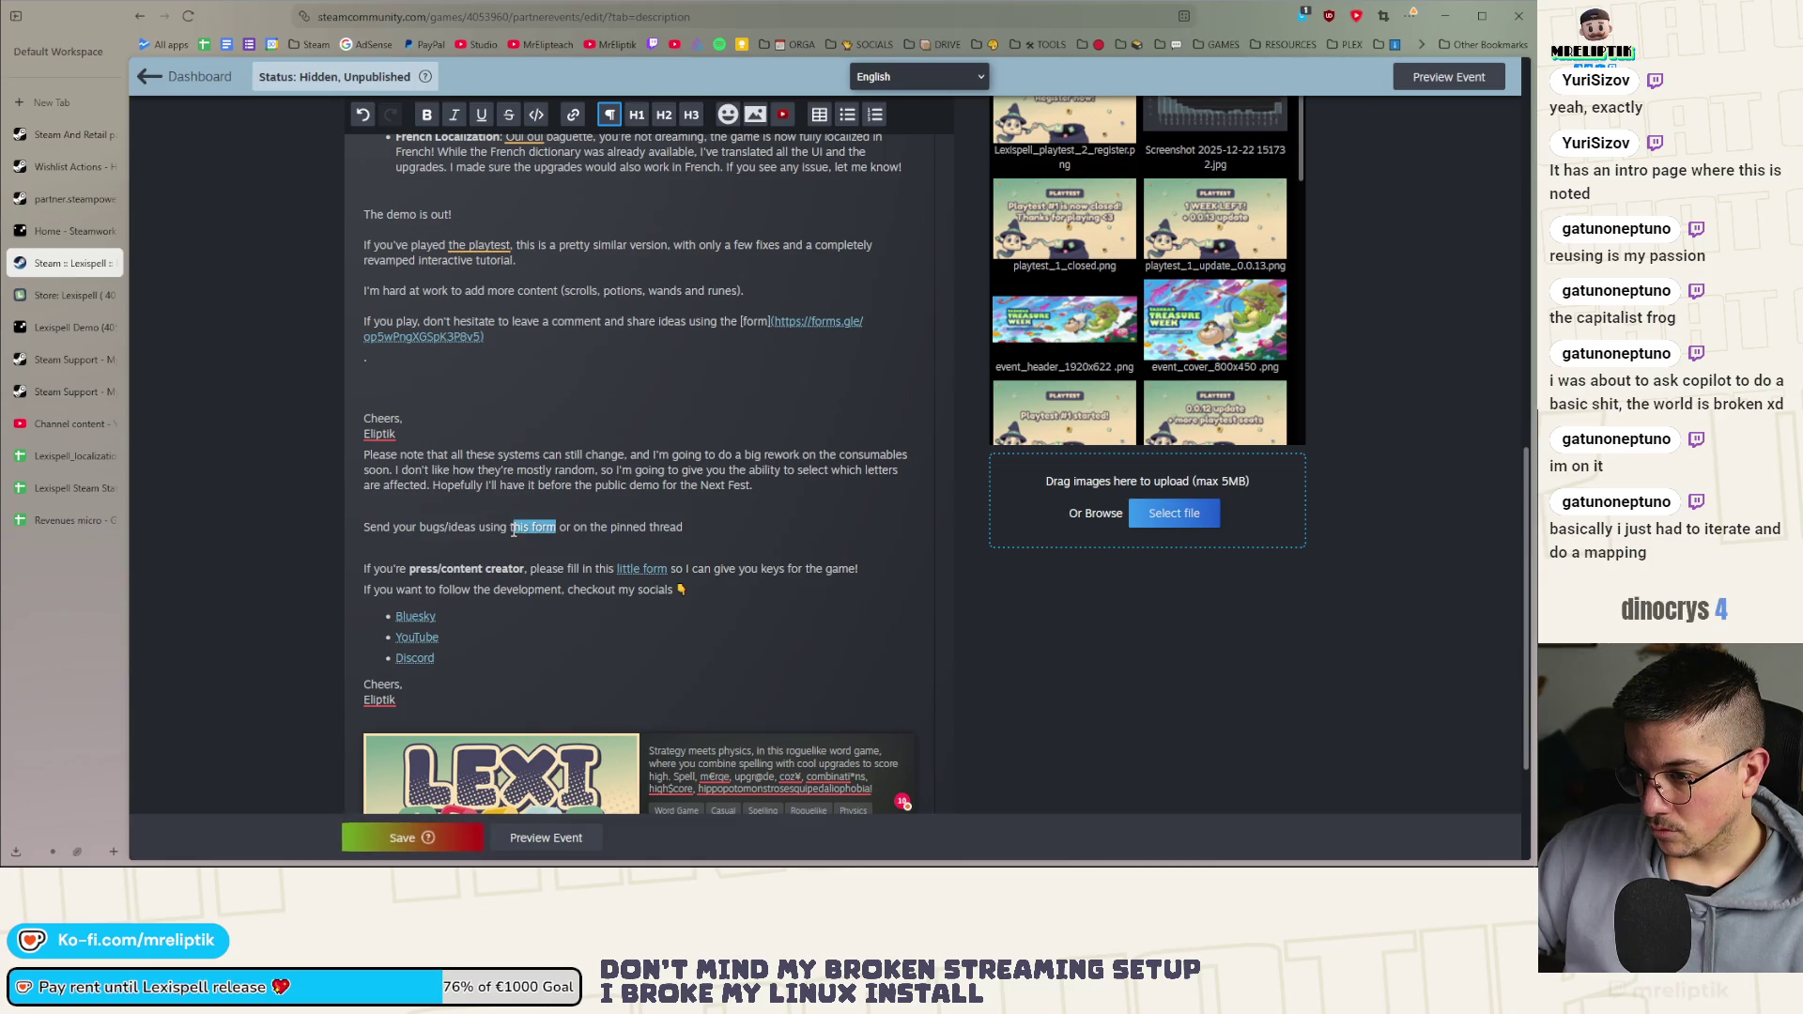
click(571, 119)
text(https://forms.gle/op5wPngXGSpK3P8v5)
click(915, 617)
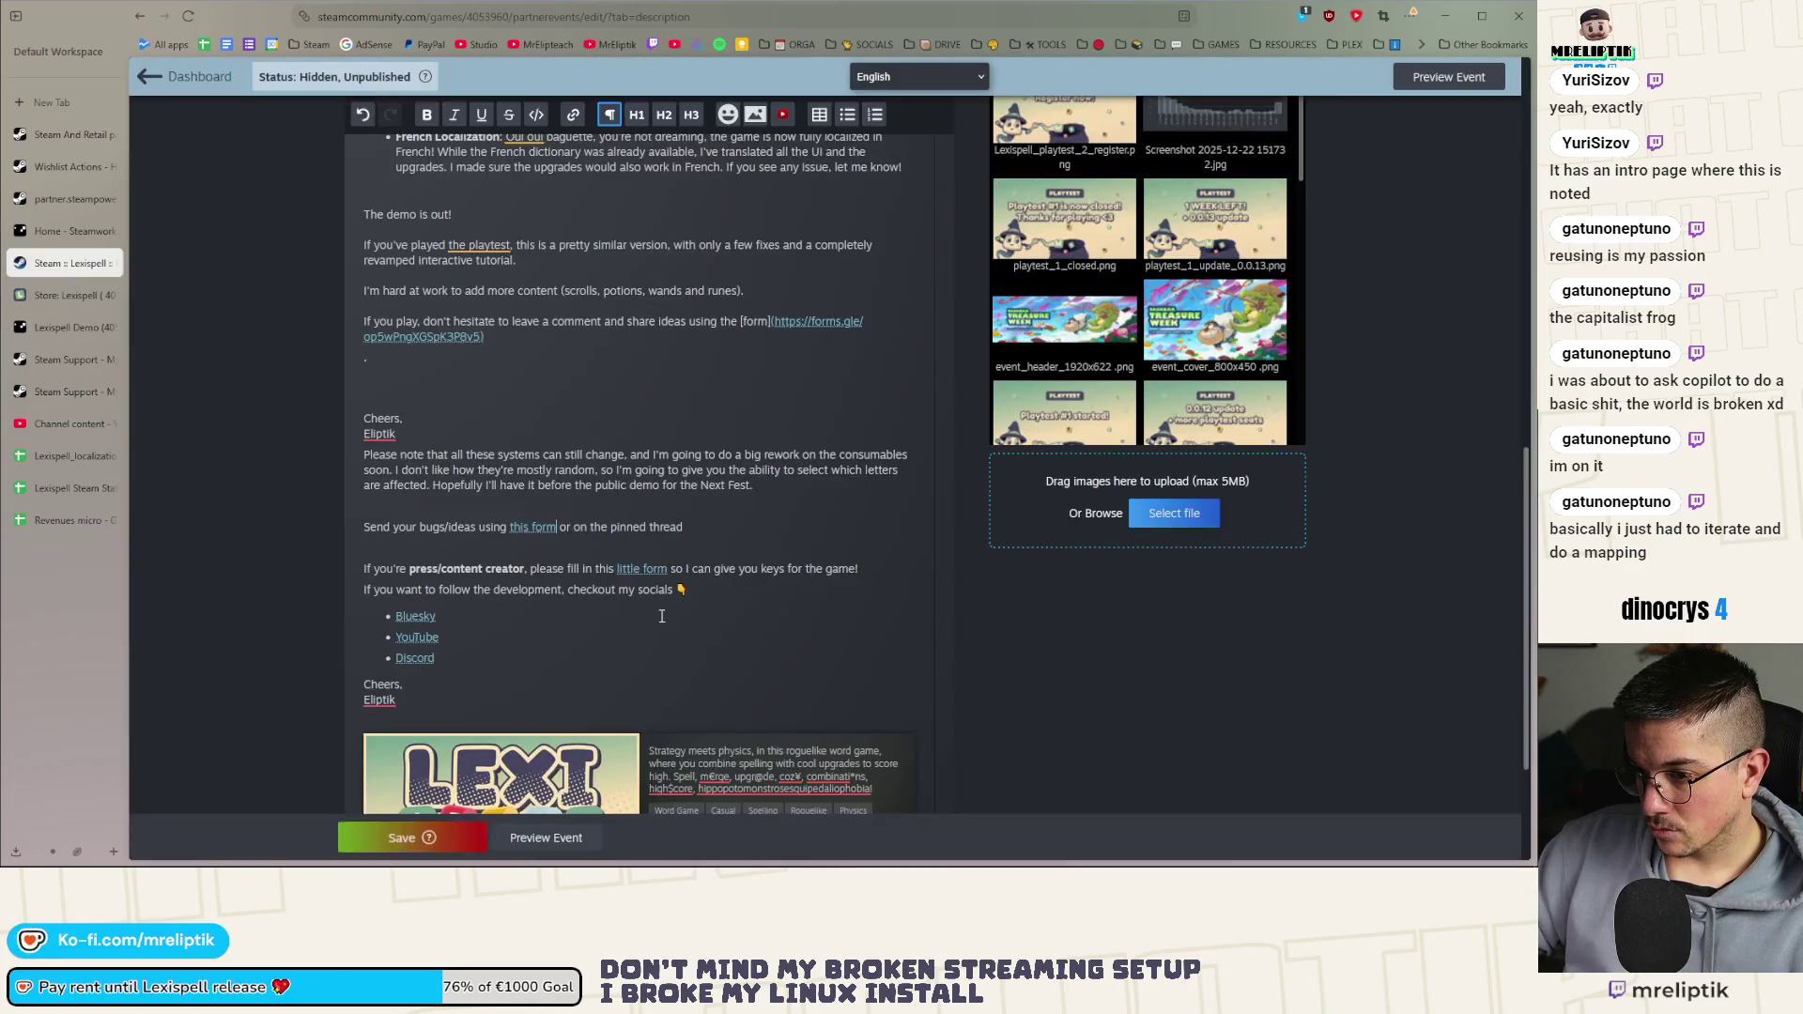
scroll(657, 526, down, 1)
click(856, 486)
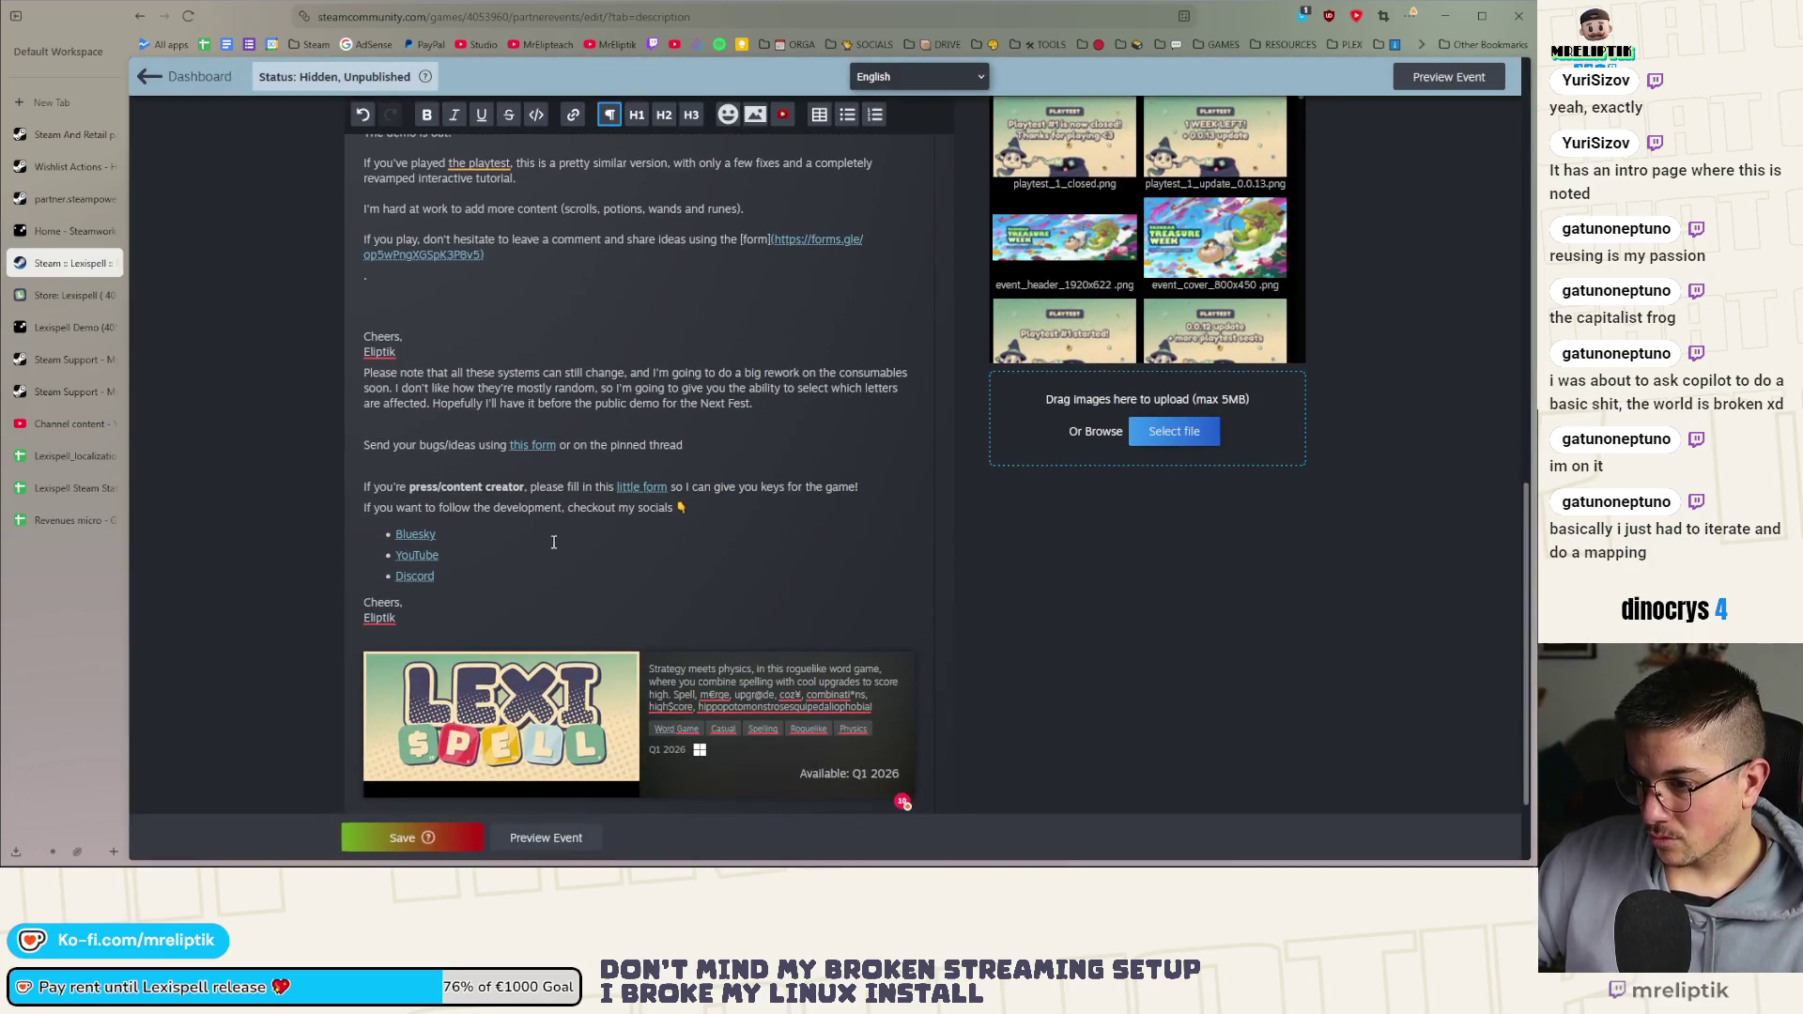
scroll(498, 526, up, 1)
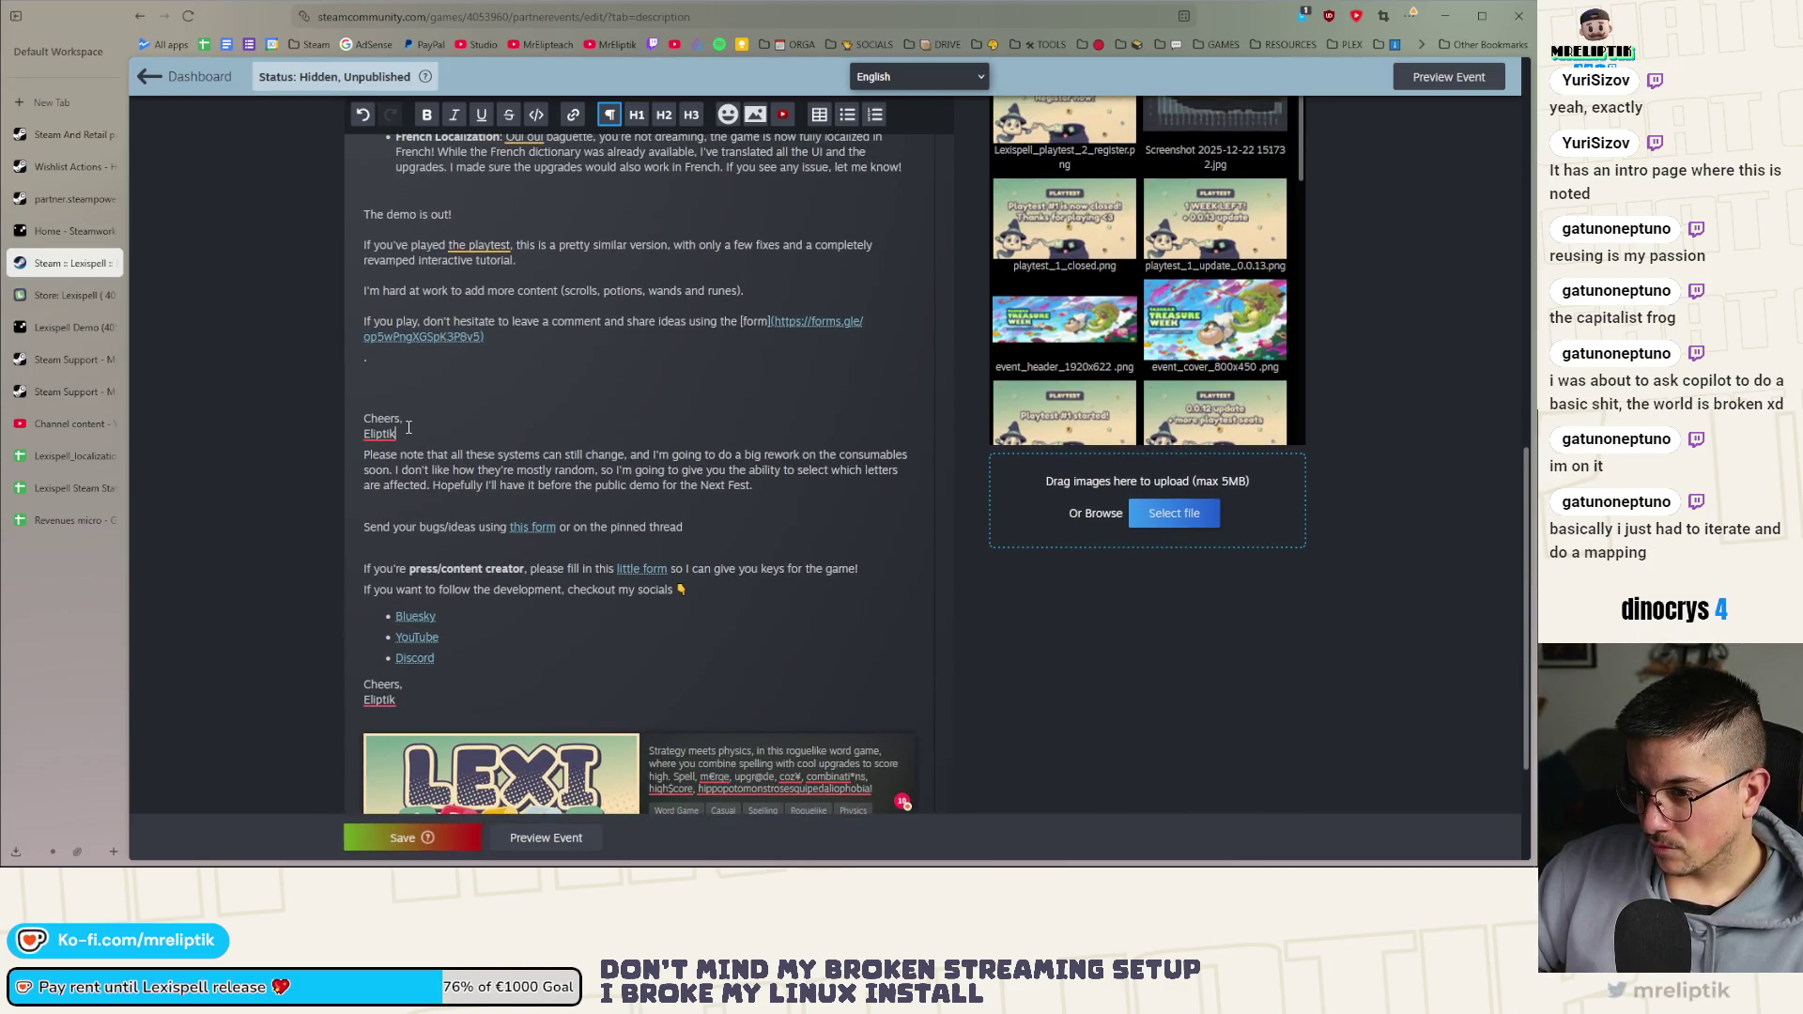
Delete the consumables rework note paragraph and the 9-levels bullet
scroll(564, 470, up, 1)
mouse_move(757, 568)
mouse_down()
mouse_move(358, 560)
mouse_move(330, 537)
mouse_up()
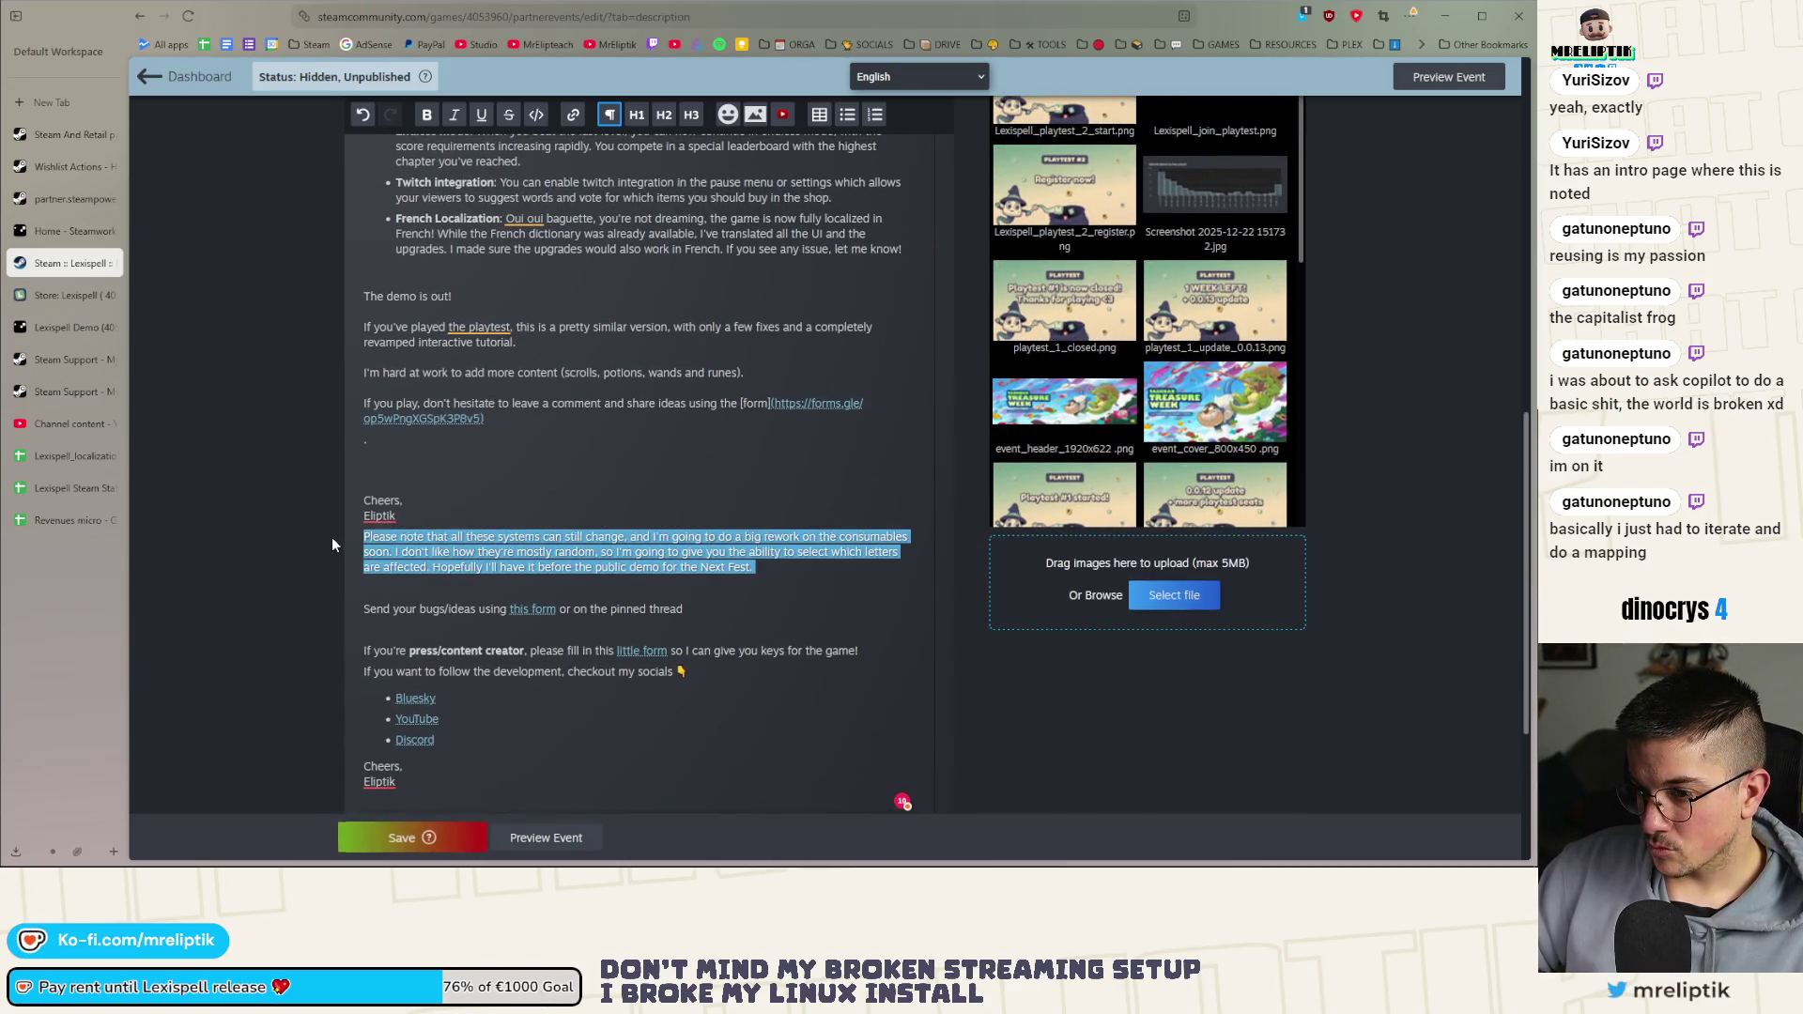
key(BackSpace)
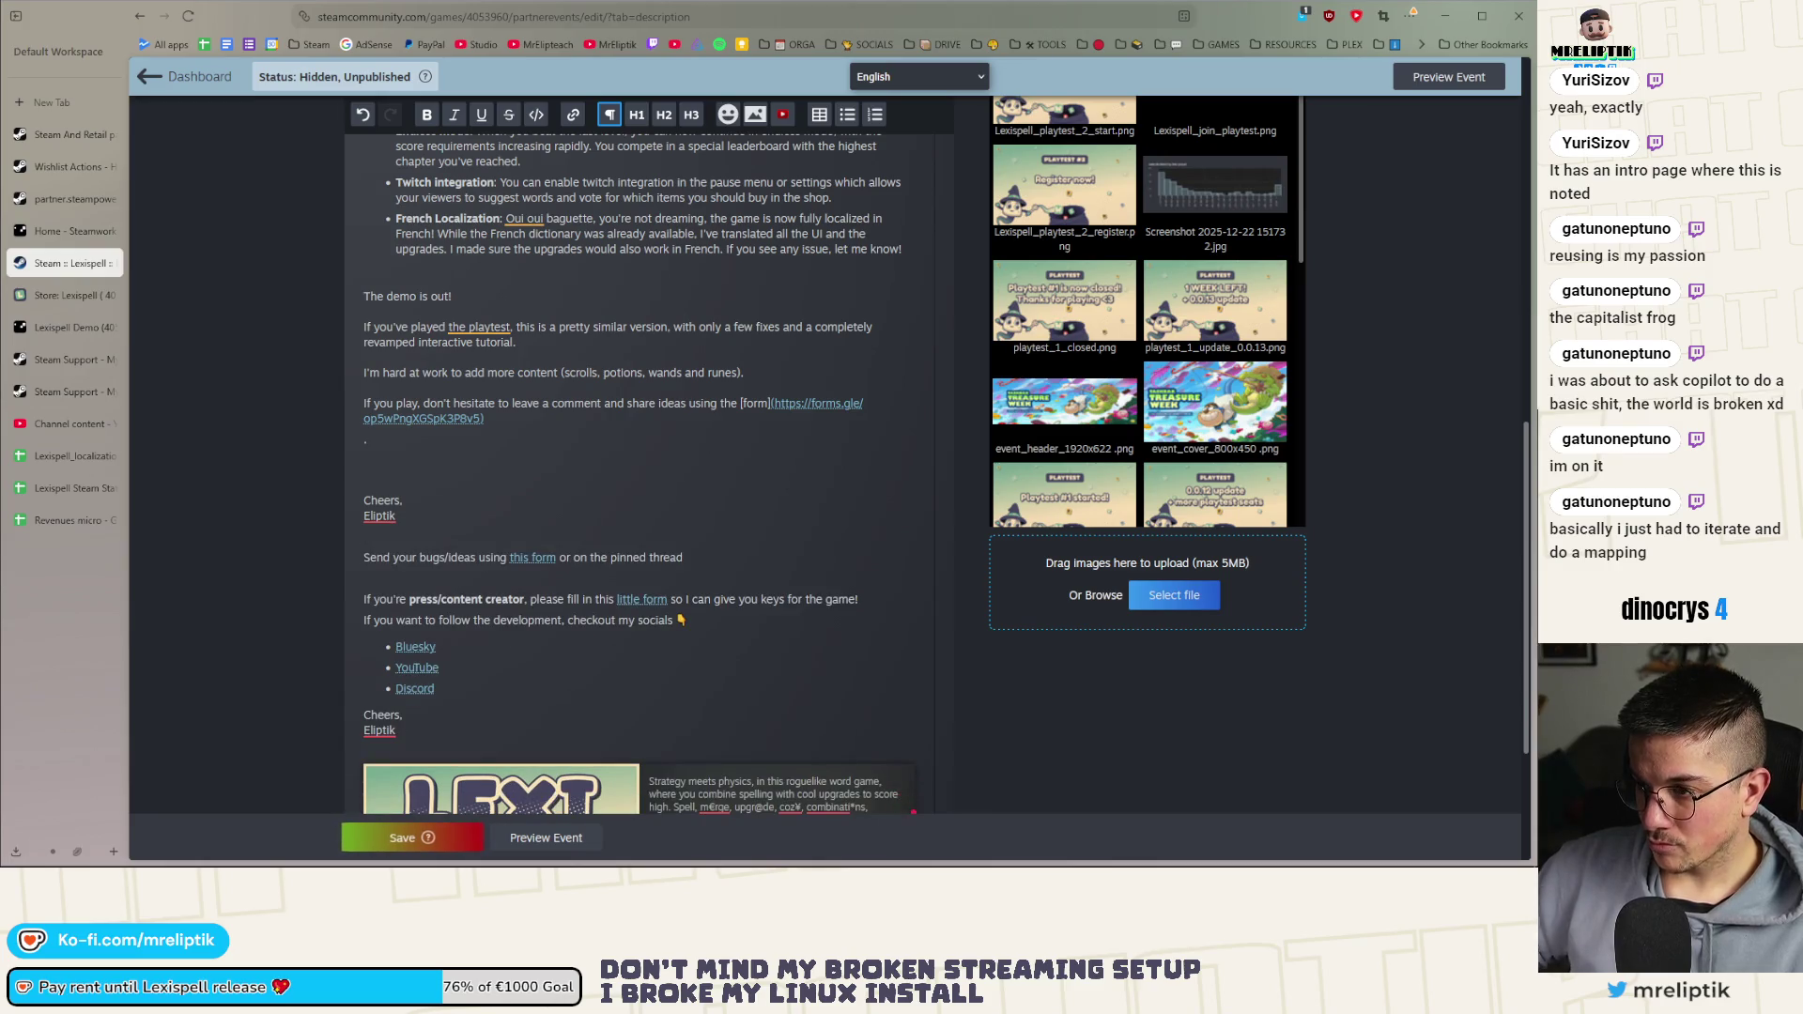
scroll(421, 395, up, 4)
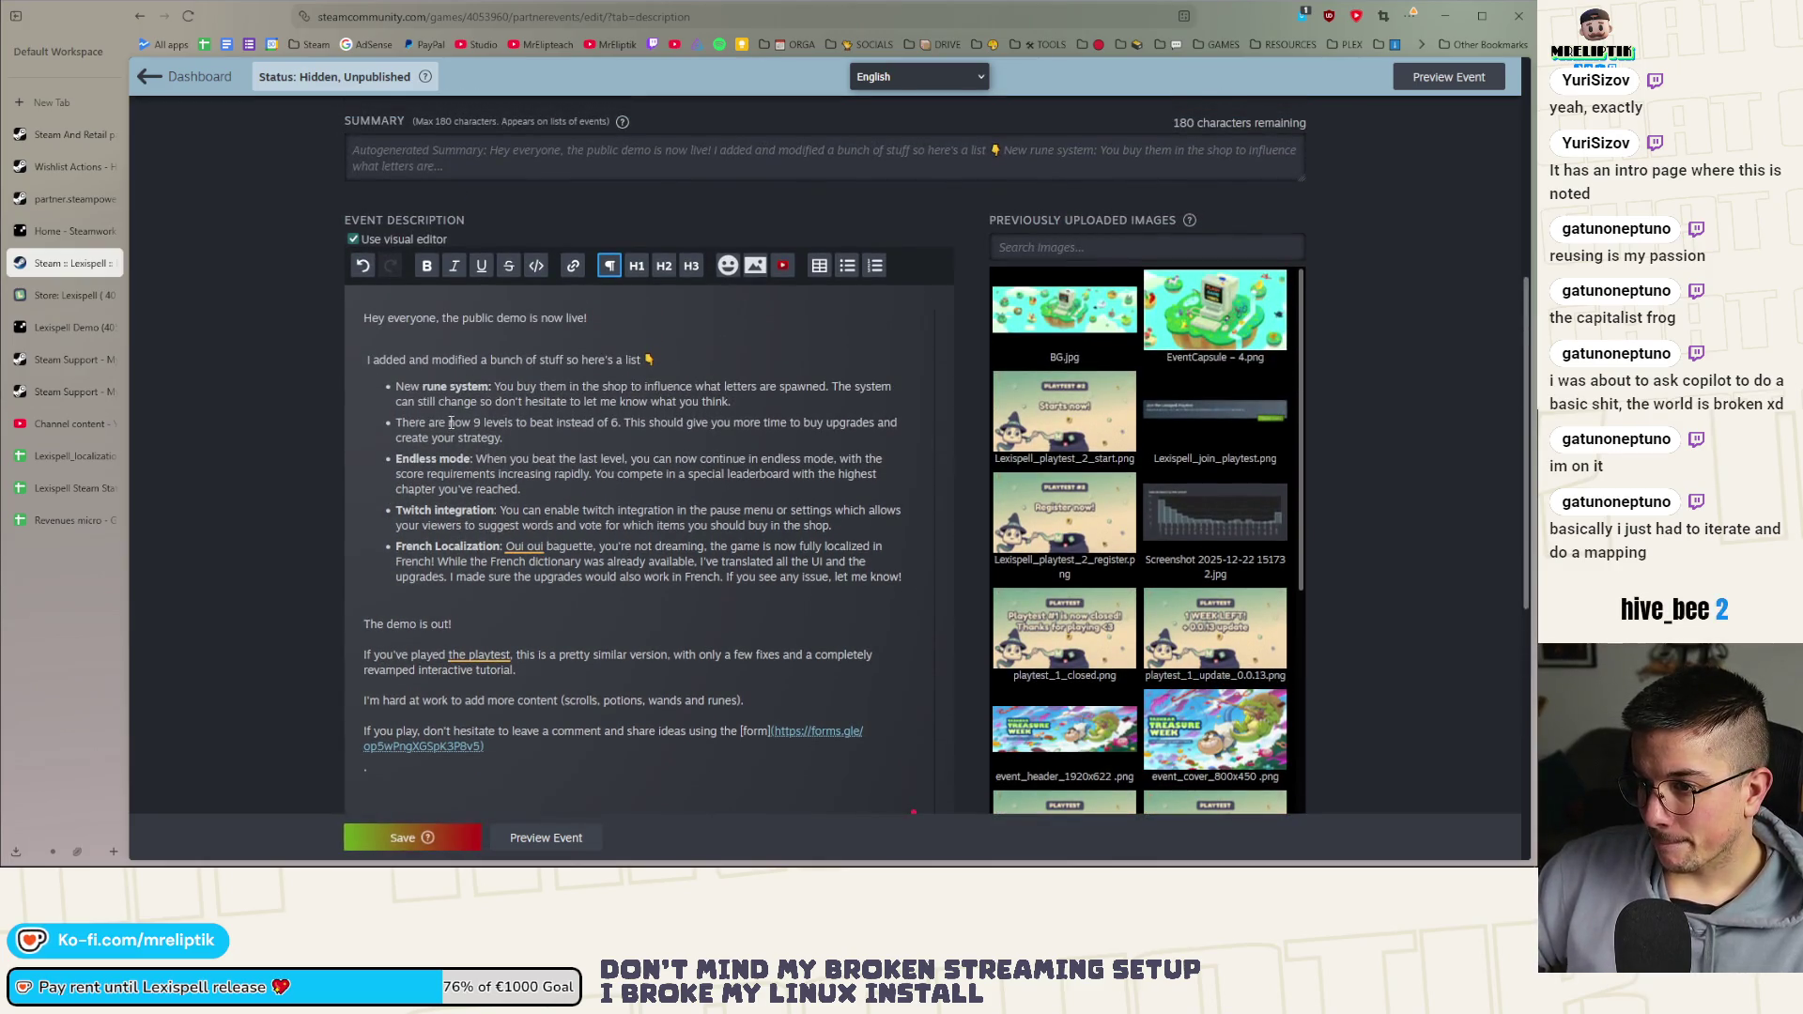
click(551, 431)
drag(507, 437, 361, 430)
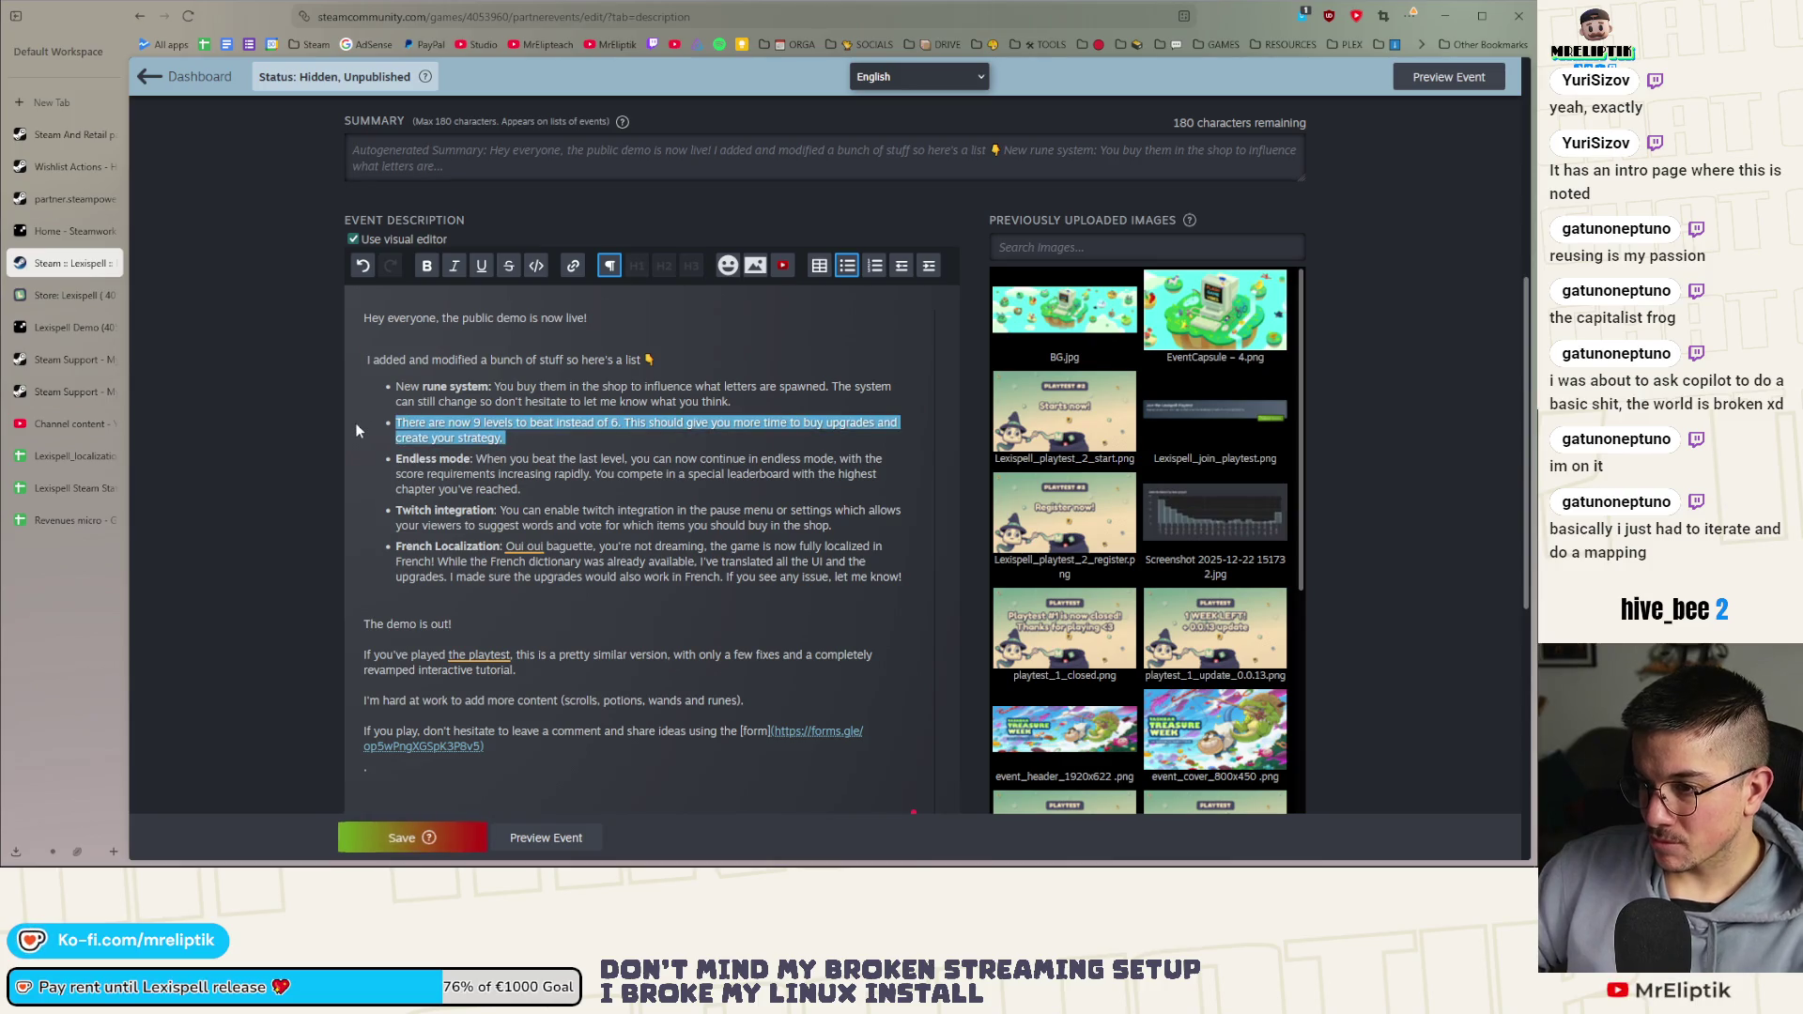
key(BackSpace)
key(BackSpace)
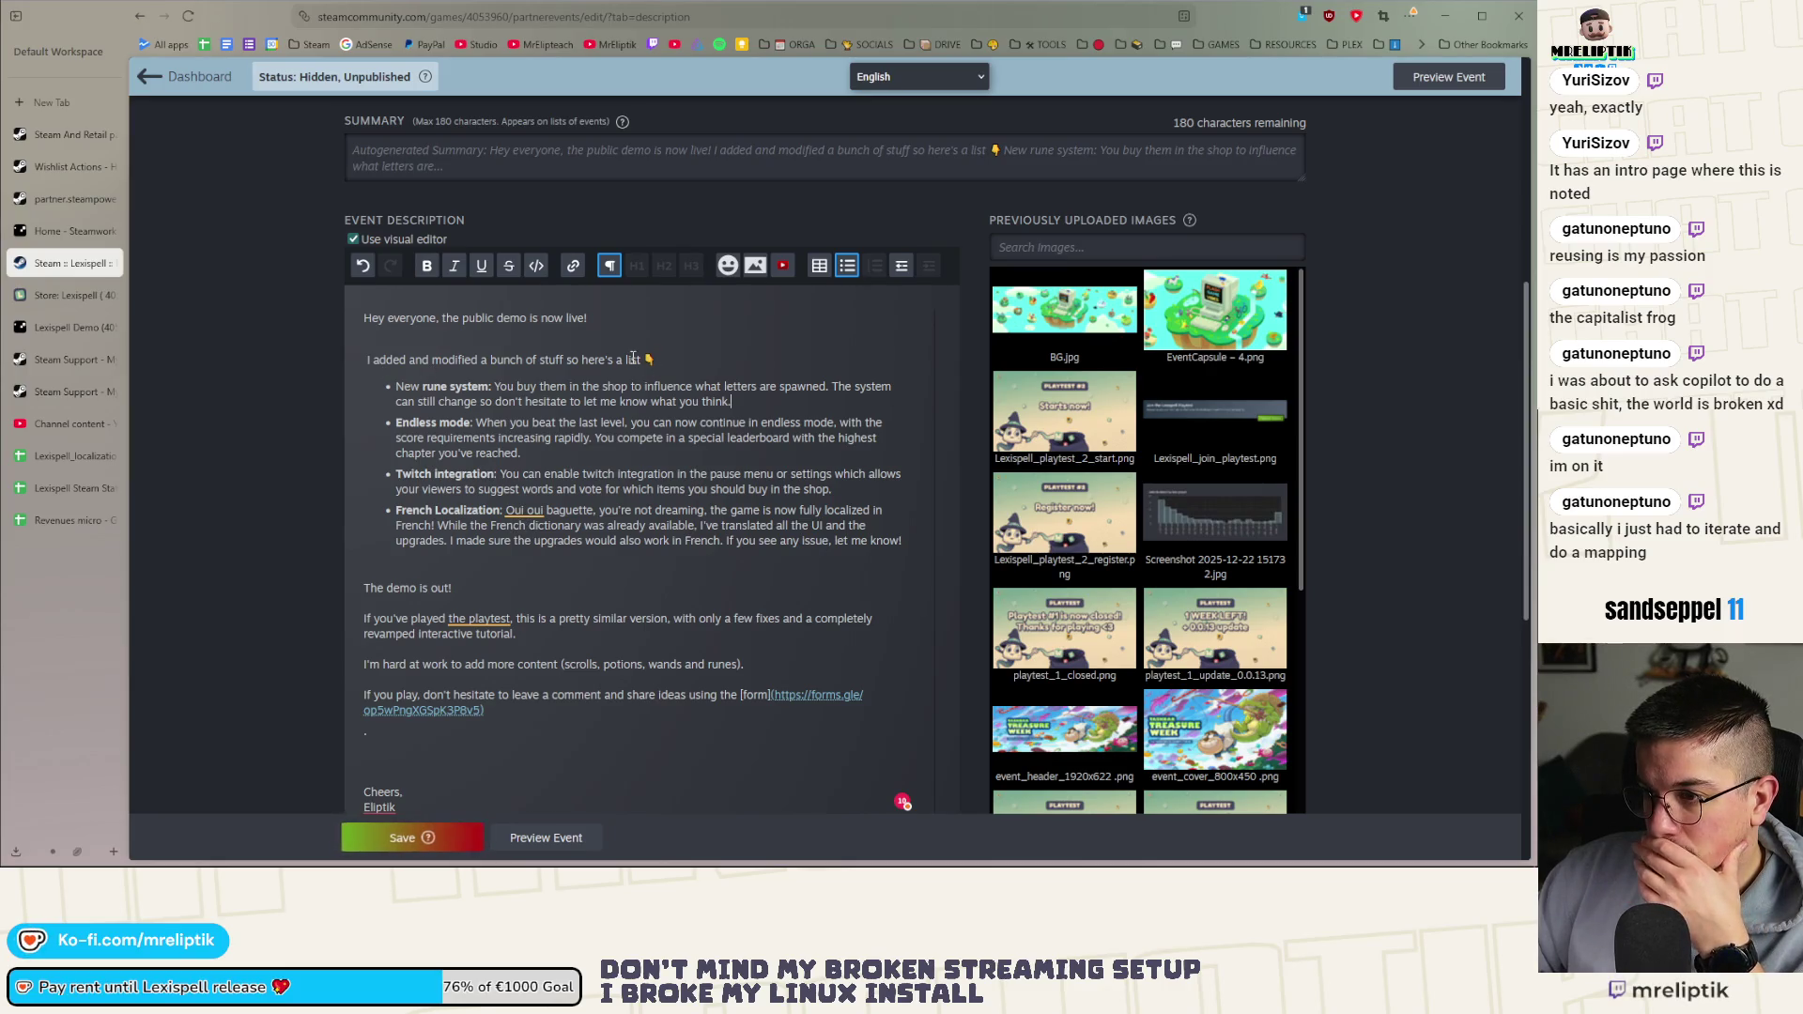
Remove the 'The demo is out!' line from the recap
click(427, 568)
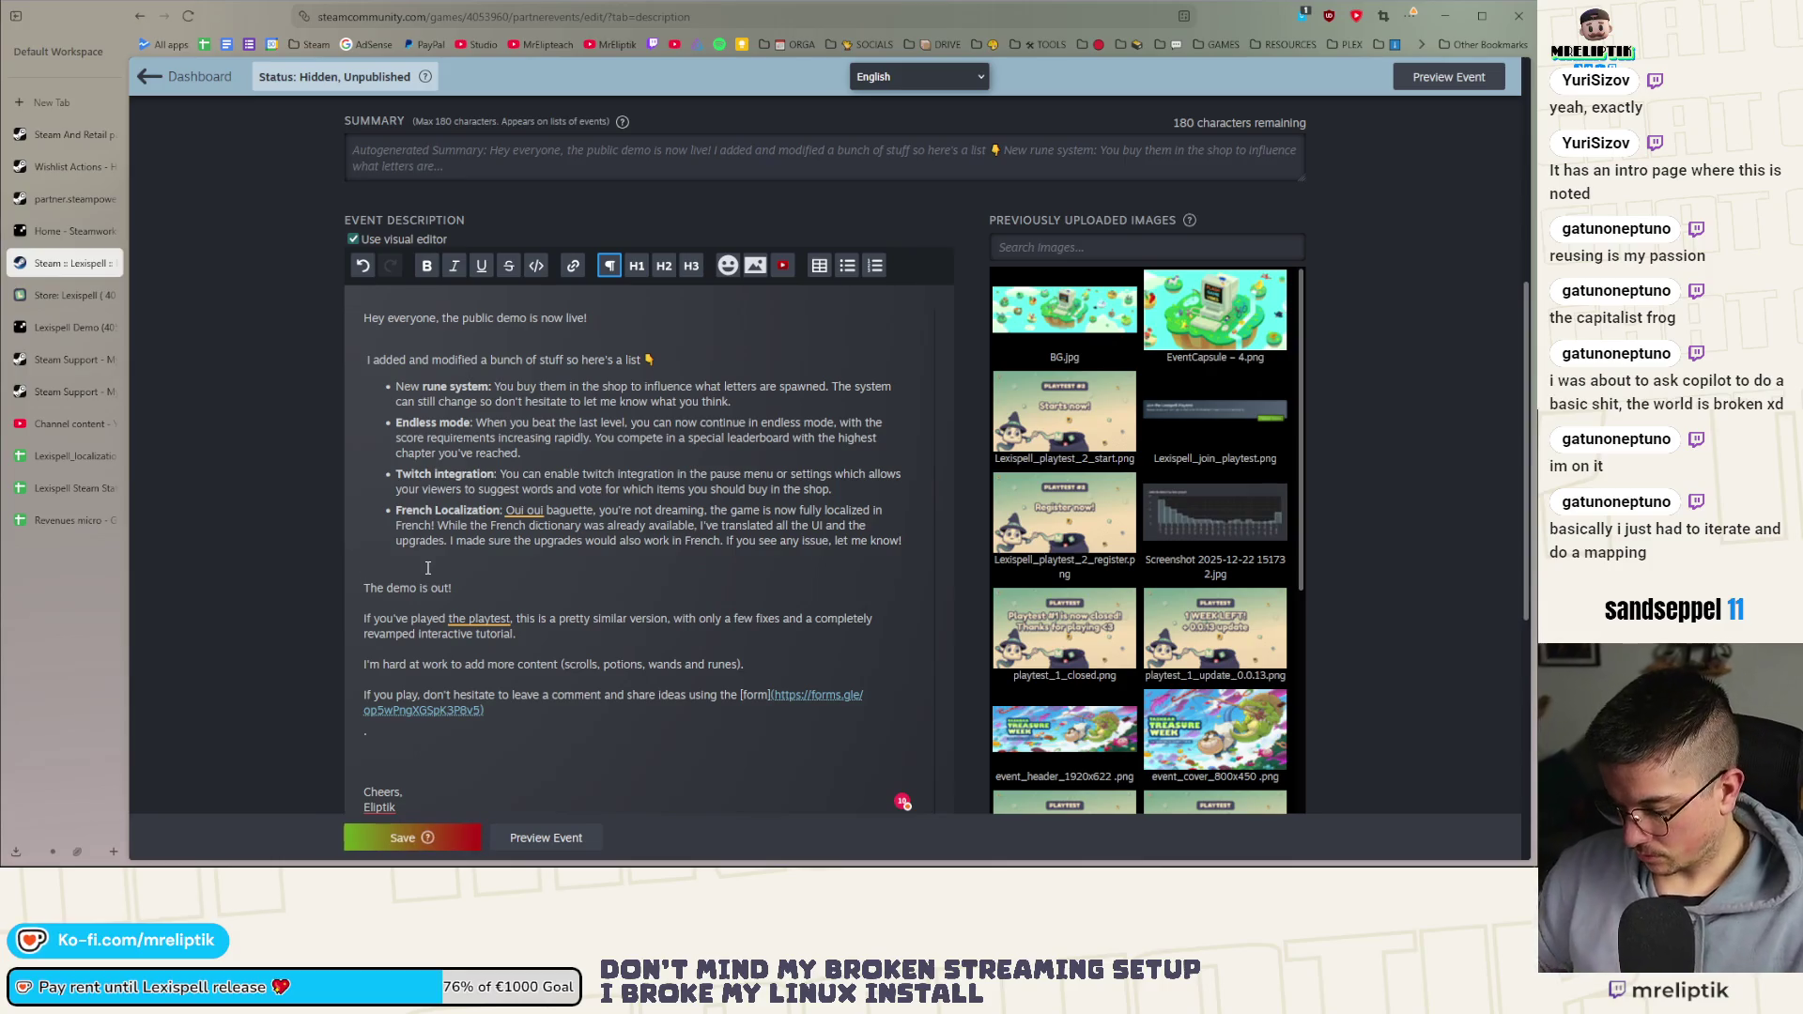
triple_click(356, 588)
key(BackSpace)
key(BackSpace)
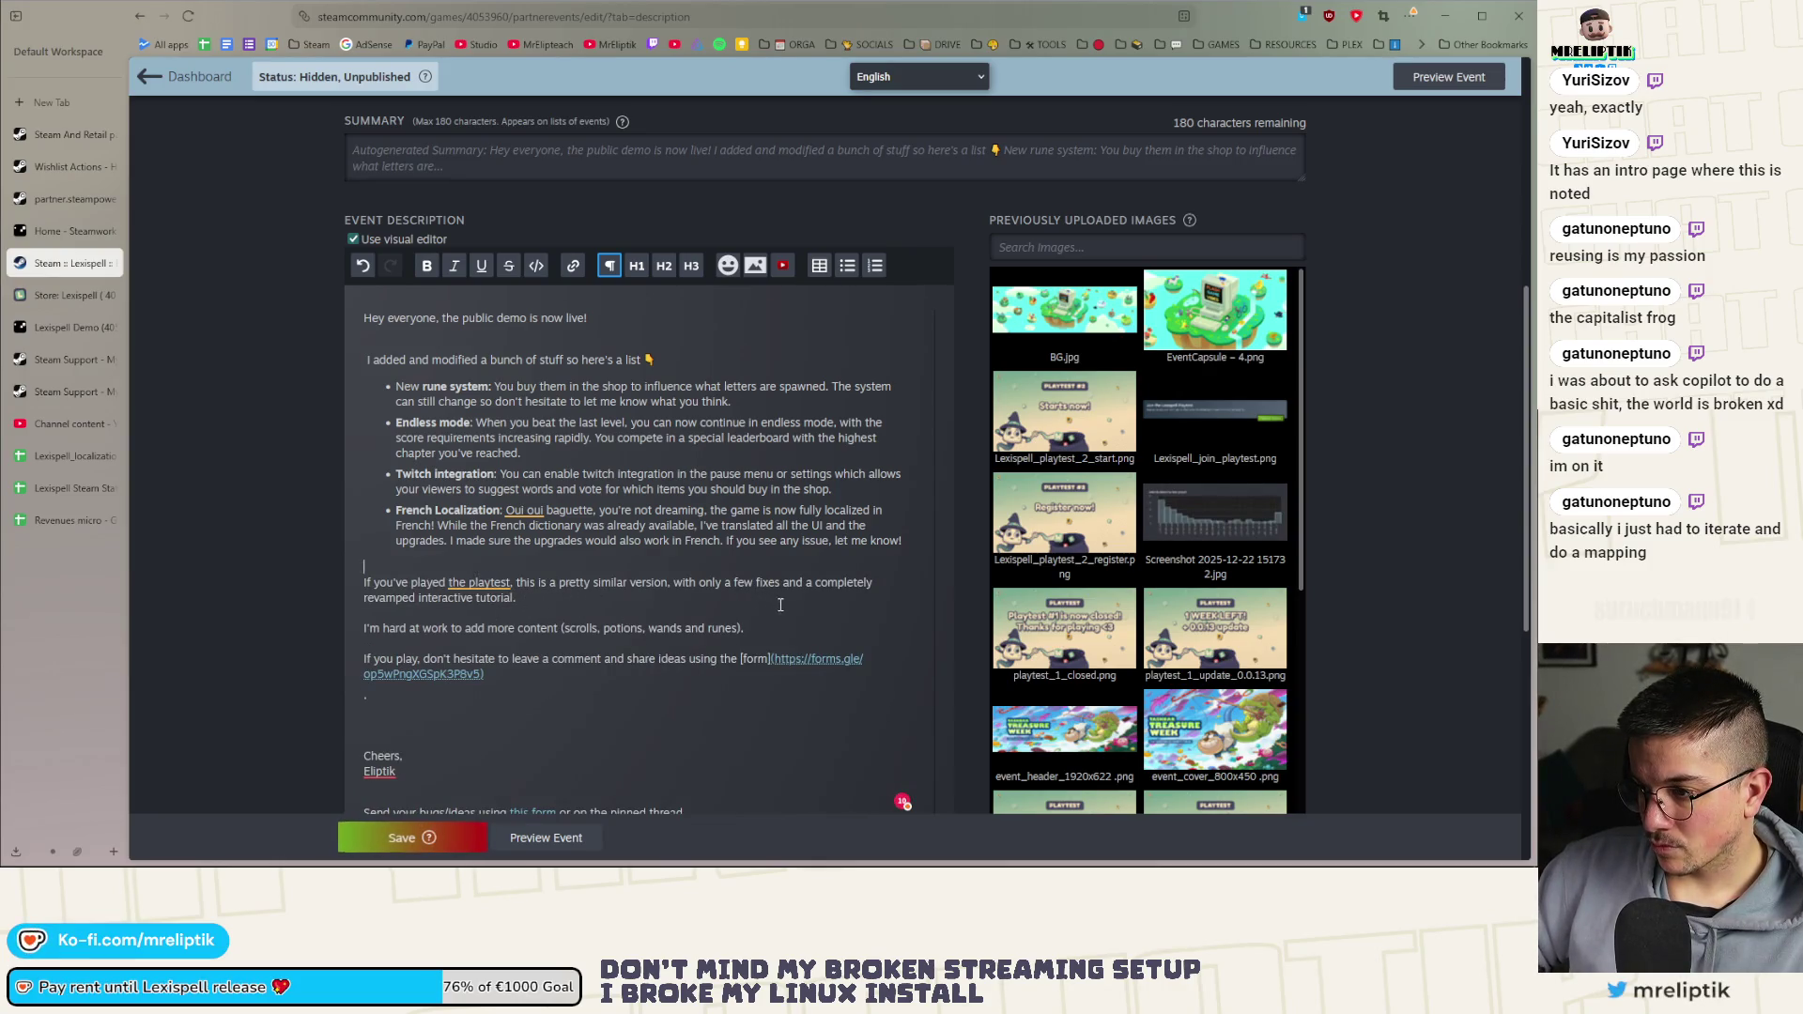
key(ctrl+z)
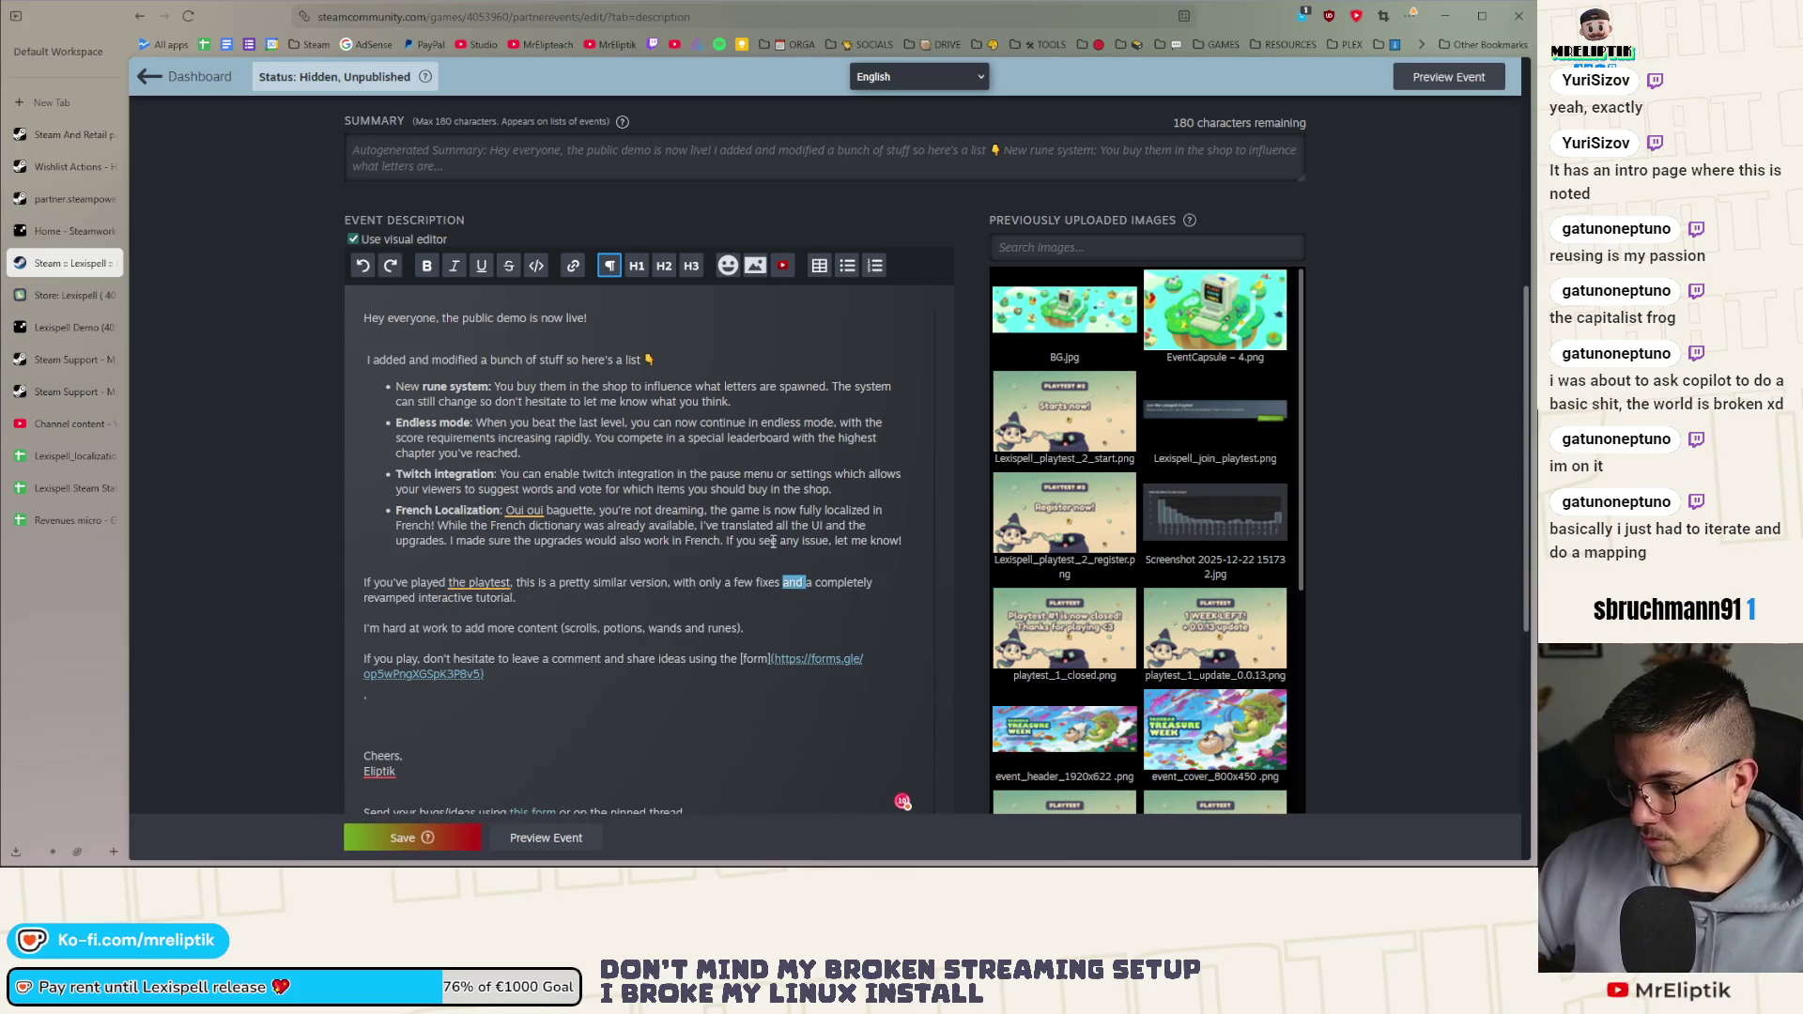
key(ctrl+y)
key(ctrl+y)
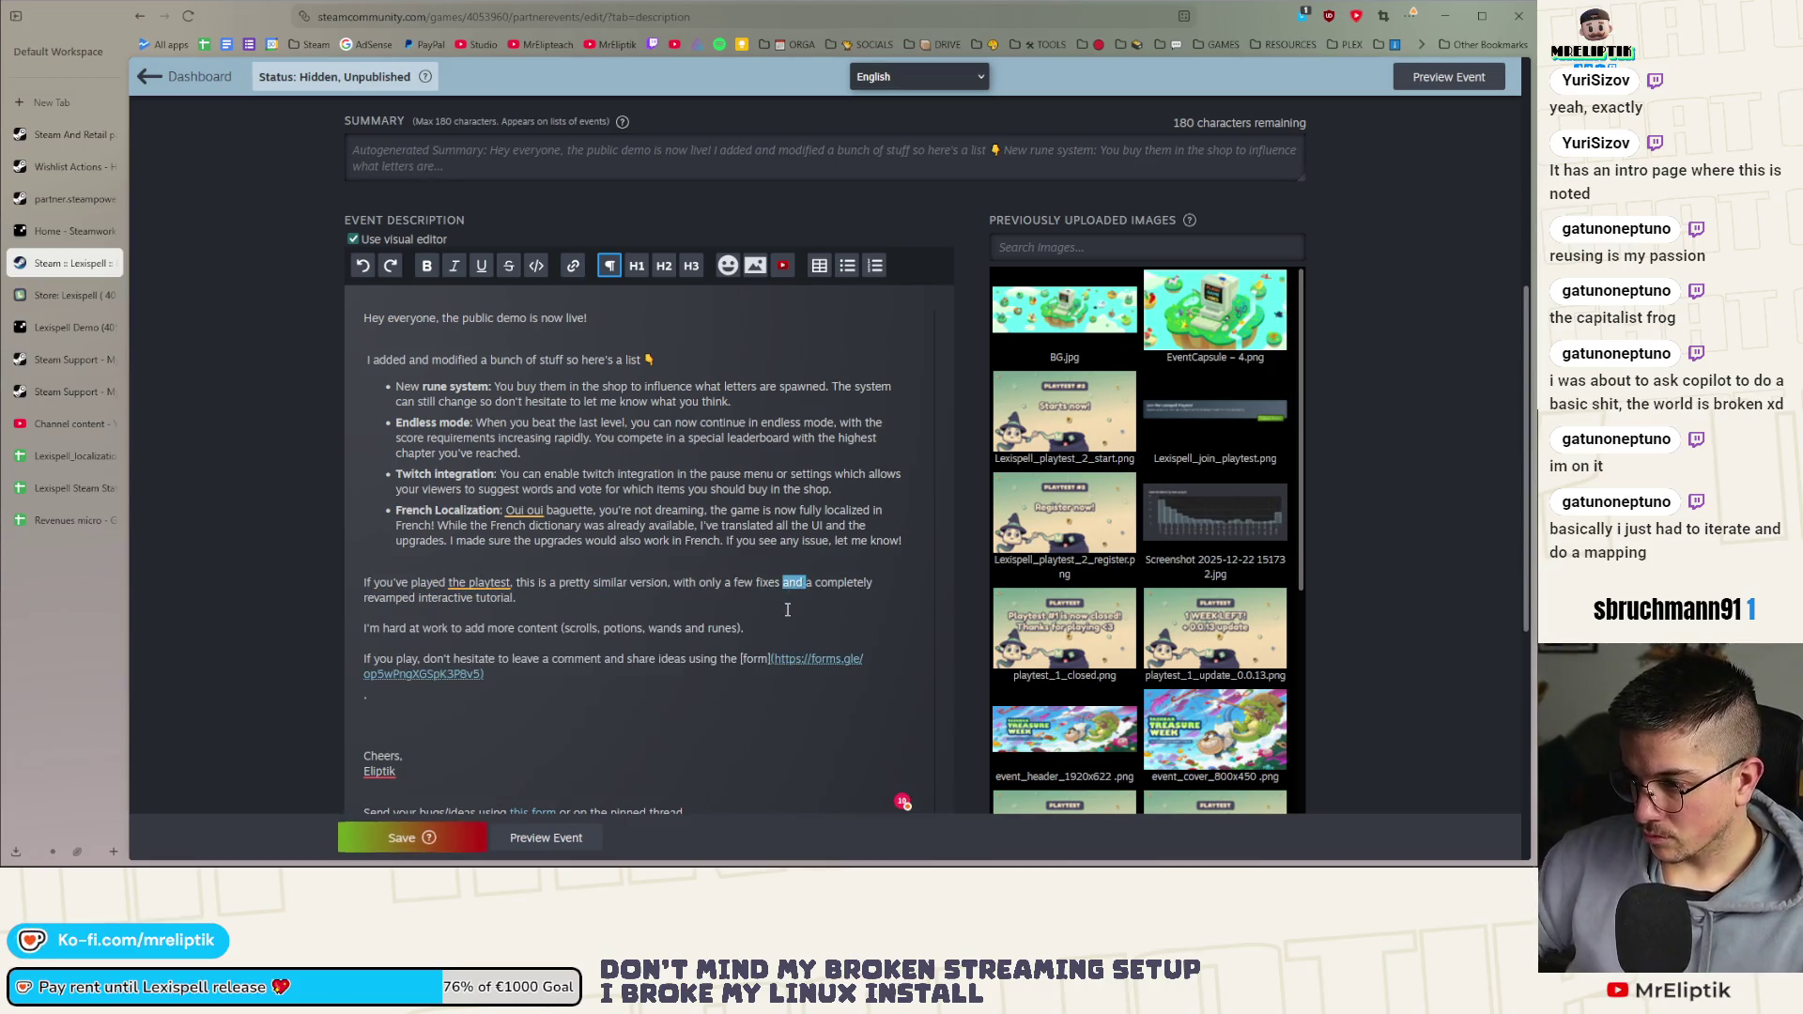
key(ctrl+y)
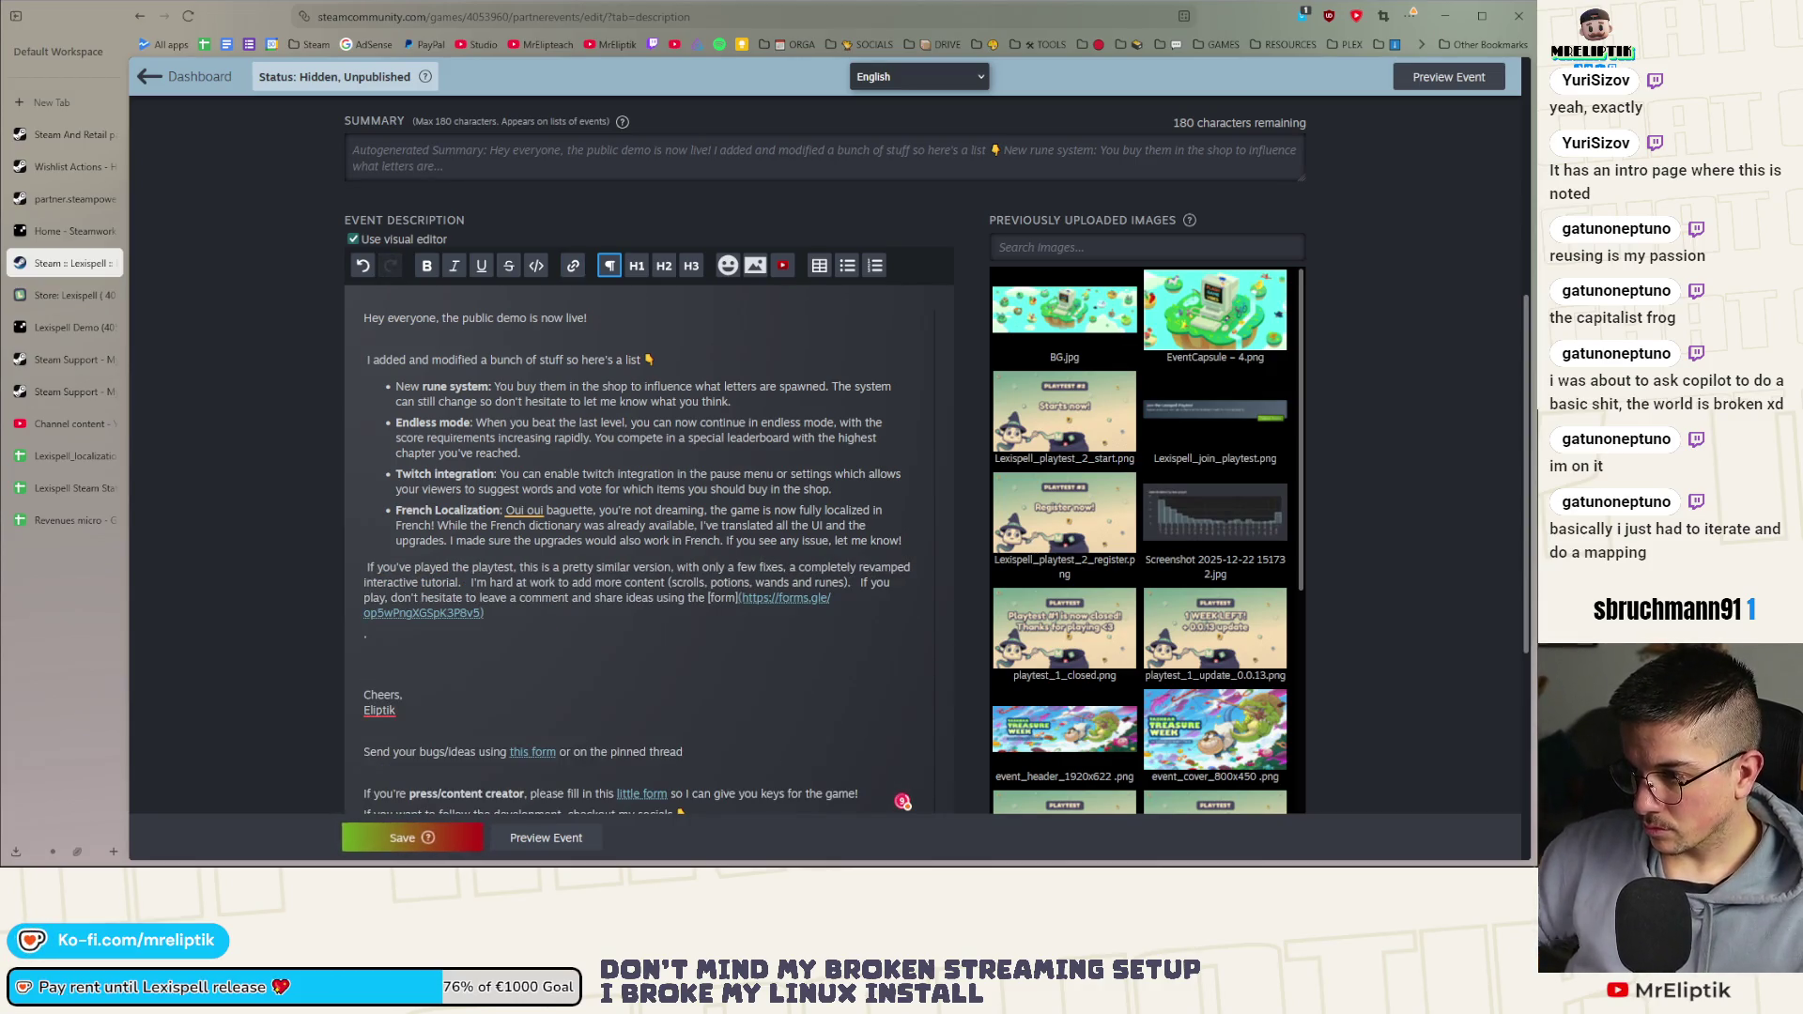
Delete the old 'If you play…' feedback sentence and put 'I'm hard at work' on its own line
click(857, 583)
key(Return)
key(Return)
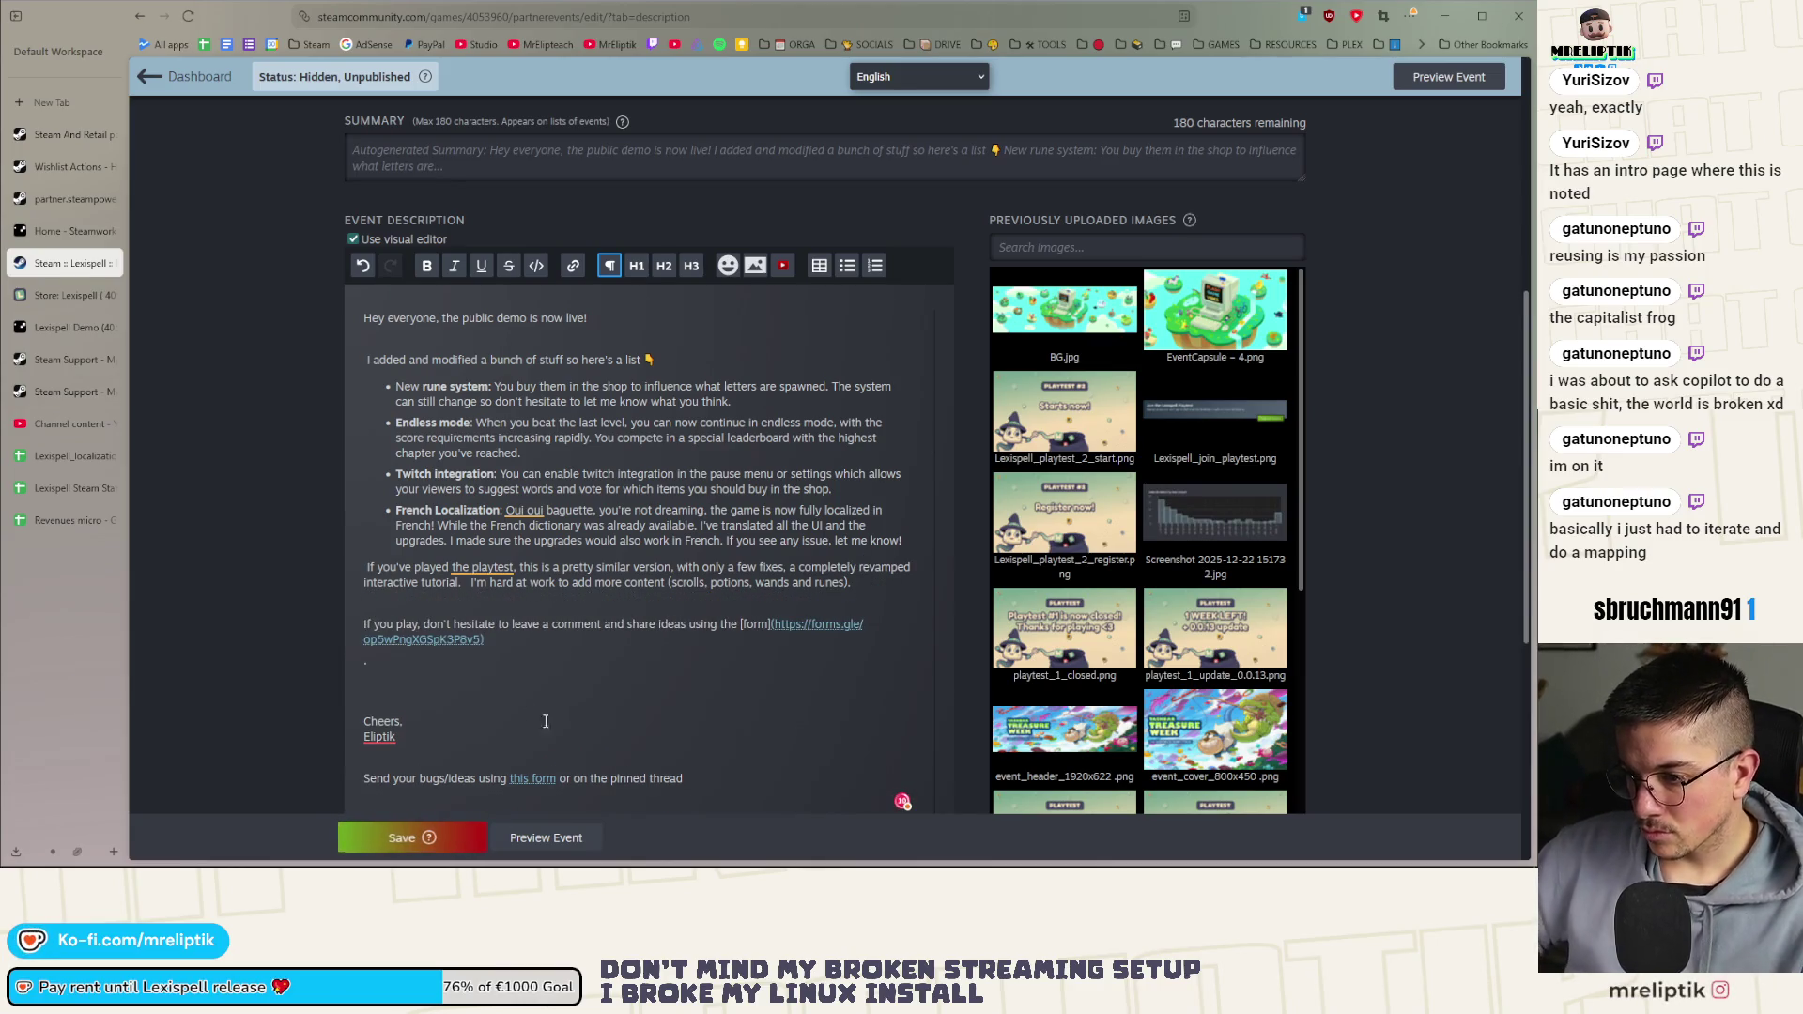
drag(368, 661, 405, 624)
key(BackSpace)
key(Delete)
key(Delete)
key(Delete)
key(BackSpace)
key(BackSpace)
key(BackSpace)
key(BackSpace)
key(BackSpace)
key(BackSpace)
click(467, 584)
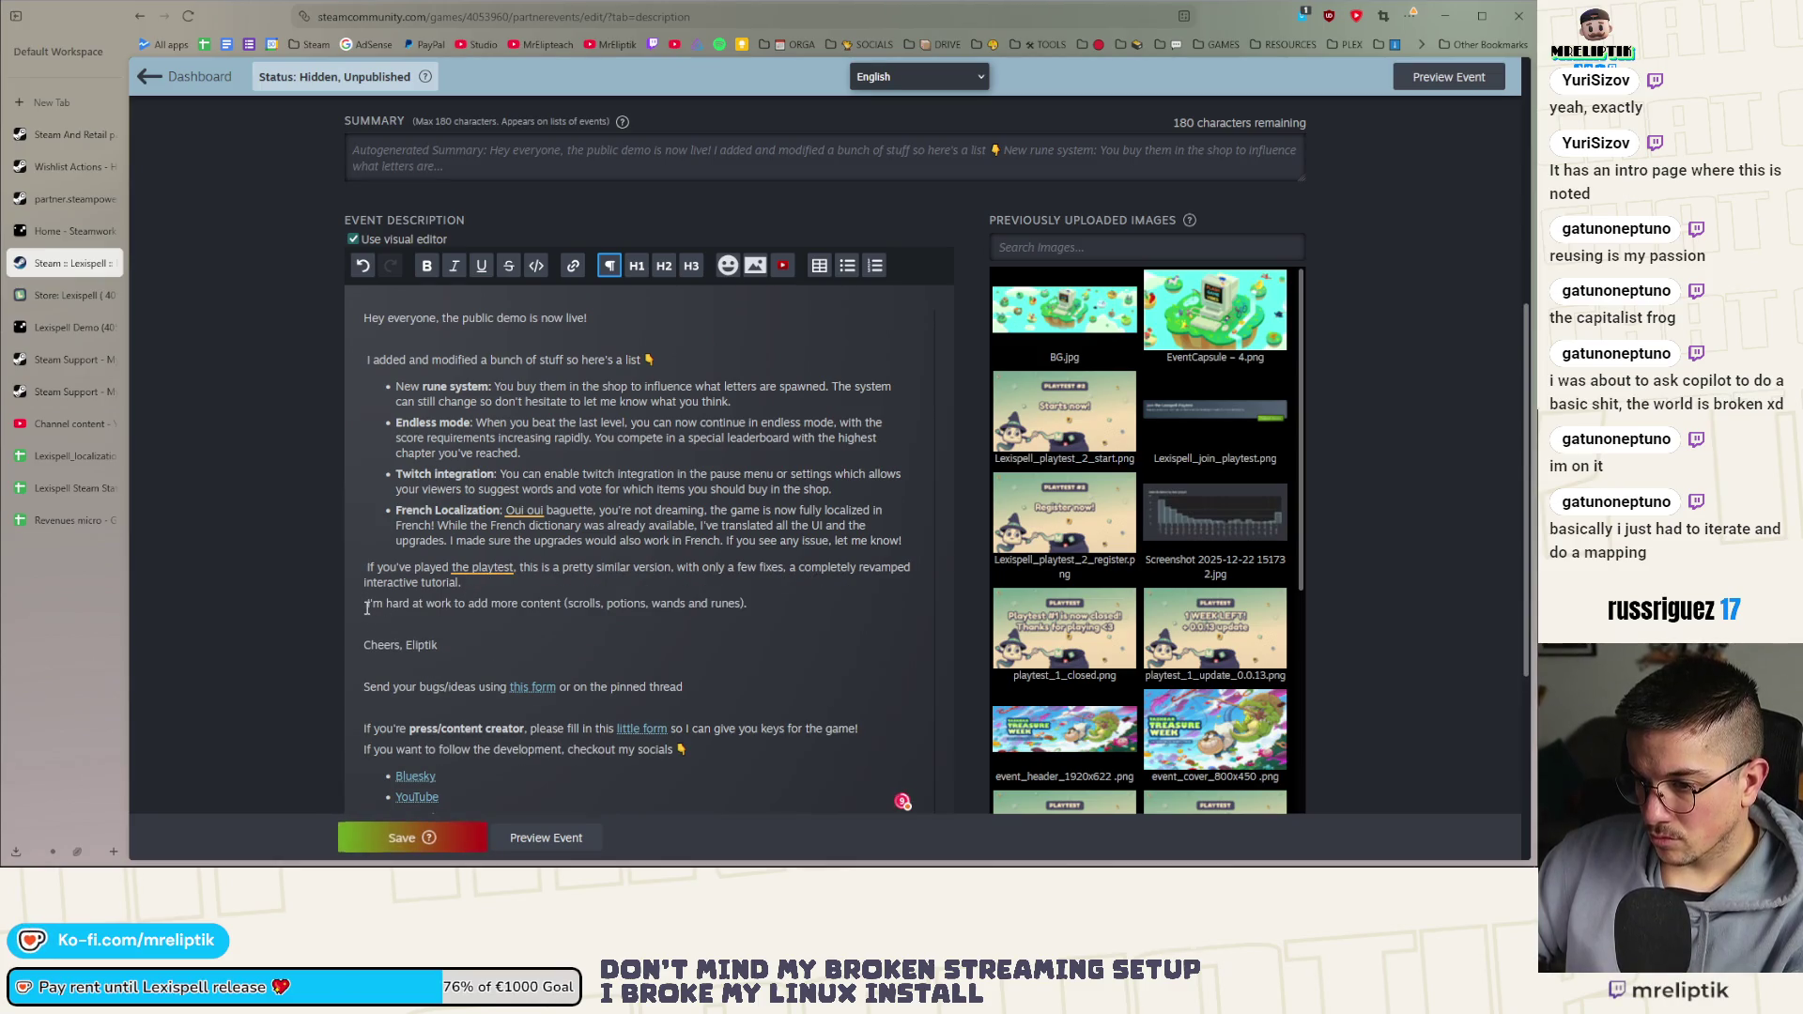
key(Return)
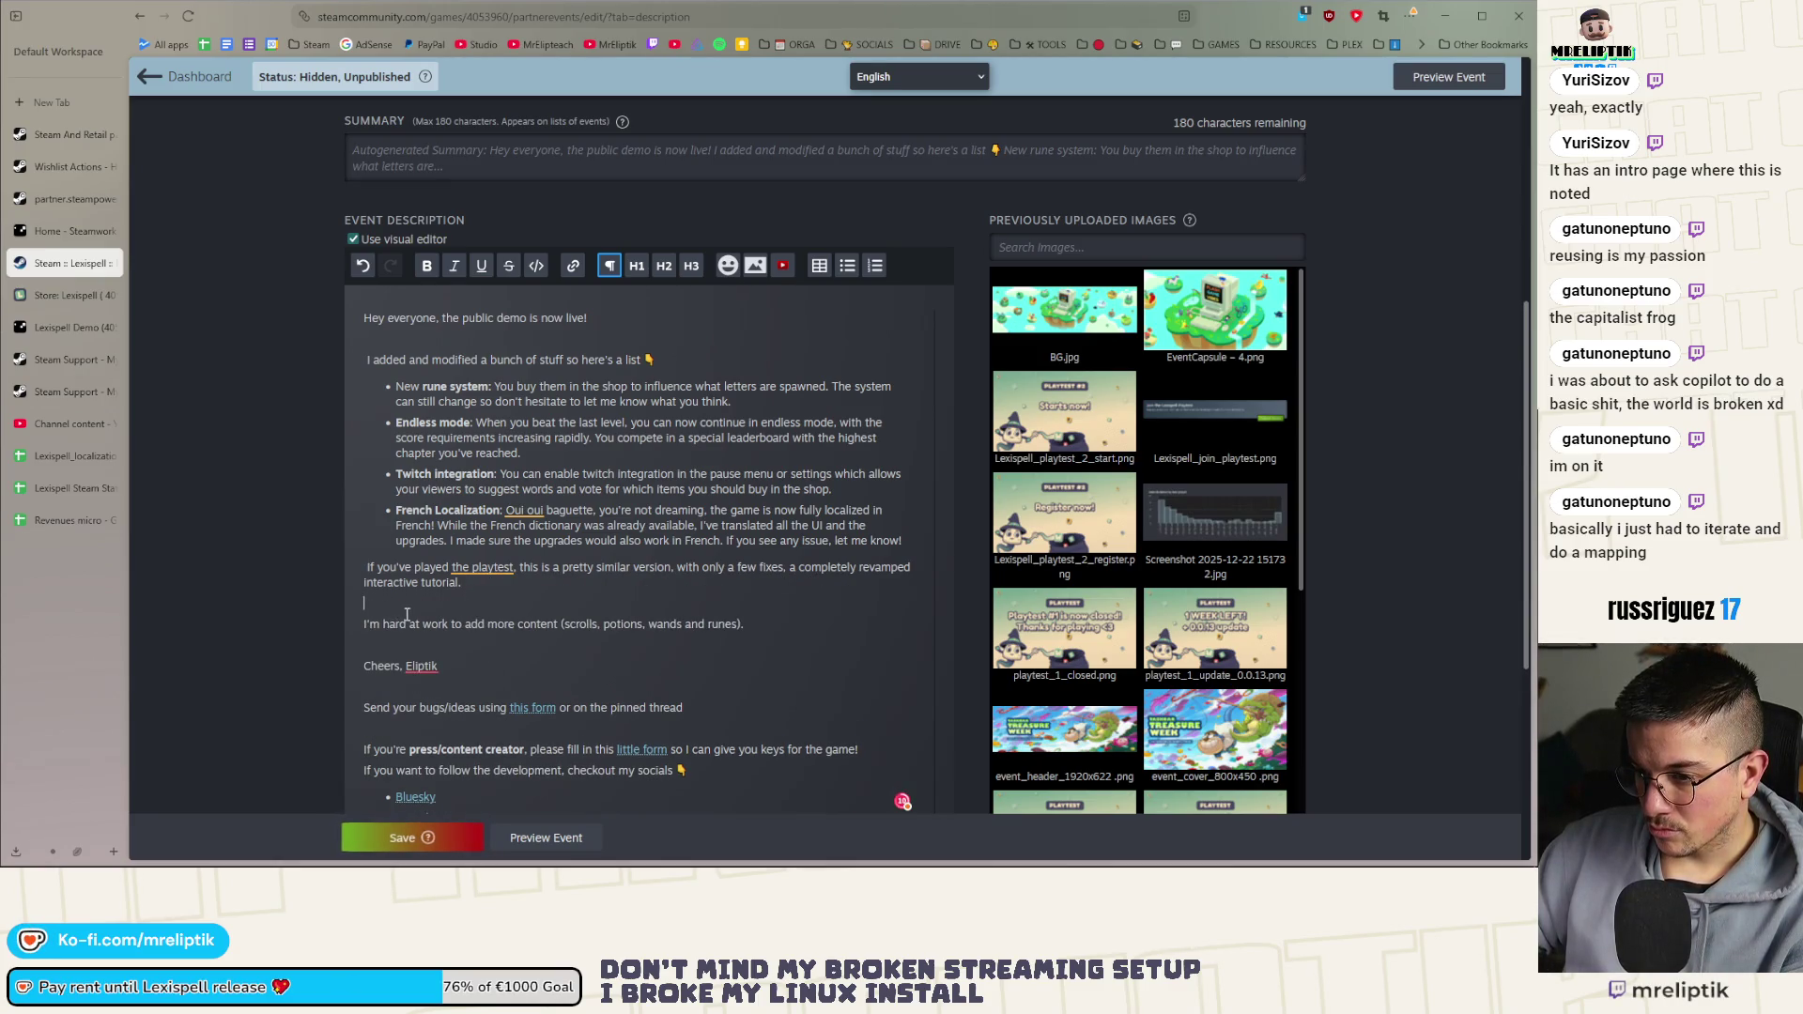
key(BackSpace)
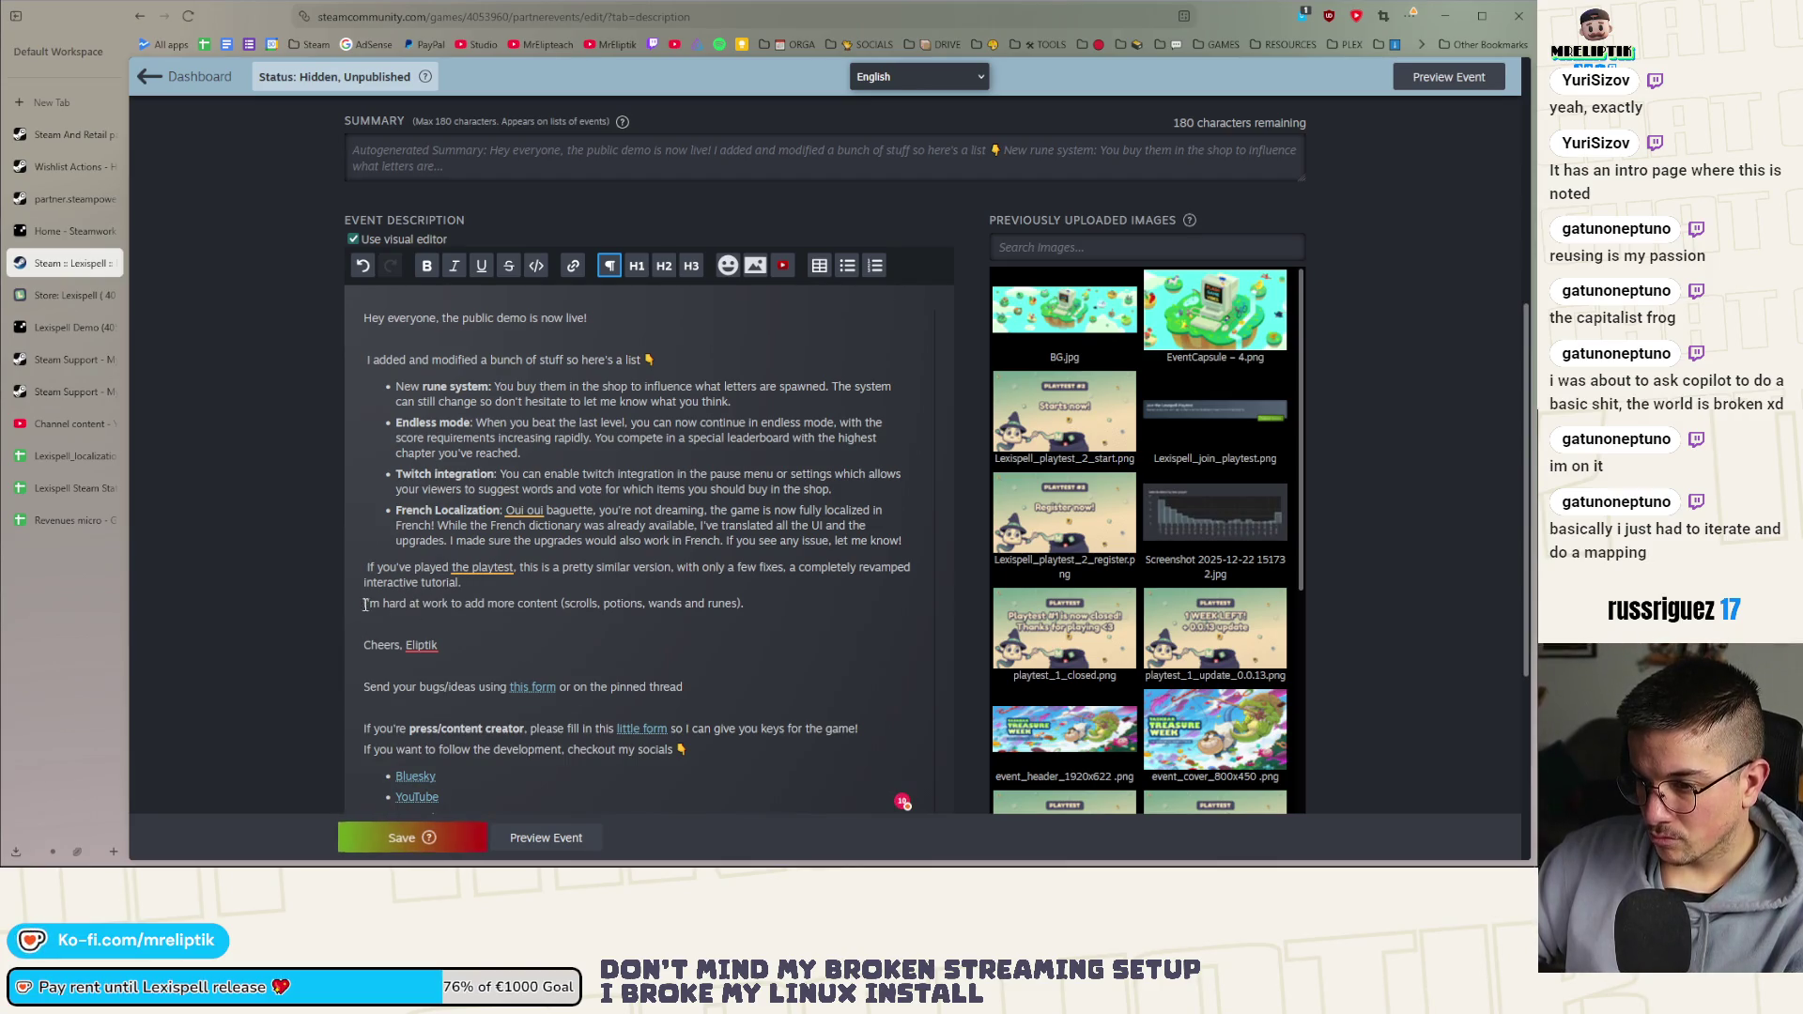
Remove the duplicate 'Cheers' sign-off and add a blank line above the 'If you've played' paragraph
click(393, 628)
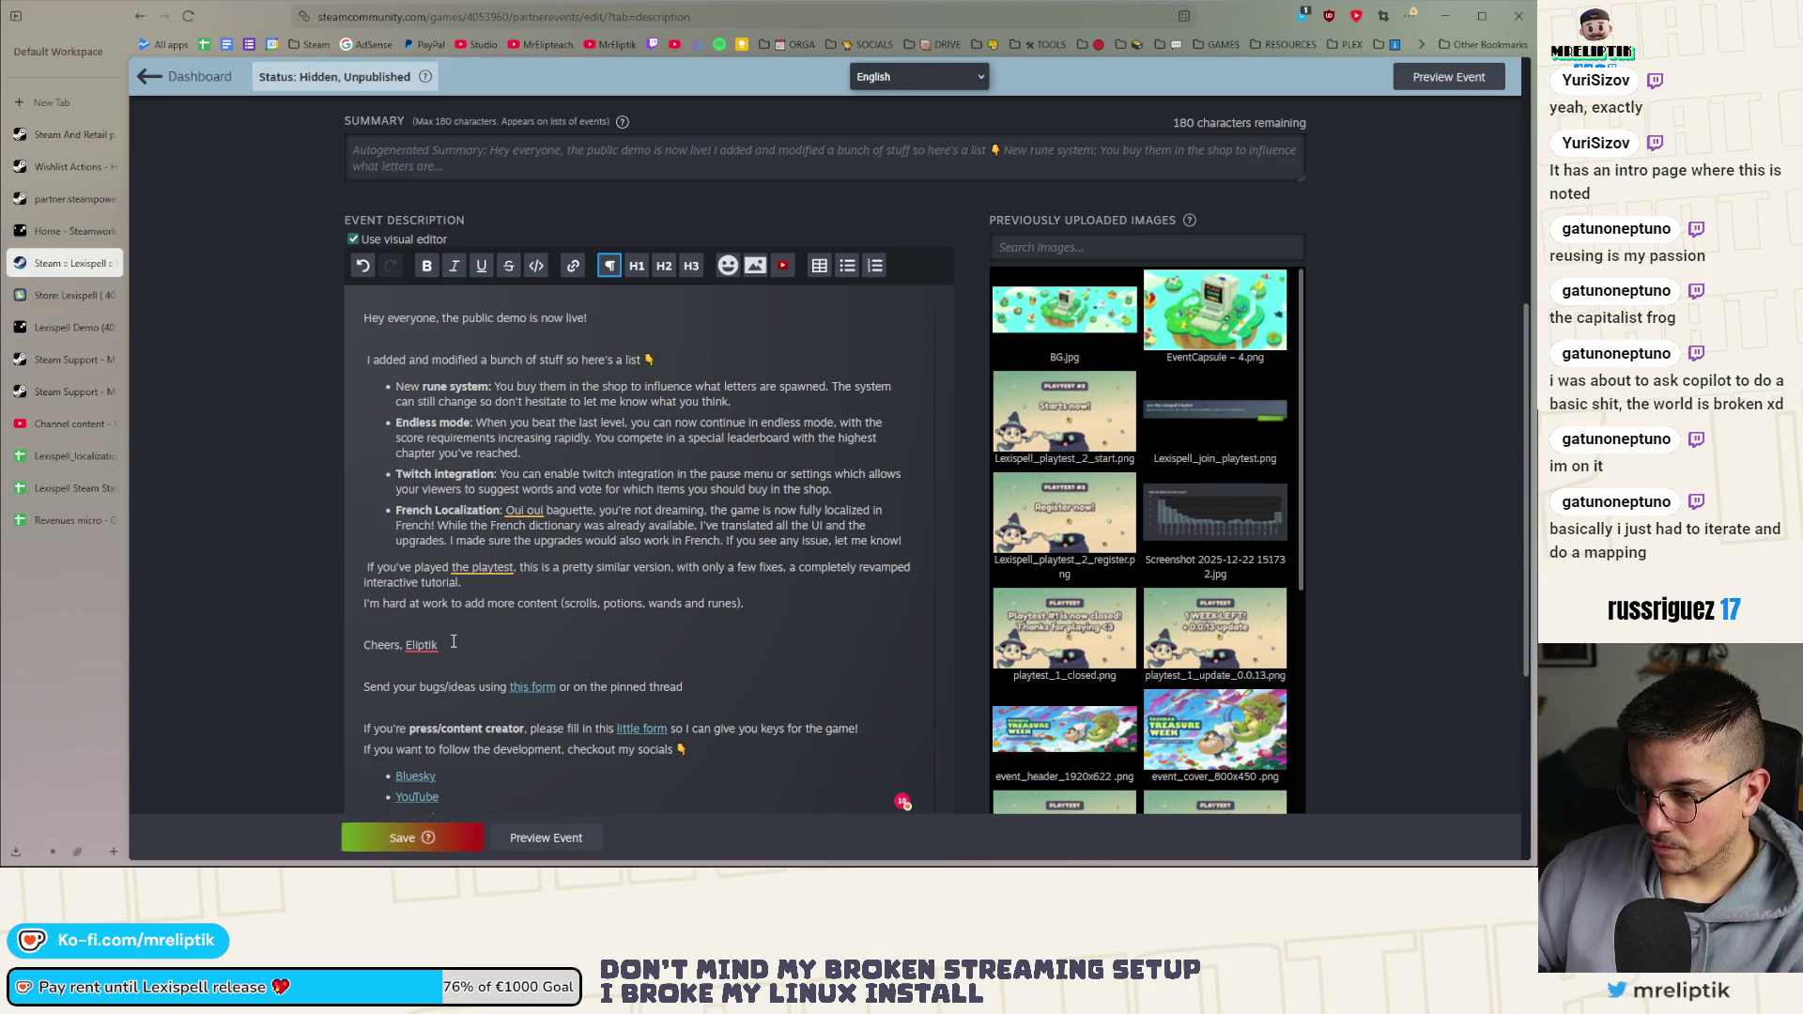
drag(458, 646, 359, 633)
key(BackSpace)
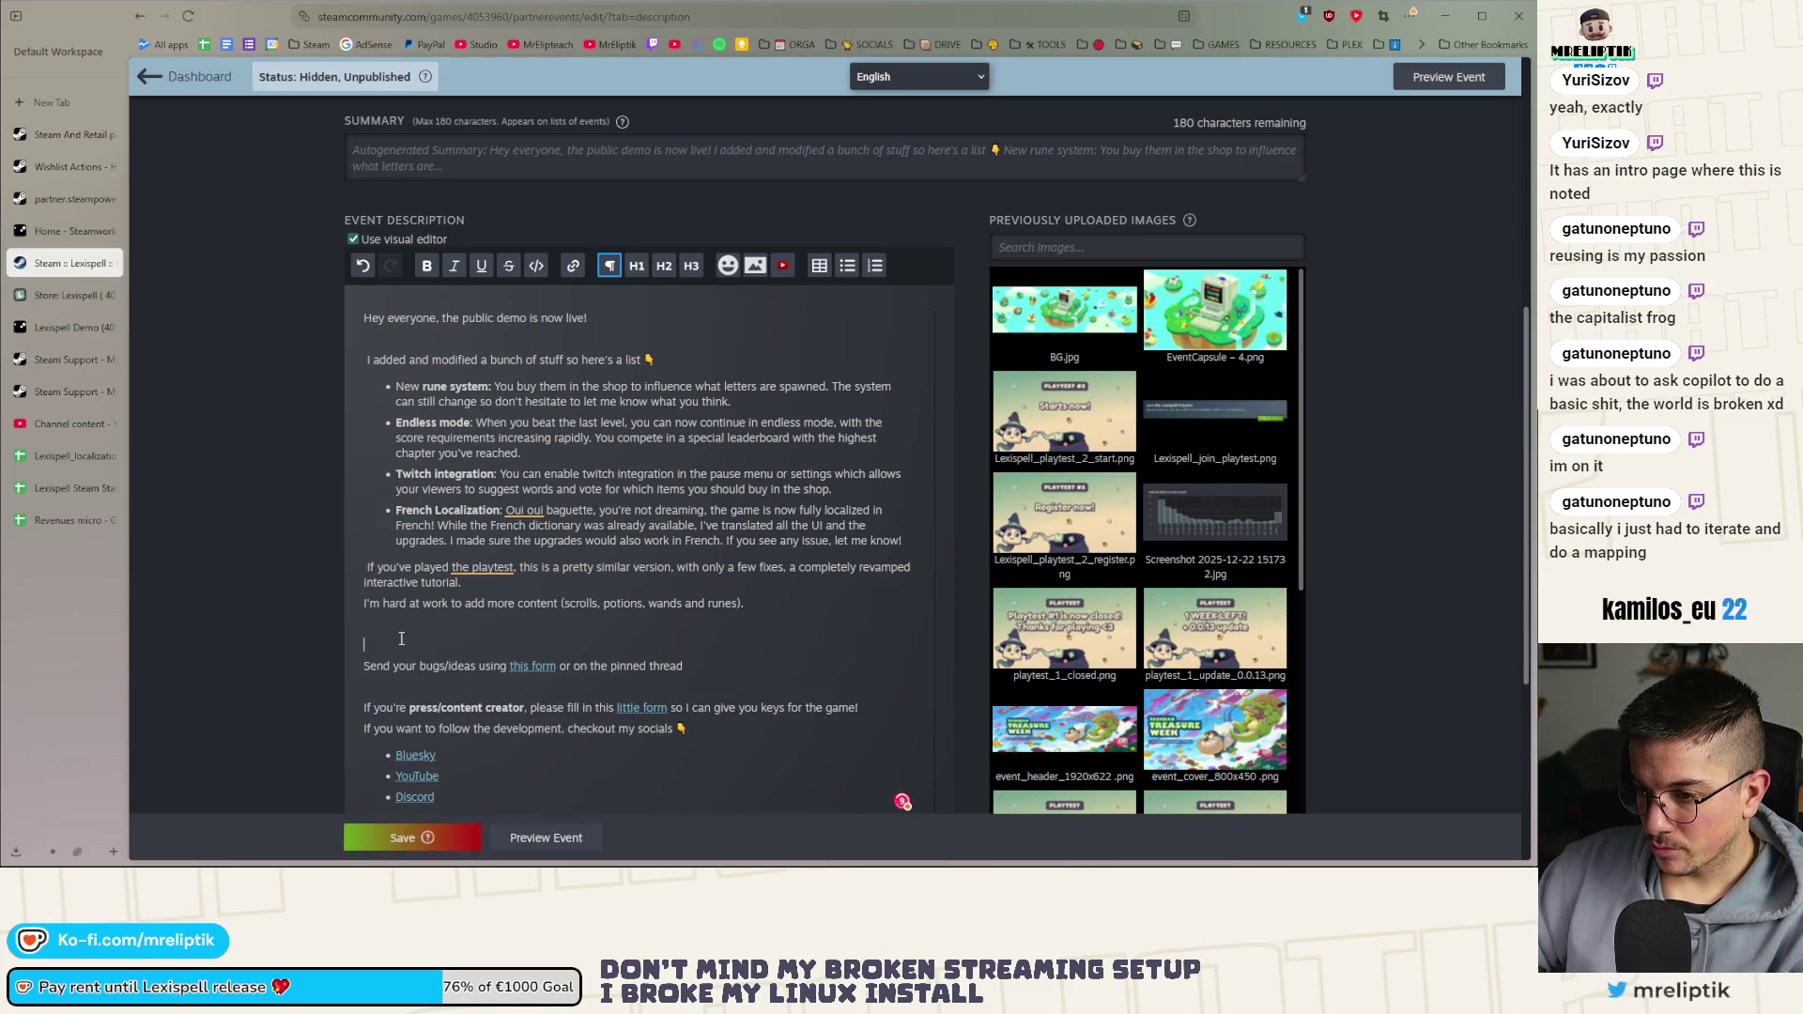
key(BackSpace)
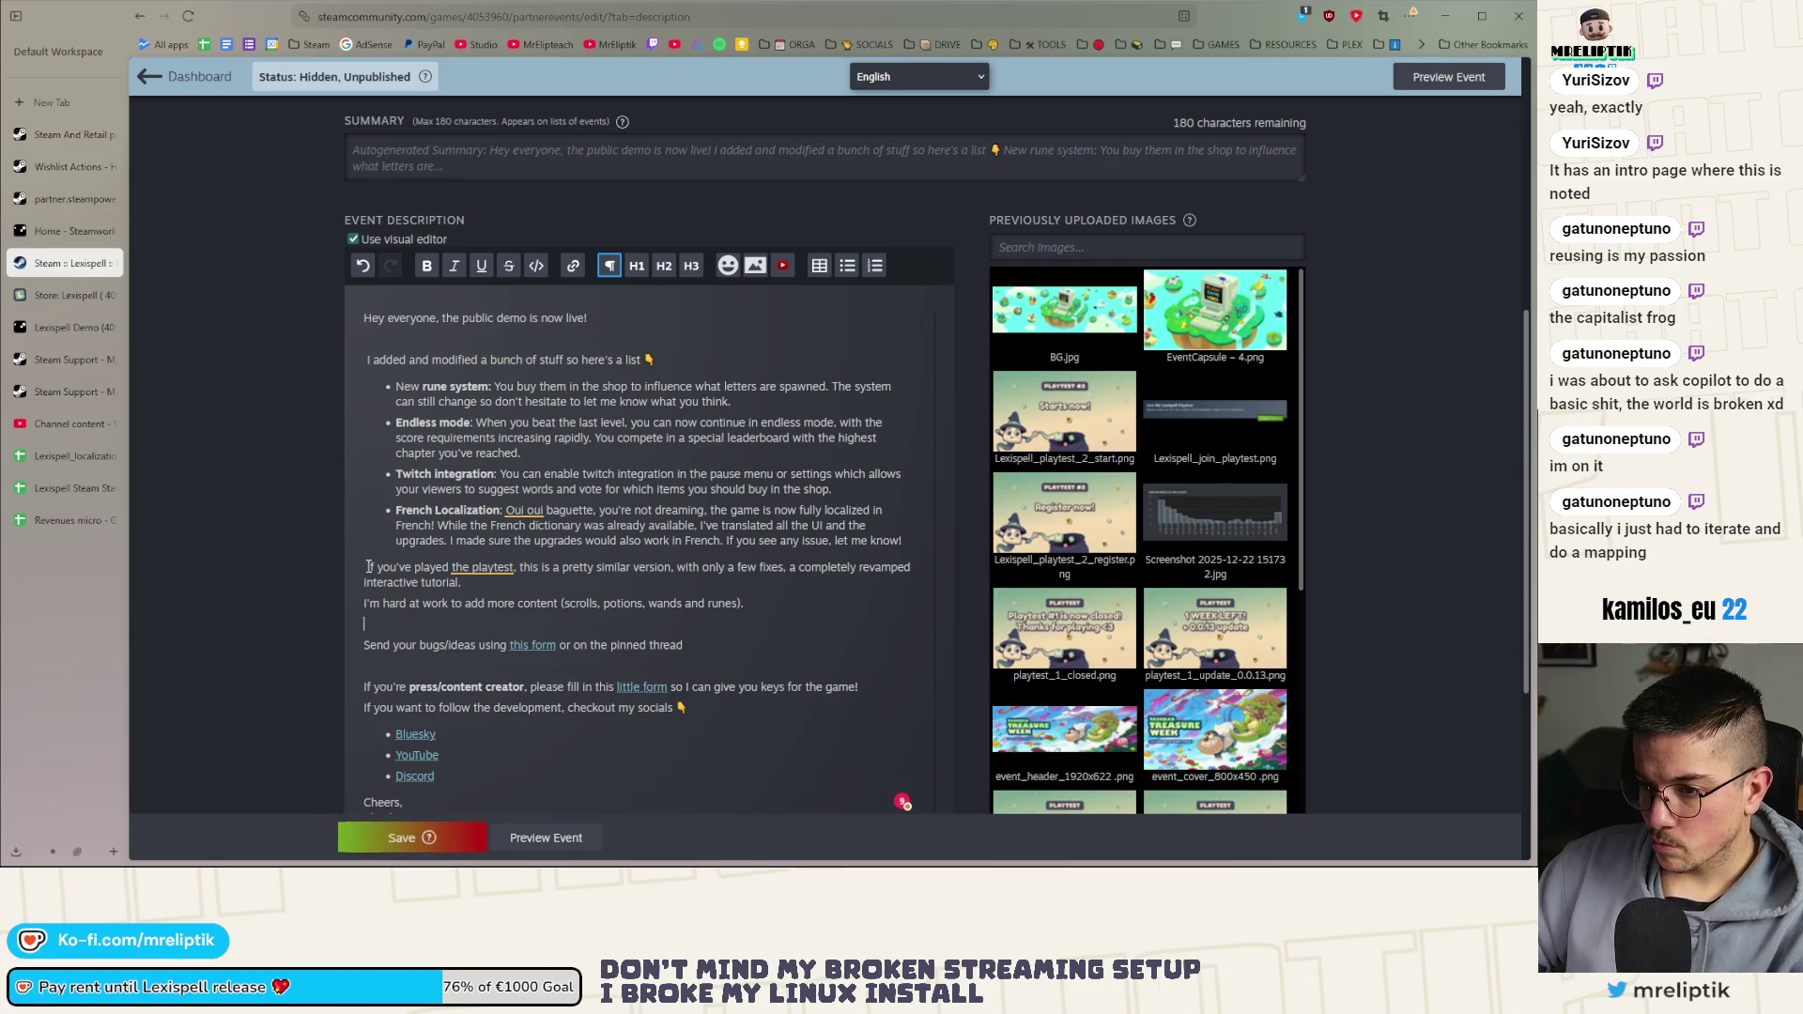
click(367, 567)
key(BackSpace)
key(Return)
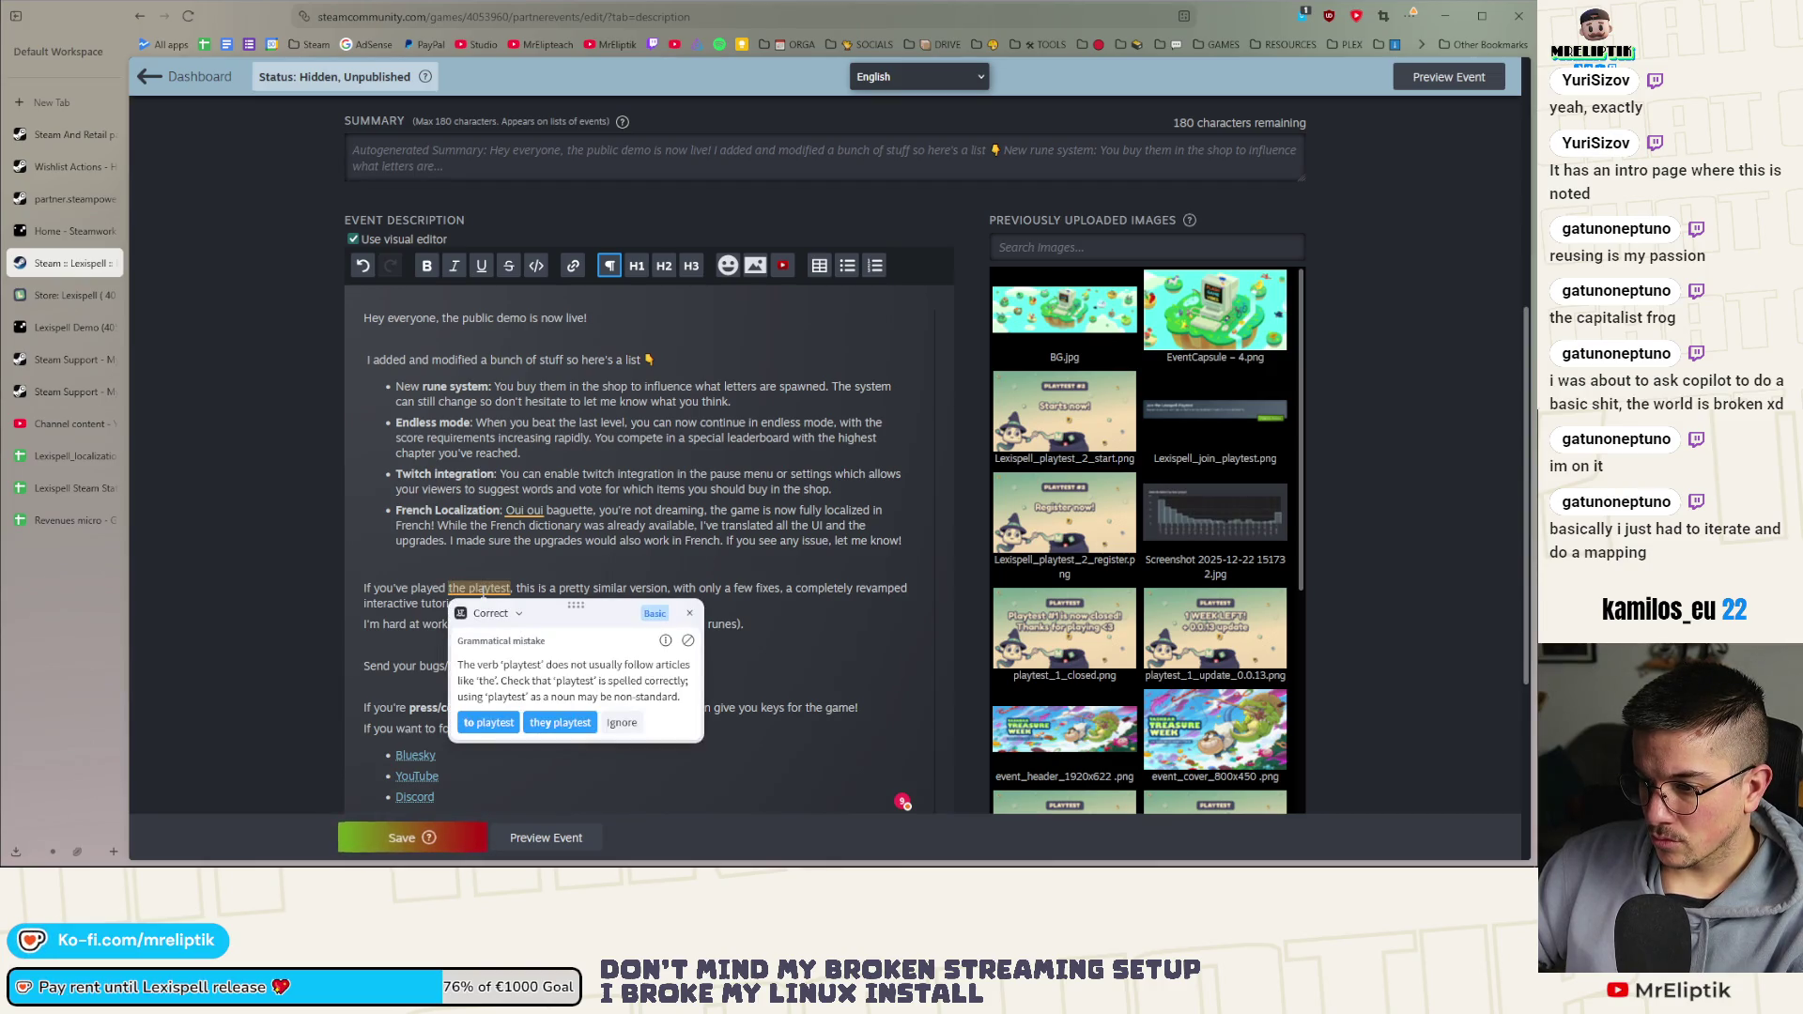
Extend the recap sentence after 'interactive tutorial' to mention the reworked consumables
key(BackSpace)
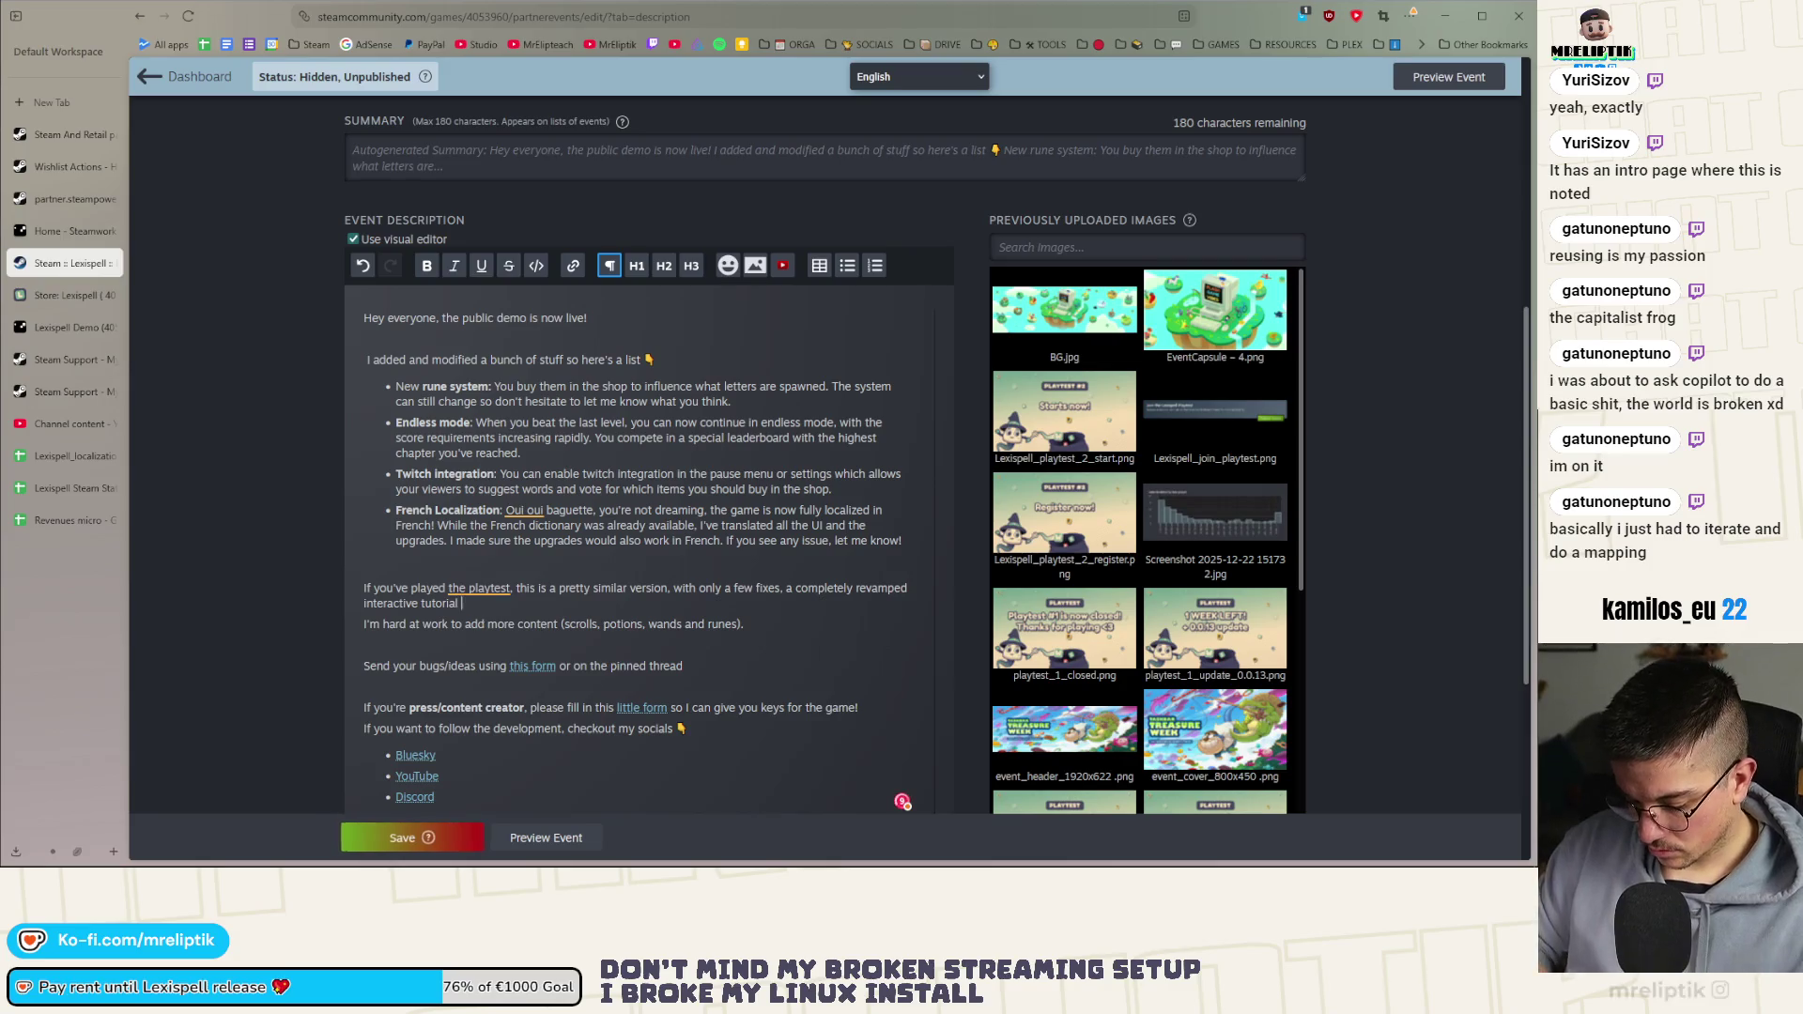
text(and)
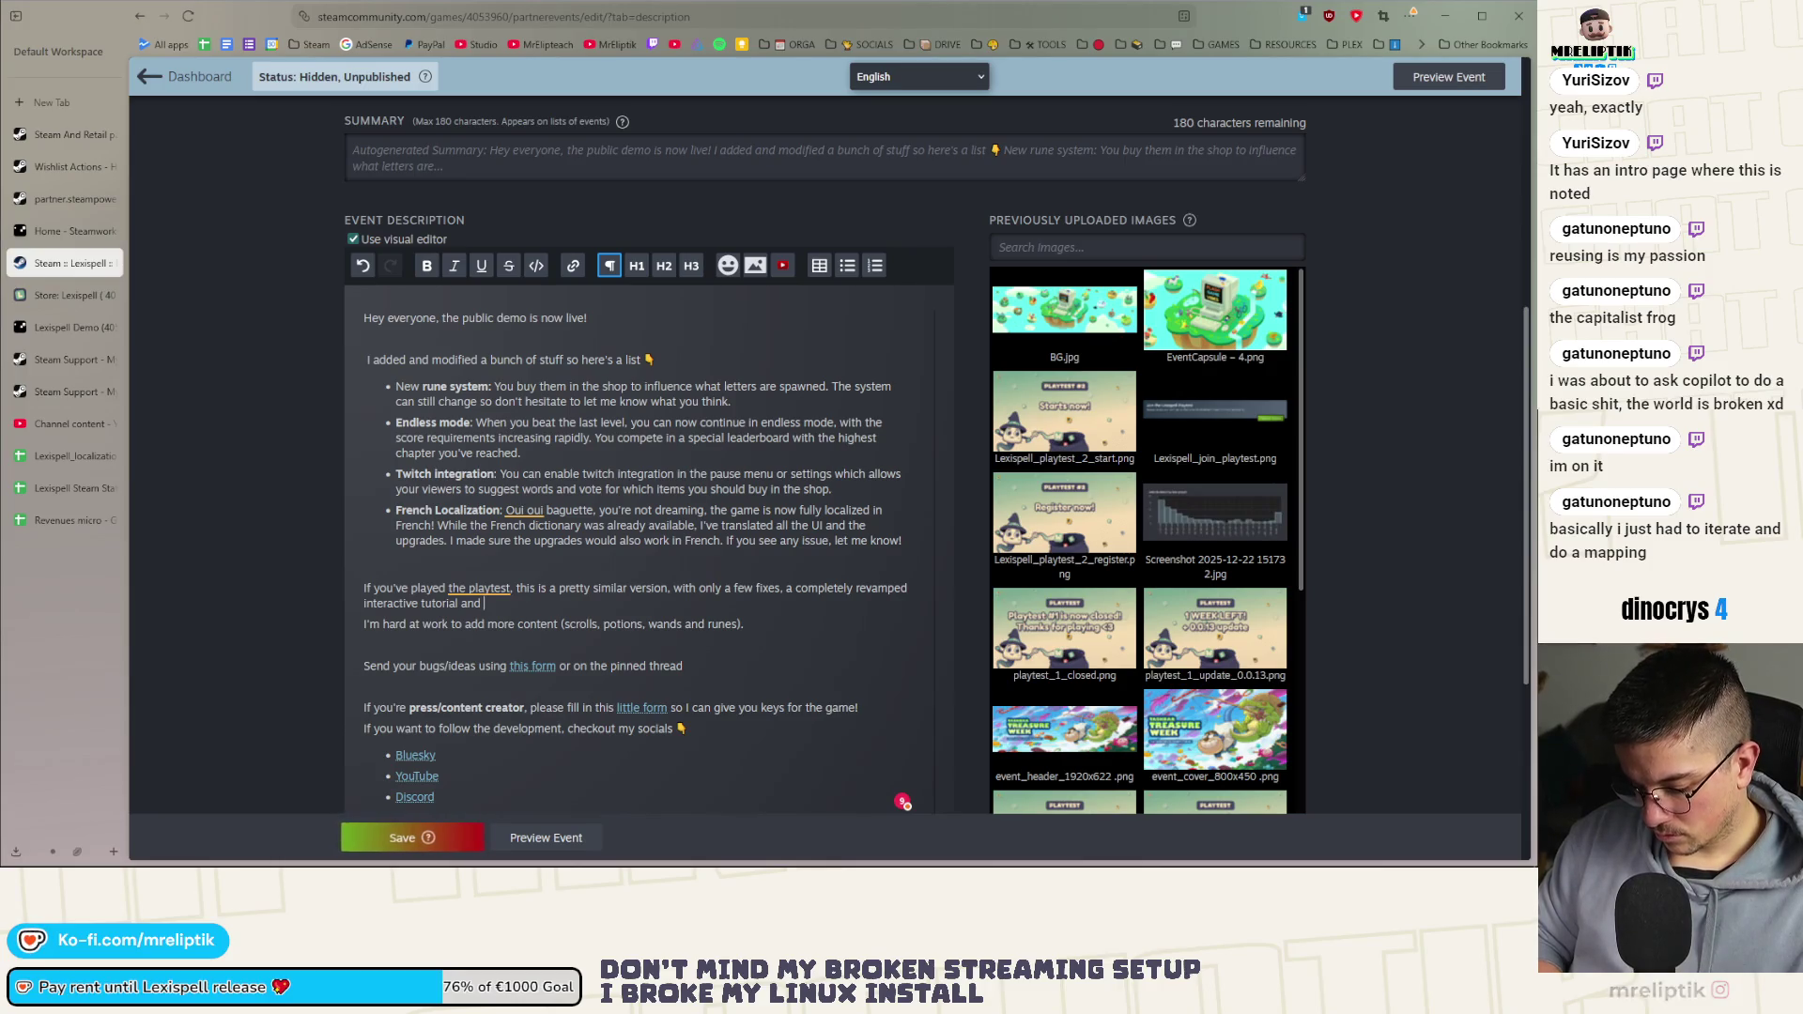
text( reworked c)
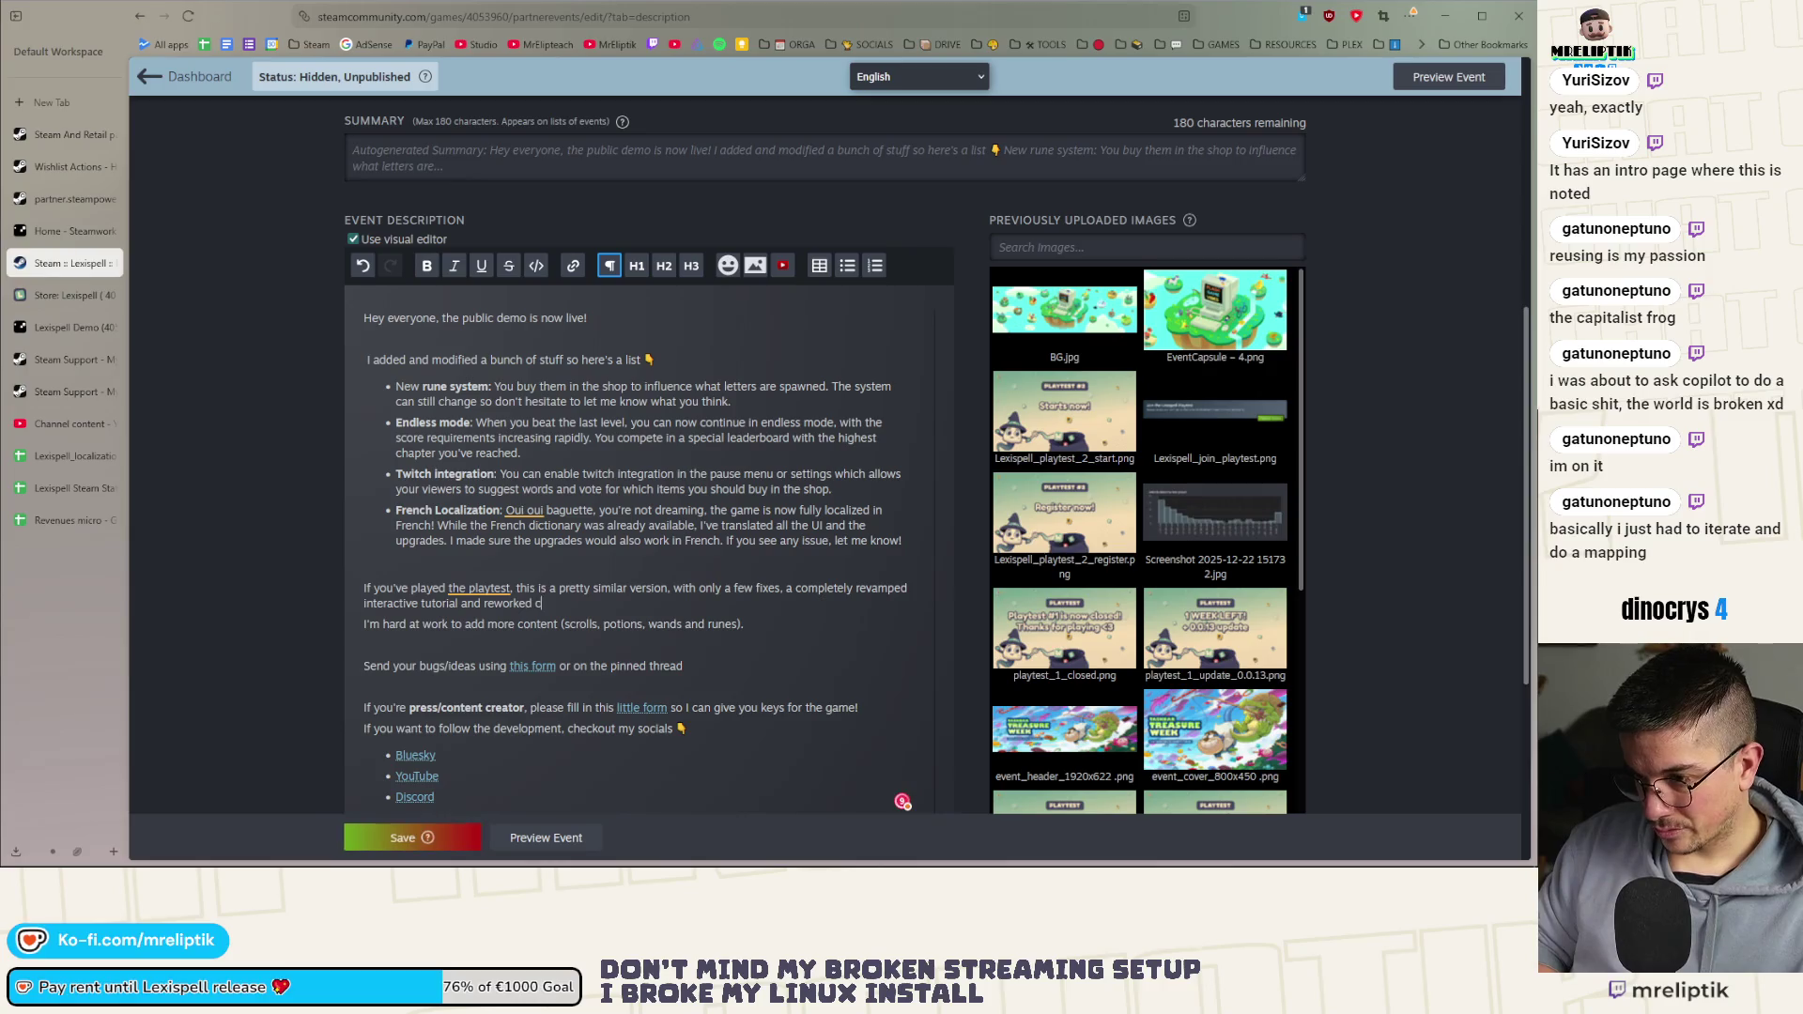
text(onsumables.)
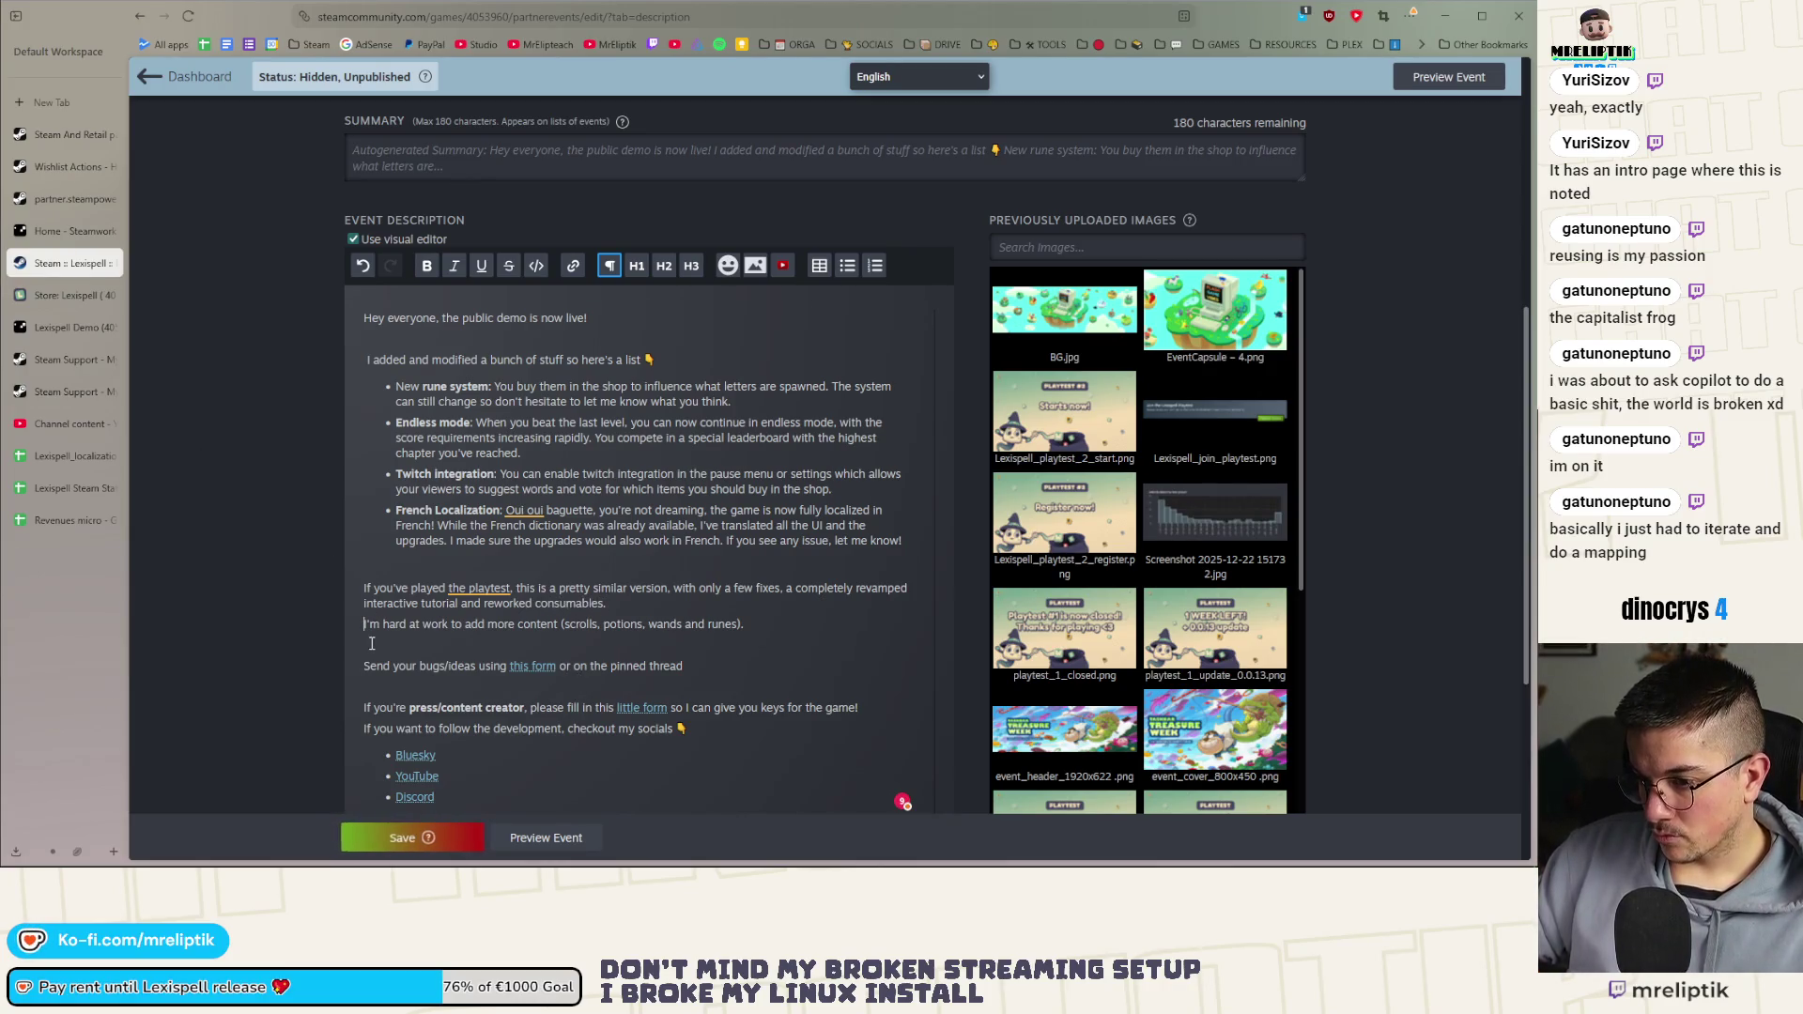
key(Delete)
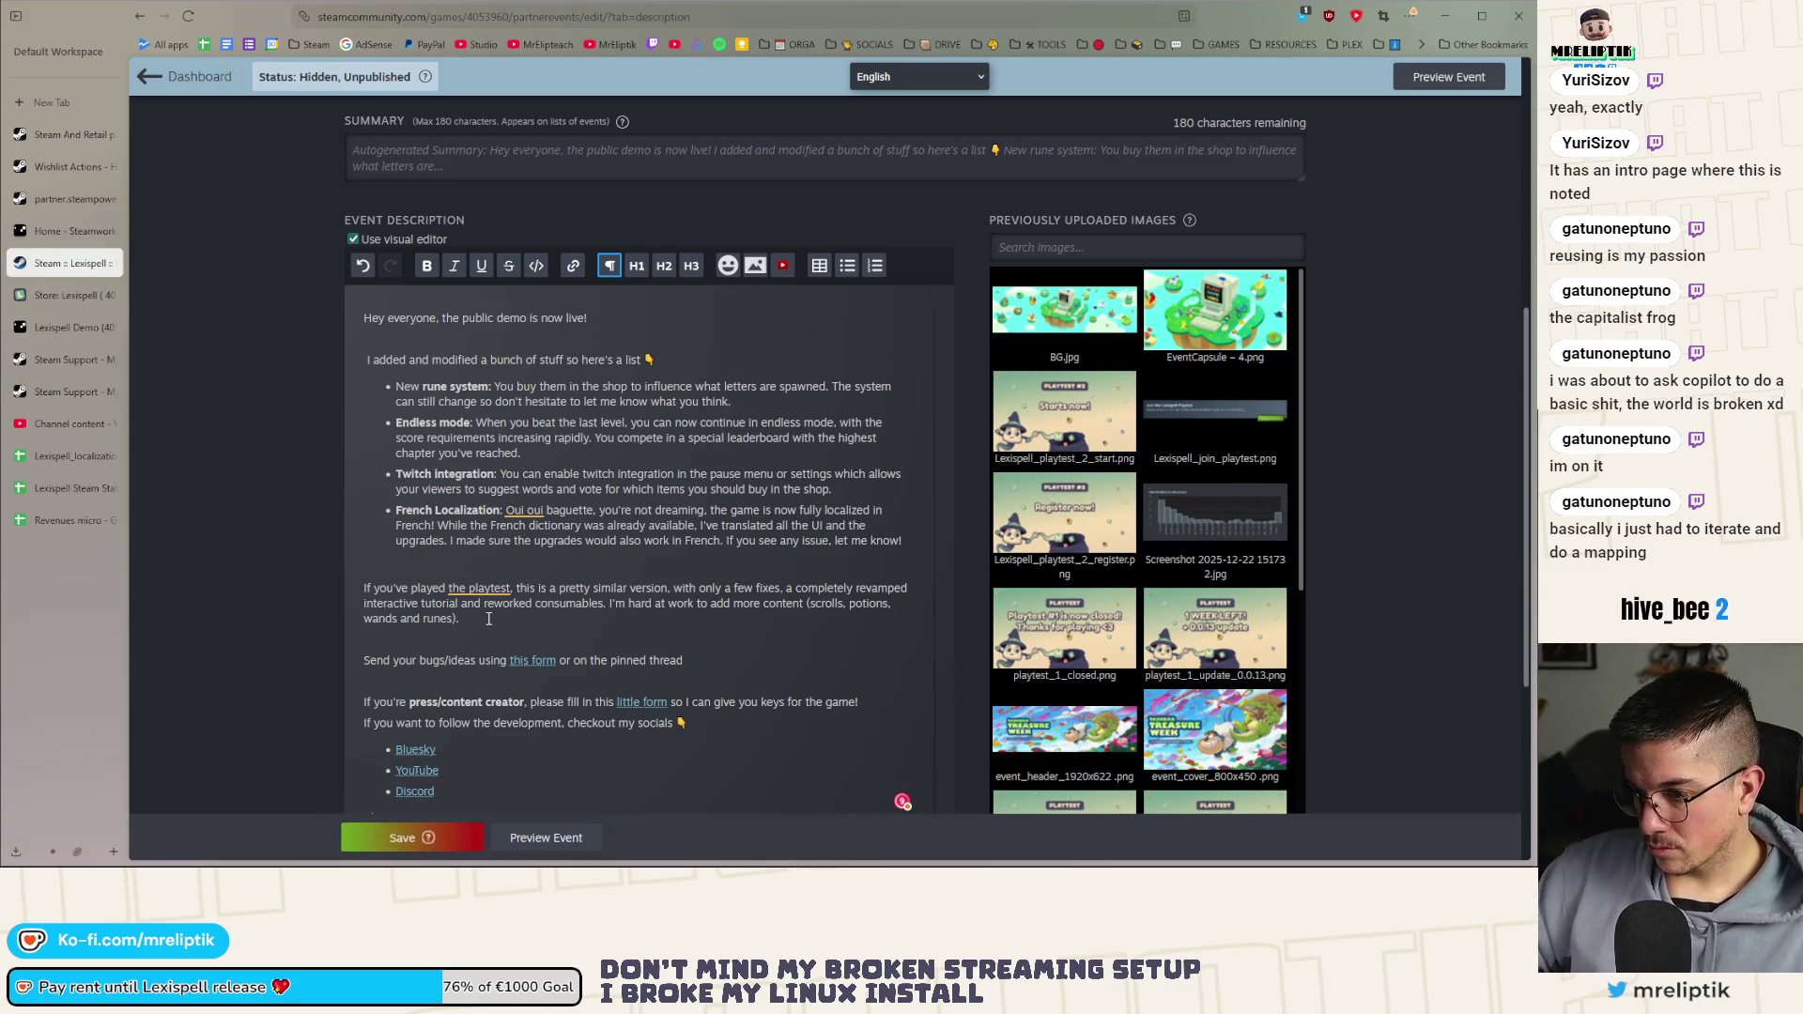
Give the 'I'm hard at work' sentence its own paragraph ending 'so expect updates in the next days!'
drag(607, 604, 462, 619)
key(ctrl+c)
key(BackSpace)
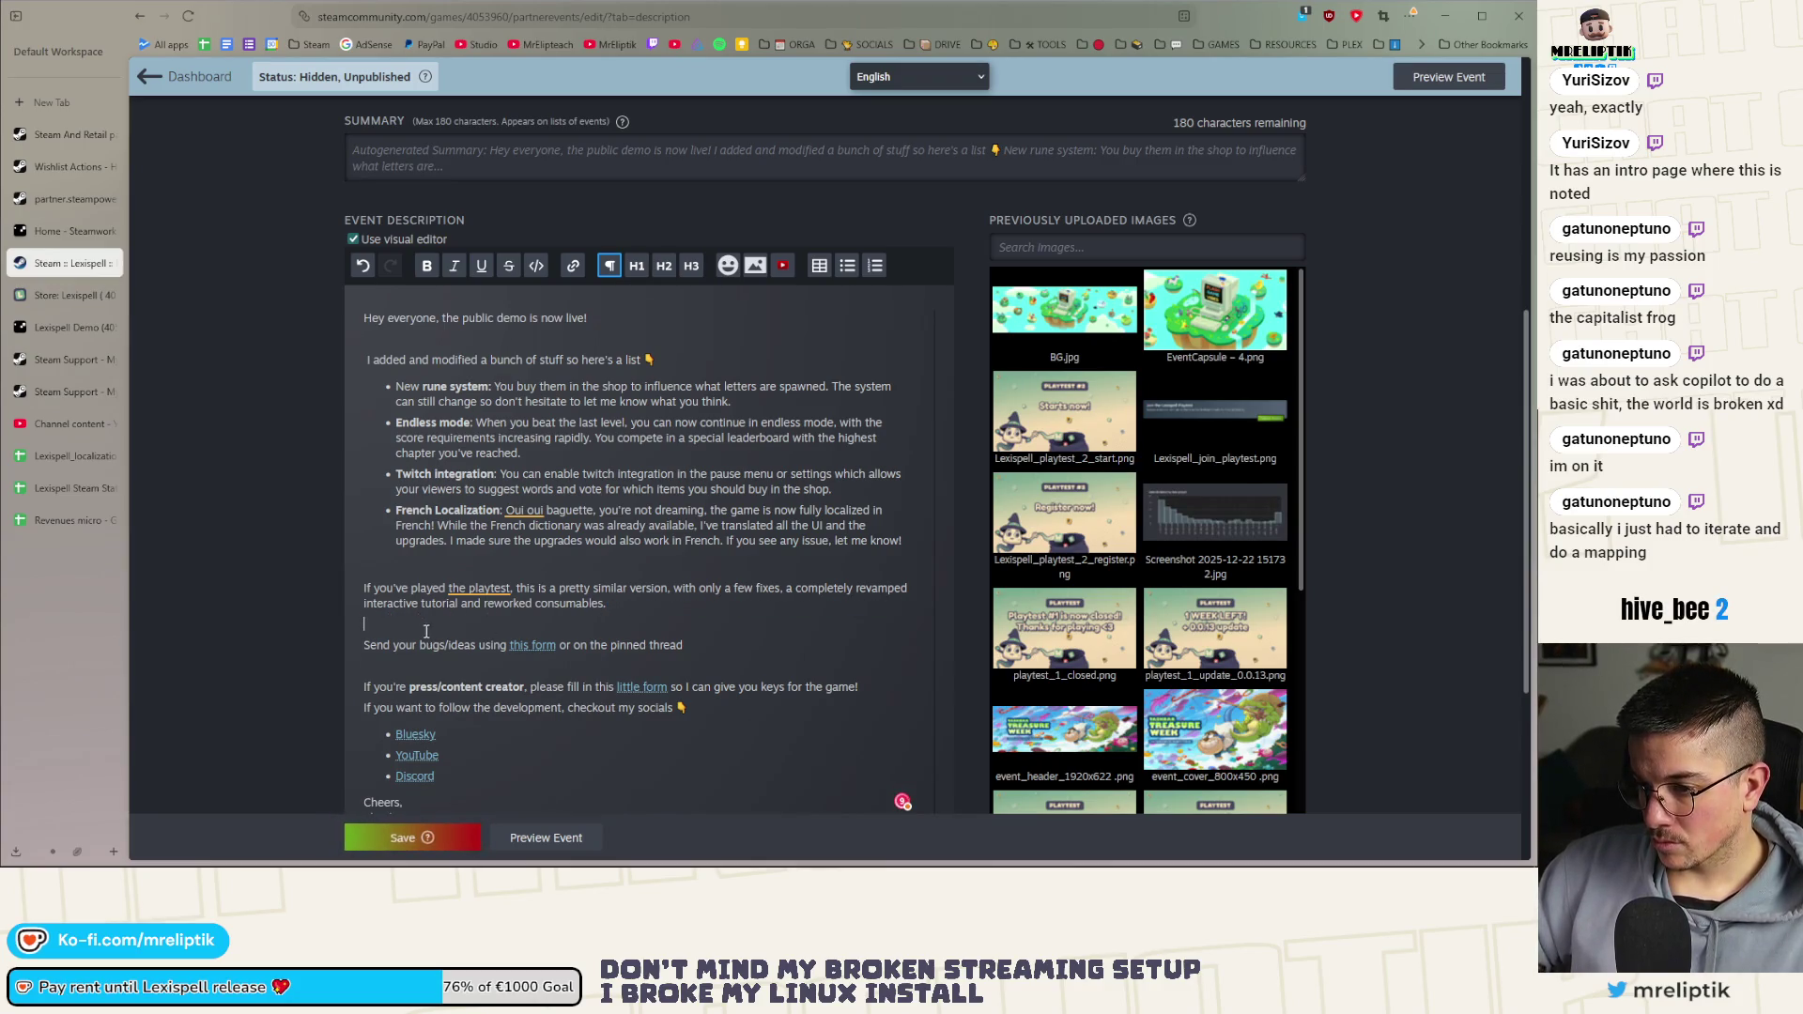
key(Return)
key(ctrl+v)
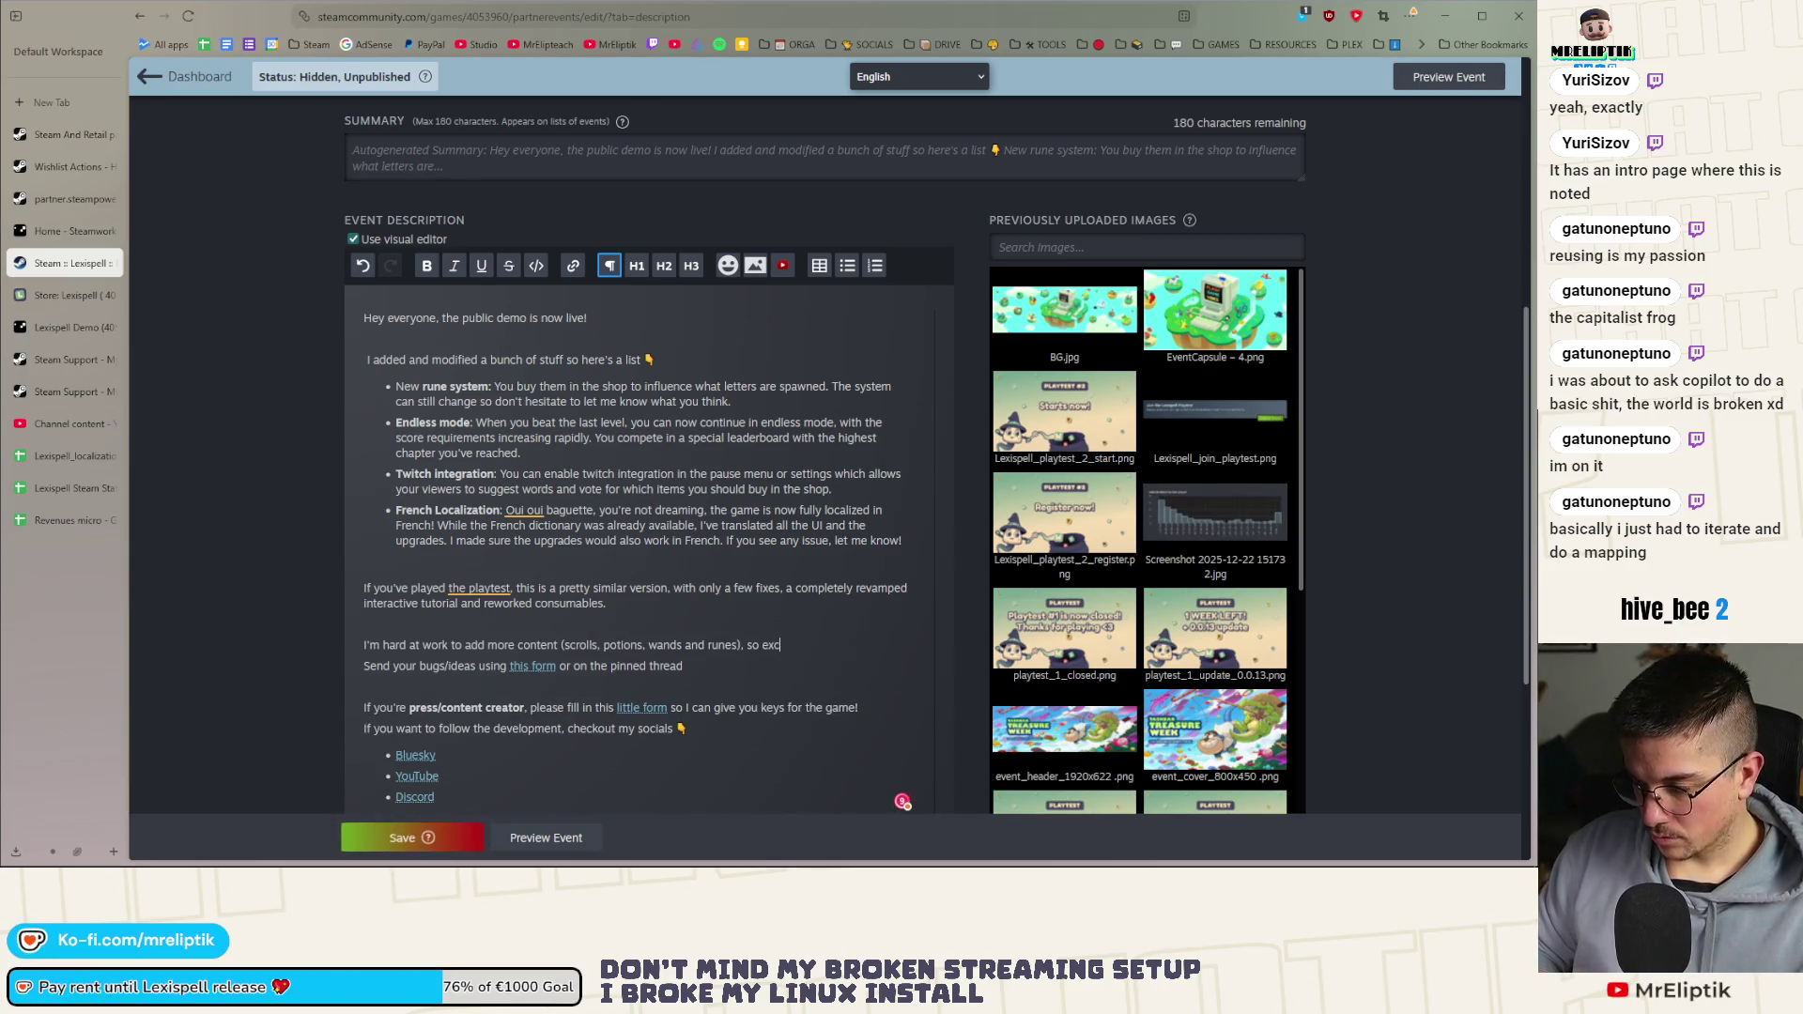
text(pect in)
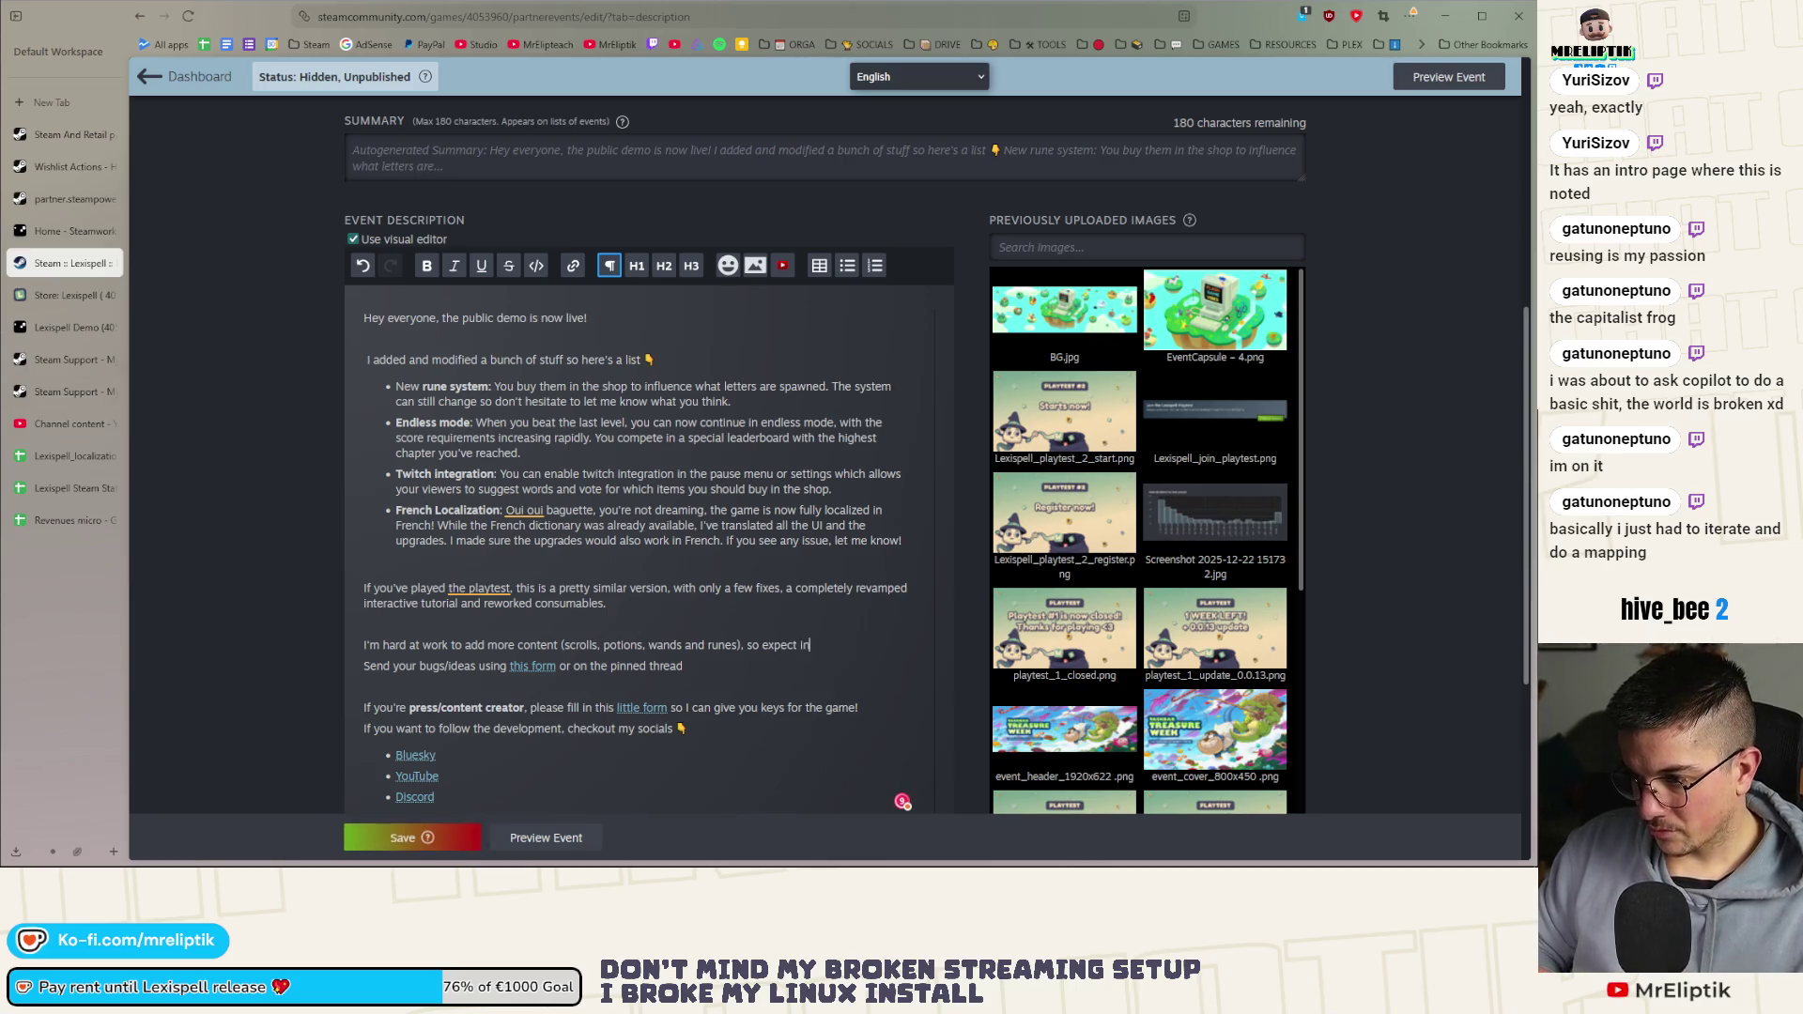
key(BackSpace)
key(BackSpace)
text(updates in the )
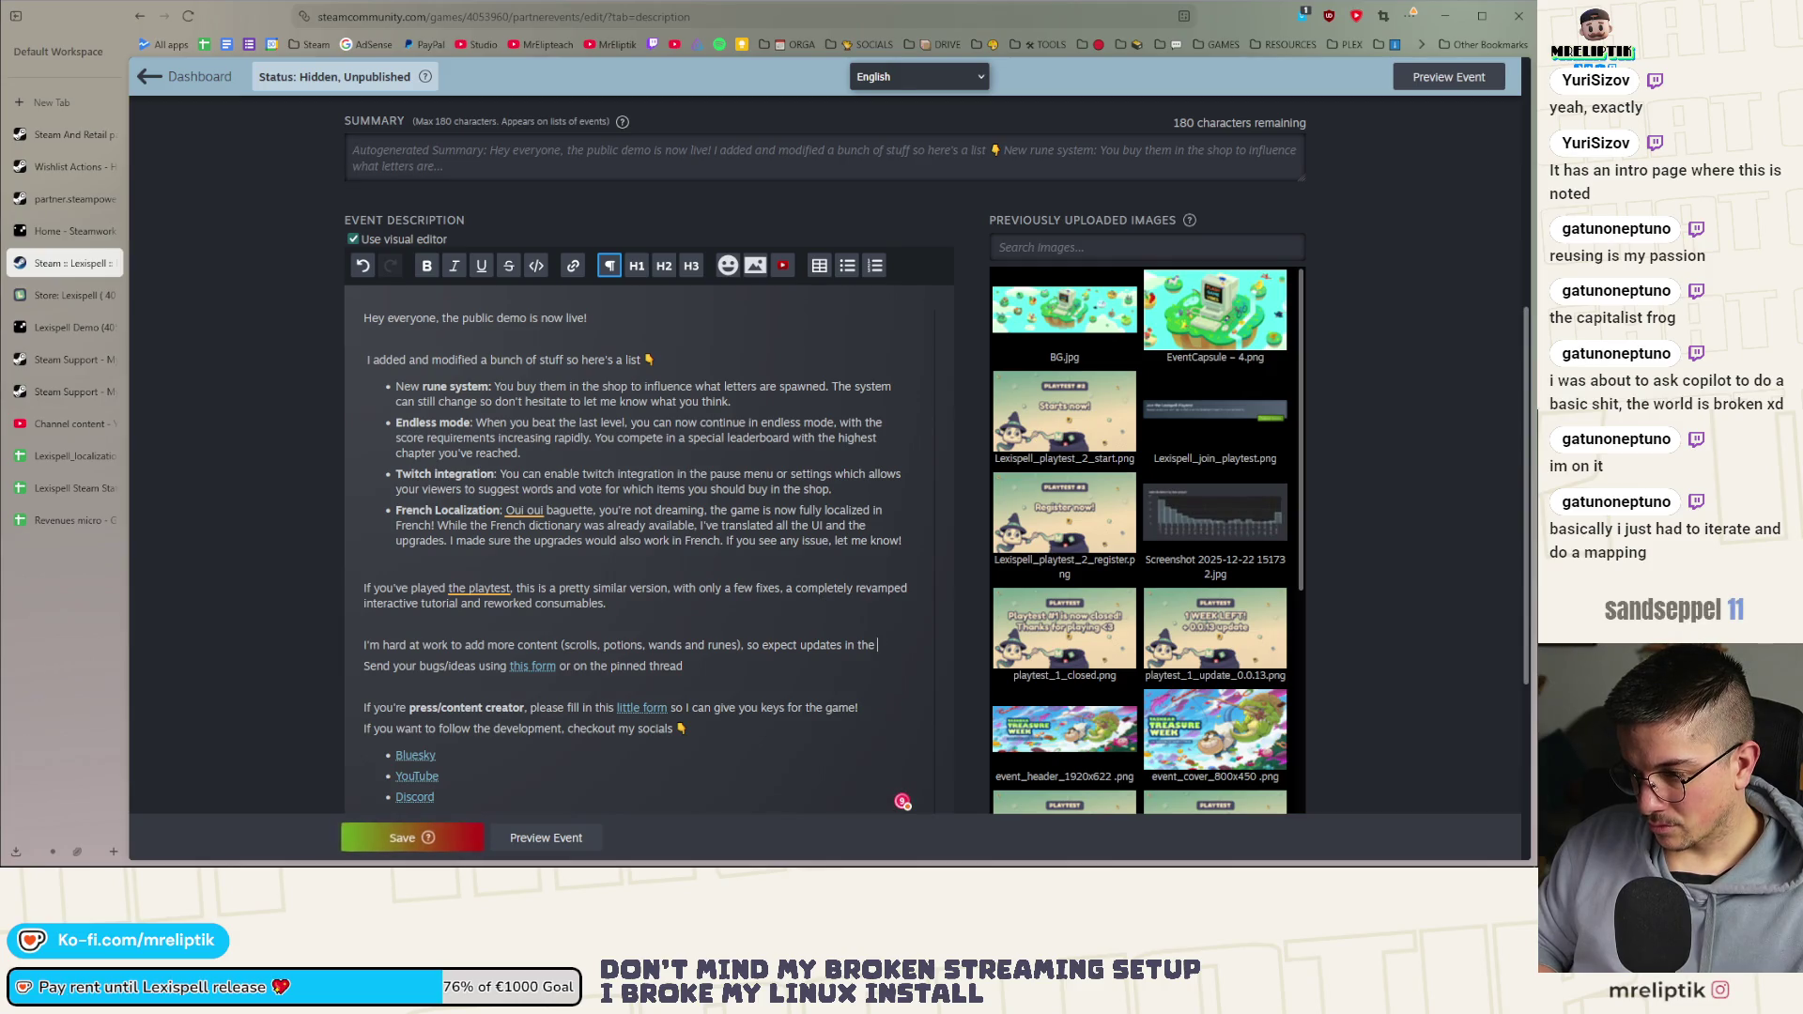
text(fdays!)
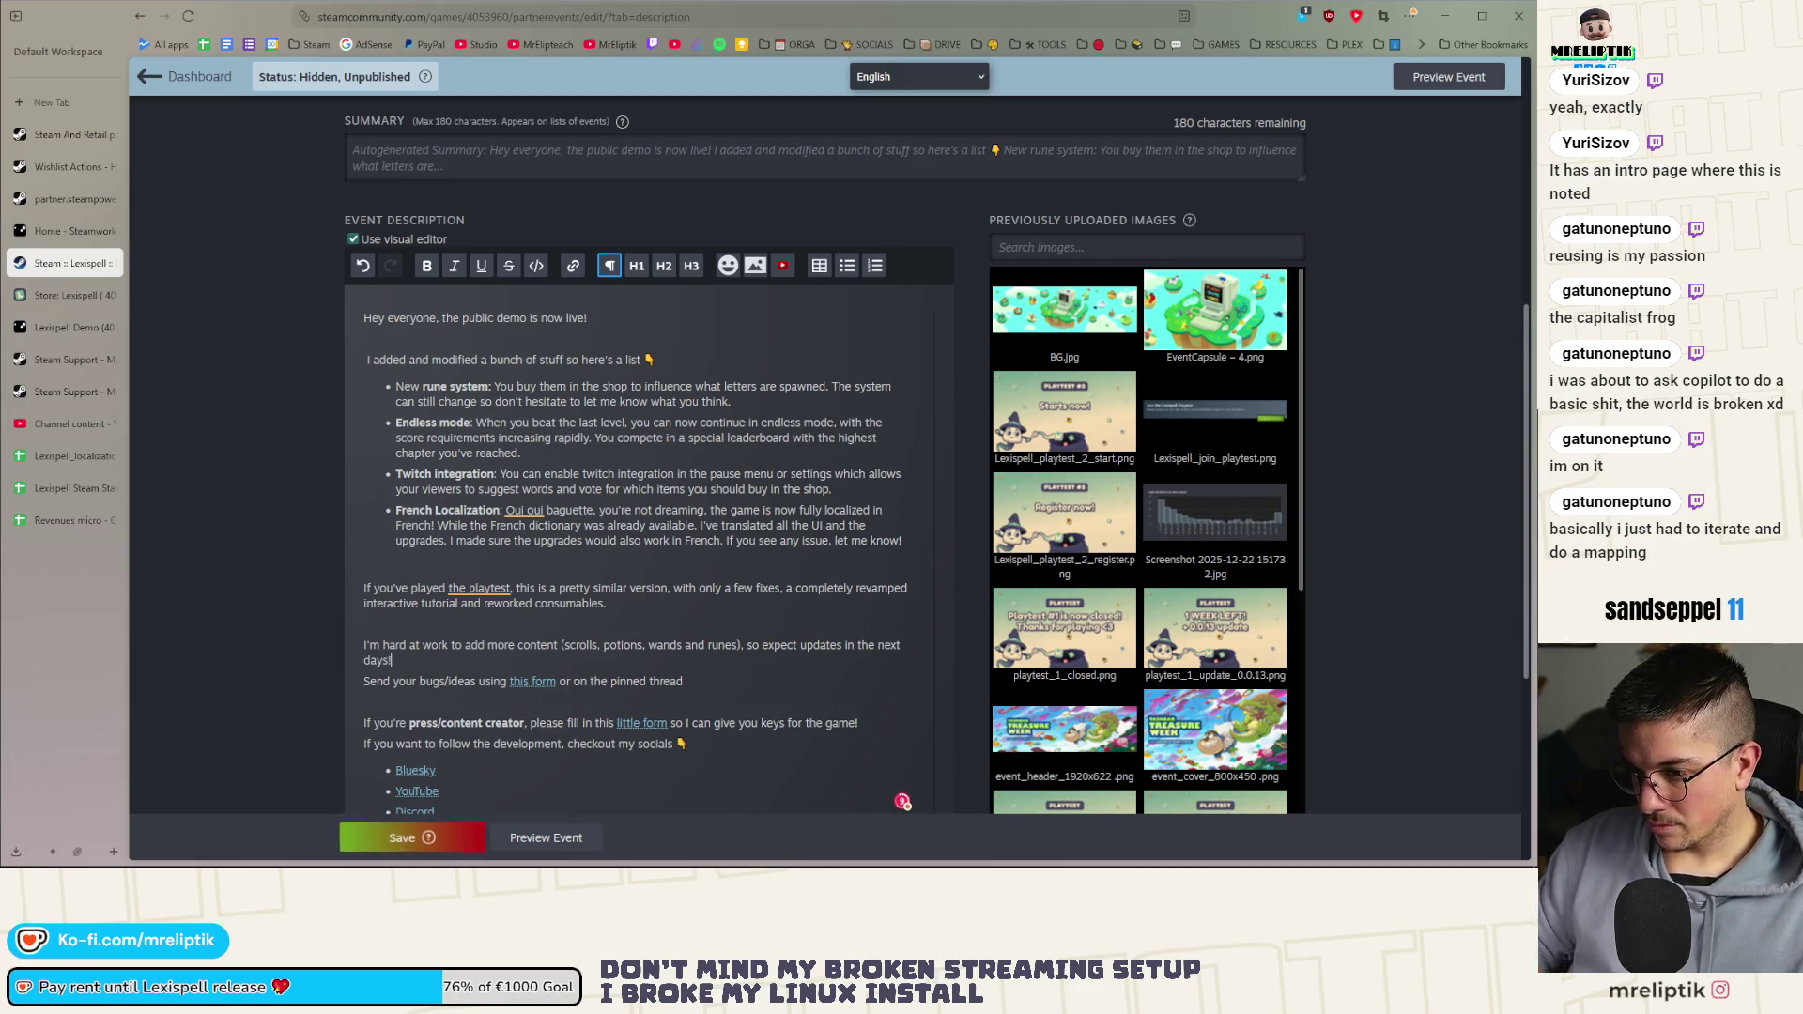
key(Return)
scroll(515, 431, down, 3)
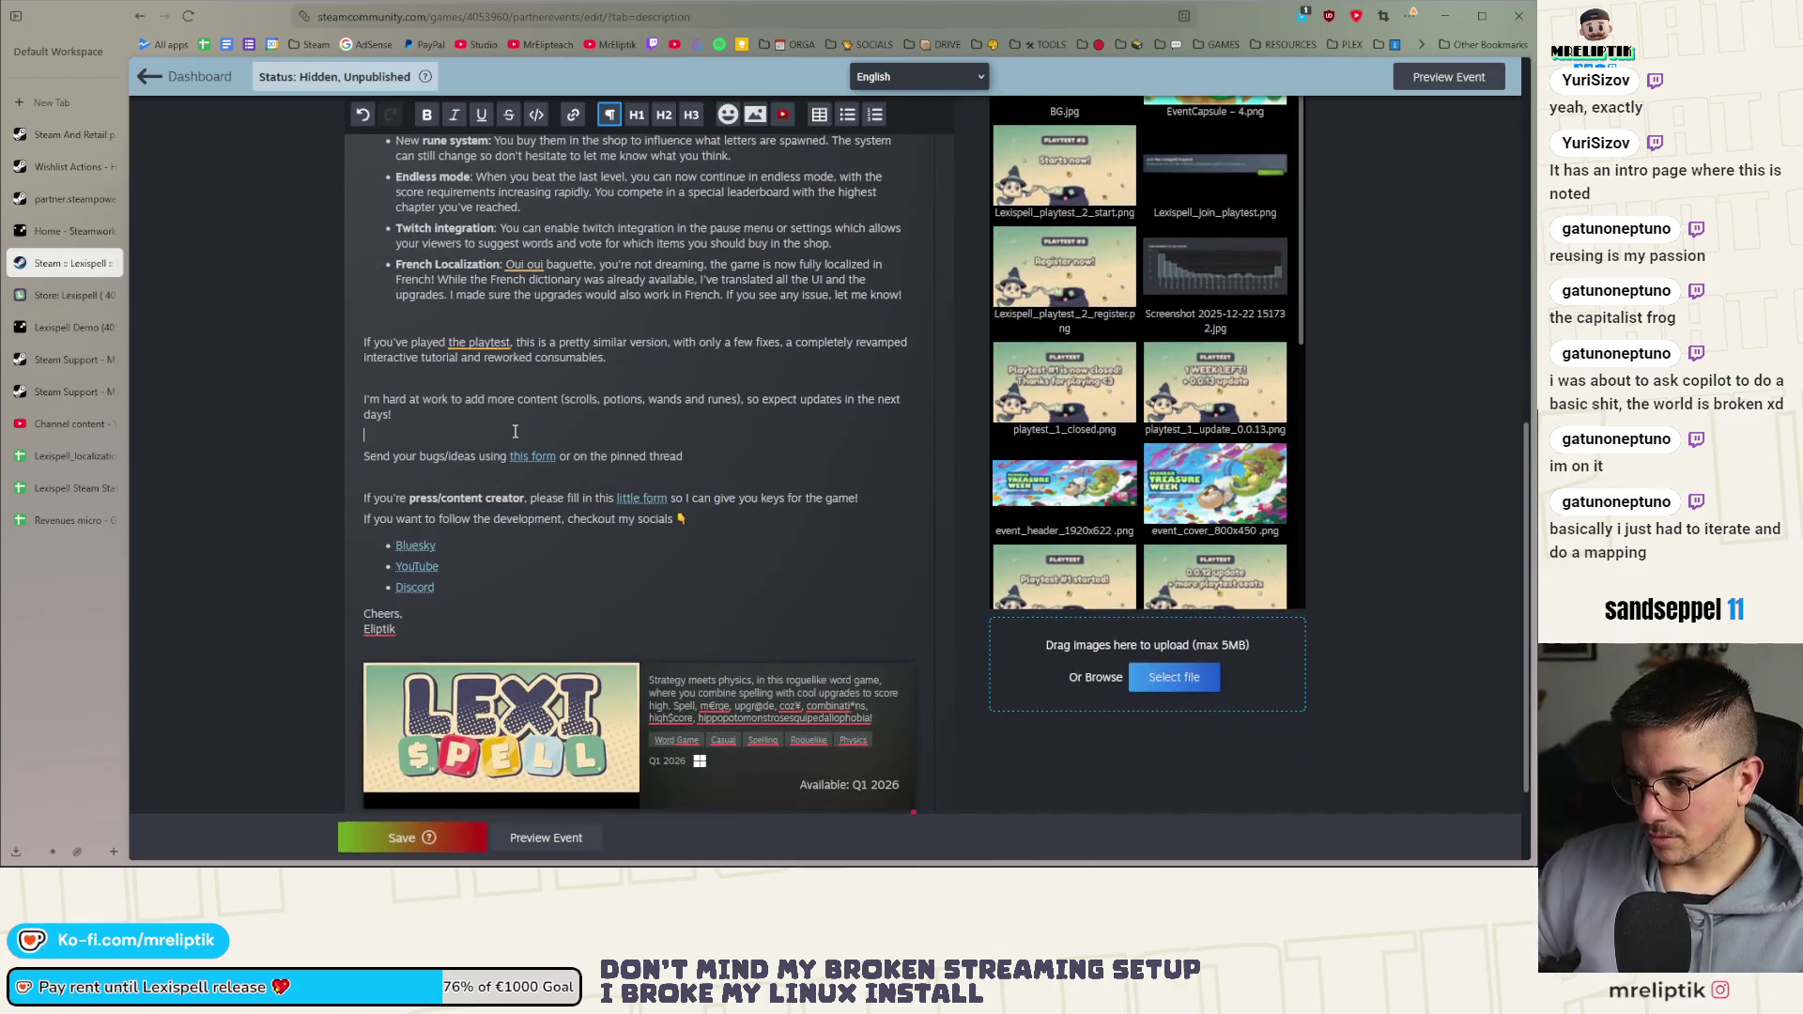
Drop 'or on the pinned thread', put 🐛 before bugs, and replace the slash with a comma
drag(742, 455, 563, 458)
key(BackSpace)
text(.)
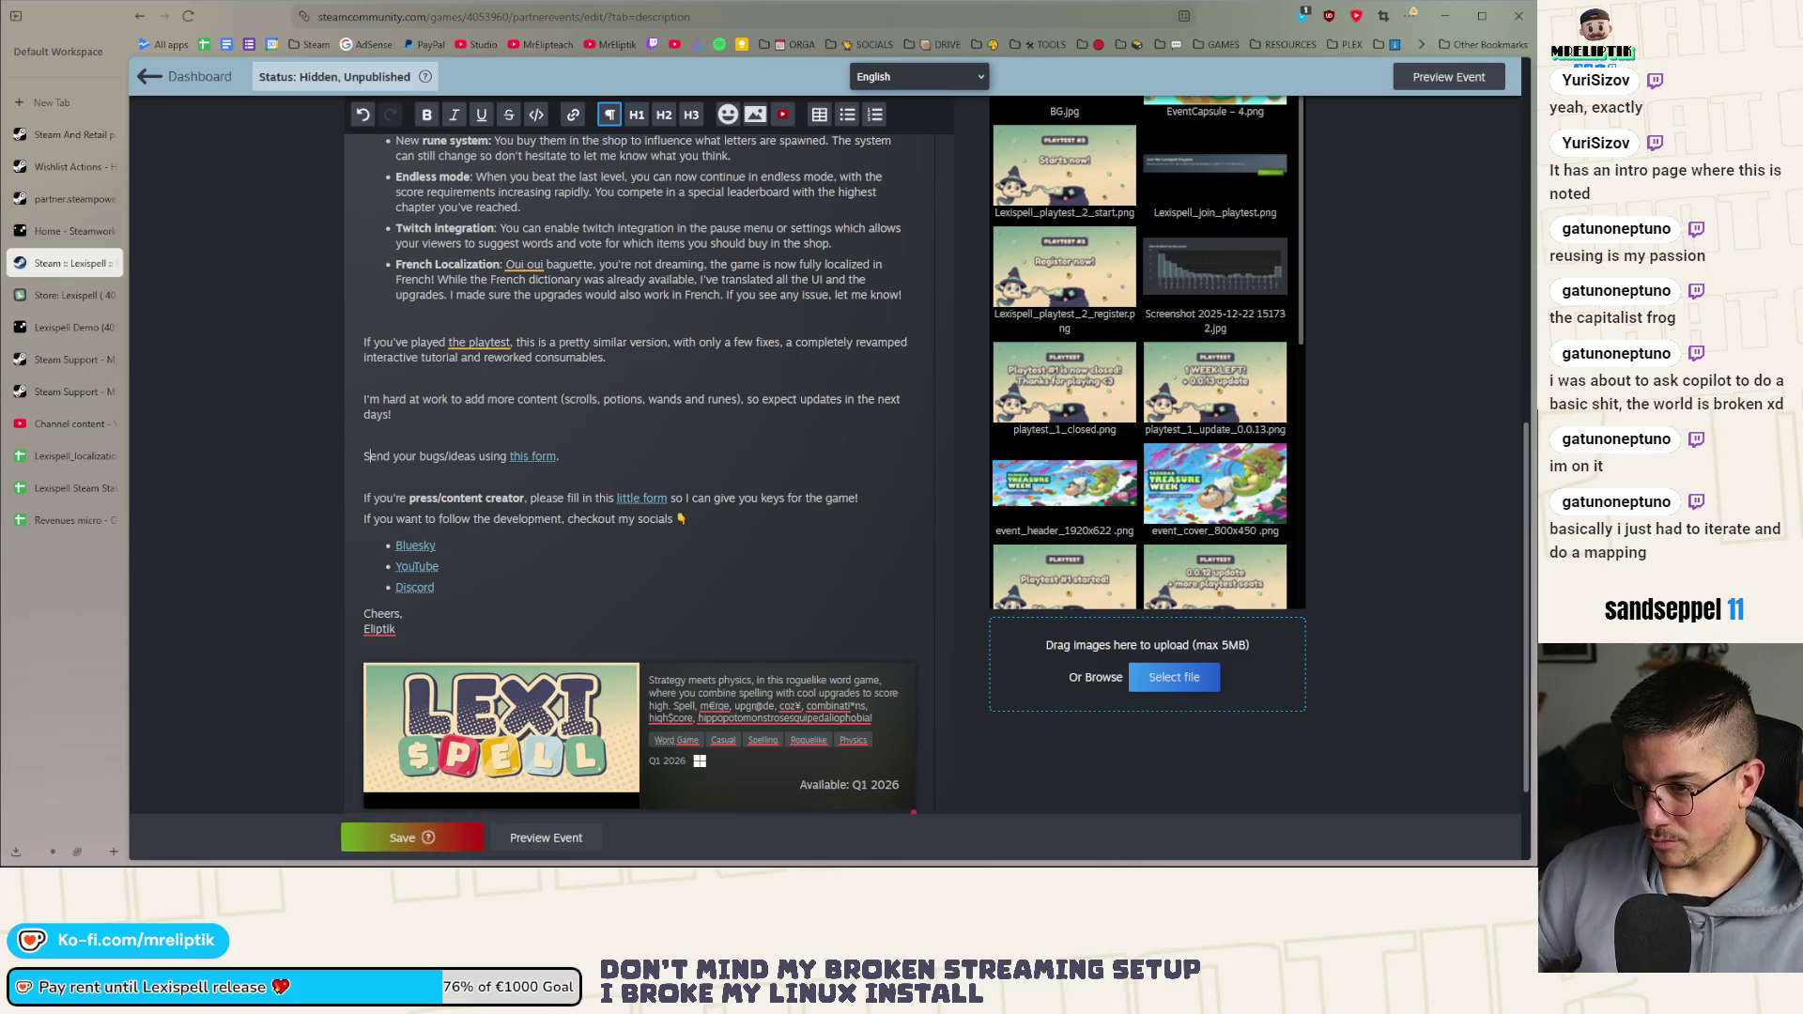
key(super+period)
text(bug)
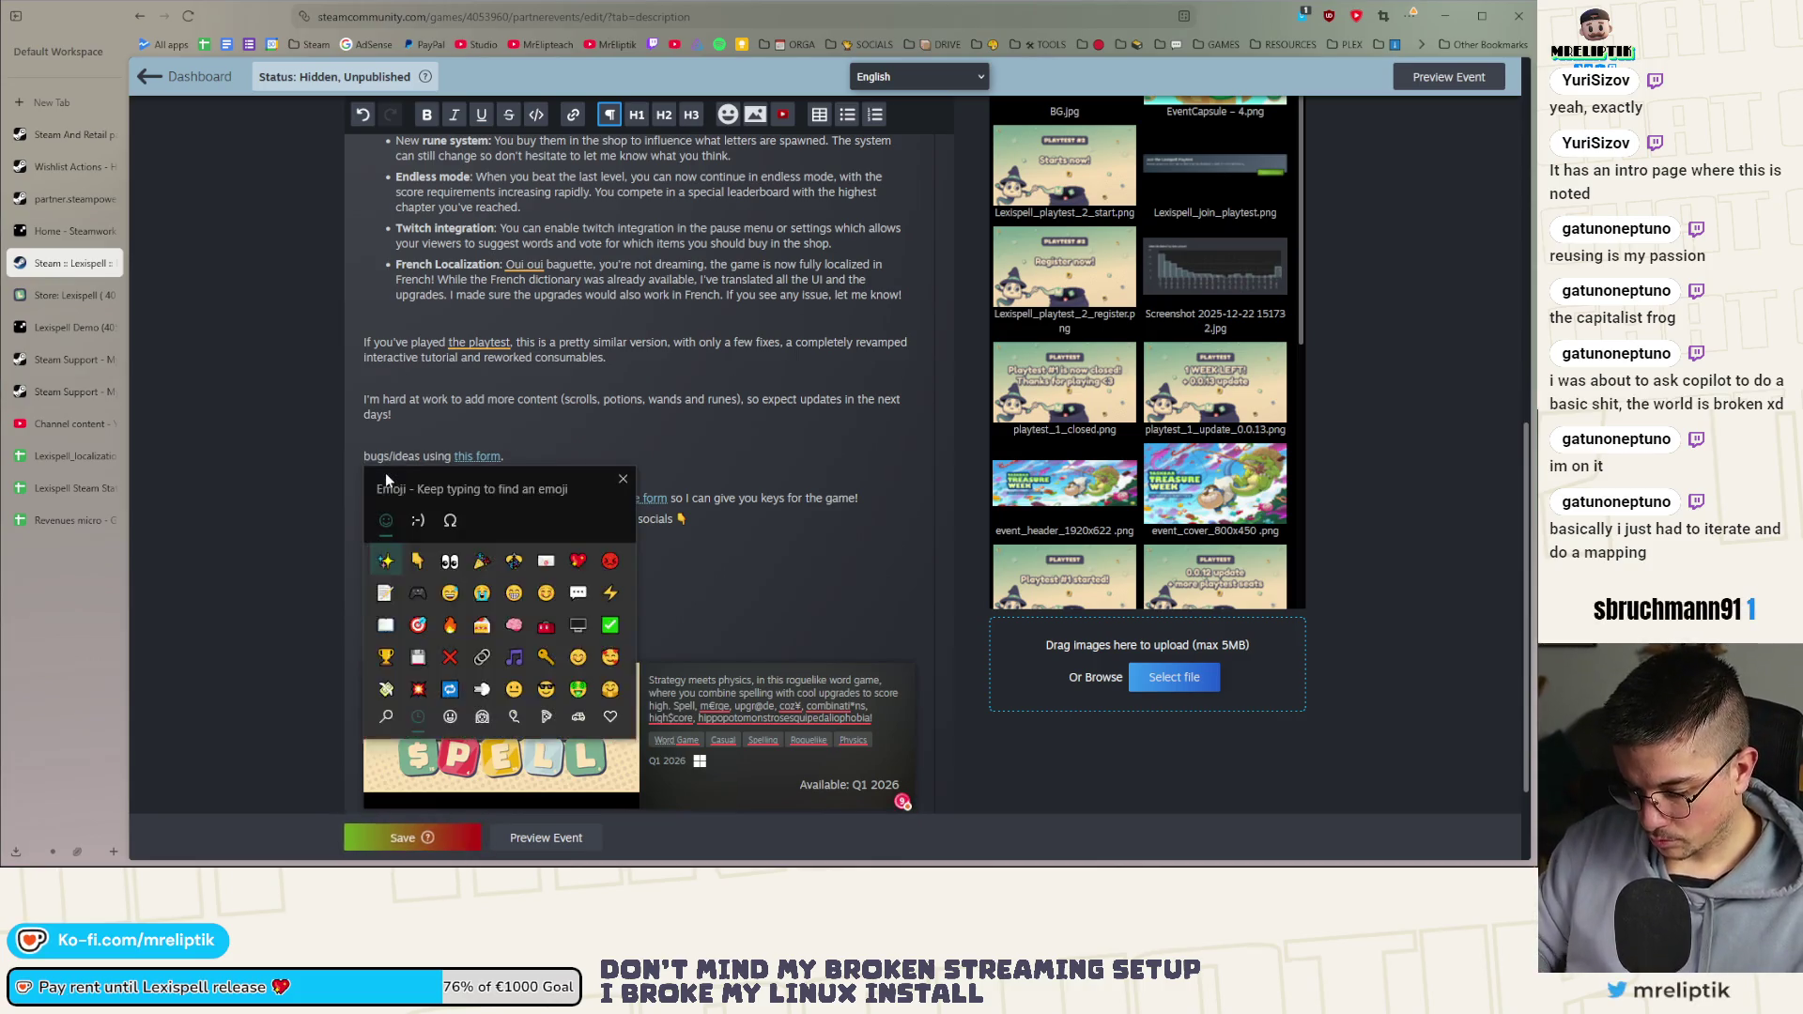
key(Return)
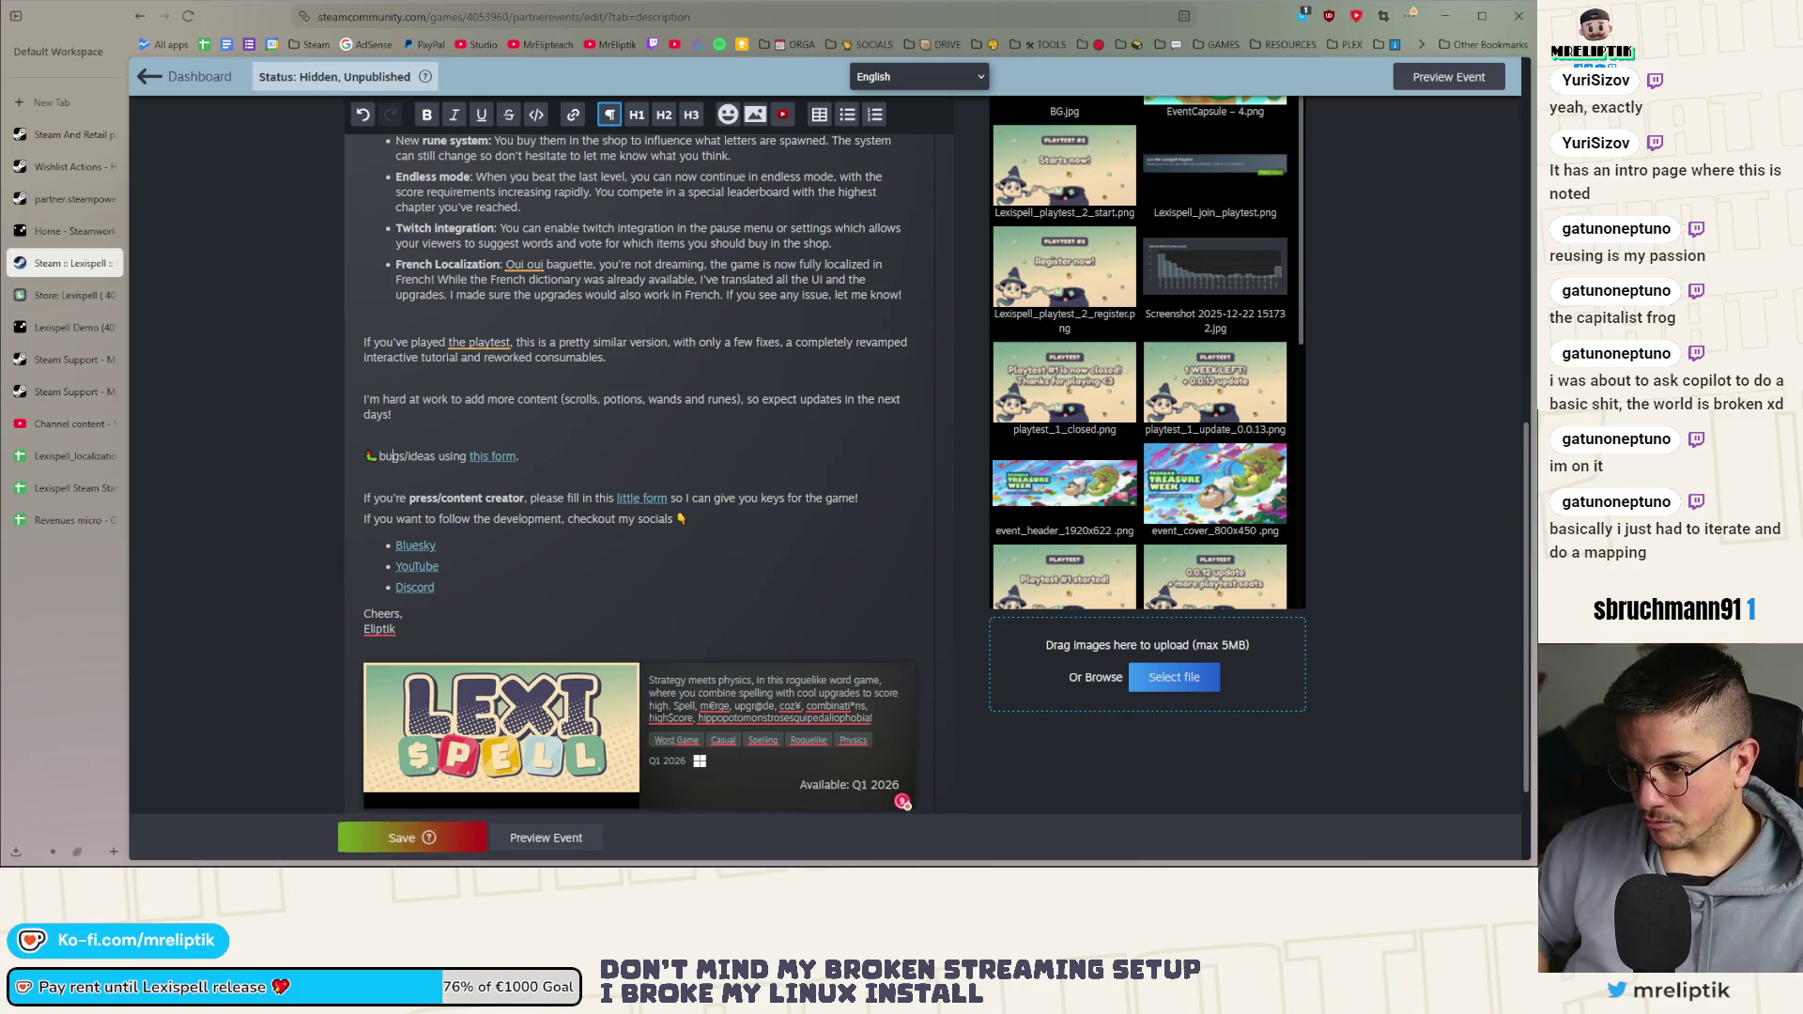
text(,)
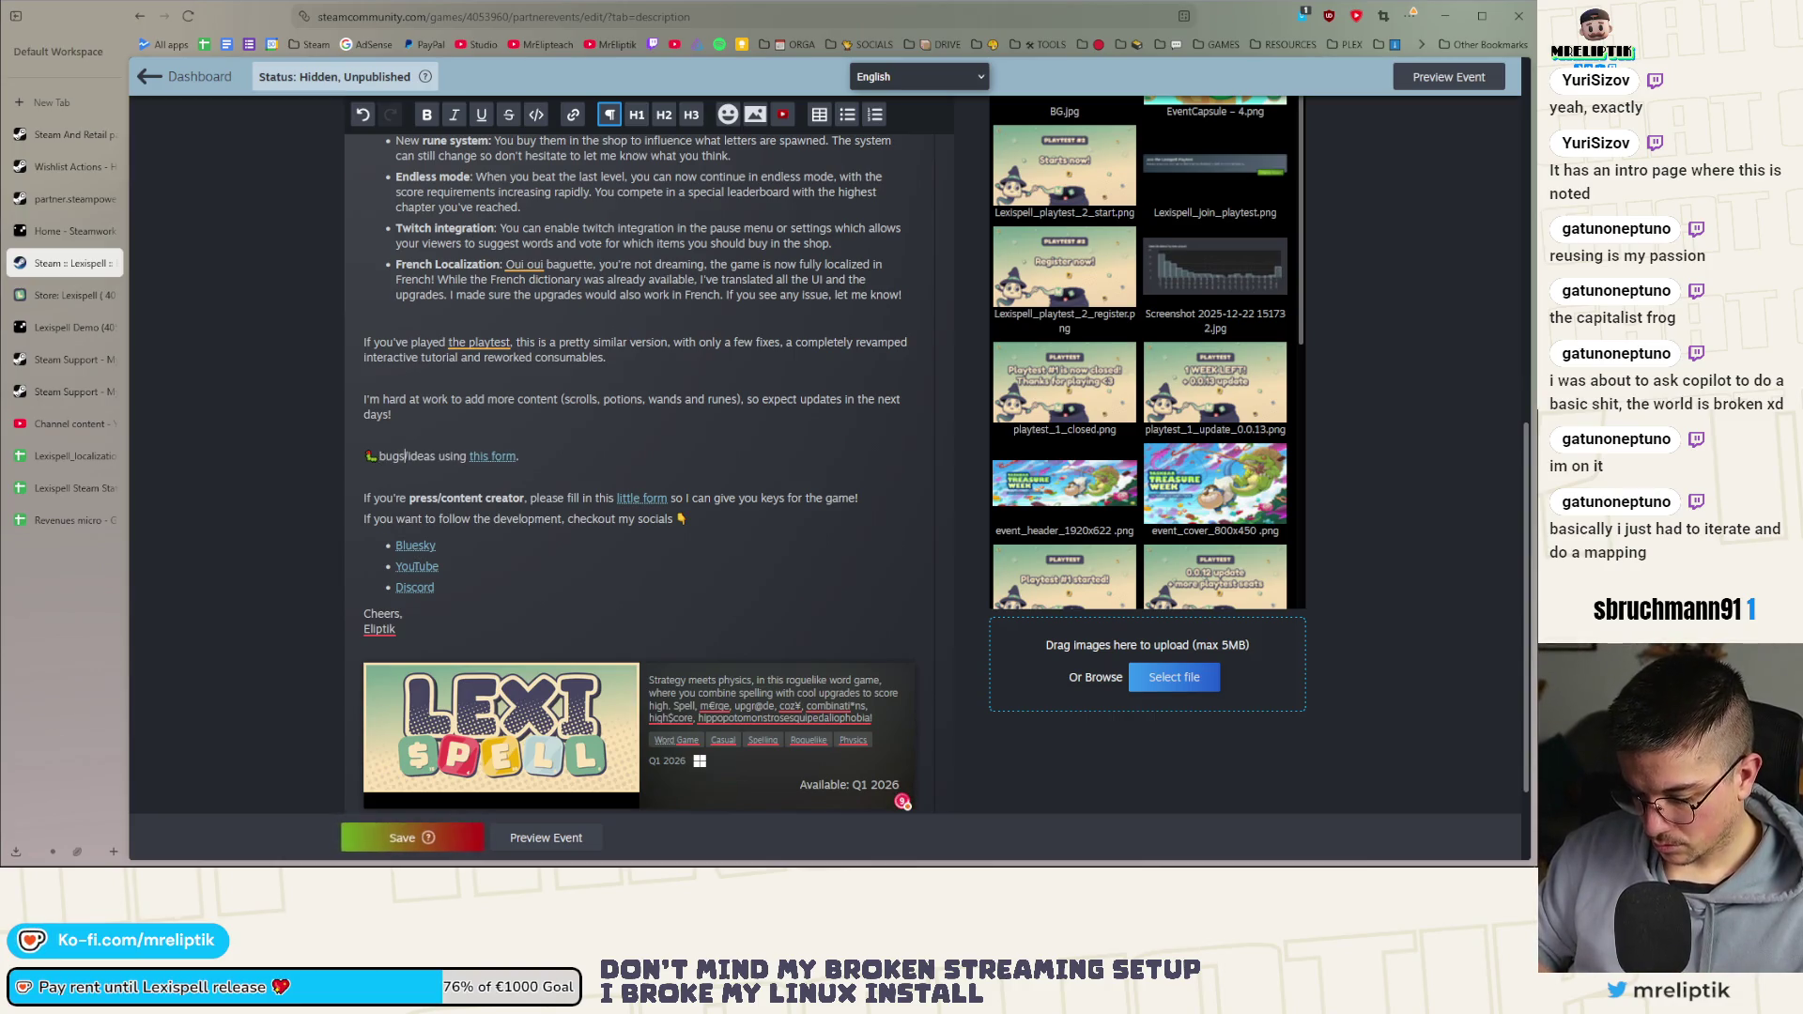
key(Delete)
Insert 💡 before ideas and add 'Give feedback' ahead of 'using this form'
key(super+period)
text(bulb)
key(Return)
key(BackSpace)
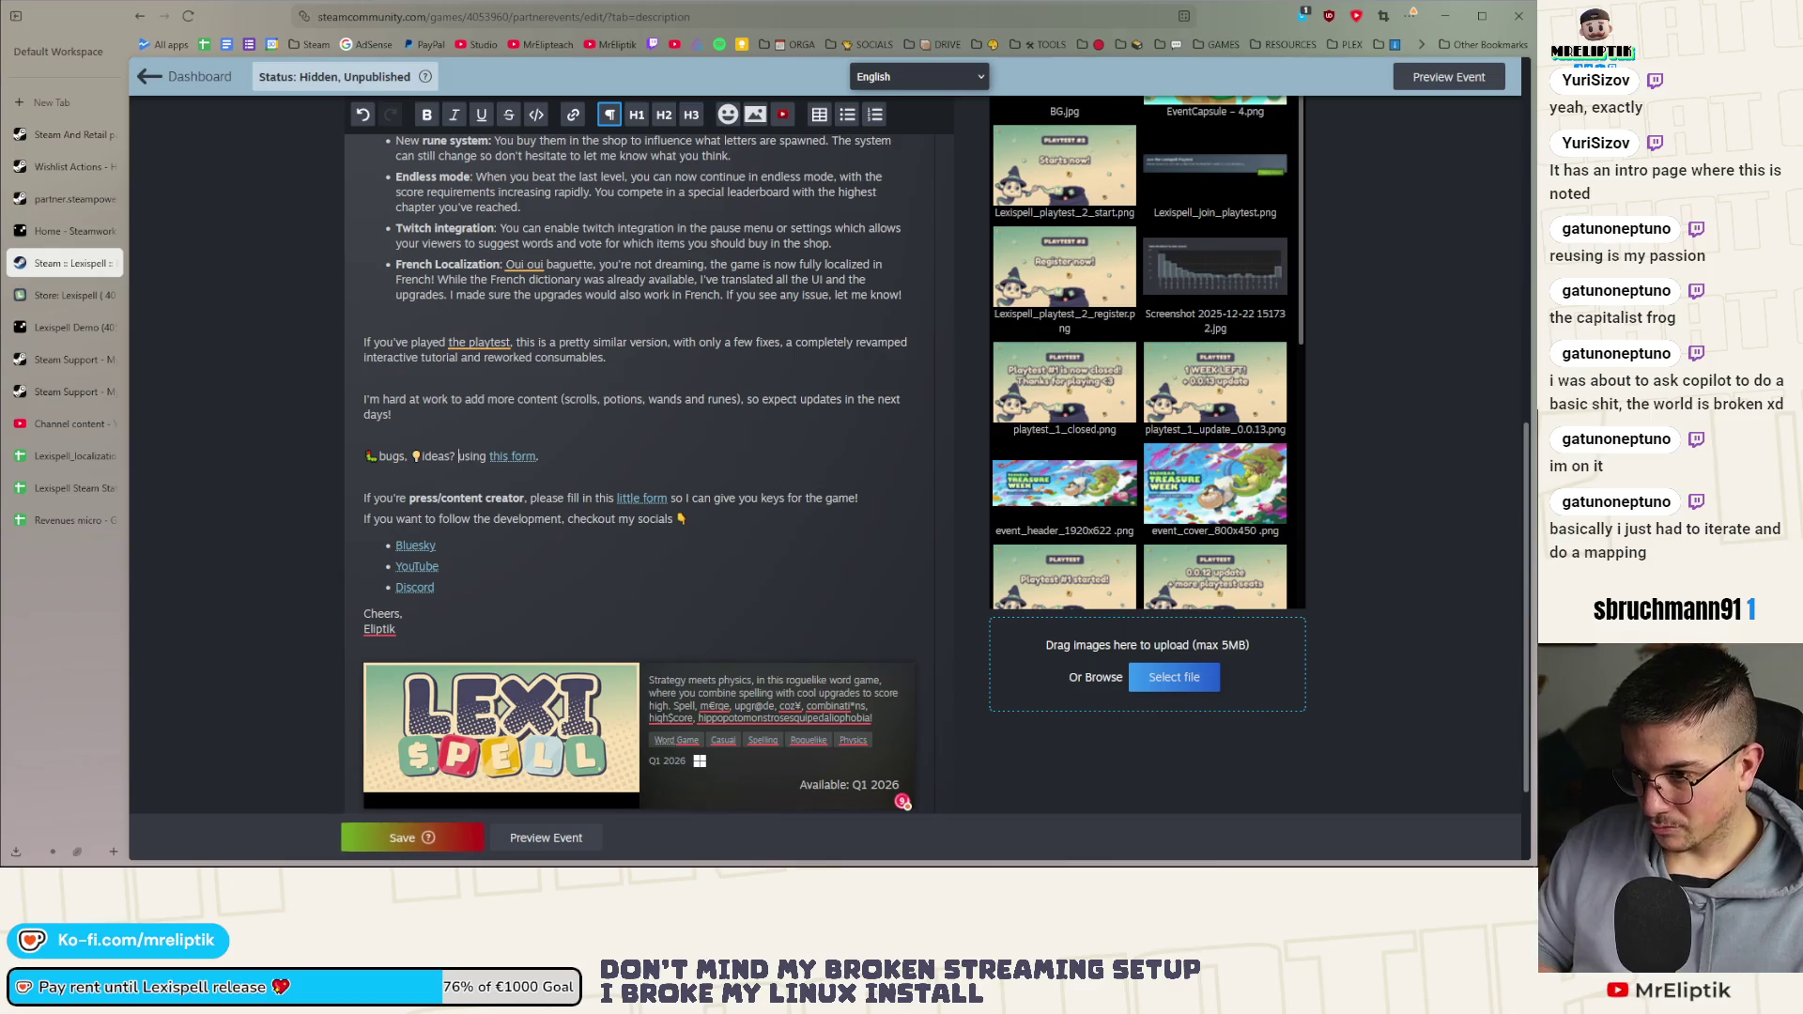
text(Giv)
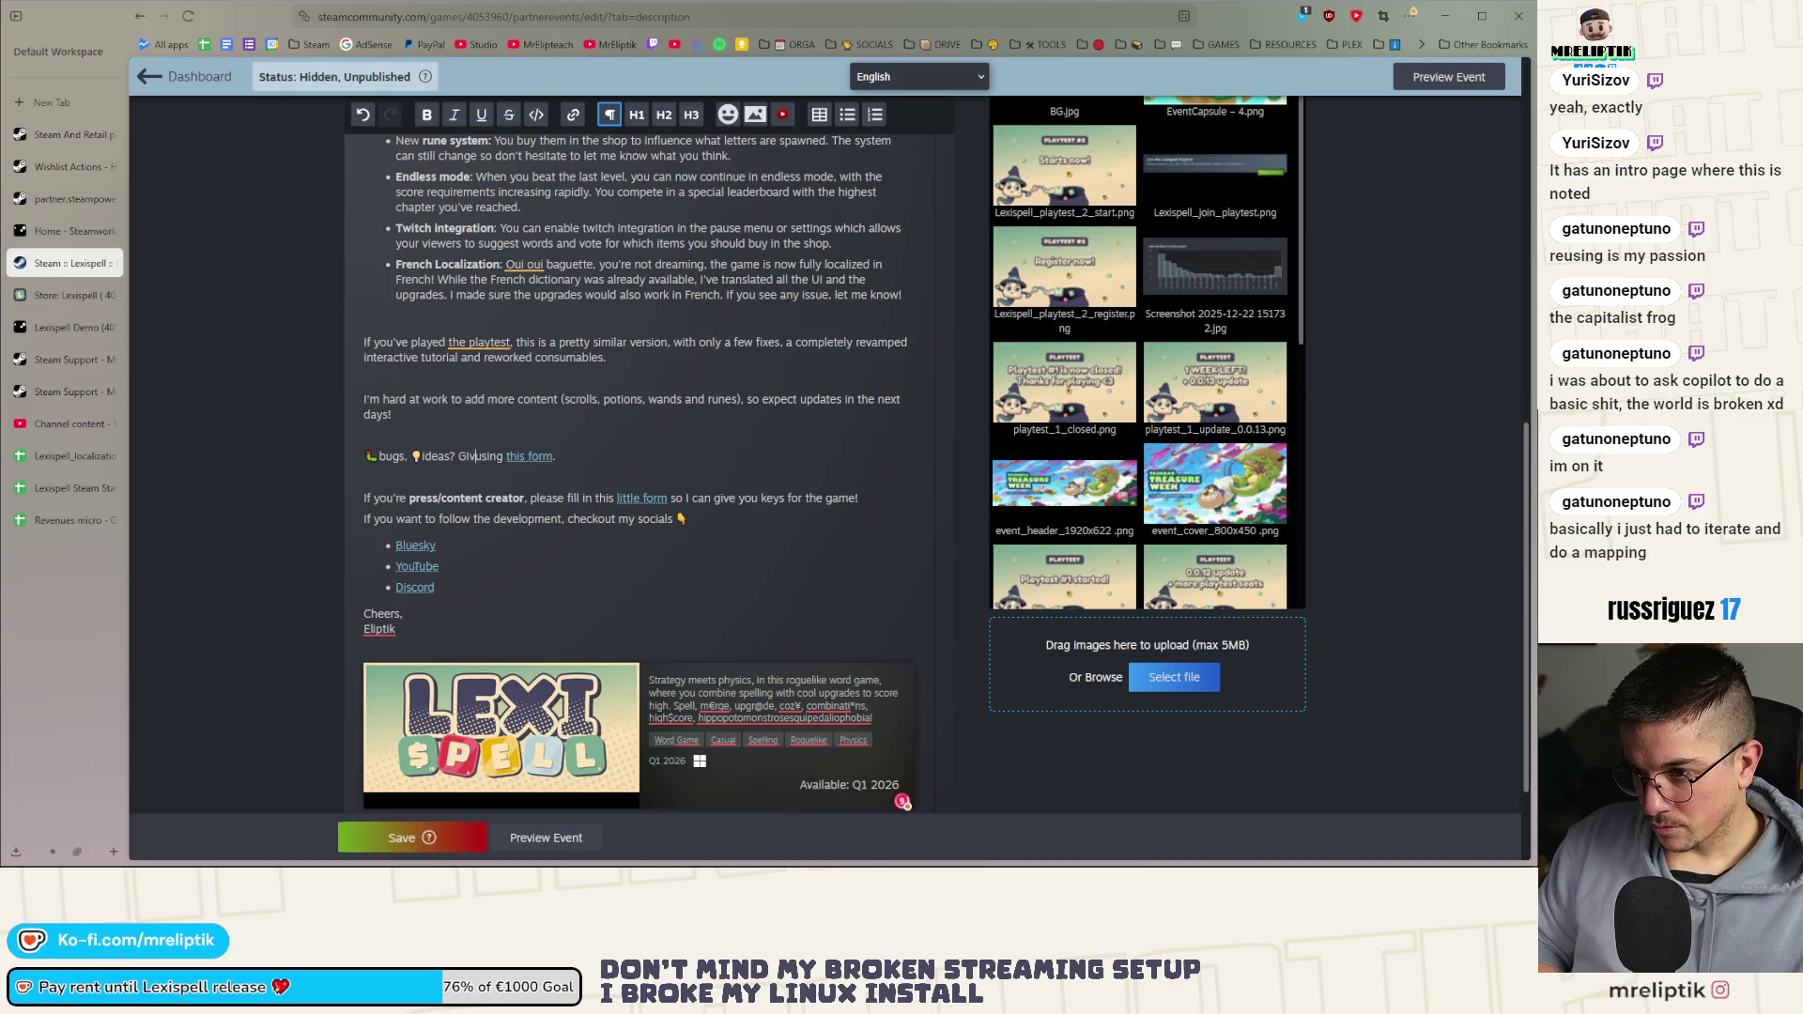
text(ive feedback)
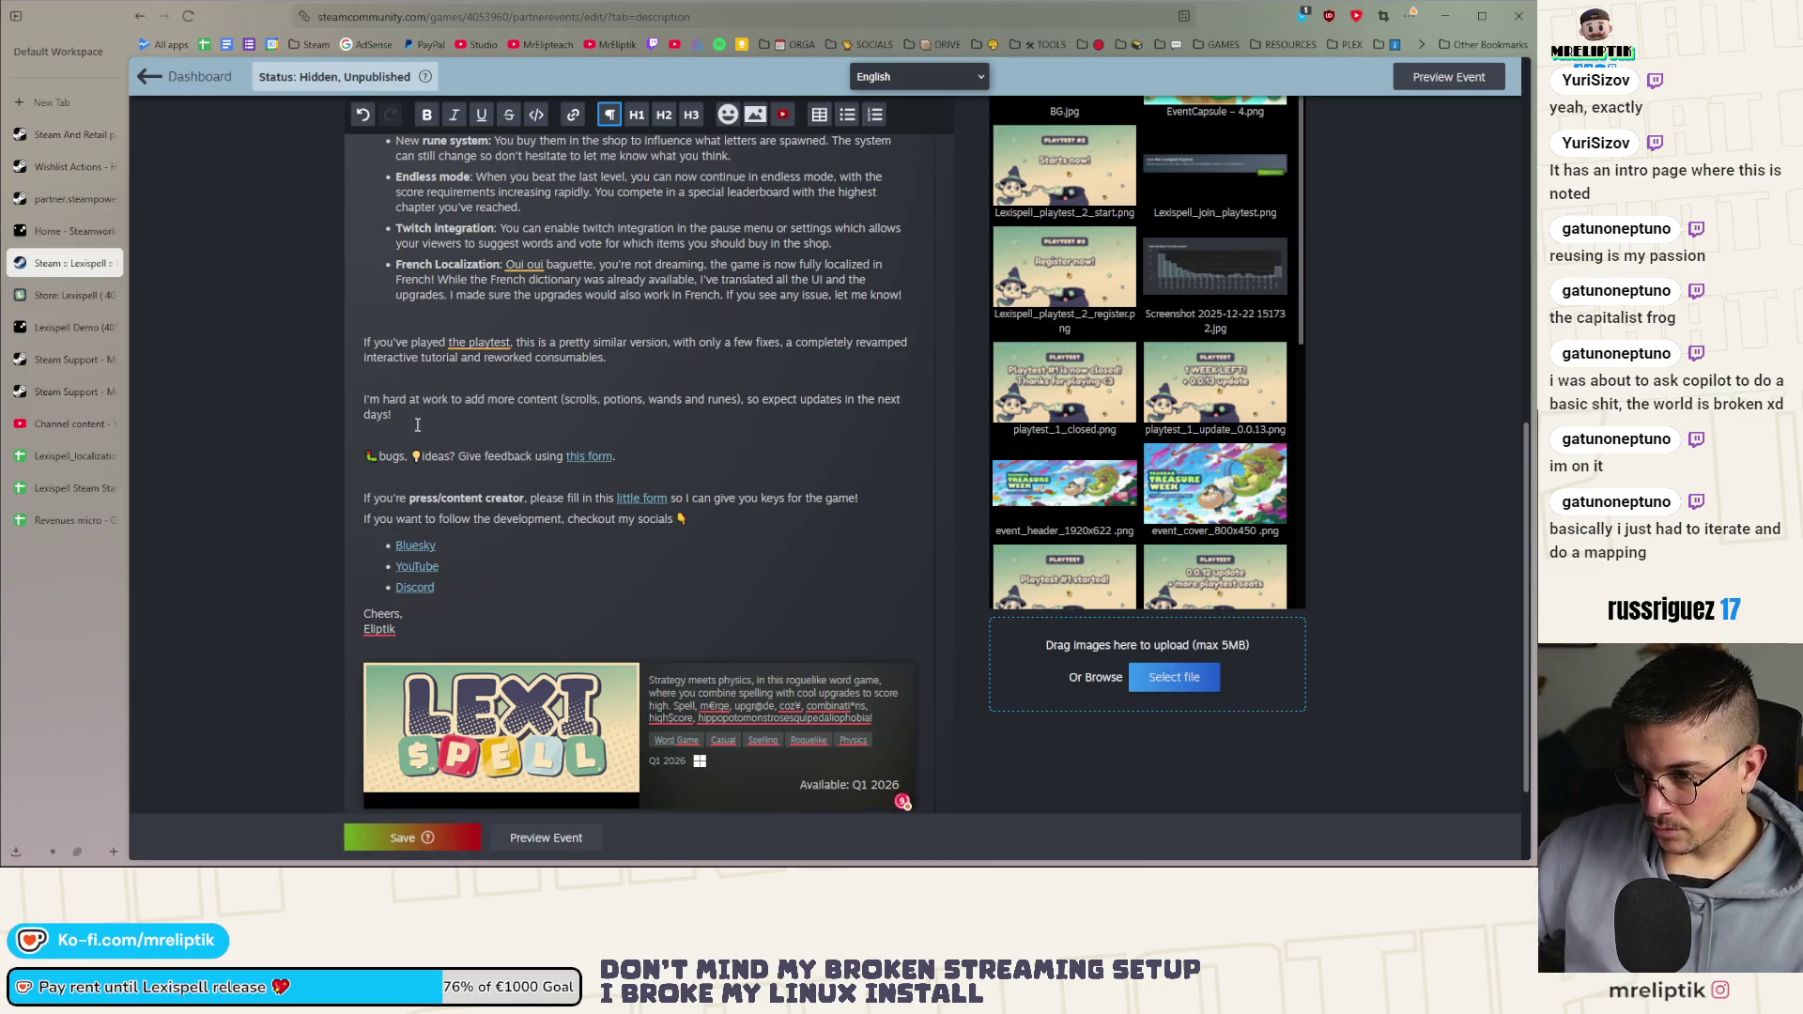
scroll(552, 548, up, 1)
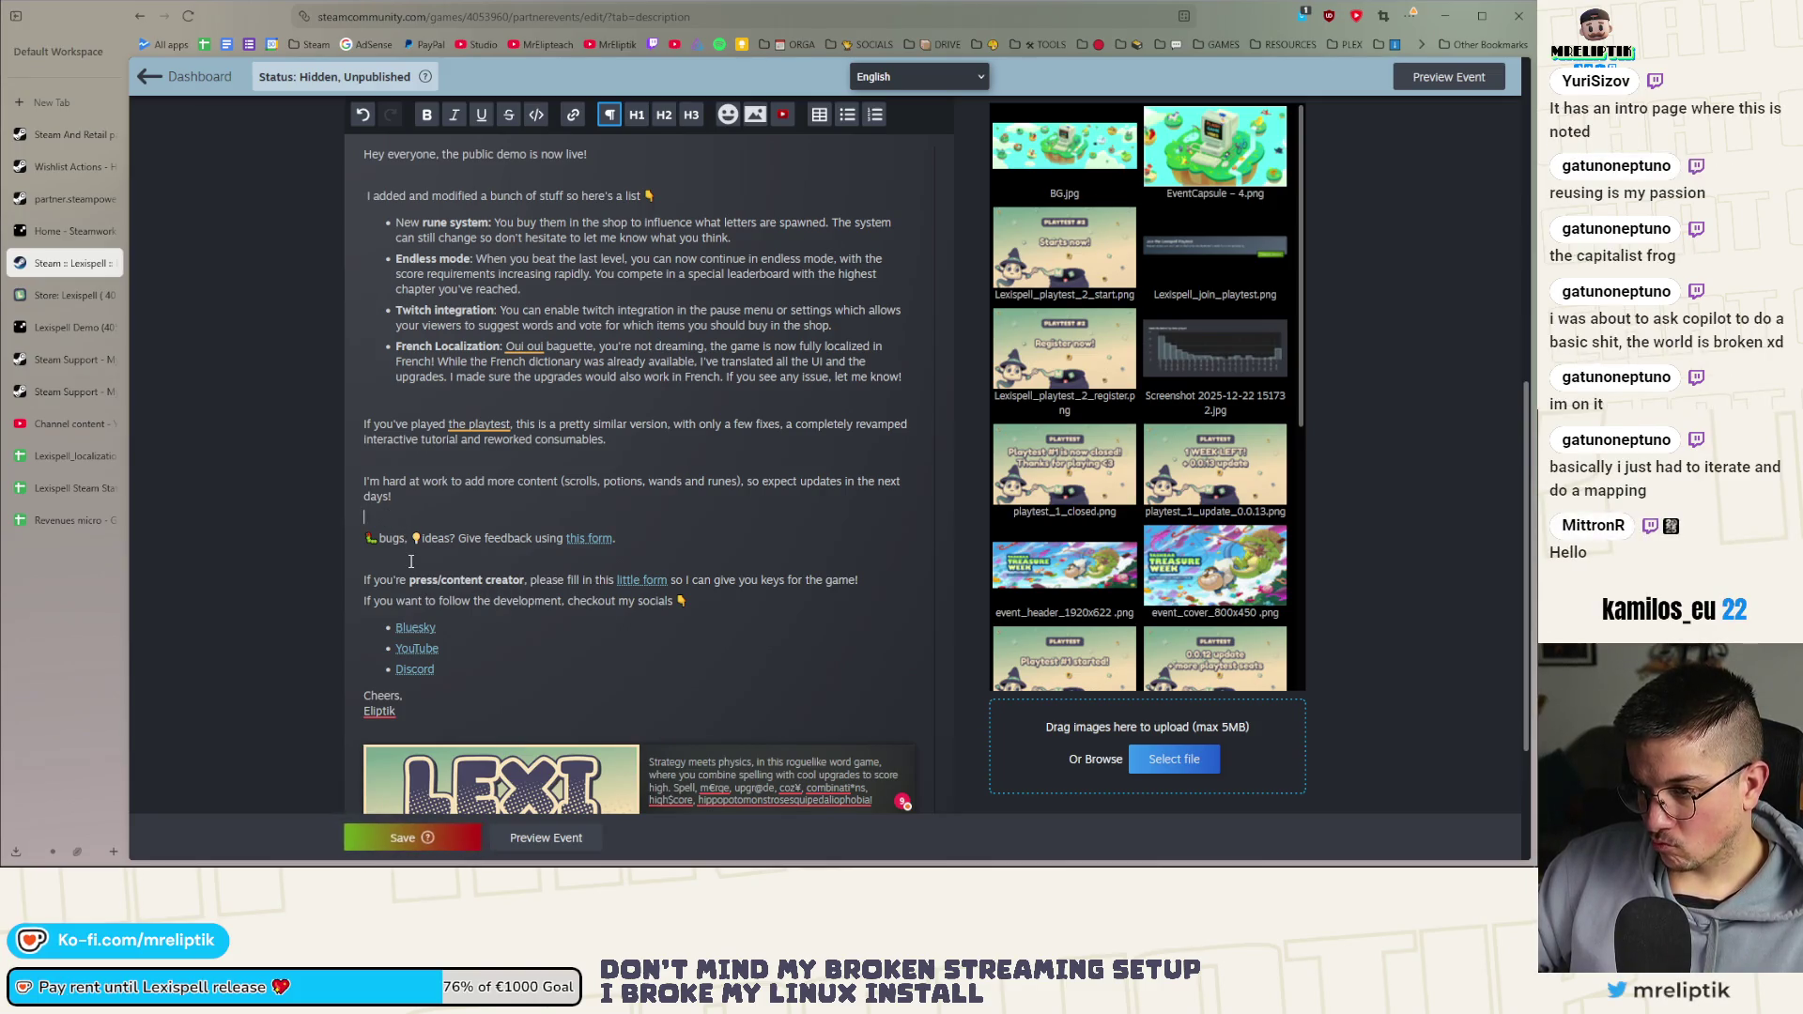
Review the event description and select the tutorial and consumables line, then switch to the itch.io draft
scroll(411, 560, up, 2)
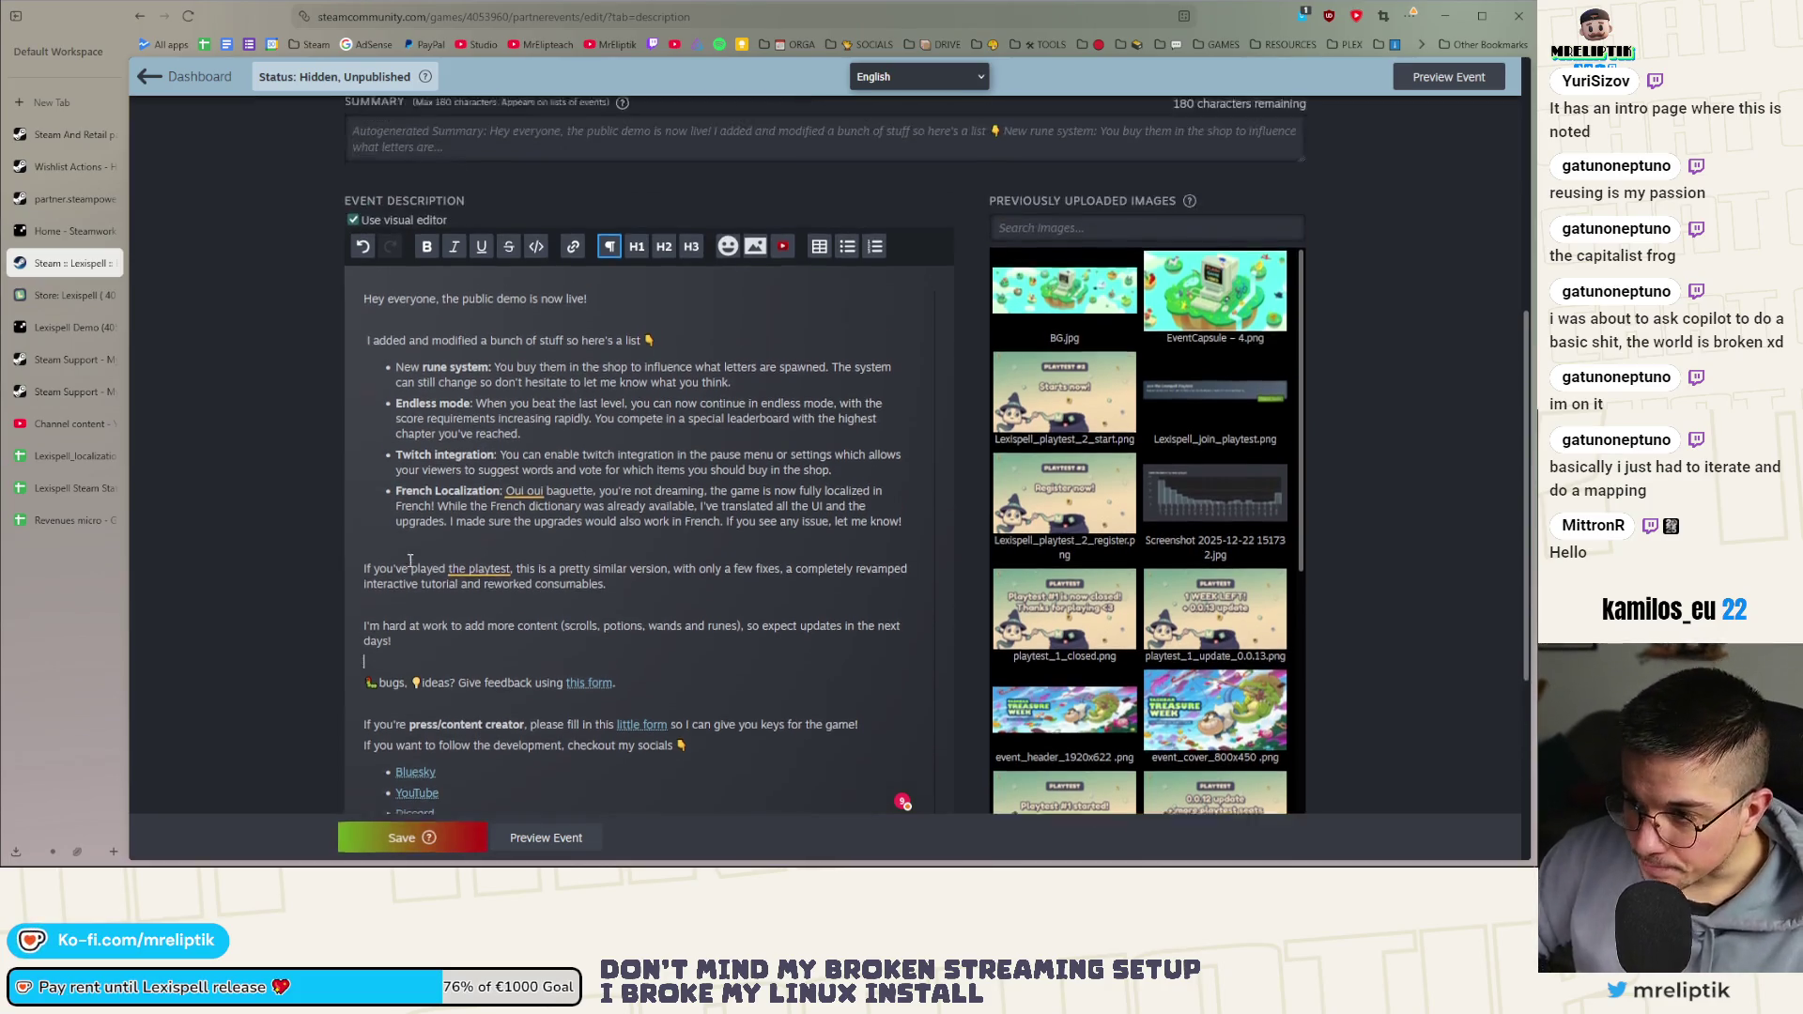
scroll(464, 549, up, 1)
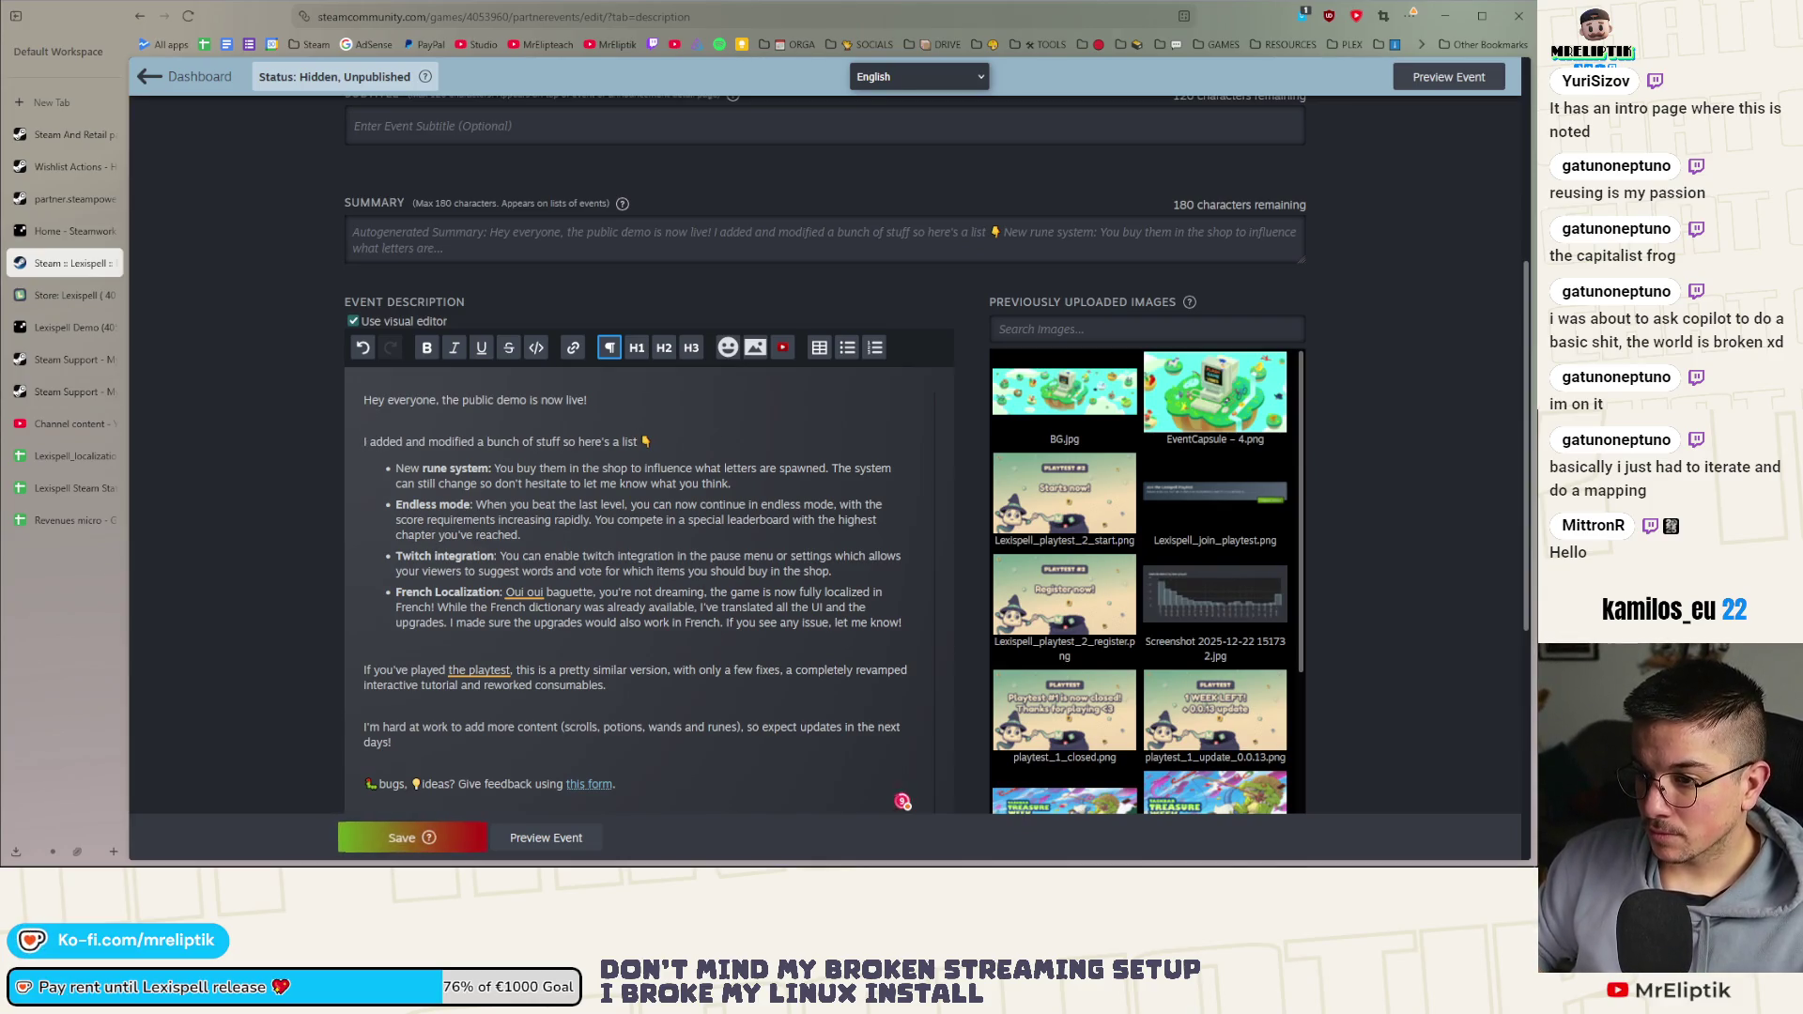
scroll(374, 816, down, 4)
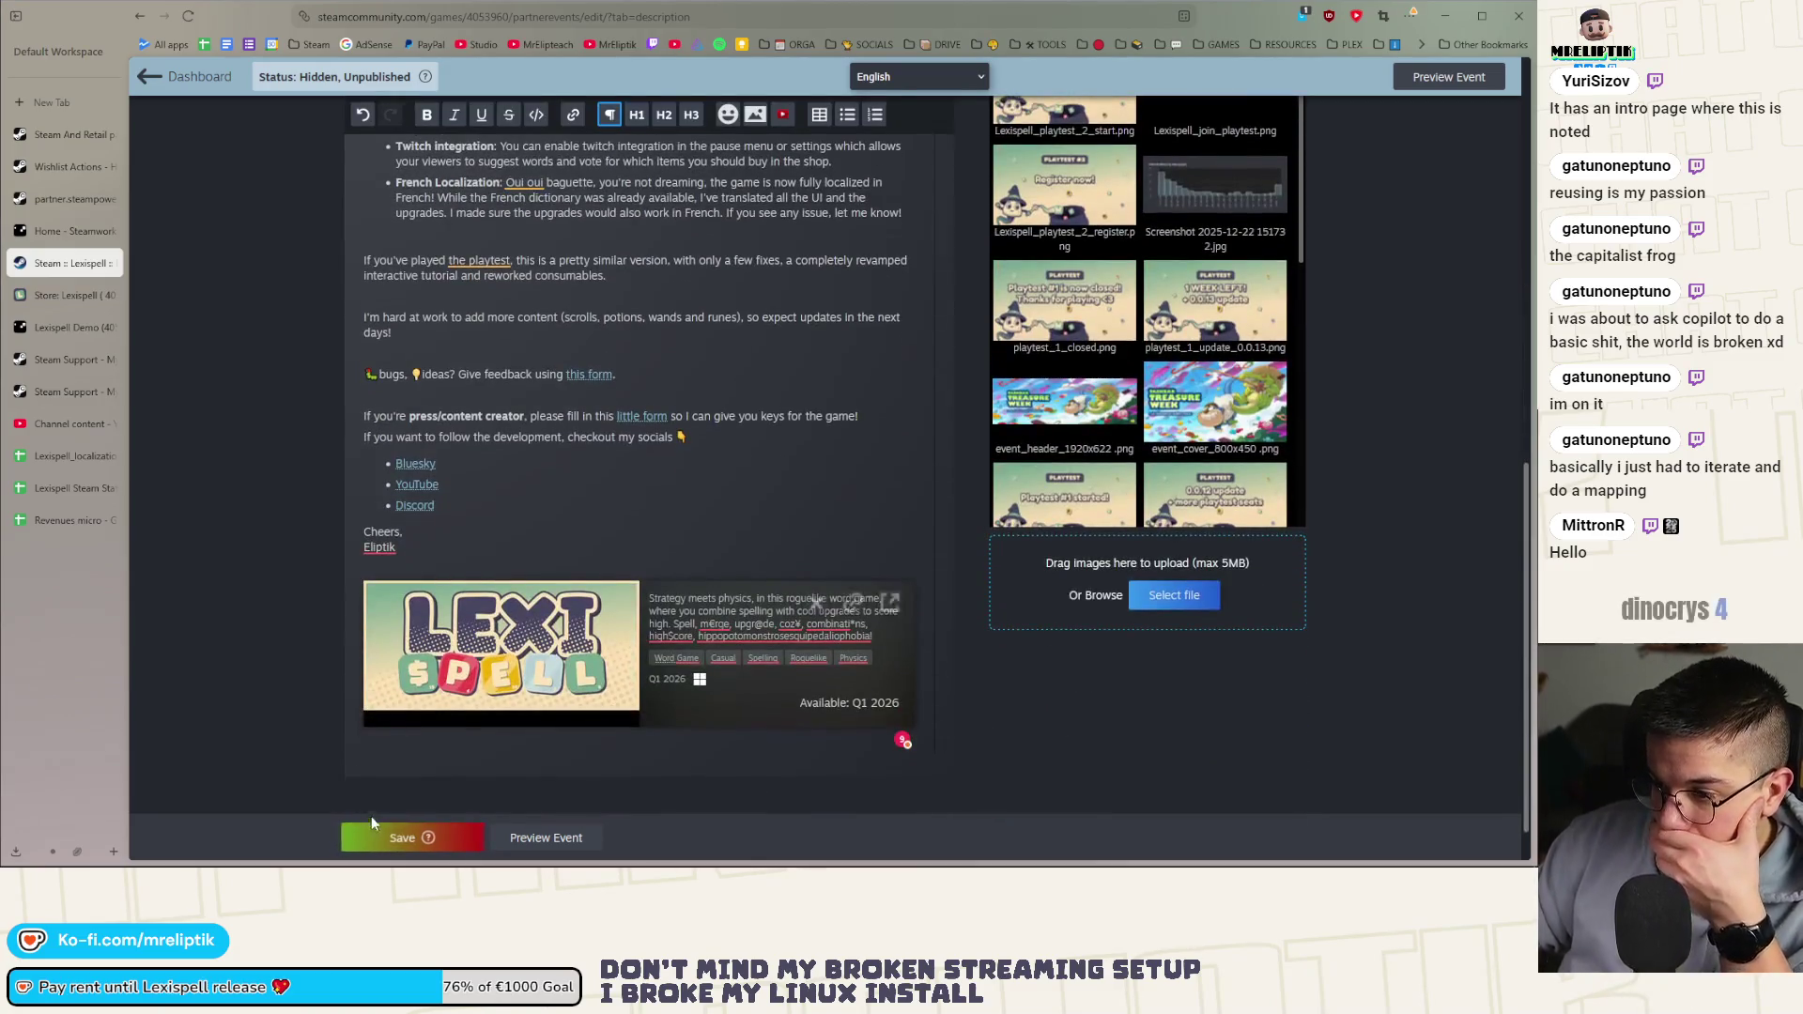
scroll(406, 712, up, 3)
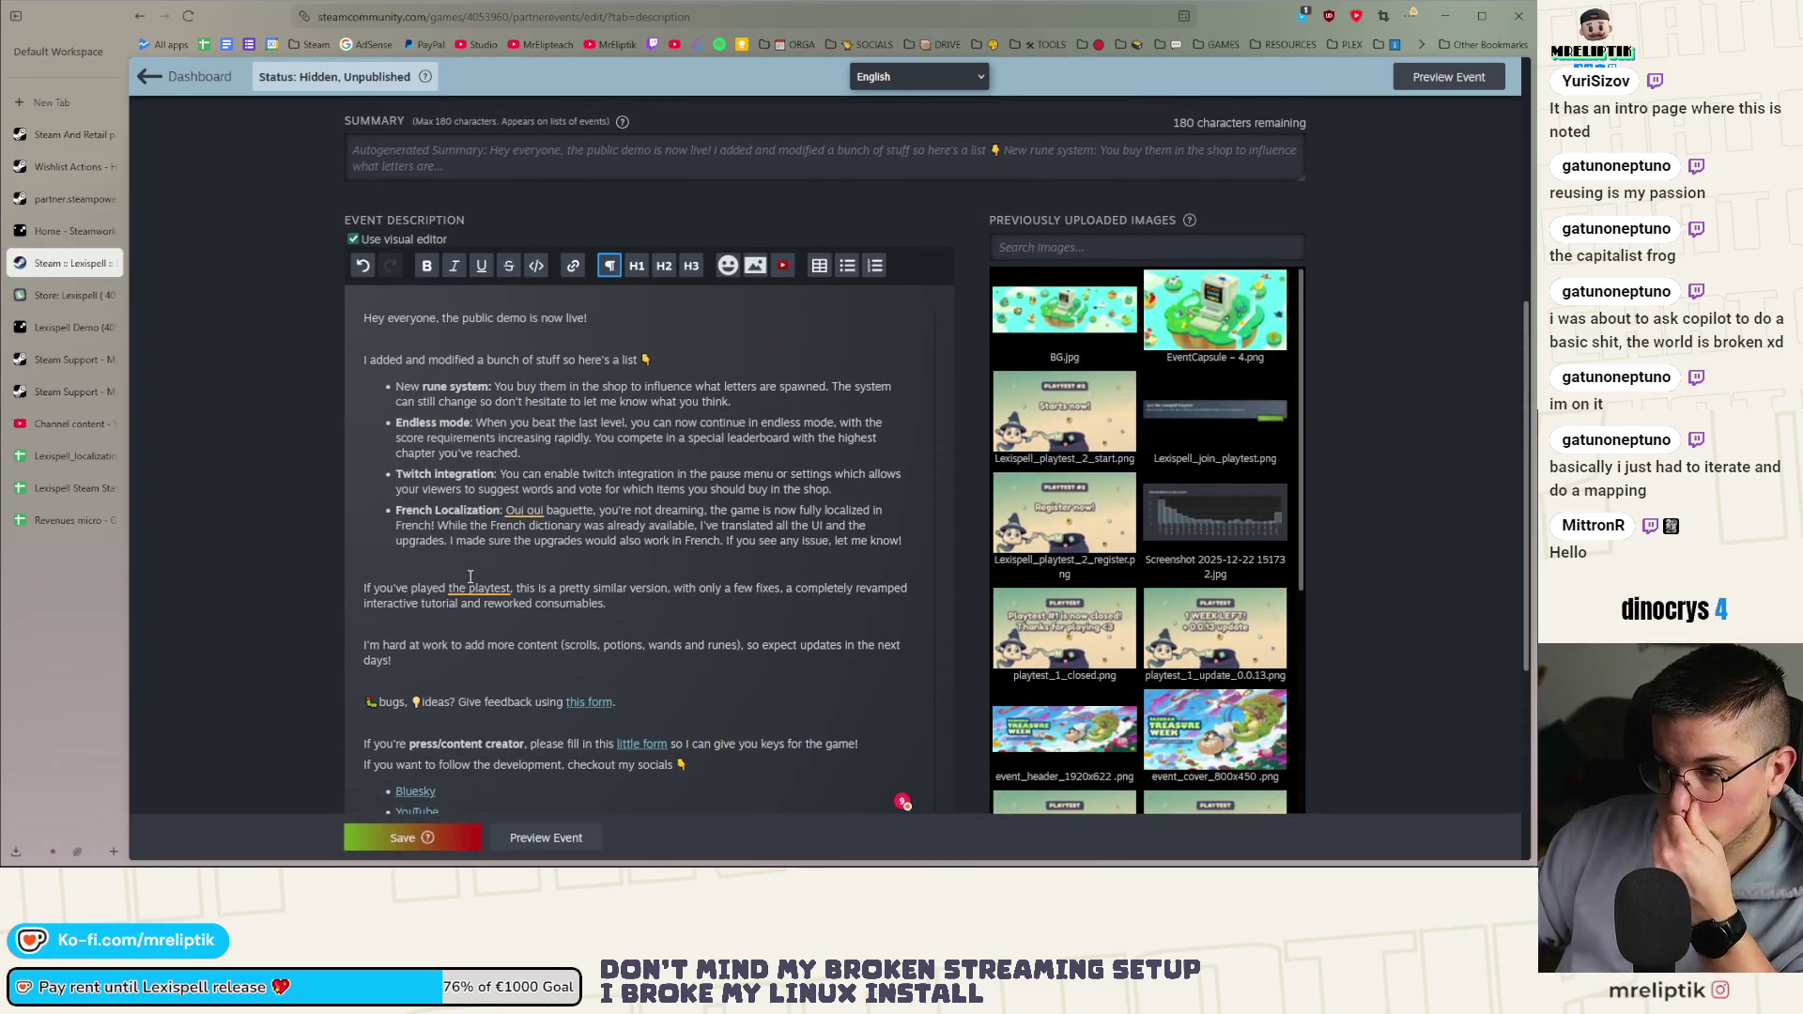
click(629, 603)
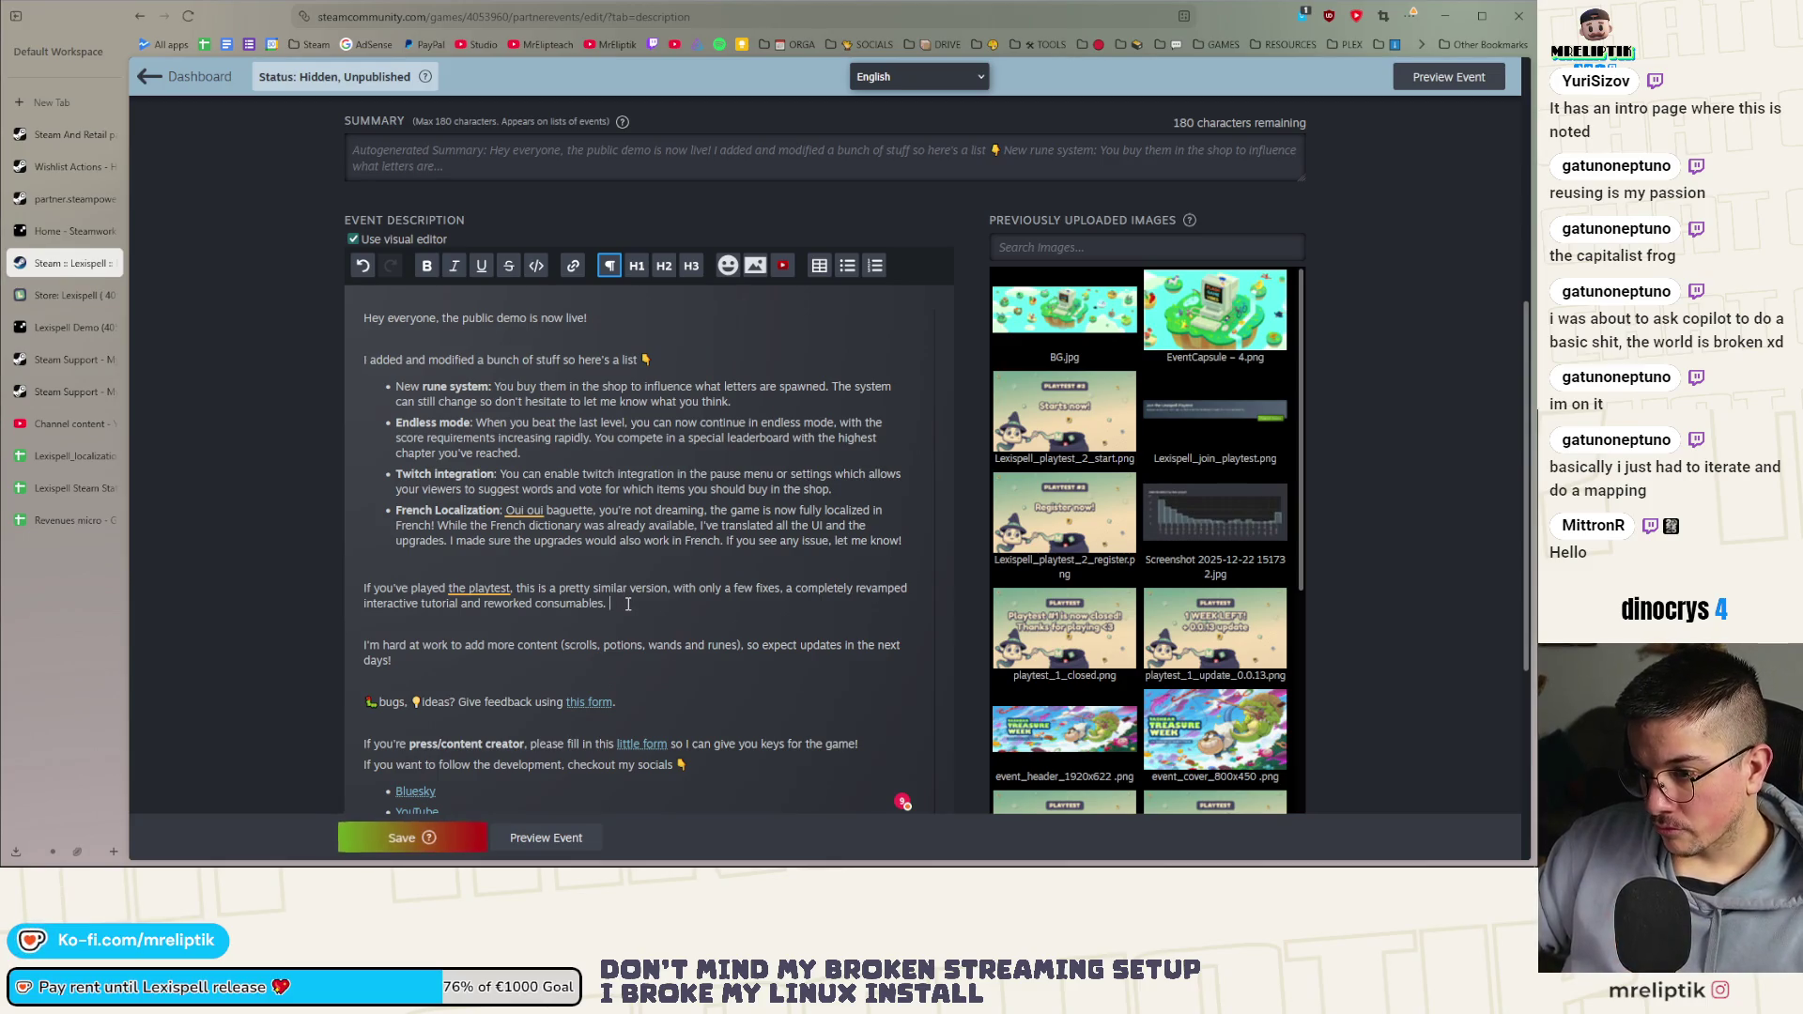
drag(629, 604, 340, 613)
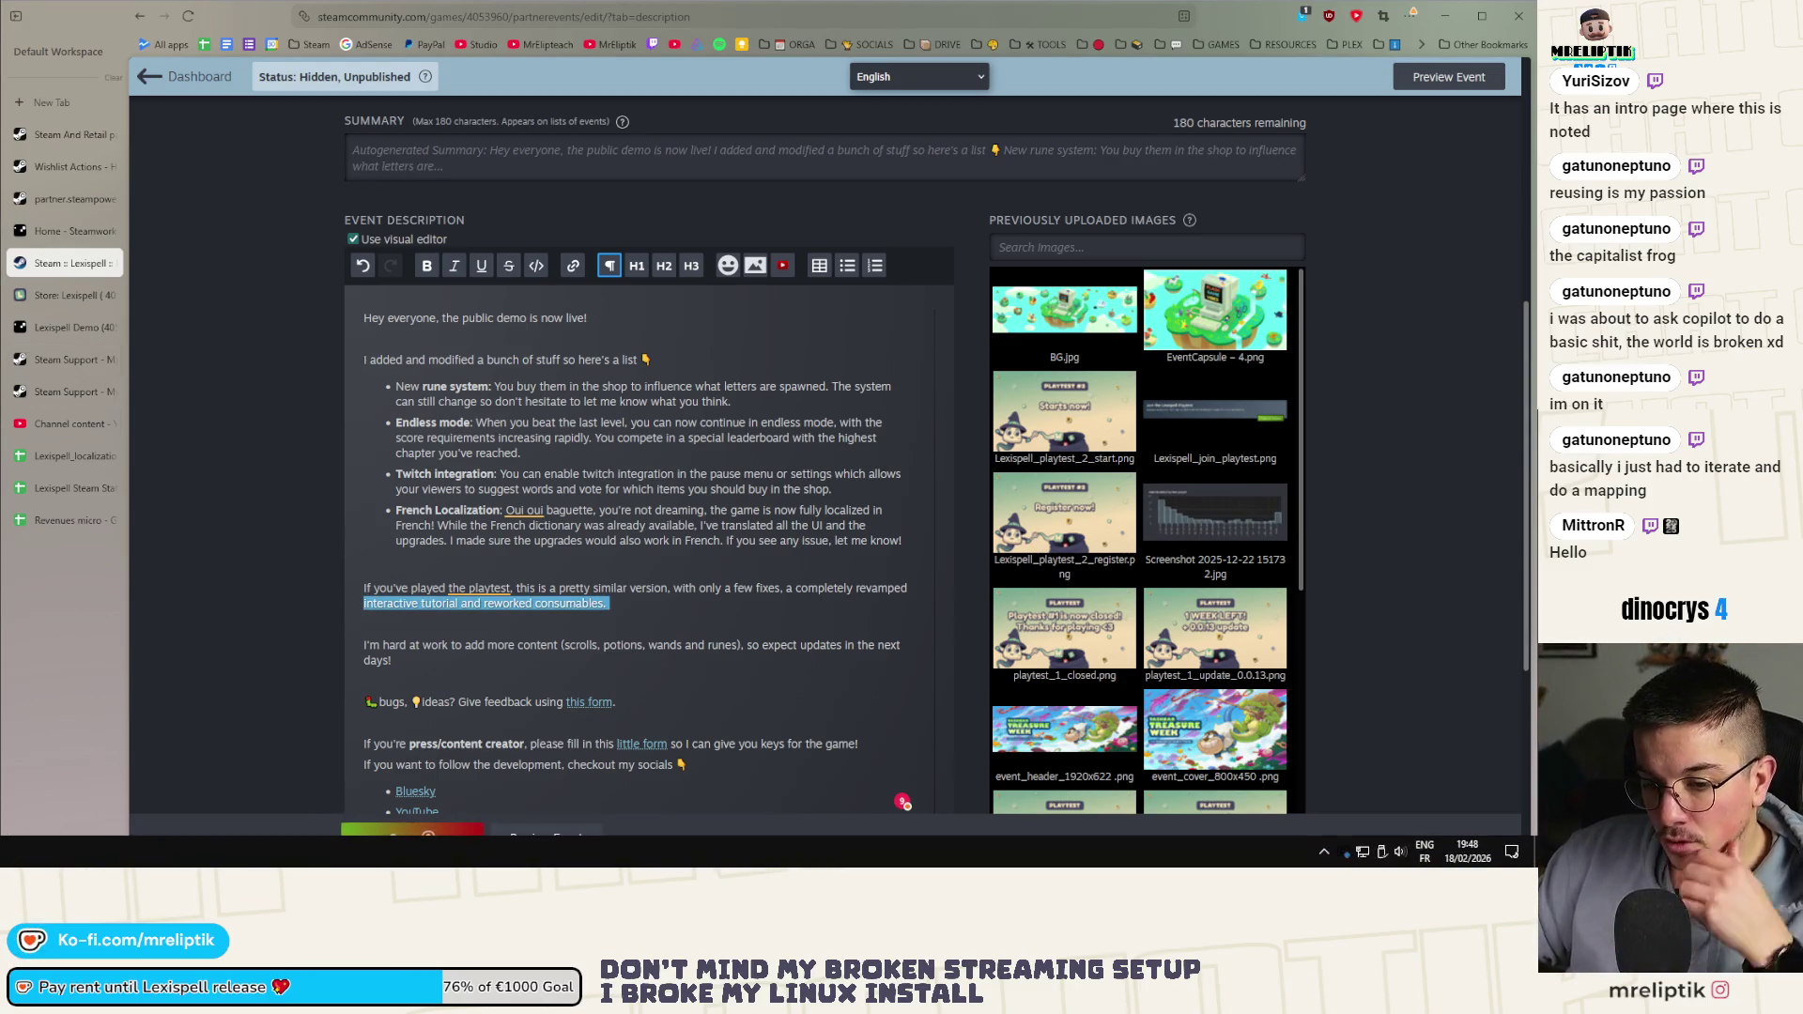
key(alt+Tab)
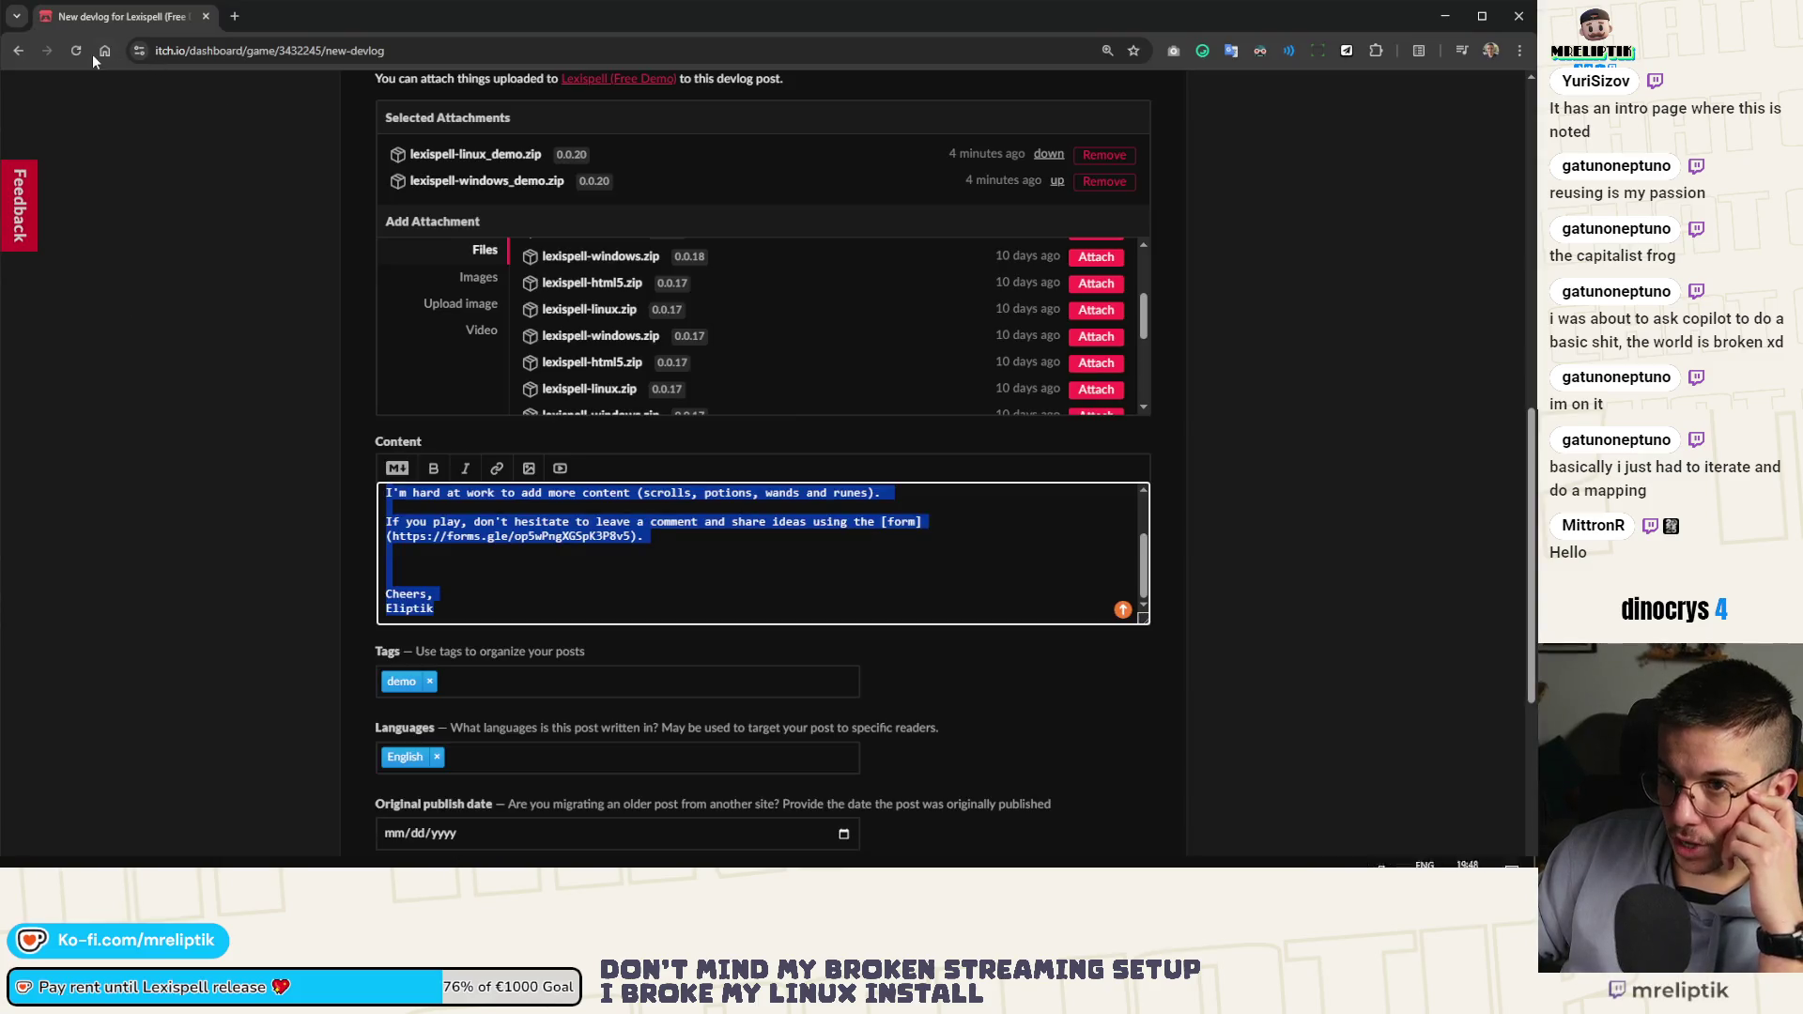
Open itch.io devlog pages in new tabs, close the duplicate, and return to the draft
scroll(447, 496, up, 7)
scroll(447, 496, up, 2)
middle_click(486, 184)
middle_click(406, 184)
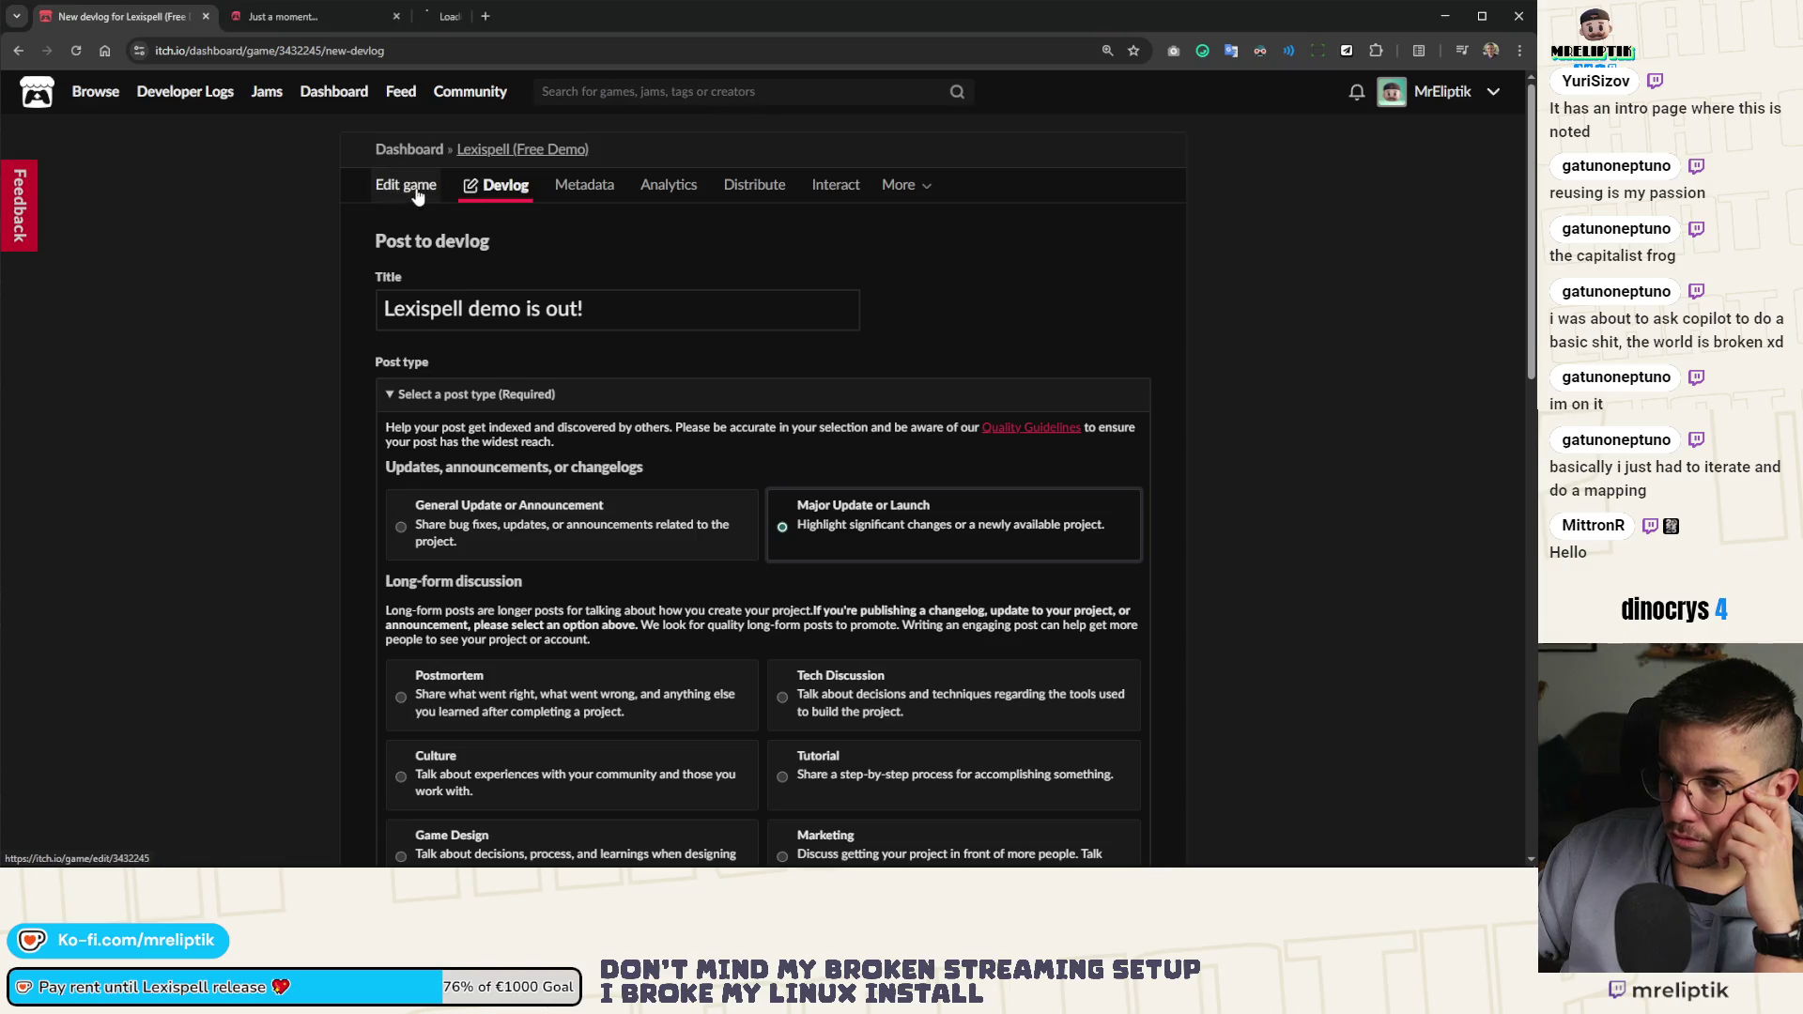
click(468, 17)
middle_click(467, 17)
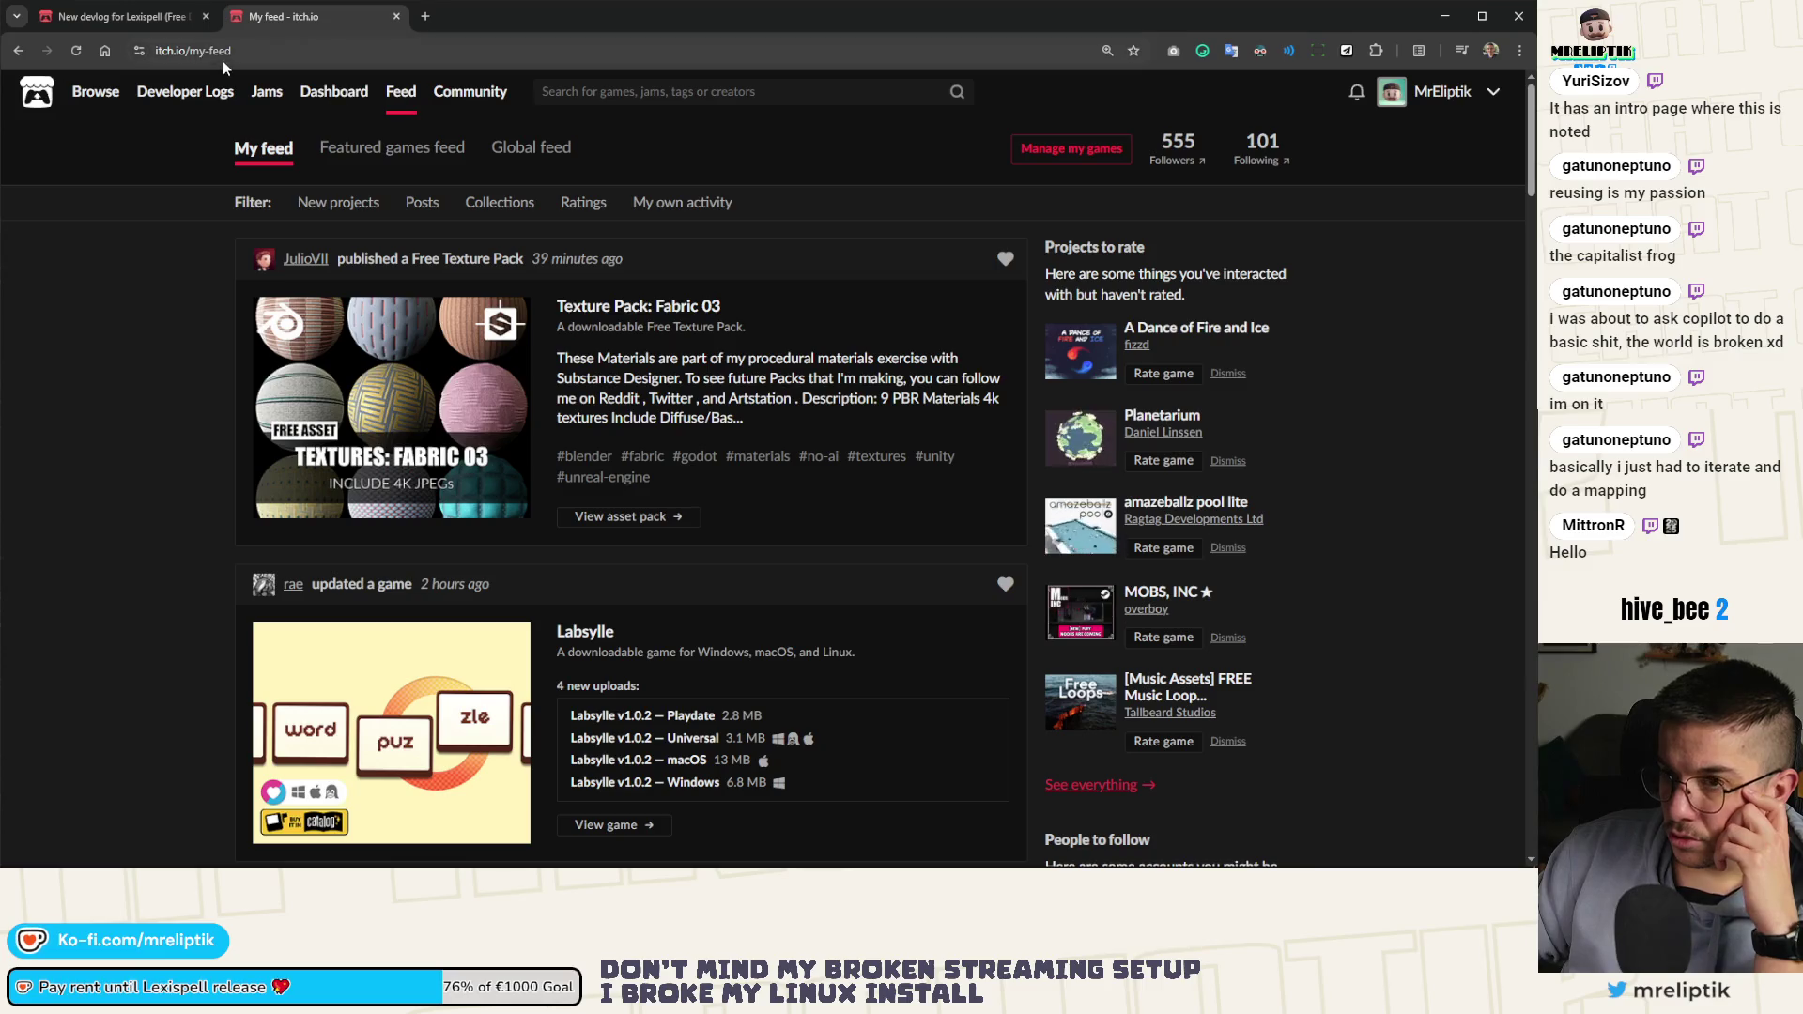
click(129, 19)
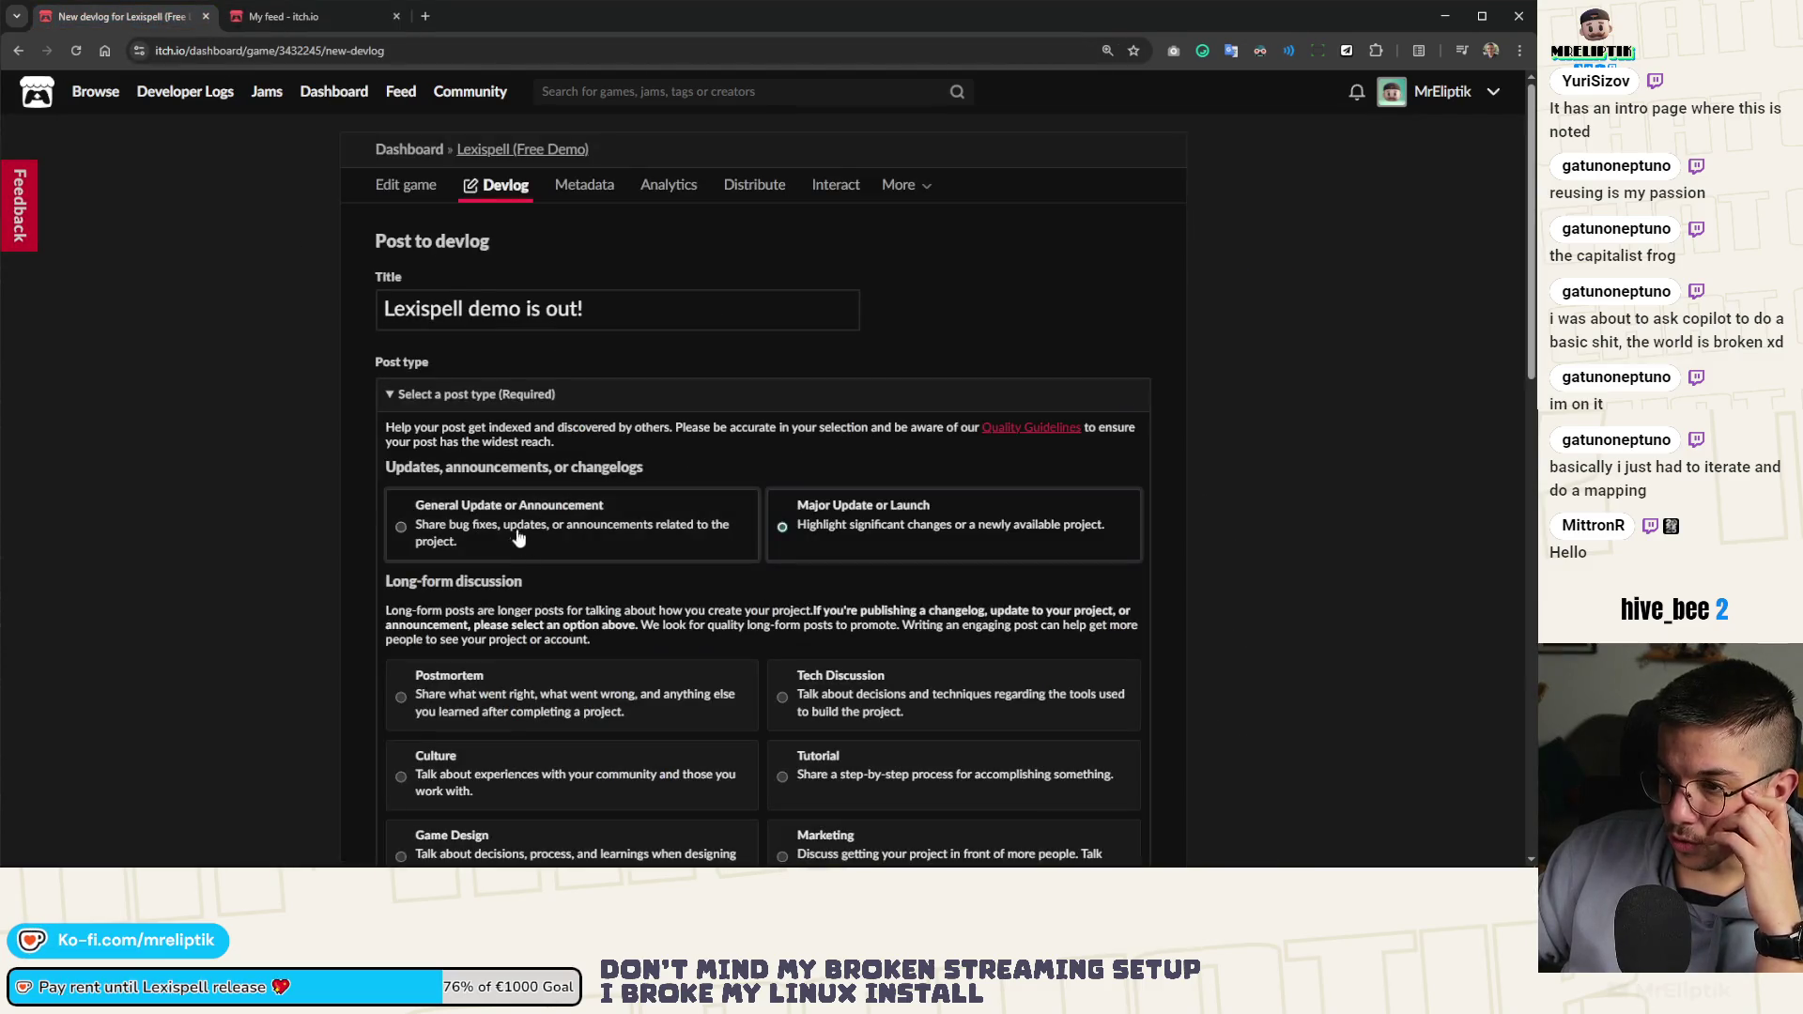
Save 'Lexispell demo is out!' as a draft and start uploading its cover image
scroll(558, 561, down, 5)
scroll(558, 560, down, 8)
click(397, 711)
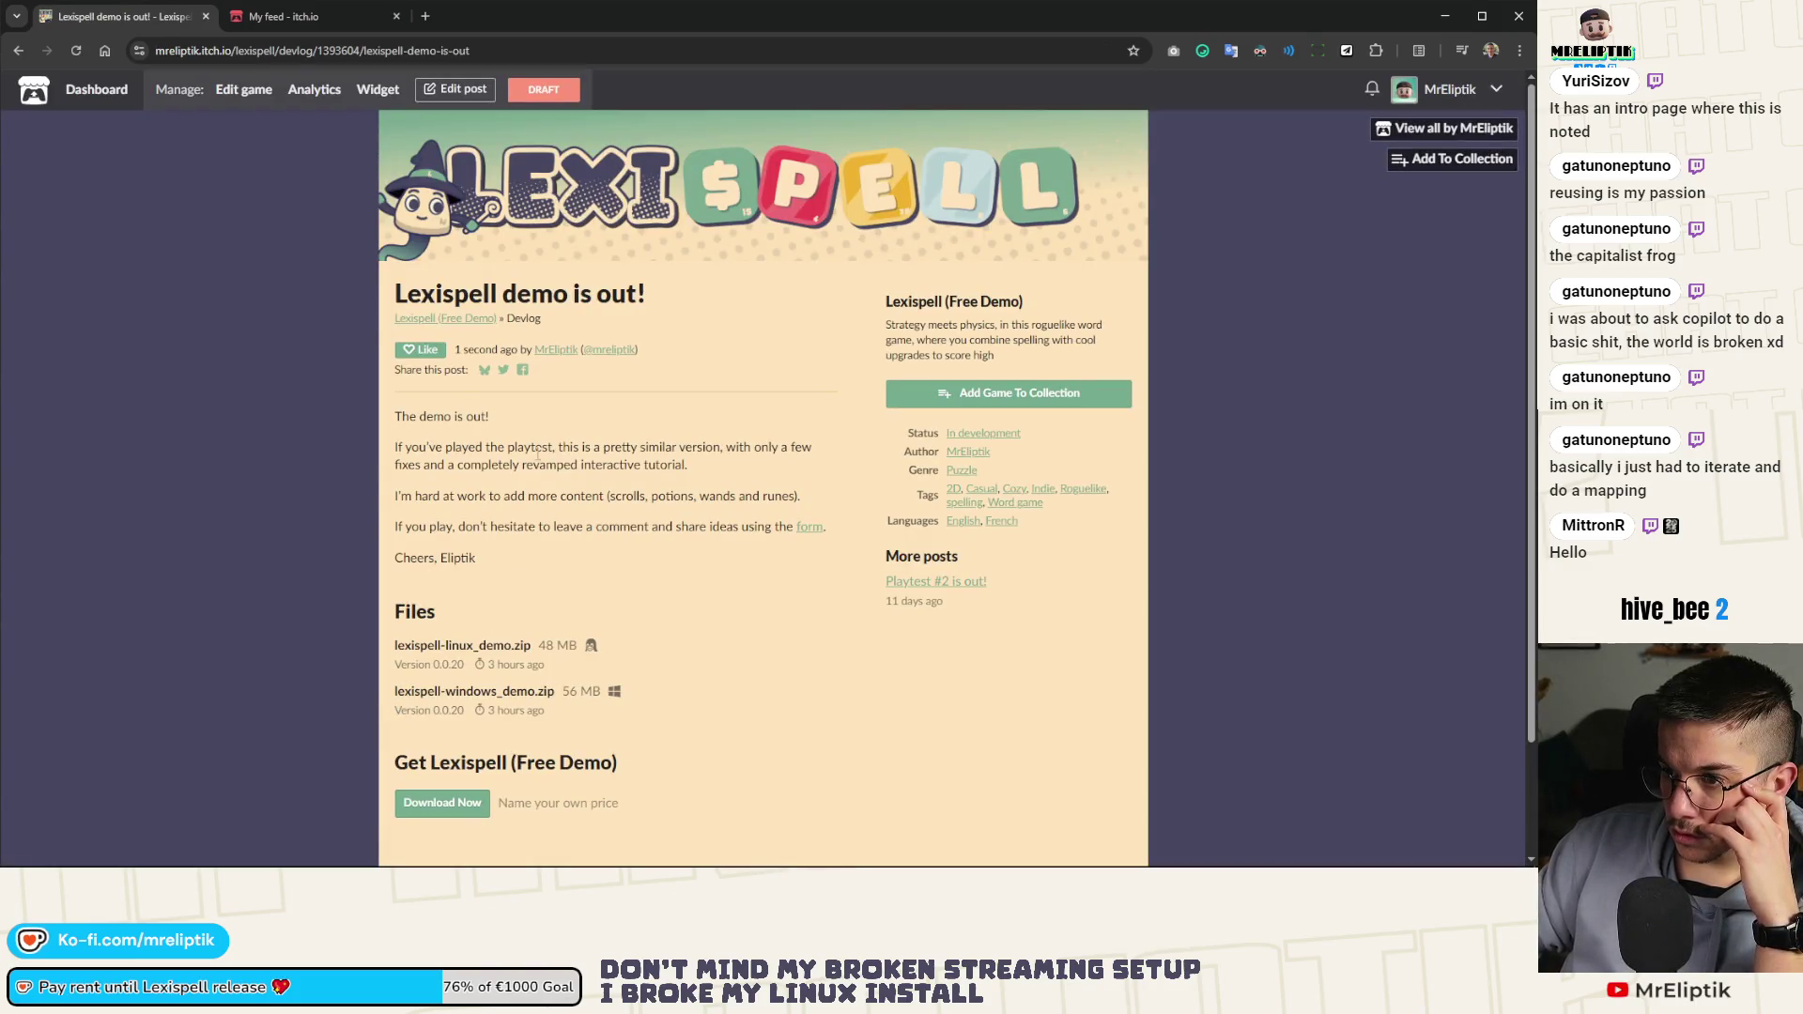
scroll(543, 428, down, 2)
scroll(543, 428, up, 2)
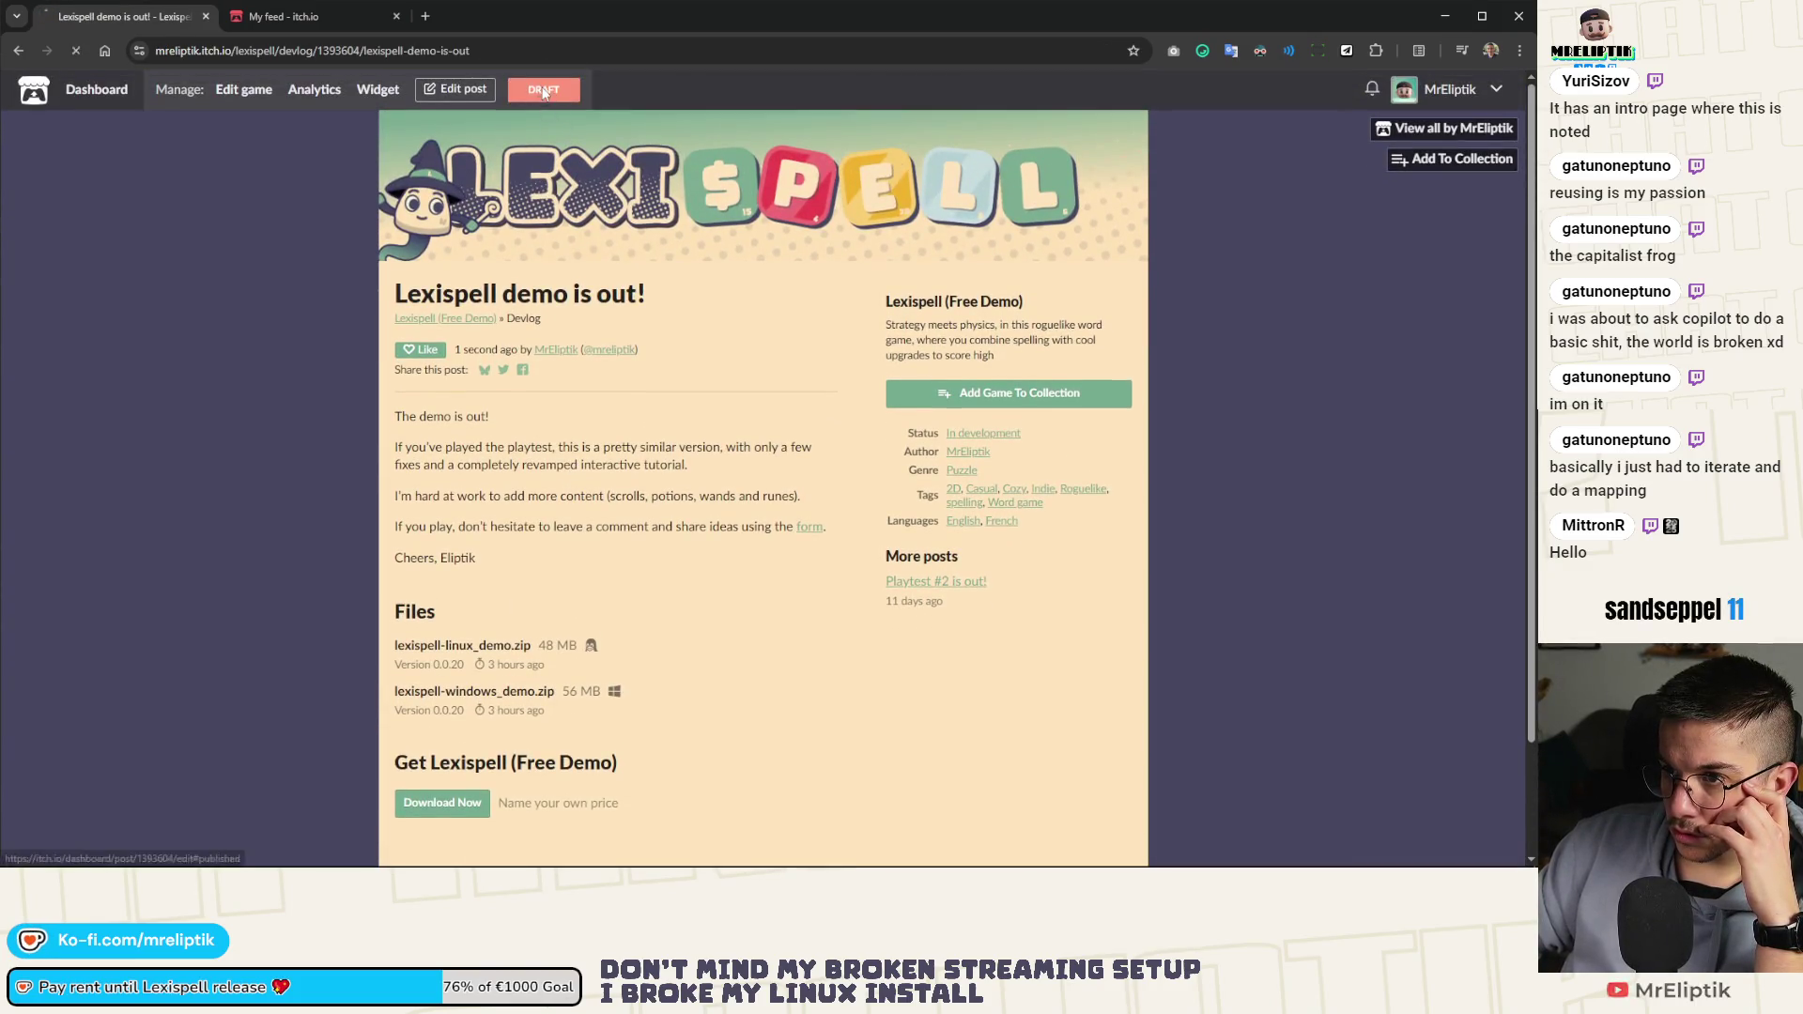
click(543, 88)
click(421, 555)
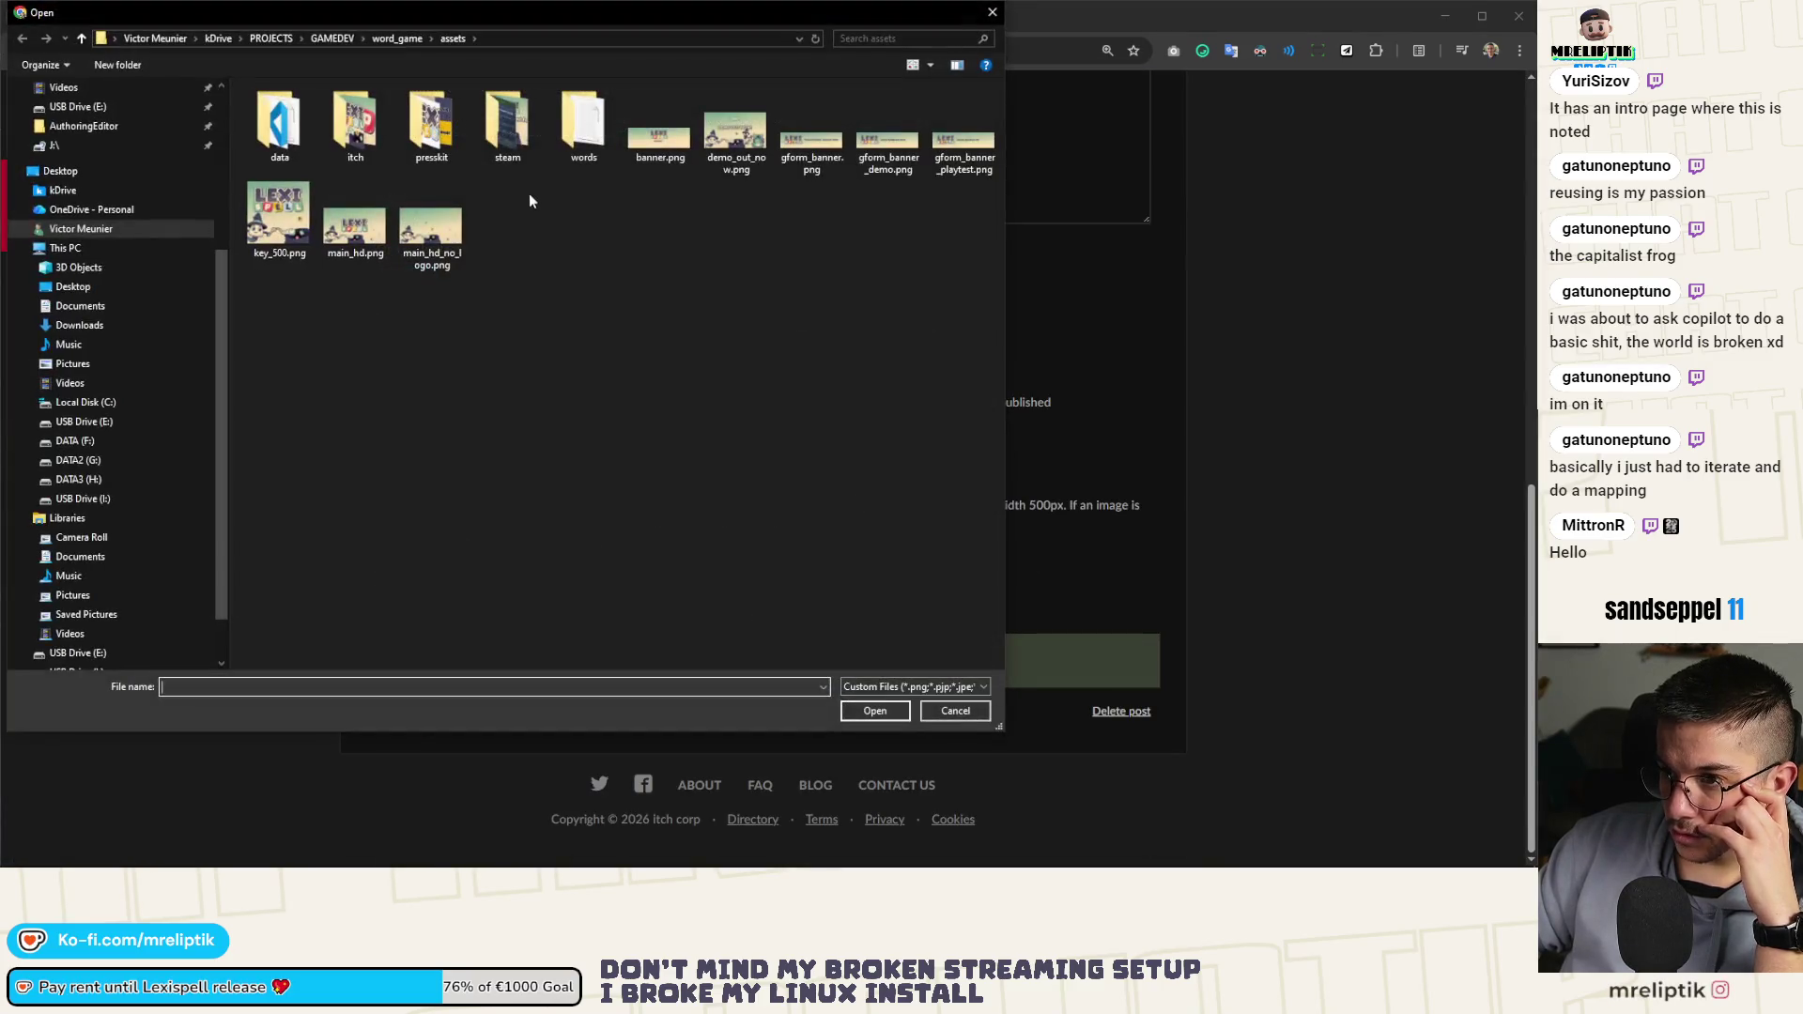
Set demo_out_now.png as cover and paste the new tutorial and consumables wording, minus the duplicate
double_click(716, 137)
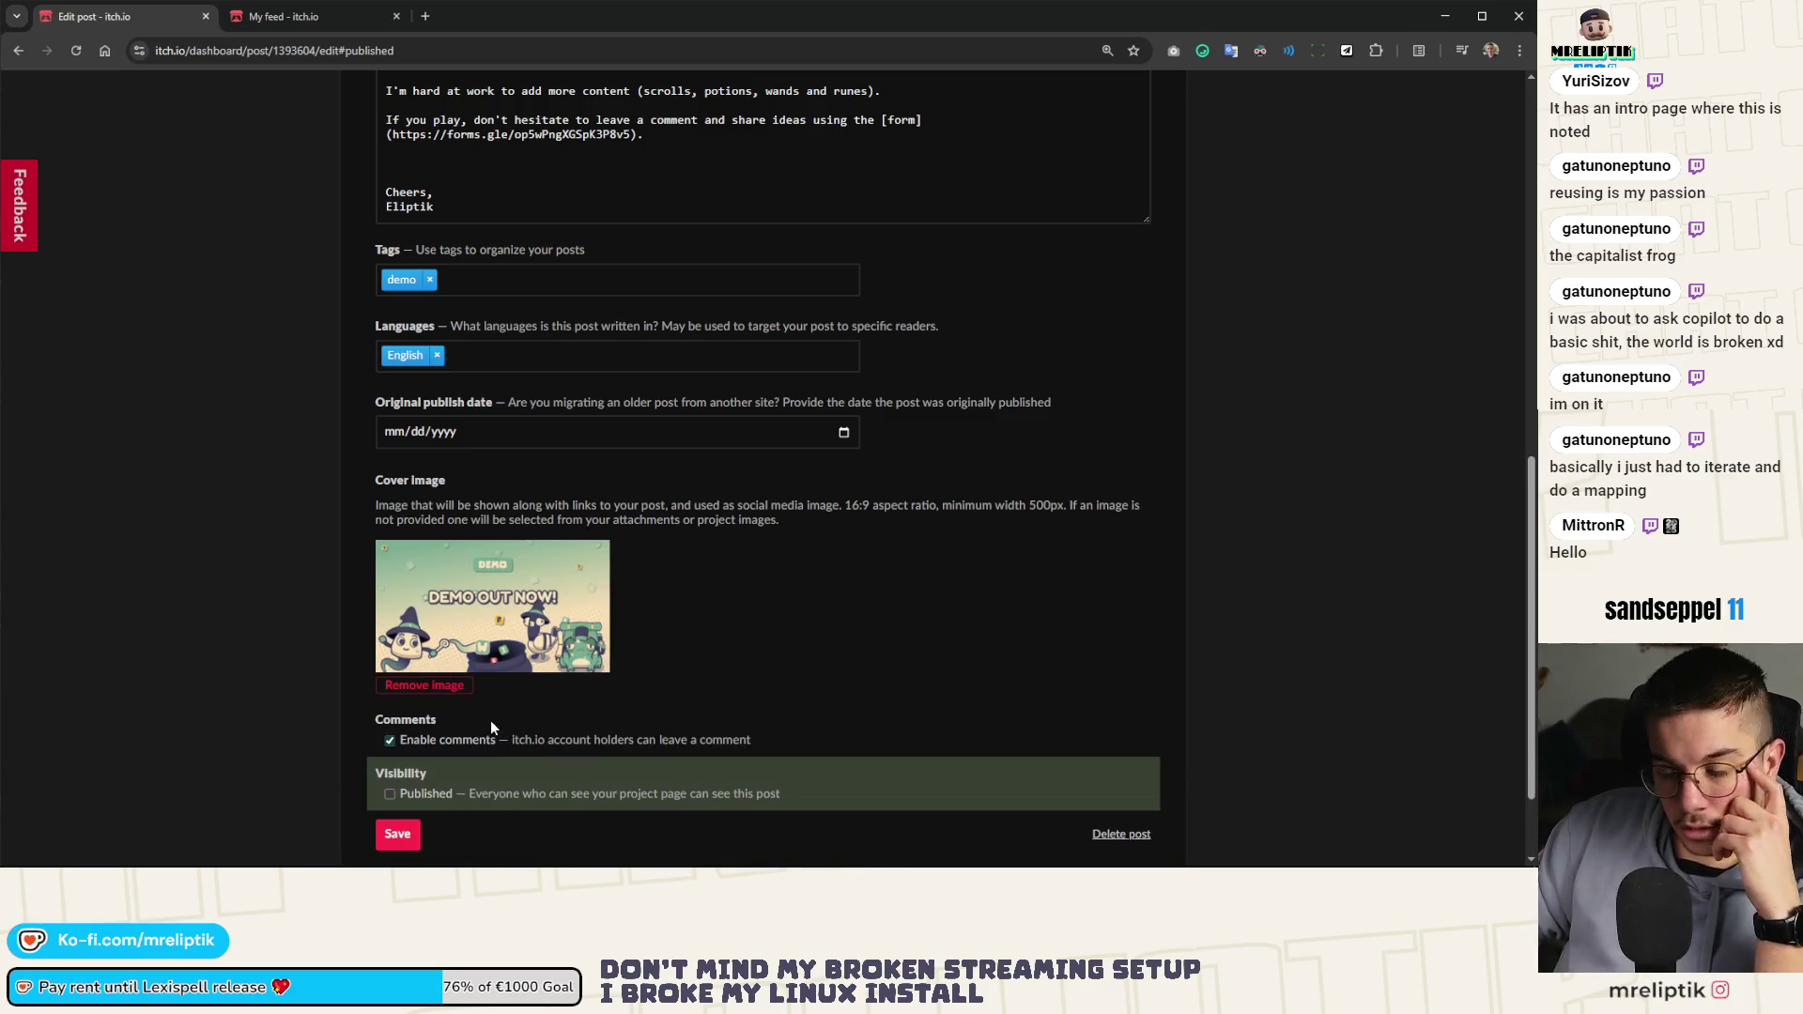
scroll(688, 625, up, 5)
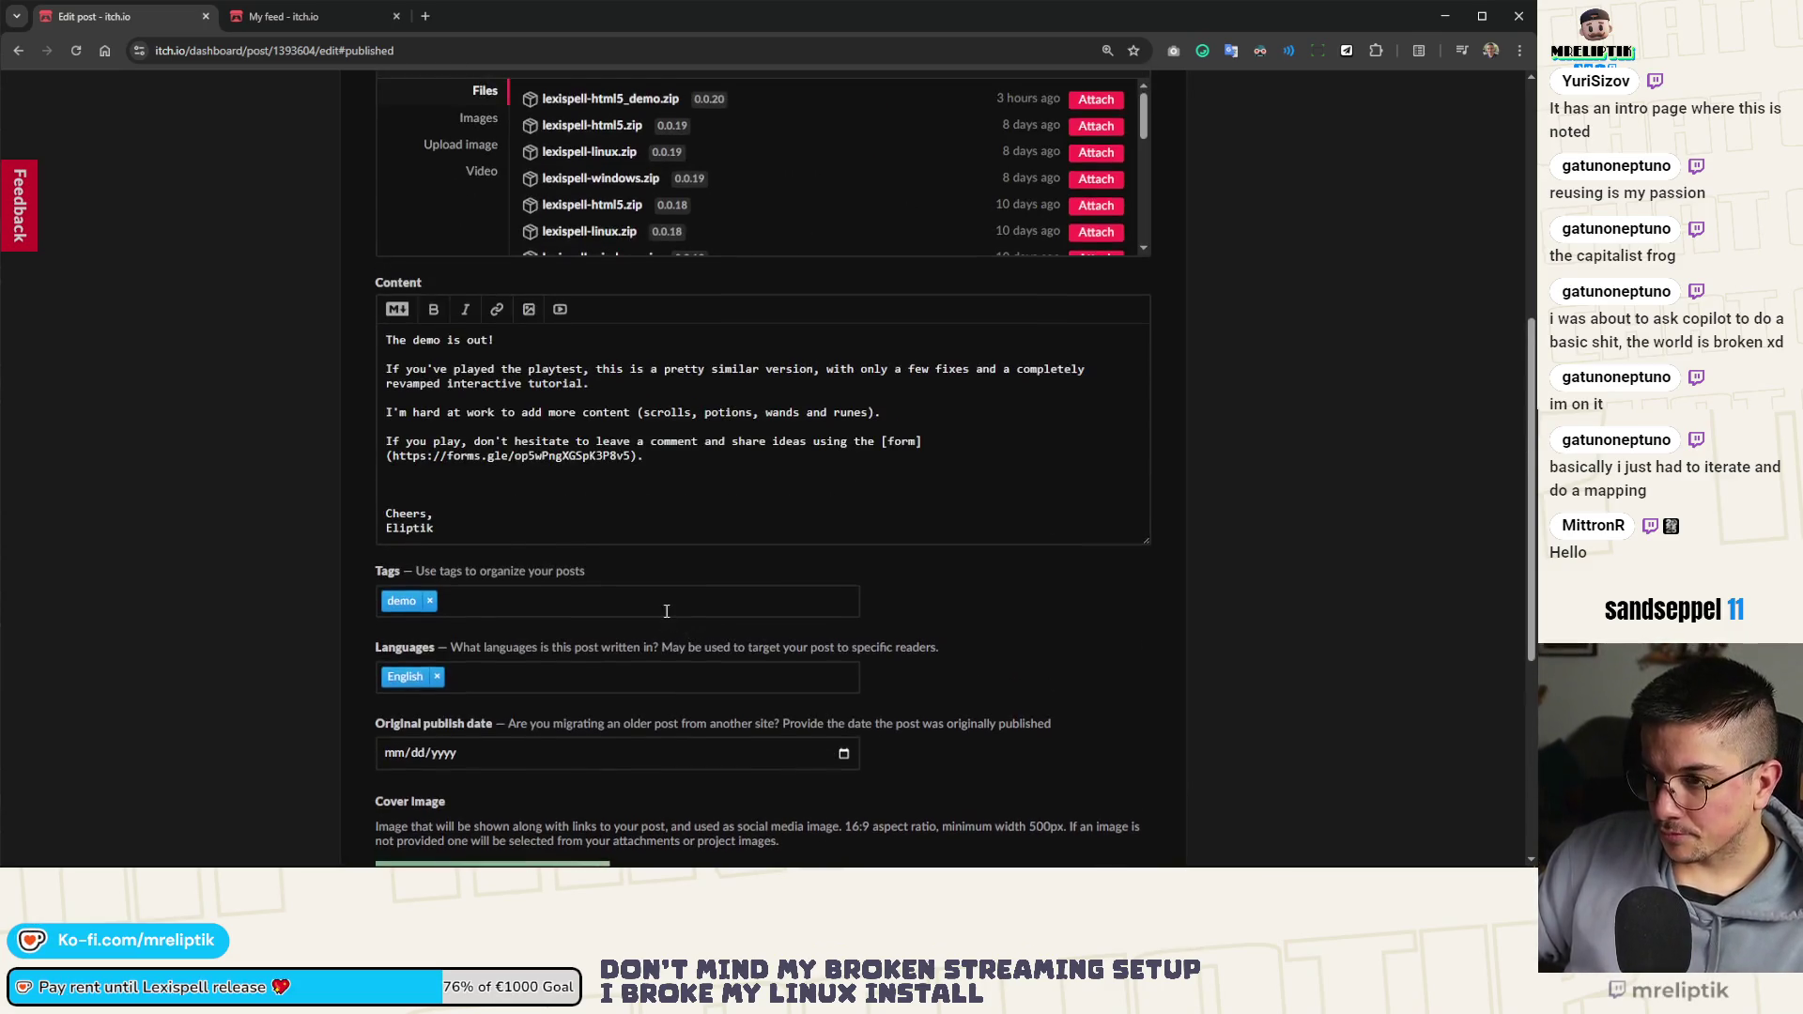
click(534, 649)
click(910, 581)
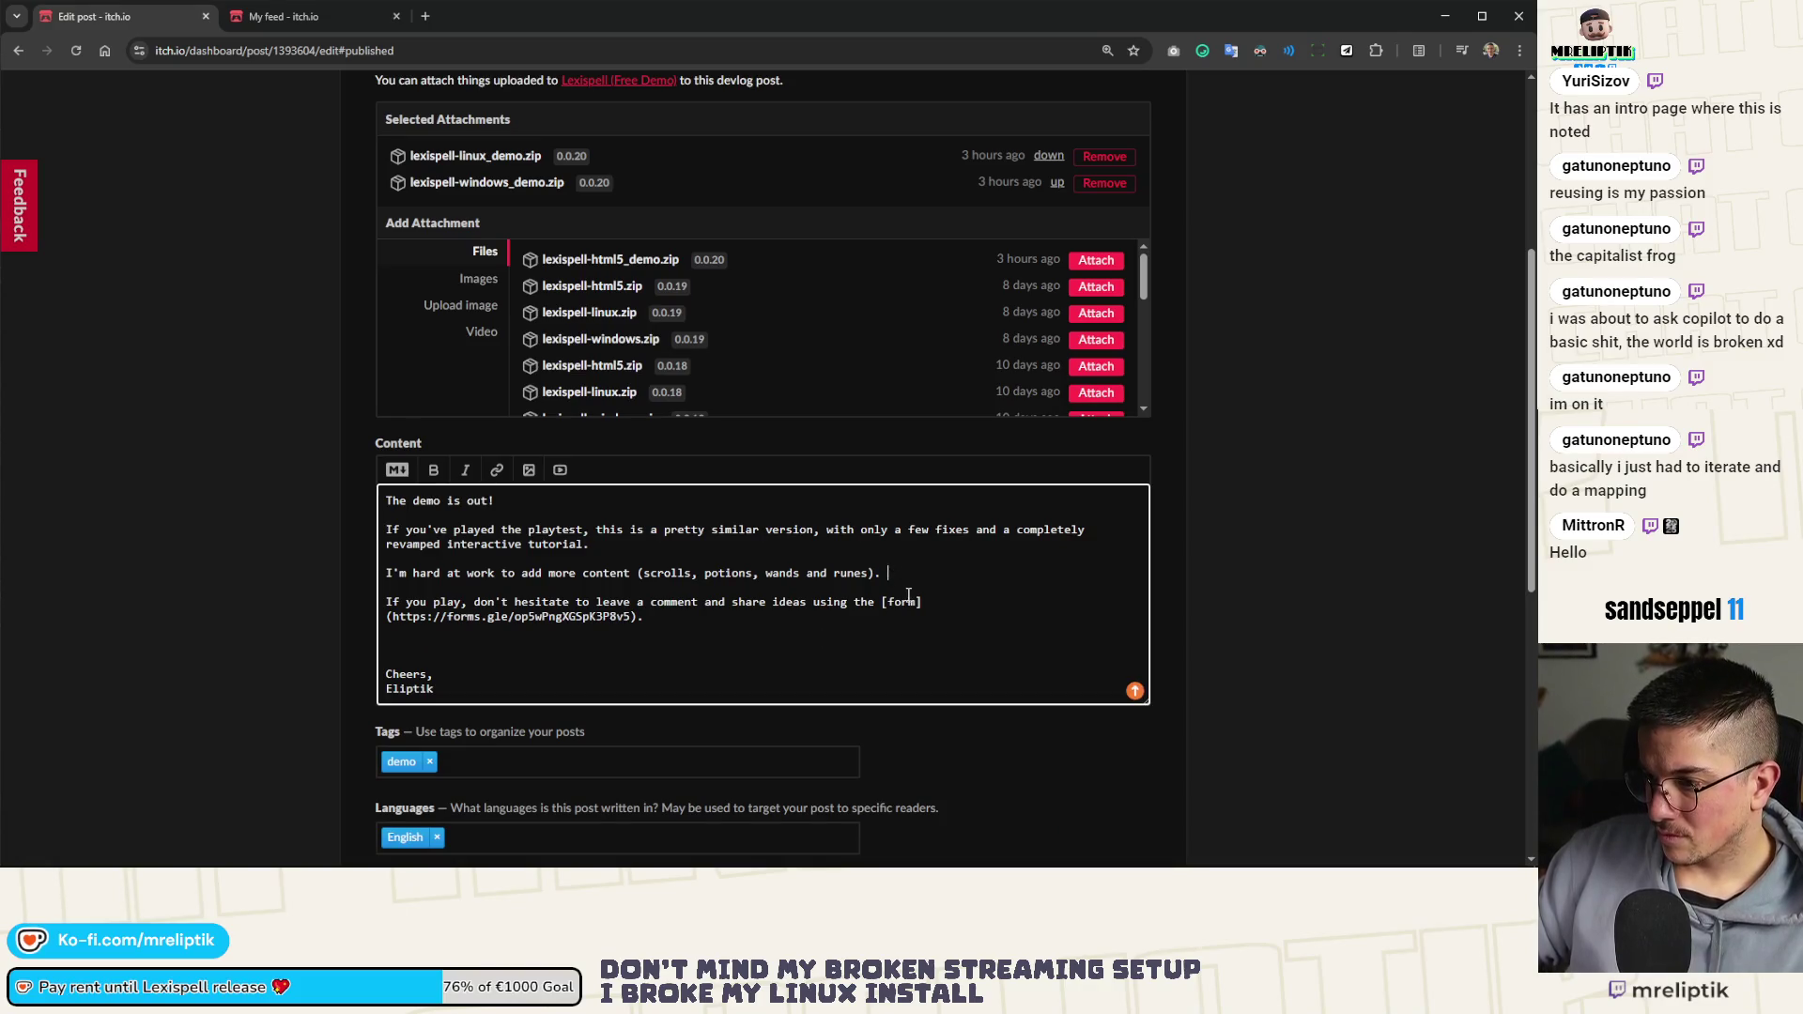
text(and)
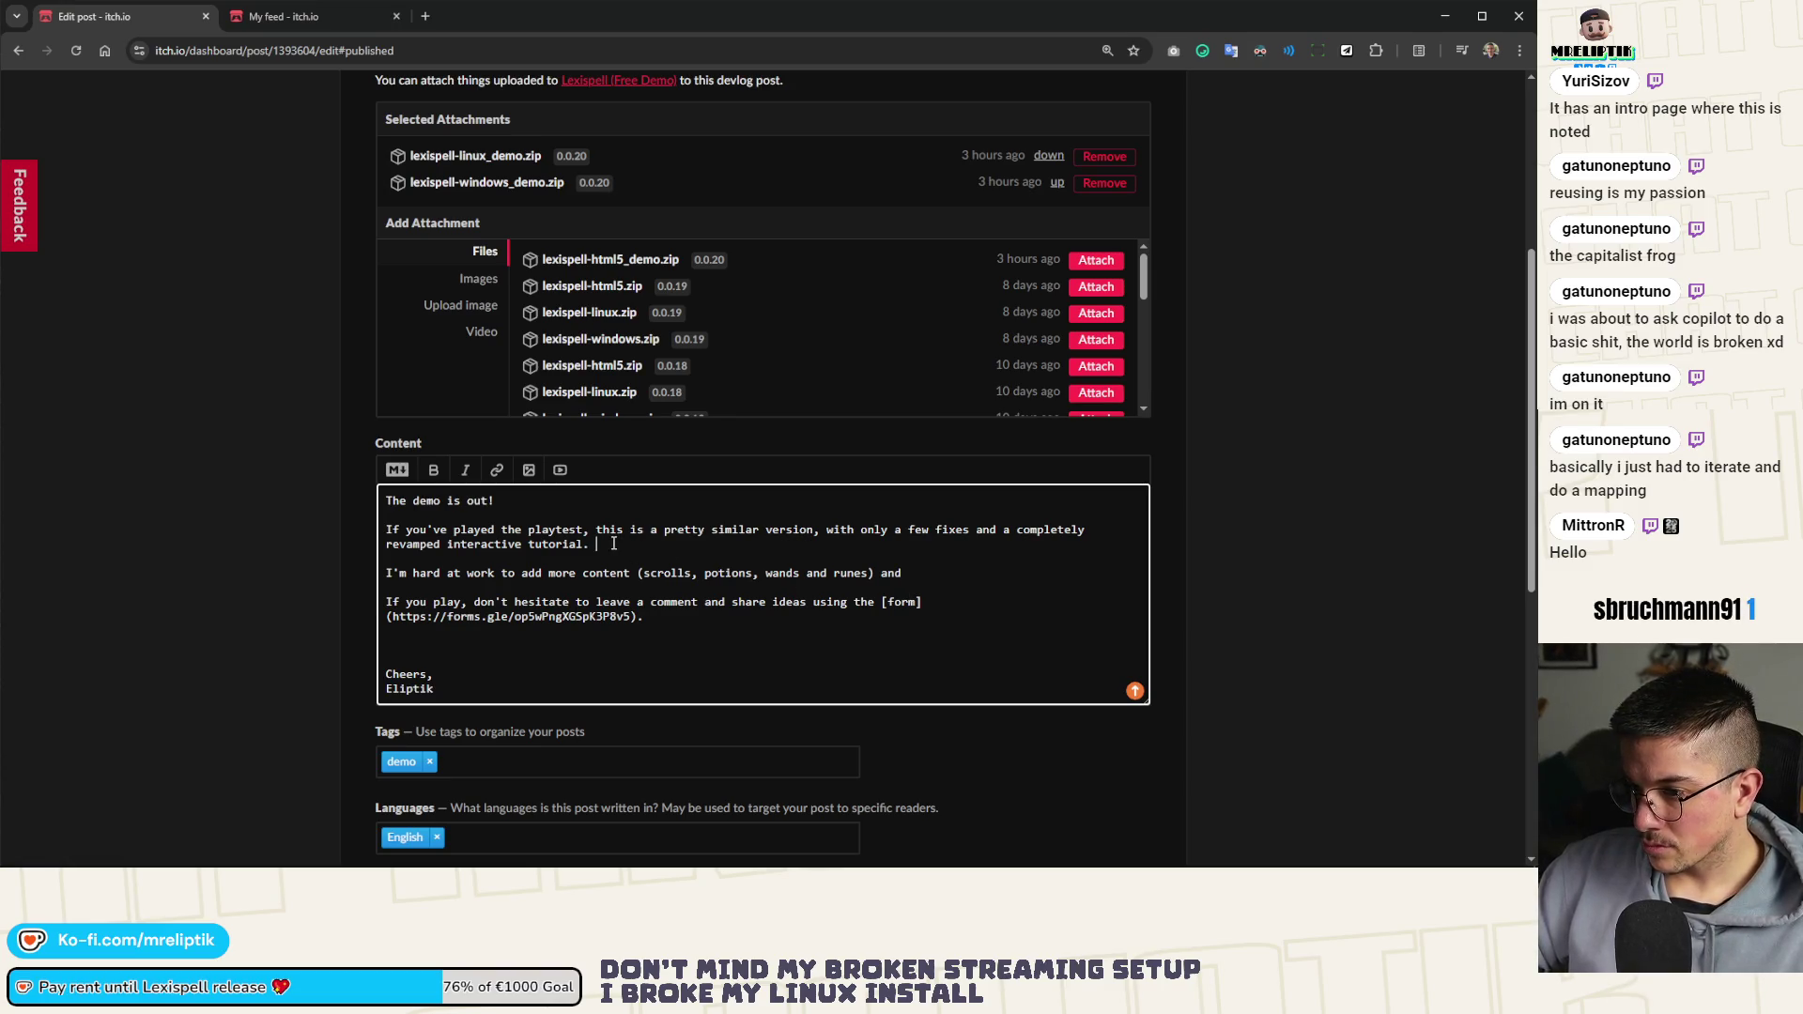
text(interactive tutorial and reworked consumables.)
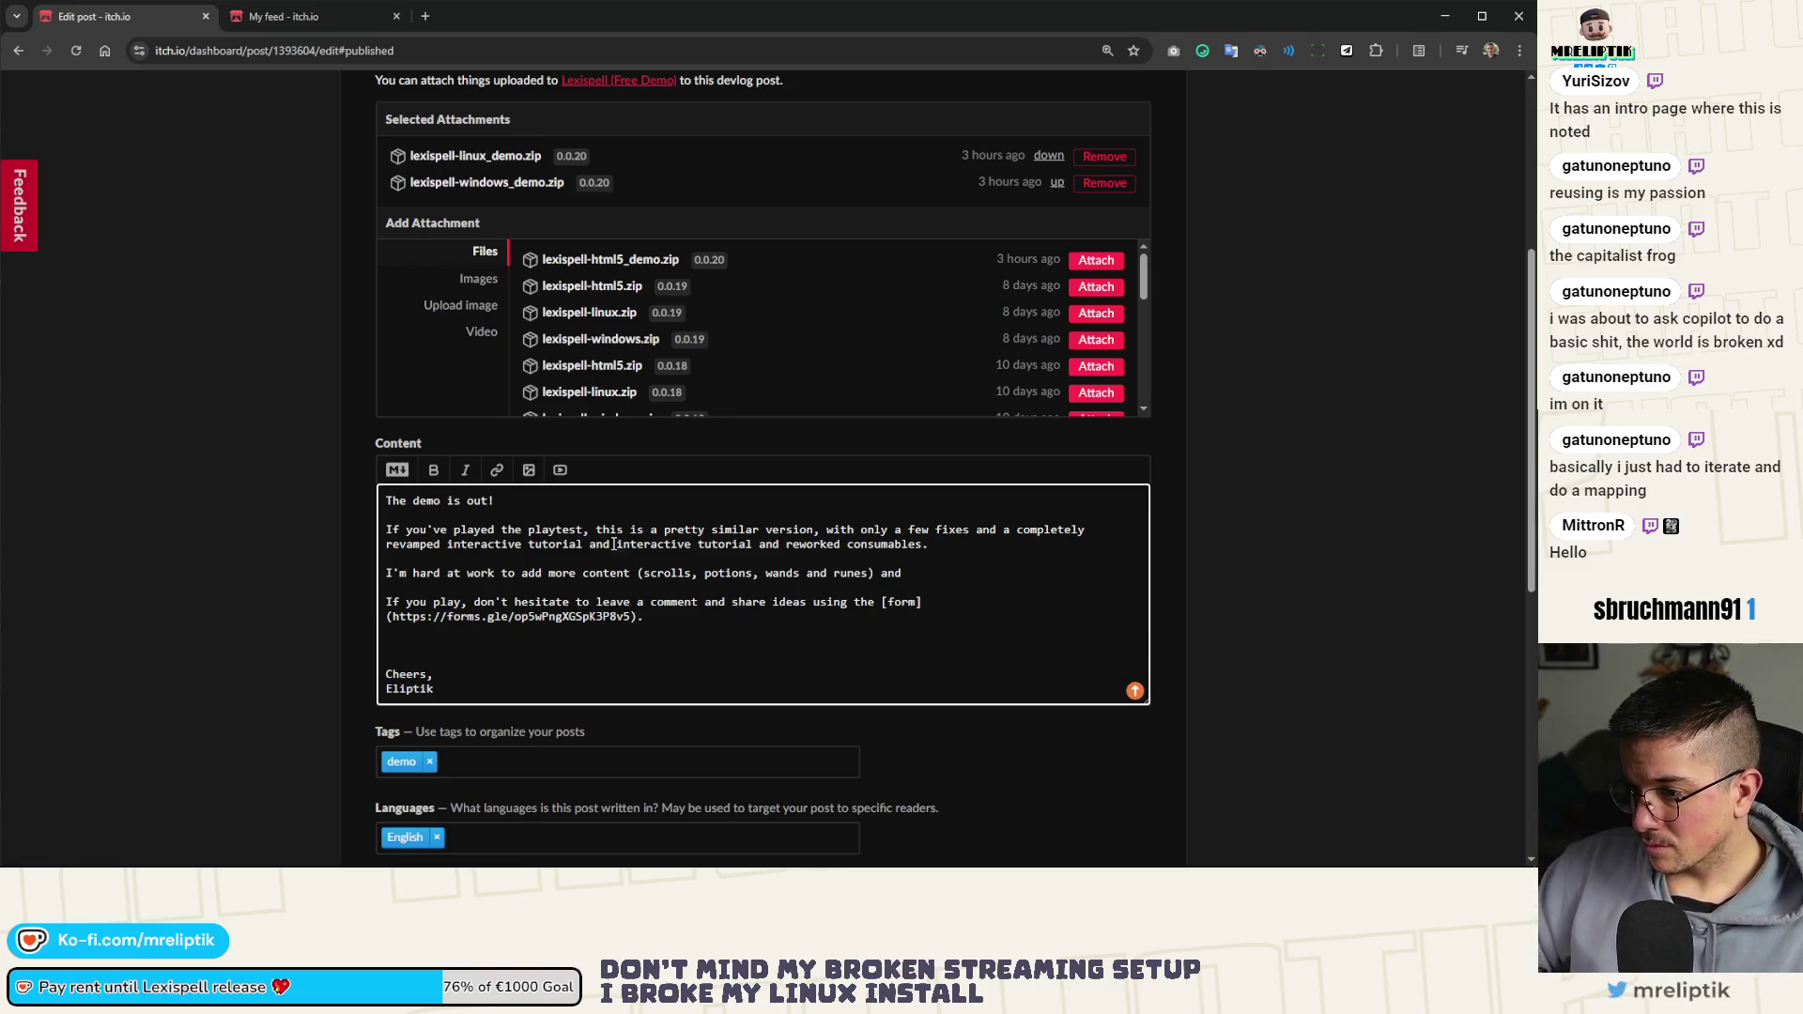
drag(759, 546, 590, 547)
key(BackSpace)
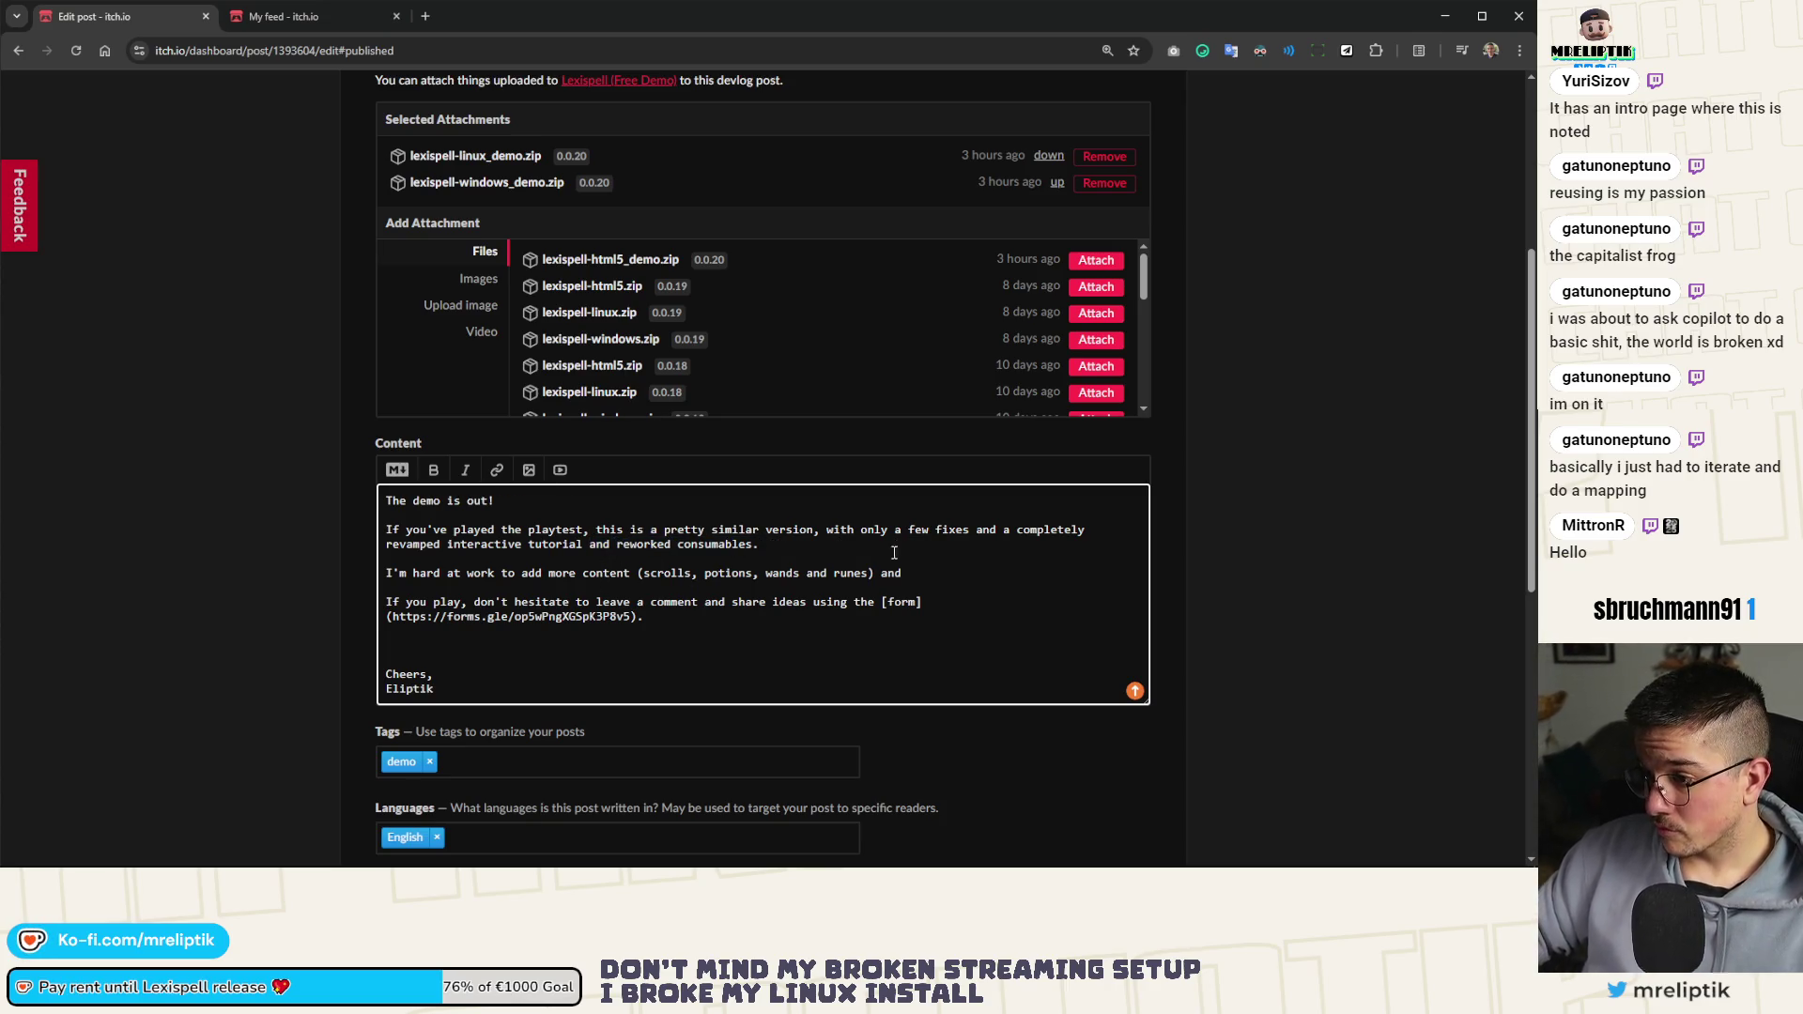
Replace 'and' after fixes with ', so expect updates in the' and remove two blank lines
double_click(986, 531)
key(BackSpace)
text(, so ex)
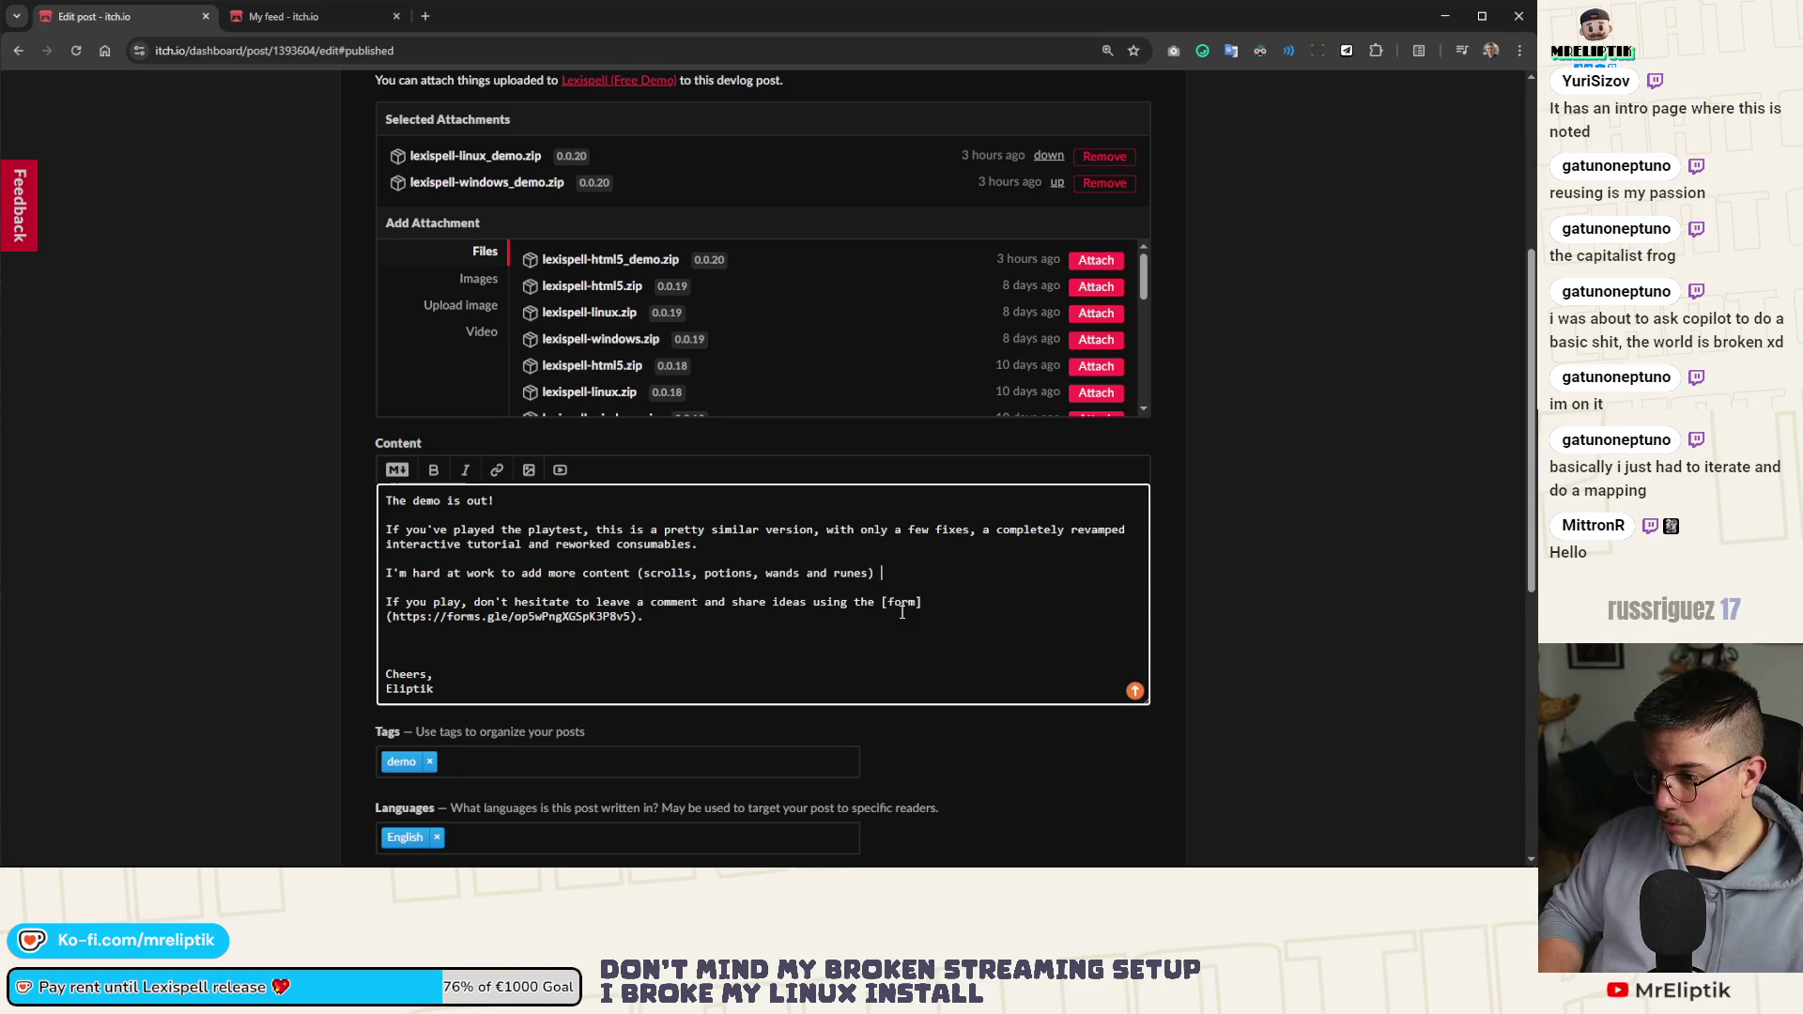
text(pect)
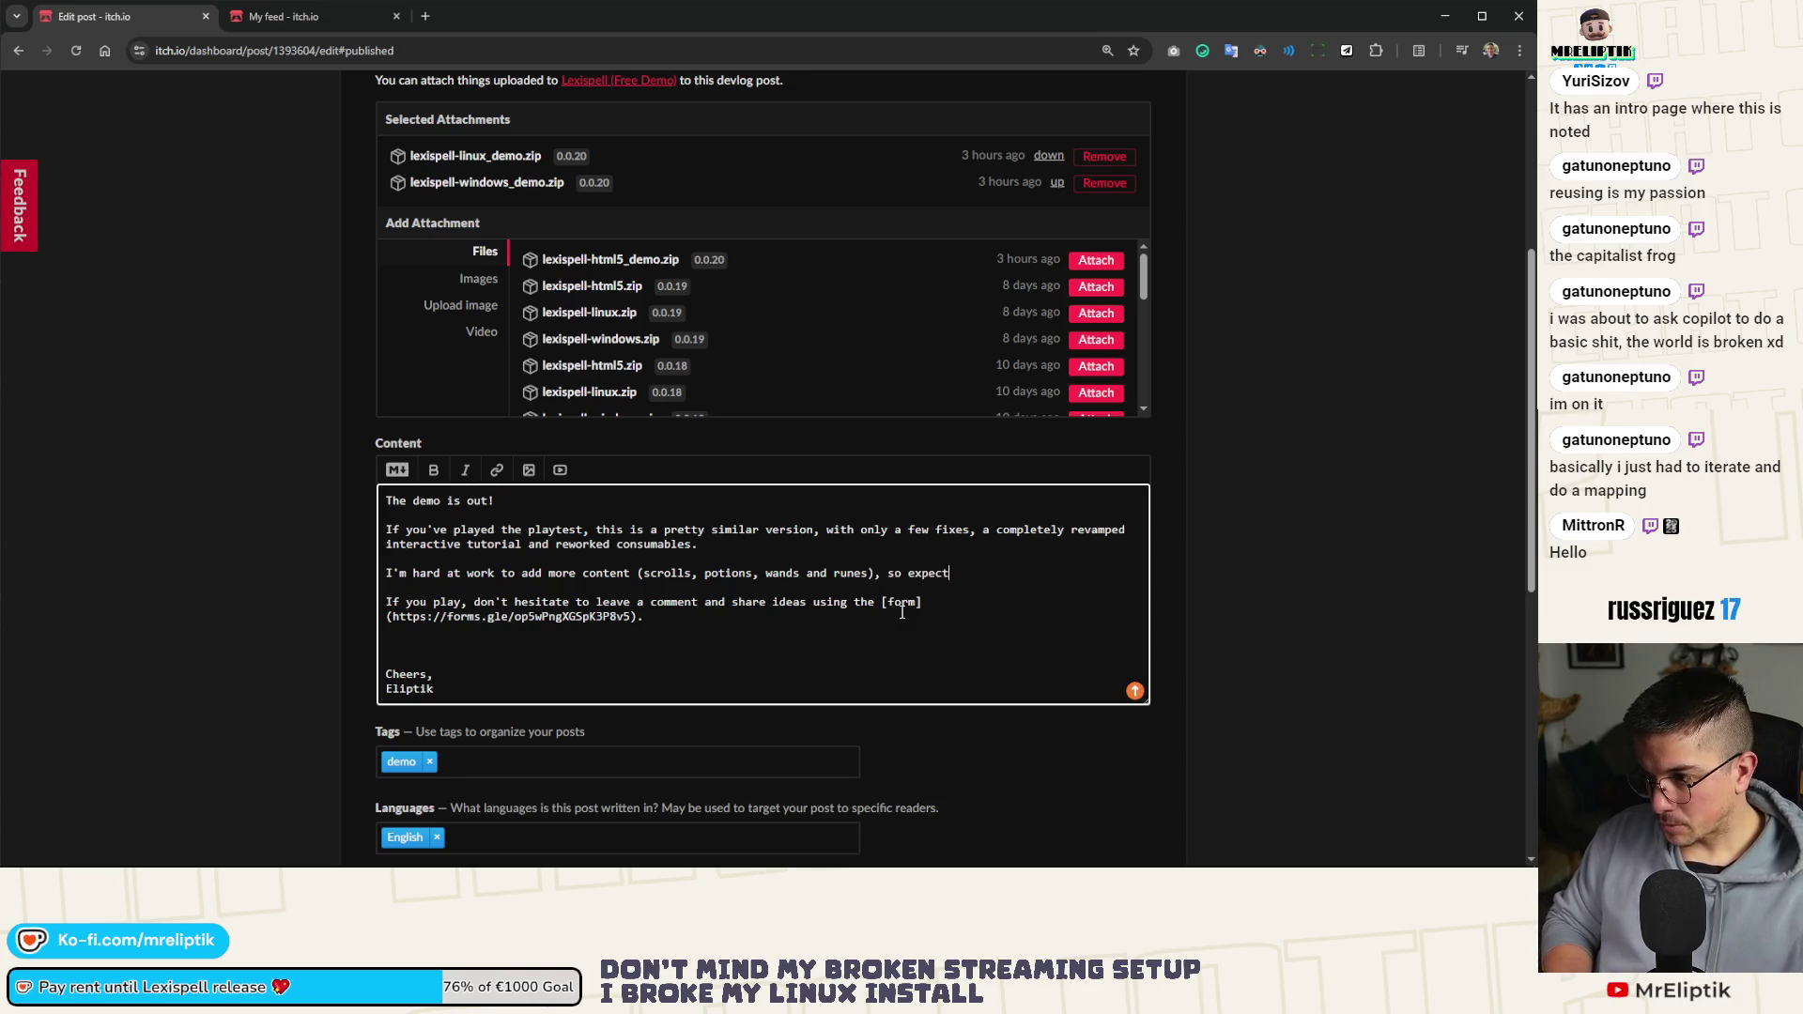
text( updates in the next days!)
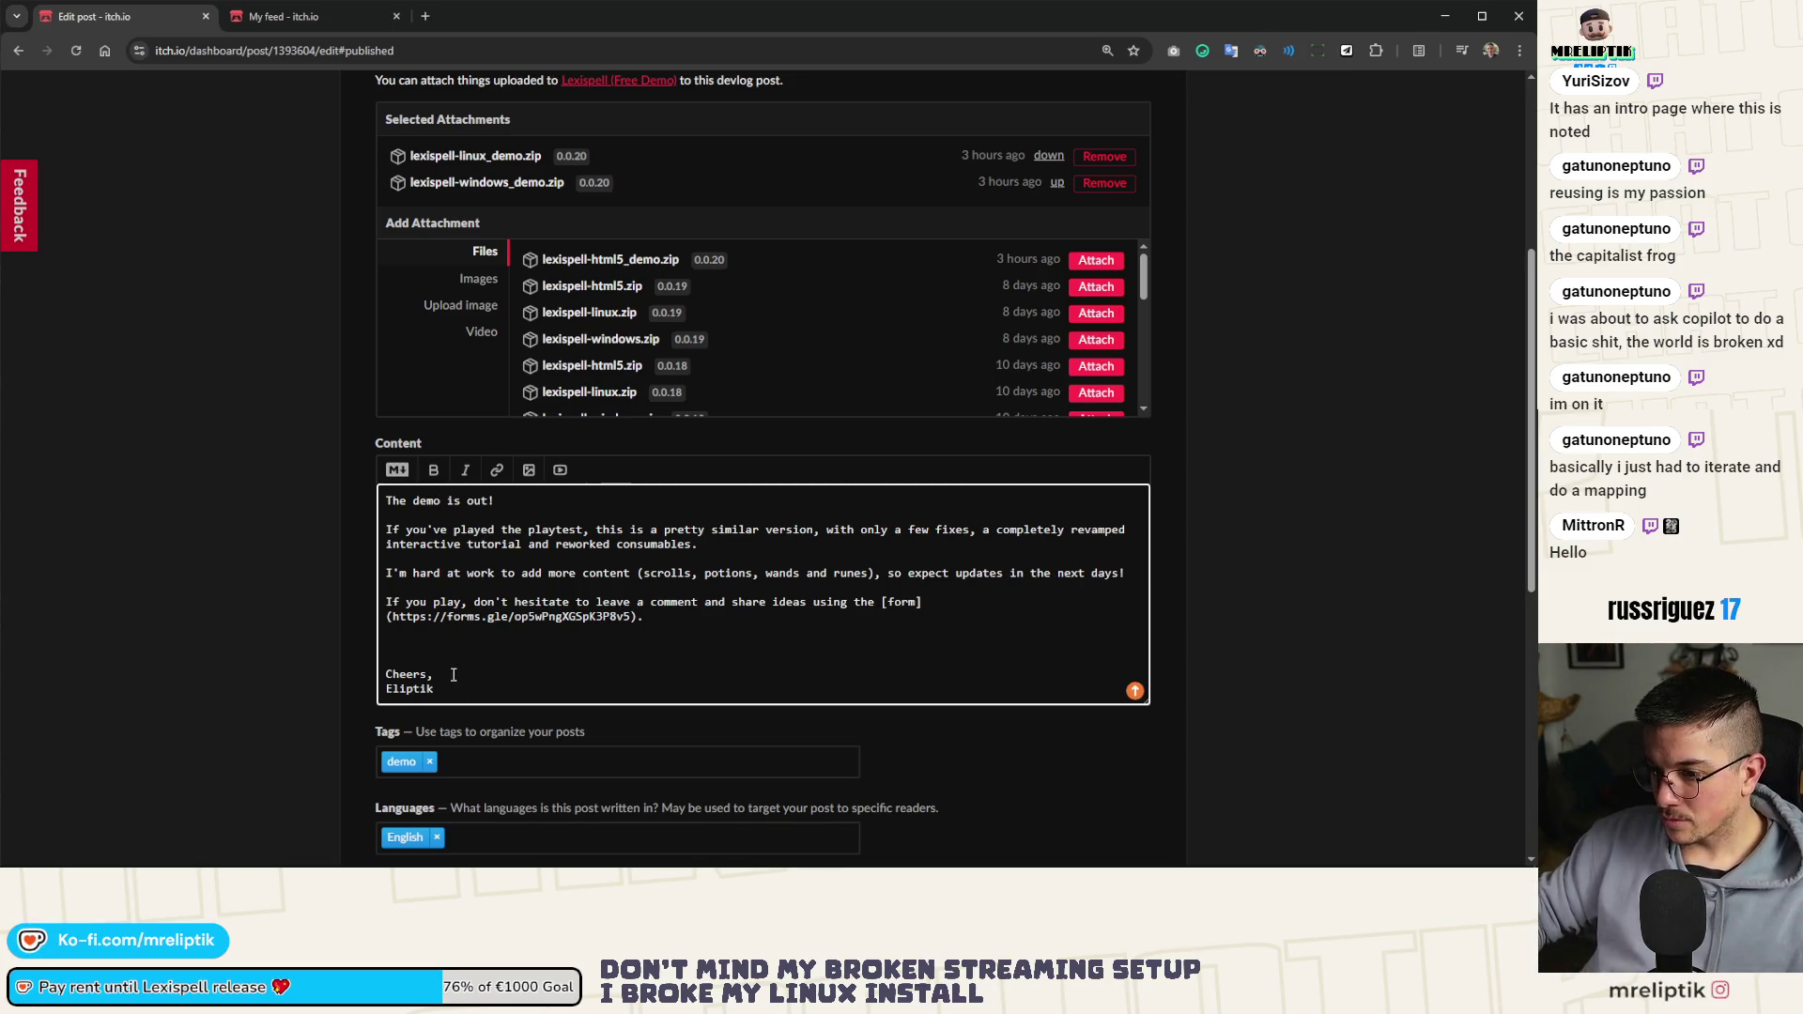
key(BackSpace)
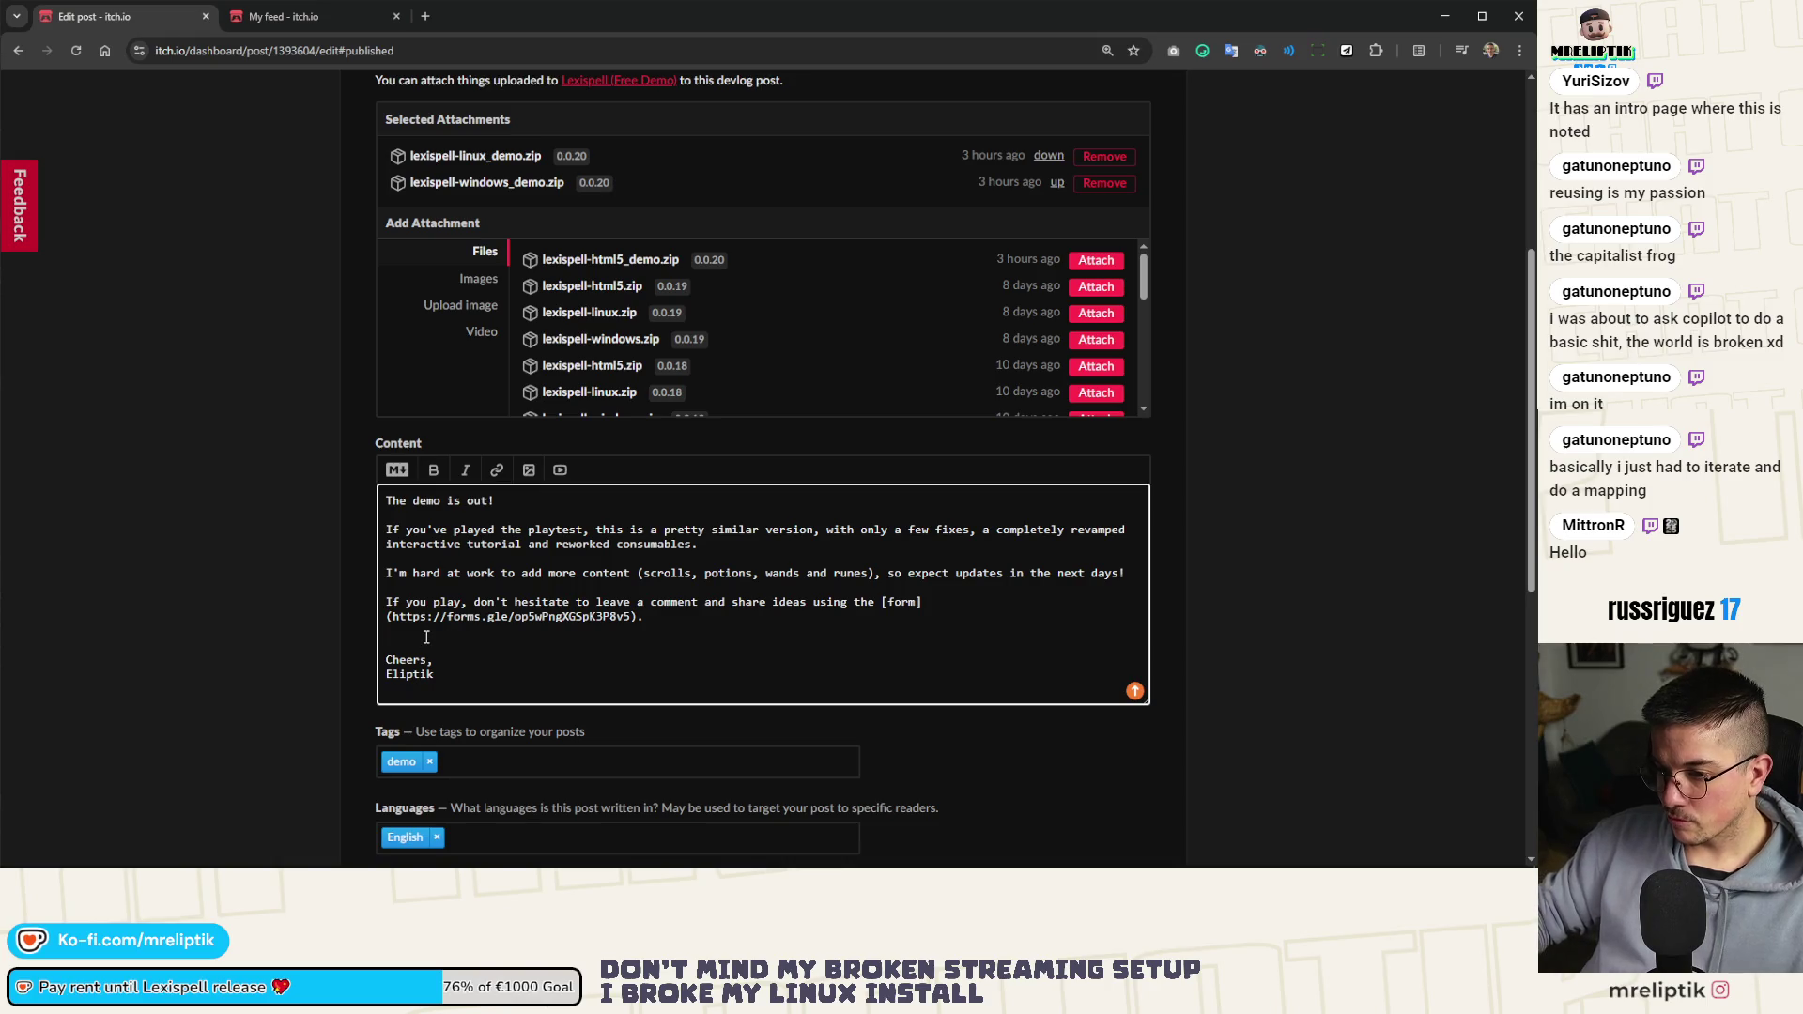
key(BackSpace)
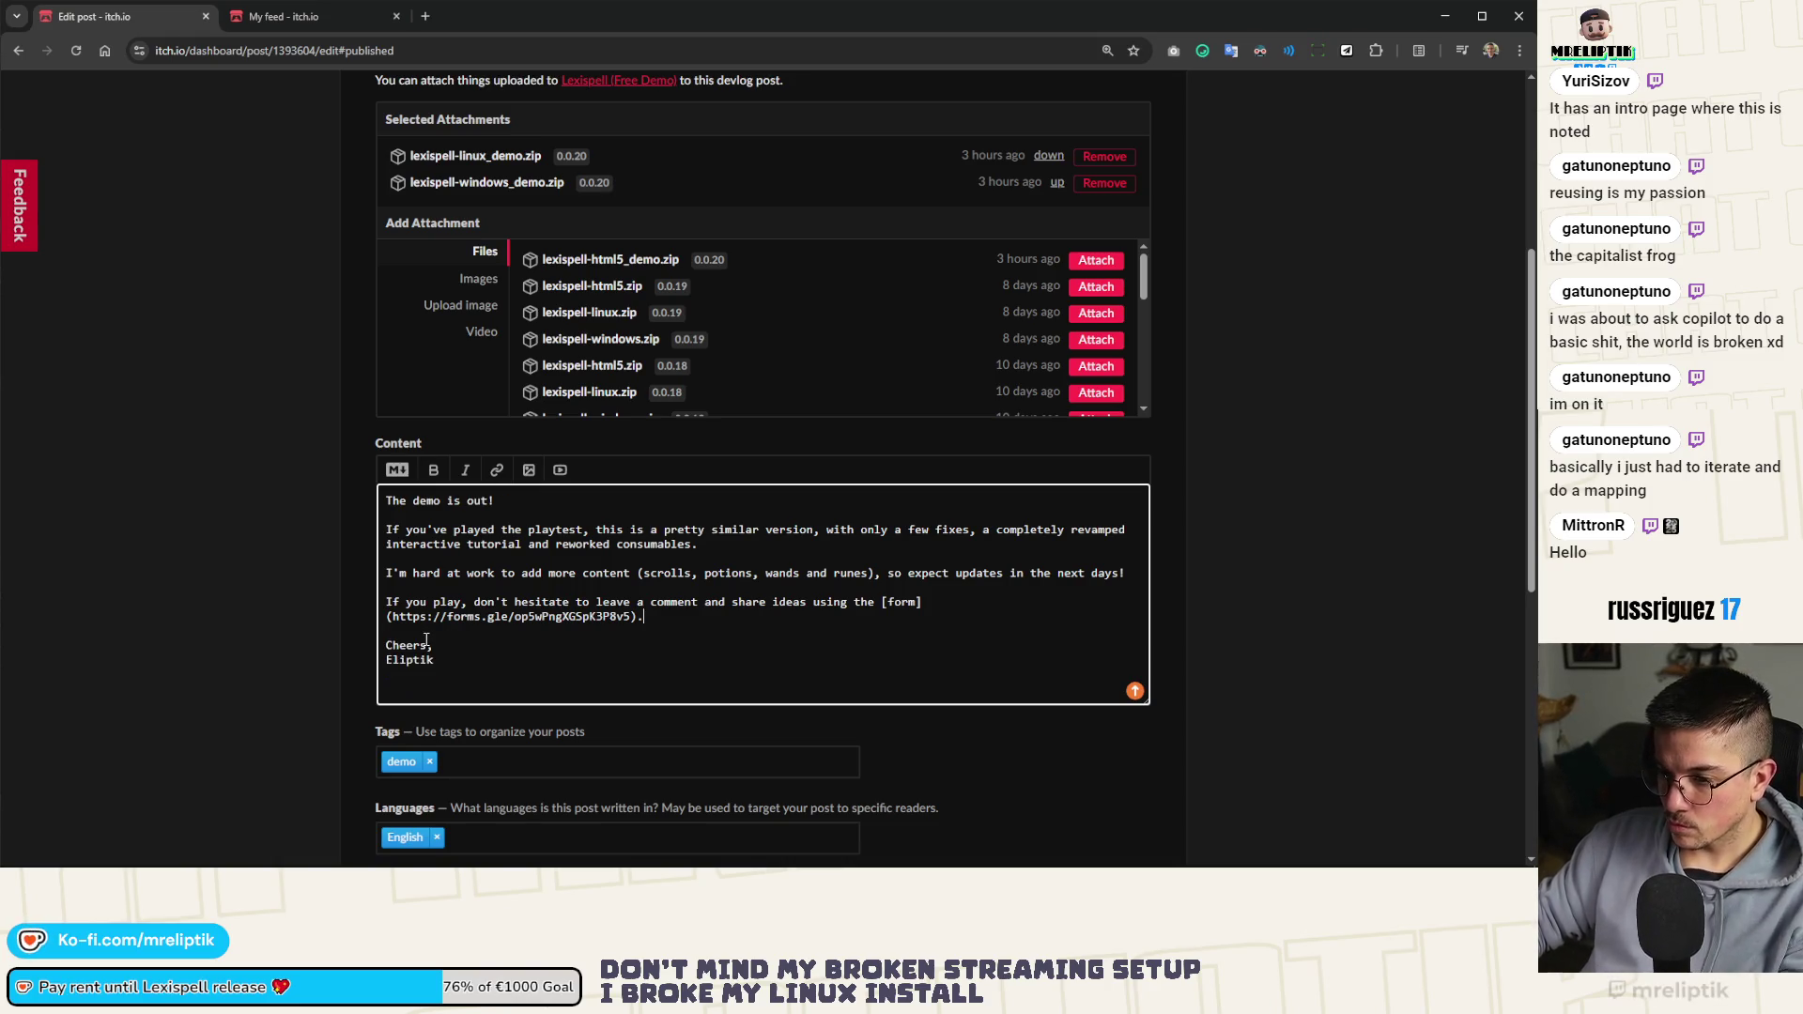
Add a 🎉 after 'The demo is out!' and save the devlog post
click(504, 501)
key(super+period)
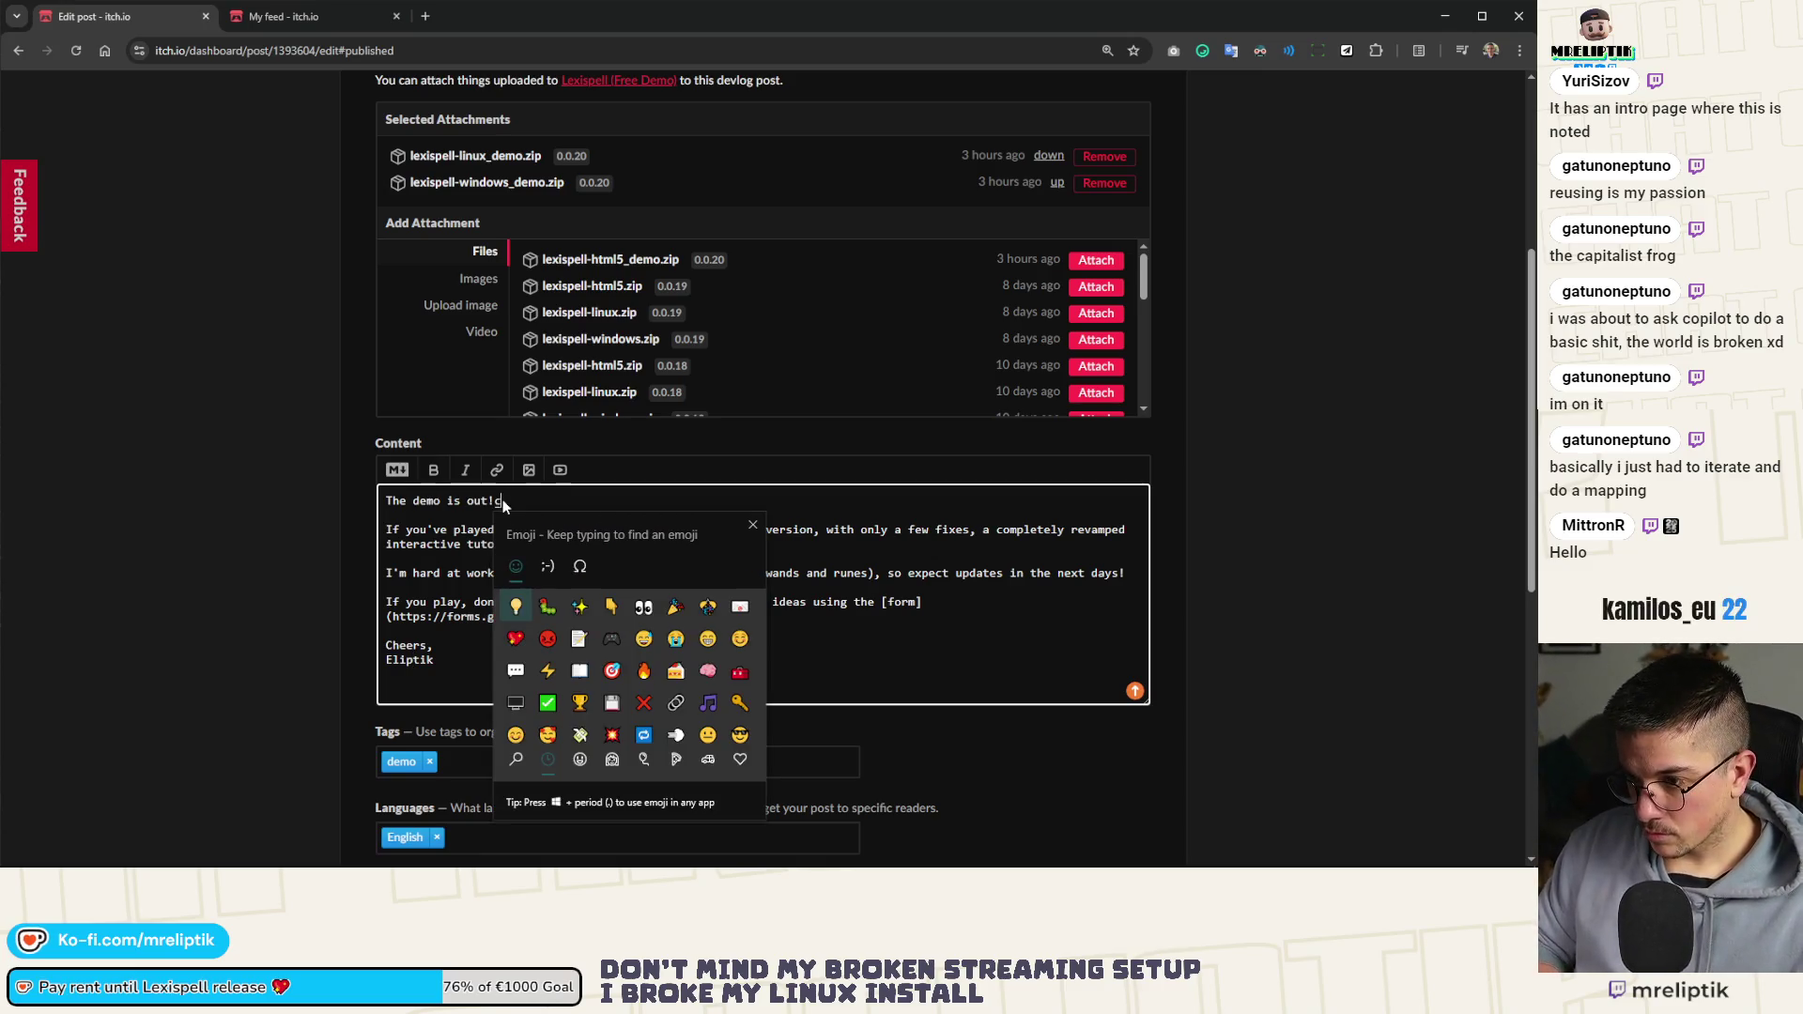
text(co)
click(516, 641)
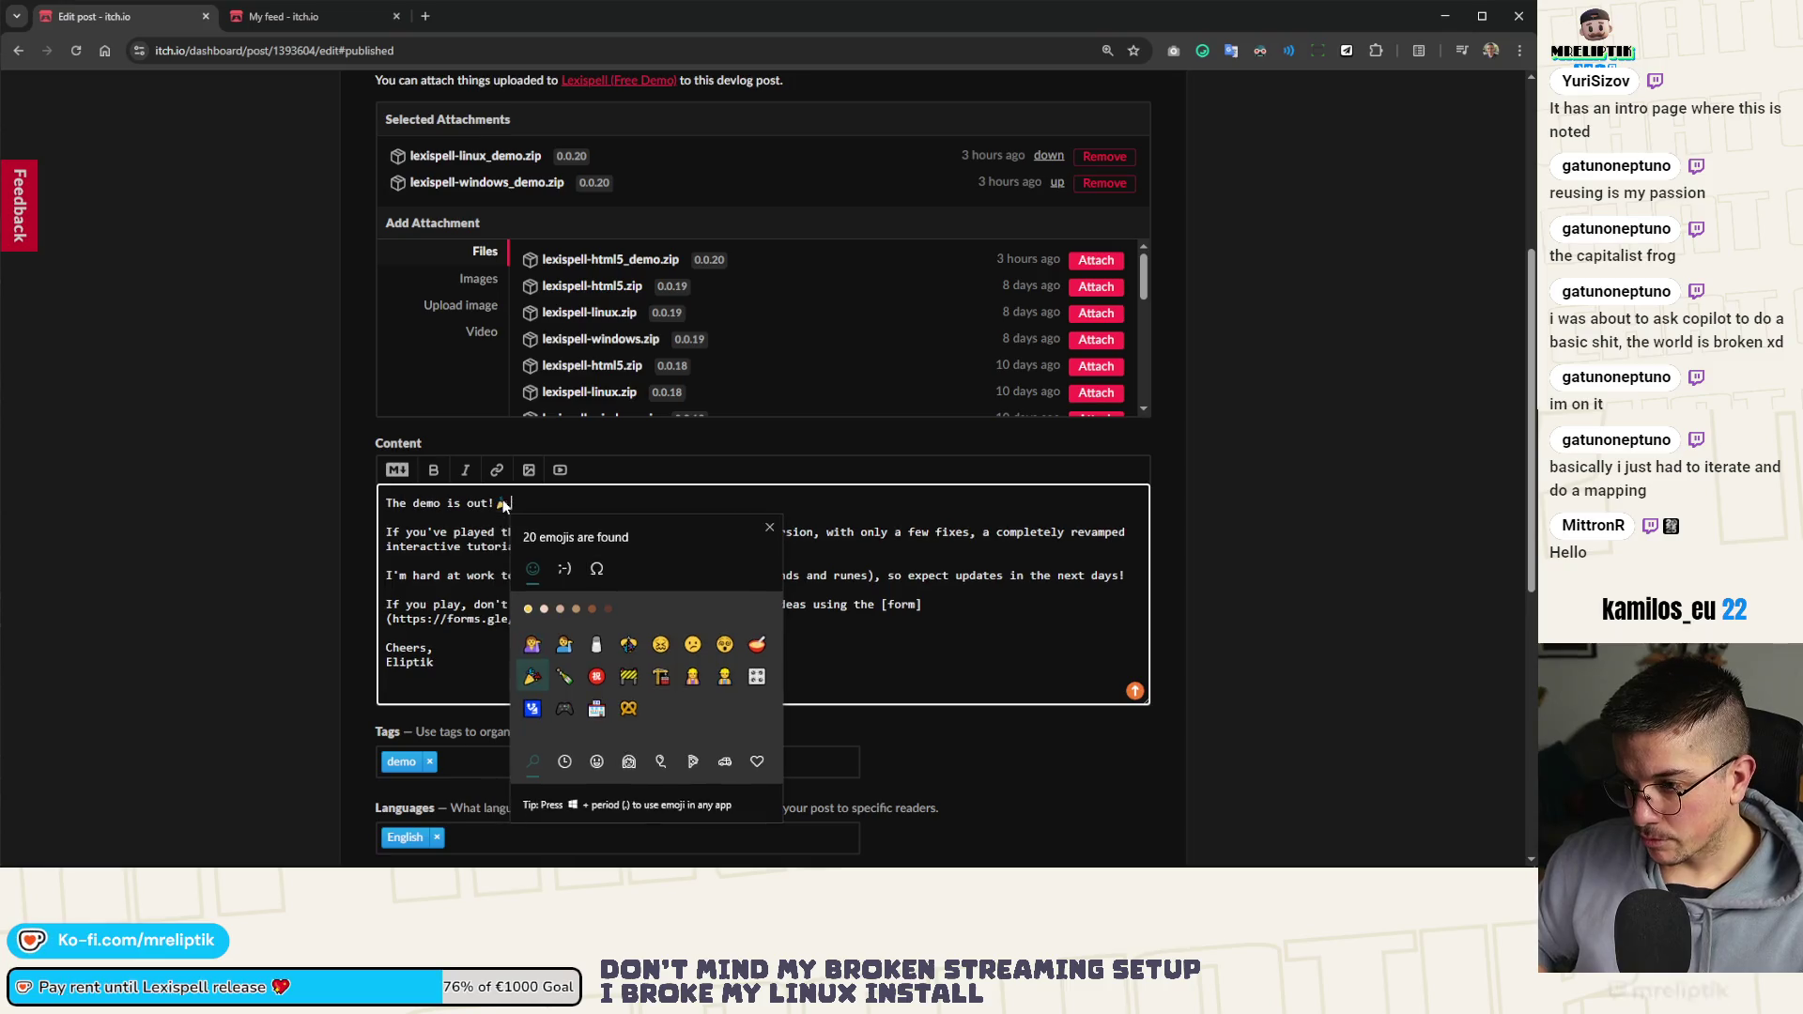
key(Escape)
scroll(293, 710, down, 6)
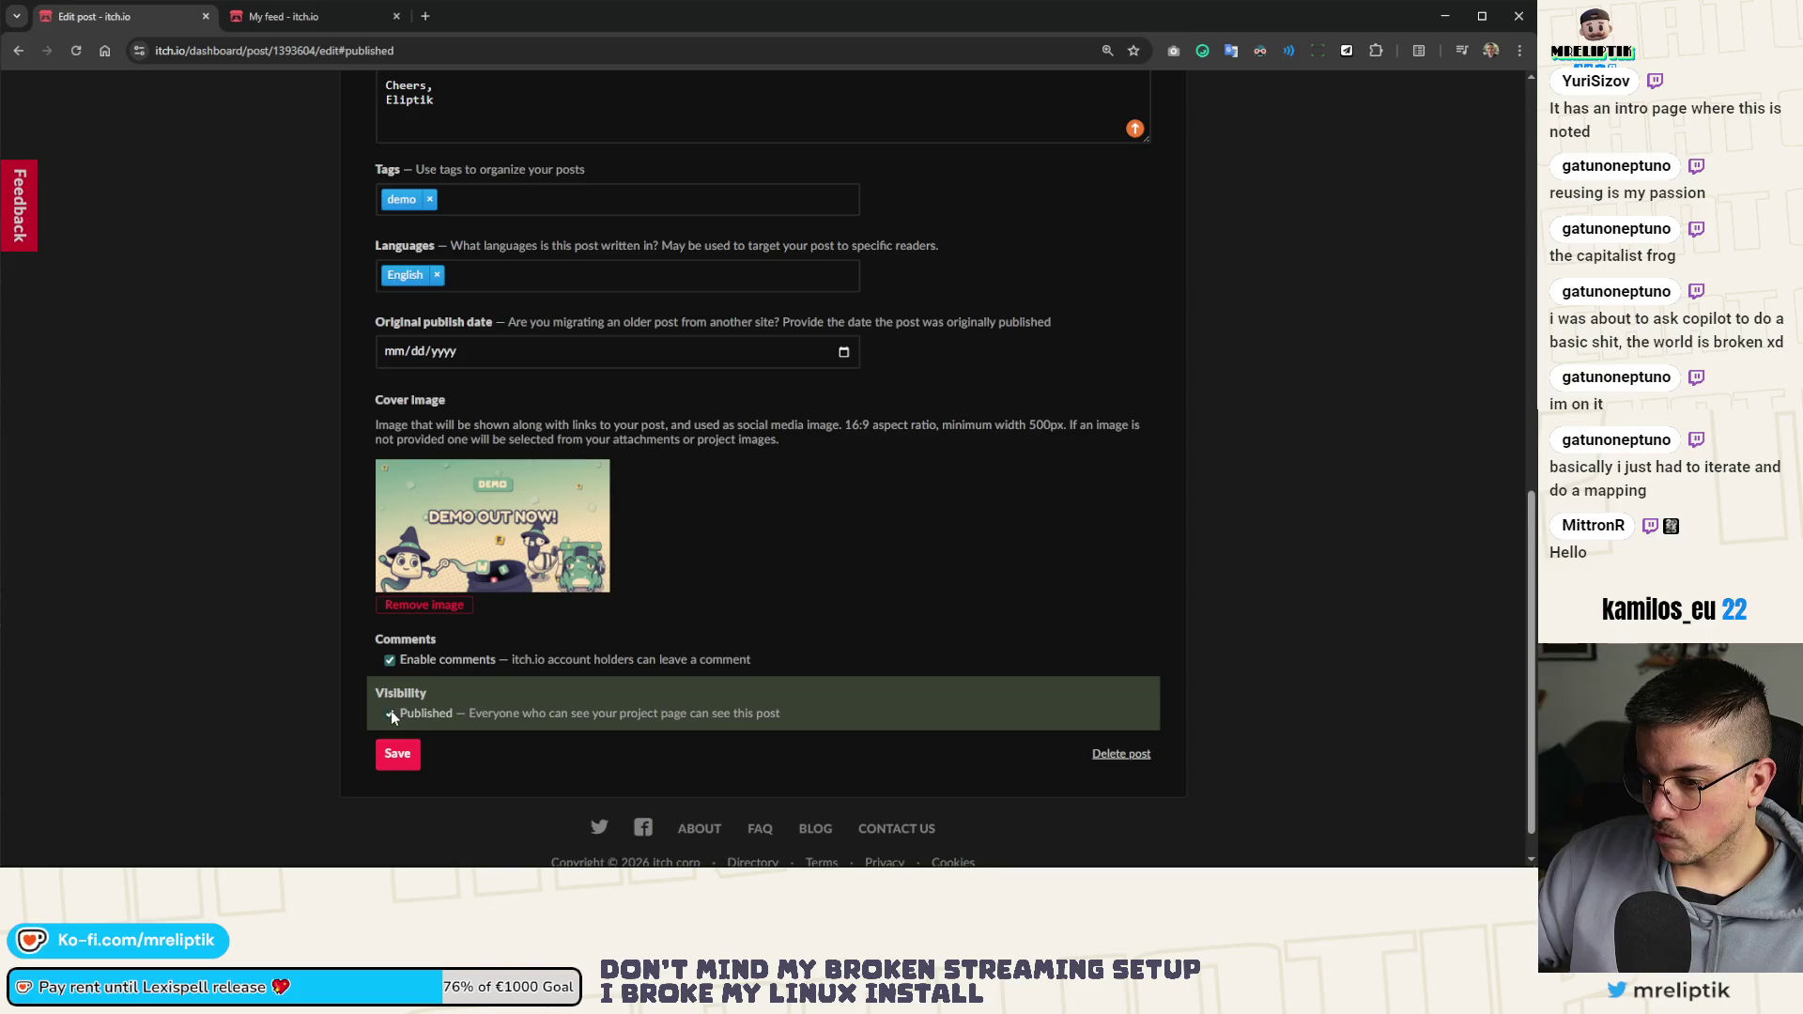
scroll(391, 710, up, 10)
scroll(357, 716, down, 10)
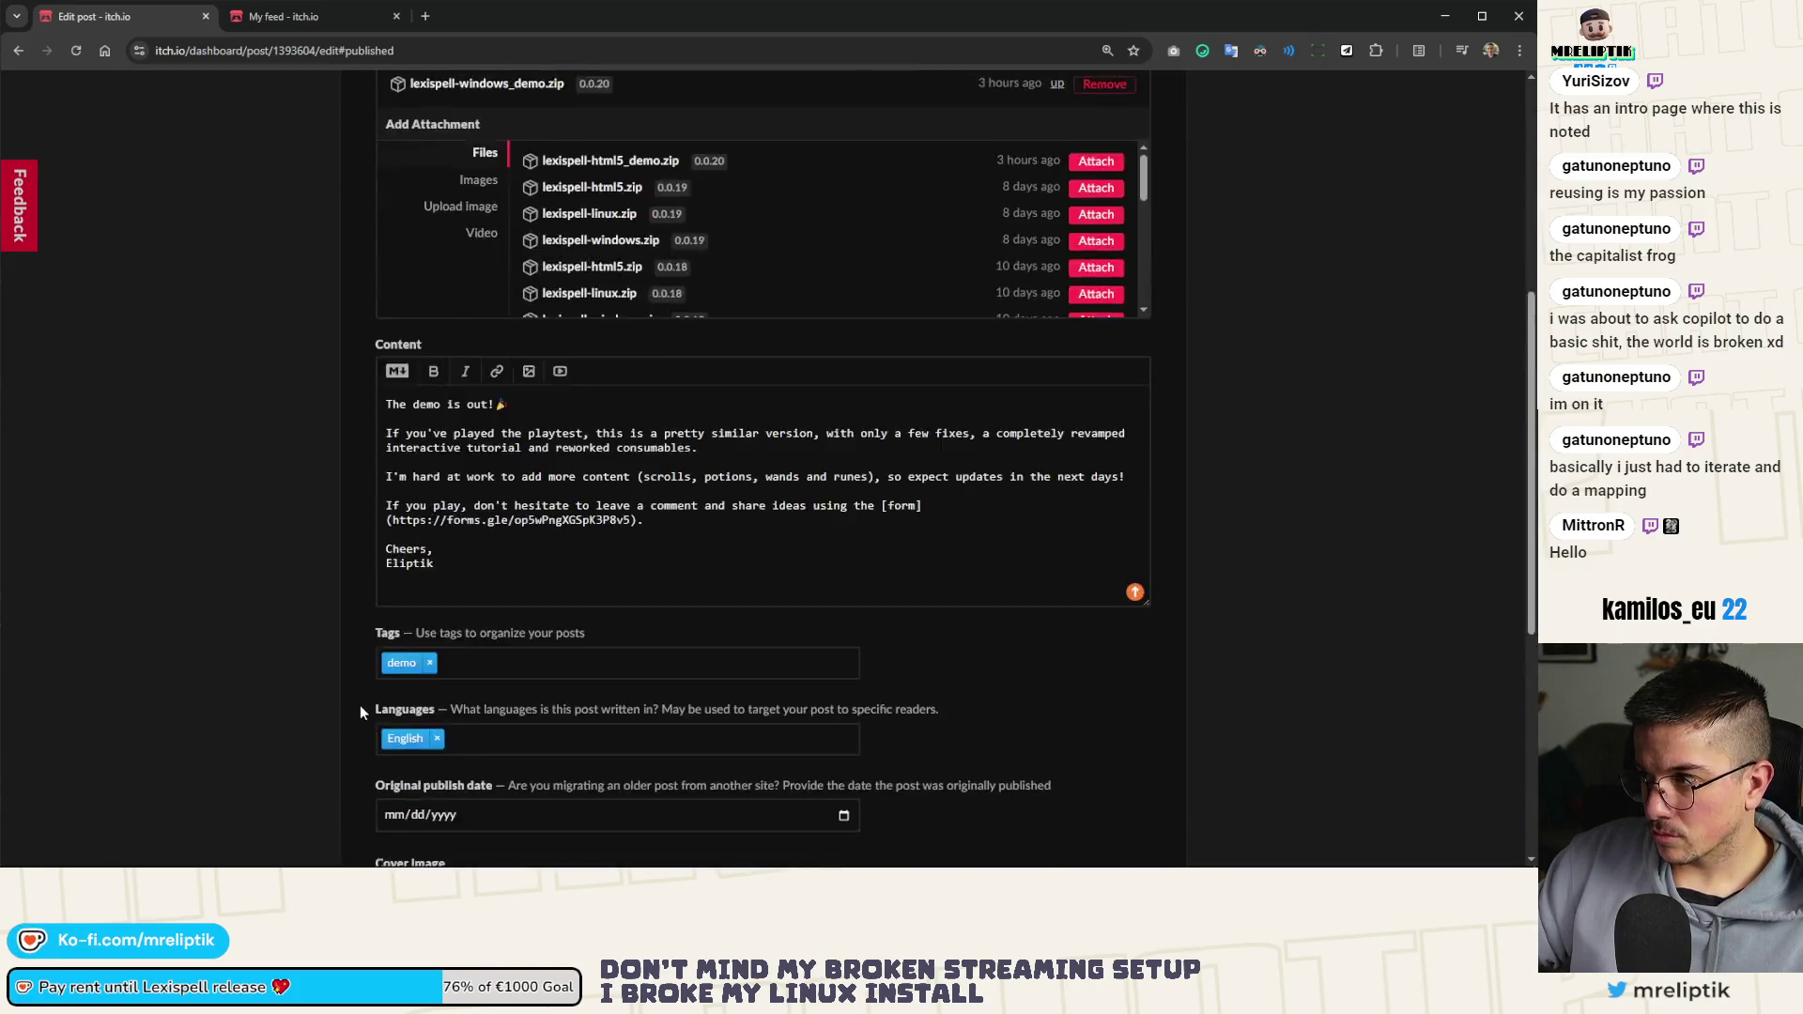
click(398, 735)
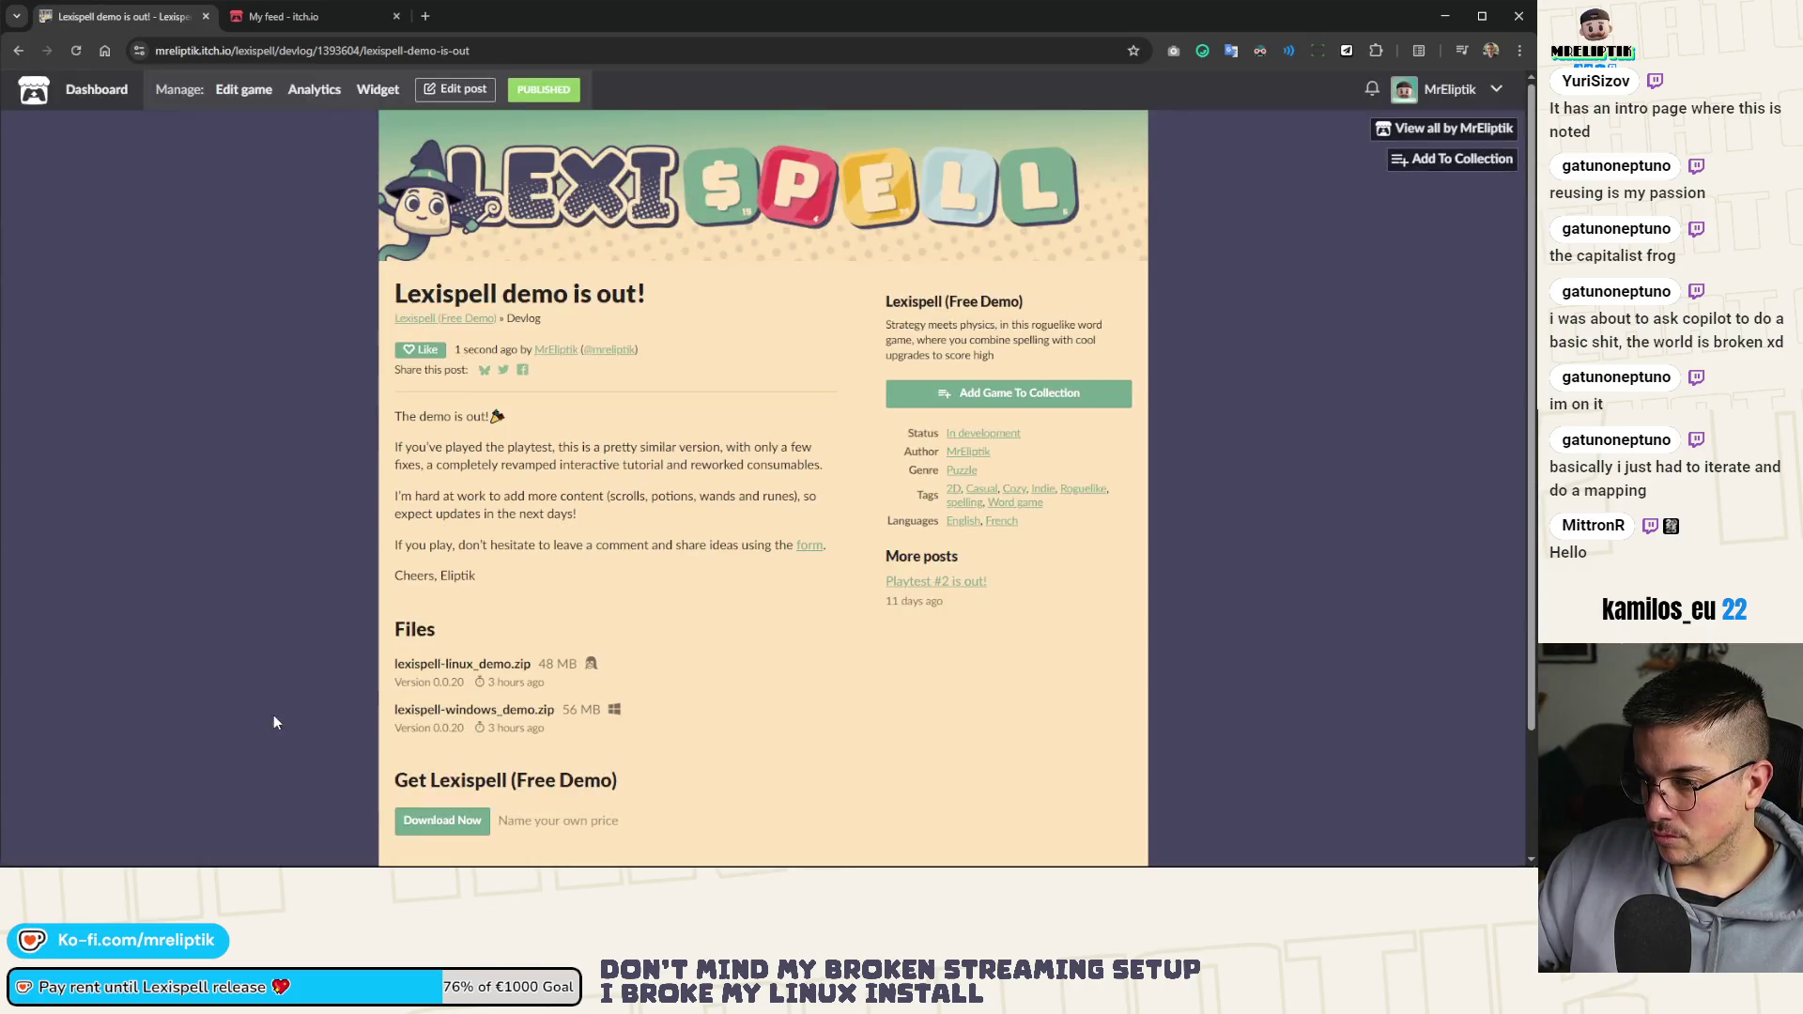
Reopen the published post for editing and add blank lines after the form URL
scroll(285, 712, down, 2)
scroll(310, 700, up, 3)
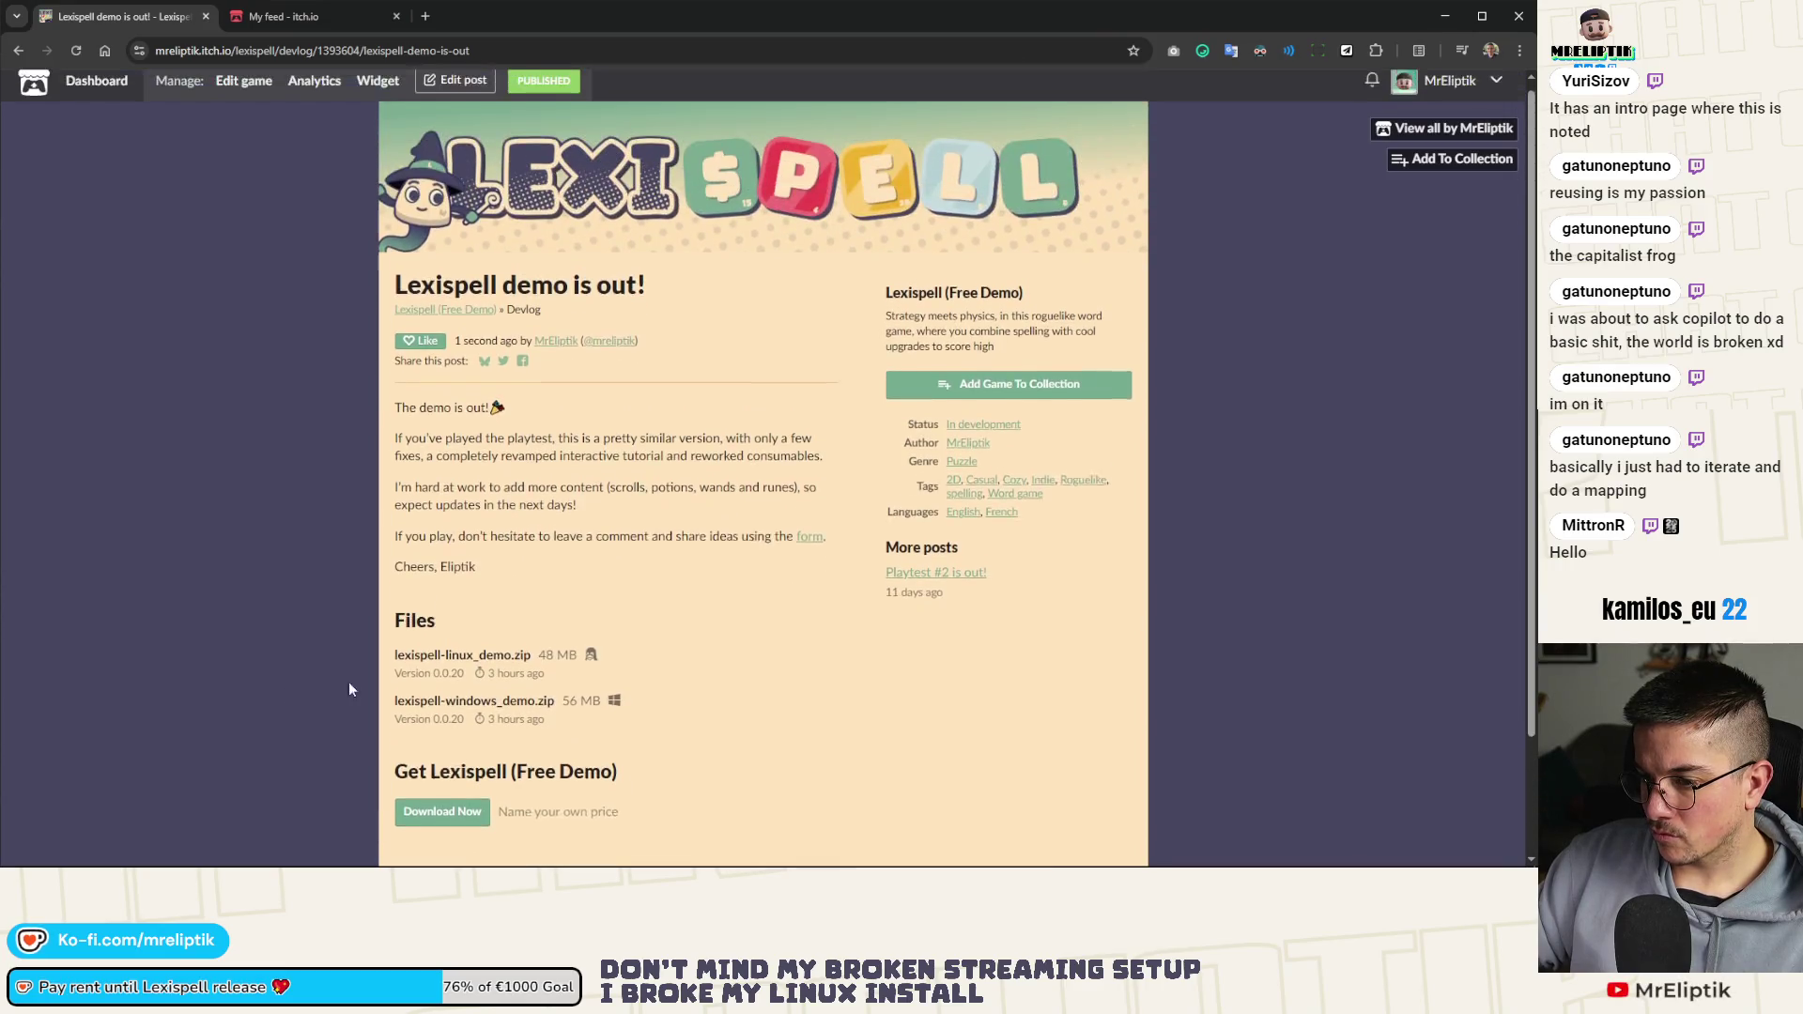
click(455, 89)
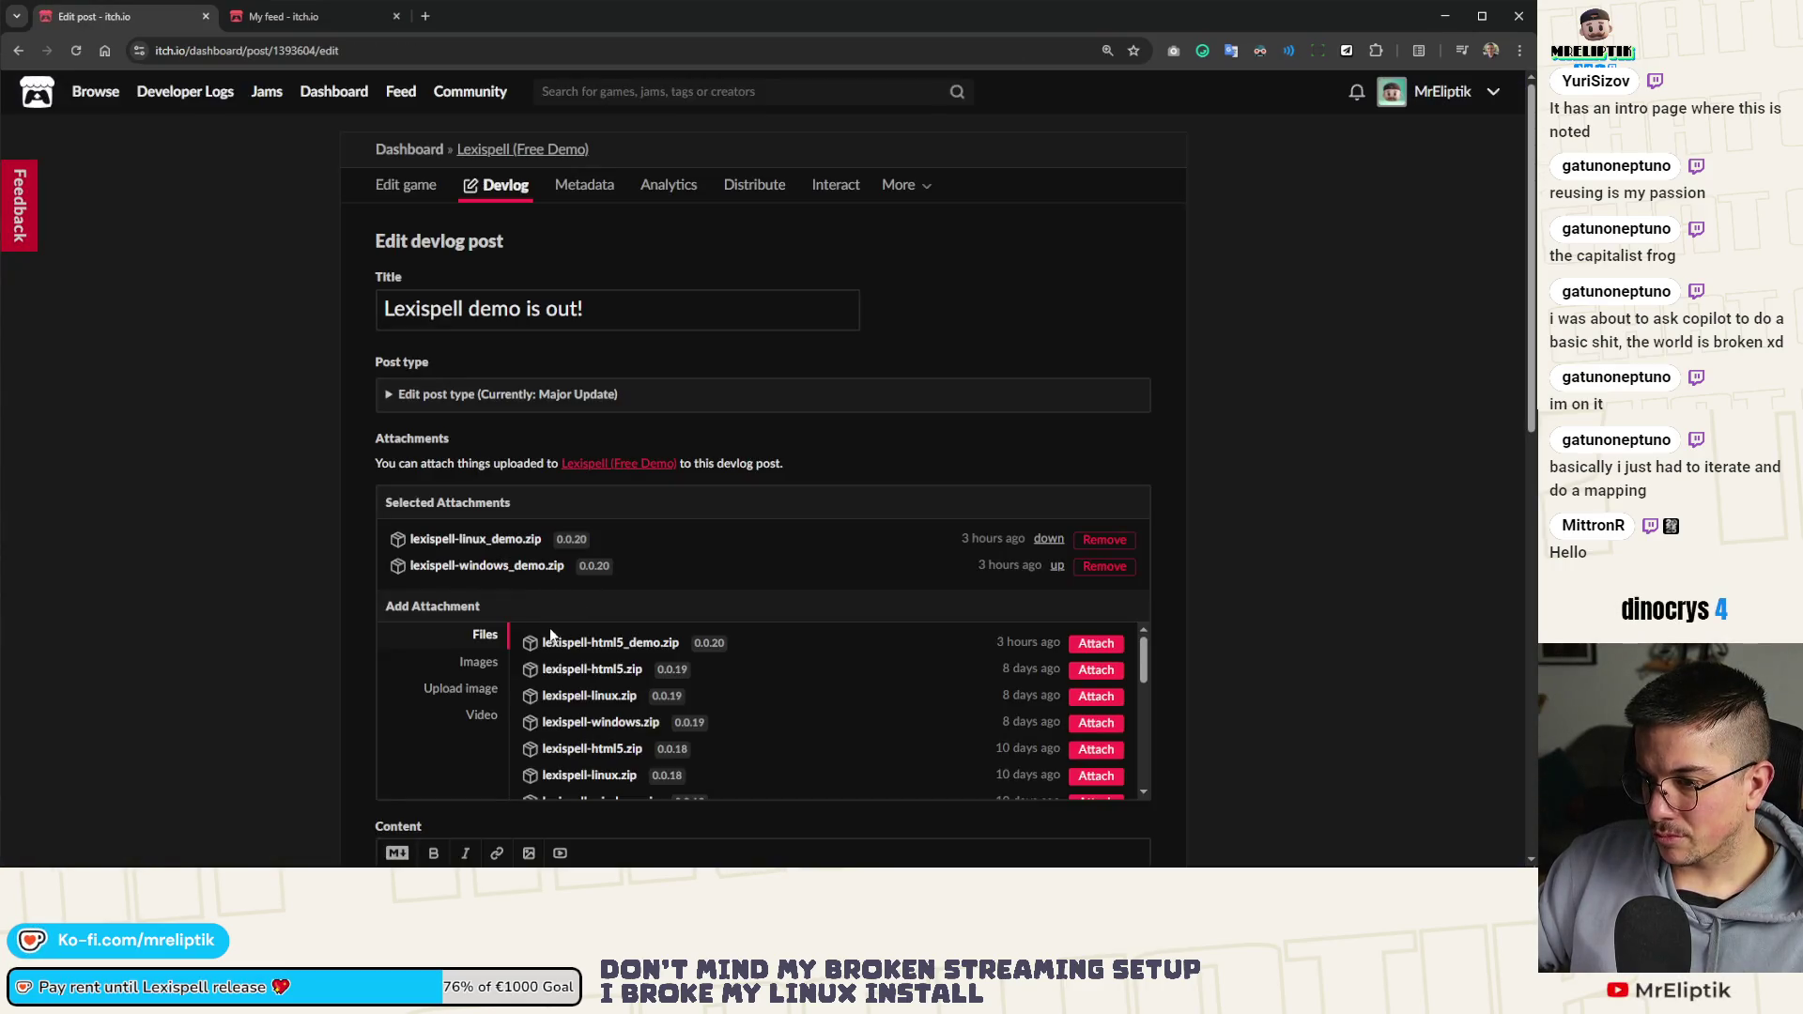
scroll(364, 789, down, 5)
scroll(364, 789, up, 2)
click(676, 521)
key(Return)
key(Return)
Upload the pigeon GIF from Downloads into the post content and save the post
click(530, 372)
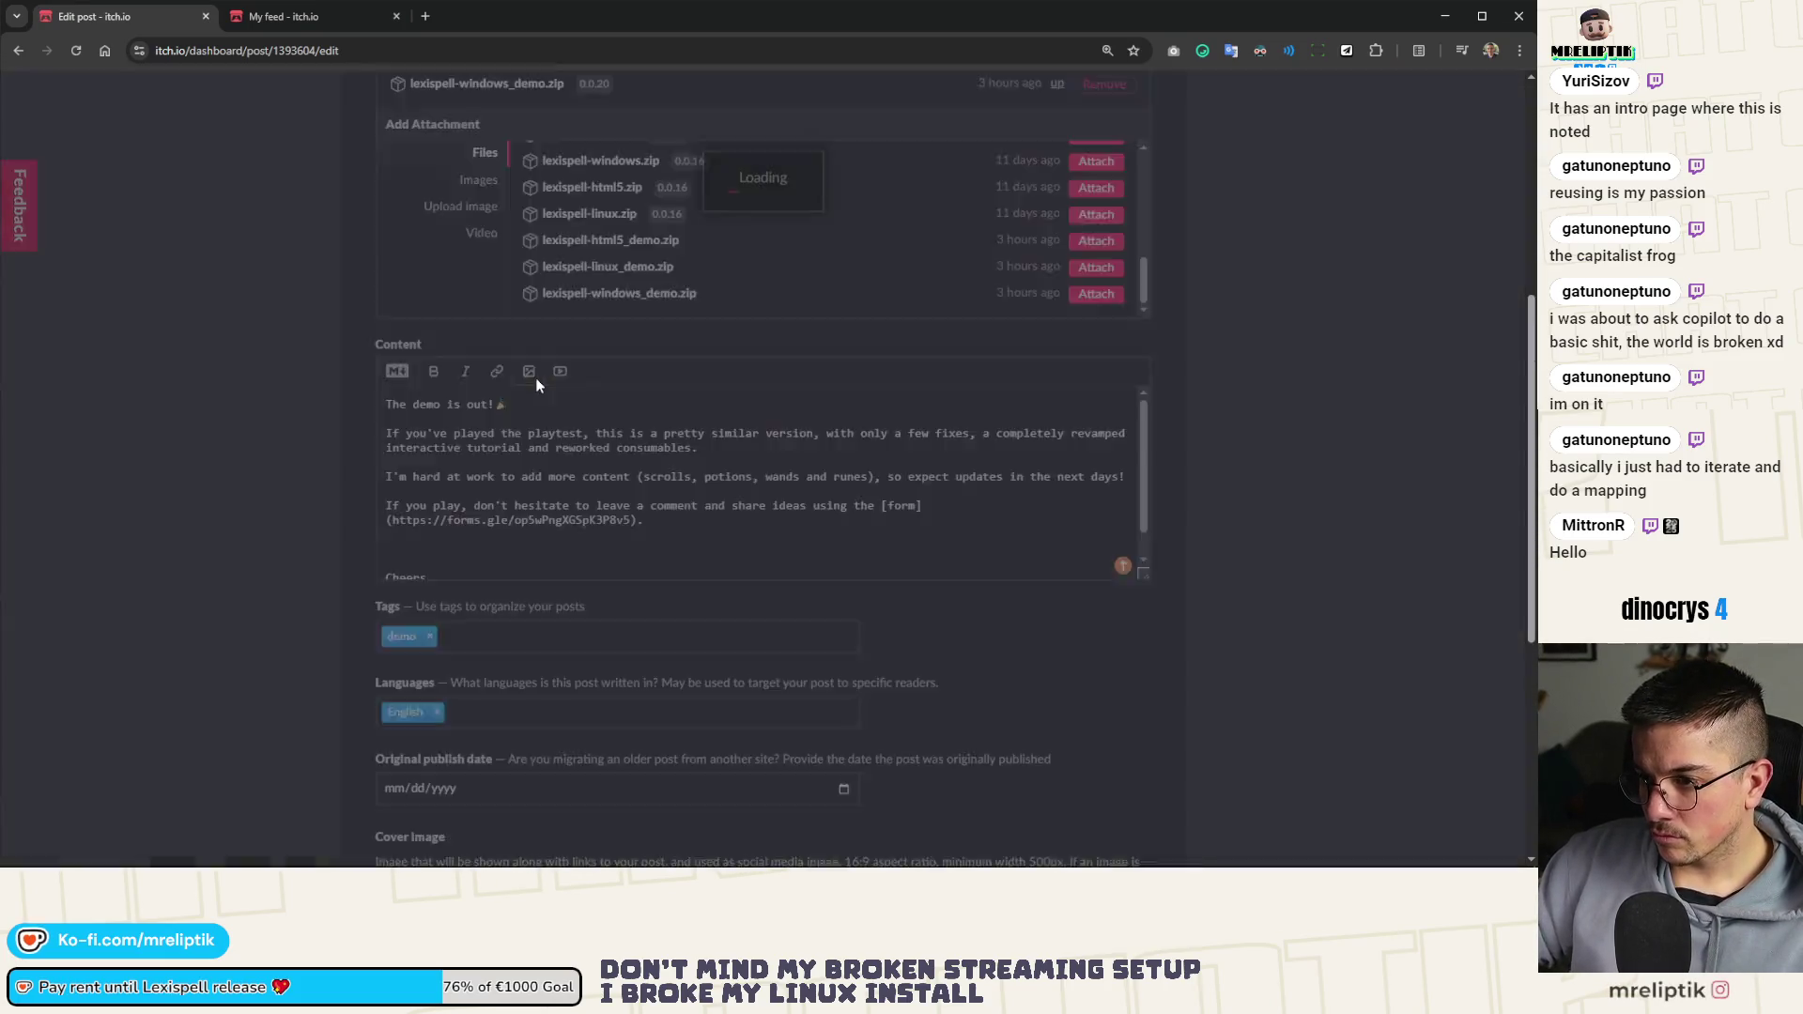
click(690, 270)
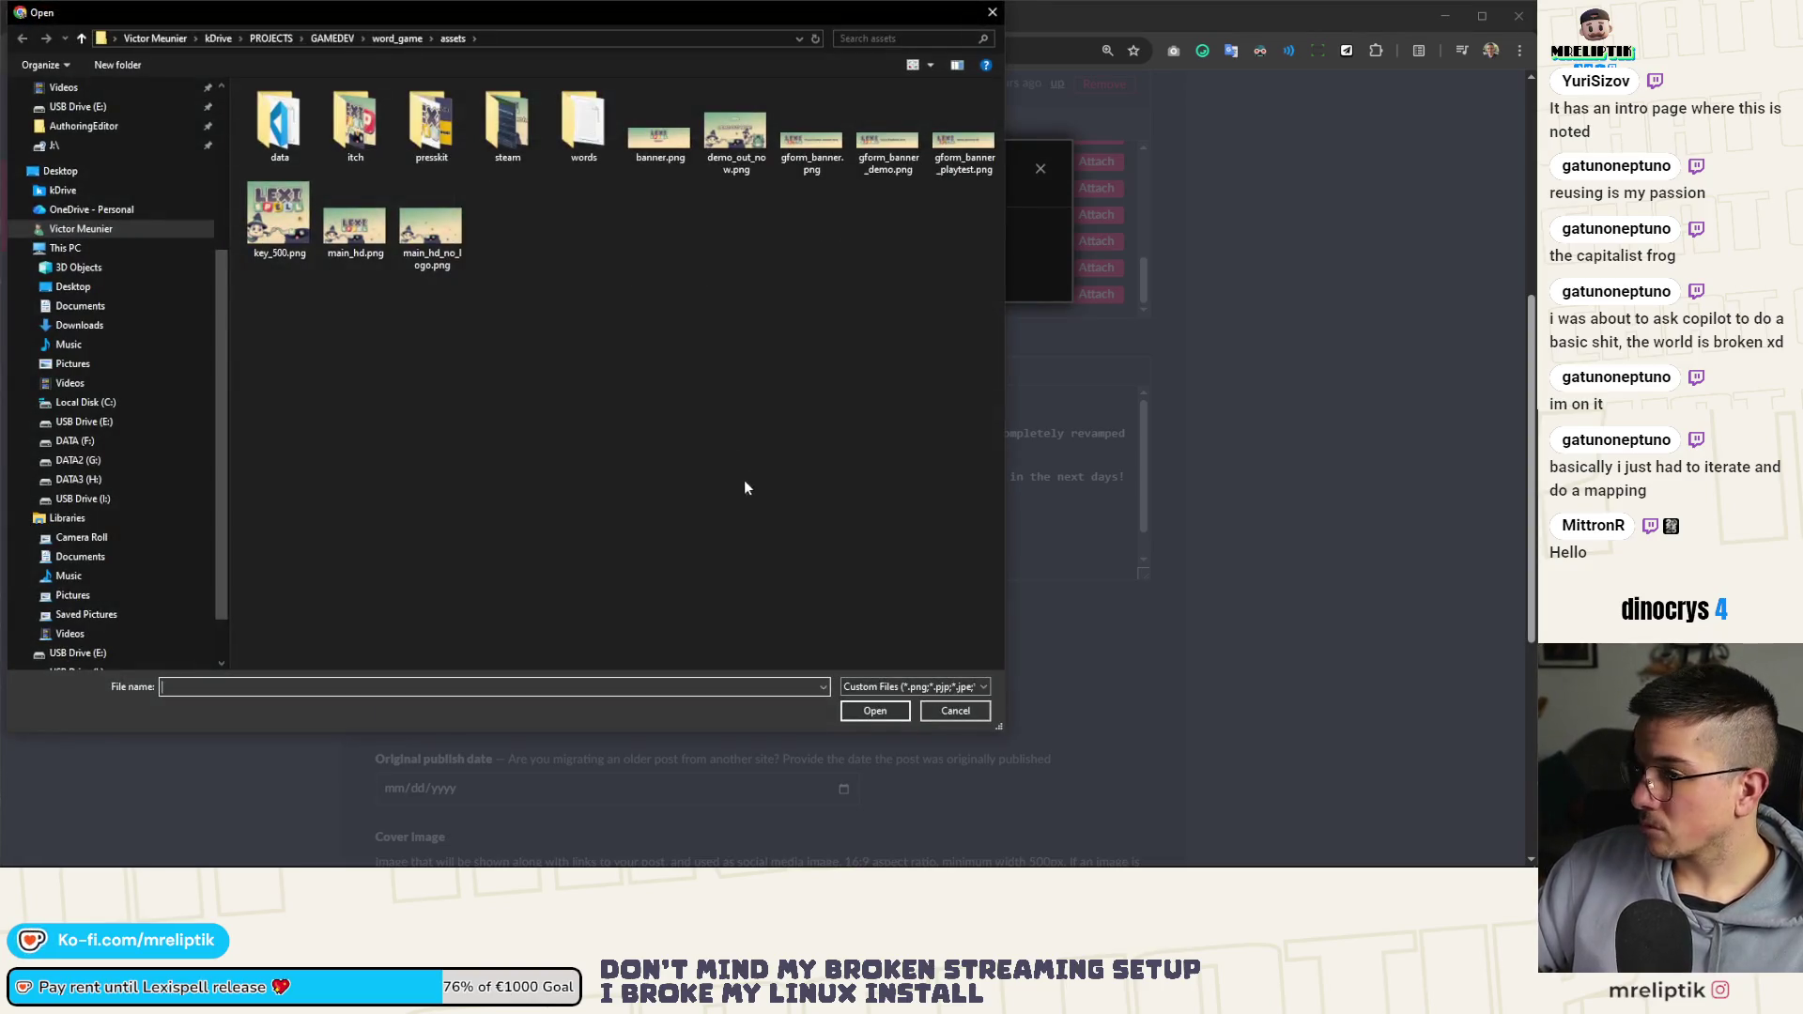
click(94, 325)
double_click(345, 132)
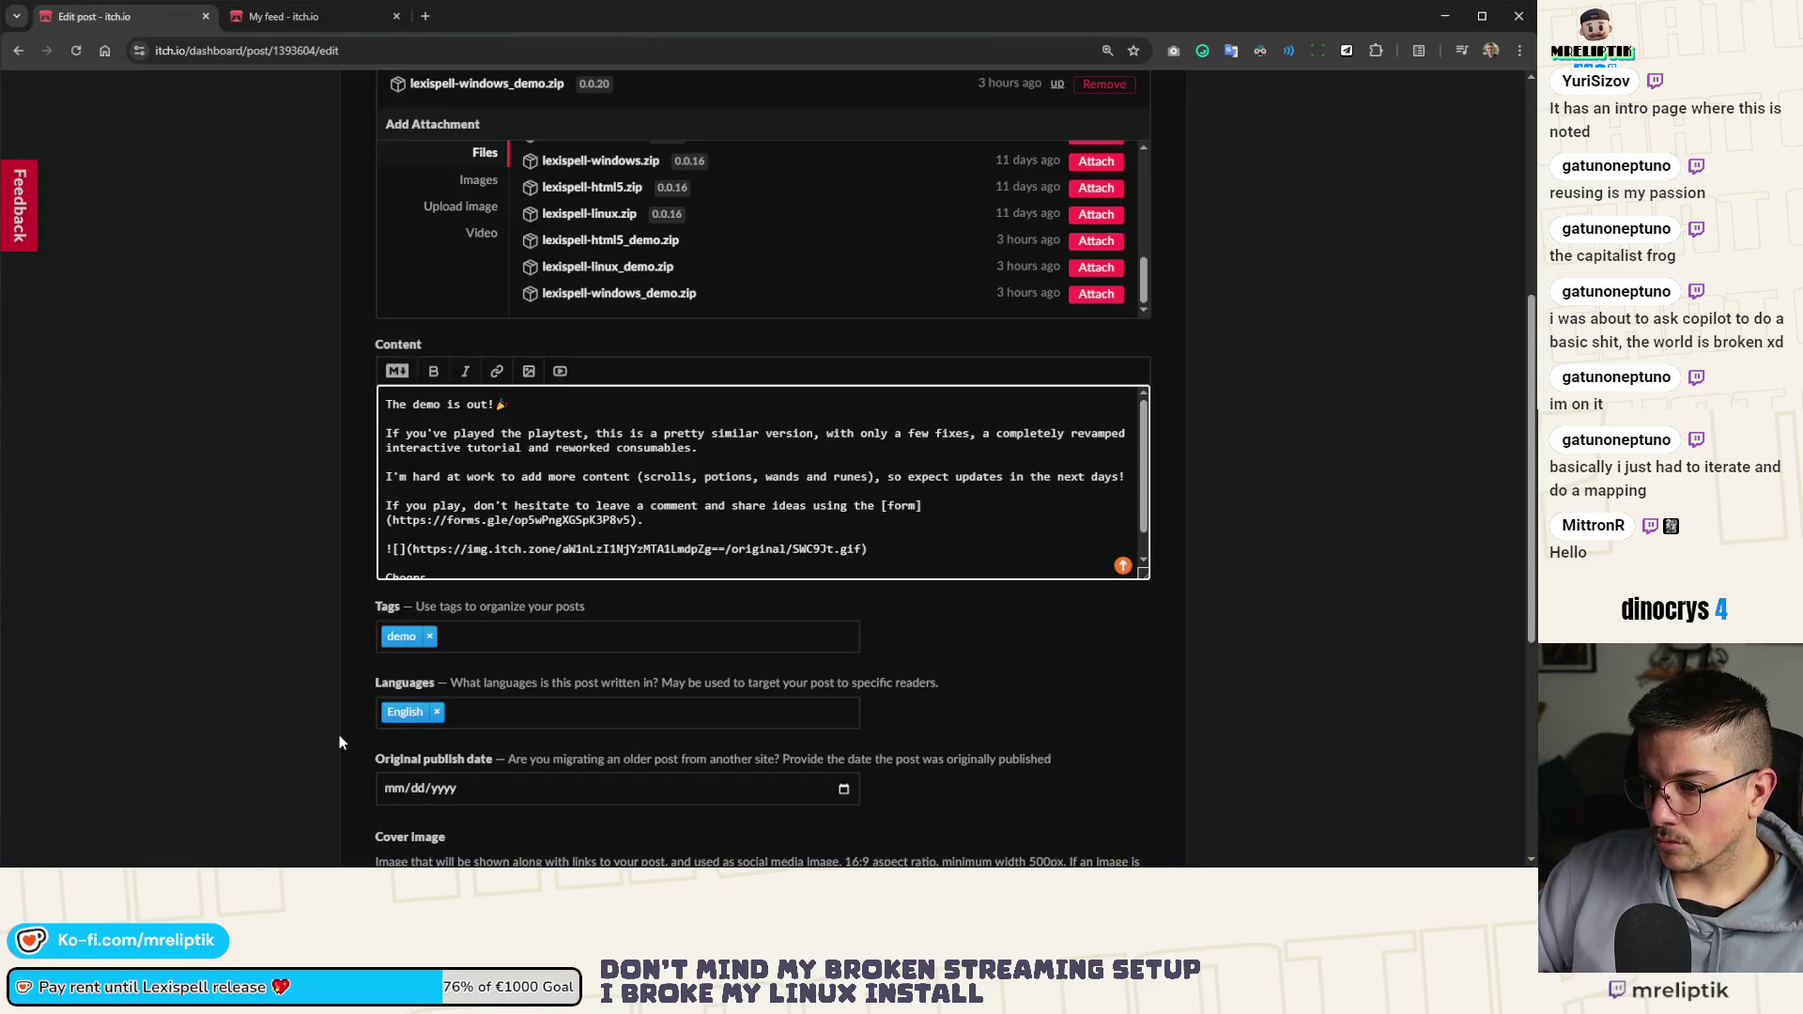
scroll(342, 742, down, 5)
click(400, 714)
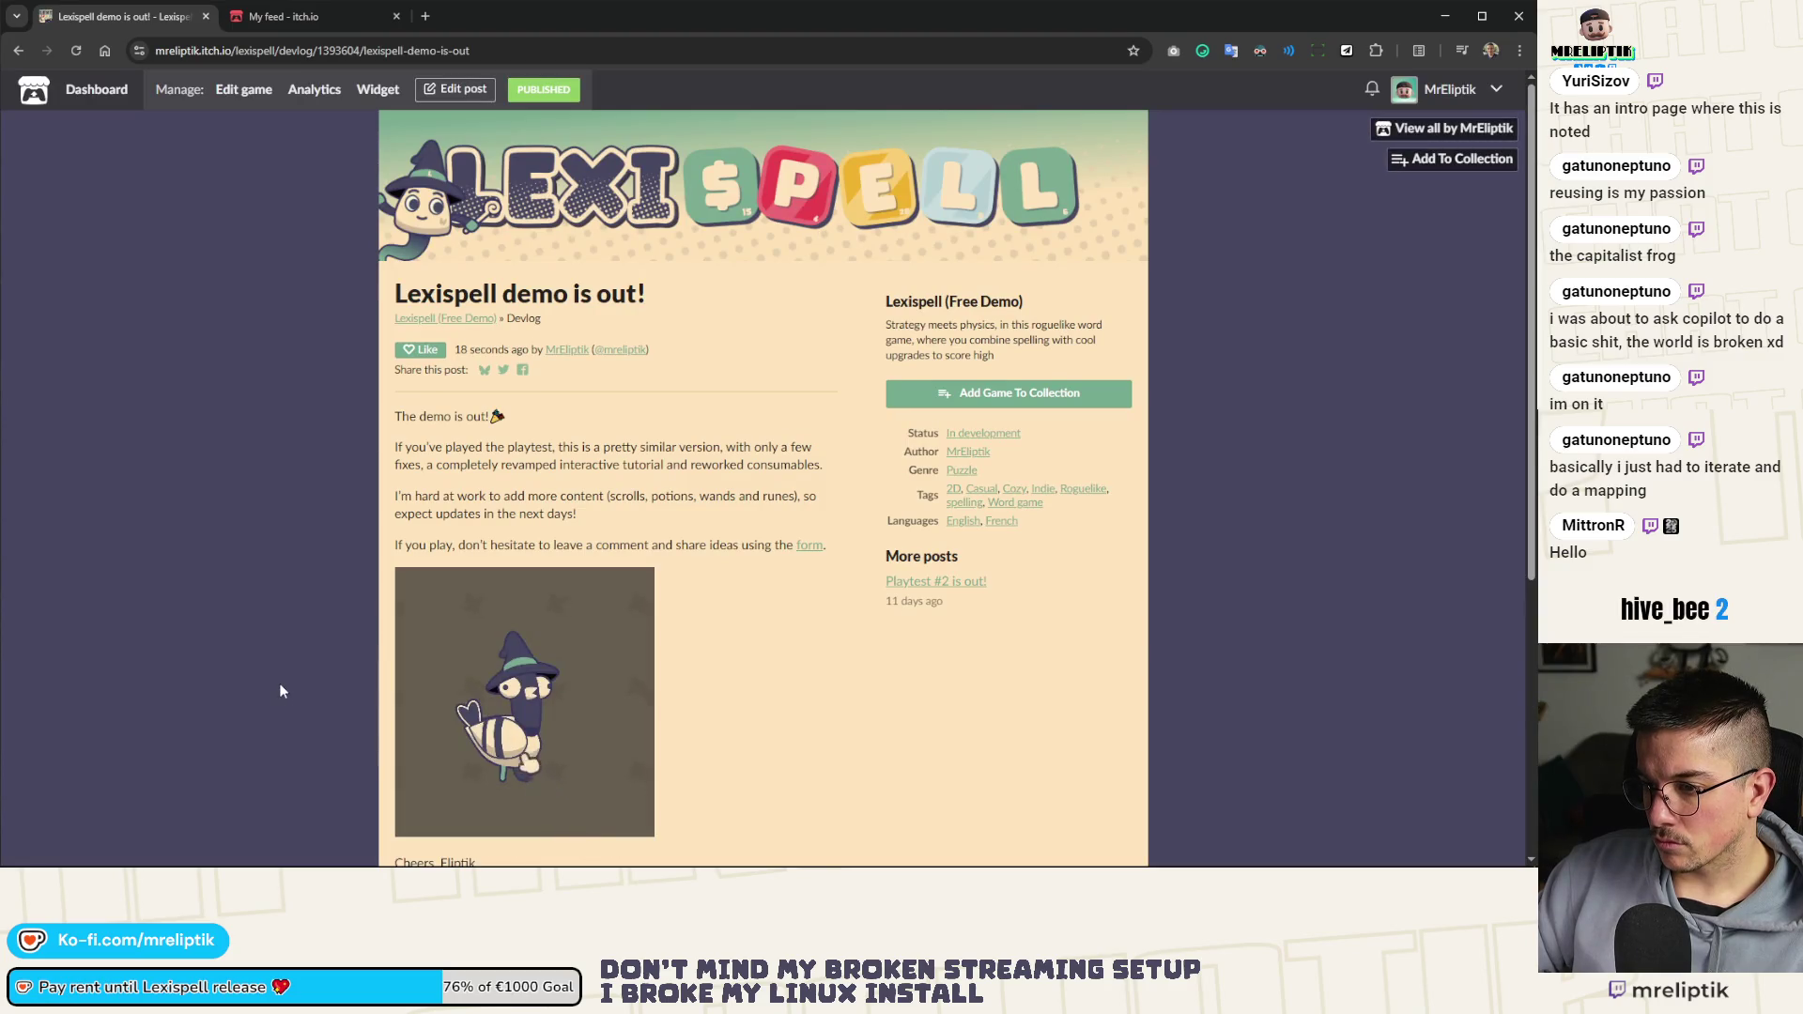
Close the published devlog page and the itch.io feed tab
scroll(279, 691, down, 4)
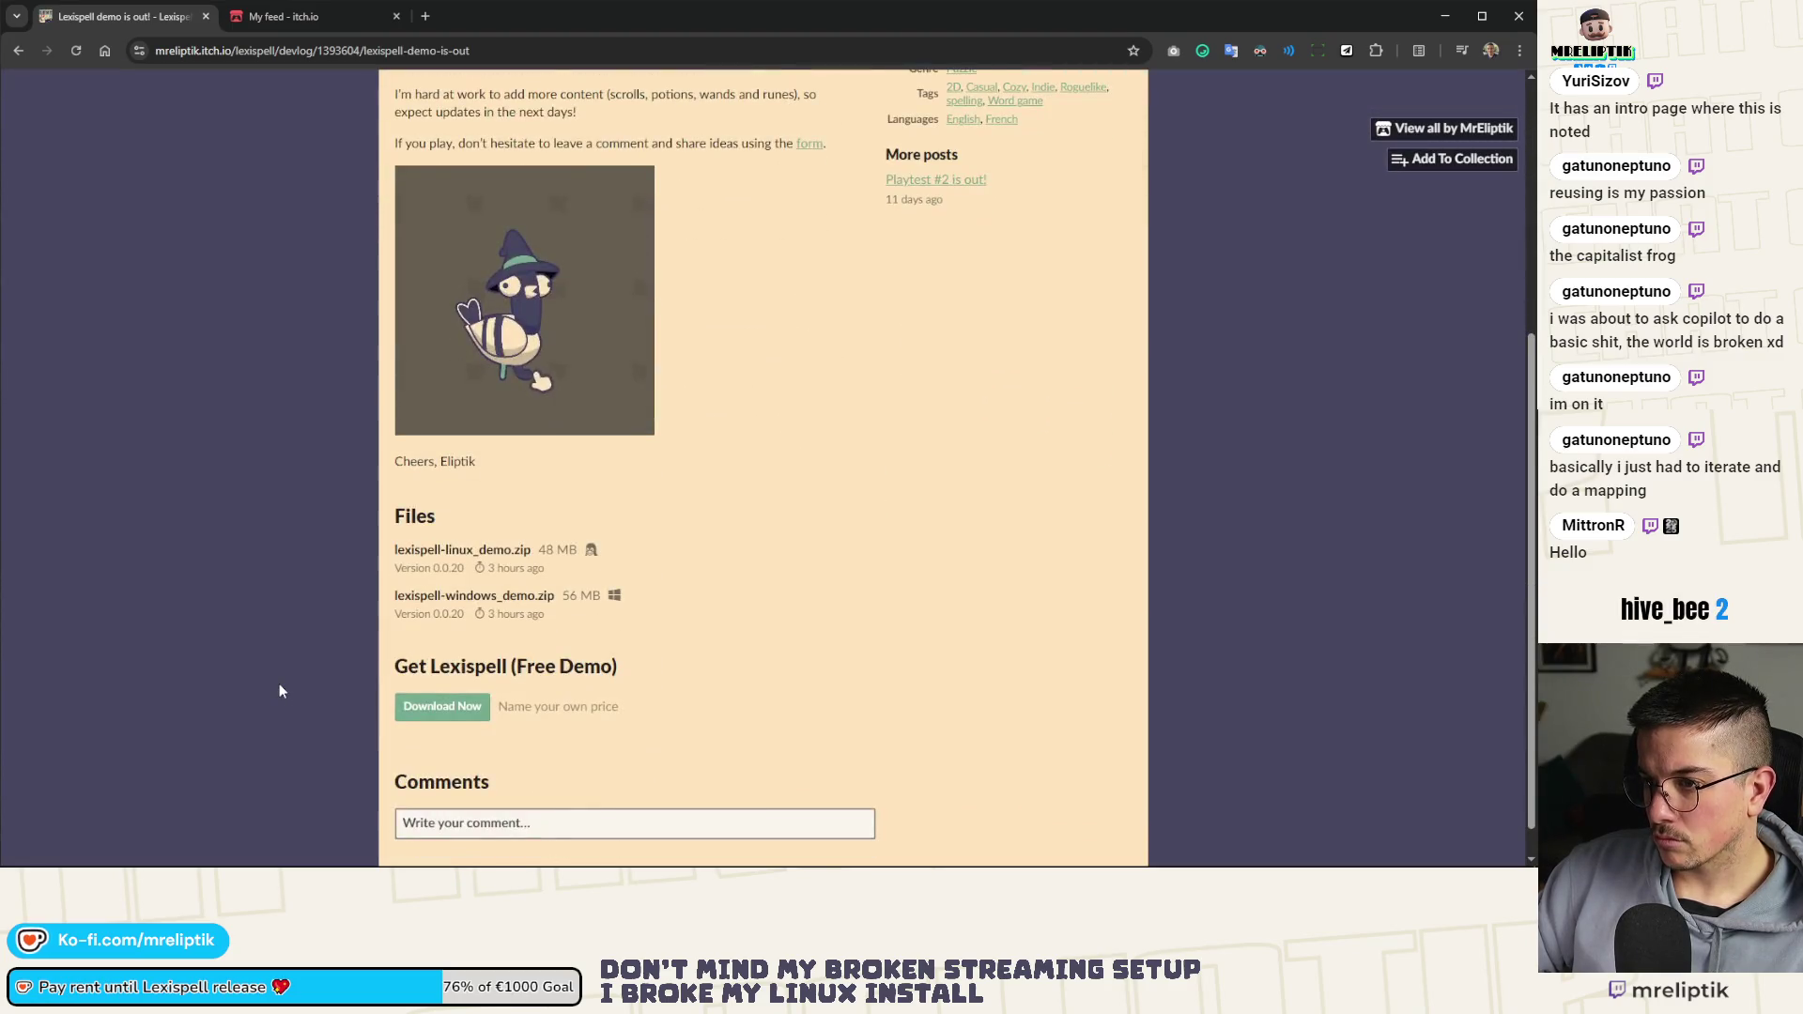
scroll(285, 690, up, 5)
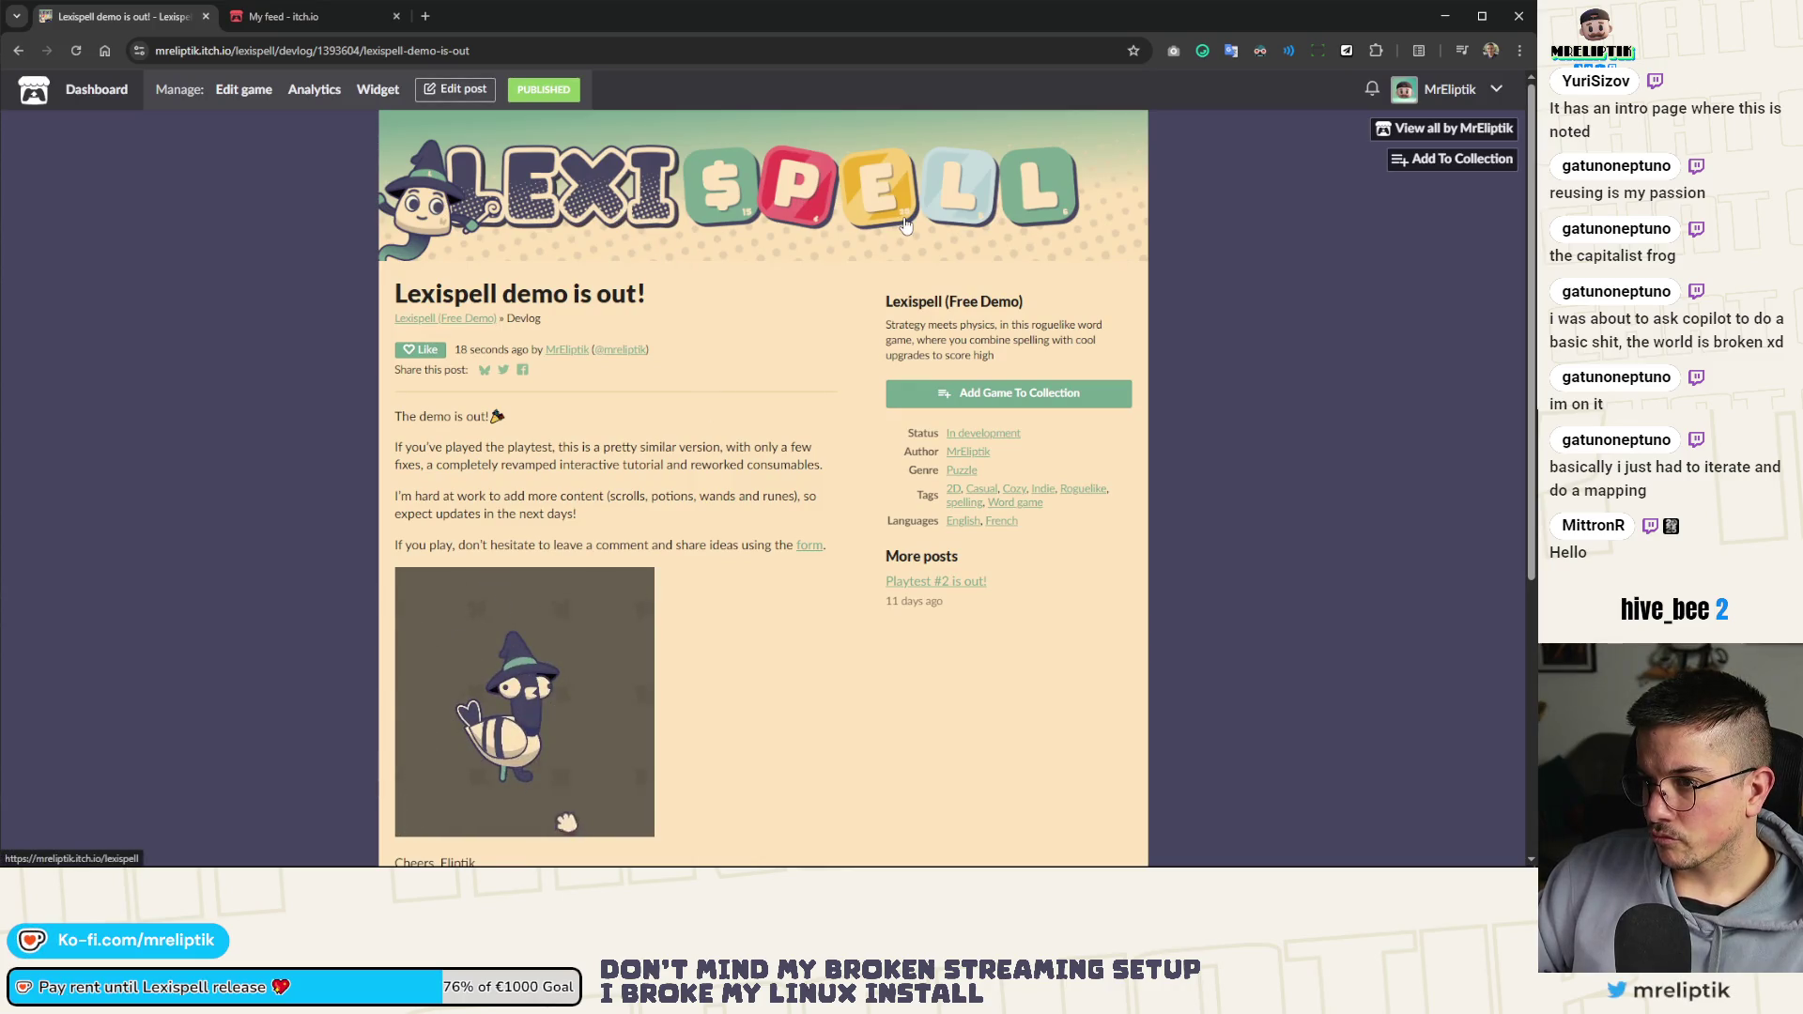
click(272, 17)
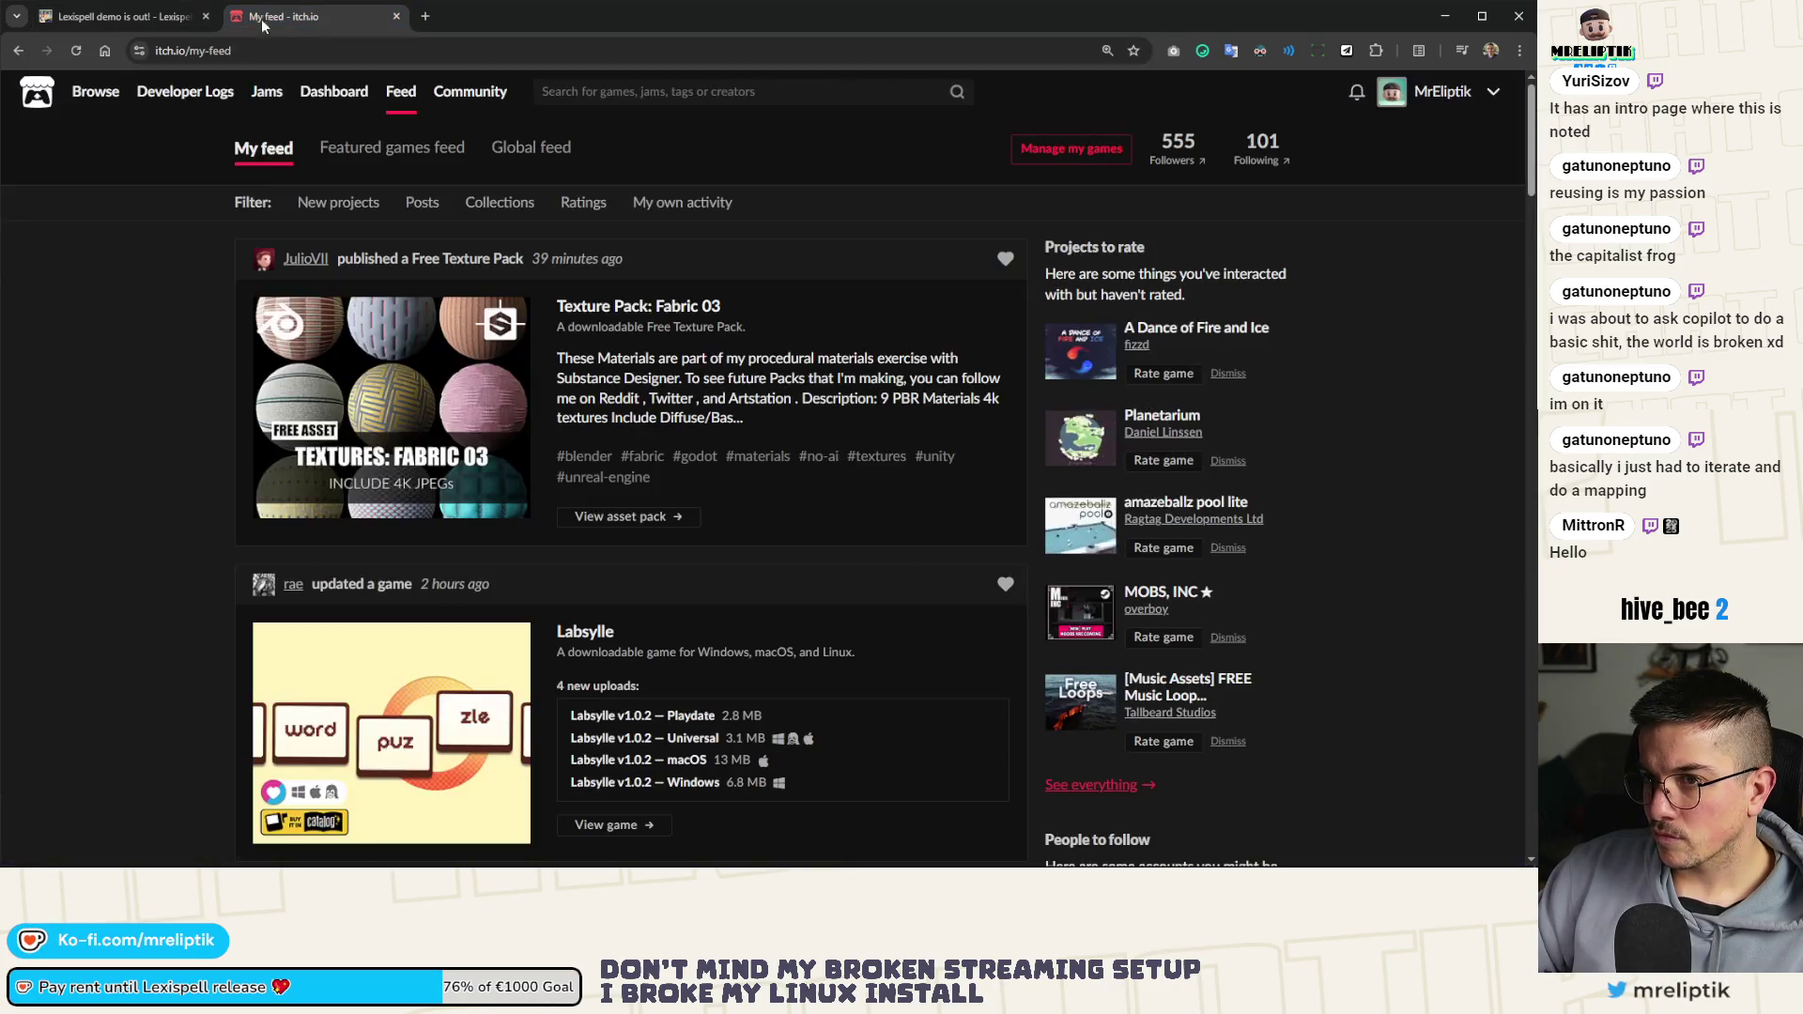
click(207, 17)
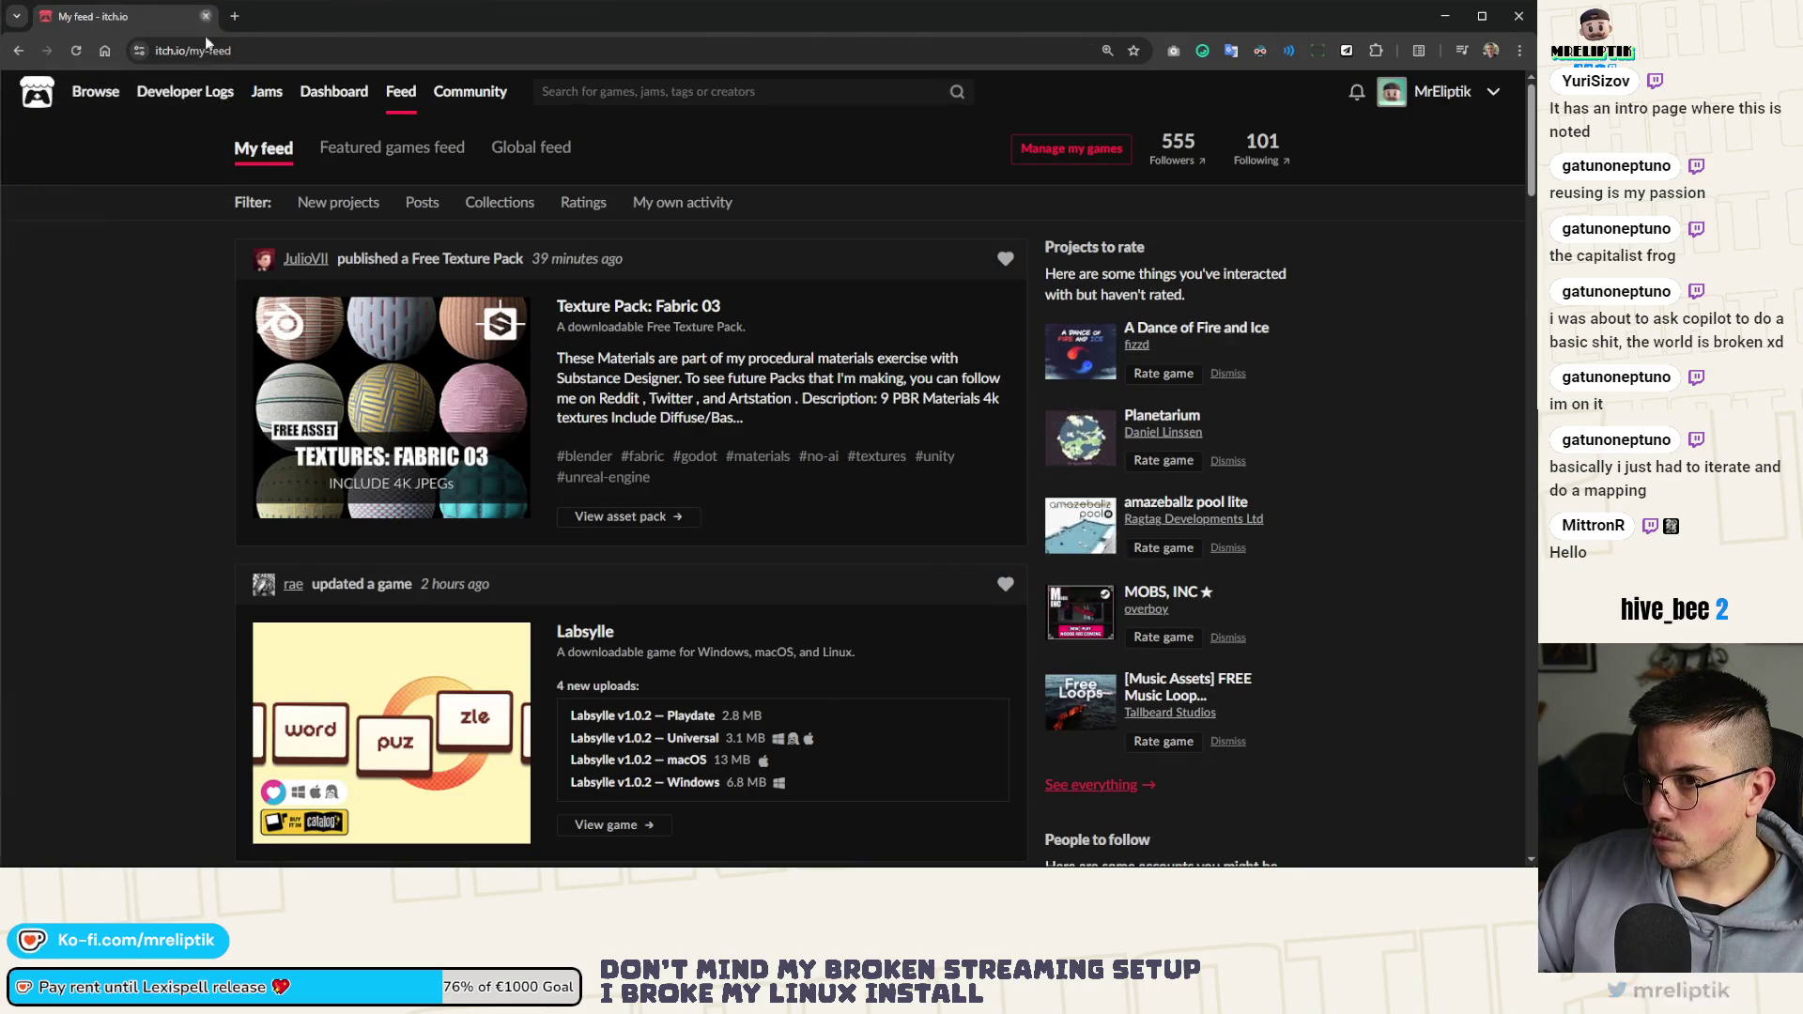
click(207, 17)
Add an empty paragraph after the consumables line in the event description
click(287, 581)
scroll(287, 580, down, 2)
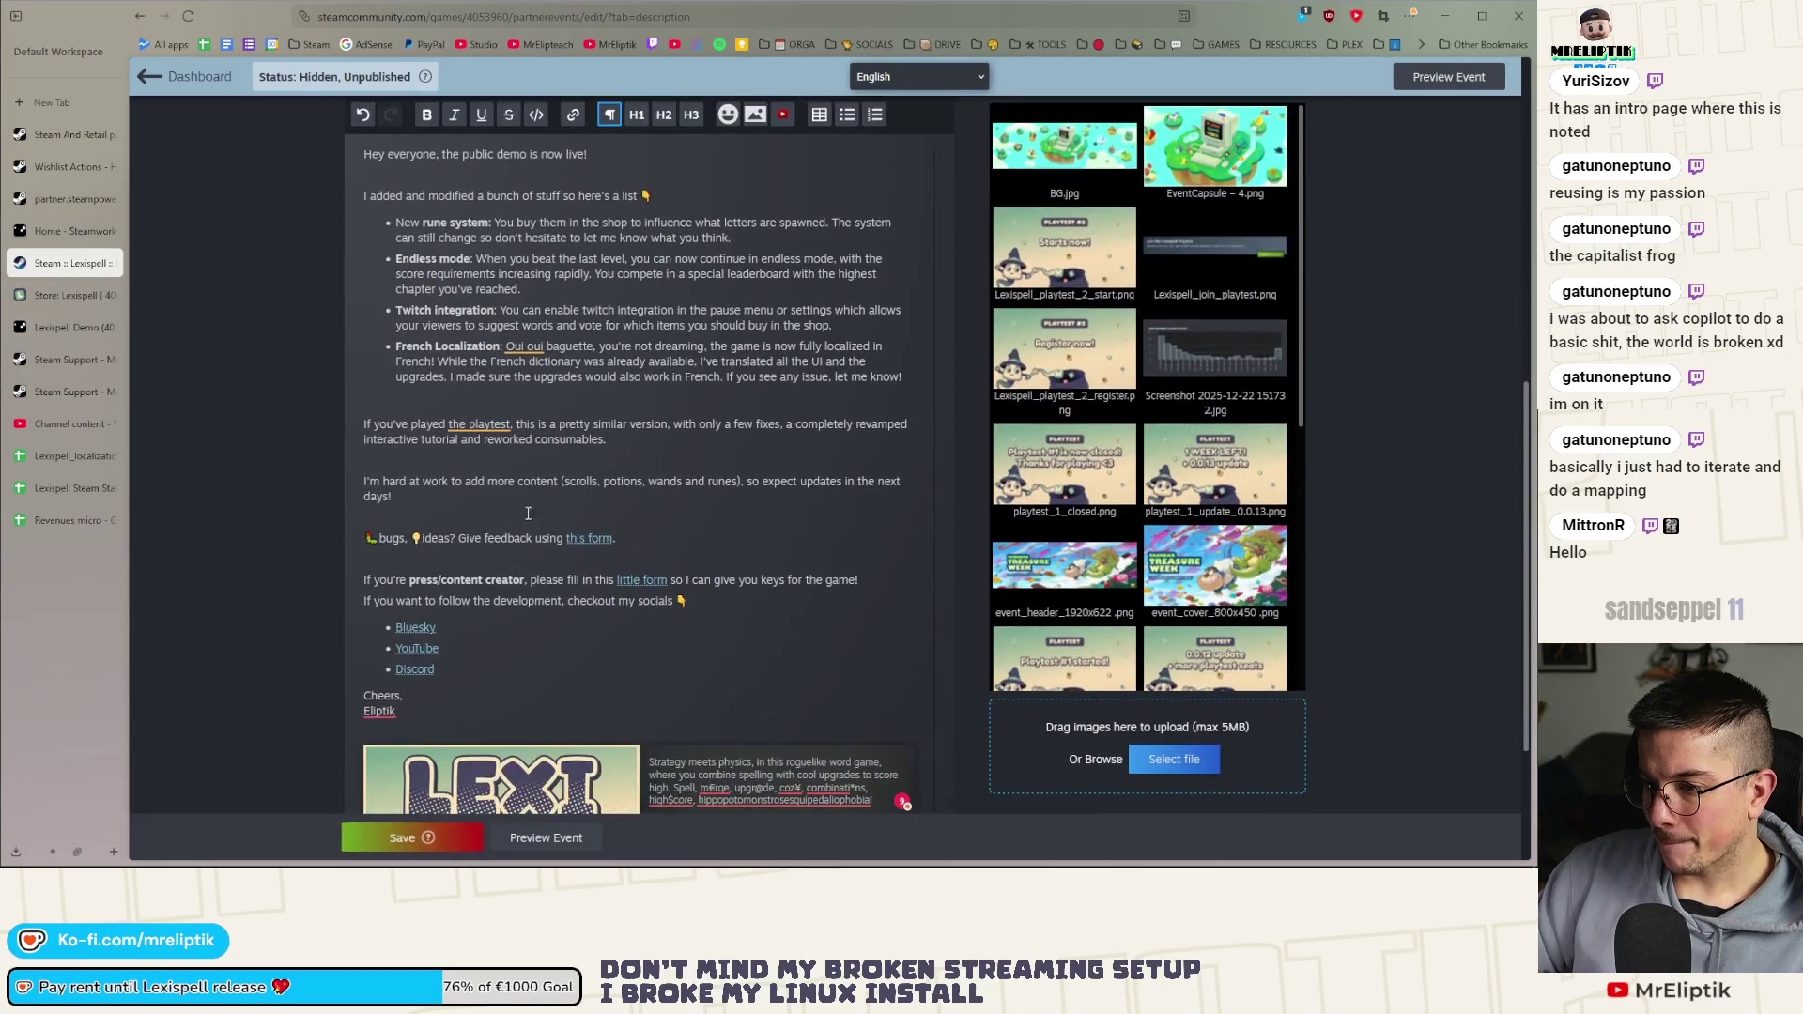
scroll(468, 526, down, 2)
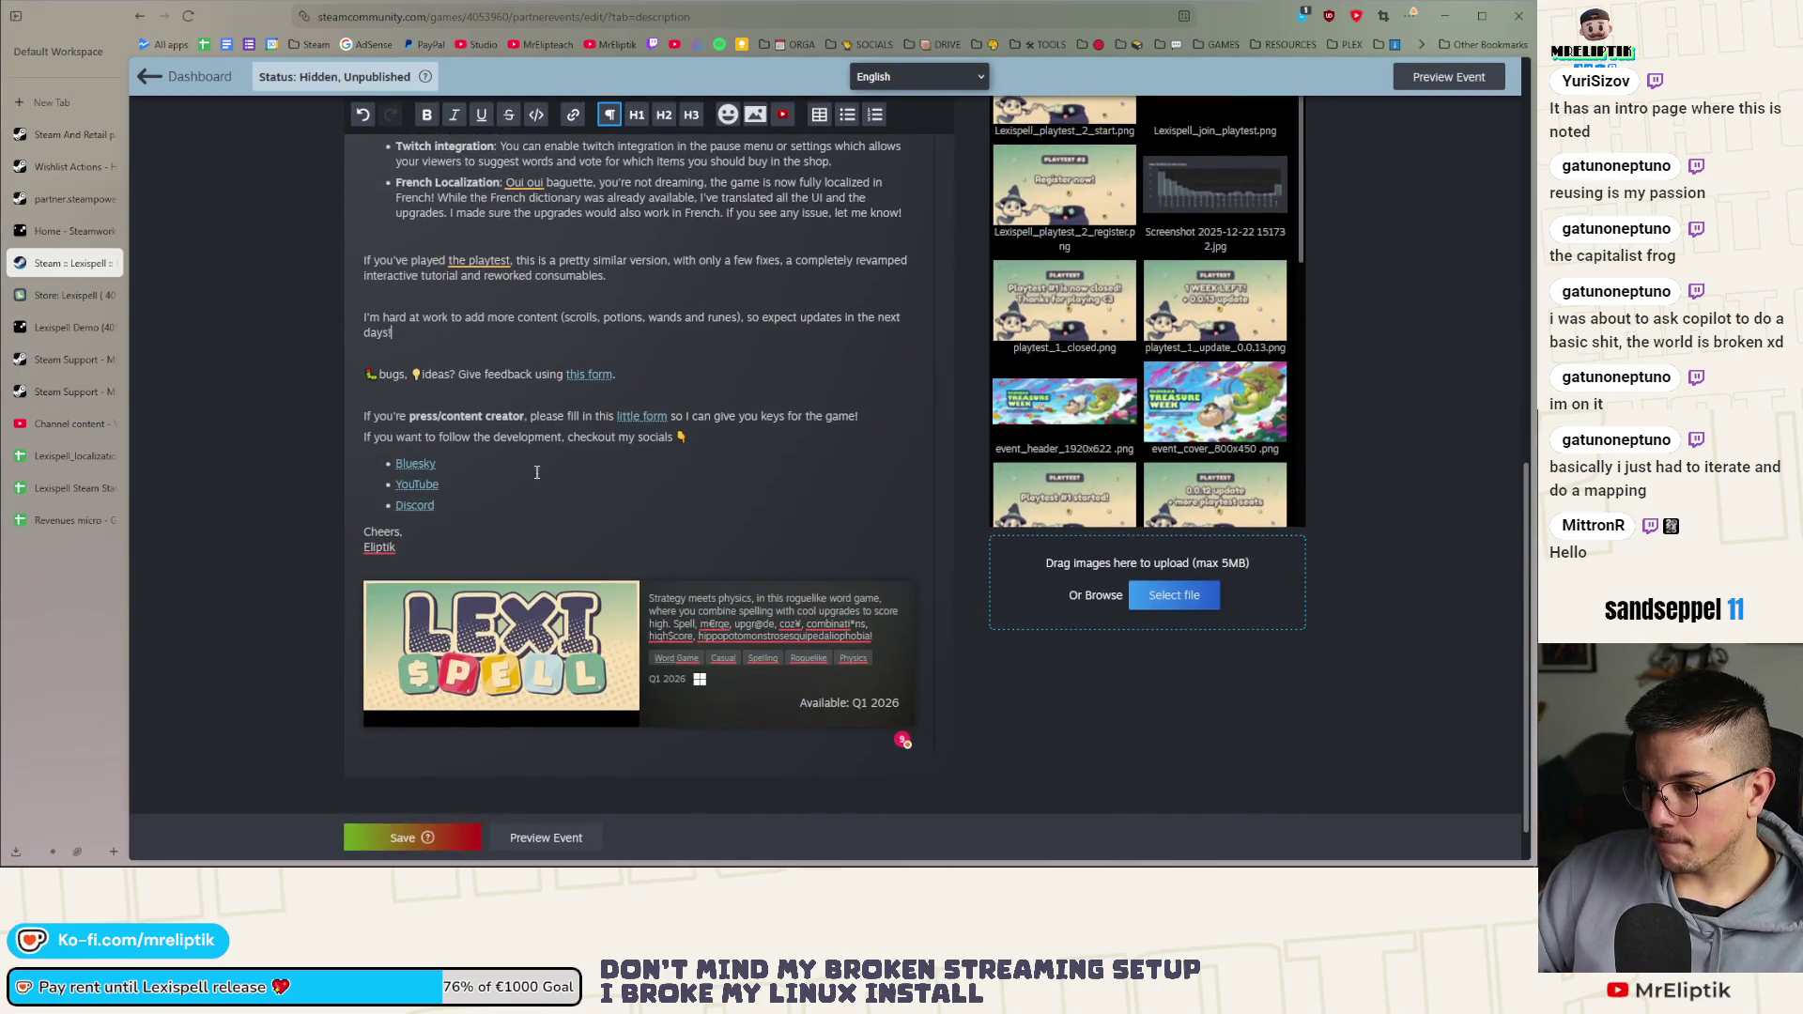
click(510, 525)
click(366, 534)
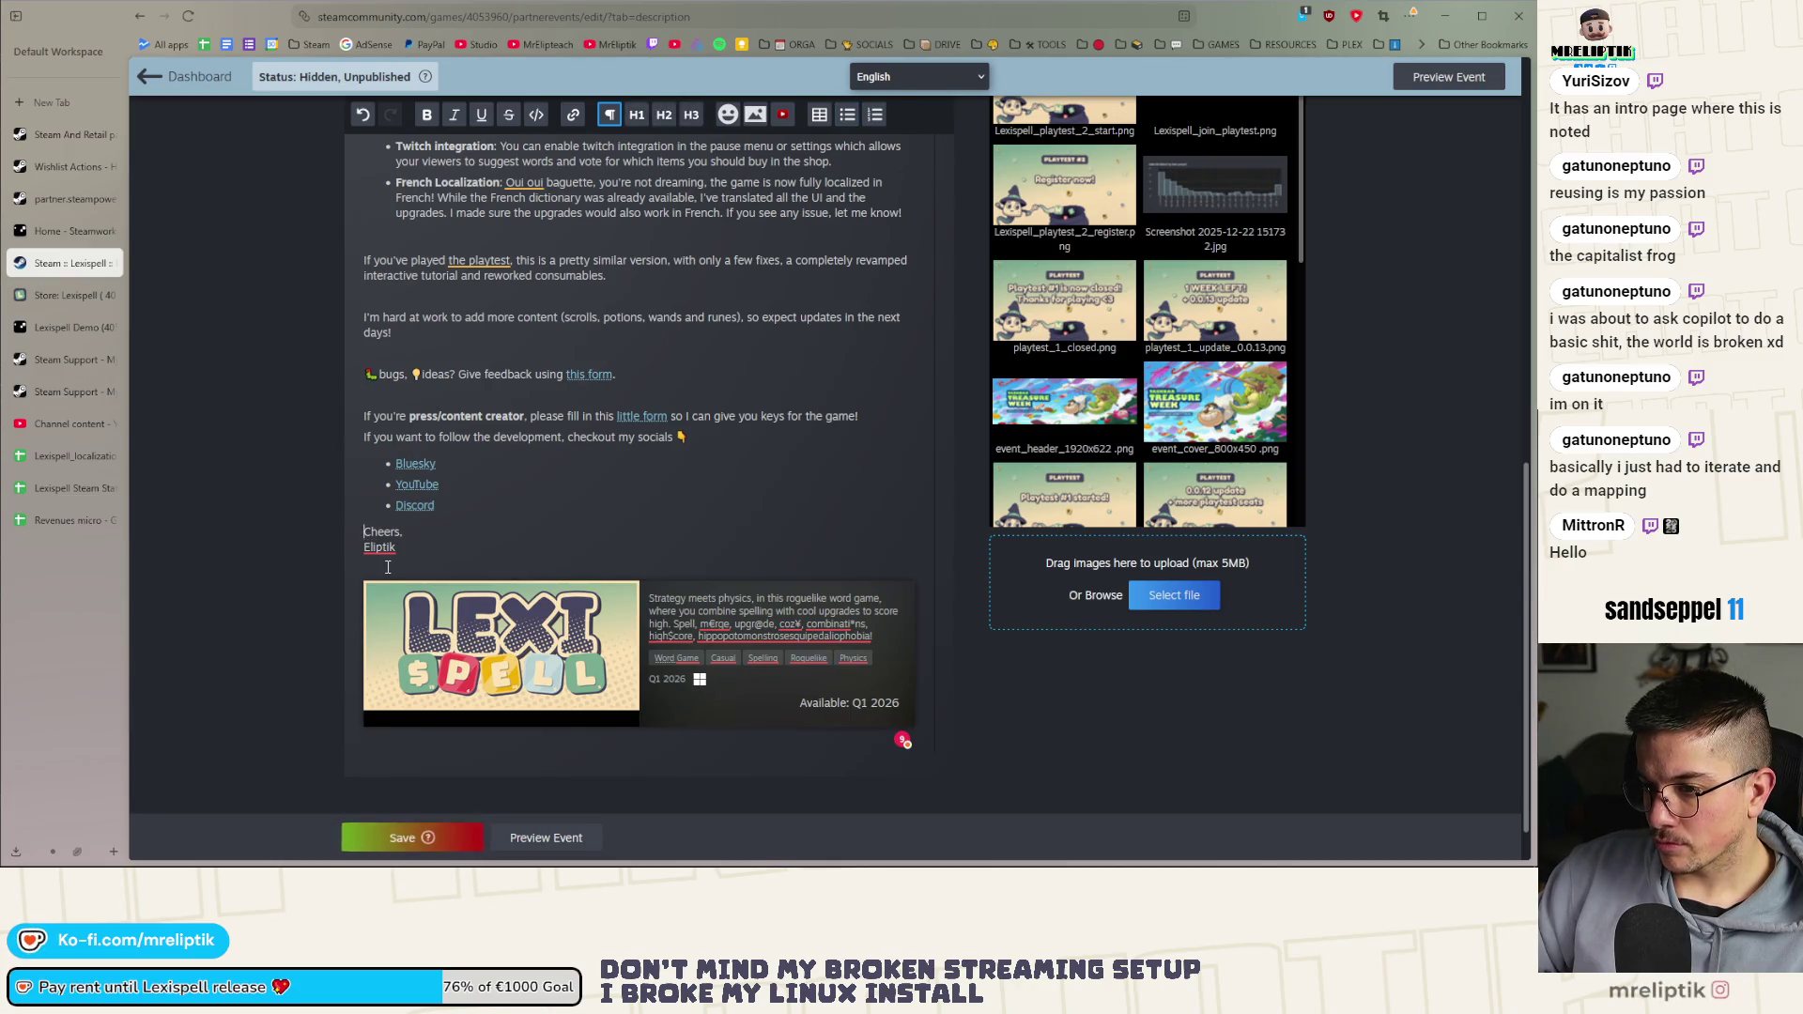
scroll(505, 470, up, 1)
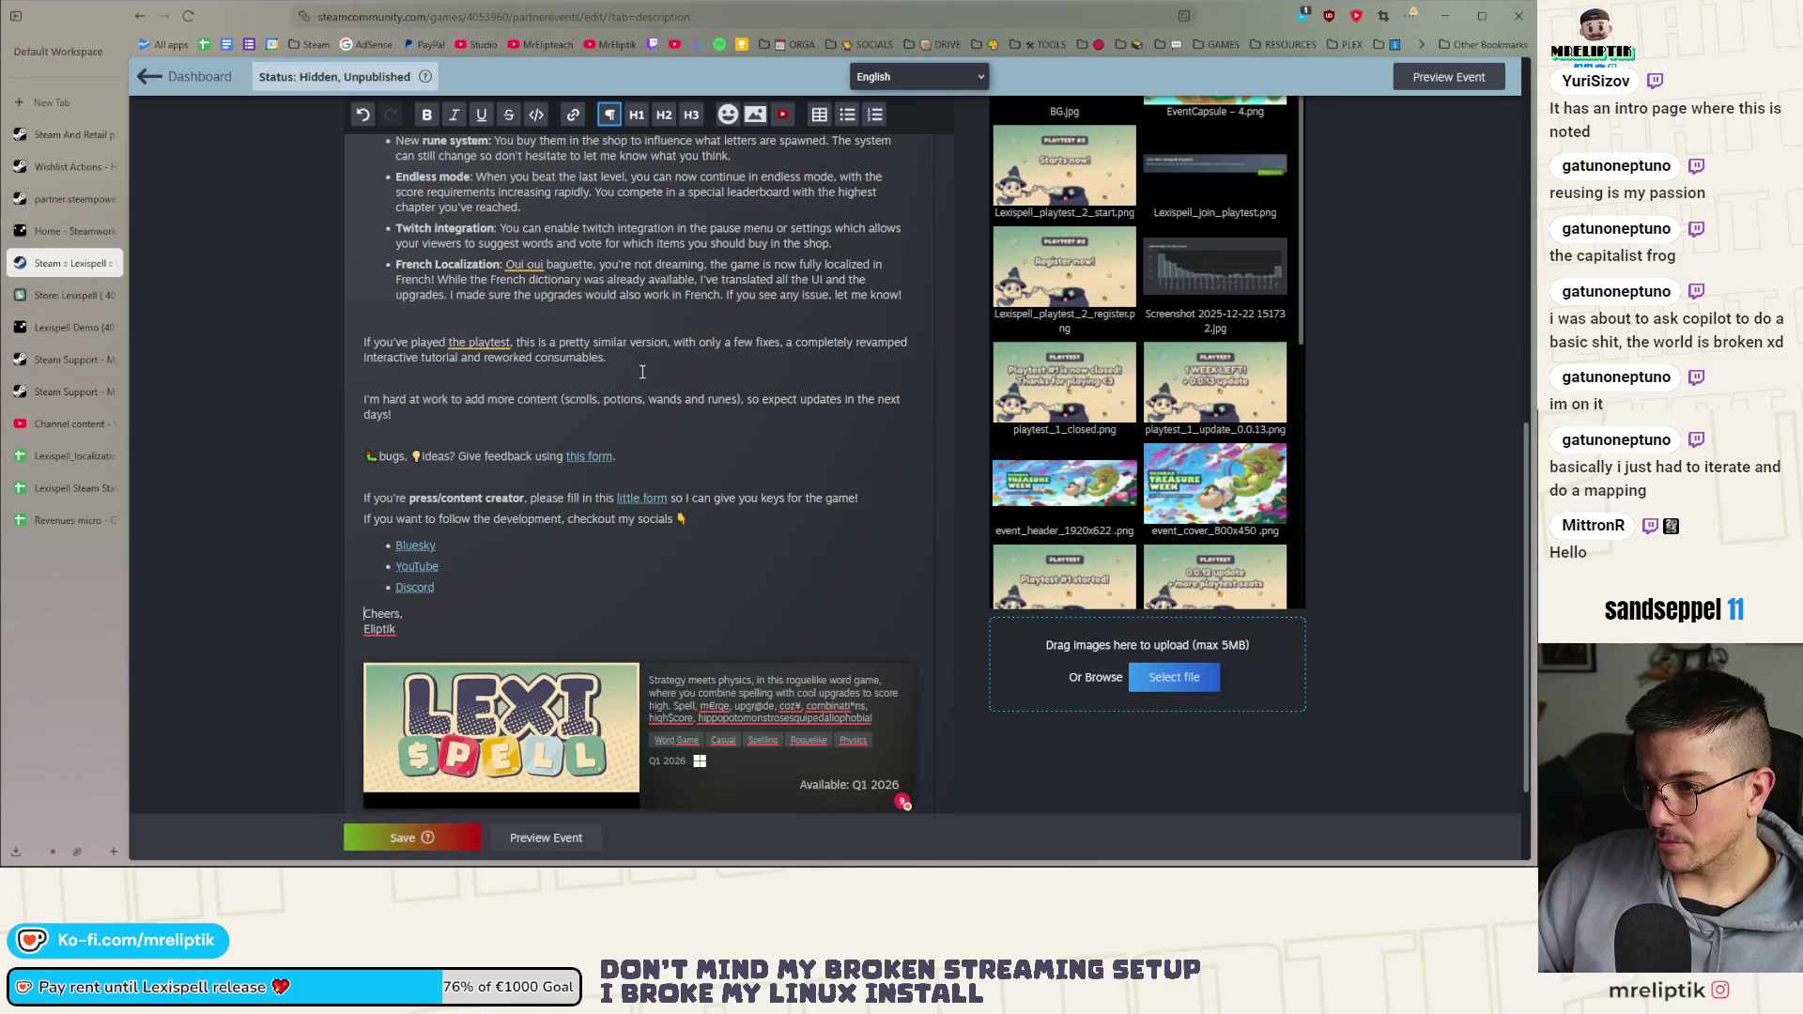
key(Return)
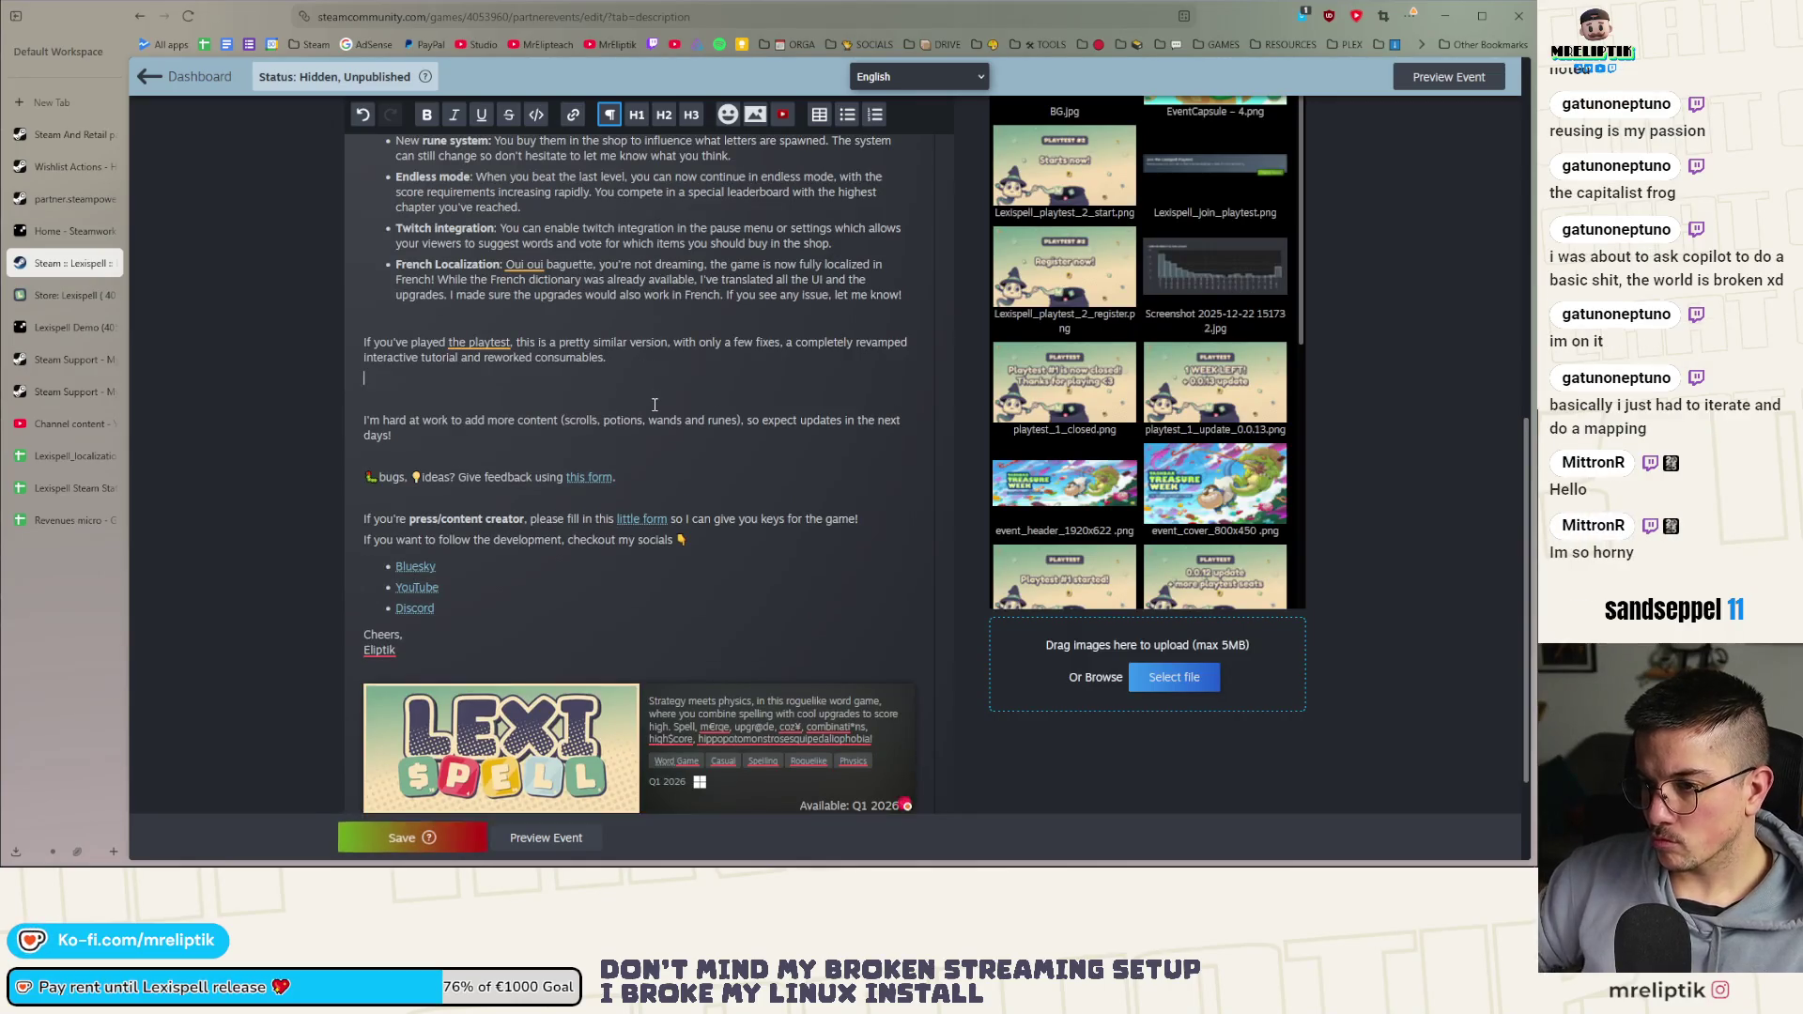
Upload Lexispell_pip_interact_once.gif from Downloads to the event's image library
click(1131, 684)
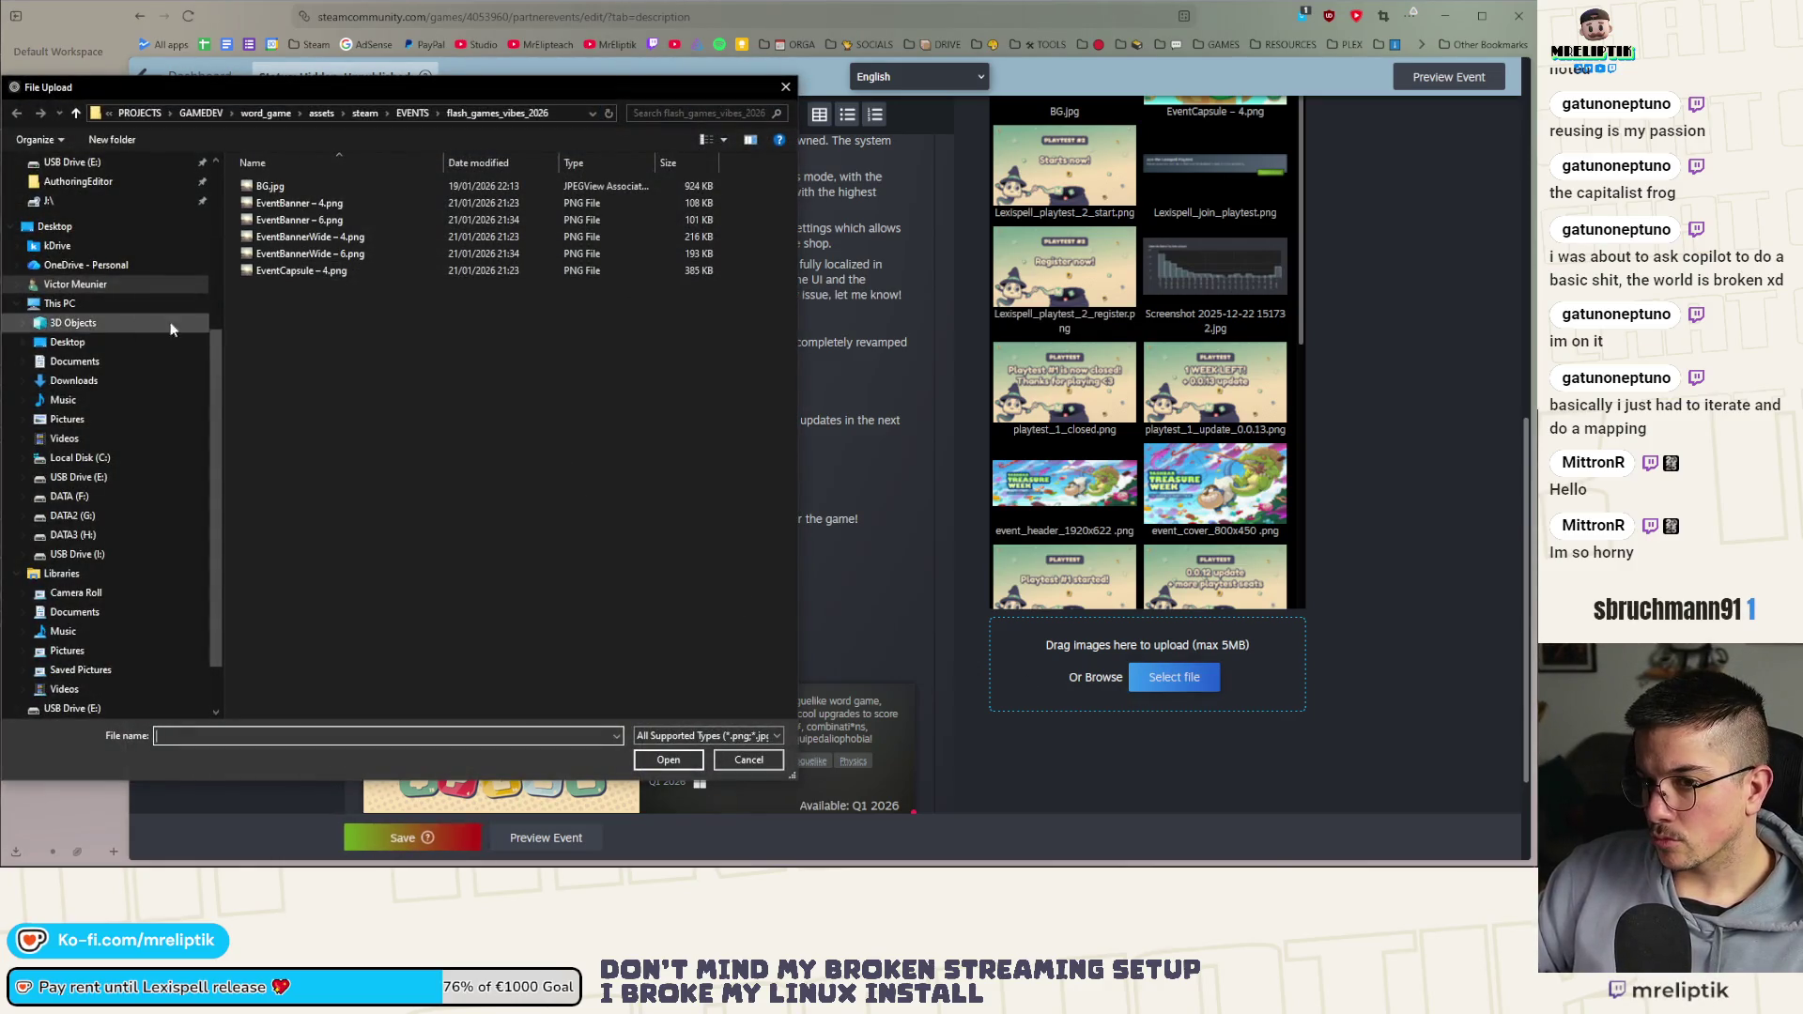
click(75, 382)
double_click(305, 198)
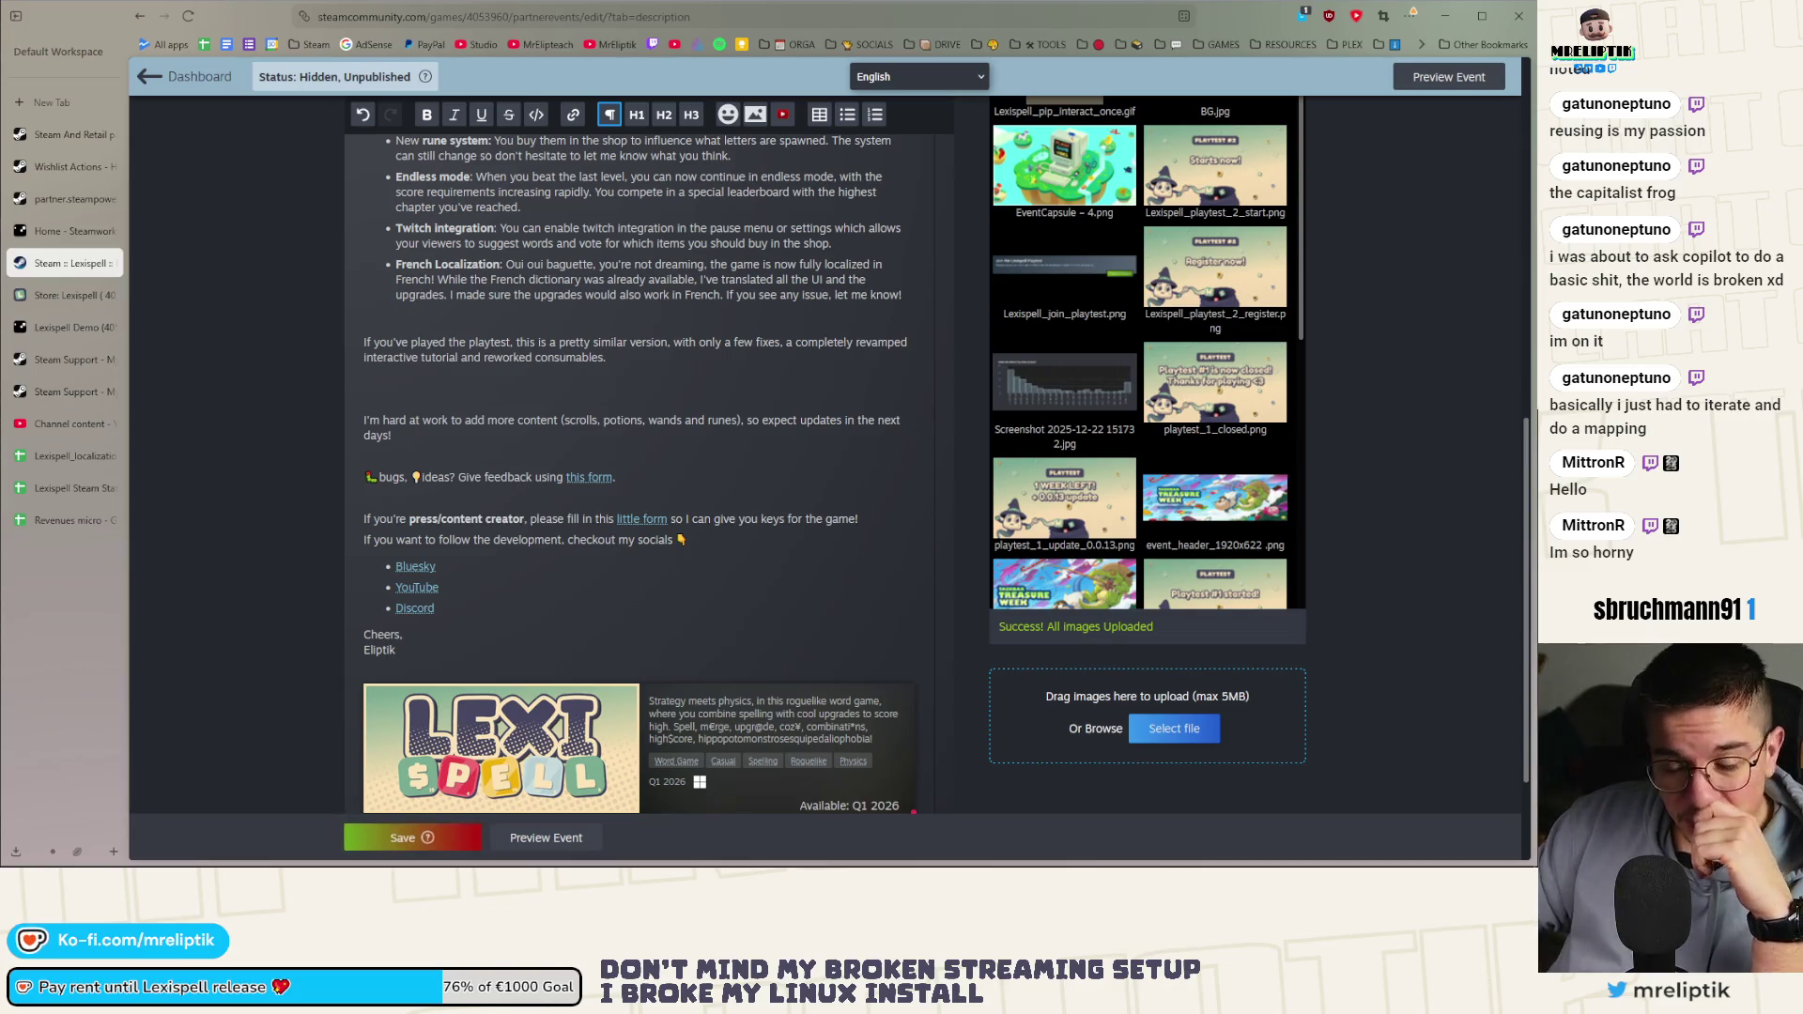
scroll(561, 563, up, 5)
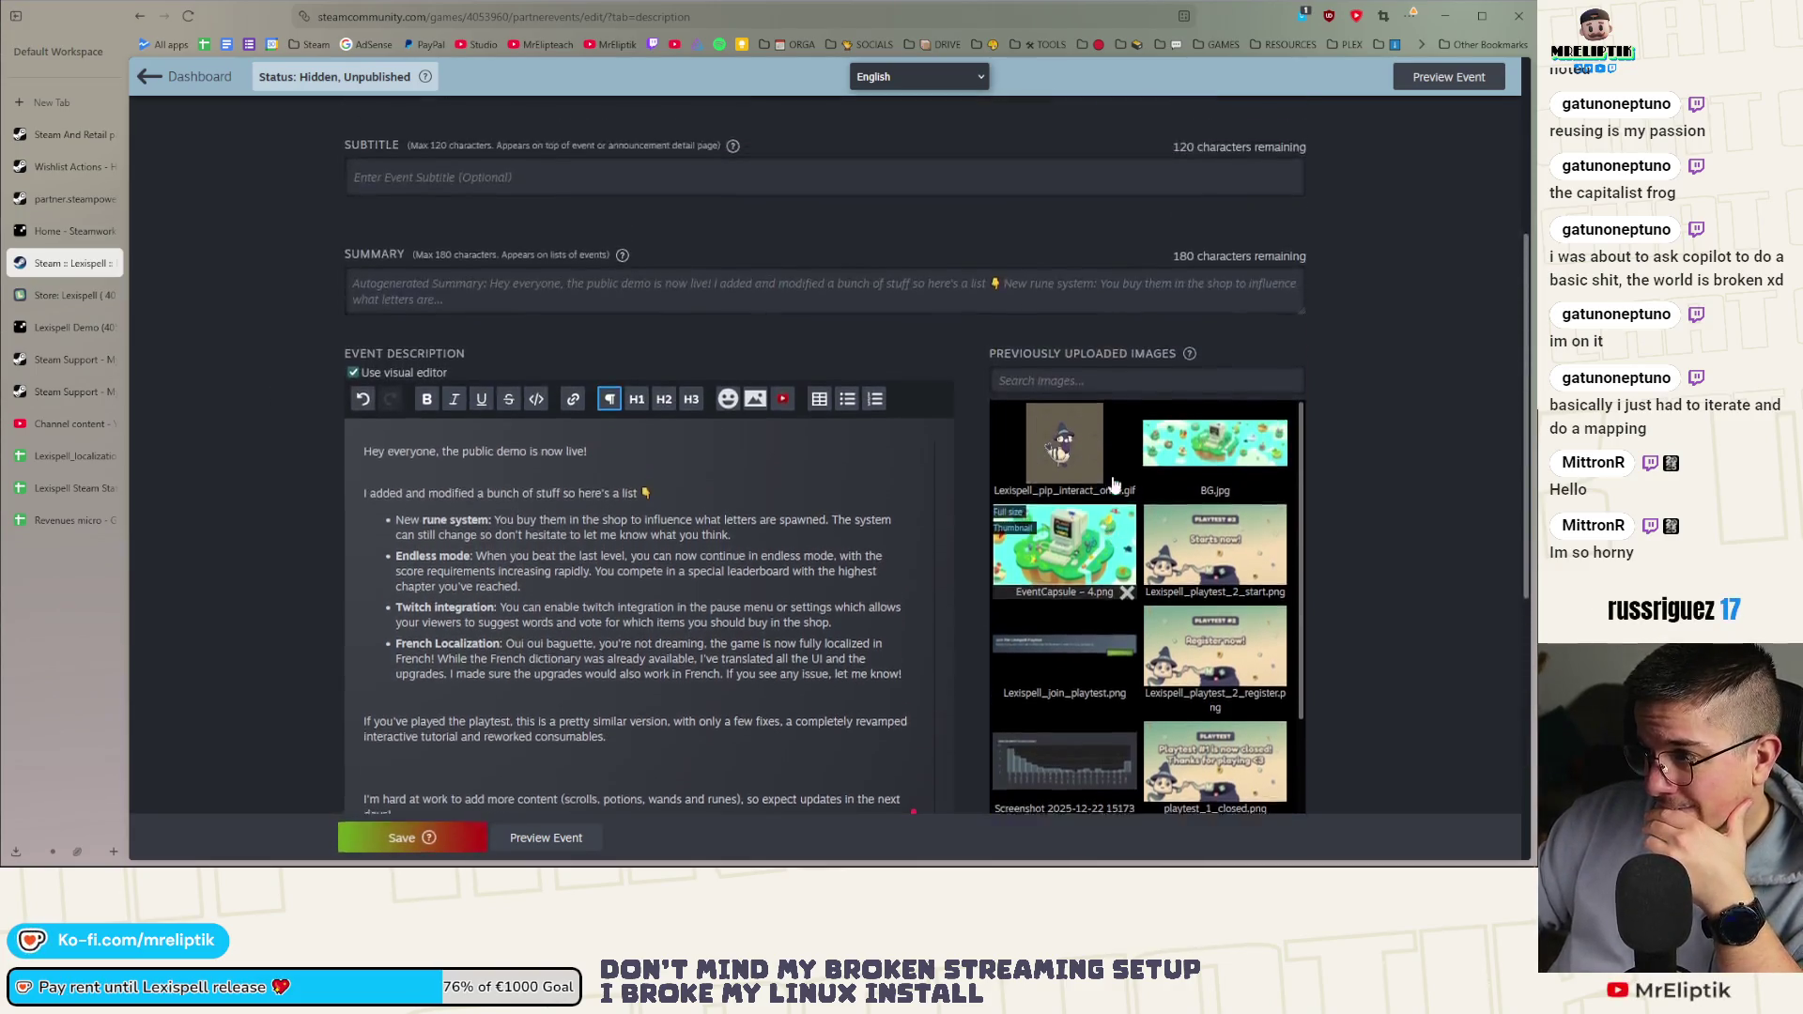
Drag Lexispell_pip_interact_once.gif from Previously Uploaded Images onto the empty line under the playtest paragraph
scroll(631, 718, down, 4)
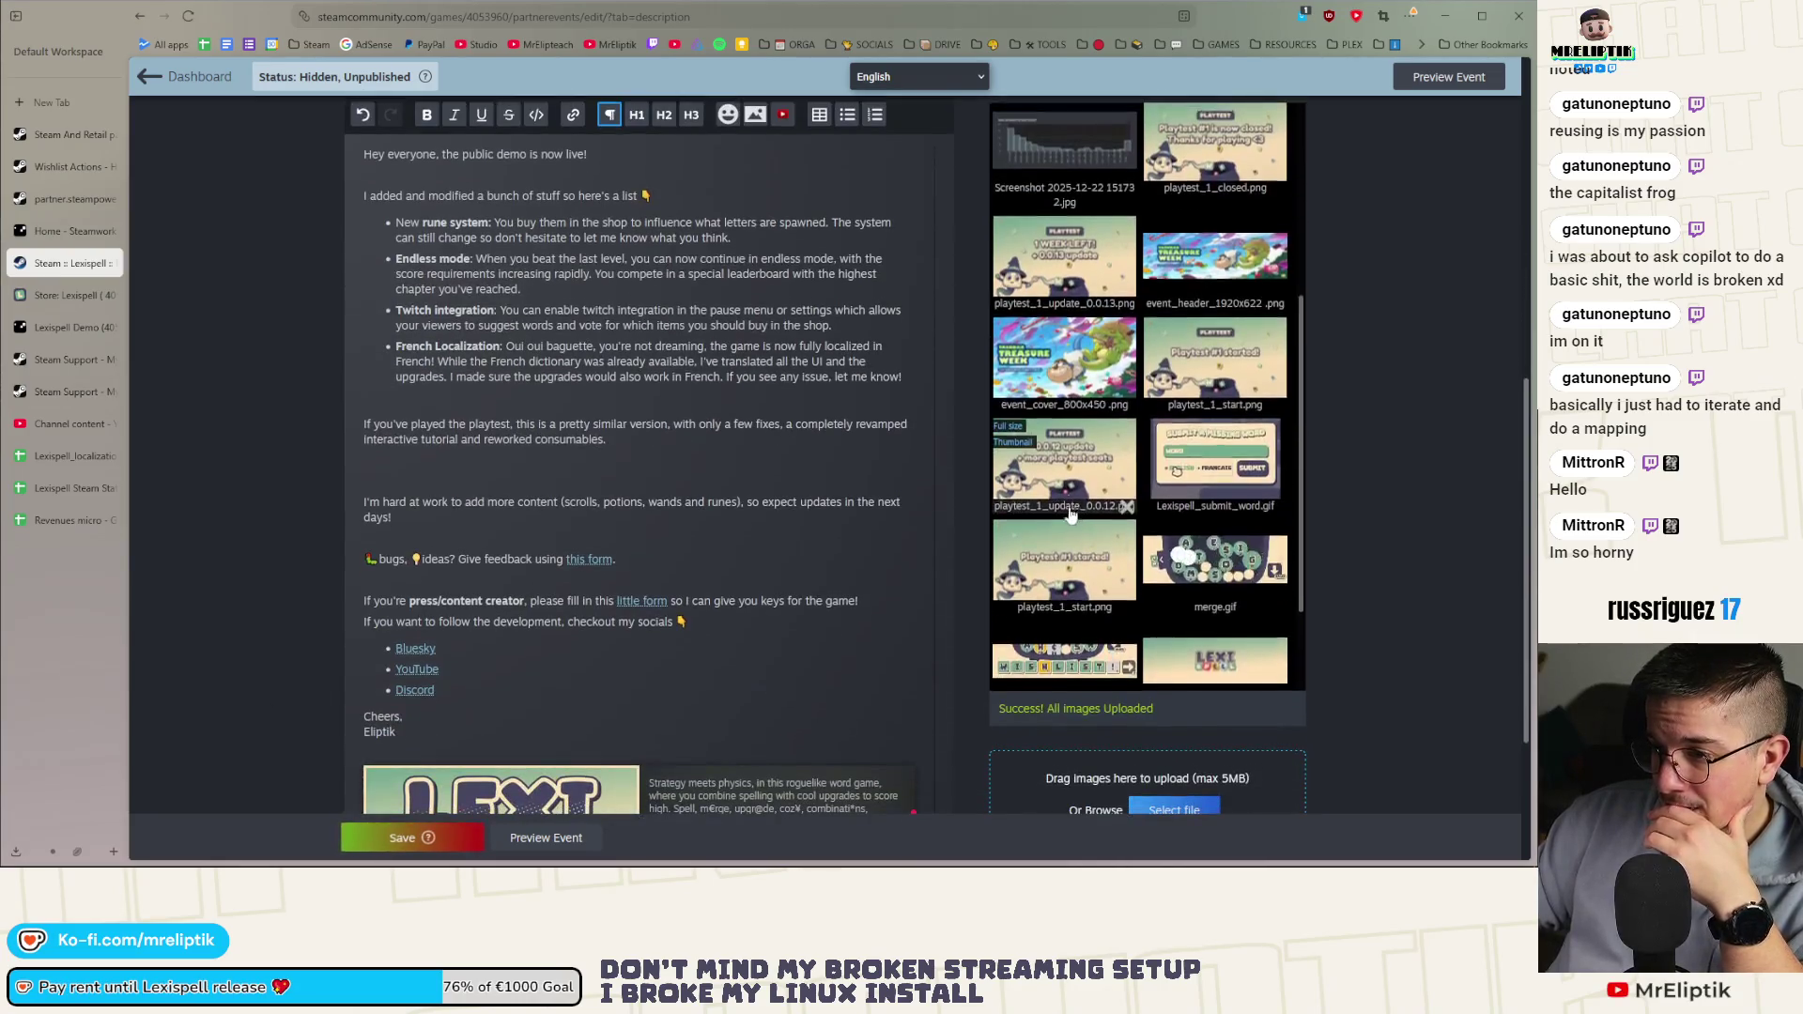
scroll(1094, 376, up, 1)
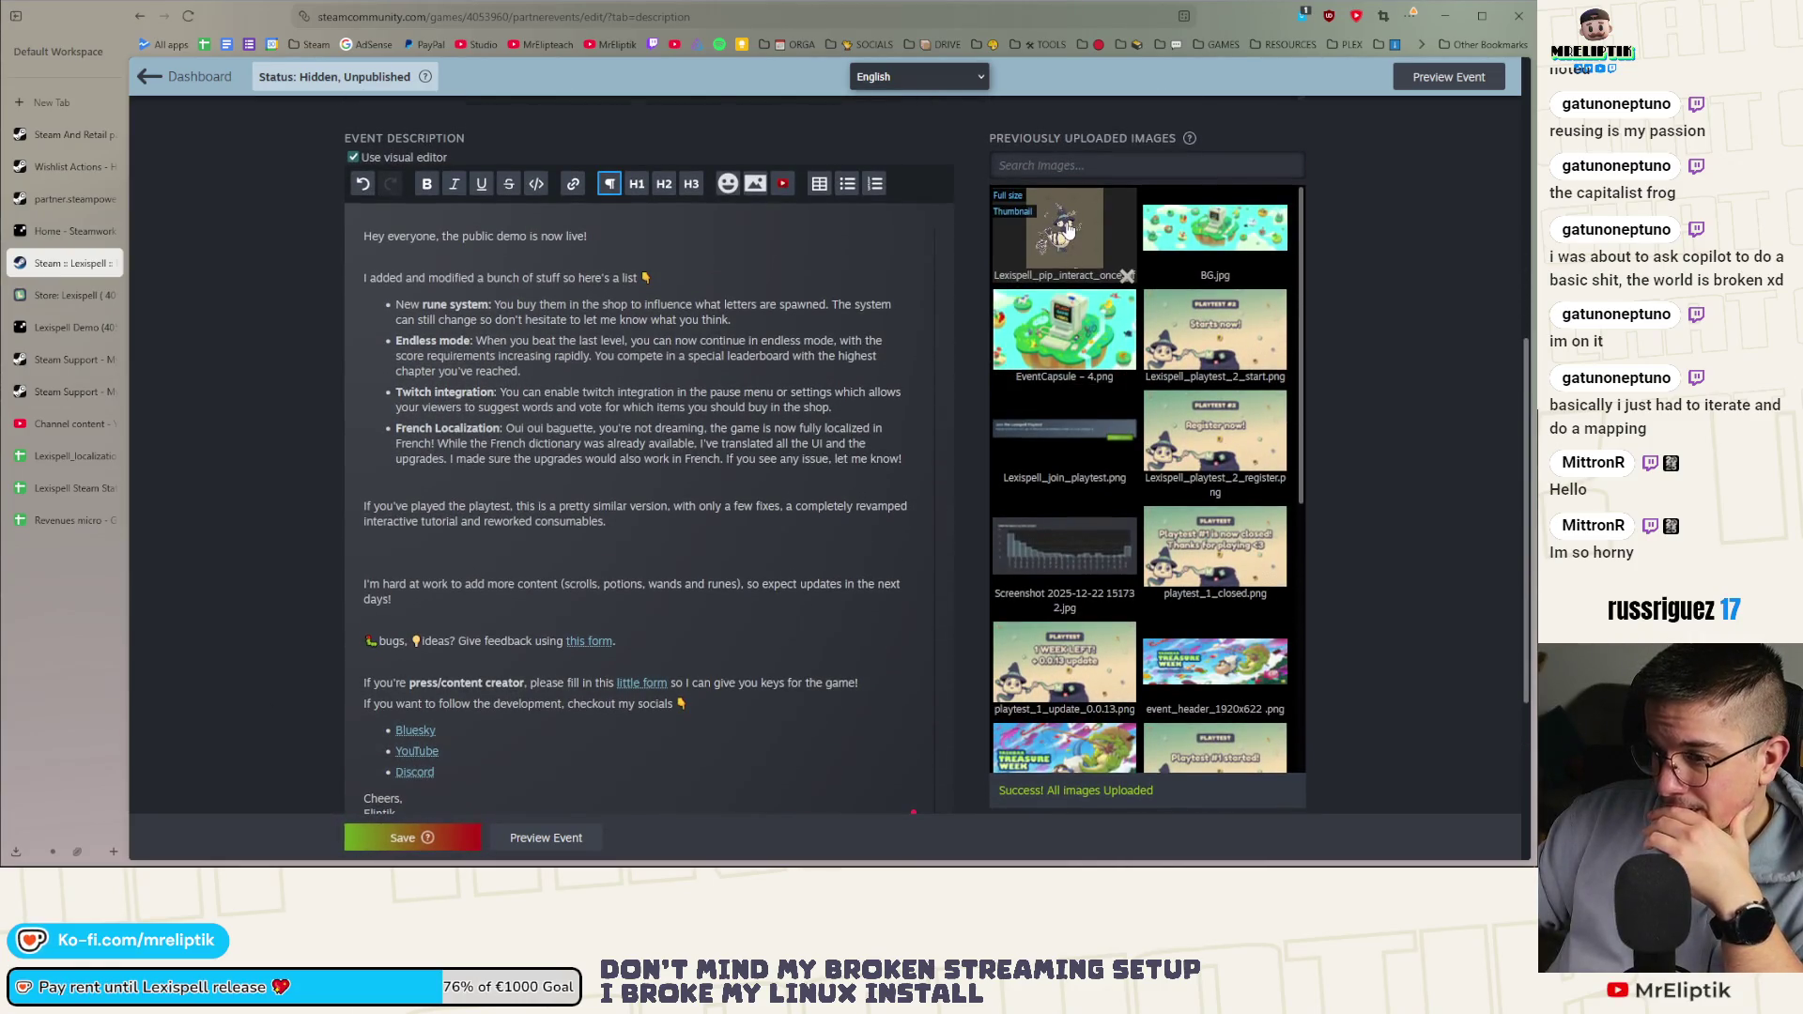
mouse_move(1068, 230)
mouse_down()
mouse_move(523, 526)
mouse_move(418, 543)
mouse_move(426, 565)
mouse_move(380, 545)
mouse_up()
scroll(547, 544, down, 2)
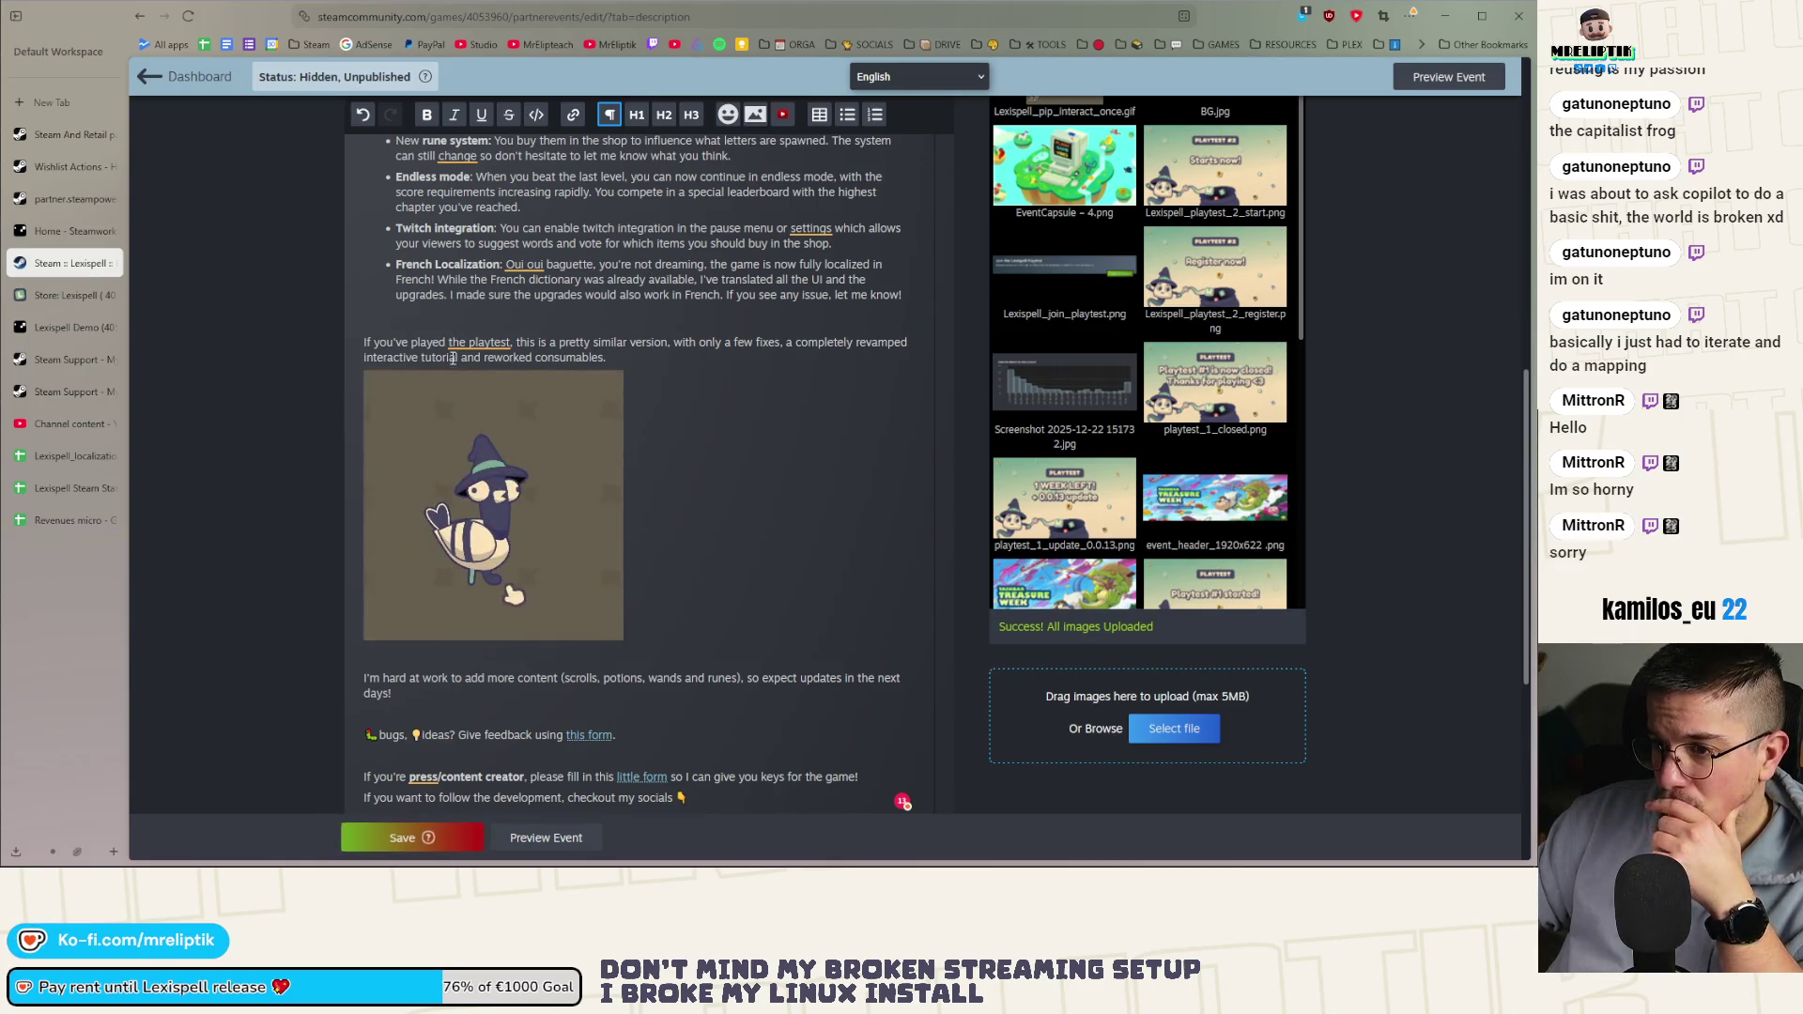
scroll(507, 376, up, 1)
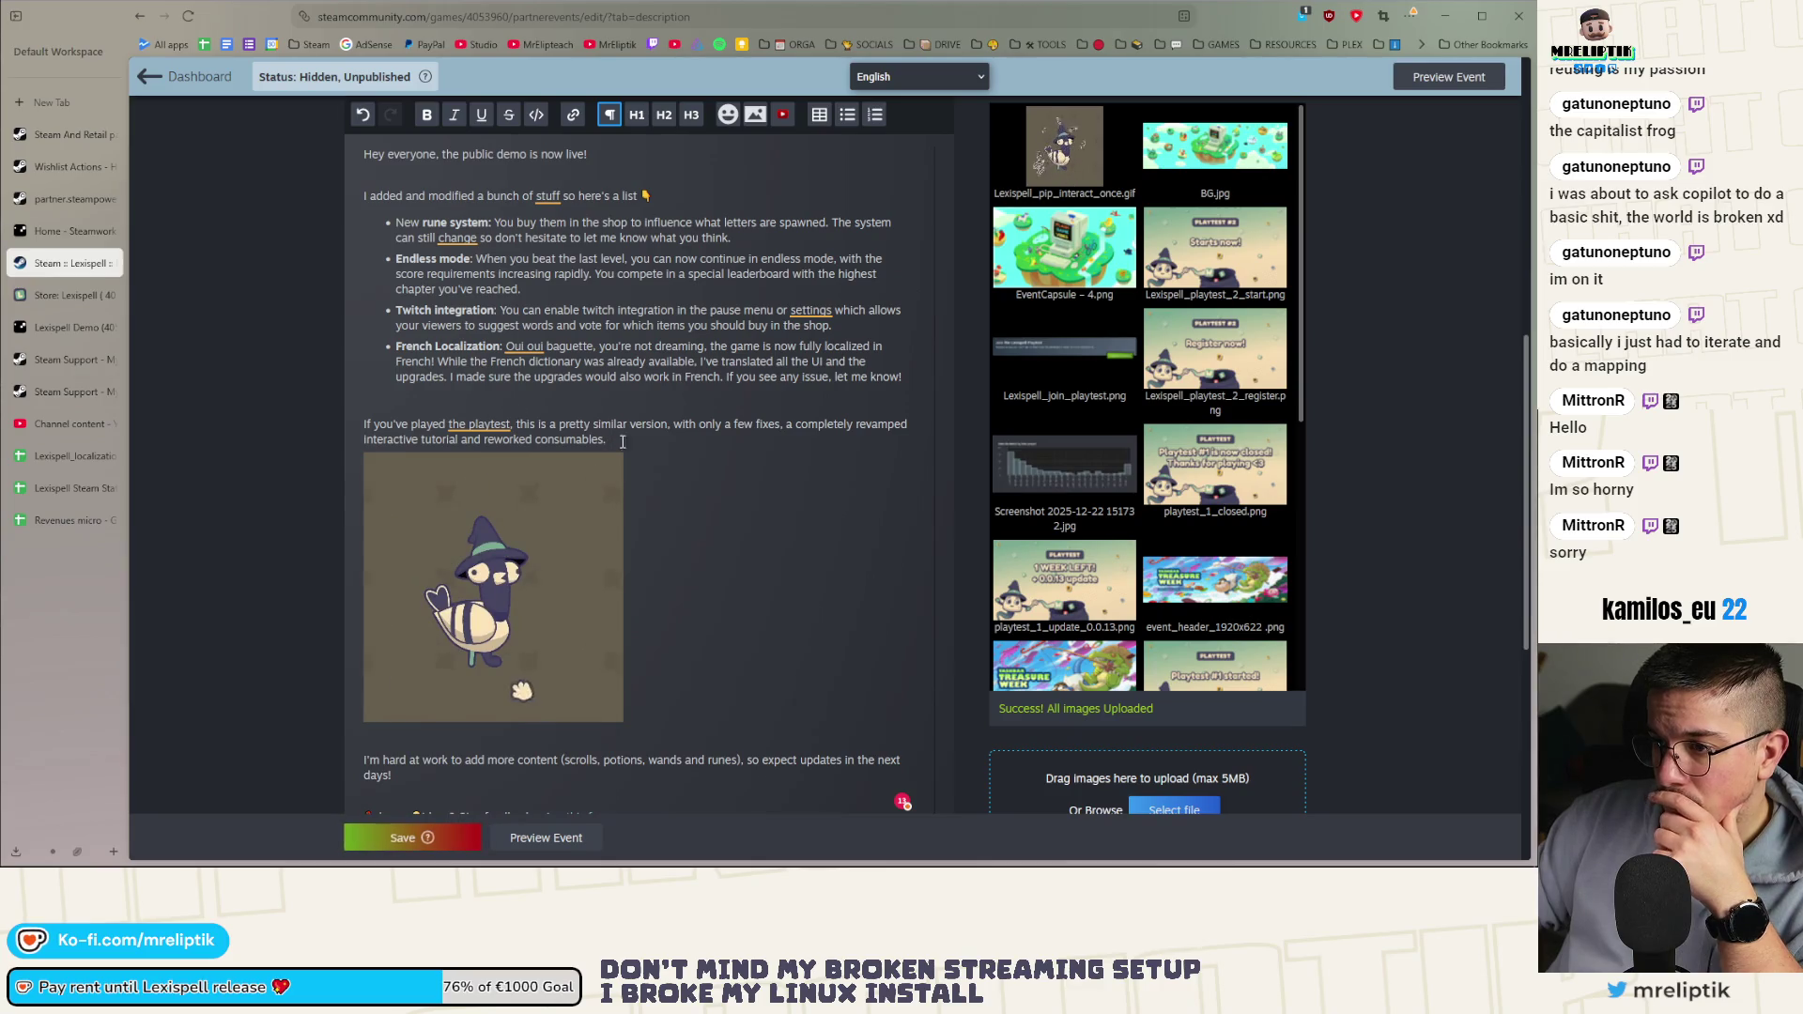
Add a sentence saying Pip the pigeon will guide you through your first game
mouse_move(504, 667)
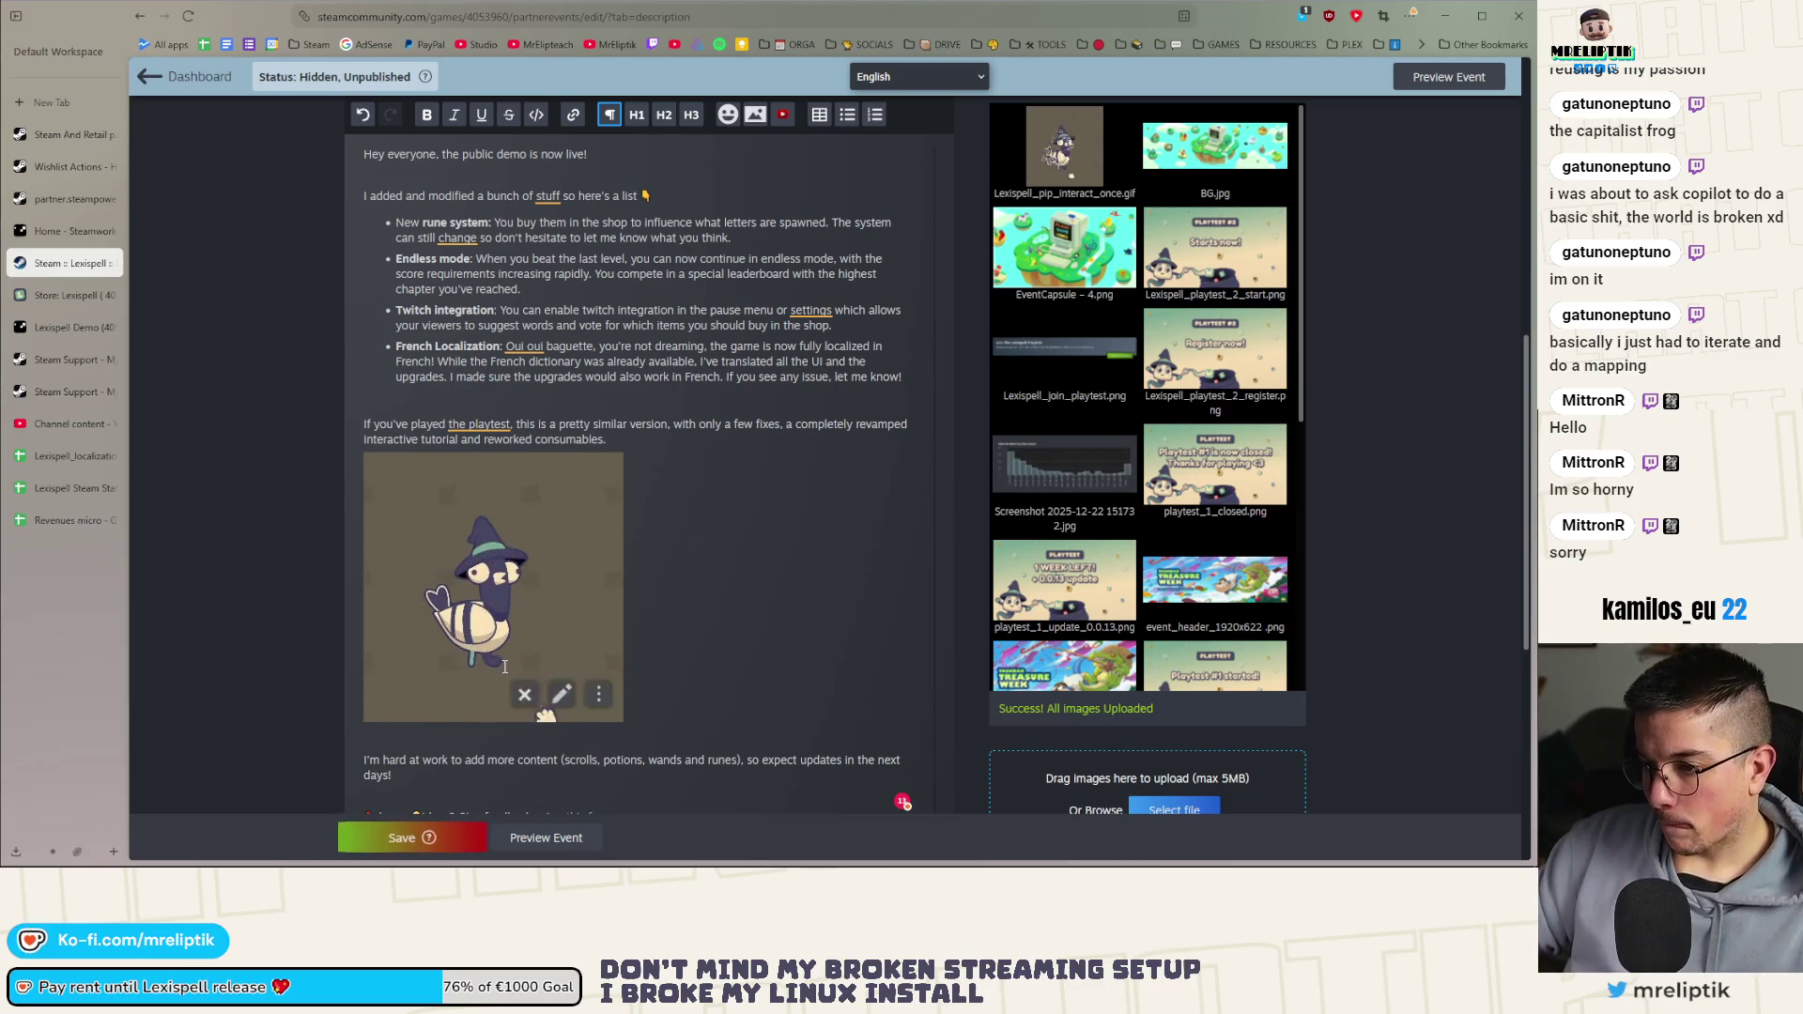
click(599, 694)
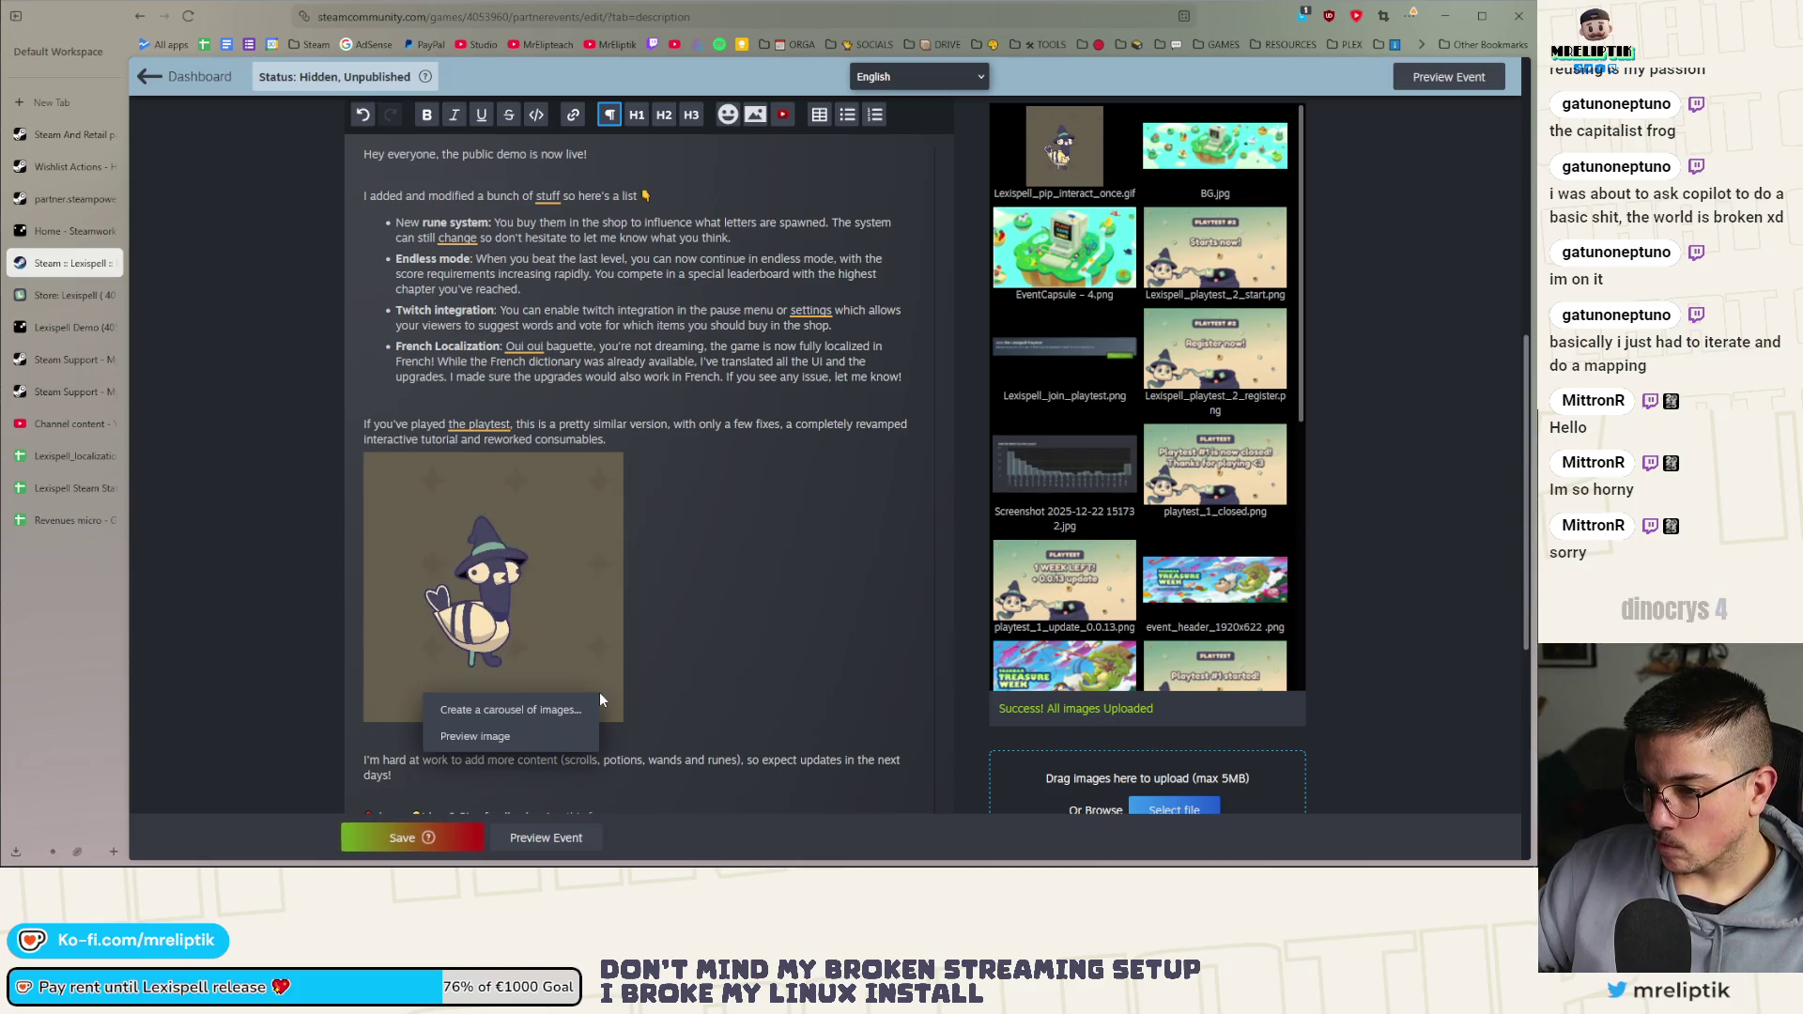
click(599, 694)
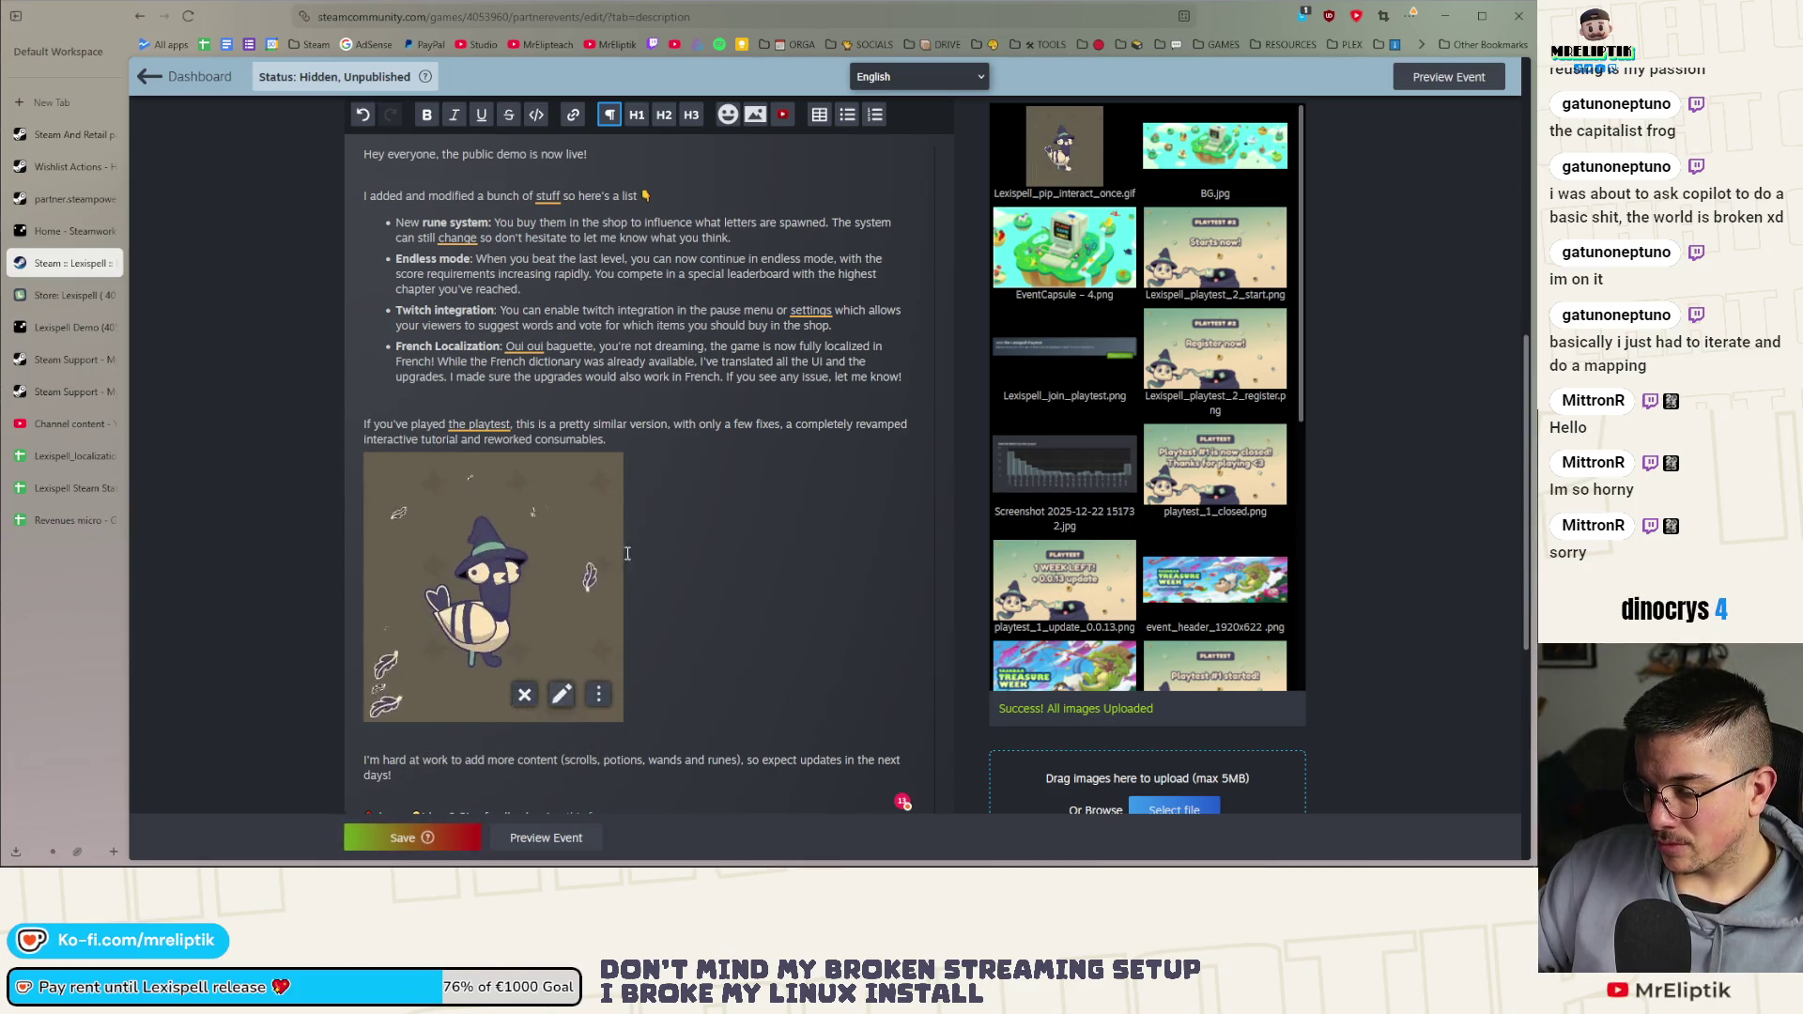
text(Pip the p)
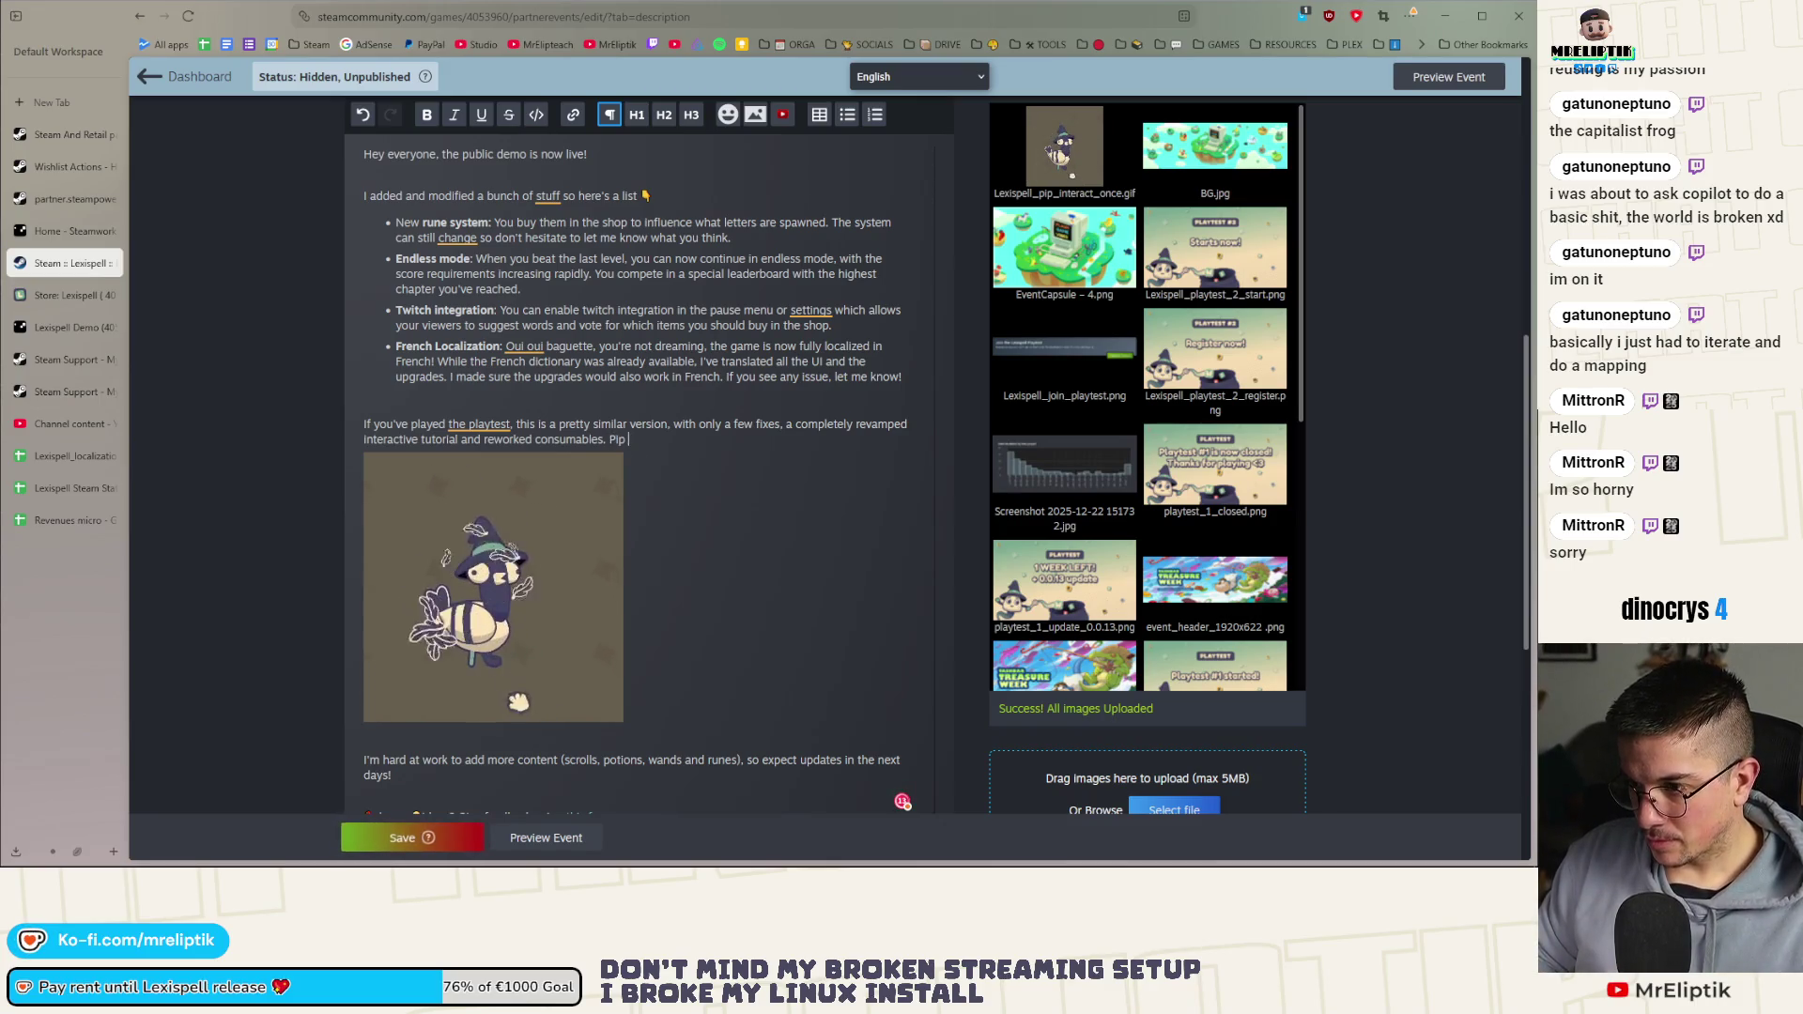
key(BackSpace)
key(BackSpace)
text(n will)
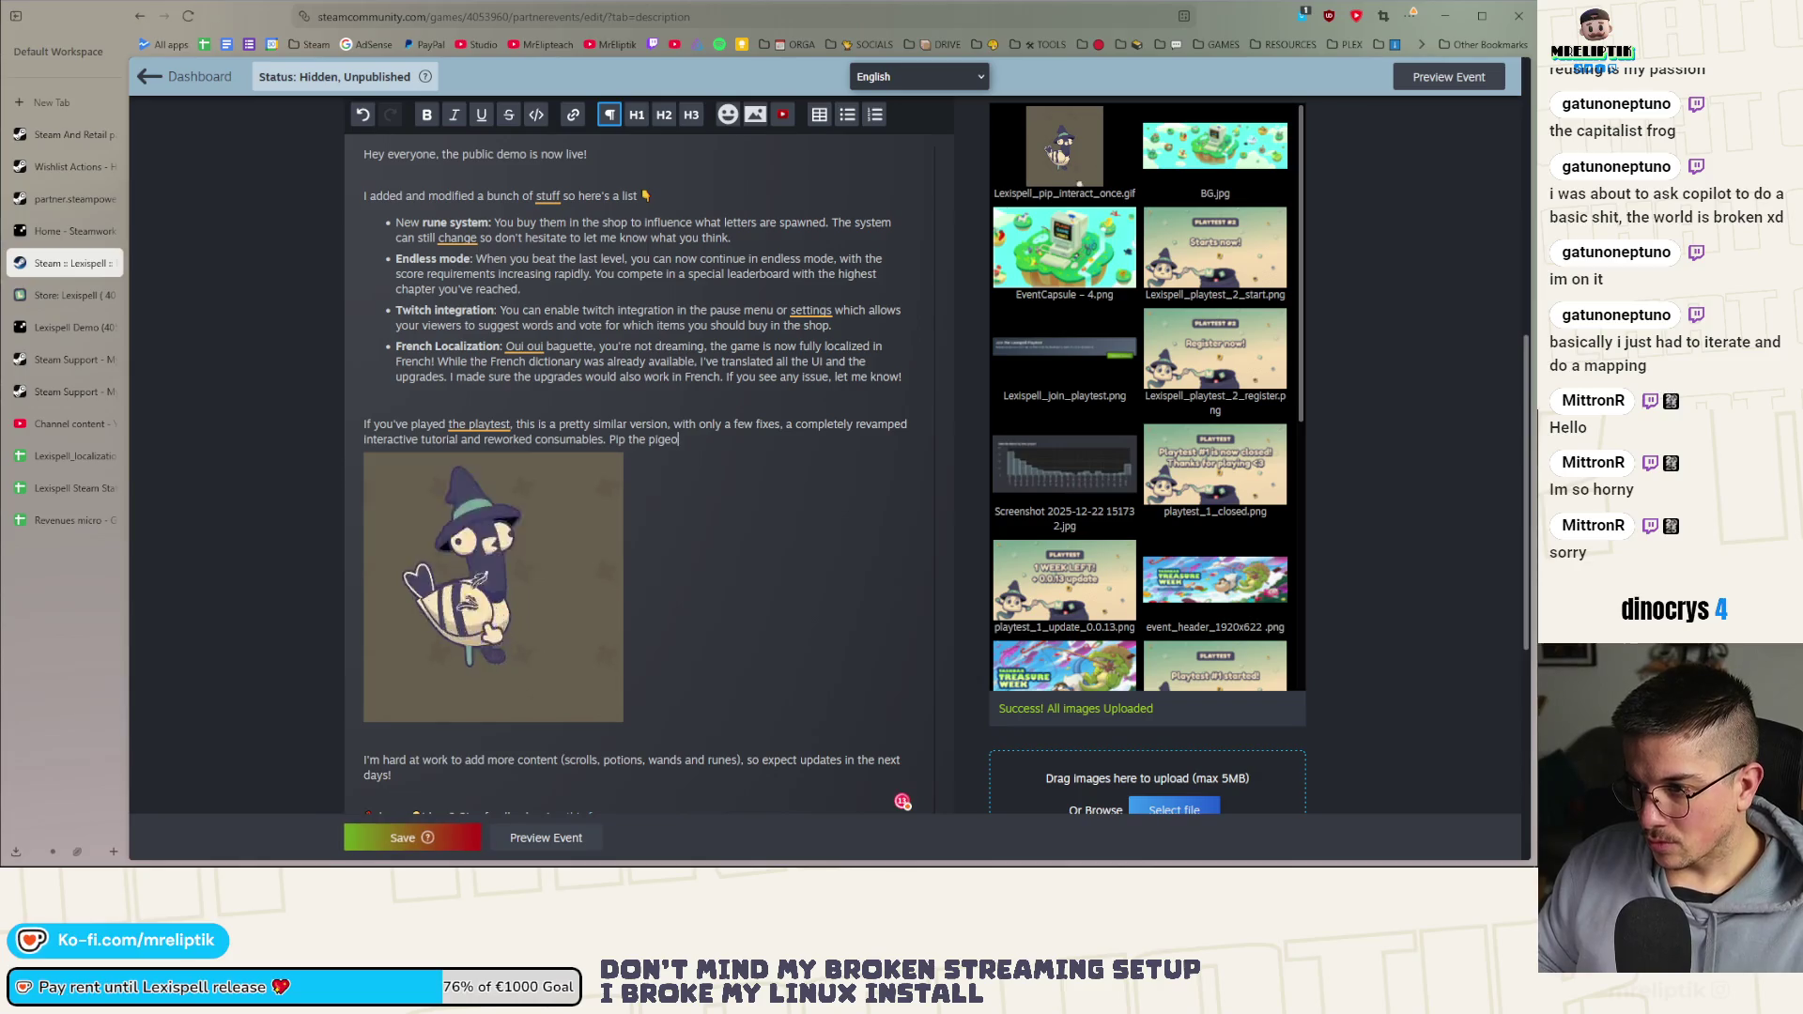
text( guide you through)
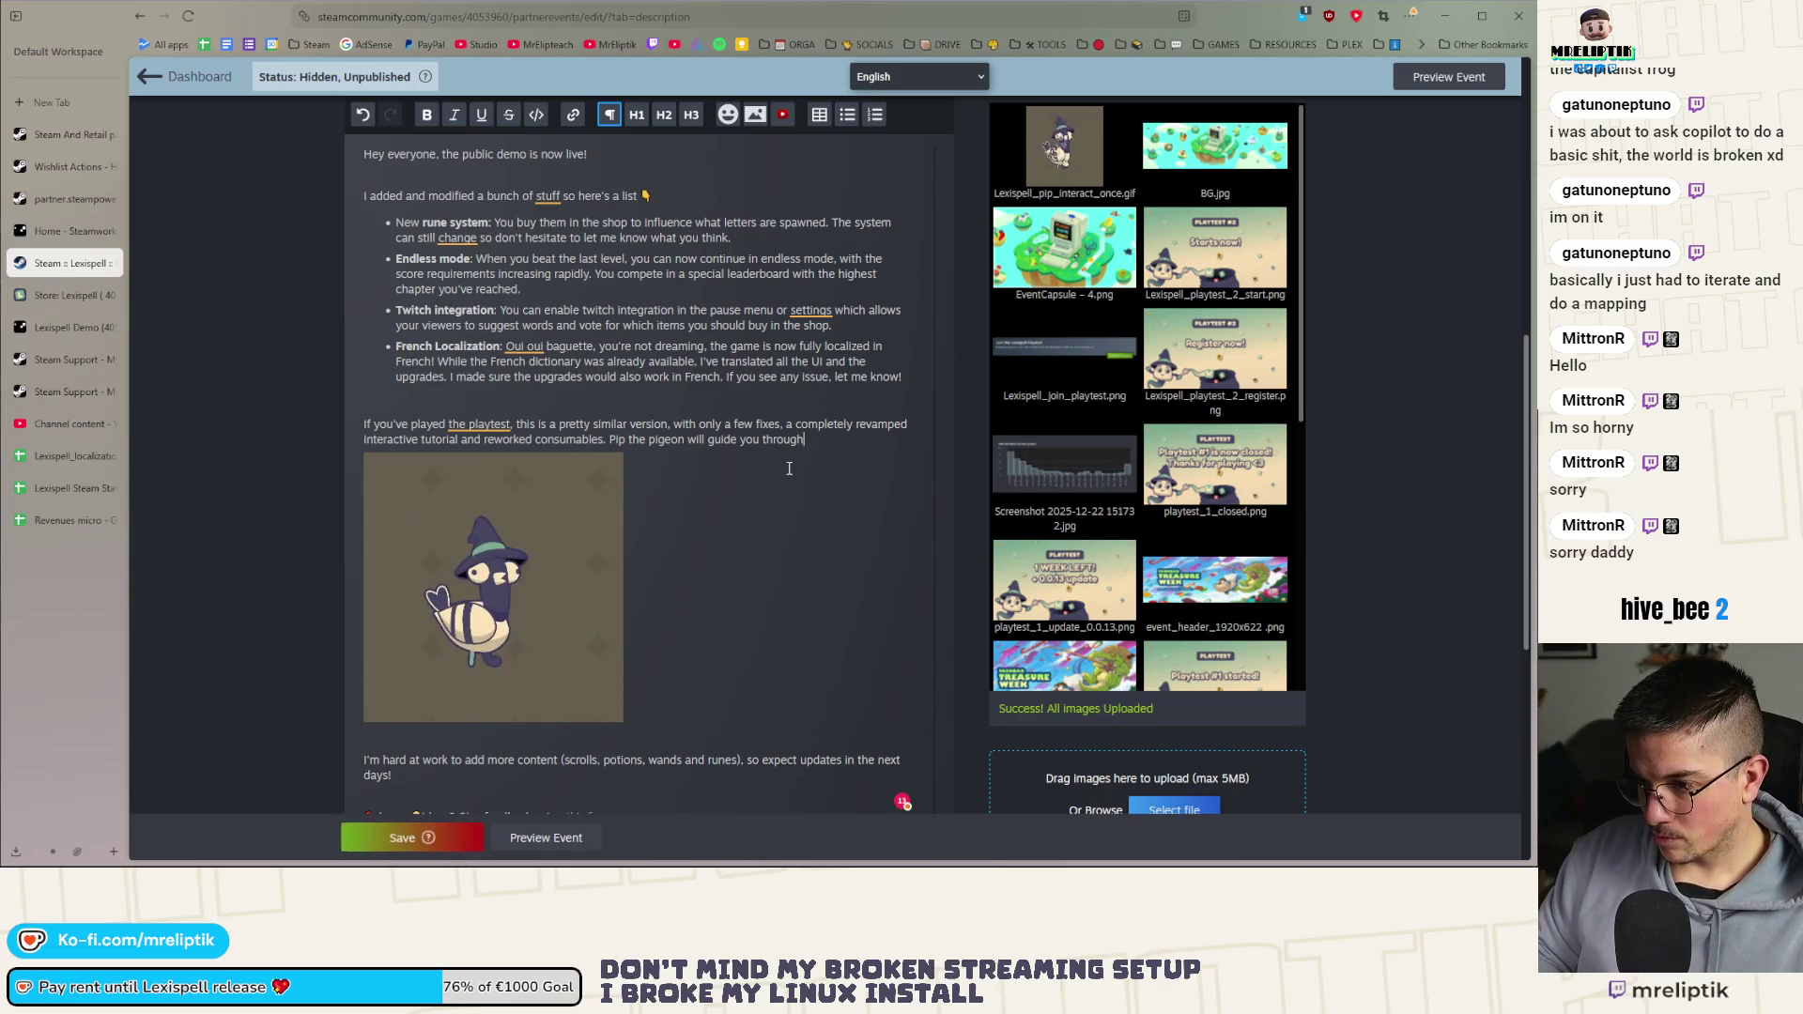
text( the)
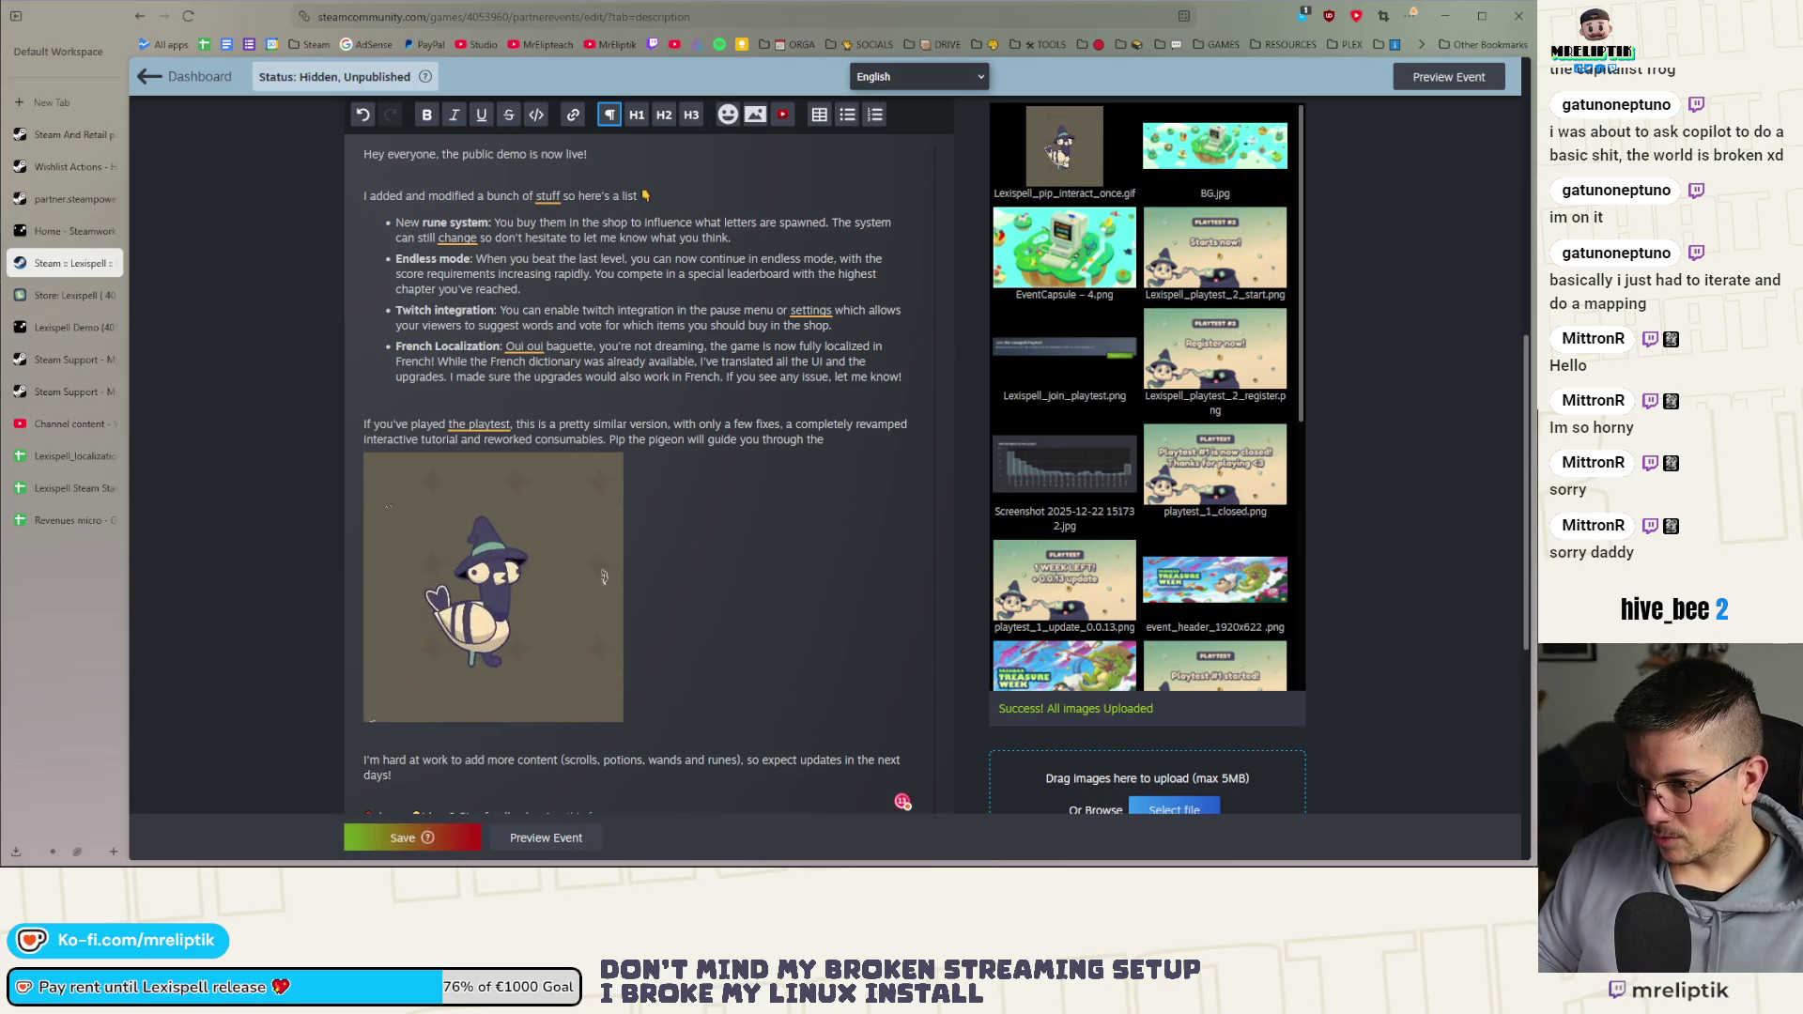
text(your fir)
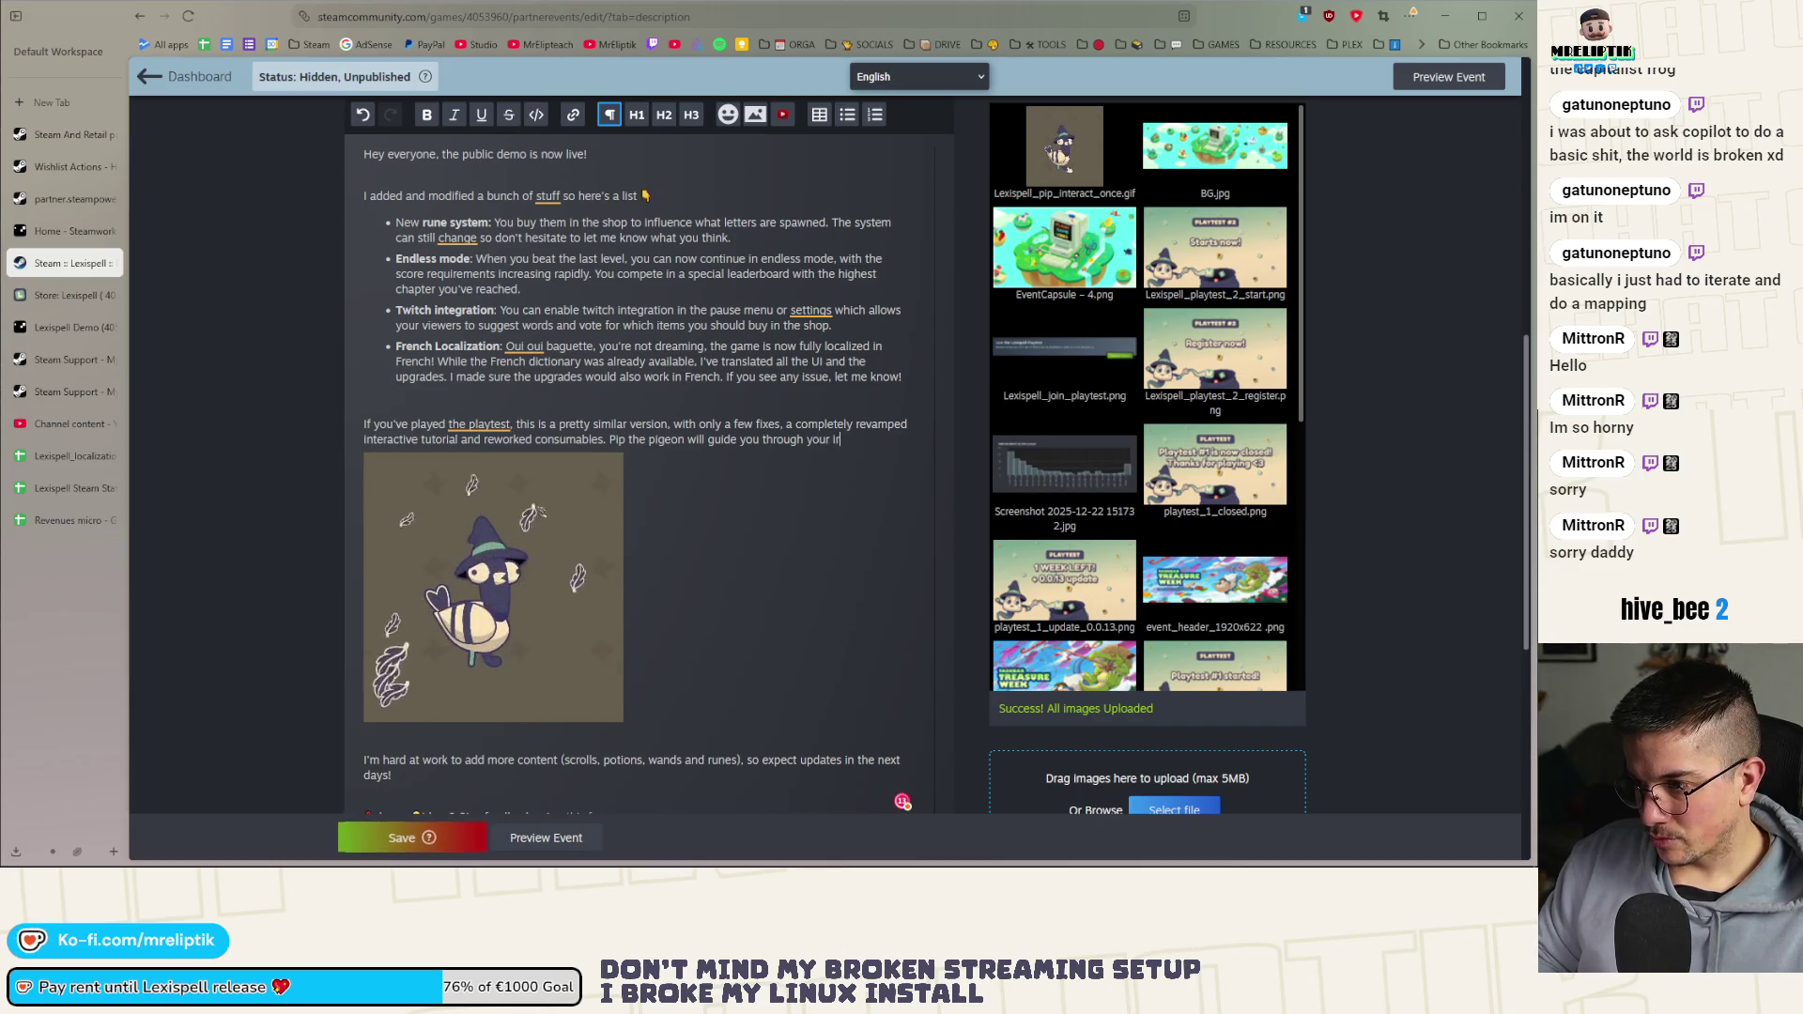
text(st game)
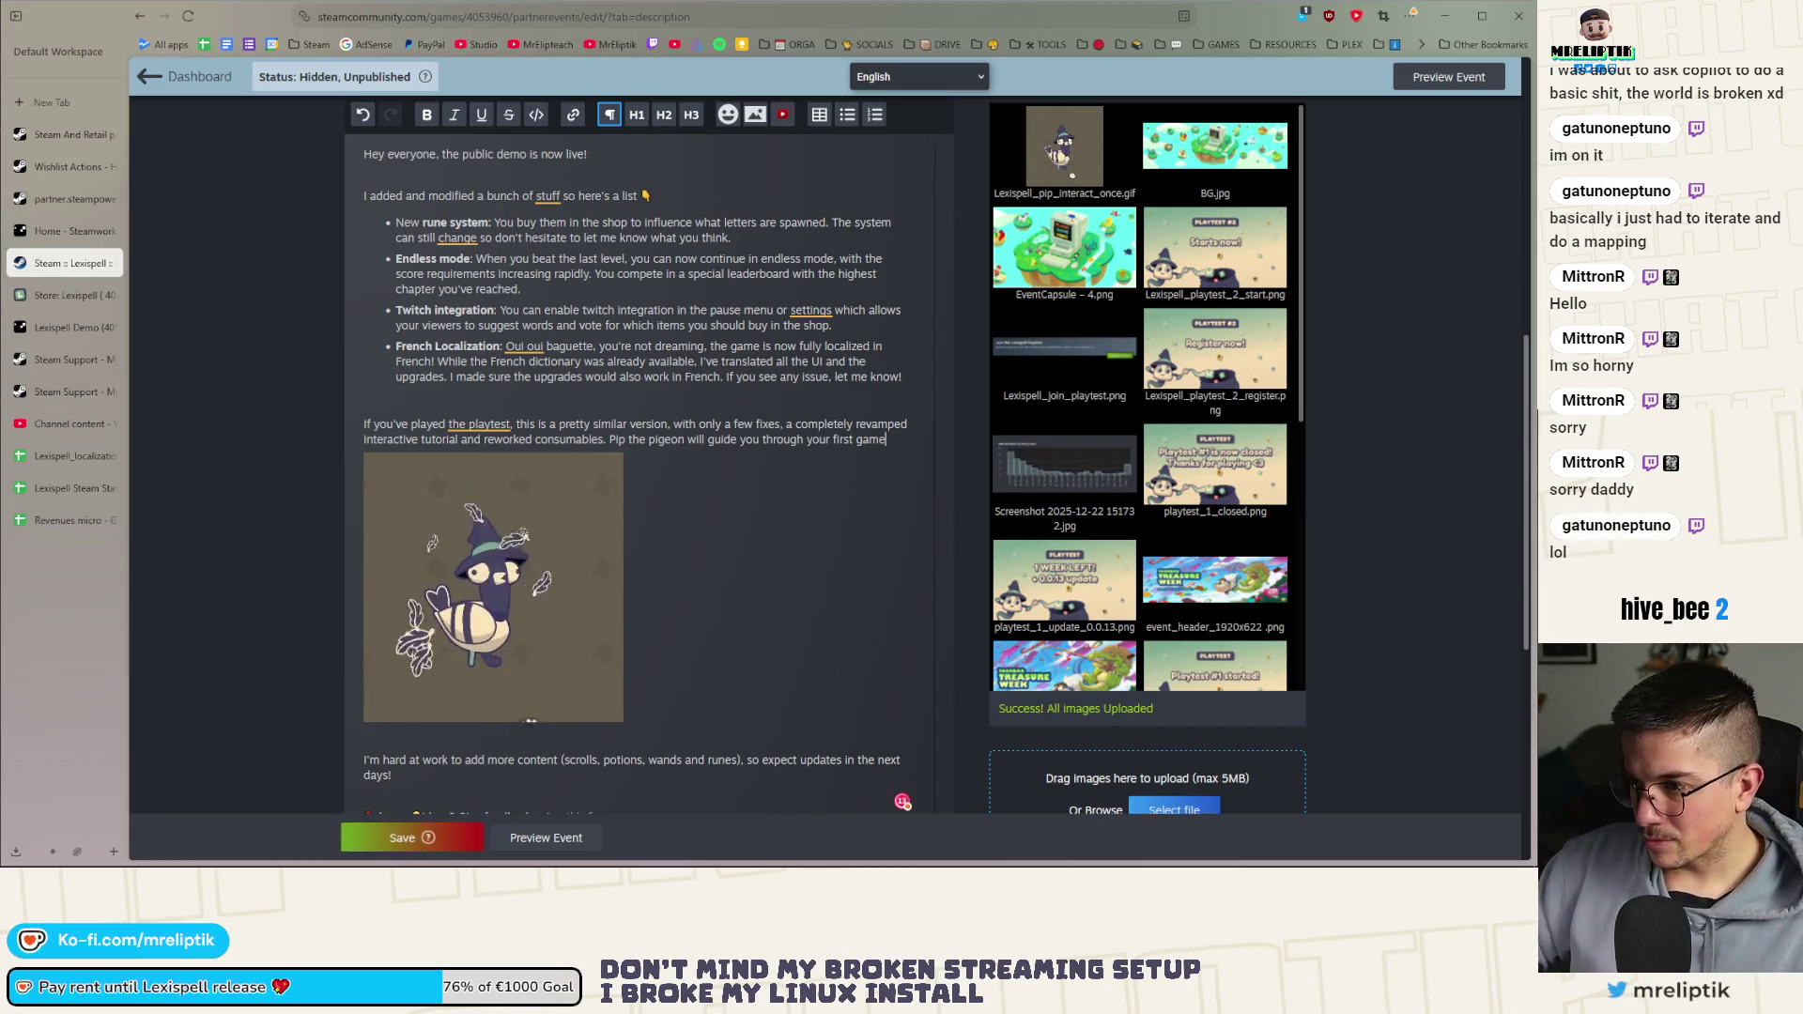
Move the tutorial phrase to the sentence end as 'and a completely revamped interactive tutorial.'
drag(787, 423, 459, 438)
key(BackSpace)
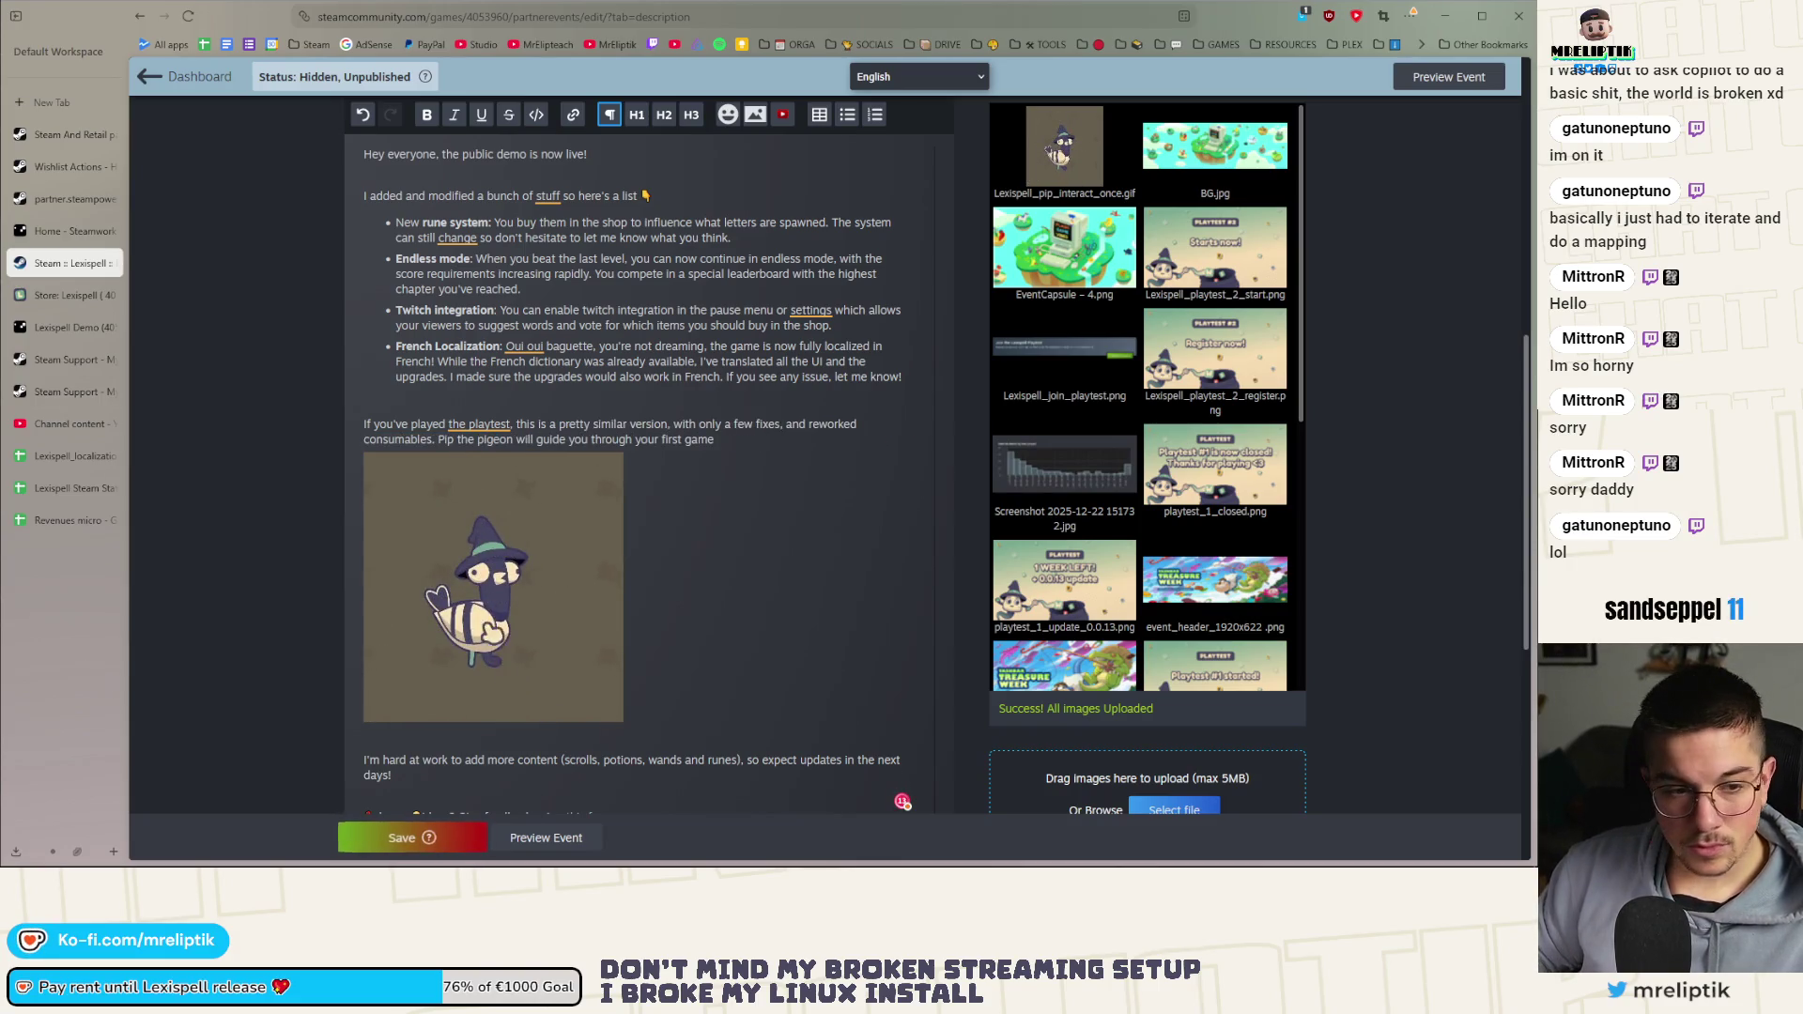
double_click(796, 424)
key(BackSpace)
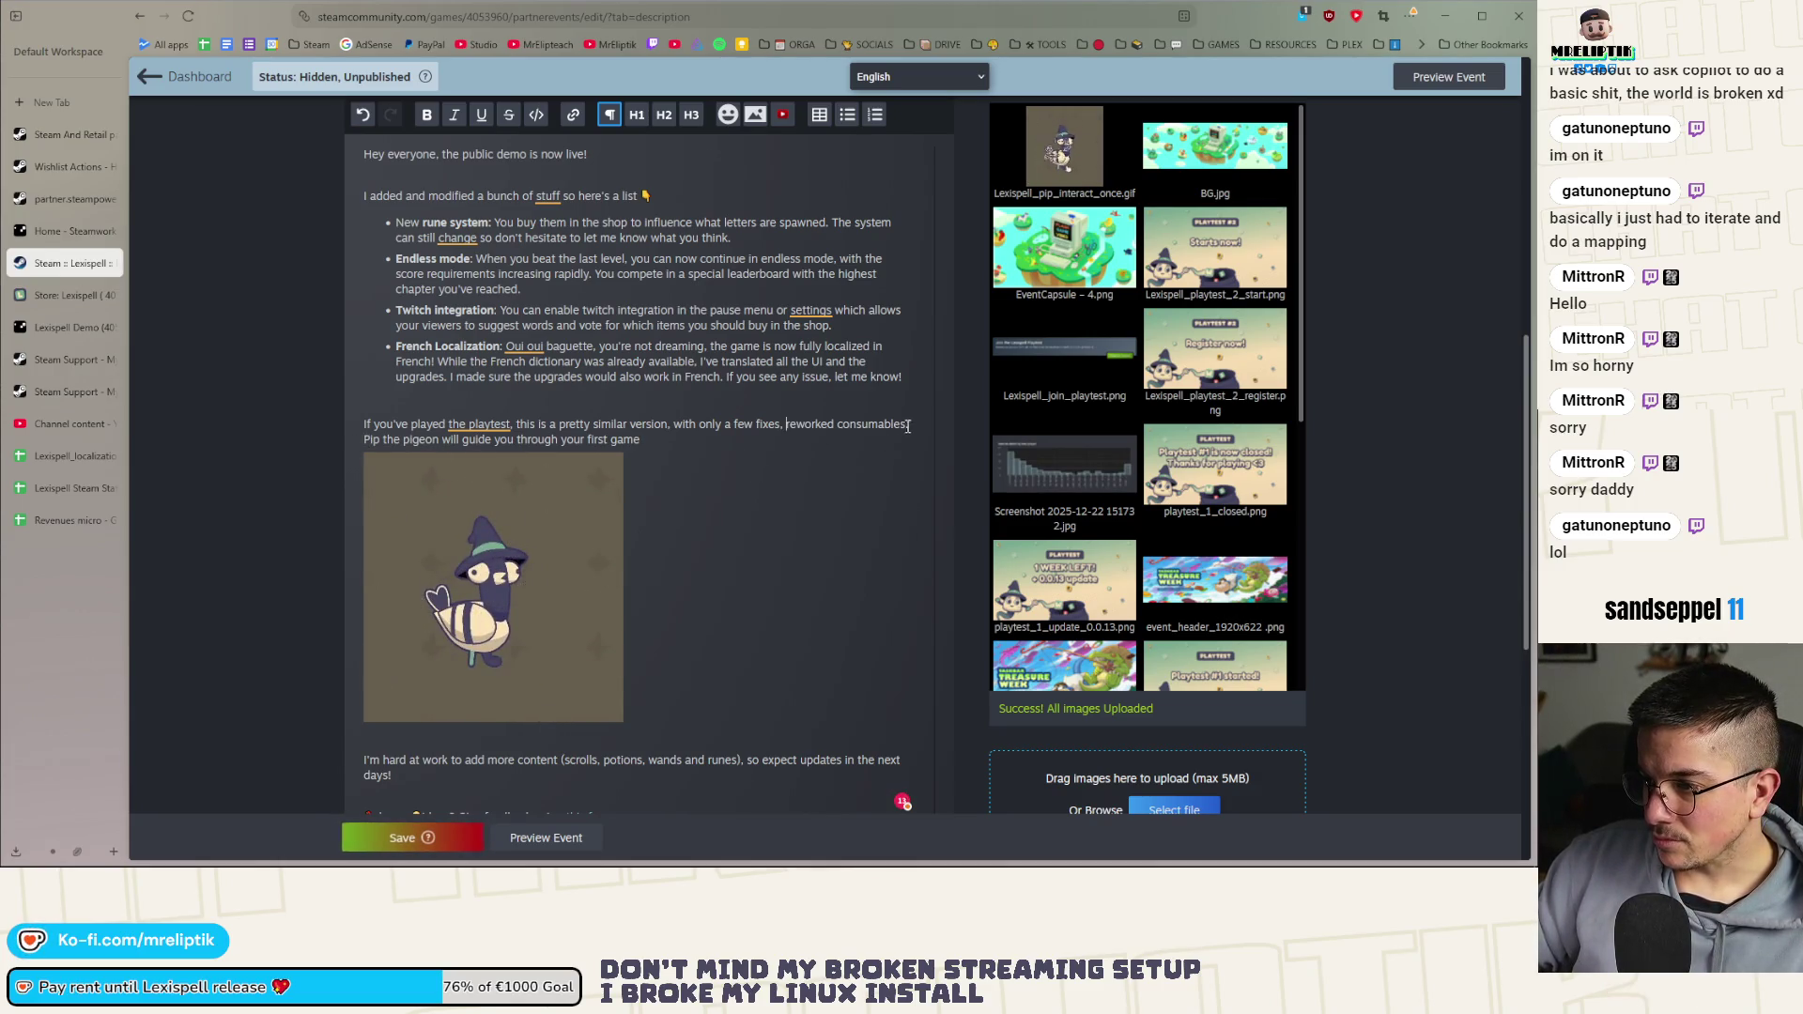
text(and a completely revamped interactive tutorial )
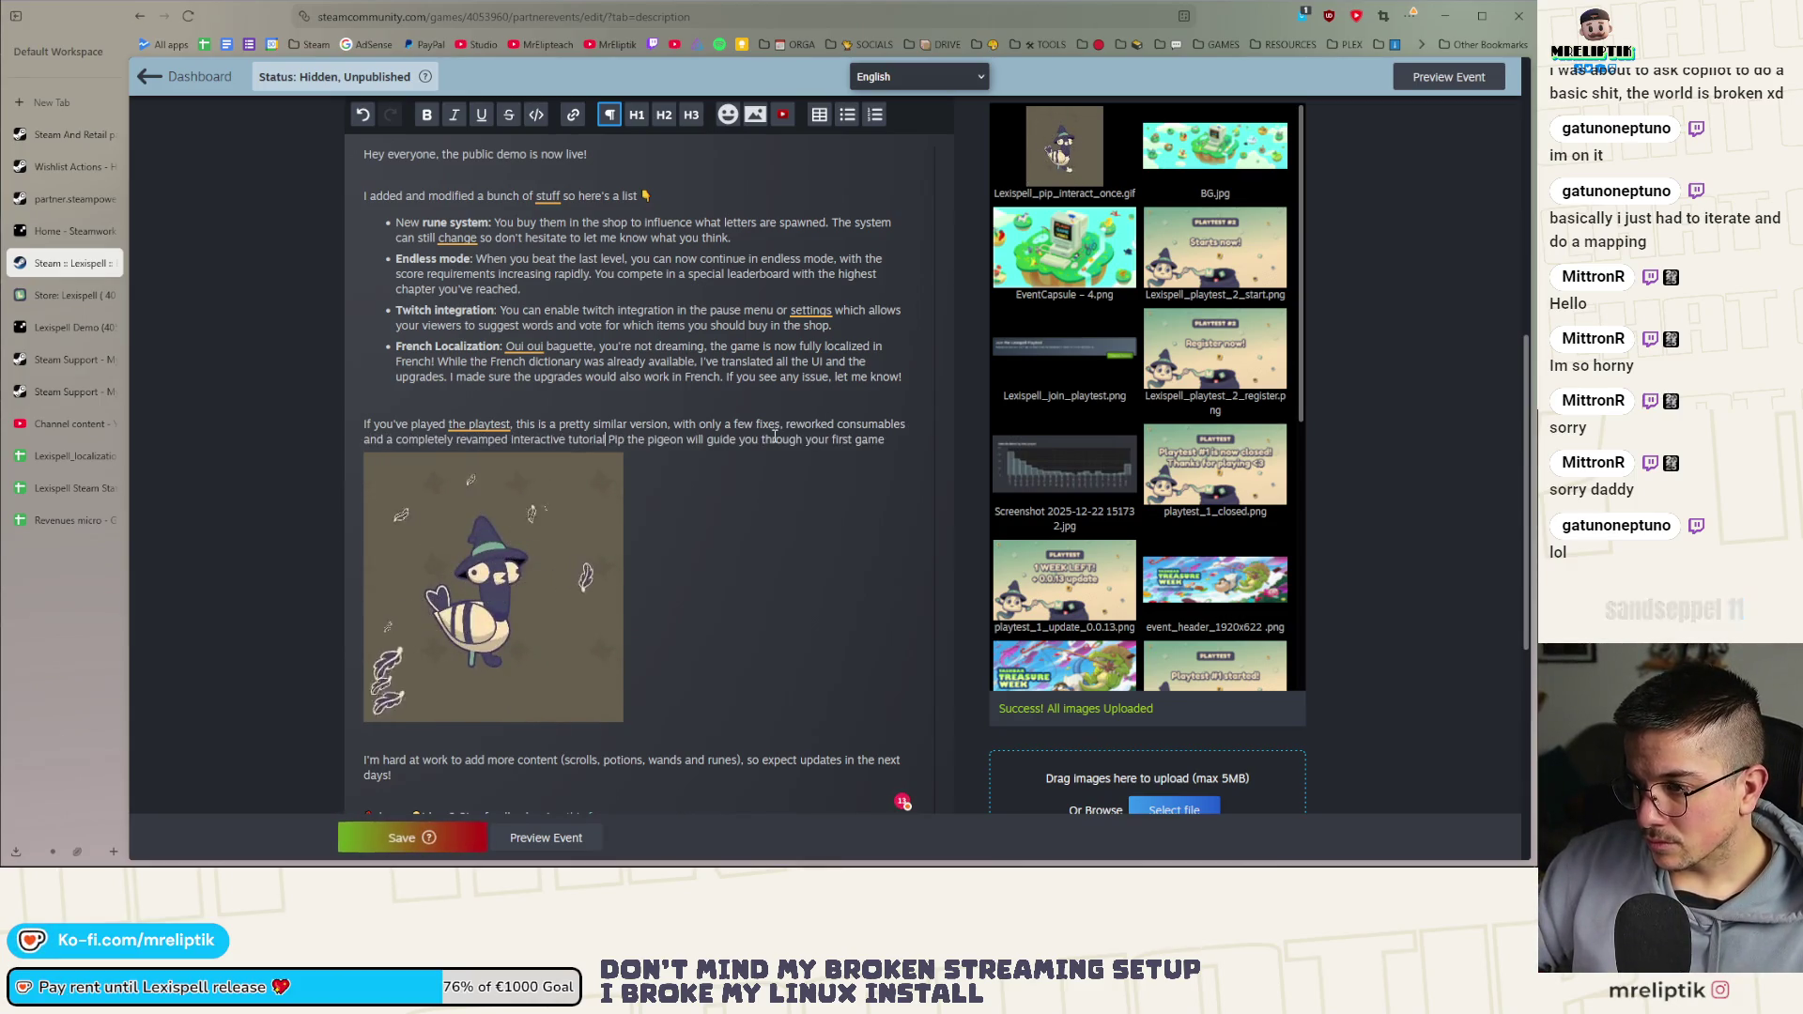
text(.)
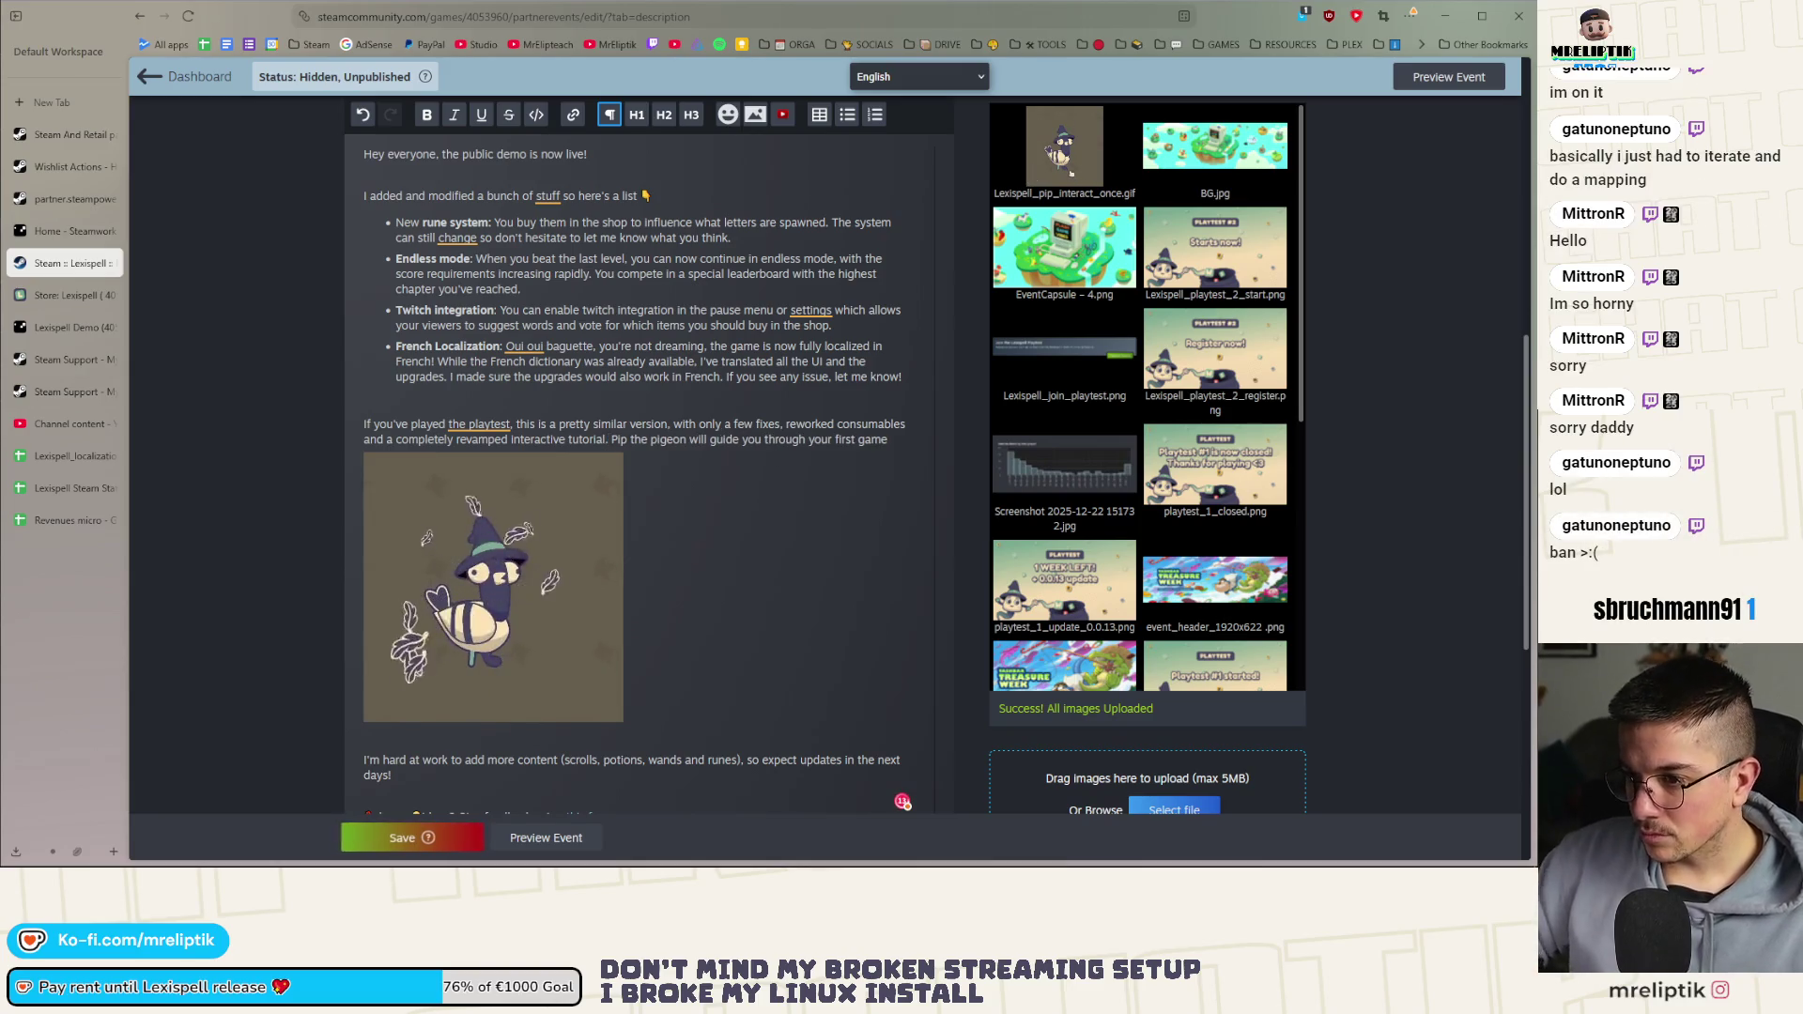
scroll(412, 410, up, 2)
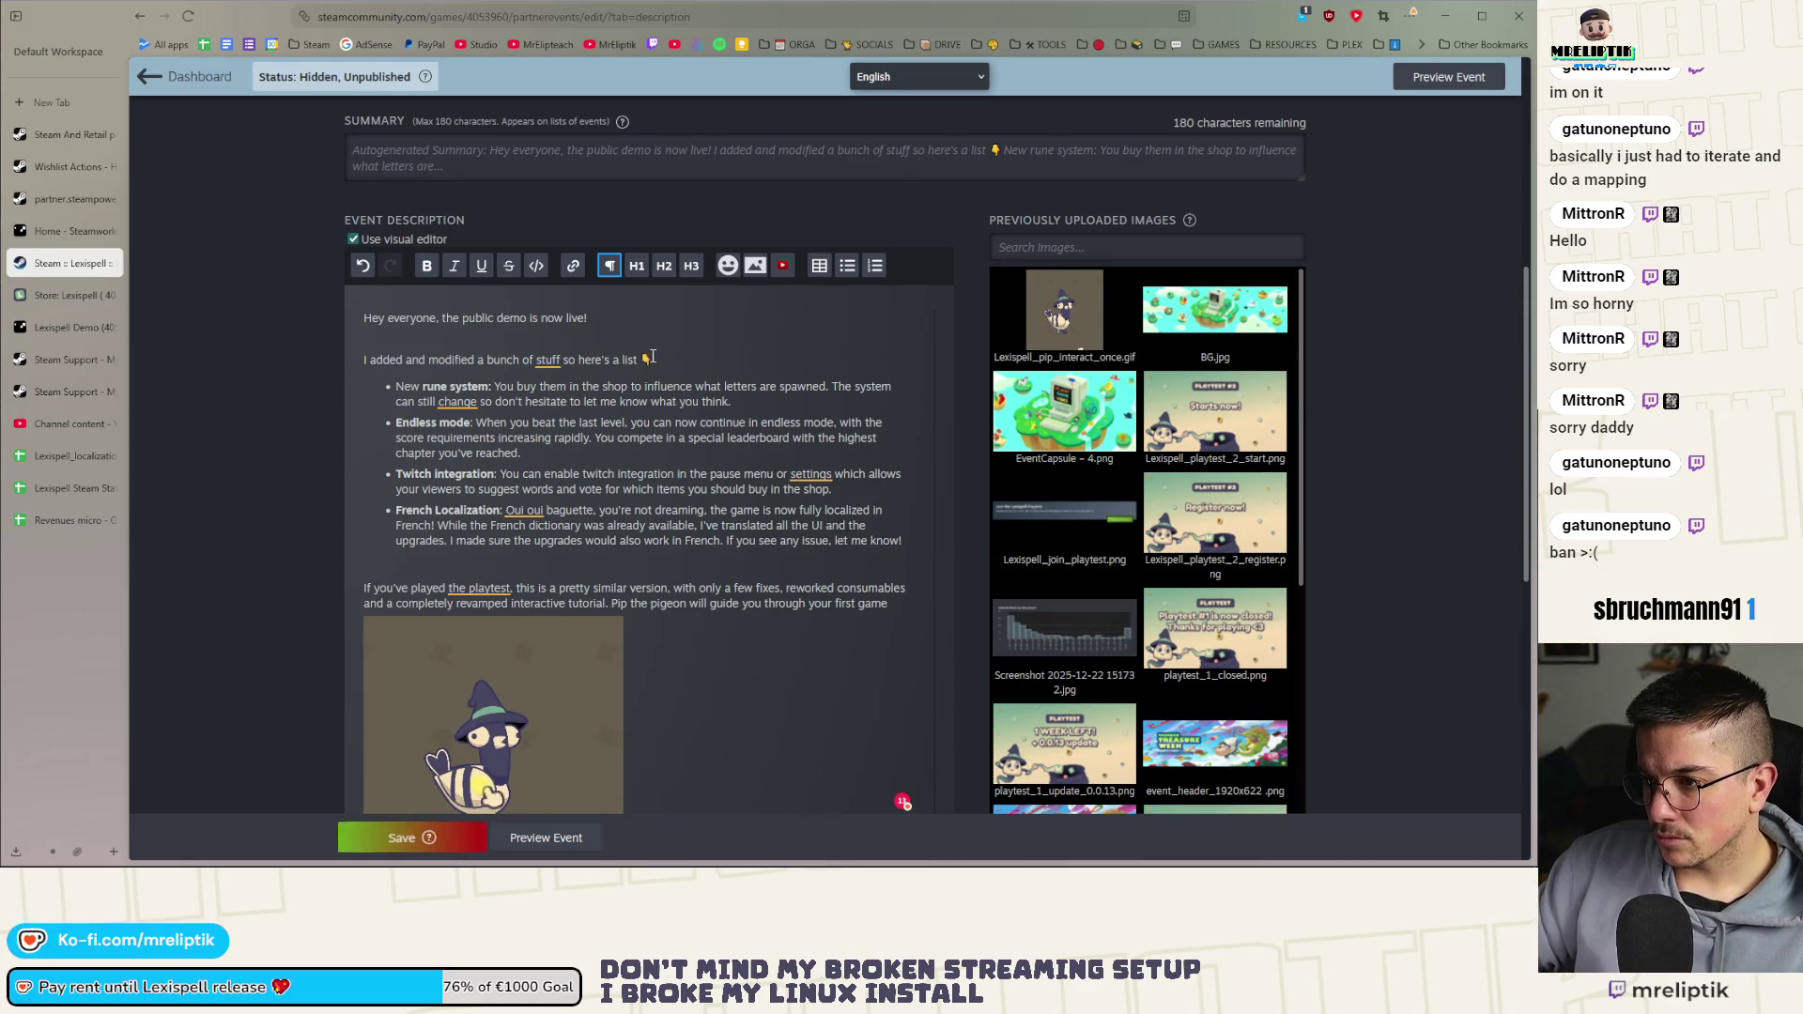
Reword the list intro as a recap for missed playtests and cut 'reworked consumables' from the paragraph
drag(528, 357, 344, 361)
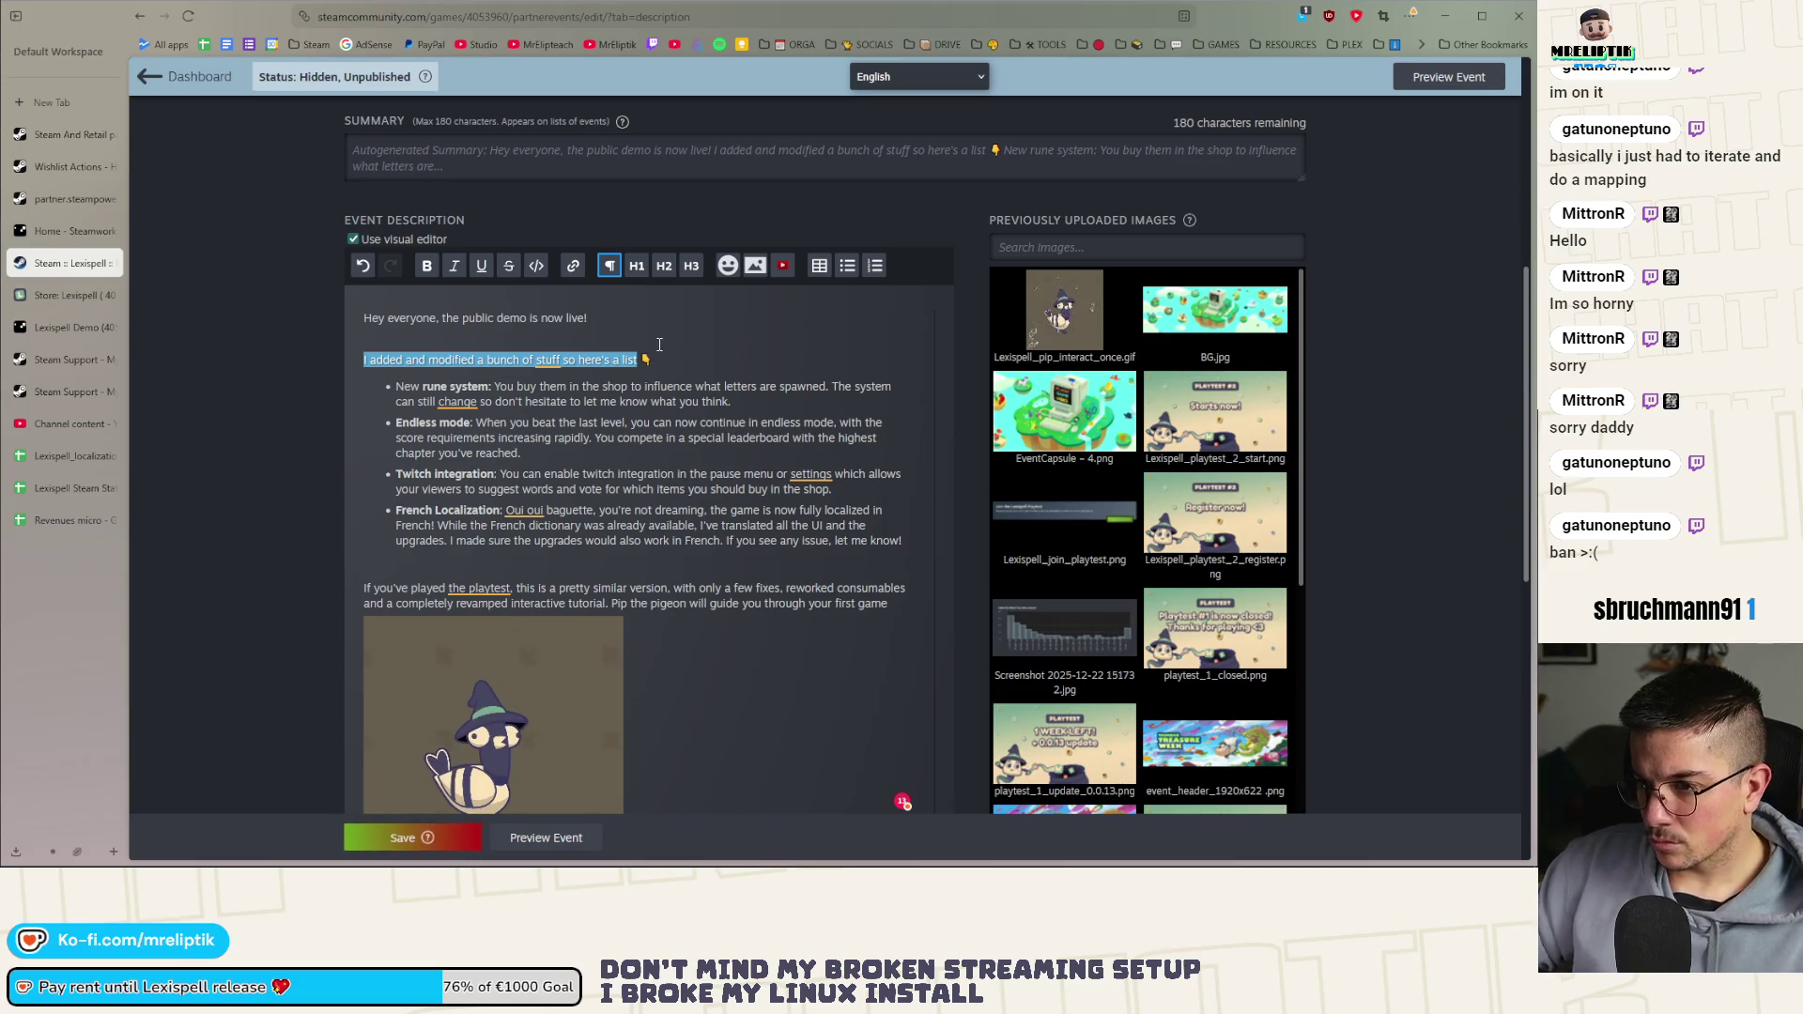
text(In👇)
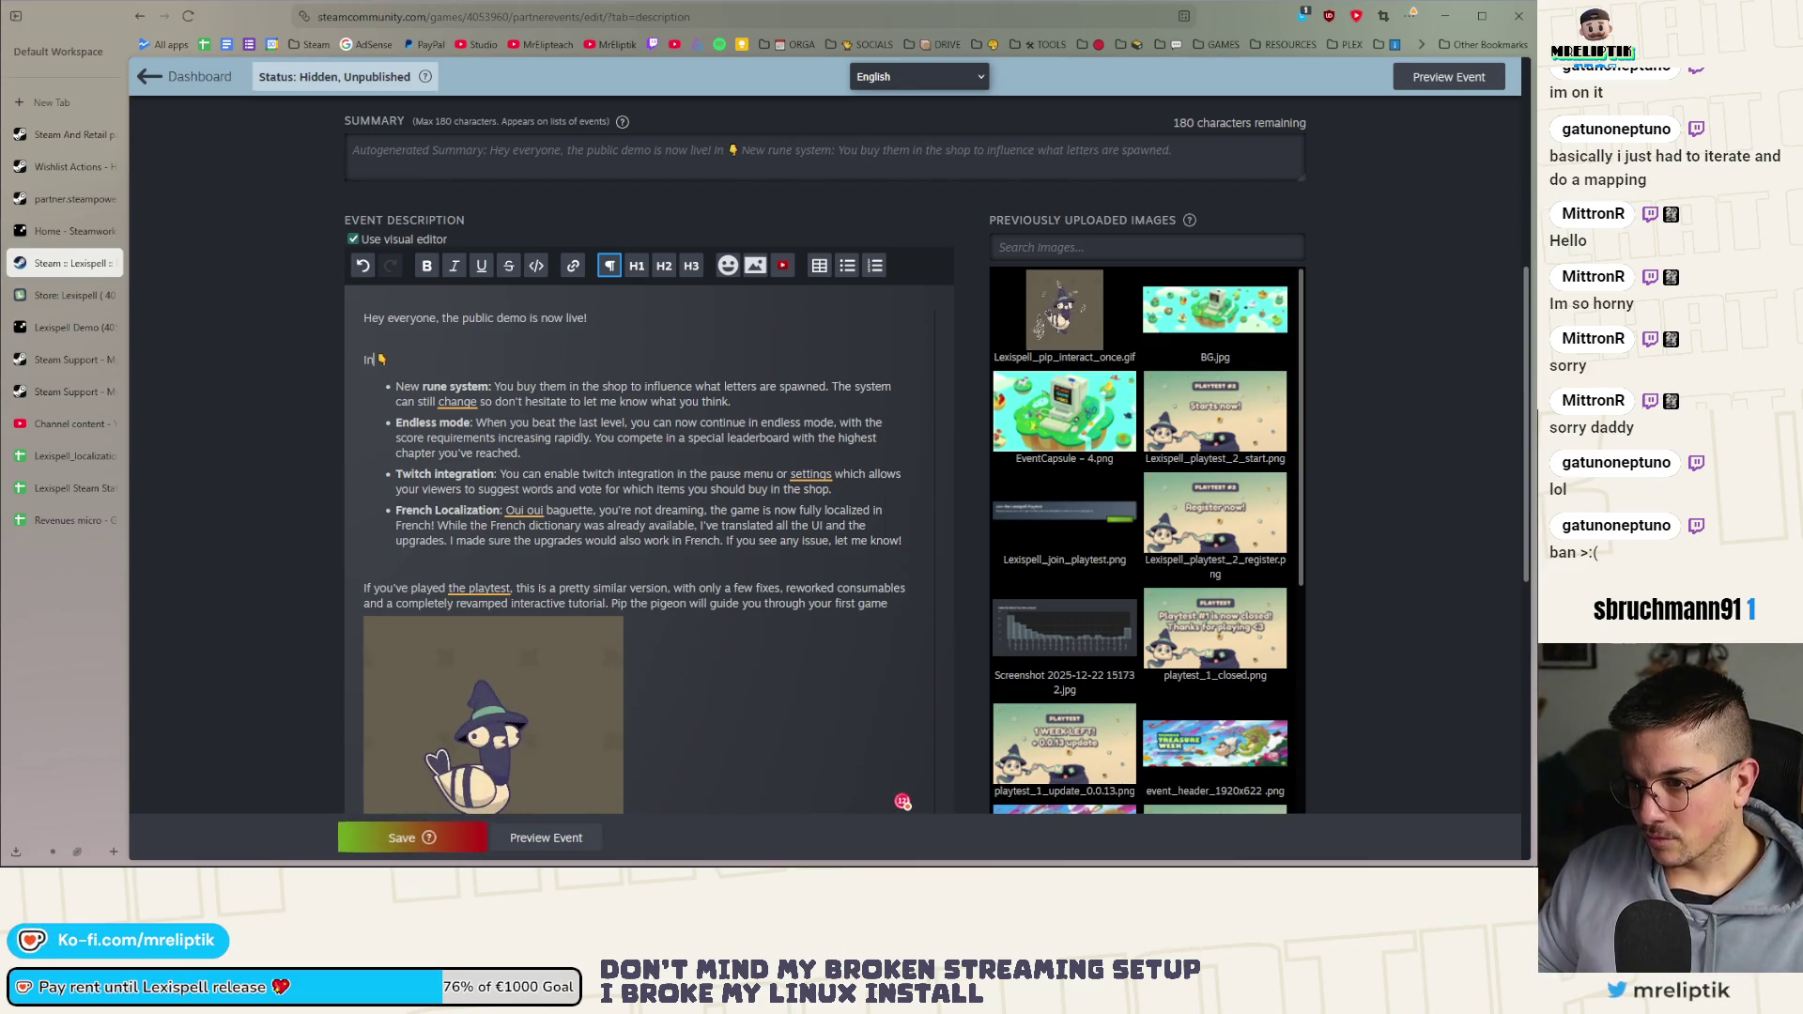
text(What to expect?👇)
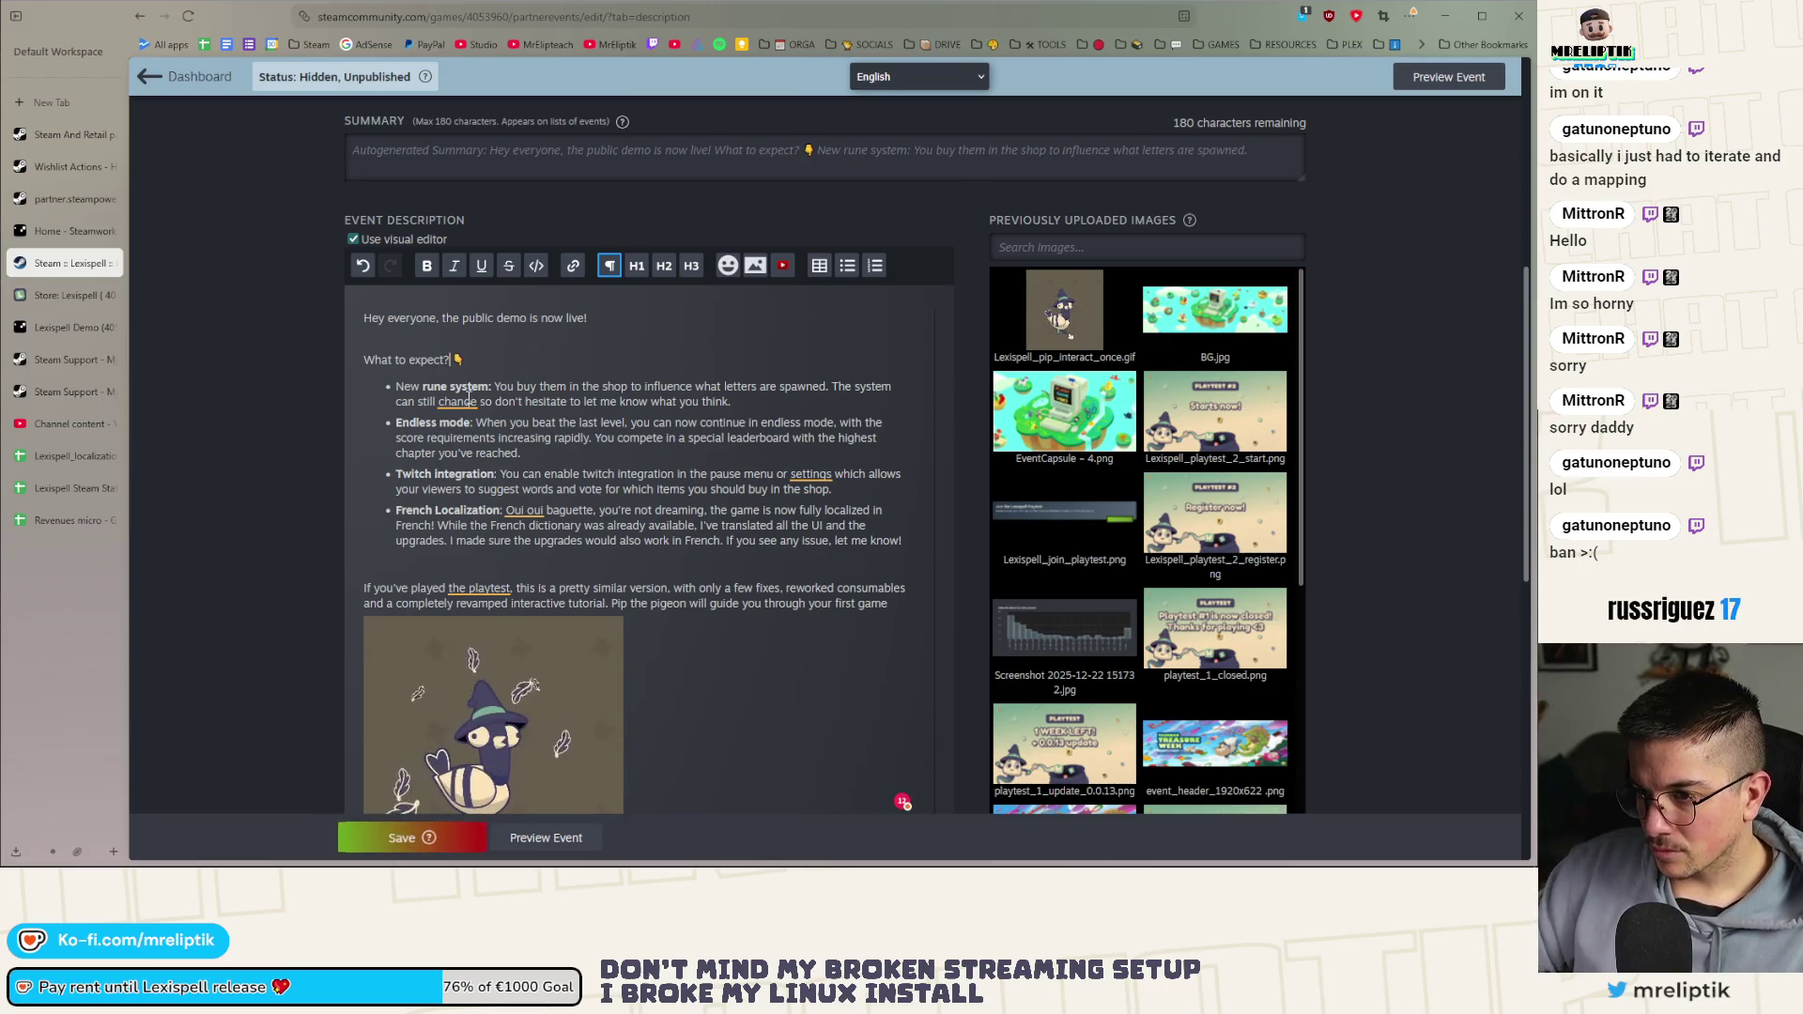
click(467, 388)
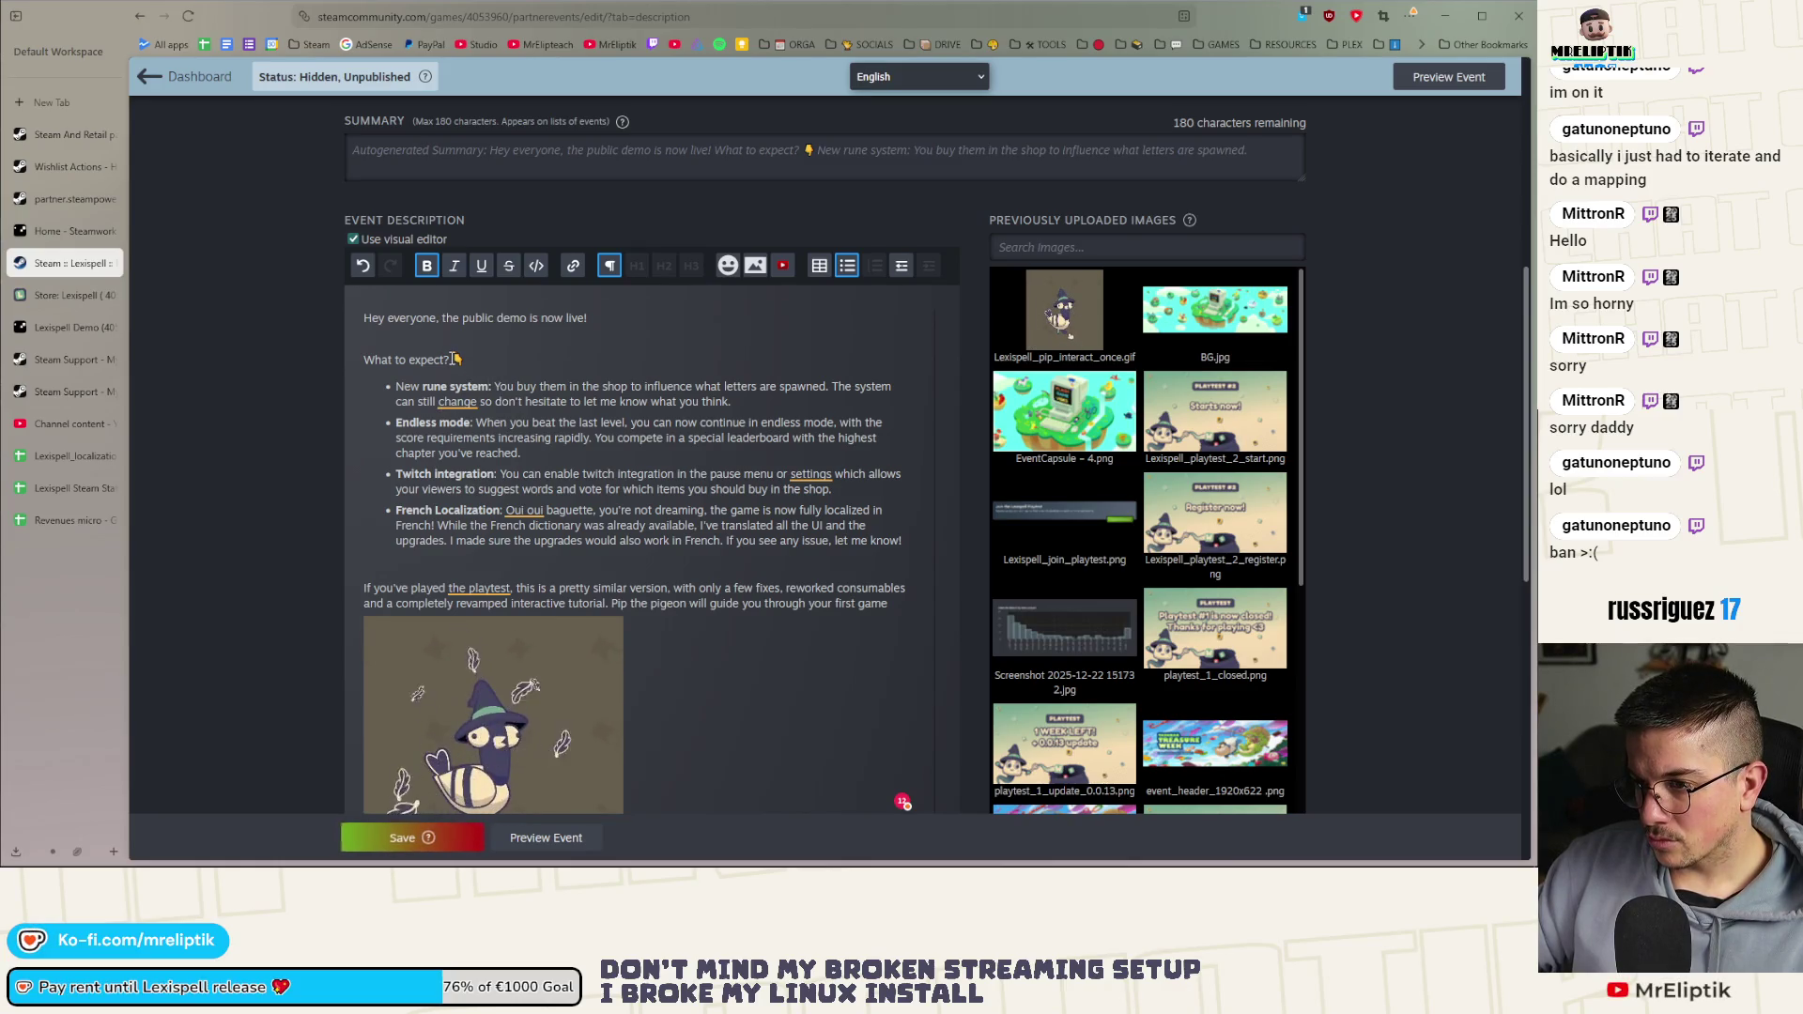
drag(448, 360, 358, 359)
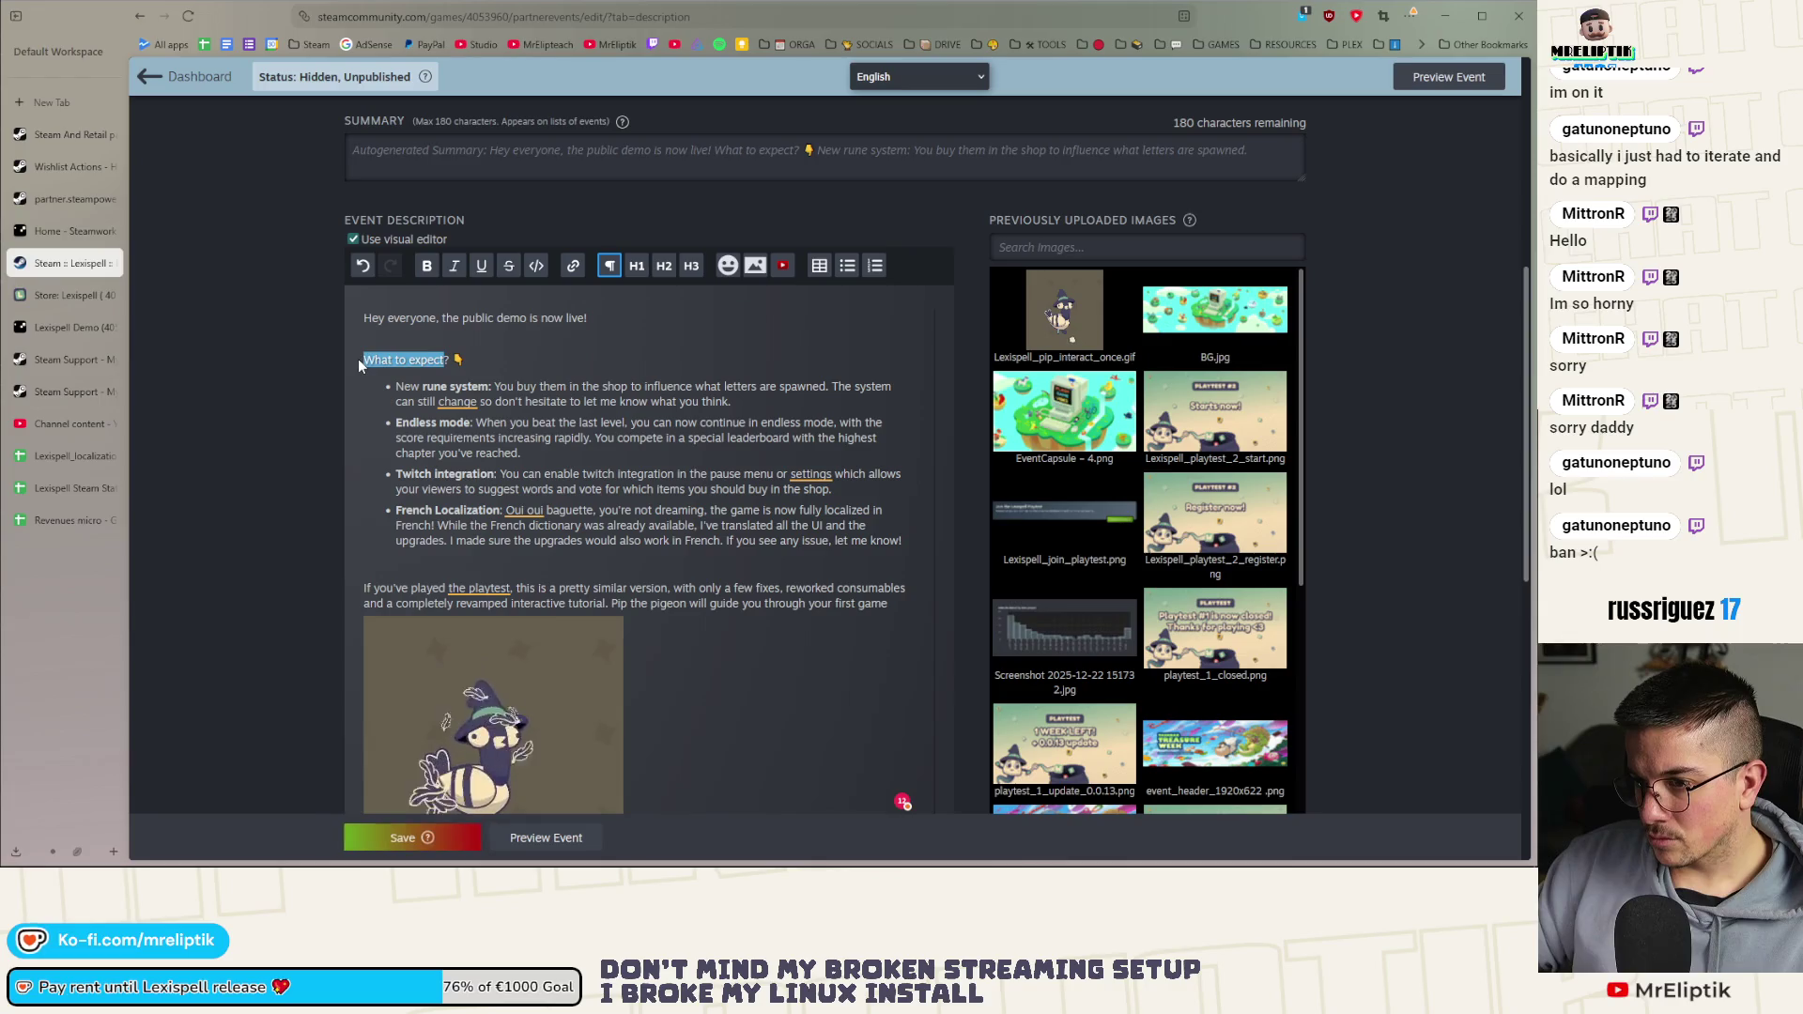
text(If you missed the preivou)
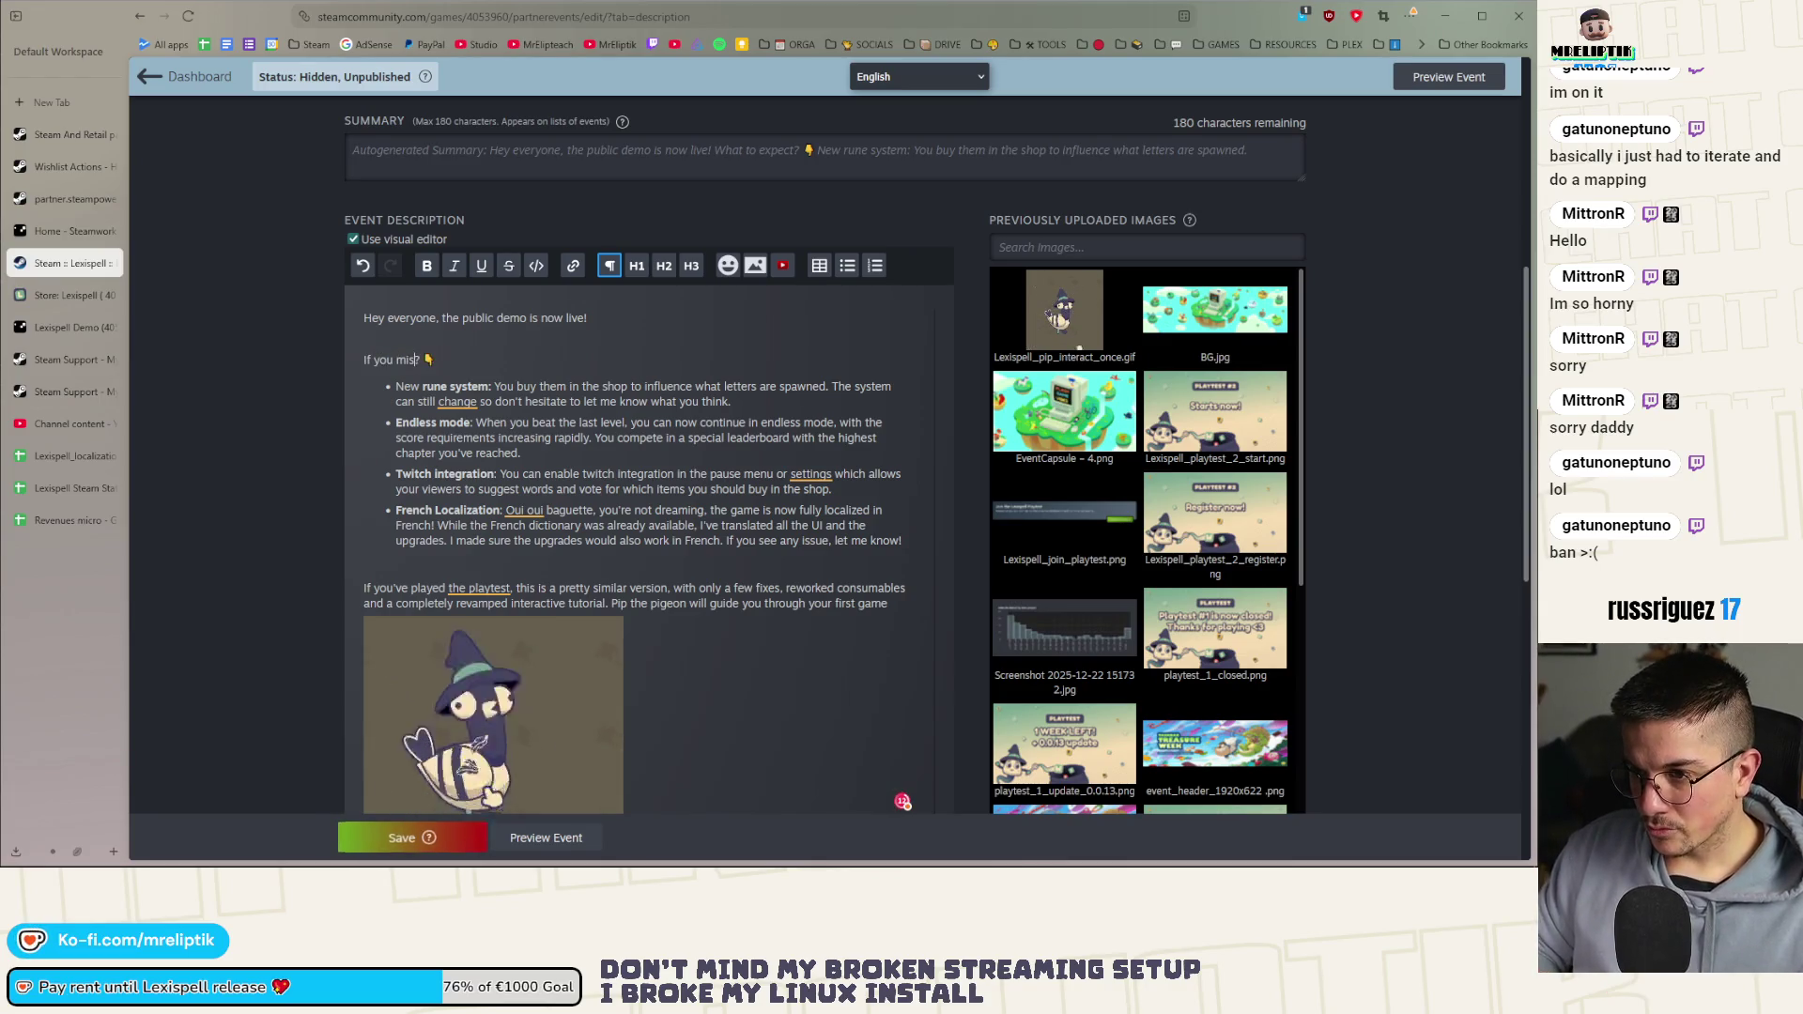
text(s playtests.)
key(BackSpace)
text(, here's a )
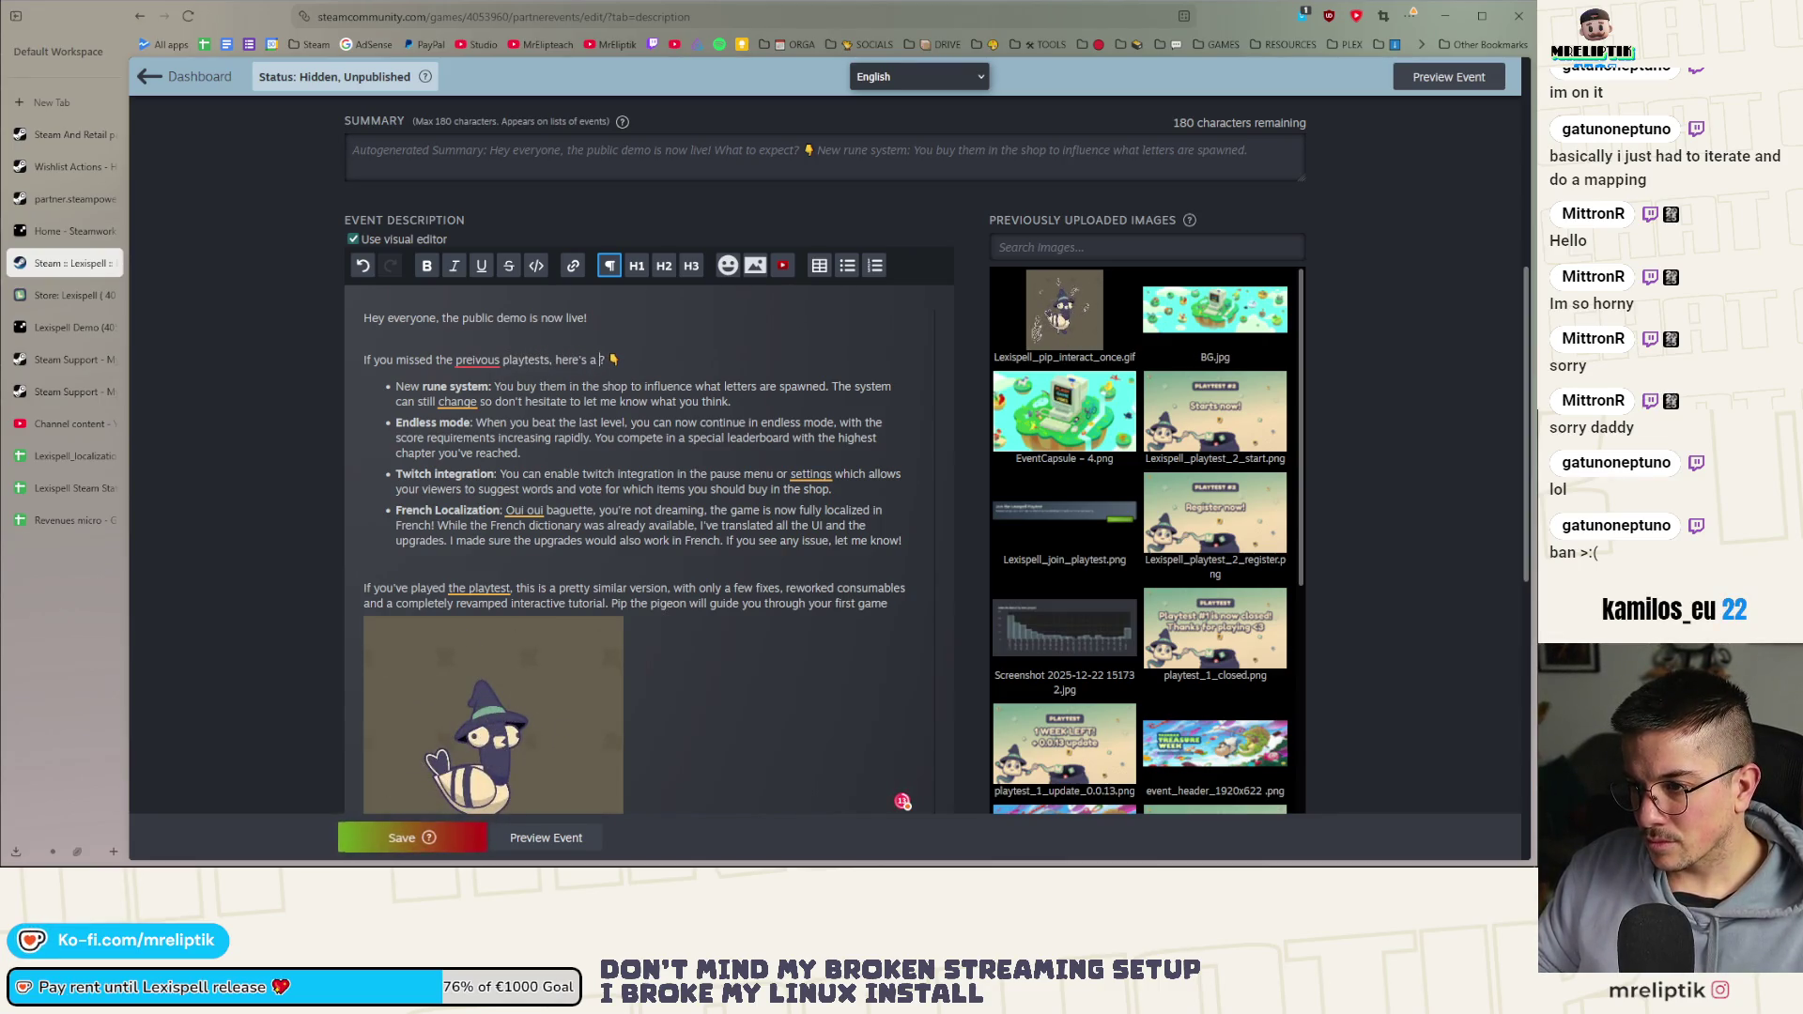
text(recap of what )
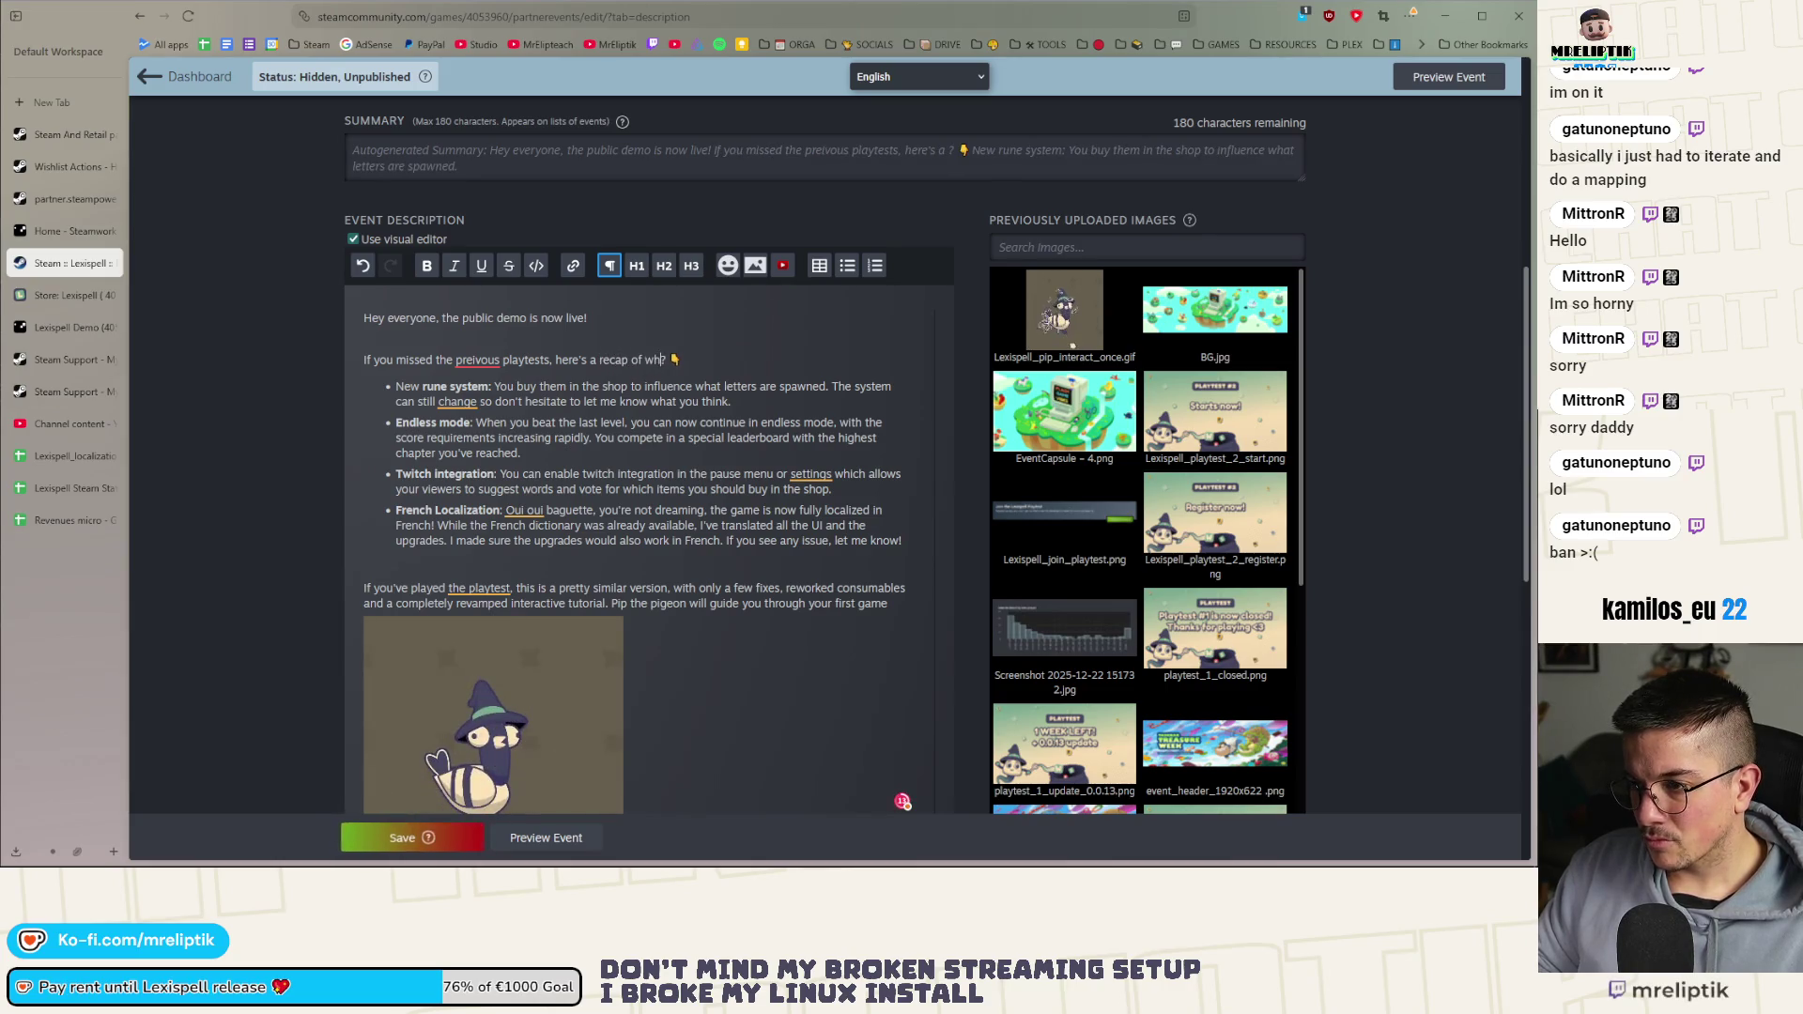
text(changed)
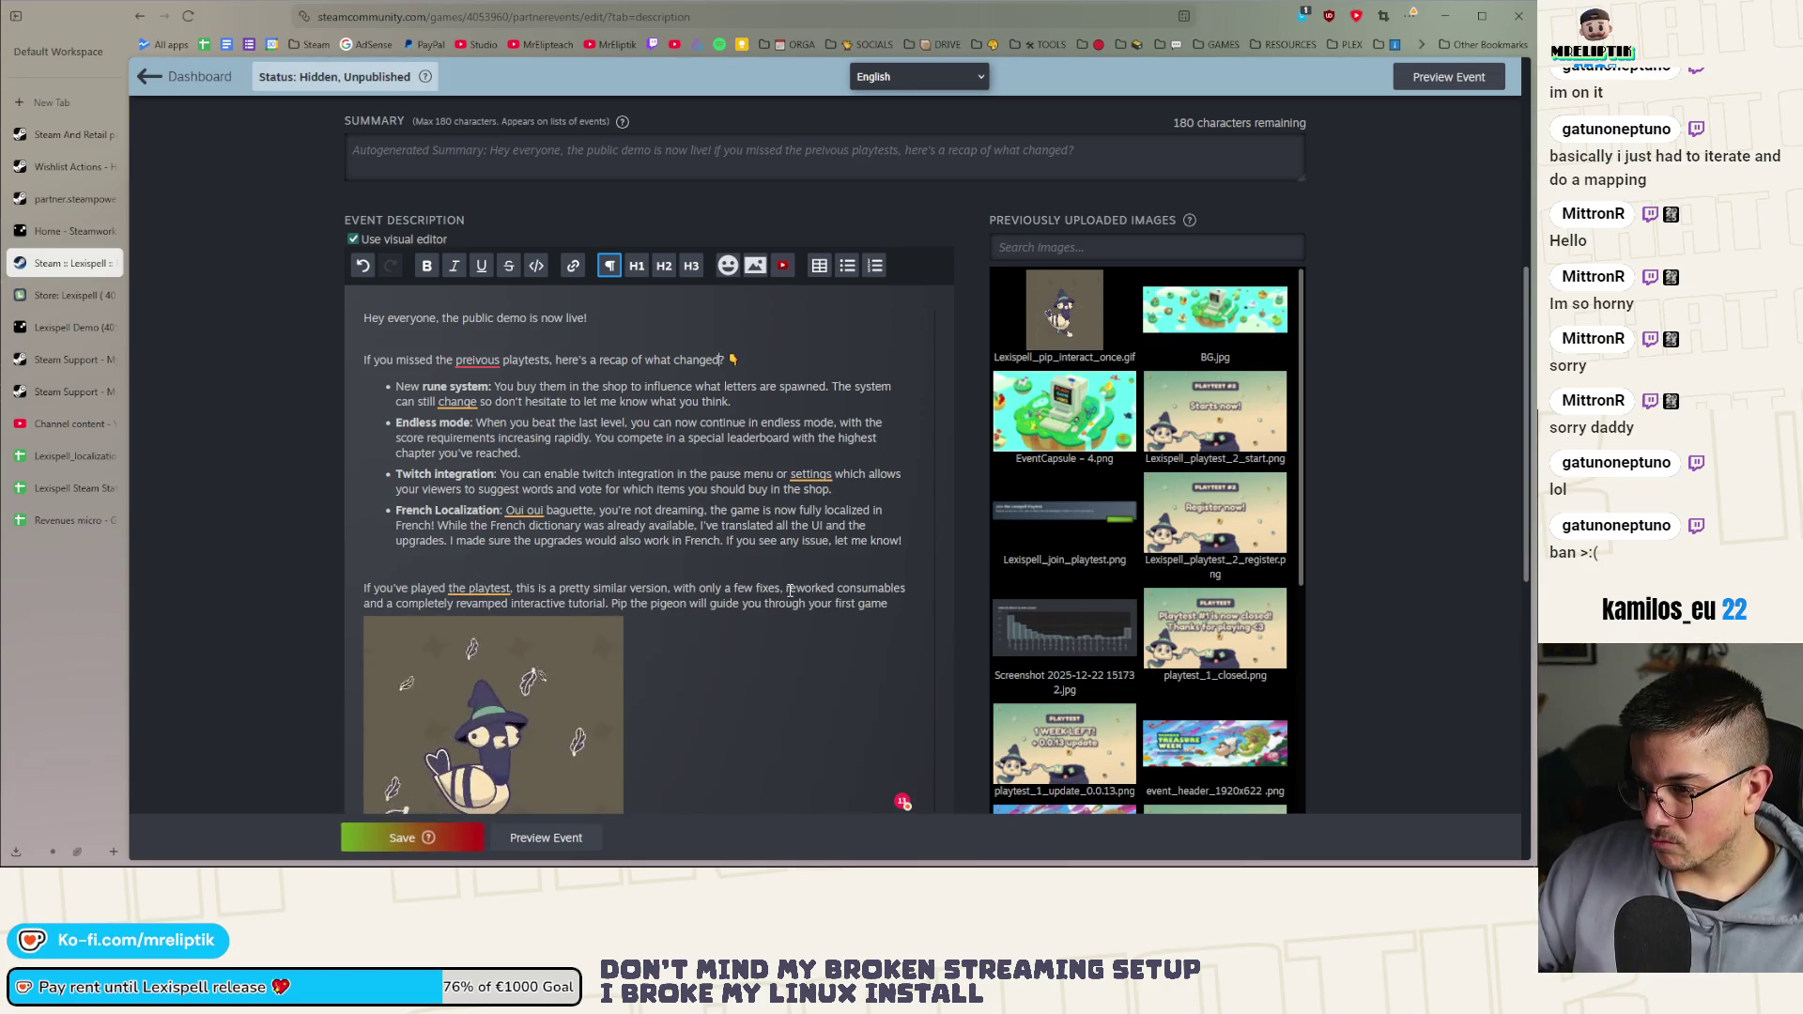
mouse_move(792, 590)
mouse_down()
mouse_move(451, 609)
mouse_move(834, 609)
mouse_move(911, 590)
mouse_up()
key(ctrl+c)
key(BackSpace)
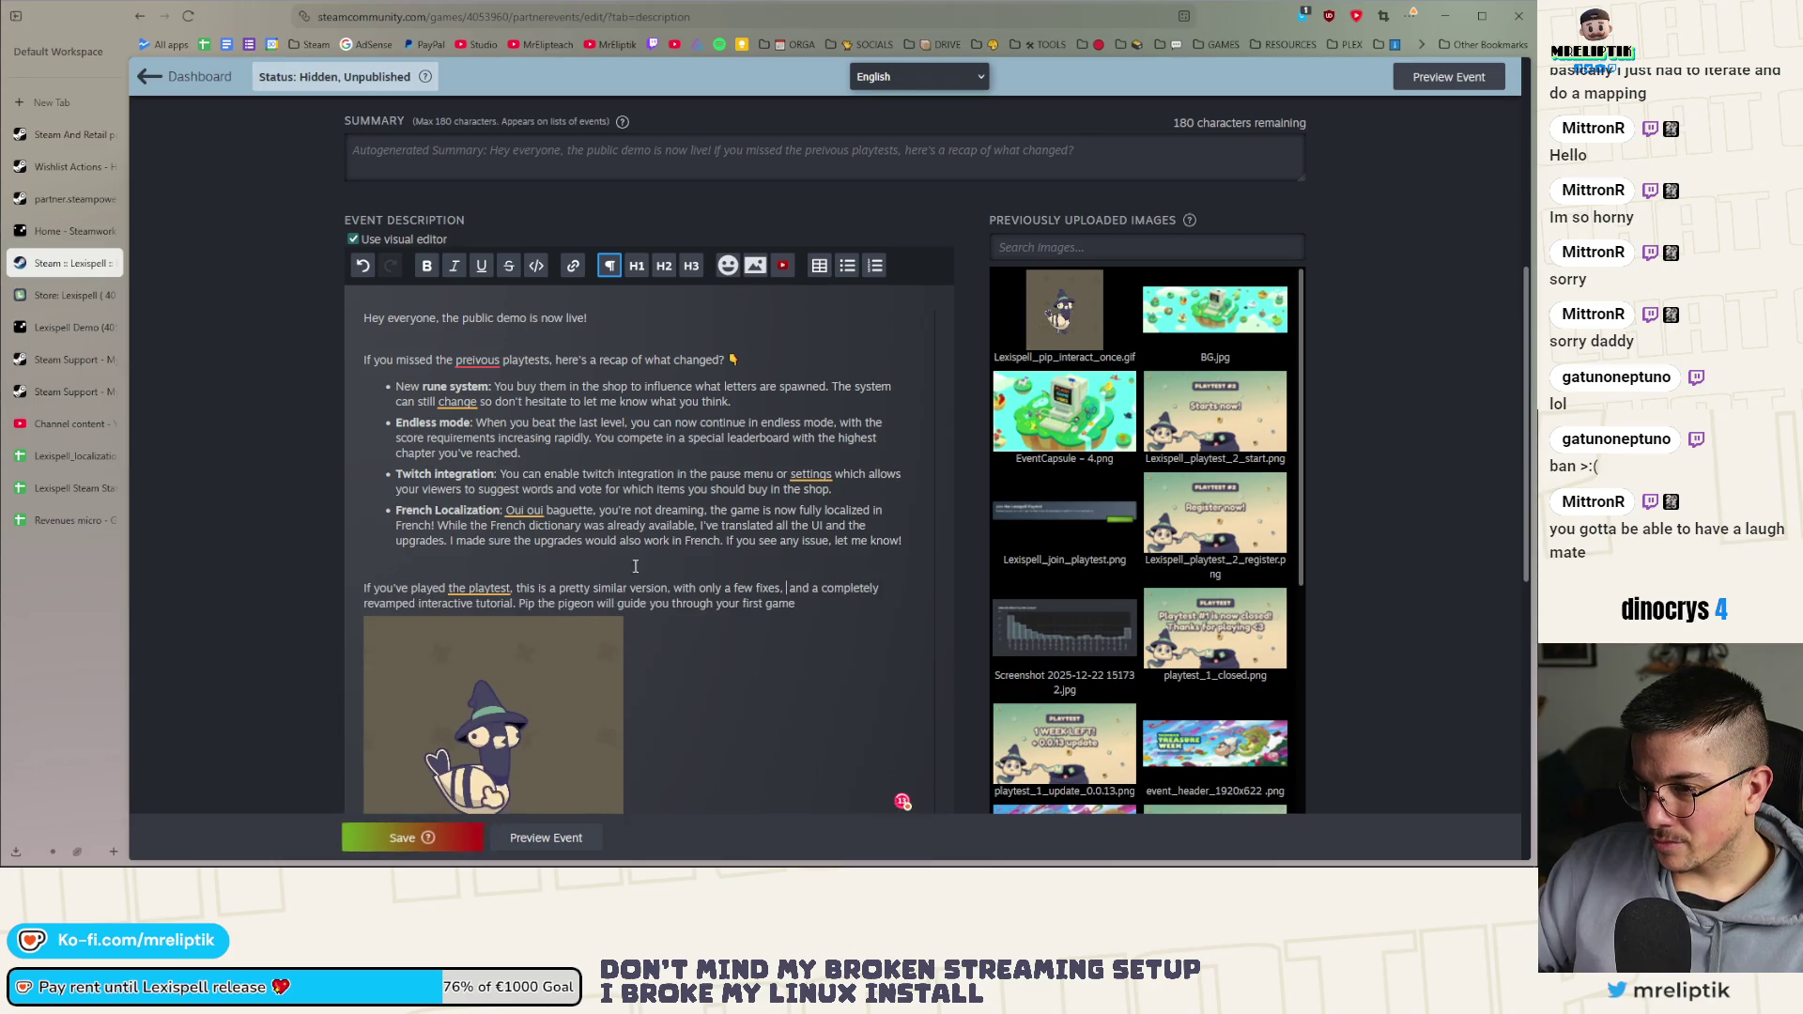
Add a 'Reworked consumables (New in the demo)' bullet after French Localization
click(909, 534)
key(Return)
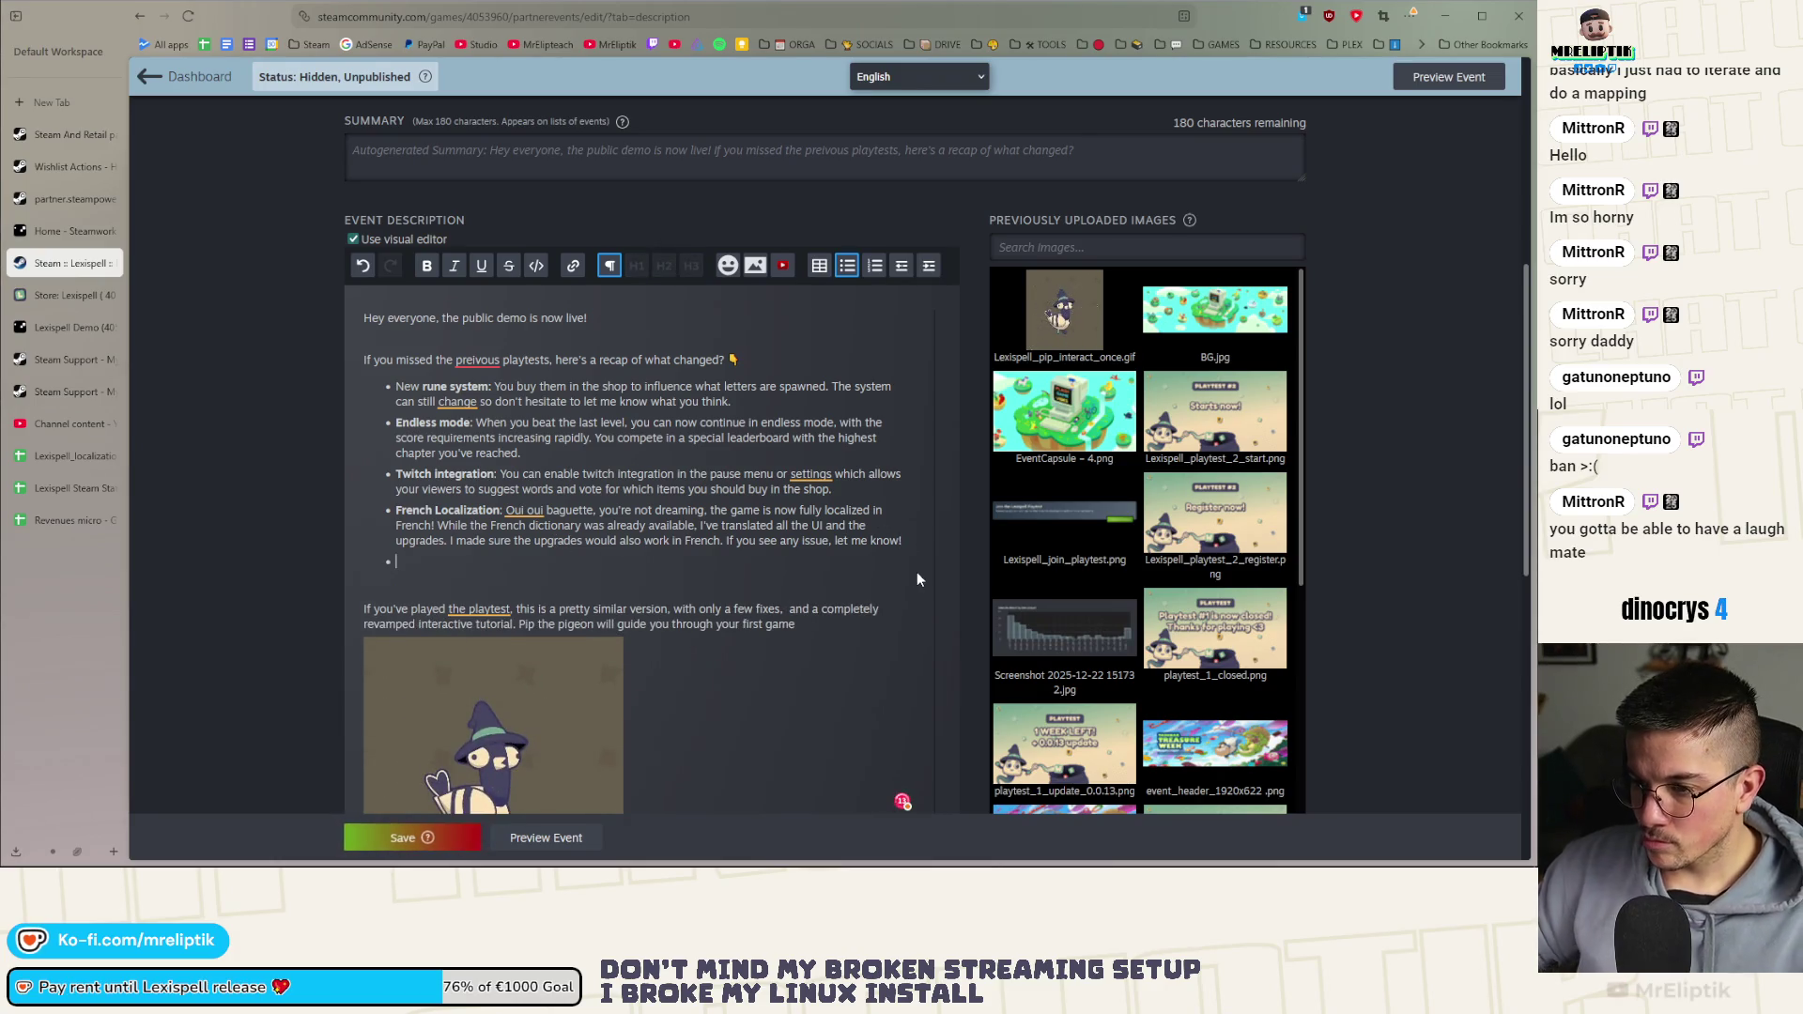
text(-)
key(ctrl+v)
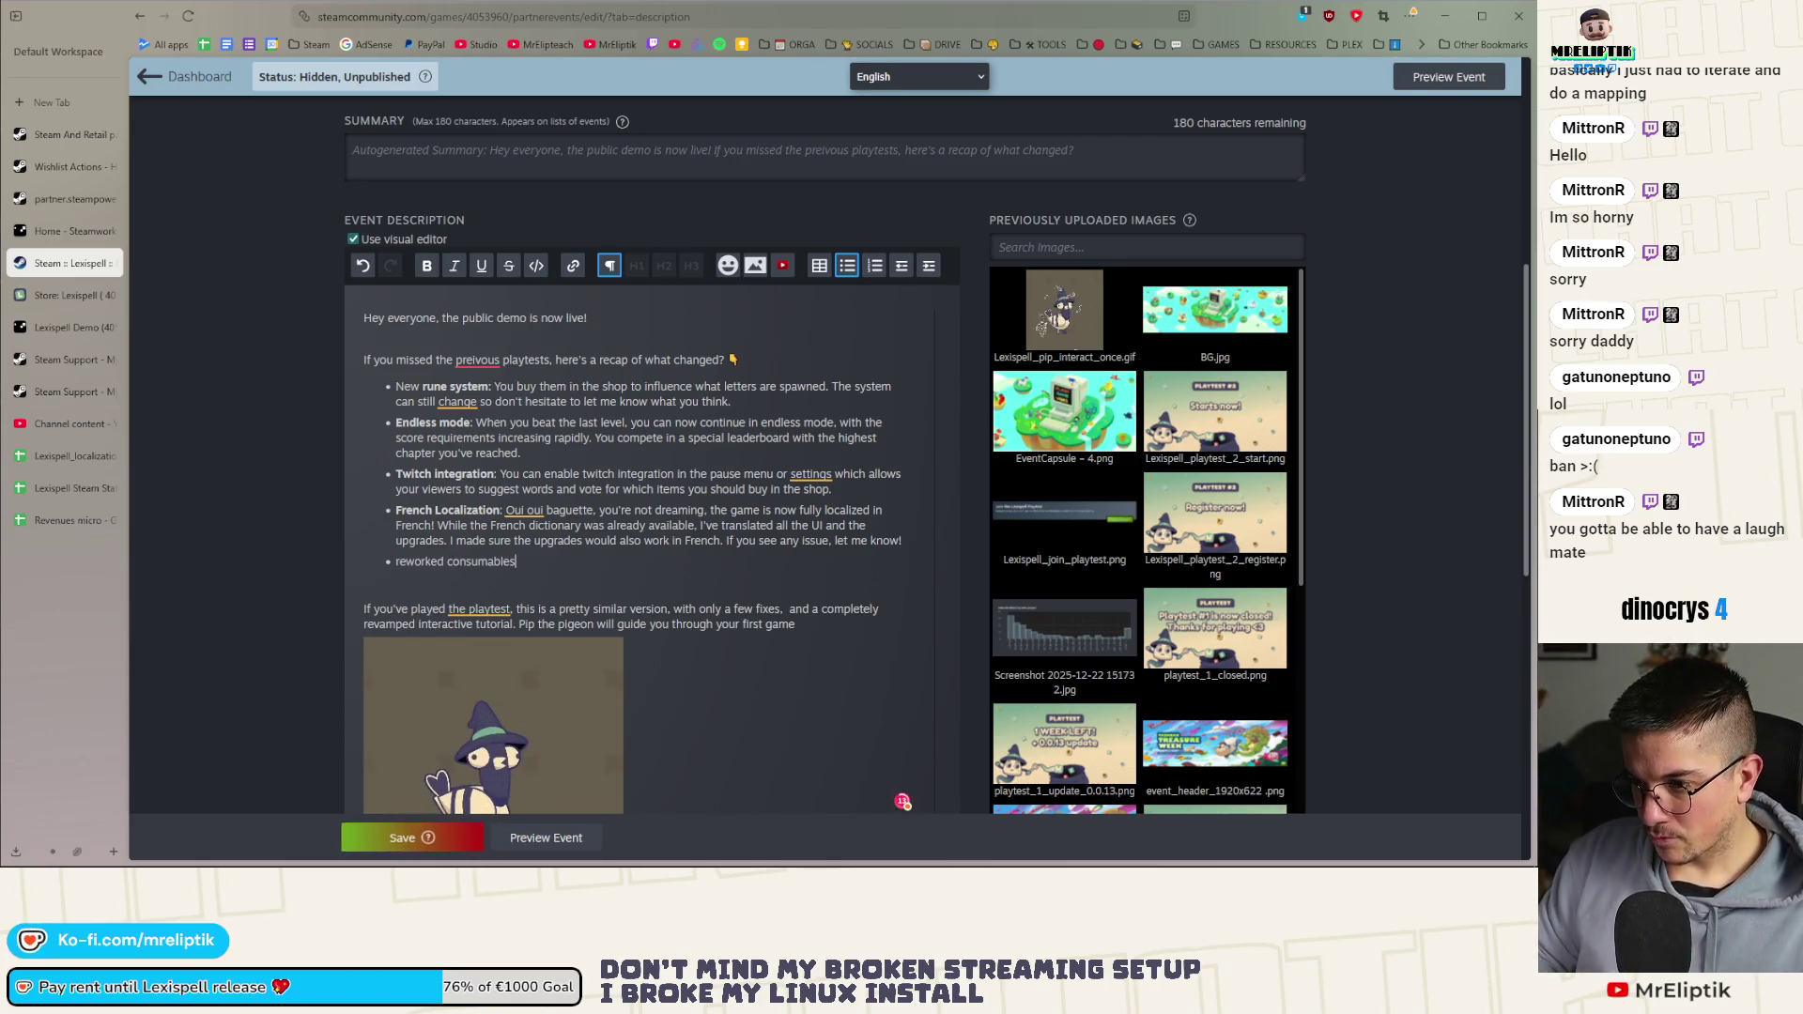
text(New lun)
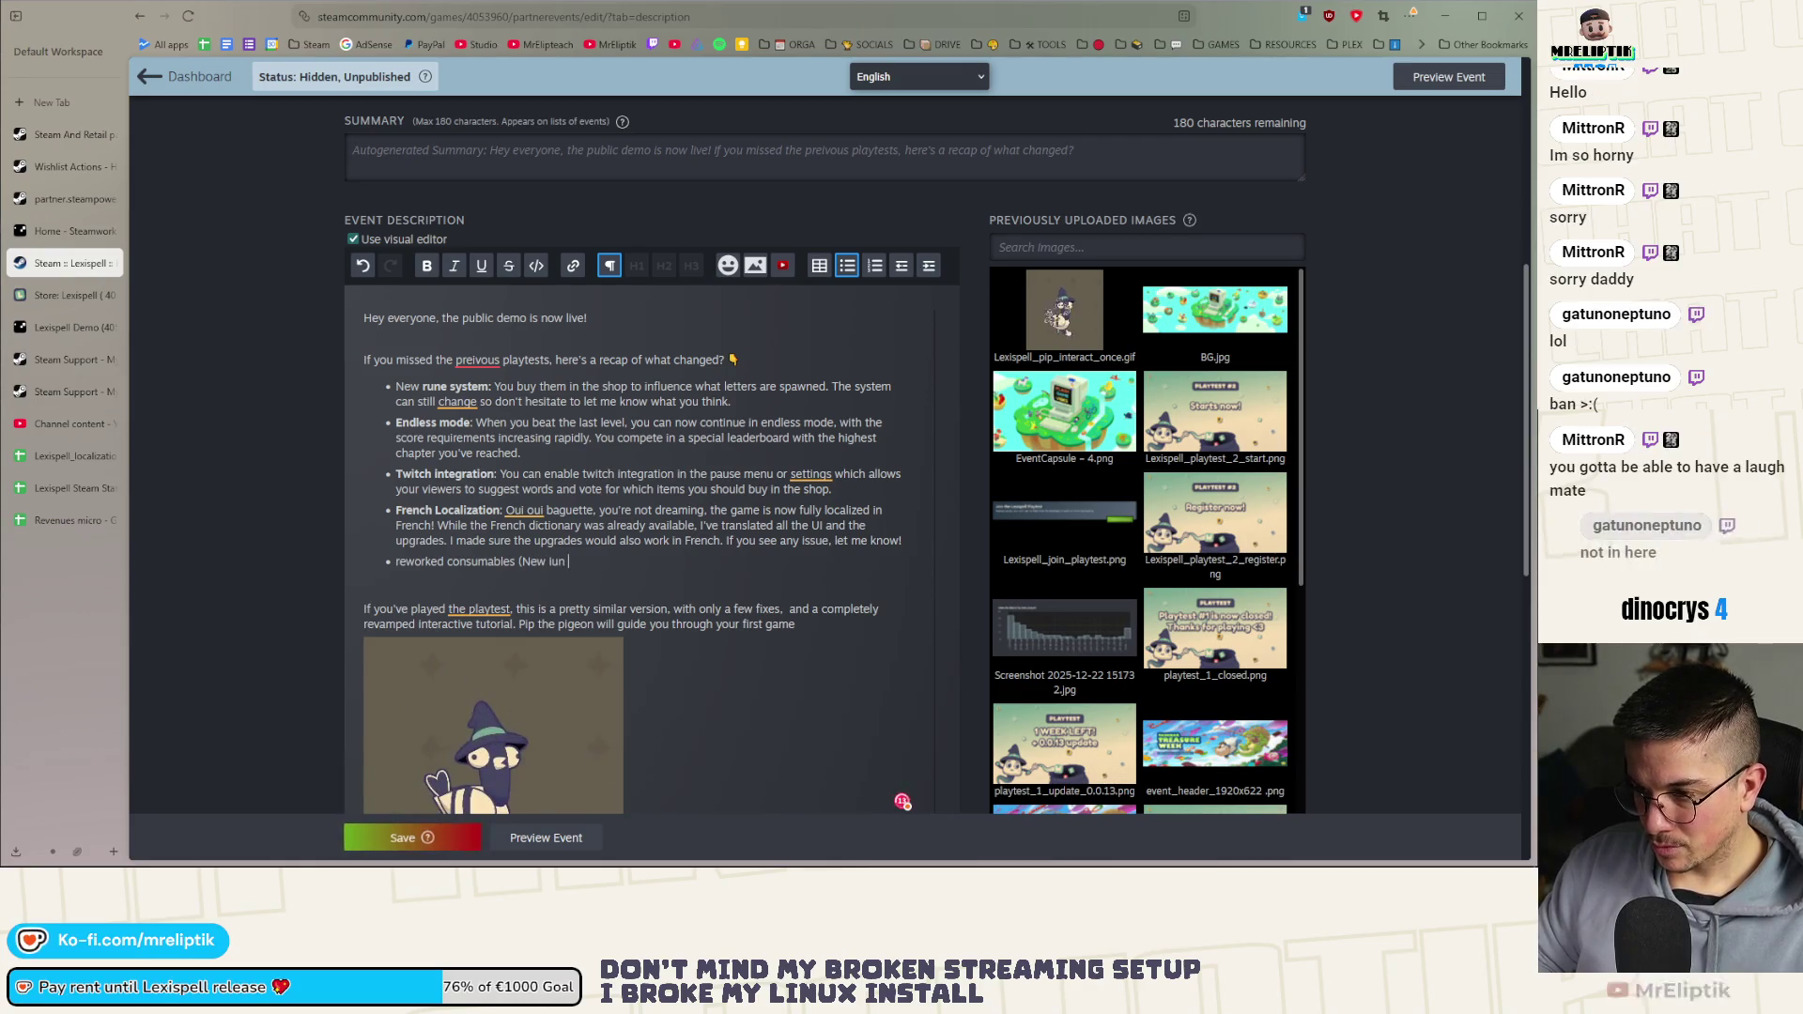
text(the demo))
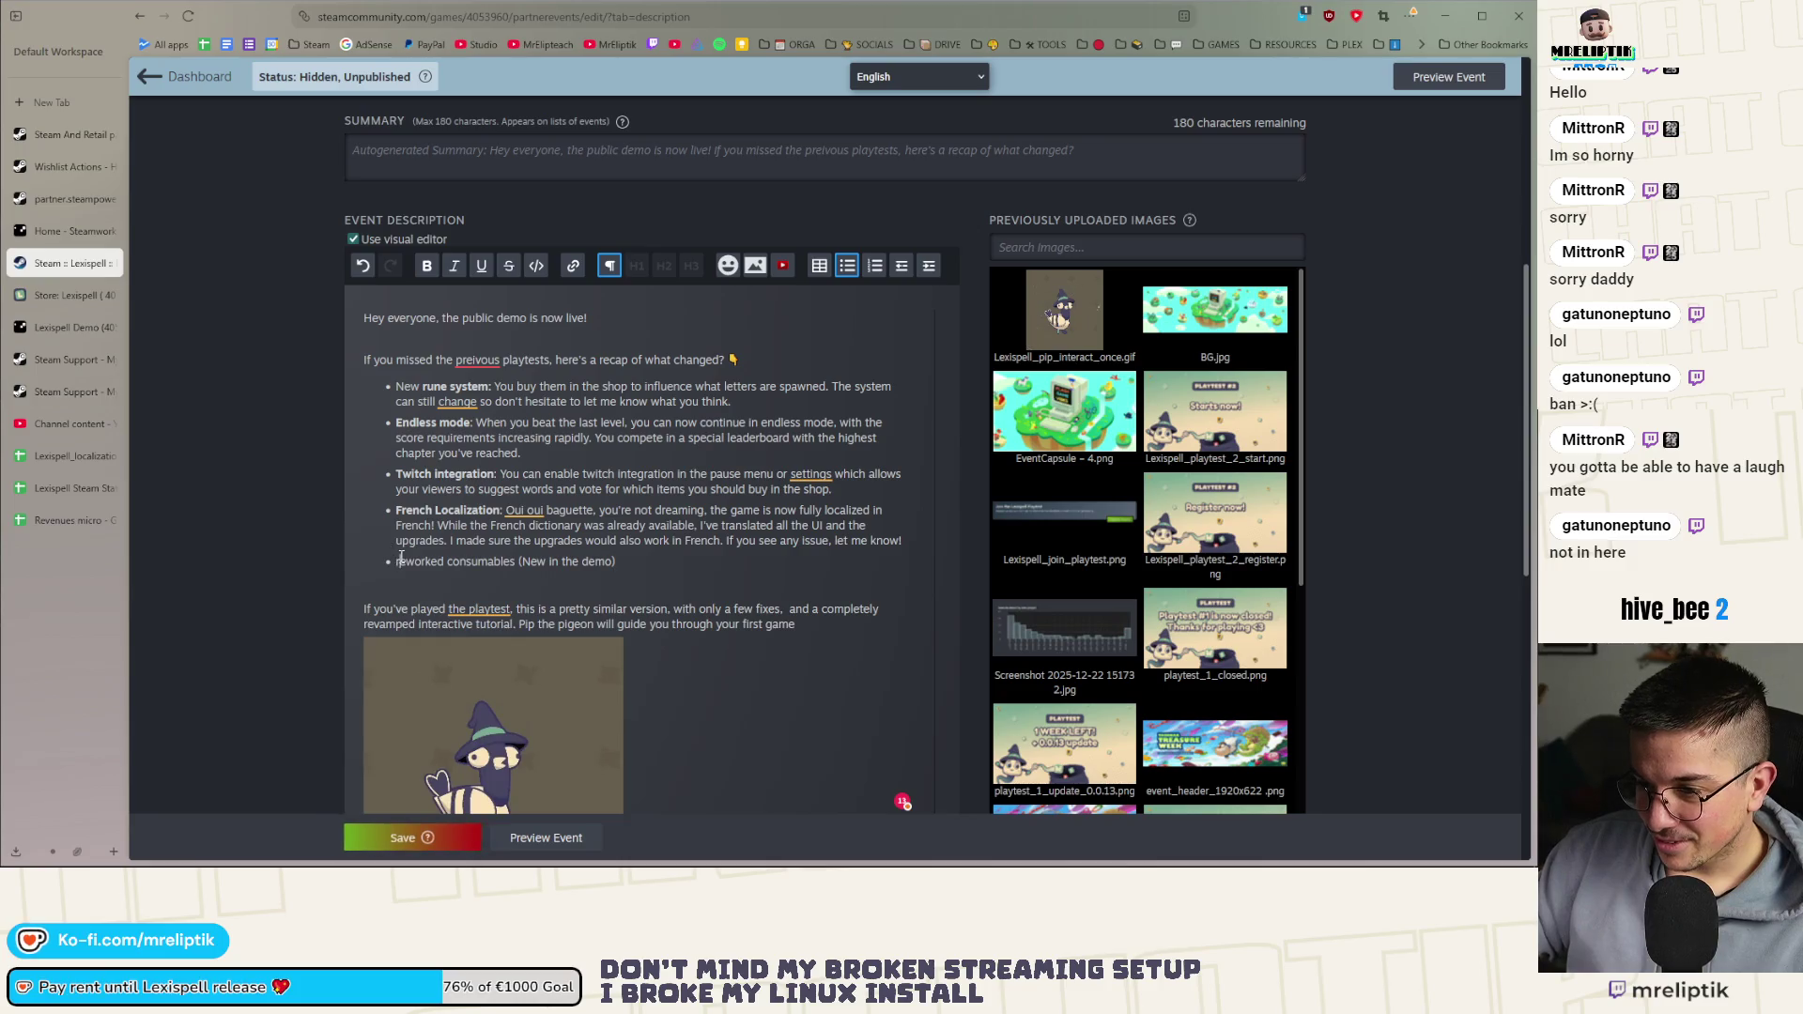
key(BackSpace)
text(R)
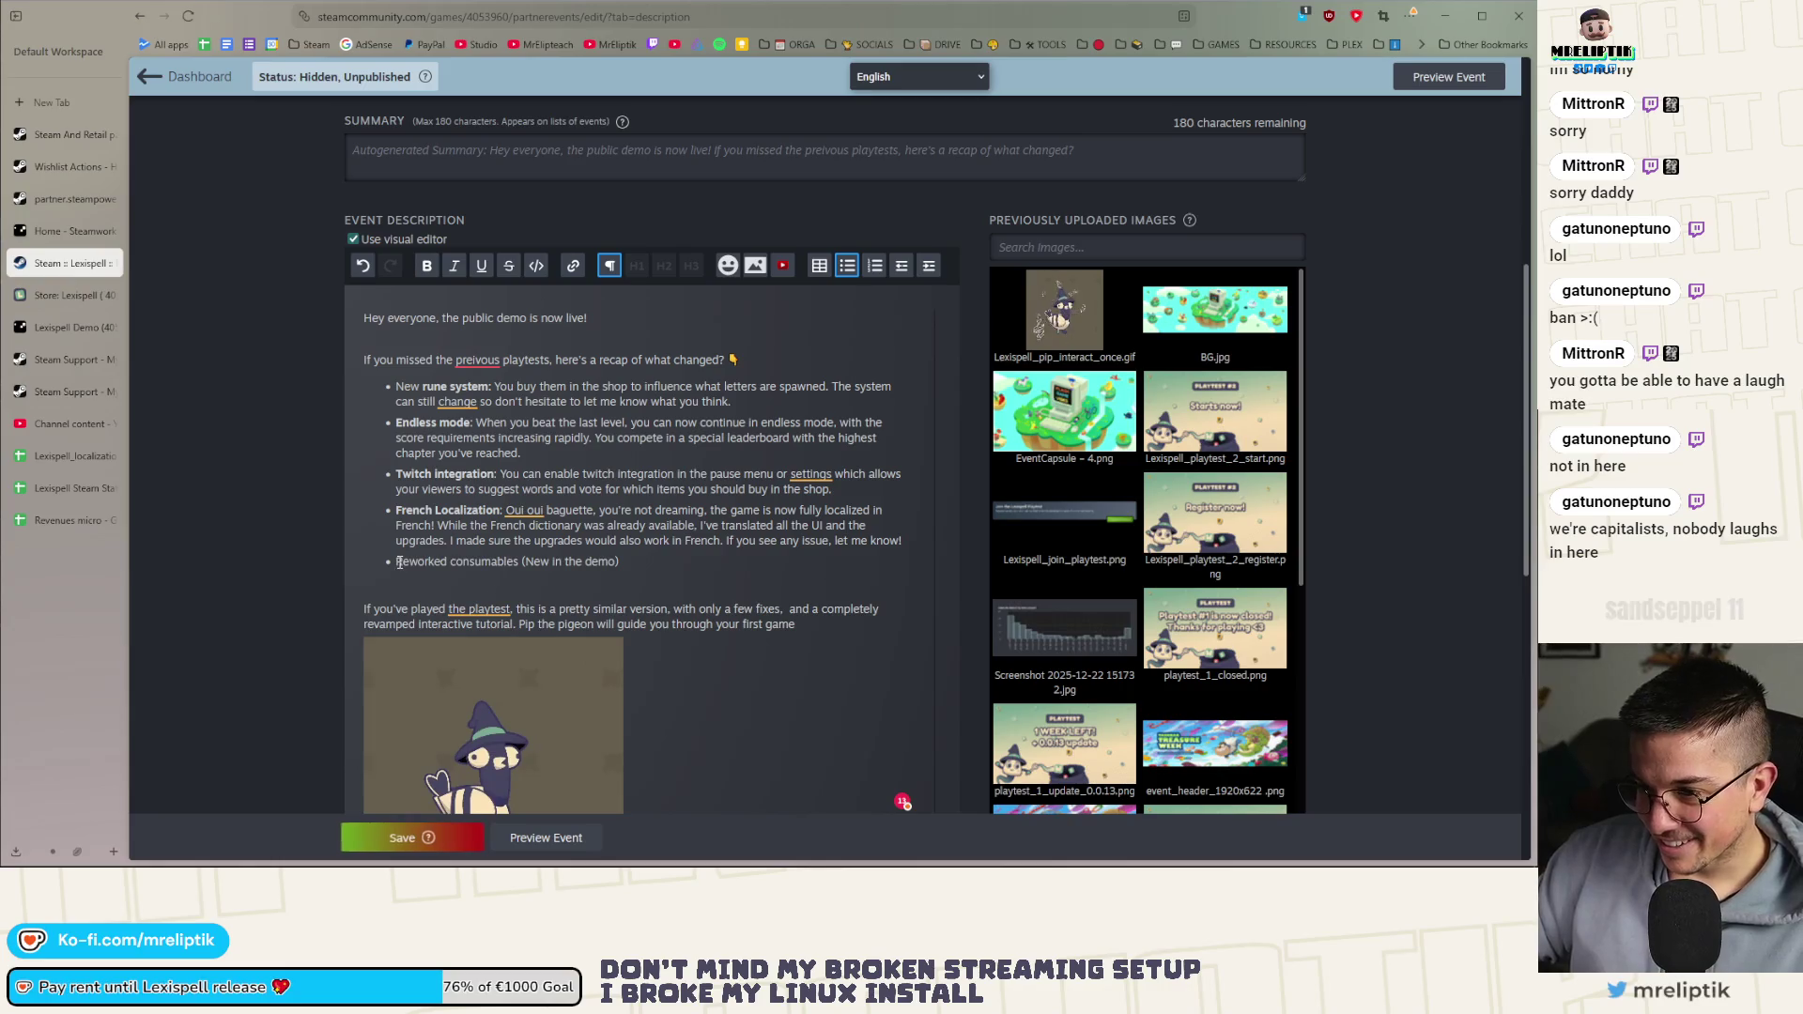
Bold 'Reworked consumables' and insert ✨ before 'New in the demo'
drag(396, 567, 517, 568)
key(ctrl+b)
click(532, 580)
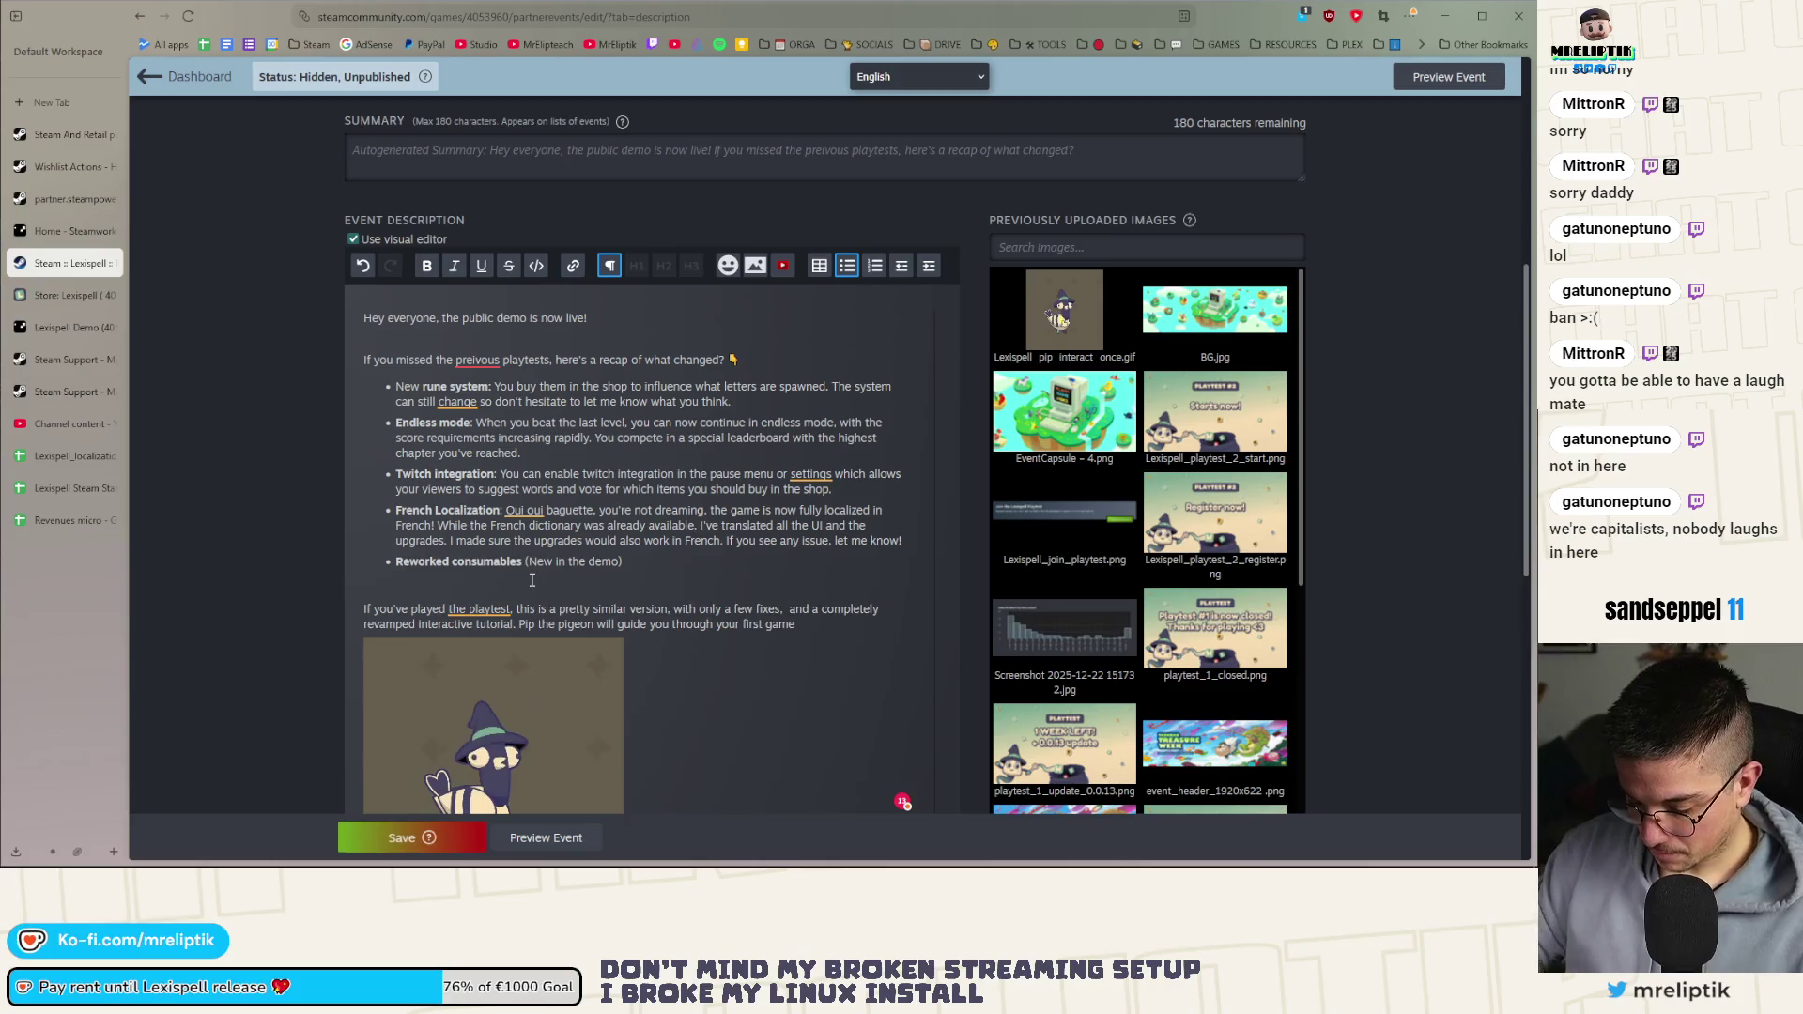
key(super+period)
text(spark)
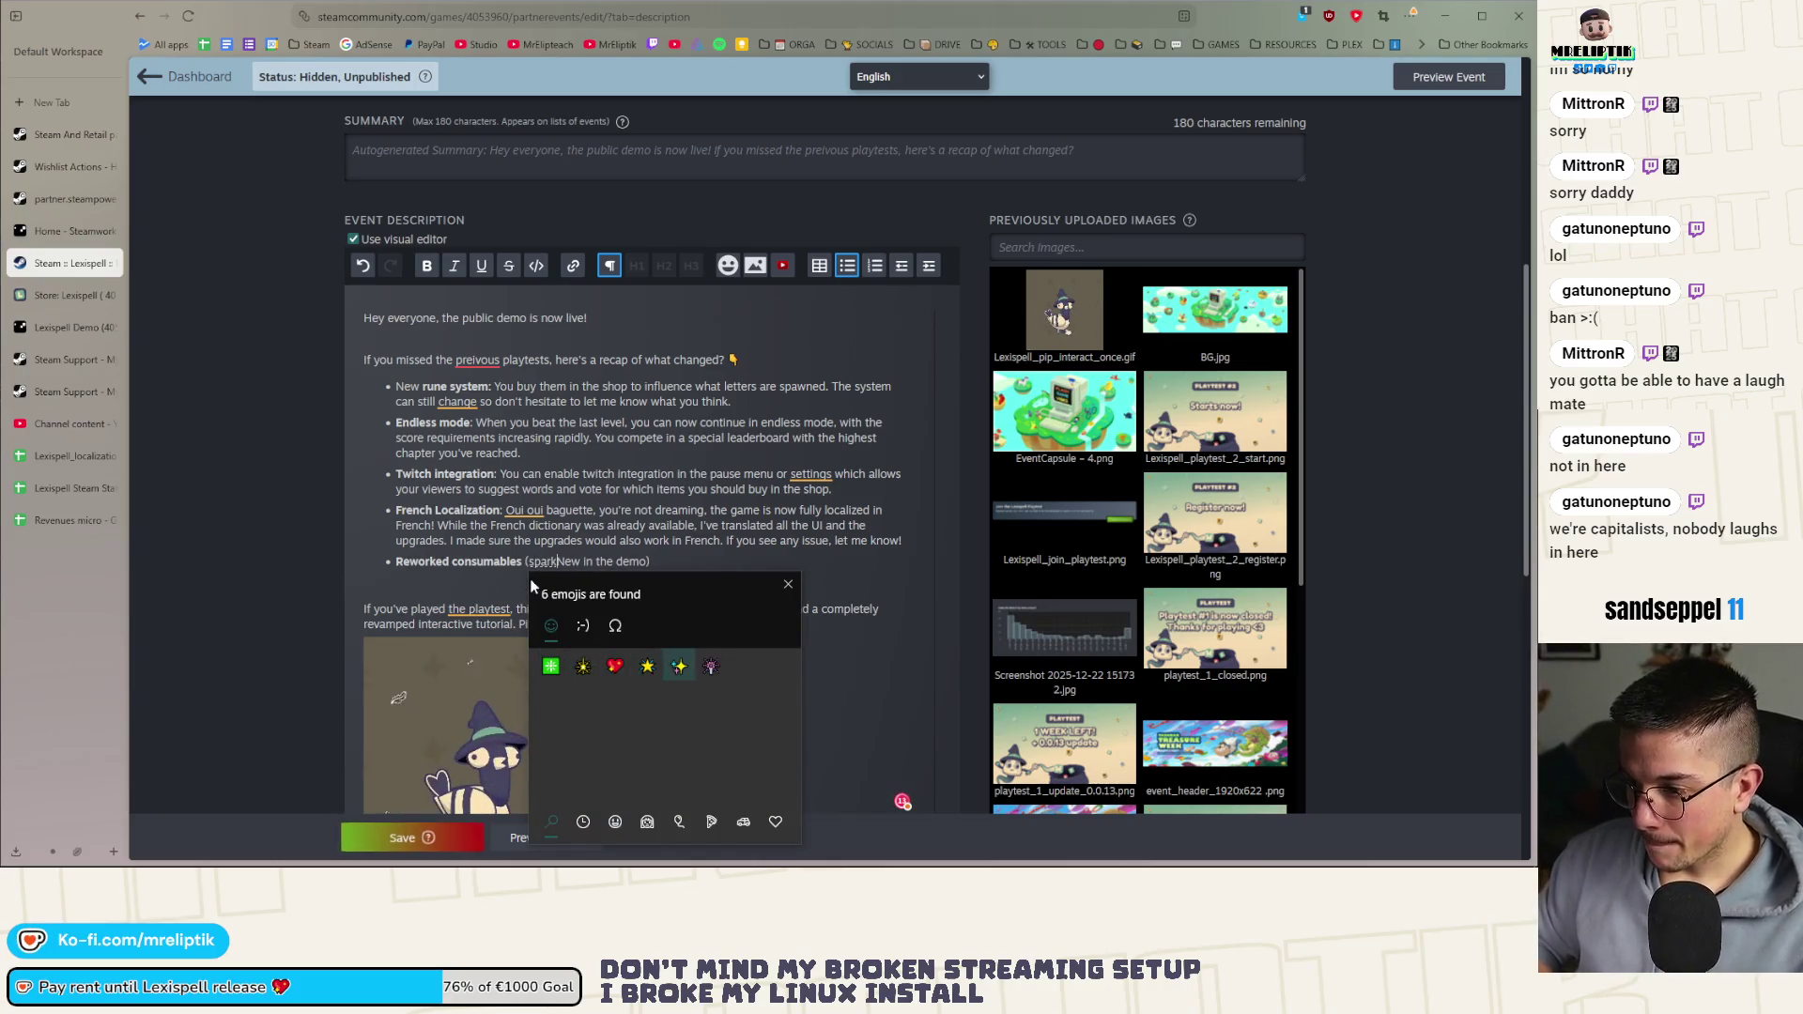
key(Return)
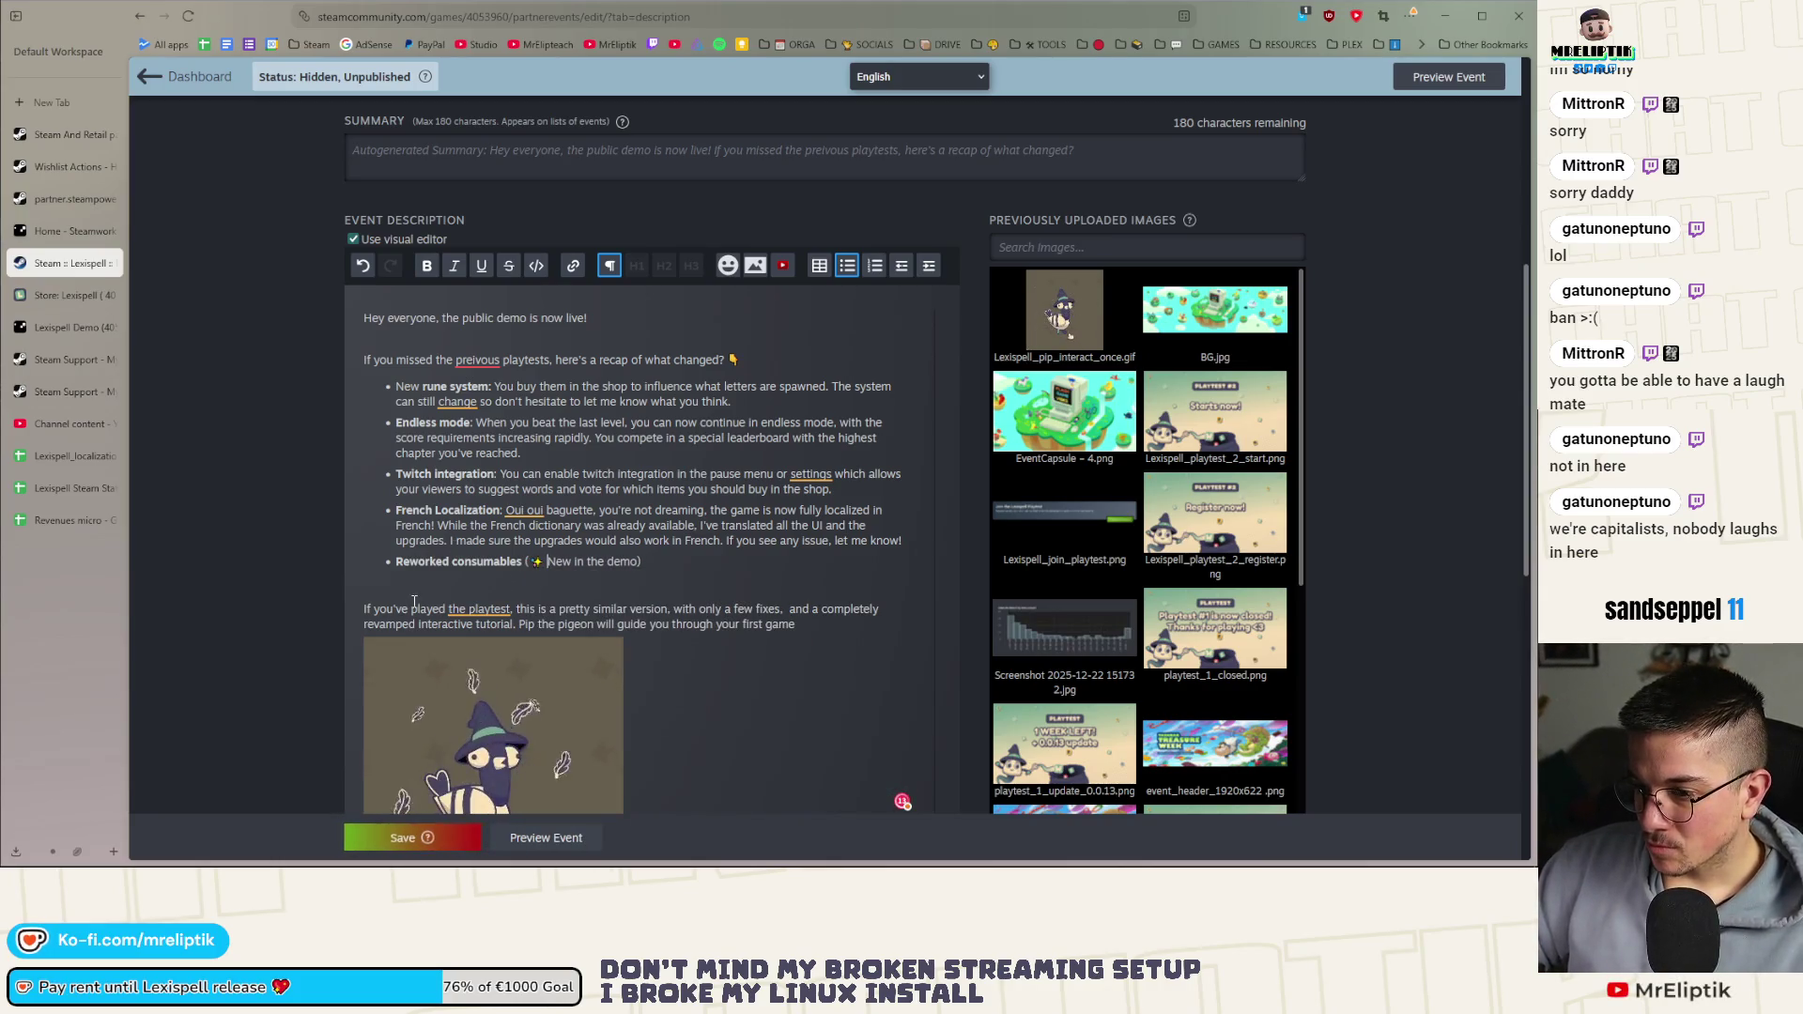
Move the revamped interactive tutorial sentence into its own new bullet
click(411, 610)
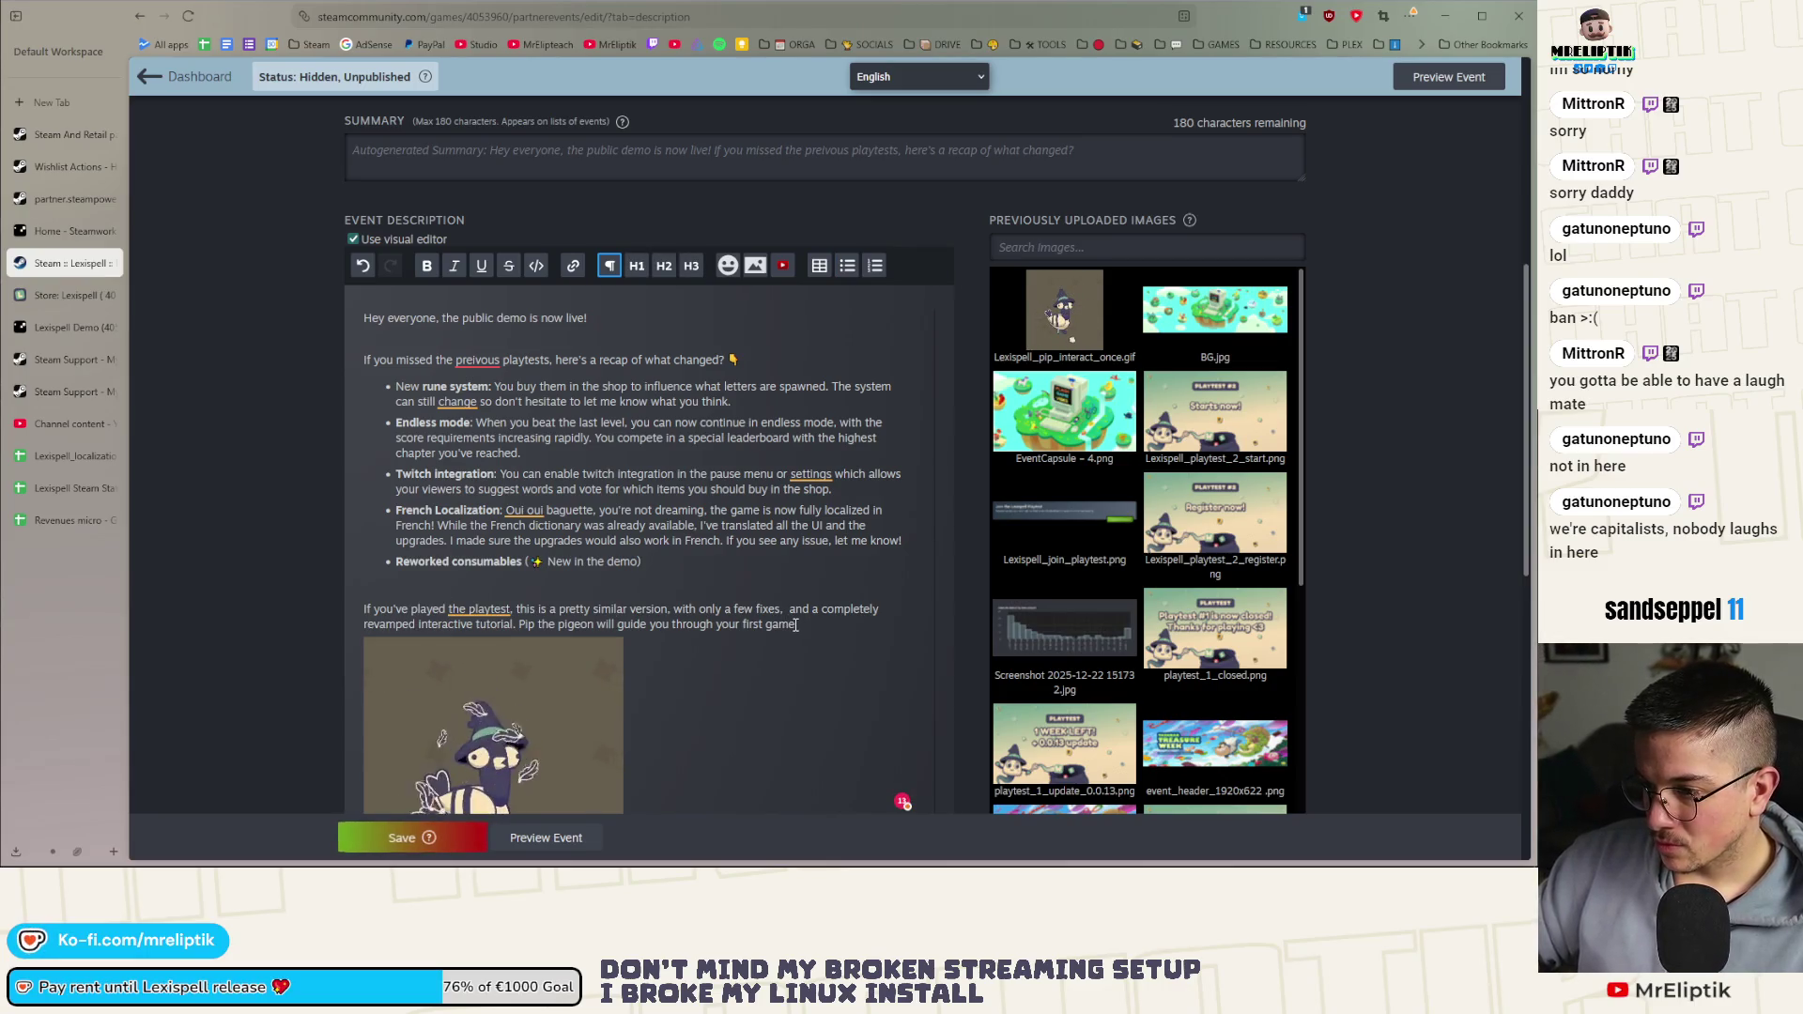
drag(796, 625, 823, 610)
key(ctrl+x)
key(Up)
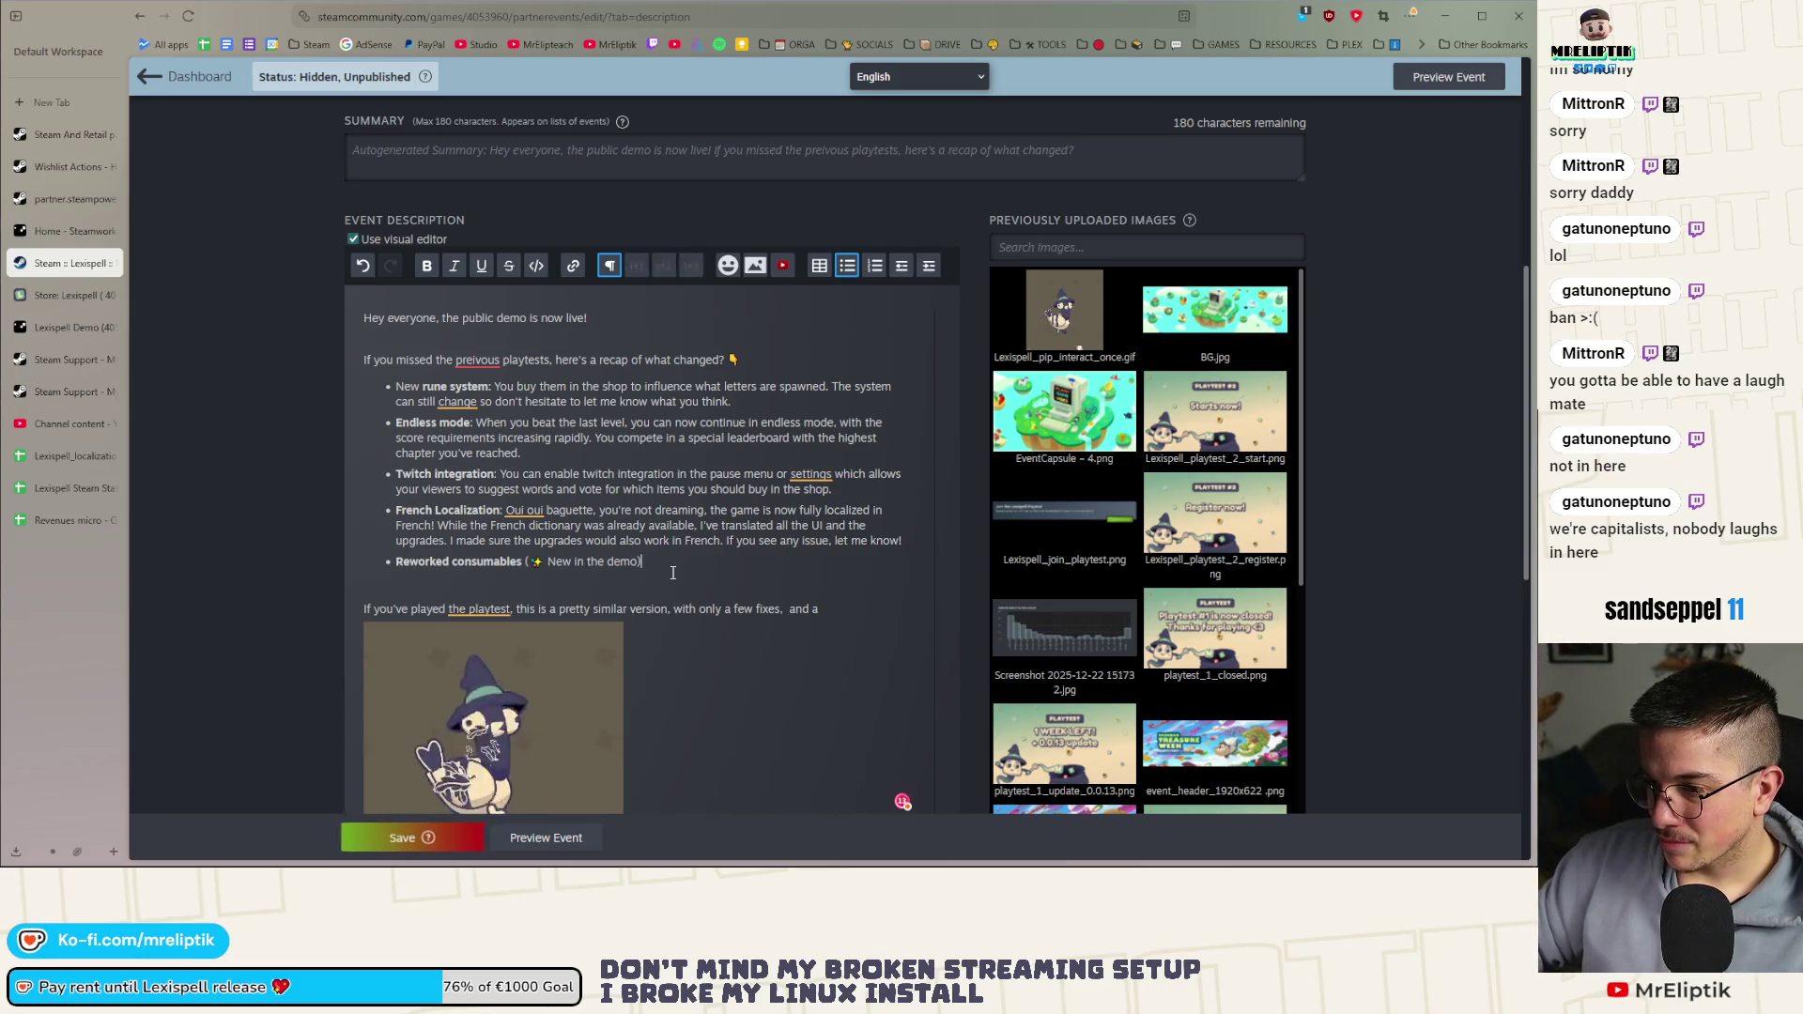
text(*)
key(Return)
key(ctrl+v)
key(Up)
key(BackSpace)
Delete the leftover 'If you've played' playtest paragraph
mouse_move(822, 630)
mouse_down()
mouse_move(366, 627)
mouse_move(497, 587)
mouse_move(564, 601)
mouse_move(342, 628)
mouse_up()
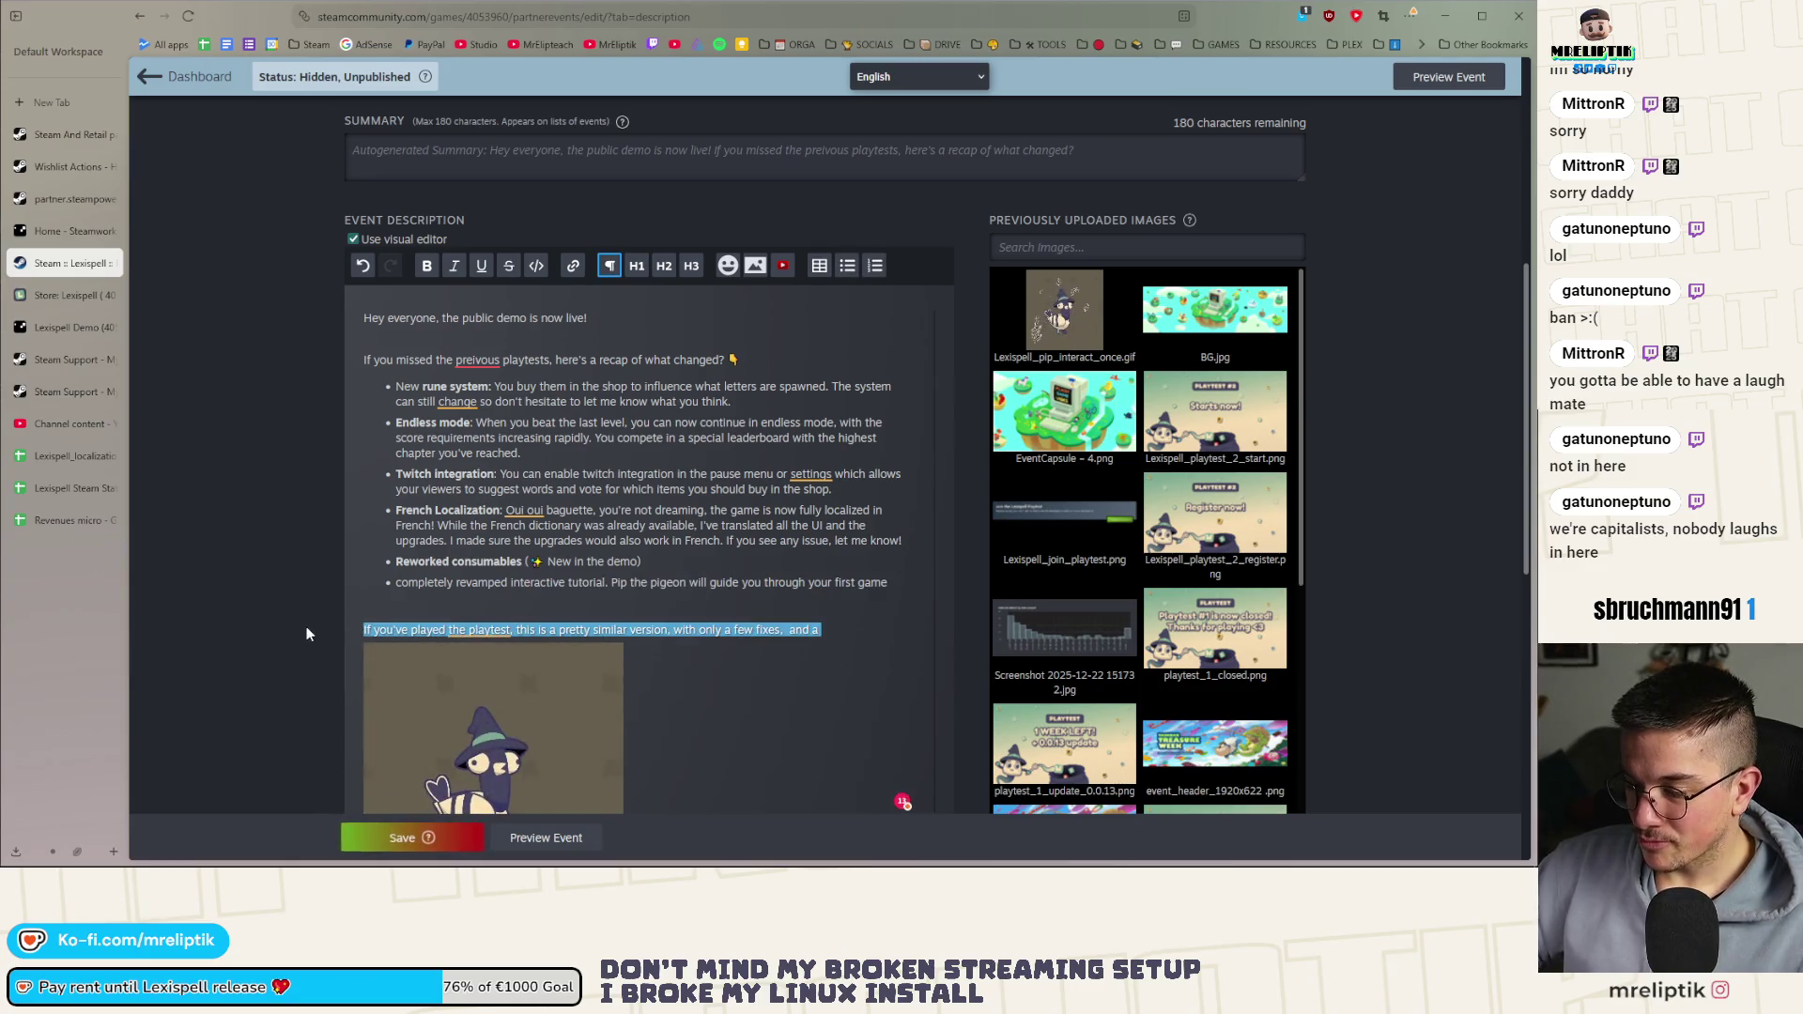
key(ctrl+x)
key(BackSpace)
key(Return)
scroll(496, 628, down, 3)
Add a blank line under the tutorial bullet and drag the pip_interact_once GIF there
click(491, 523)
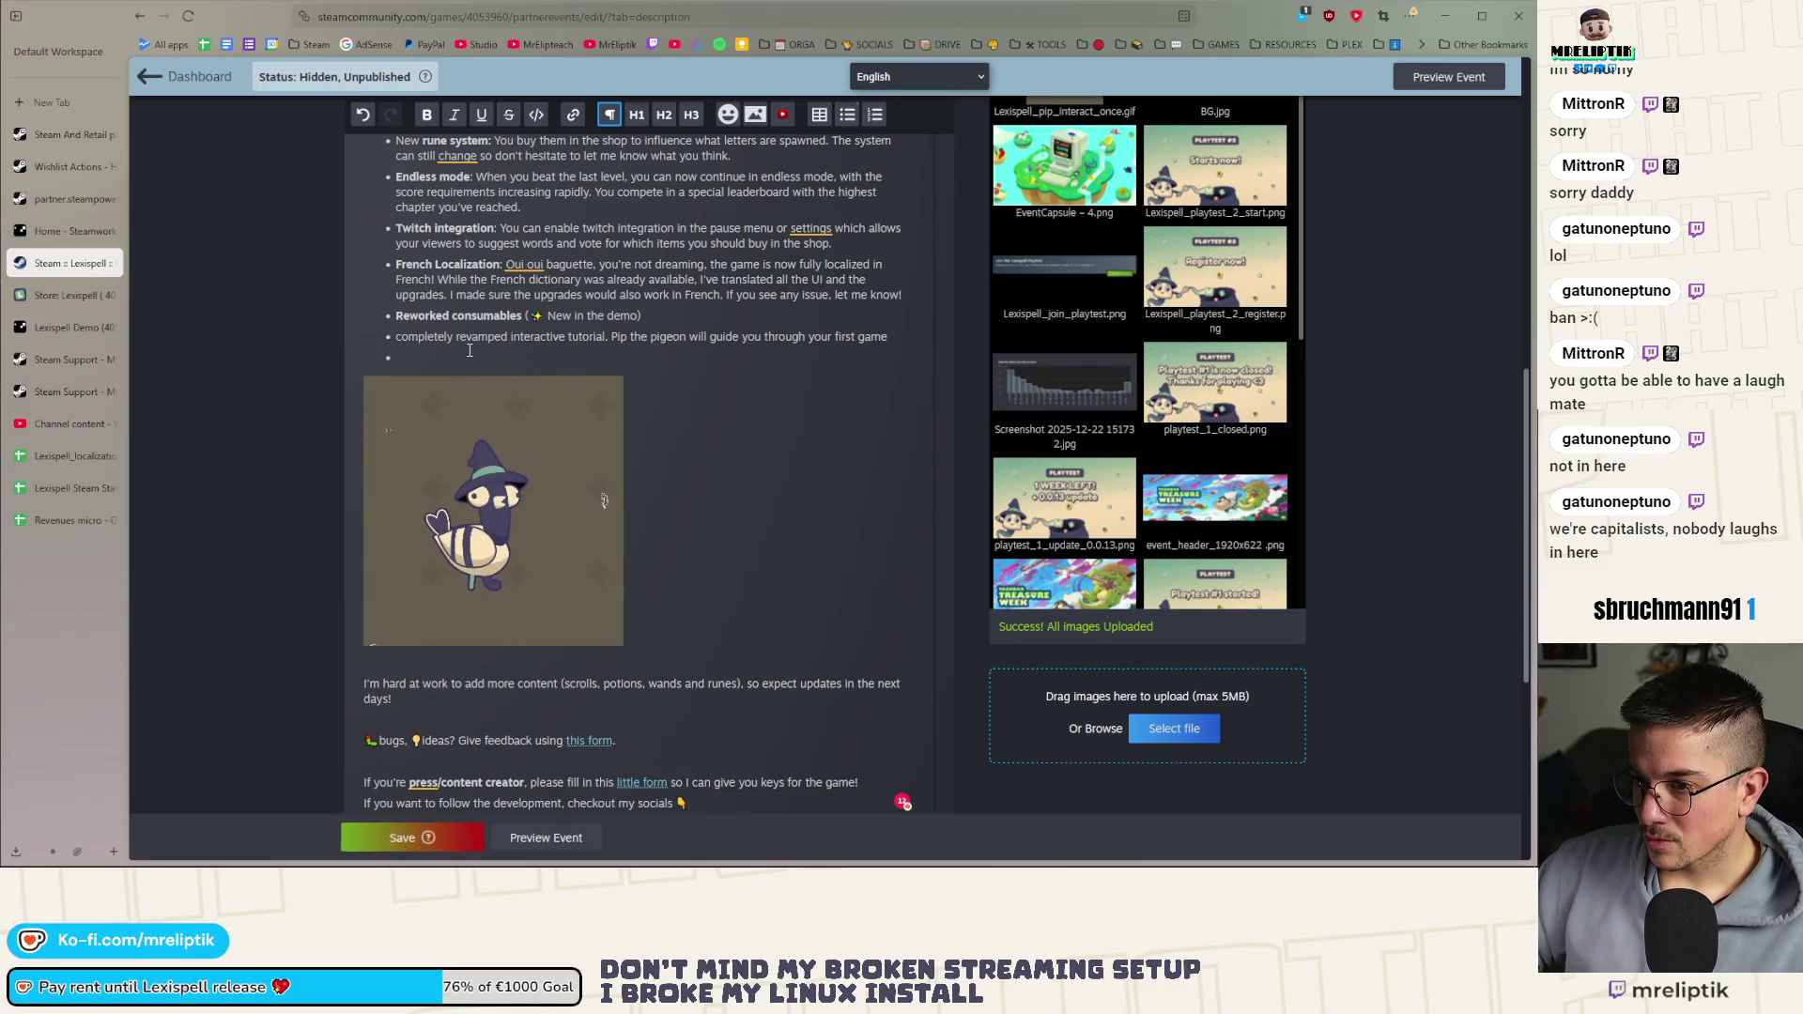
key(Up)
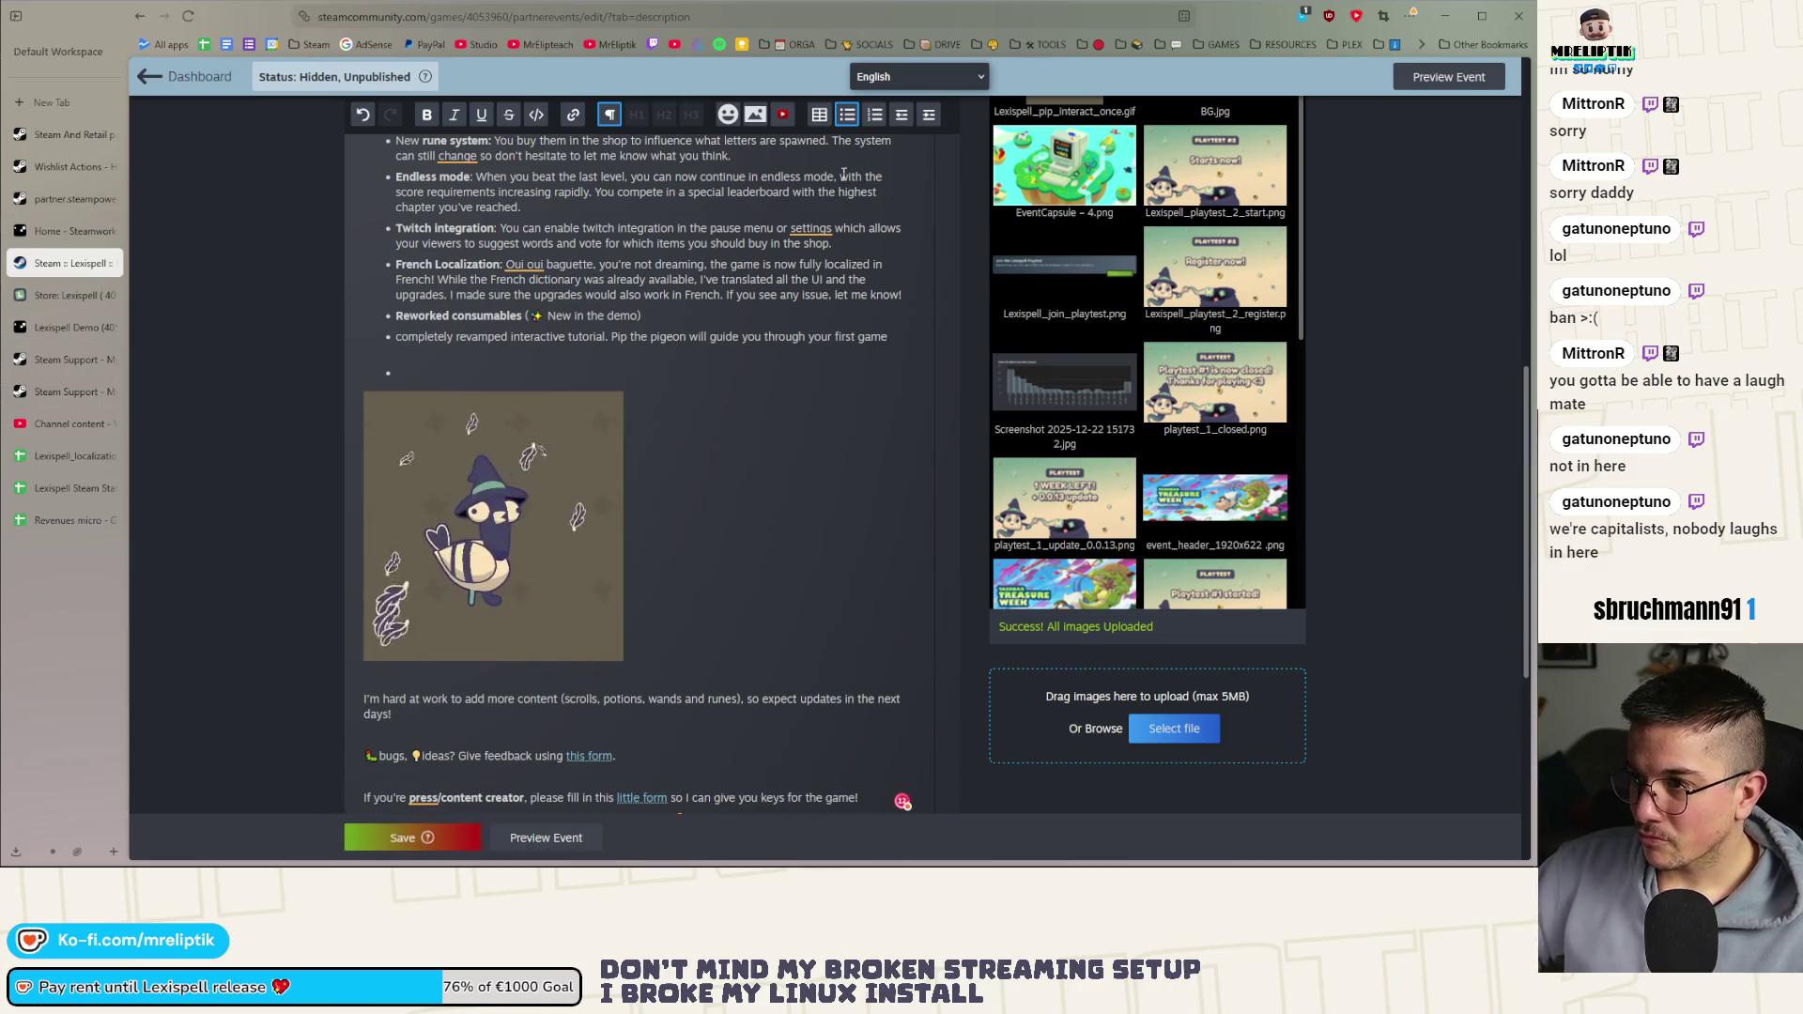
key(Return)
scroll(940, 452, up, 2)
mouse_move(1064, 230)
mouse_down()
mouse_move(714, 489)
mouse_move(422, 517)
mouse_up()
scroll(394, 564, down, 3)
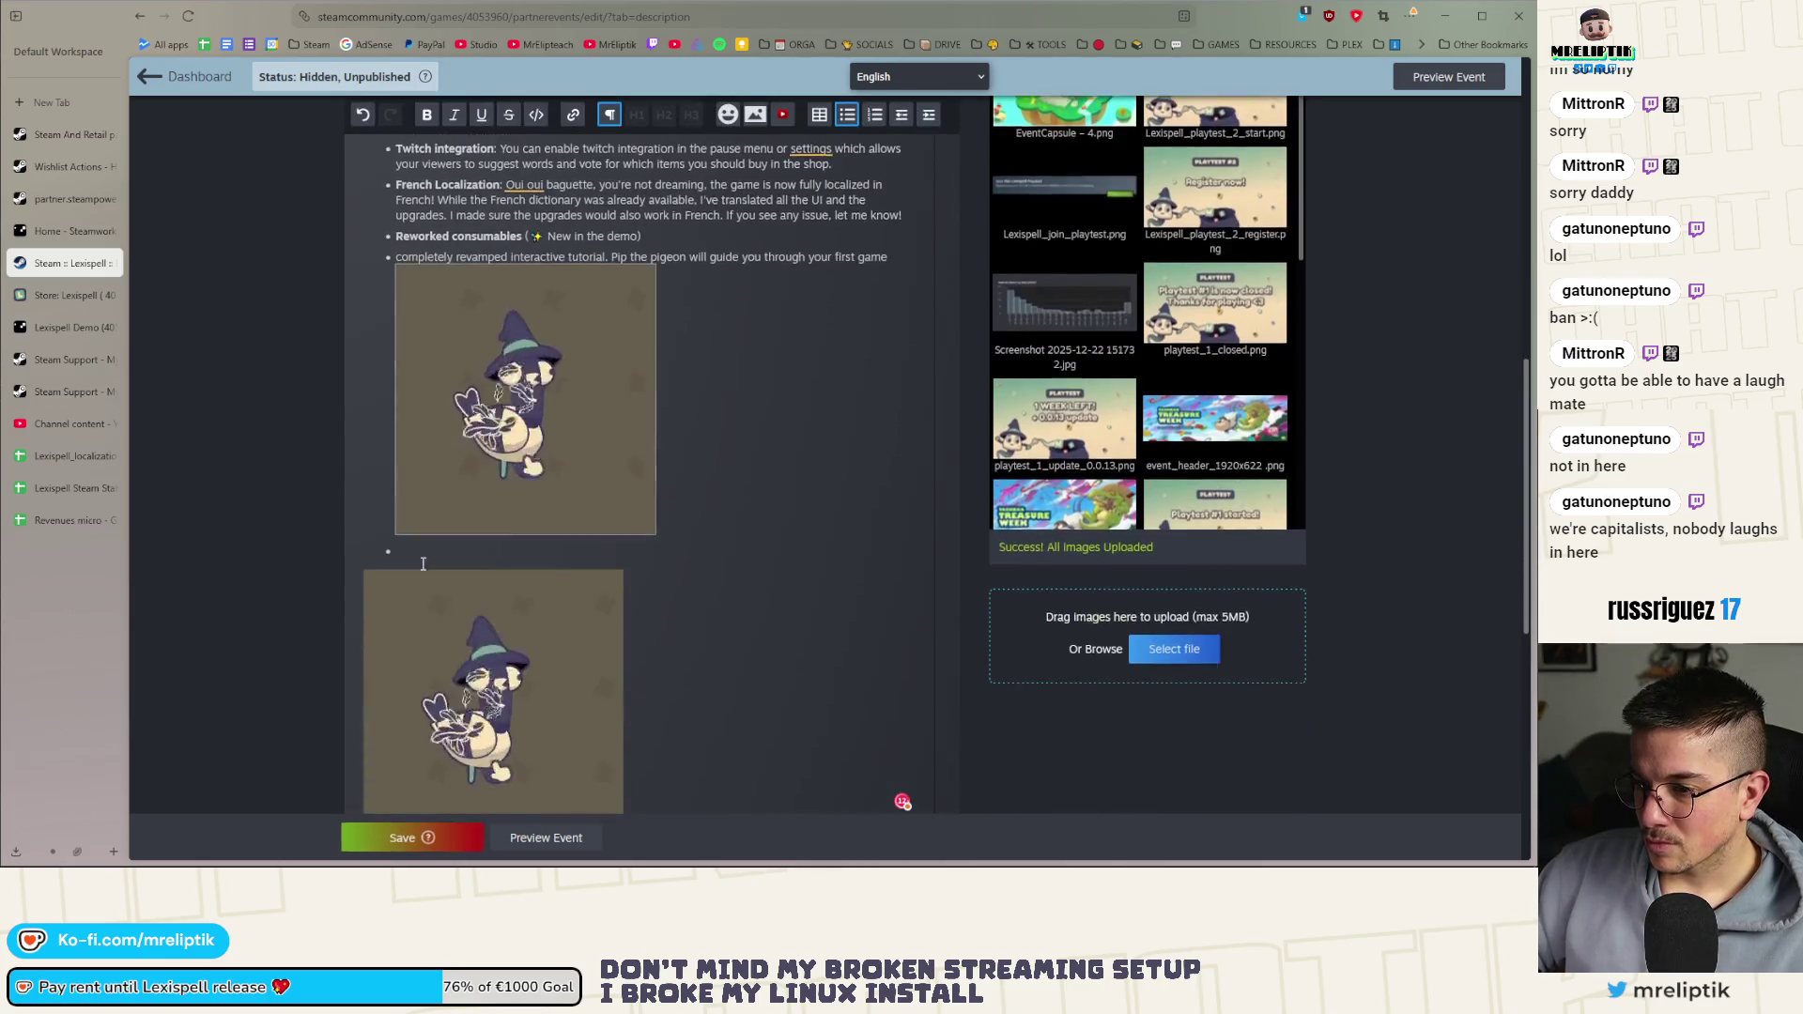
Delete the duplicate Pip GIF and remove the empty line above the next paragraph
click(489, 685)
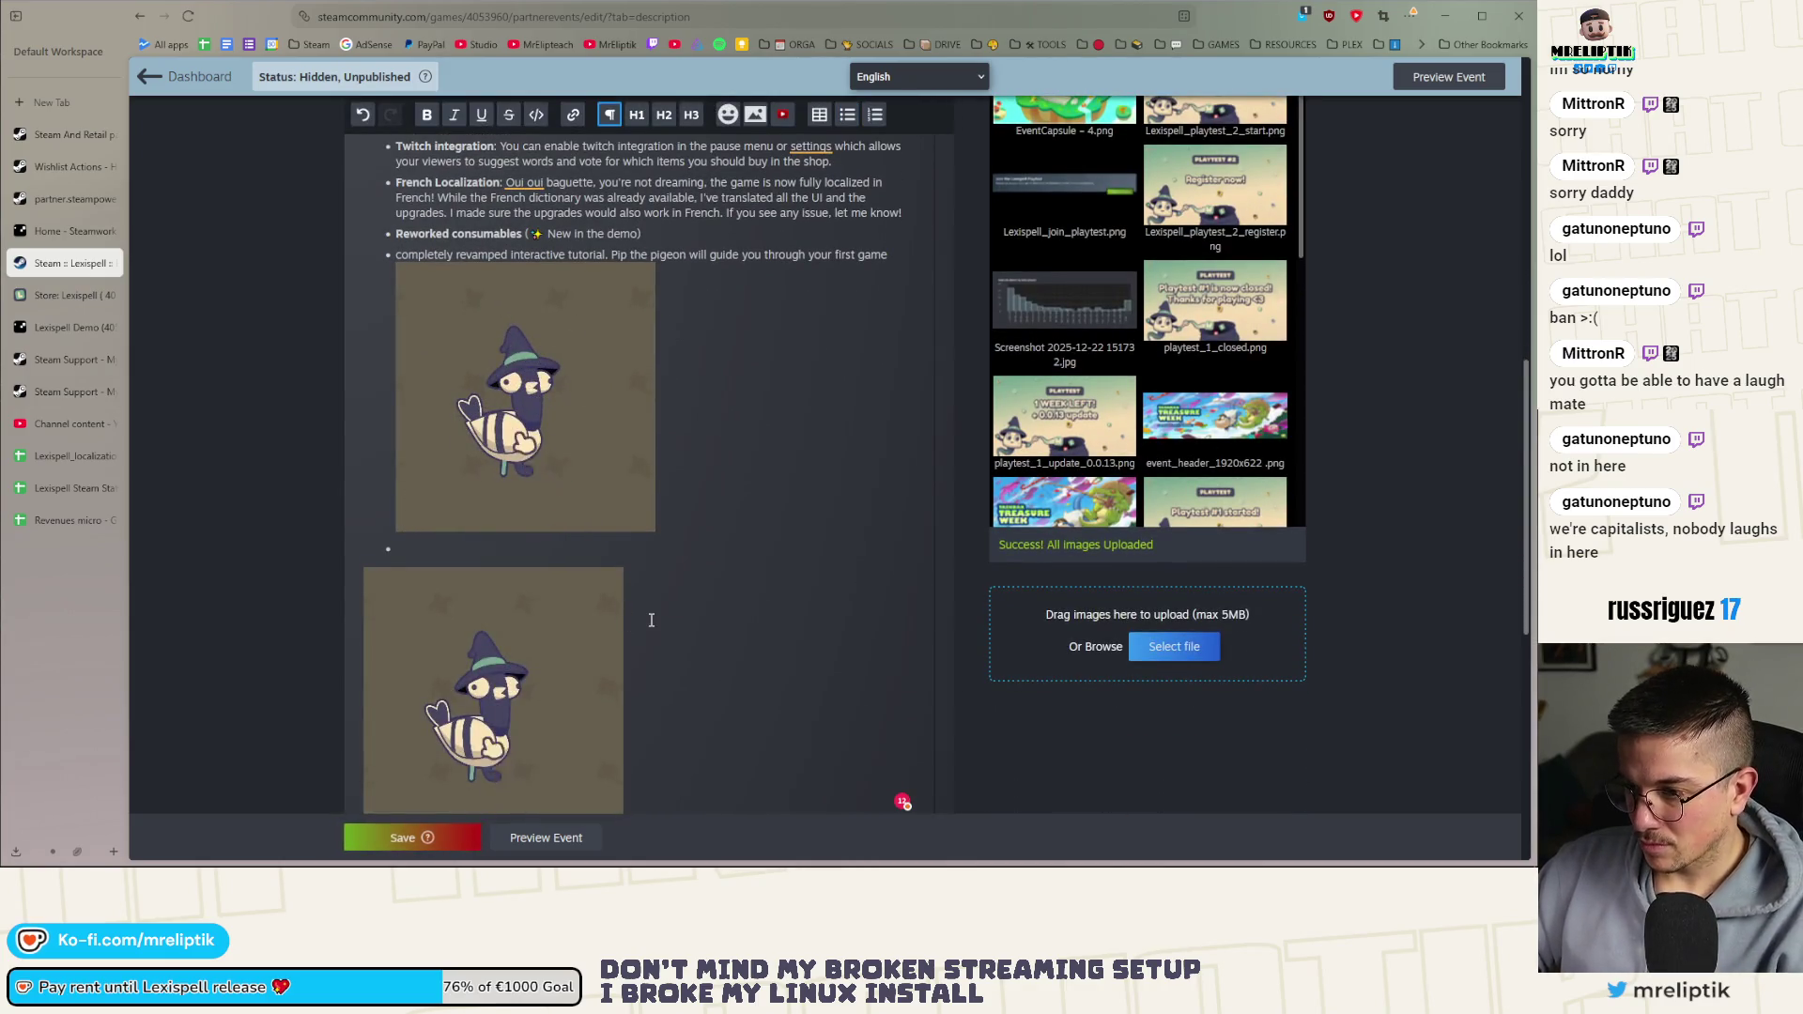
key(Delete)
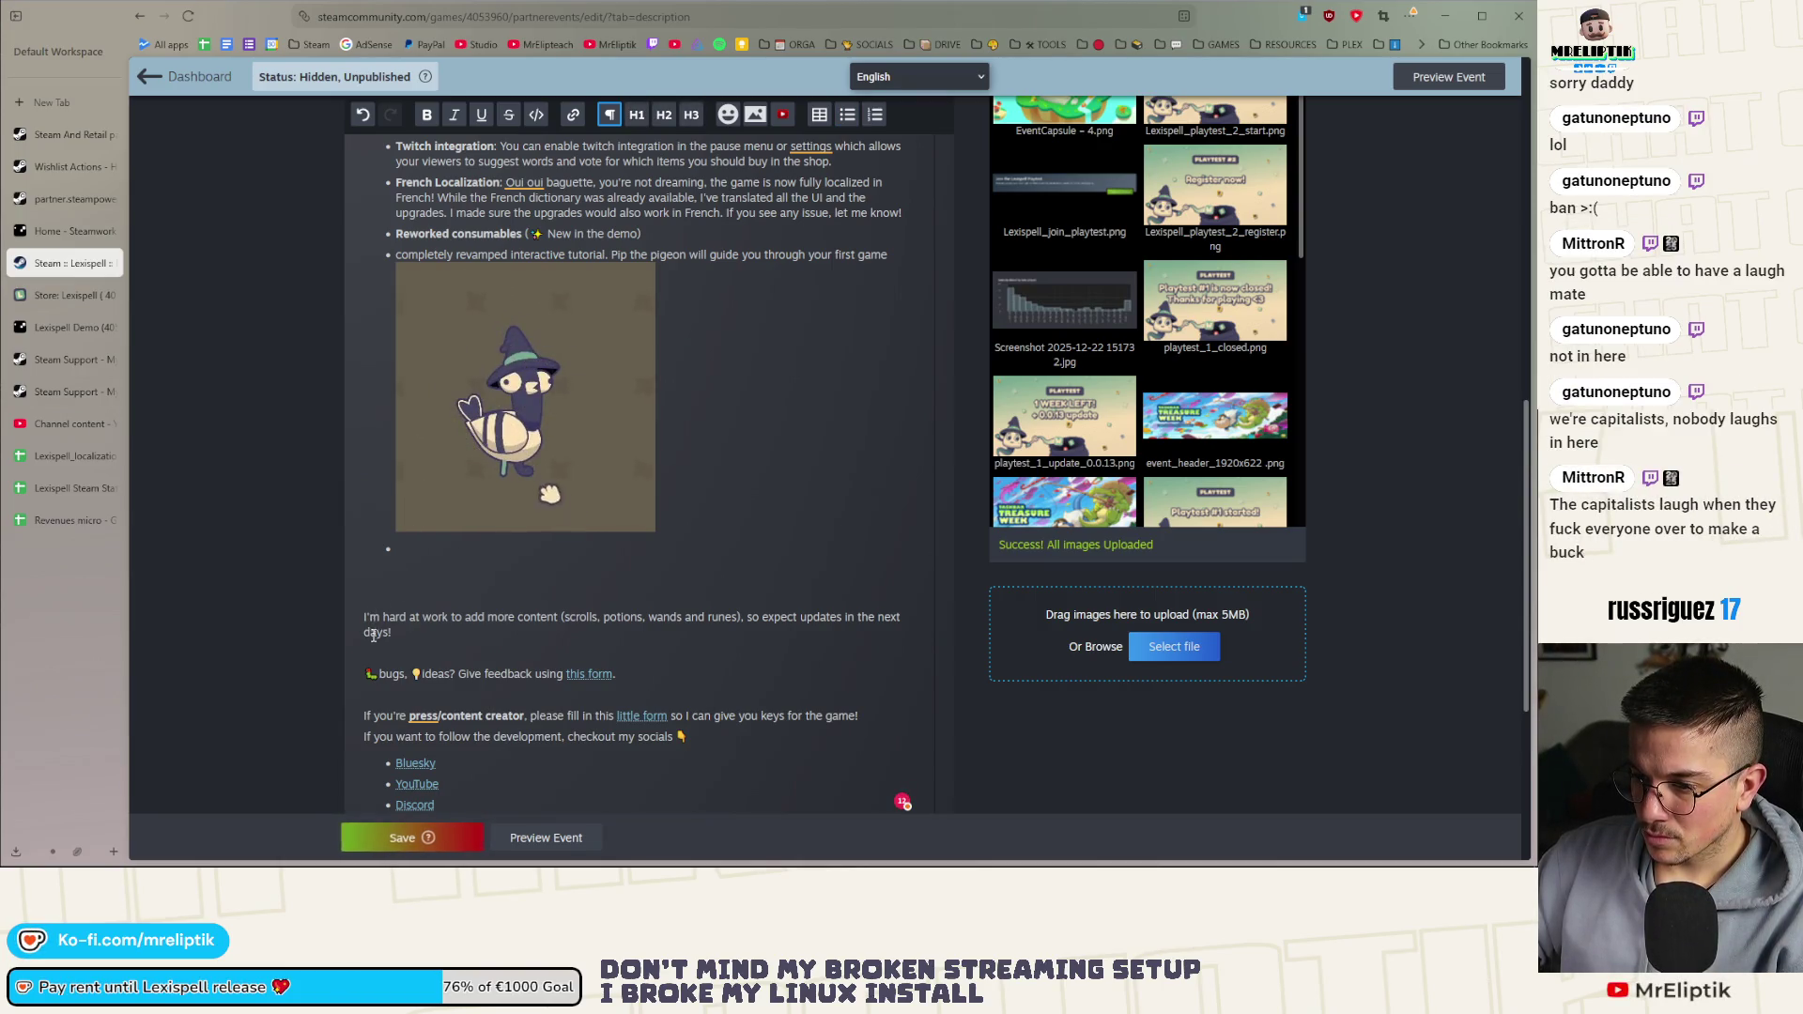
scroll(456, 637, down, 5)
scroll(575, 654, up, 10)
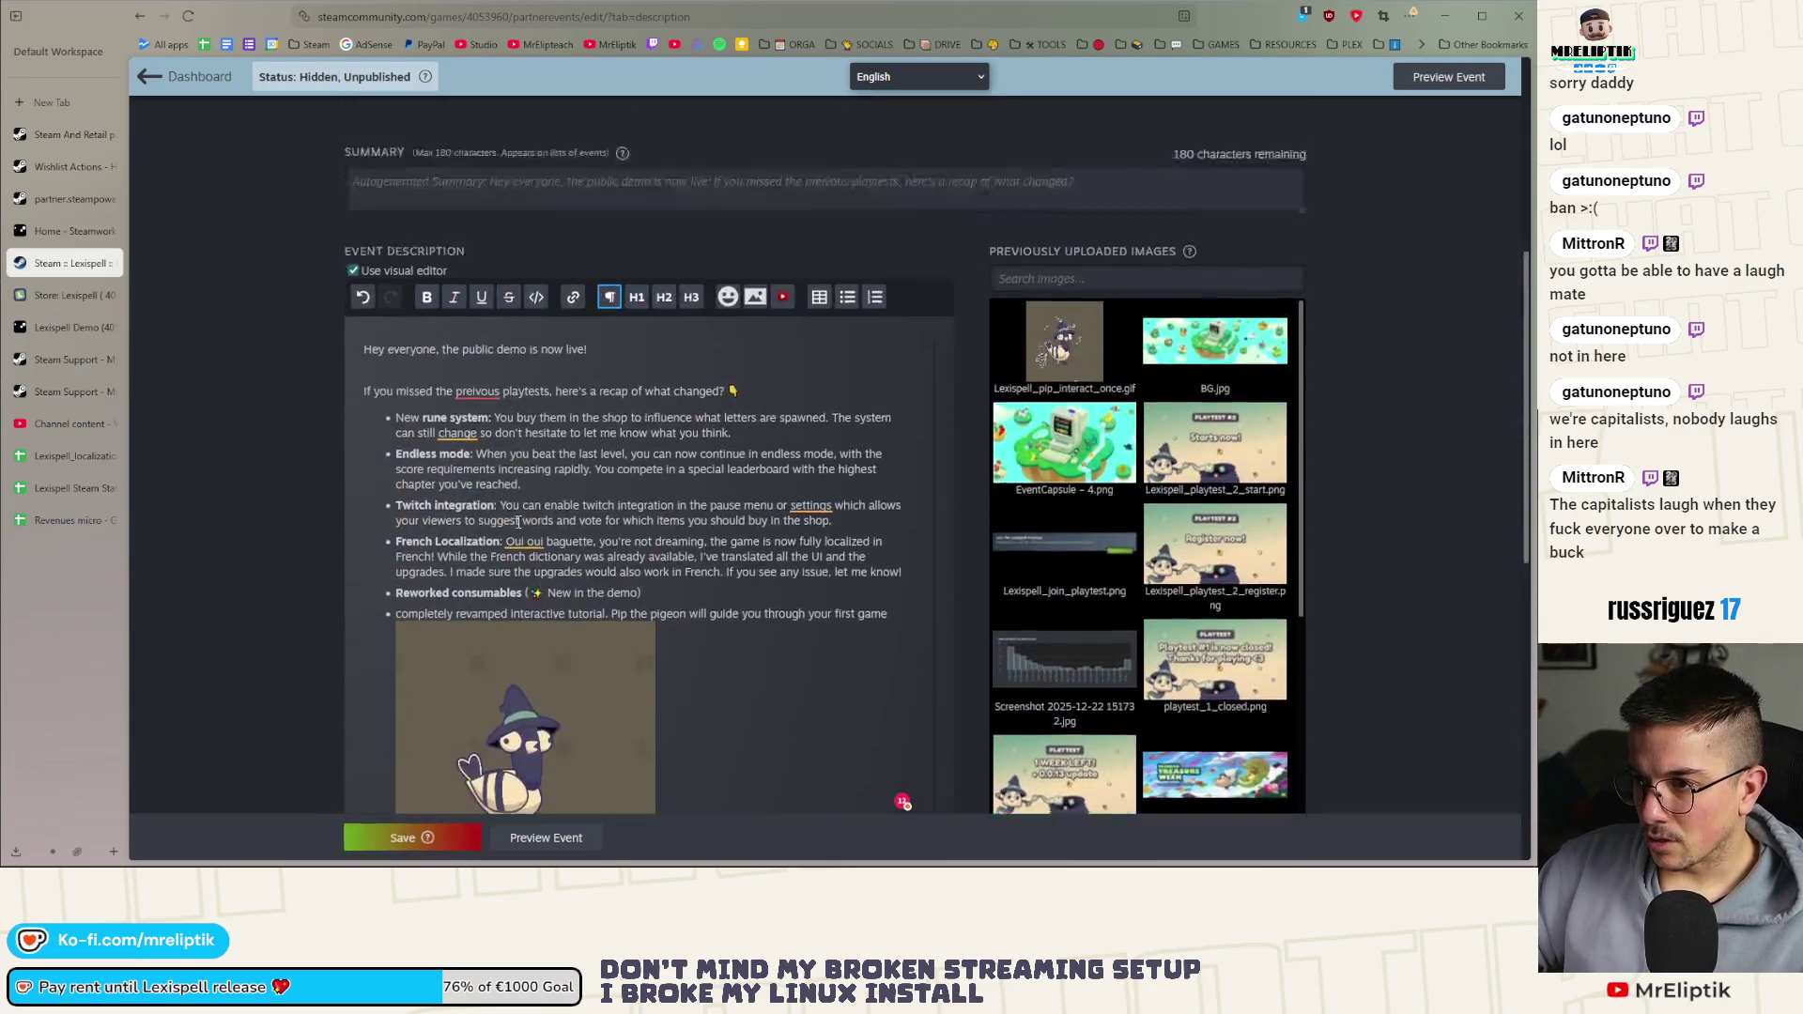
scroll(575, 655, down, 3)
scroll(419, 558, down, 3)
click(382, 469)
key(BackSpace)
key(BackSpace)
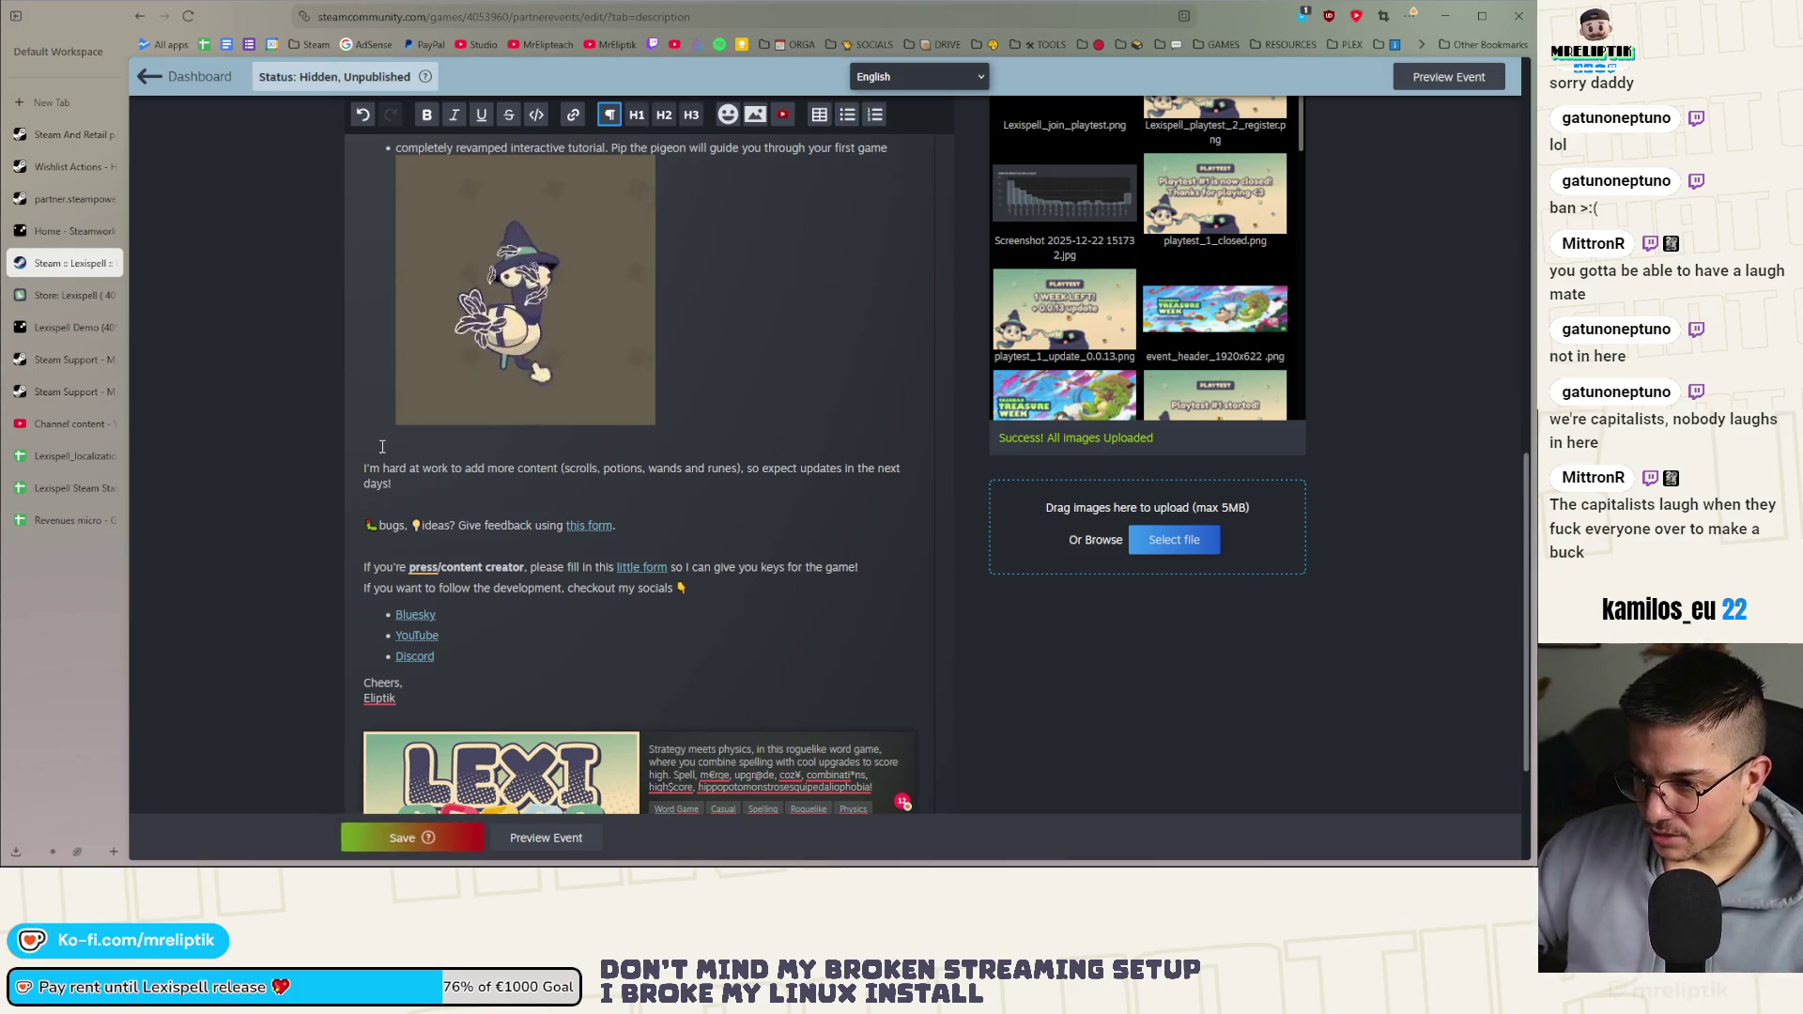
Insert a bold 'Info' heading above the bugs and ideas feedback line, then save the event
click(388, 510)
drag(638, 532, 365, 532)
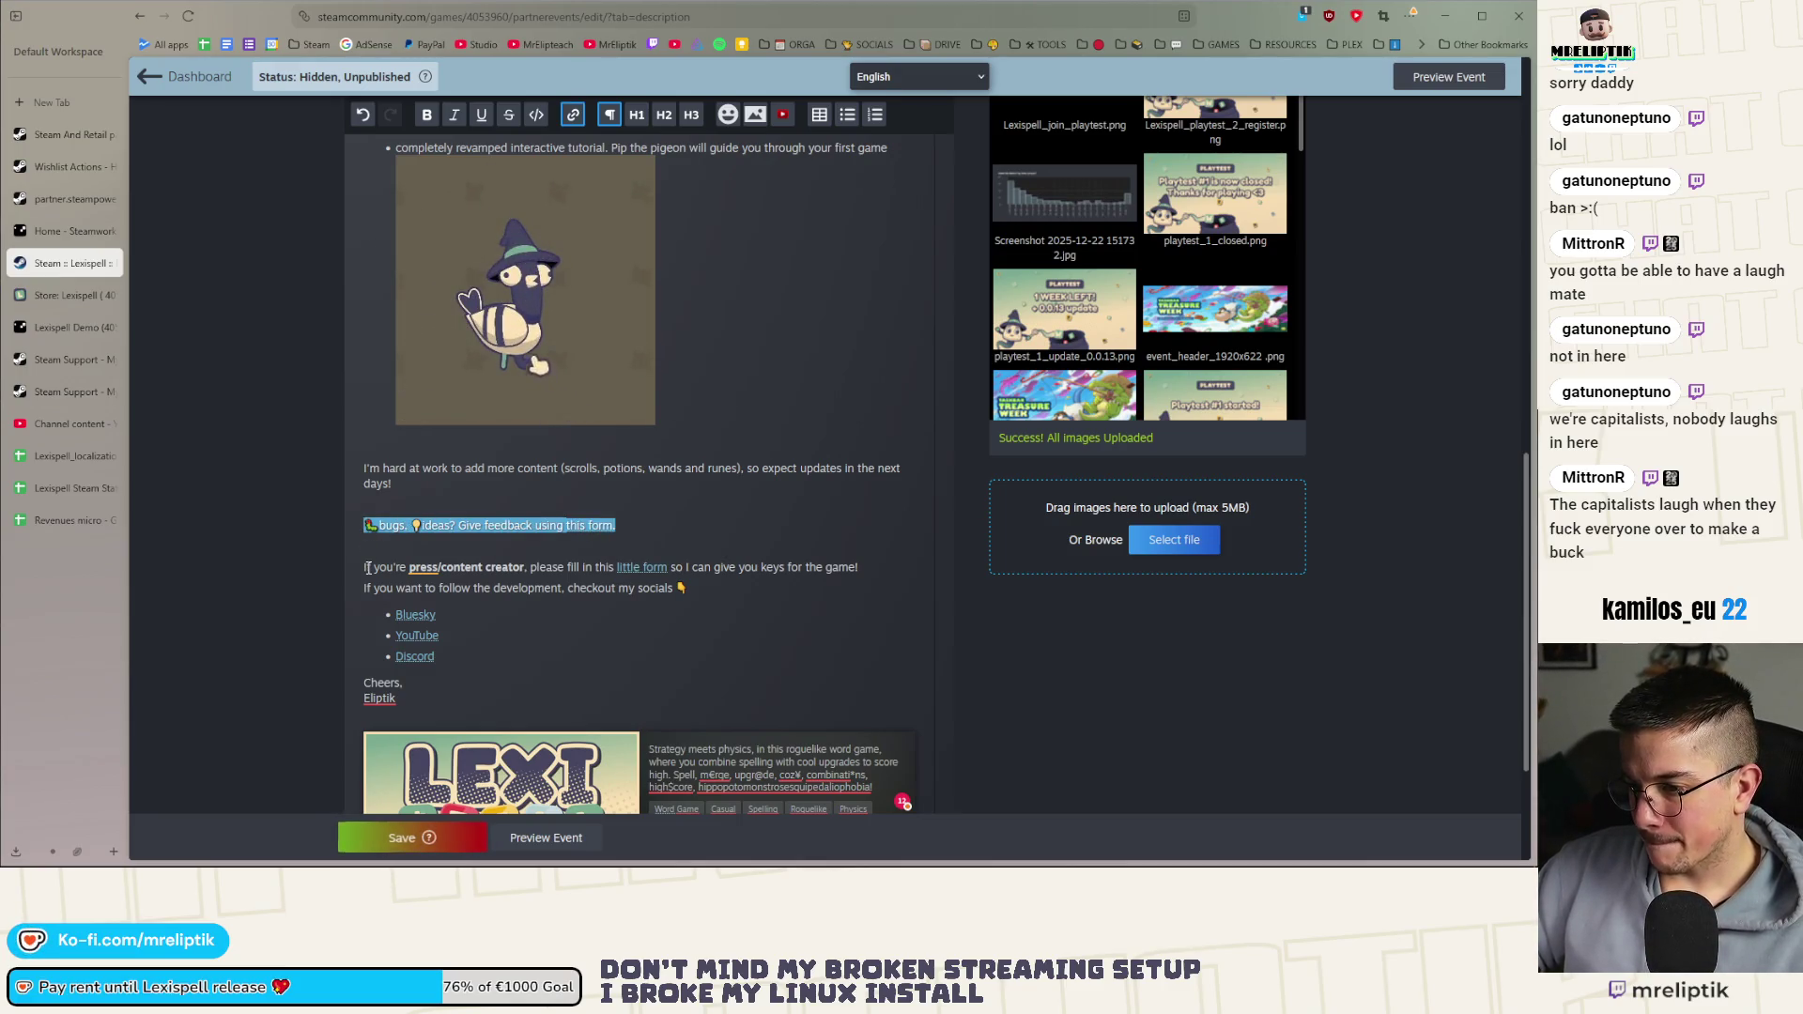
click(392, 507)
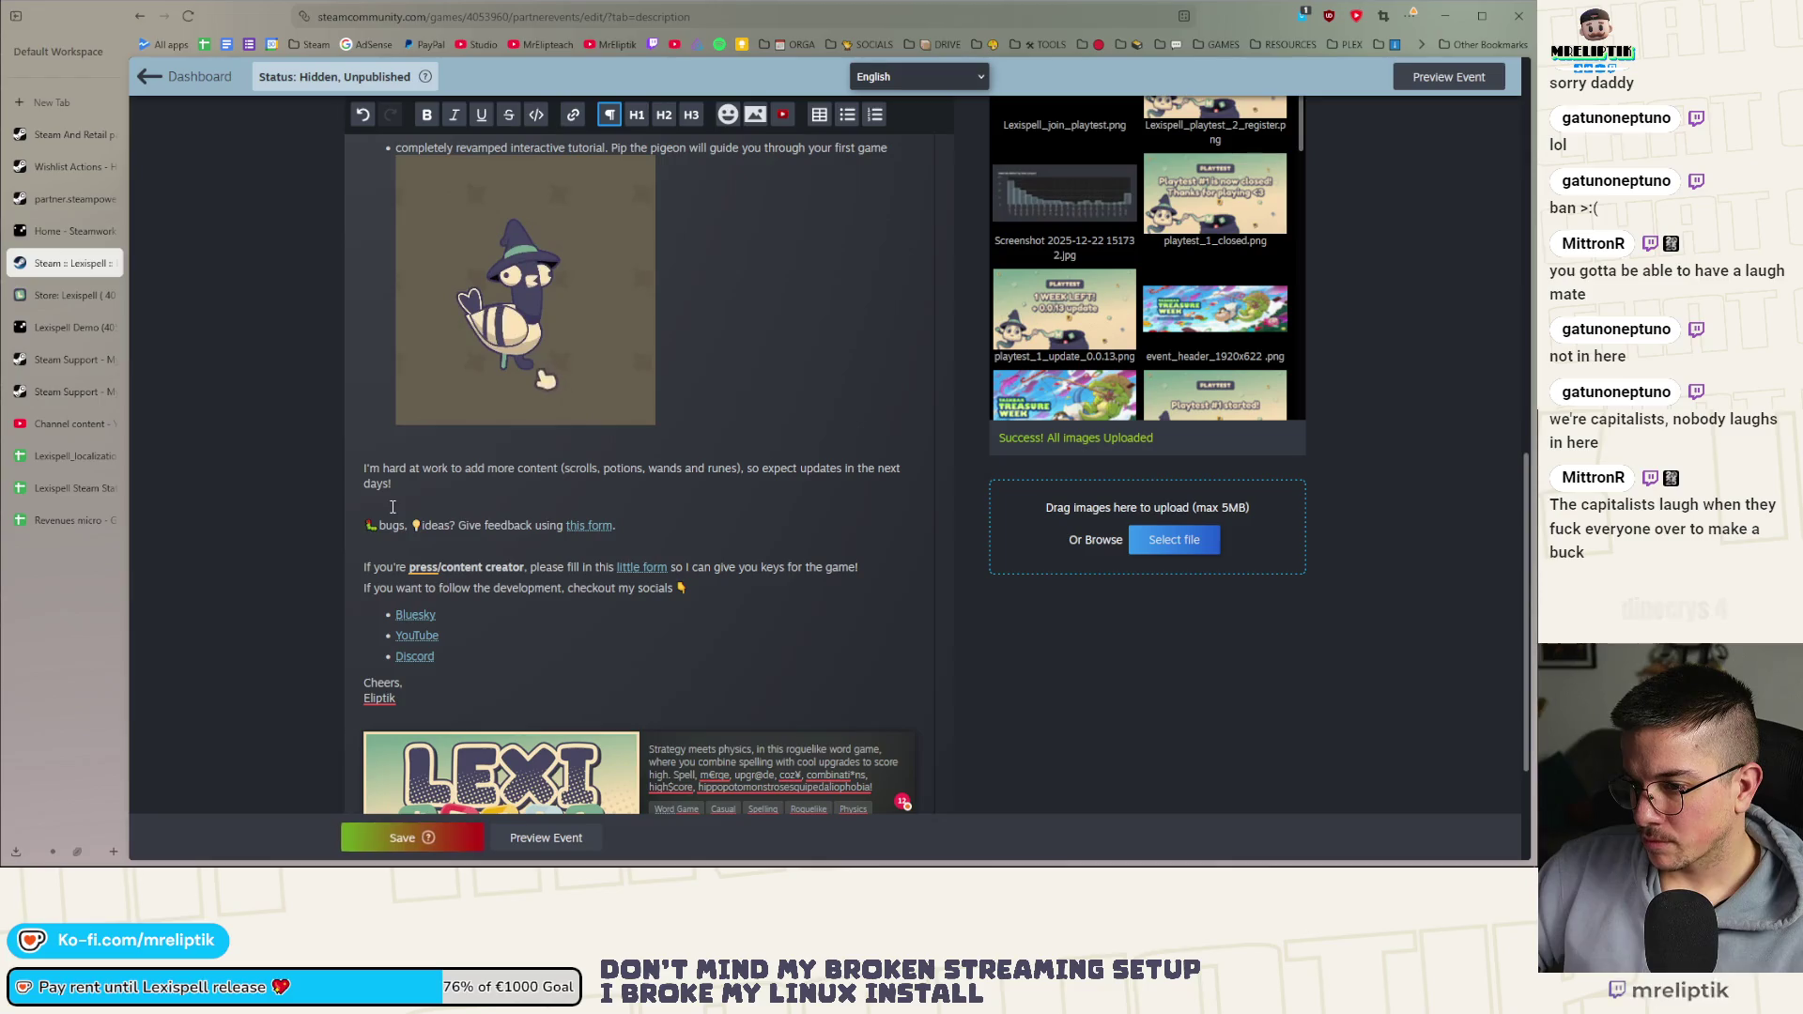
key(Return)
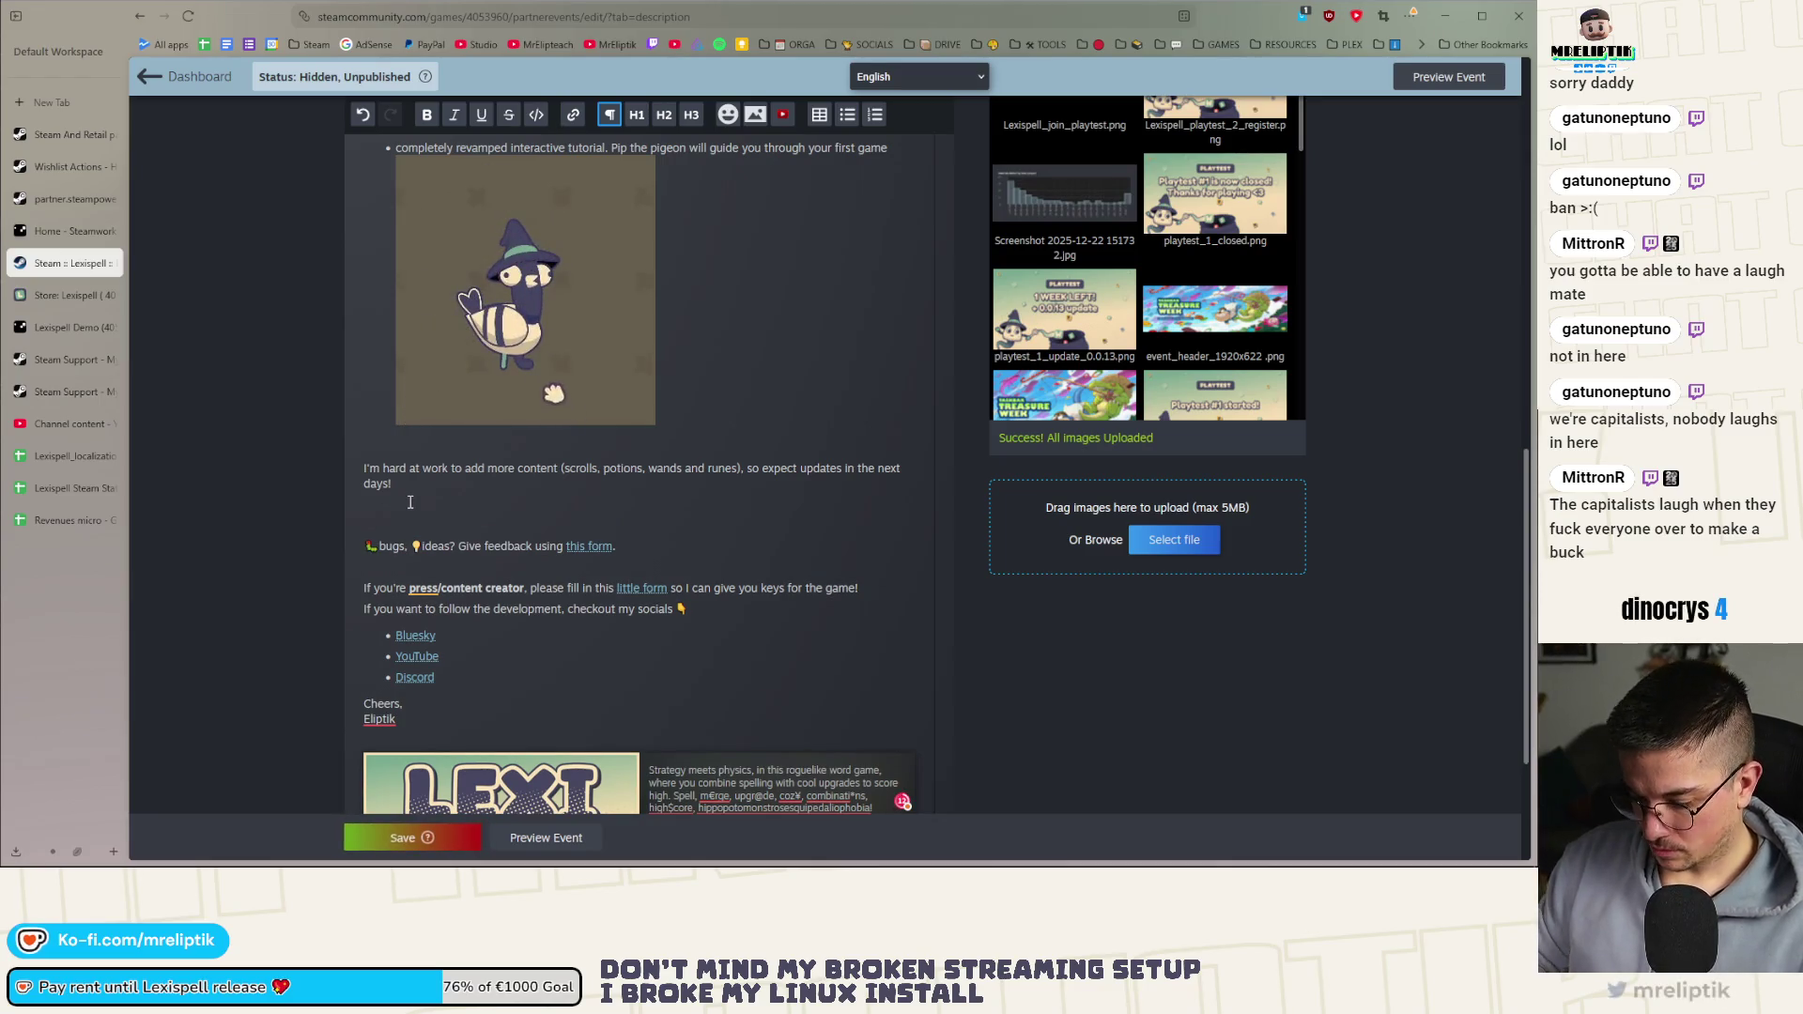
text(Info)
key(shift+Home)
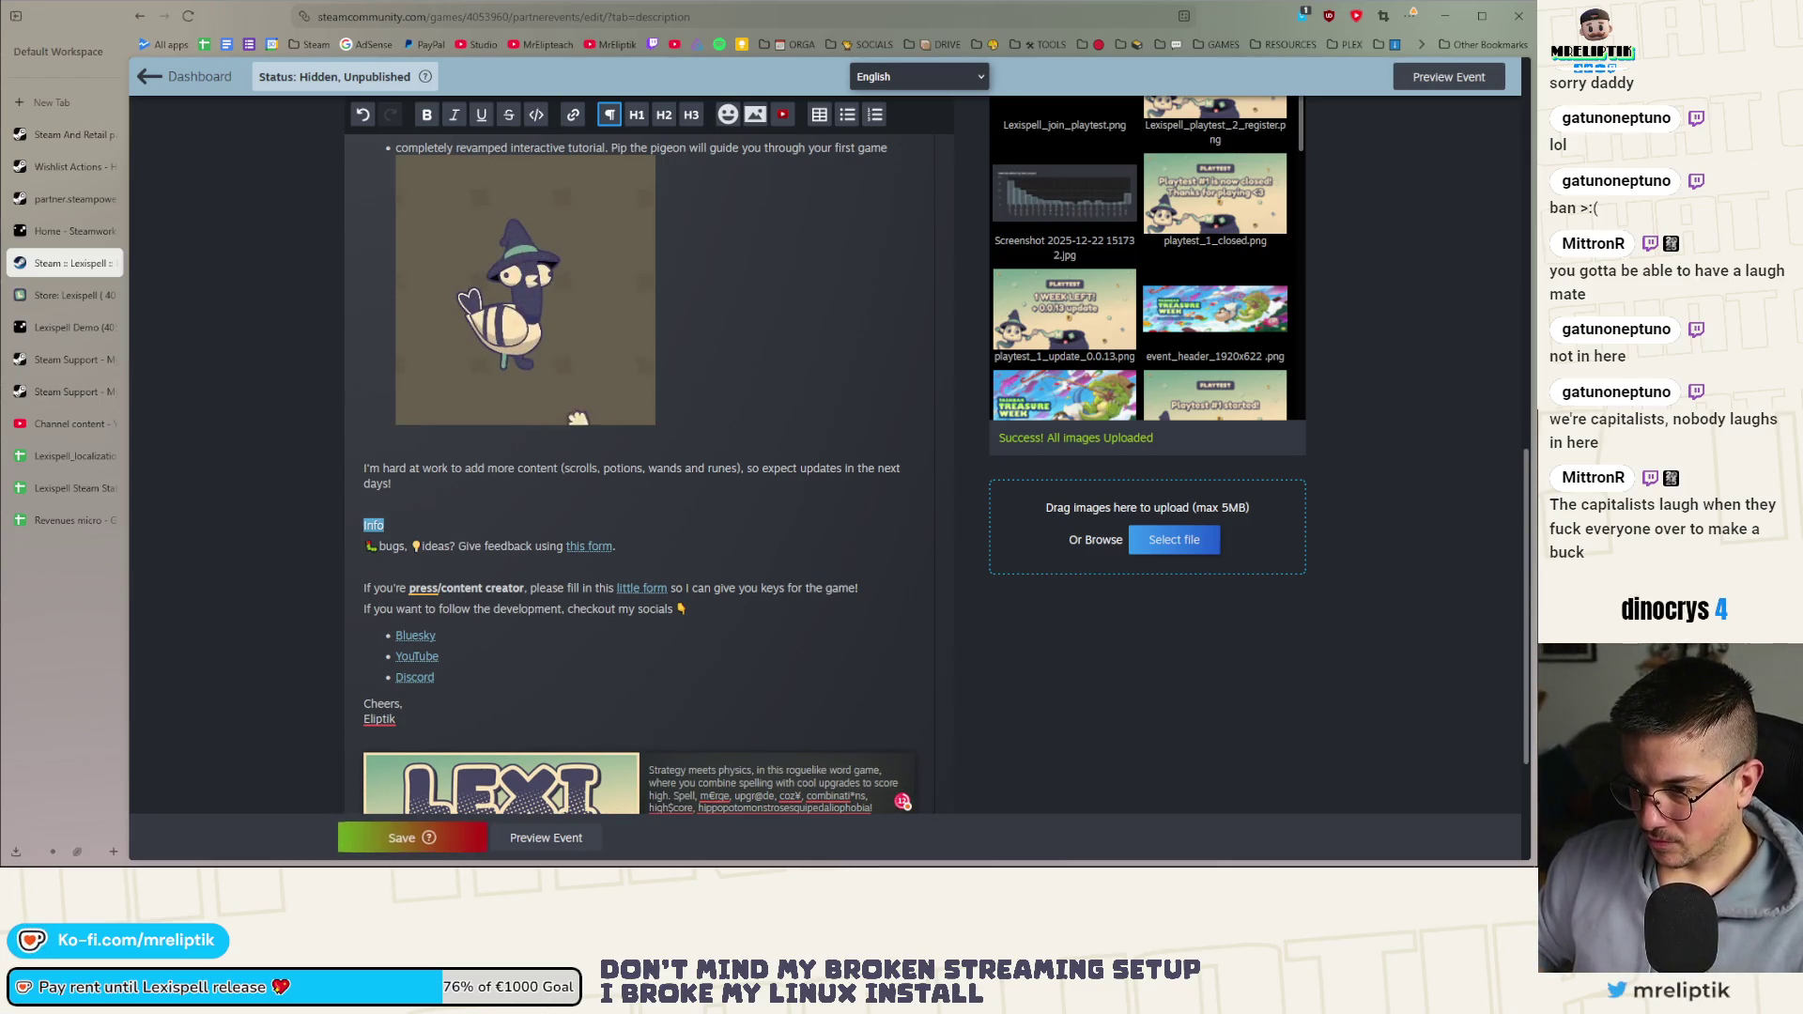
key(Down)
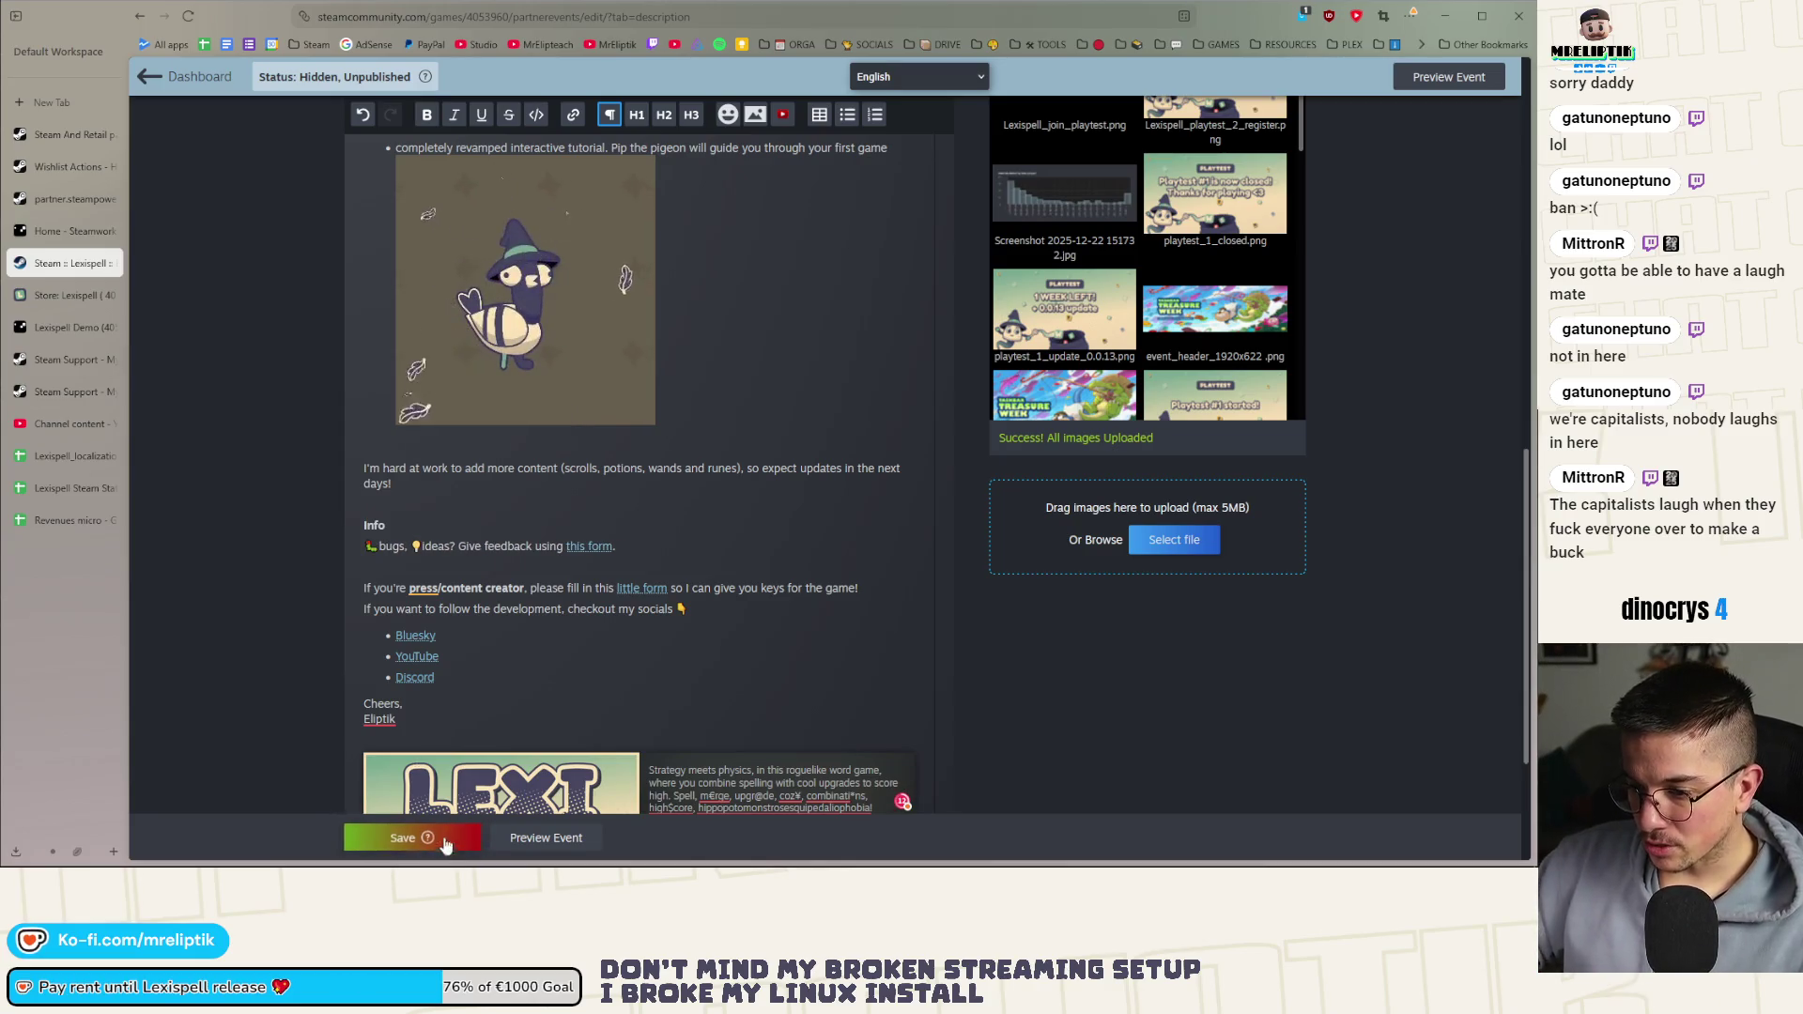
click(410, 838)
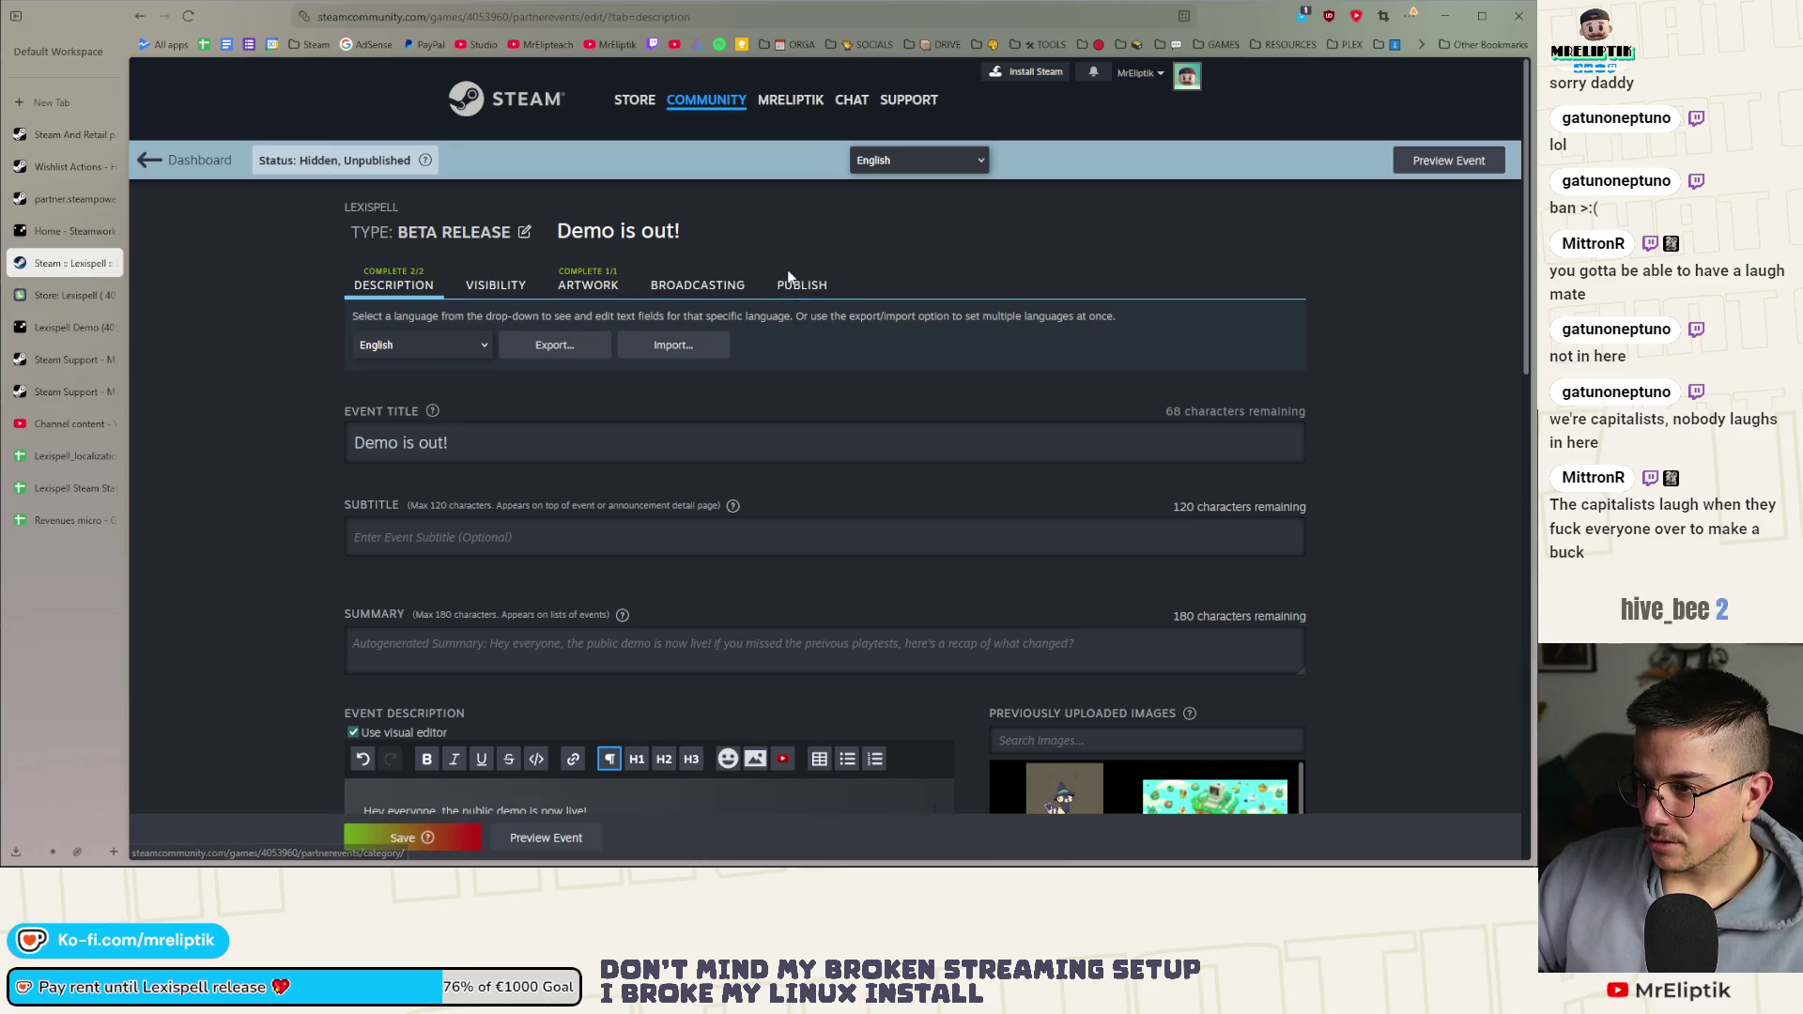
Look over the 'Demo is out!' event's publishing settings
click(788, 284)
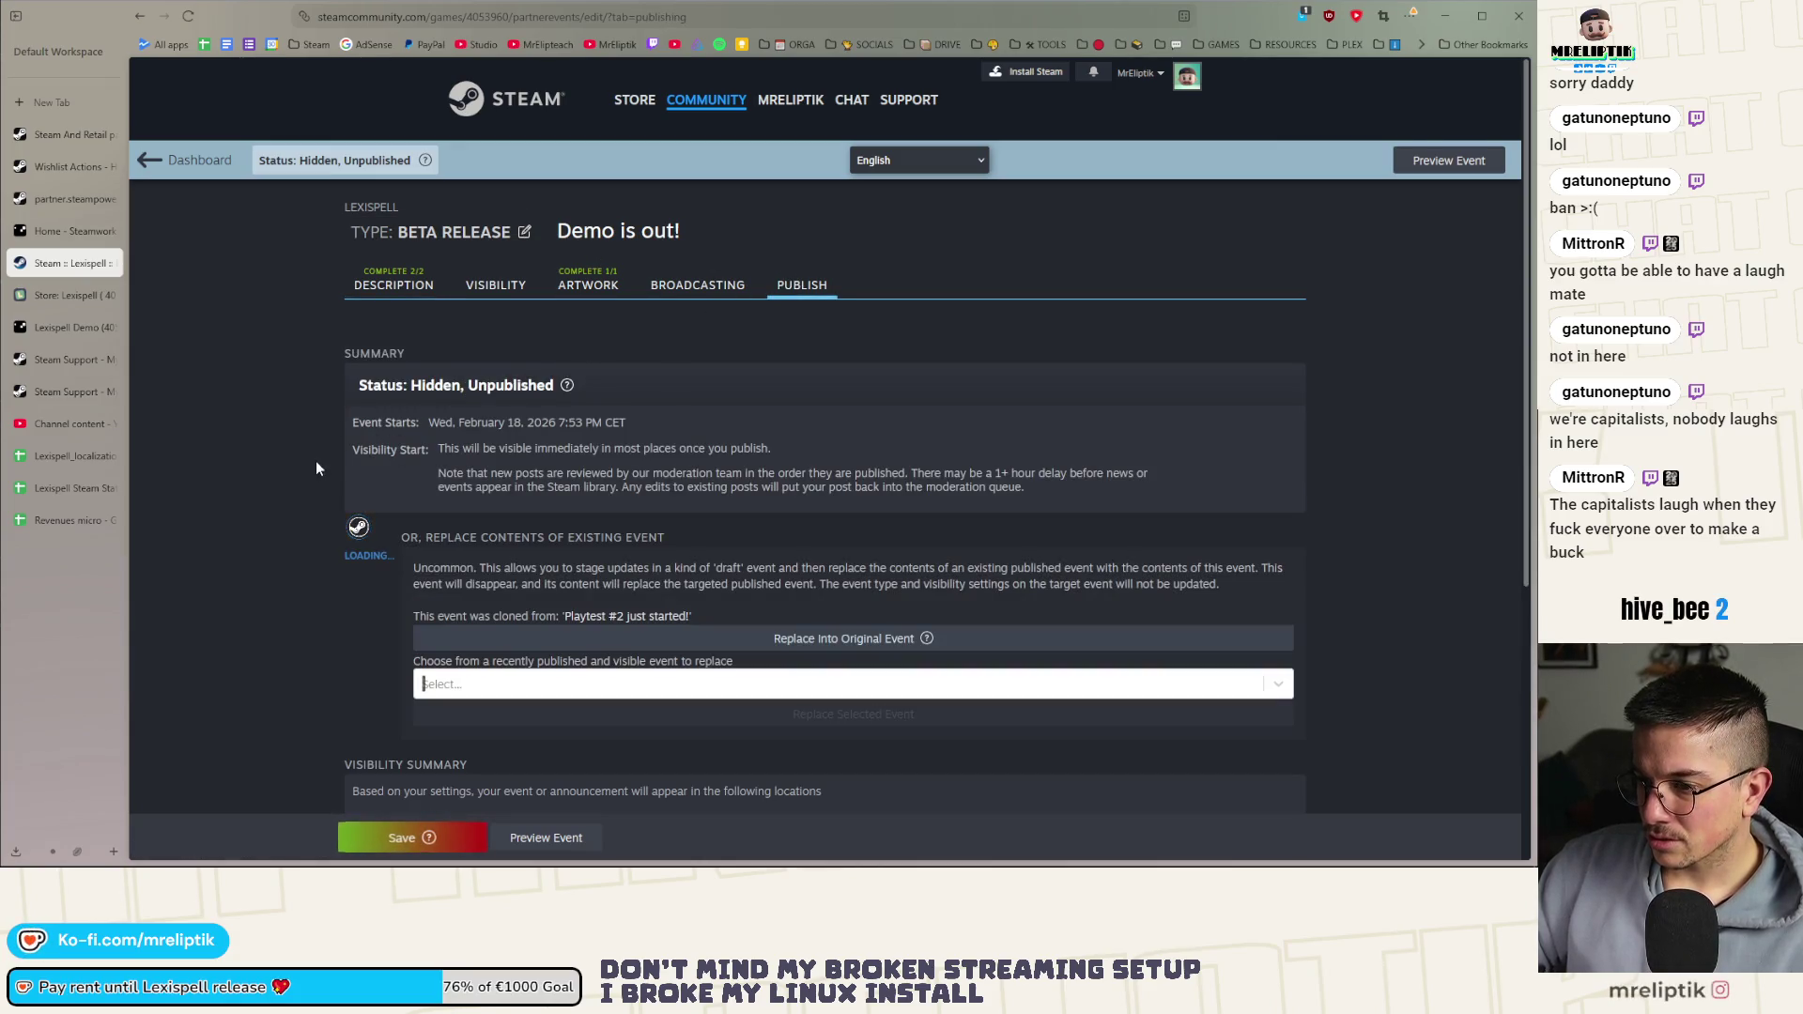
scroll(315, 460, down, 3)
scroll(316, 460, down, 2)
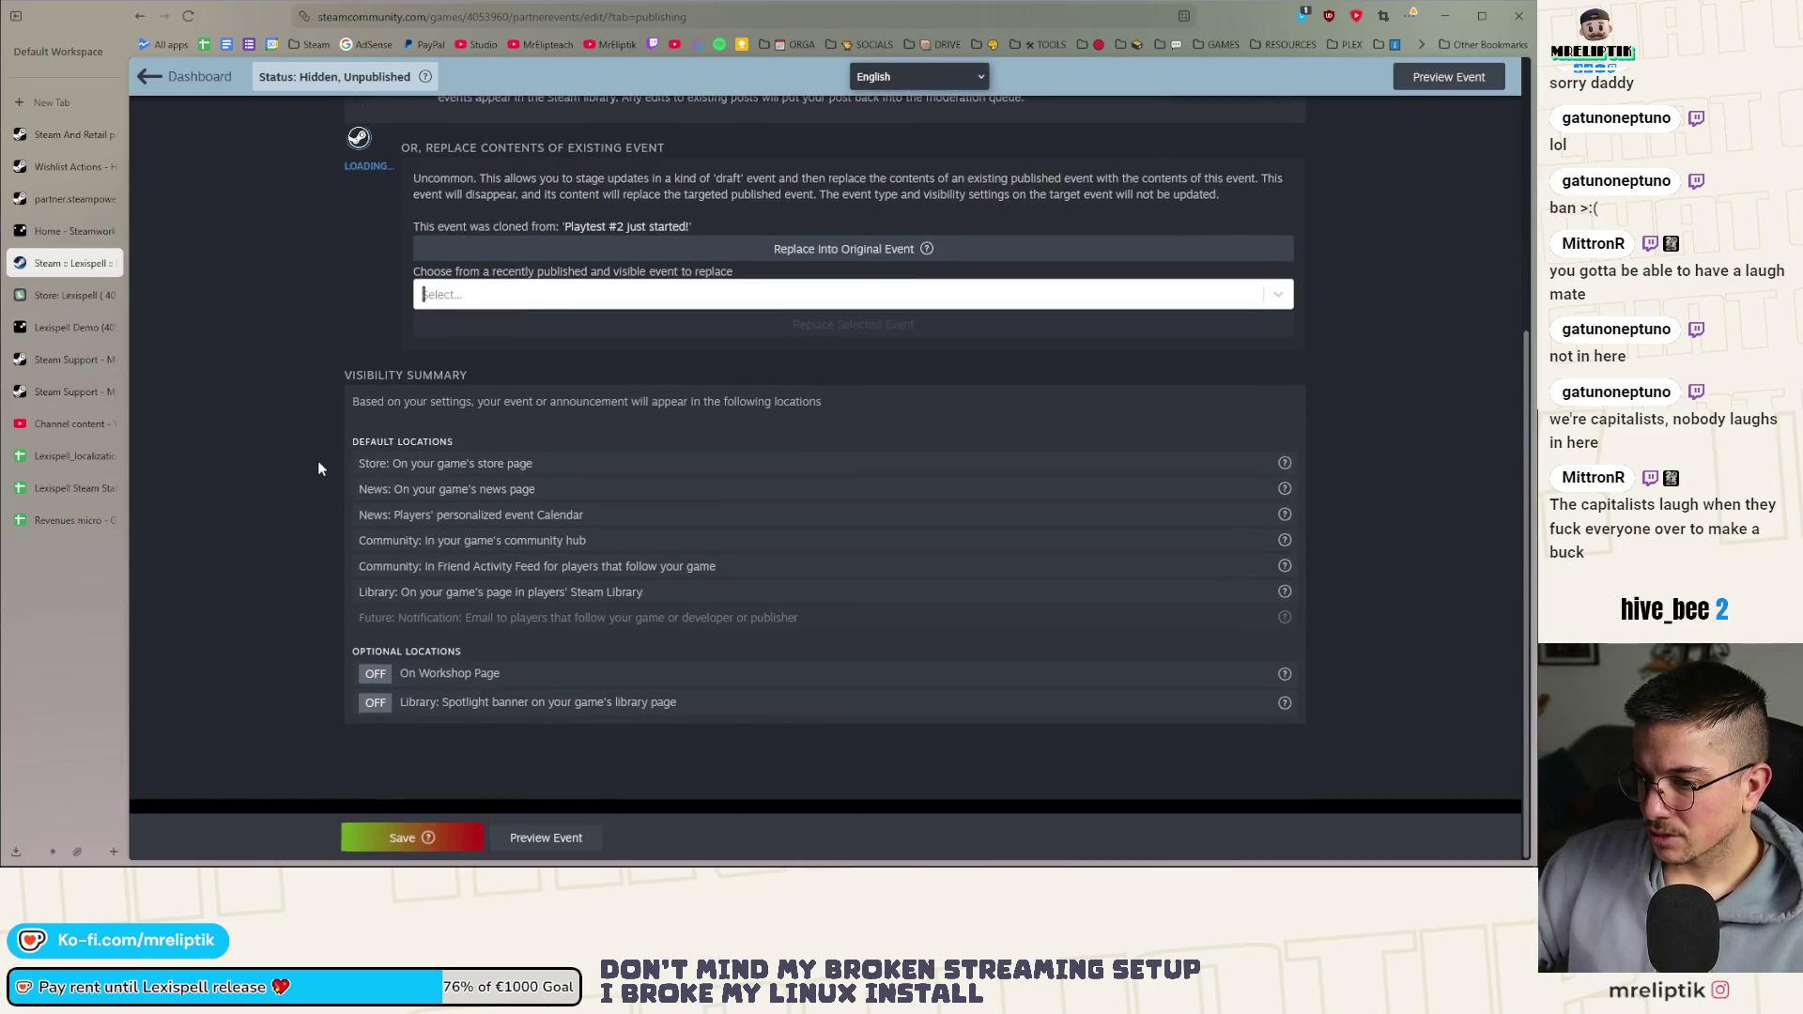
scroll(319, 460, up, 5)
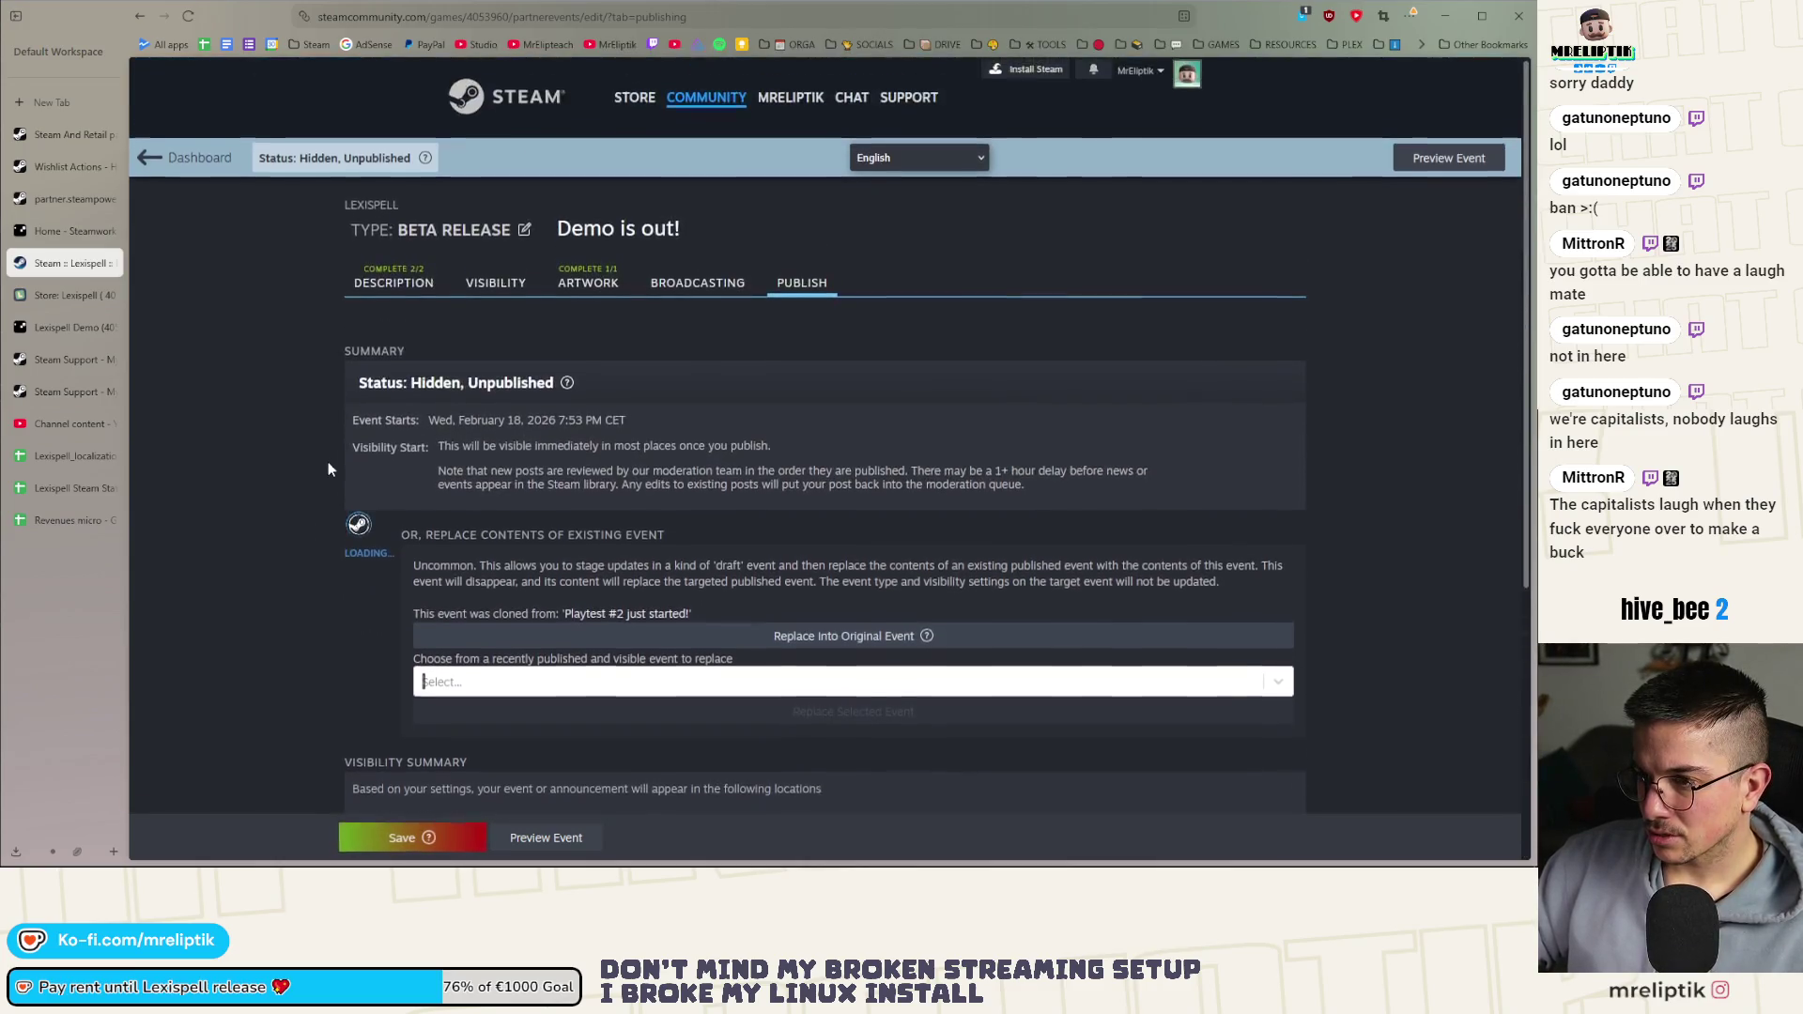
Save the event from the Description page and bring up the event-type chooser
click(407, 293)
click(406, 836)
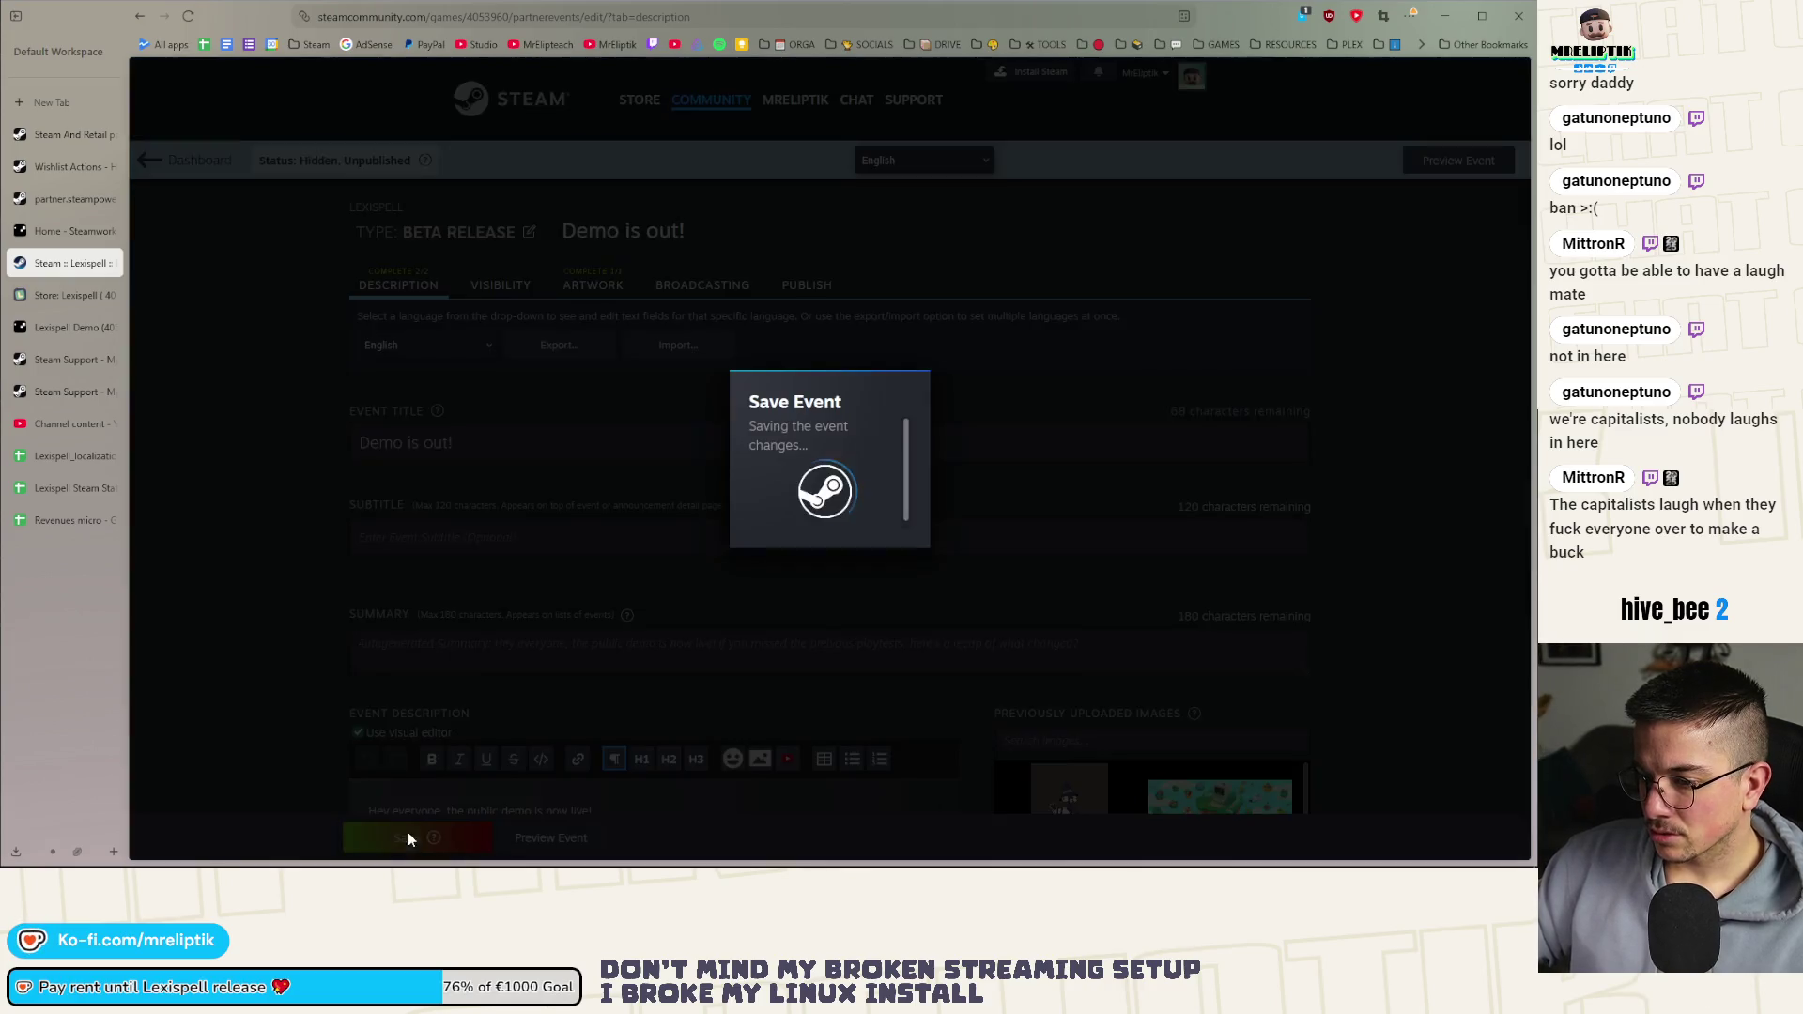
click(860, 510)
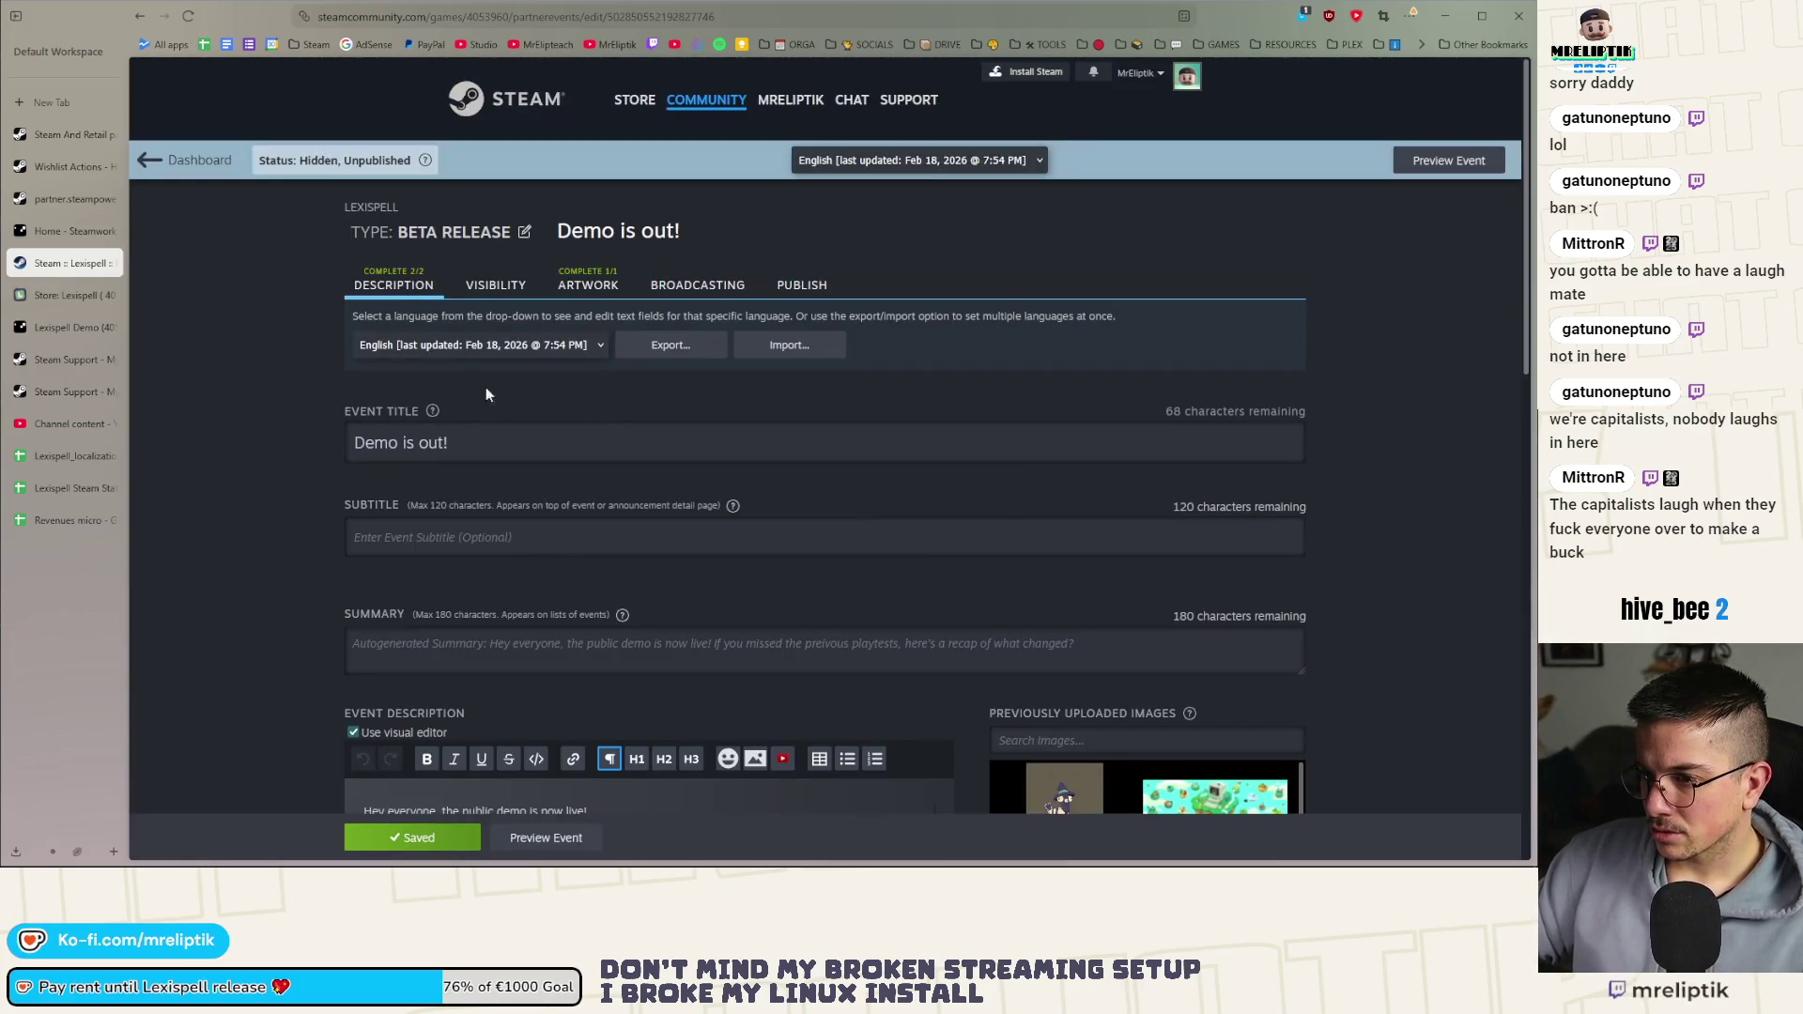
click(523, 230)
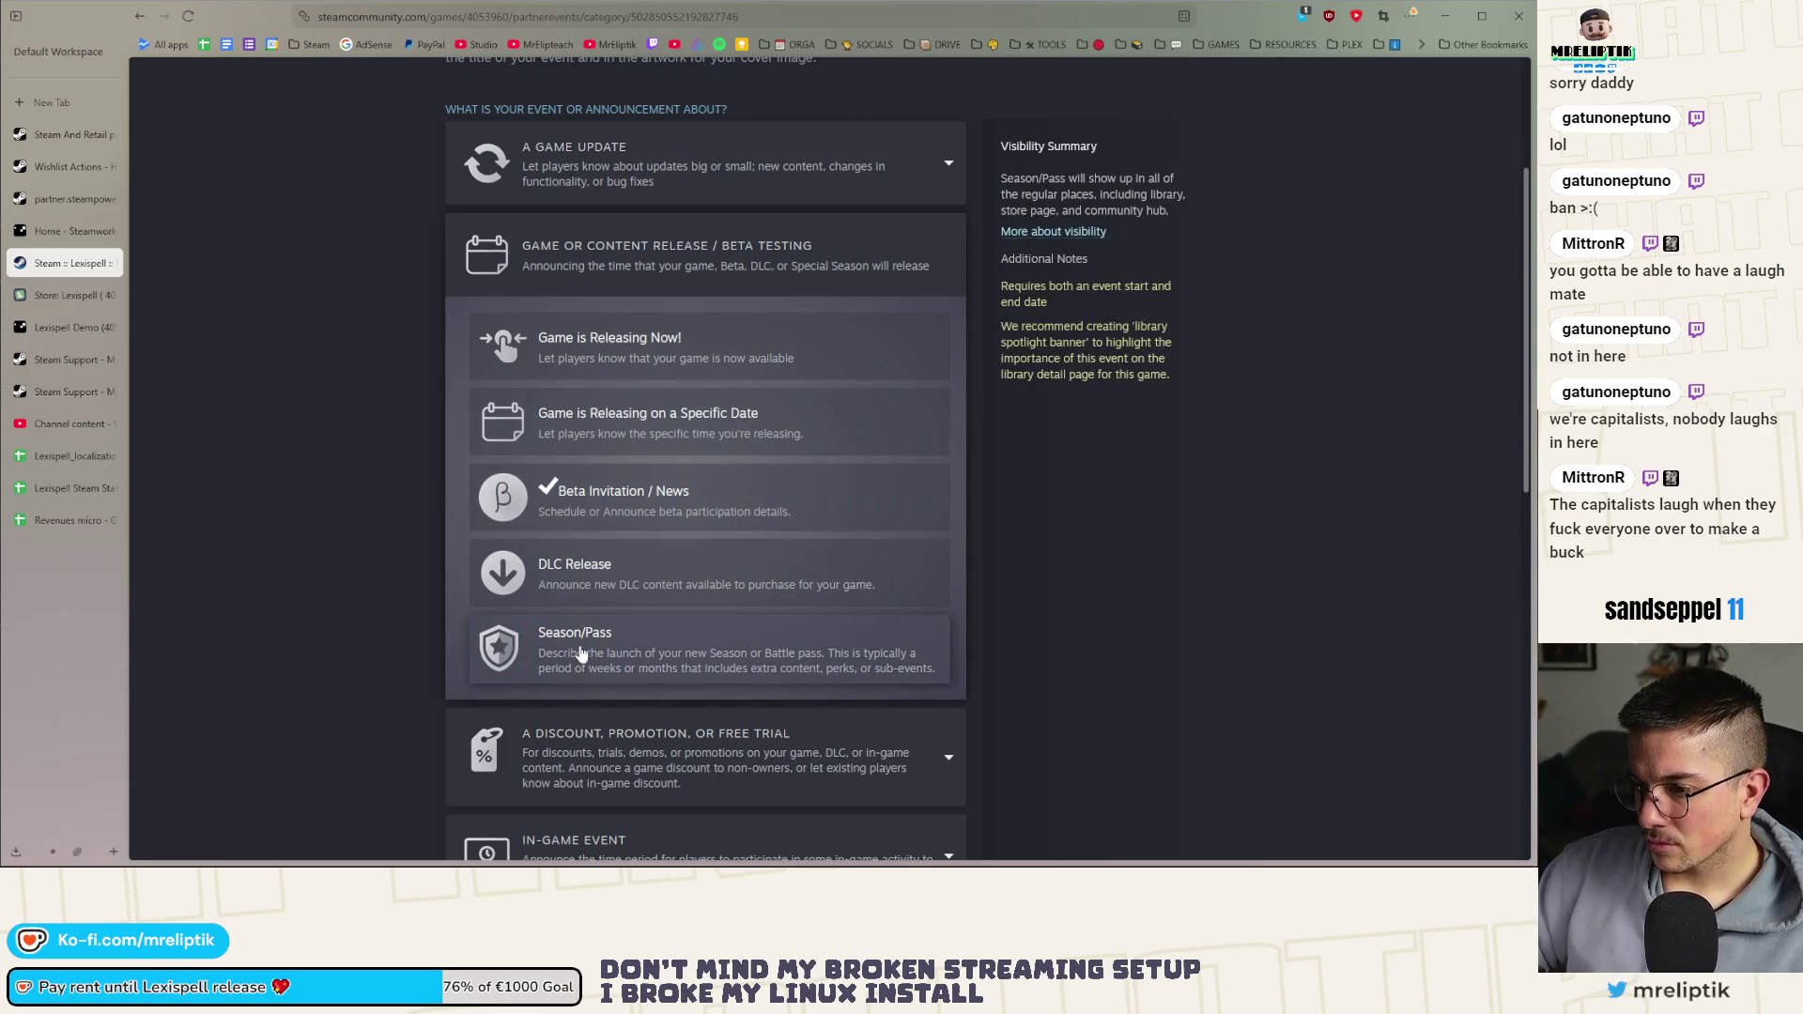
scroll(400, 635, down, 3)
scroll(401, 640, down, 2)
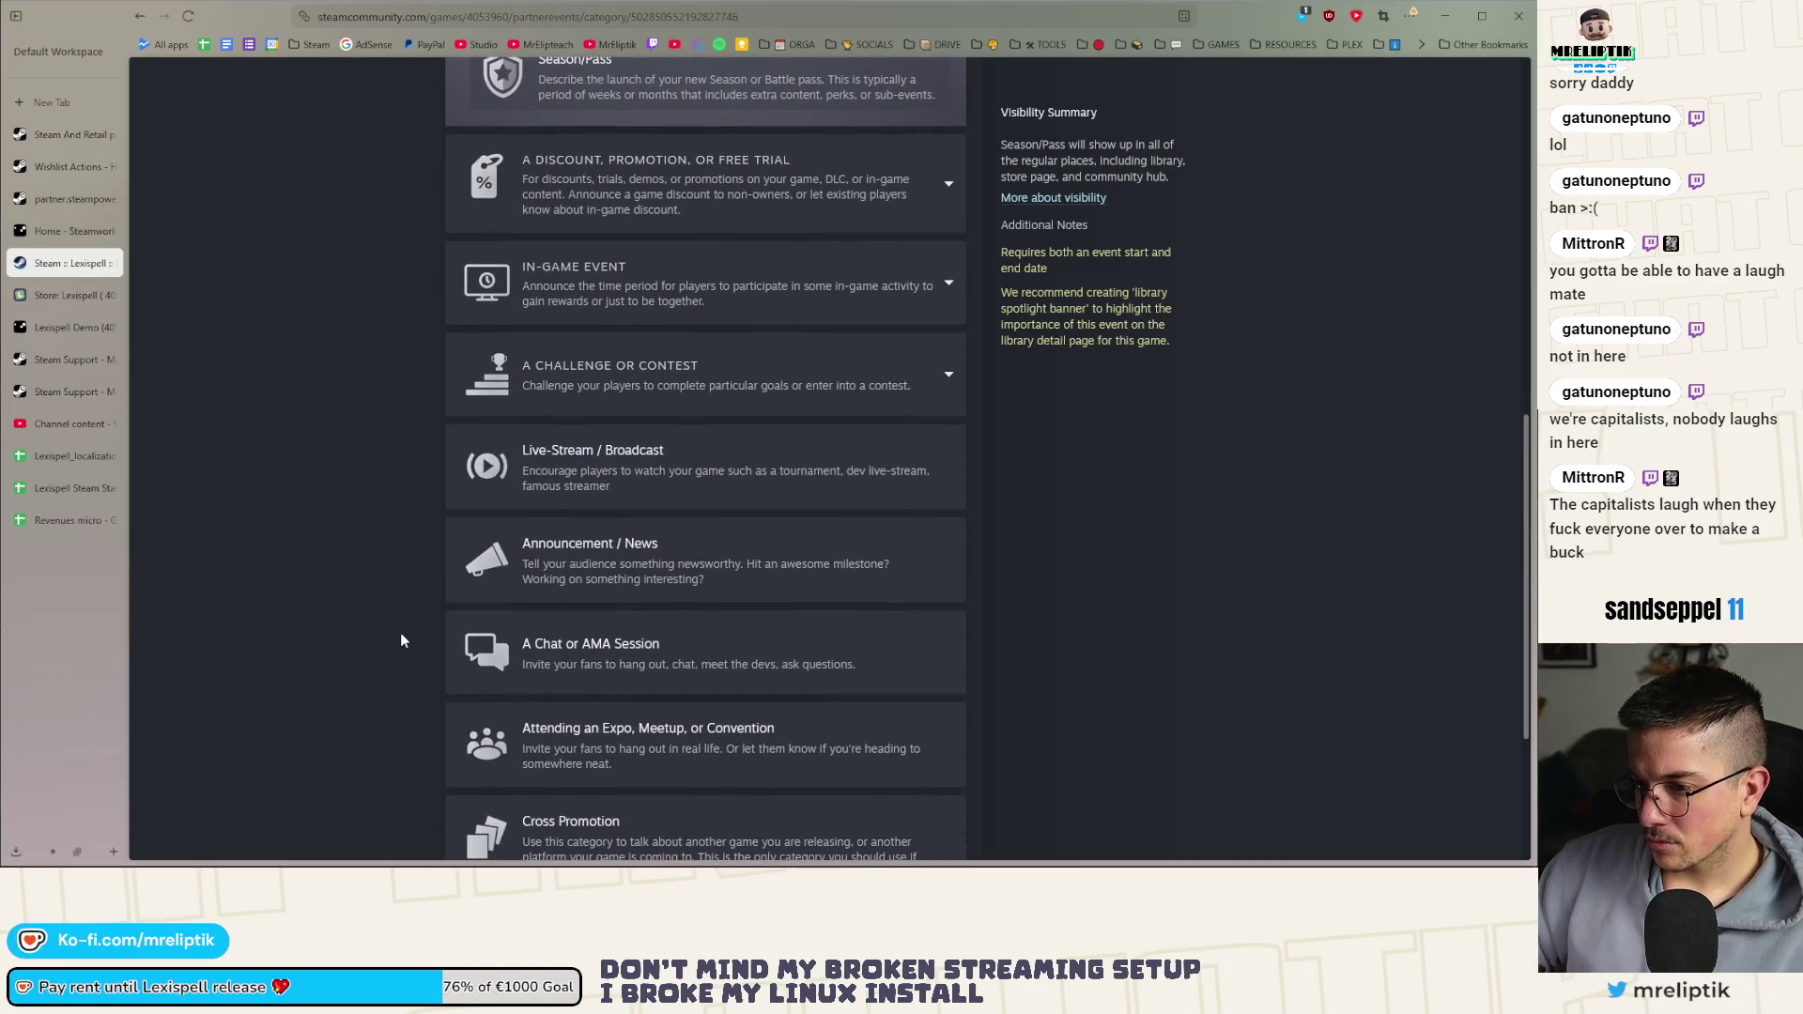
scroll(401, 640, down, 2)
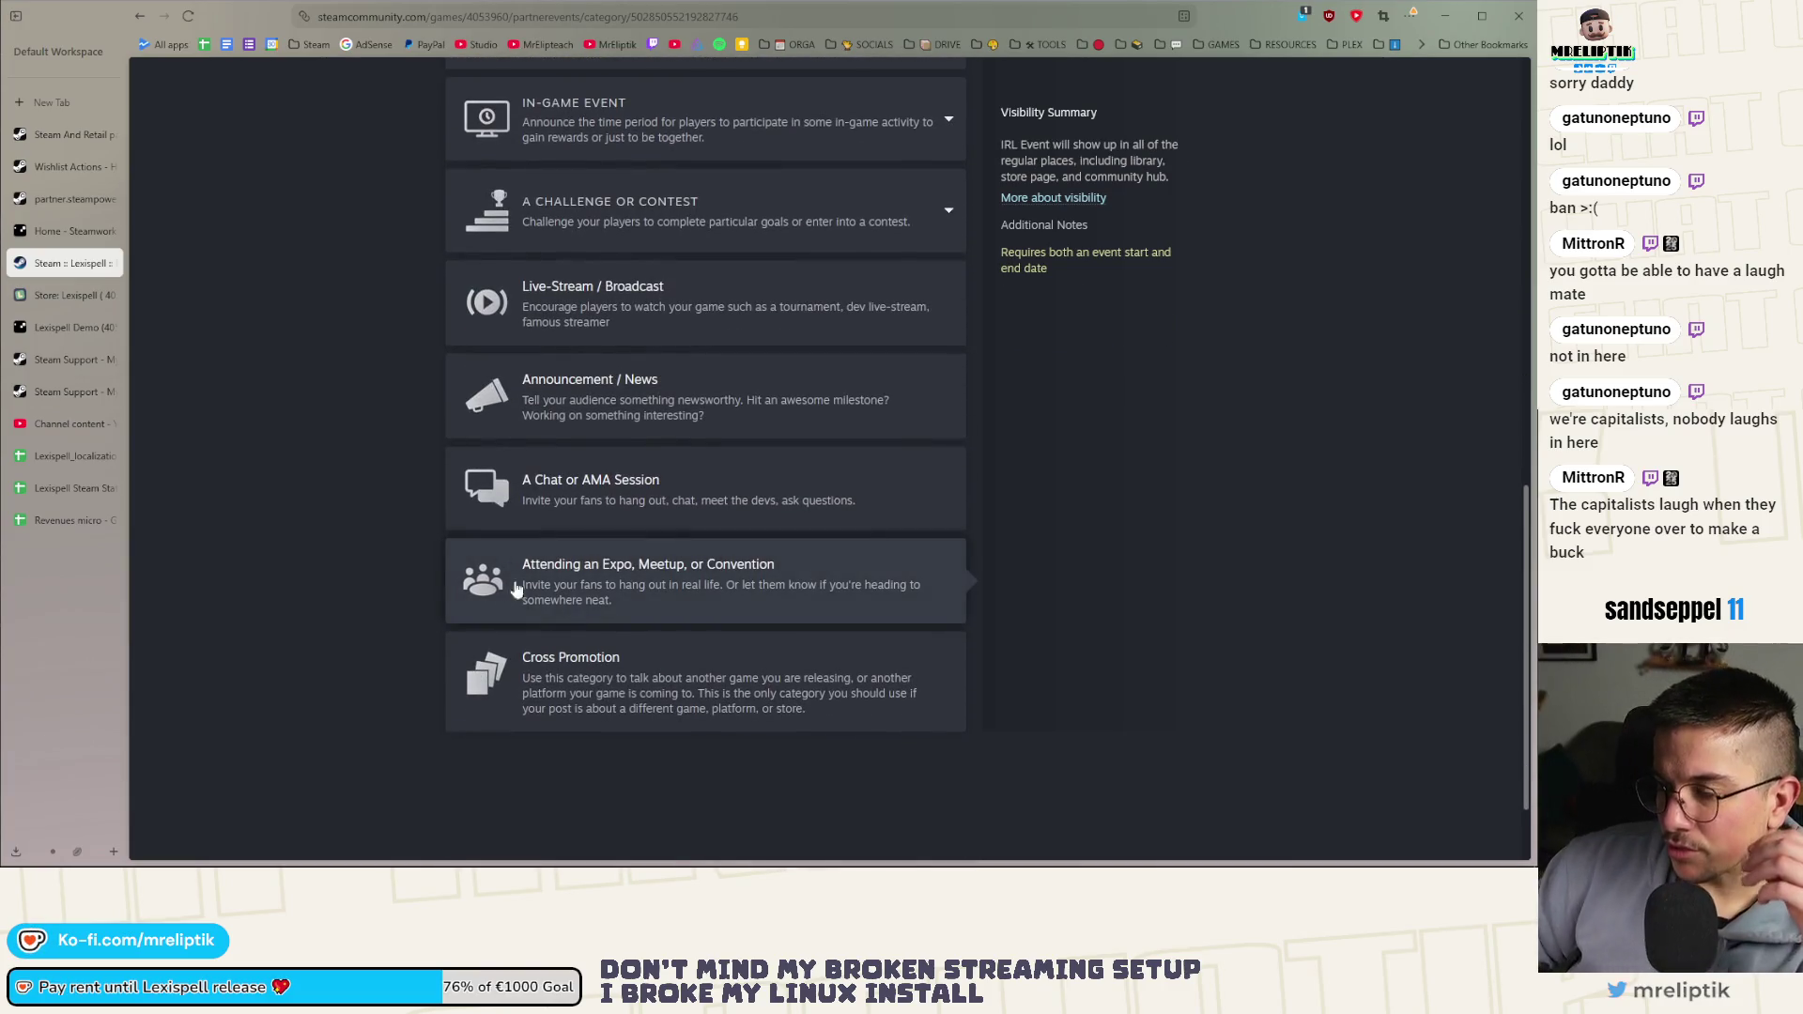
scroll(508, 582, up, 7)
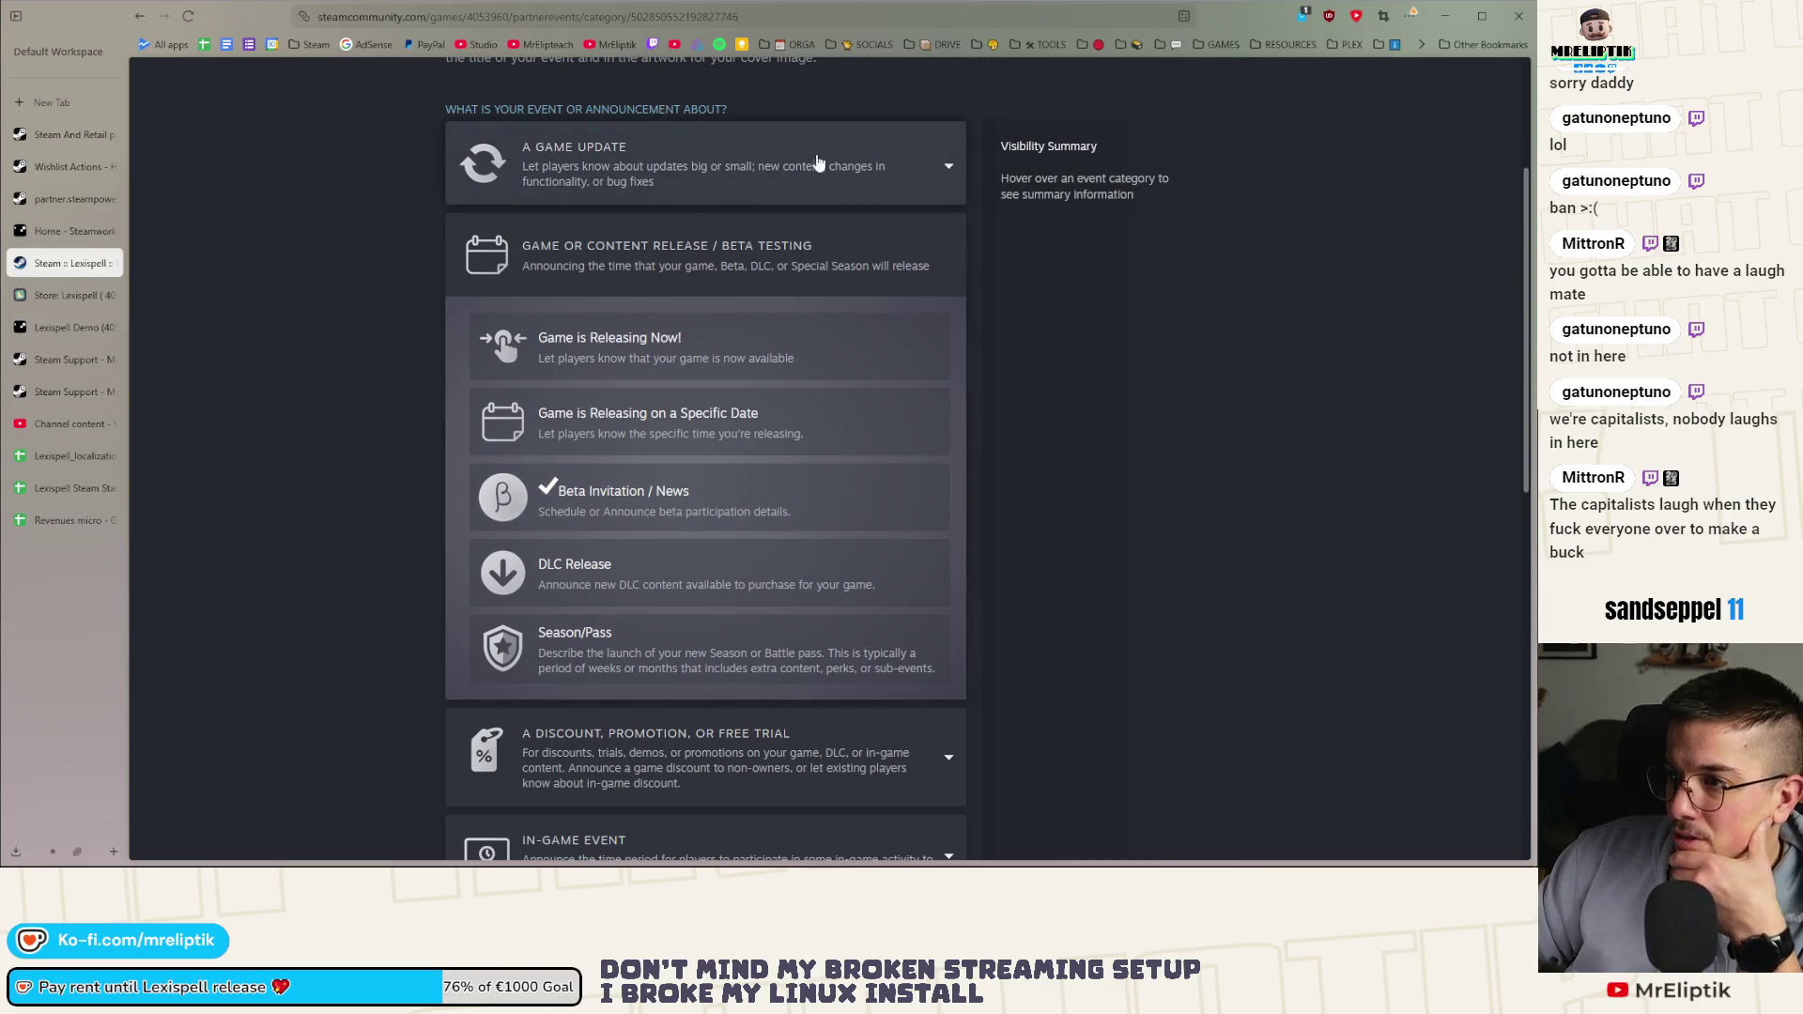
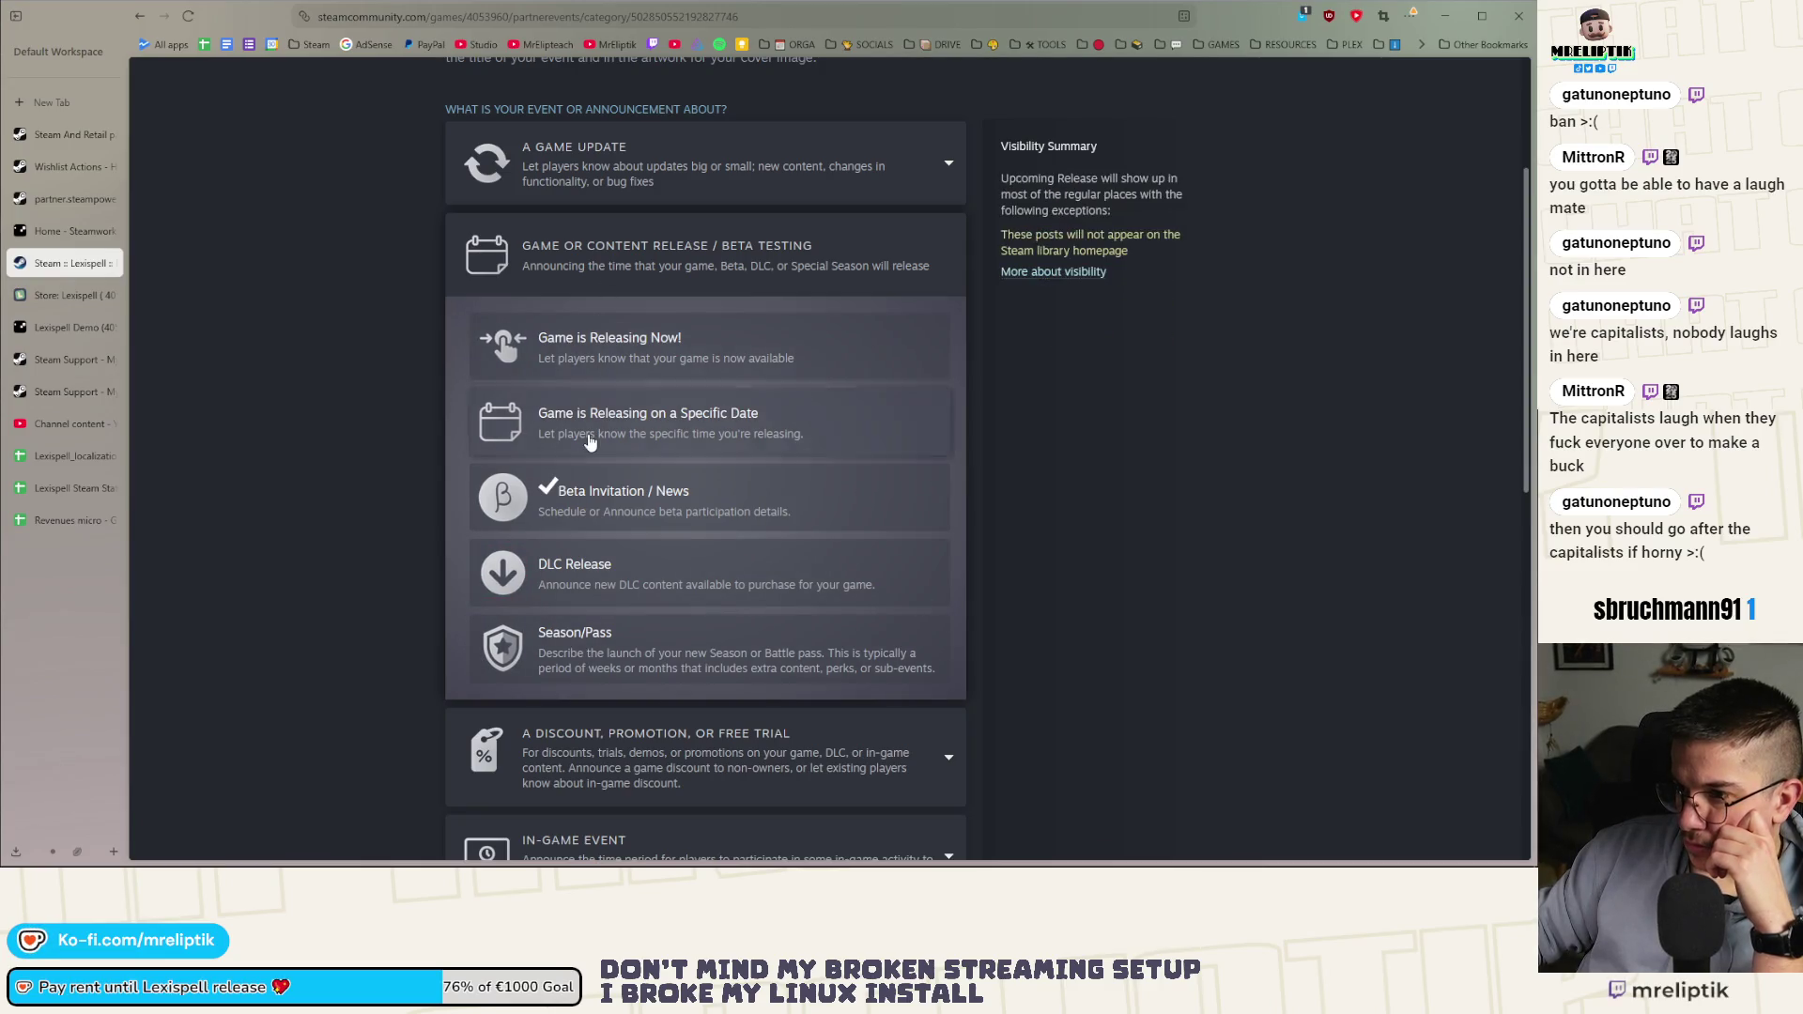
Expand 'A Discount, Promotion, or Free Trial' and set the event type to Free Trial
scroll(610, 497, down, 2)
click(611, 615)
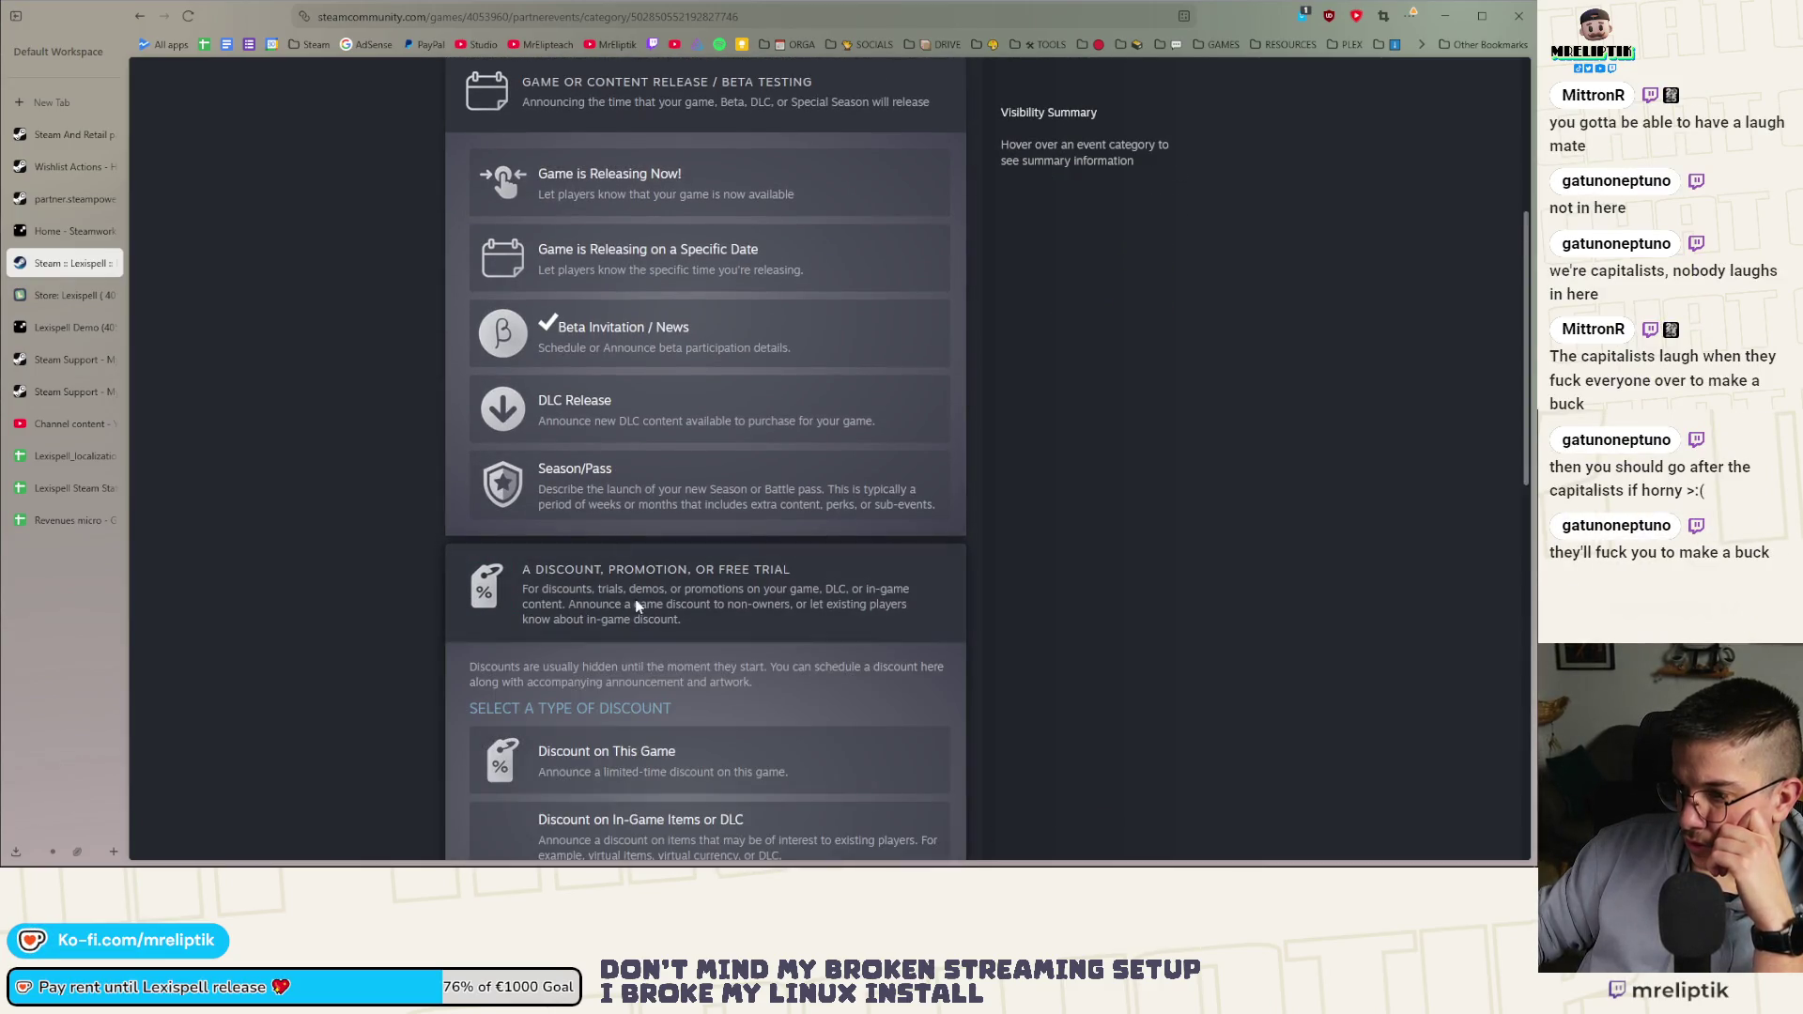
scroll(591, 624, down, 3)
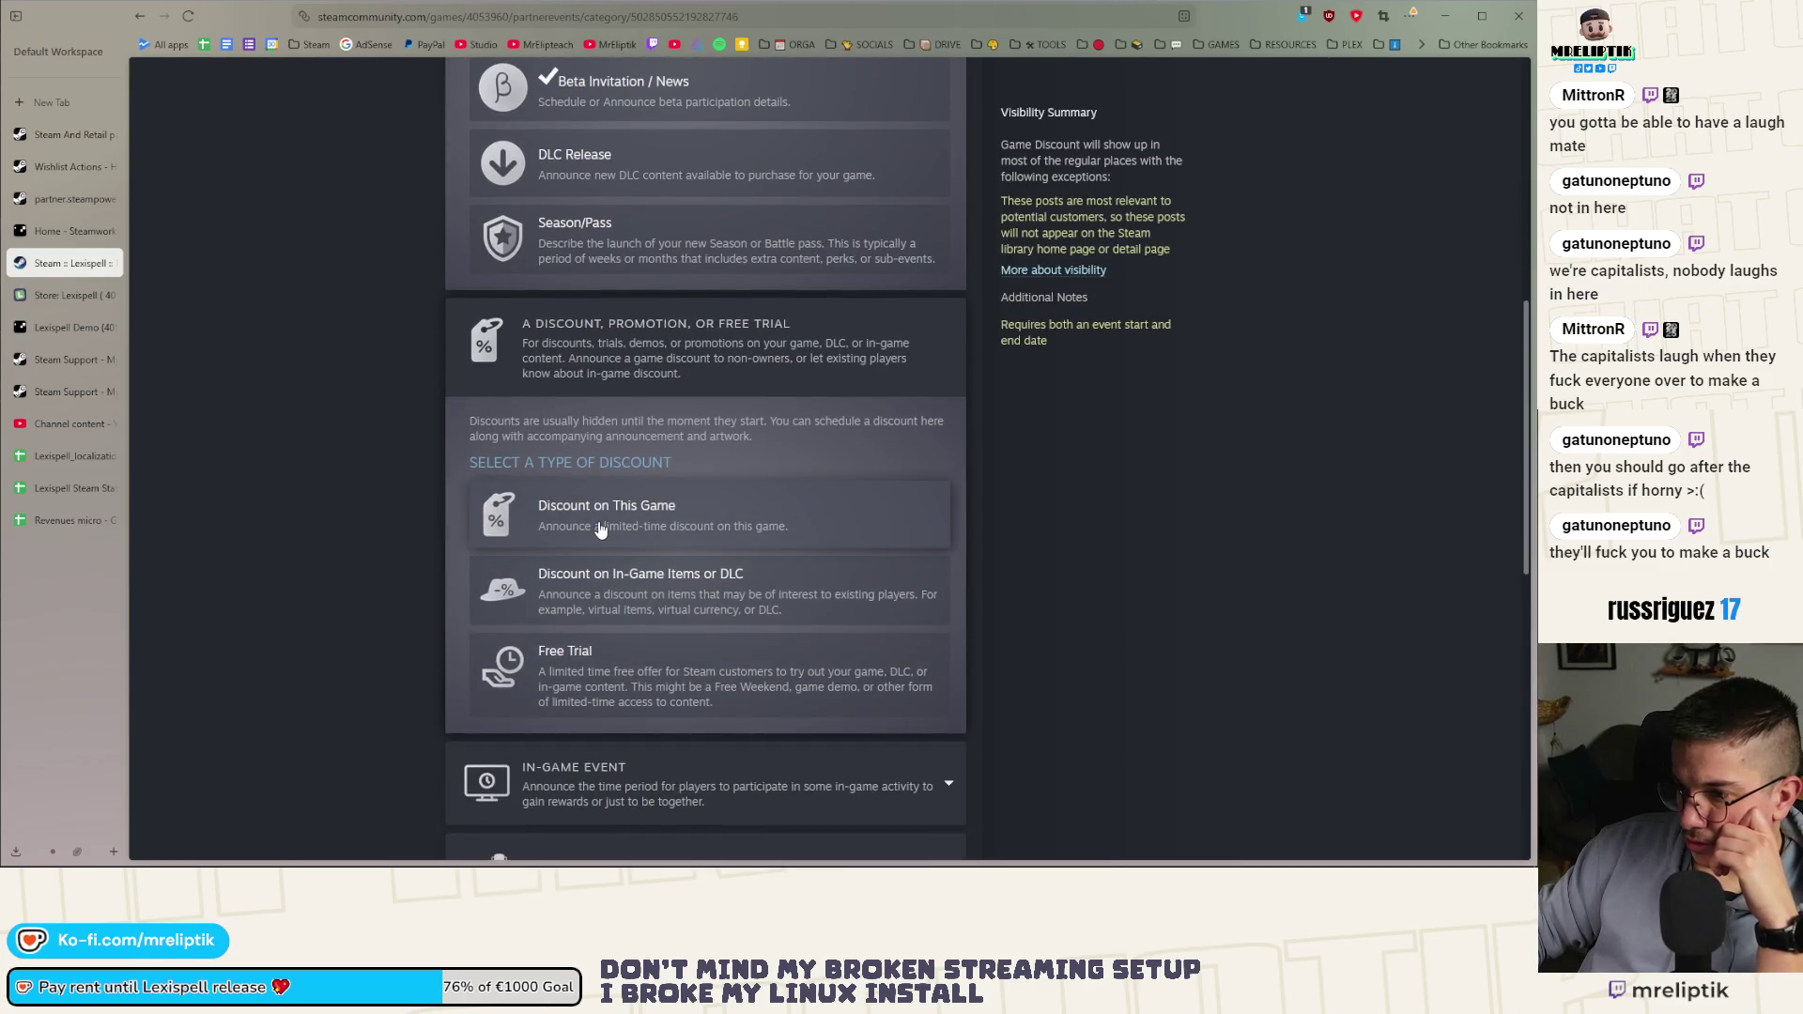
click(588, 695)
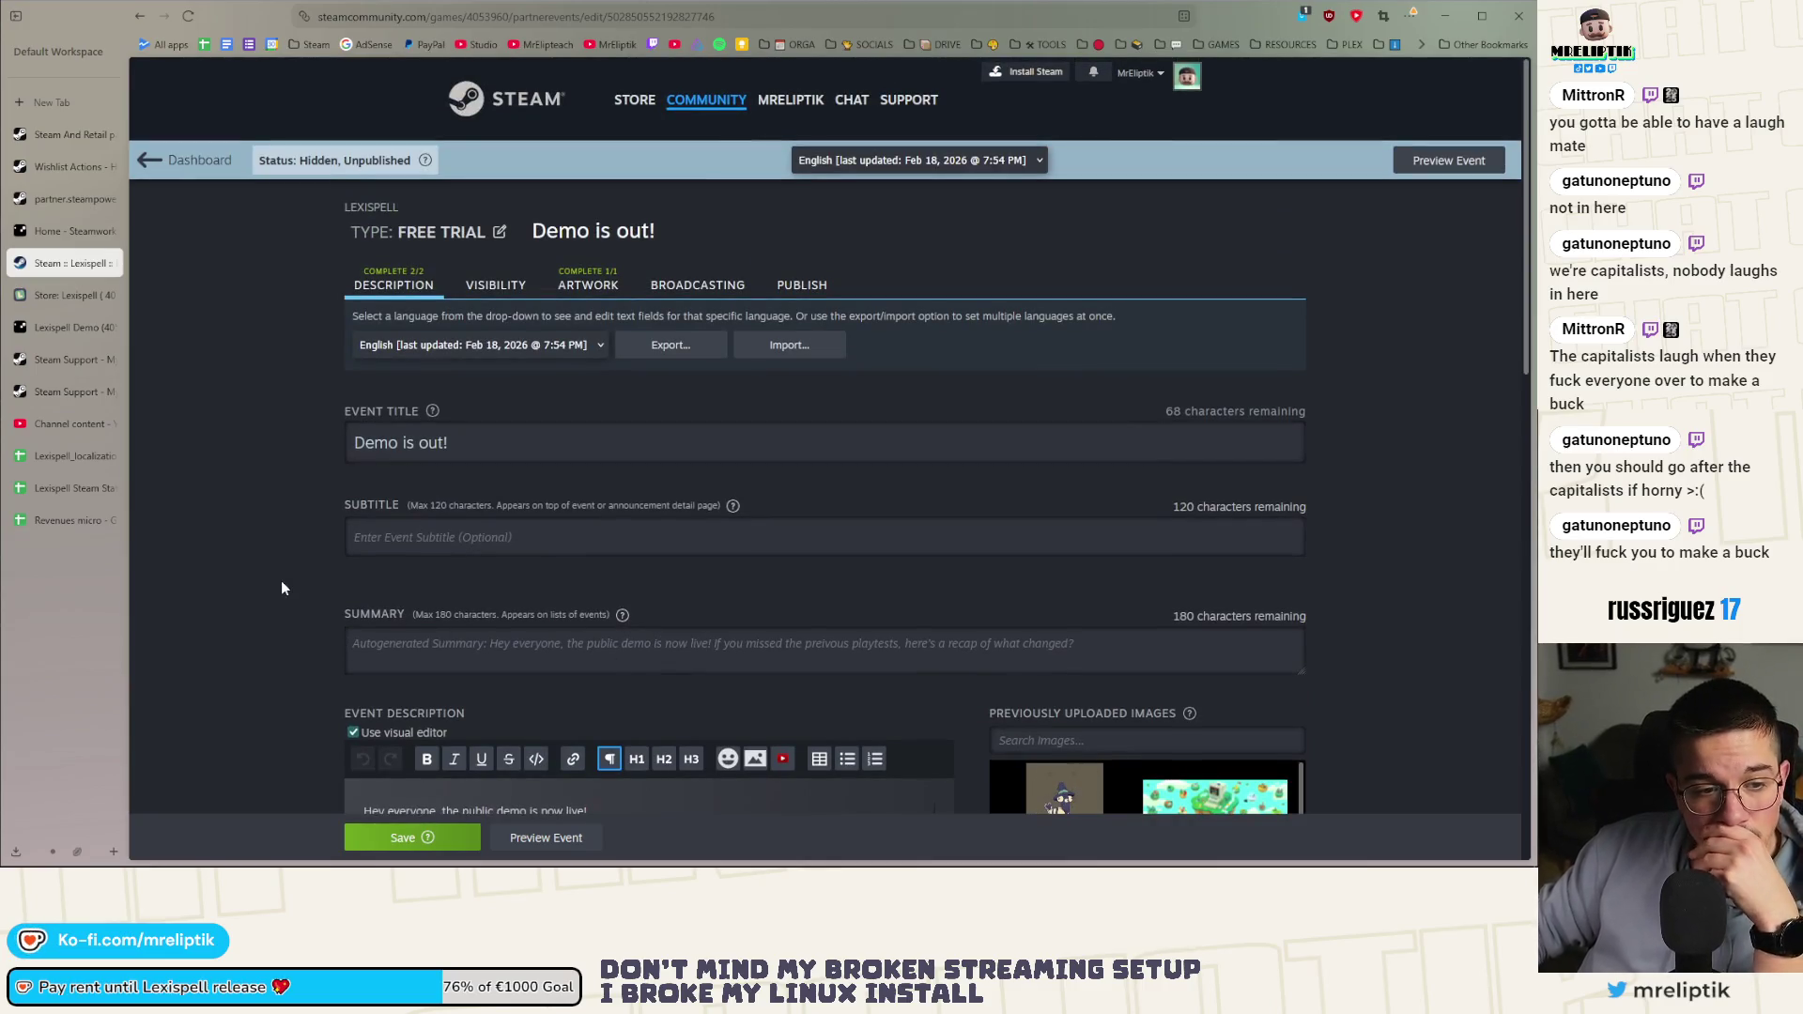
Insert the 🎉 party popper emoji after 'live!' in the event description
scroll(282, 584, down, 5)
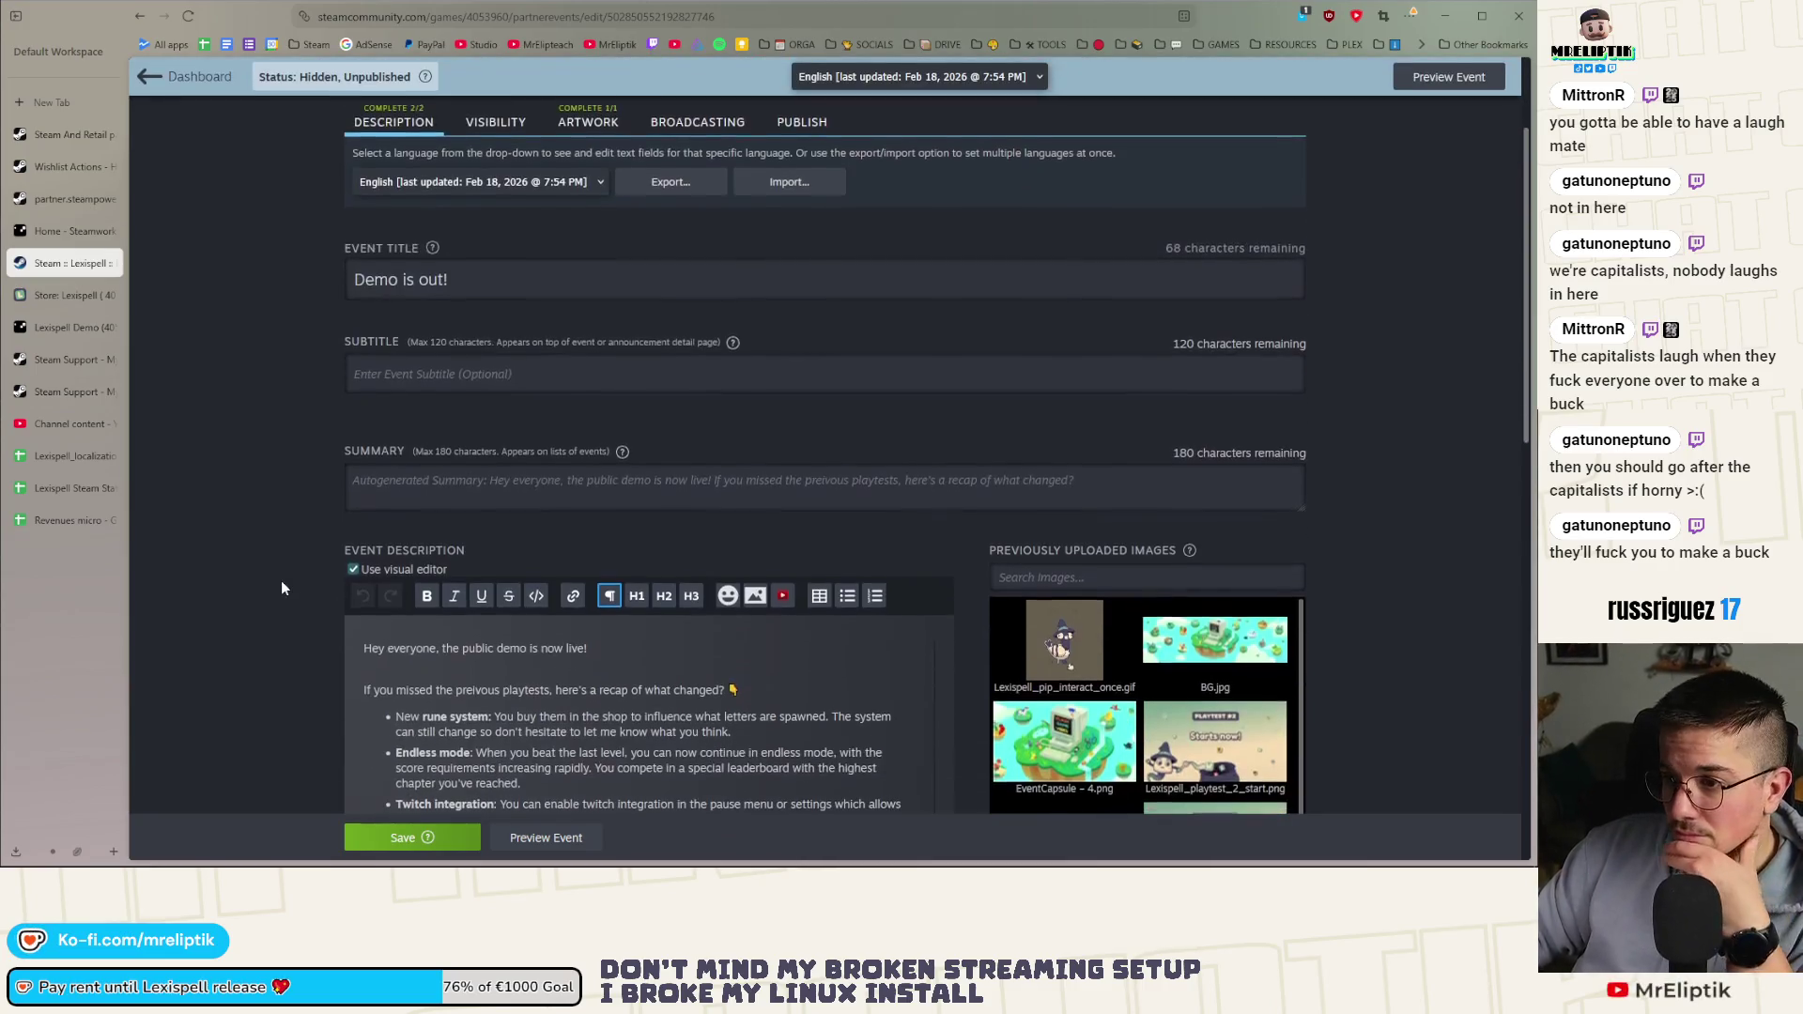
scroll(281, 584, down, 1)
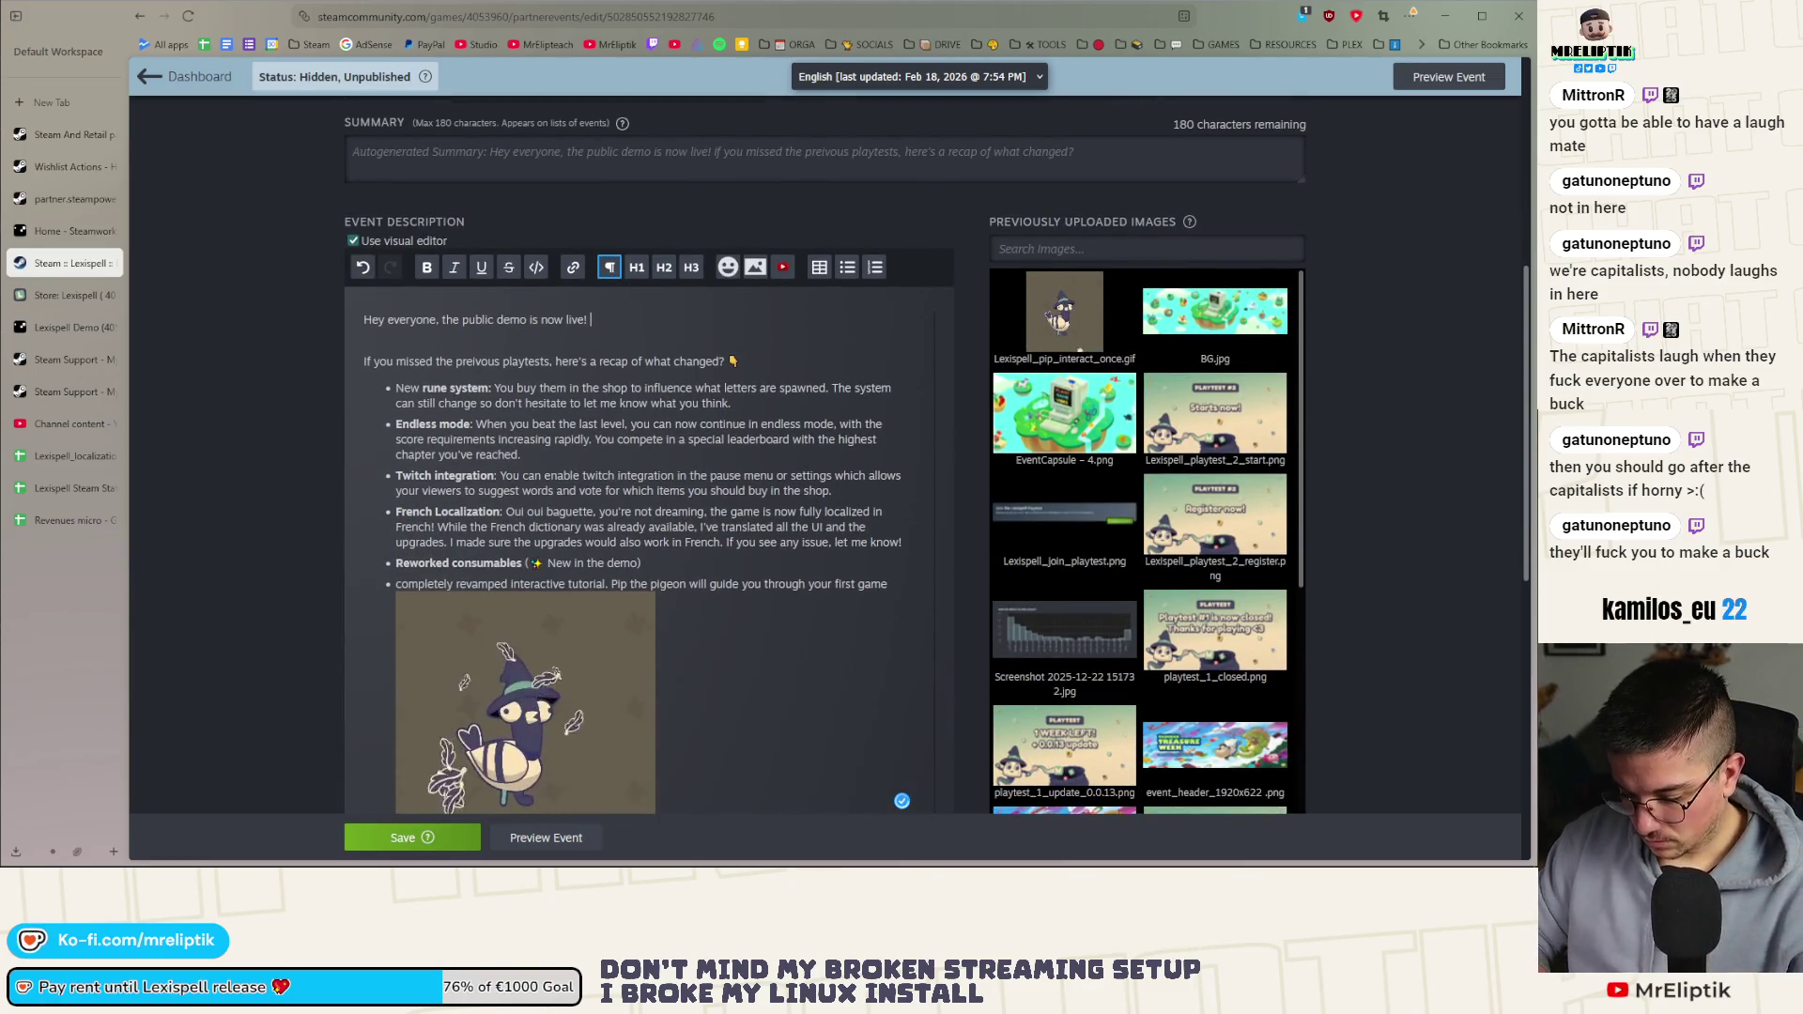
key(super+period)
text(ca)
key(BackSpace)
key(BackSpace)
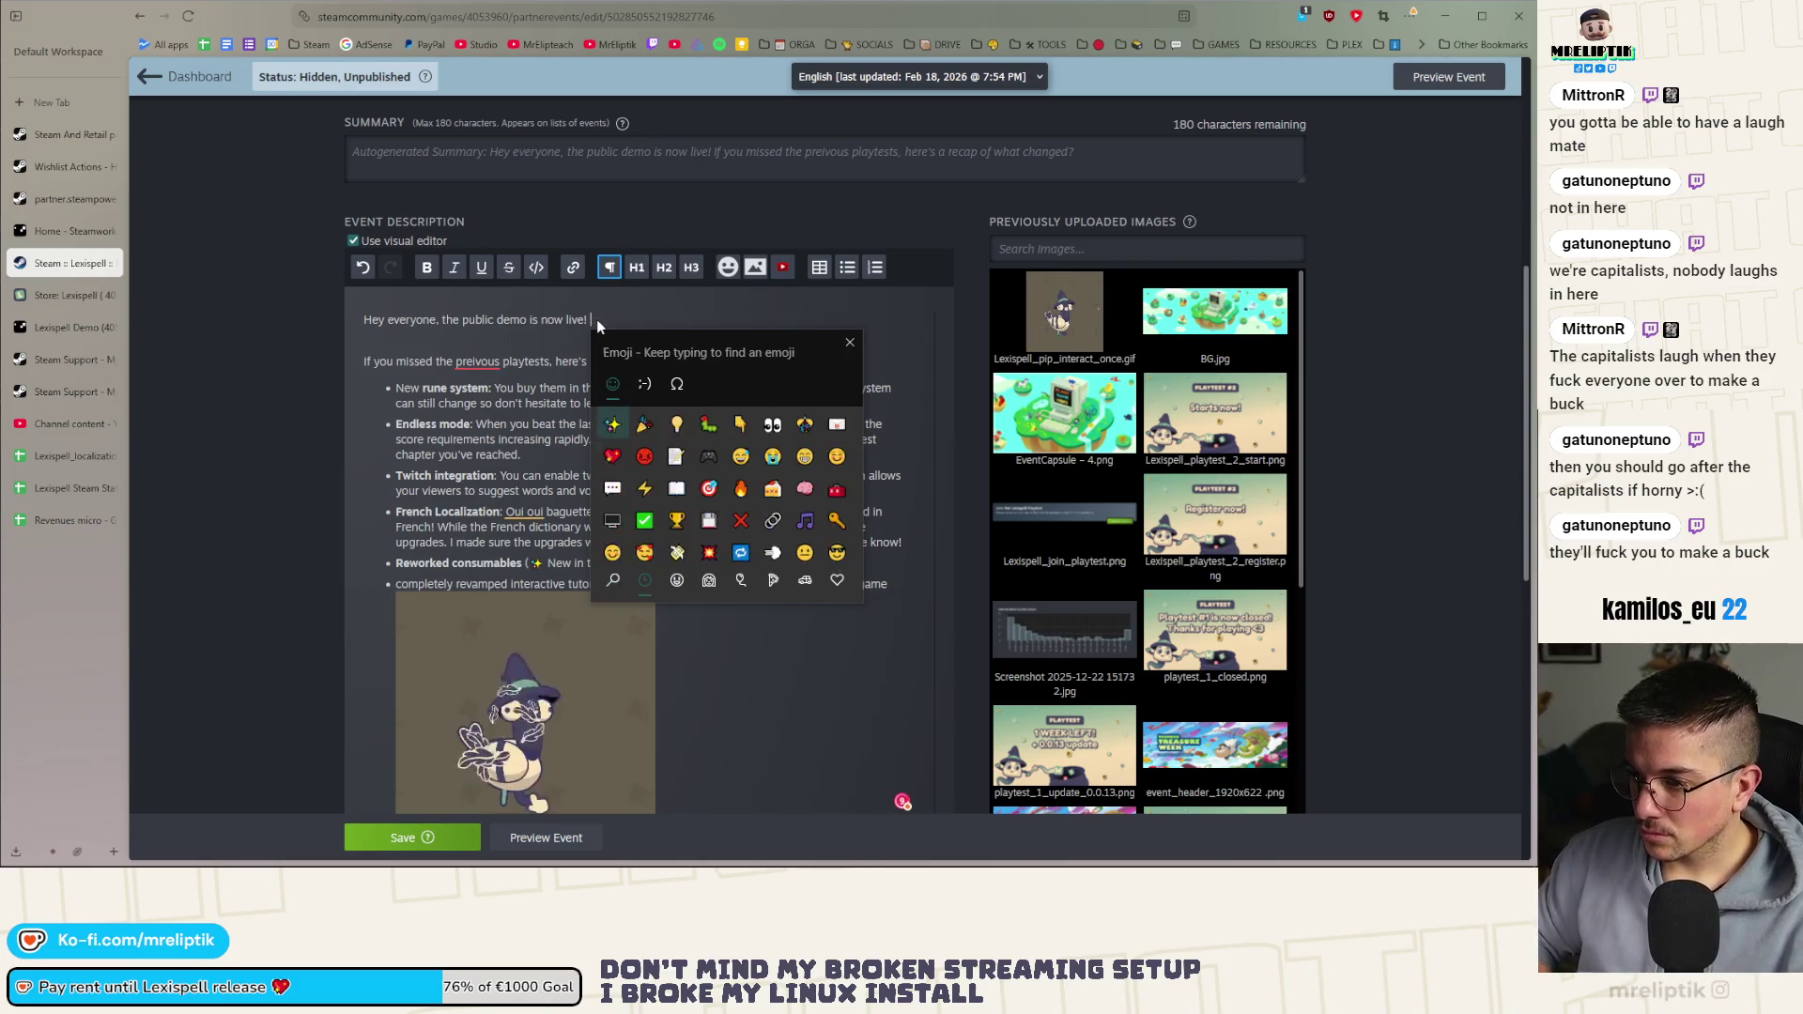
key(Right)
key(Return)
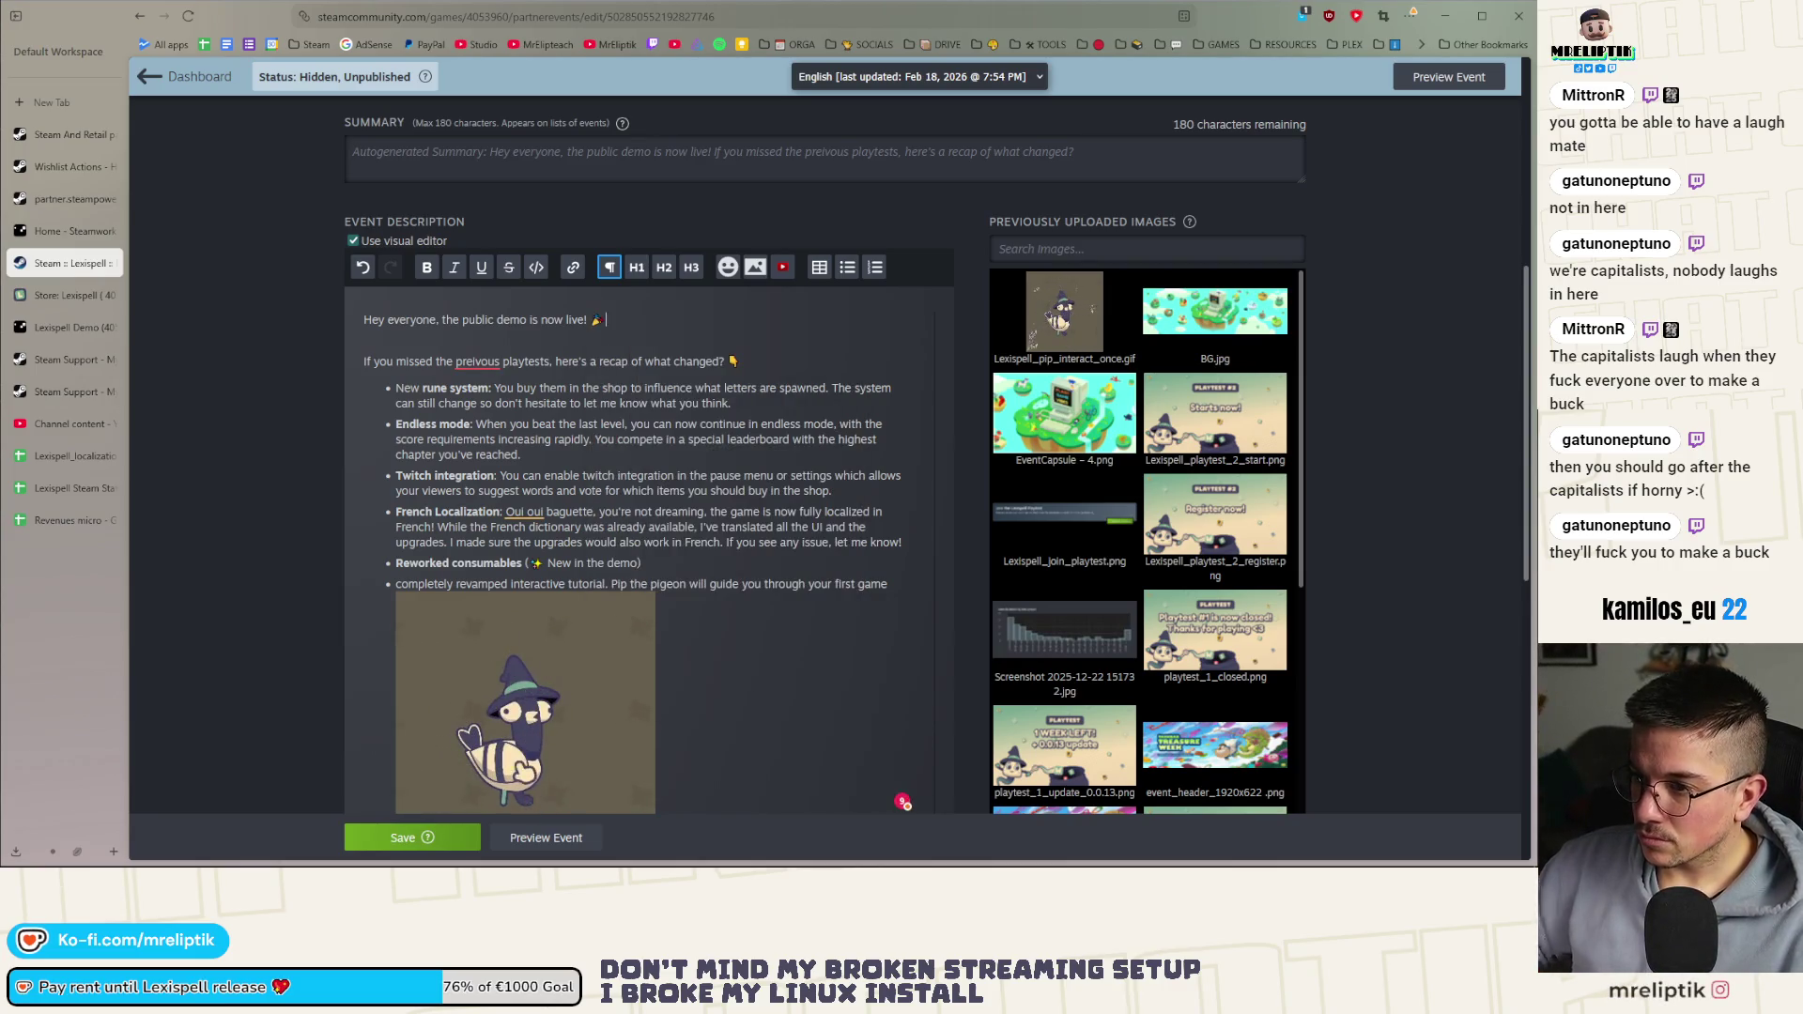
Correct the misspelling 'preivous' to 'previous' using the spelling suggestion
click(485, 361)
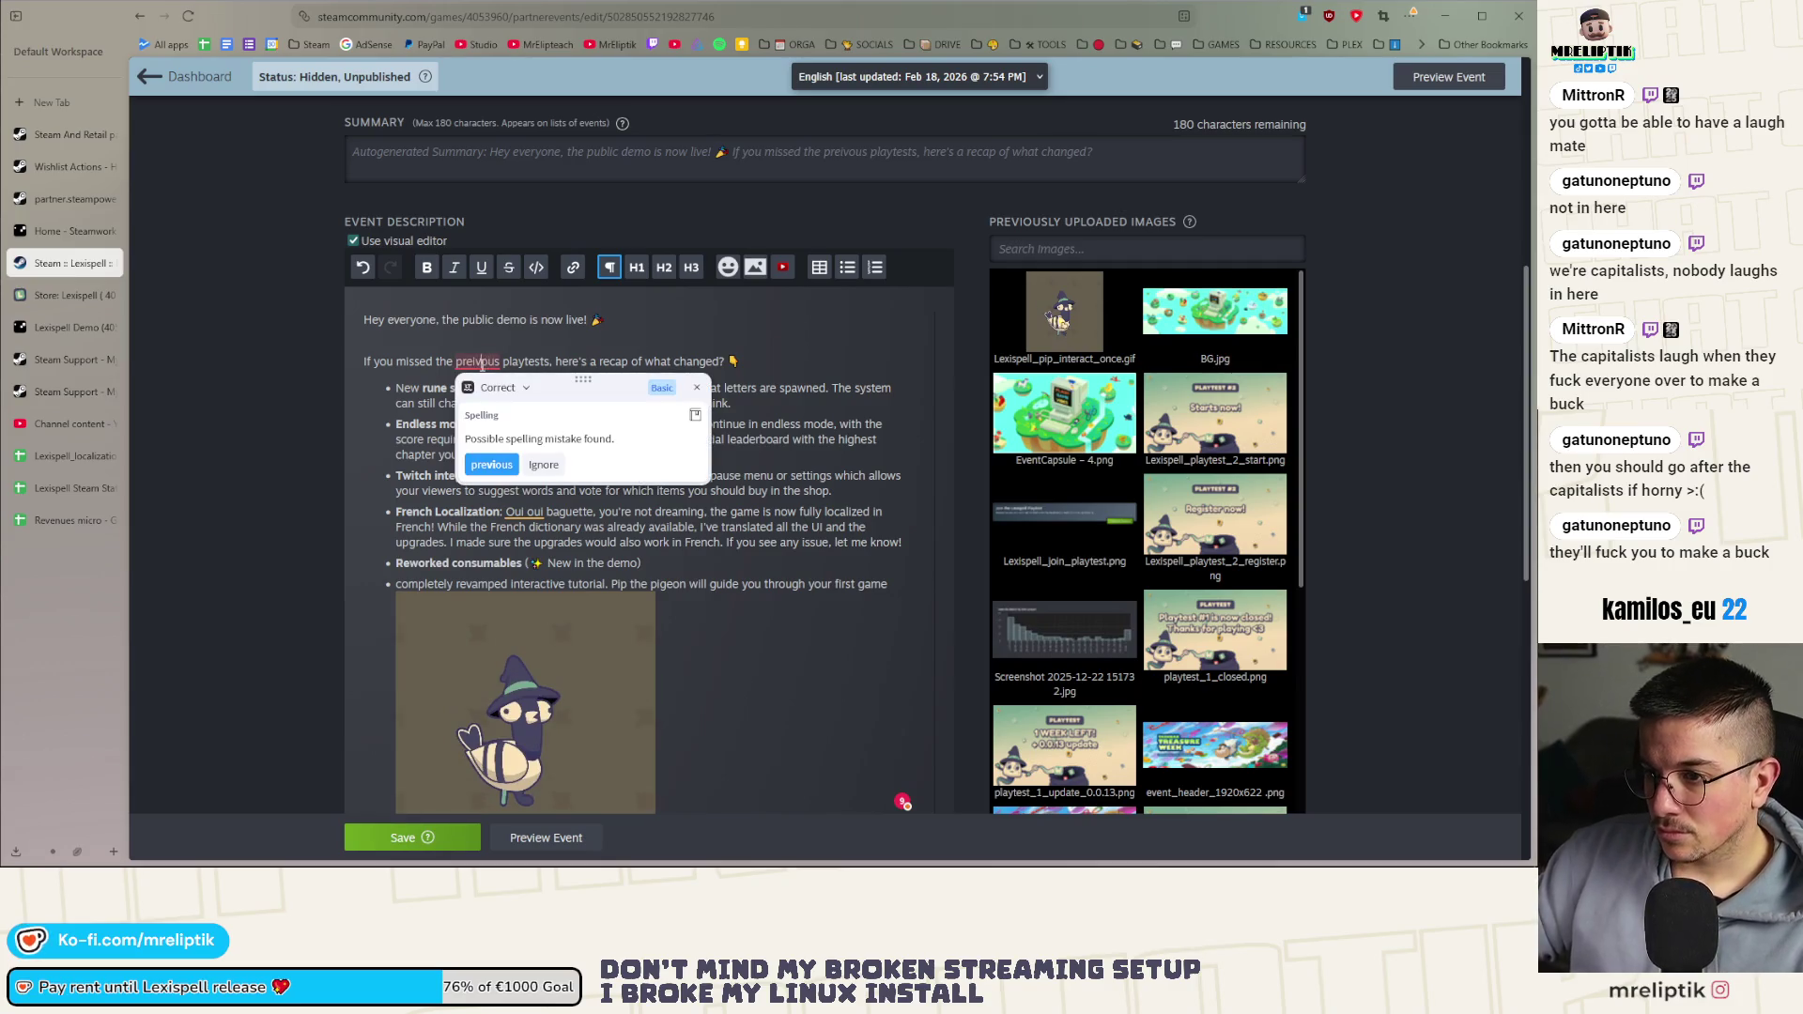
click(484, 462)
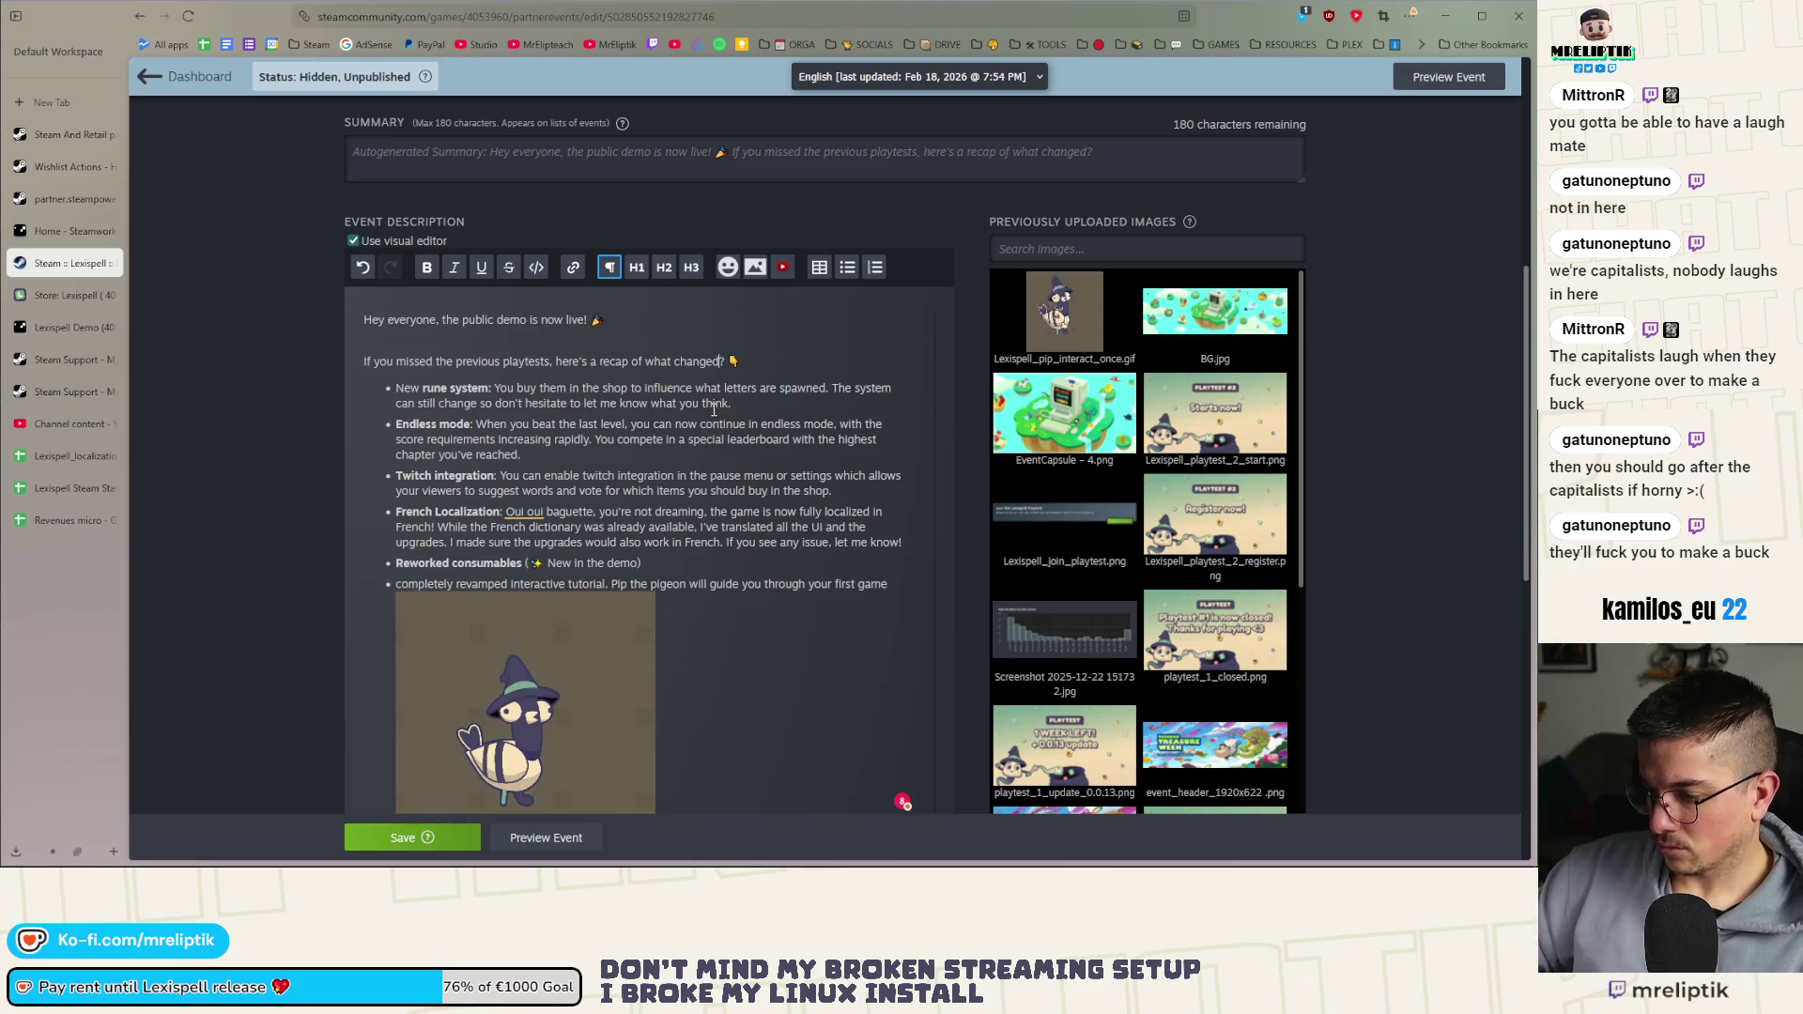
scroll(452, 401, down, 2)
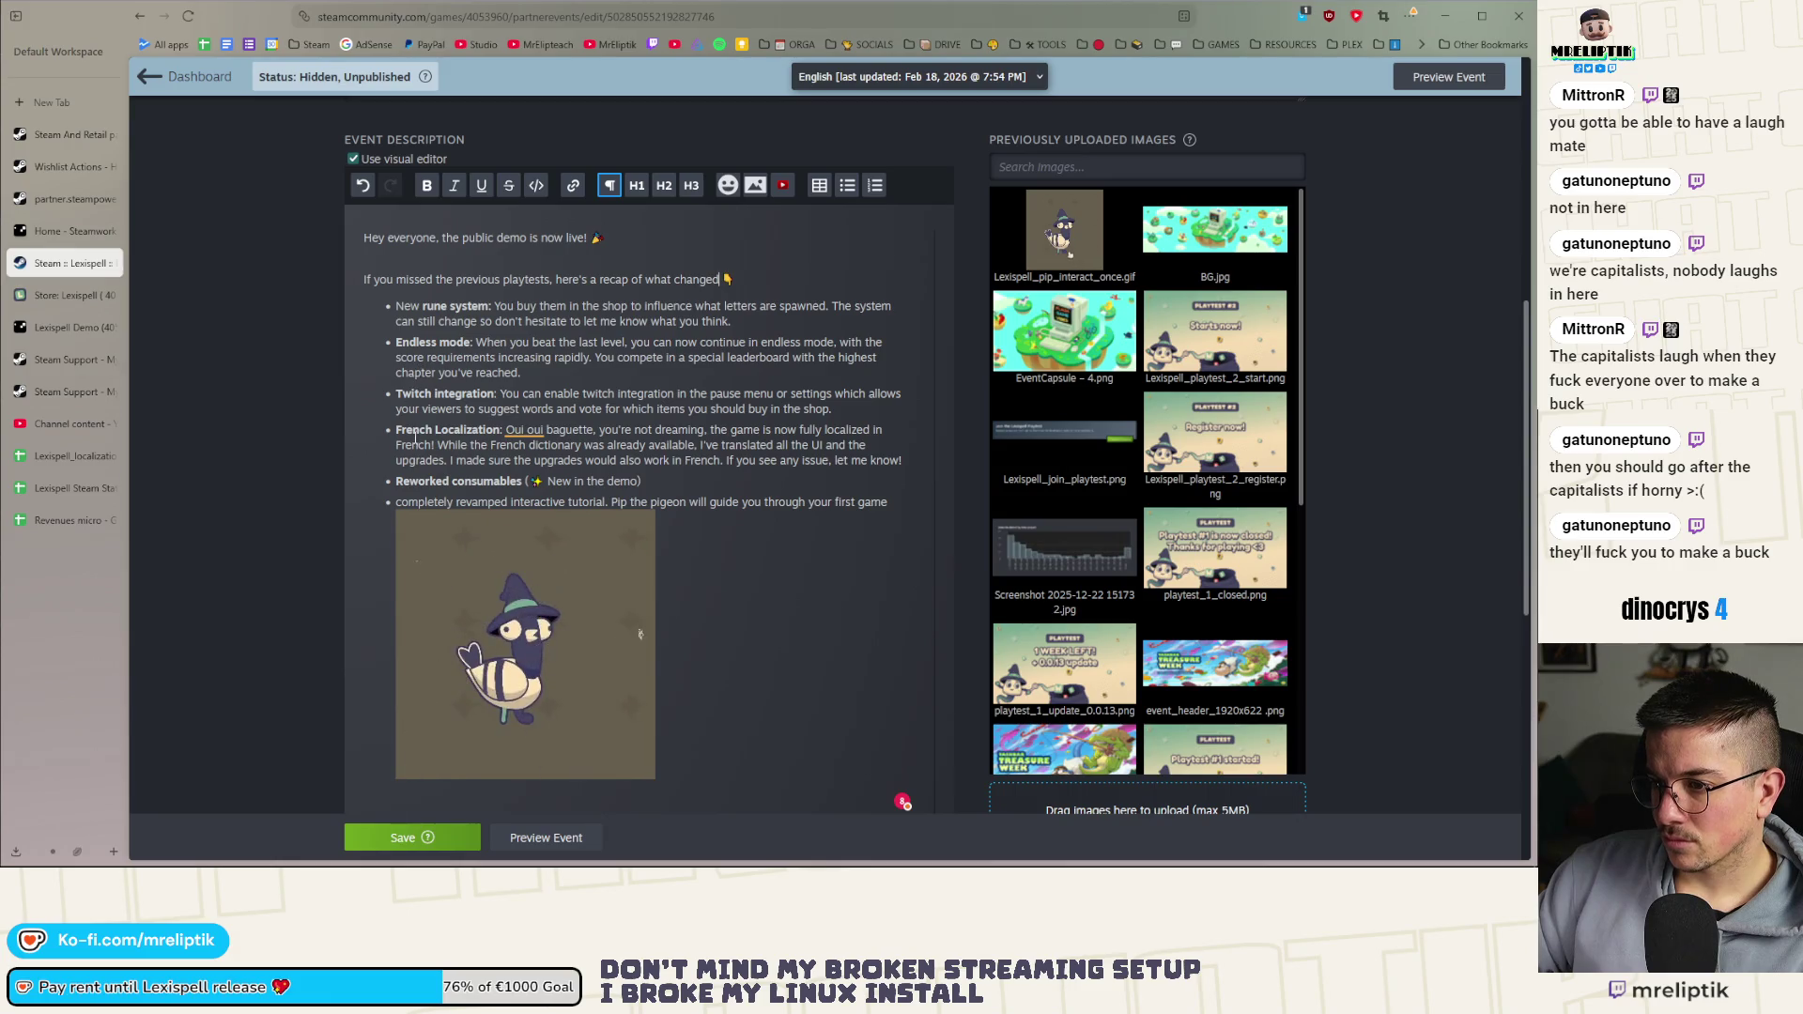
Copy the '(✨ New in the demo)' tag onto the end of the interactive tutorial bullet
scroll(413, 434, down, 2)
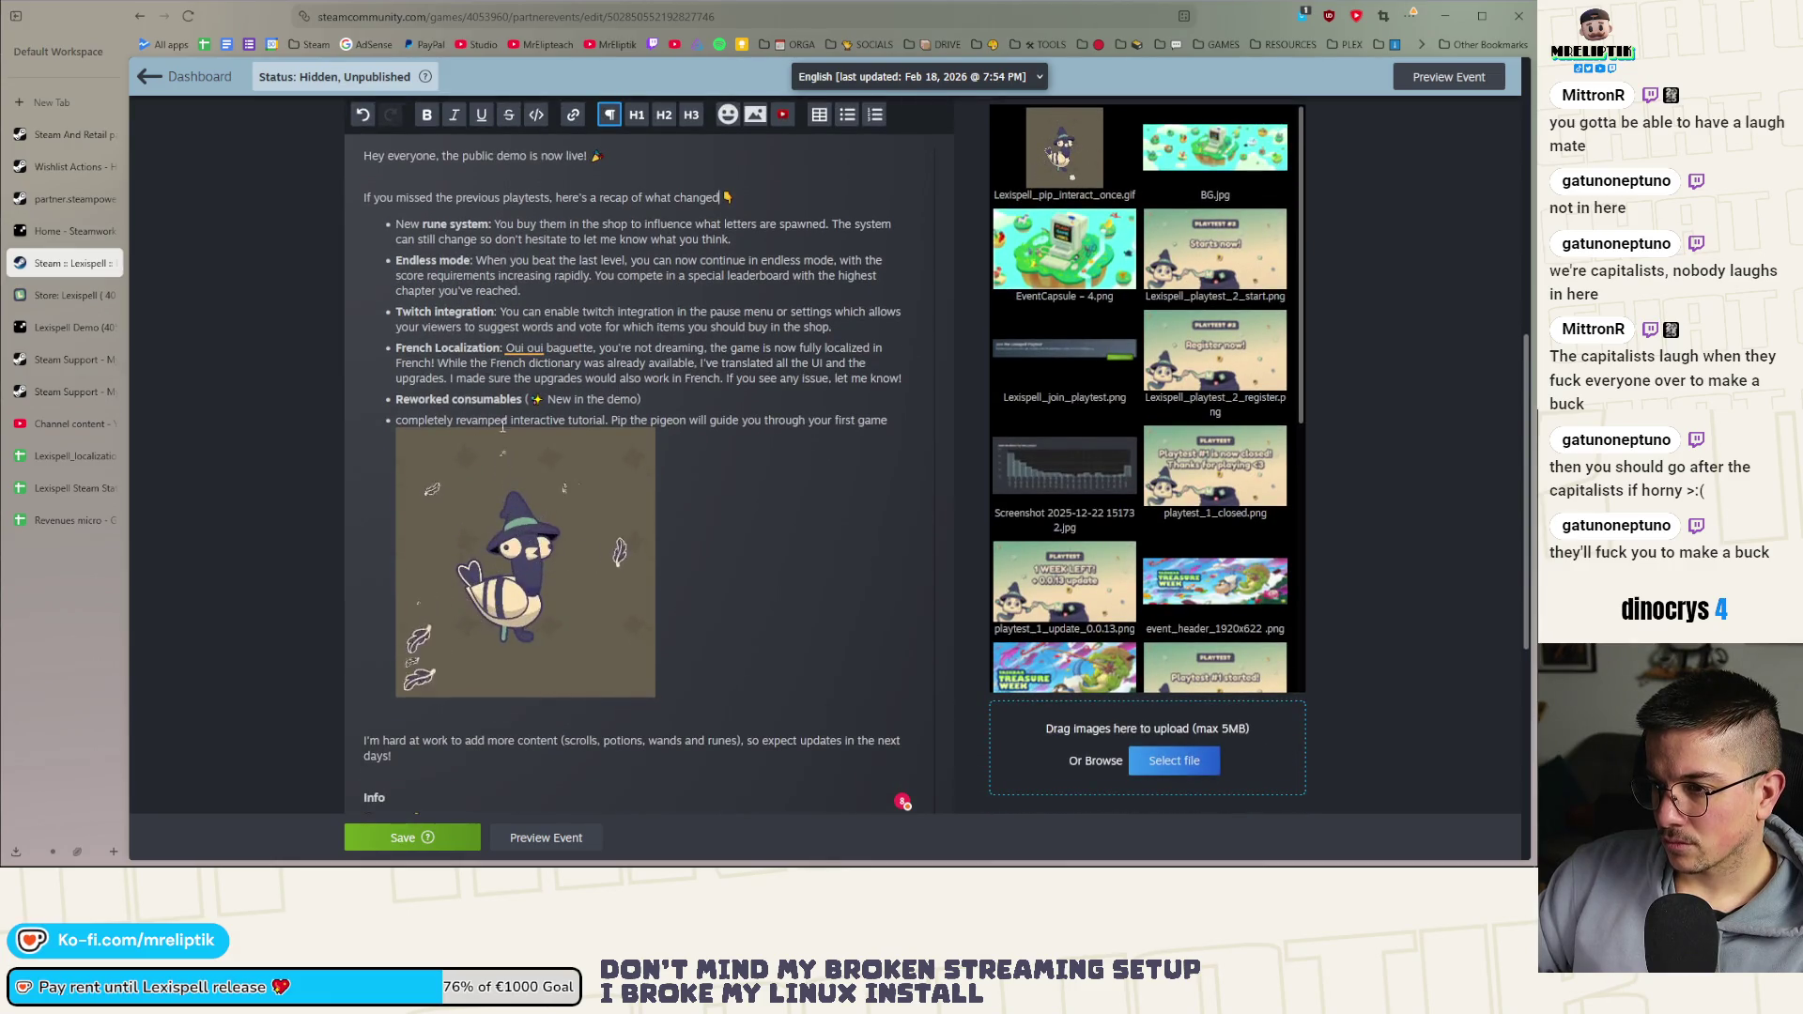
click(397, 420)
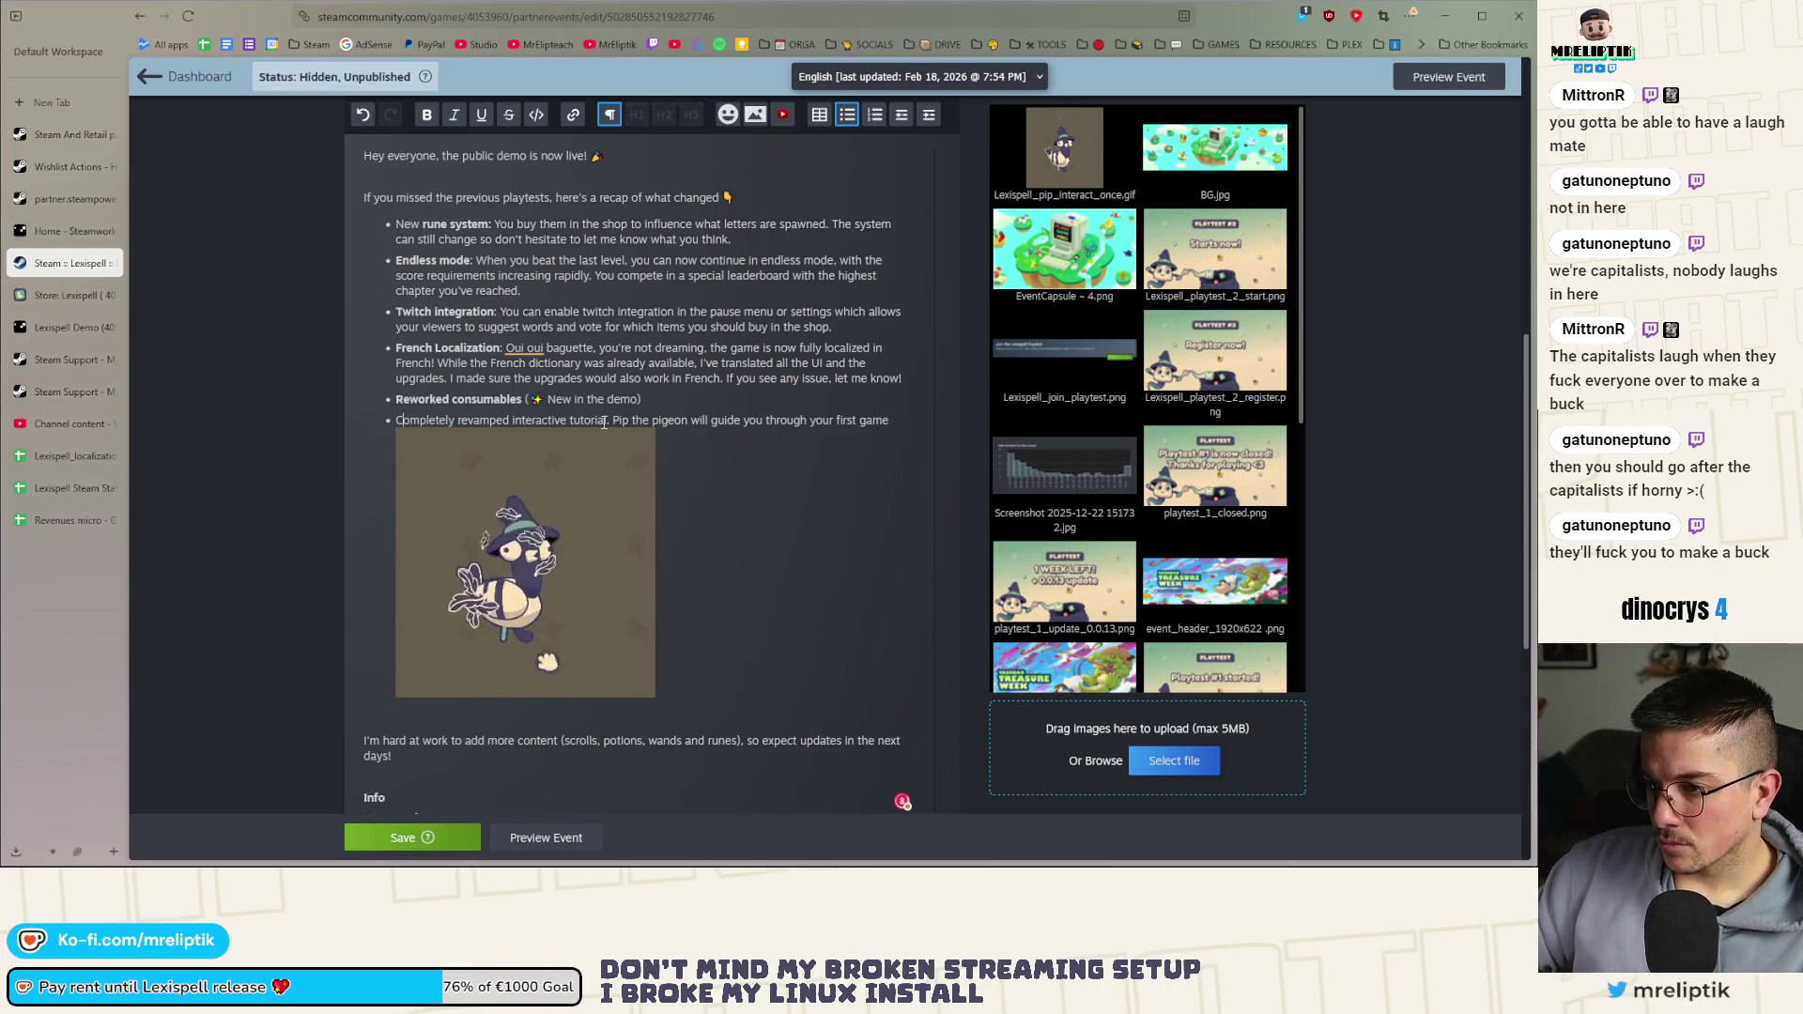
drag(526, 399, 640, 399)
key(ctrl+c)
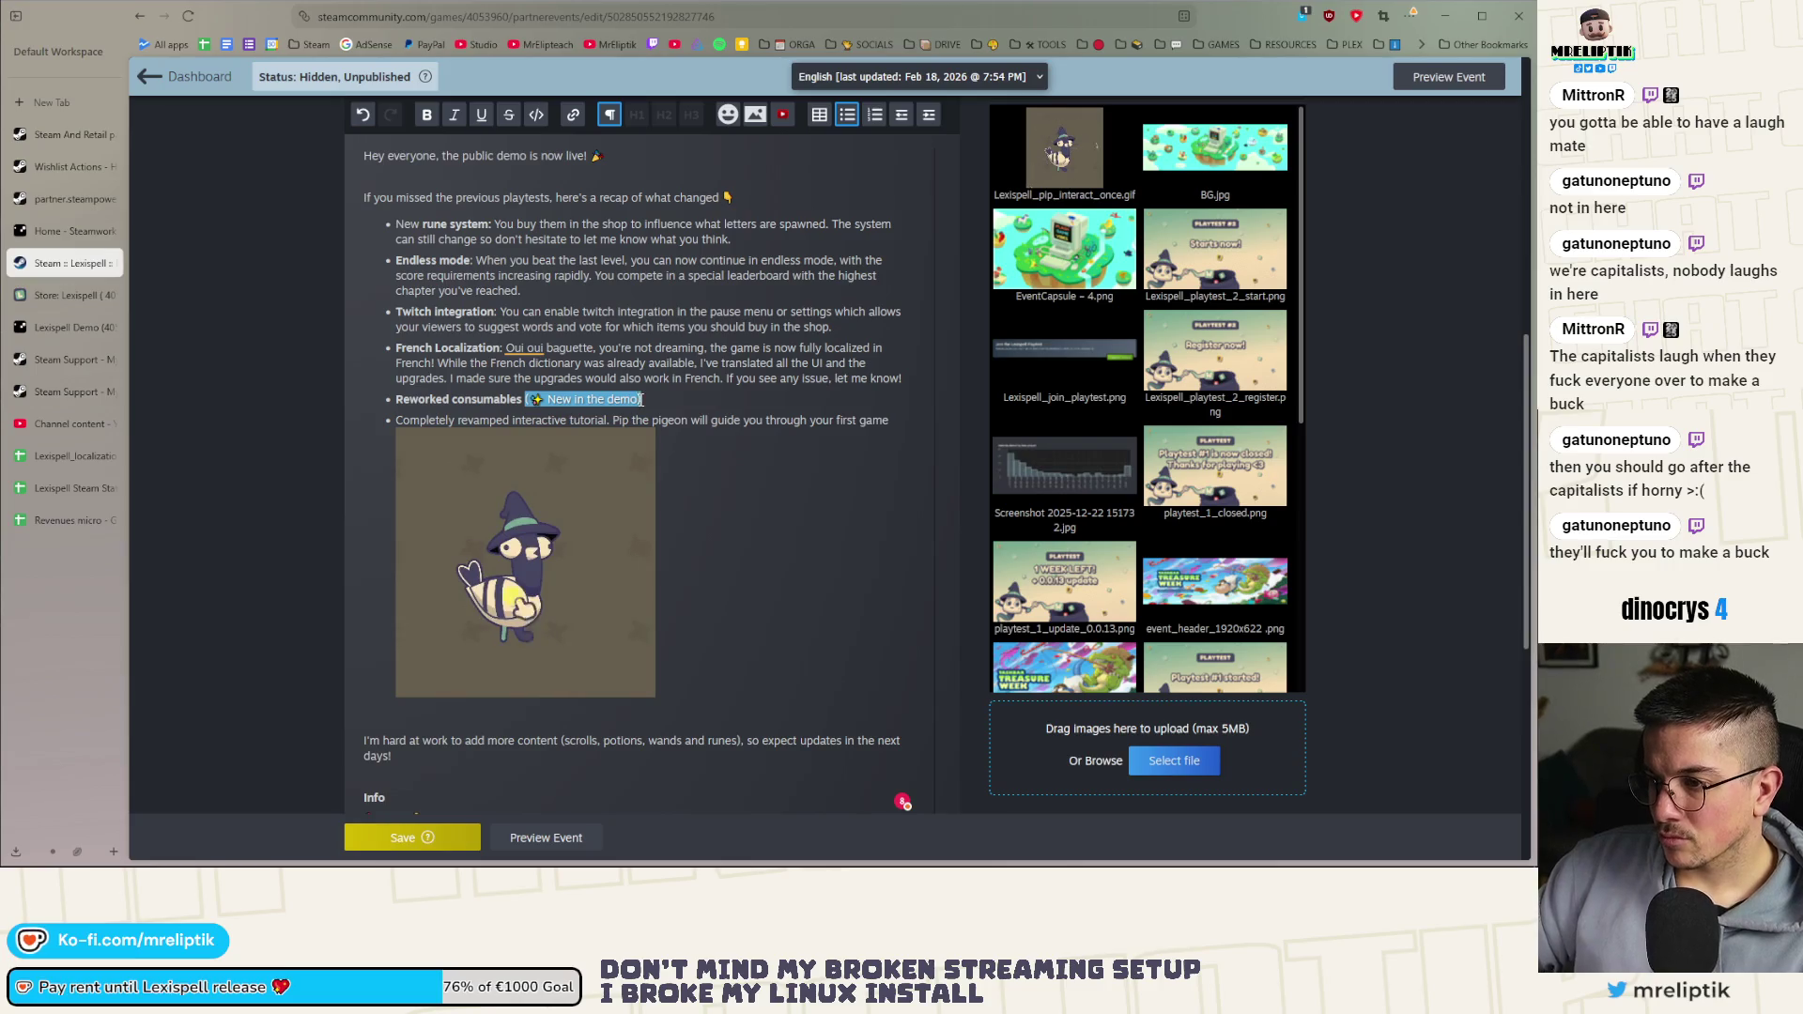
click(609, 421)
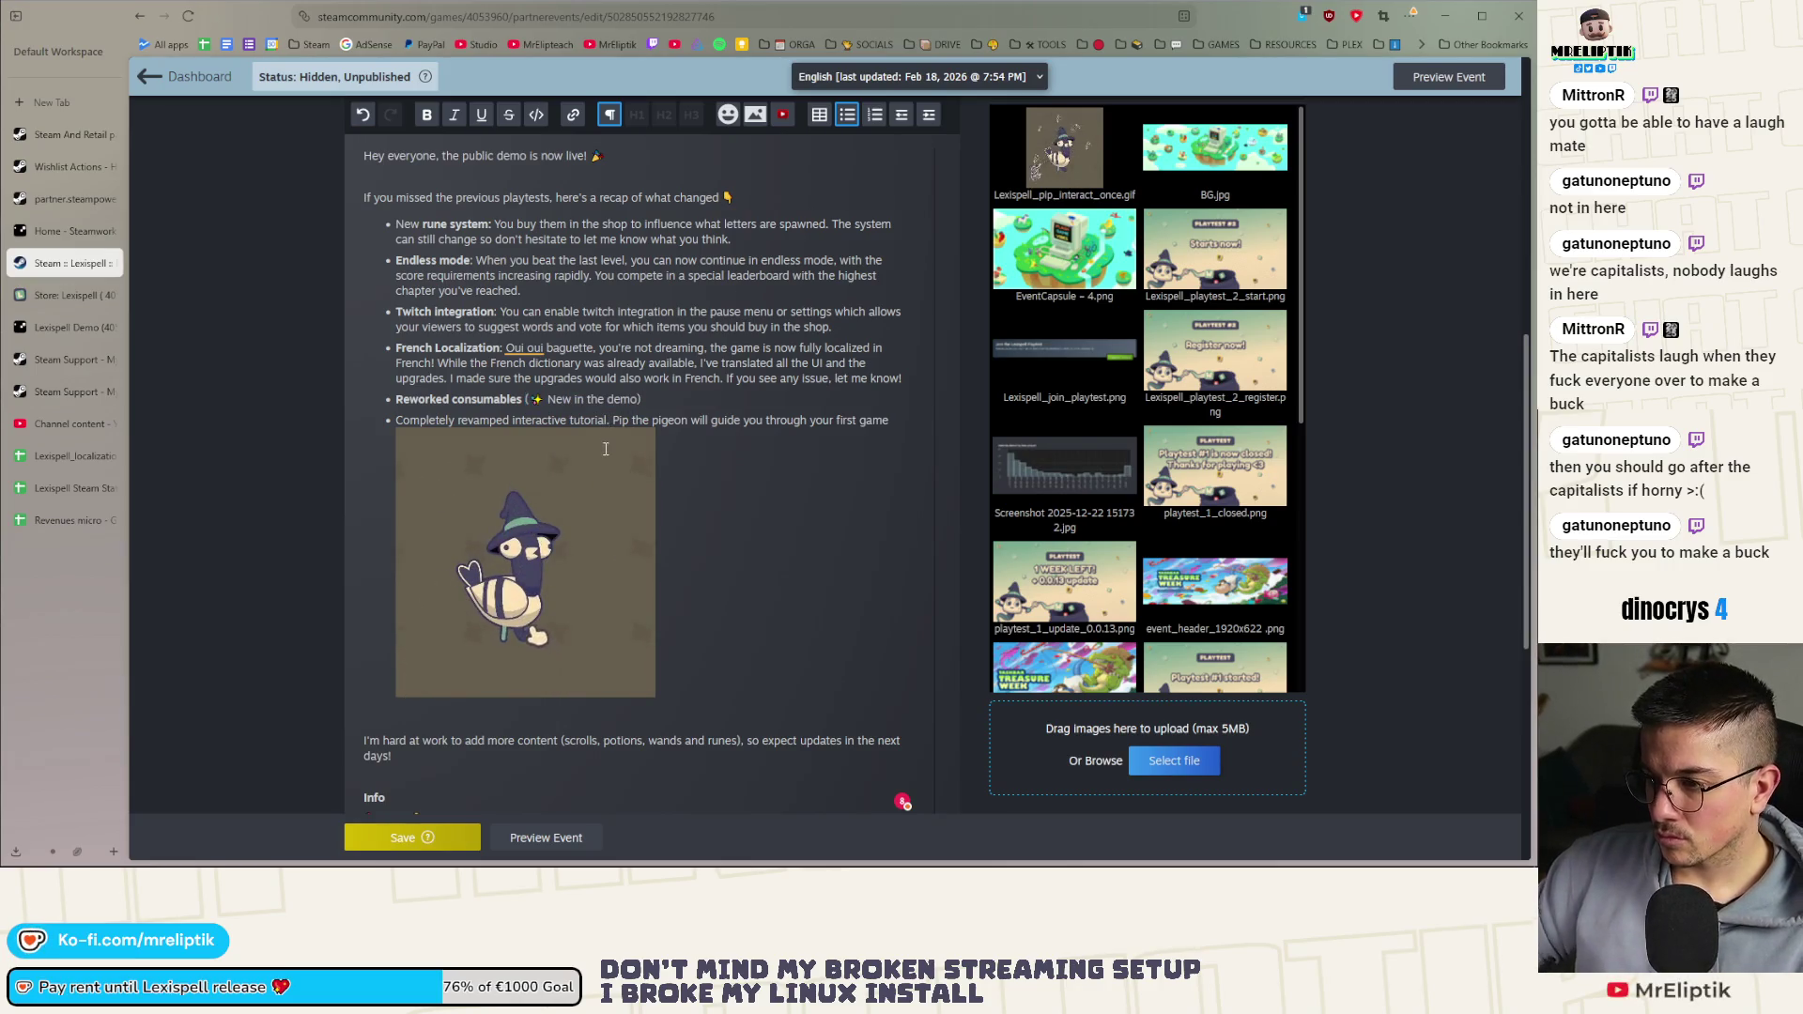
key(BackSpace)
key(ctrl+v)
text(.)
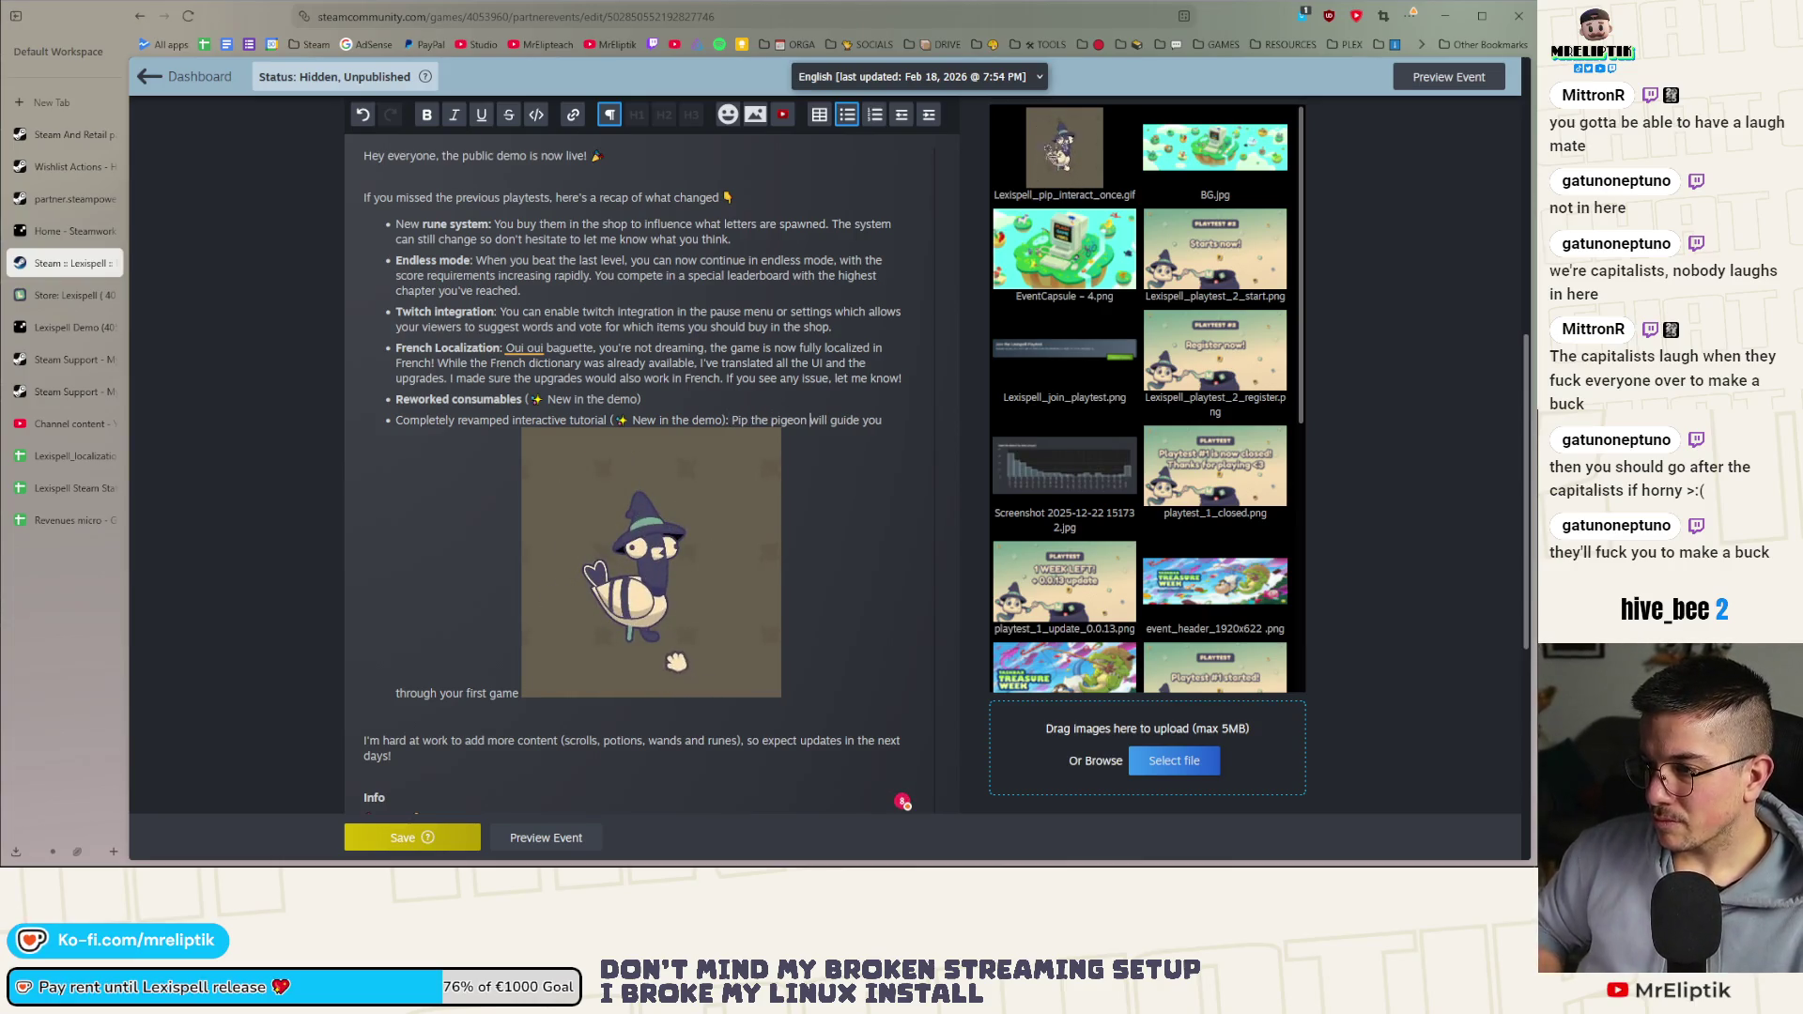
Put the Pip GIF on its own line below the tutorial bullet text and trim the bullet's ending
click(560, 680)
key(Left)
key(shift+Return)
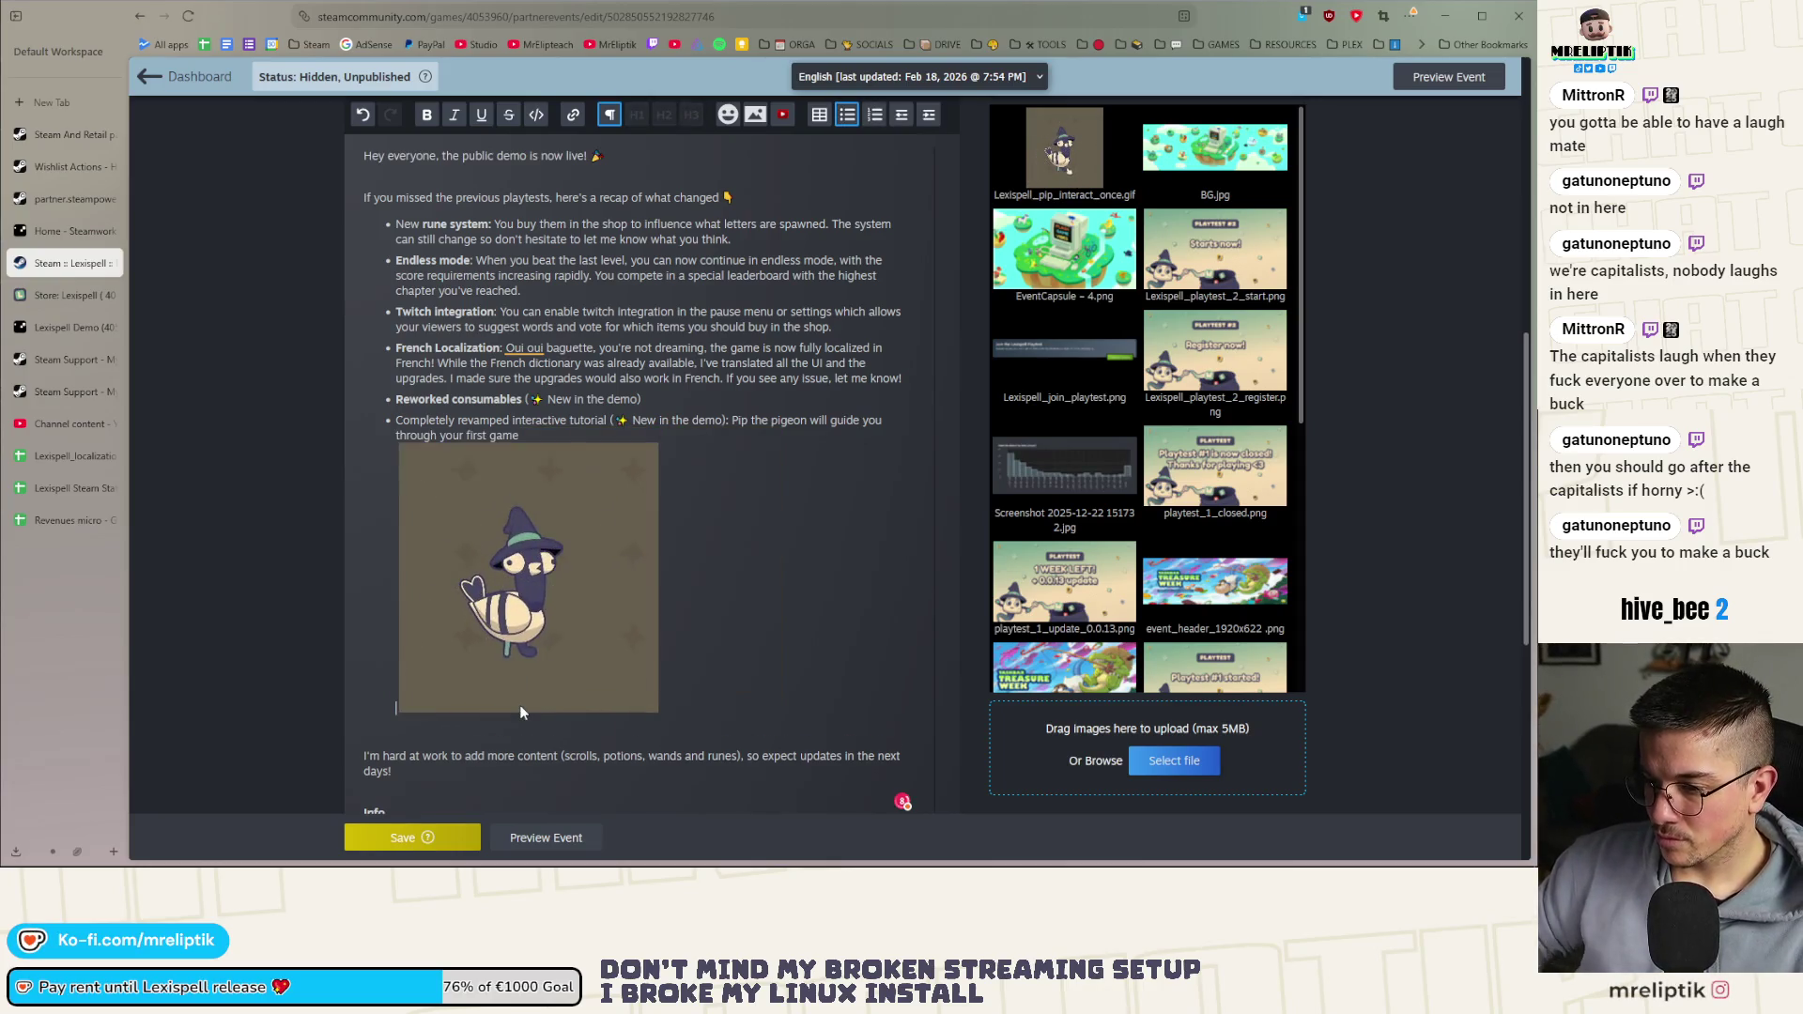
click(542, 450)
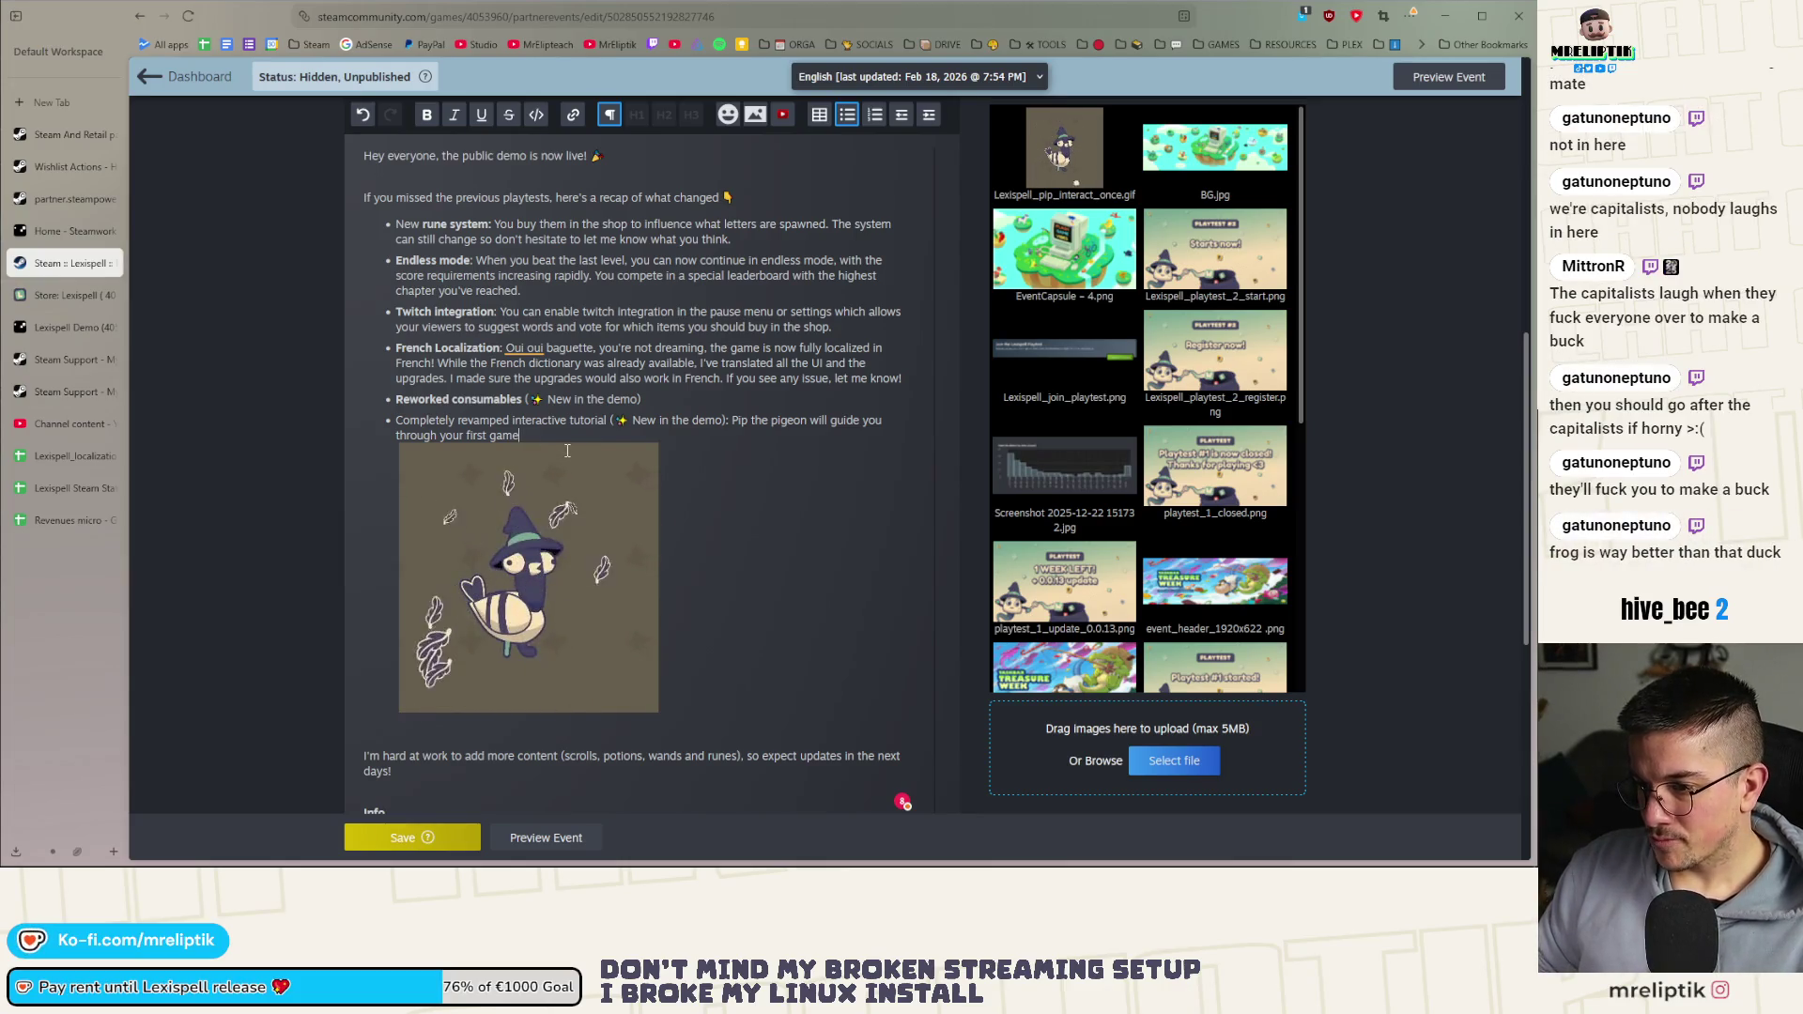
text(, explaining)
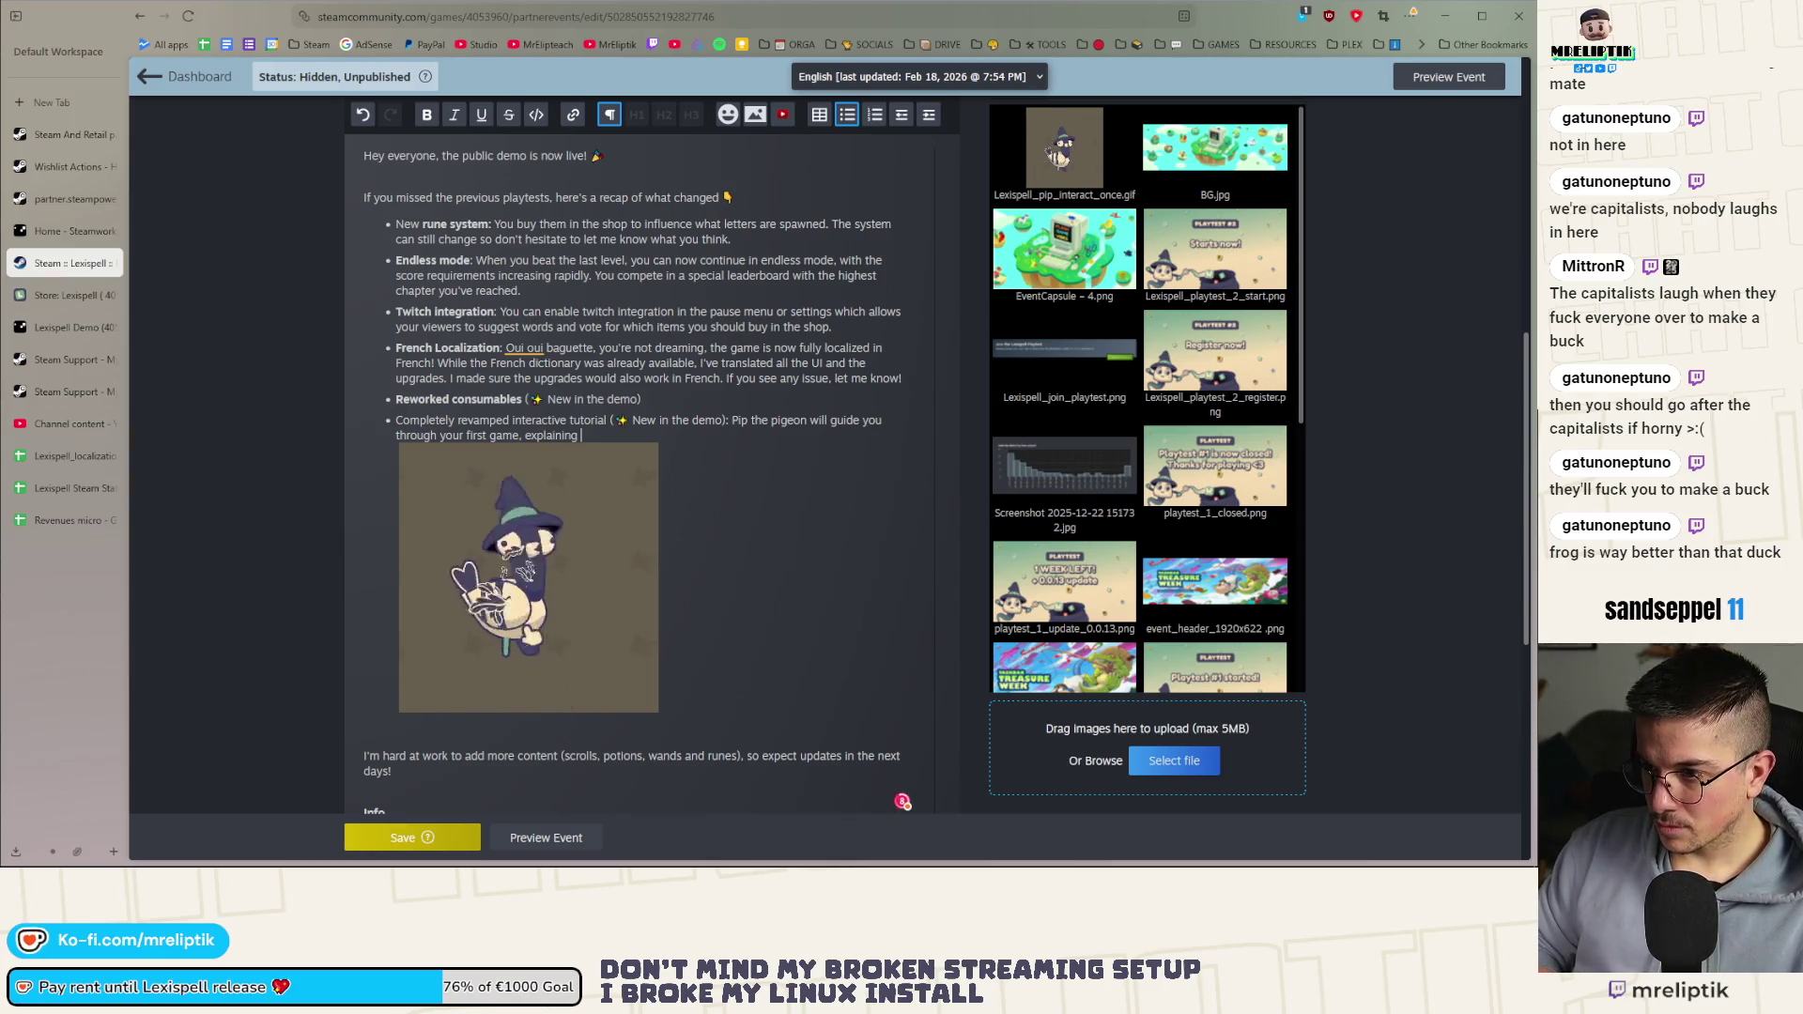
key(BackSpace)
key(BackSpace)
key(BackSpace)
text(.)
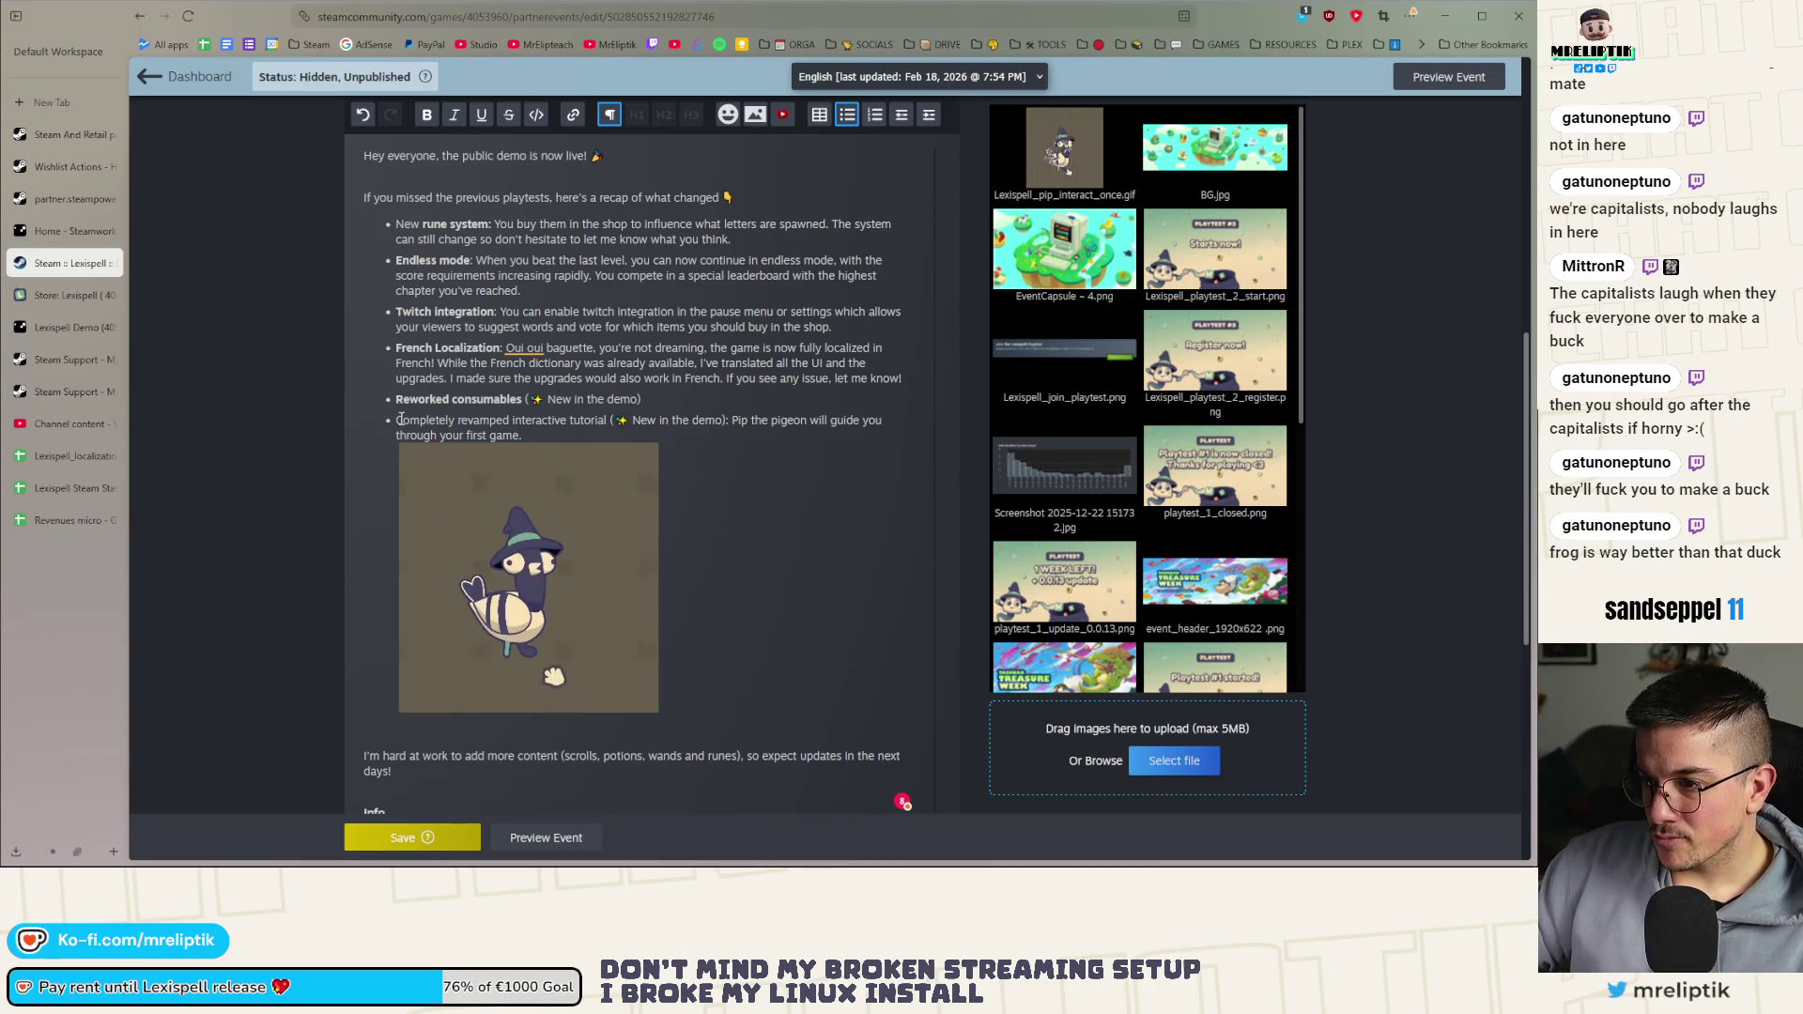
Bold the heading 'Completely revamped interactive tutorial'
drag(398, 420, 595, 427)
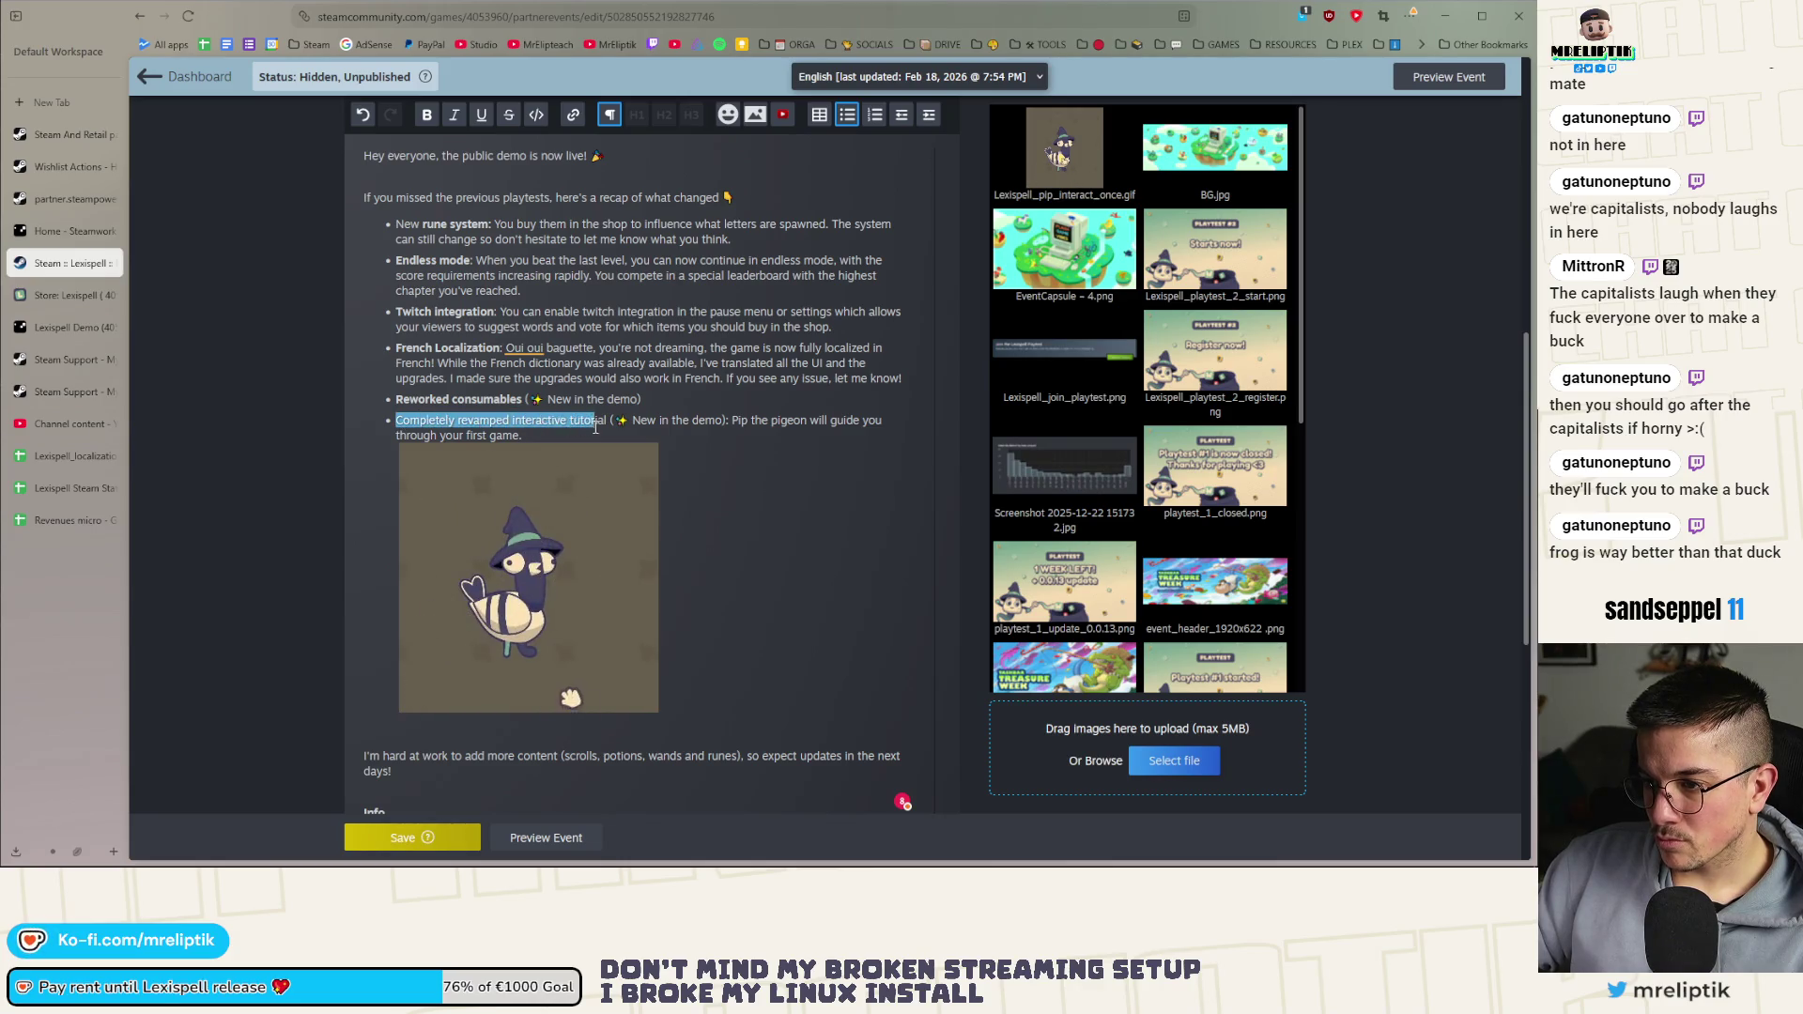
key(ctrl+b)
click(562, 425)
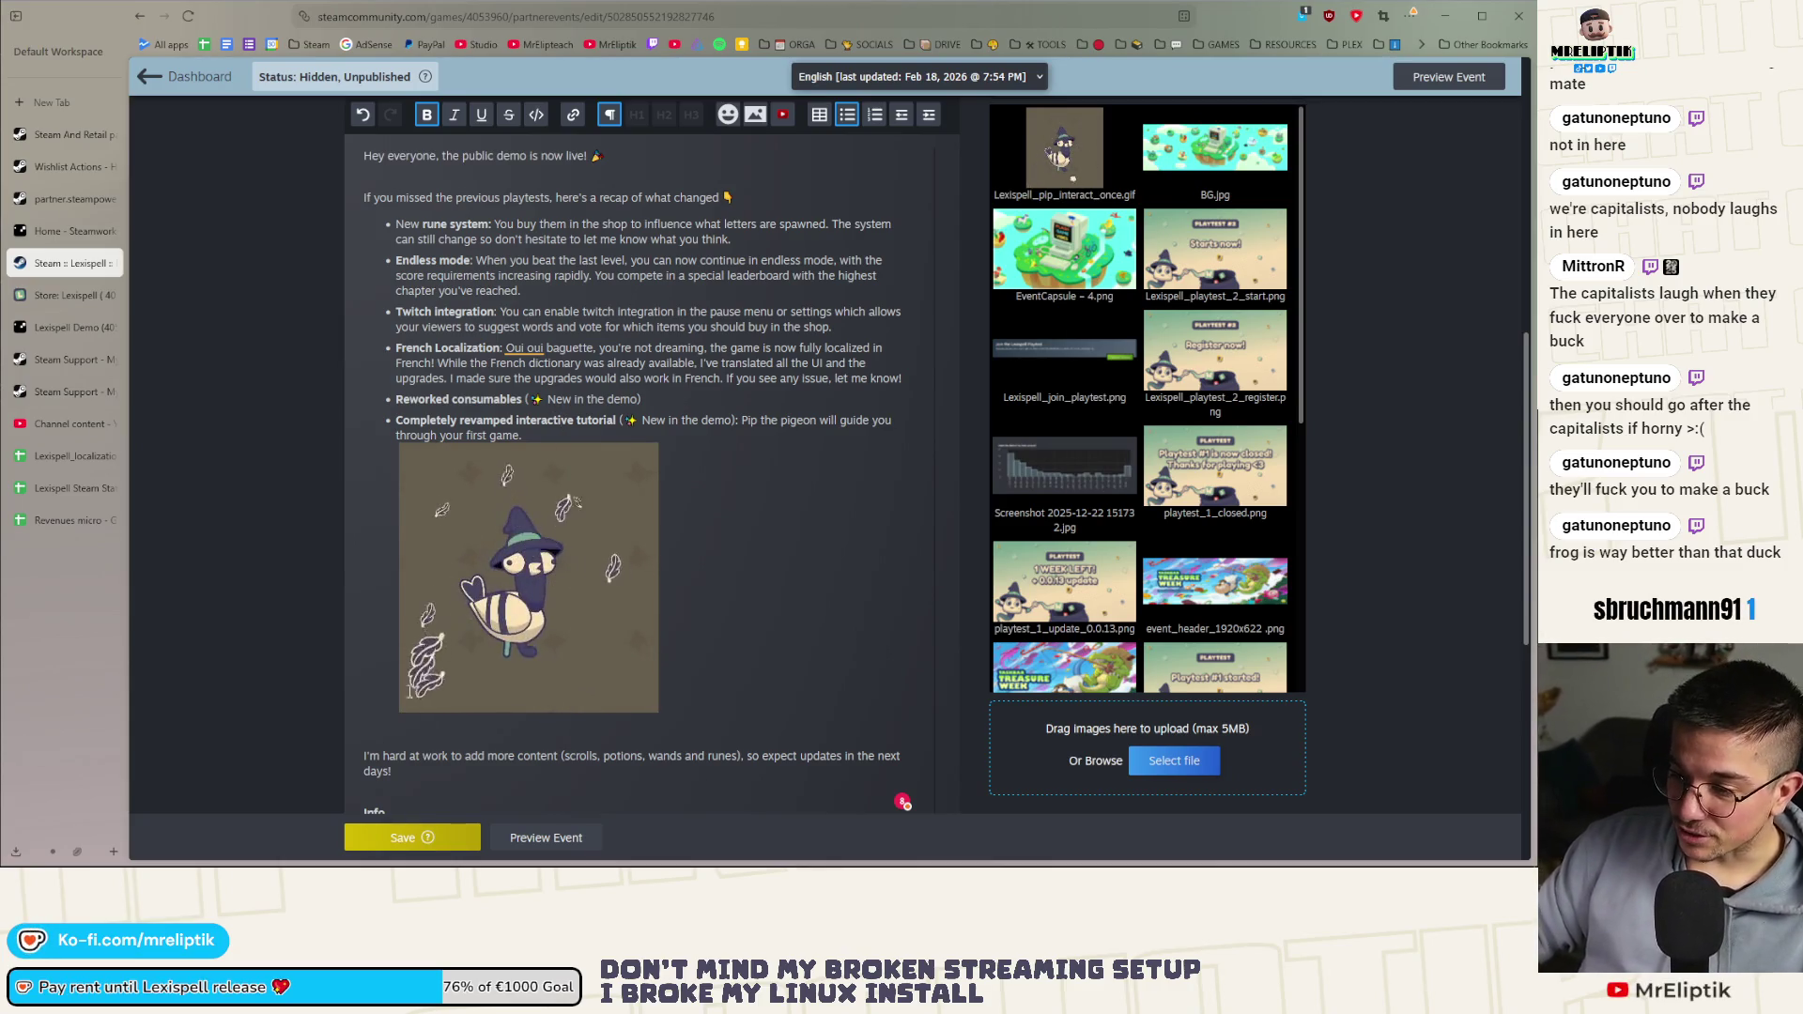
scroll(363, 742, down, 3)
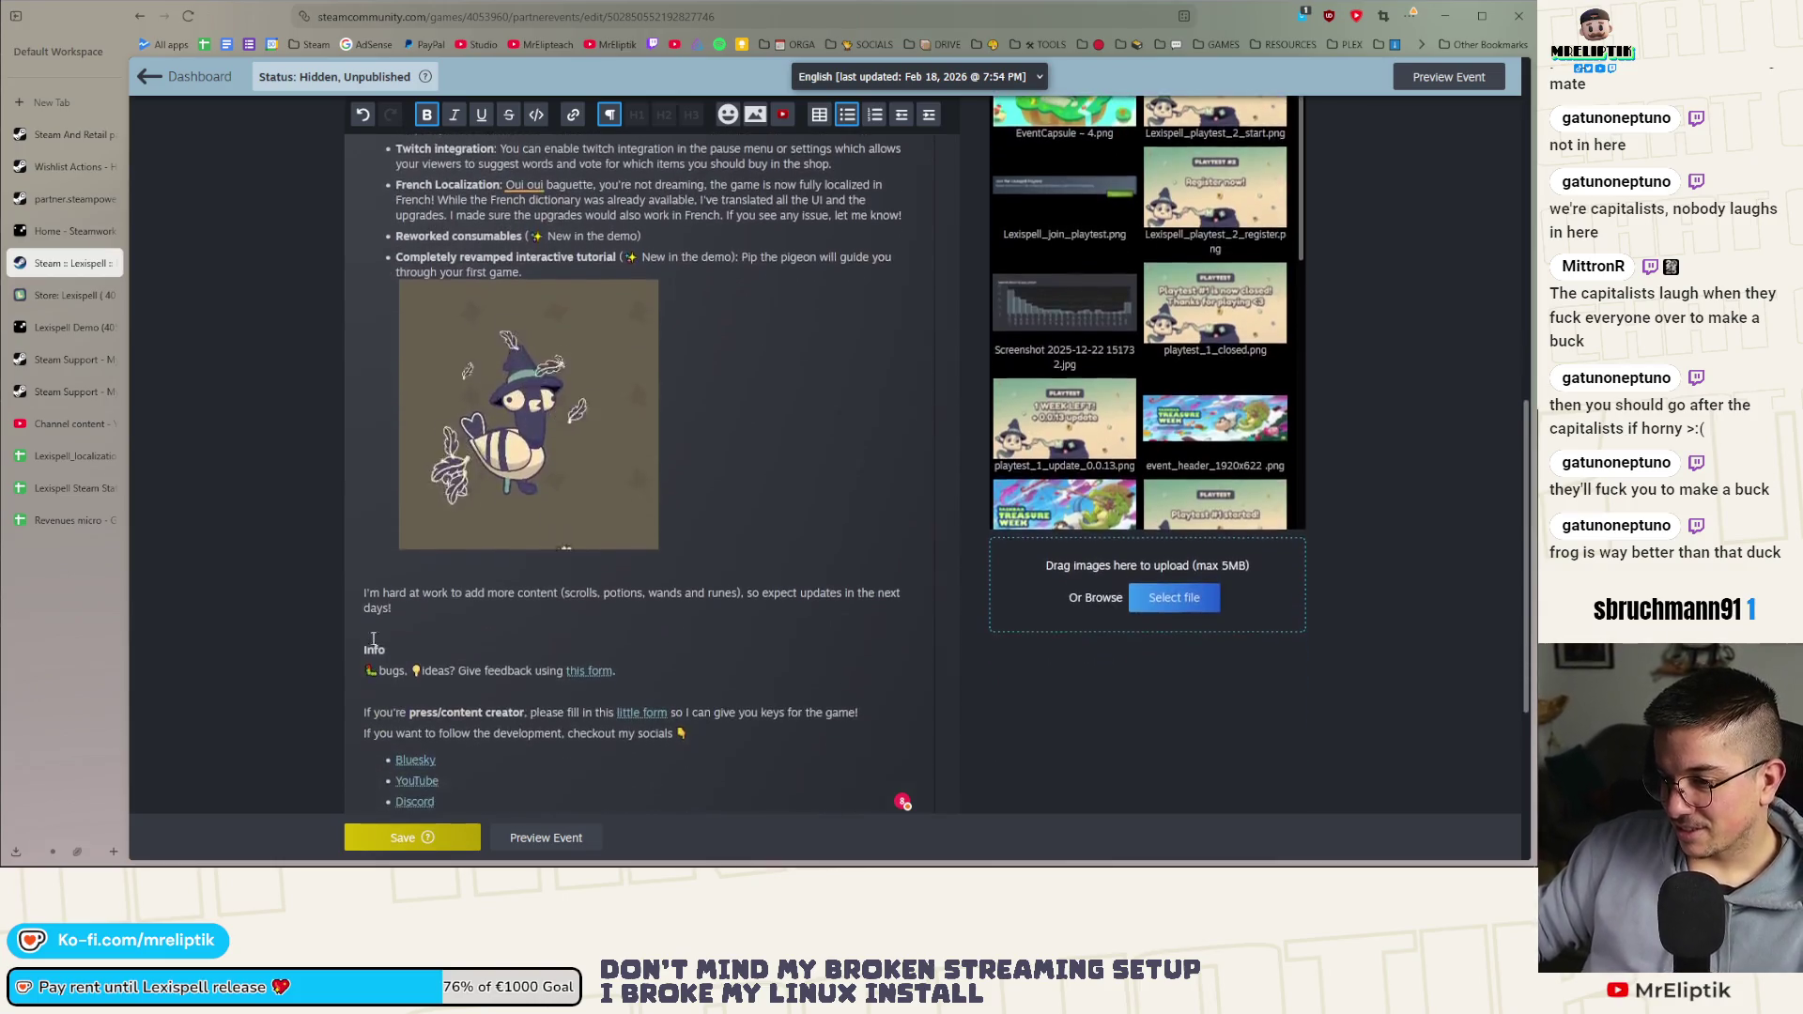
click(367, 593)
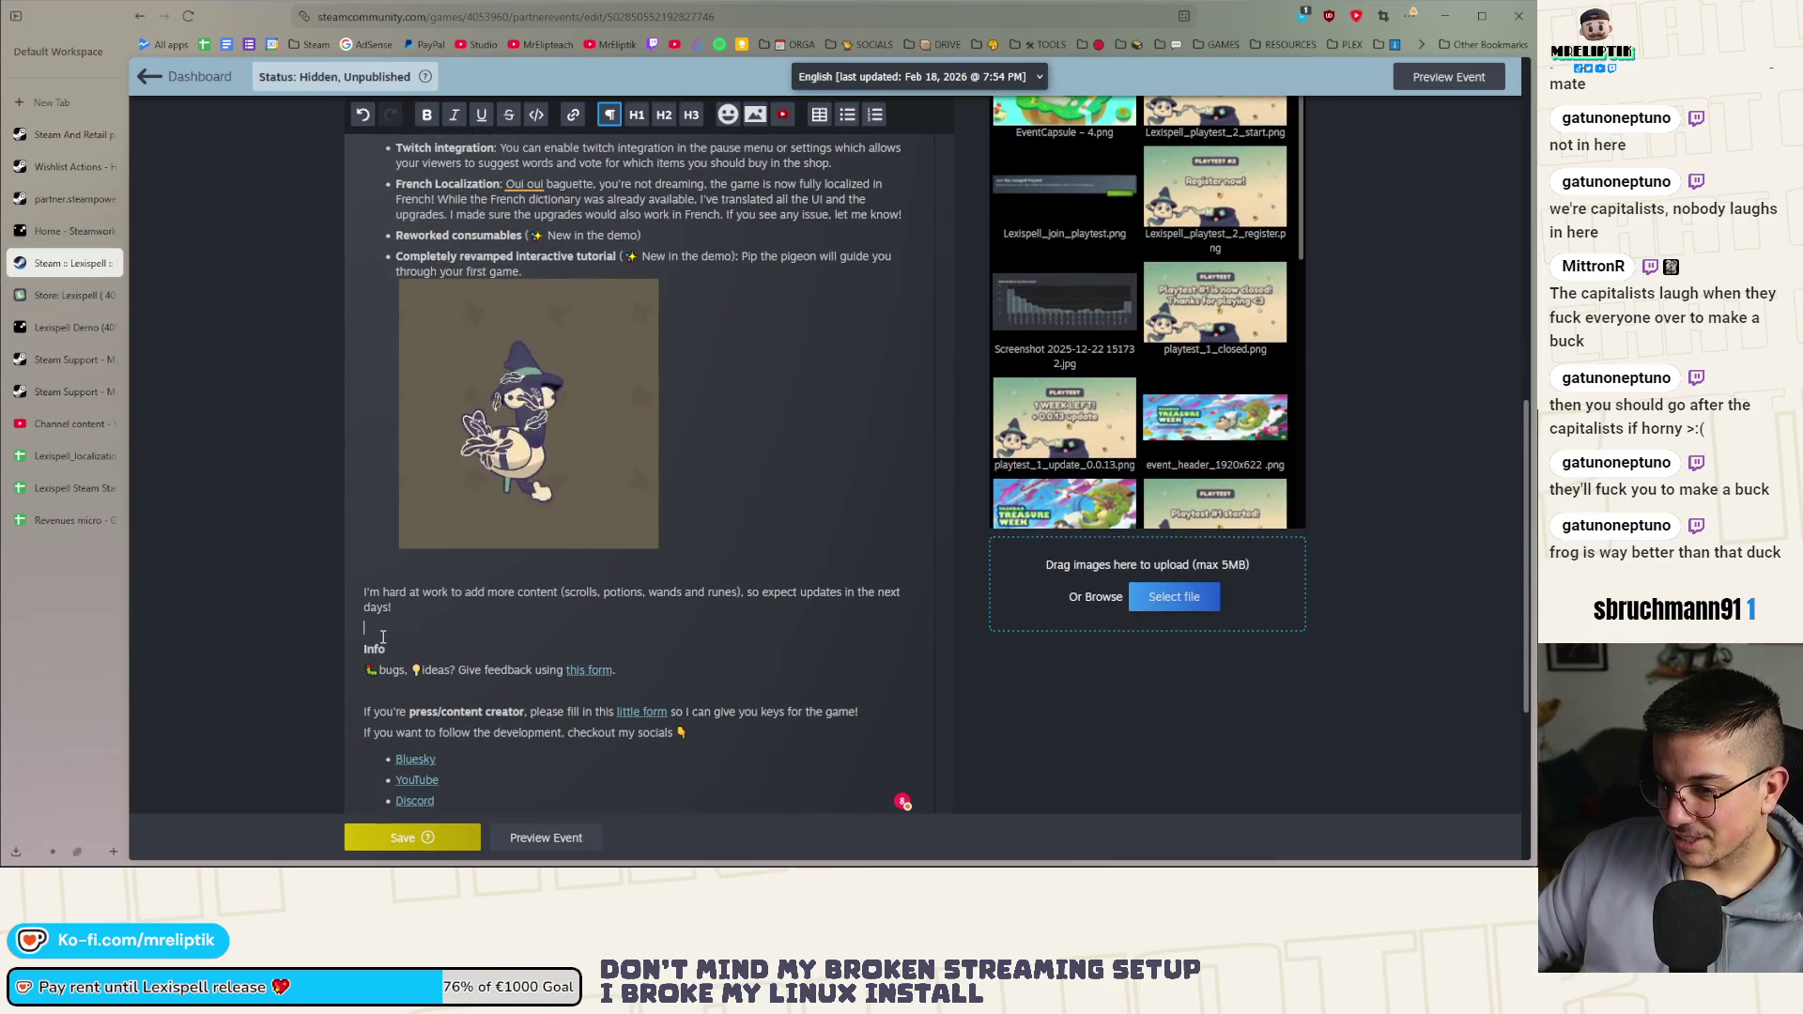
scroll(400, 520, down, 2)
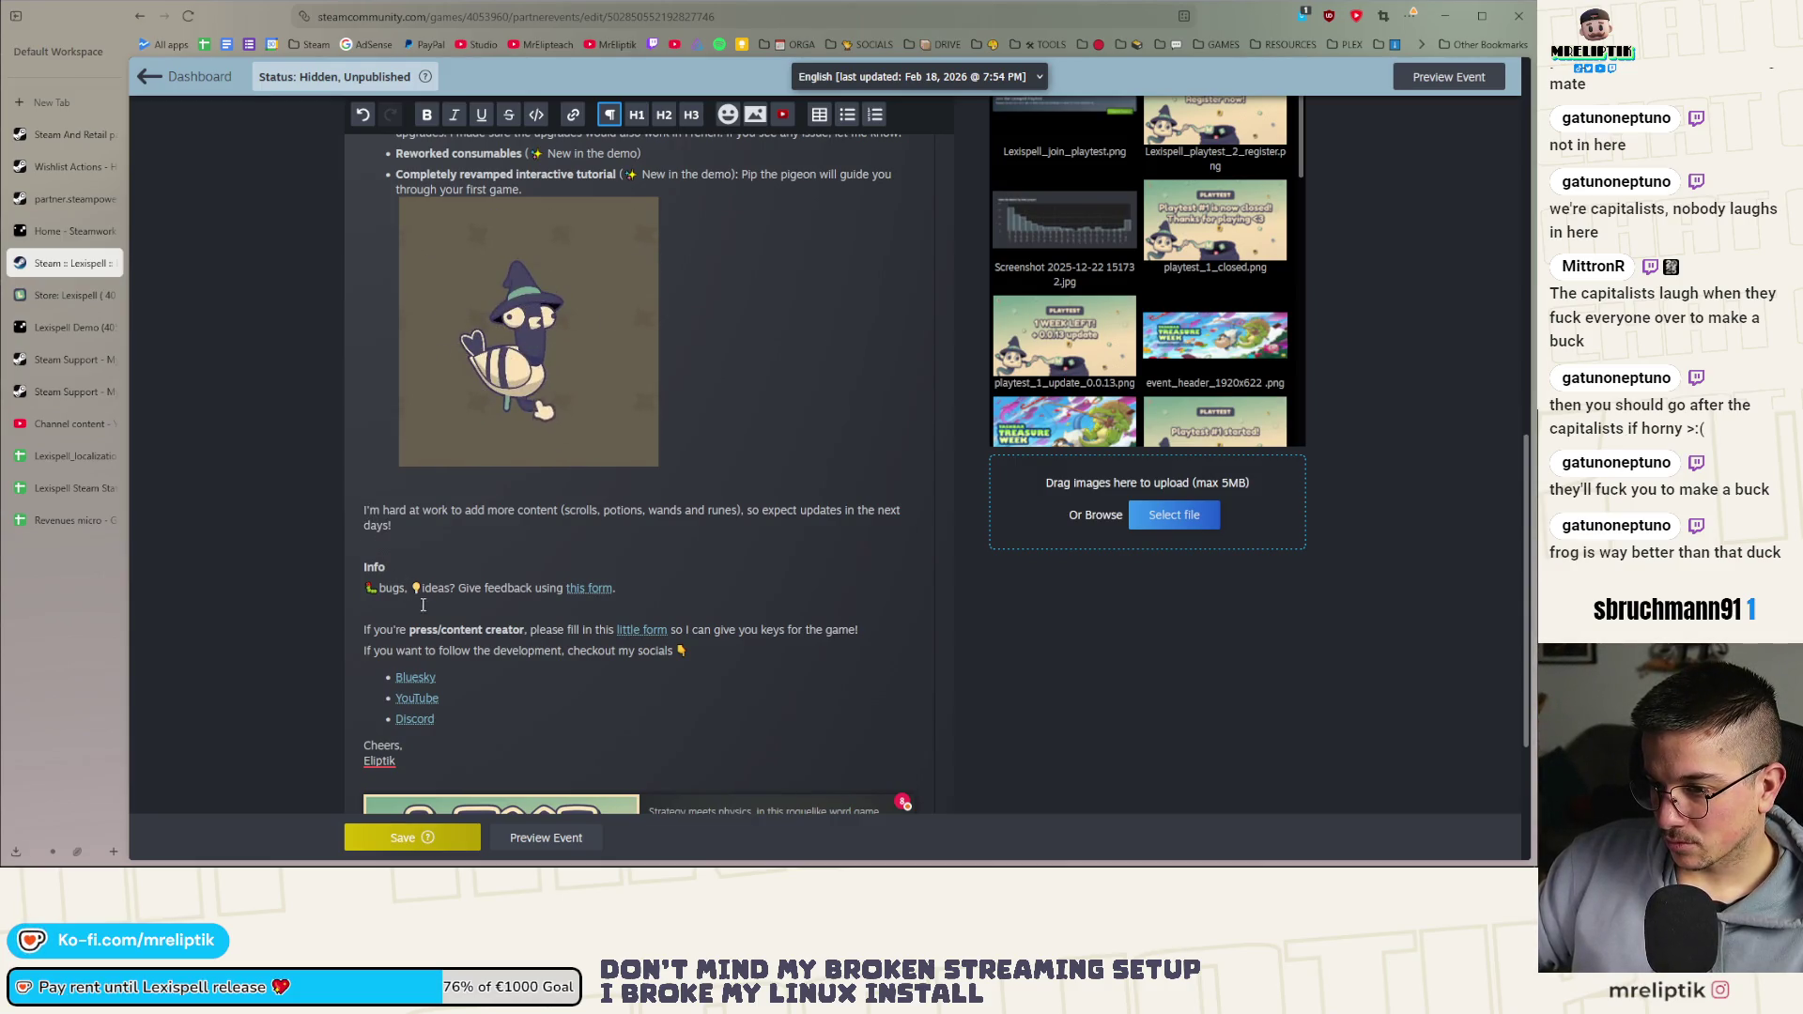
text(-)
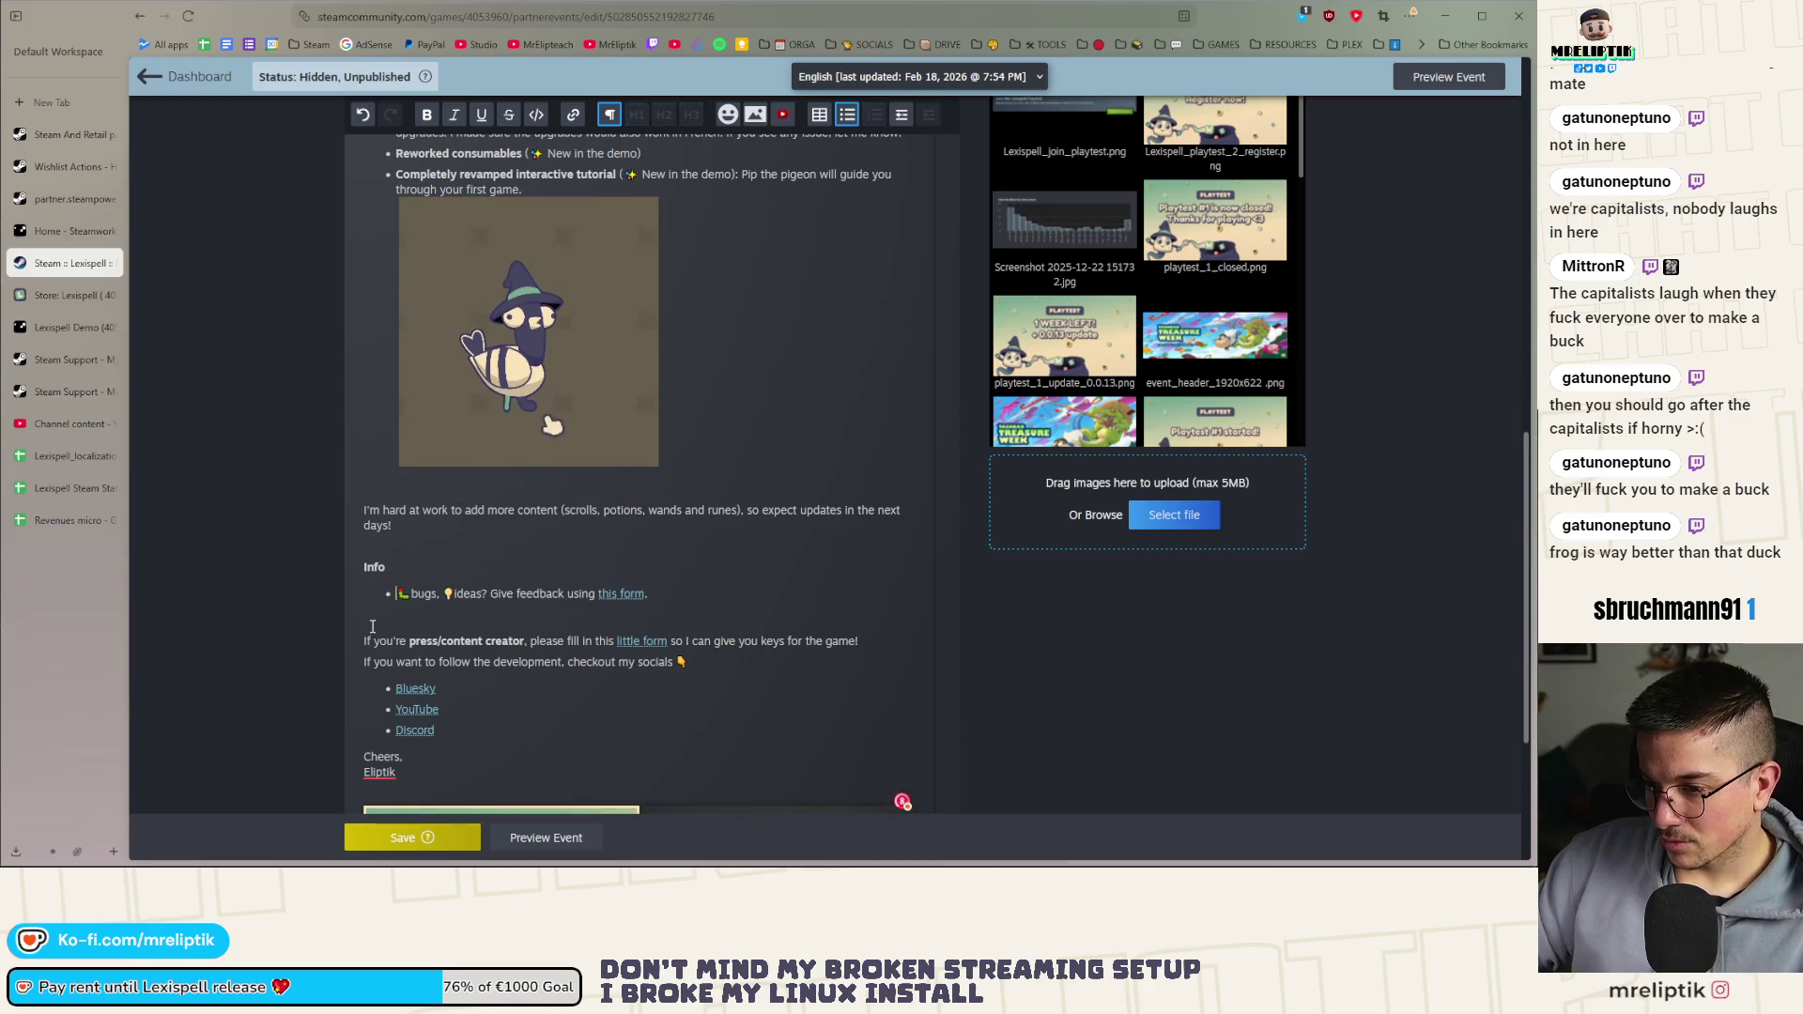
key(ctrl+z)
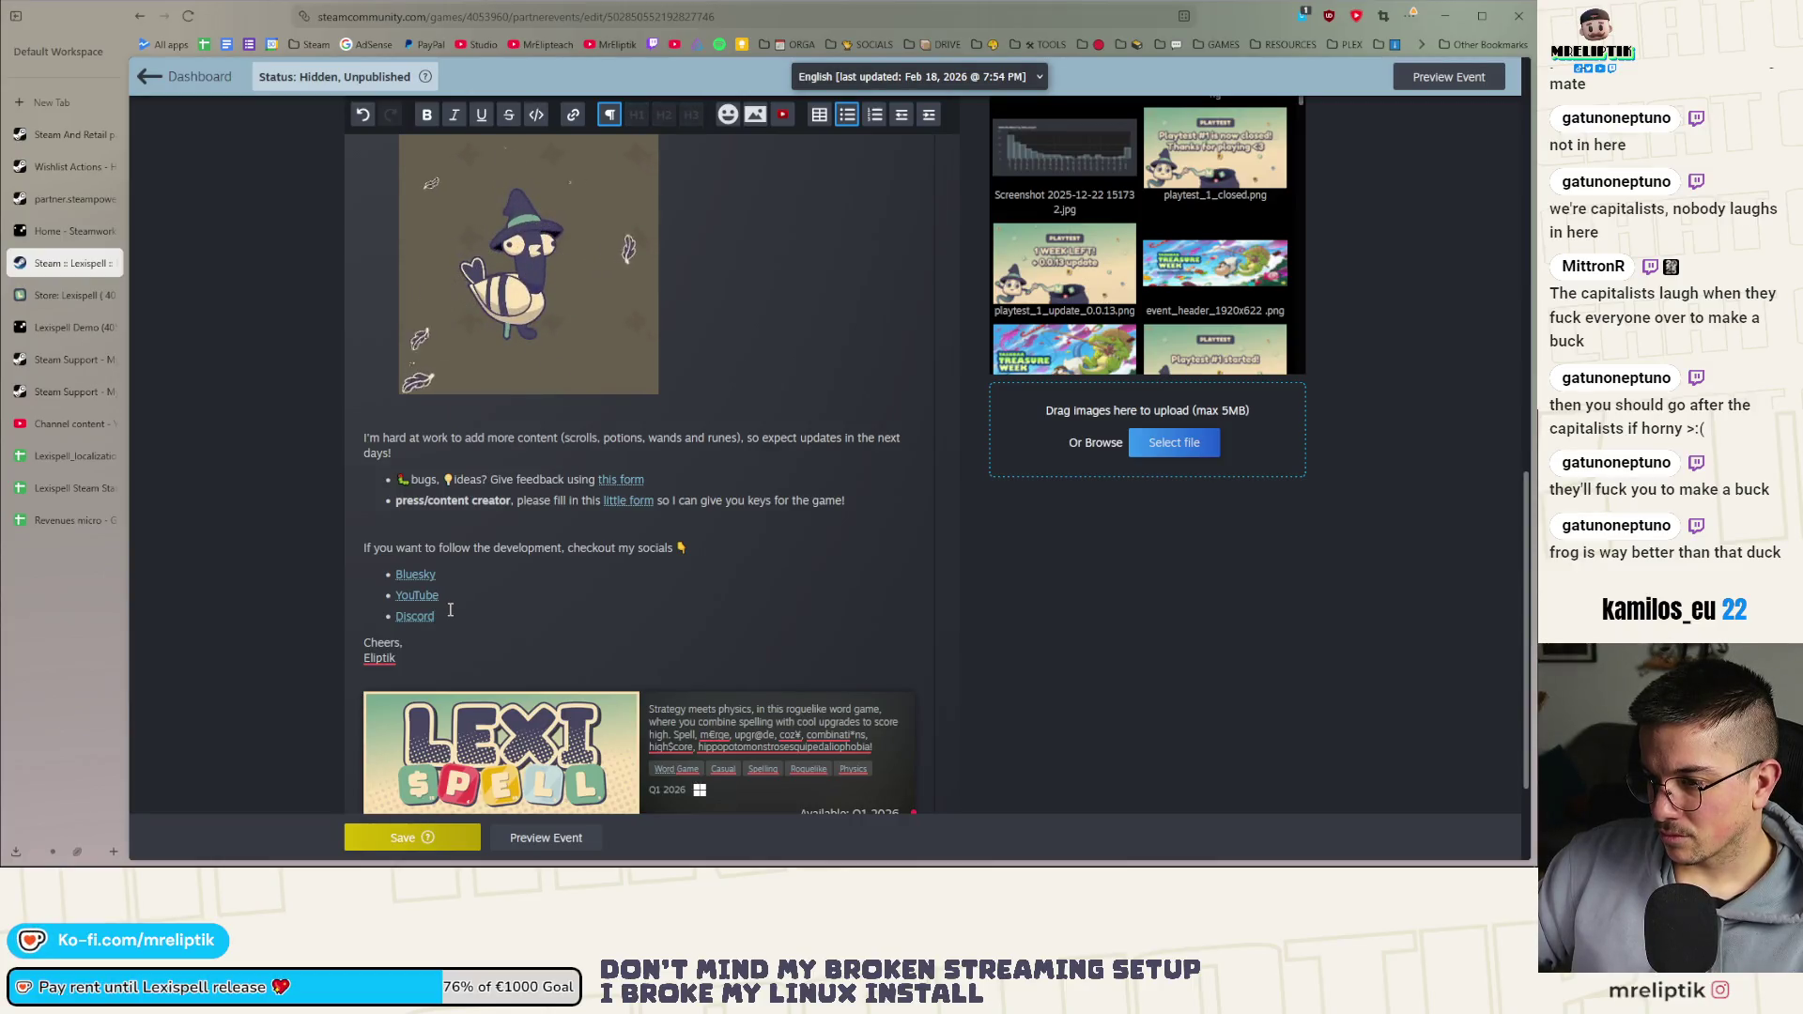
click(384, 533)
key(BackSpace)
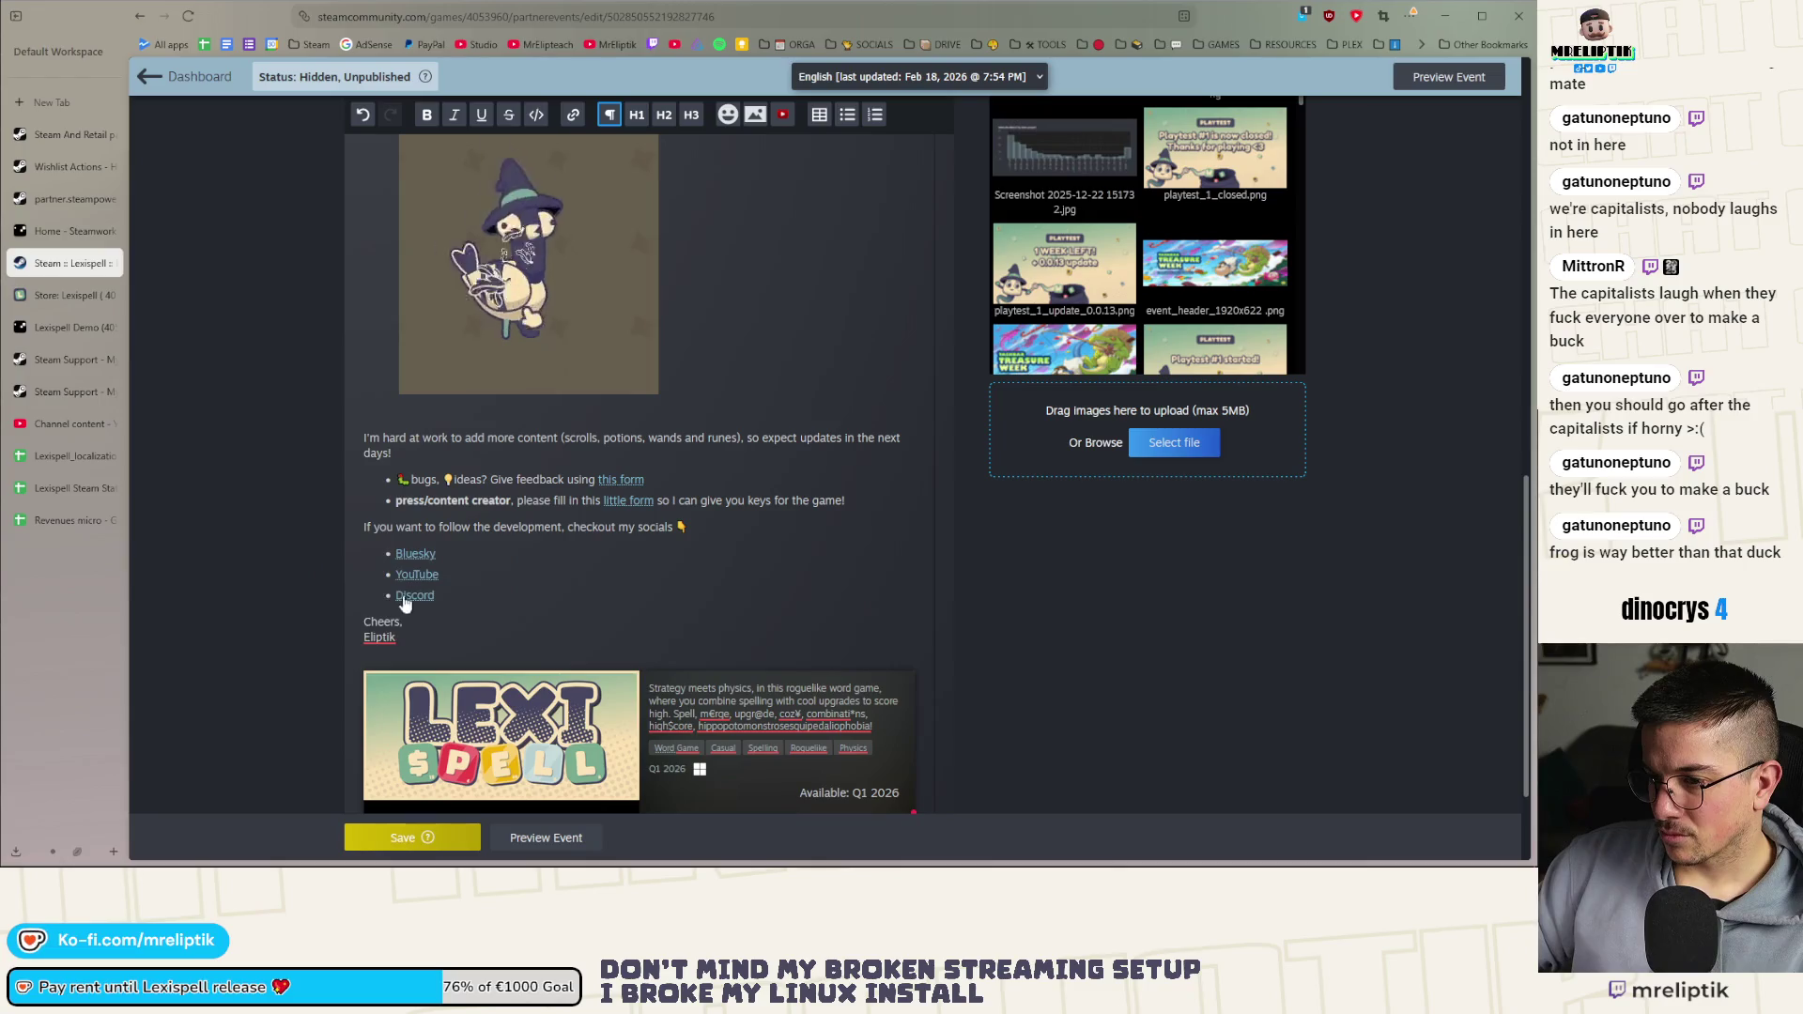
key(Return)
scroll(619, 470, up, 4)
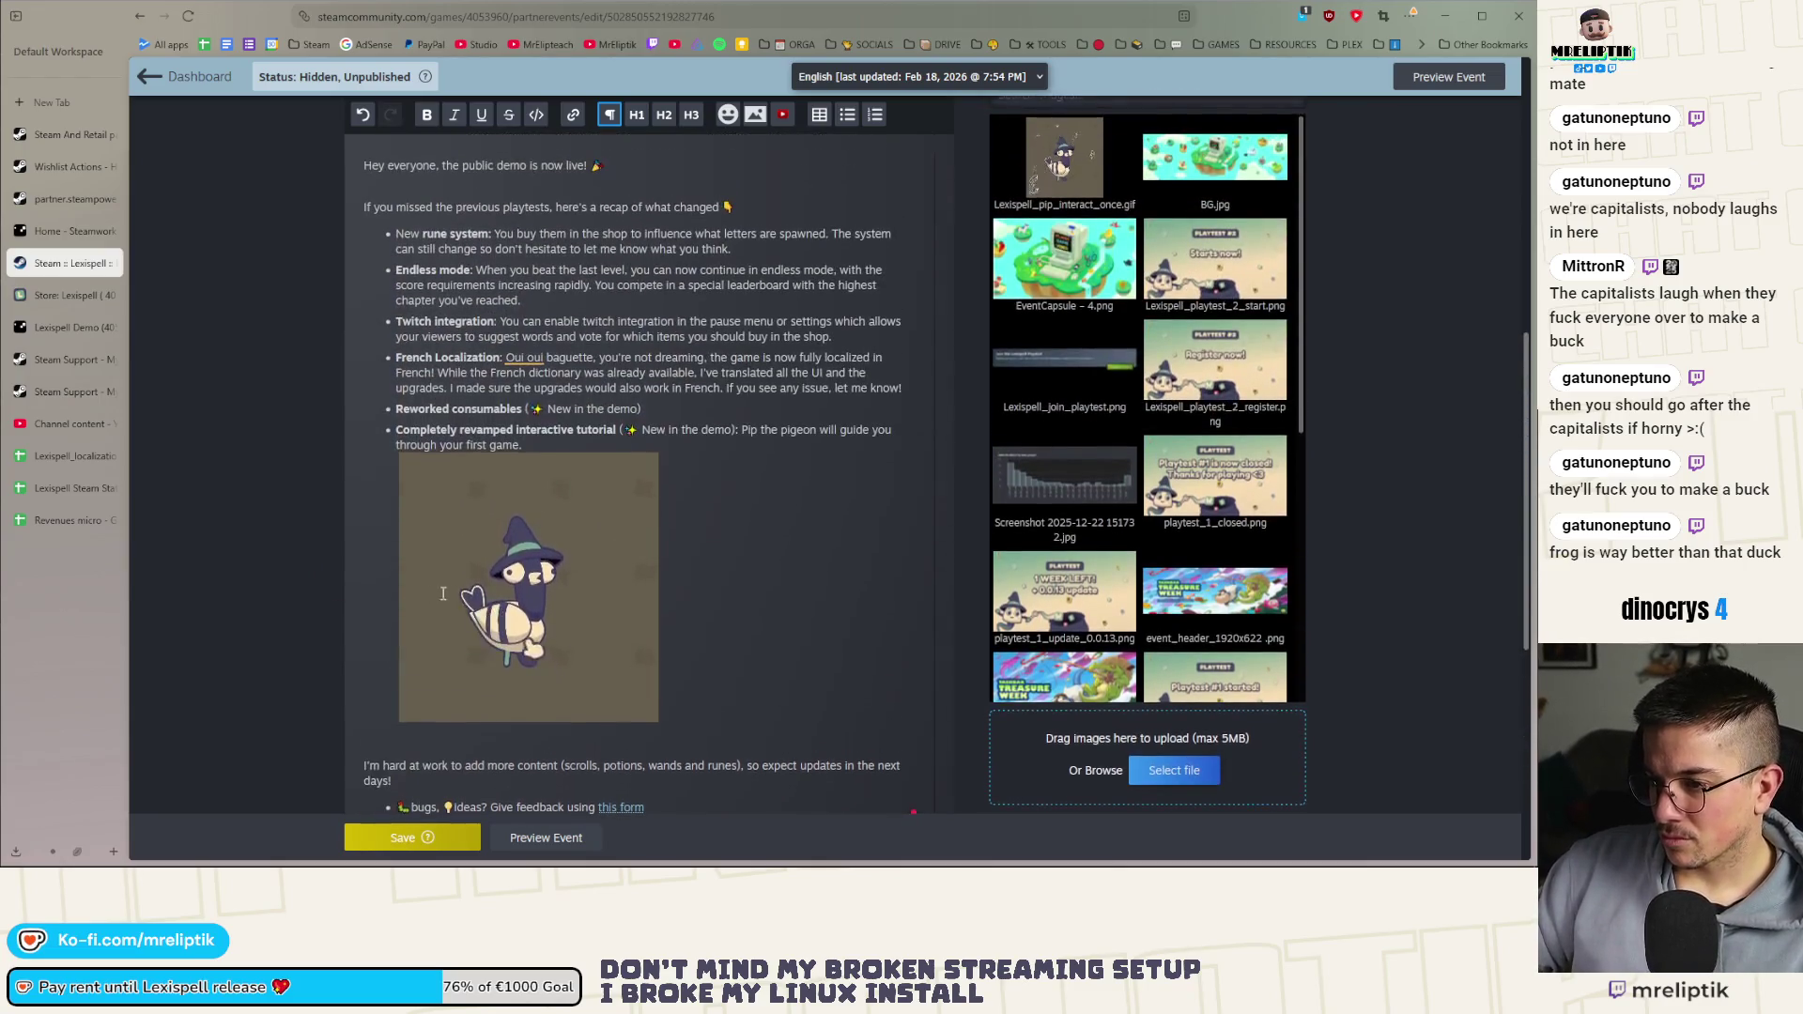
scroll(455, 611, up, 2)
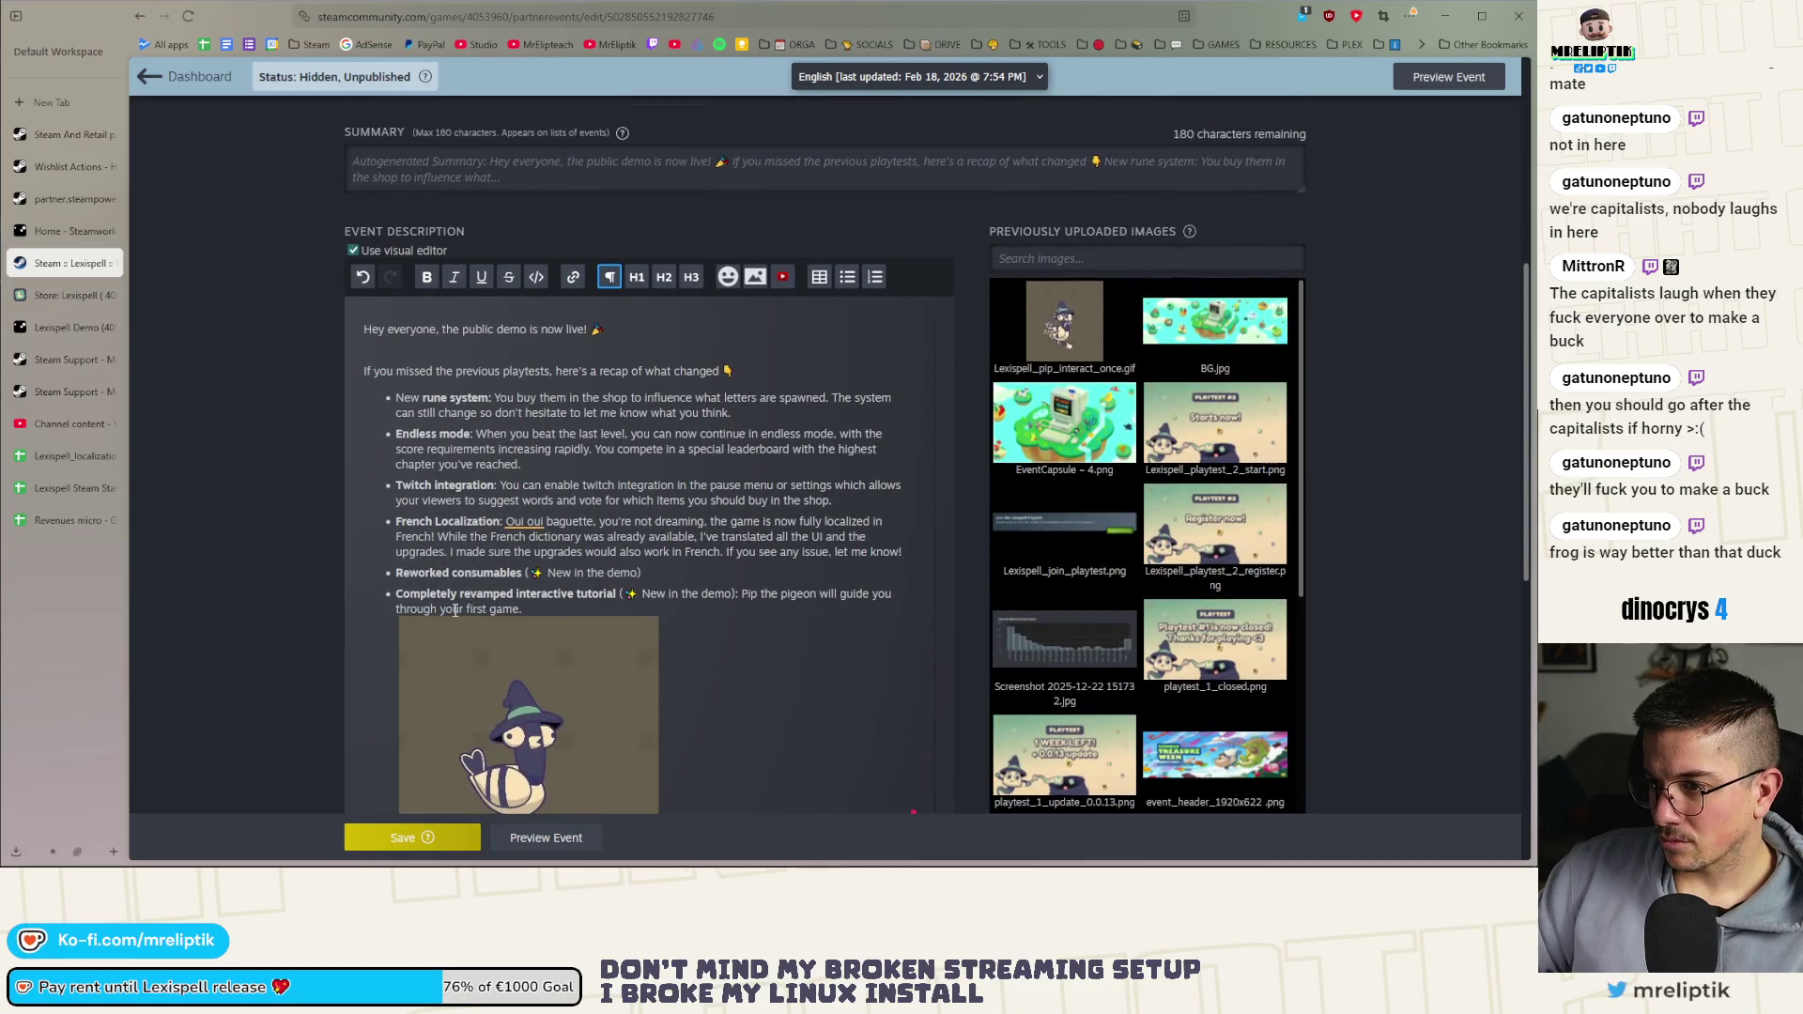
scroll(455, 610, down, 3)
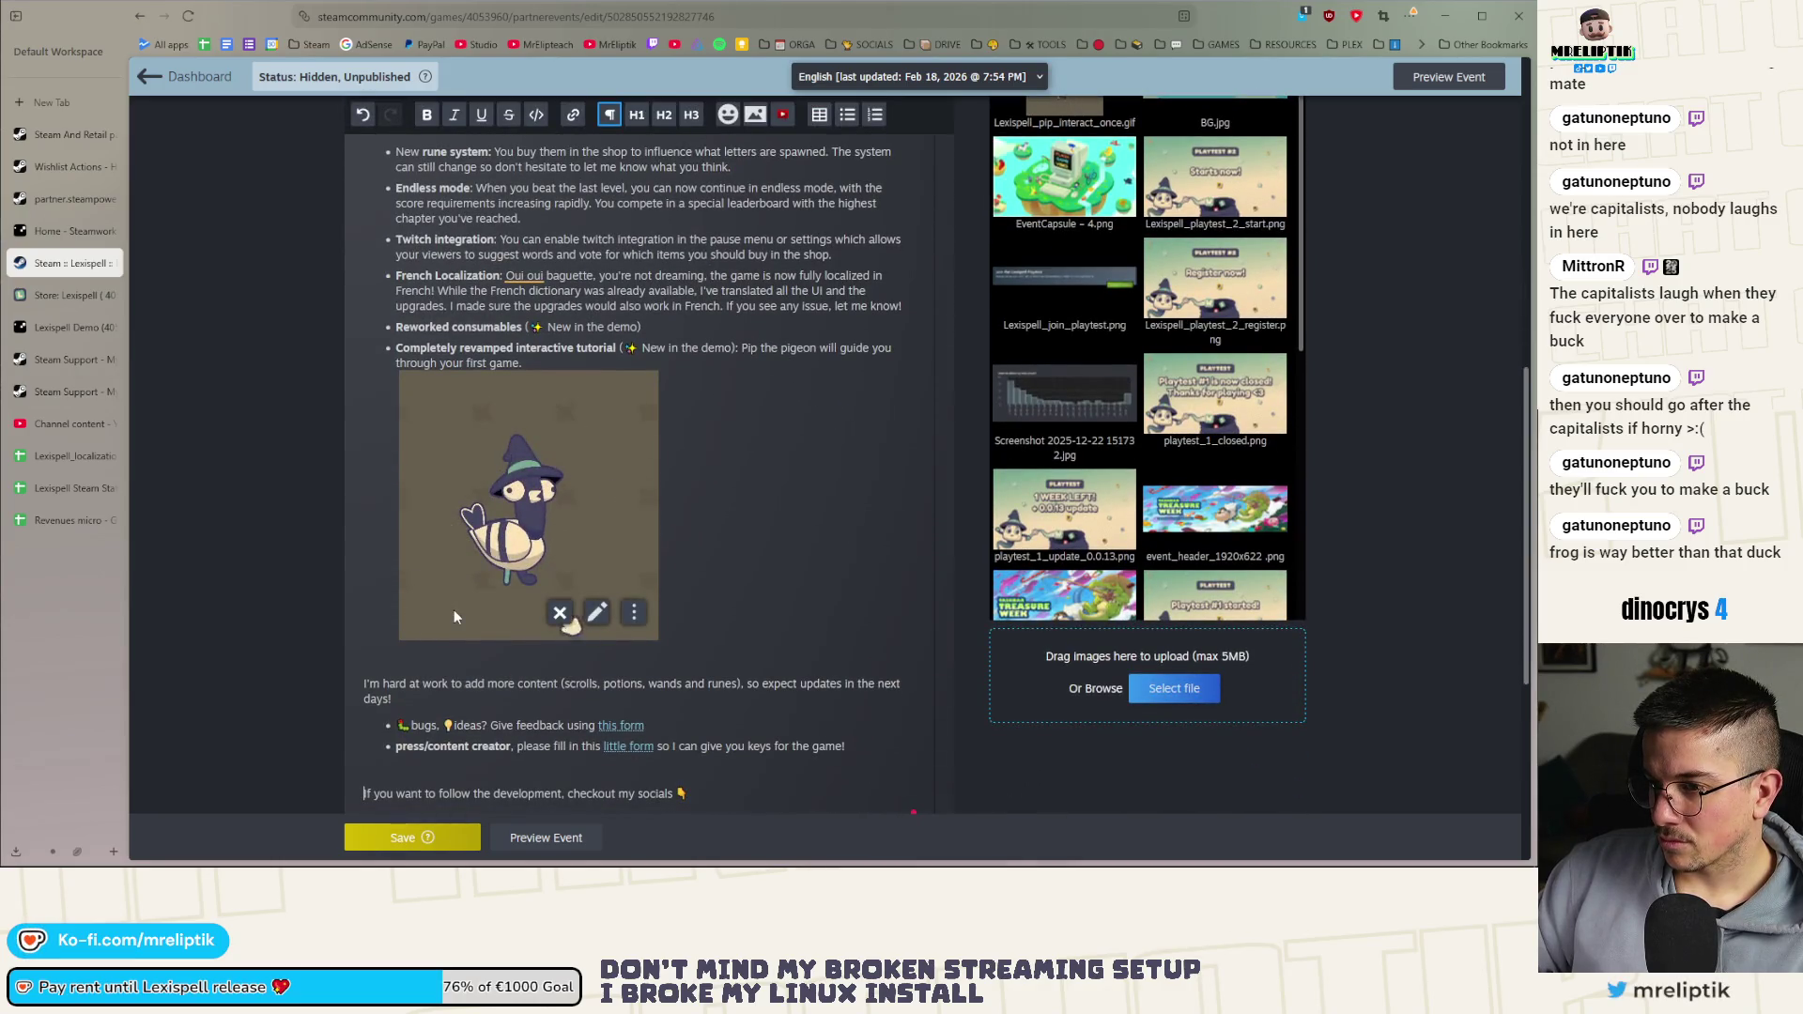
scroll(449, 610, down, 3)
scroll(446, 610, up, 4)
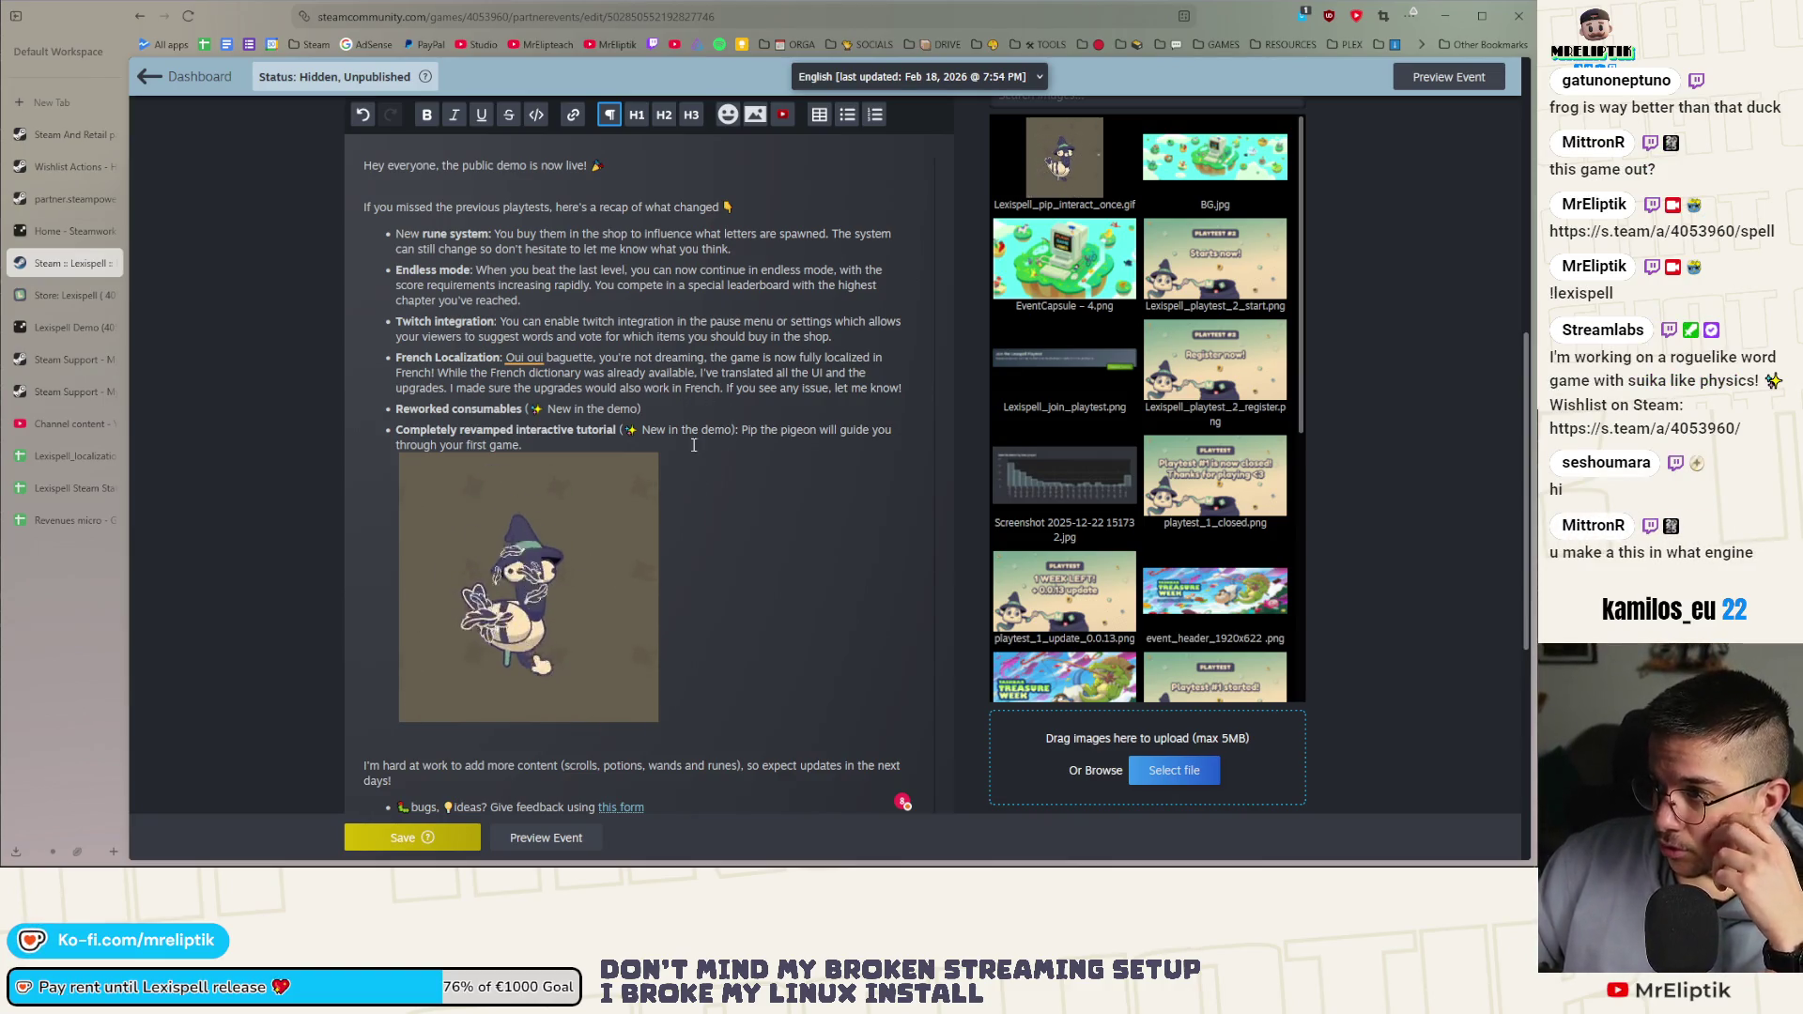
Enter 'Download the demo and spell words' as the event subtitle, without the exclamation mark
scroll(661, 523, up, 3)
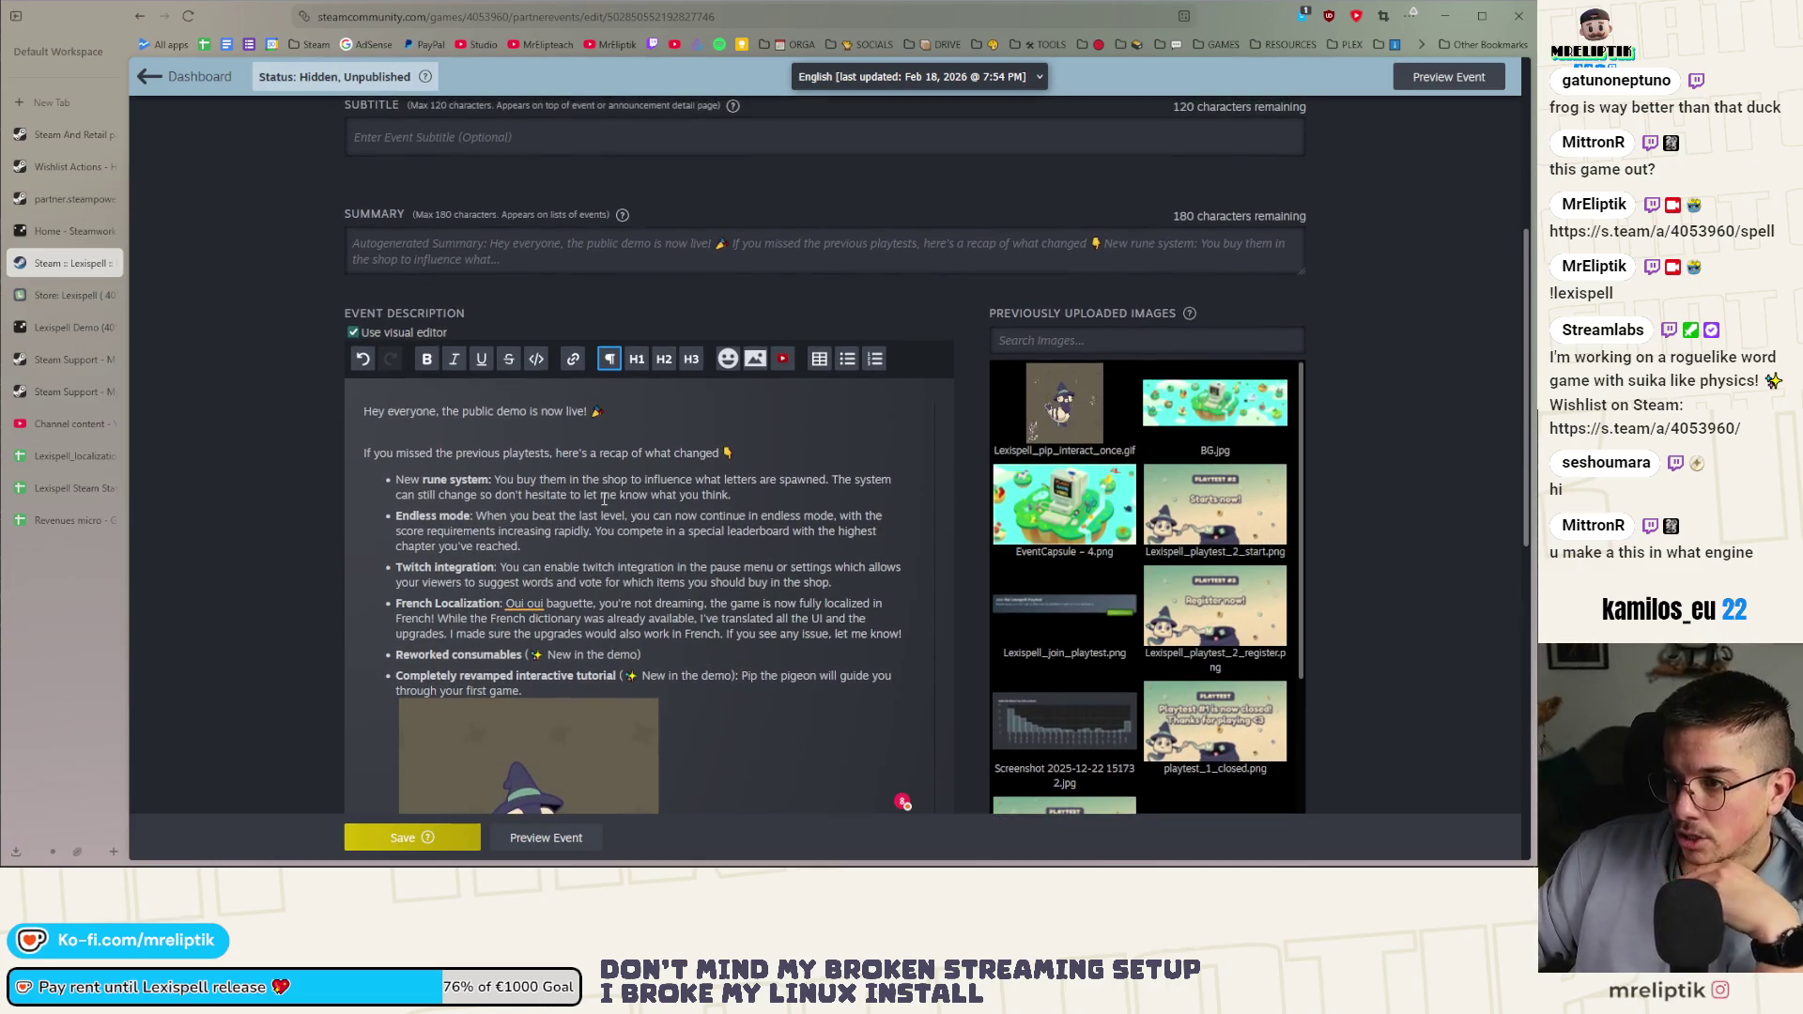
scroll(619, 498, up, 3)
click(405, 385)
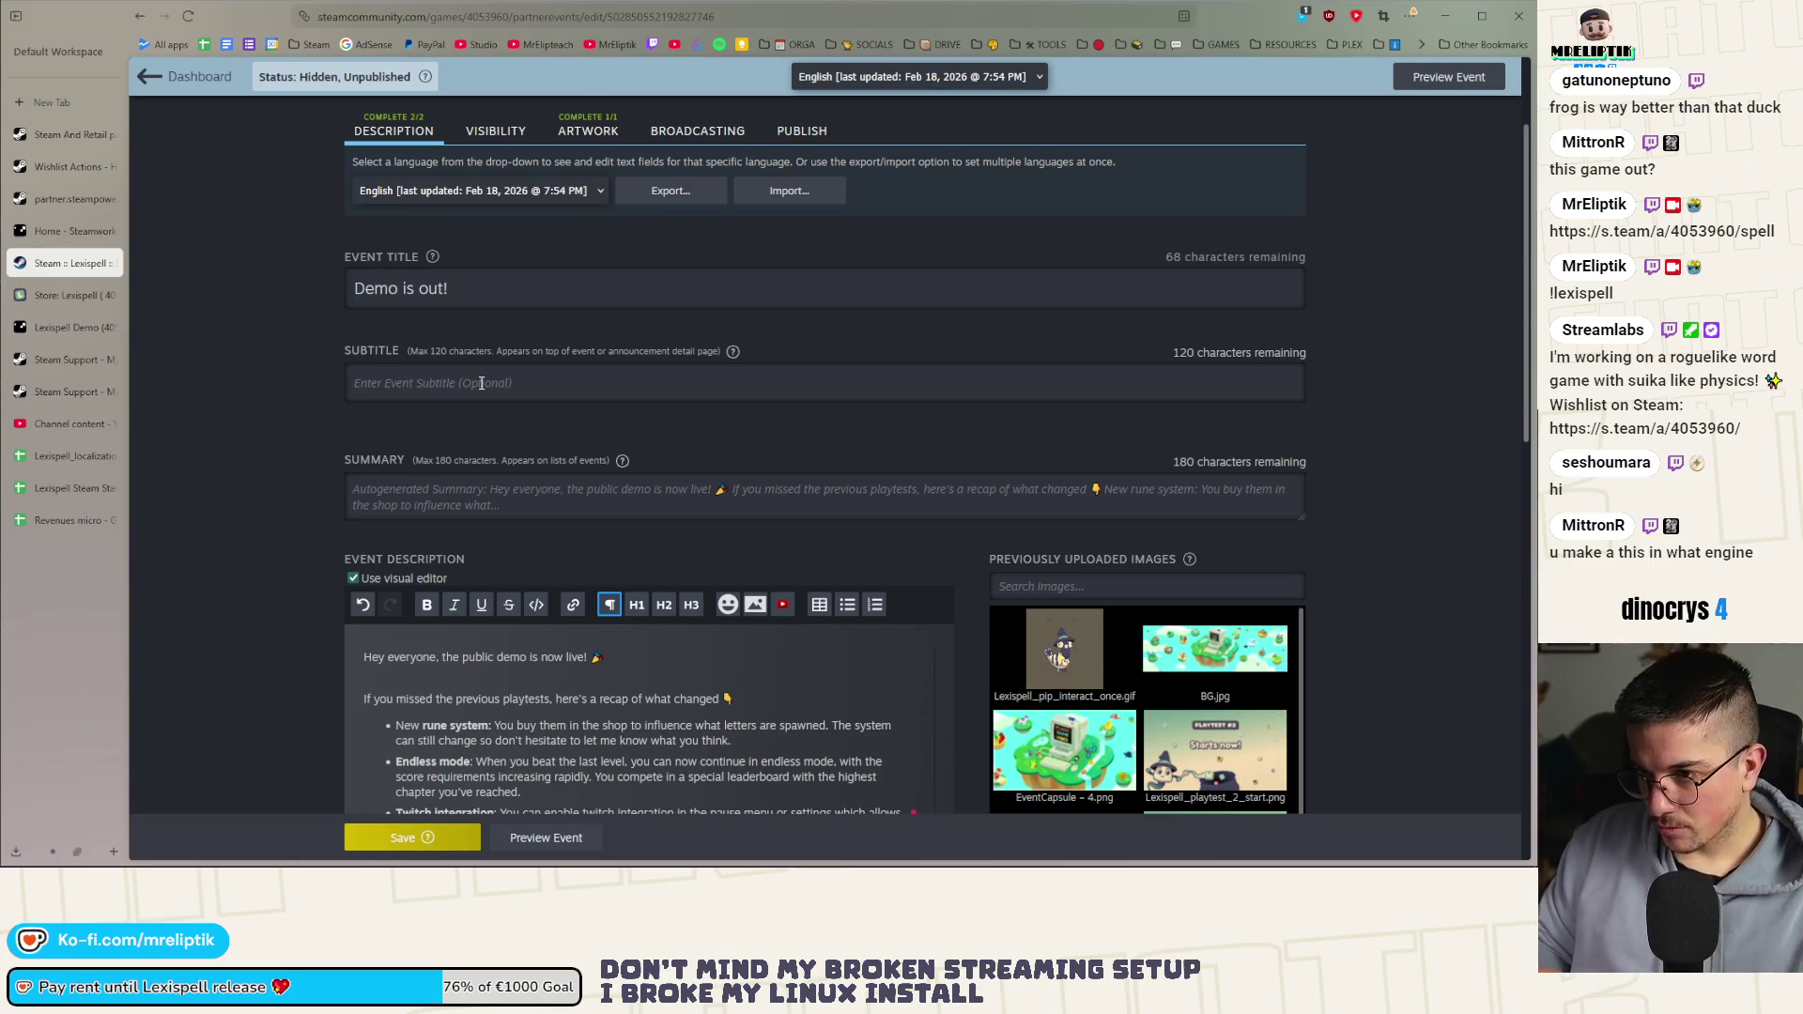
text(Download the demo and spell words!)
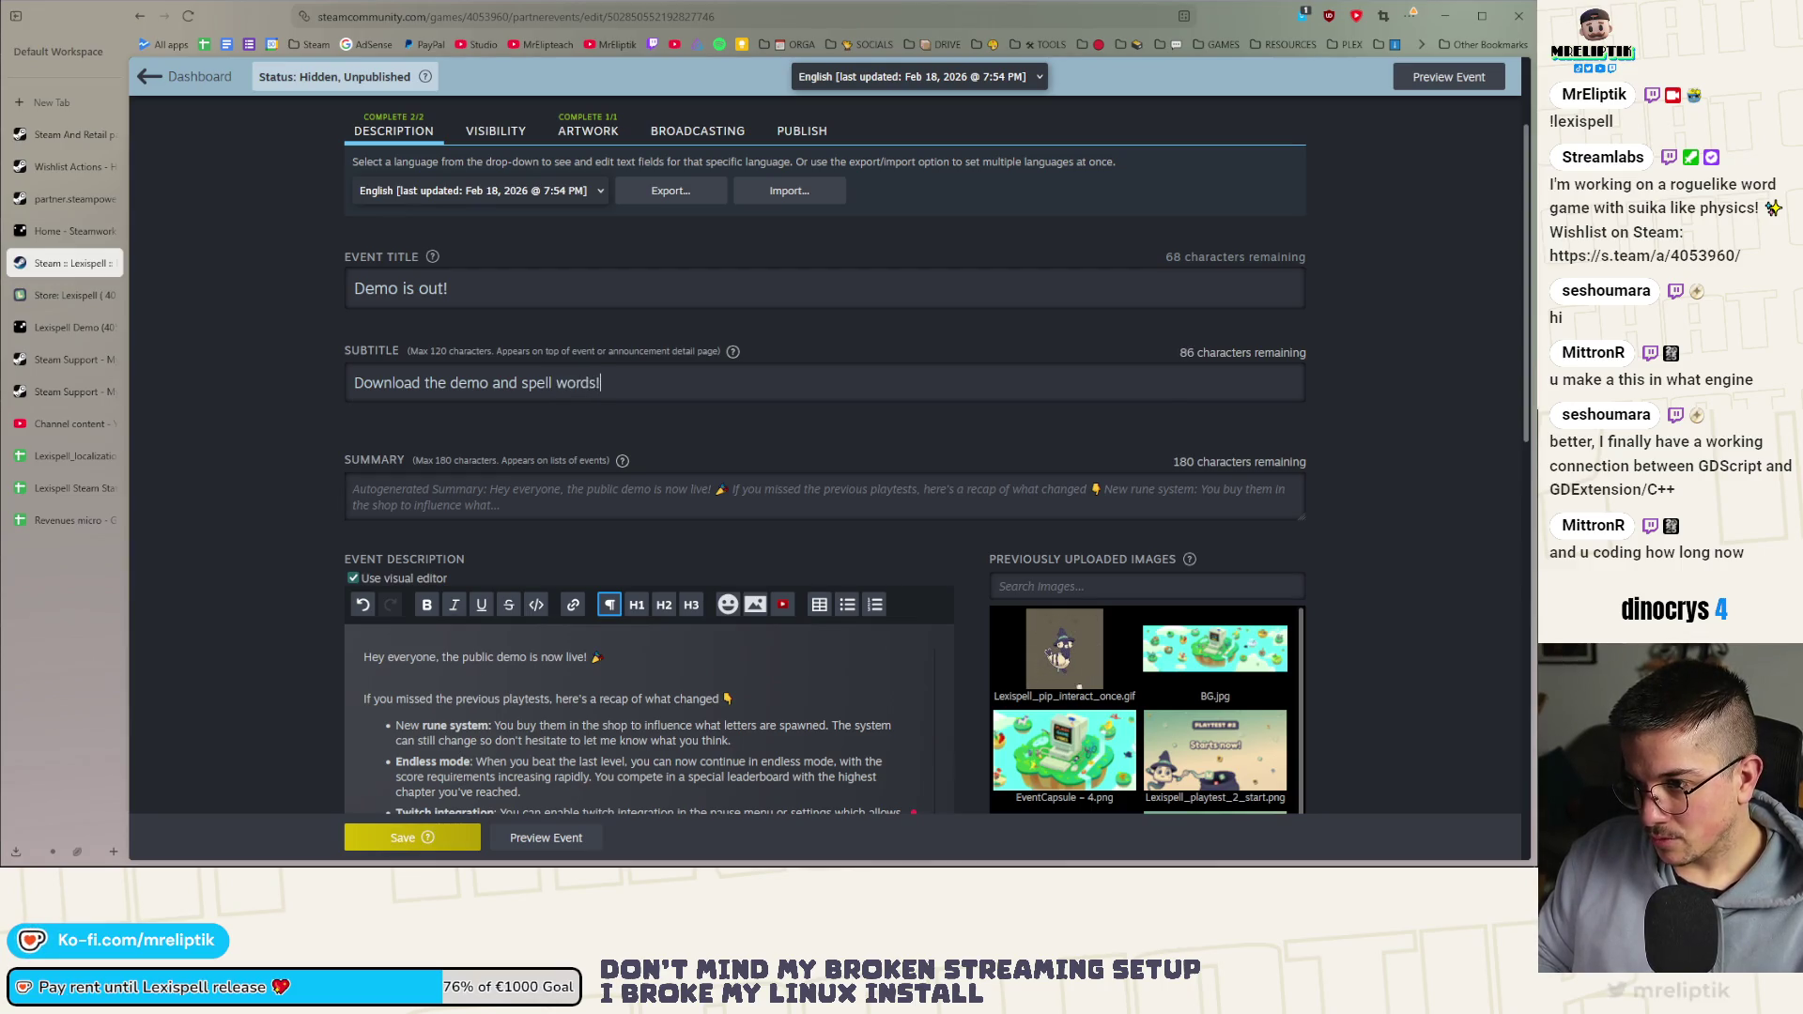
key(BackSpace)
key(super+period)
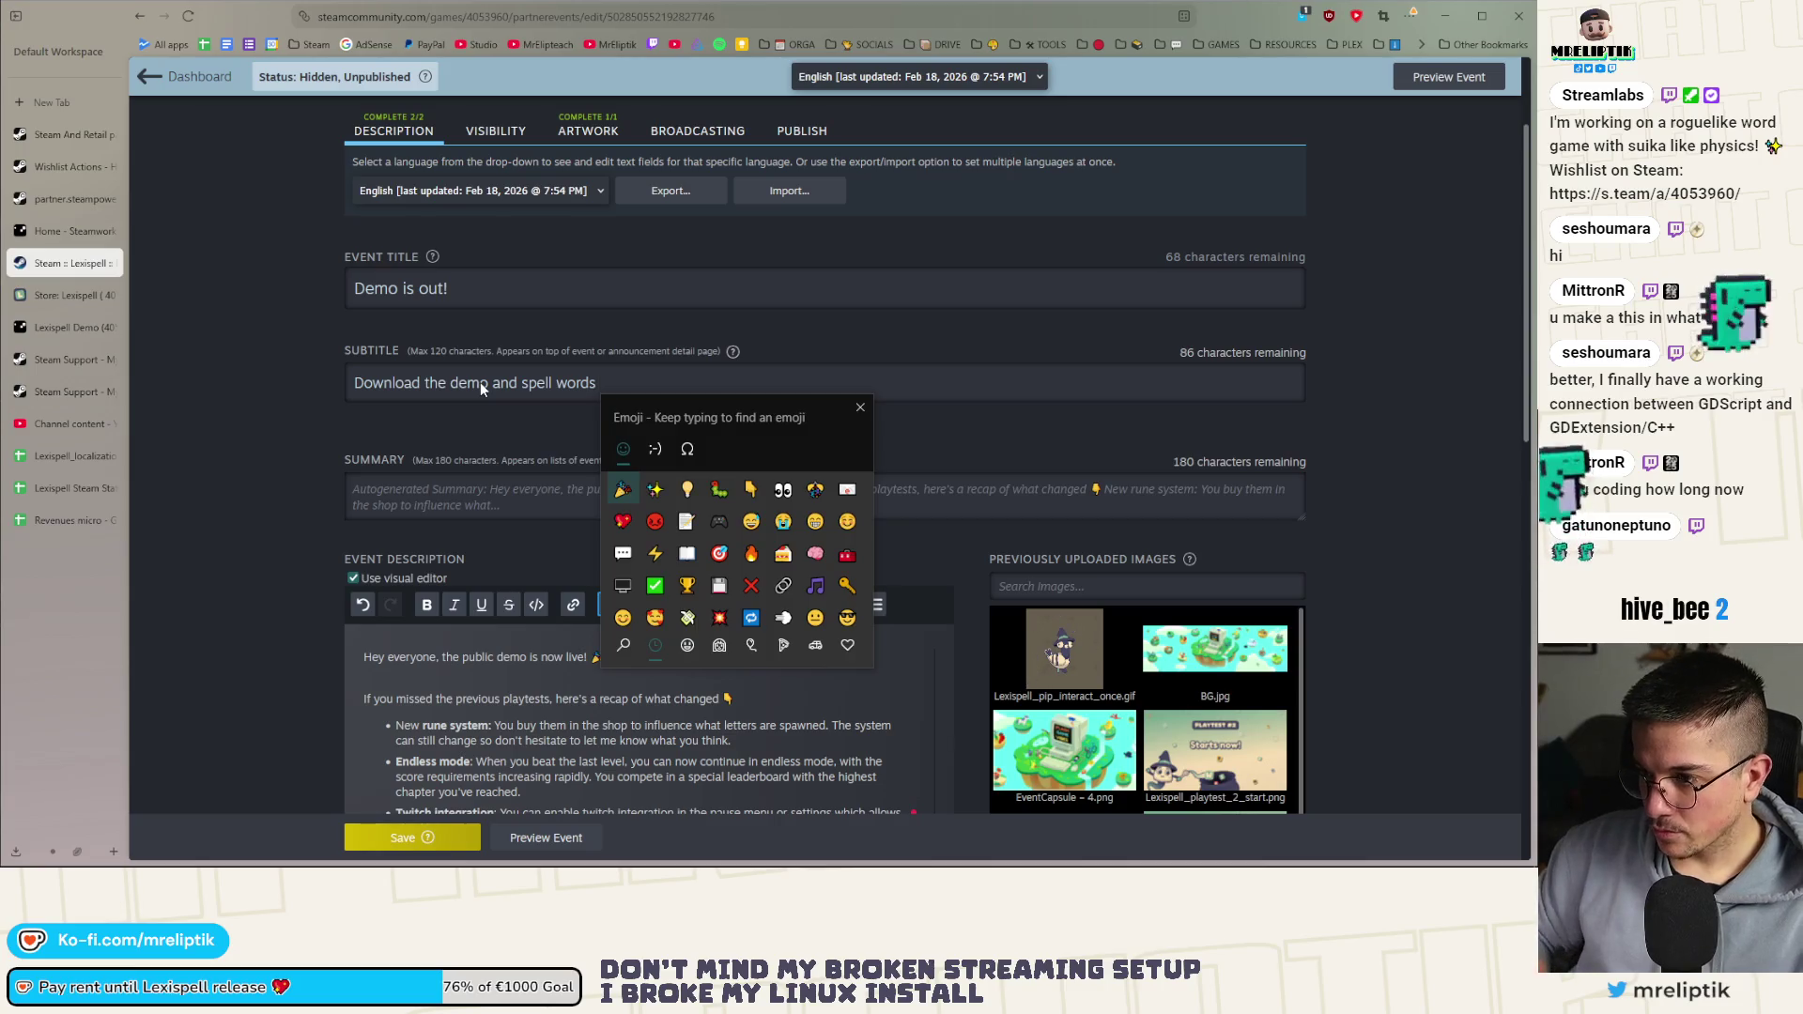
key(Escape)
Add a bullet after the press/content creator item asking players to leave a review on the demo page if they enjoyed the game
scroll(488, 522, down, 7)
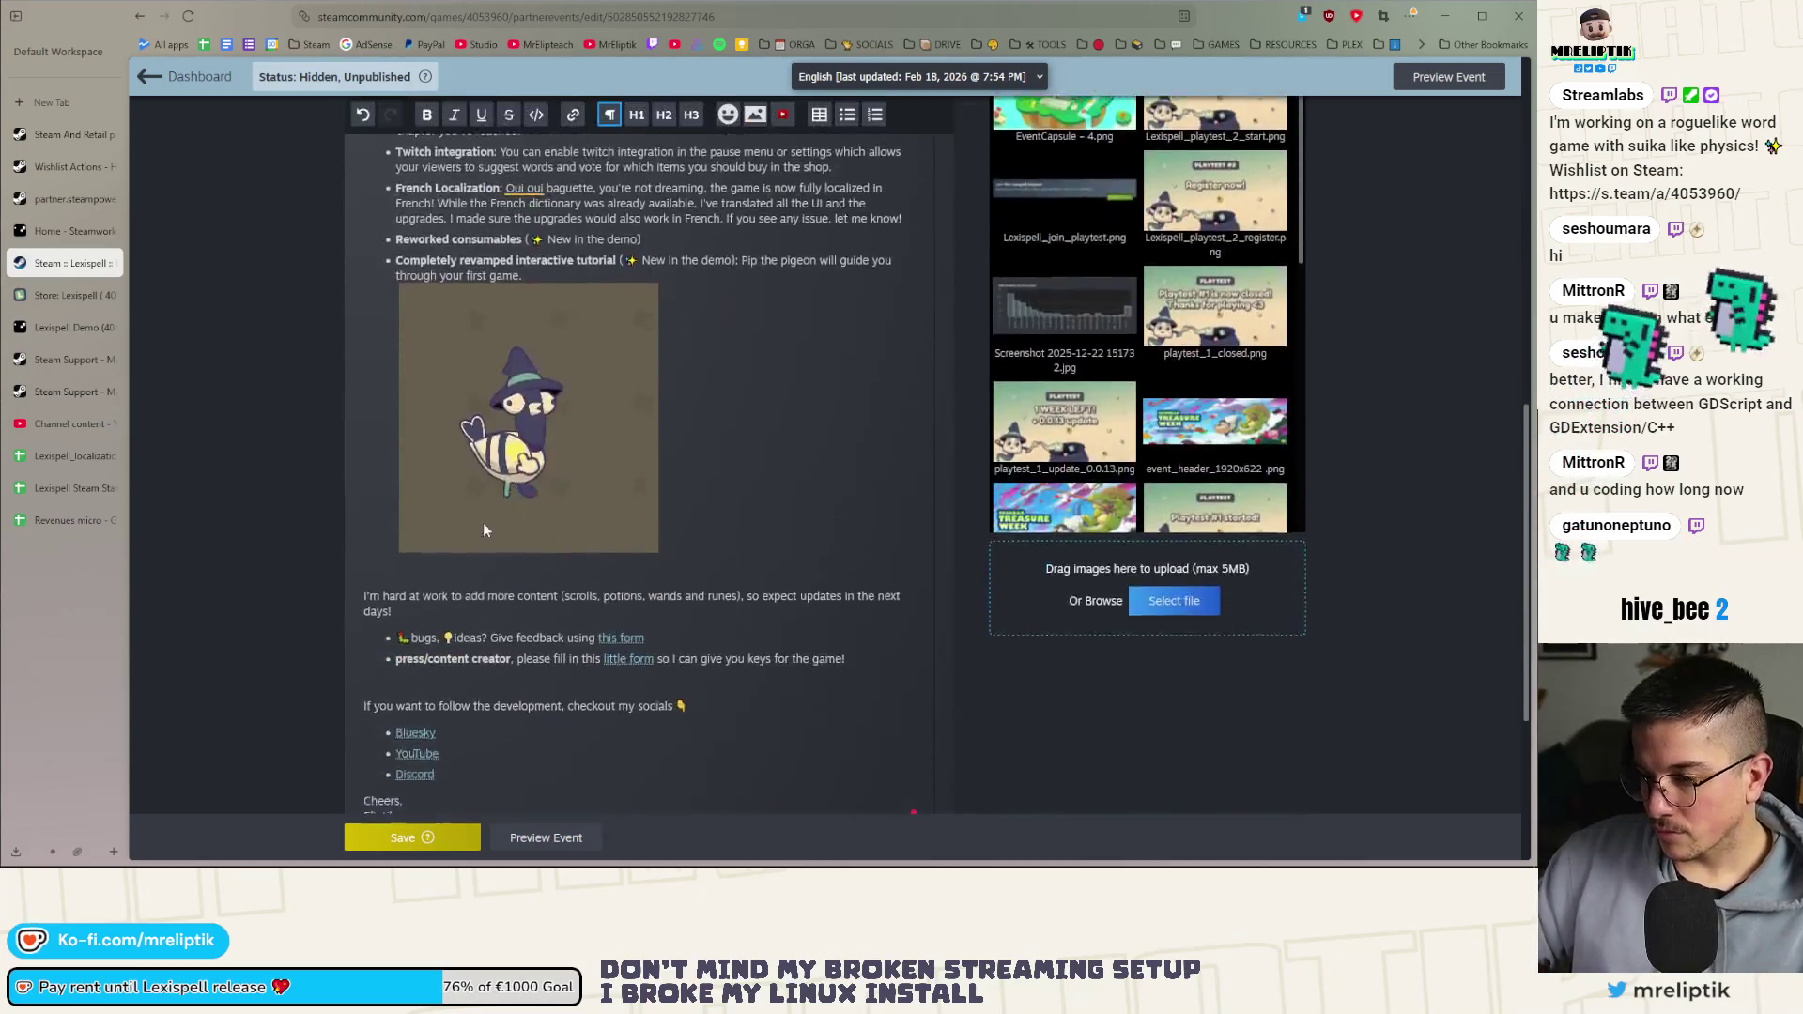
scroll(490, 529, down, 2)
click(425, 457)
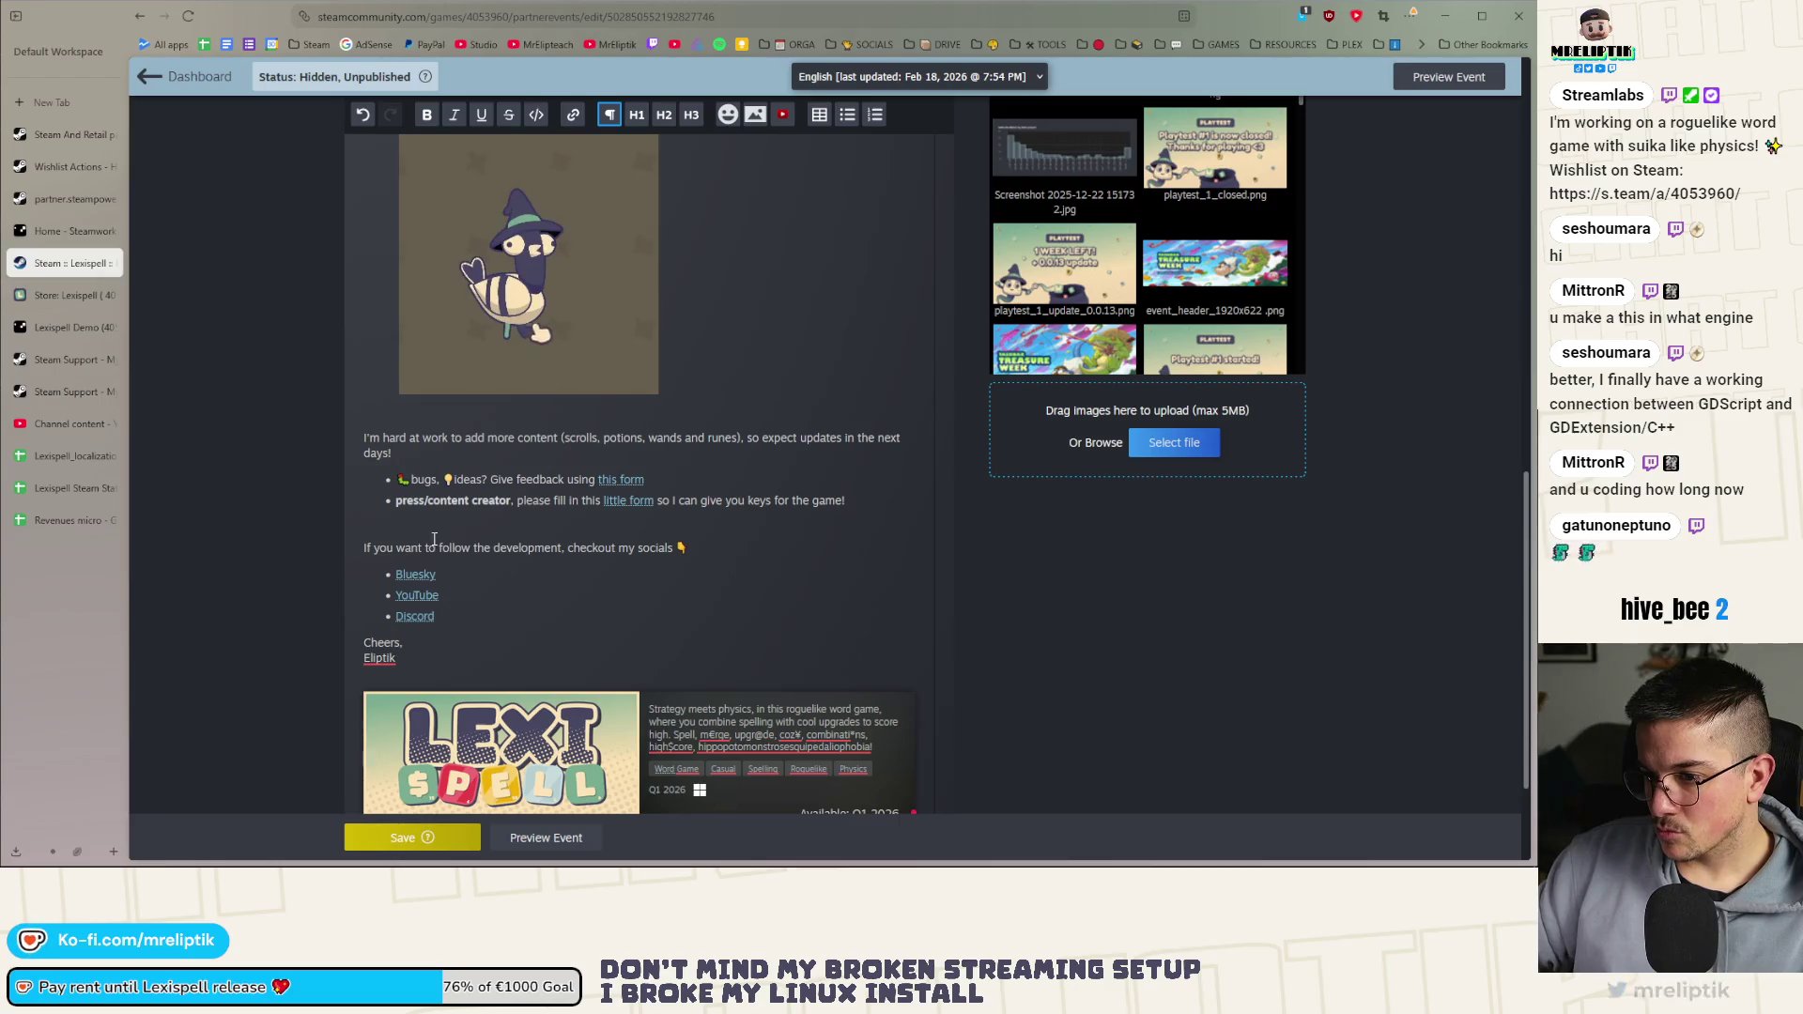
click(396, 538)
click(851, 505)
key(Return)
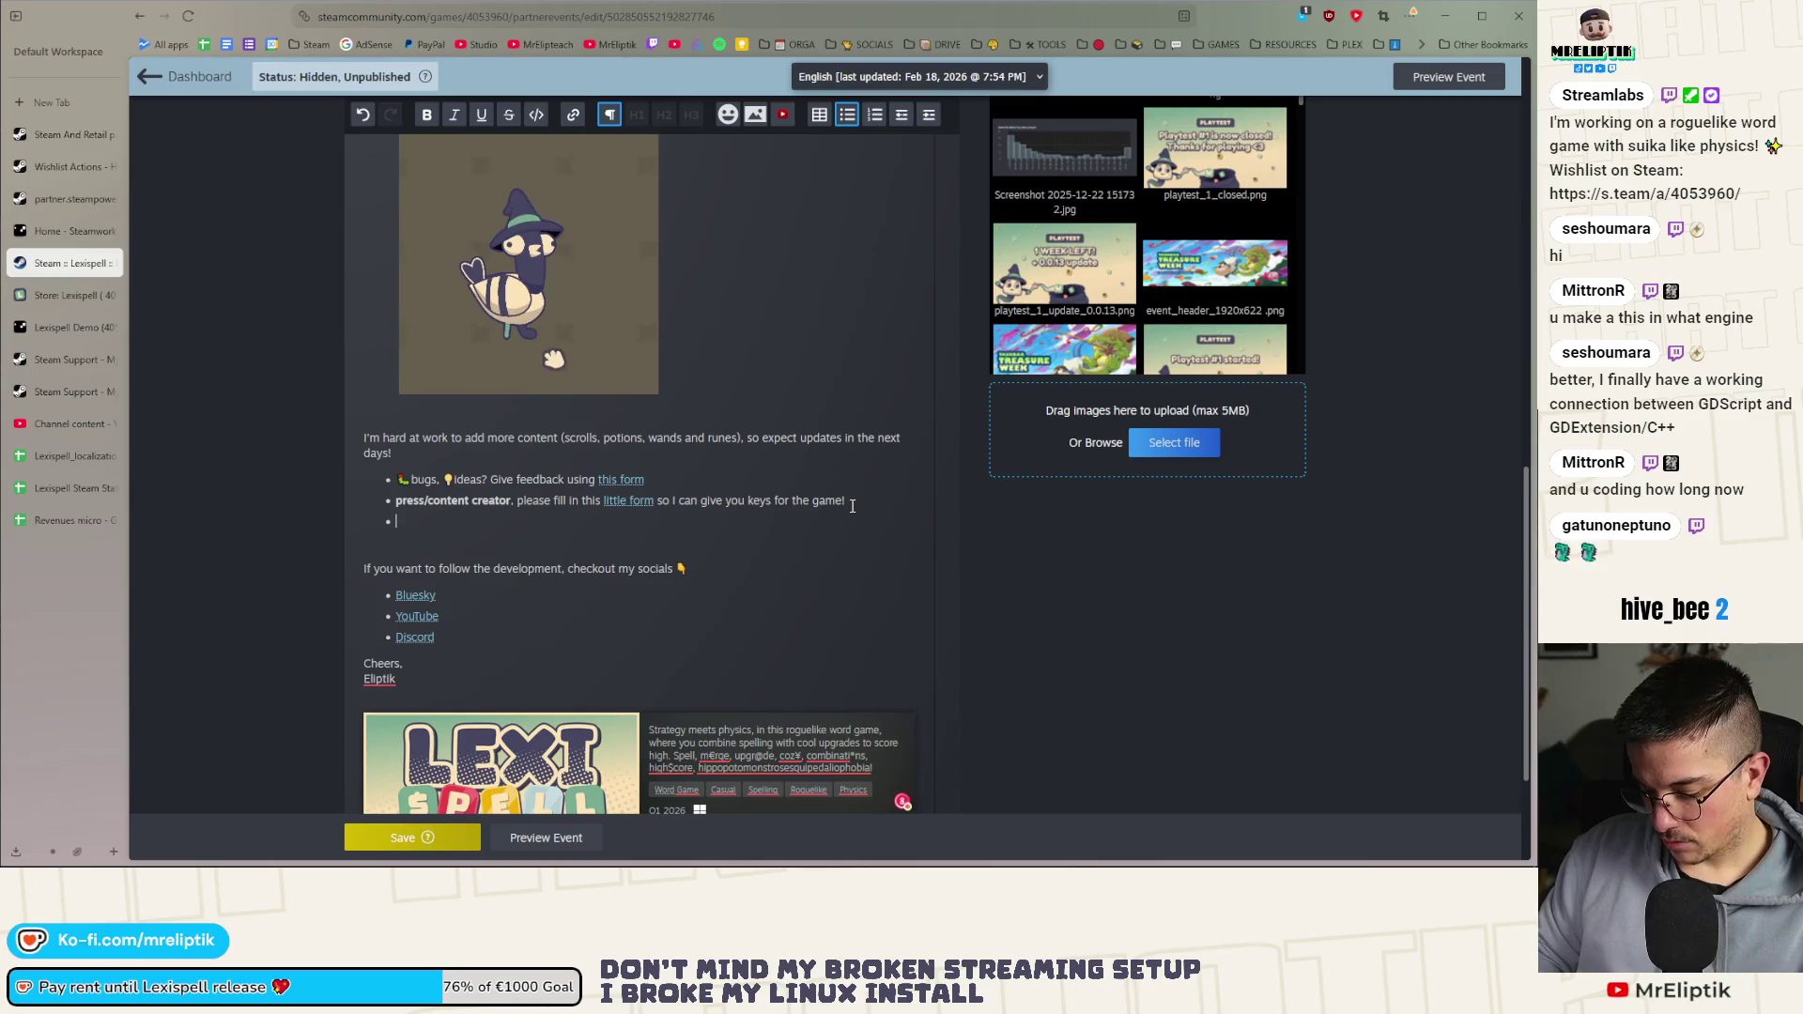
text(Pleas)
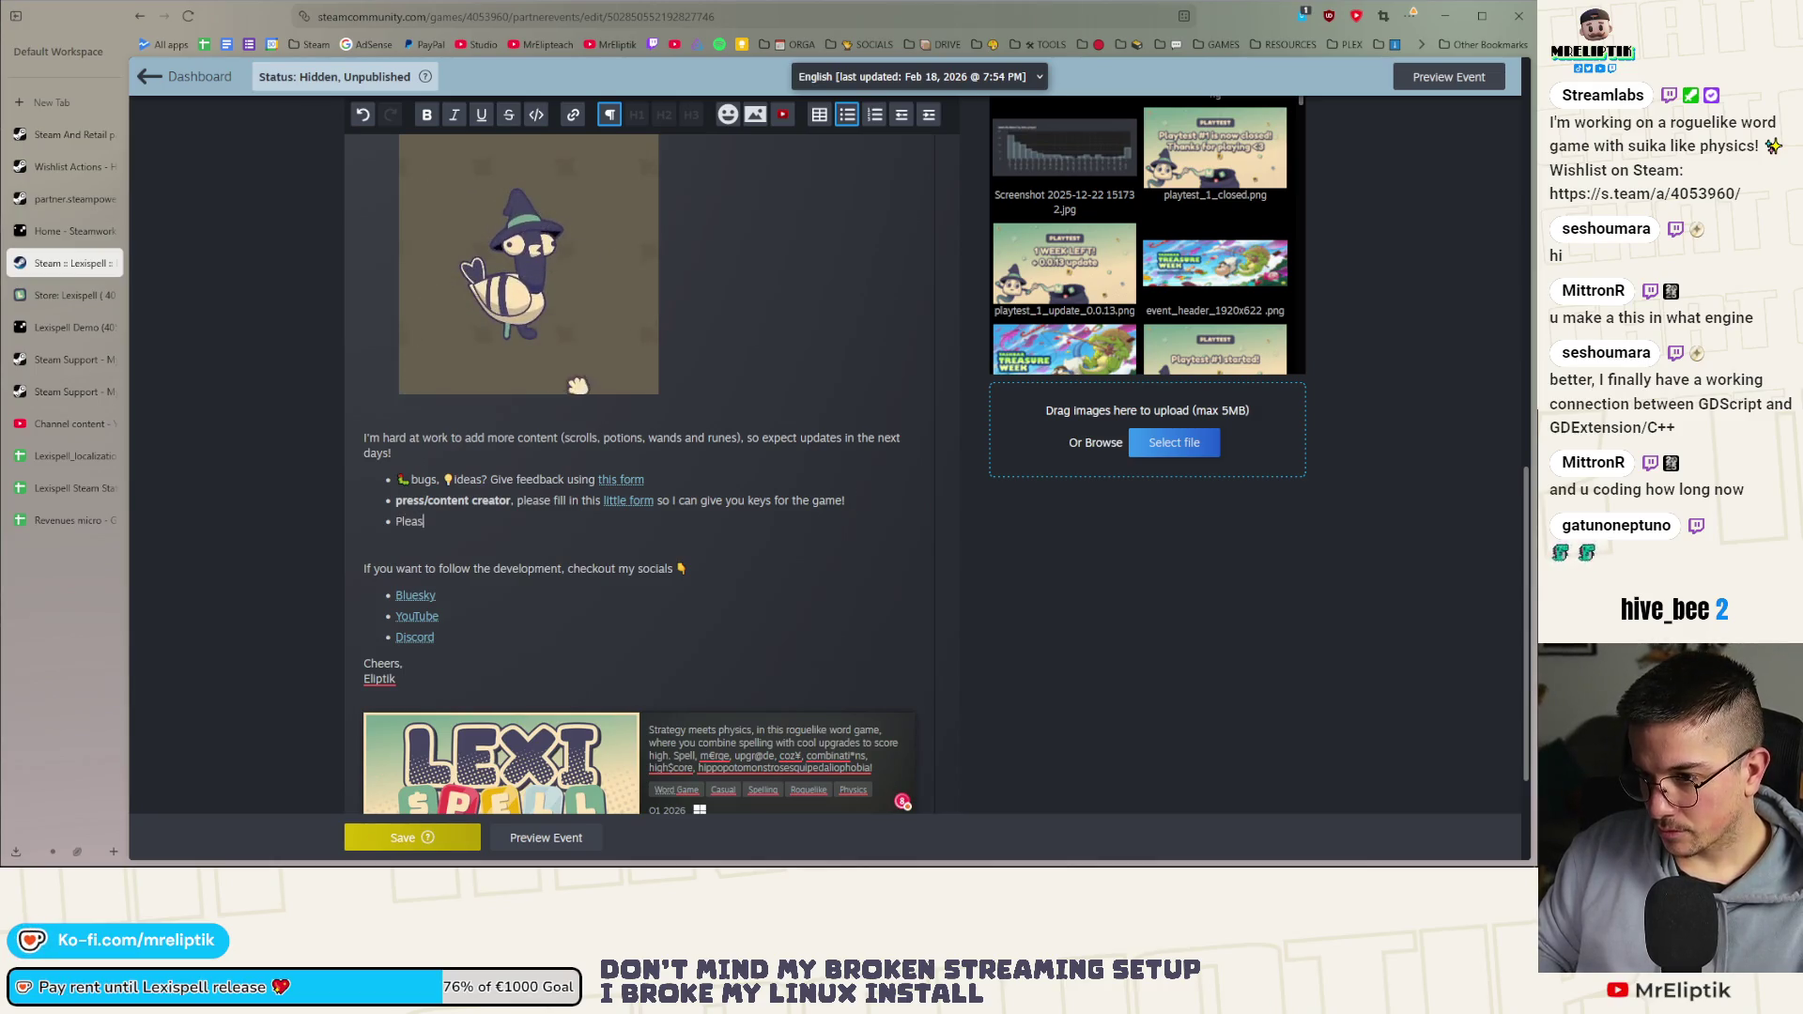
text(e leave a revi)
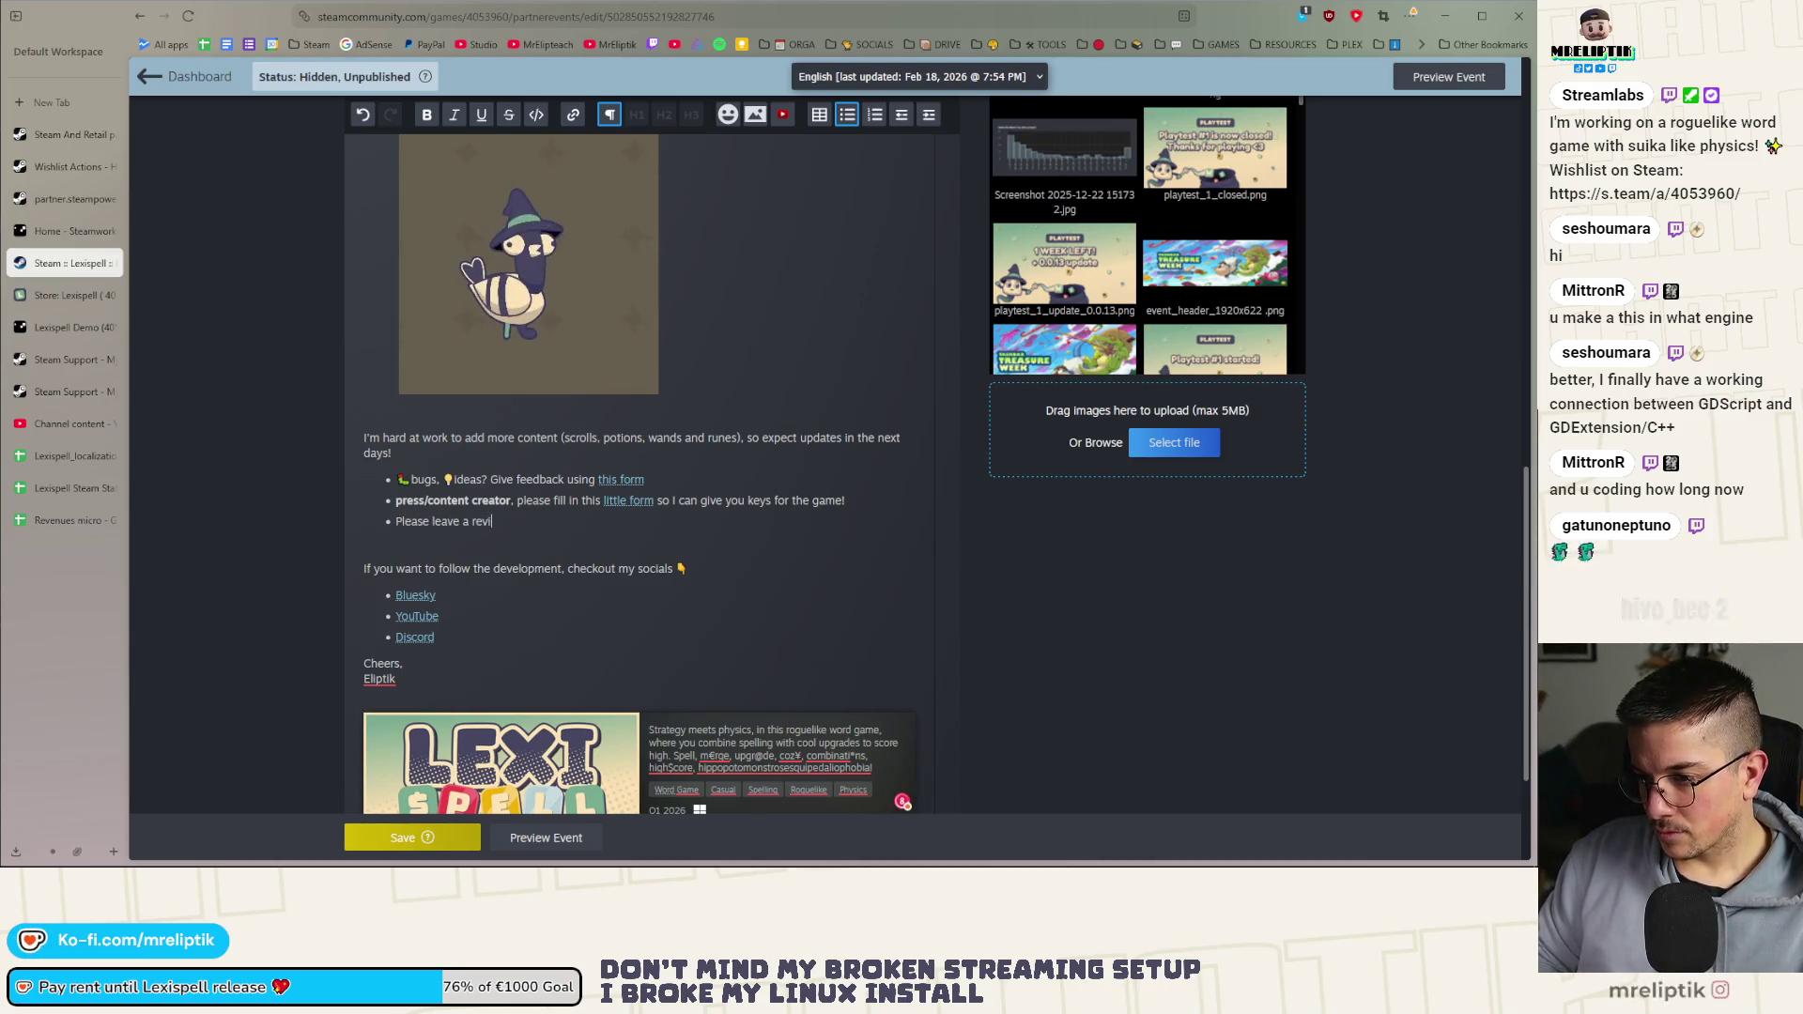
text(ew on the demo pa)
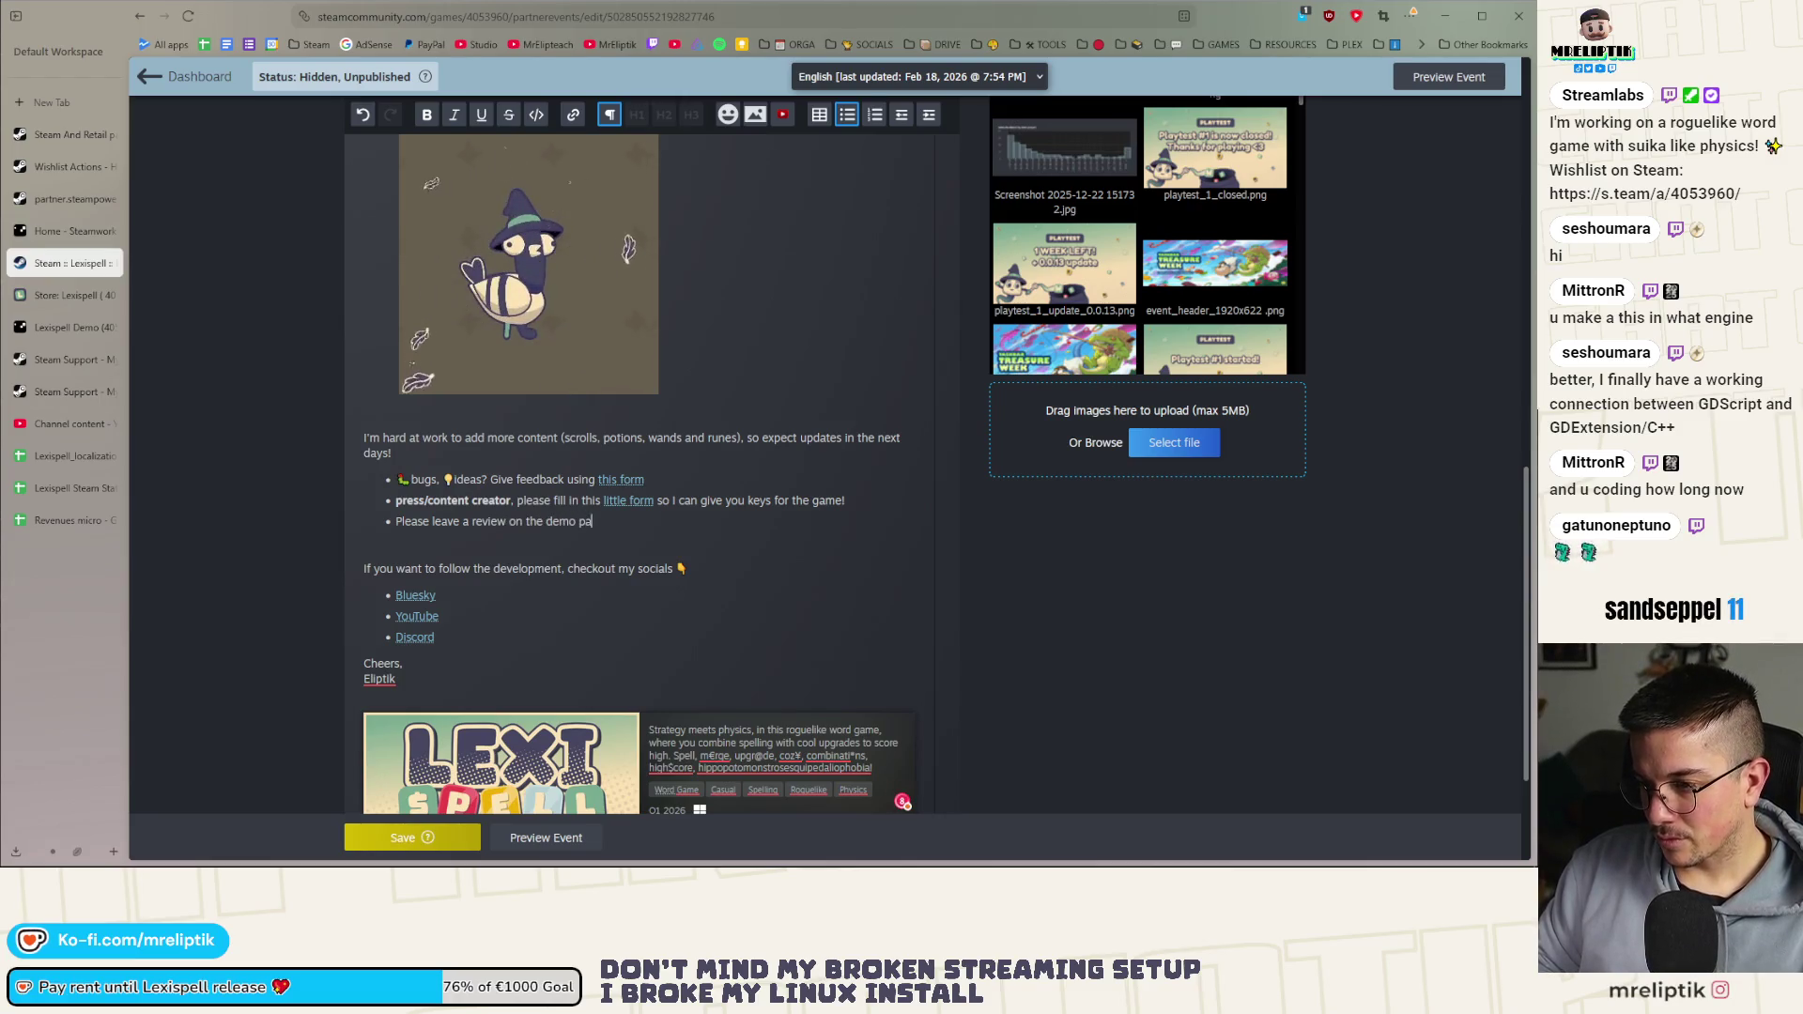
text(ge if you enjo)
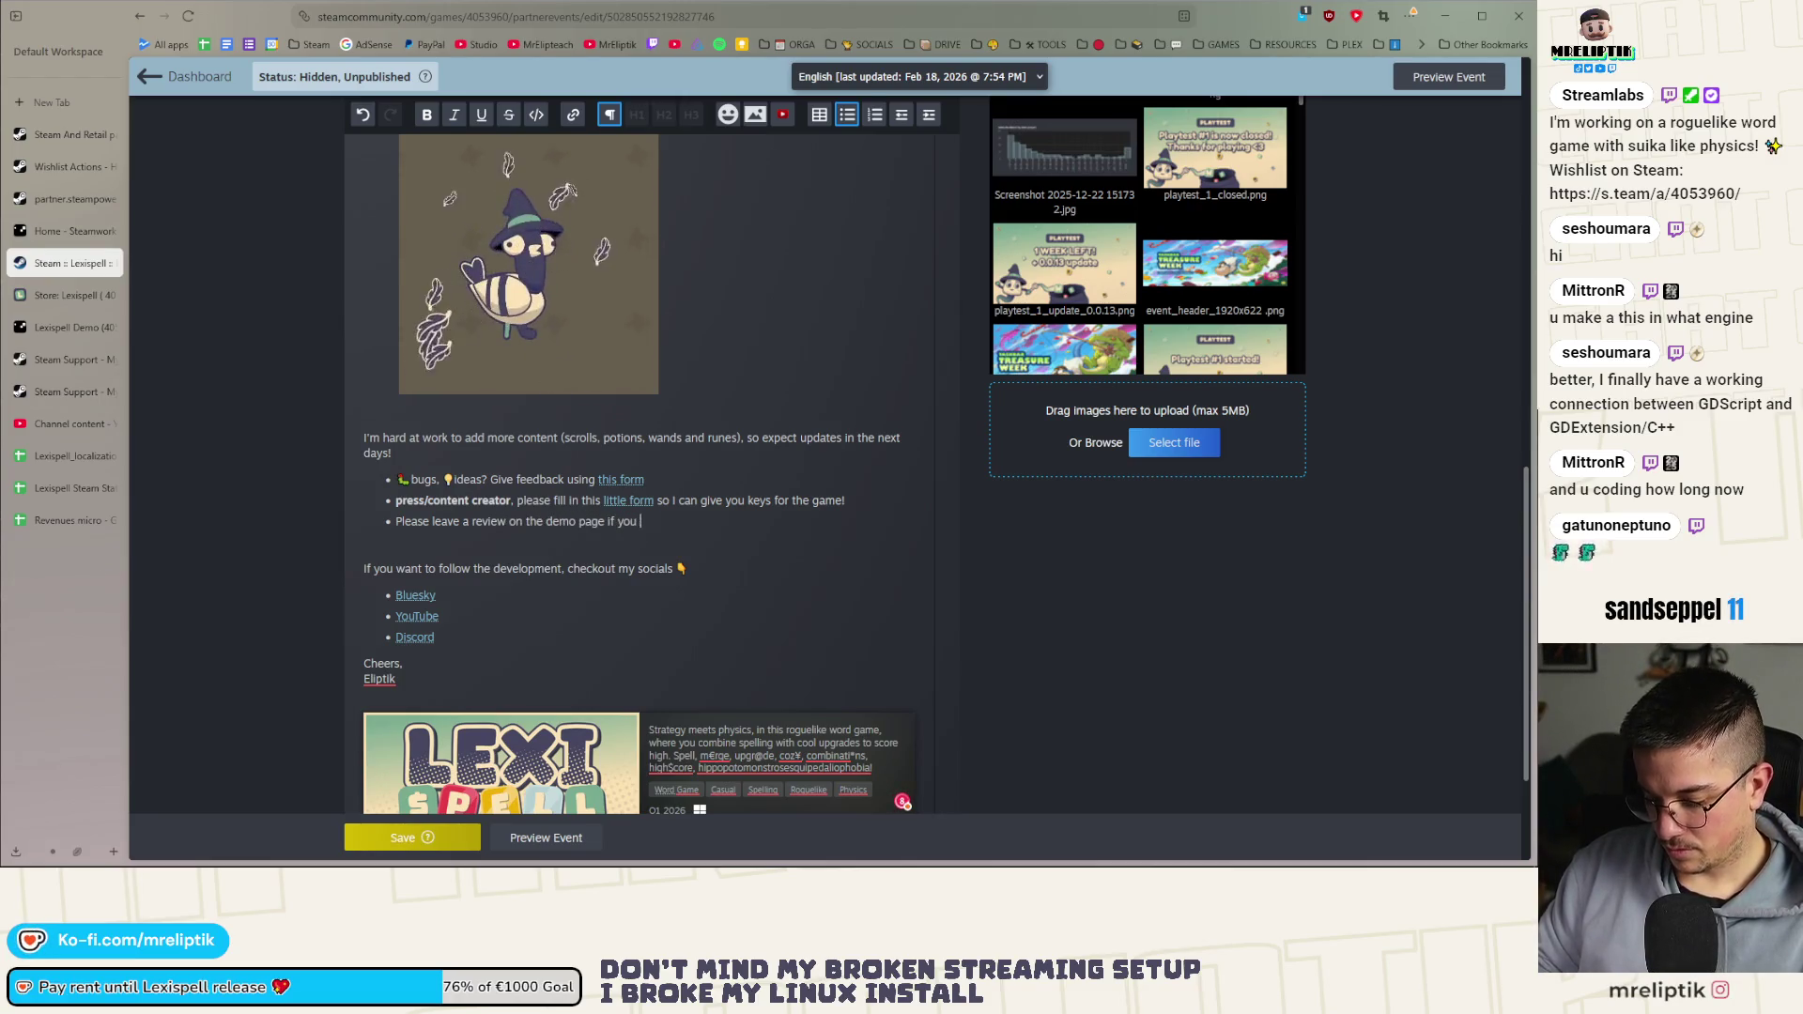
key(BackSpace)
key(BackSpace)
key(BackSpace)
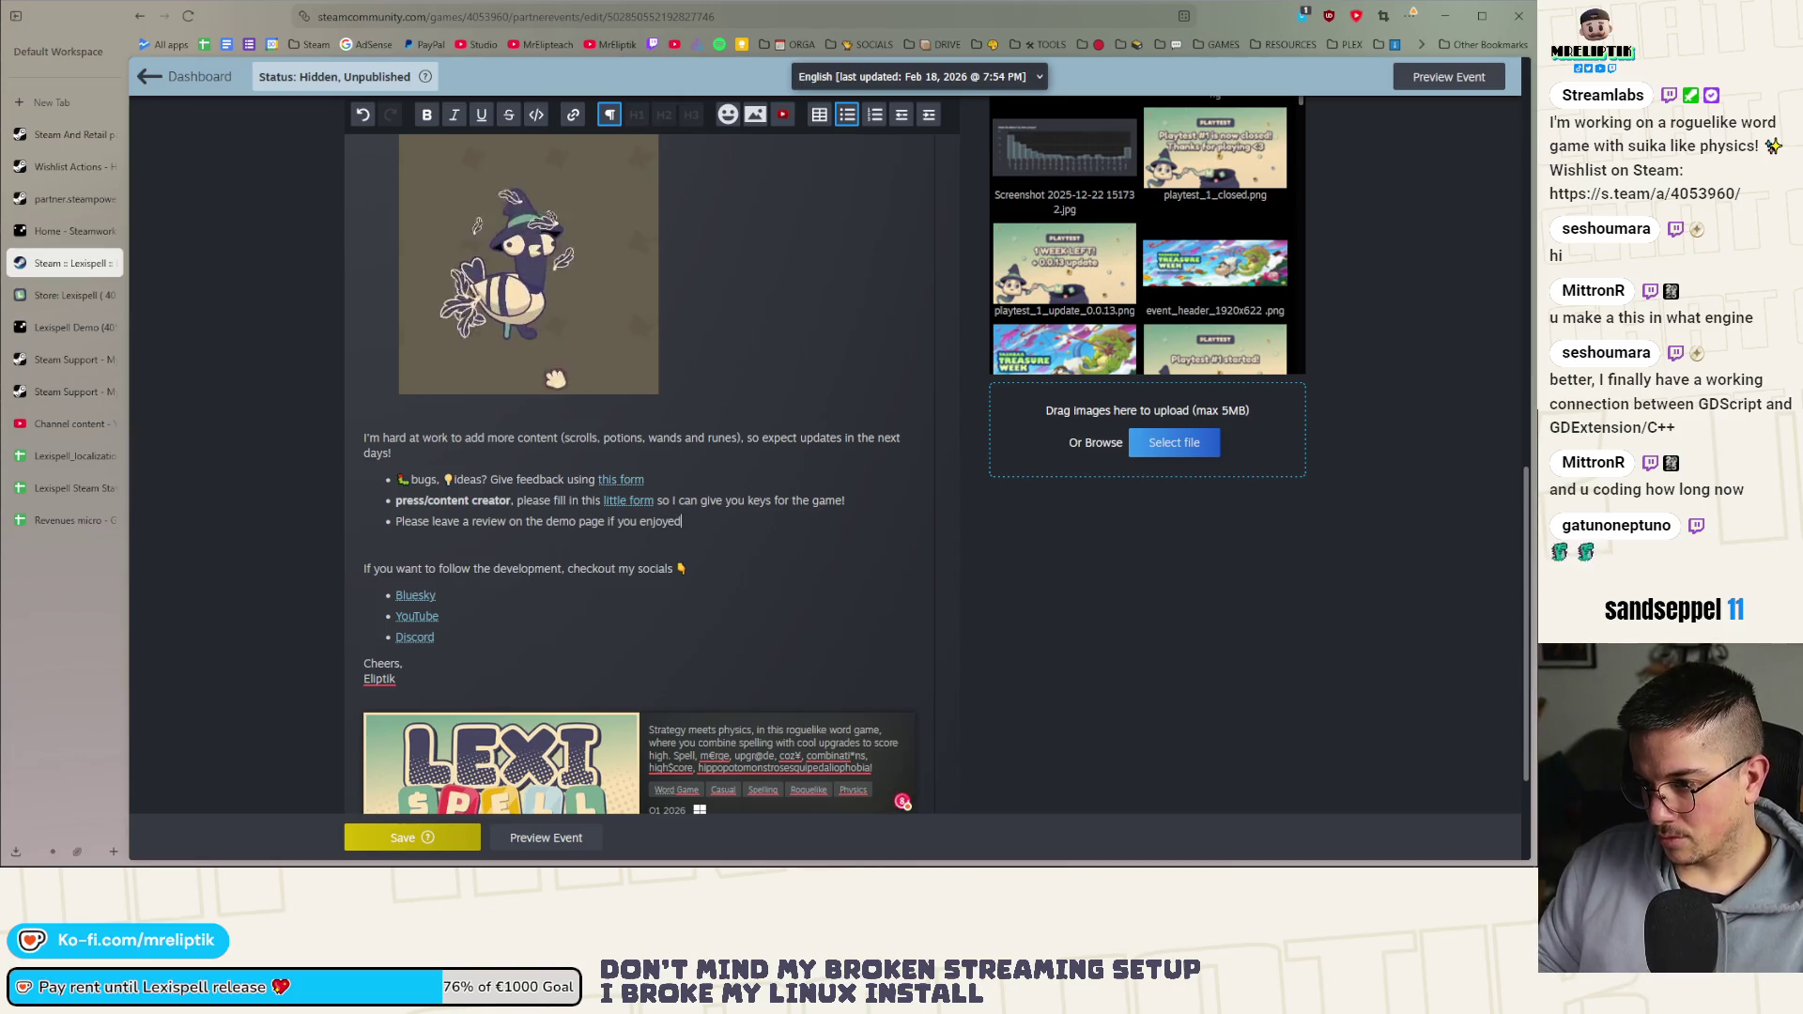
text( the game)
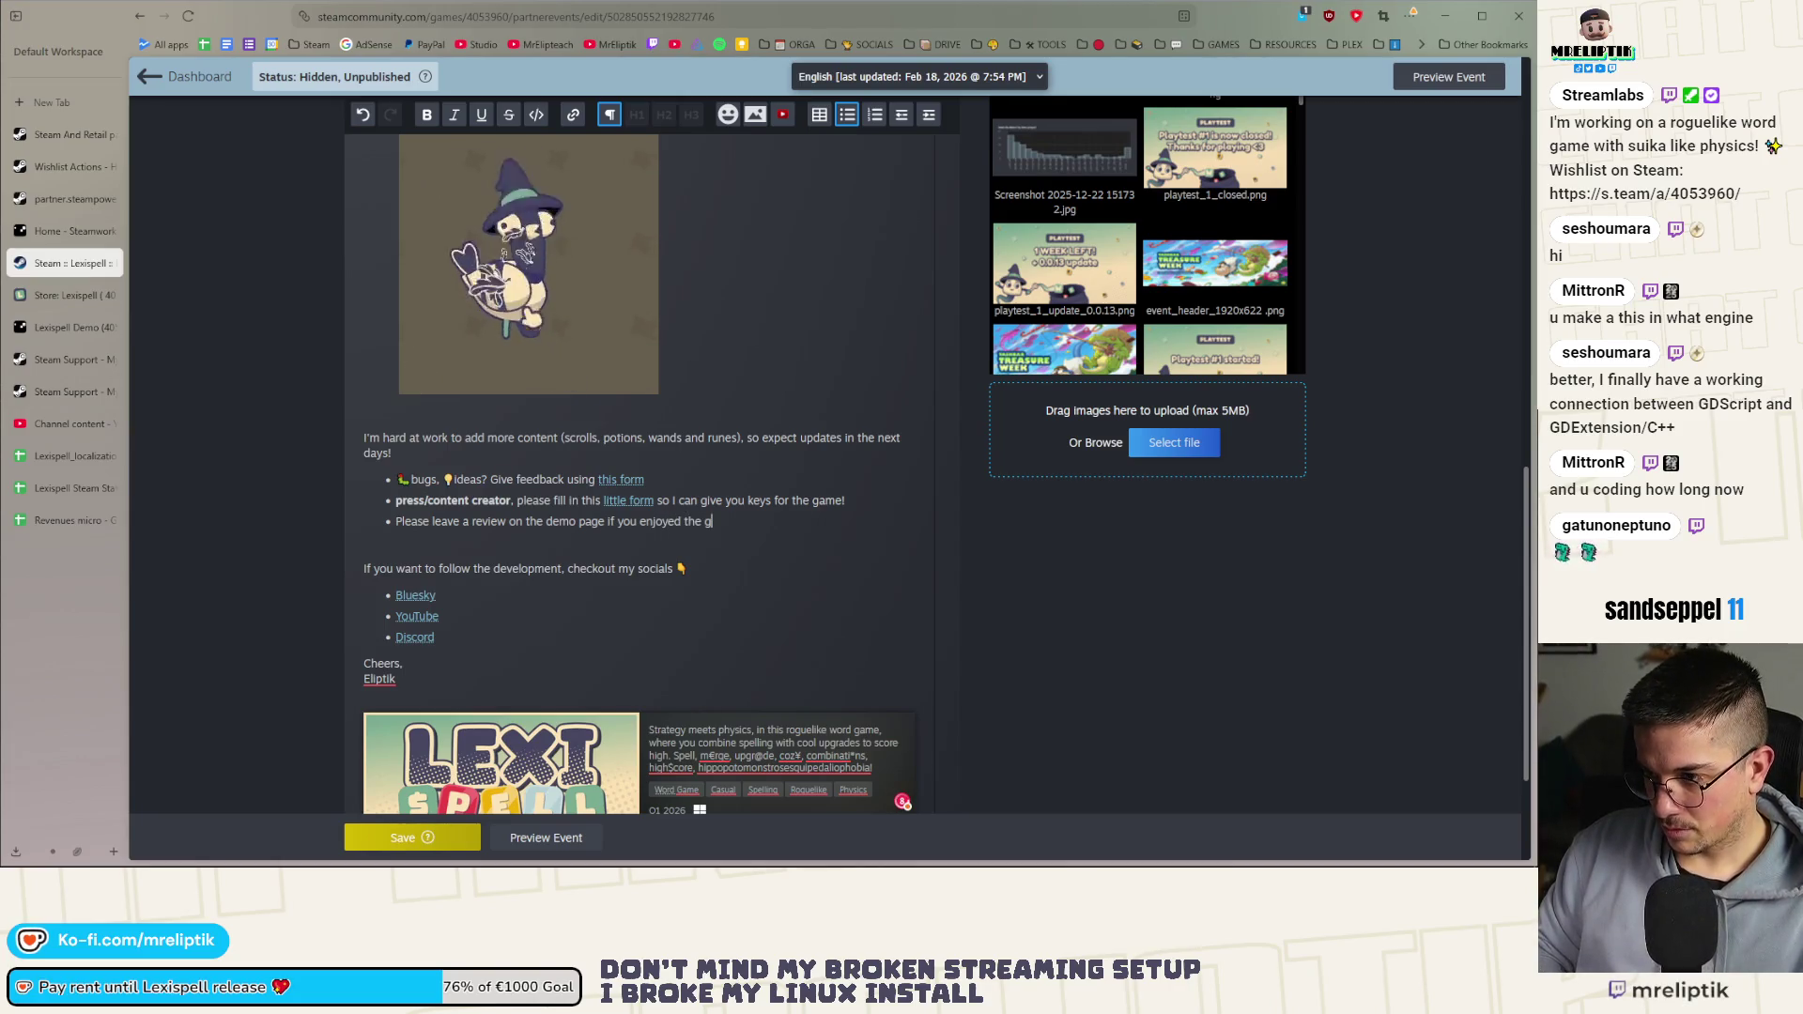
End the review bullet with ✨ and bold the phrase 'leave a review'
key(super+period)
key(Right)
key(Left)
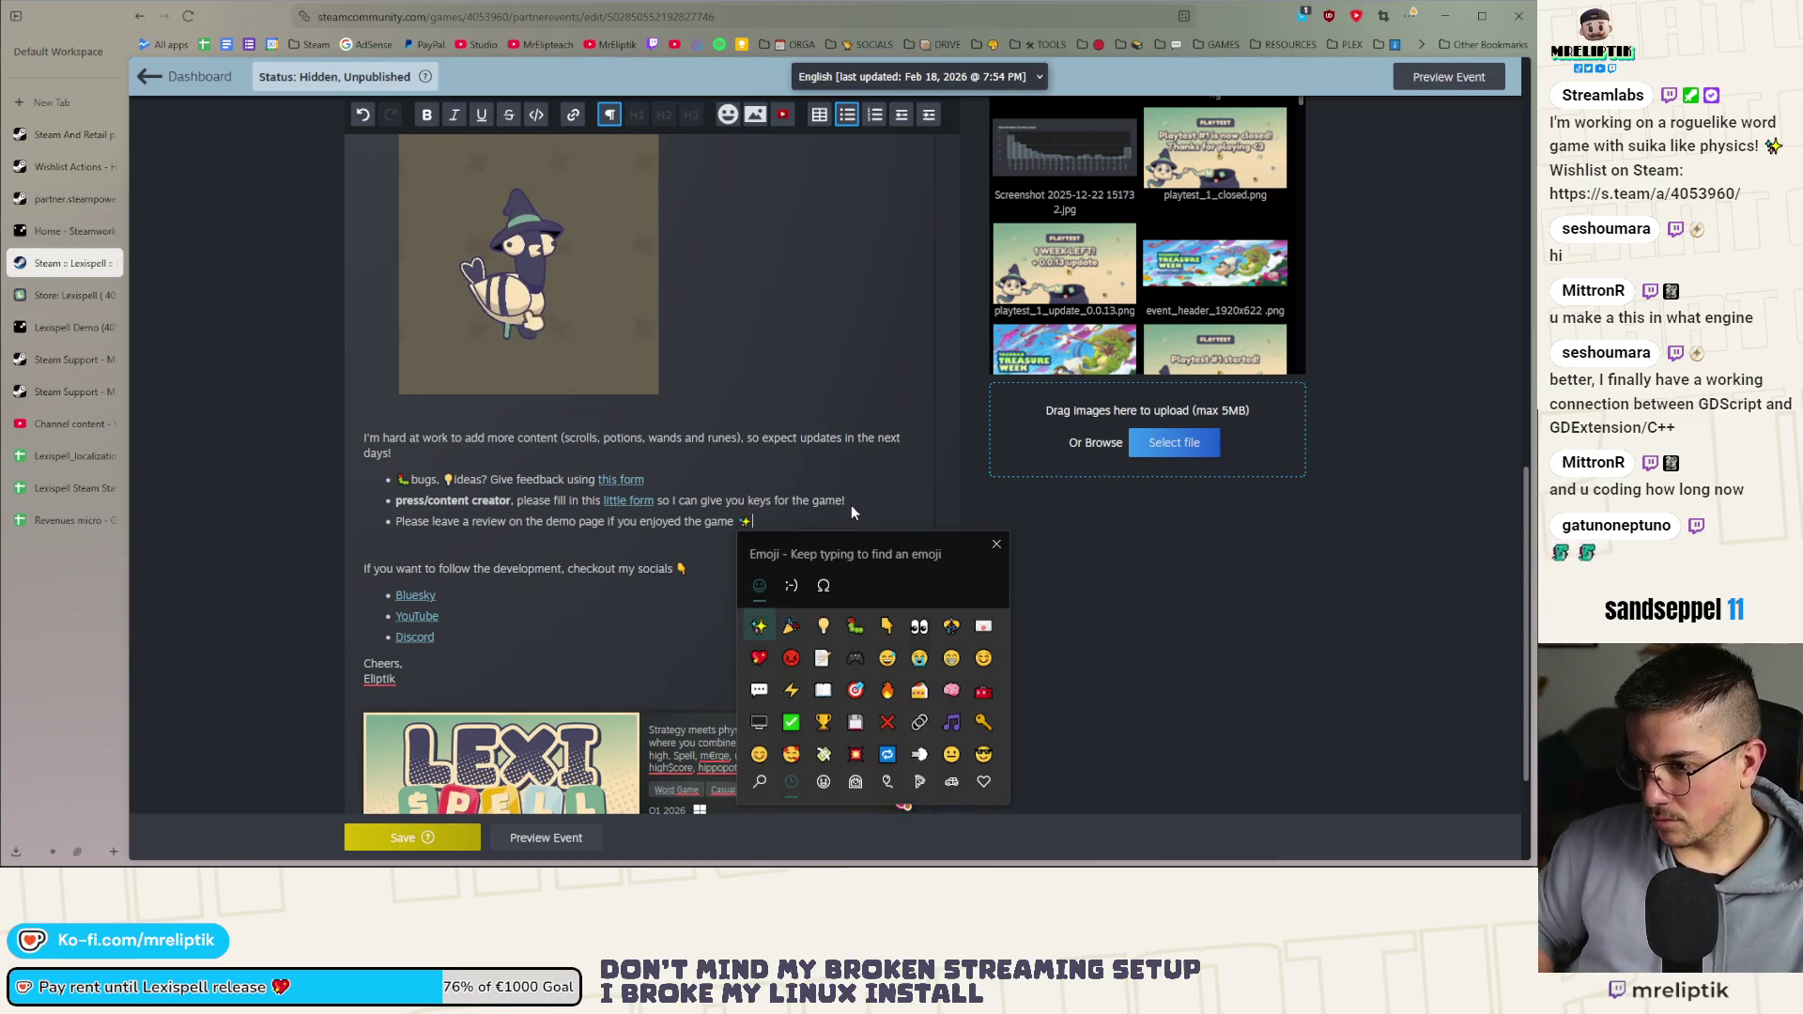
key(Return)
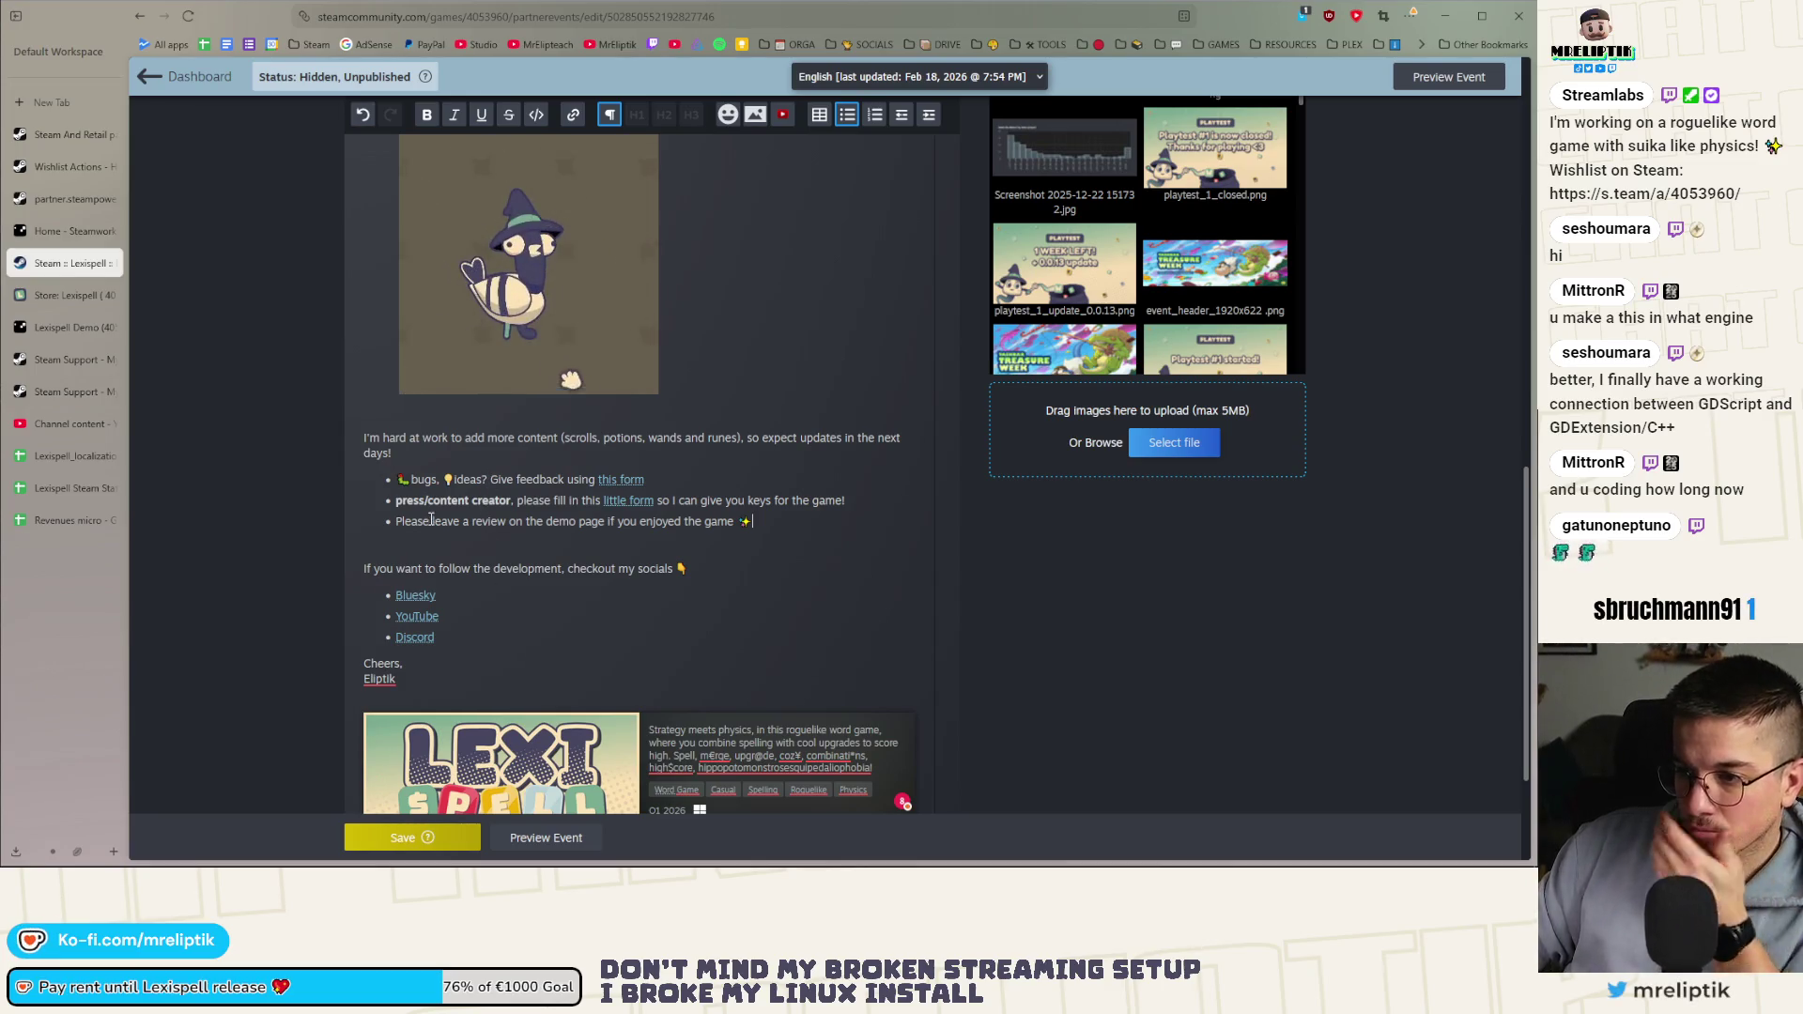
drag(431, 521, 508, 523)
key(ctrl+b)
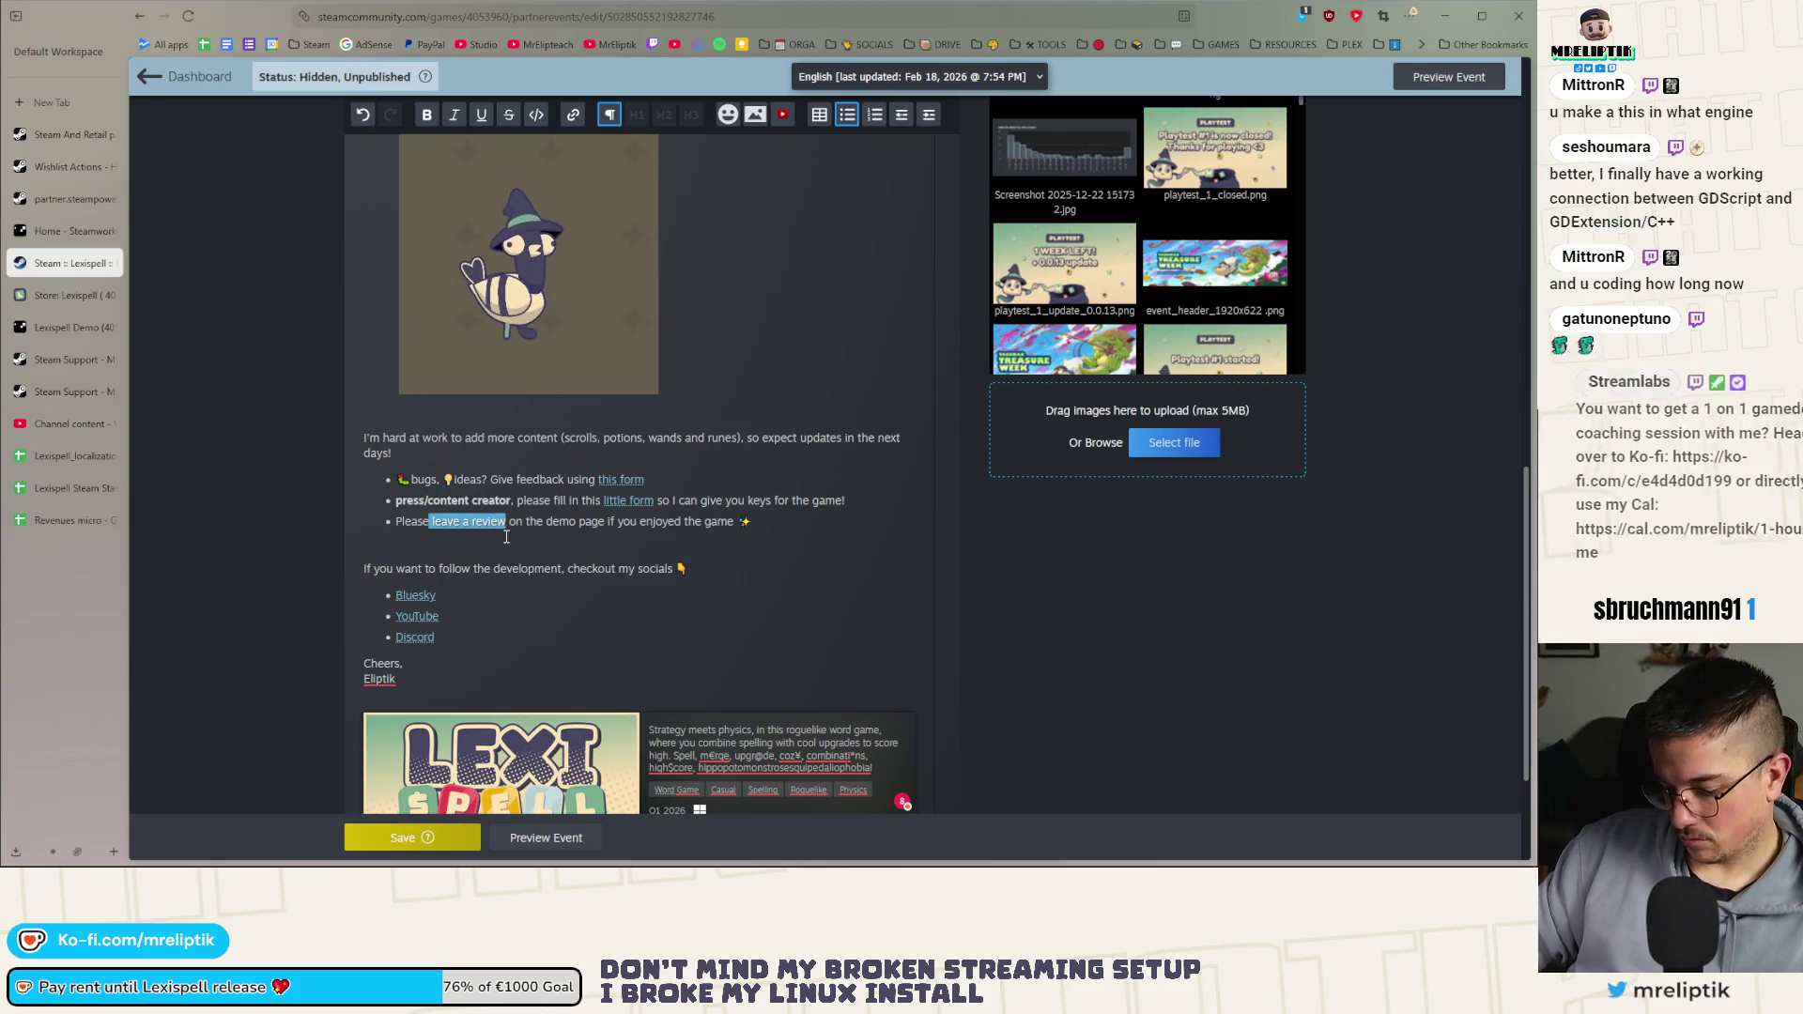
click(506, 539)
scroll(505, 531, down, 2)
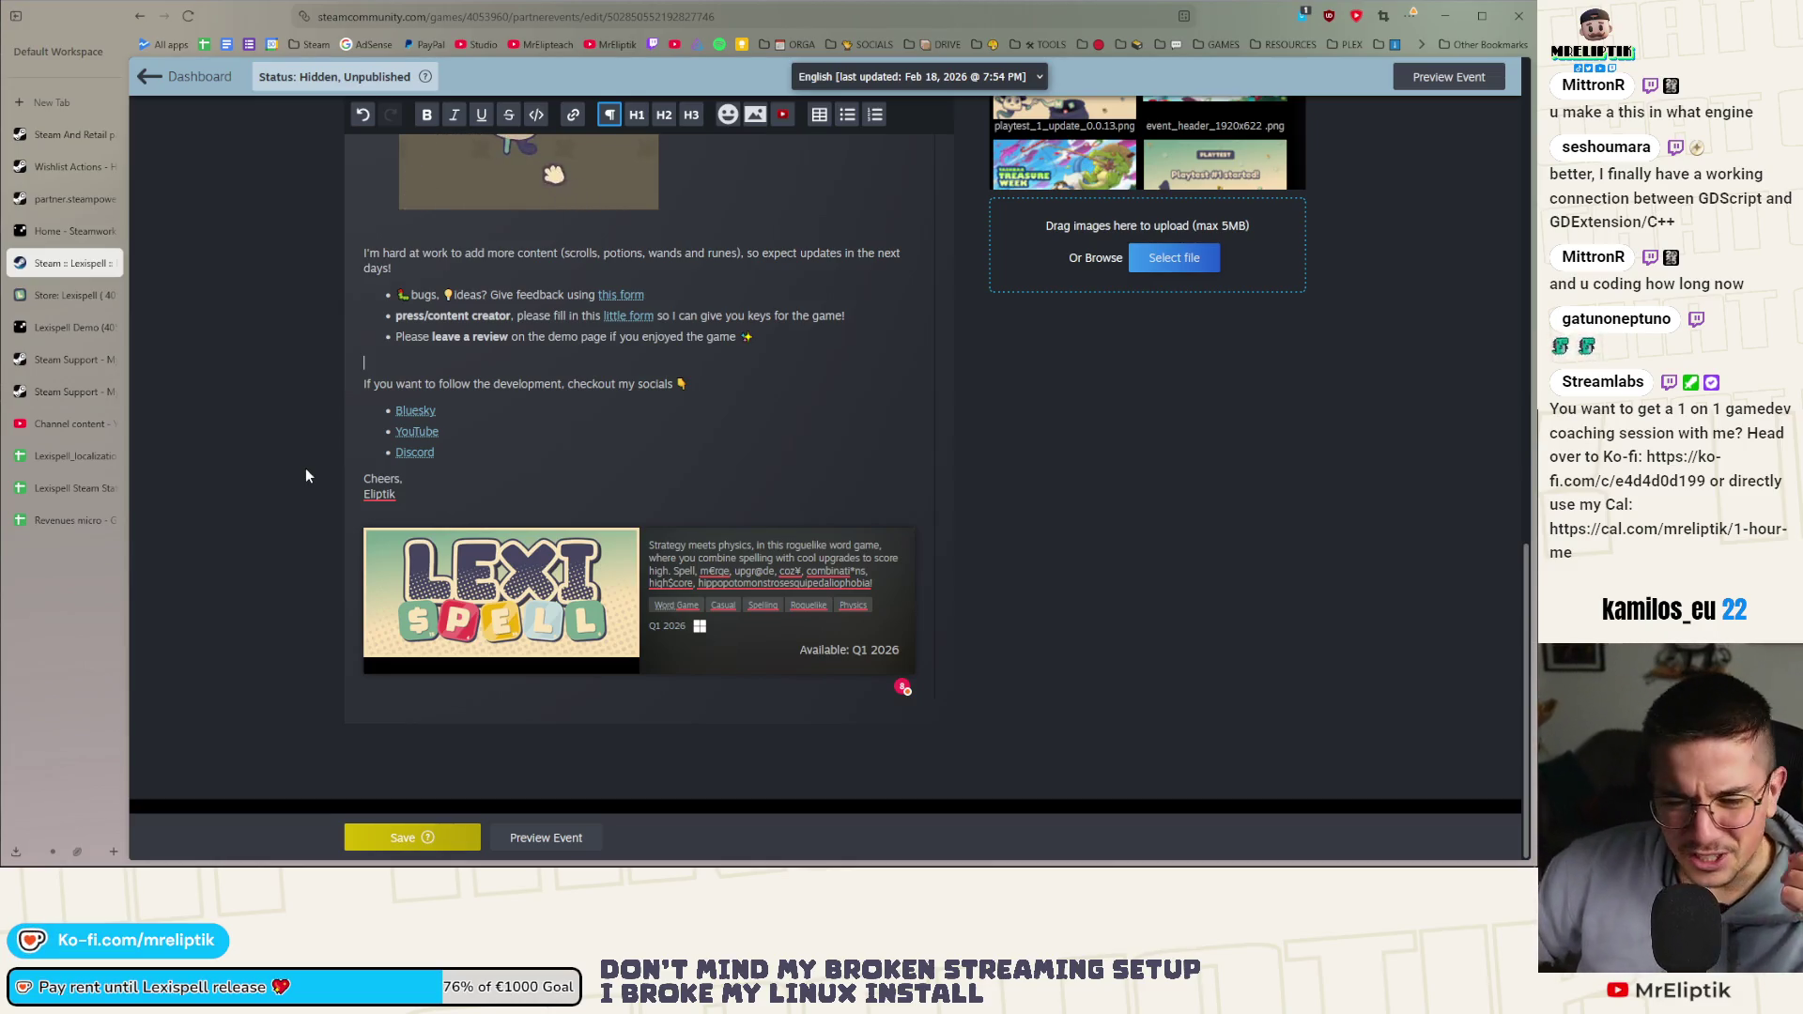
scroll(374, 550, up, 15)
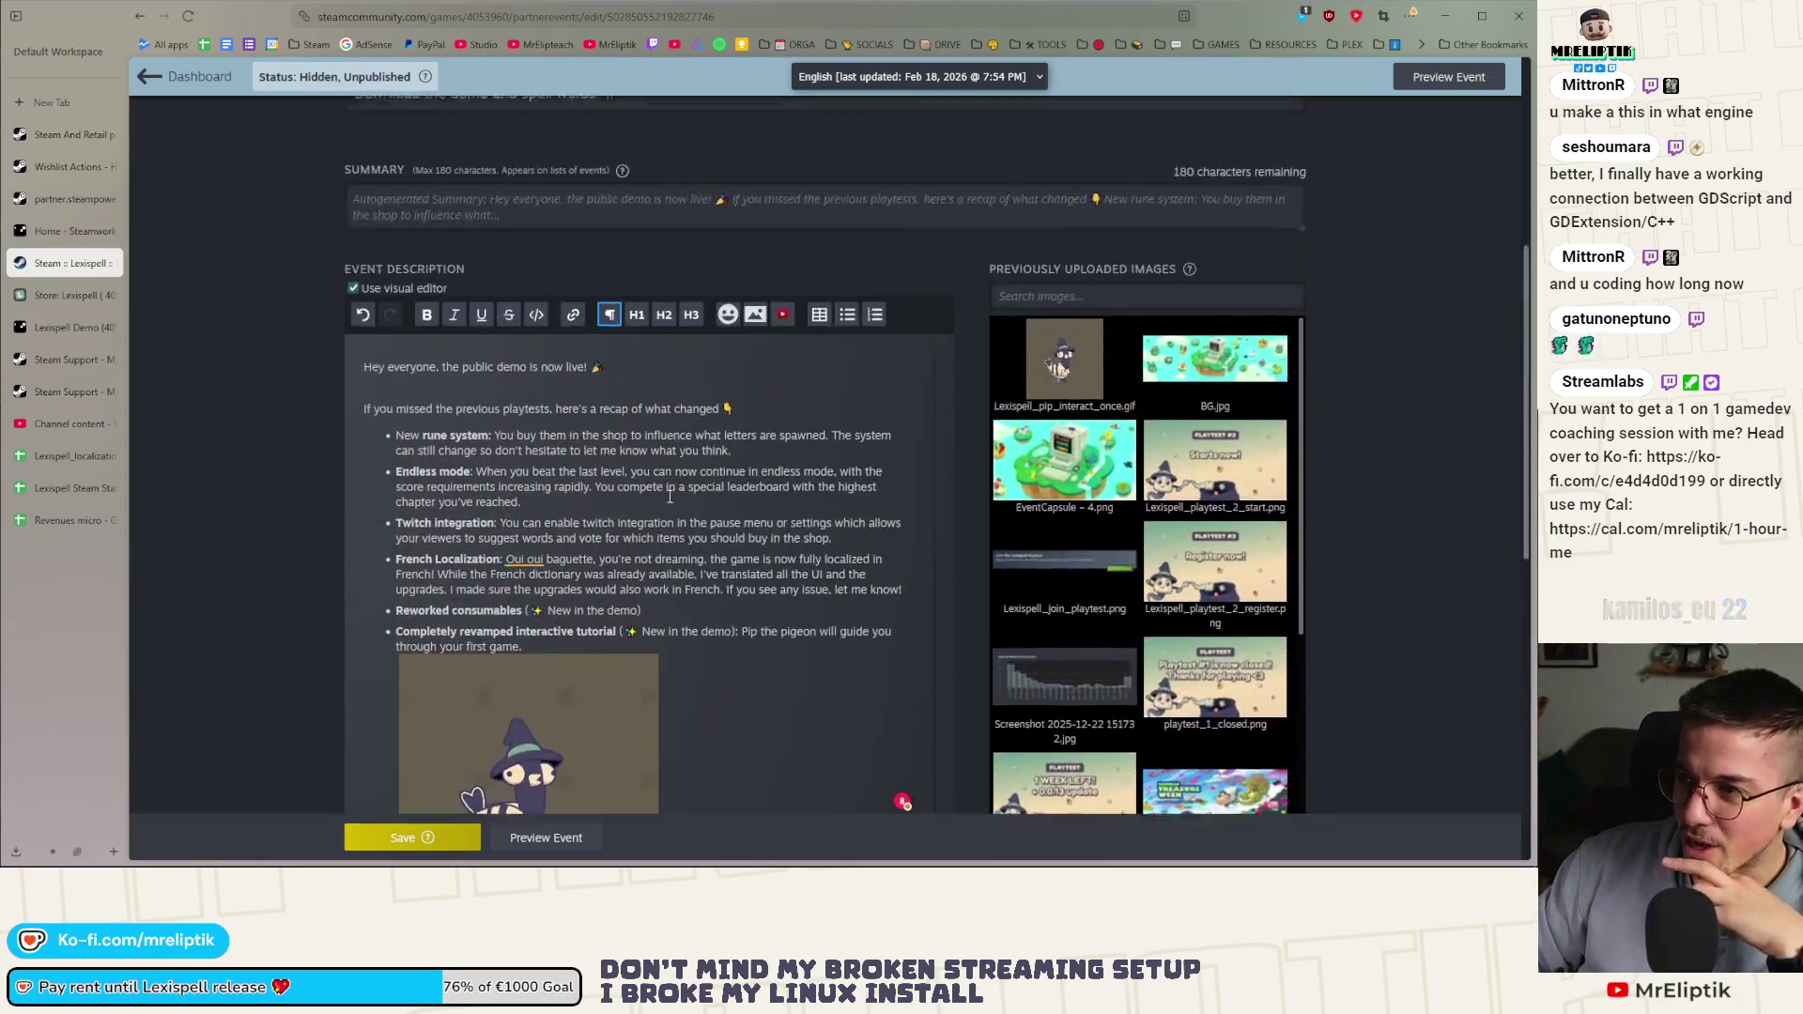
scroll(259, 526, down, 7)
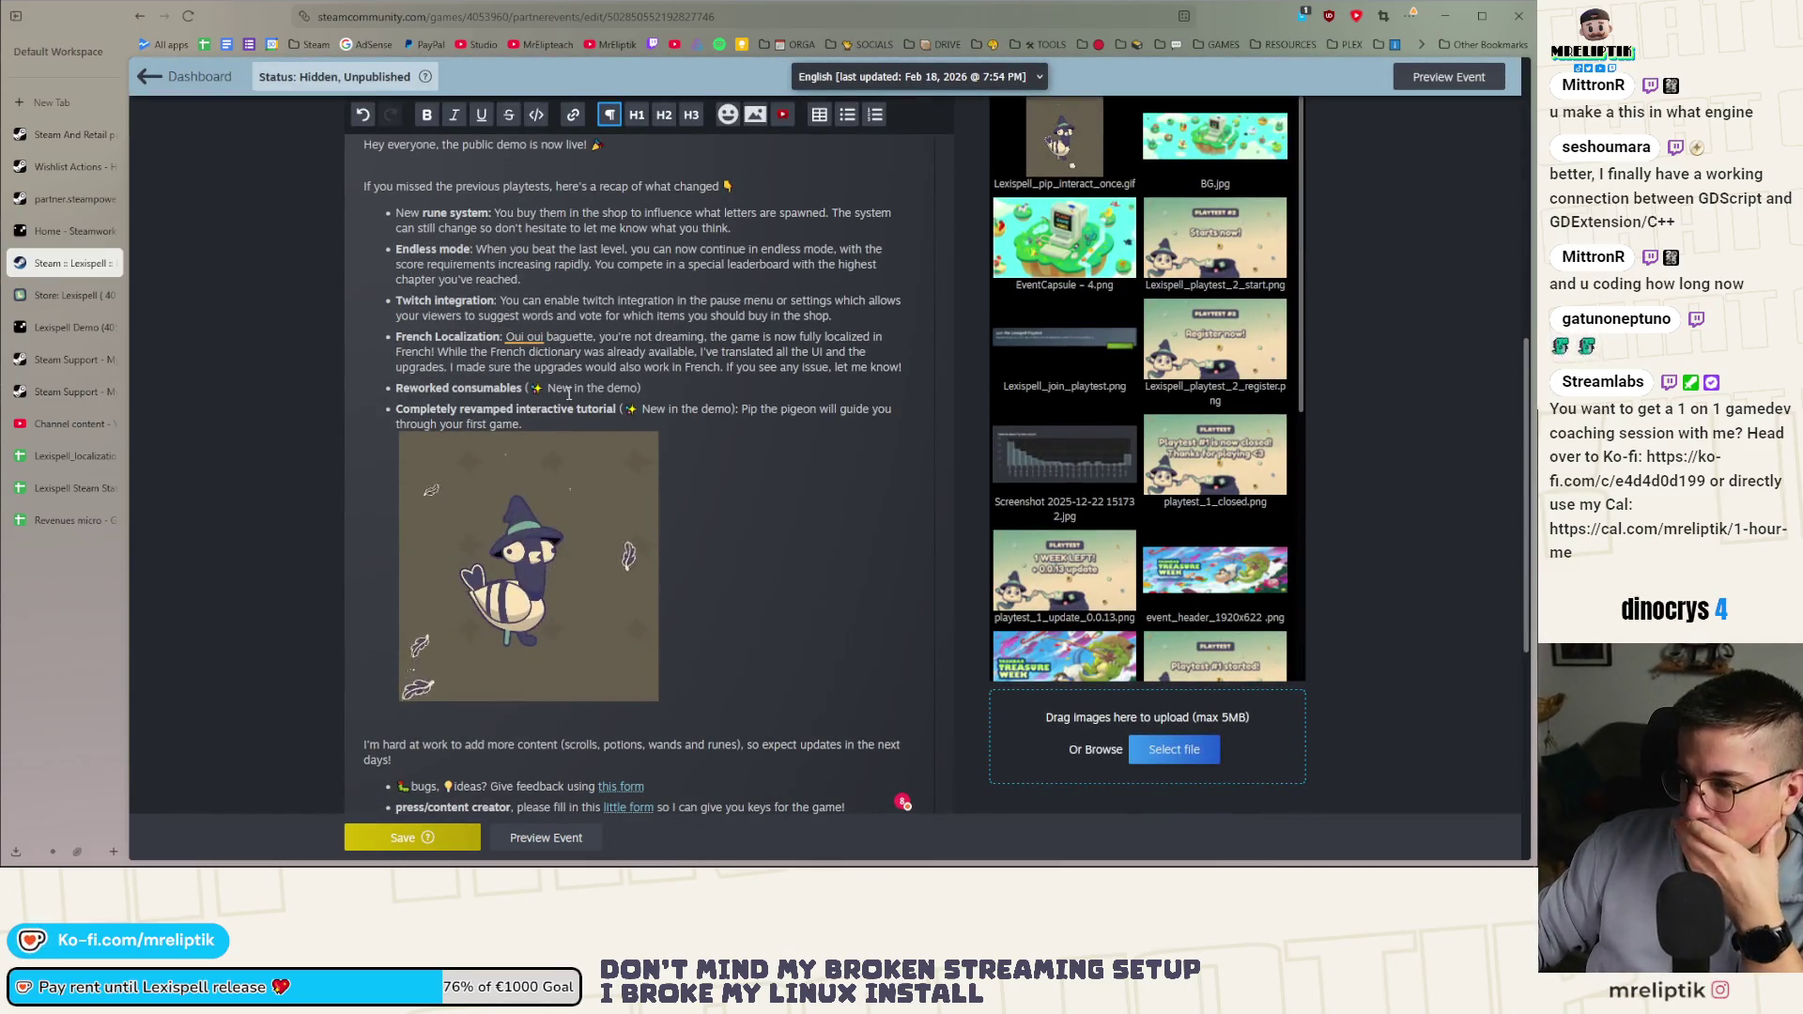
scroll(485, 406, up, 3)
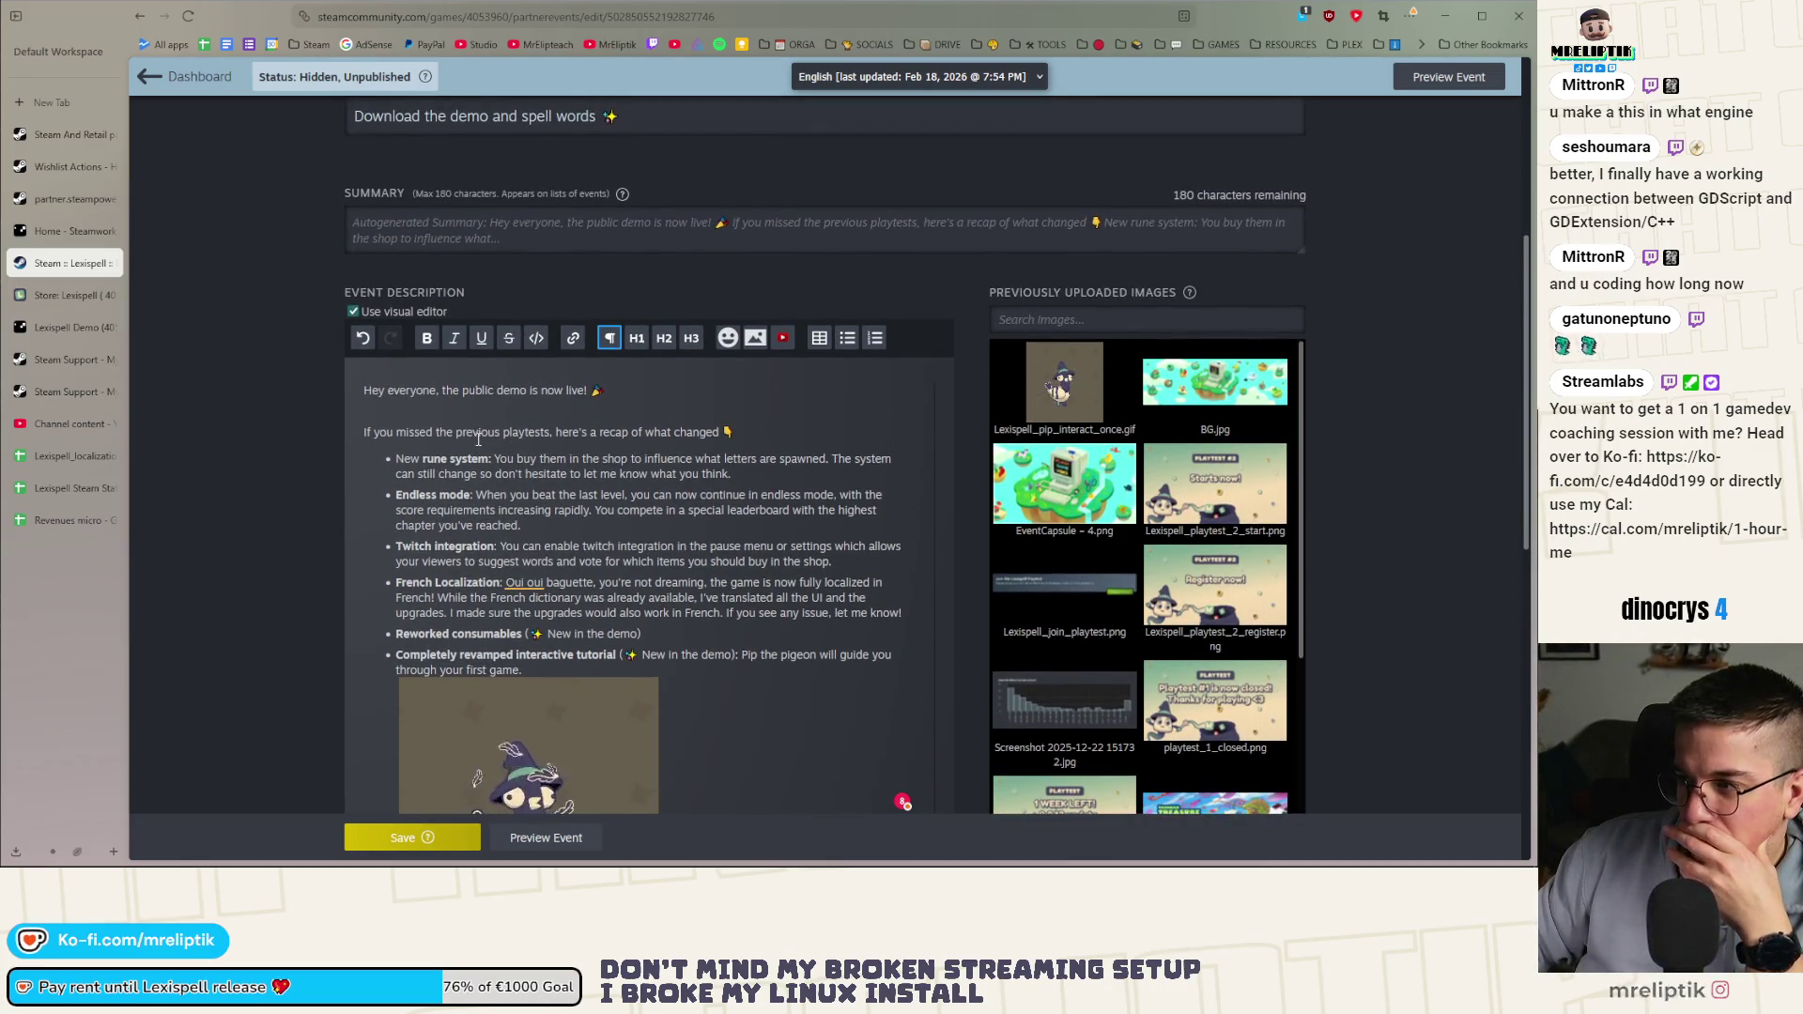
scroll(478, 440, down, 3)
scroll(478, 440, down, 3)
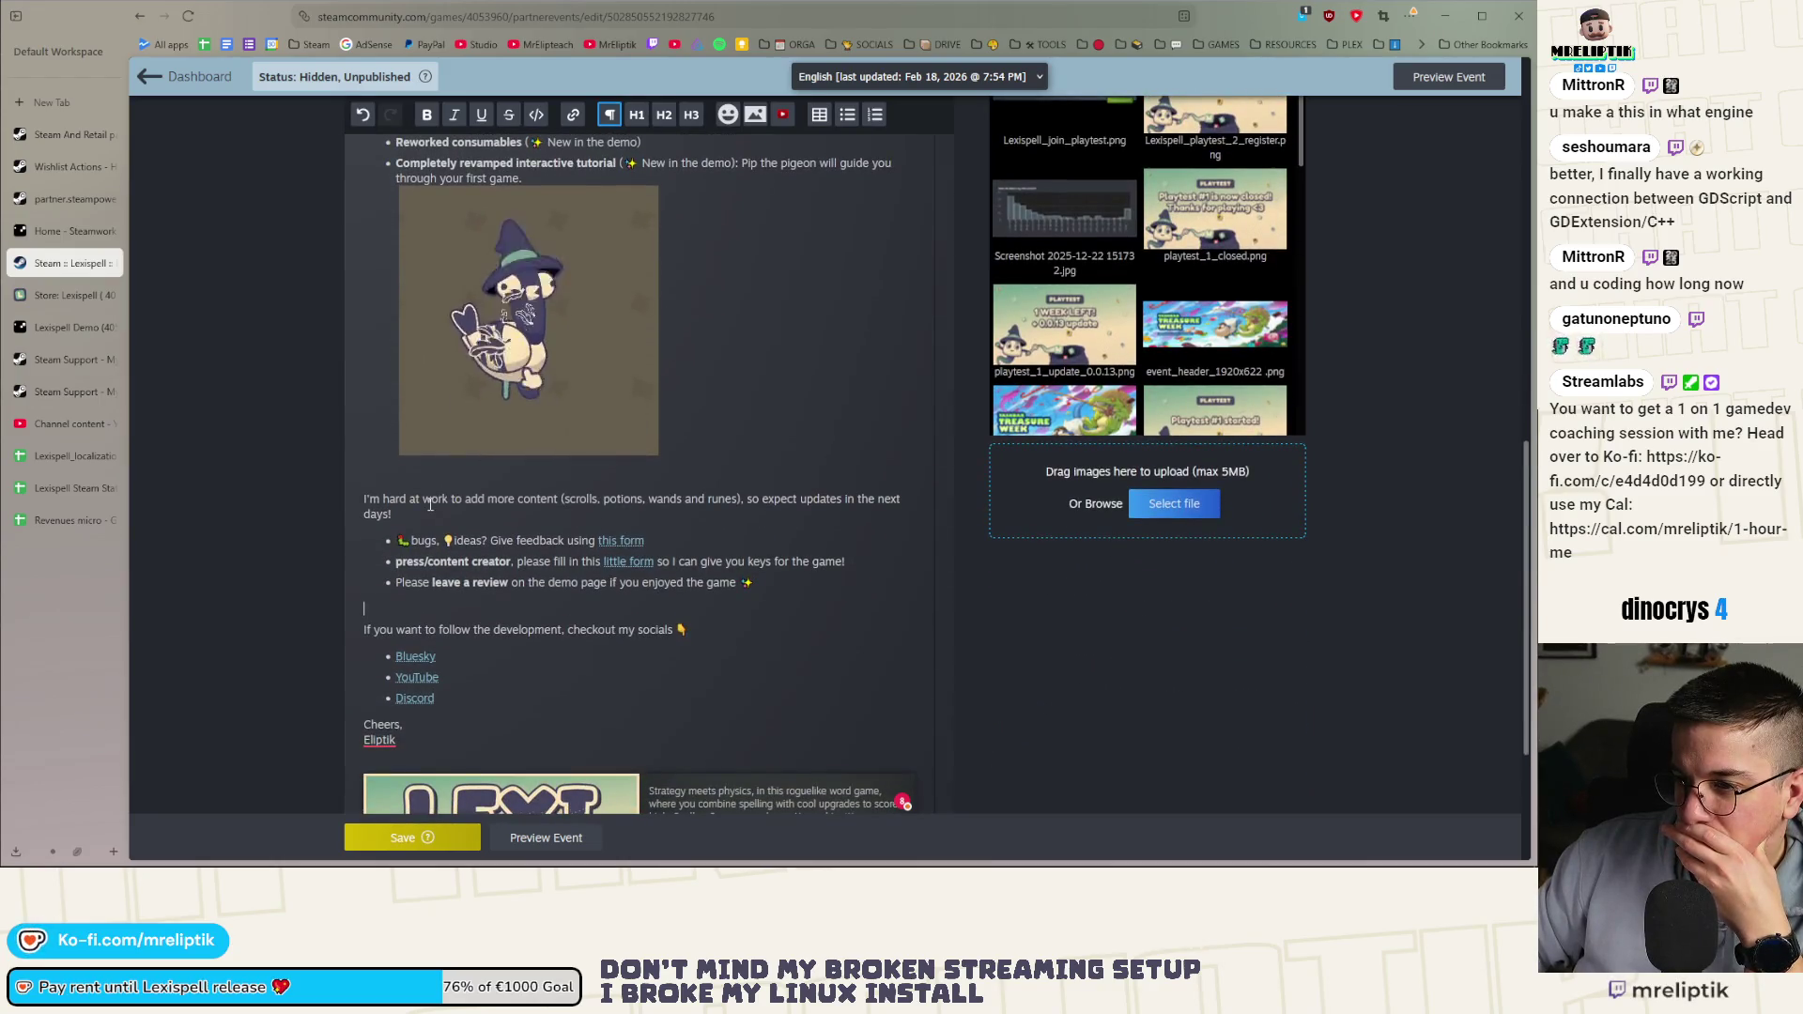
scroll(422, 507, up, 2)
scroll(423, 510, up, 4)
scroll(380, 405, down, 7)
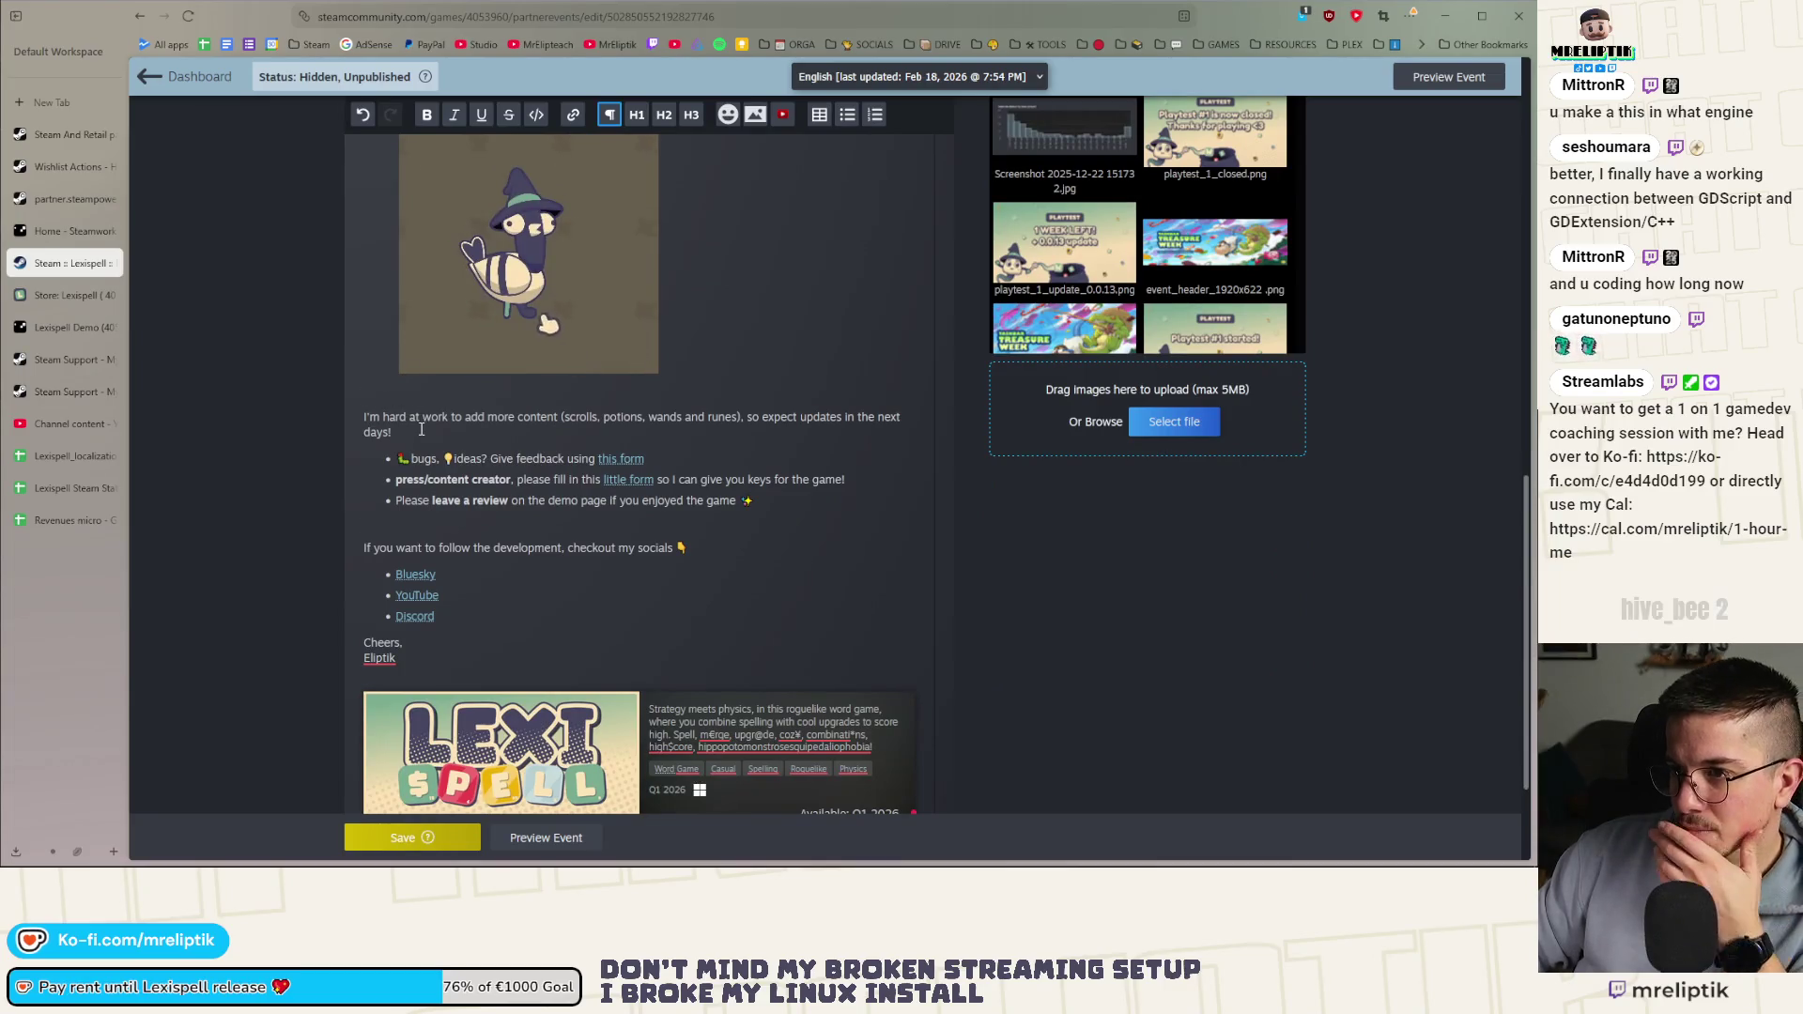
scroll(420, 429, up, 5)
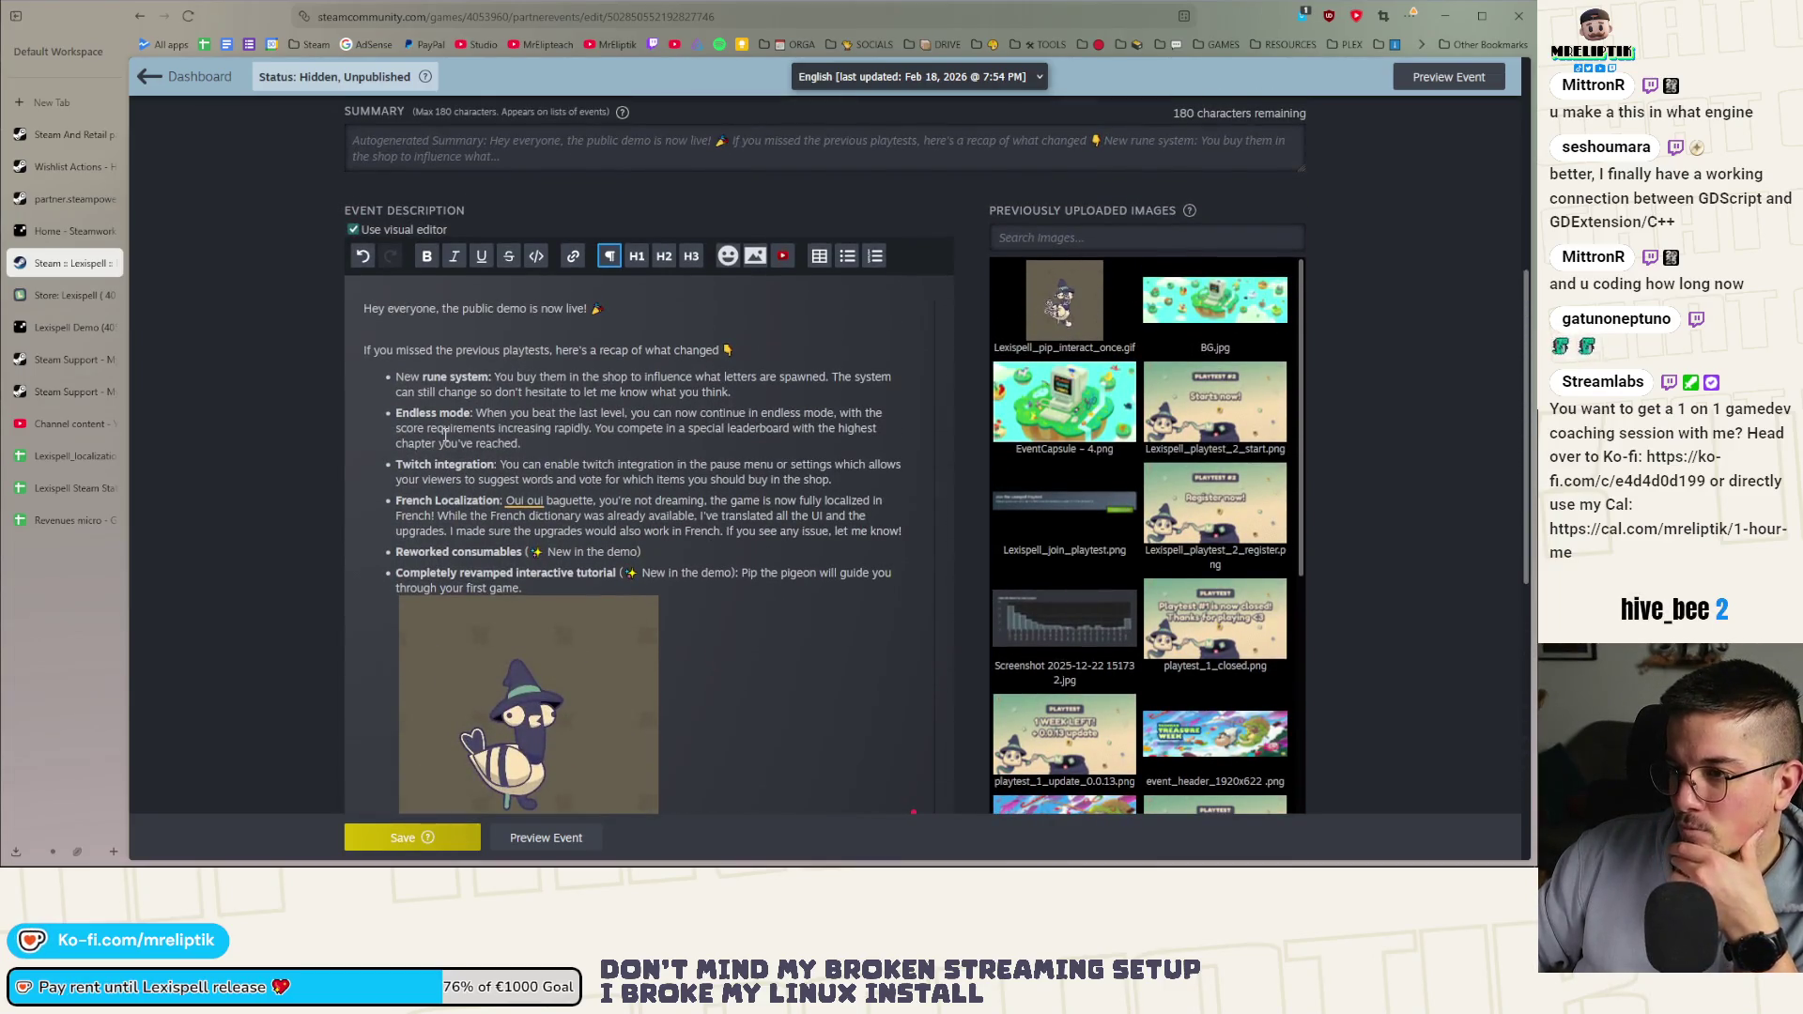
scroll(447, 435, down, 4)
scroll(422, 498, up, 3)
scroll(396, 560, down, 4)
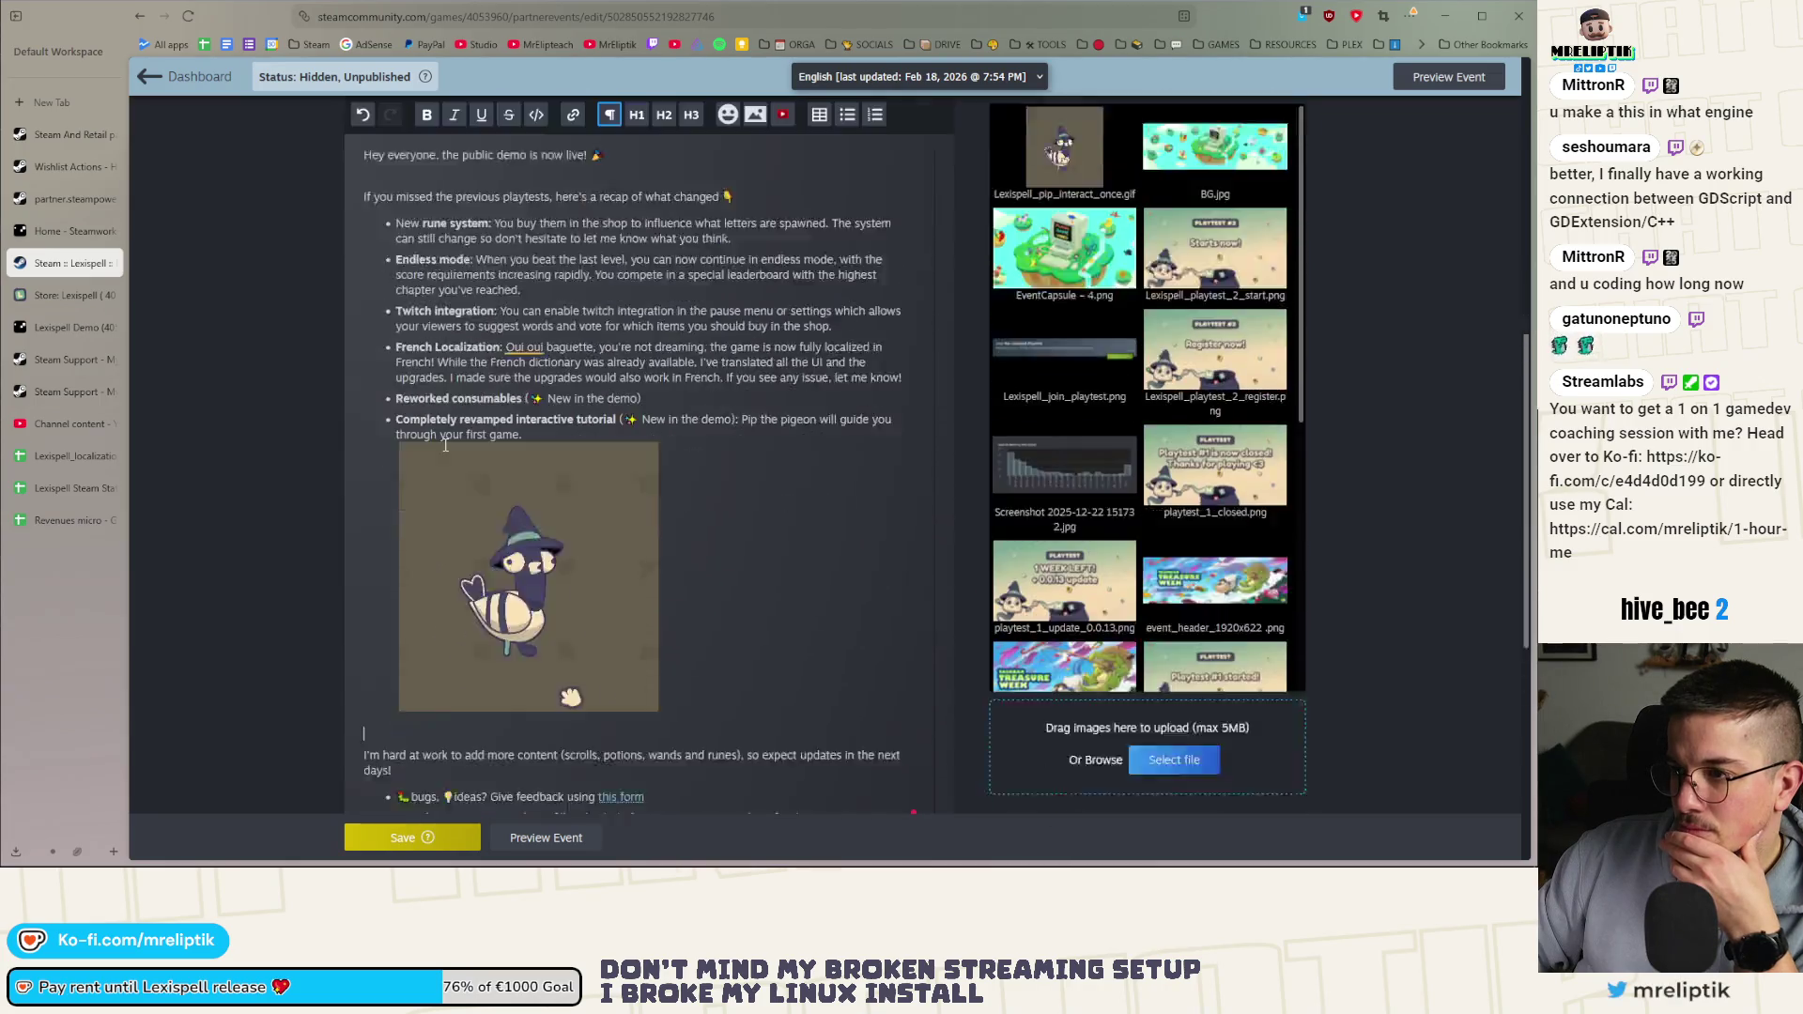
scroll(395, 561, up, 4)
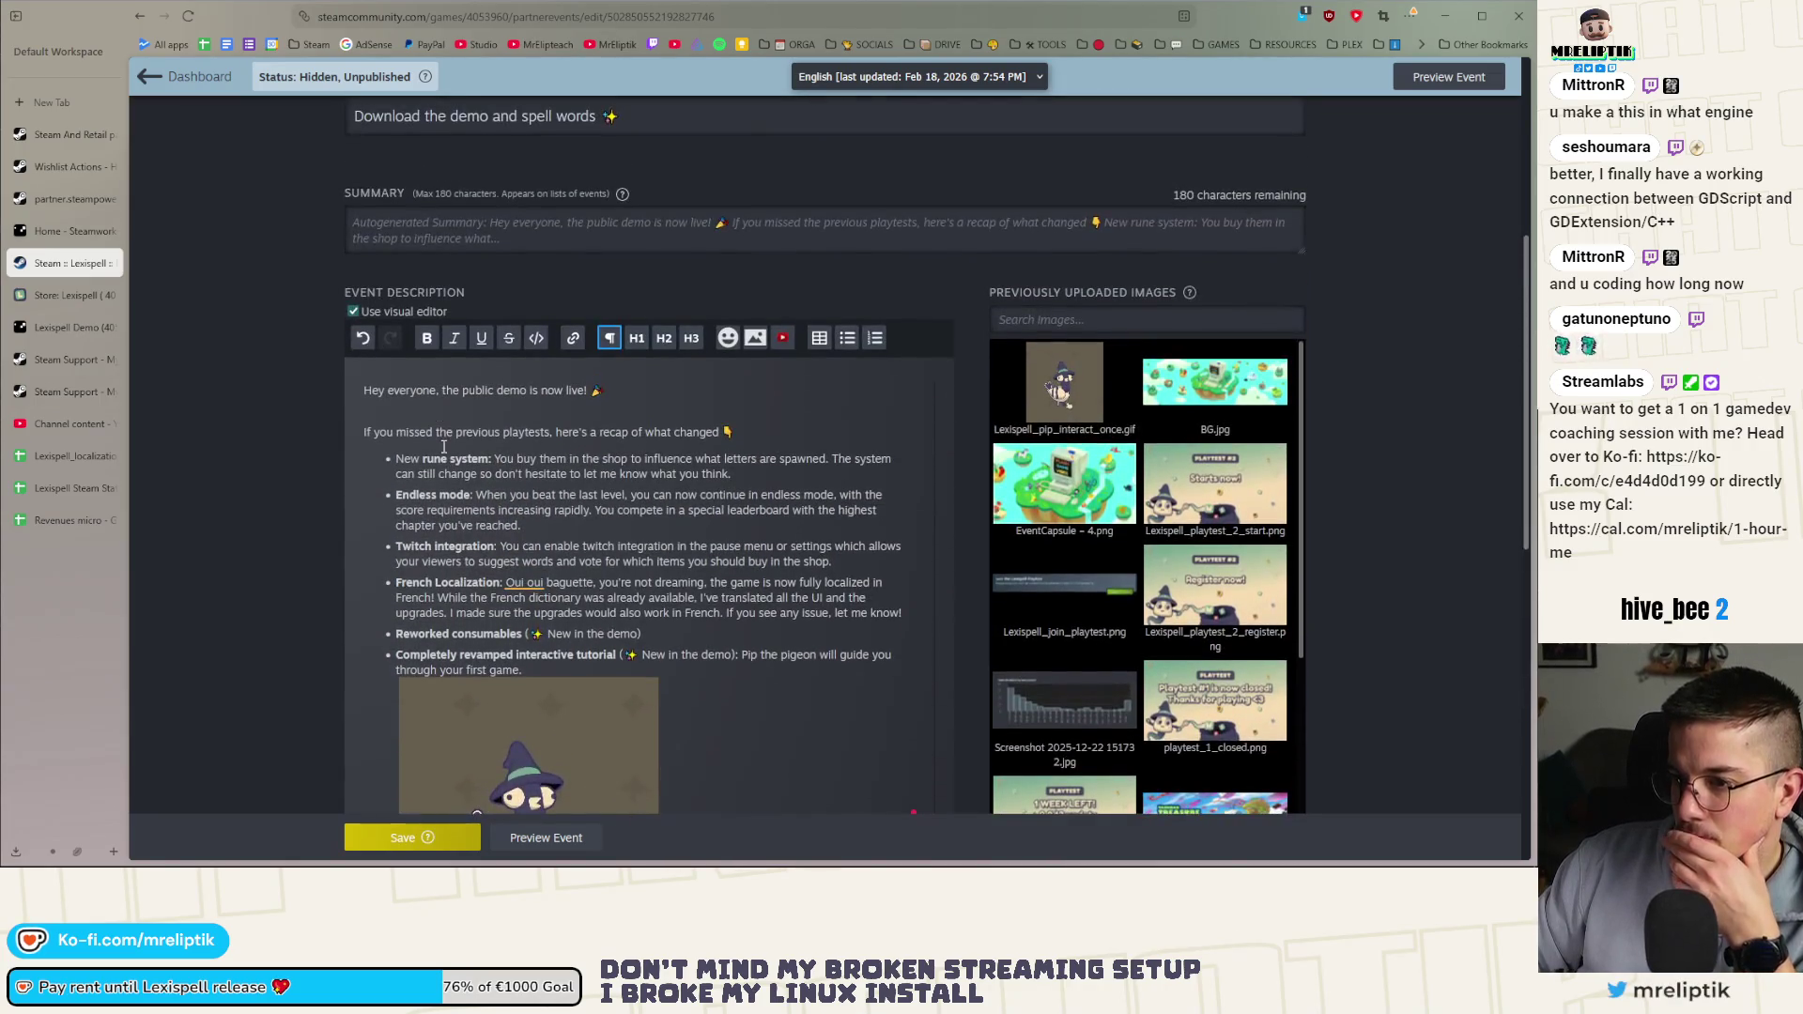
scroll(432, 460, down, 6)
click(378, 395)
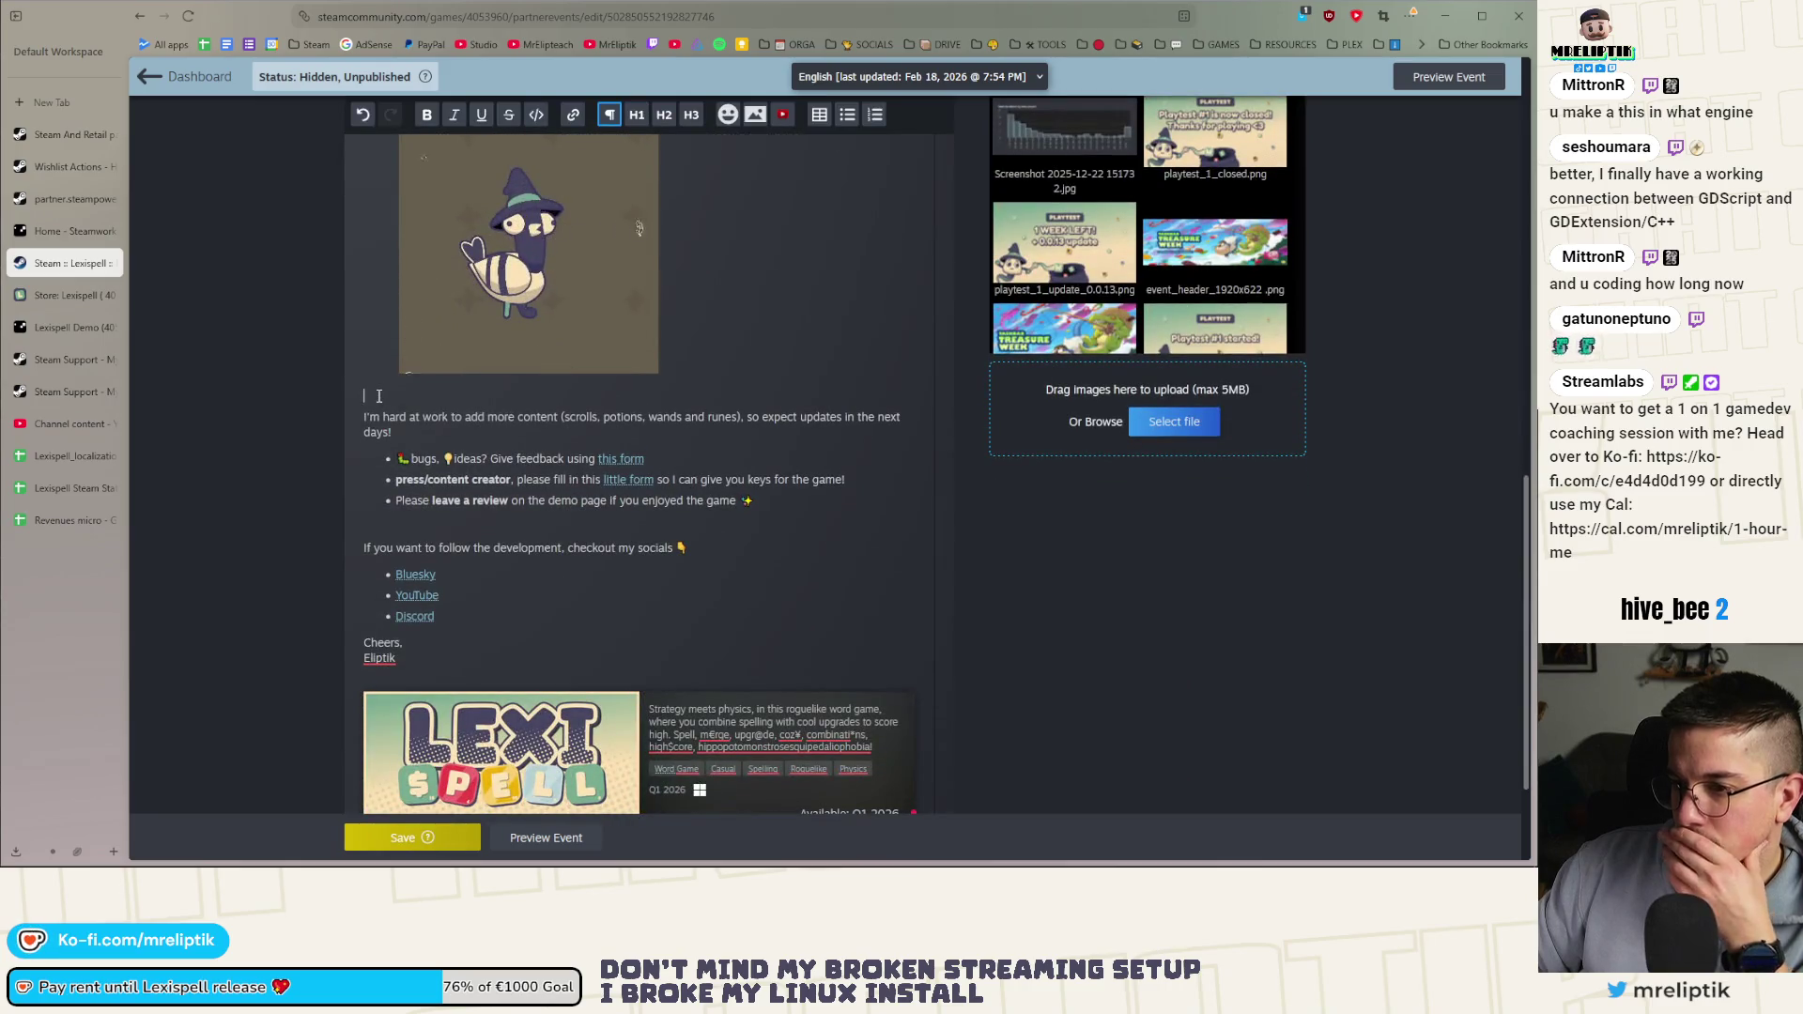
Make the empty line an H3 heading reading 'More to come 👀'
click(691, 113)
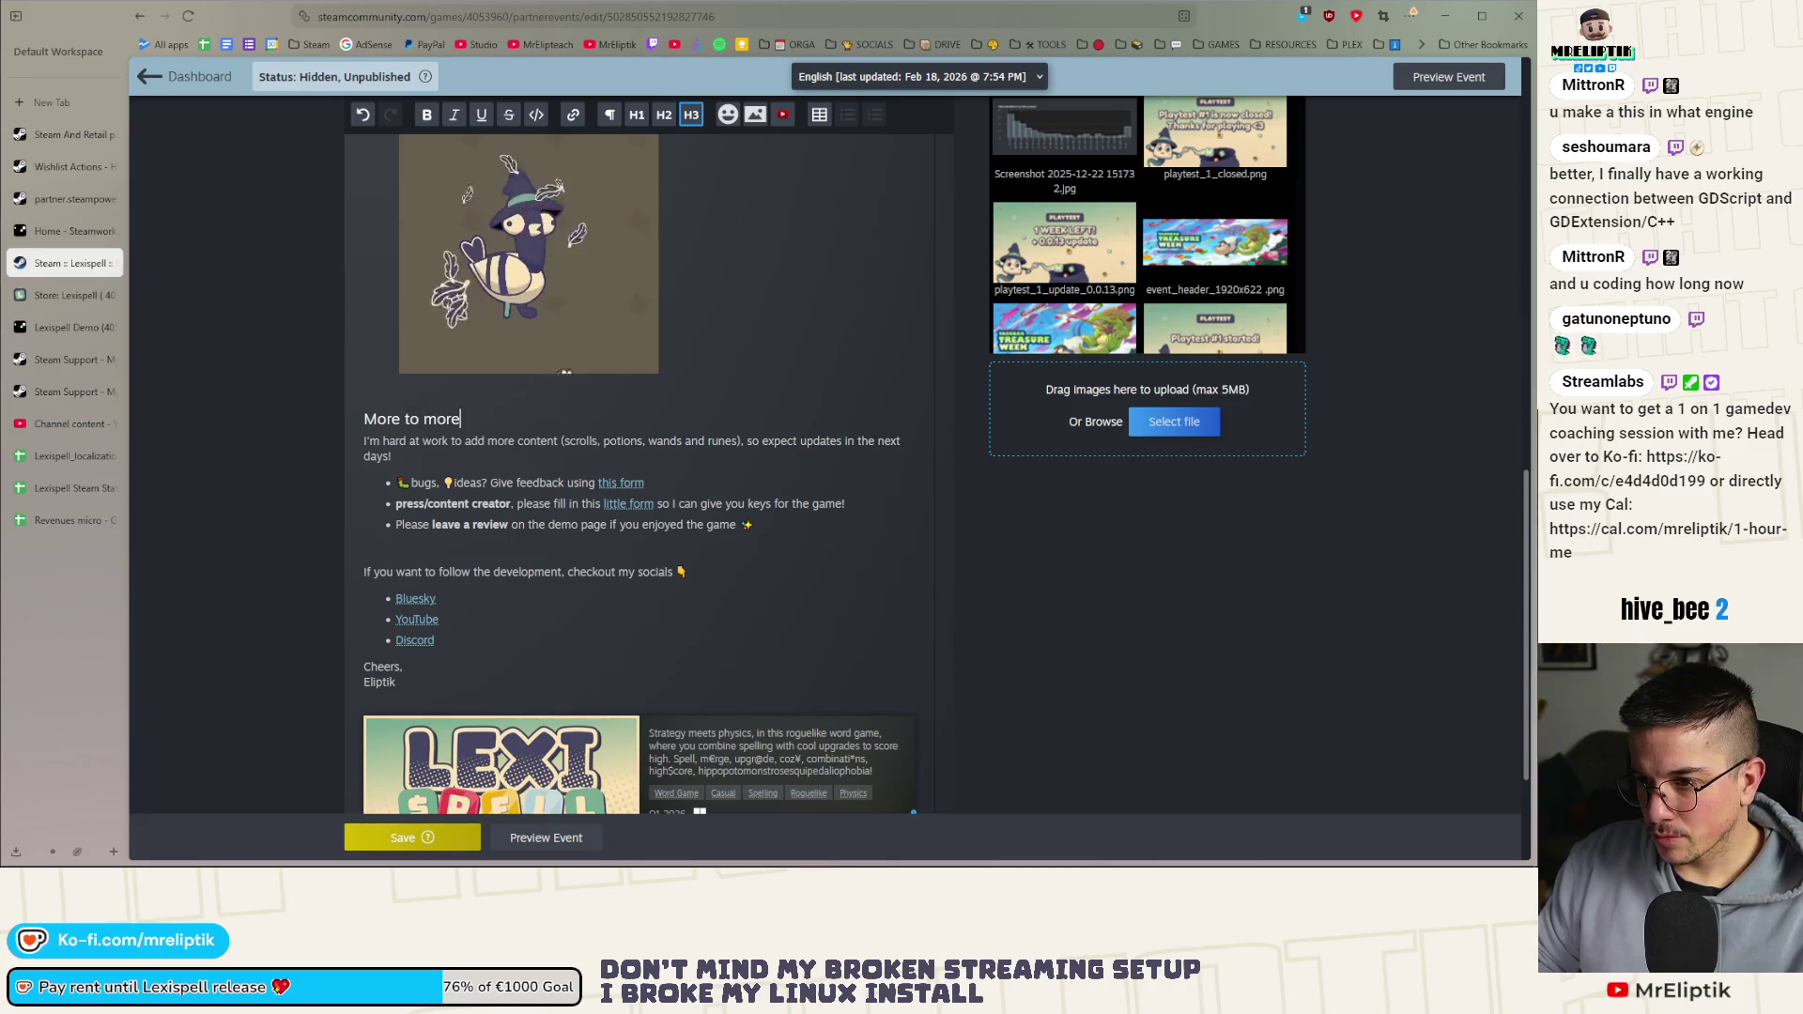
text(come!)
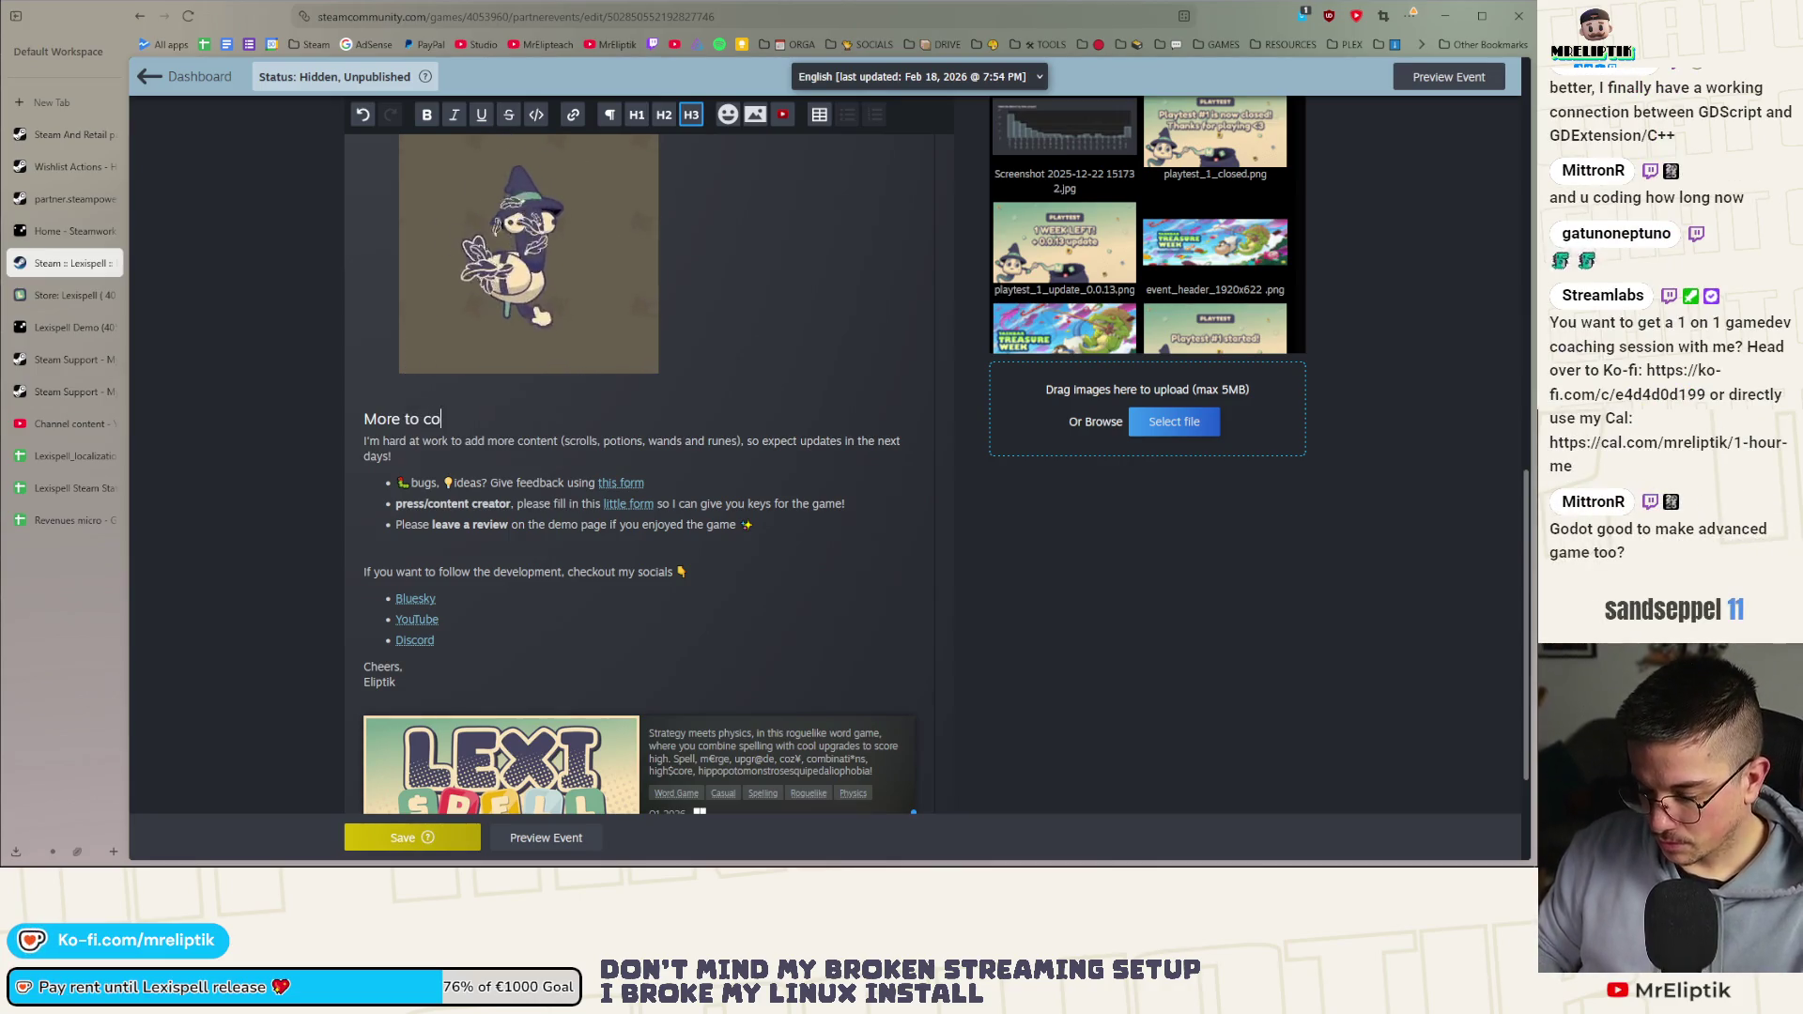
key(ctrl+period)
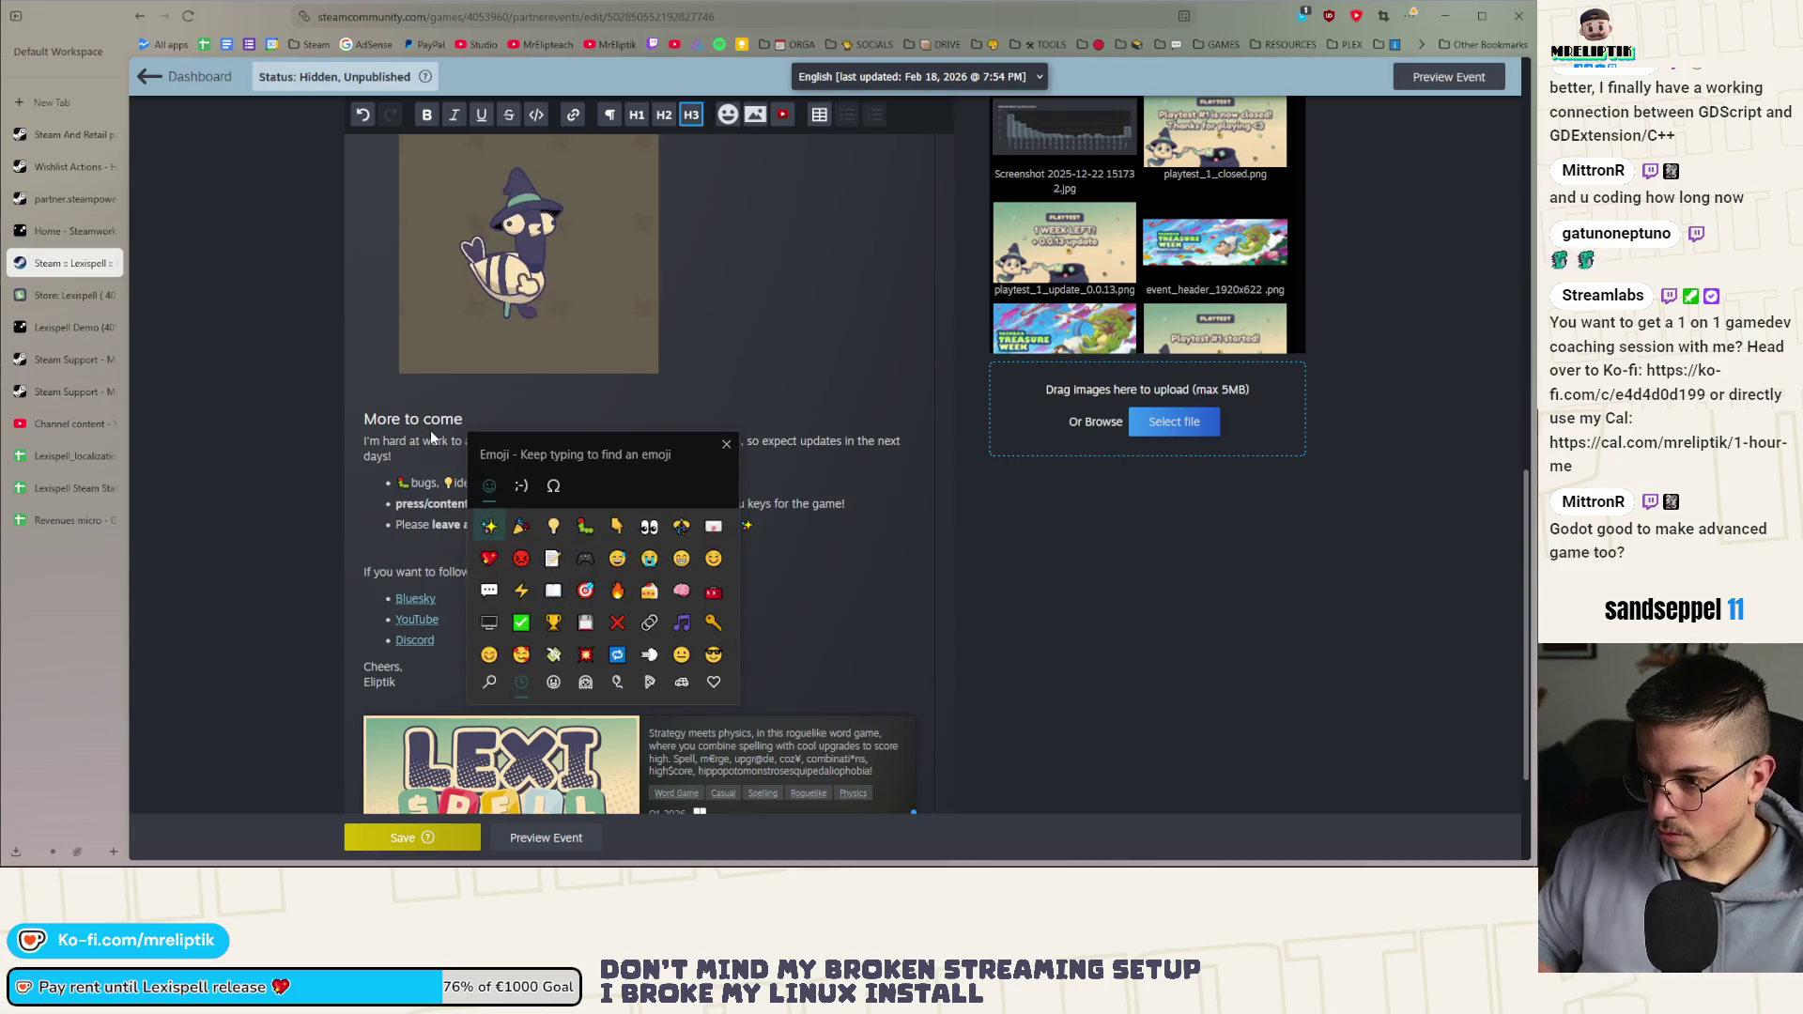
key(Return)
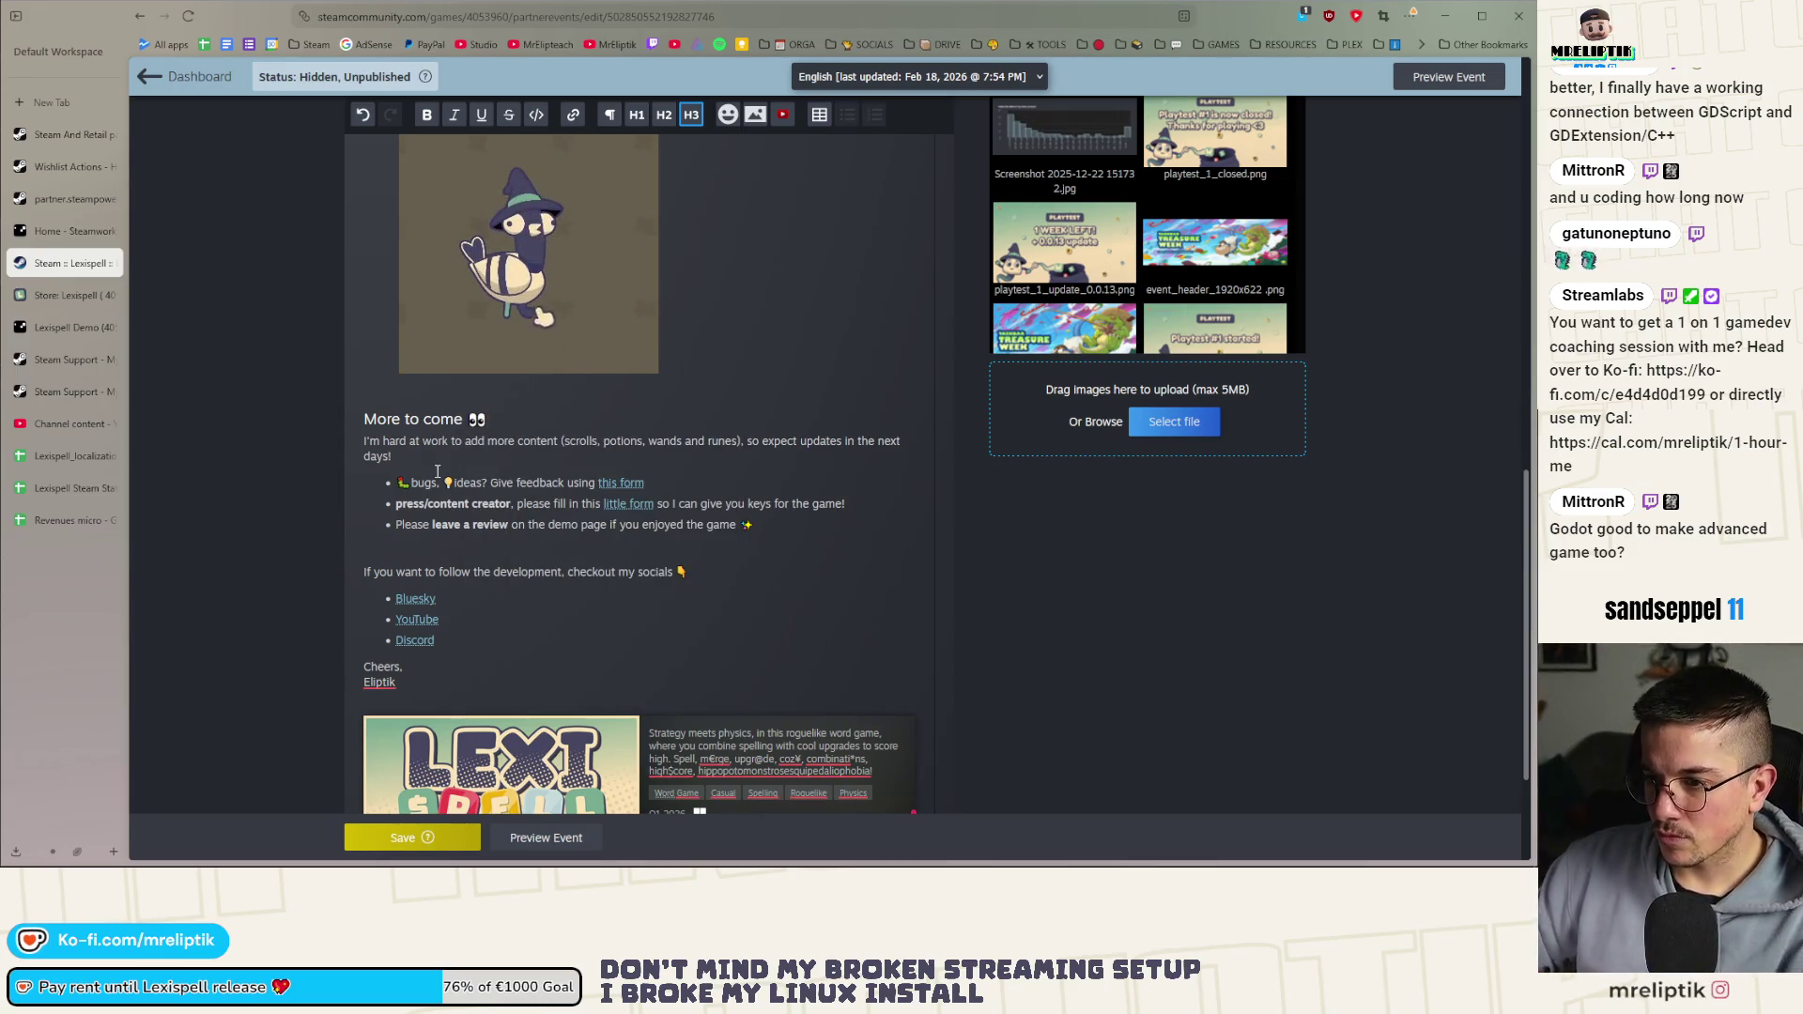
Add an empty paragraph below the paragraph ending in 'days!'
click(435, 466)
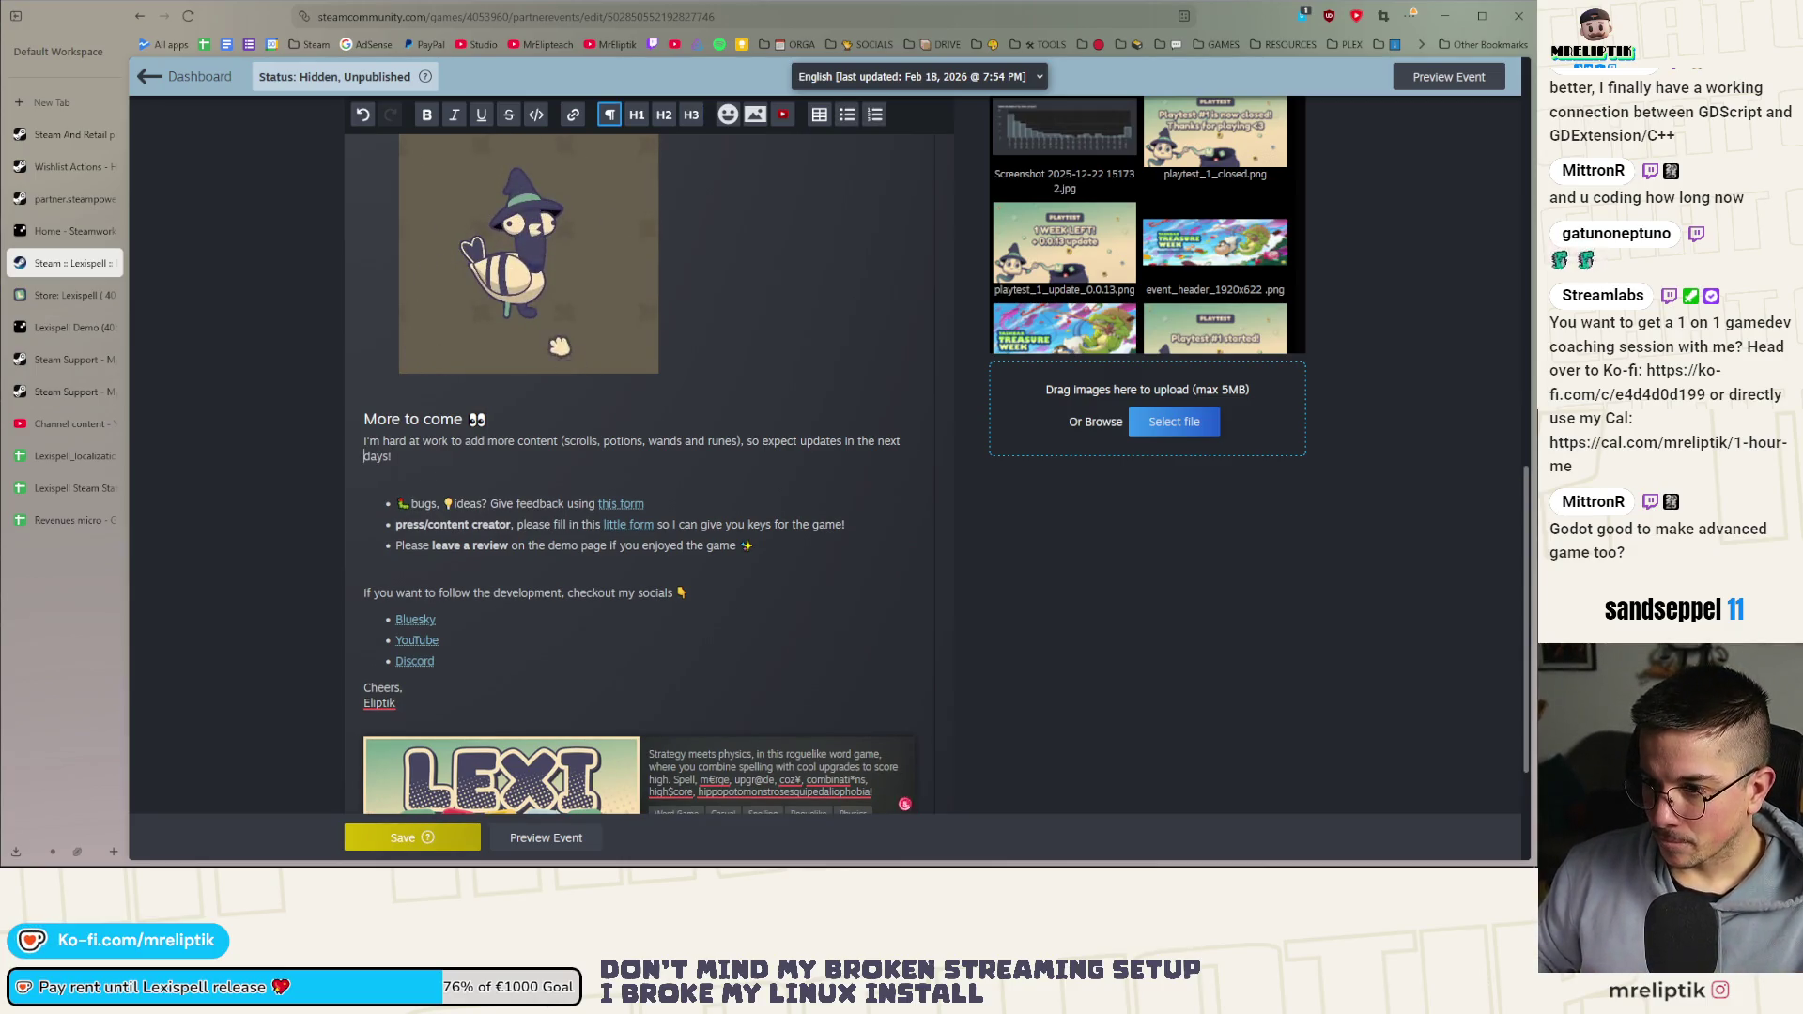
key(Down)
key(Return)
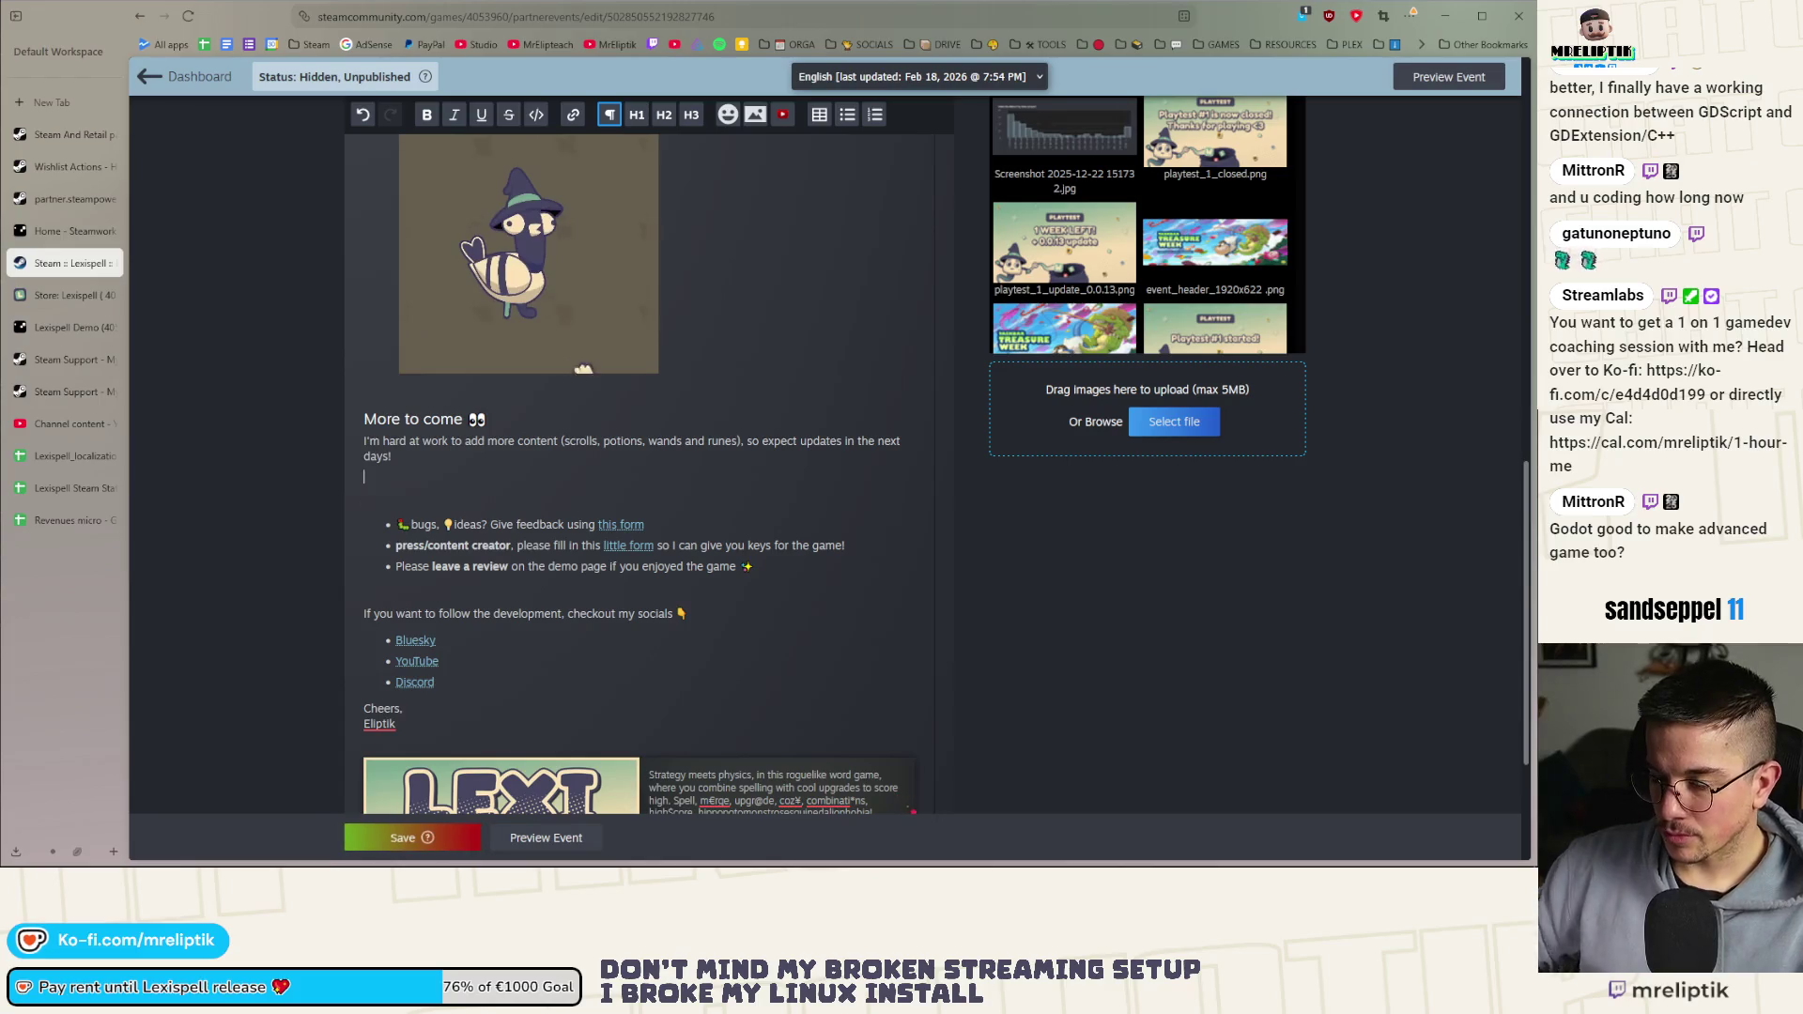
Close the uploaded-images list without inserting, and choose a new image file to upload instead
click(756, 115)
click(974, 785)
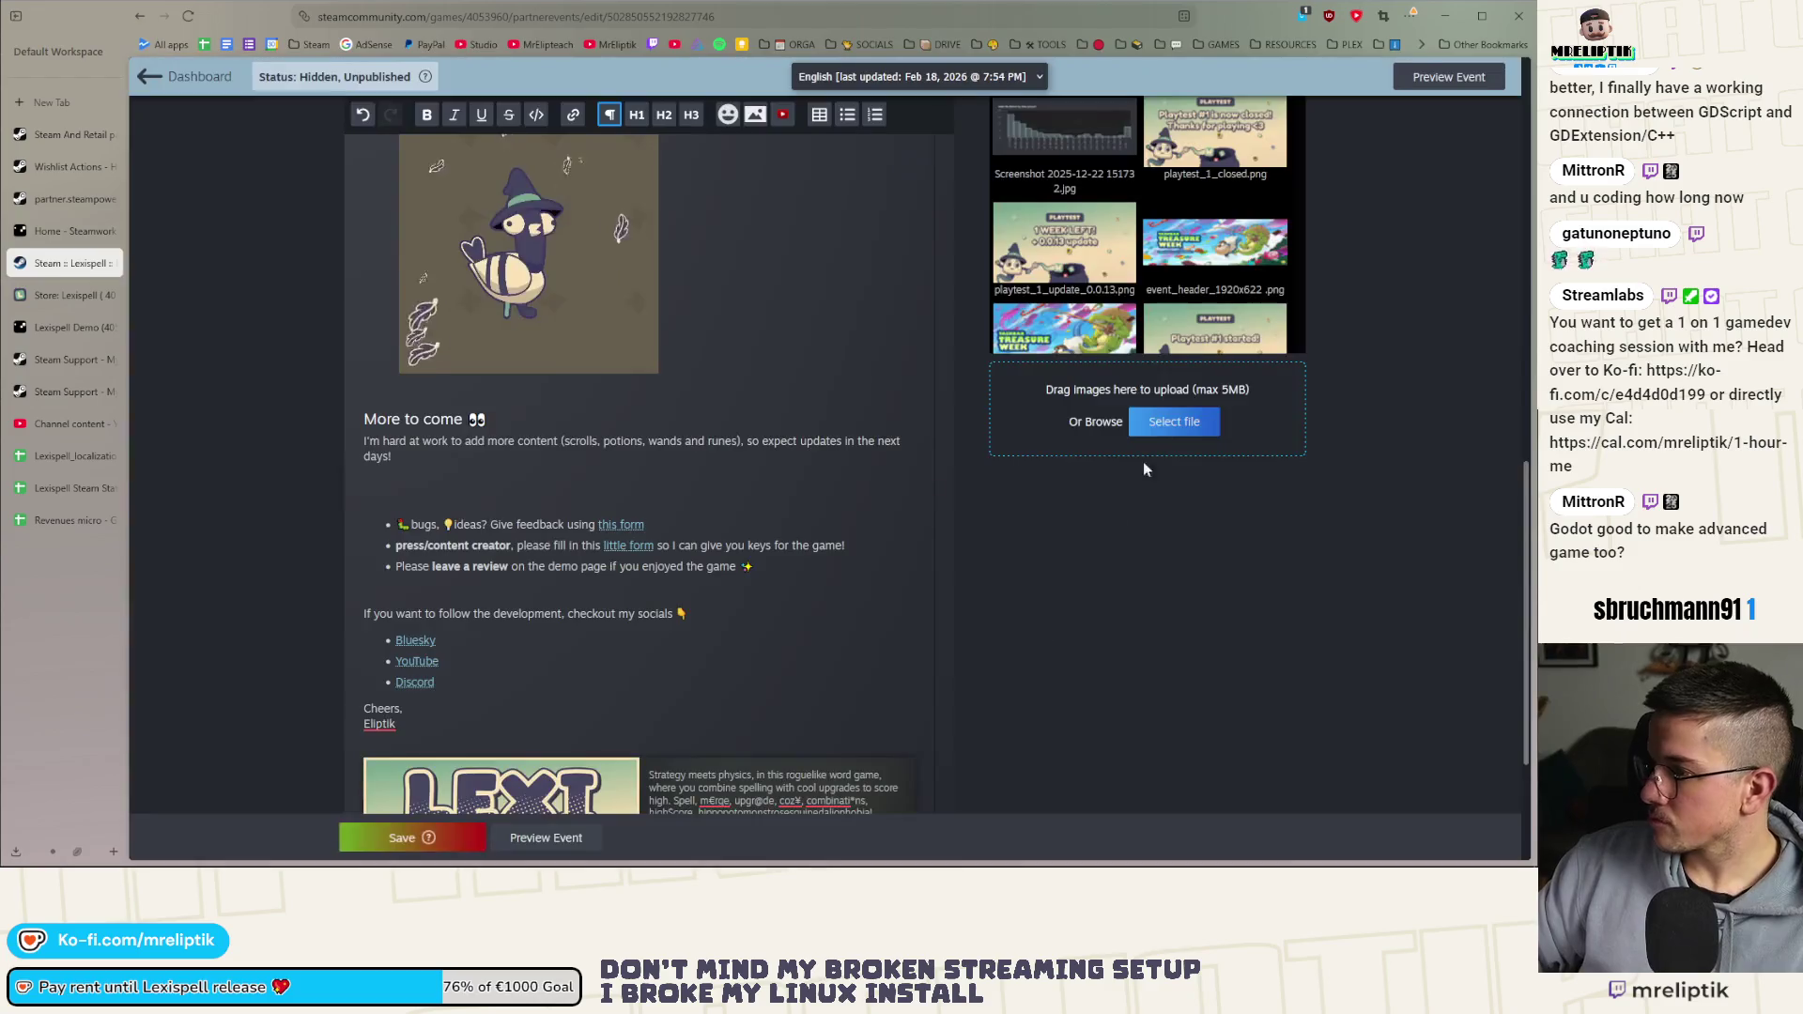
click(1154, 425)
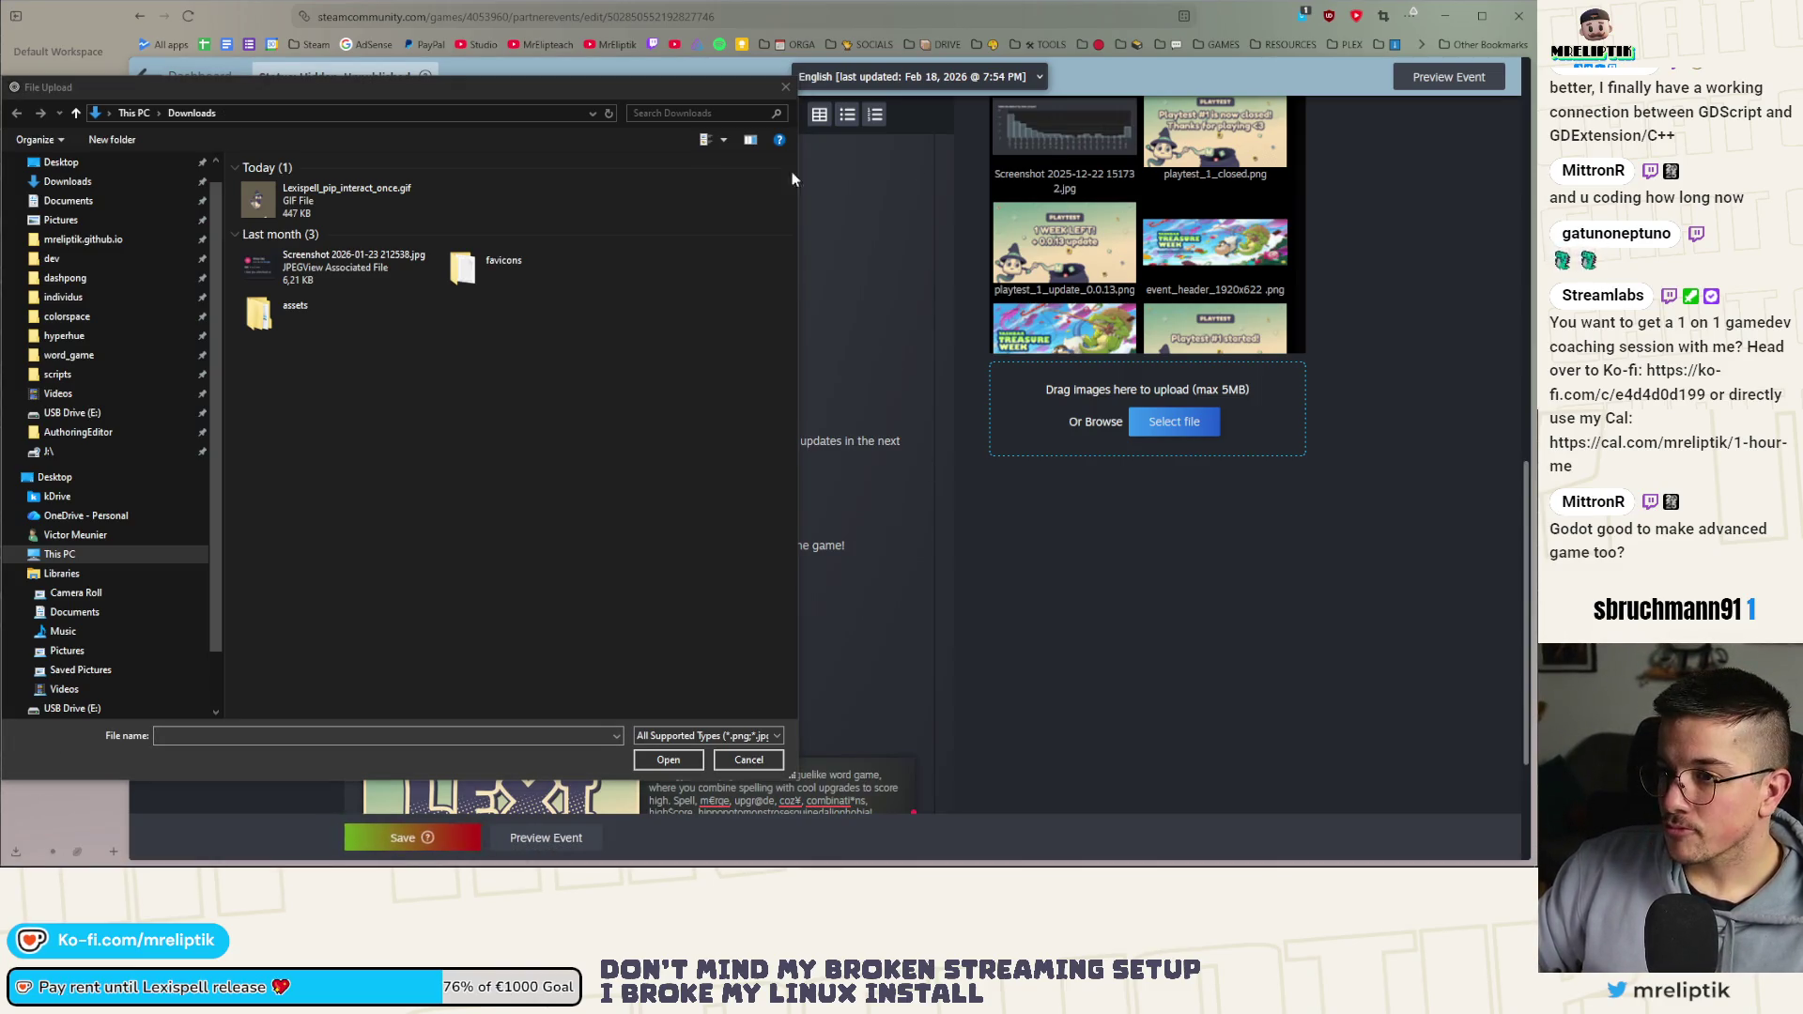
Upload henry_frog_backpack.png from the presskit mascots folder to the event images
click(459, 107)
key(ctrl+v)
key(Return)
double_click(379, 218)
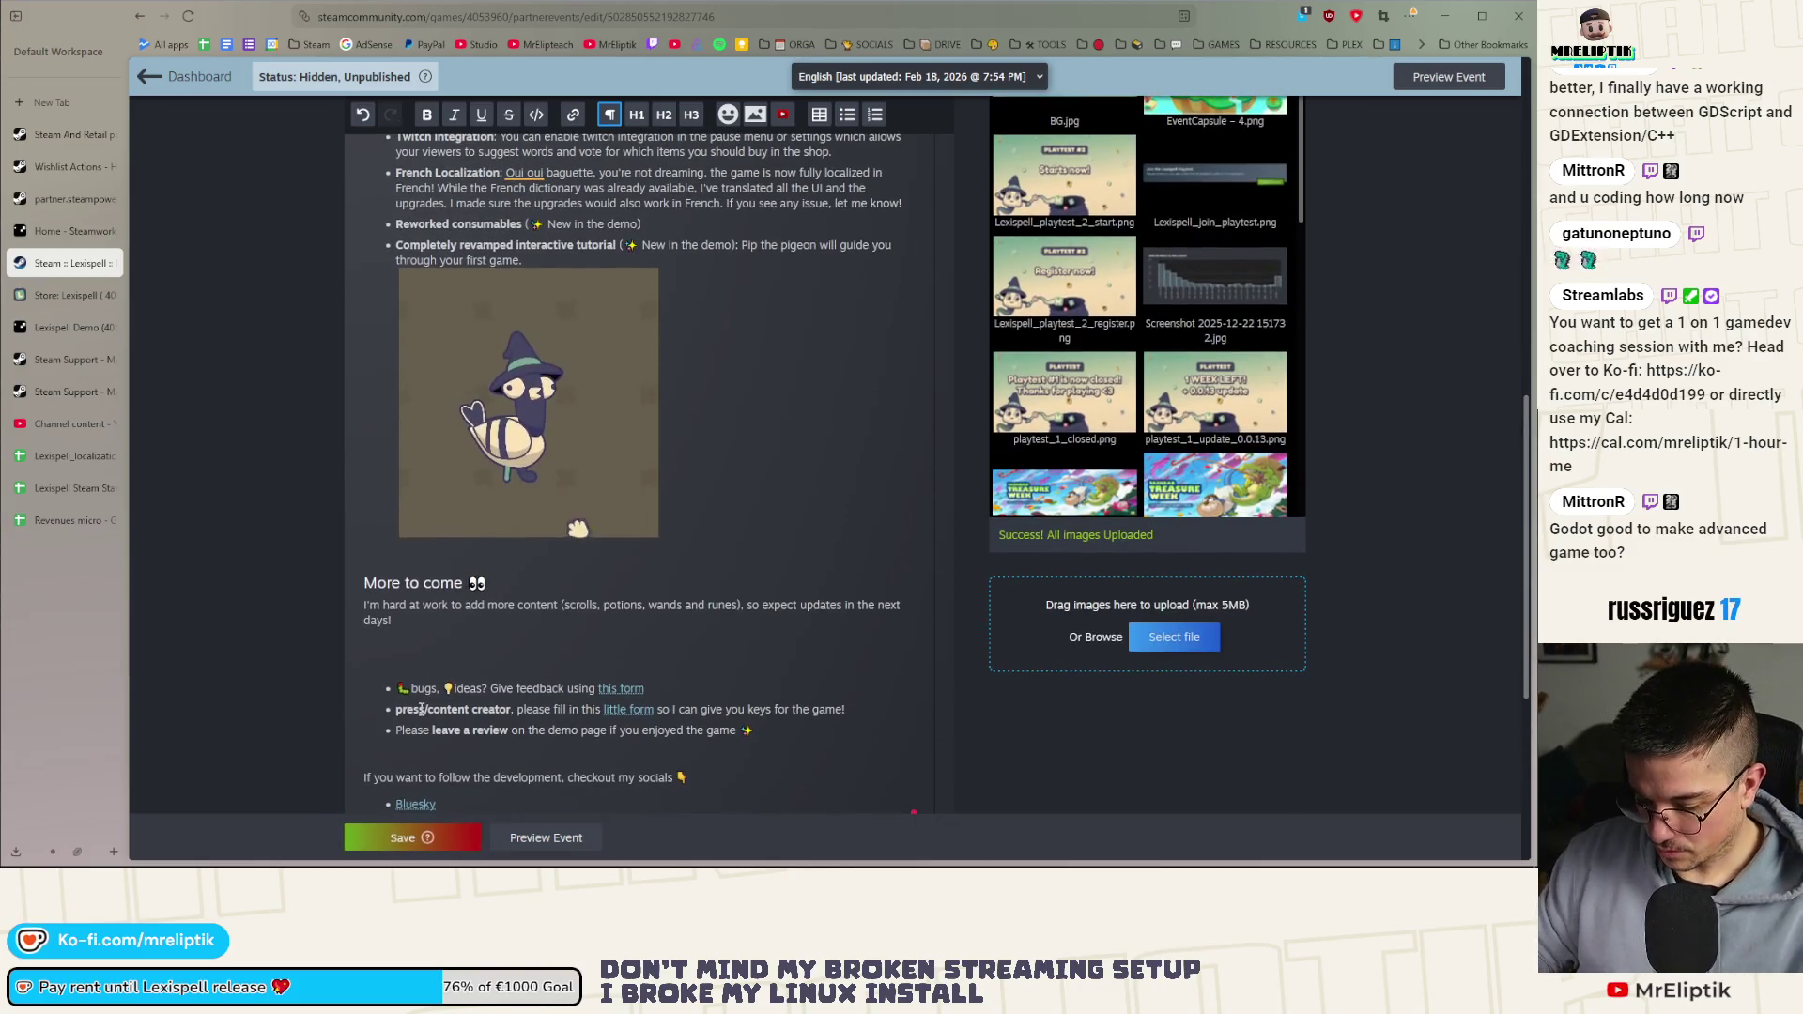
Add the sentence that Henry can be spotted in the shop, is shy, 'but he'll open up soon!'
text(You'll be able to)
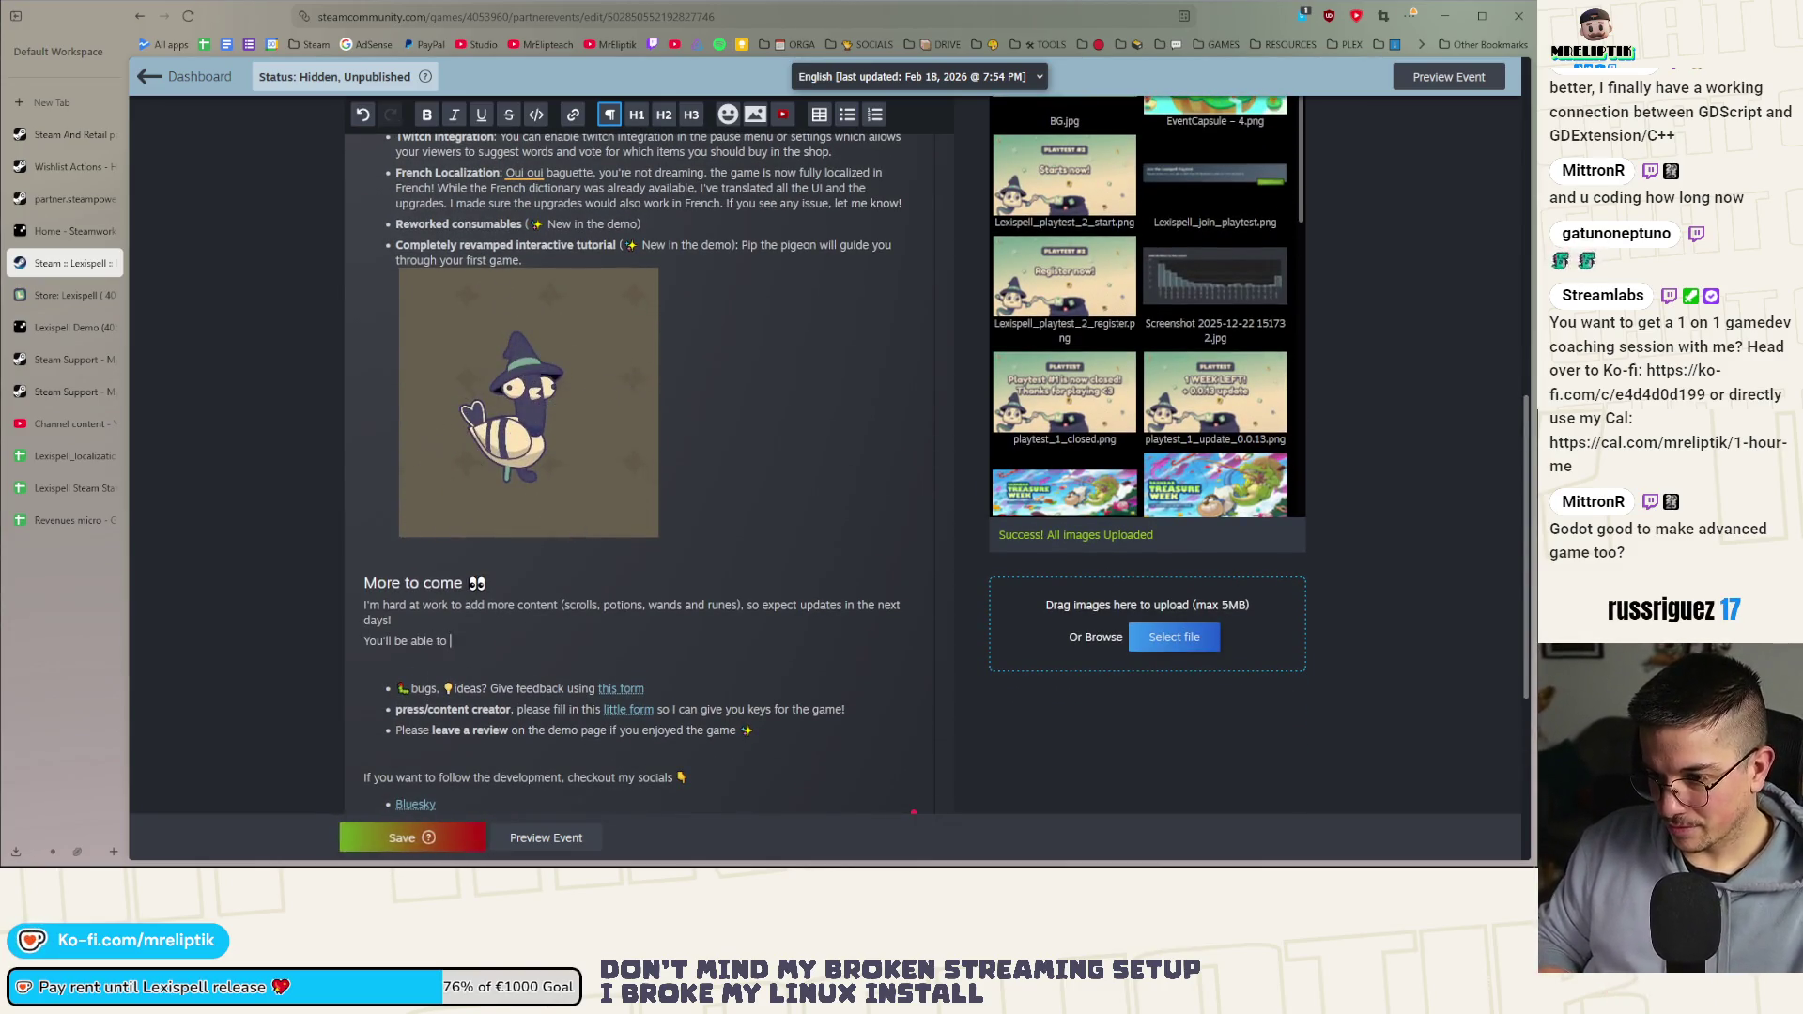
text(y )
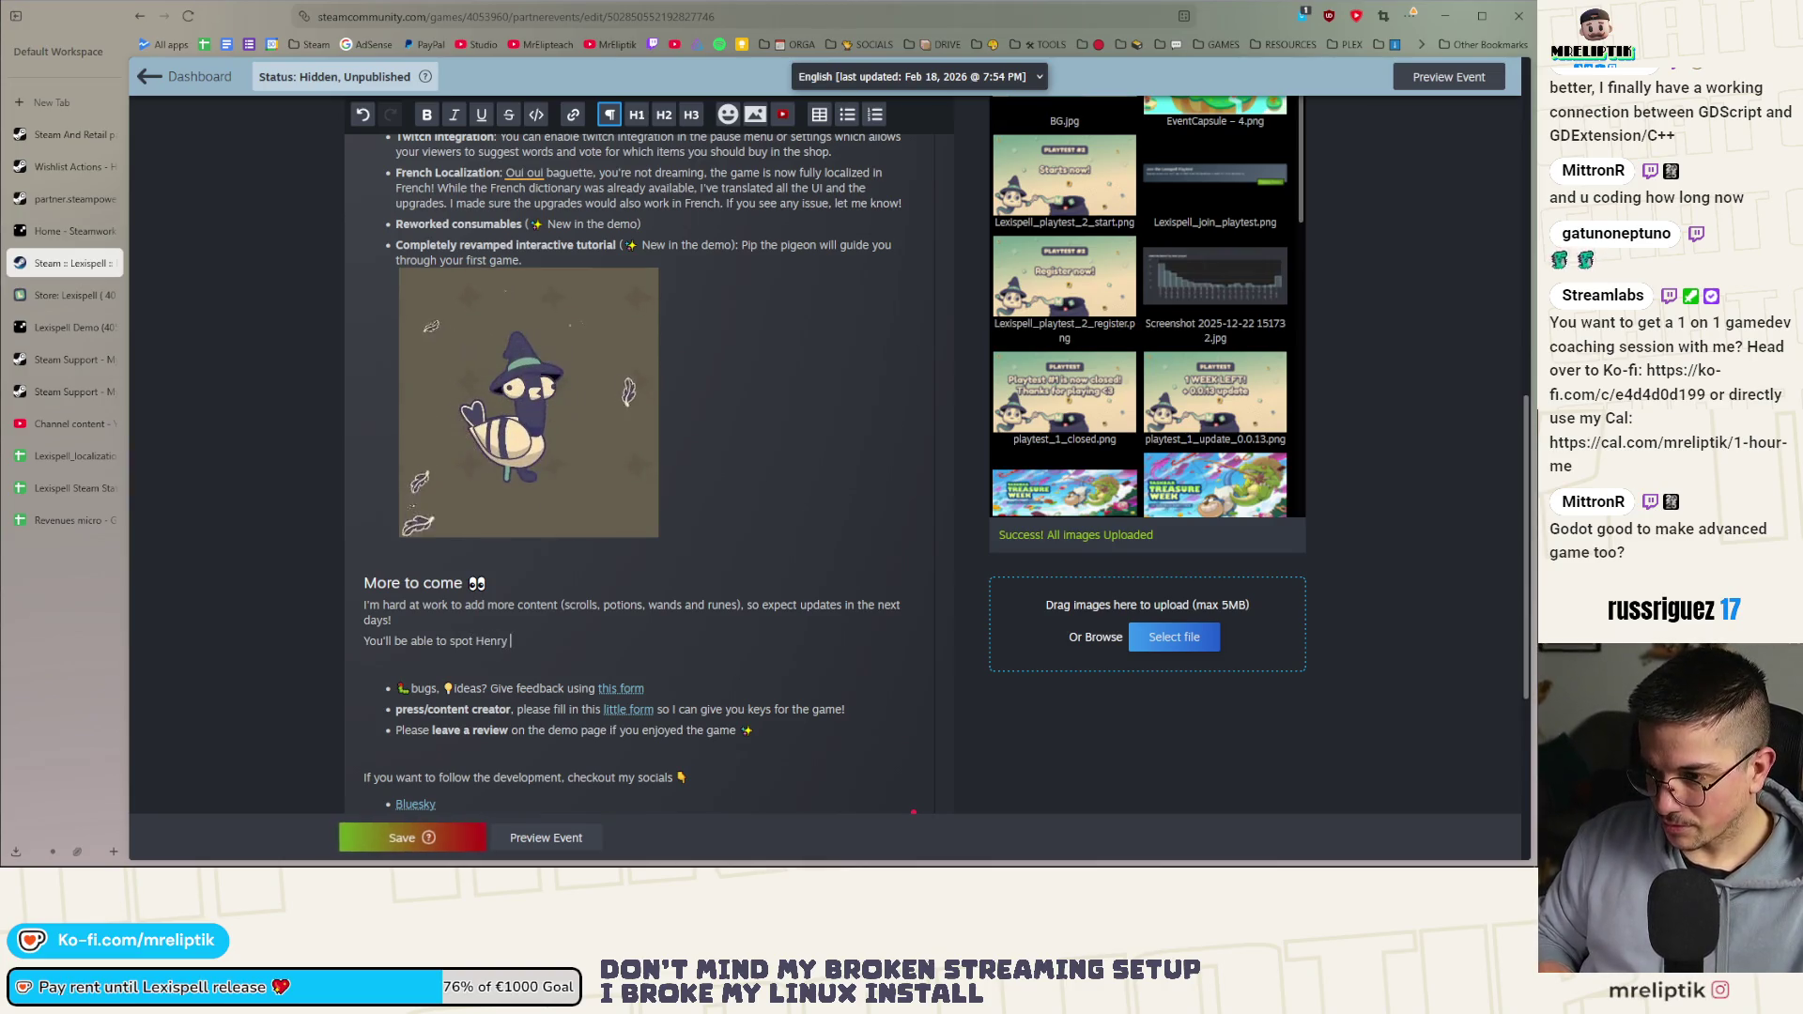
text(p)
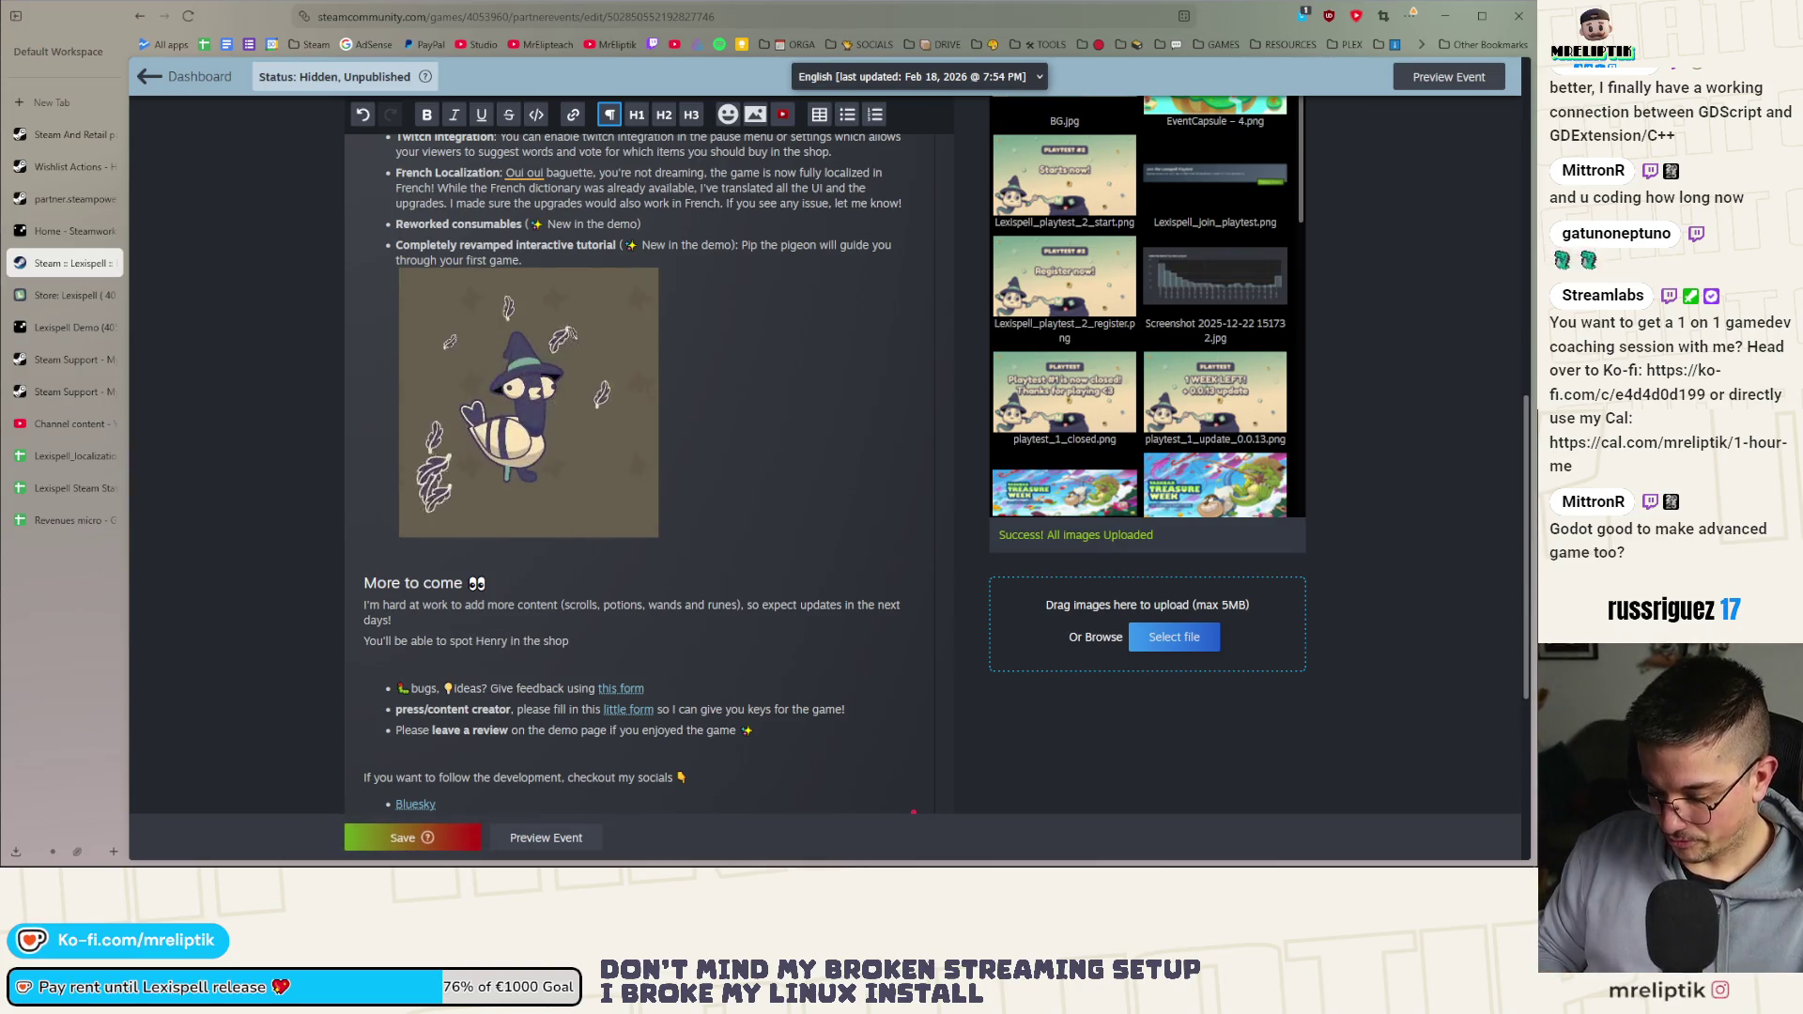
text(it )
text(now.)
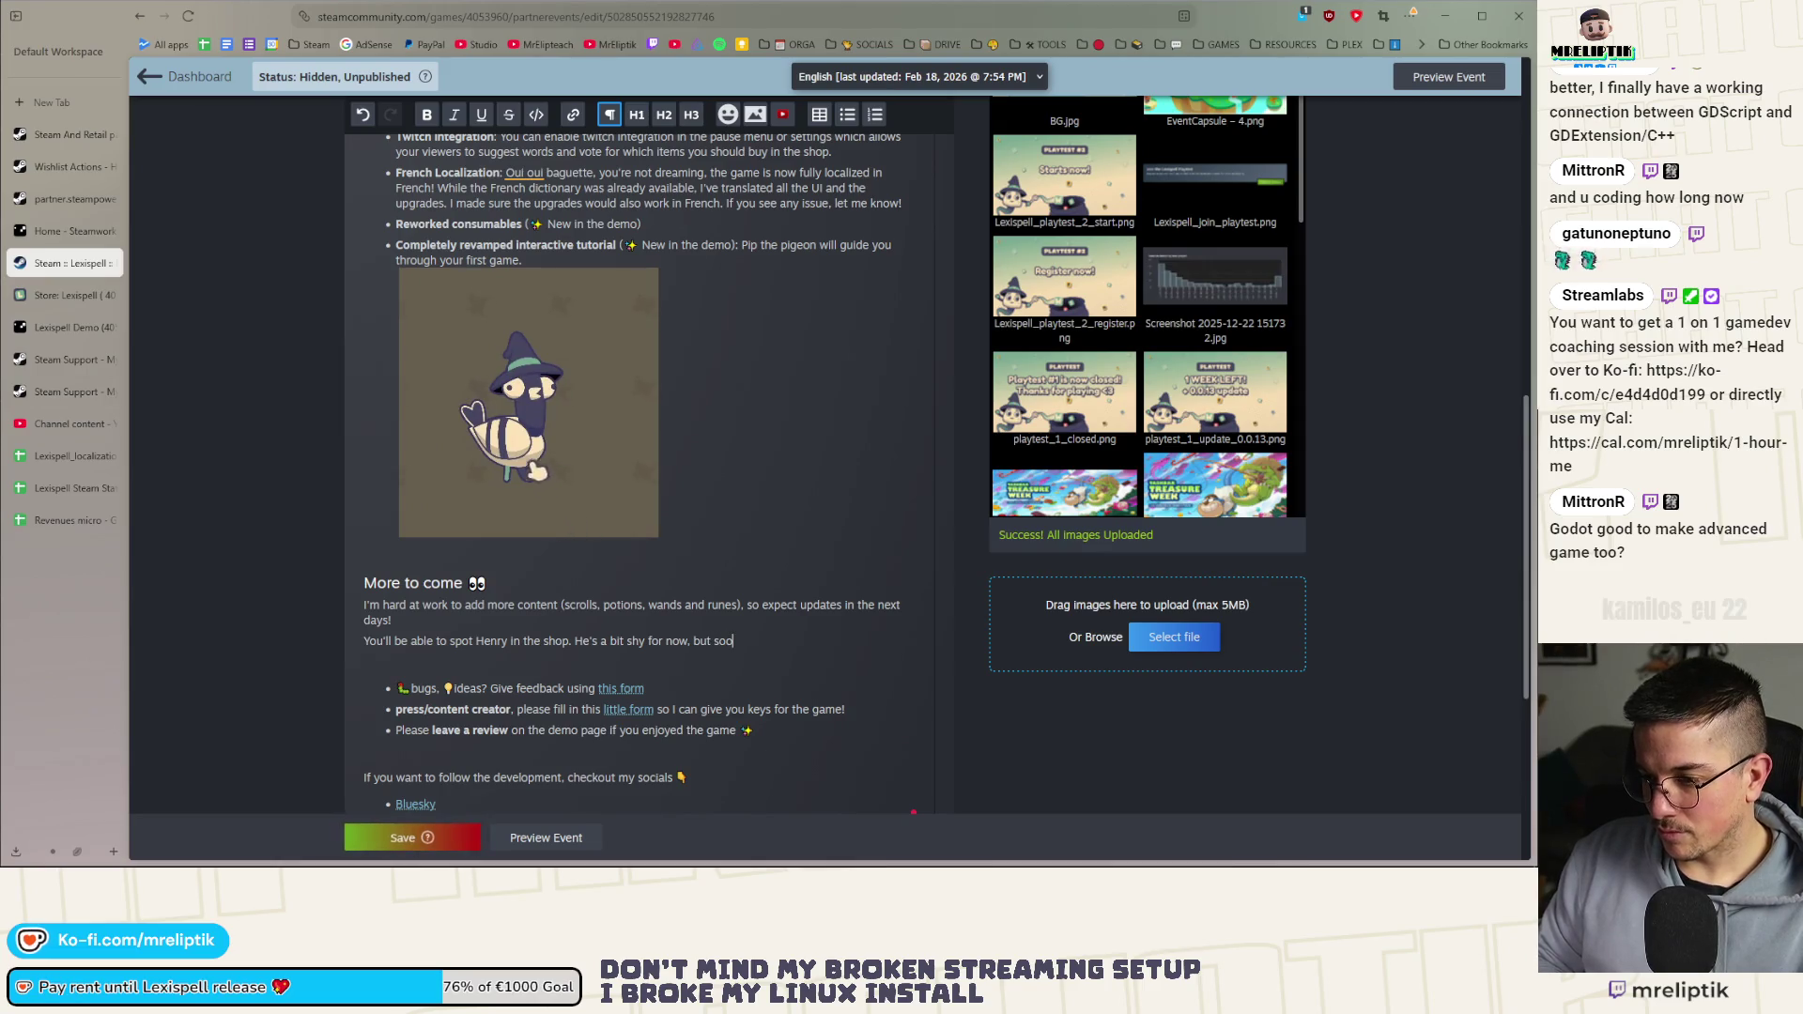
key(BackSpace)
key(BackSpace)
key(BackSpace)
text('ll open up)
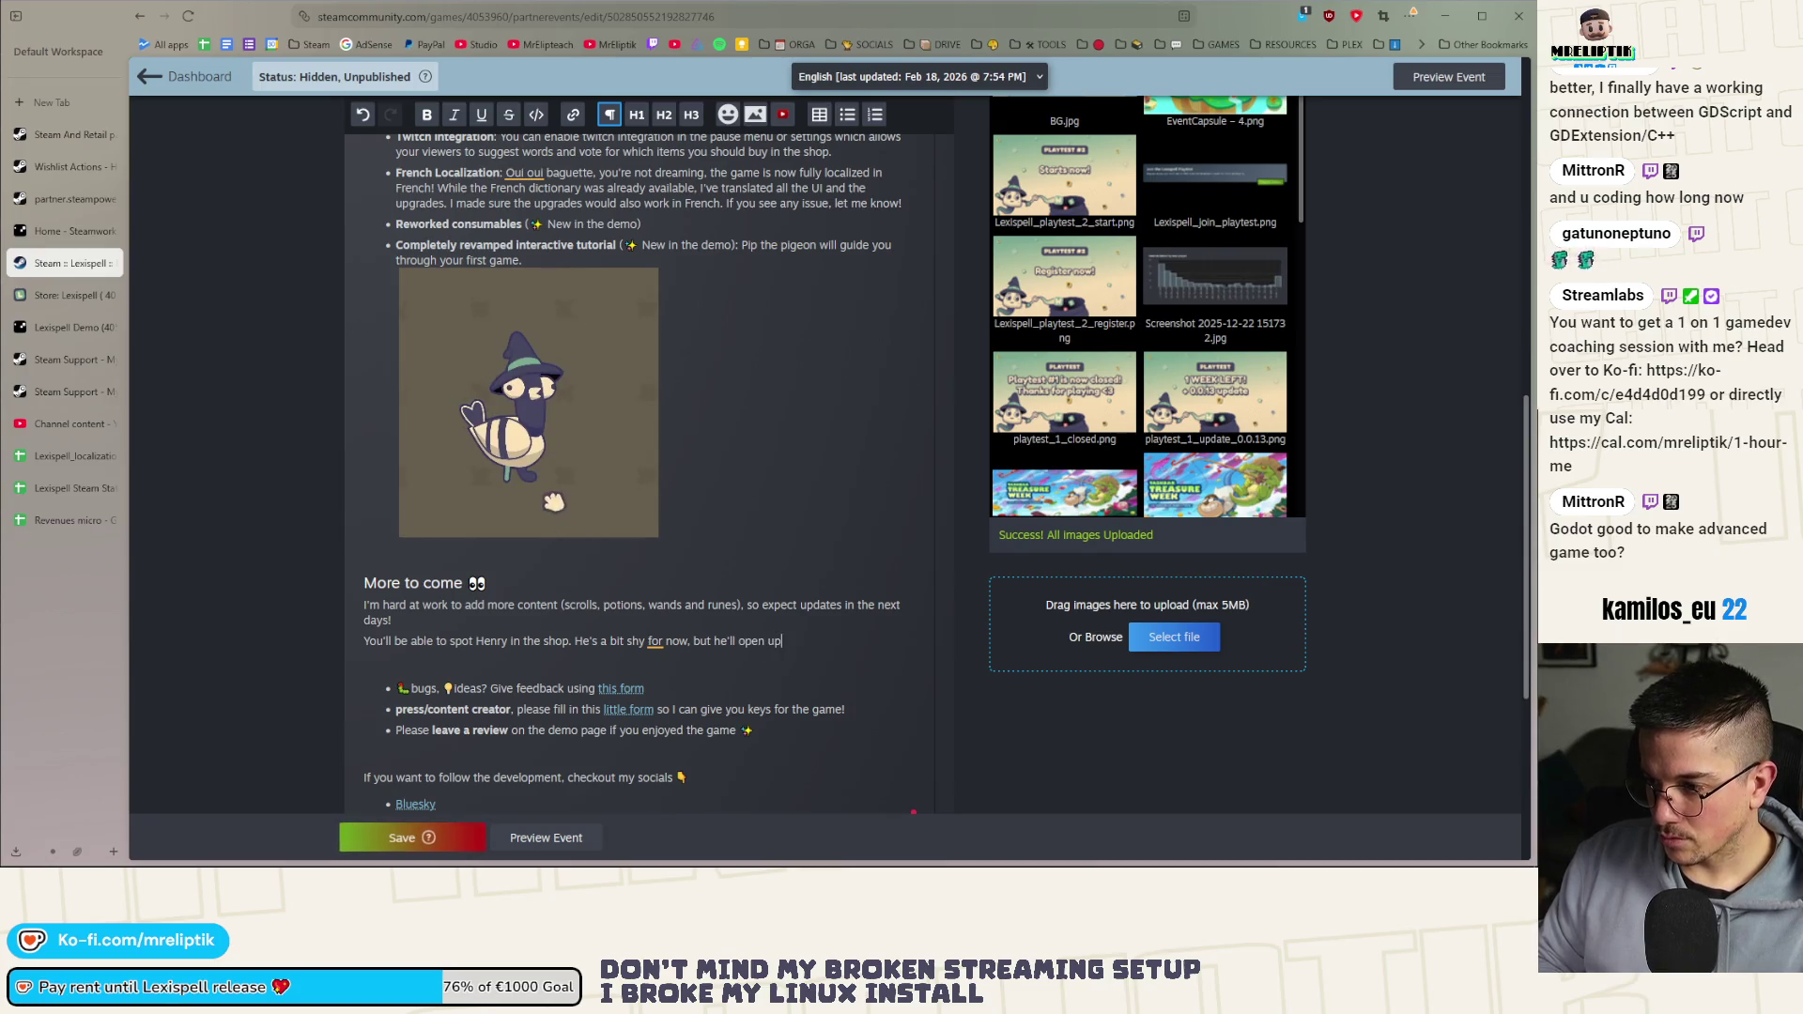
text( soon)
key(super+period)
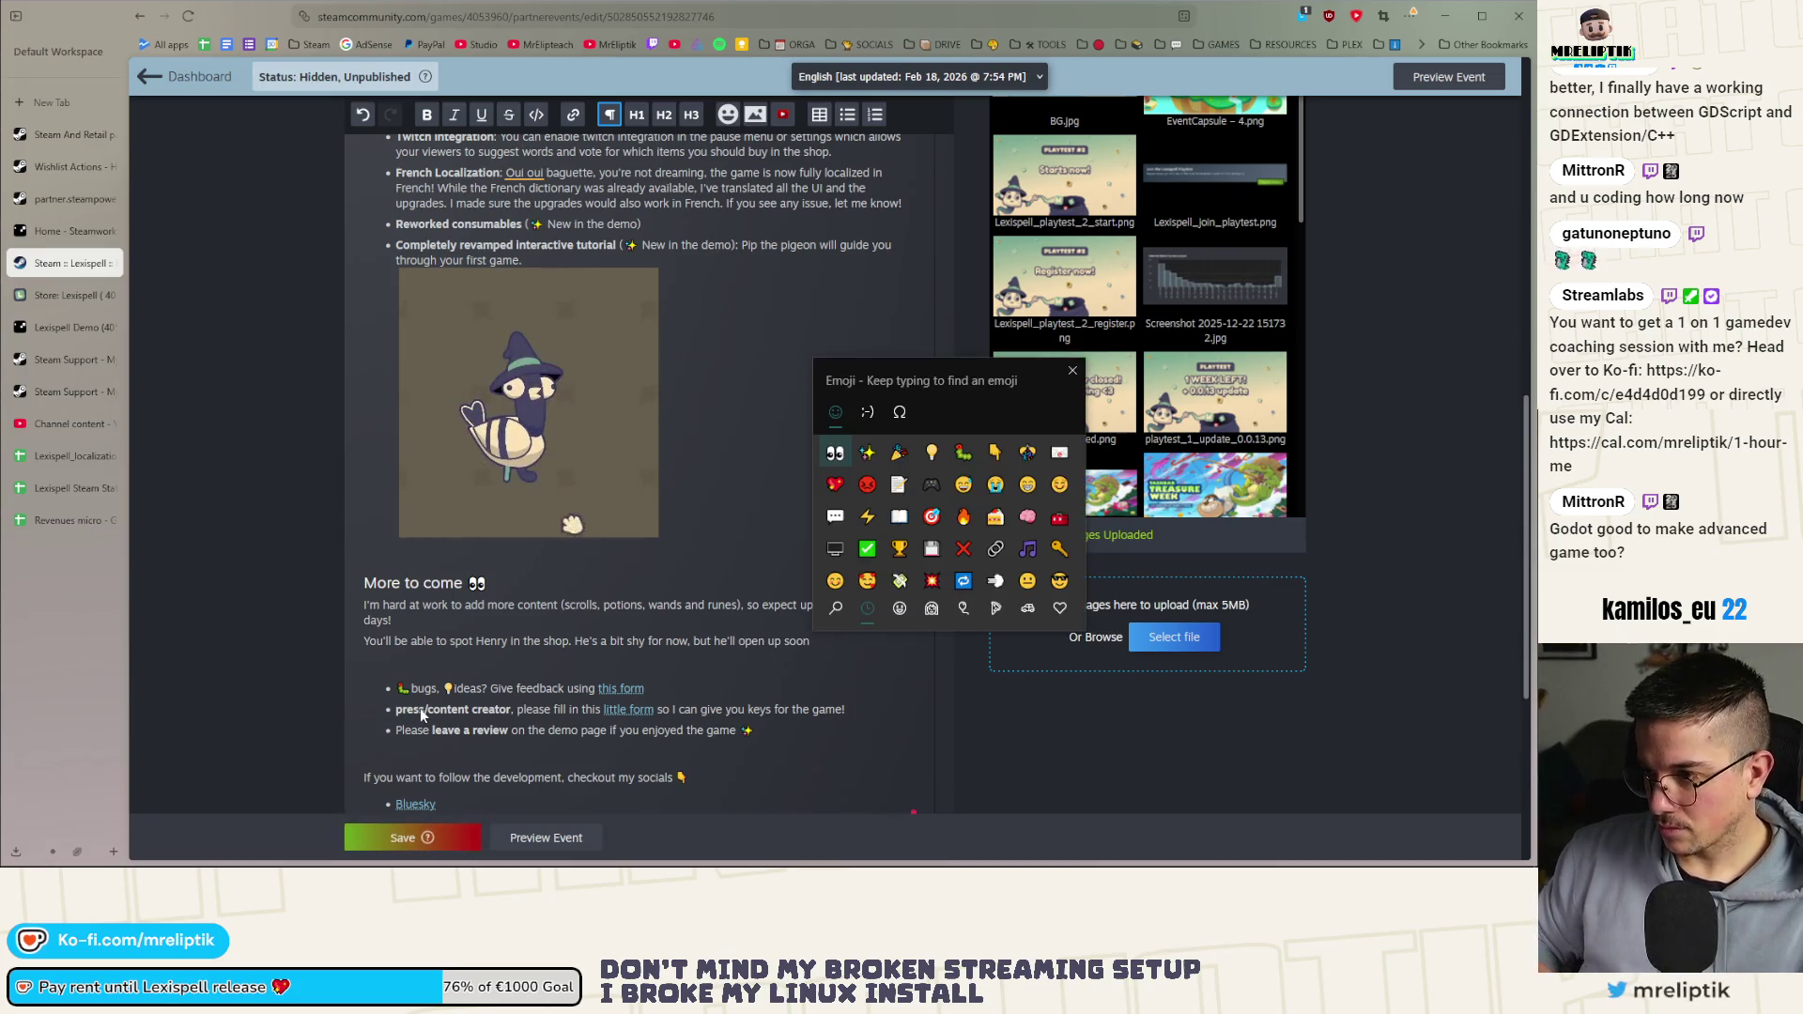
key(Escape)
text(:)
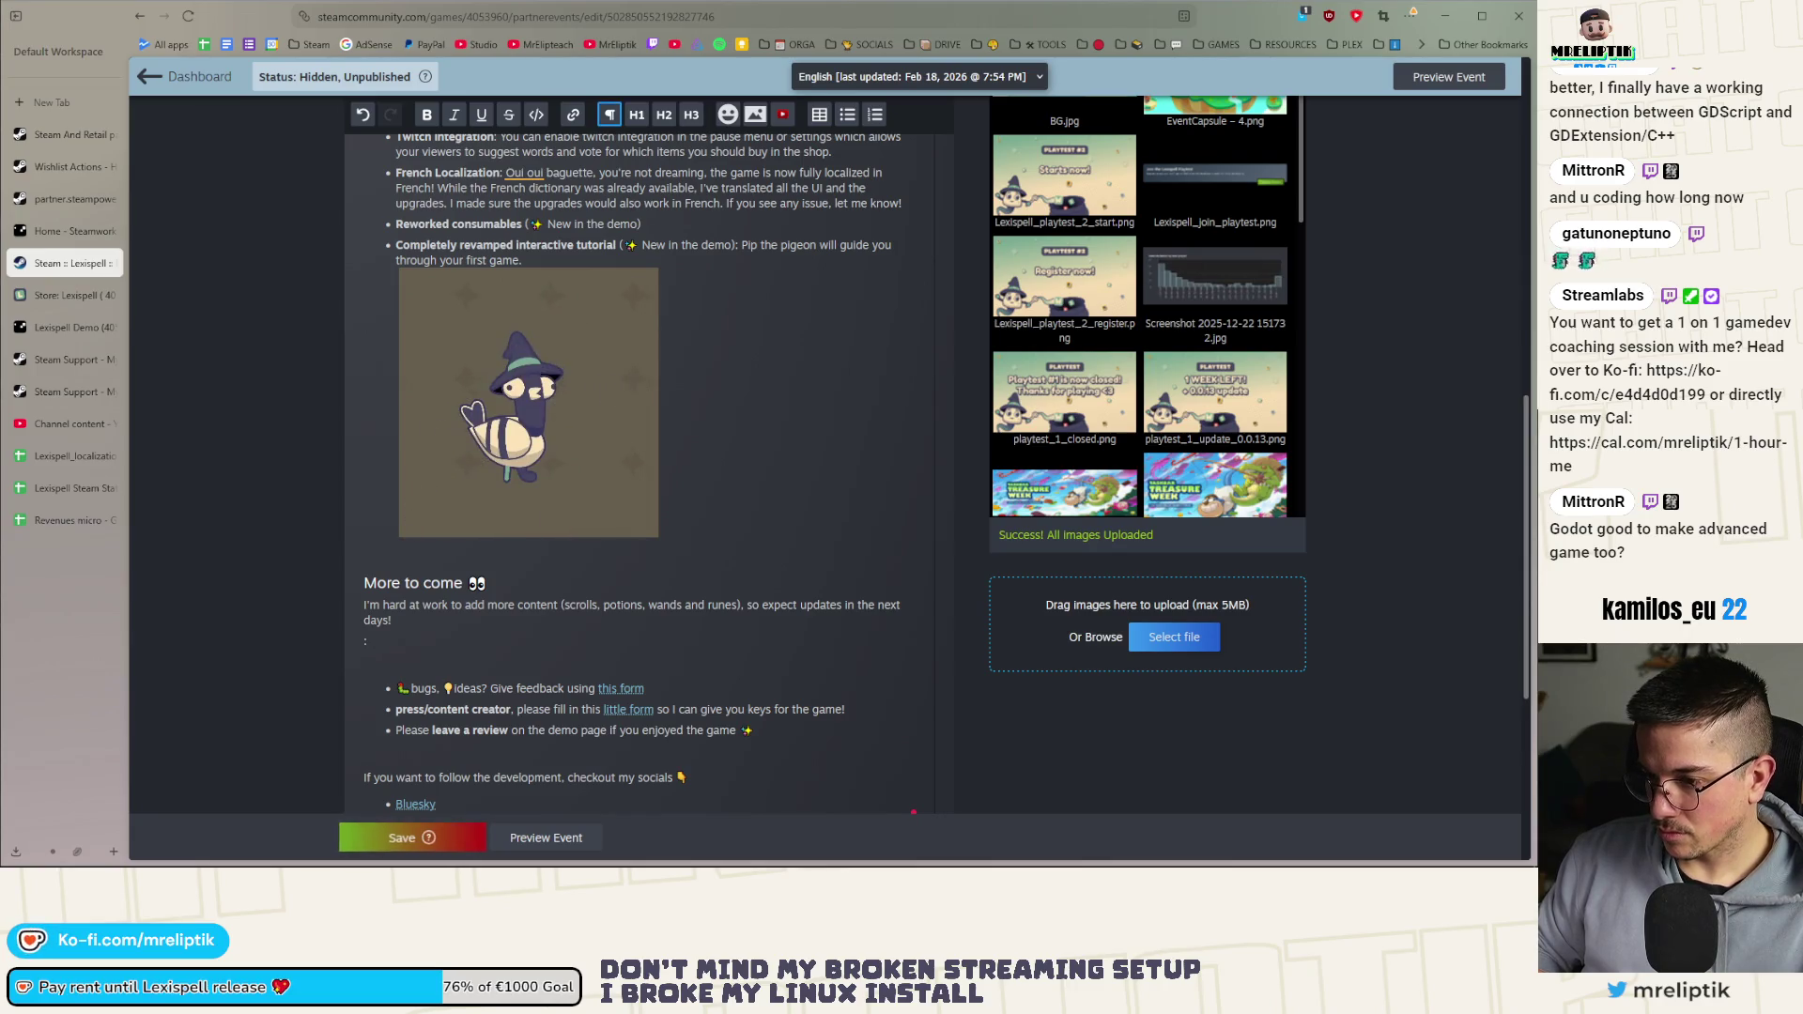
text(!)
key(Return)
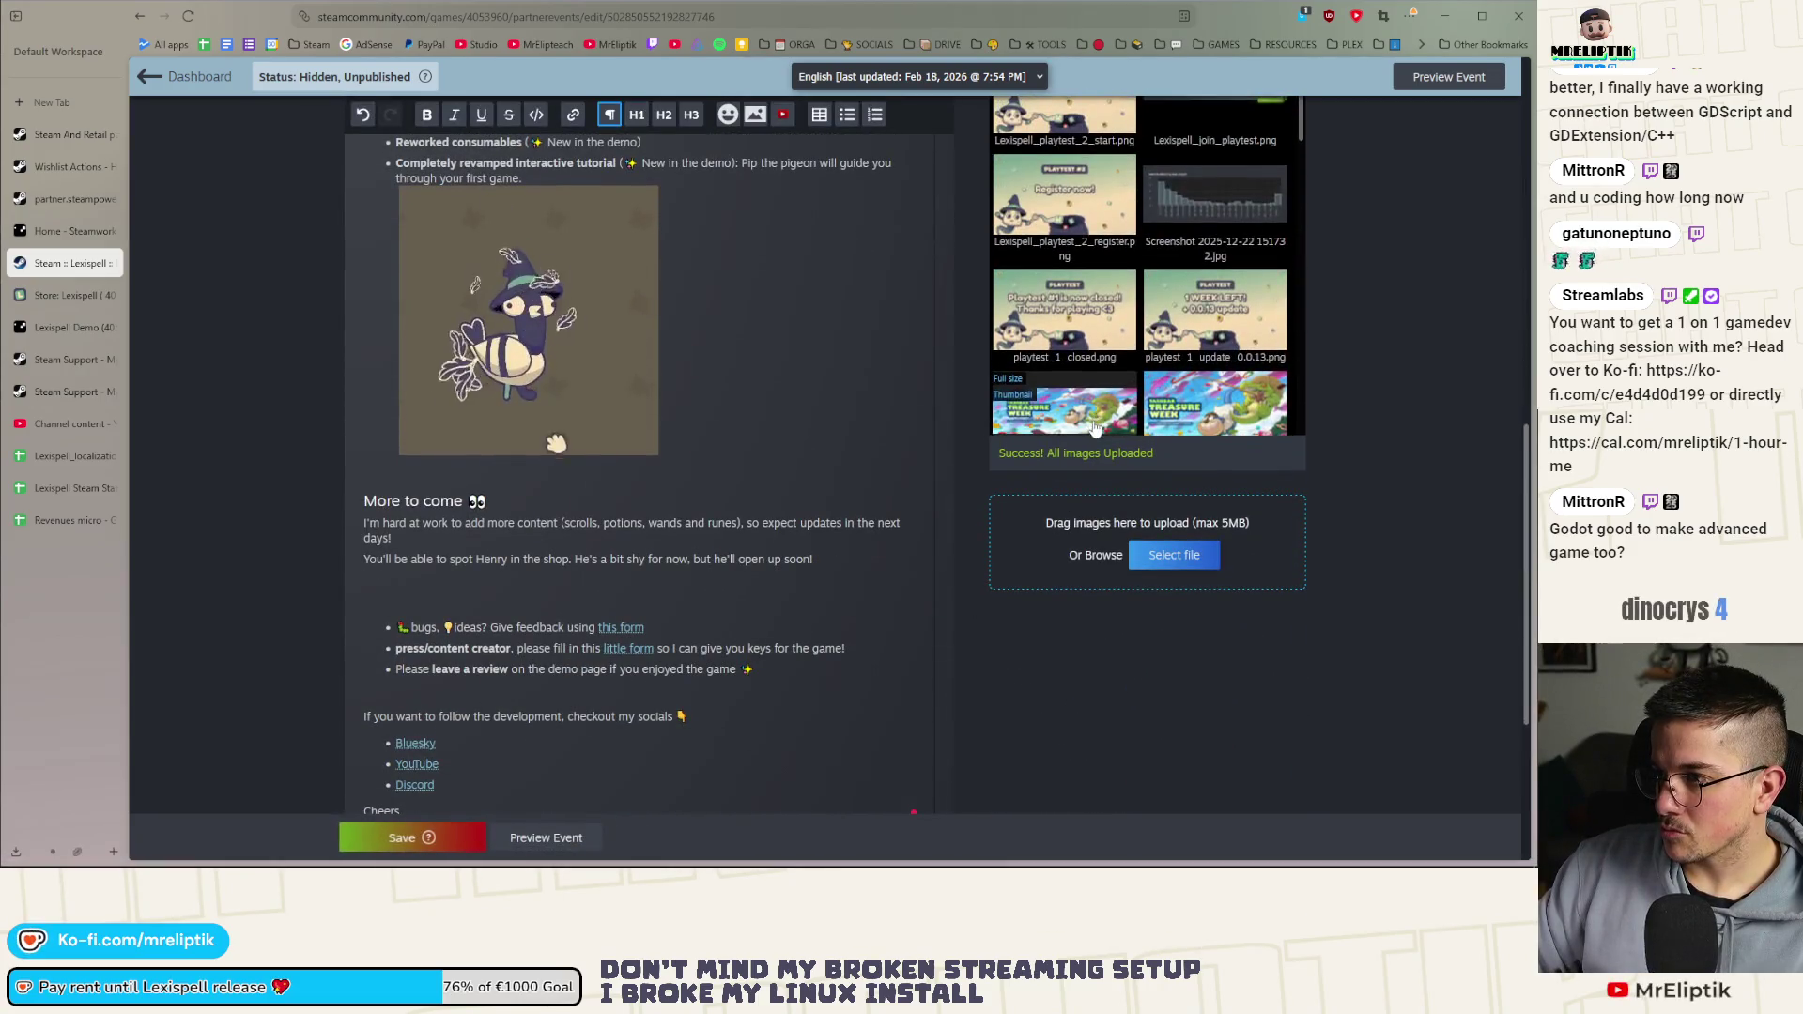
scroll(947, 520, up, 2)
scroll(1010, 438, up, 1)
mouse_move(1062, 150)
mouse_down()
mouse_move(517, 573)
mouse_move(451, 648)
mouse_move(634, 772)
mouse_up()
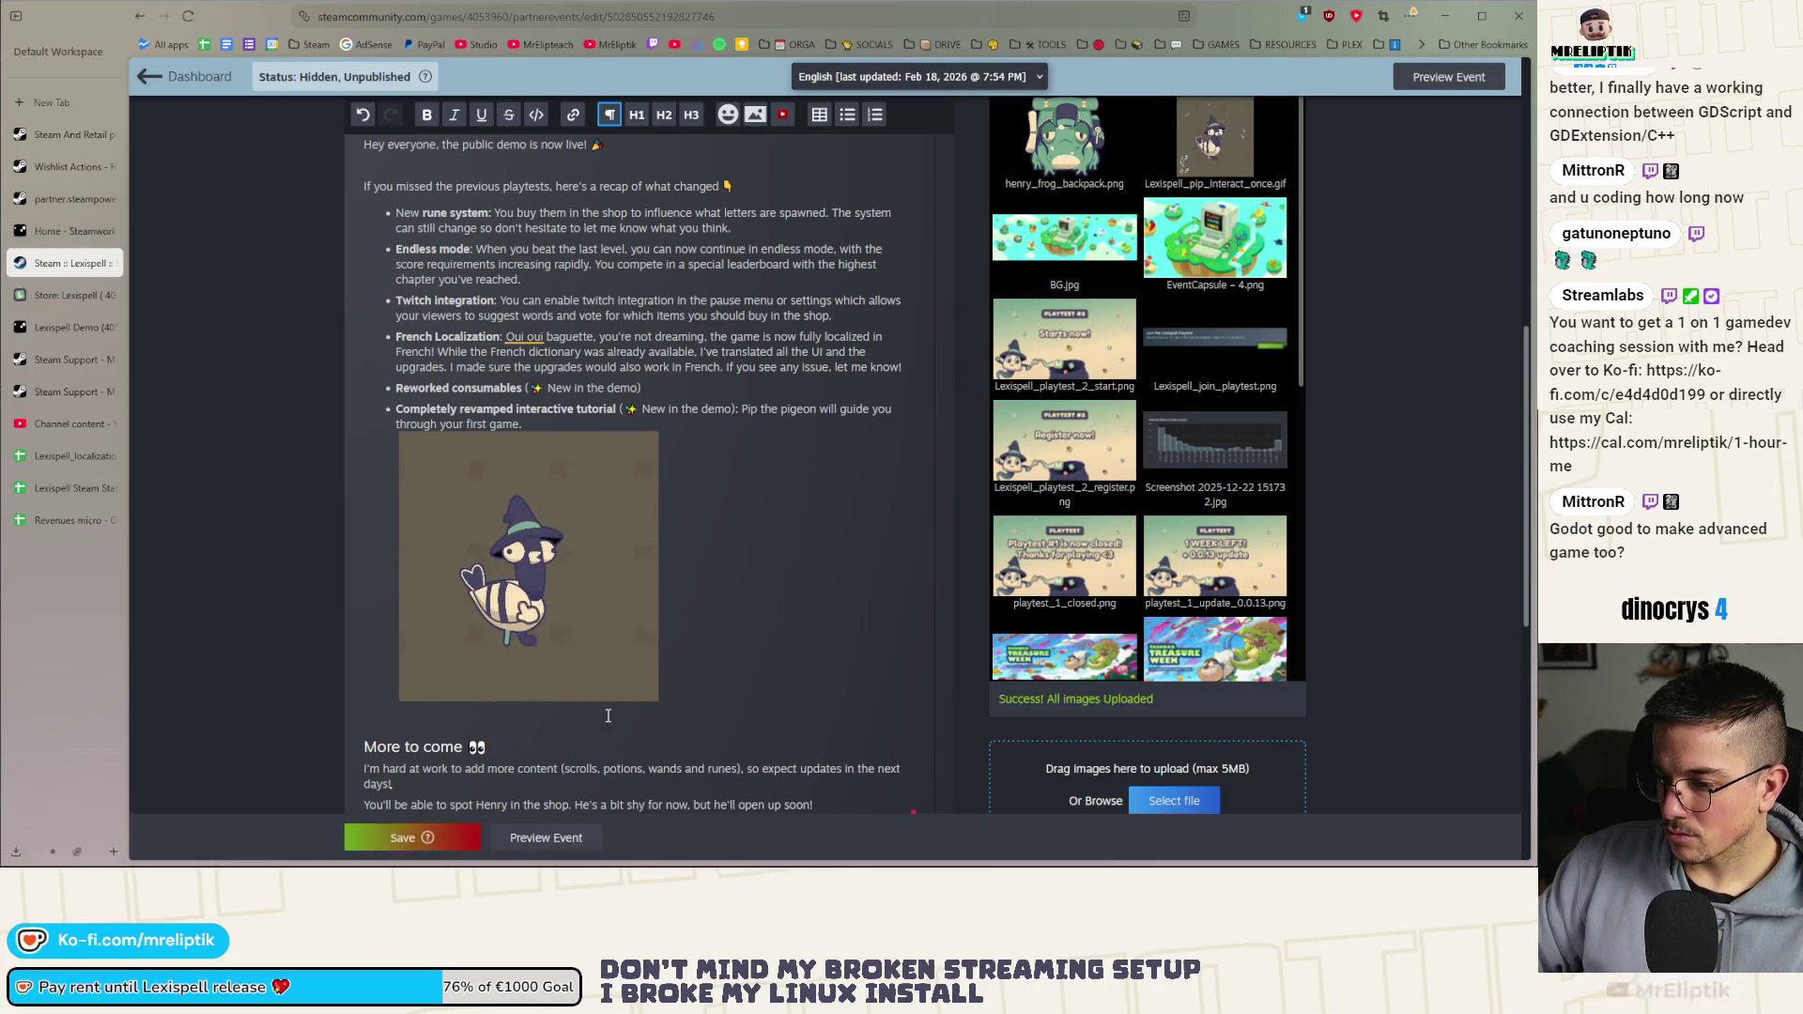
scroll(546, 571, down, 5)
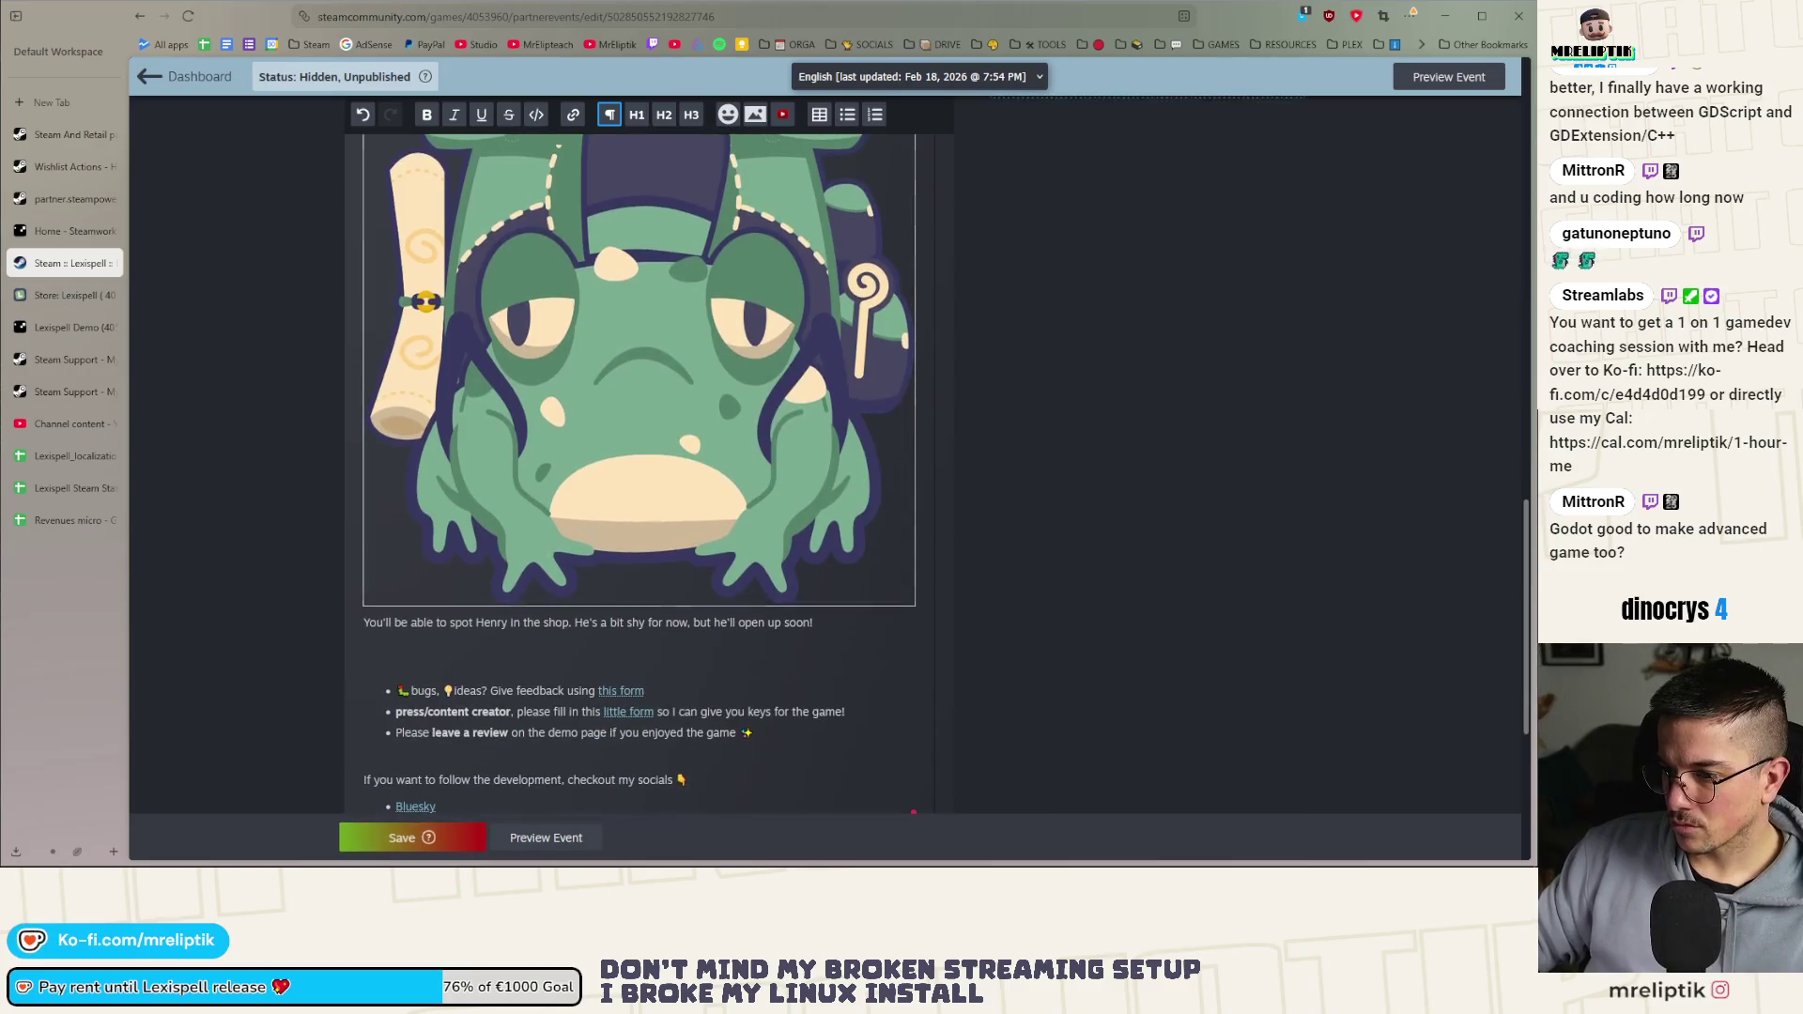
scroll(667, 386, up, 3)
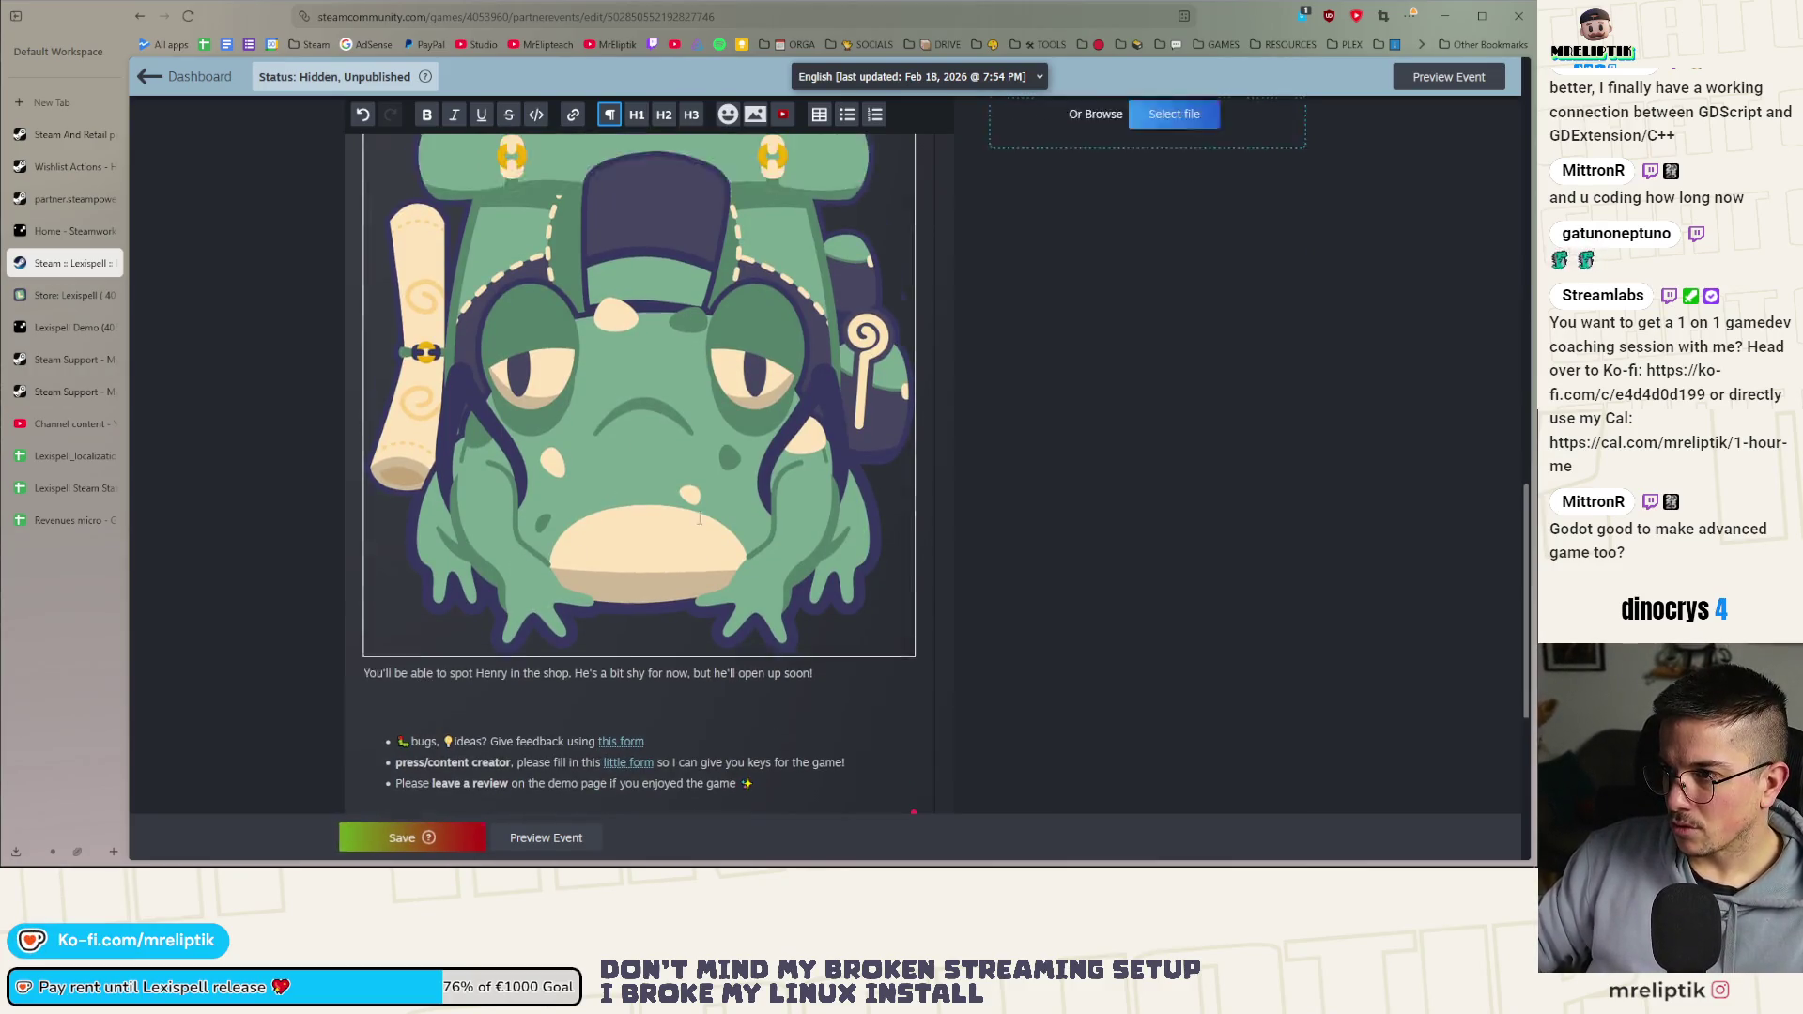
right_click(655, 428)
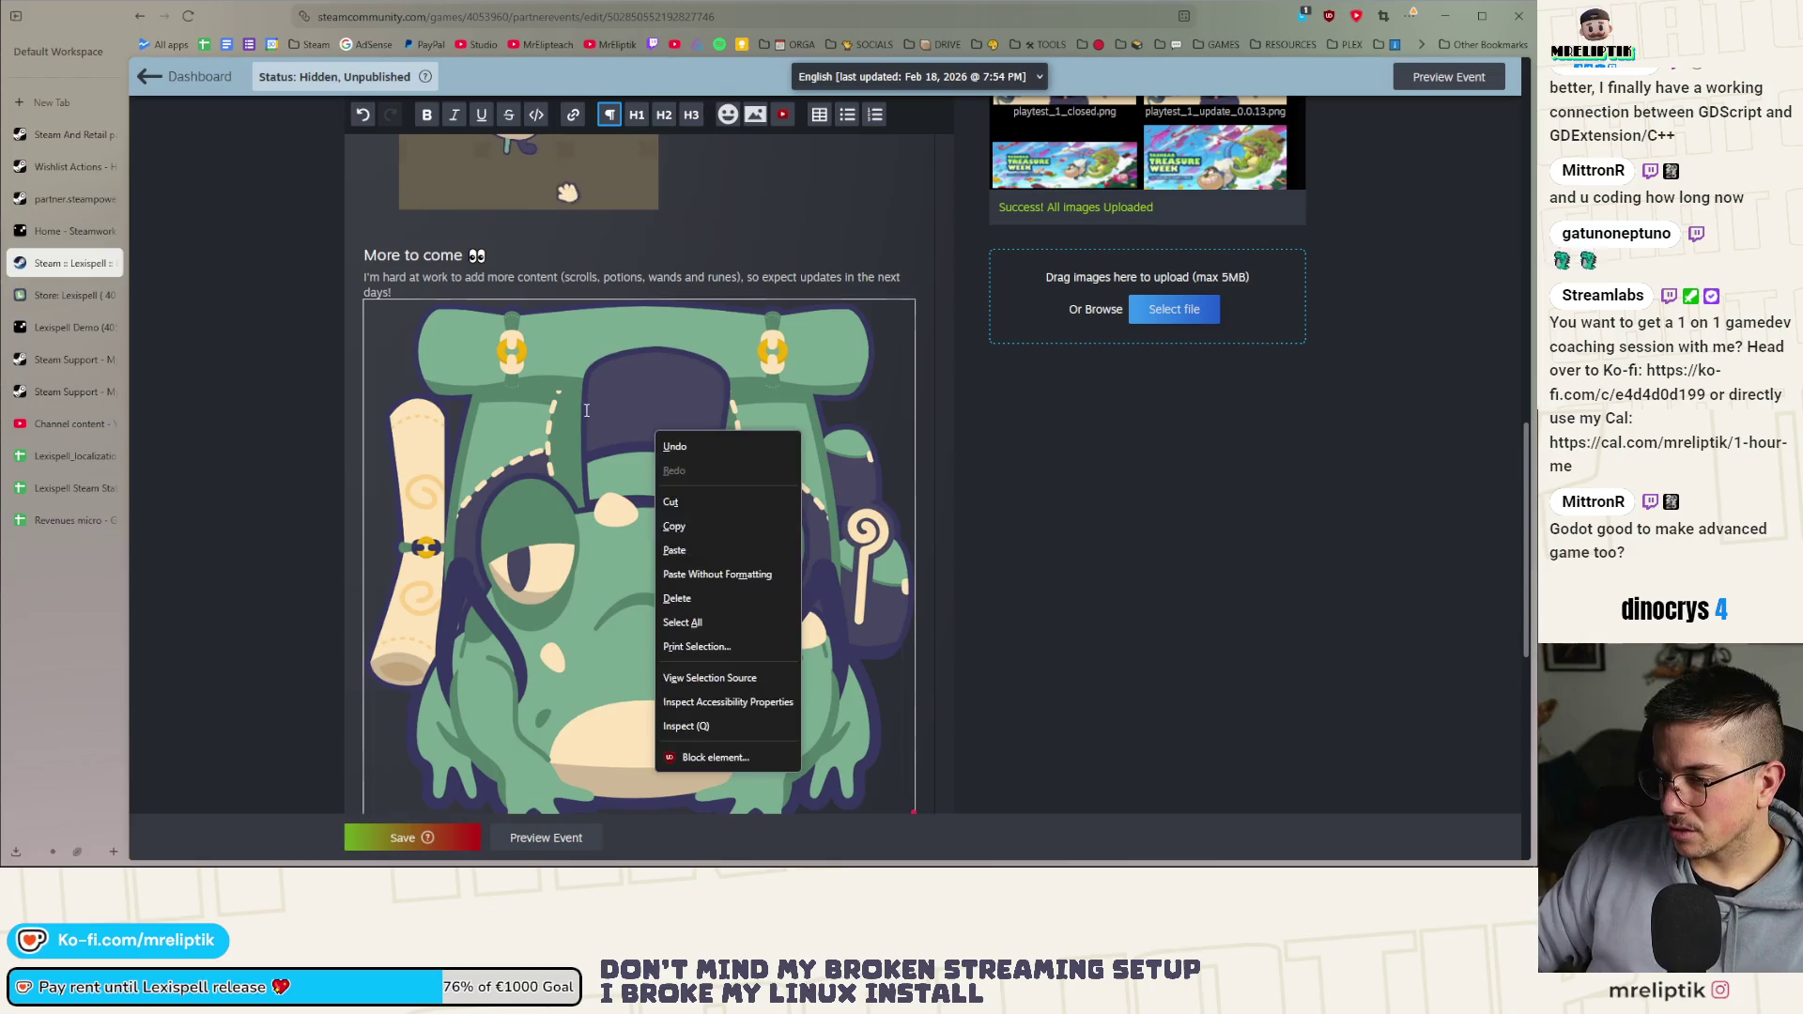
click(690, 610)
click(811, 355)
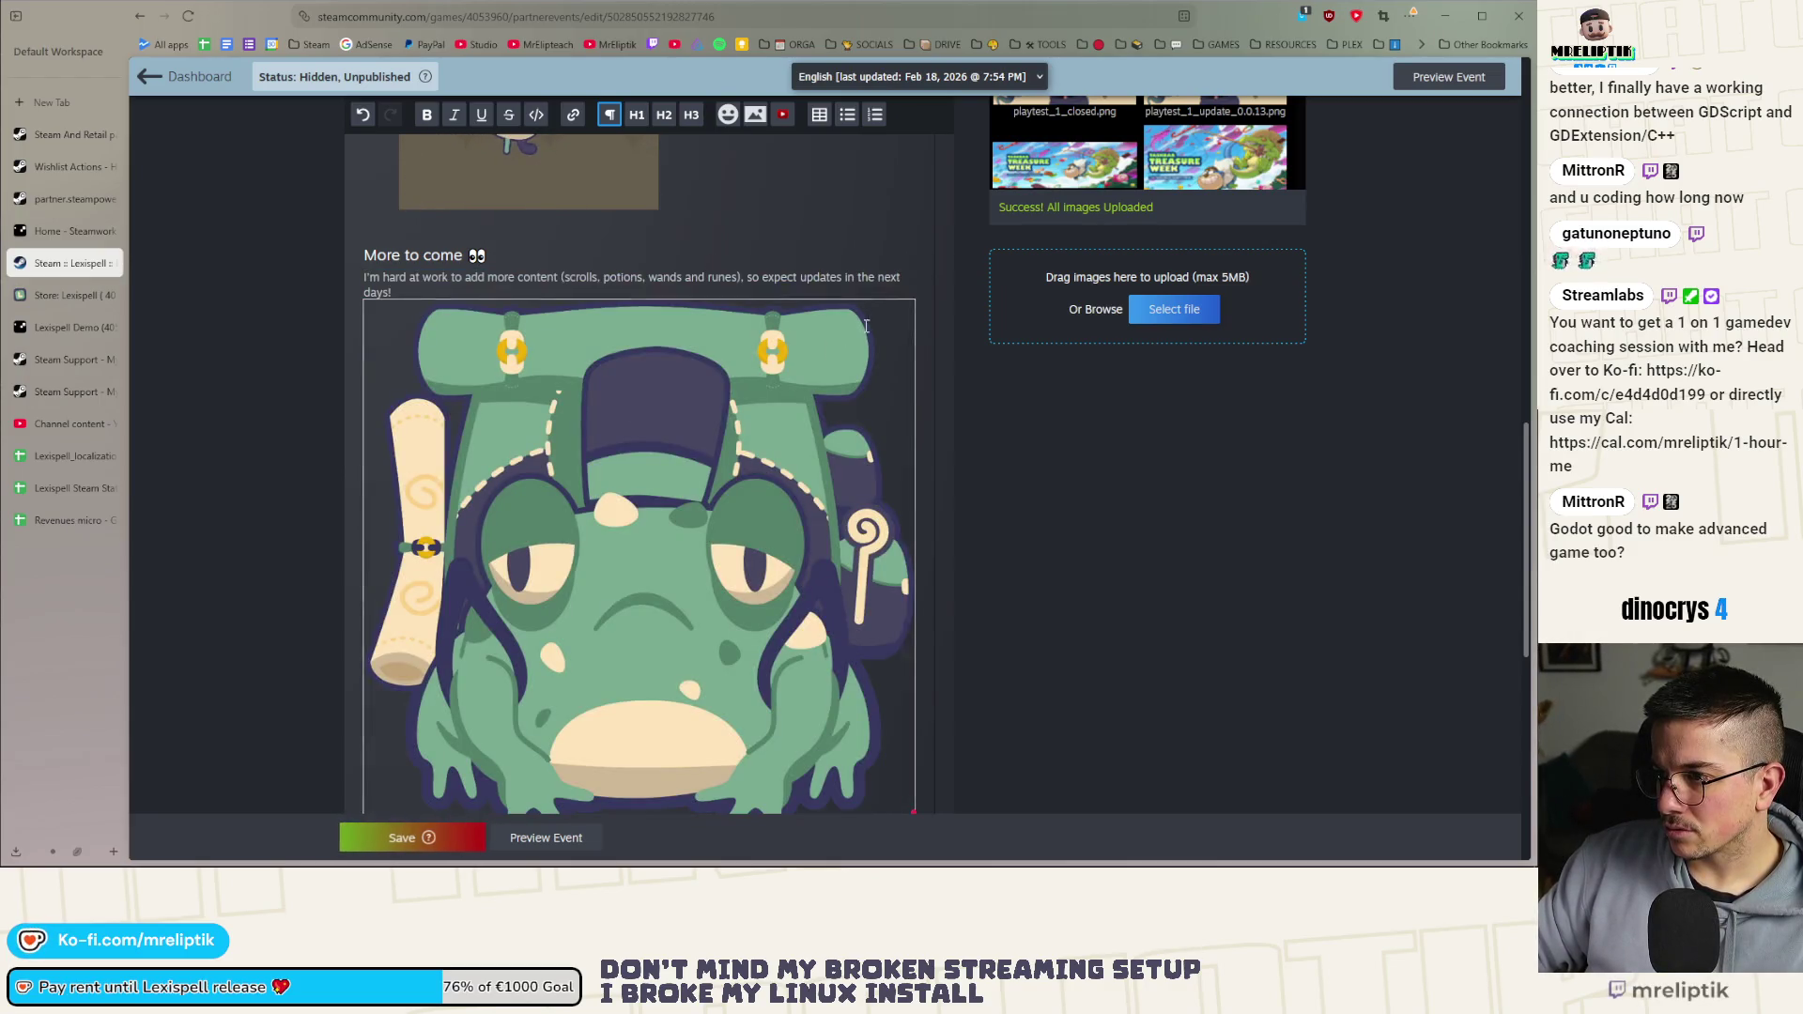
scroll(658, 475, down, 3)
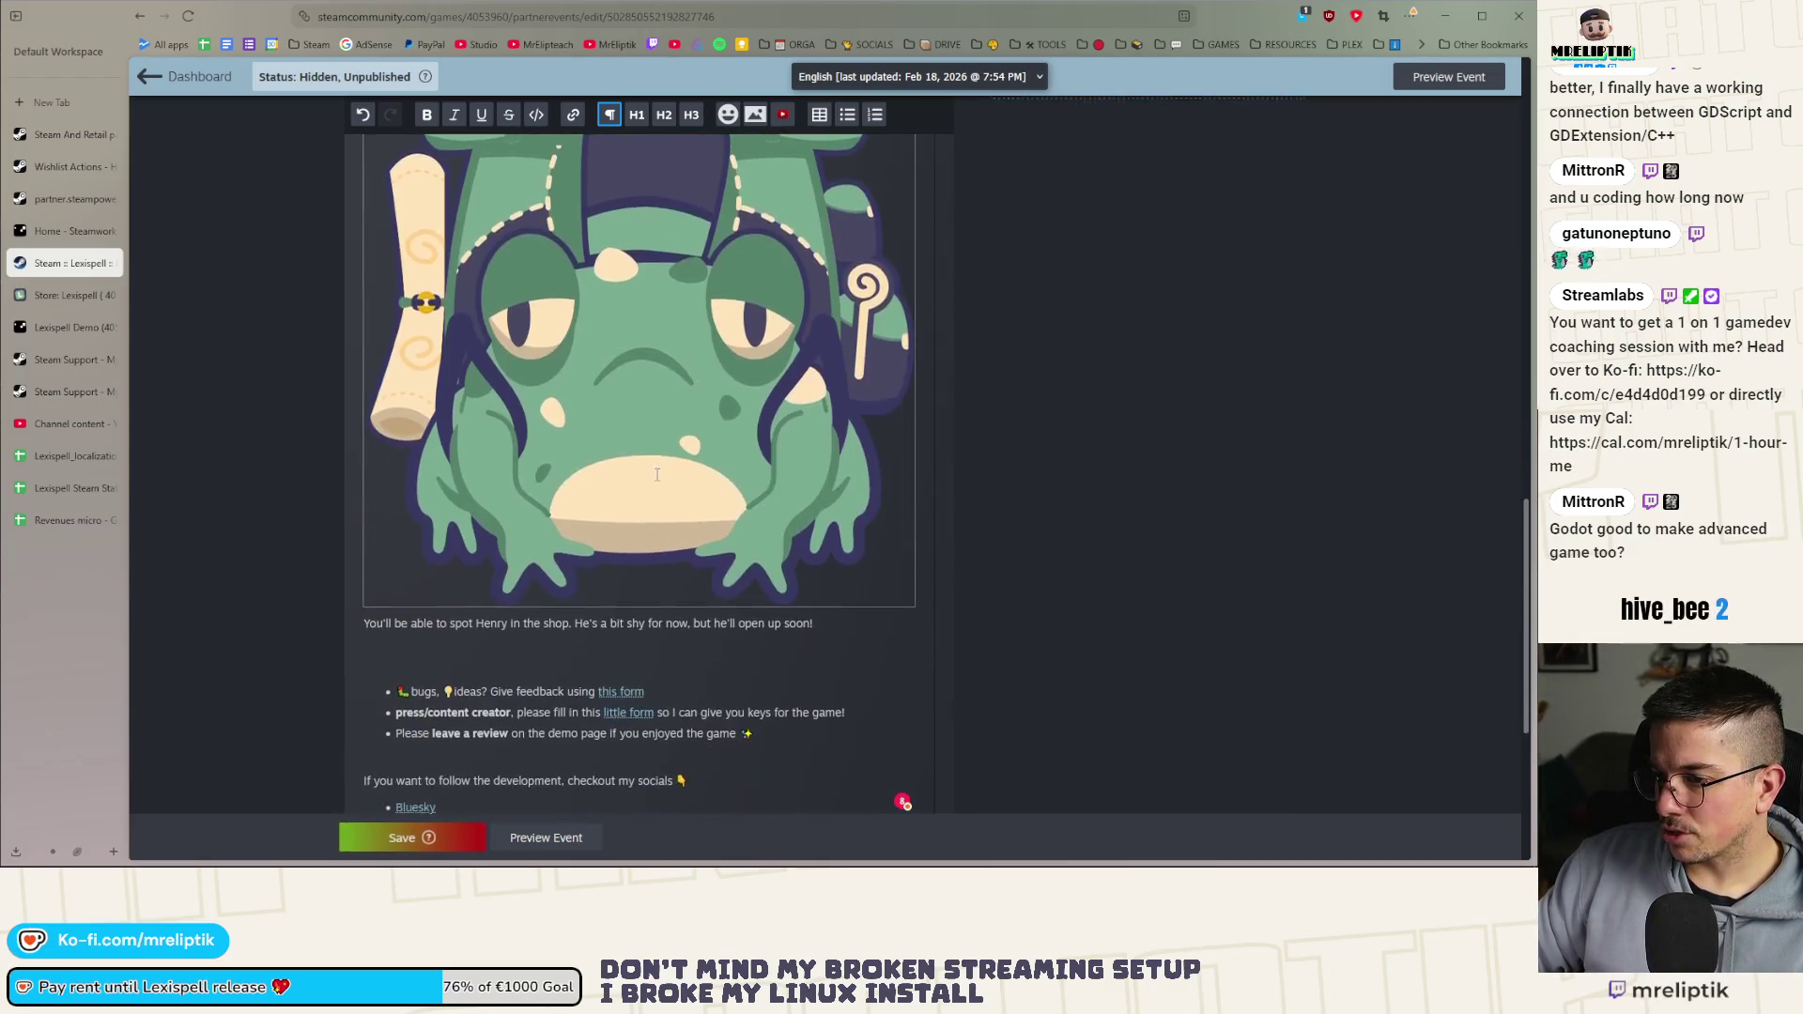
key(Delete)
scroll(465, 418, up, 3)
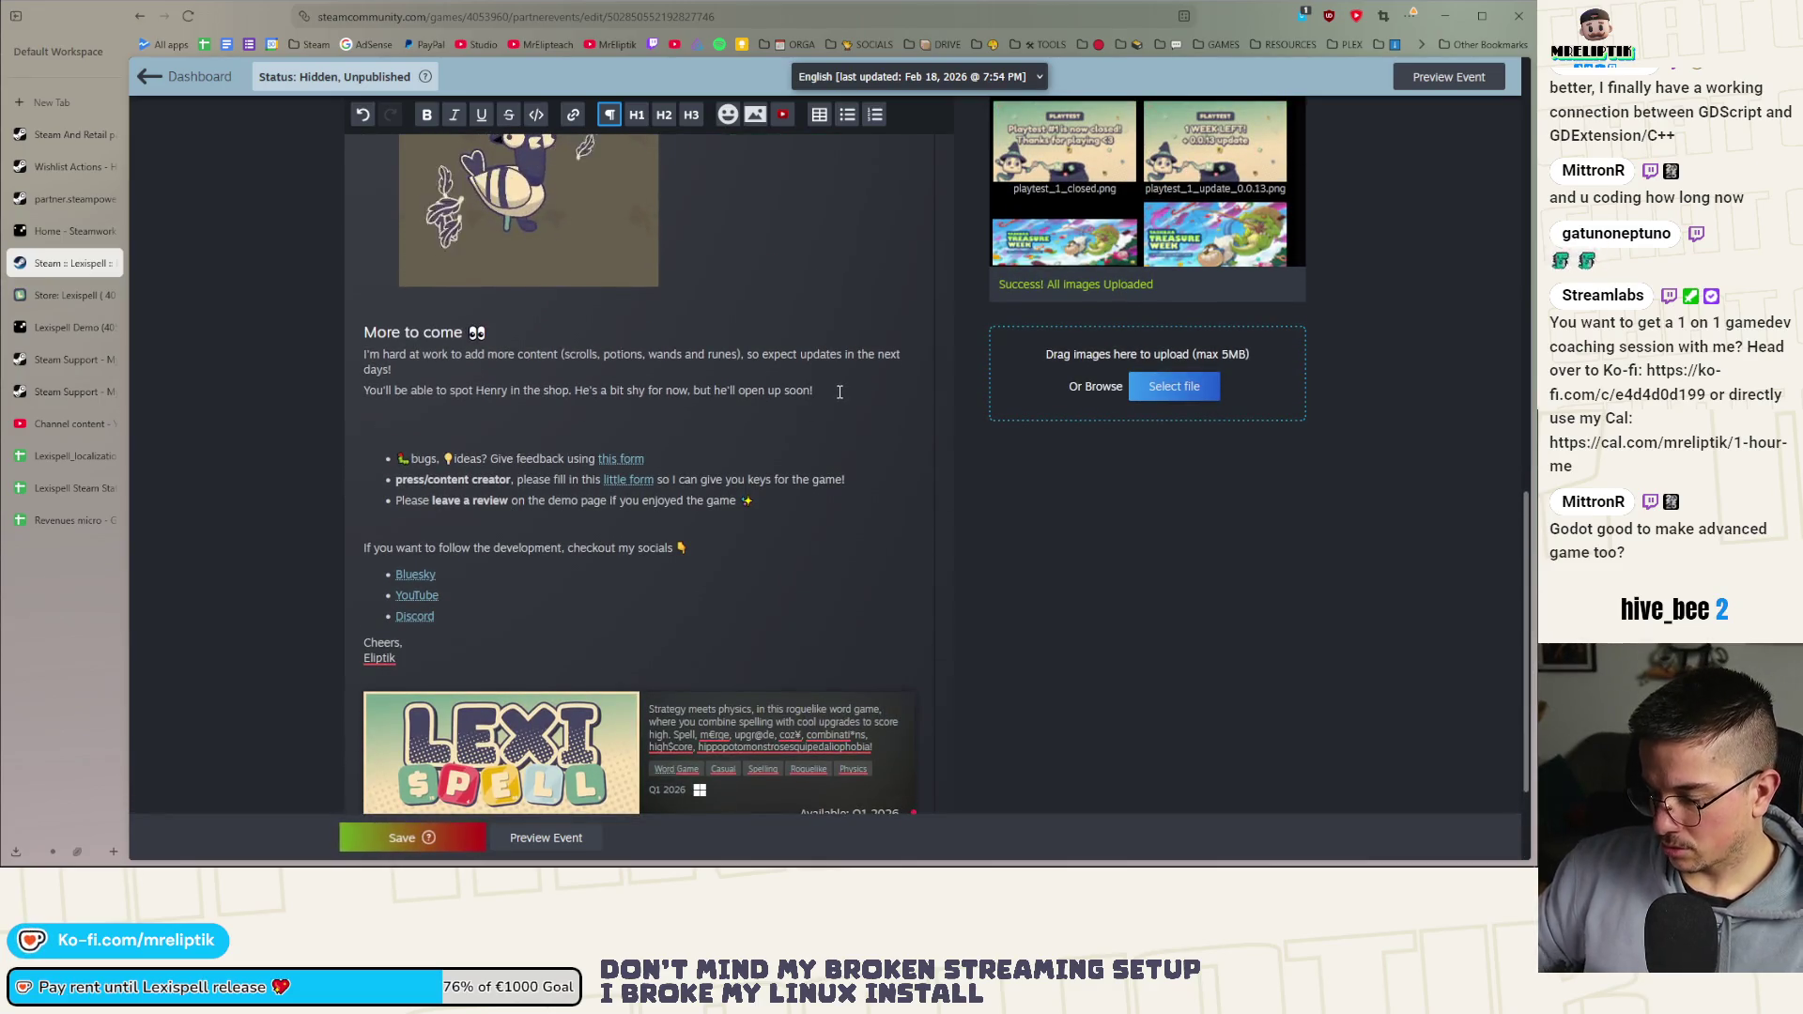
key(ctrl+v)
scroll(694, 490, down, 3)
scroll(694, 491, up, 4)
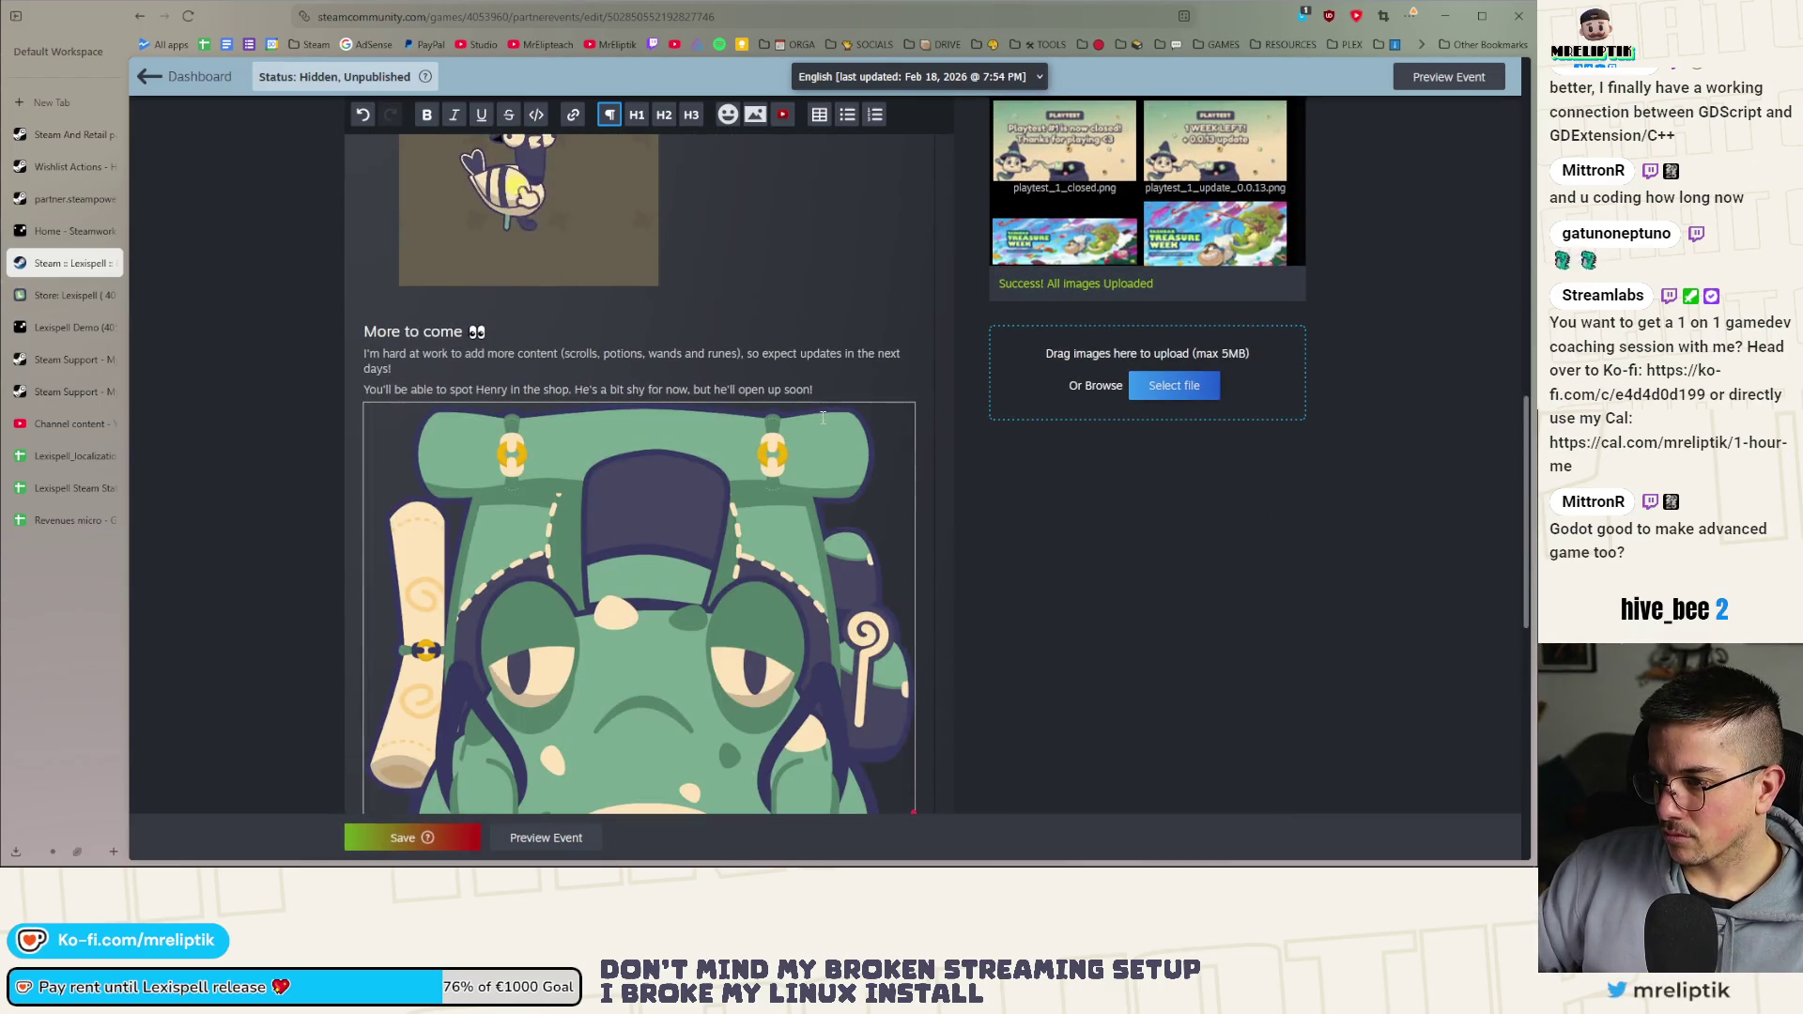
right_click(775, 439)
key(Escape)
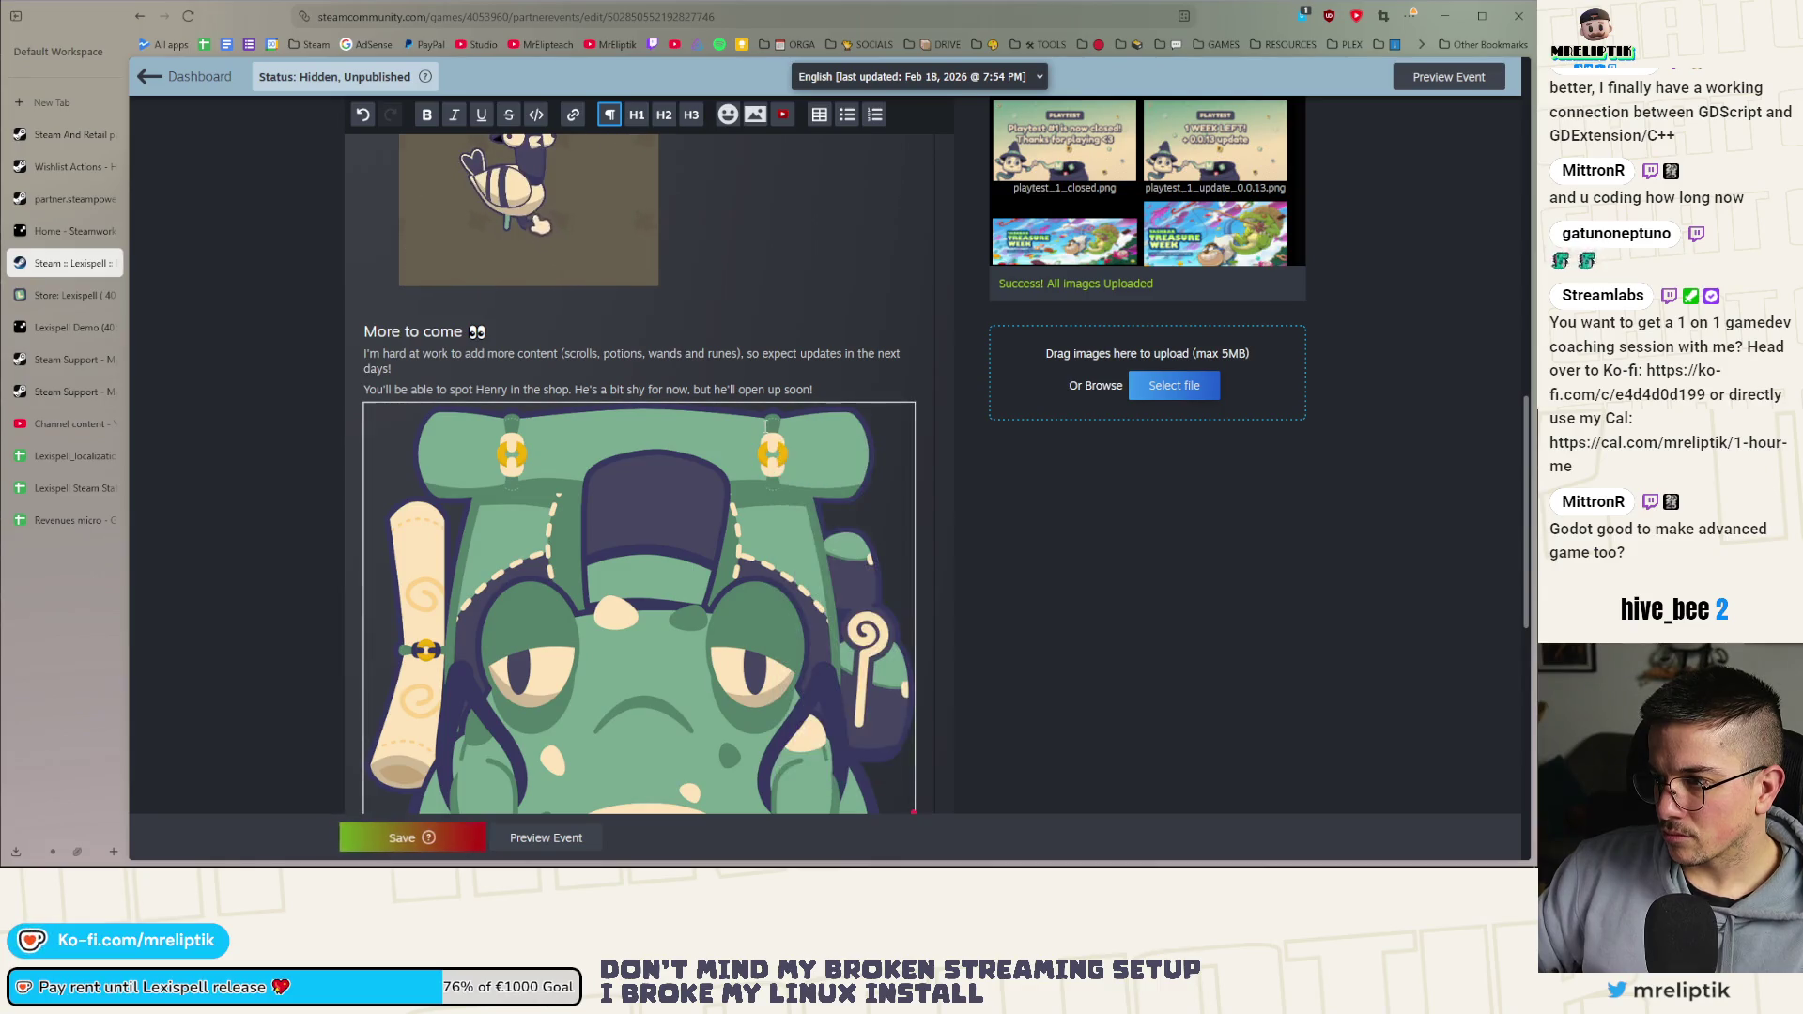
scroll(788, 350, up, 2)
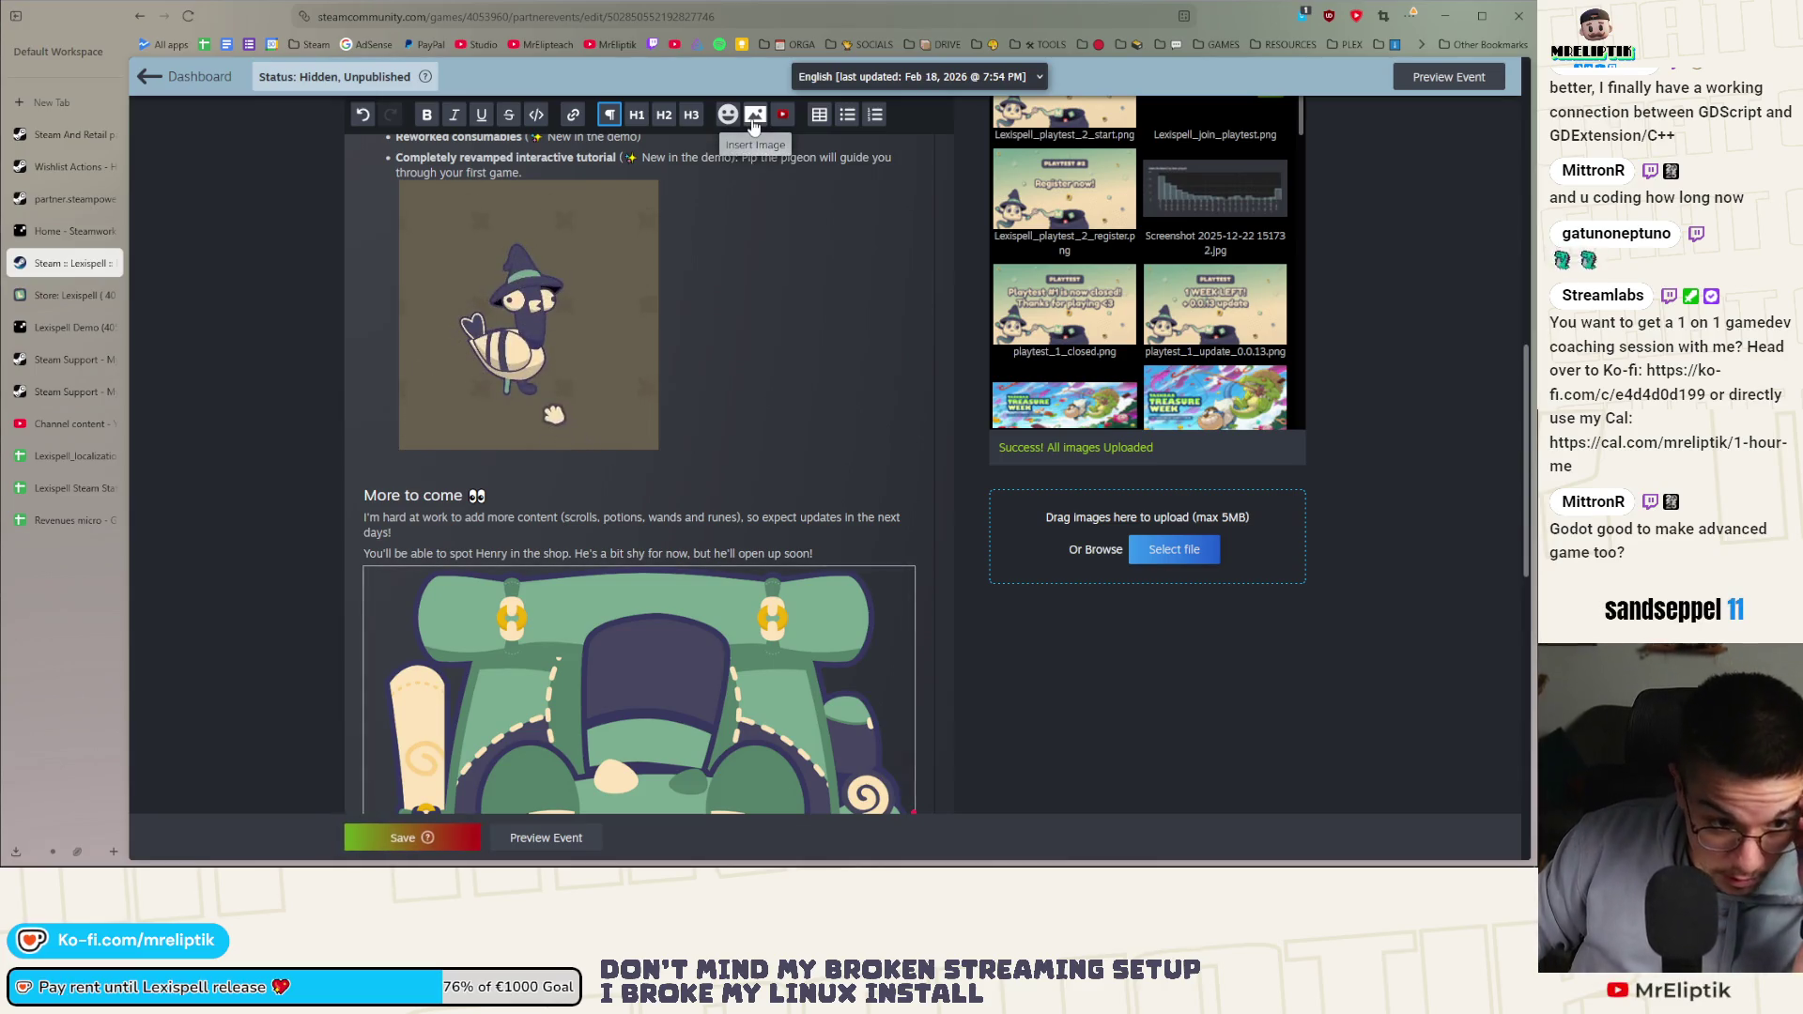
scroll(406, 620, down, 5)
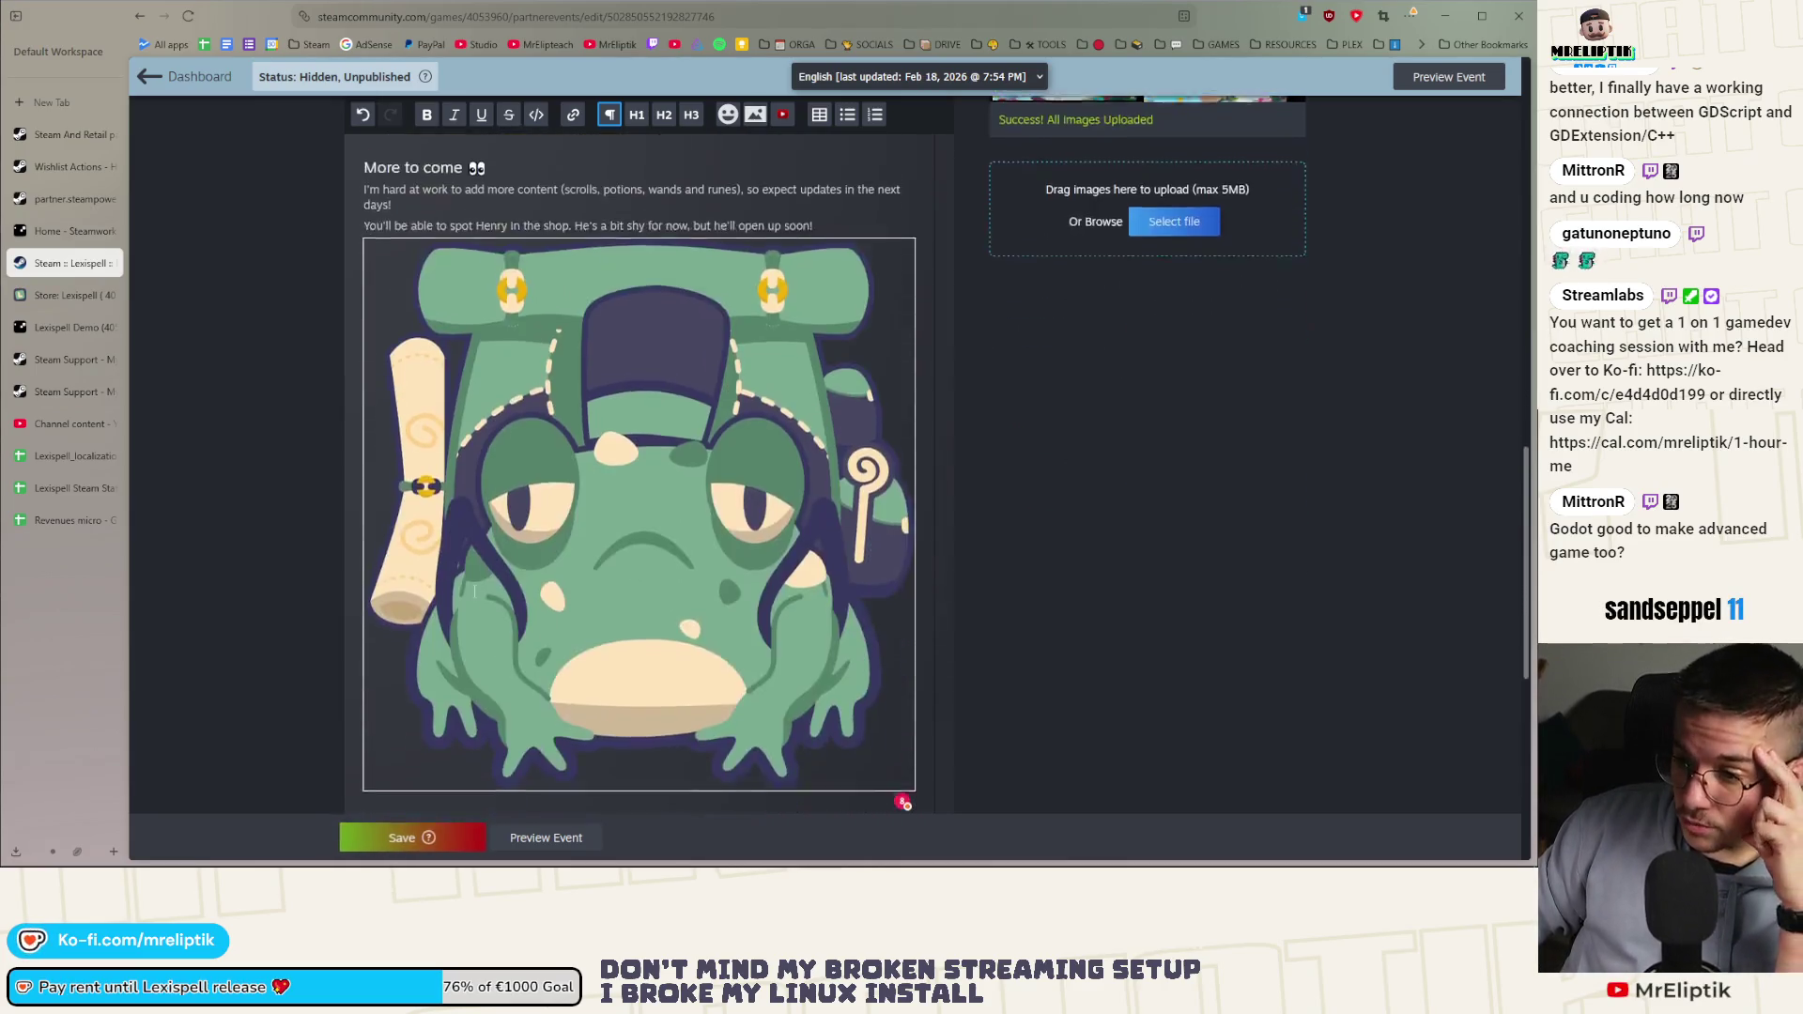
click(397, 599)
key(BackSpace)
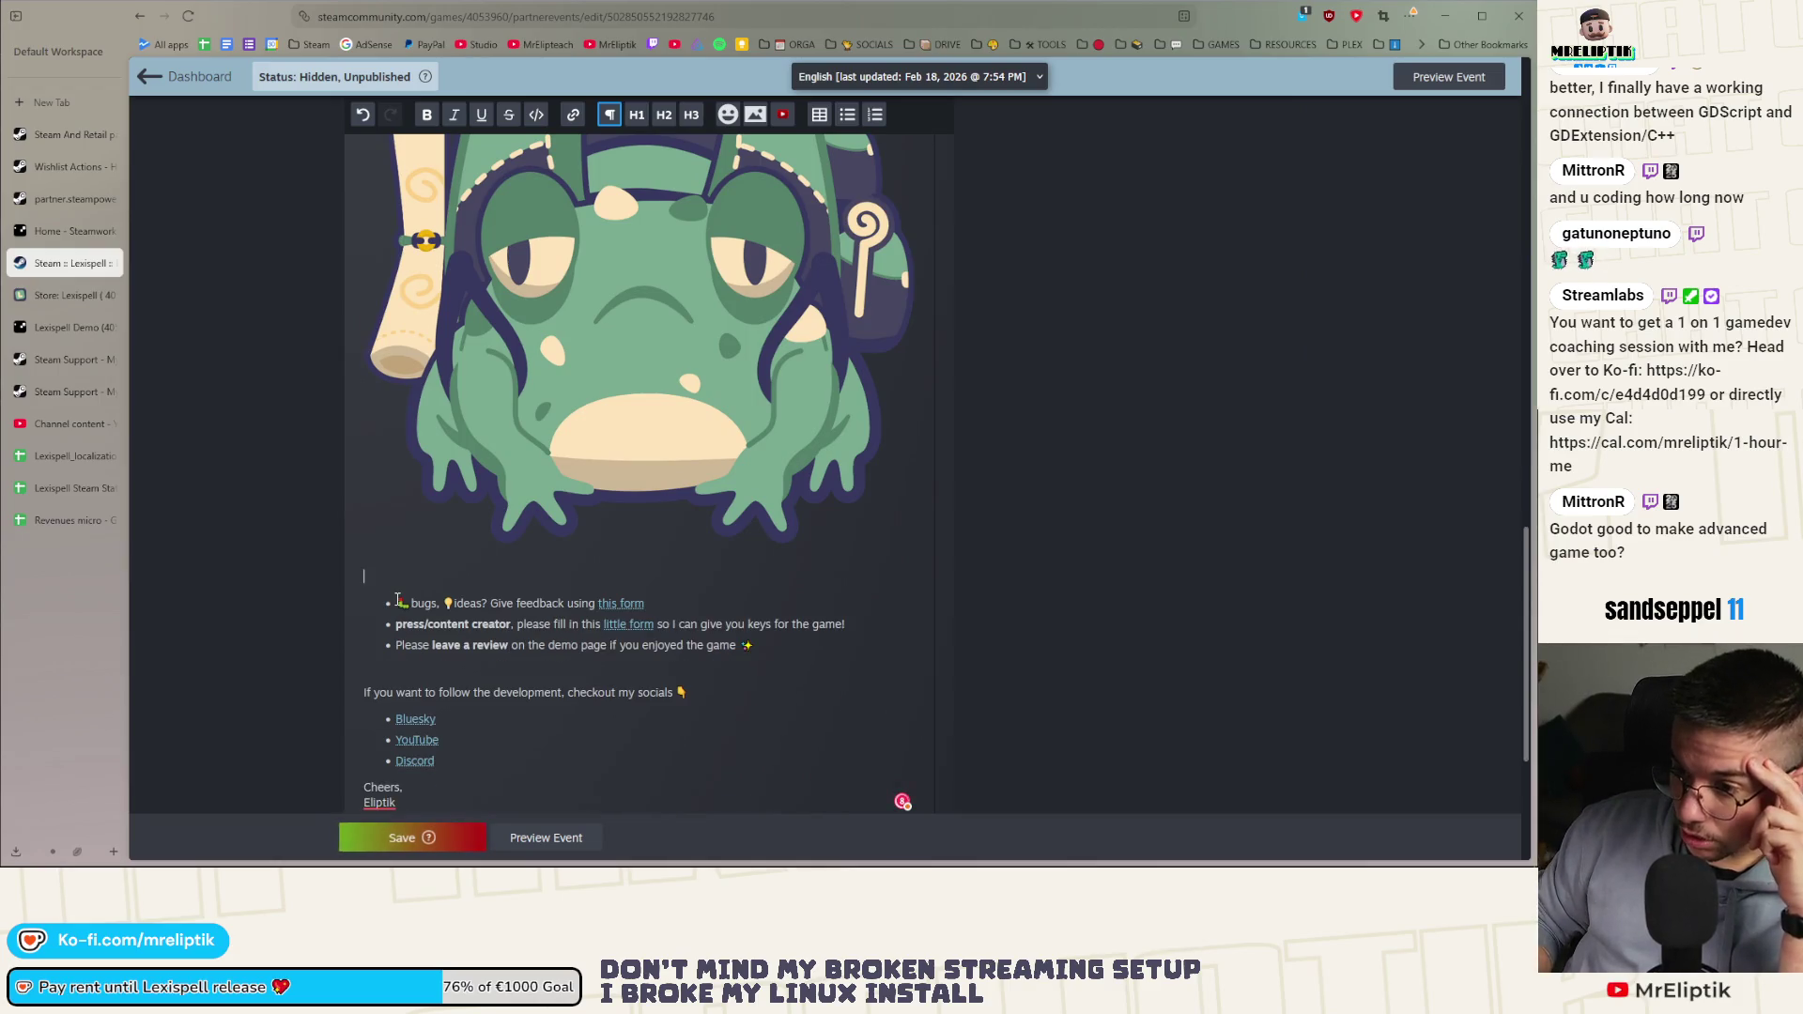
scroll(692, 526, up, 3)
click(692, 526)
scroll(692, 526, up, 3)
scroll(915, 712, down, 5)
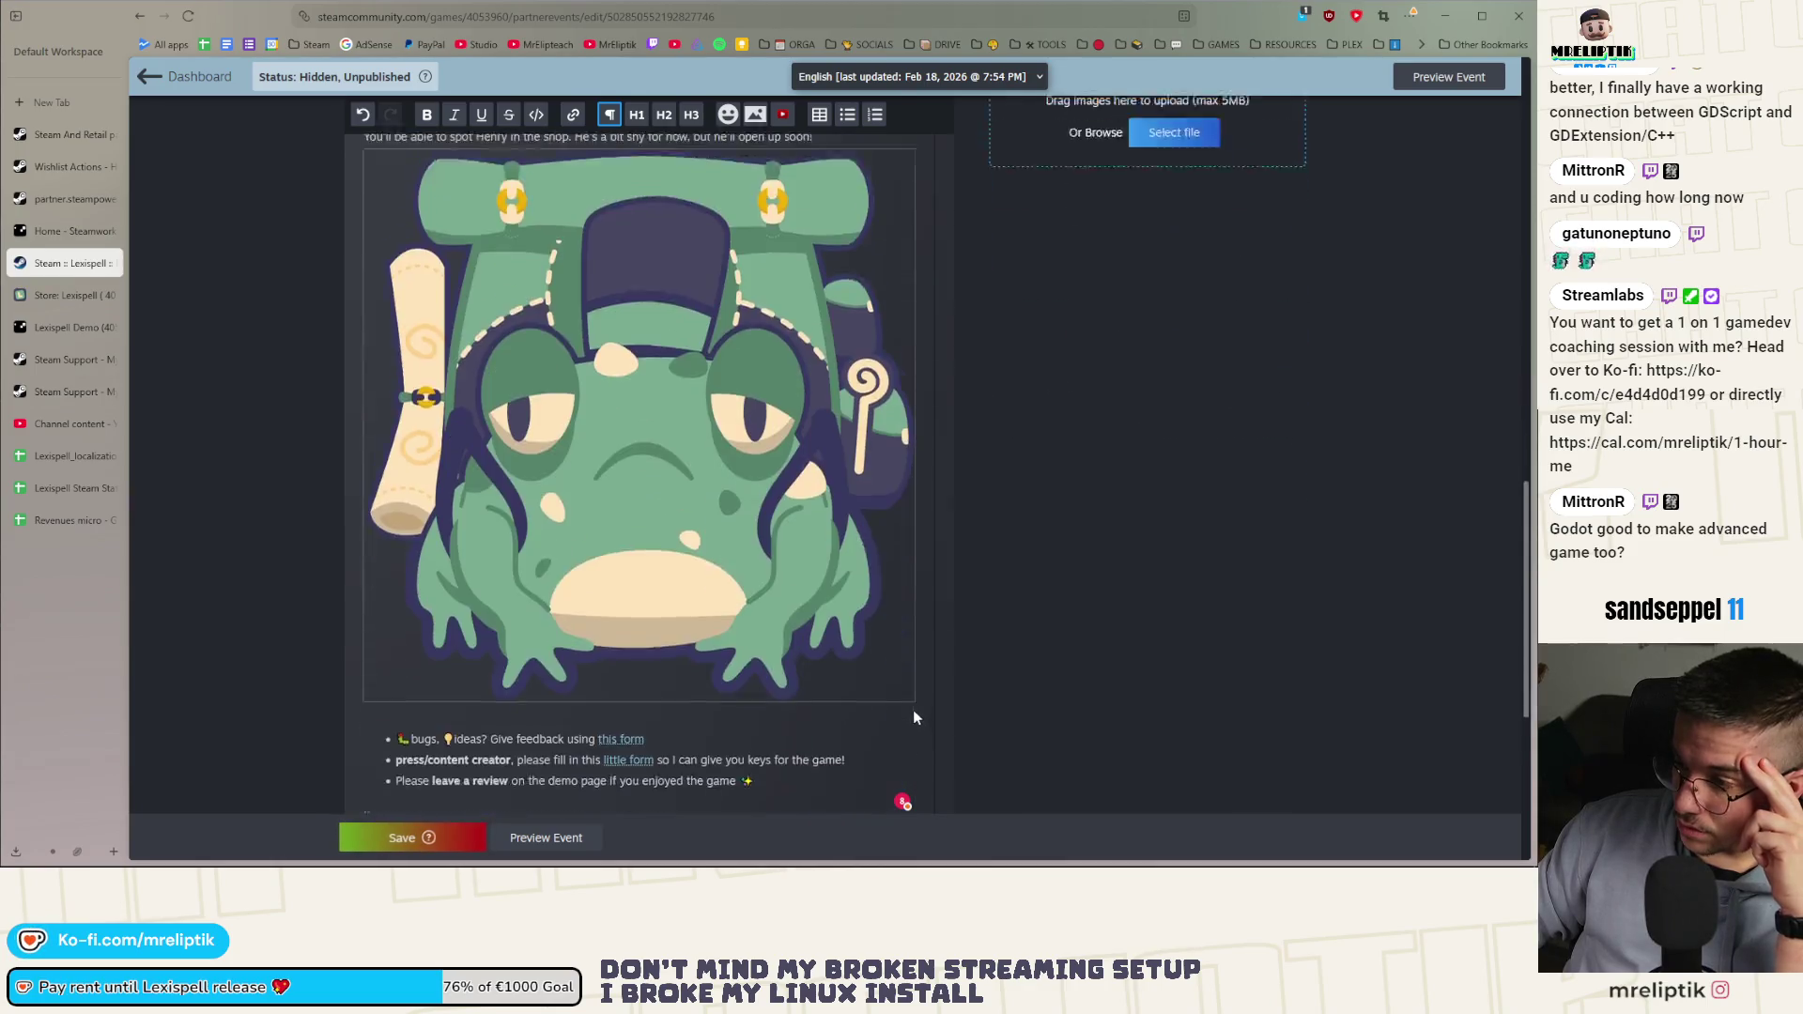
click(842, 612)
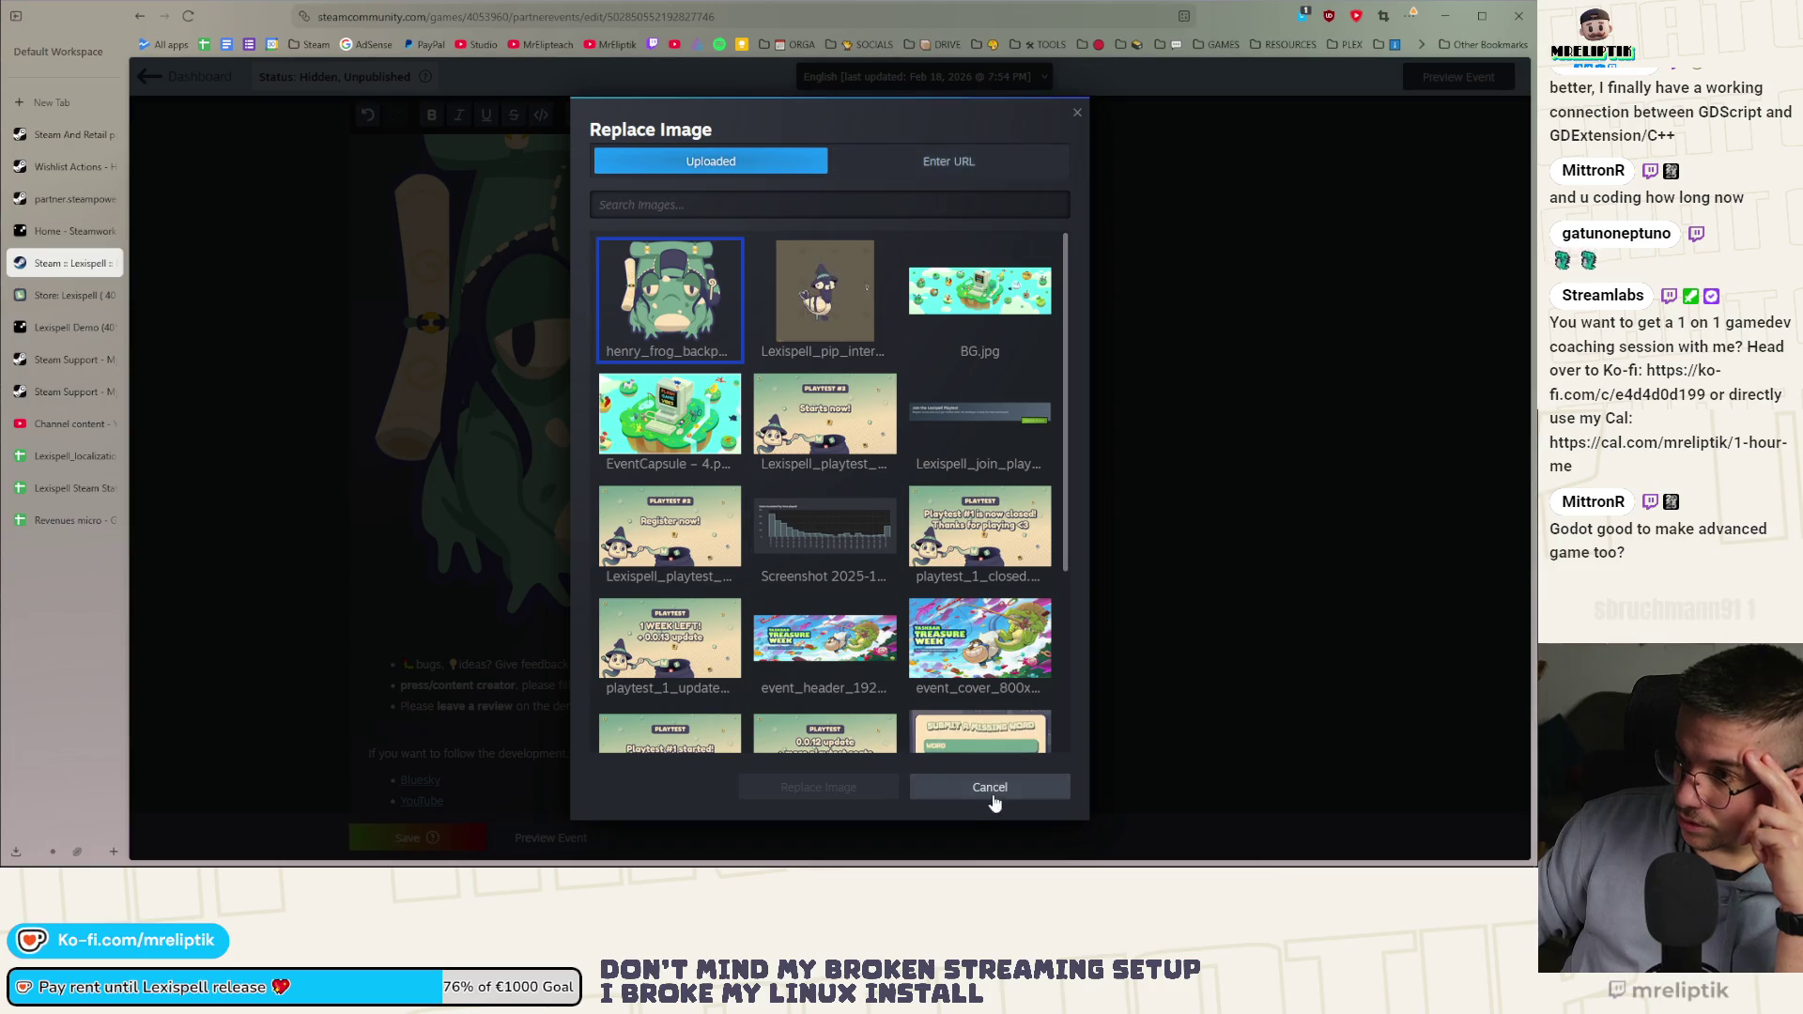
click(989, 790)
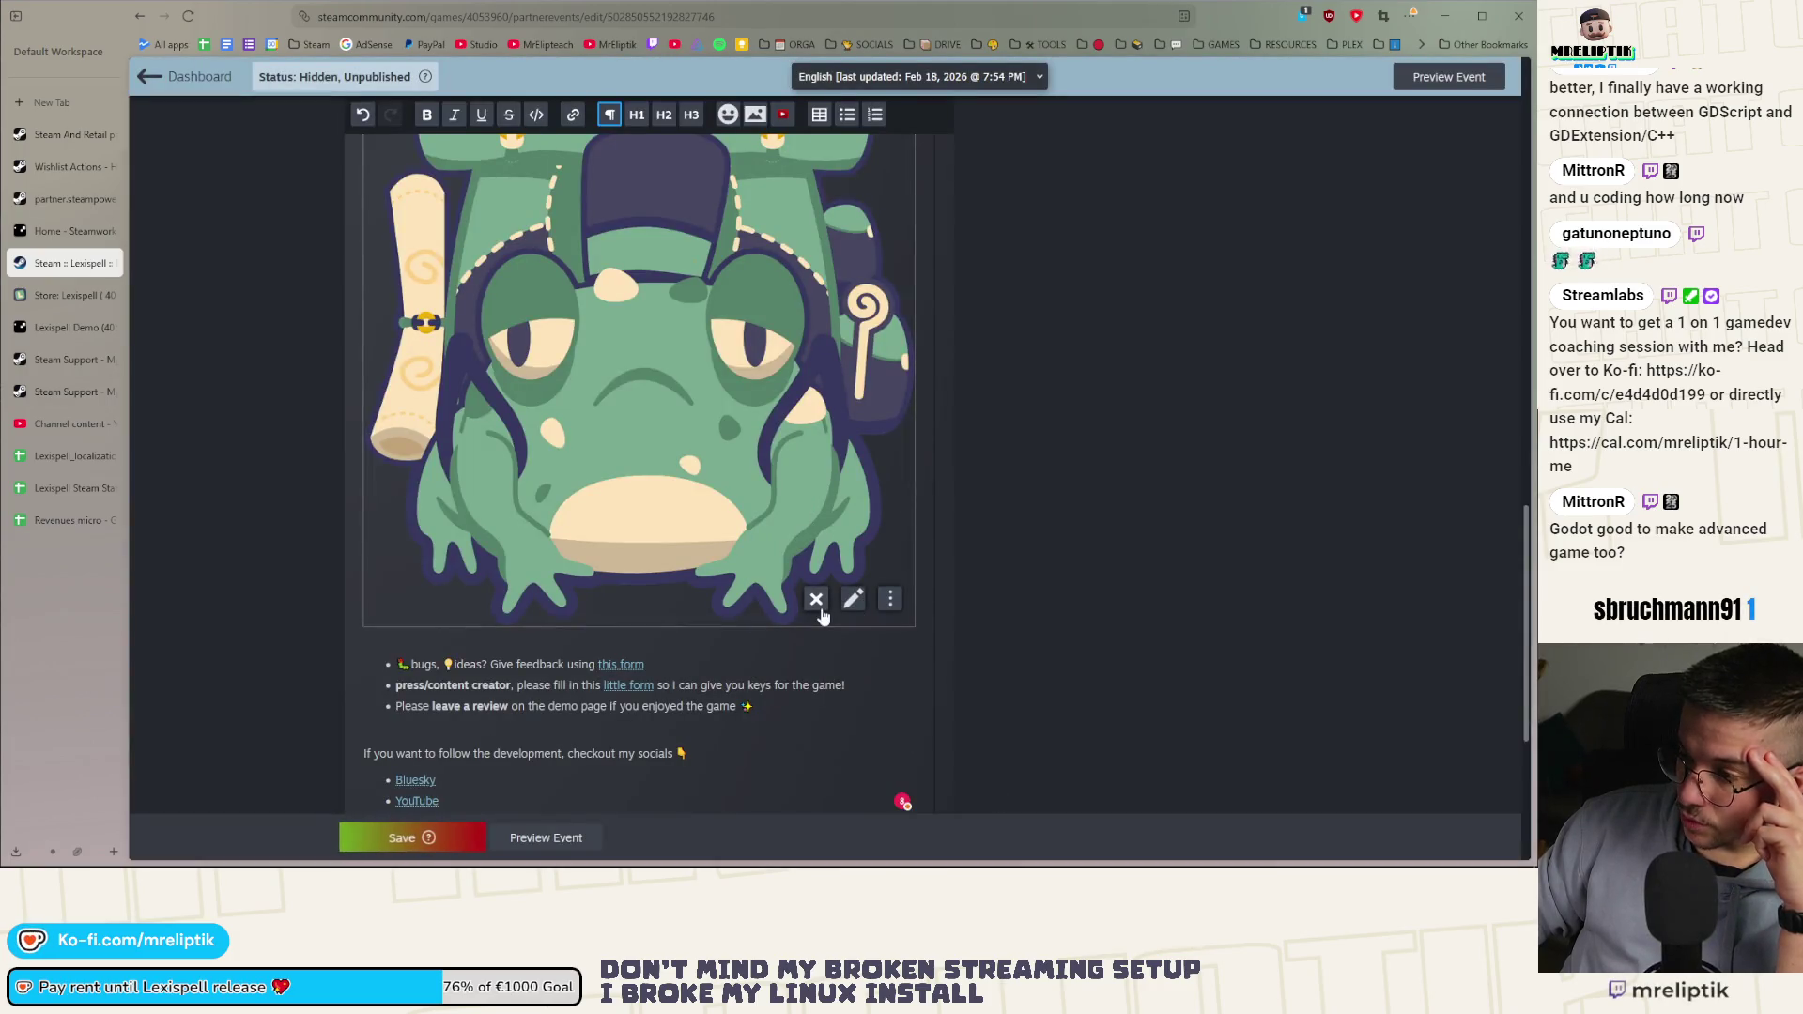
click(895, 606)
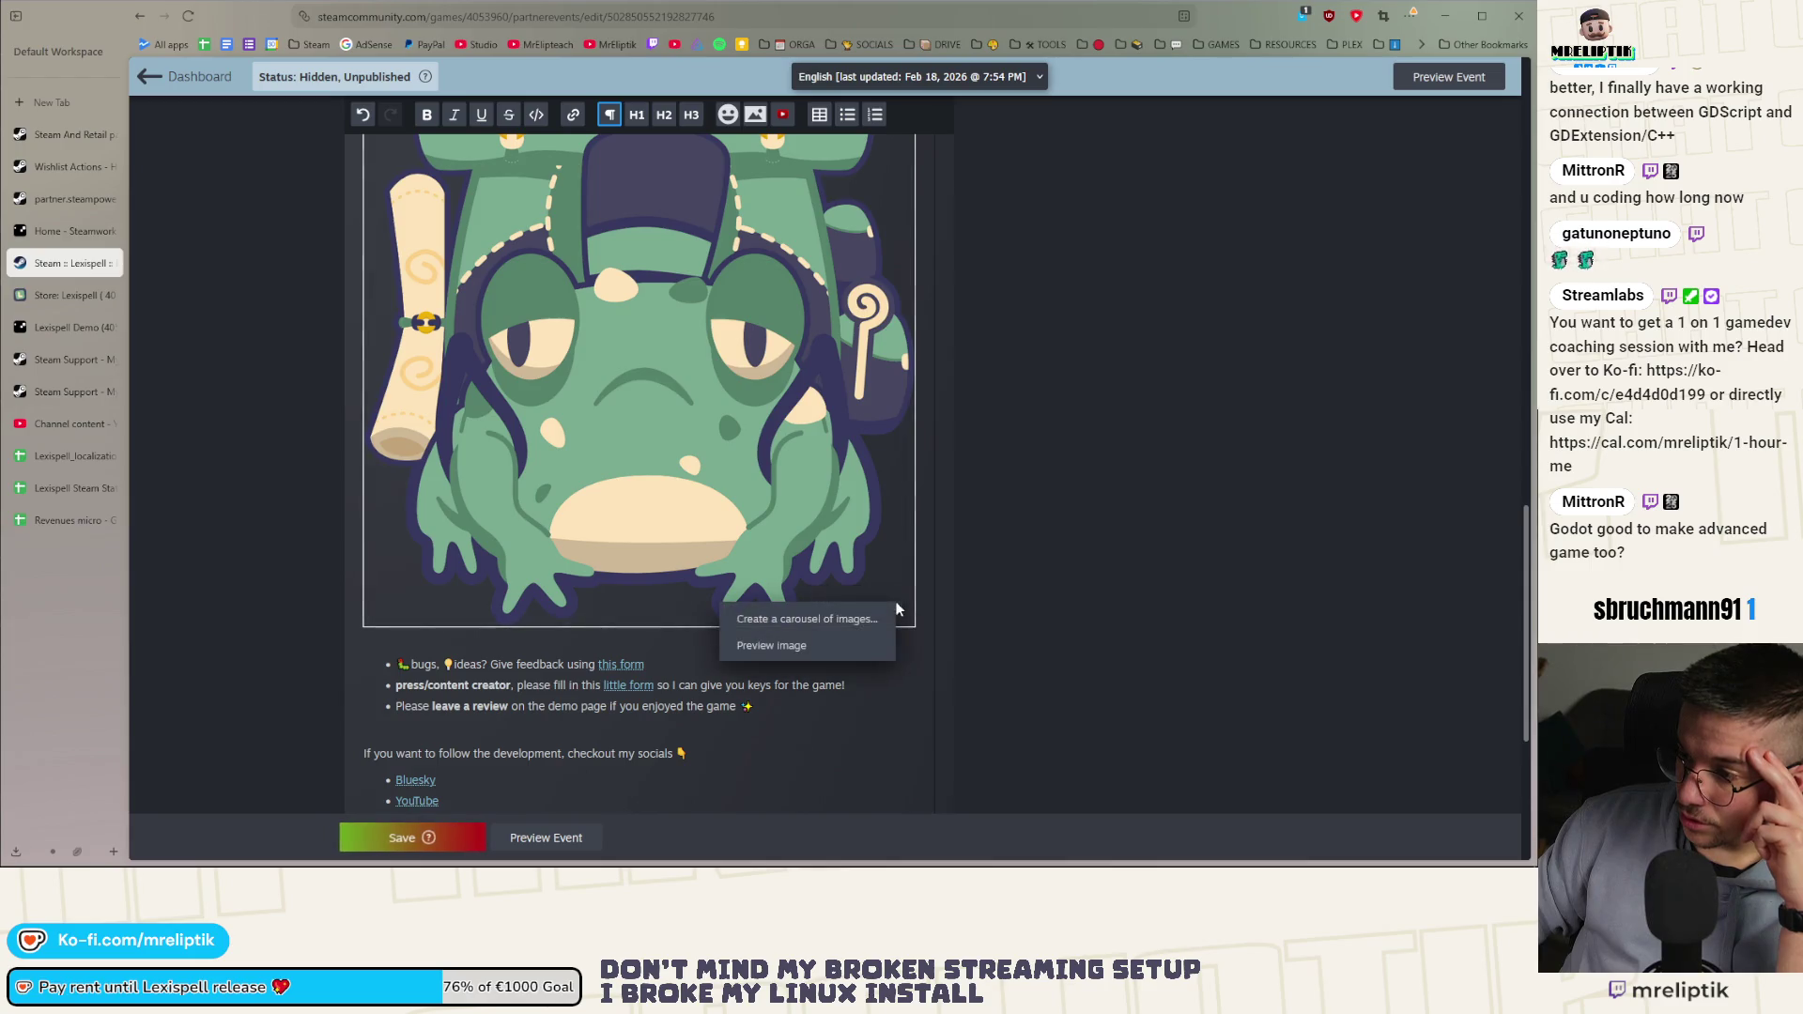
click(1041, 569)
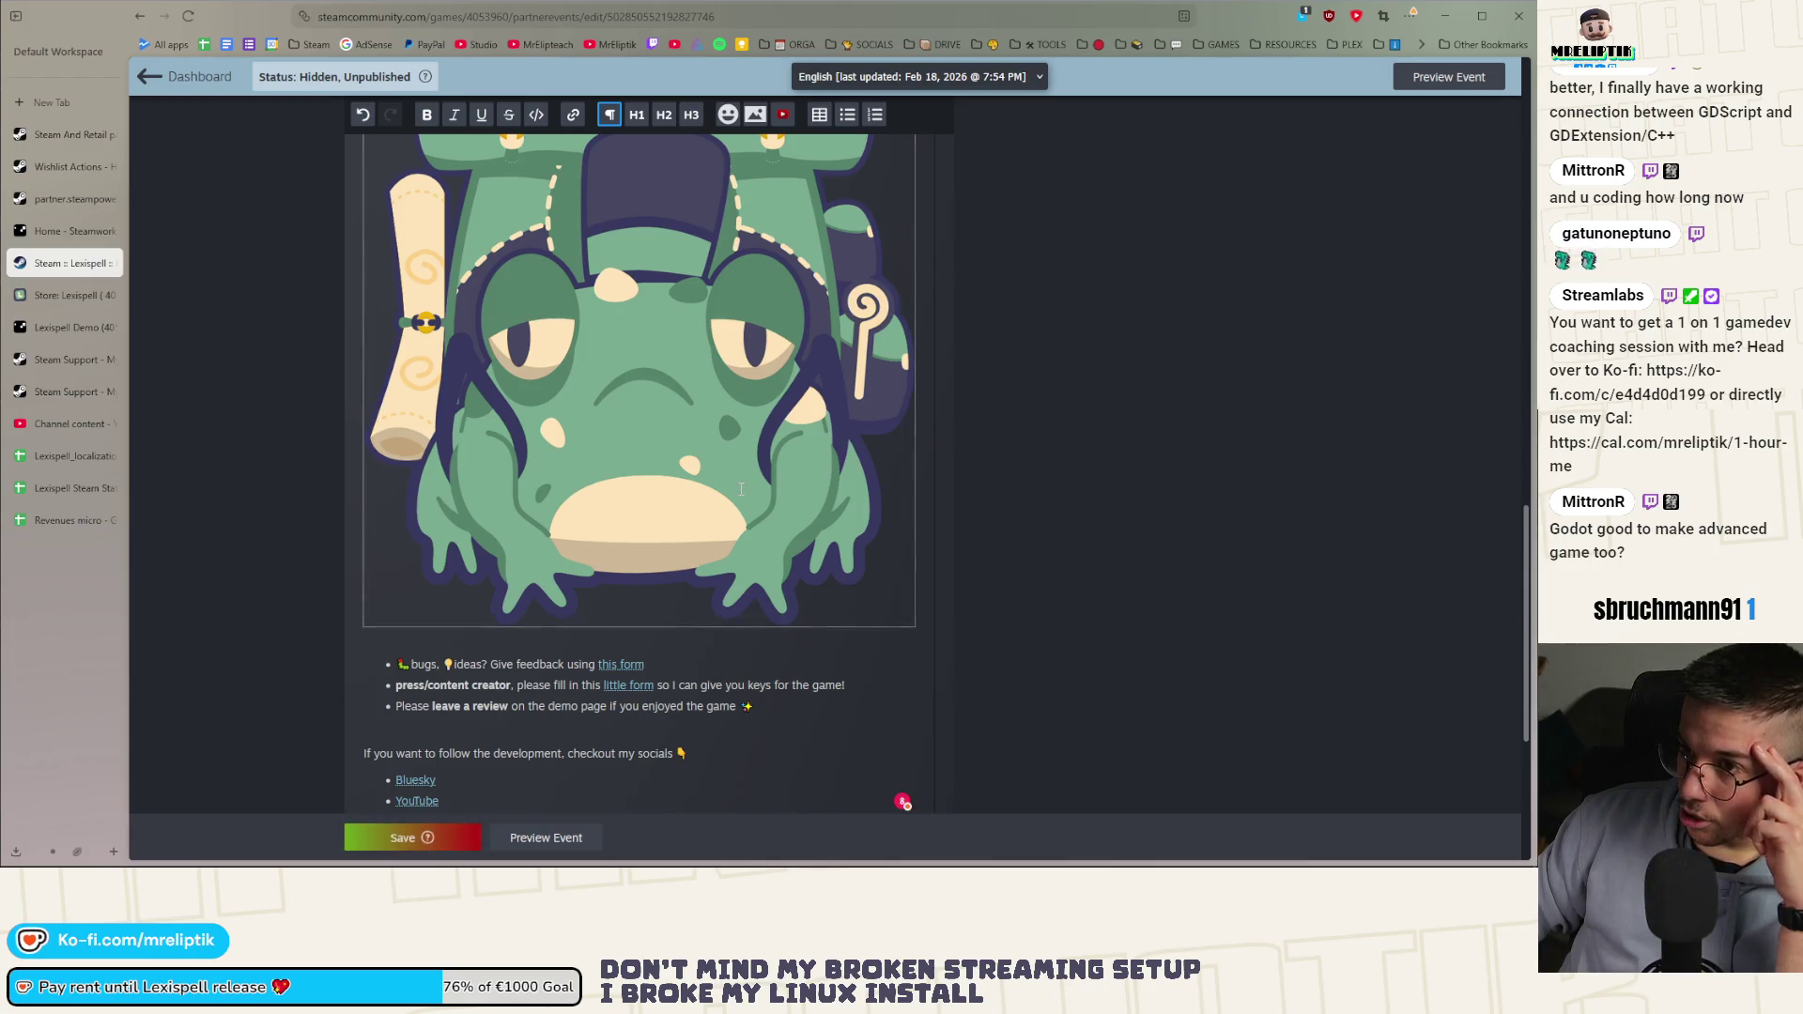
scroll(741, 489, up, 2)
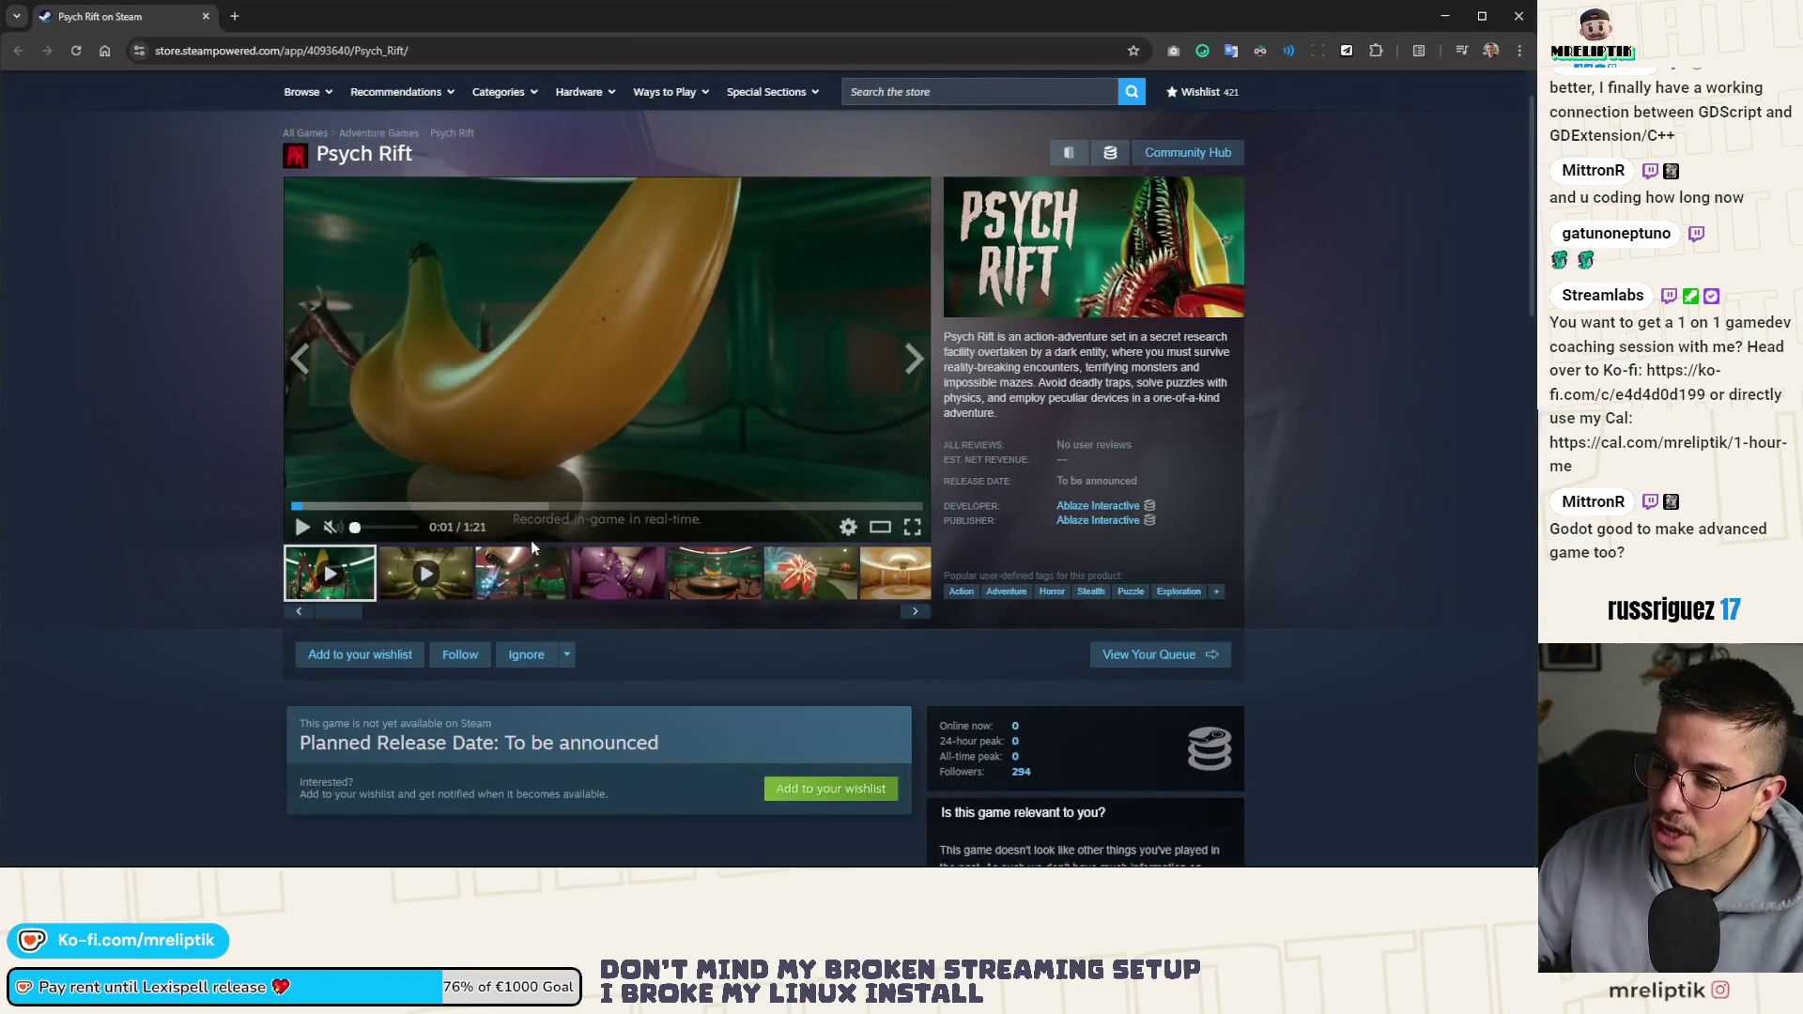
Open the Psych Rift trailer in the enlarged Trailers & Screenshots viewer
click(881, 529)
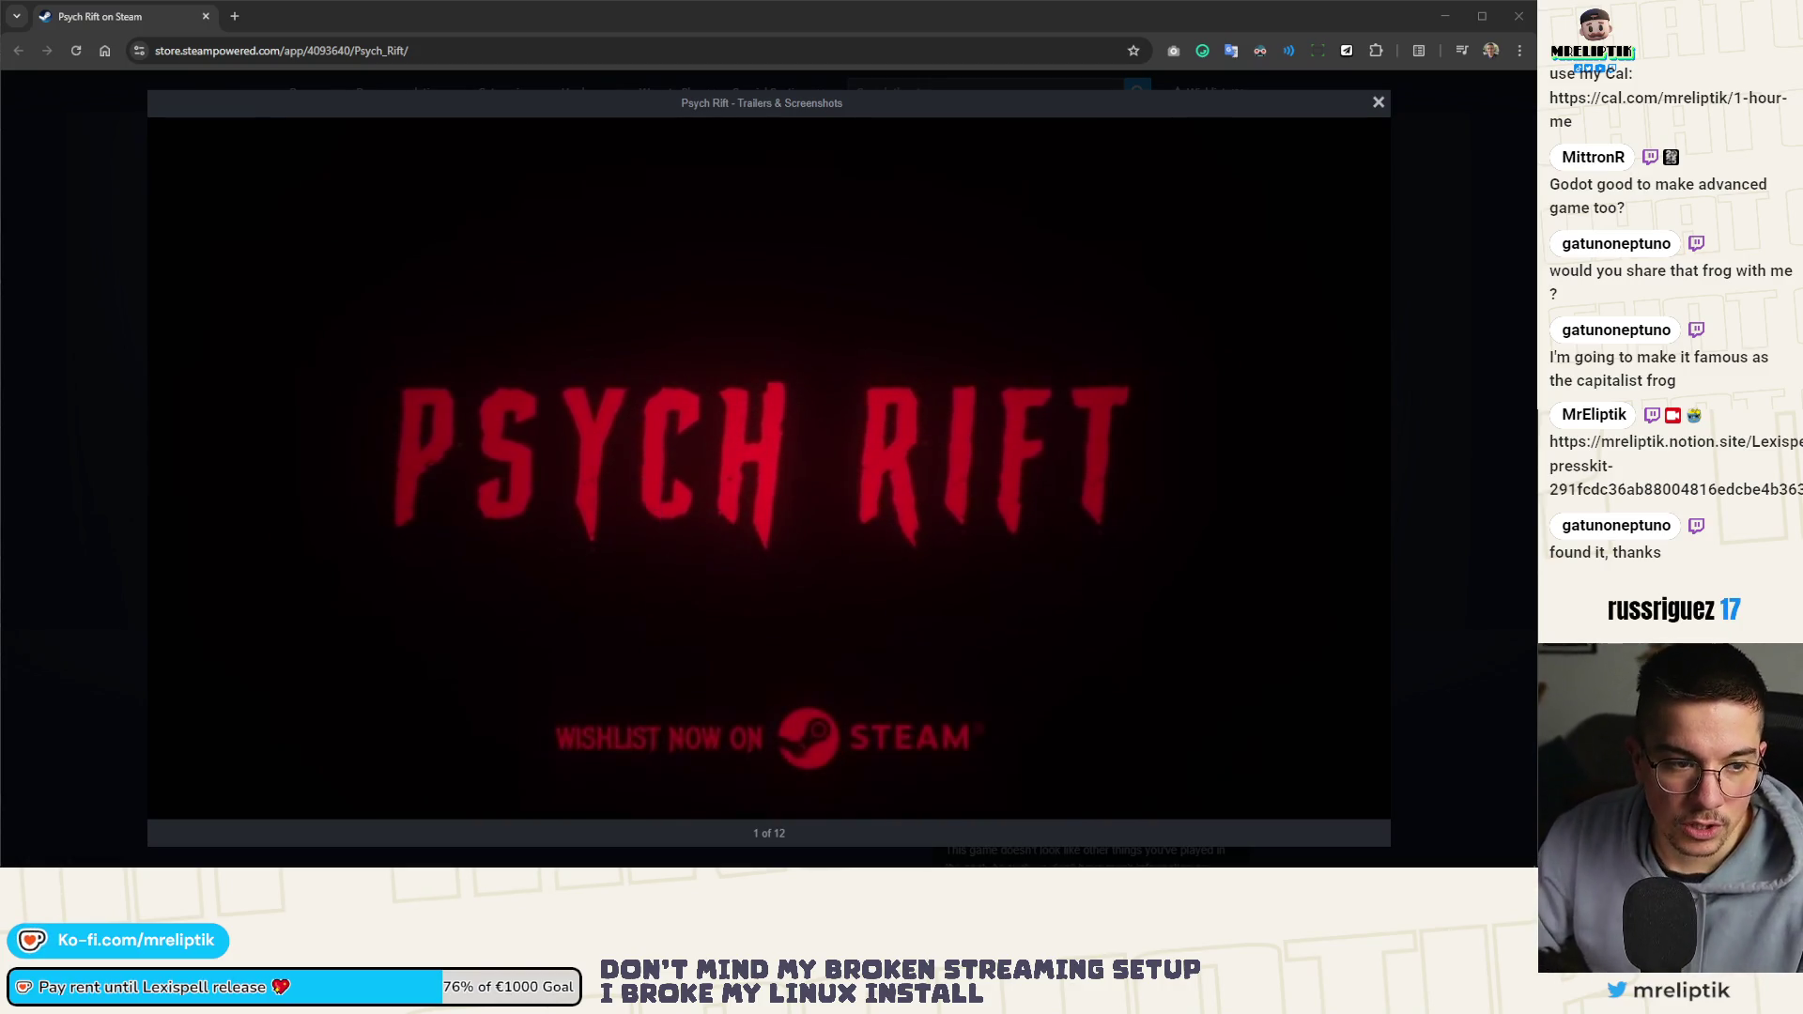
Drag the Psych Rift trailer back to 0:11 and let it play on
mouse_move(589, 701)
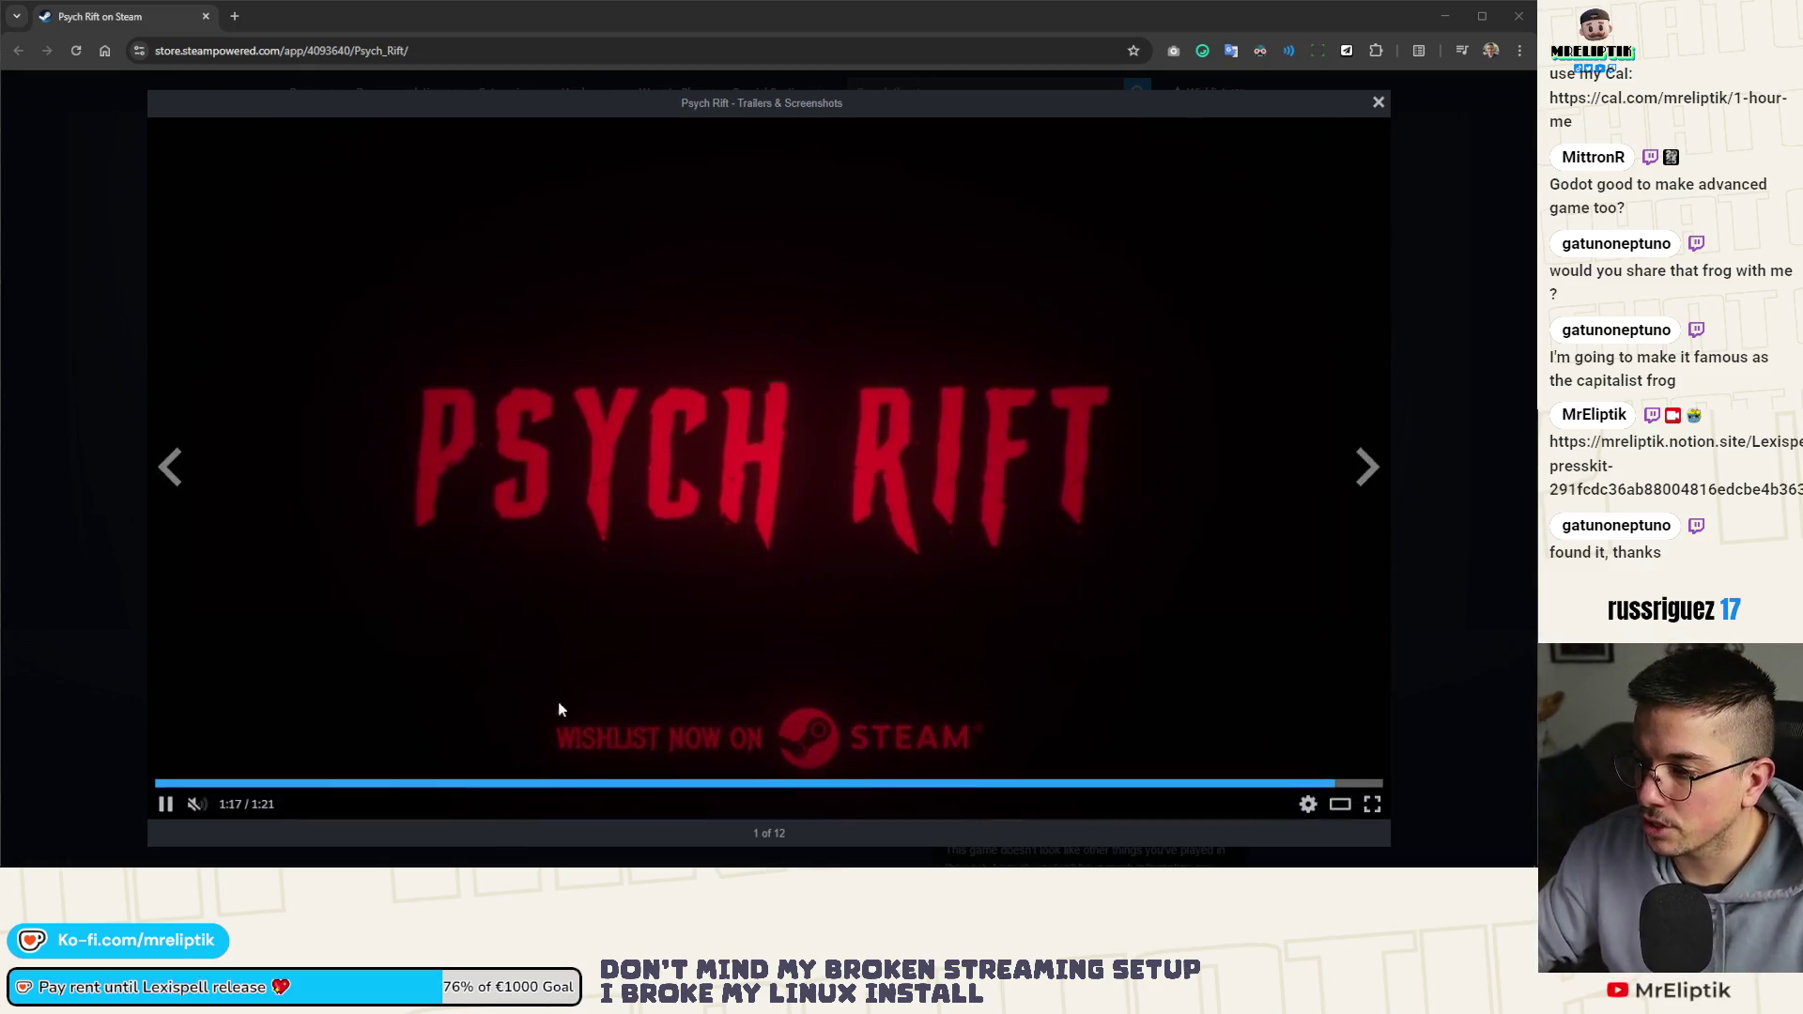
drag(181, 783, 342, 785)
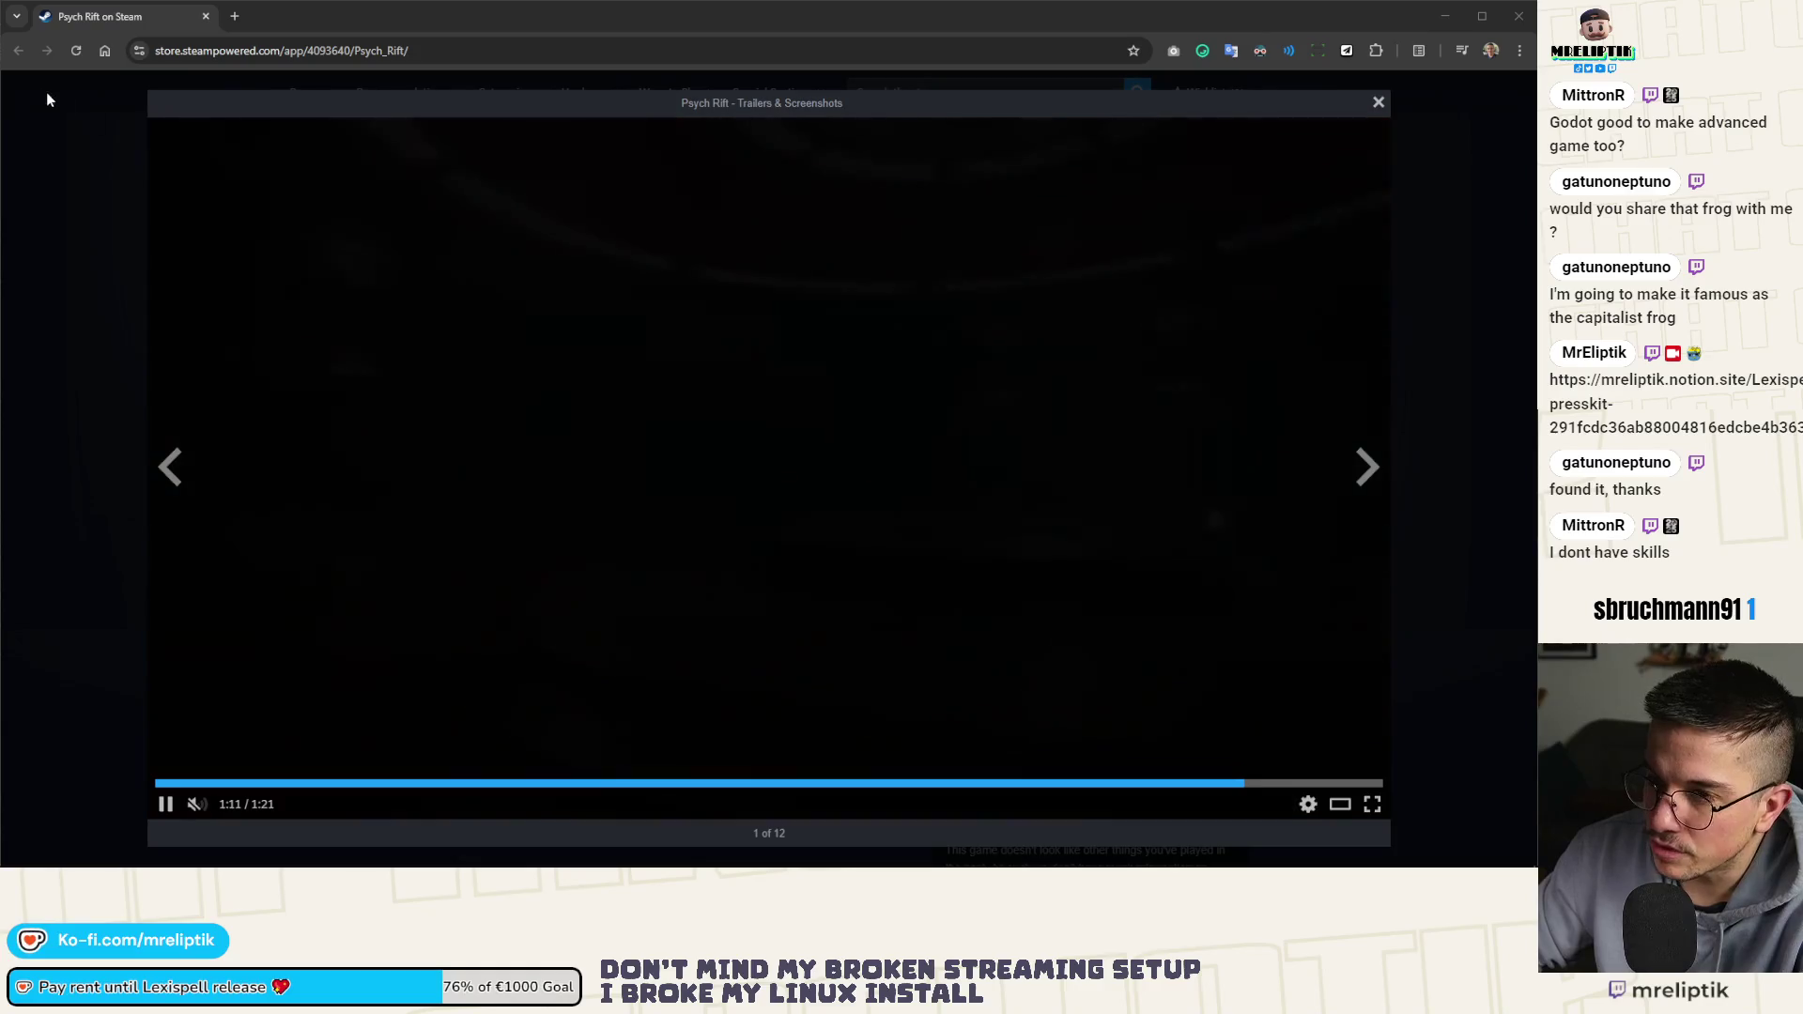
Close the trailer viewer and list Ablaze Interactive's upcoming releases
click(1376, 104)
scroll(607, 465, down, 4)
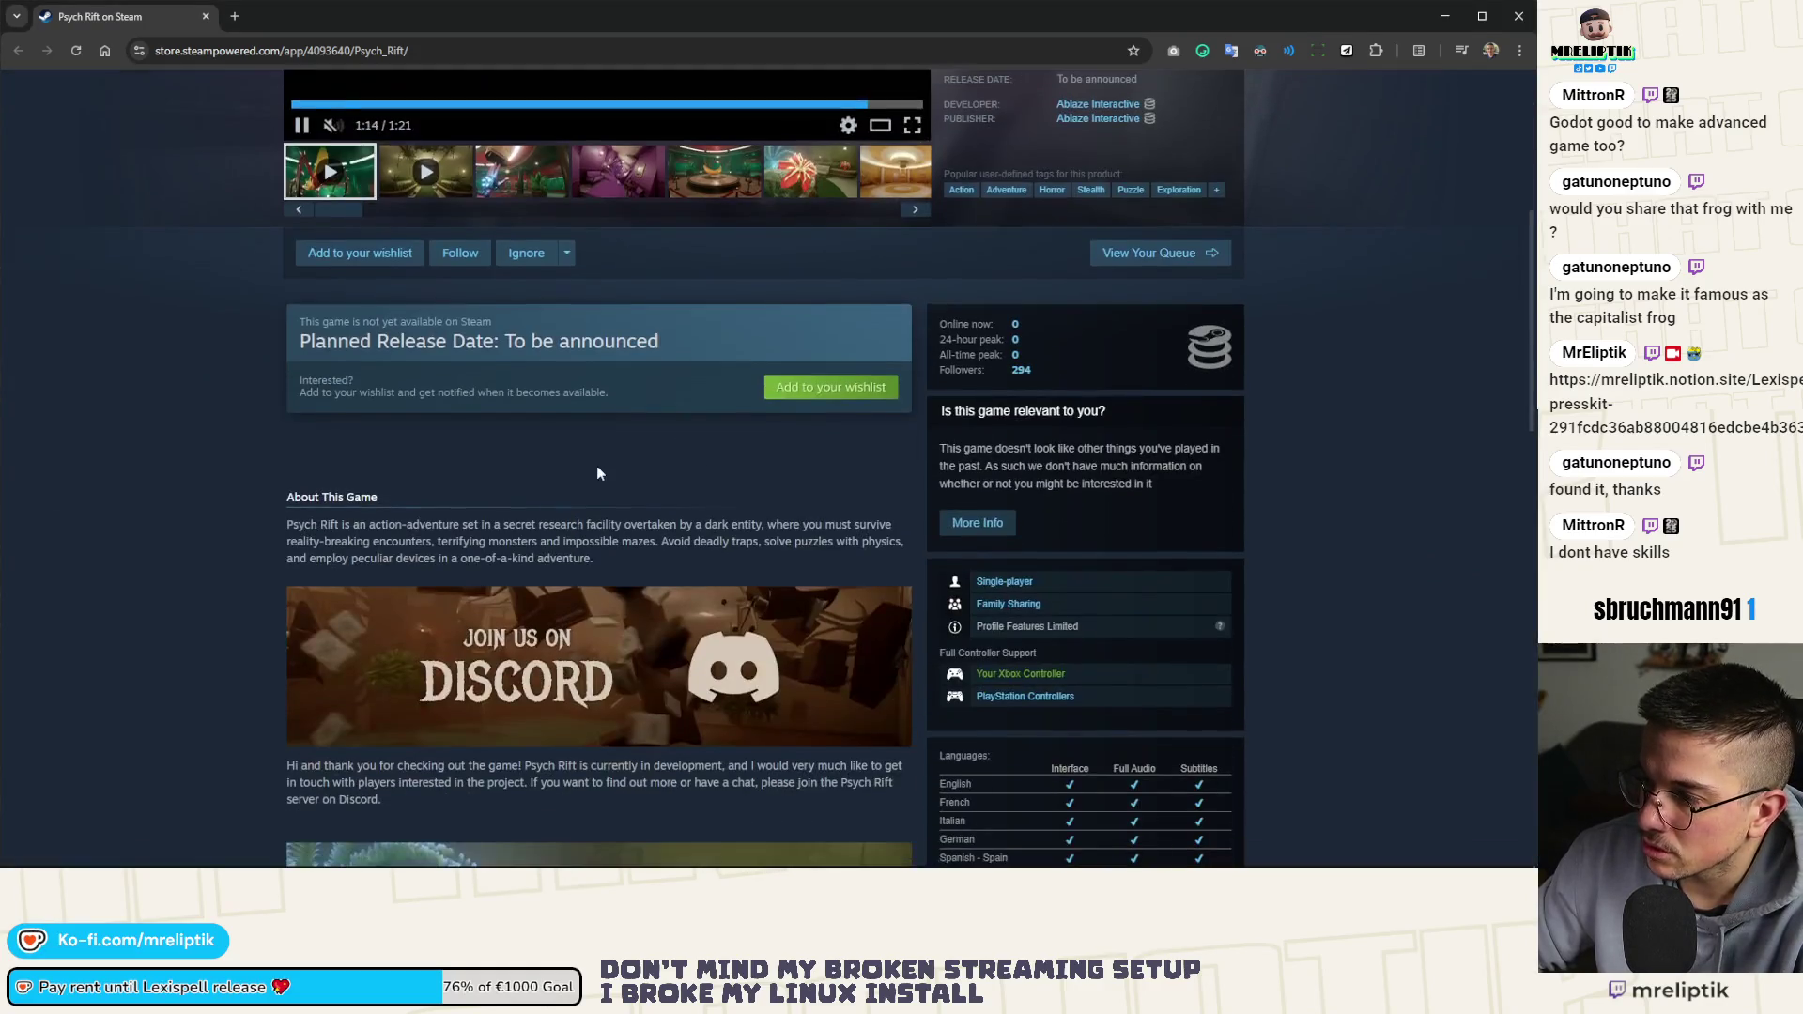
scroll(600, 474, down, 12)
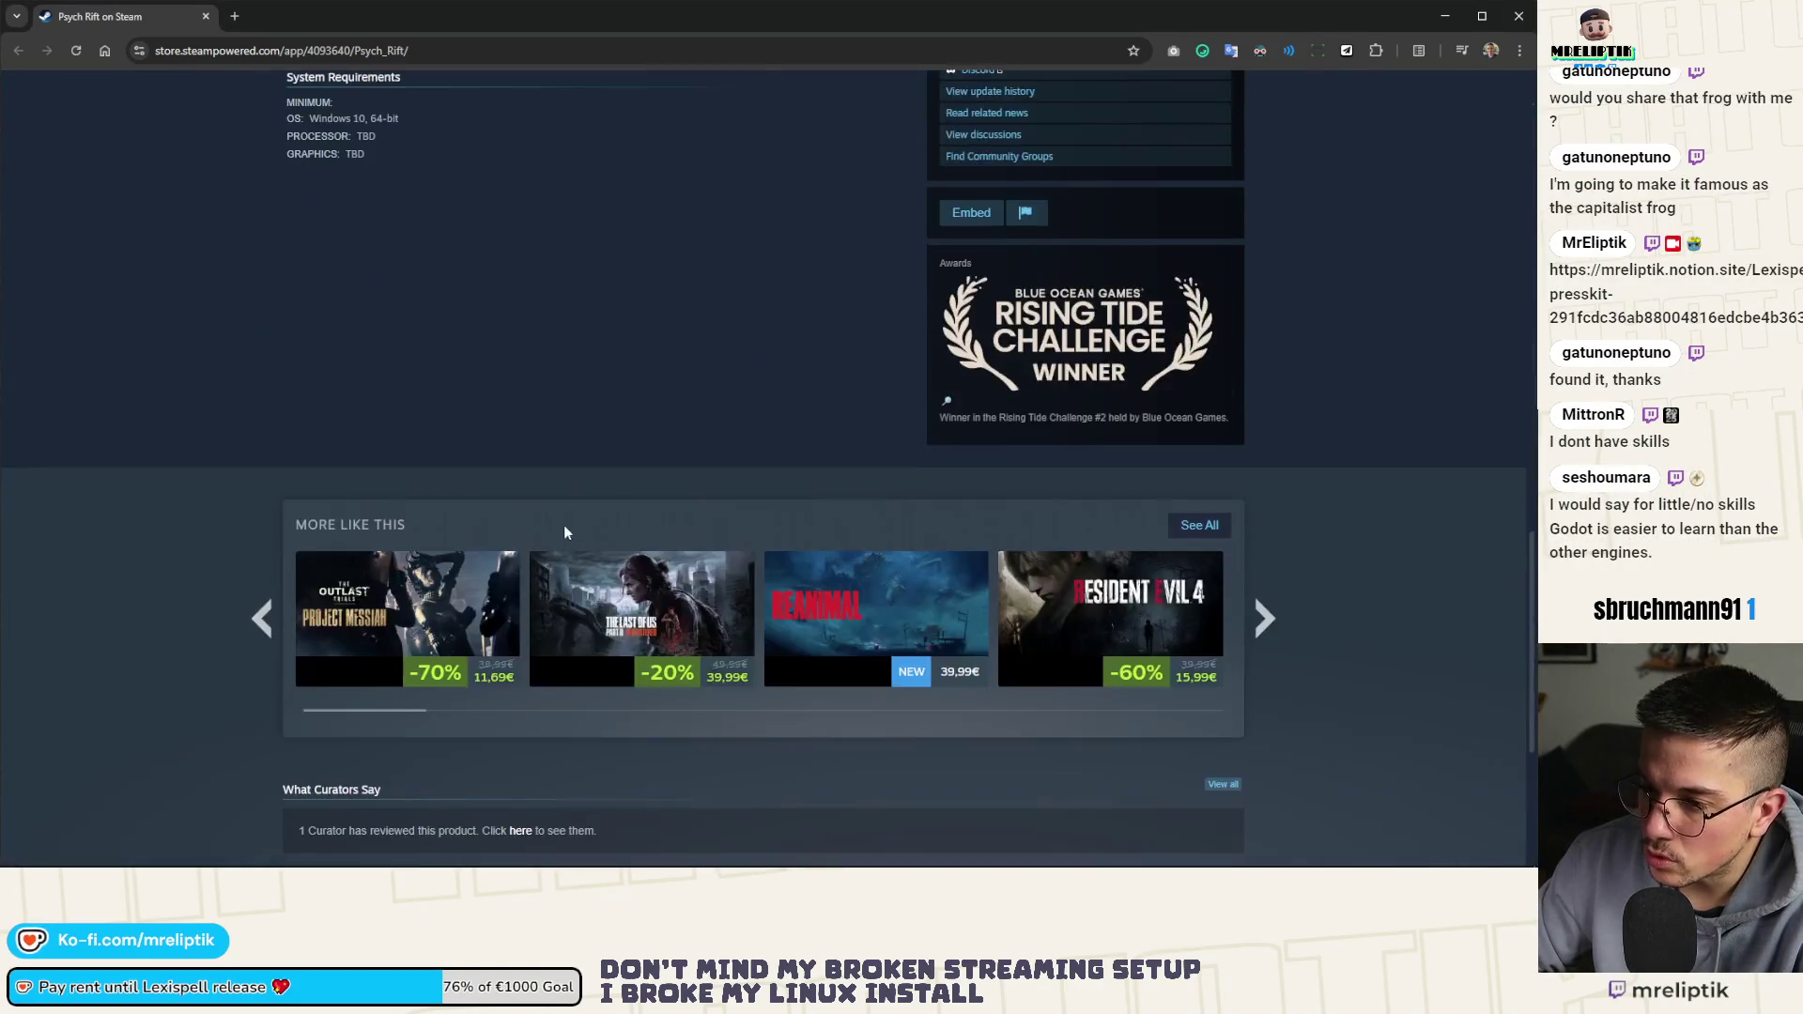
scroll(573, 533, up, 3)
scroll(579, 531, down, 5)
scroll(579, 532, up, 20)
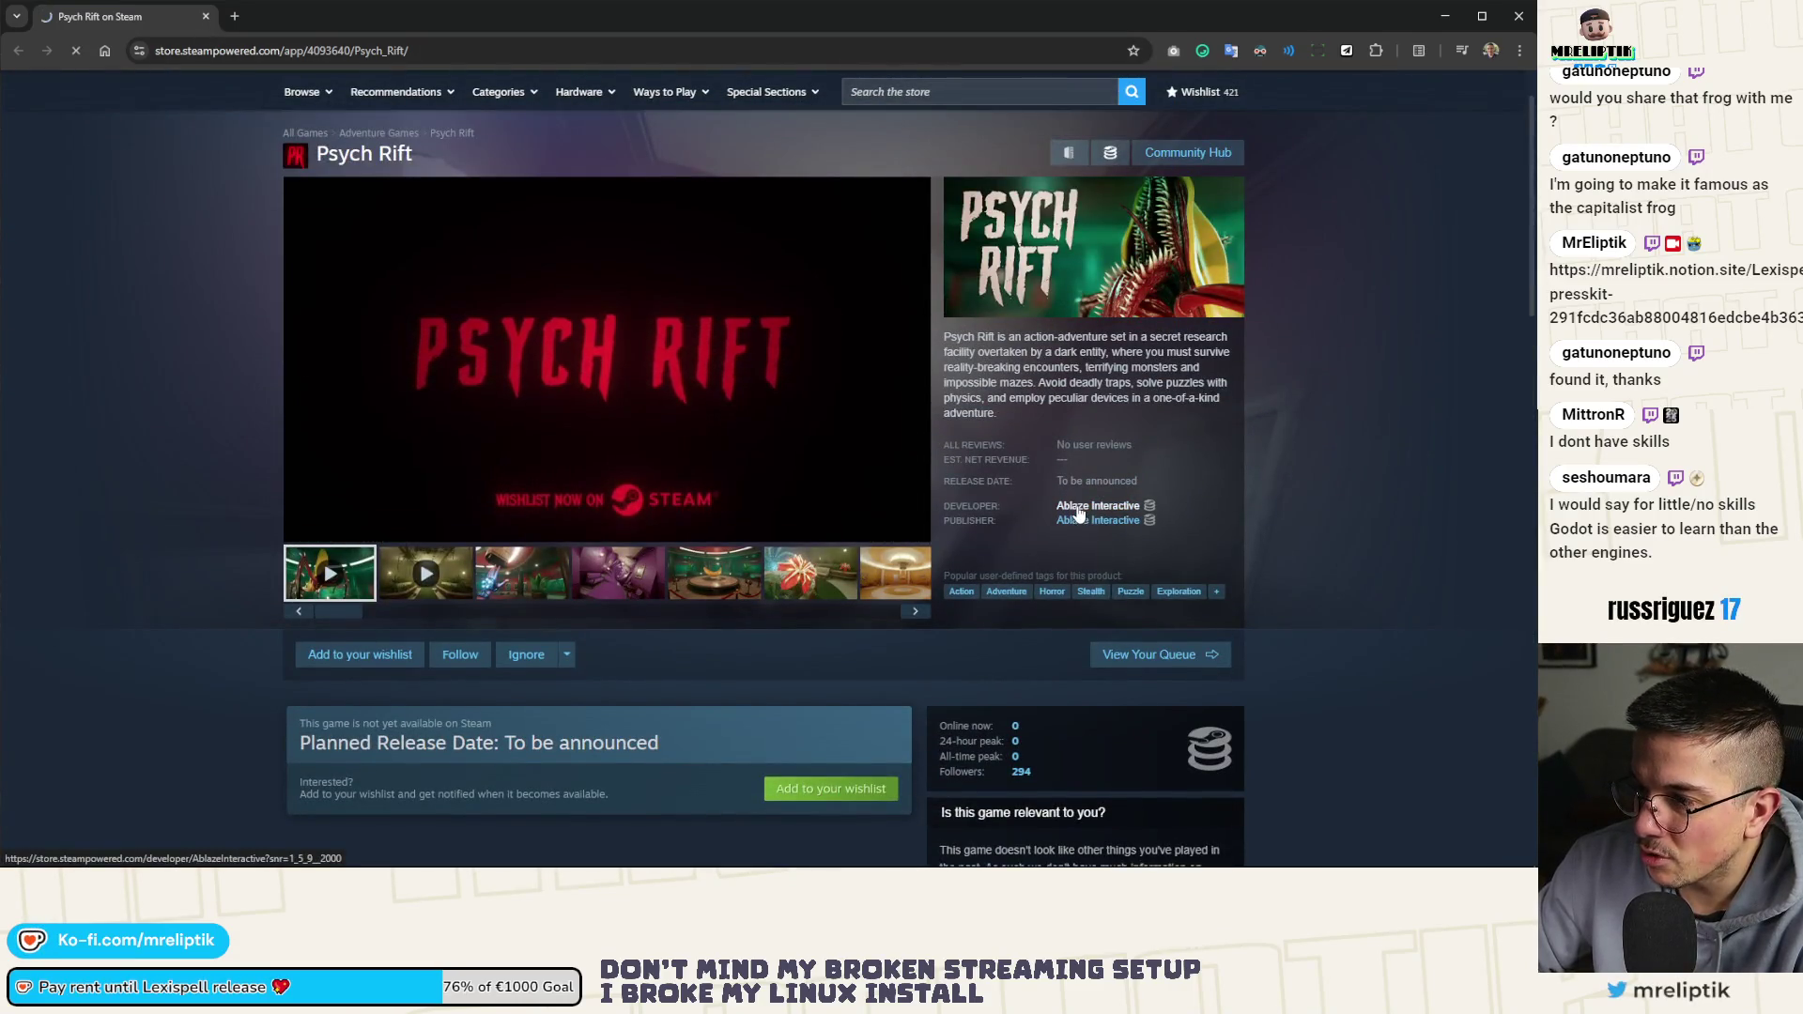
click(1089, 506)
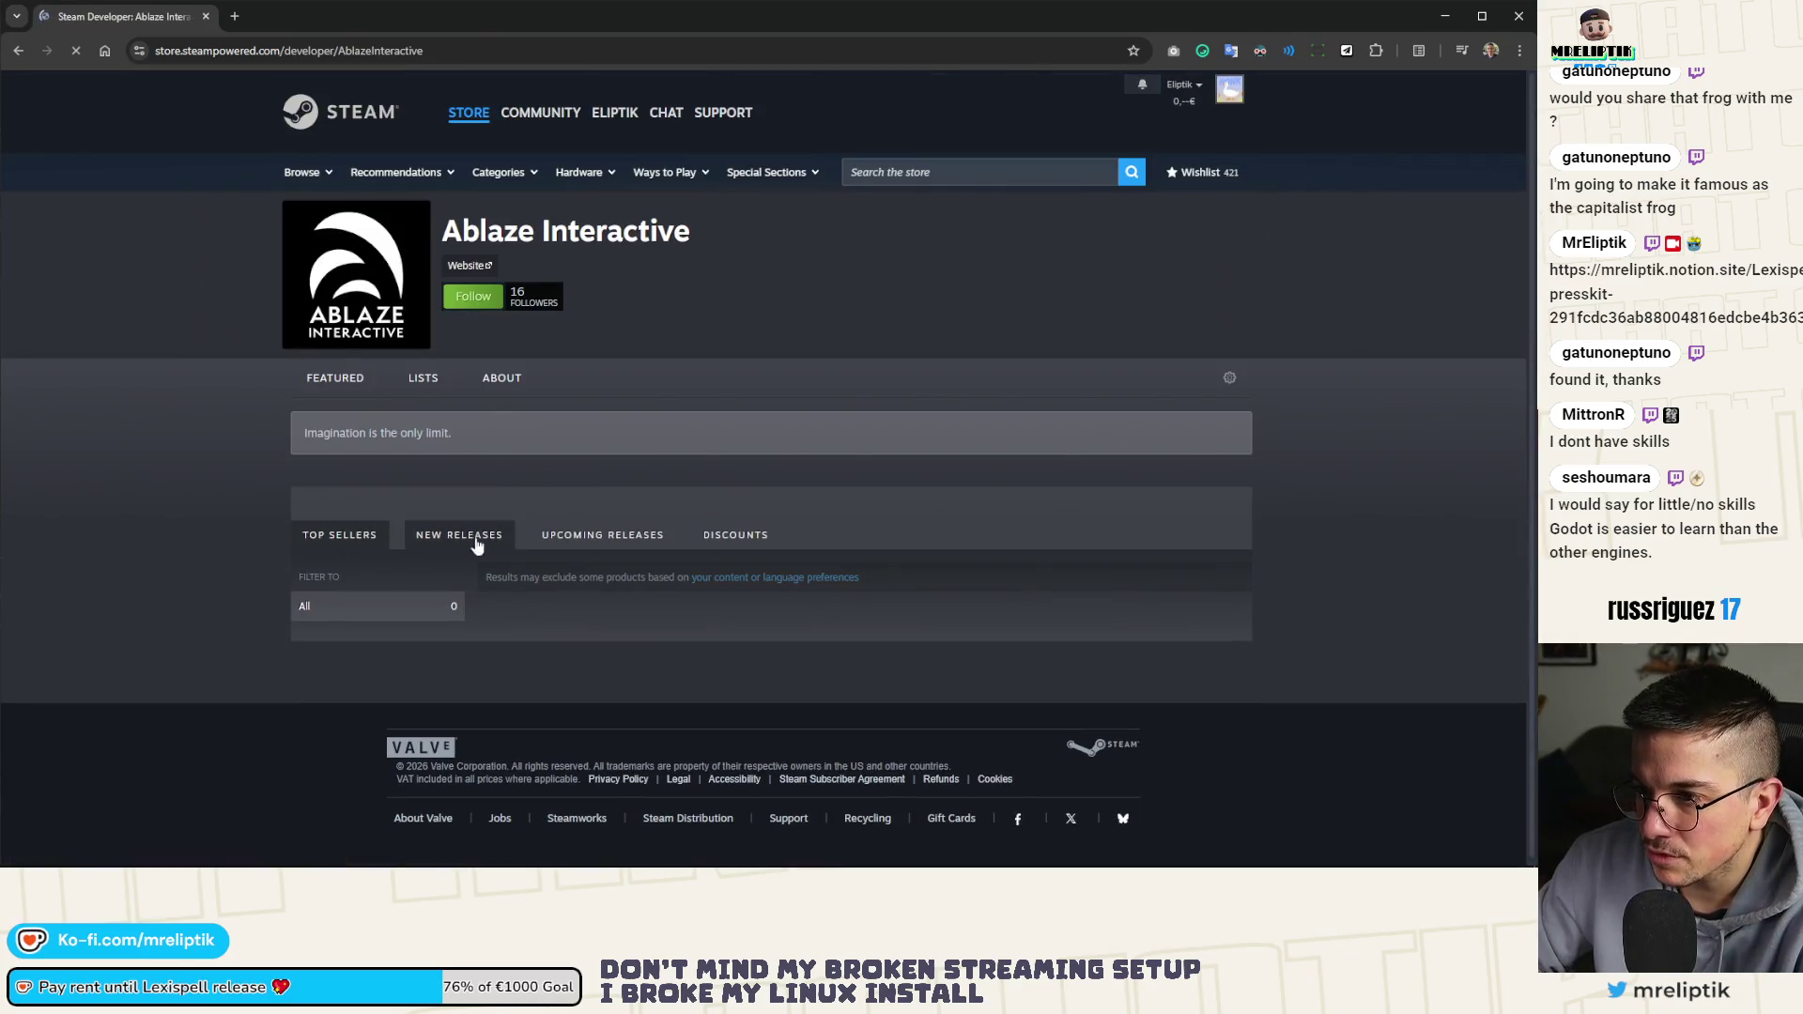
click(554, 535)
Open Guardians of Elderon and Galaxy Tactics in new tabs, then view Guardians of Elderon
scroll(561, 542, down, 3)
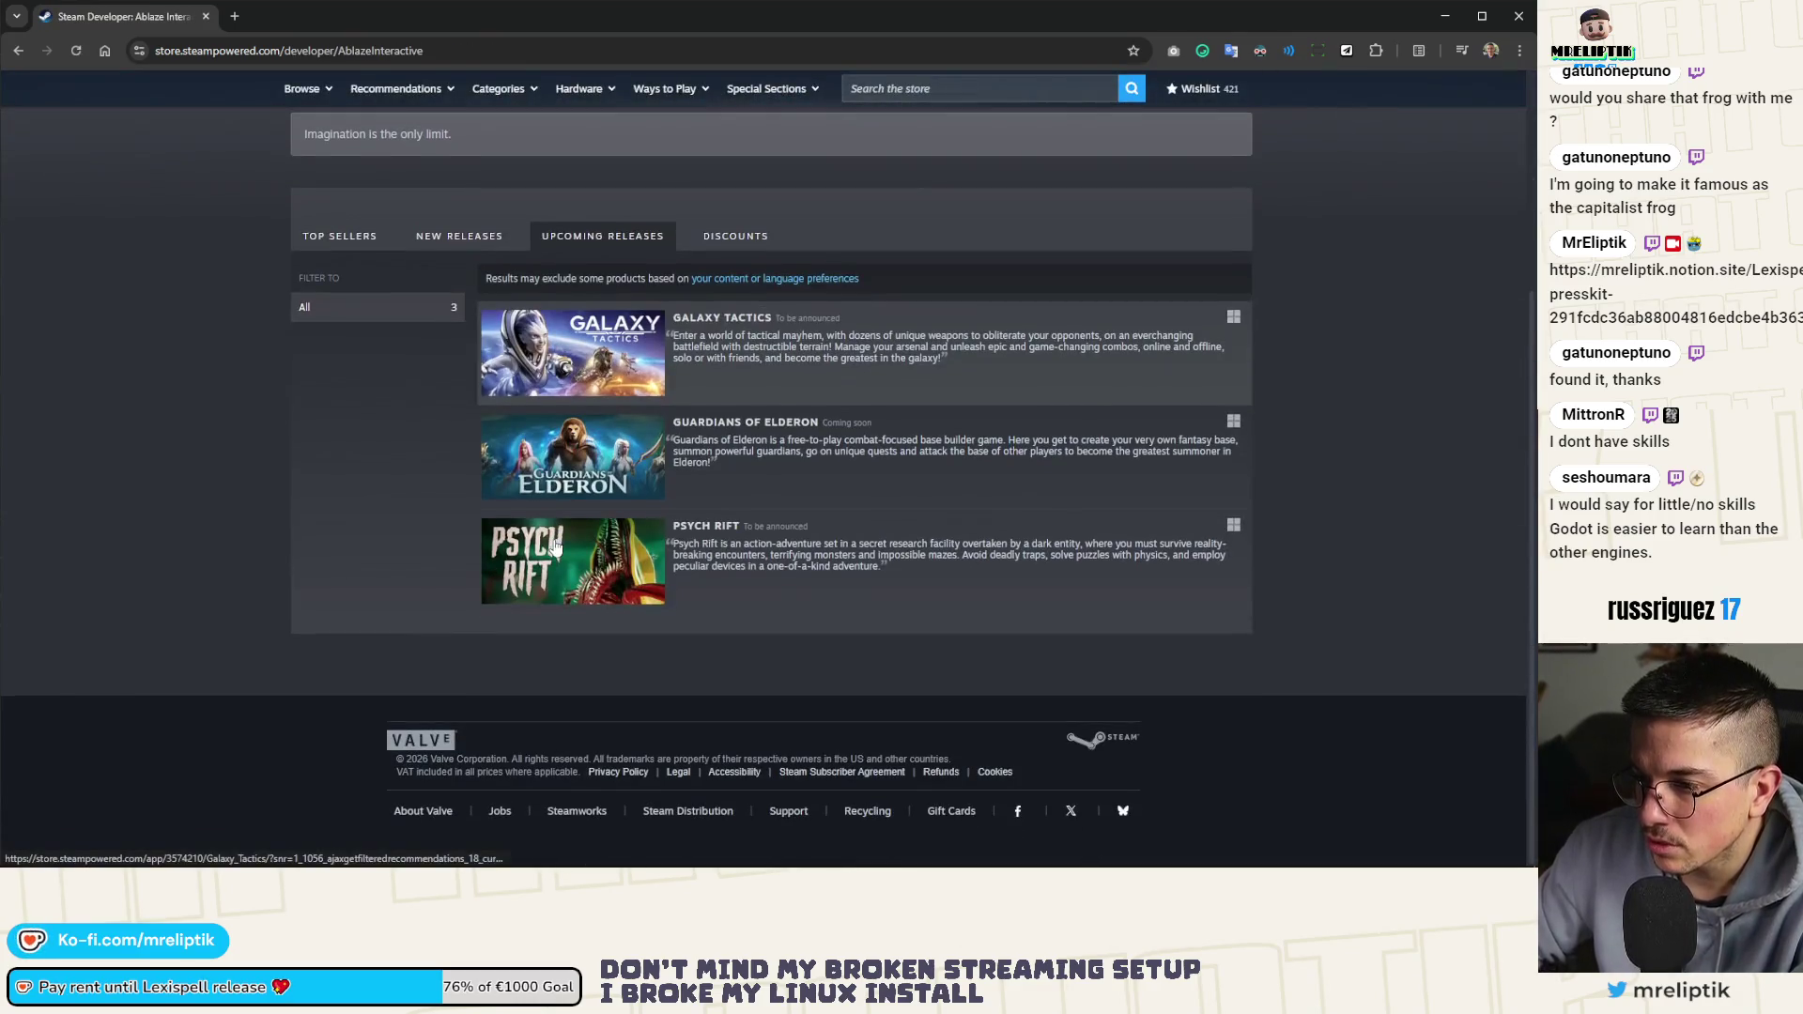
mouse_move(562, 452)
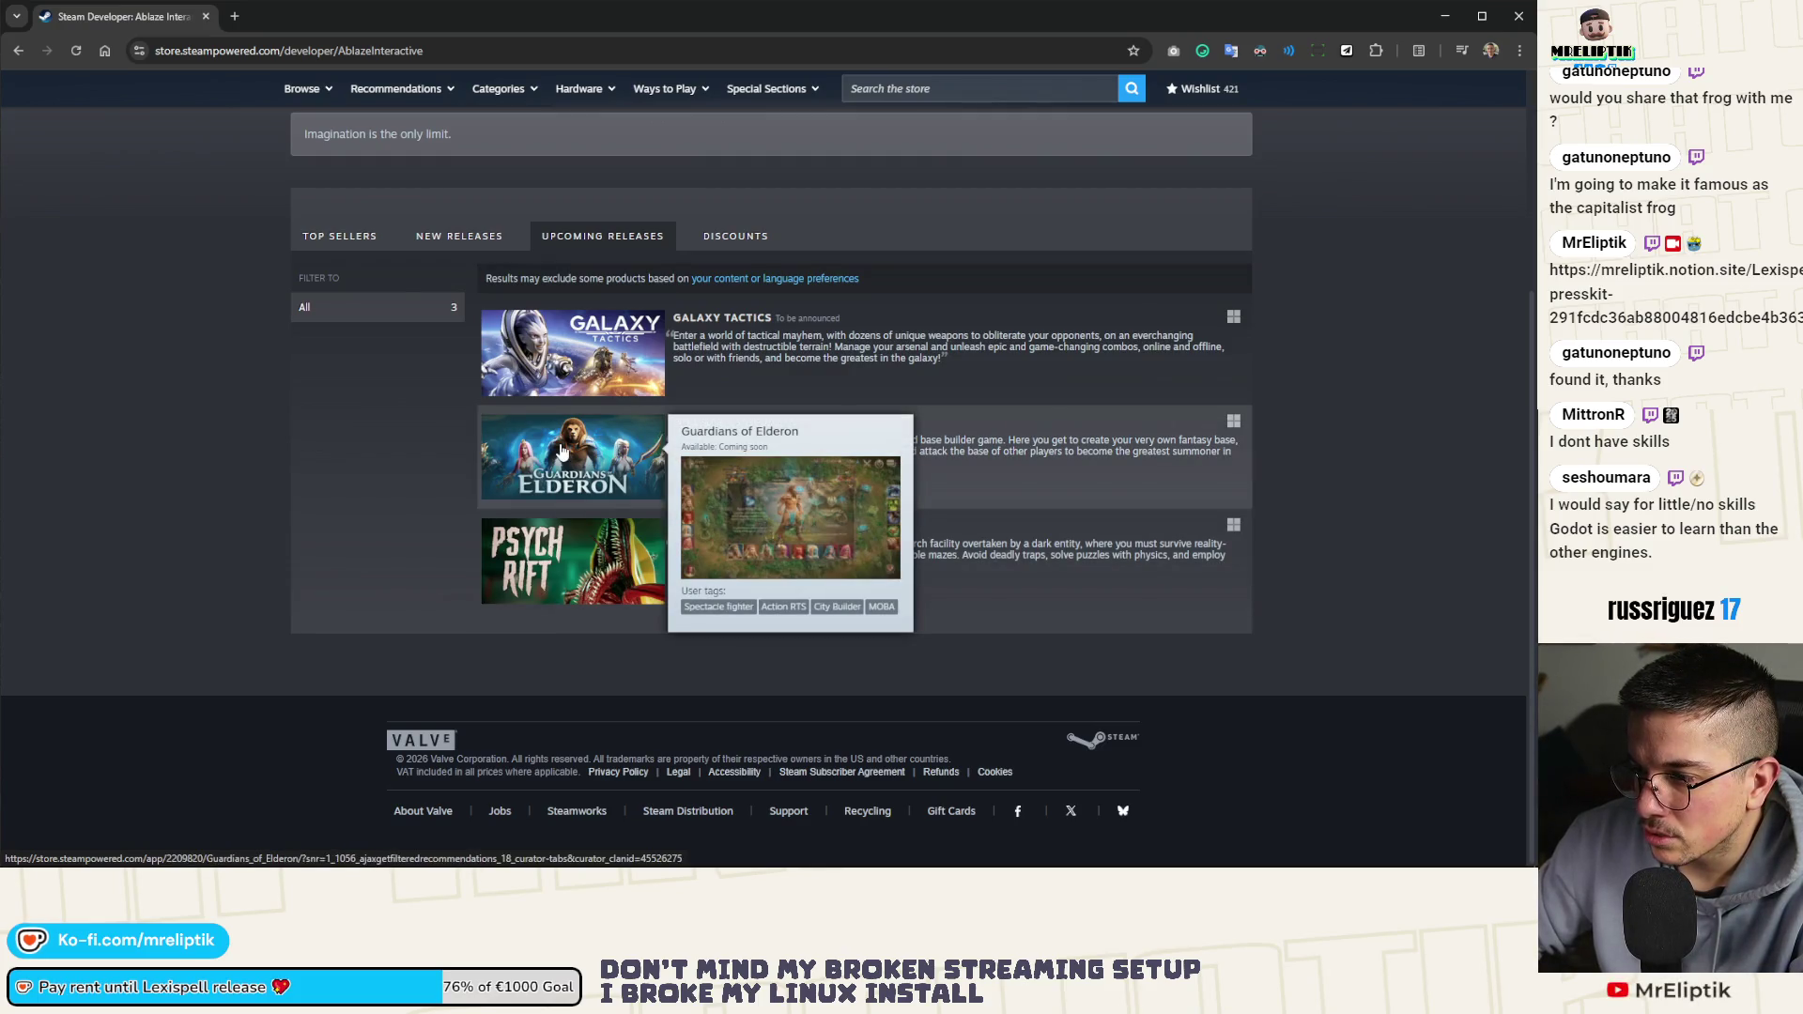
mouse_move(570, 366)
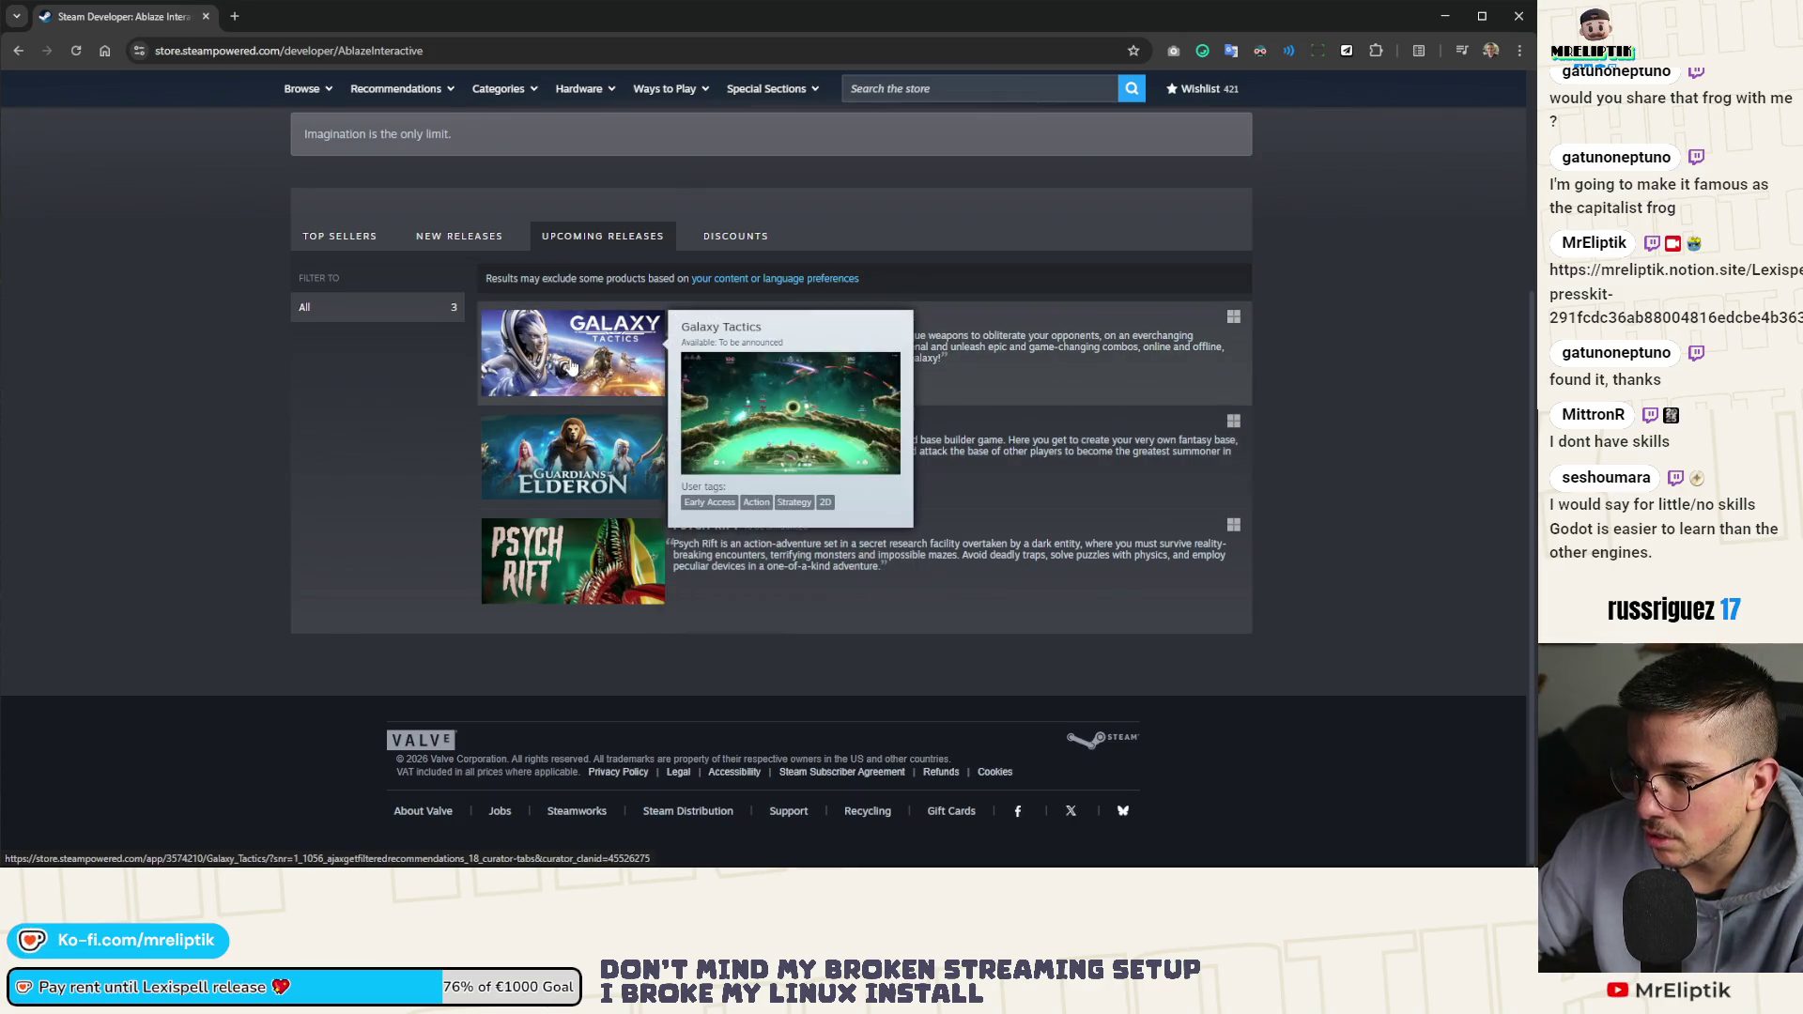
mouse_move(559, 585)
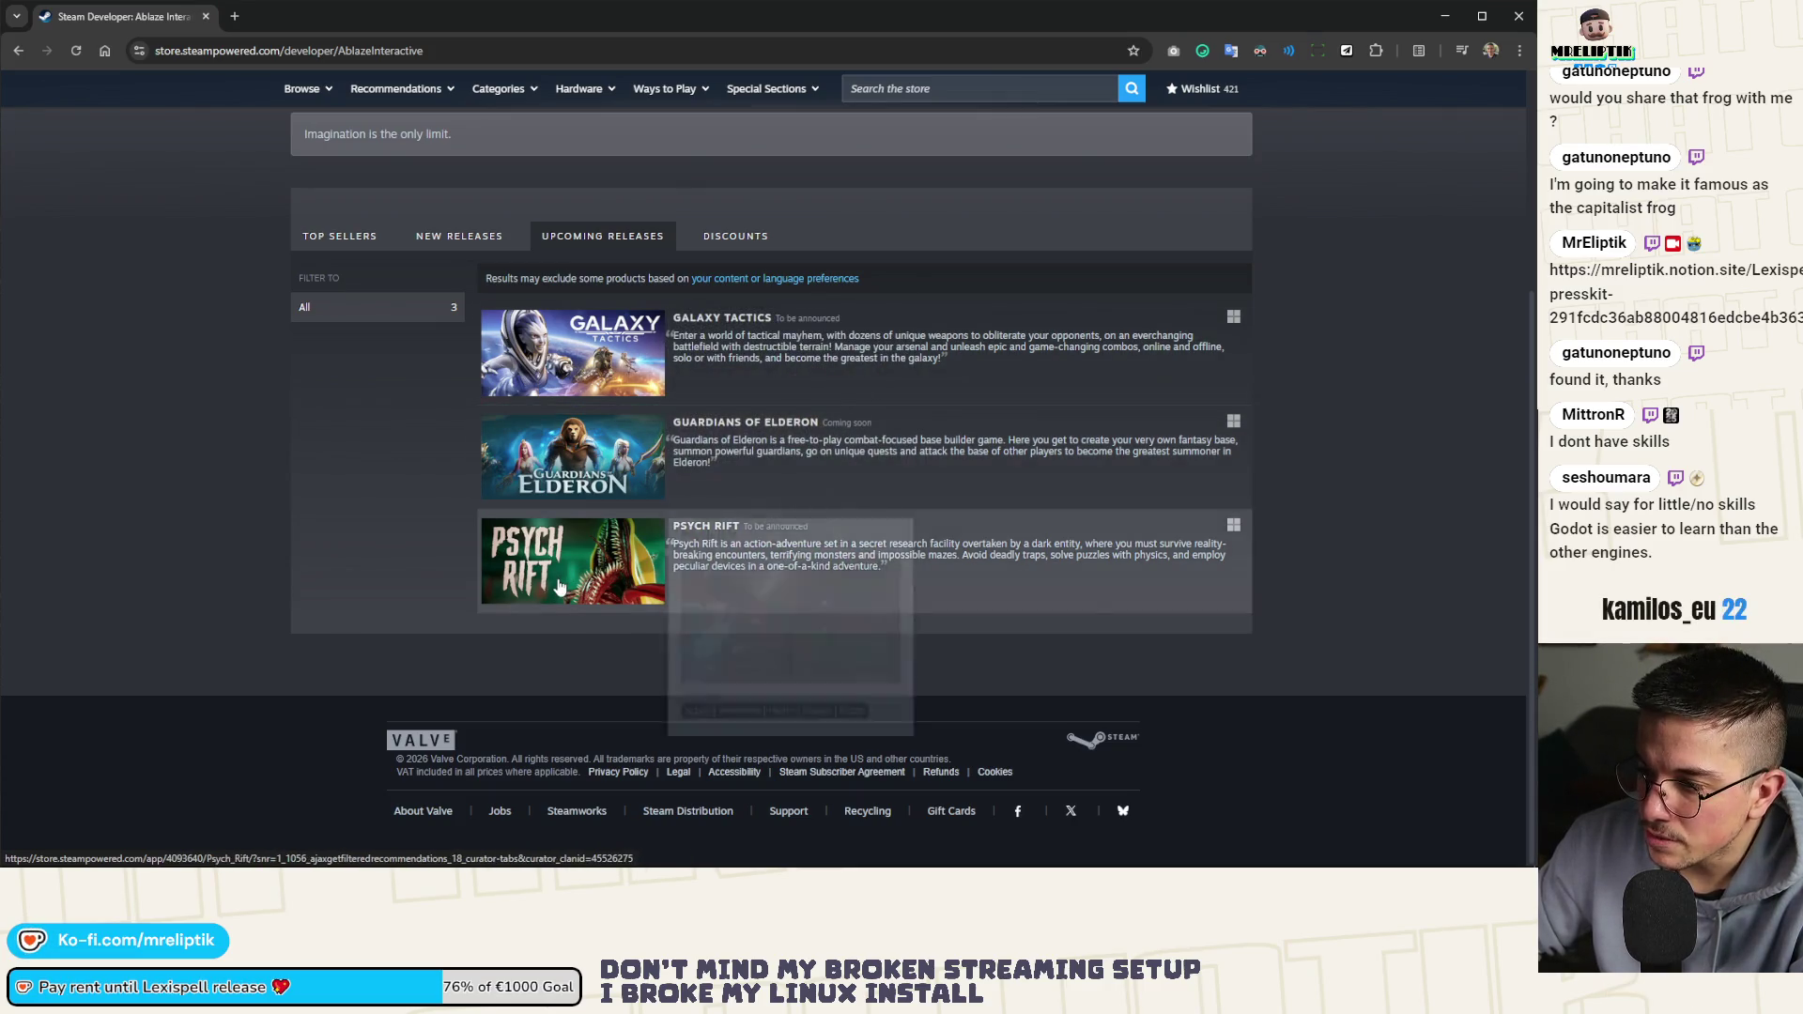
middle_click(573, 458)
middle_click(573, 353)
click(294, 17)
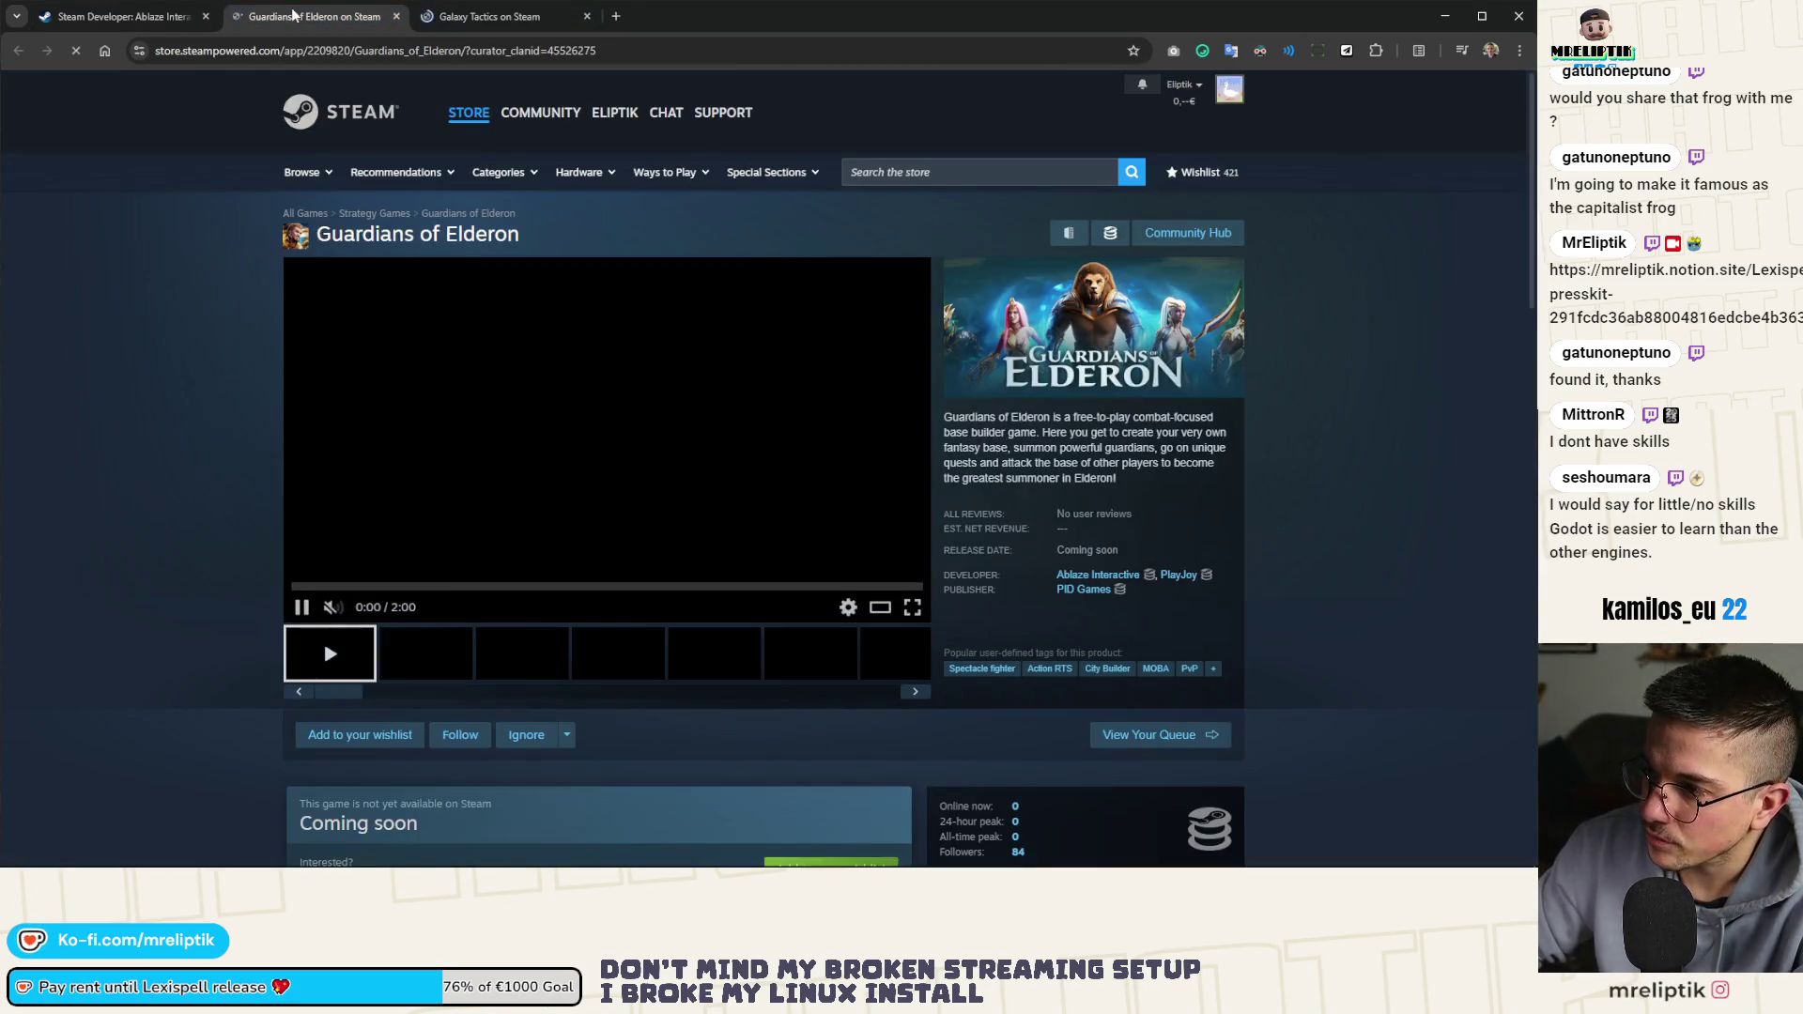
Open Psych Rift from the developer page and play its trailer enlarged
click(82, 16)
click(573, 561)
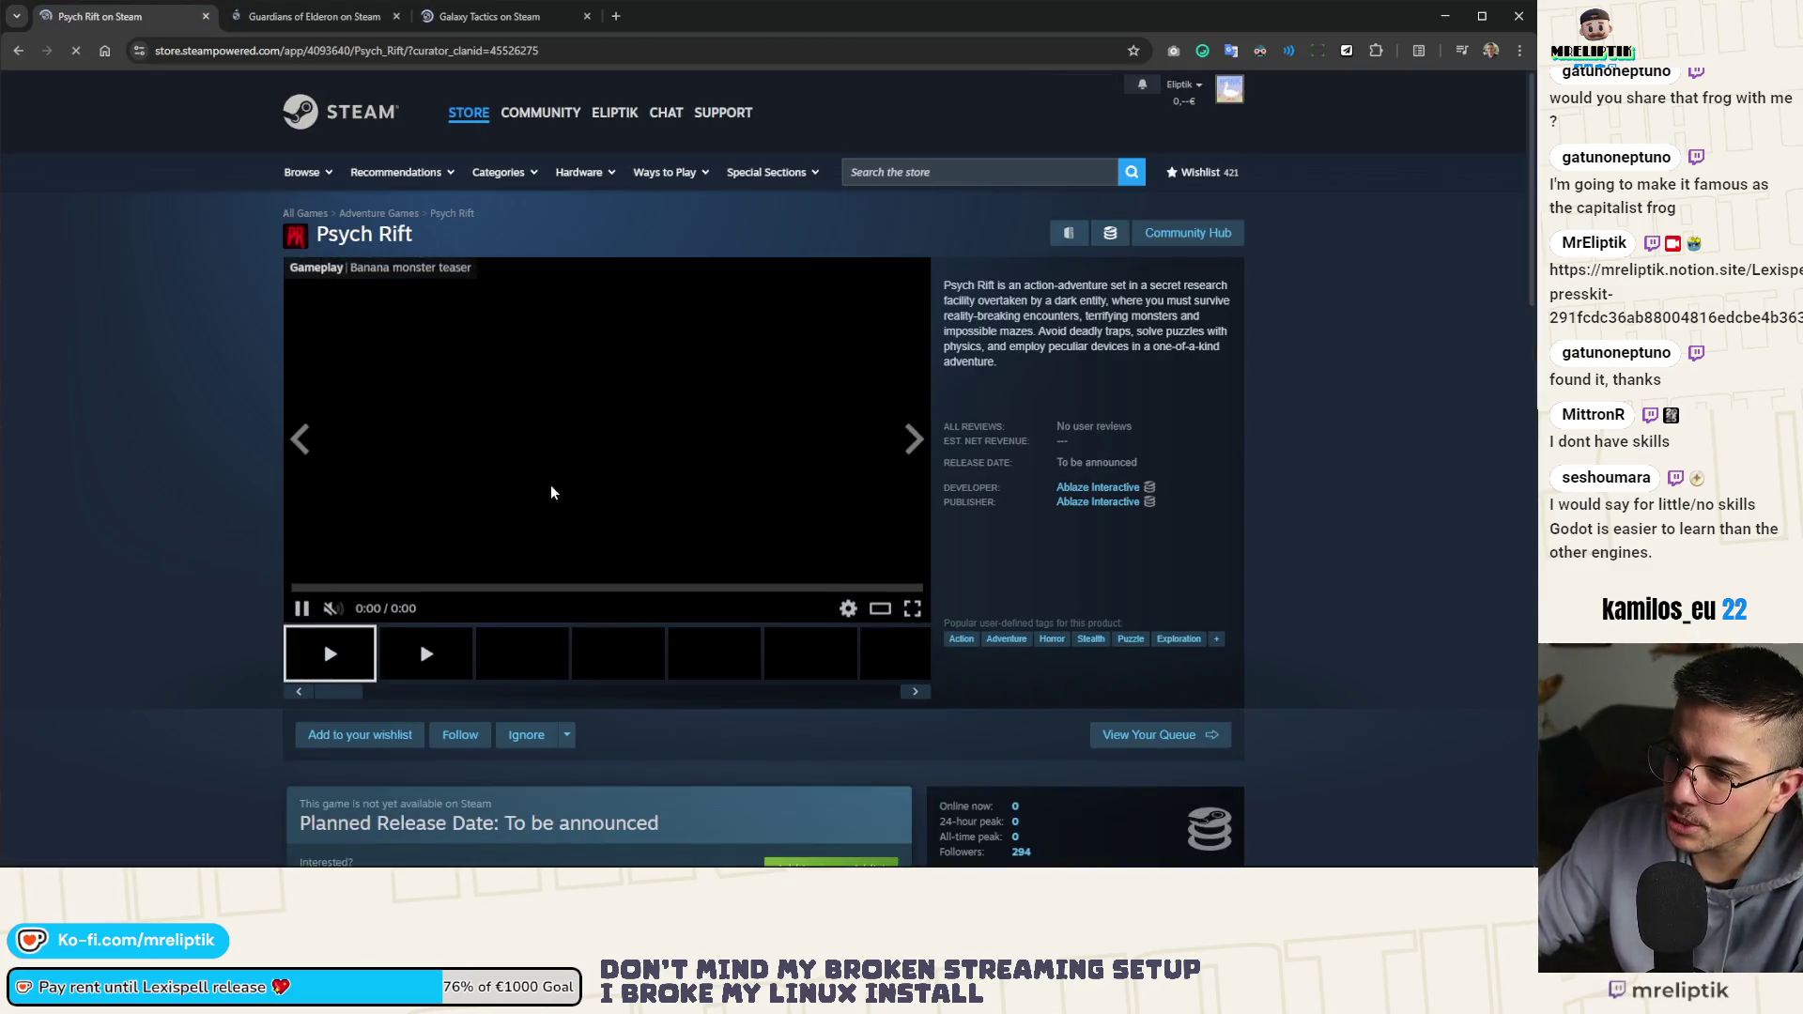
click(880, 607)
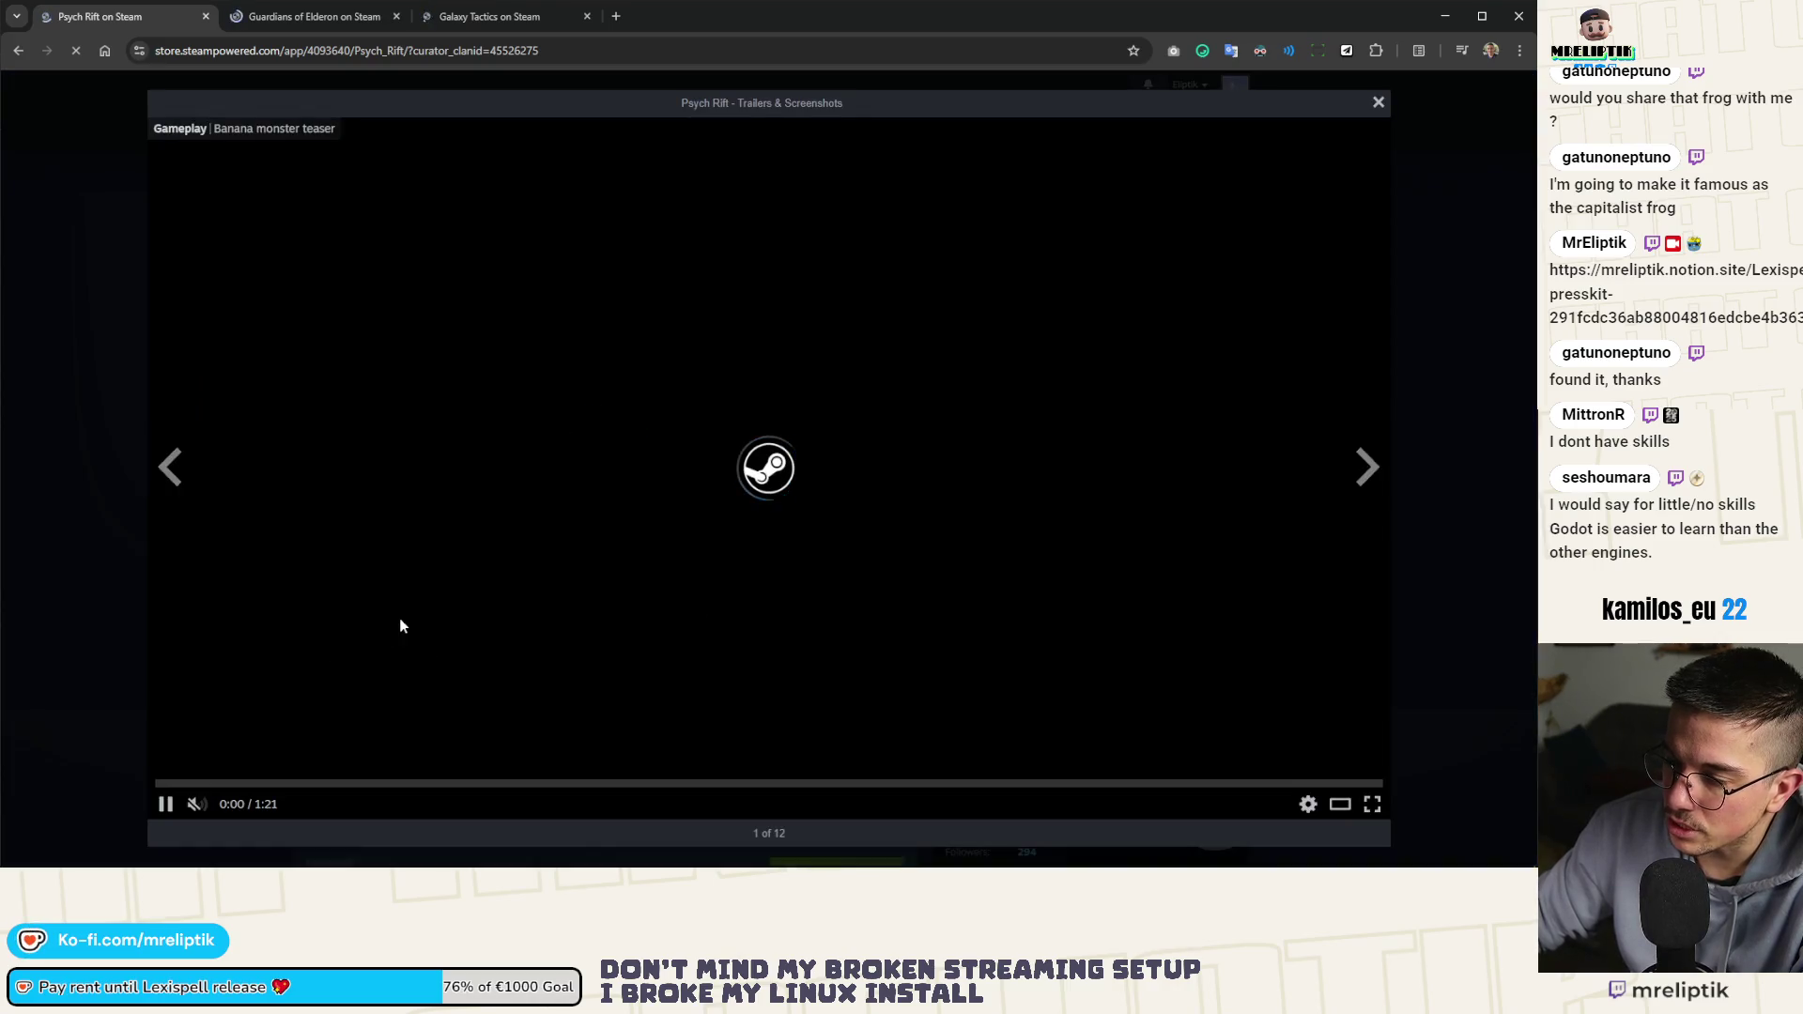
Seek the Psych Rift trailer to about 0:50 and switch back to the event editor
click(899, 785)
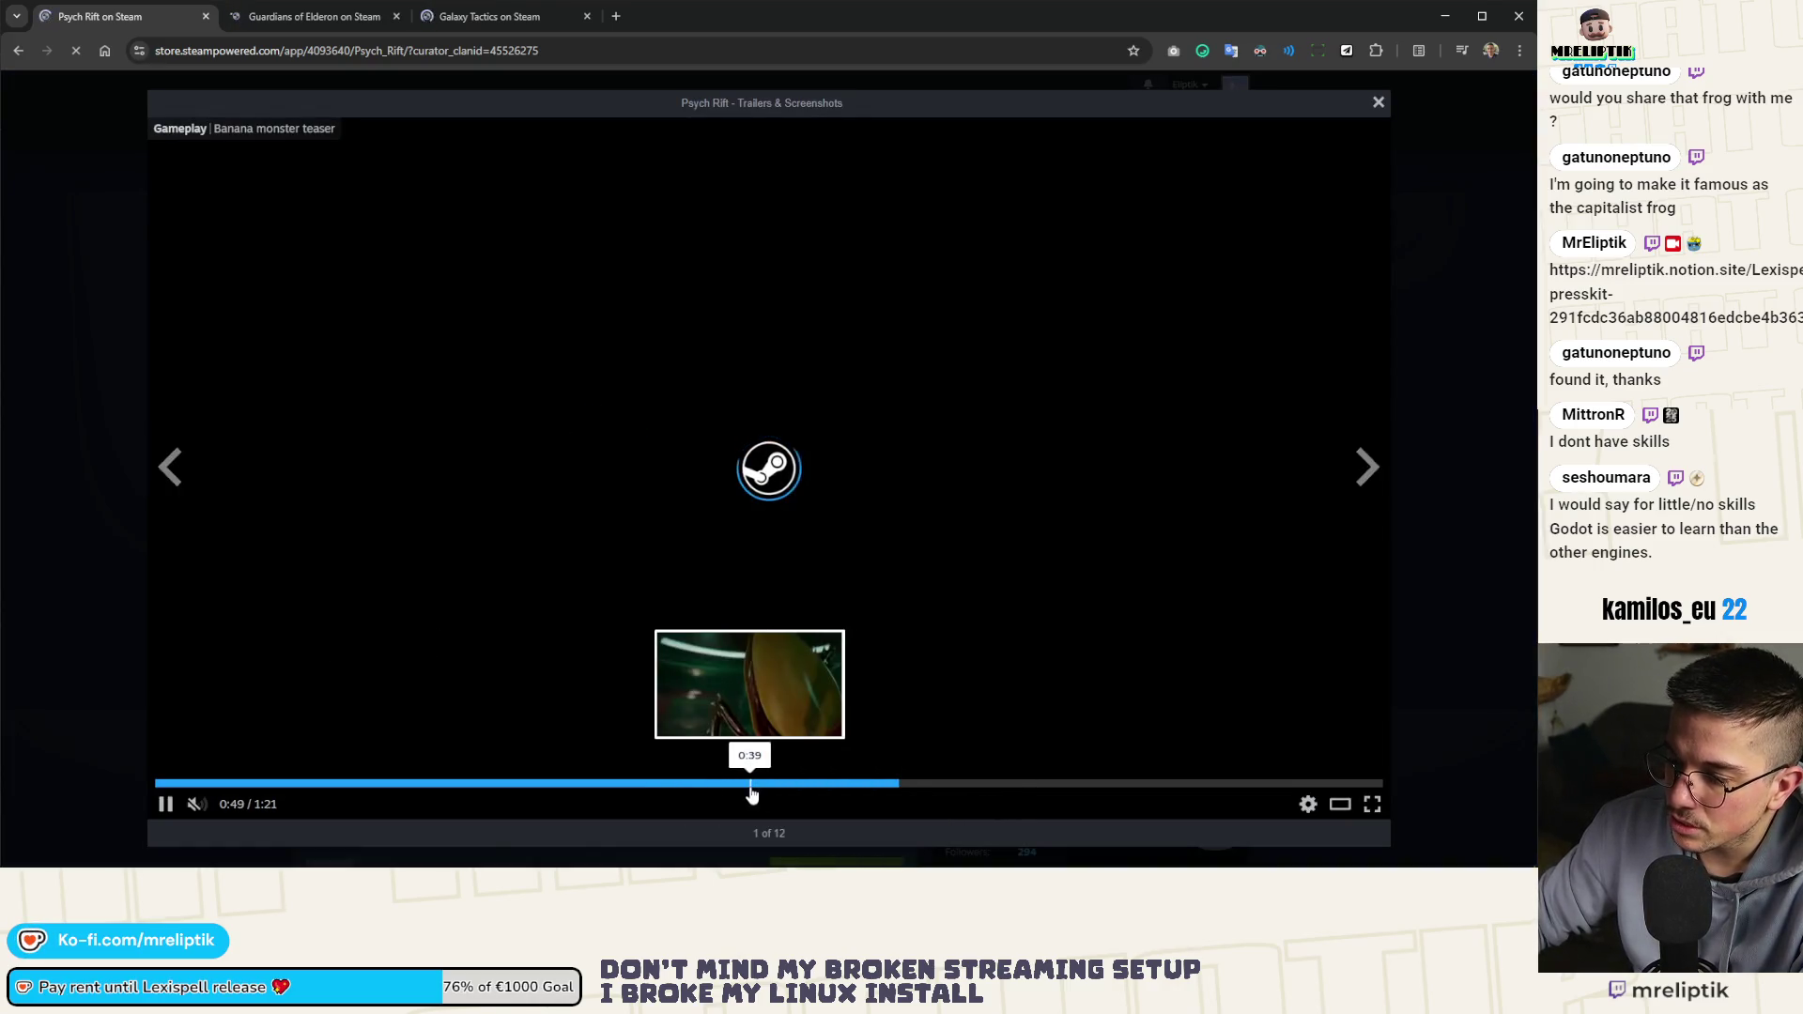
click(920, 785)
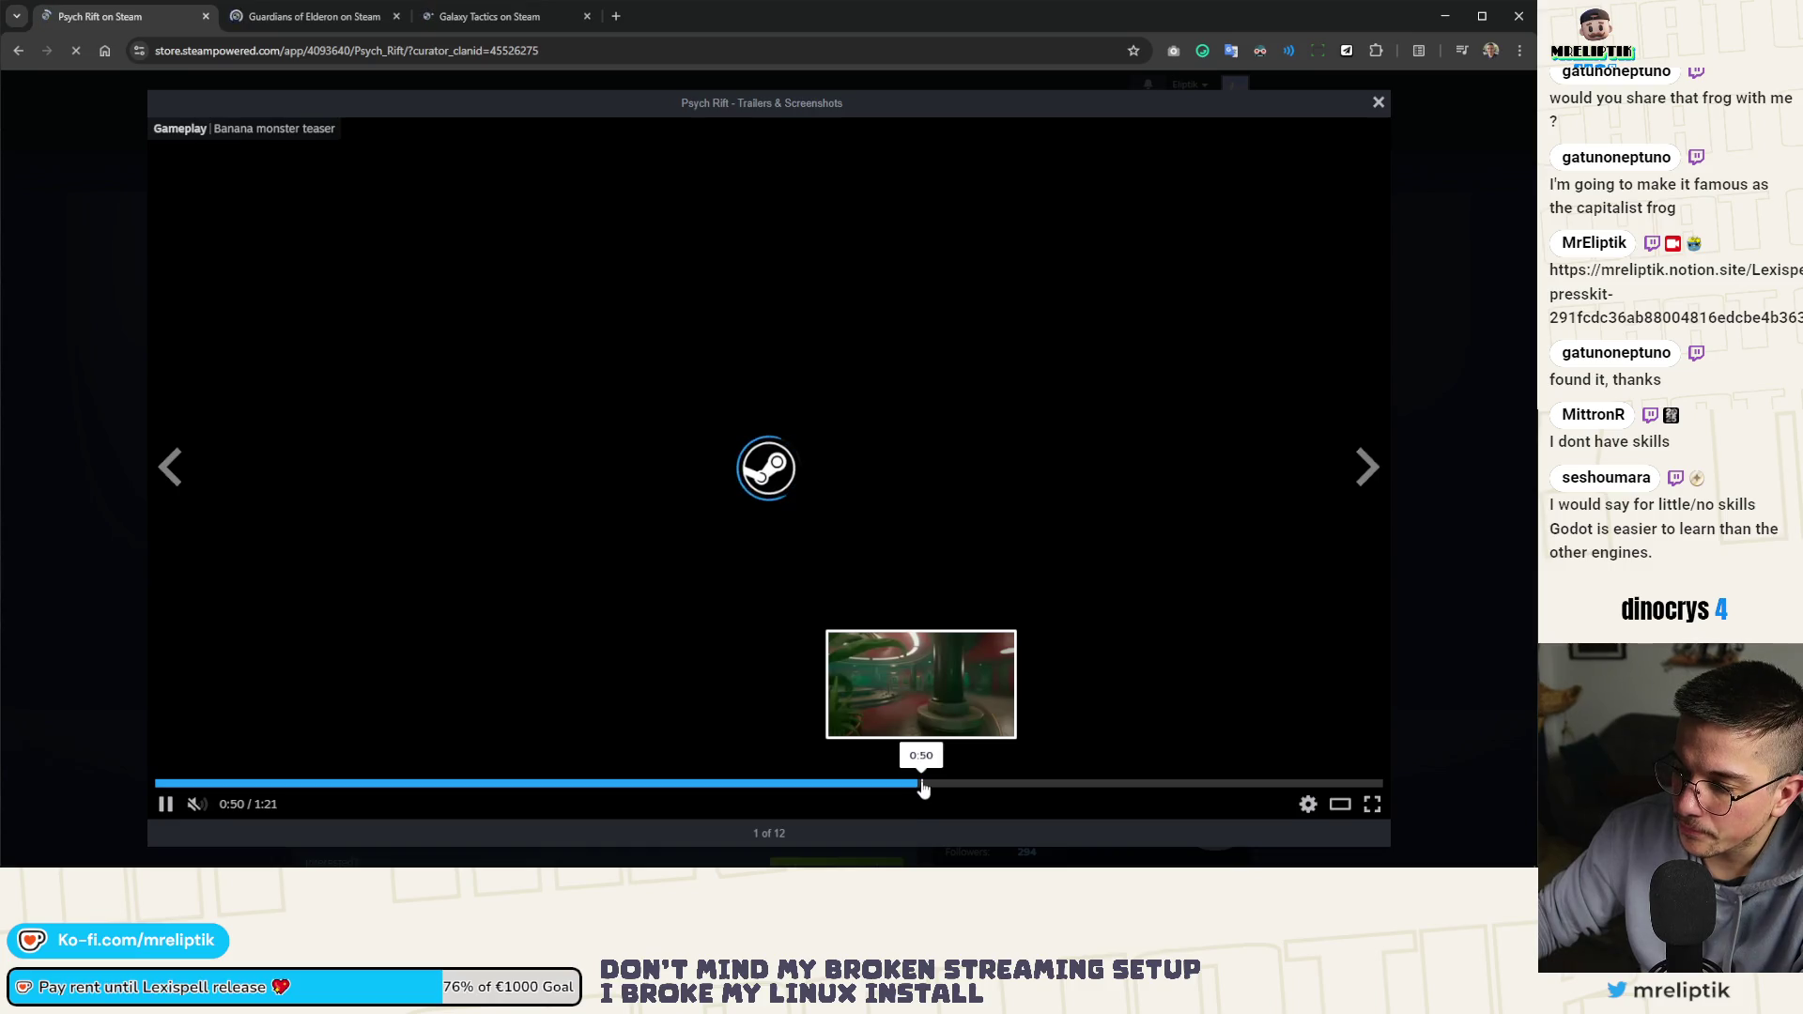
drag(953, 789, 918, 784)
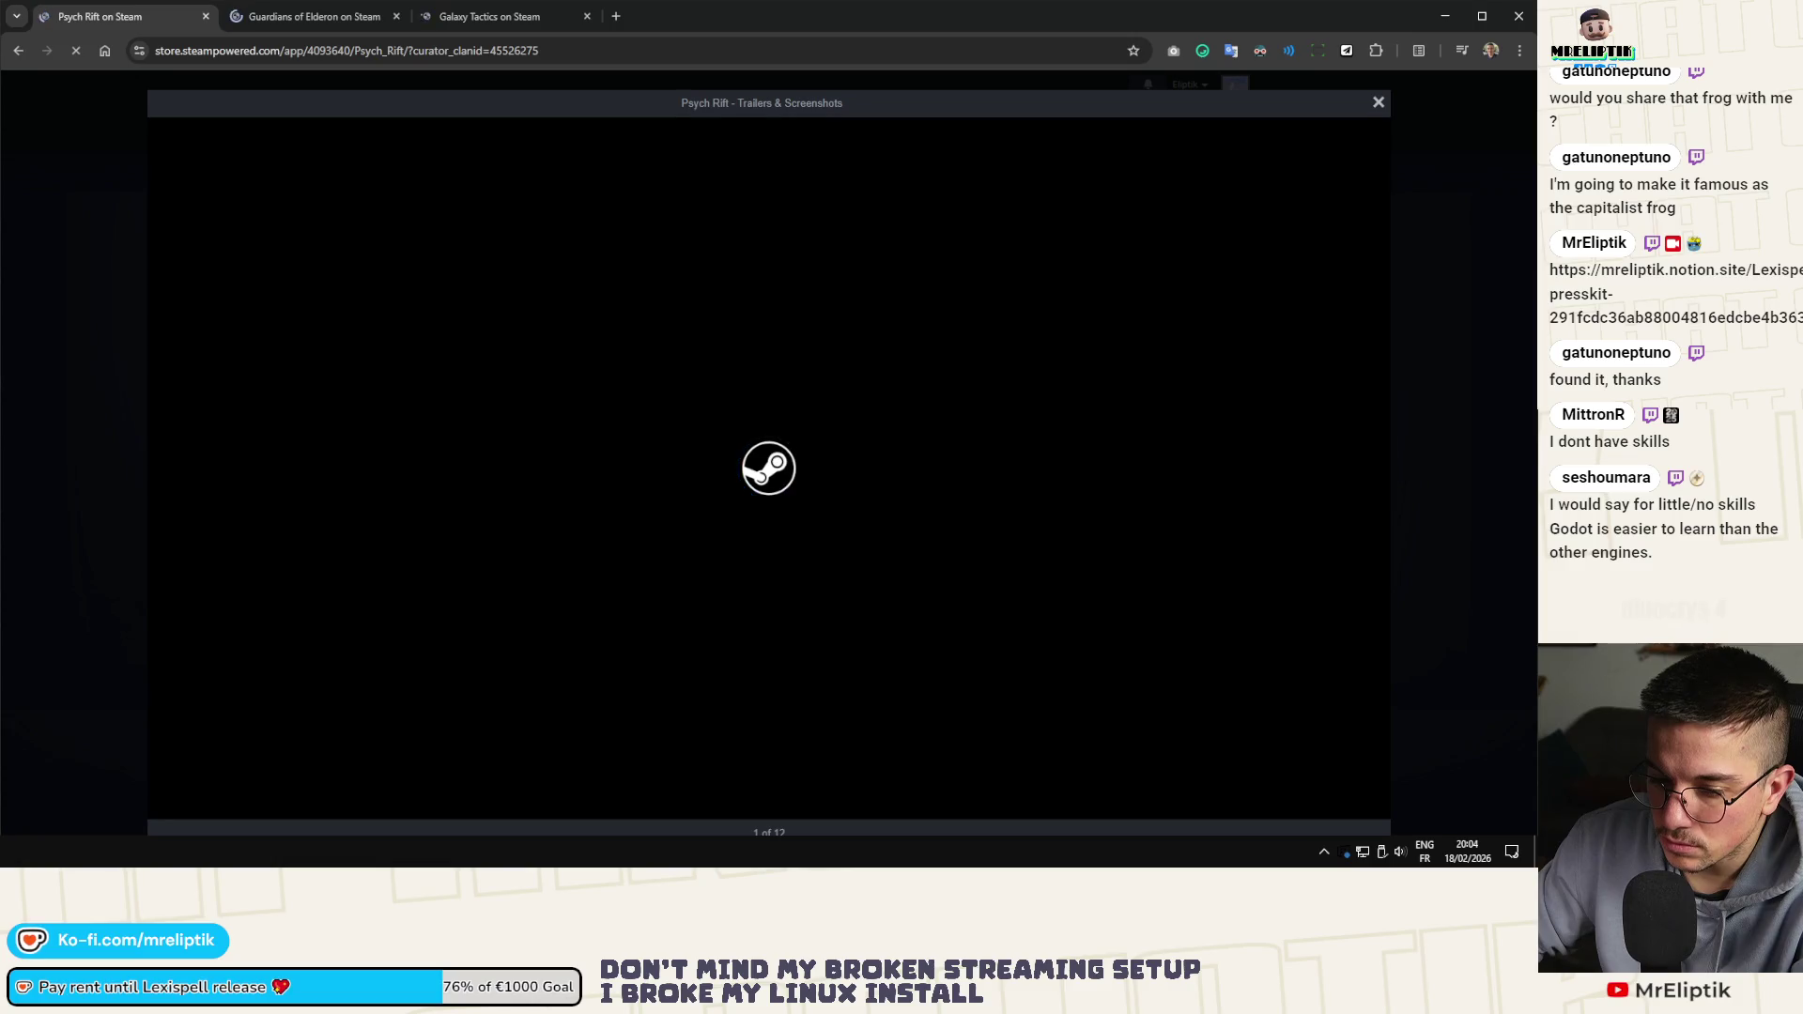
key(alt+Tab)
Use Select file in the event editor's upload panel to choose an image
scroll(639, 470, down, 5)
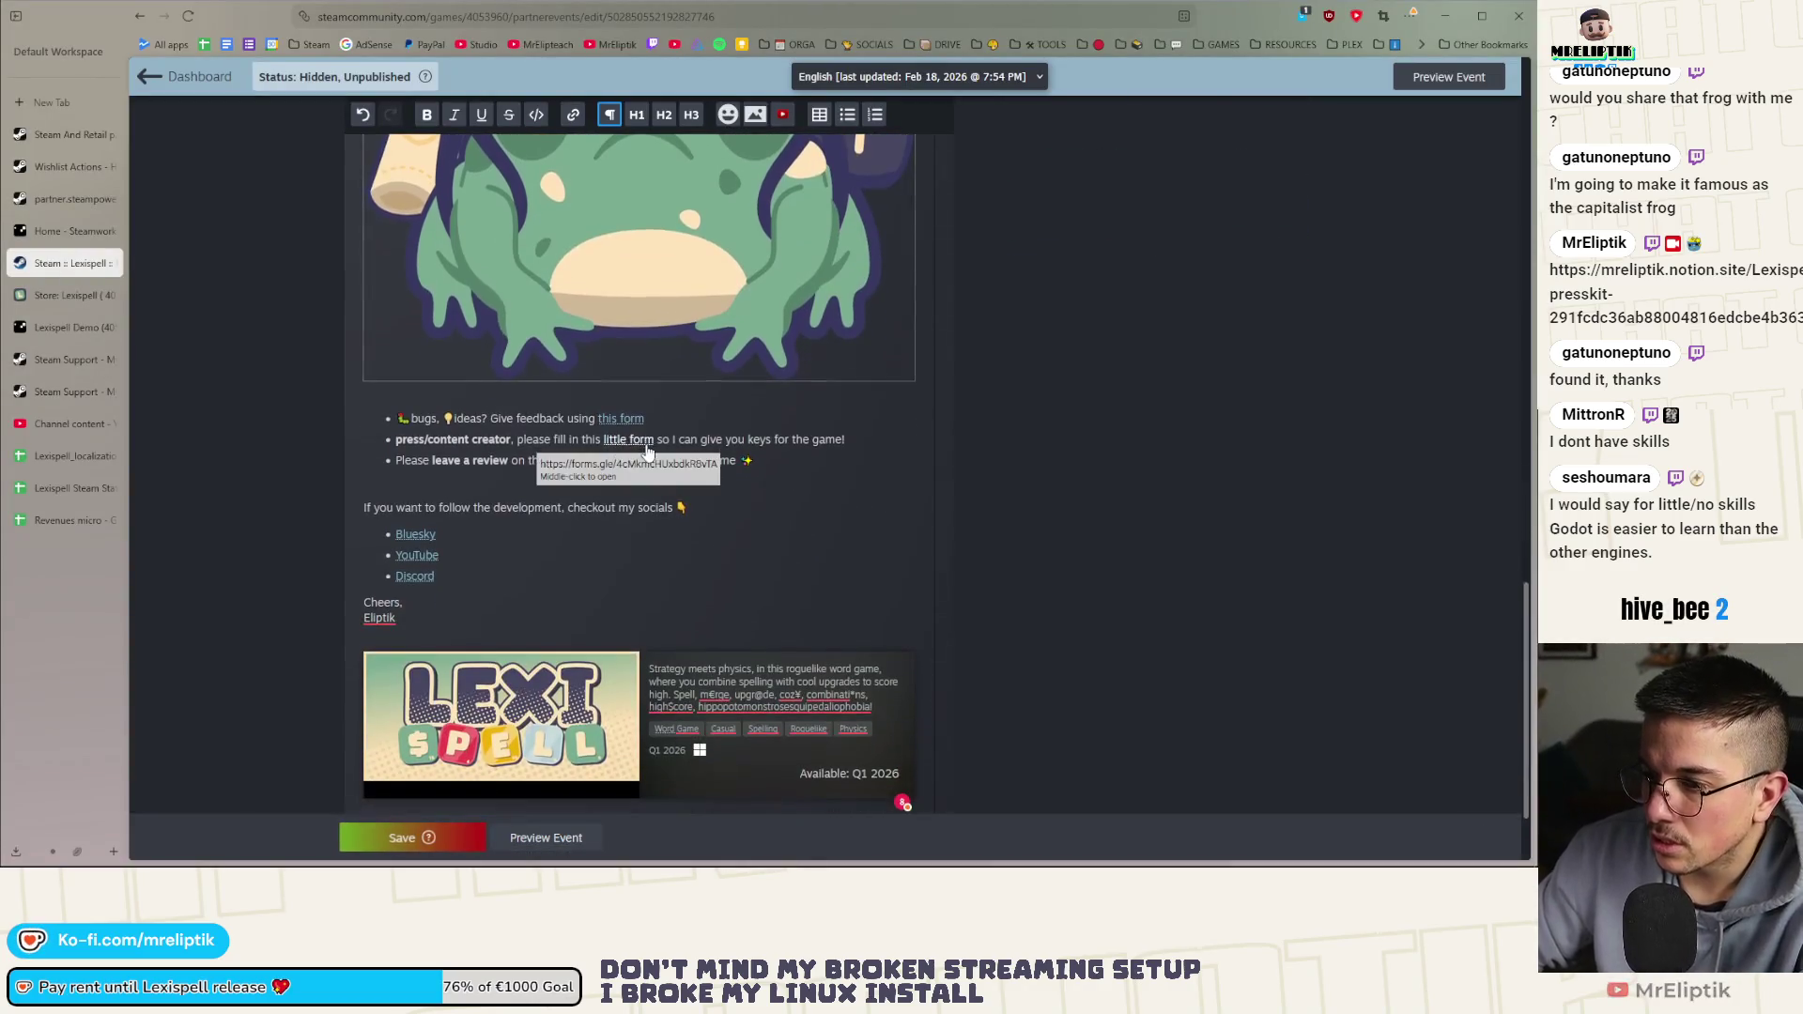
scroll(638, 460, up, 4)
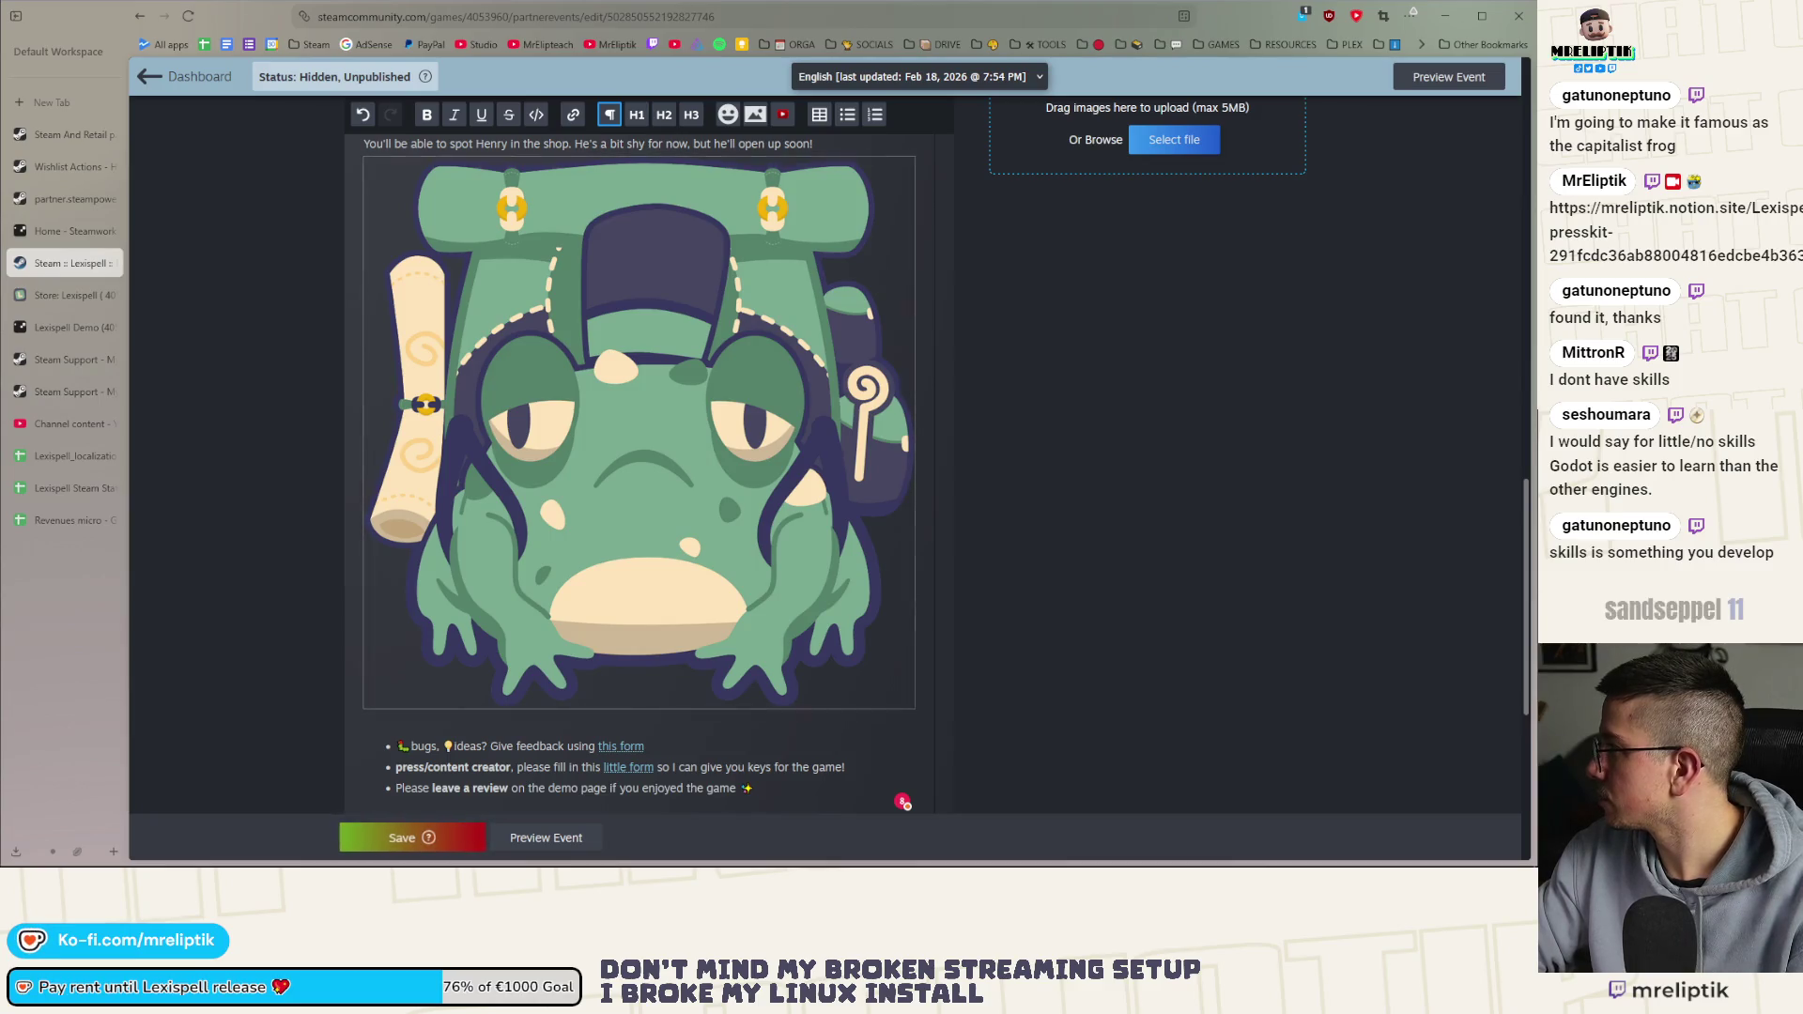
click(1165, 149)
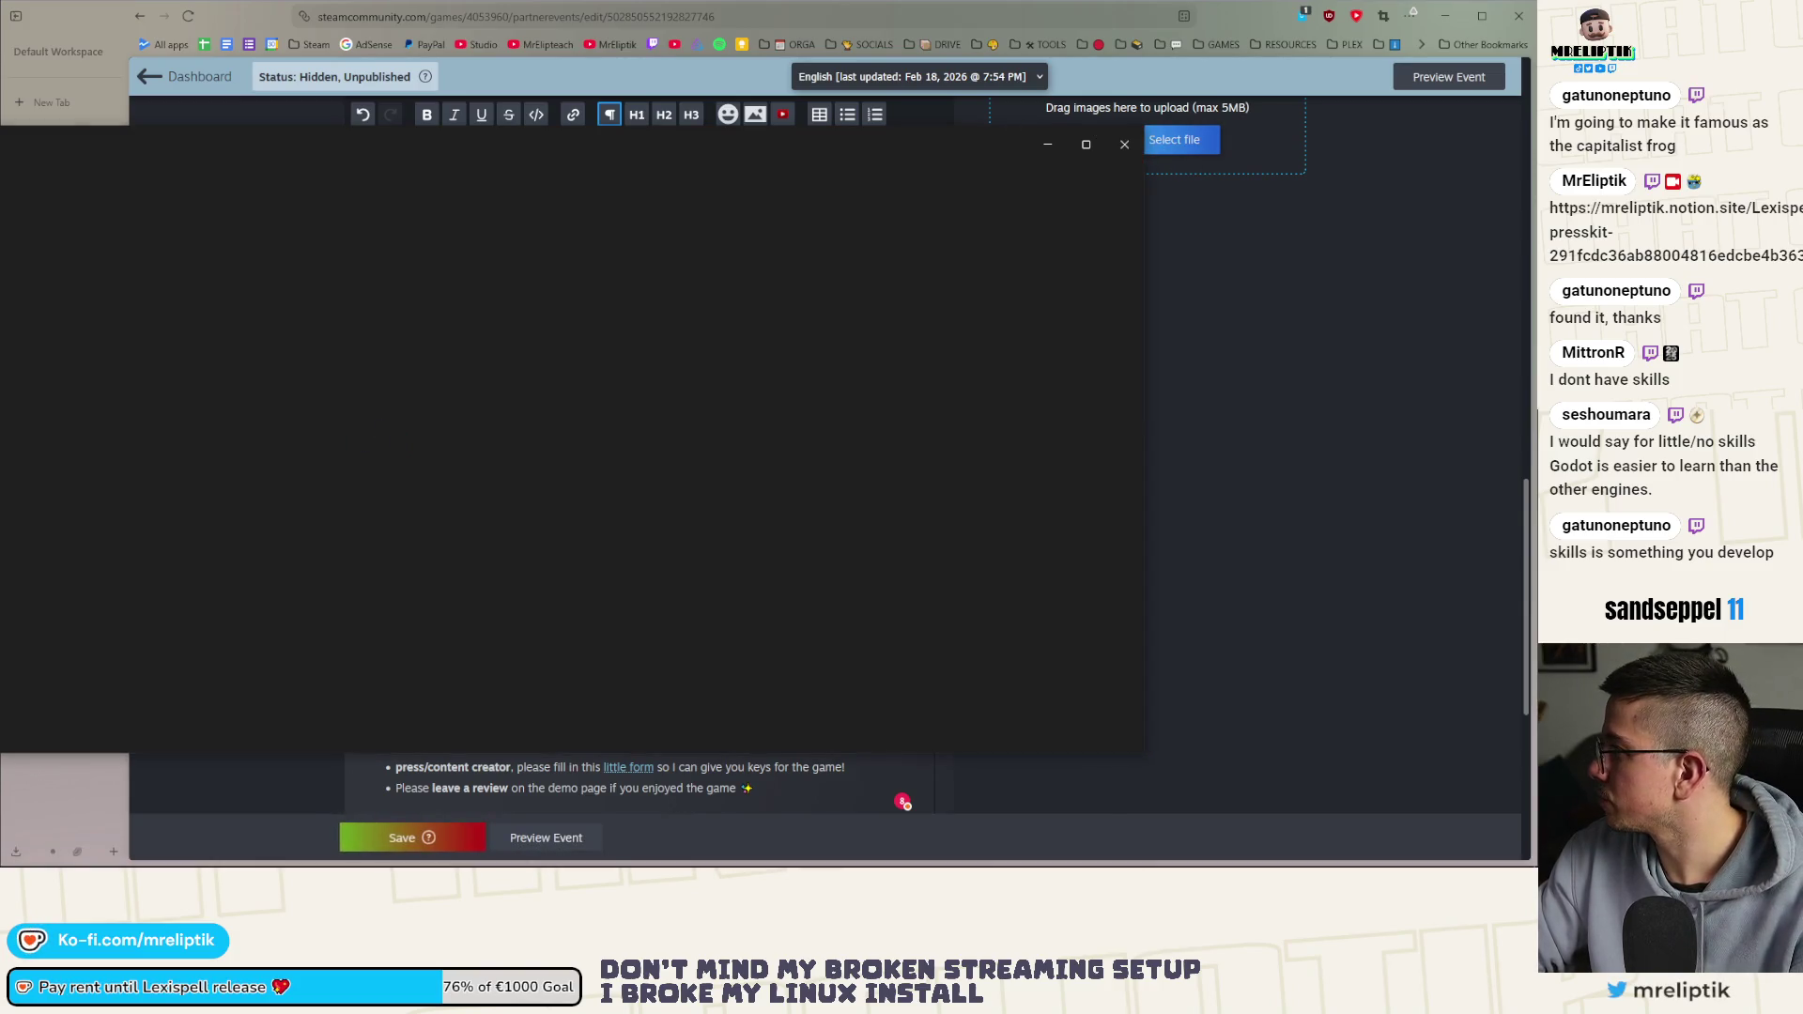
Close the empty file chooser and set Image Resizer's custom size unit to Percent
key(Escape)
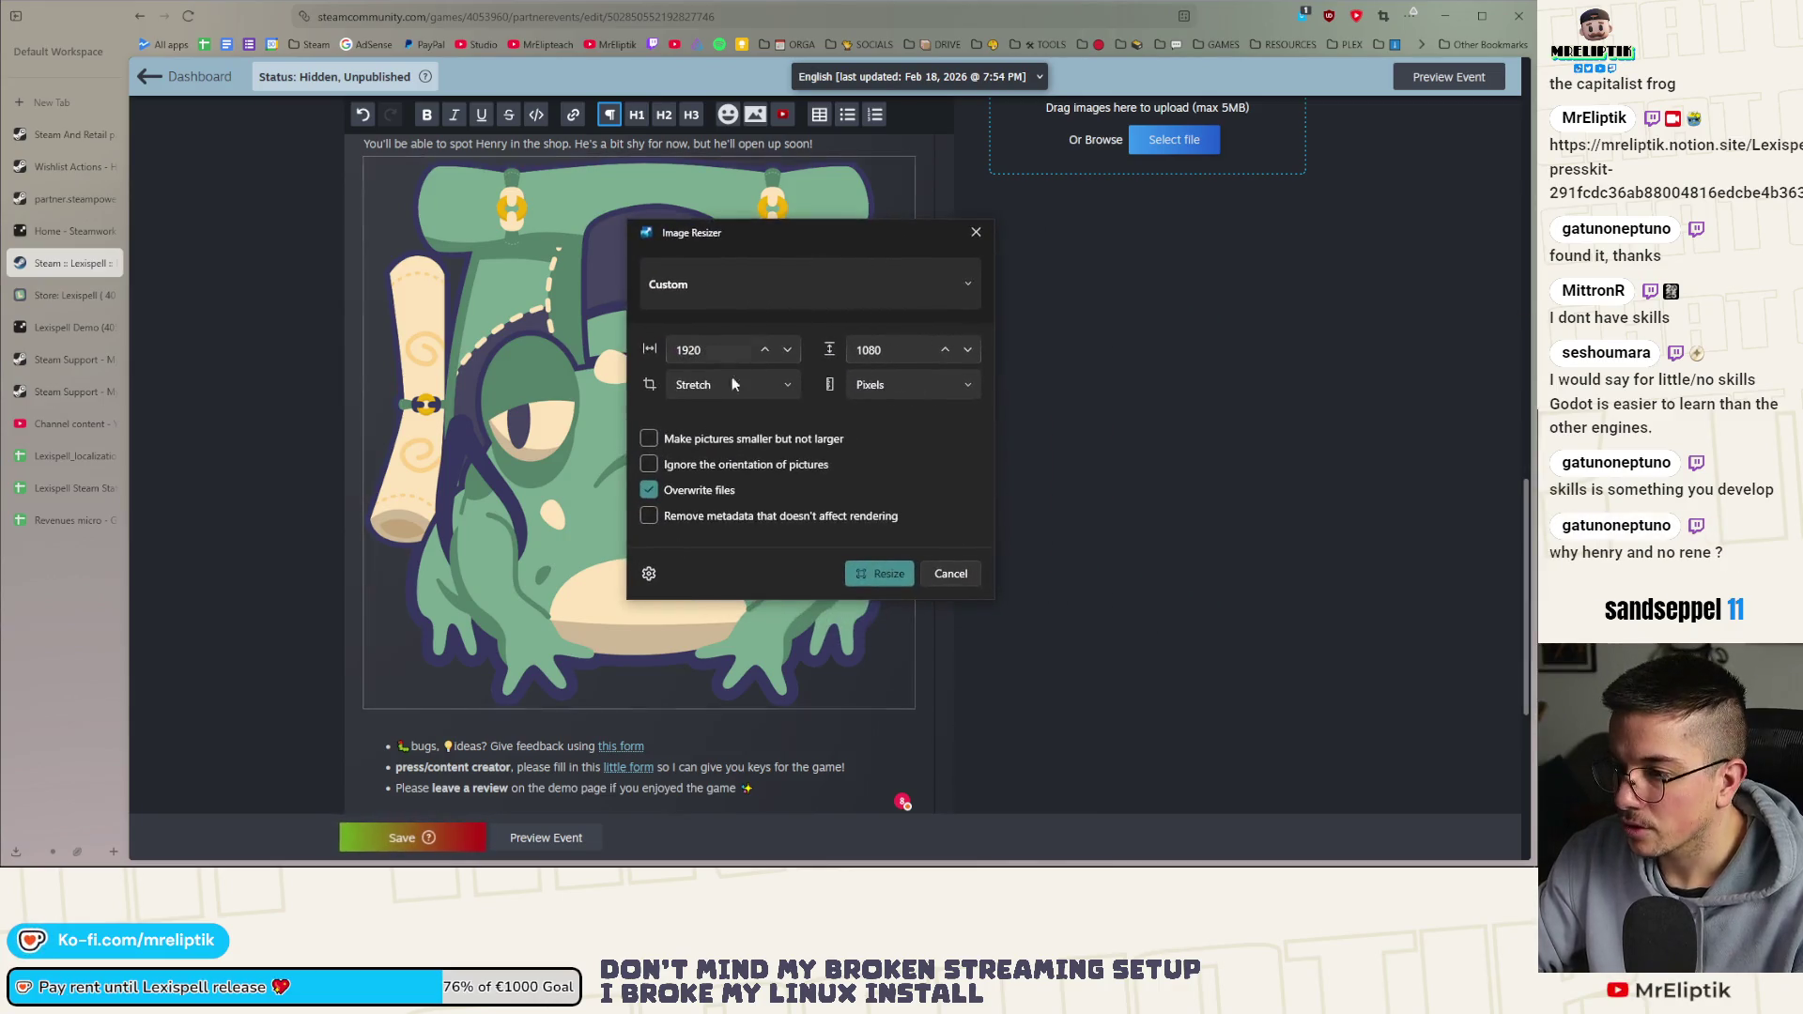
click(765, 350)
click(735, 385)
click(731, 385)
click(746, 383)
click(746, 385)
click(911, 385)
click(880, 482)
Enter 50 for width and height and resize the frog picture, overwriting it
click(713, 350)
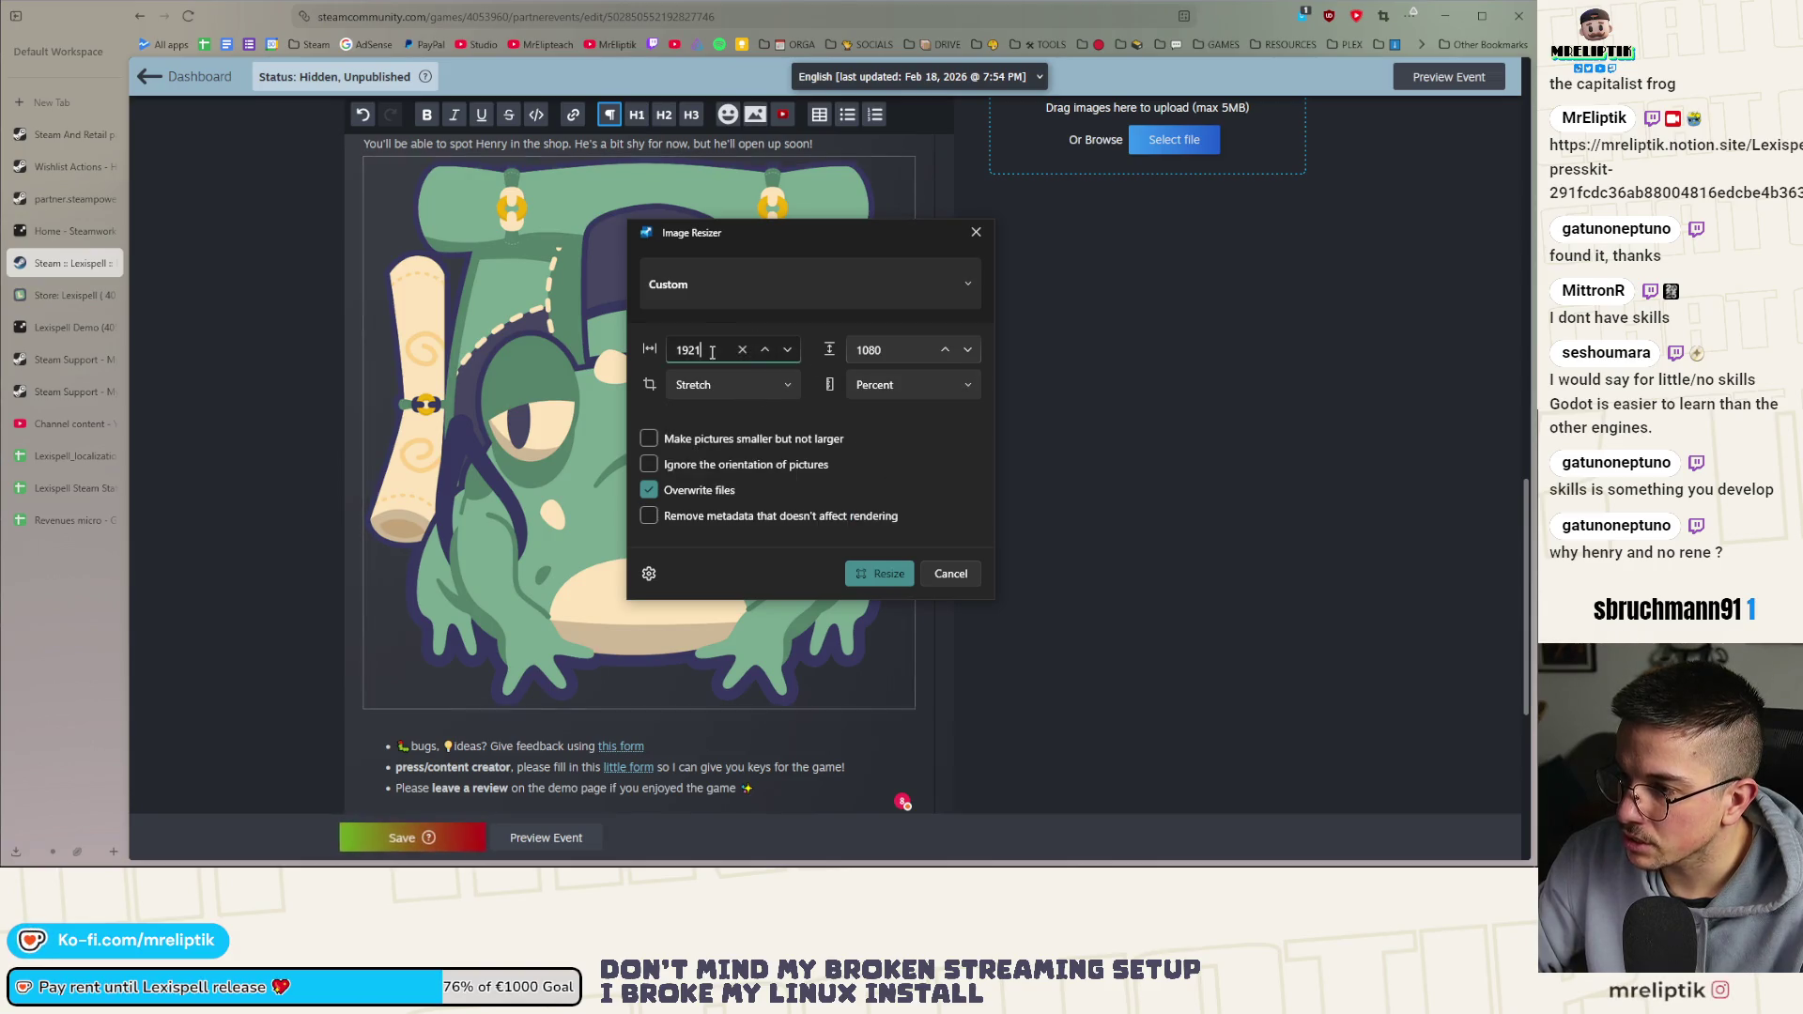
click(742, 350)
text(50)
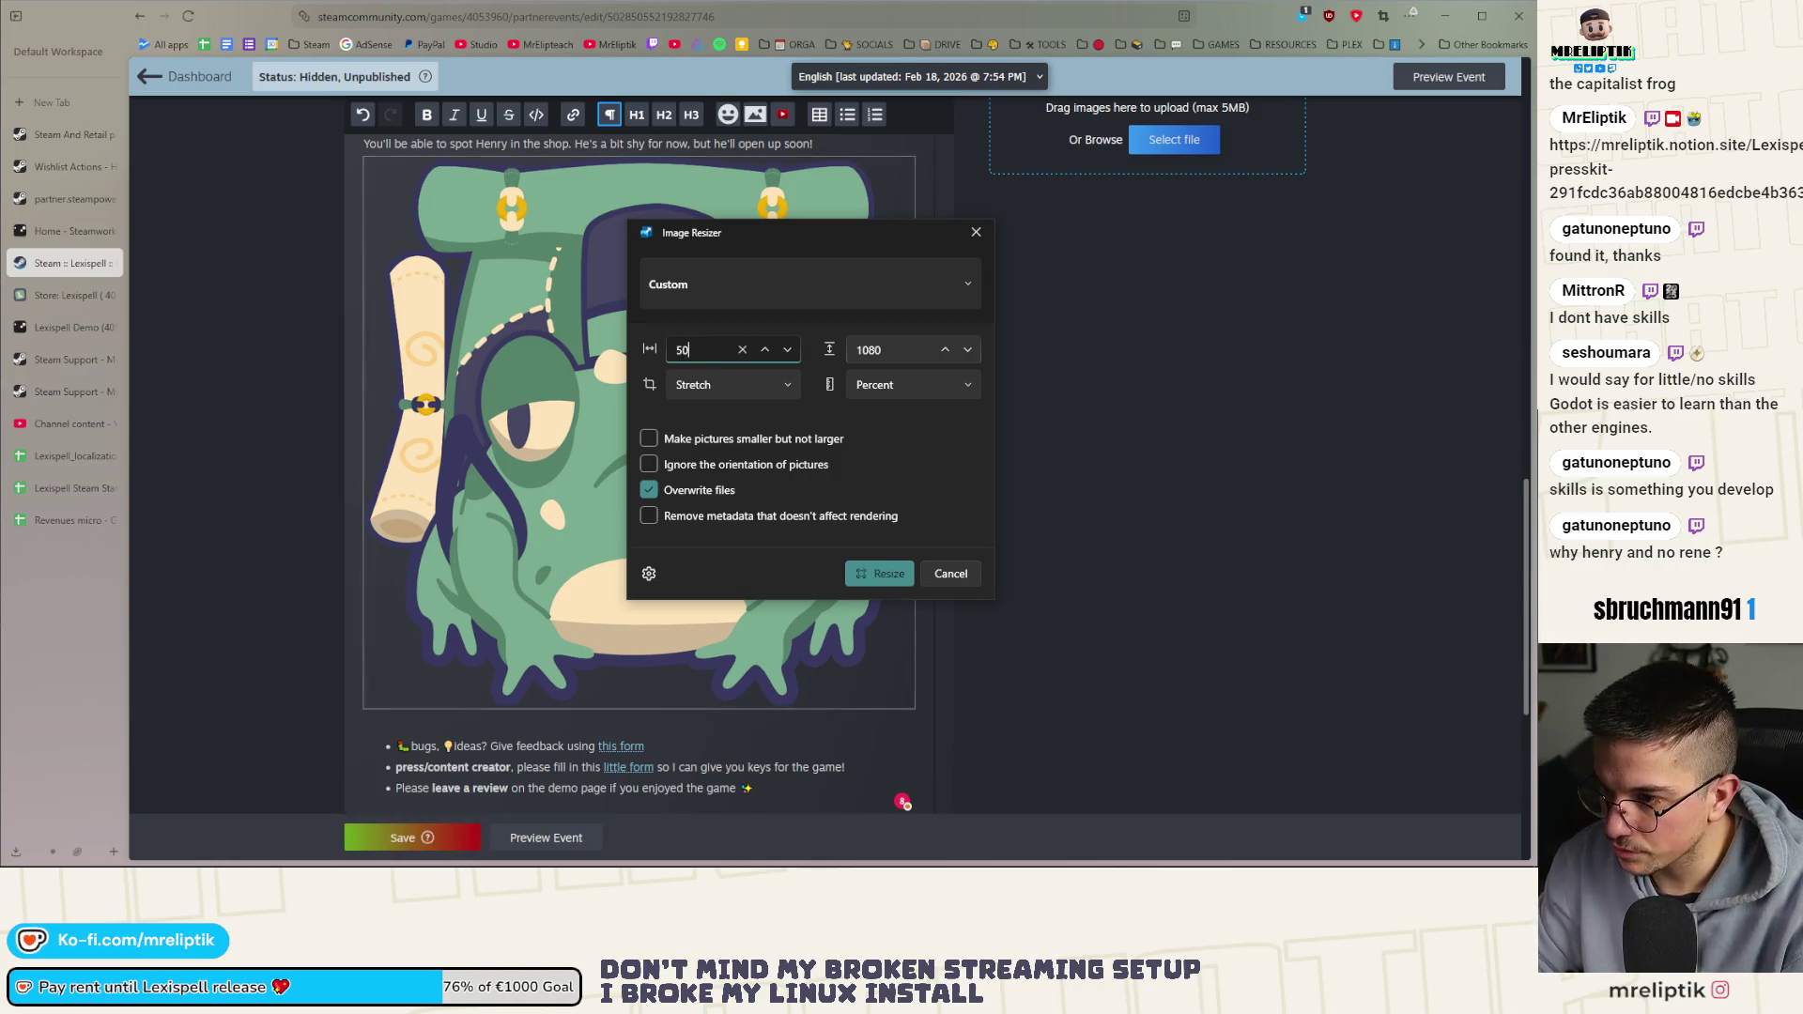
click(873, 350)
text(50)
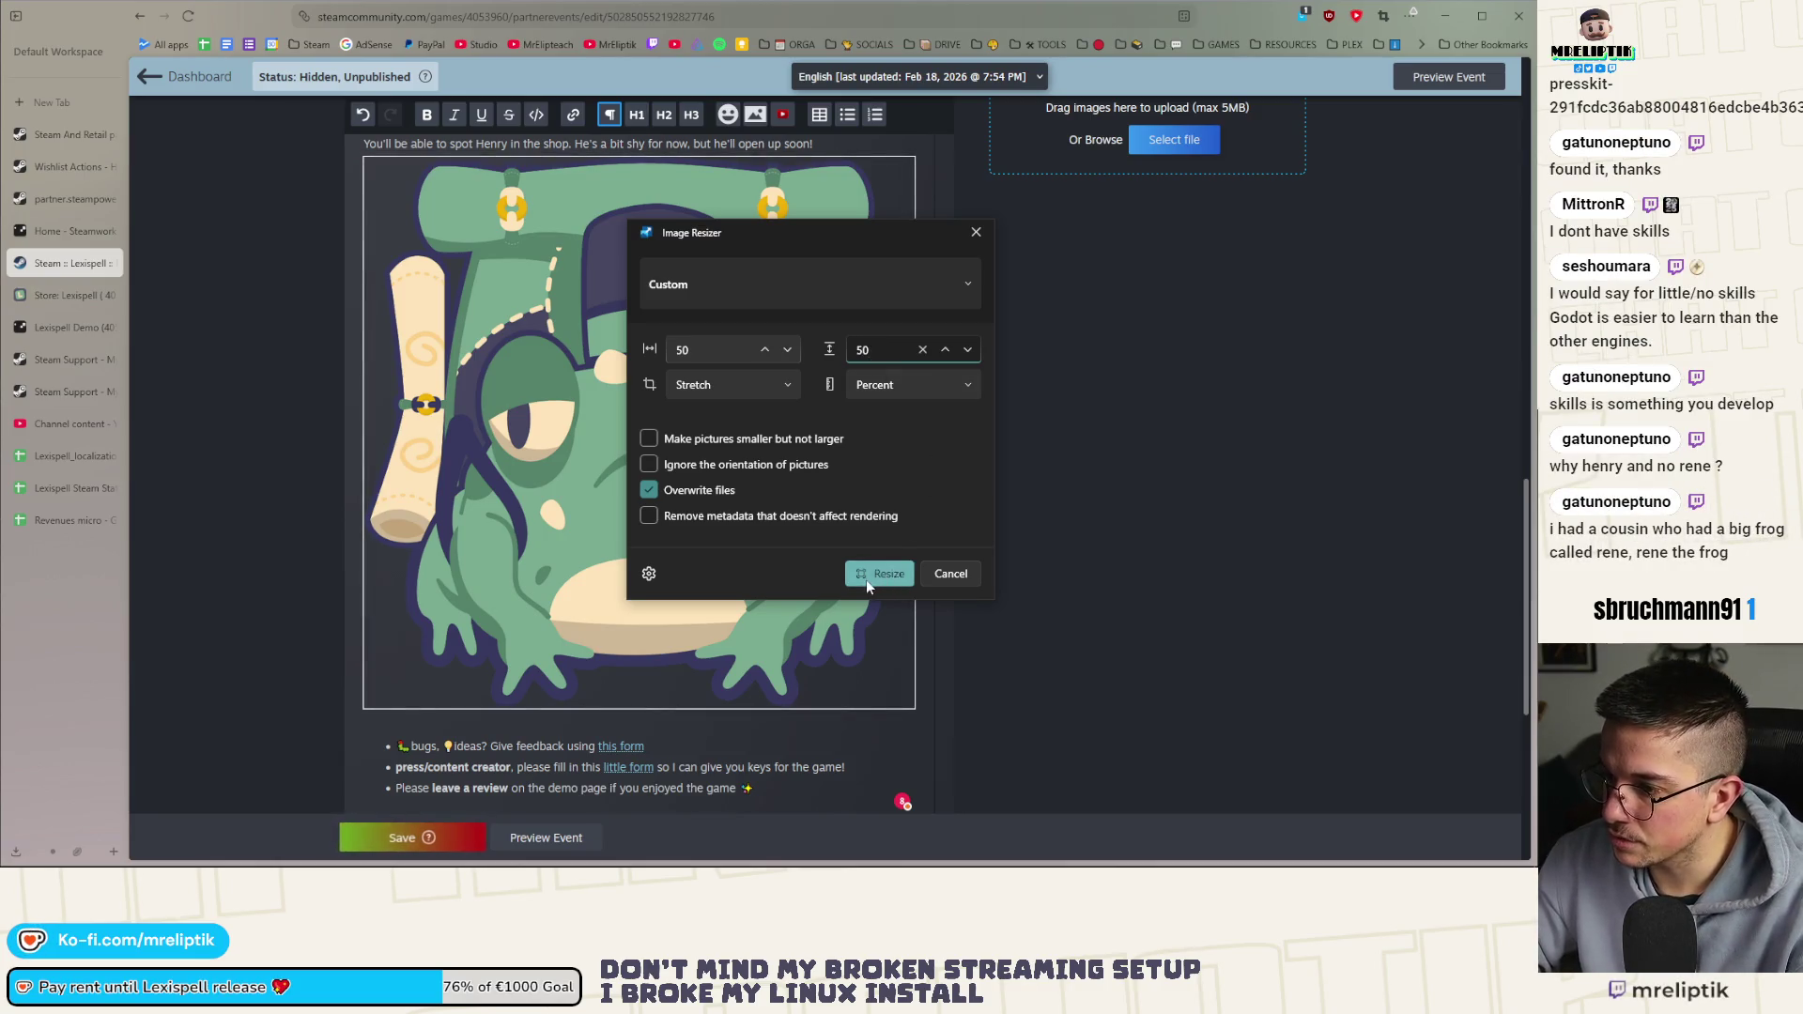
click(866, 579)
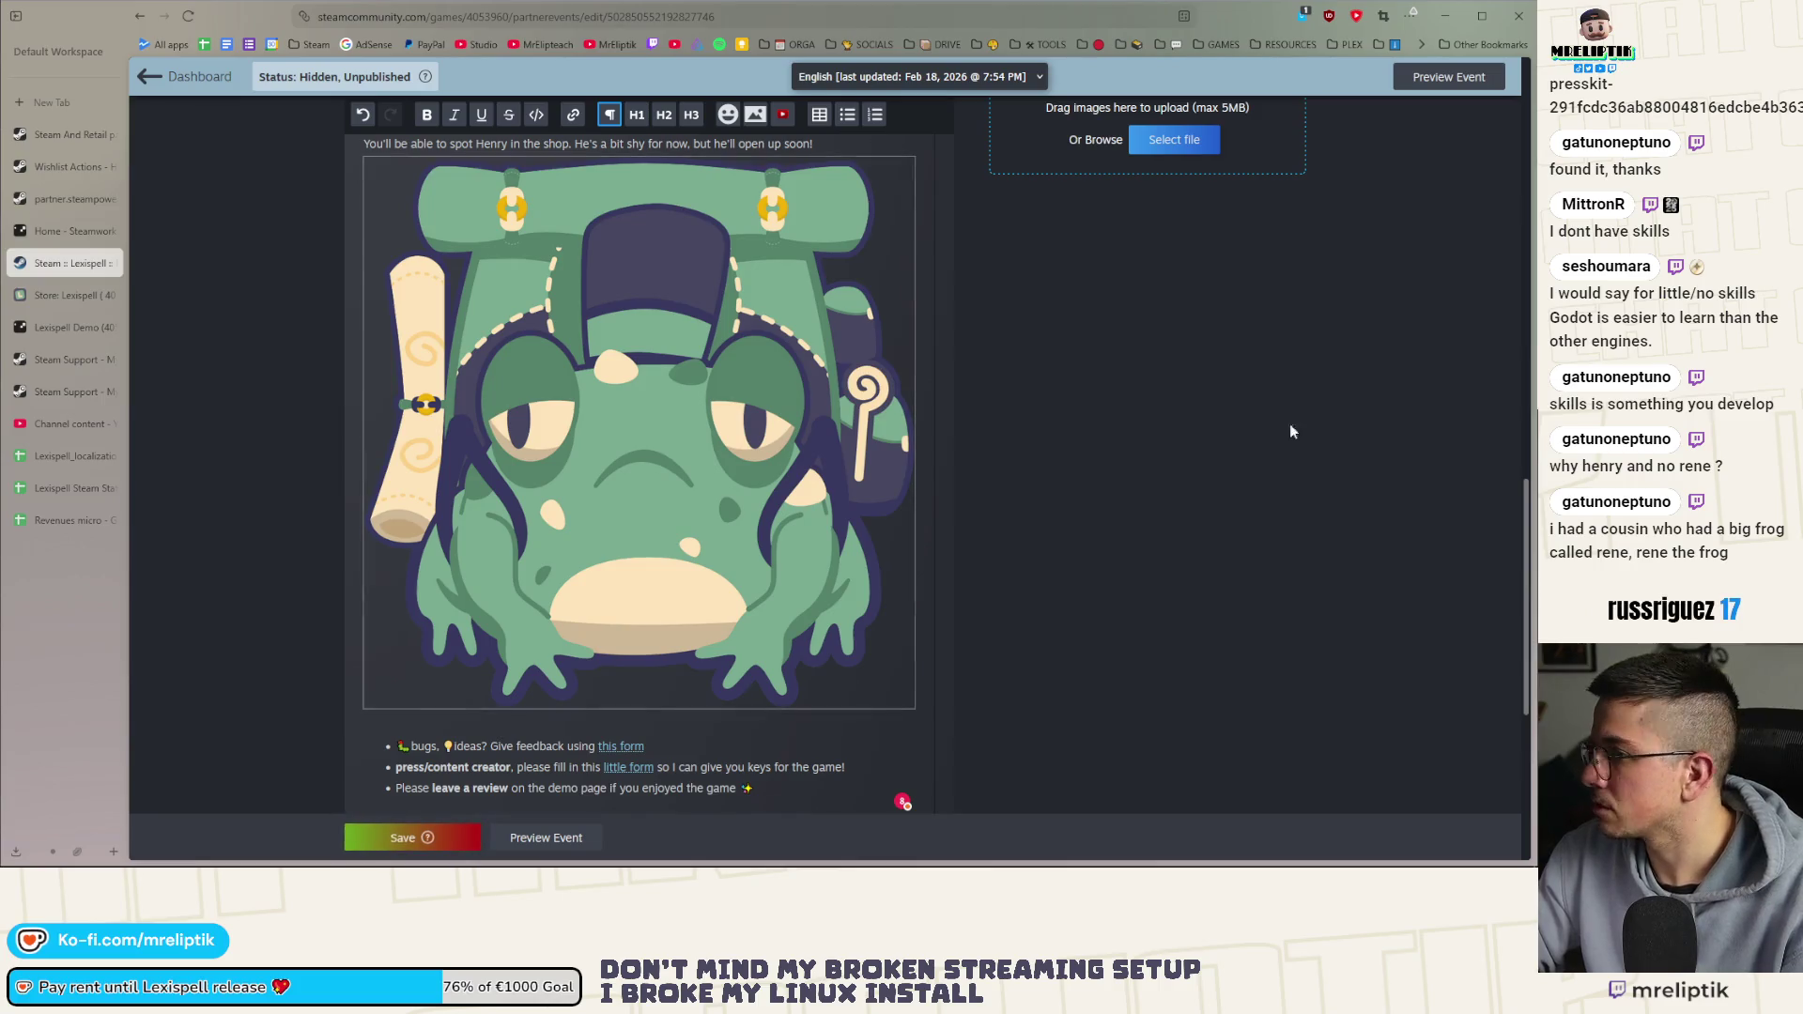
scroll(1117, 529, up, 5)
Upload the resized henry_frog_backpack.png from the Downloads folder
click(1152, 714)
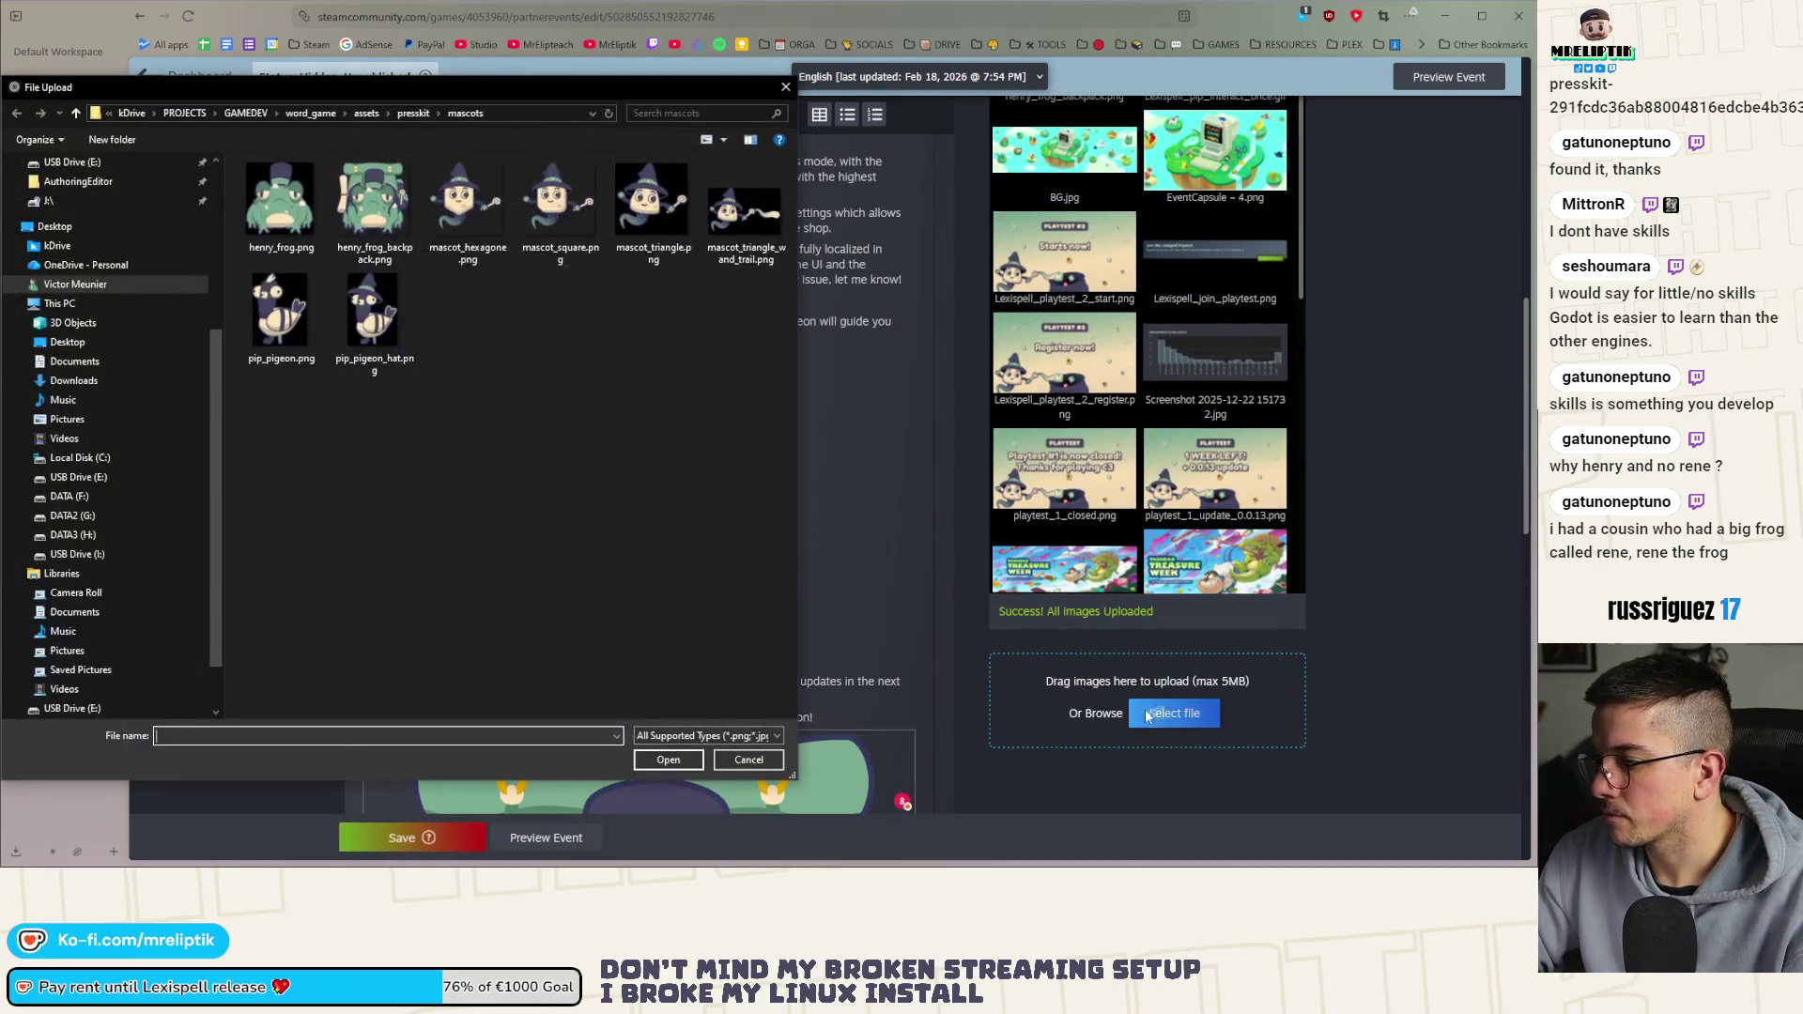
click(75, 380)
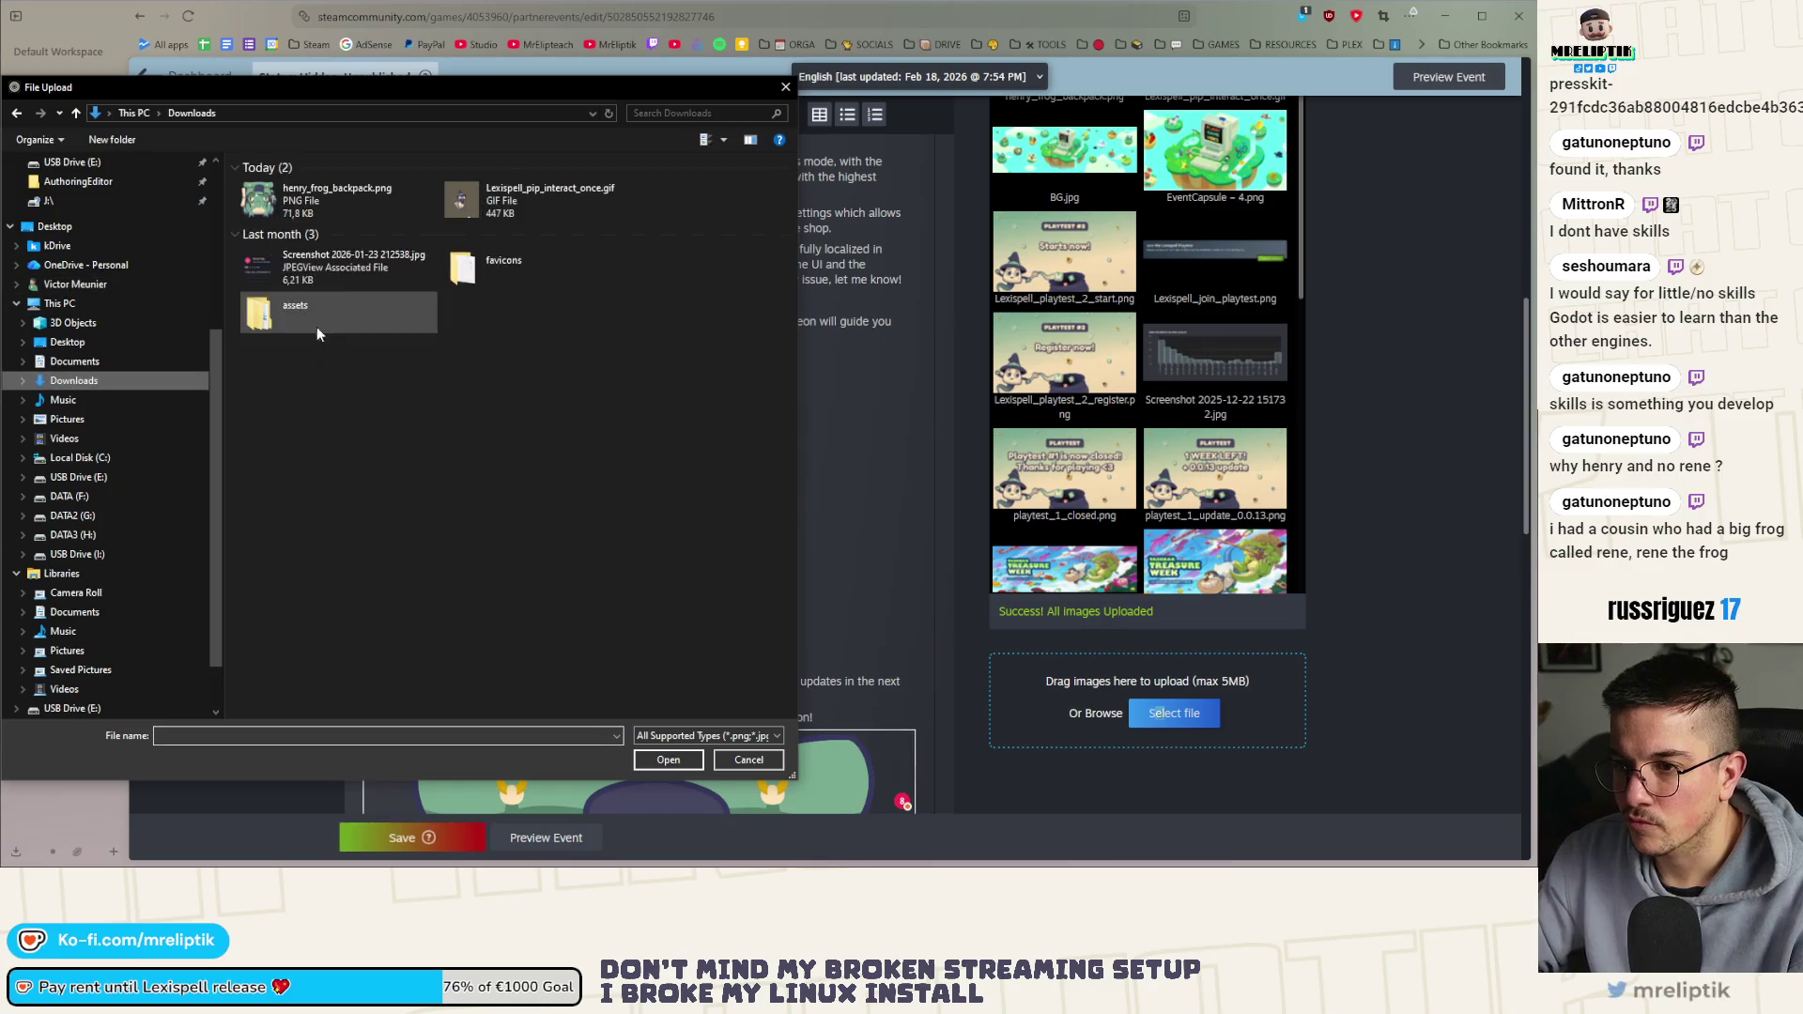
double_click(314, 211)
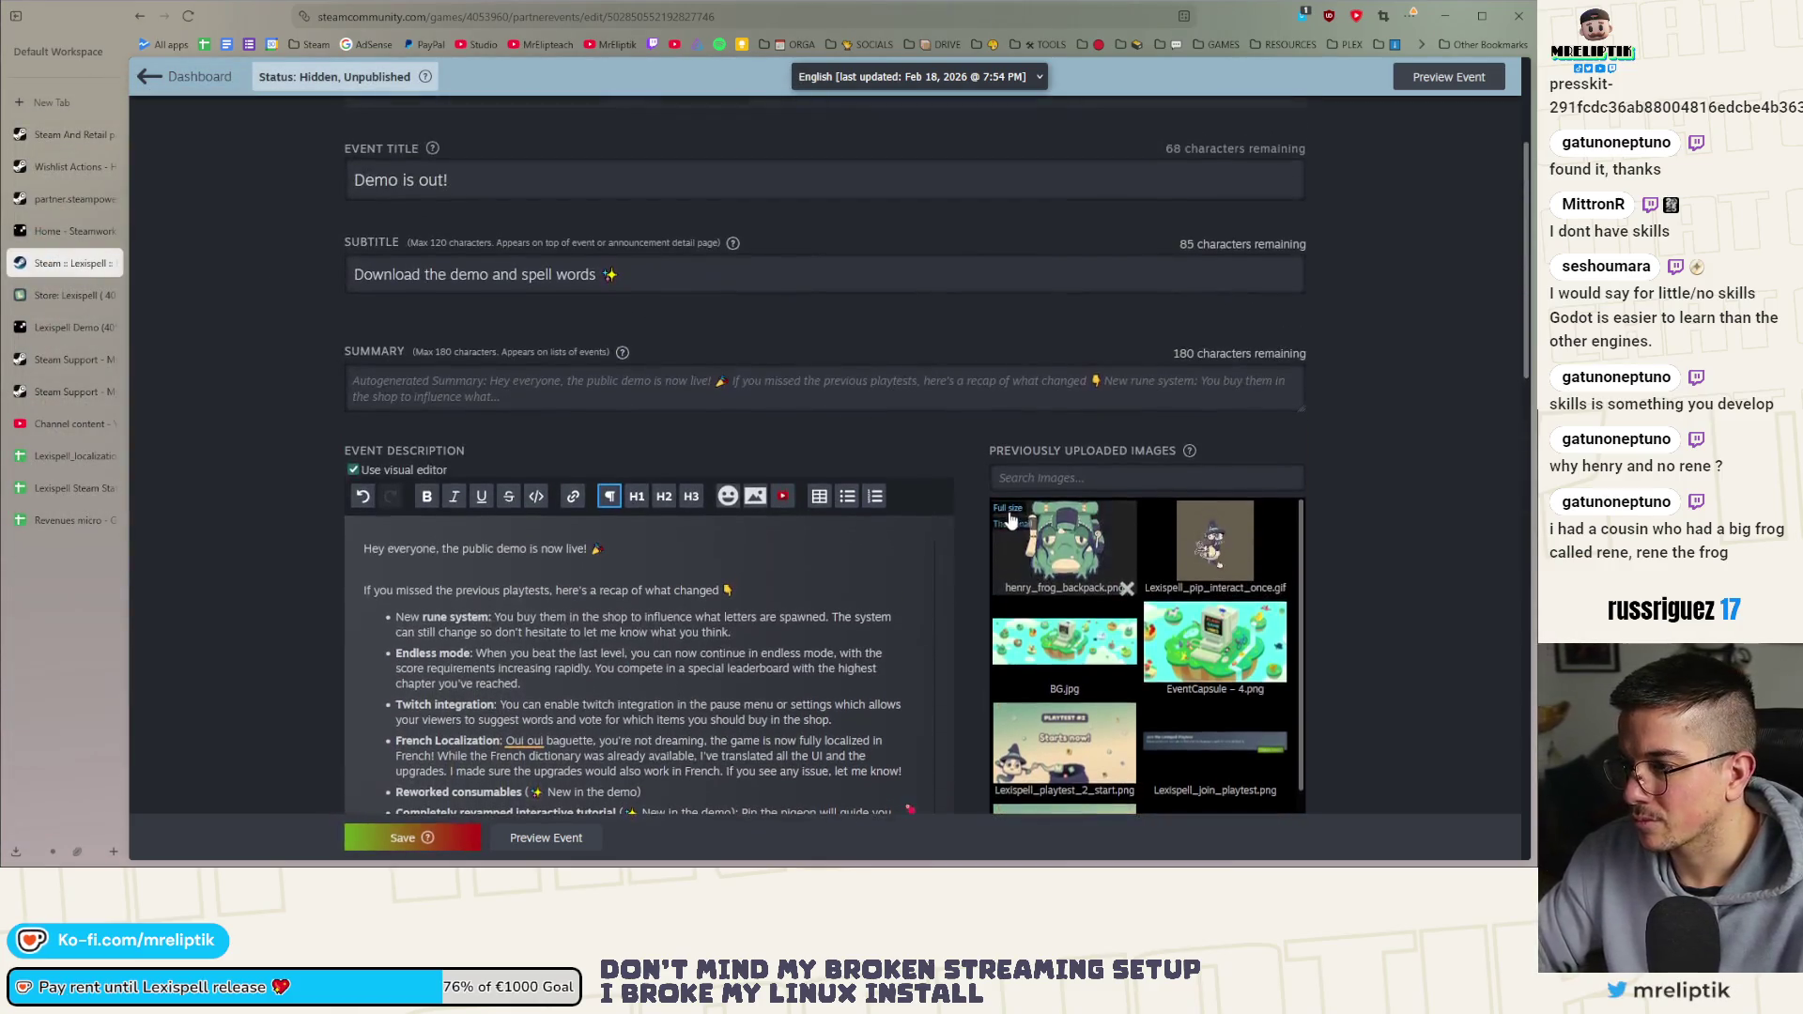
Delete the oversized frog image from the description and bring up Insert Image
scroll(875, 532, down, 5)
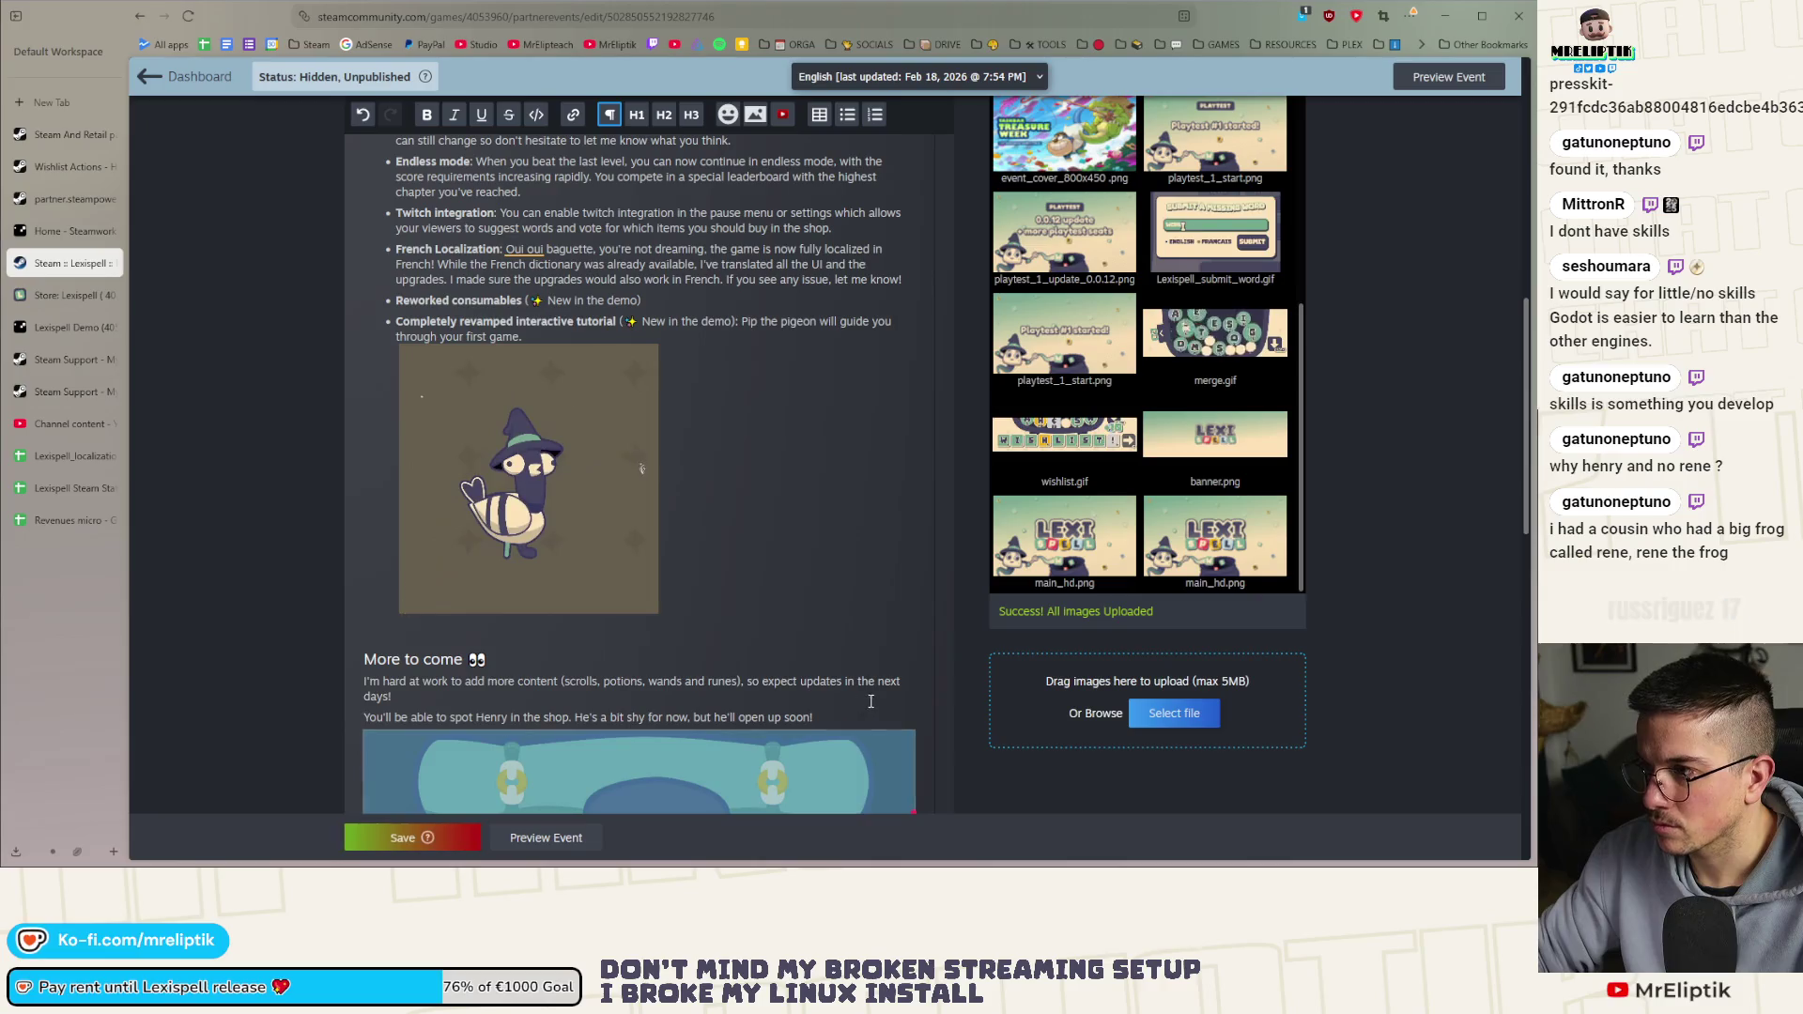
scroll(874, 711, down, 4)
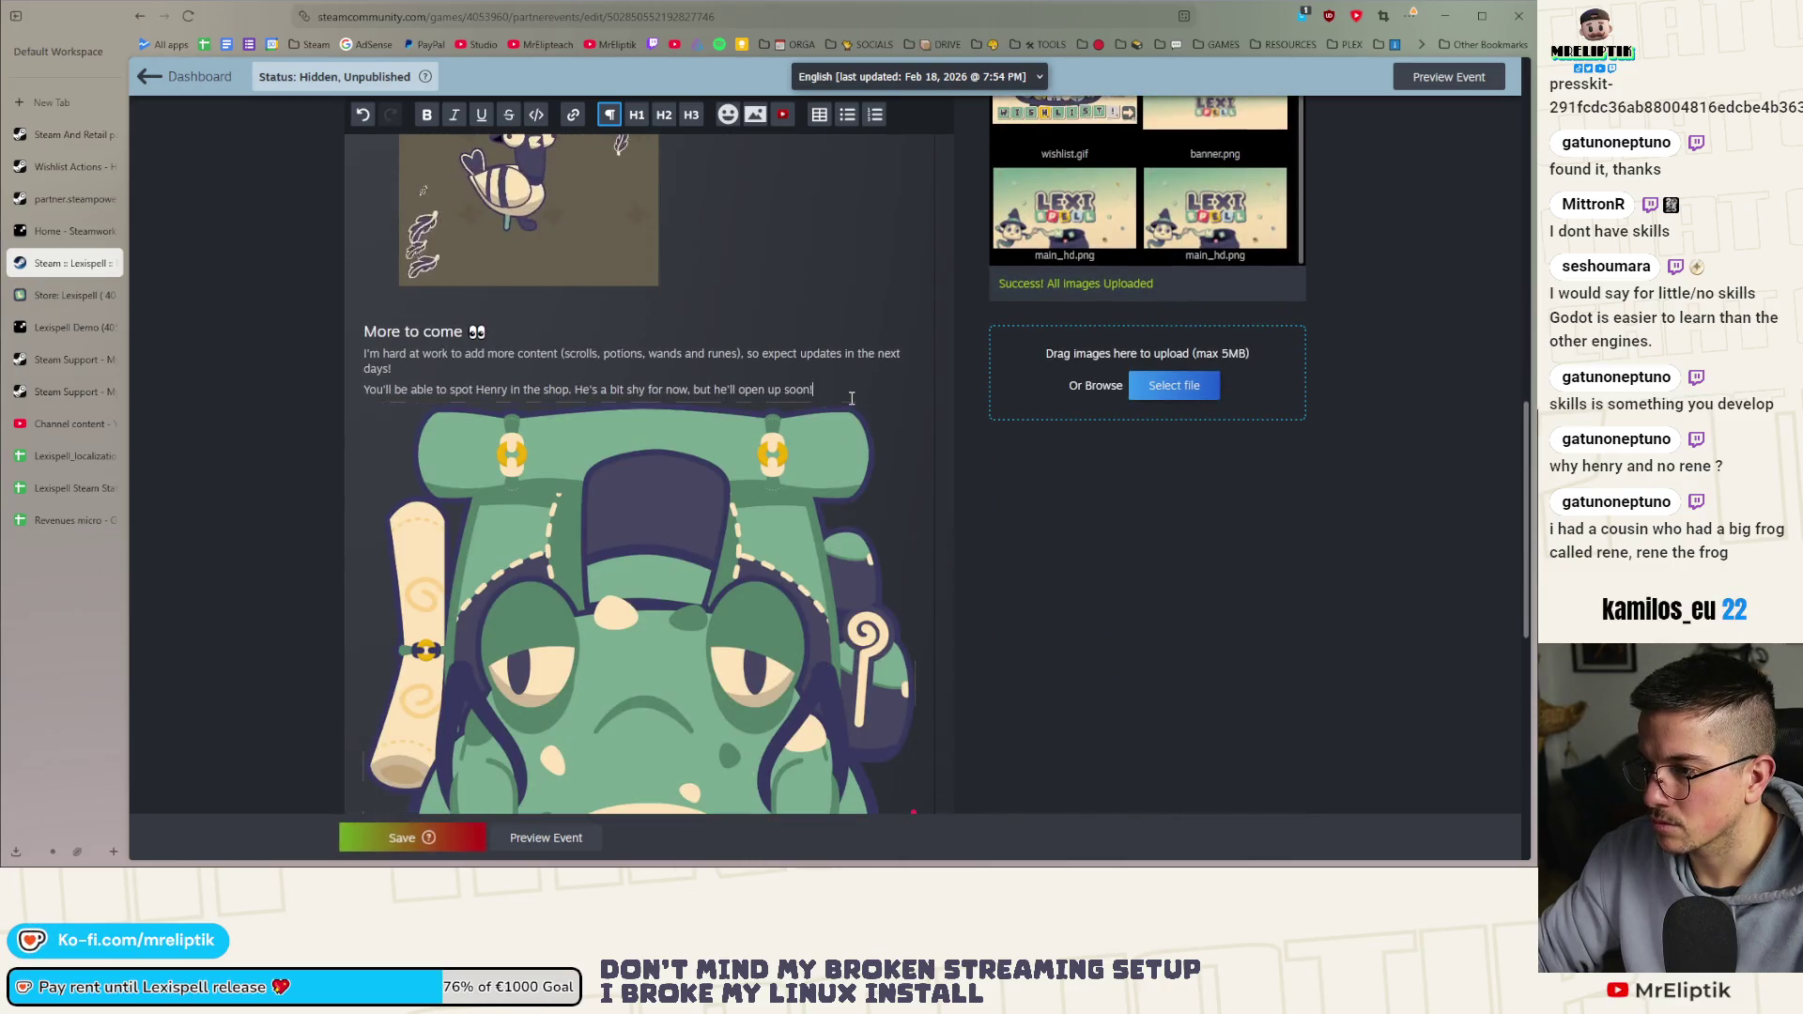
scroll(766, 502, down, 4)
click(813, 518)
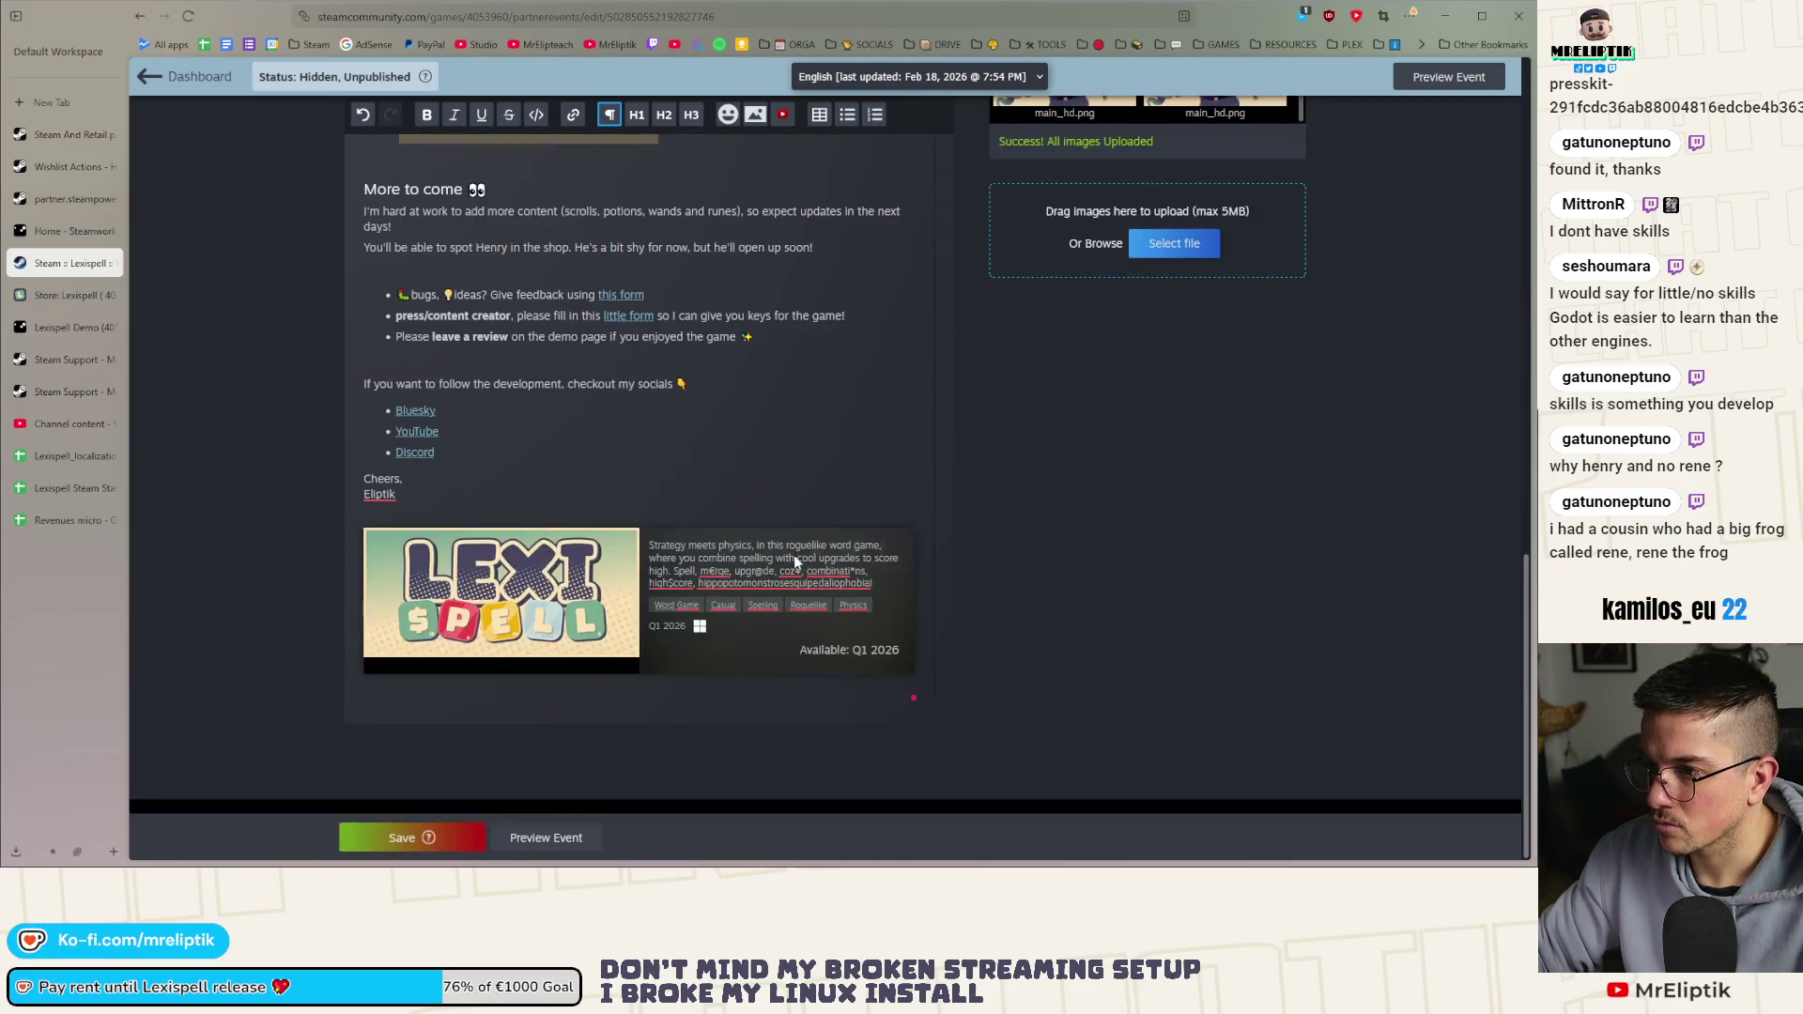
key(Left)
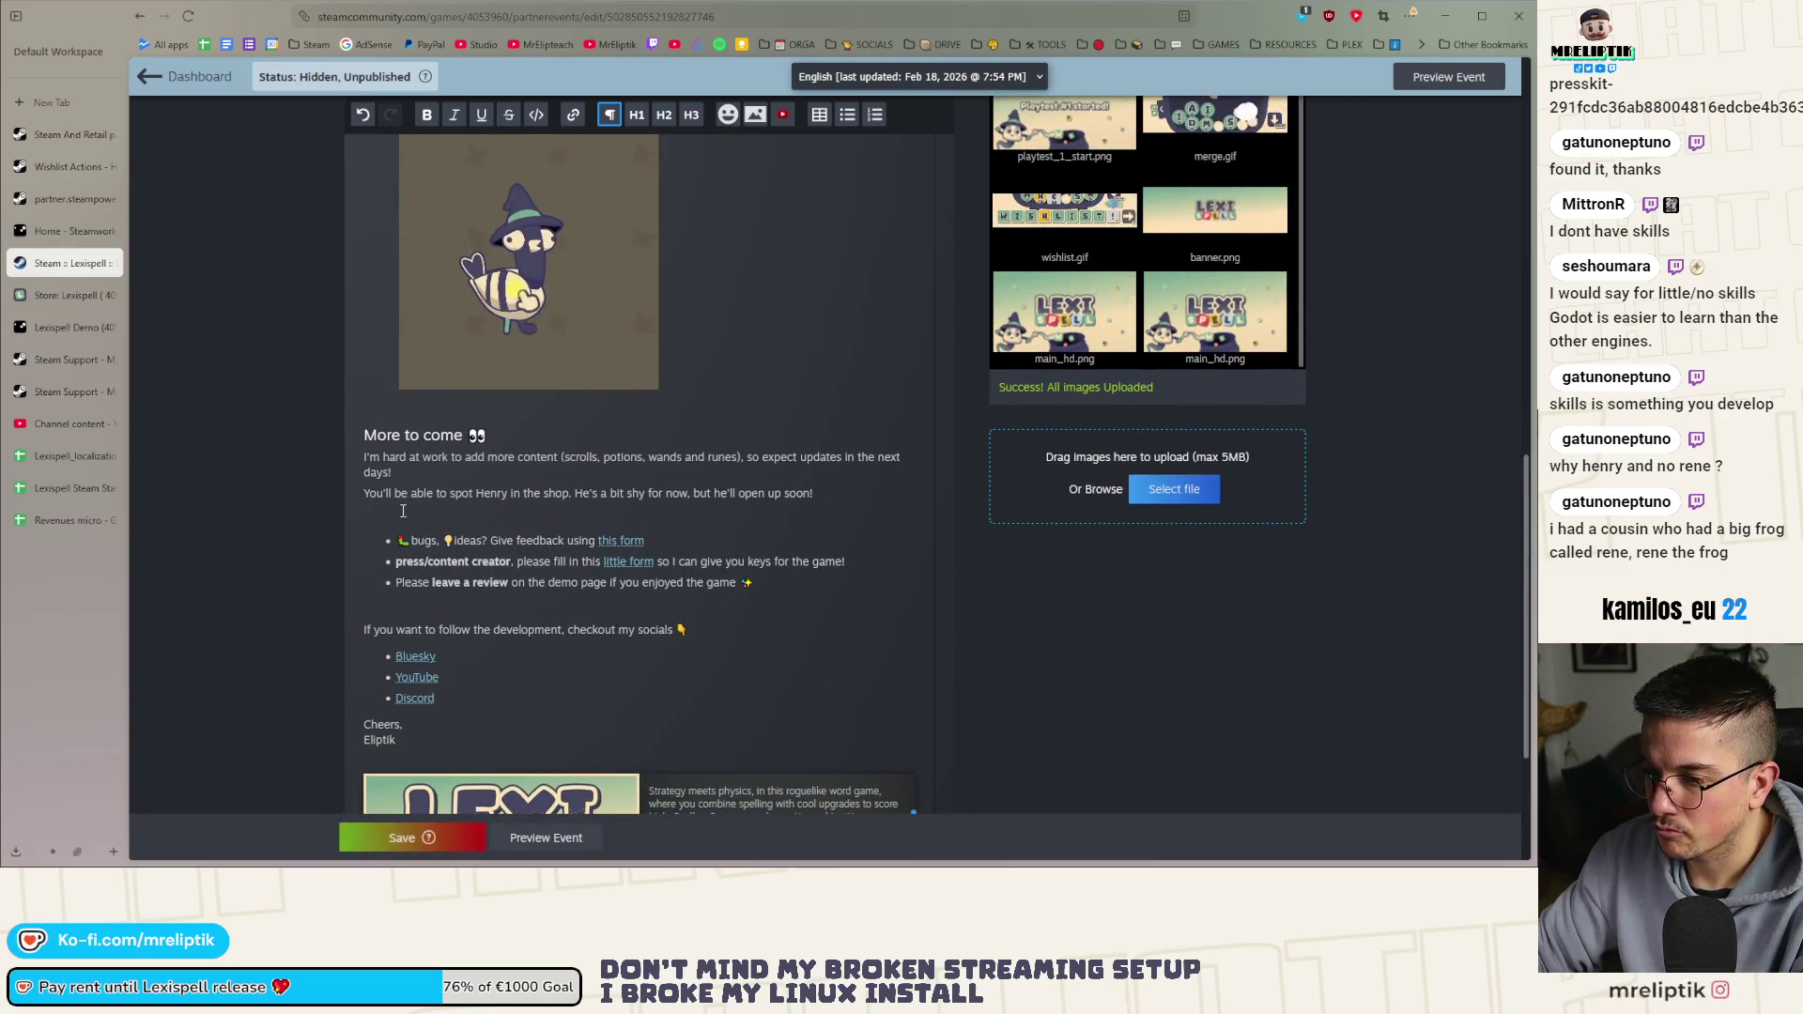
click(751, 113)
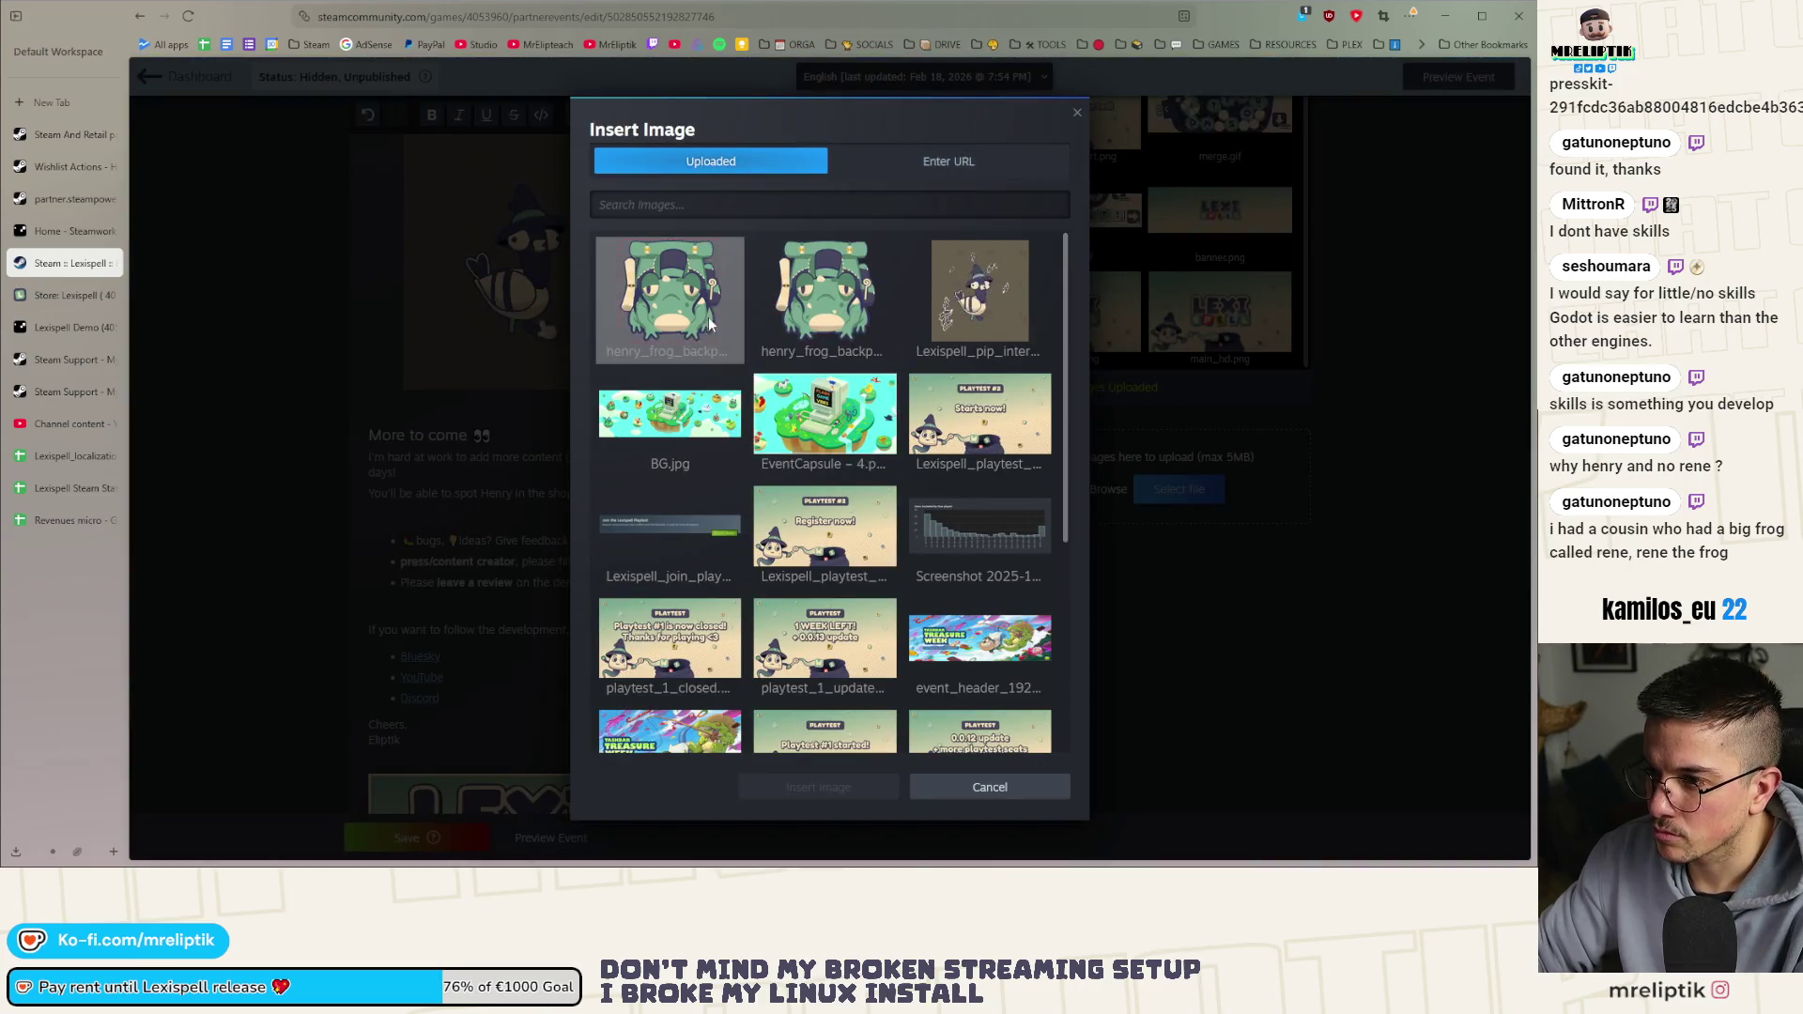
Insert the henry_frog thumbnail below the sentence about spotting Henry
double_click(709, 324)
click(685, 518)
scroll(684, 469, down, 1)
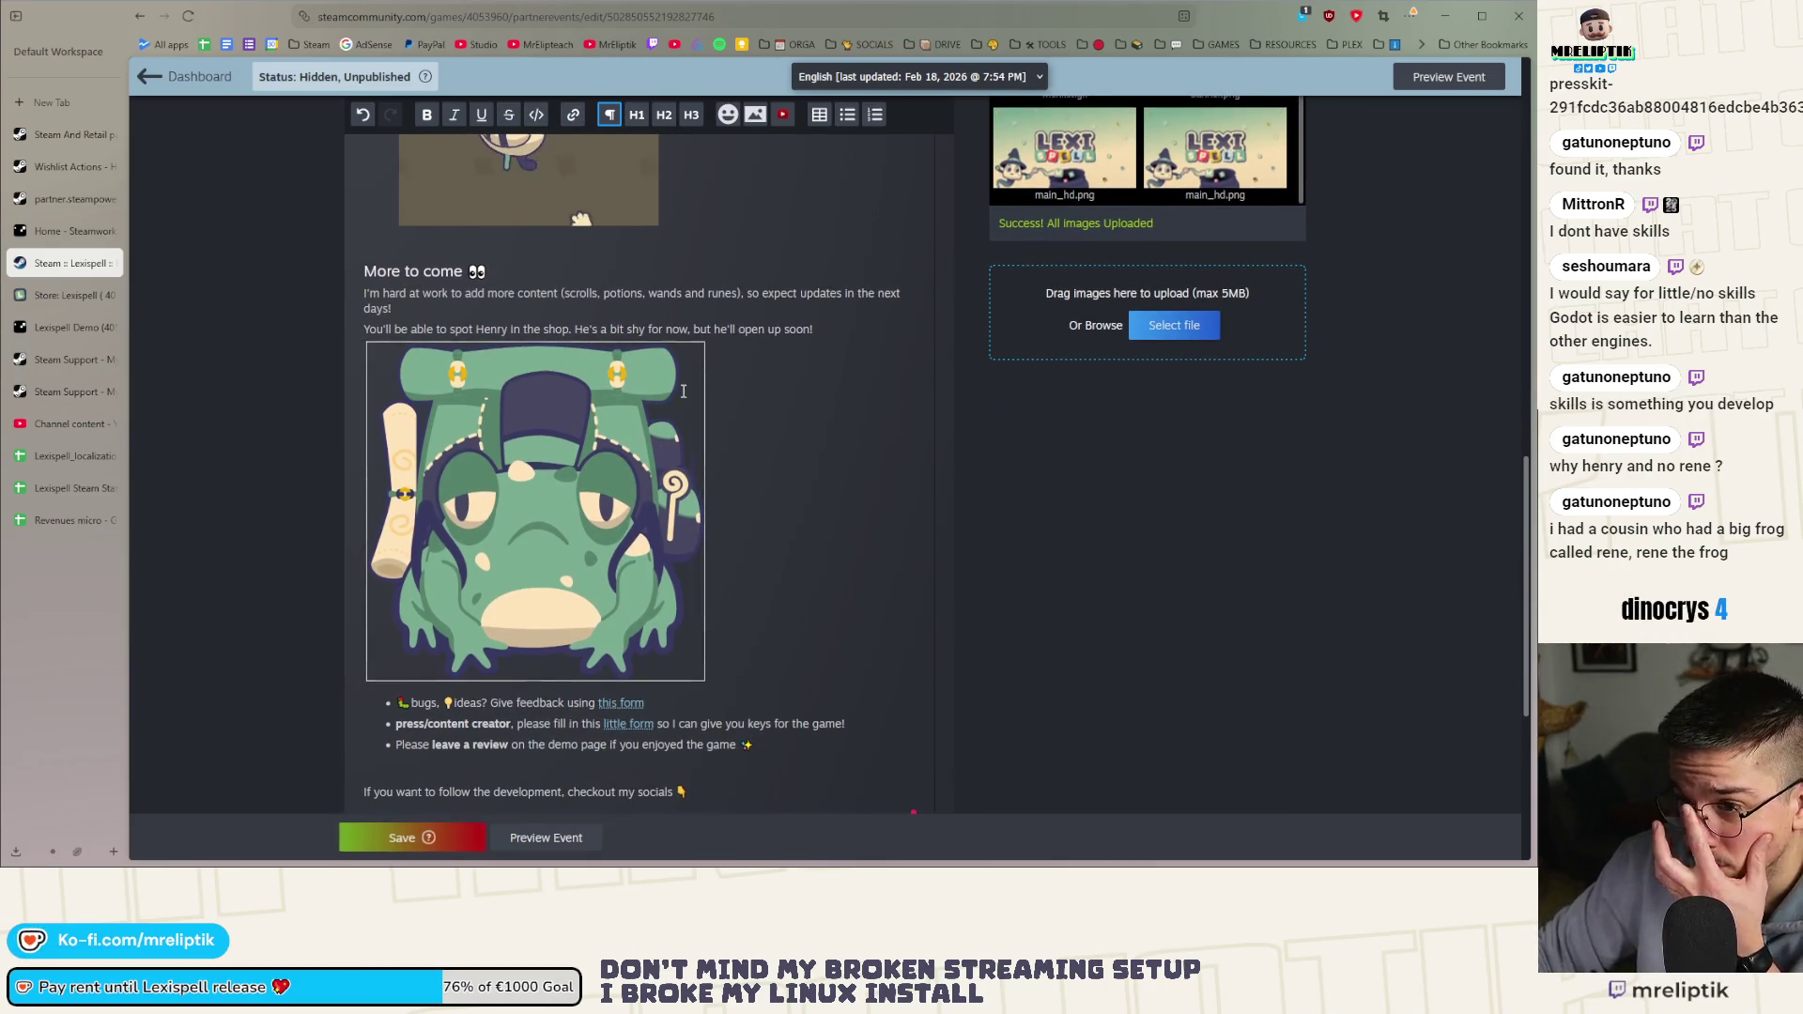
scroll(657, 418, down, 3)
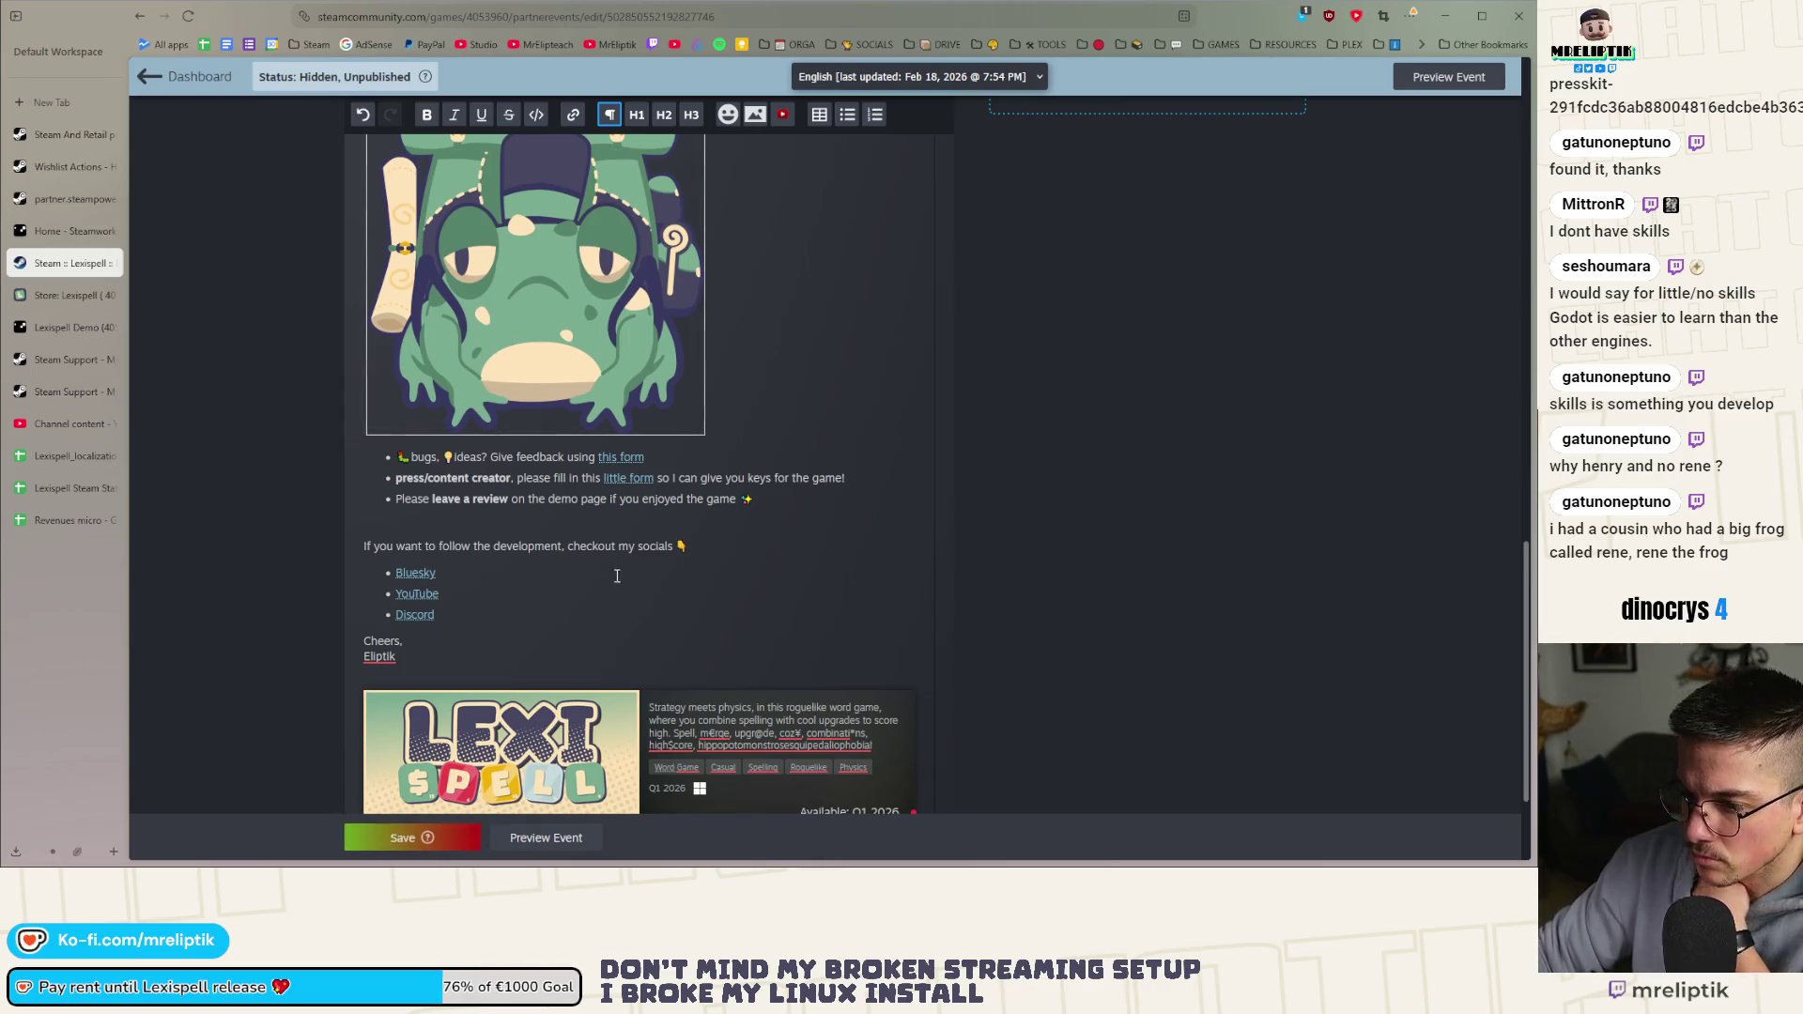
scroll(613, 570, down, 2)
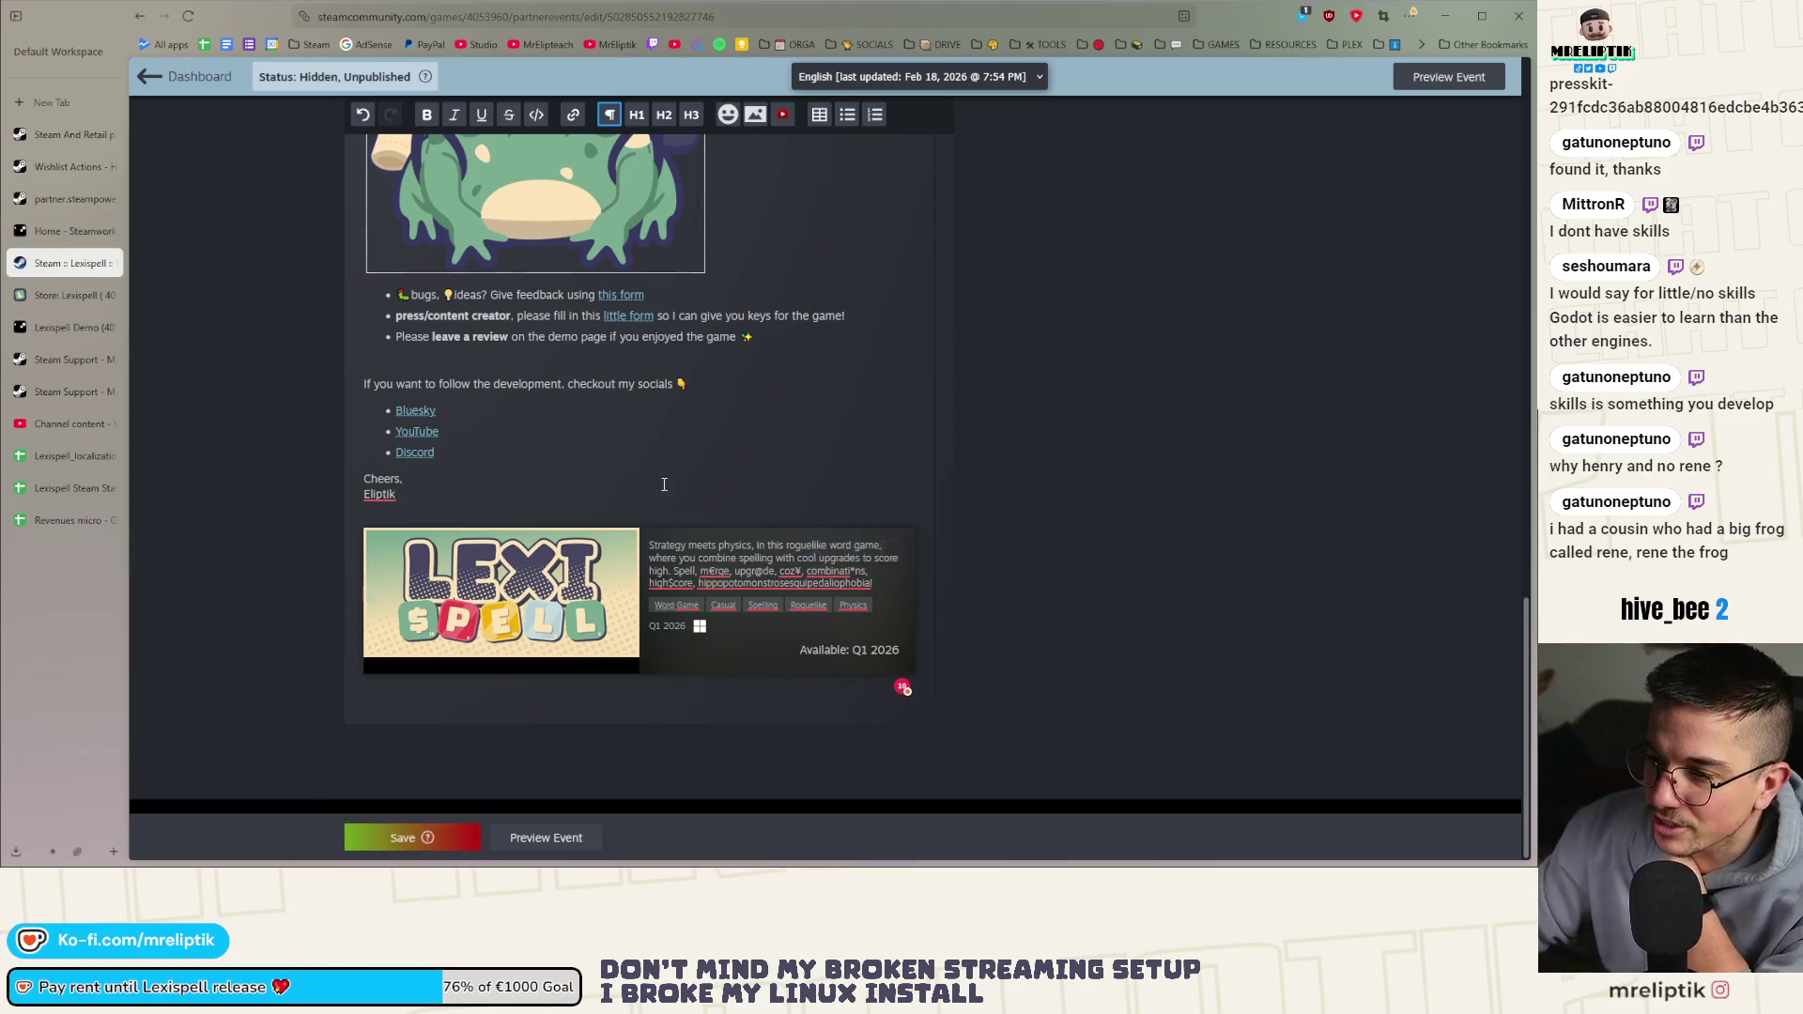
scroll(664, 485, up, 5)
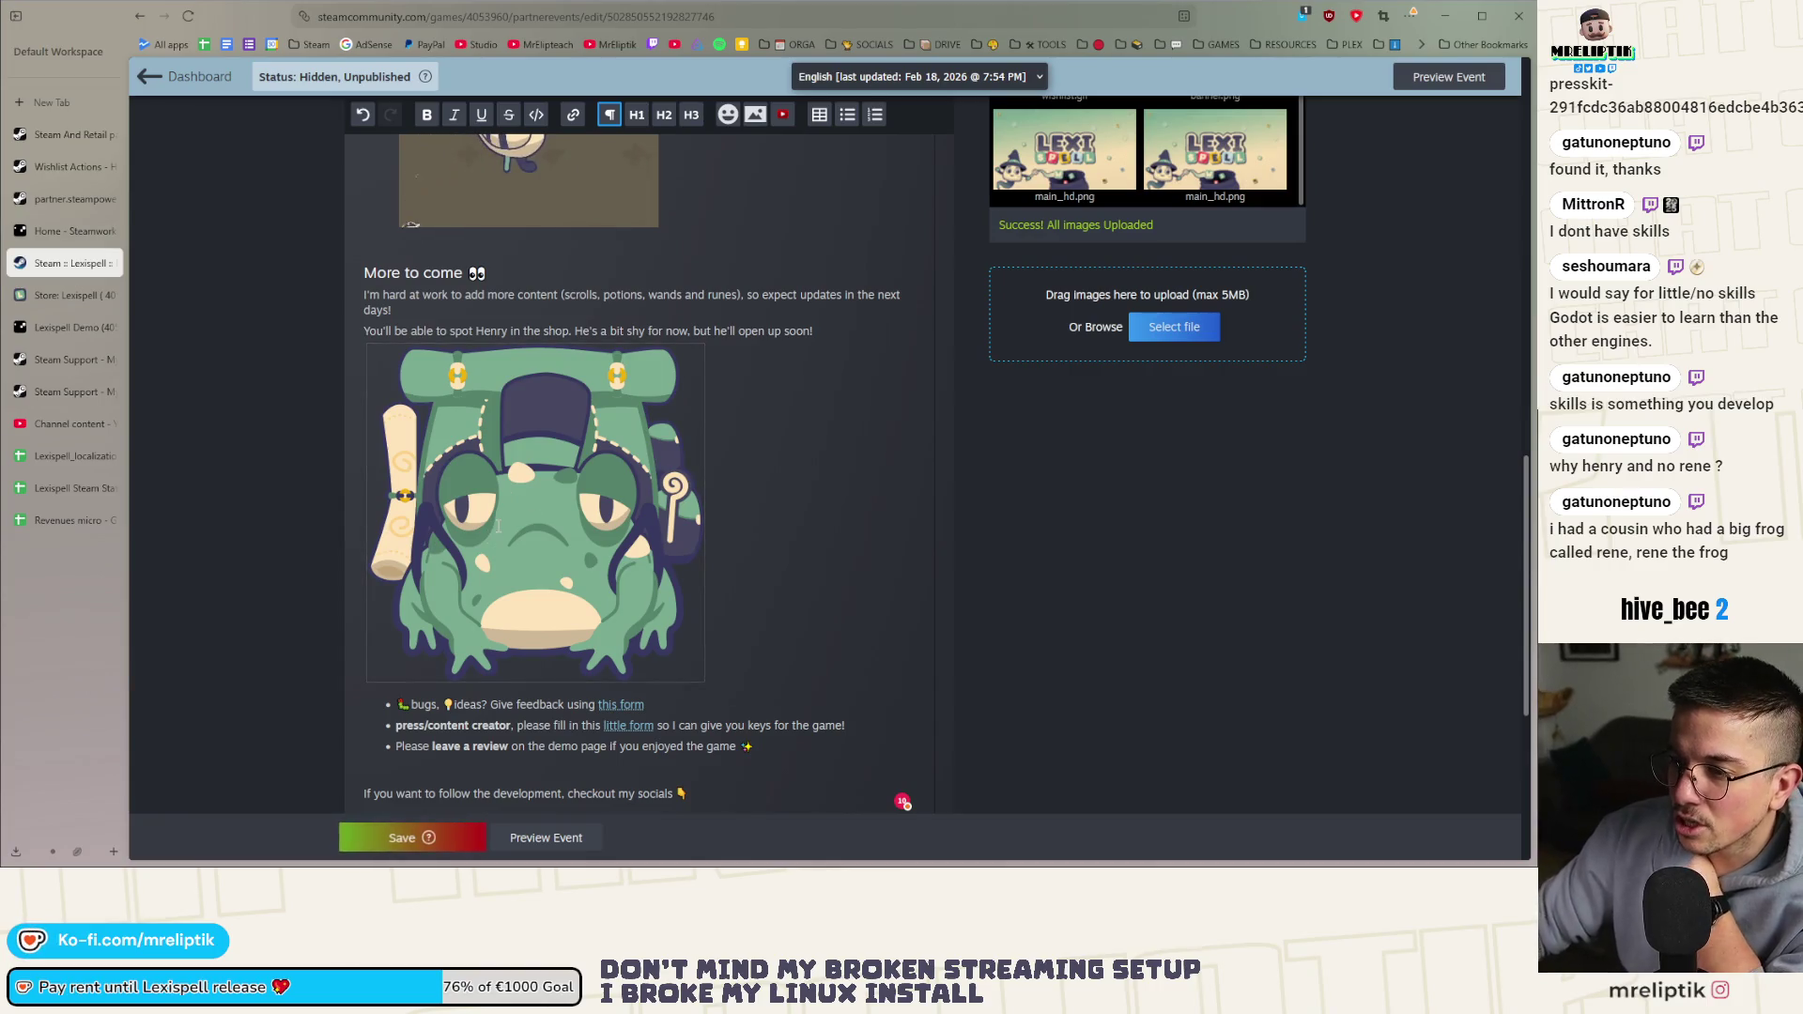
Check the inserted frog image and save the event changes
click(540, 497)
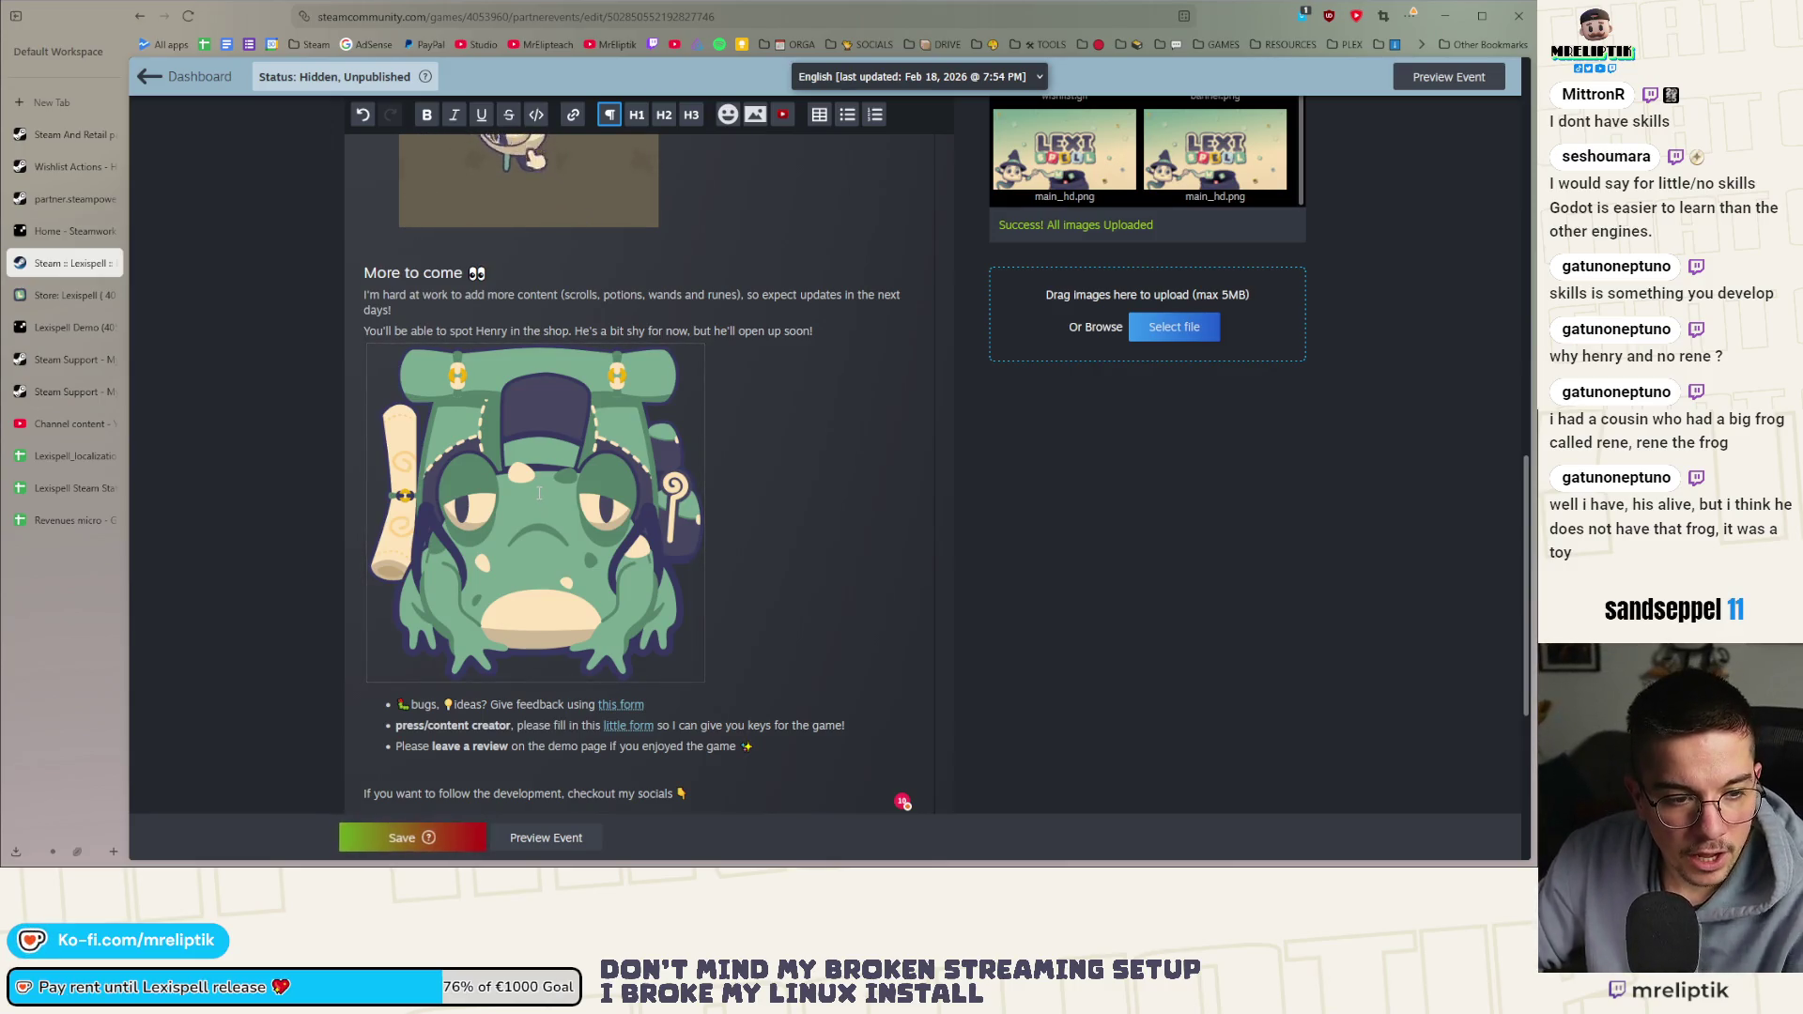
click(547, 485)
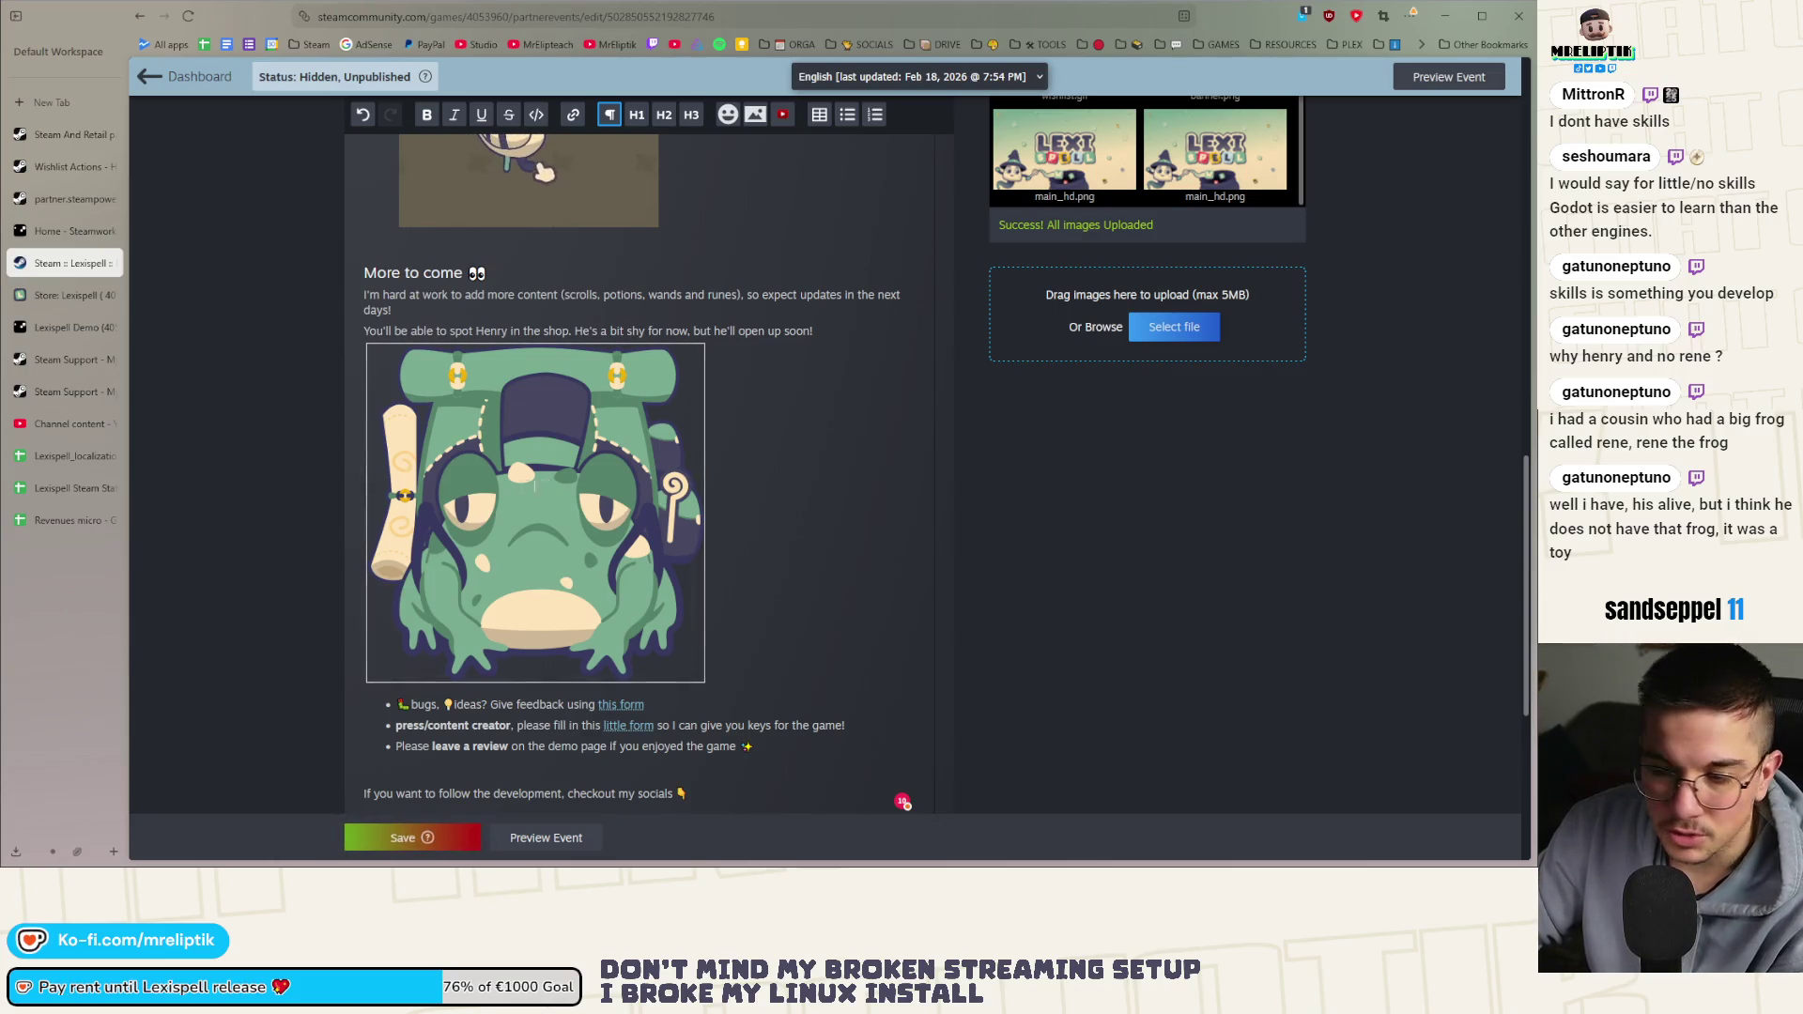
scroll(547, 485, down, 5)
click(418, 838)
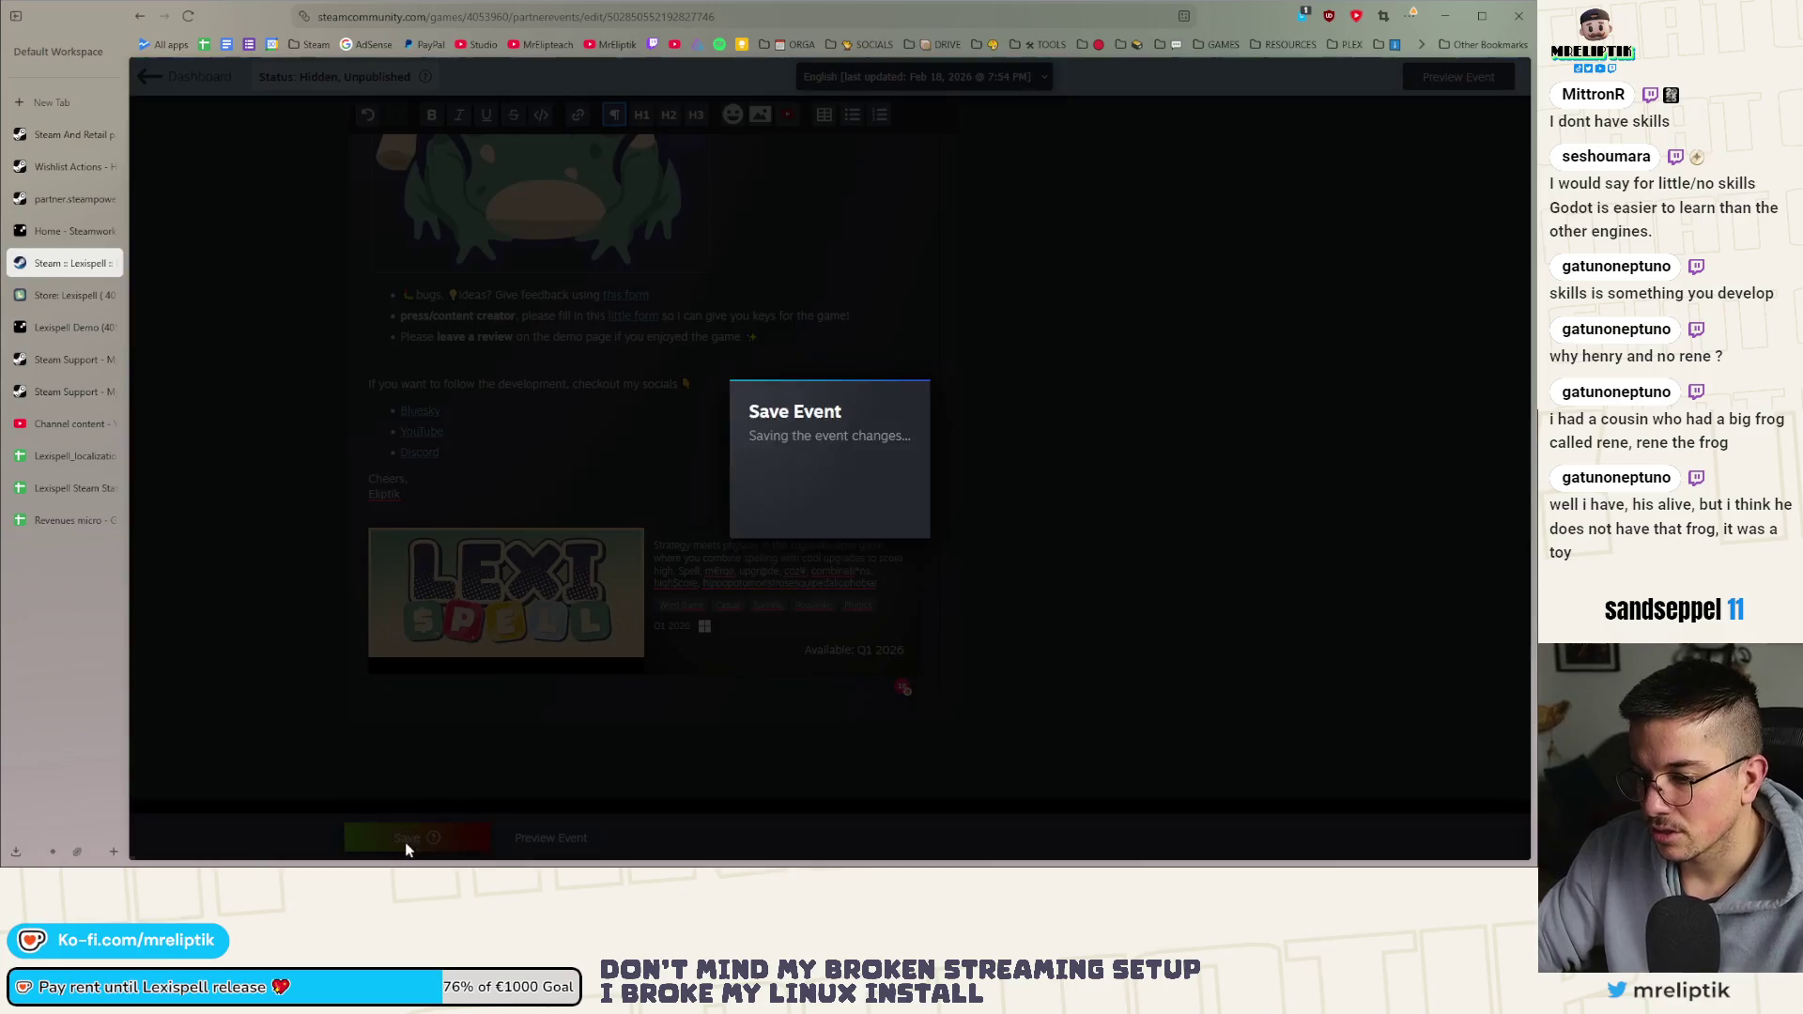
In Visibility, choose End at a specified time with end date 03/12/2026, 09:30 pm
scroll(639, 568, up, 15)
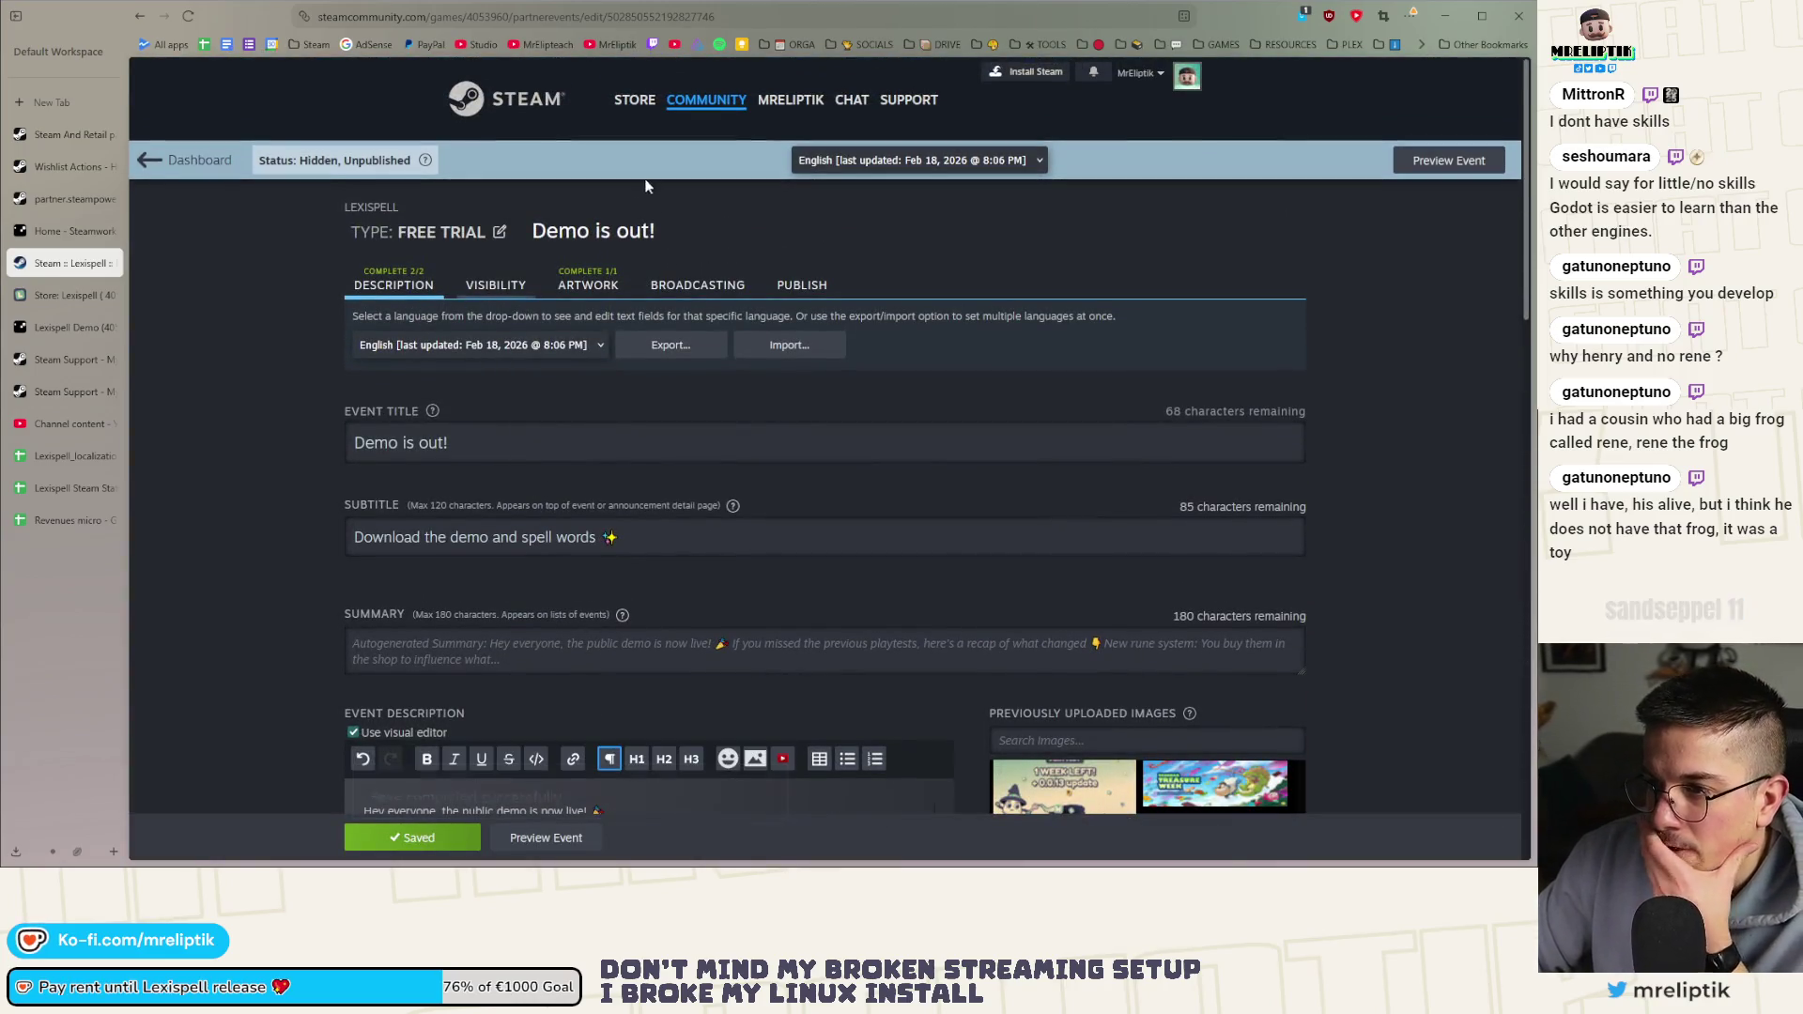
click(501, 287)
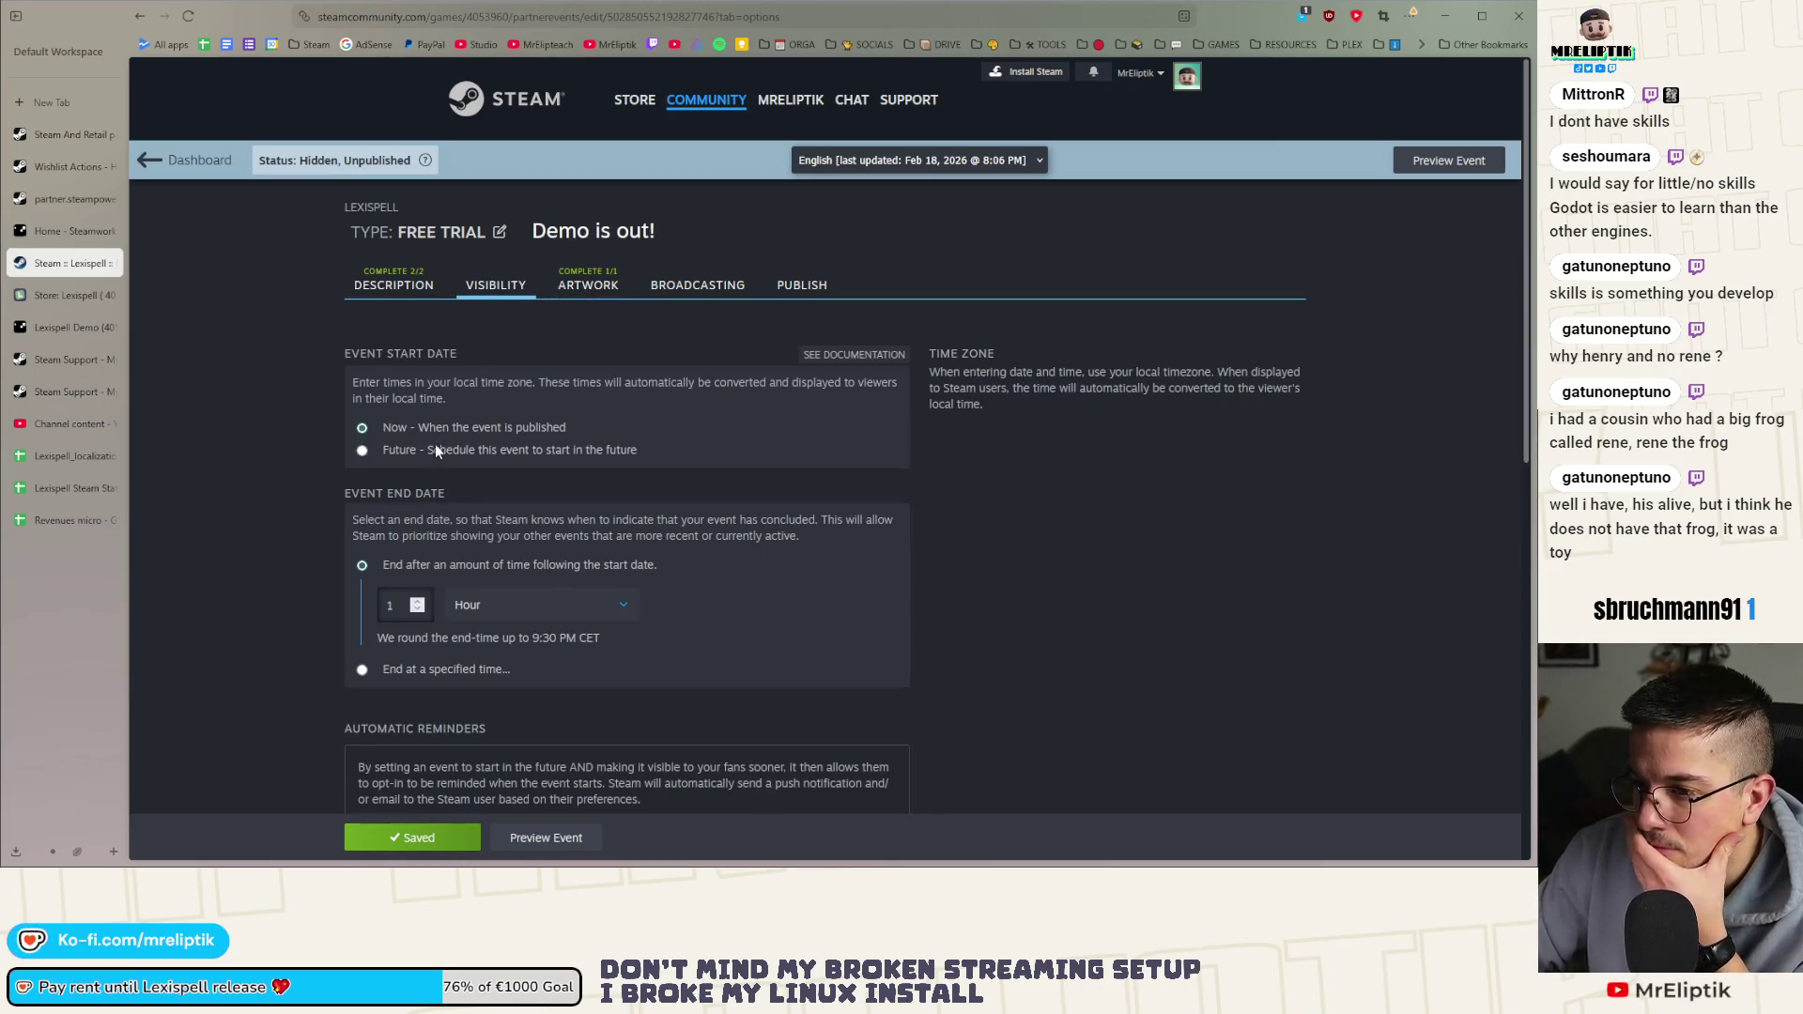
click(406, 670)
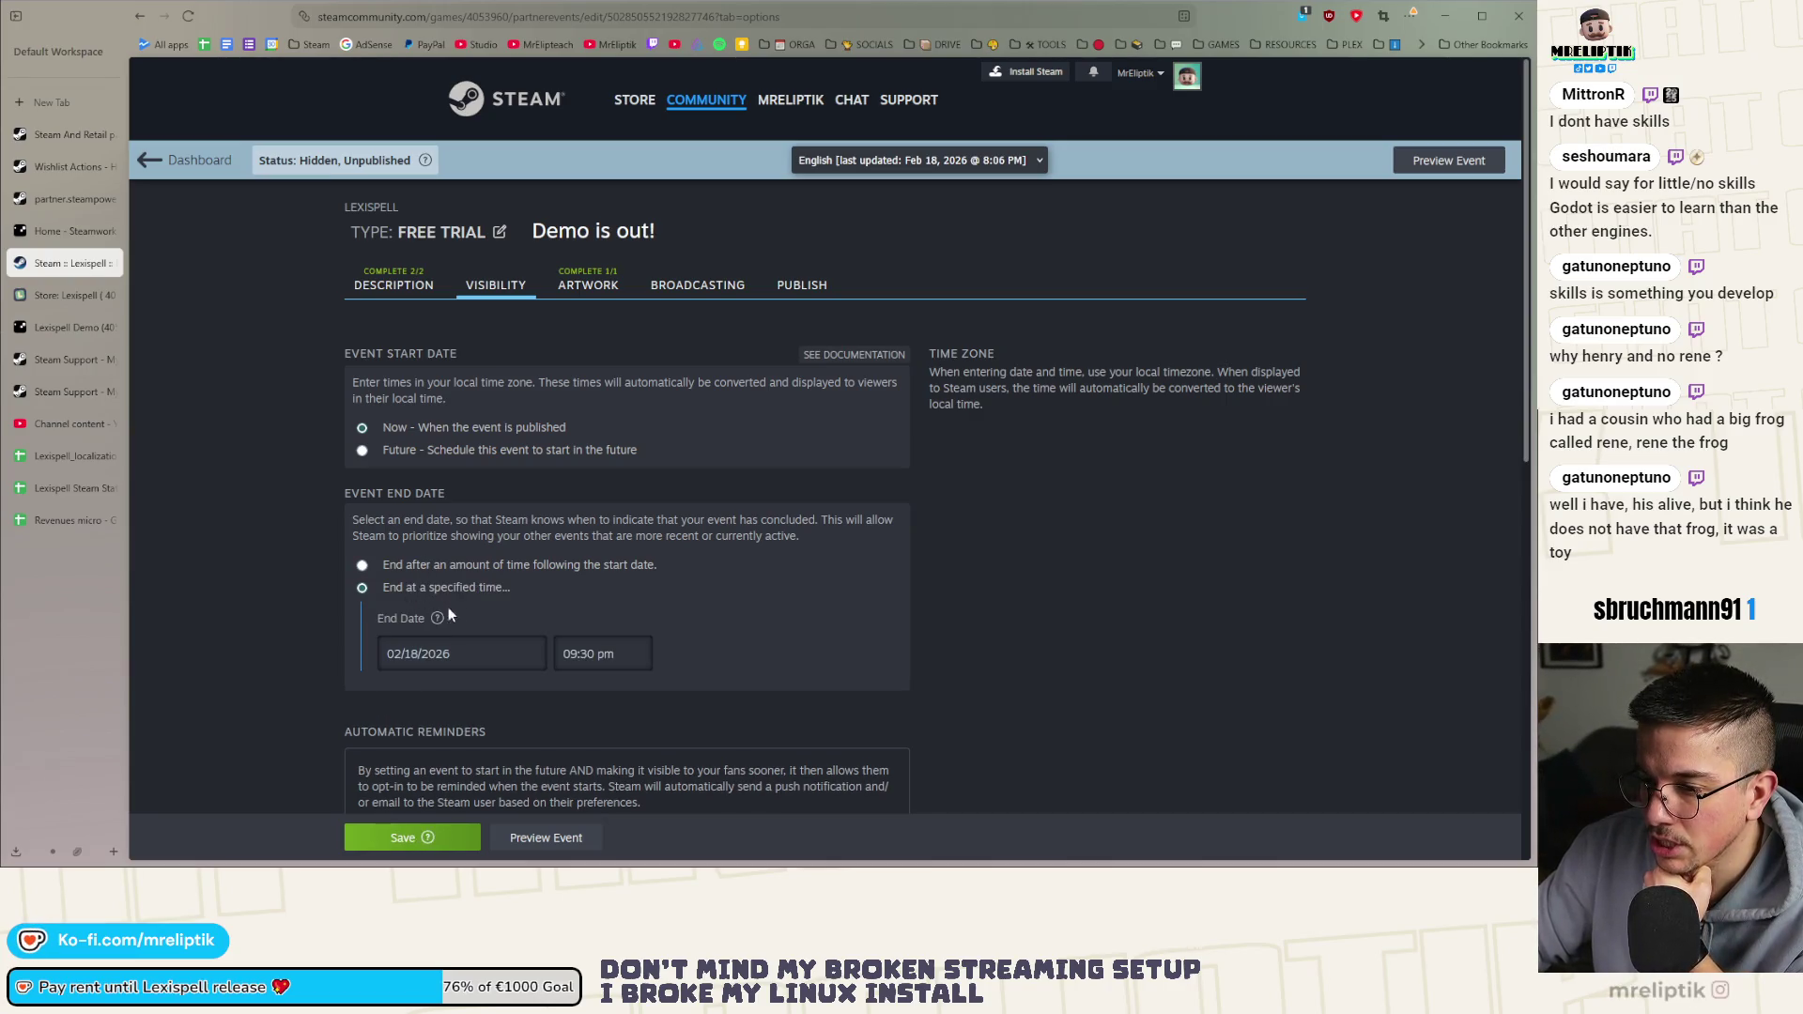
click(388, 652)
scroll(483, 662, down, 3)
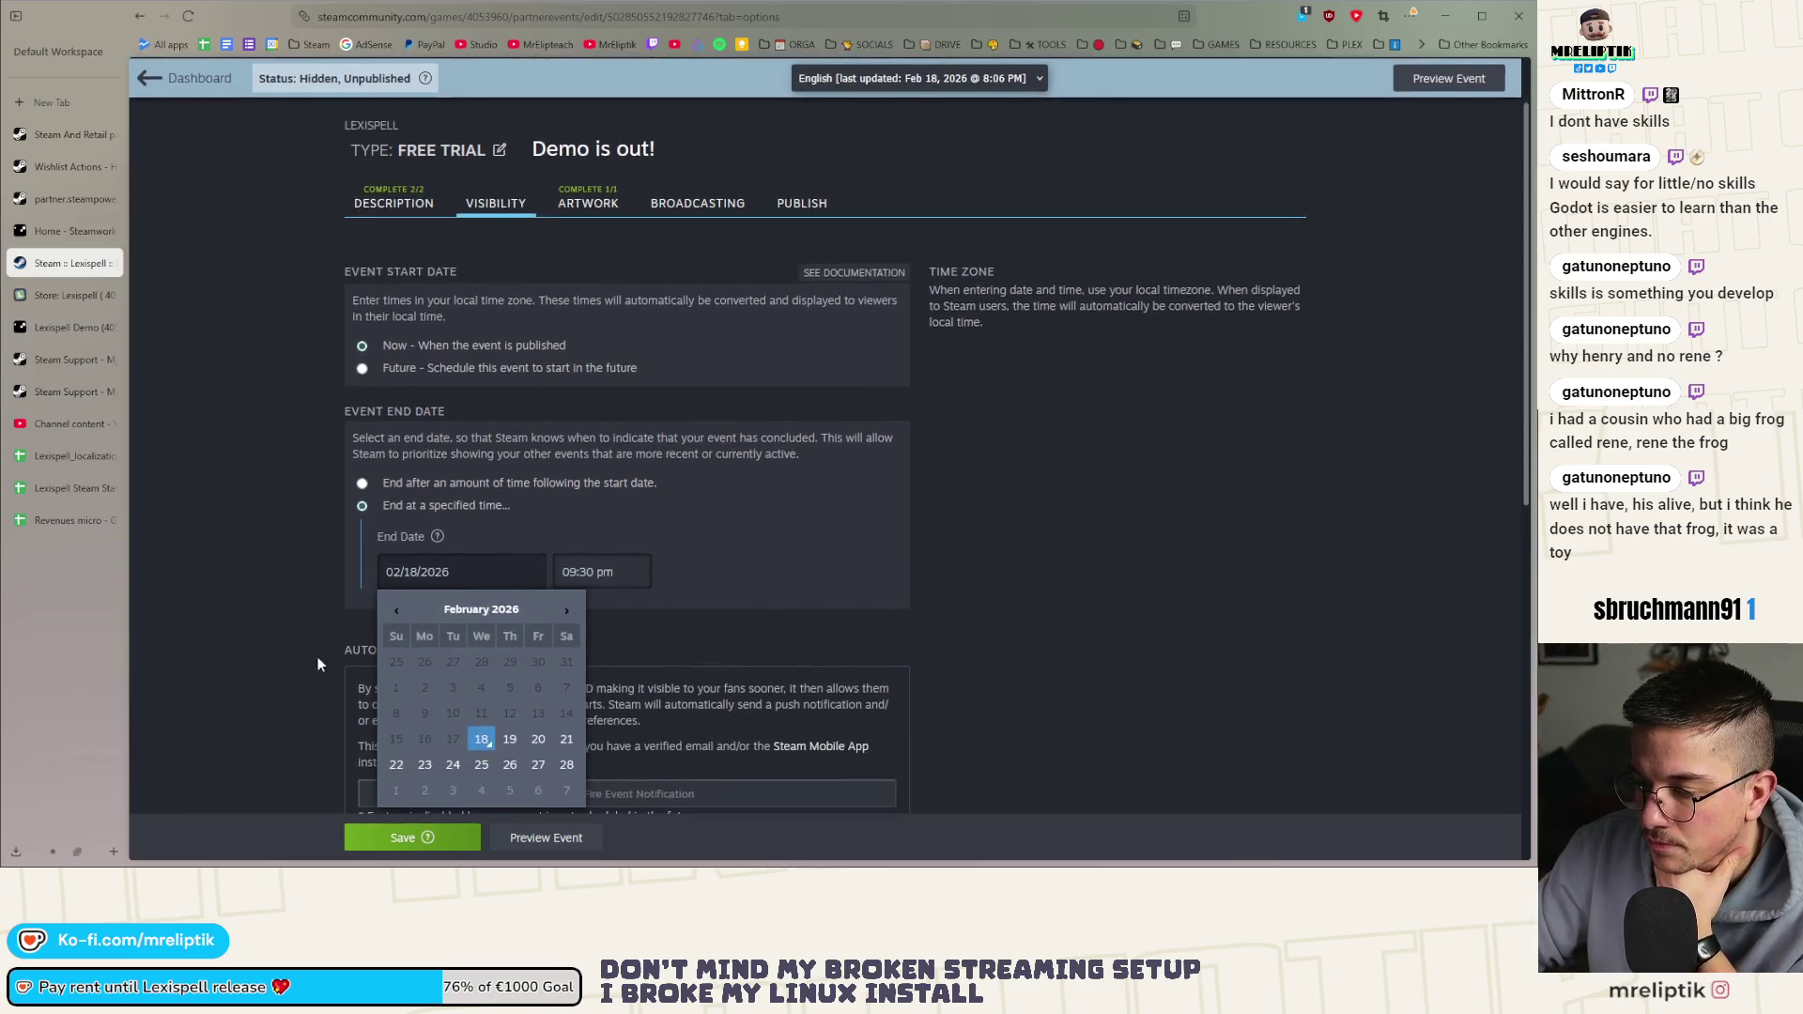
click(567, 448)
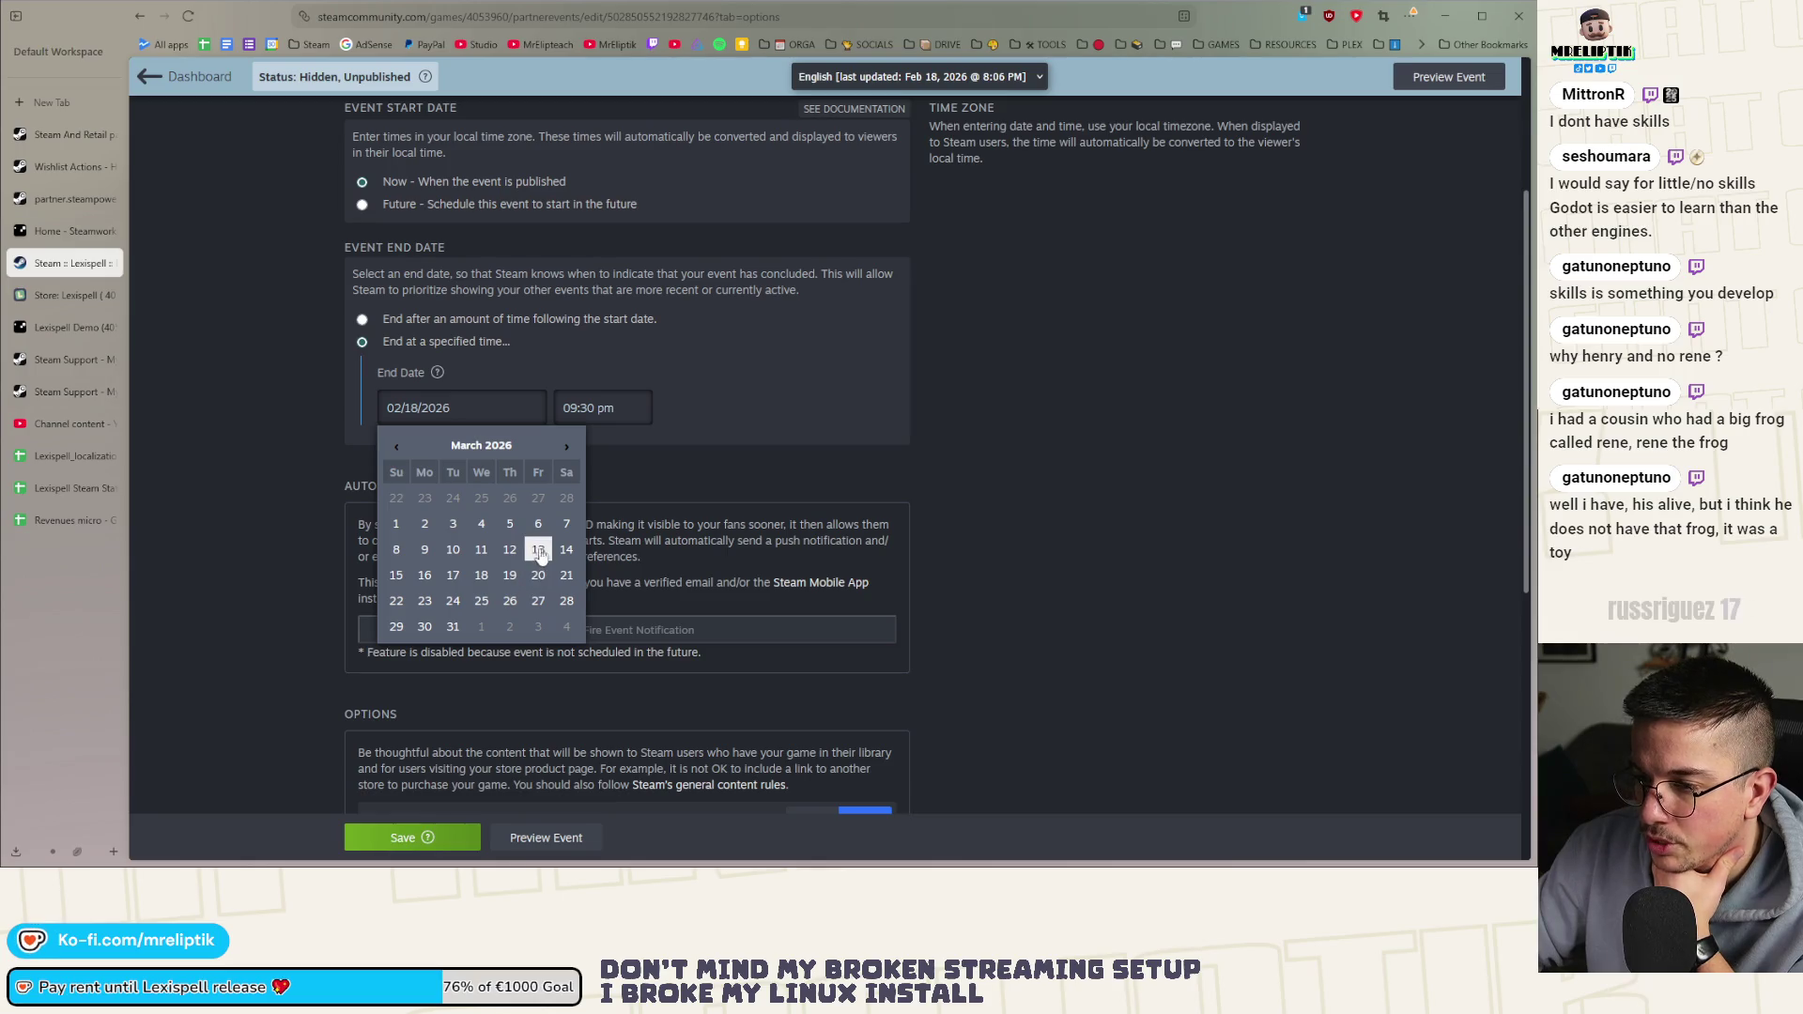
click(510, 551)
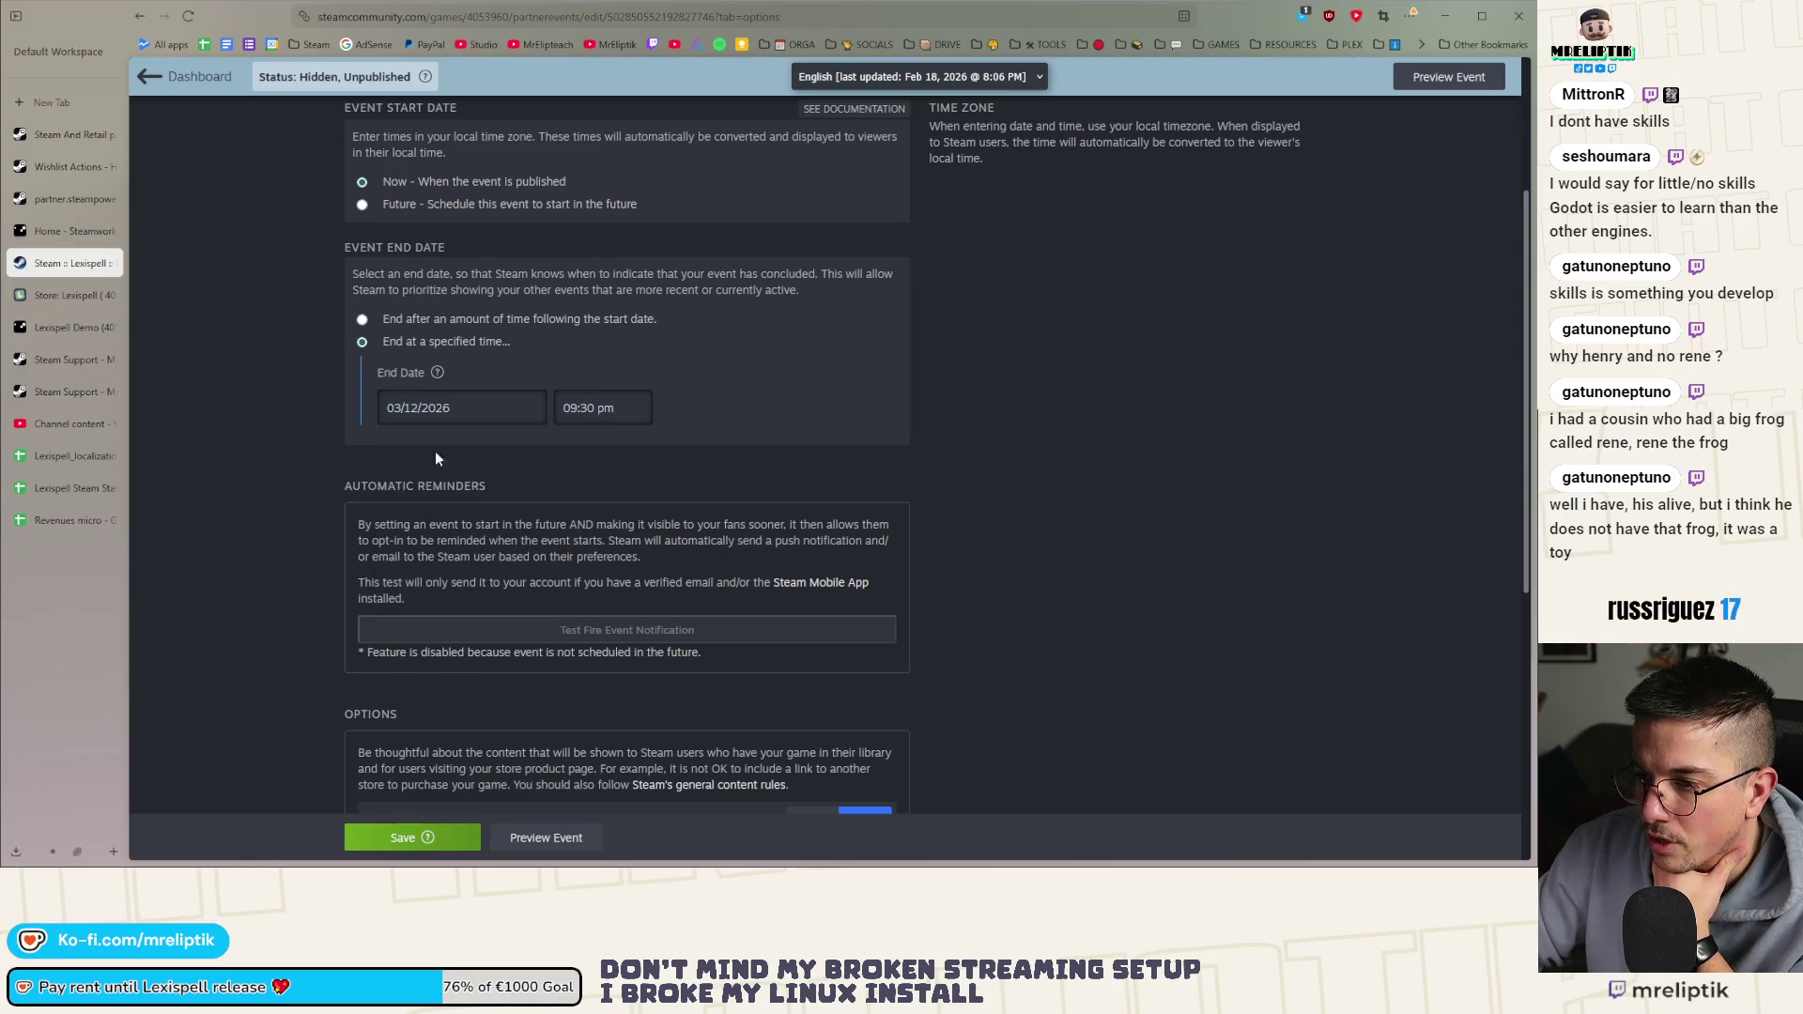
scroll(319, 577, down, 5)
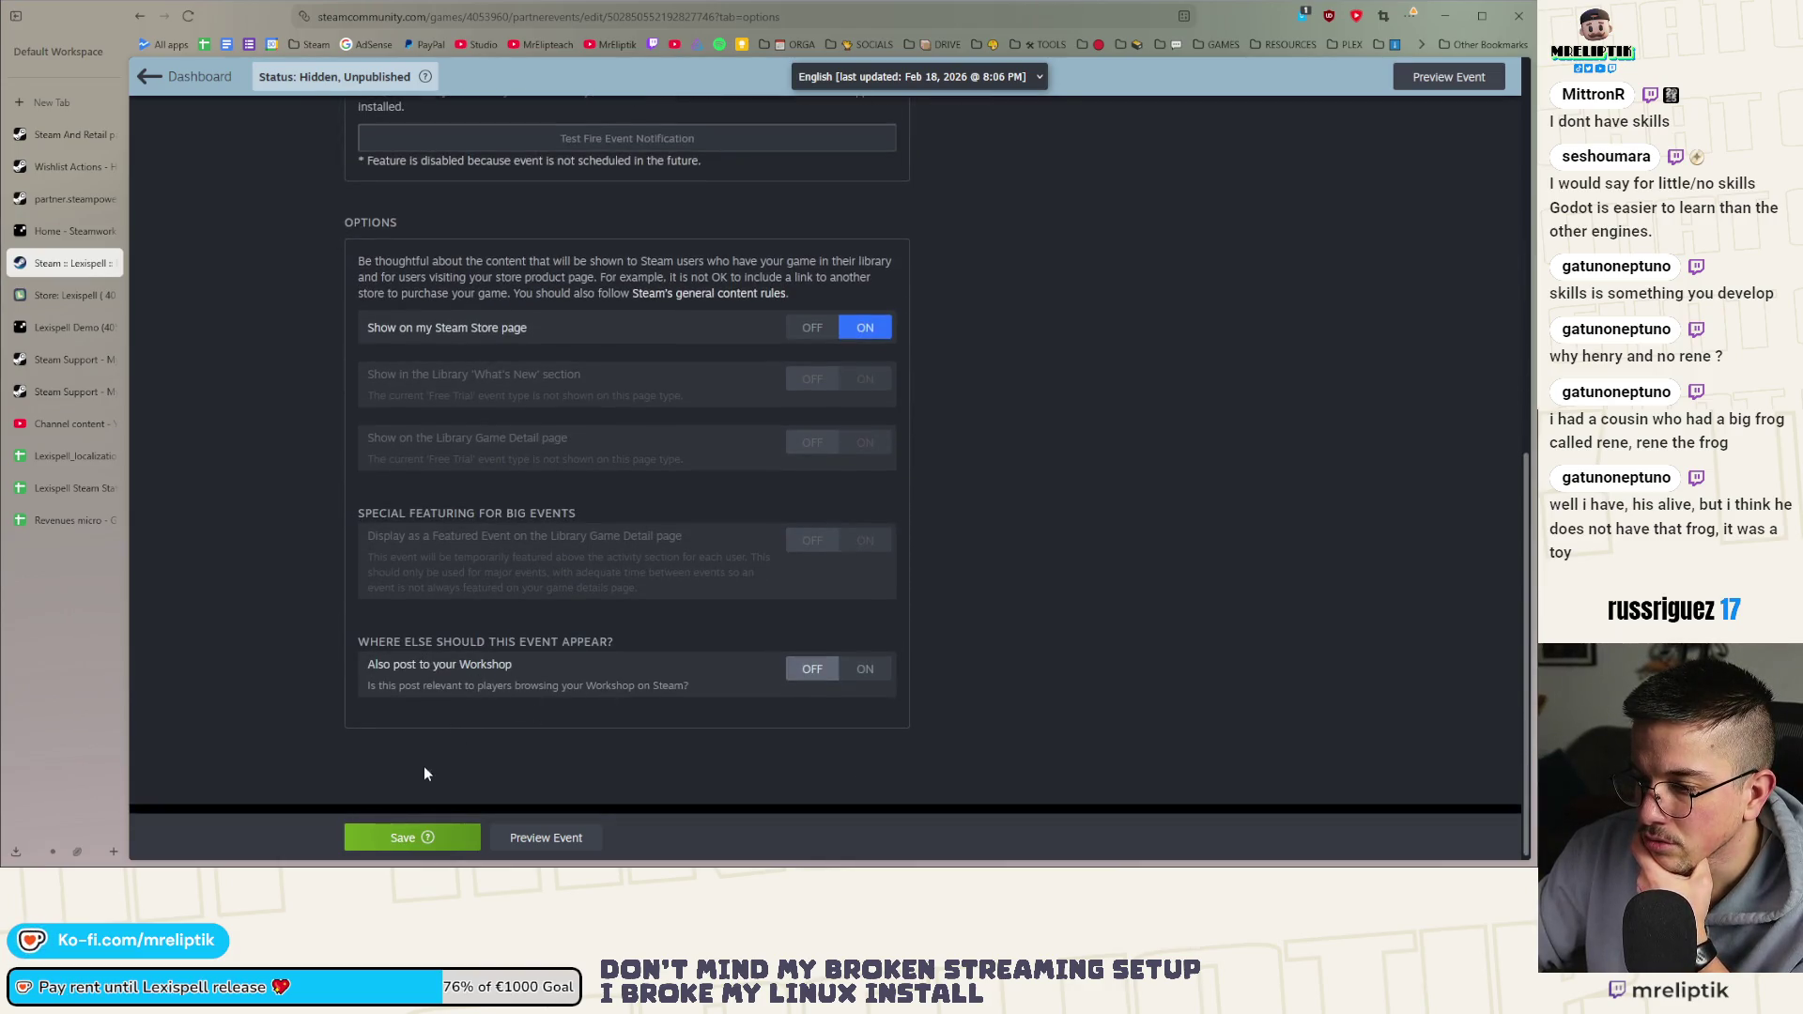
scroll(414, 713, up, 10)
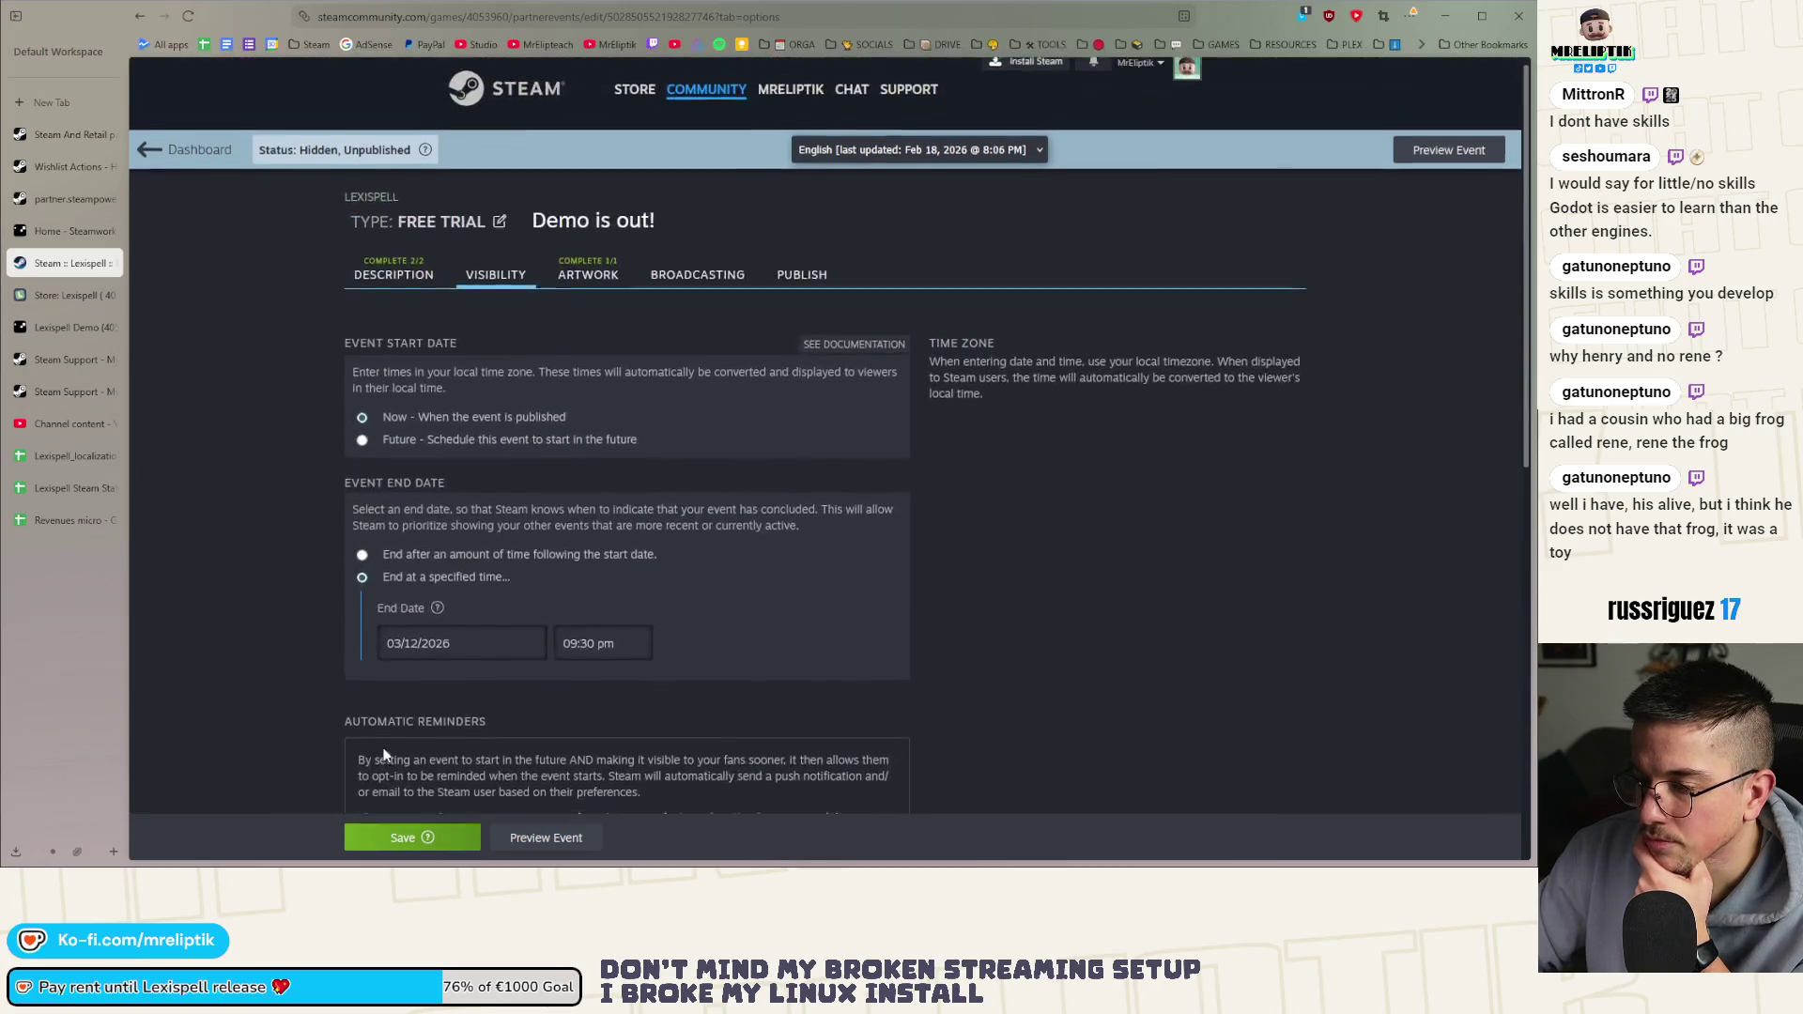
click(588, 285)
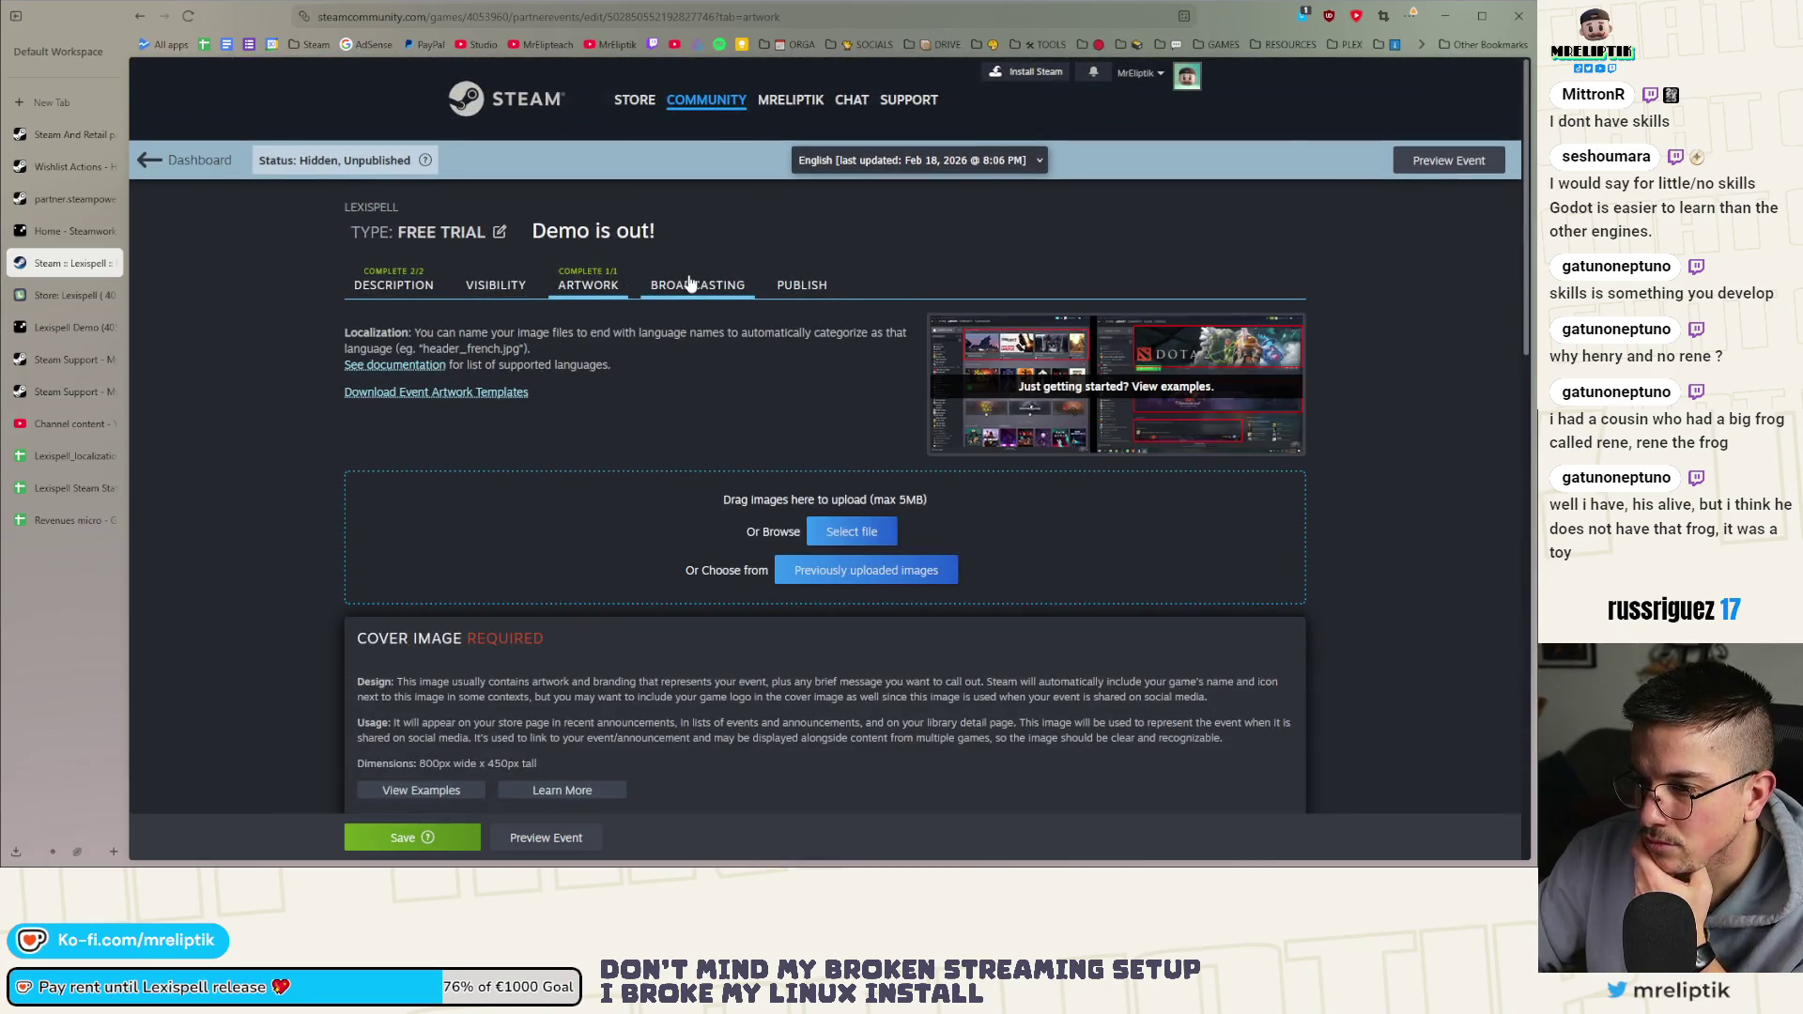
scroll(293, 577, down, 5)
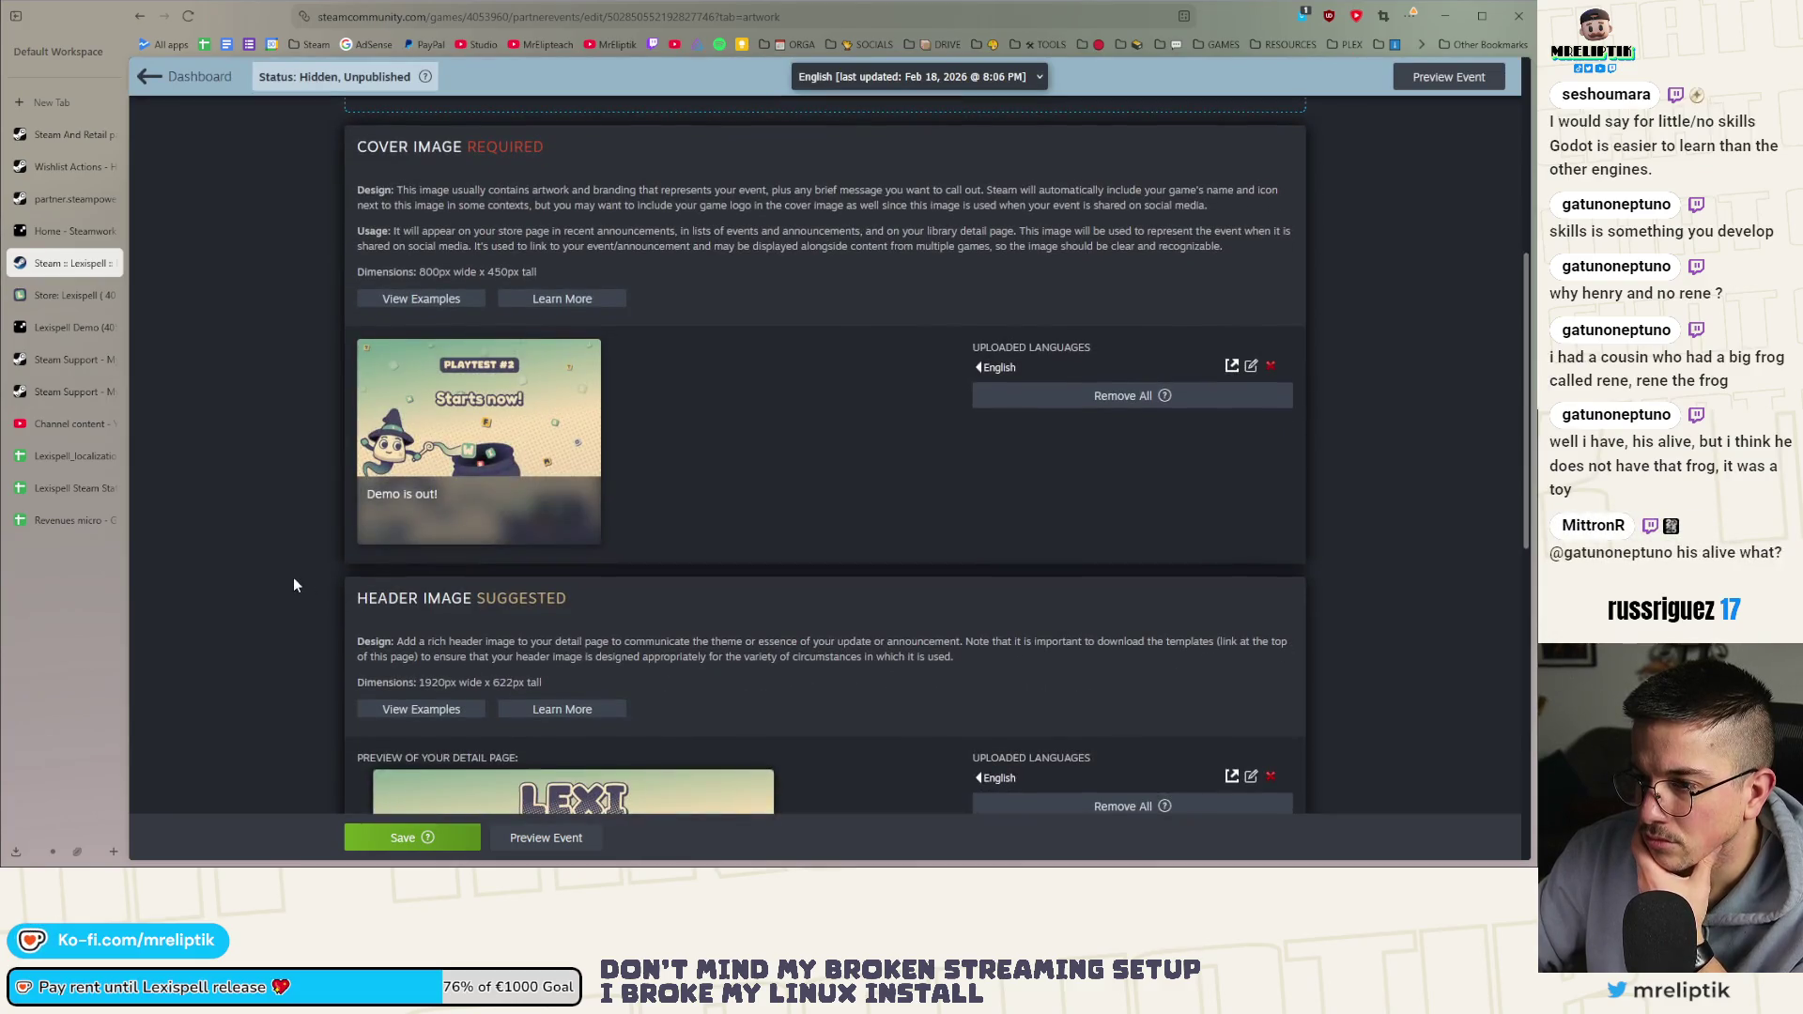
scroll(293, 577, down, 2)
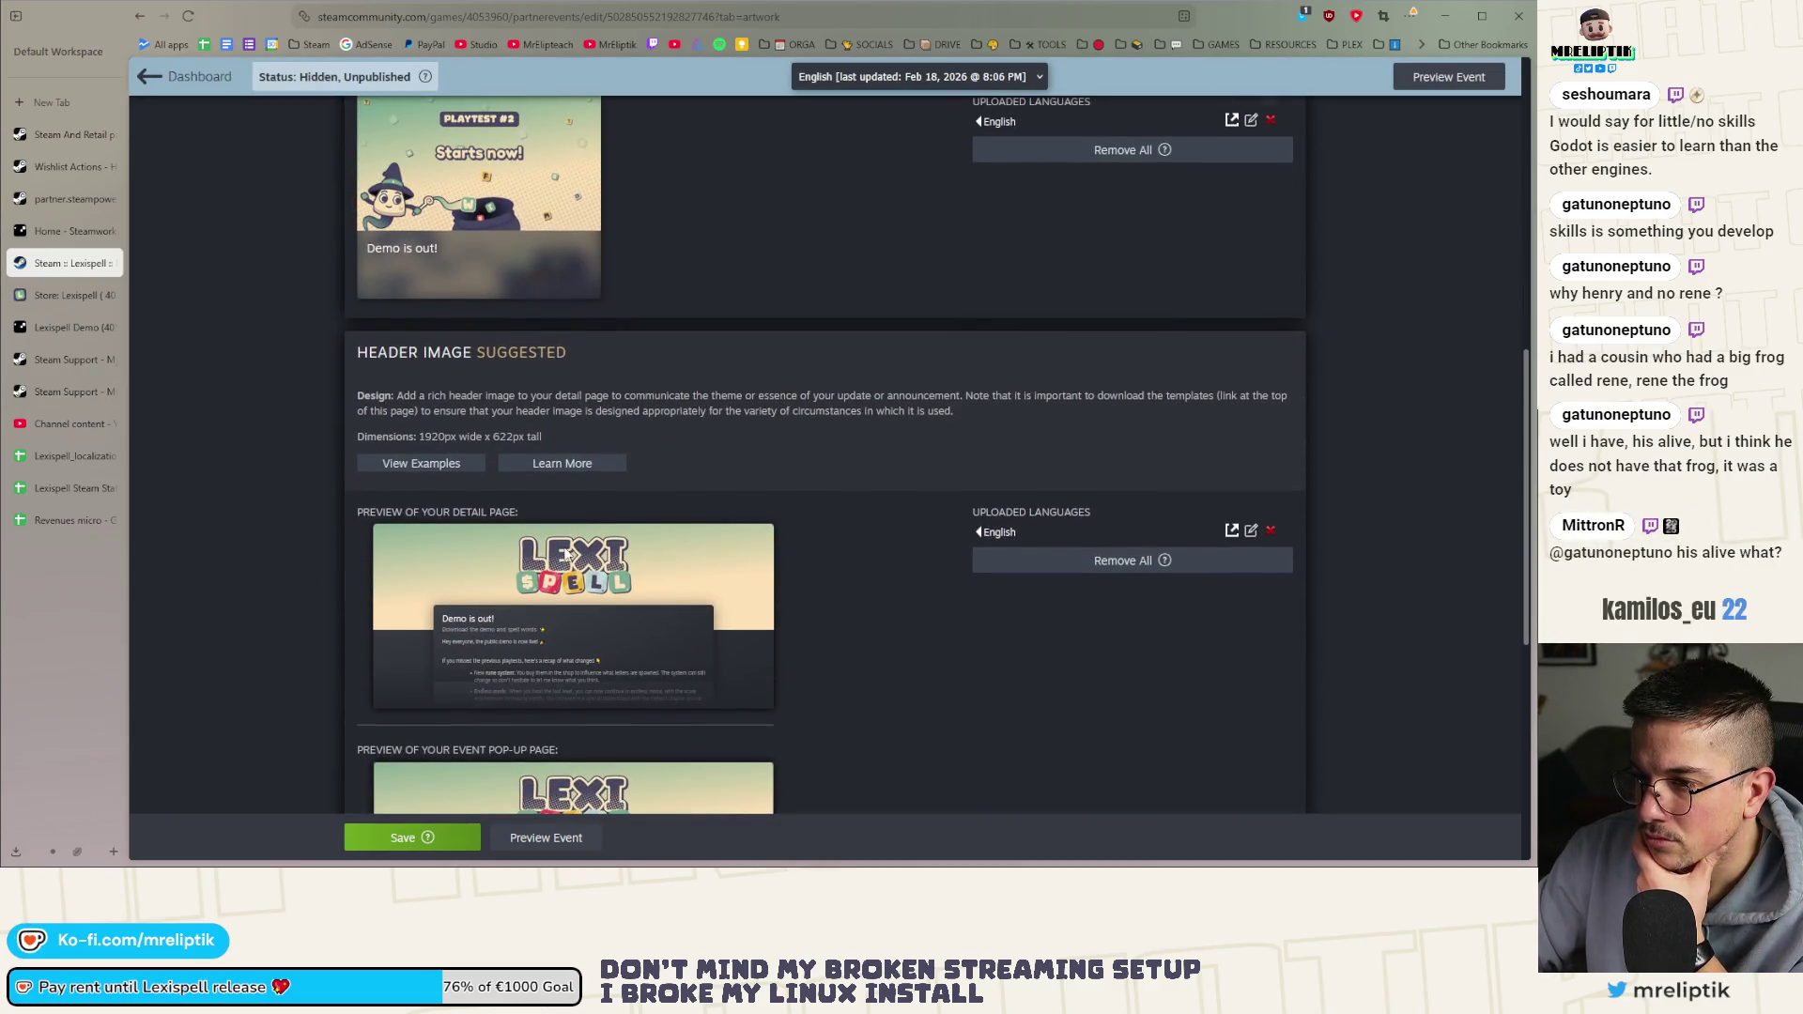
scroll(567, 560, down, 1)
scroll(567, 560, down, 4)
scroll(413, 554, up, 10)
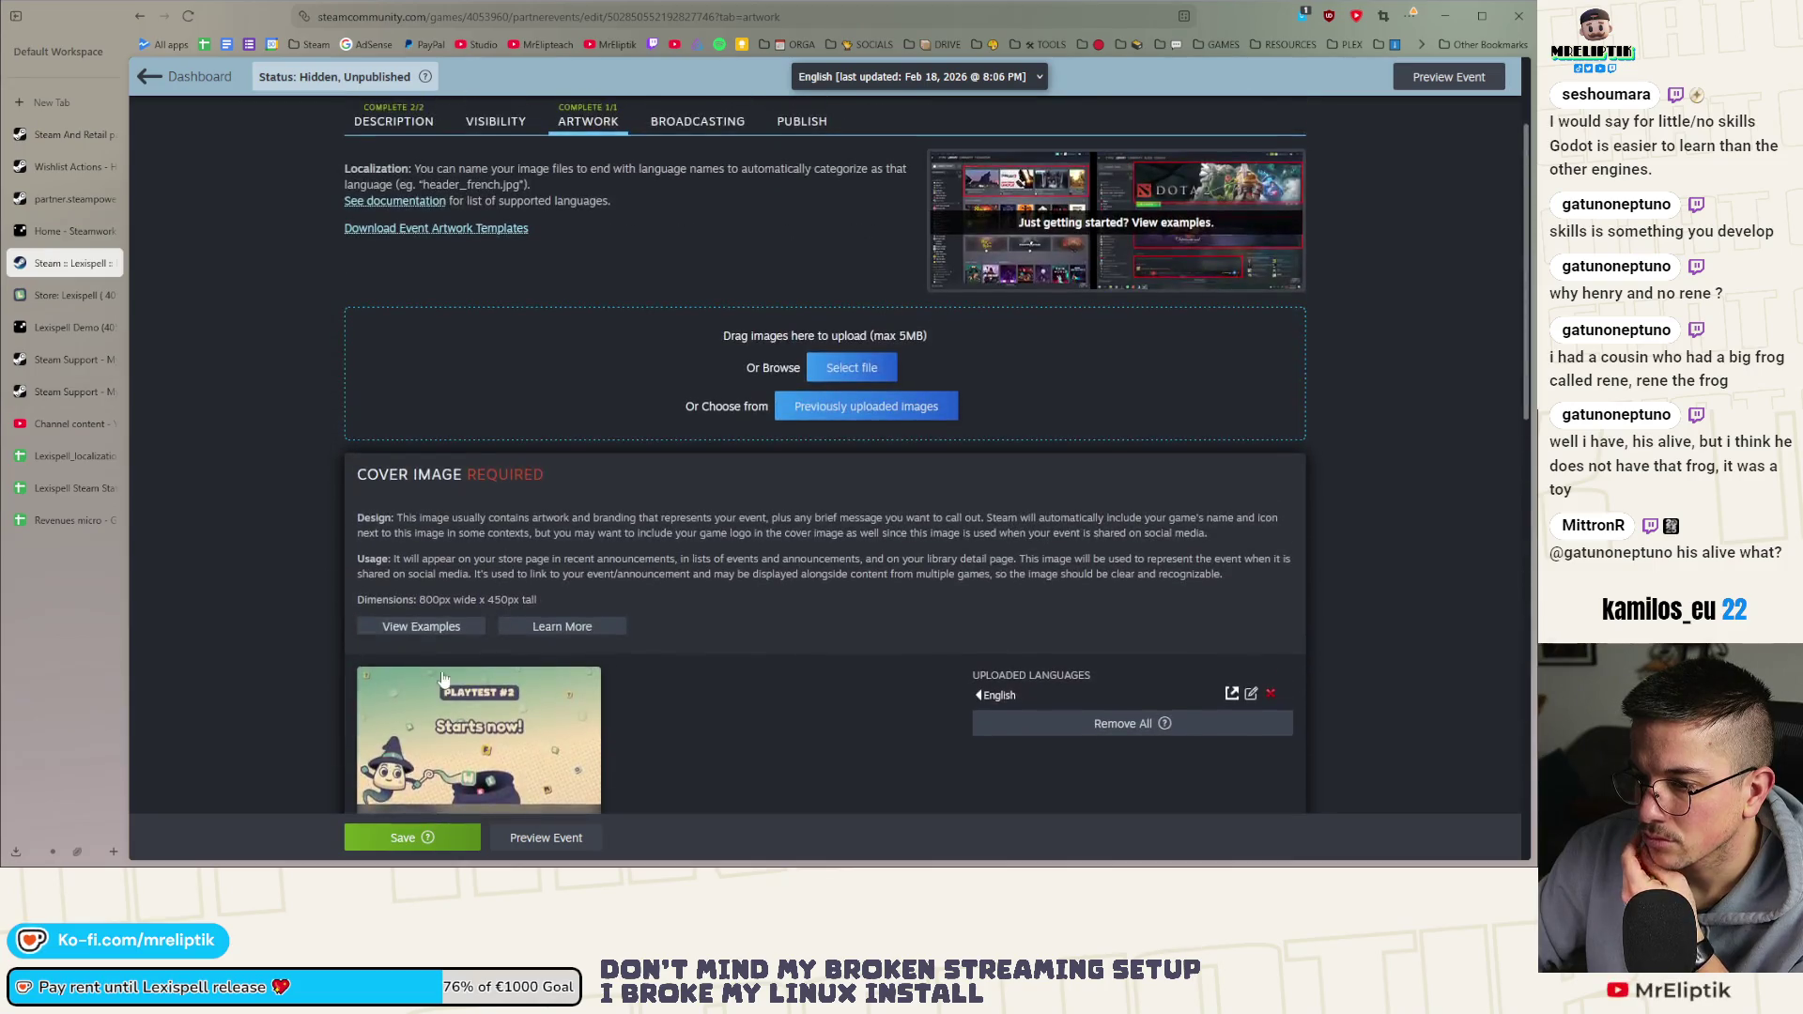
scroll(404, 627, down, 3)
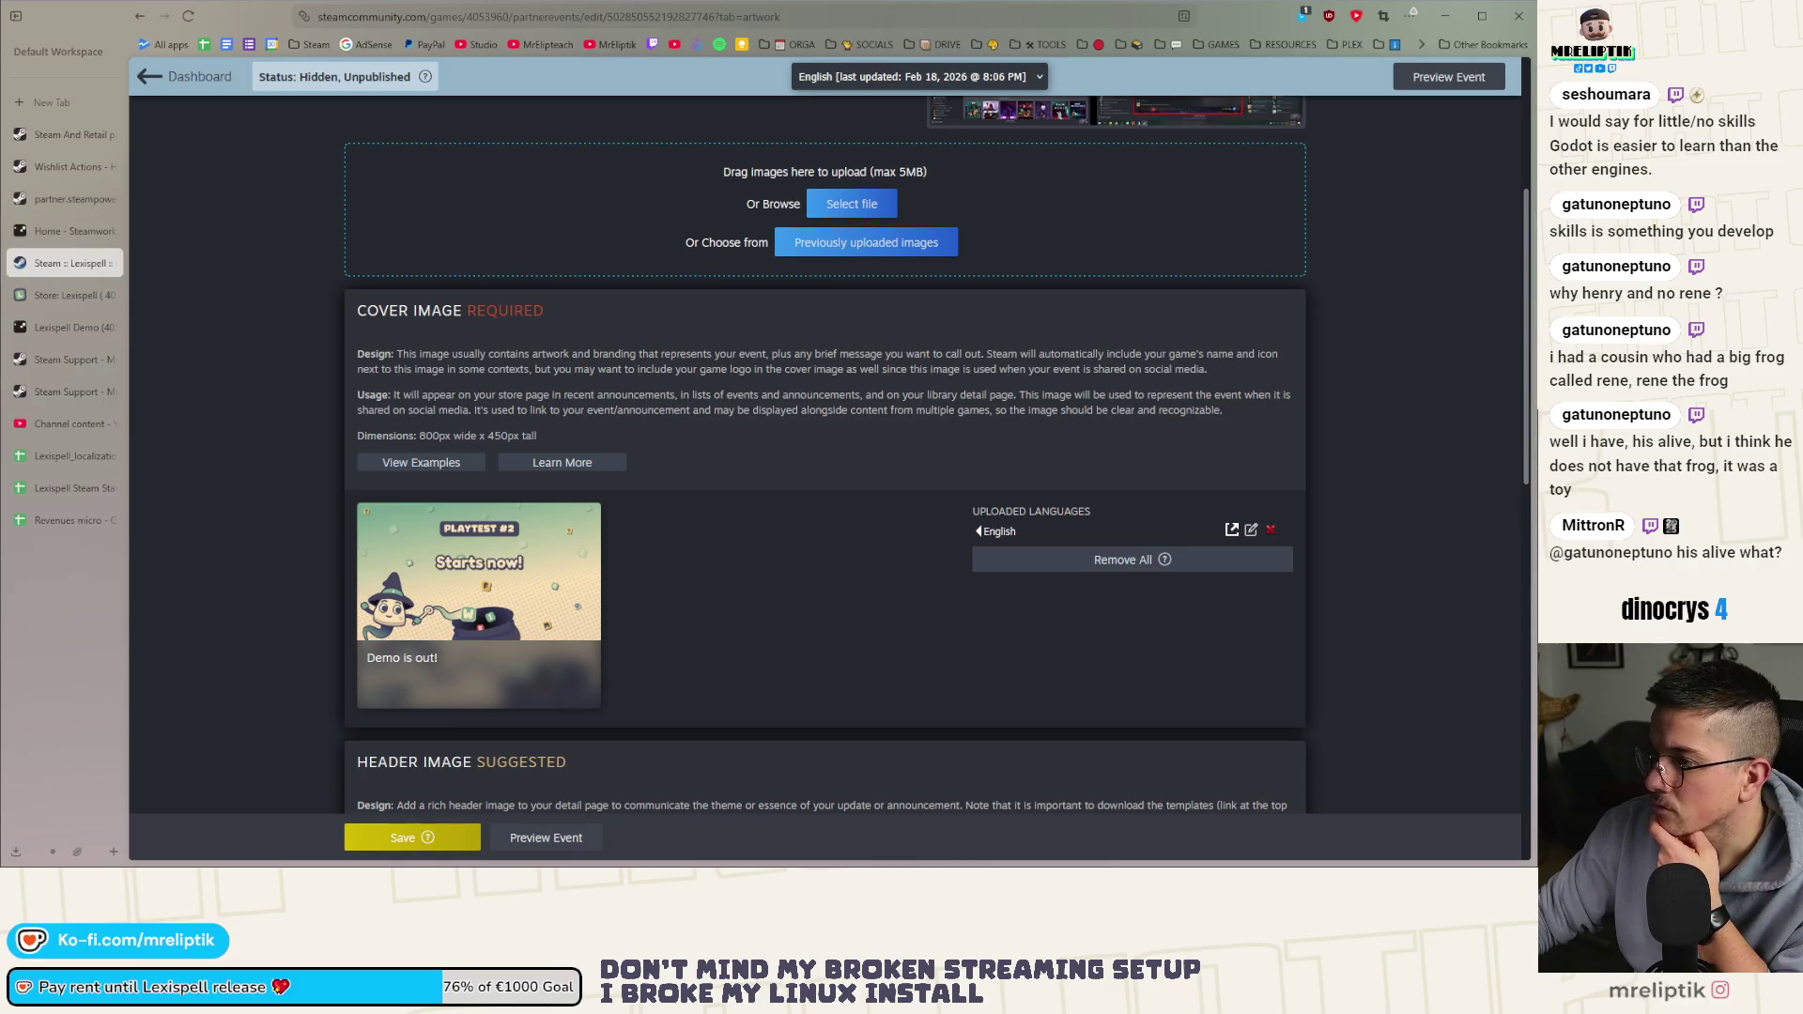
mouse_move(481, 218)
mouse_down()
mouse_move(660, 200)
mouse_move(669, 232)
mouse_up()
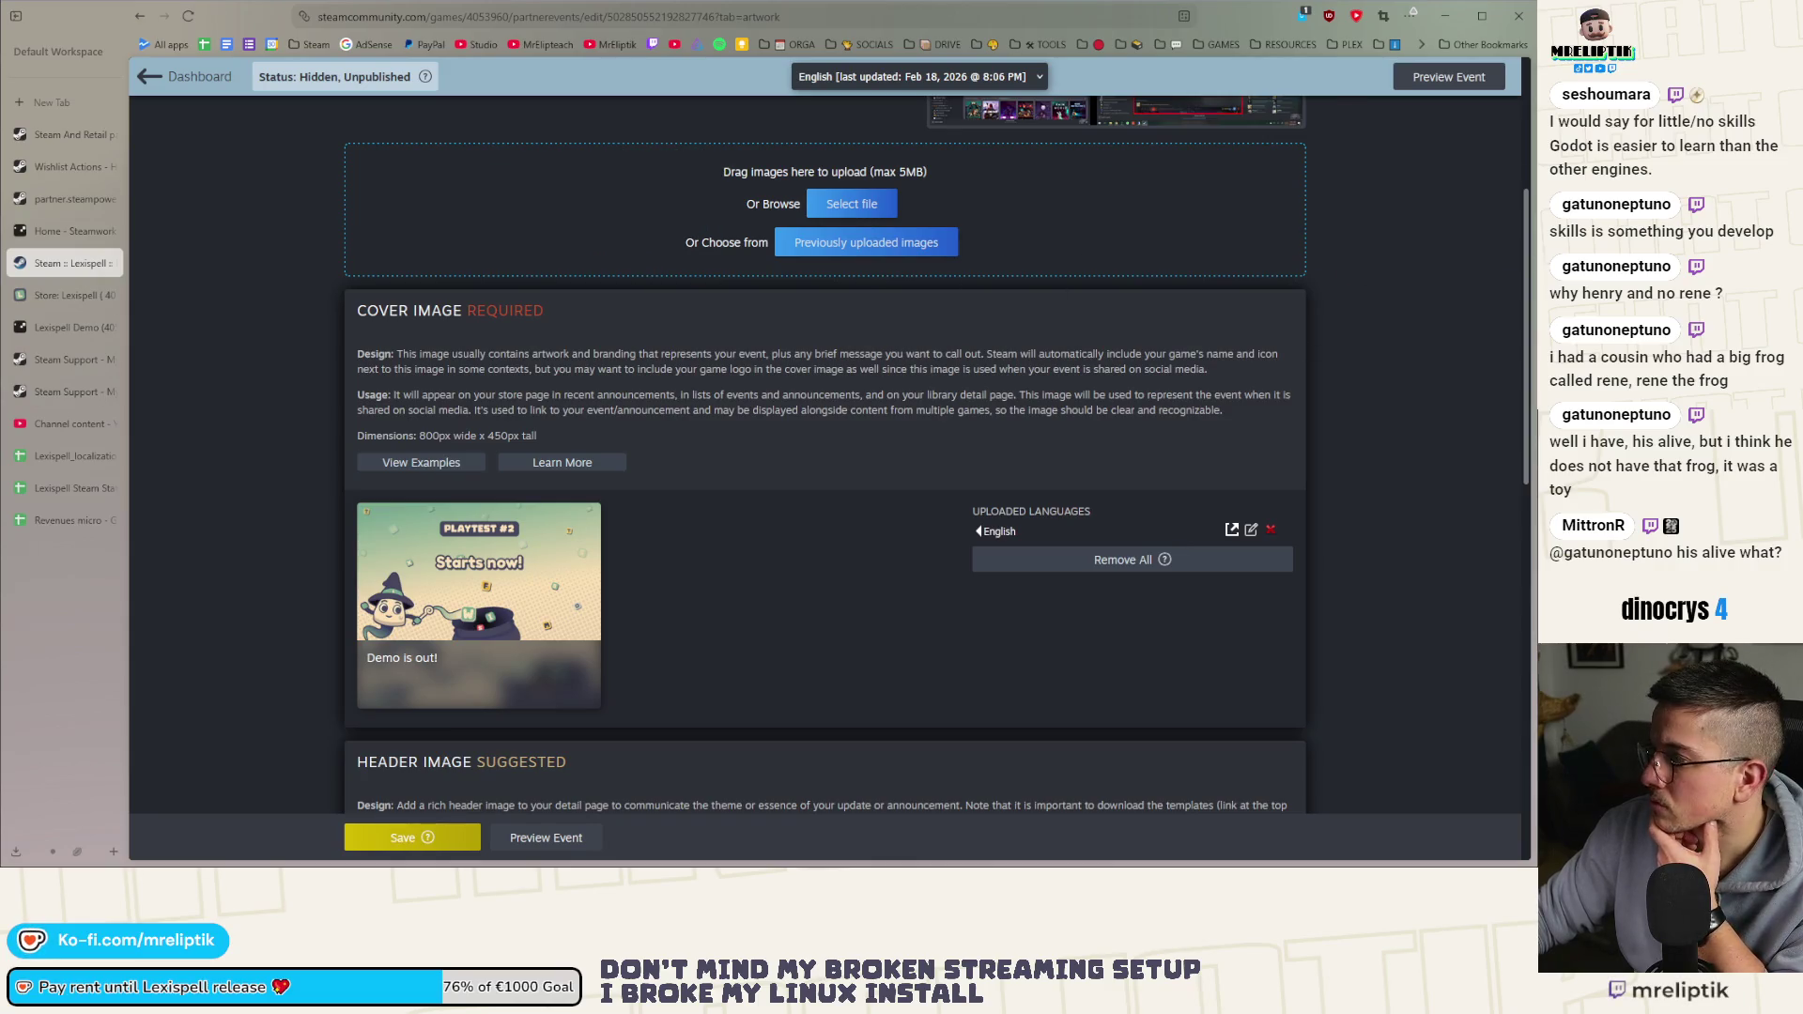
click(852, 204)
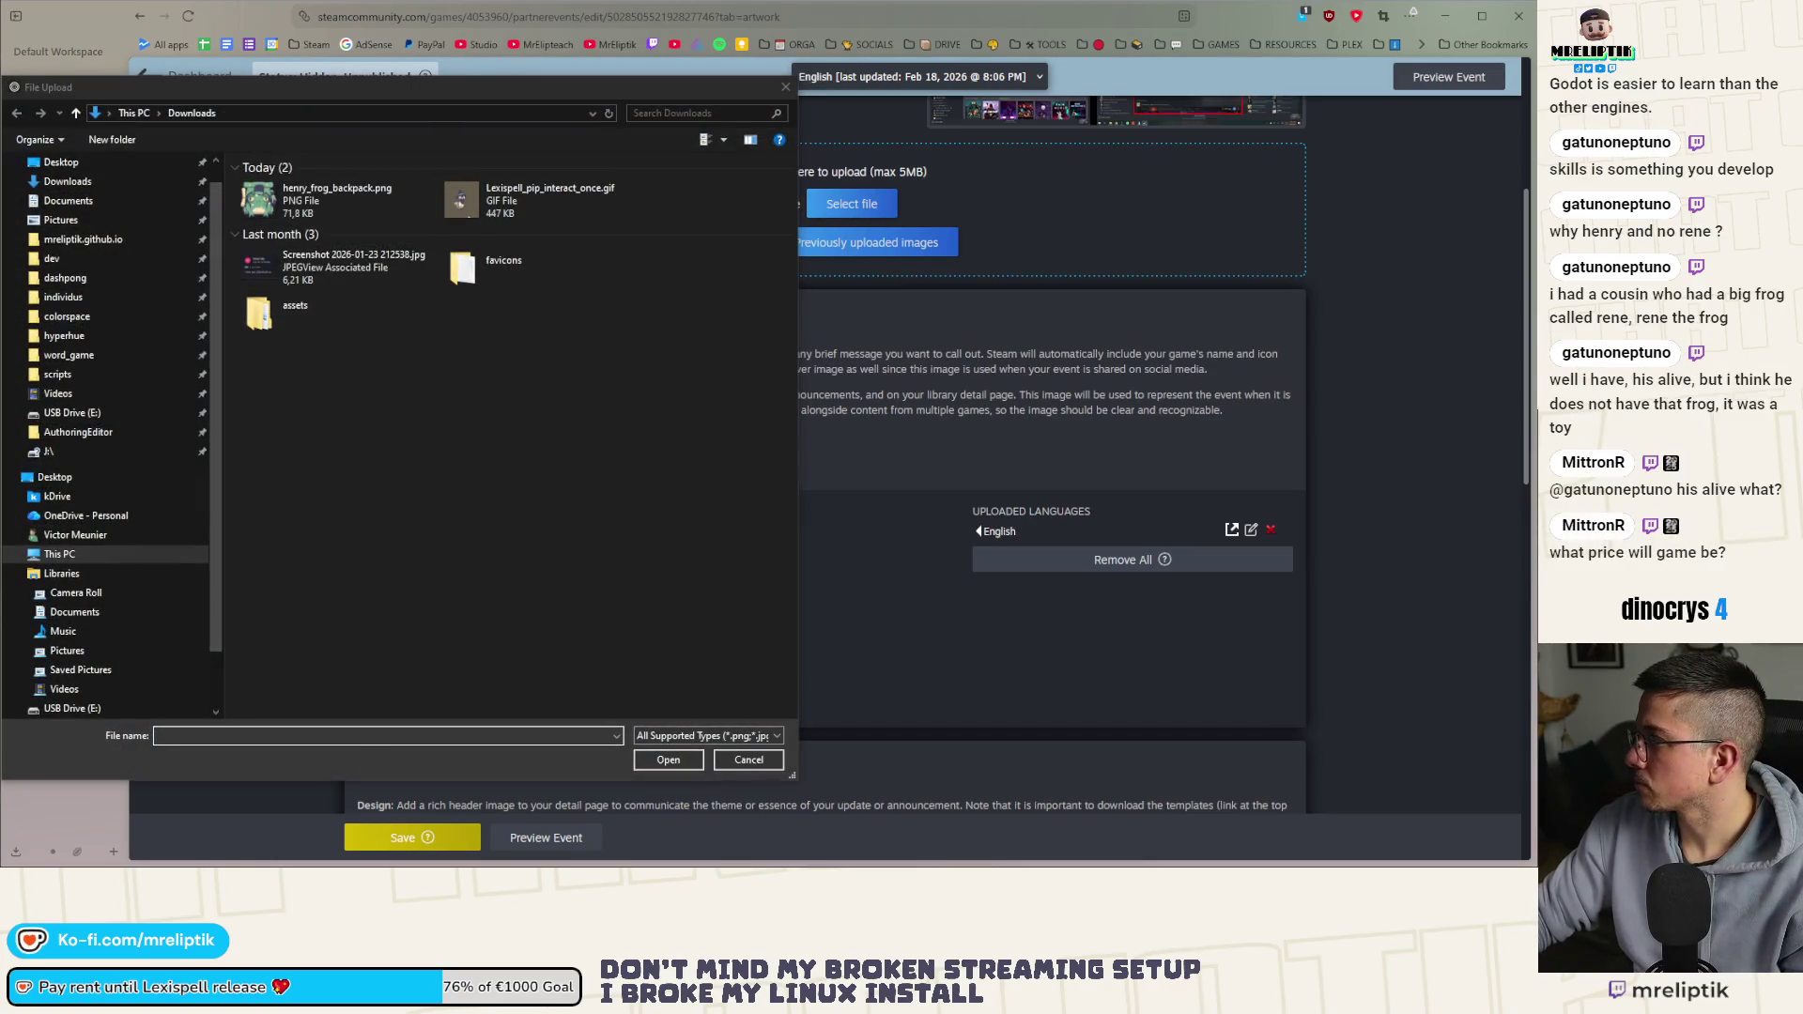
Pick demo_out_now.png from the word_game assets folder for upload
click(437, 112)
key(ctrl+v)
key(Return)
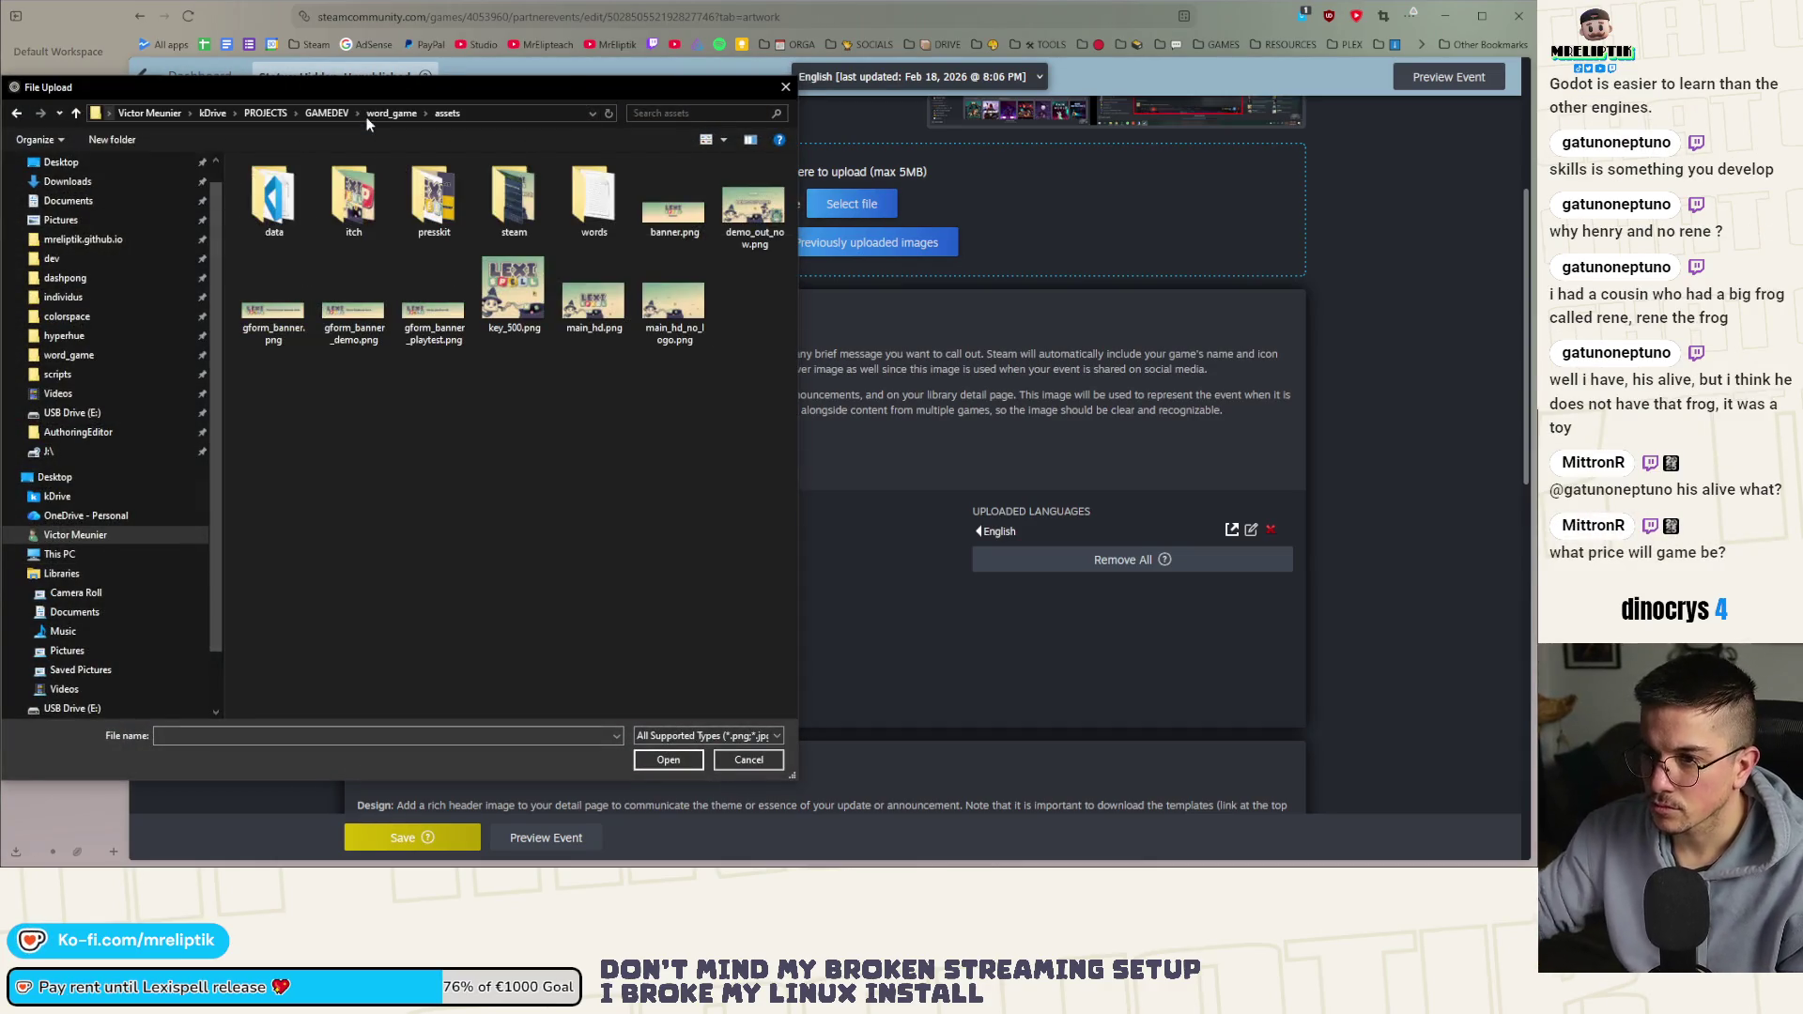
double_click(753, 207)
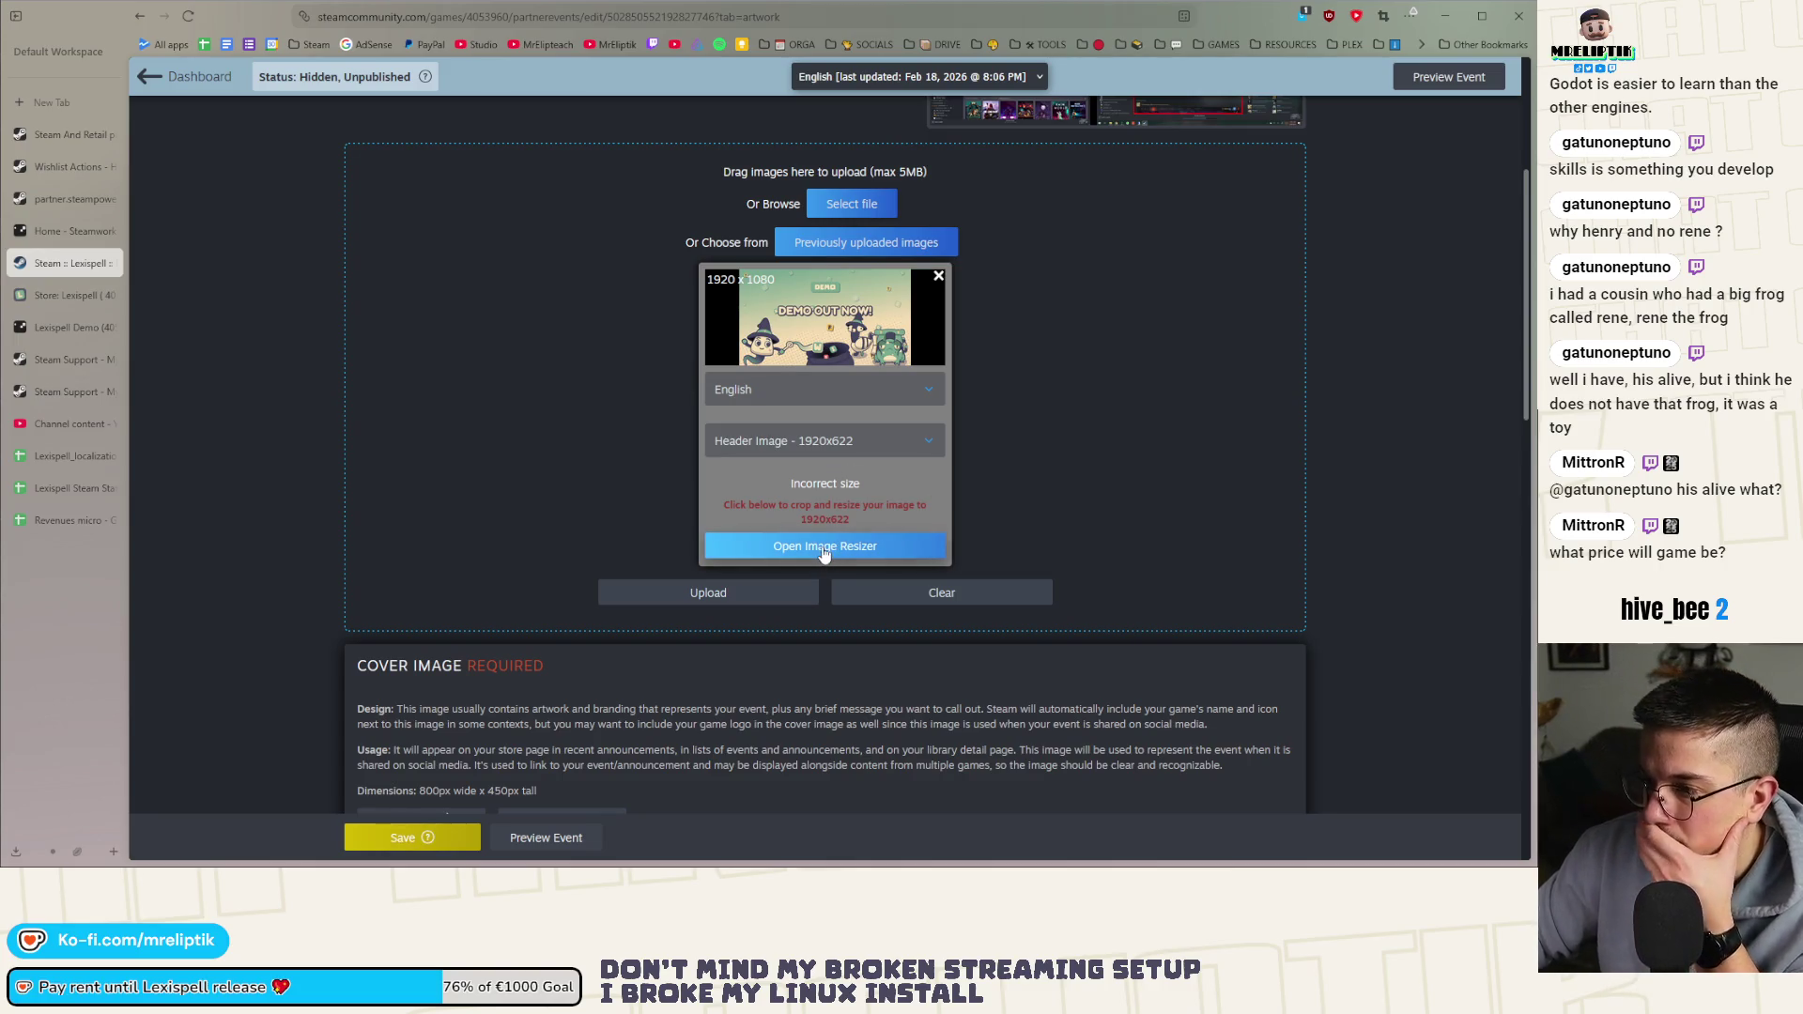
Make it an 800x450 Cover Image cropped to the whole banner, and upload it
click(833, 440)
click(789, 516)
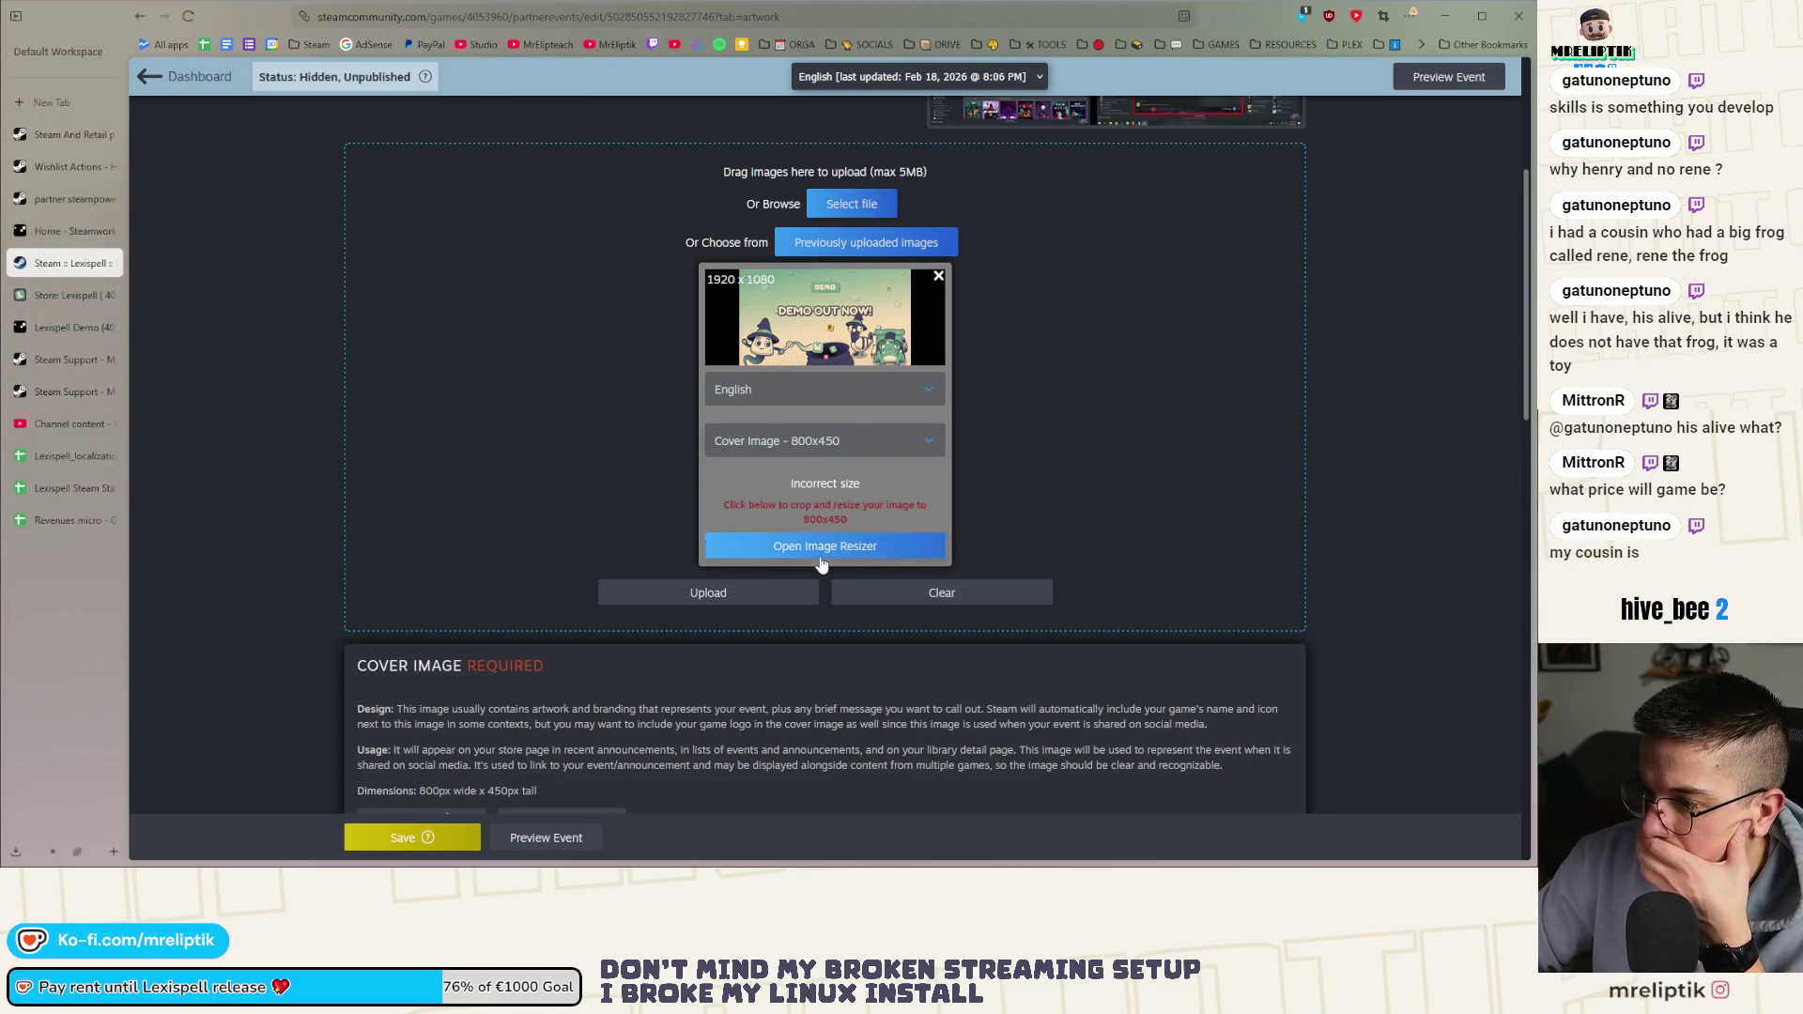
click(813, 547)
drag(779, 375, 1264, 716)
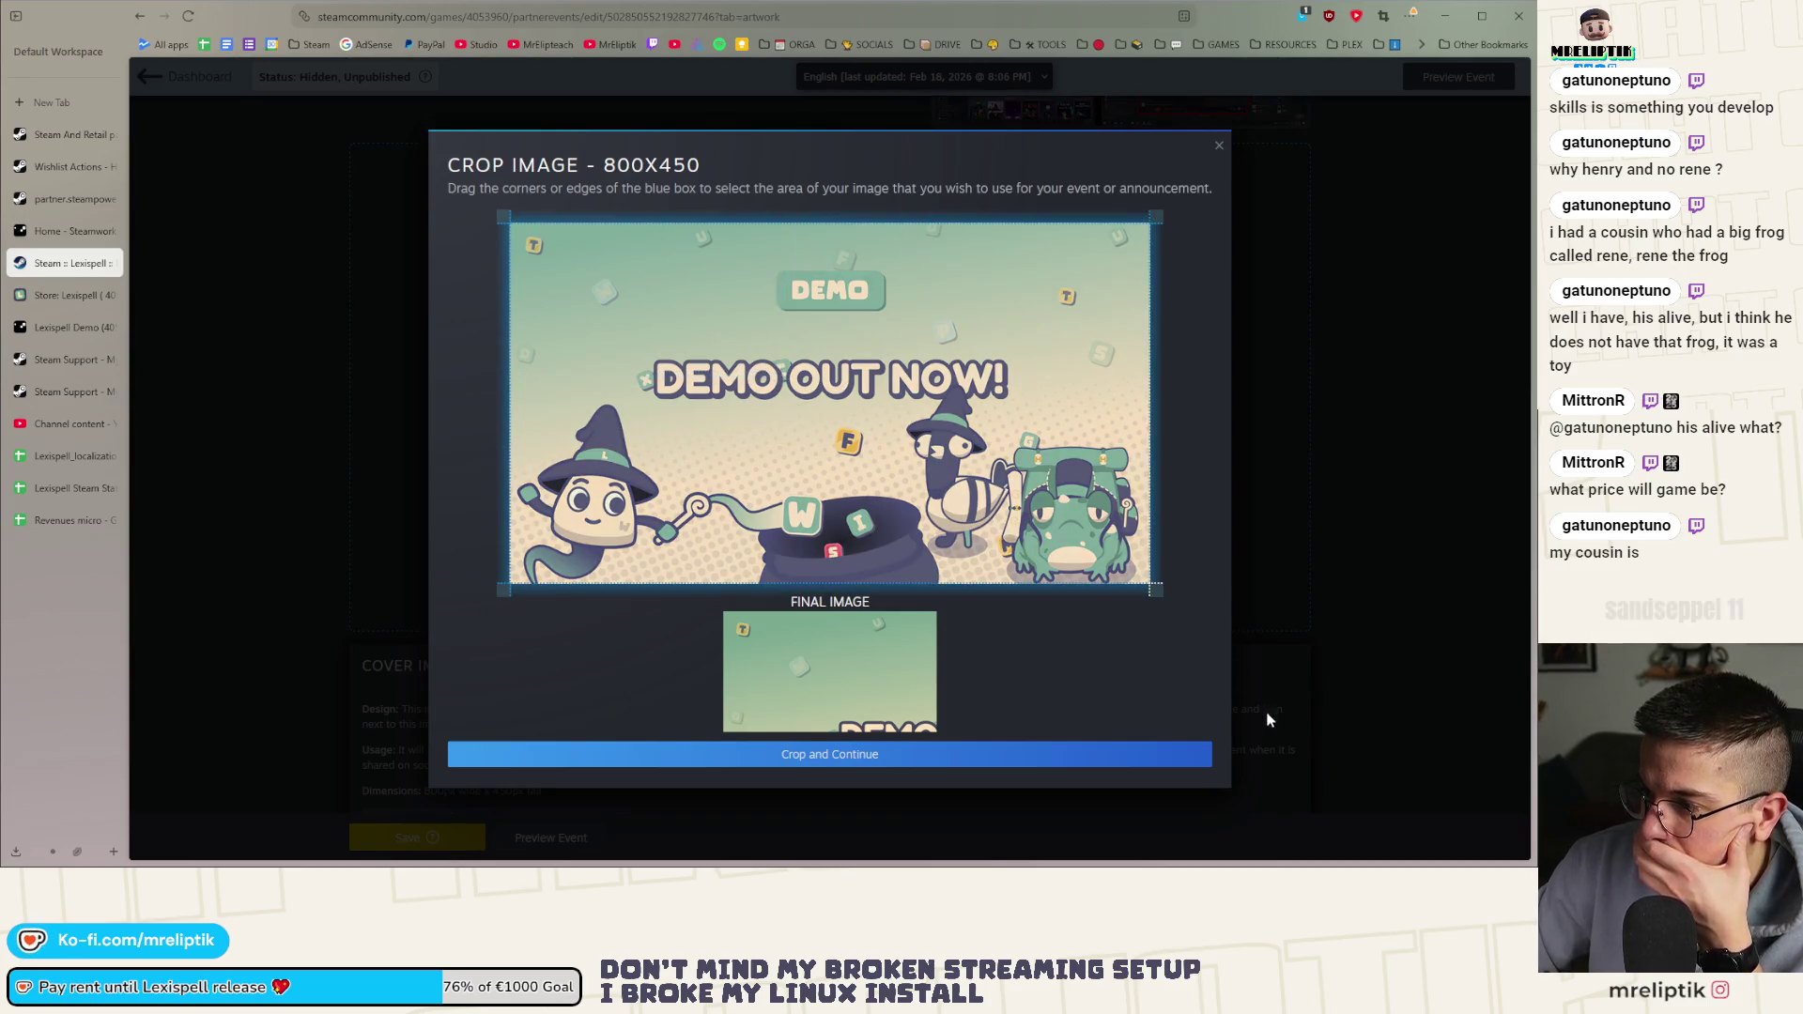
click(834, 754)
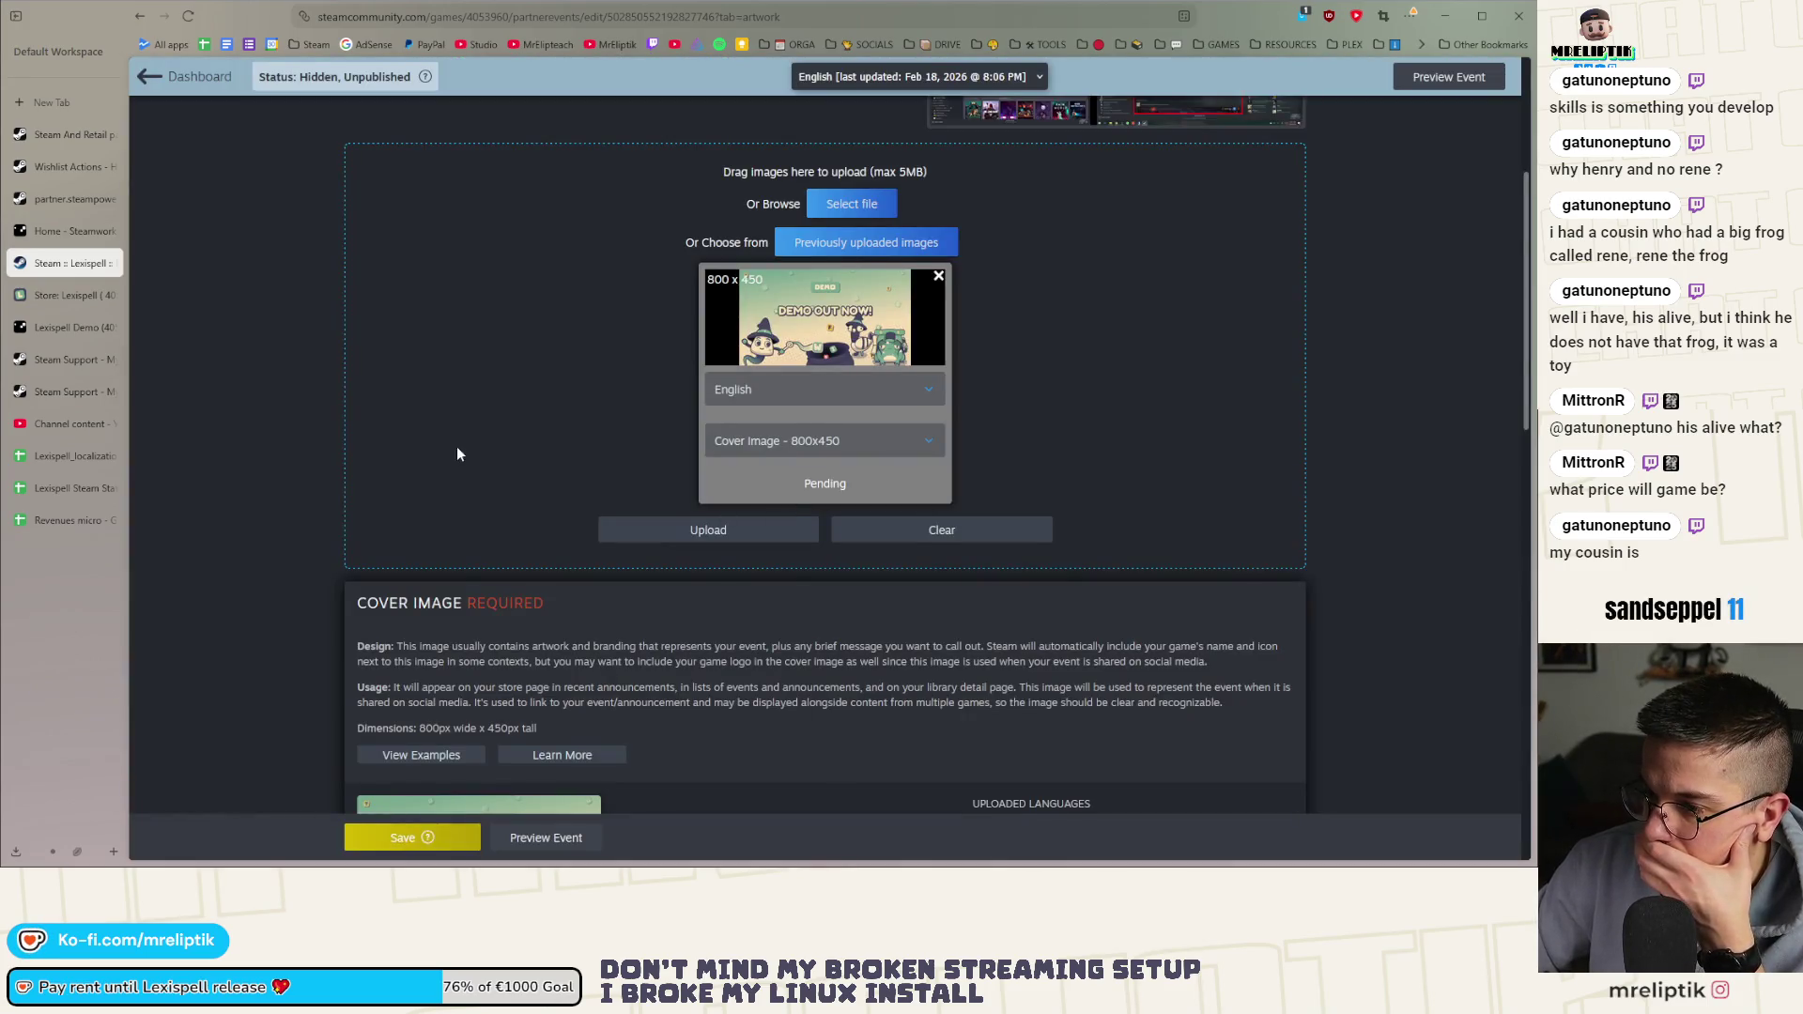
scroll(461, 469, down, 3)
click(708, 284)
scroll(518, 464, up, 5)
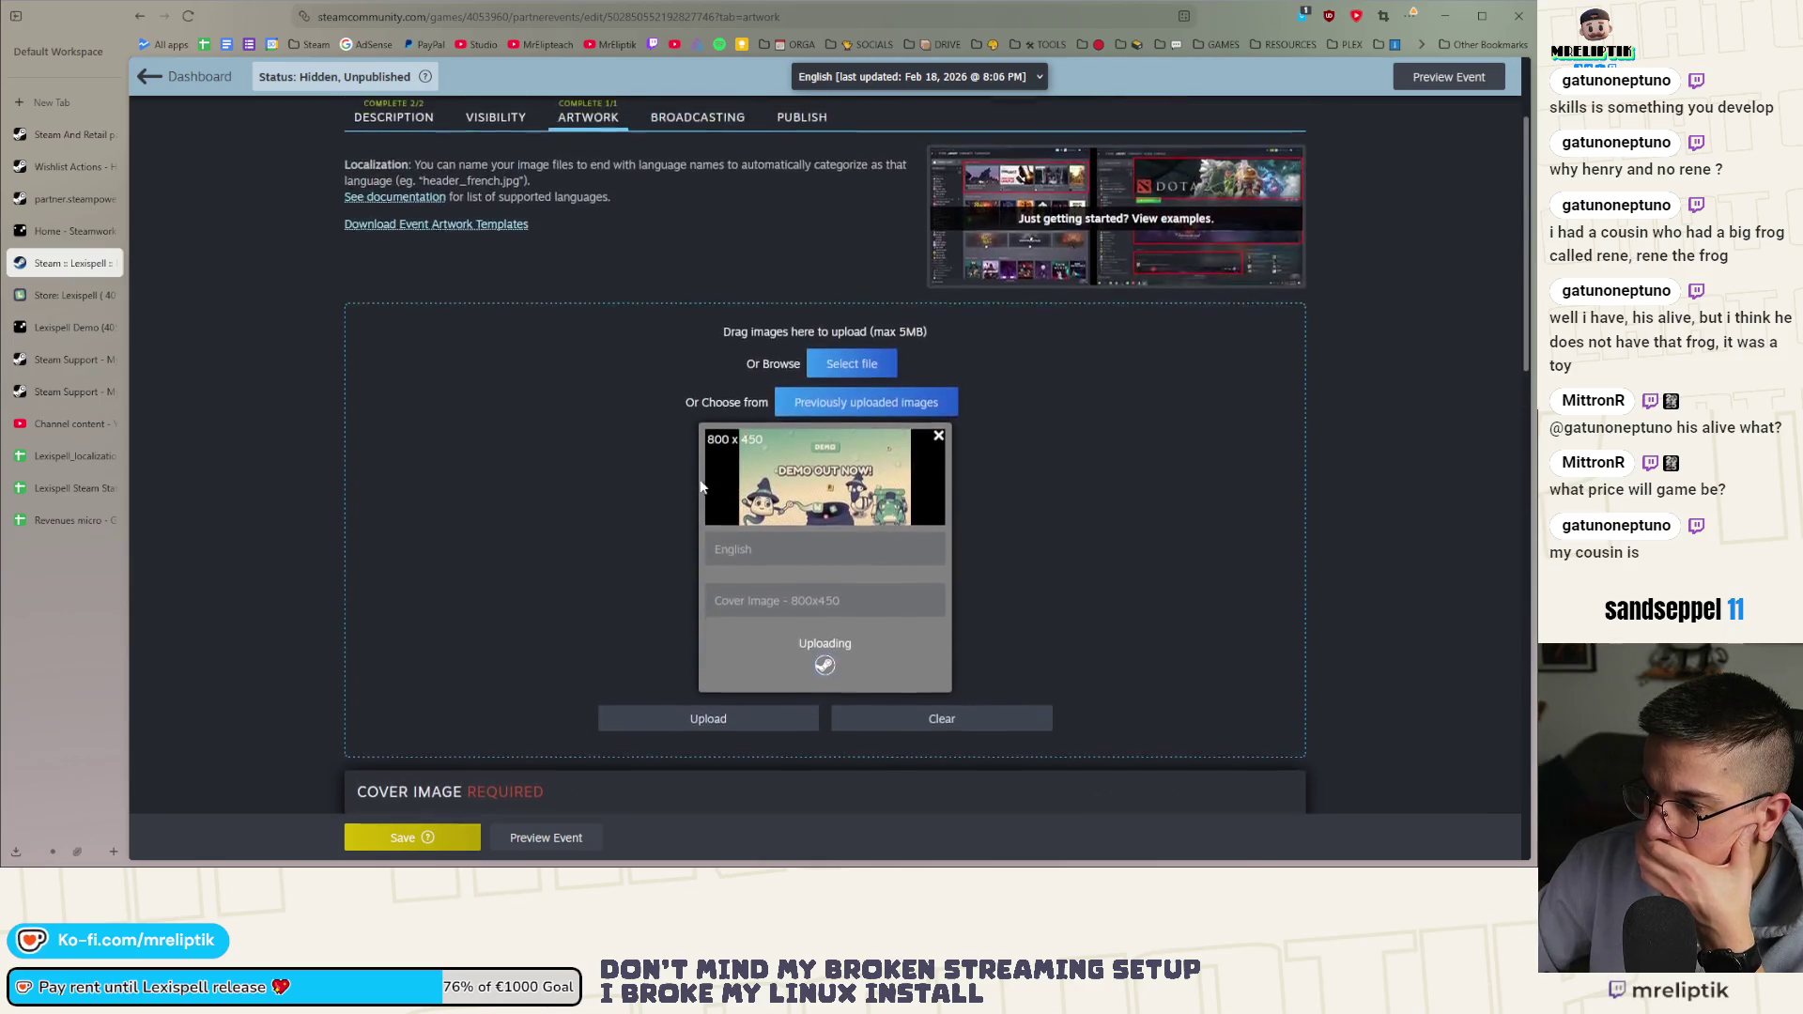
scroll(562, 477, up, 3)
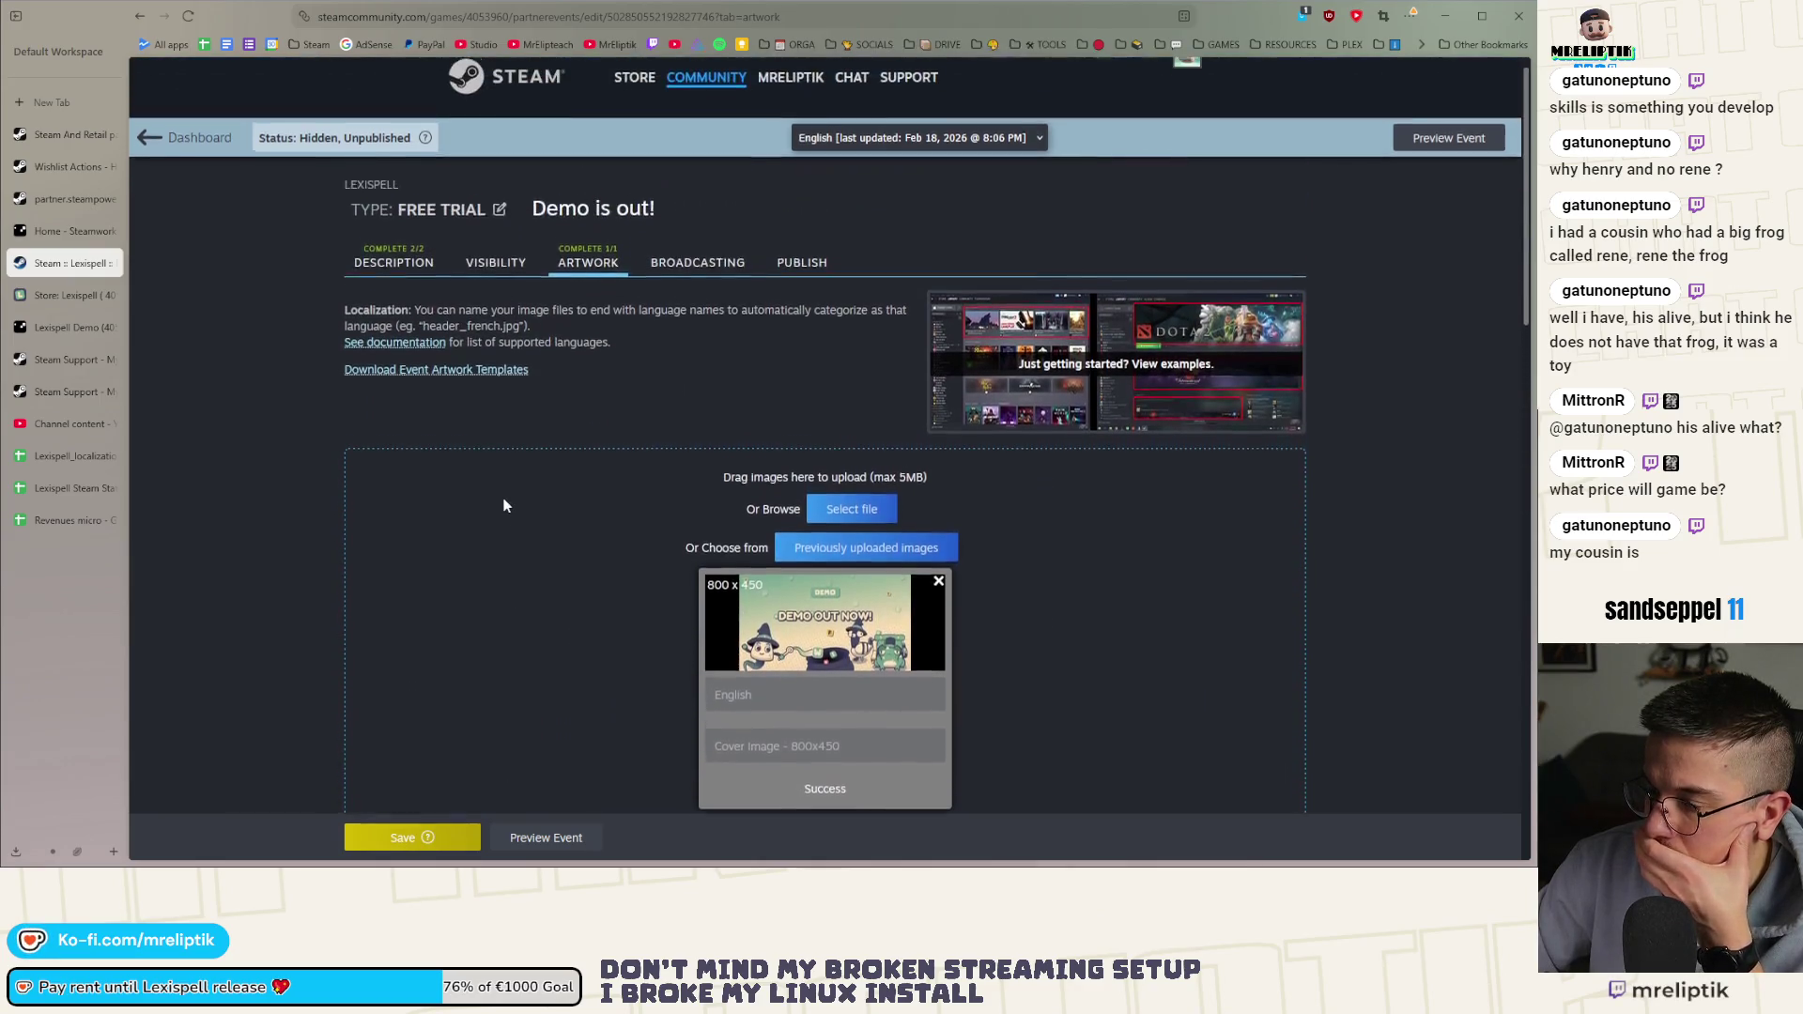
click(697, 285)
Review the Demo is out! event's publishing summary
click(802, 285)
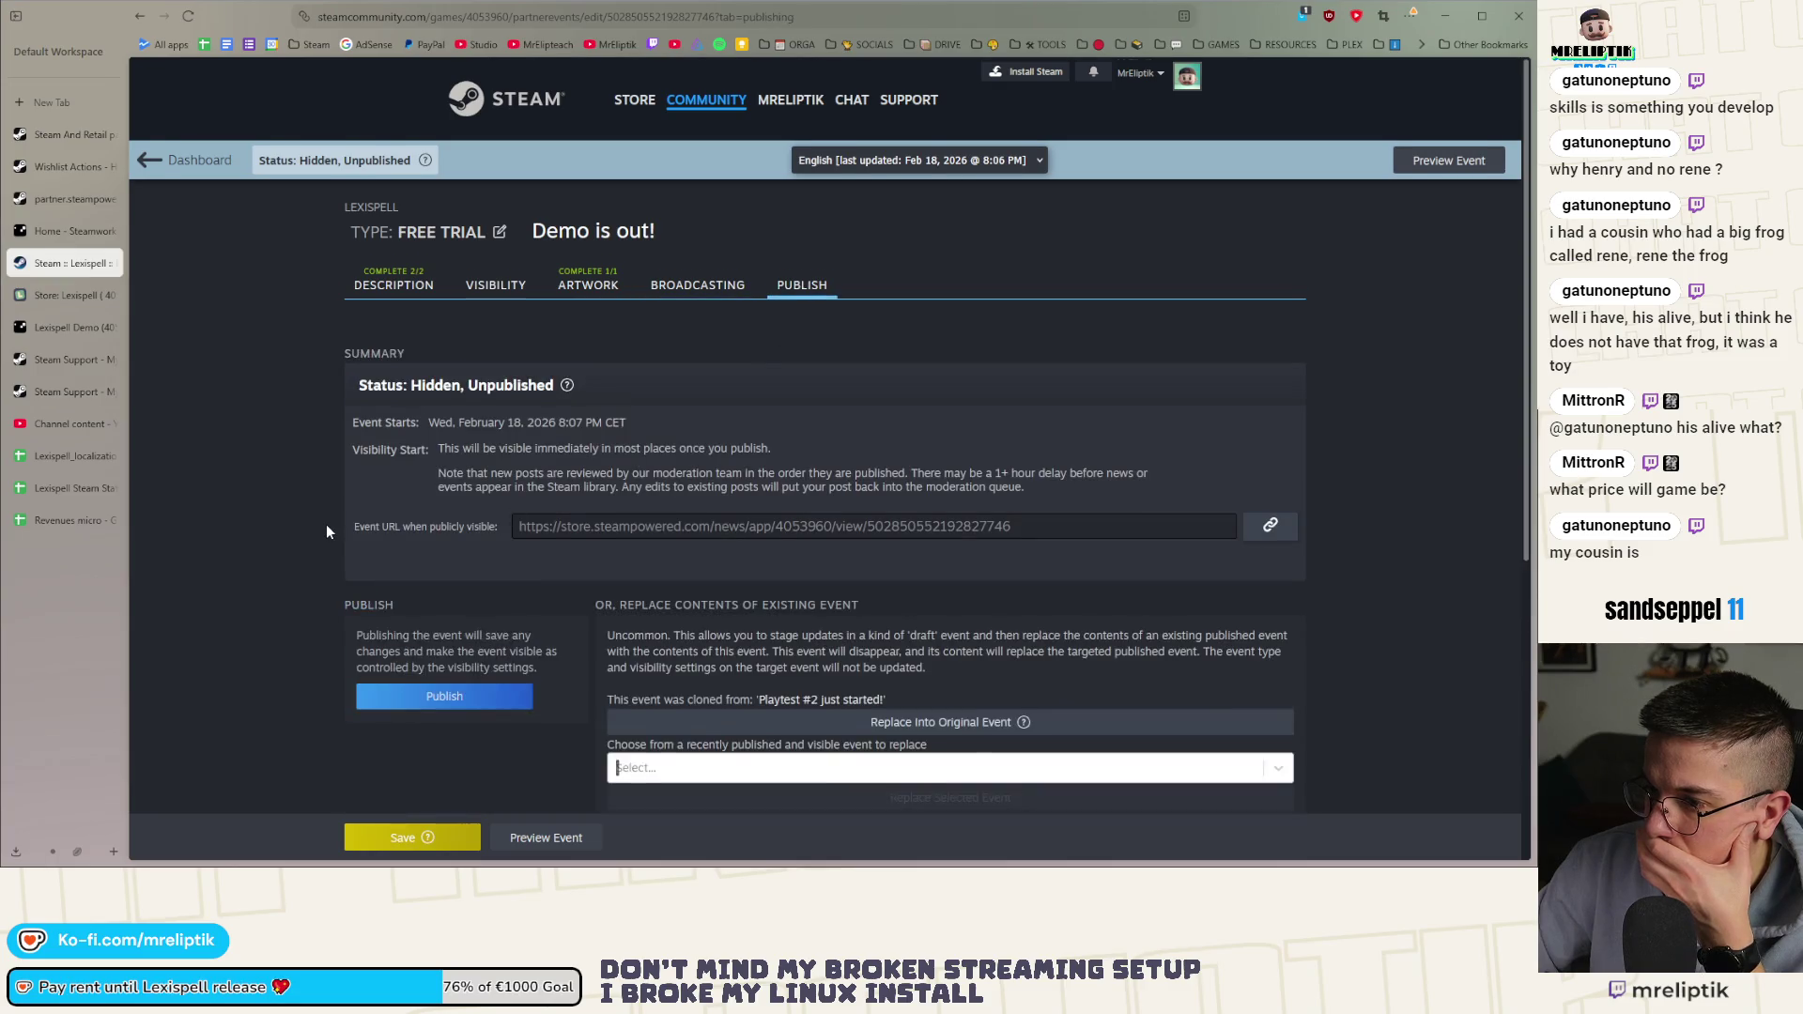
scroll(325, 526, down, 5)
scroll(314, 532, down, 1)
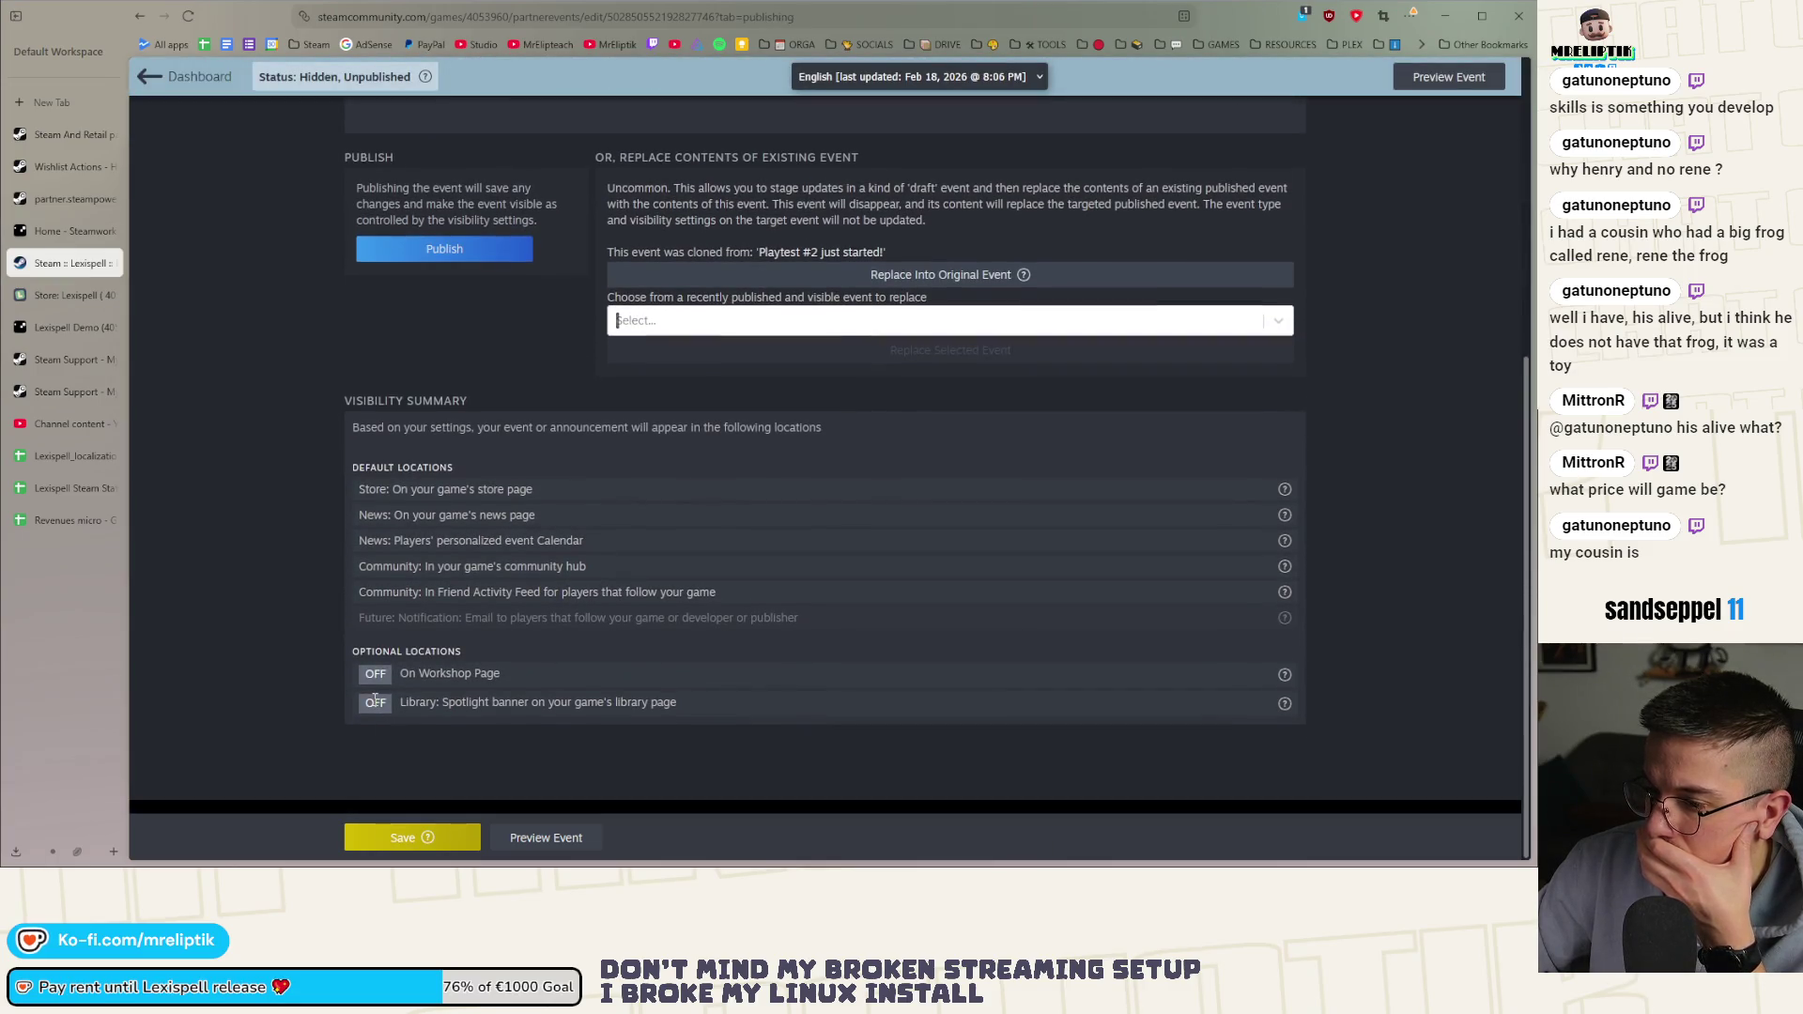
scroll(493, 703, up, 5)
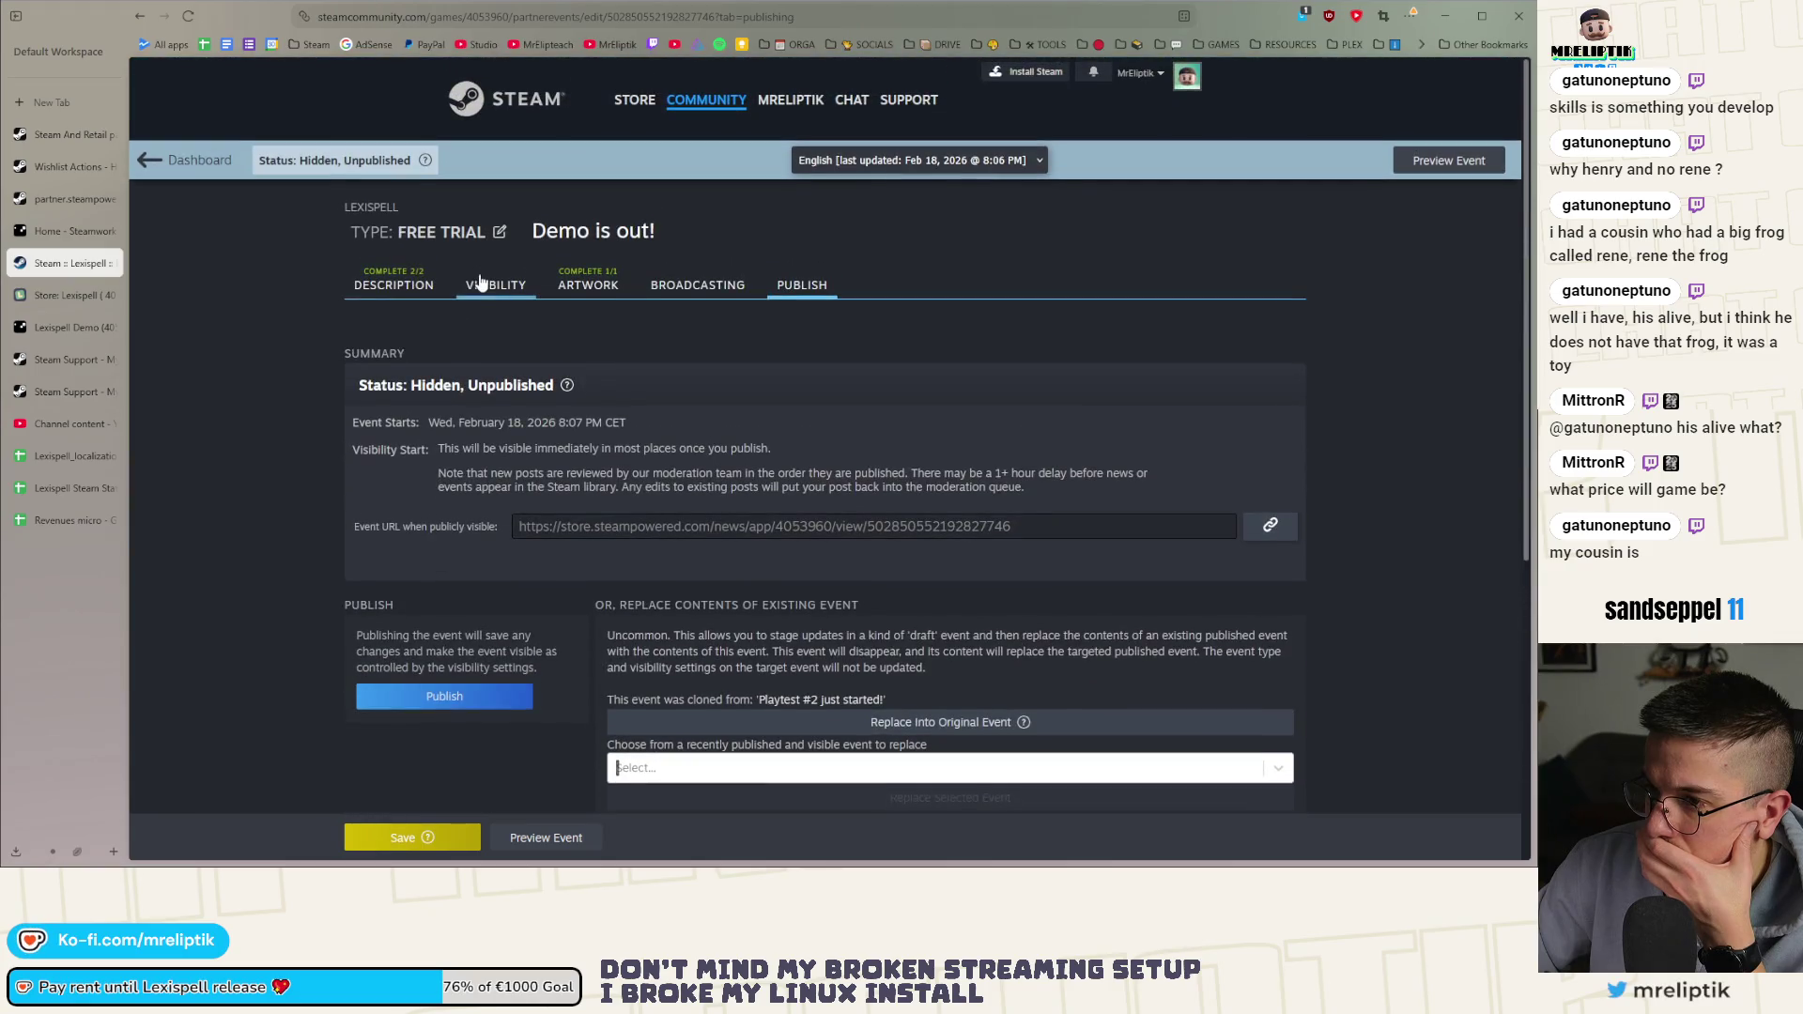
Look over the visibility and scheduling settings, then return to the events dashboard
click(496, 284)
scroll(244, 567, down, 8)
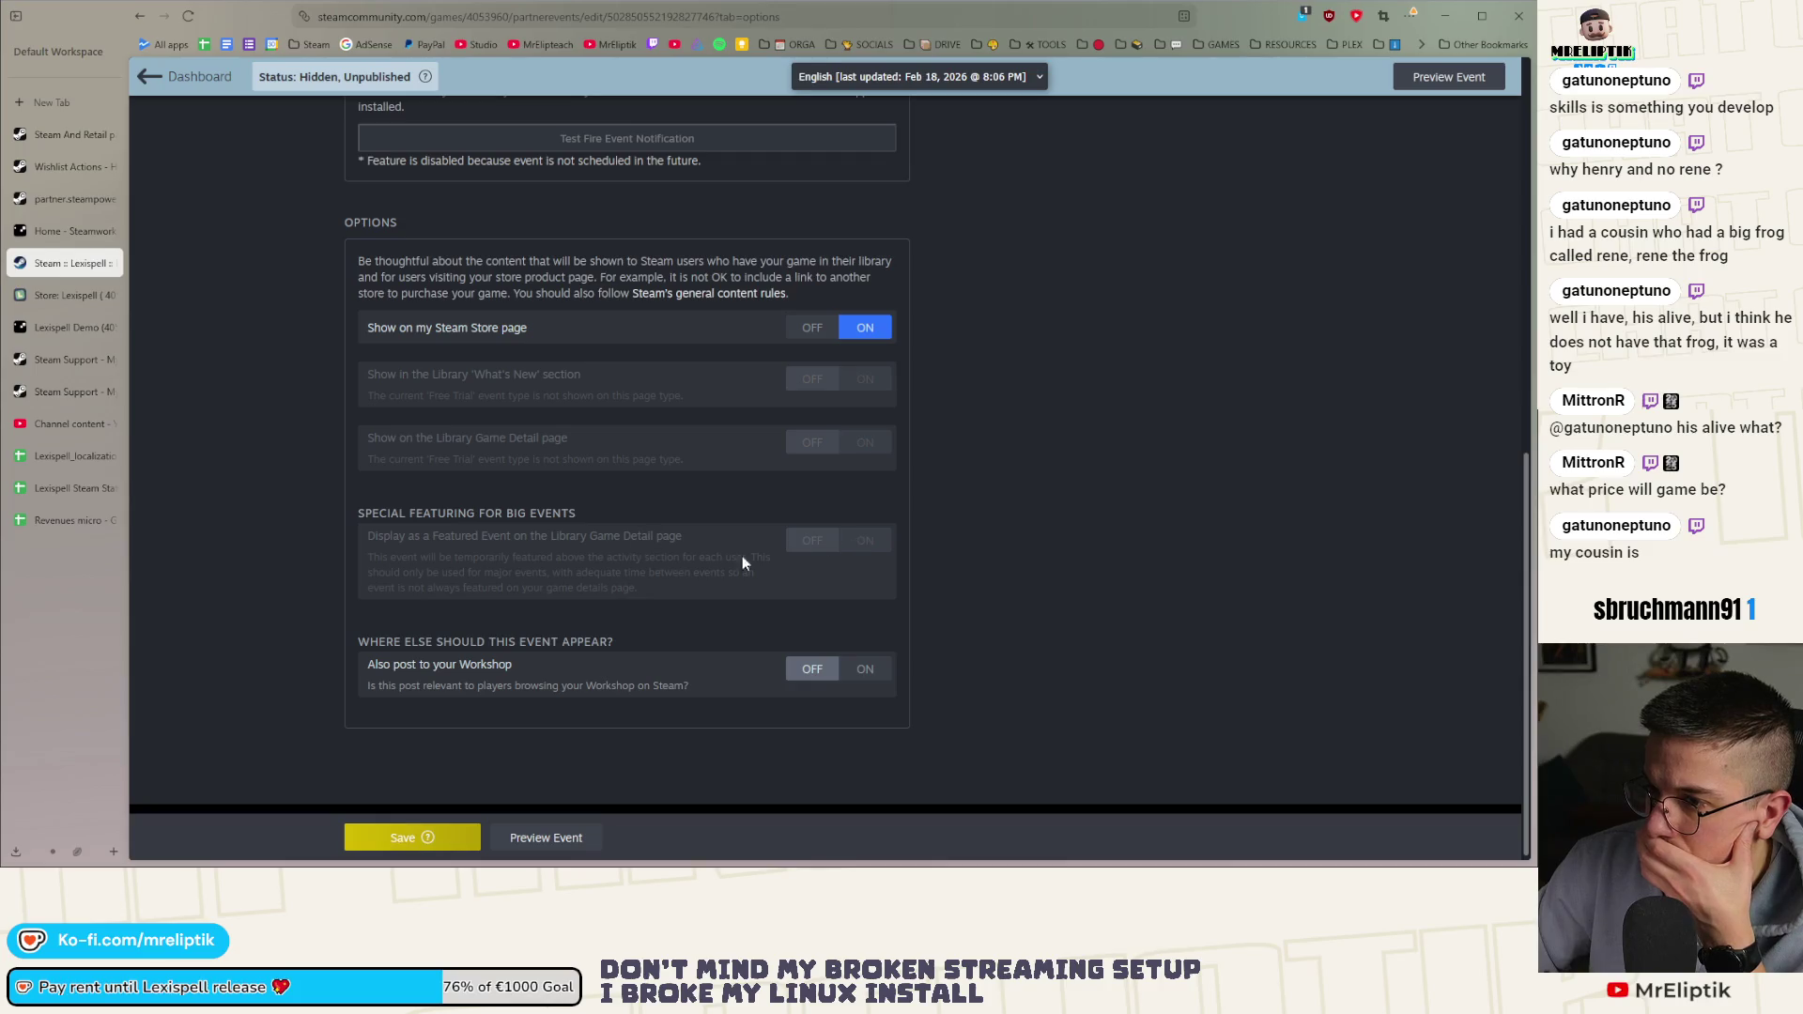
scroll(562, 542, up, 5)
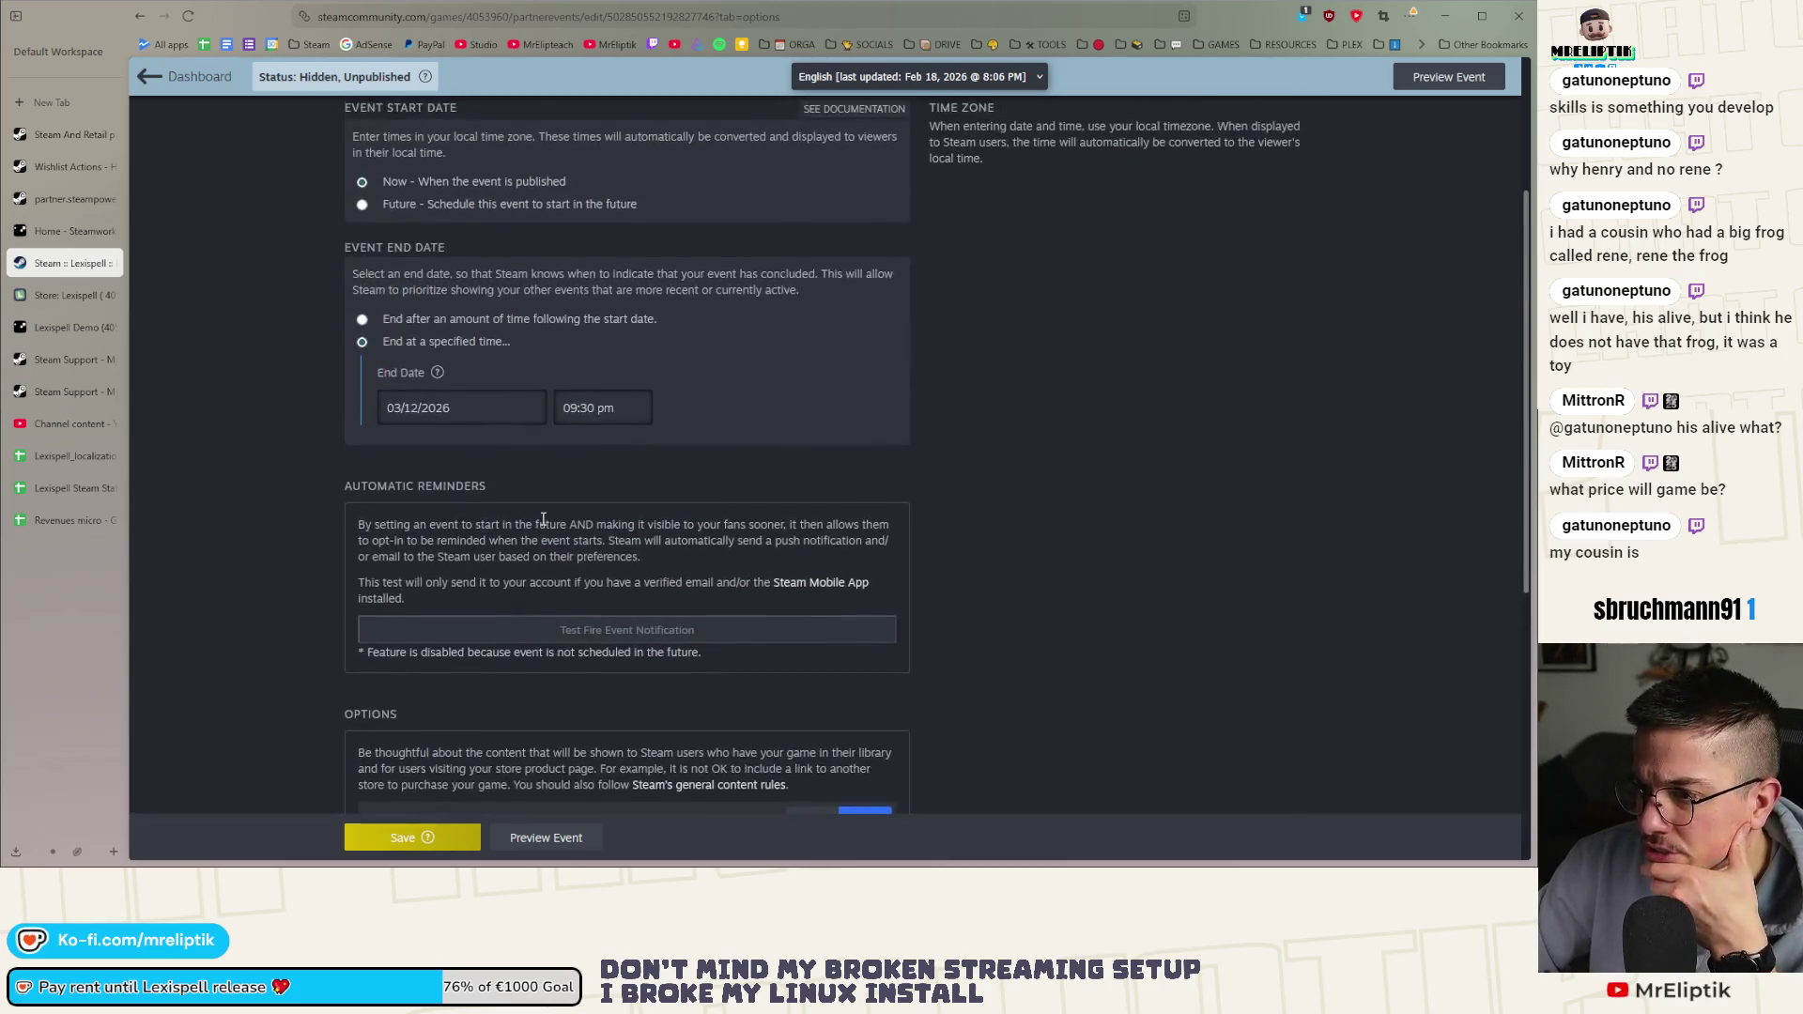
scroll(562, 542, up, 3)
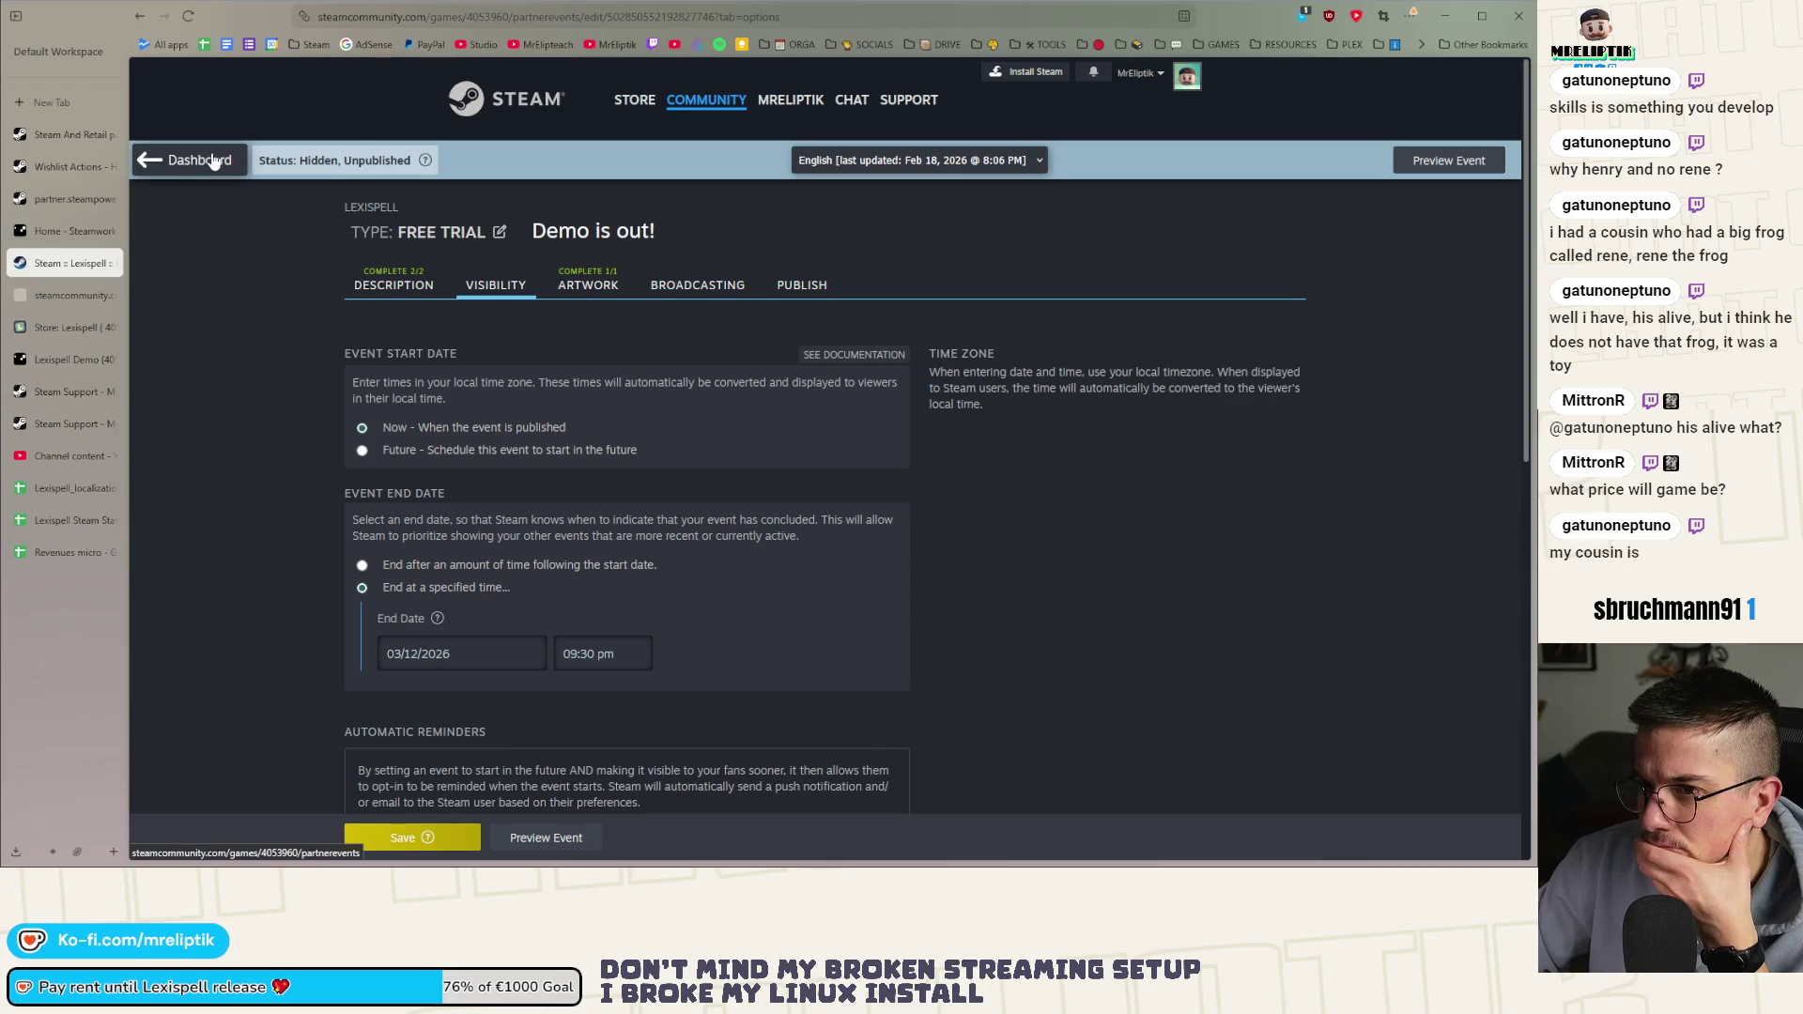
click(60, 300)
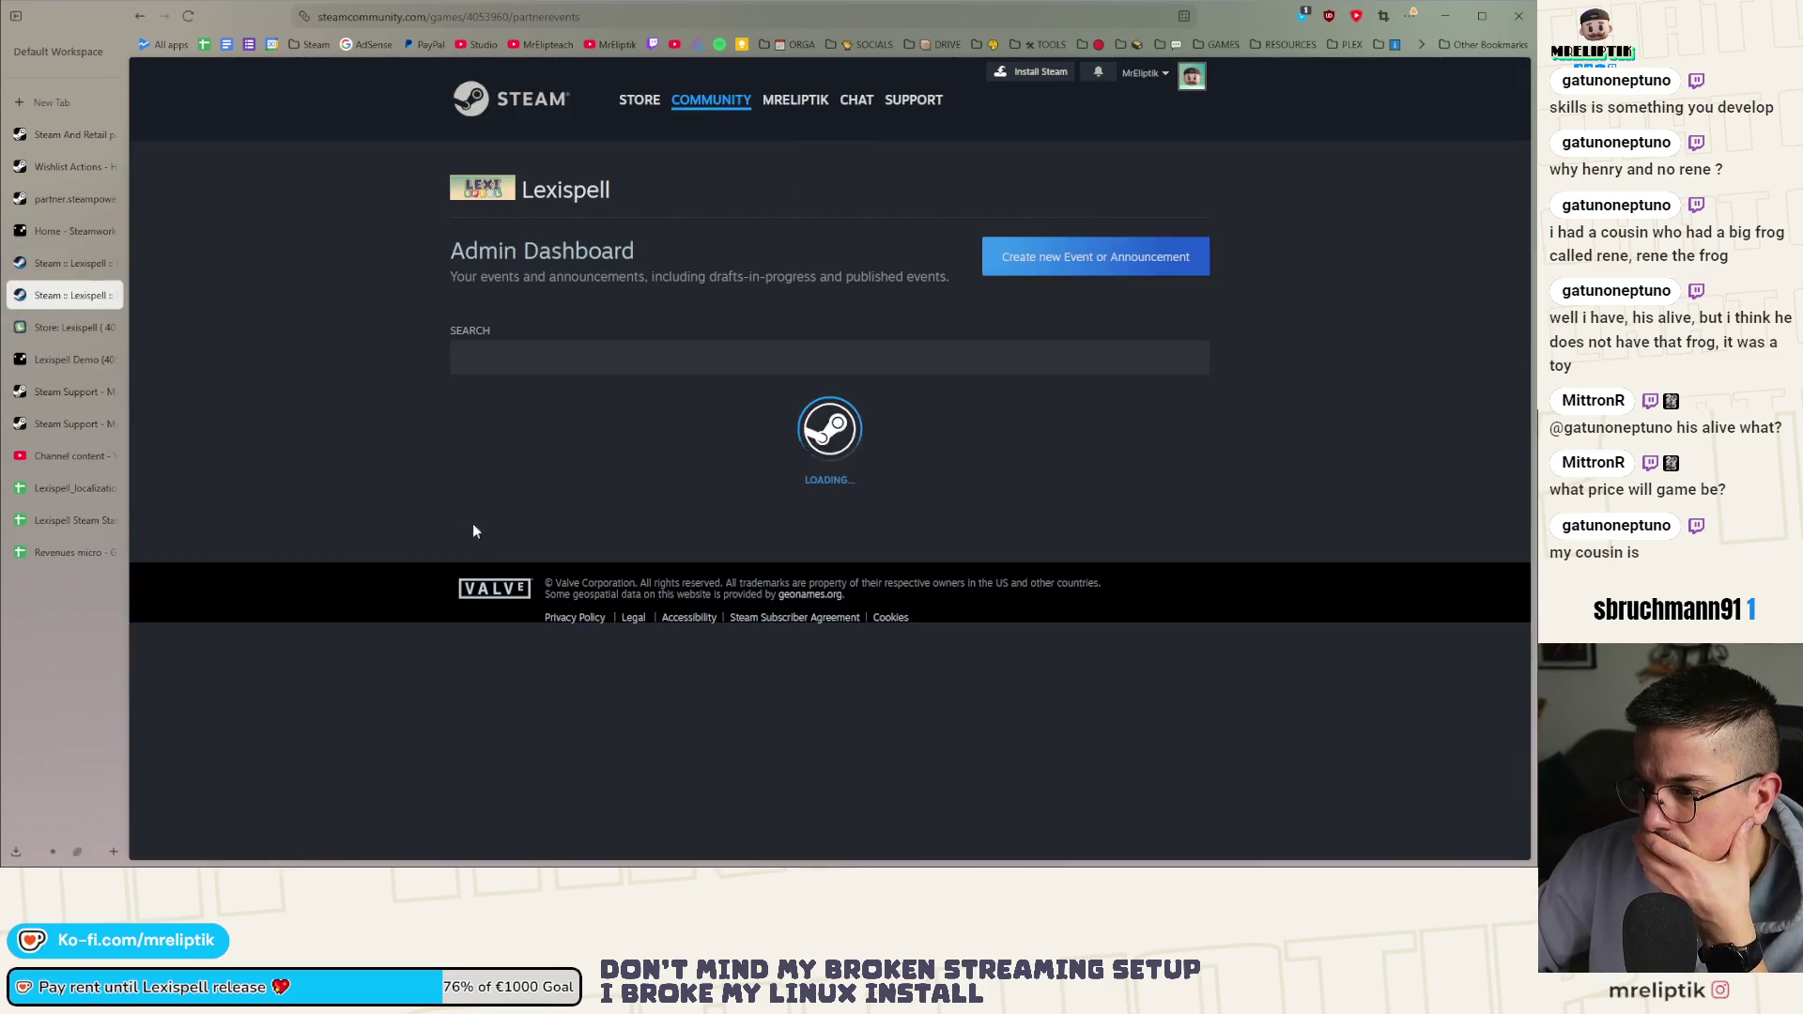
Open Playtest #2 for editing and review its artwork and visibility settings
scroll(676, 642, down, 2)
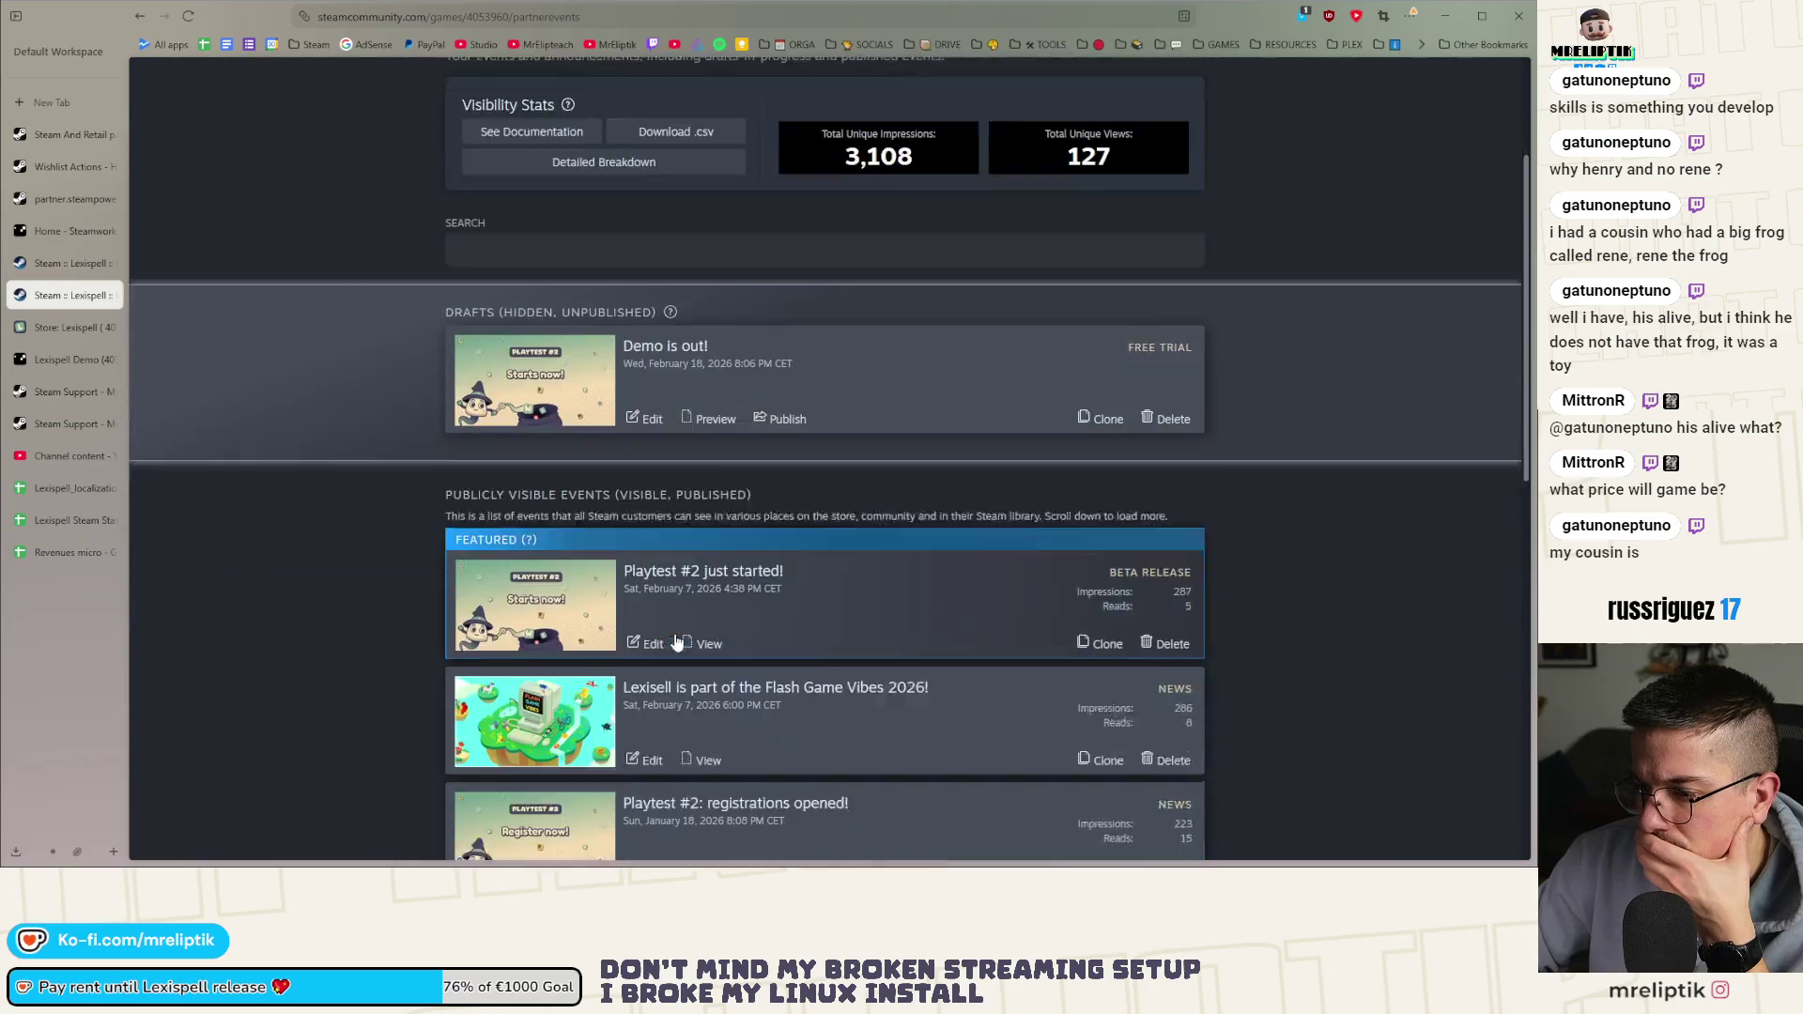
click(636, 536)
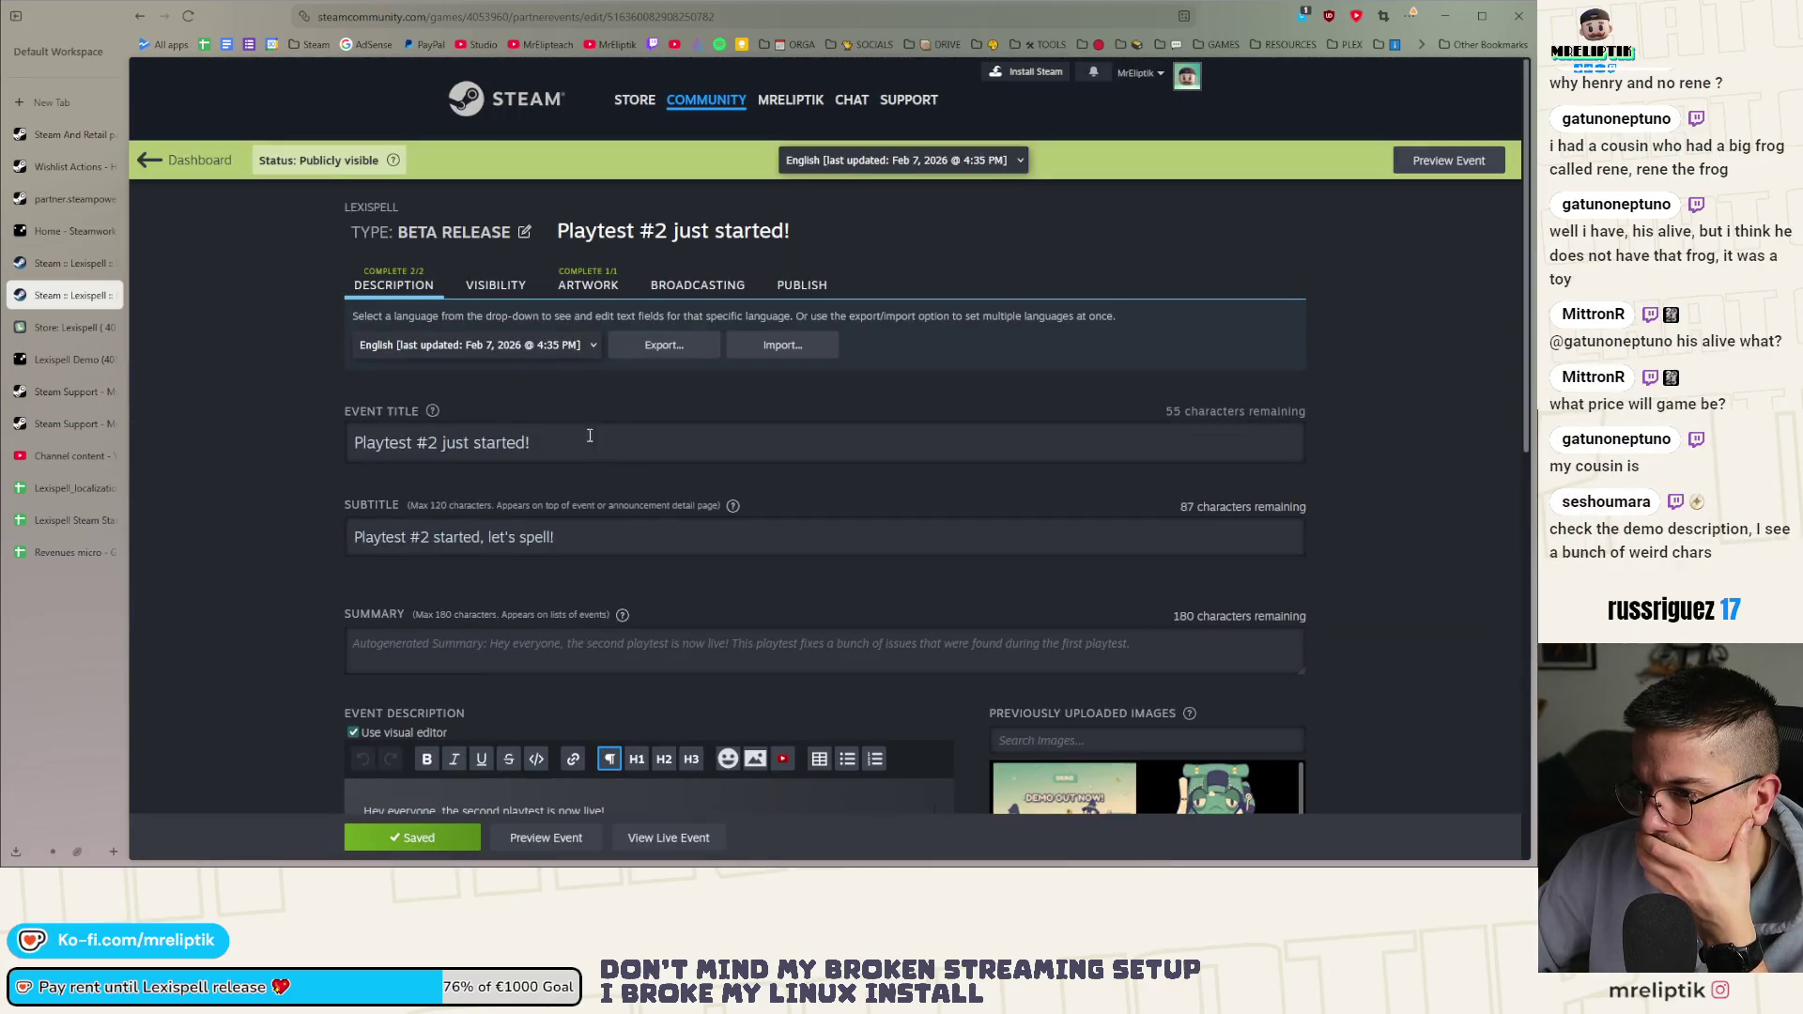
click(588, 285)
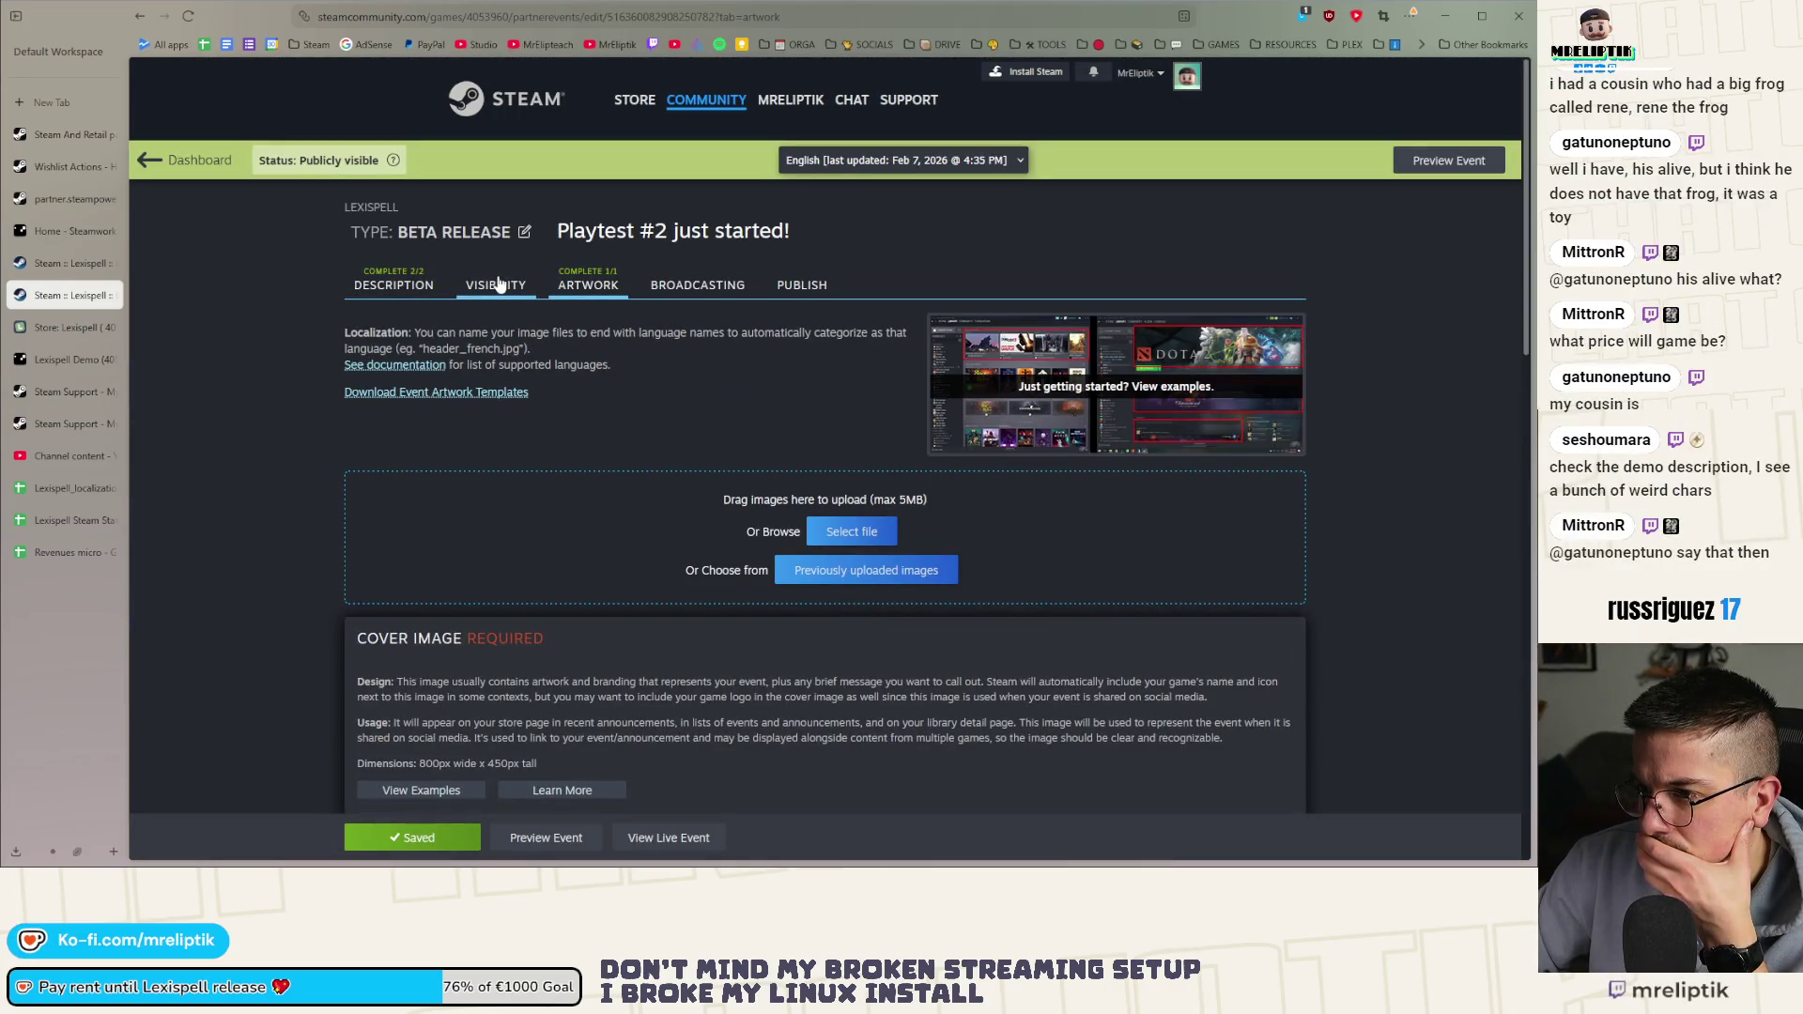
click(500, 285)
scroll(413, 376, down, 1)
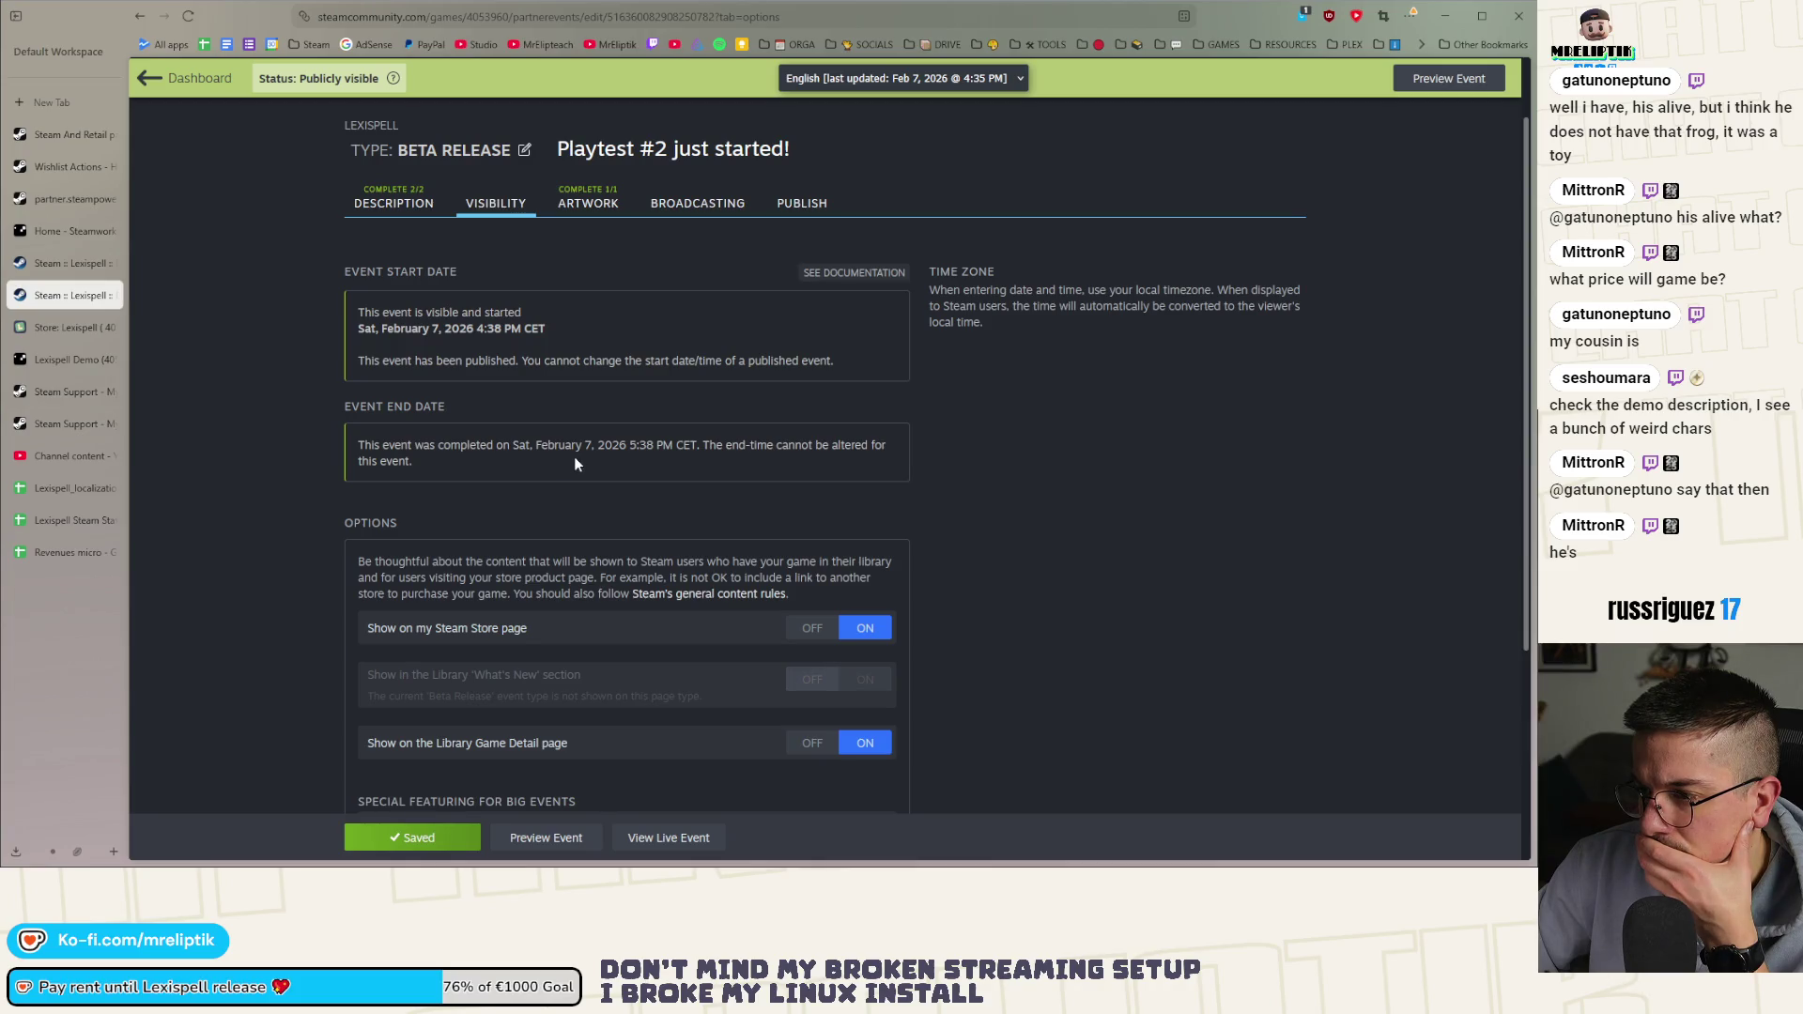
scroll(465, 484, down, 3)
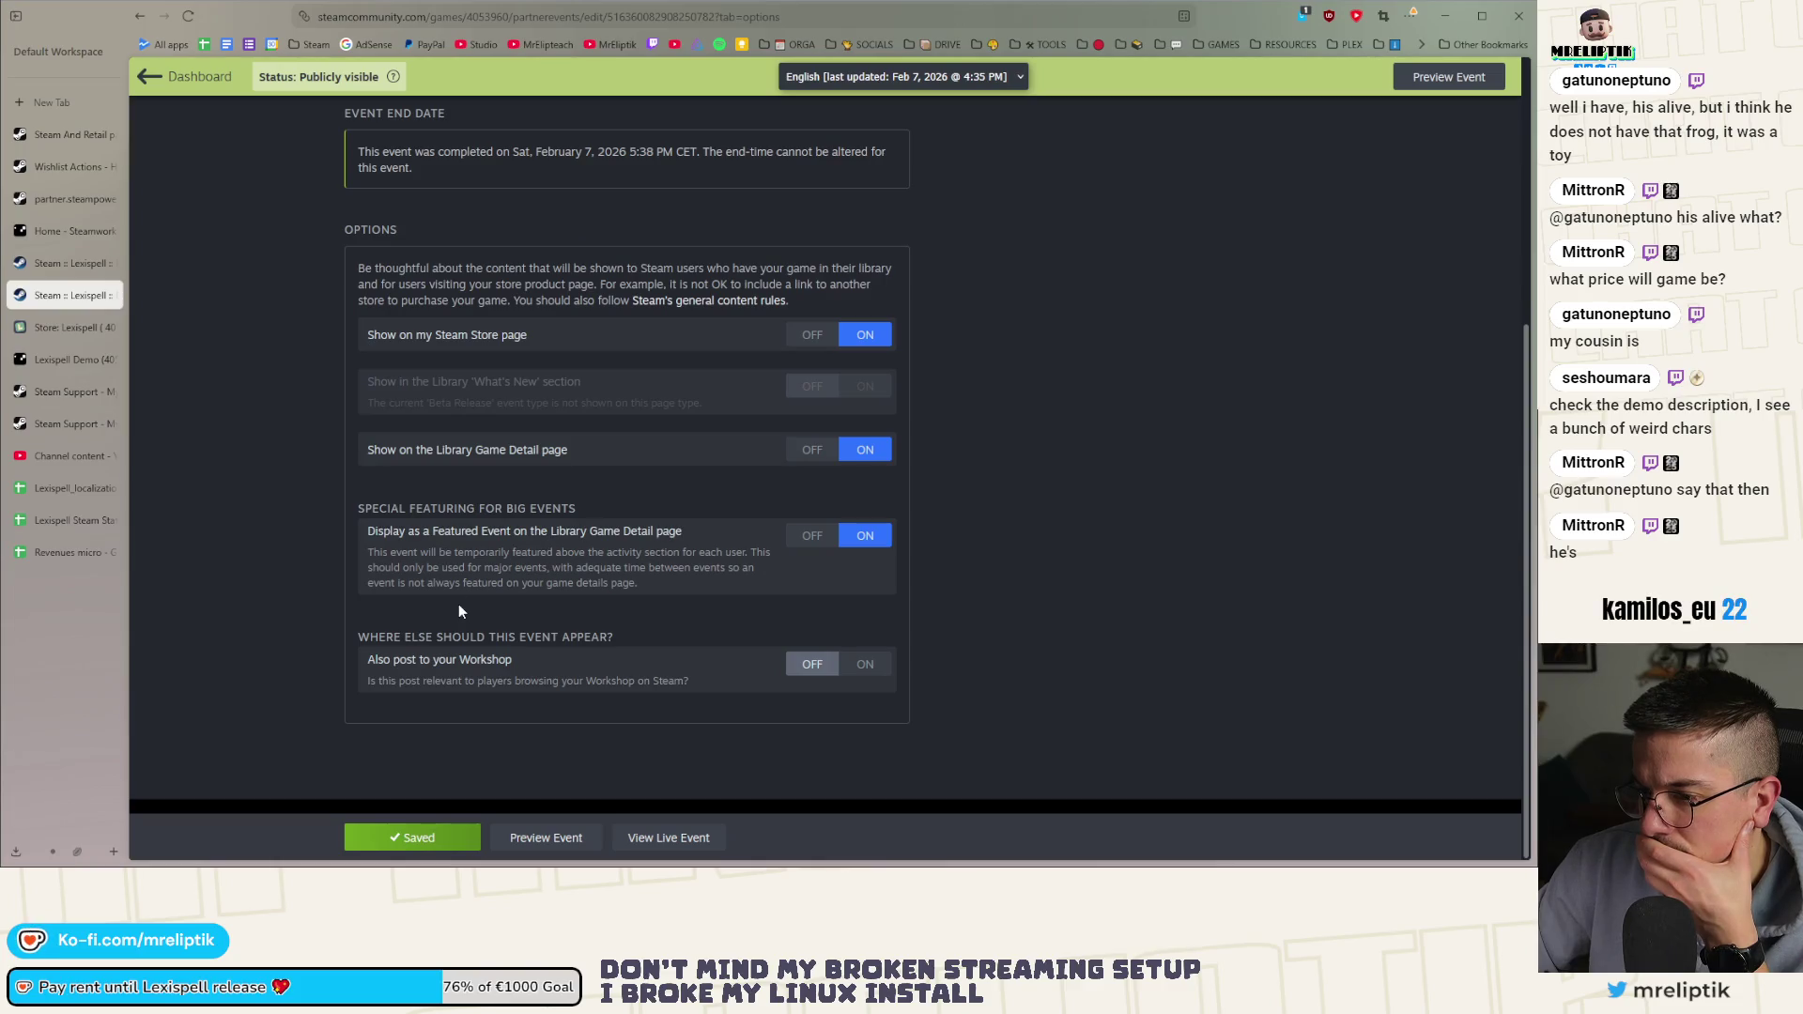
scroll(418, 621, up, 4)
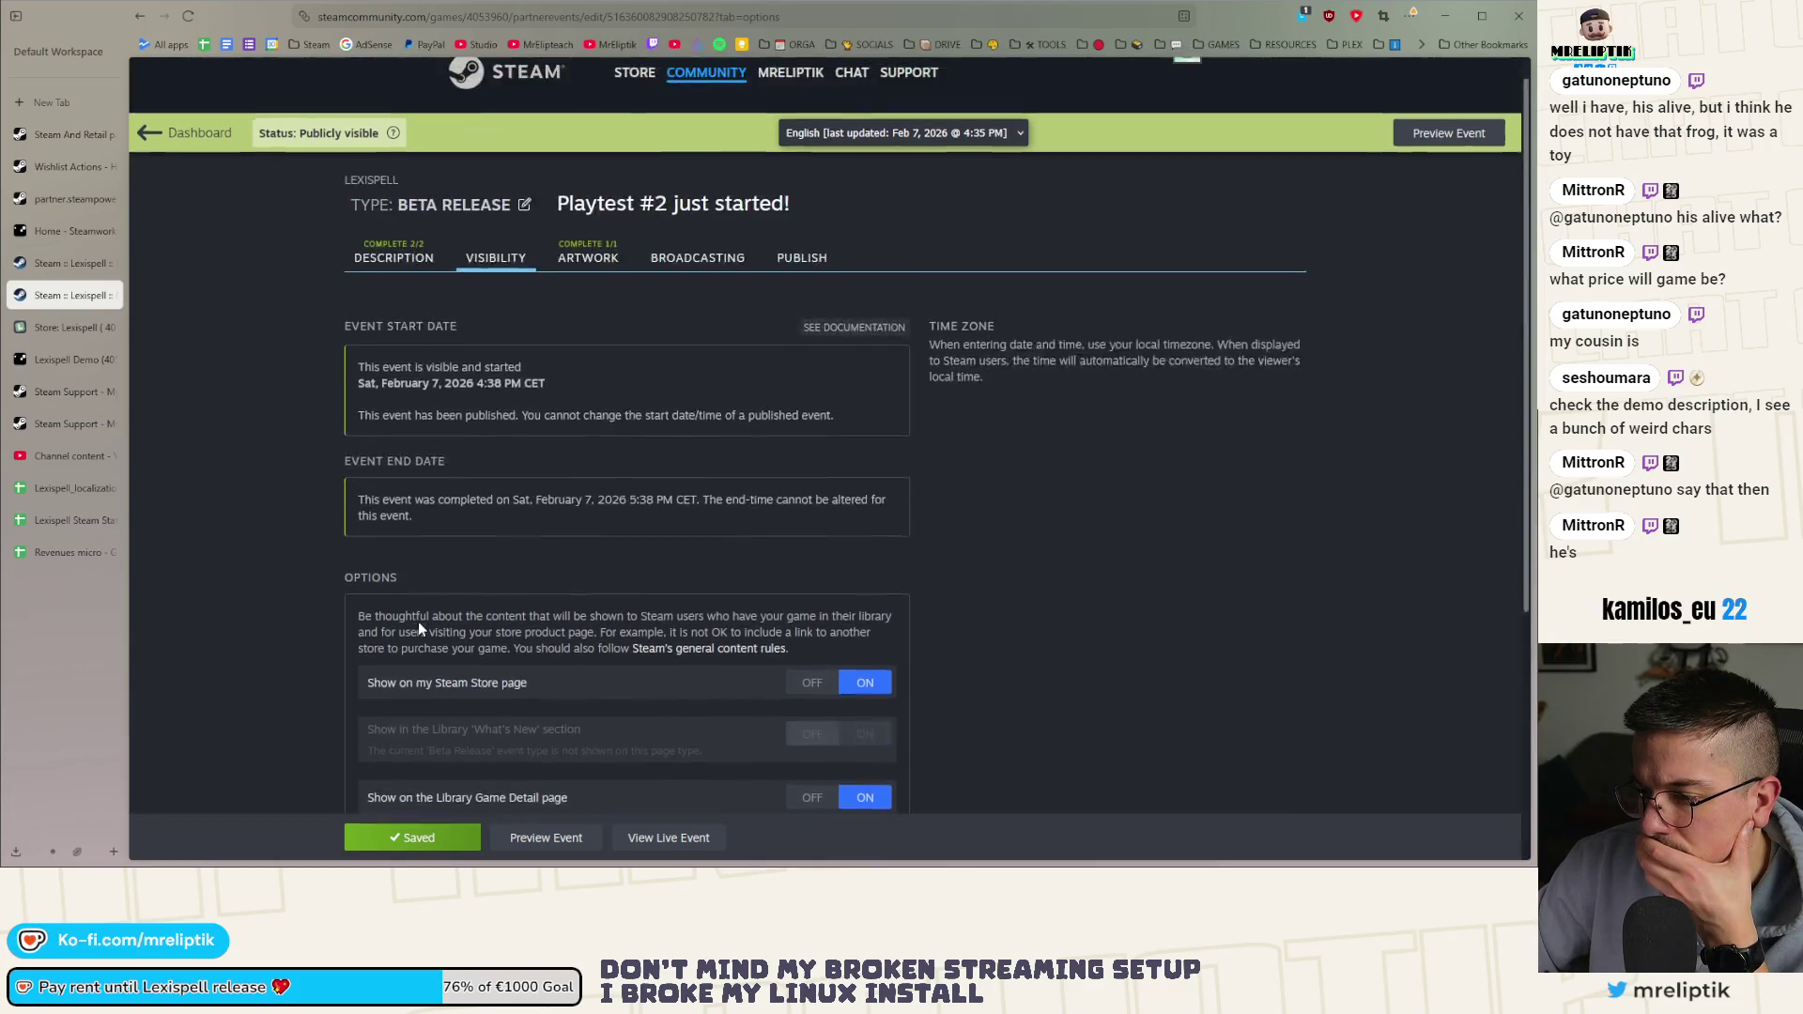
click(120, 295)
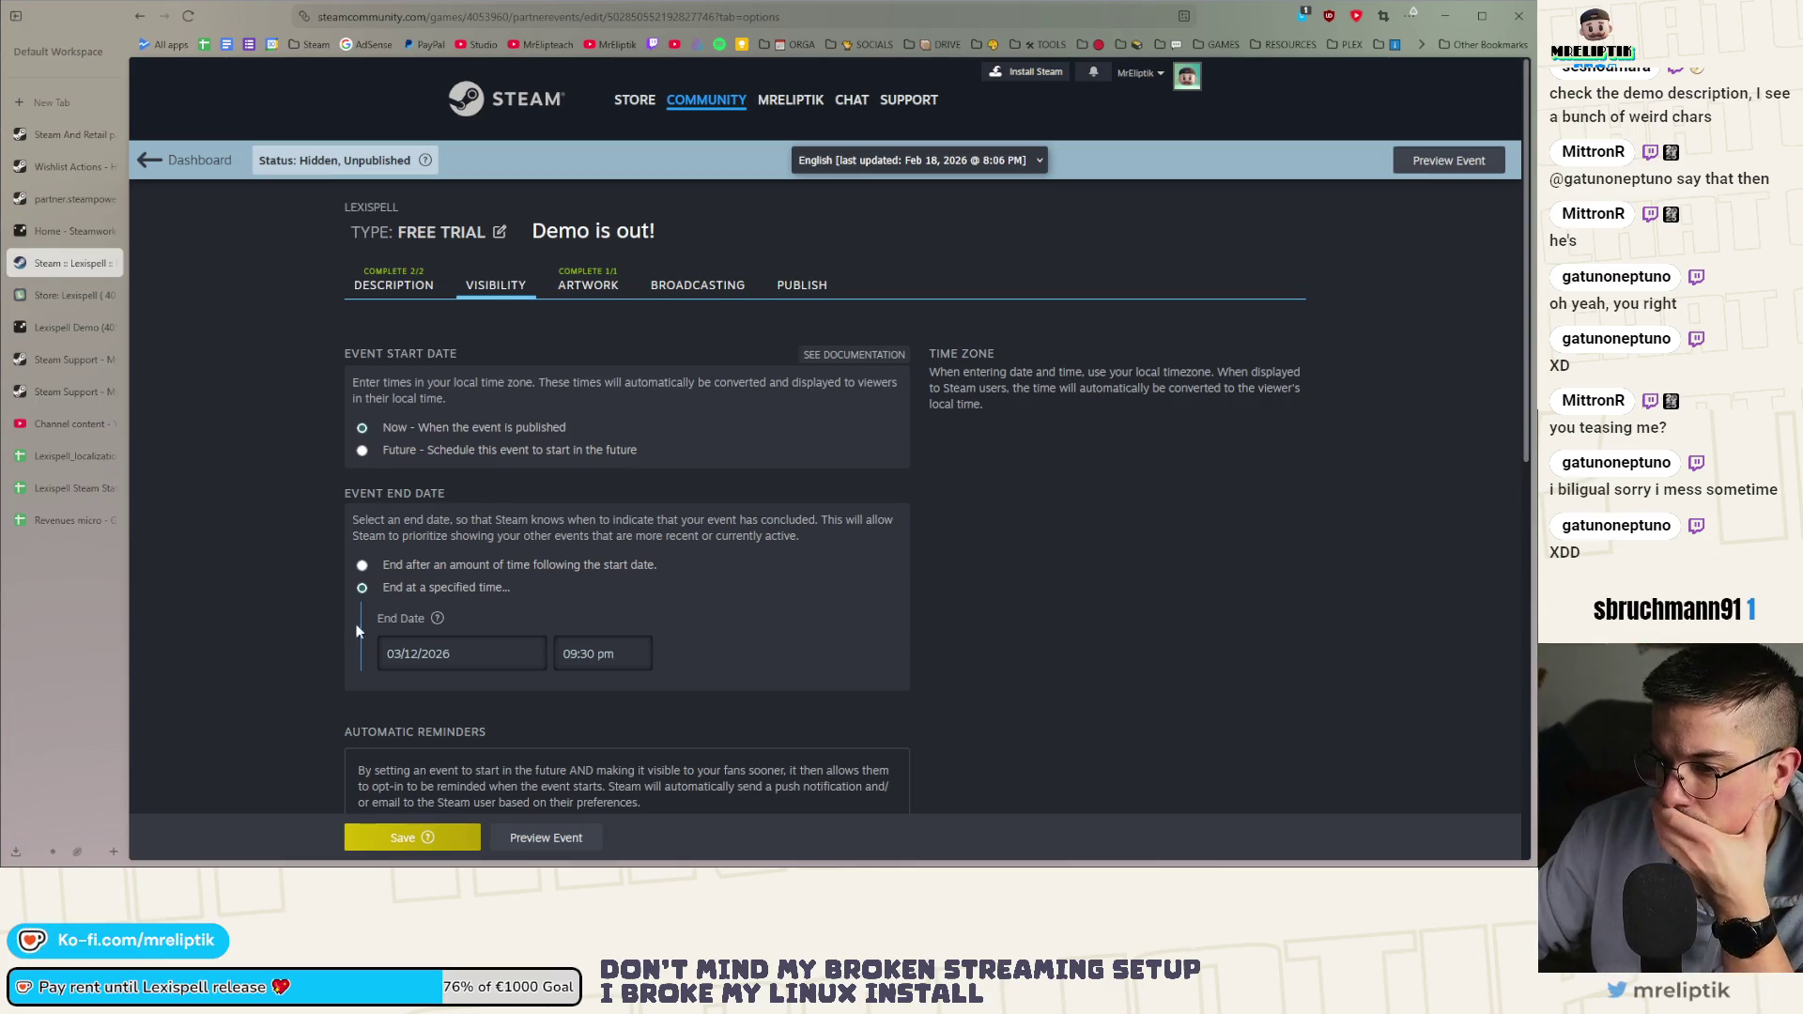
Check the Demo is out! event's artwork and save the event's changes
click(588, 285)
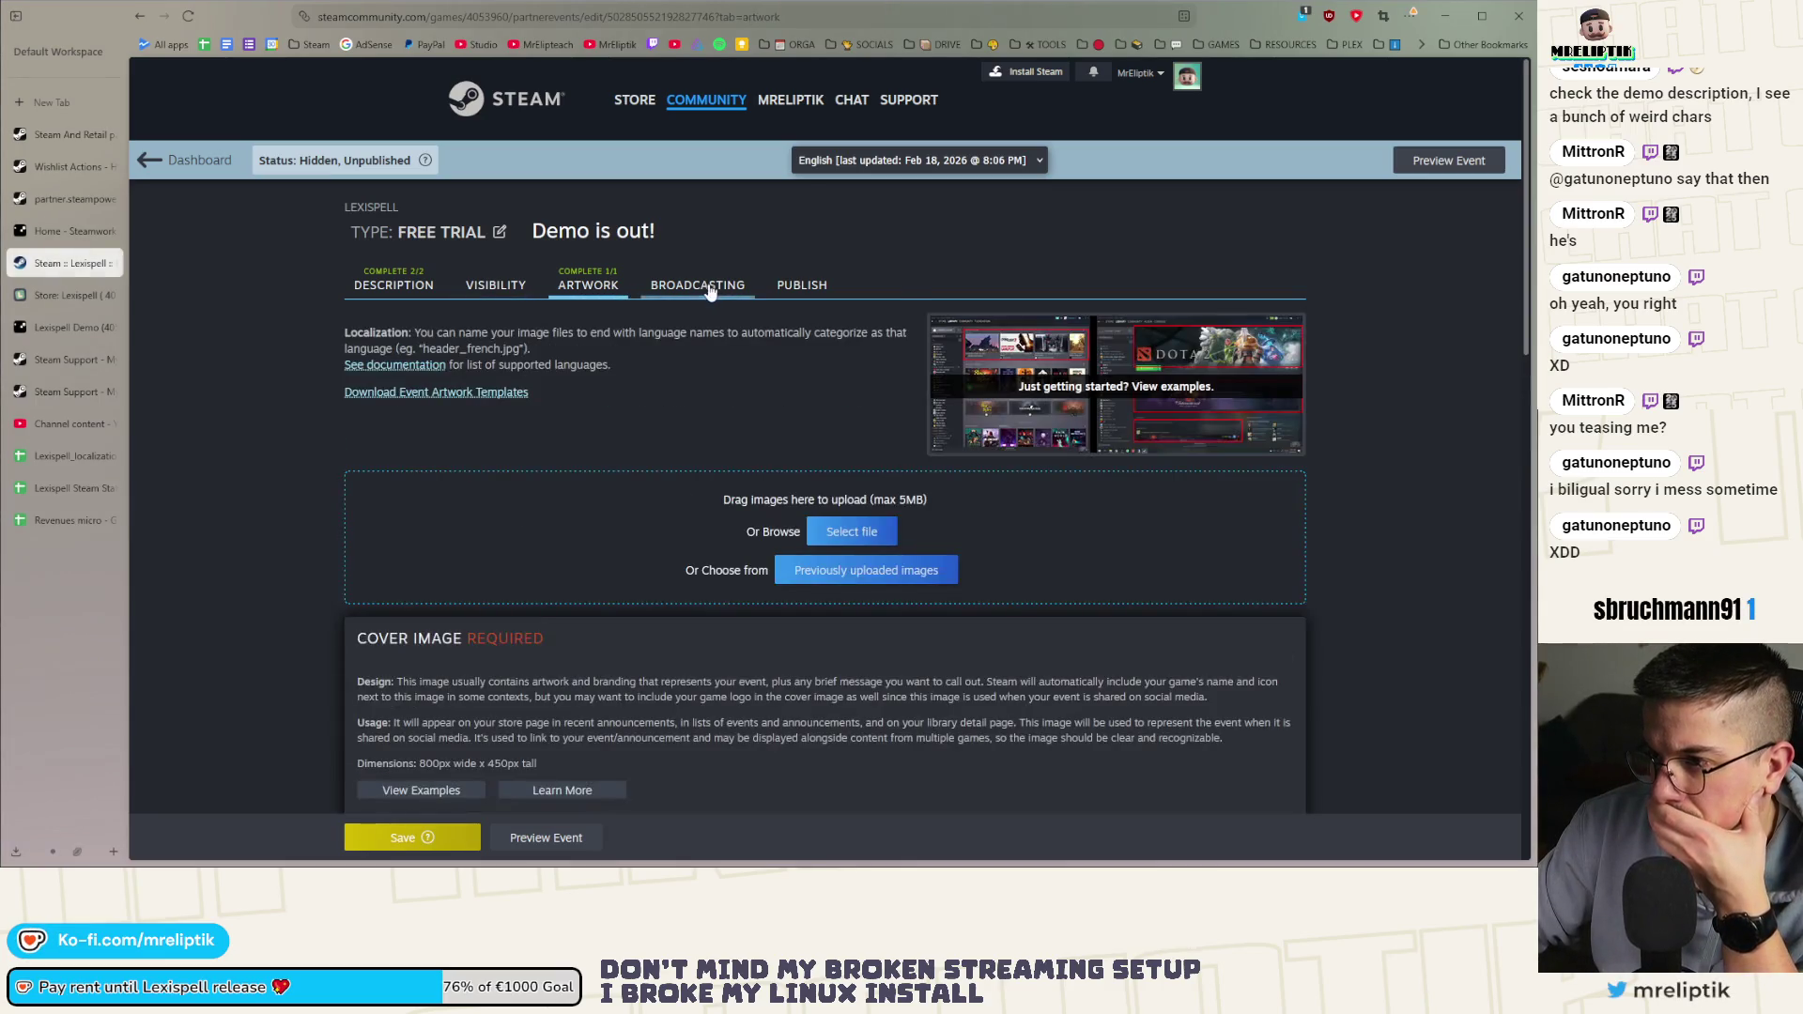
scroll(327, 700, down, 6)
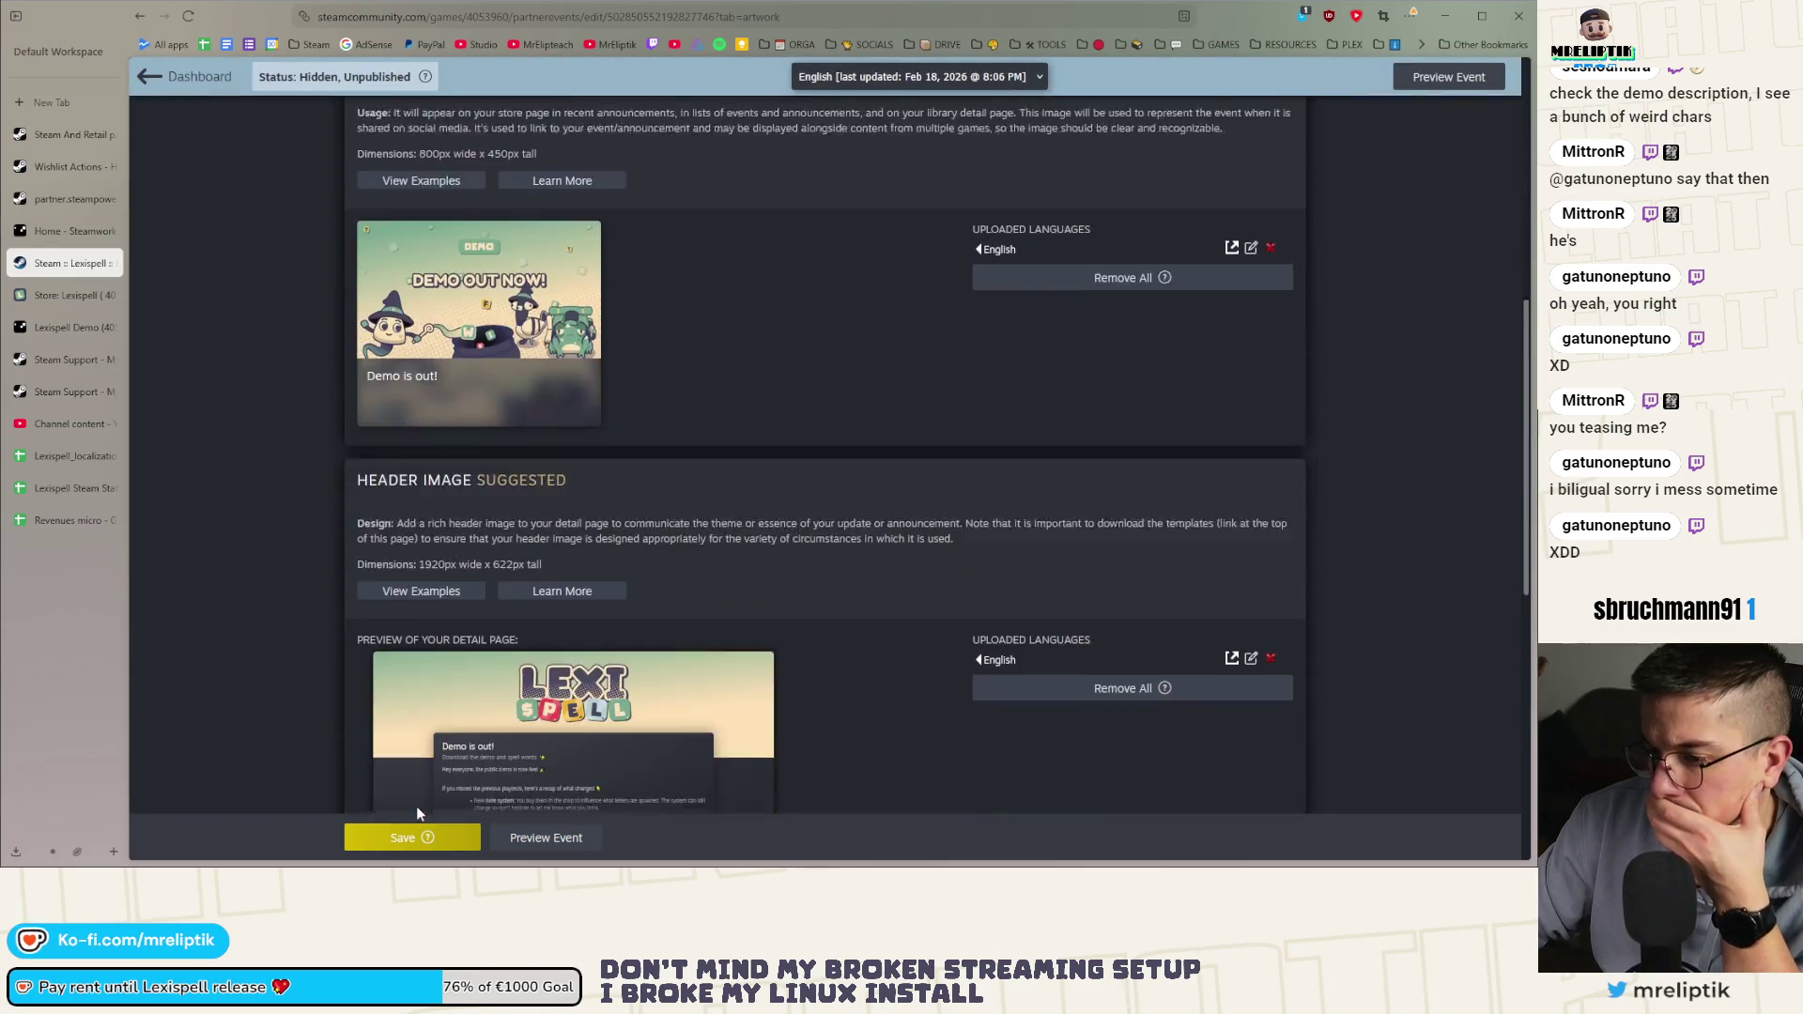
click(406, 838)
scroll(706, 594, up, 6)
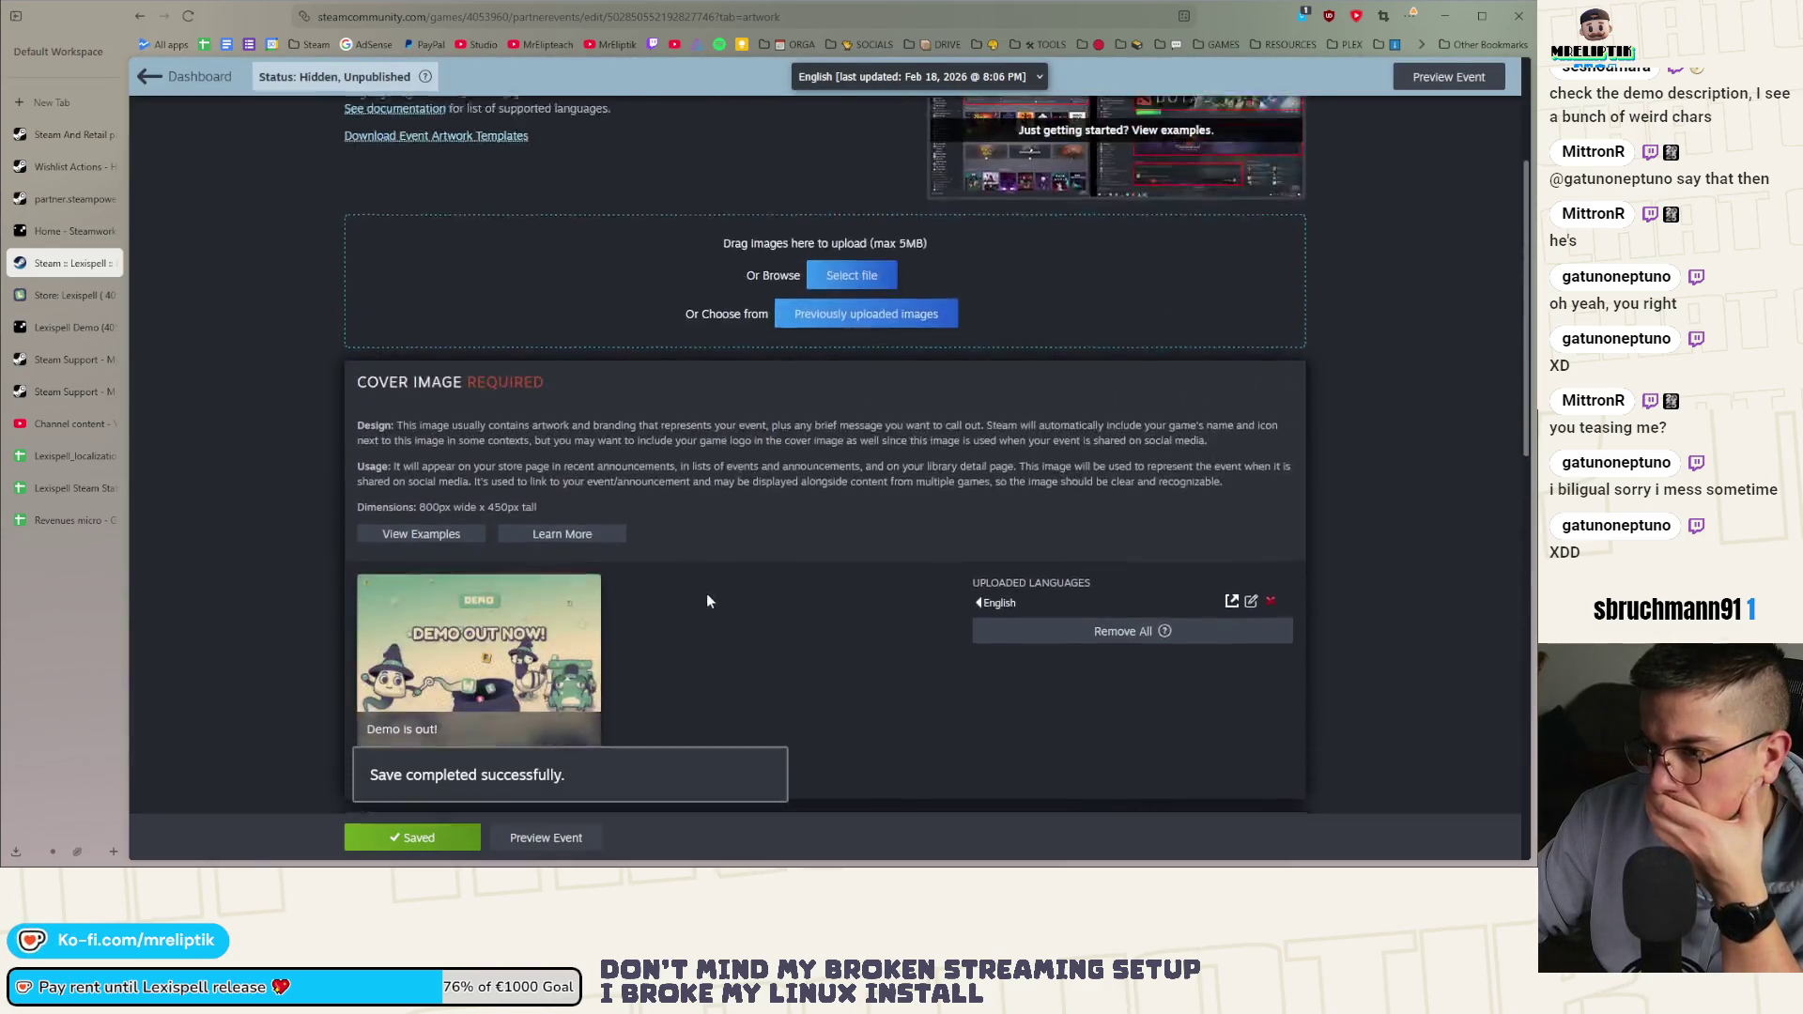
Publish the Demo is out! event, then bring up the Lexispell store page window
click(800, 287)
scroll(793, 325, down, 3)
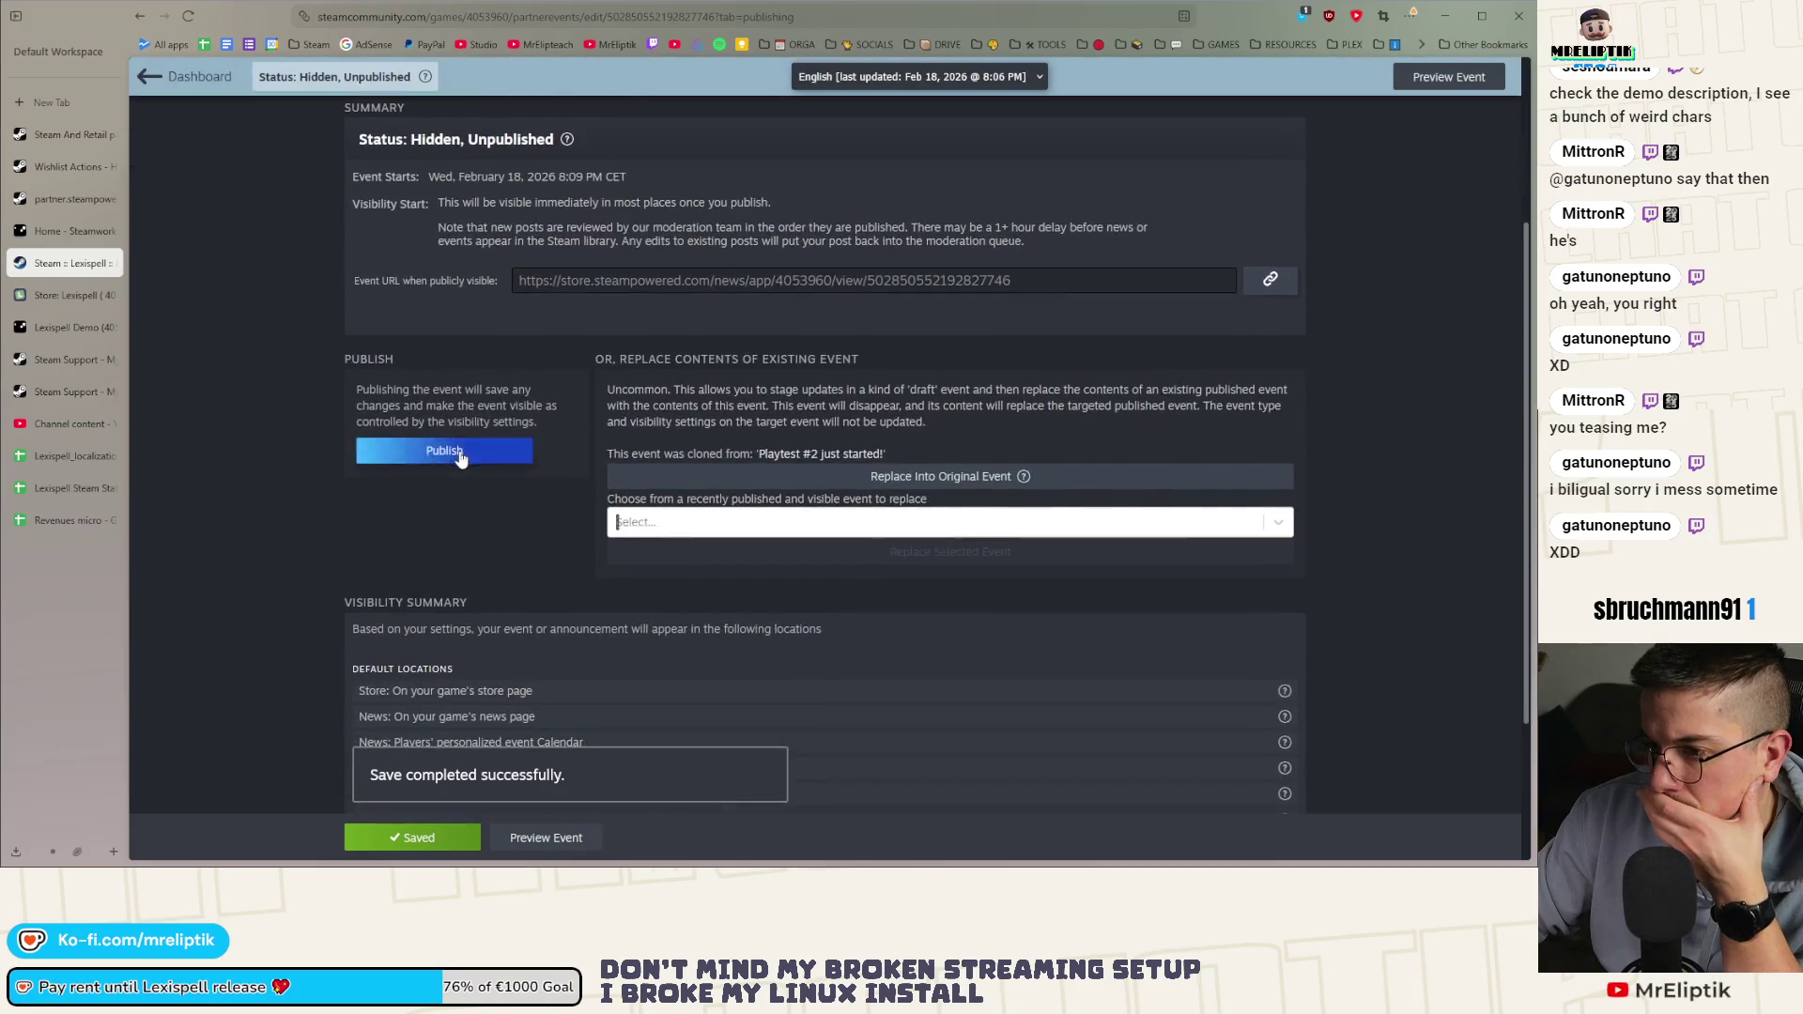
click(460, 451)
click(907, 560)
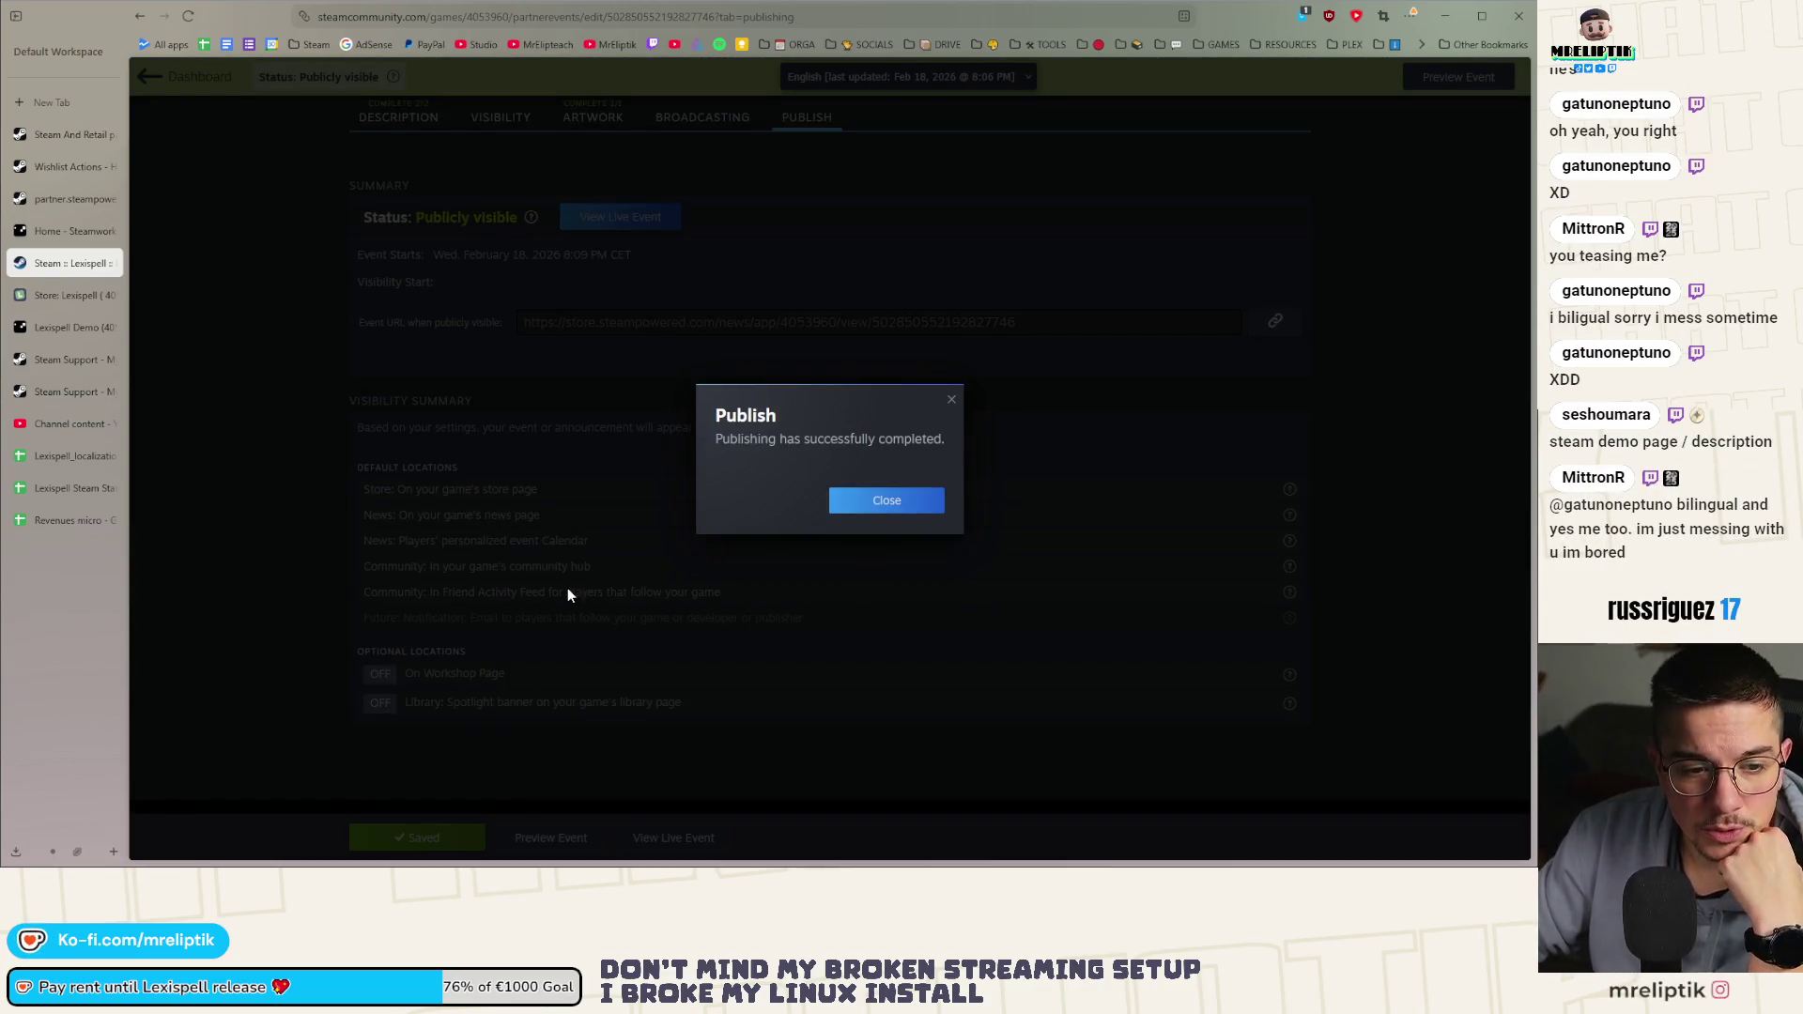
click(883, 501)
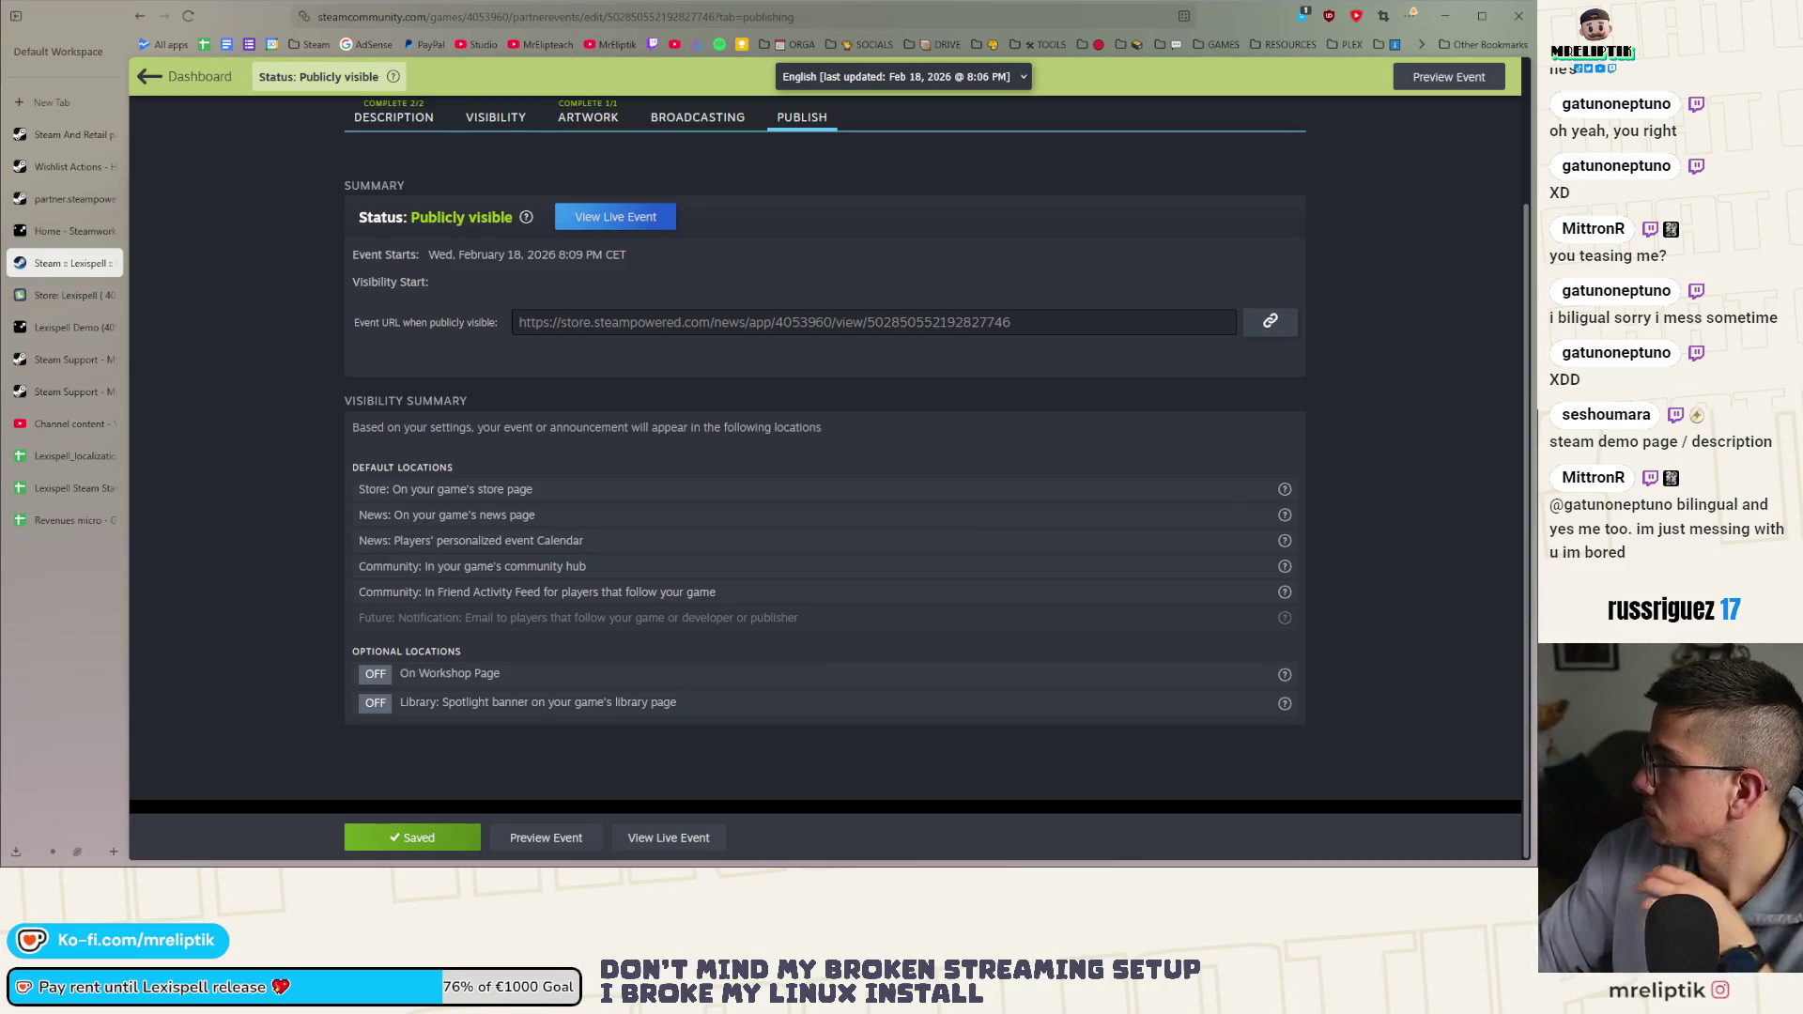
key(alt+Tab)
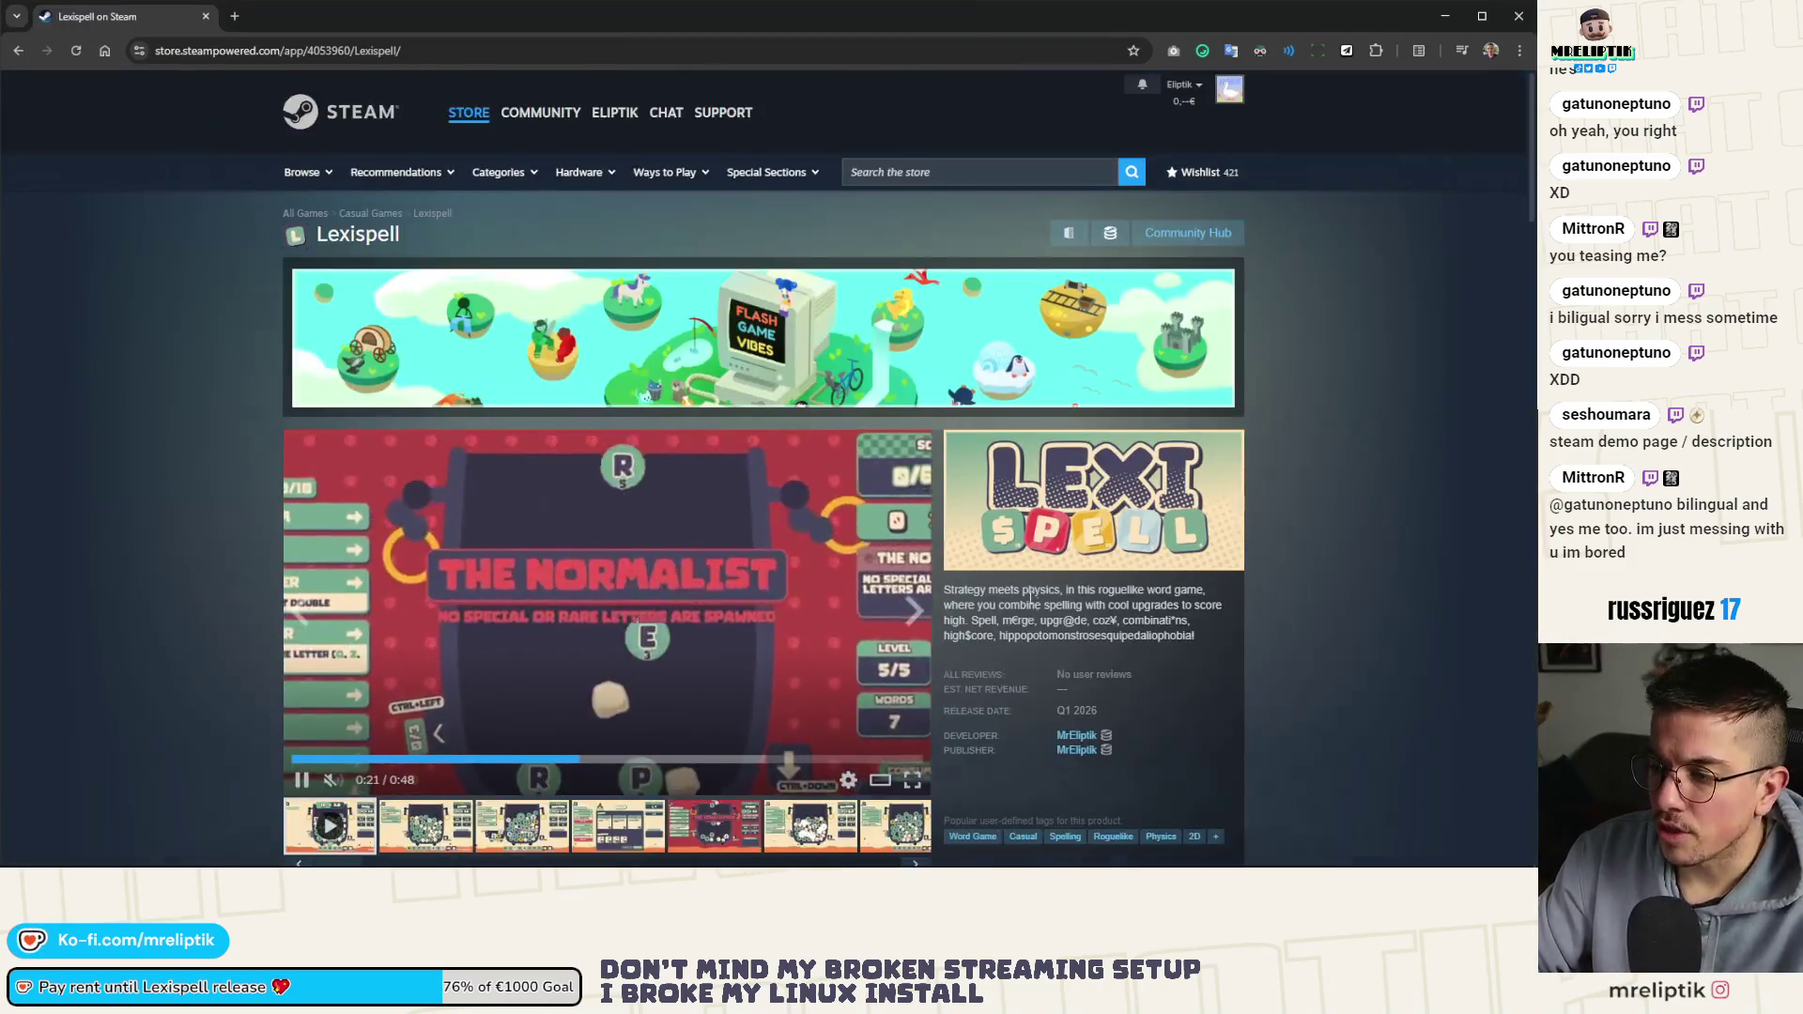
scroll(975, 457, down, 2)
drag(977, 459, 1214, 473)
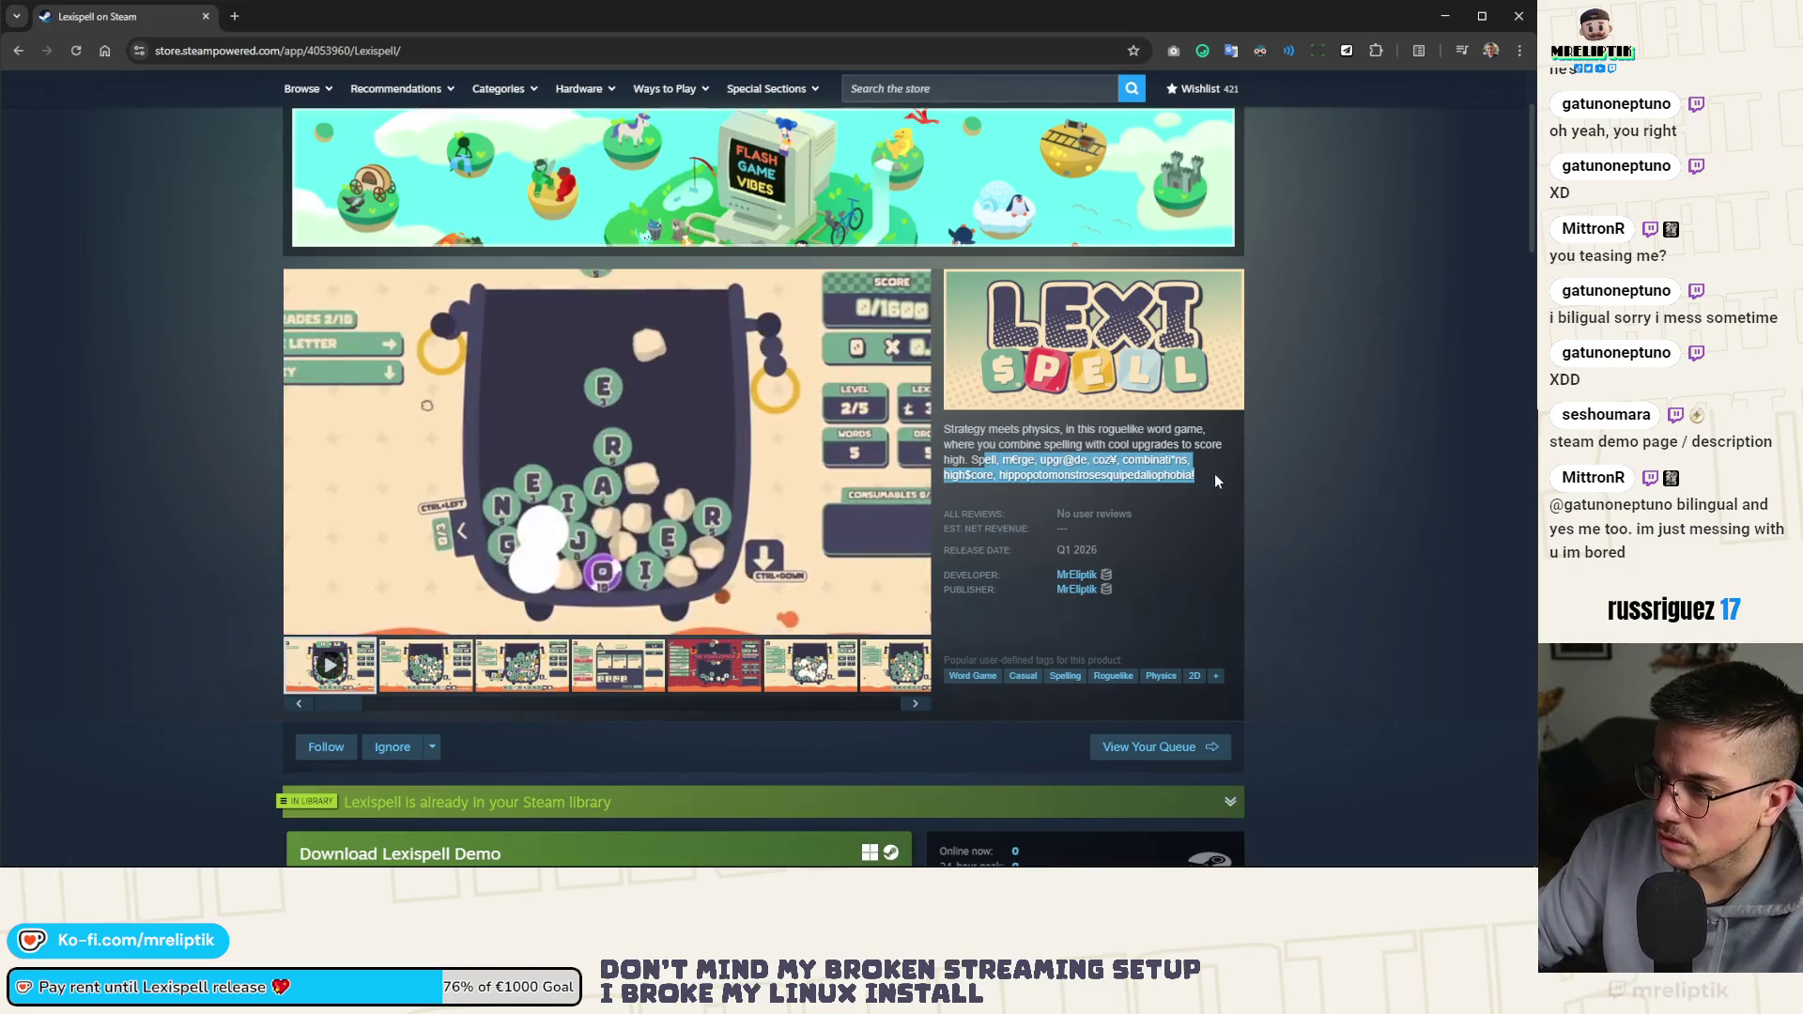
scroll(1209, 532, down, 2)
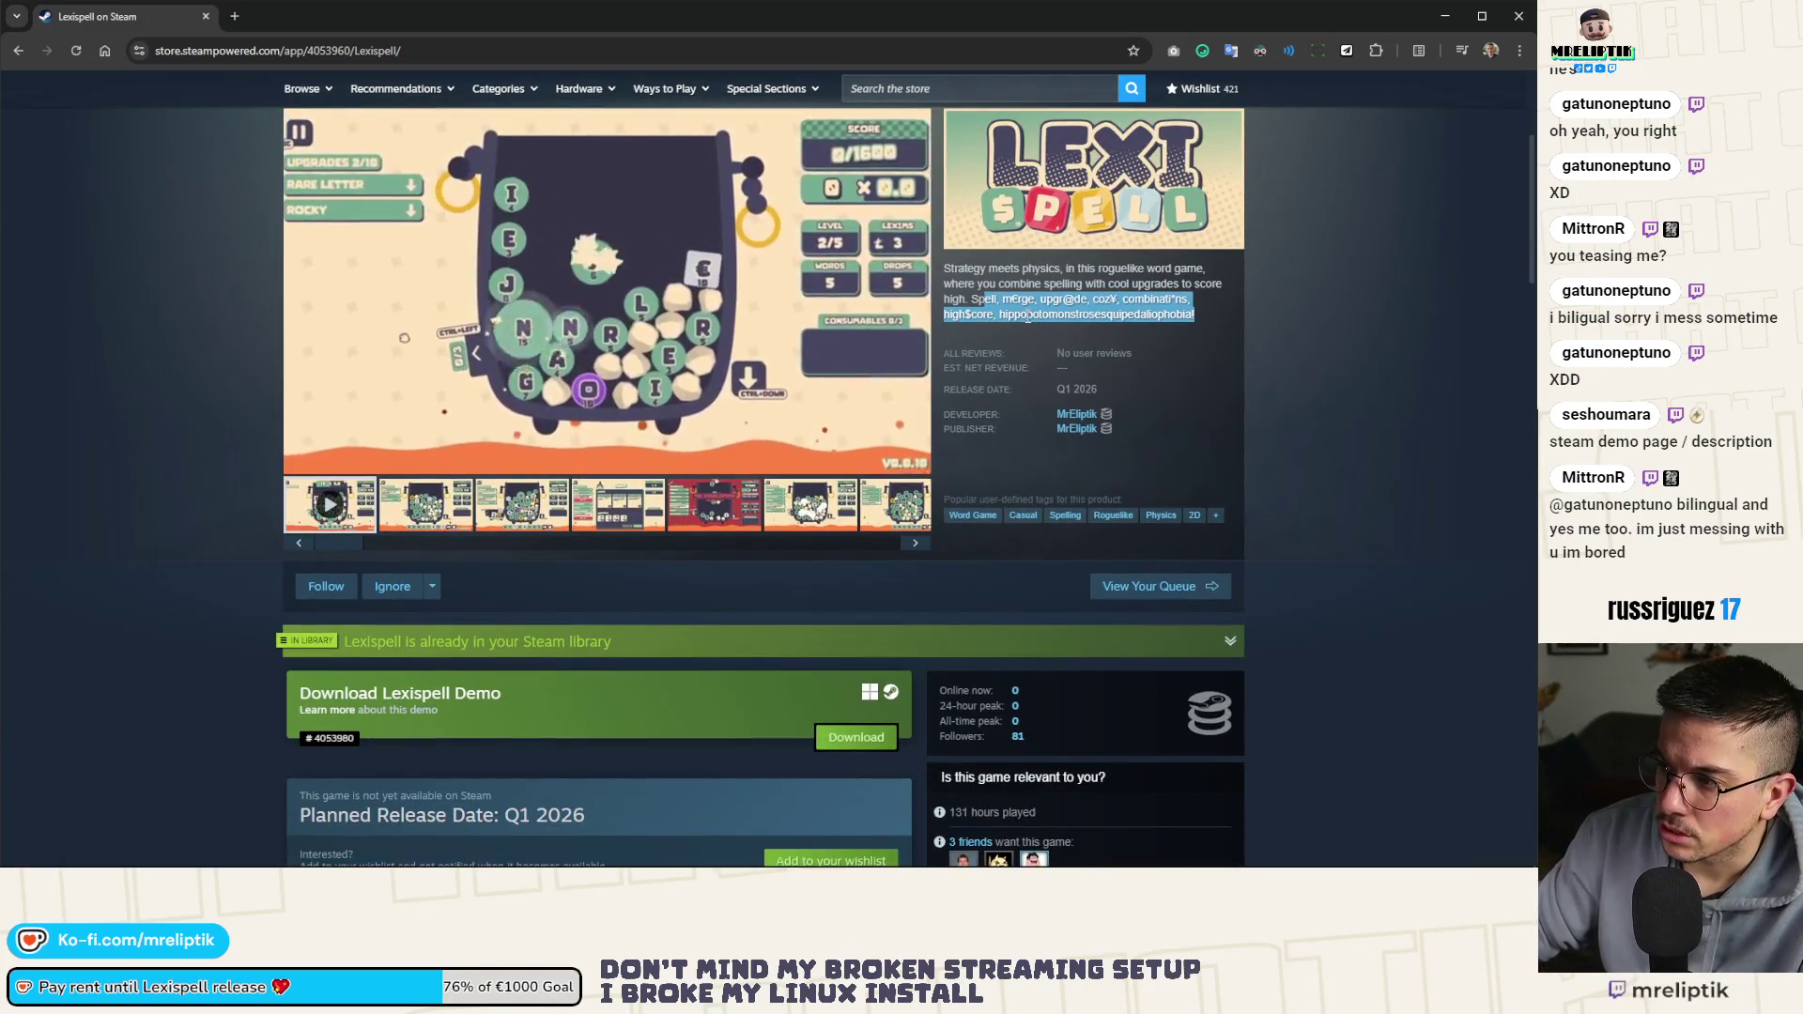
scroll(818, 532, down, 4)
scroll(818, 533, down, 3)
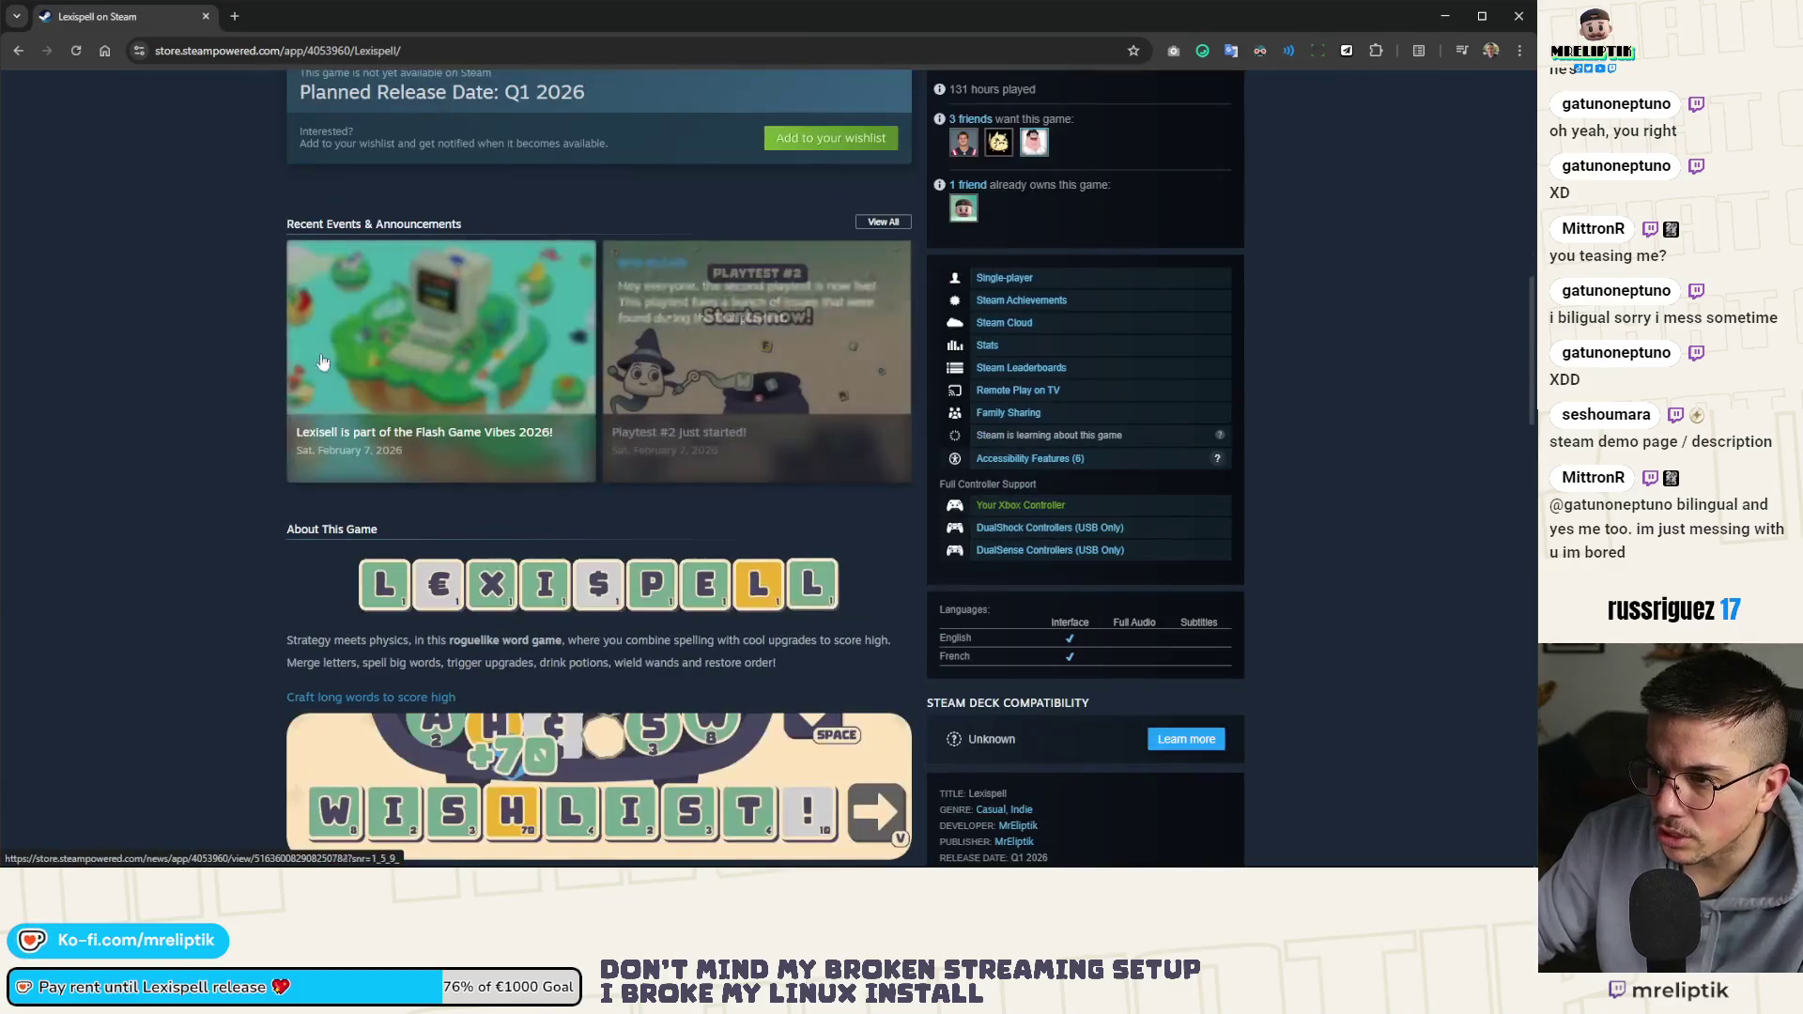
scroll(272, 670, down, 9)
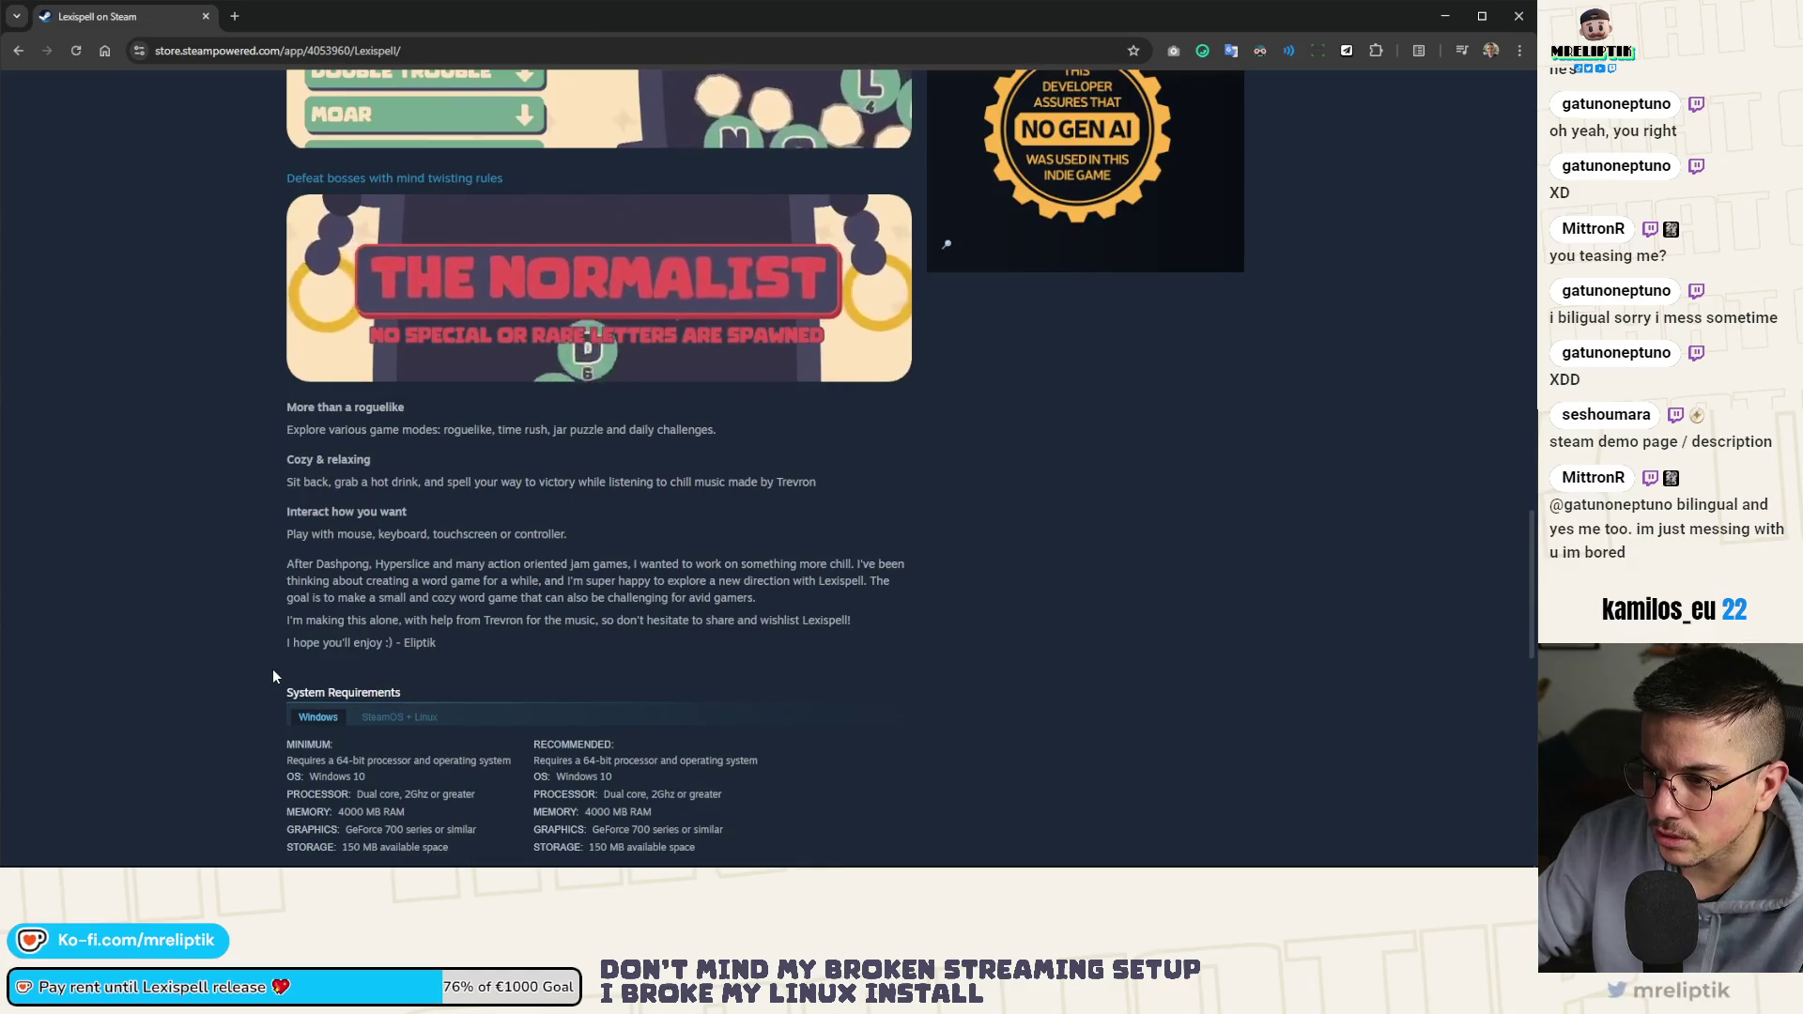
scroll(272, 673, up, 18)
scroll(269, 698, up, 7)
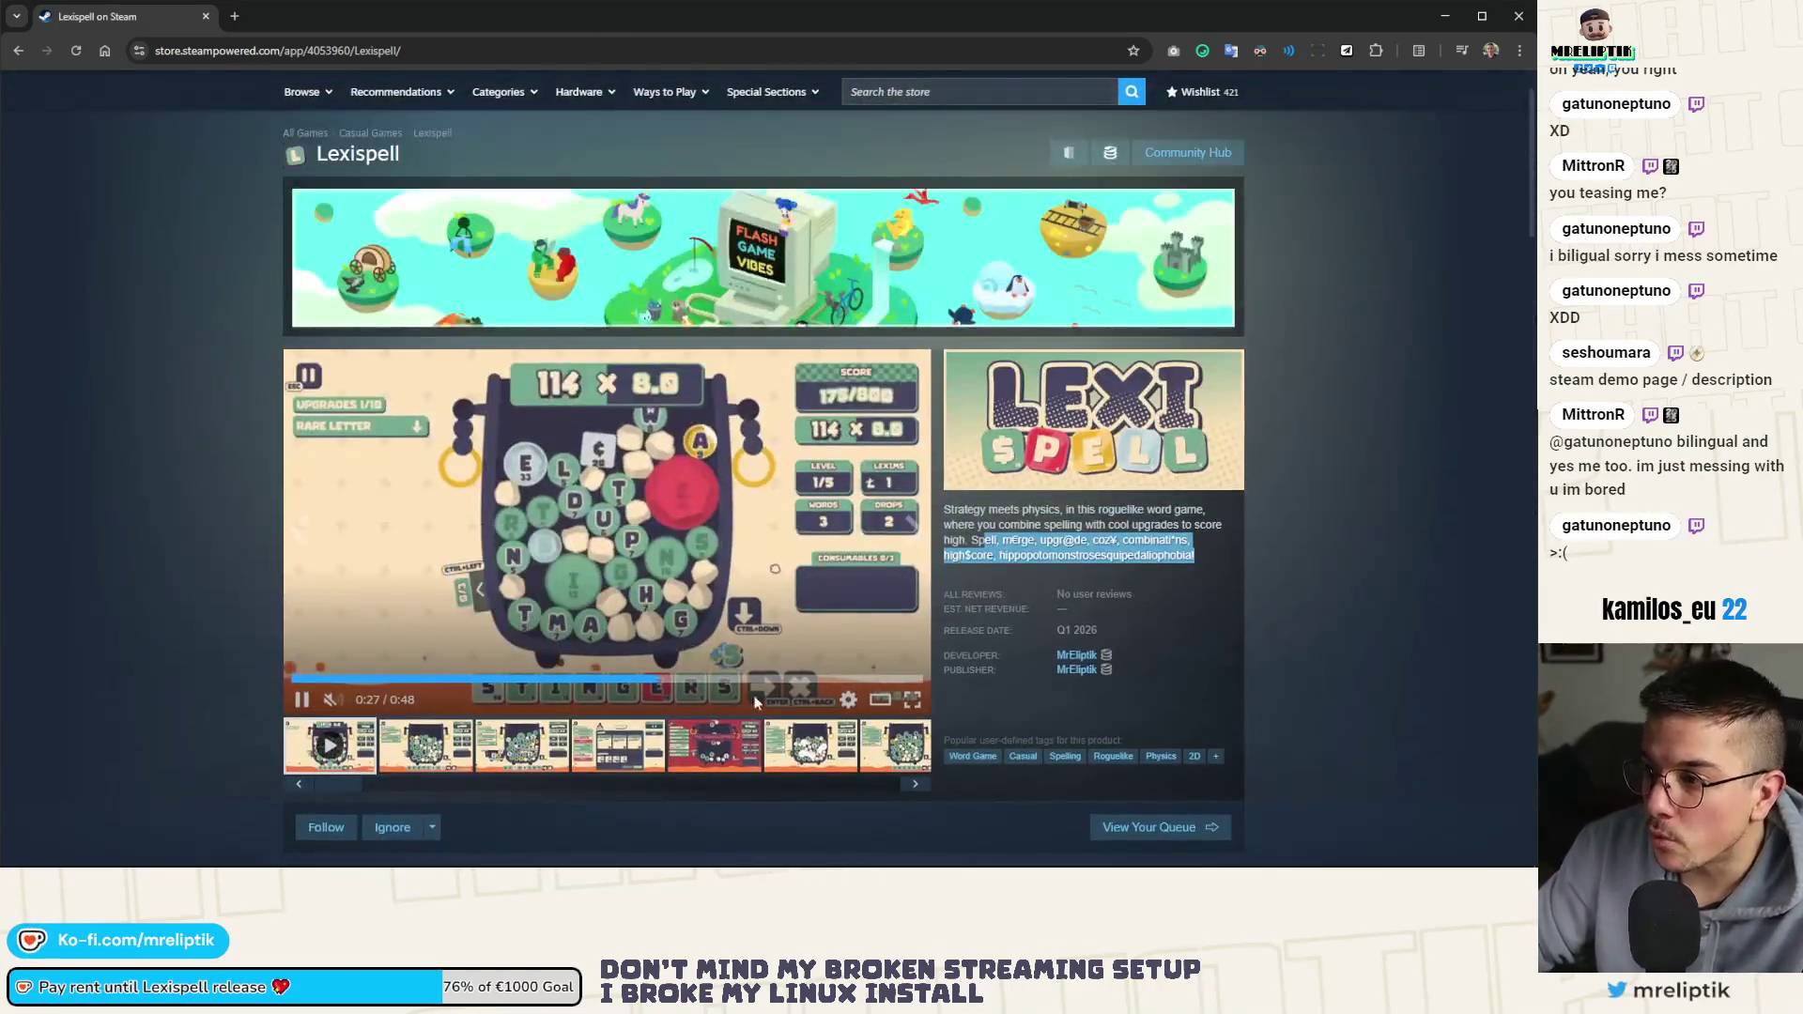
scroll(719, 699, down, 5)
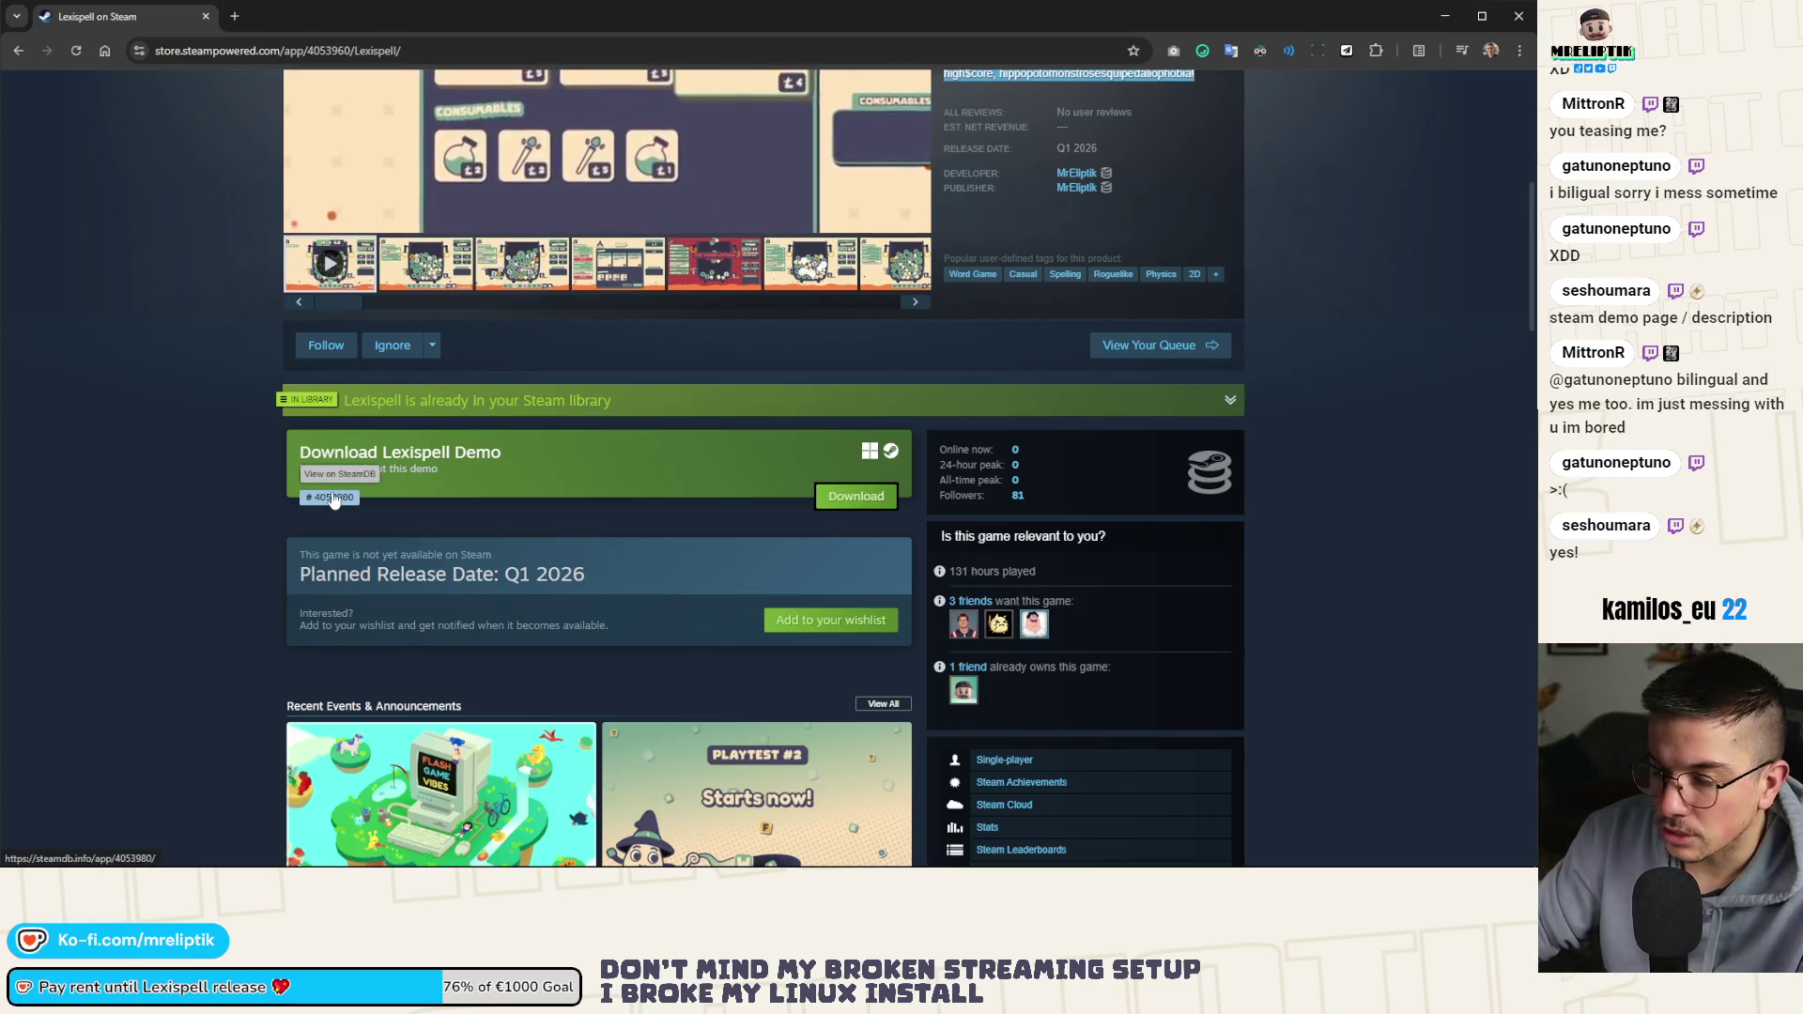
Open the Lexispell Demo's SteamDB entry and go on to the demo's store page
click(280, 13)
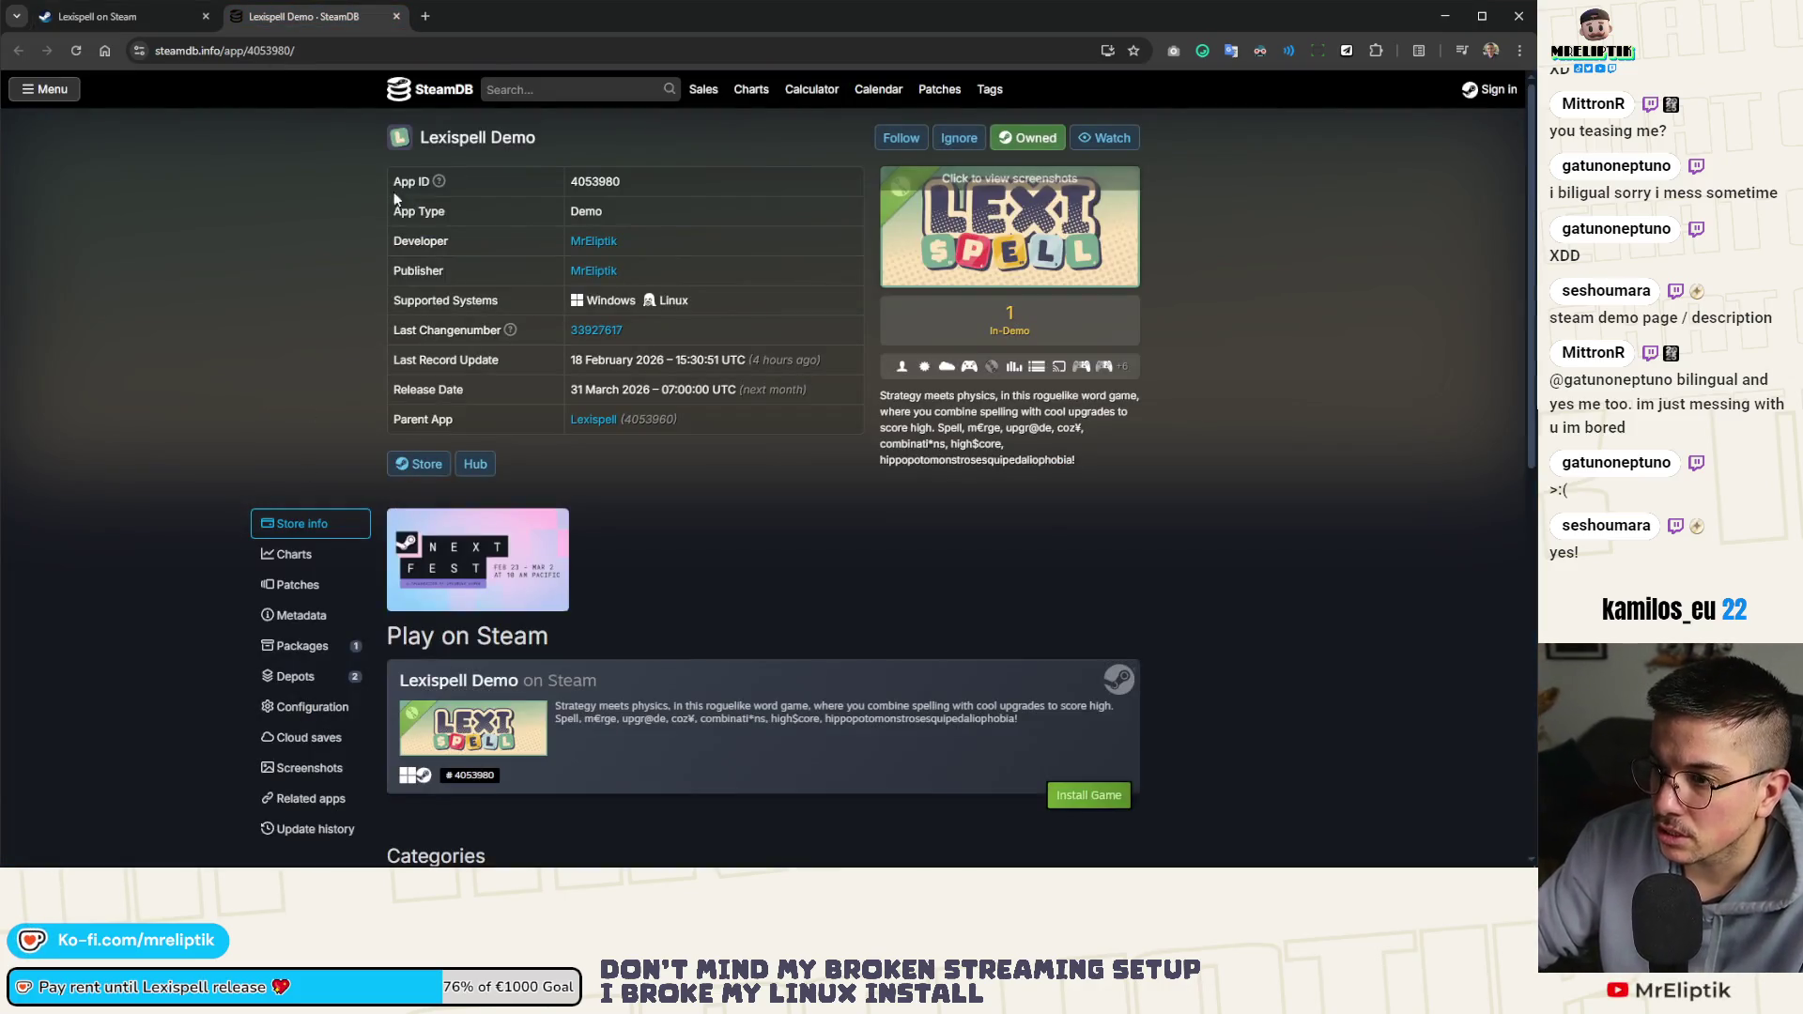
click(155, 31)
scroll(940, 409, up, 3)
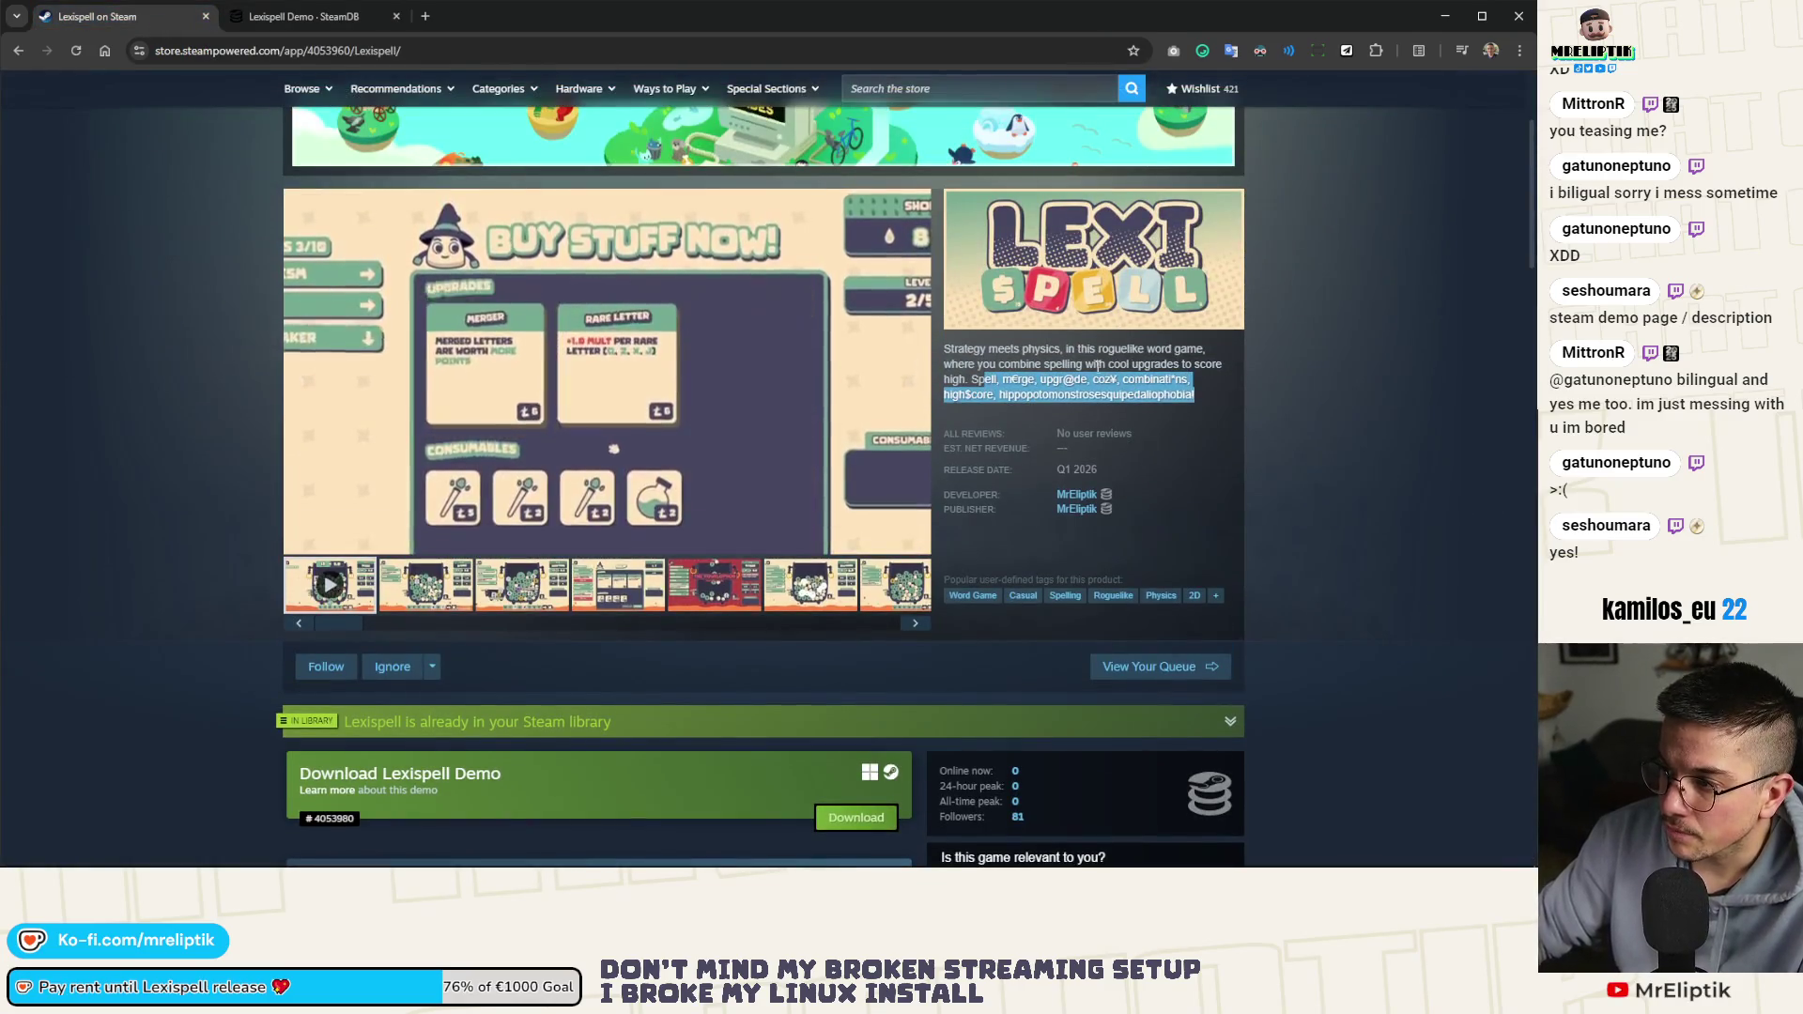
click(331, 25)
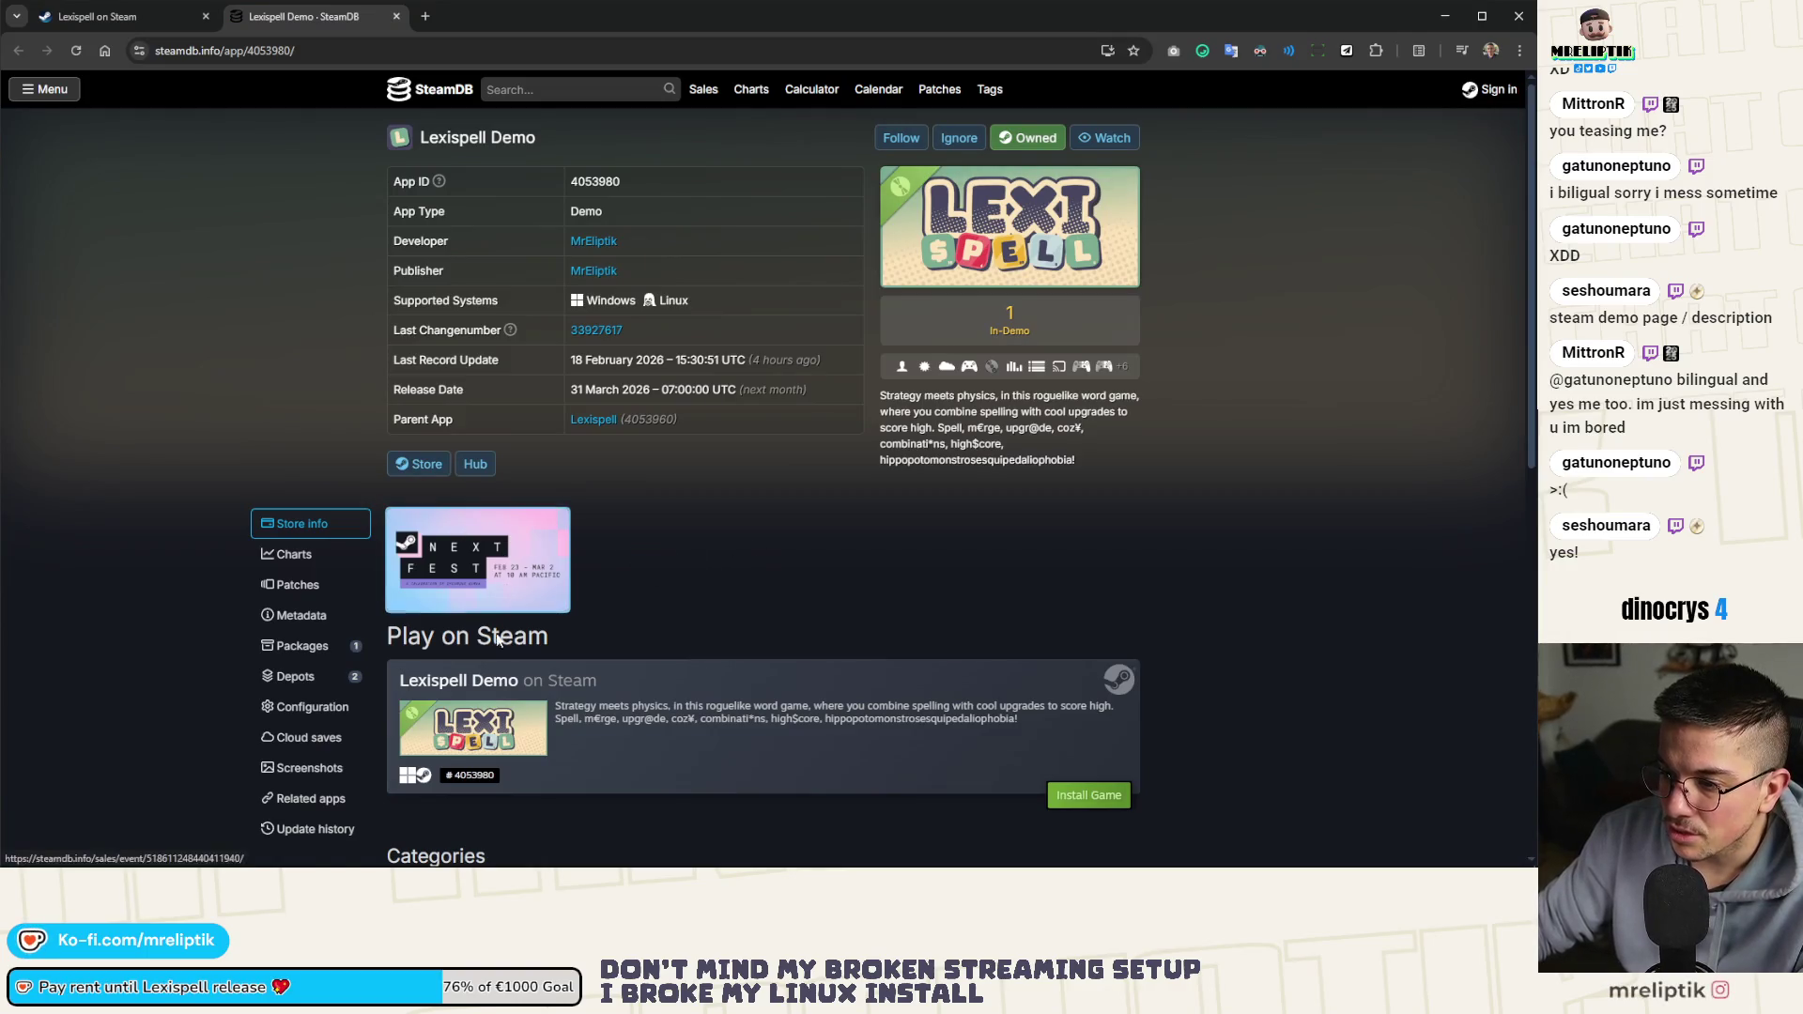
click(481, 706)
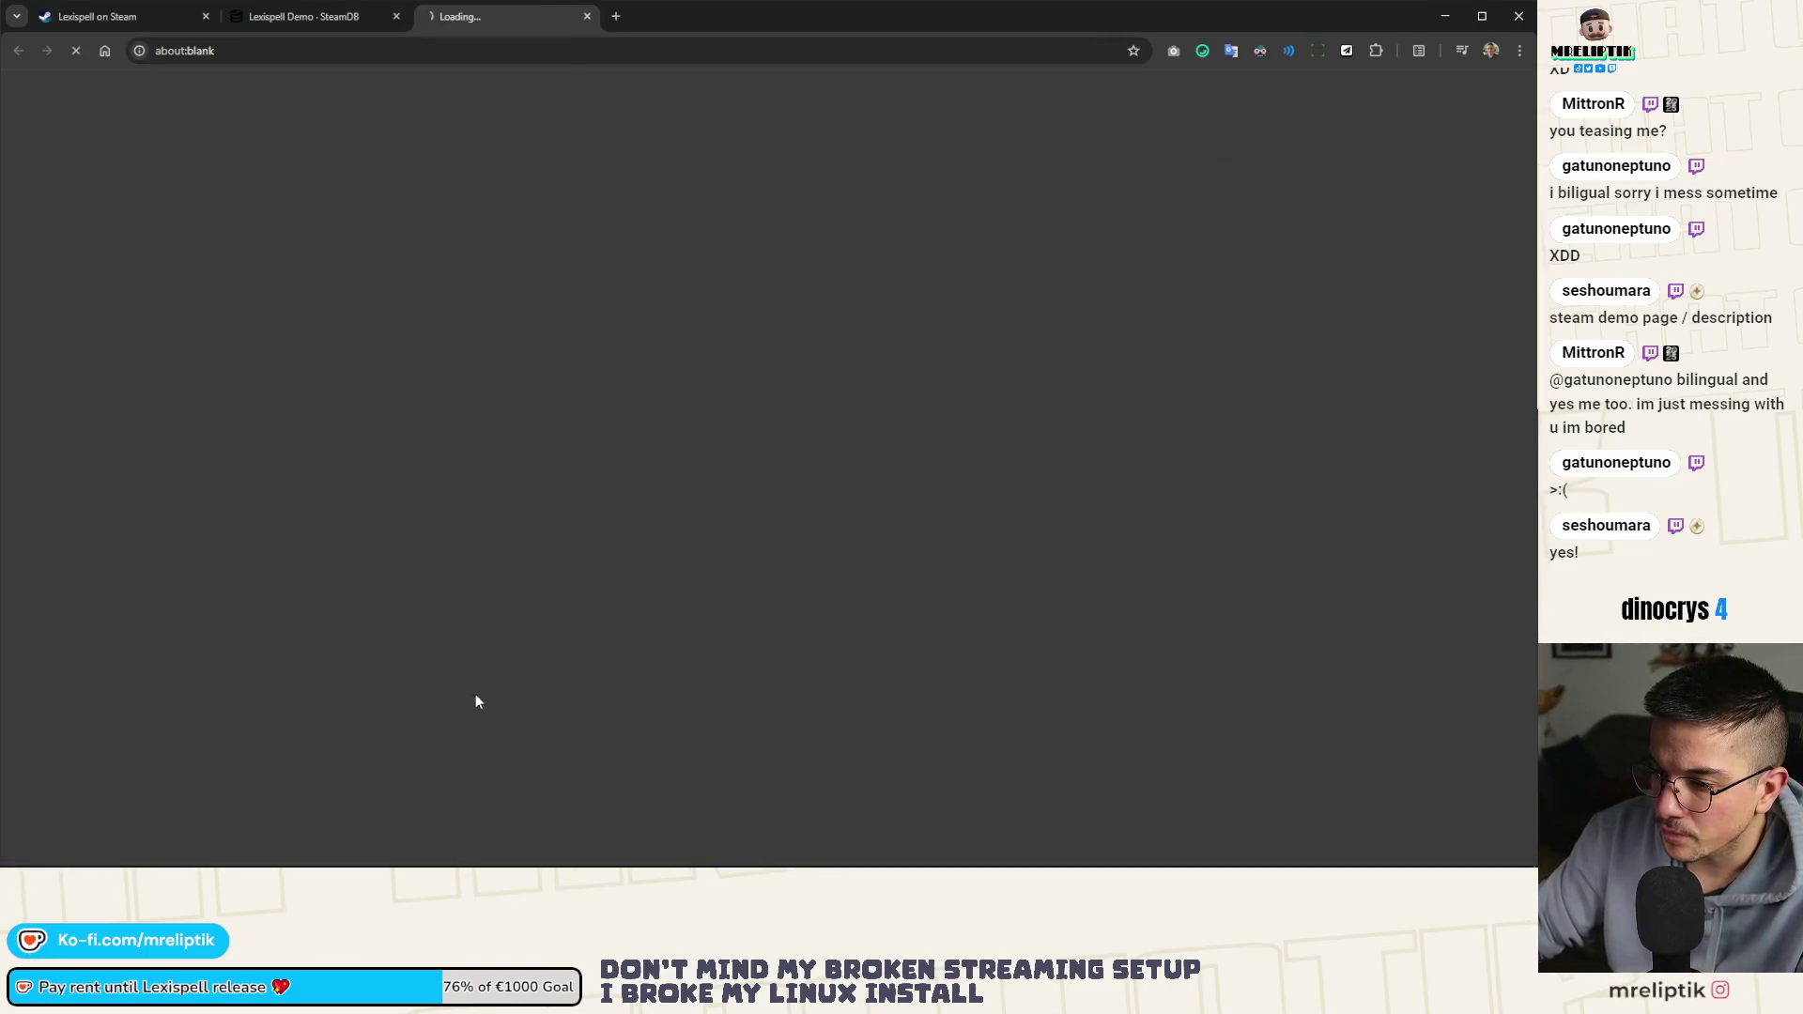
middle_click(319, 19)
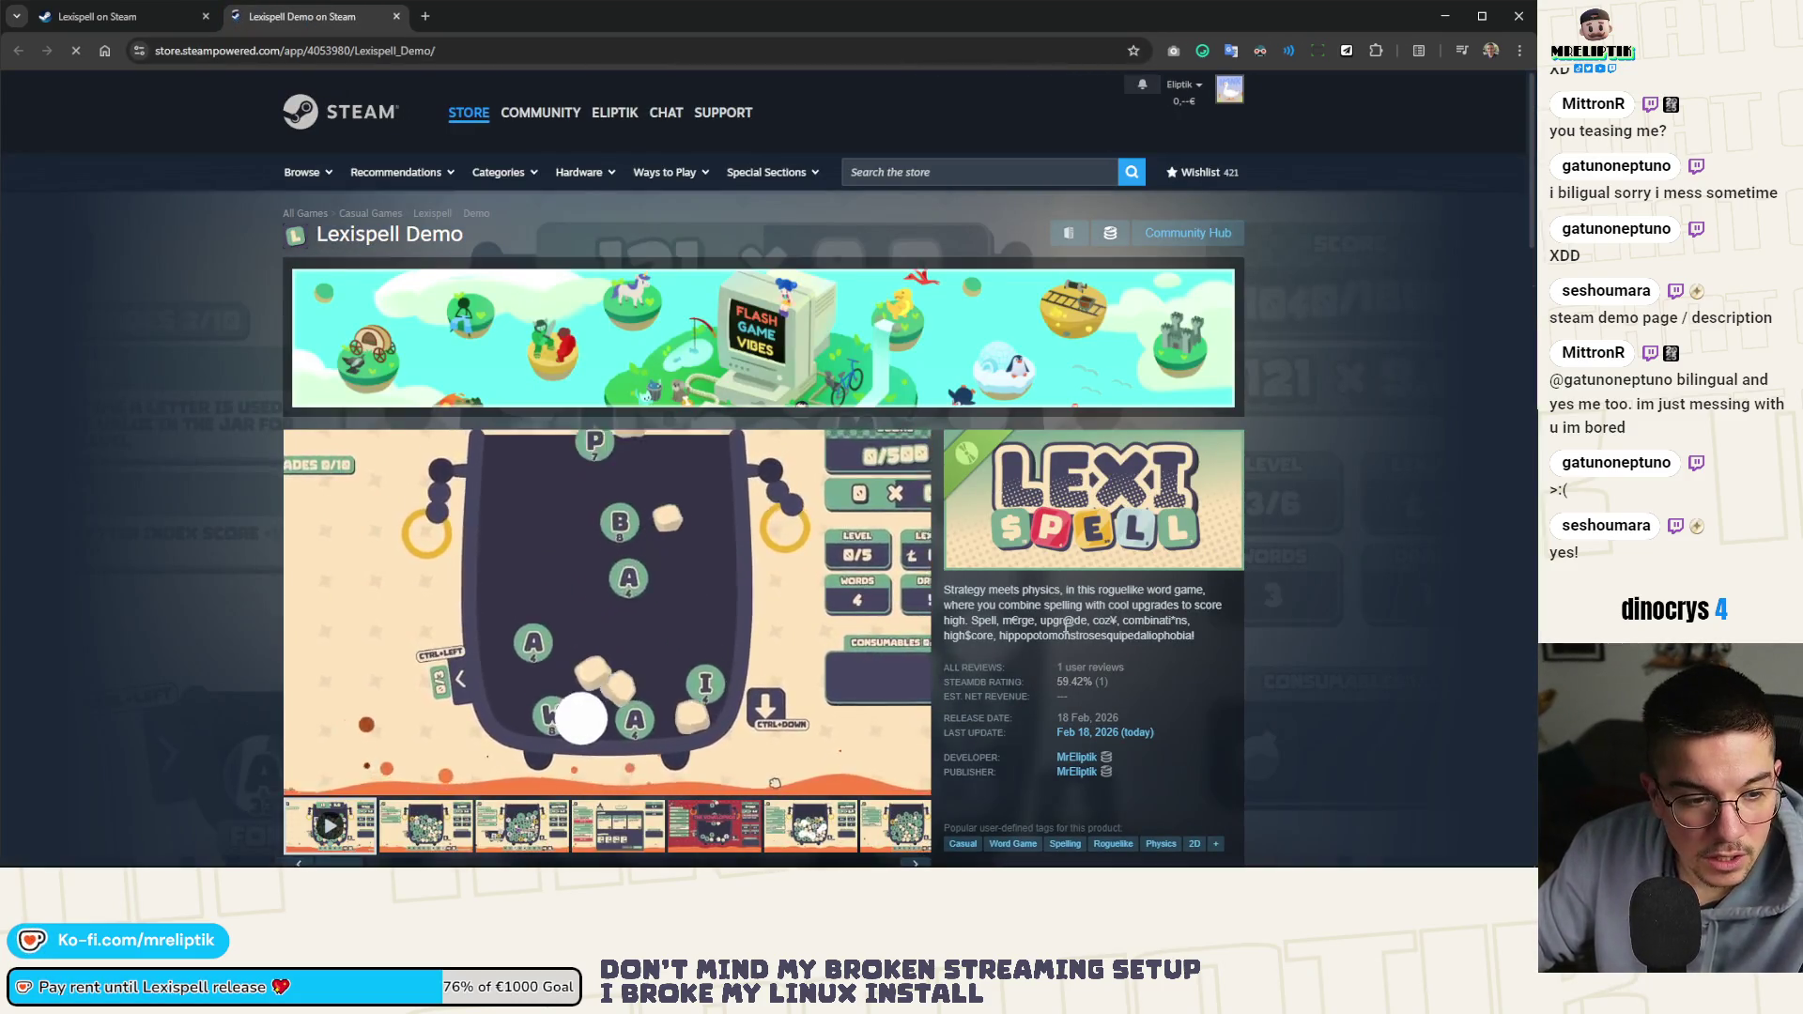
Read the demo's single customer review, then close the demo tab and store window
scroll(1099, 642, down, 1)
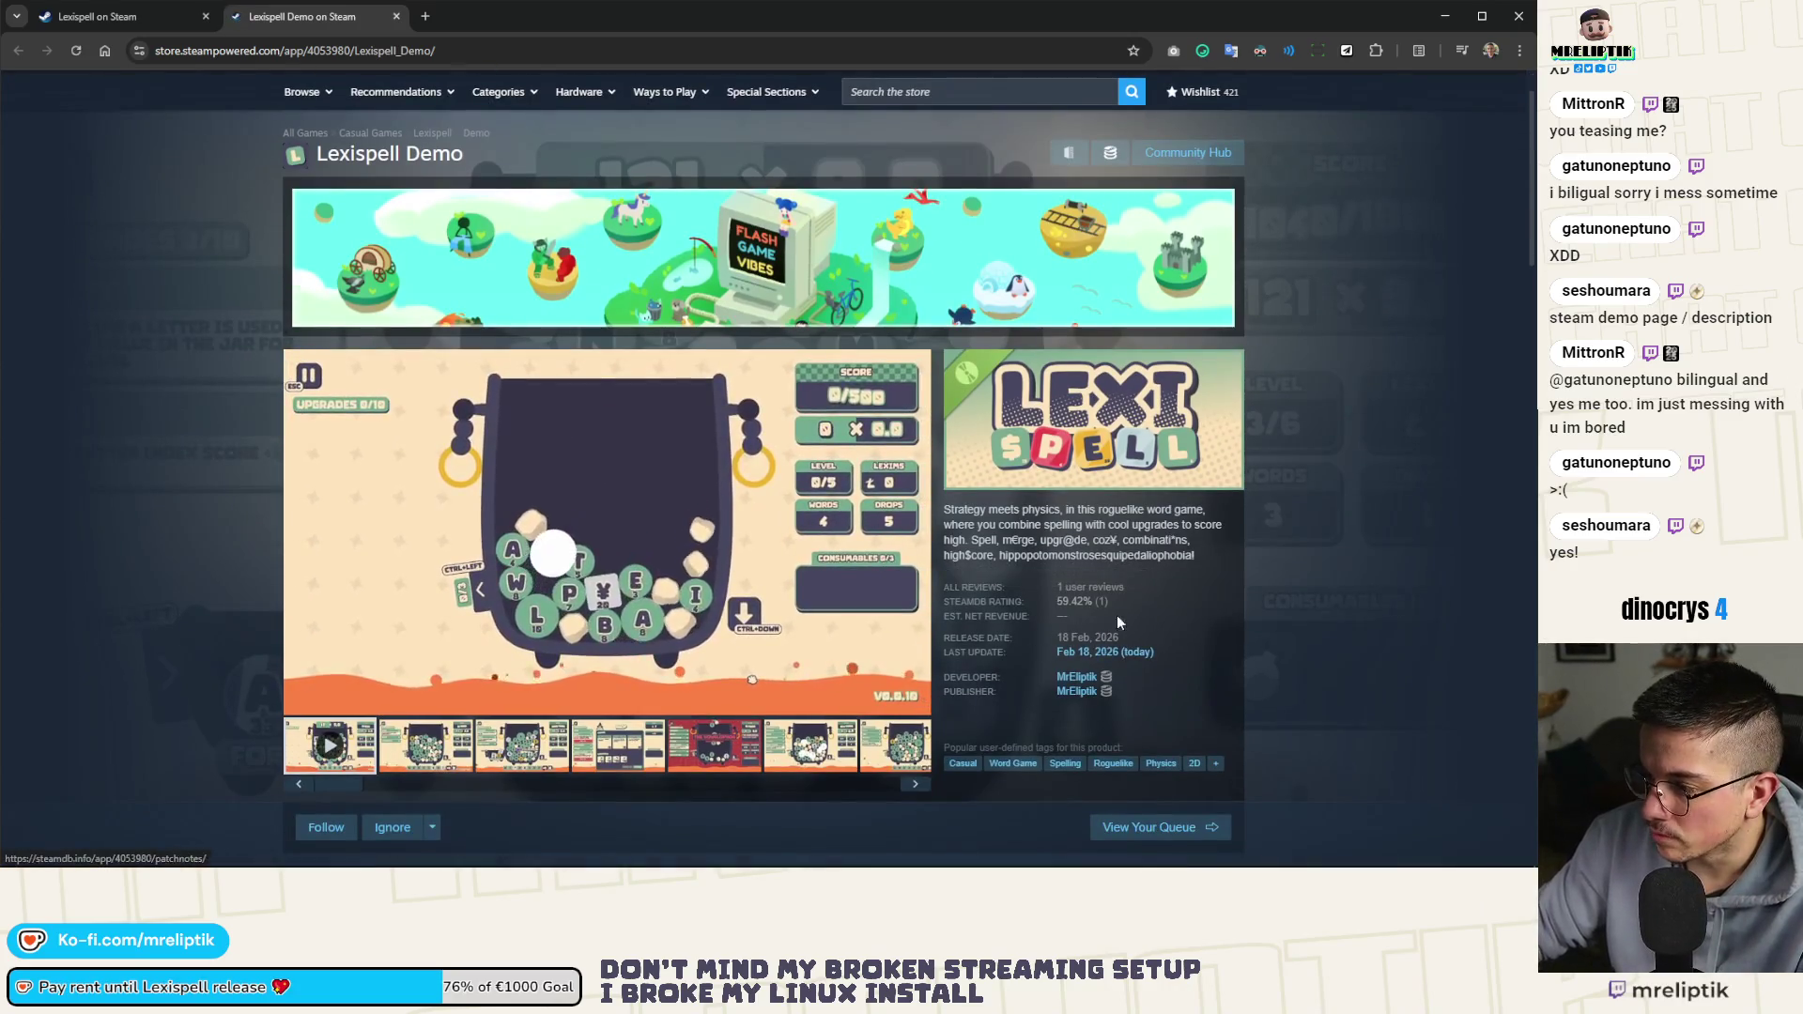
click(1067, 592)
scroll(539, 459, down, 3)
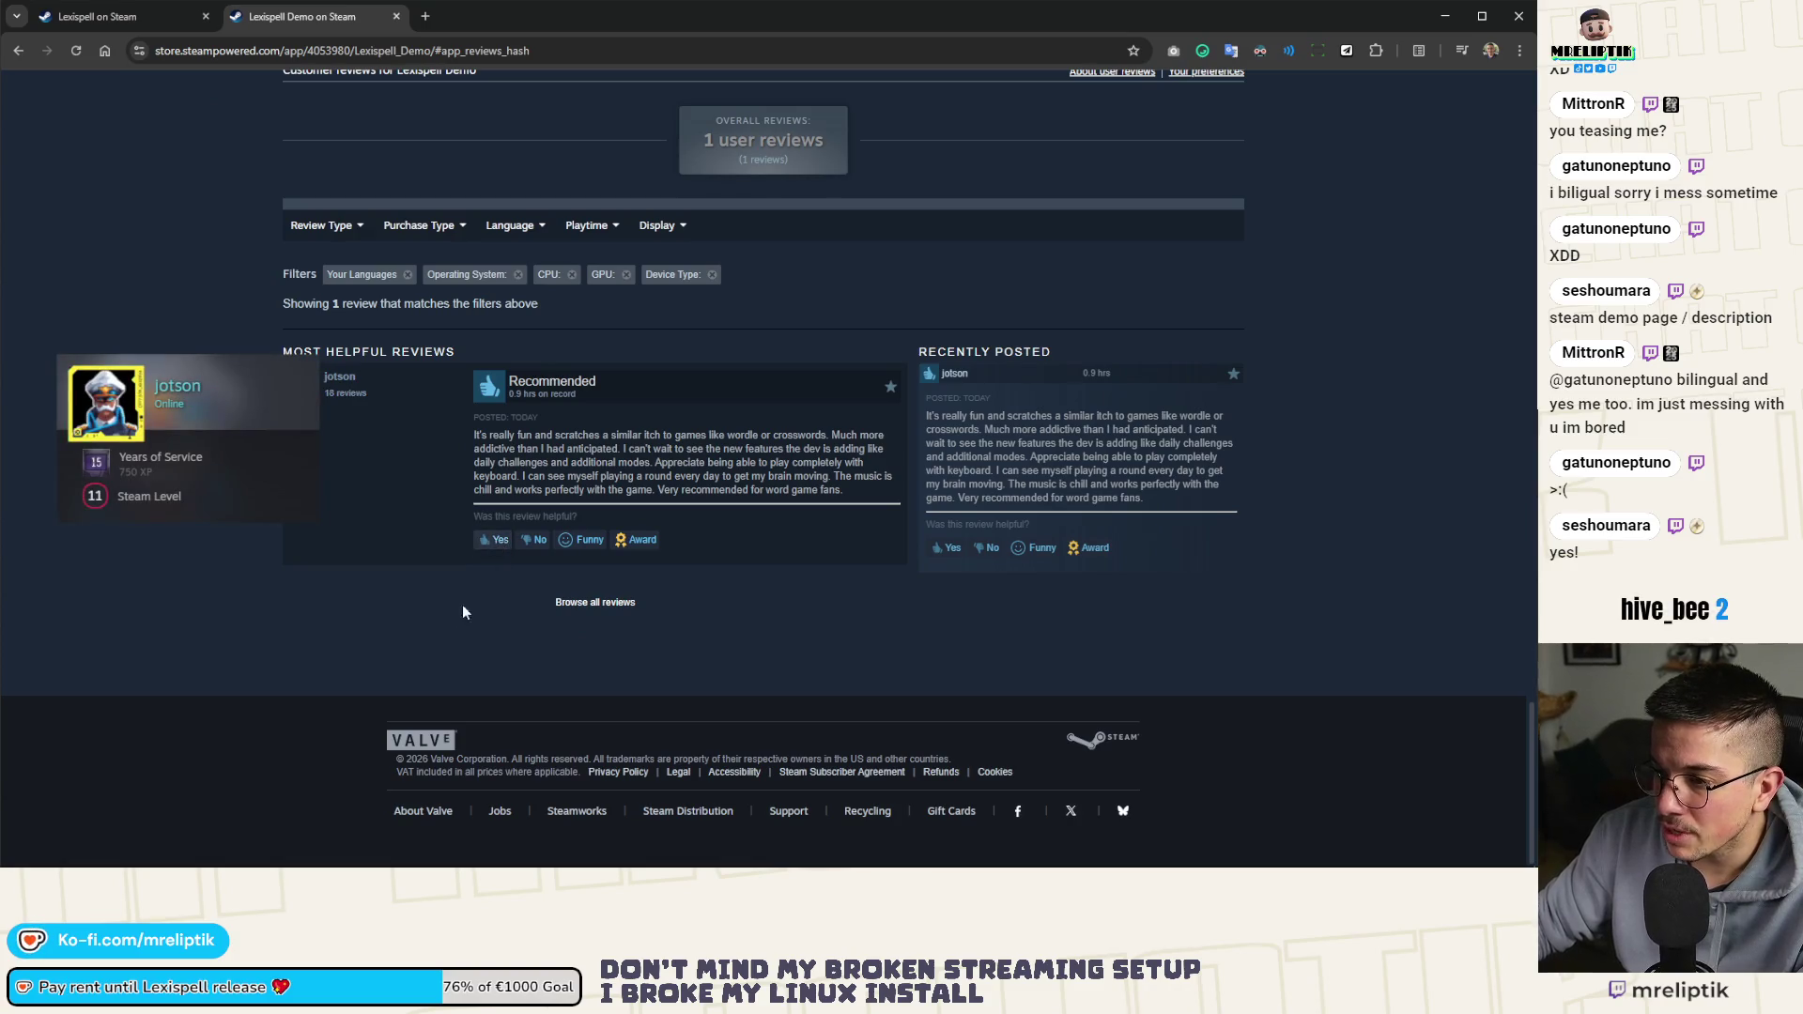
scroll(407, 185, up, 4)
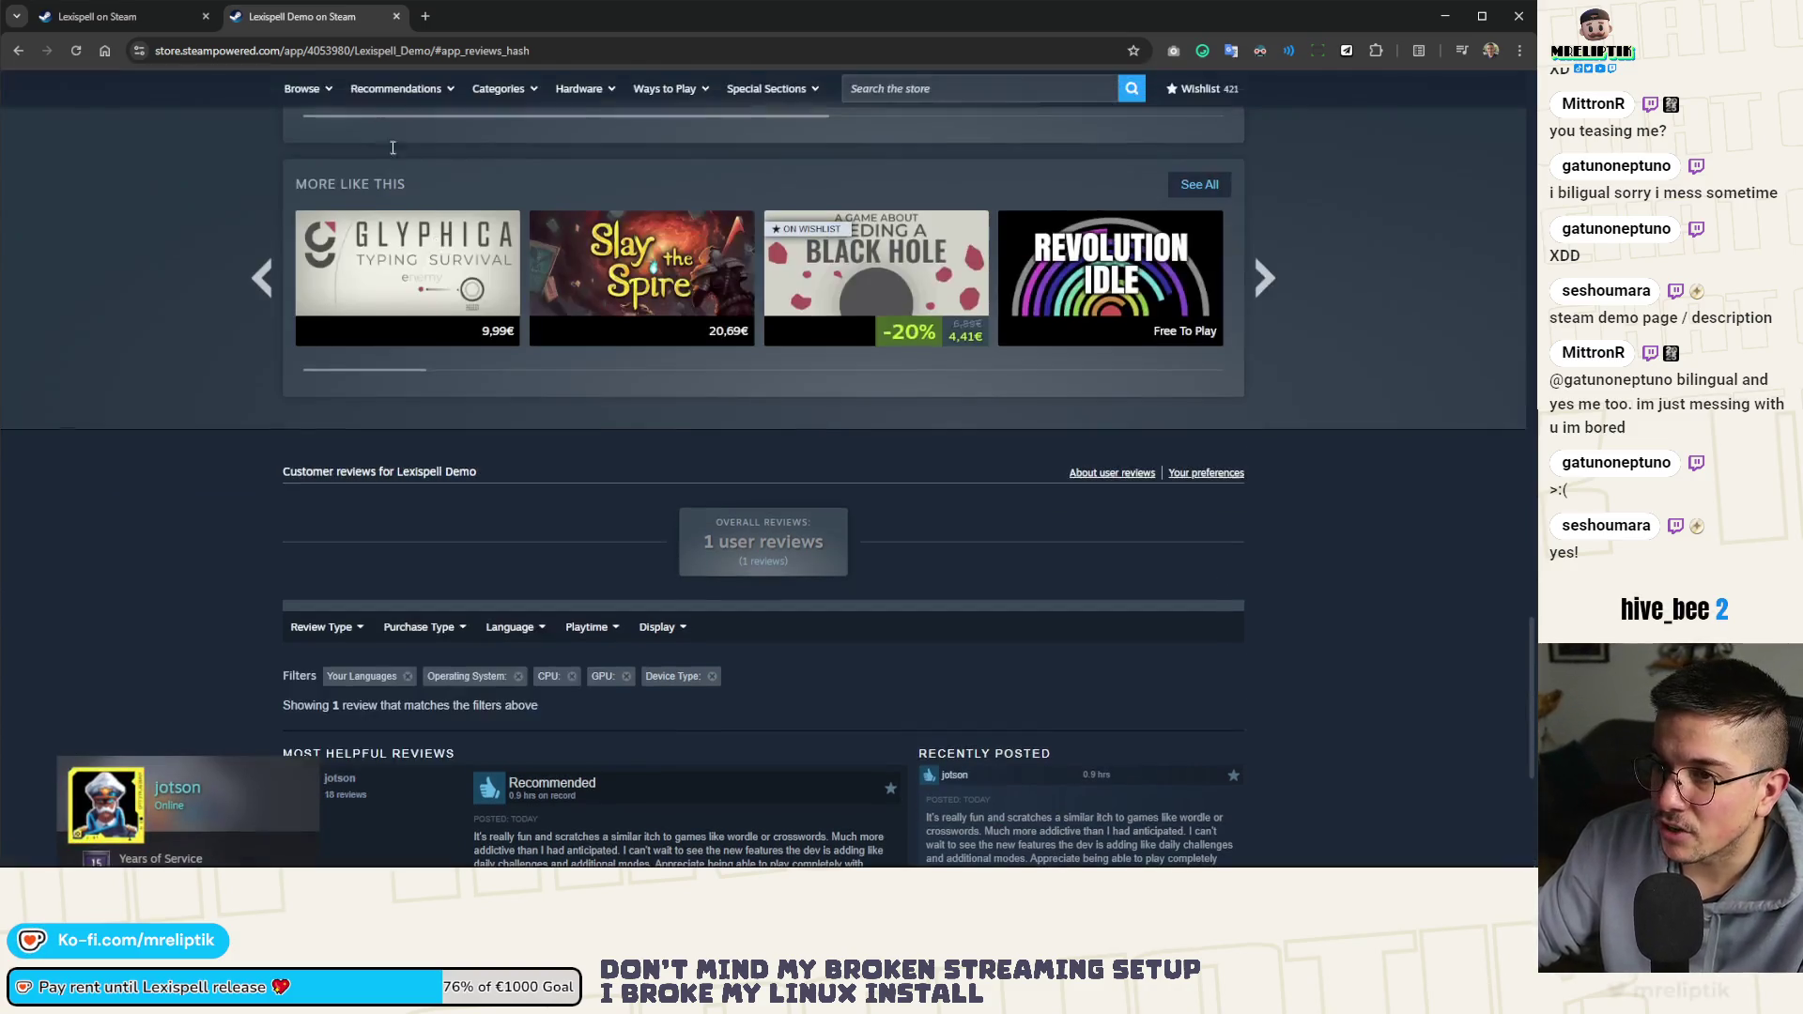
click(397, 16)
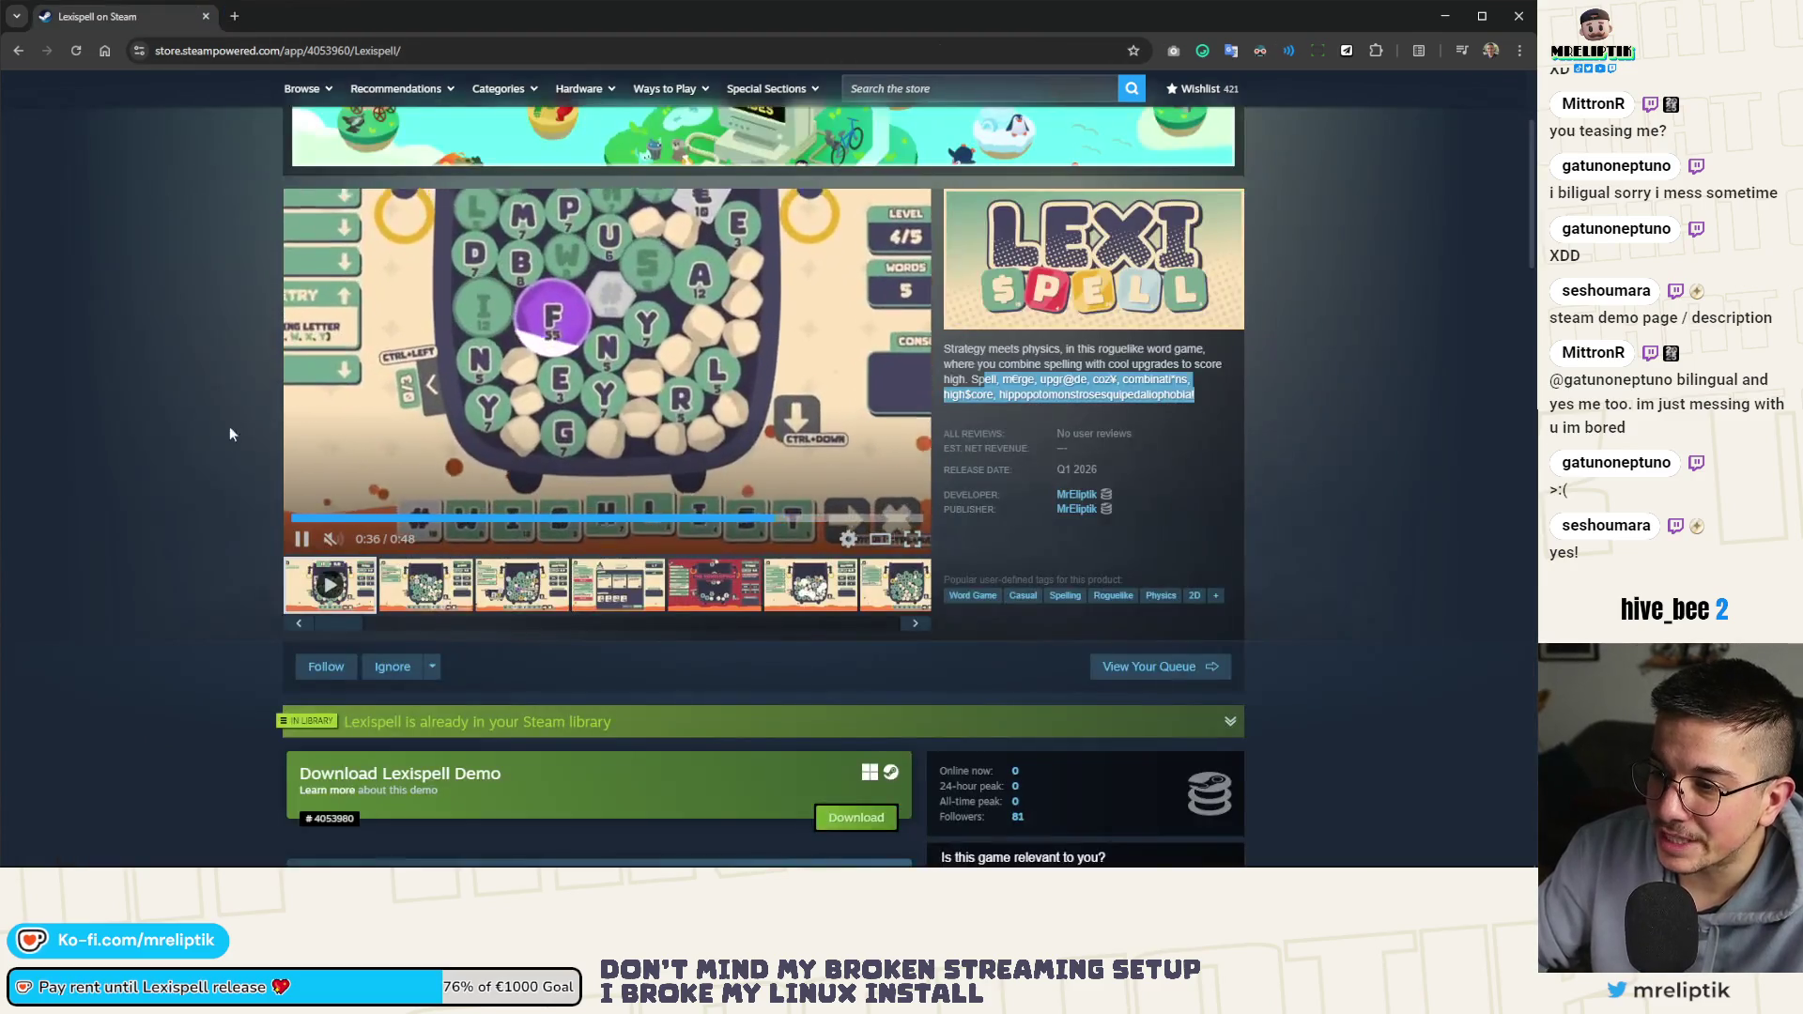
scroll(165, 510, down, 10)
scroll(174, 495, up, 6)
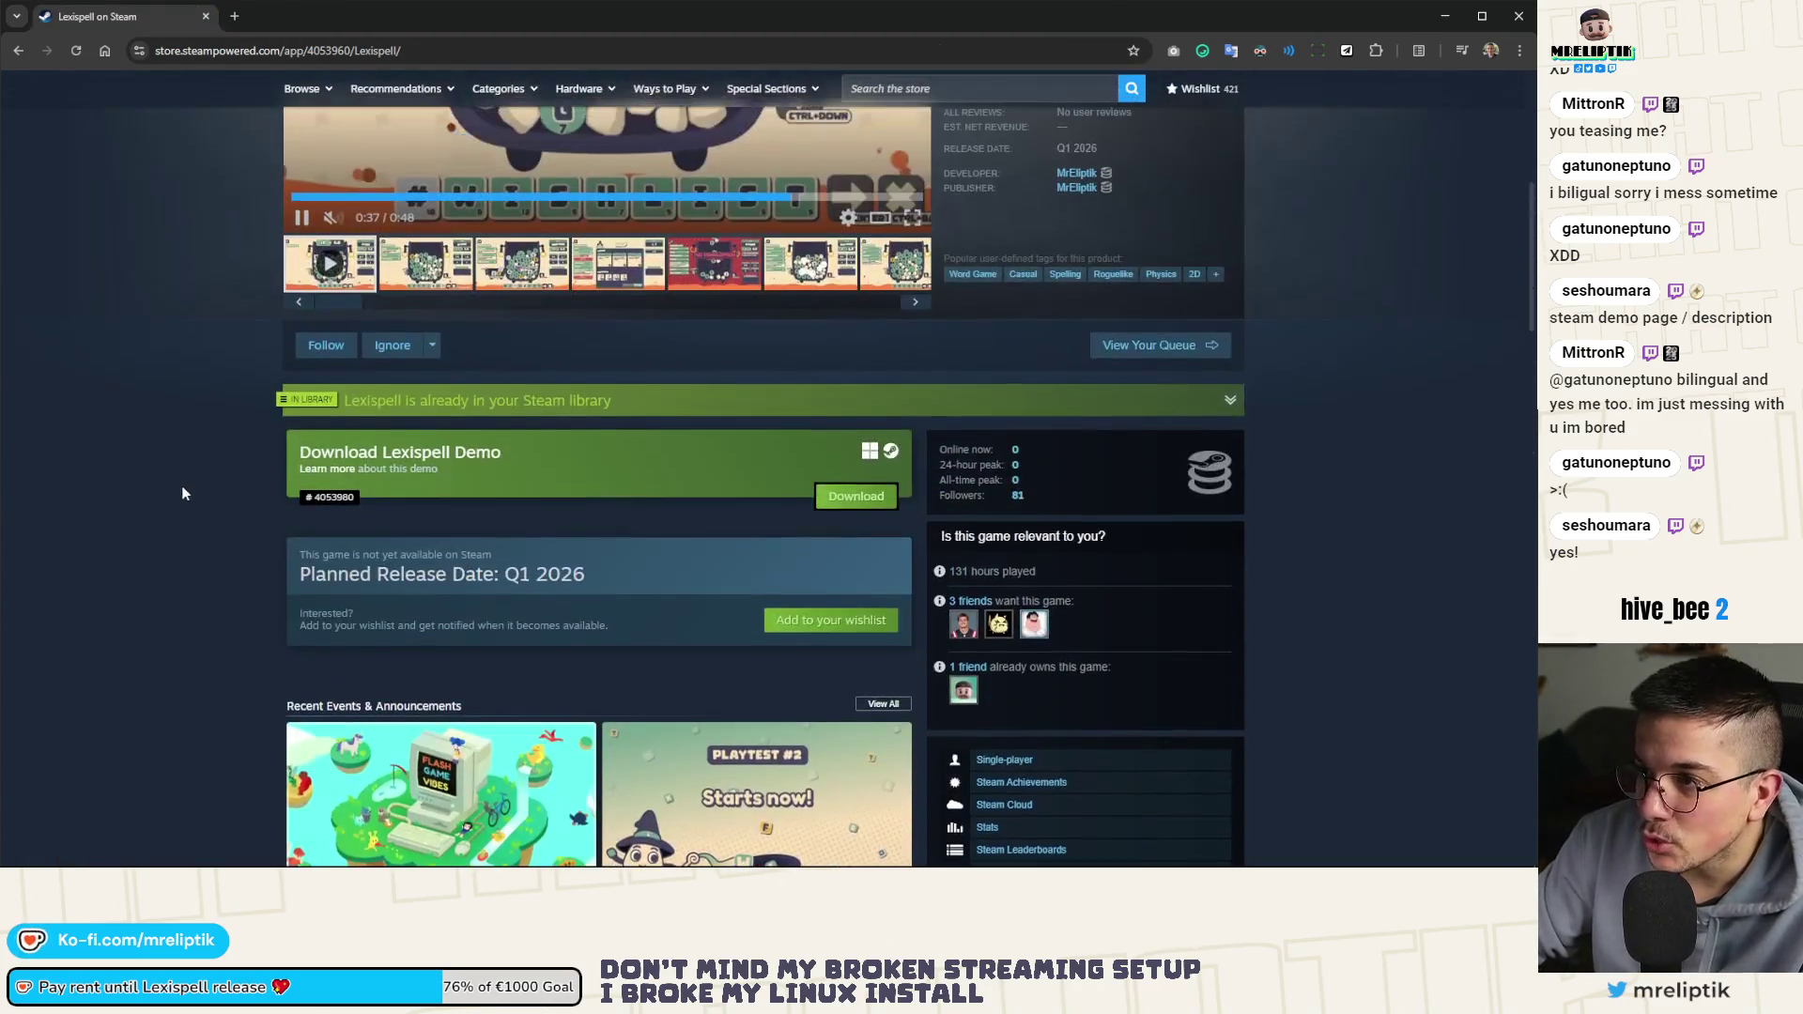
middle_click(110, 19)
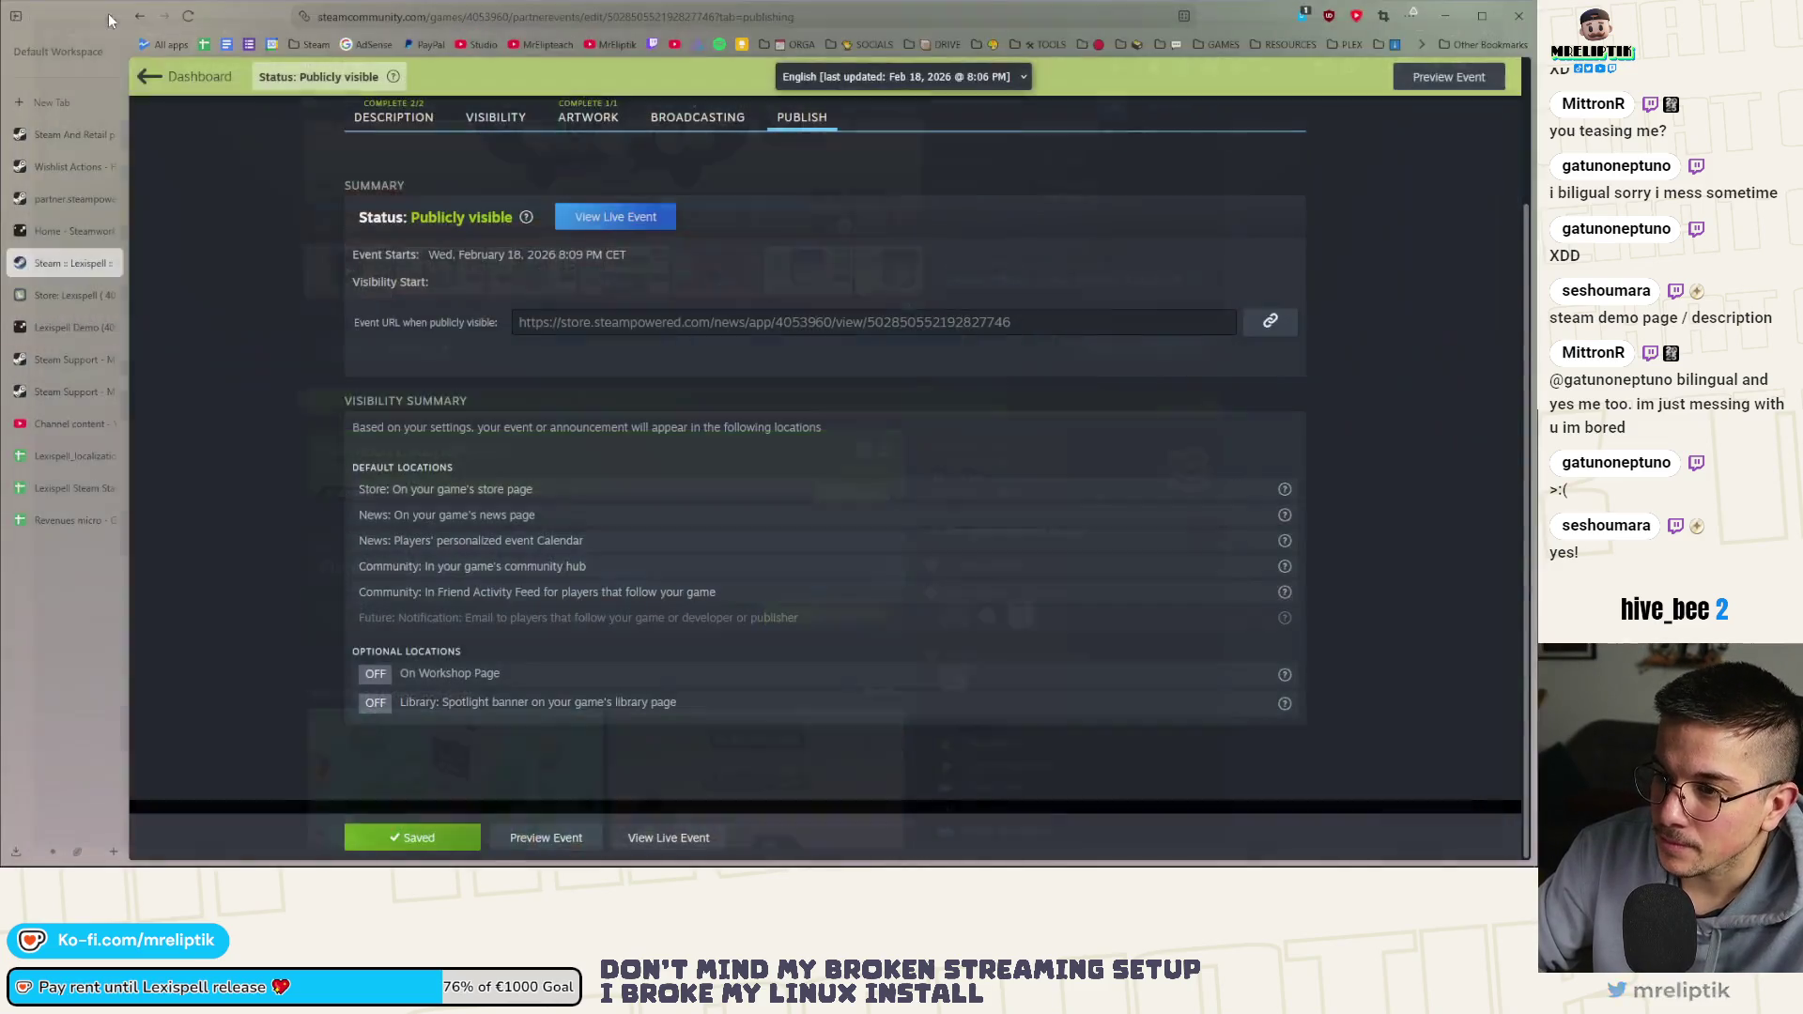
Close the Steam :: Lexispell, Steamworks and Store: Lexispell tabs in the sidebar
scroll(306, 550, up, 2)
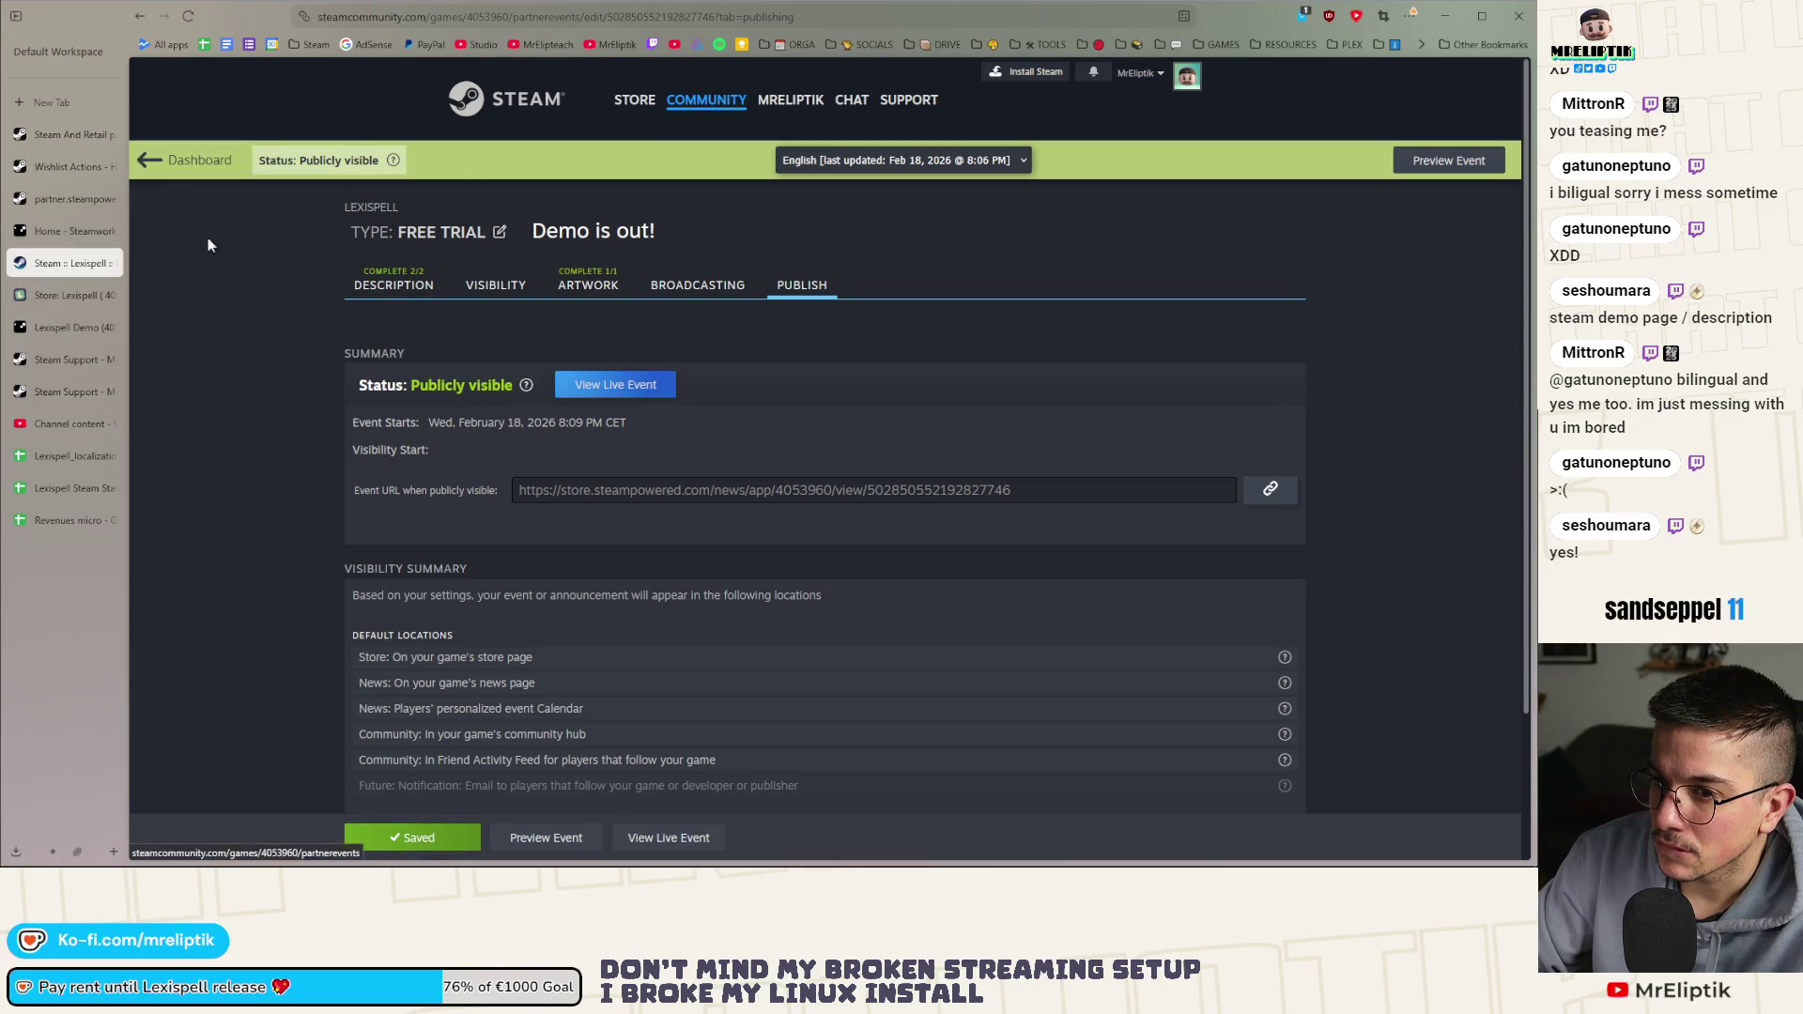
click(109, 265)
click(50, 234)
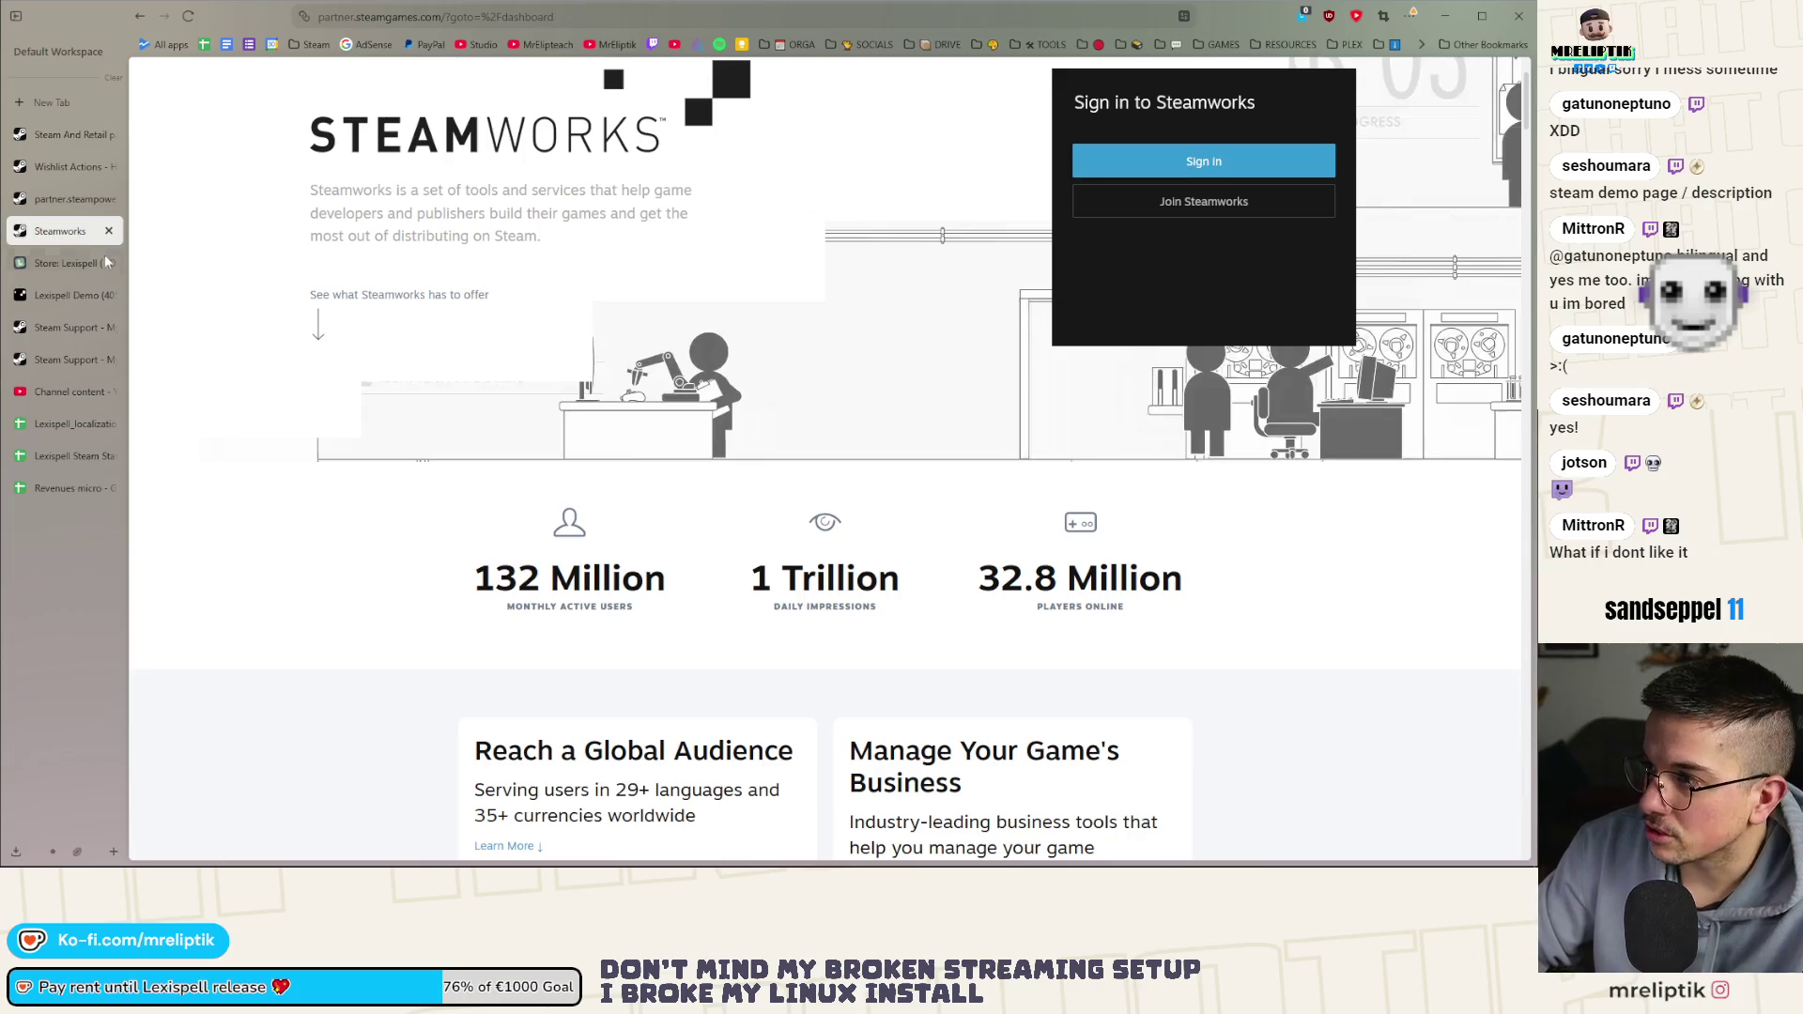
click(108, 233)
click(56, 266)
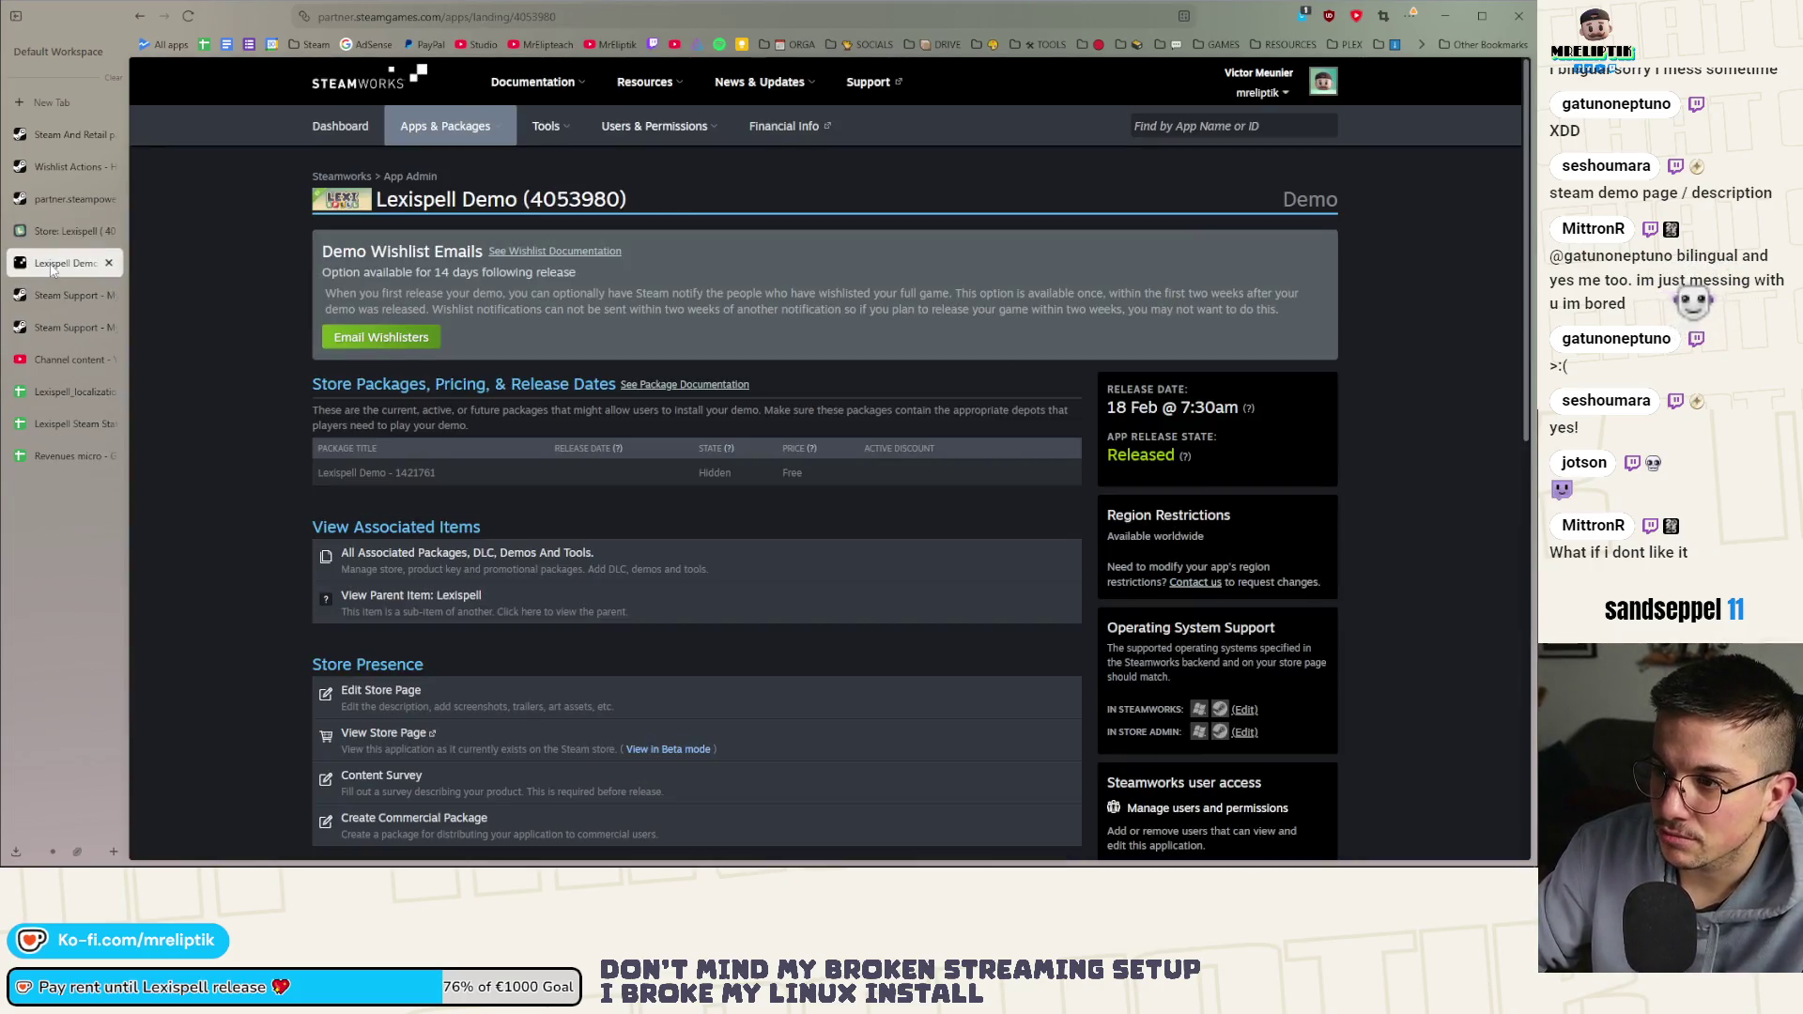
click(49, 231)
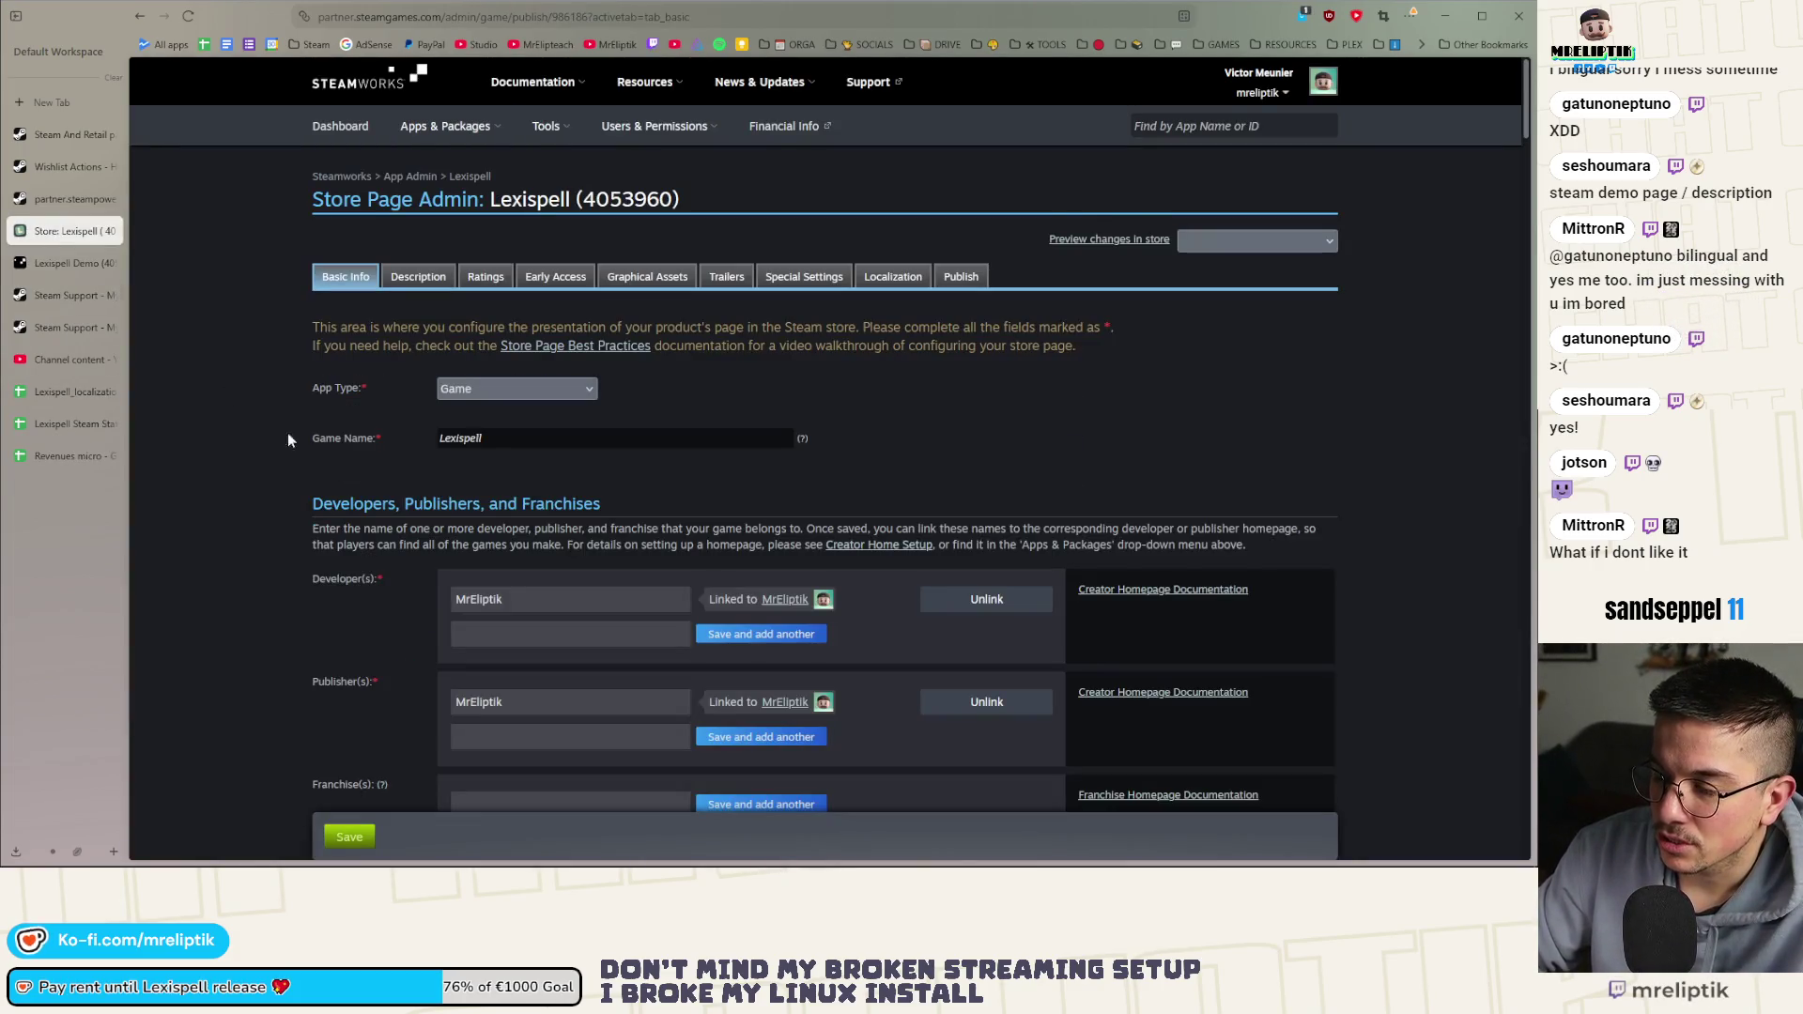
click(108, 232)
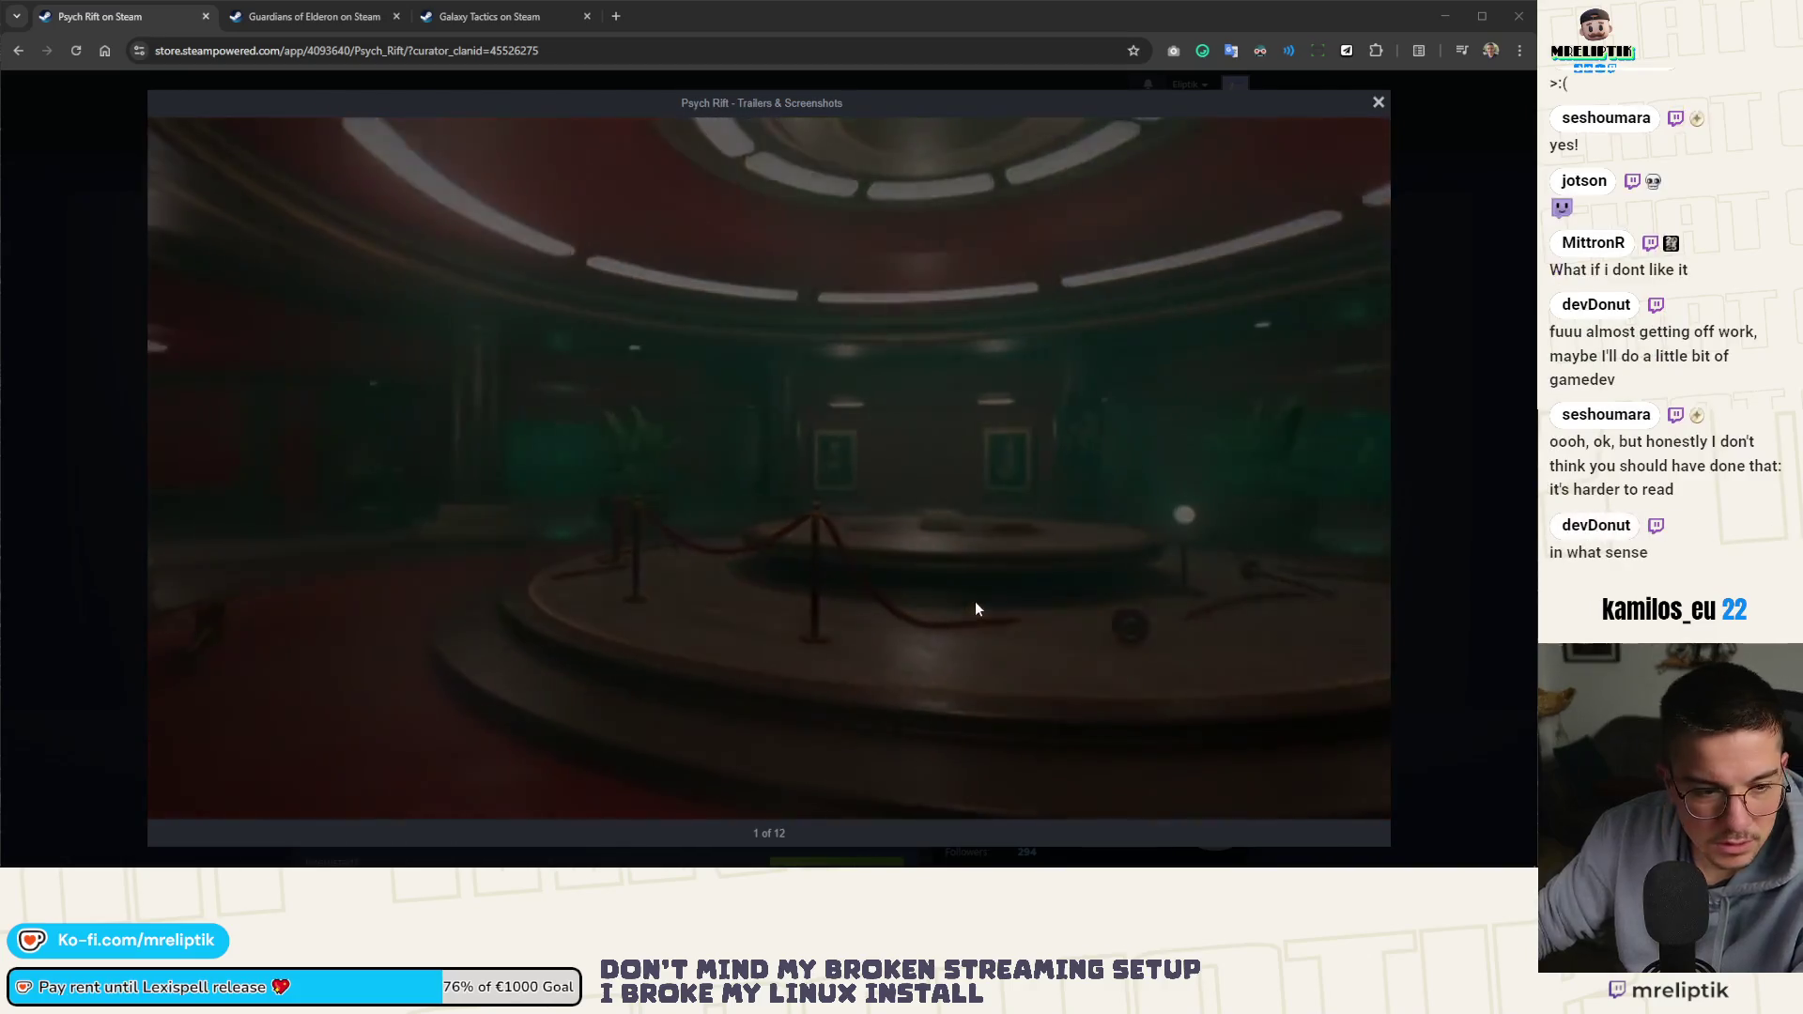
Replay the Psych Rift trailer from 0:53 and pause it at 1:00, then go to Guardians of Elderon
mouse_move(959, 568)
drag(960, 785, 937, 789)
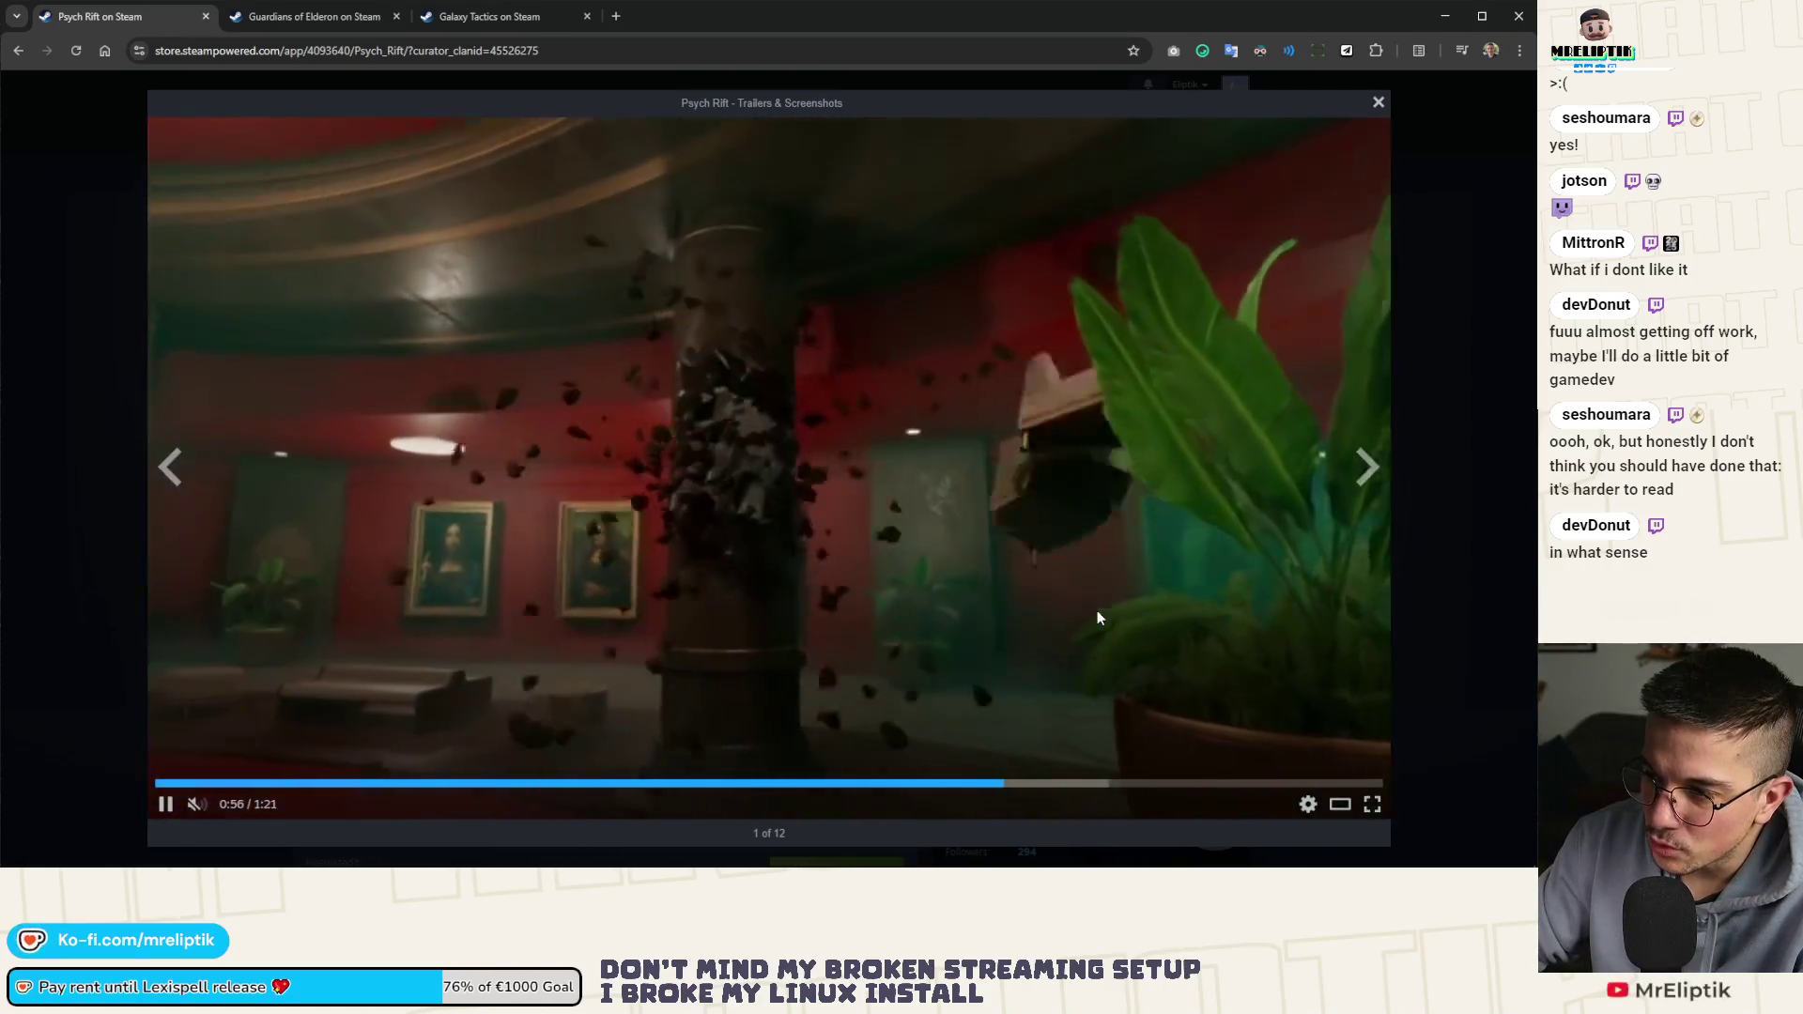
click(999, 783)
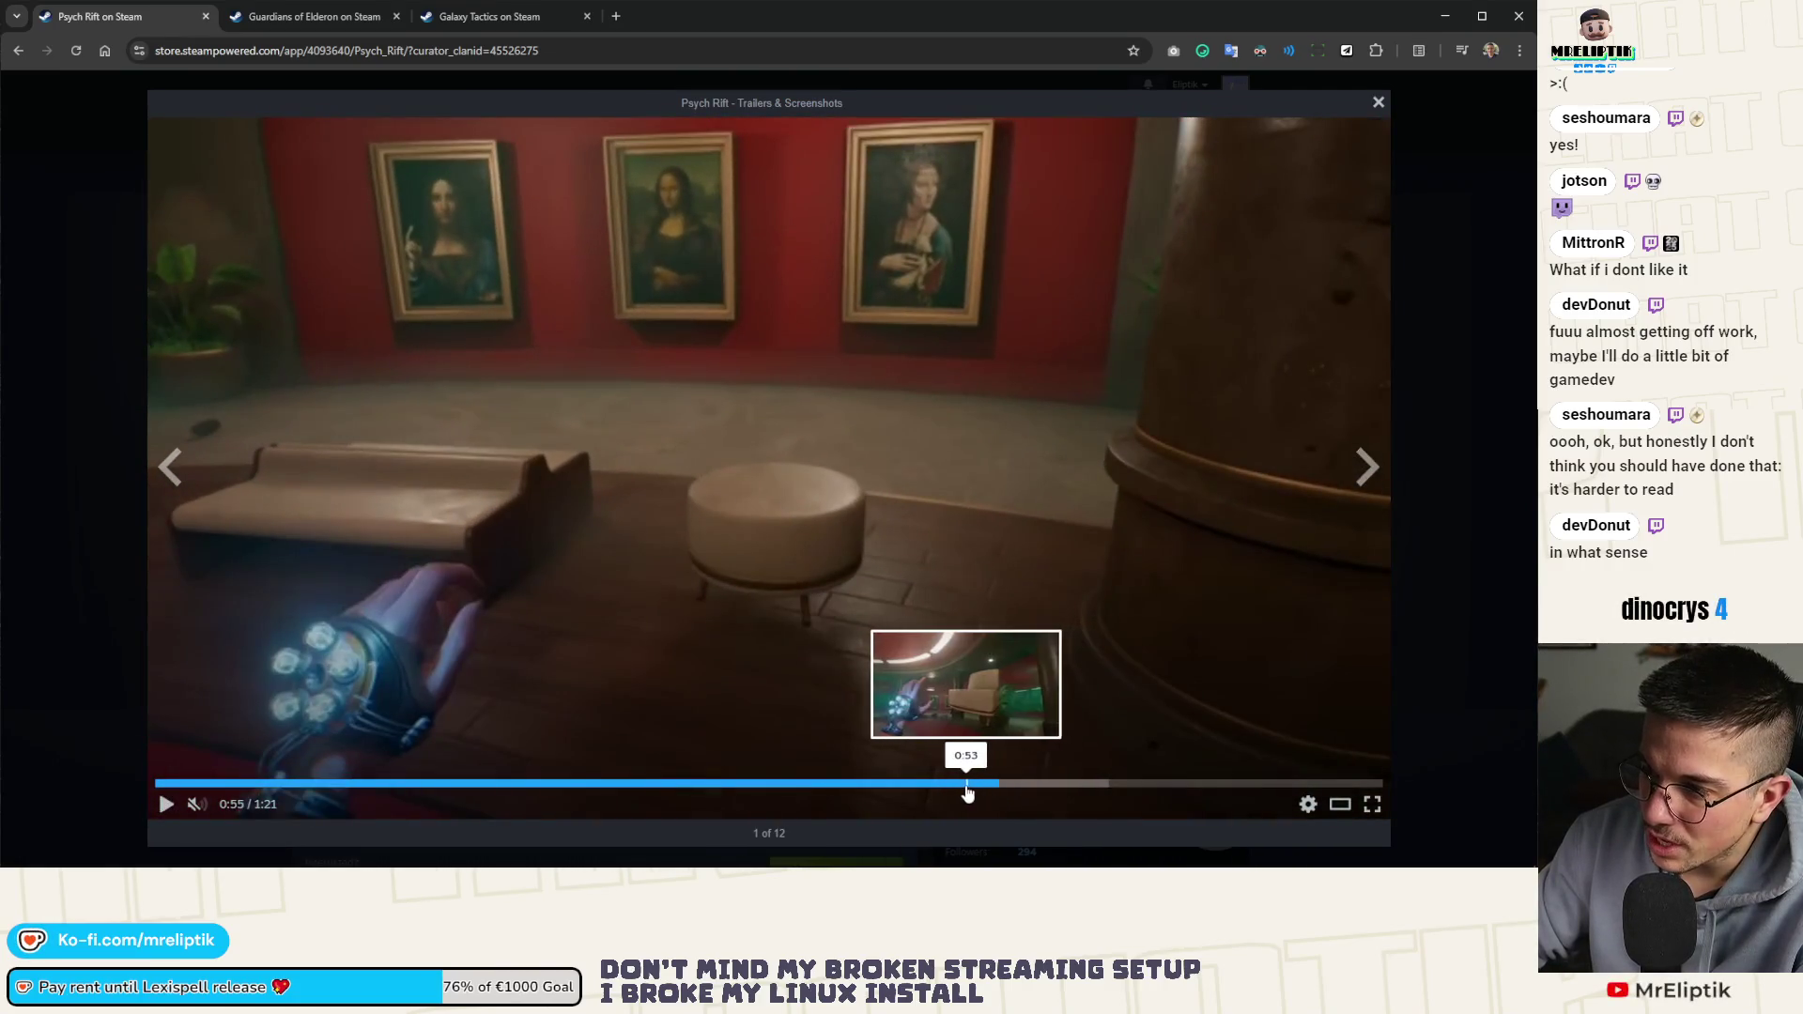
click(968, 783)
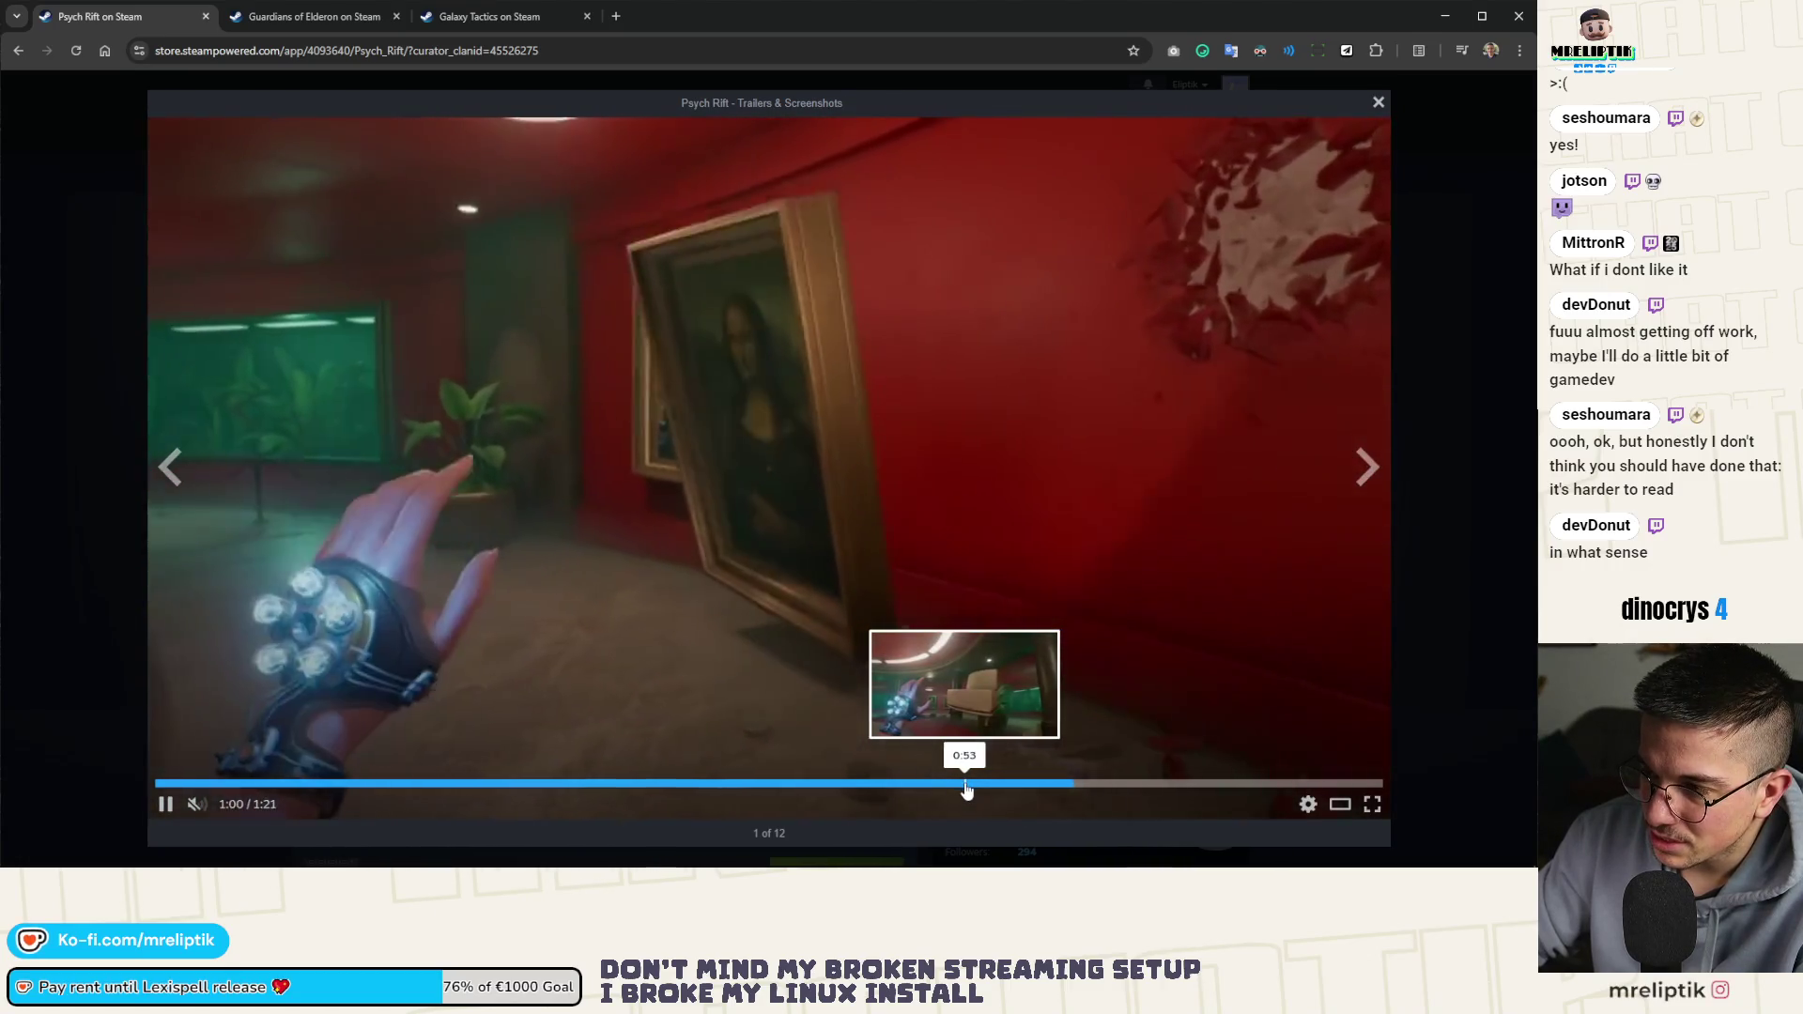
click(966, 783)
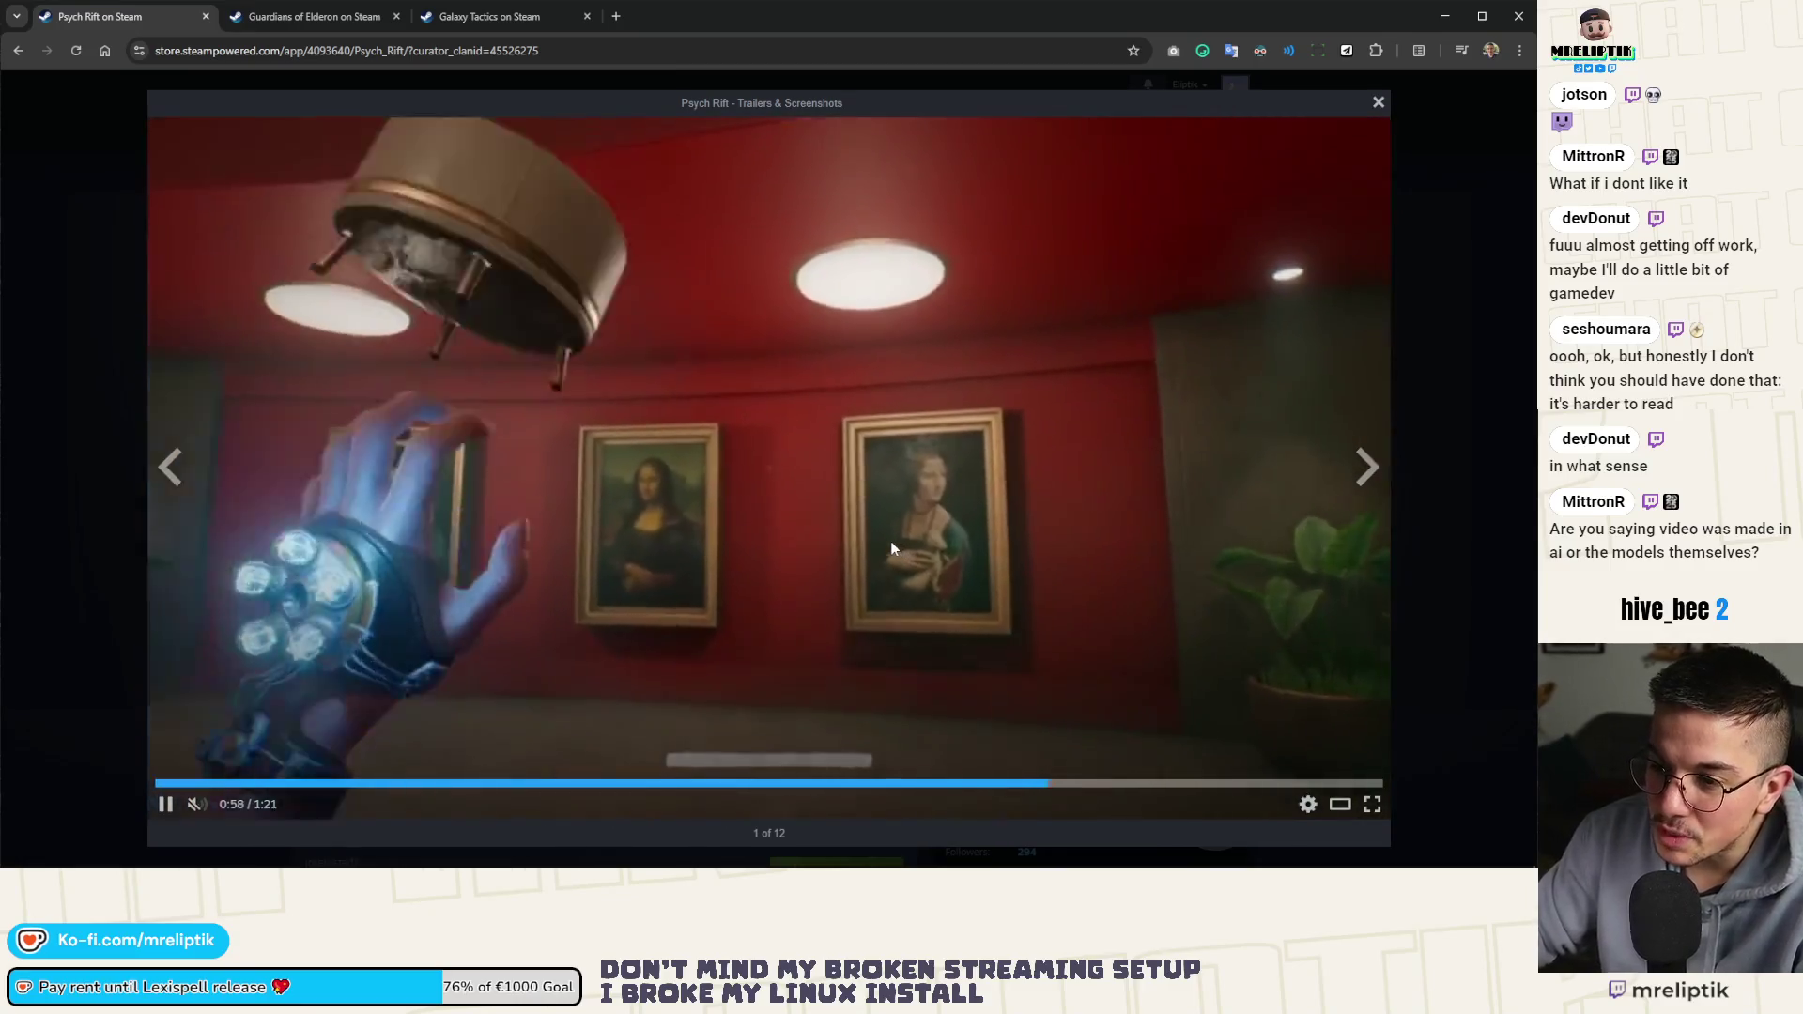
click(830, 566)
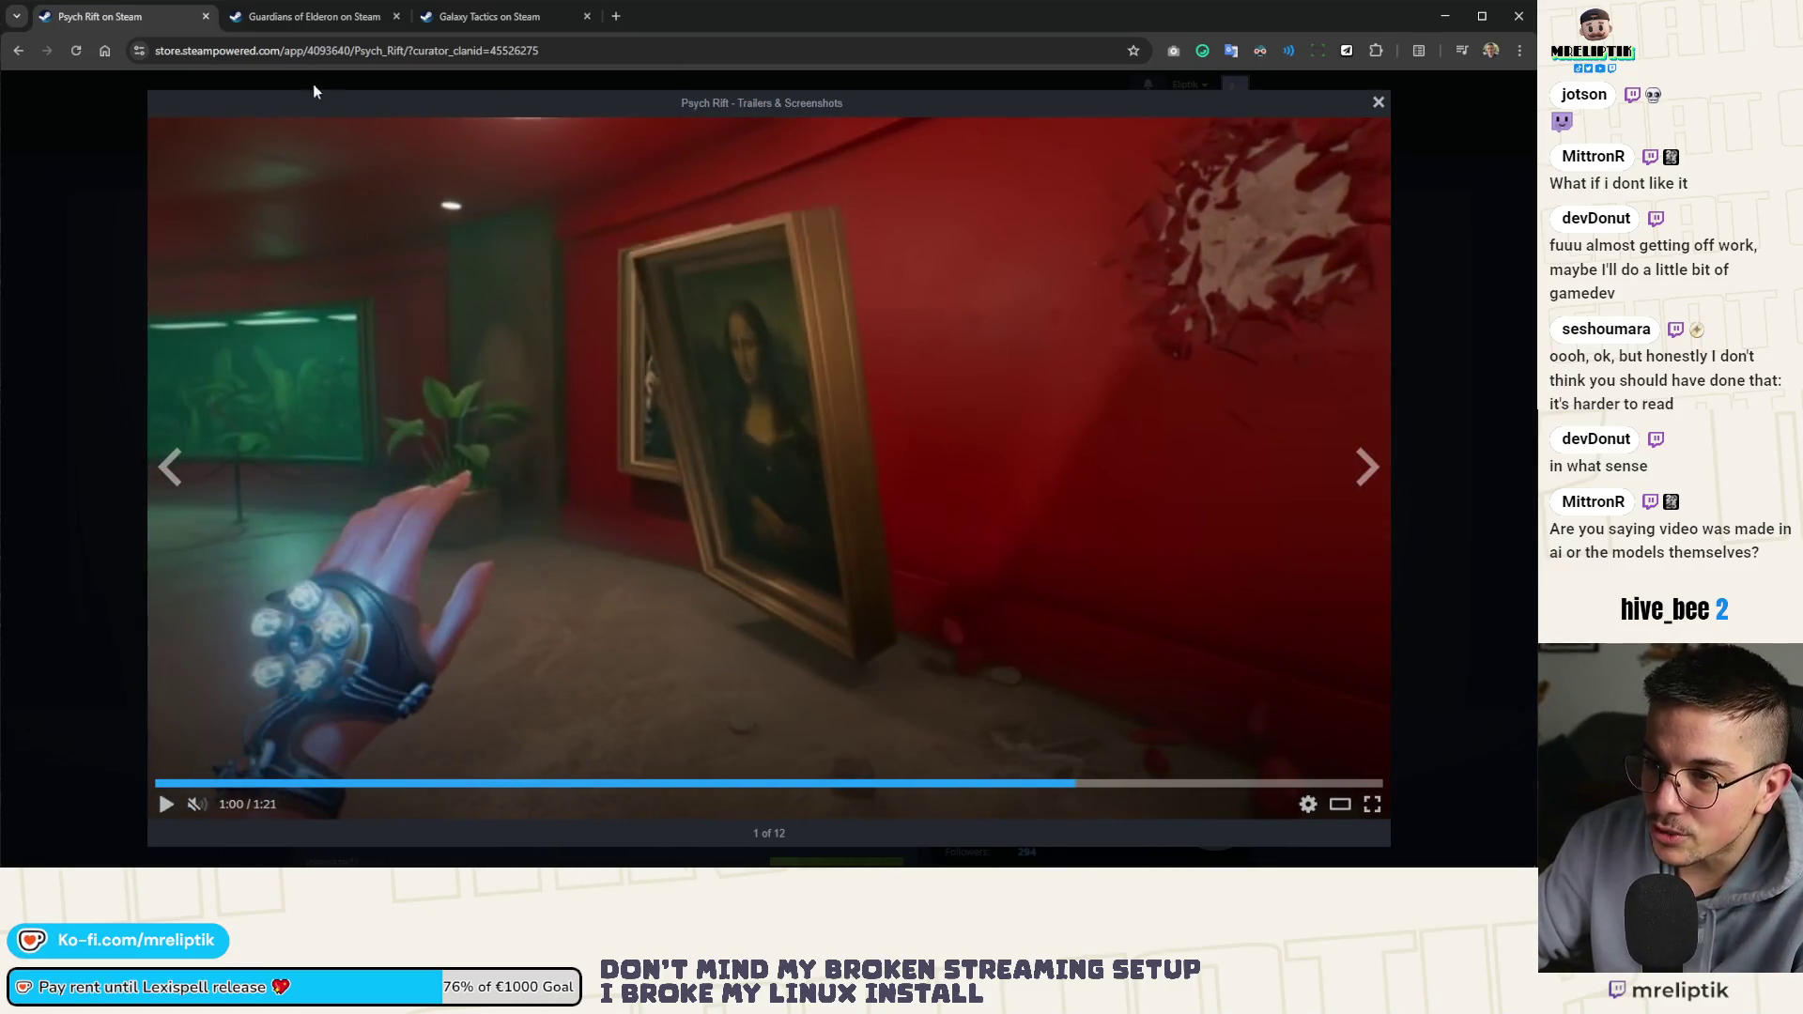
click(288, 19)
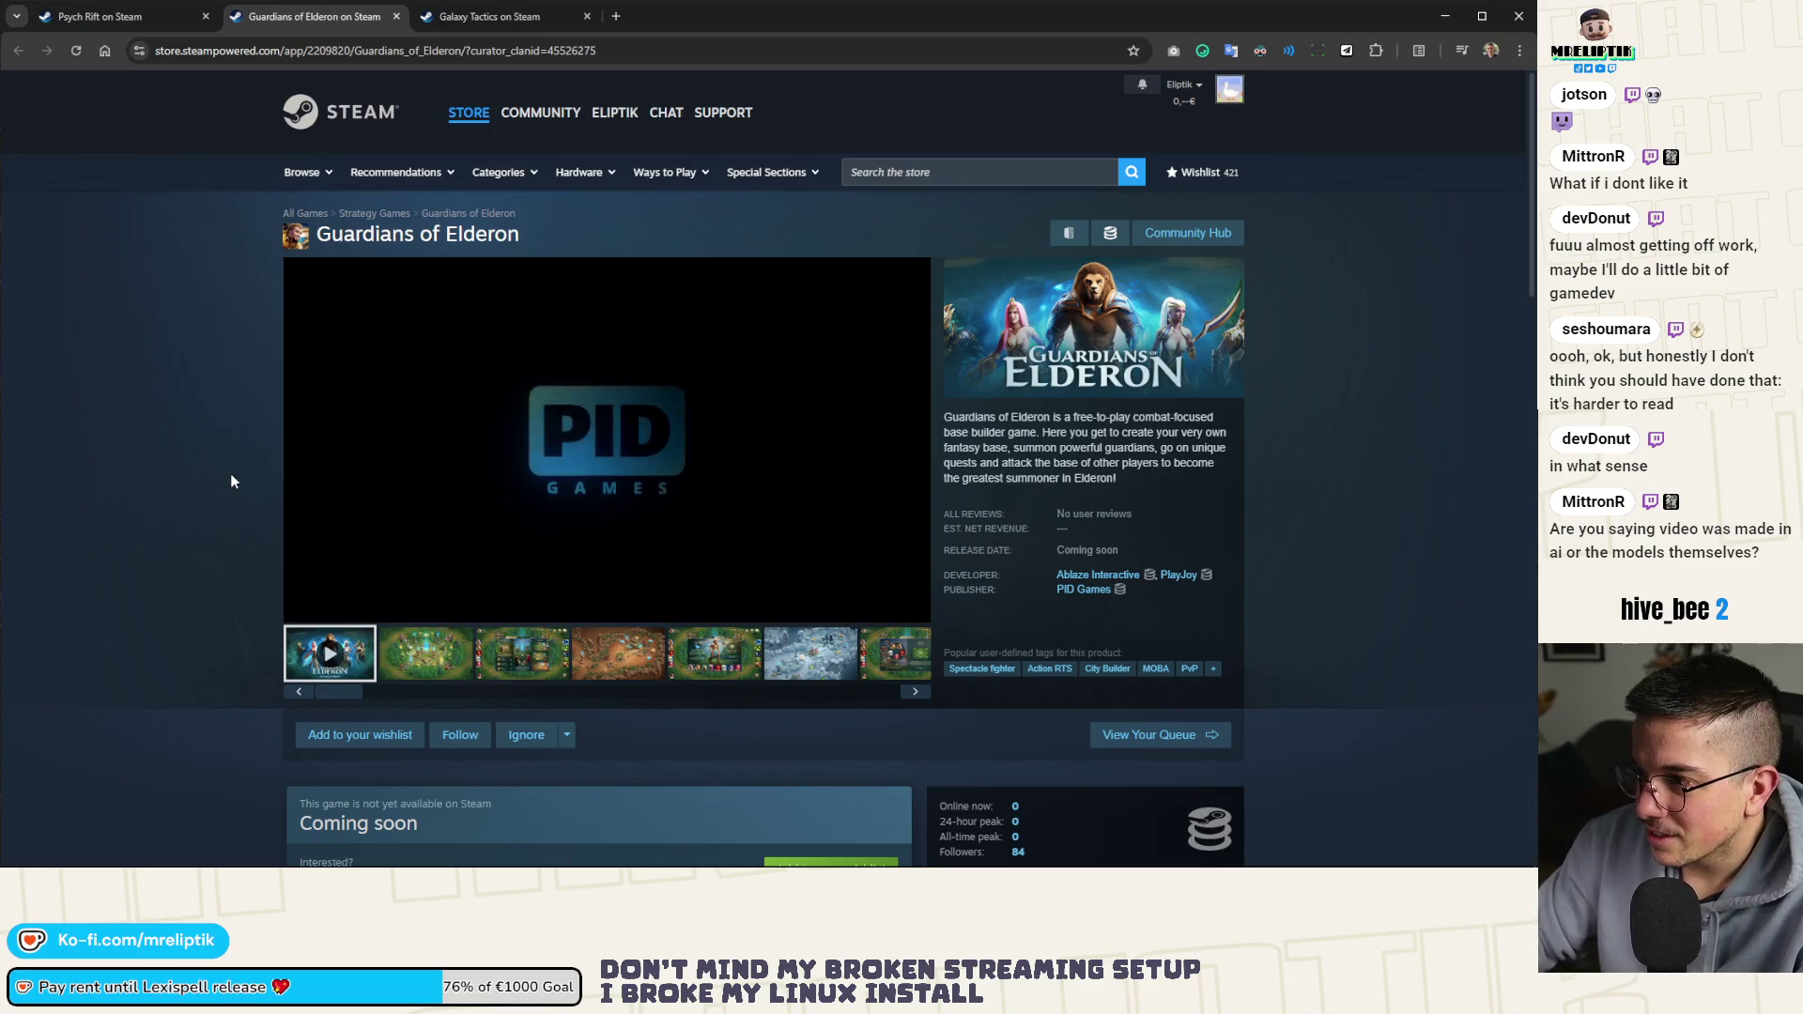
Close the Psych Rift trailer viewer and move over to the Guardians of Elderon page
click(160, 21)
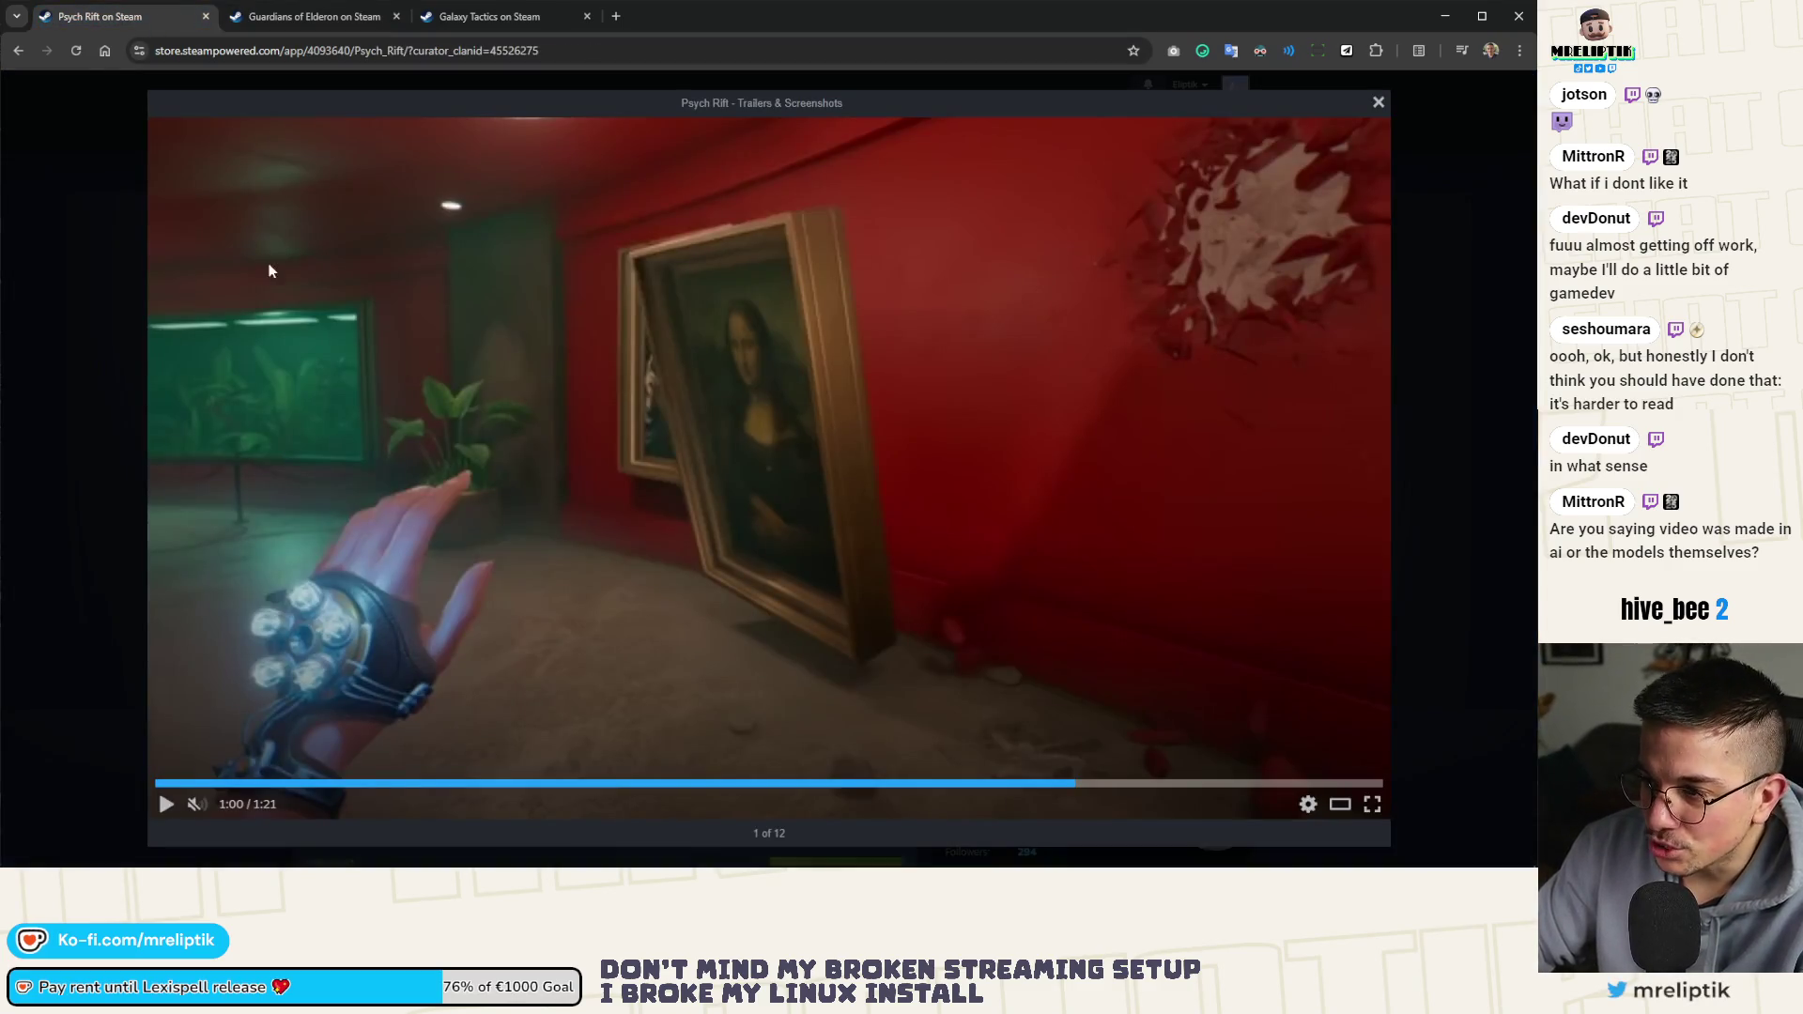
click(1378, 105)
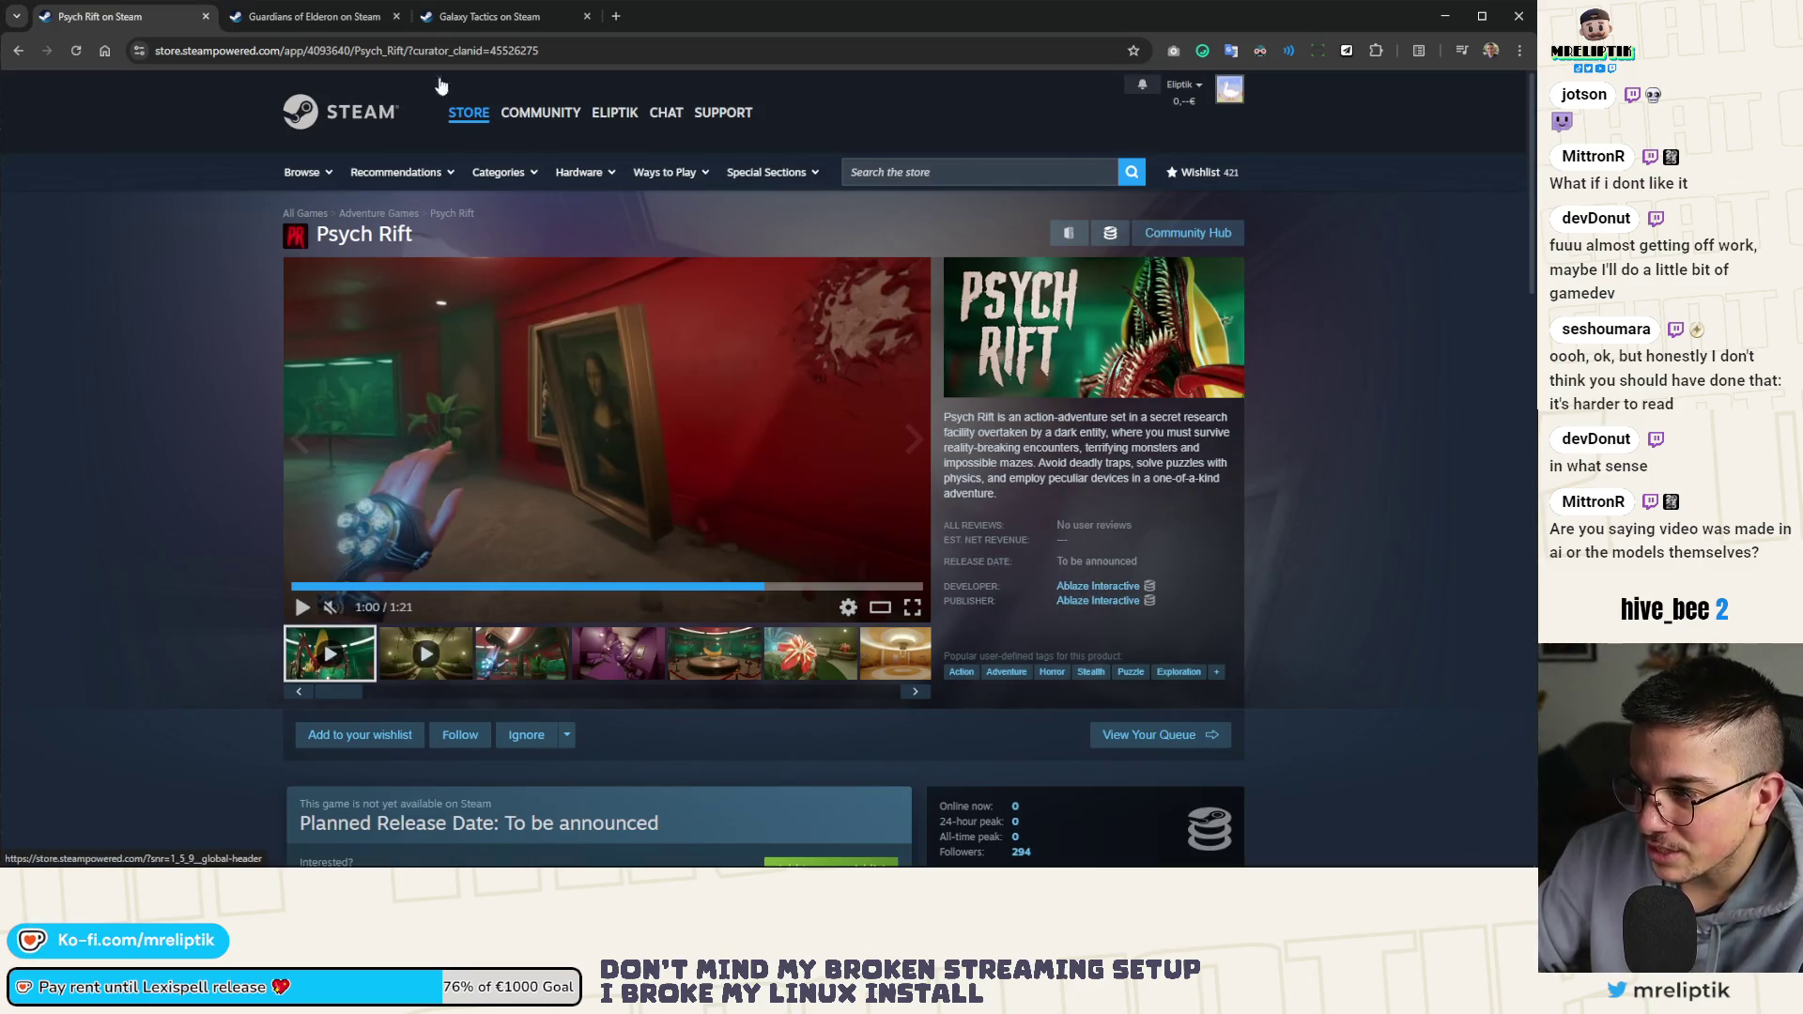
click(330, 21)
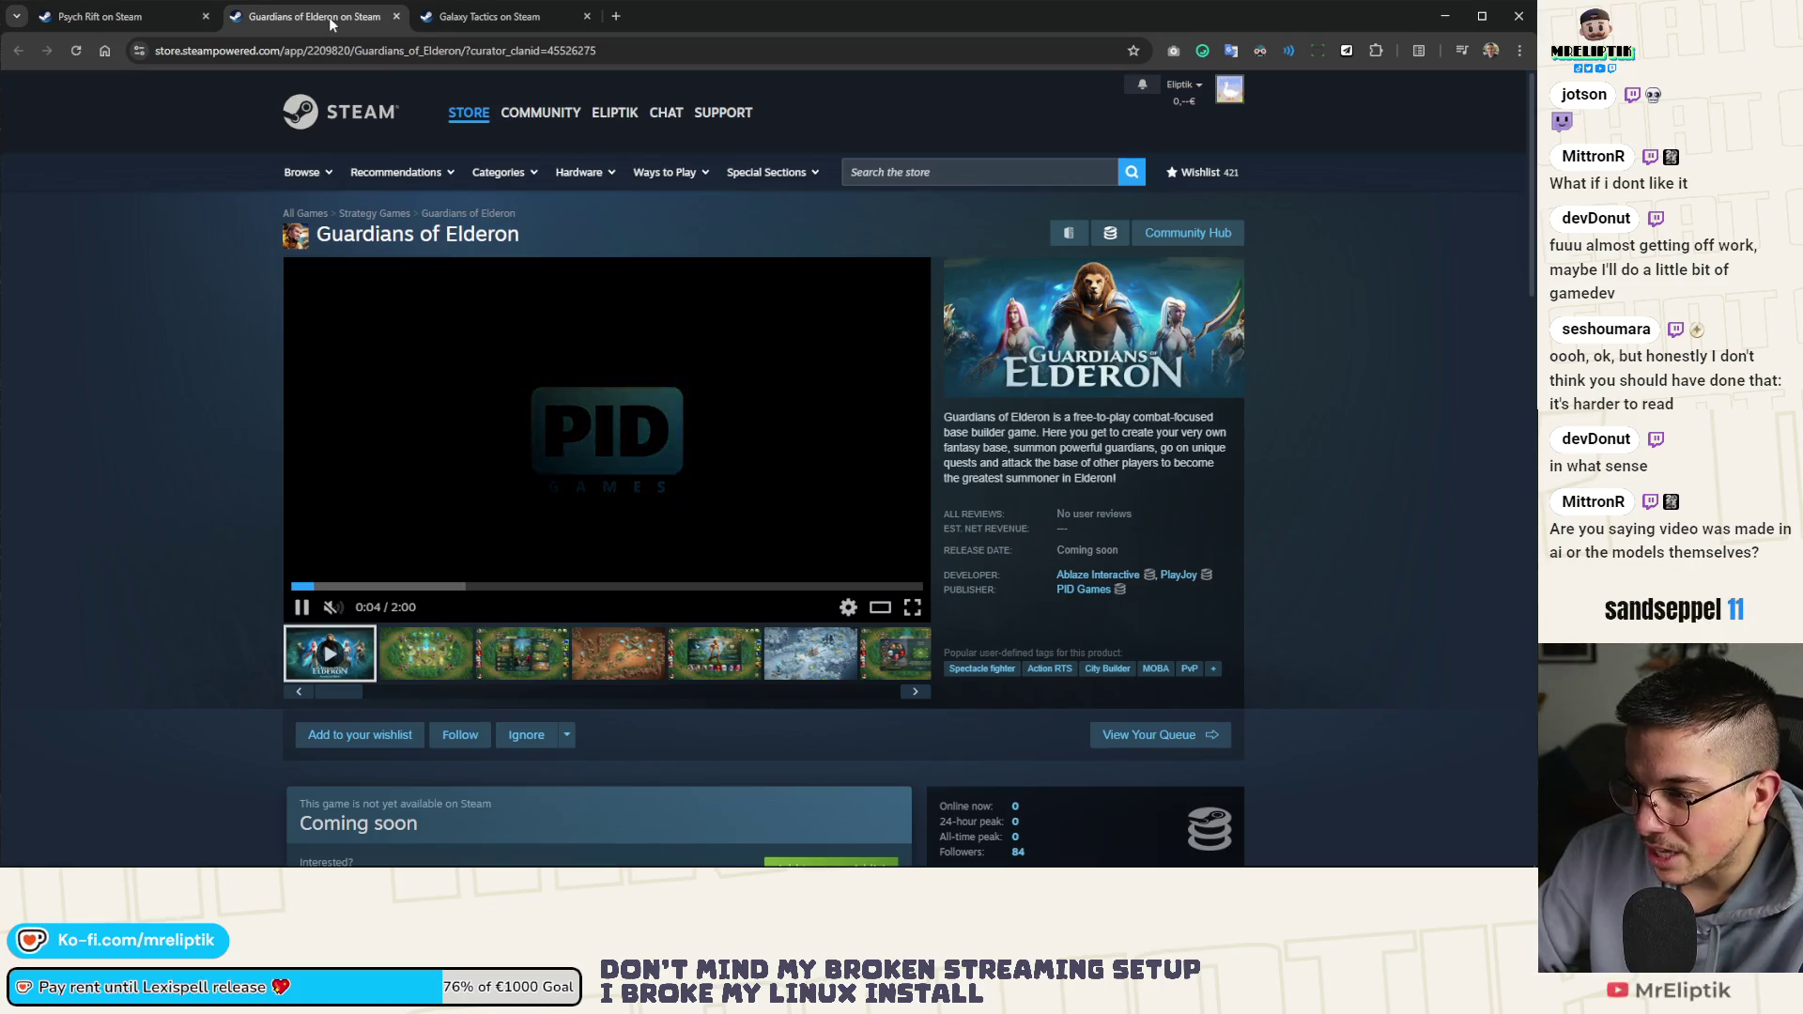
Skim the Galaxy Tactics page, switching back and forth with Guardians of Elderon
click(464, 17)
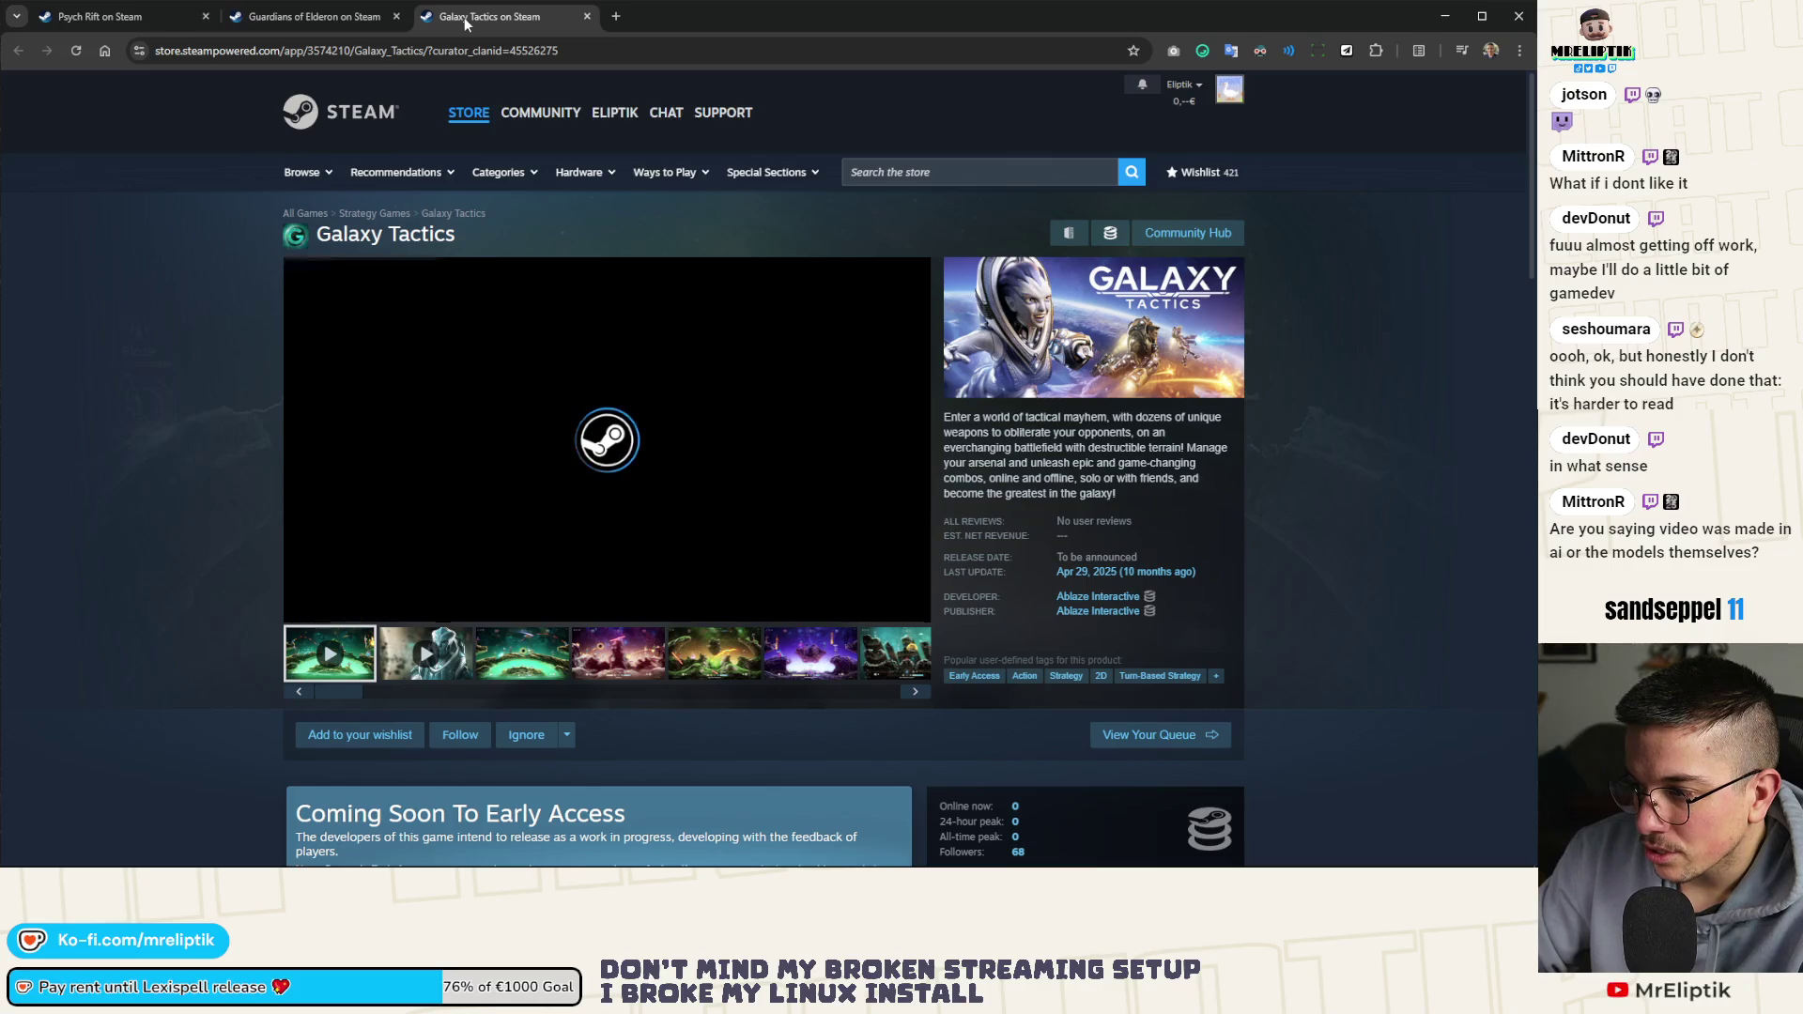
scroll(79, 494, down, 3)
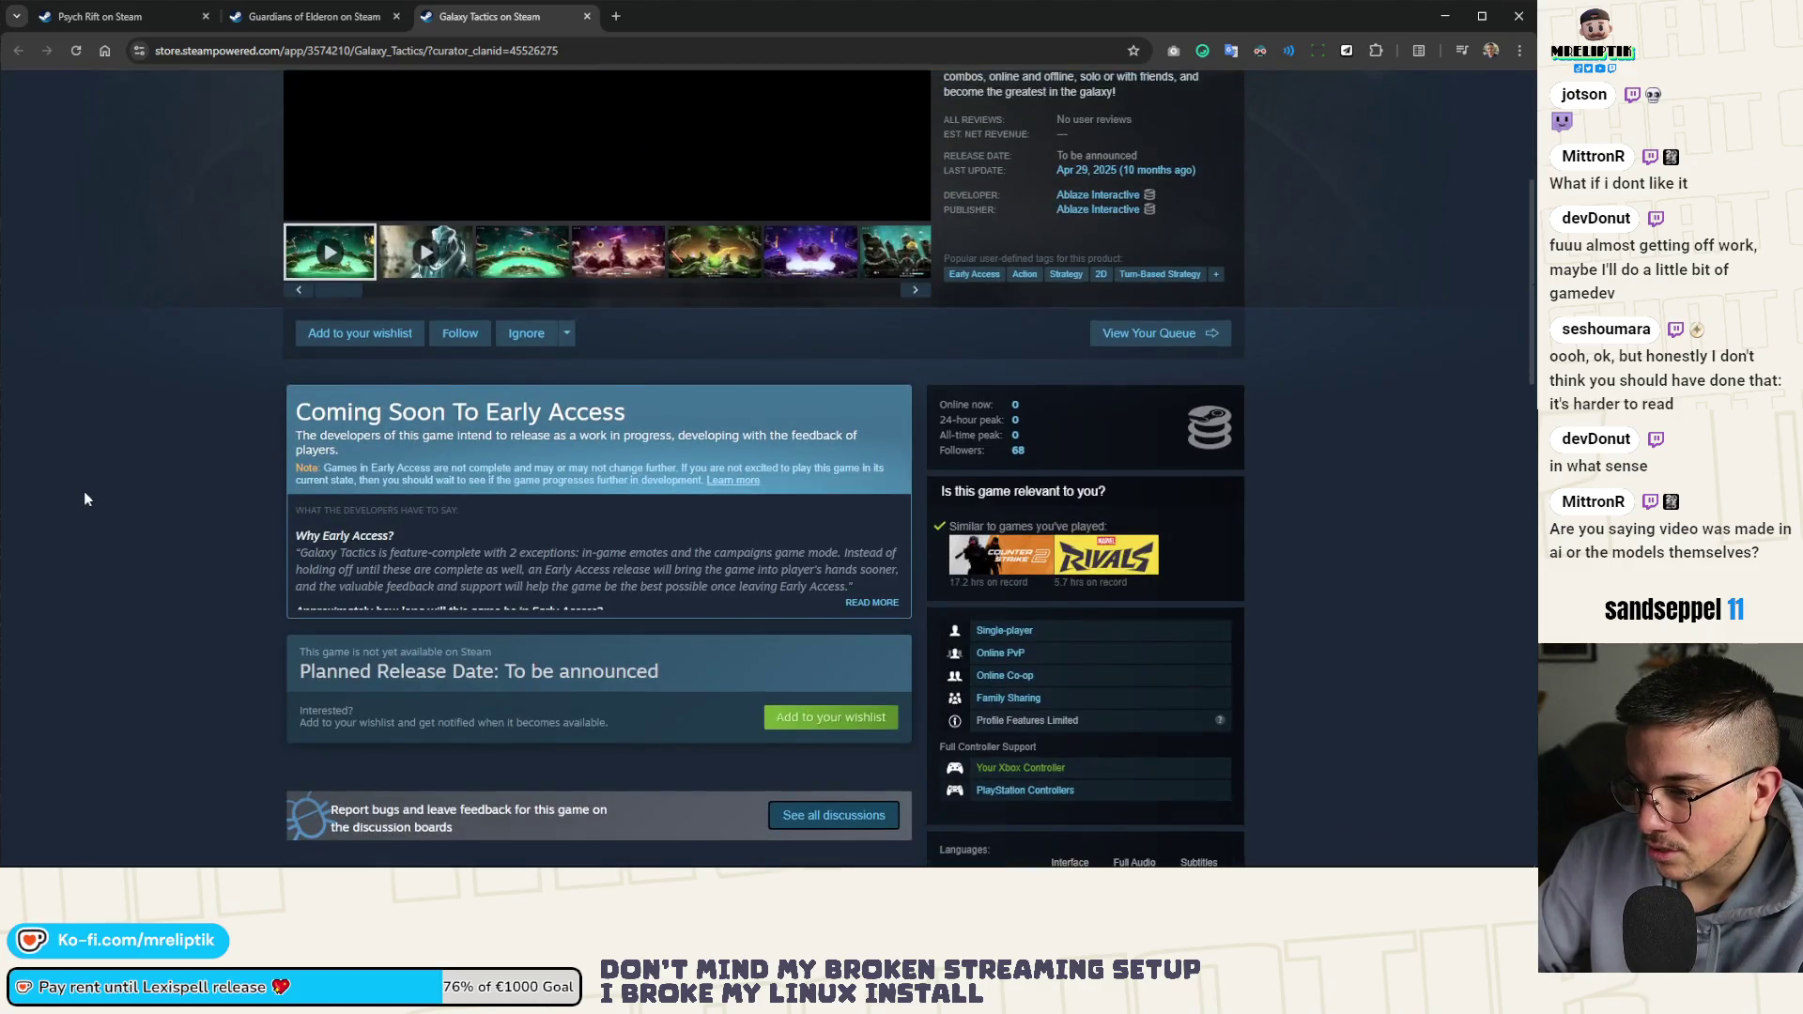
scroll(83, 492, up, 5)
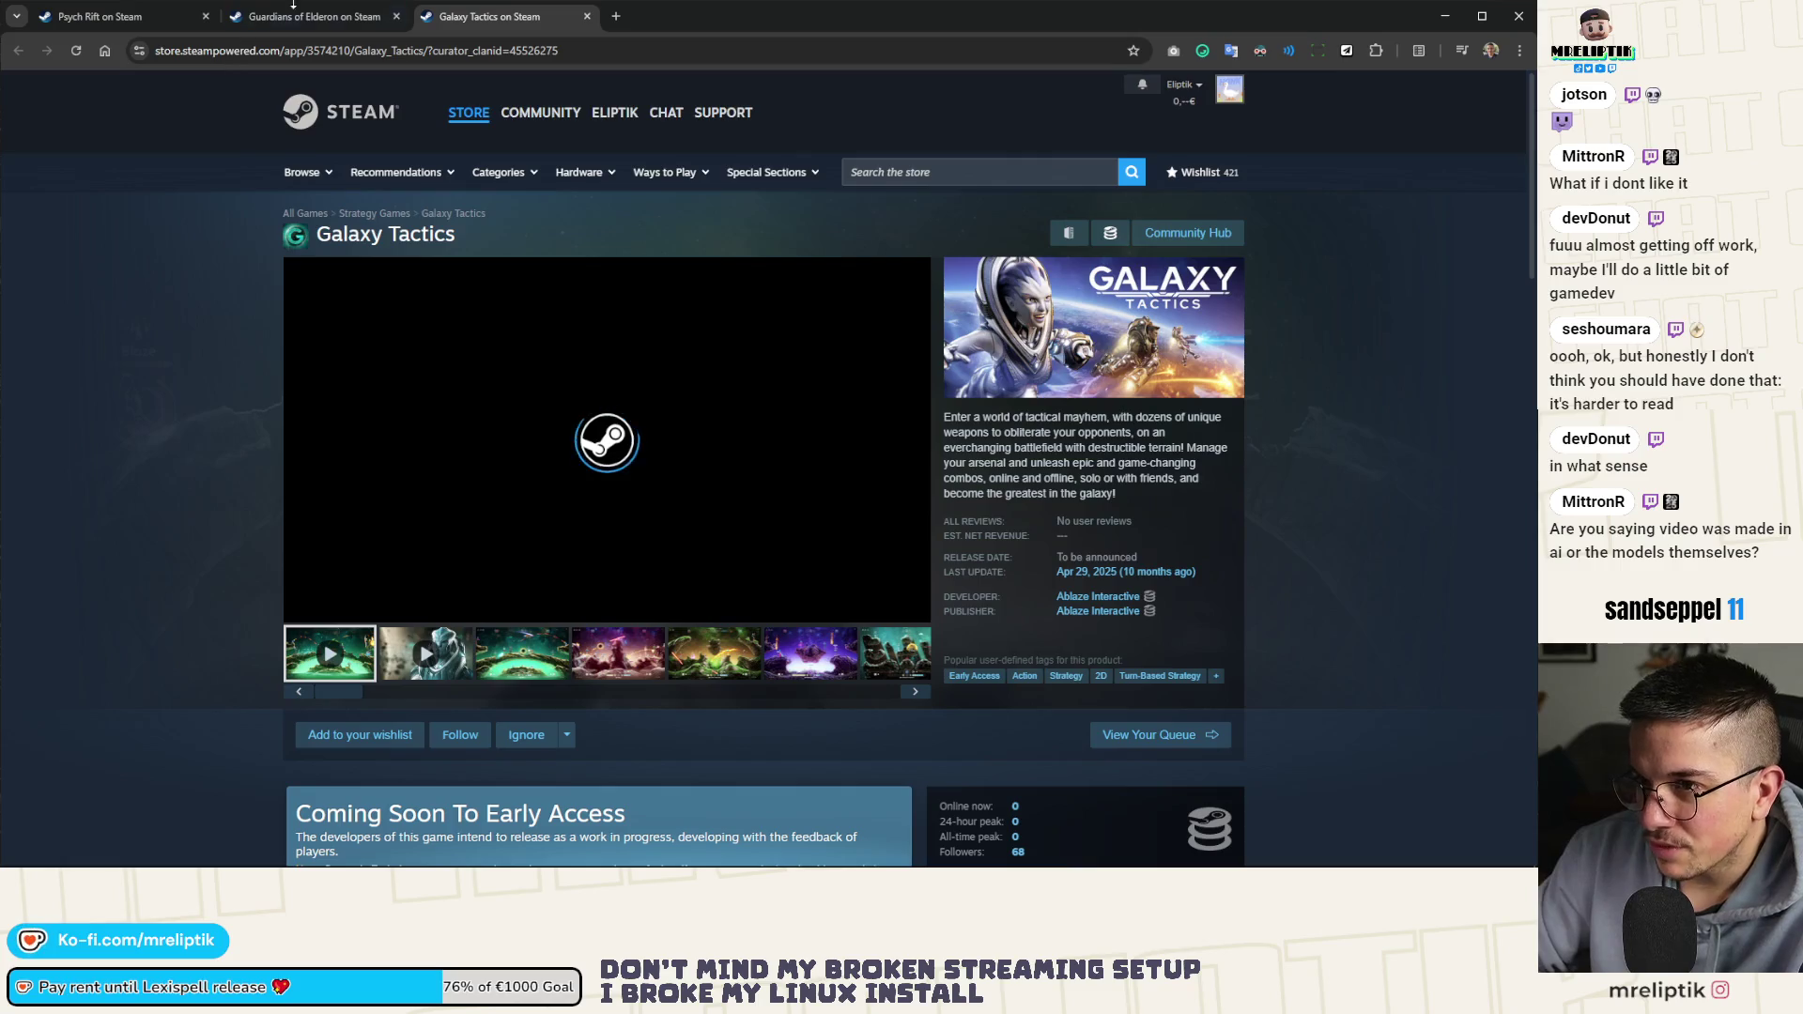
click(298, 18)
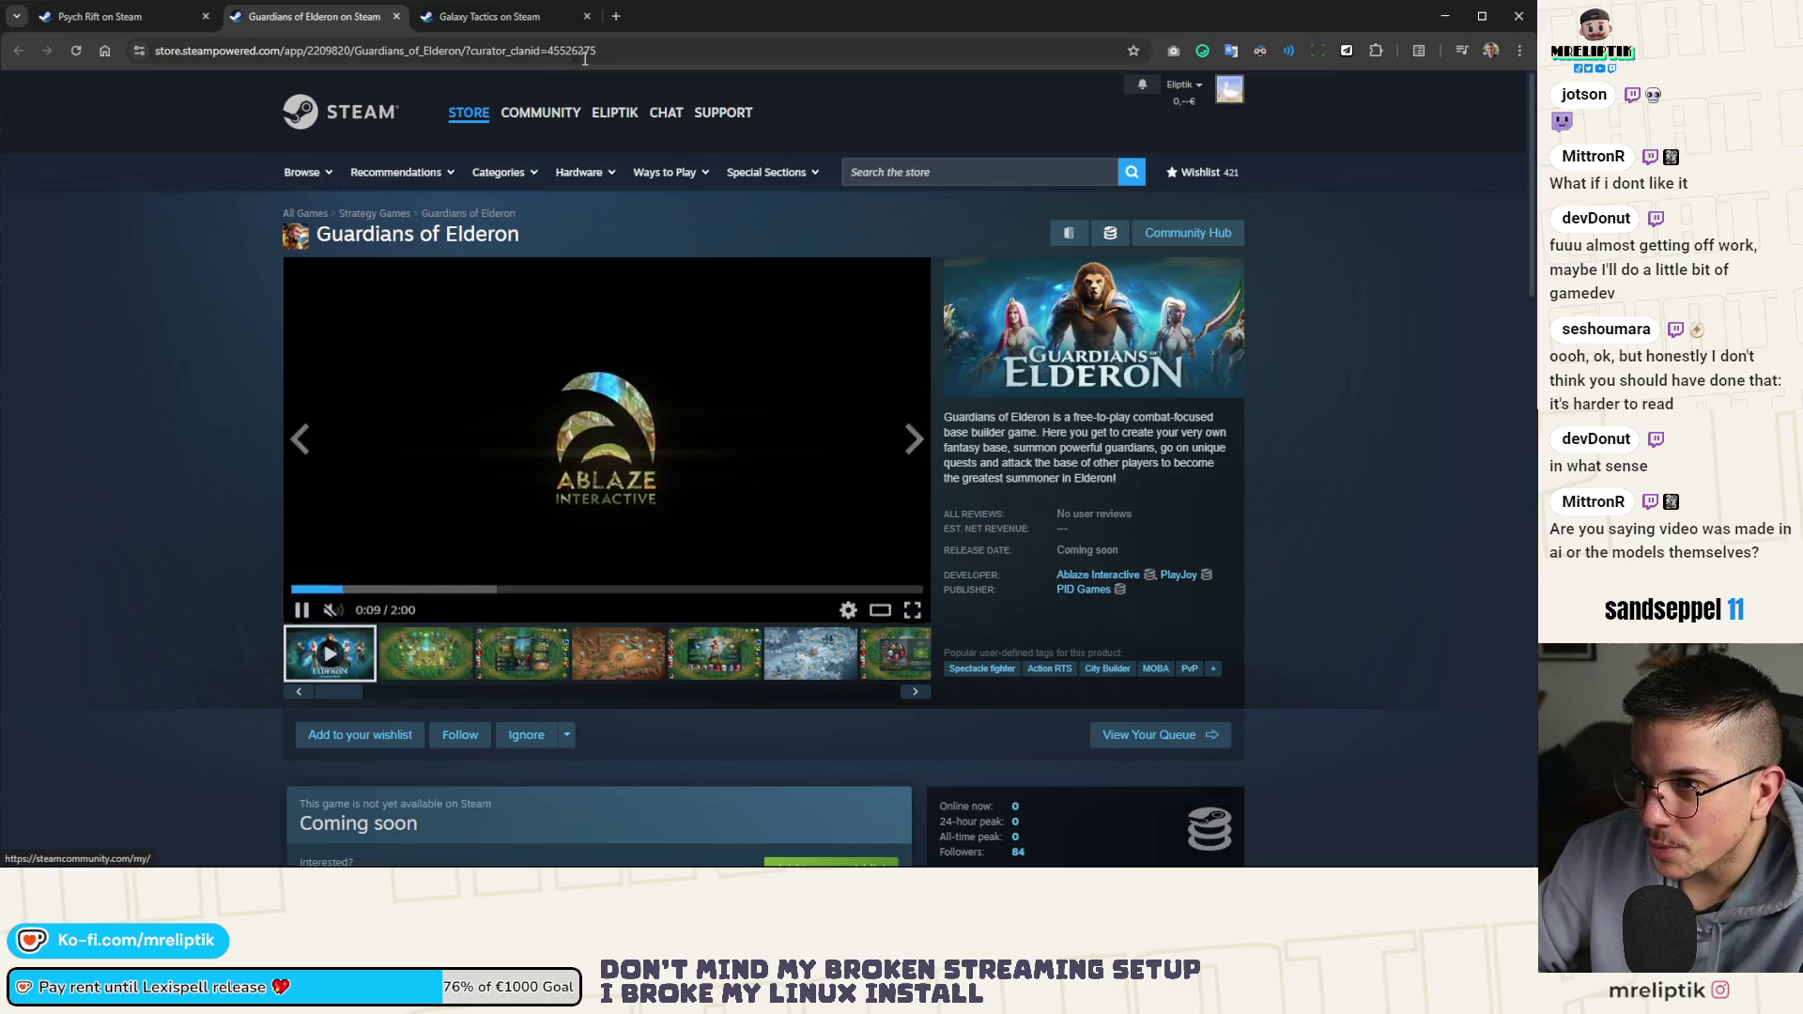
click(507, 18)
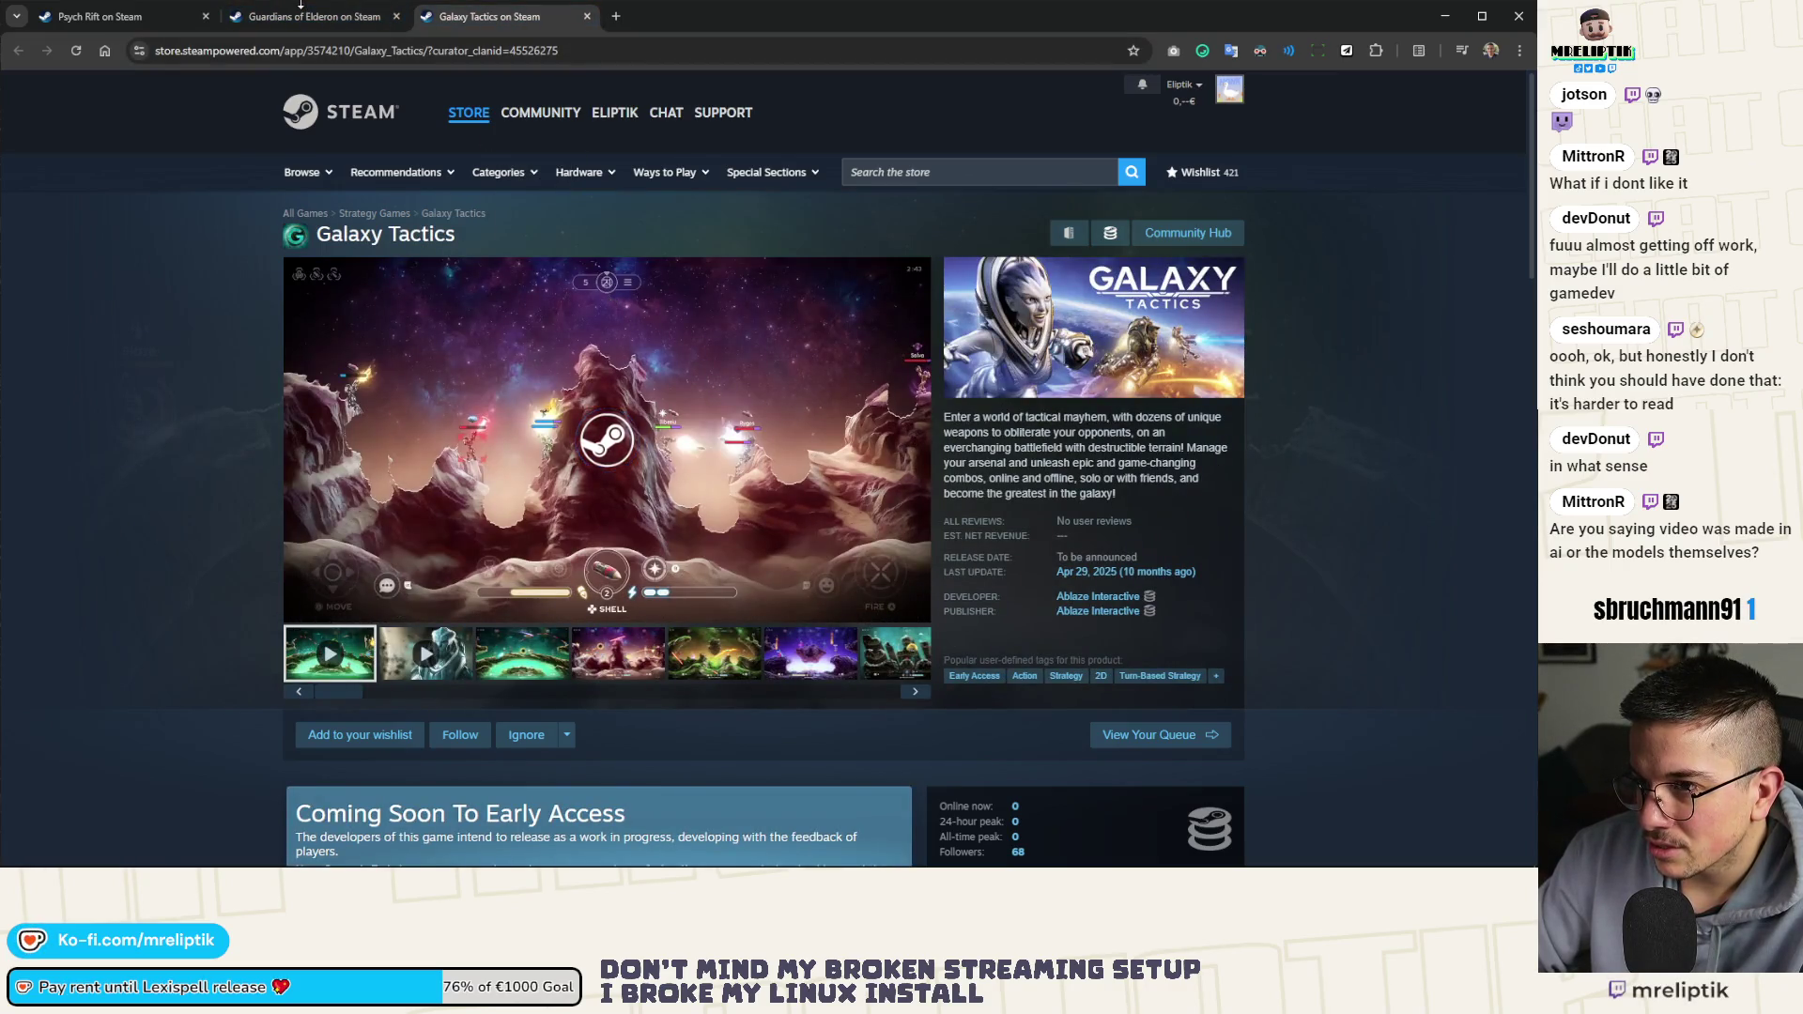
click(301, 18)
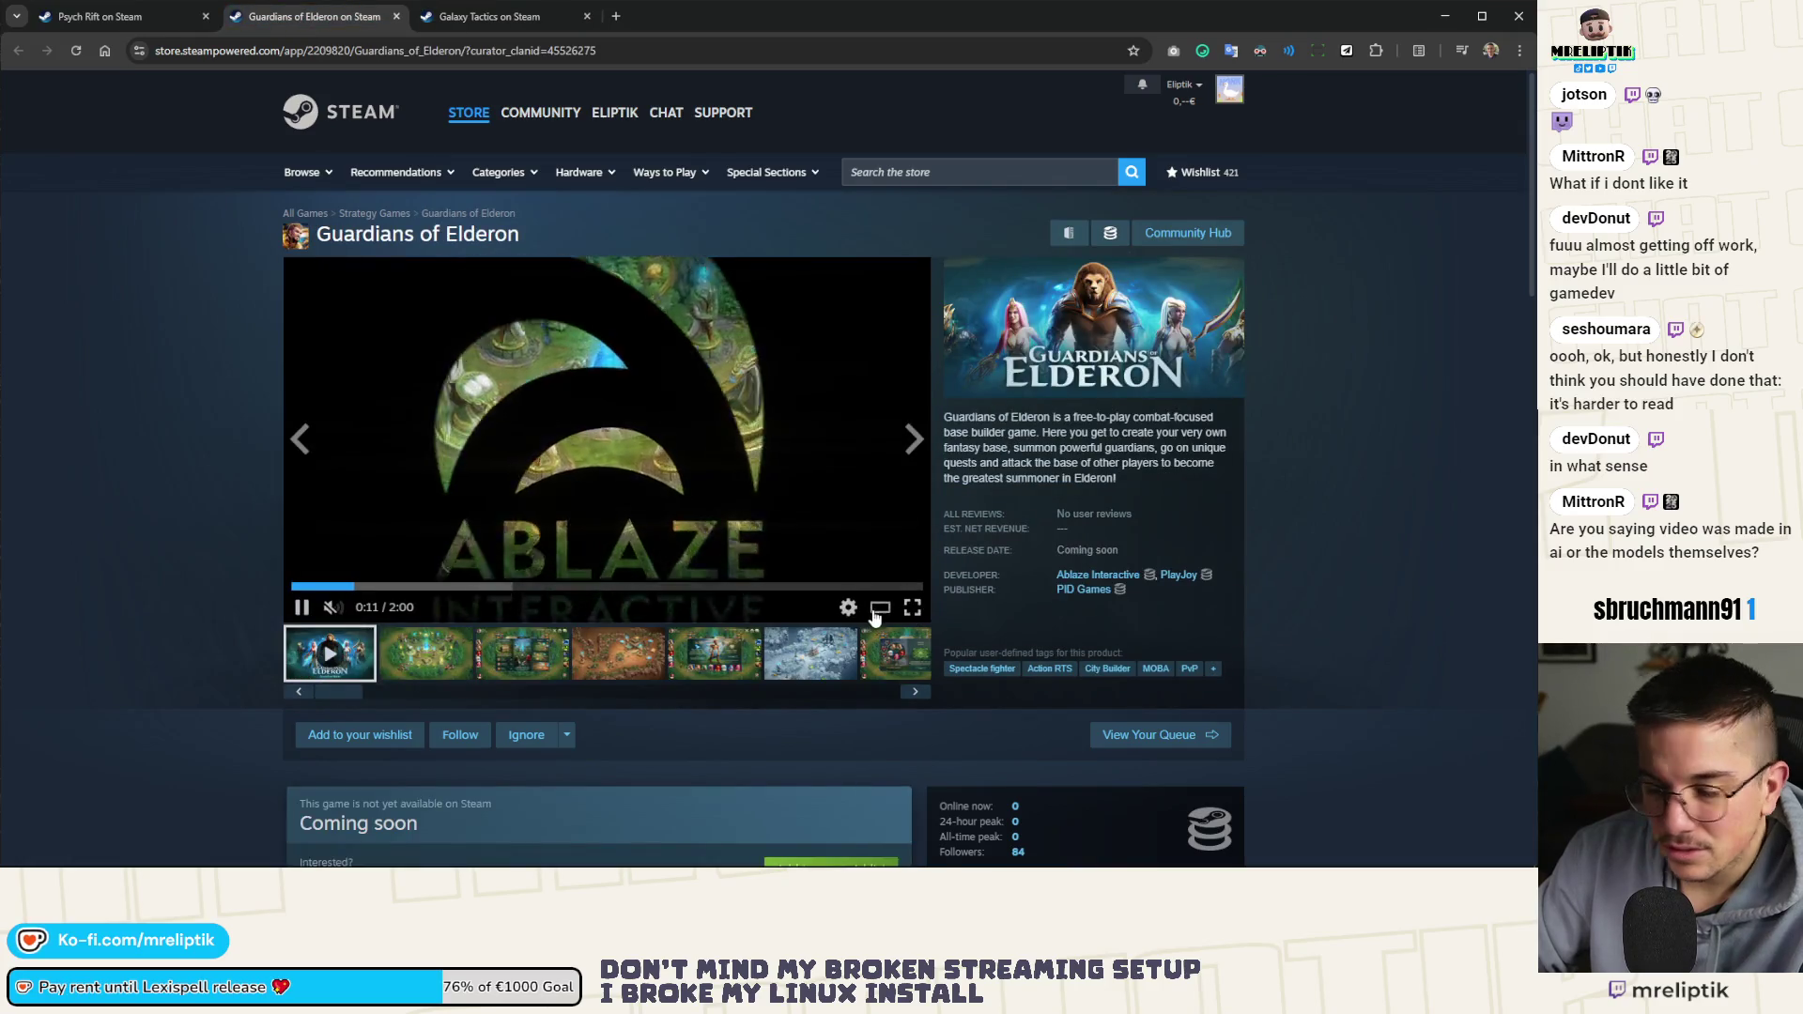
Watch the Guardians of Elderon trailer enlarged to about 1:11, then show the second screenshot
click(878, 610)
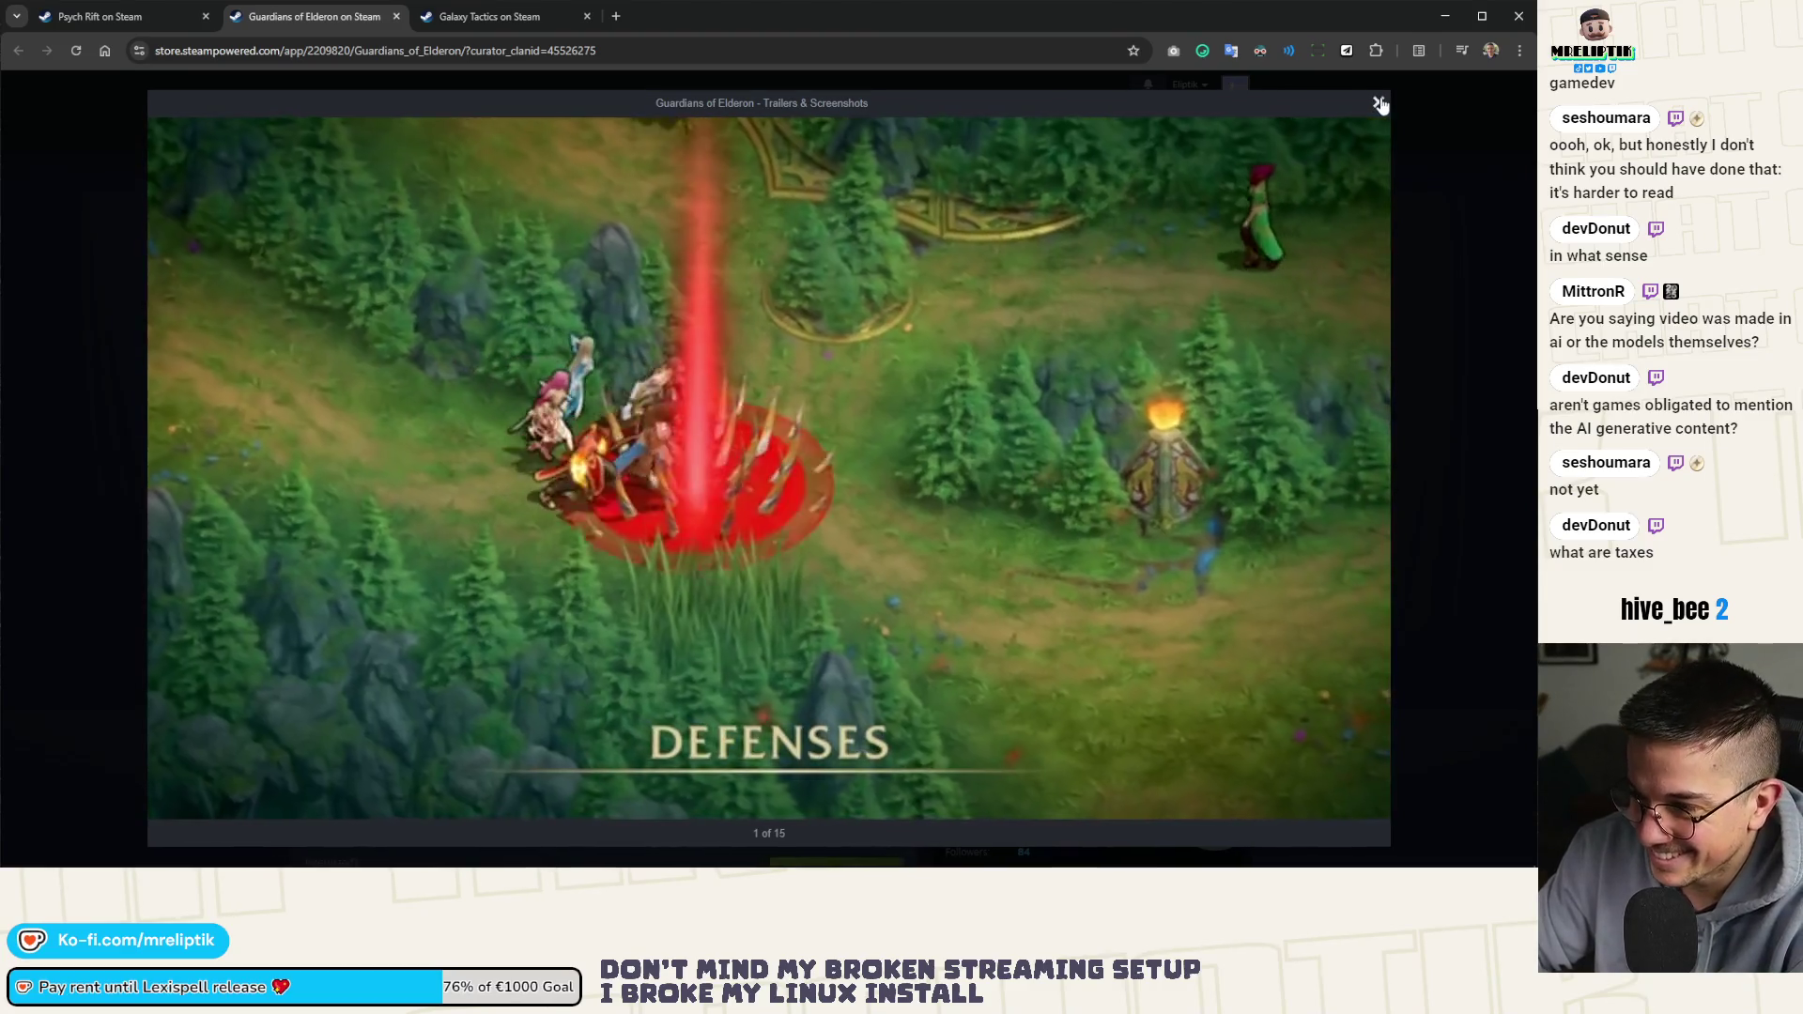
click(1380, 104)
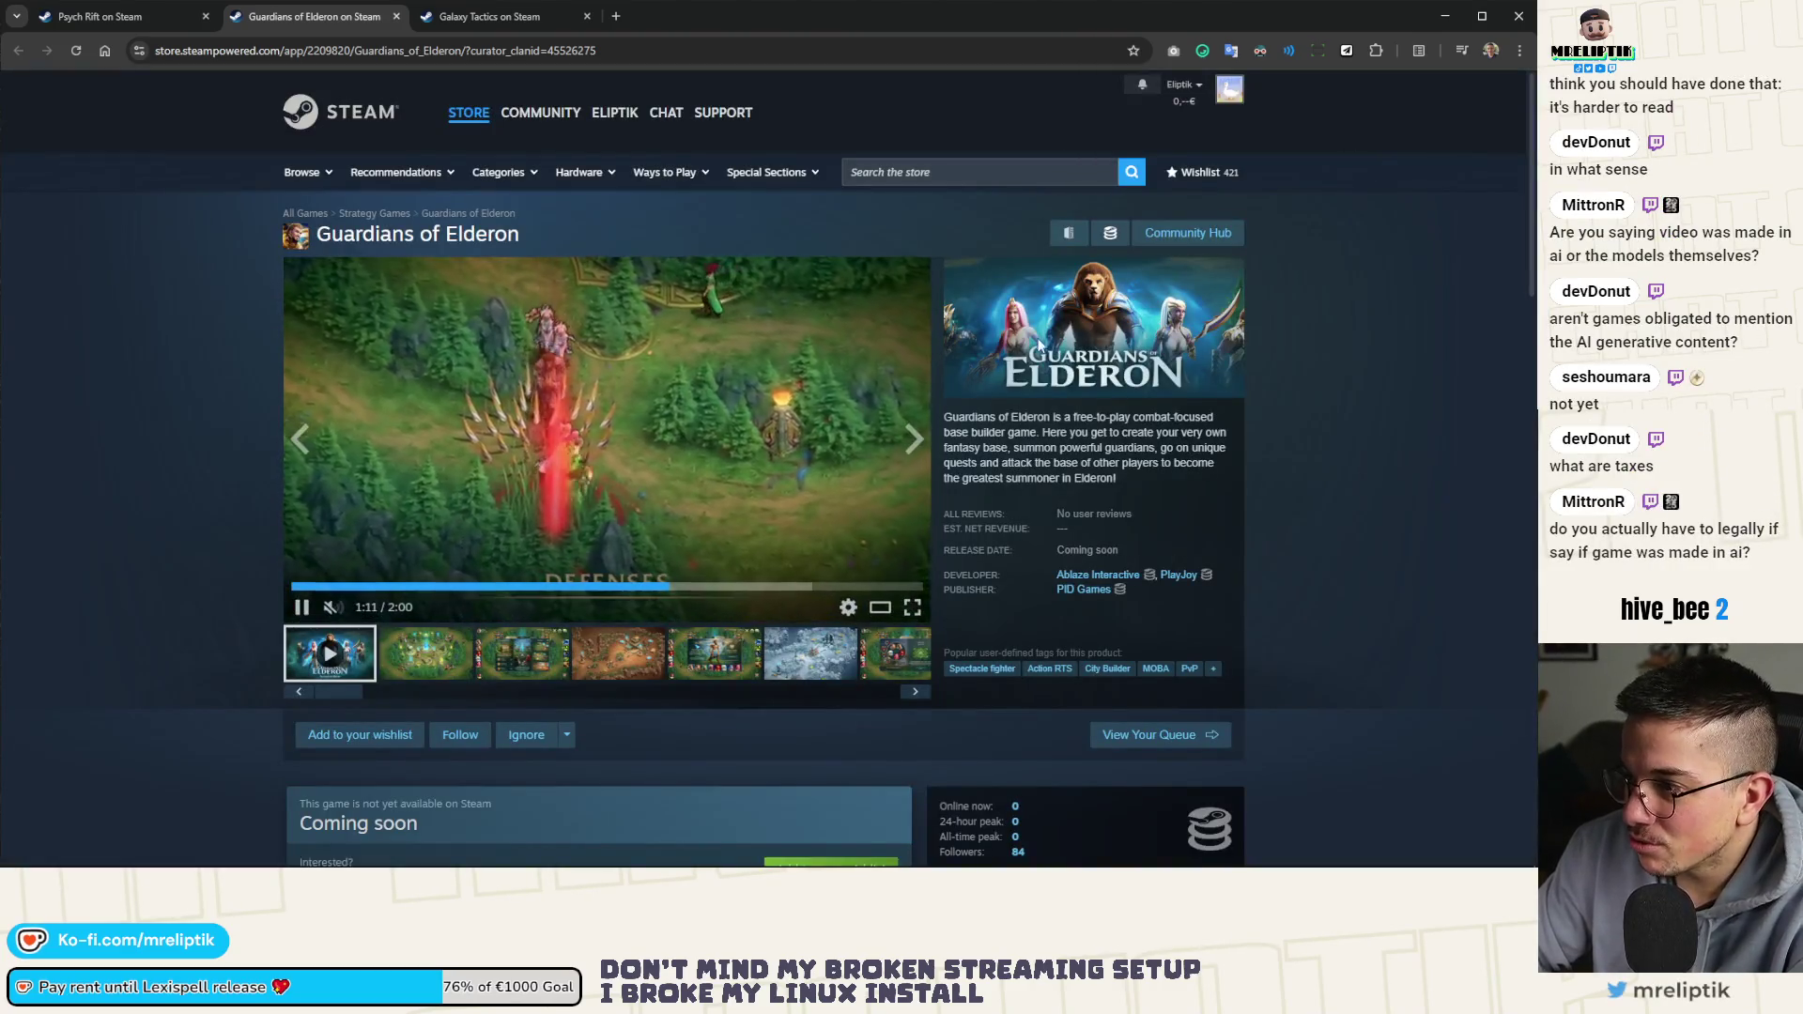
click(429, 665)
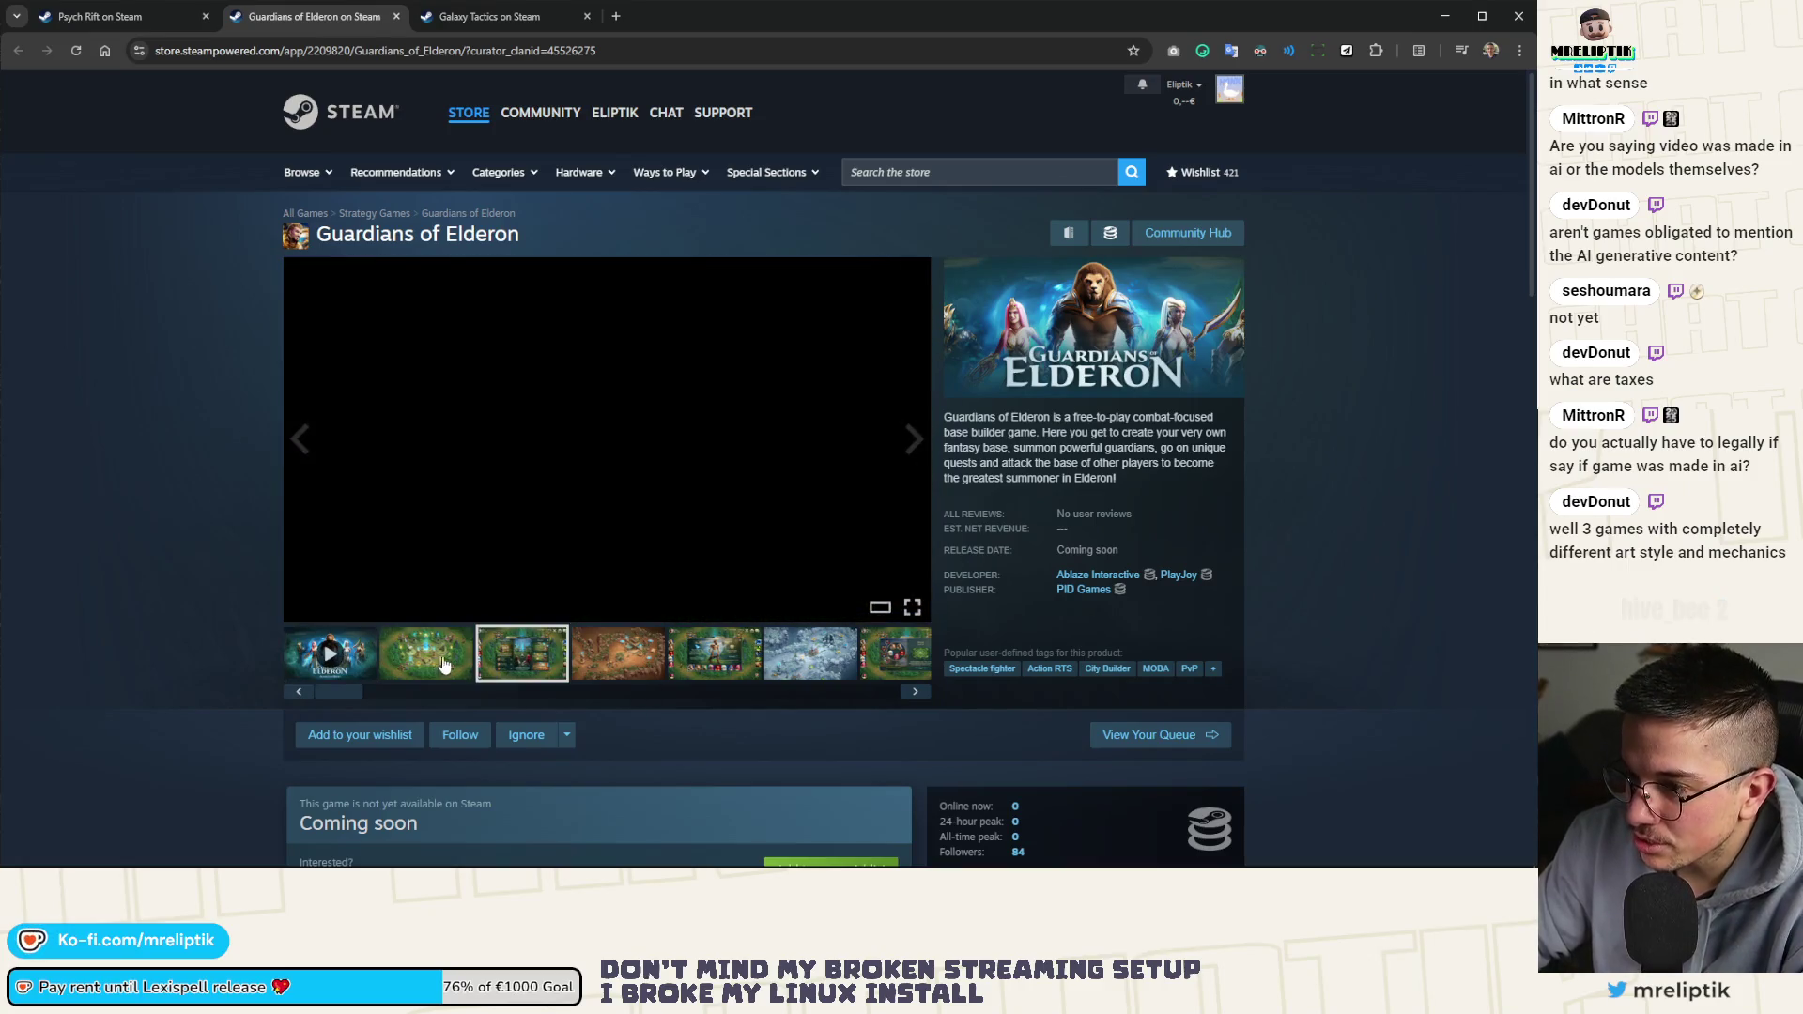
Flip between the third screenshot and the trailer, then open the second screenshot enlarged
click(519, 663)
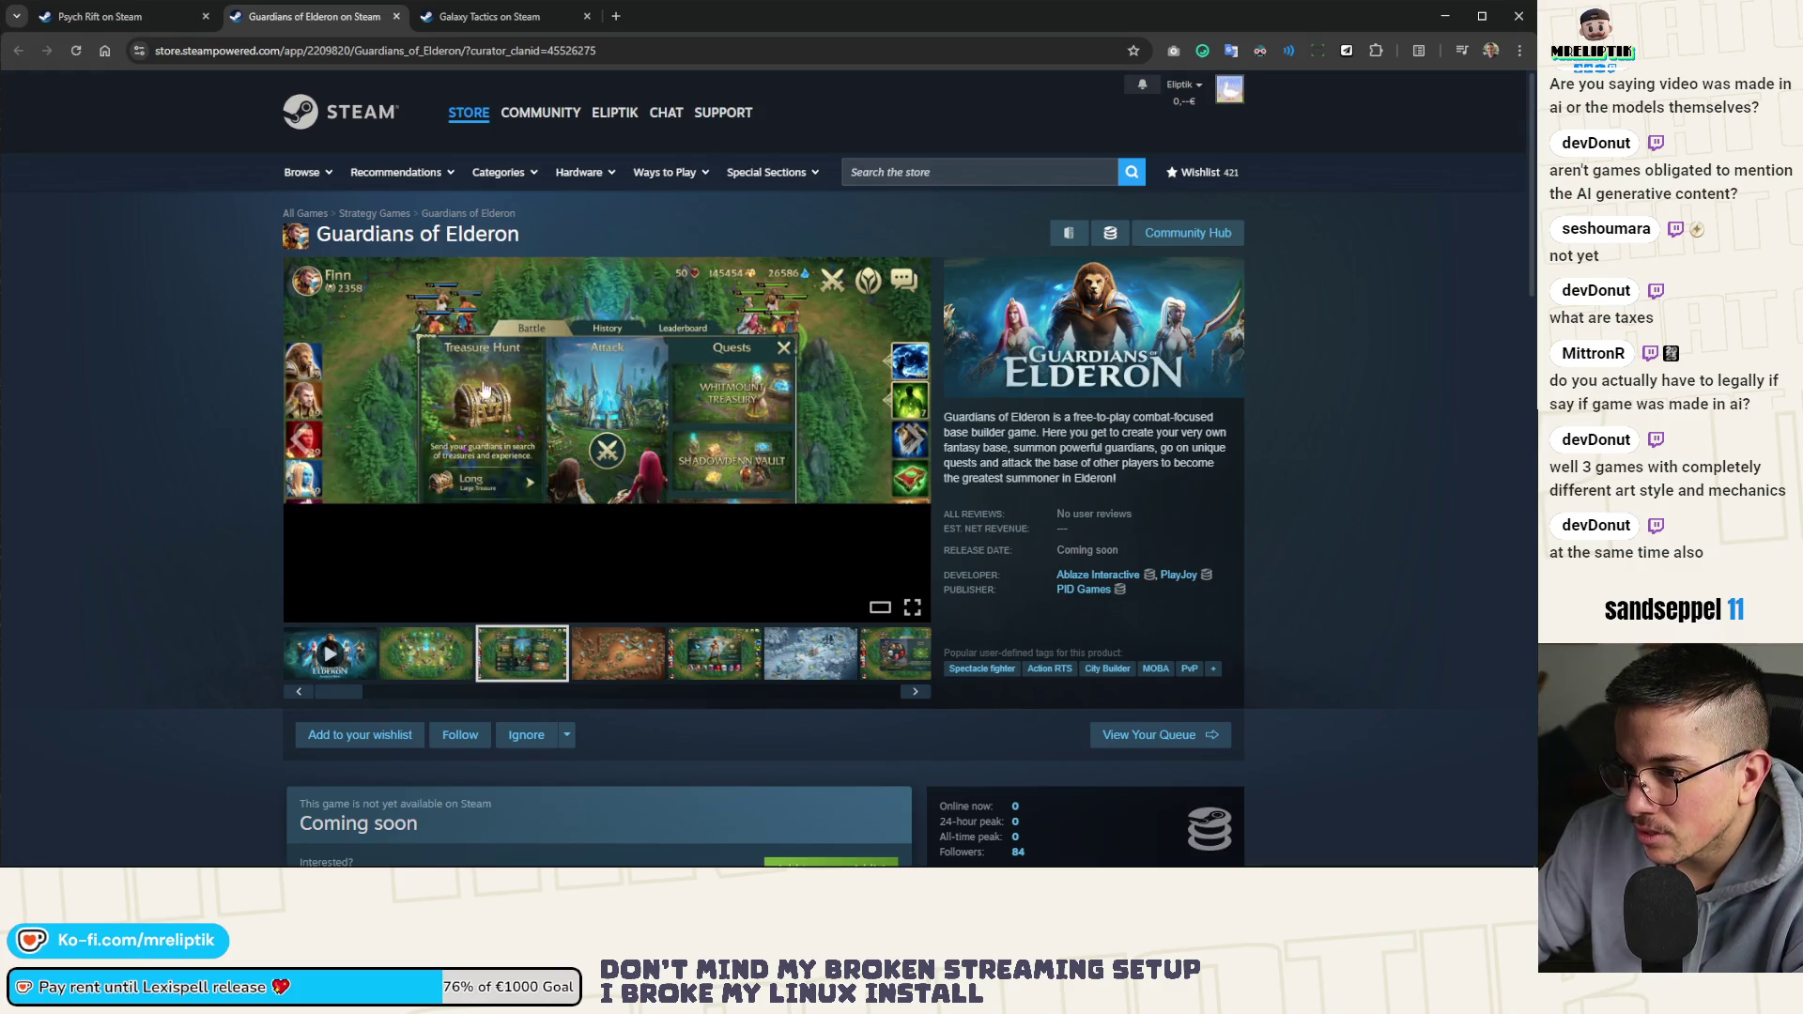
click(348, 638)
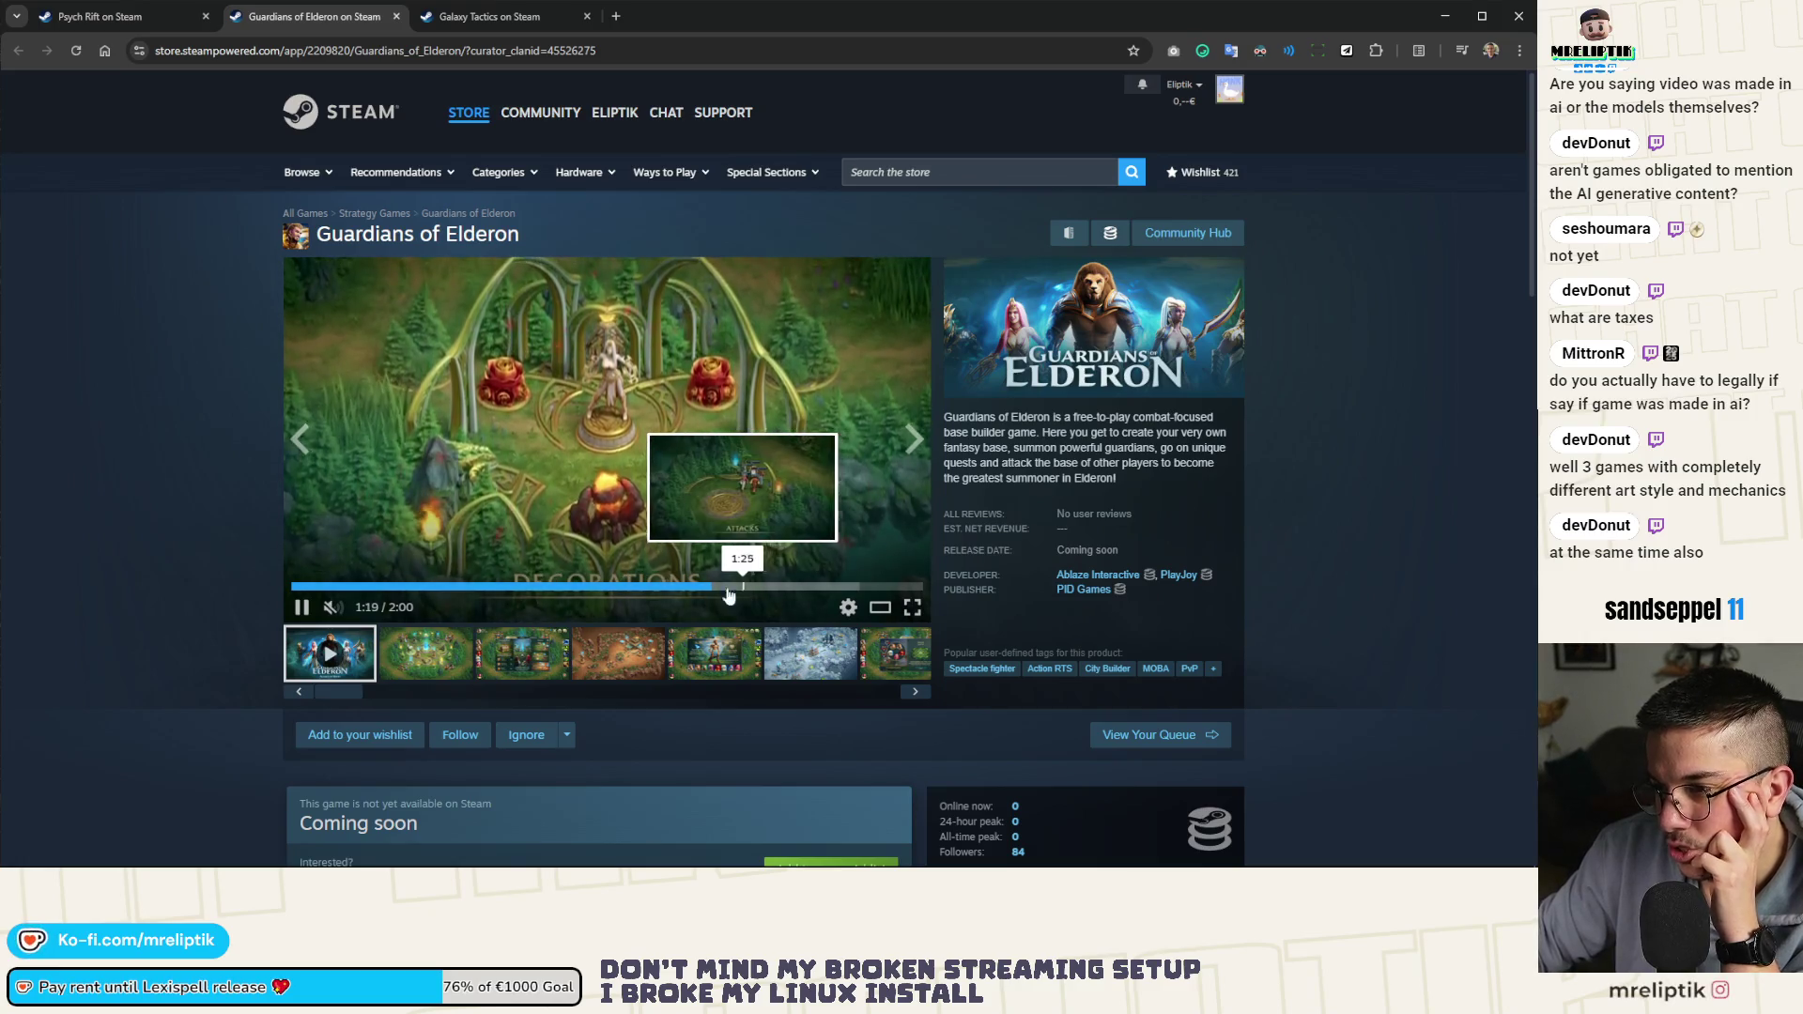
click(445, 669)
click(771, 596)
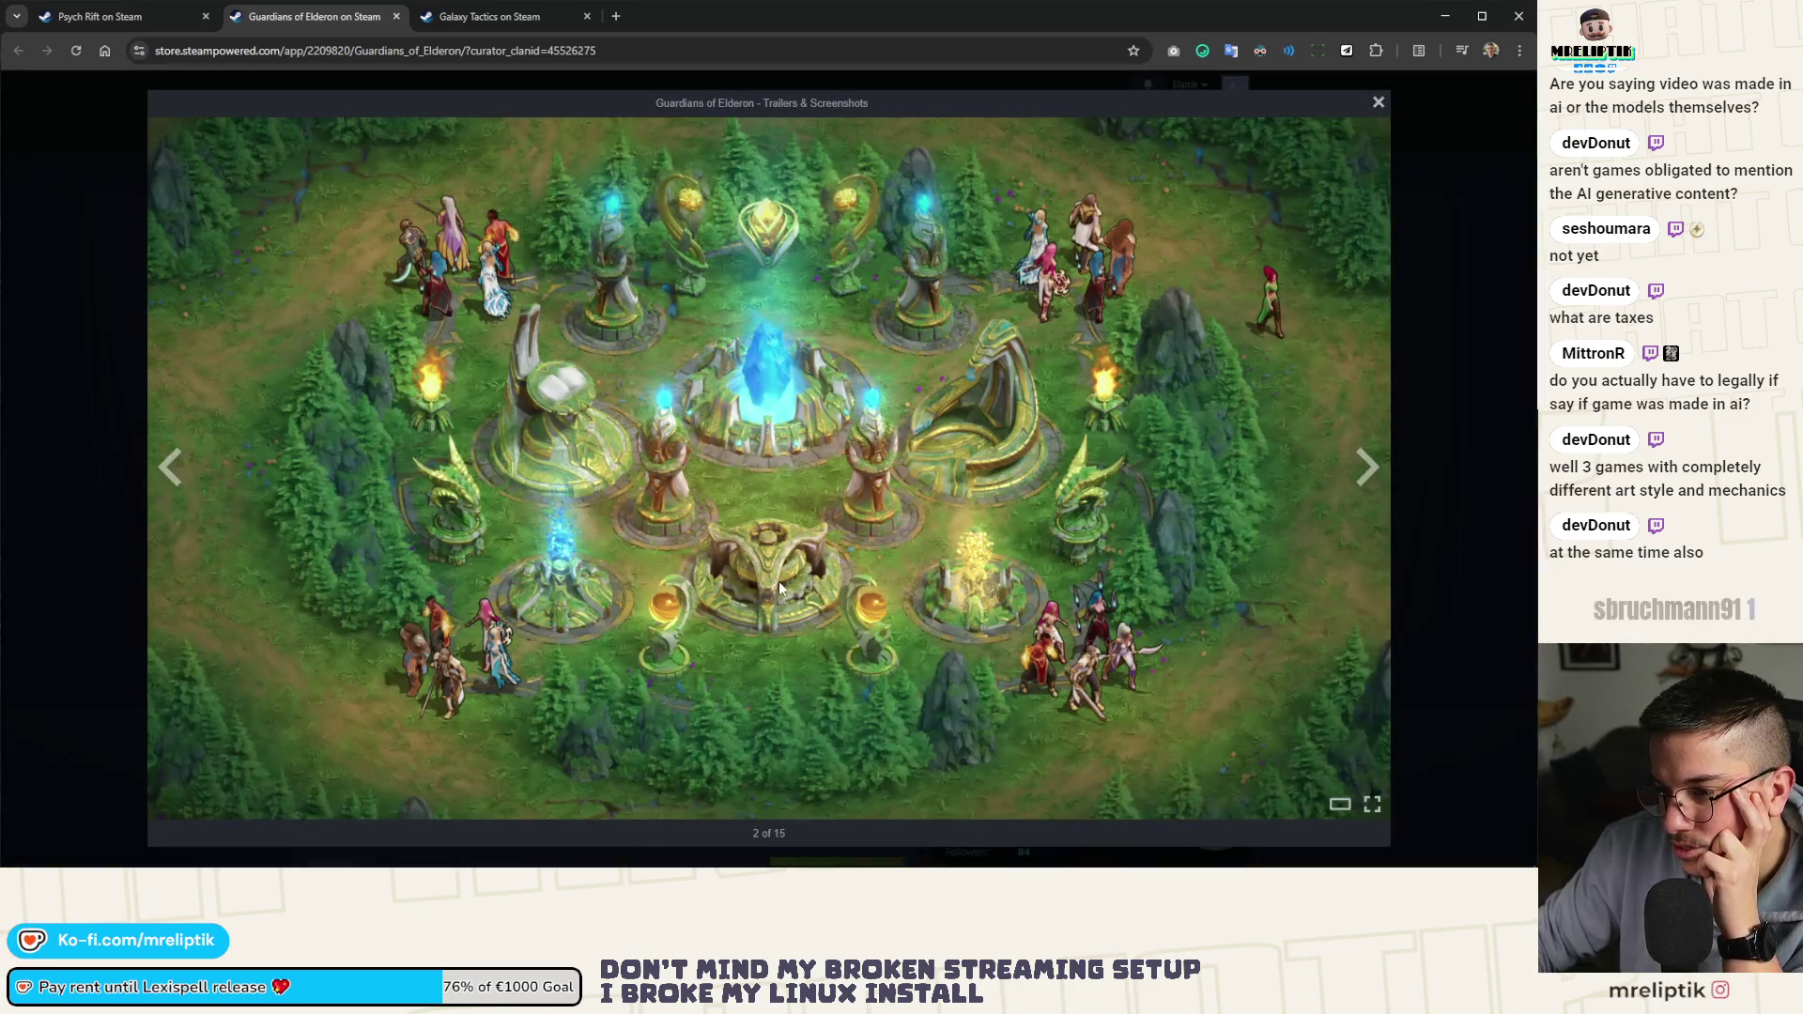
Page through the enlarged screenshots from 3 to 7 of 15, then close the viewer
click(1377, 473)
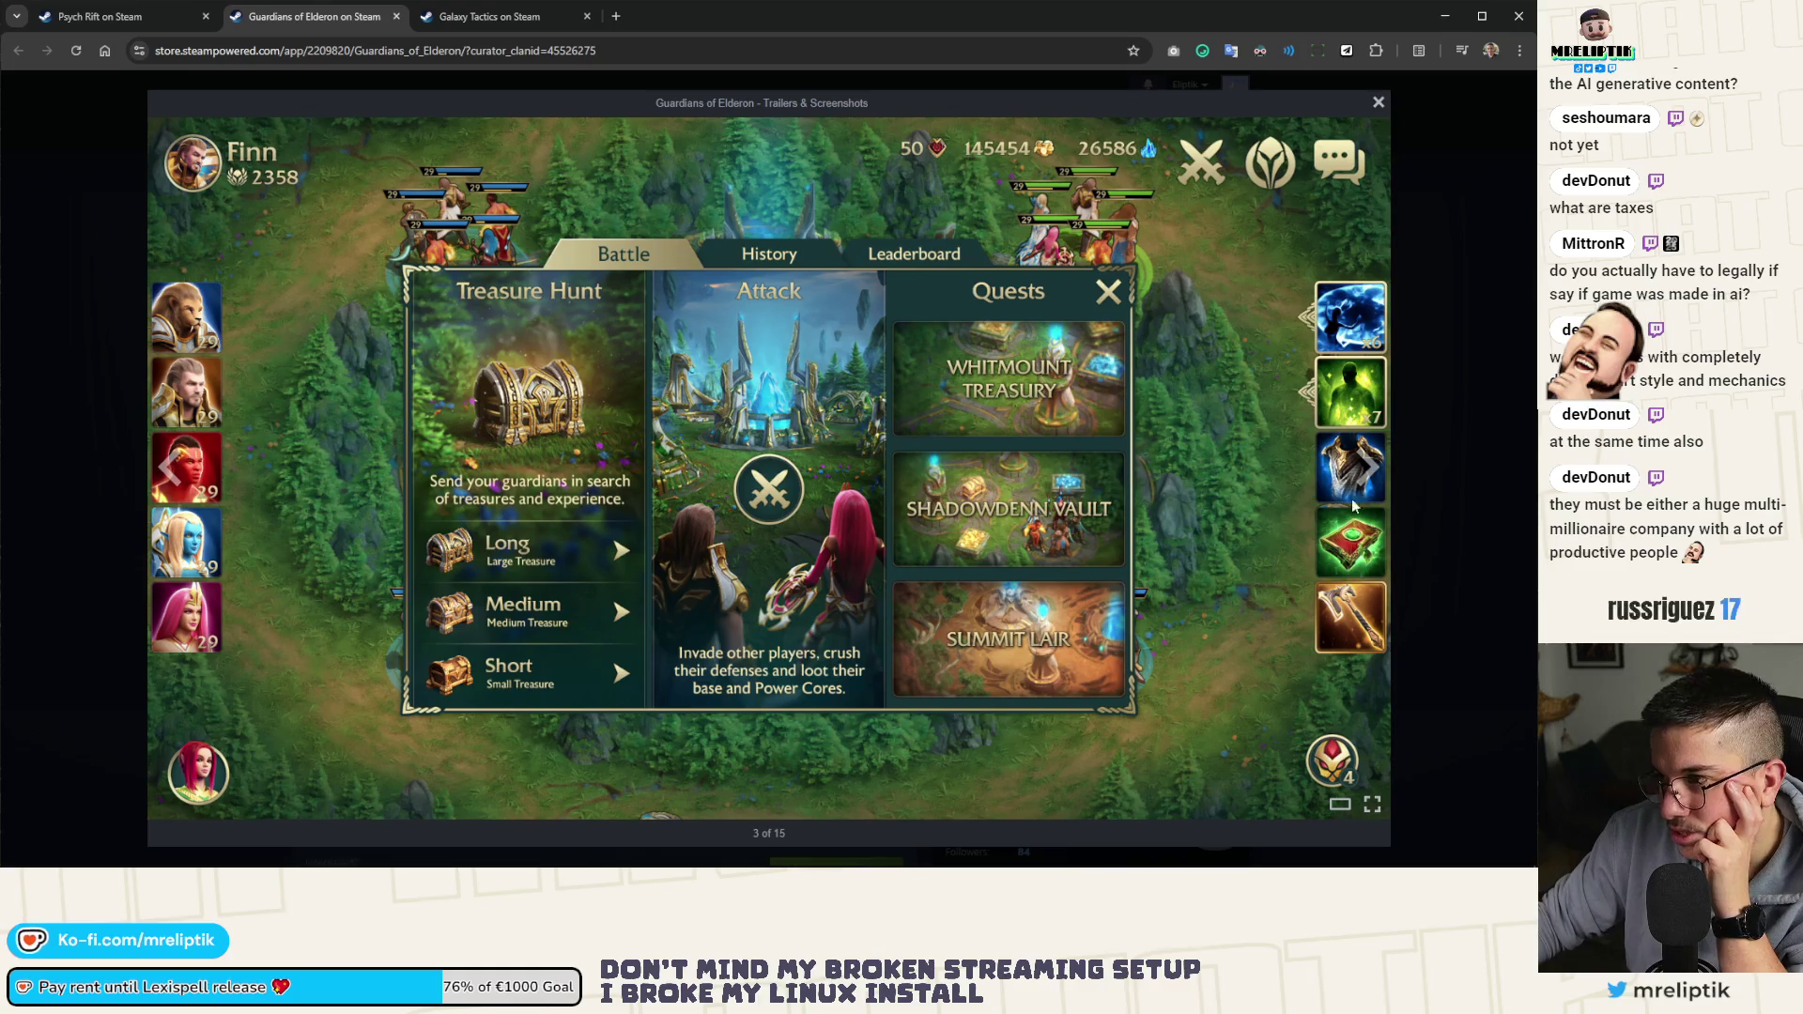
click(1368, 467)
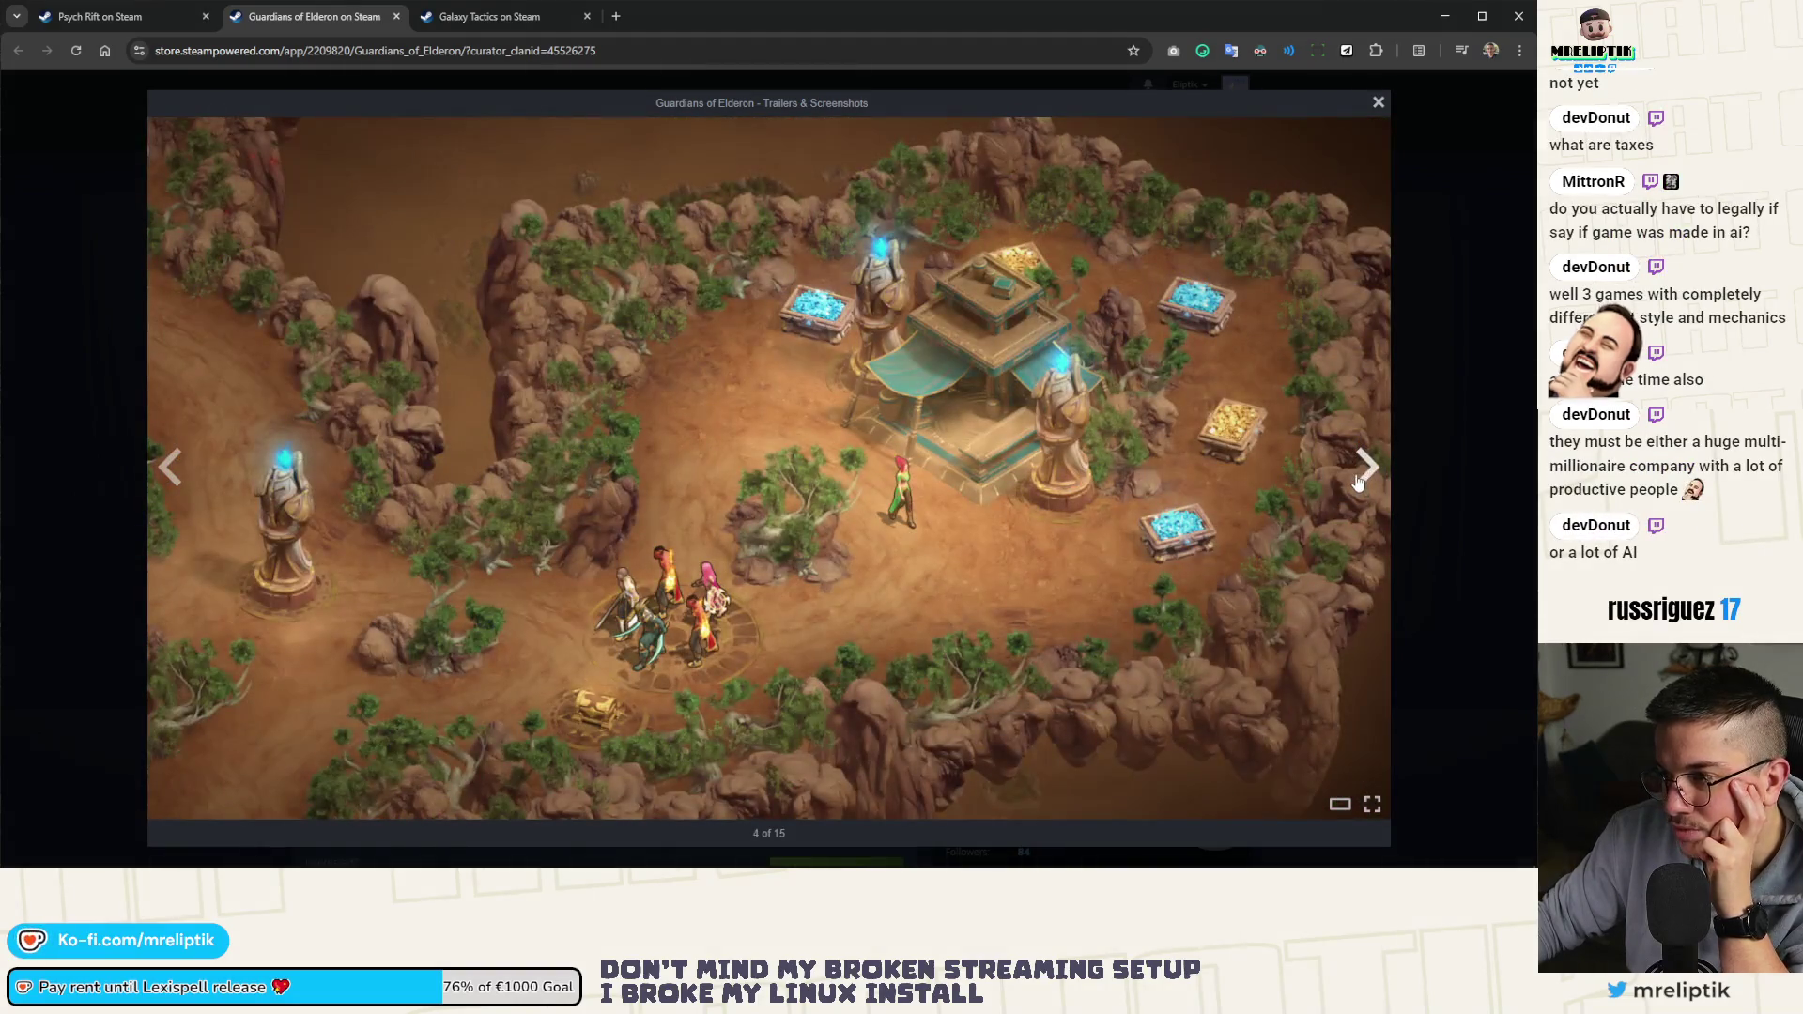
click(1357, 479)
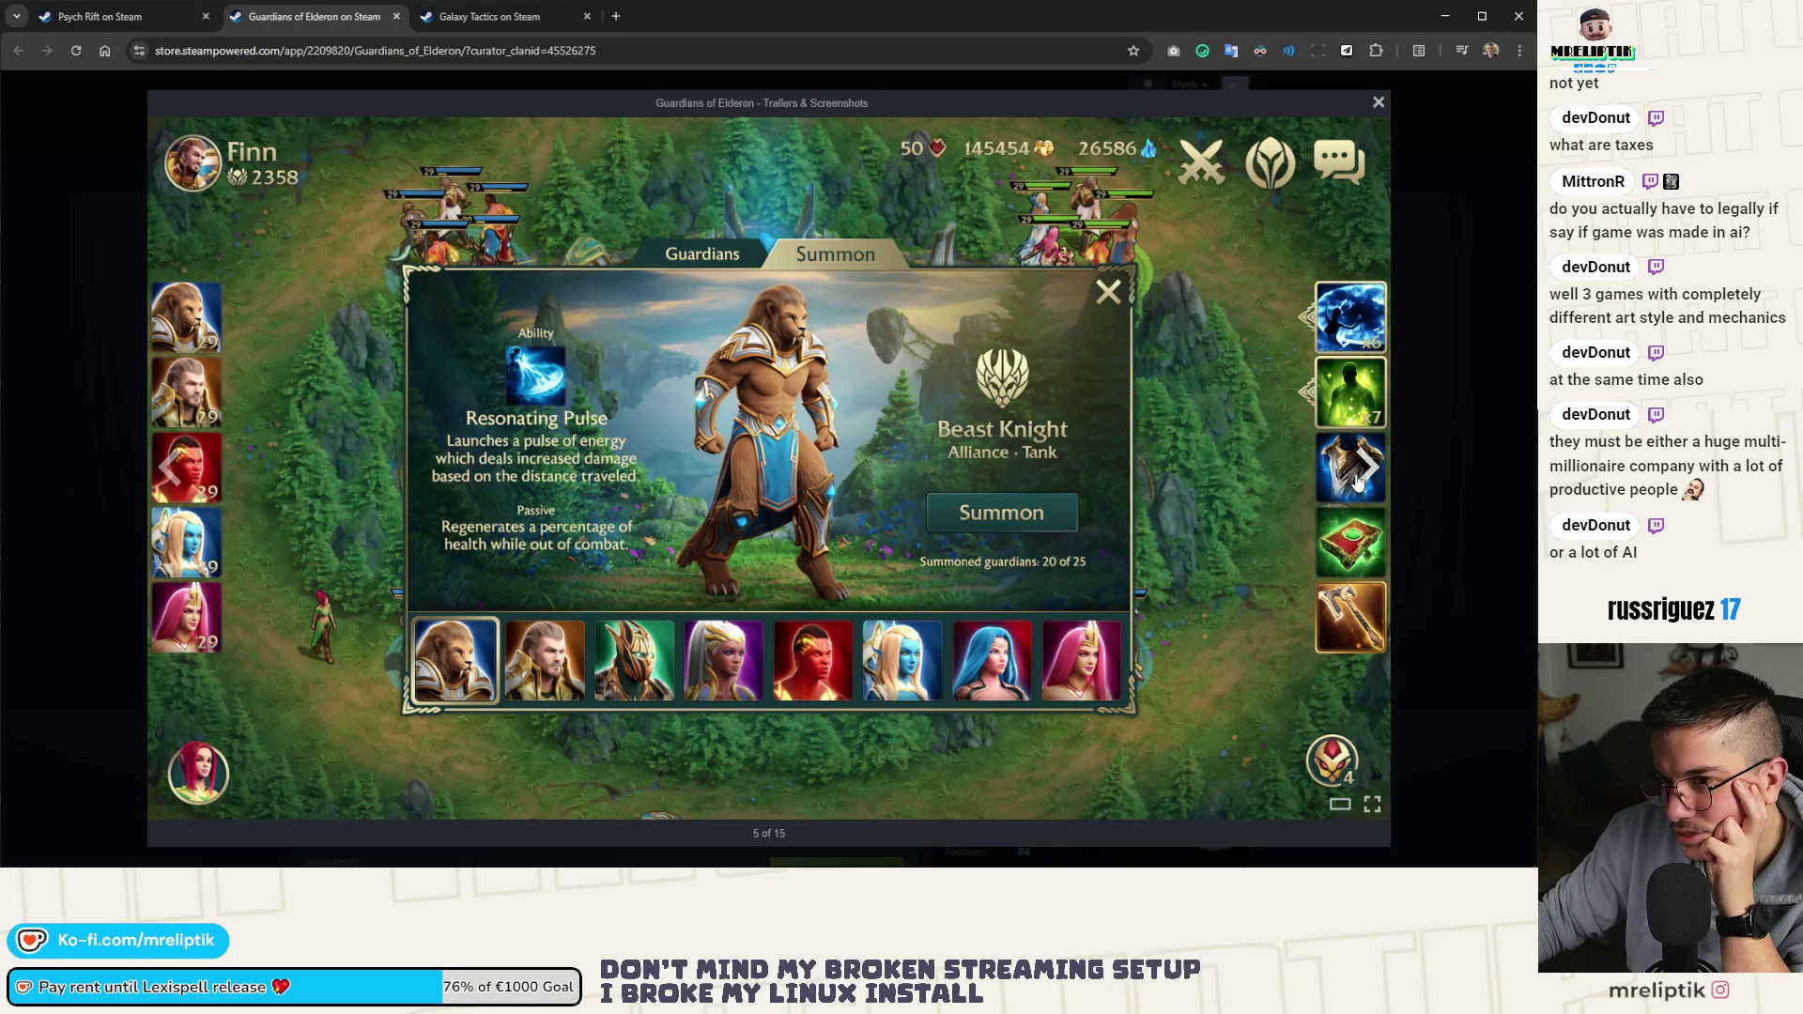
click(1360, 469)
click(1360, 469)
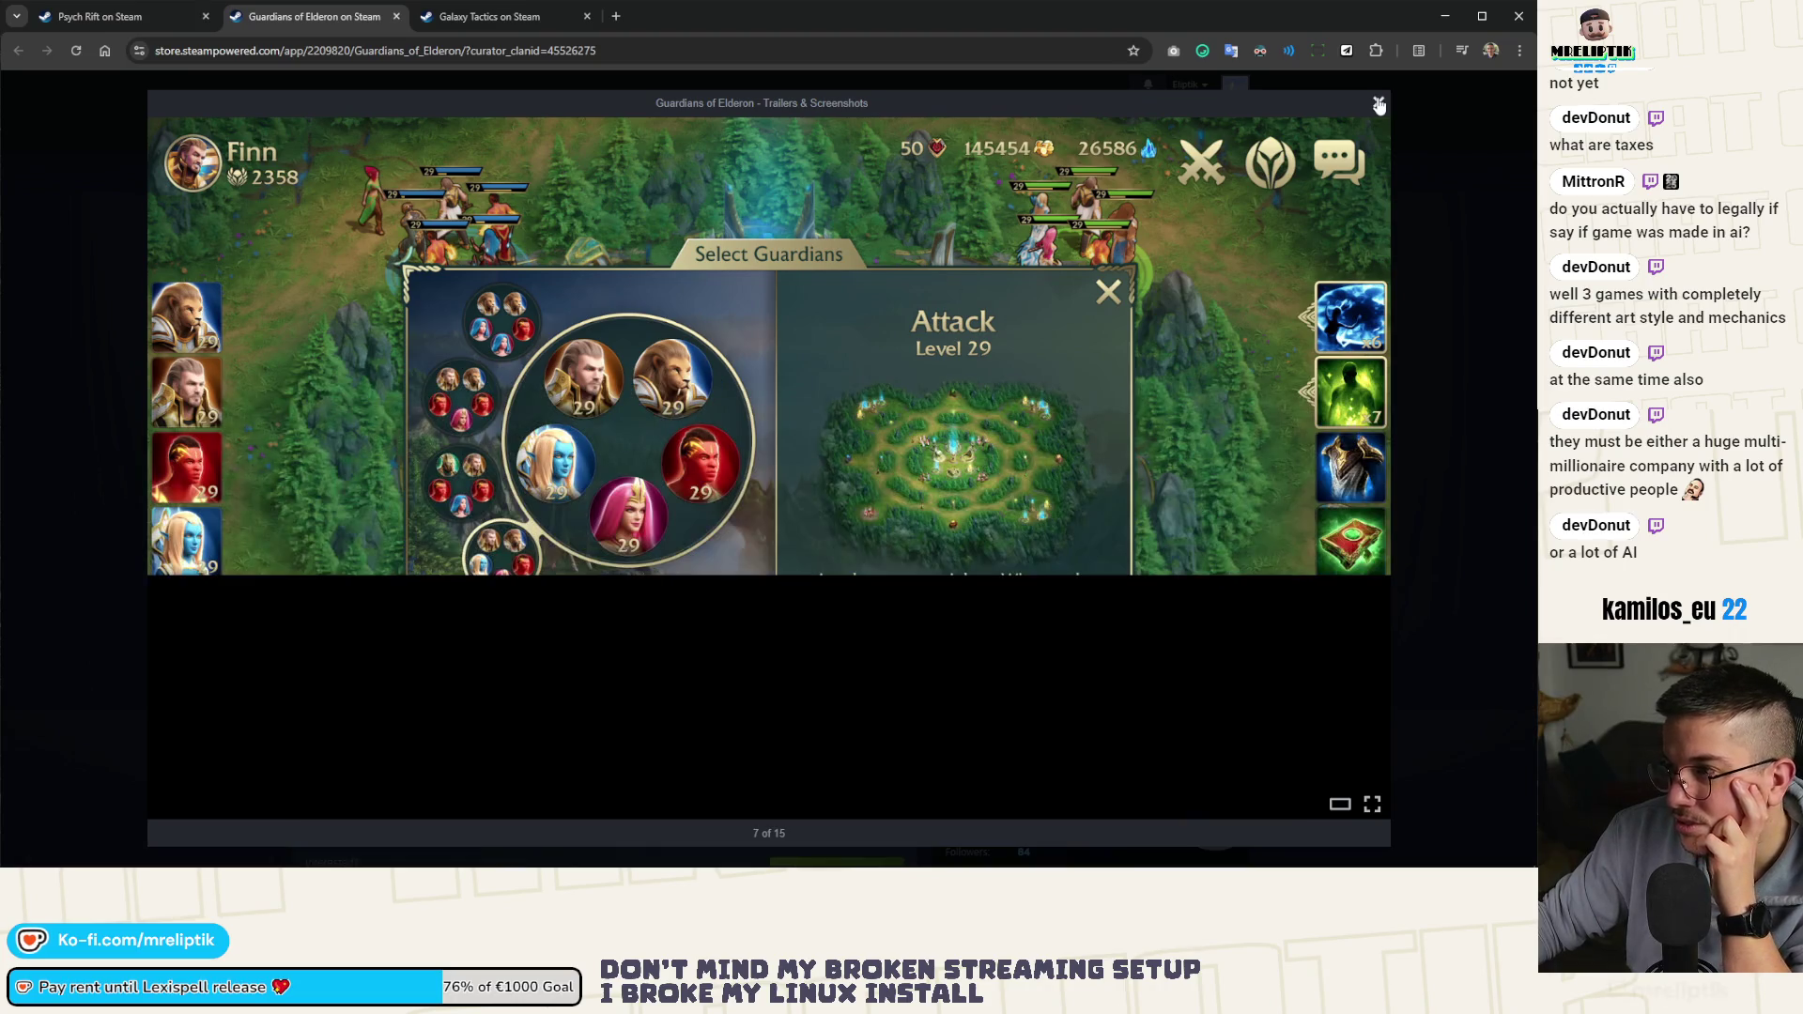
click(1378, 104)
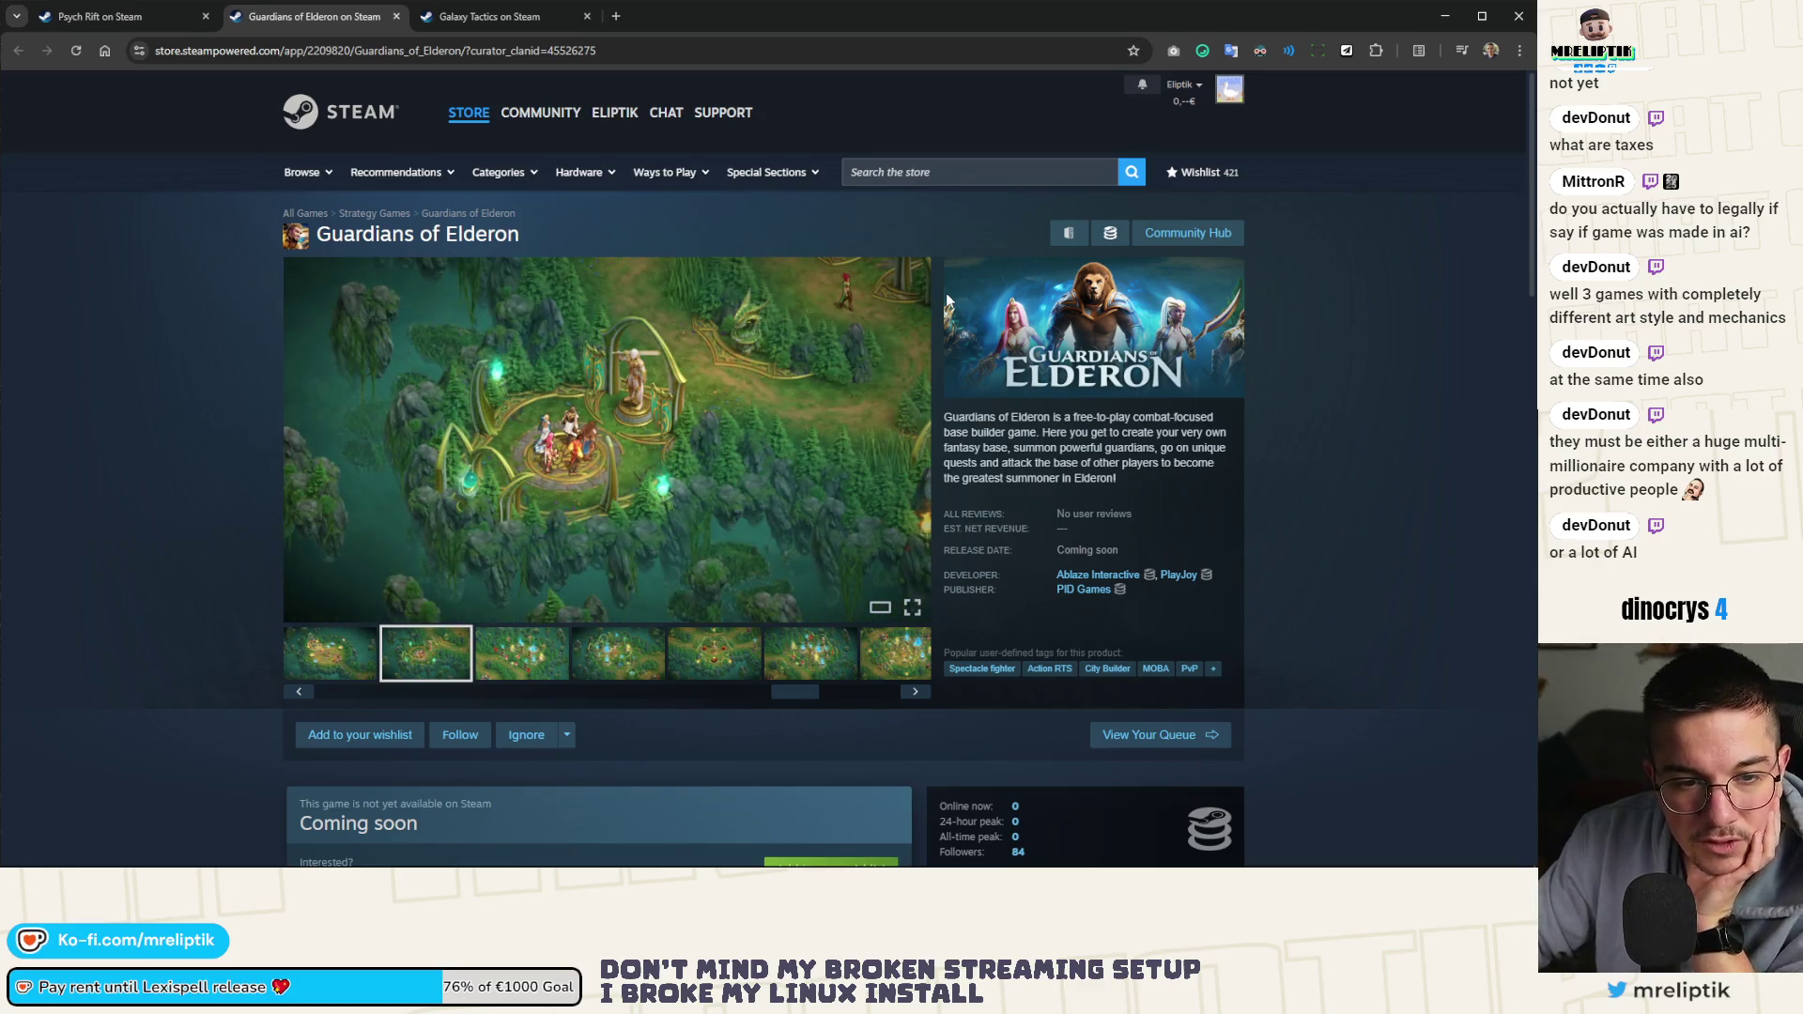
Expand and read the full Guardians of Elderon description, then switch to the Psych Rift tab
scroll(178, 524, down, 8)
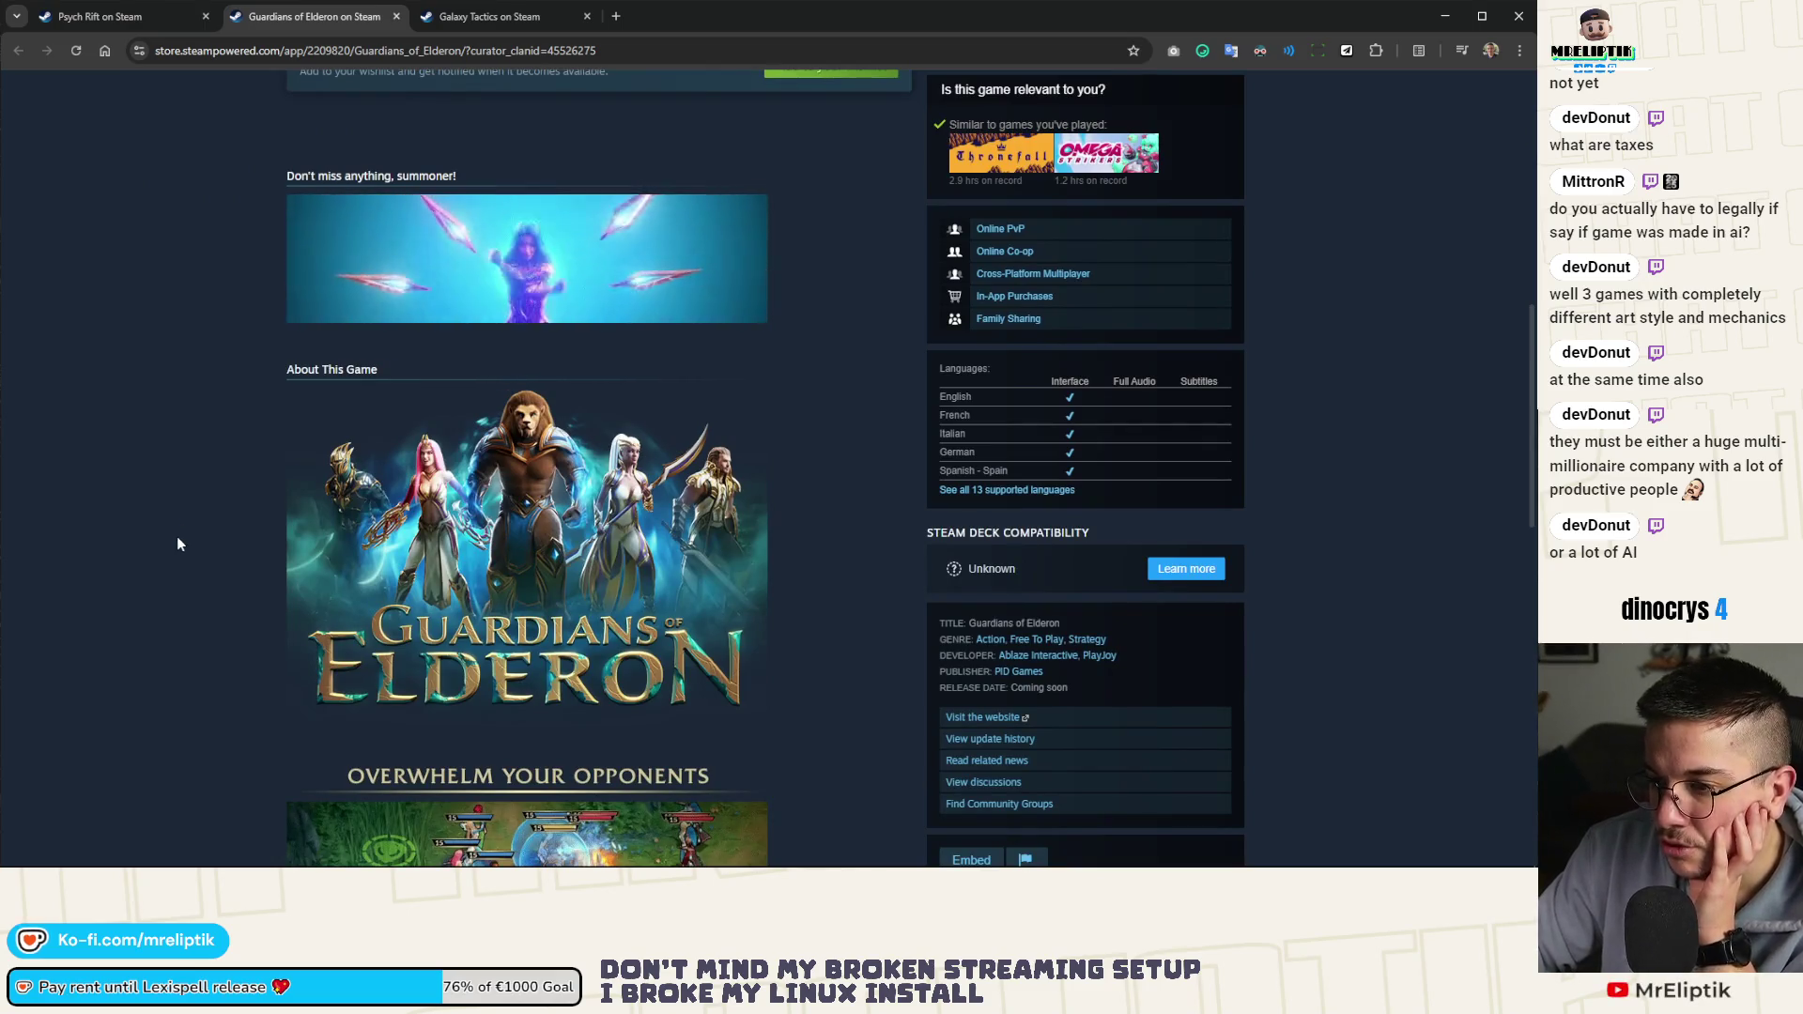
scroll(155, 545, down, 3)
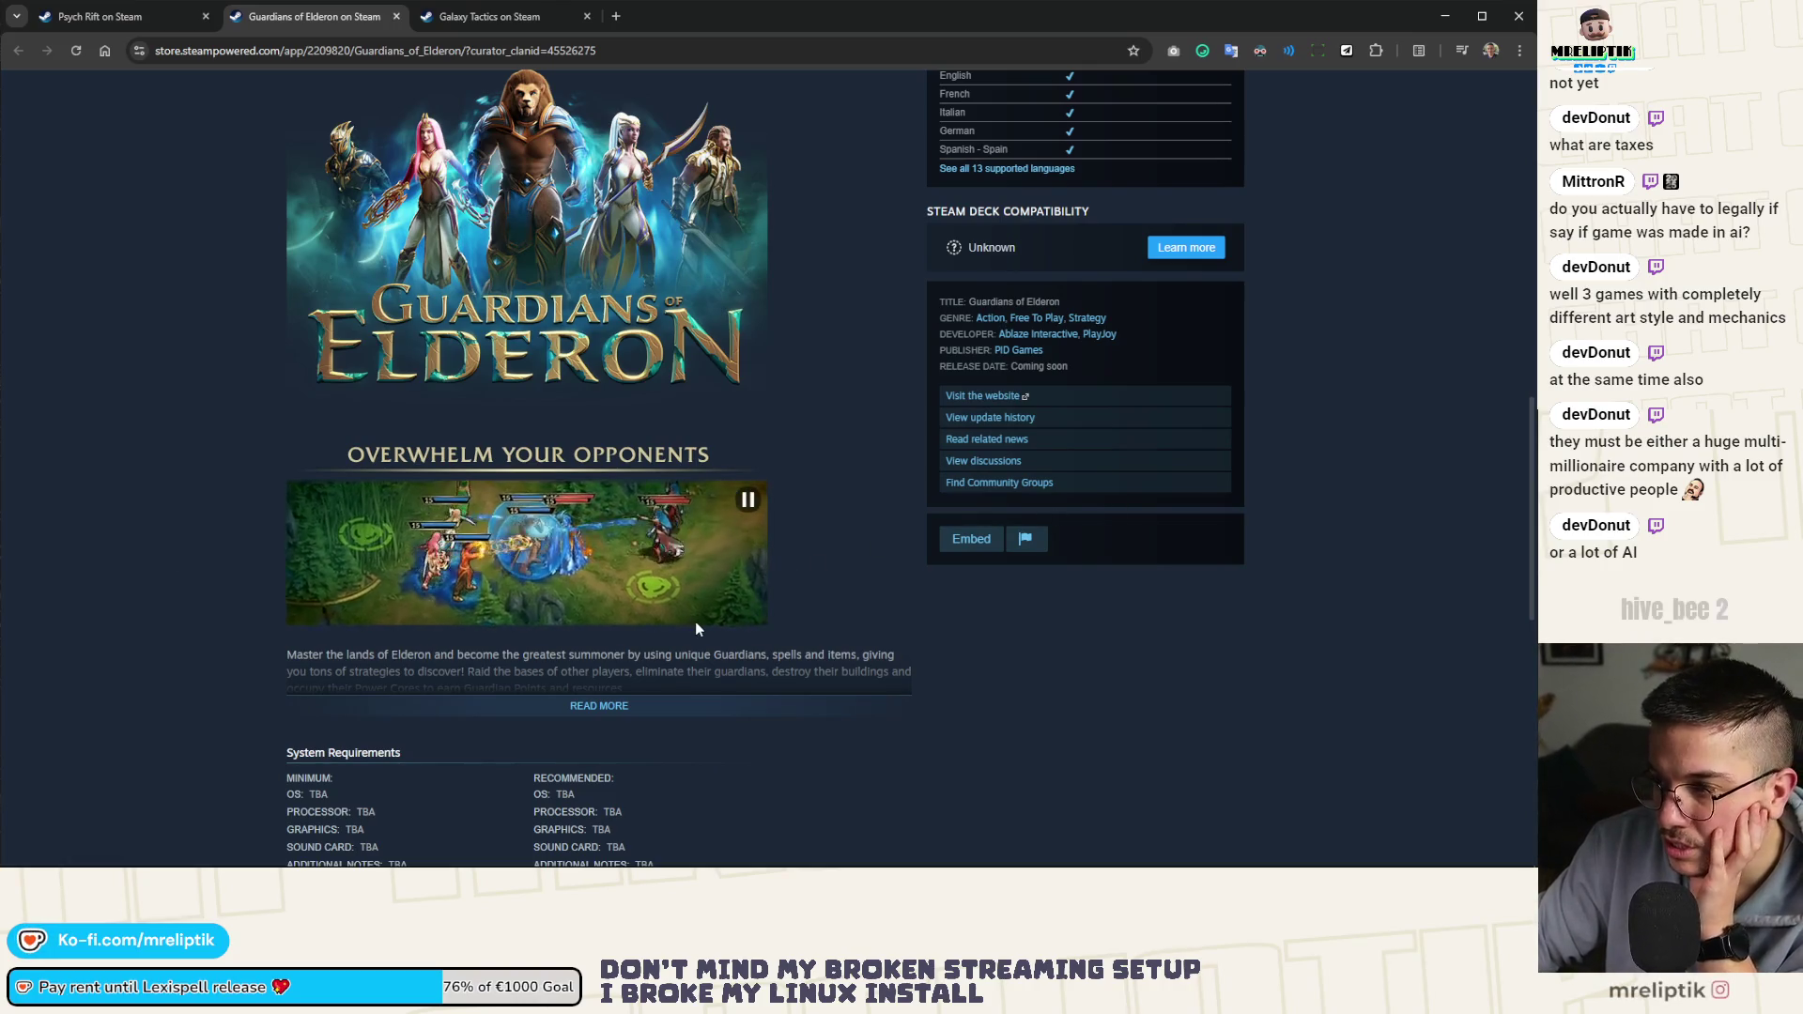
click(589, 714)
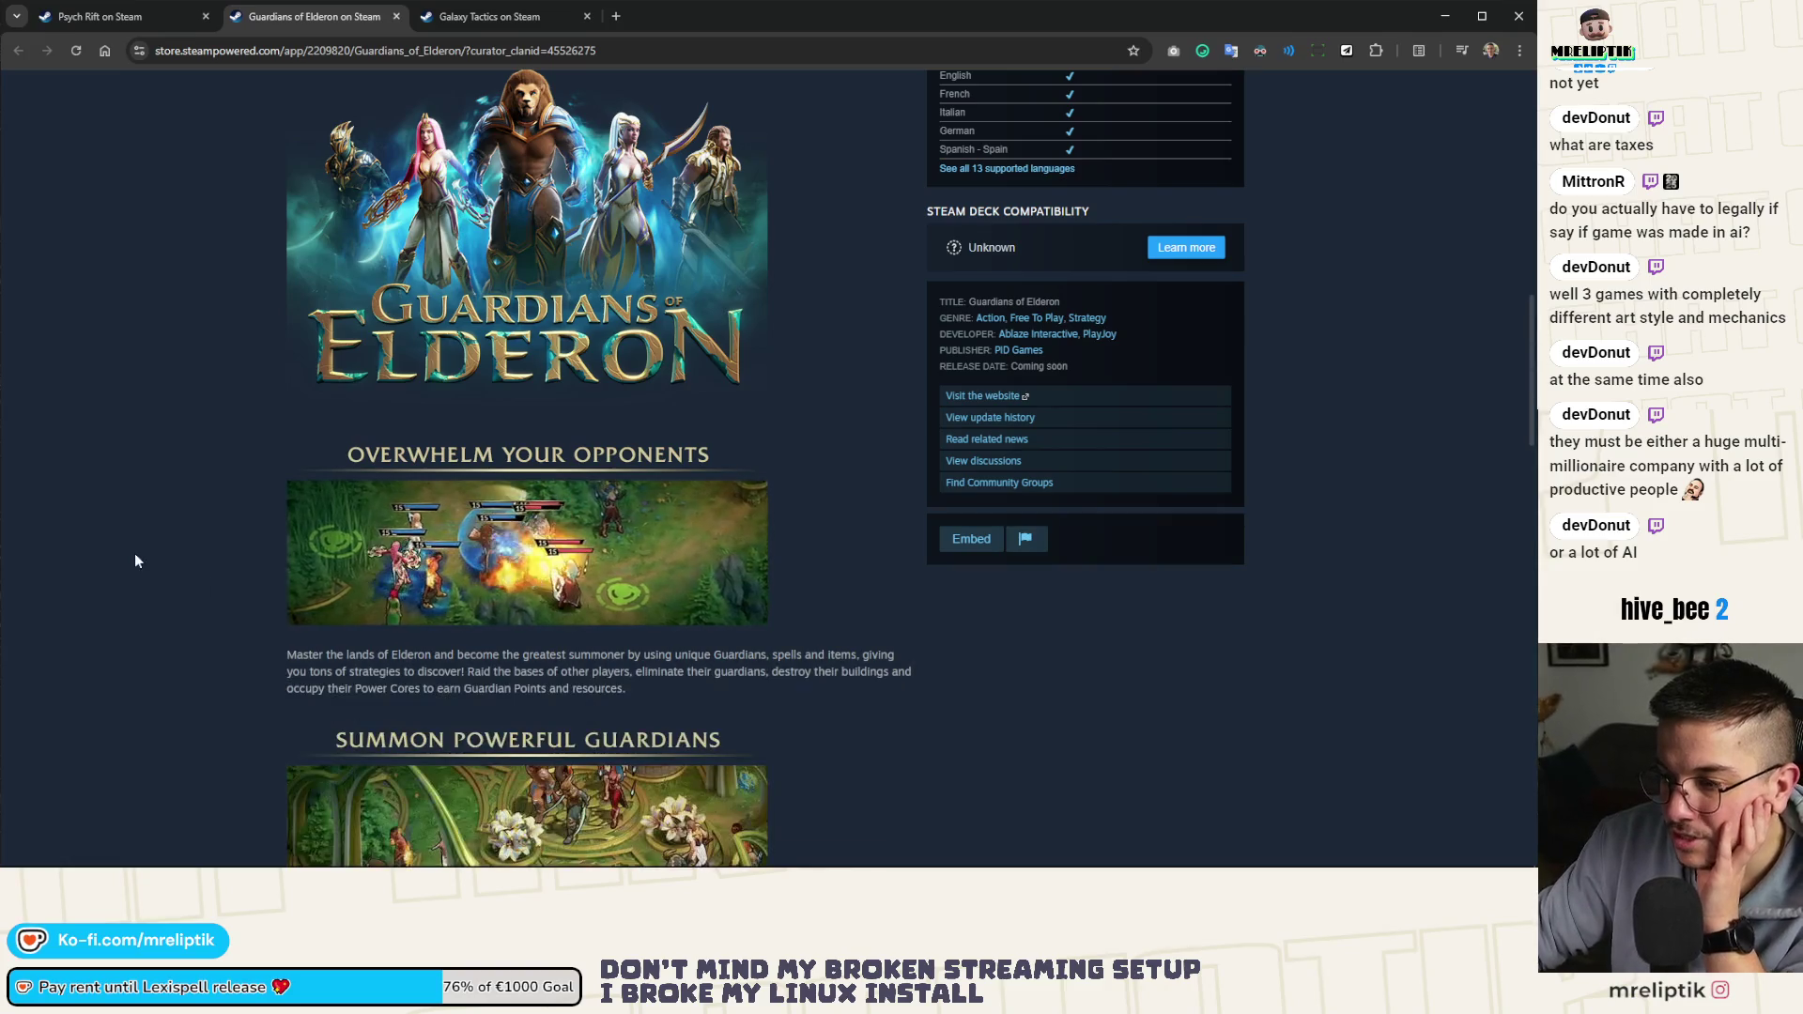
scroll(137, 544, down, 12)
scroll(150, 453, down, 2)
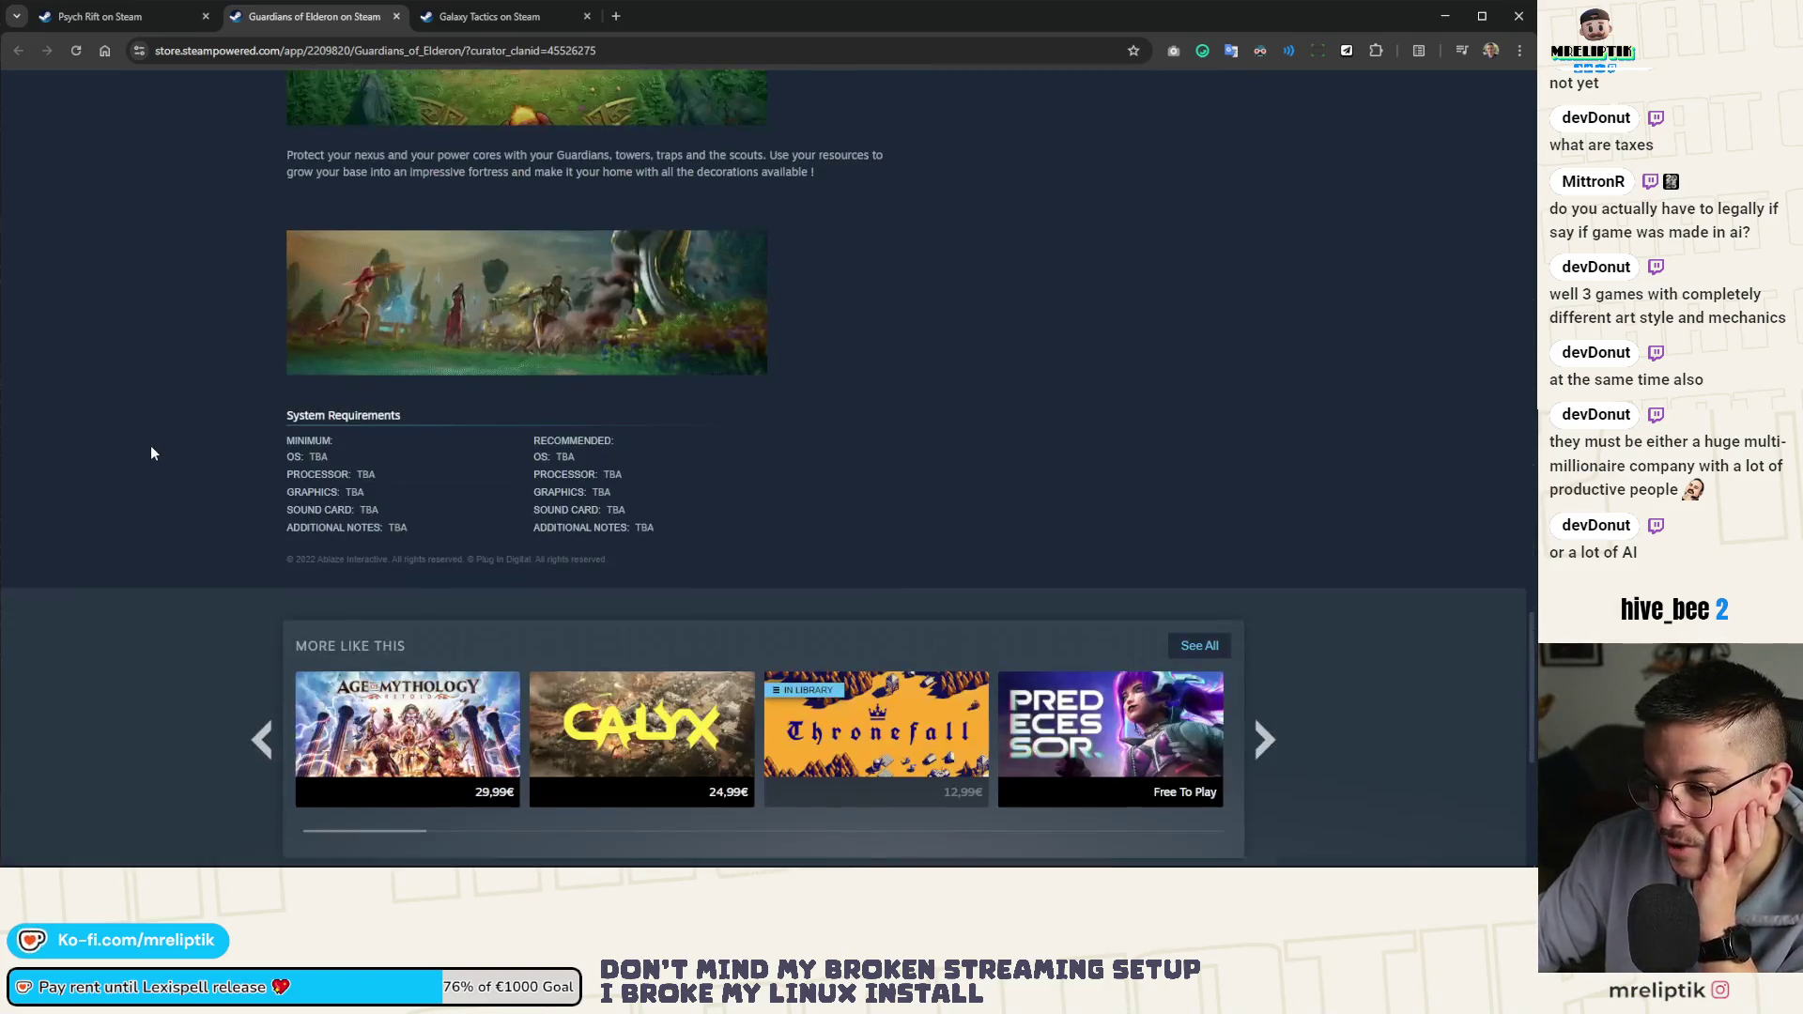
scroll(130, 475, down, 5)
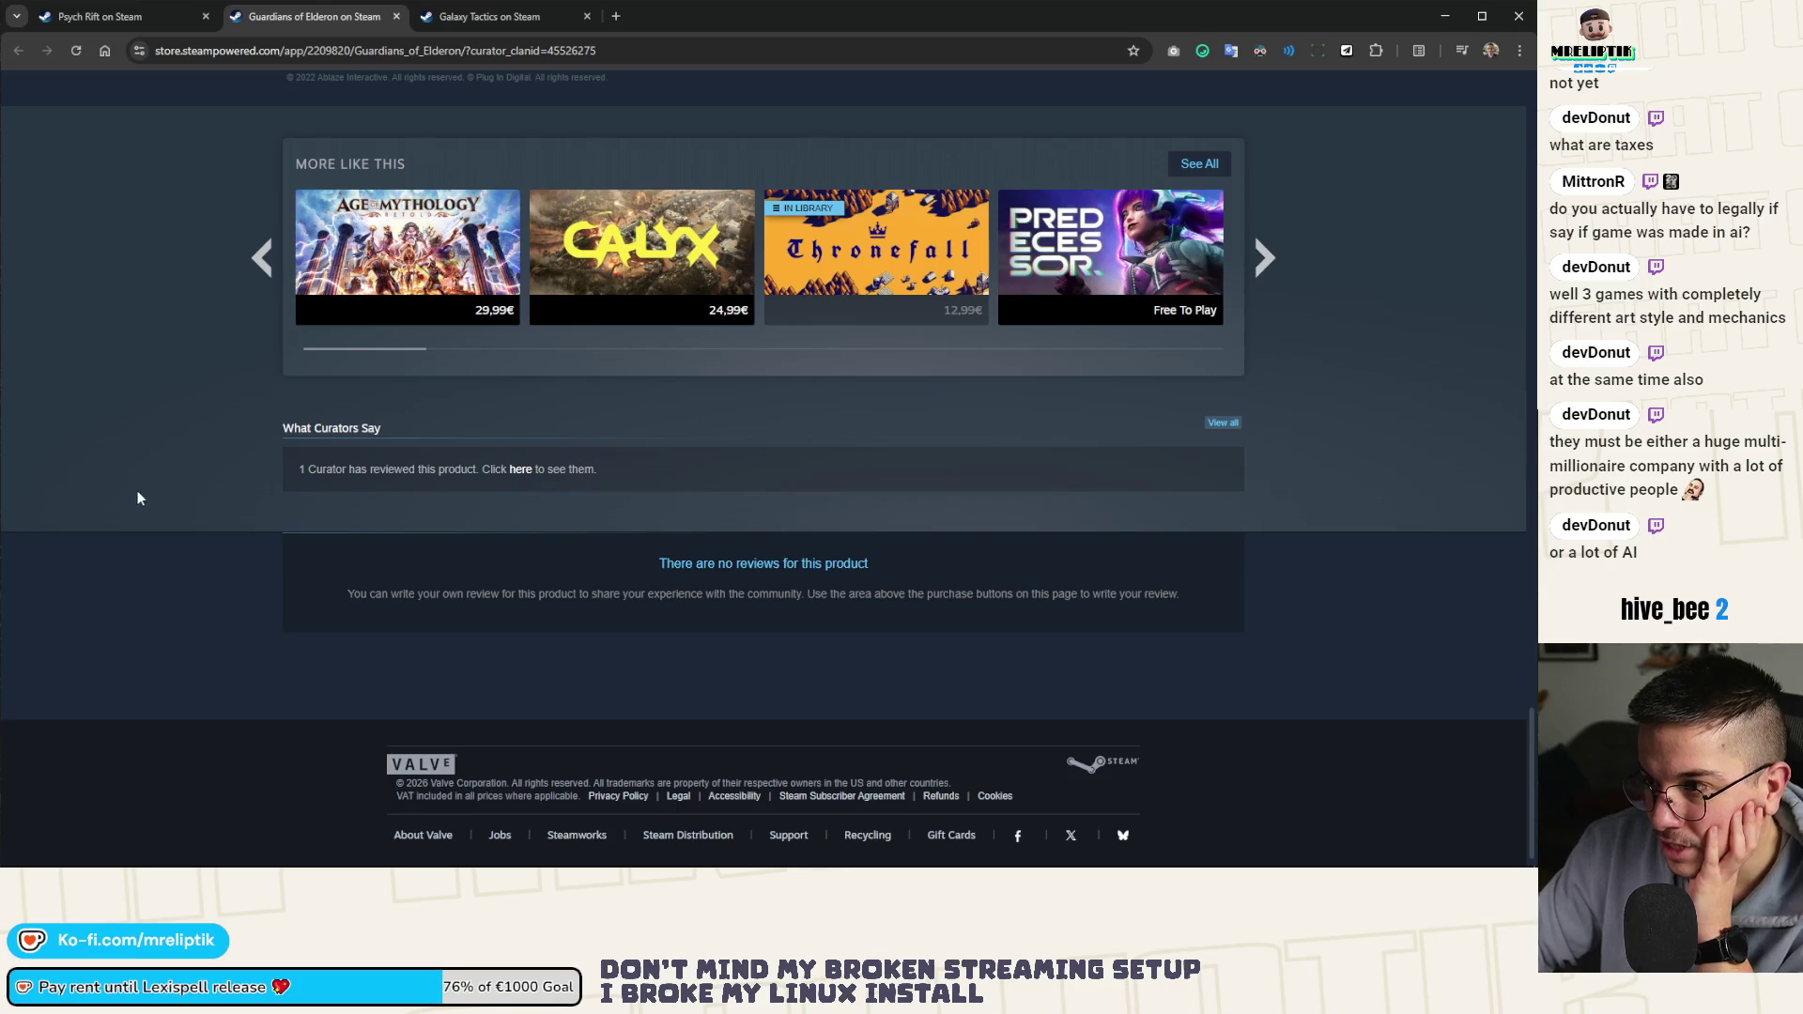
scroll(187, 483, up, 7)
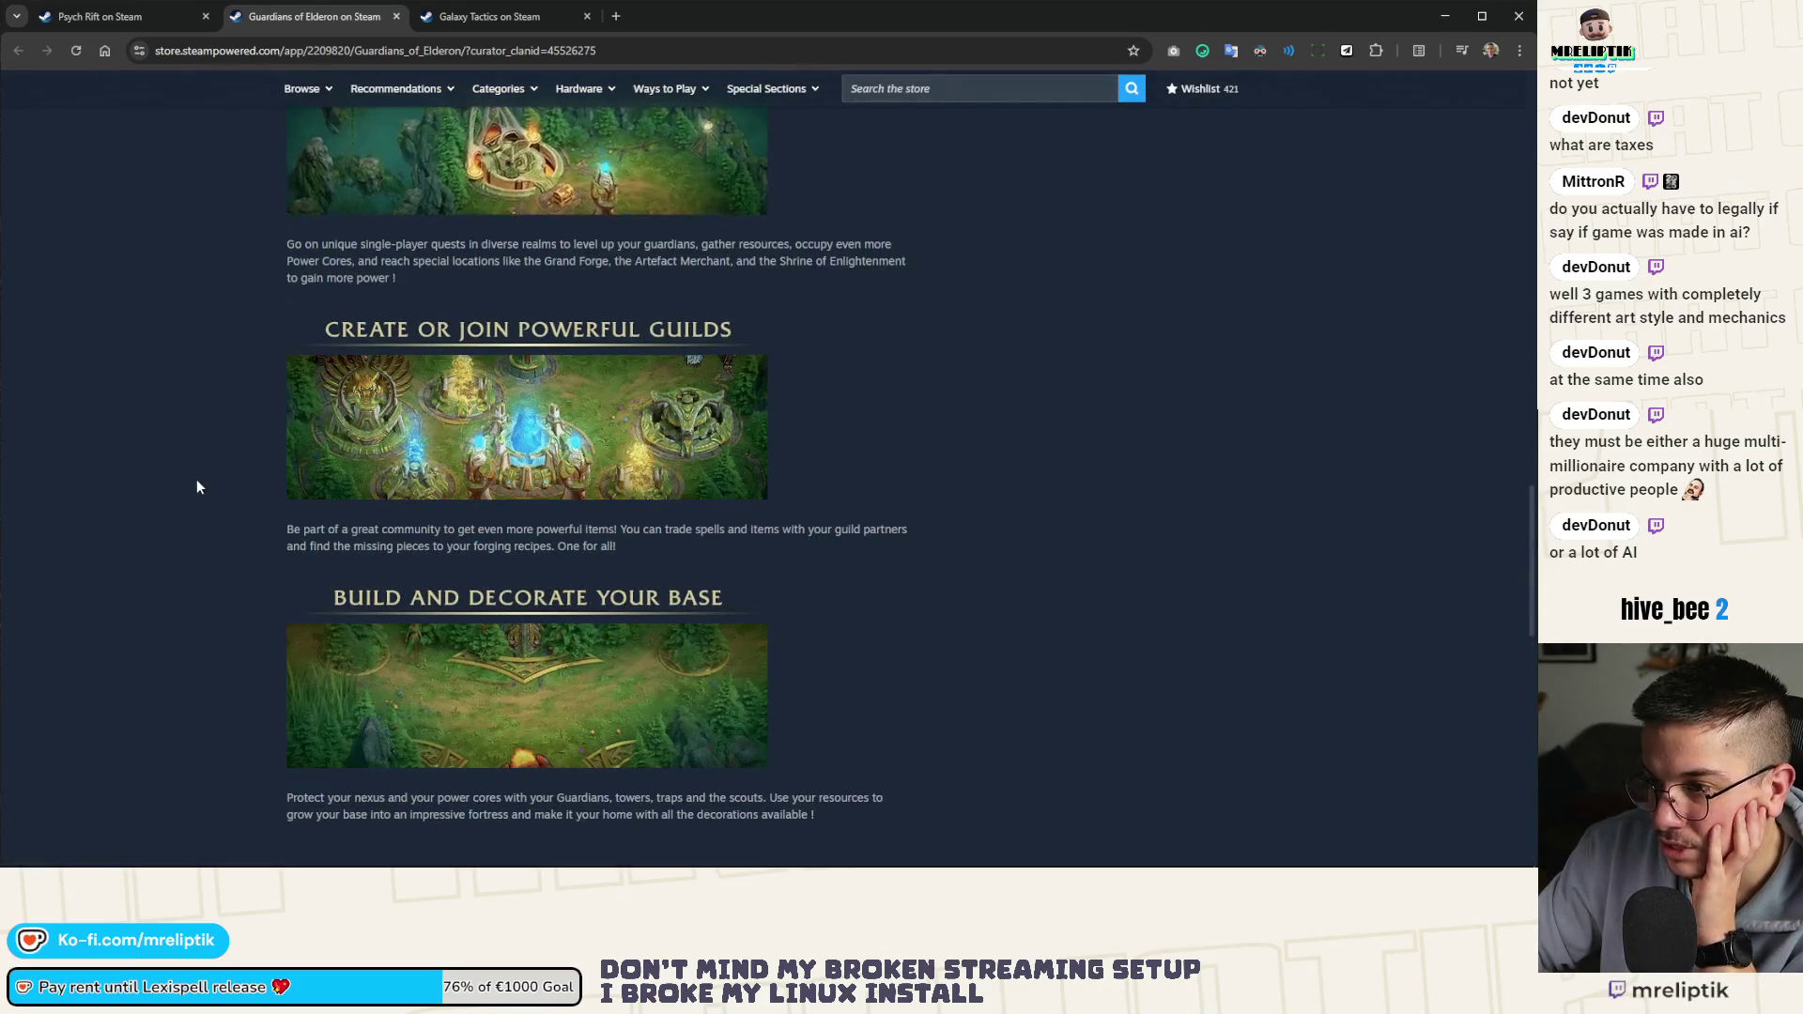
scroll(198, 464, up, 12)
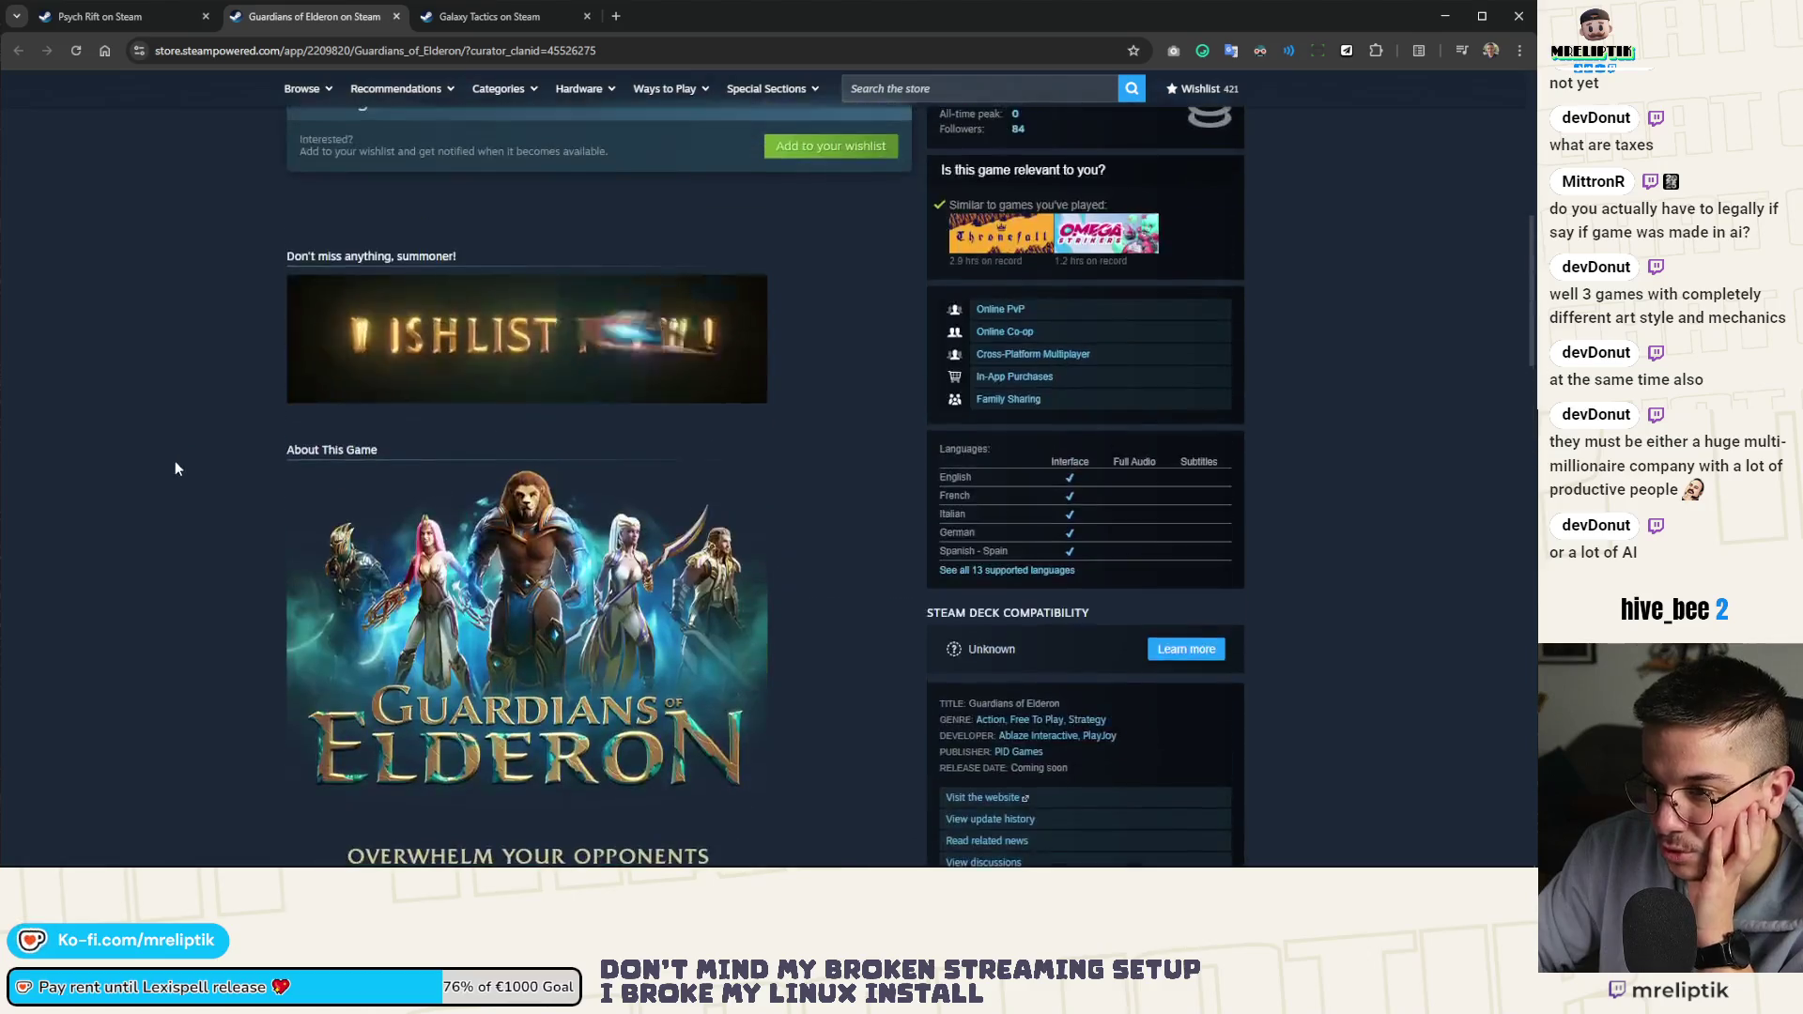
scroll(160, 470, up, 6)
scroll(165, 474, down, 4)
scroll(162, 479, up, 2)
scroll(165, 481, up, 3)
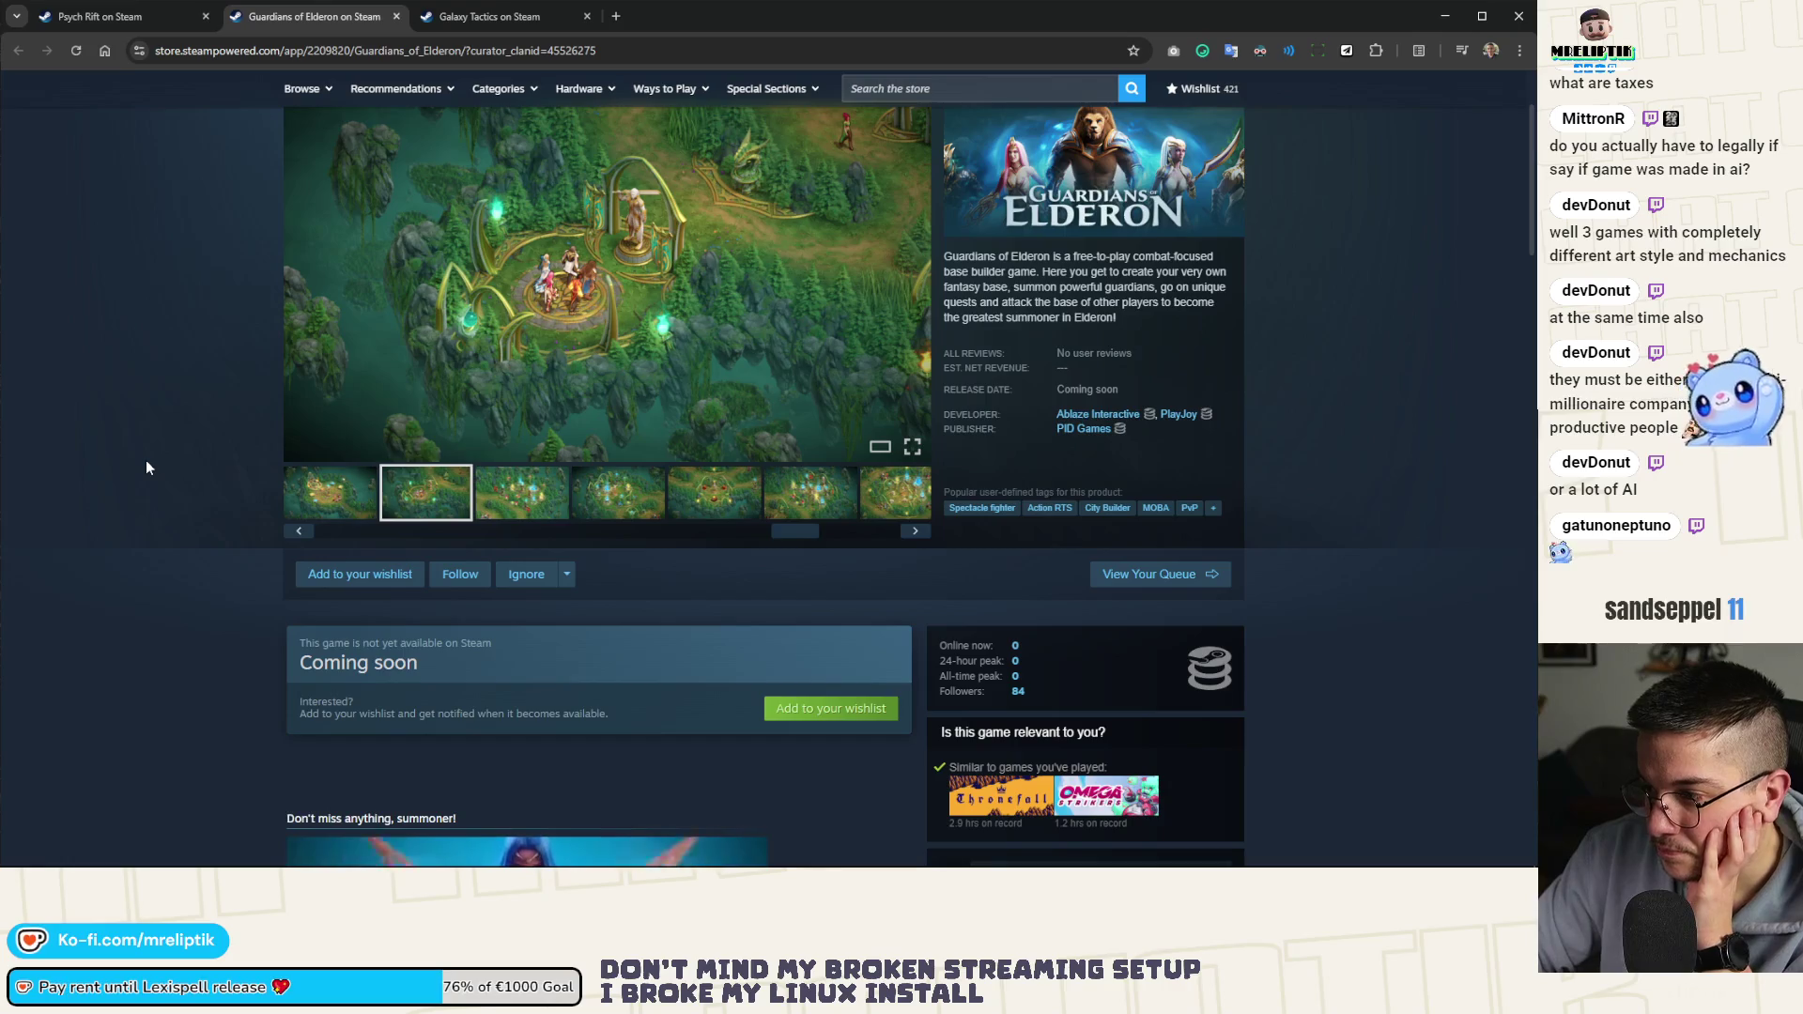
scroll(147, 467, down, 3)
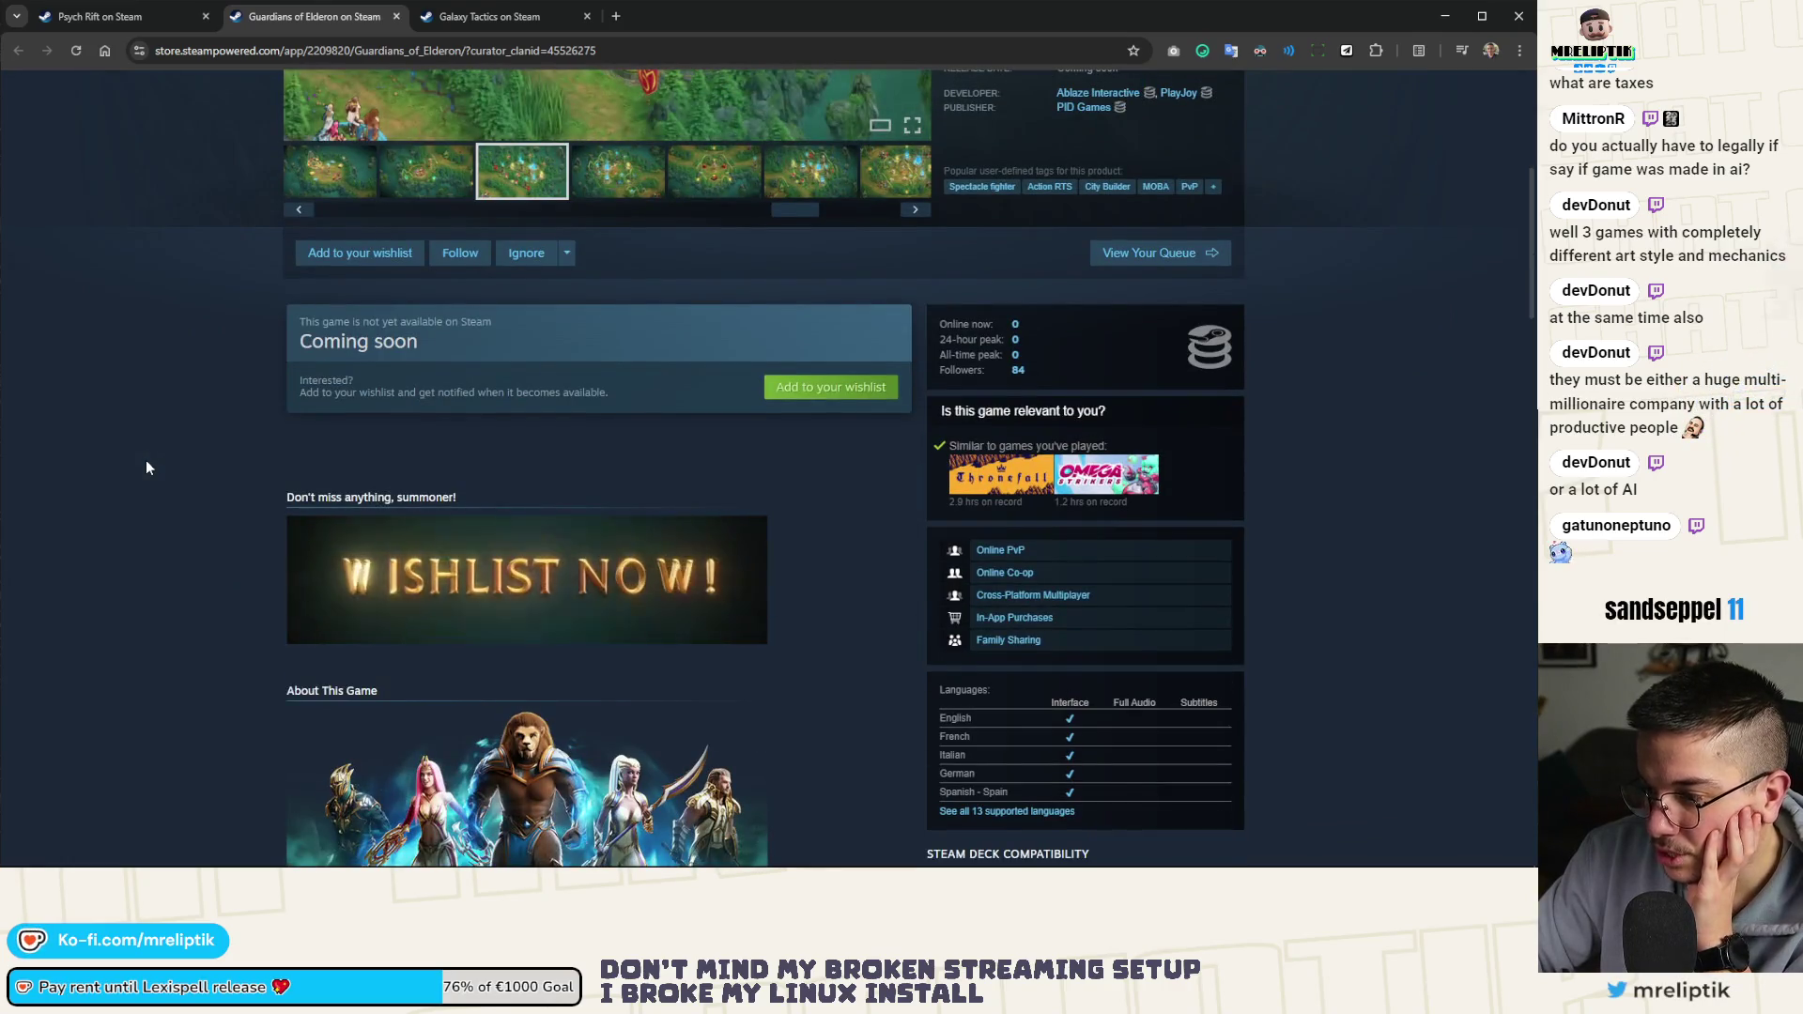
scroll(145, 466, down, 3)
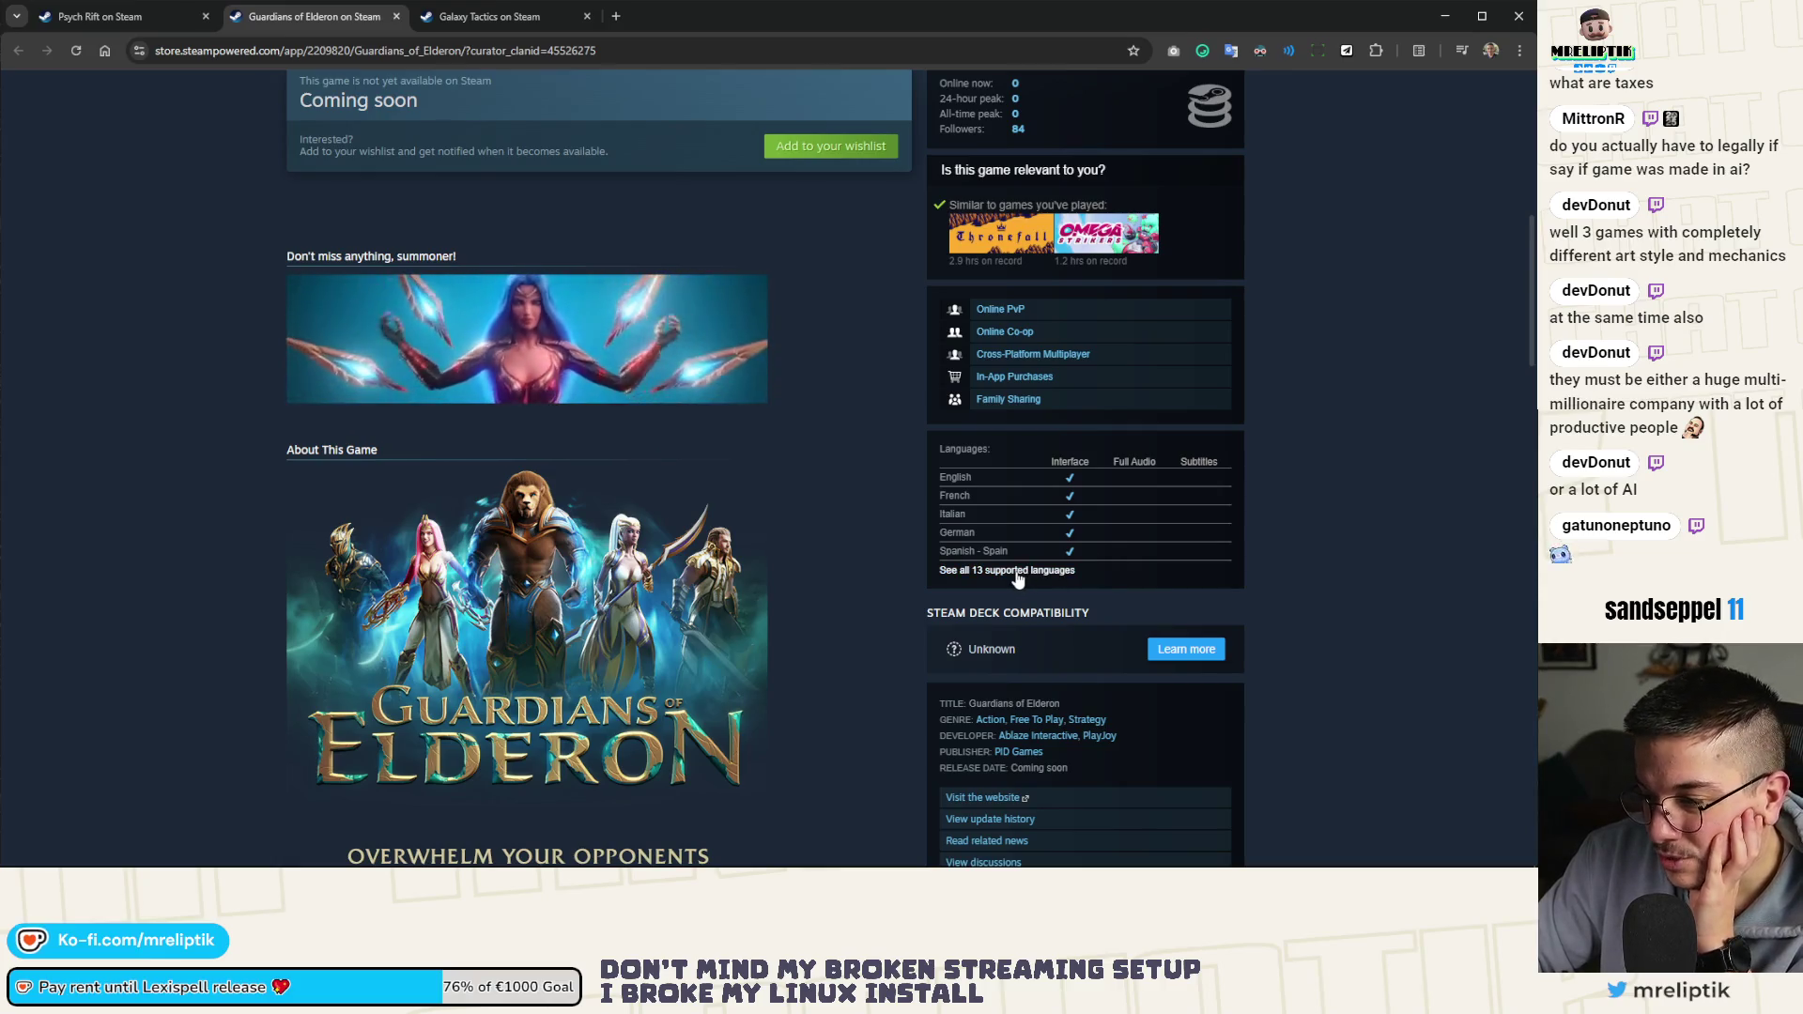
click(75, 19)
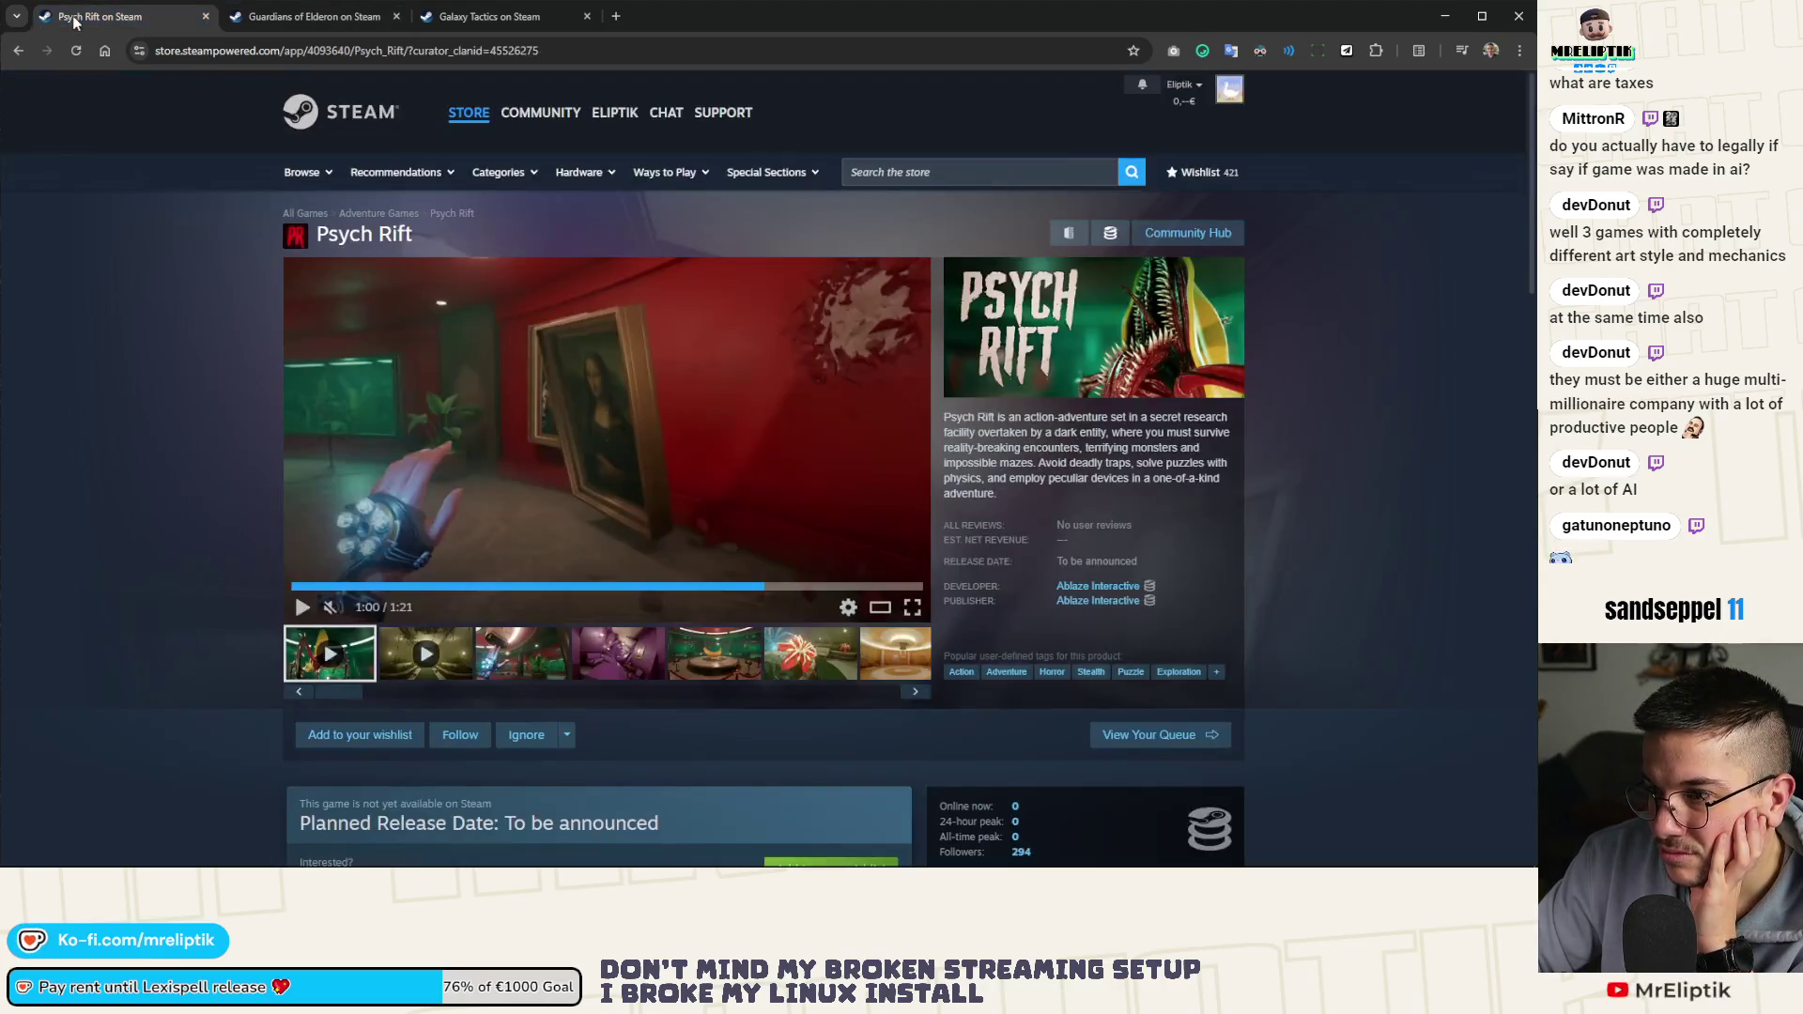
Read the Psych Rift page down to its reviews, then return to Guardians of Elderon
scroll(1030, 684, down, 7)
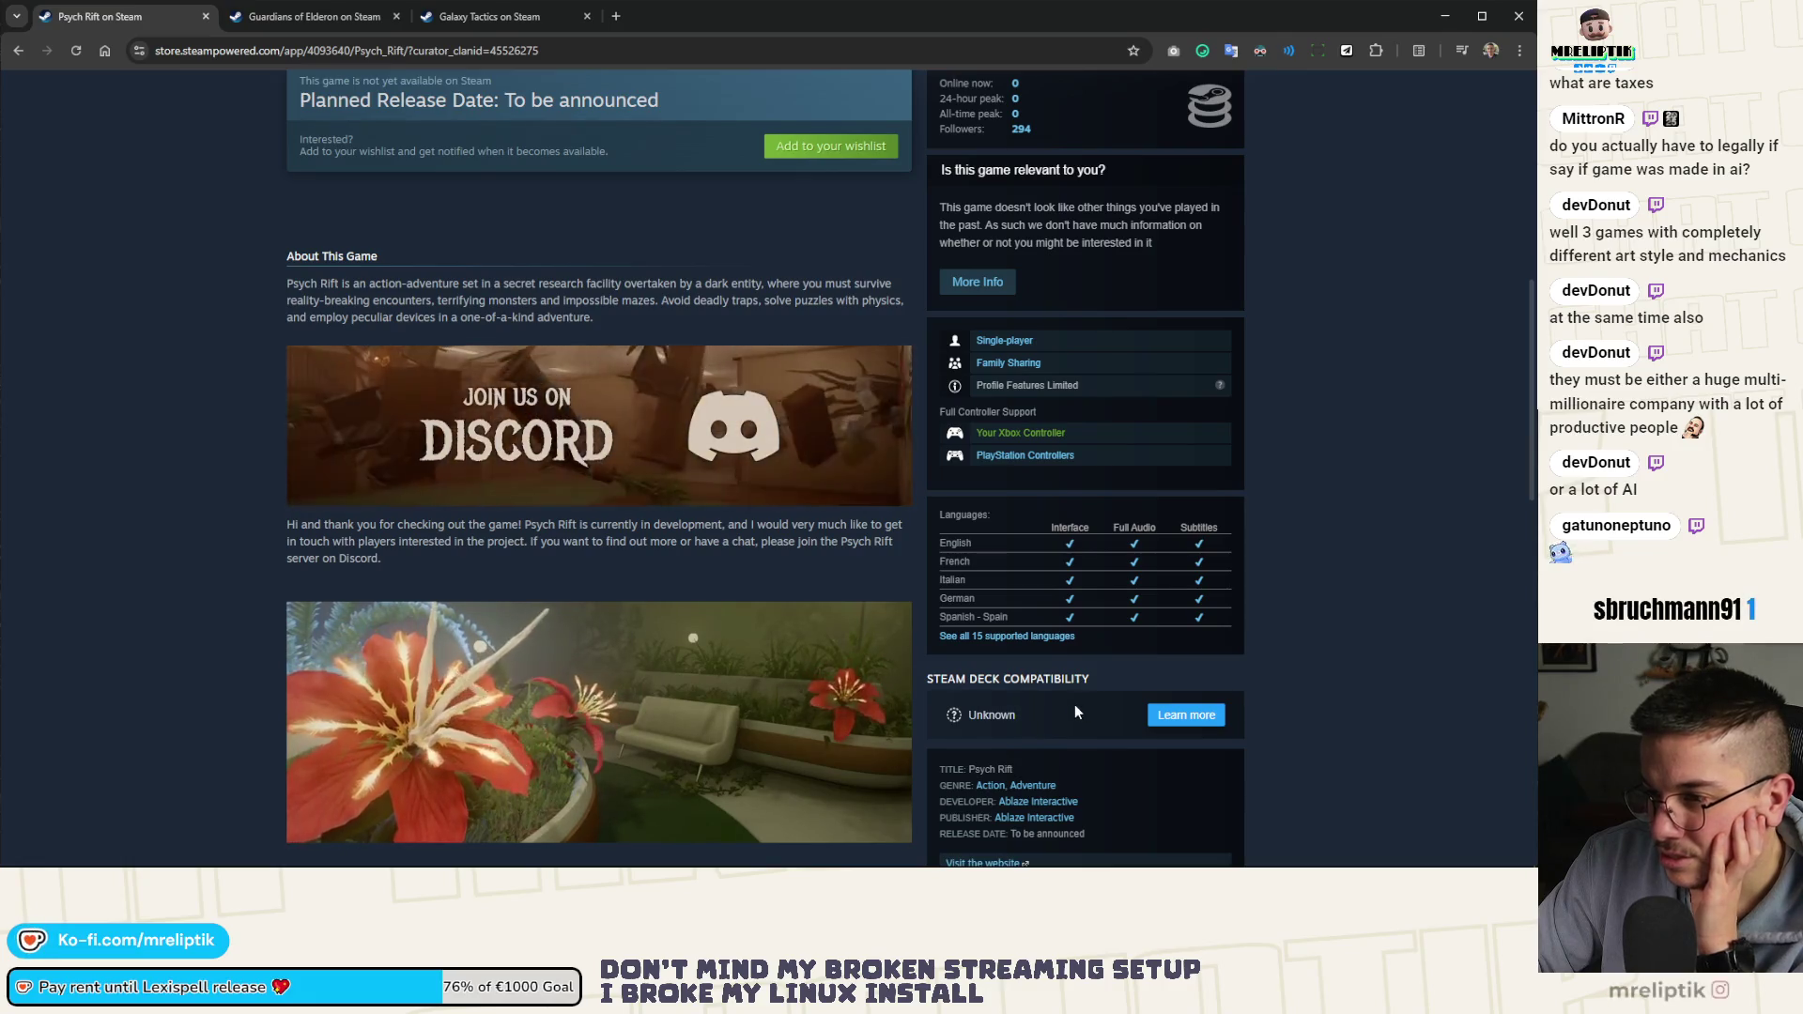
mouse_move(635, 694)
scroll(635, 694, down, 3)
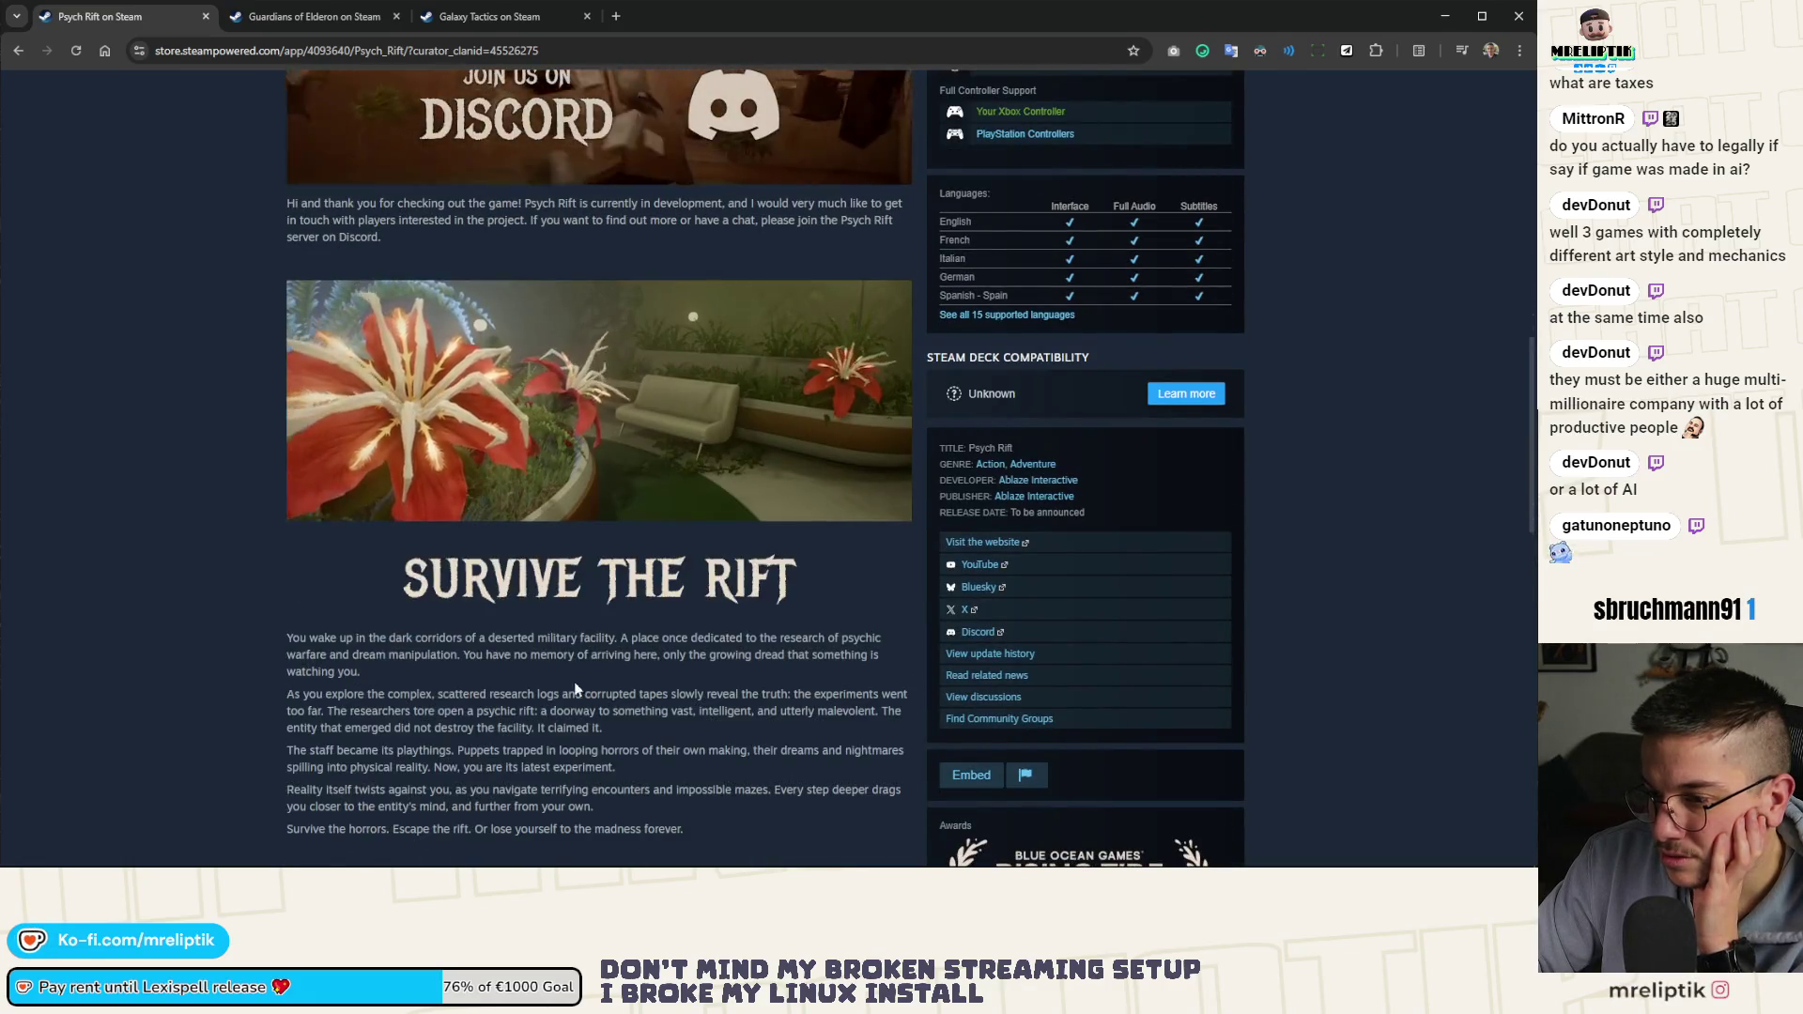
scroll(578, 682, down, 2)
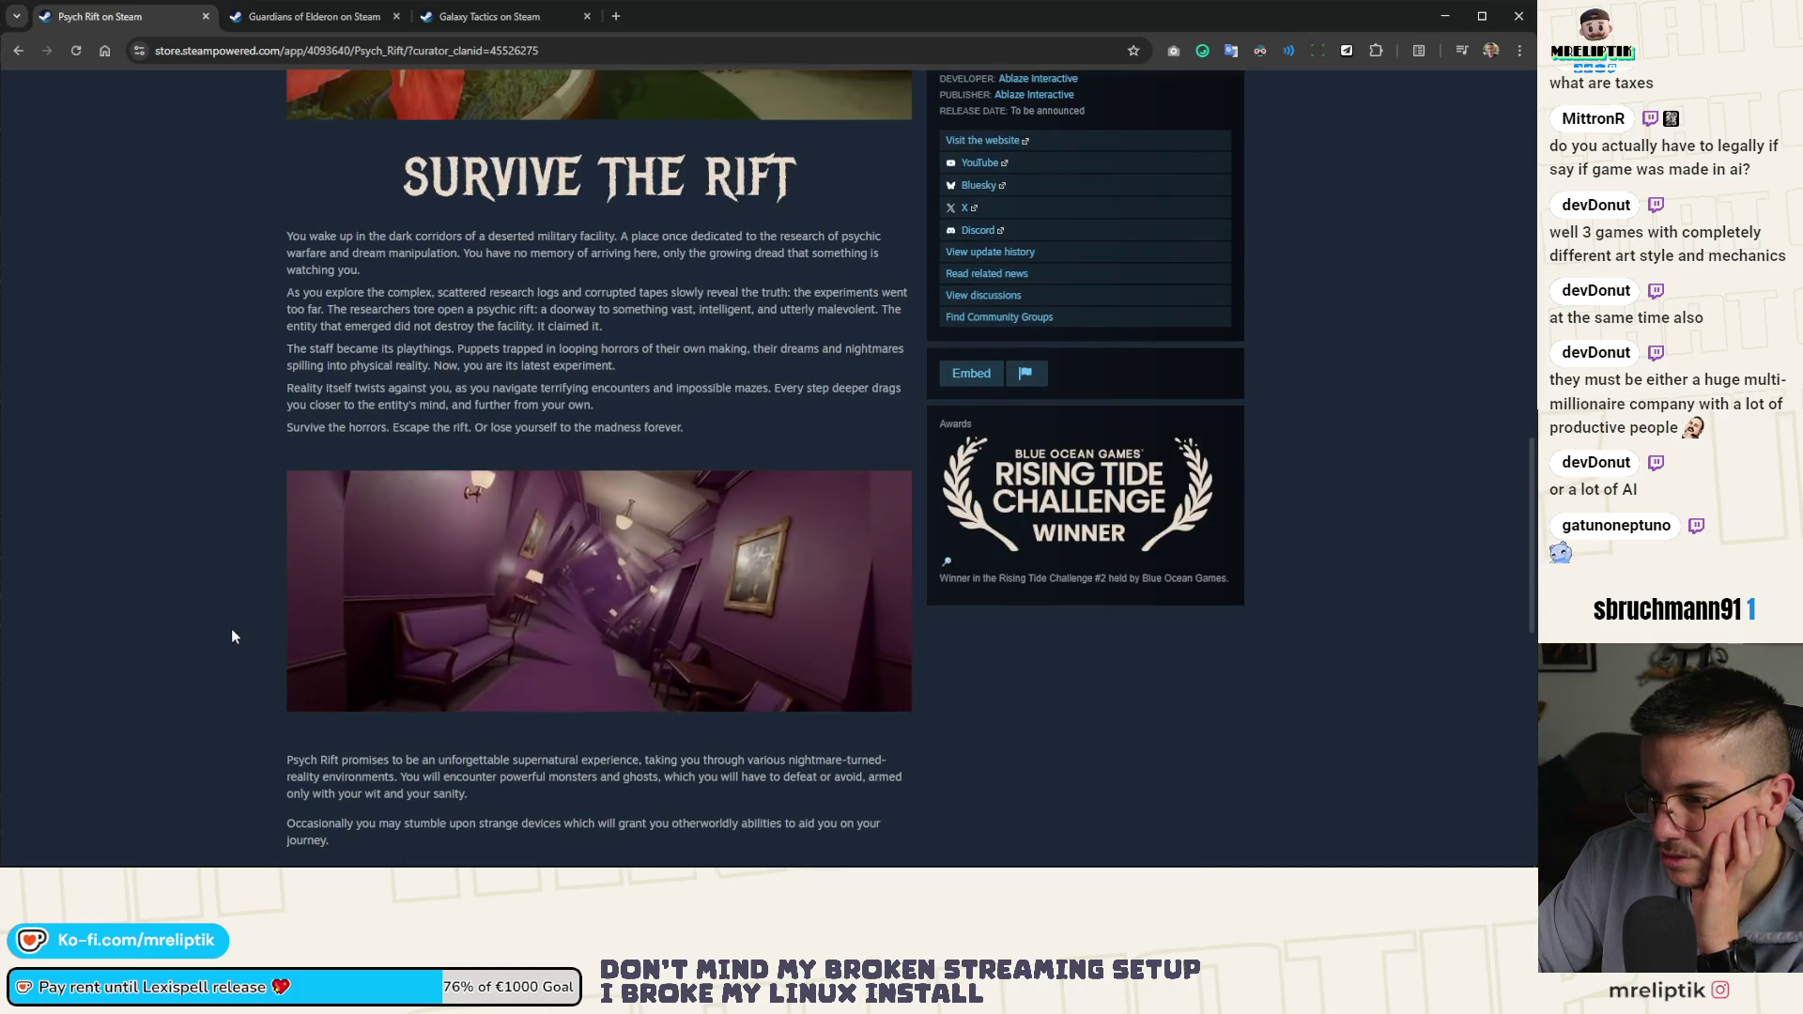
mouse_move(644, 634)
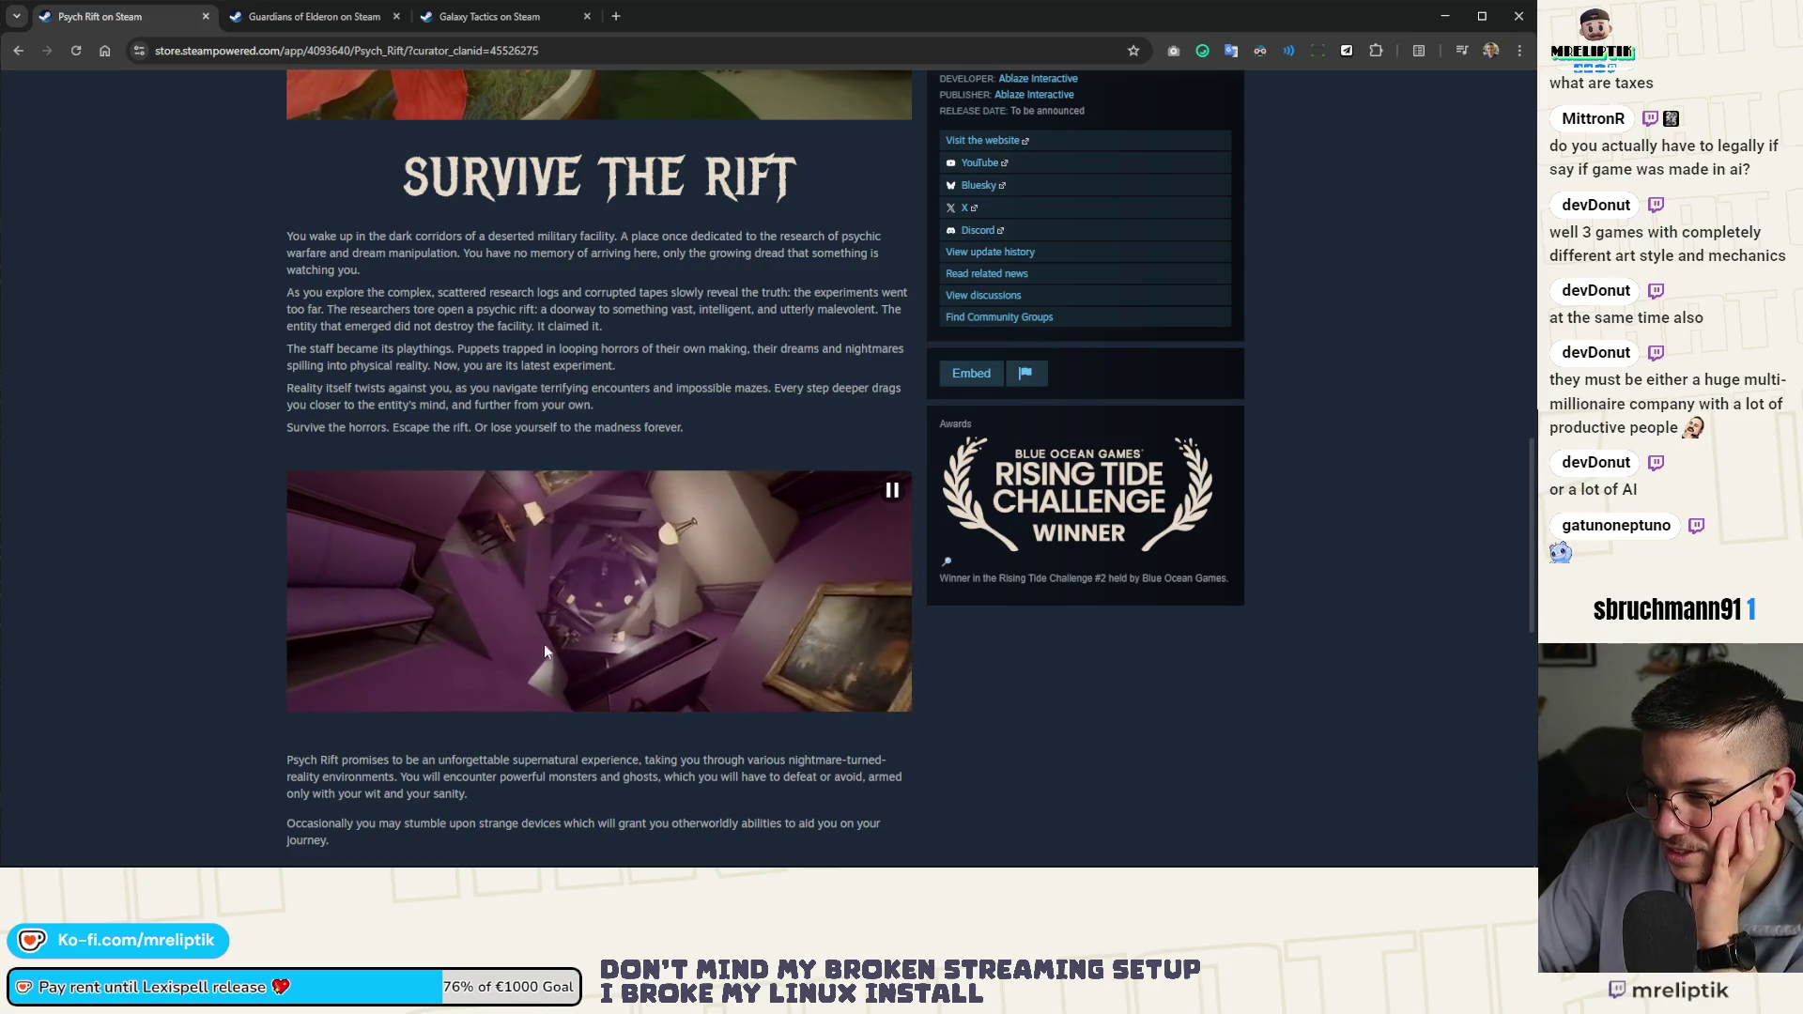
scroll(583, 638, down, 5)
scroll(556, 471, down, 5)
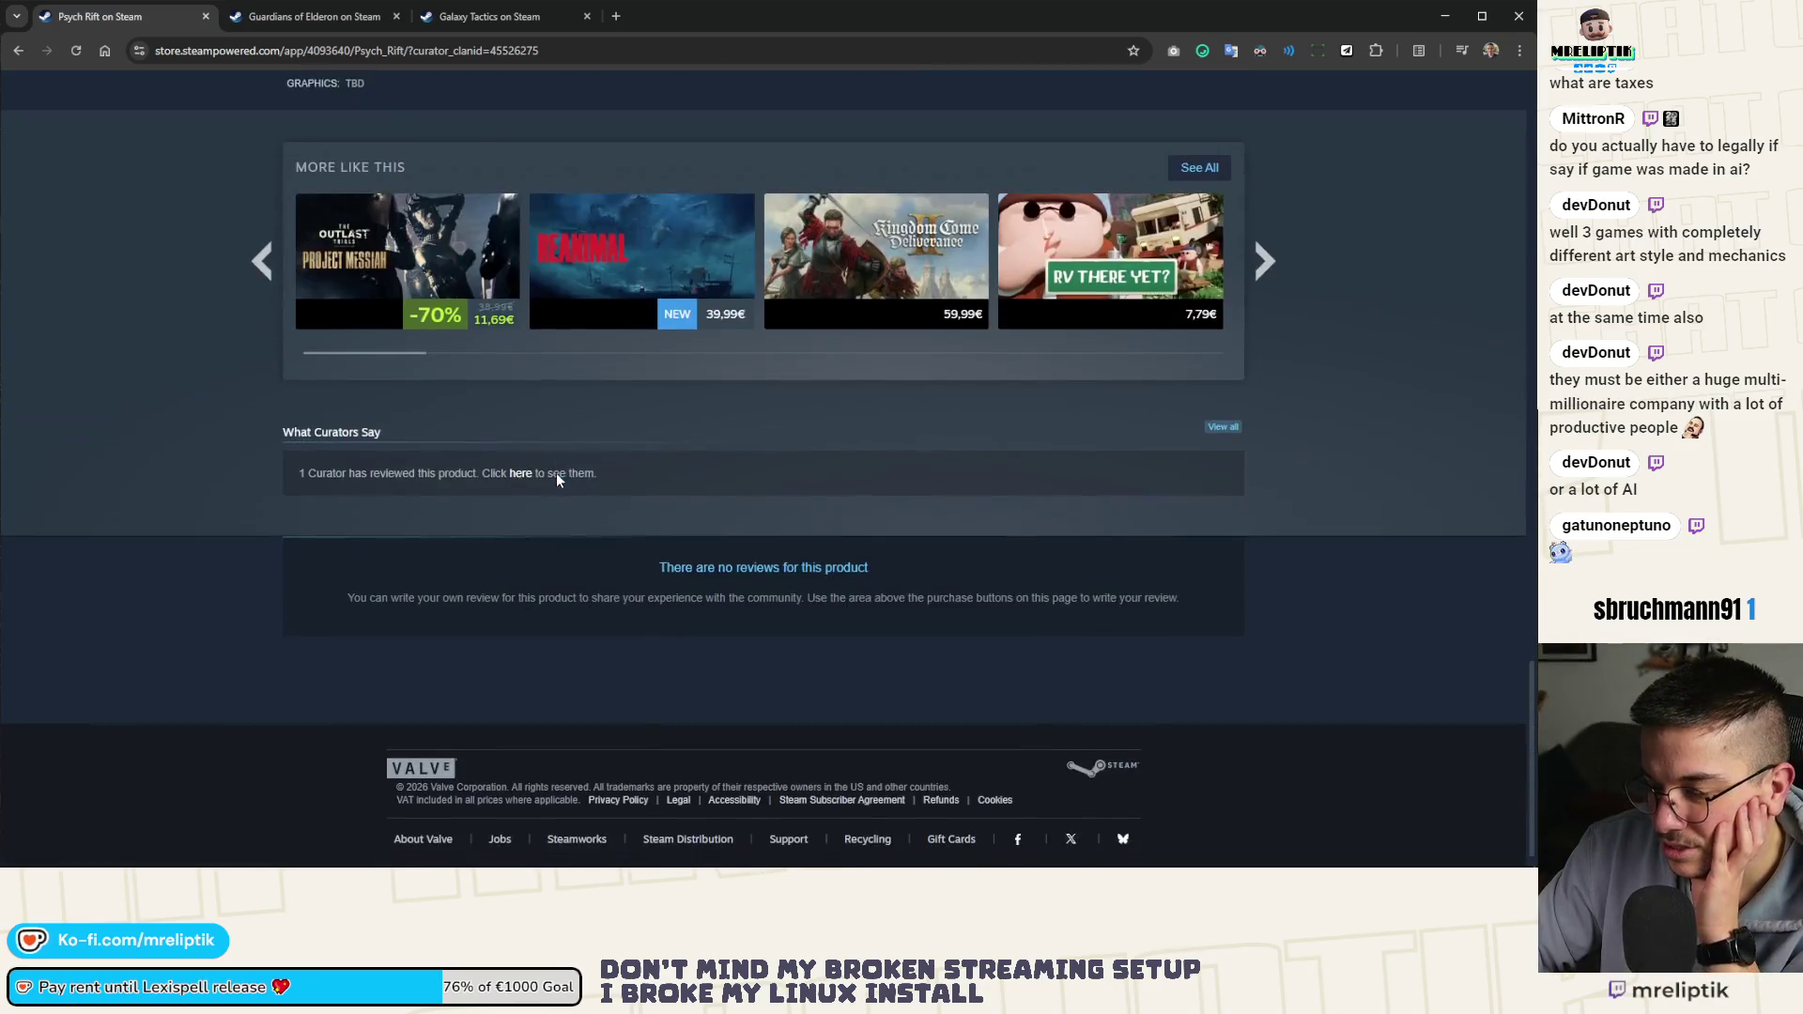
scroll(560, 549, up, 20)
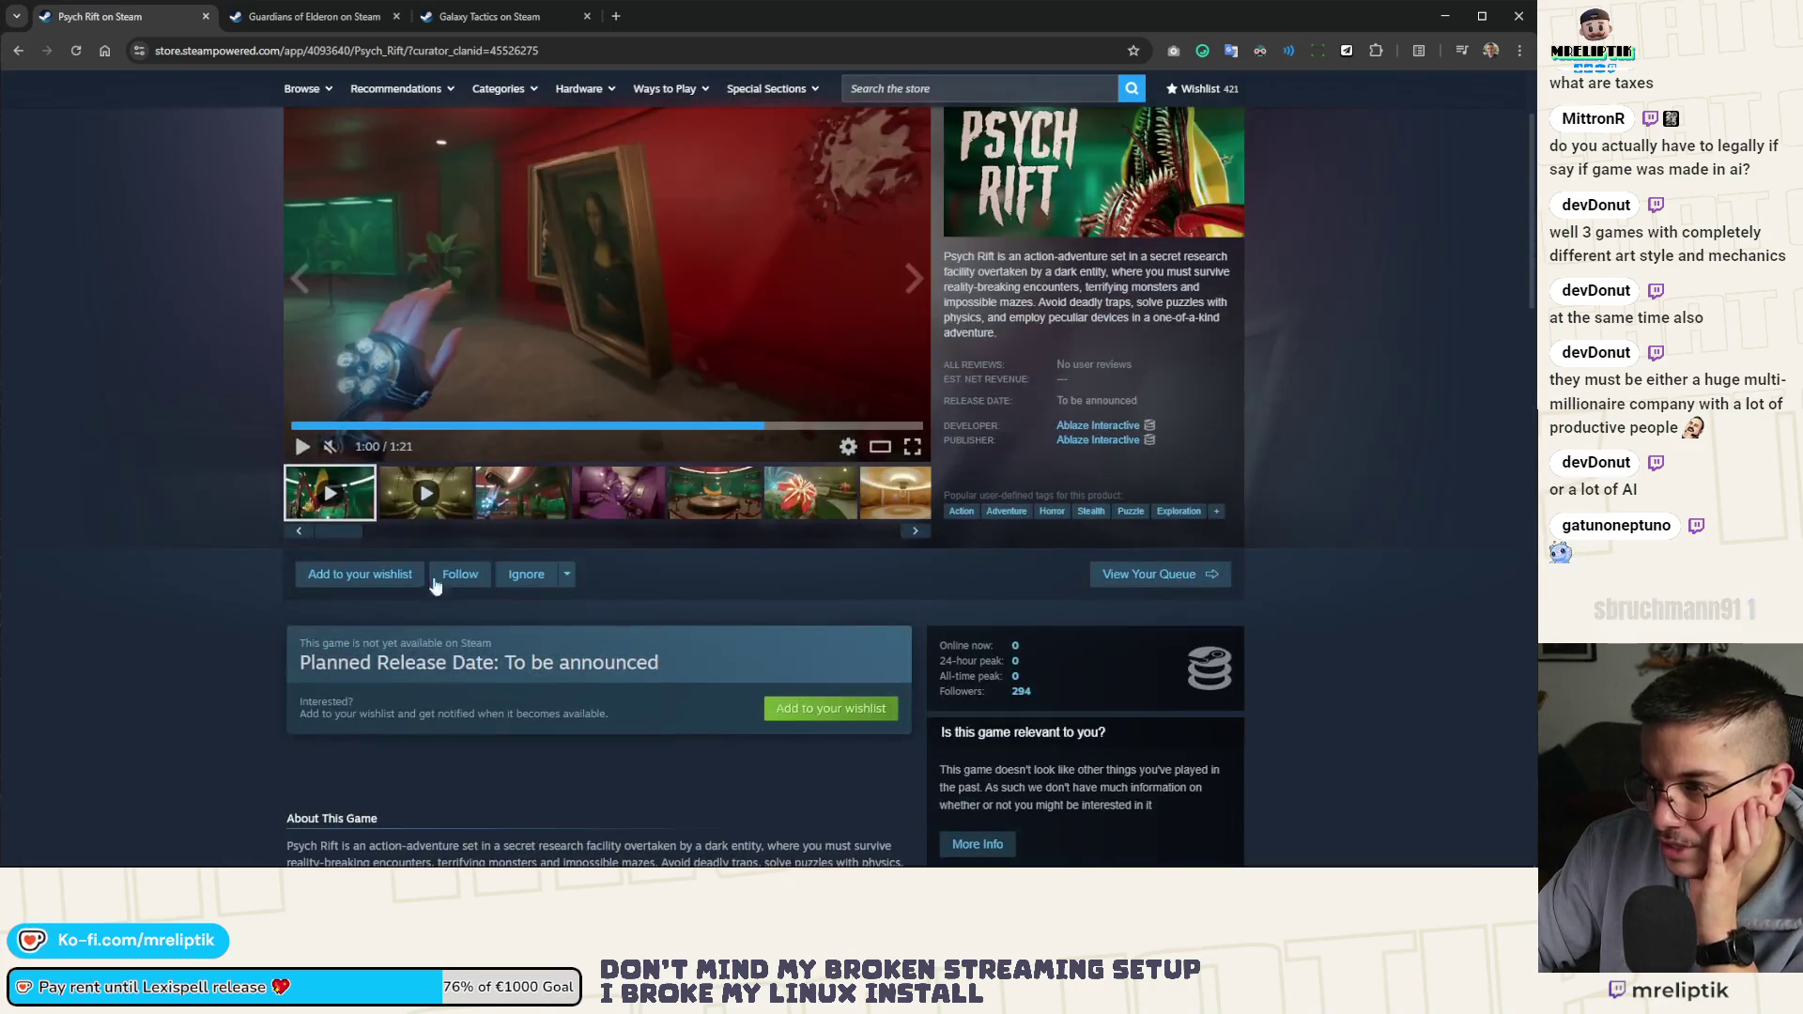
click(278, 21)
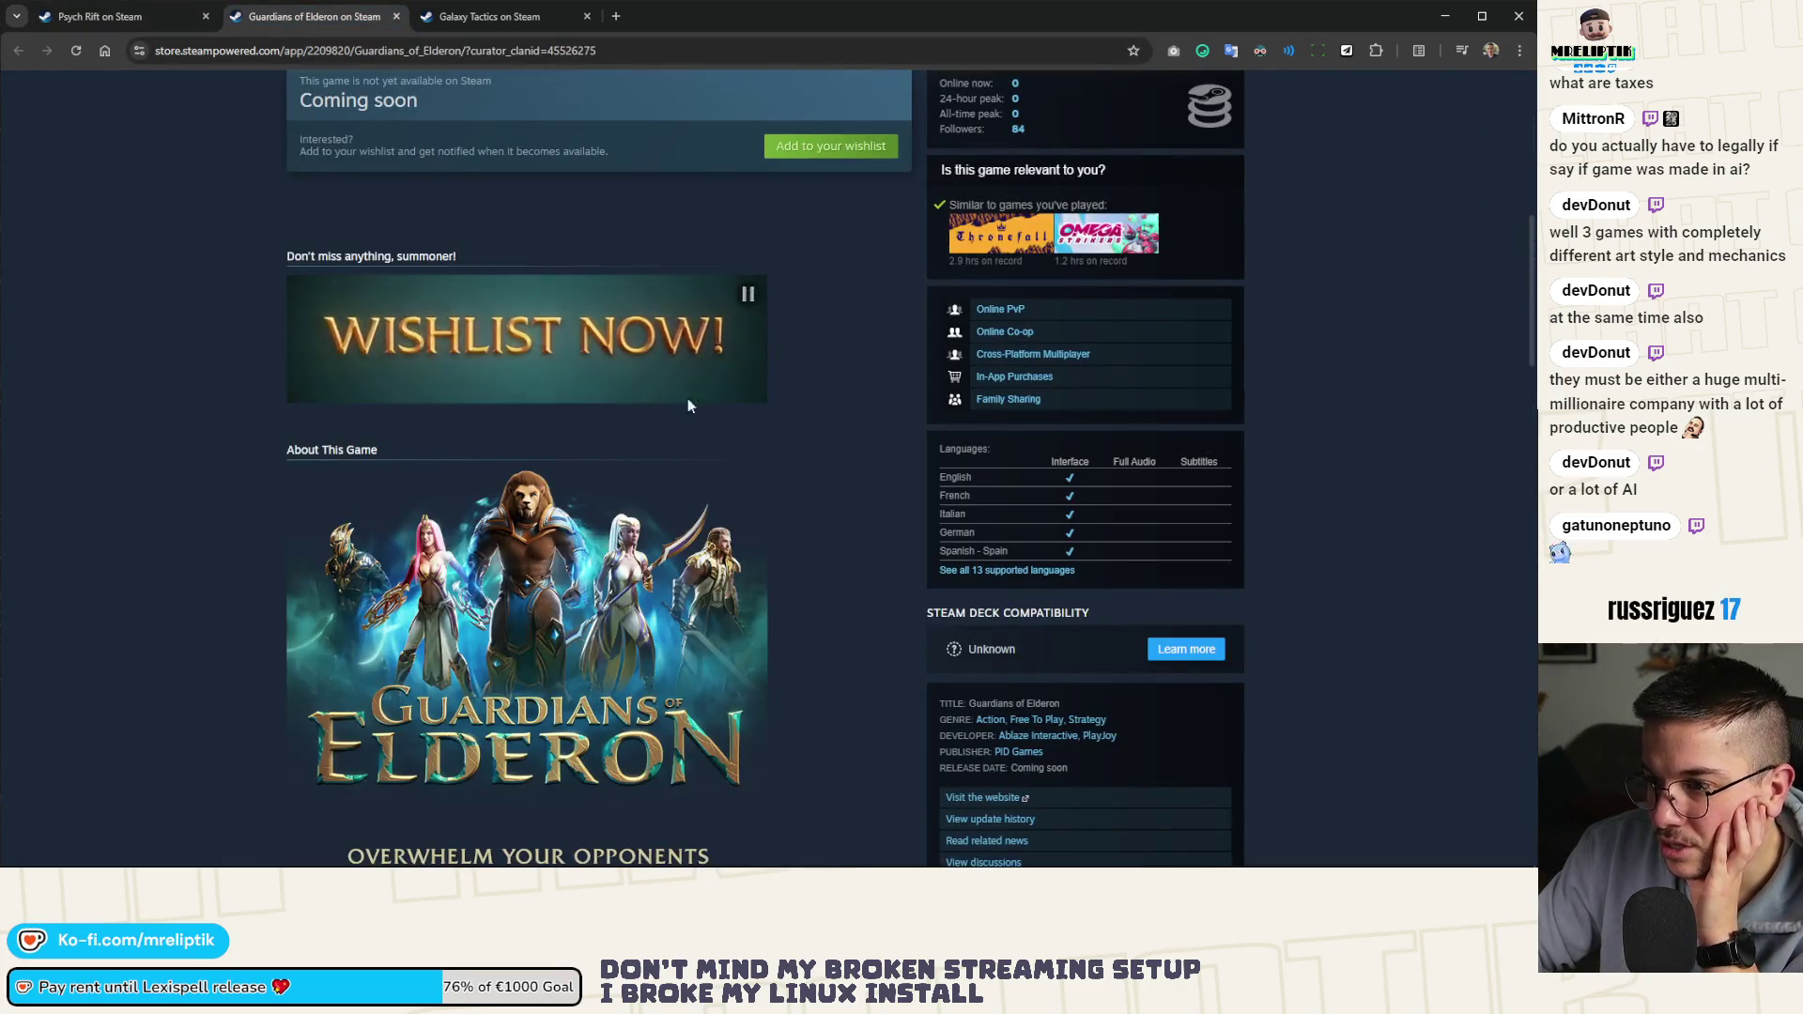
Switch to the Galaxy Tactics tab and click READ MORE under About This Game
click(440, 19)
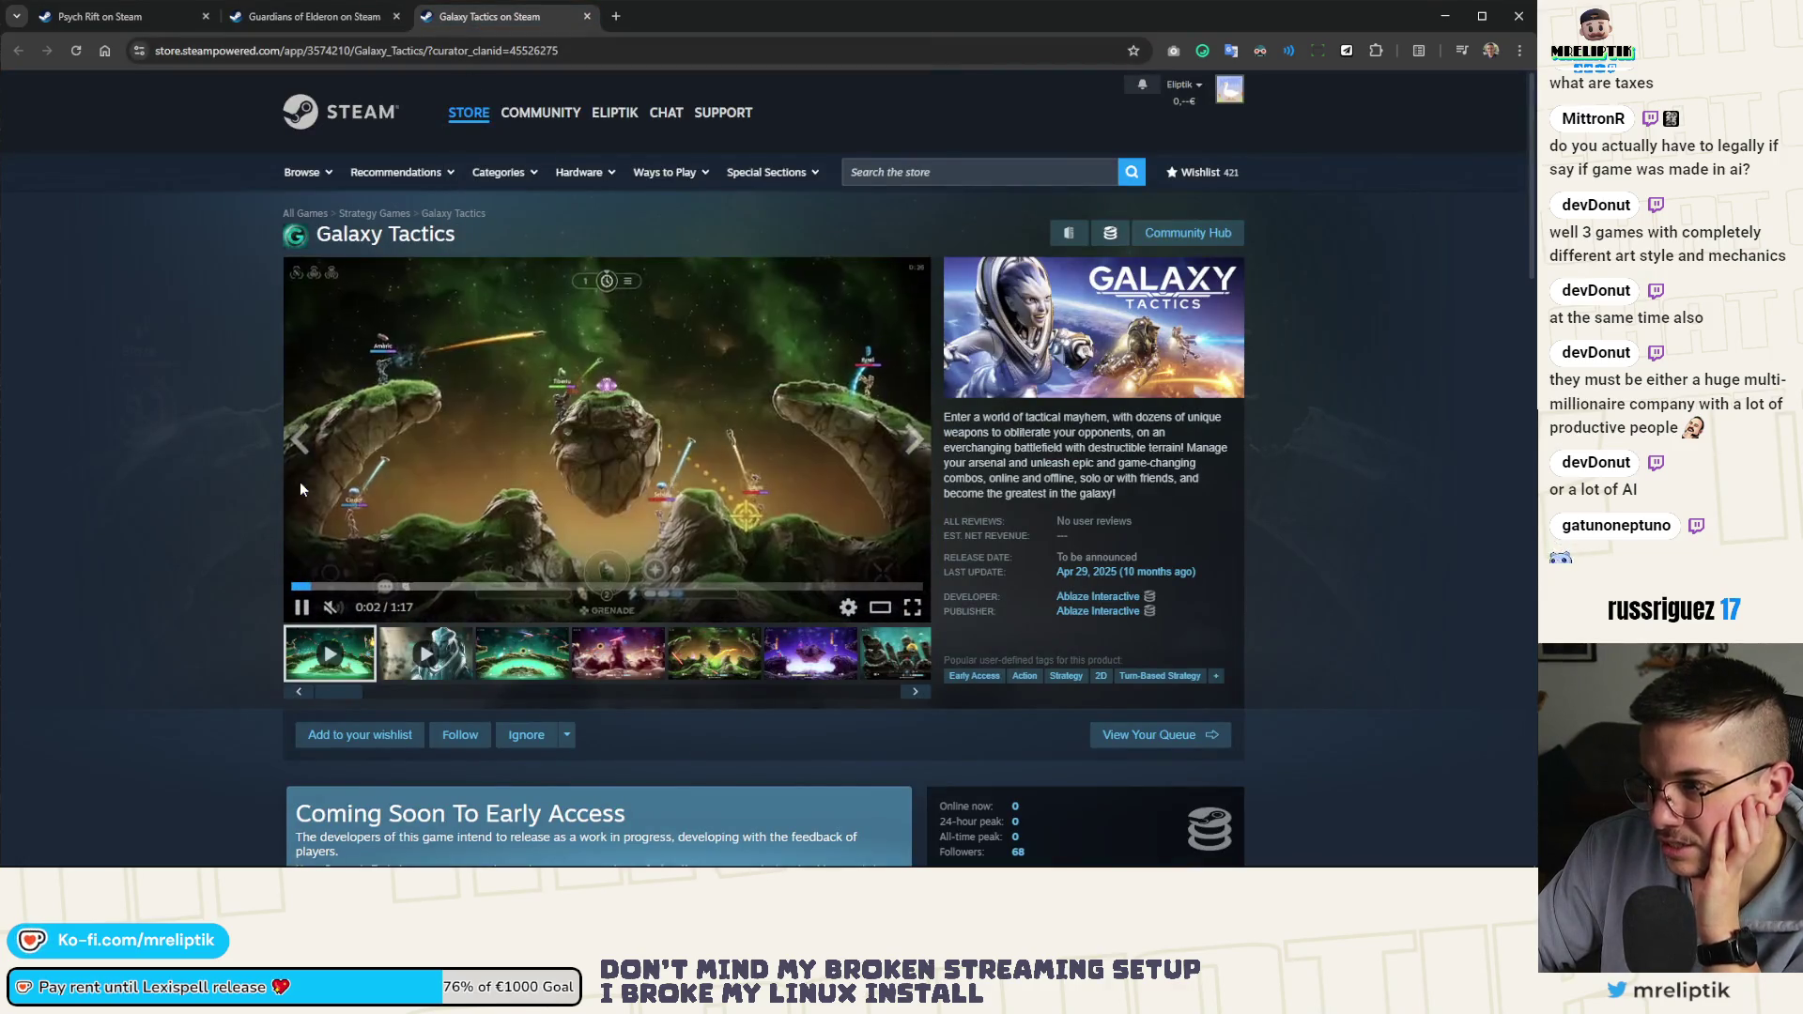
scroll(892, 738, down, 3)
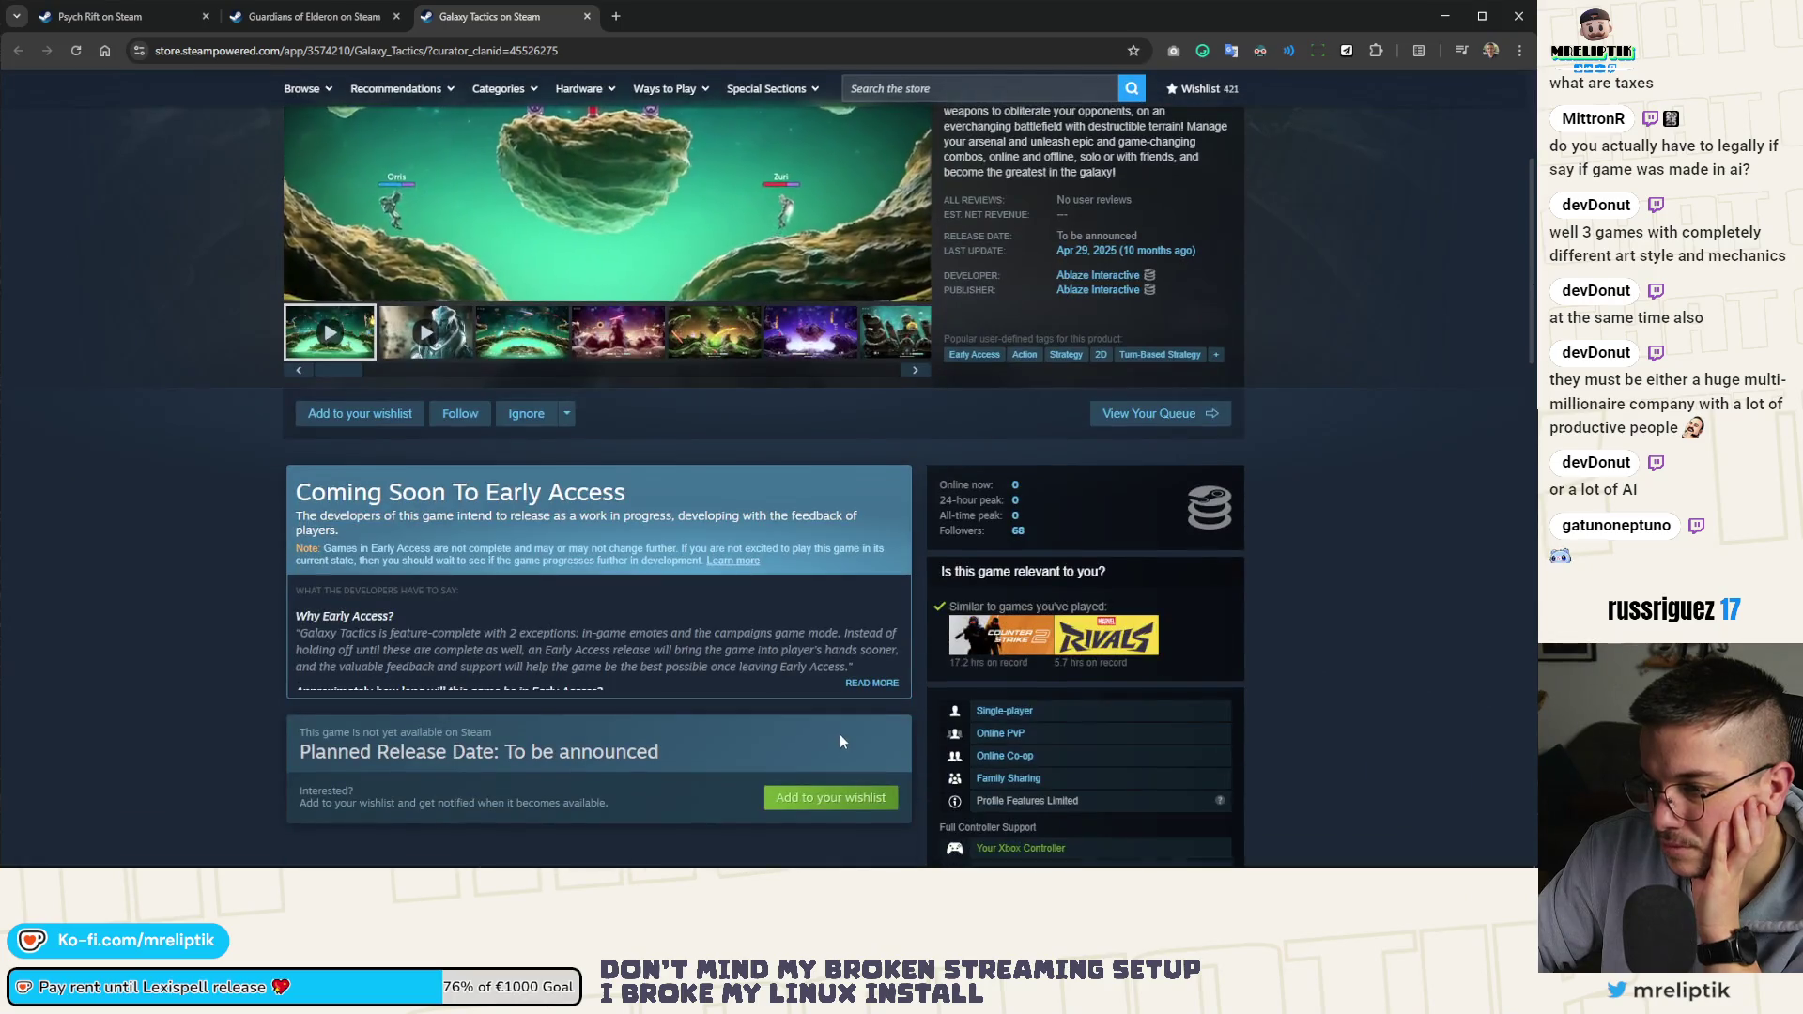
scroll(844, 741, down, 5)
scroll(845, 737, down, 4)
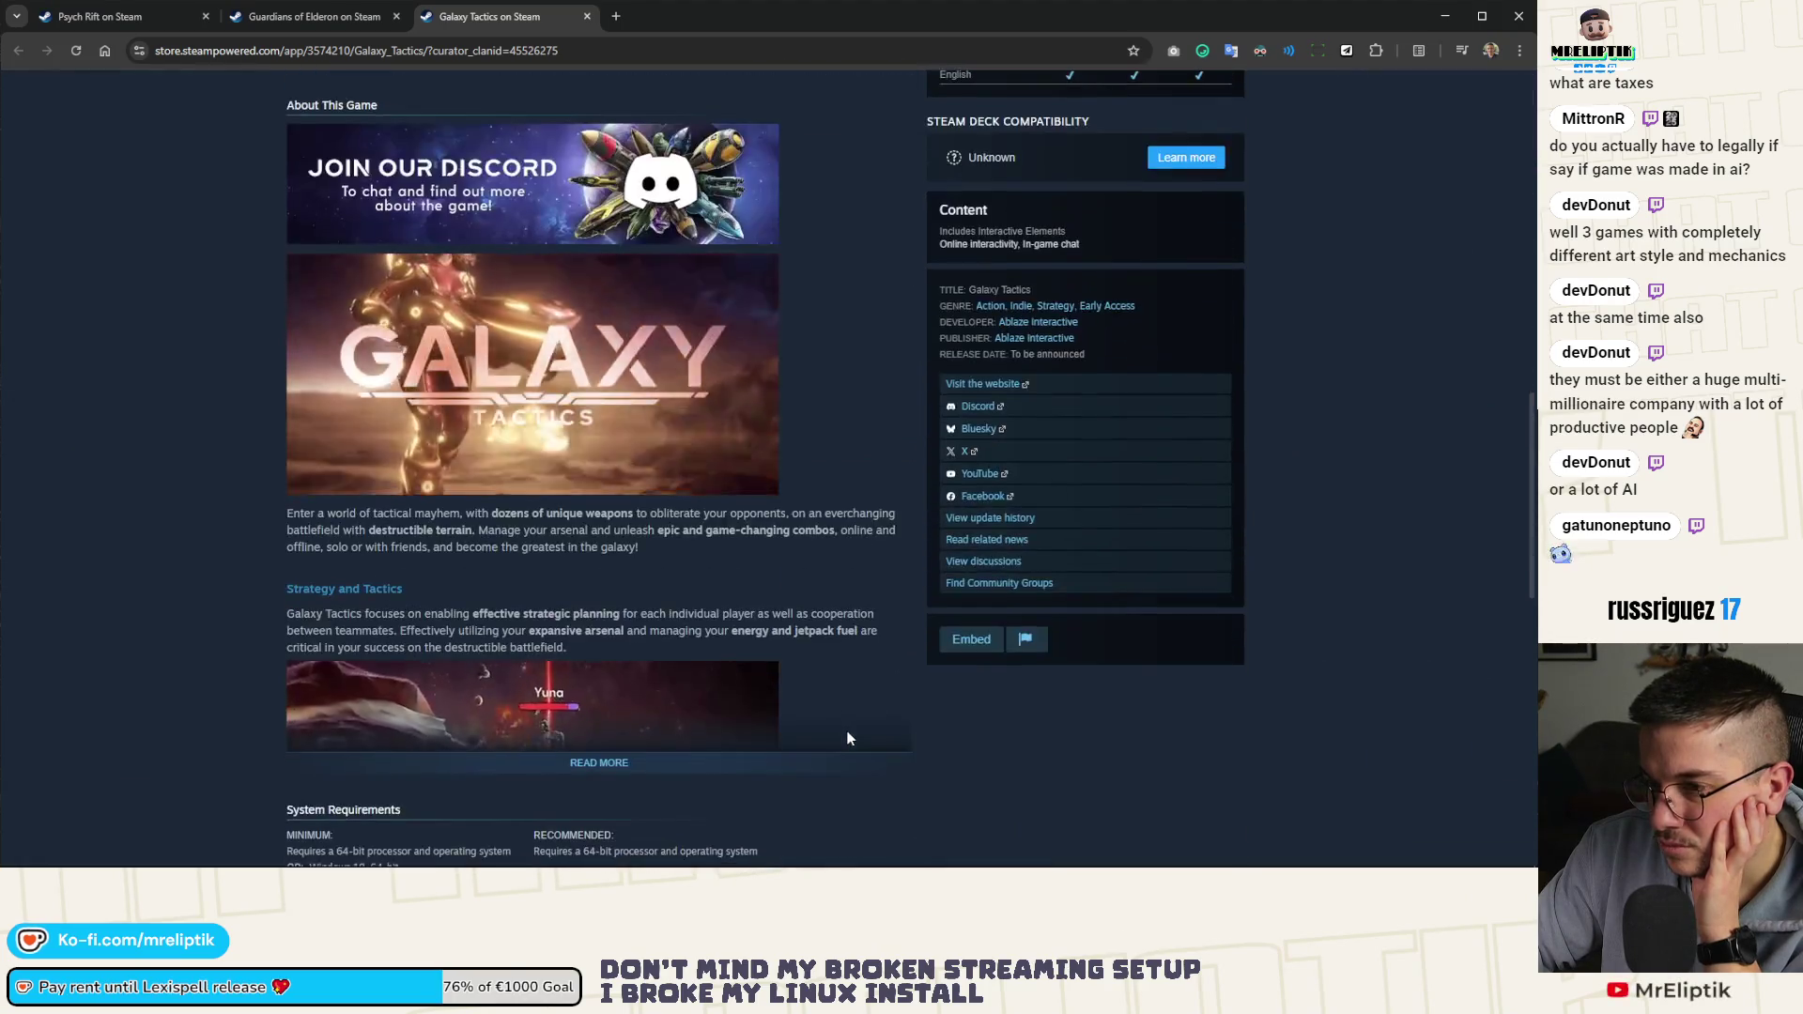
click(703, 764)
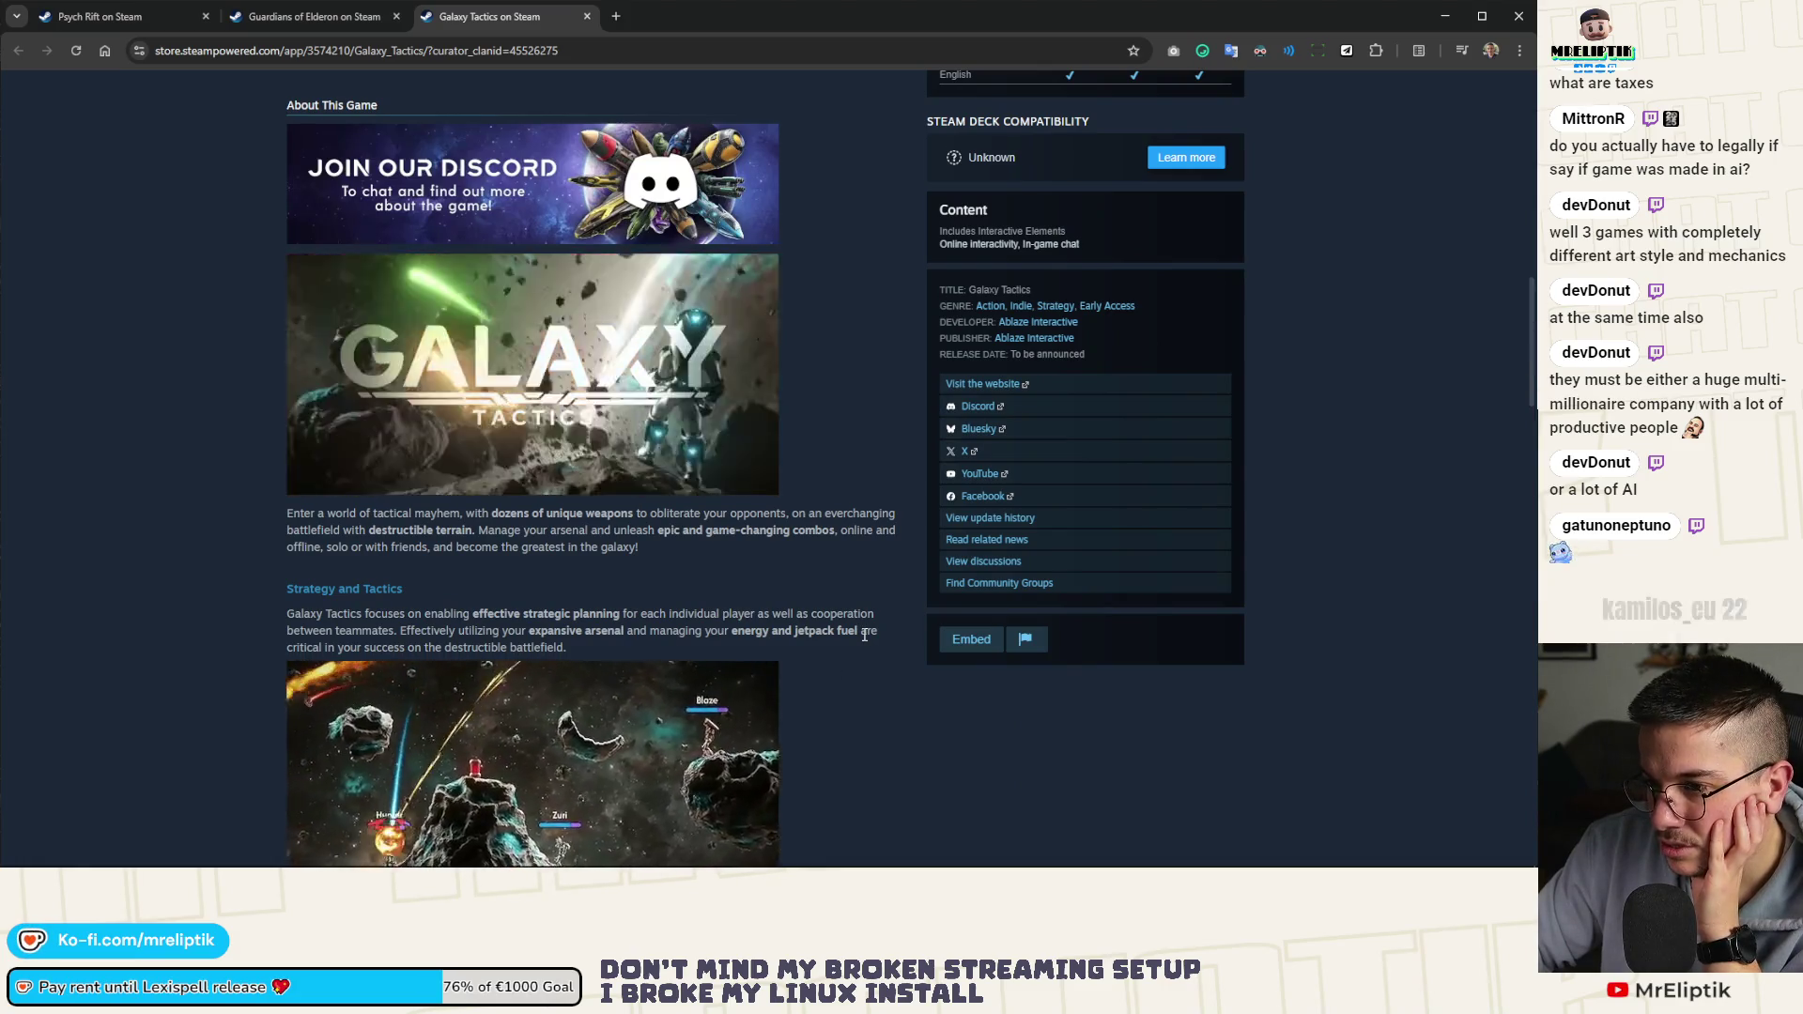
Look over the Galaxy Tactics header video and bring up its right-click options
mouse_move(606, 336)
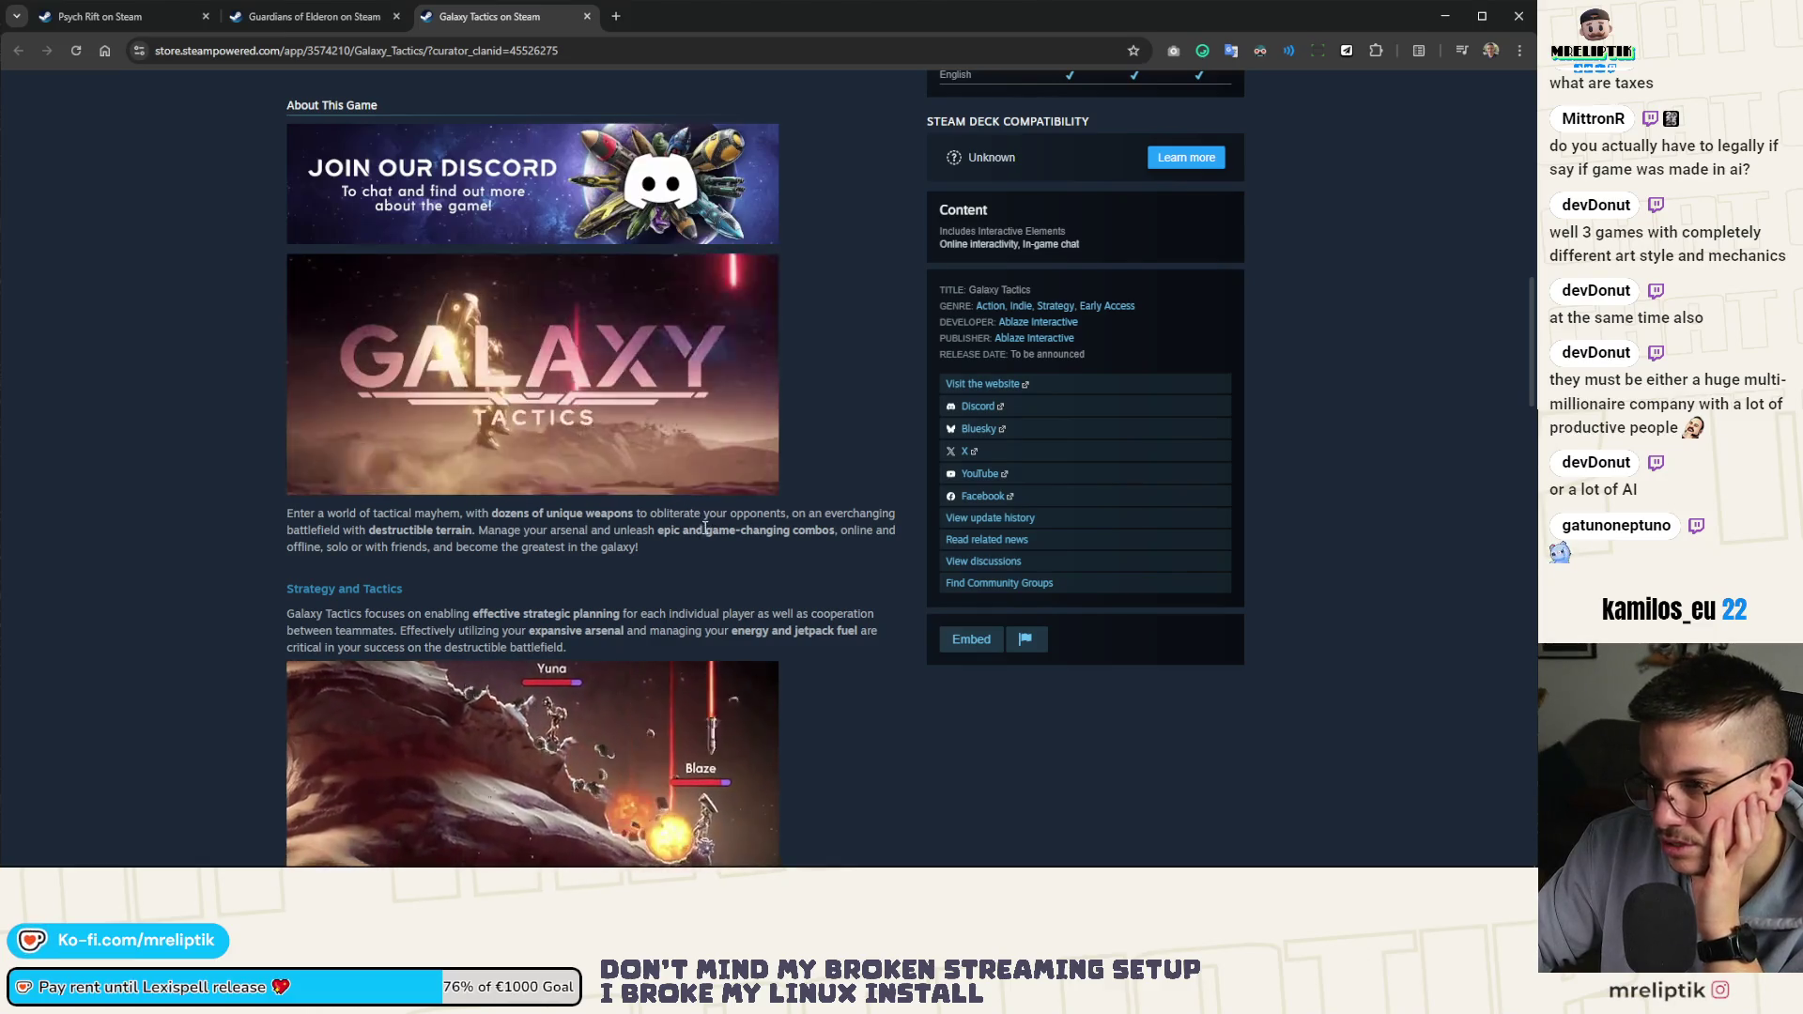
mouse_move(478, 372)
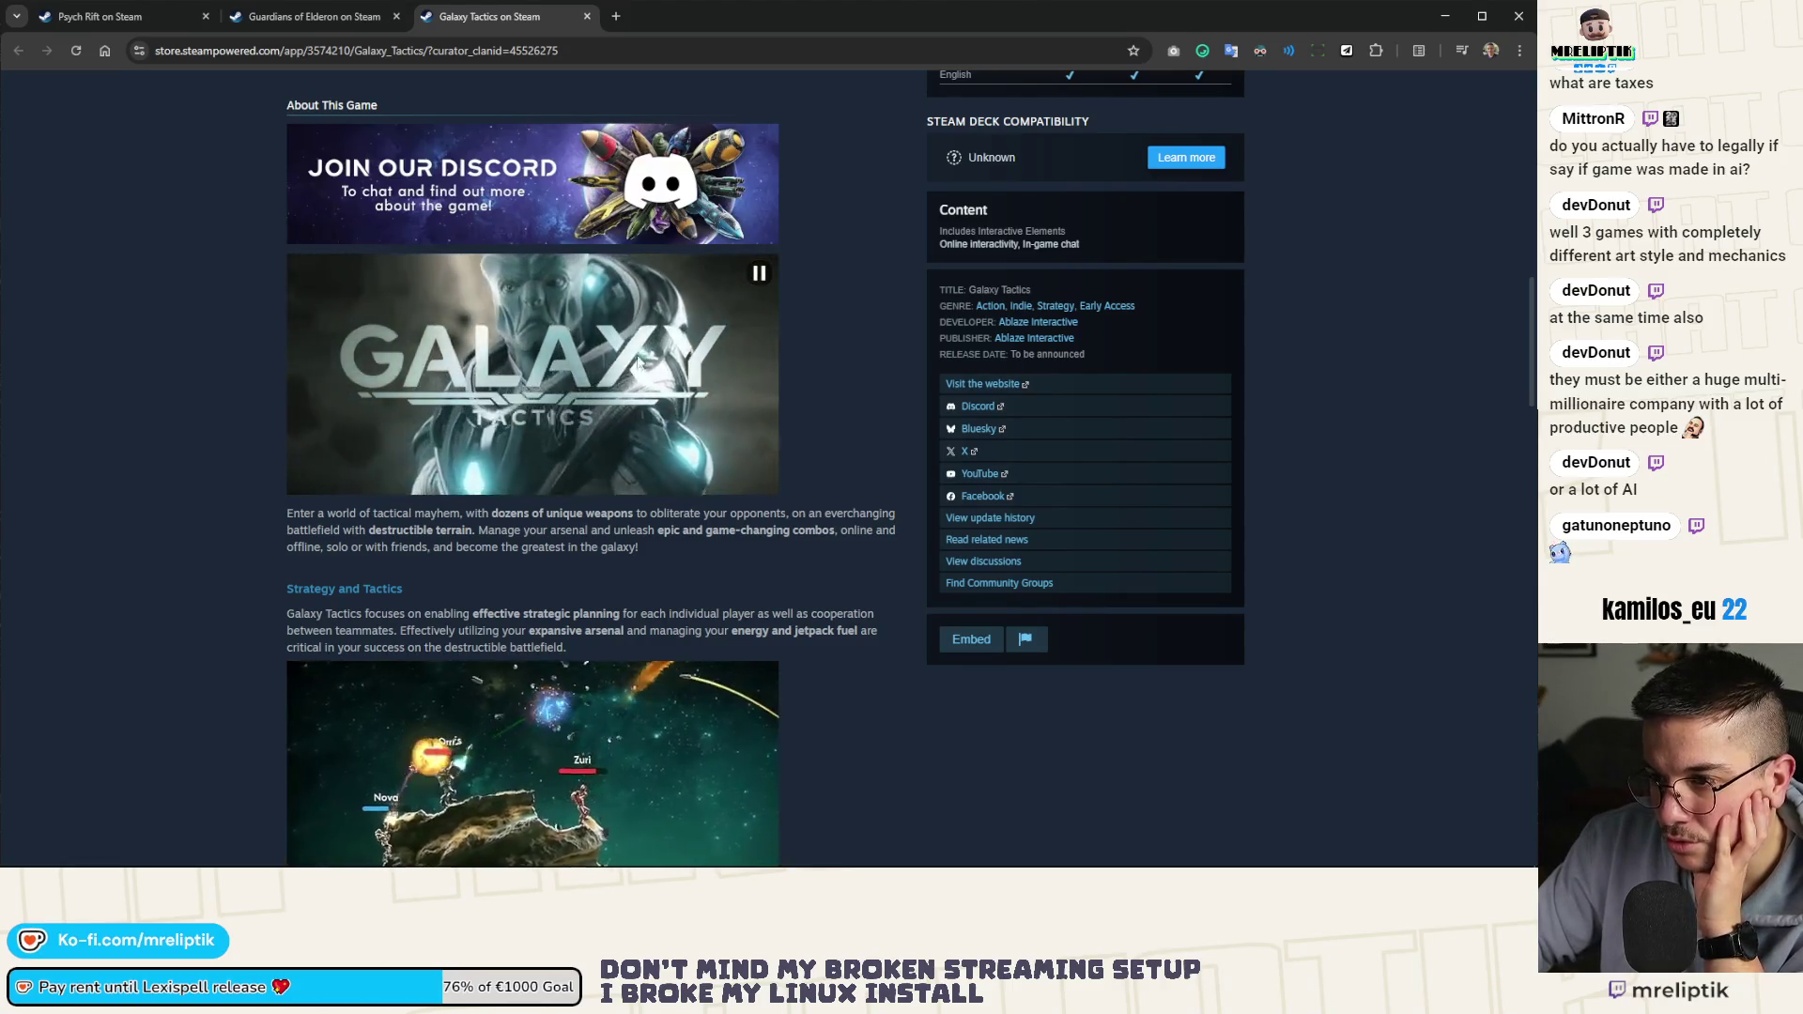
scroll(600, 374, down, 4)
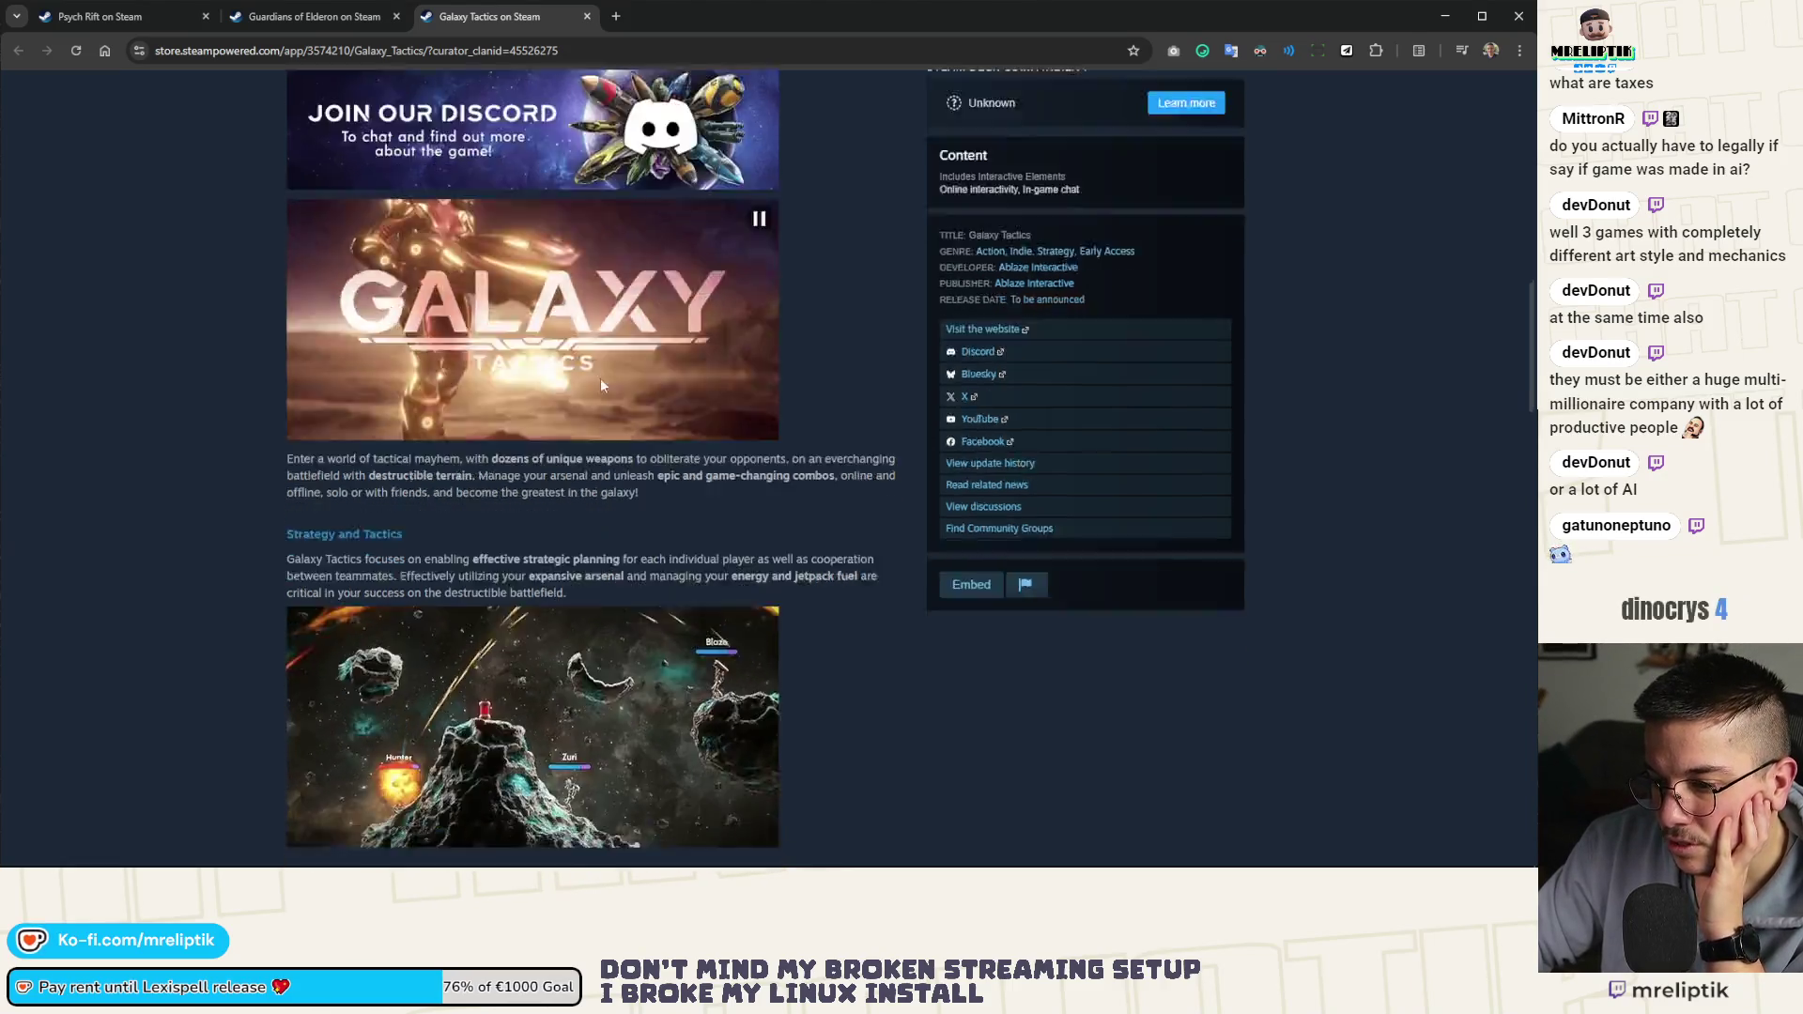
scroll(541, 335, up, 4)
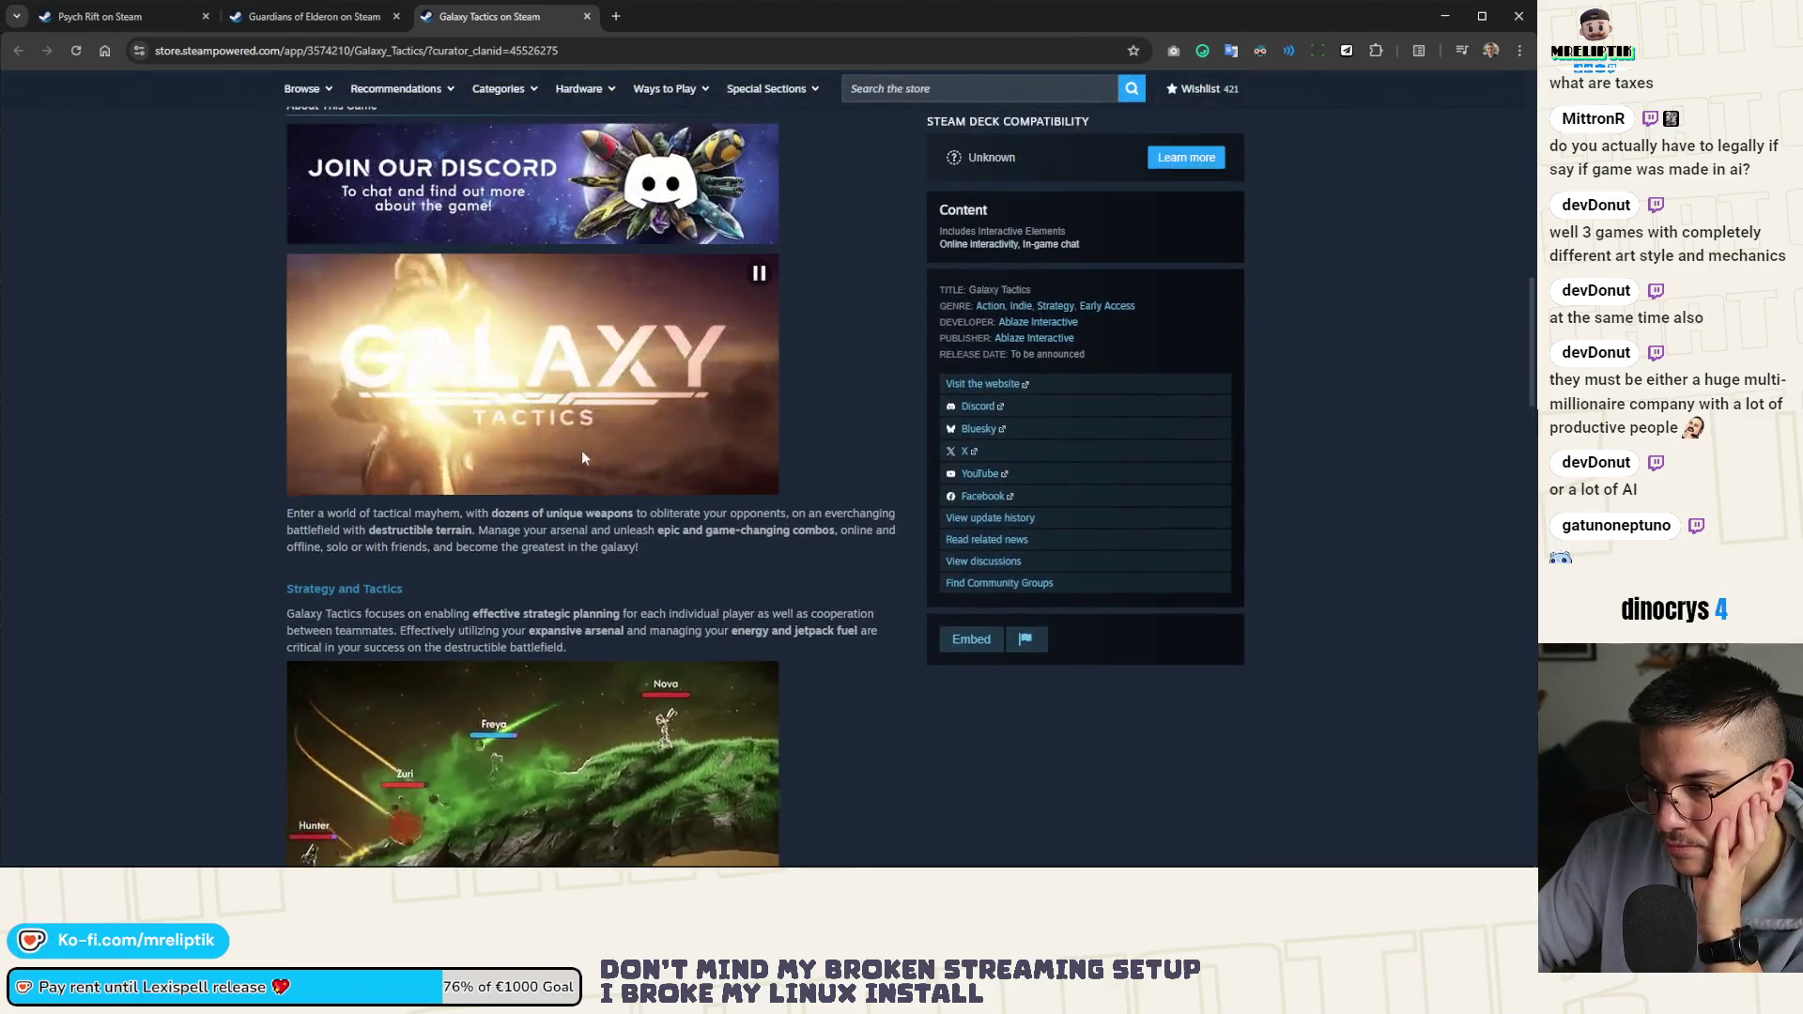
right_click(556, 393)
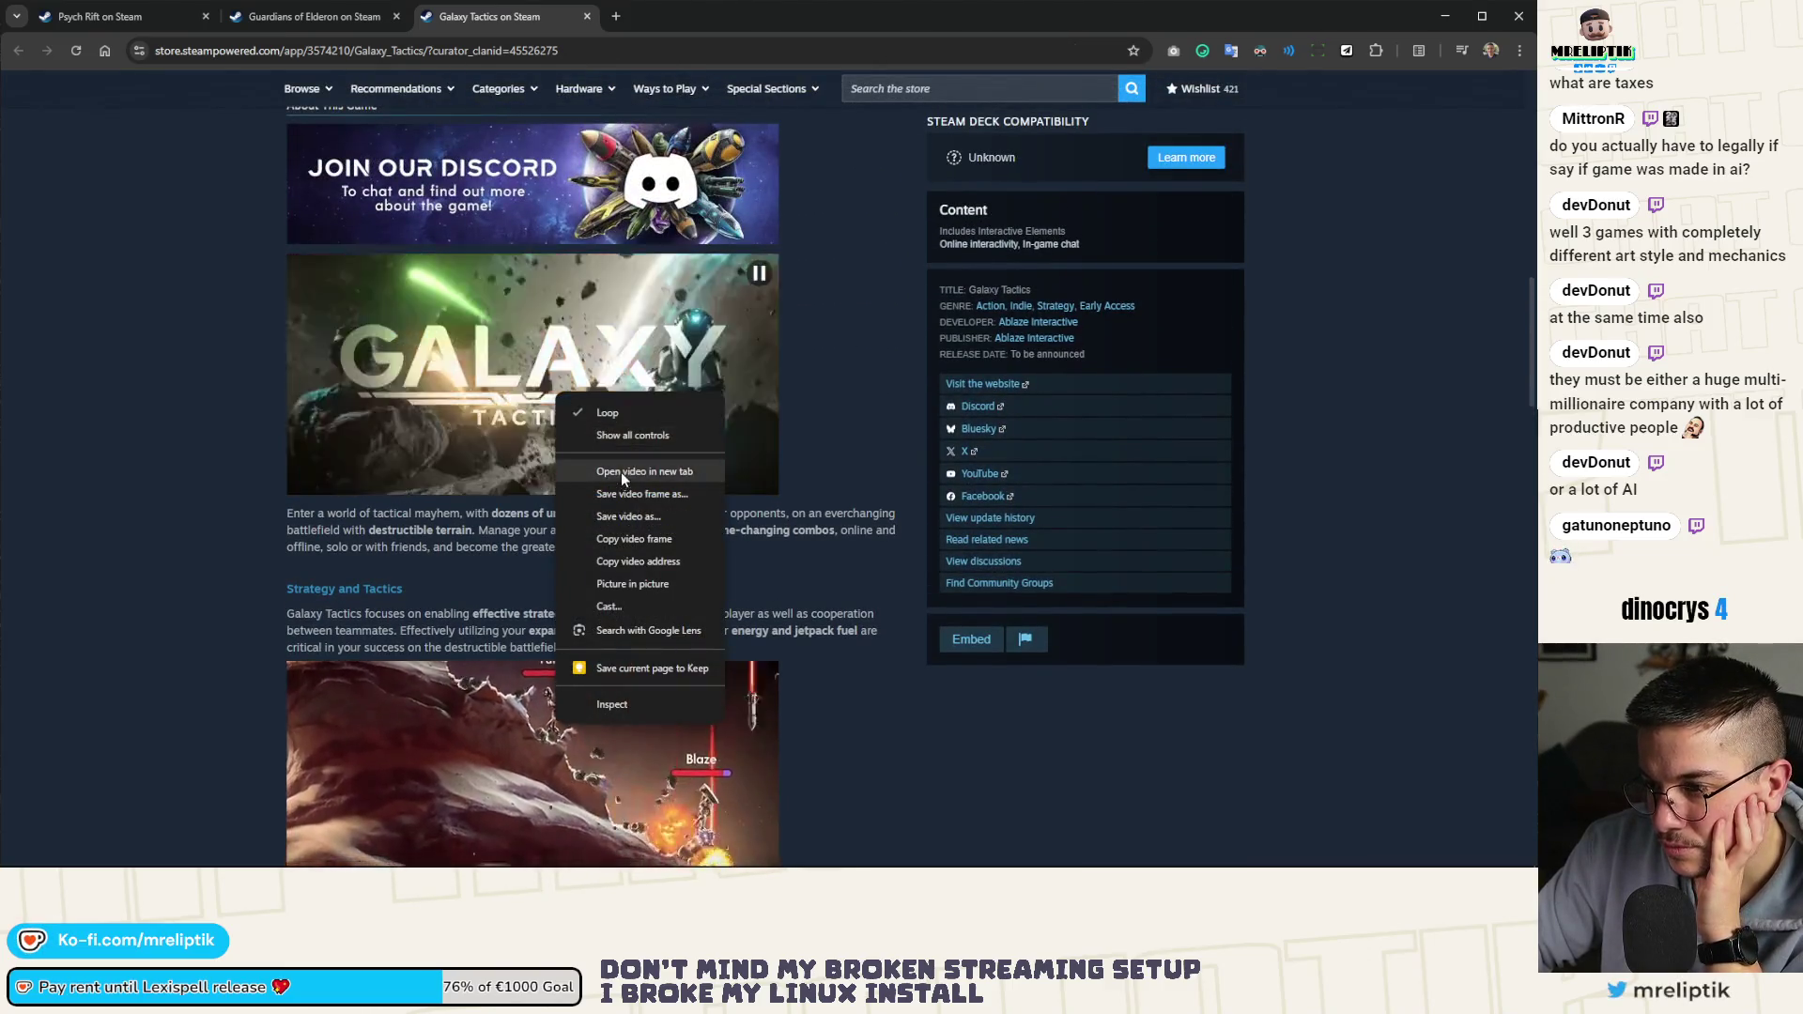
click(622, 471)
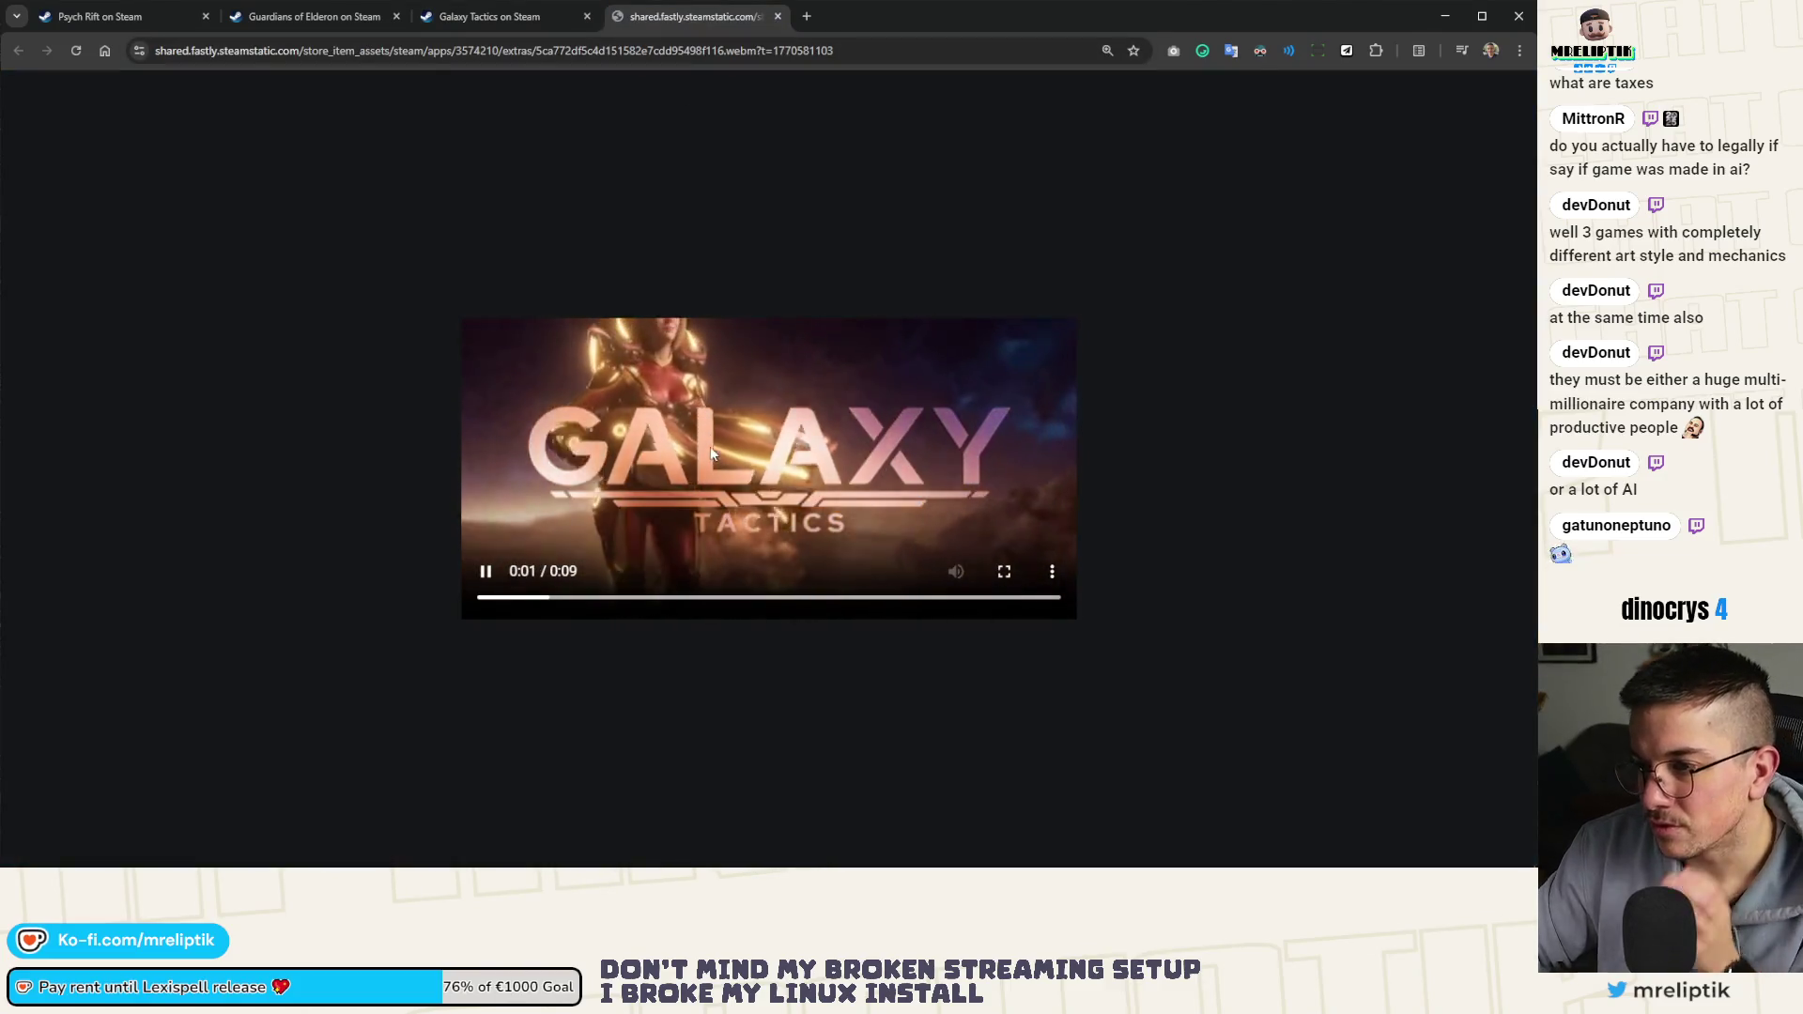
key(ctrl+plus)
key(ctrl+plus)
key(ctrl+plus)
key(ctrl+plus)
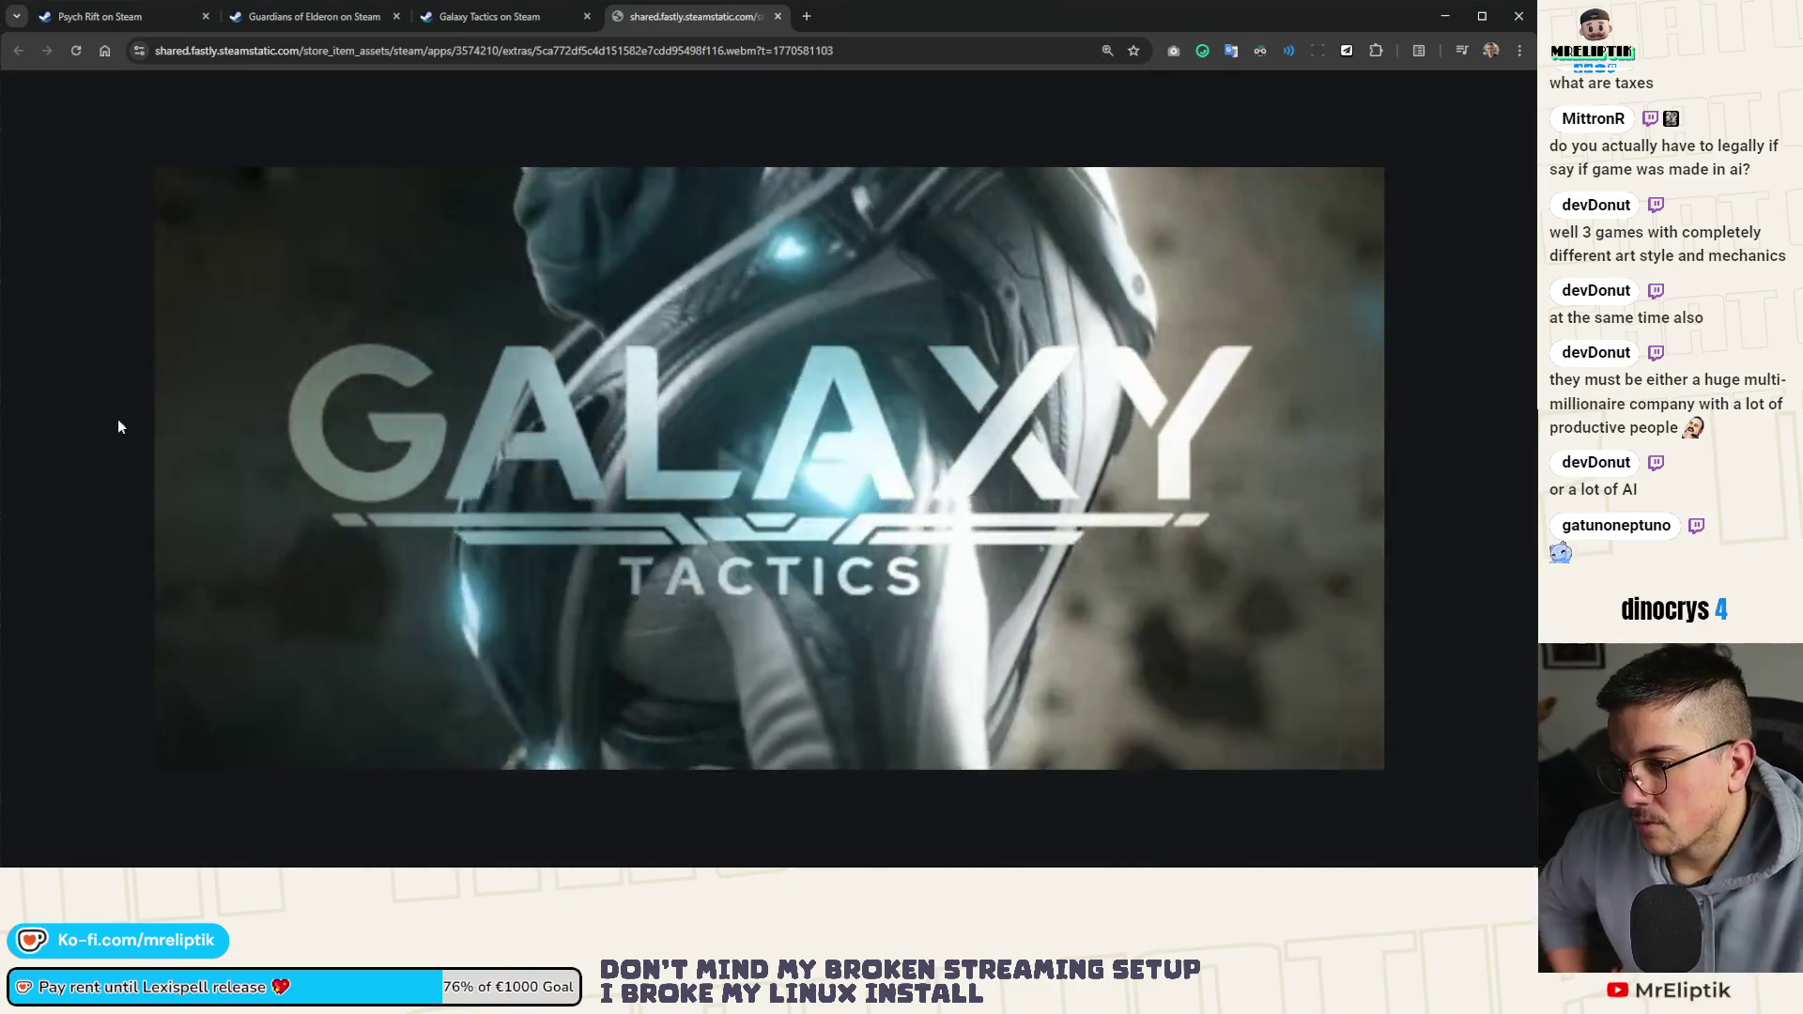
mouse_move(740, 755)
click(620, 725)
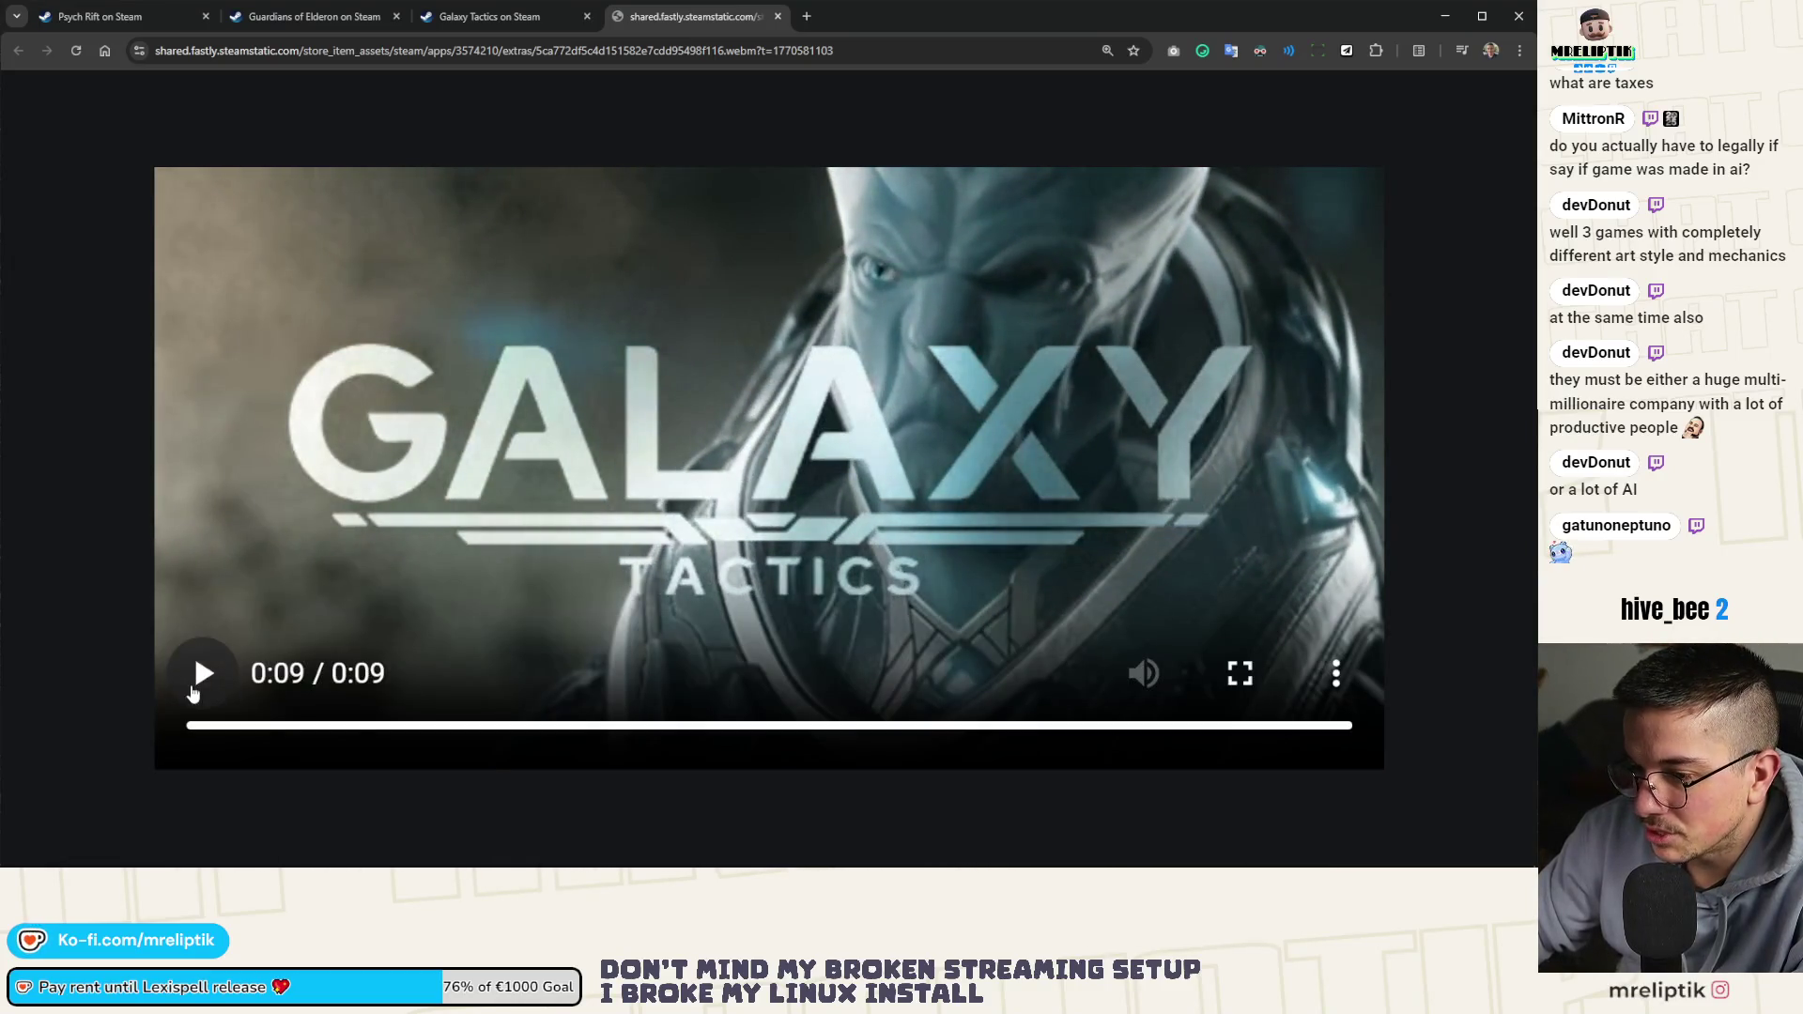
click(237, 641)
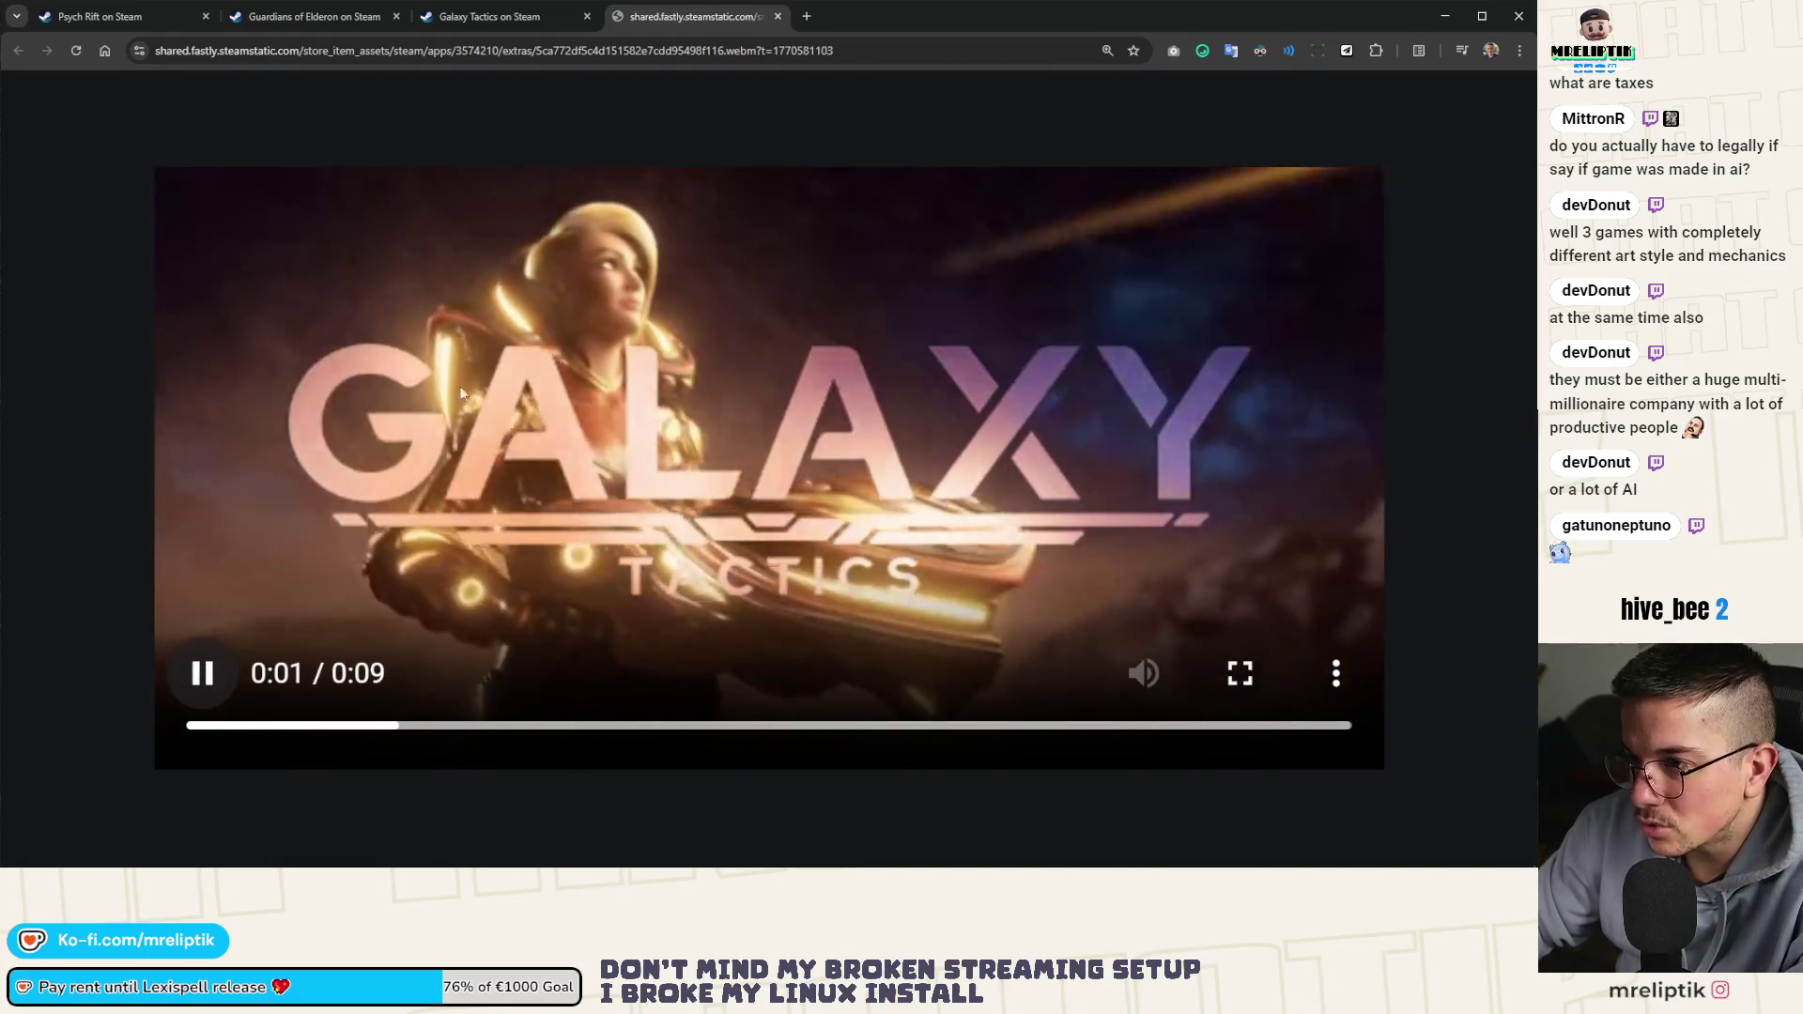
key(ctrl+w)
scroll(607, 443, up, 10)
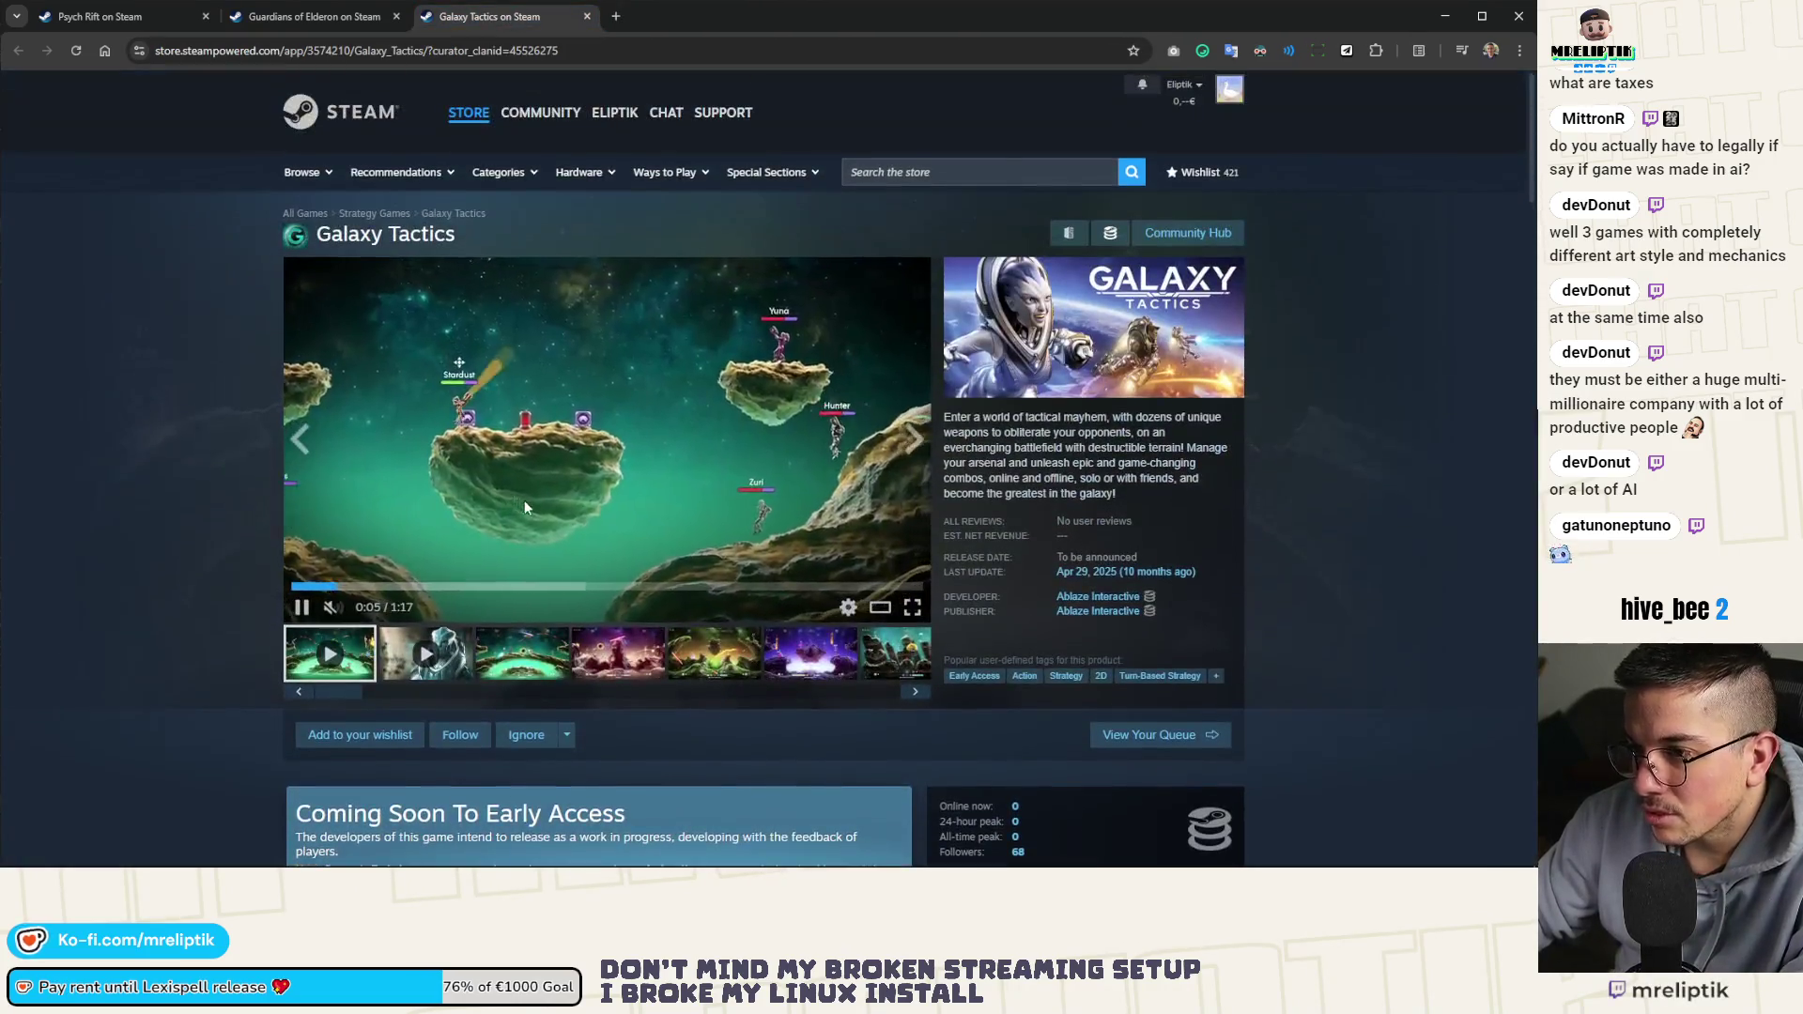
Pause the main Galaxy Tactics trailer and resume it in the Trailers & Screenshots viewer (1 of 13)
click(661, 539)
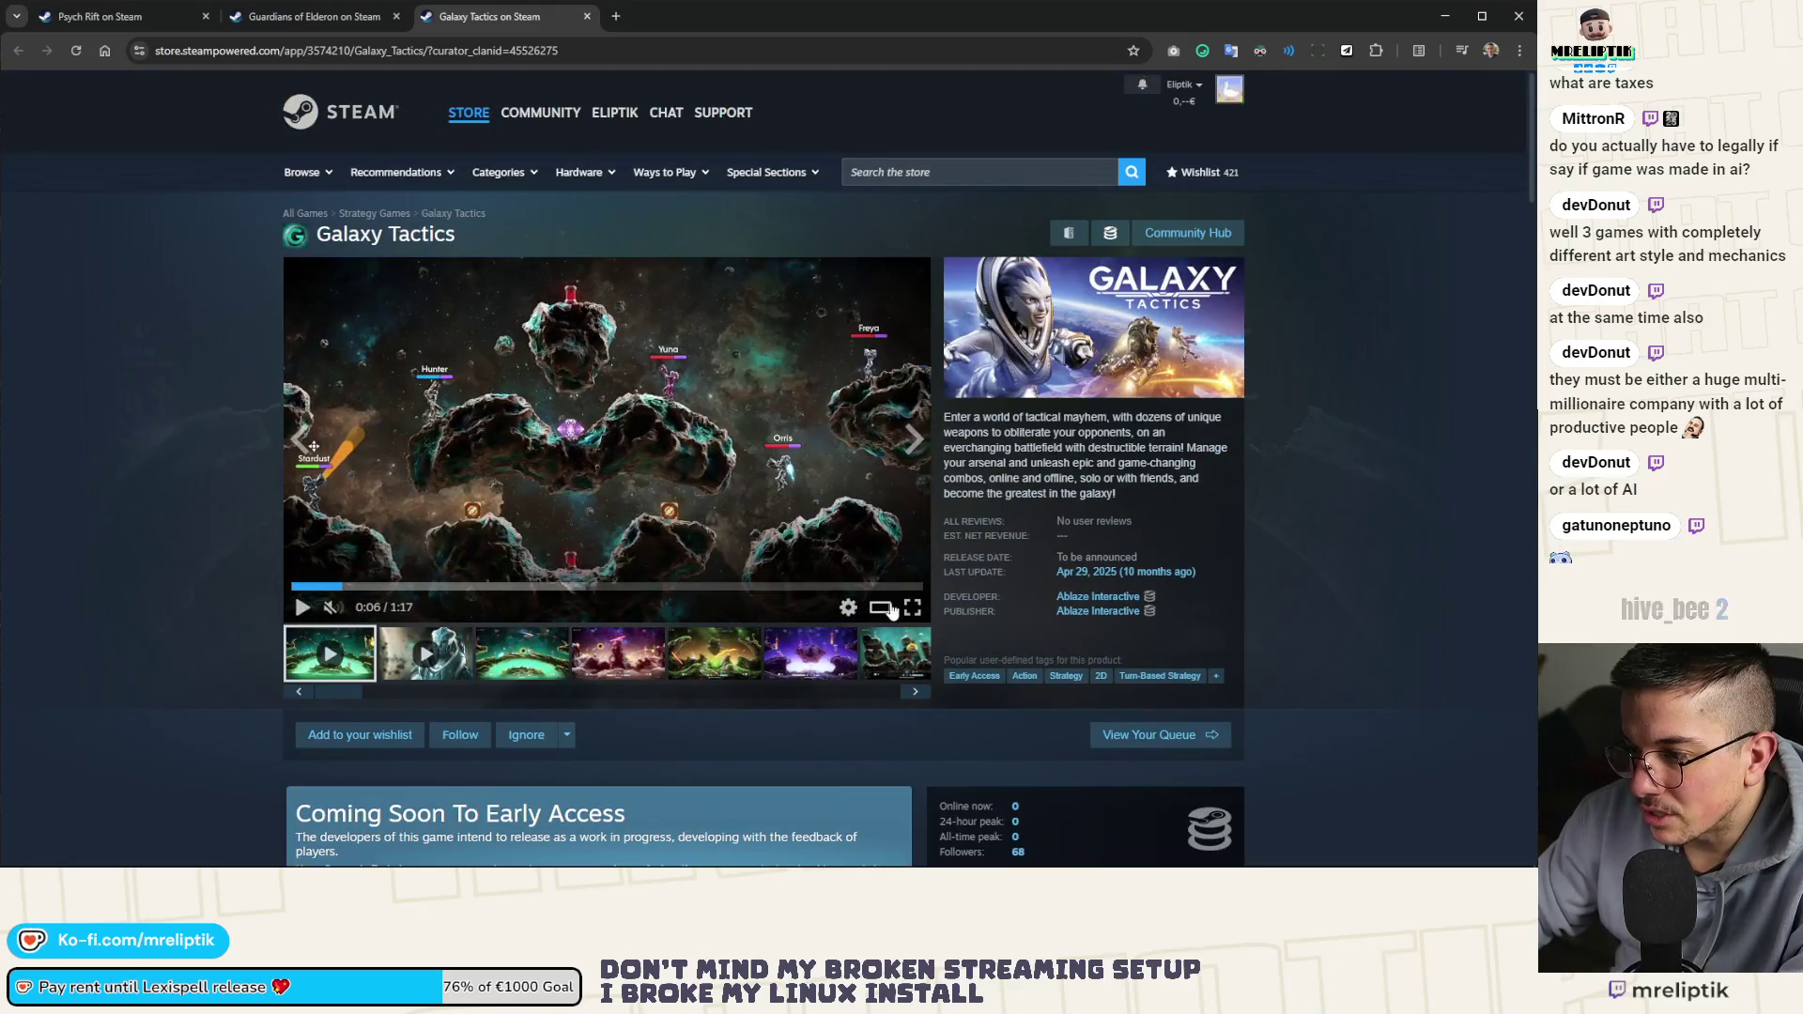
click(888, 608)
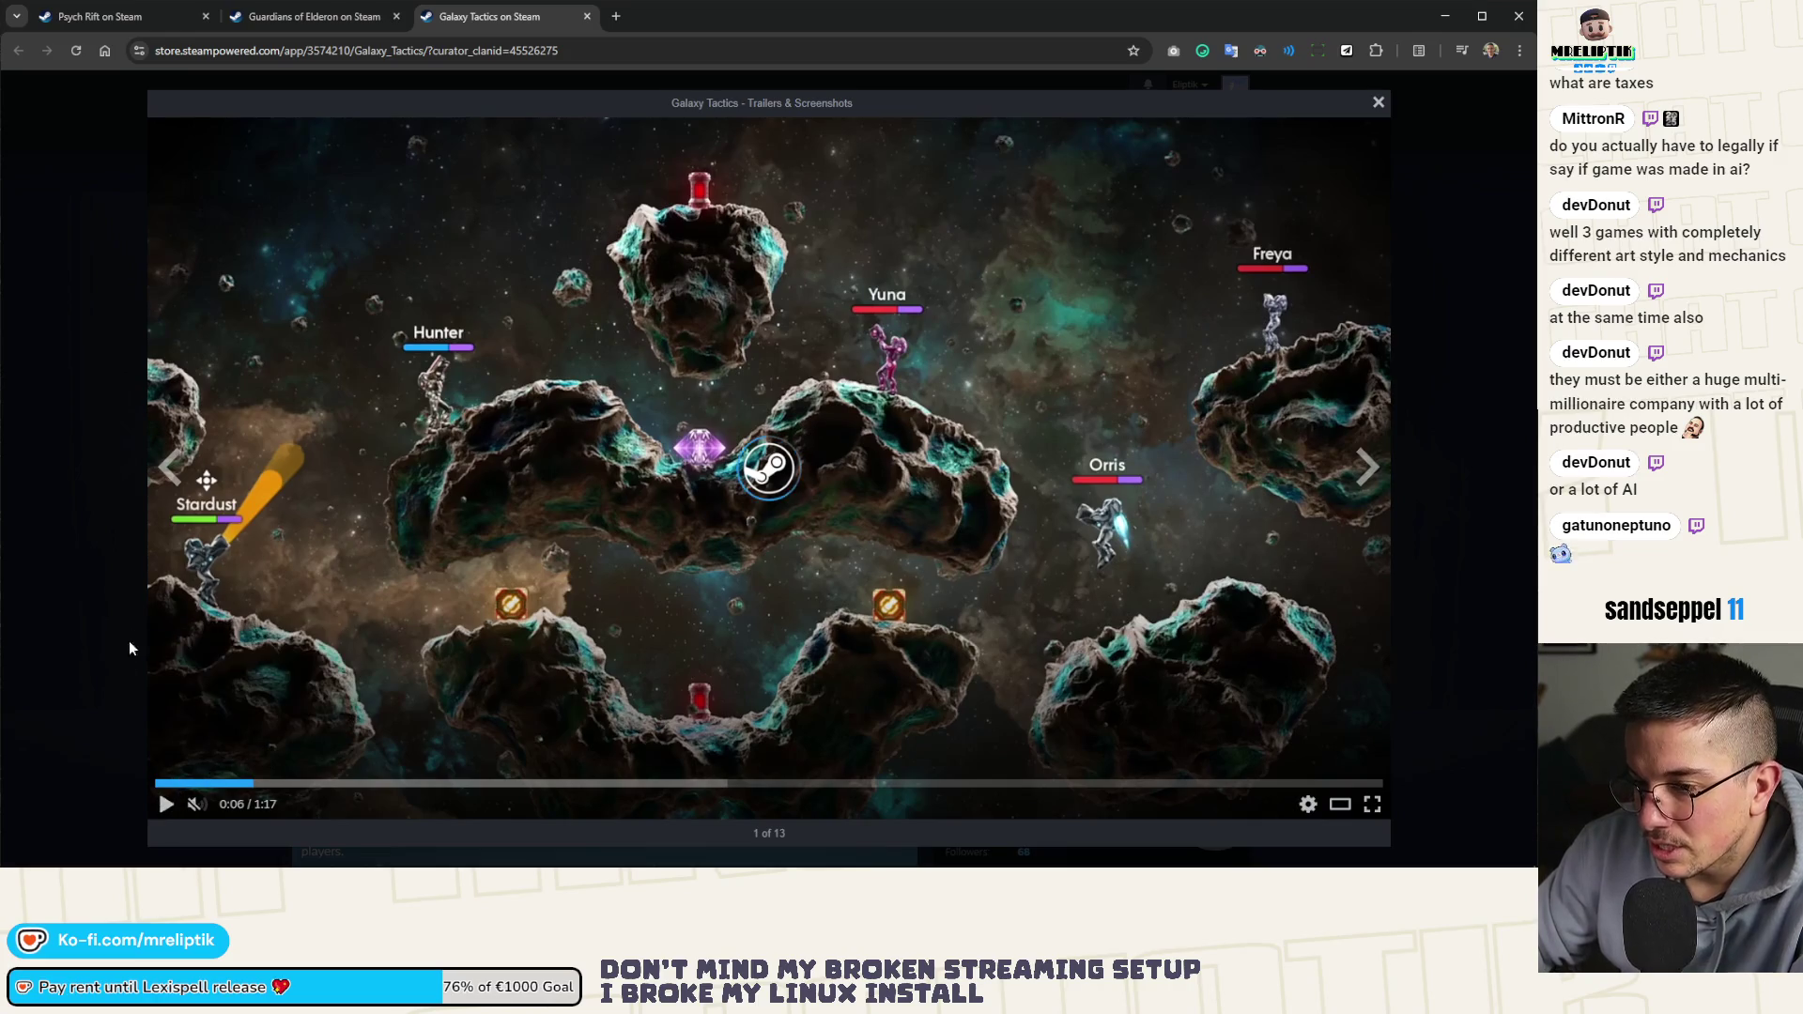
click(639, 442)
click(639, 441)
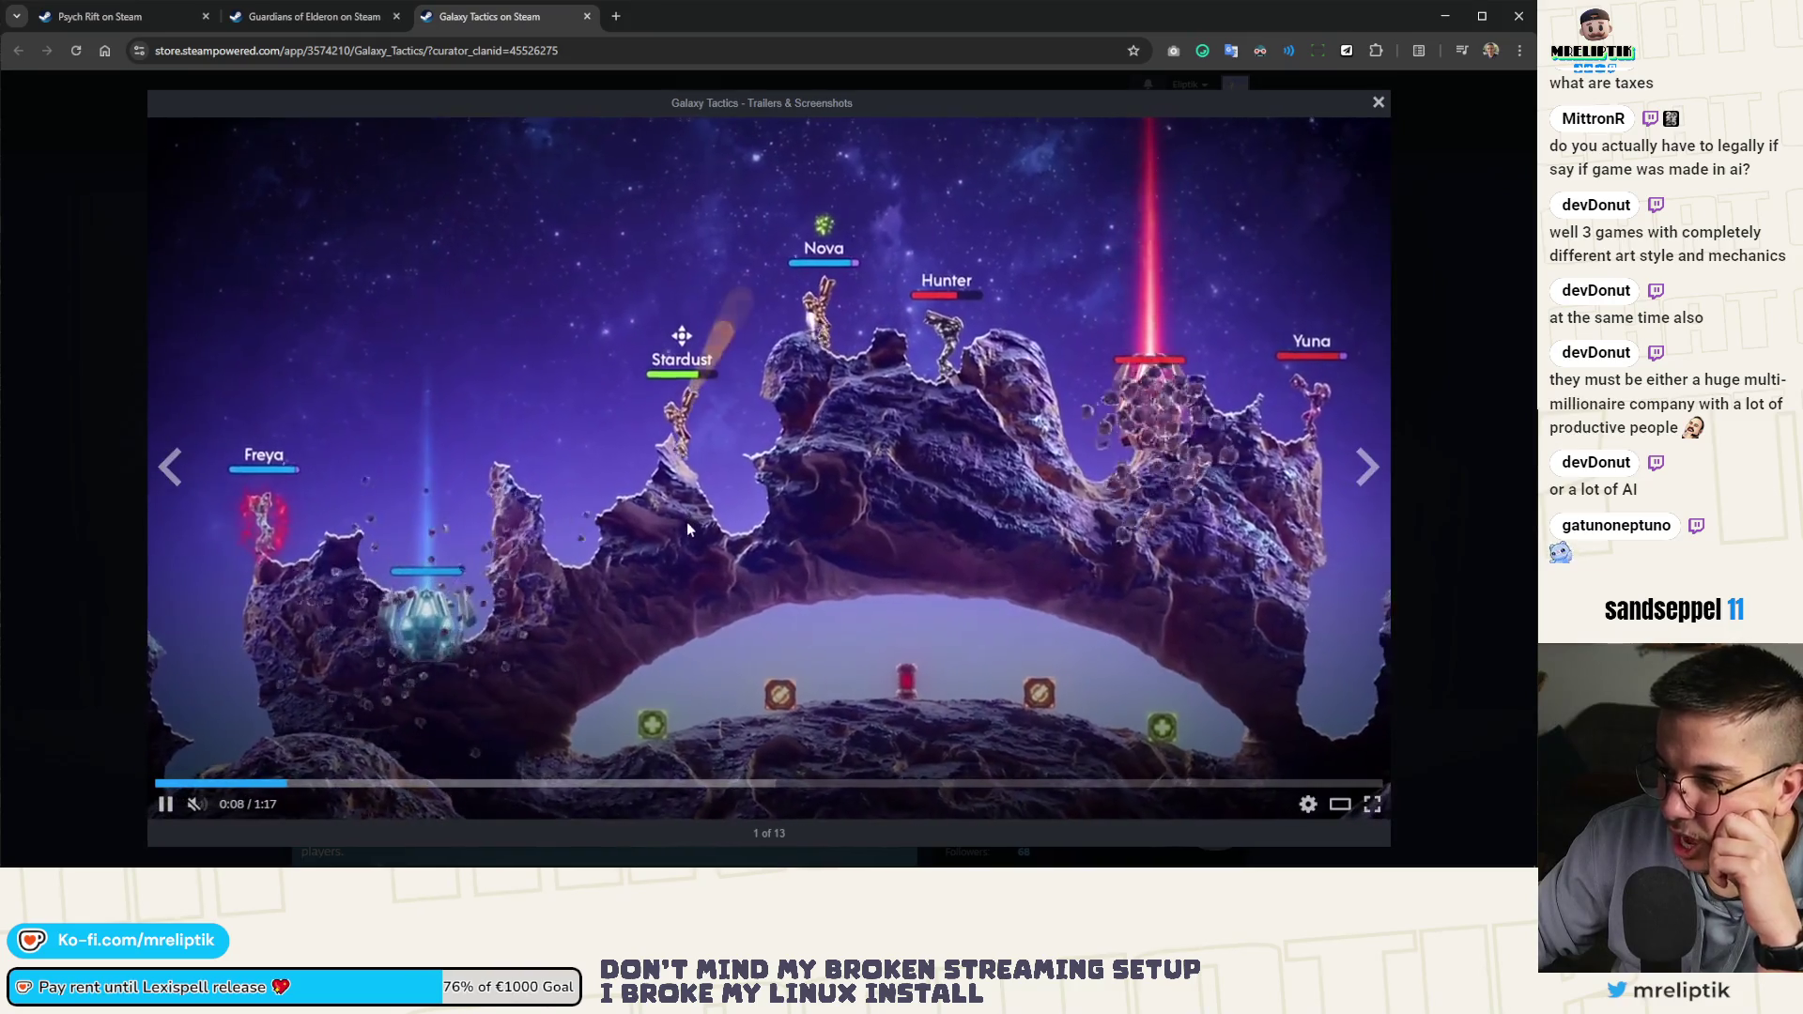
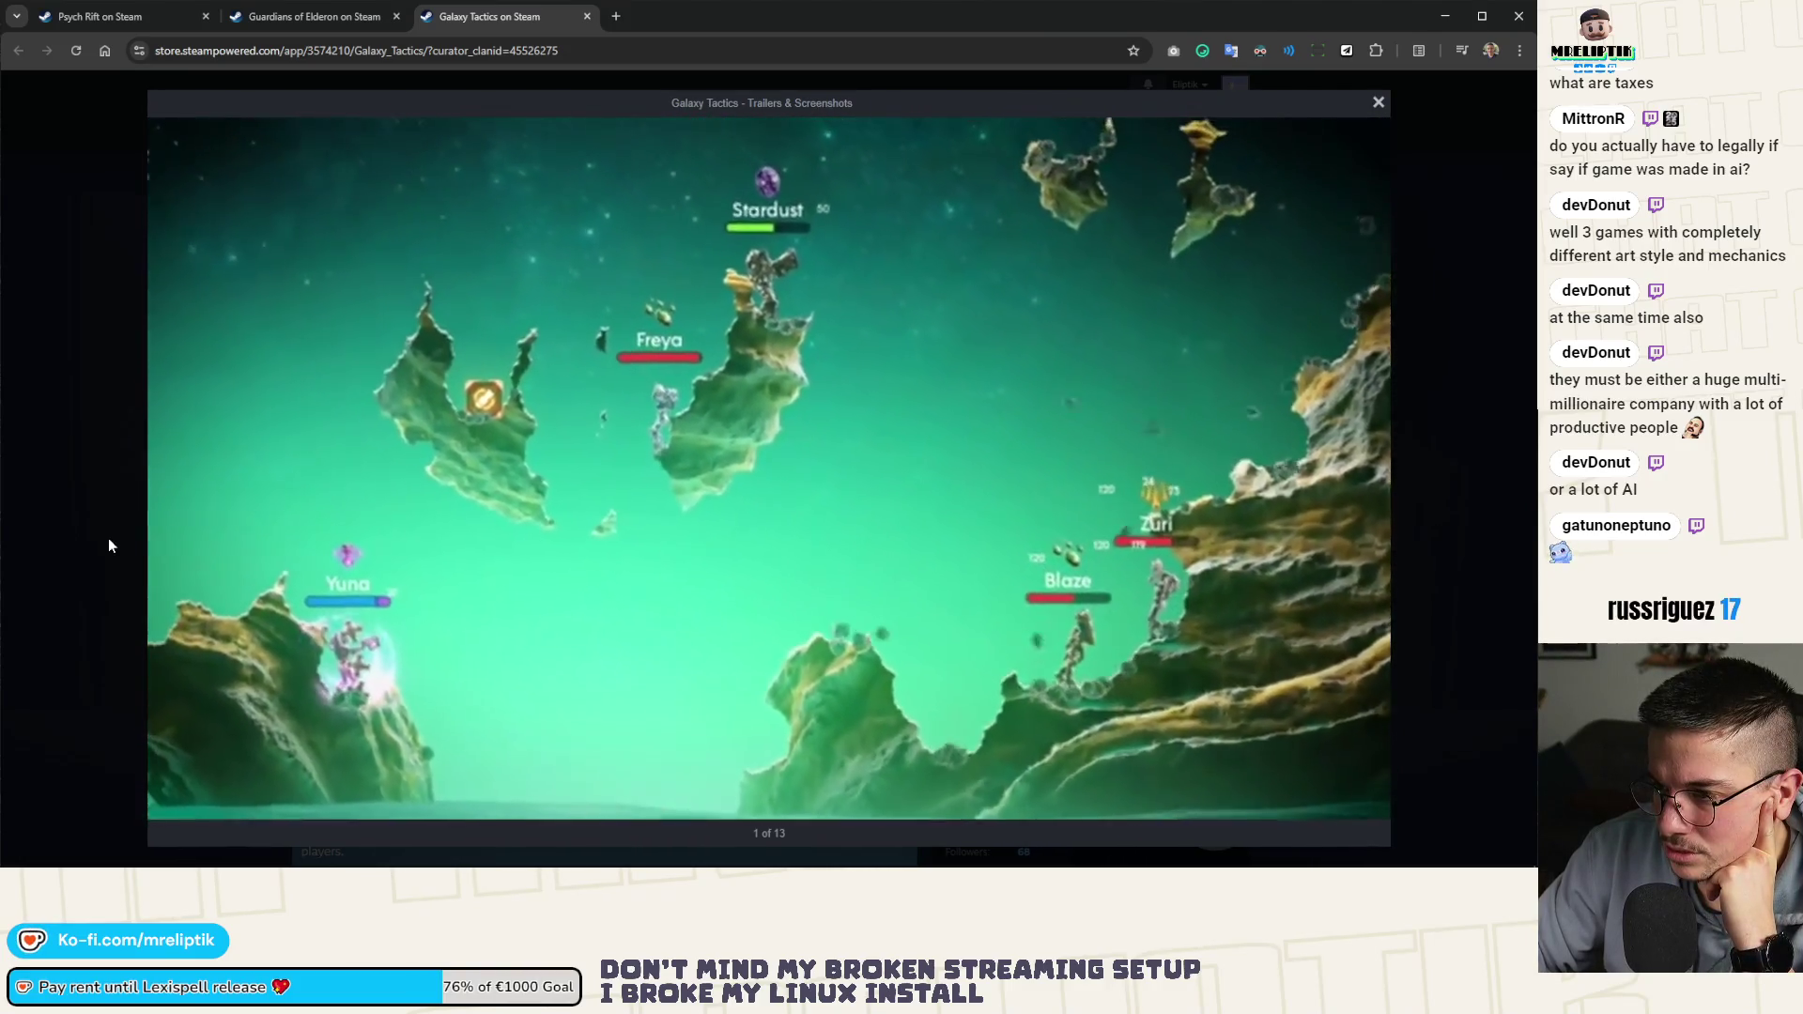
Replay the Galaxy Tactics trailer between 0:27 and 0:30 several times
click(634, 785)
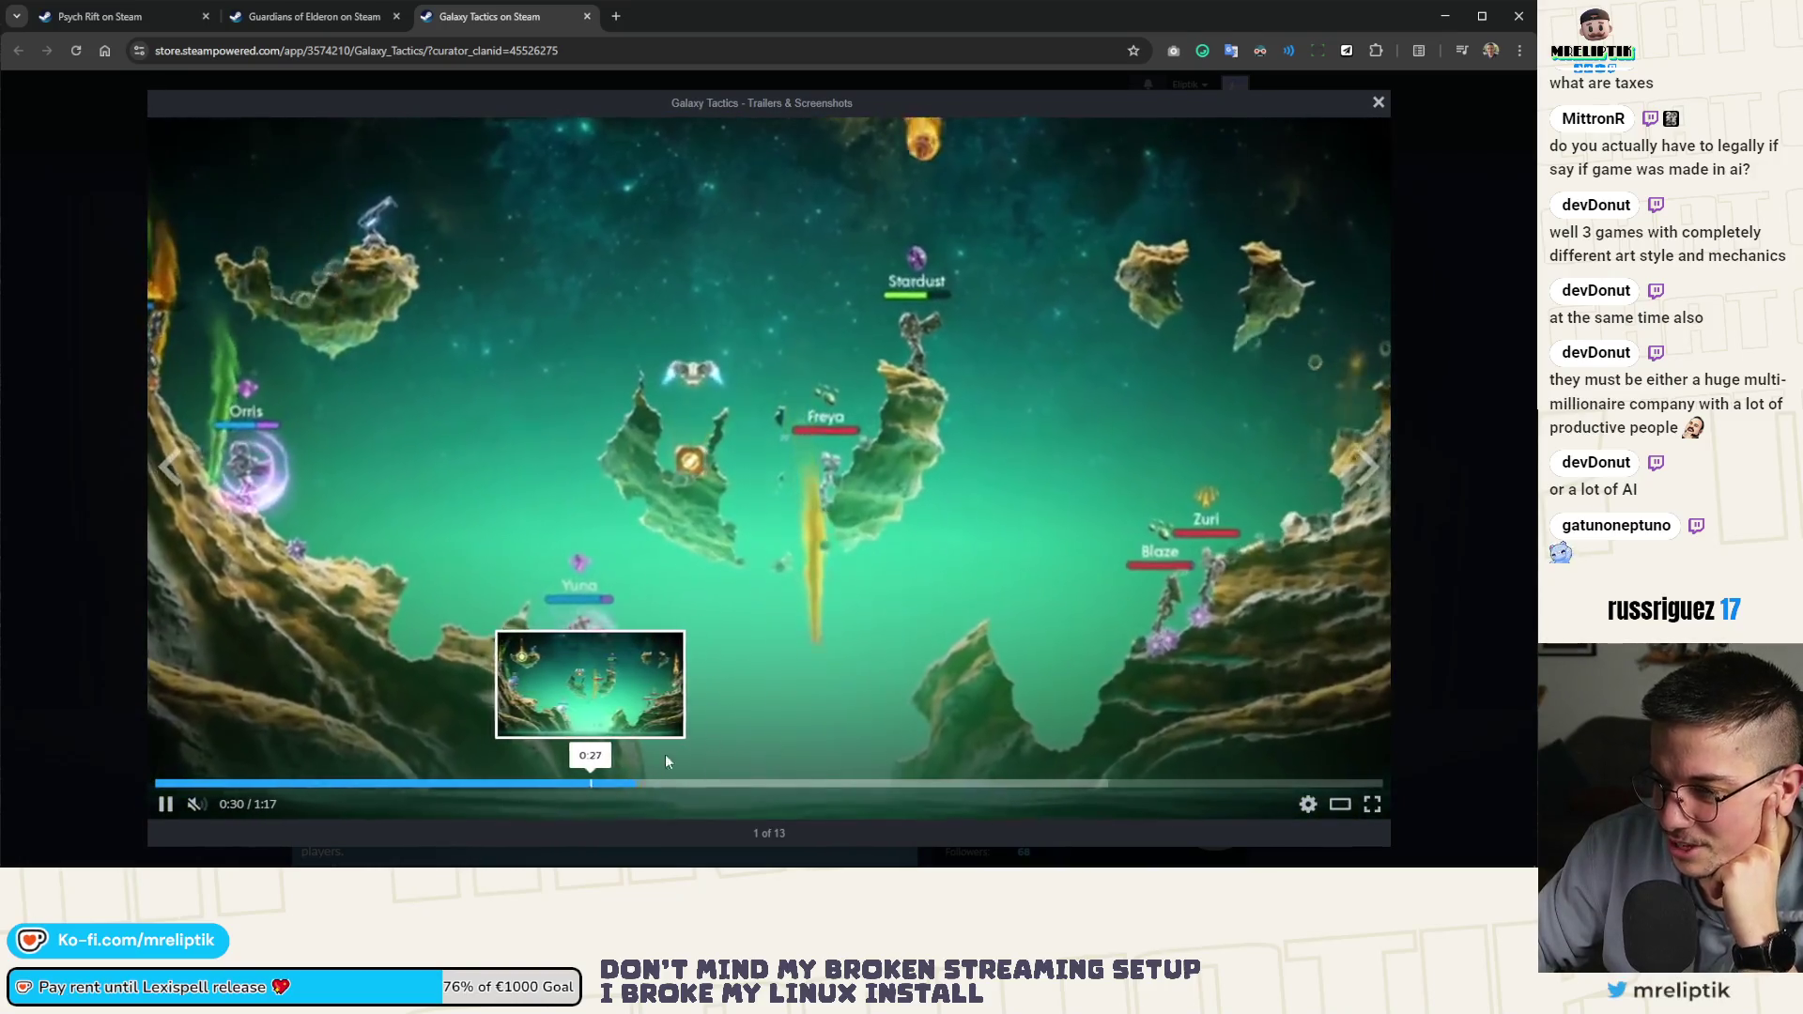
click(584, 784)
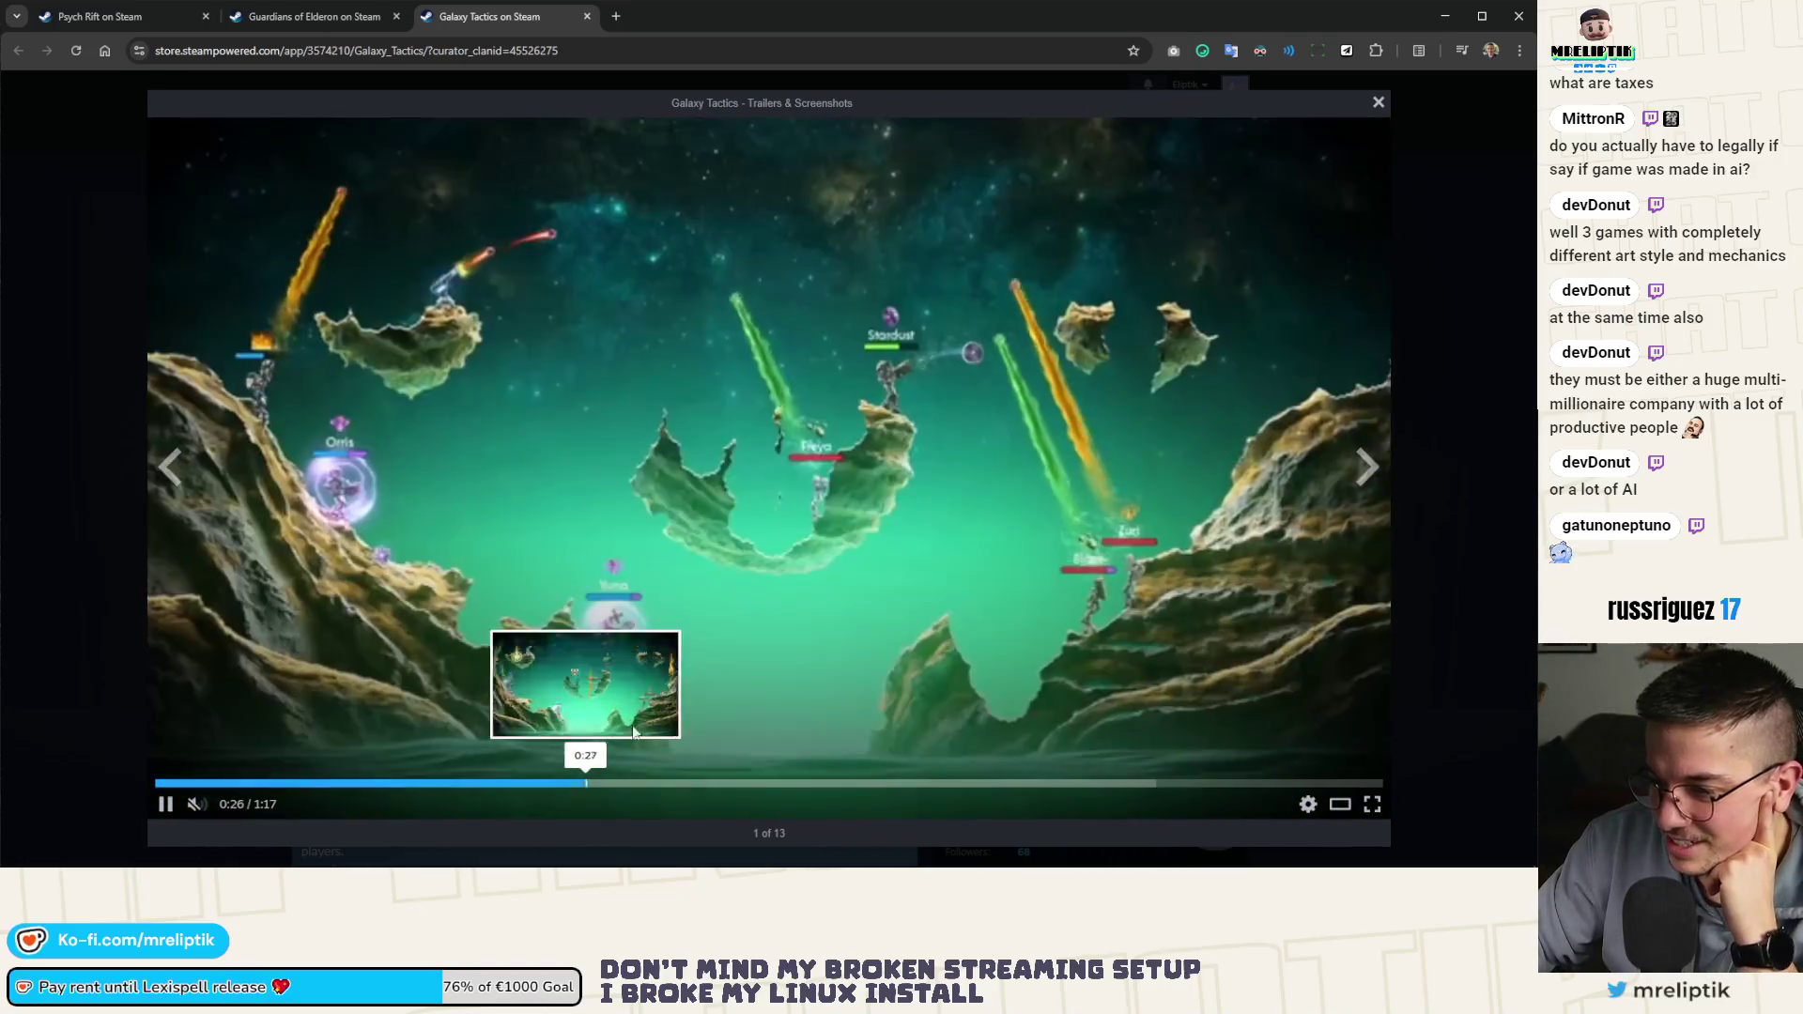
click(763, 526)
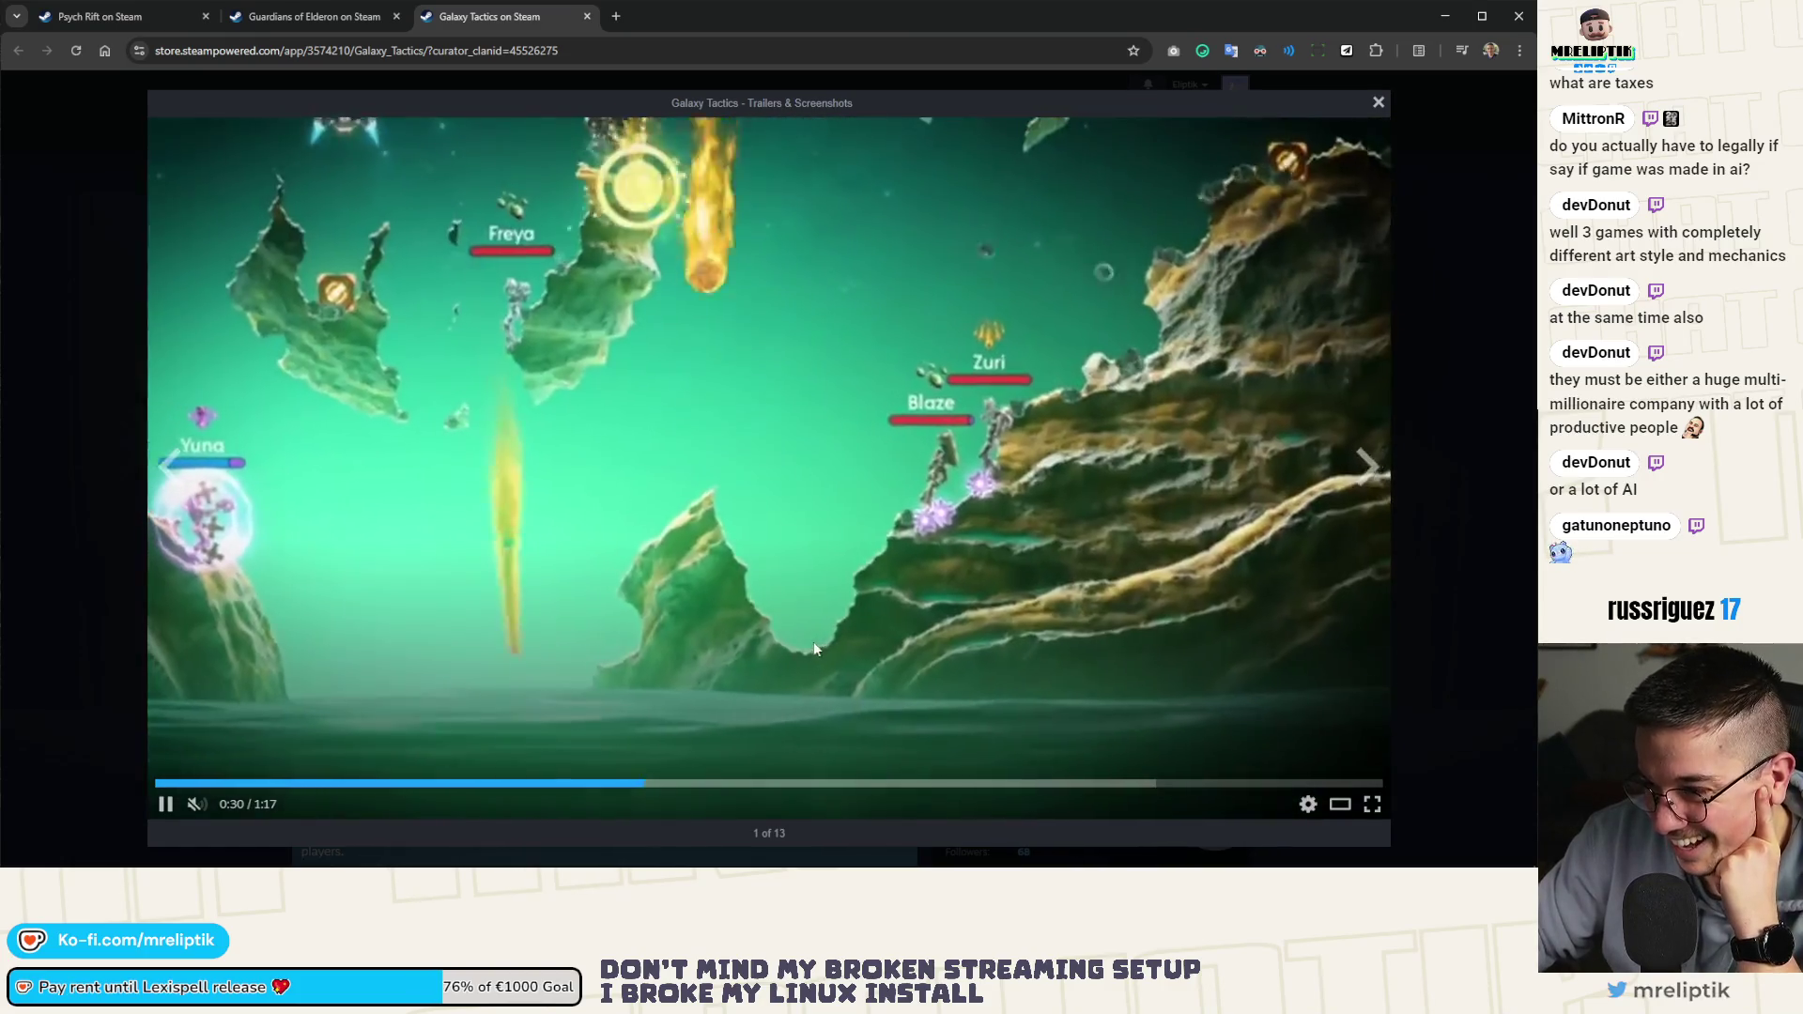
click(611, 784)
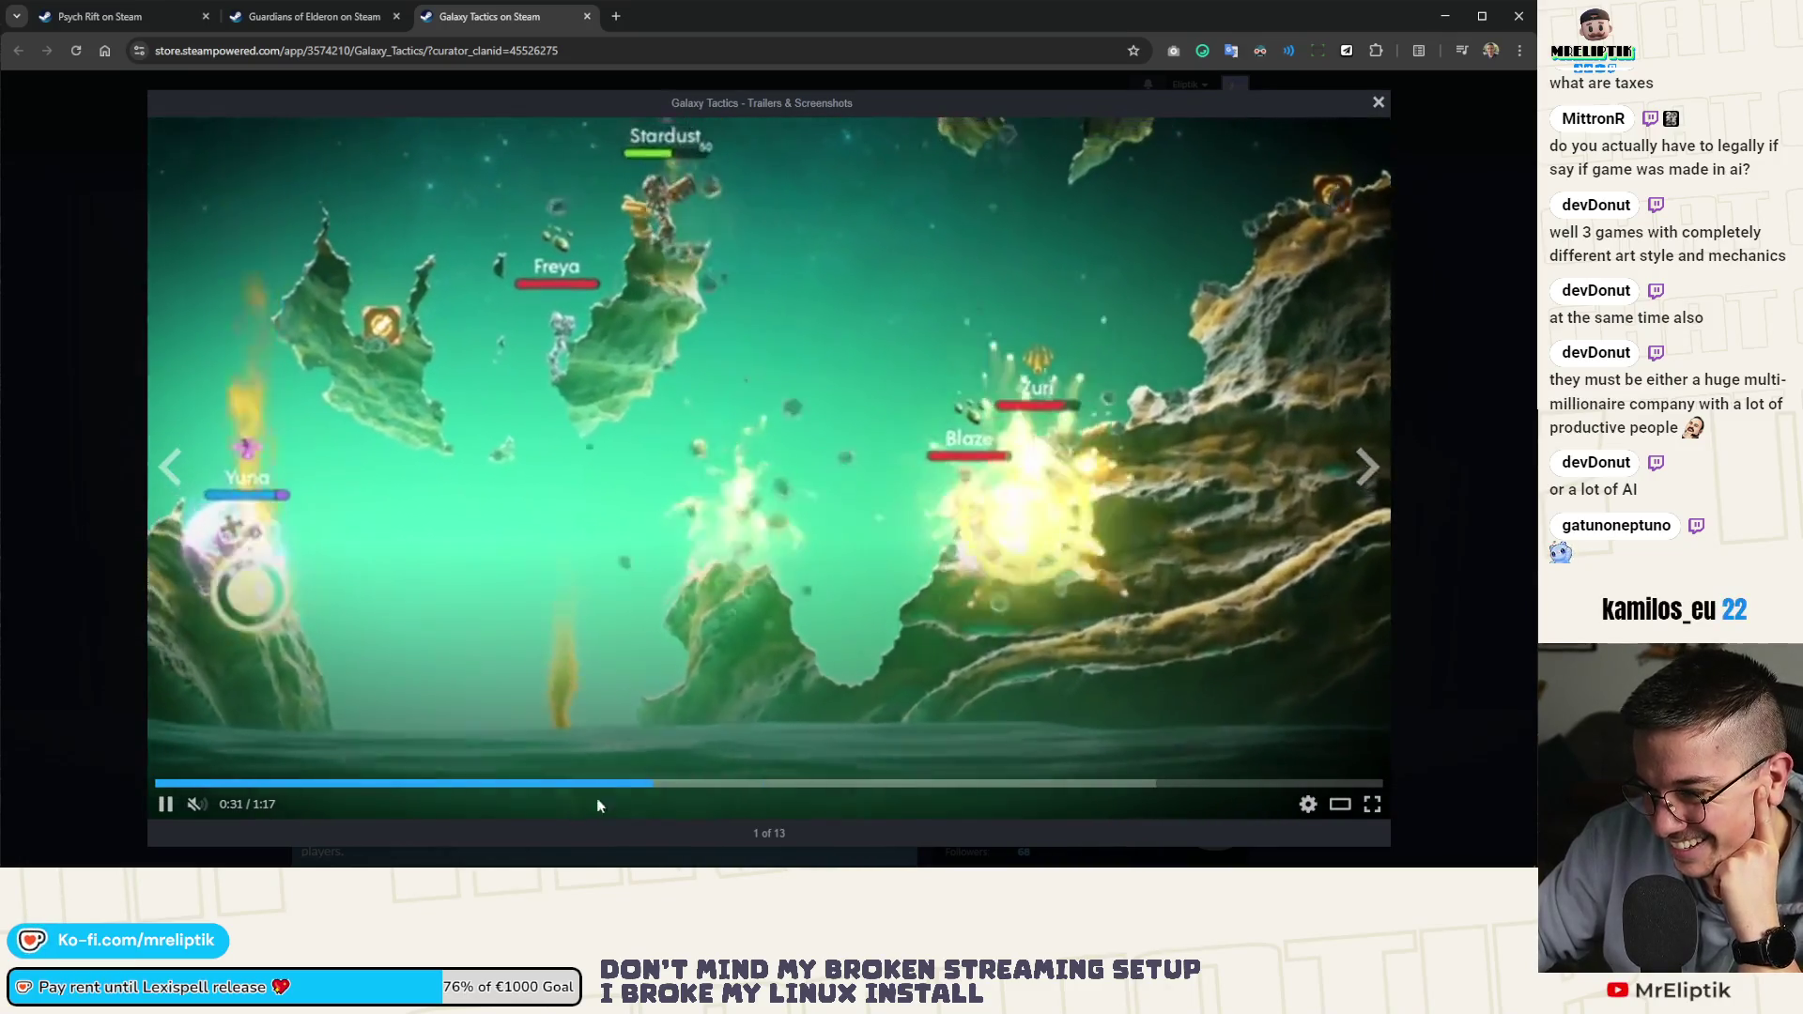
click(609, 784)
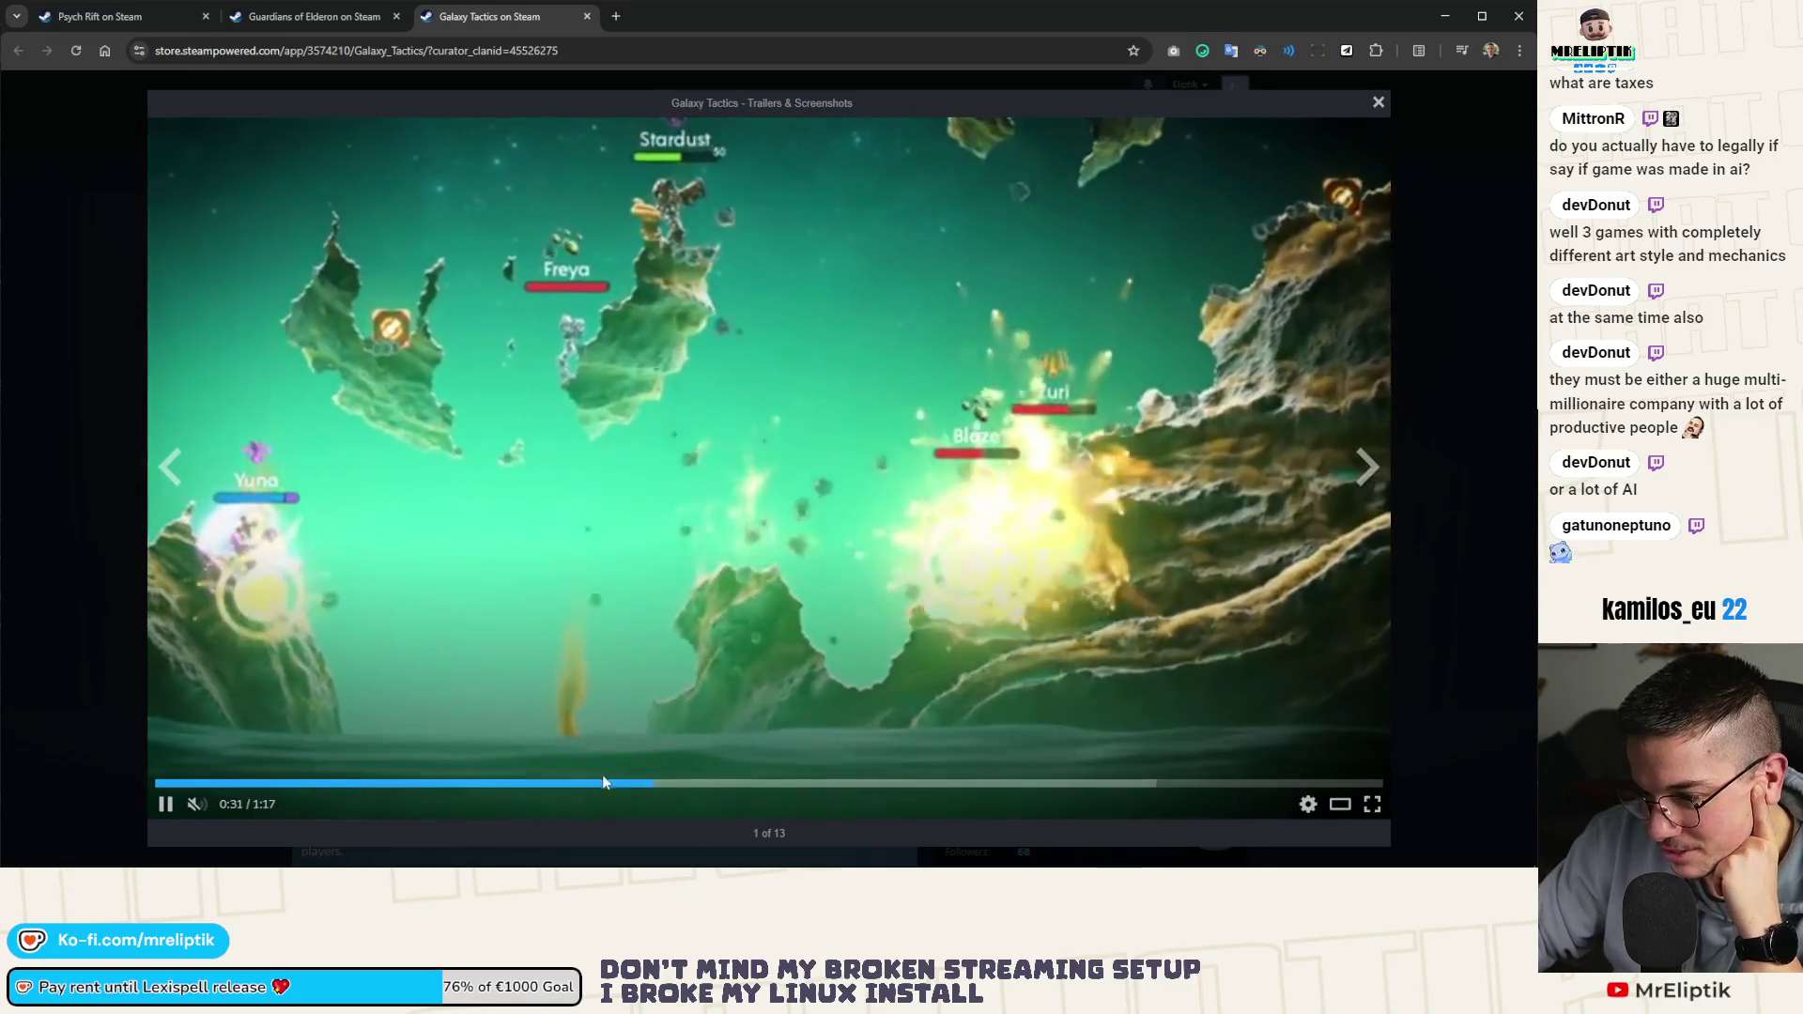
click(608, 785)
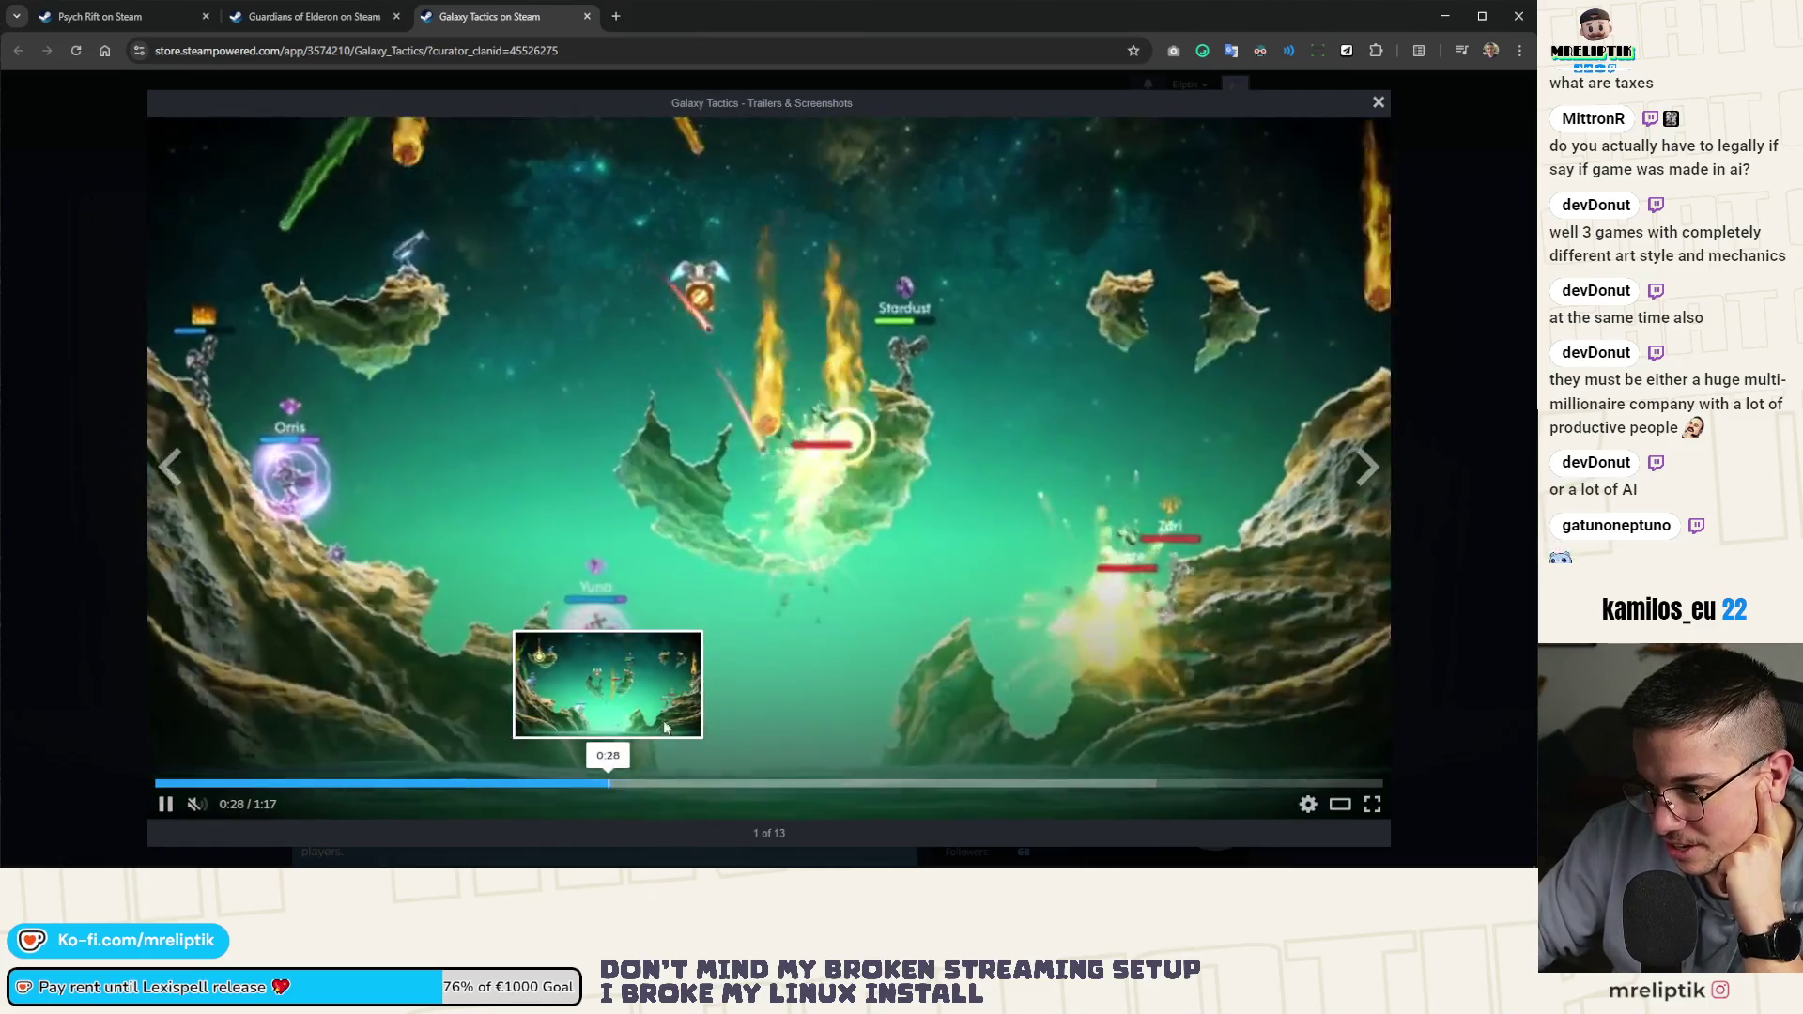
Rewind the trailer to 0:29–0:31 once more, then close the trailer viewer
click(606, 785)
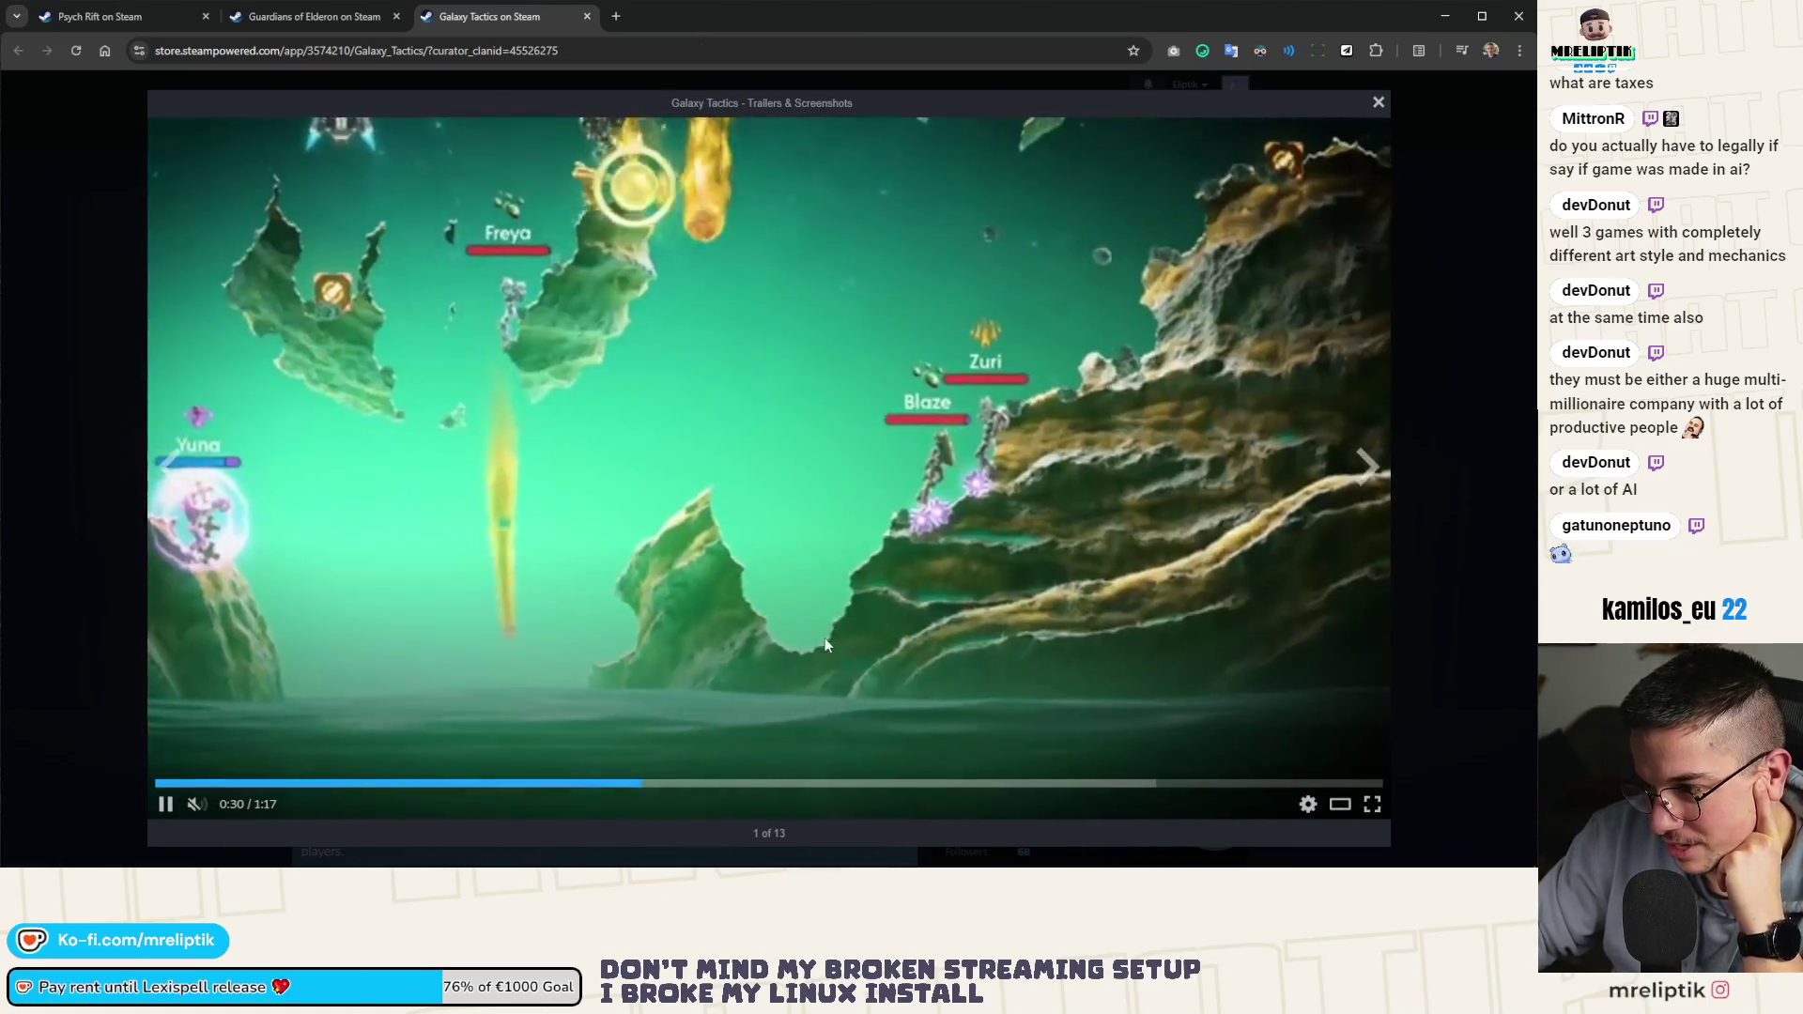
drag(657, 785, 607, 791)
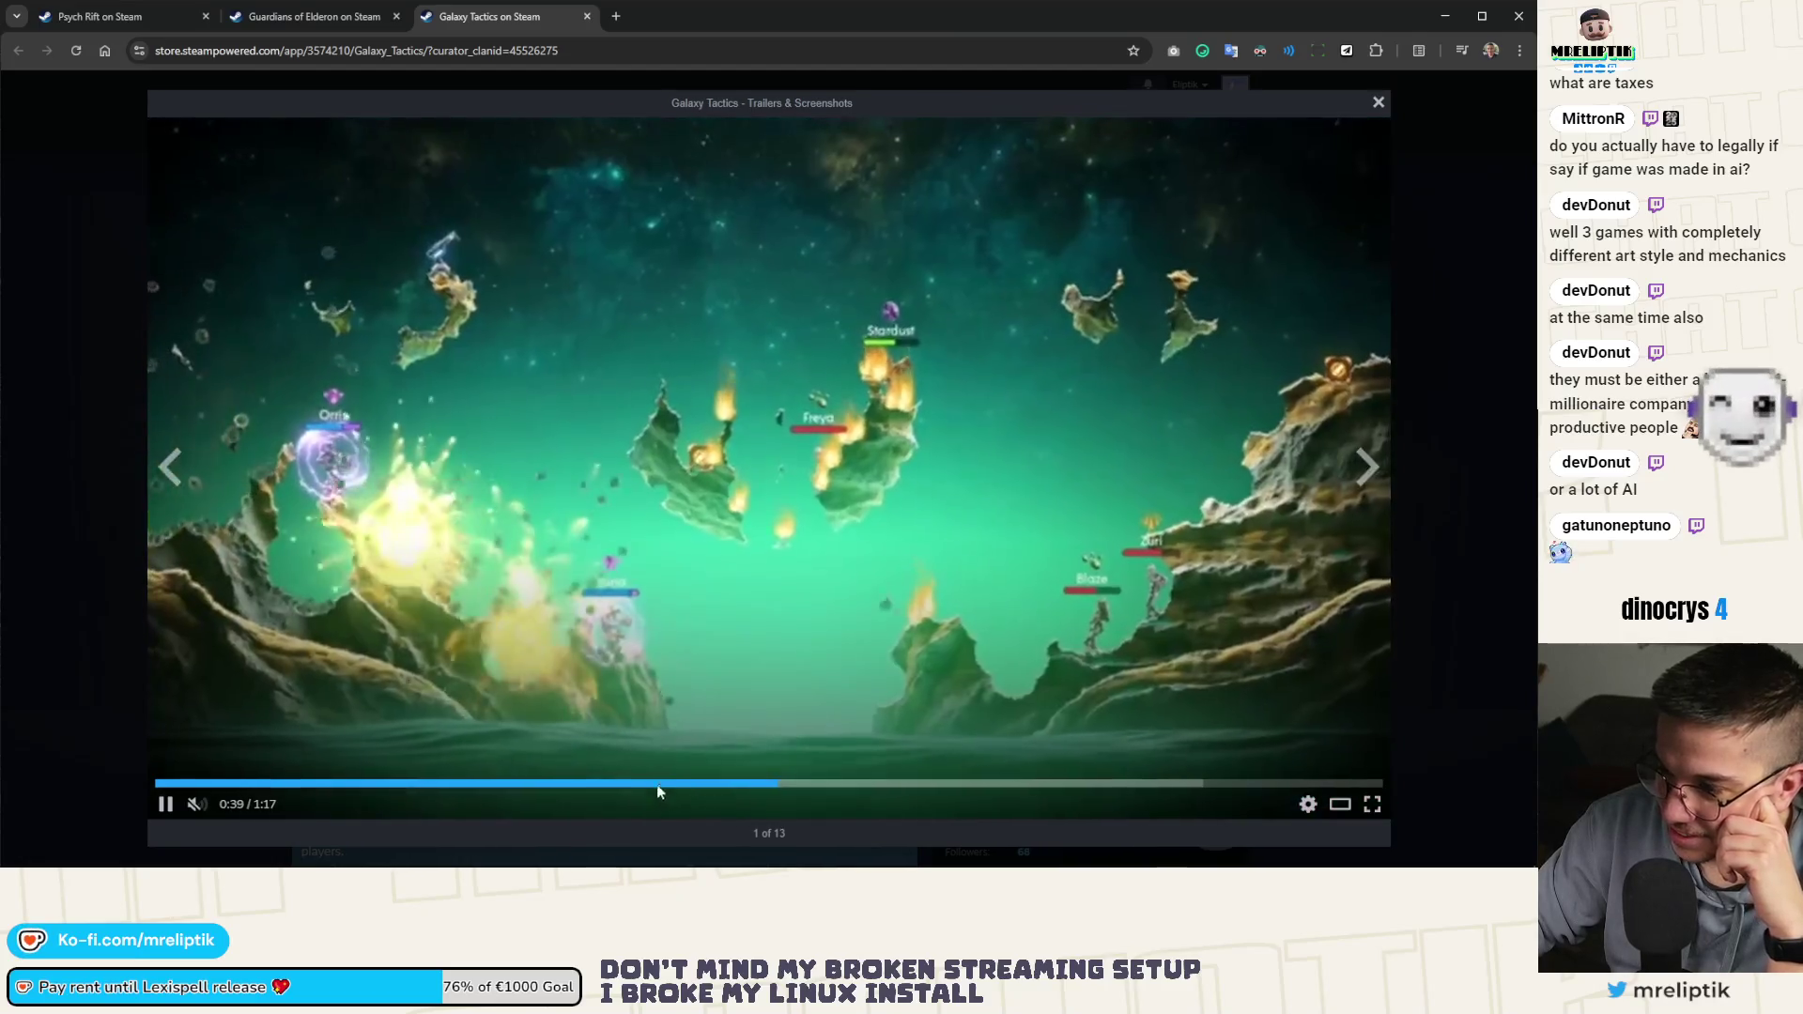
click(657, 784)
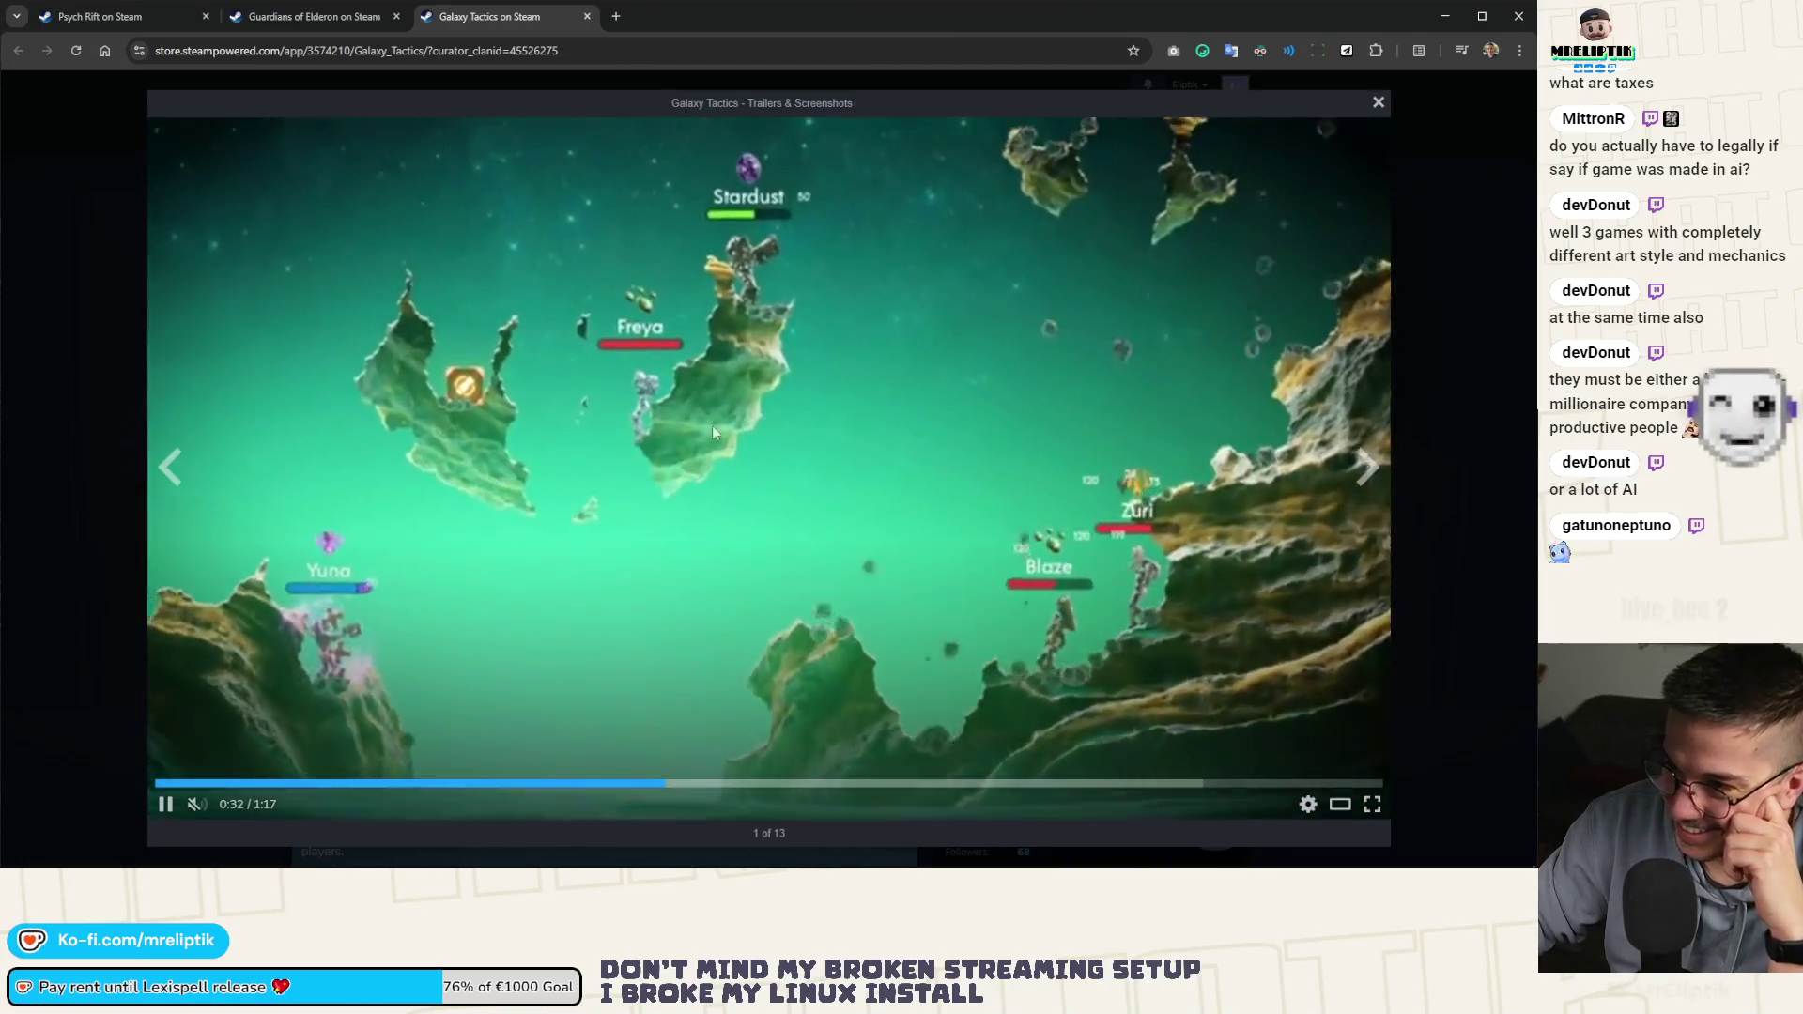
click(562, 785)
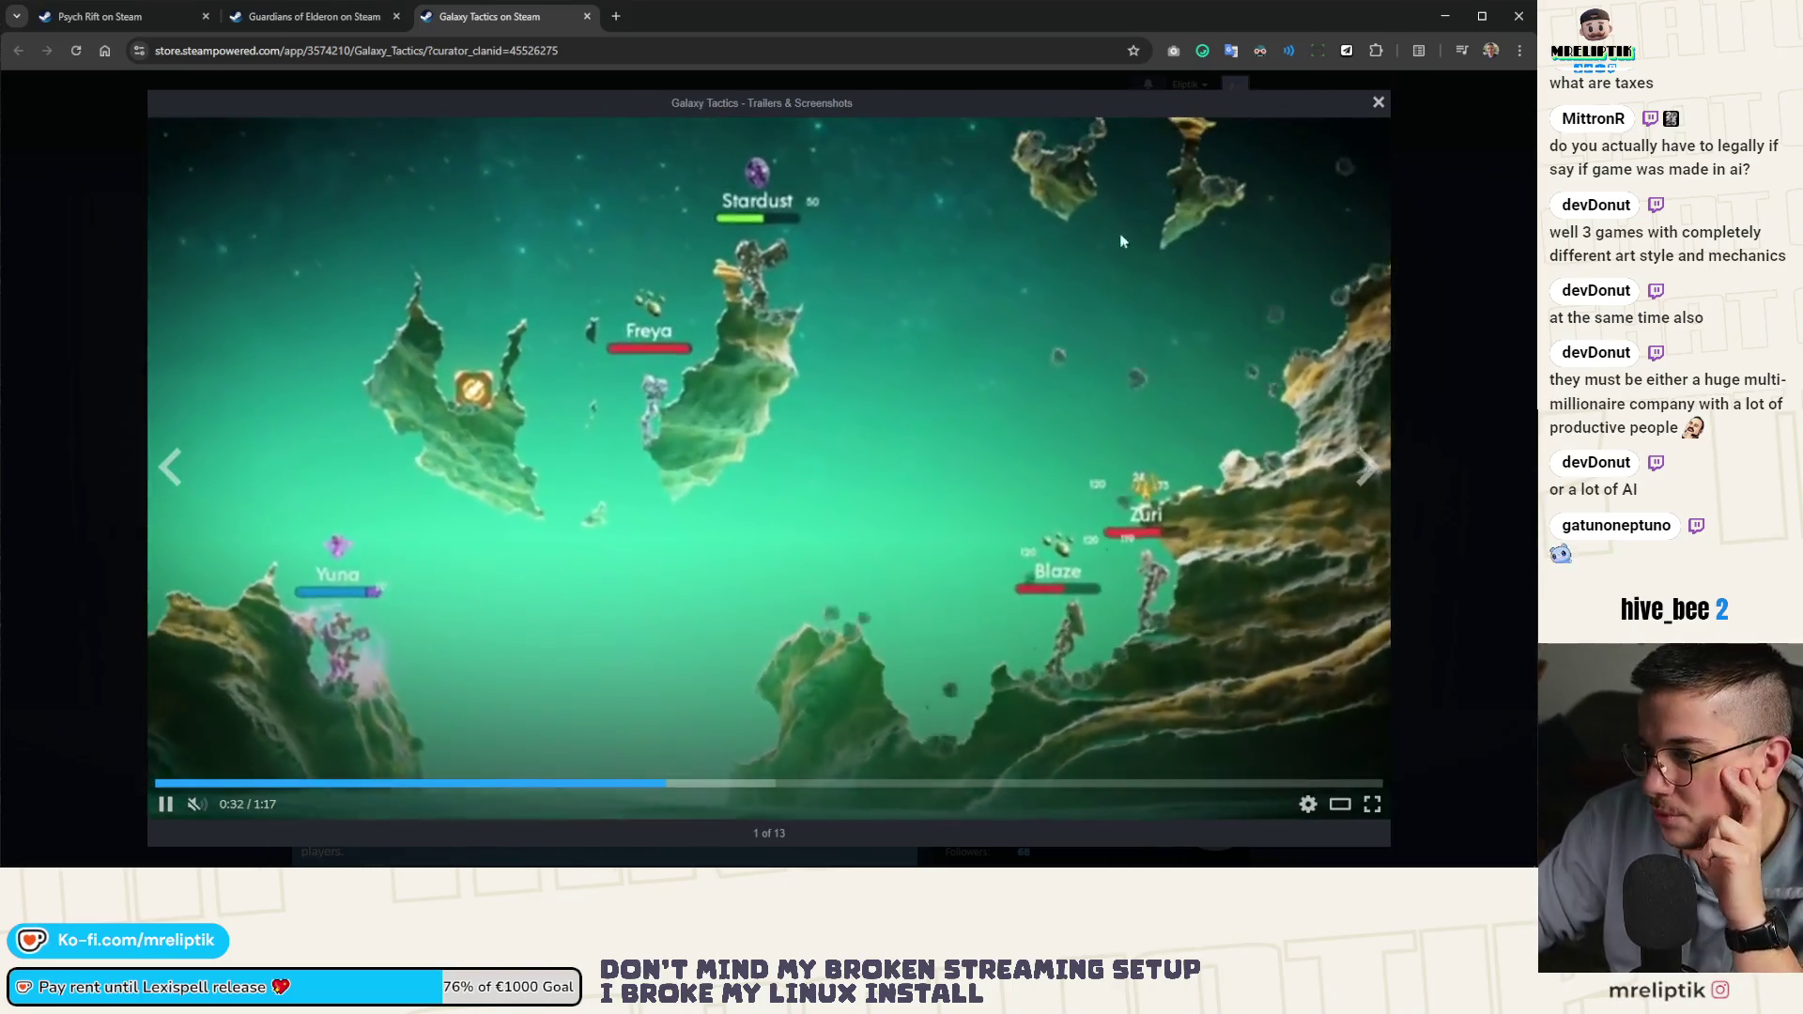
click(1378, 102)
scroll(951, 535, down, 4)
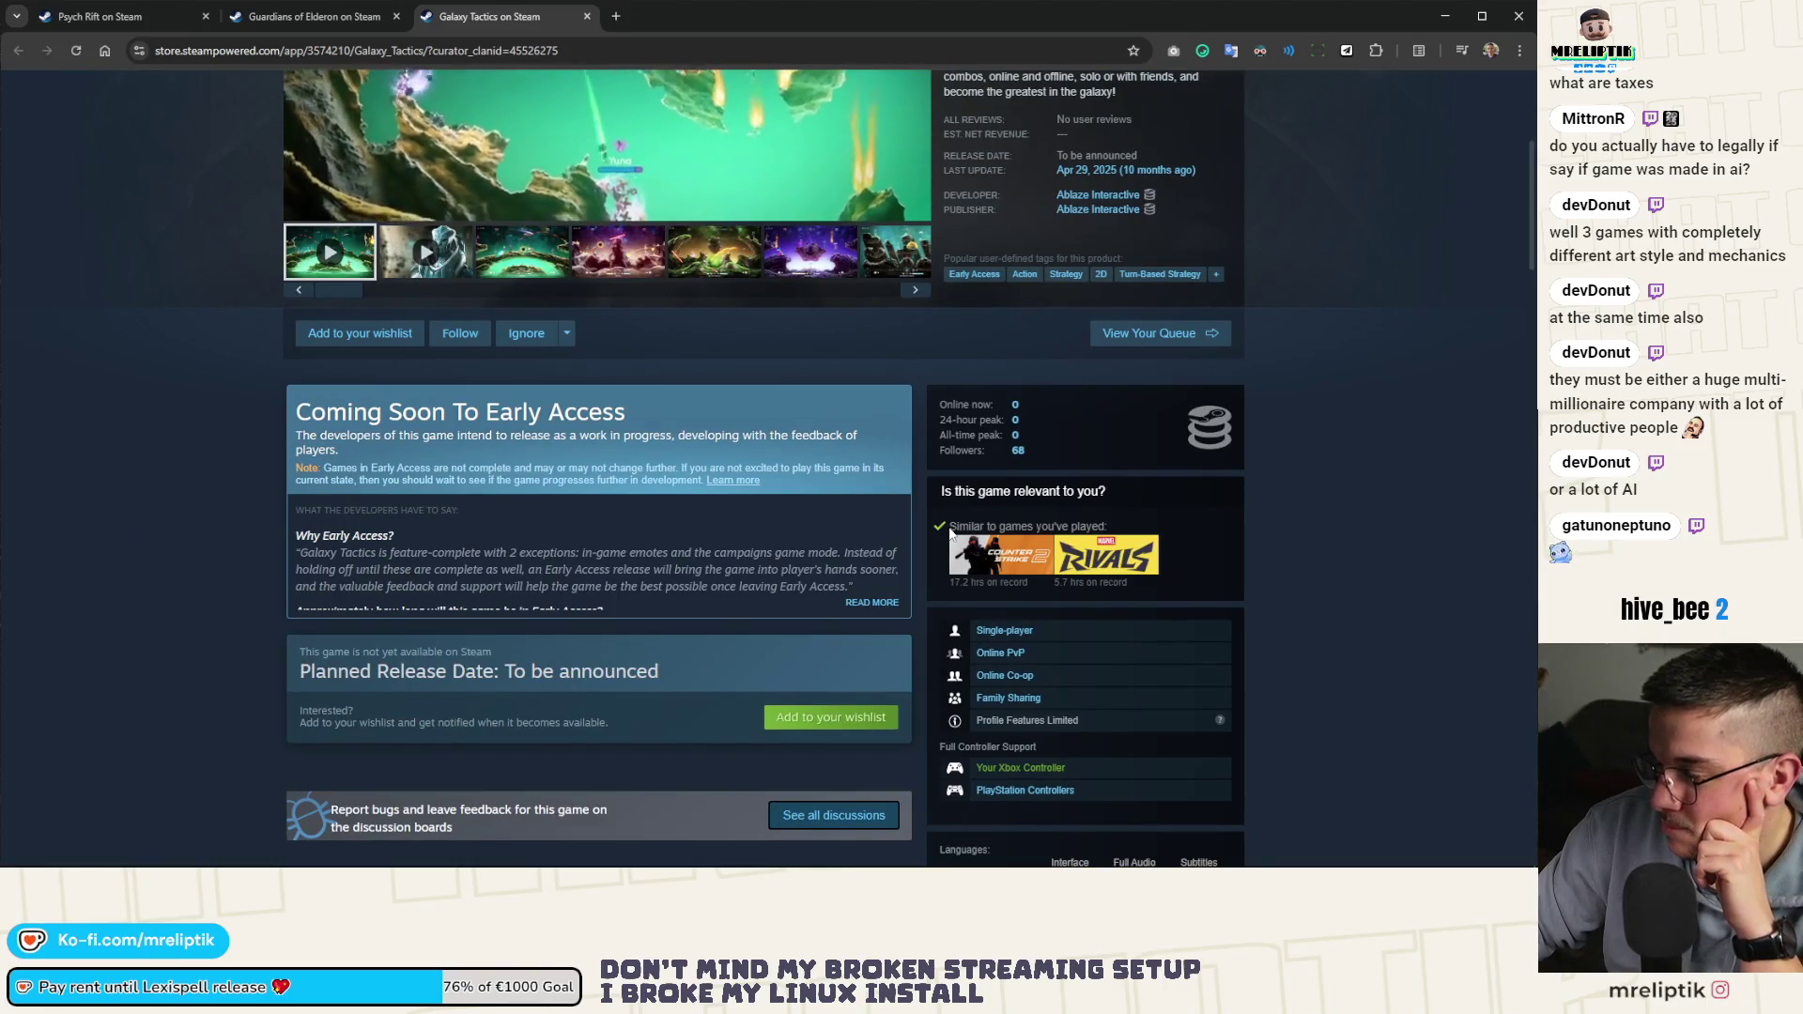
Open the Galaxy Tactics official website from the Steam links panel and switch to it
scroll(950, 528, down, 2)
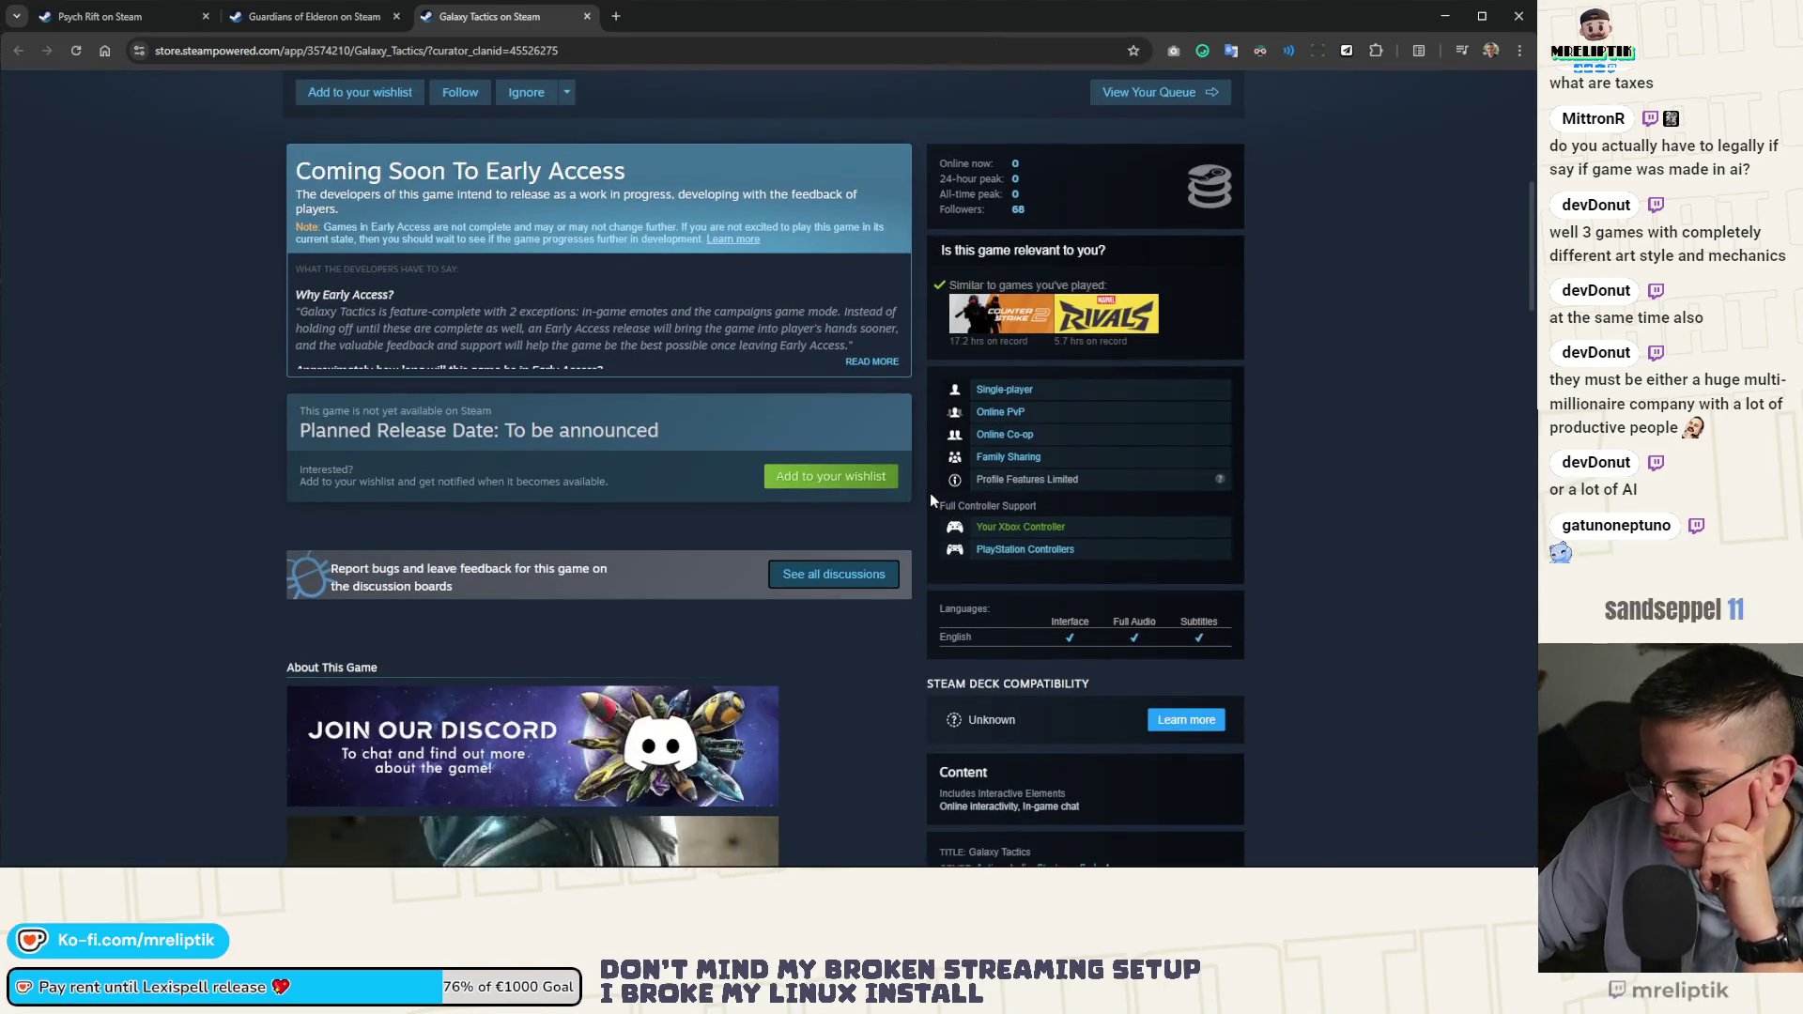
scroll(932, 498, down, 2)
scroll(956, 534, down, 2)
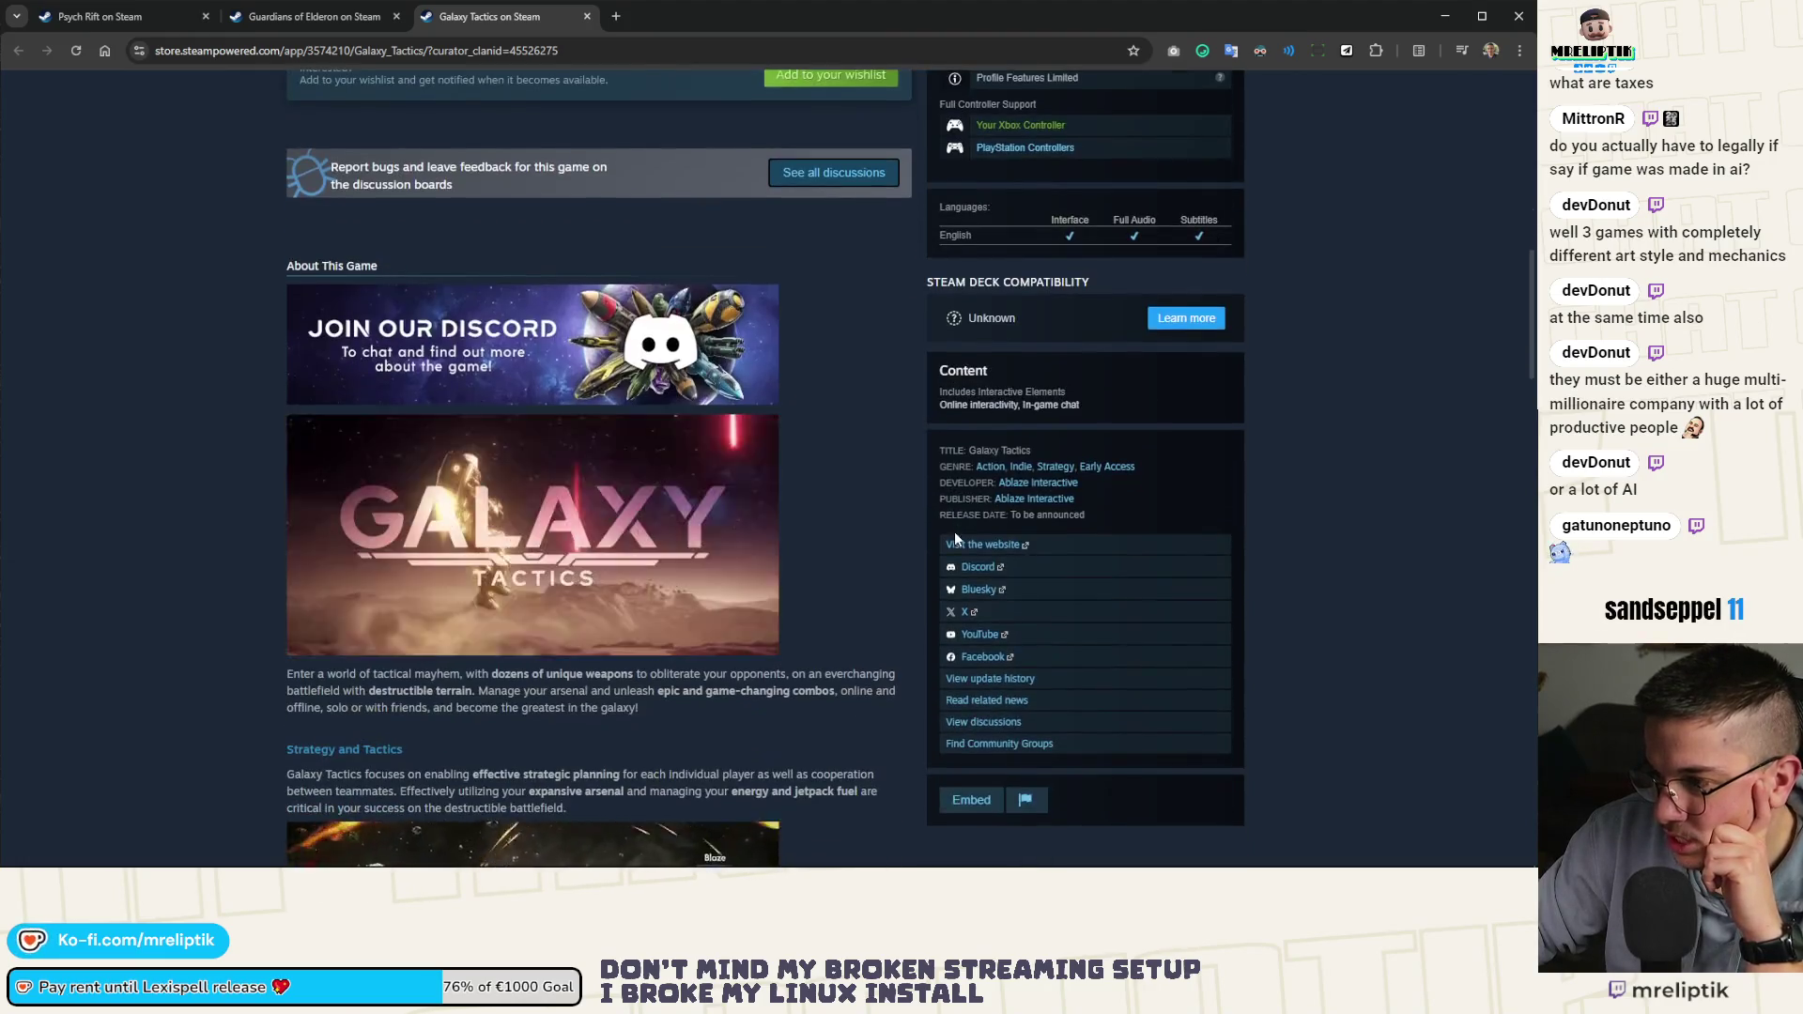
middle_click(976, 545)
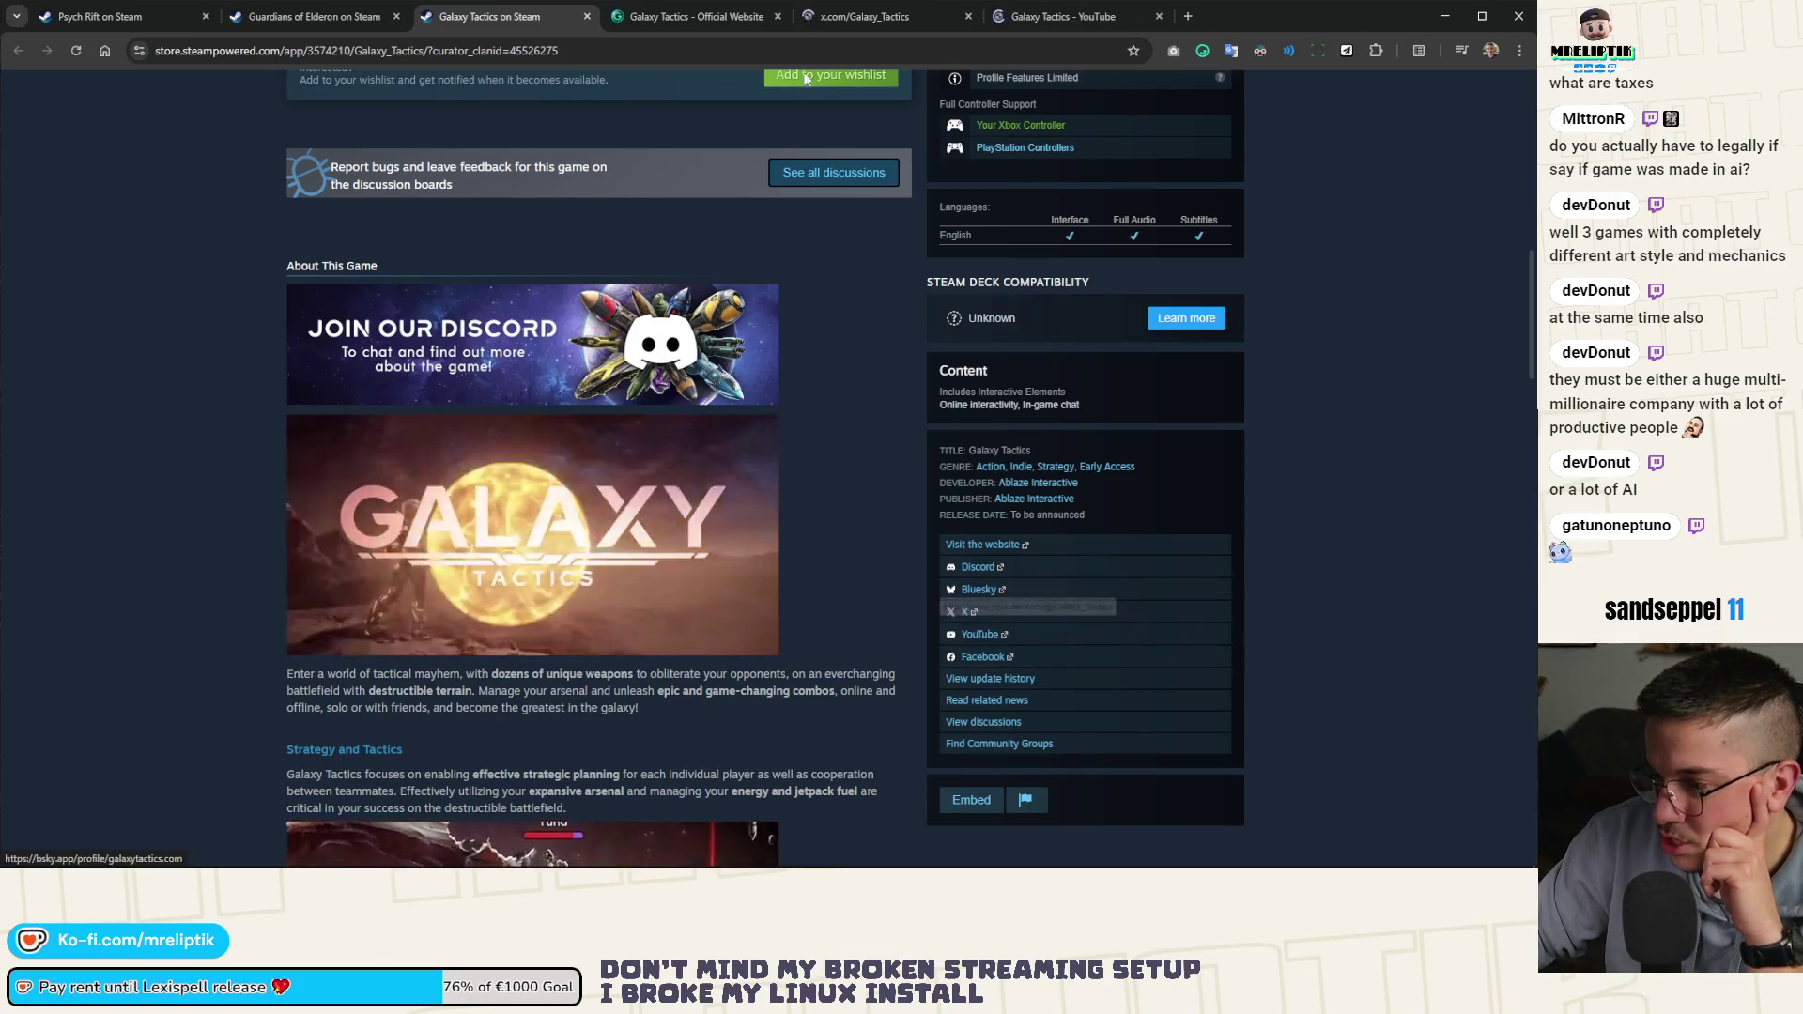
click(681, 16)
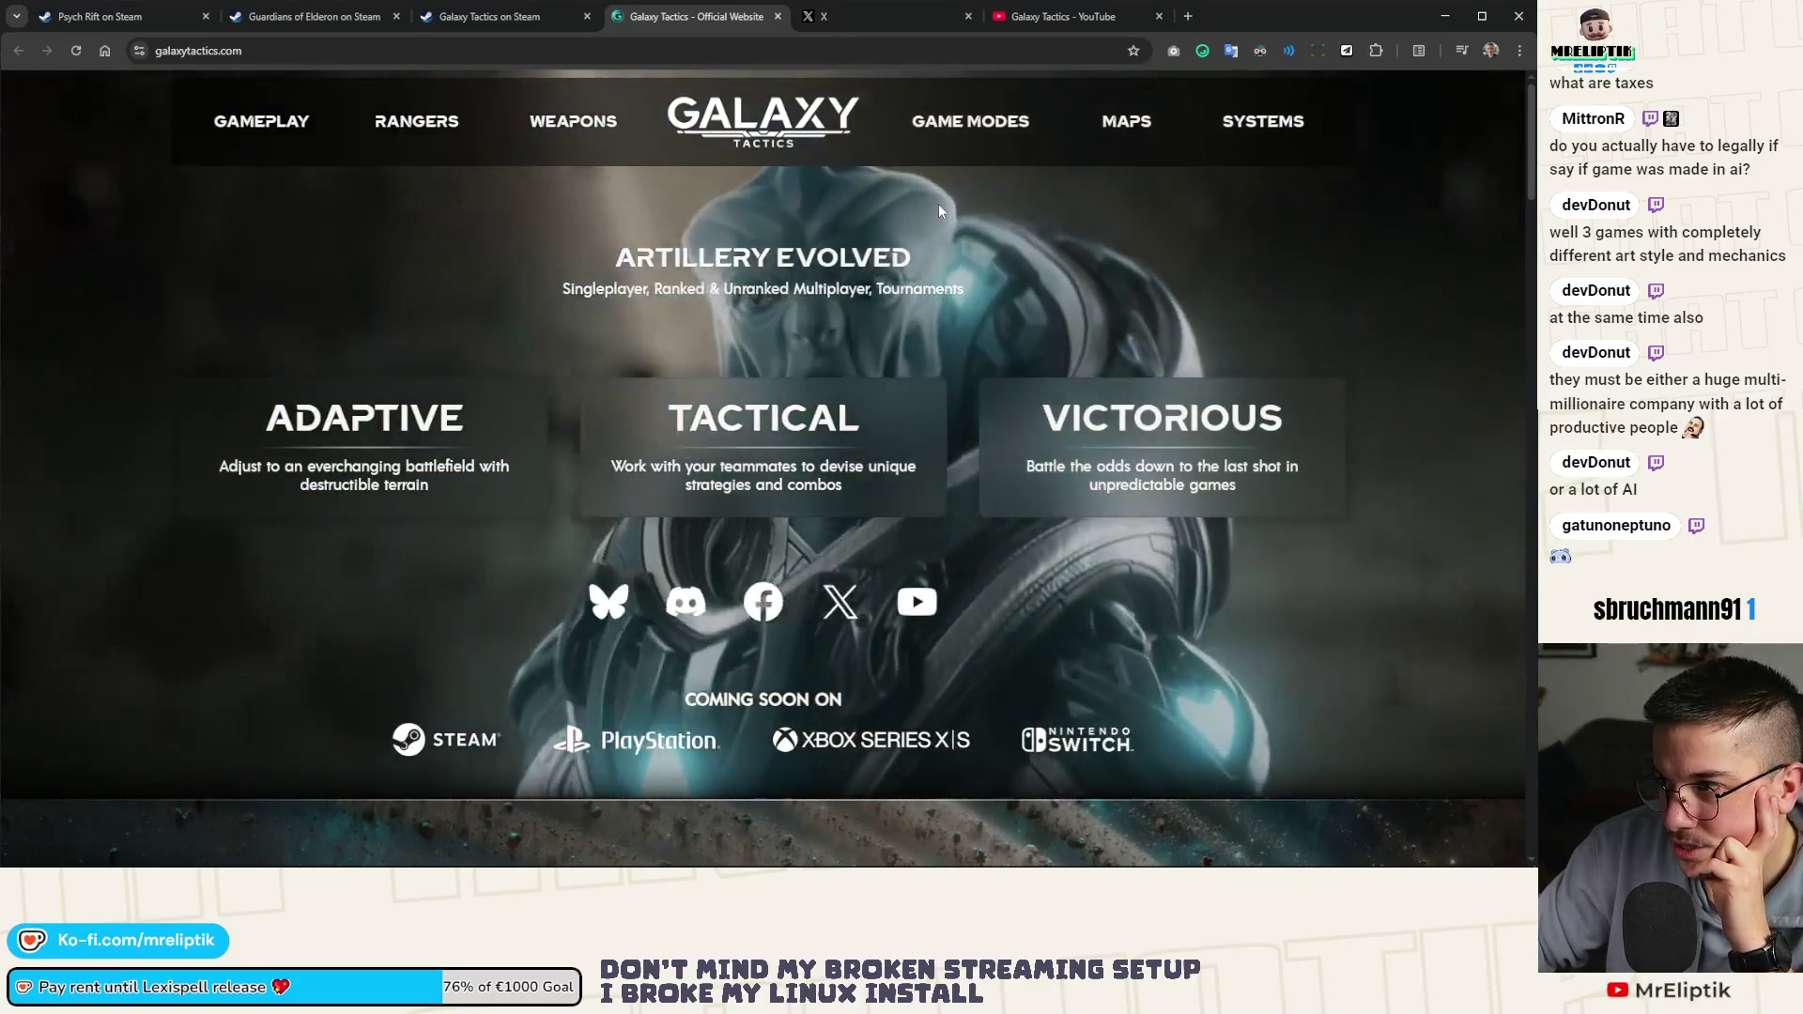
Scroll galaxytactics.com to its footer and open ablazeinteractive.com via the Ablaze Interactive logo
scroll(939, 205, down, 10)
scroll(934, 206, down, 4)
scroll(688, 317, down, 5)
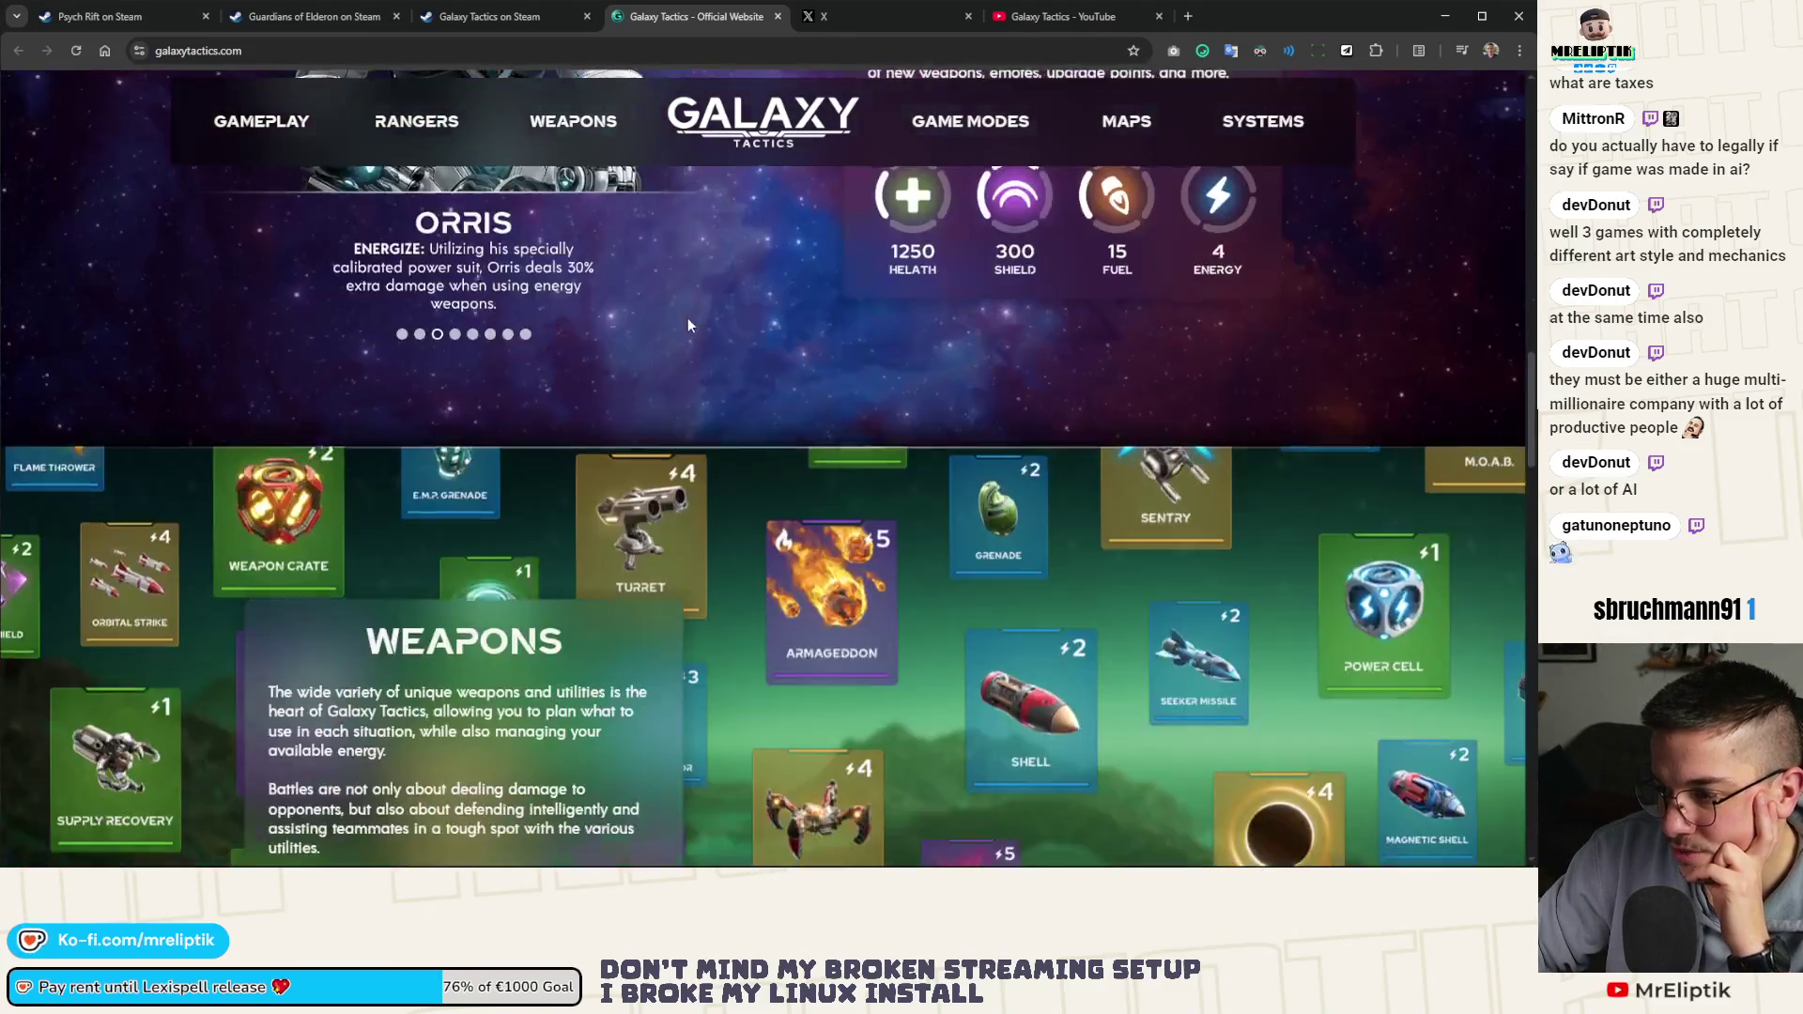
scroll(680, 322, down, 15)
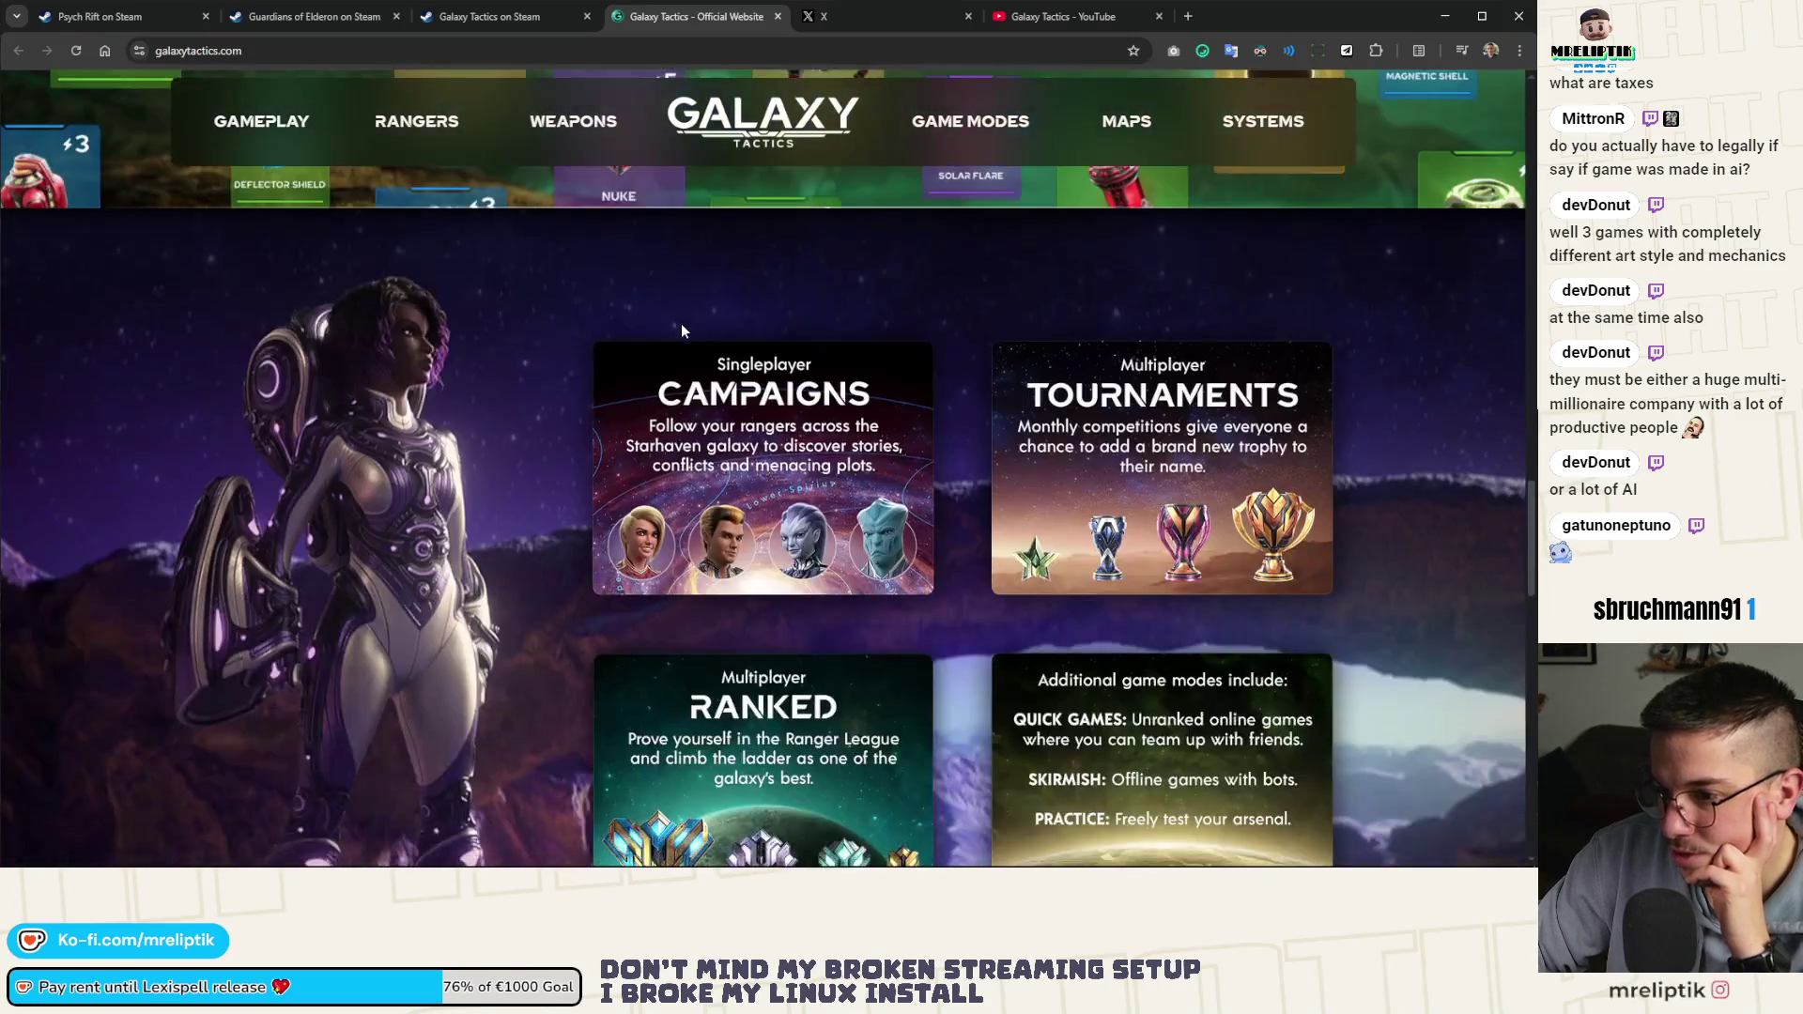
scroll(652, 376, down, 10)
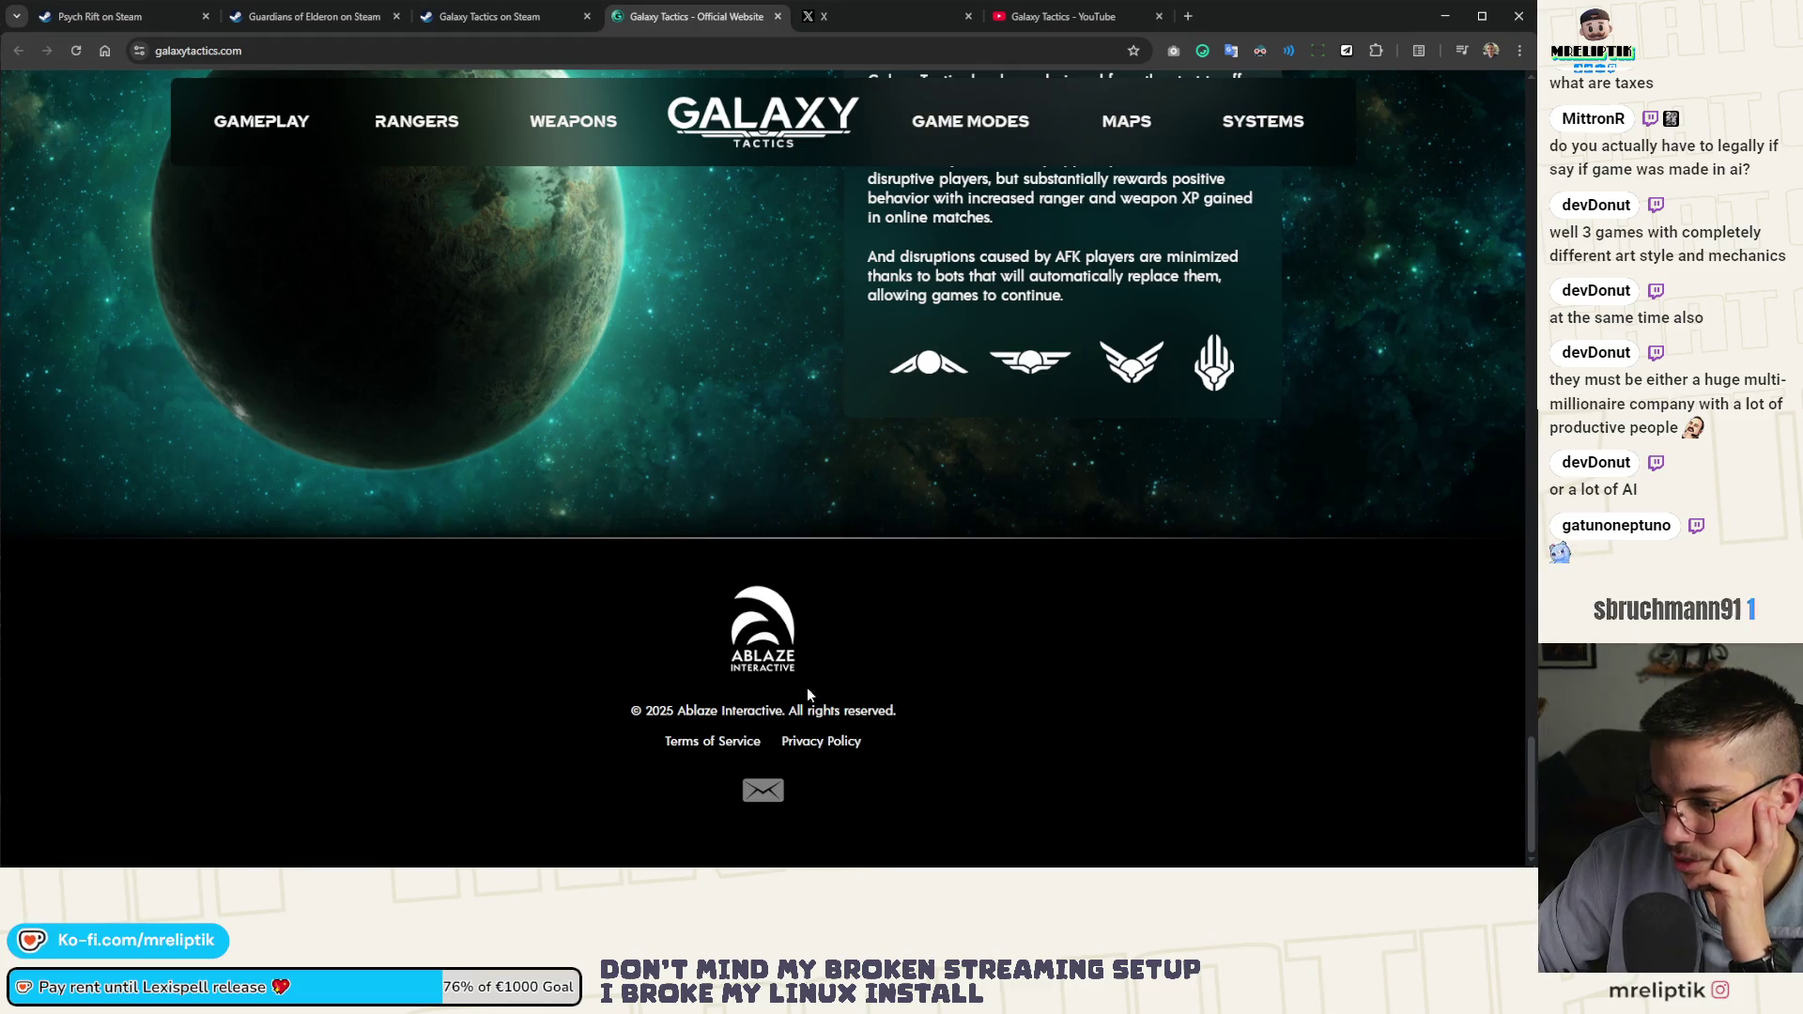
click(764, 648)
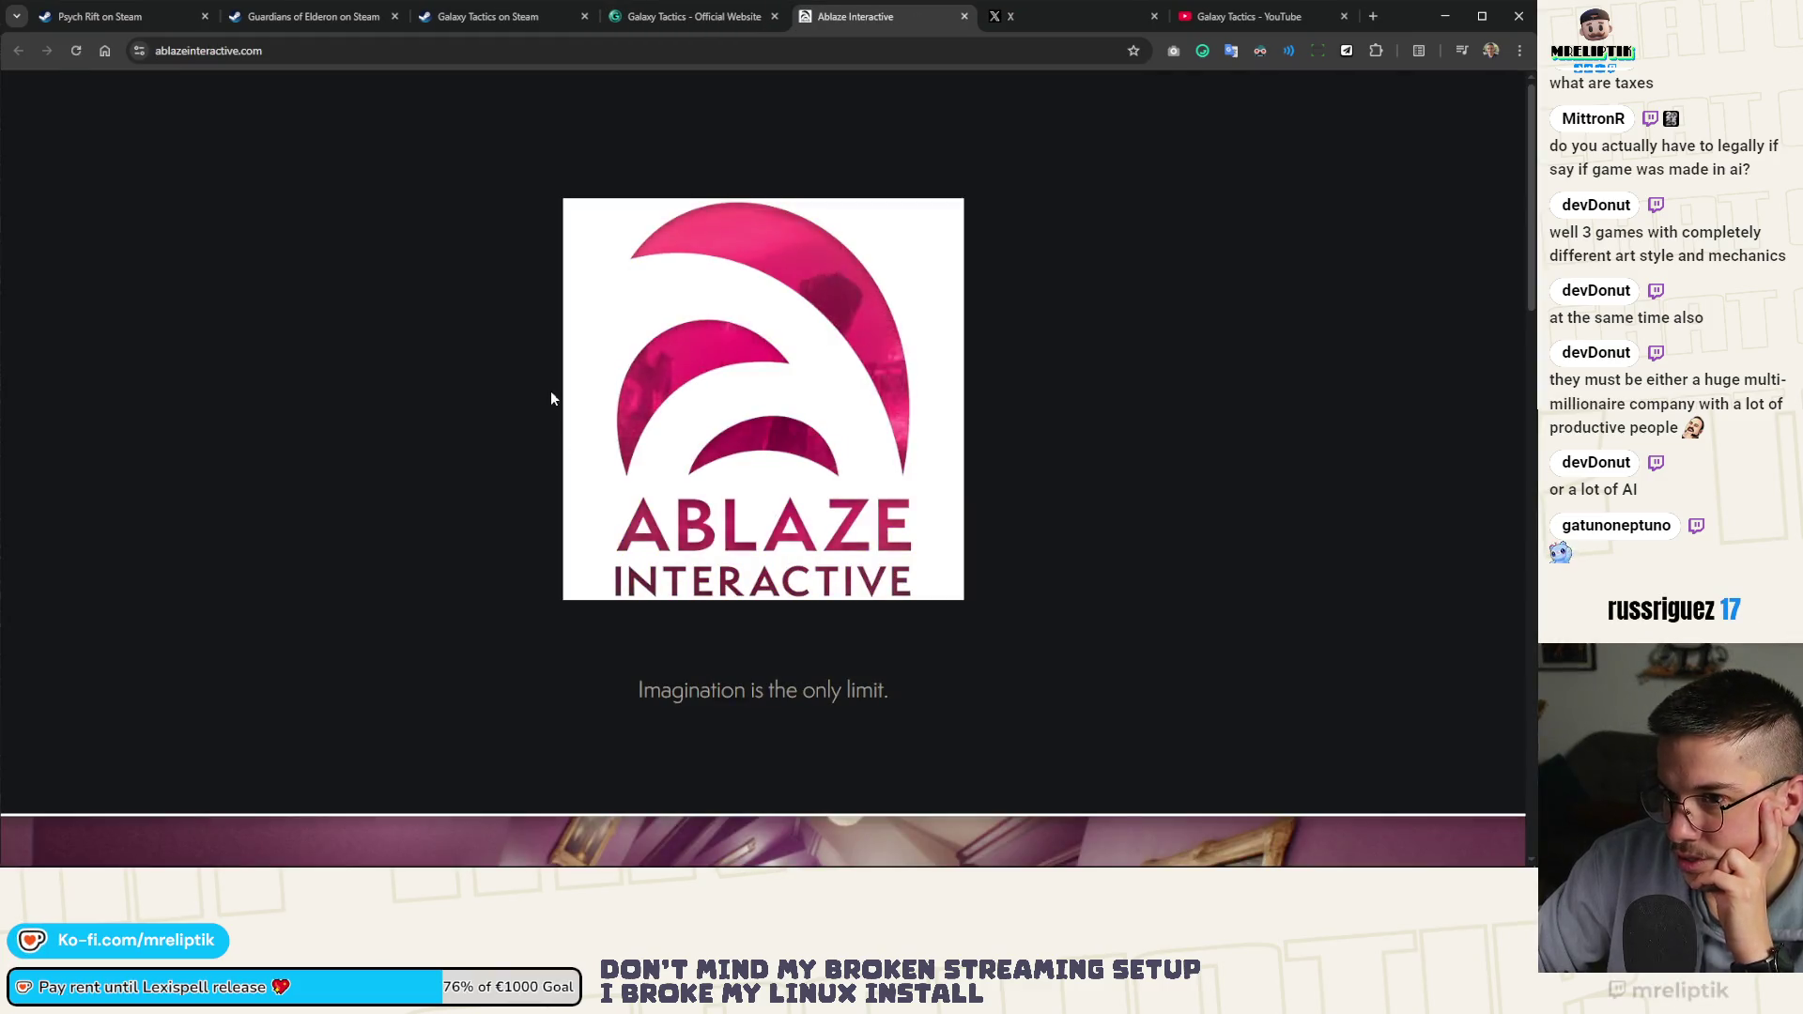
Browse Ablaze Interactive's game banners and go to the Psych Rift website
scroll(394, 372, down, 3)
scroll(395, 380, down, 10)
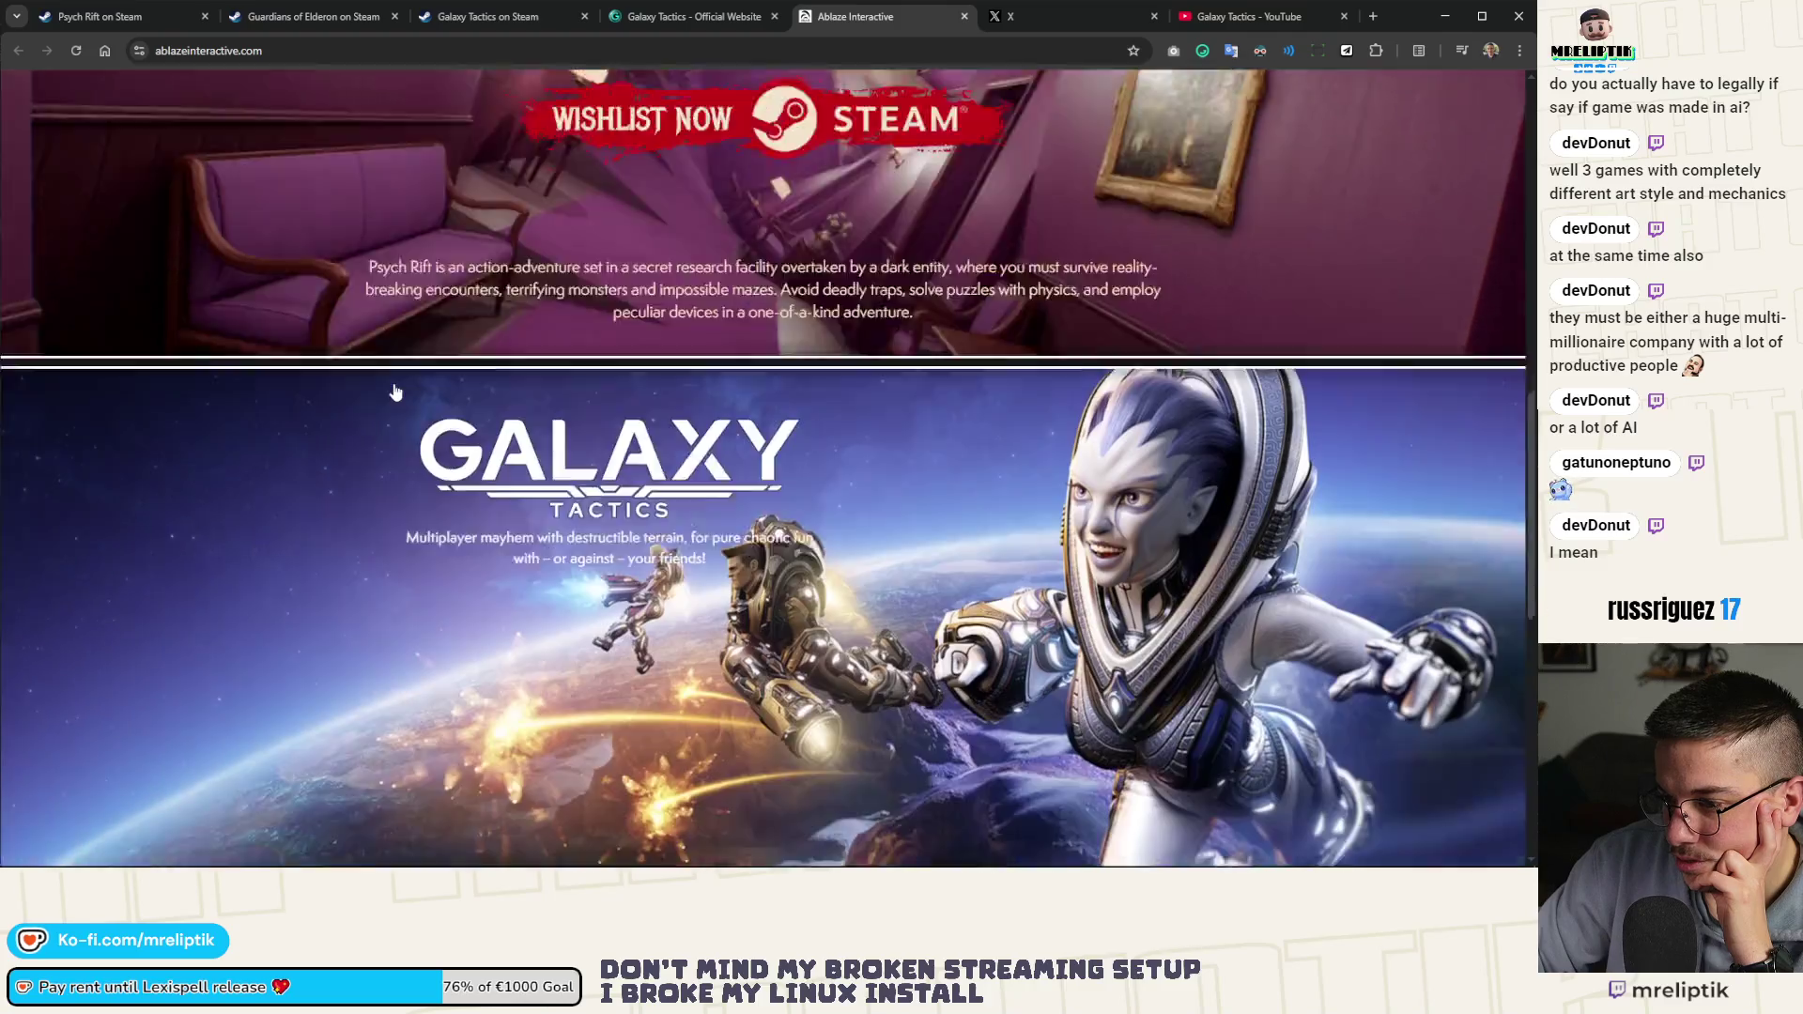
scroll(406, 394, down, 2)
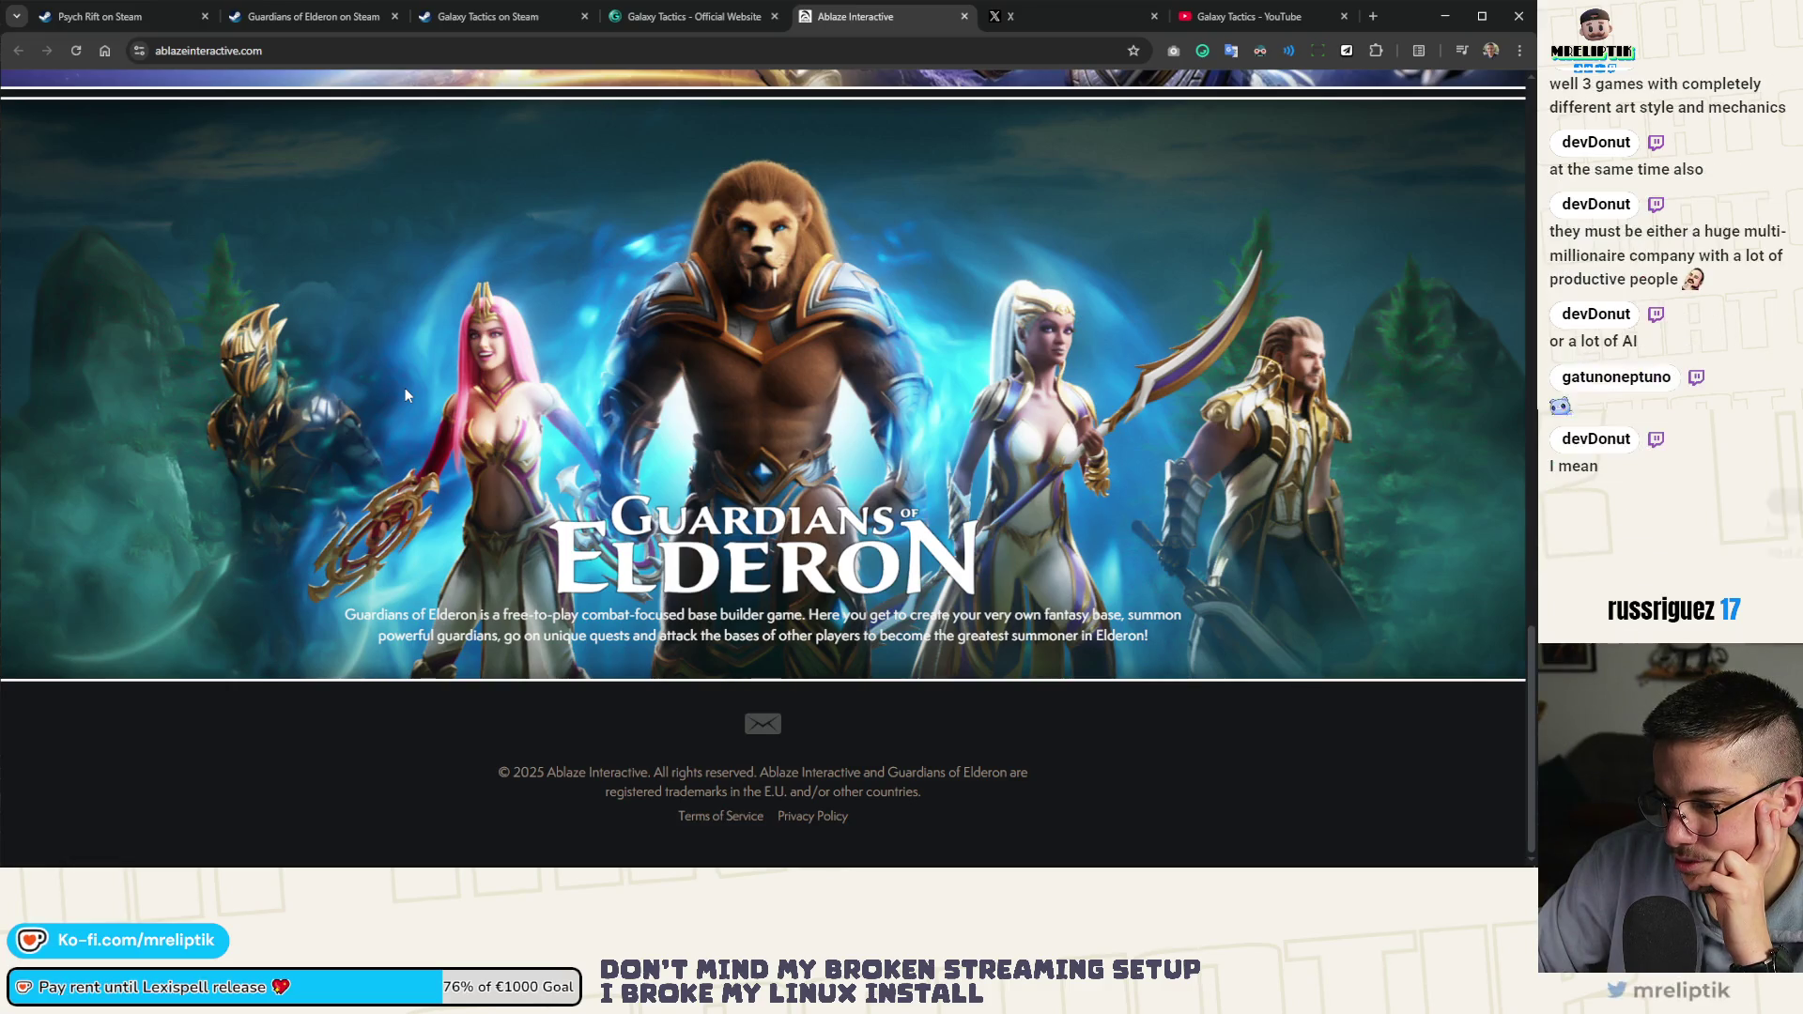
scroll(407, 389, up, 10)
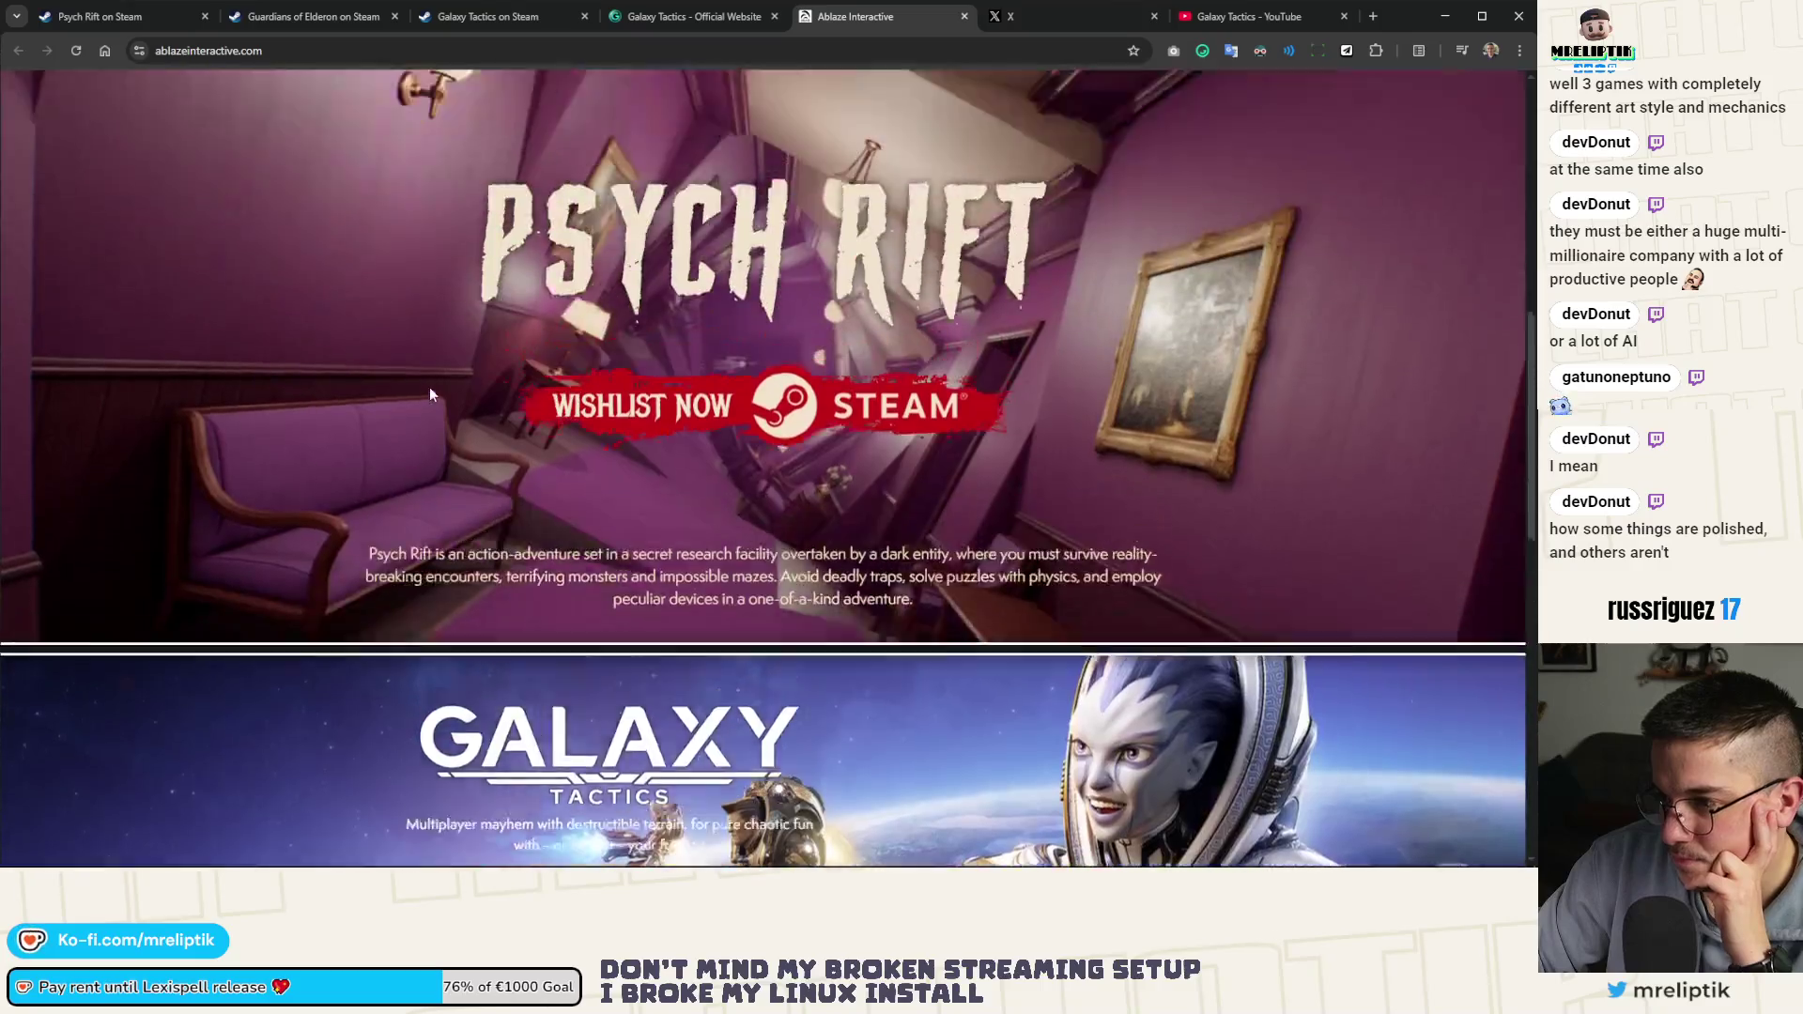
scroll(813, 398, down, 5)
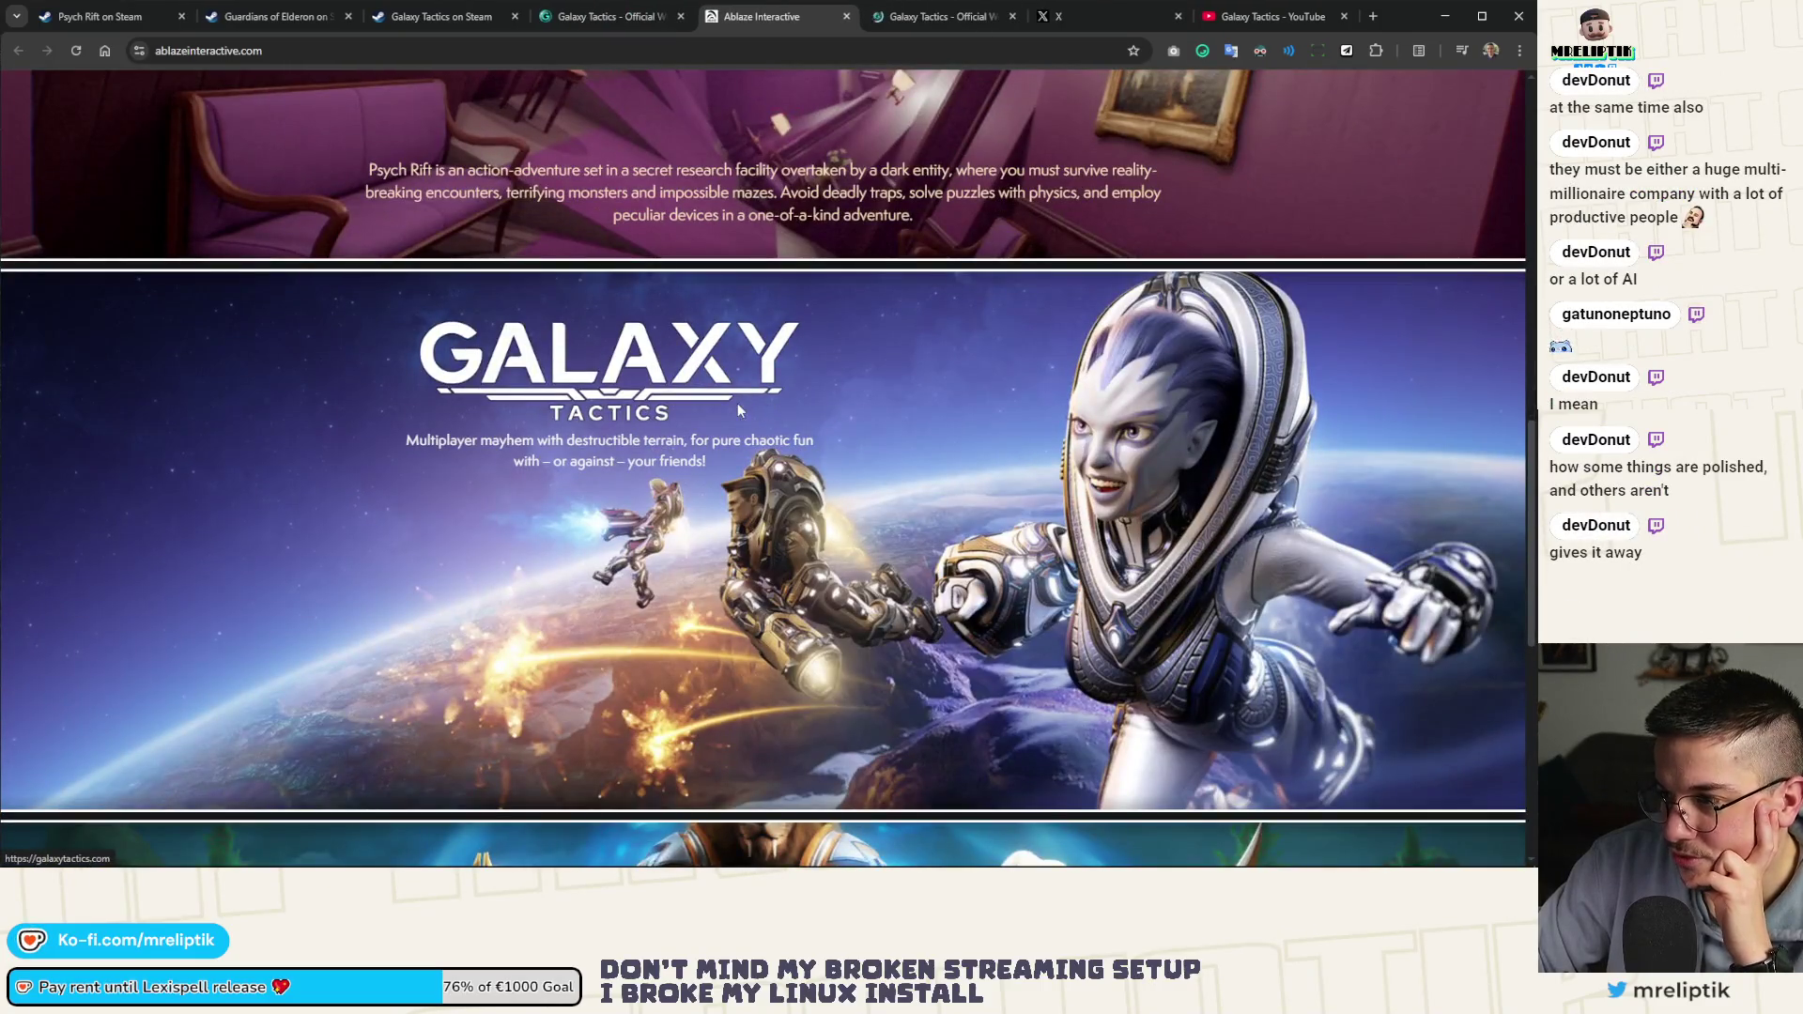
scroll(742, 423, down, 5)
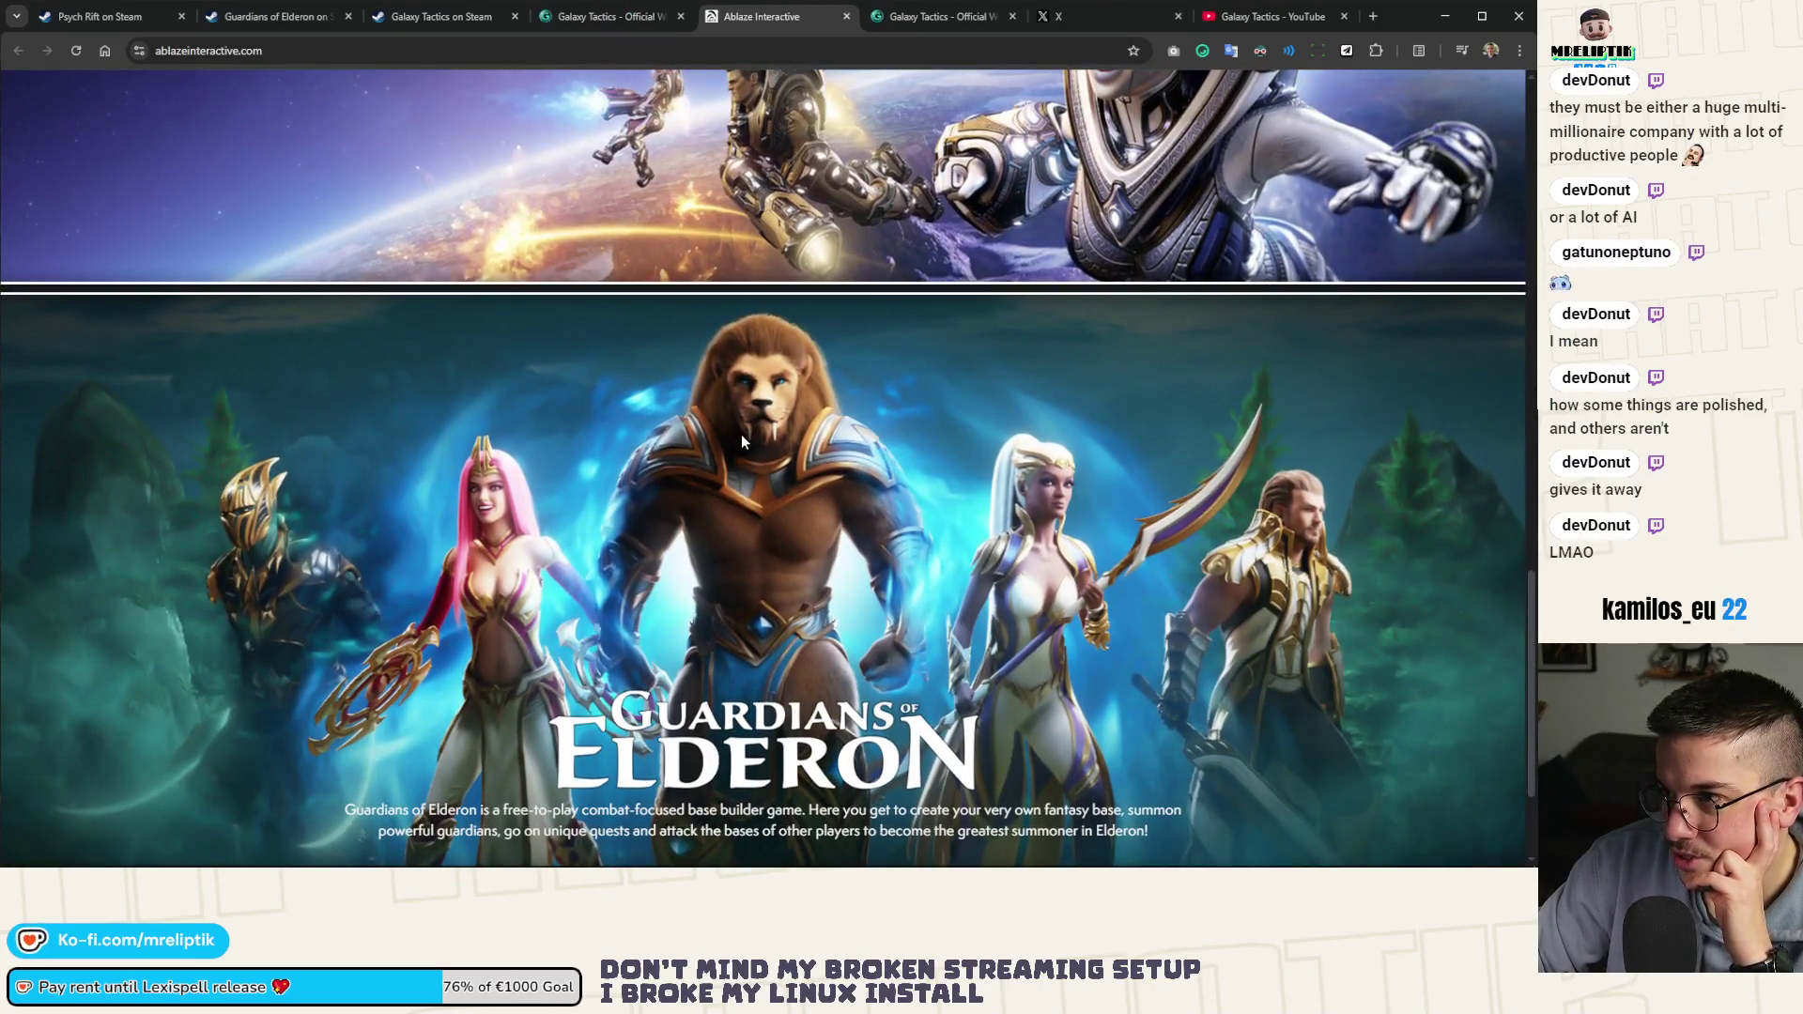
scroll(747, 477, down, 2)
scroll(751, 443, up, 2)
scroll(752, 507, down, 2)
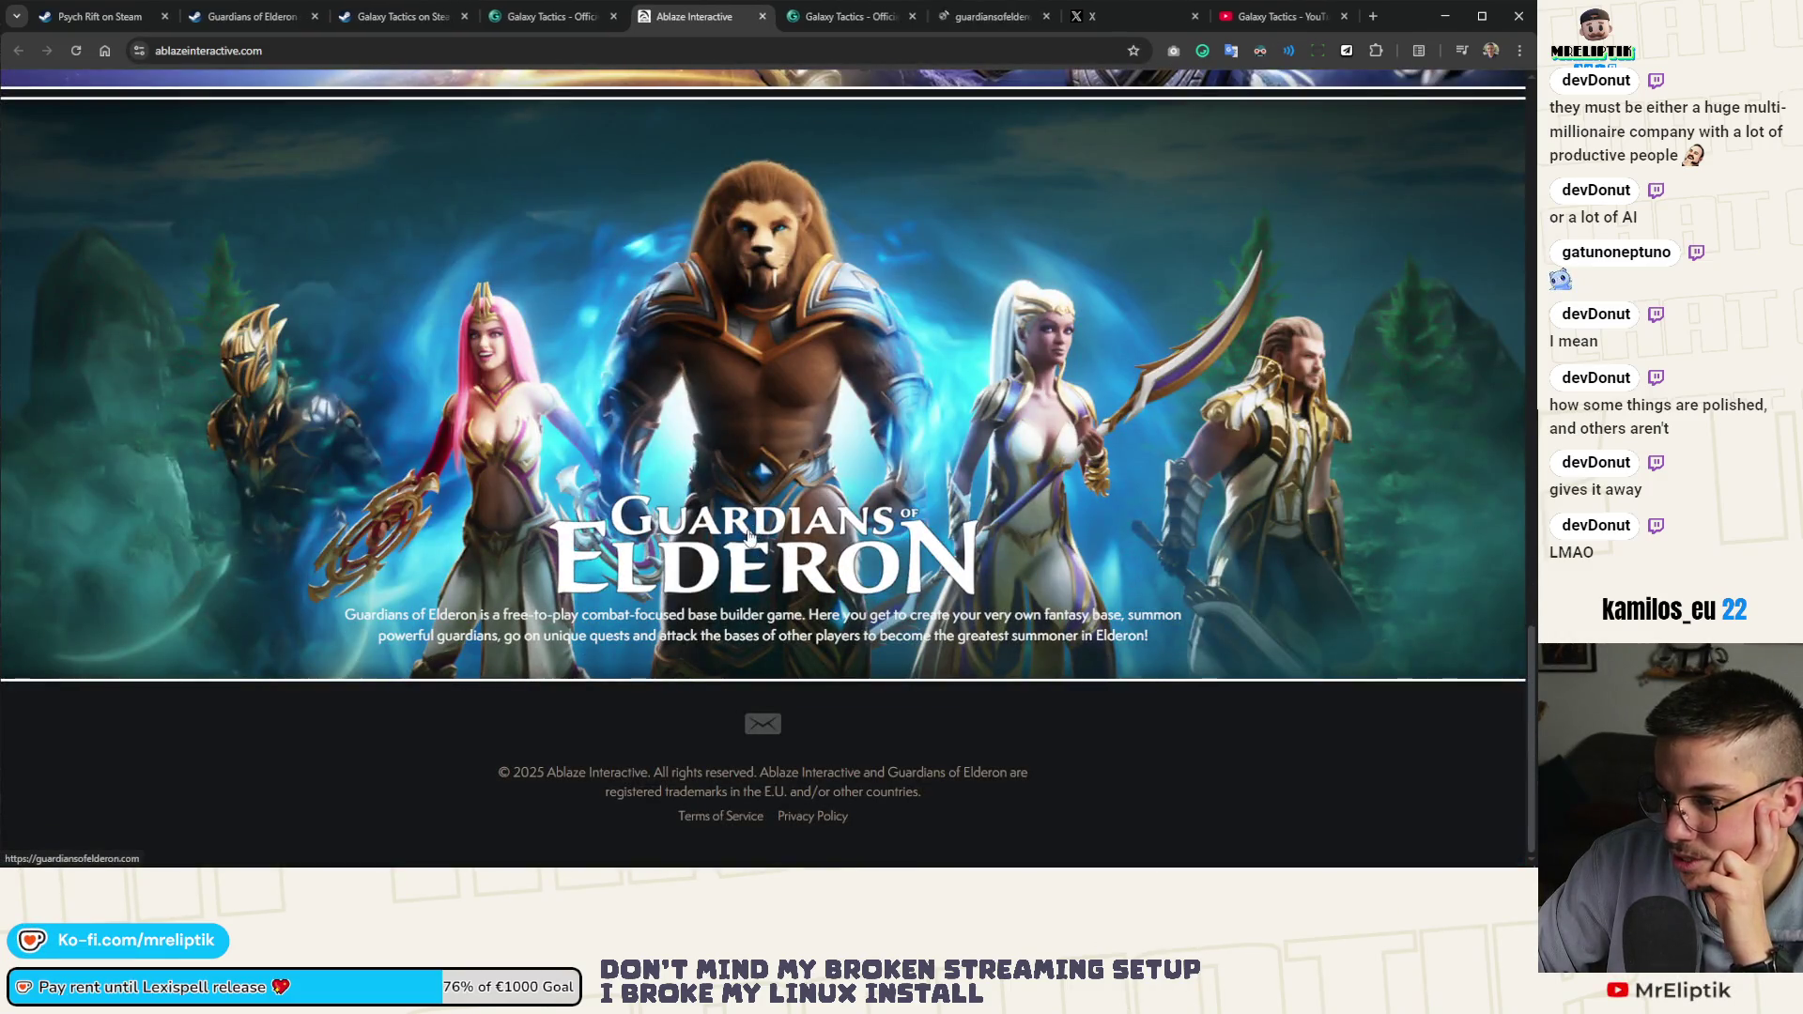
scroll(742, 507, up, 12)
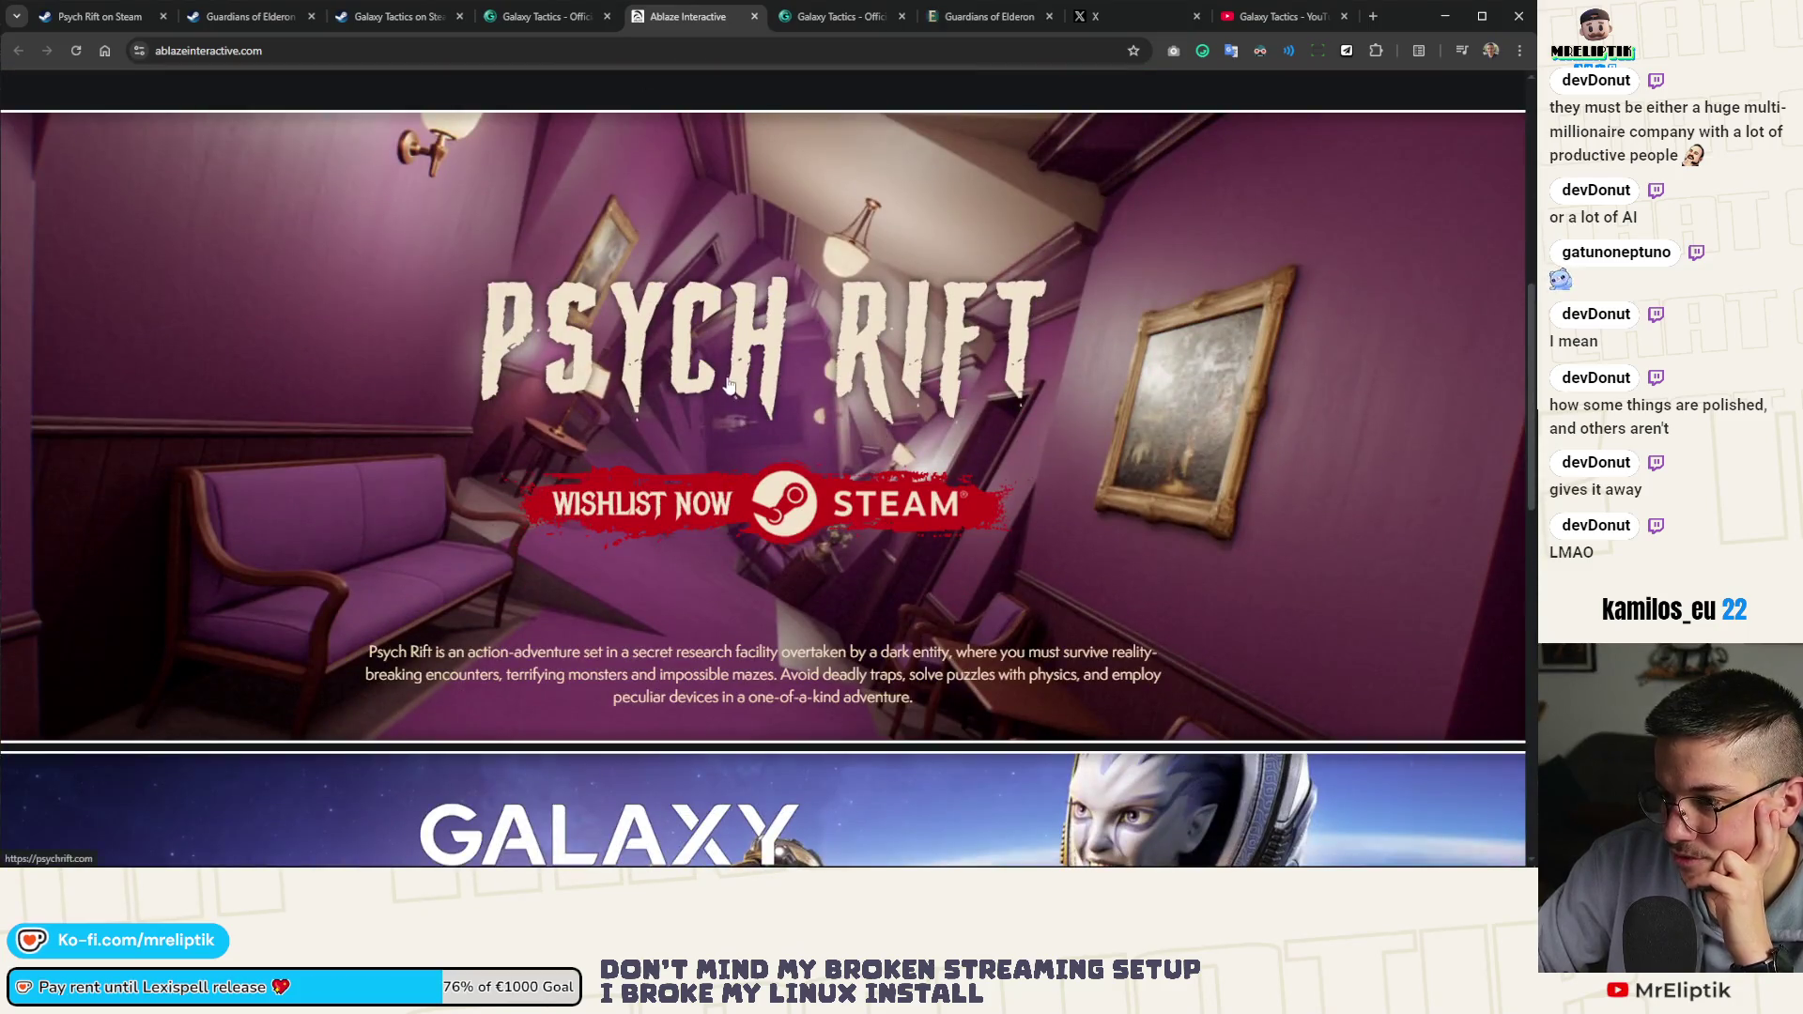
click(726, 388)
scroll(526, 432, down, 5)
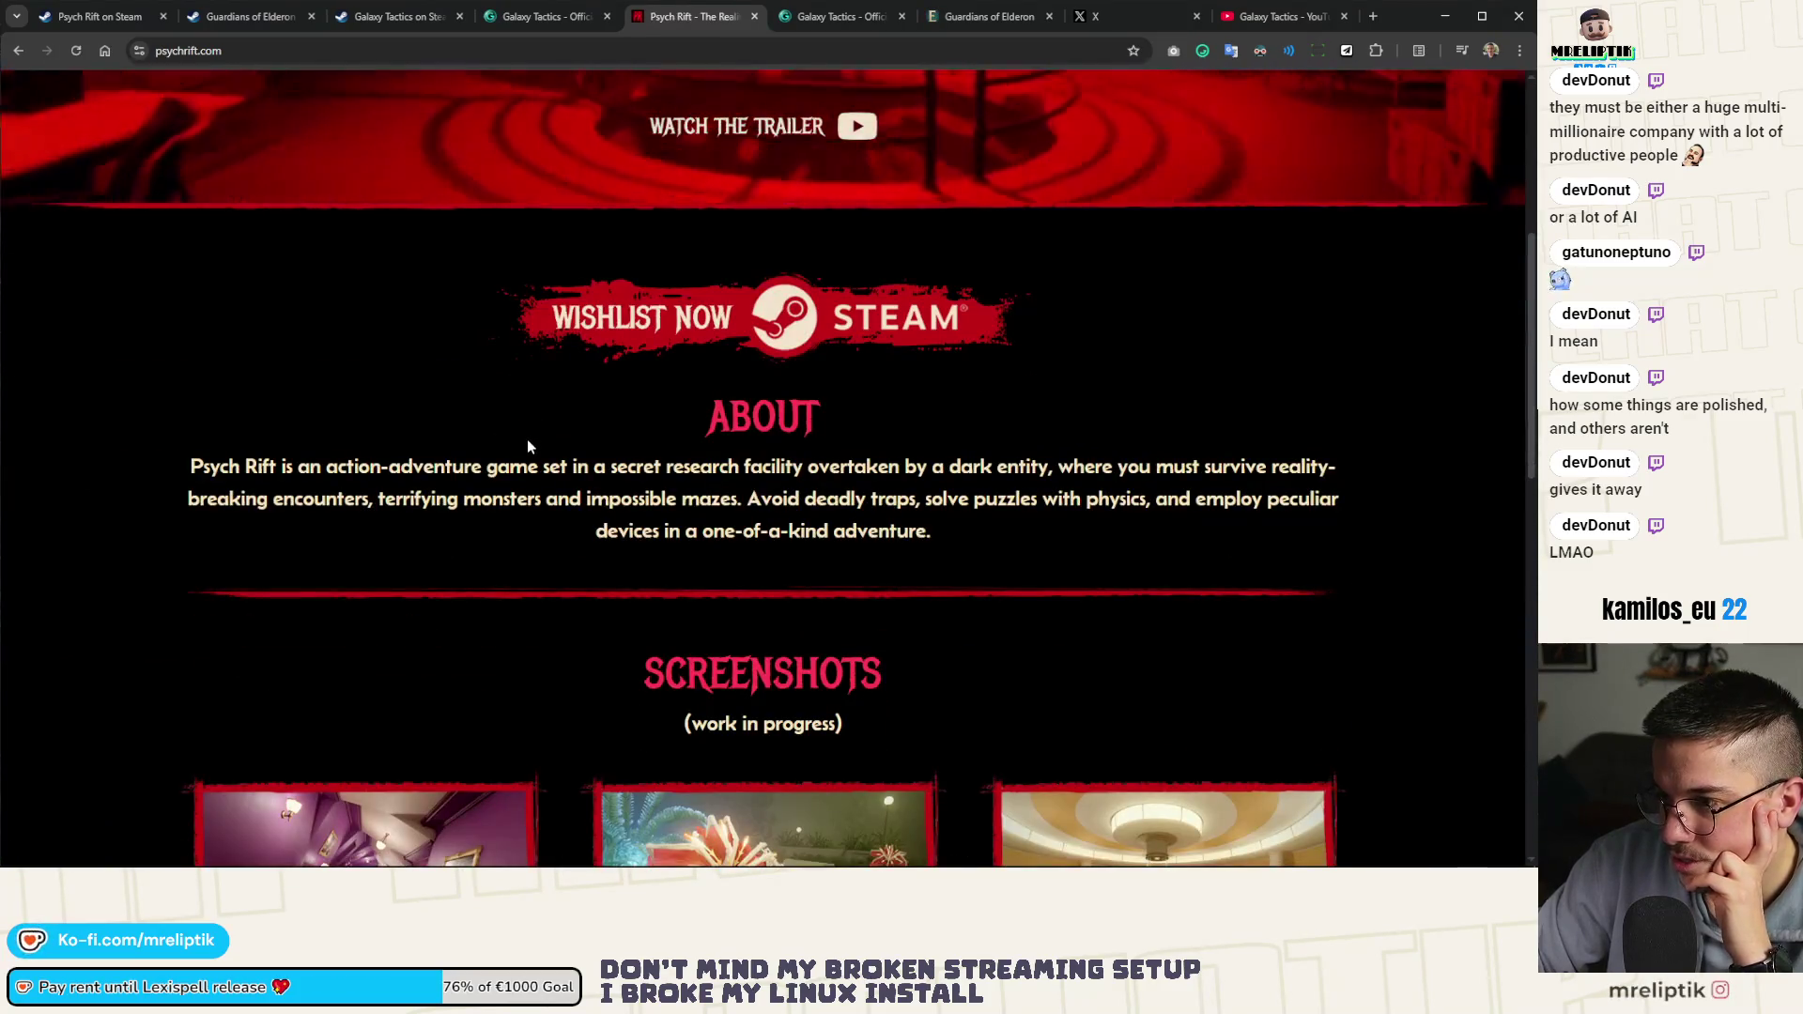
Close the duplicate Galaxy Tactics website tab and return to the top of its Steam page
click(566, 19)
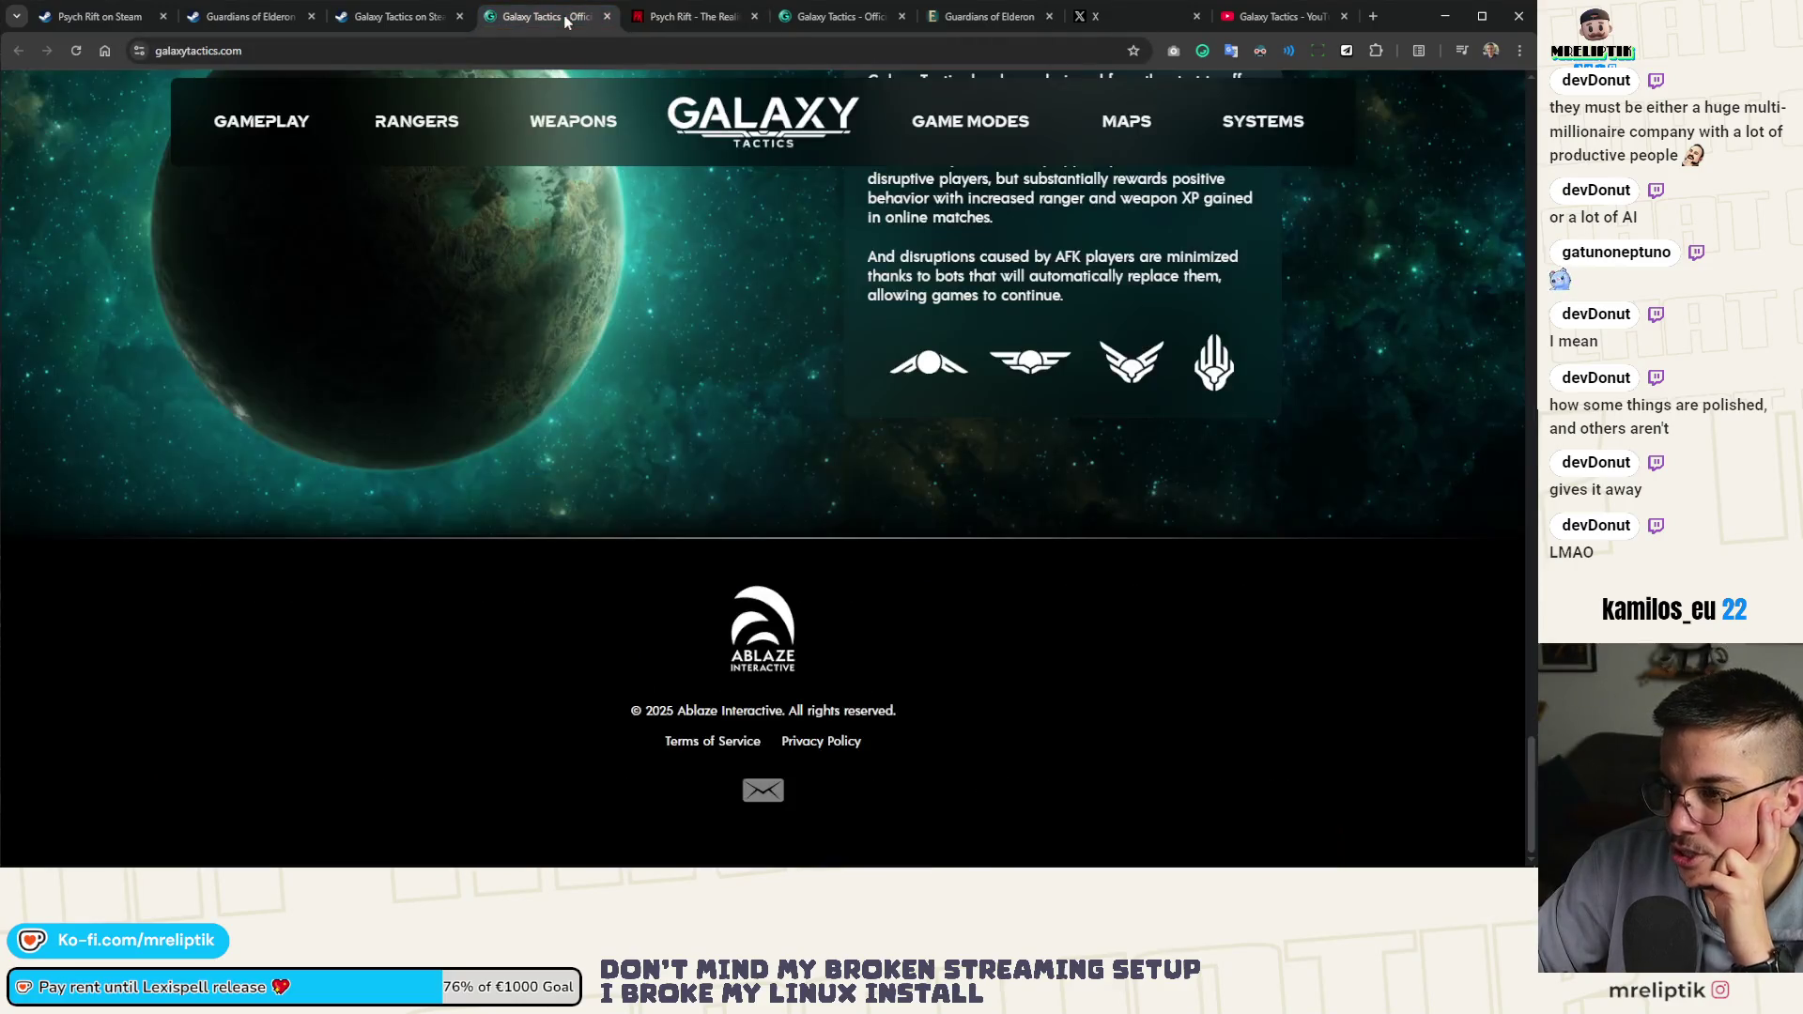
middle_click(567, 19)
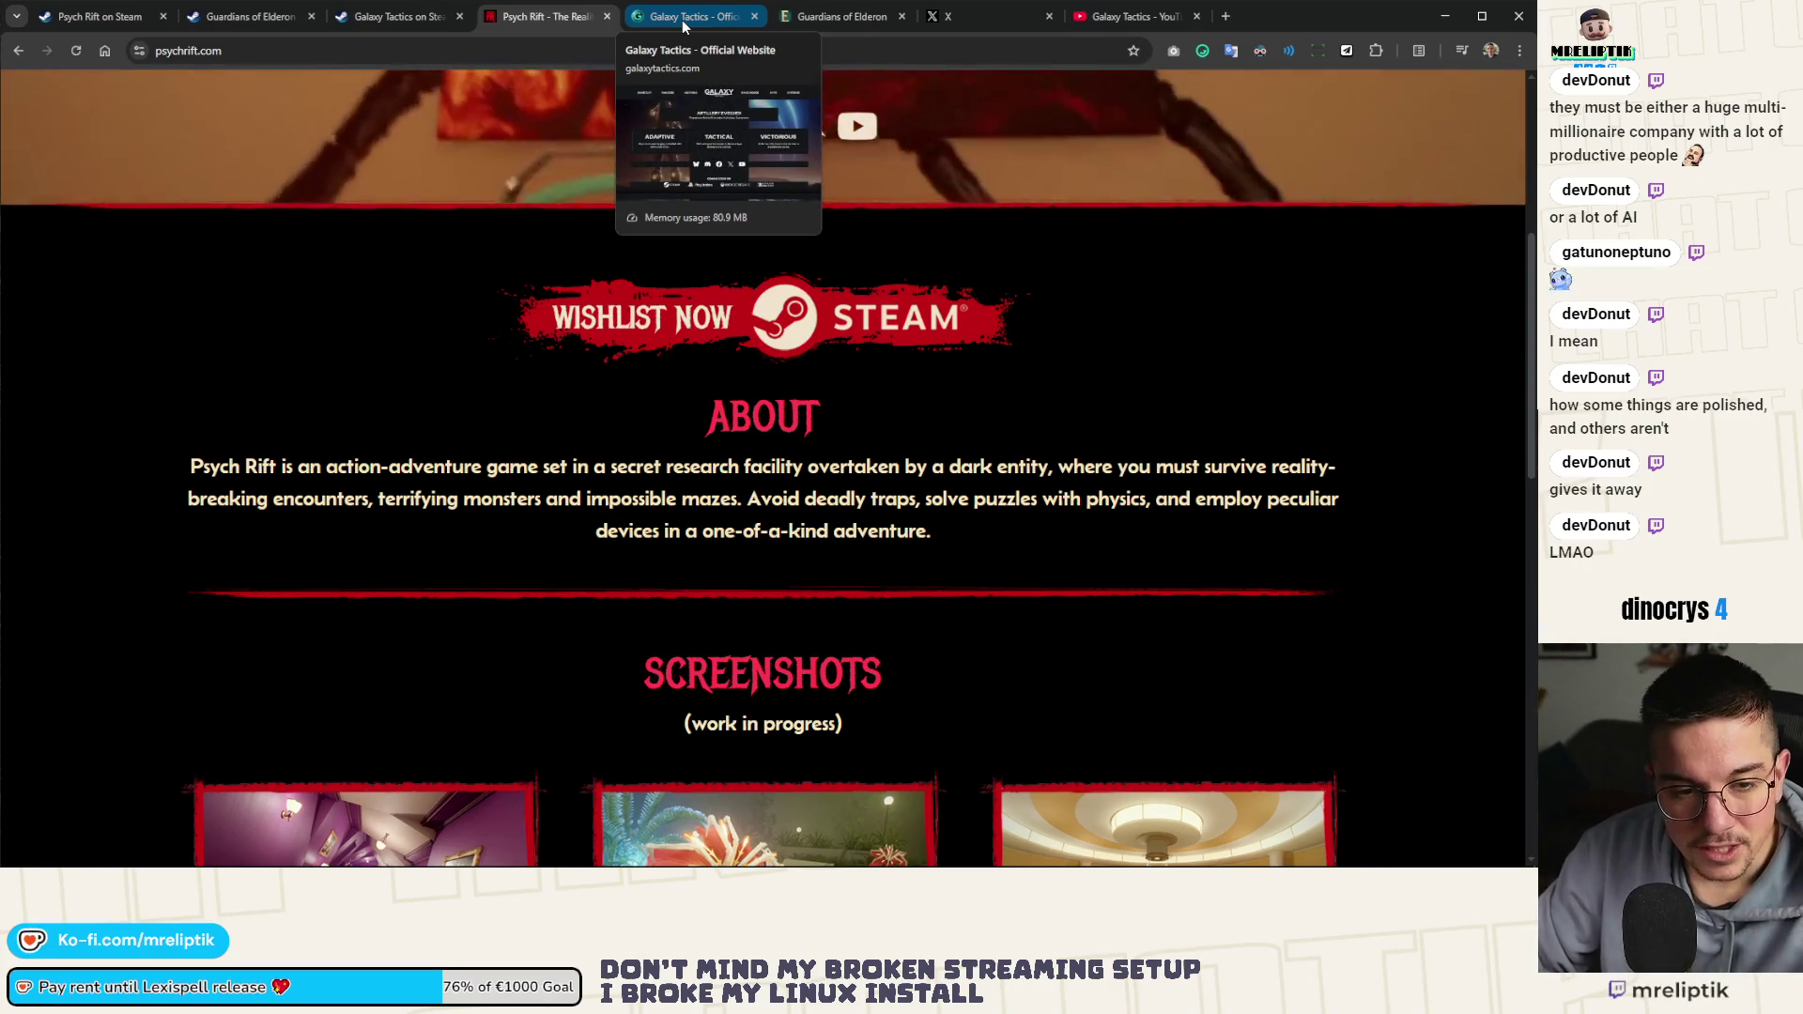
click(682, 20)
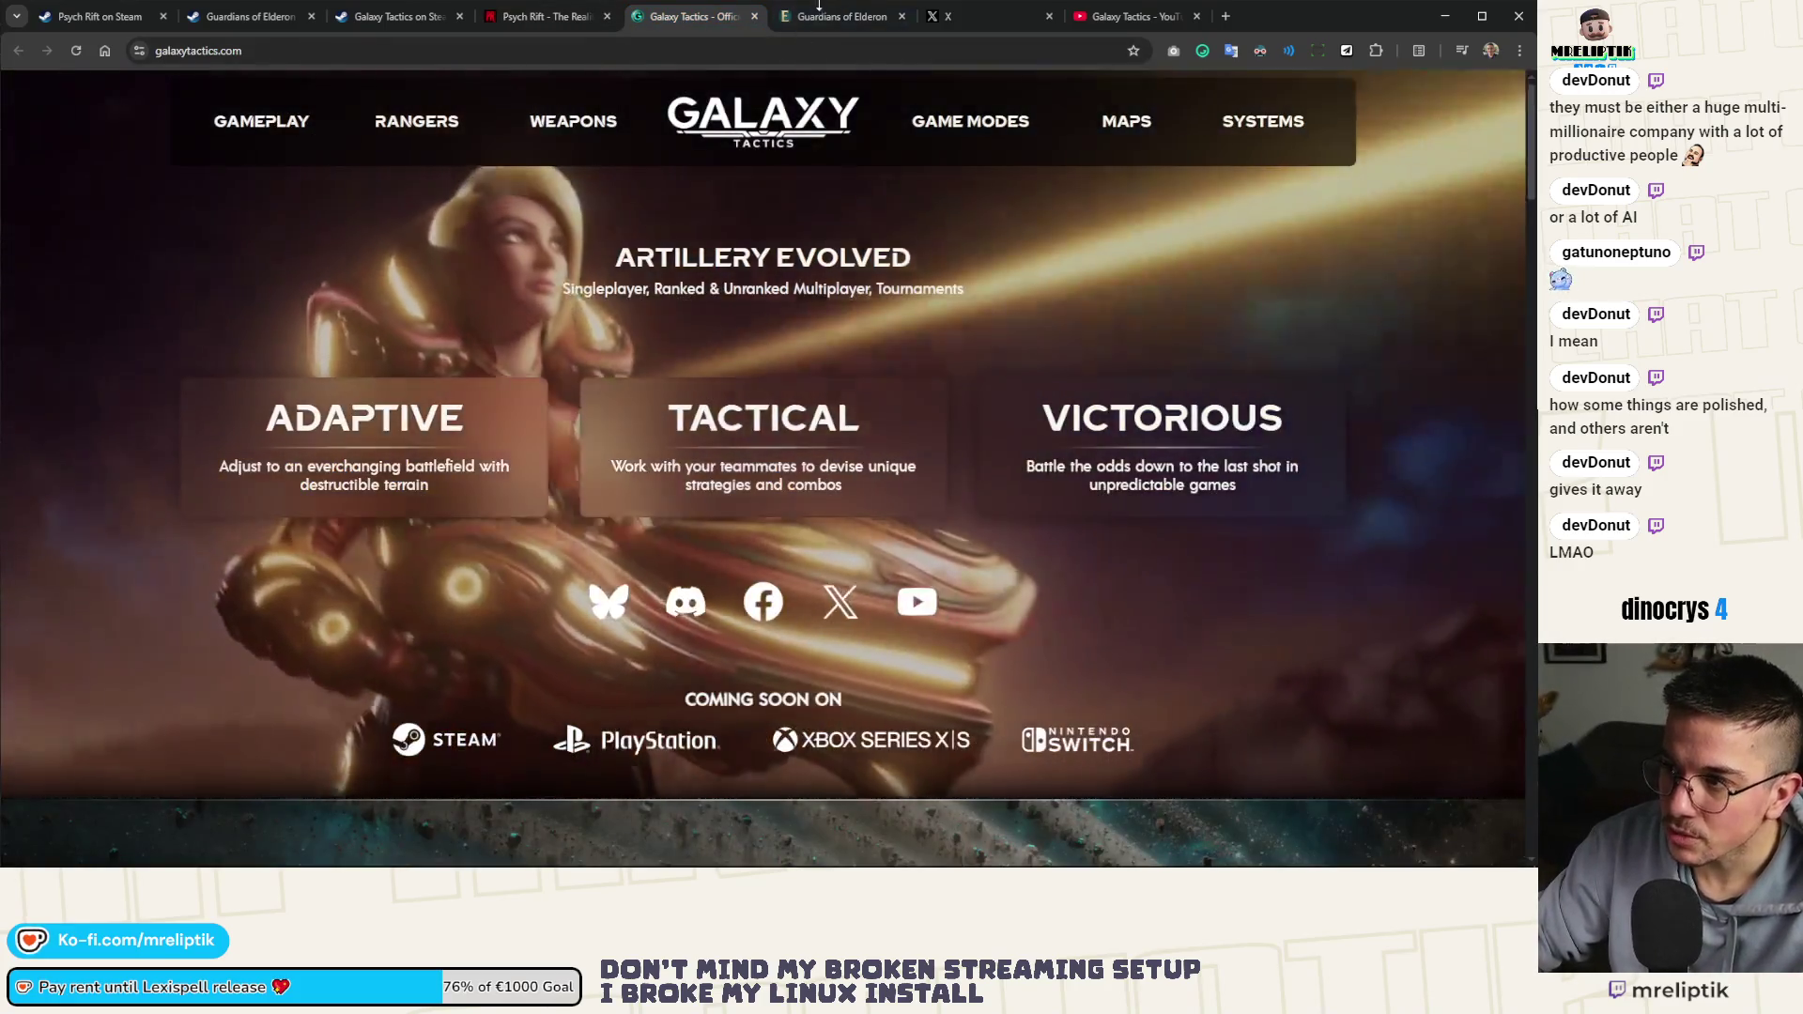
click(820, 17)
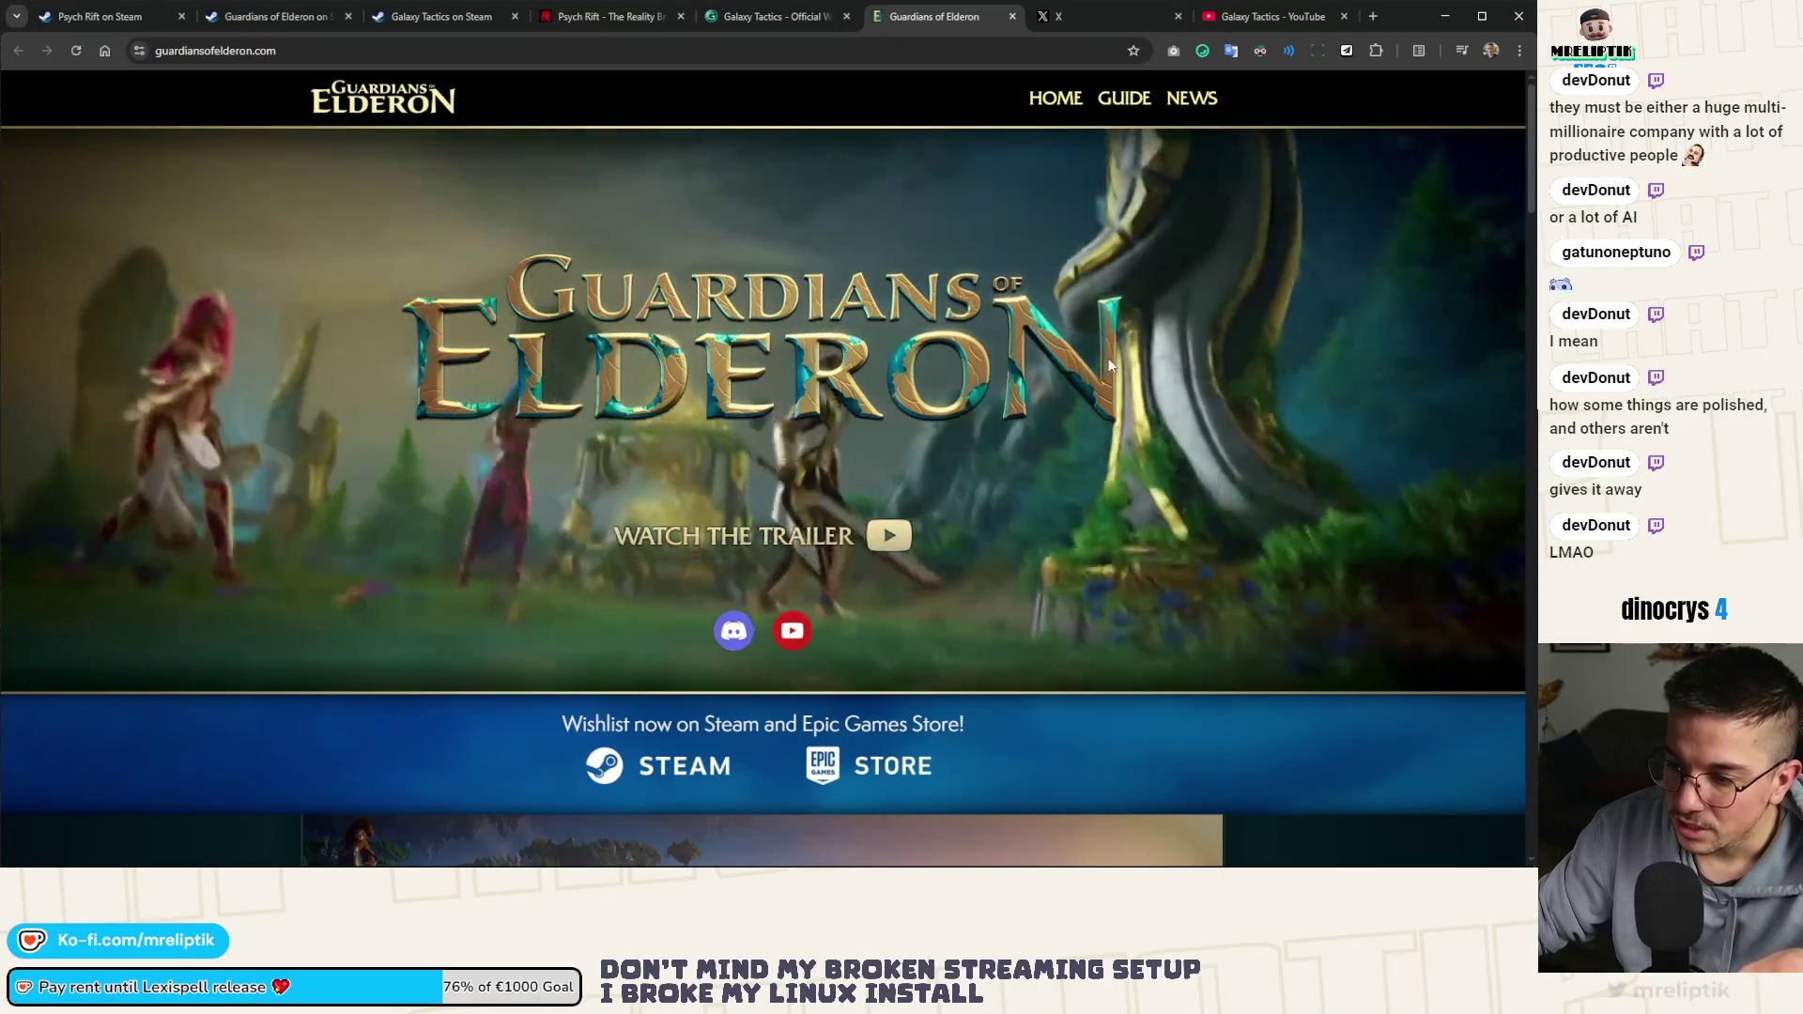
scroll(830, 402, down, 3)
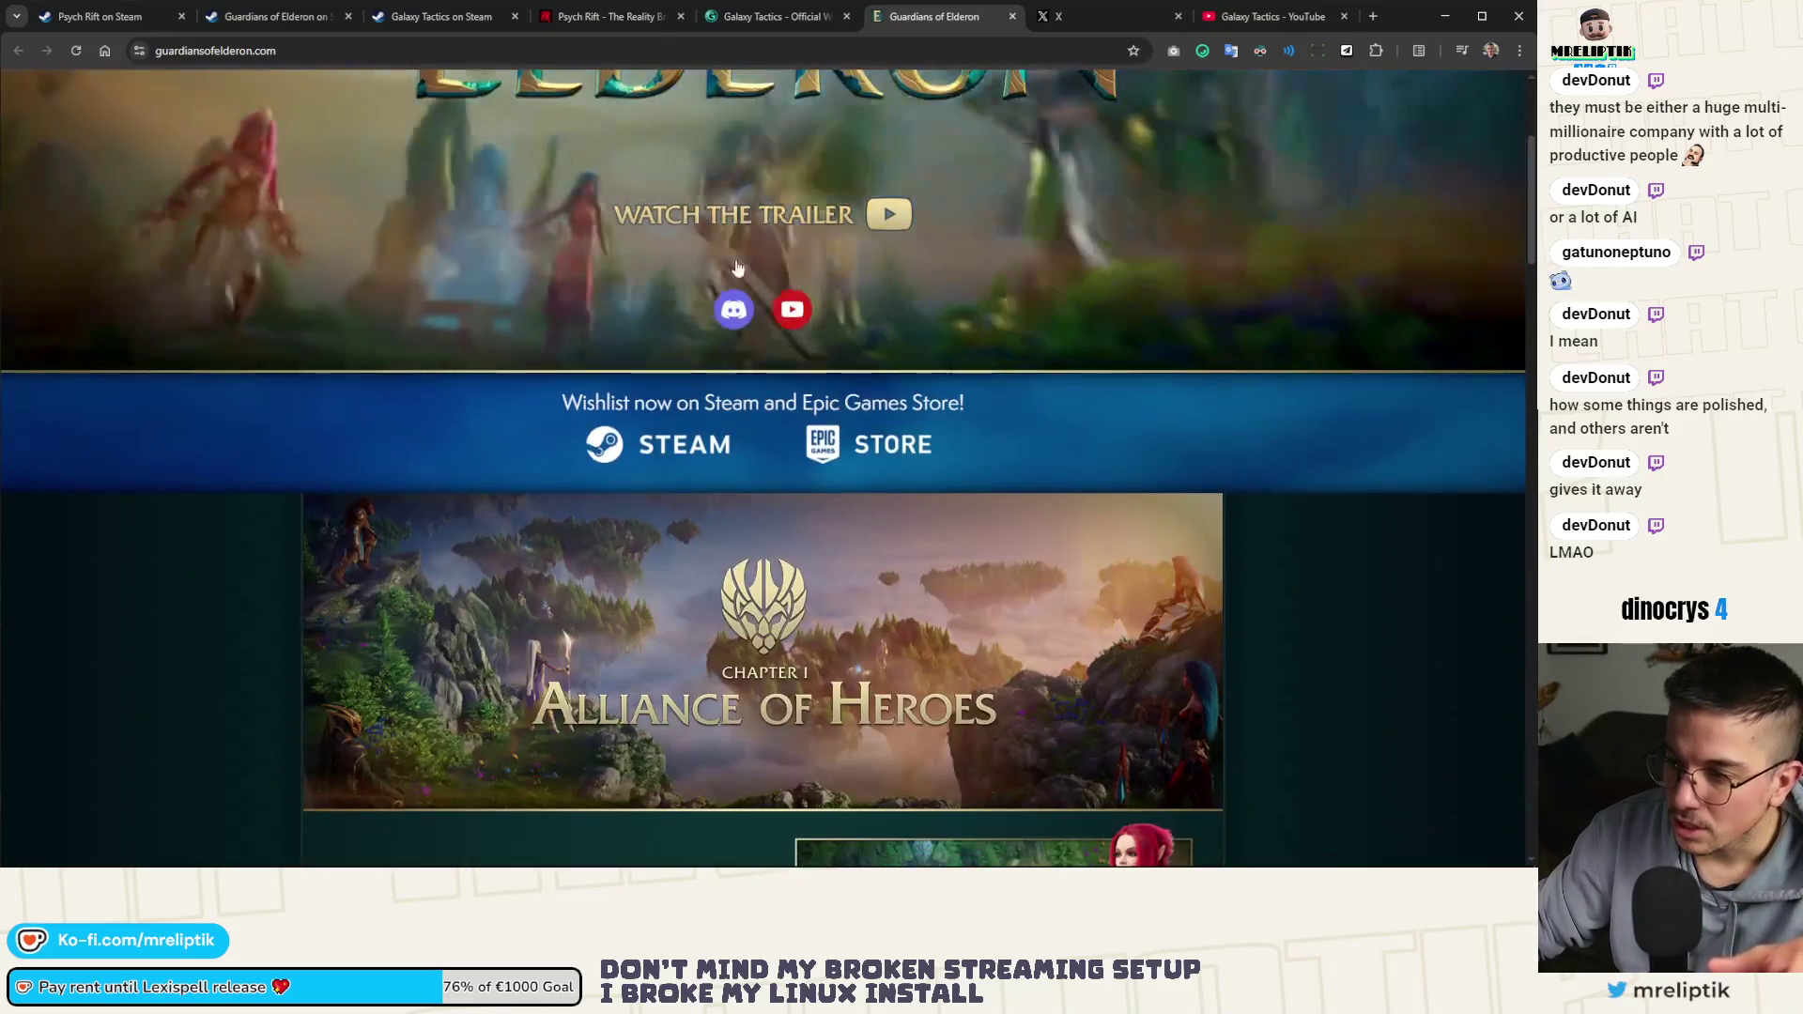
click(787, 18)
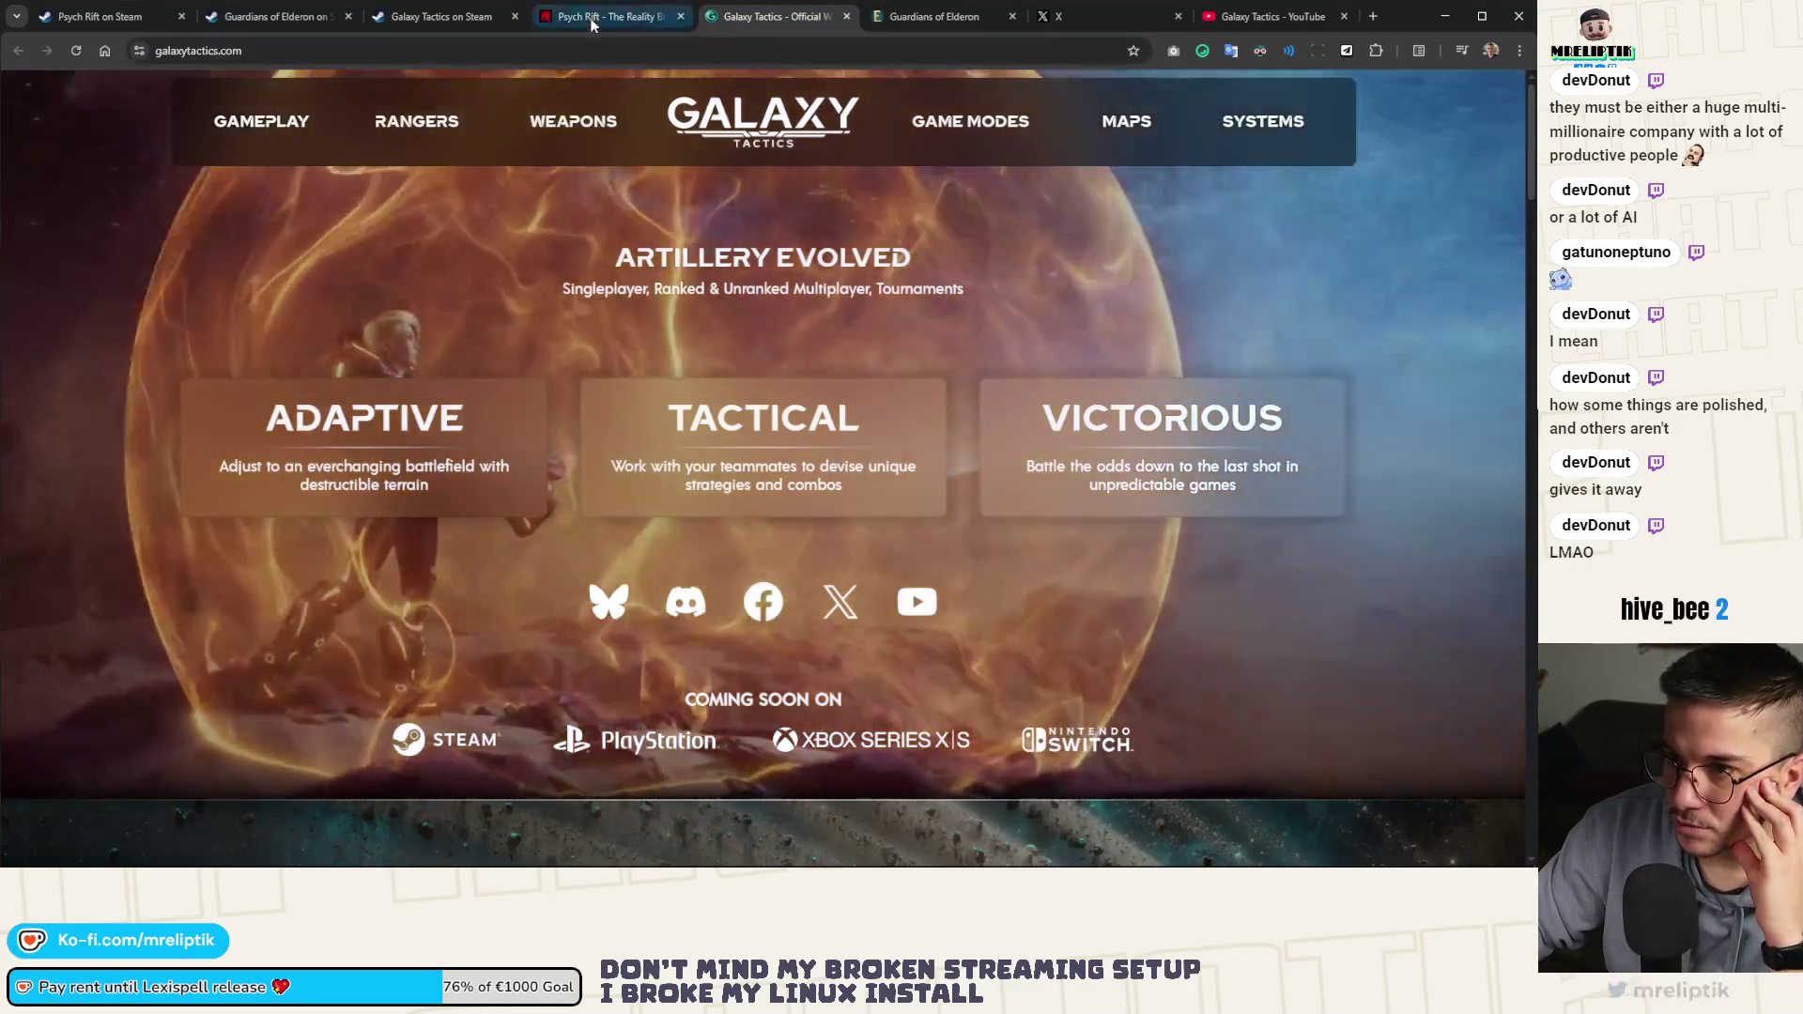
click(448, 18)
scroll(905, 445, up, 10)
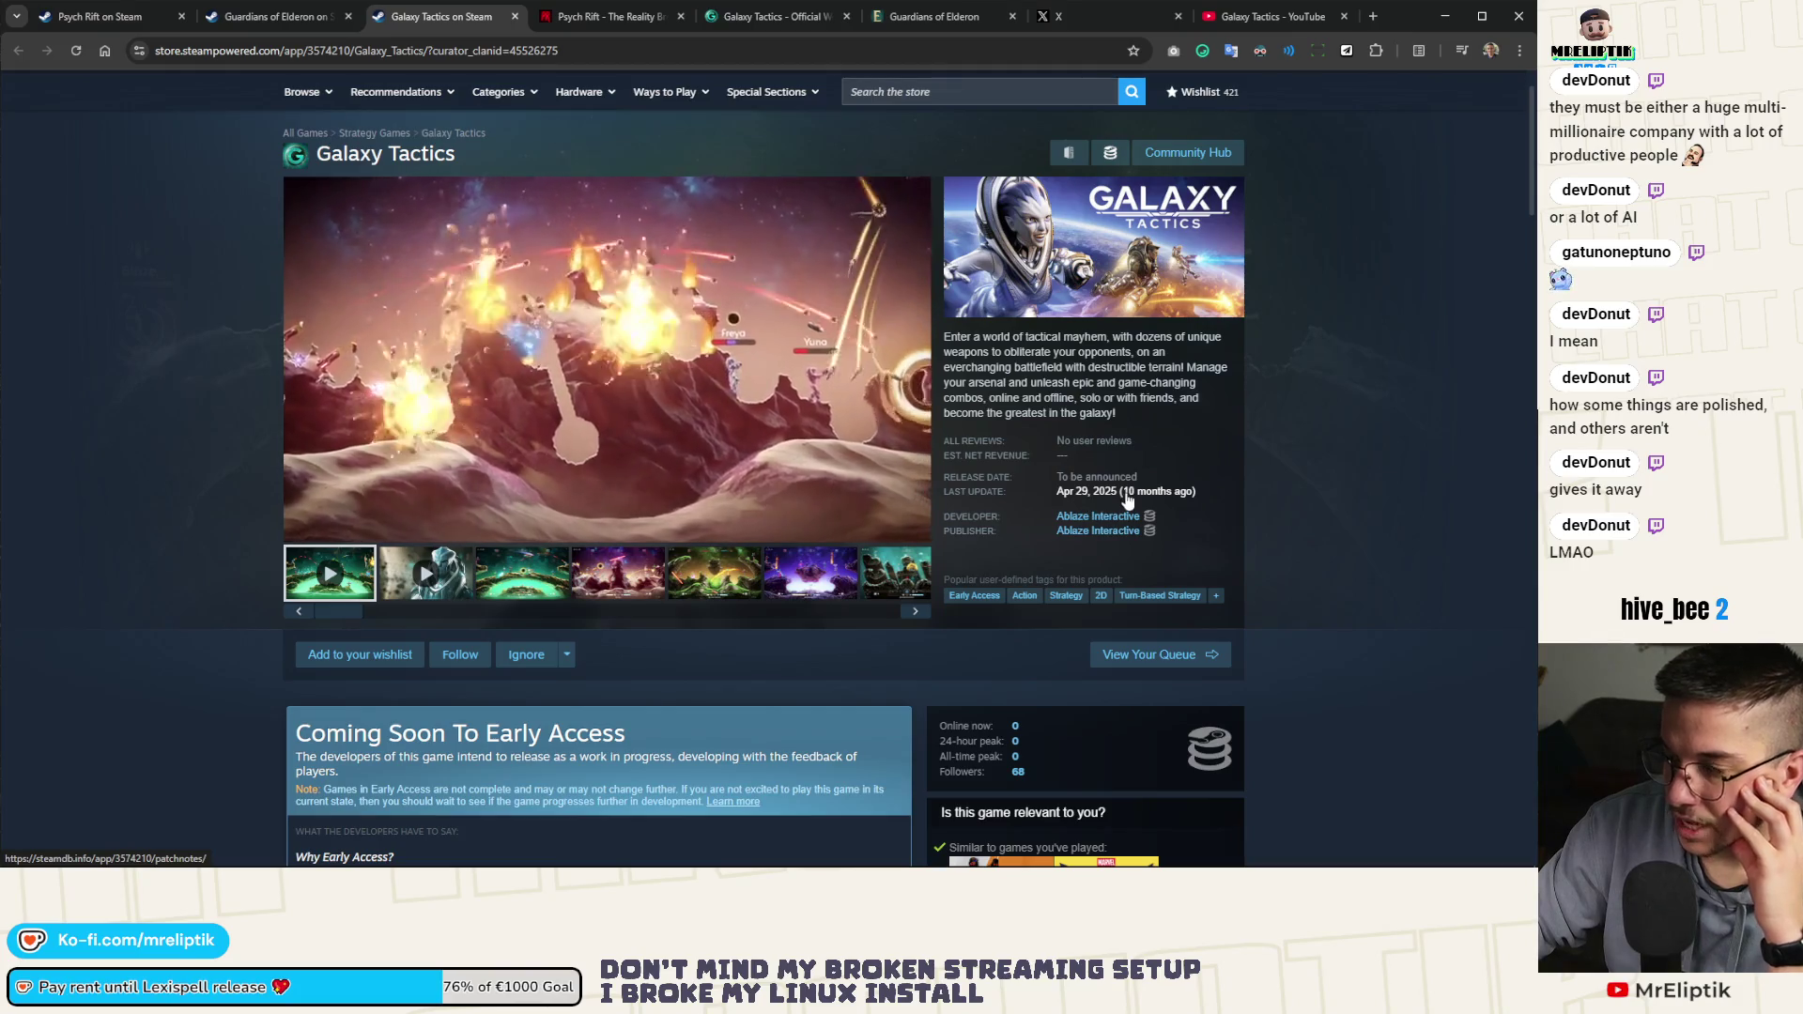
Check the Guardians of Elderon Steam store page from the top
right_click(1011, 773)
click(1011, 774)
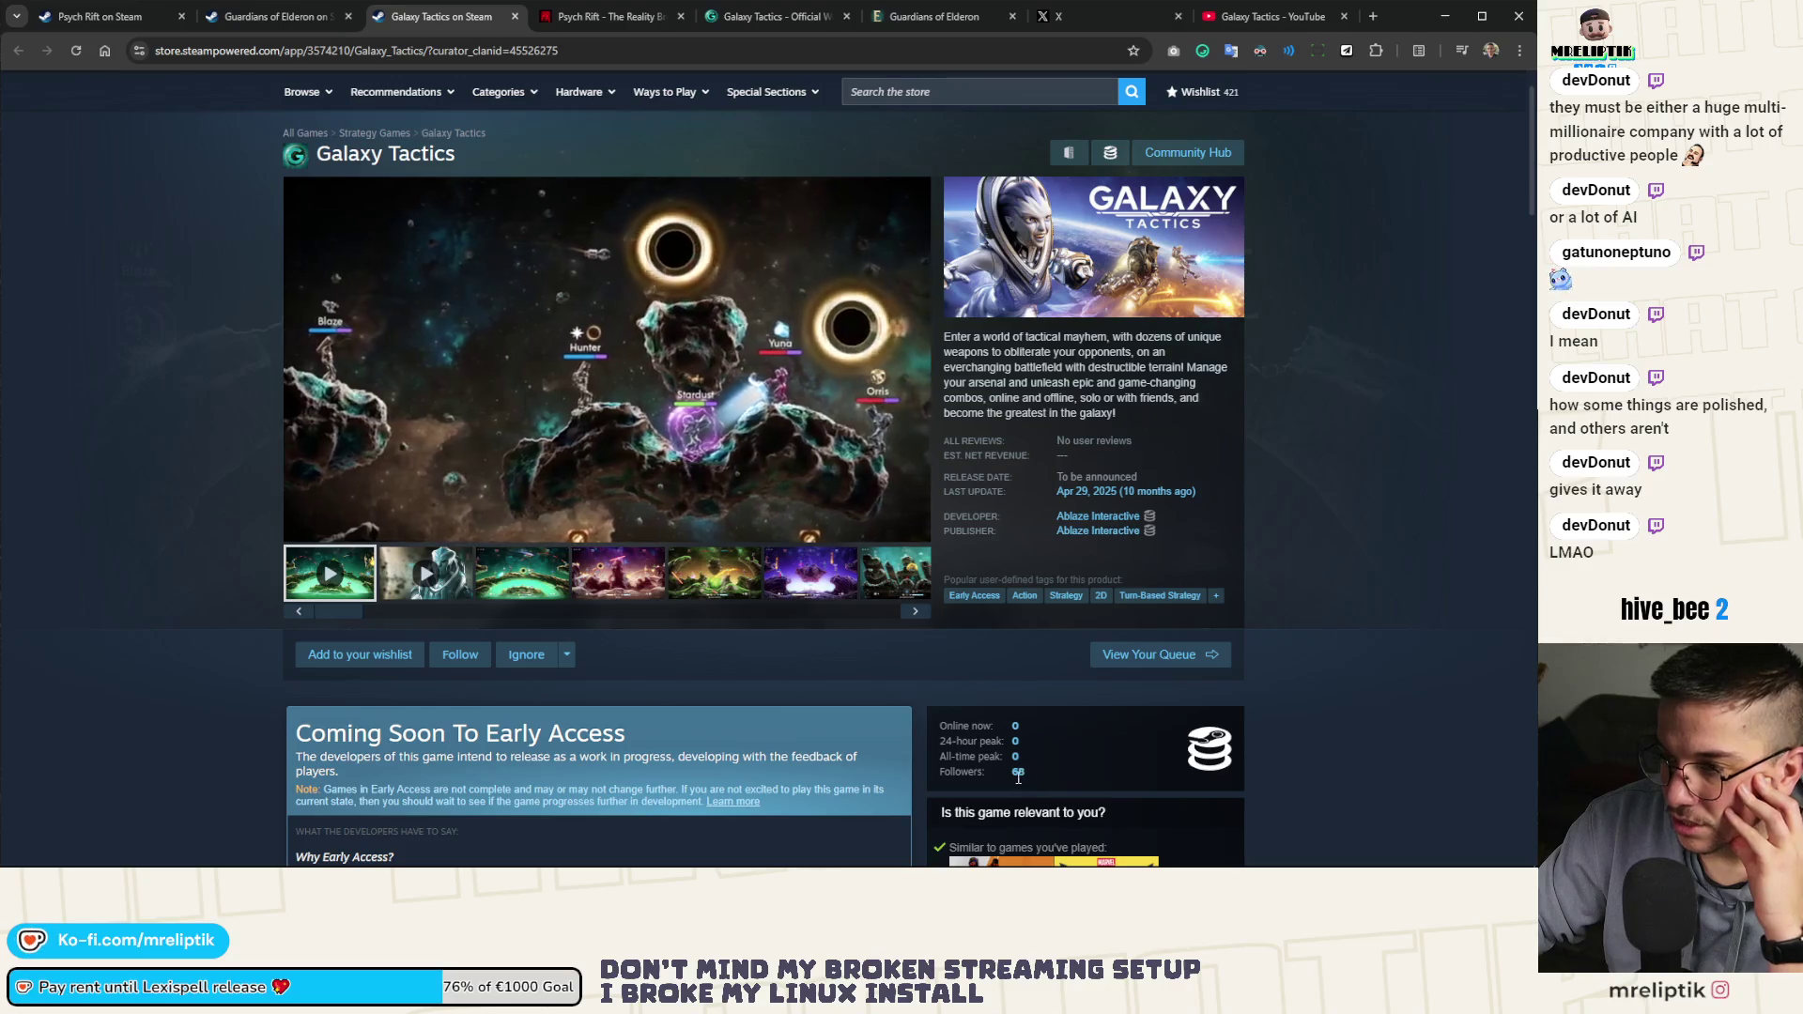
click(272, 16)
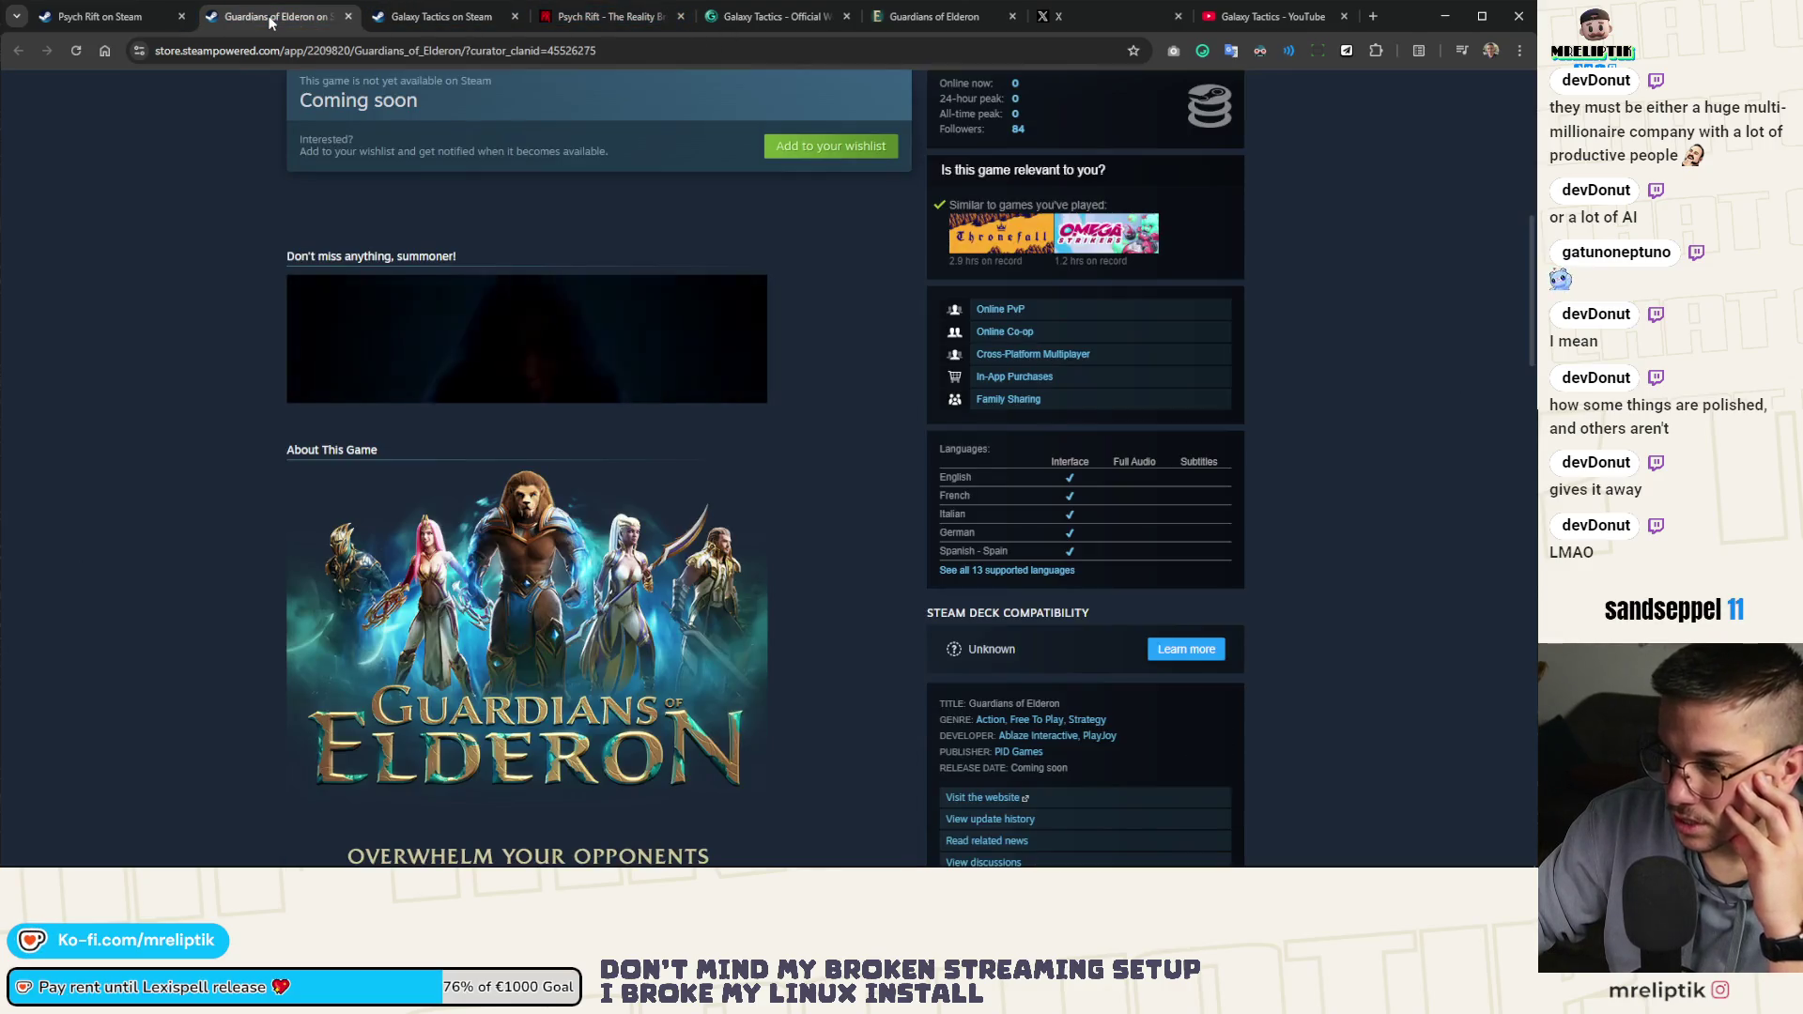
scroll(315, 318, up, 1)
scroll(316, 318, up, 4)
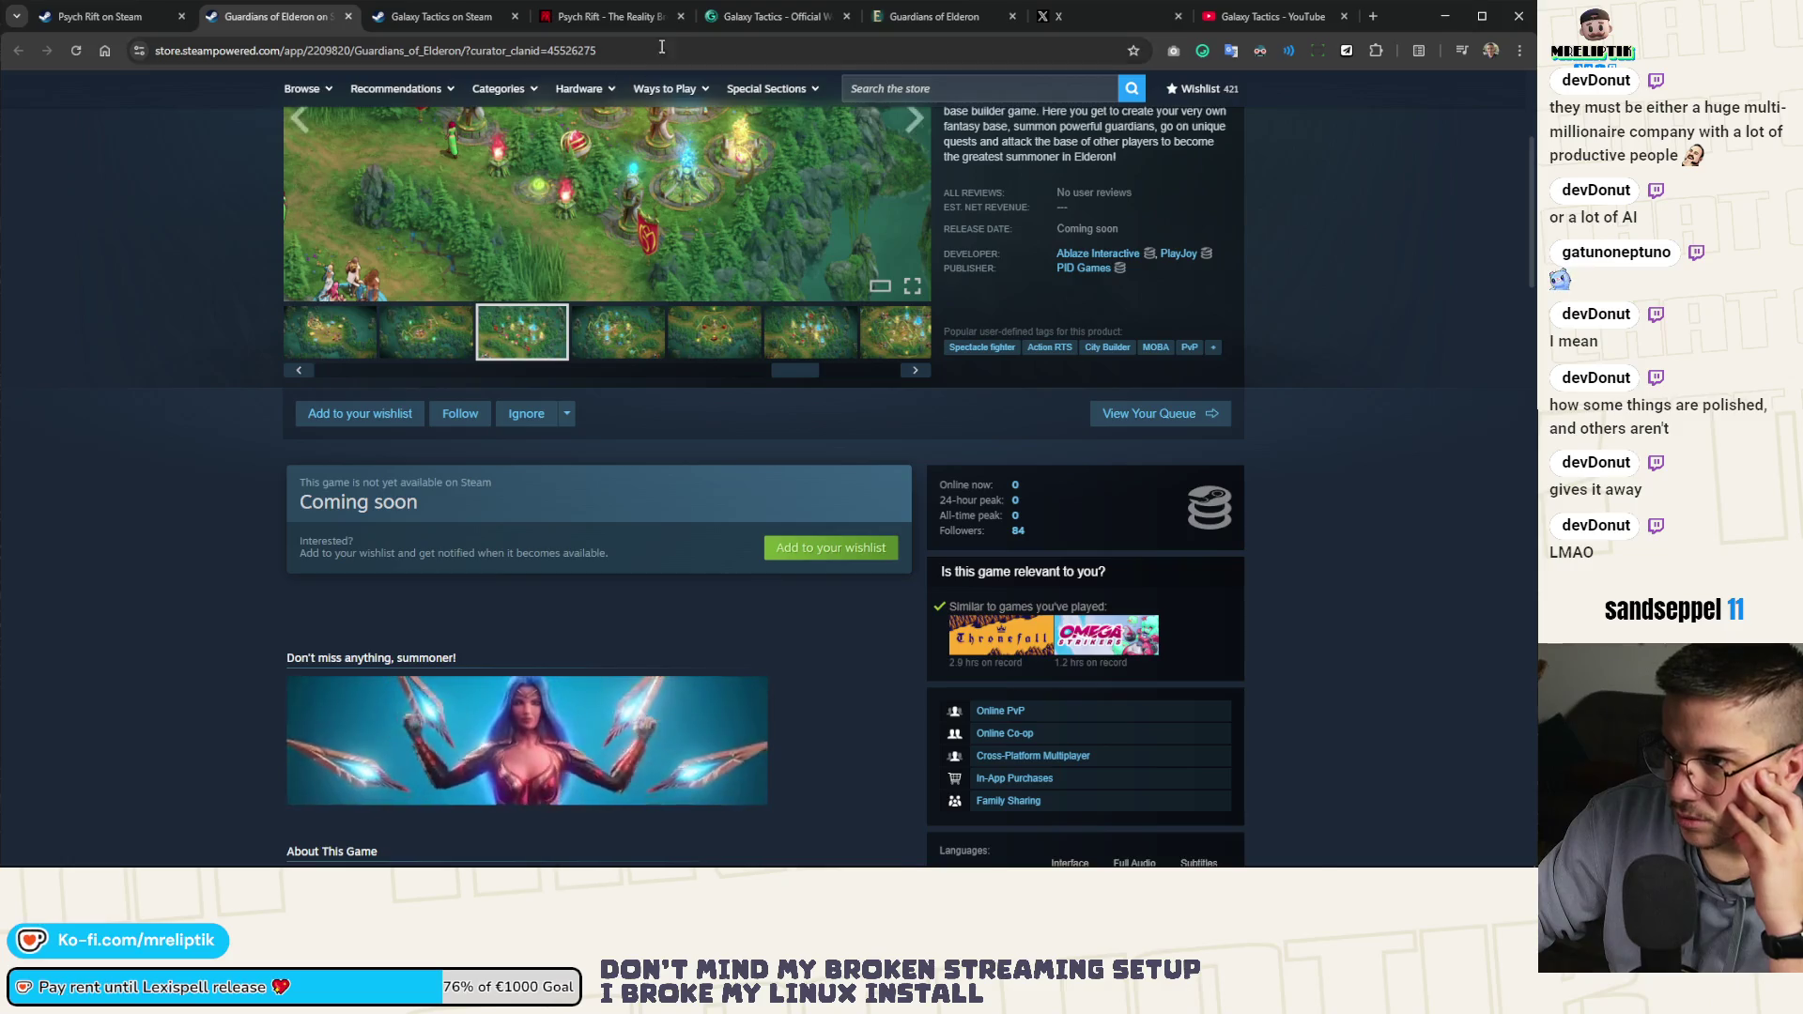
Glance at the Psych Rift and Galaxy Tactics sites, then show the Guardians of Elderon website
click(606, 16)
click(745, 17)
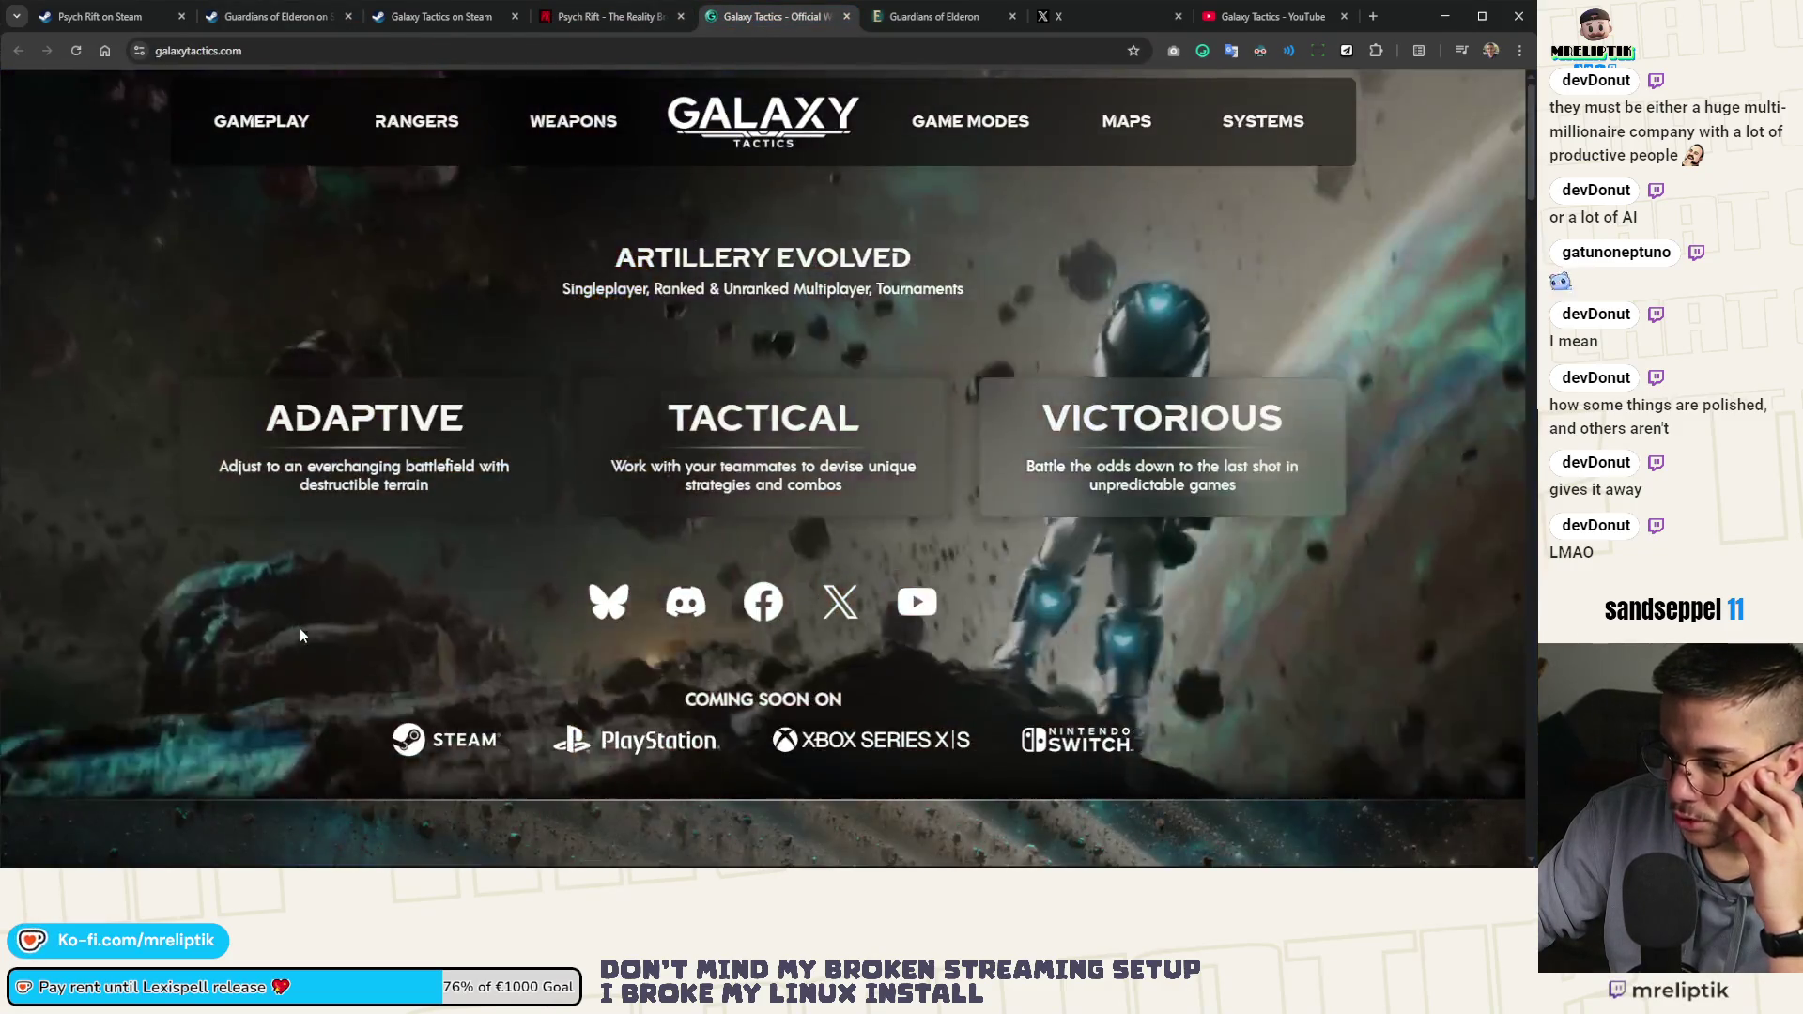
scroll(301, 630, down, 5)
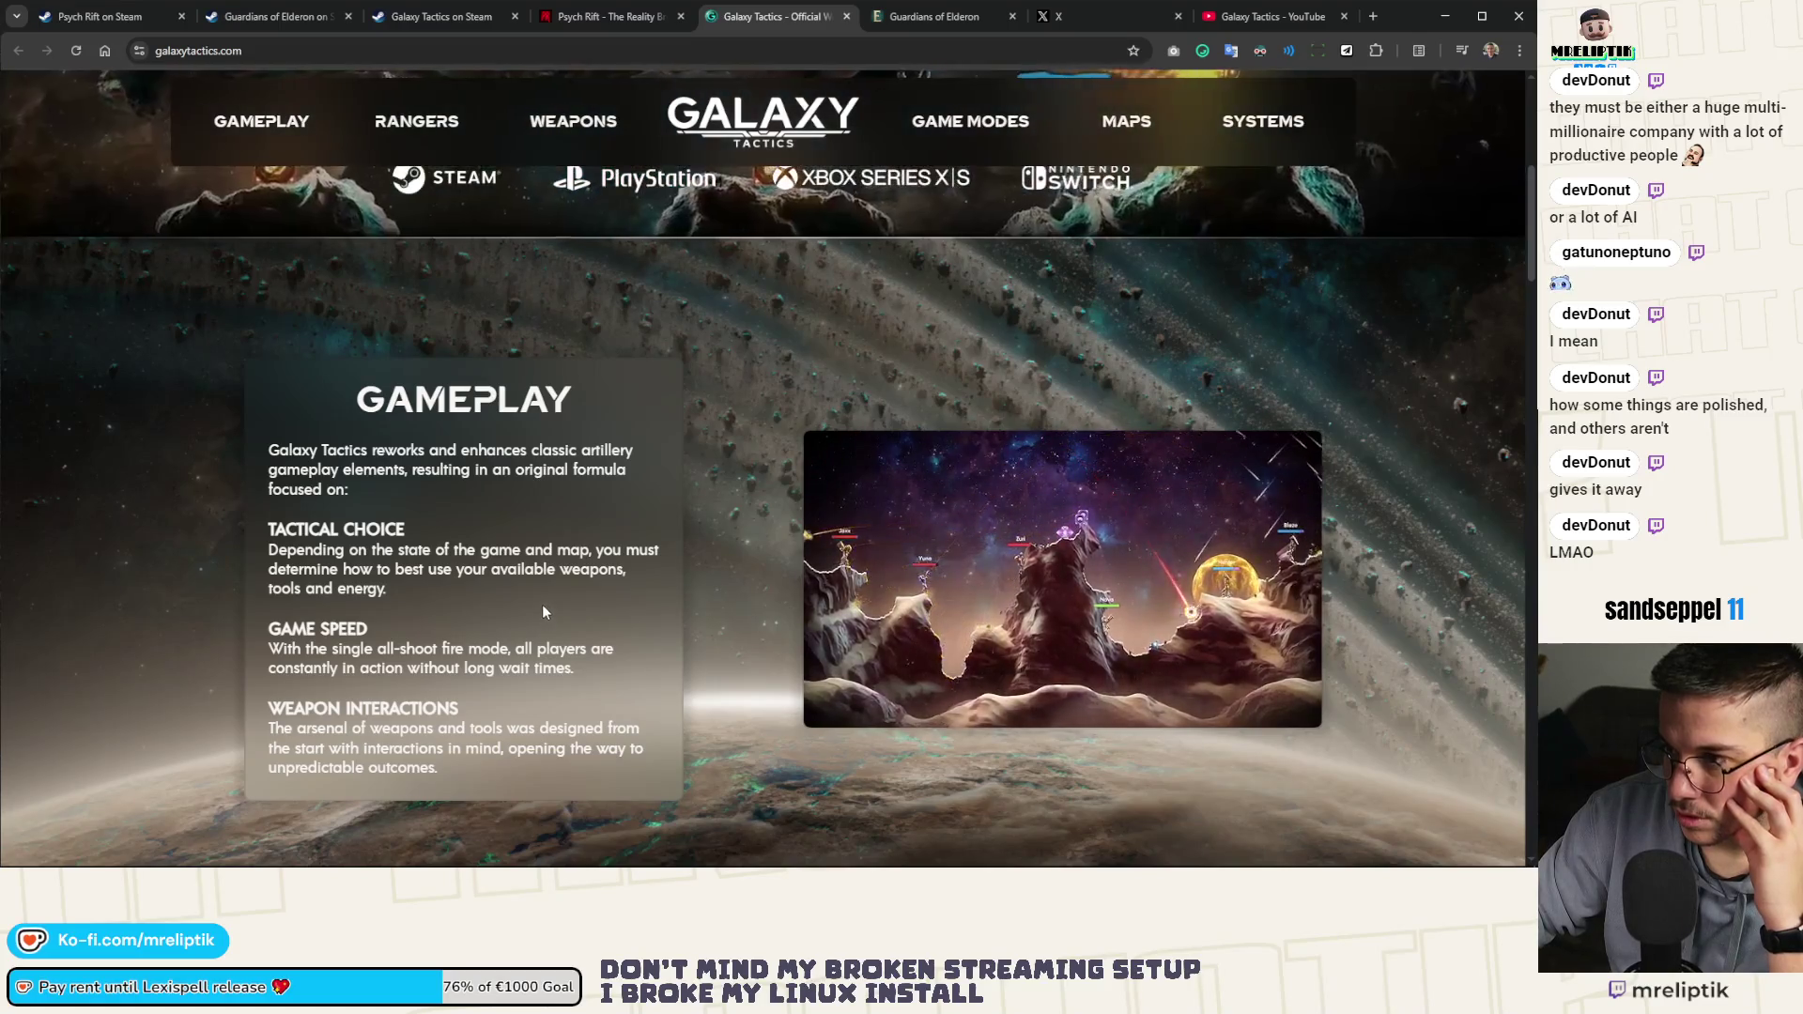
scroll(541, 606, up, 5)
click(930, 16)
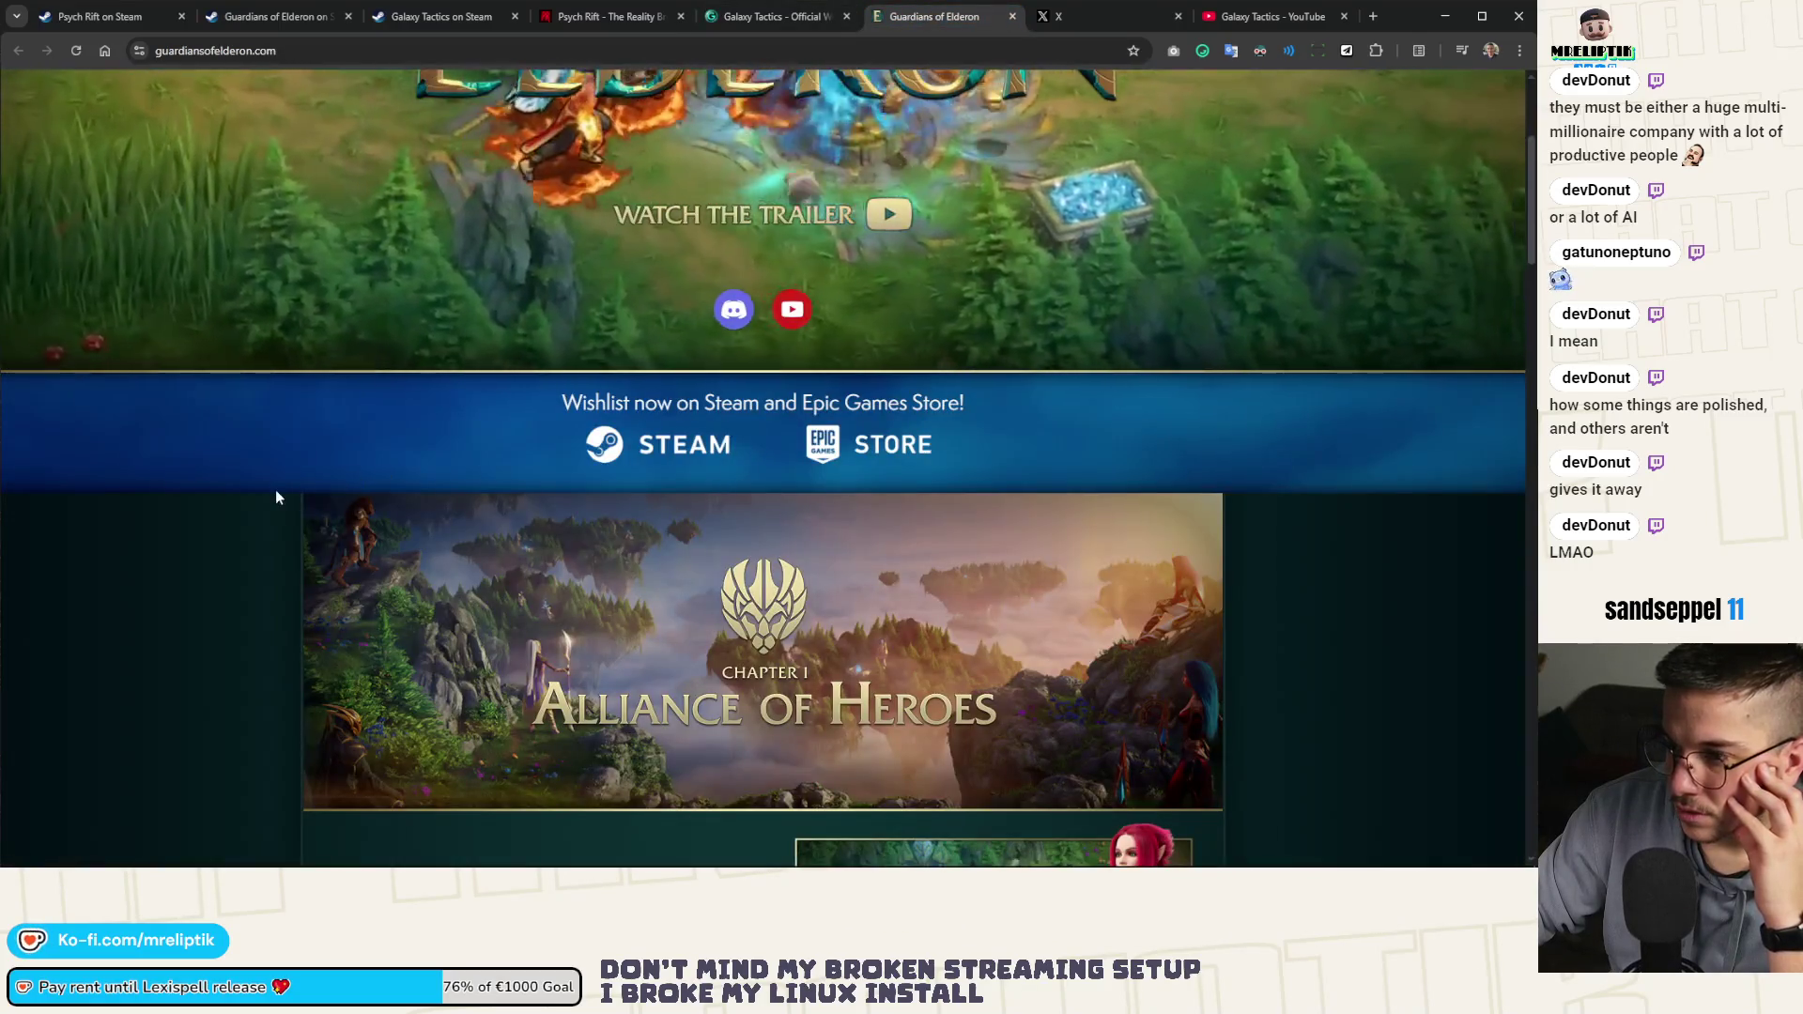
Read through the Guardians and Battles sections, highlighting the Friends description
scroll(282, 490, down, 4)
scroll(293, 490, down, 5)
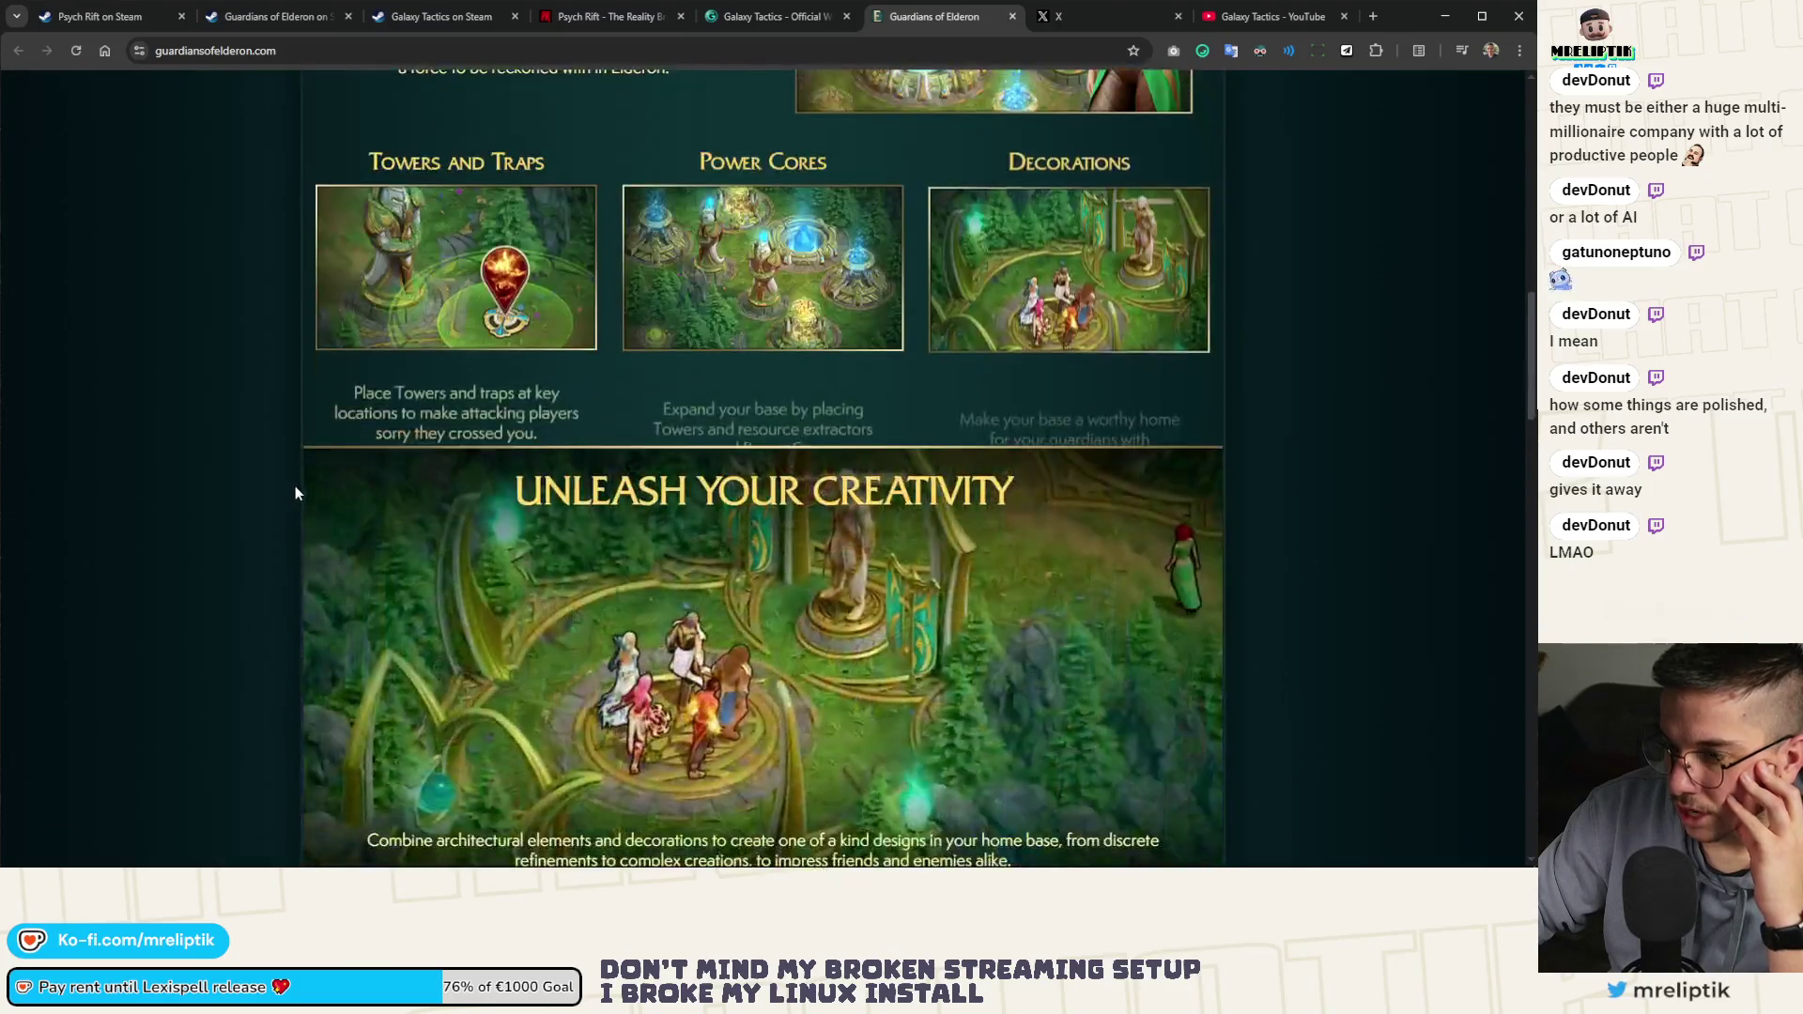
scroll(293, 470, down, 6)
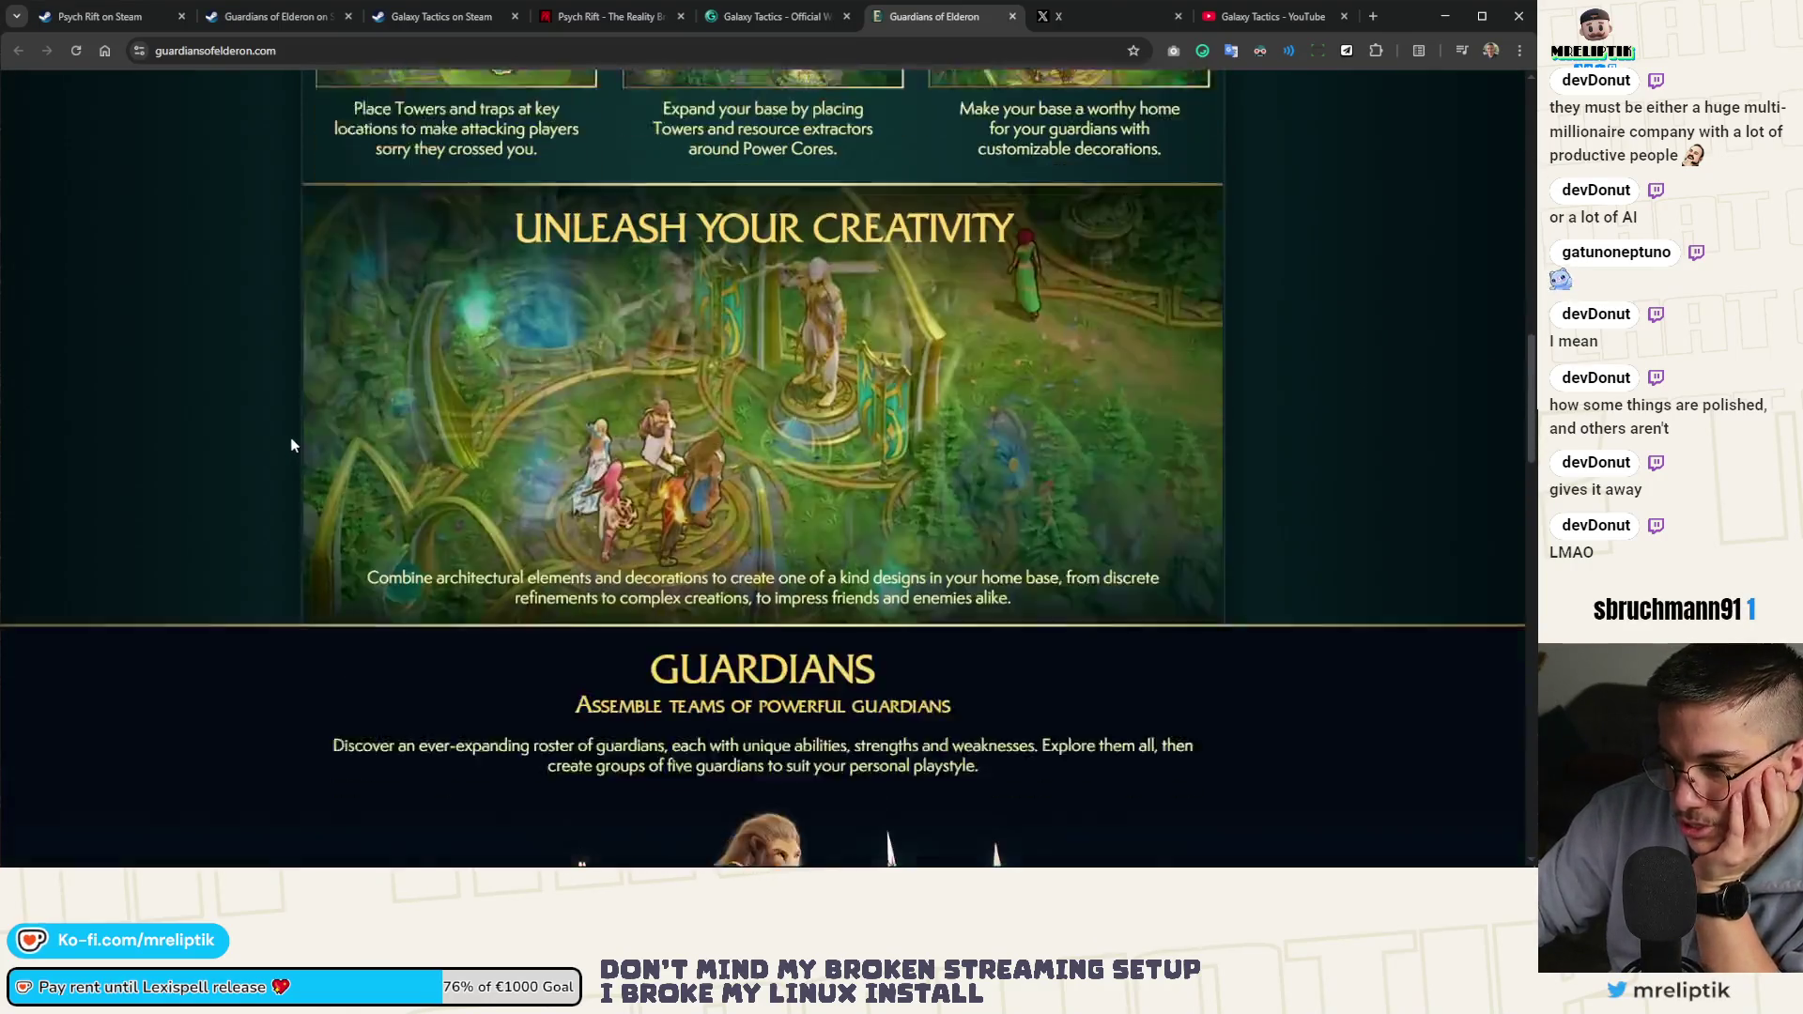
scroll(295, 446, down, 3)
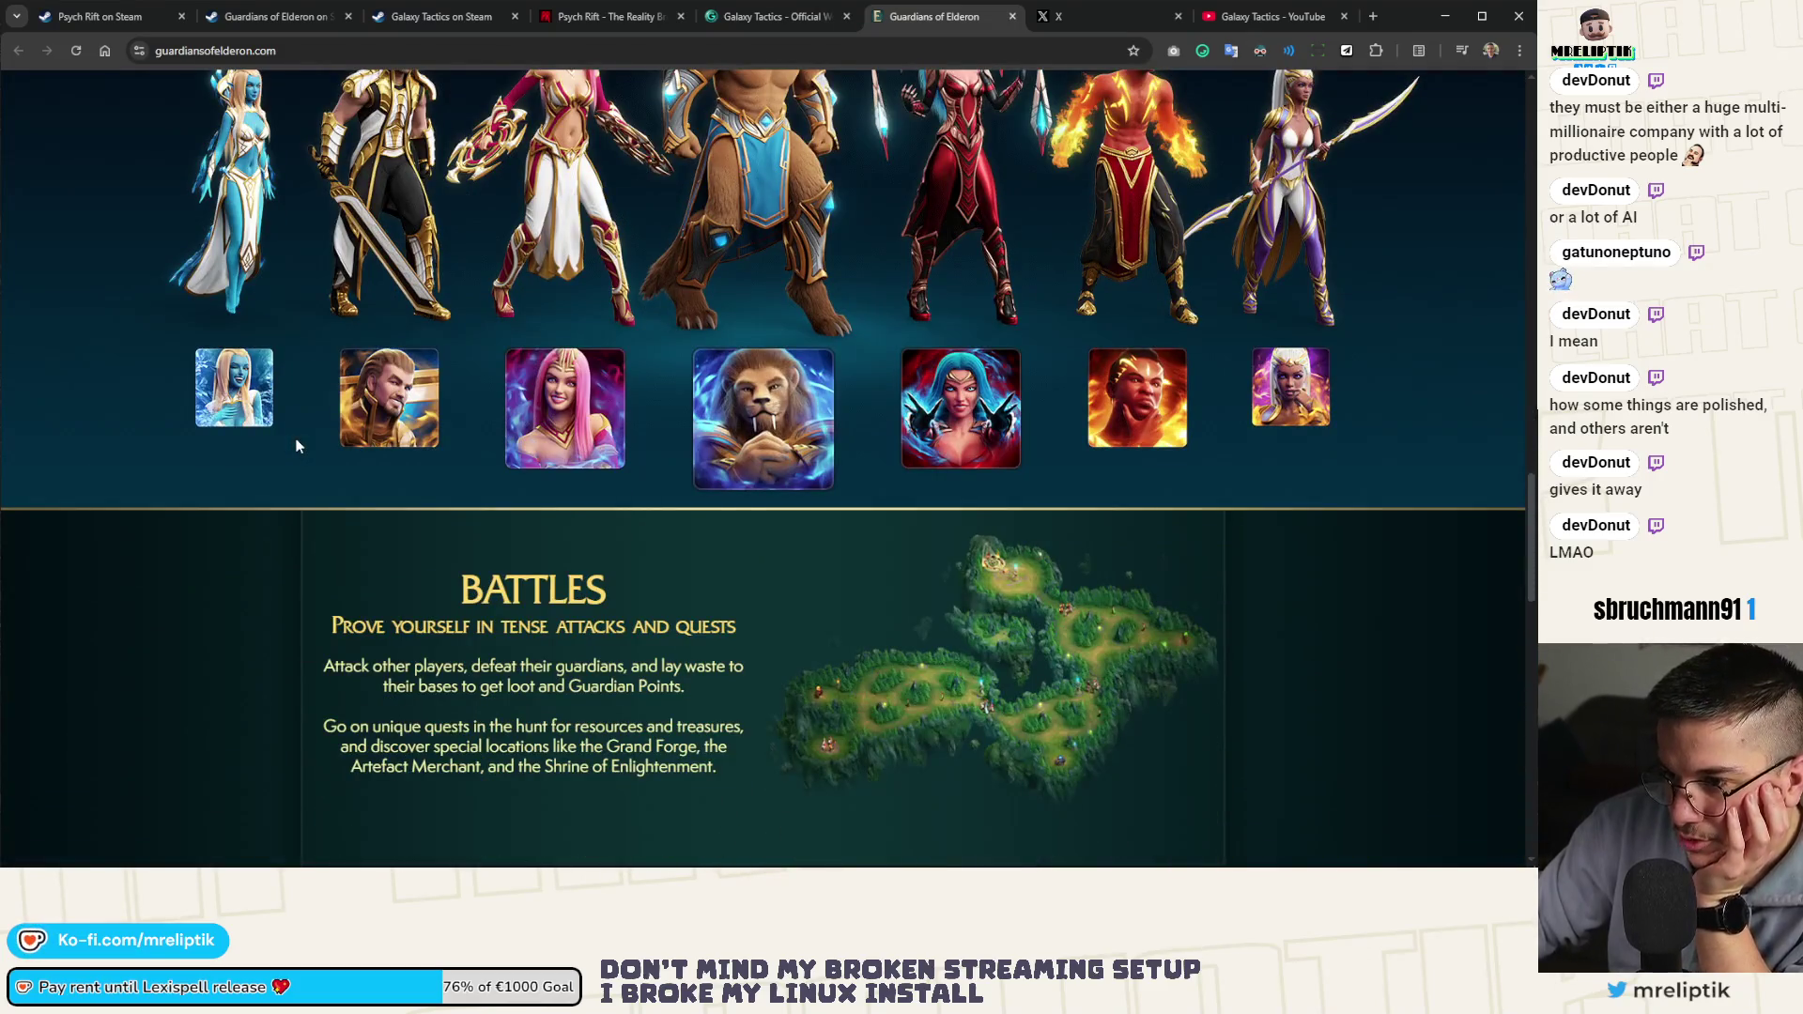
scroll(297, 445, down, 2)
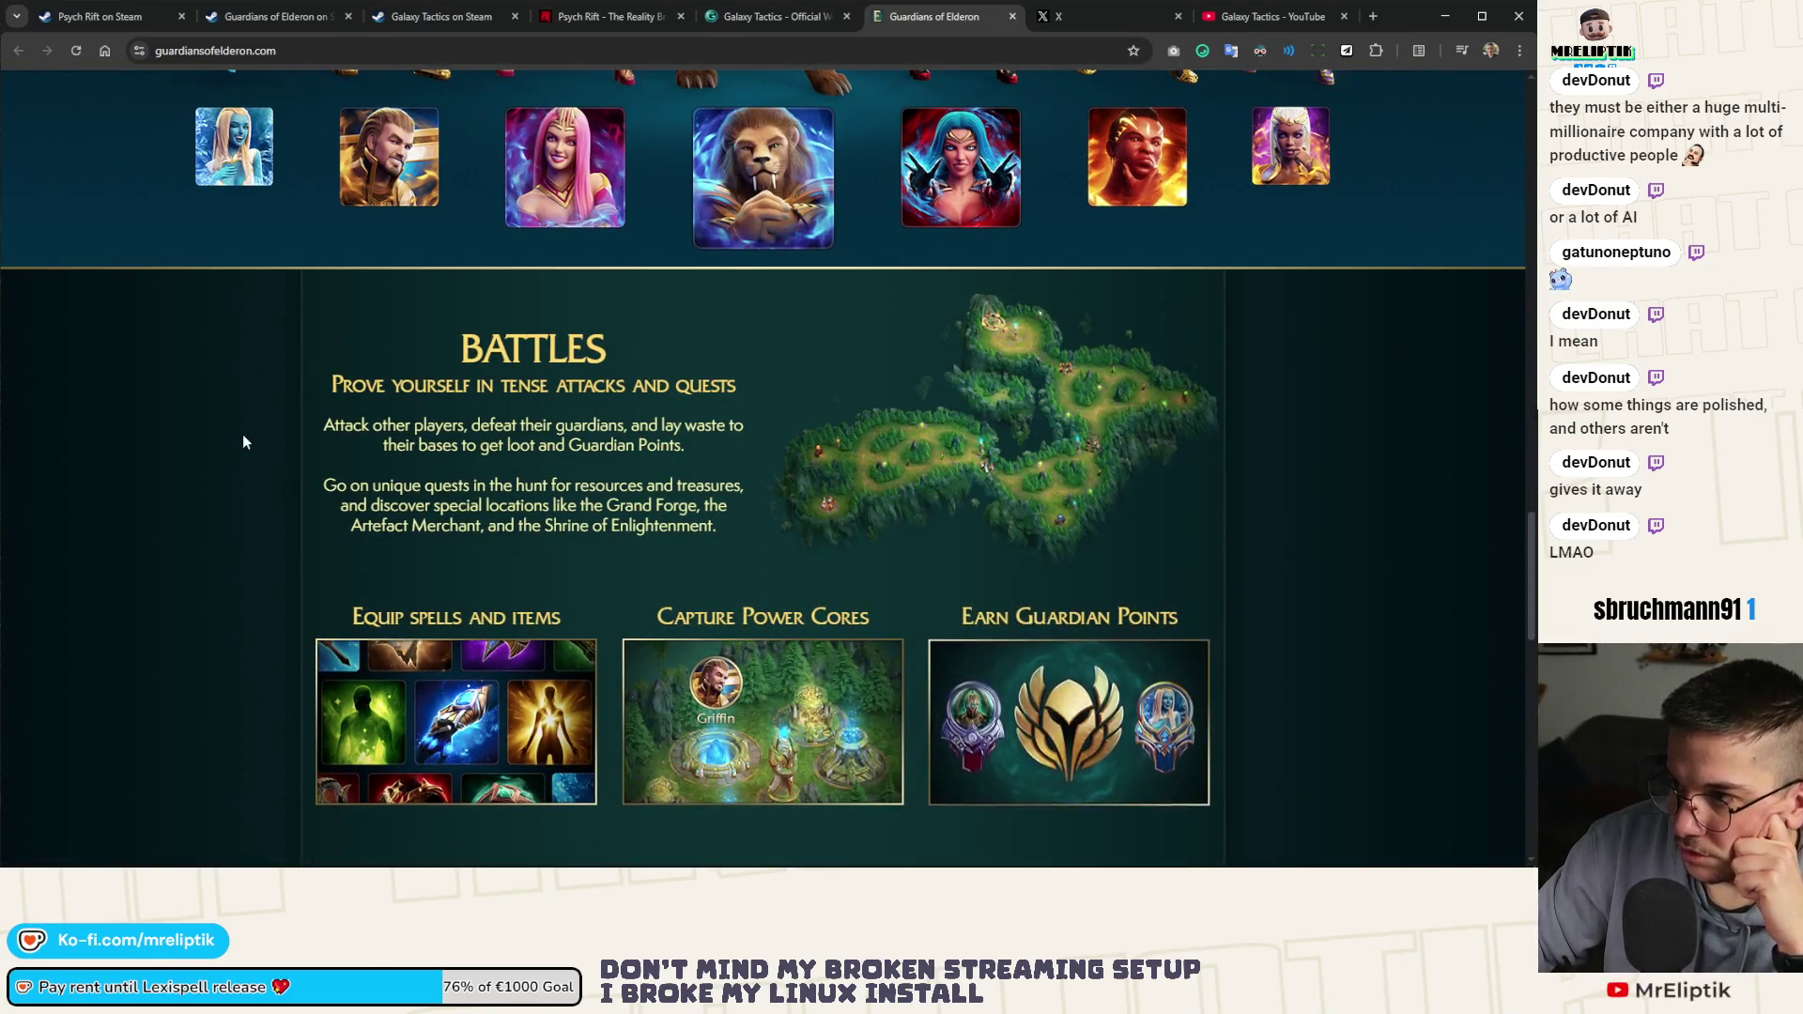
scroll(246, 443, up, 5)
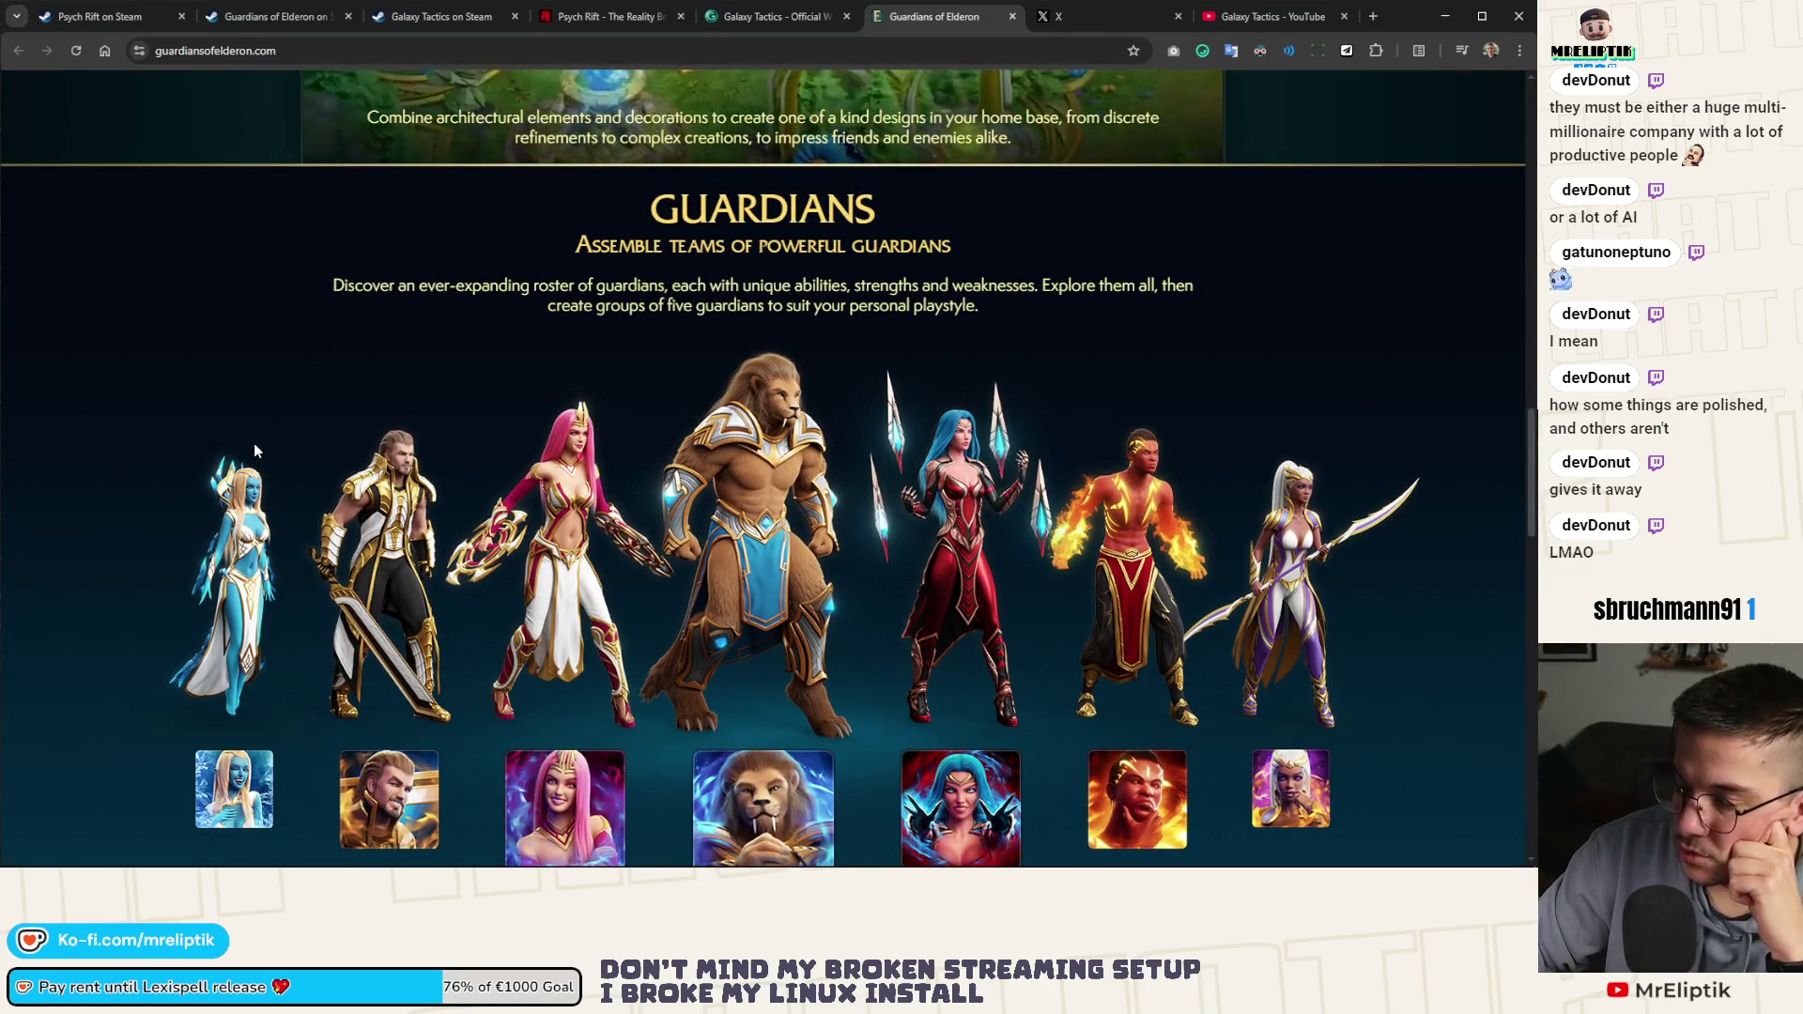
scroll(254, 442, down, 10)
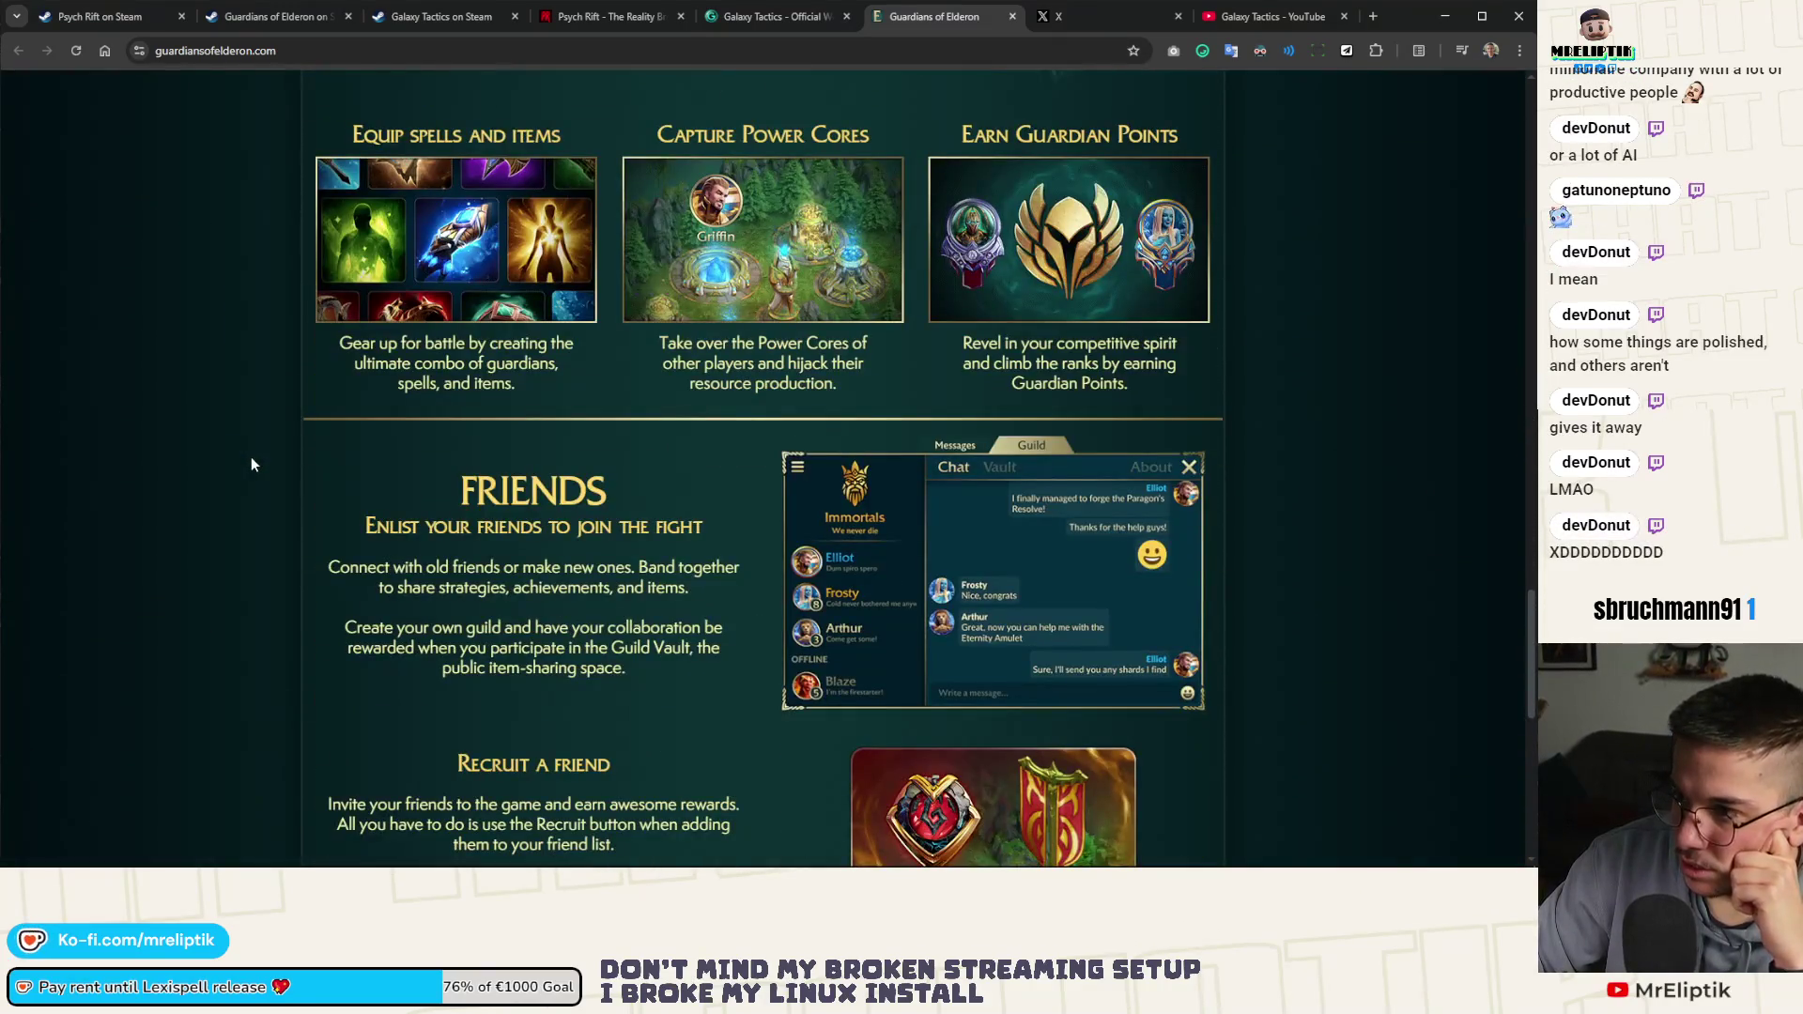
scroll(437, 357, down, 3)
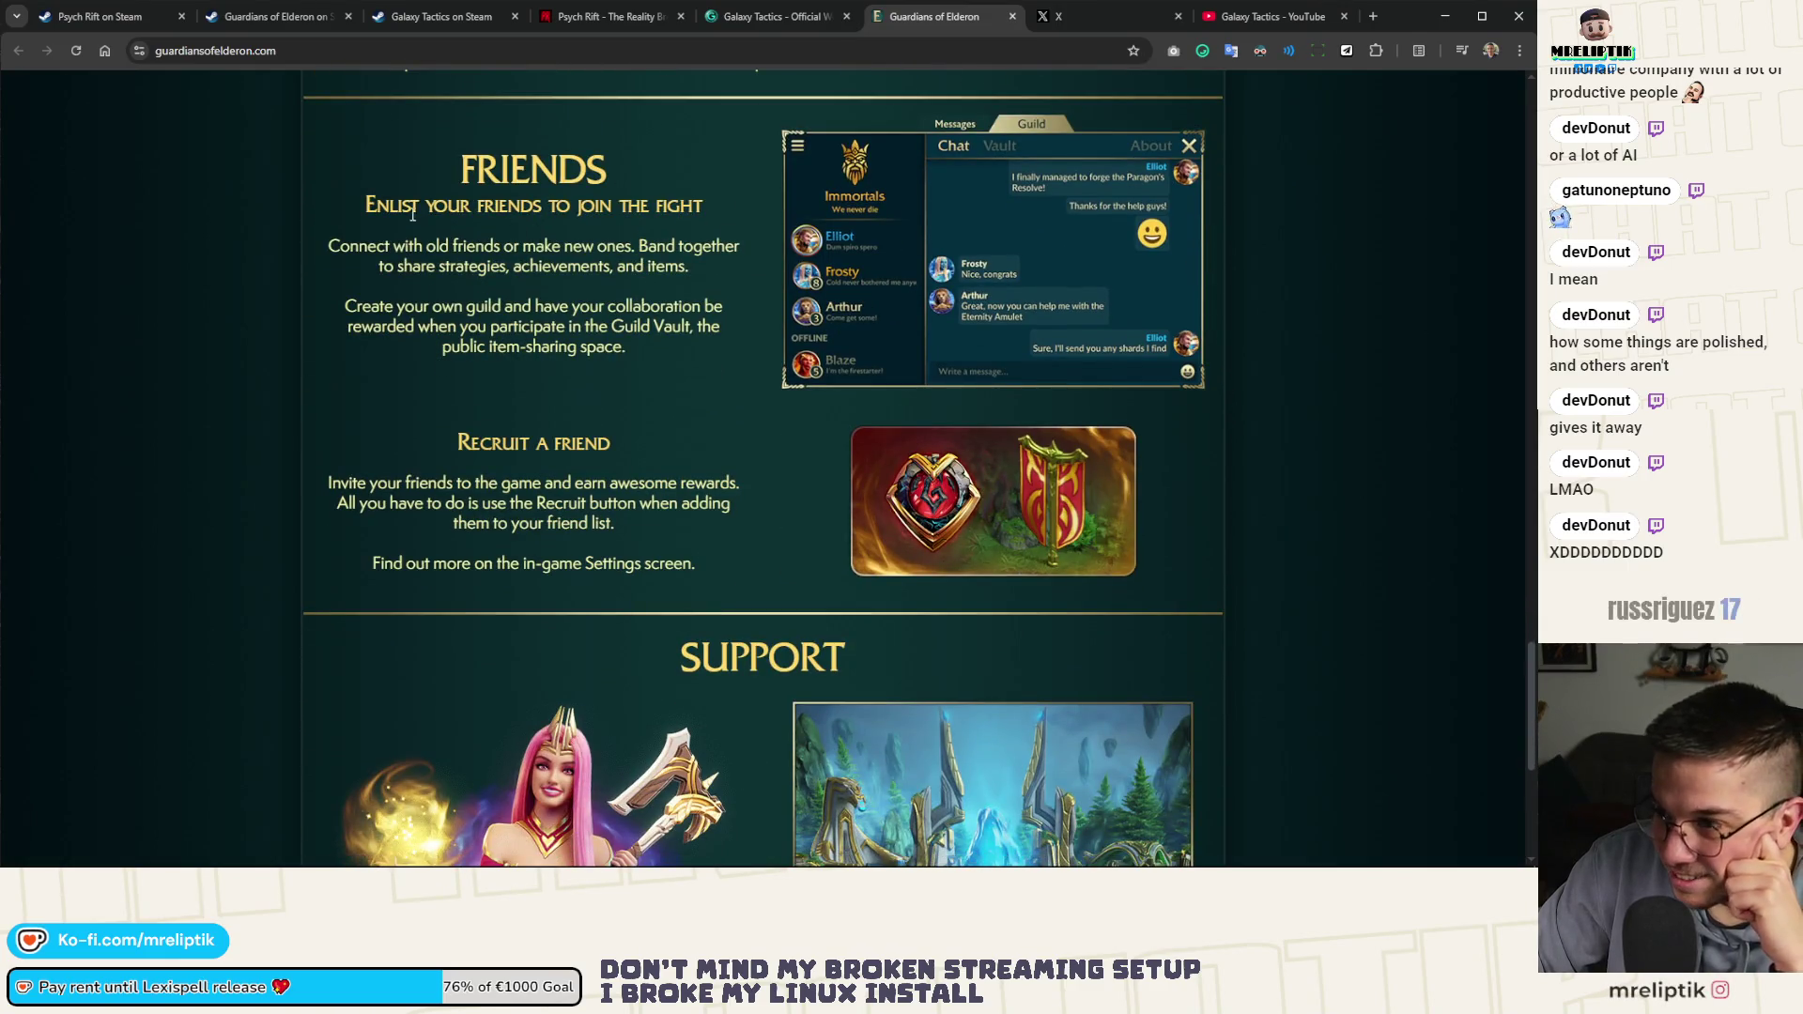
drag(412, 214, 607, 275)
Highlight the Support ticket instructions, then return to the Galaxy Tactics website
scroll(624, 342, down, 3)
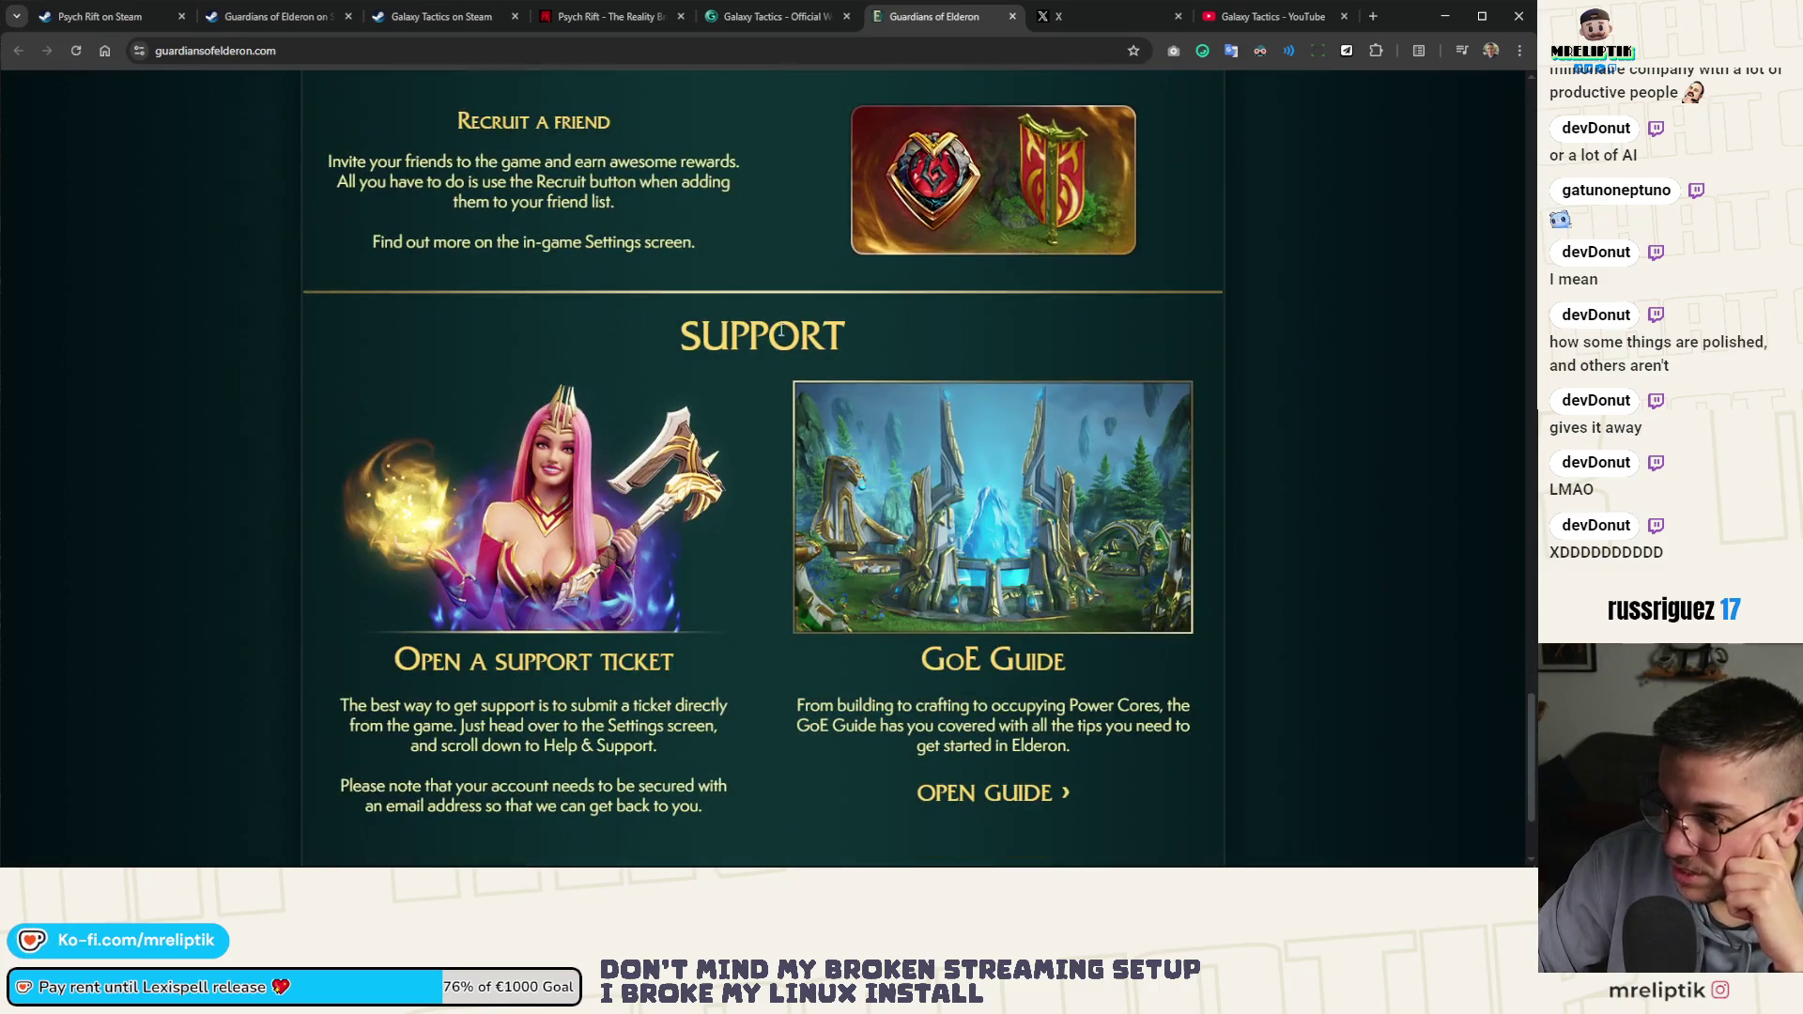
scroll(778, 330, down, 2)
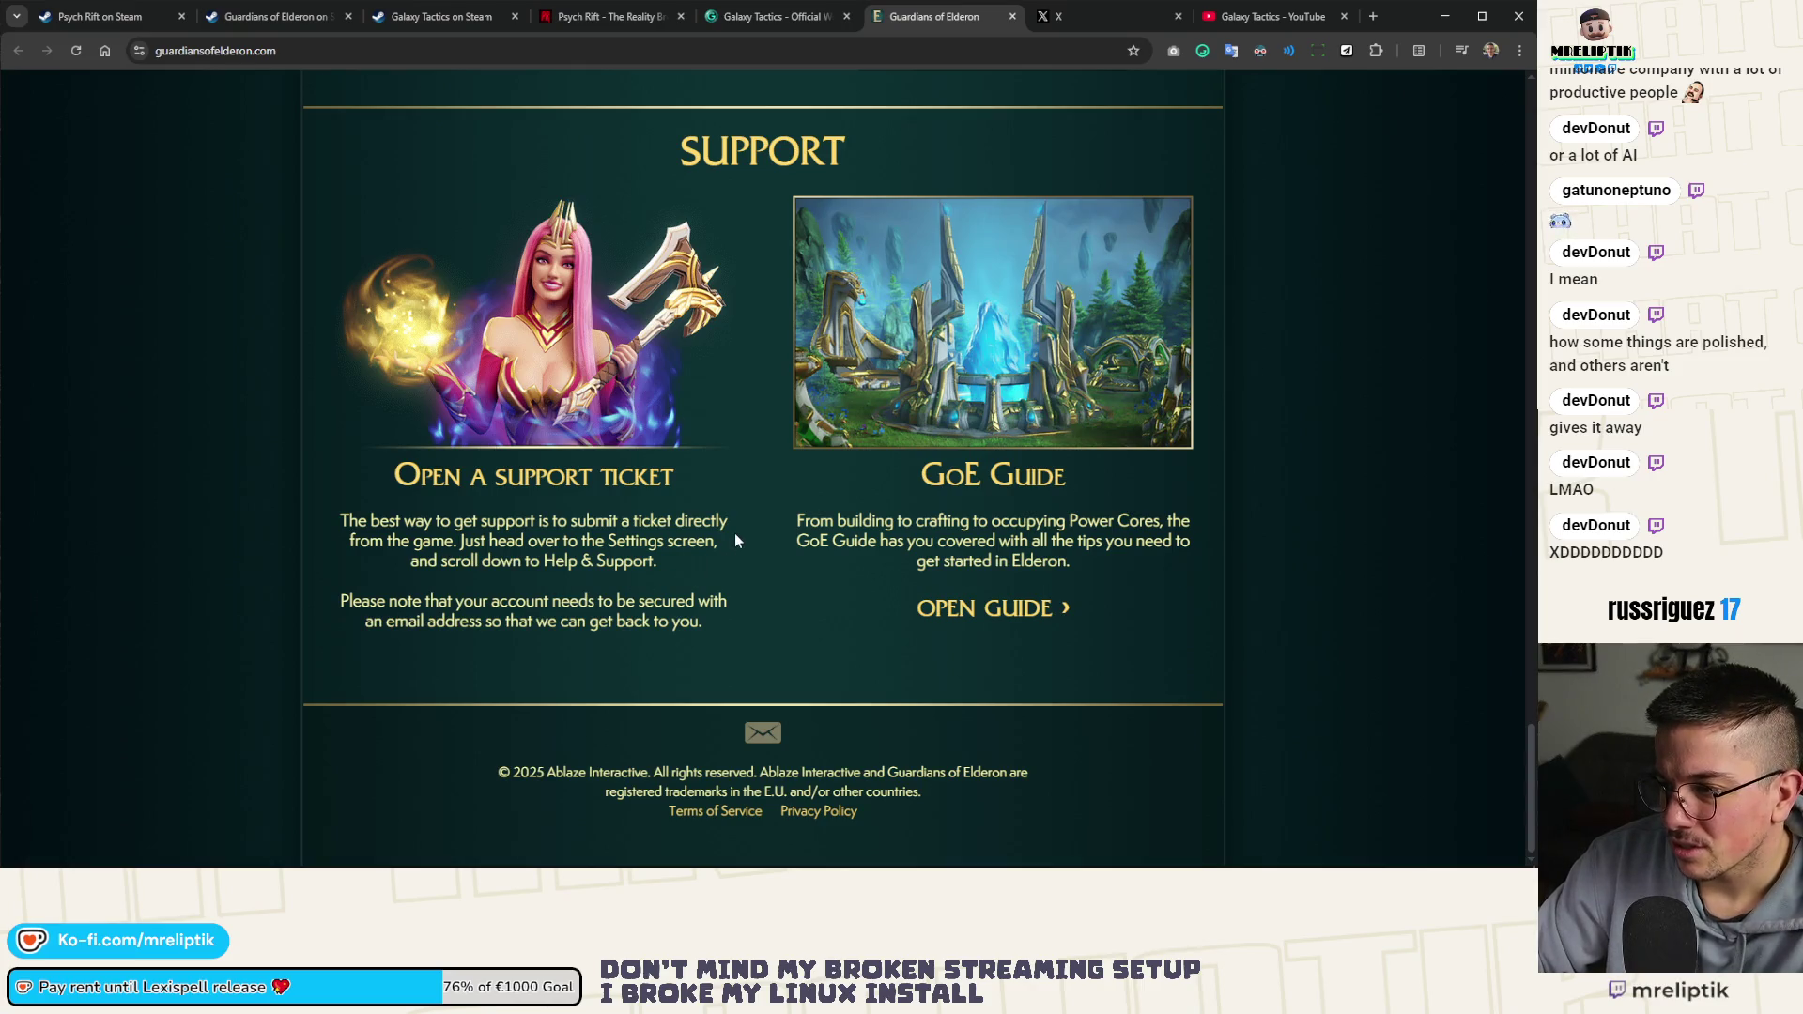
drag(400, 474, 762, 594)
click(672, 611)
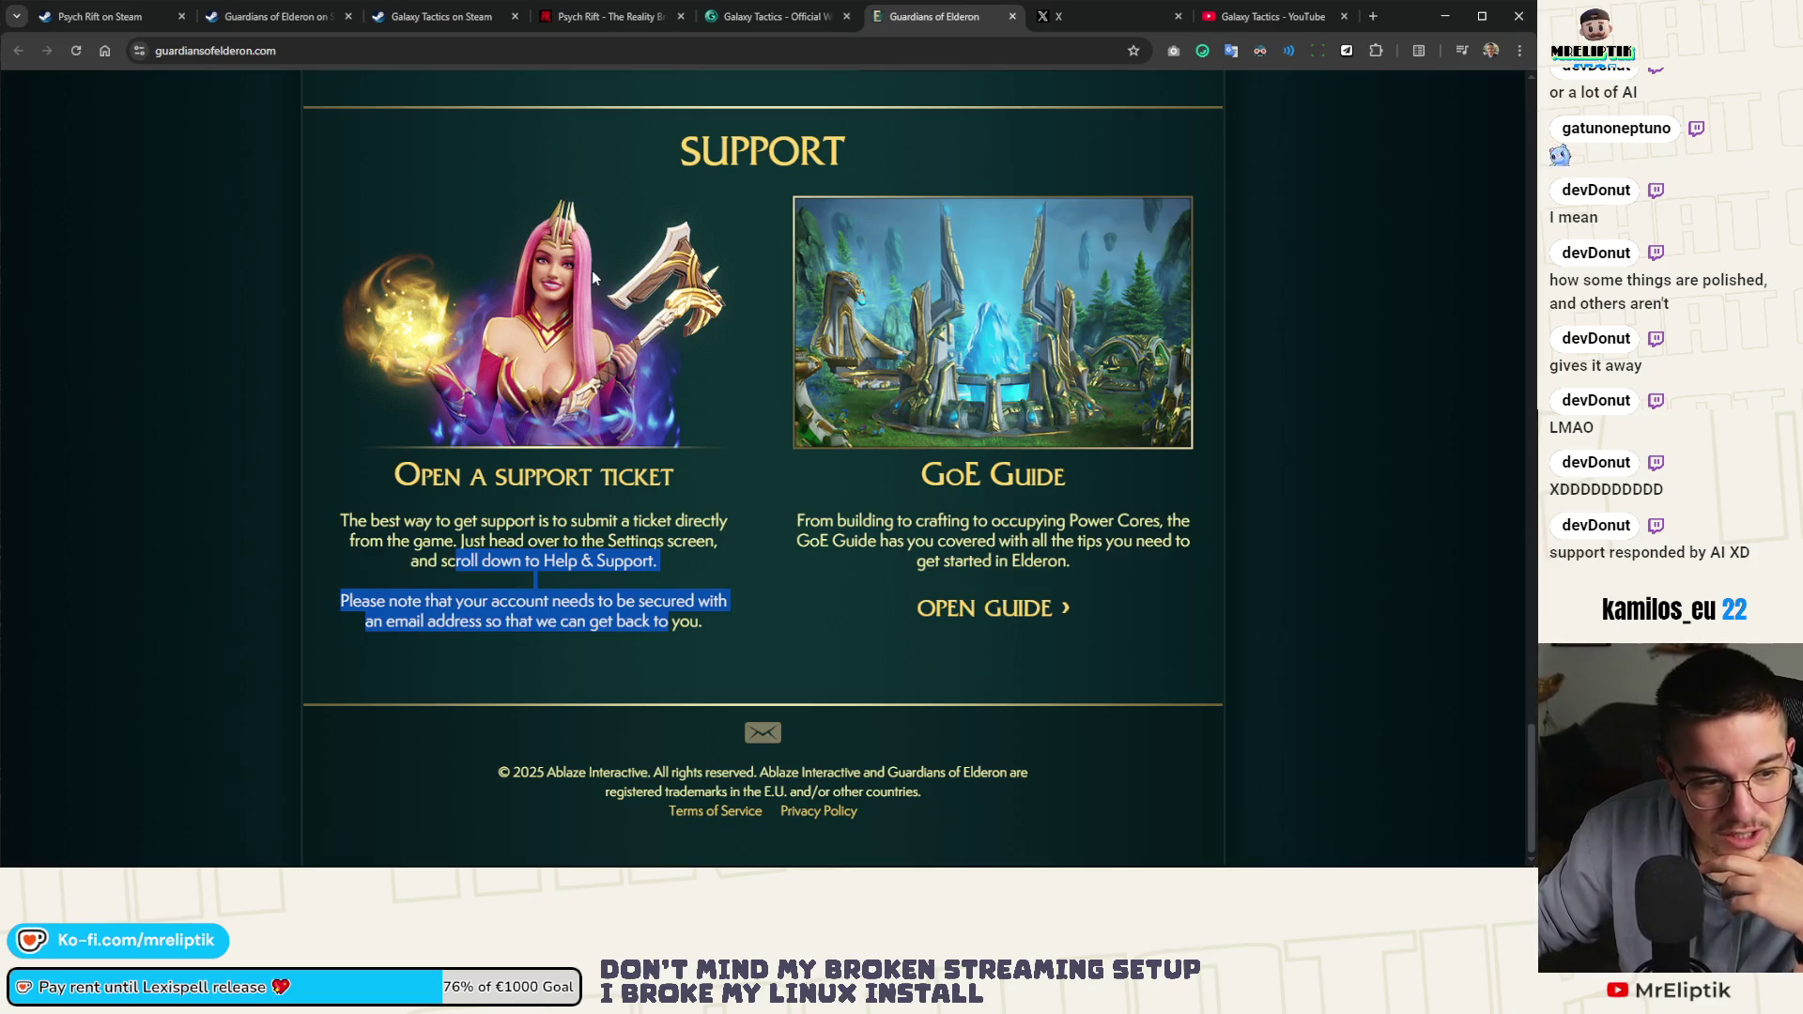
scroll(592, 270, up, 2)
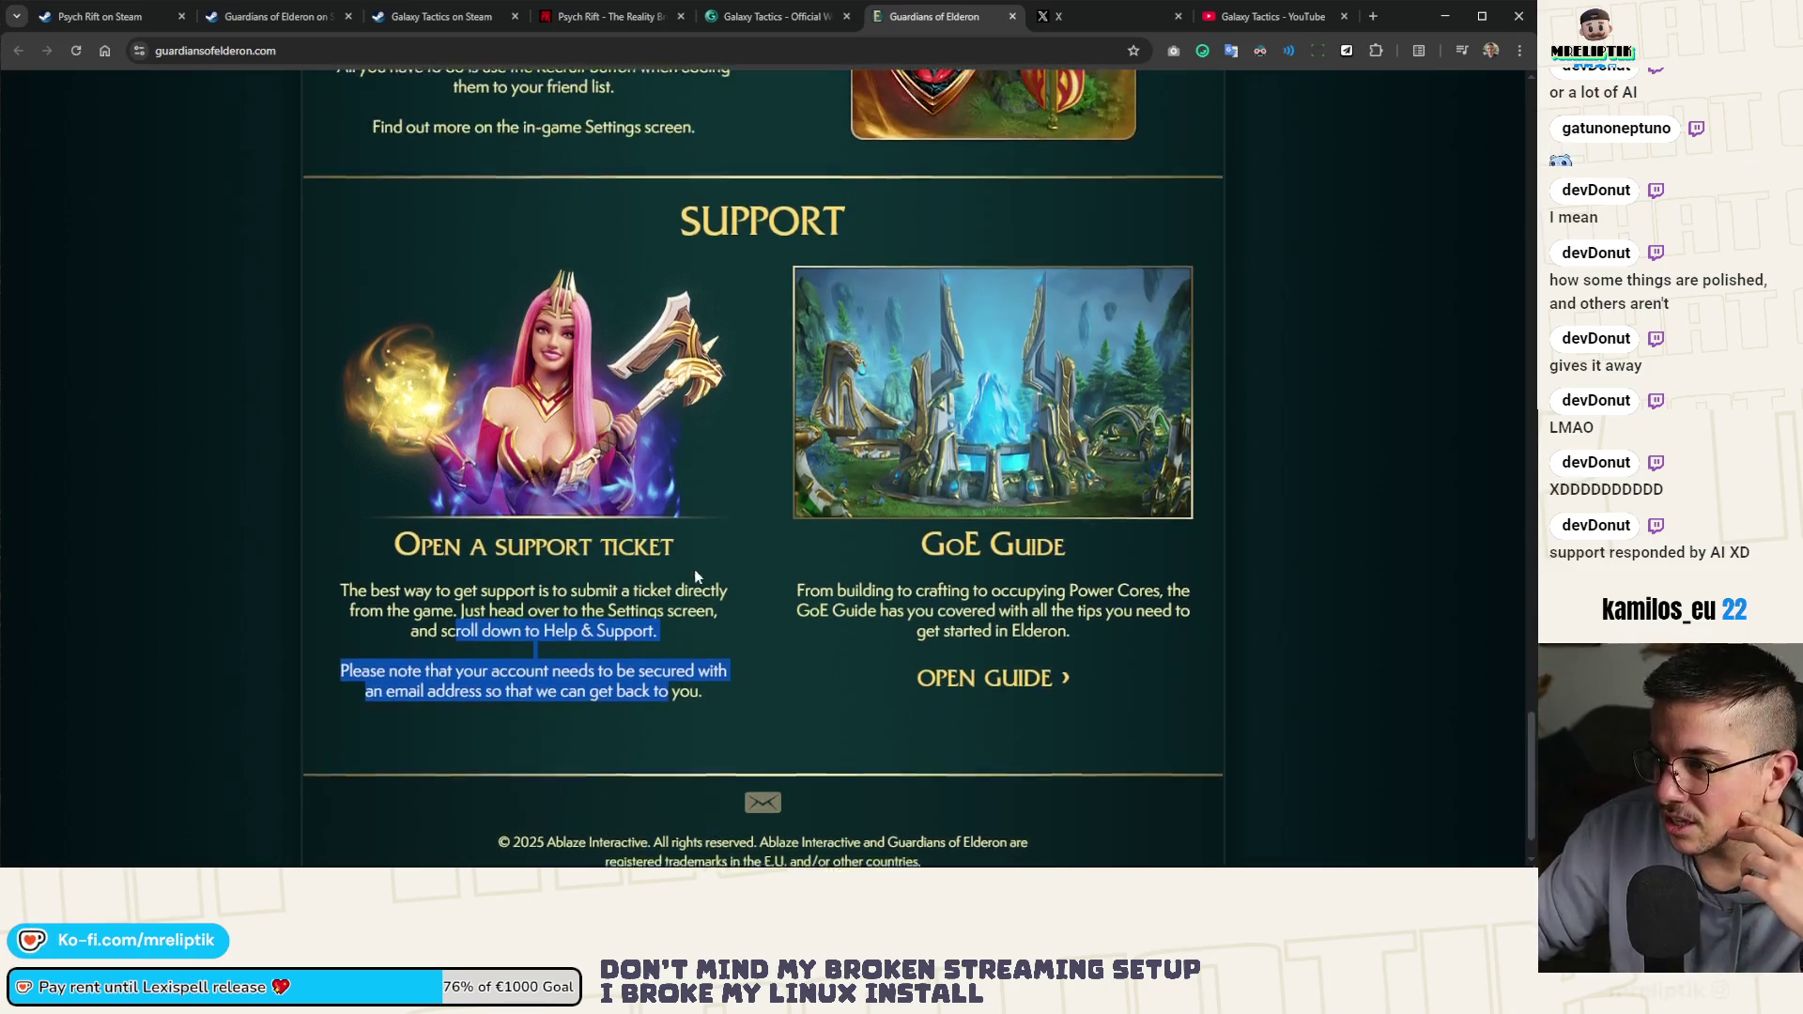
click(775, 16)
scroll(777, 544, down, 12)
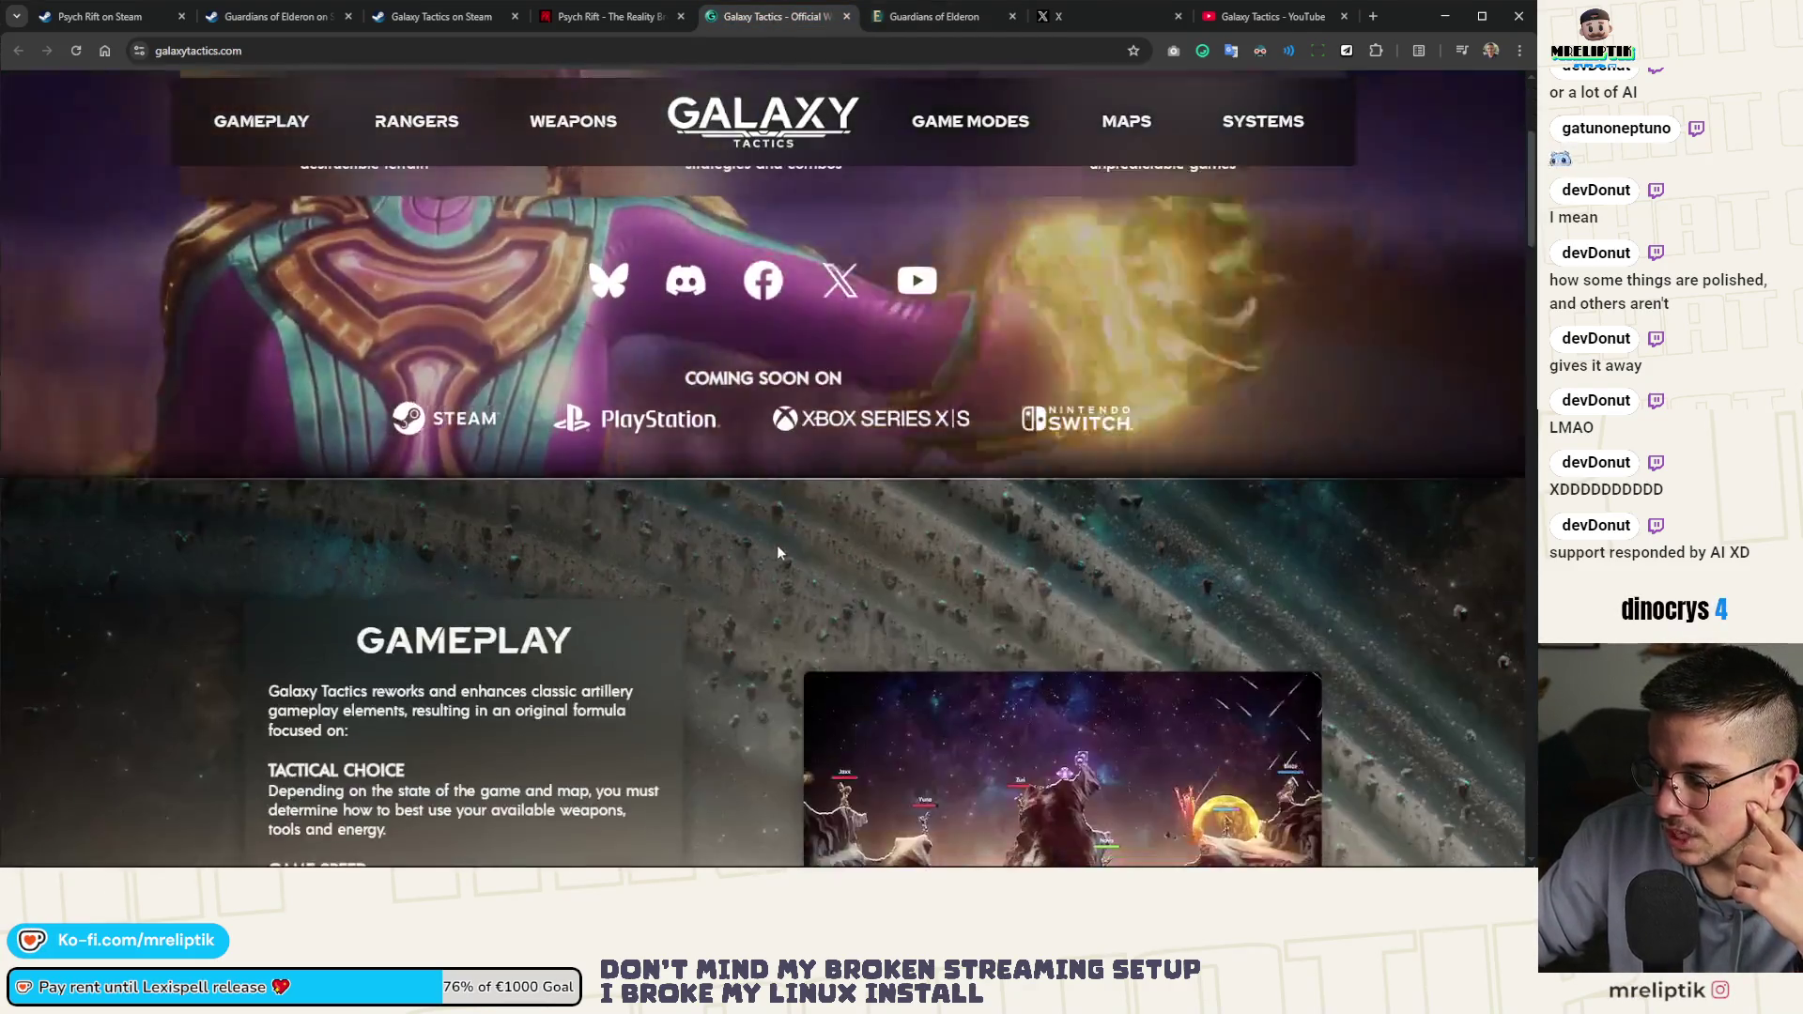
Scroll galaxytactics.com through Rangers and Weapons to the footer, then switch to Psych Rift
scroll(787, 542, down, 6)
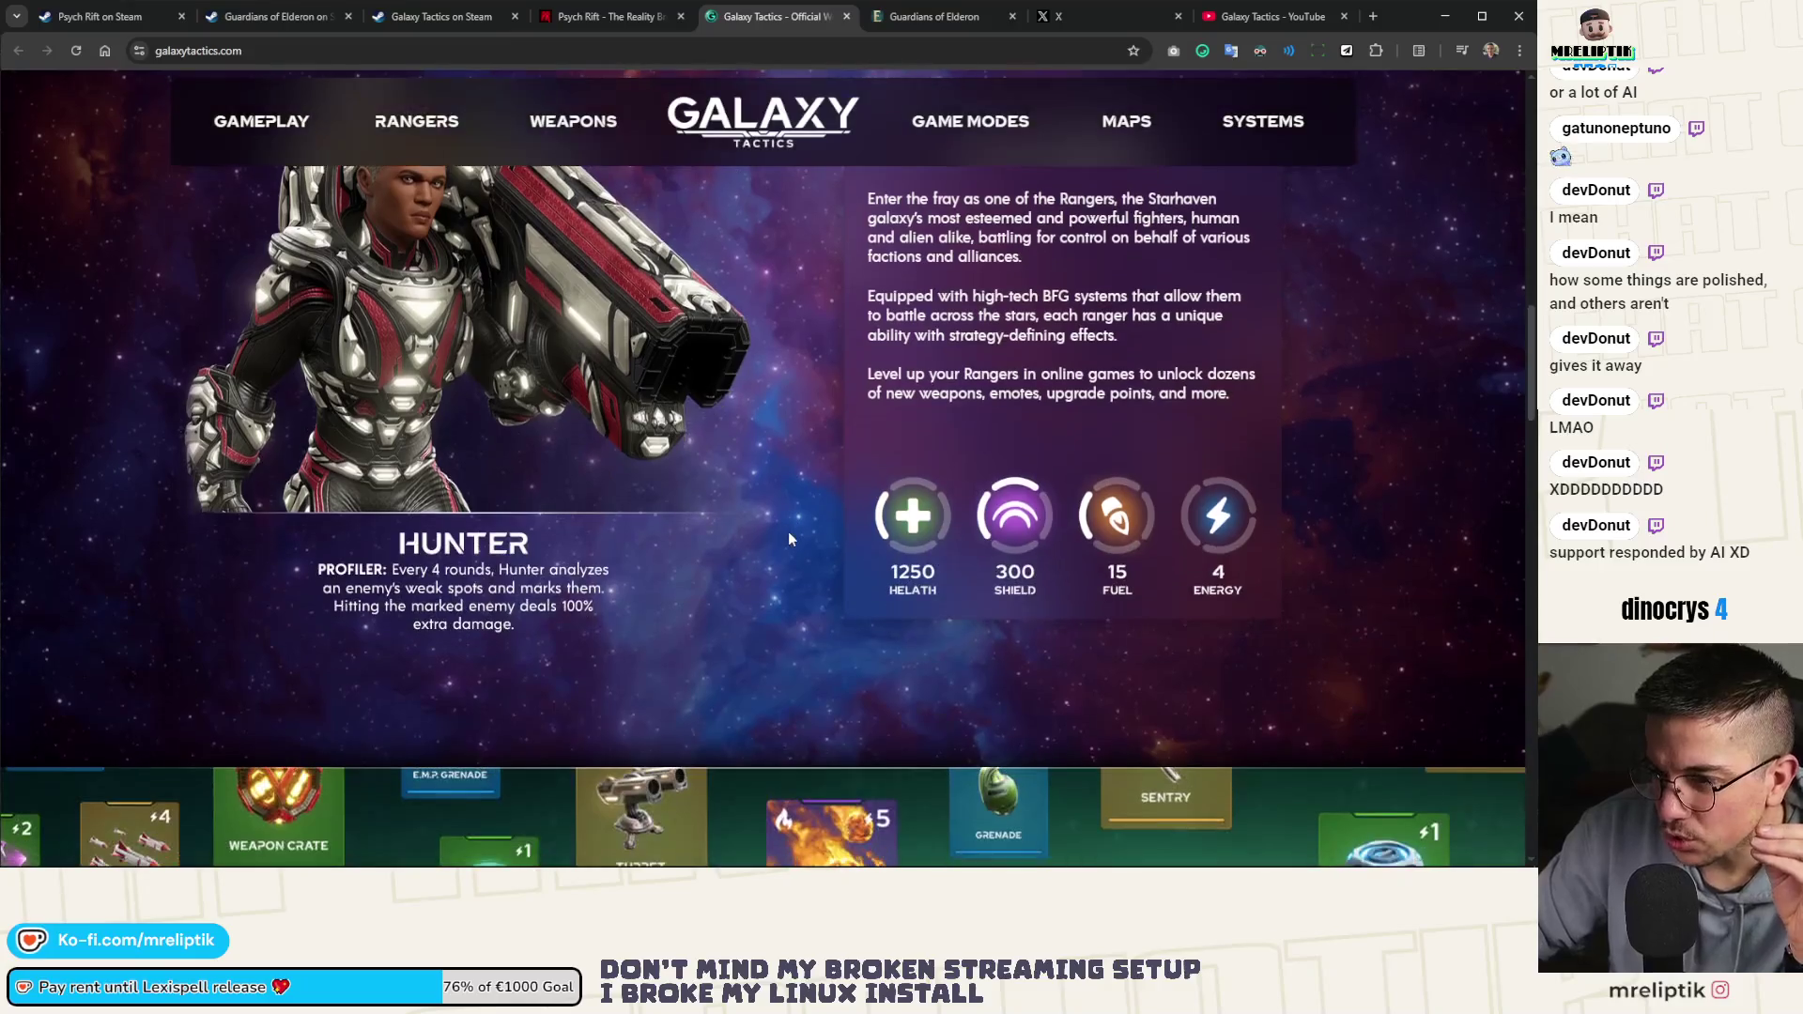
scroll(789, 538, down, 3)
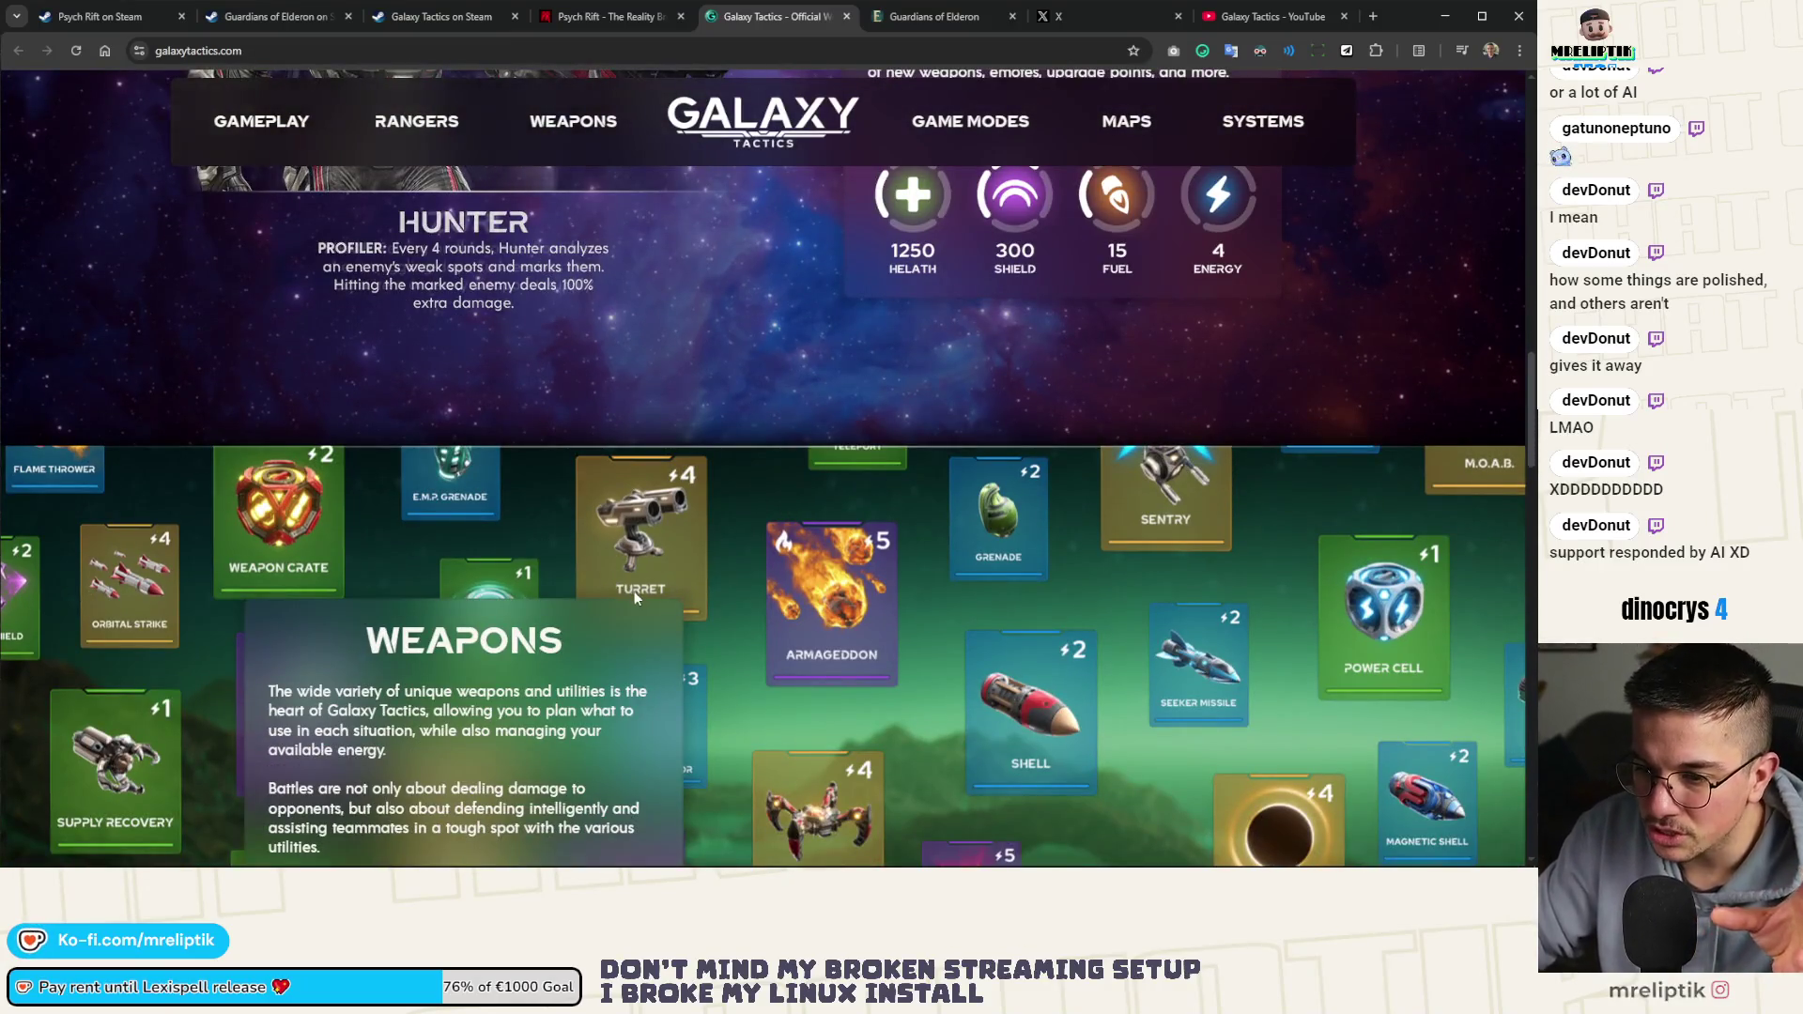
scroll(662, 568, up, 5)
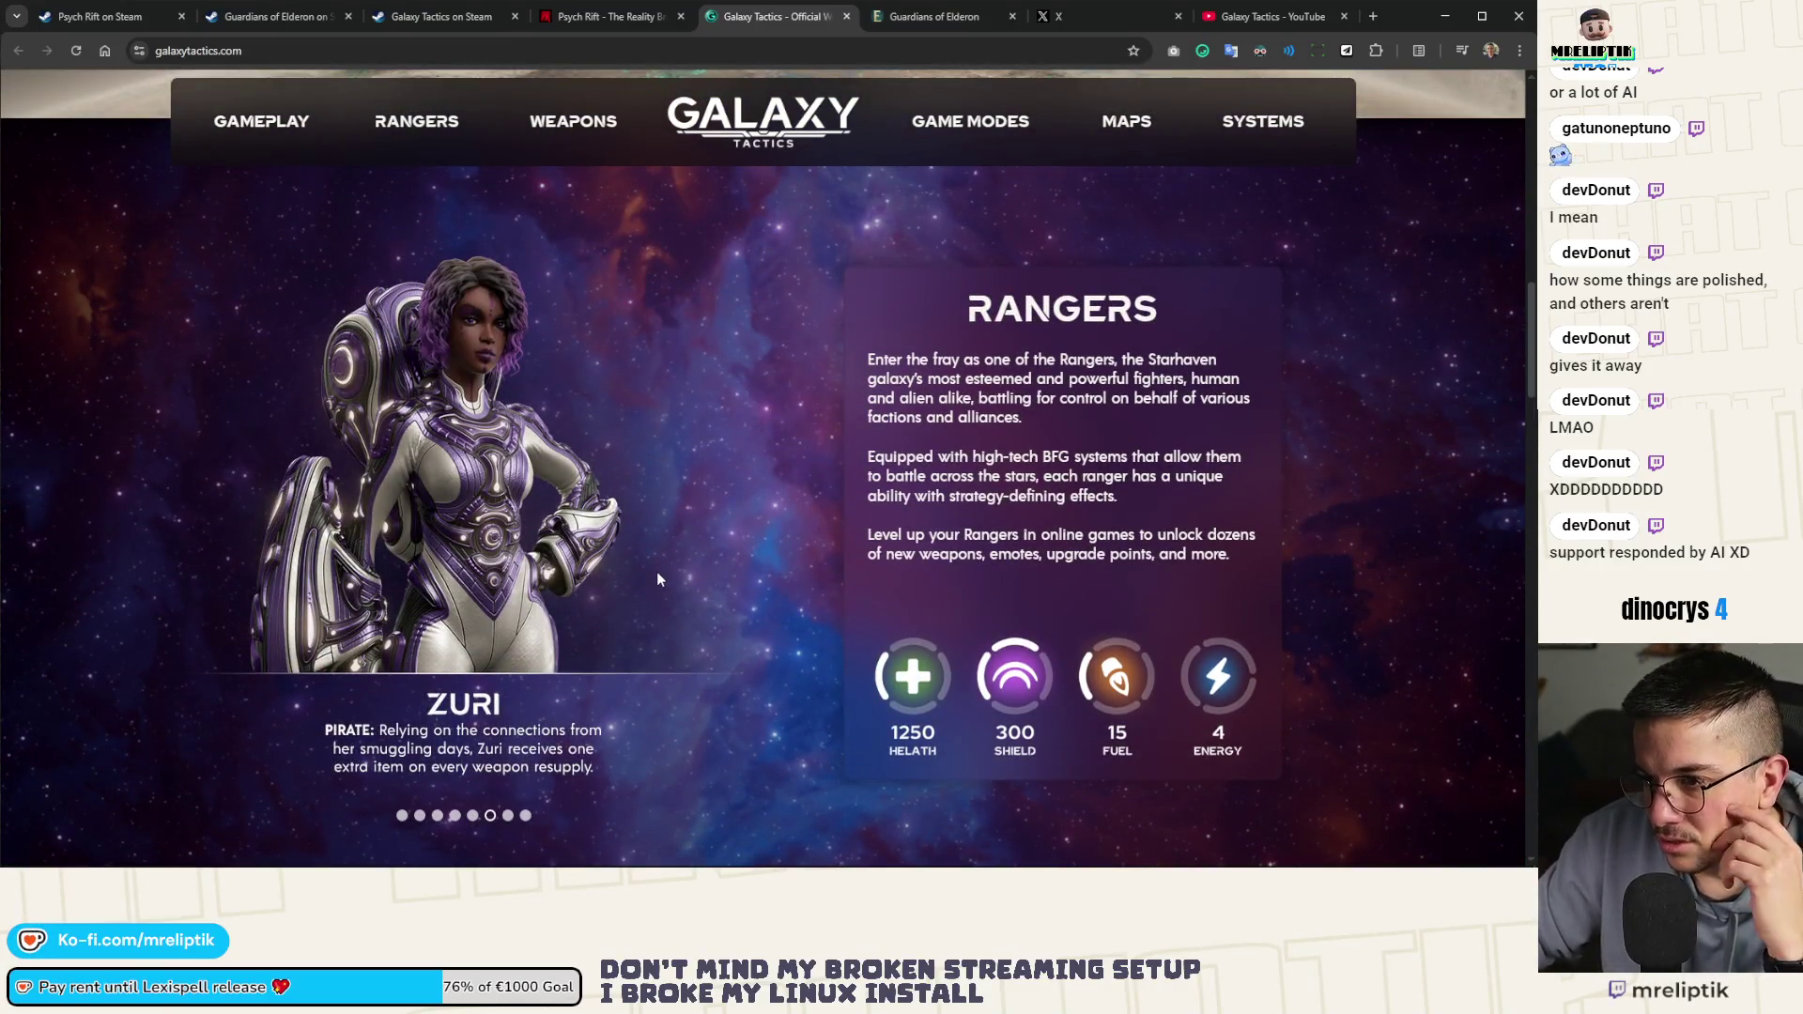
scroll(651, 584, down, 20)
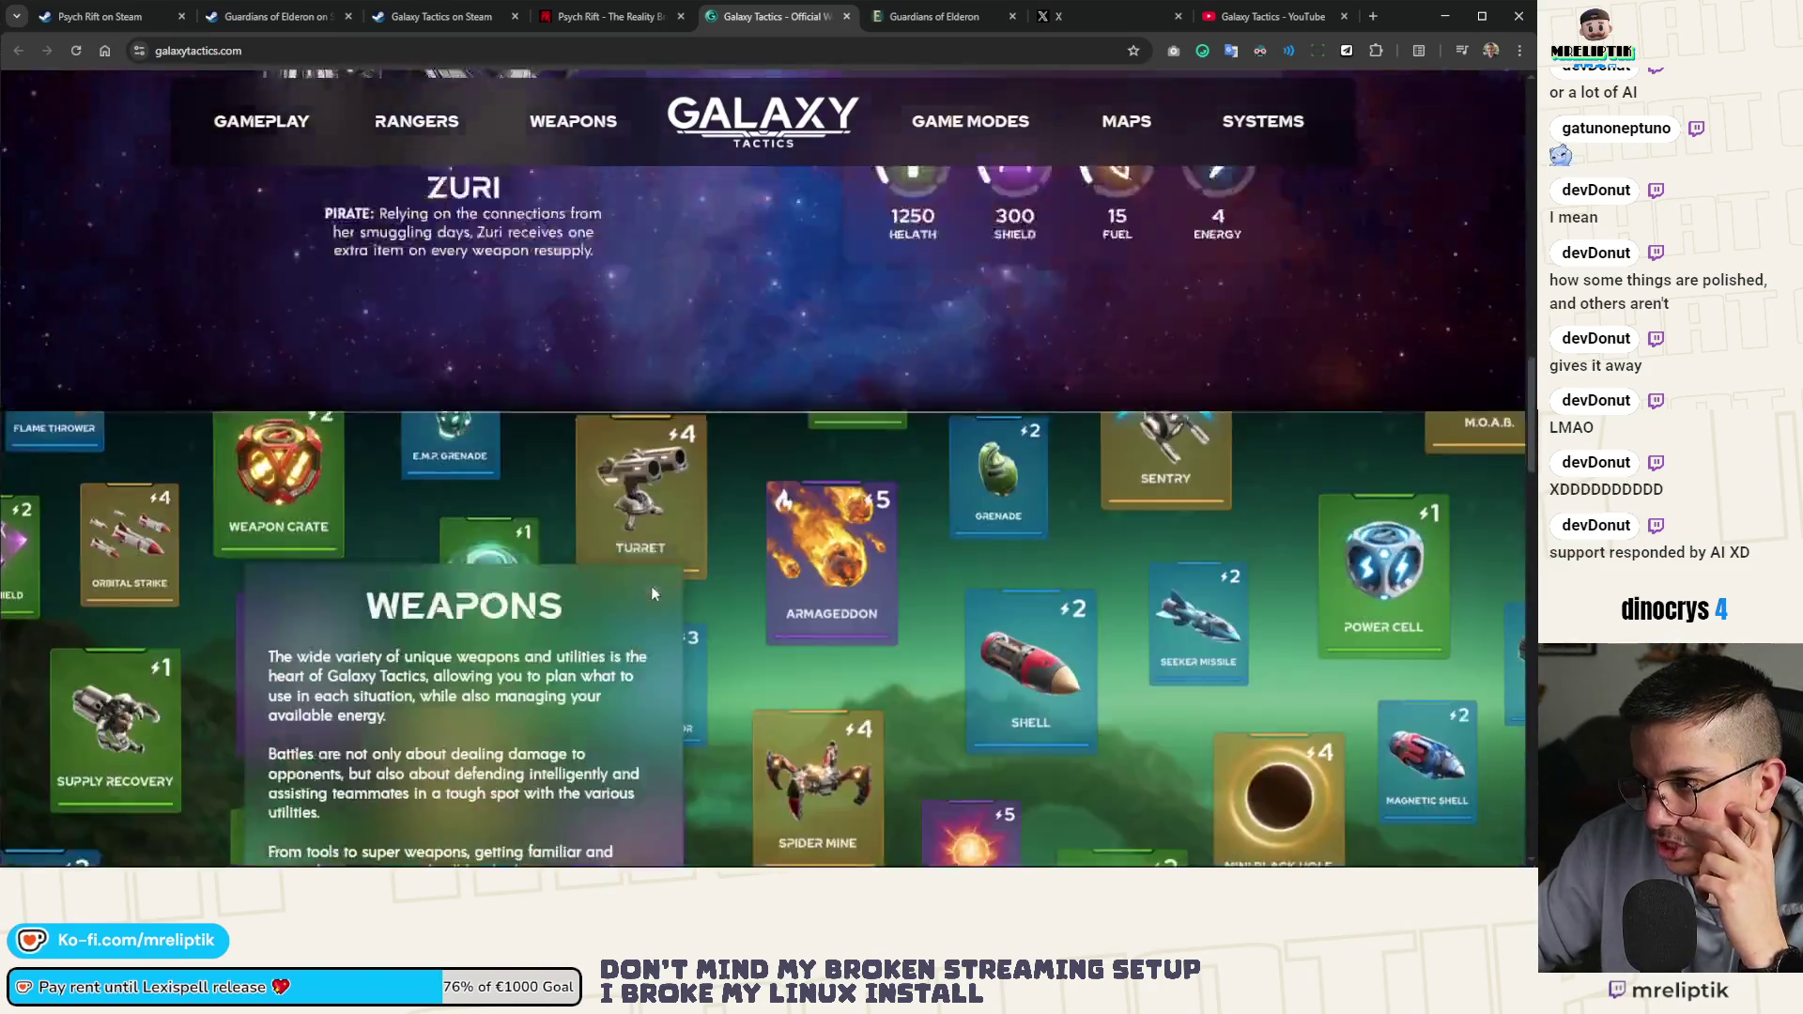
scroll(657, 592, down, 10)
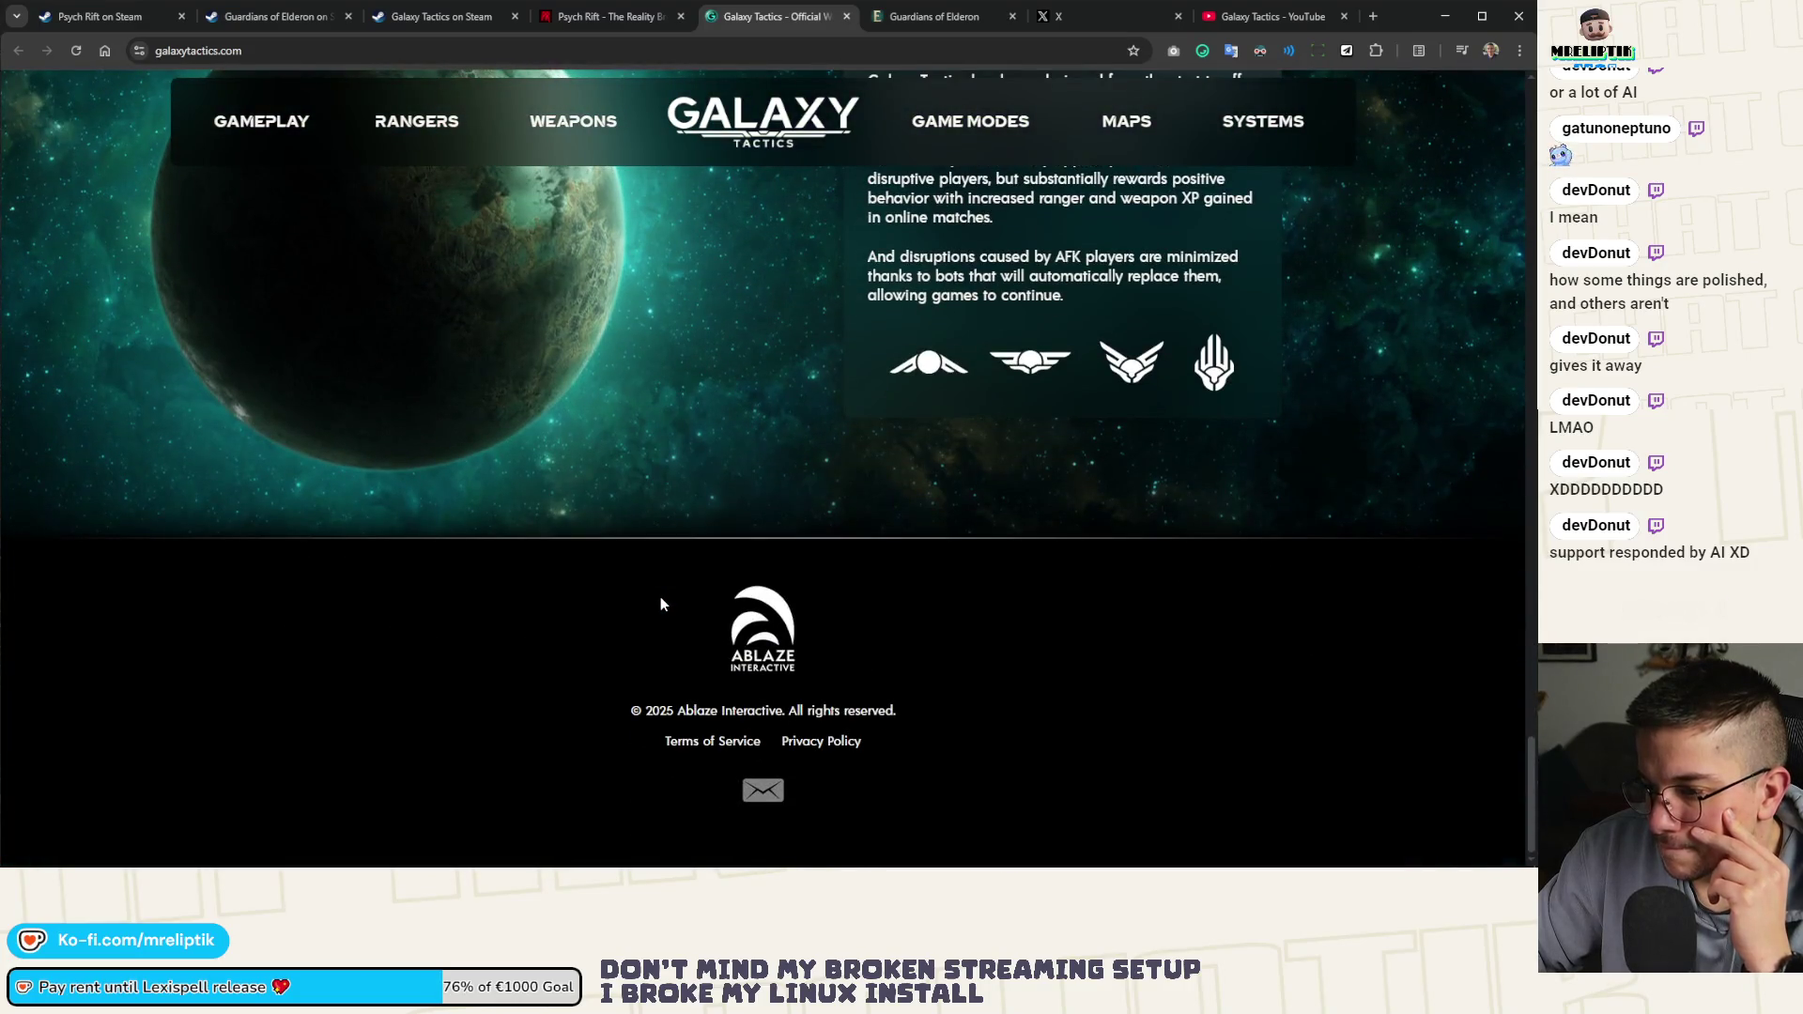
scroll(661, 595, up, 10)
click(916, 11)
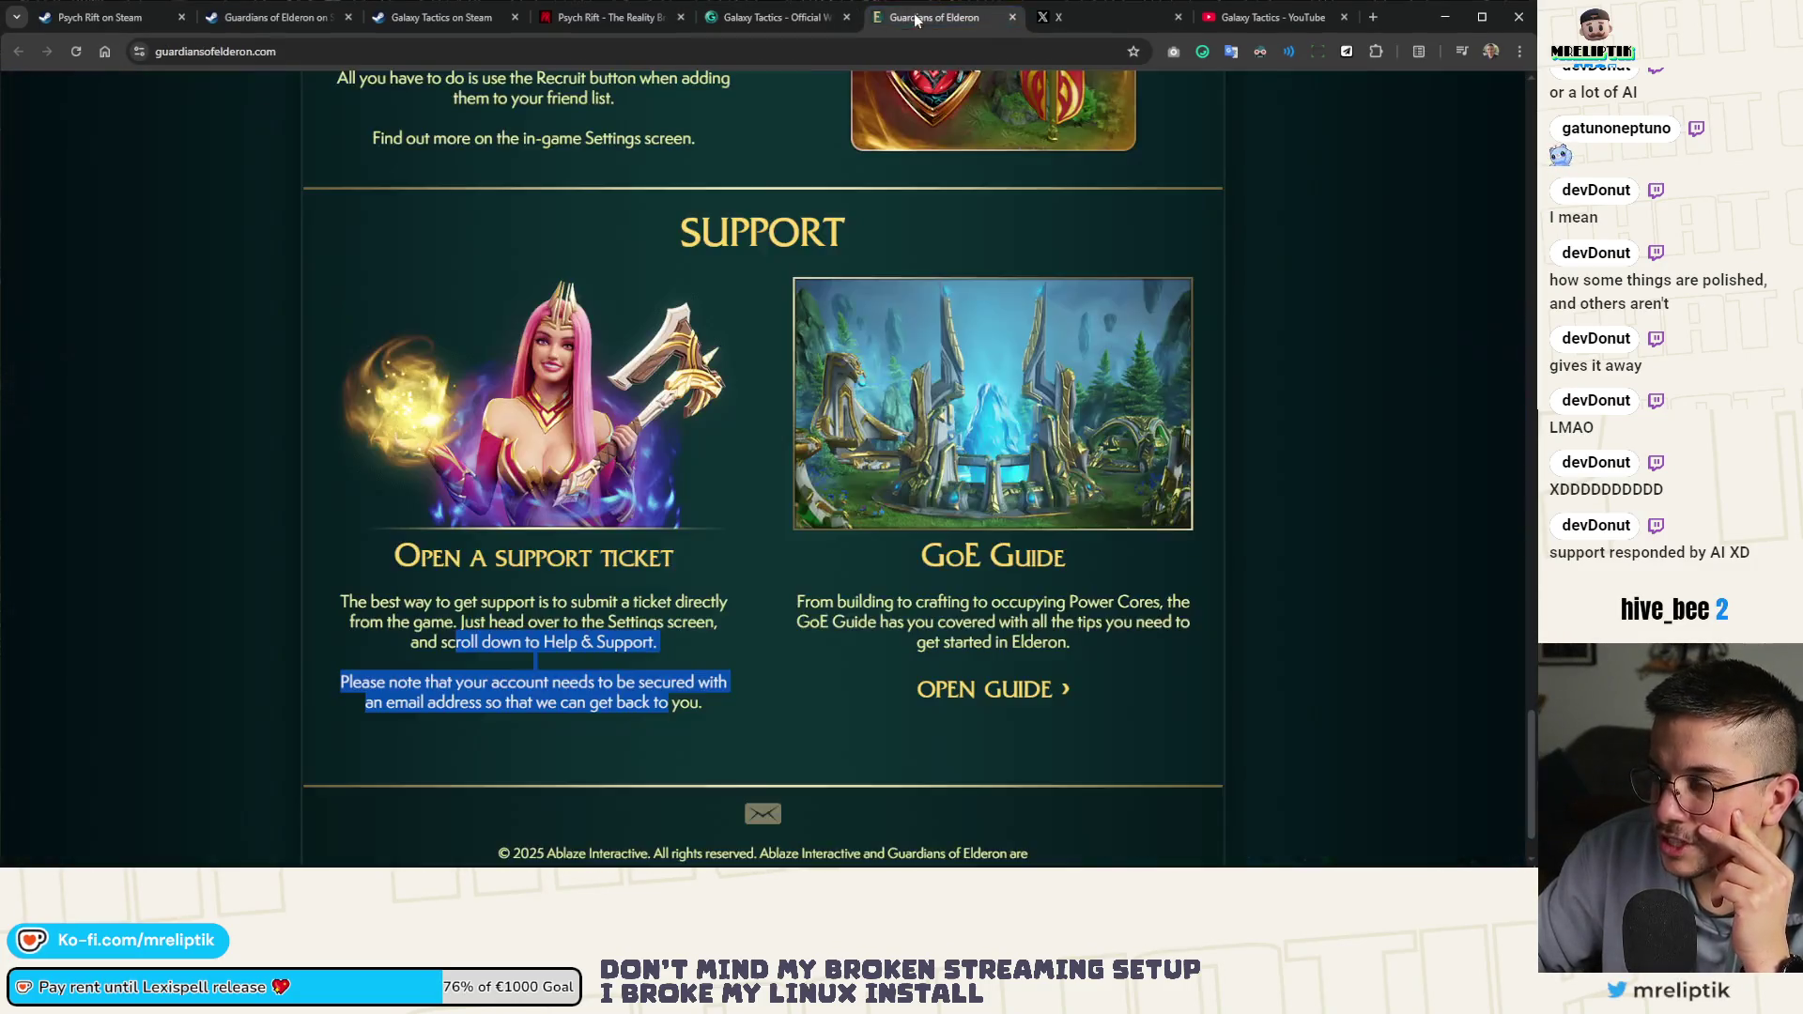
click(1079, 14)
click(602, 19)
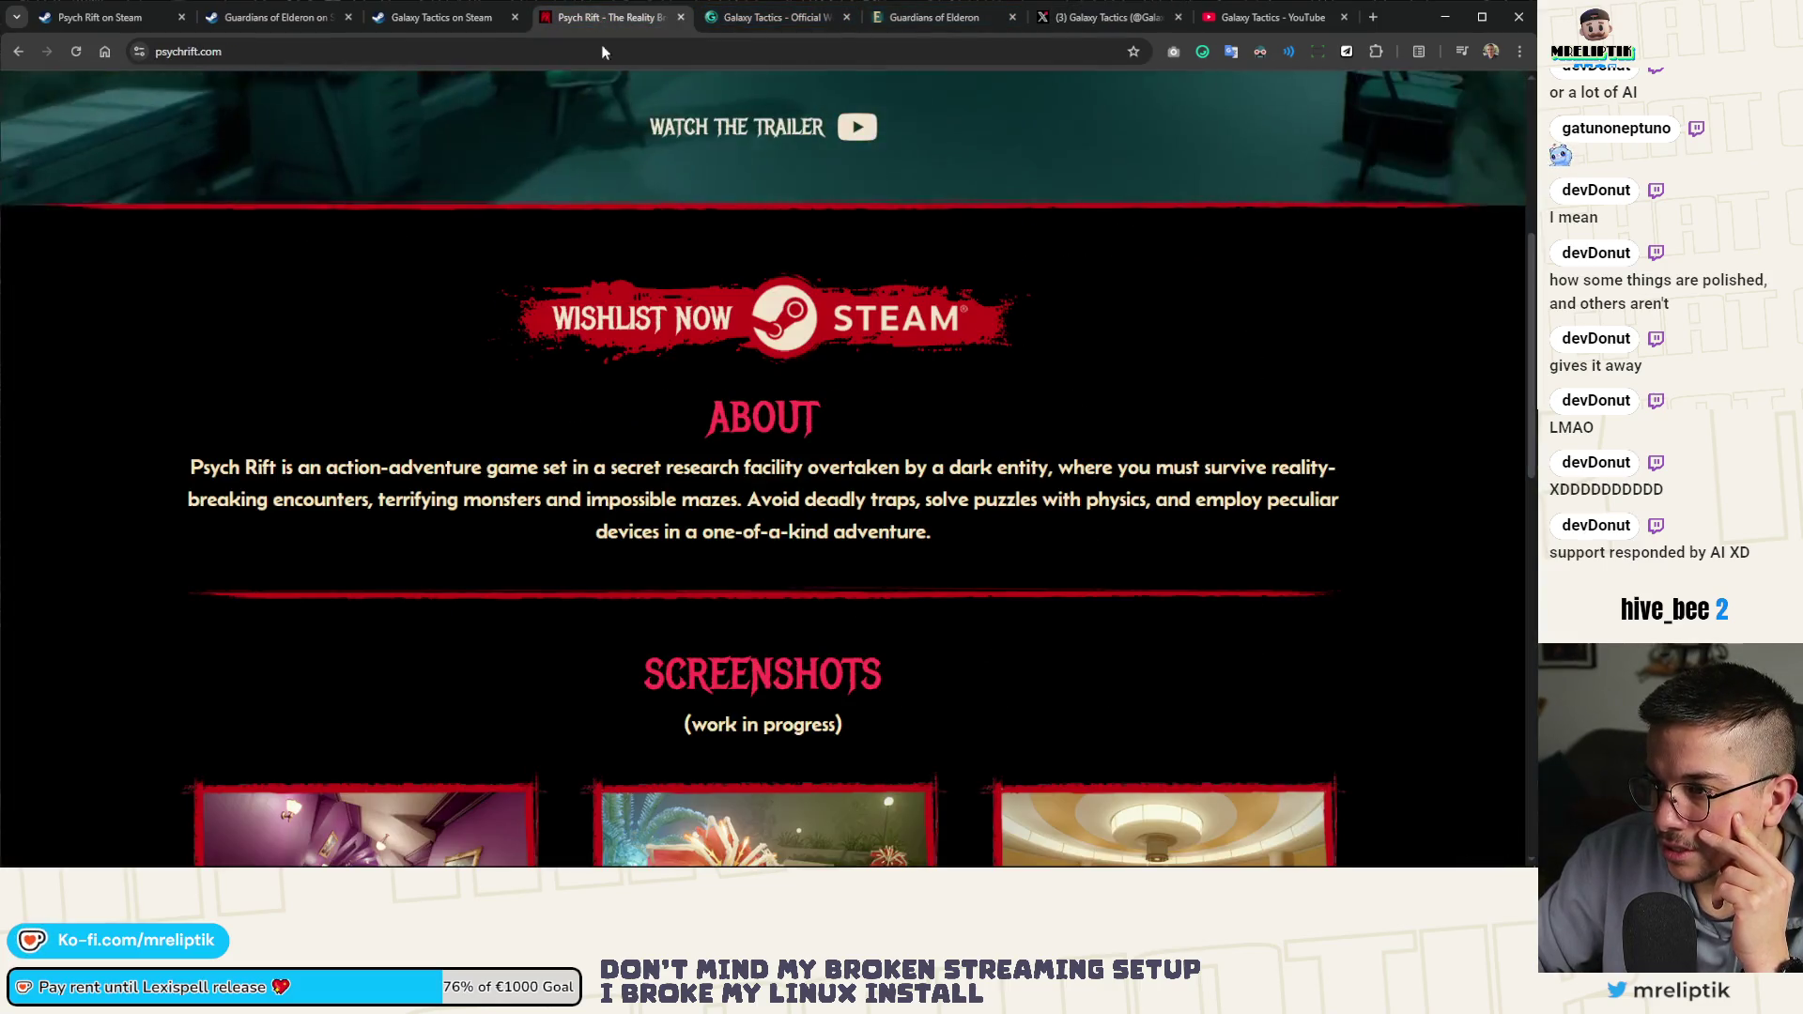
Open Psych Rift's X profile from the psychrift.com footer icon and view it
scroll(724, 366, down, 5)
scroll(724, 366, down, 5)
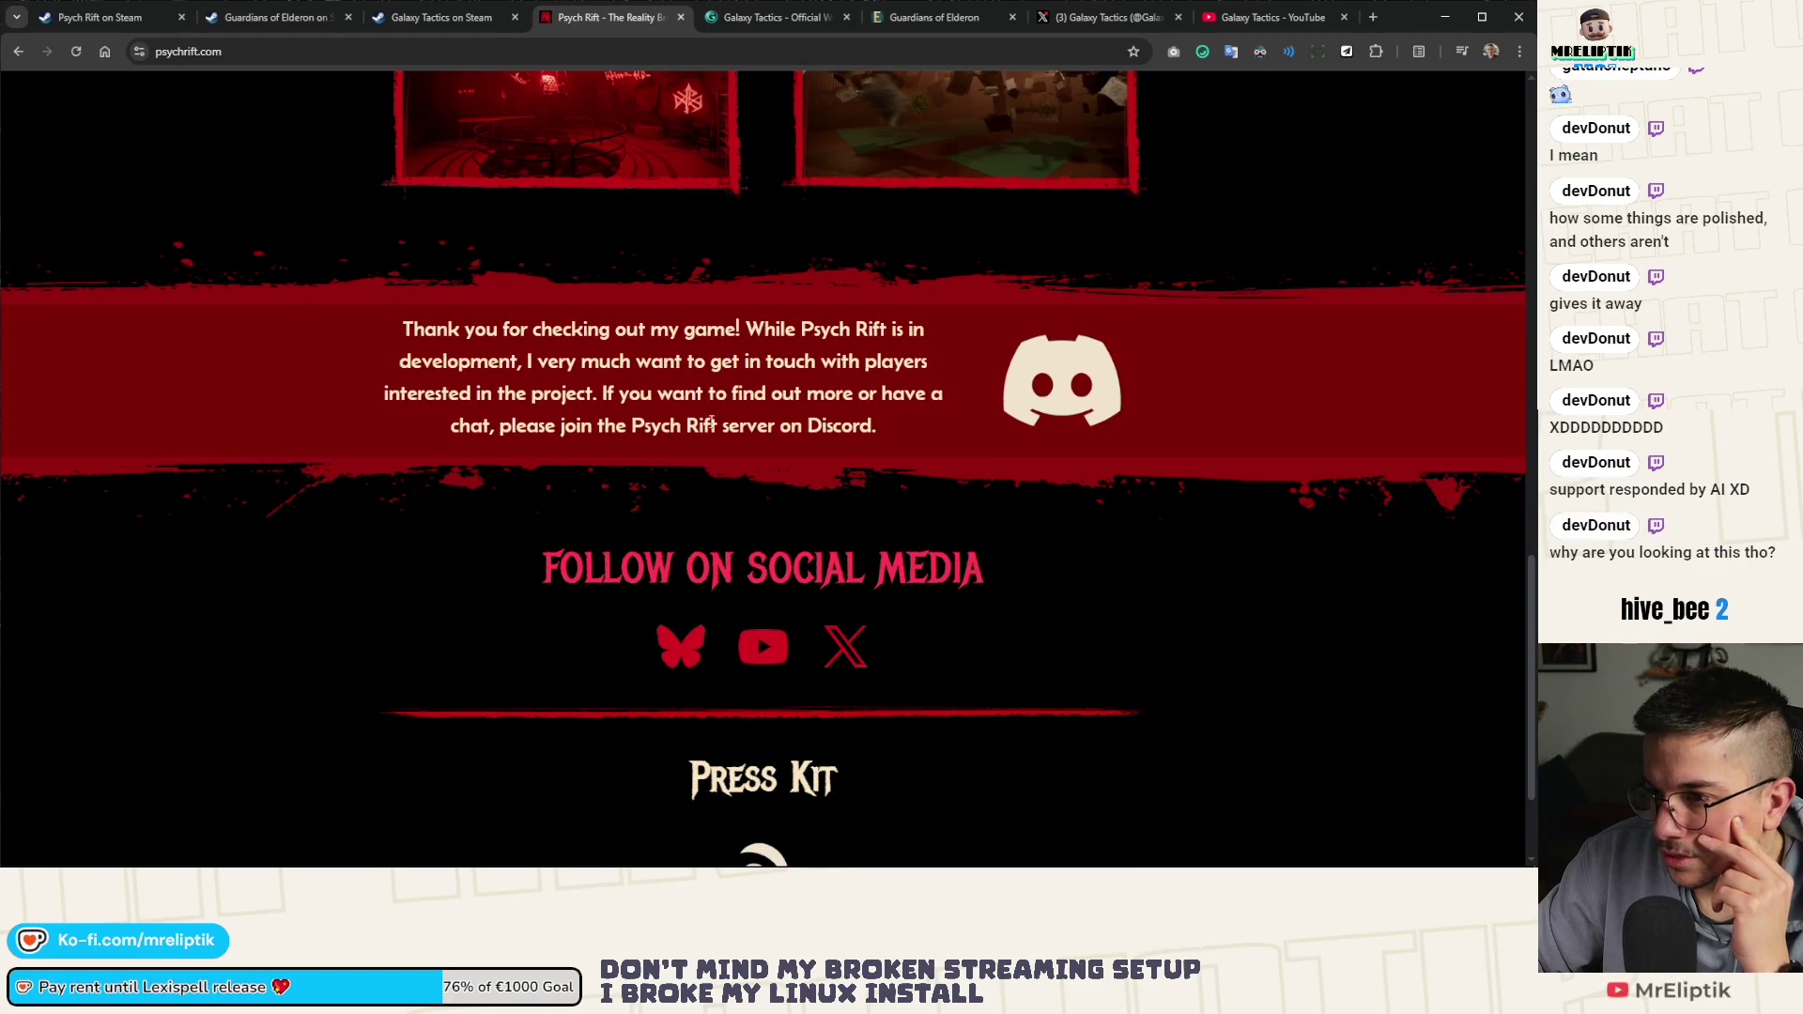
scroll(714, 434, down, 2)
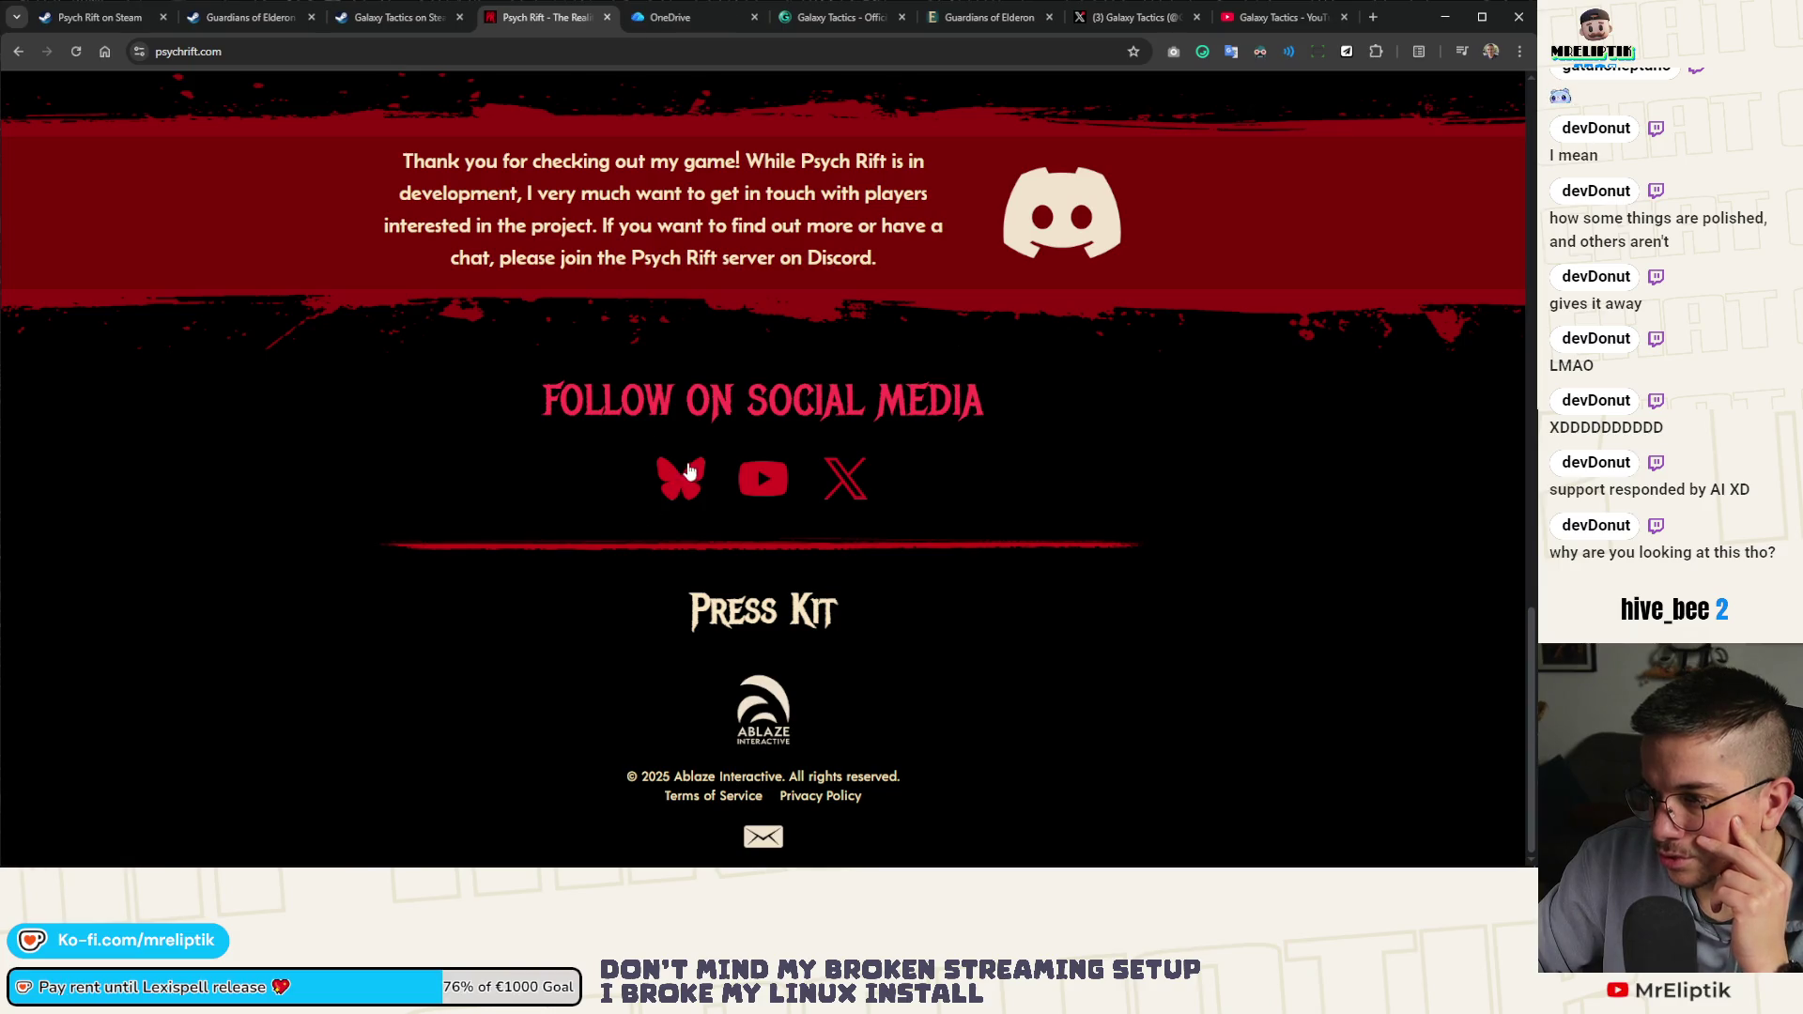
click(851, 486)
scroll(852, 487, up, 15)
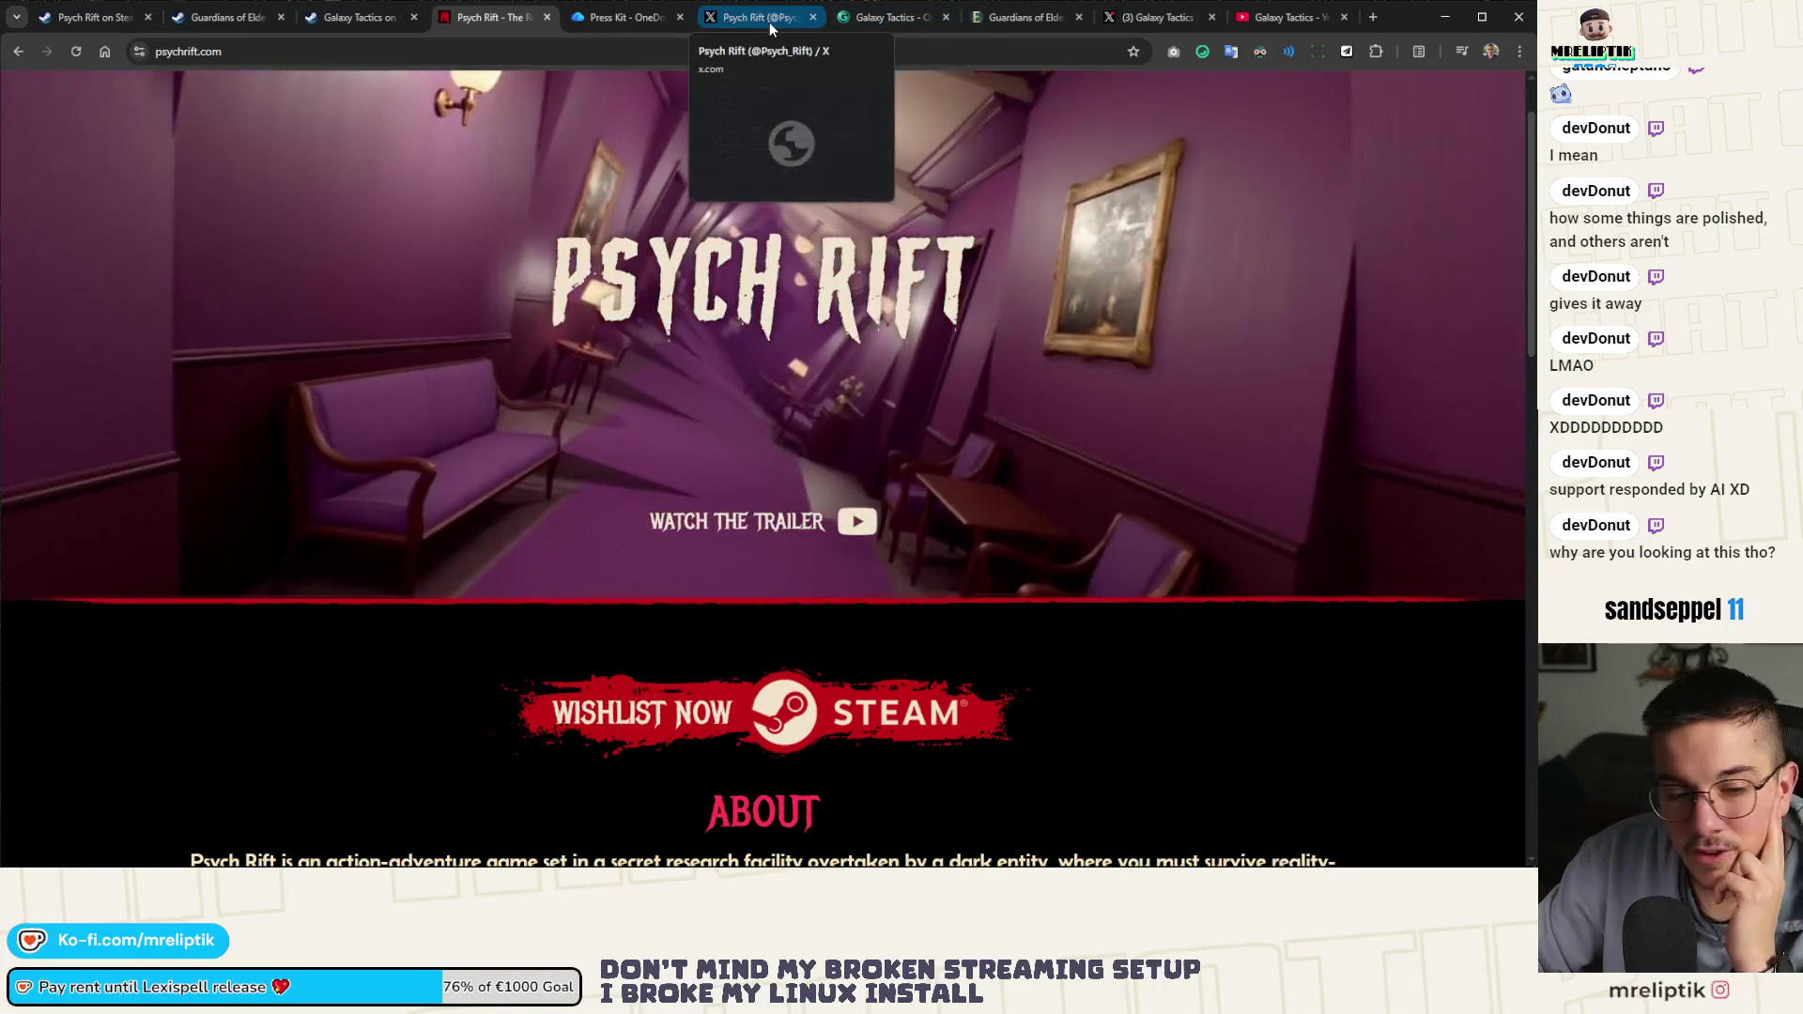
click(769, 21)
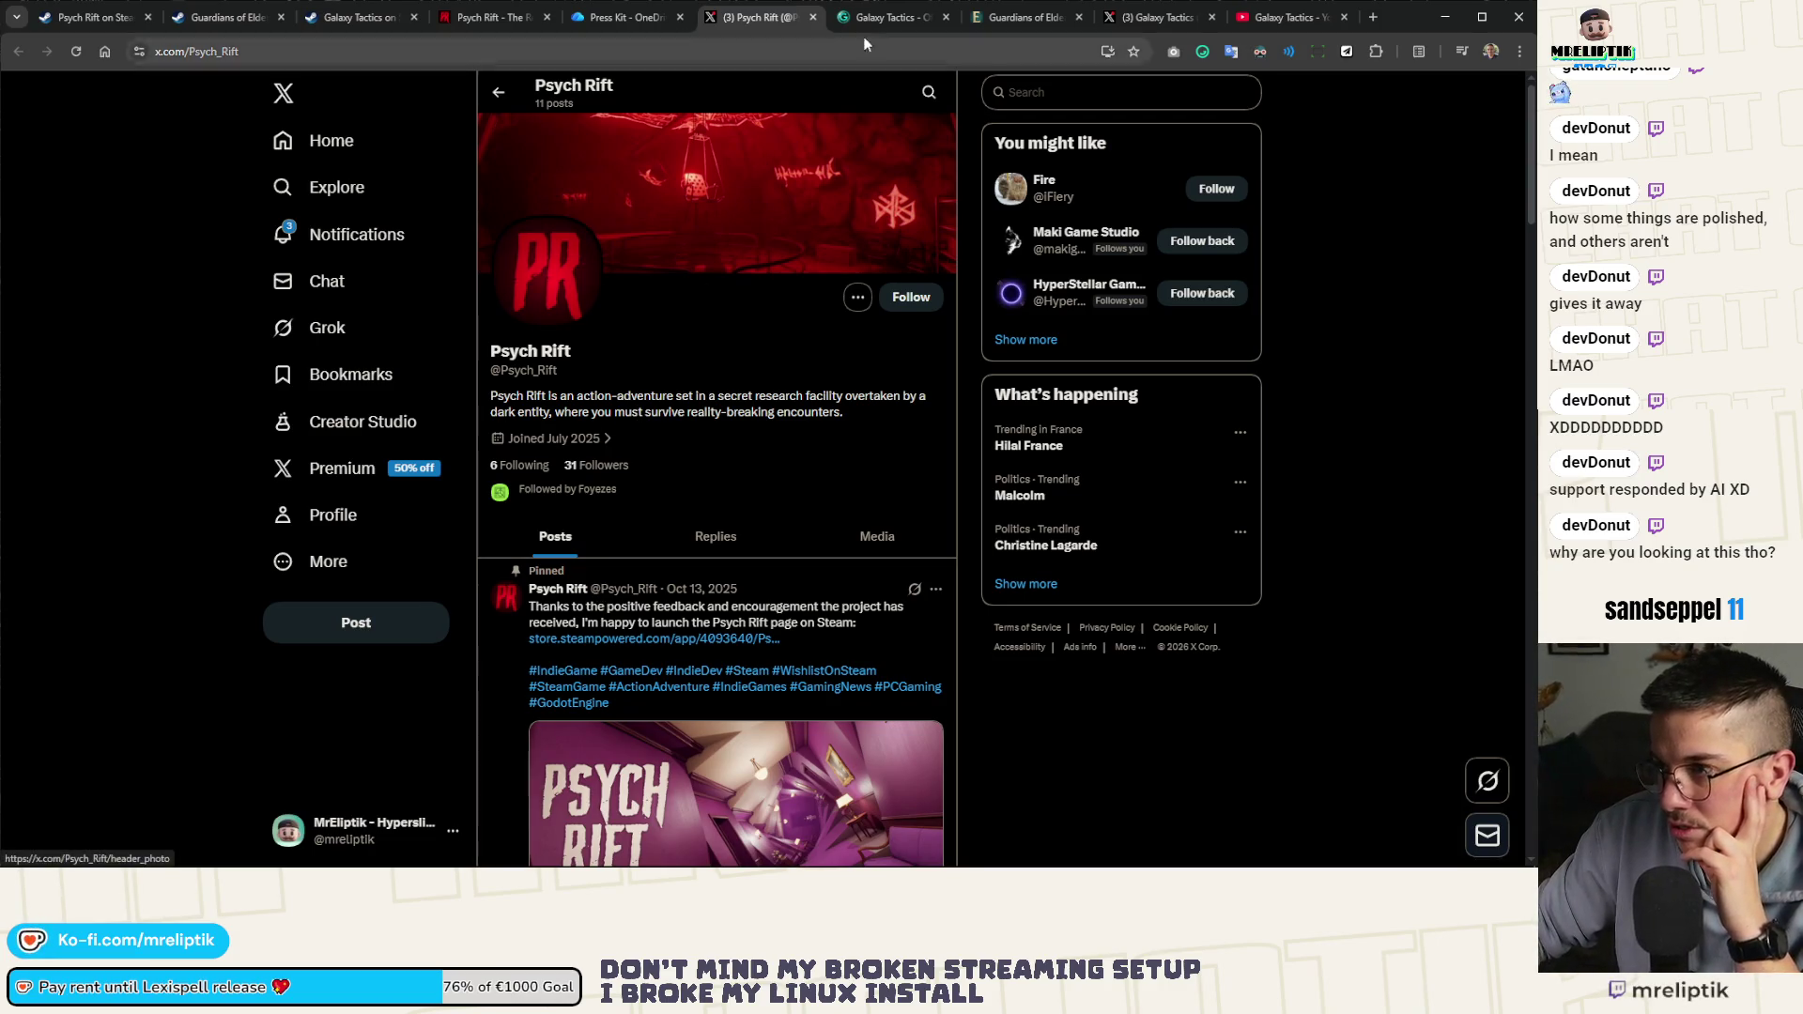
Close the Galaxy Tactics website tab and move on to the Galaxy Tactics YouTube channel
click(894, 21)
middle_click(894, 21)
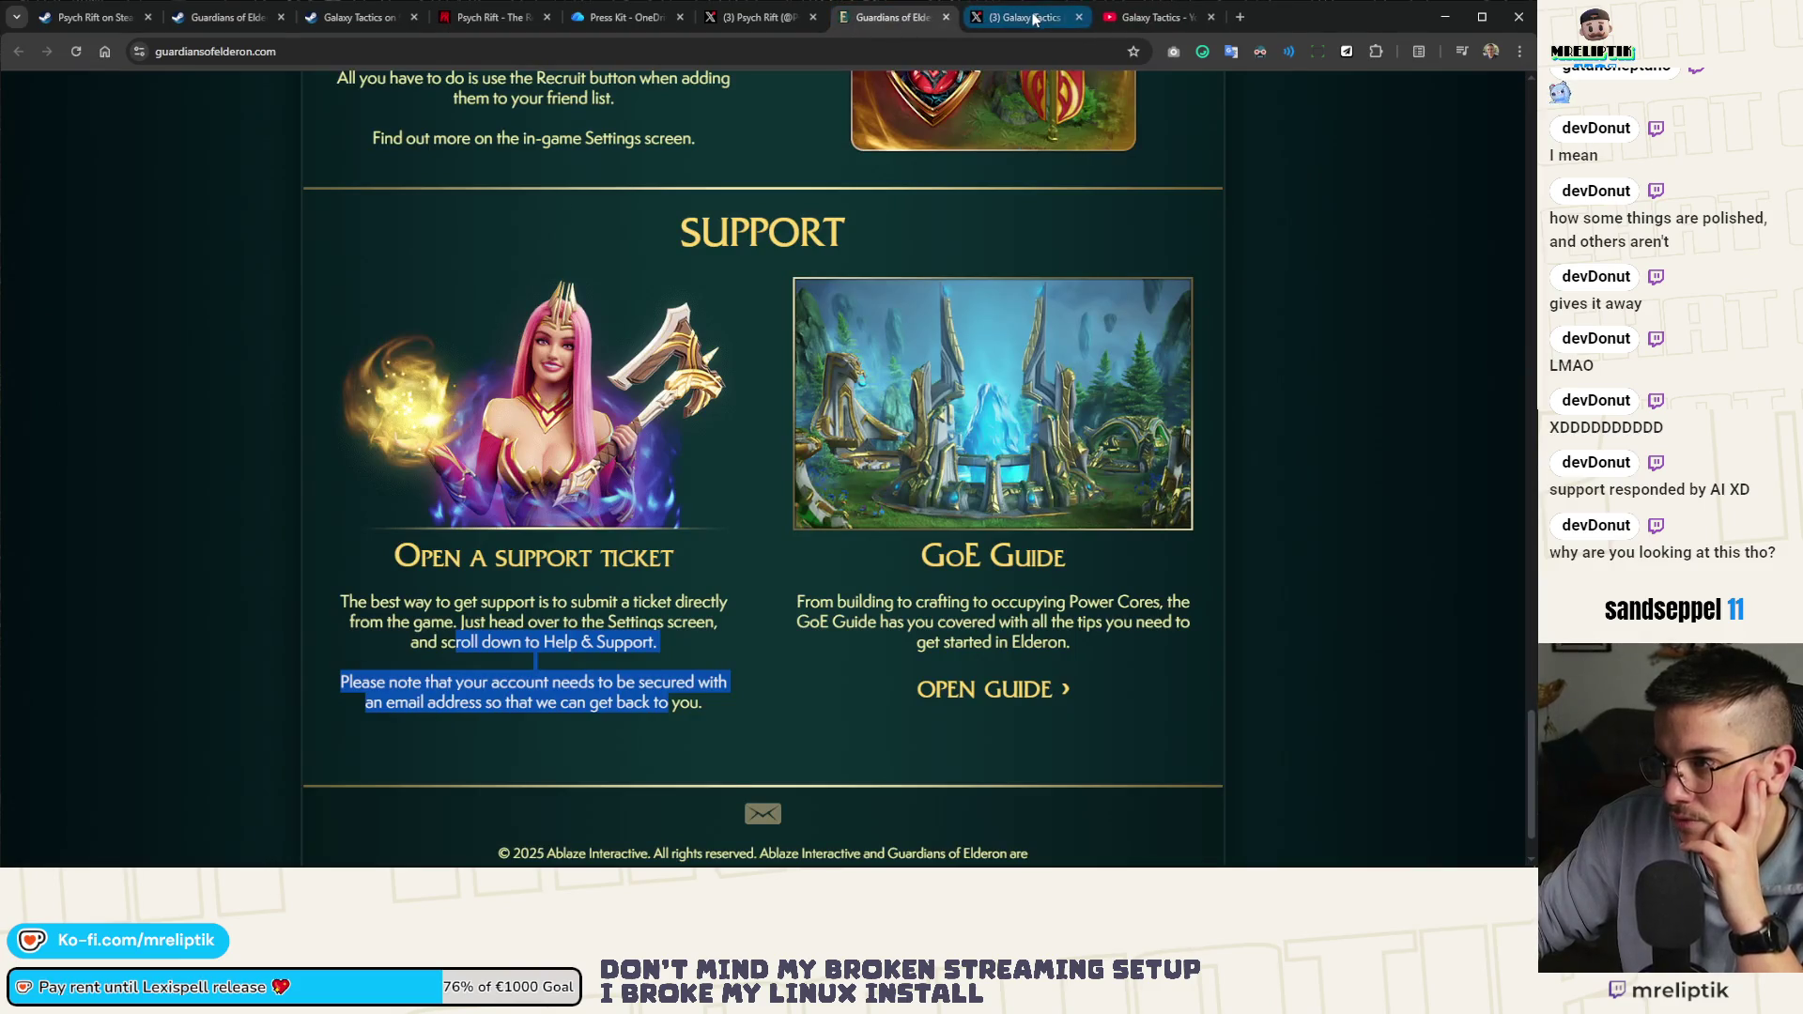
click(1033, 21)
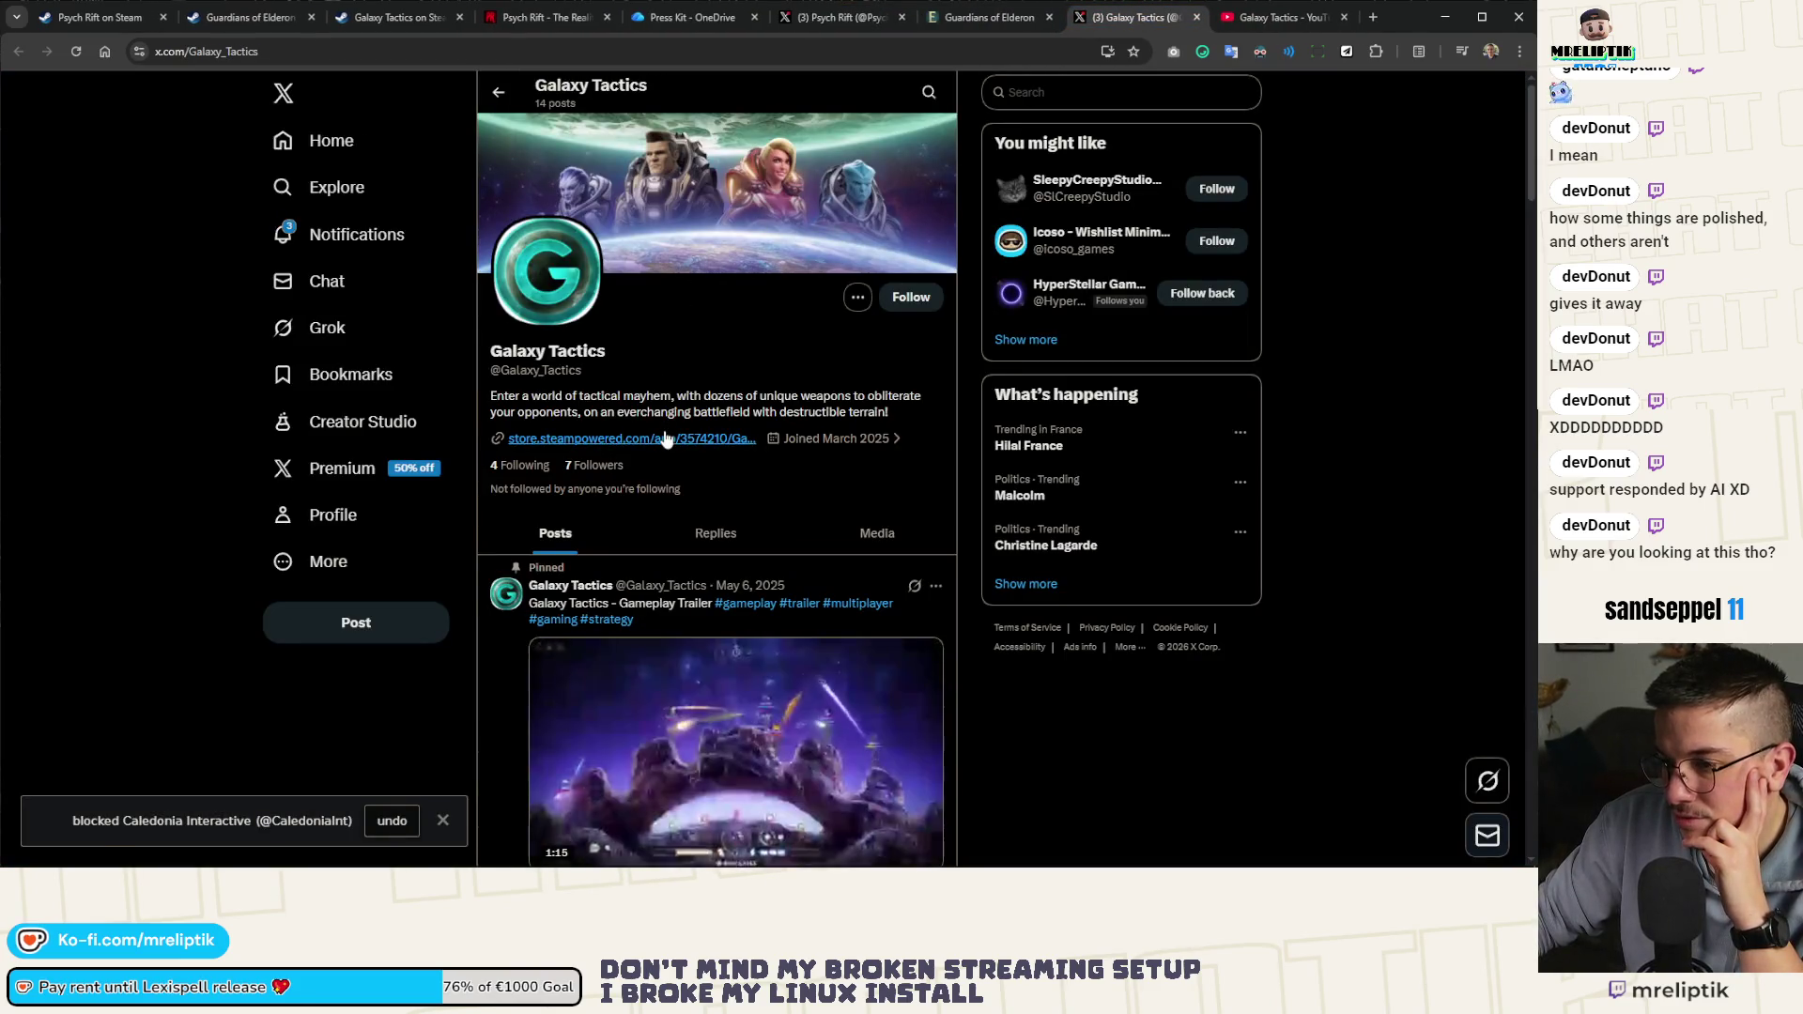
click(988, 17)
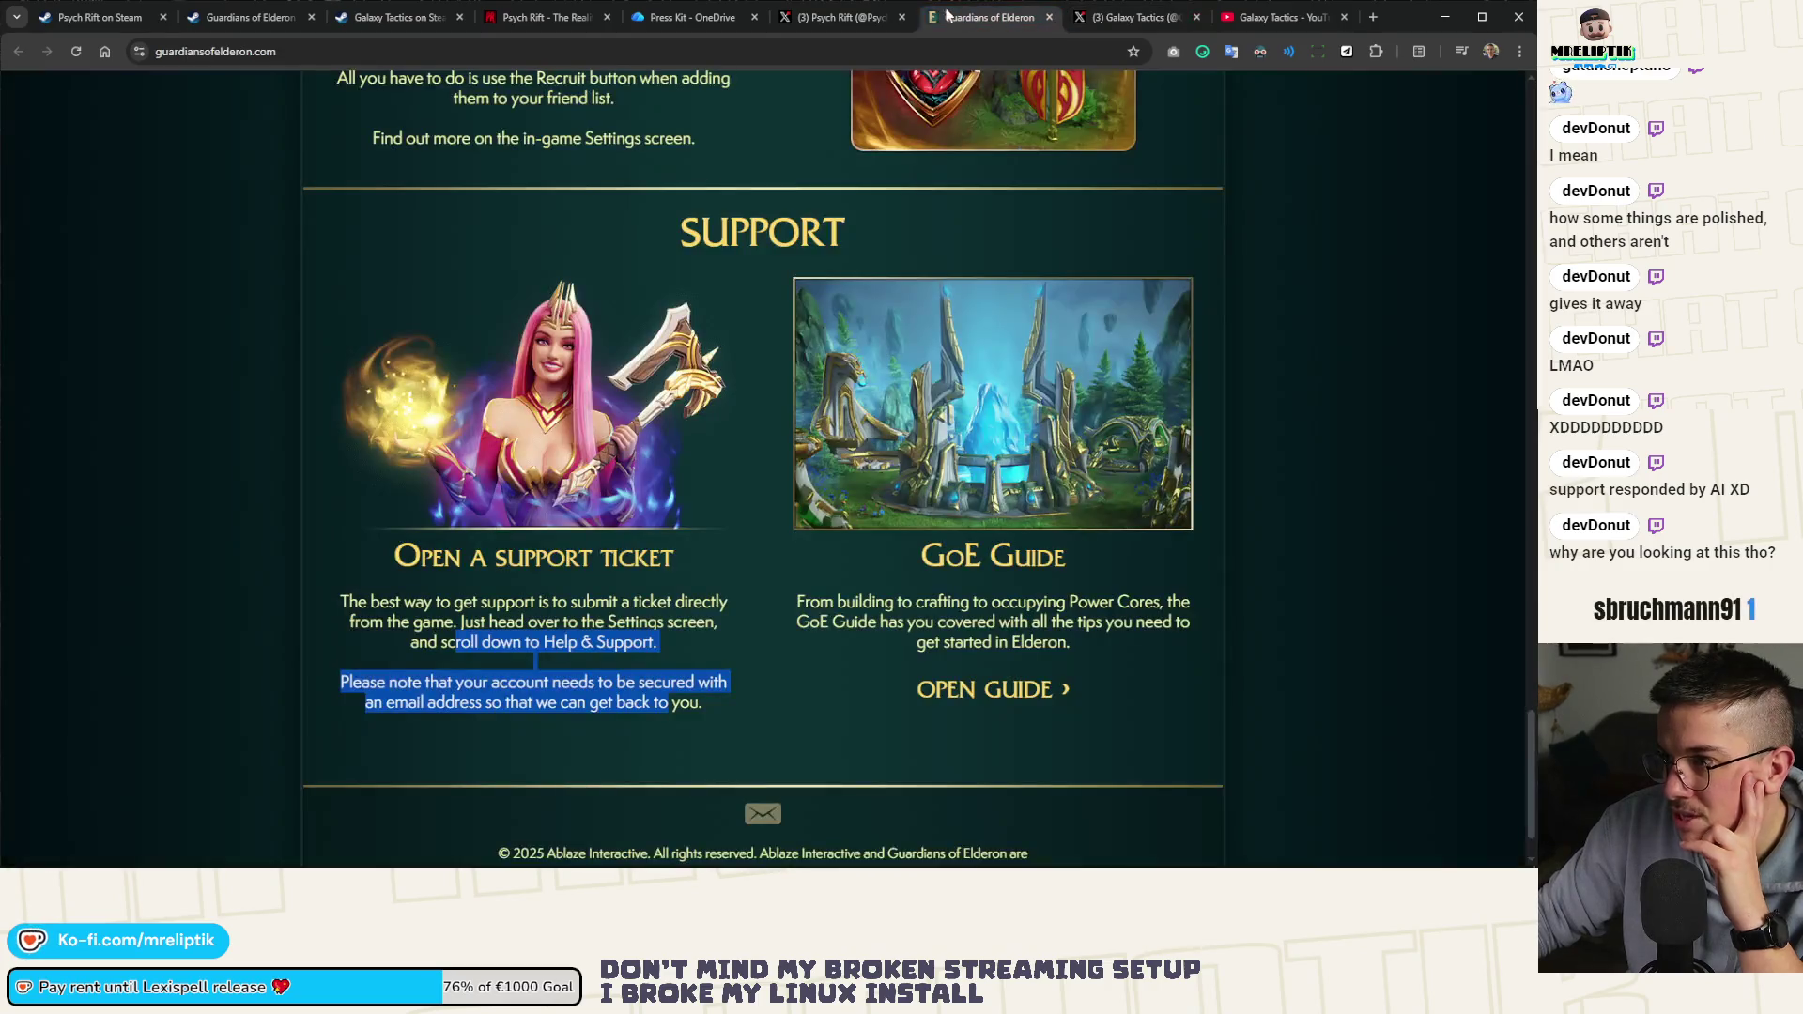
click(848, 17)
click(1226, 13)
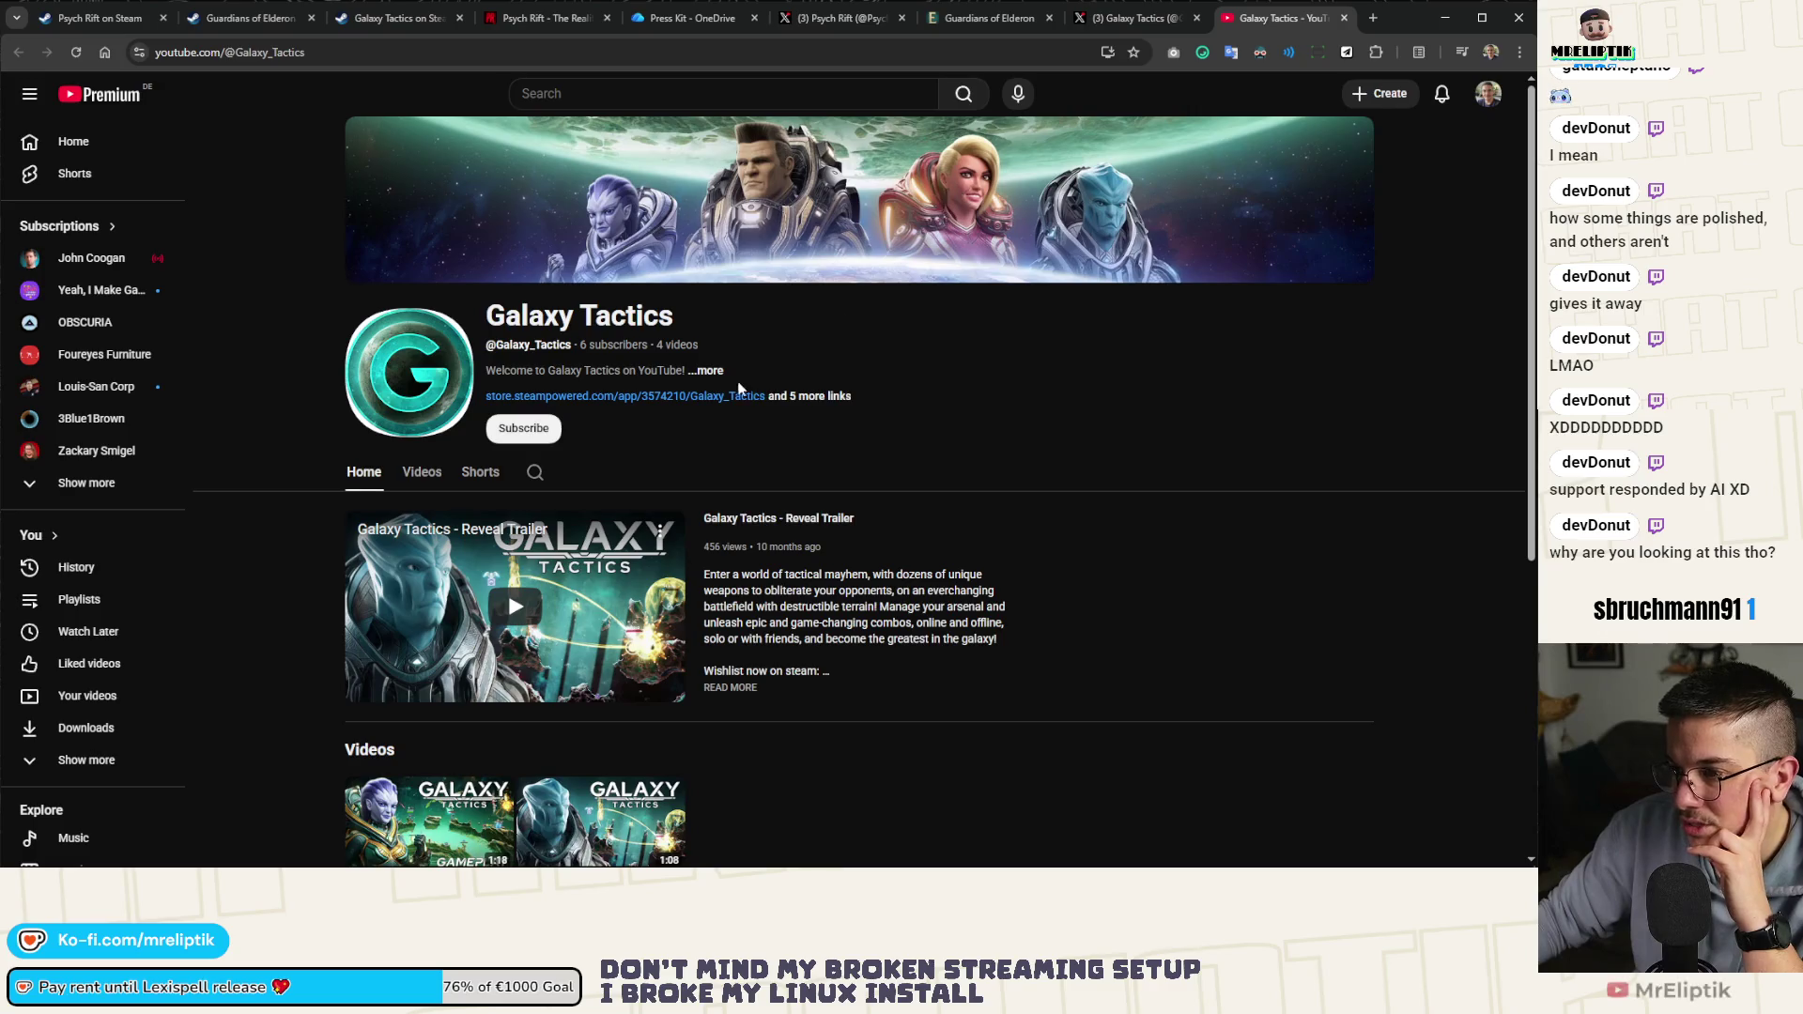
Play the Galaxy Tactics - Gameplay Trailer from the channel's Videos list, then return to the Psych Rift tab
click(421, 473)
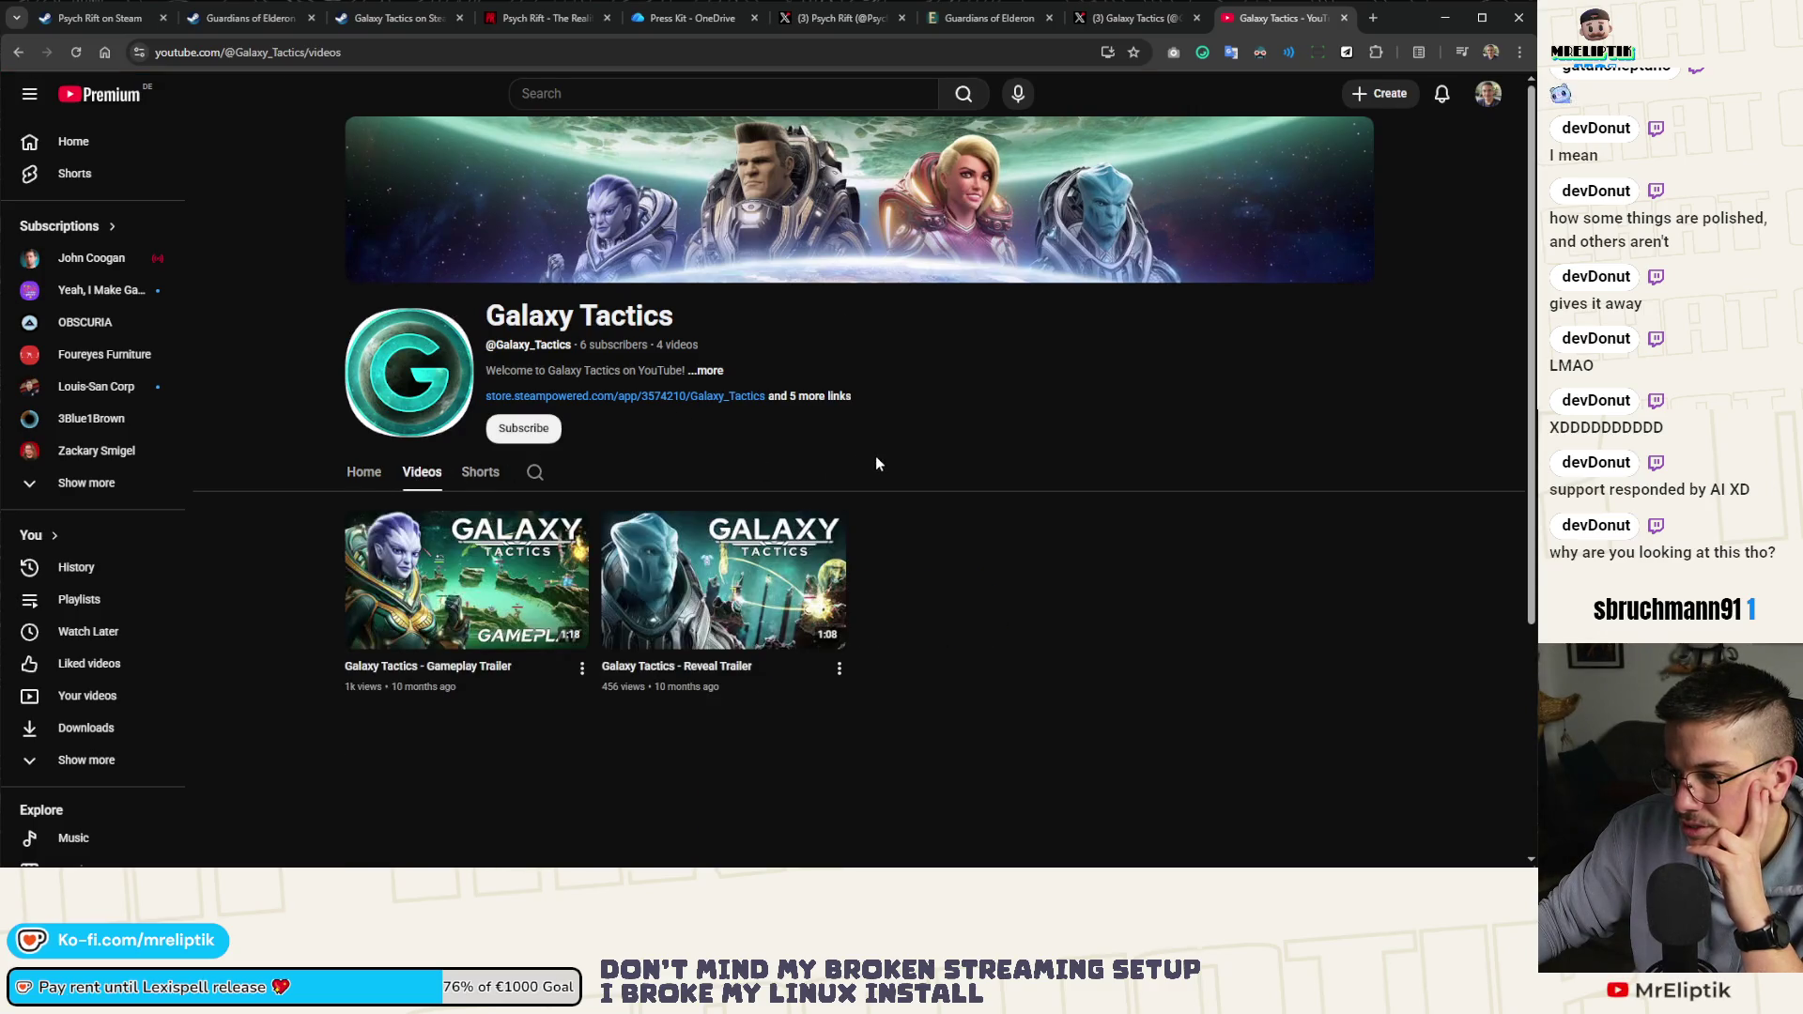
click(441, 563)
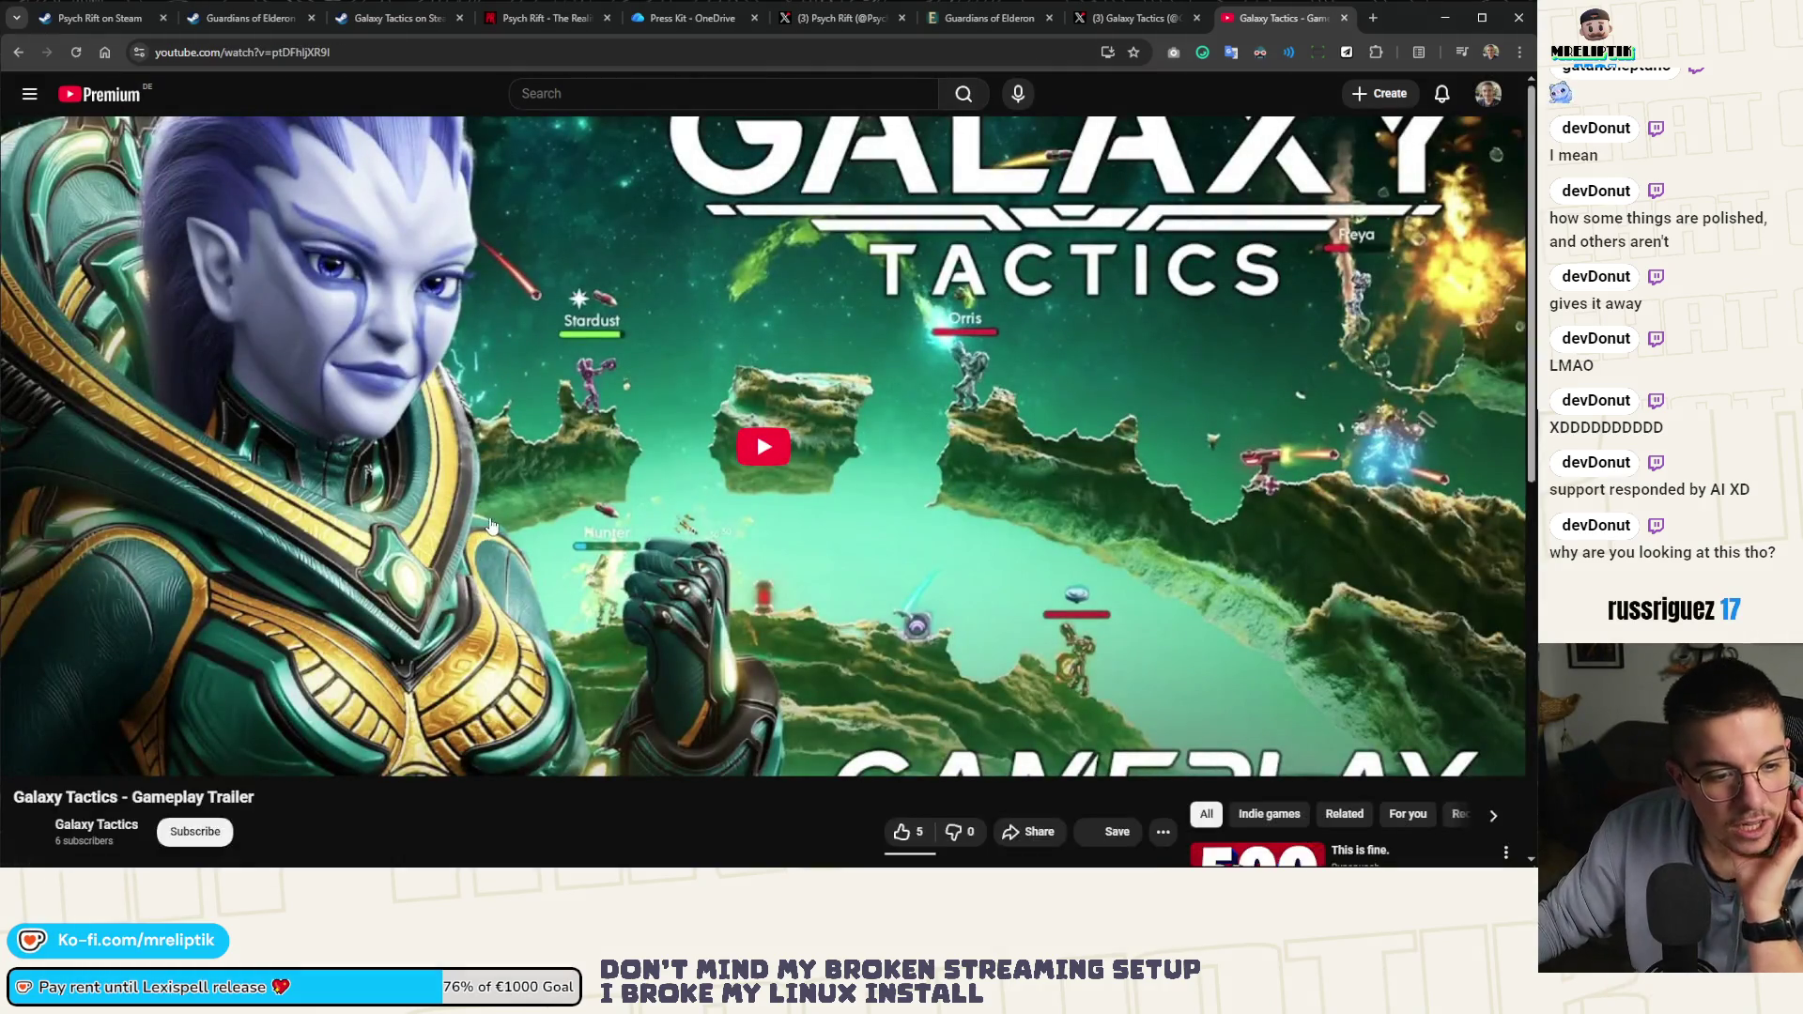
key(ctrl+1)
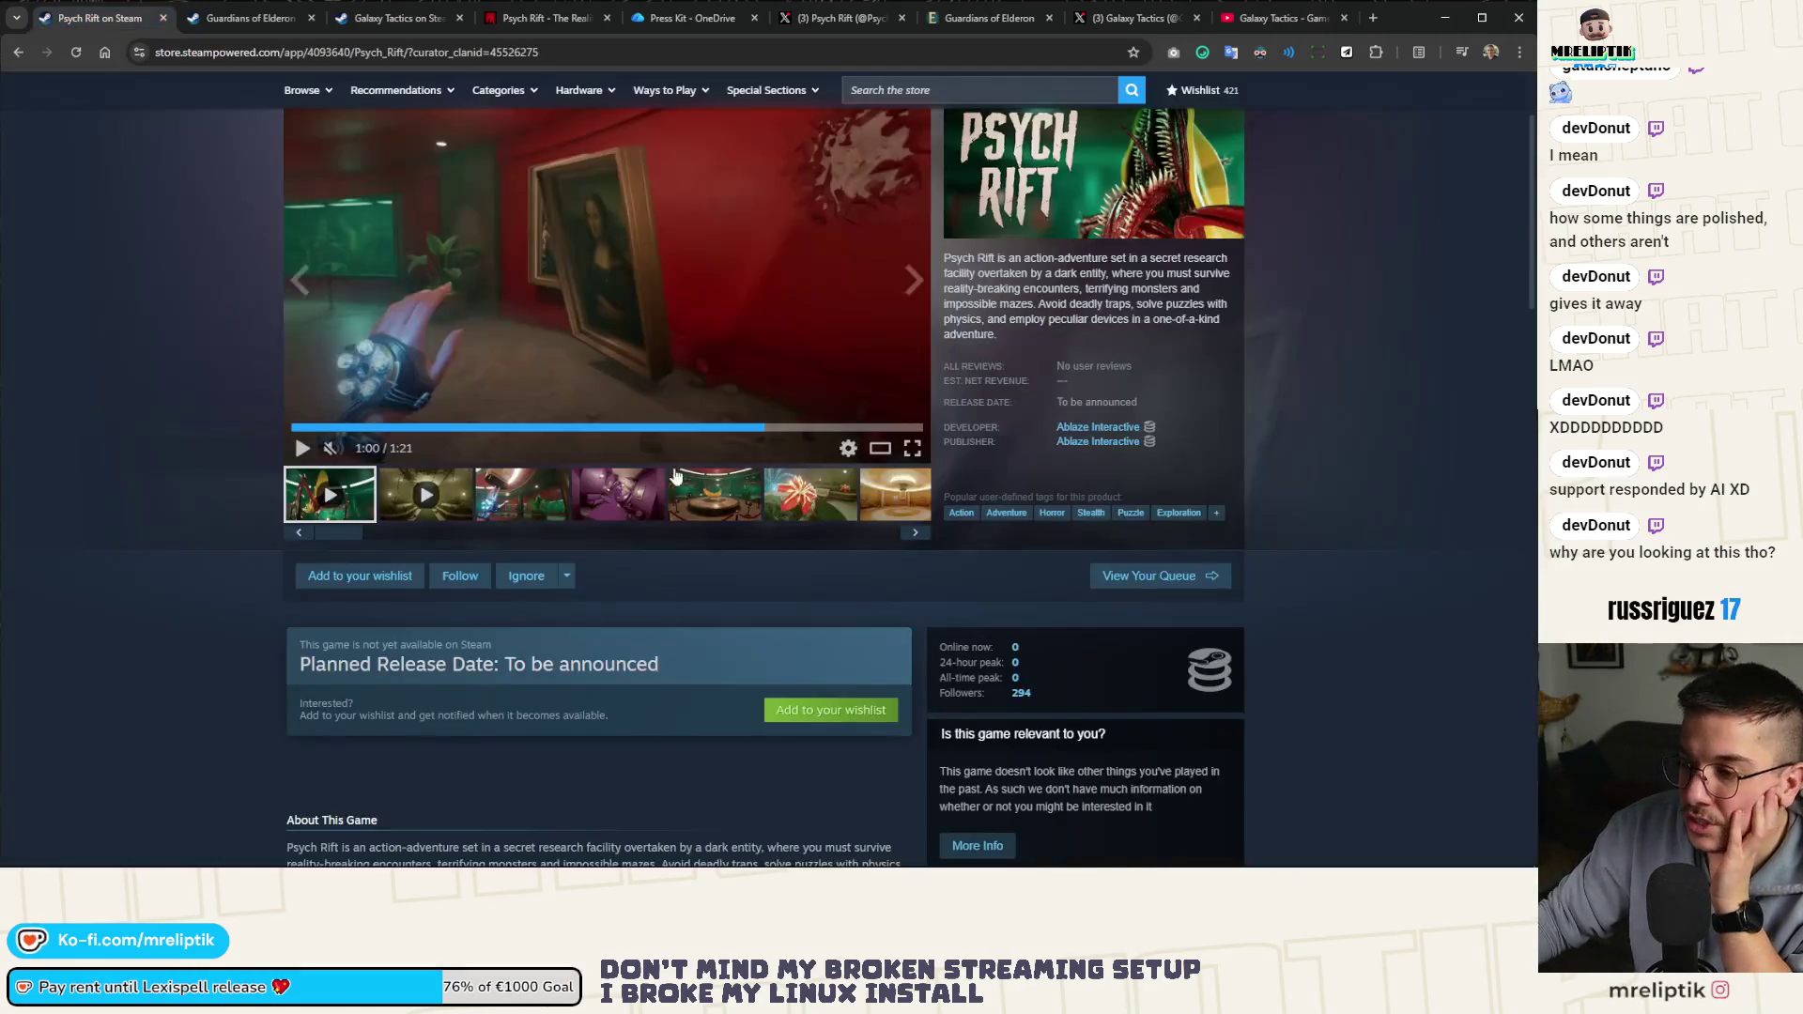
Browse the Psych Rift Steam page, restart its trailer, view the teaser, then close the page
scroll(598, 548, up, 2)
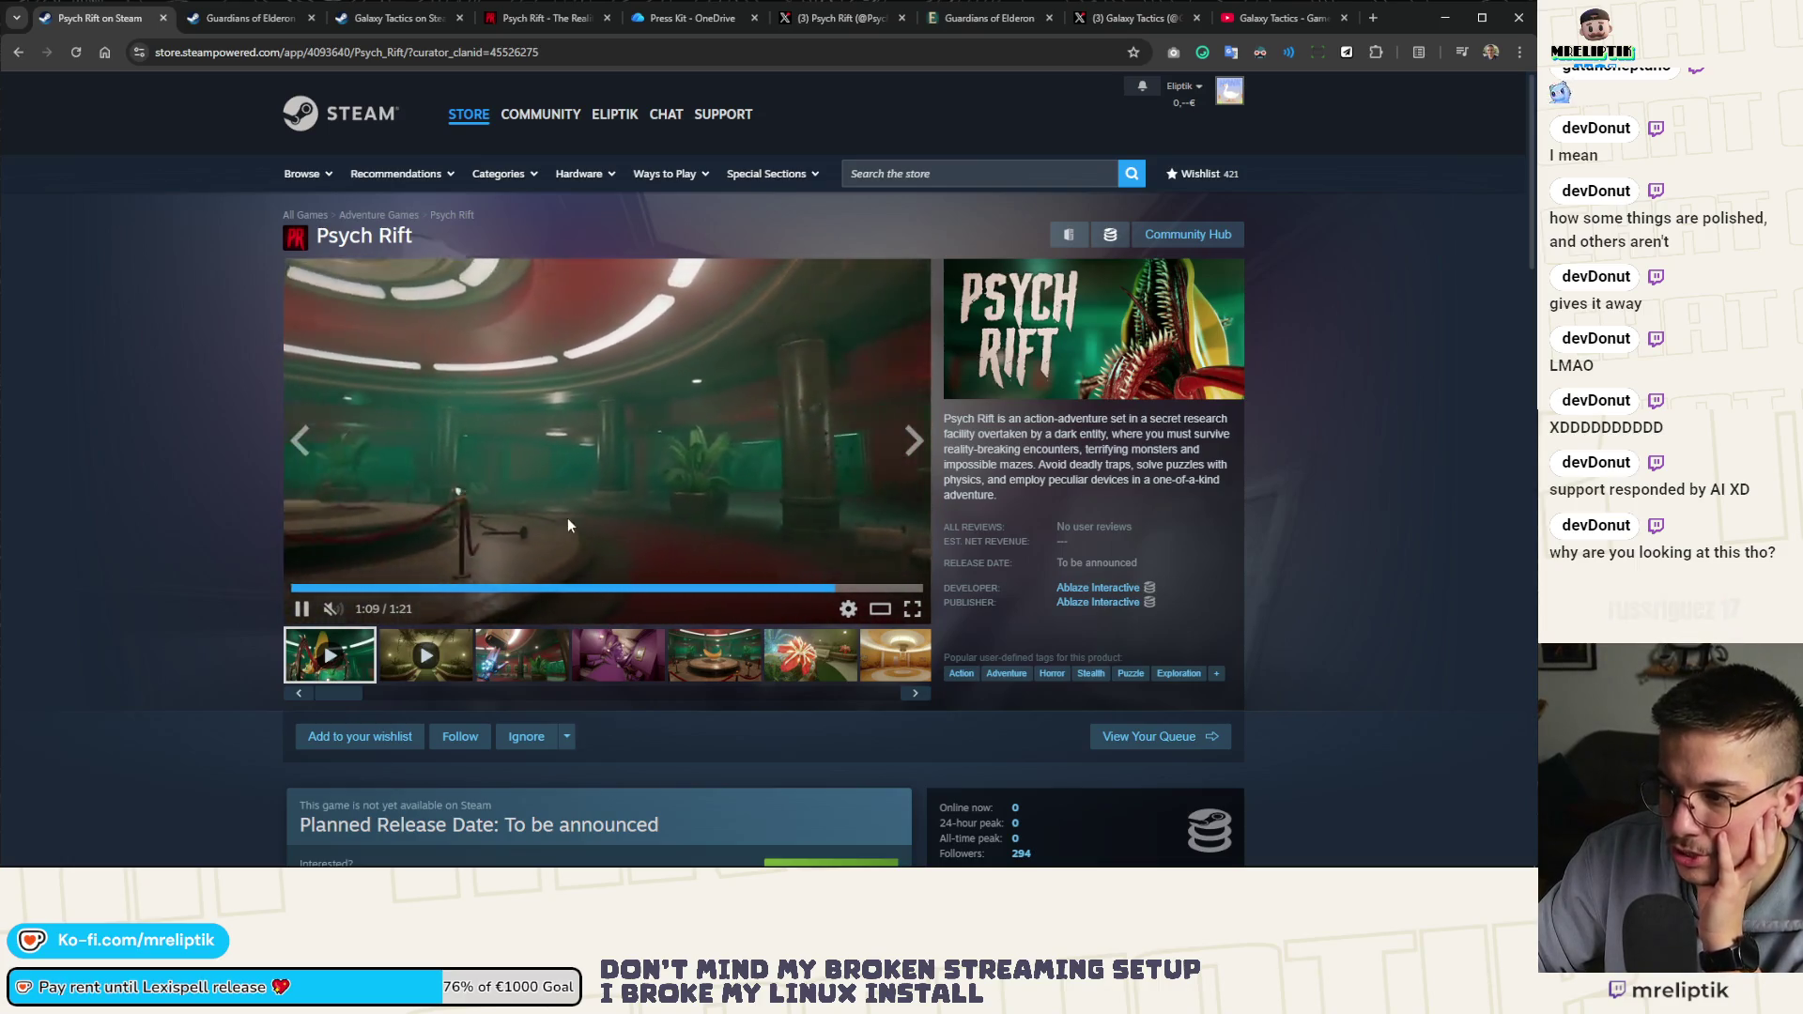
scroll(235, 536, down, 3)
scroll(217, 539, down, 4)
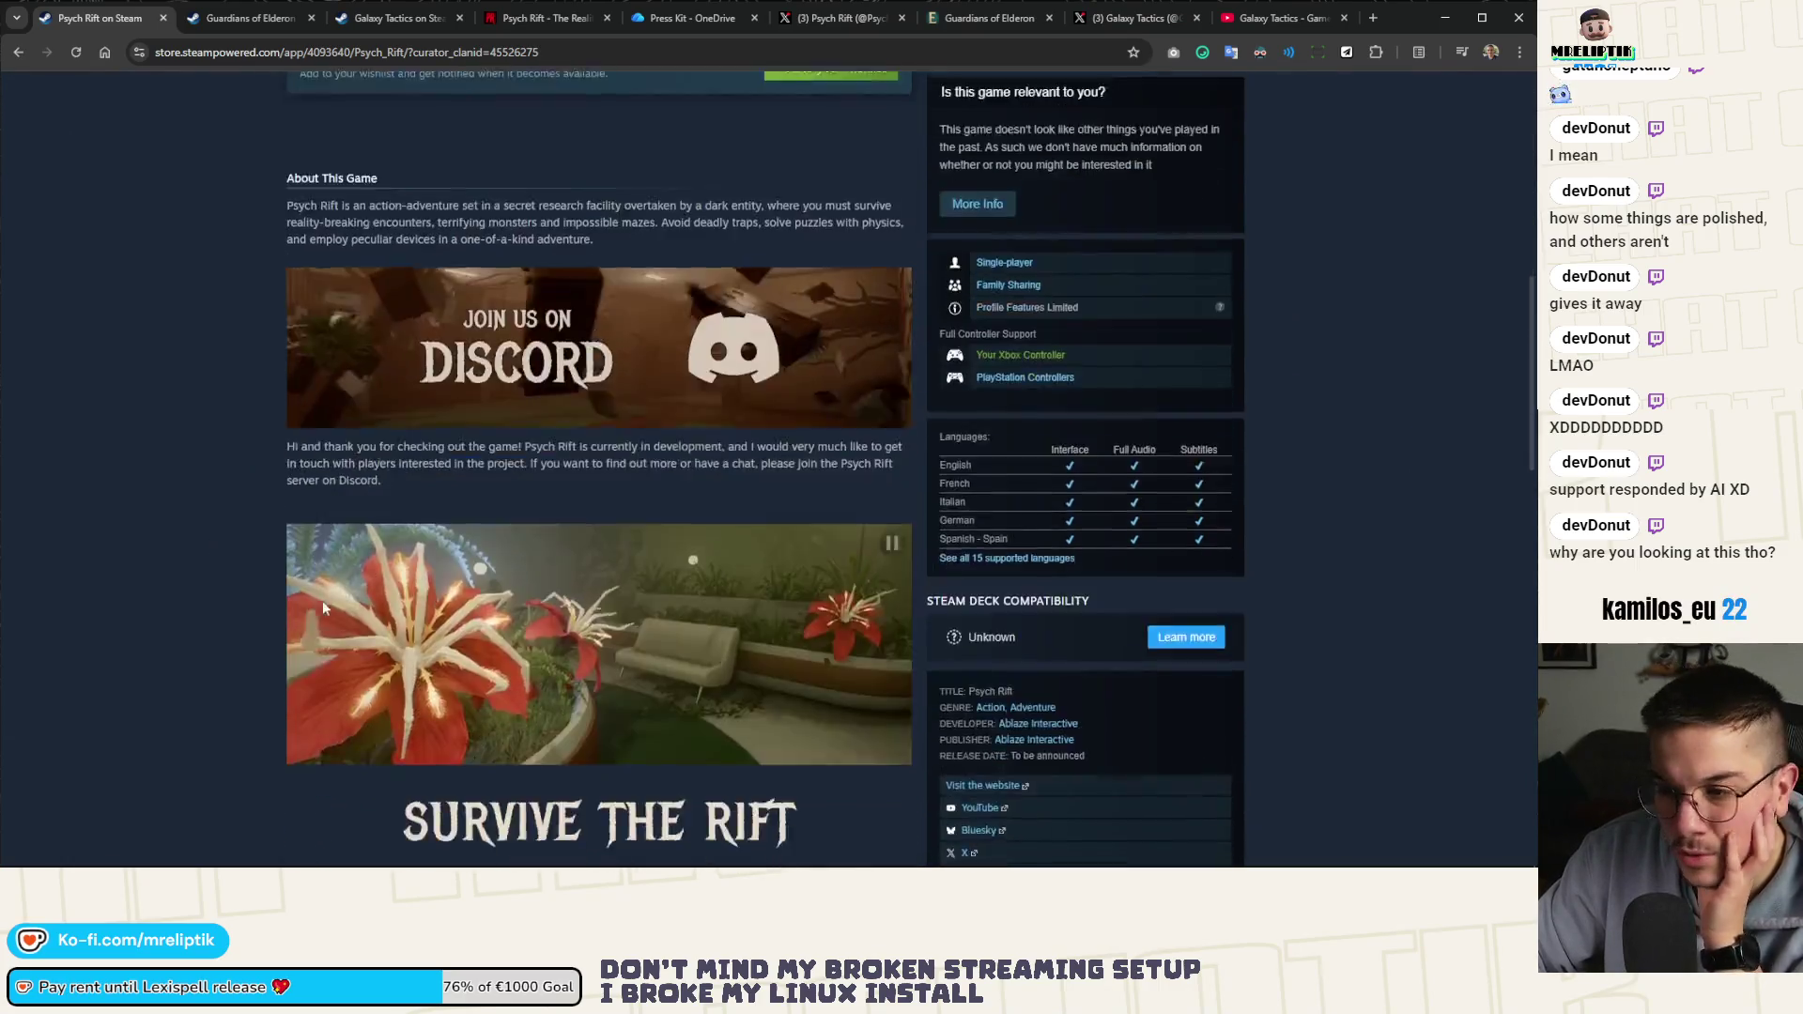
scroll(324, 599, up, 5)
scroll(495, 279, up, 3)
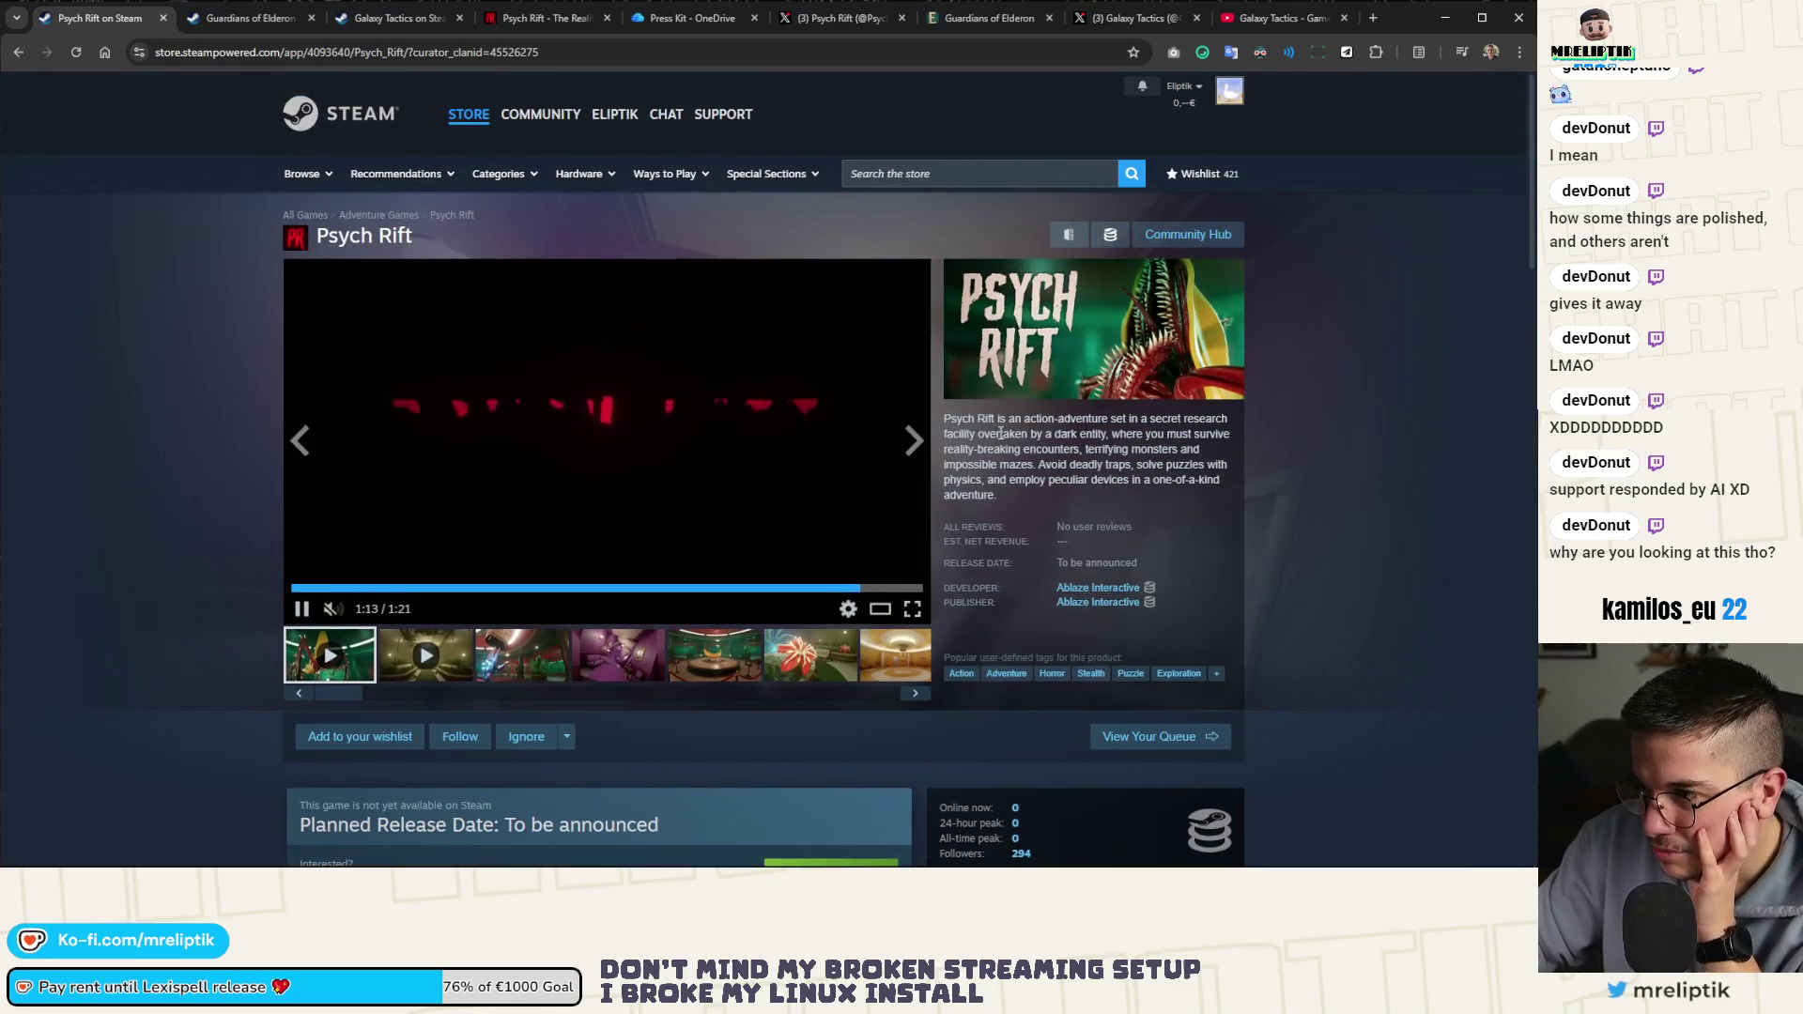
click(300, 588)
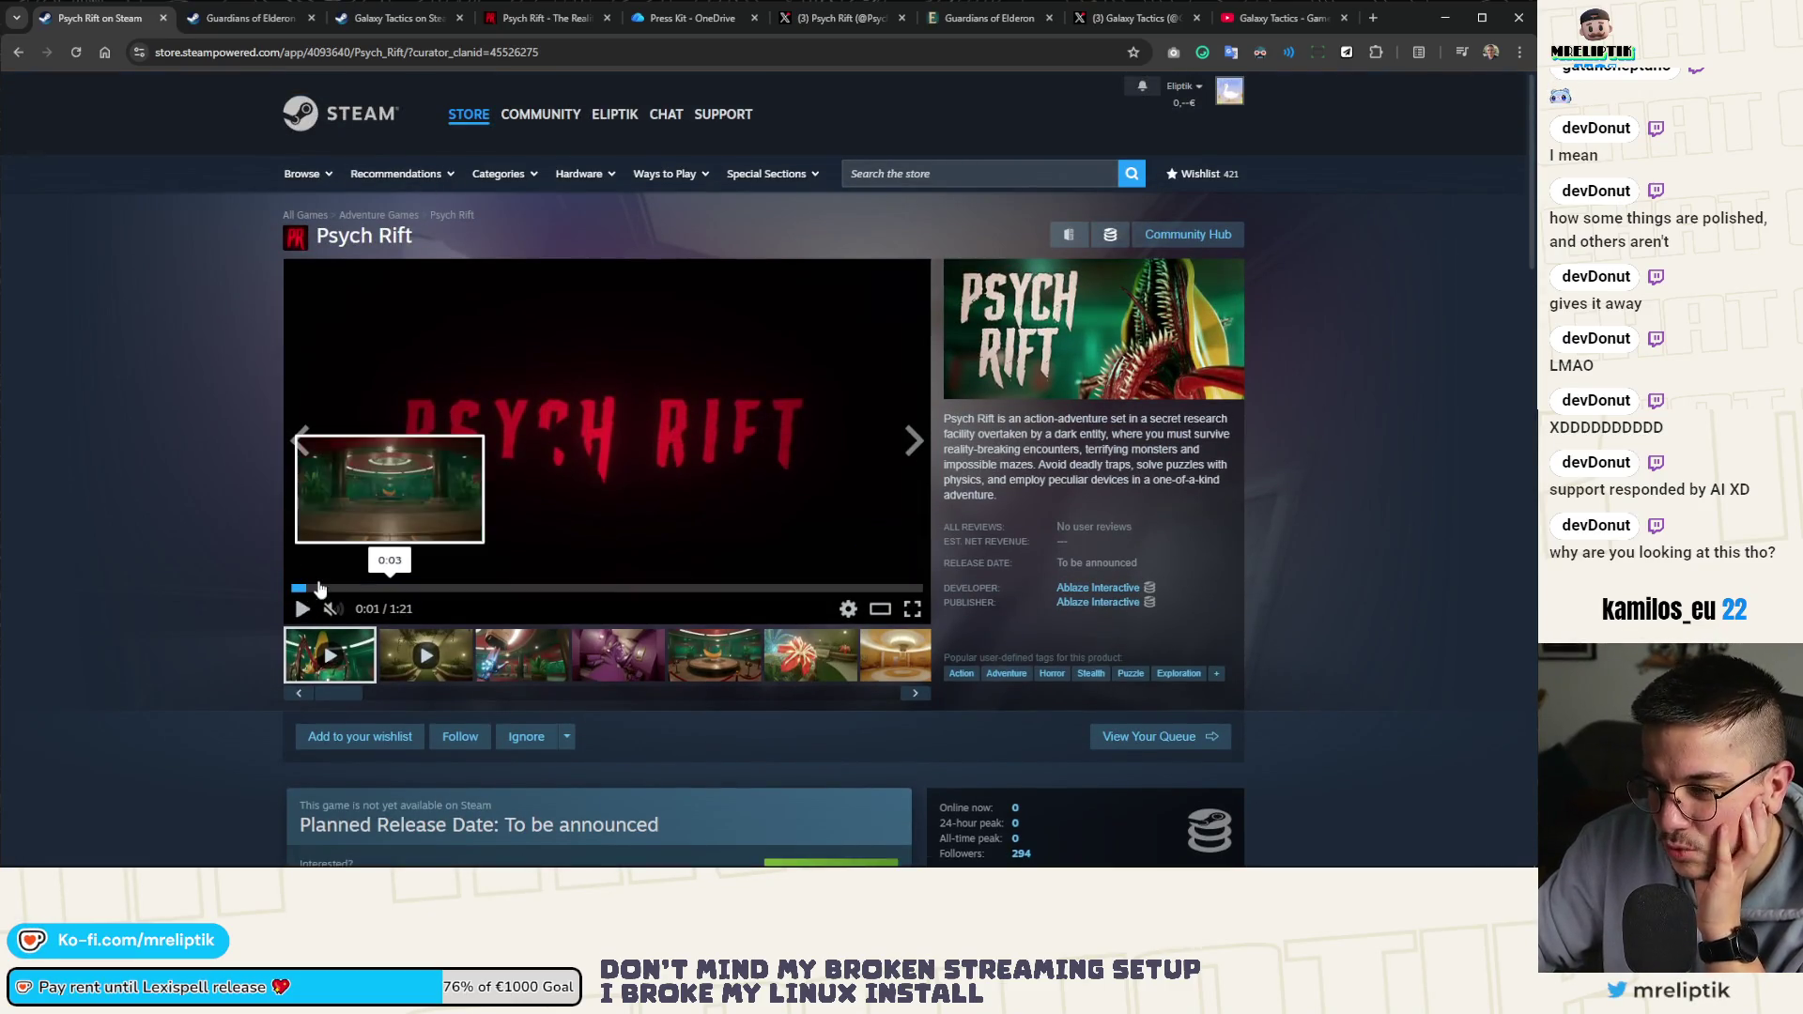
click(427, 662)
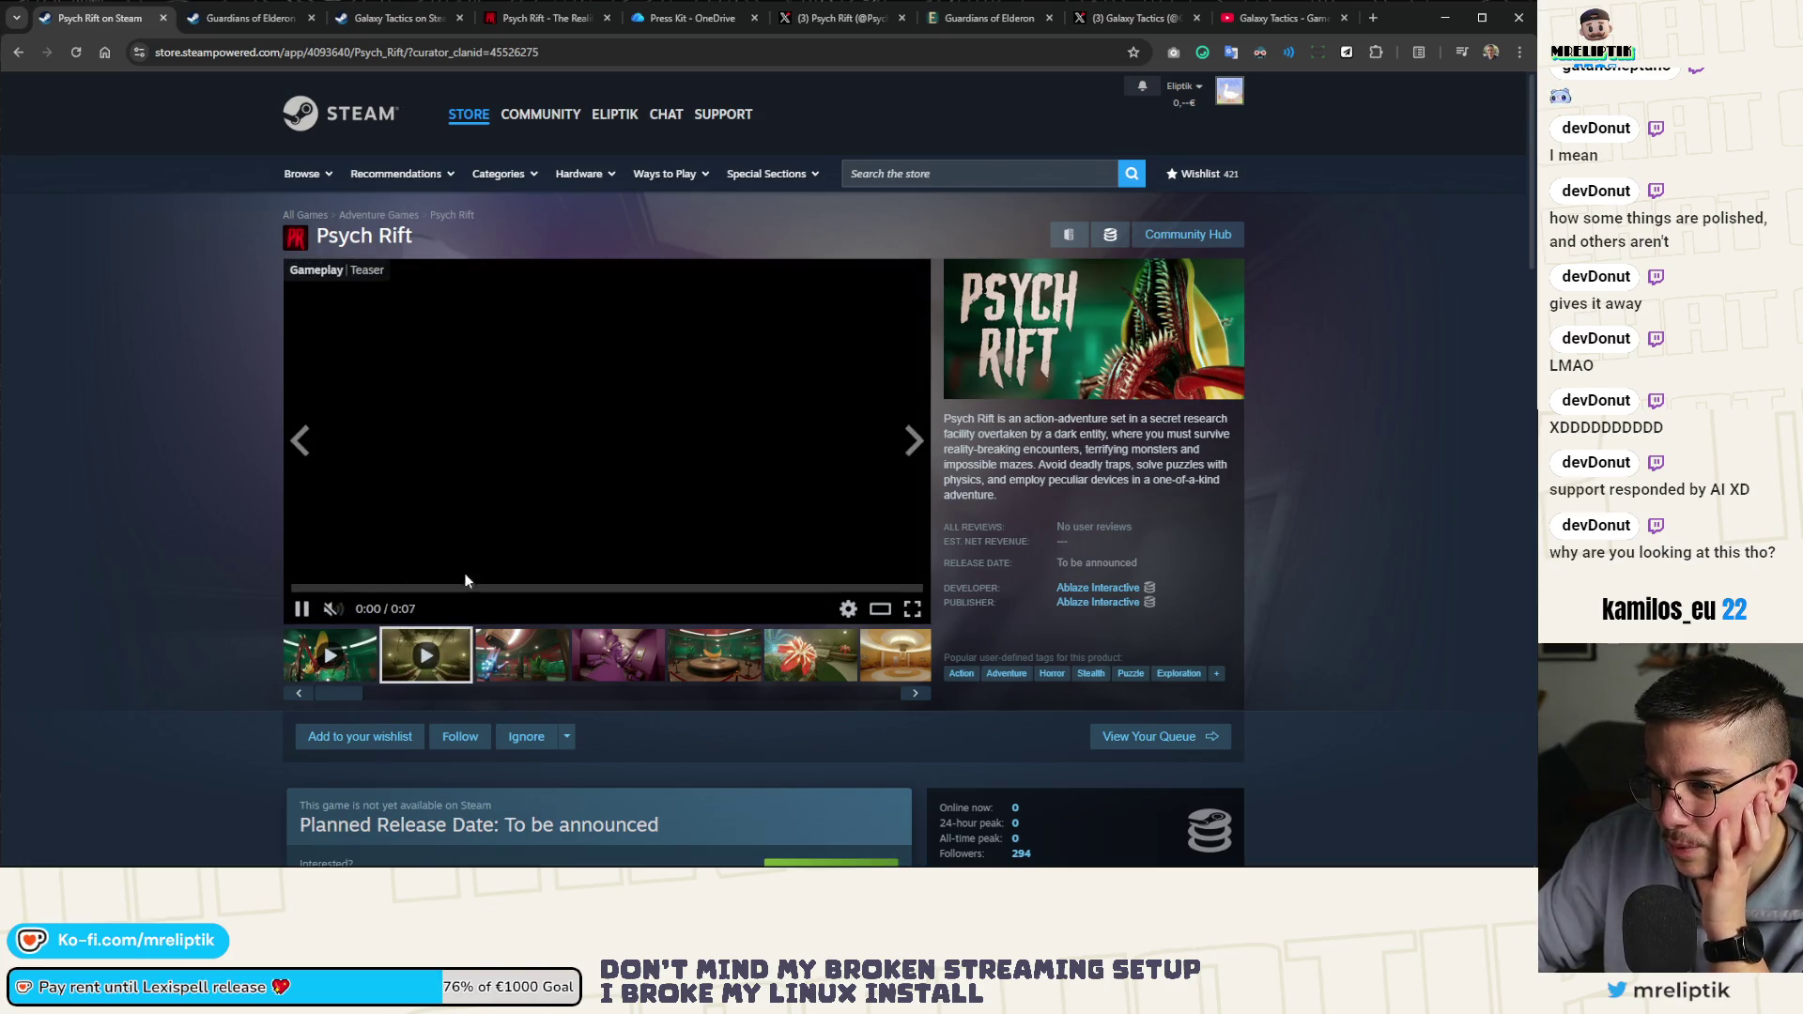
click(336, 659)
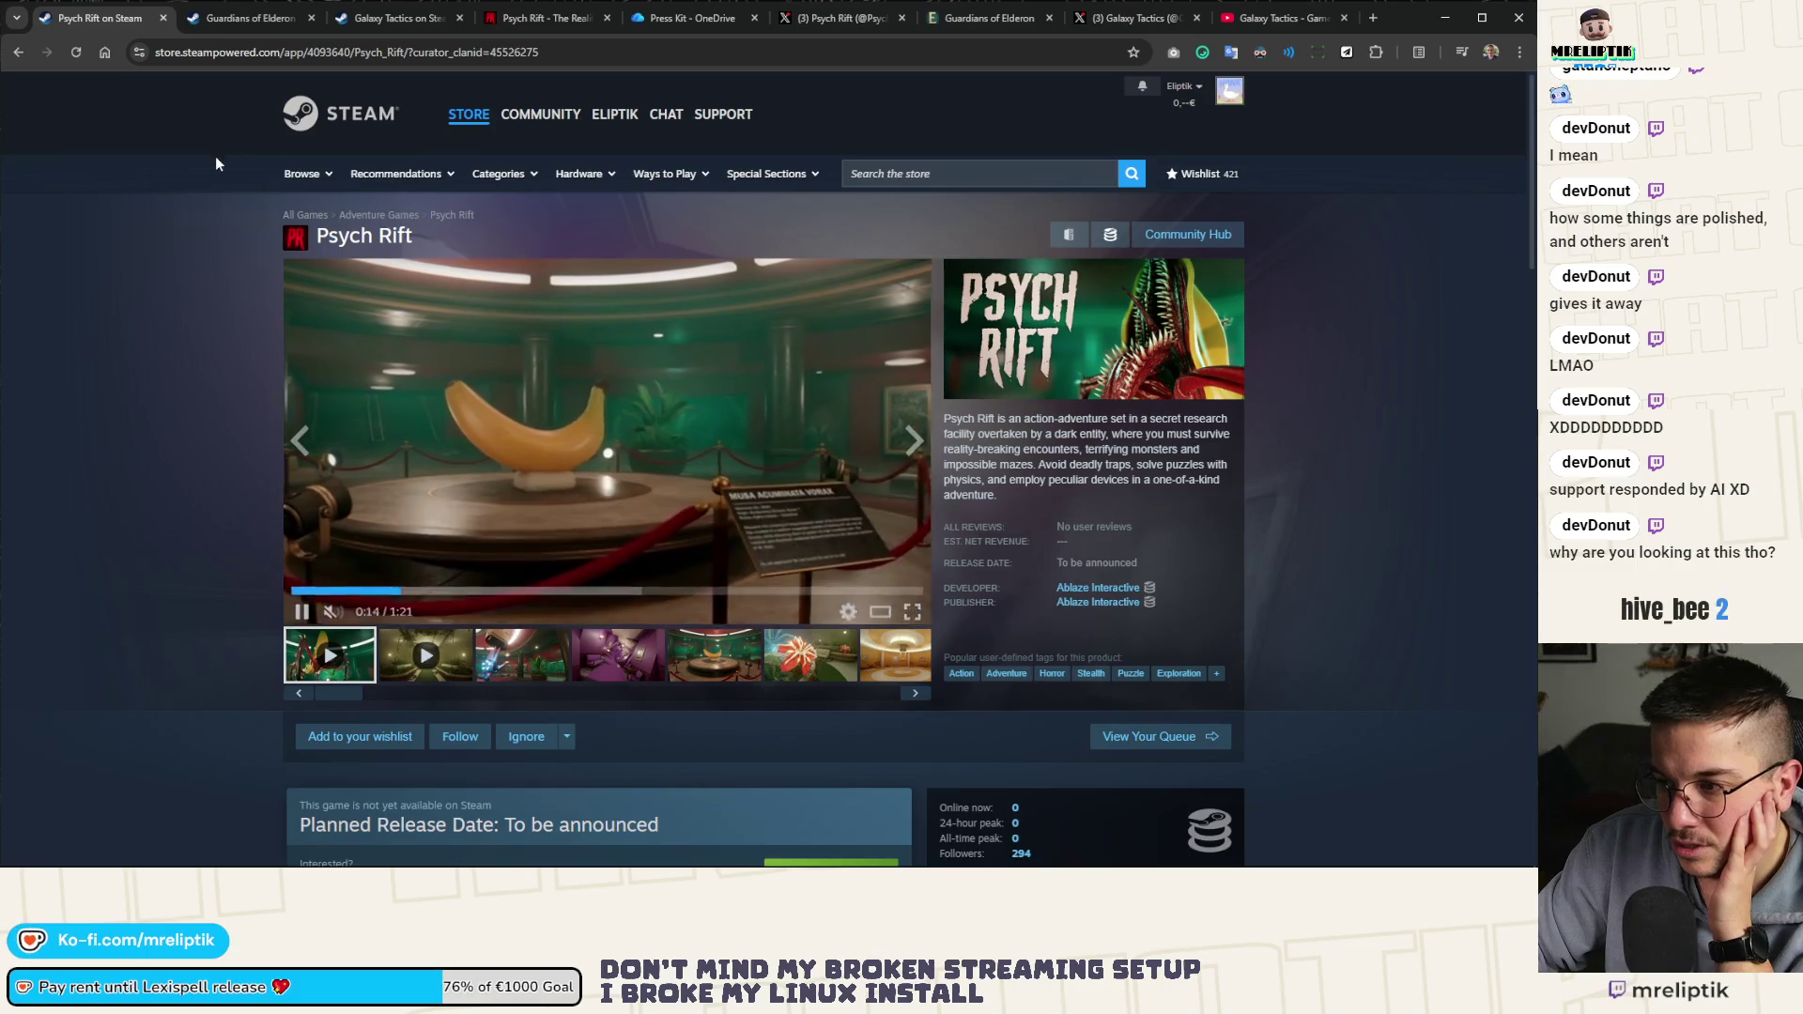
middle_click(127, 19)
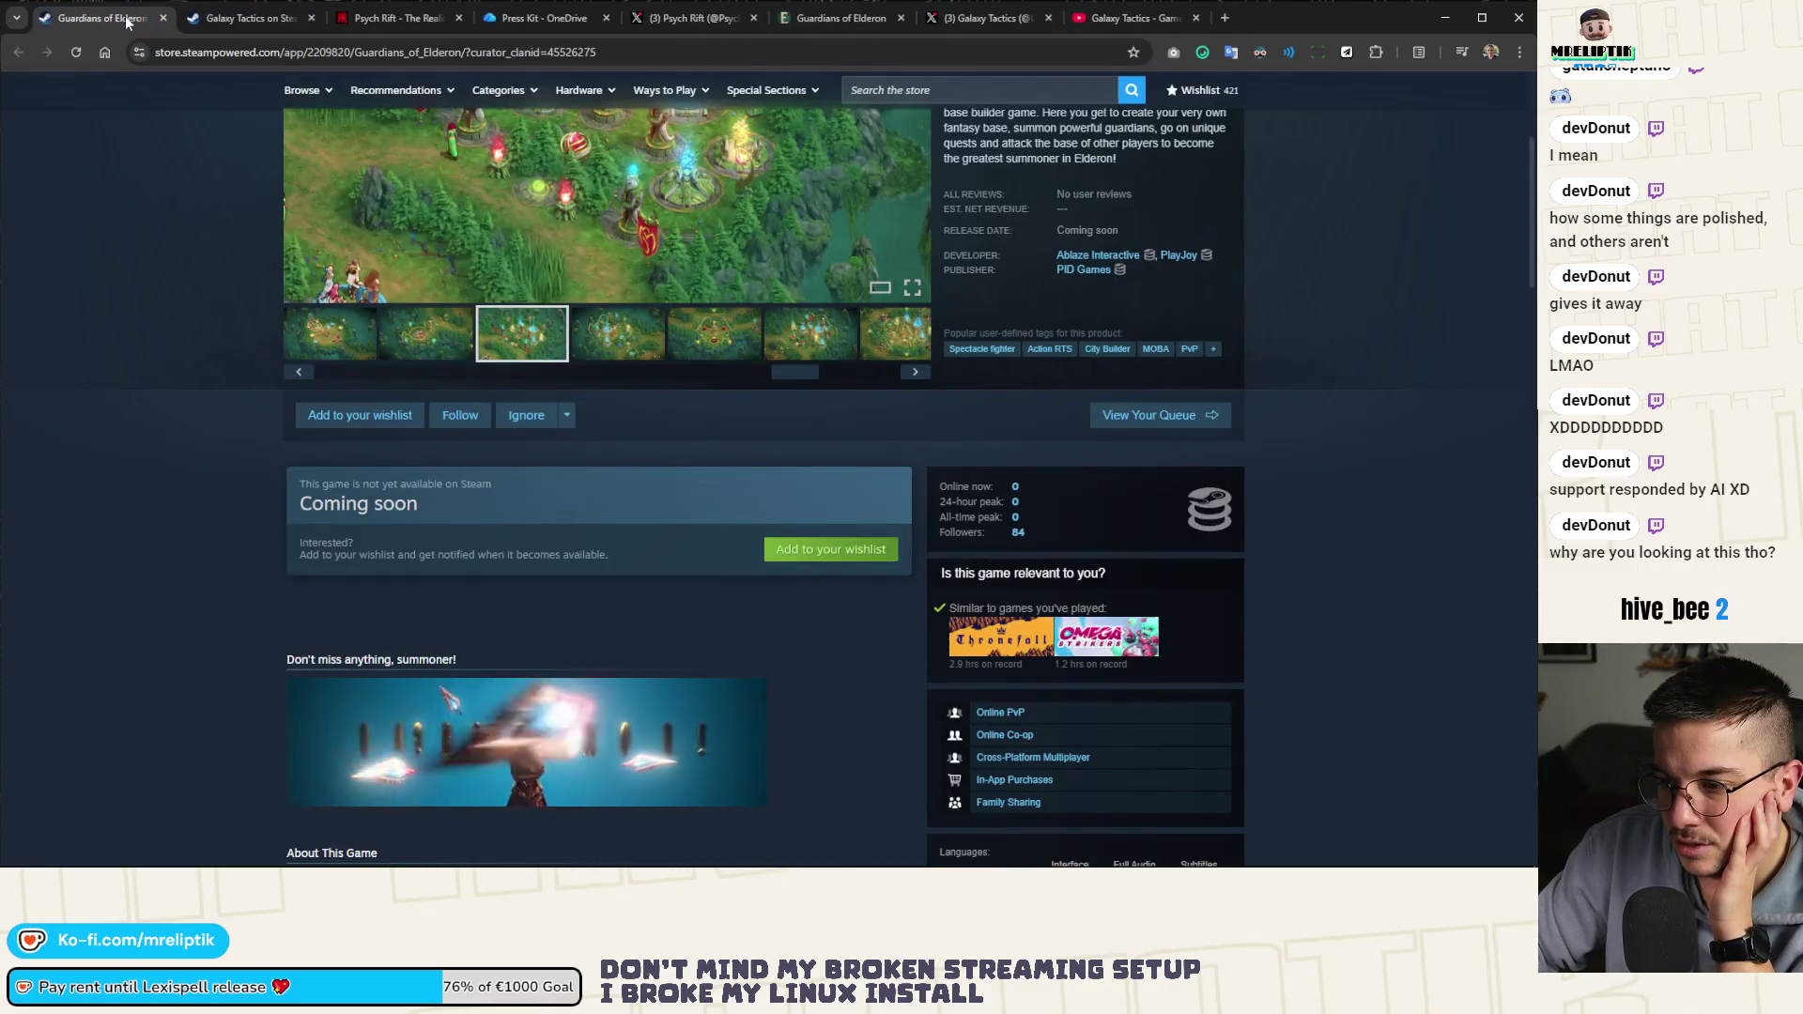
Close the Guardians of Elderon and Galaxy Tactics Steam tabs and the Psych Rift website
middle_click(127, 18)
middle_click(127, 19)
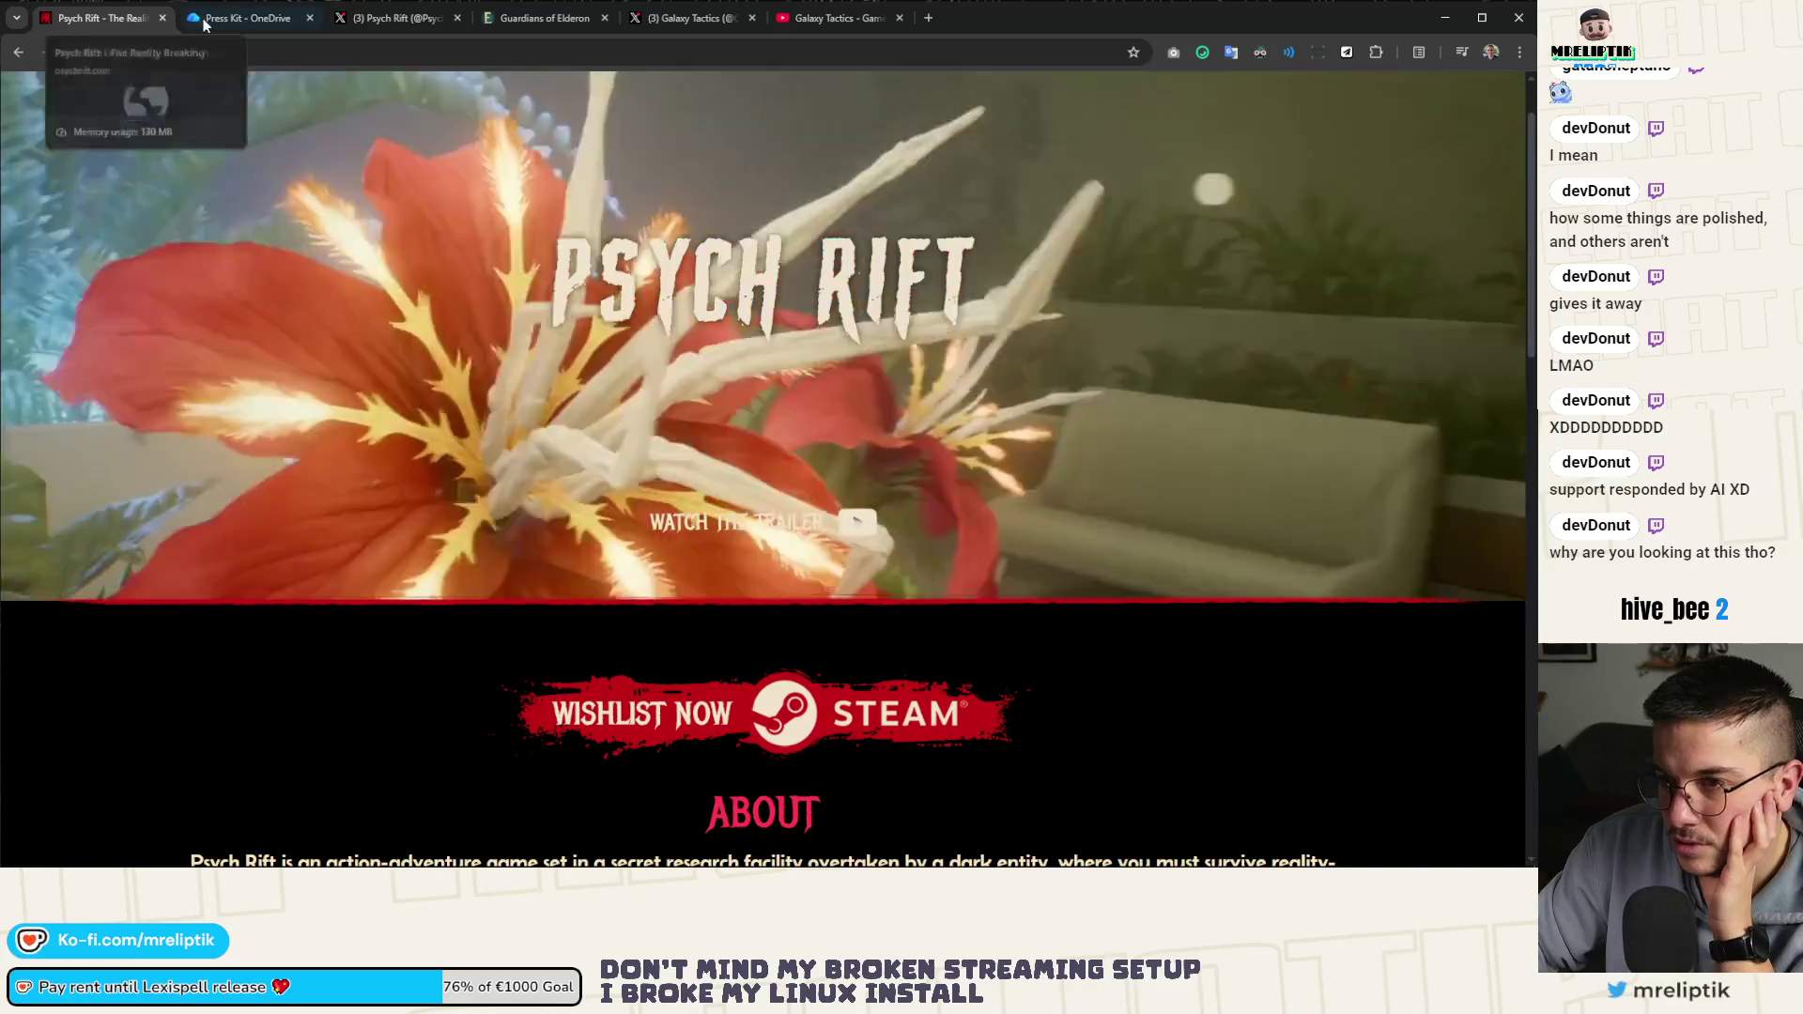
middle_click(126, 19)
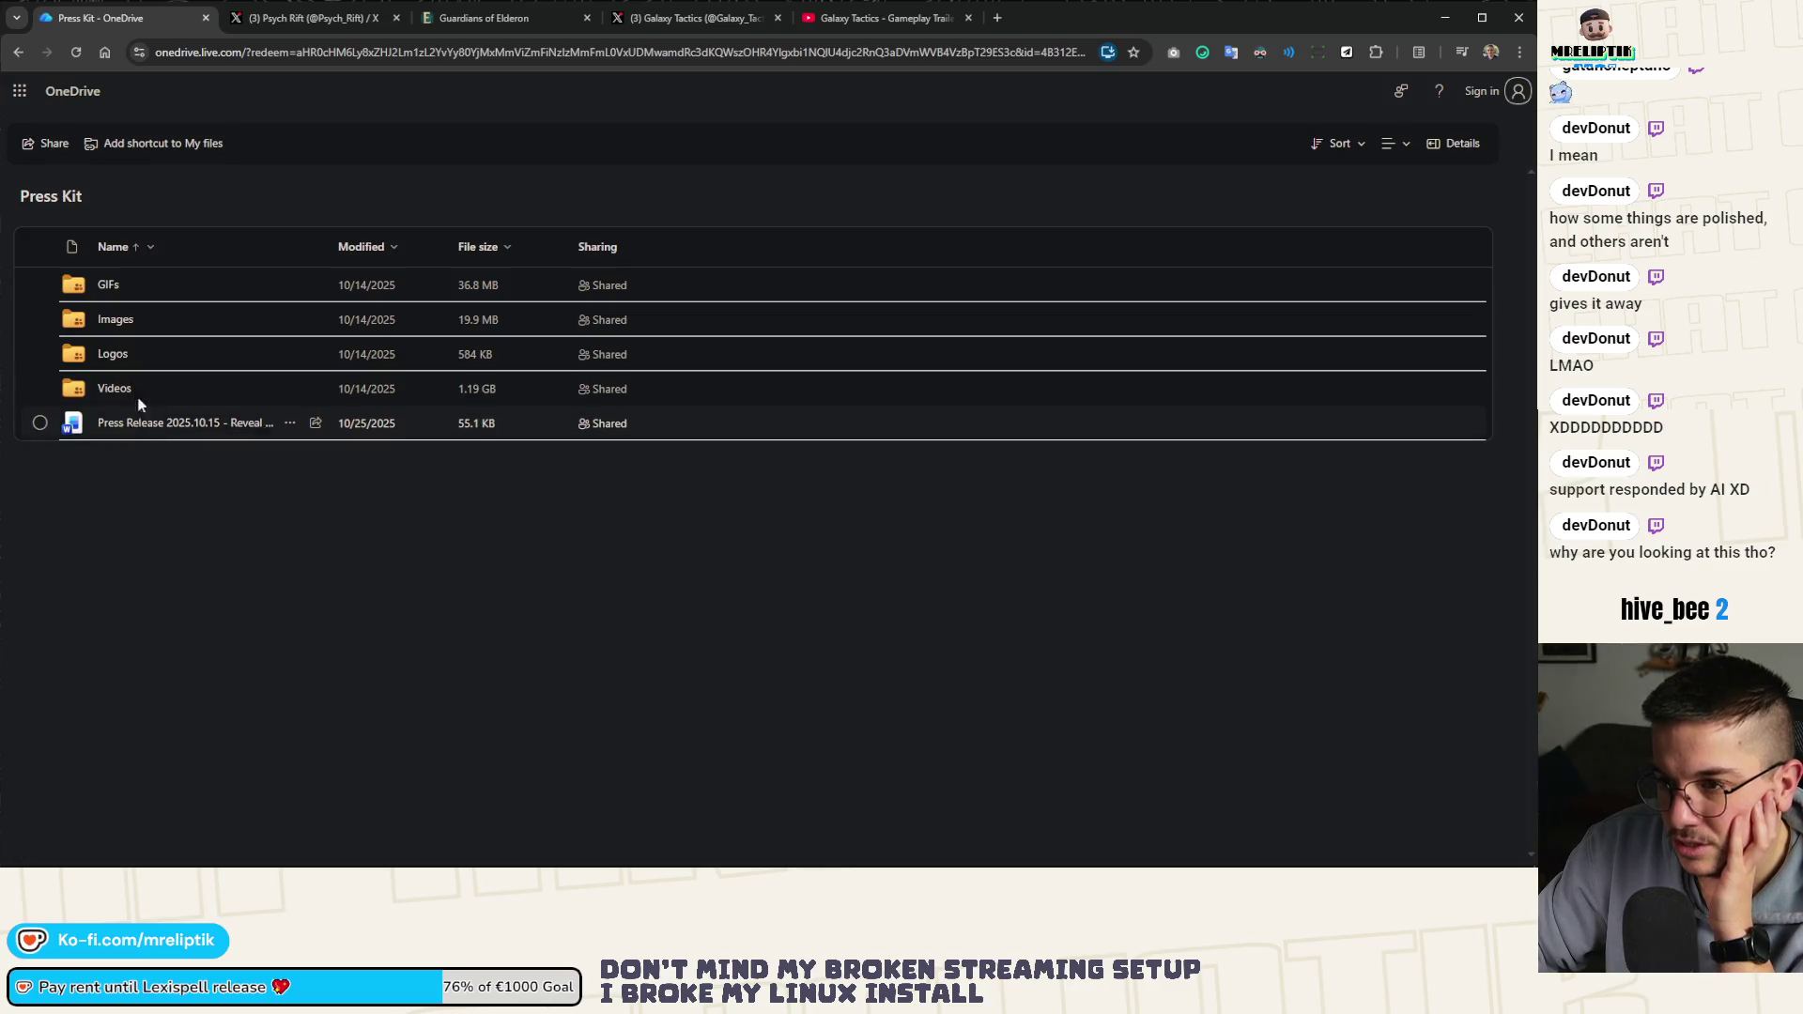
Look inside the Press Kit's Videos folder, then open Press Release 2025.10.15 and view it
click(115, 385)
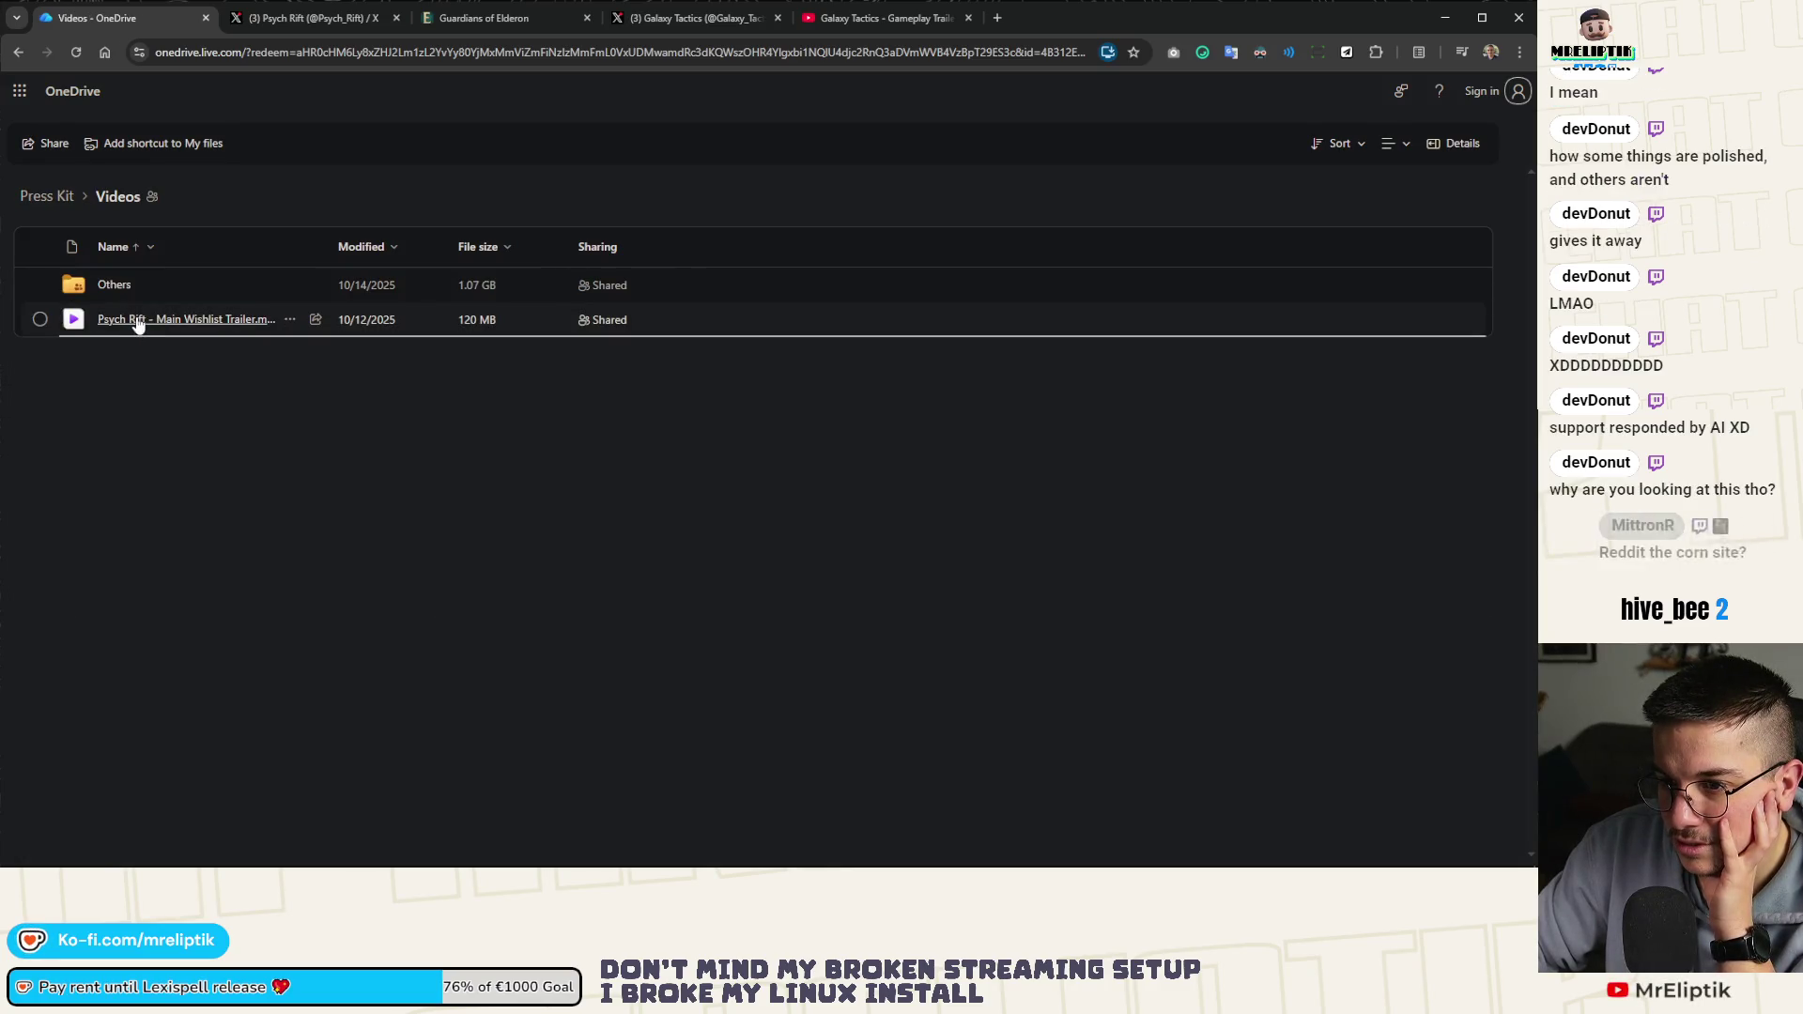
click(19, 51)
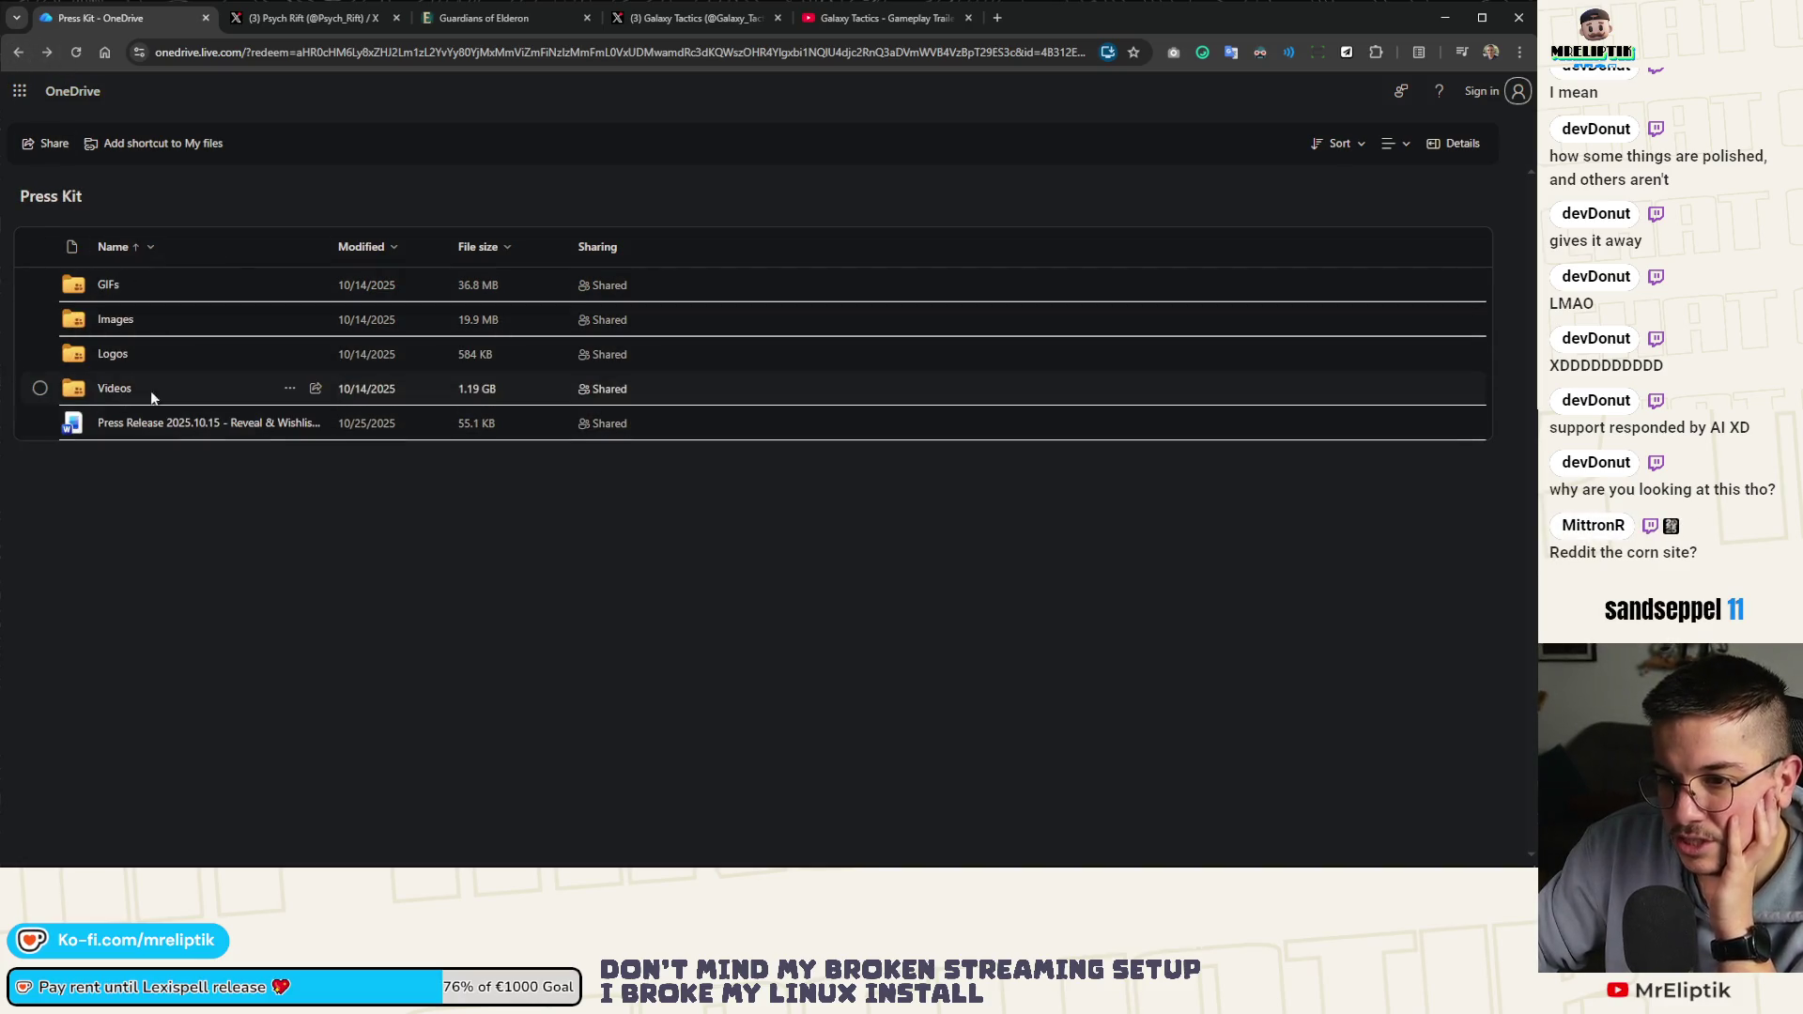
click(139, 424)
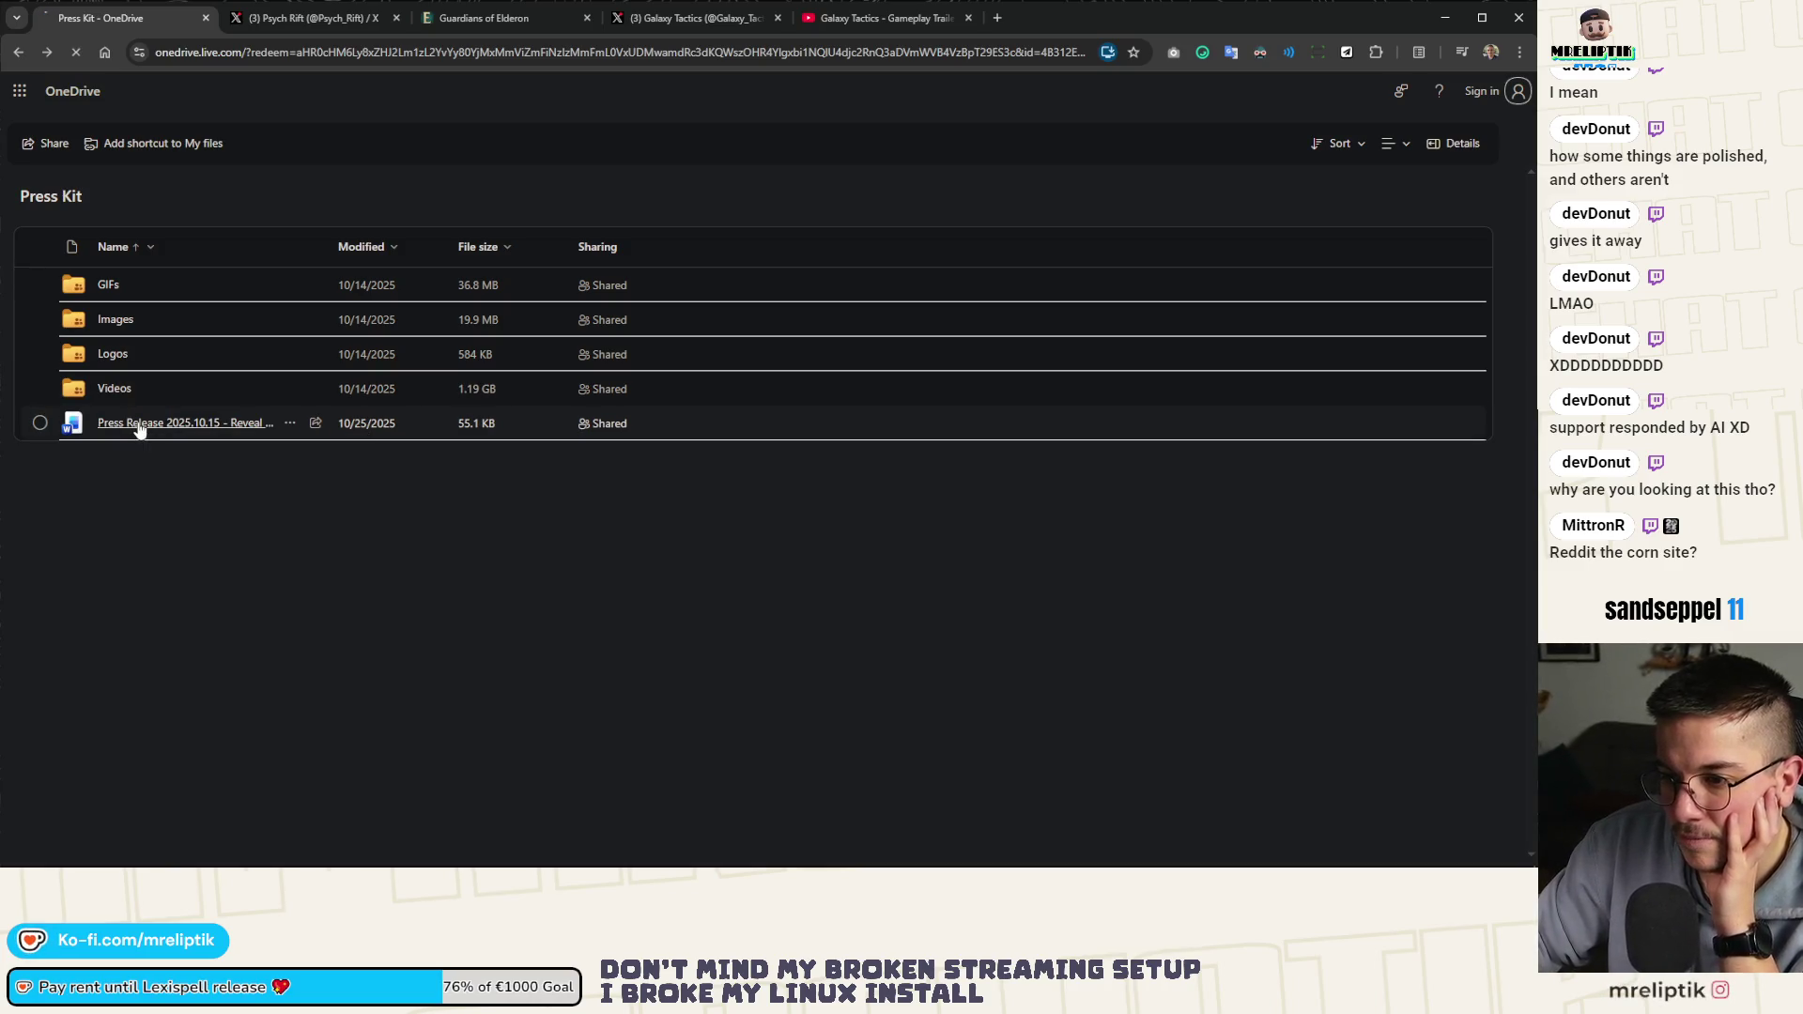
click(257, 19)
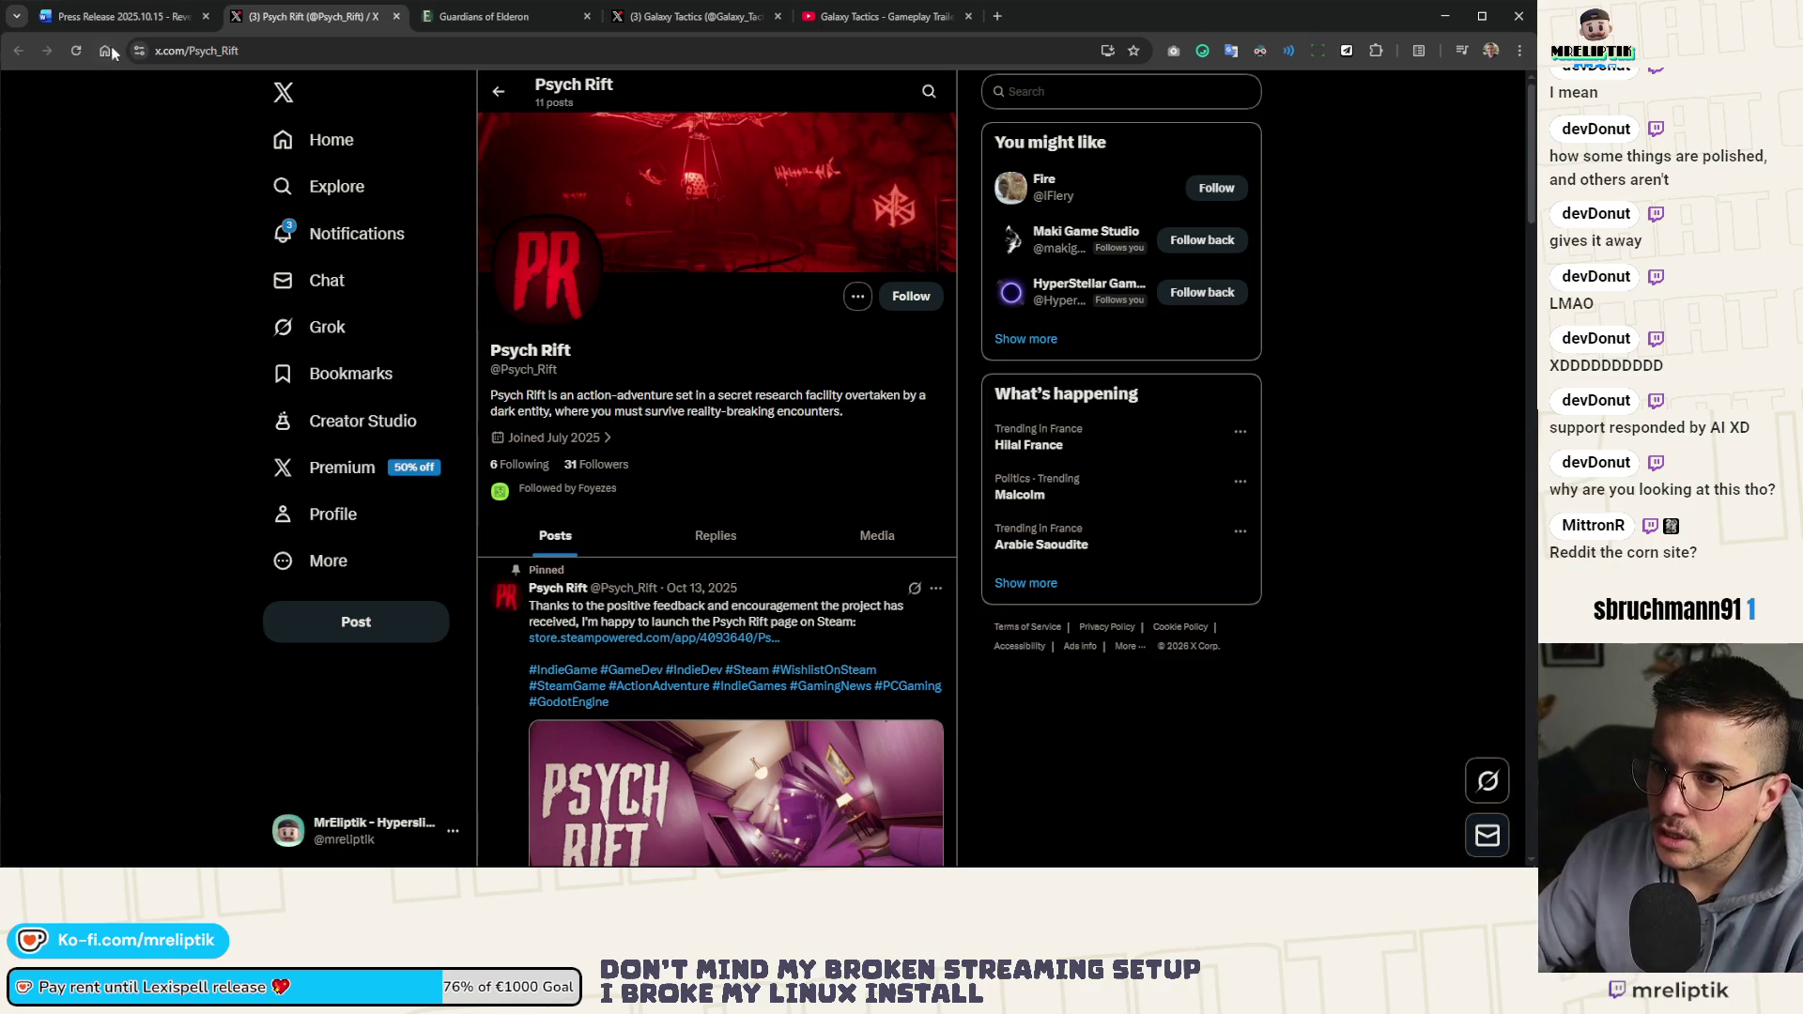
click(118, 16)
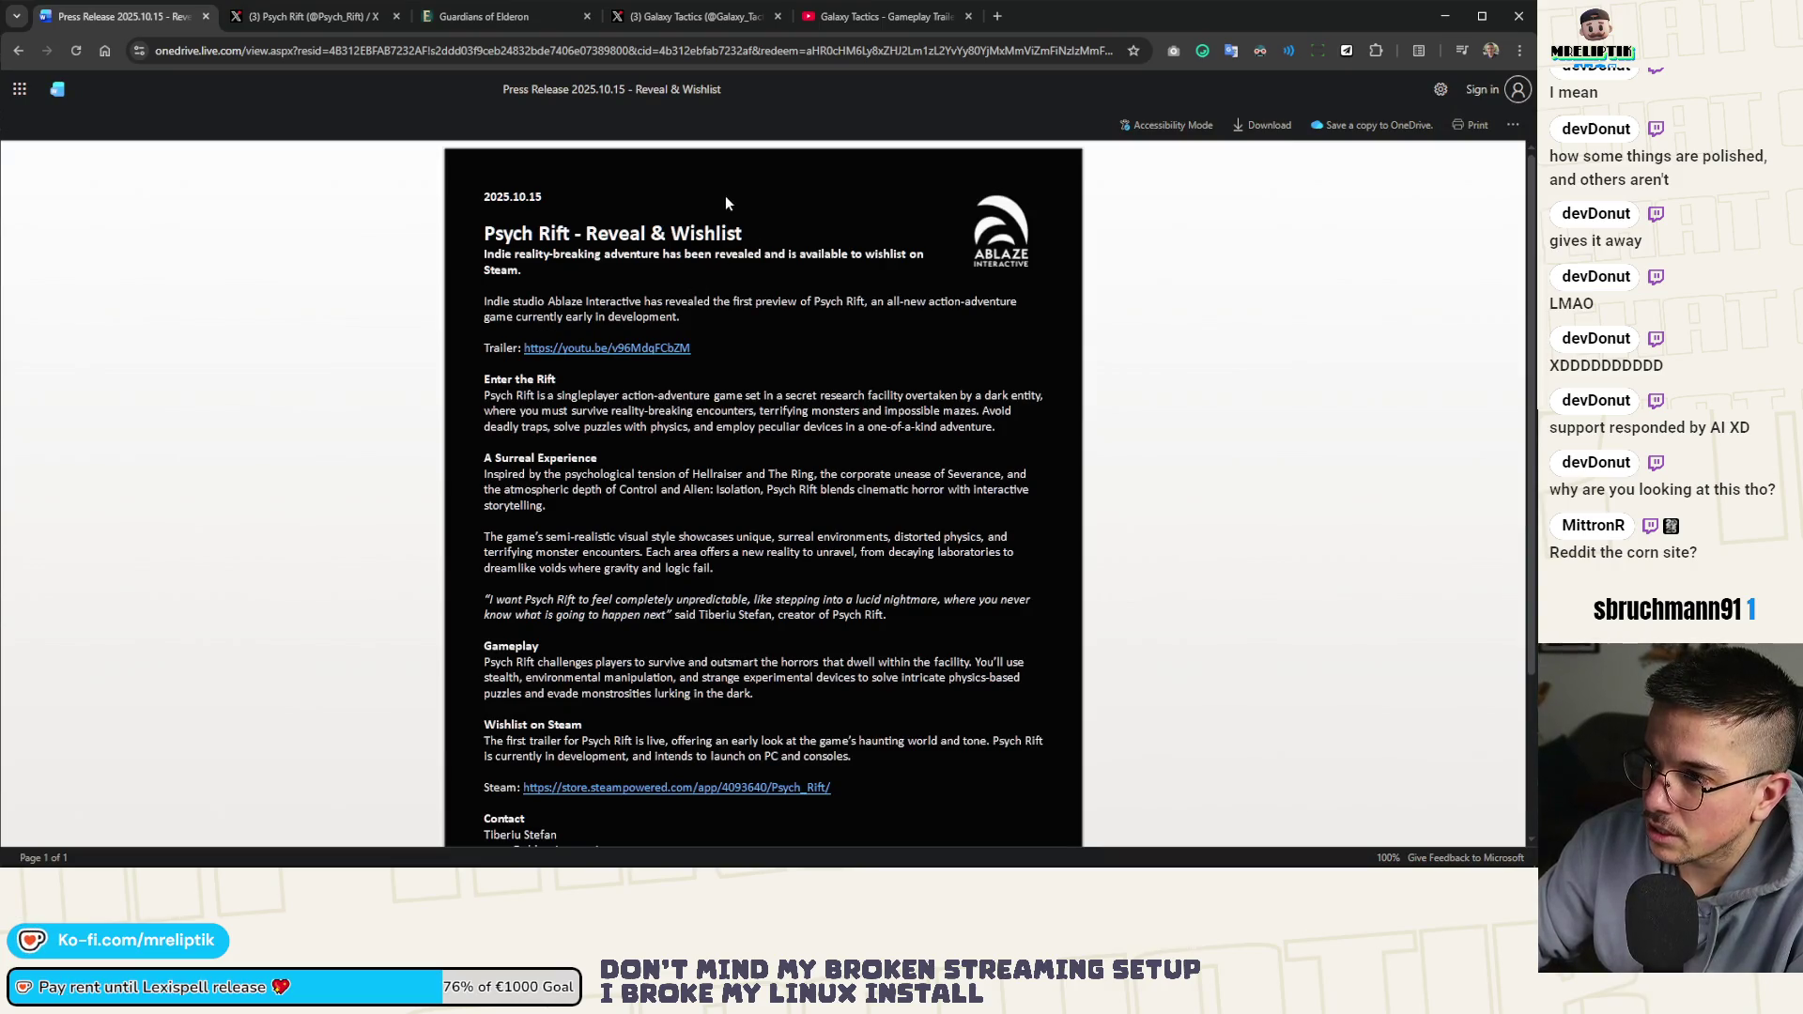
Scroll the press release down to its Contact and Links sections, then switch to Psych Rift's X profile
scroll(670, 552, down, 3)
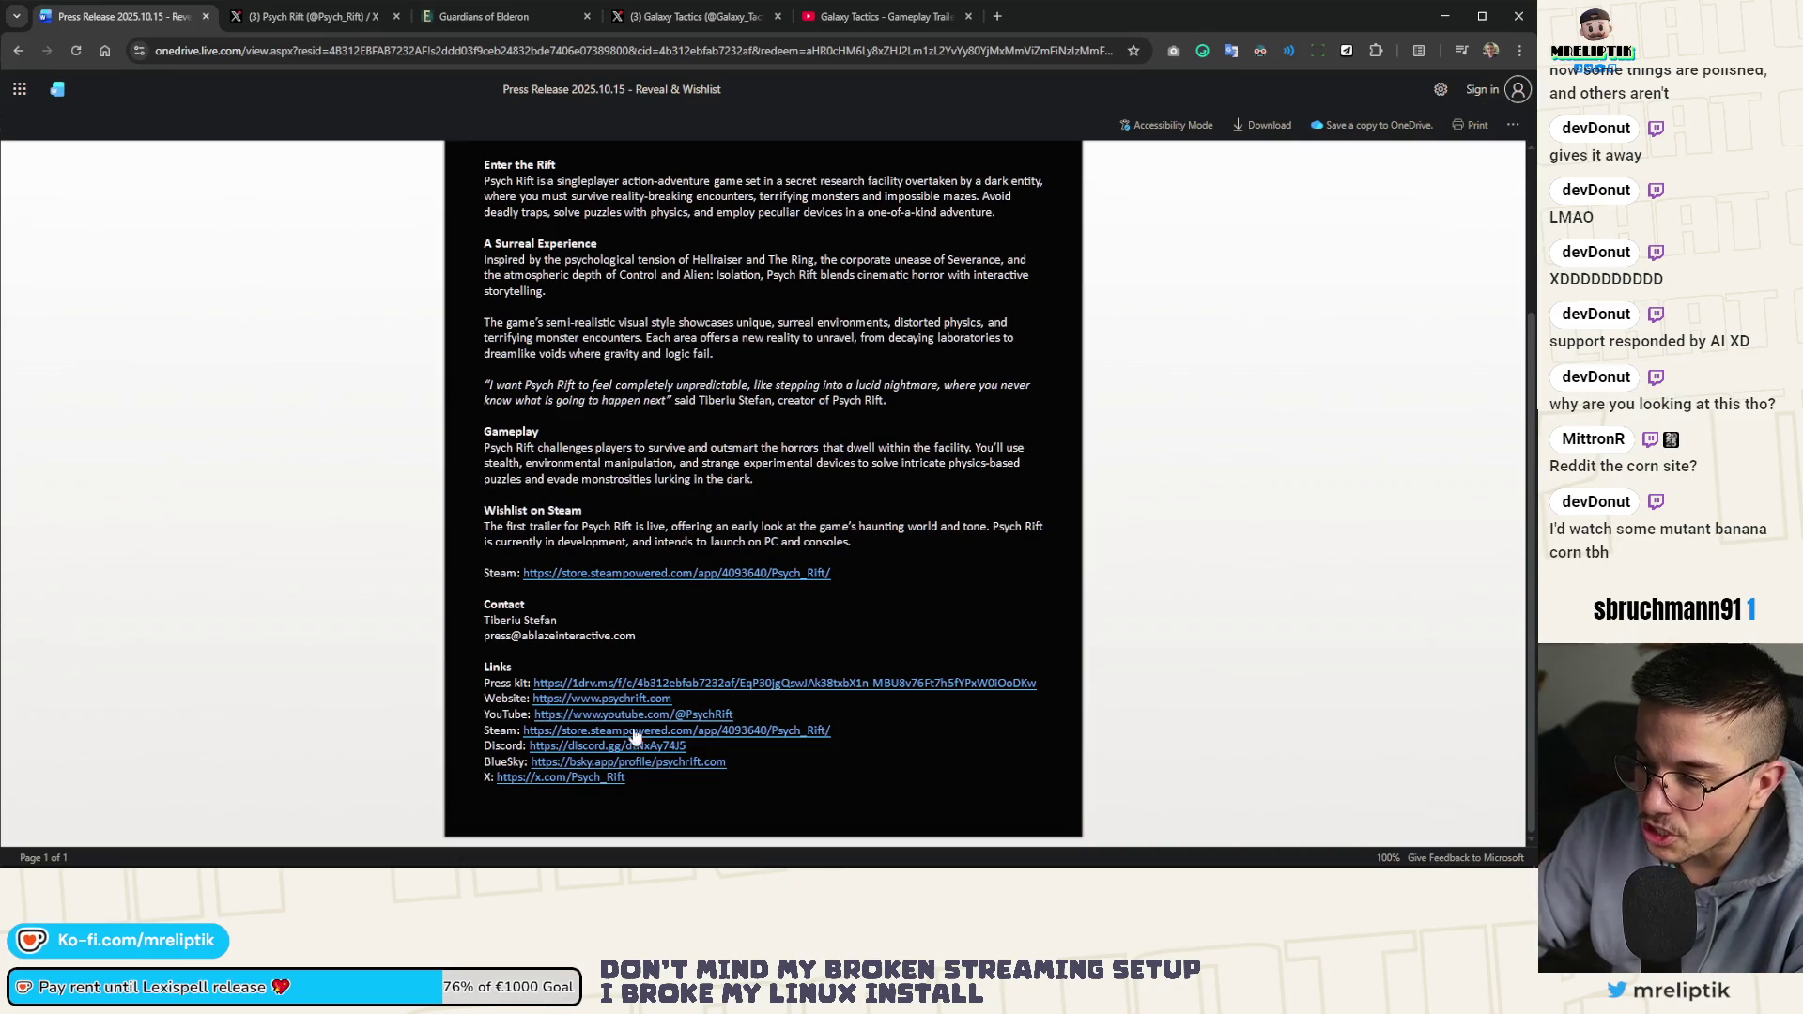
scroll(648, 732, up, 3)
click(295, 19)
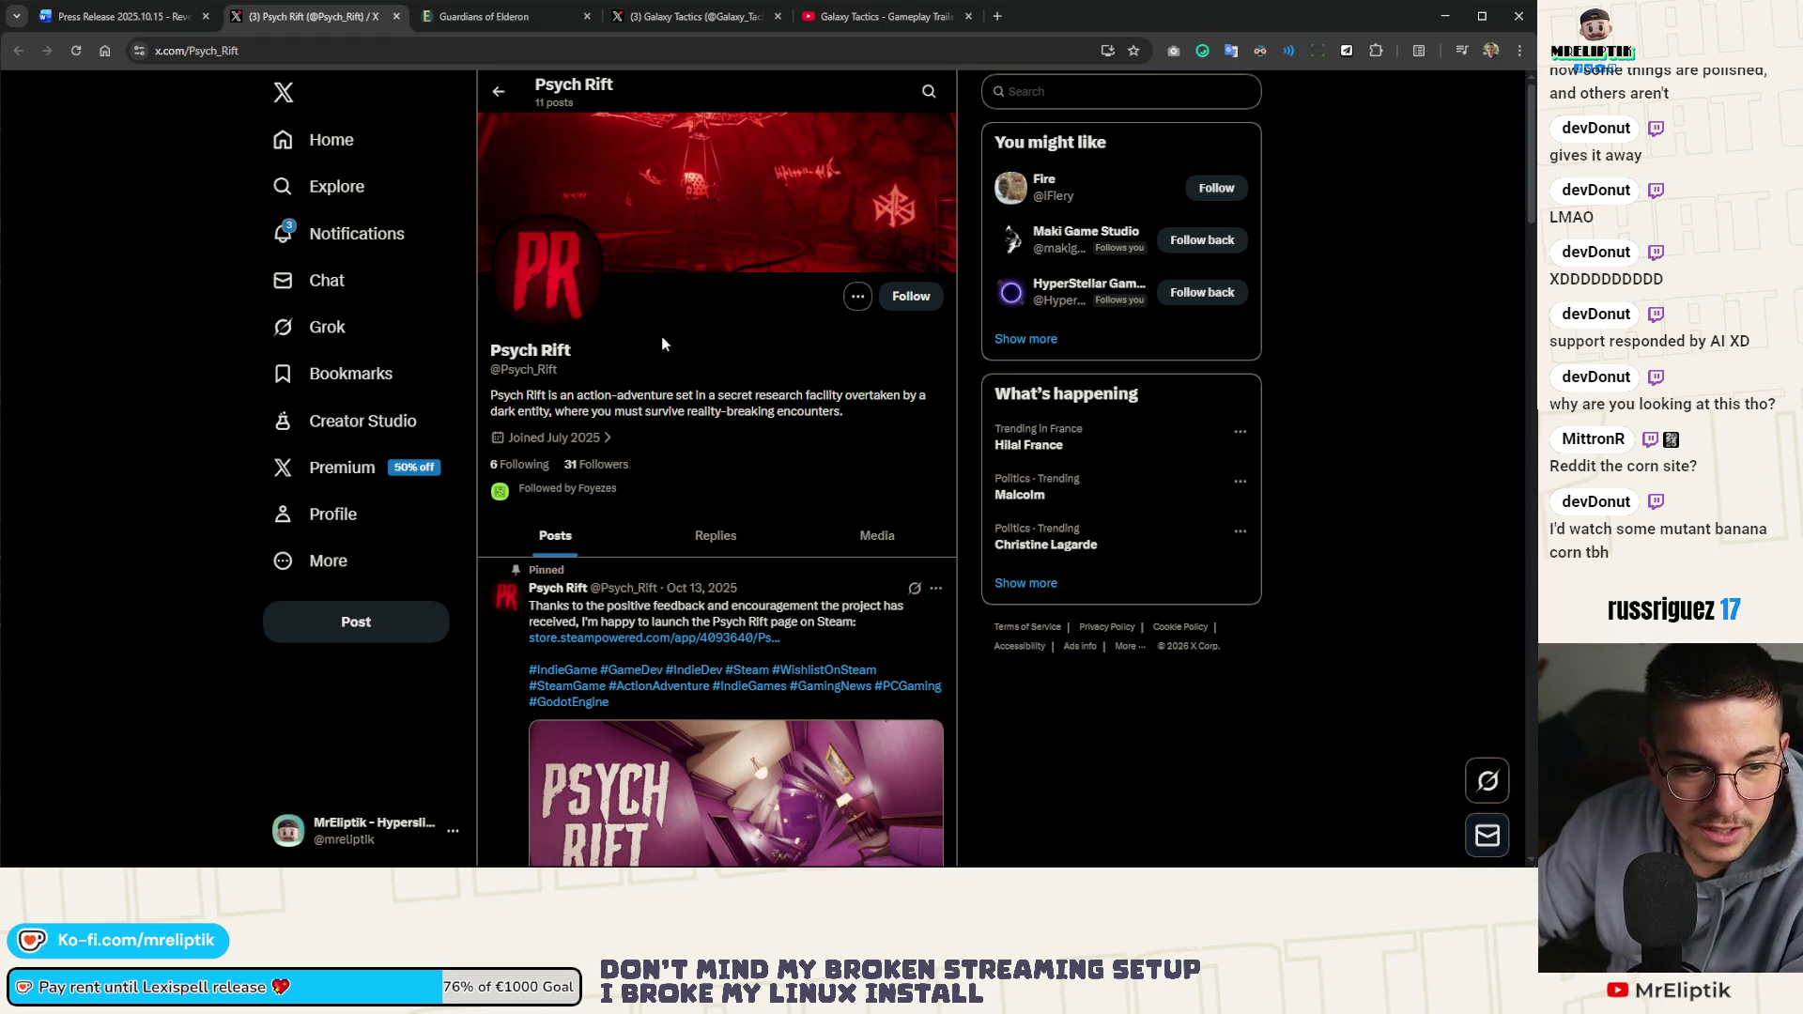
View the X Notifications page, then close it and return to the press release
click(317, 232)
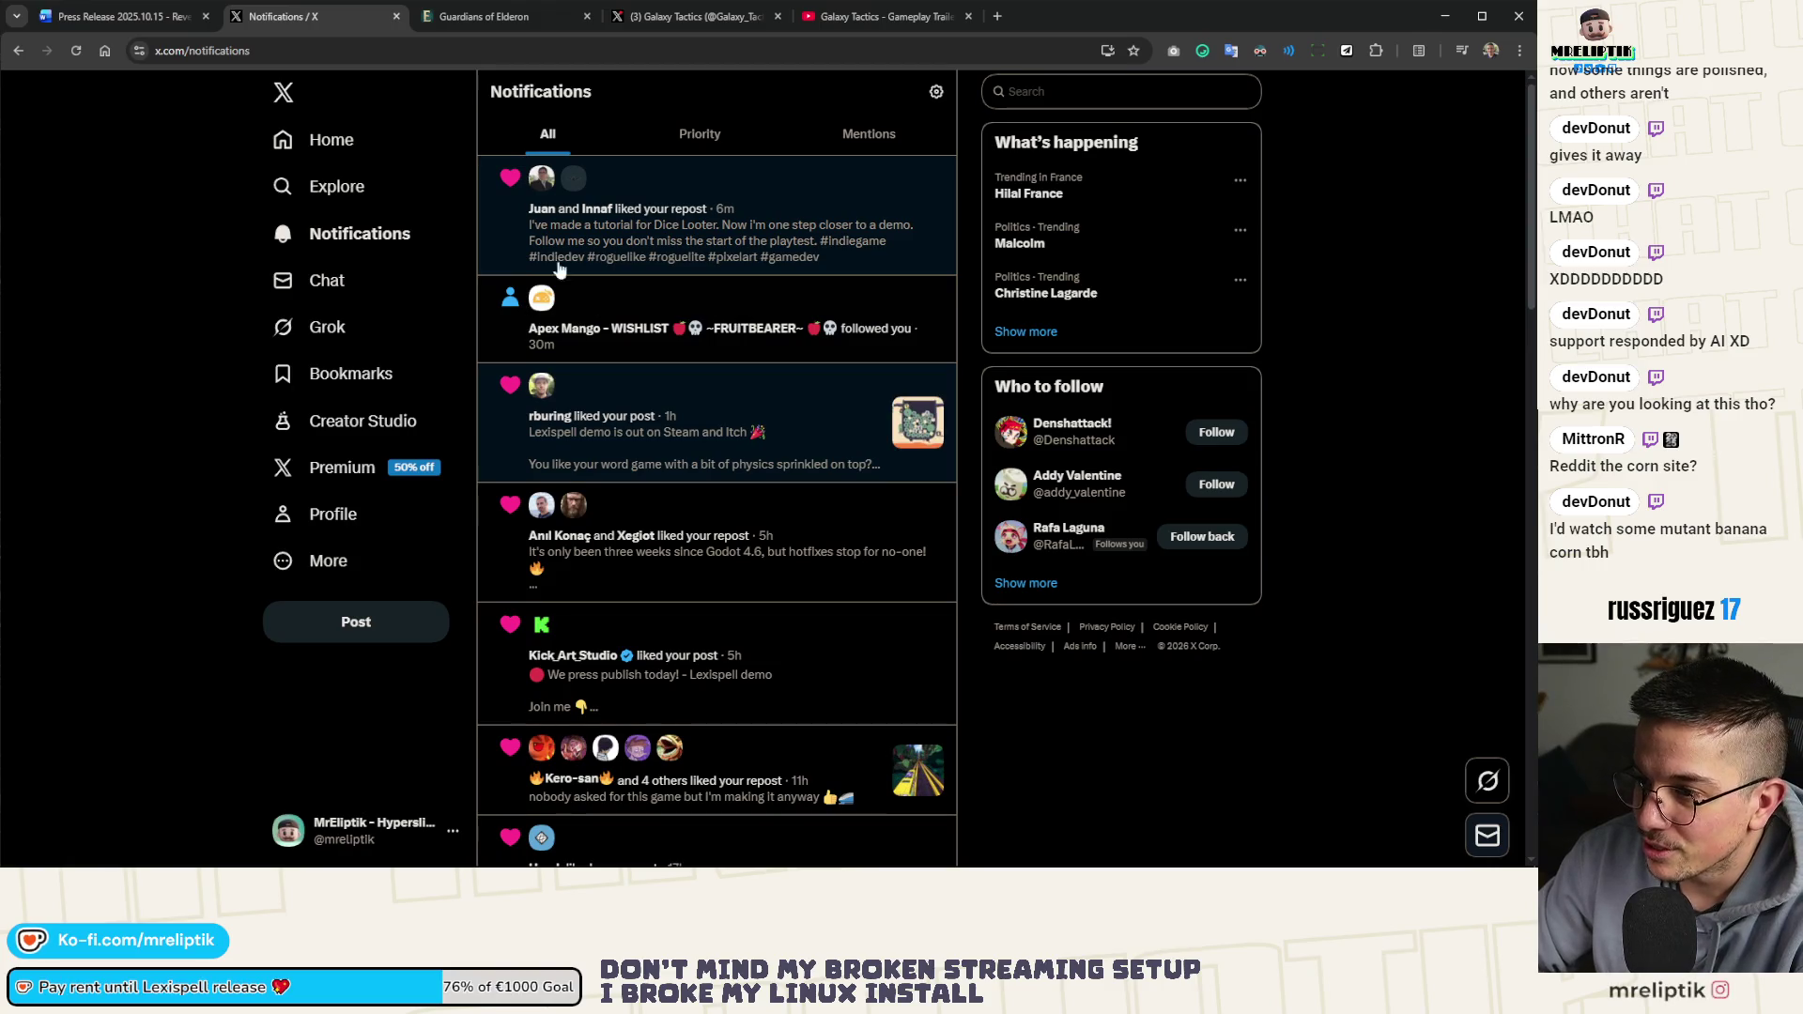
click(155, 20)
click(395, 16)
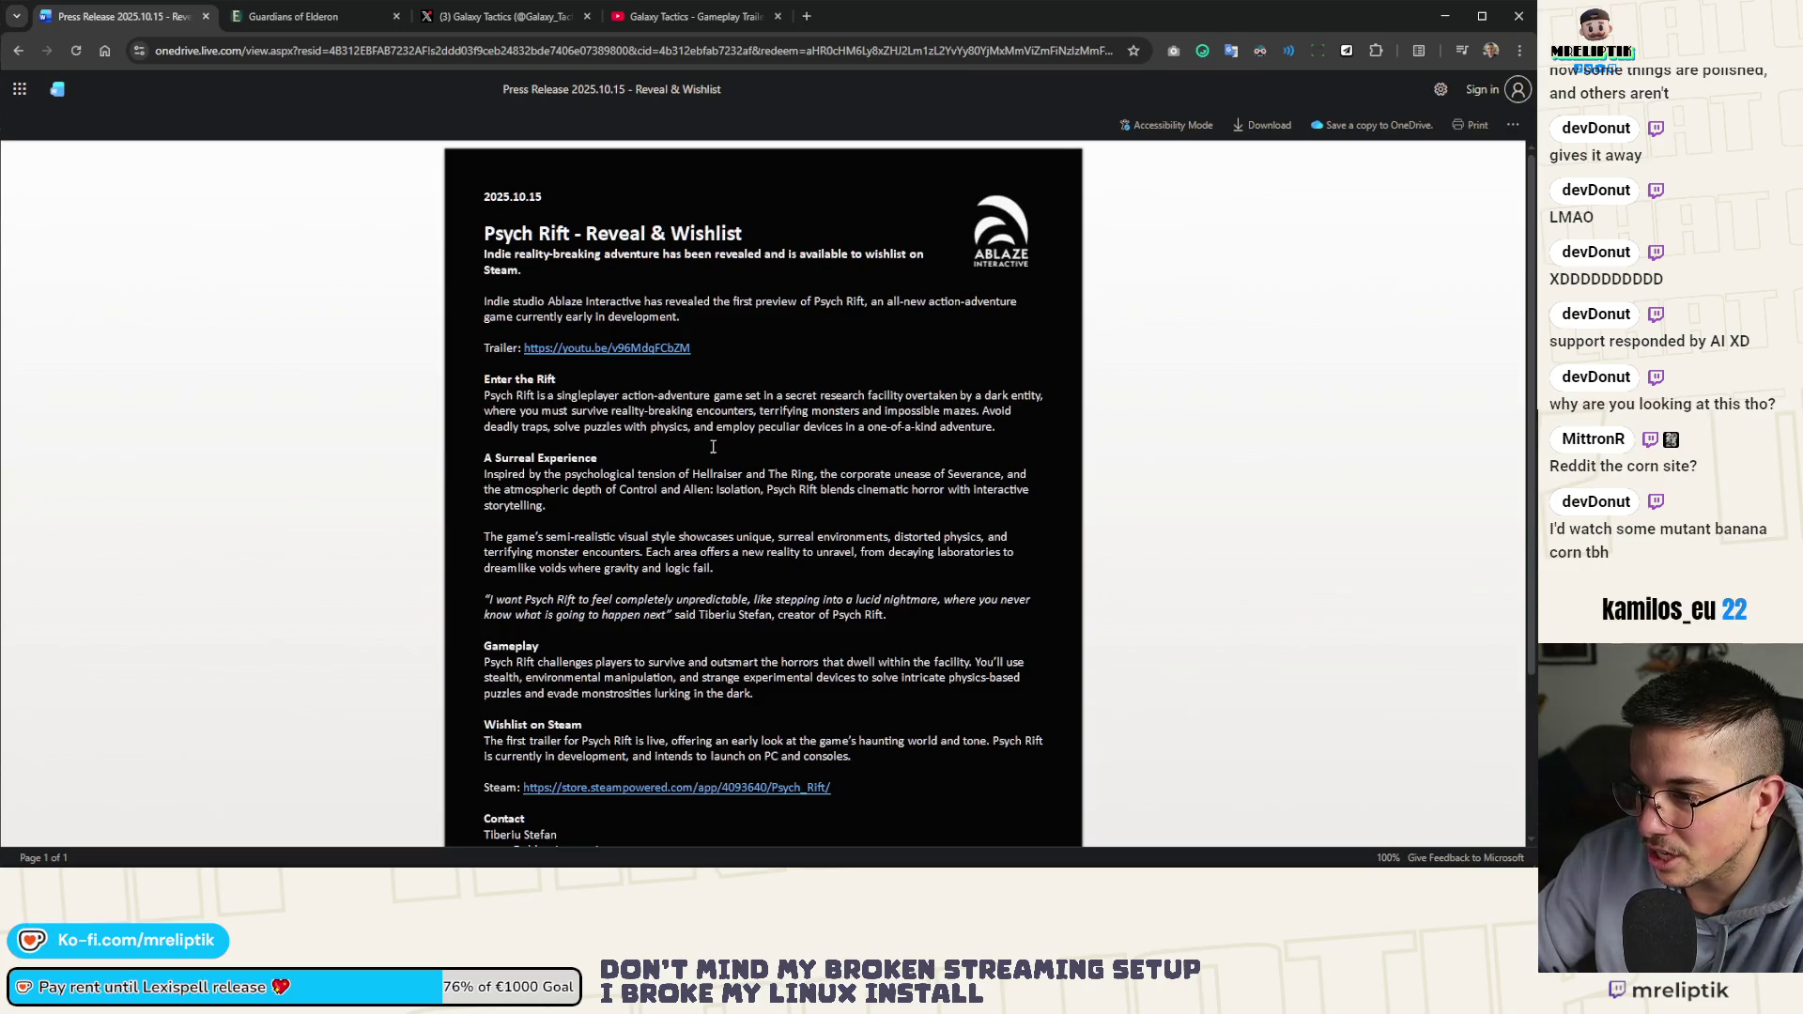
scroll(532, 521, down, 1)
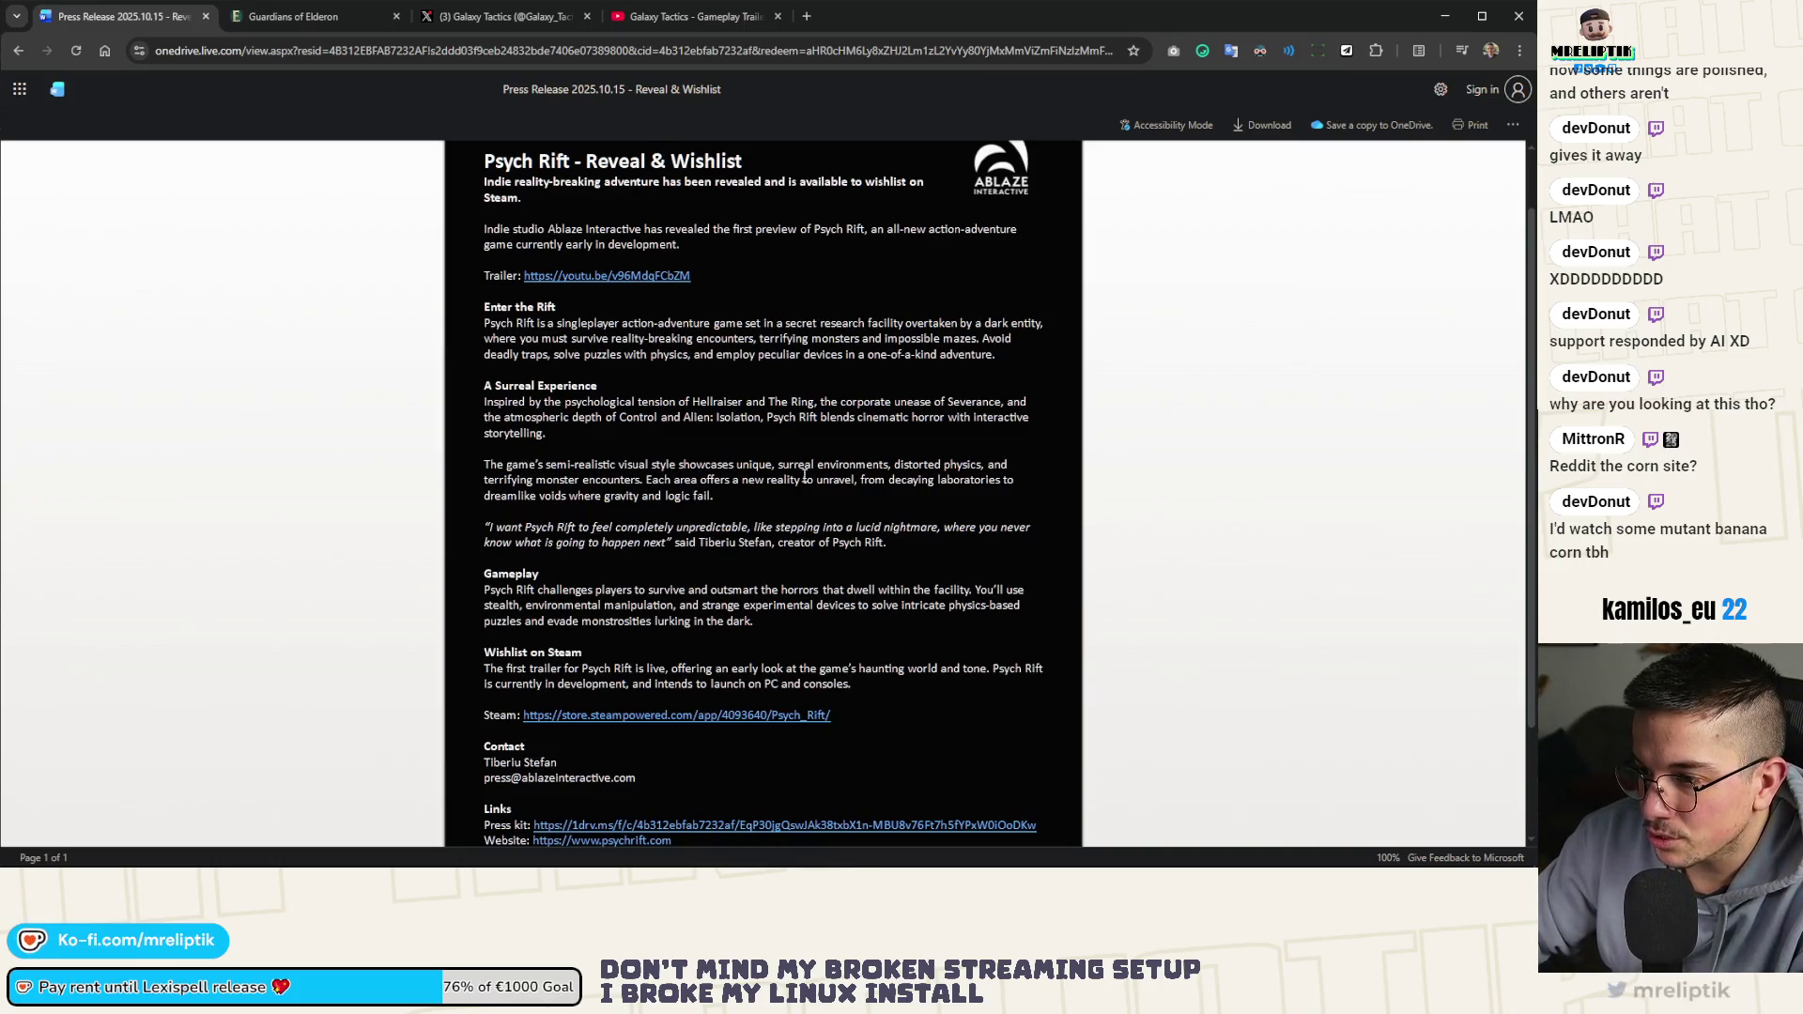
scroll(707, 508, down, 1)
scroll(520, 523, down, 1)
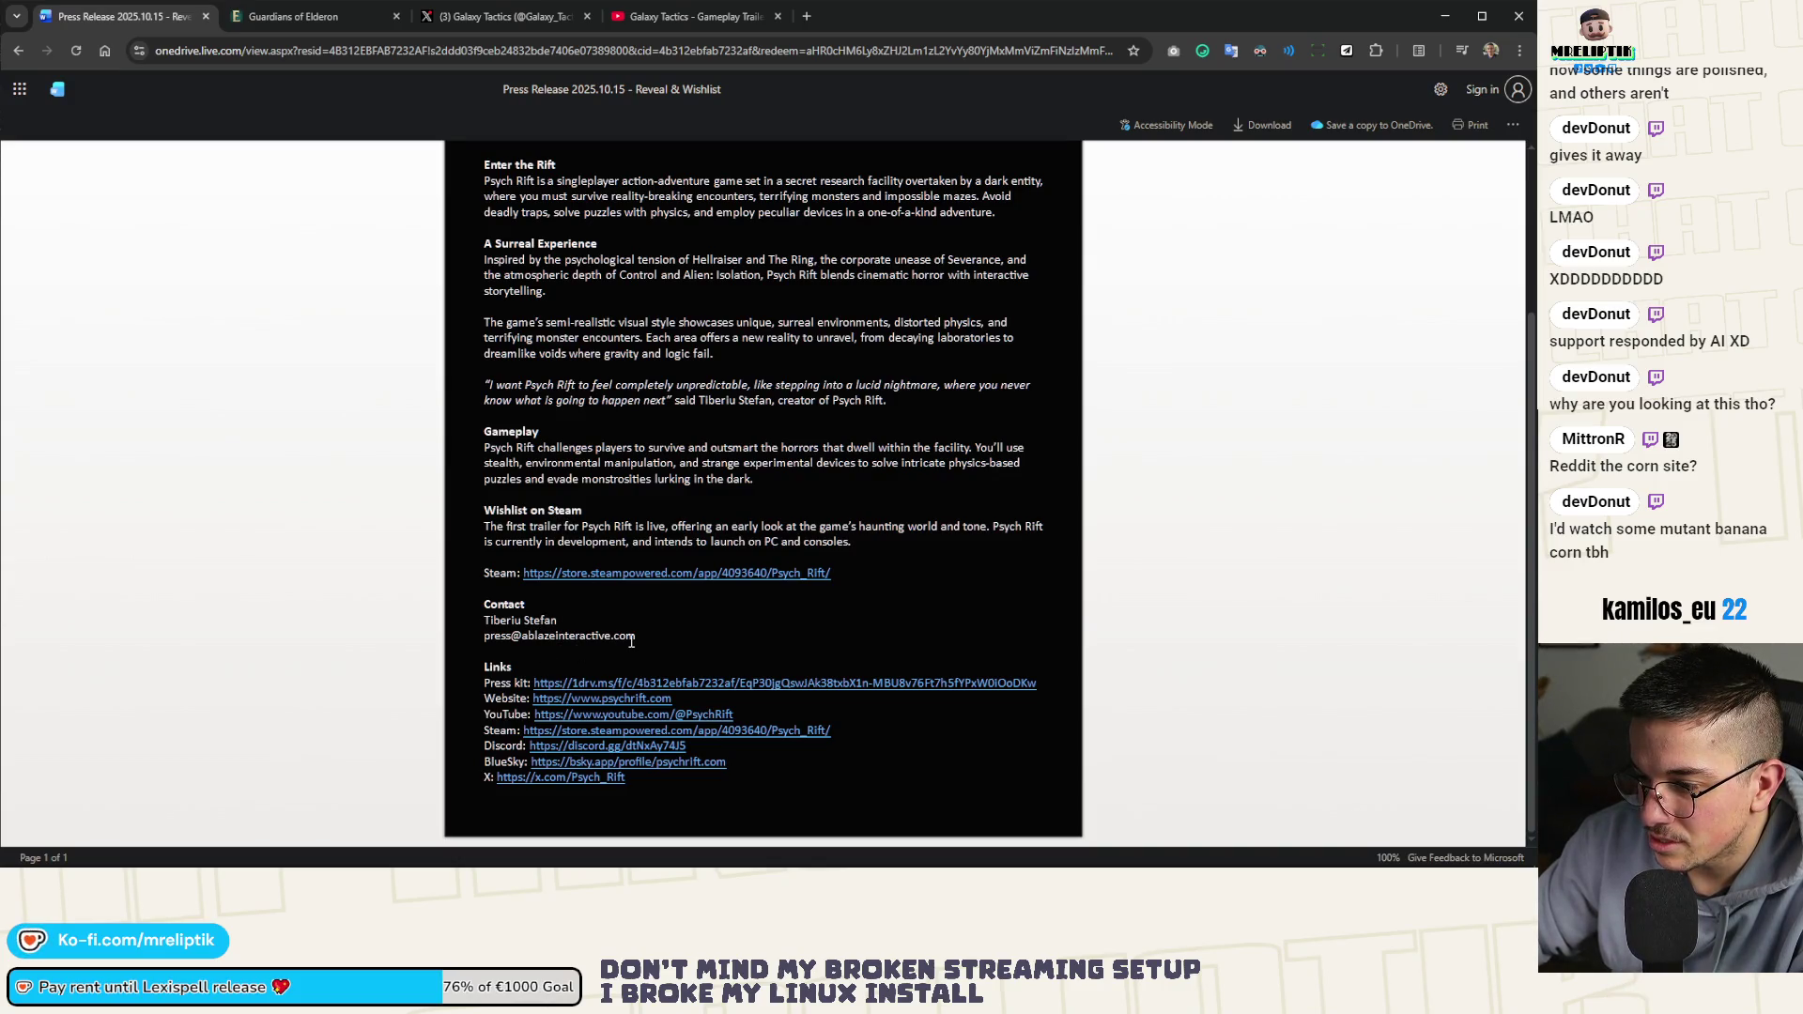
scroll(596, 636, up, 3)
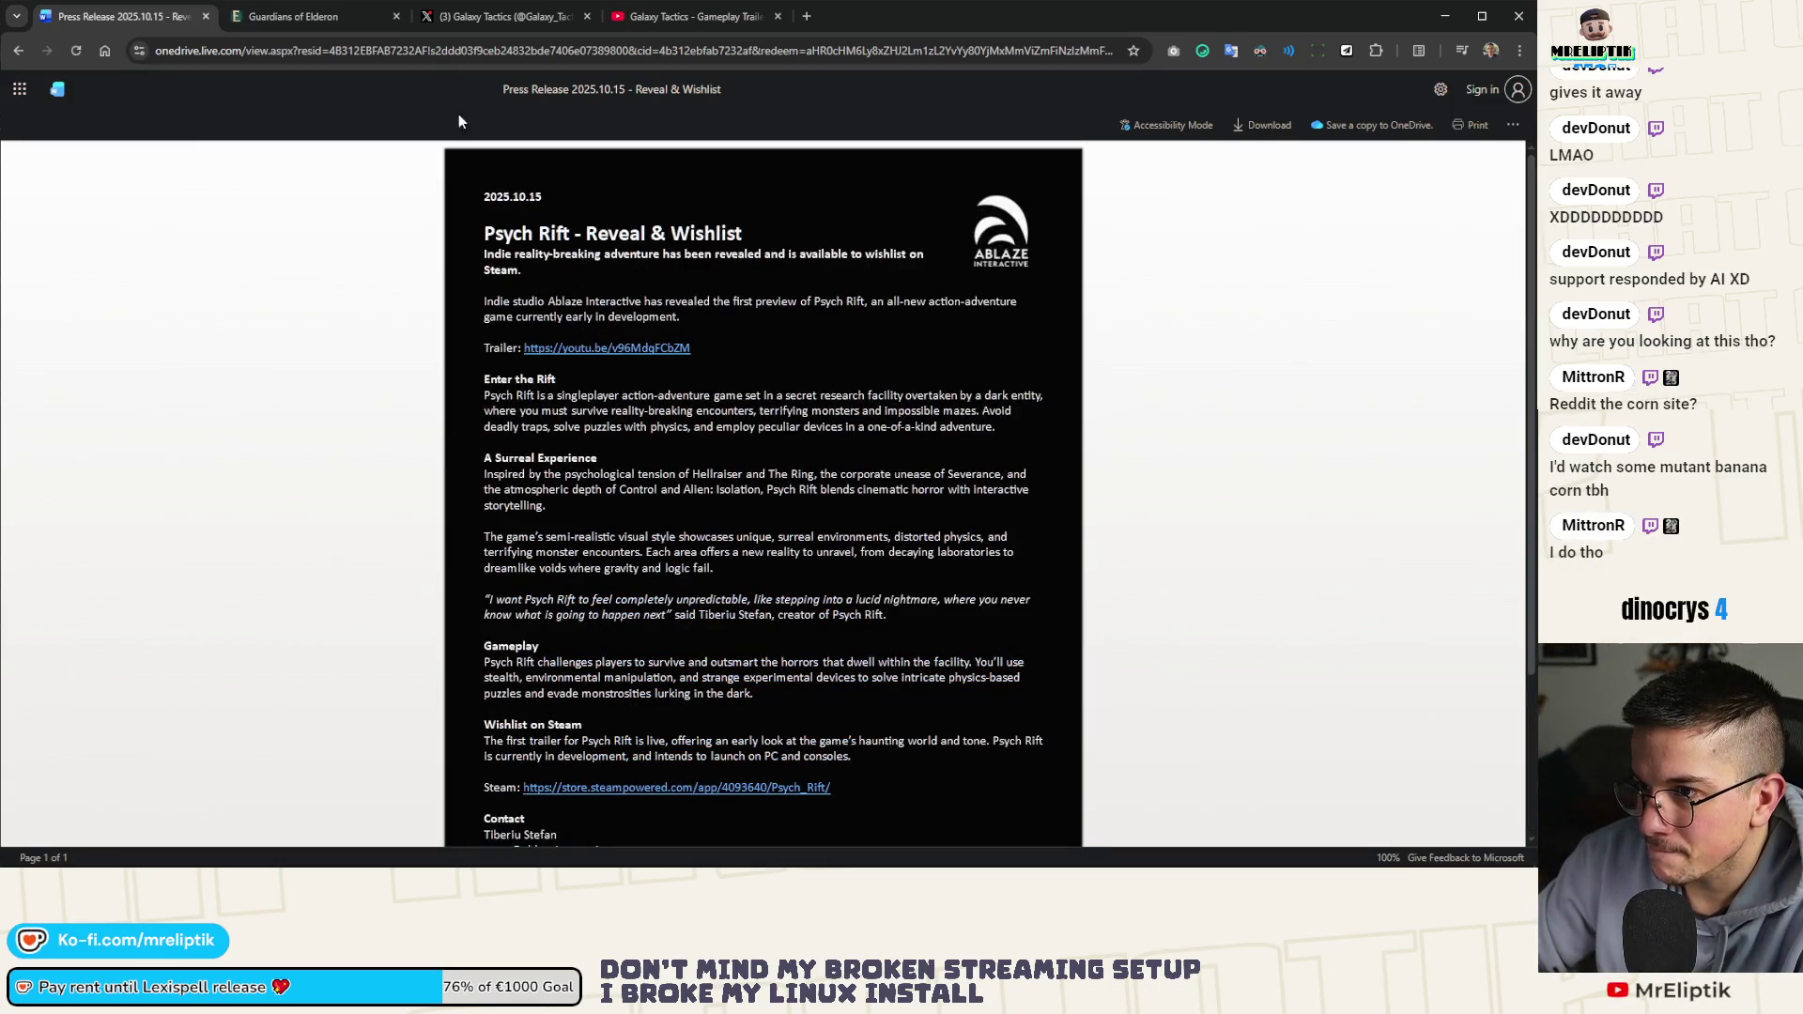
middle_click(176, 21)
Close the Guardians of Elderon, Galaxy Tactics YouTube and last remaining tabs, shutting Chrome down
scroll(297, 335, up, 5)
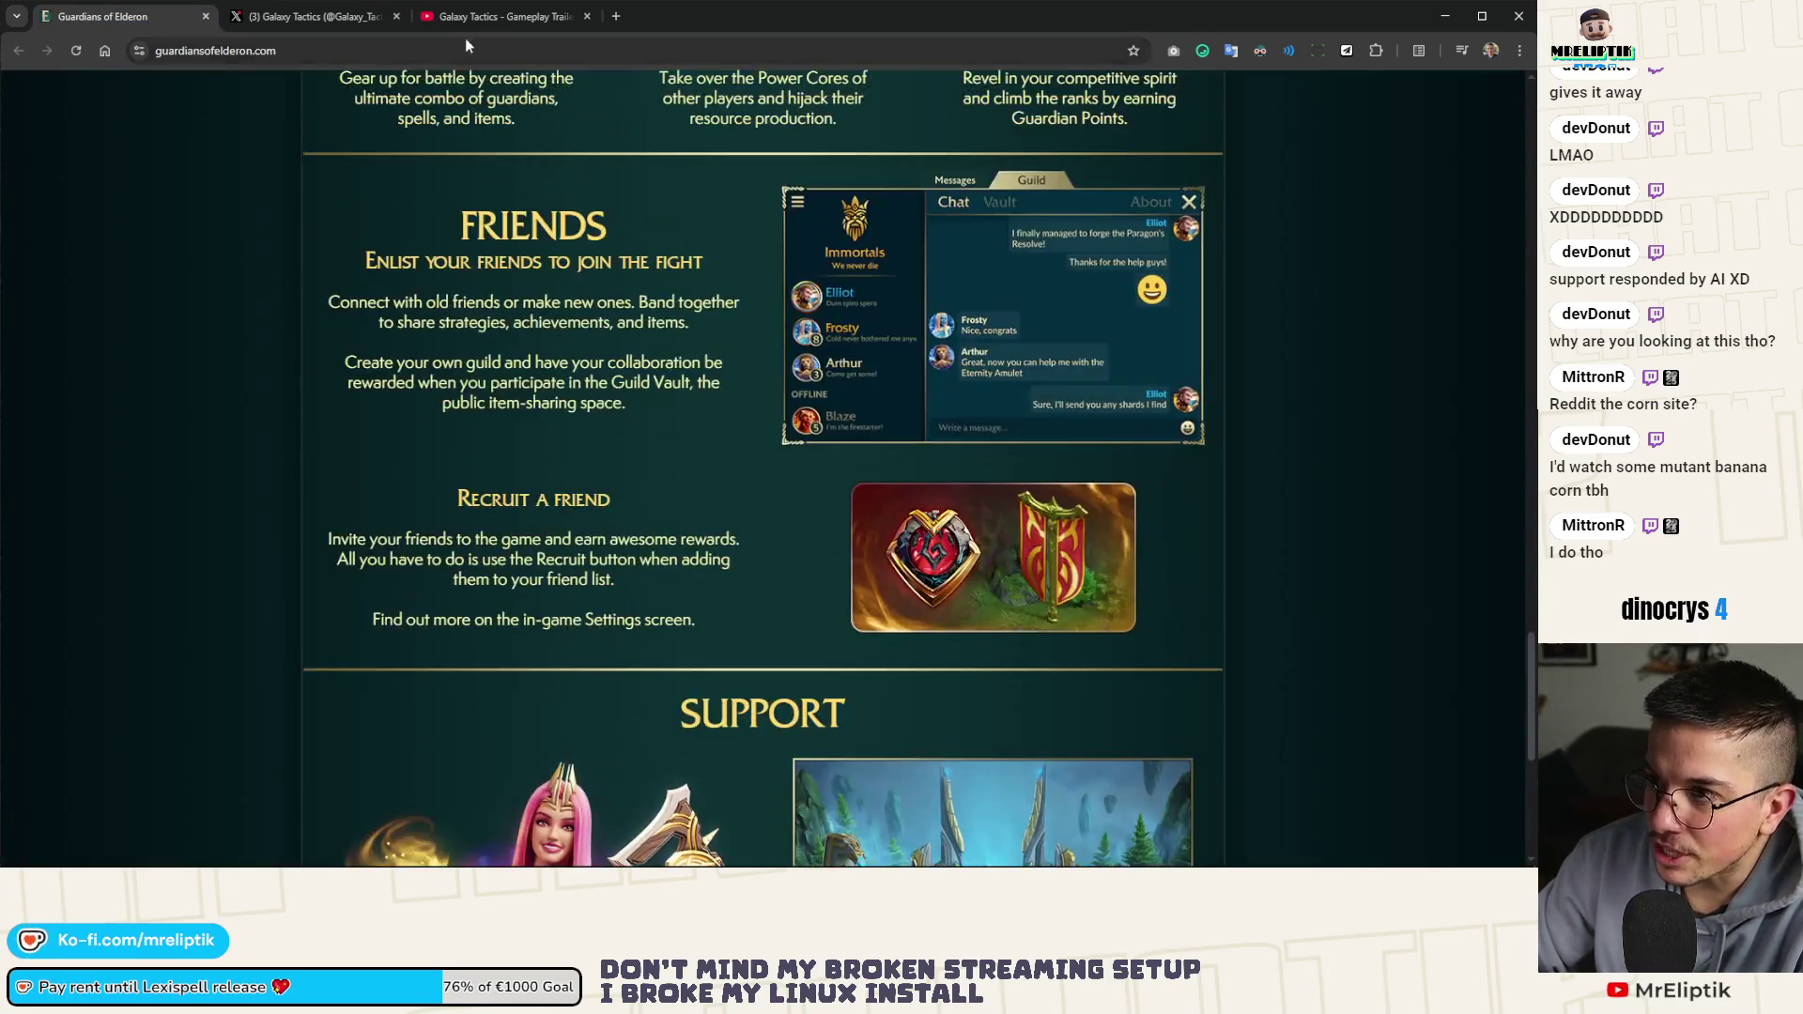
click(468, 27)
middle_click(113, 16)
middle_click(319, 16)
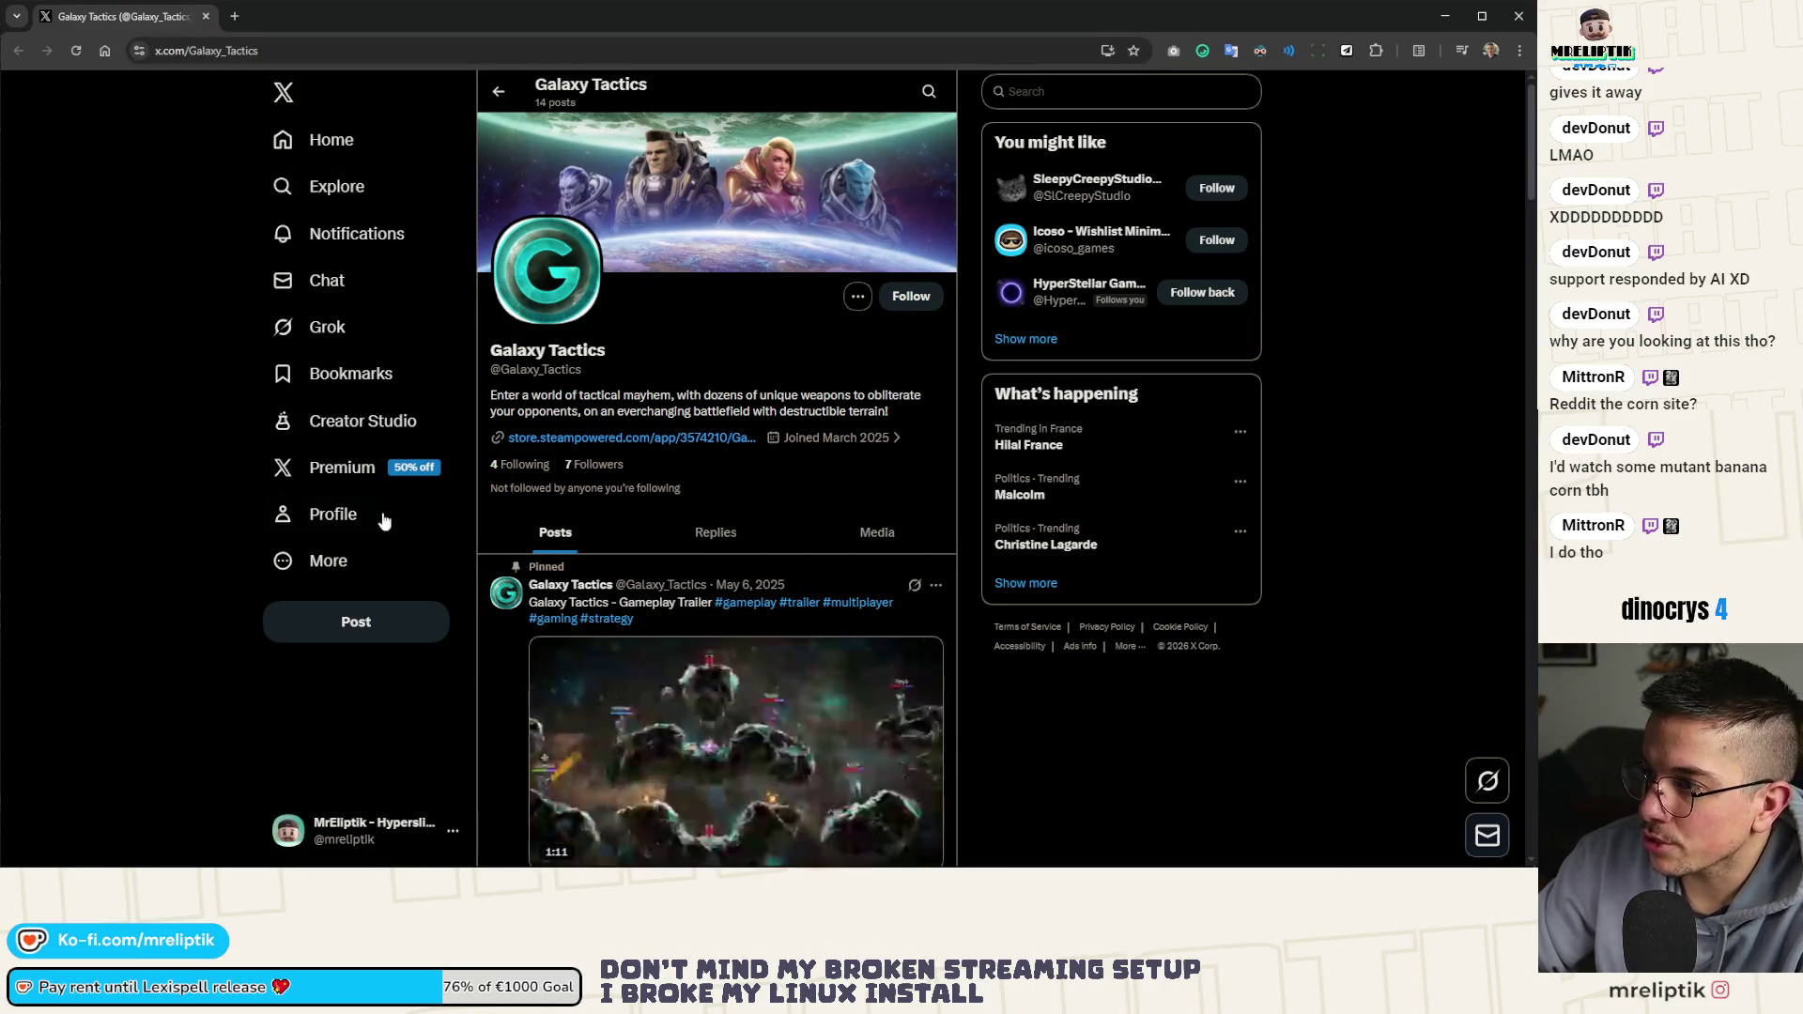
middle_click(173, 8)
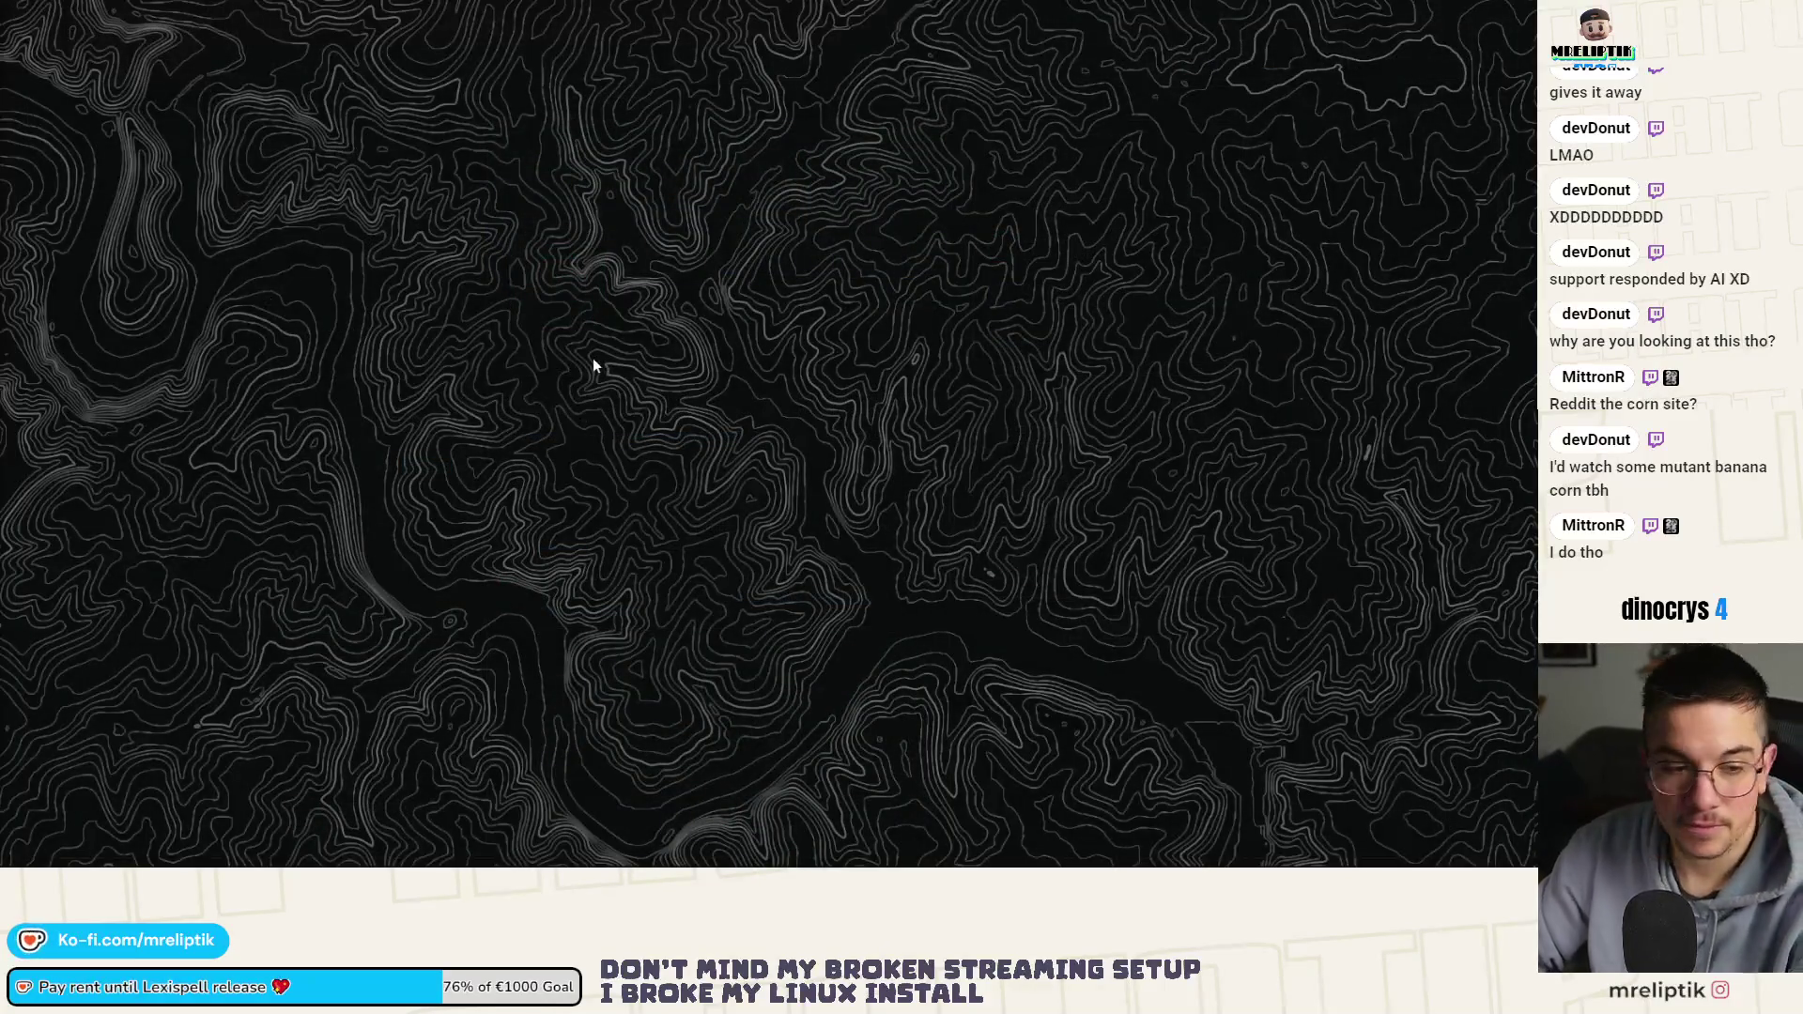